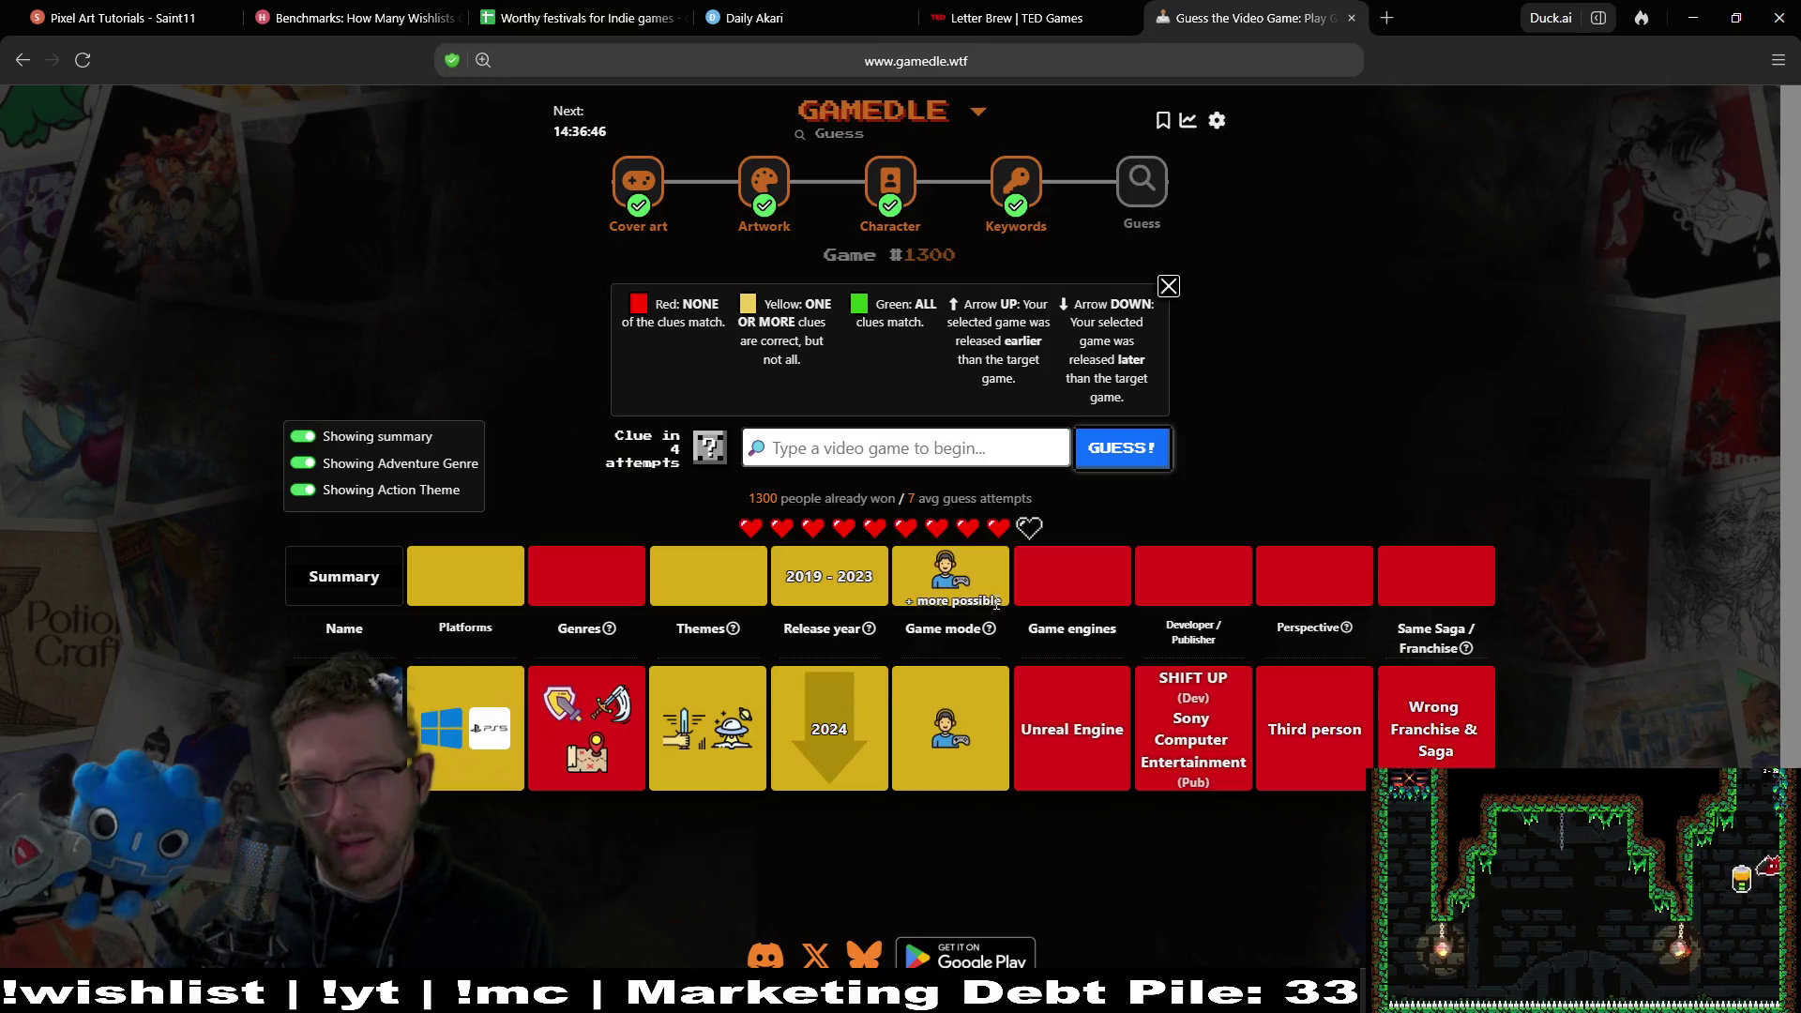
# Step: Clear the stray text selection and focus Gamedle's guess box
pyautogui.moveTo(1002, 603); pyautogui.dragTo(898, 607)
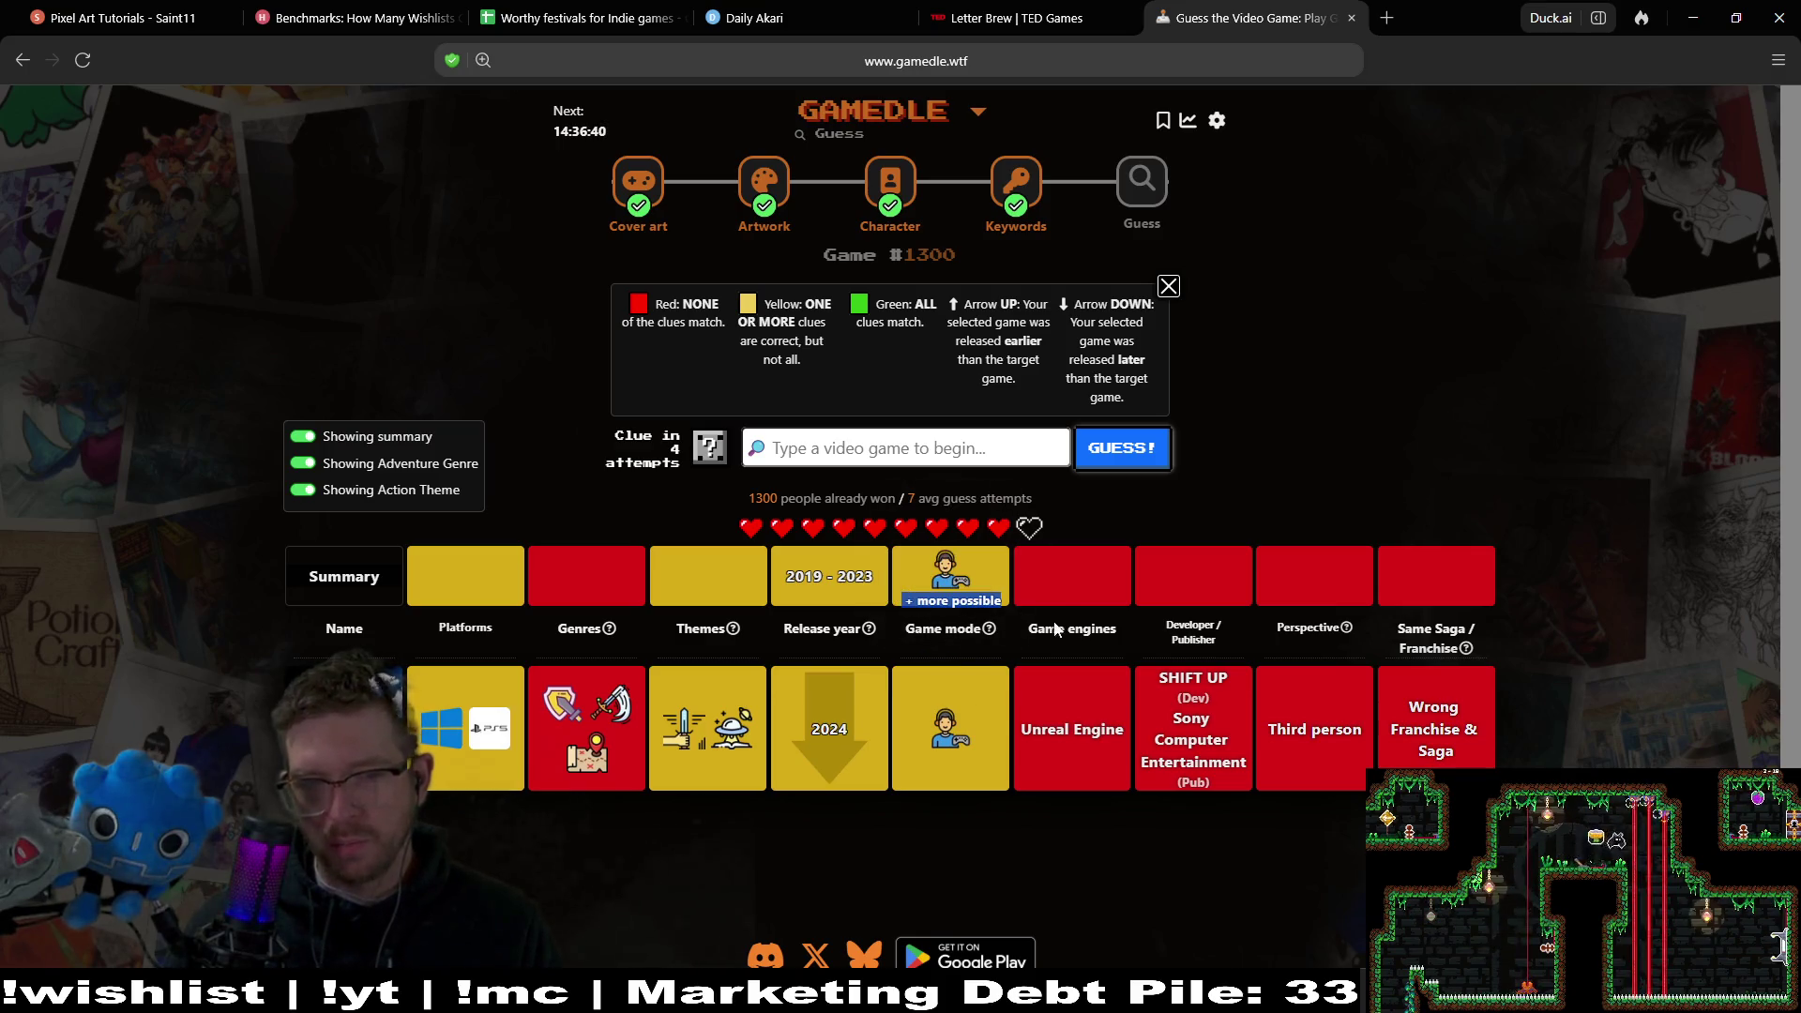
pyautogui.click(985, 593)
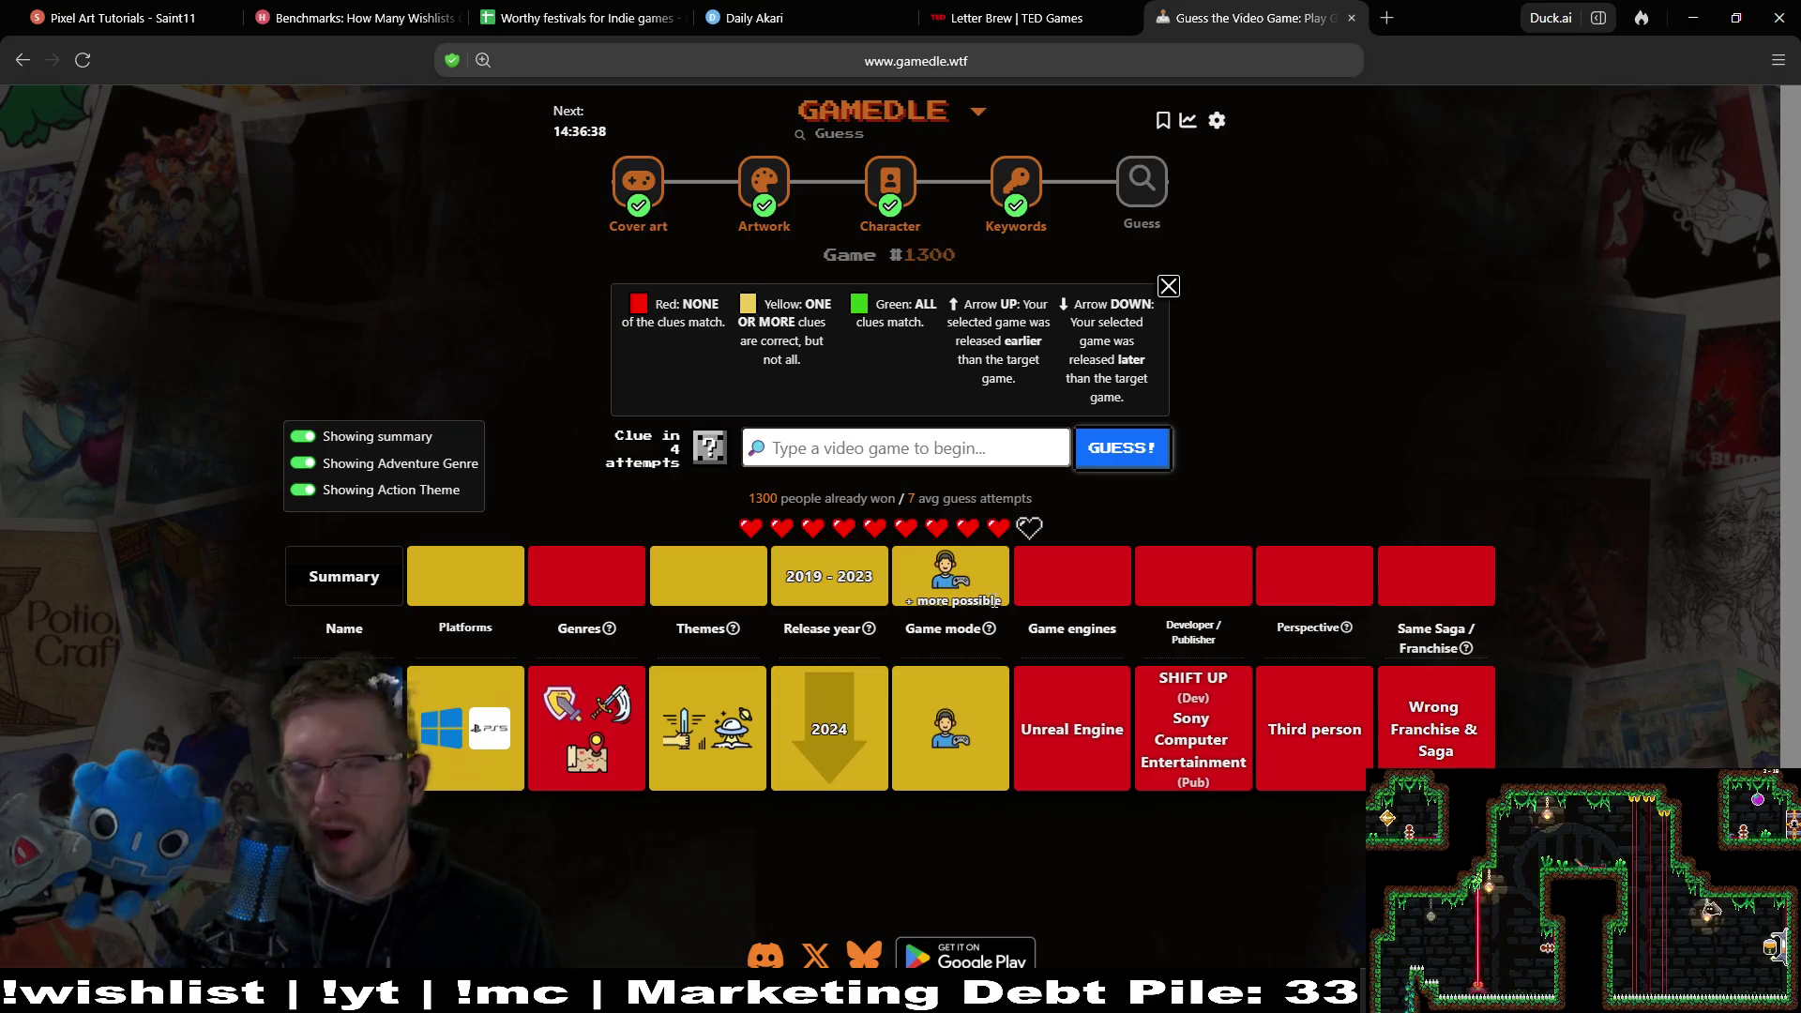
pyautogui.moveTo(996, 602); pyautogui.dragTo(896, 605)
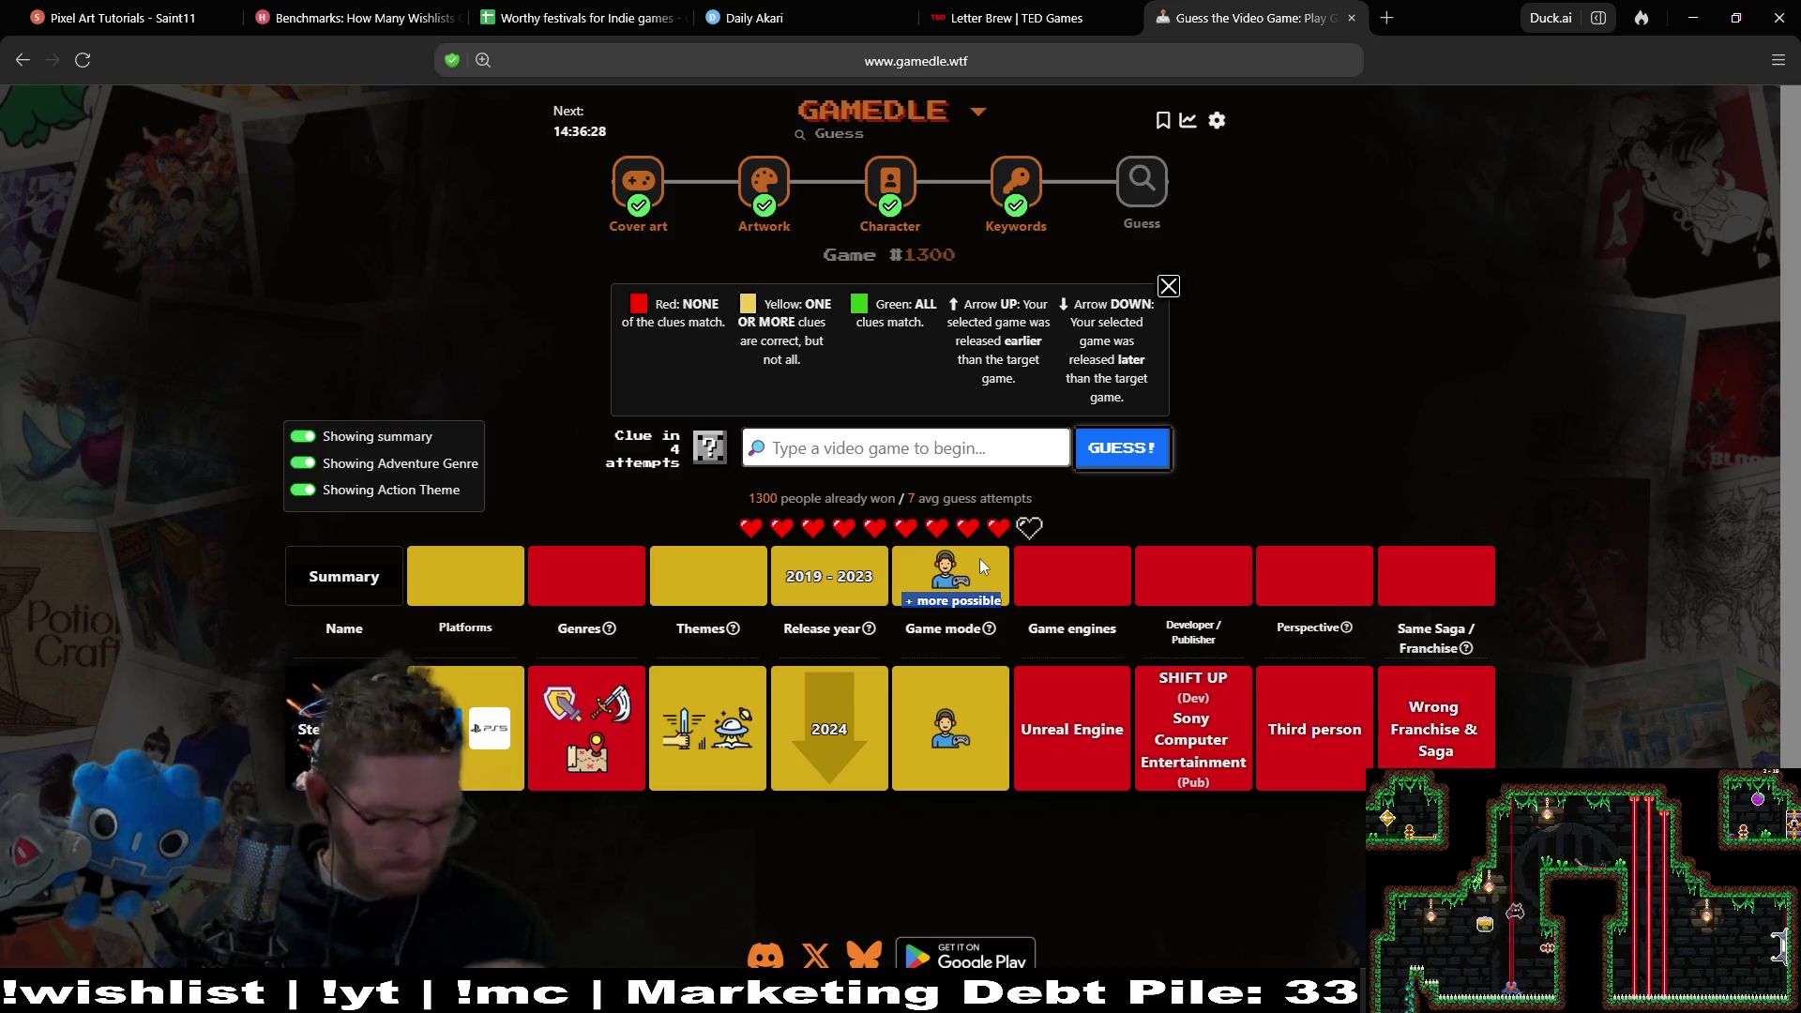
pyautogui.moveTo(988, 527)
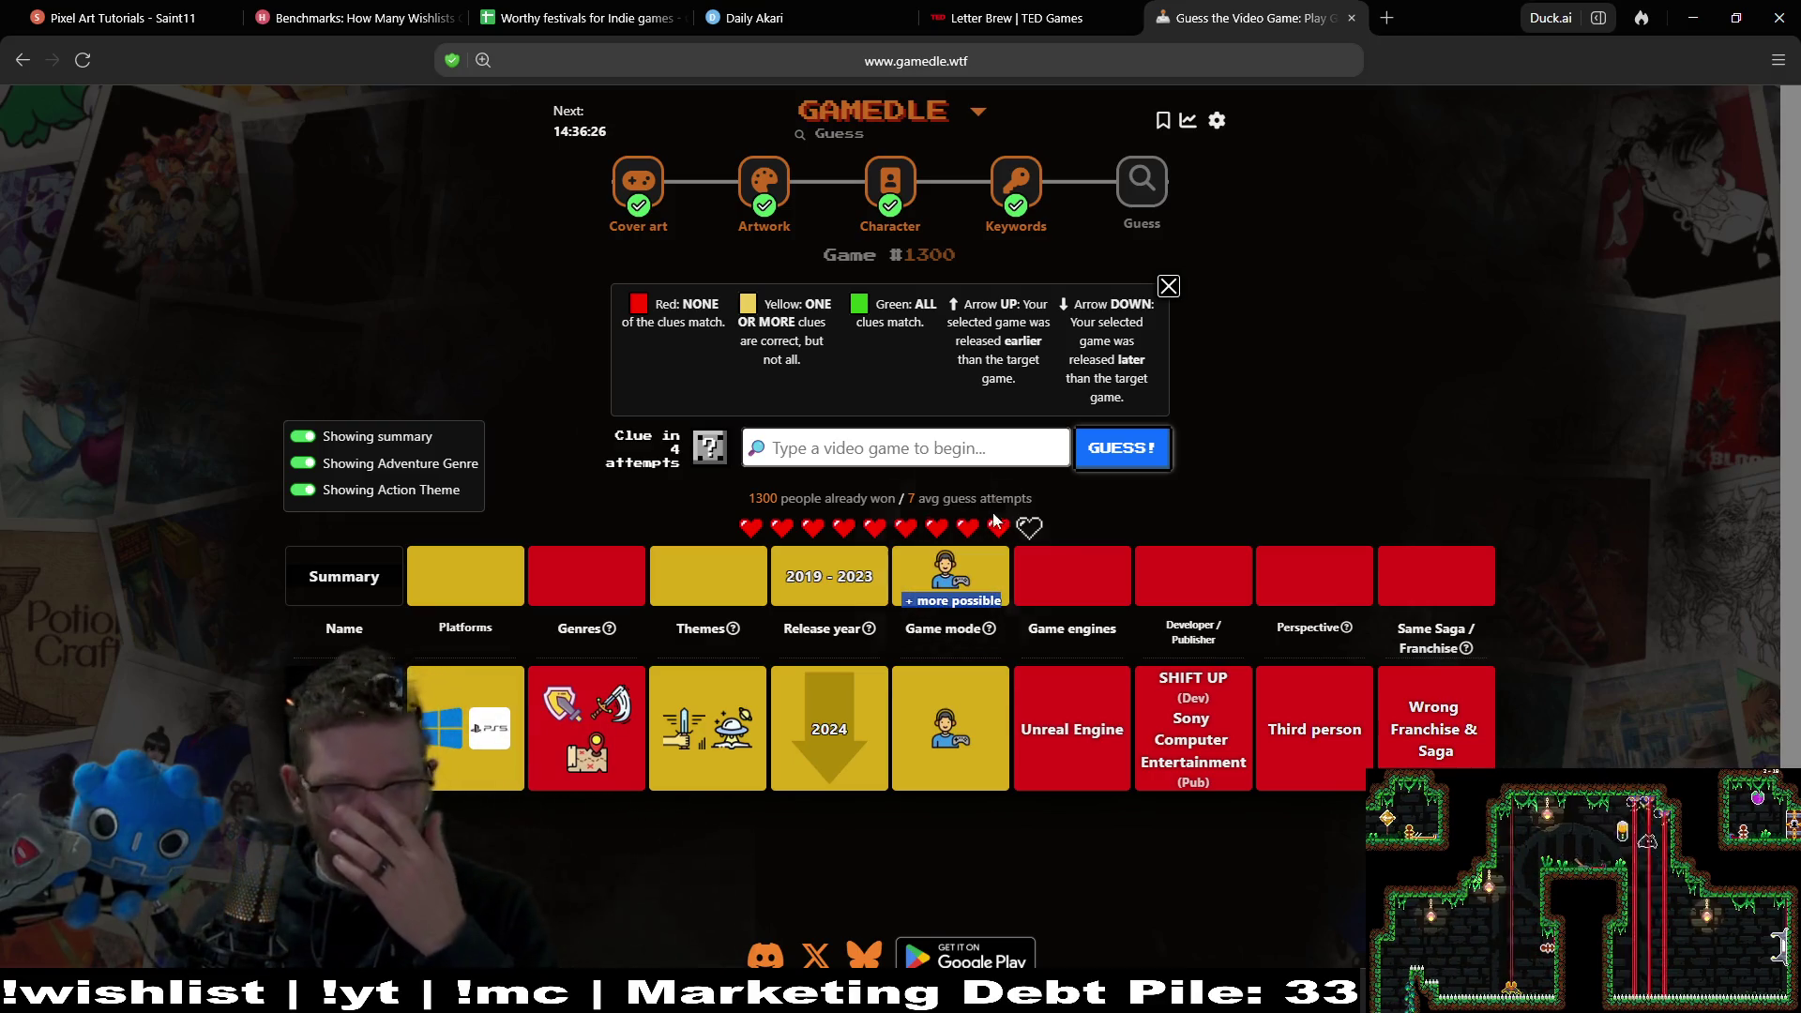
pyautogui.click(881, 441)
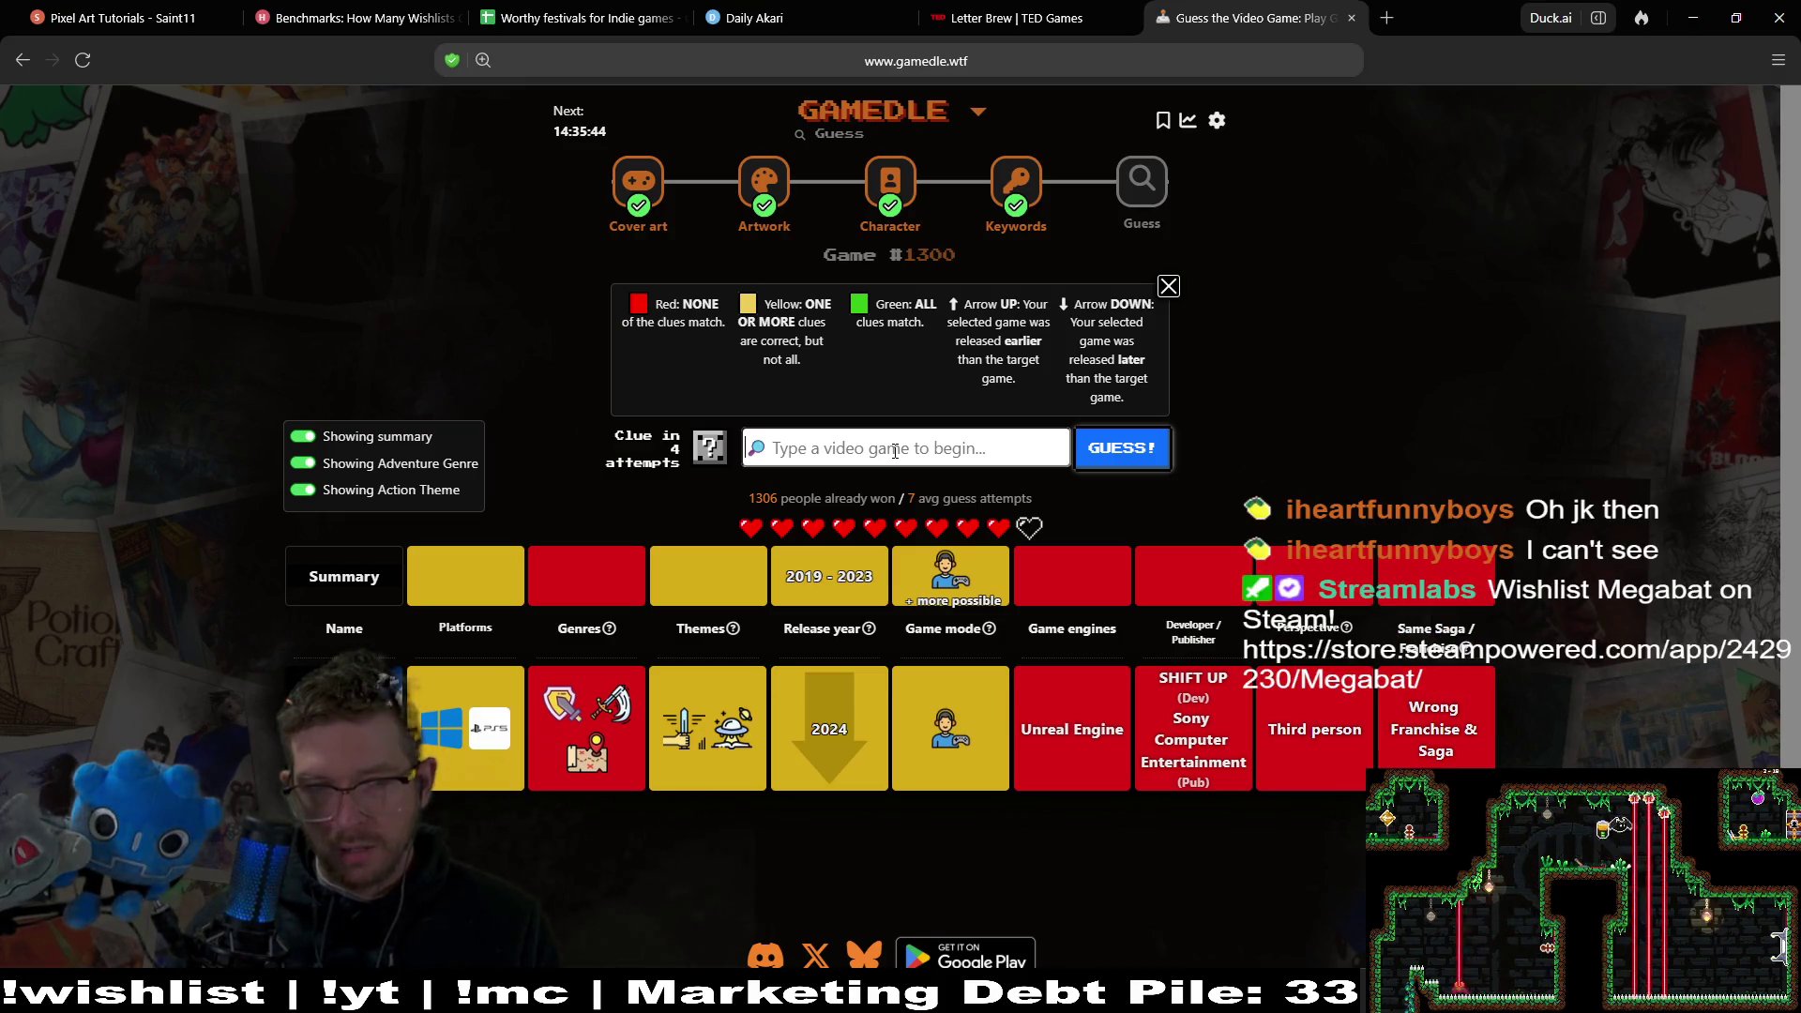
# Step: Submit Halo Infinite as the second Gamedle guess via the search suggestions
pyautogui.moveTo(424, 736)
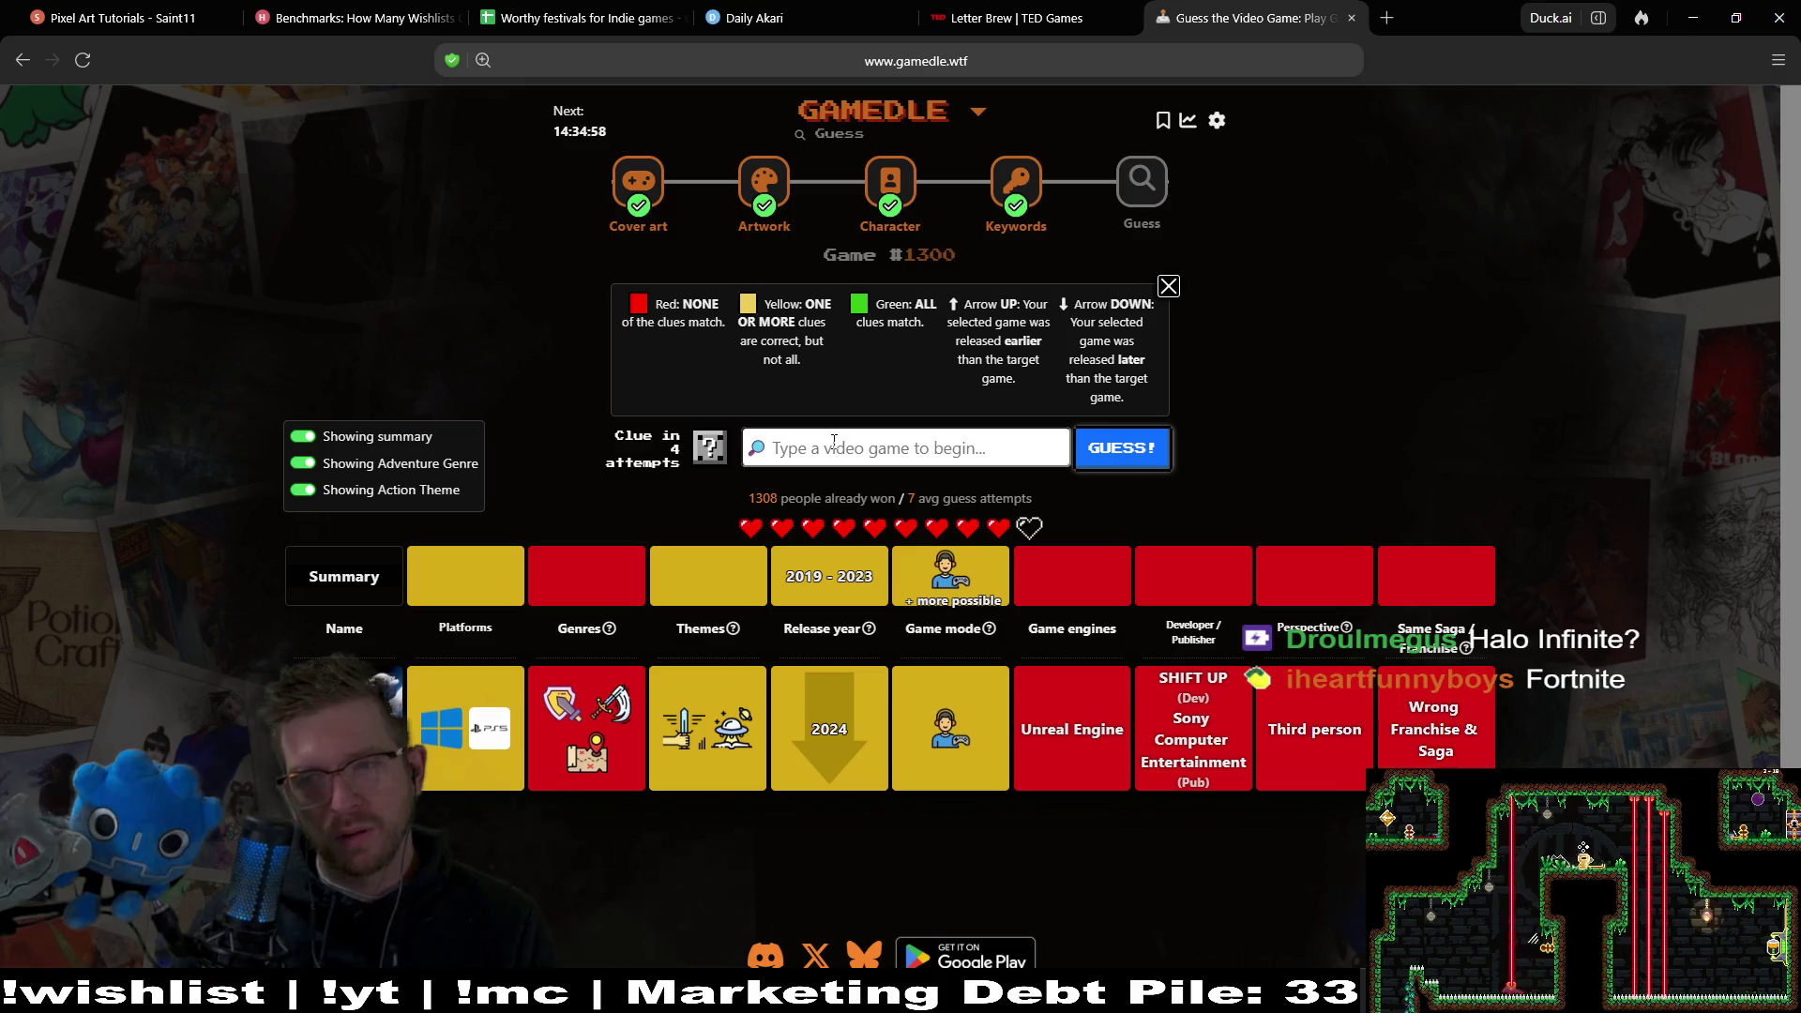
pyautogui.write('halo inf')
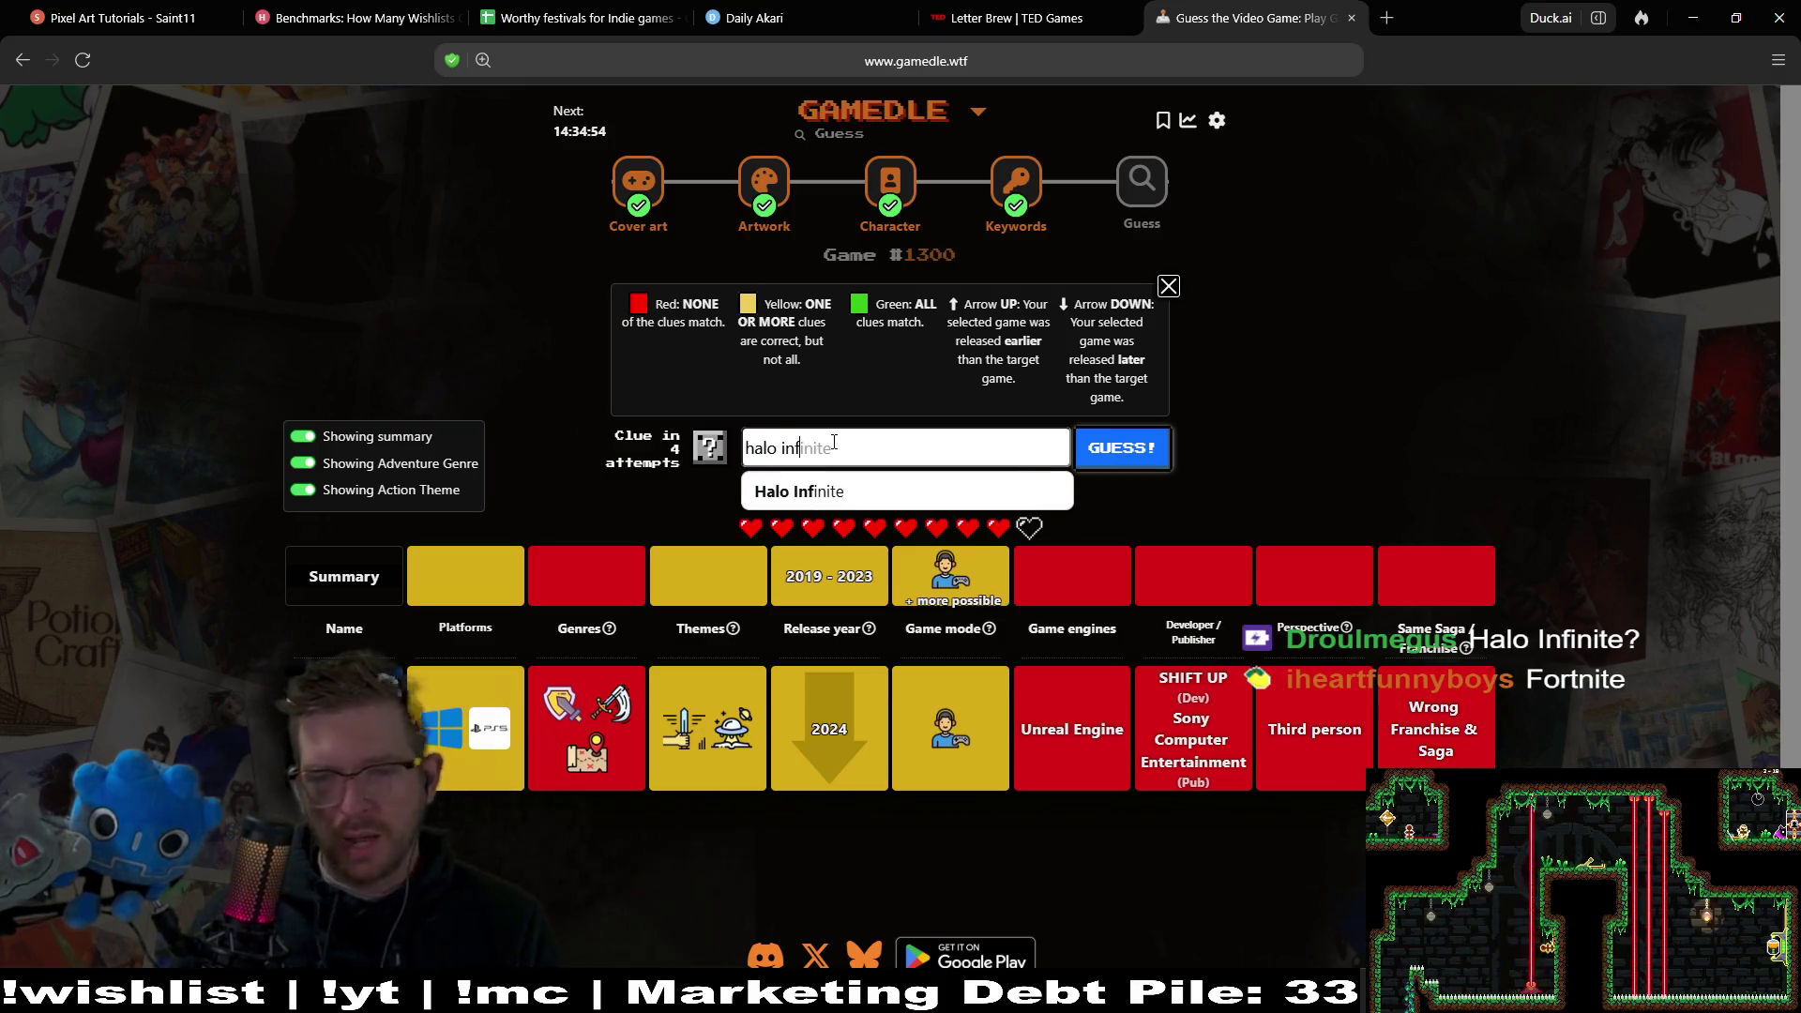
pyautogui.click(825, 491)
pyautogui.click(1084, 449)
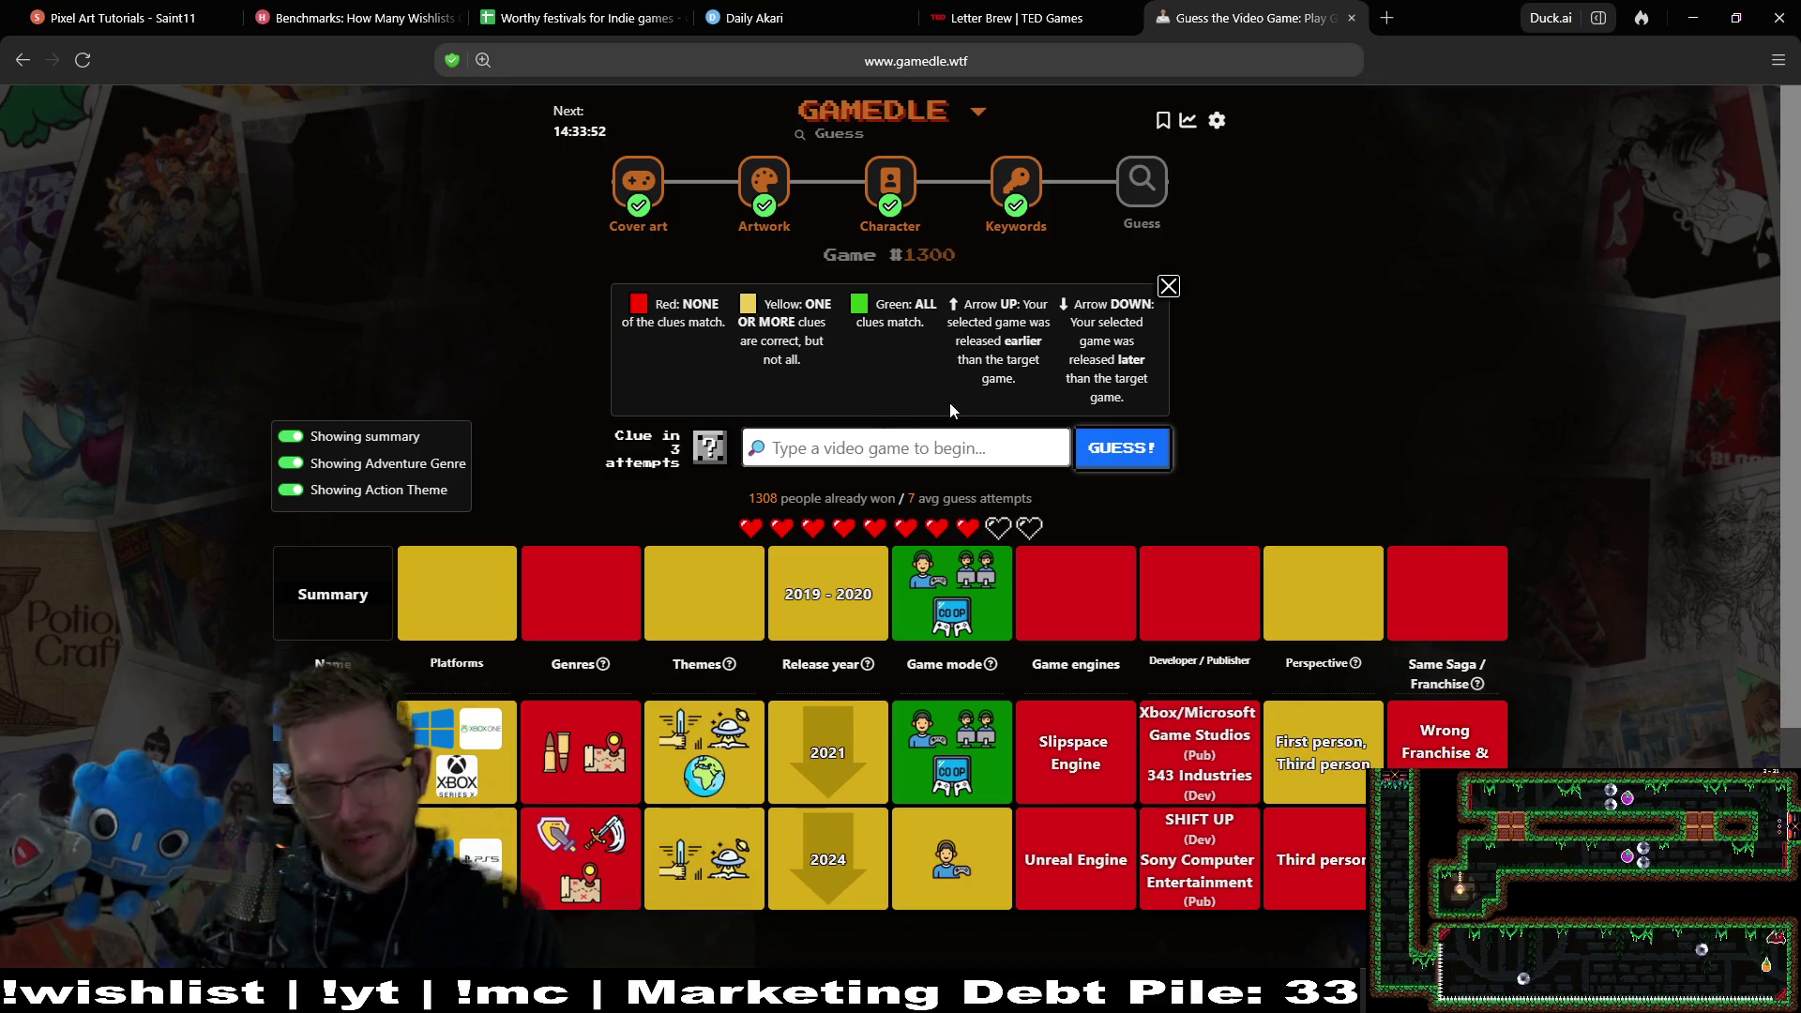
pyautogui.click(898, 439)
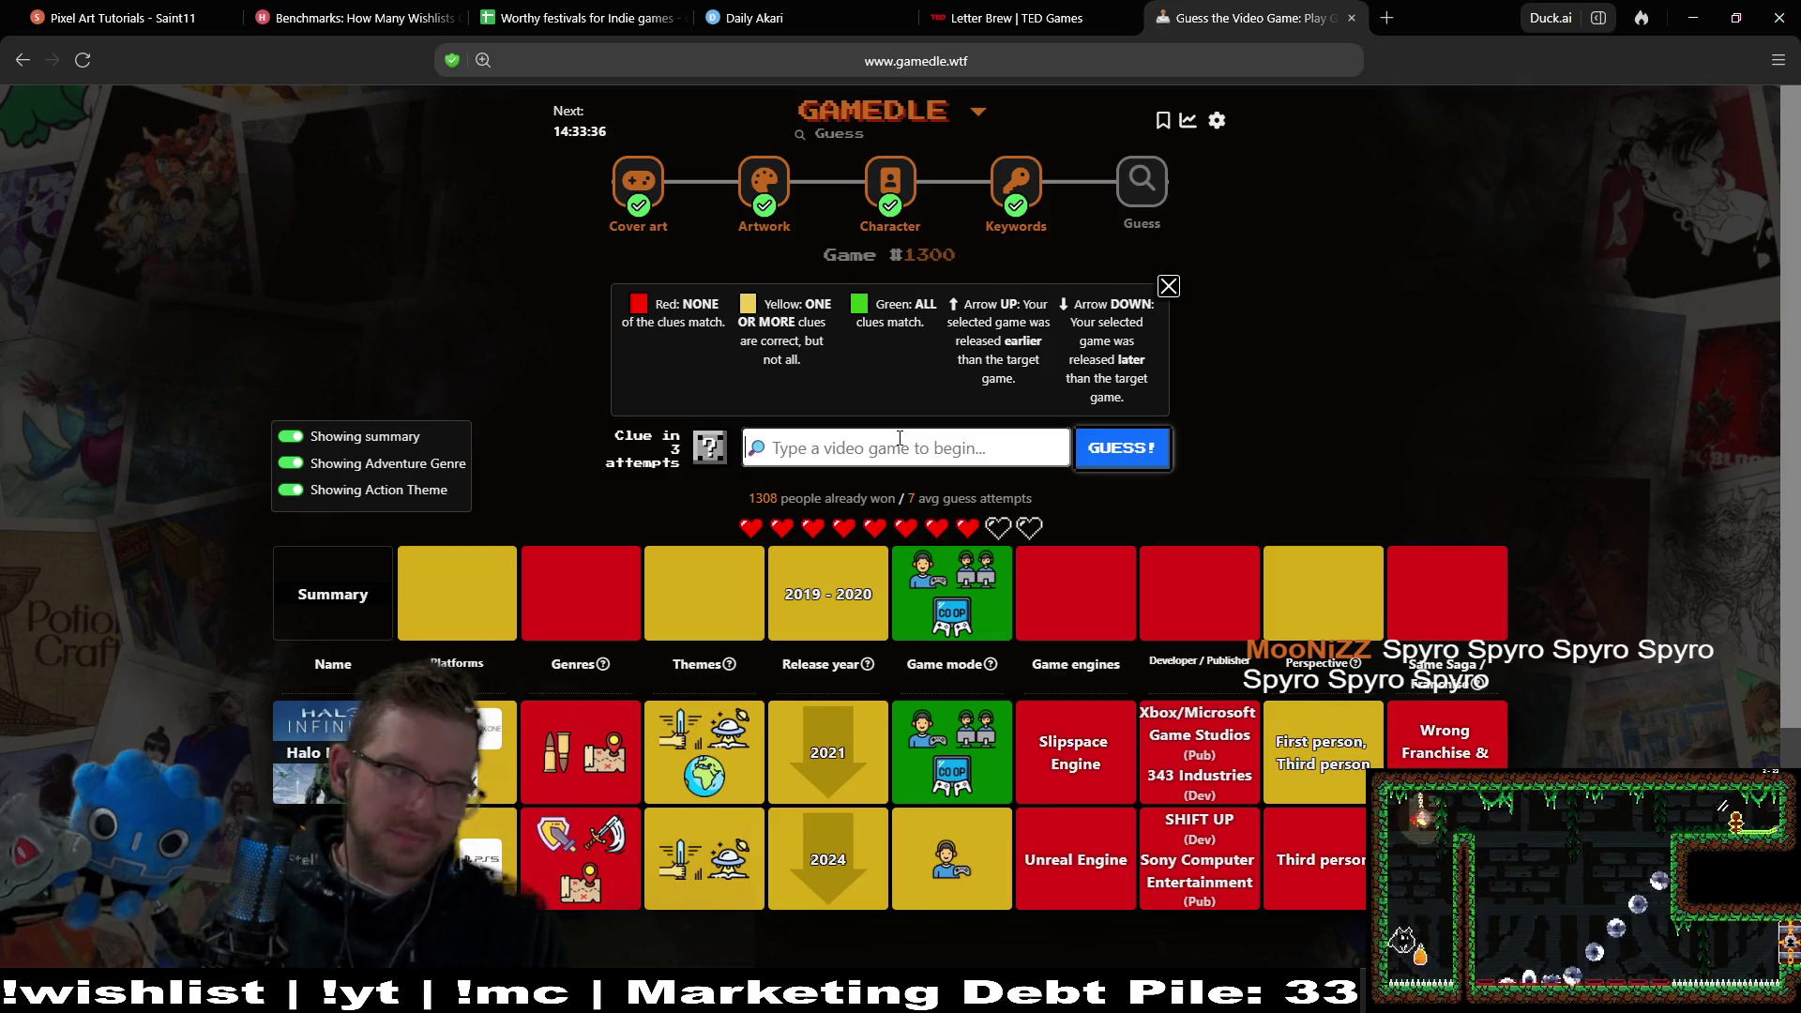
pyautogui.click(900, 438)
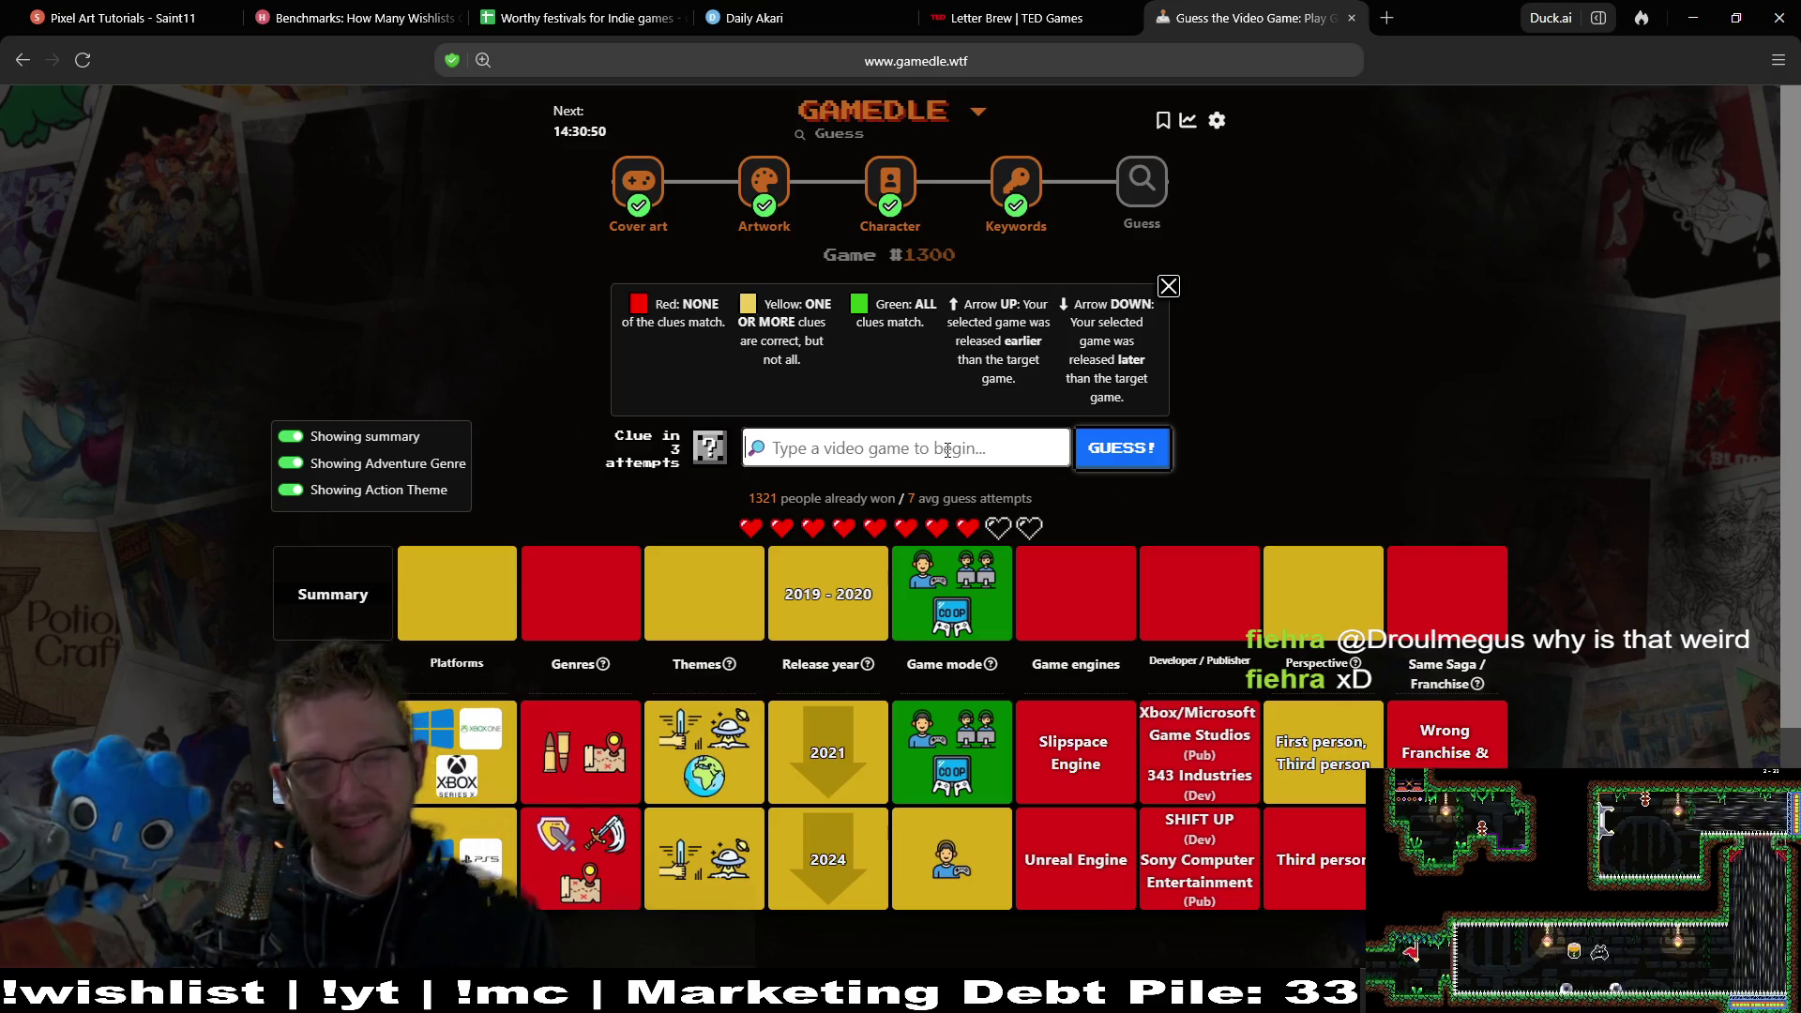
pyautogui.scroll(-4, 948, 451)
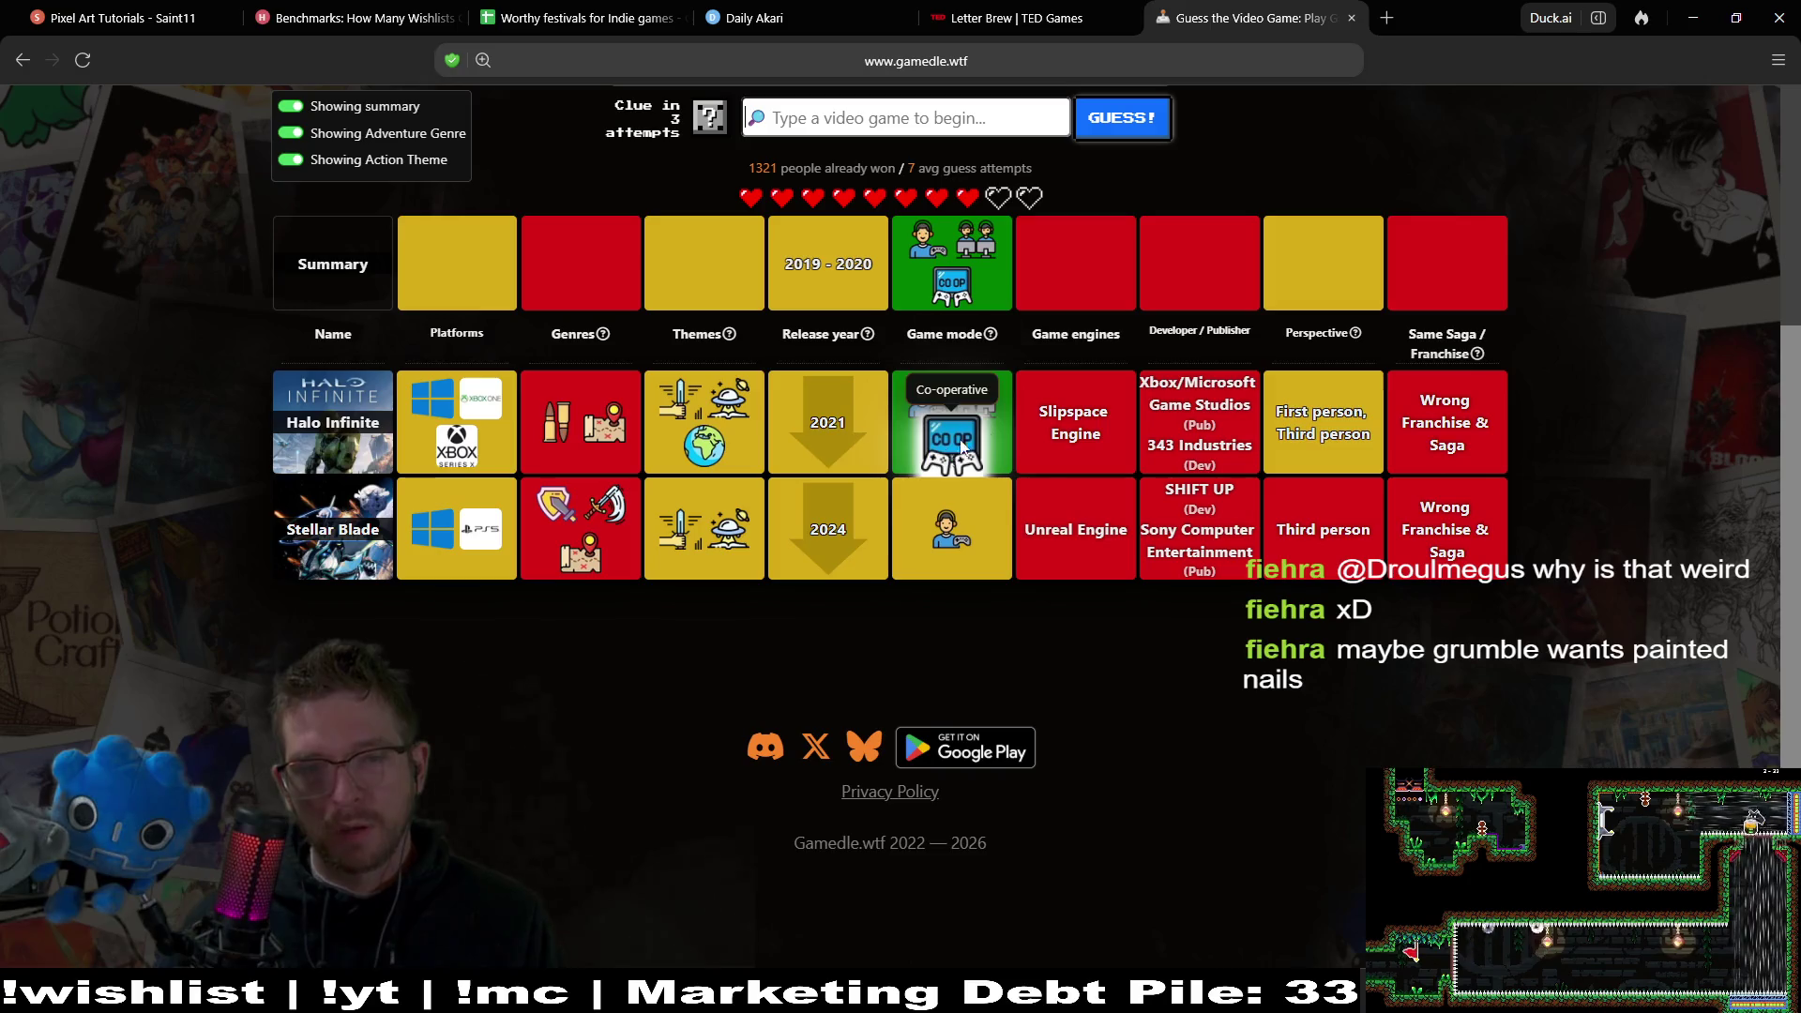
pyautogui.scroll(3, 969, 427)
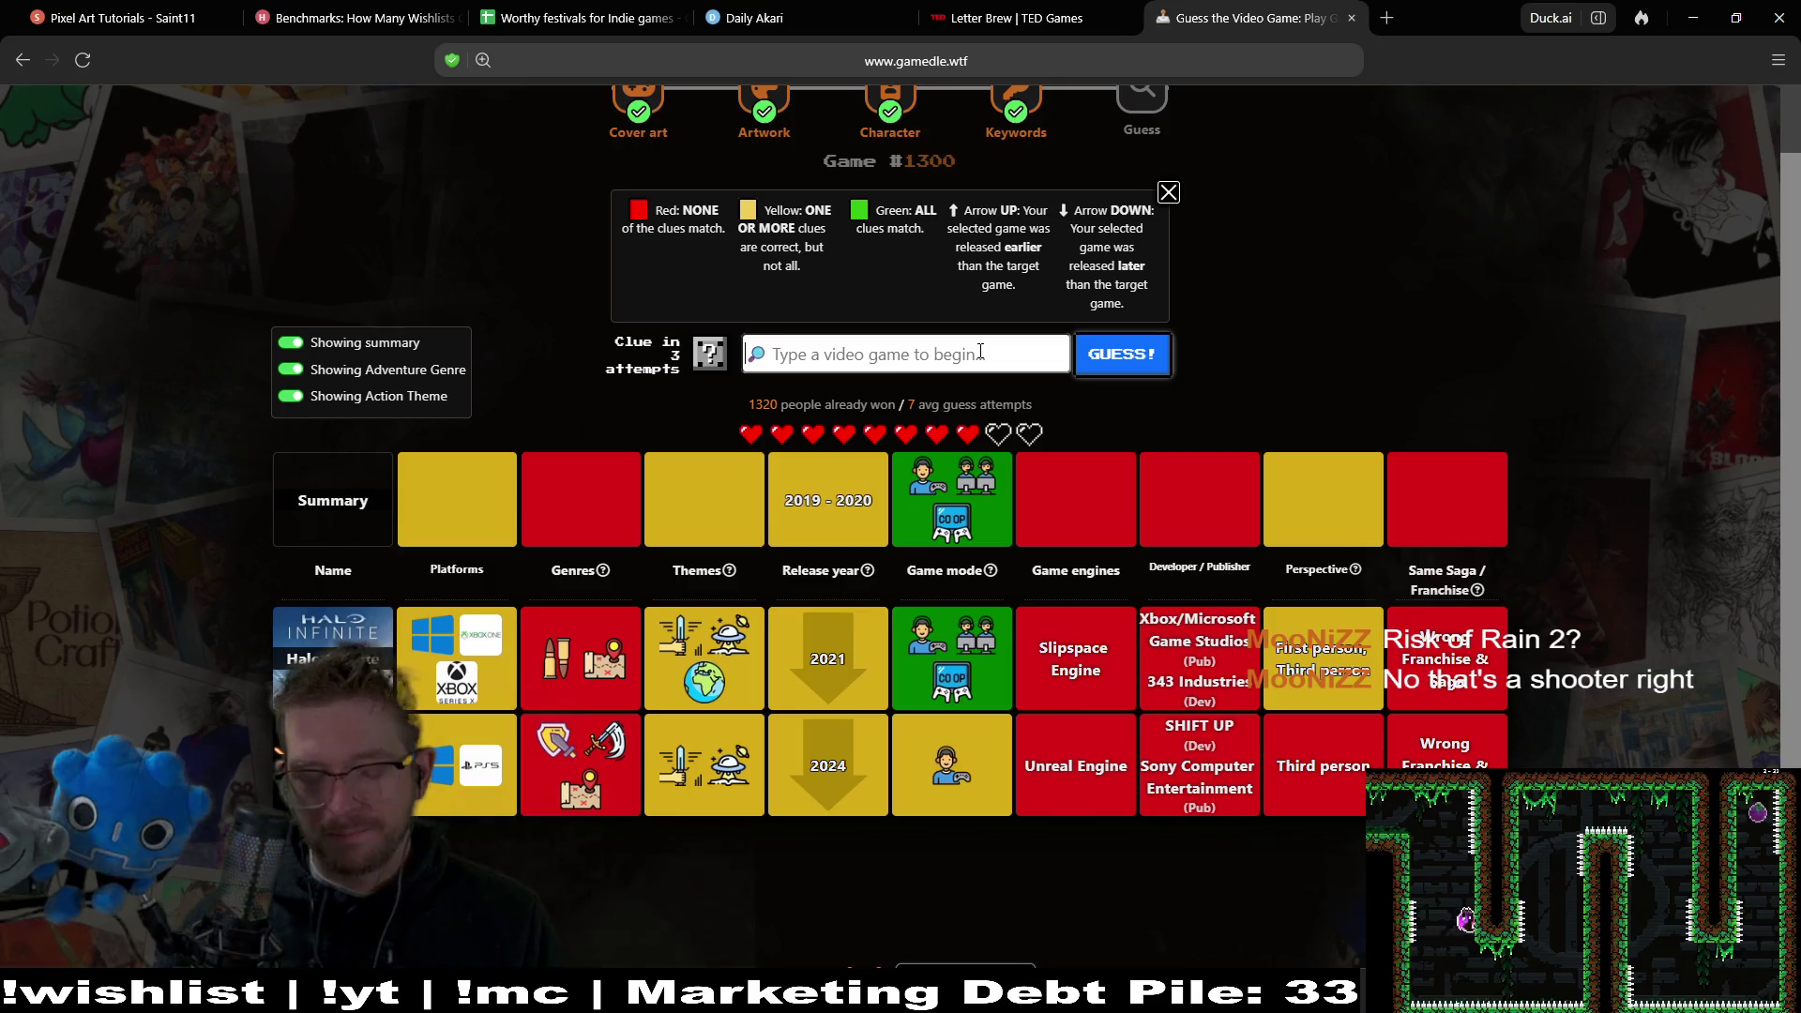
# Step: Search 'gtfo', pick GTFO from the suggestions and submit it as the guess
pyautogui.write('gtfo')
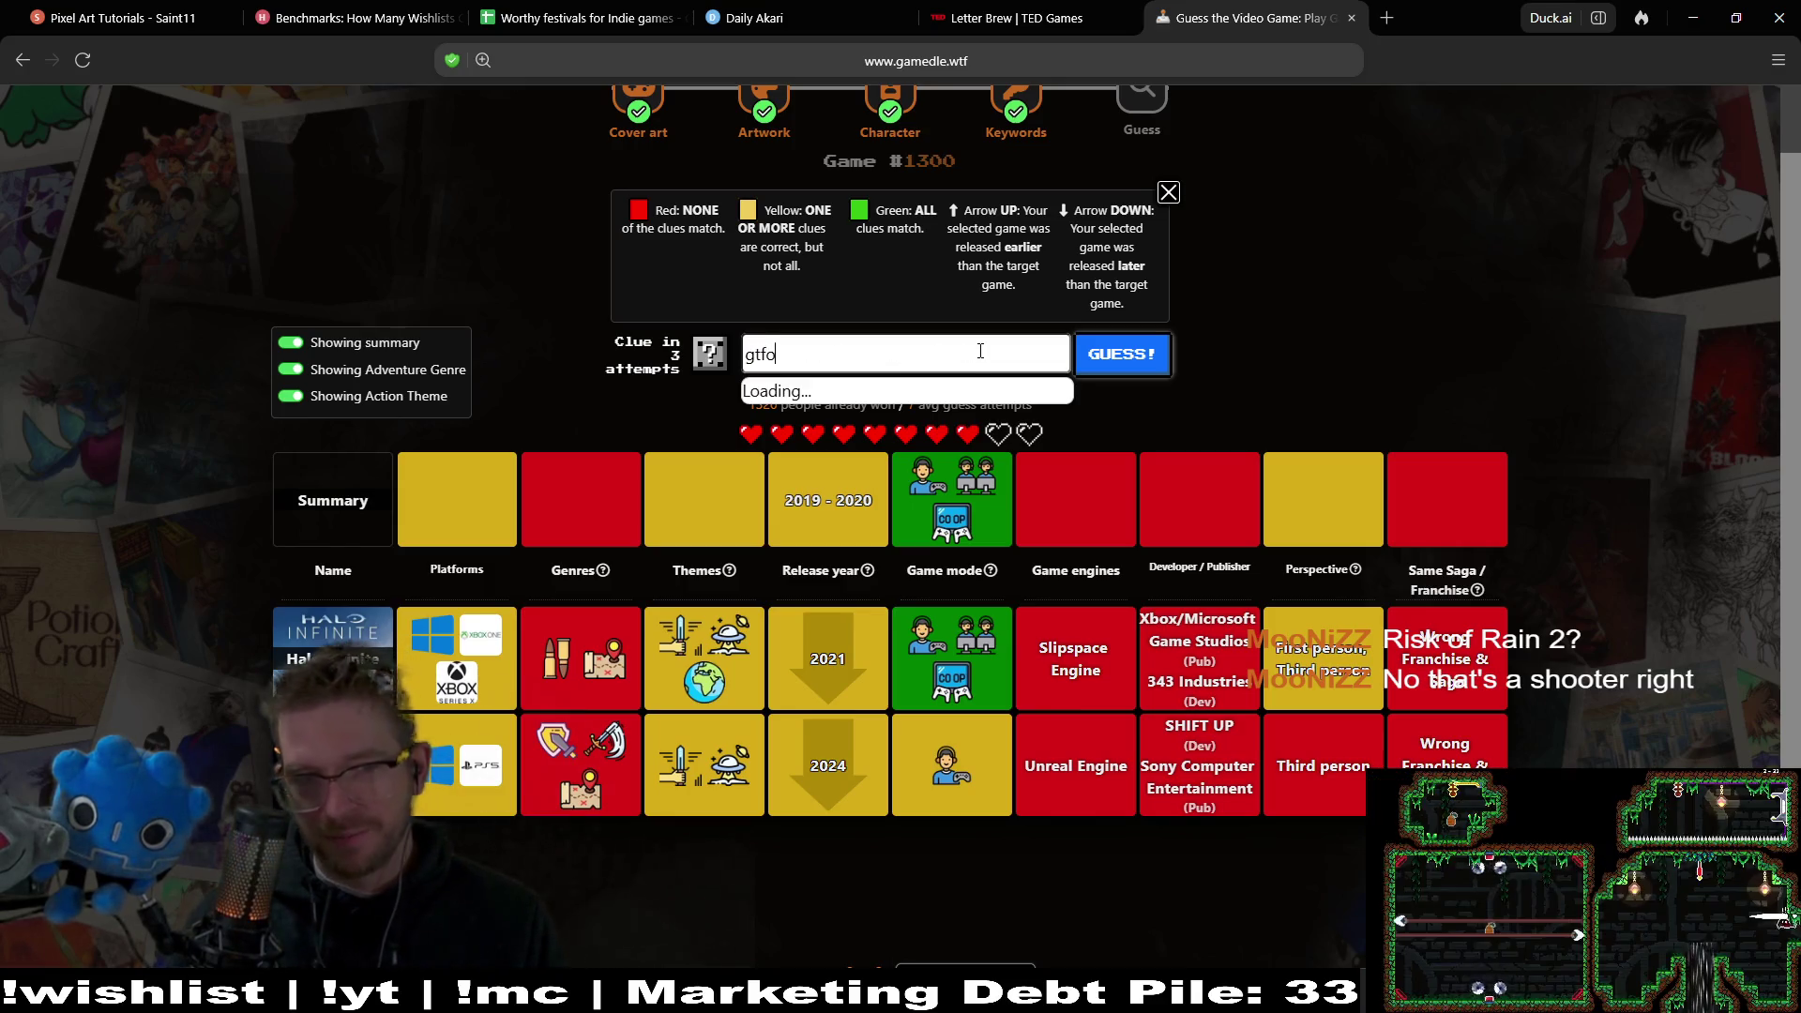
pyautogui.click(959, 389)
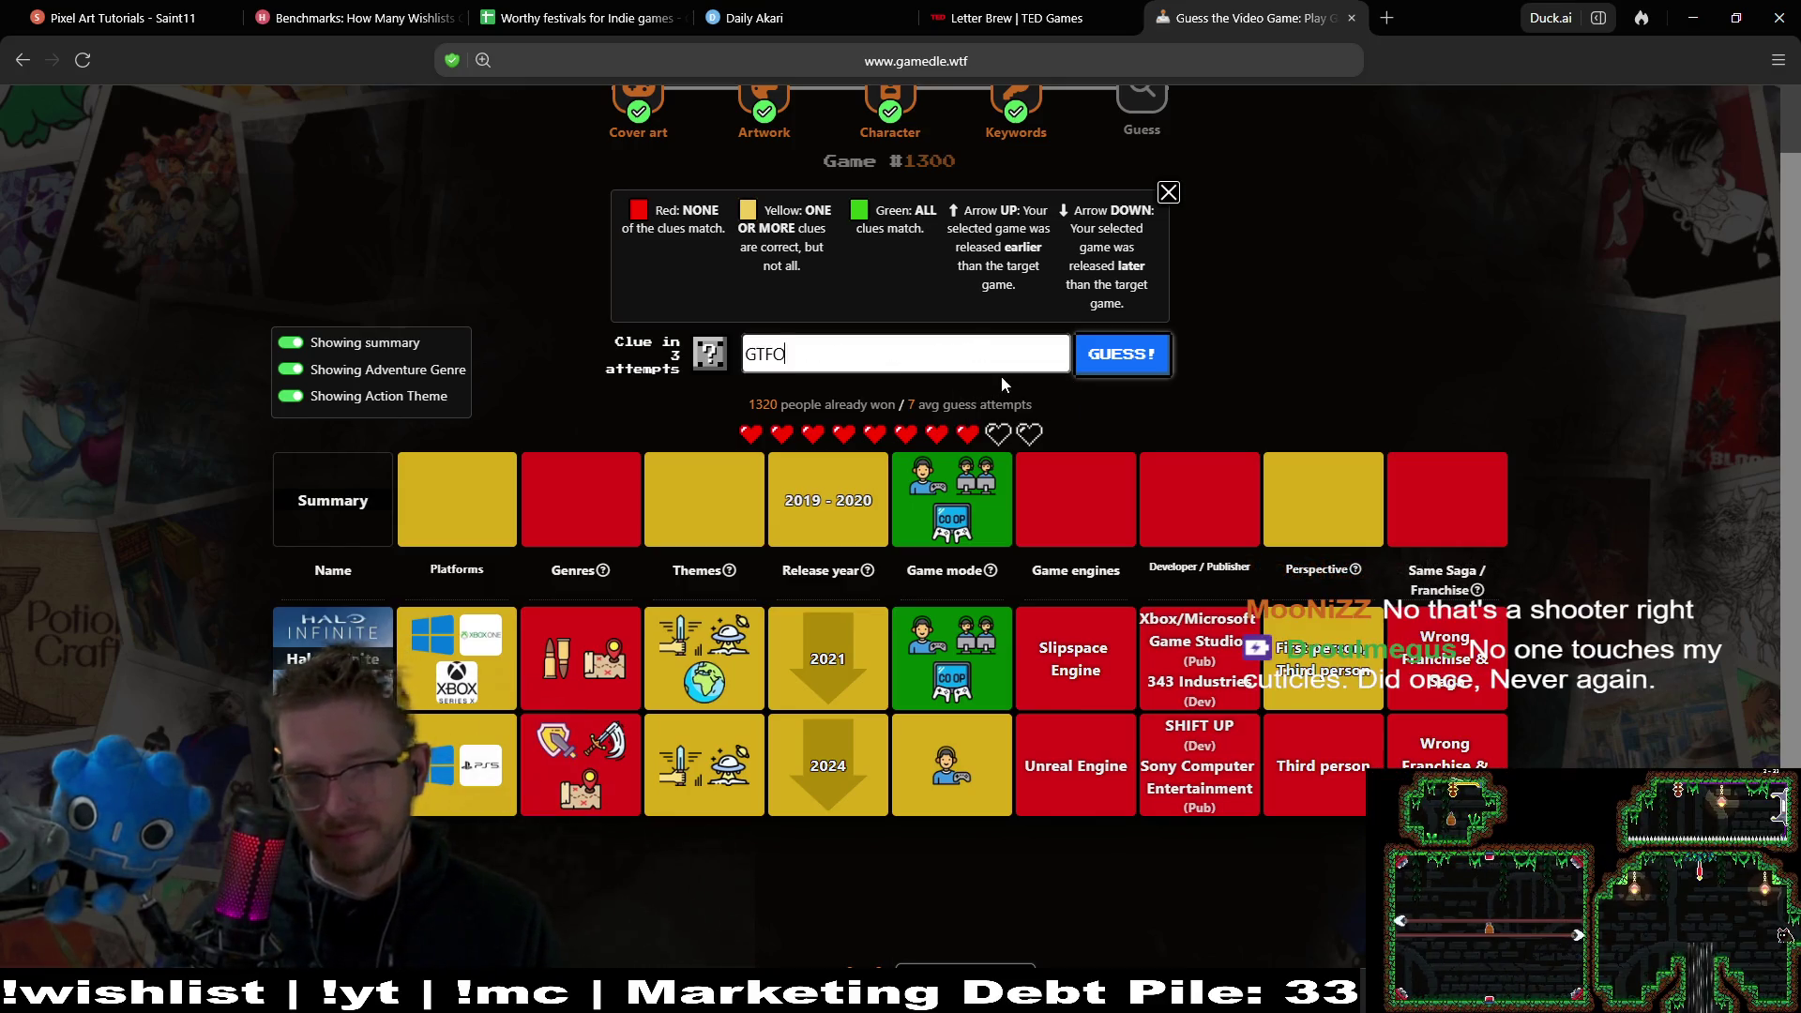
pyautogui.click(1124, 354)
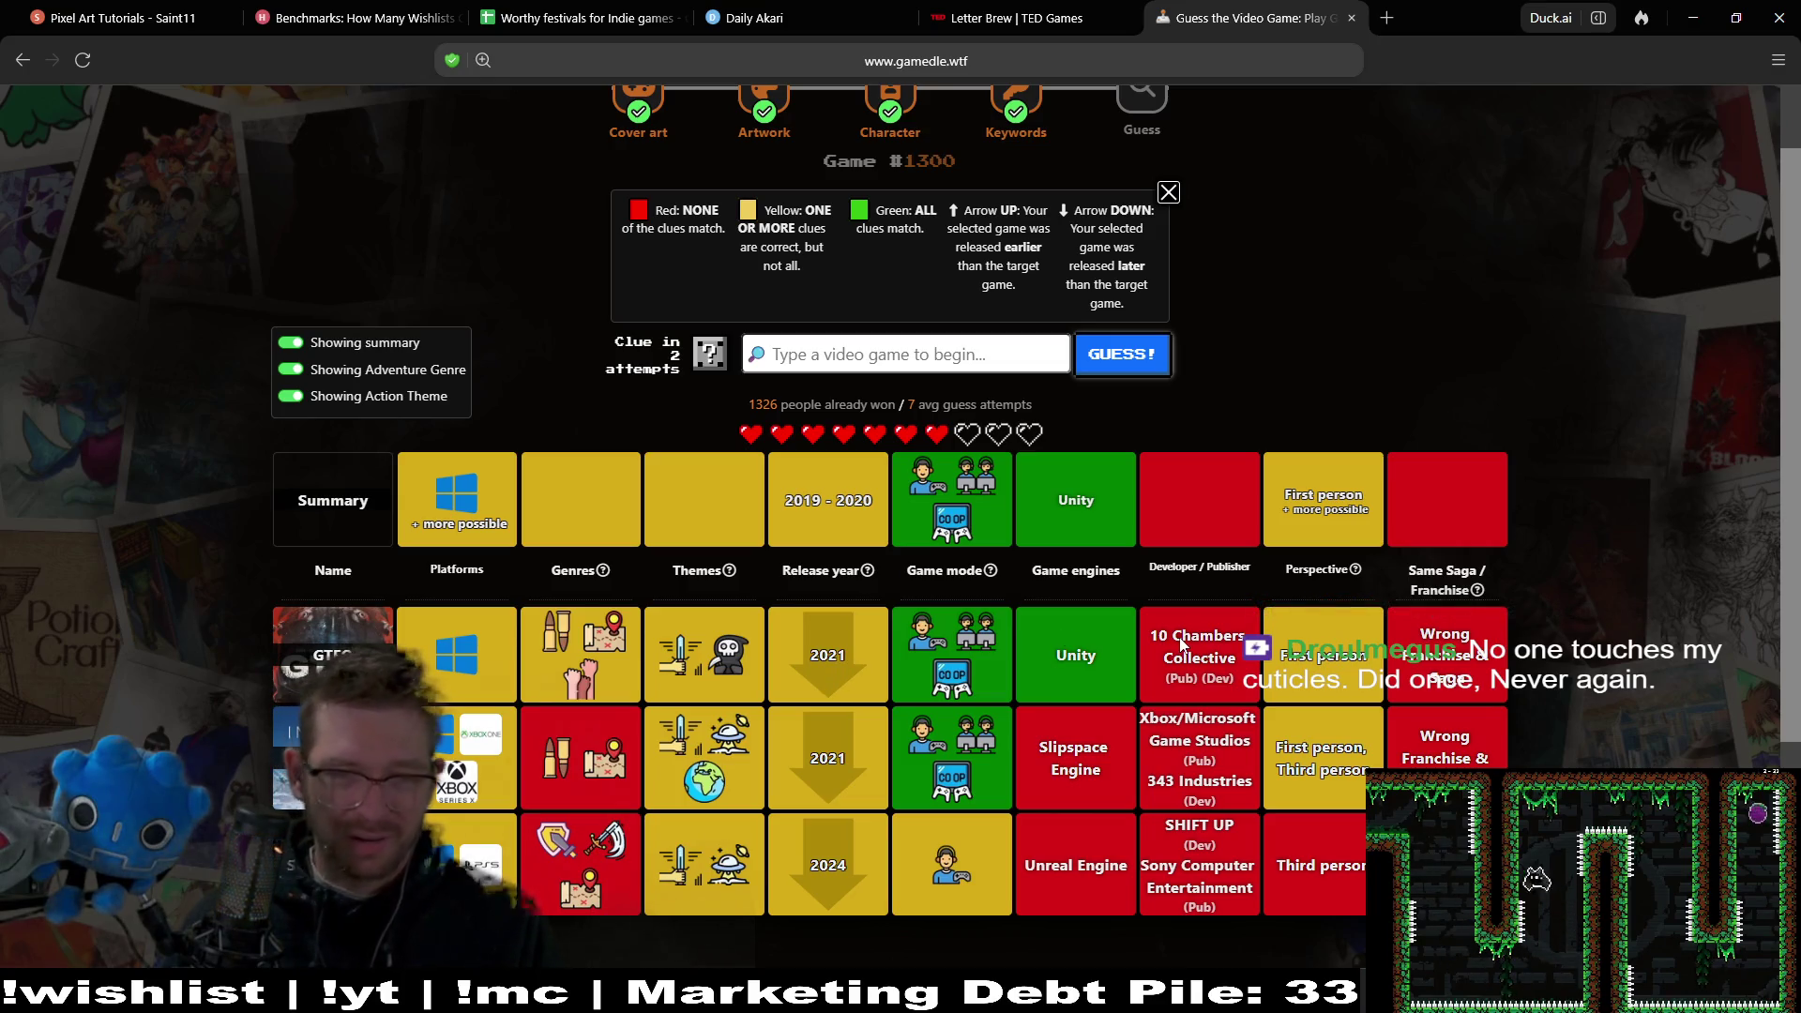
pyautogui.moveTo(583, 667)
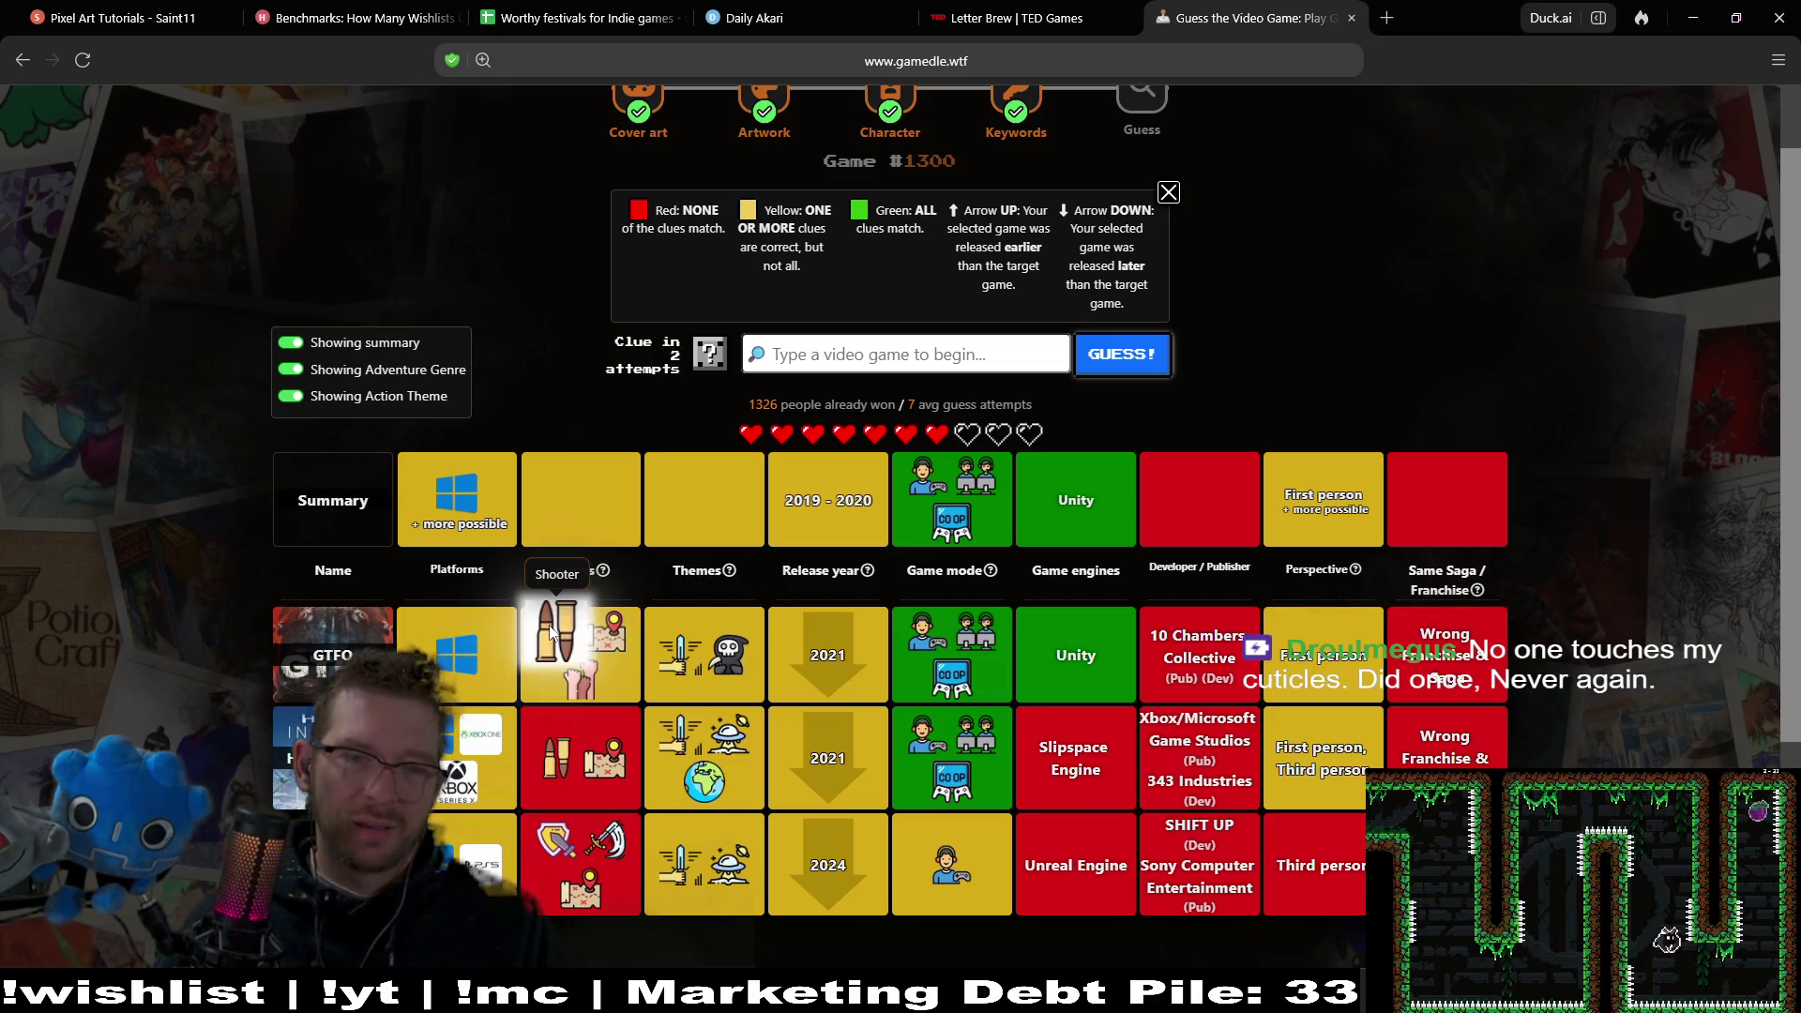
pyautogui.rightClick(551, 652)
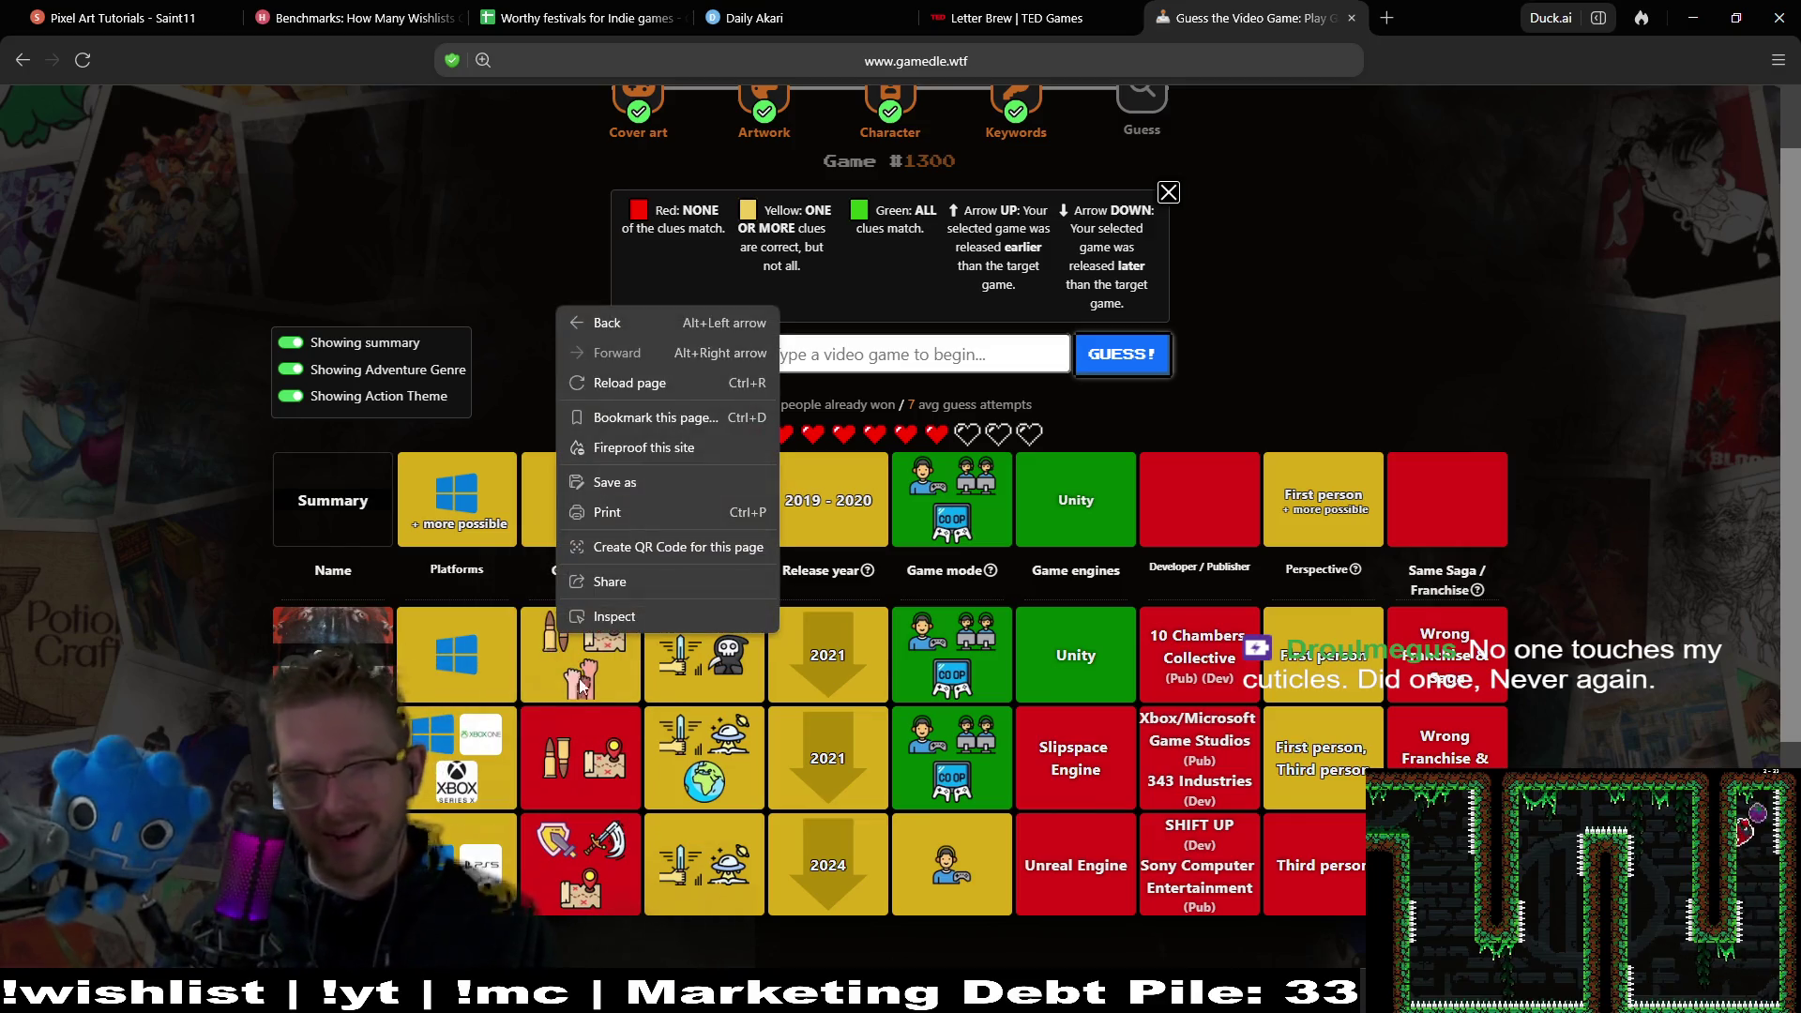
pyautogui.click(611, 668)
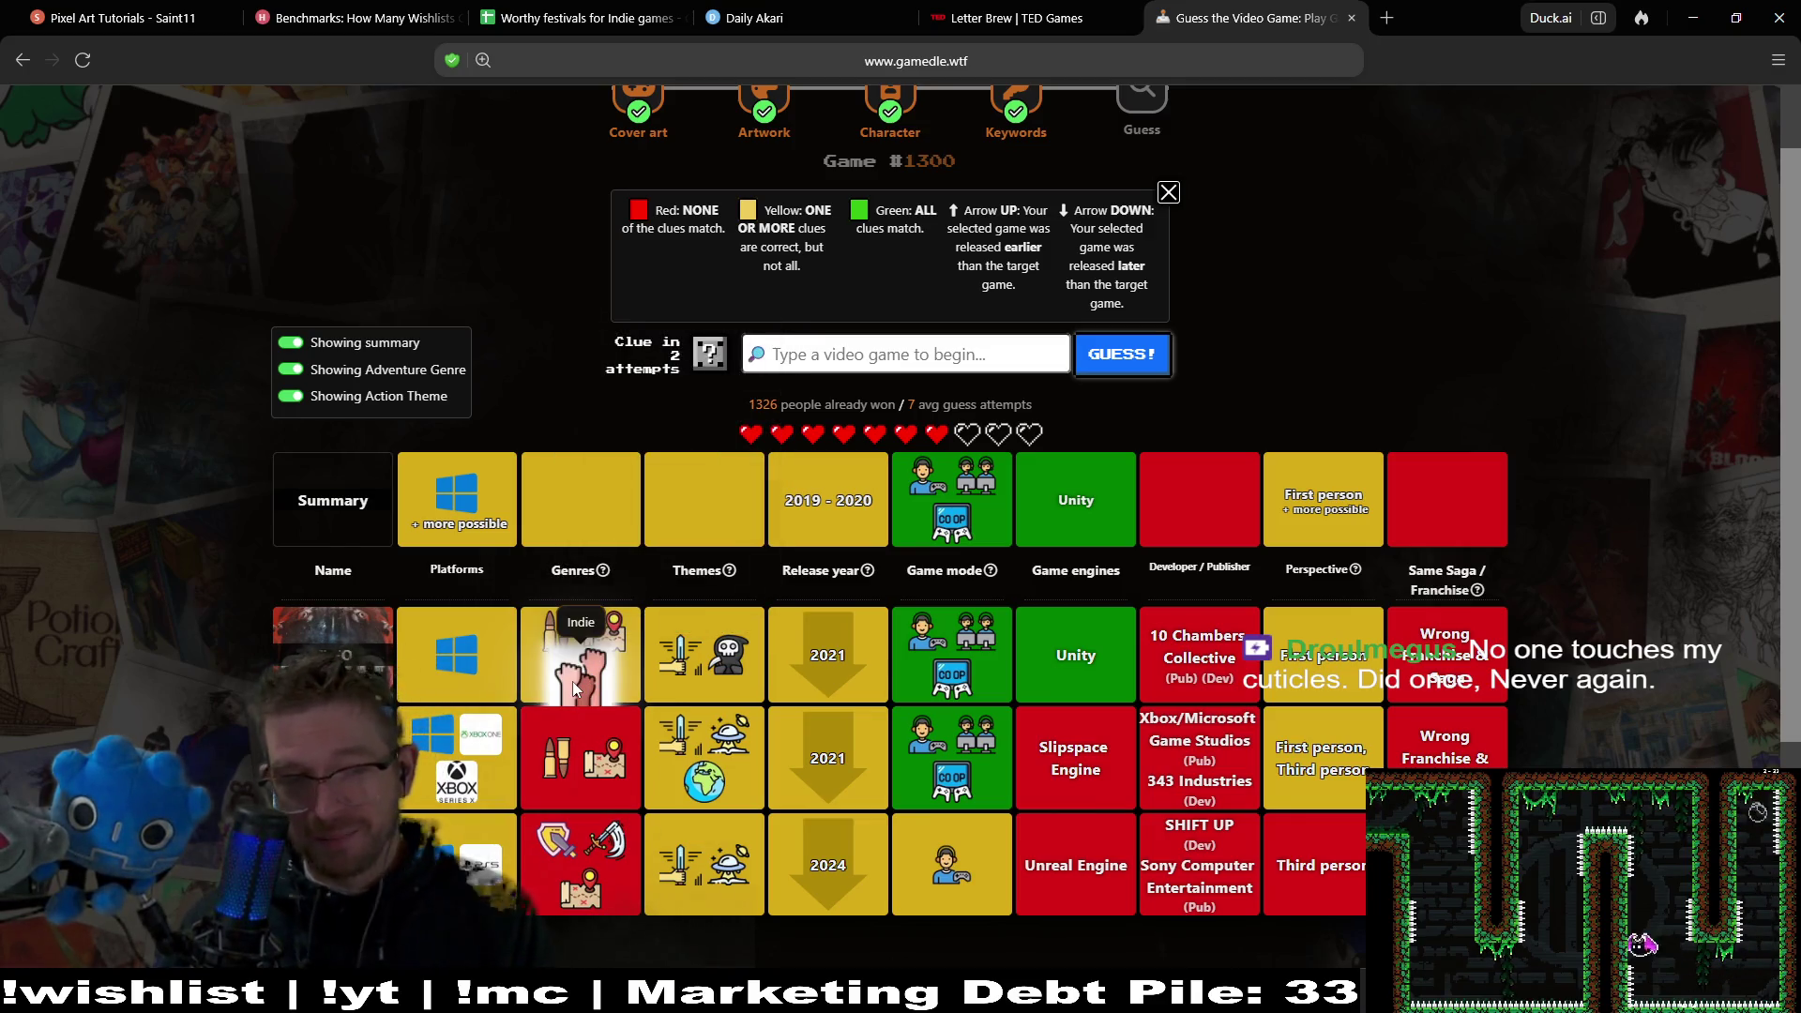
pyautogui.moveTo(593, 700)
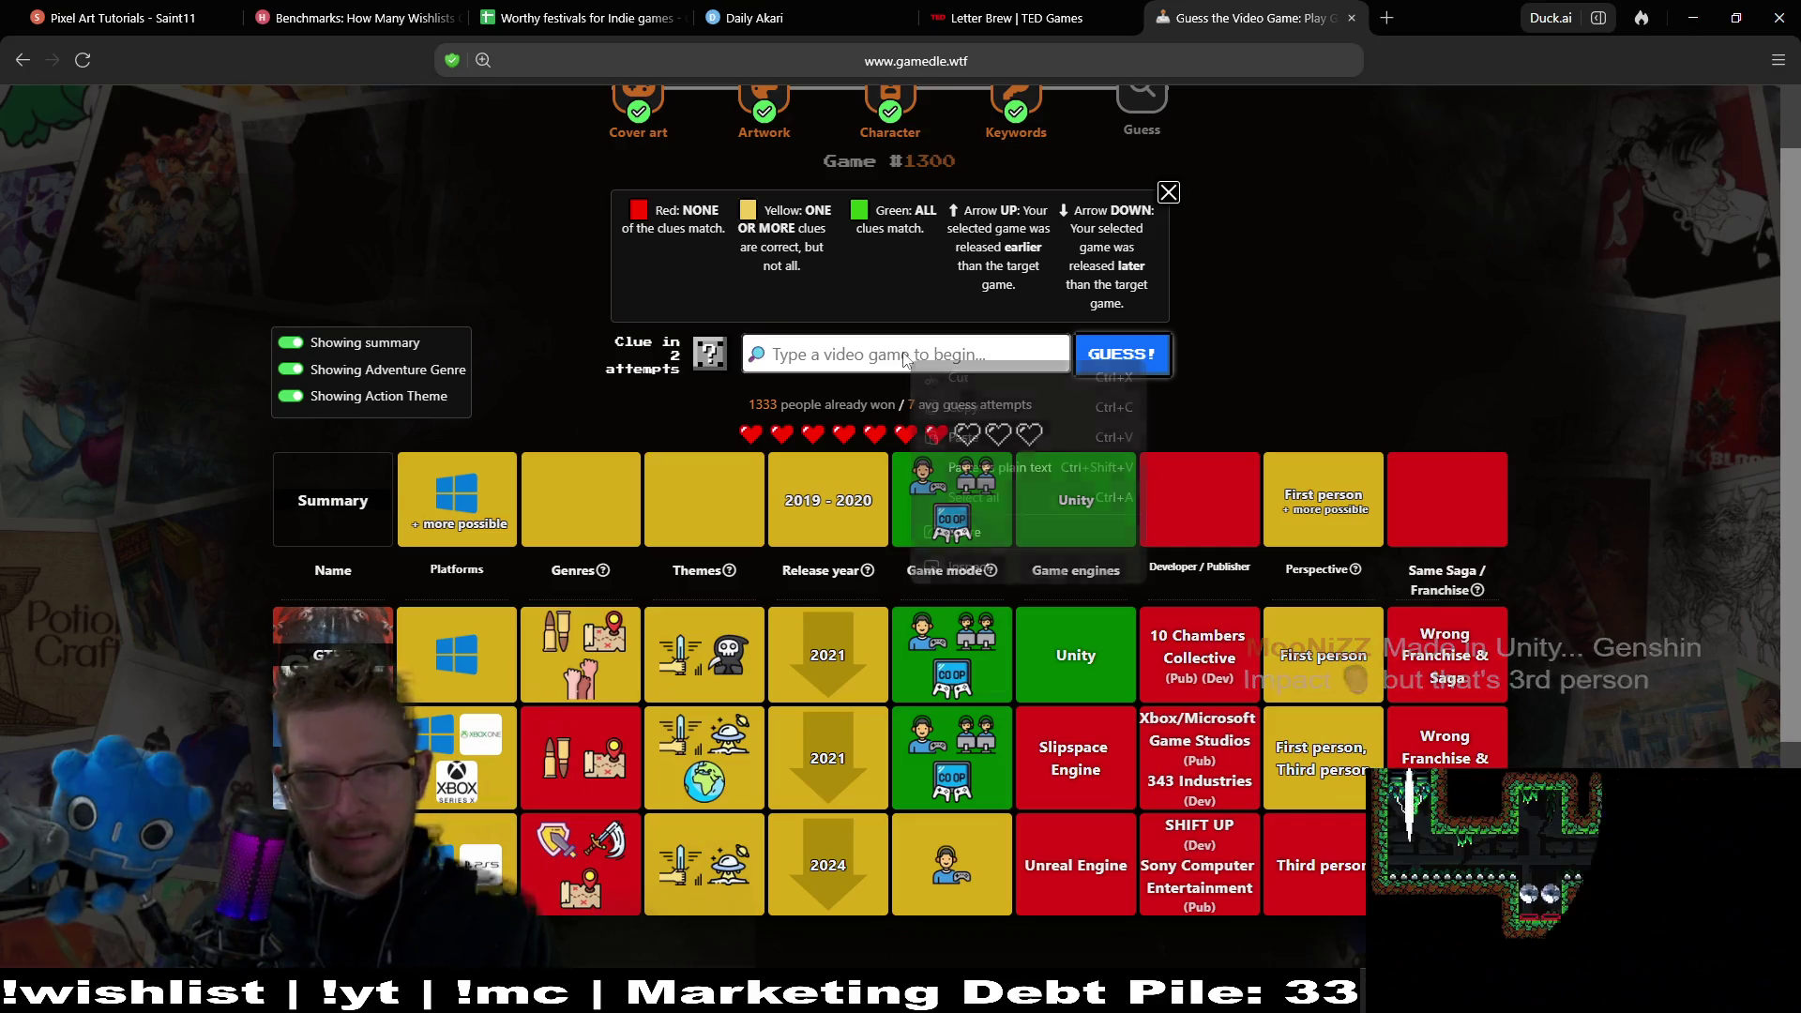
pyautogui.rightClick(909, 362)
pyautogui.click(1281, 319)
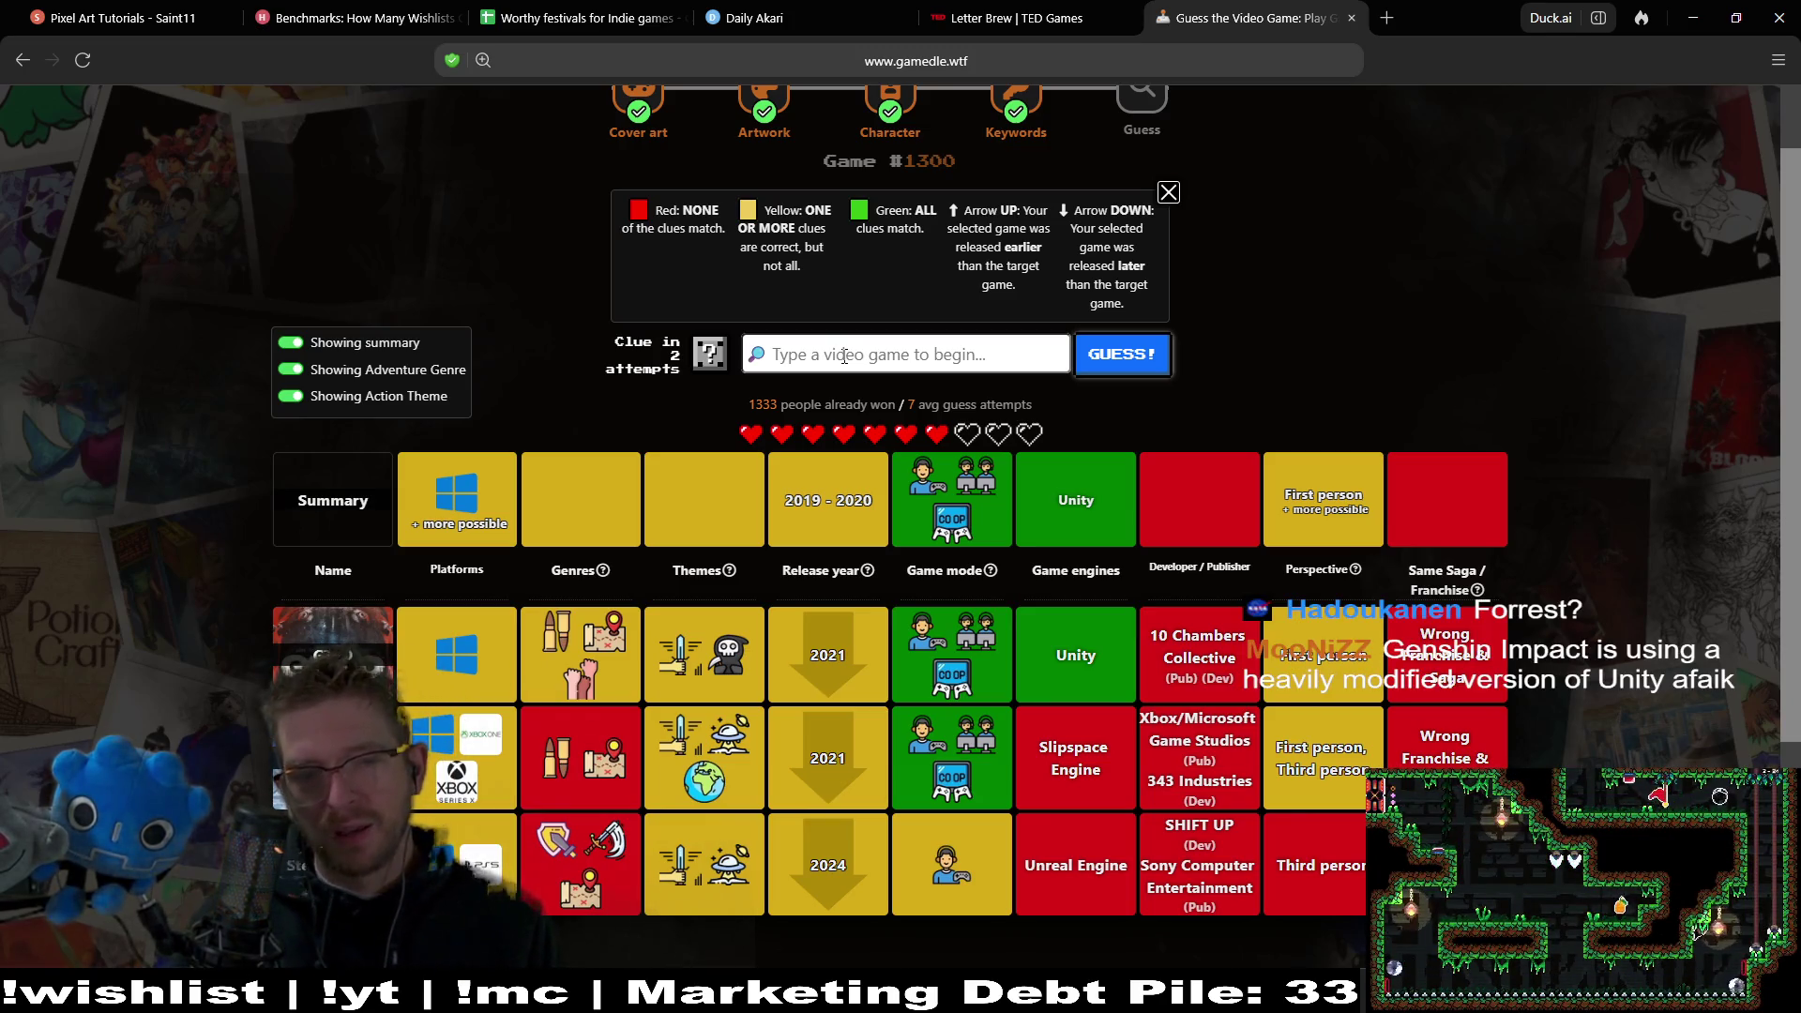
# Step: Search 'the fores', choose The Forest and submit it as the next guess
pyautogui.write('the fore')
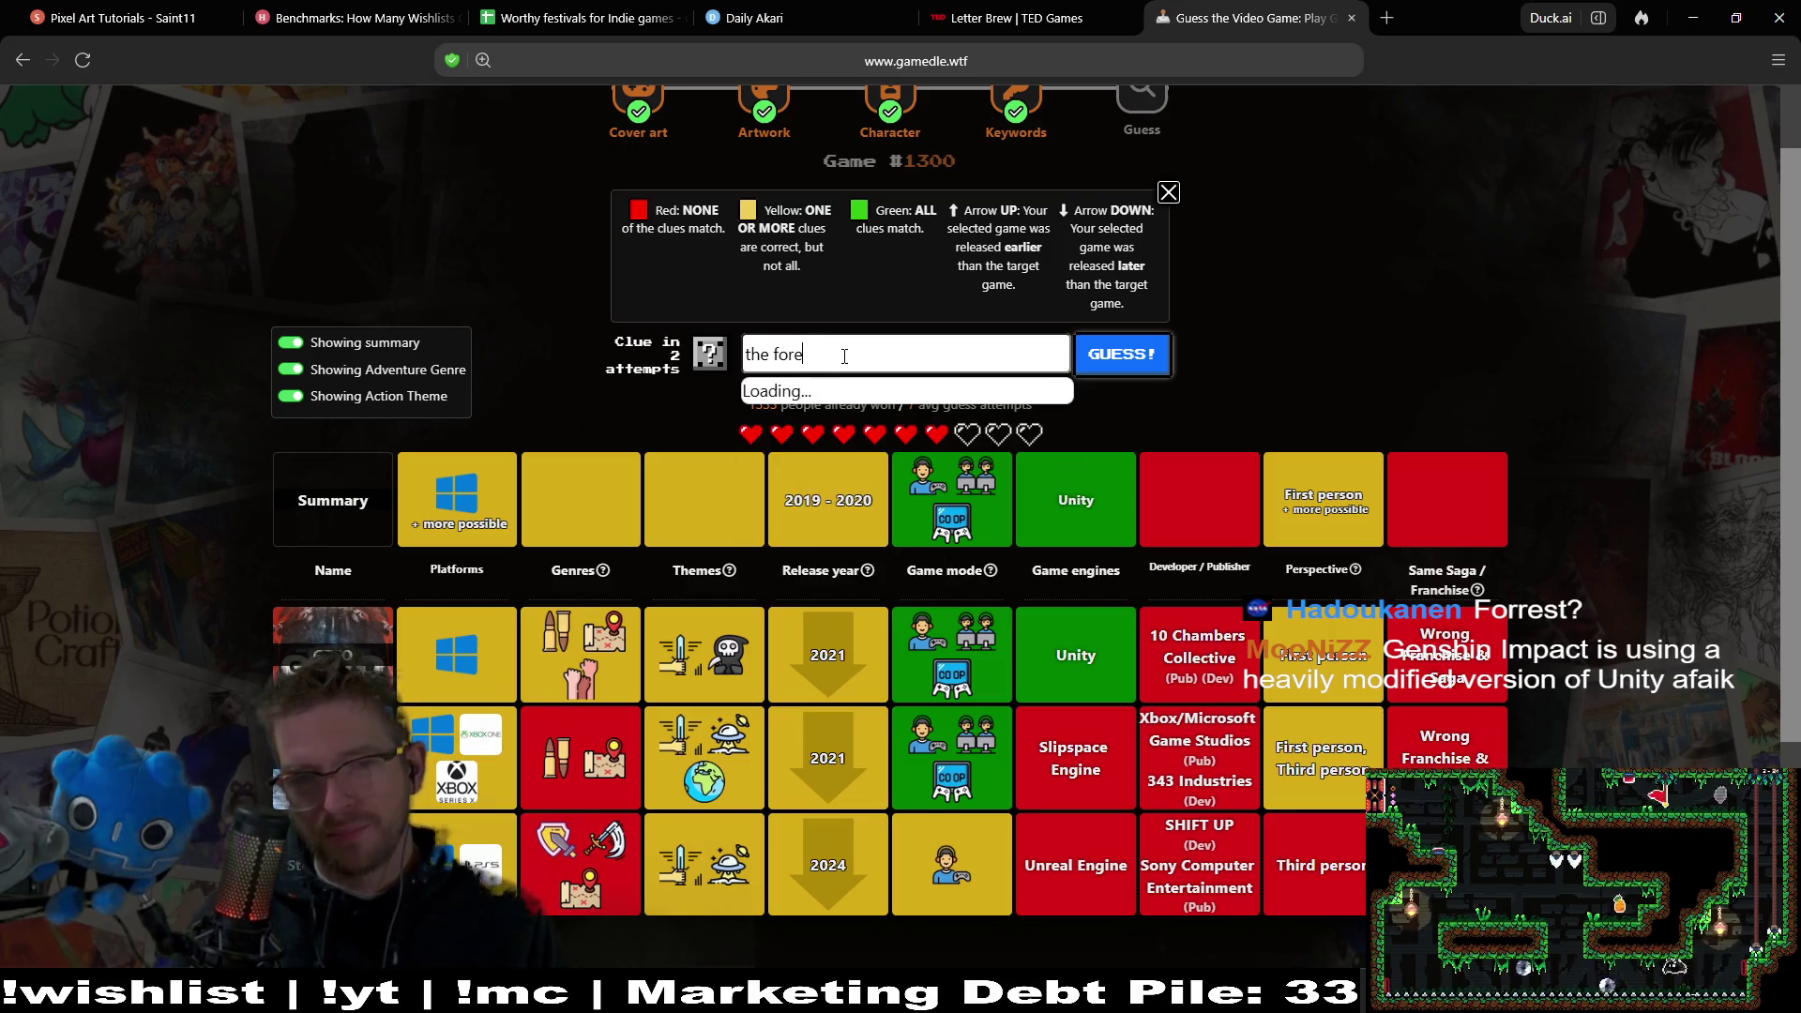
pyautogui.write('s')
pyautogui.click(870, 399)
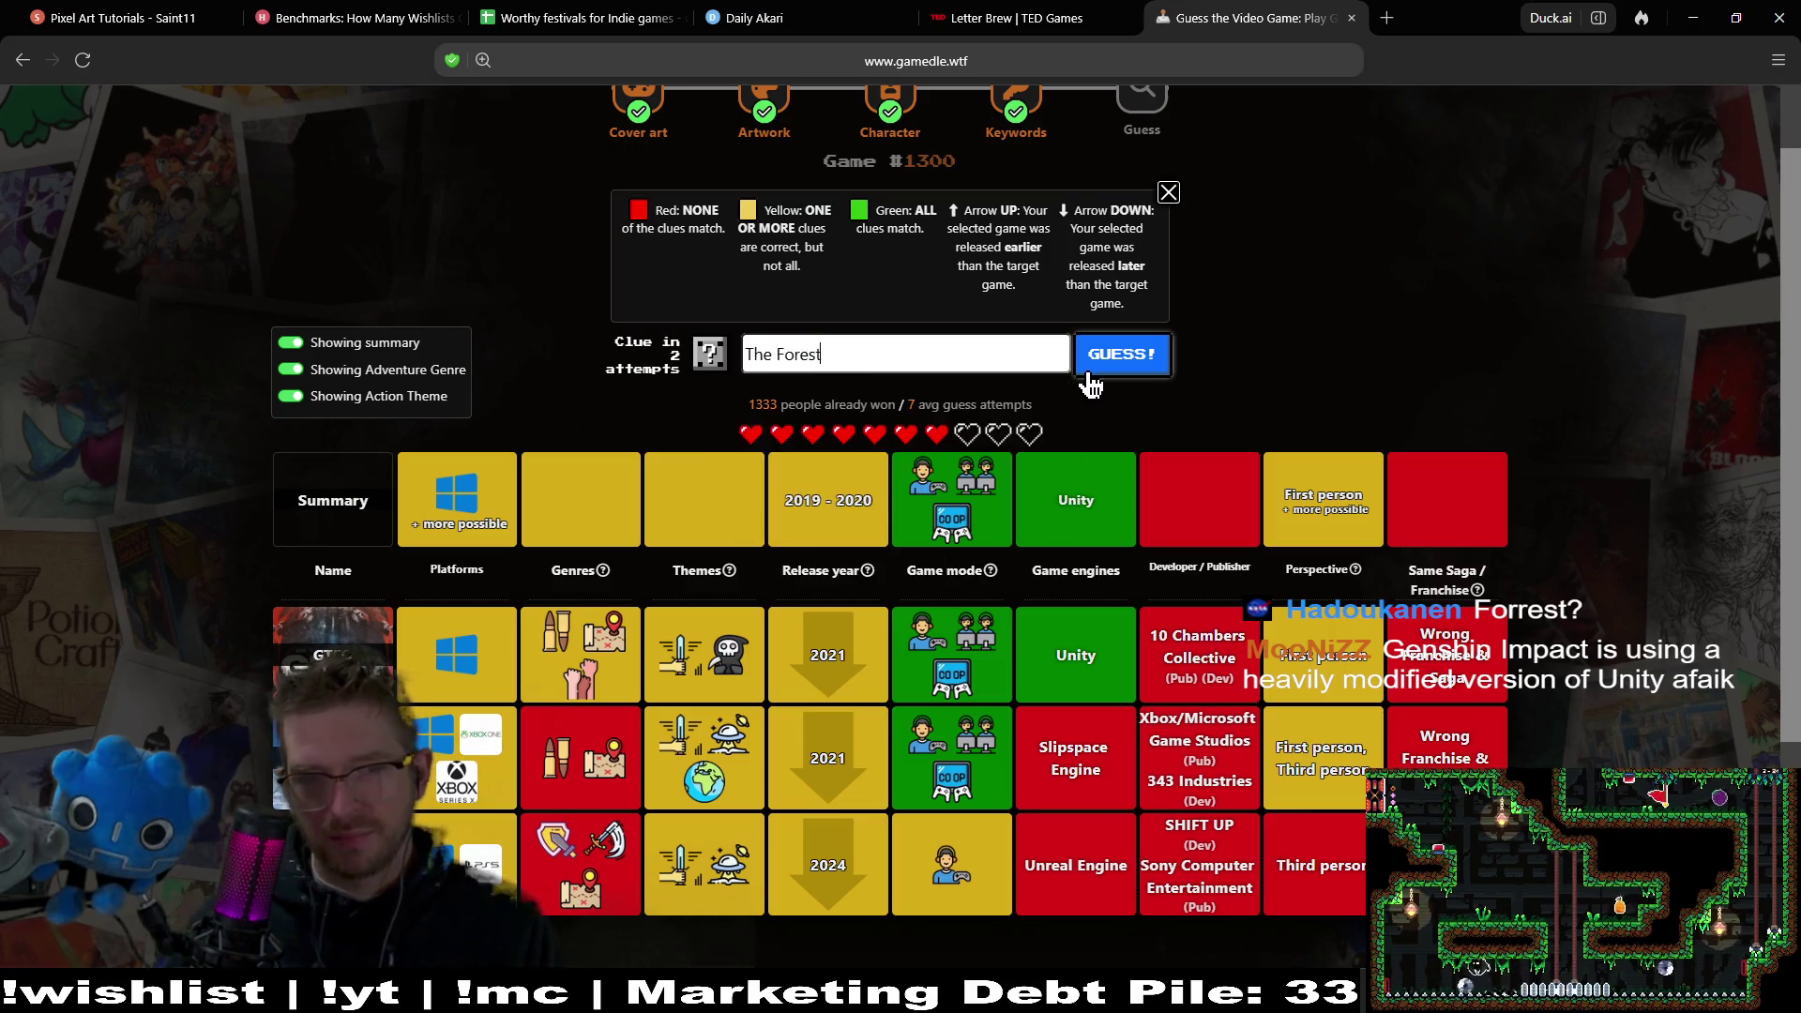
pyautogui.click(1102, 361)
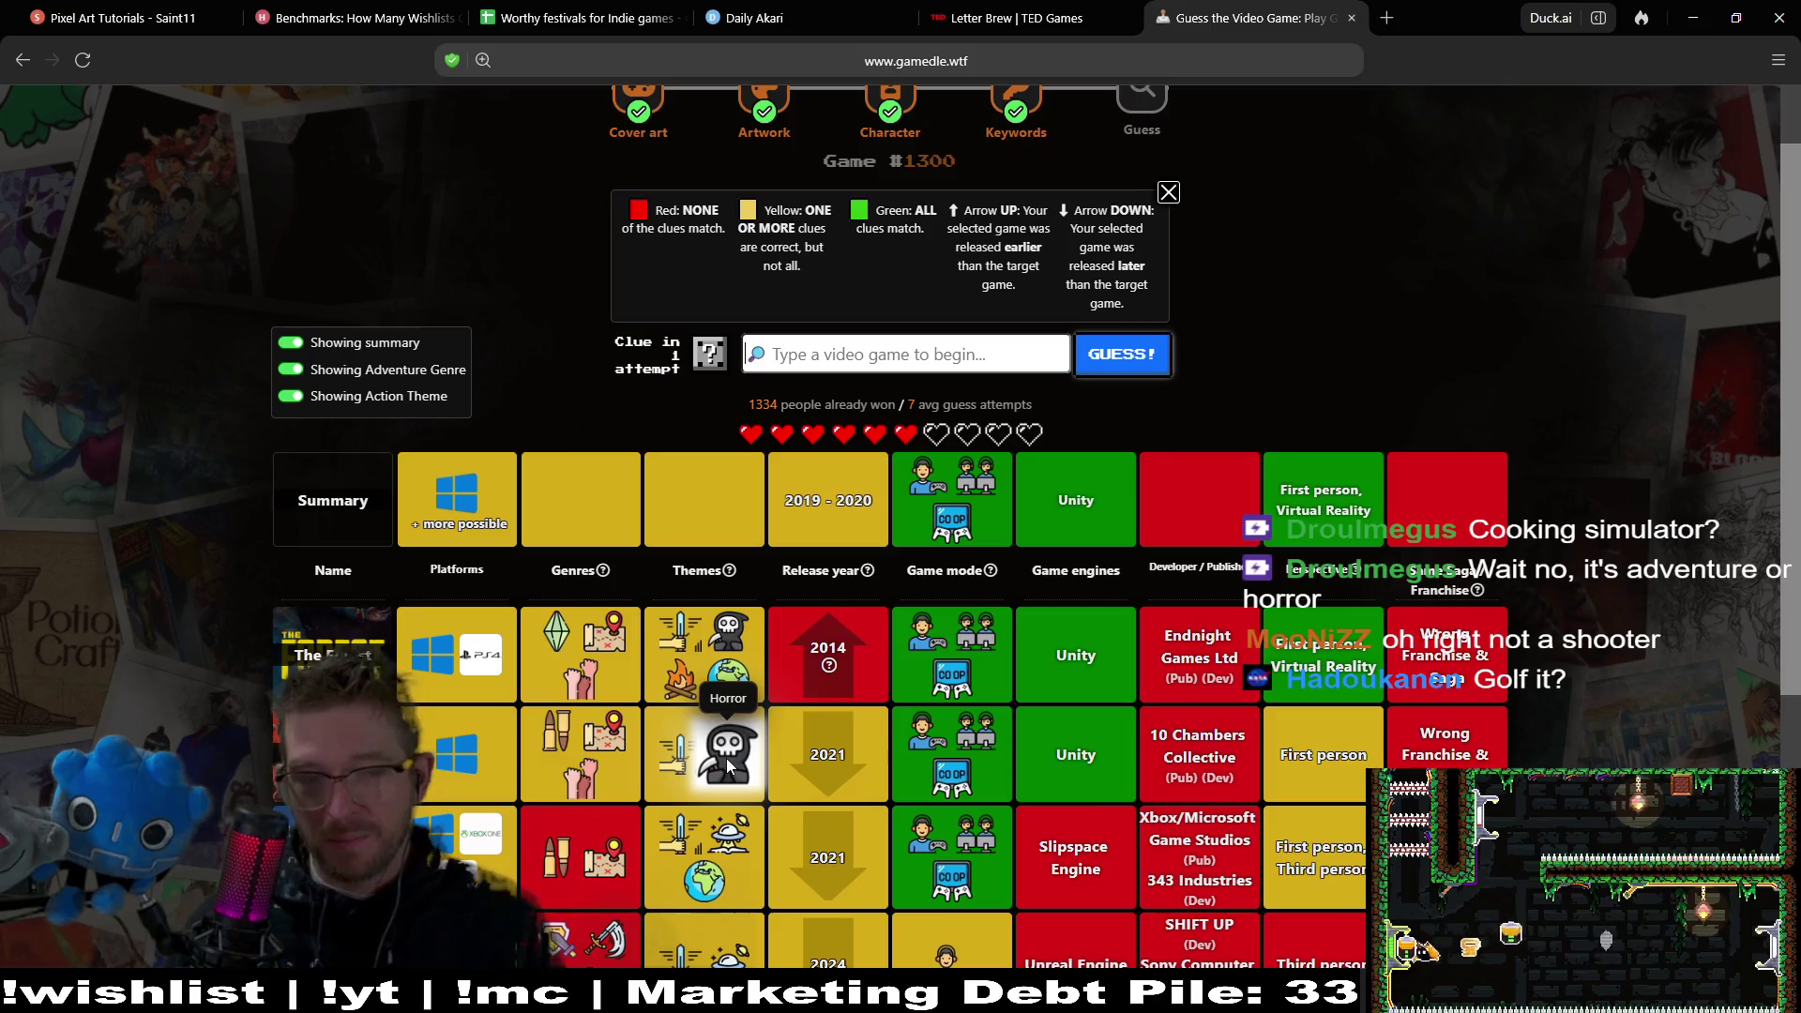
pyautogui.scroll(-5, 728, 751)
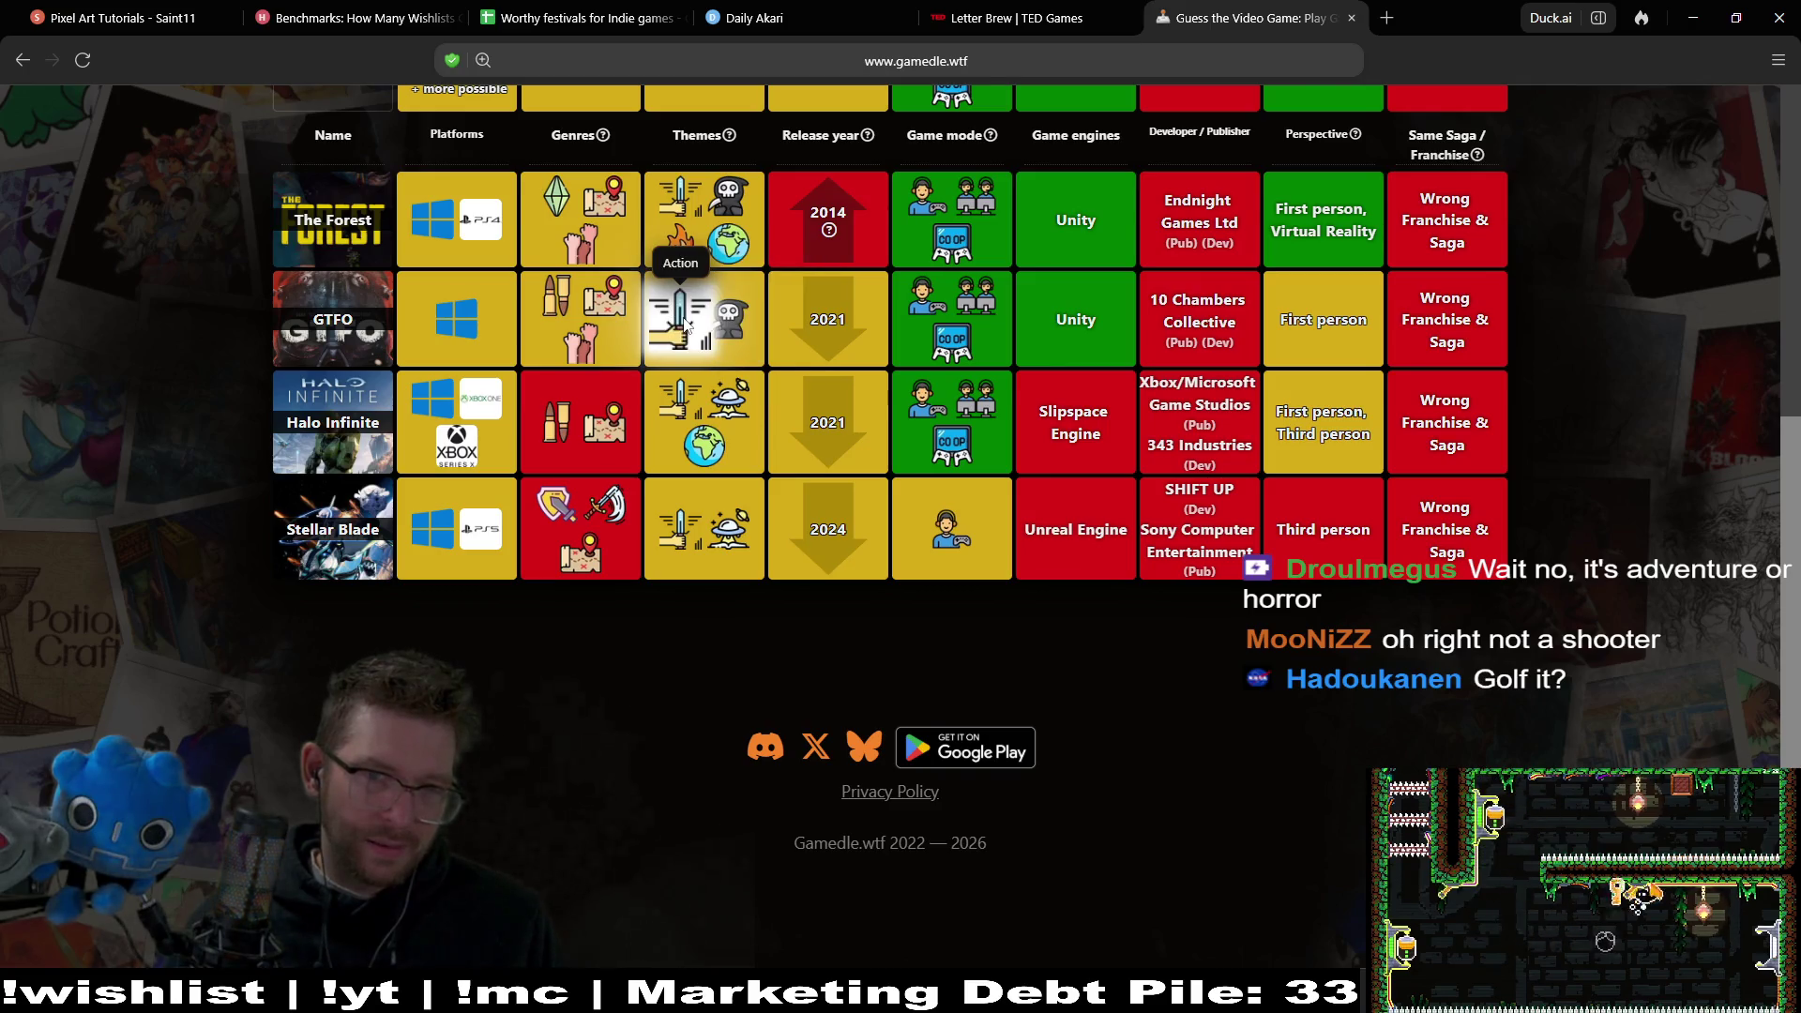
pyautogui.click(687, 324)
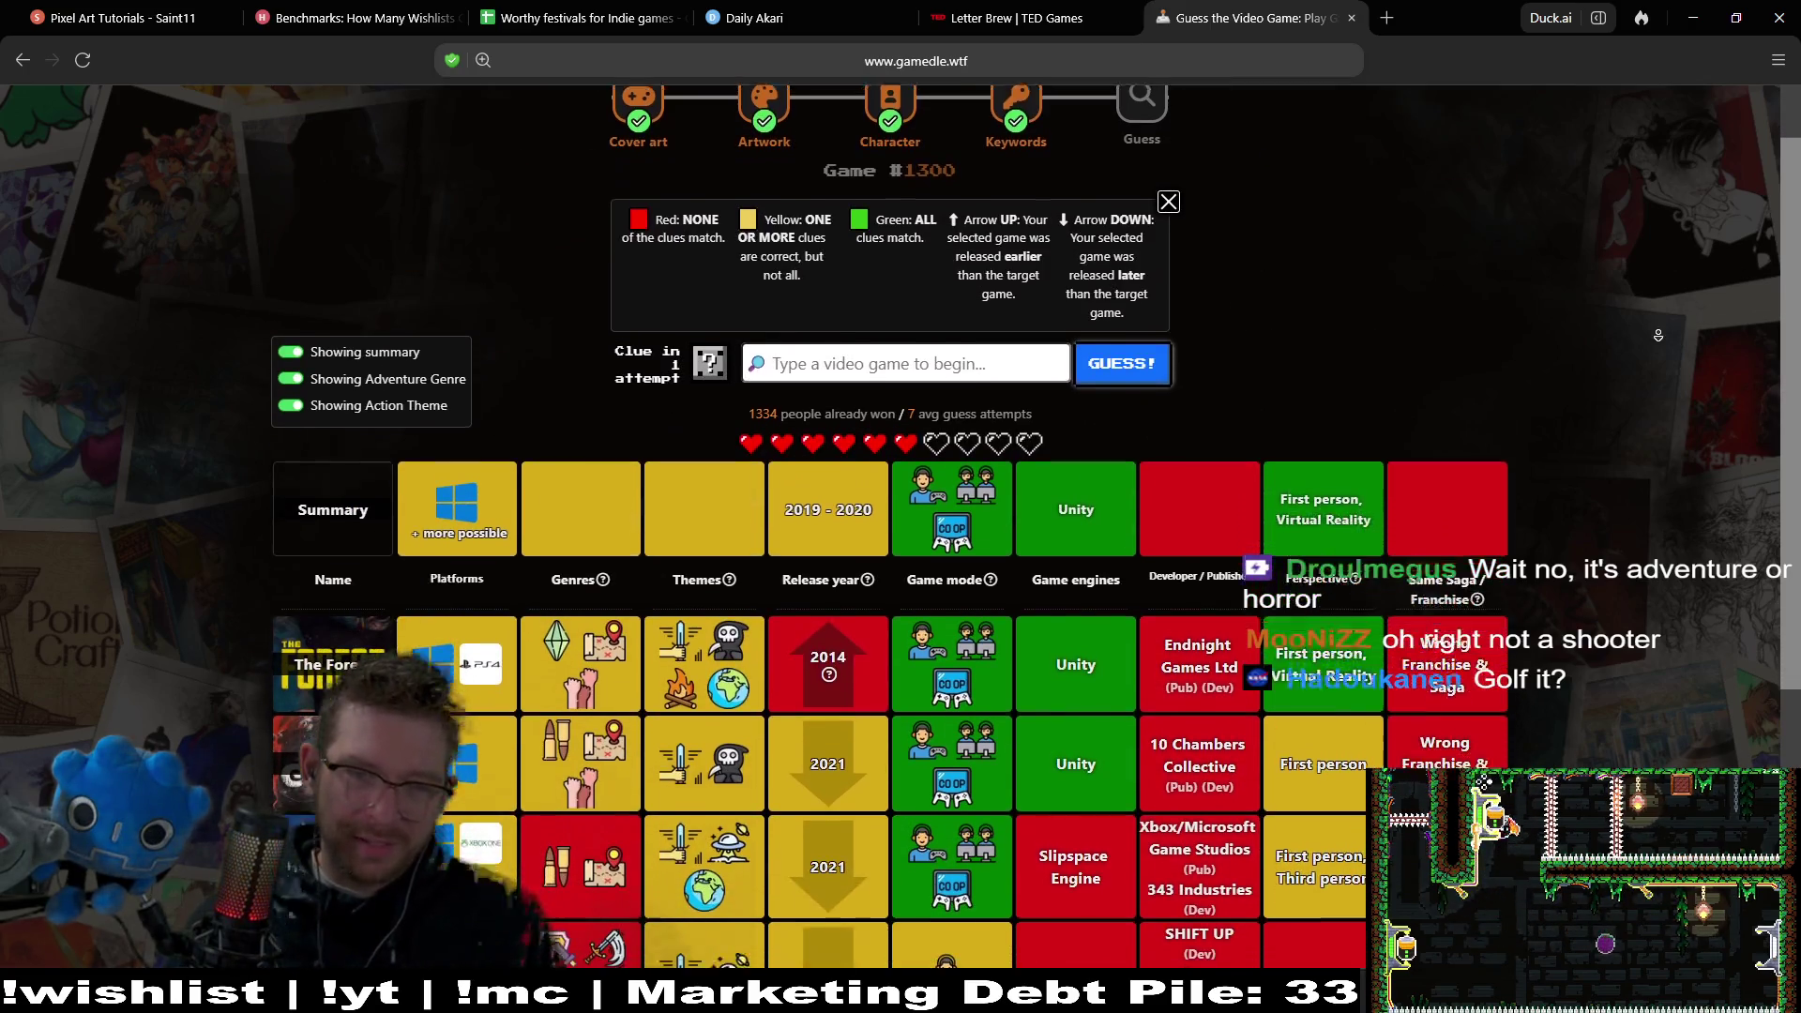
pyautogui.rightClick(1657, 334)
pyautogui.scroll(1, 1594, 375)
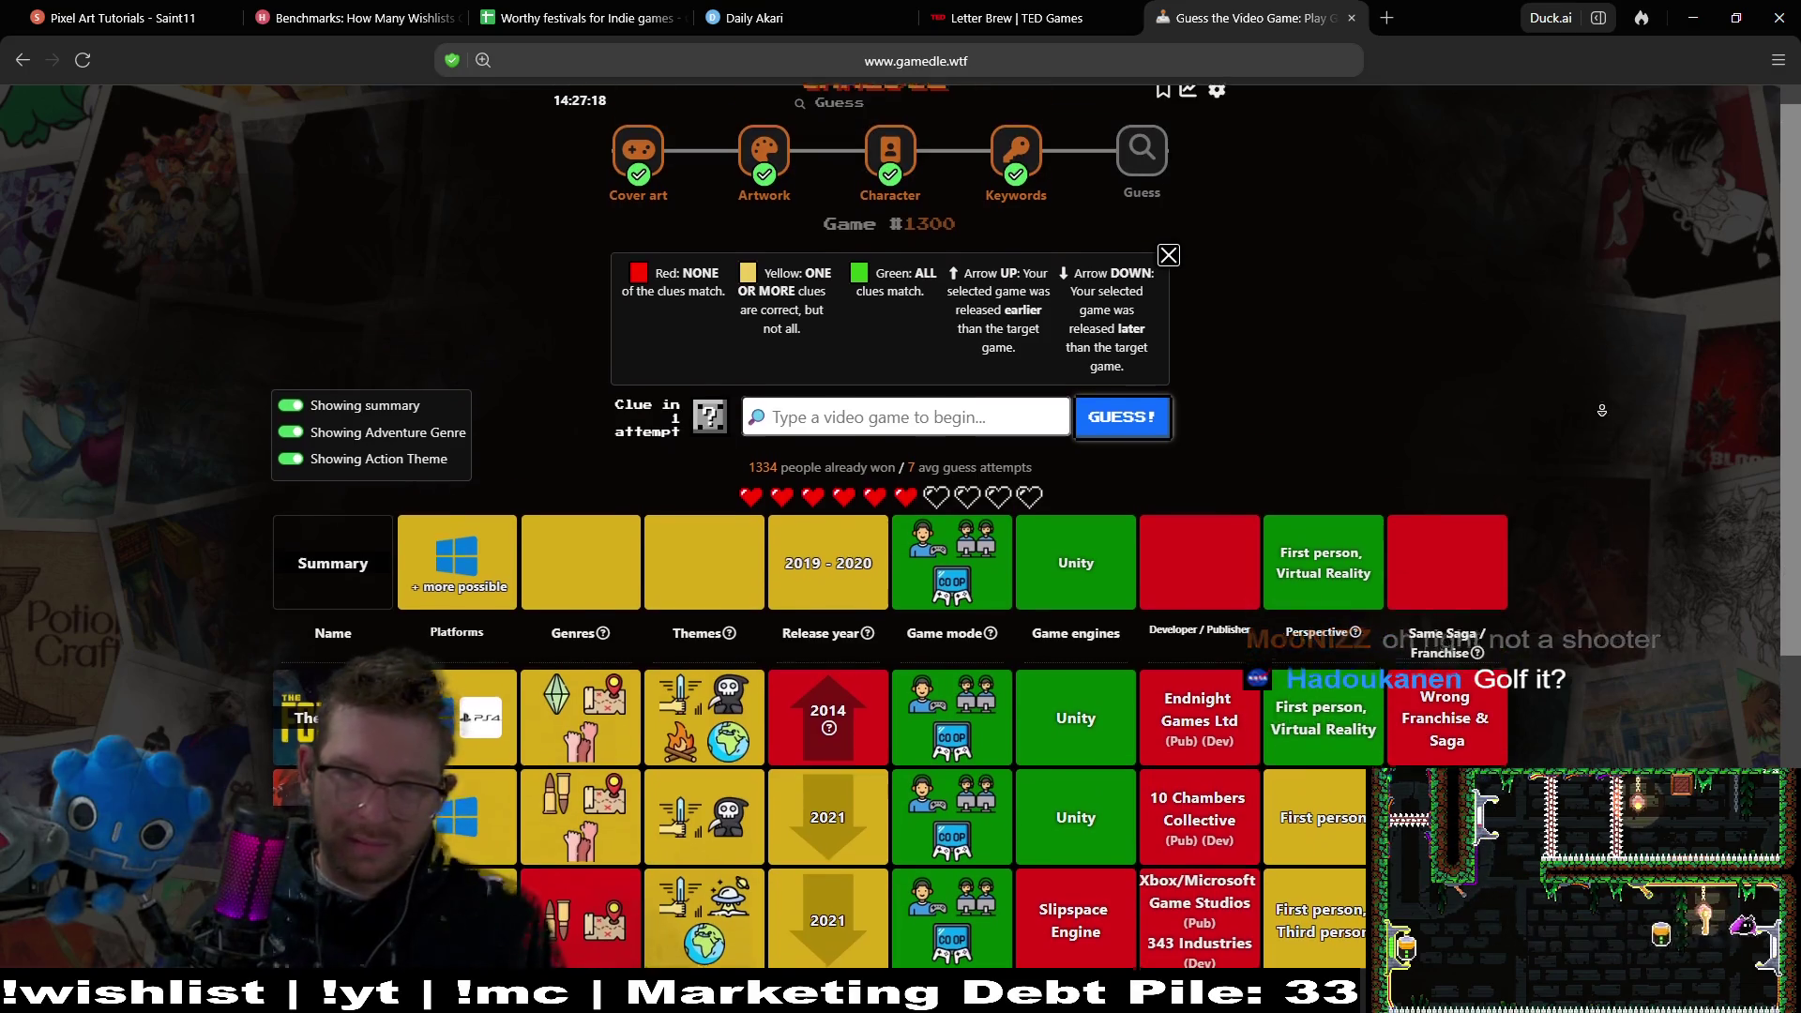
pyautogui.scroll(-3, 1594, 389)
pyautogui.scroll(1, 1604, 379)
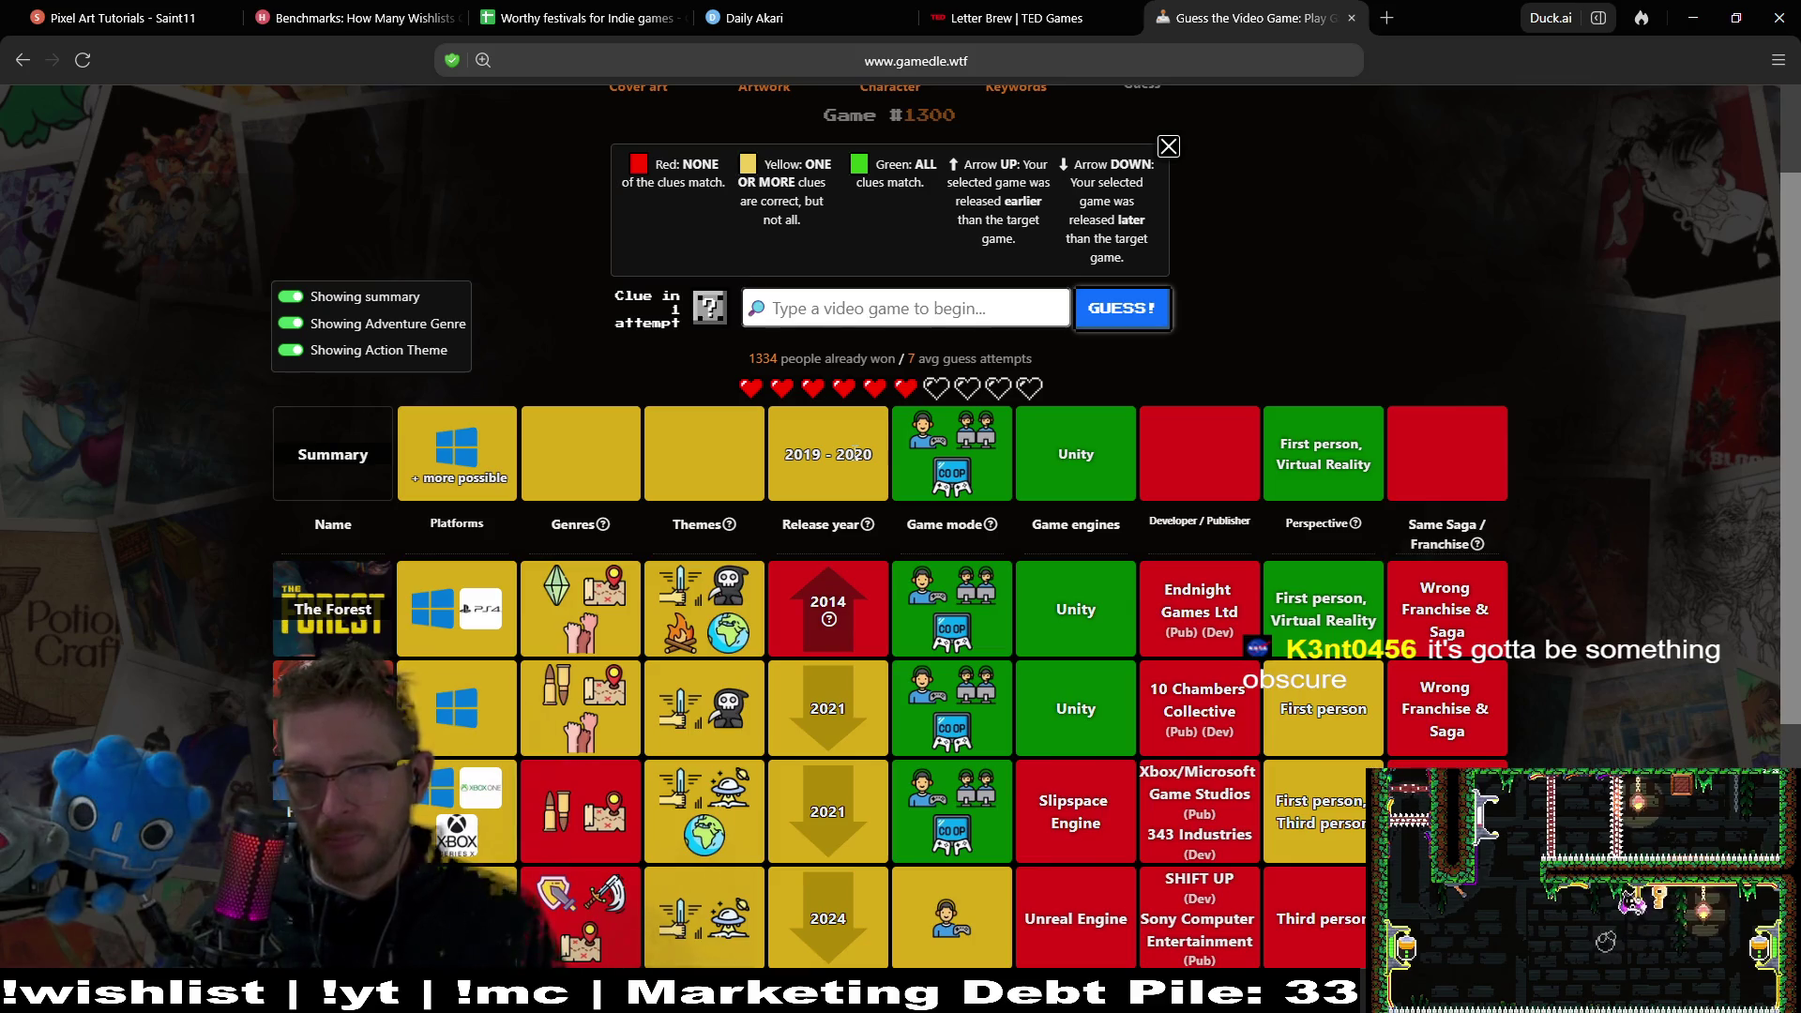
pyautogui.tripleClick(891, 459)
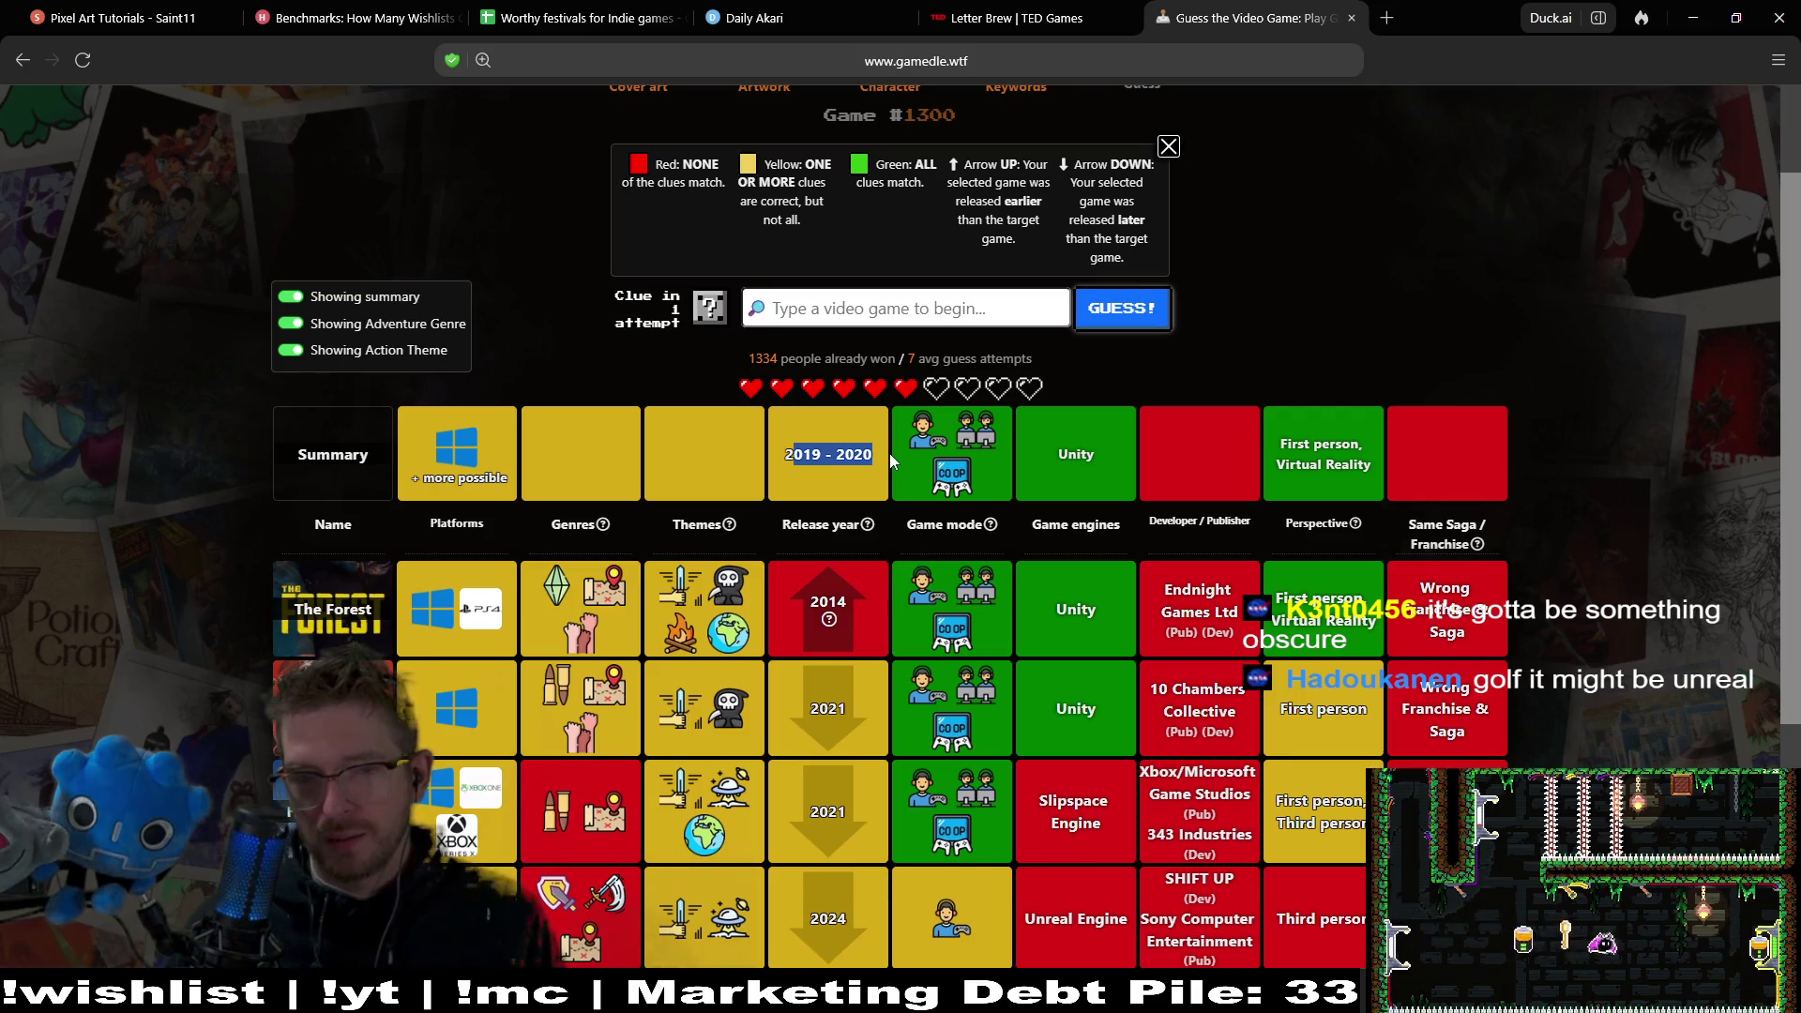
pyautogui.click(859, 300)
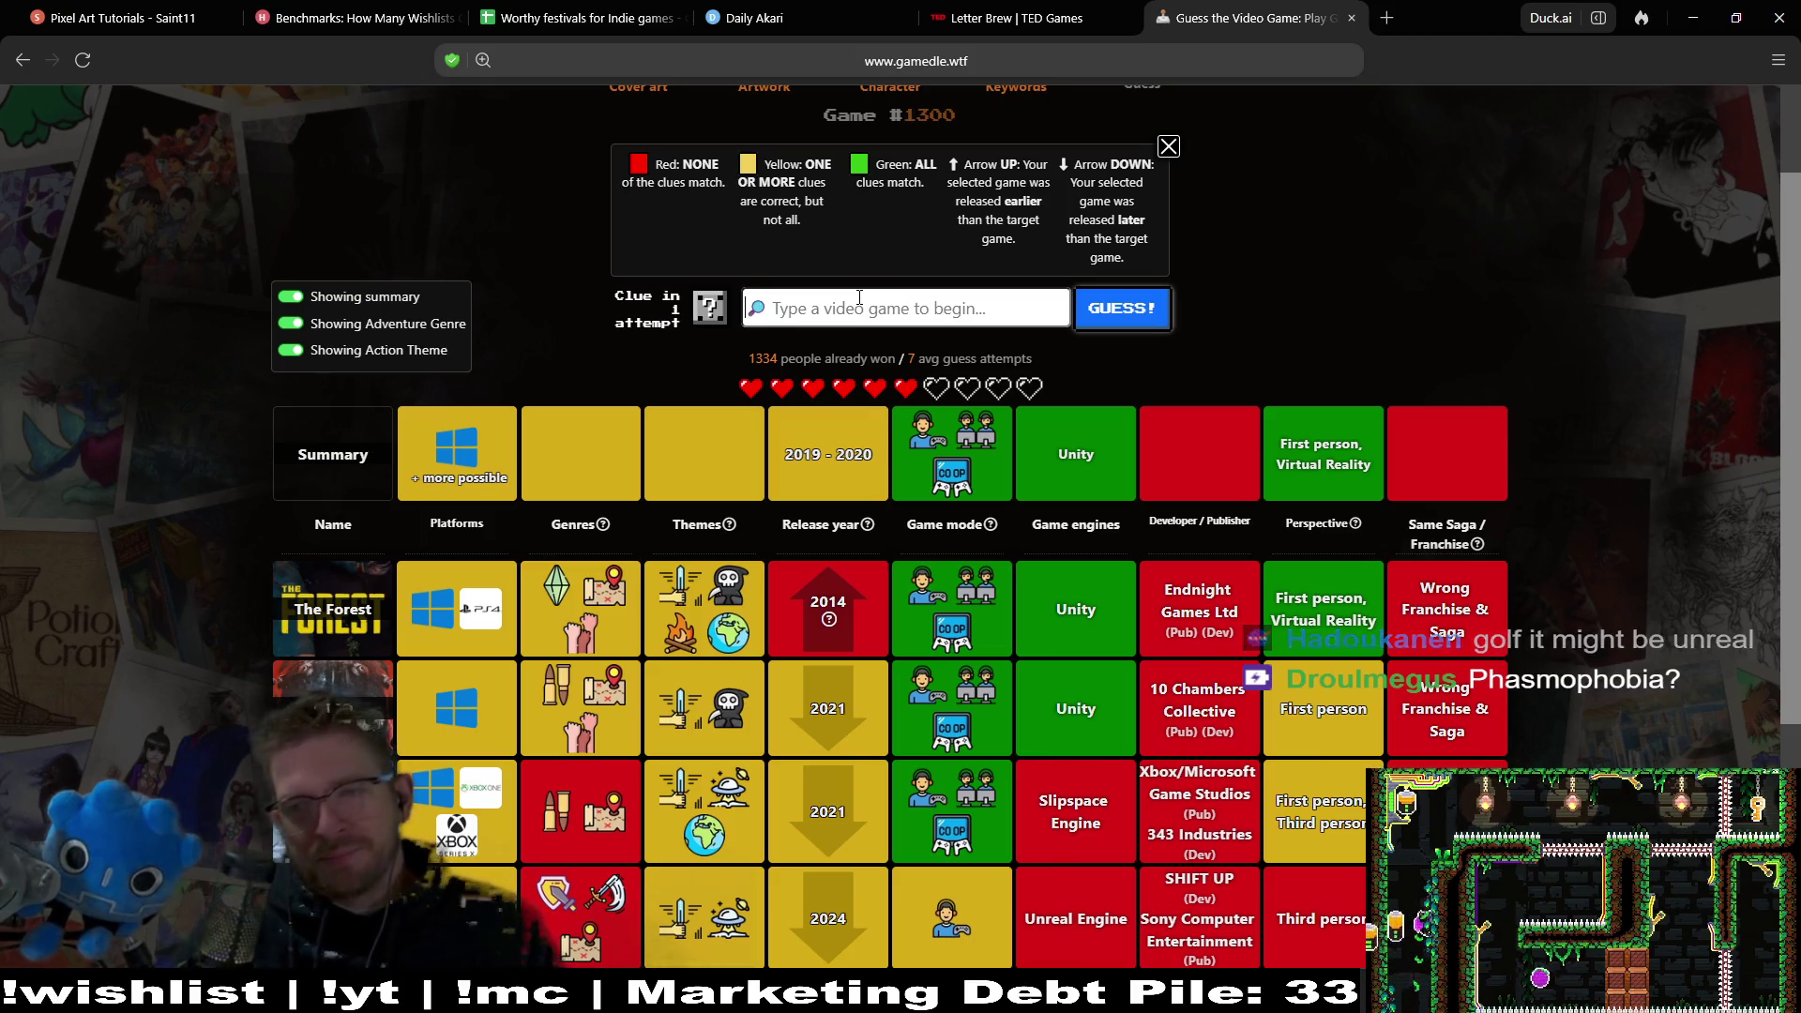
# Step: Search 'phasmo', pick Phasmophobia and submit it as the fifth guess
pyautogui.write('phasmo')
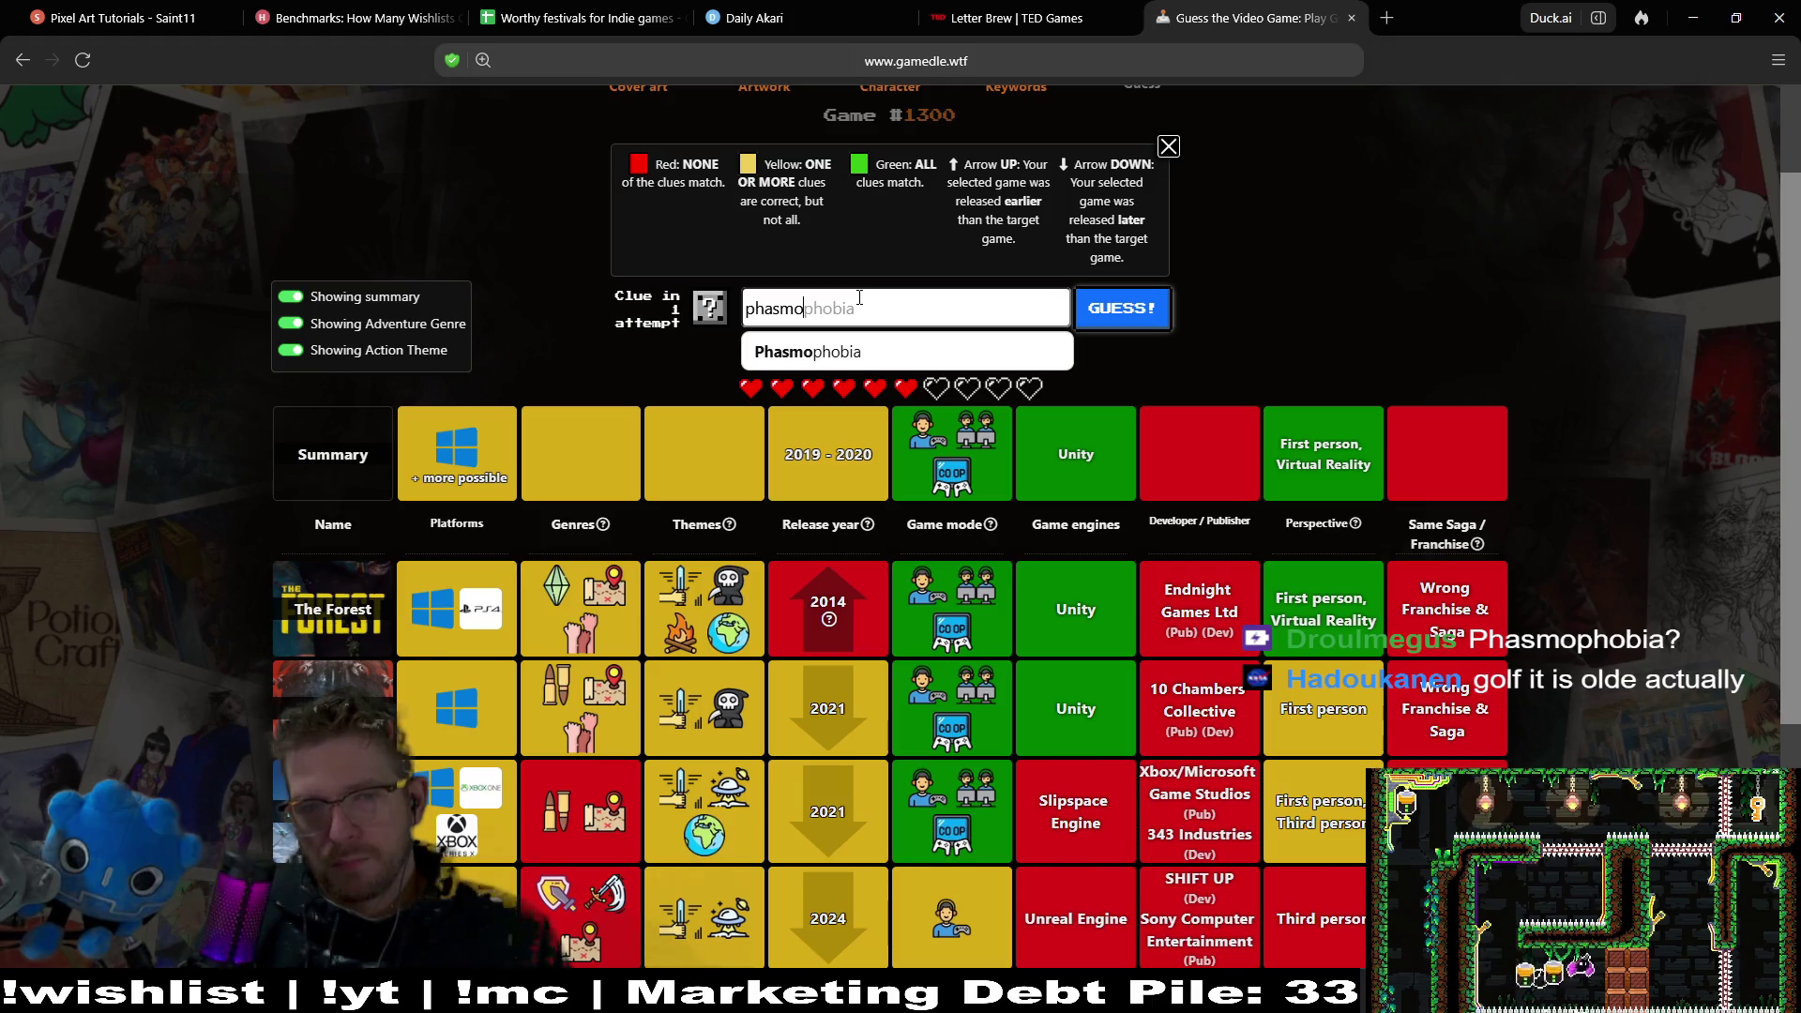
pyautogui.click(847, 351)
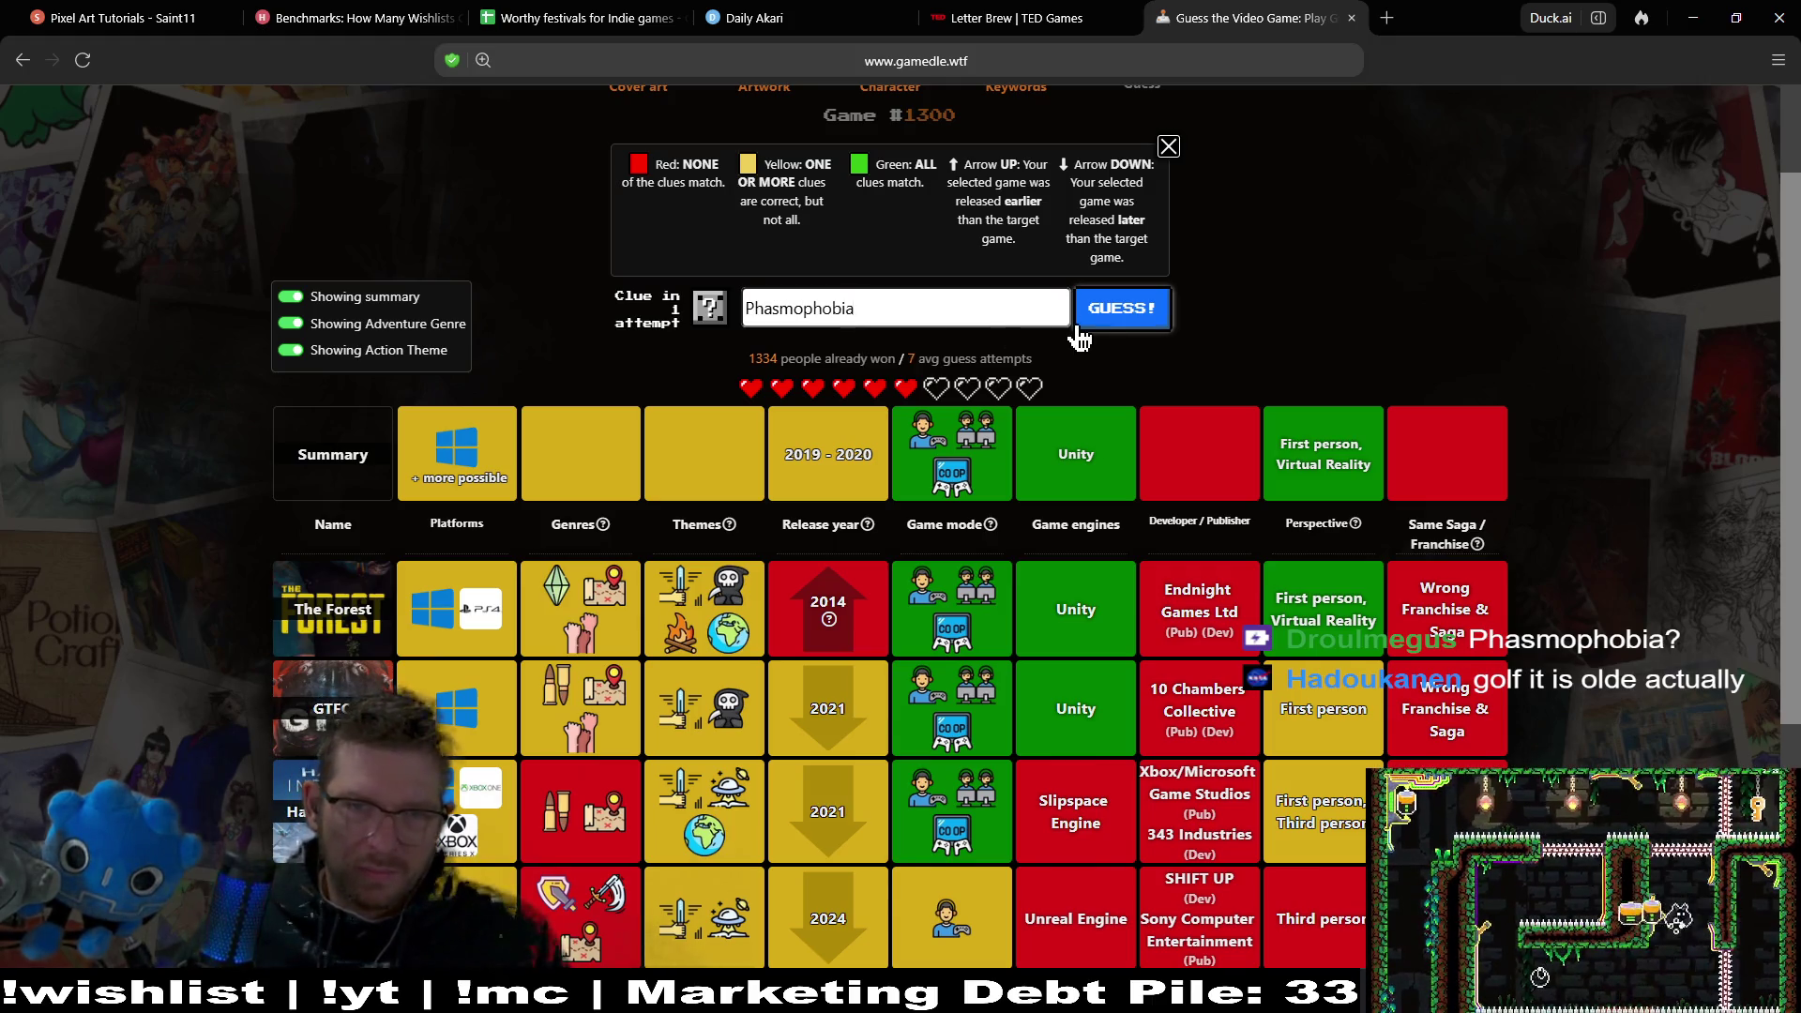
pyautogui.click(1079, 322)
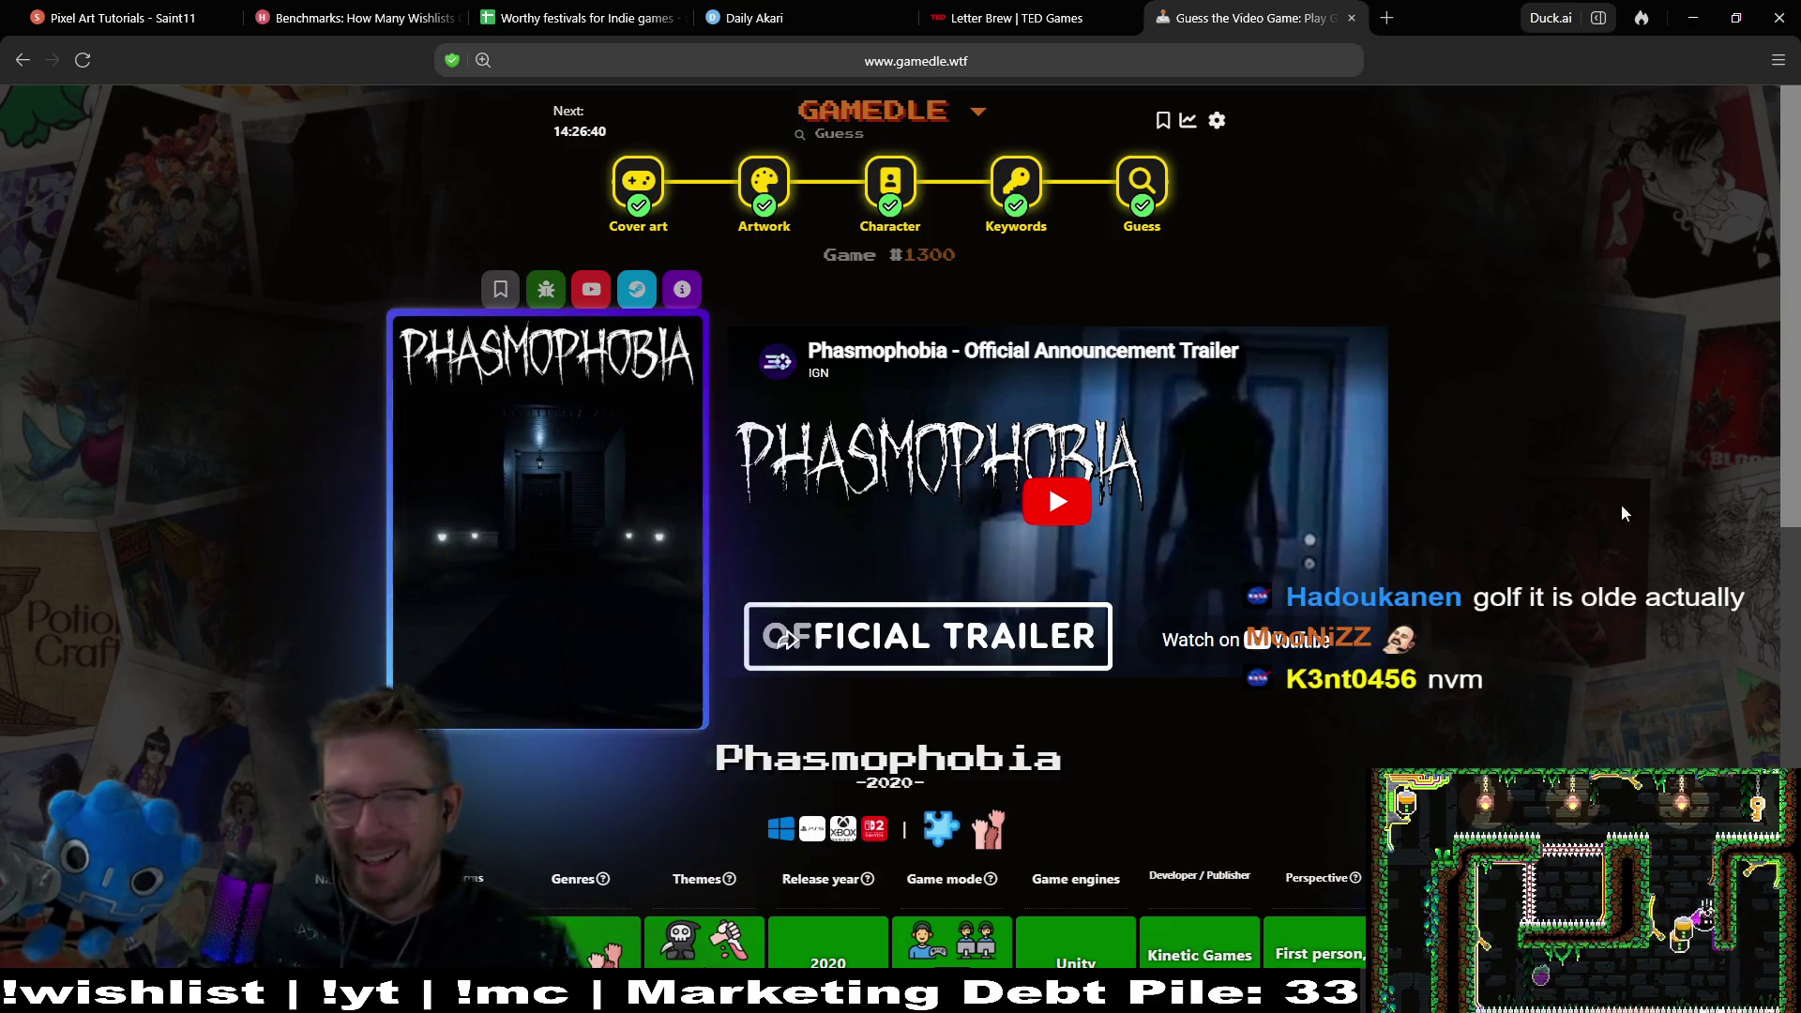
pyautogui.scroll(-8, 1624, 445)
pyautogui.scroll(7, 1642, 382)
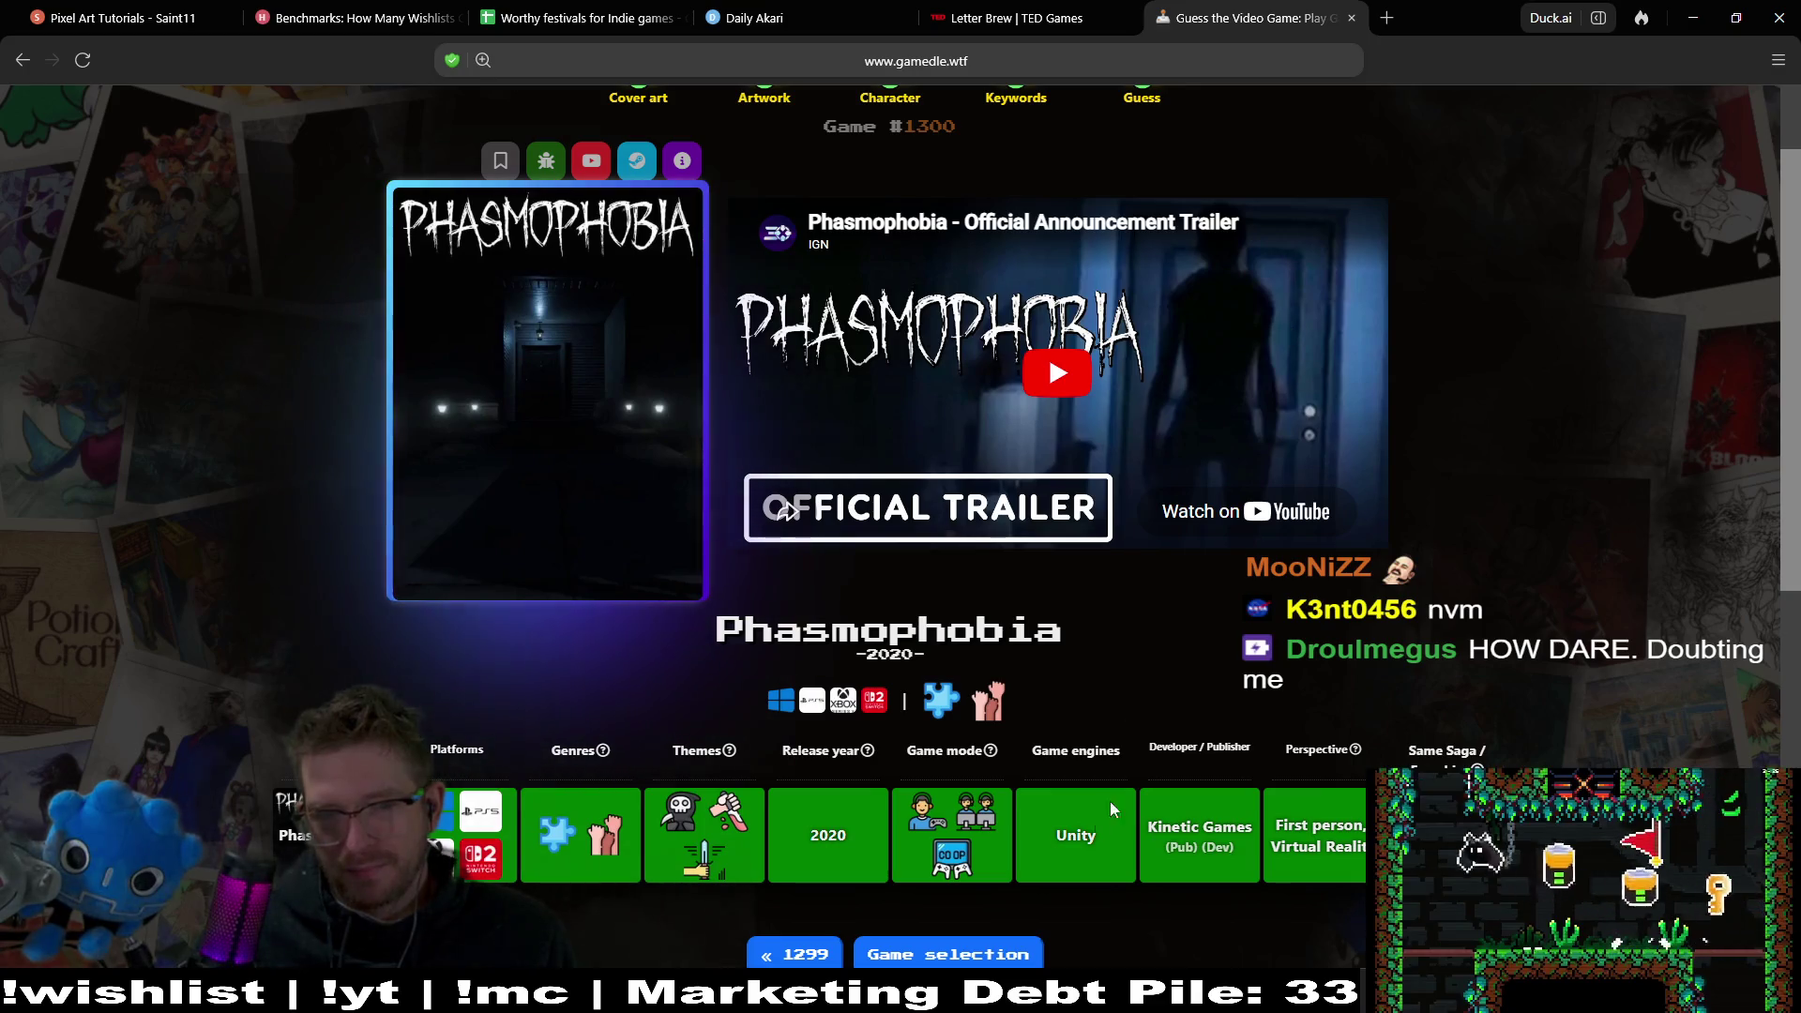
pyautogui.moveTo(980, 805)
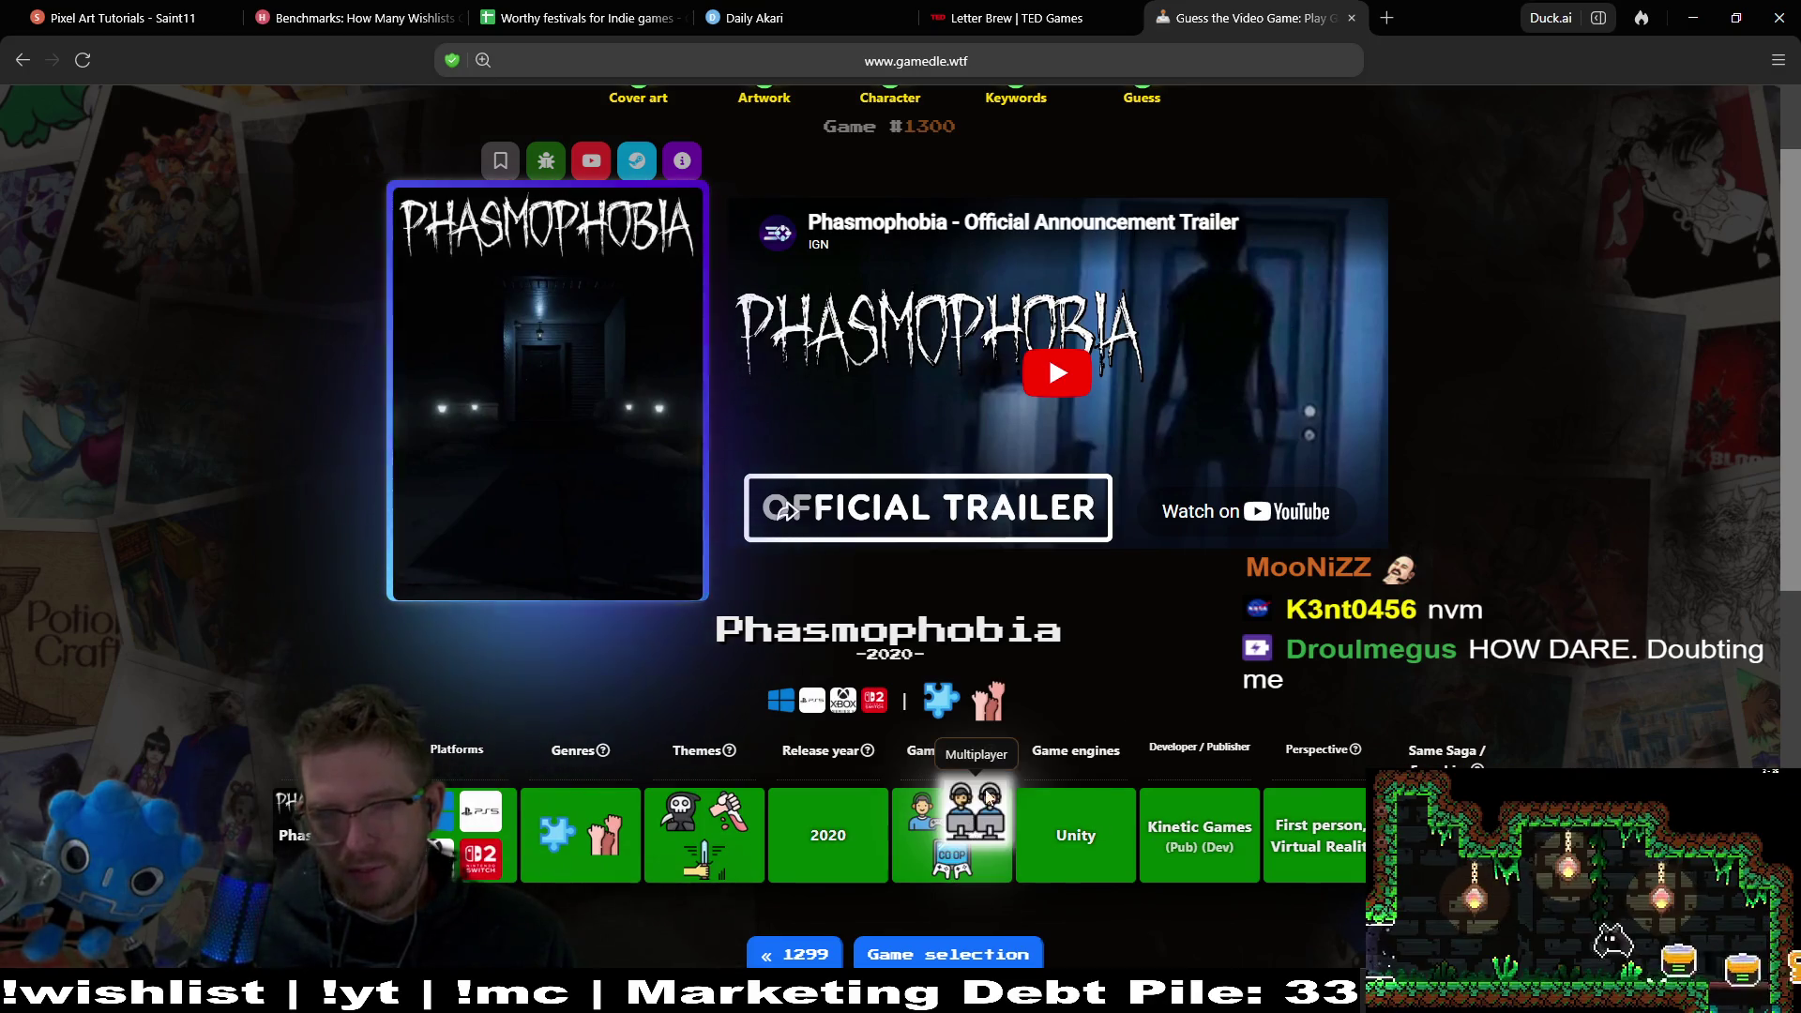
pyautogui.moveTo(724, 823)
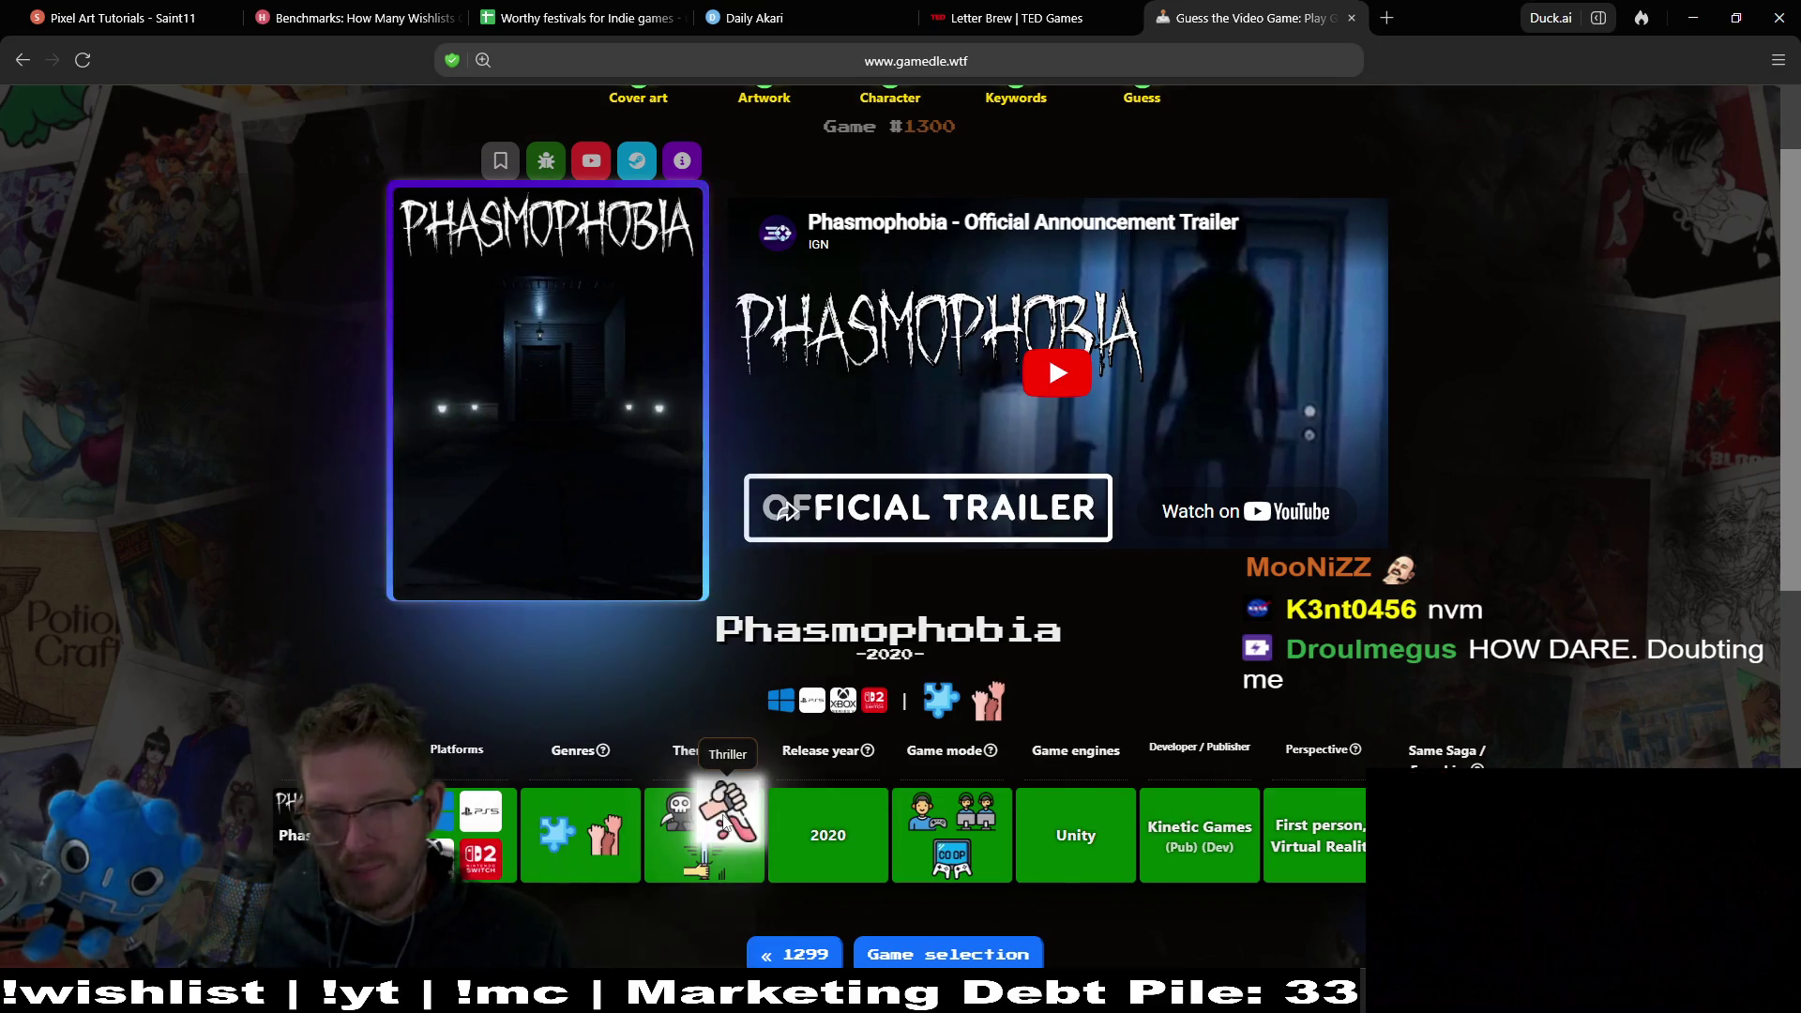
pyautogui.click(836, 488)
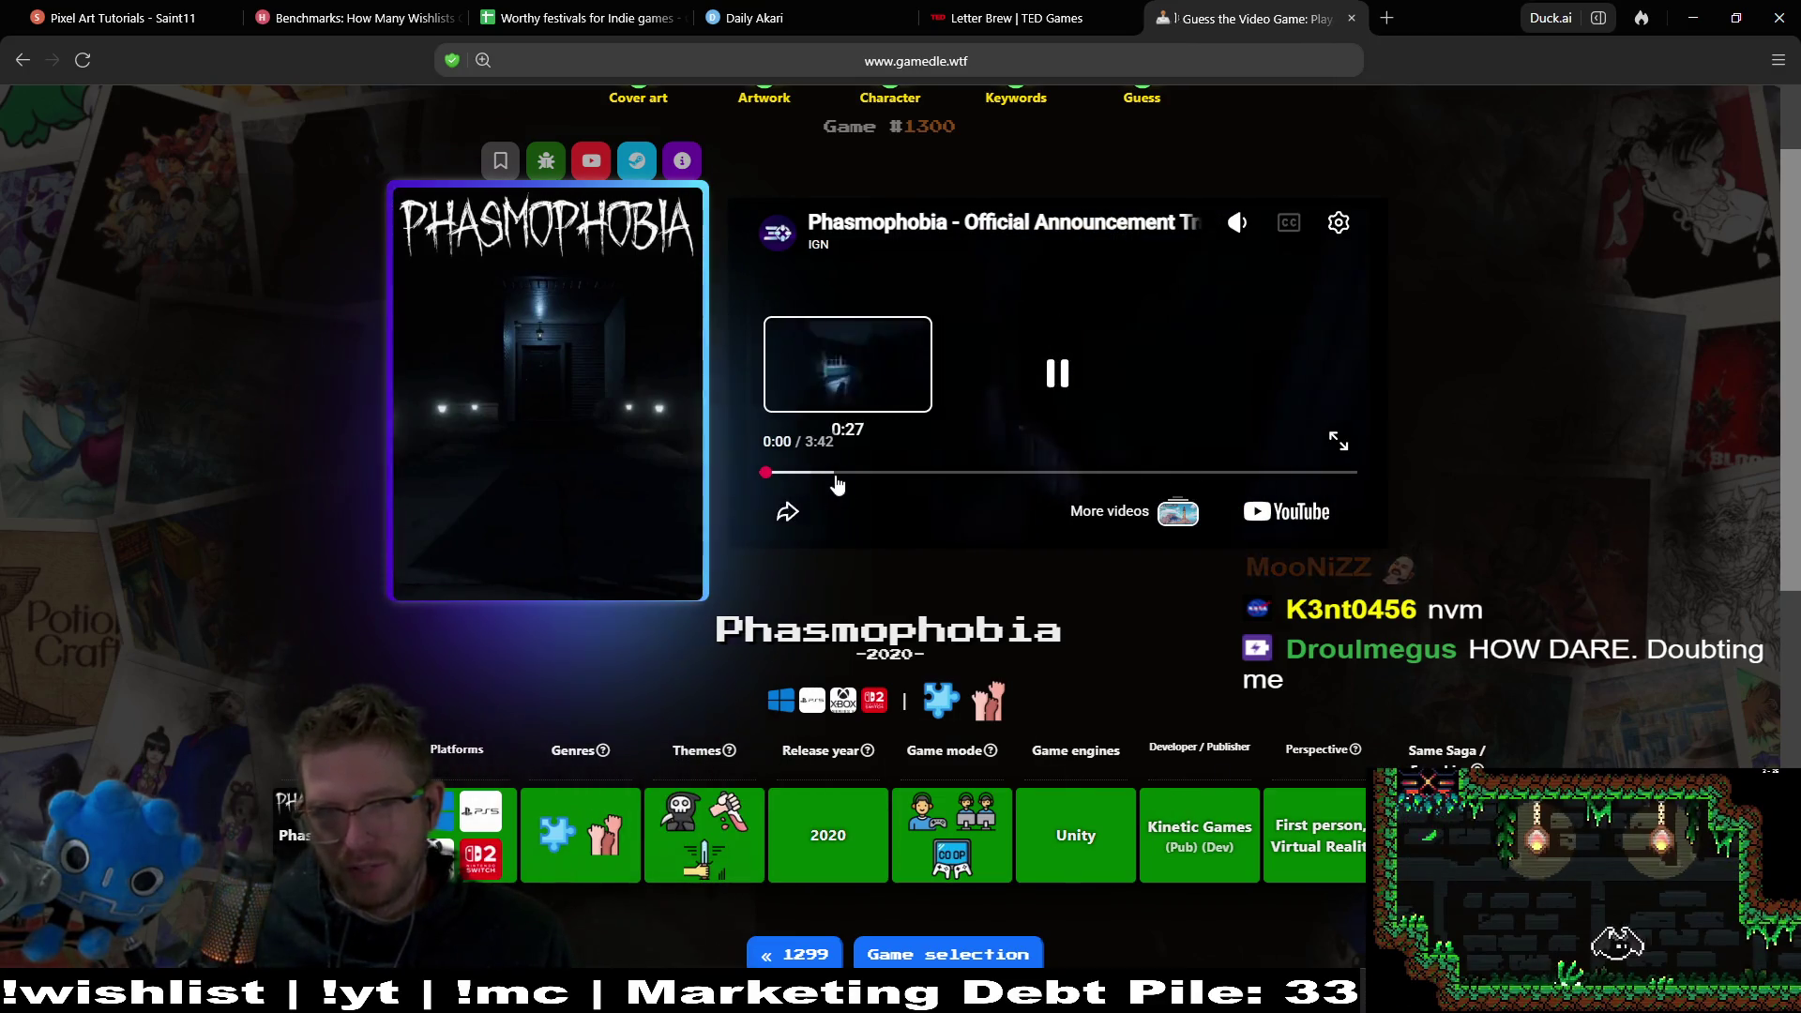
# Step: Skim the Phasmophobia trailer through 0:45, 1:44 and 2:49, pausing it at 2:55
pyautogui.click(884, 477)
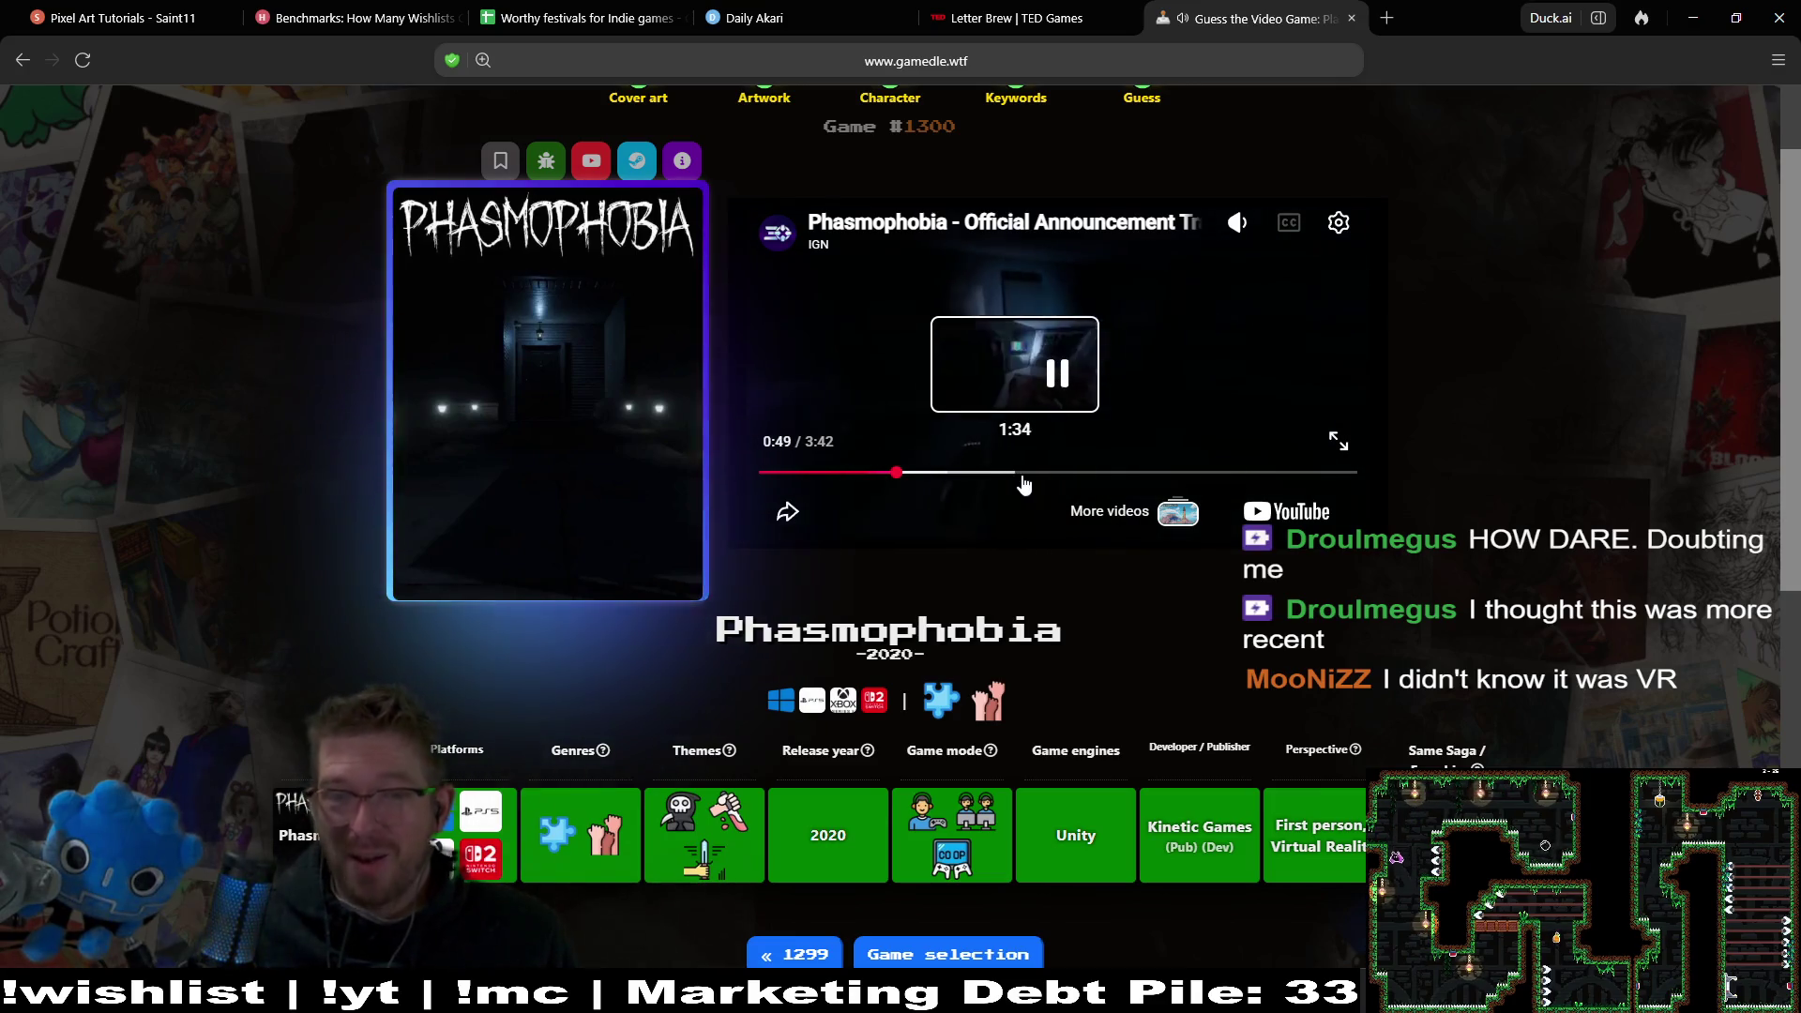
pyautogui.click(1036, 476)
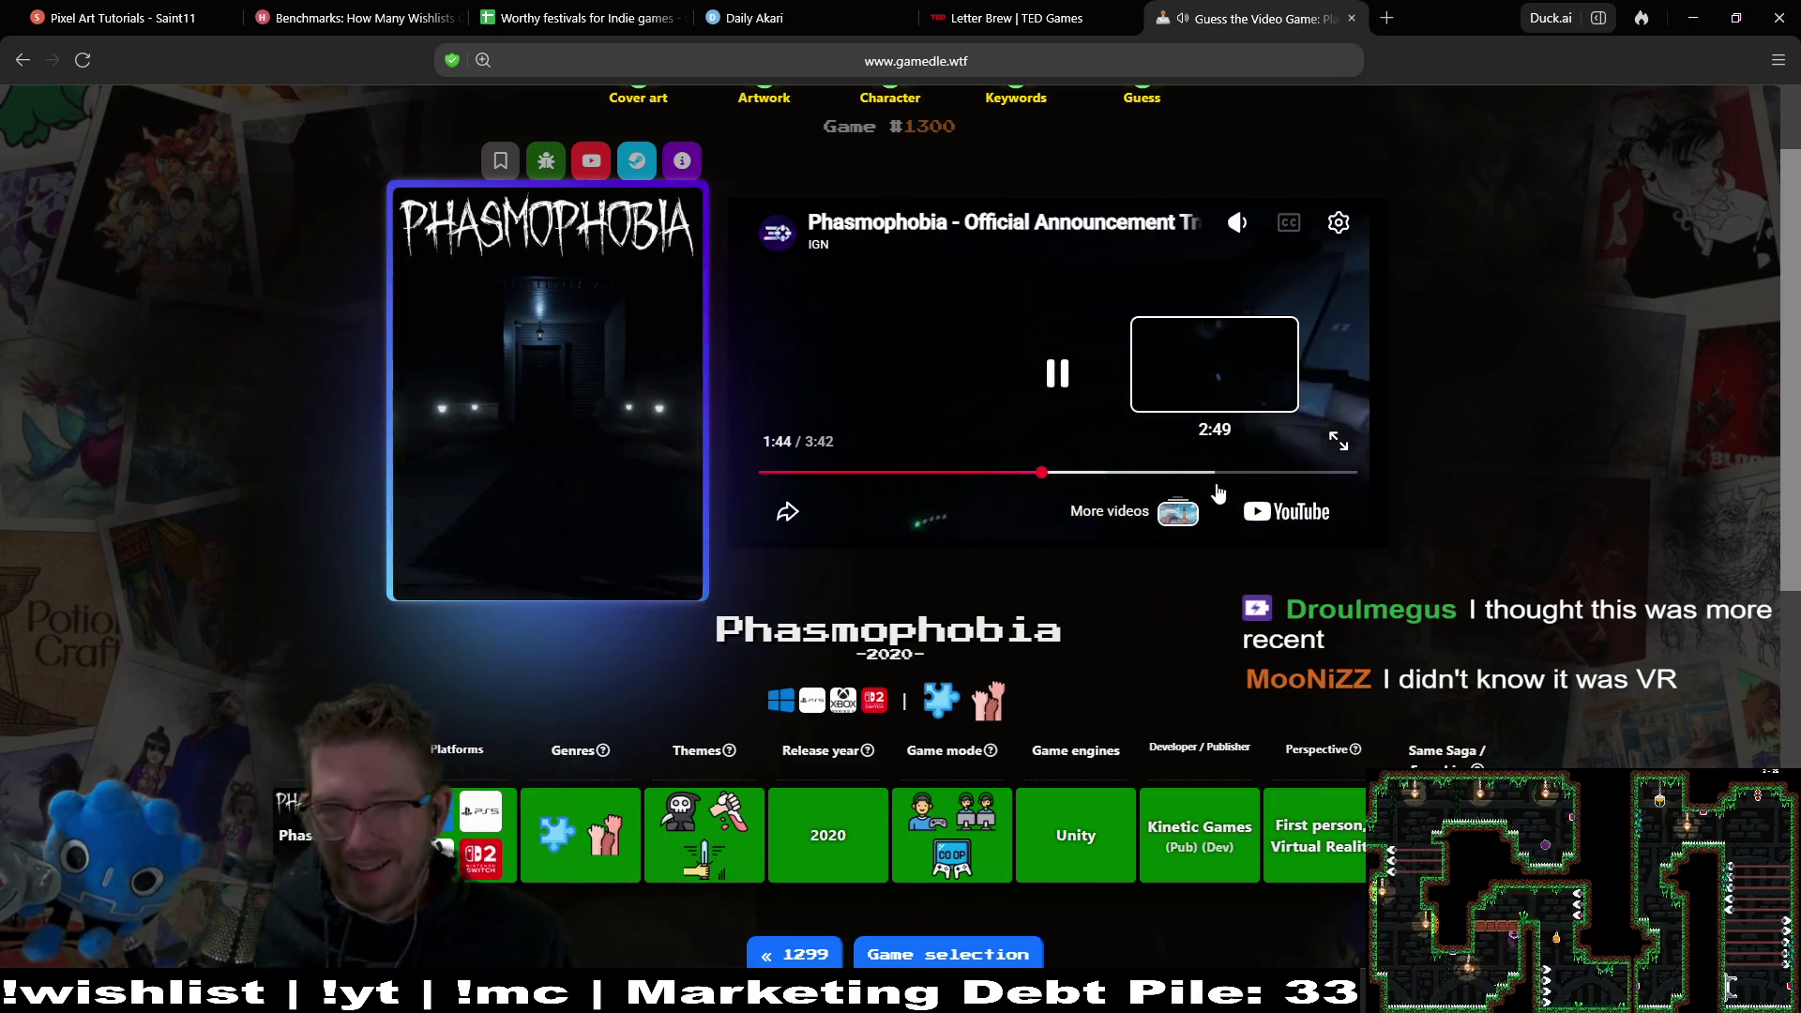
pyautogui.click(1213, 476)
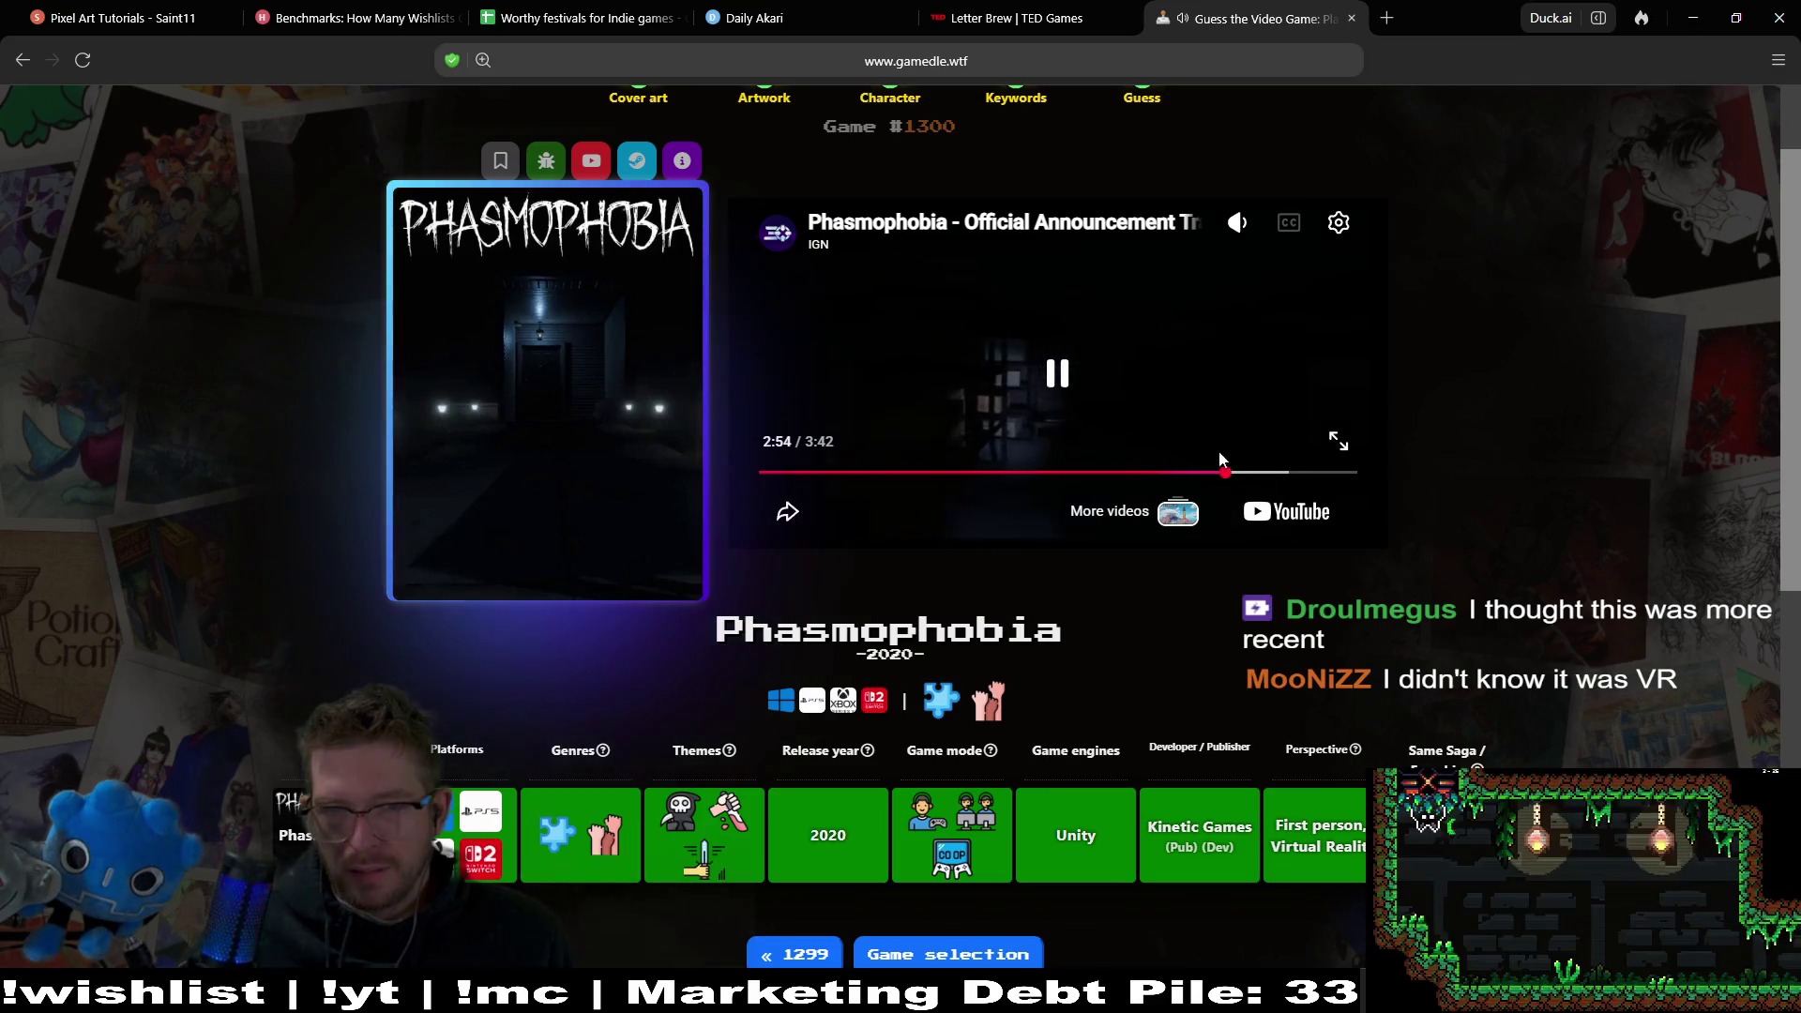
pyautogui.click(1226, 459)
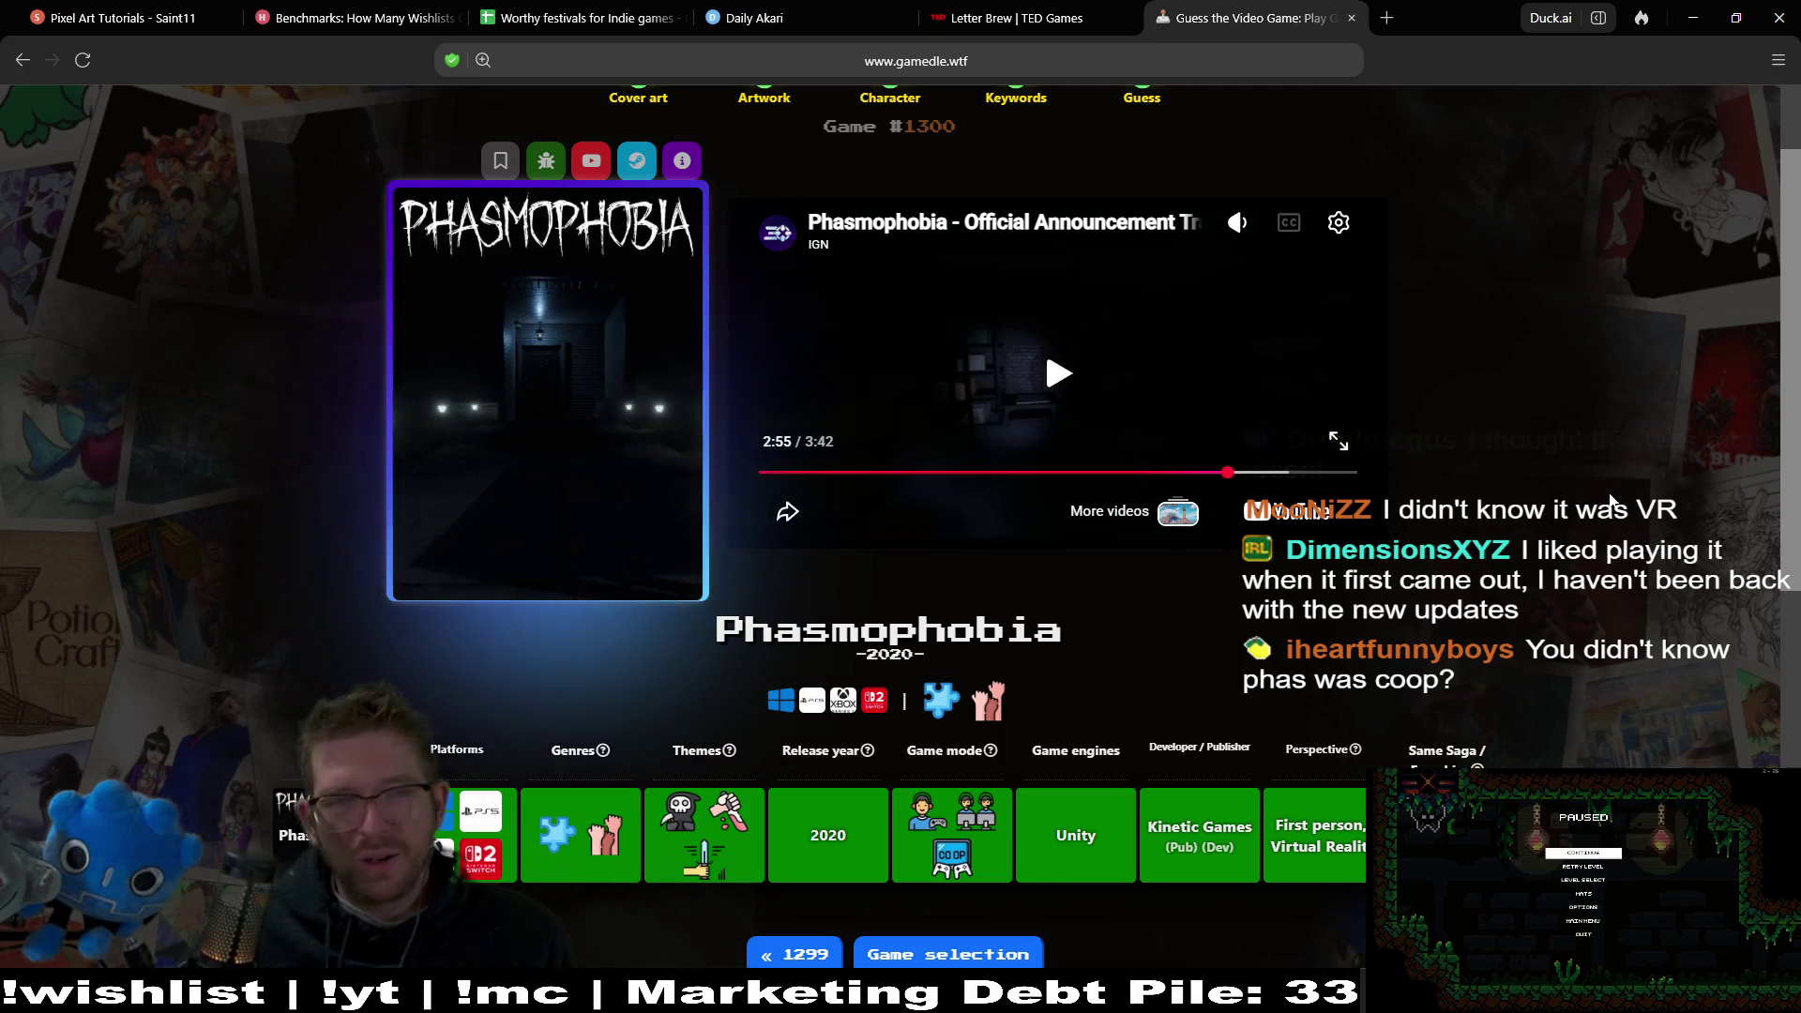
# Step: Restore the browser window to a smaller size, uncovering Godot
pyautogui.scroll(2, 1609, 502)
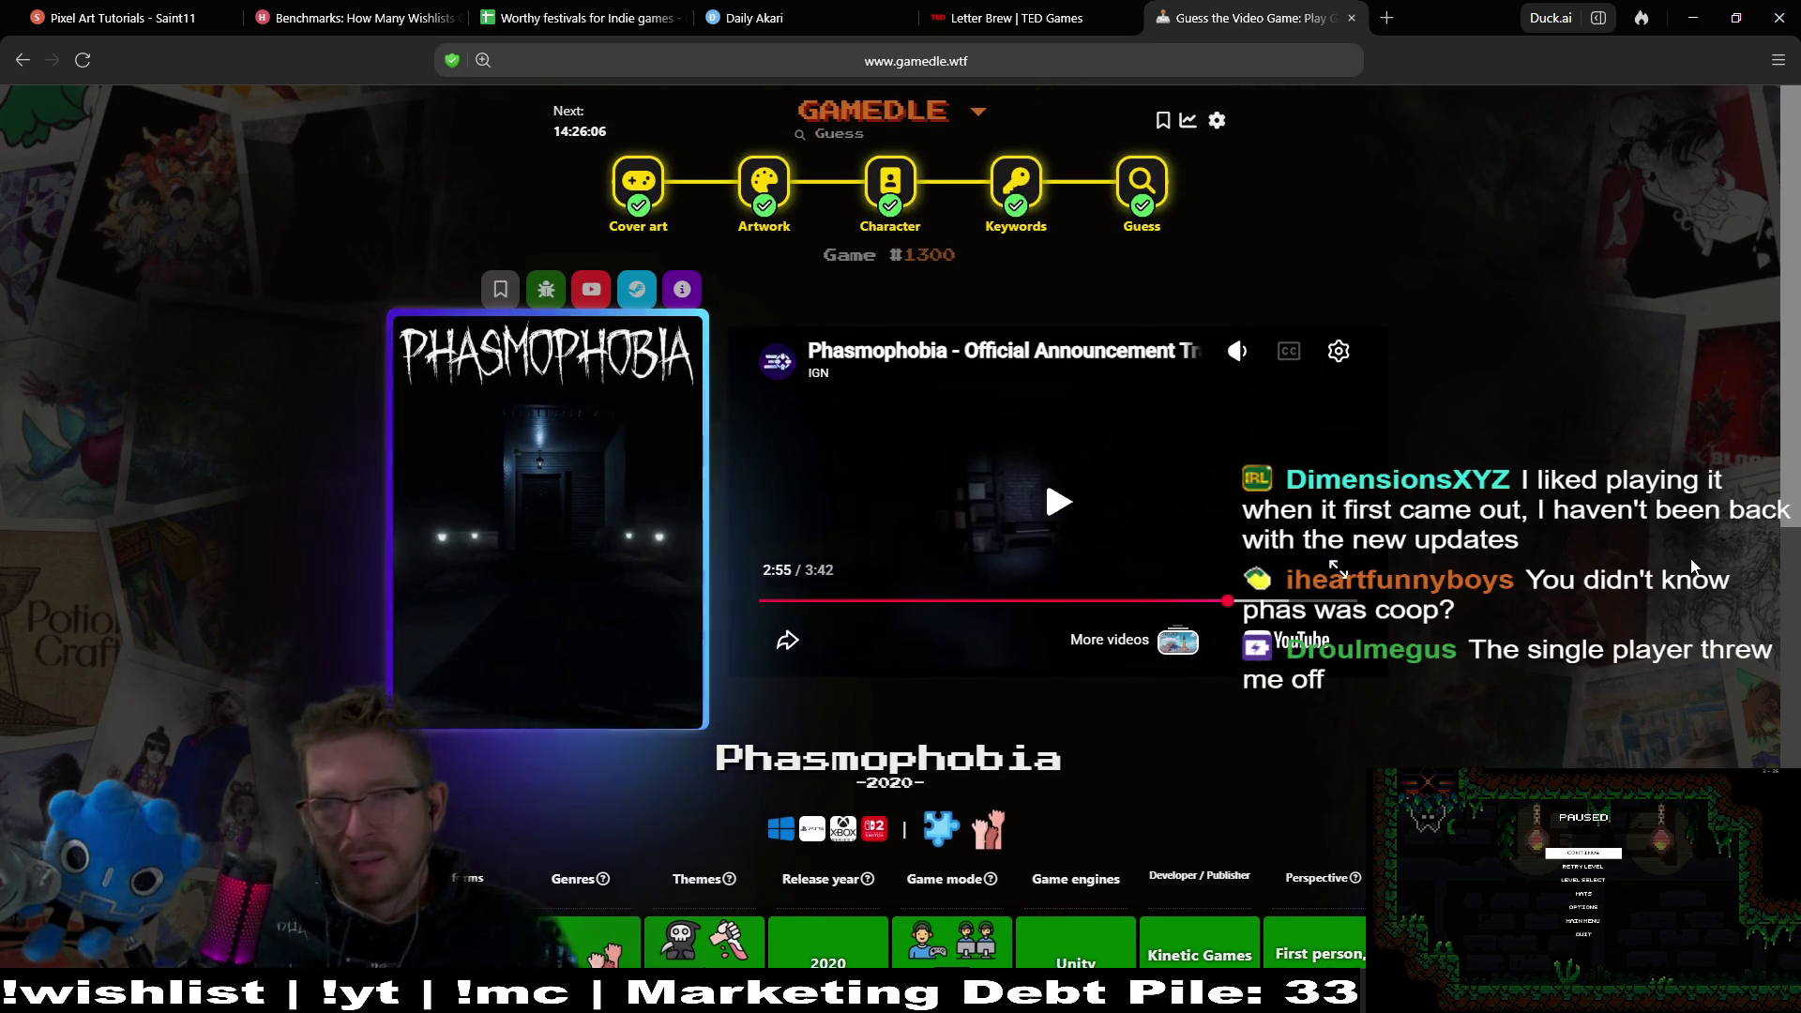
pyautogui.scroll(-1, 1688, 564)
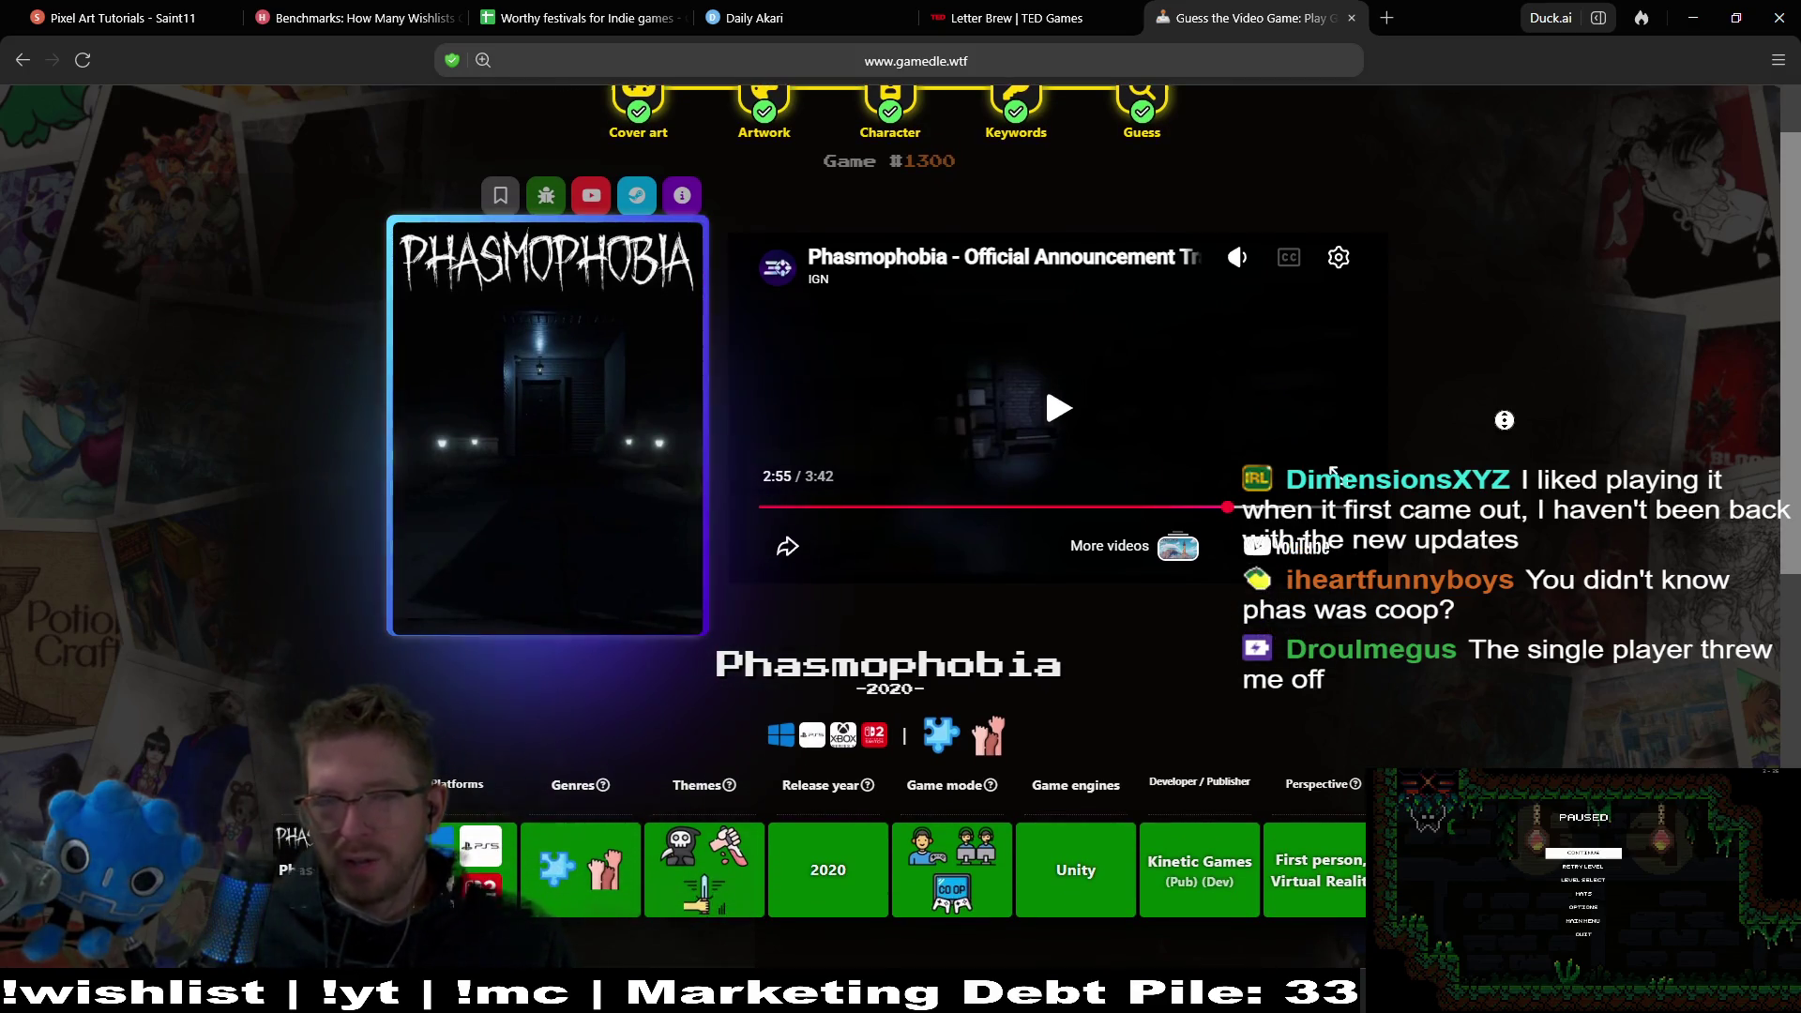
pyautogui.scroll(2, 1505, 428)
pyautogui.moveTo(1463, 19); pyautogui.dragTo(127, 231)
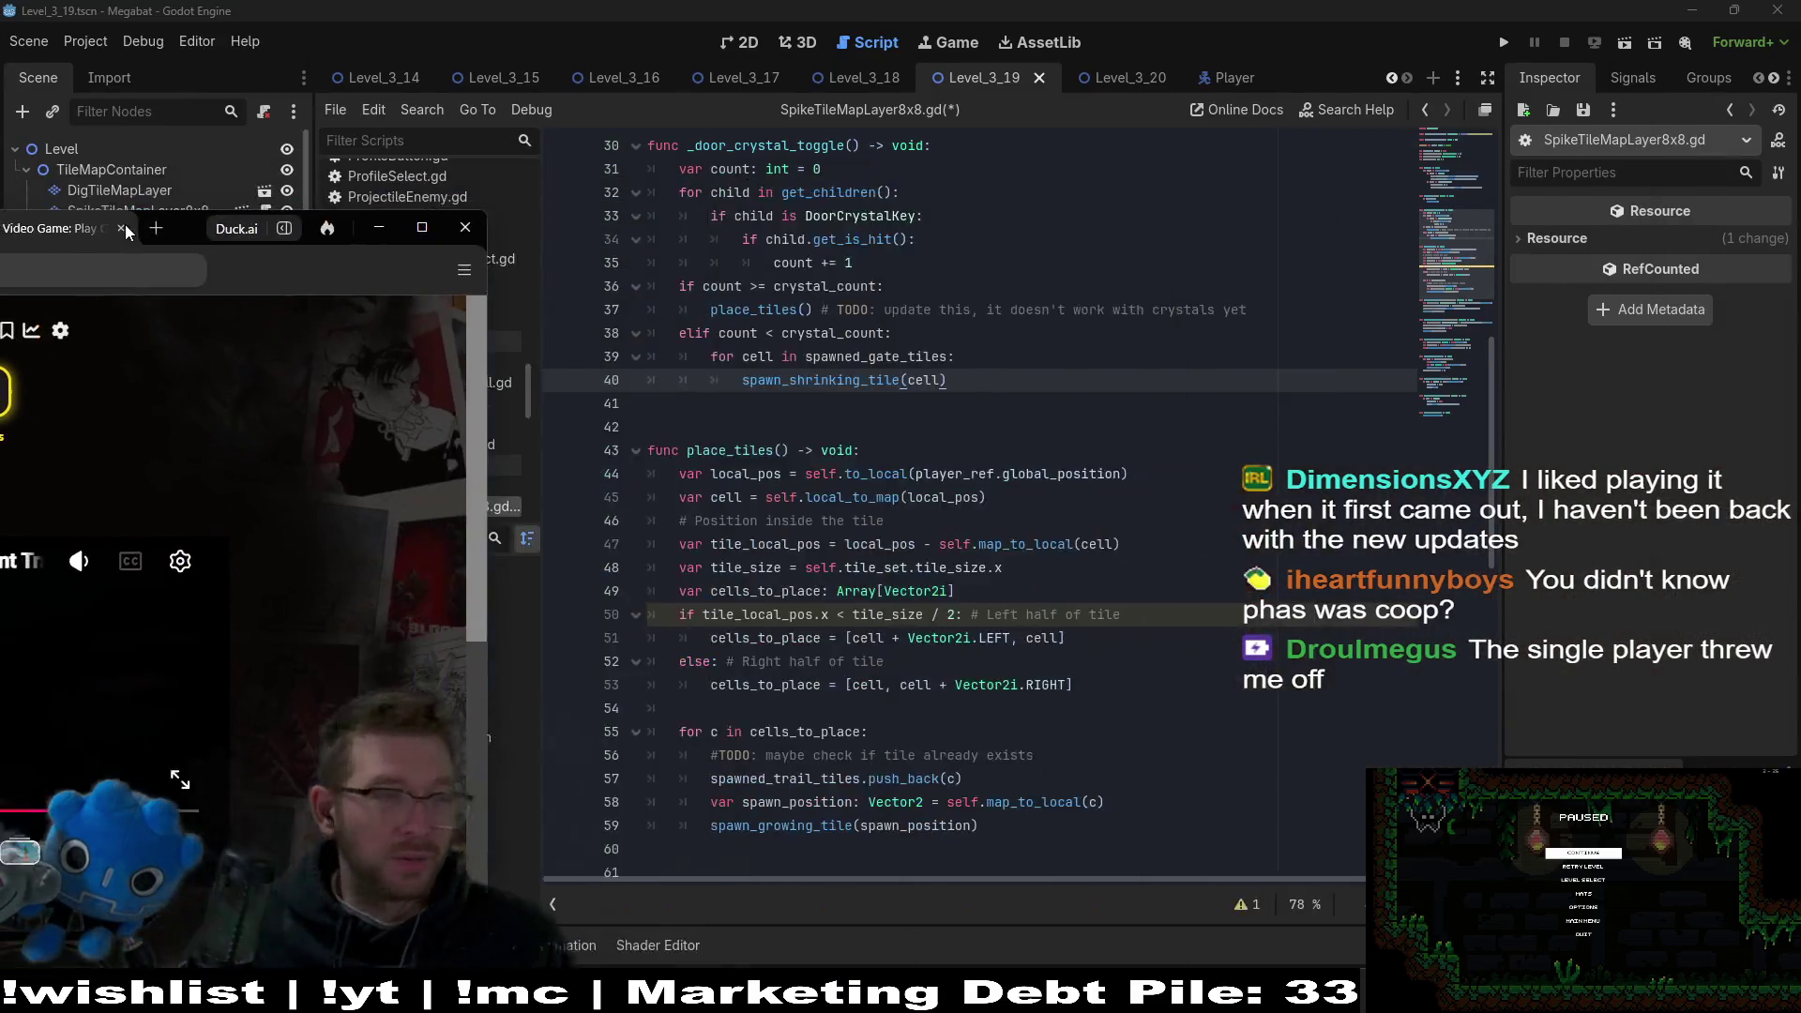
# Step: Close the browser and inspect the place_tiles call on line 37 and its definition on line 43
pyautogui.click(121, 228)
pyautogui.click(1188, 467)
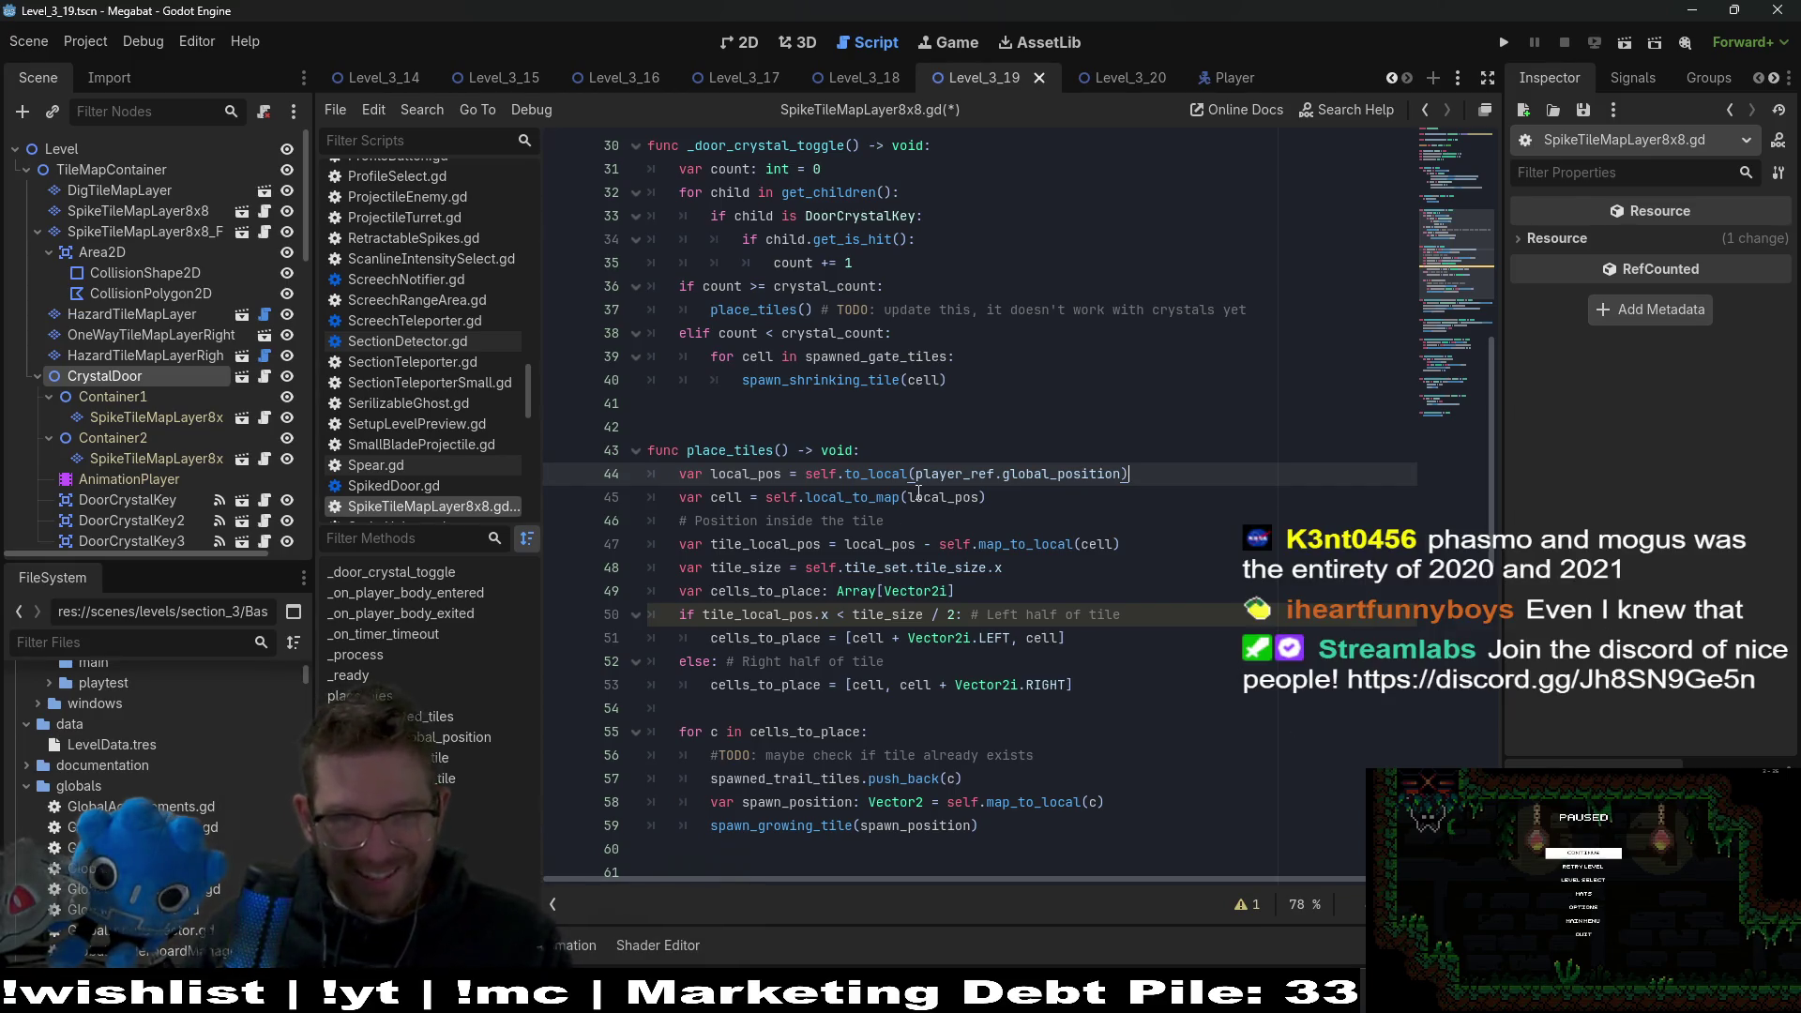
pyautogui.click(985, 422)
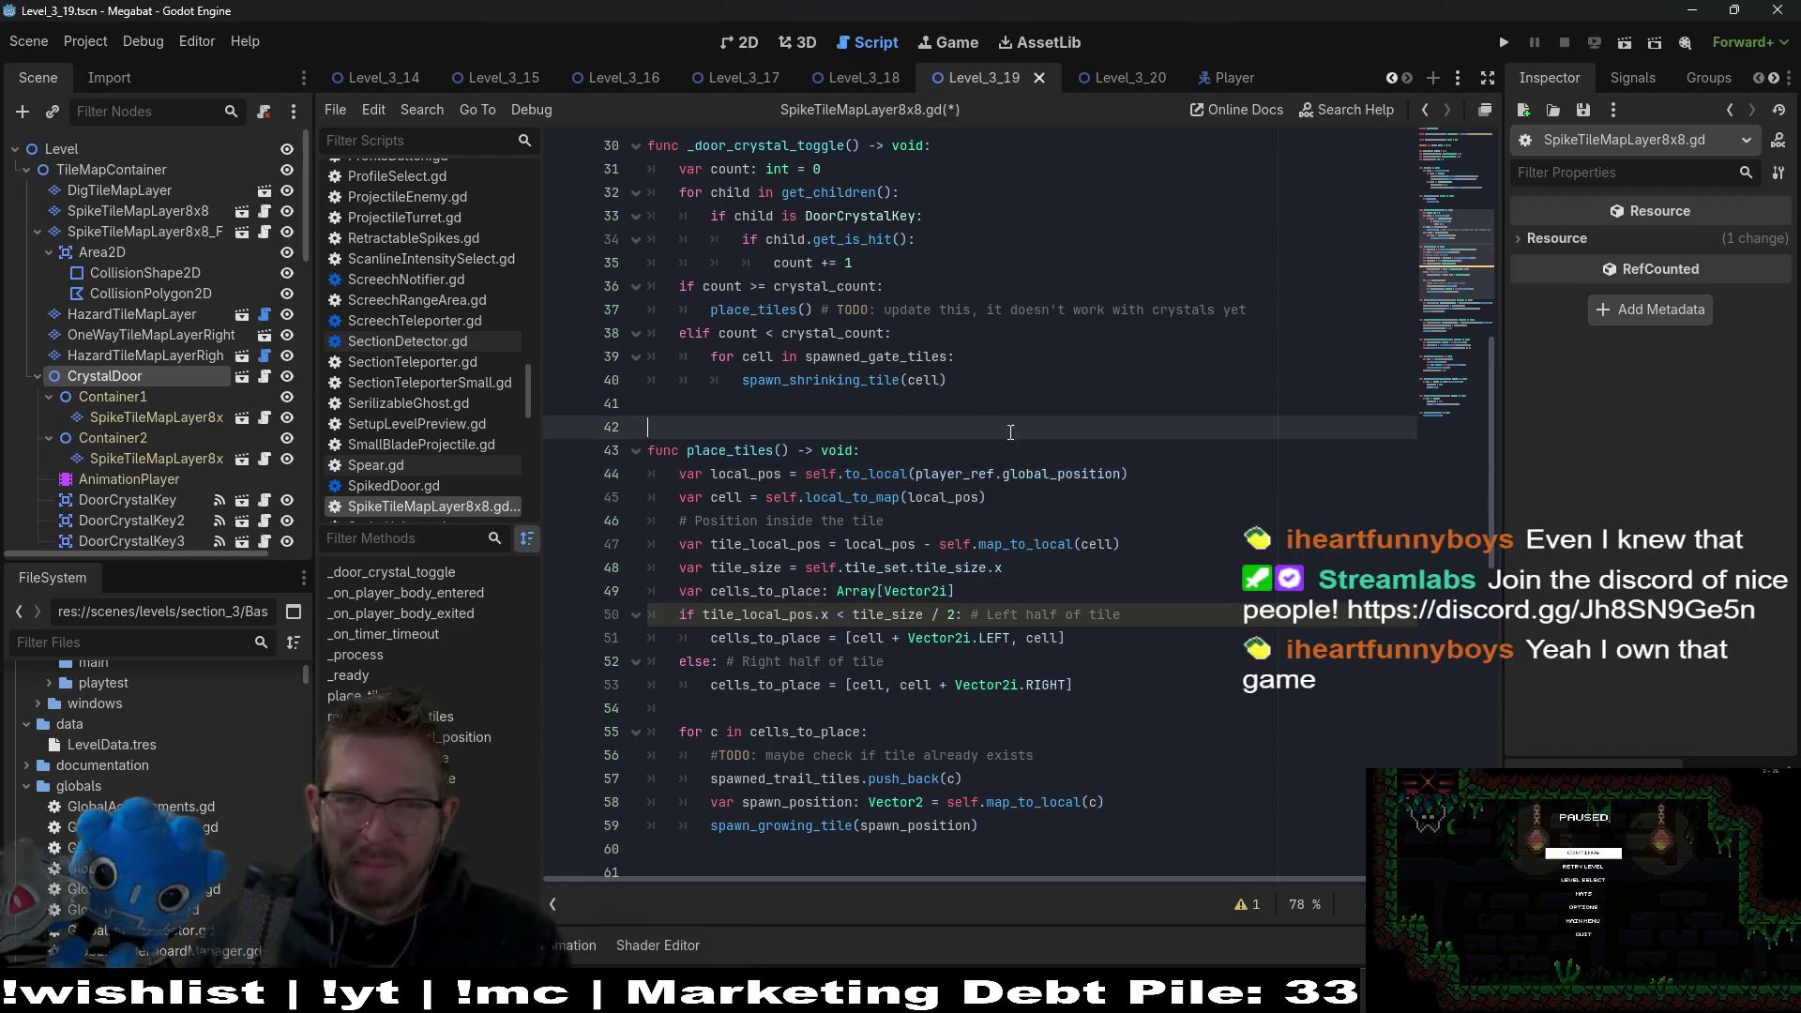
pyautogui.click(784, 311)
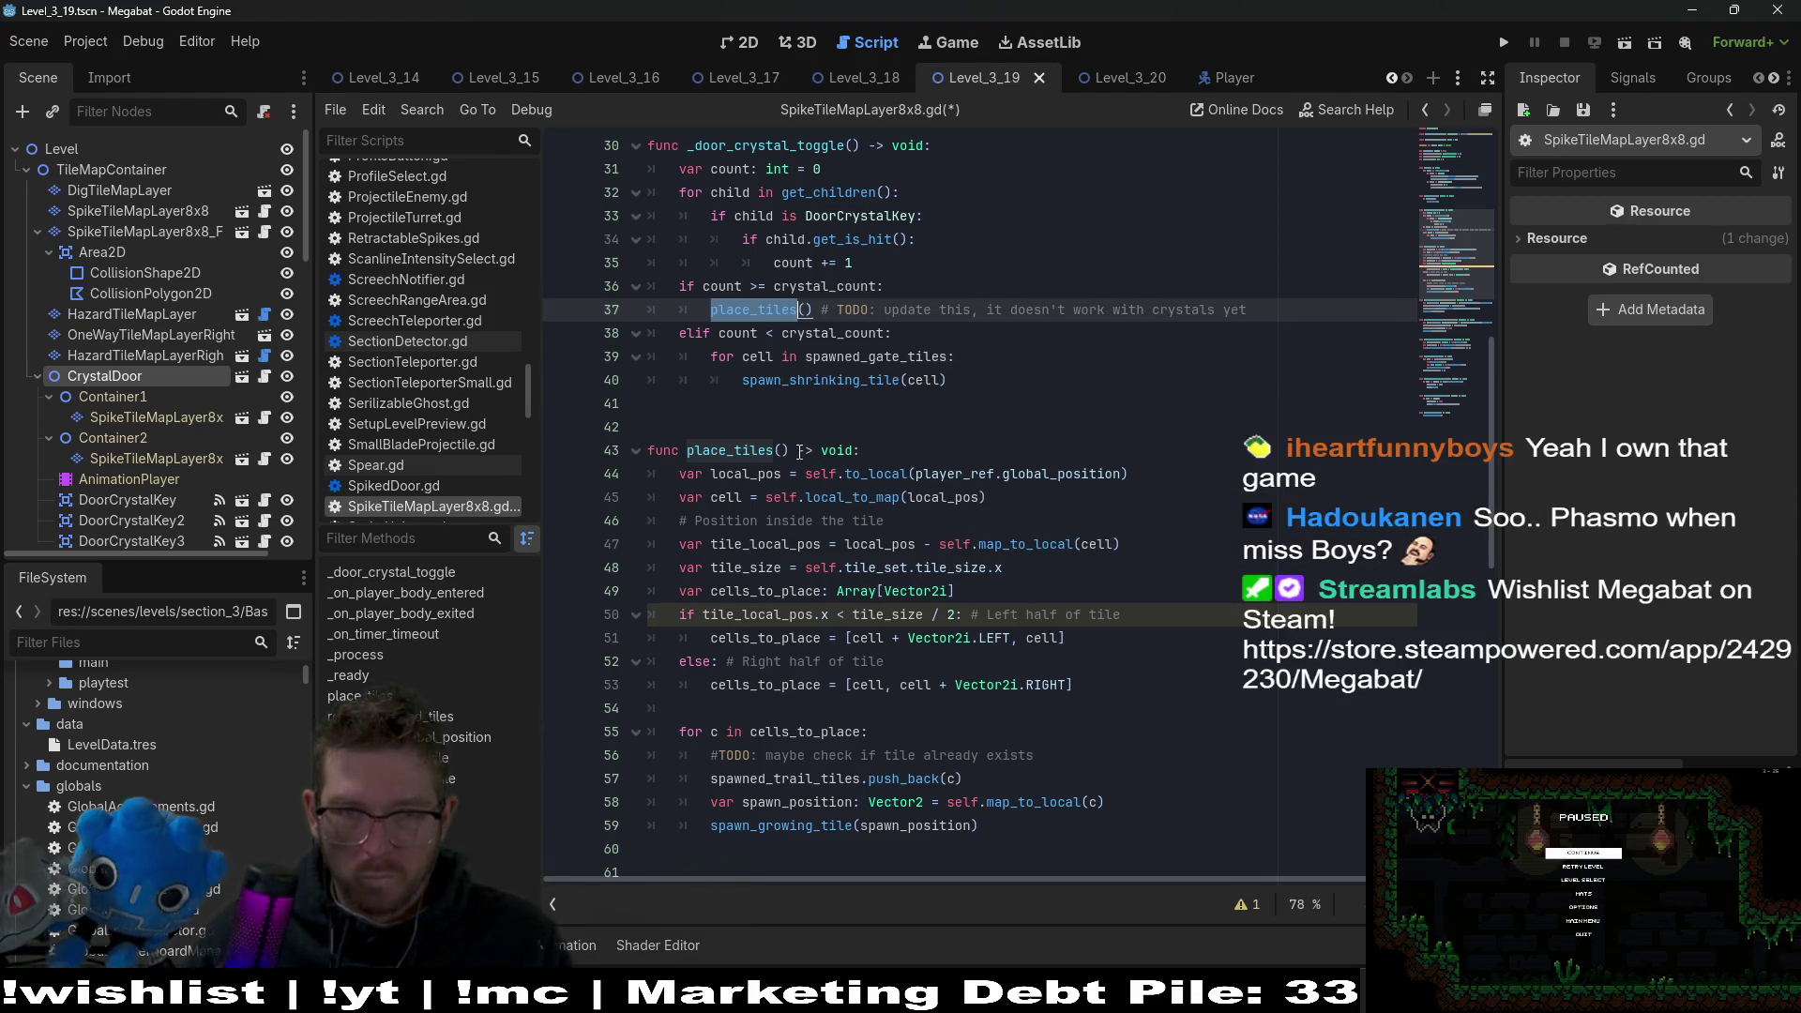
pyautogui.click(780, 451)
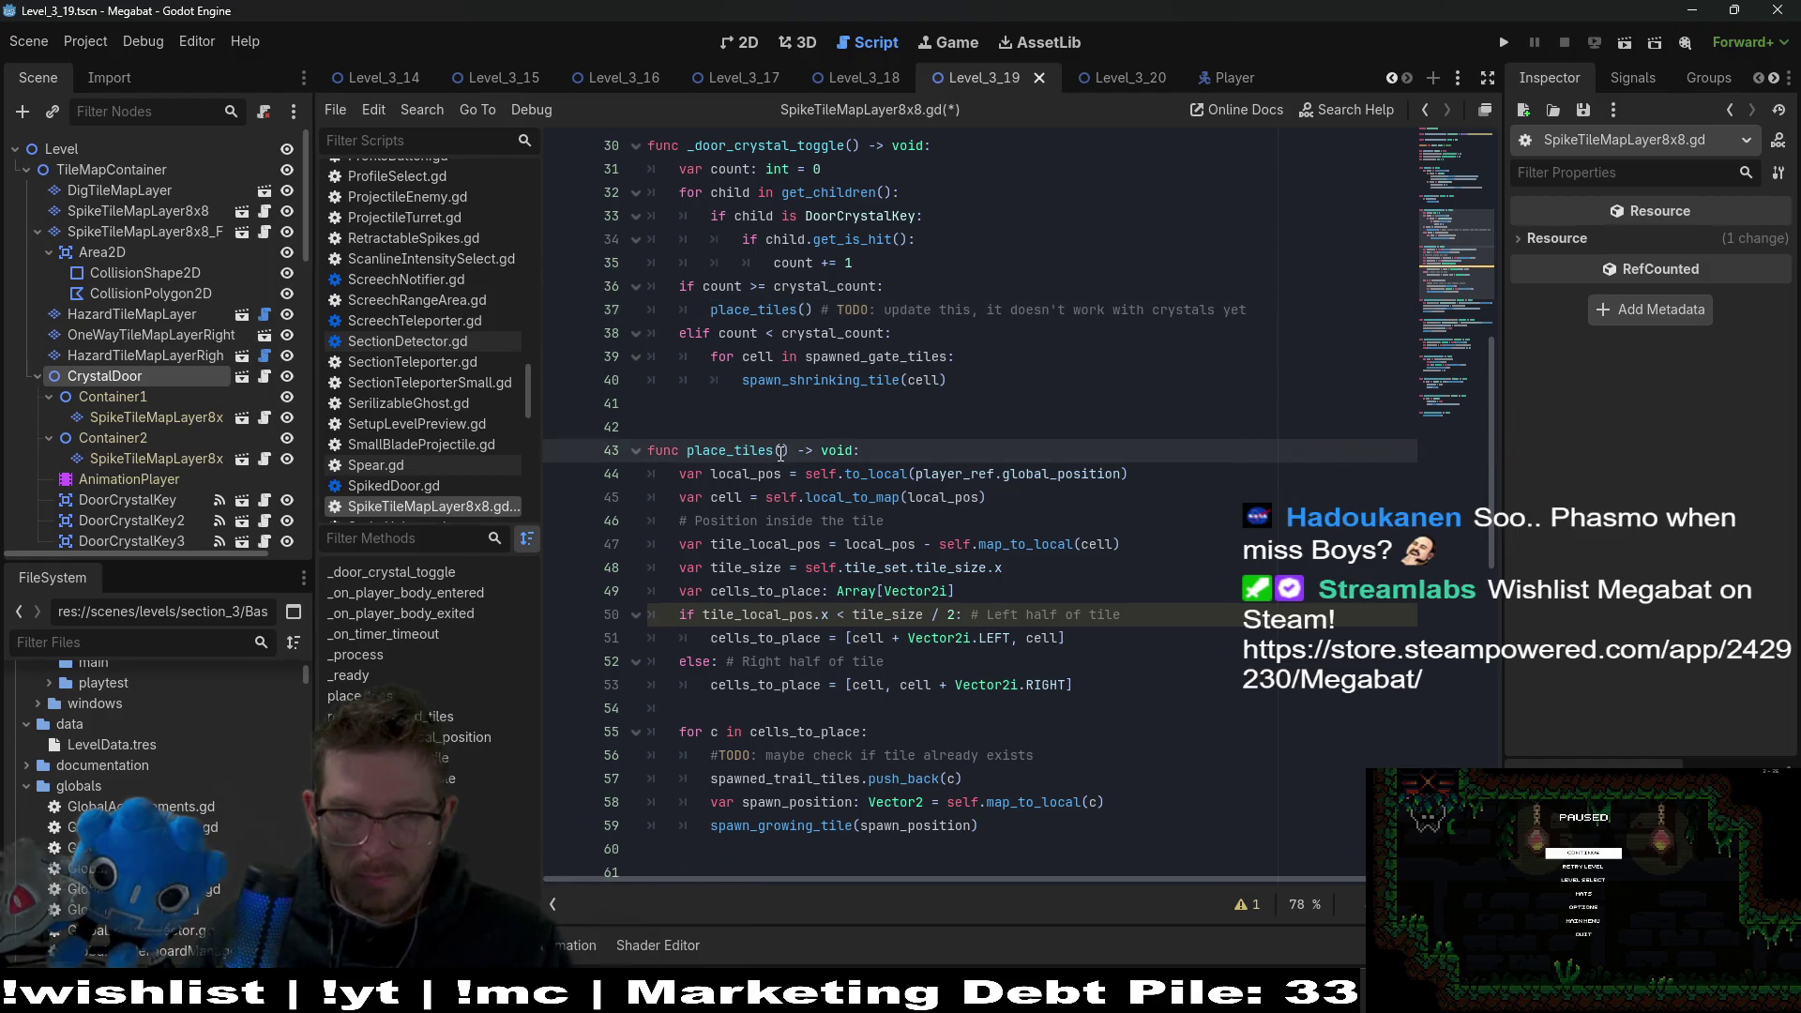
pyautogui.scroll(1, 780, 451)
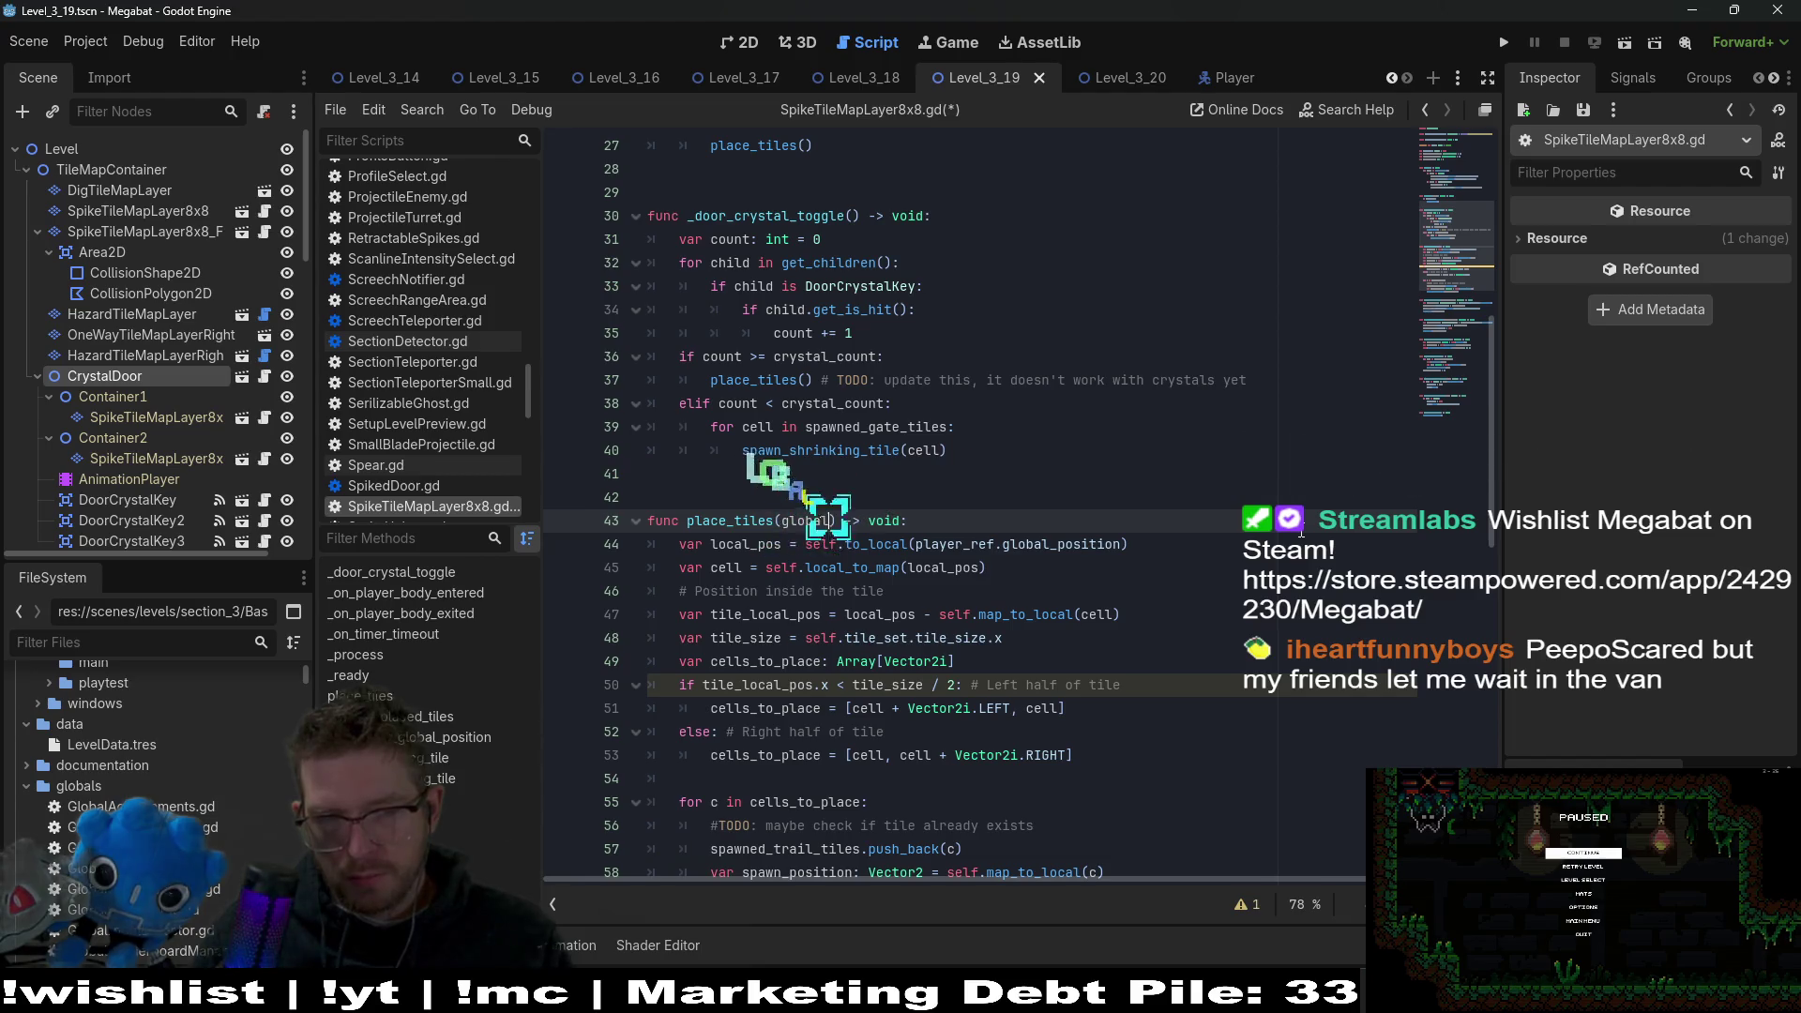
# Step: Give place_tiles a gp: Vector2 parameter and use gp instead of global_position on line 44
pyautogui.press('BackSpace')
pyautogui.press('BackSpace')
pyautogui.press('BackSpace')
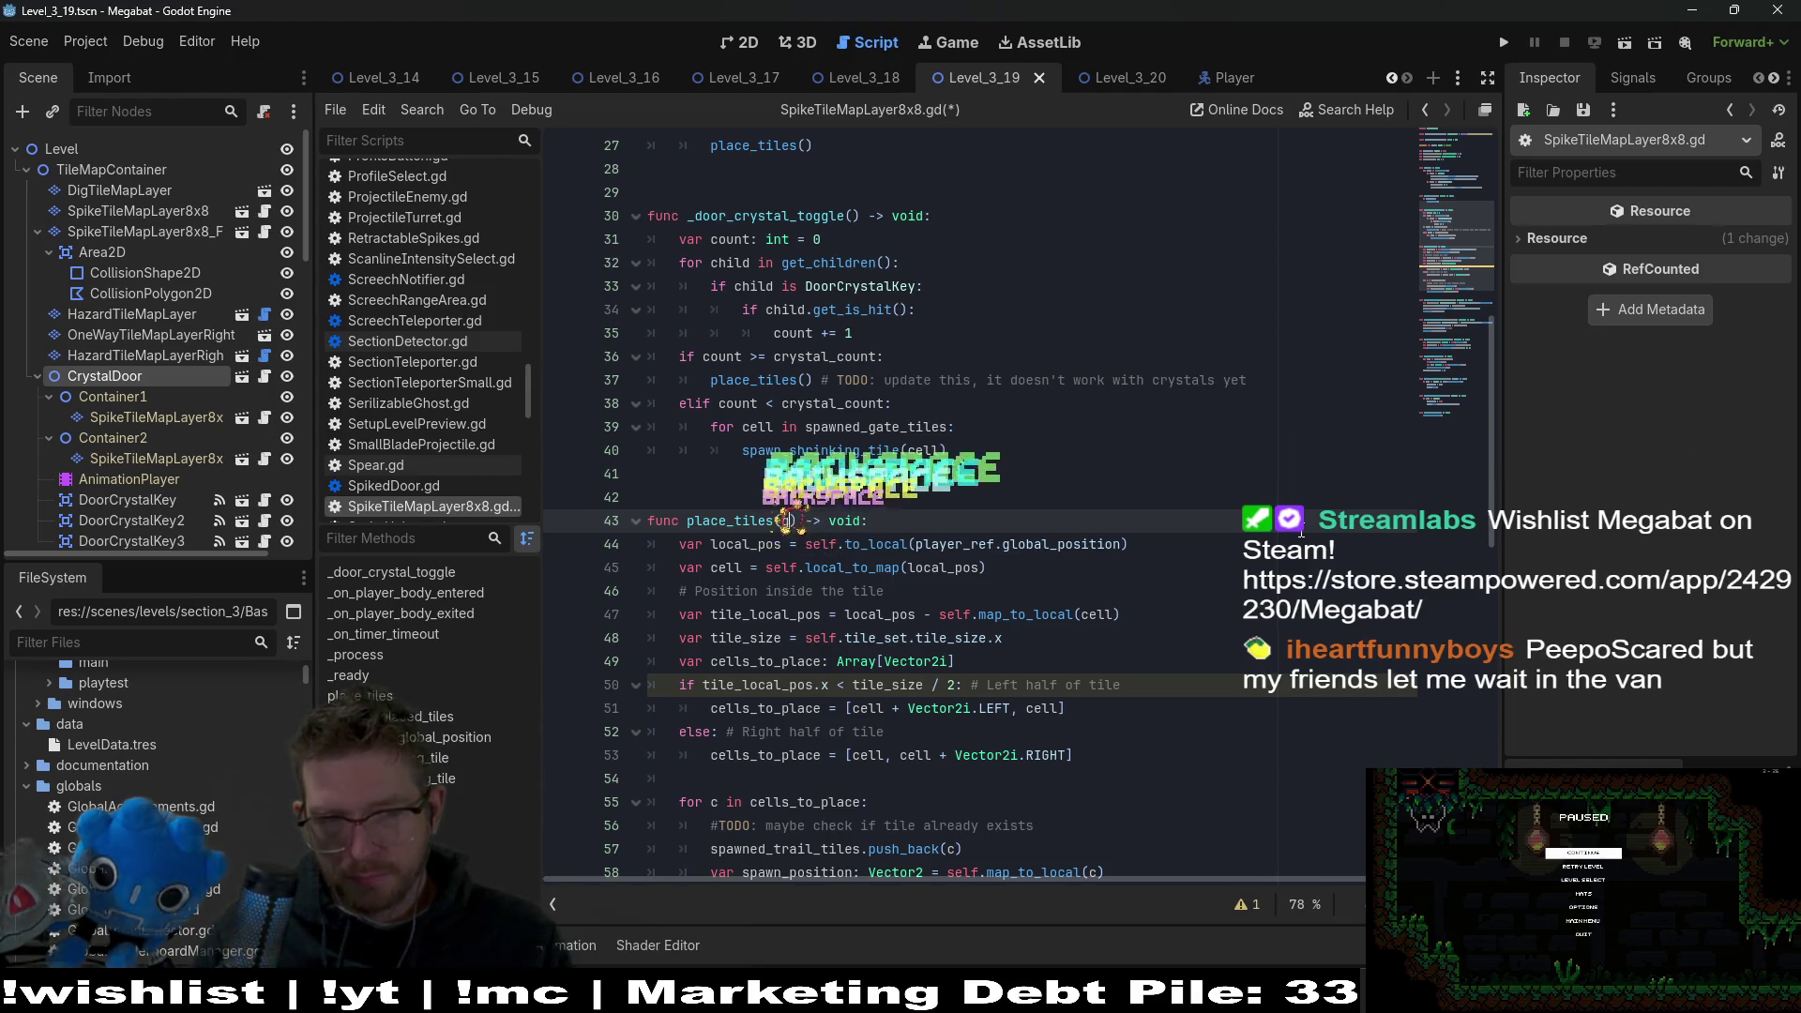
pyautogui.write('p: P')
pyautogui.press('BackSpace')
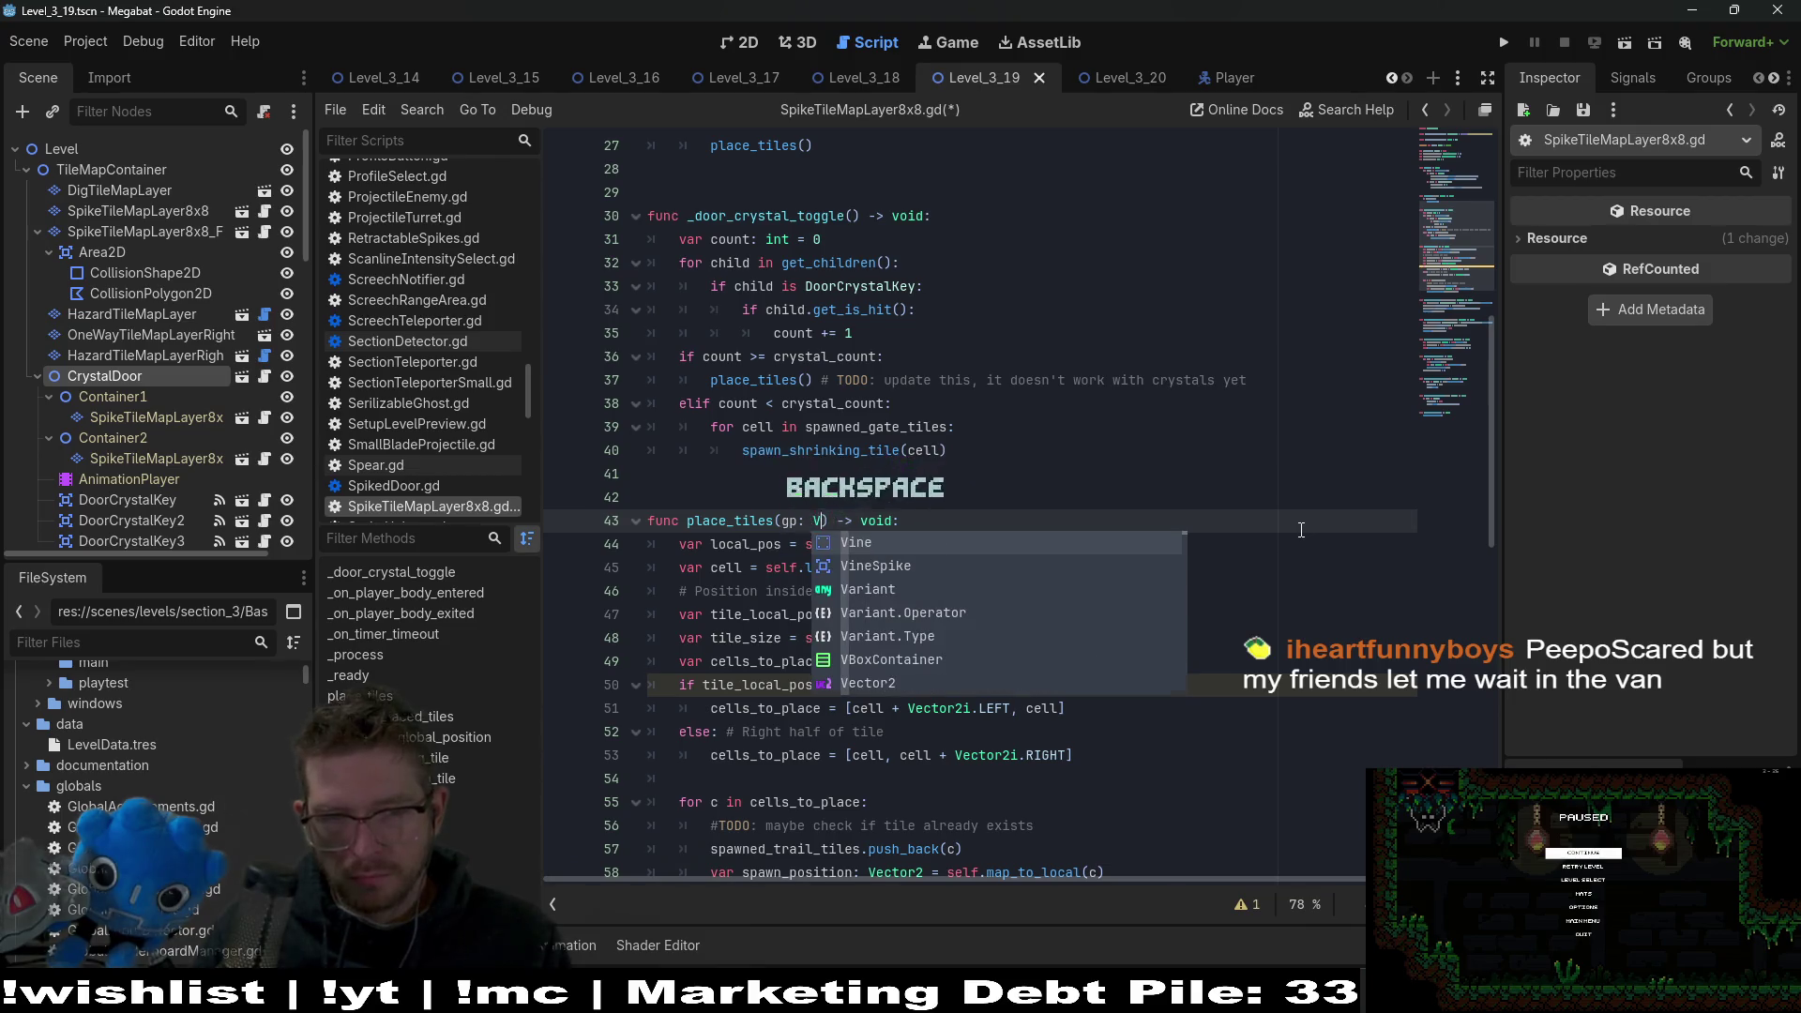
pyautogui.write('Vecto')
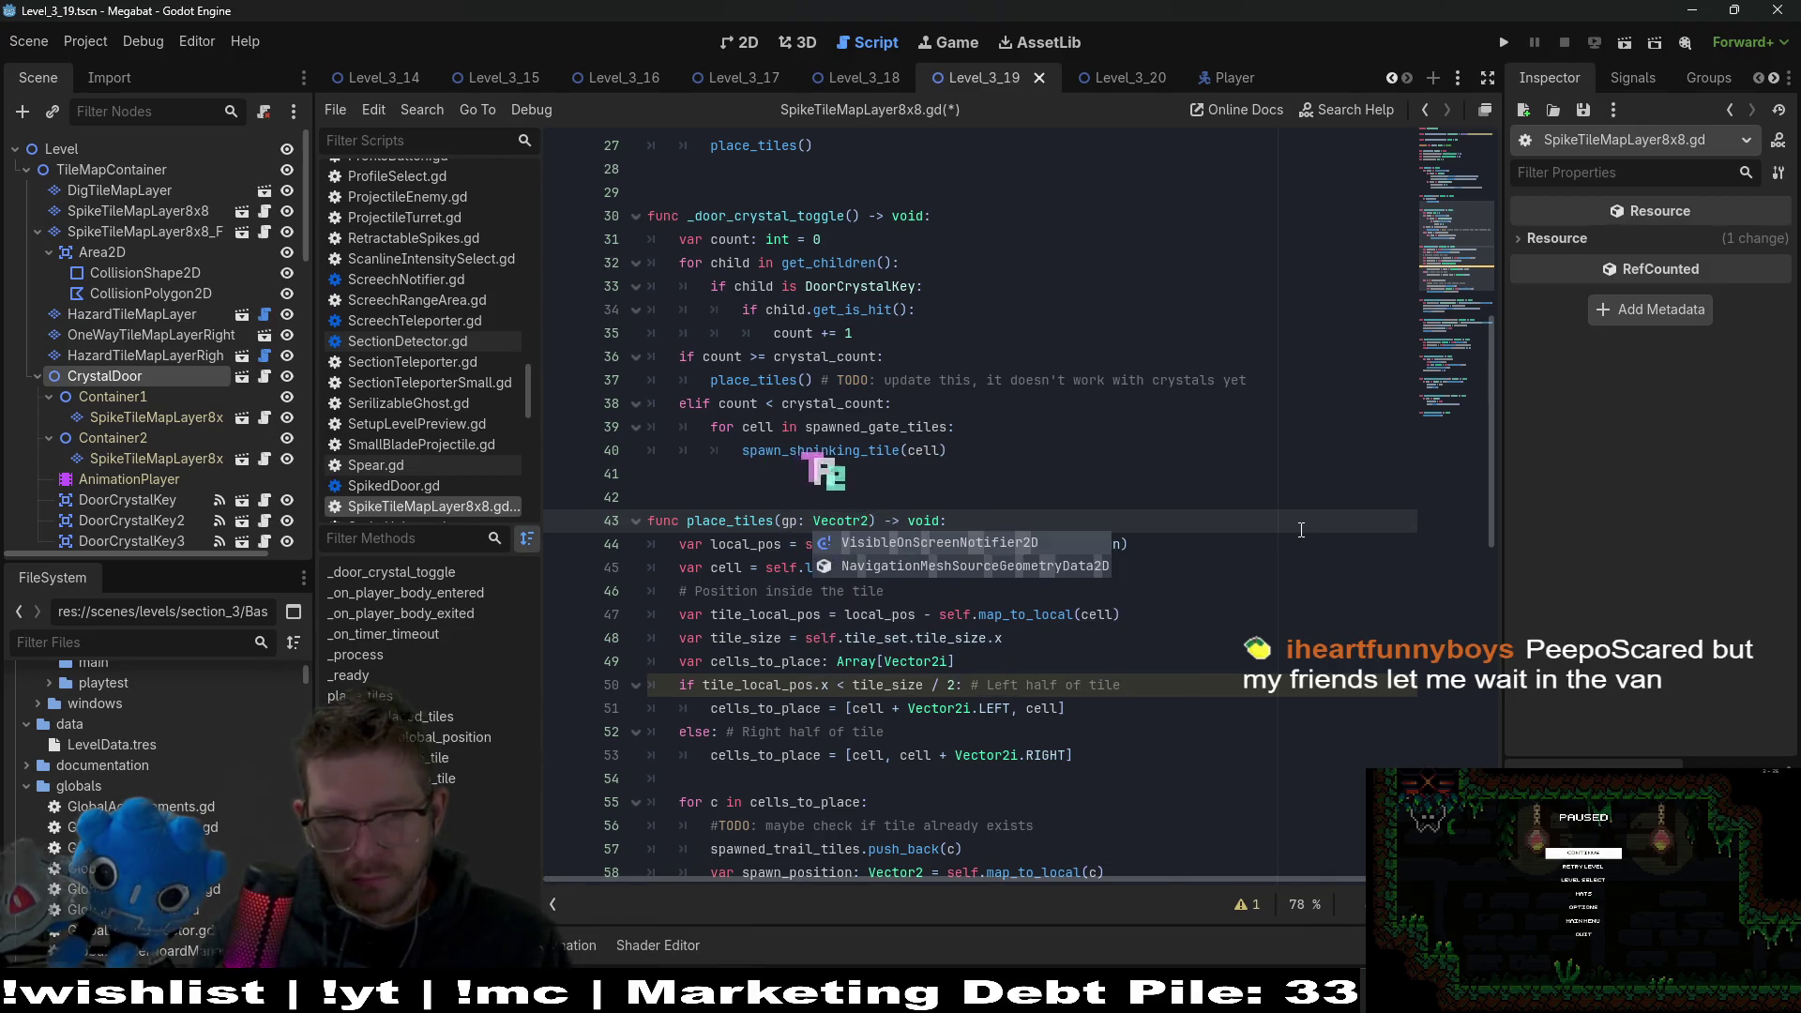
pyautogui.press('BackSpace')
pyautogui.write('or2')
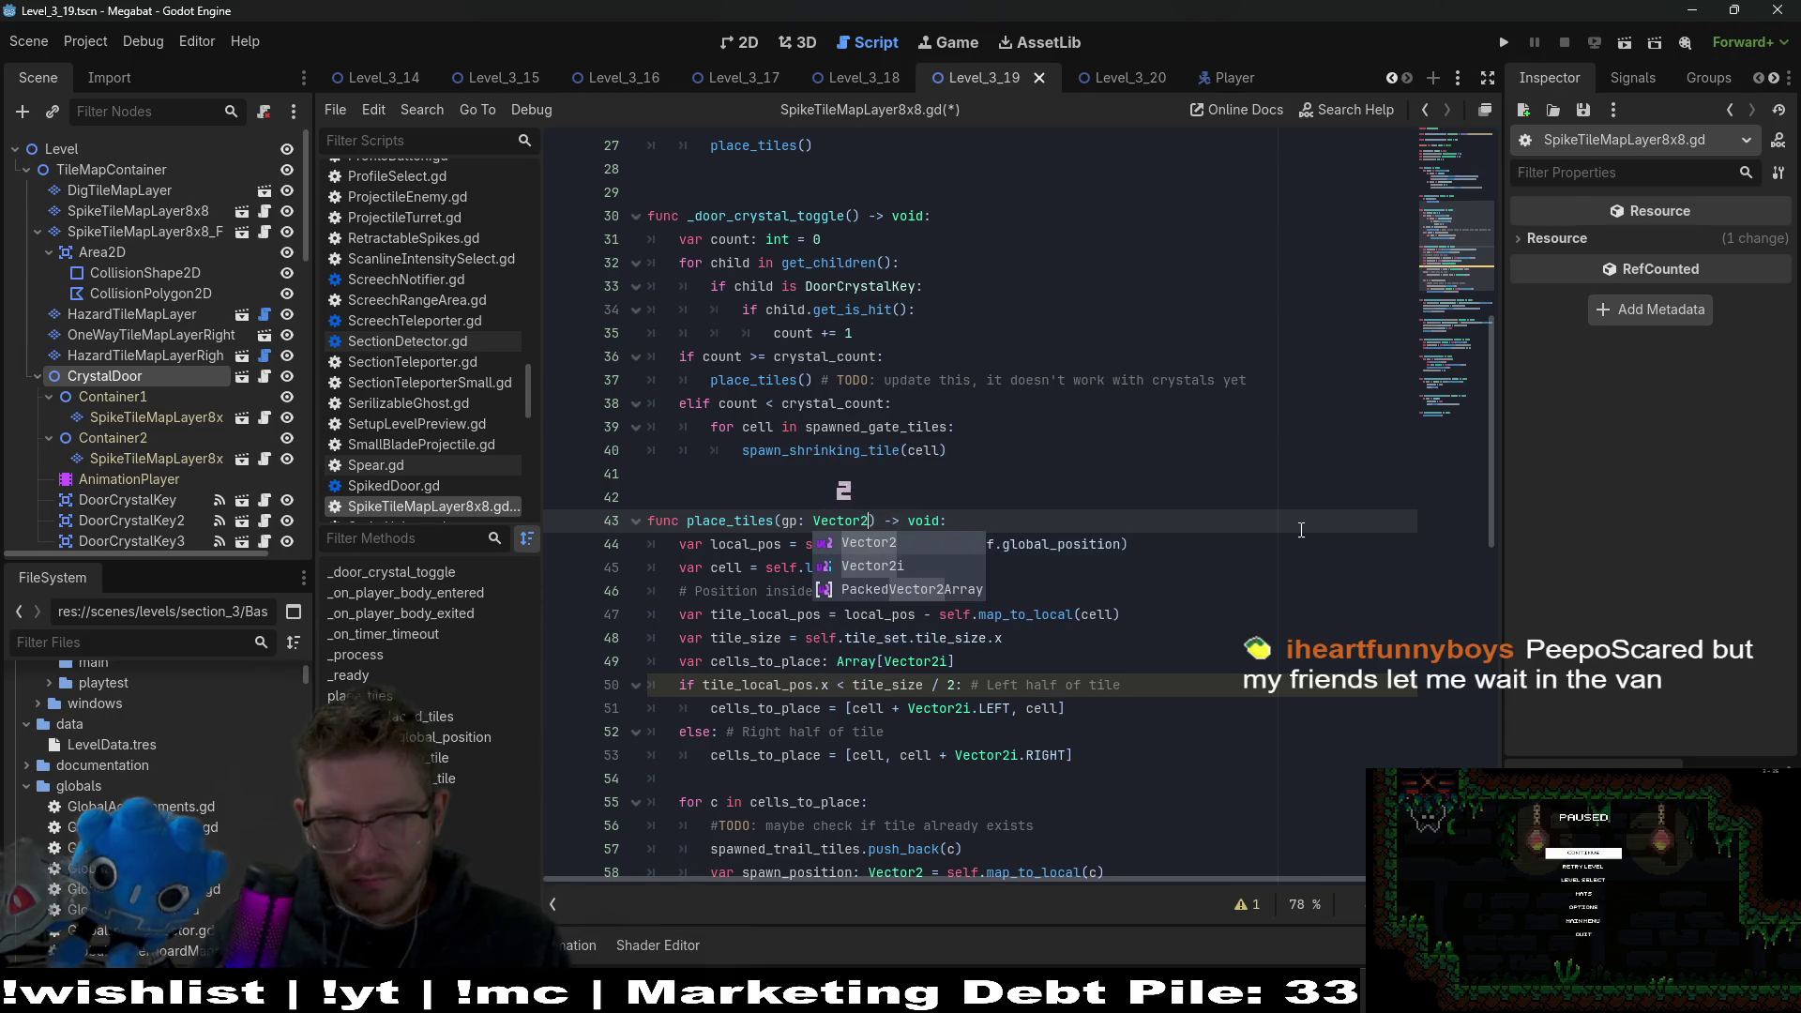
pyautogui.press('Return')
pyautogui.doubleClick(1009, 548)
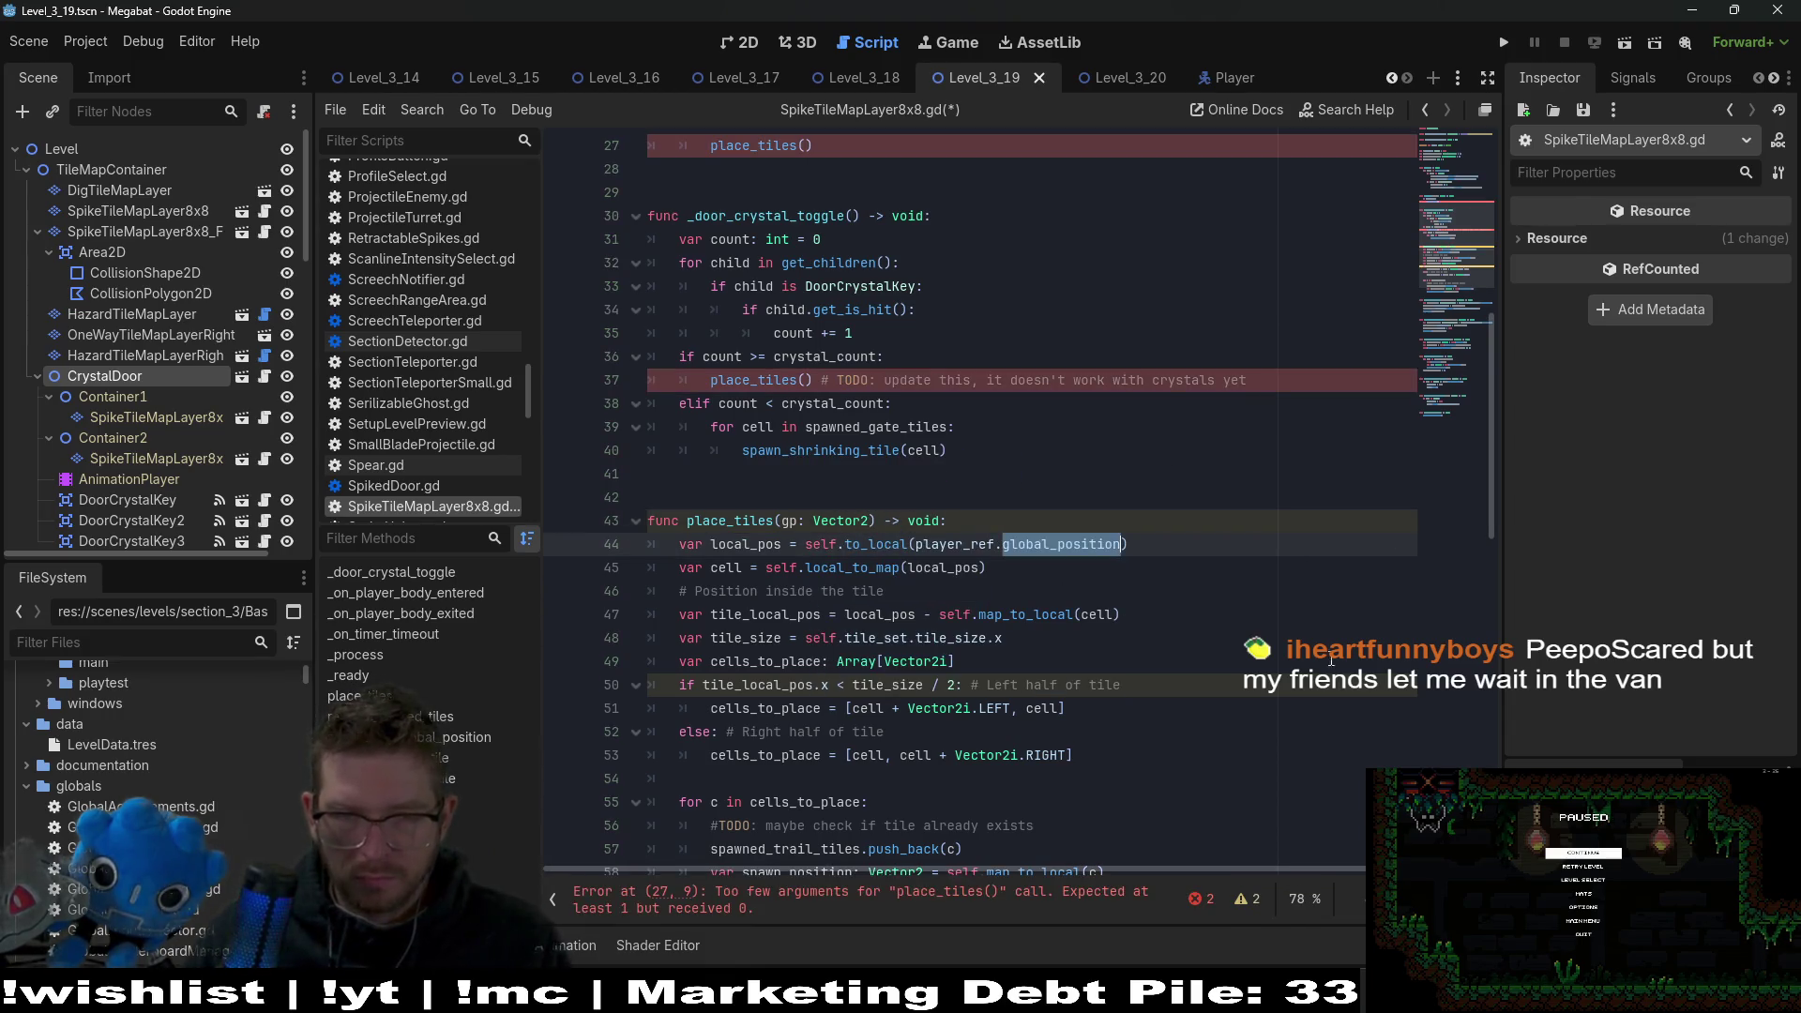
pyautogui.press('BackSpace')
pyautogui.press('BackSpace')
pyautogui.press('BackSpace')
pyautogui.press('BackSpace')
pyautogui.press('BackSpace')
pyautogui.press('BackSpace')
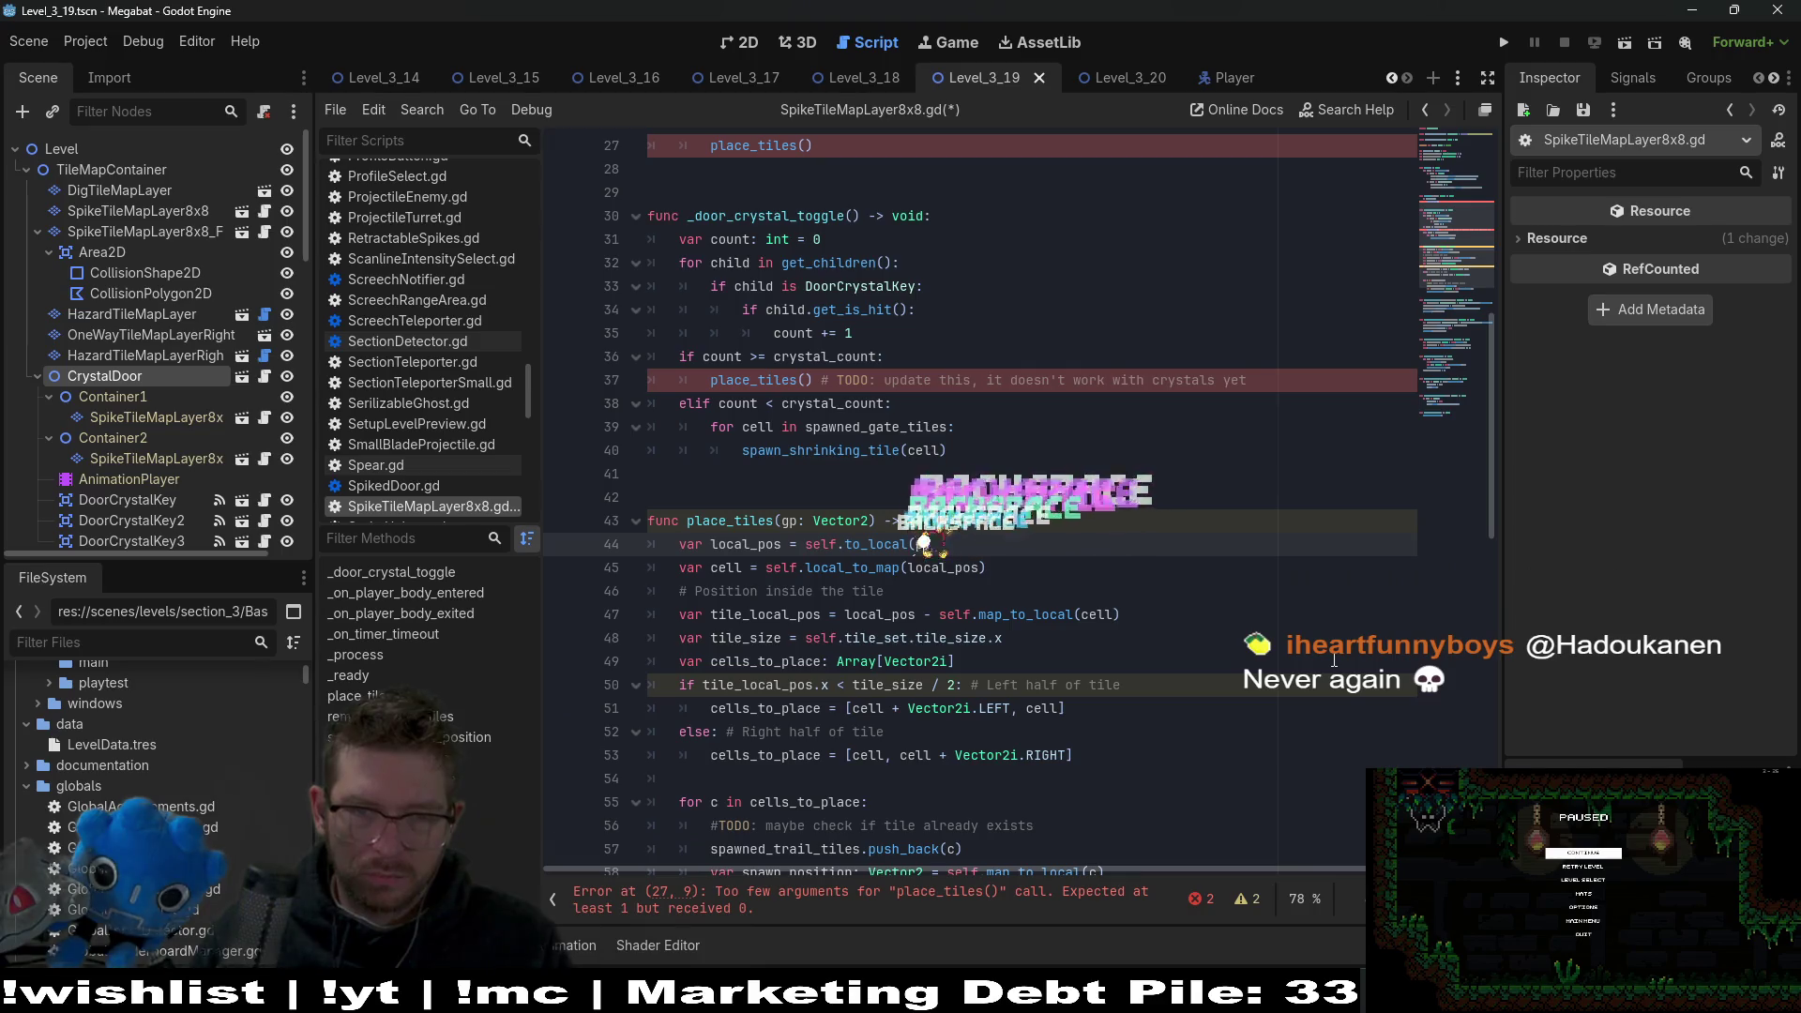
pyautogui.write('gp')
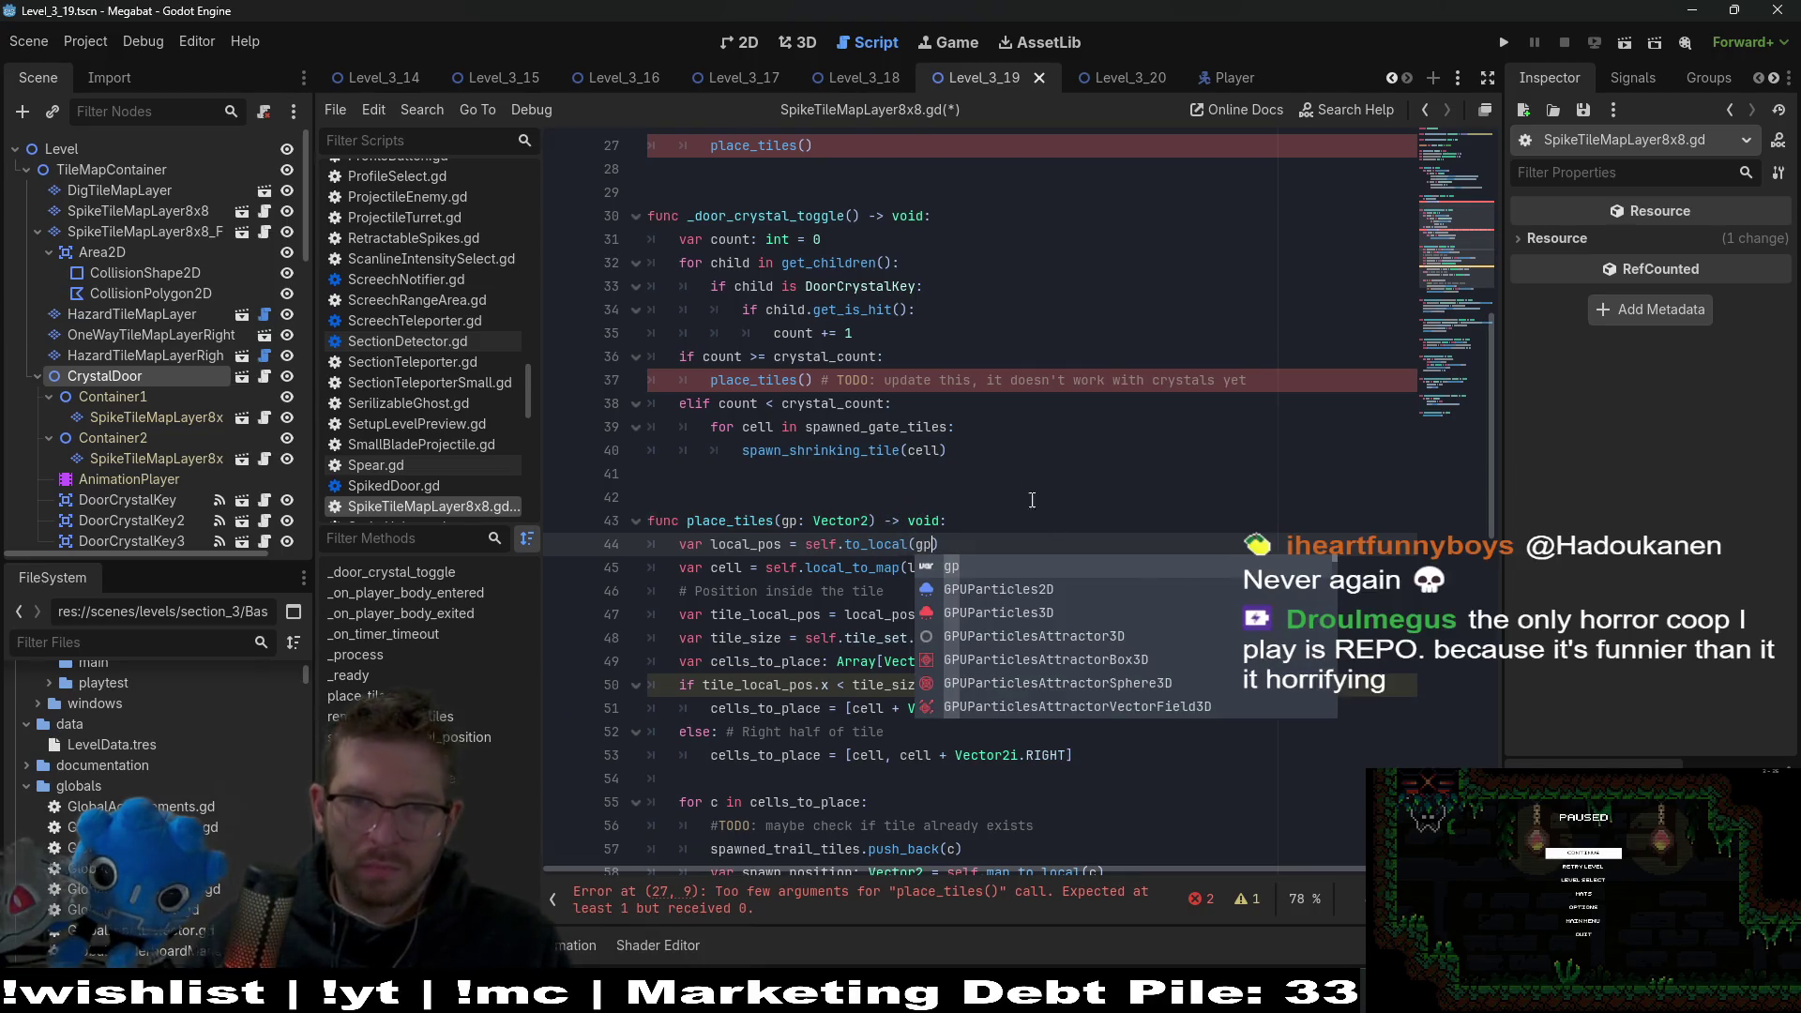
# Step: Pass player_ref.global_position to the place_tiles call on line 27
pyautogui.scroll(3, 1058, 519)
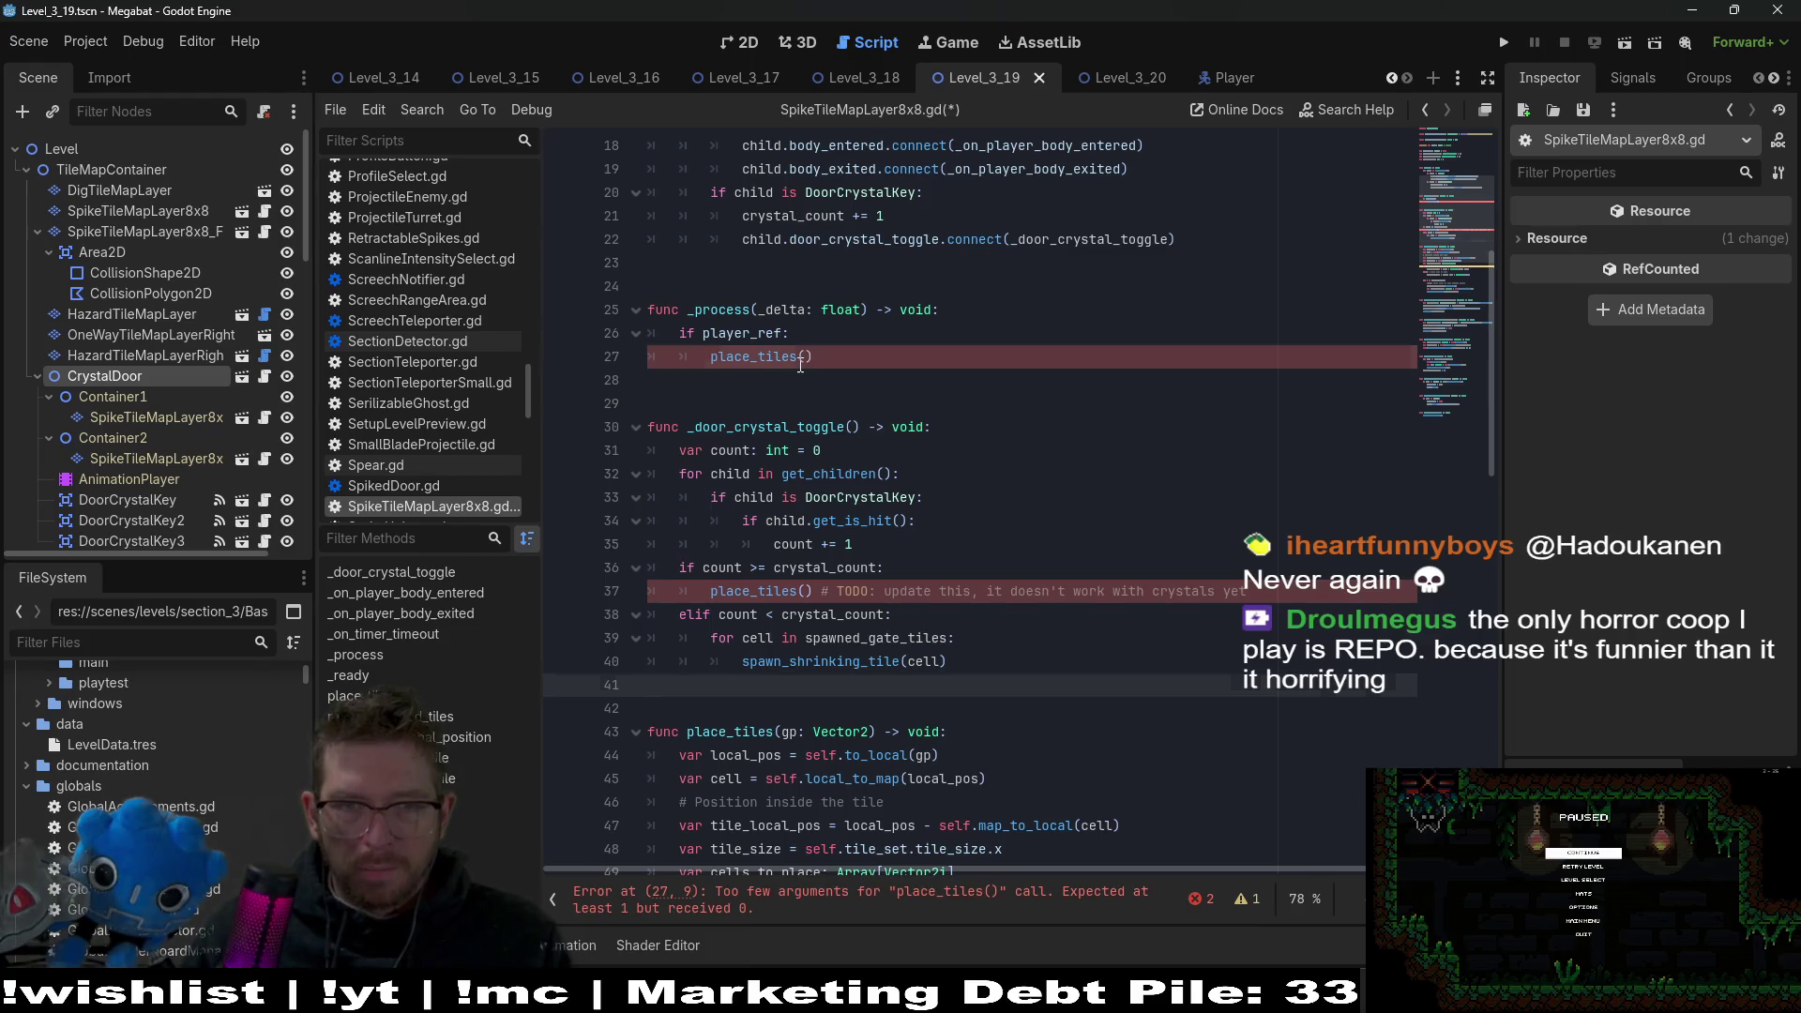
pyautogui.click(757, 332)
pyautogui.click(804, 357)
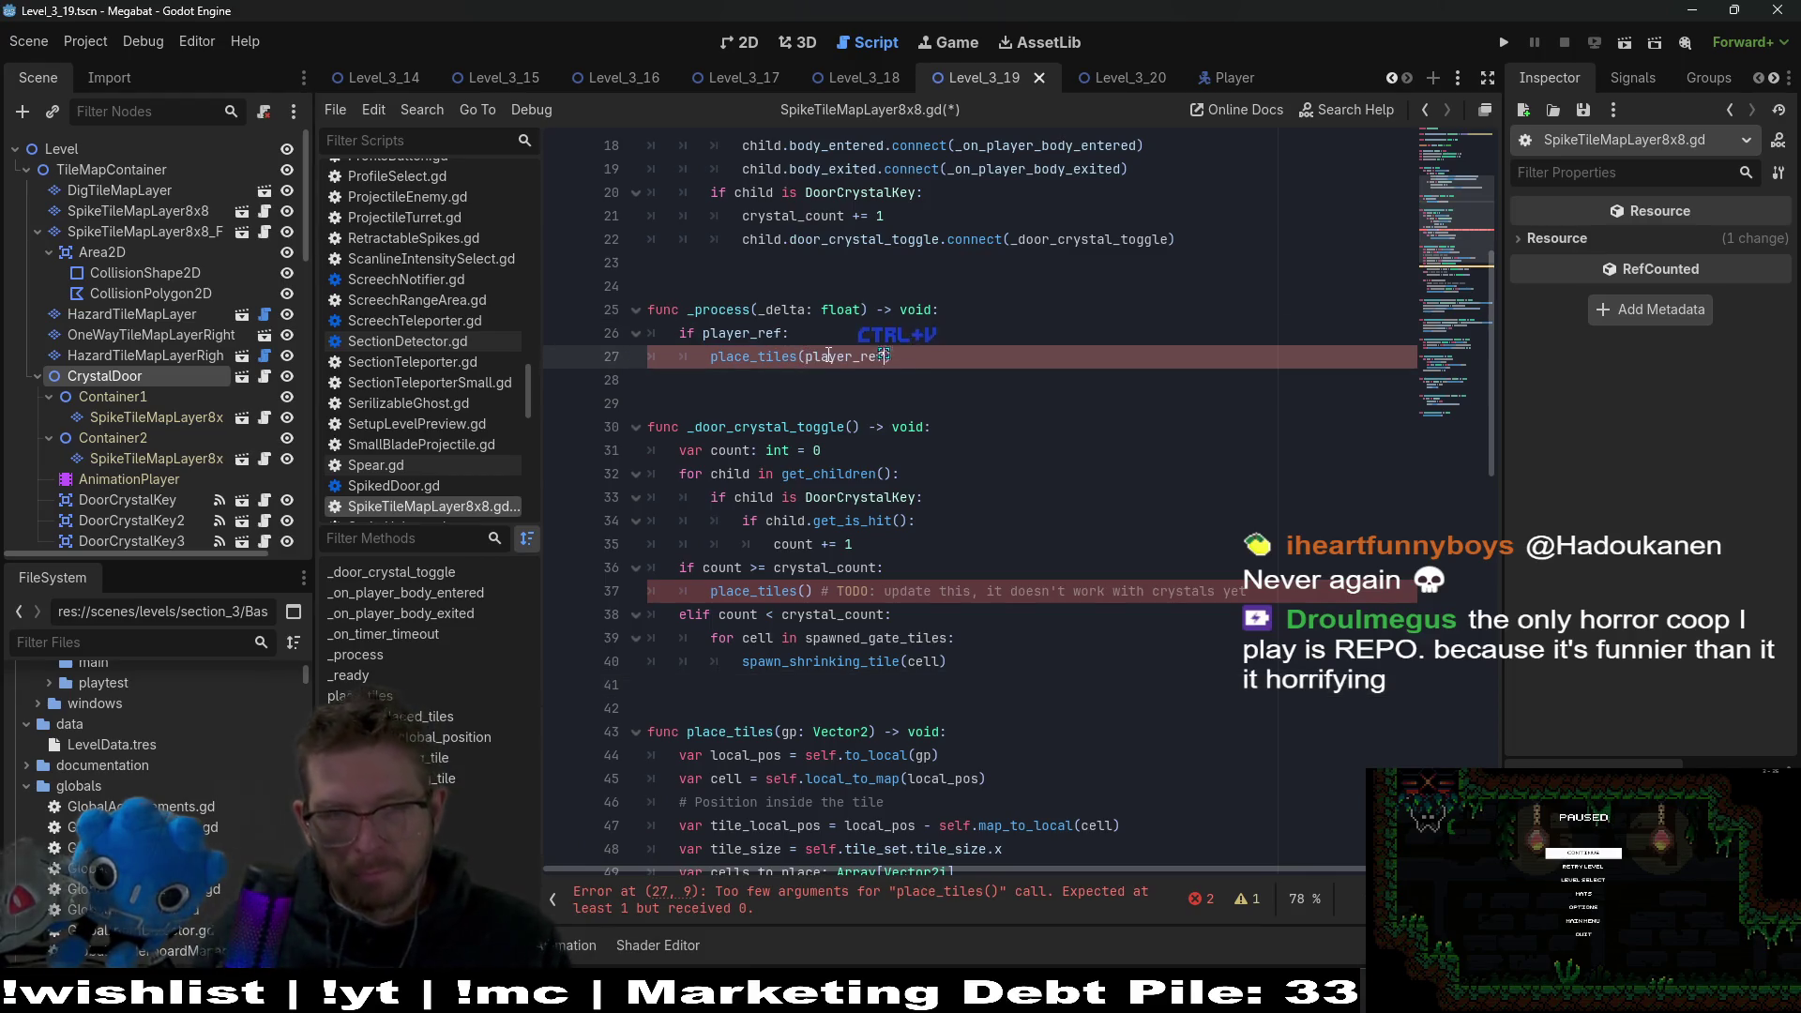
pyautogui.write('.')
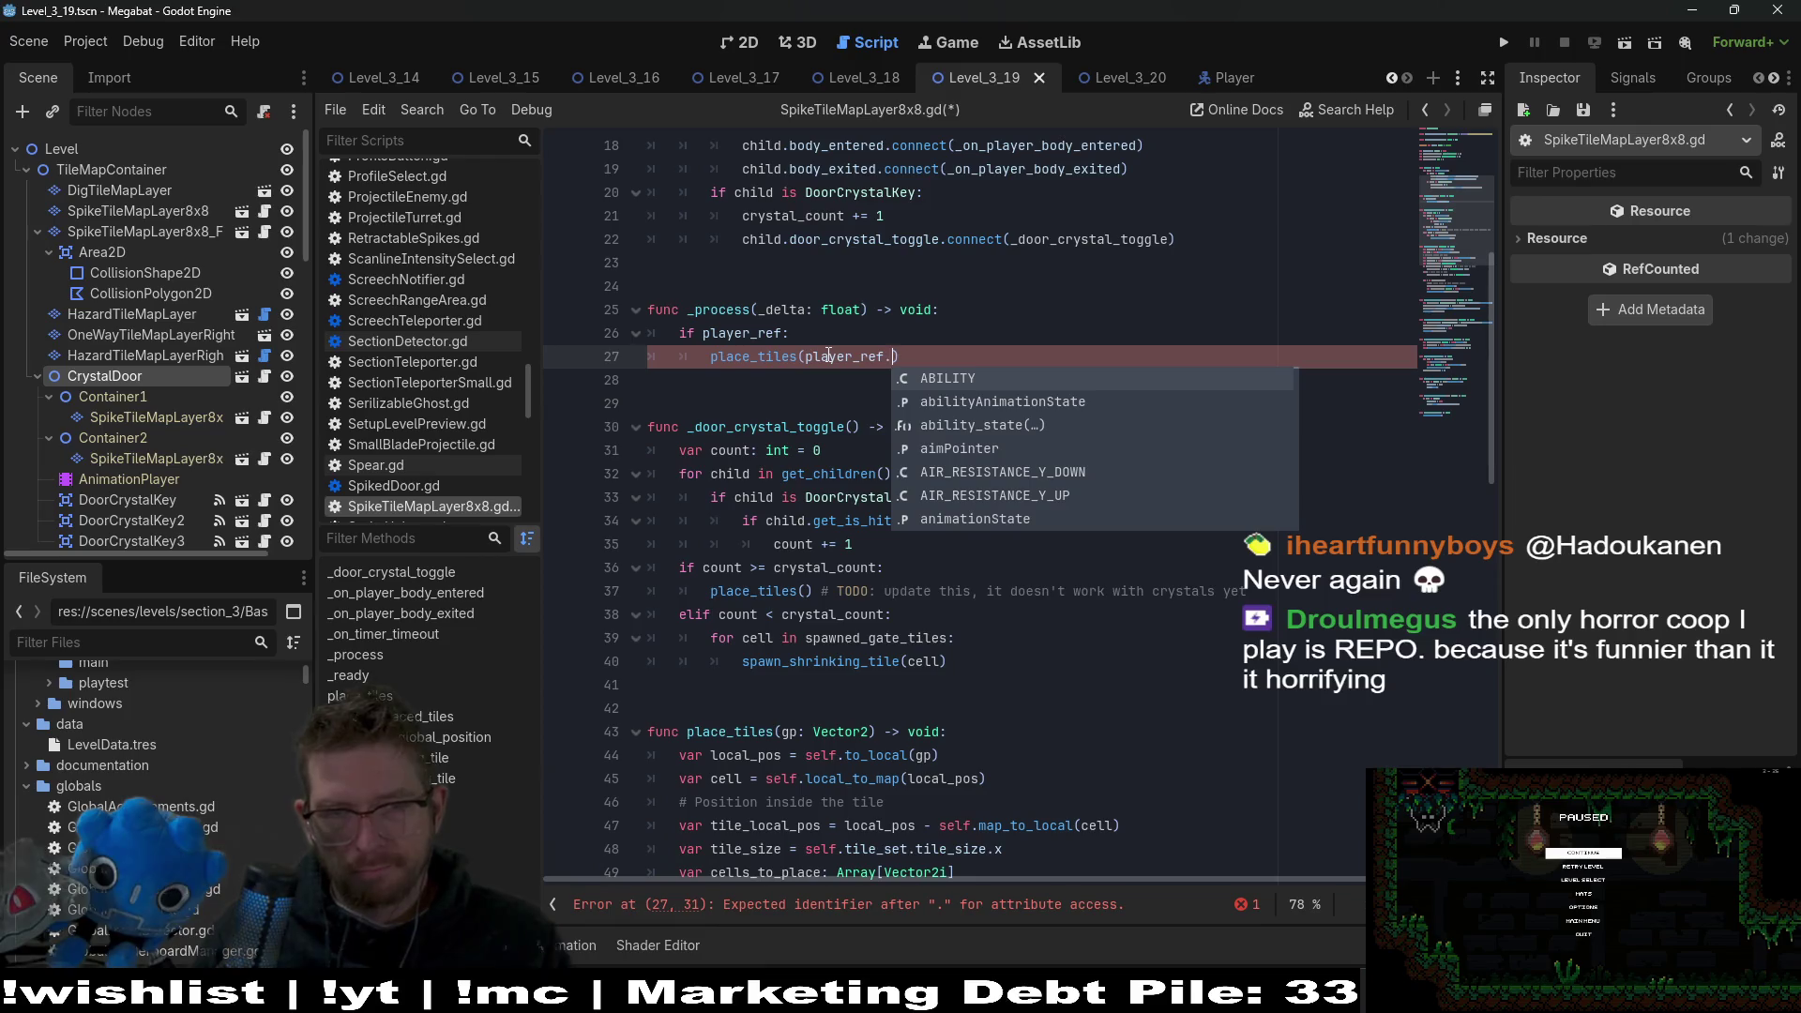
pyautogui.write('glob')
pyautogui.press('Return')
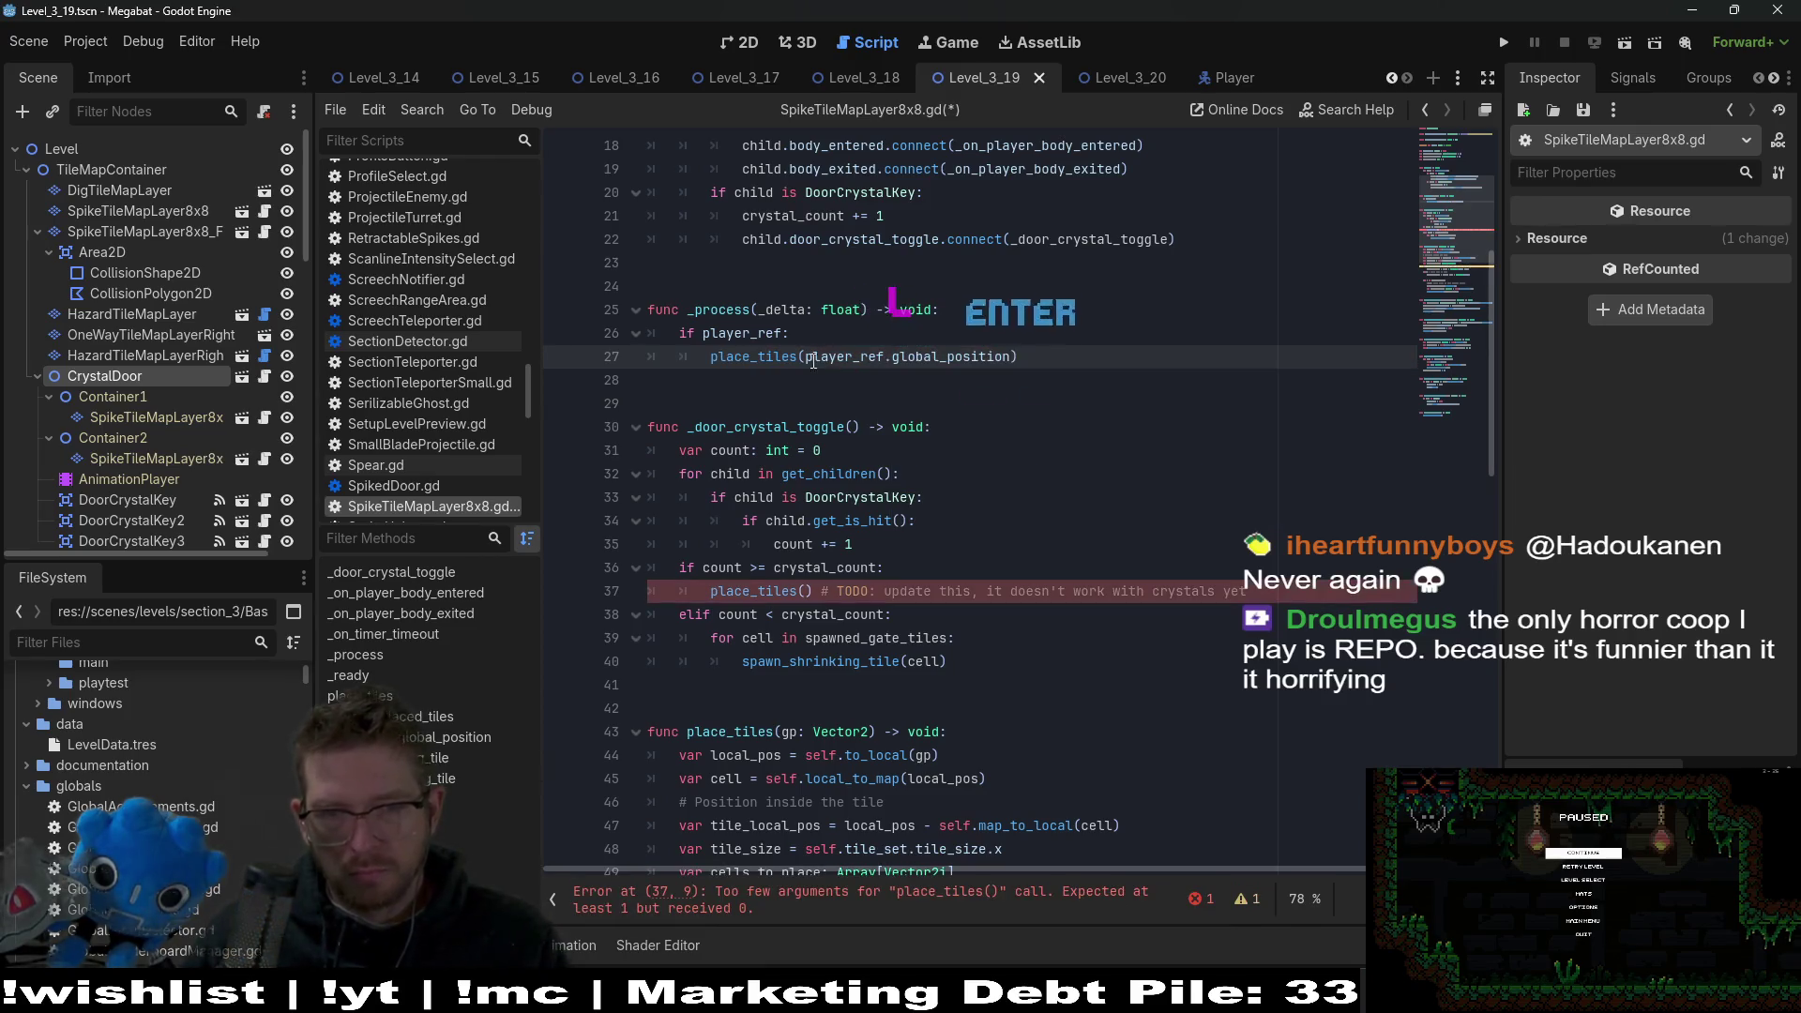
# Step: Review the crystal-count check and shrinking-tile loop, then return to the place_tiles definition
pyautogui.scroll(-2, 917, 532)
pyautogui.click(925, 429)
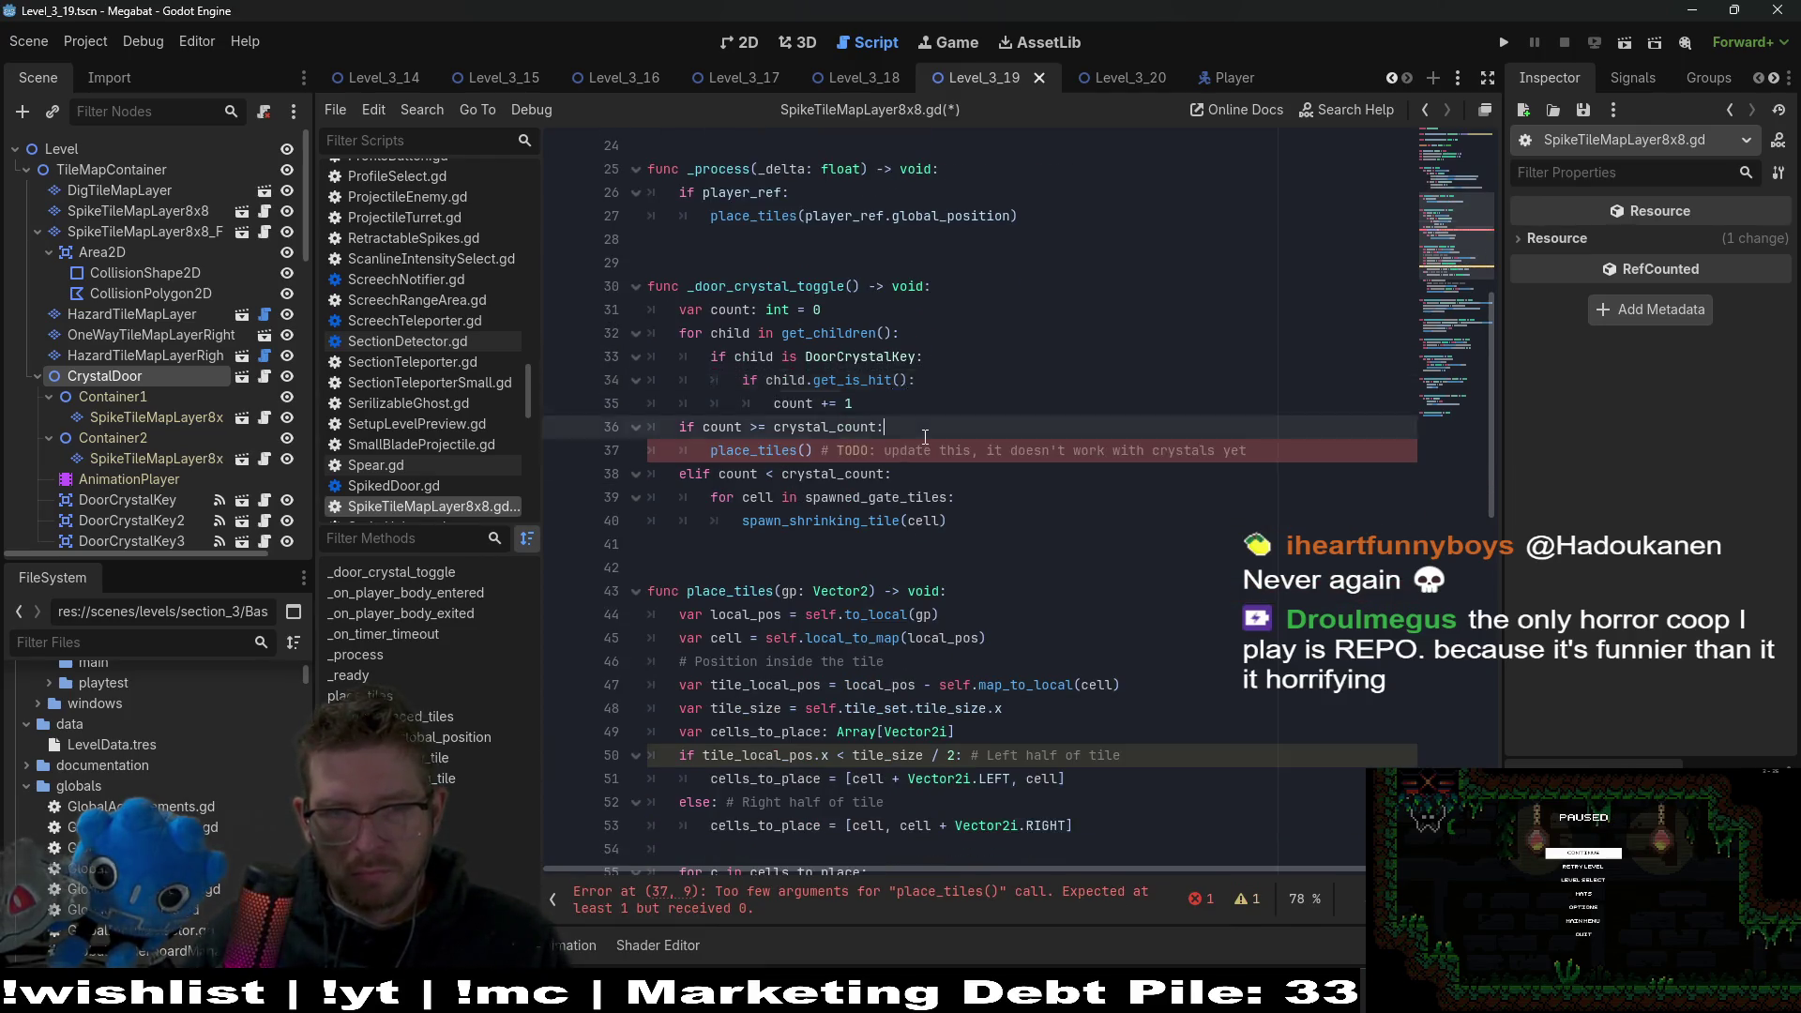
pyautogui.doubleClick(886, 496)
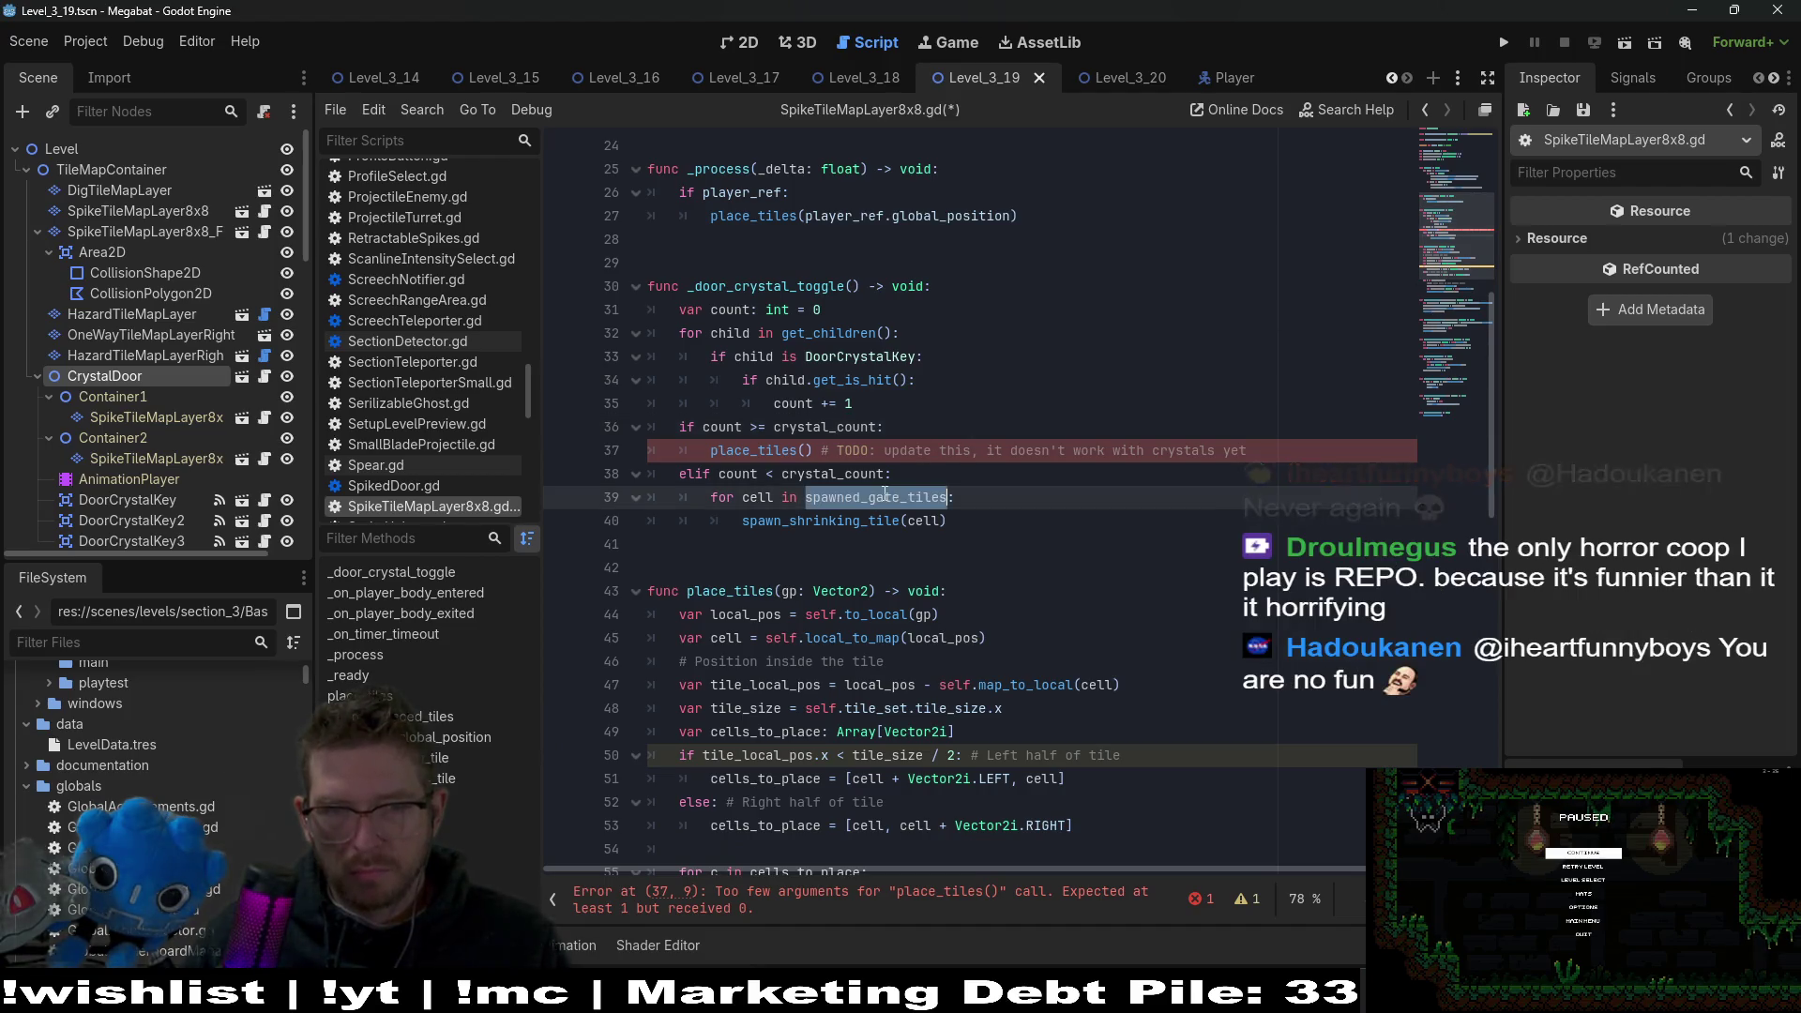
pyautogui.moveTo(983, 517); pyautogui.dragTo(651, 497)
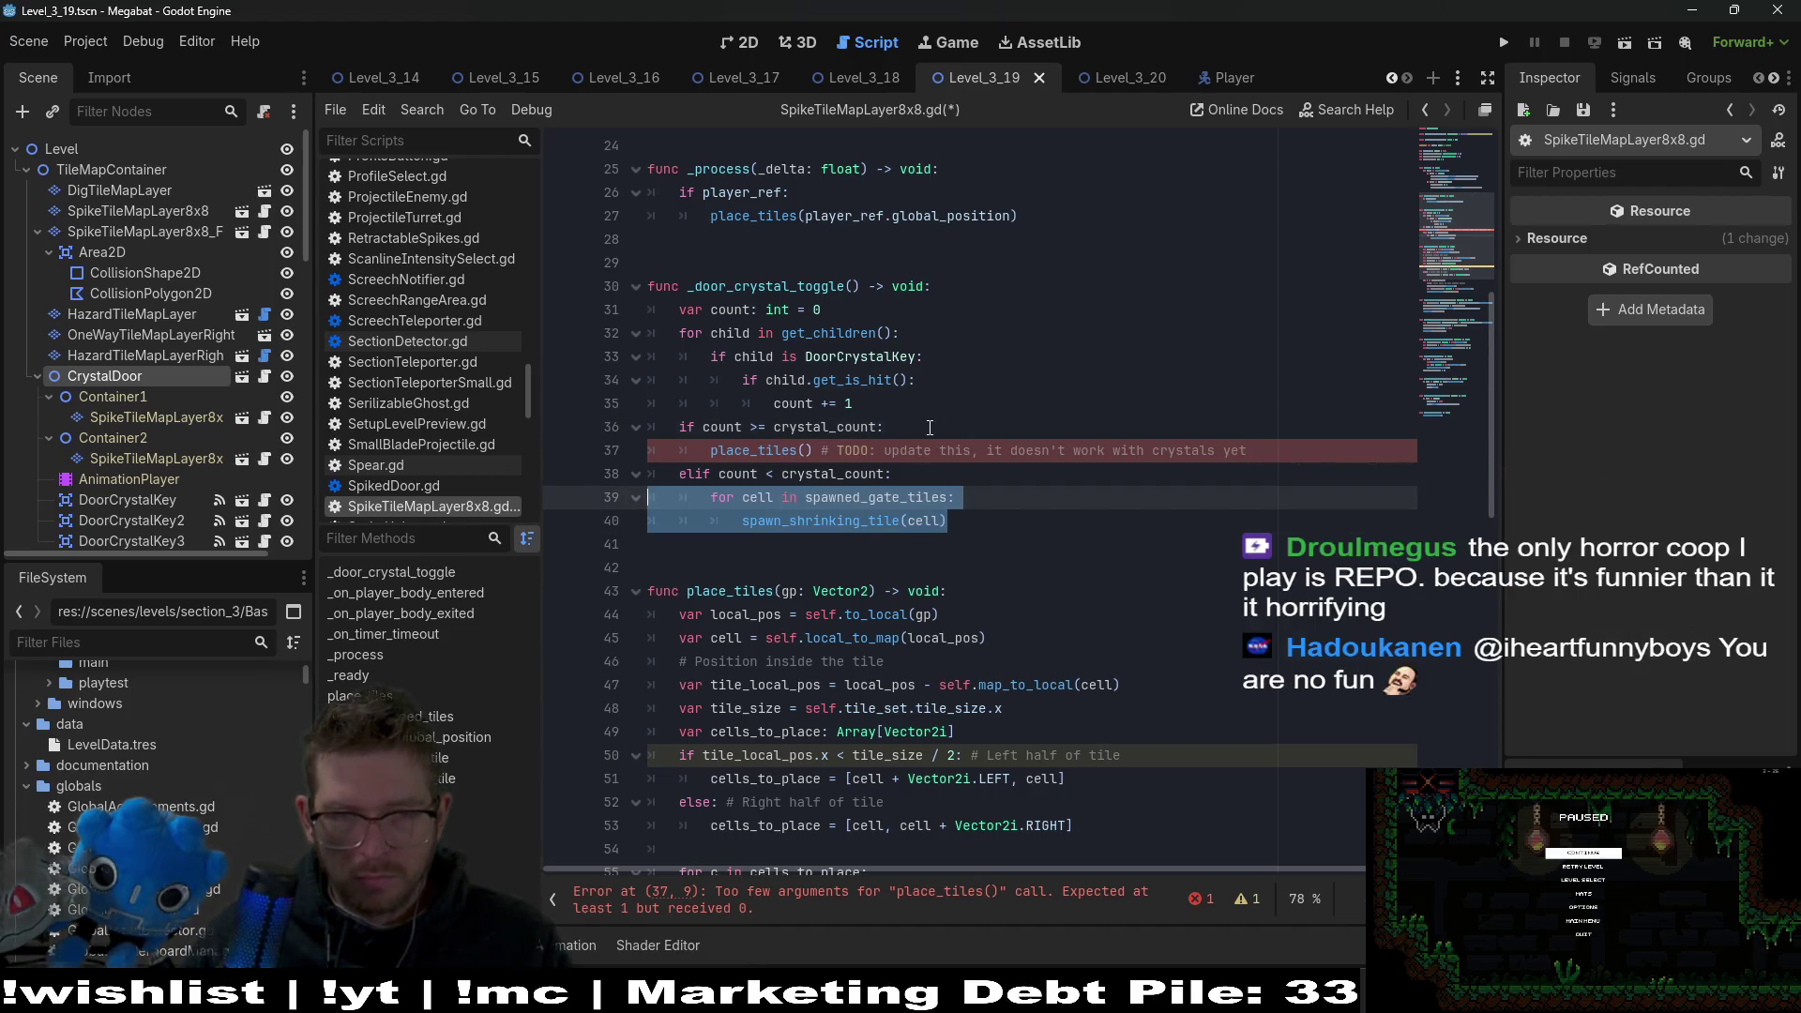
pyautogui.click(930, 428)
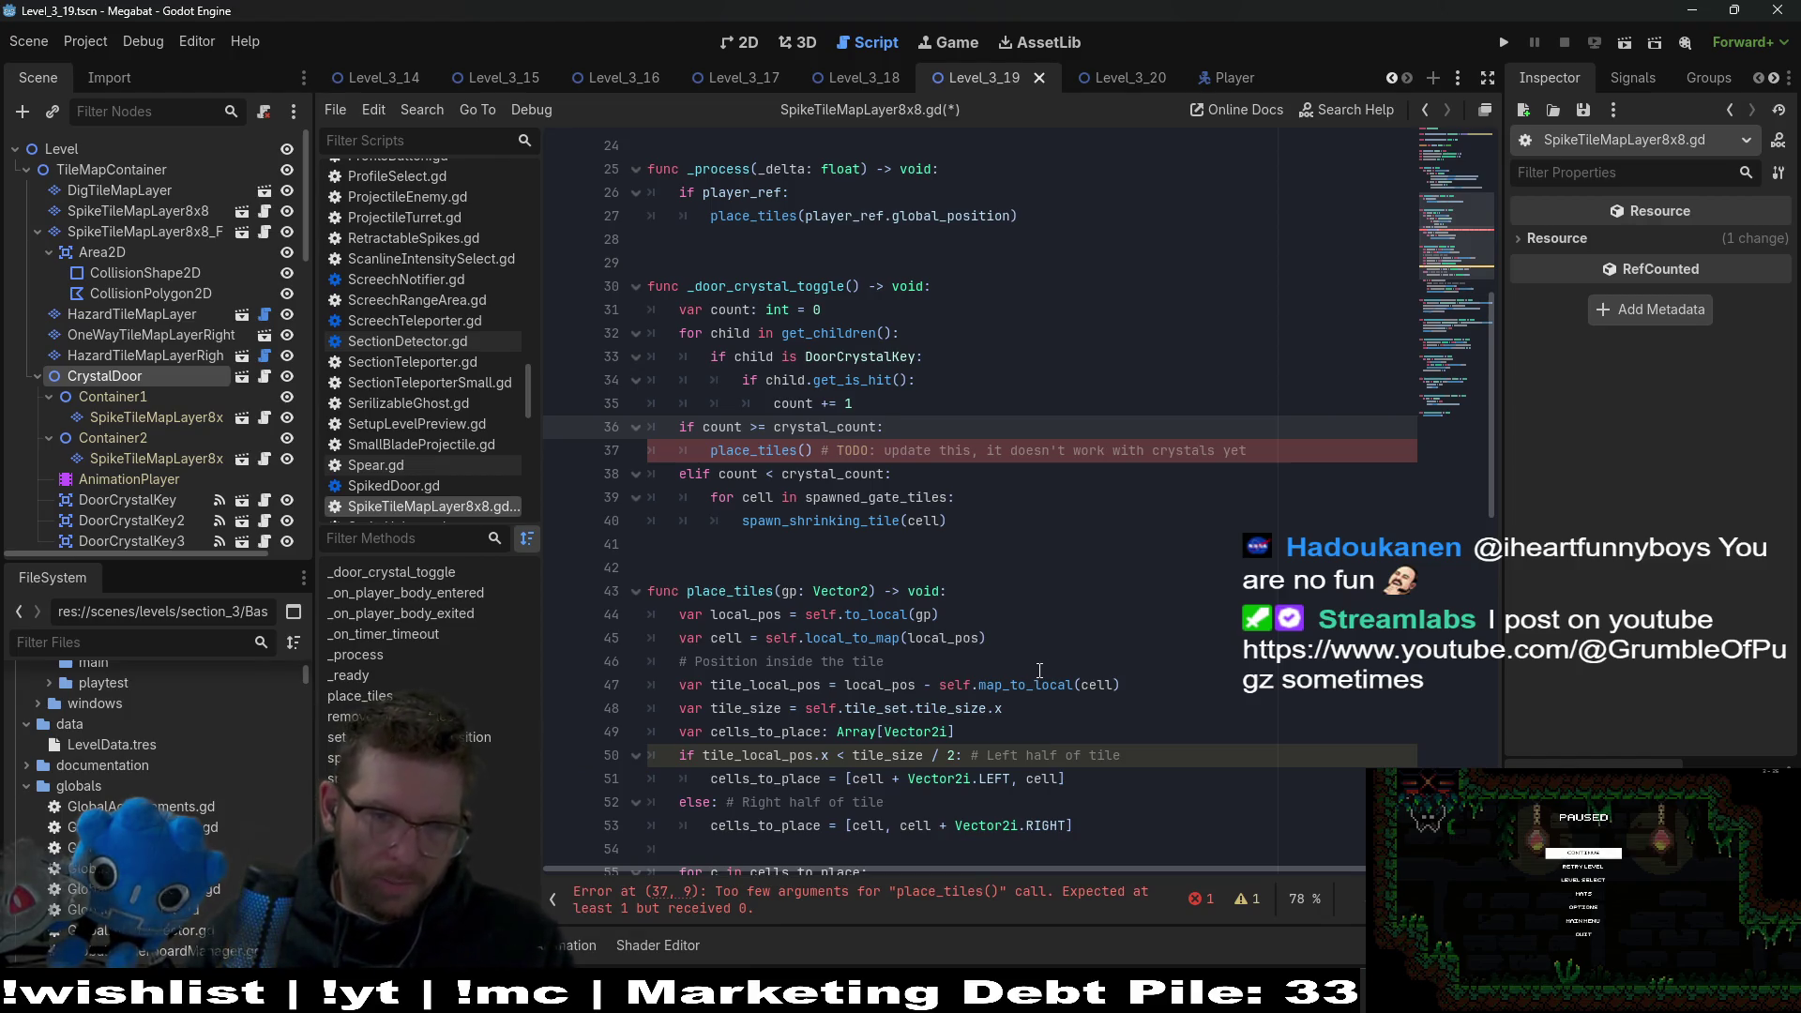
pyautogui.scroll(-1, 1094, 634)
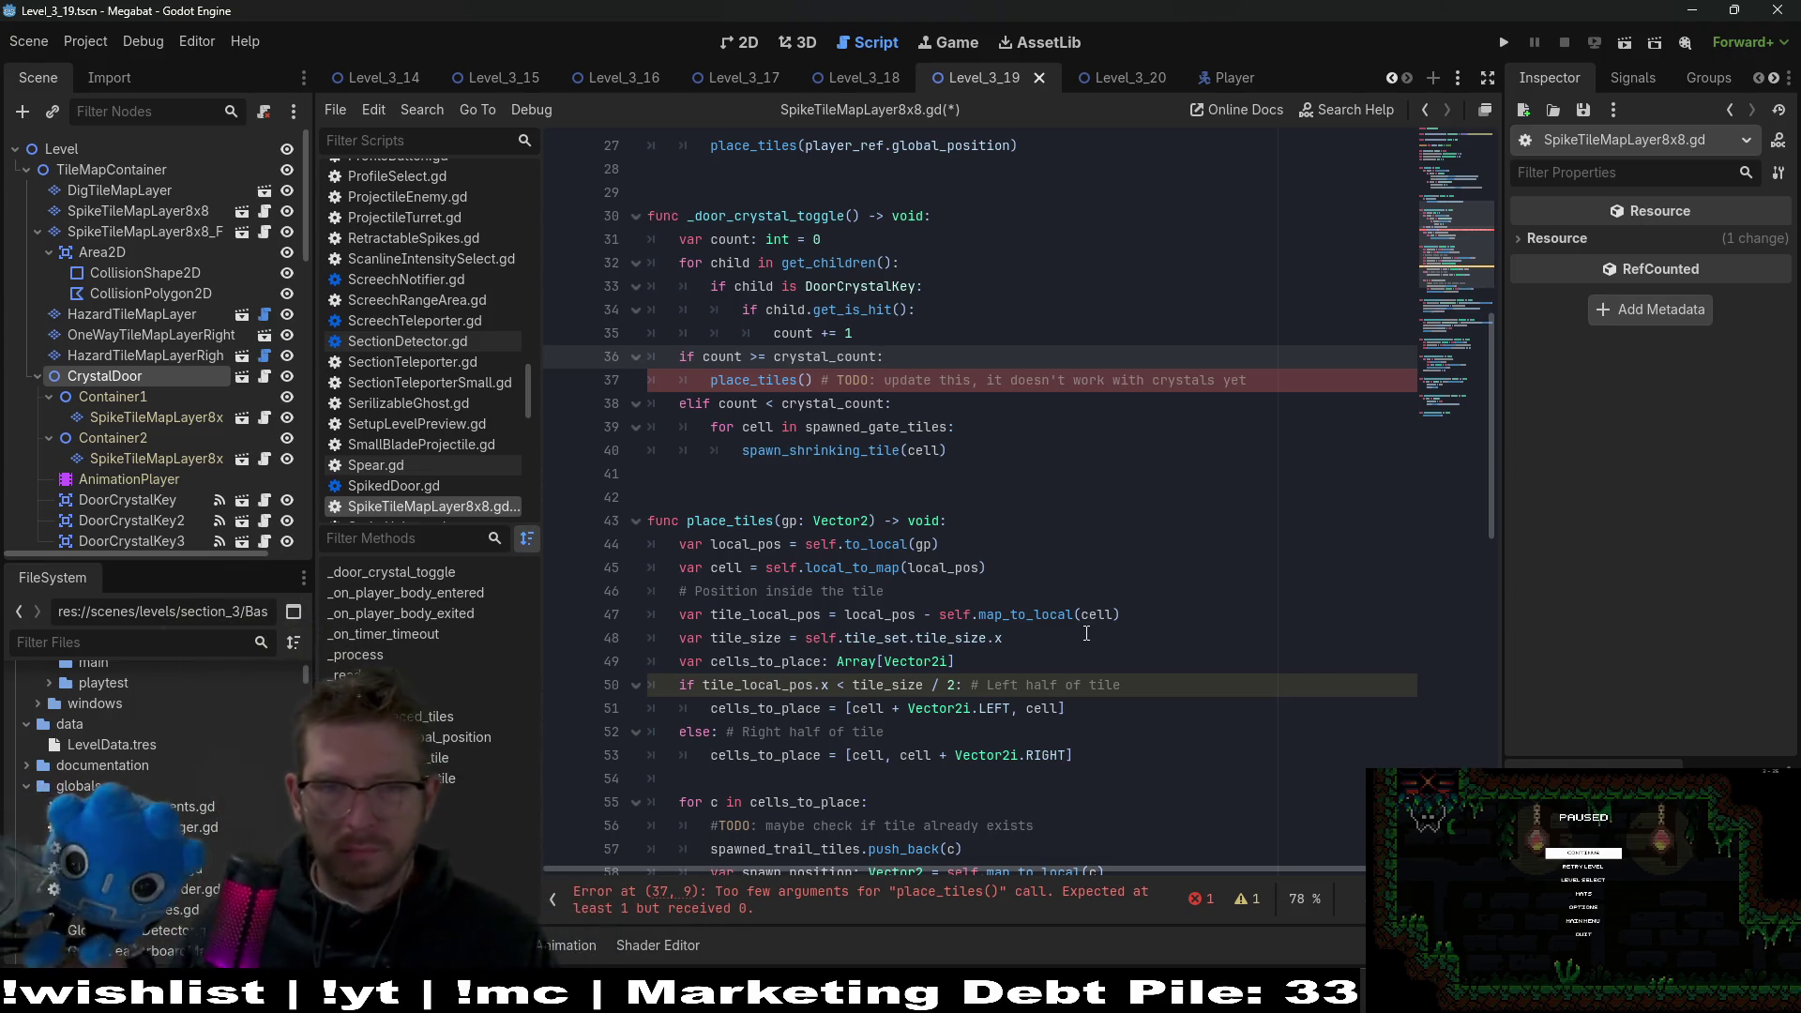
pyautogui.click(1009, 519)
# Step: Undo the gp parameter, rename the function to place_trail_tiles and call it on line 27
pyautogui.hotkey('ctrl', 'z')
pyautogui.hotkey('ctrl', 'z')
pyautogui.hotkey('ctrl', 'z')
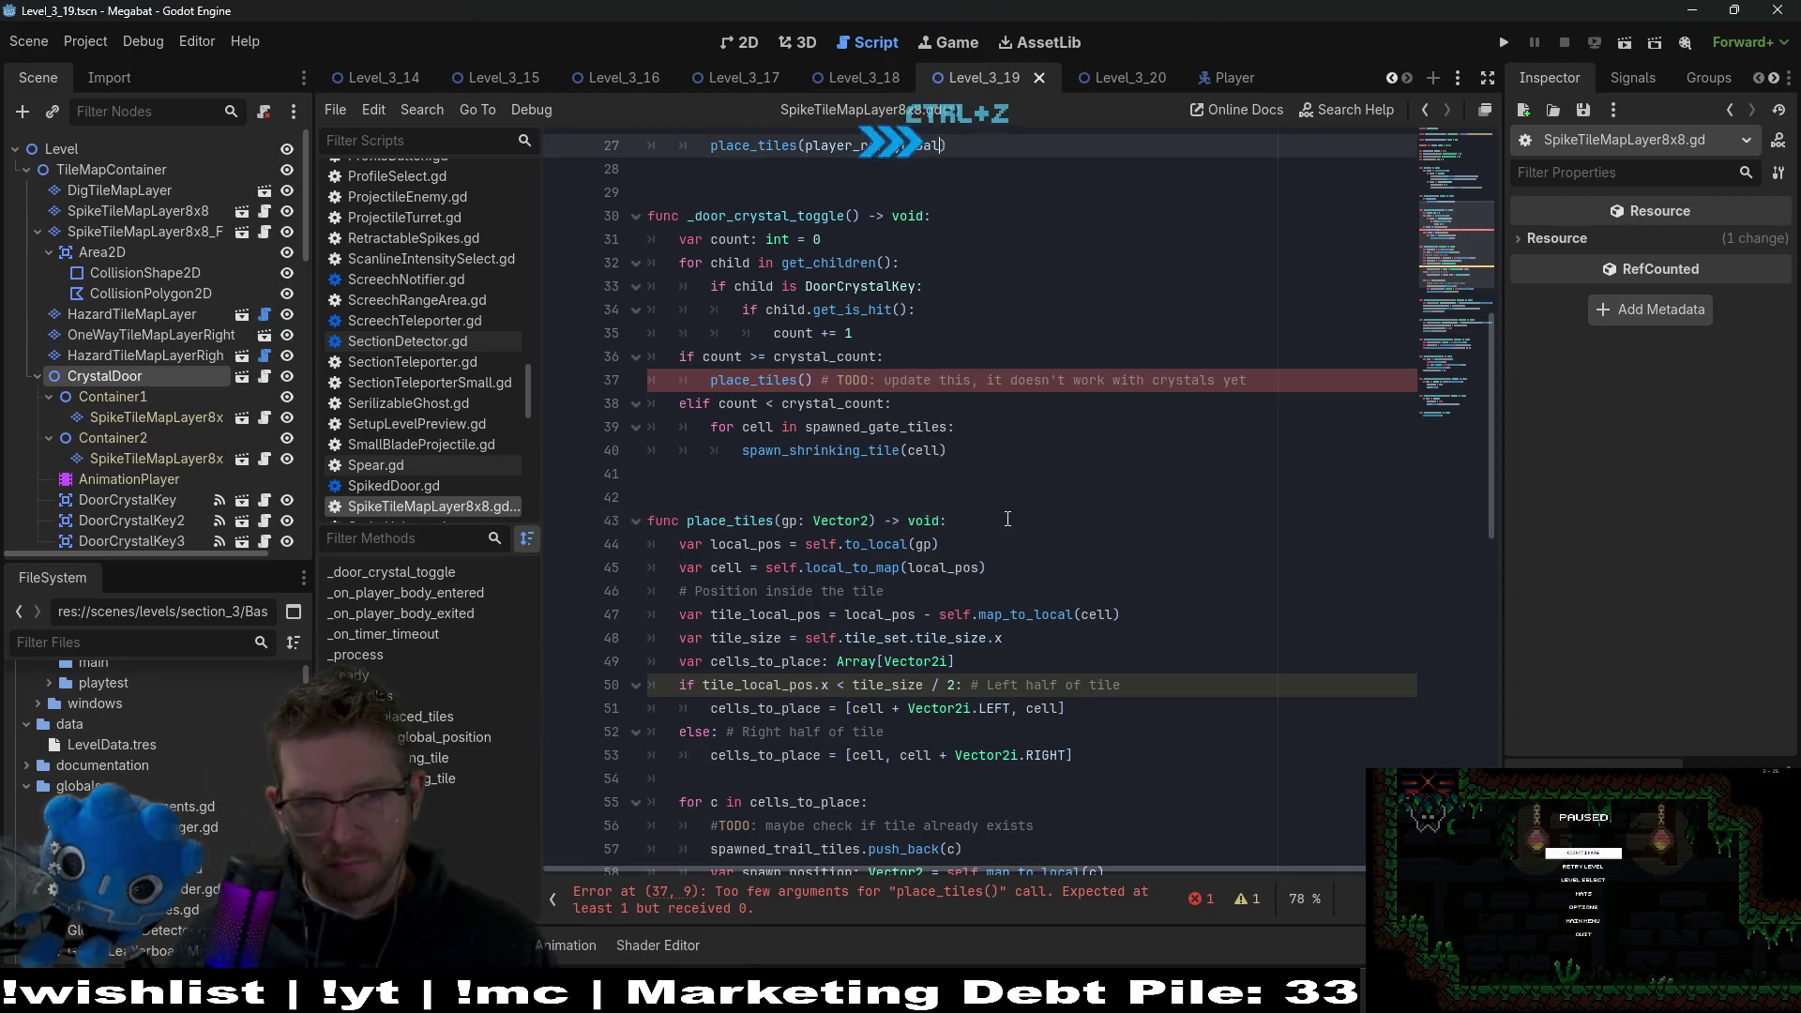
pyautogui.hotkey('ctrl', 'z')
pyautogui.hotkey('ctrl', 'z')
pyautogui.hotkey('ctrl', 'z')
pyautogui.hotkey('ctrl', 'z')
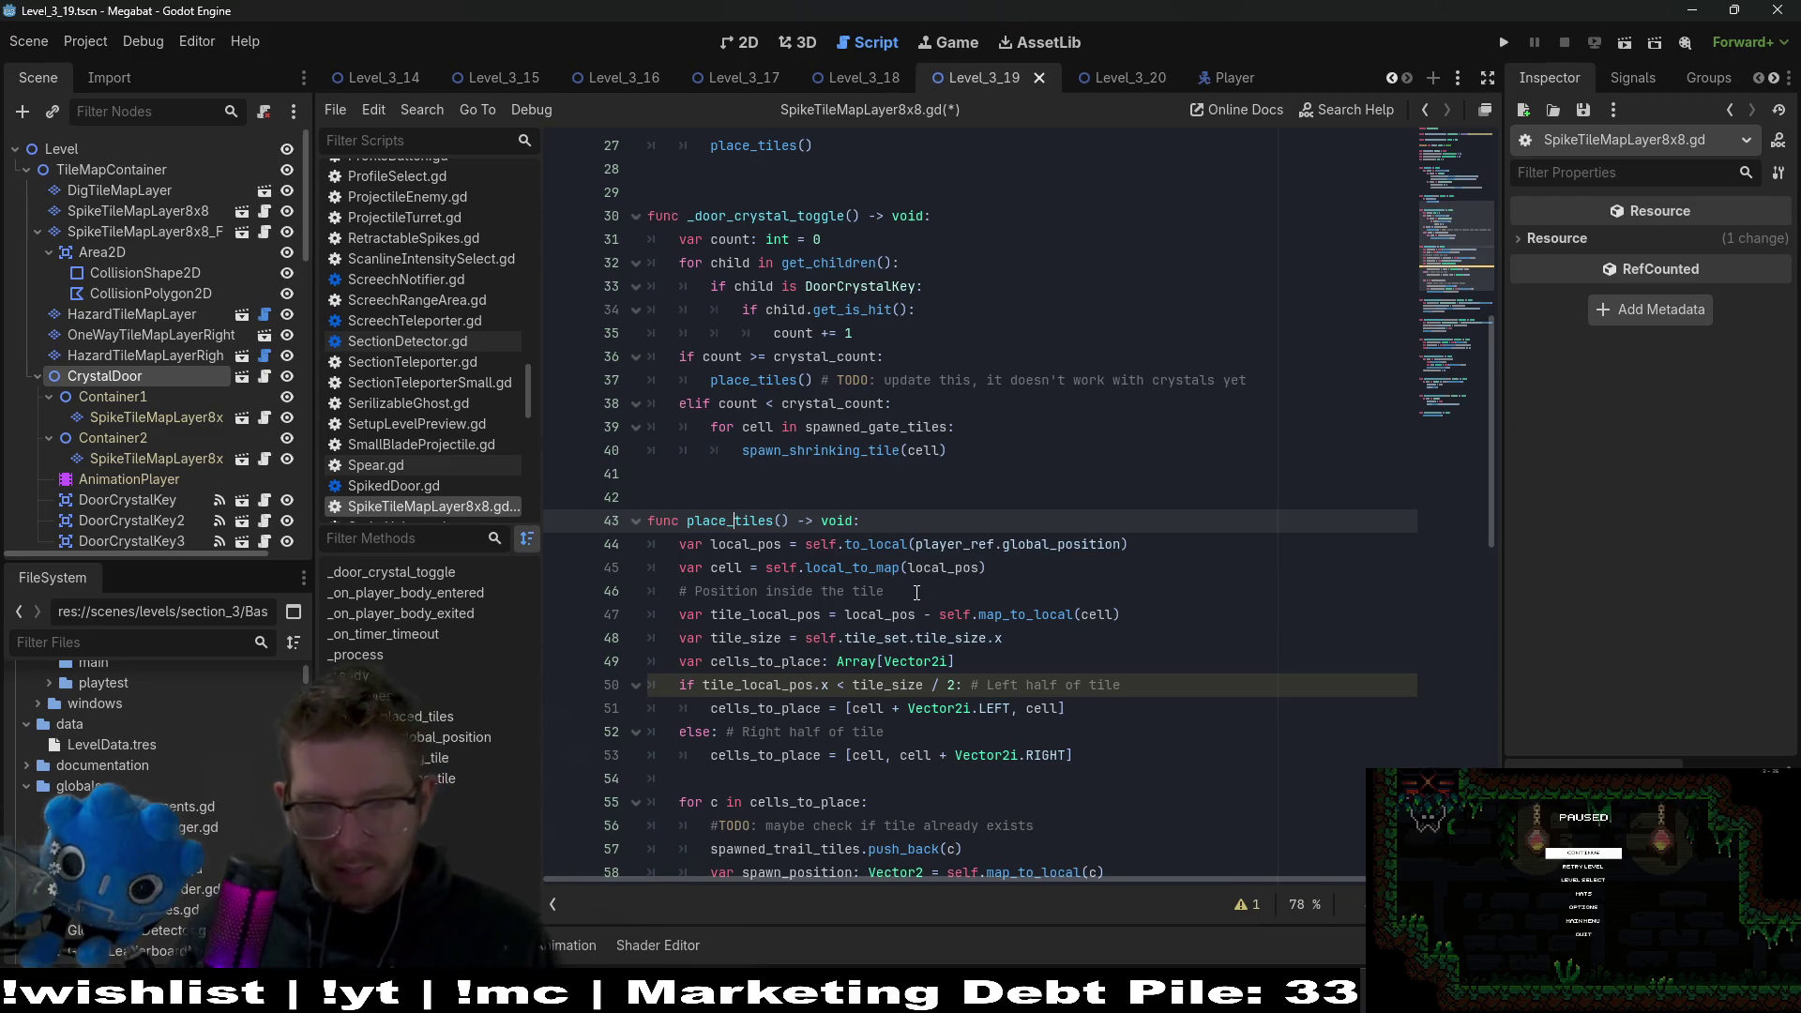
pyautogui.write('ail_')
pyautogui.doubleClick(802, 522)
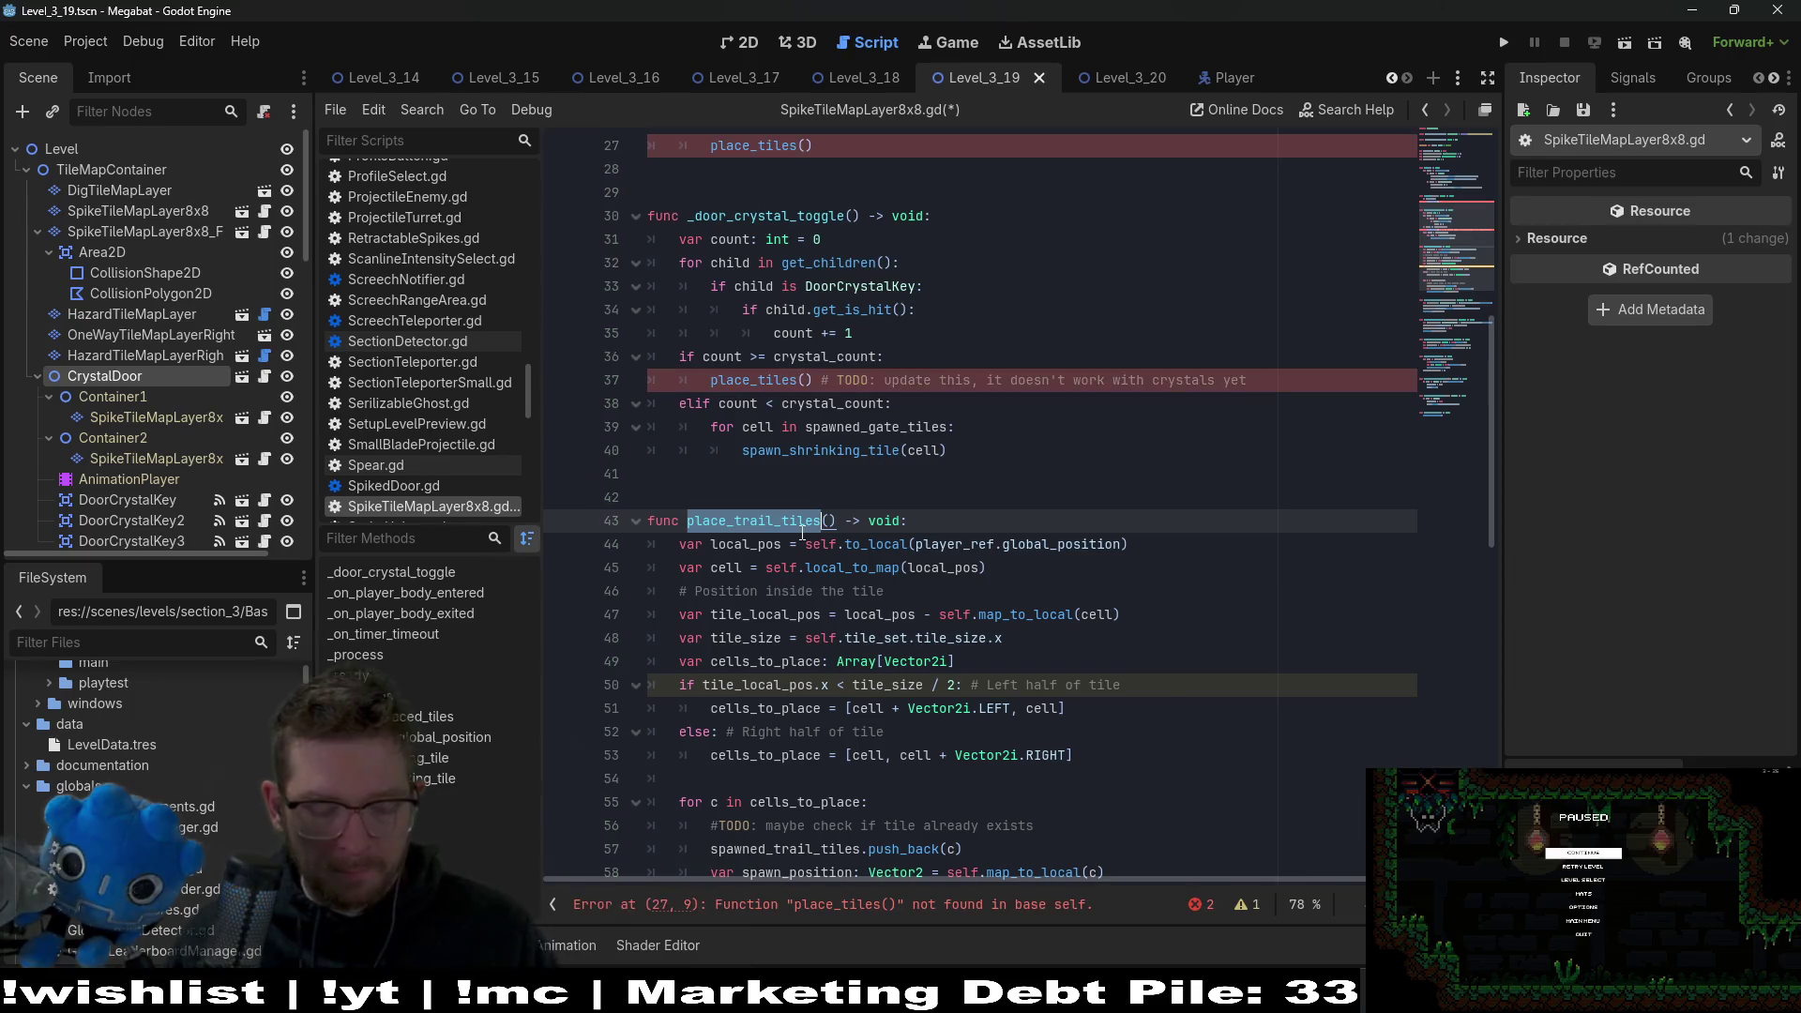
pyautogui.hotkey('ctrl', 'c')
pyautogui.scroll(3, 929, 417)
pyautogui.doubleClick(760, 356)
pyautogui.hotkey('ctrl', 'v')
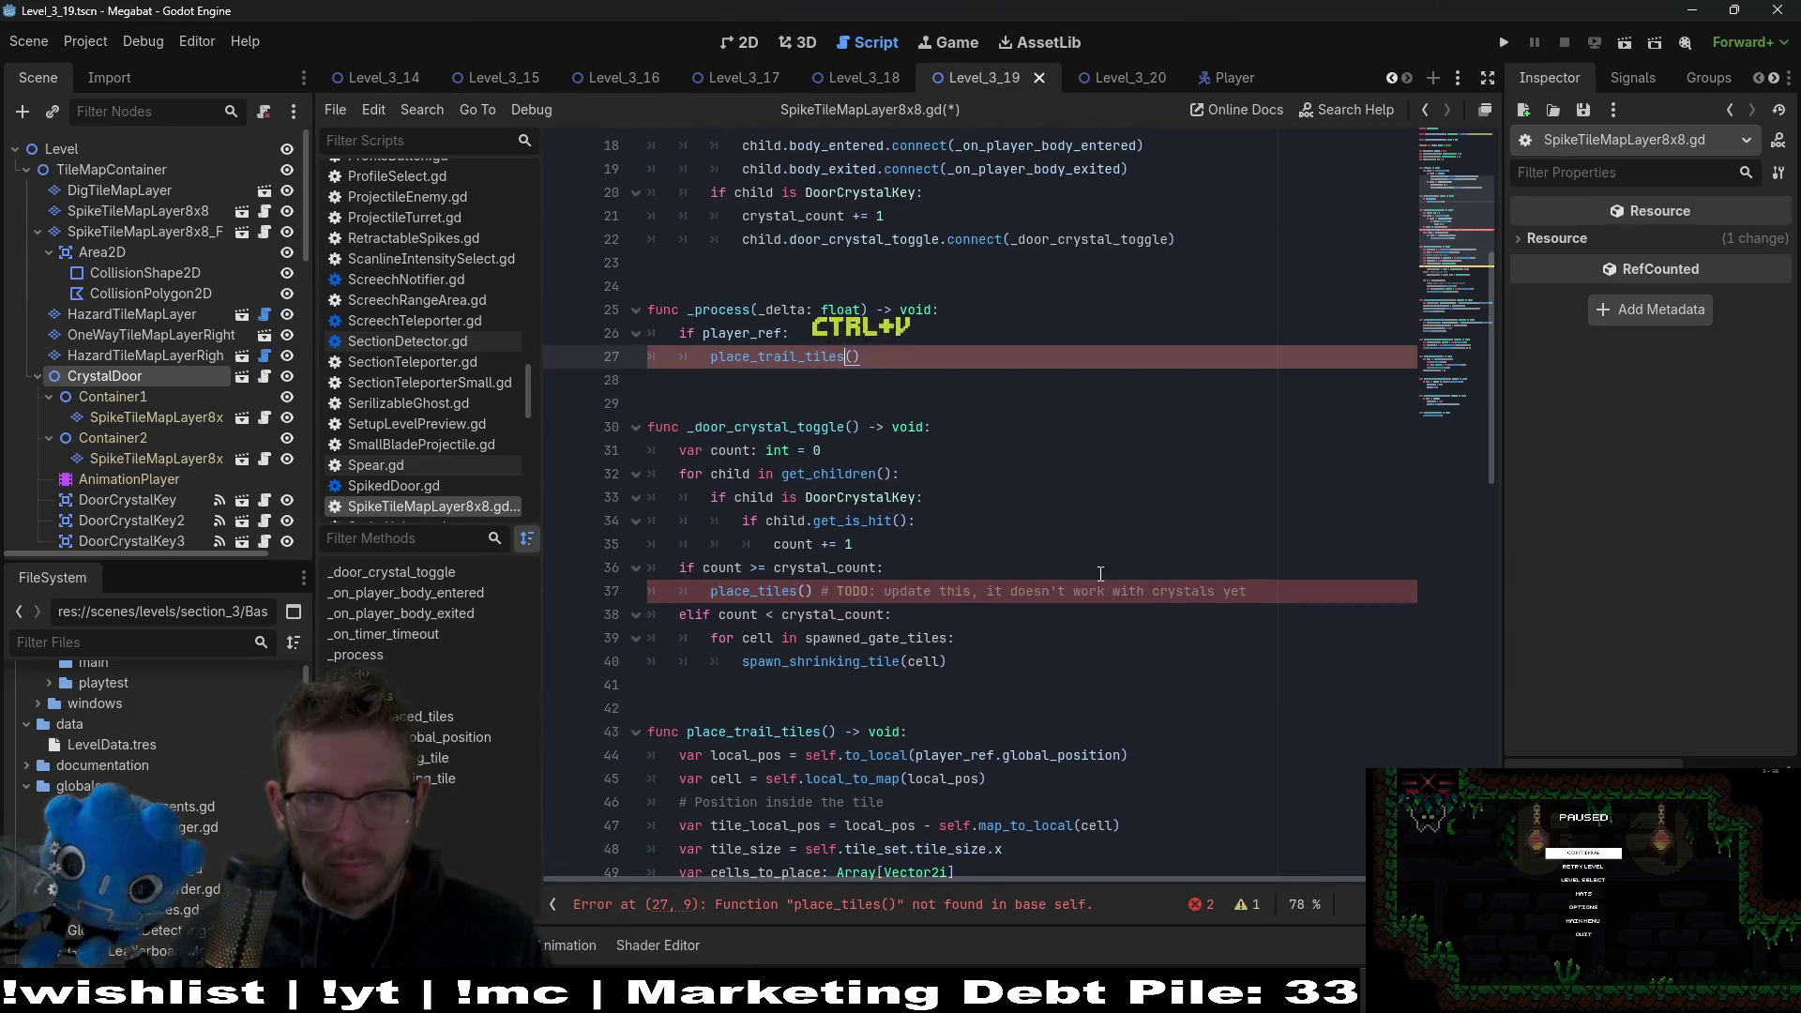
# Step: Add a new header 'func place_gate_tiles() -> void:' below the door toggle function
pyautogui.scroll(-3, 1101, 573)
pyautogui.click(971, 474)
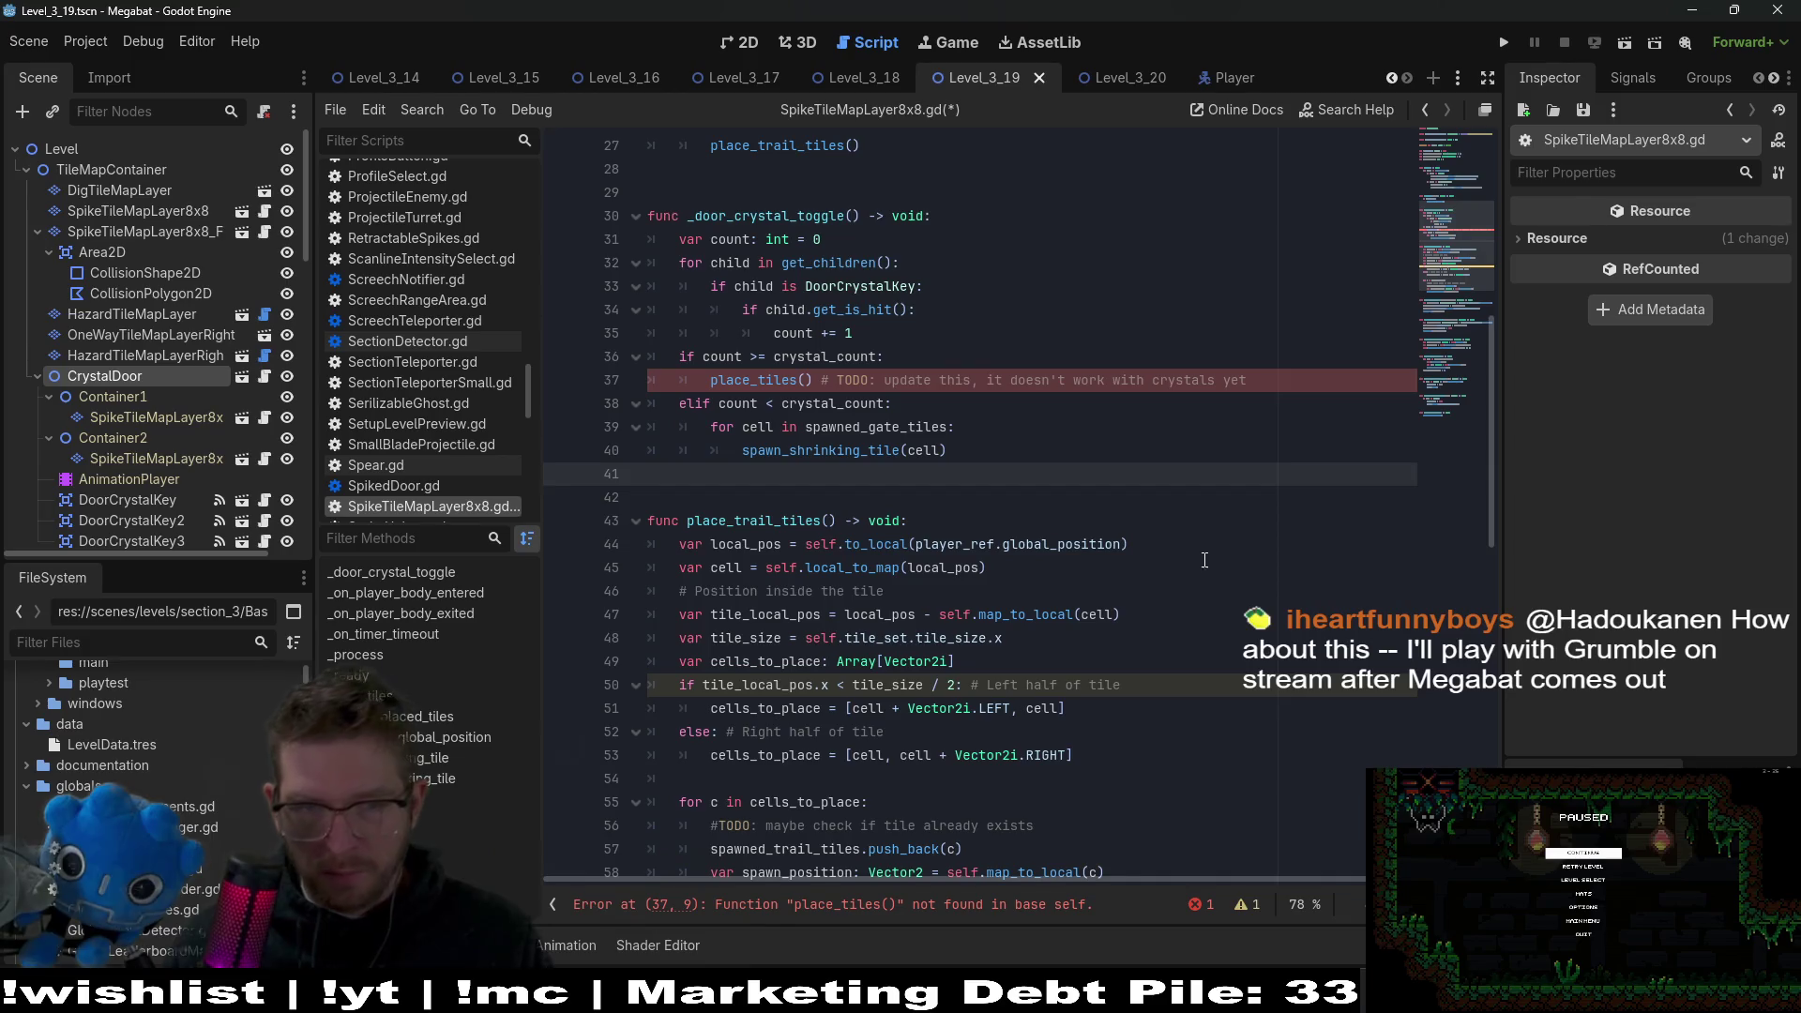
pyautogui.press('Return')
pyautogui.press('Return')
pyautogui.press('Return')
pyautogui.press('Up')
pyautogui.write('func')
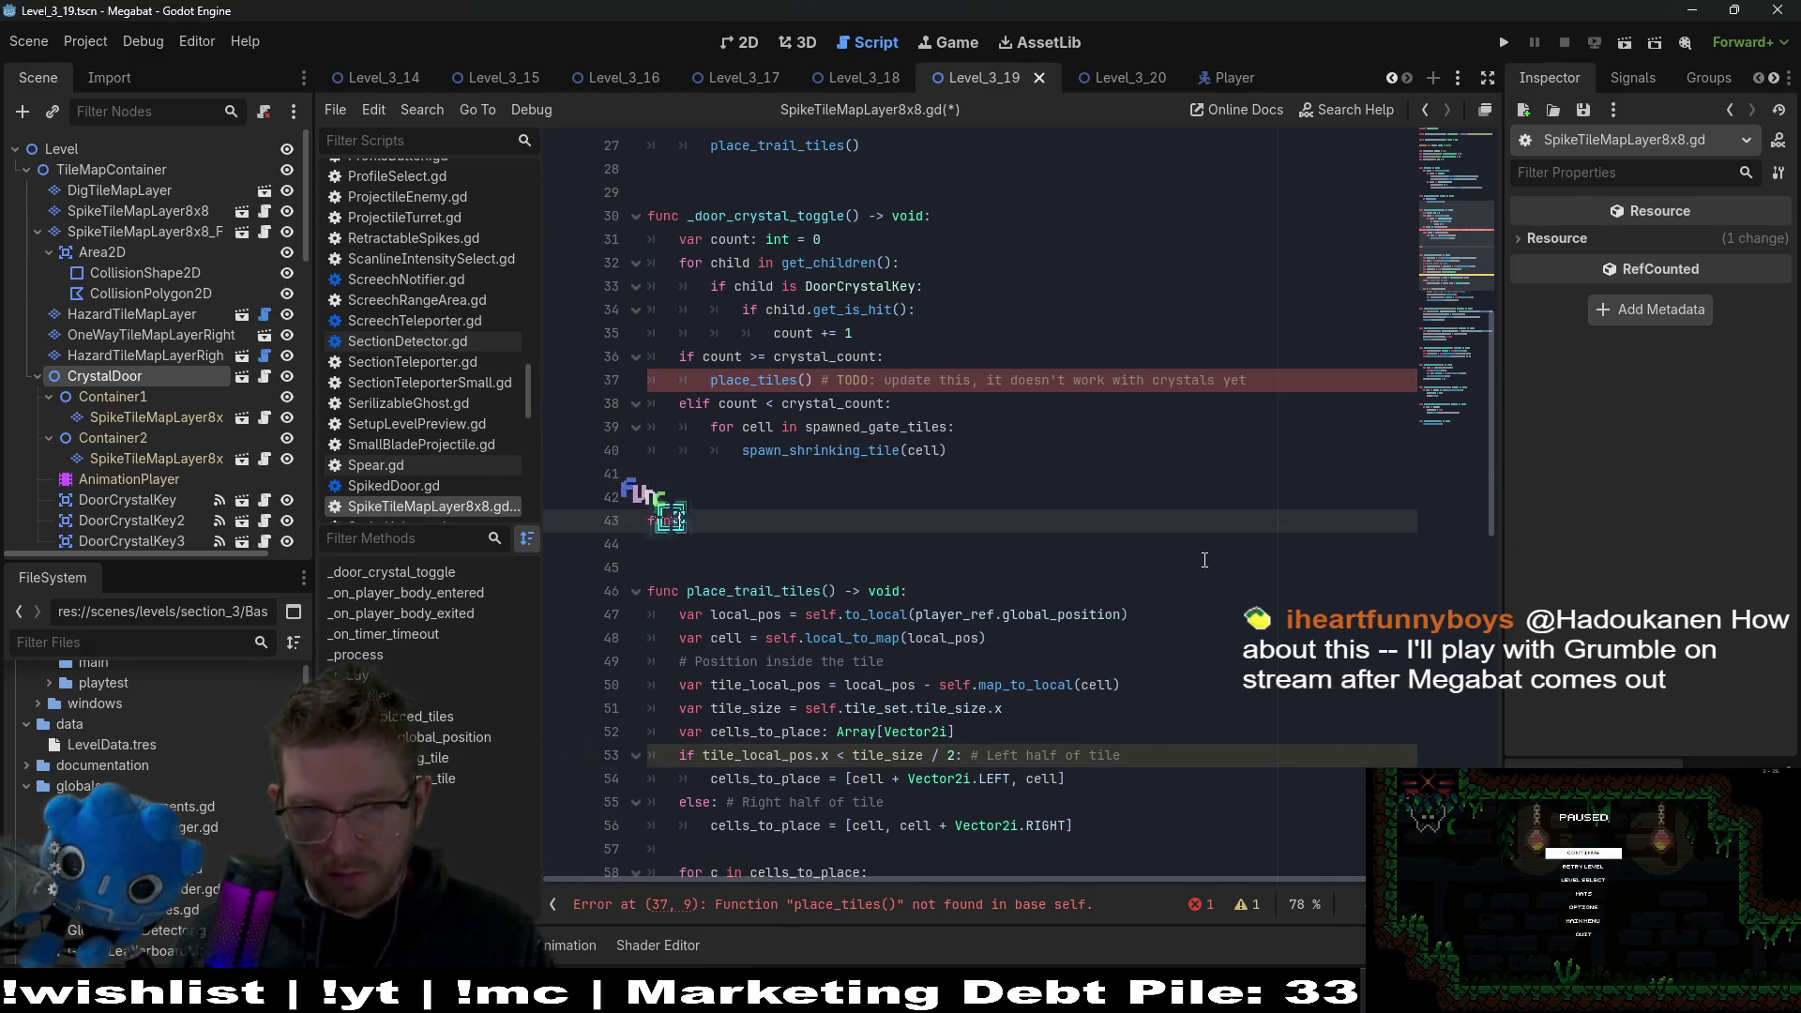
pyautogui.write(' place_')
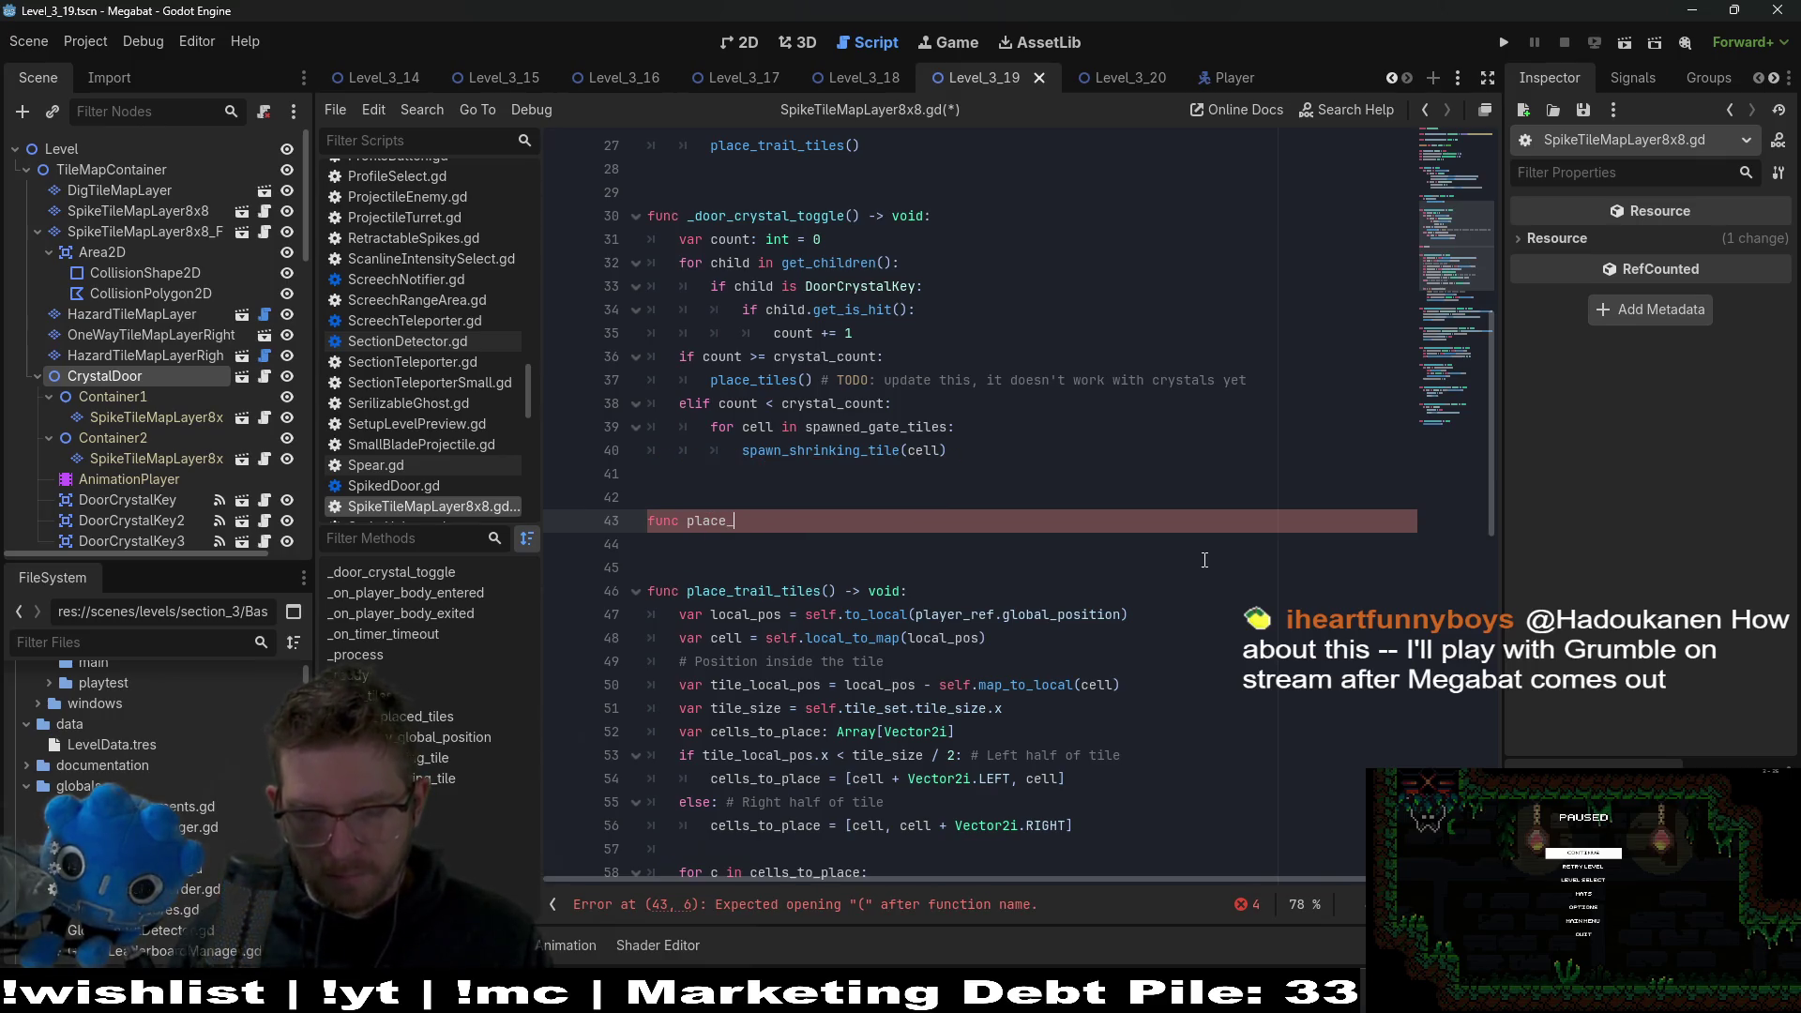
pyautogui.write('gate_tiles(')
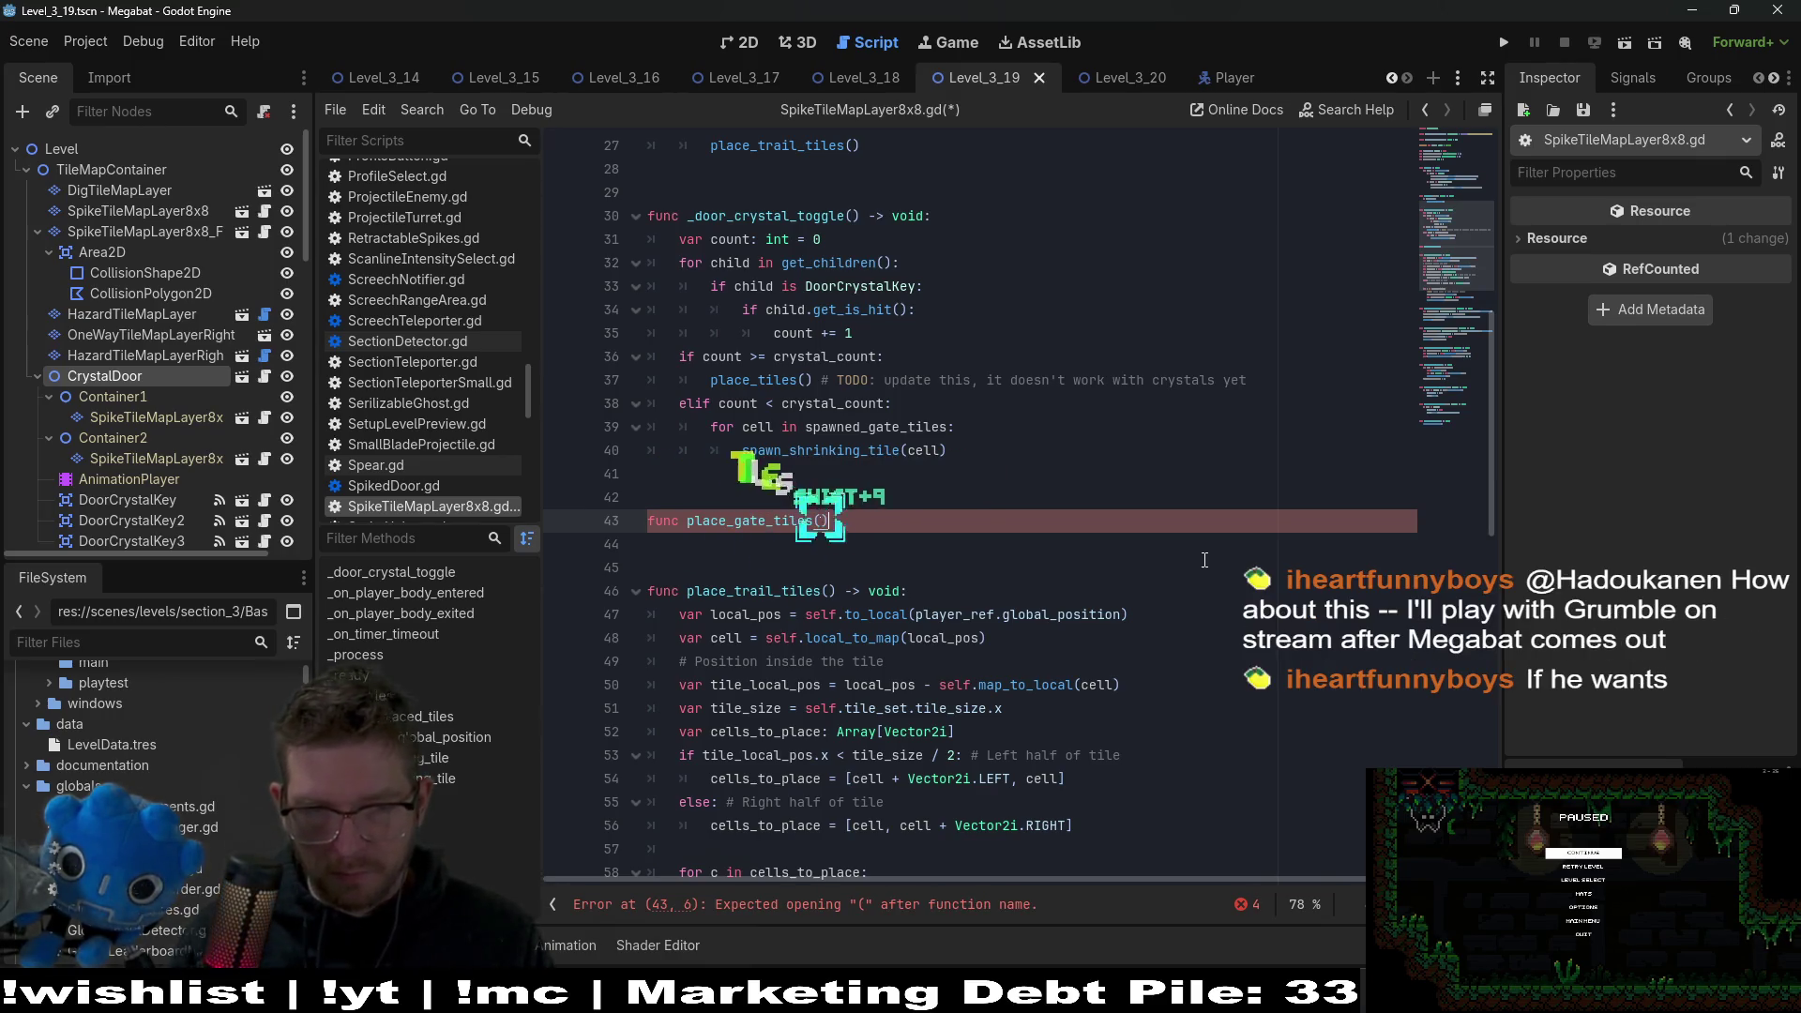
pyautogui.write(') -> void:')
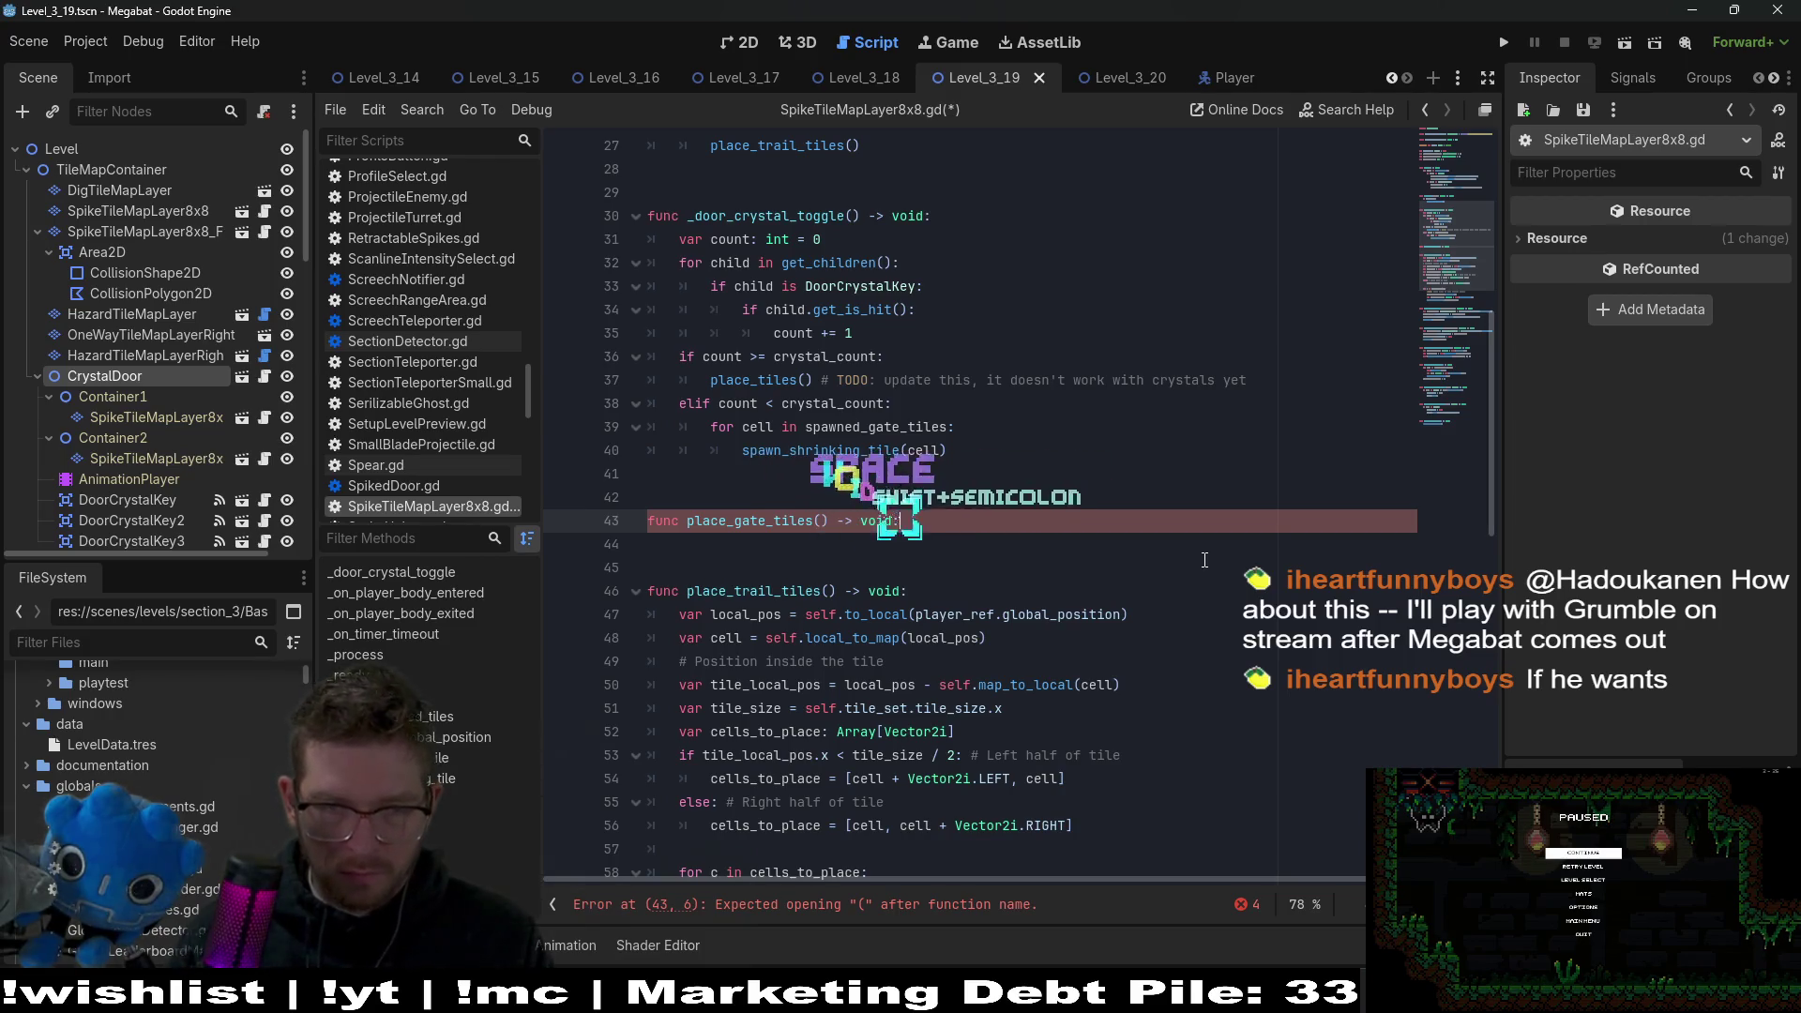
# Step: Give place_gate_tiles a pass body and make line 37 call place_gate_tiles
pyautogui.press('Return')
pyautogui.write('pass')
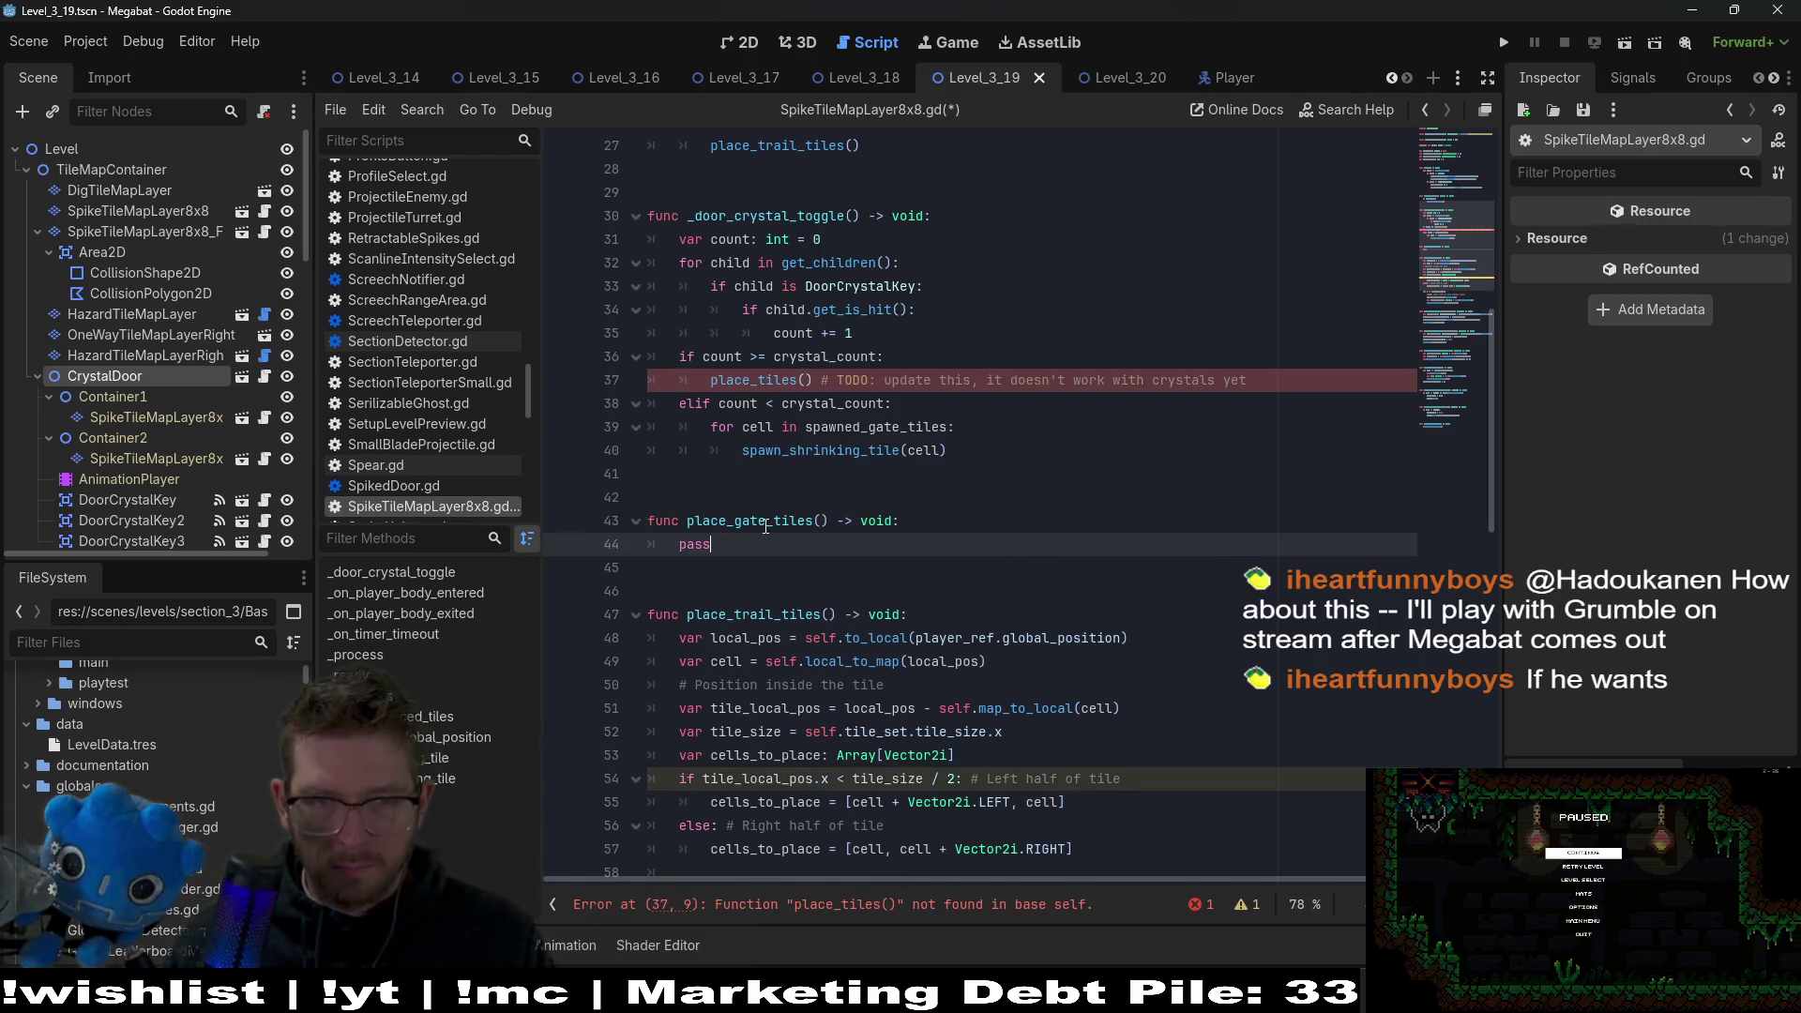
pyautogui.click(772, 529)
pyautogui.hotkey('ctrl', 'c')
pyautogui.doubleClick(755, 380)
pyautogui.hotkey('ctrl', 'v')
# Step: Delete the TODO comment on line 37 and type a closing parenthesis further down
pyautogui.moveTo(1286, 380); pyautogui.dragTo(869, 388)
pyautogui.press('BackSpace')
pyautogui.press('BackSpace')
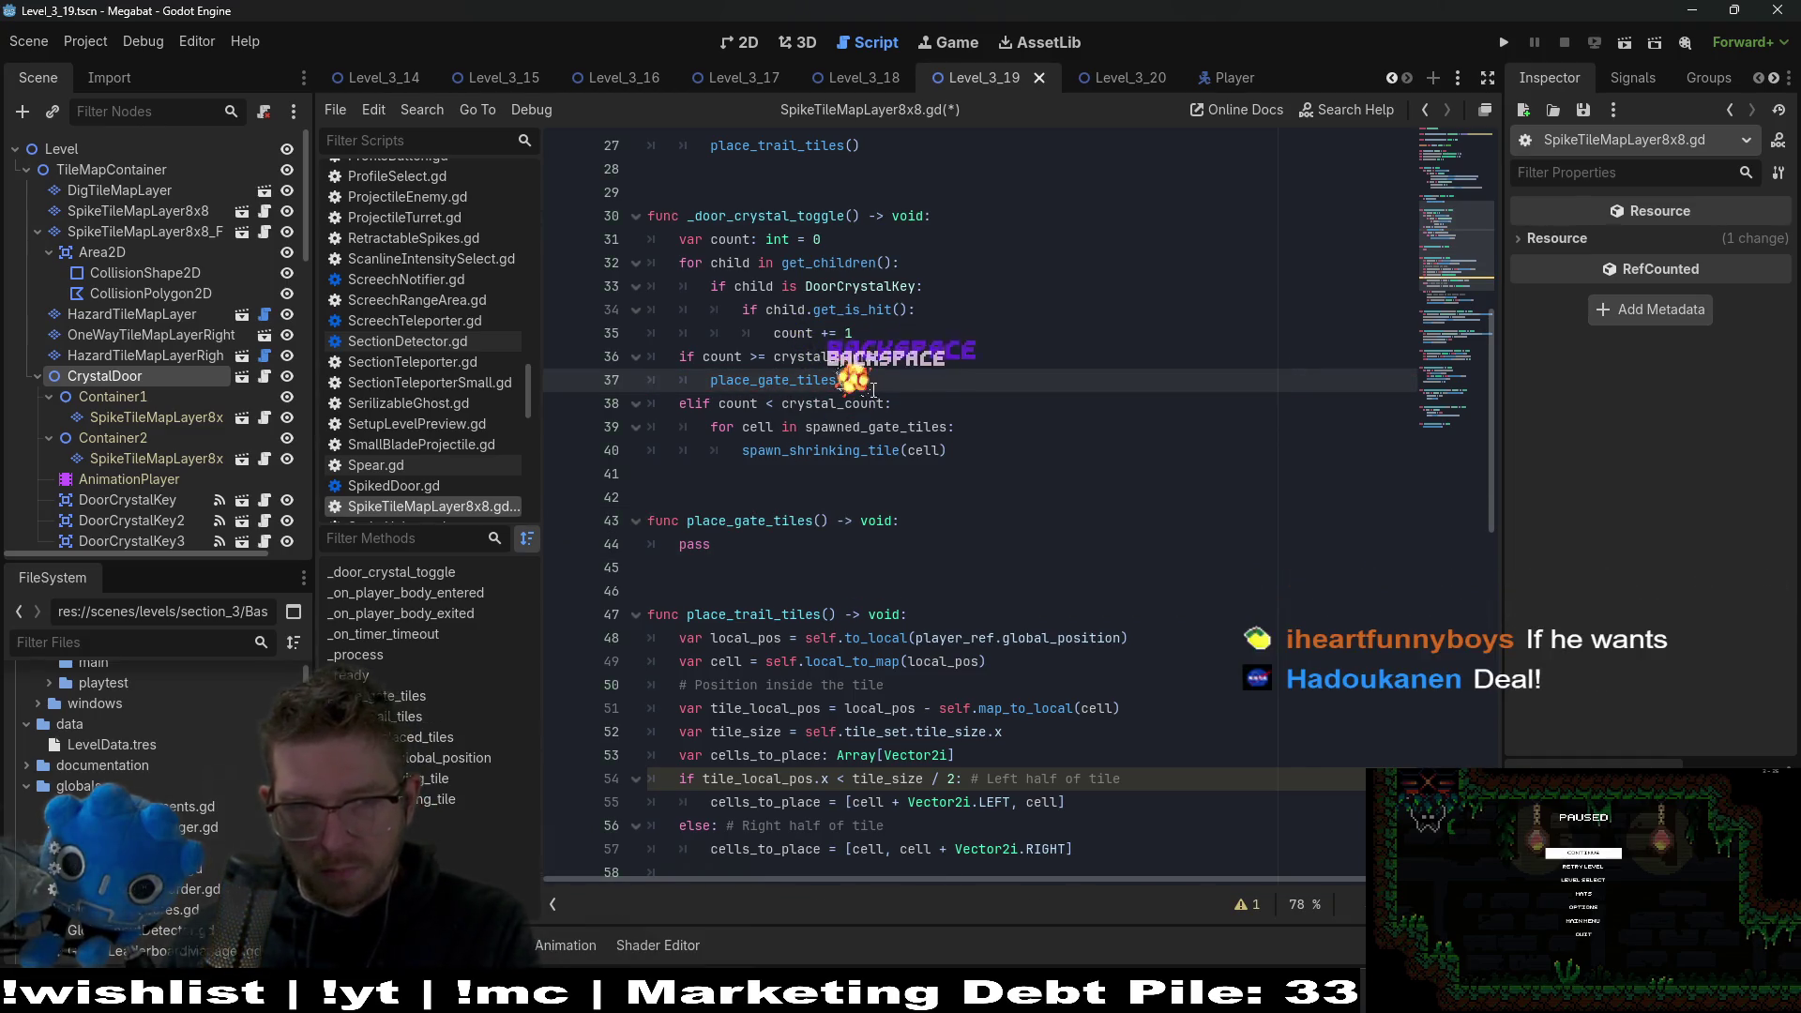
pyautogui.scroll(-2, 921, 458)
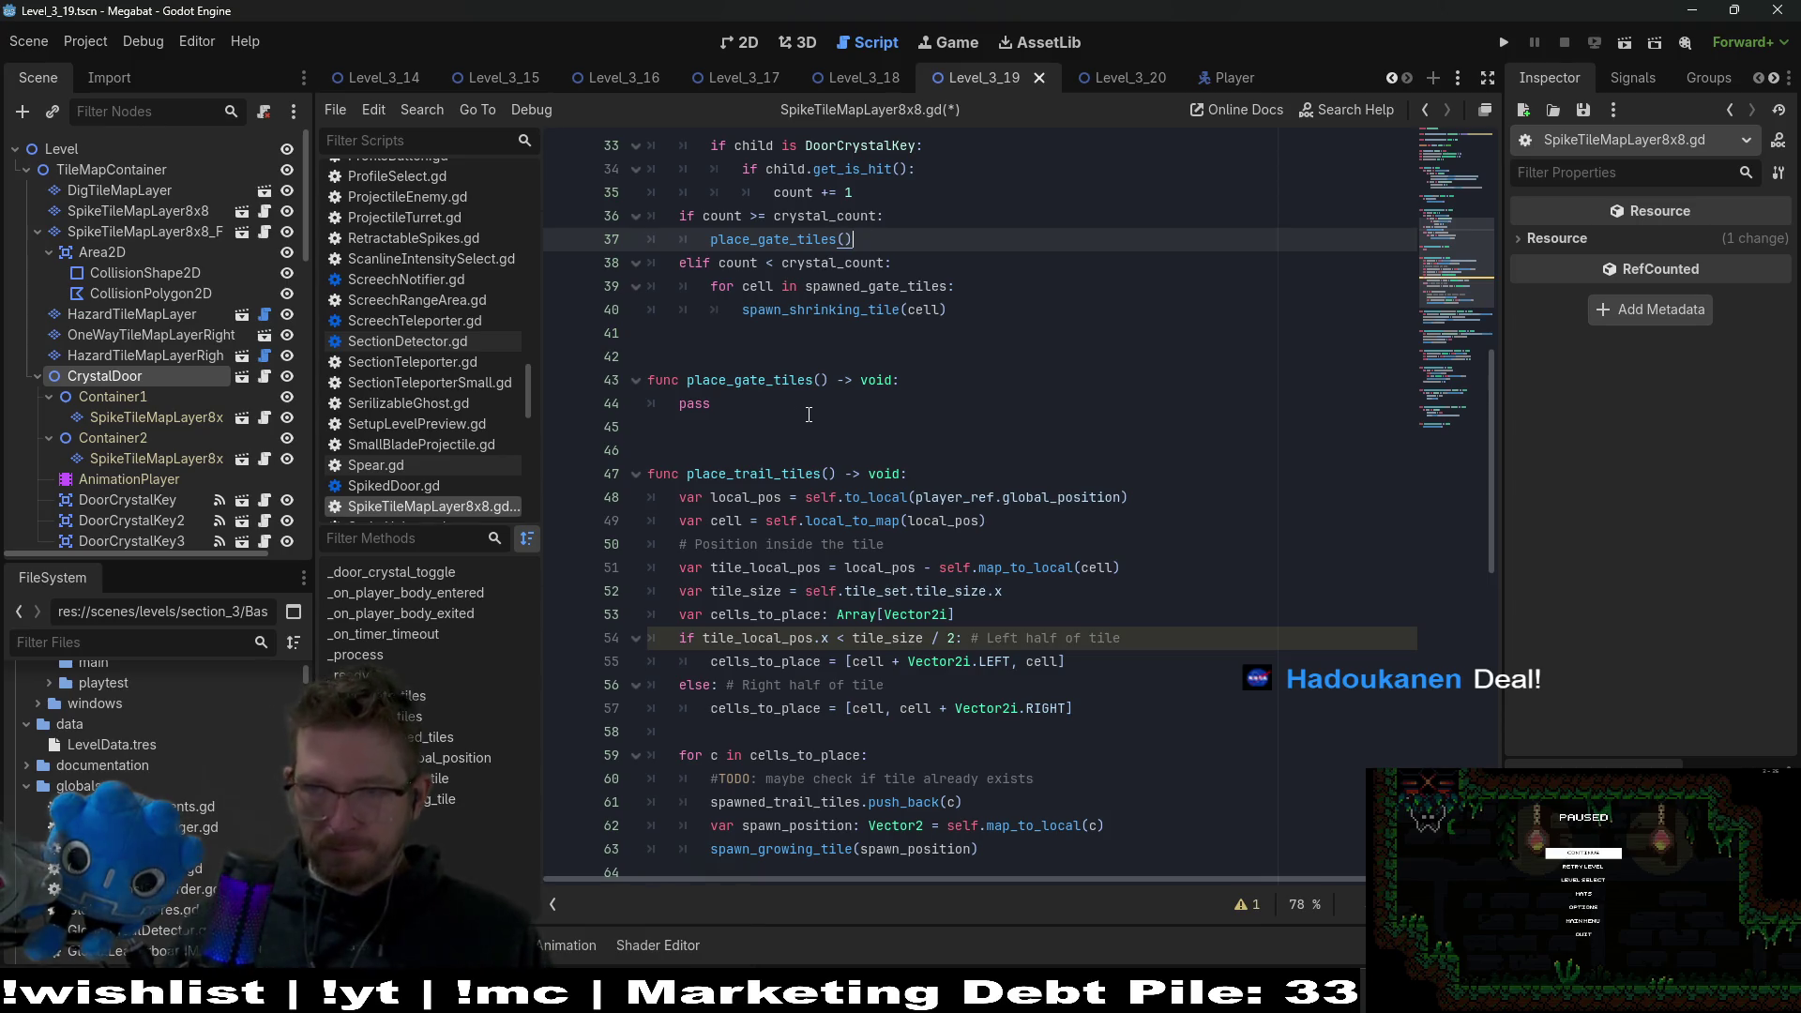
pyautogui.write(')')
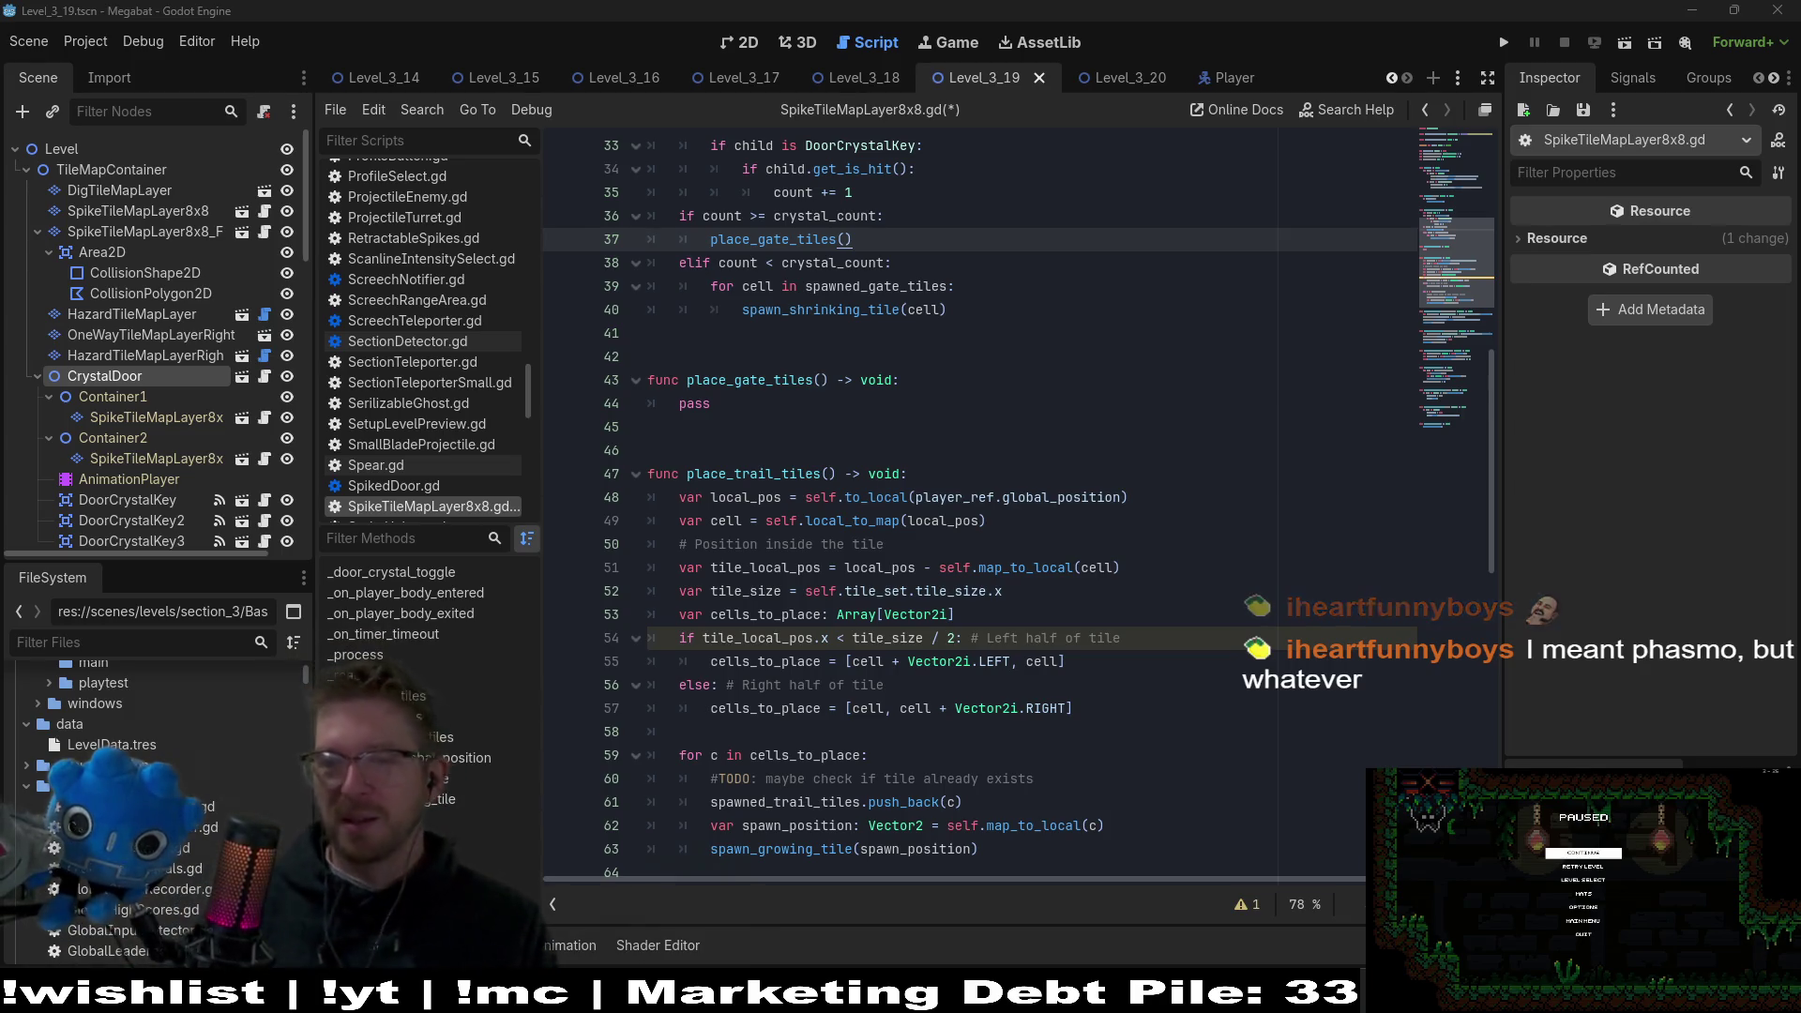
pyautogui.click(1157, 637)
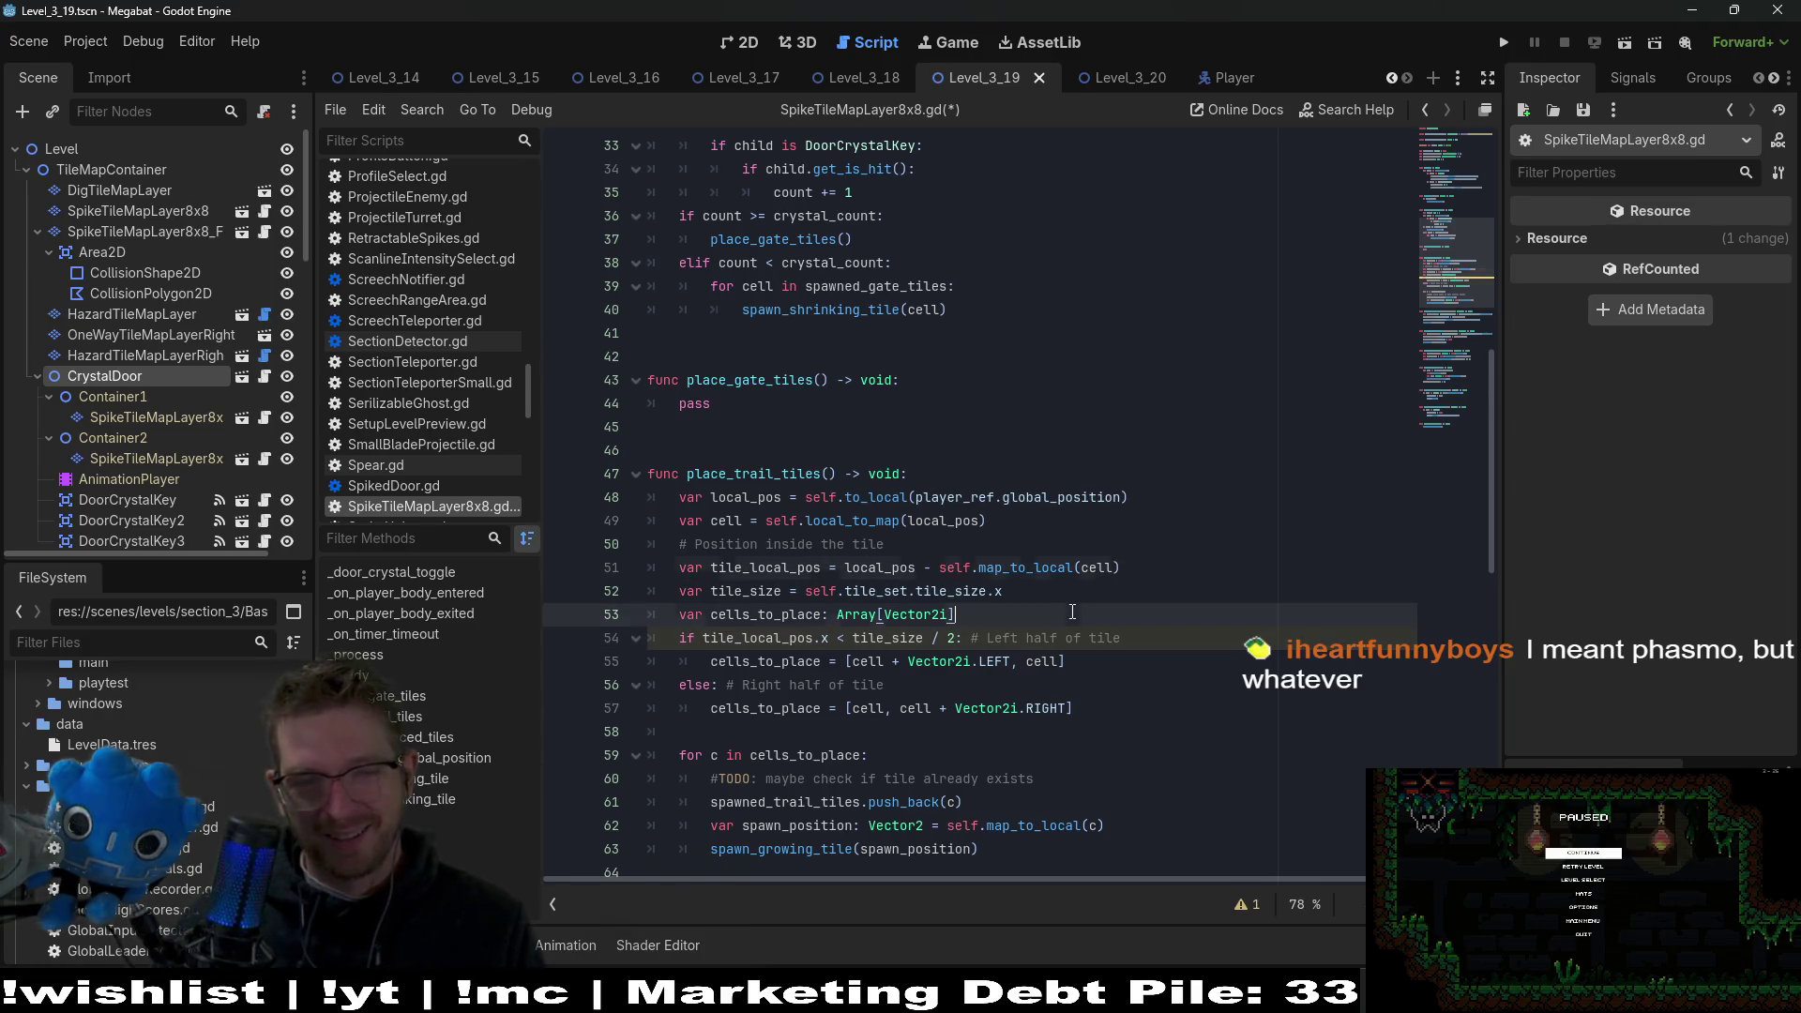
pyautogui.click(1091, 582)
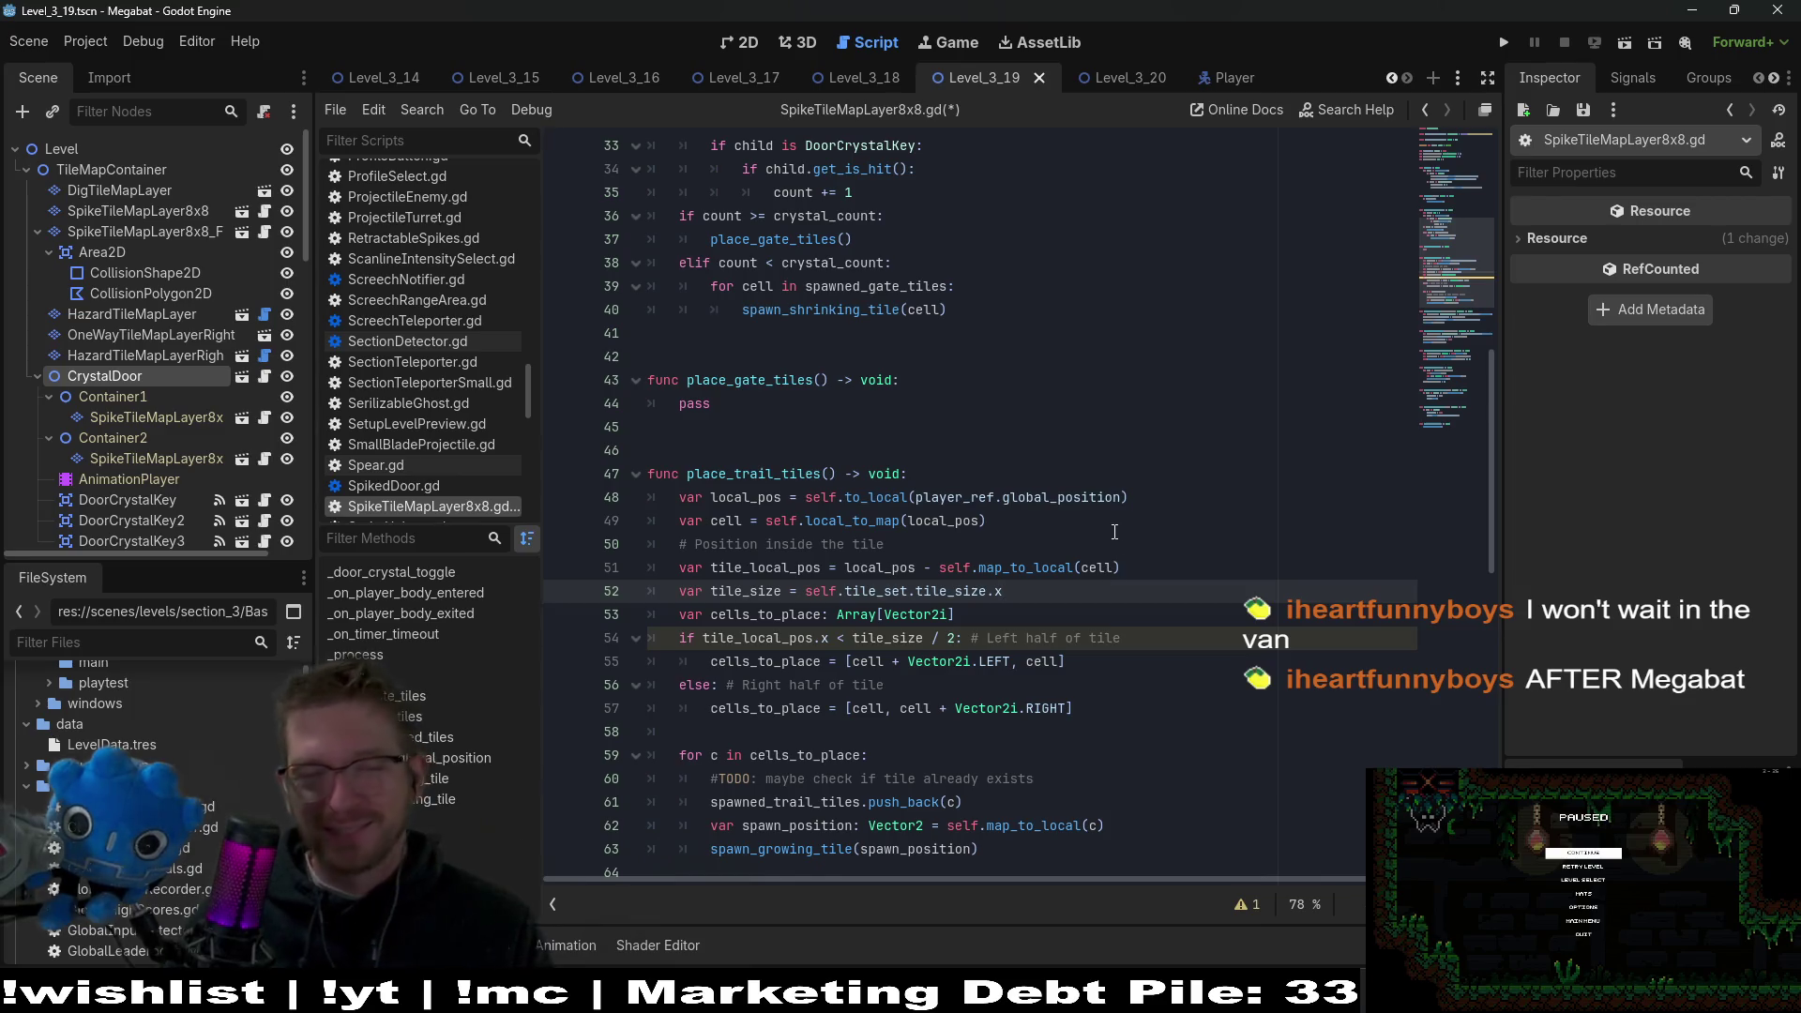
# Step: Examine the tile_local_pos half-tile branch on lines 54–57
pyautogui.scroll(-1, 1058, 421)
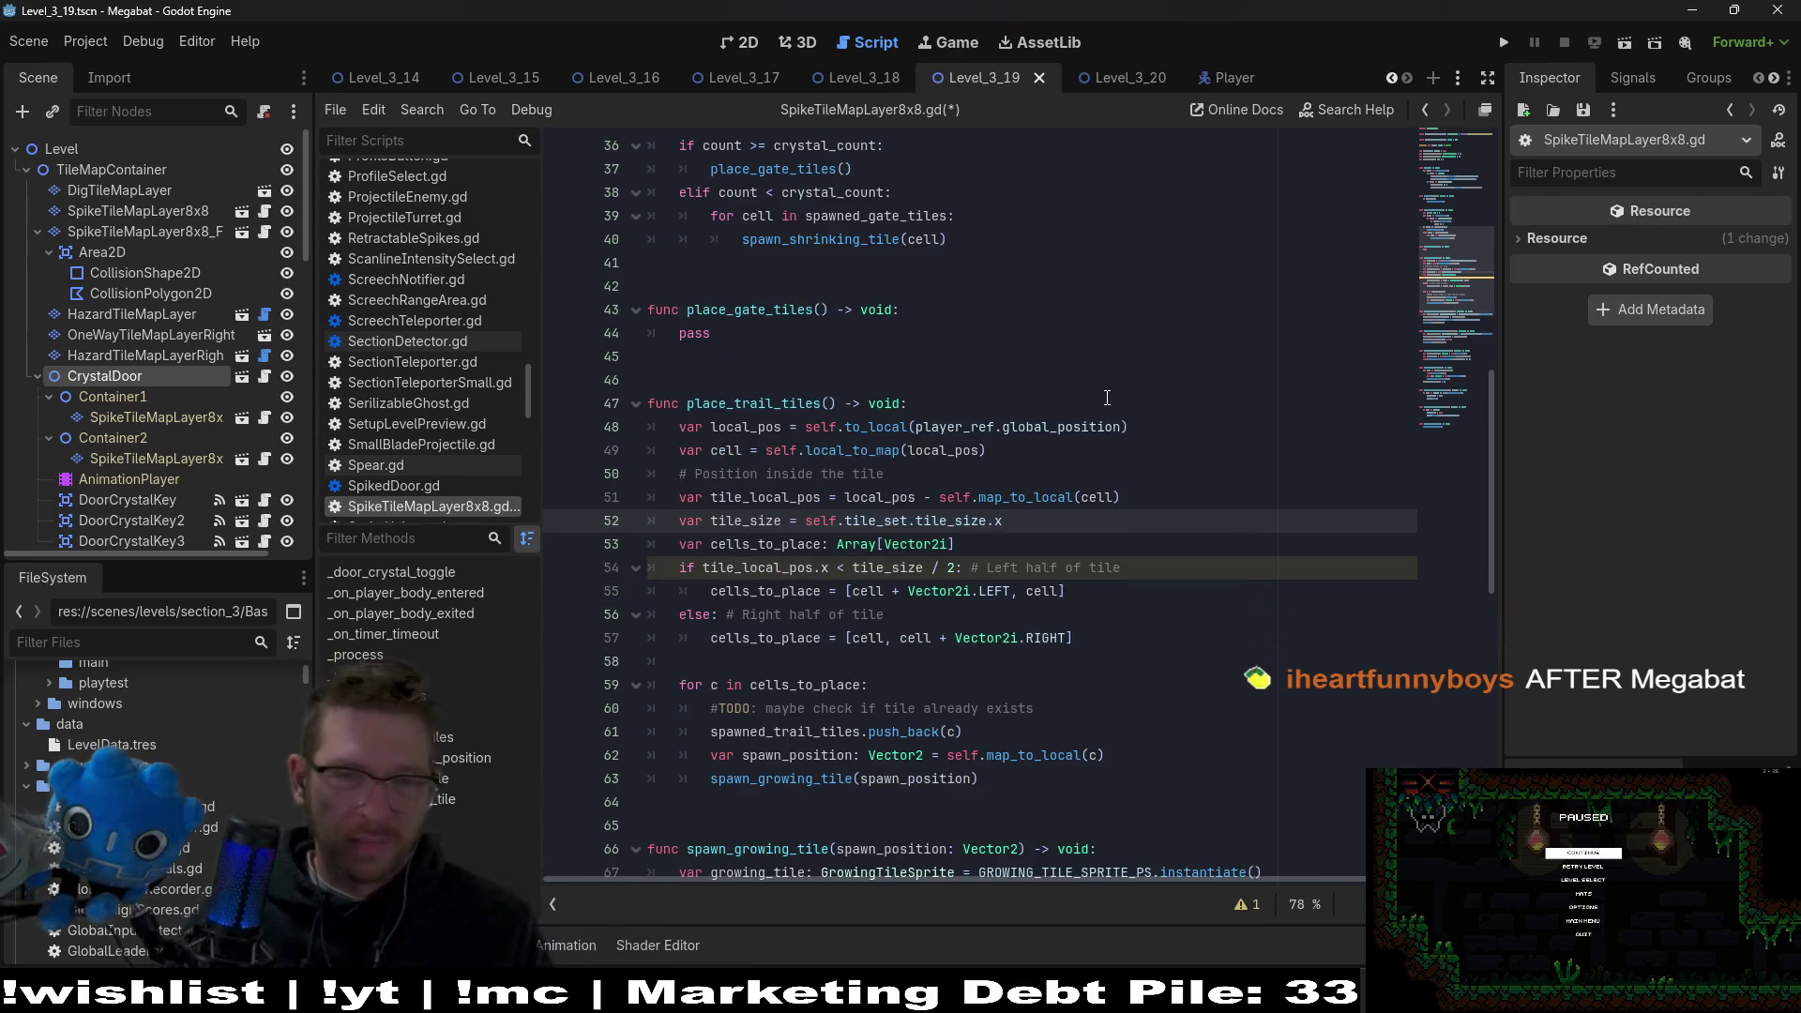
pyautogui.scroll(-1, 1104, 397)
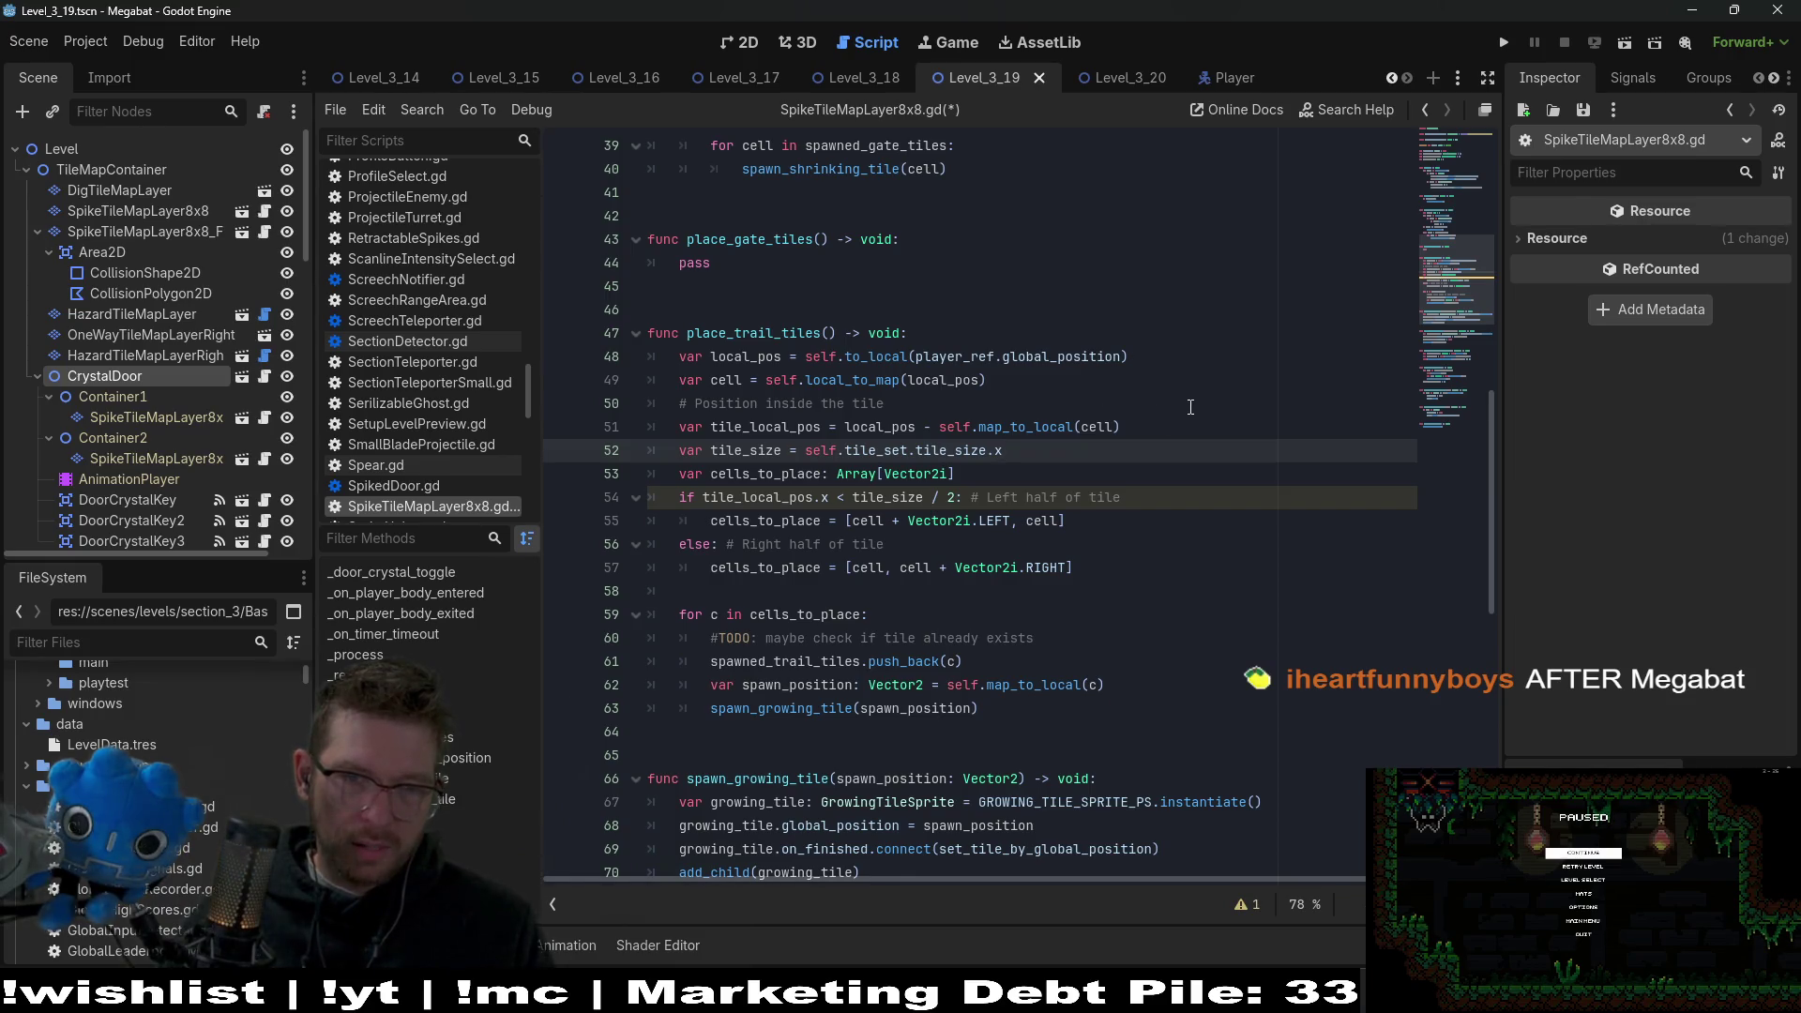
pyautogui.doubleClick(733, 501)
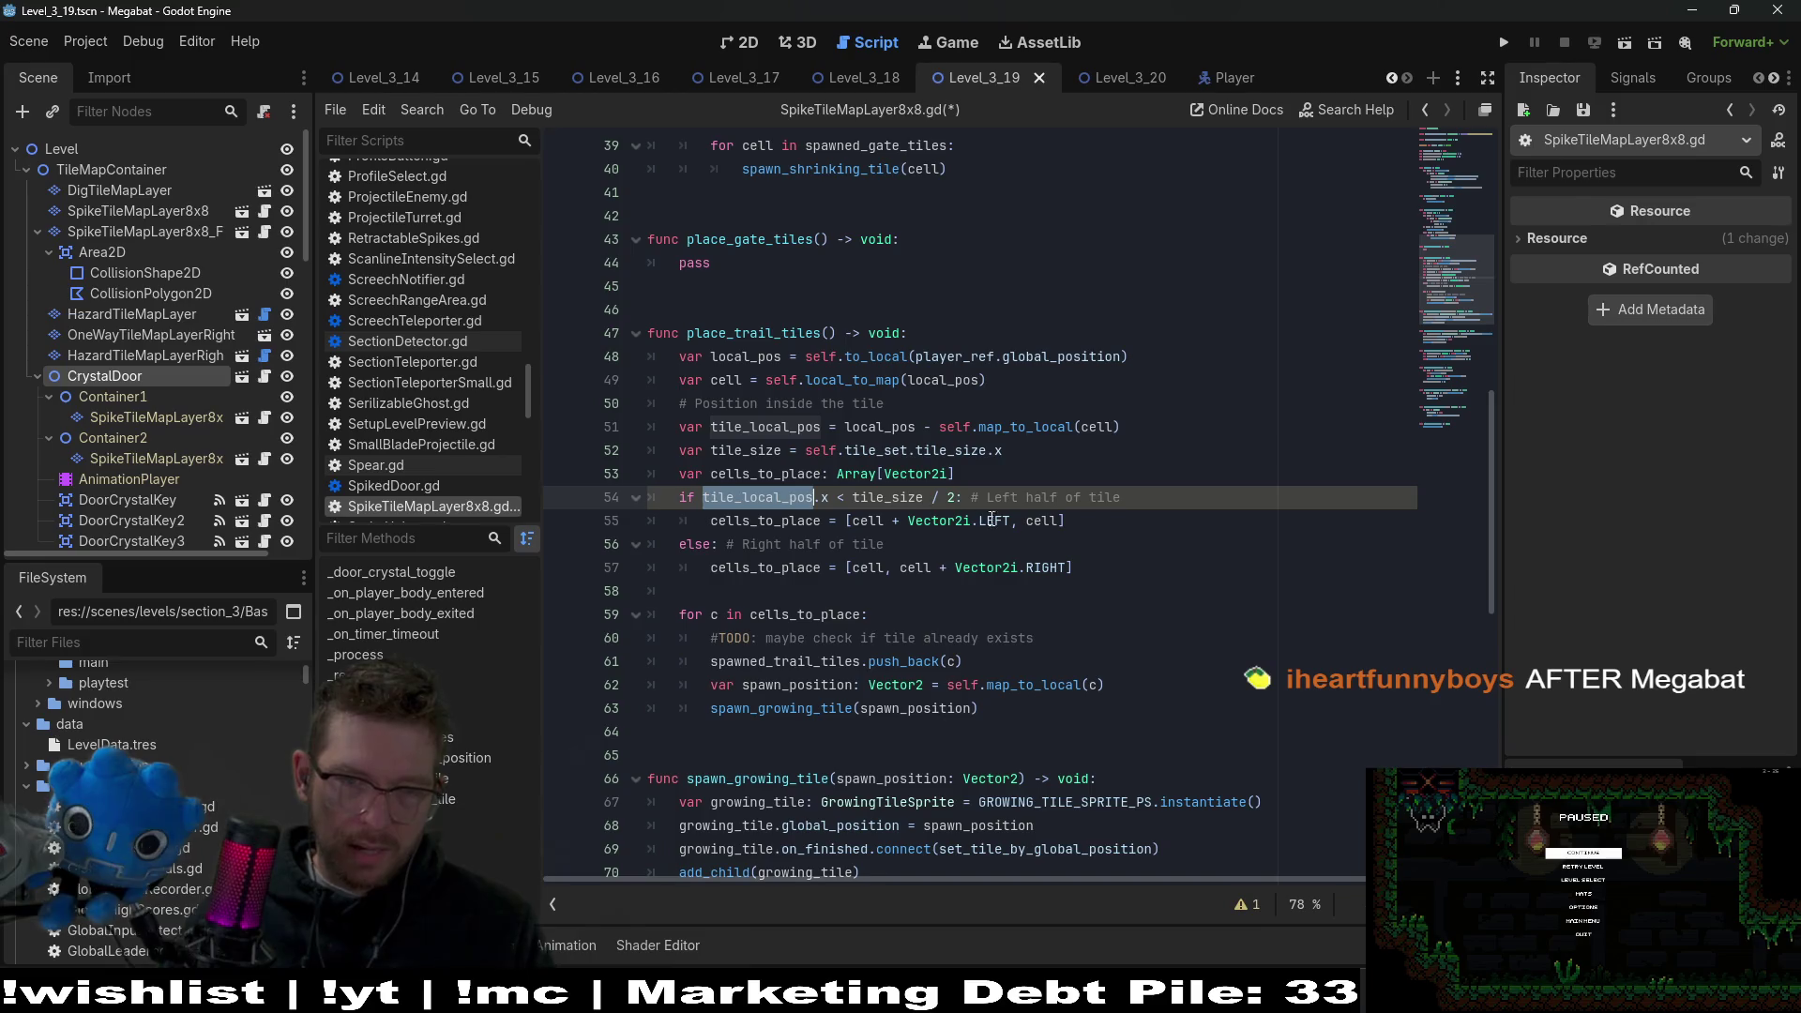
pyautogui.click(1177, 569)
pyautogui.hotkey('shift', 'Up')
pyautogui.hotkey('shift', 'Up')
pyautogui.hotkey('shift', 'Up')
pyautogui.hotkey('shift', 'Home')
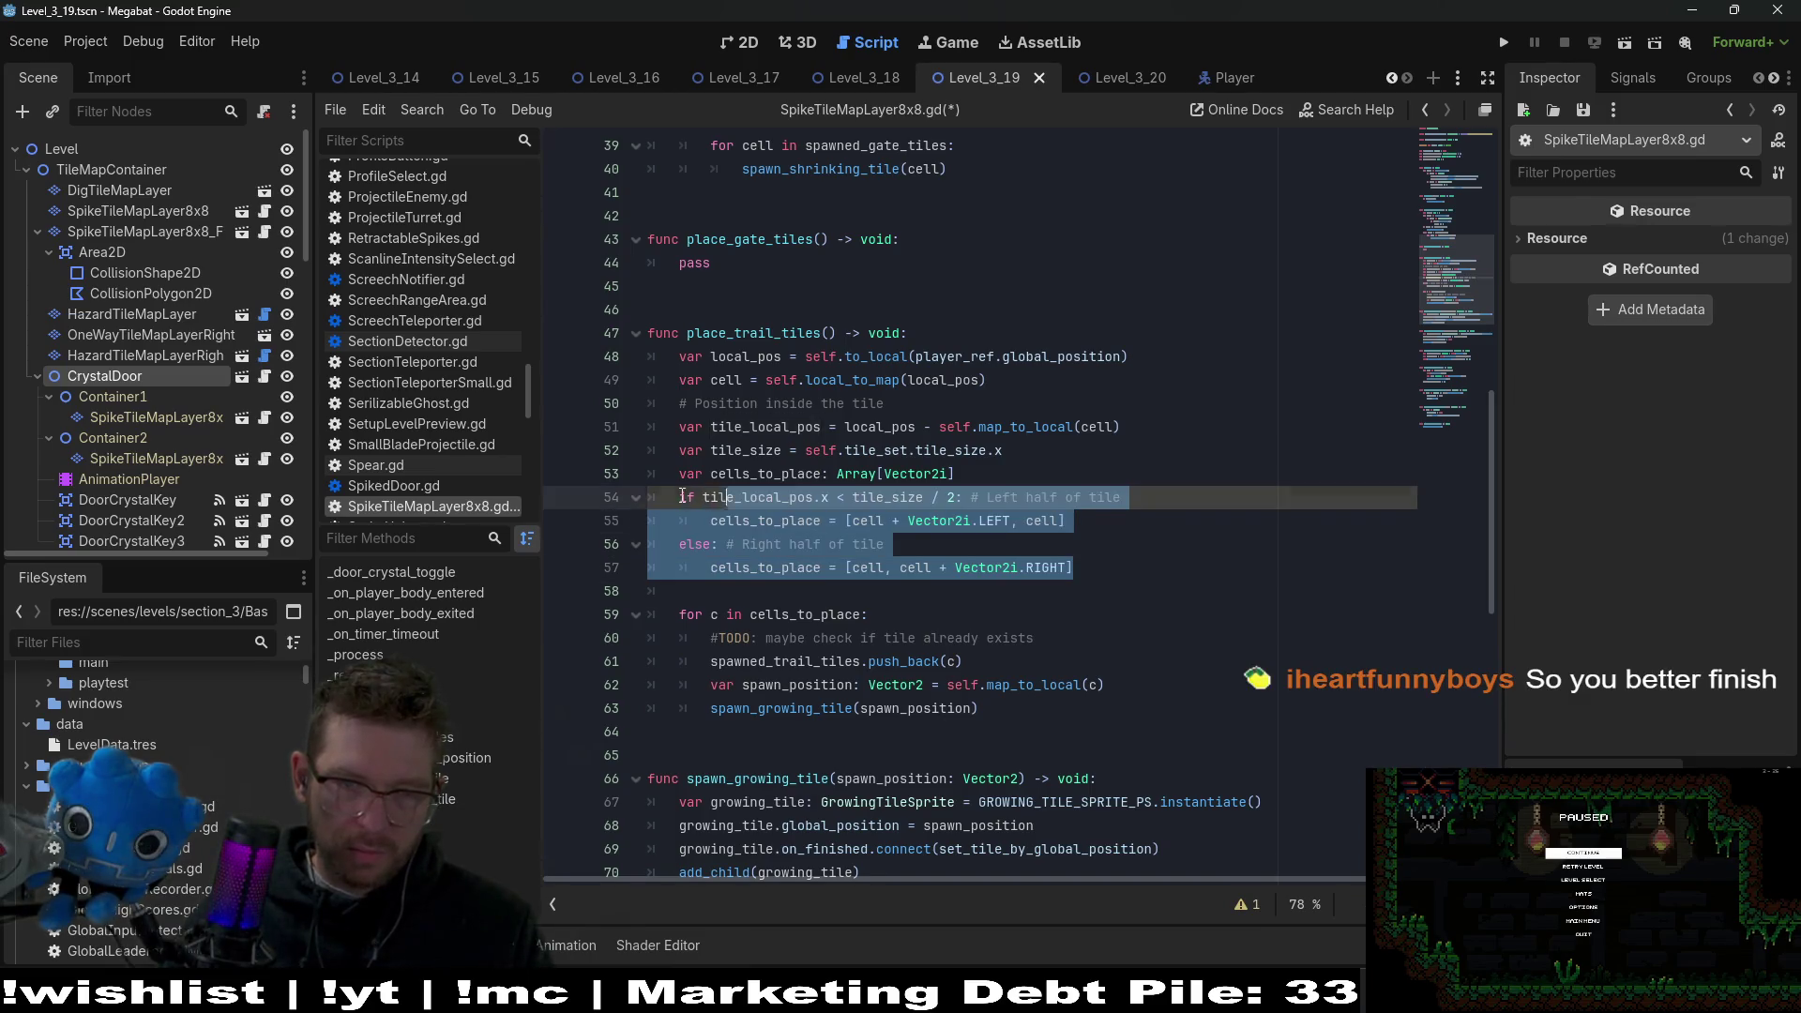
pyautogui.click(1180, 575)
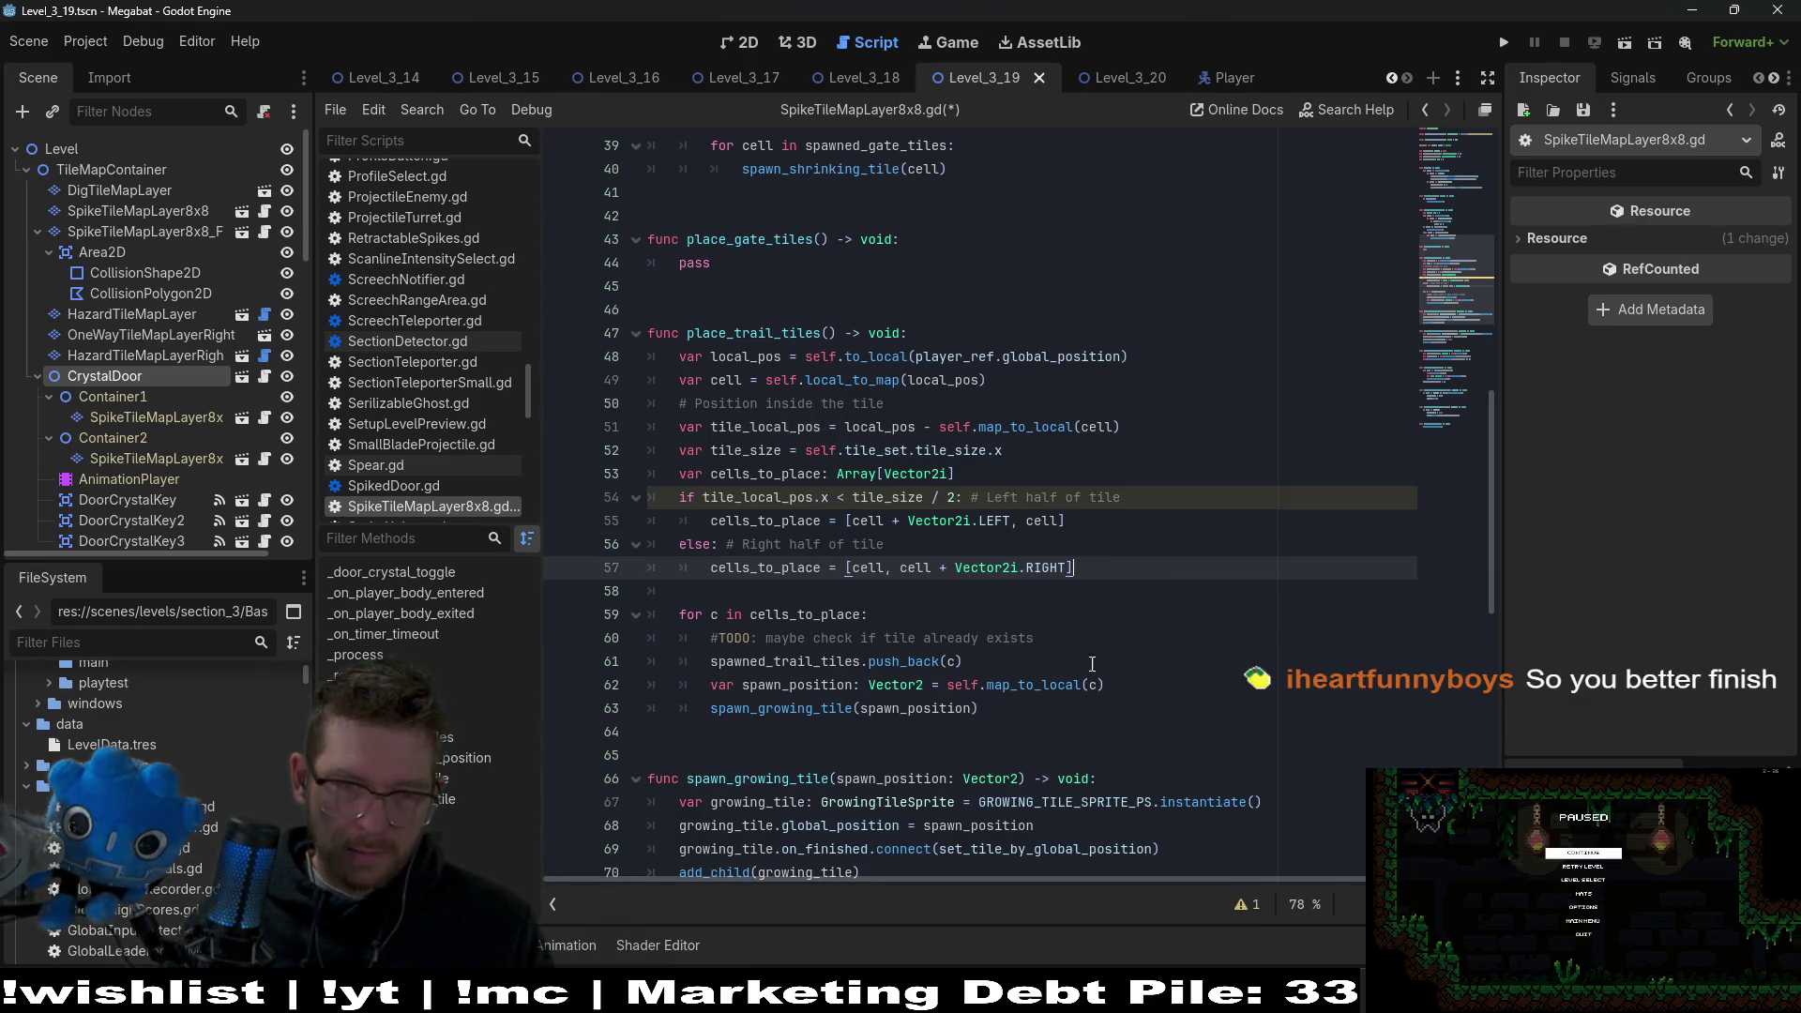
# Step: Replace pass in place_gate_tiles with the copied tile-spawning for-loop
pyautogui.moveTo(1017, 708); pyautogui.dragTo(598, 618)
pyautogui.hotkey('ctrl', 'c')
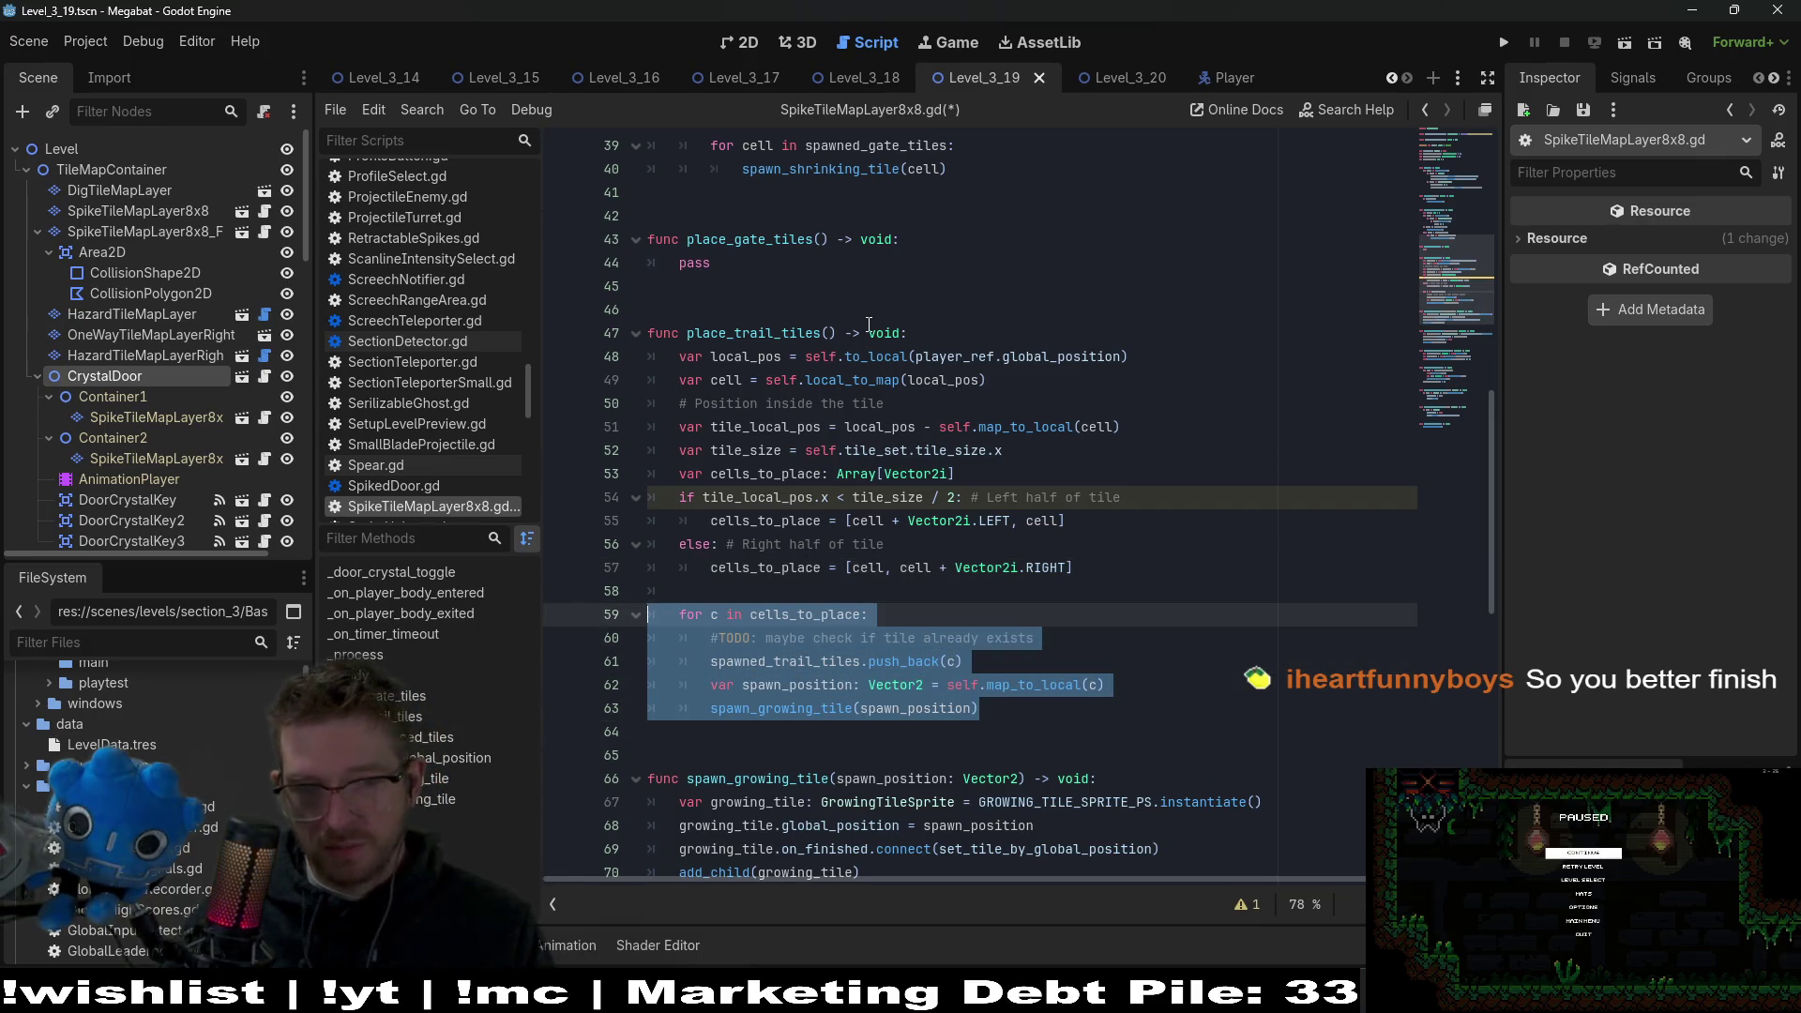
pyautogui.moveTo(1160, 573)
pyautogui.mouseDown()
pyautogui.moveTo(675, 474)
pyautogui.moveTo(631, 351)
pyautogui.mouseUp()
pyautogui.moveTo(713, 261); pyautogui.dragTo(635, 268)
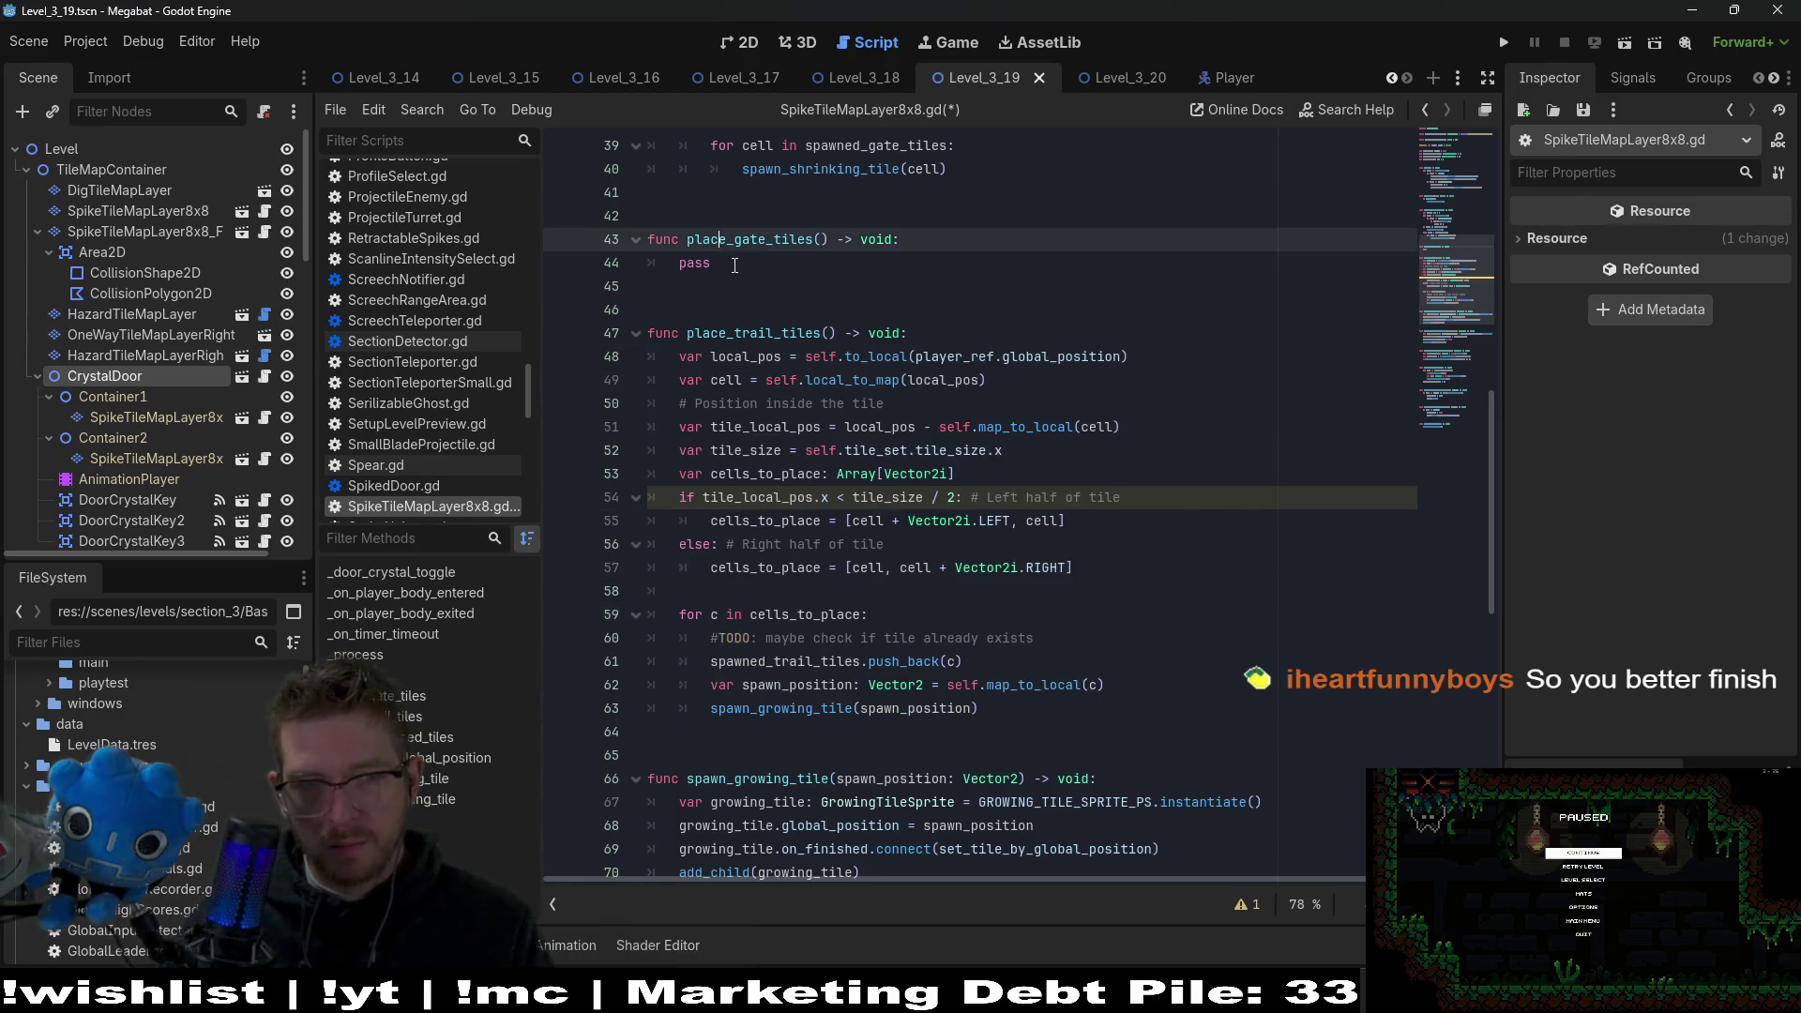
pyautogui.hotkey('ctrl', 'v')
# Step: Select spawned_gate_tiles on line 11 and cells_to_place in the gate loop for reuse
pyautogui.scroll(12, 844, 357)
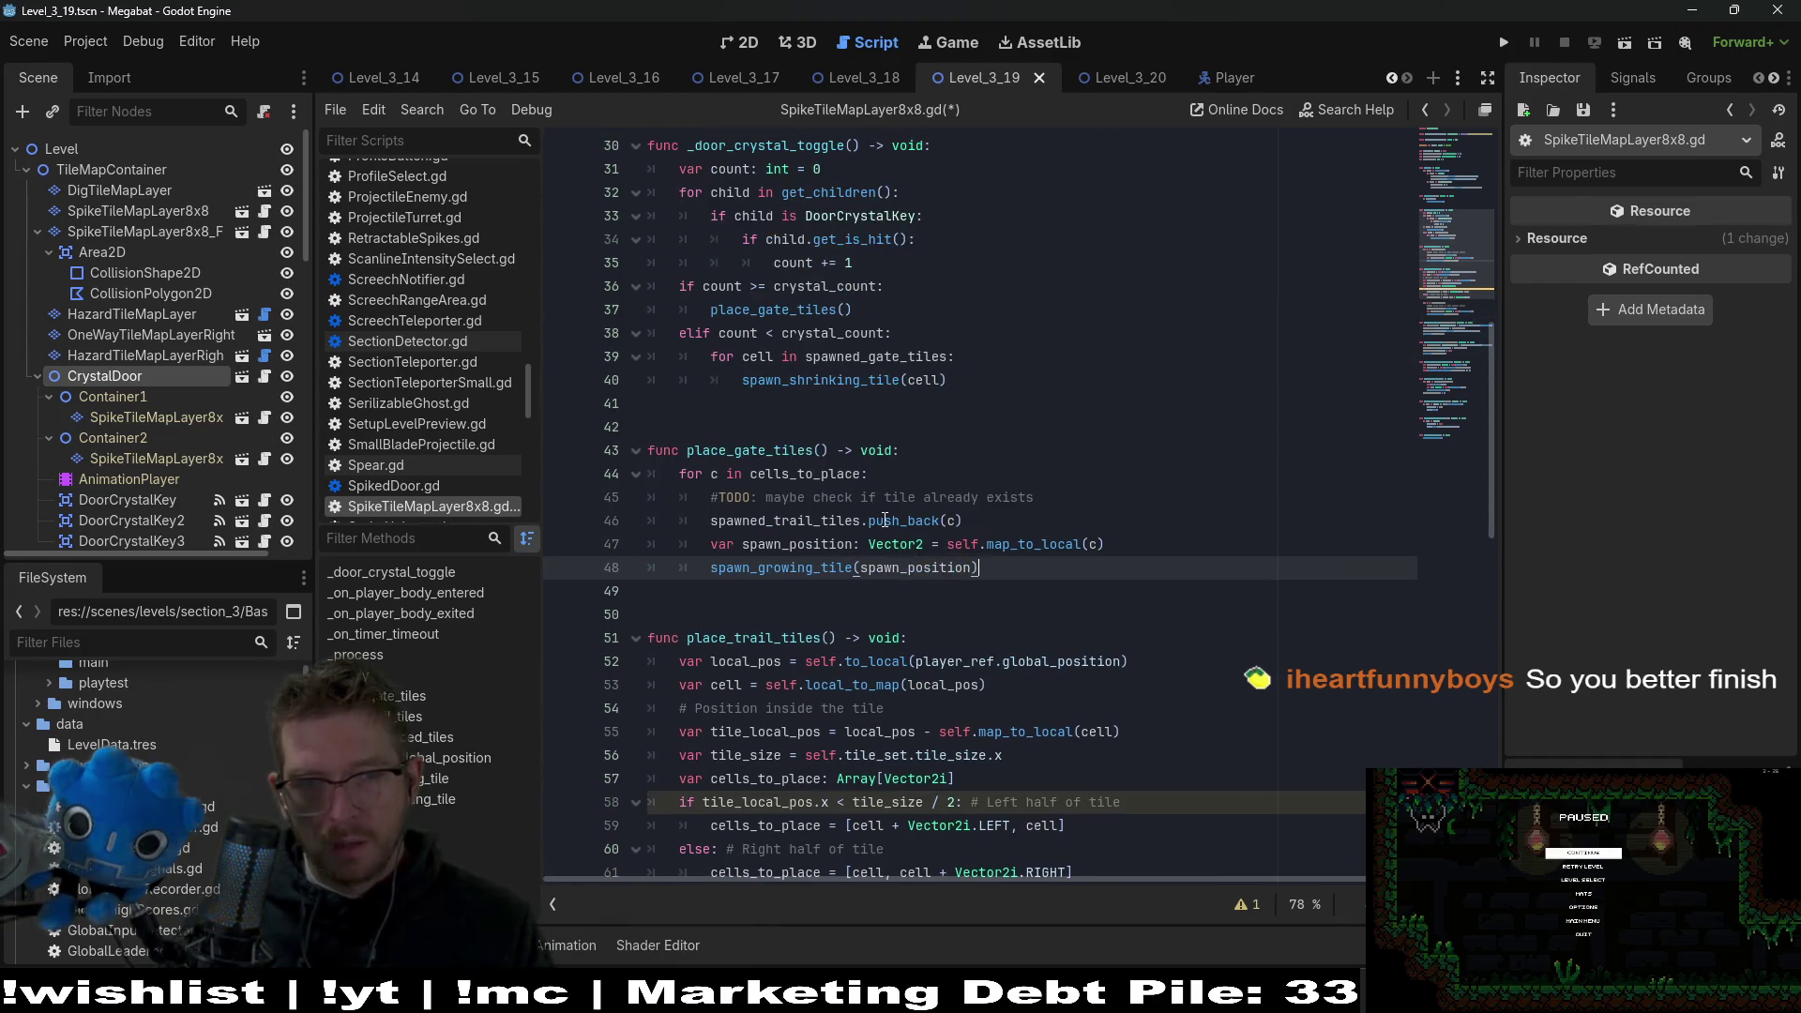
pyautogui.doubleClick(765, 379)
pyautogui.hotkey('ctrl', 'c')
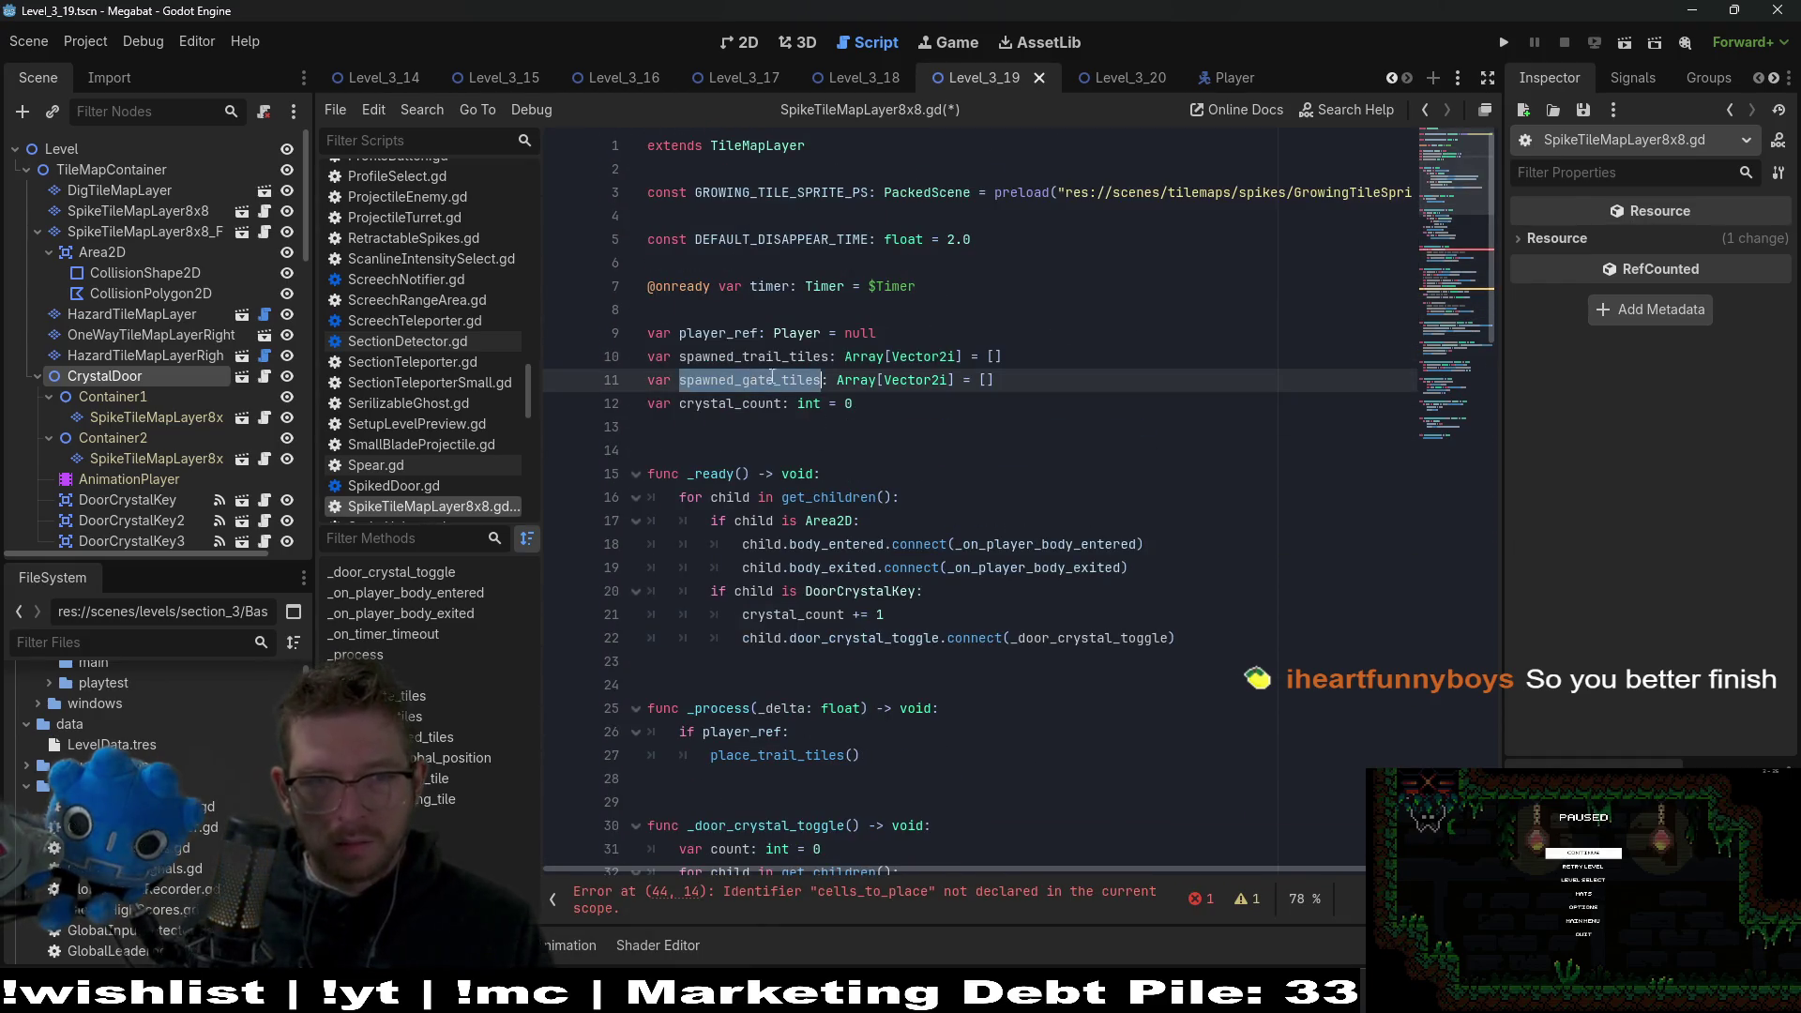
pyautogui.scroll(-8, 923, 518)
pyautogui.doubleClick(805, 590)
# Step: Paste spawned_gate_tiles over cells_to_place on line 44 and add a blank line at the start of _ready
pyautogui.hotkey('ctrl', 'v')
pyautogui.scroll(7, 871, 385)
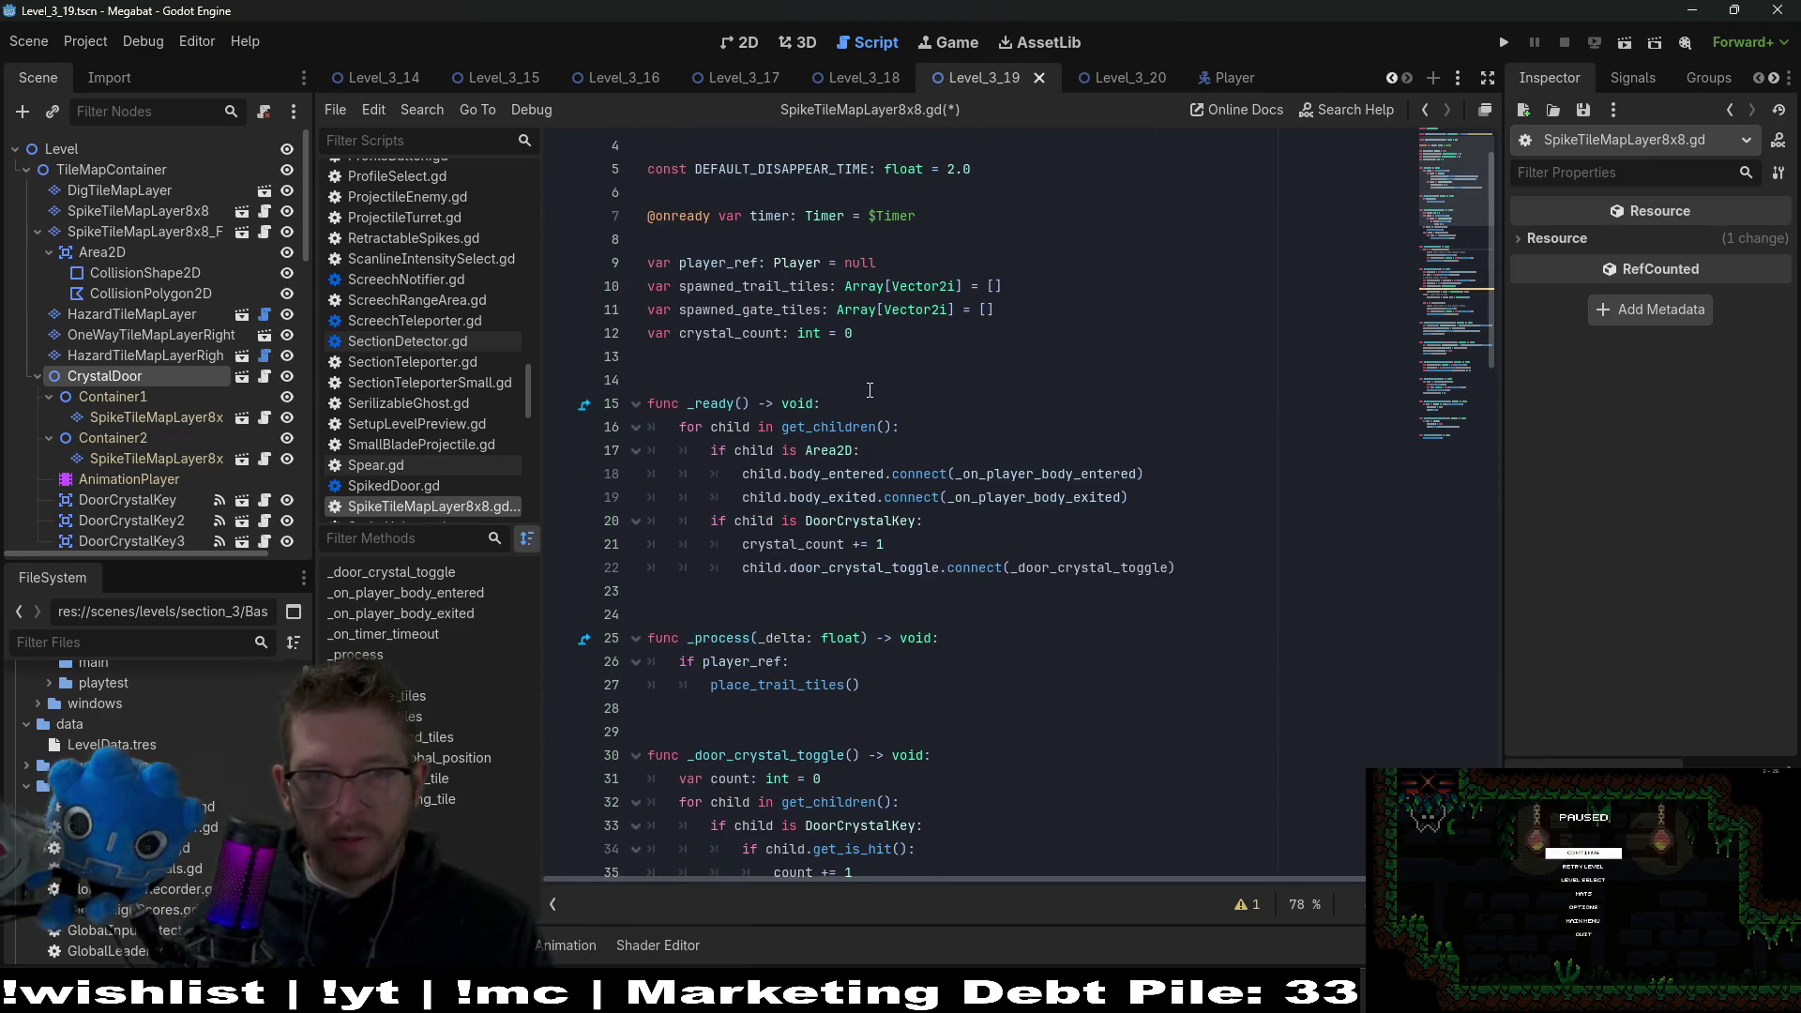
pyautogui.click(890, 402)
pyautogui.doubleClick(737, 308)
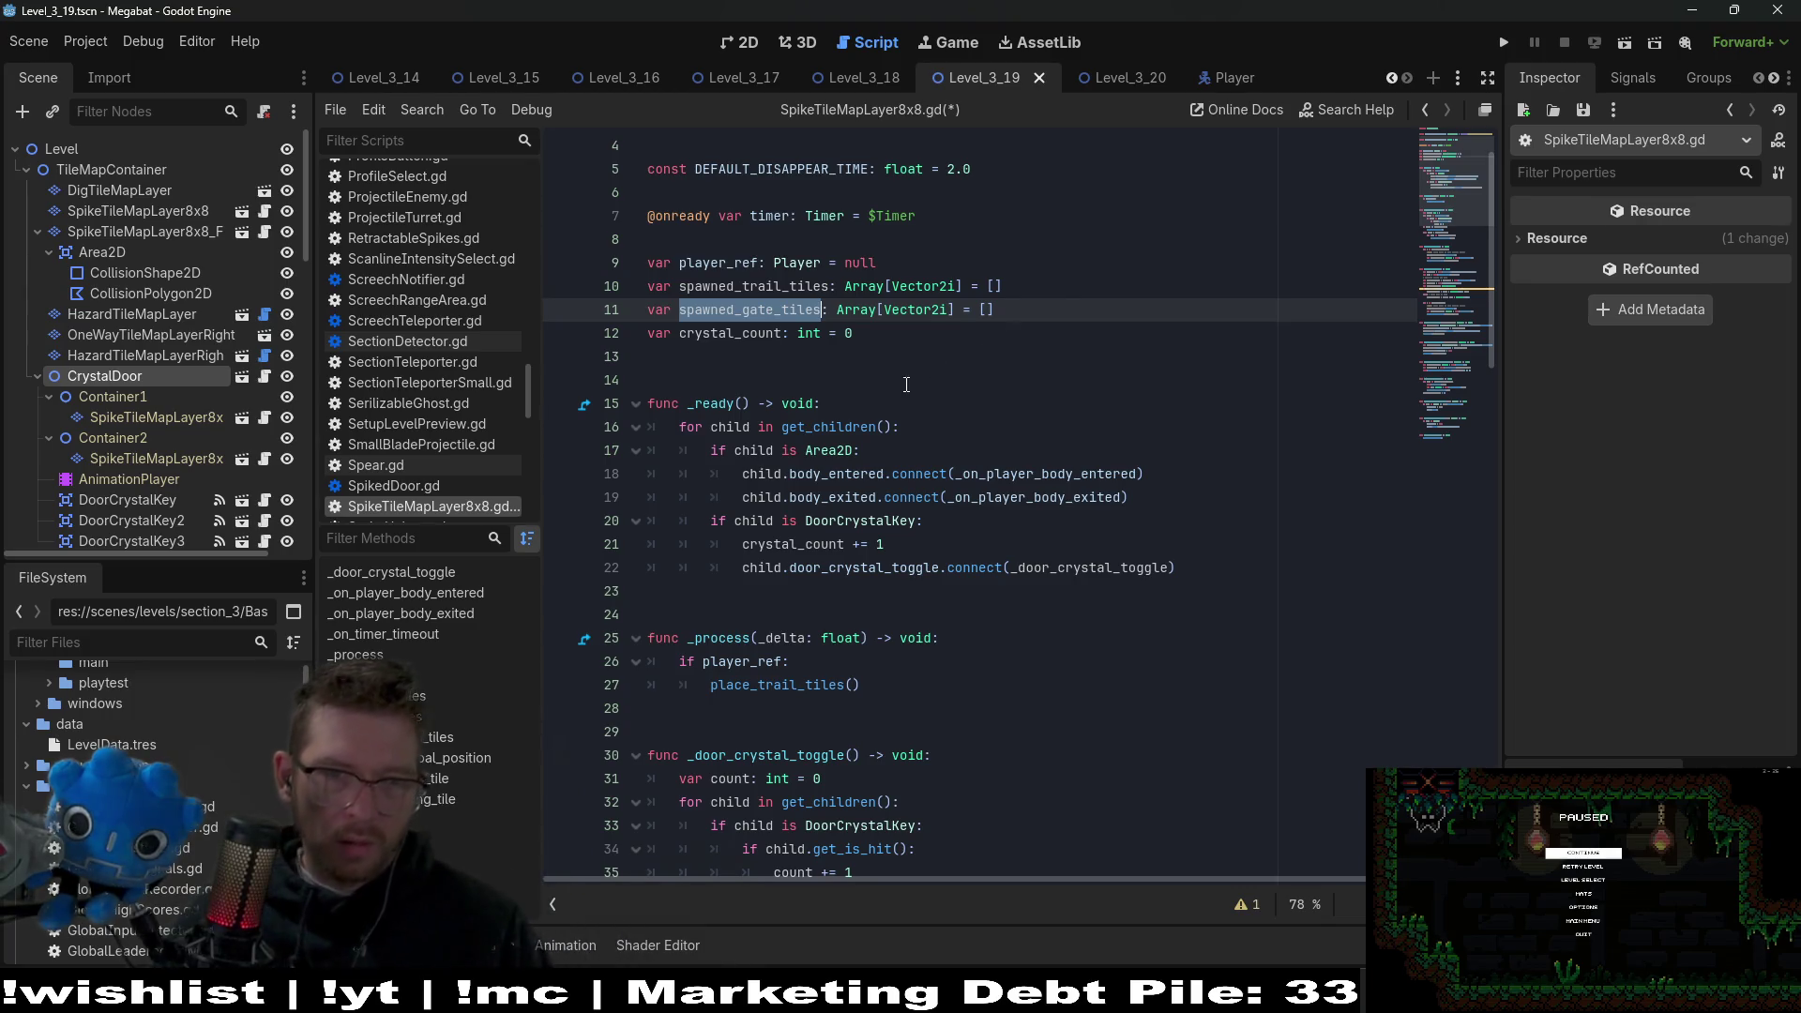
pyautogui.click(887, 406)
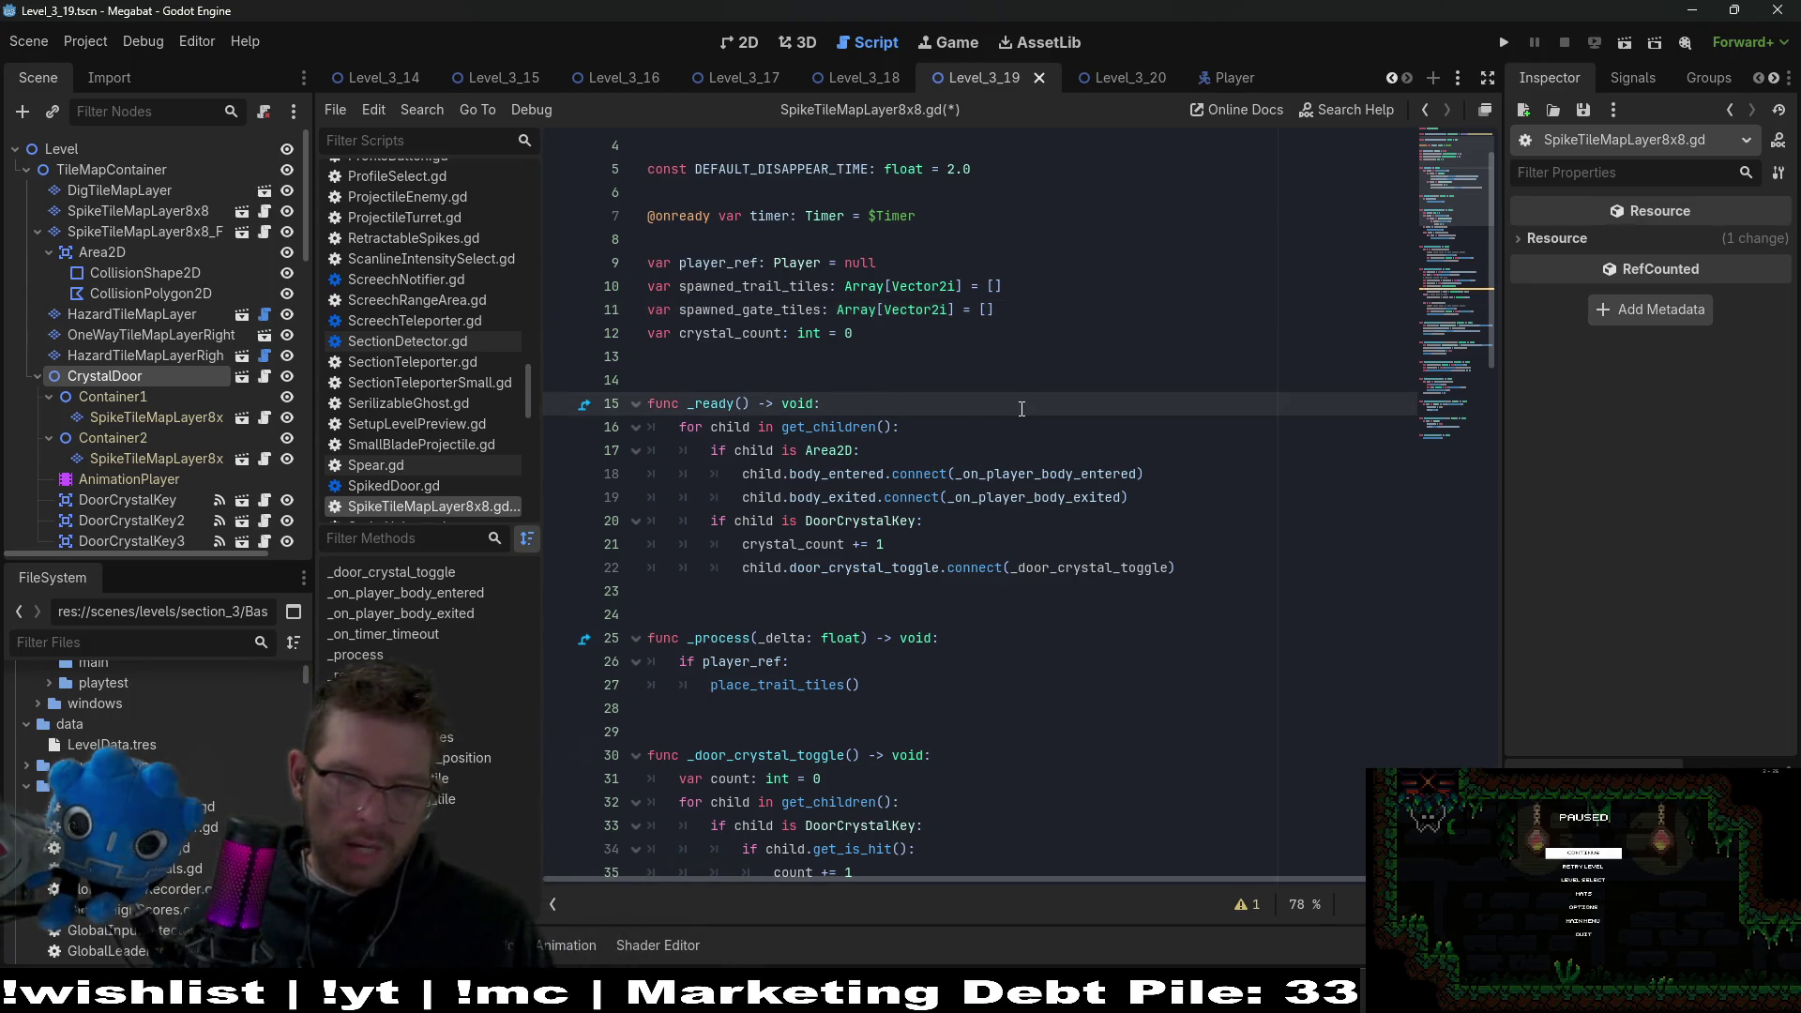
pyautogui.press('Return')
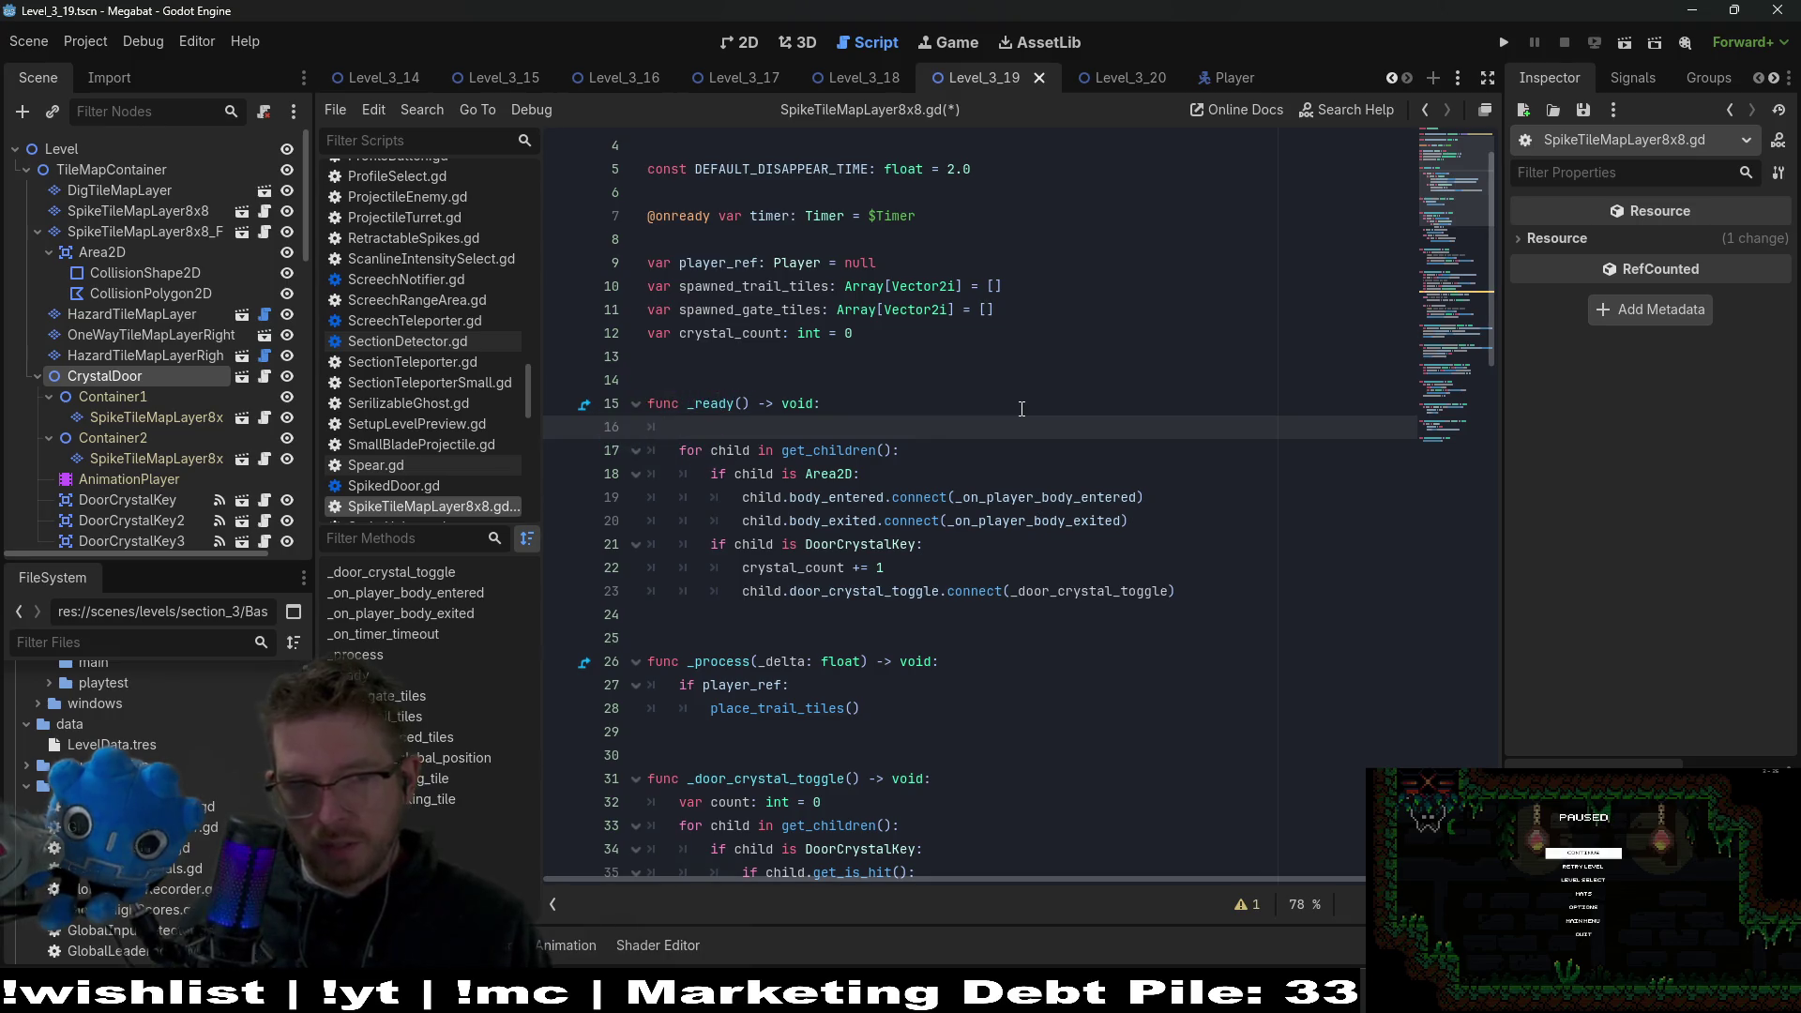
# Step: Add a '# NOTE:' comment to the spawned_gate_tiles declaration about saving cell positions onready
pyautogui.click(1046, 309)
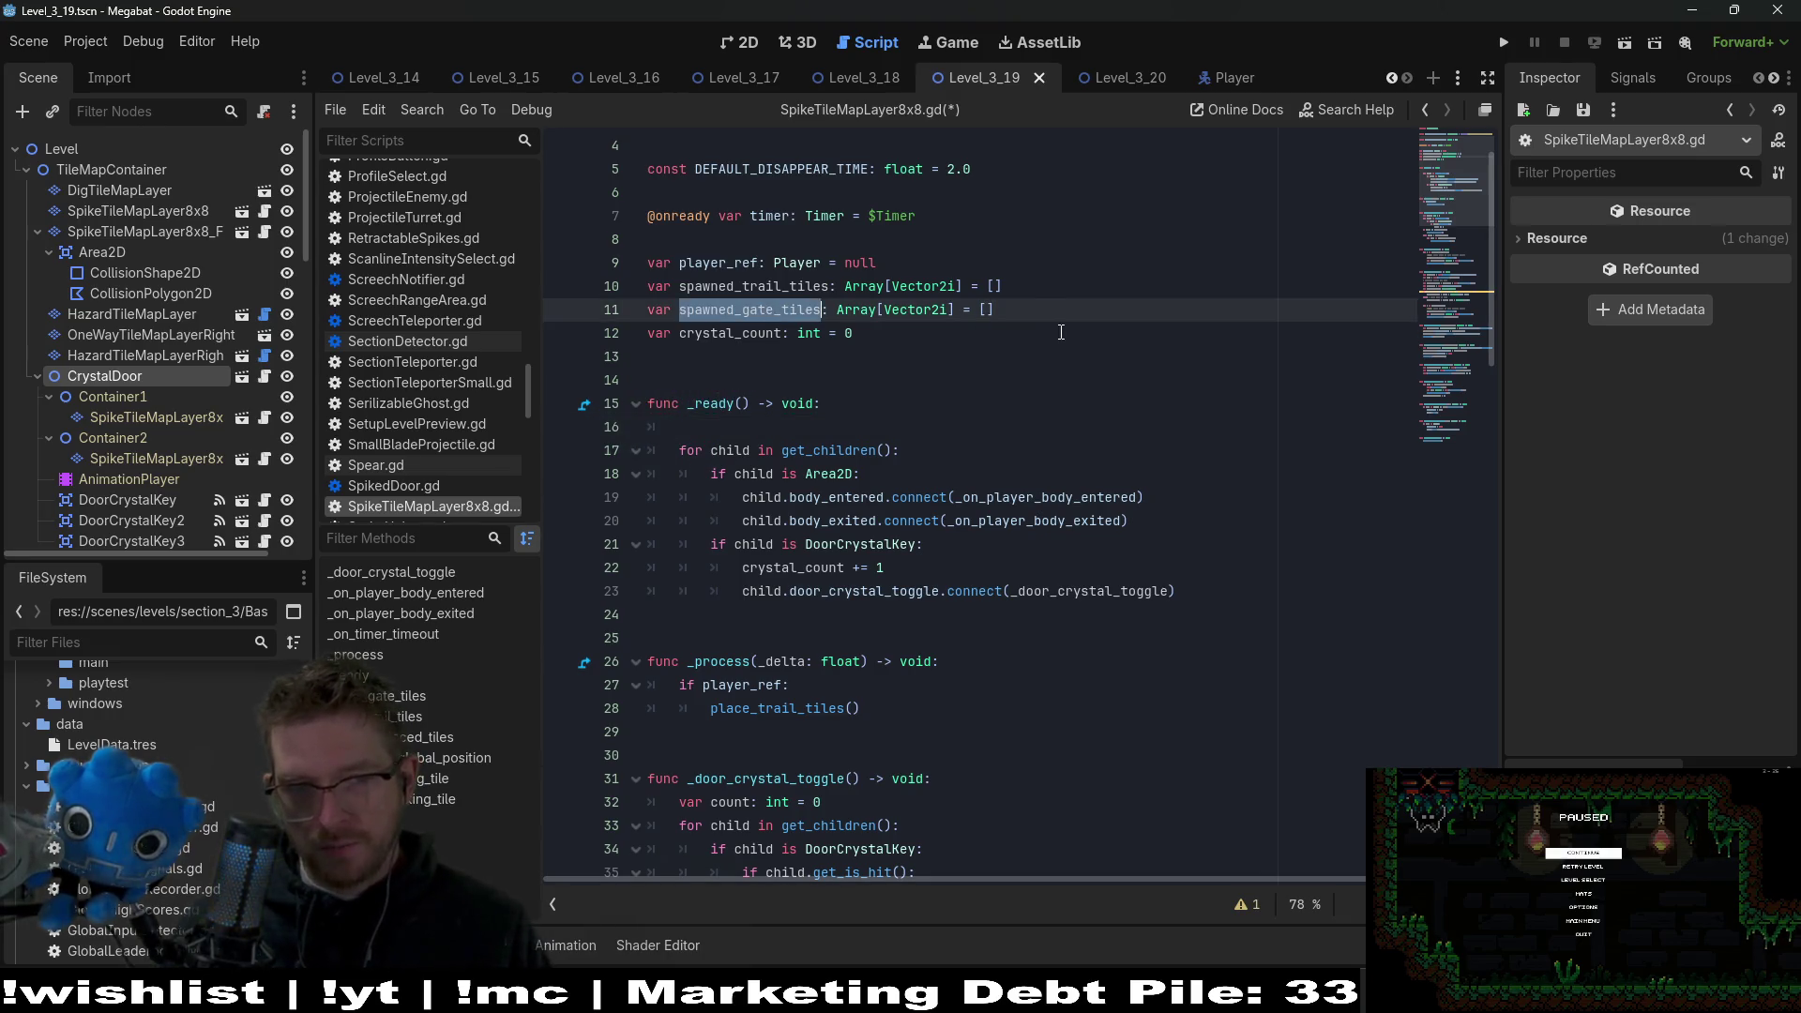
pyautogui.write('# NOTE: ')
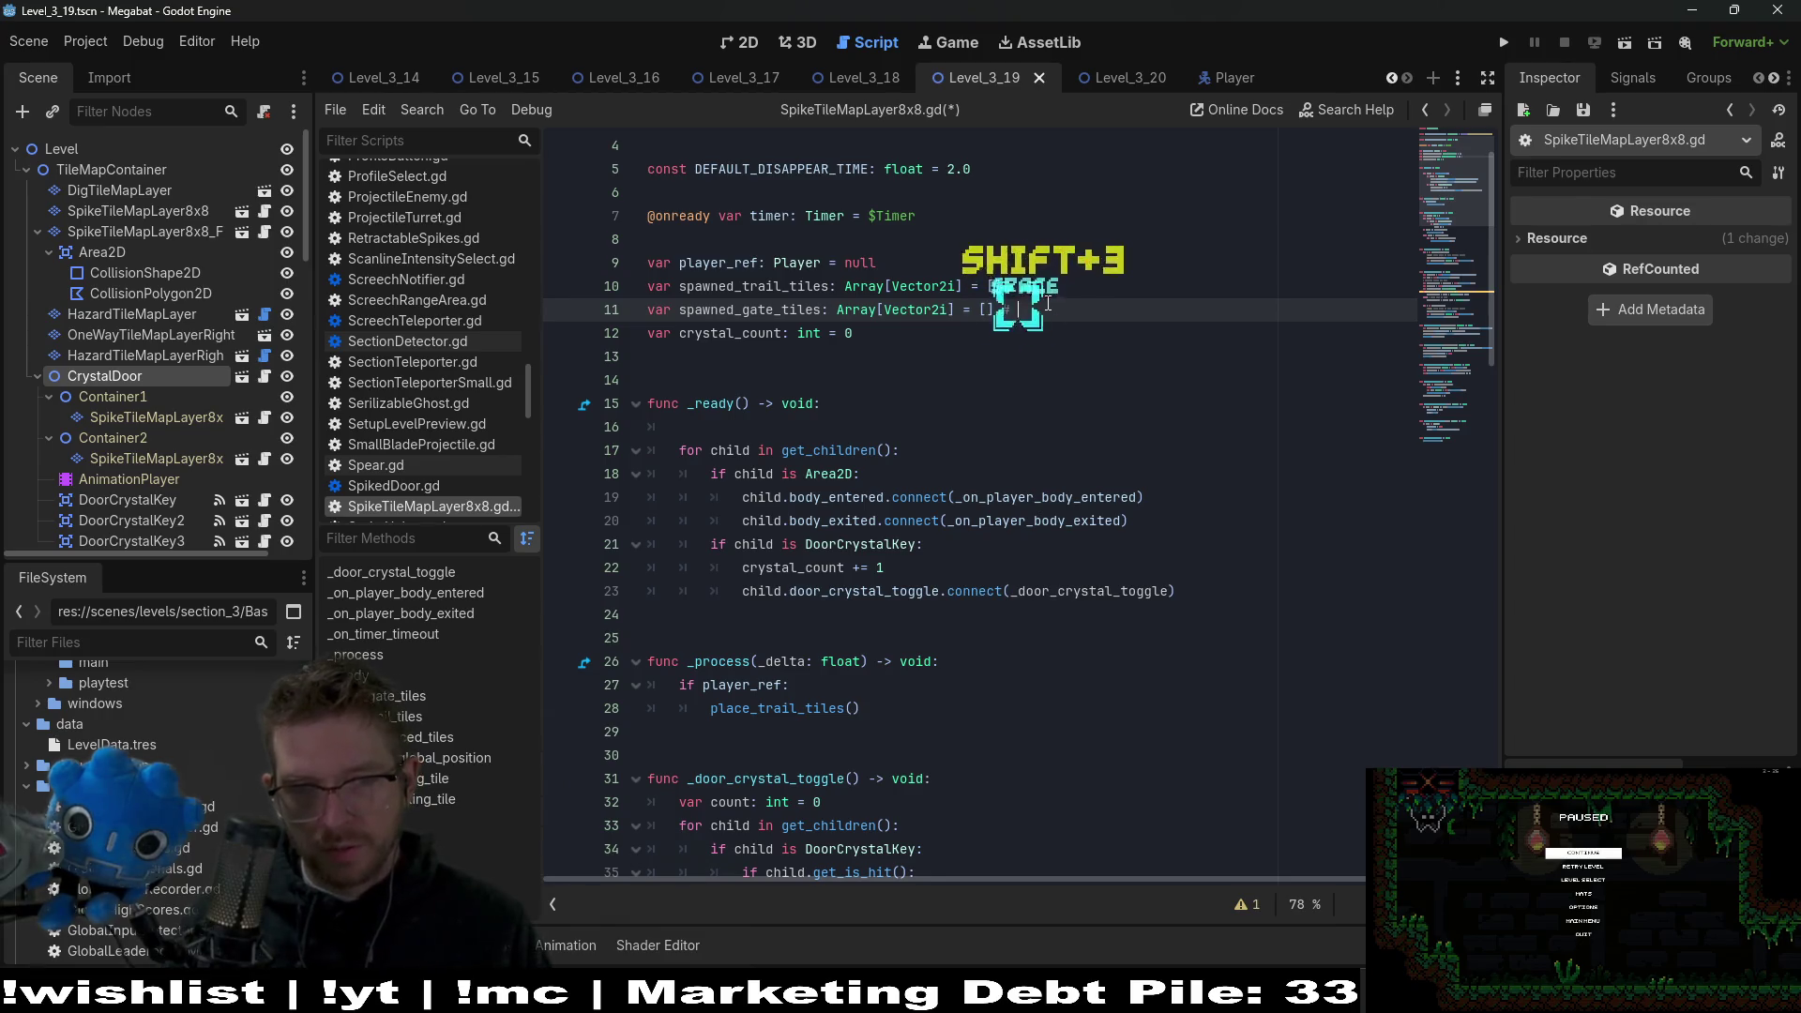
pyautogui.write('saved posit')
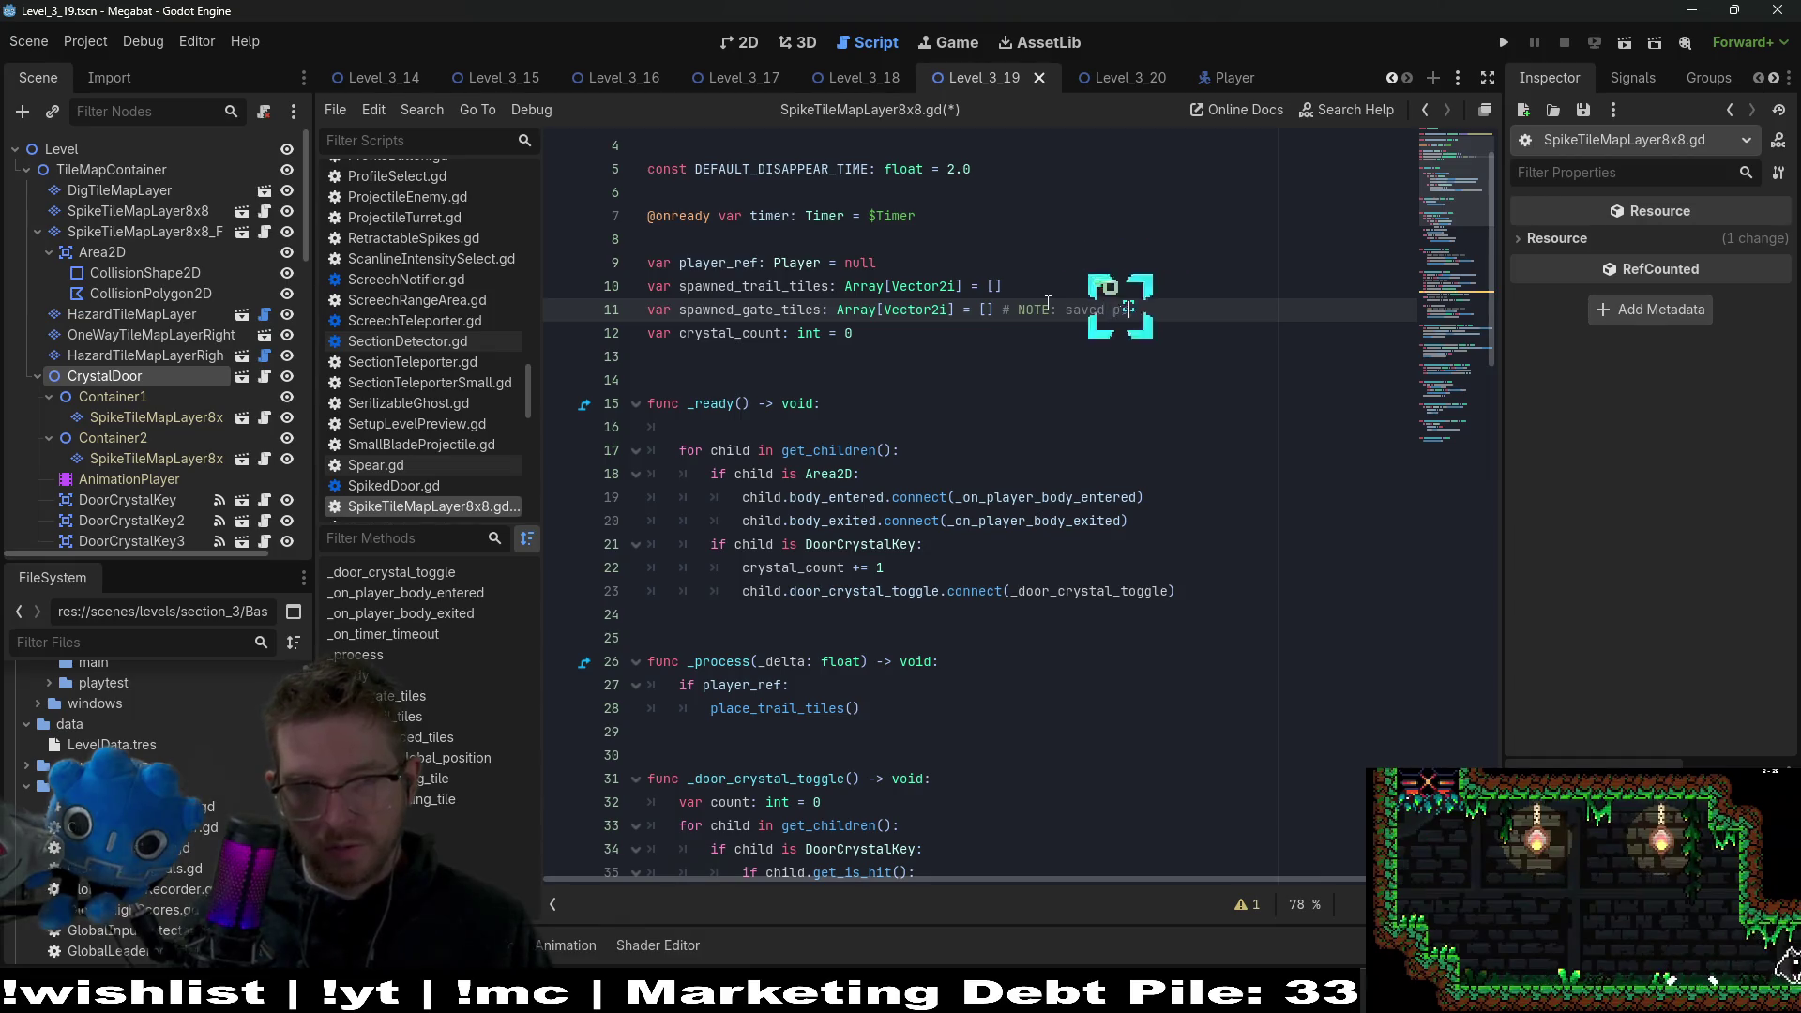
pyautogui.press('BackSpace')
pyautogui.write('tions')
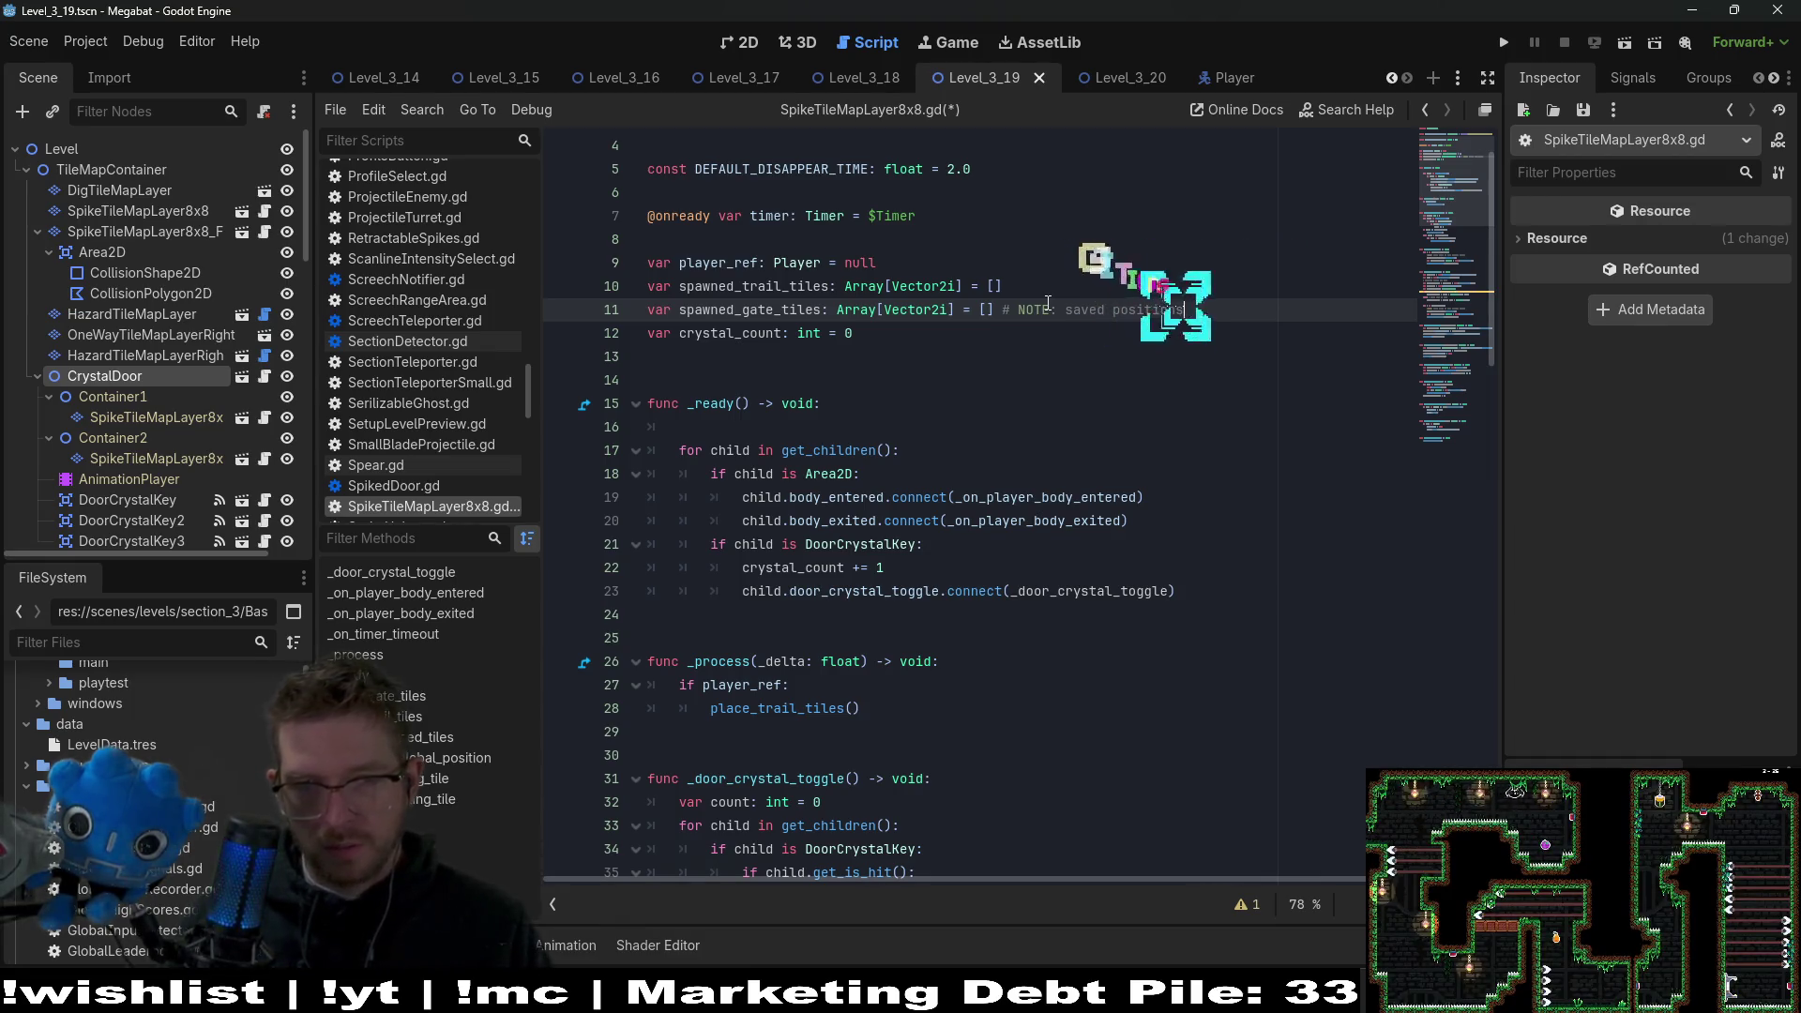
pyautogui.press('BackSpace')
pyautogui.press('BackSpace')
pyautogui.press('BackSpace')
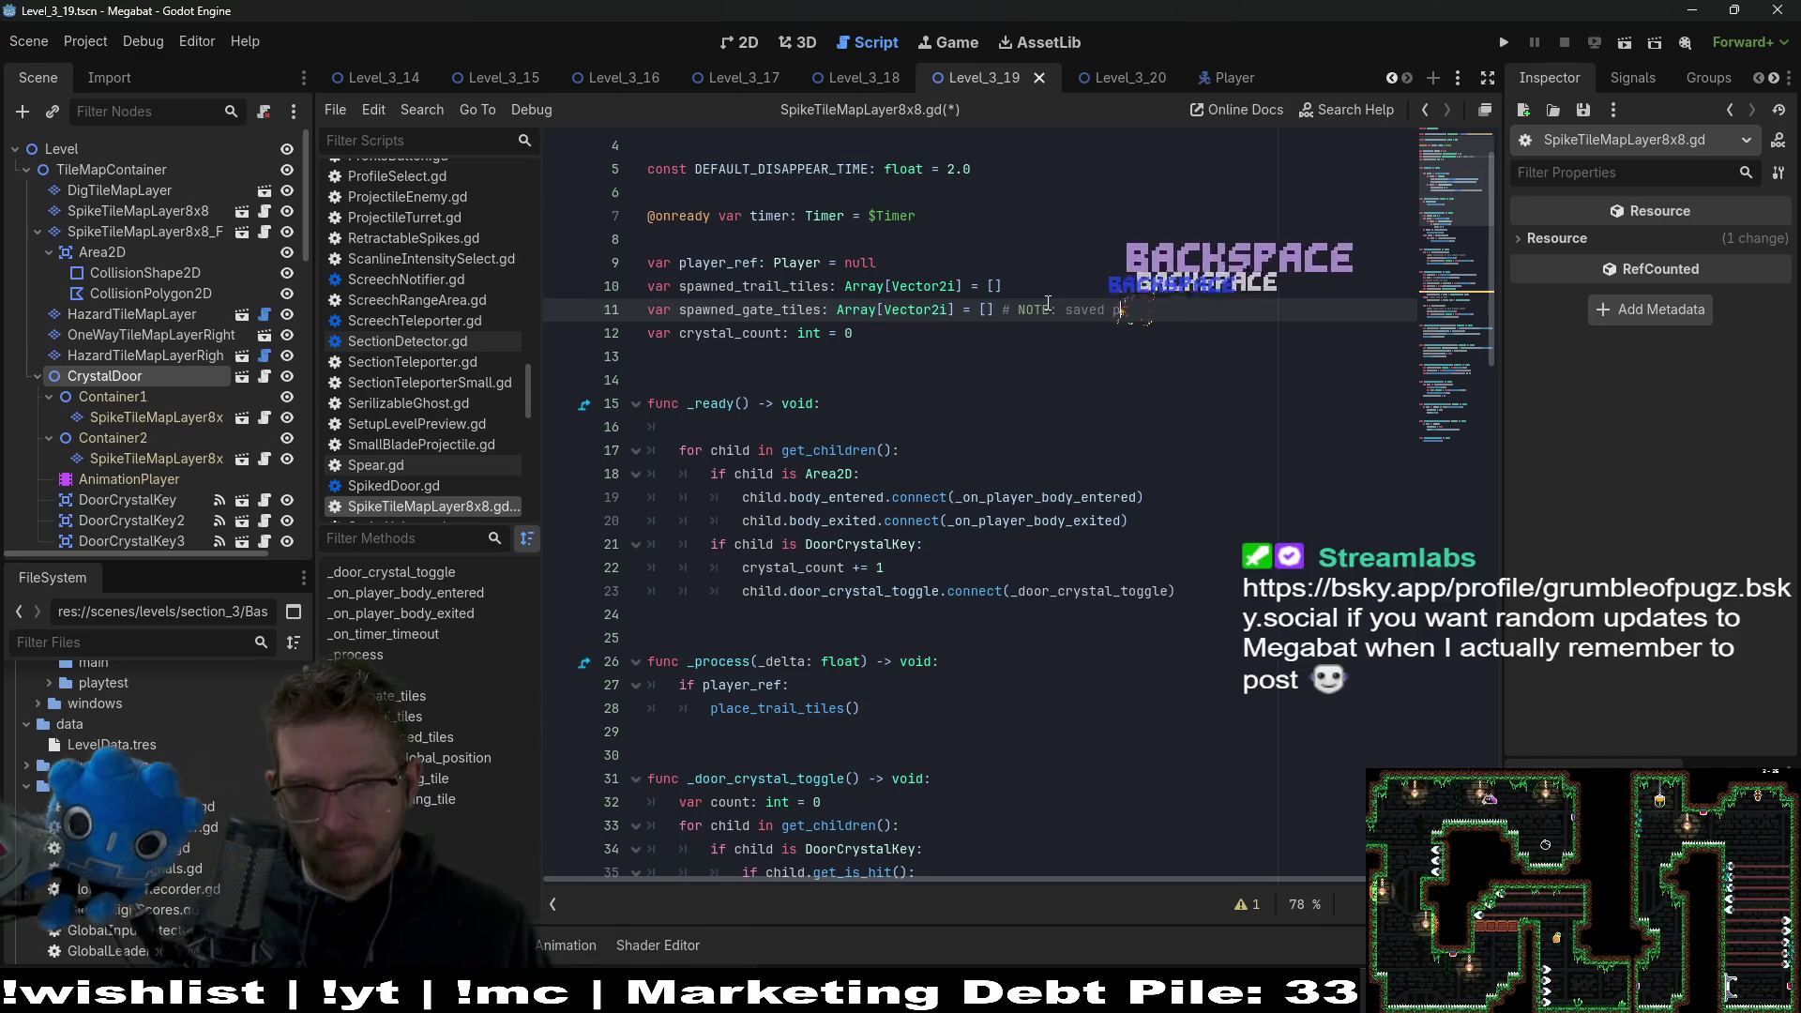
pyautogui.write('cell positions on')
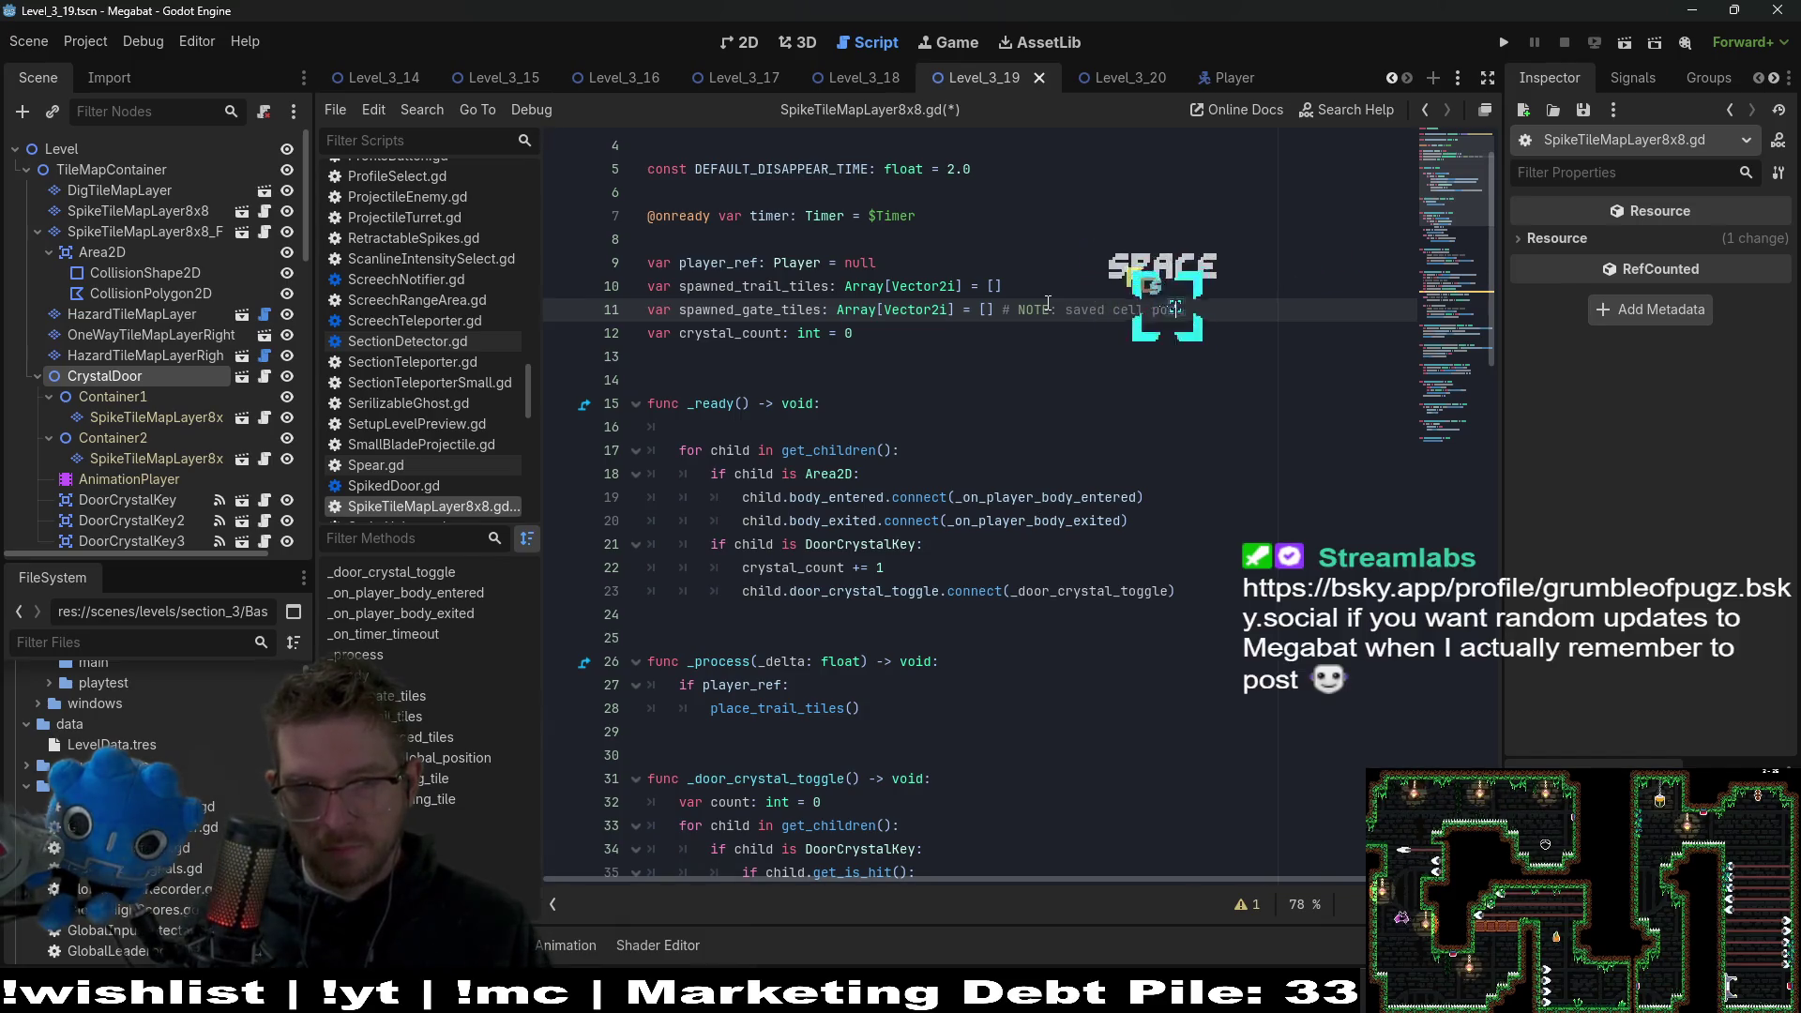
pyautogui.press('BackSpace')
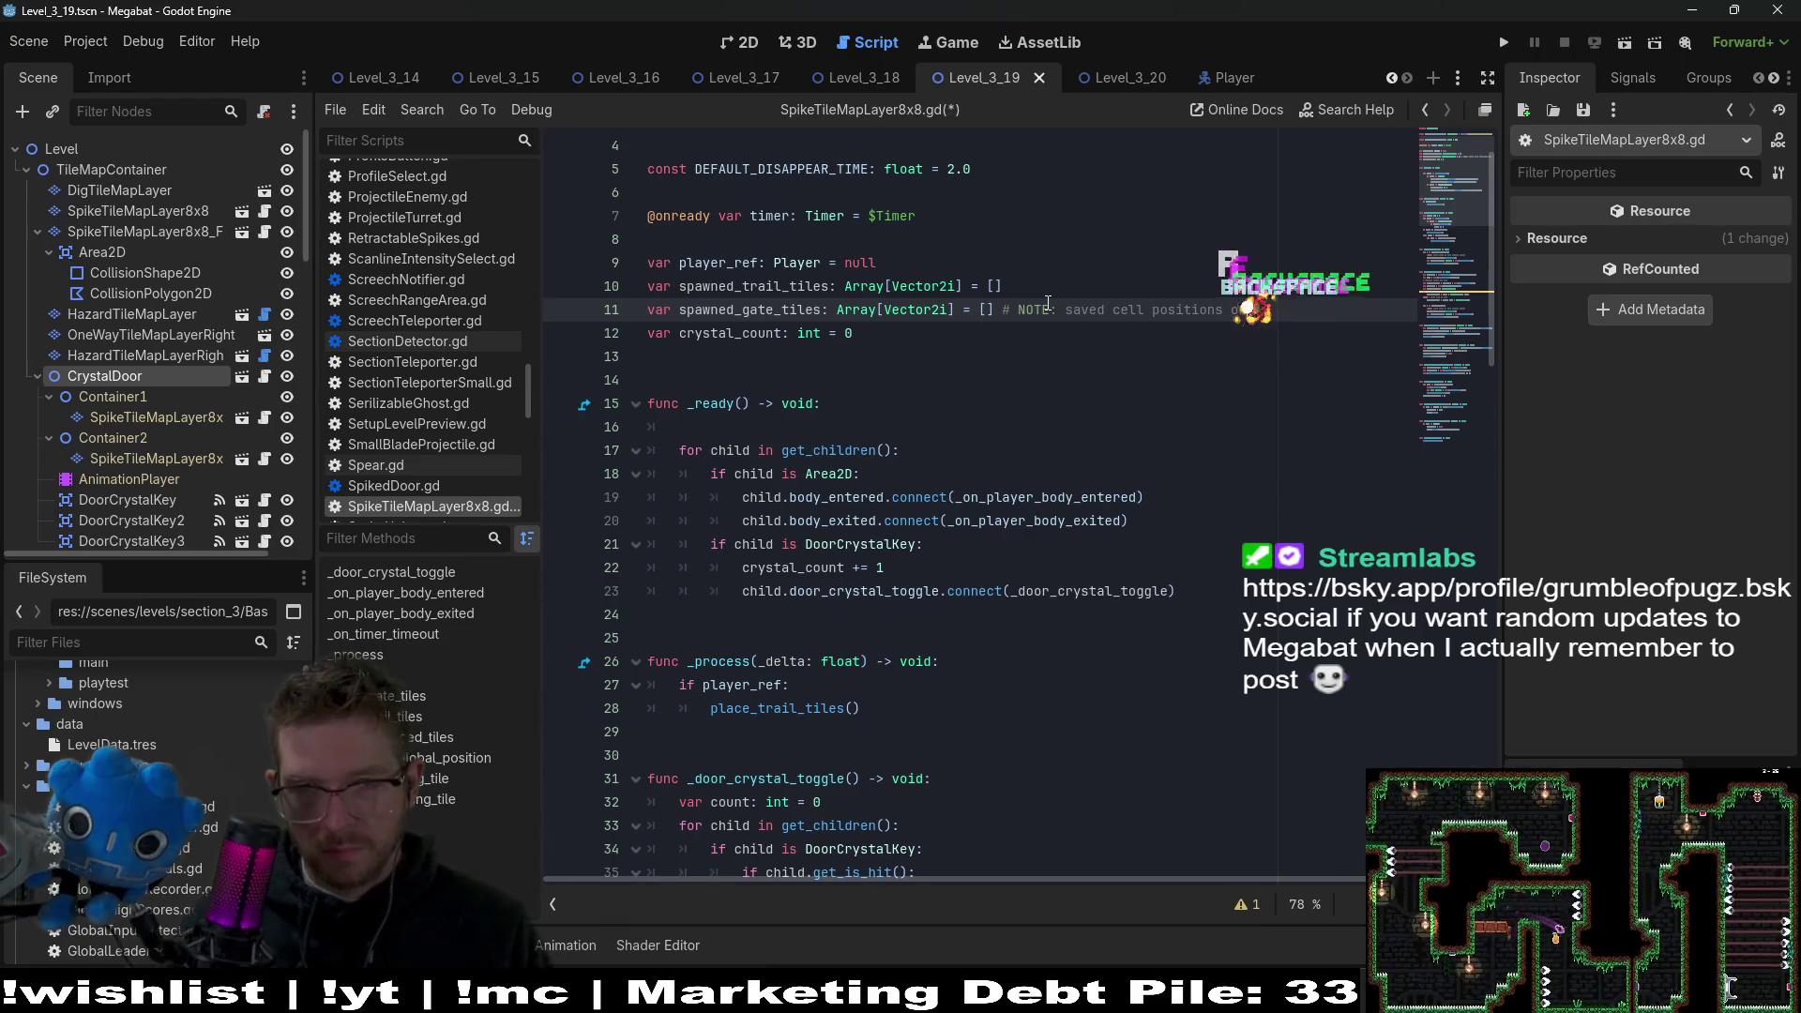
pyautogui.write('ready')
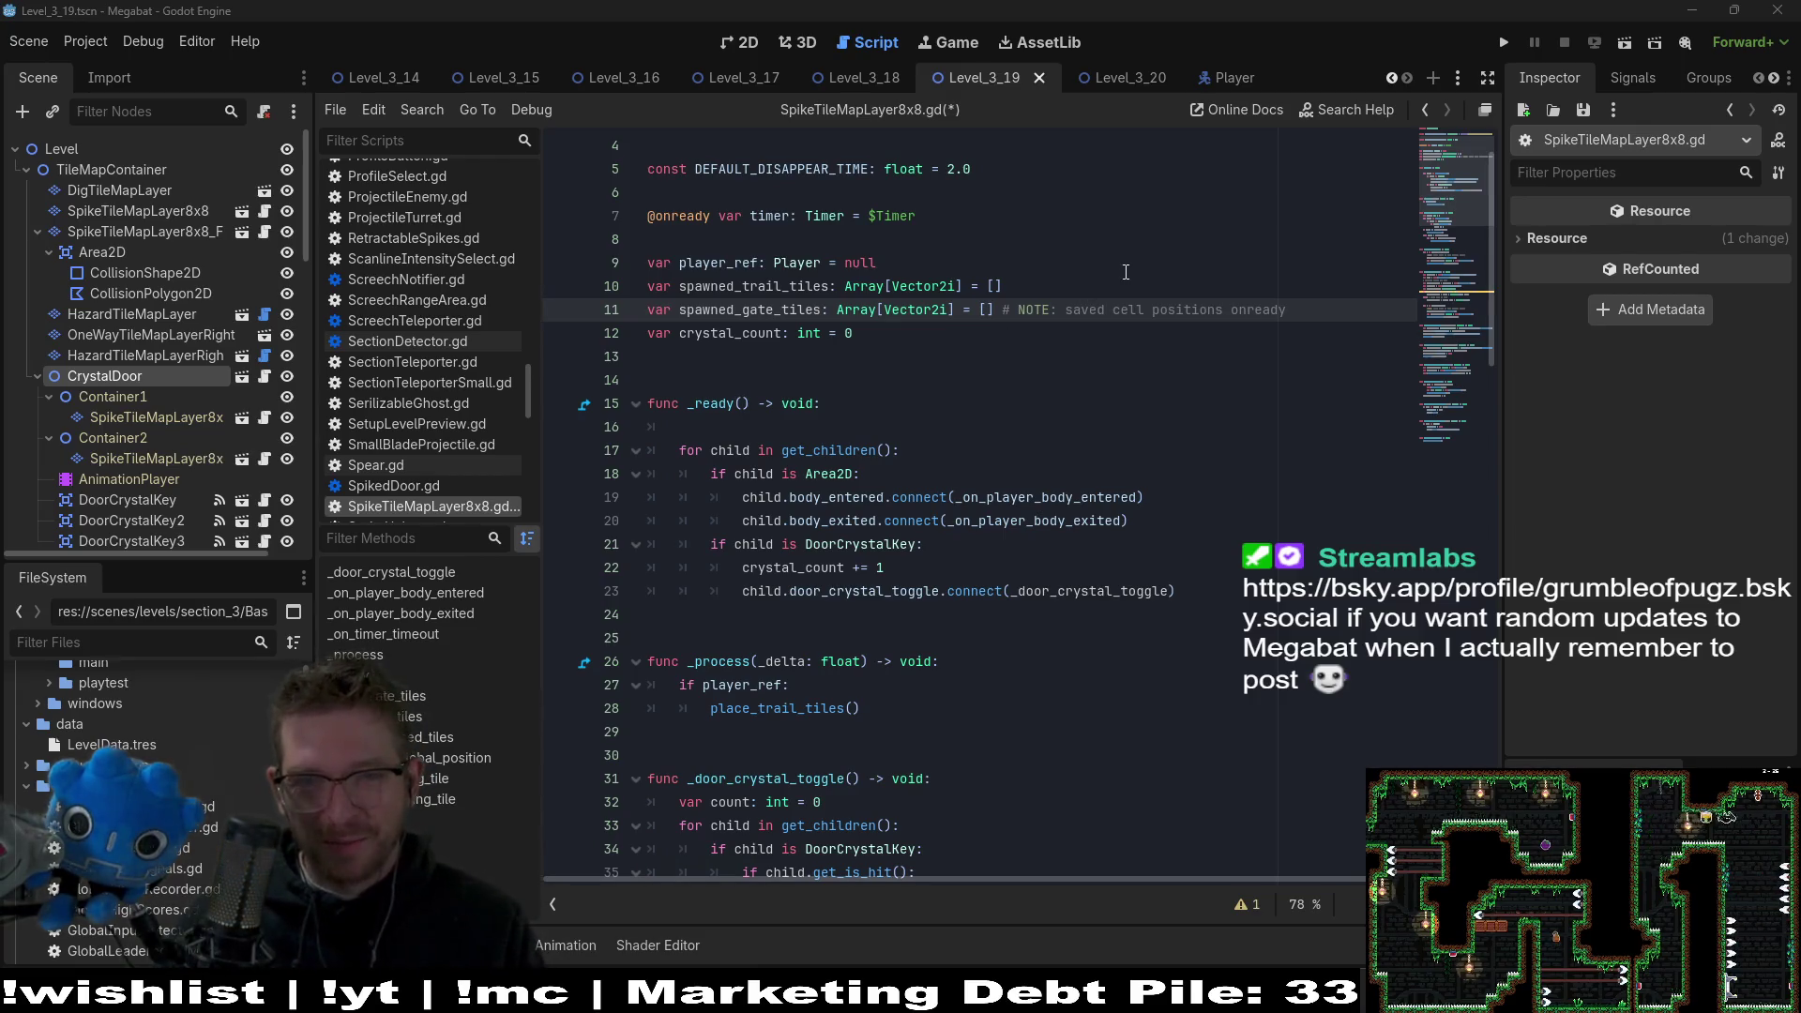
pyautogui.click(809, 424)
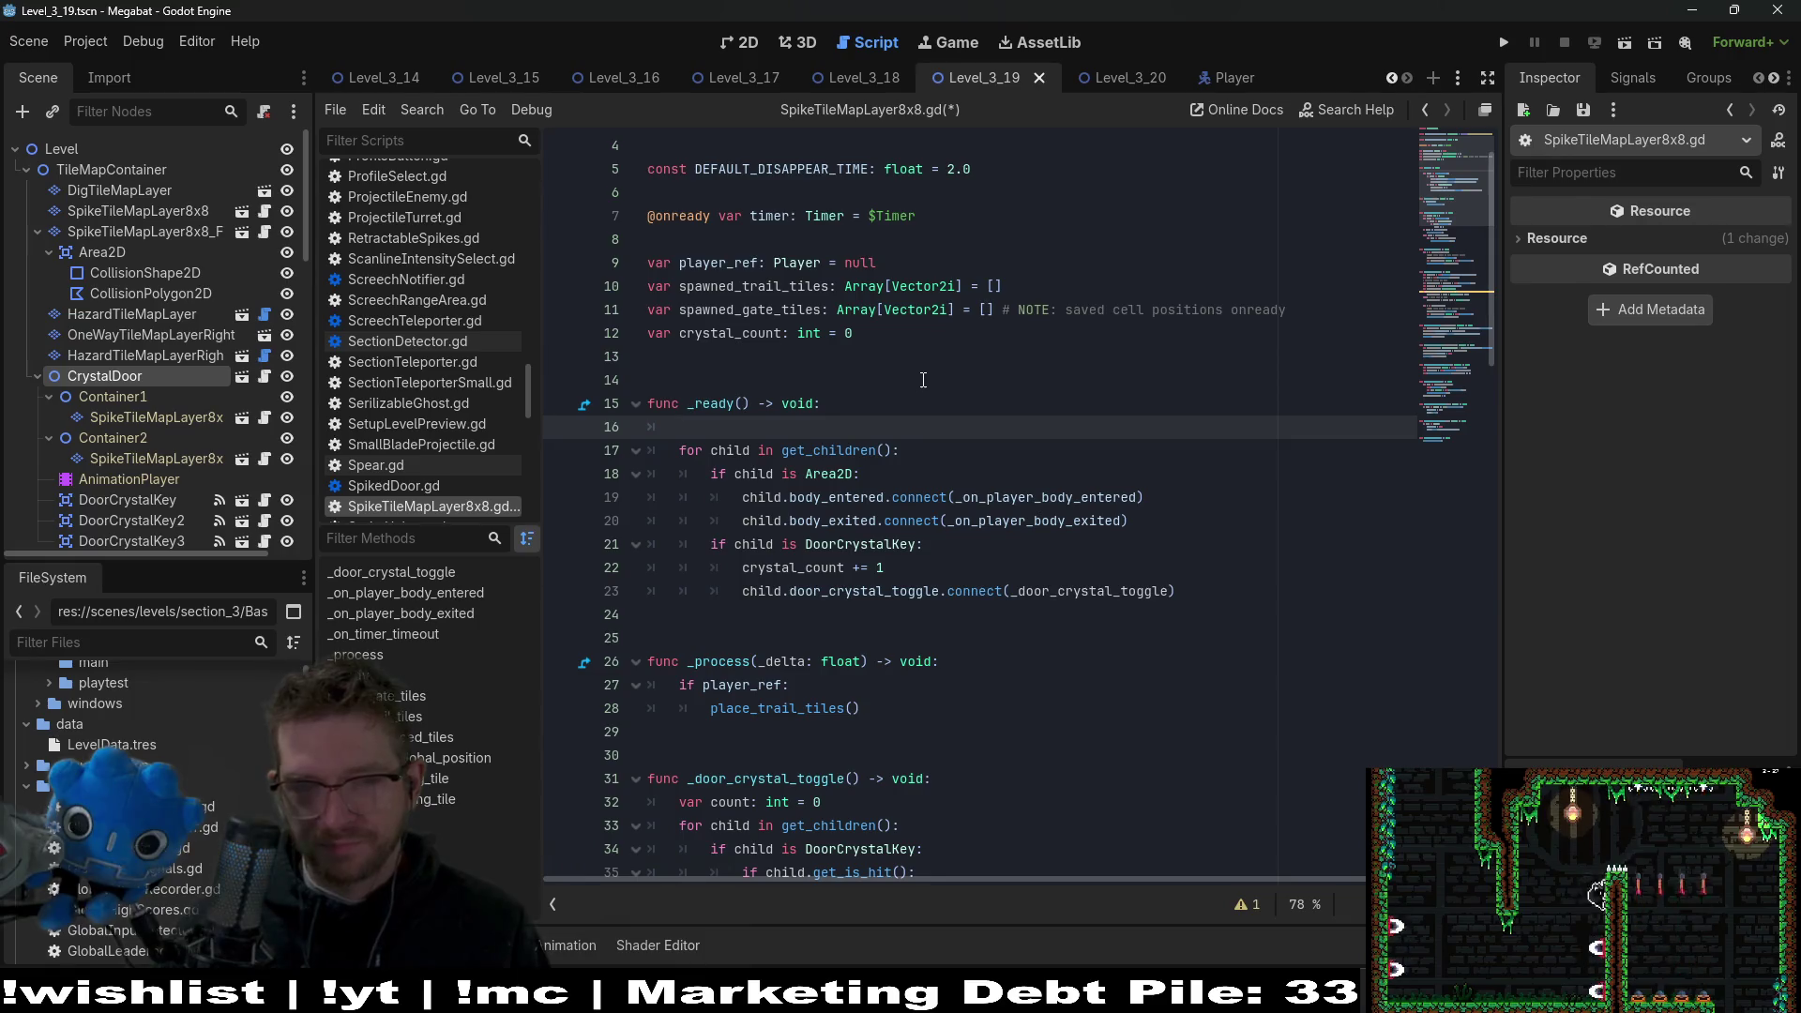
pyautogui.doubleClick(728, 309)
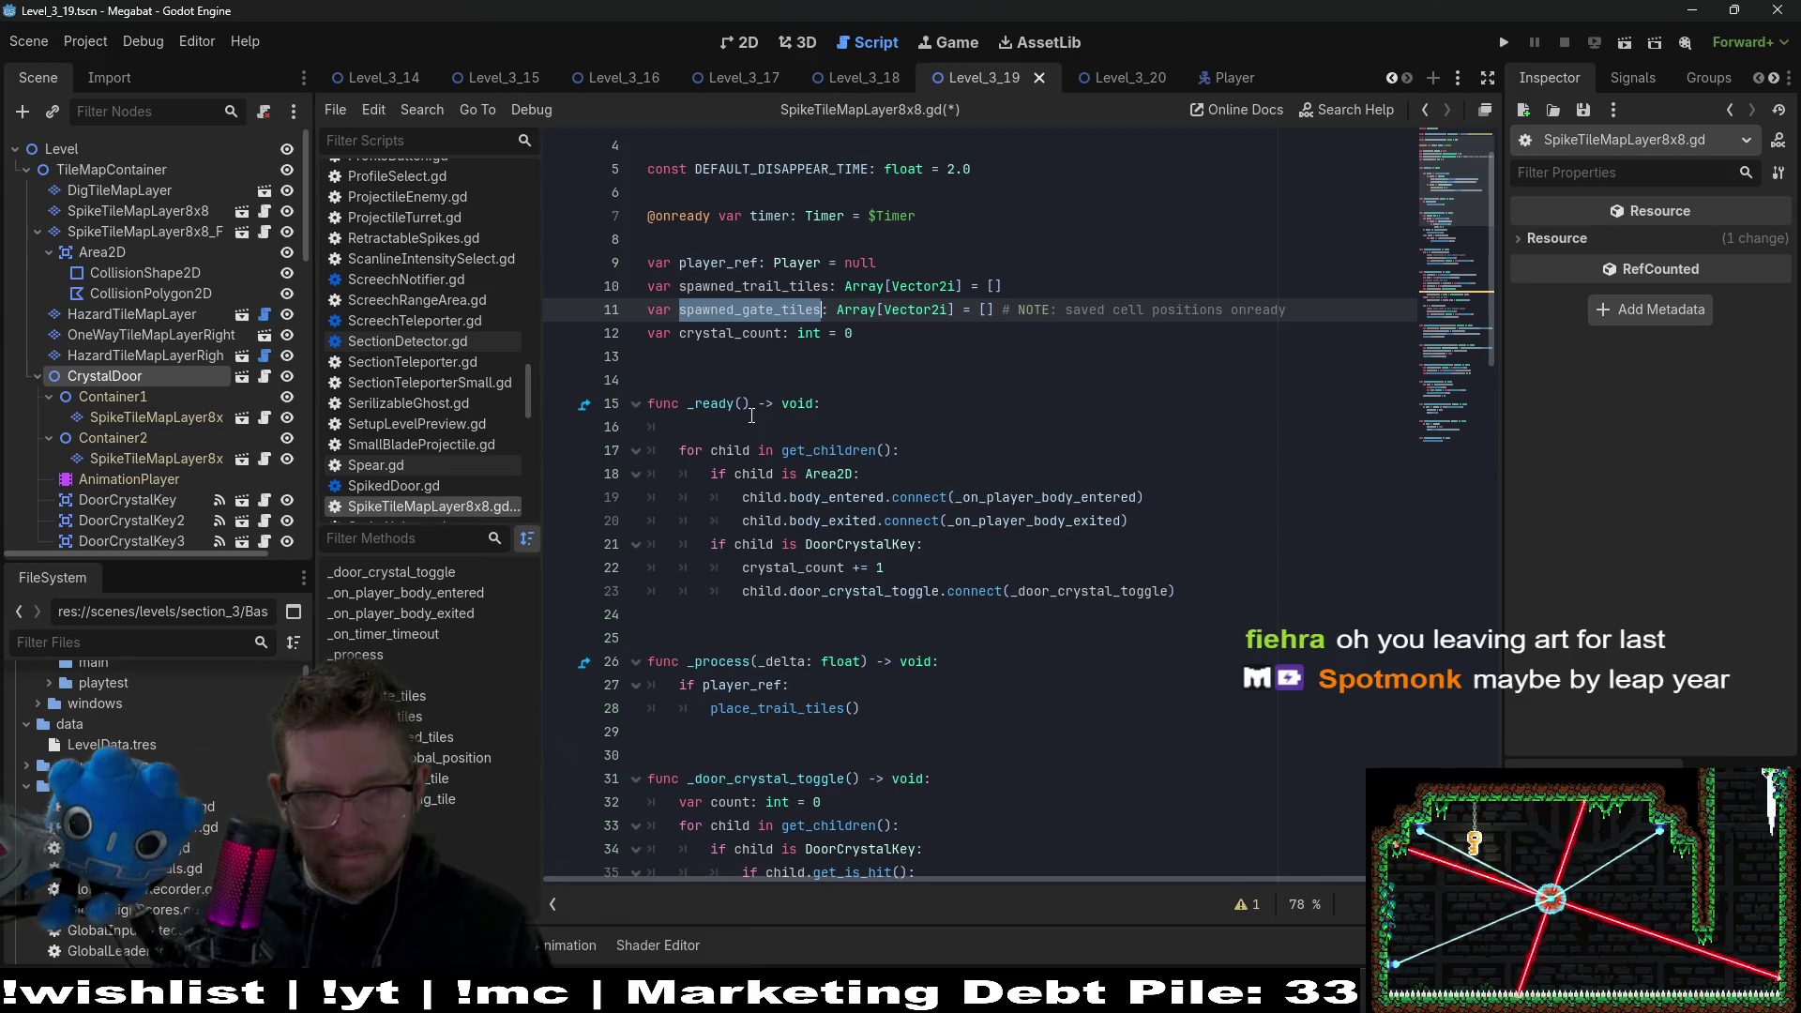
# Step: Cut the spawned_gate_tiles name on line 11, undo the cut, and save the script
pyautogui.hotkey('ctrl', 'x')
pyautogui.click(1038, 431)
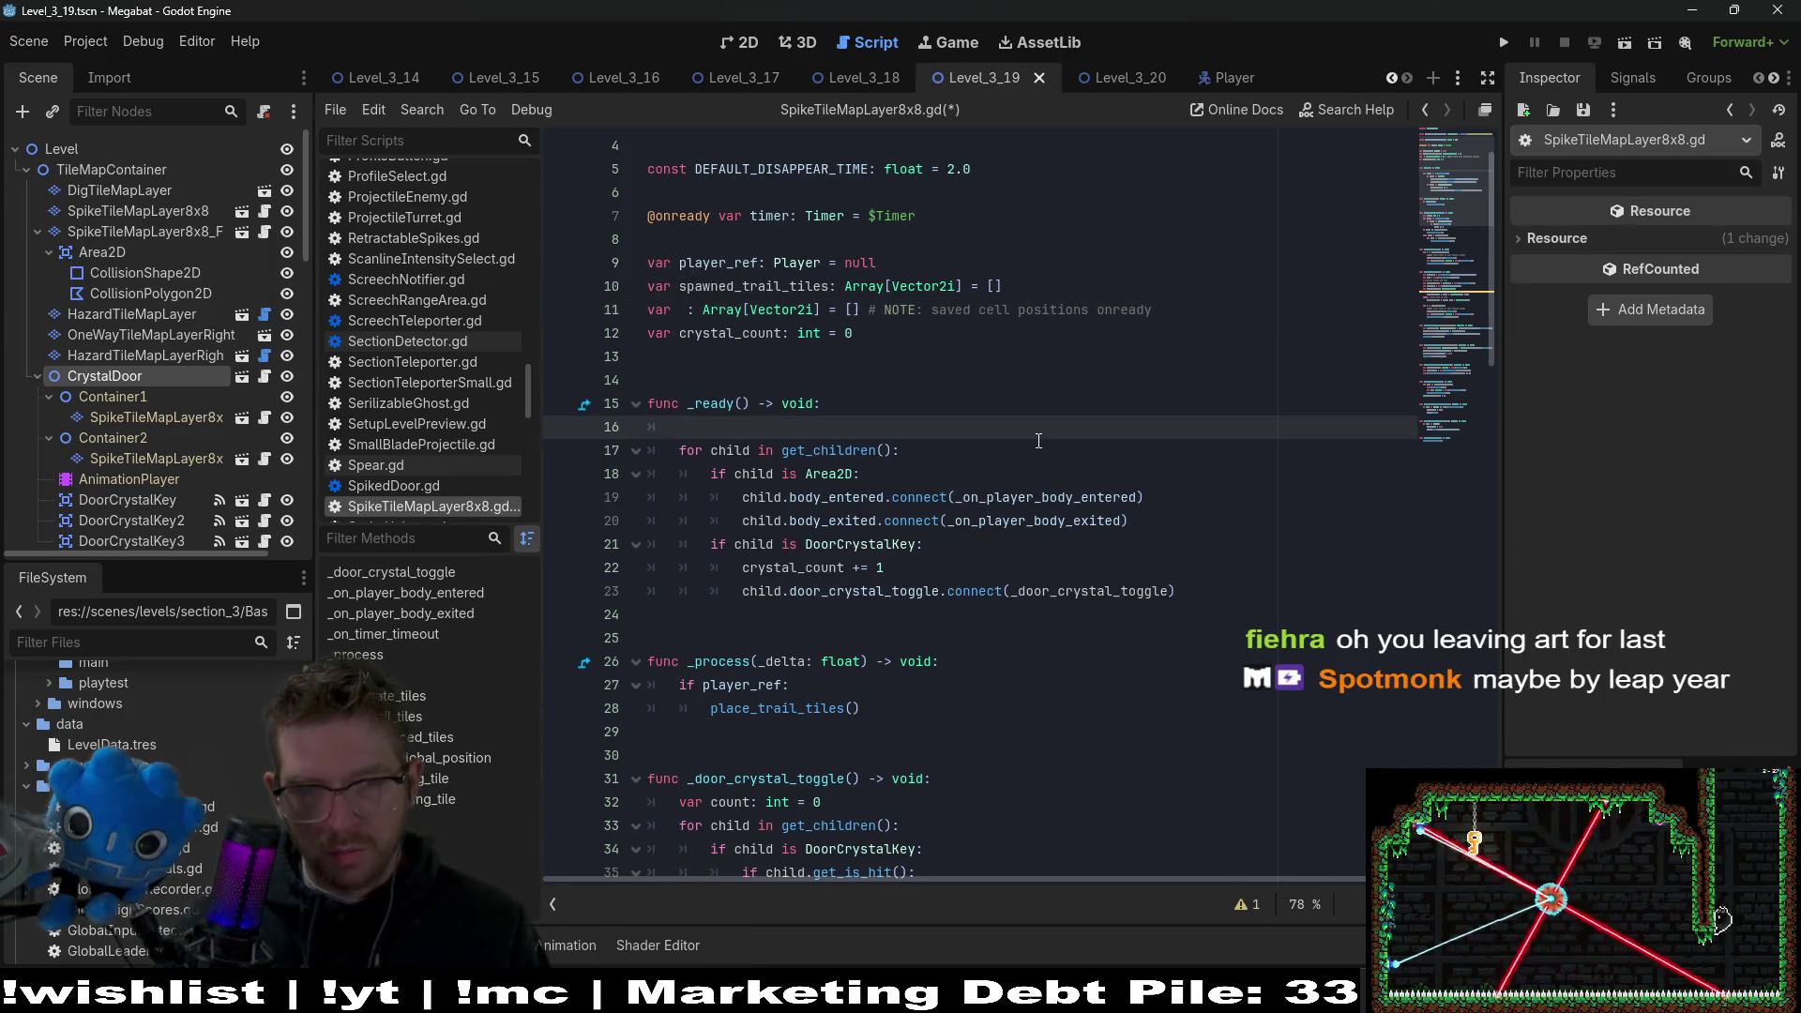
pyautogui.hotkey('ctrl', 'z')
pyautogui.hotkey('ctrl', 's')
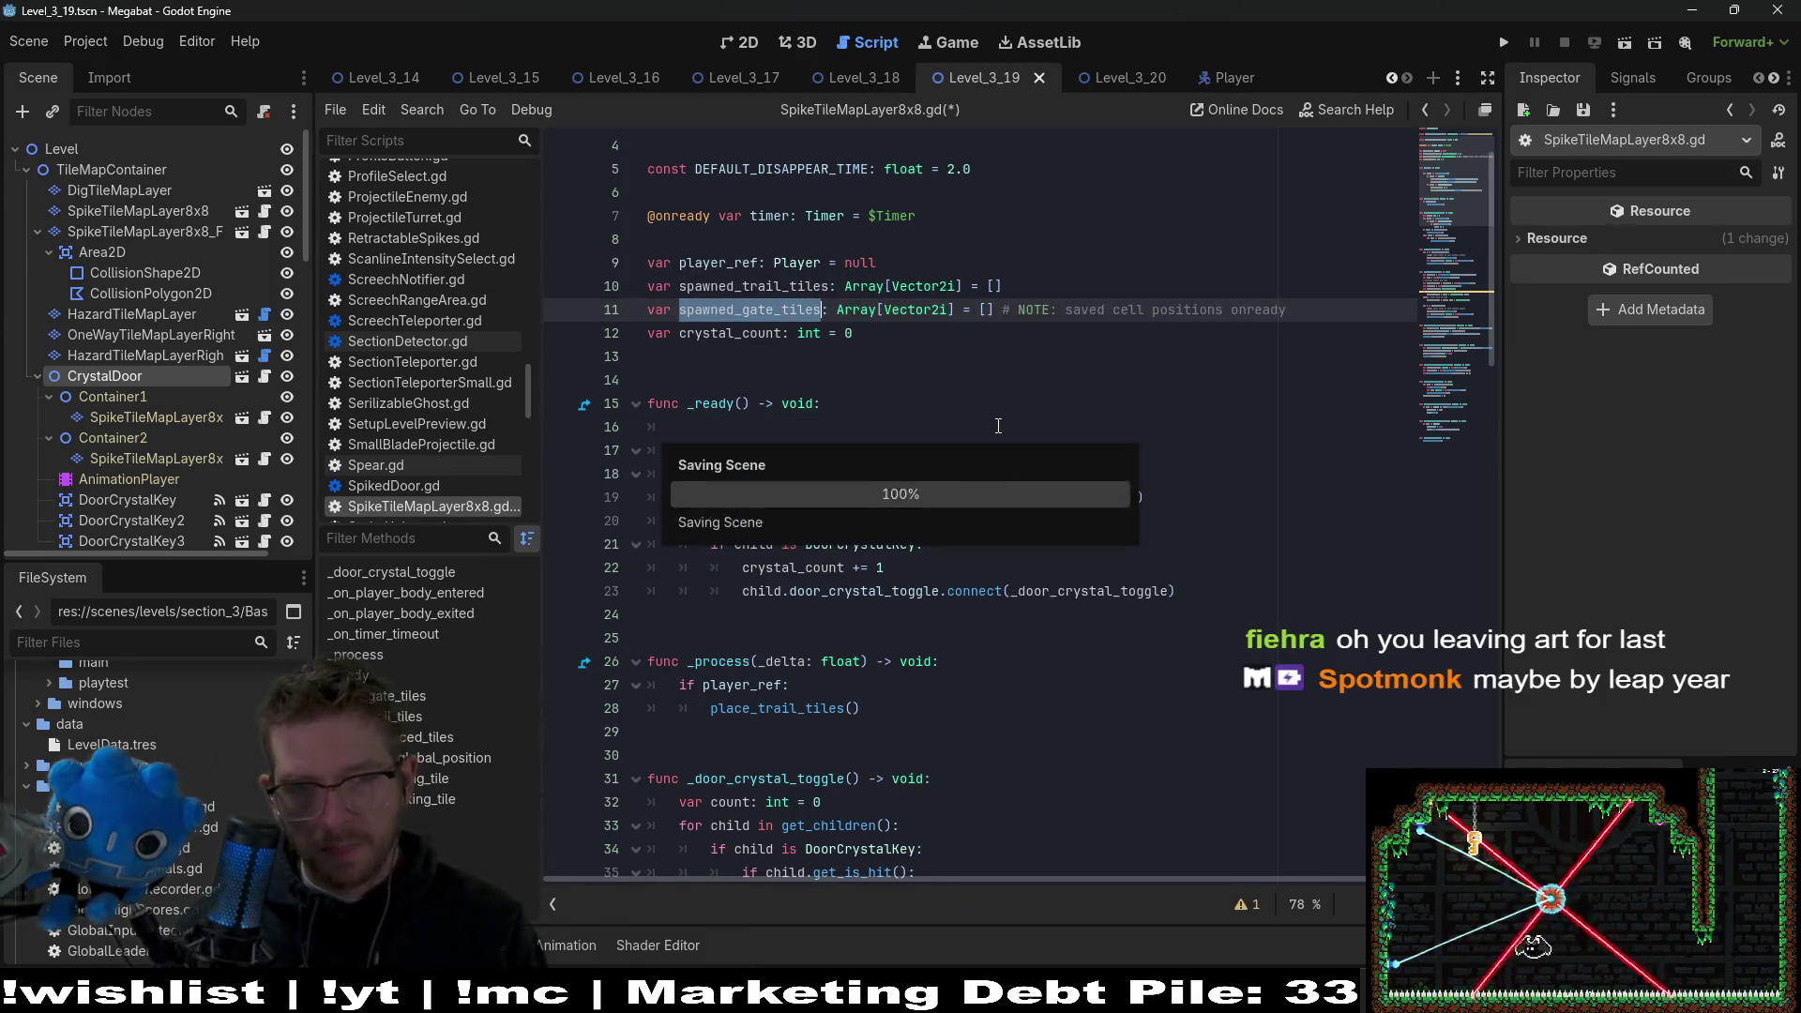
pyautogui.click(798, 430)
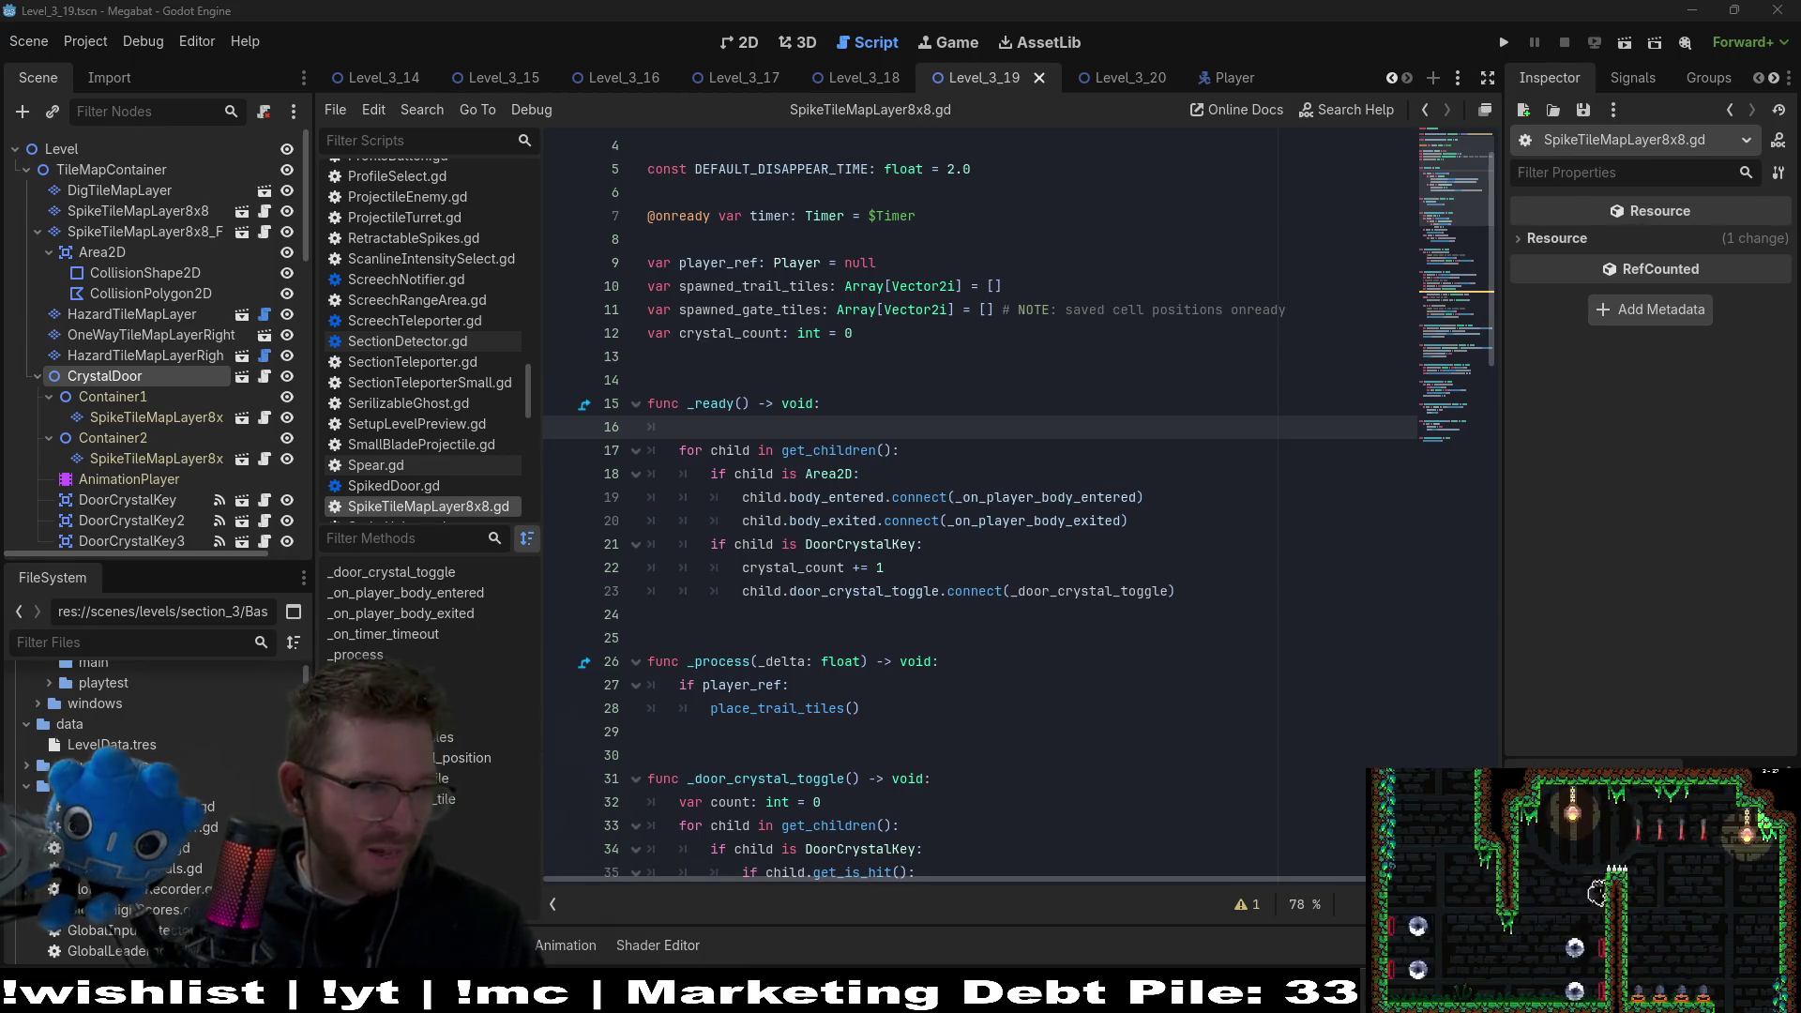
pyautogui.press('Down')
pyautogui.press('Down')
pyautogui.press('Down')
pyautogui.press('pagedown')
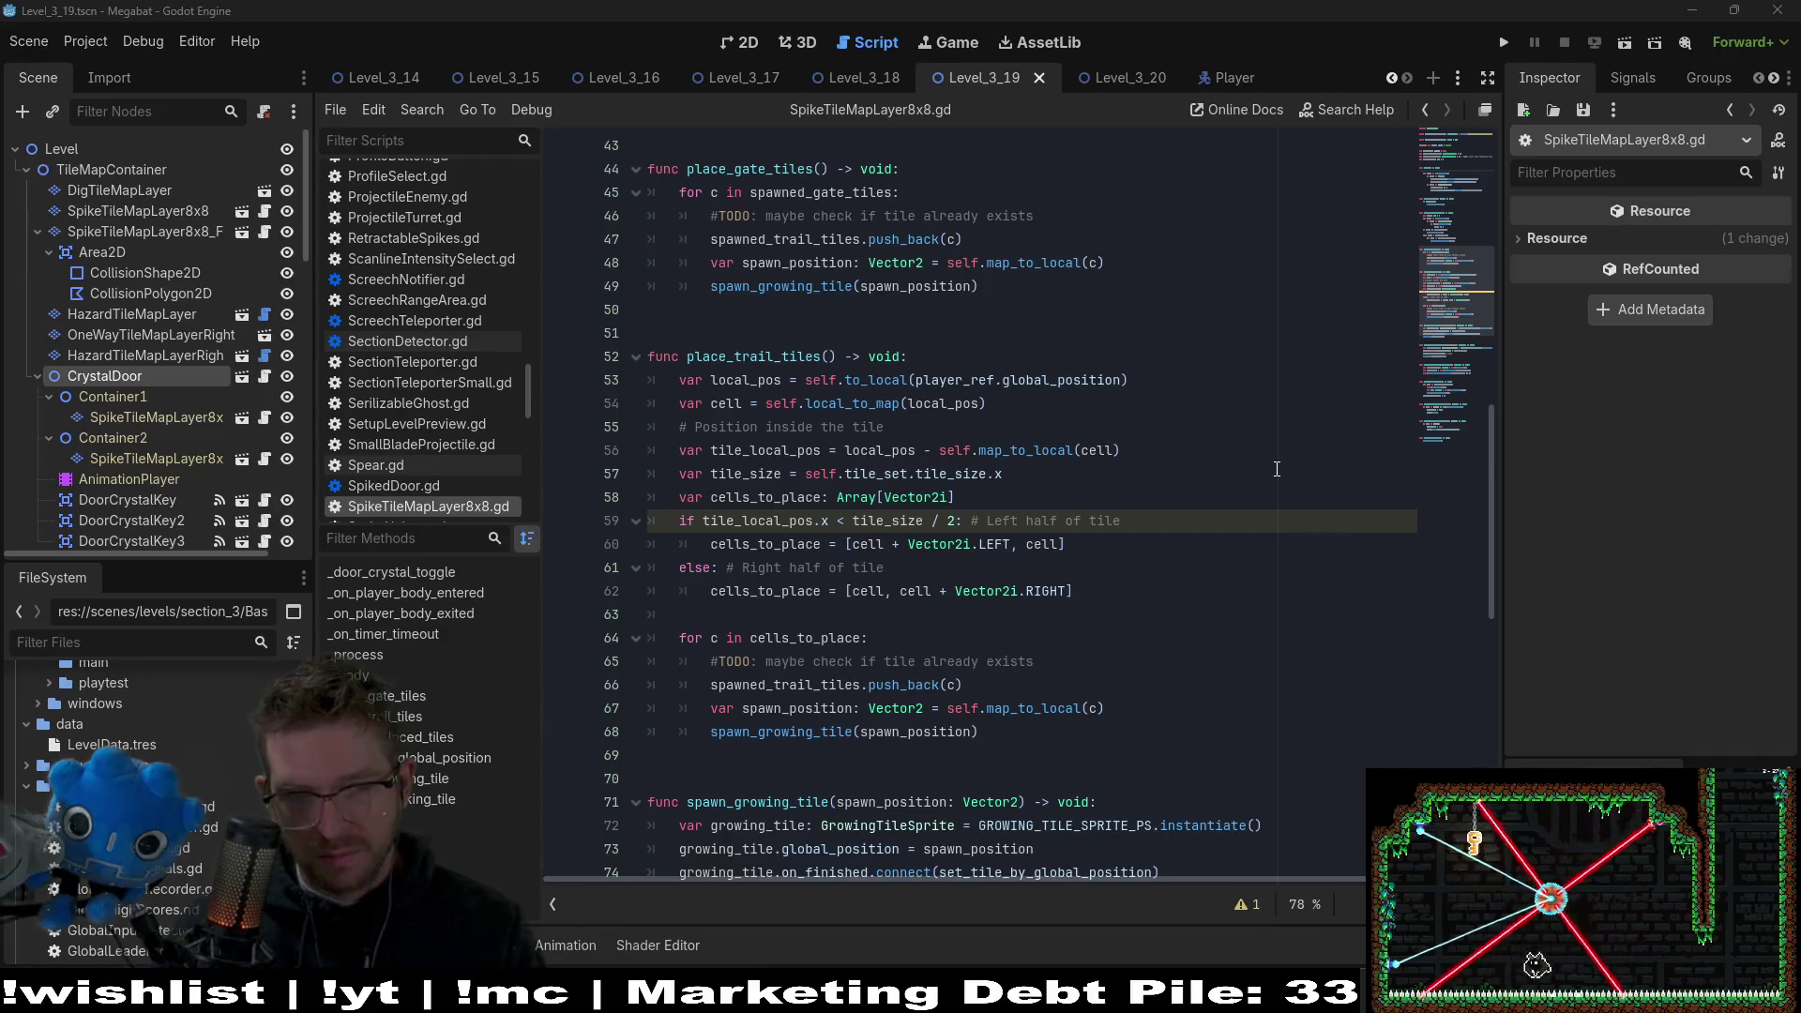
pyautogui.scroll(-2, 1276, 469)
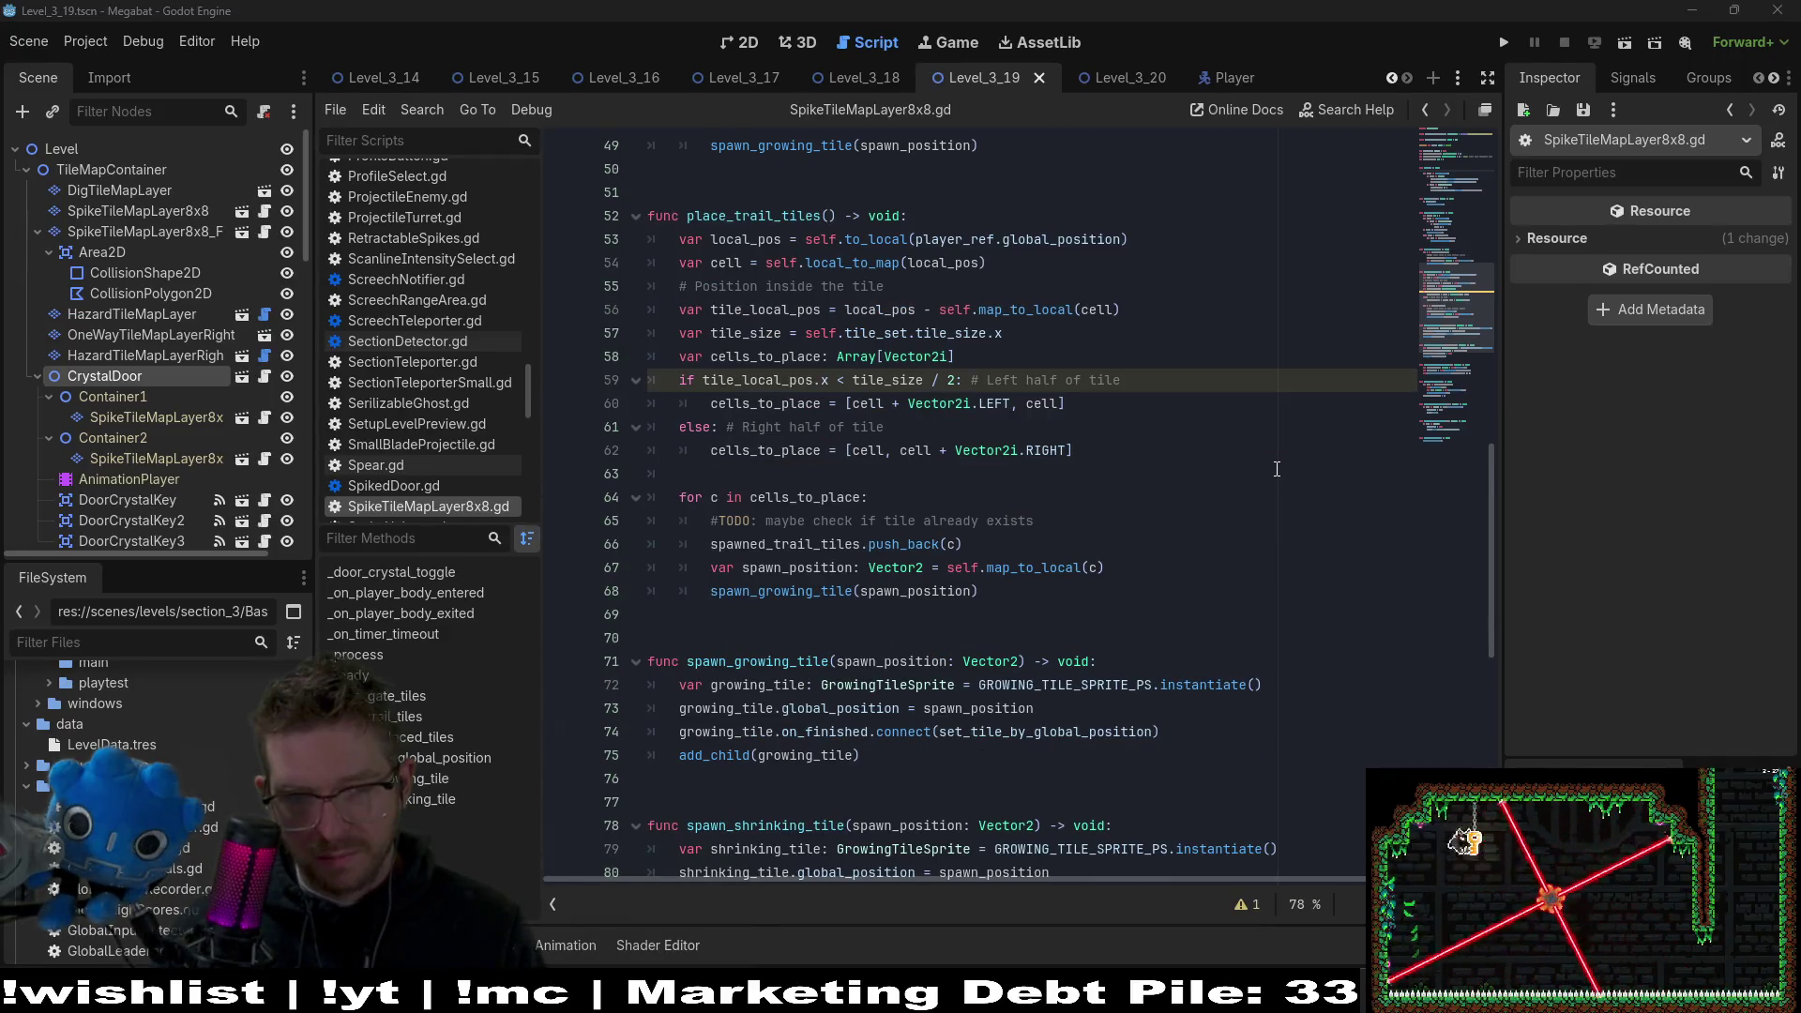
pyautogui.scroll(-3, 1276, 468)
pyautogui.scroll(10, 1277, 469)
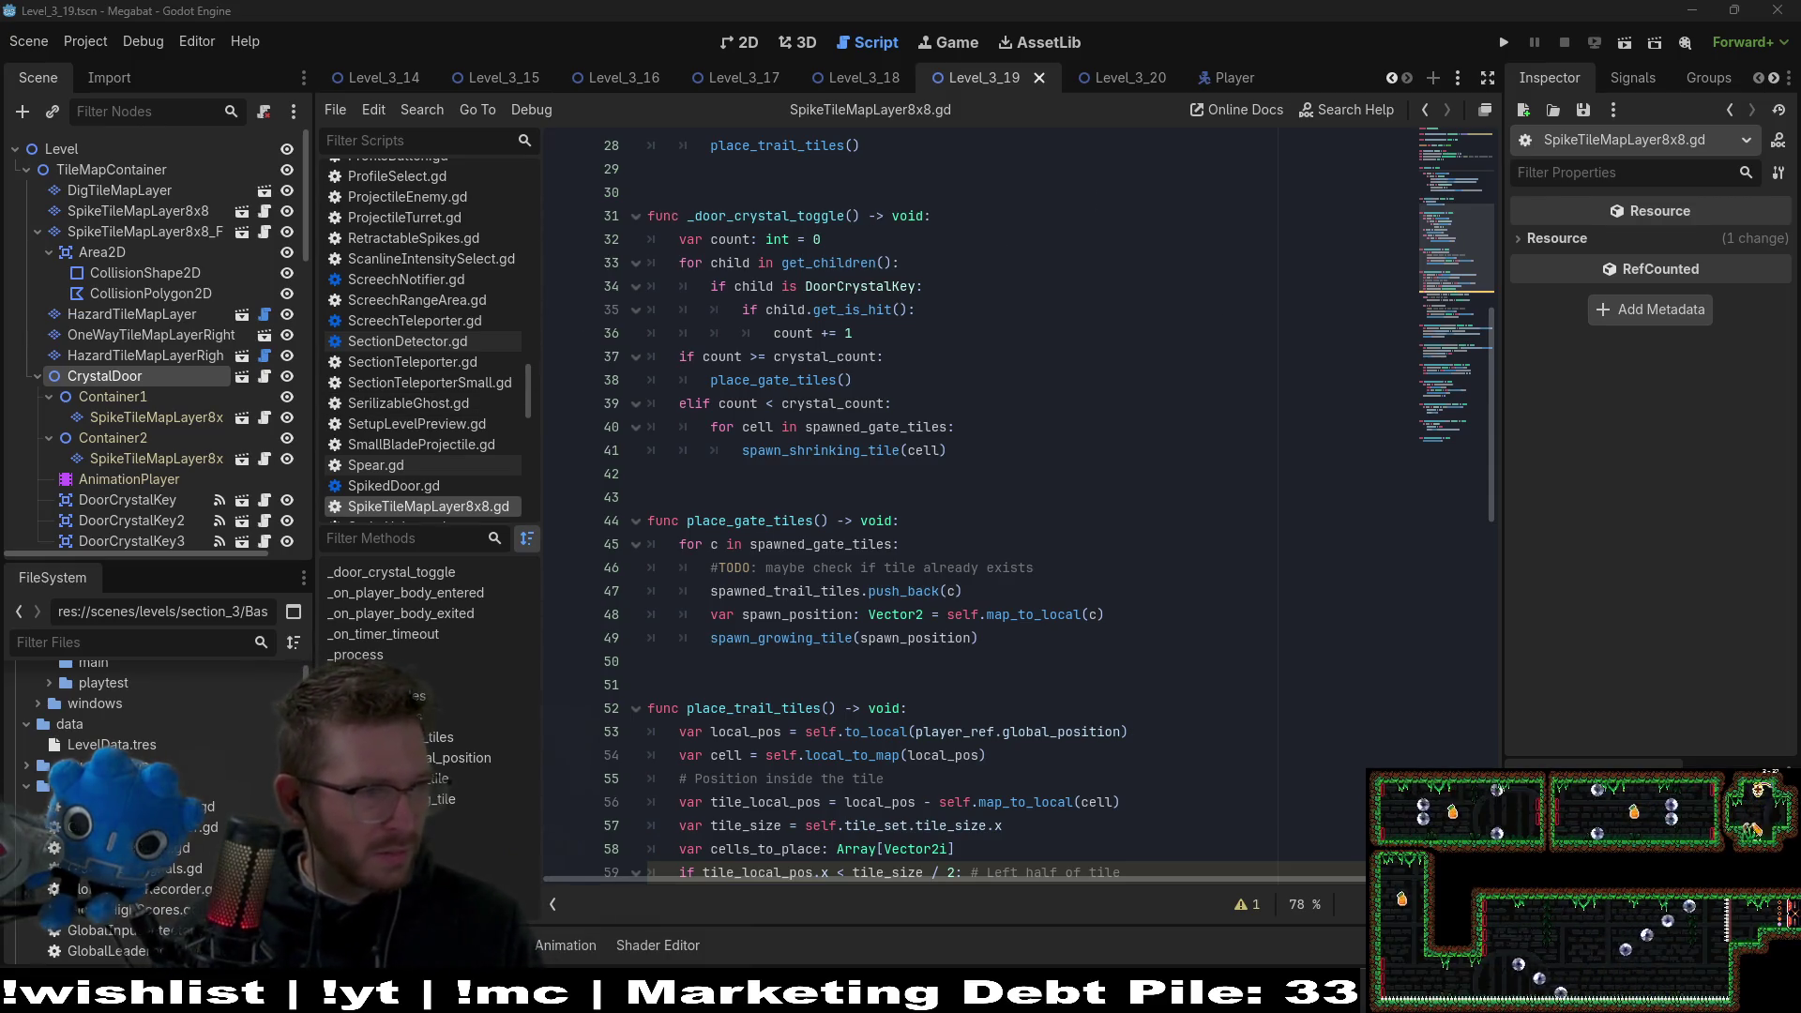
pyautogui.scroll(9, 1030, 406)
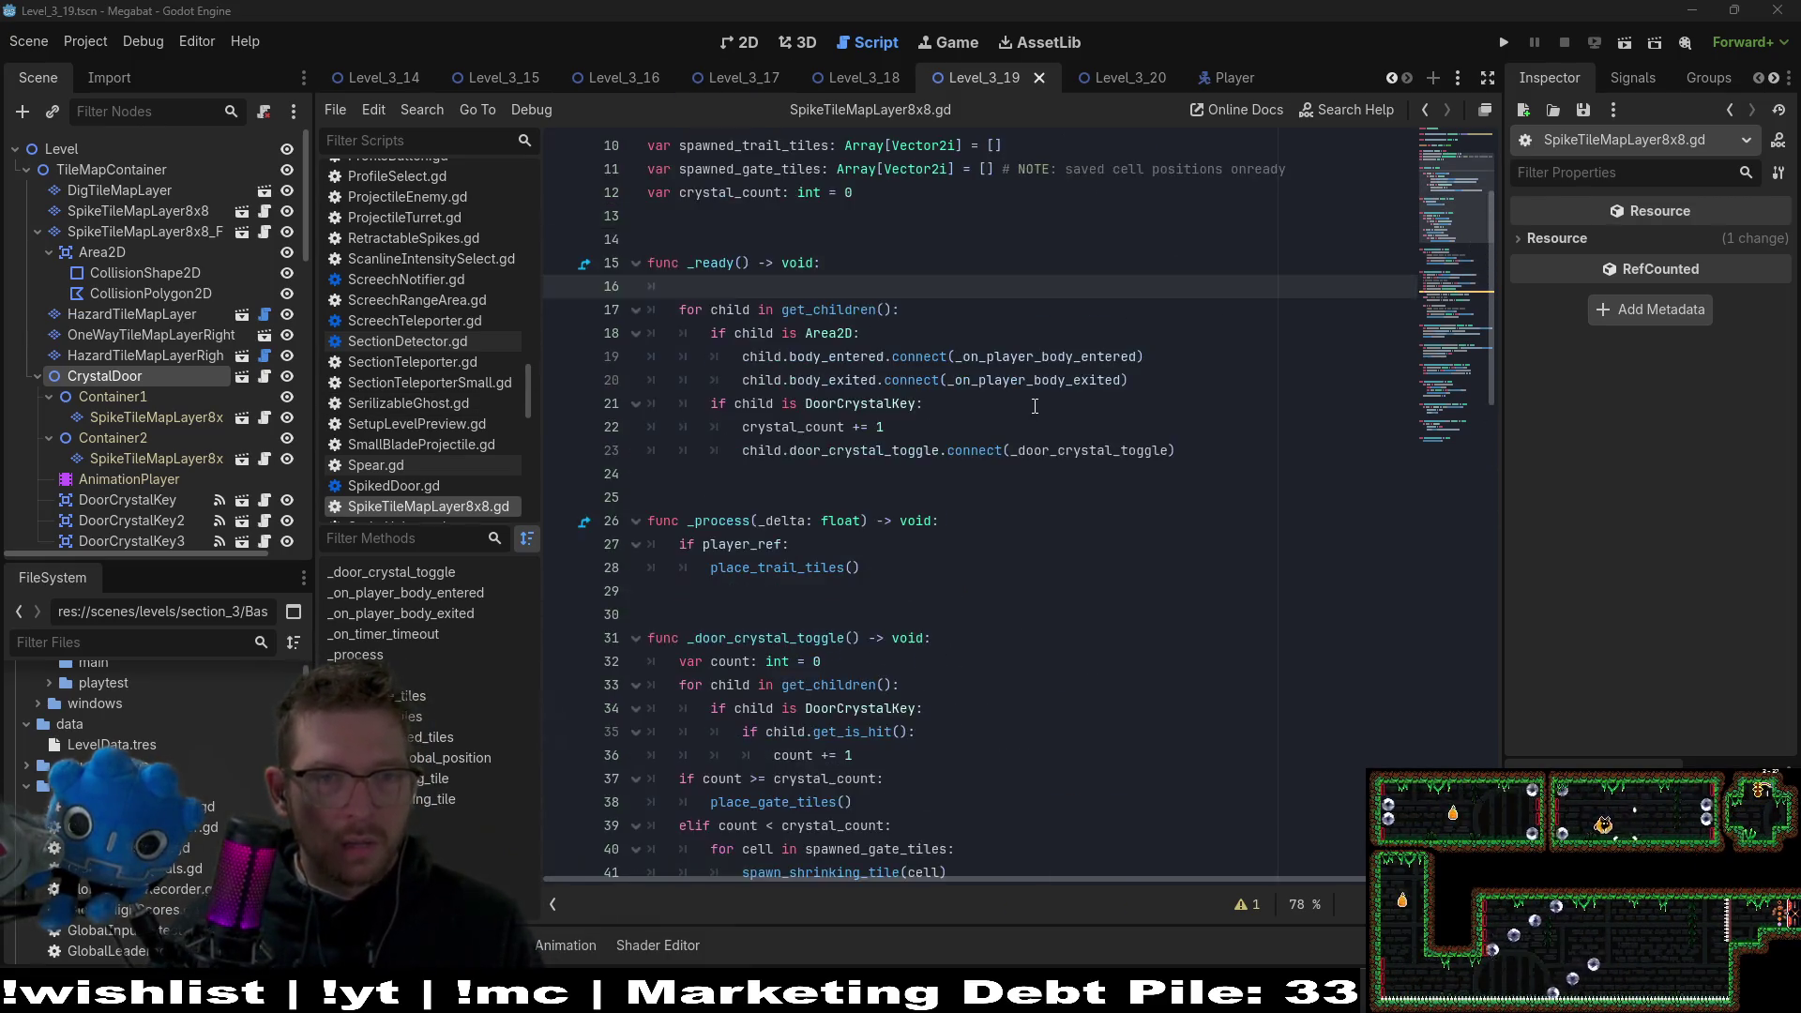
# Step: On line 16 in _ready, write var test = self.get_used_cells() using autocomplete
pyautogui.click(747, 498)
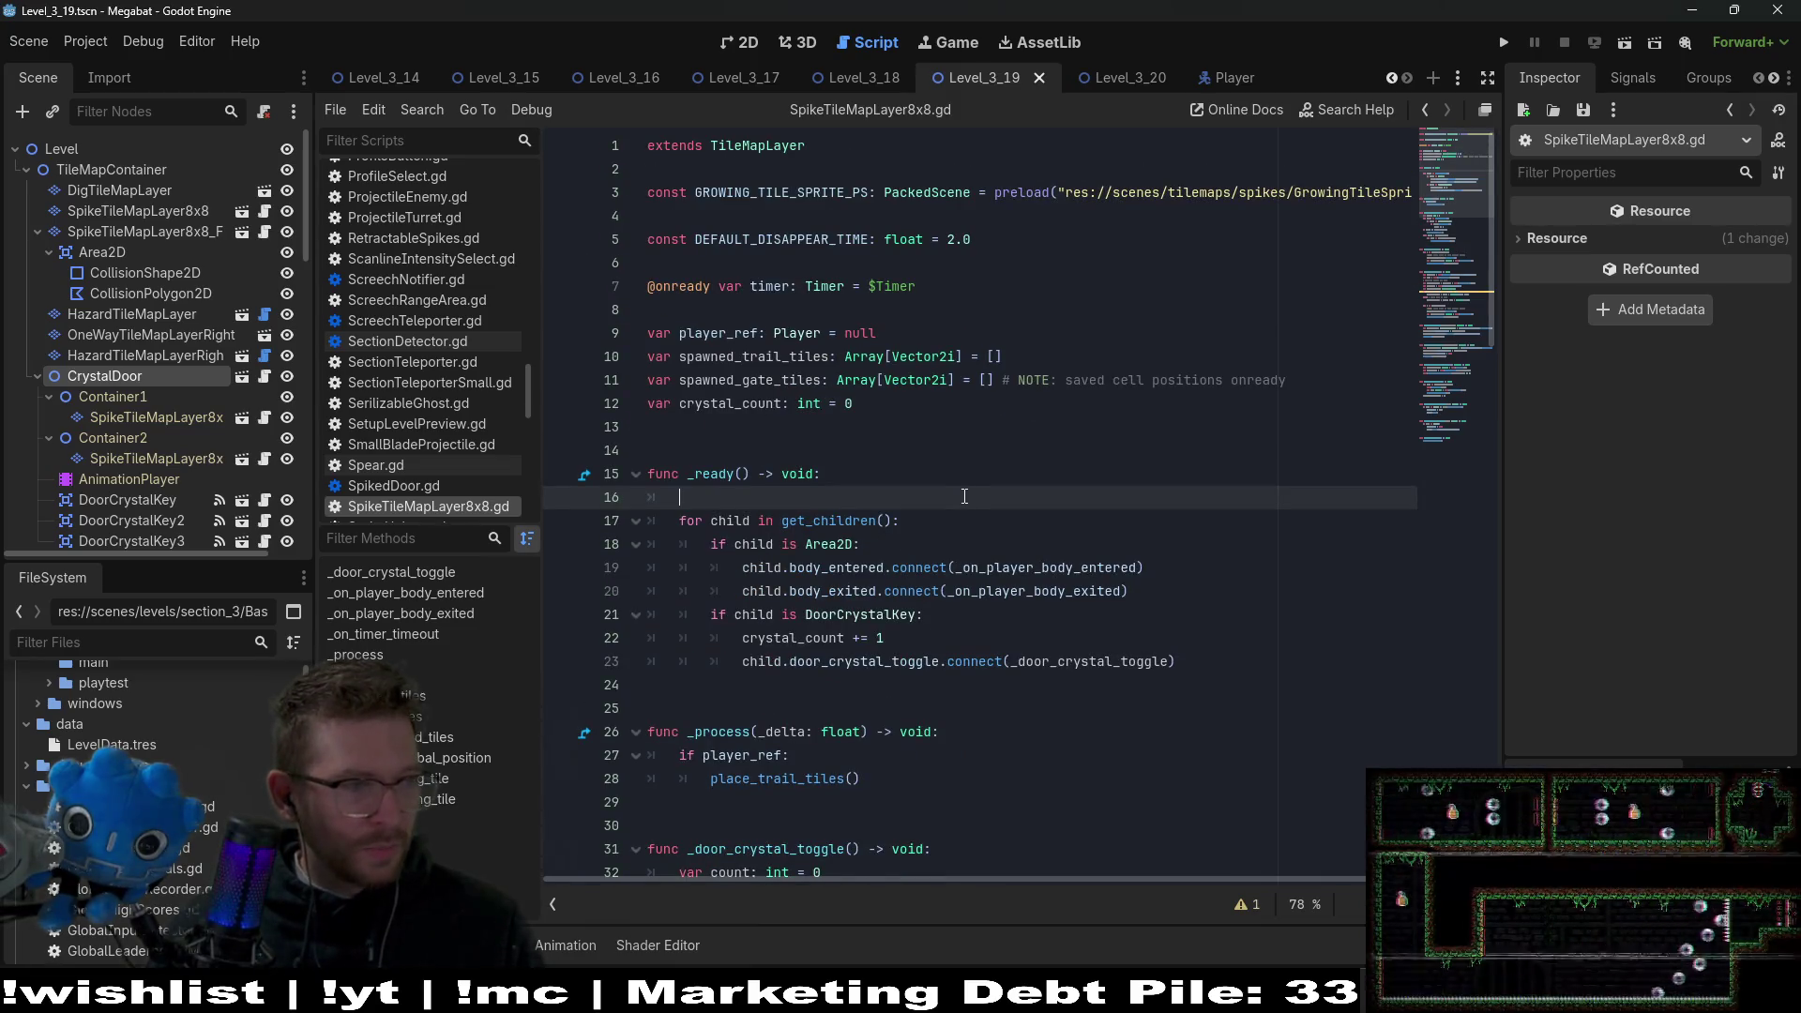
pyautogui.write('var test ')
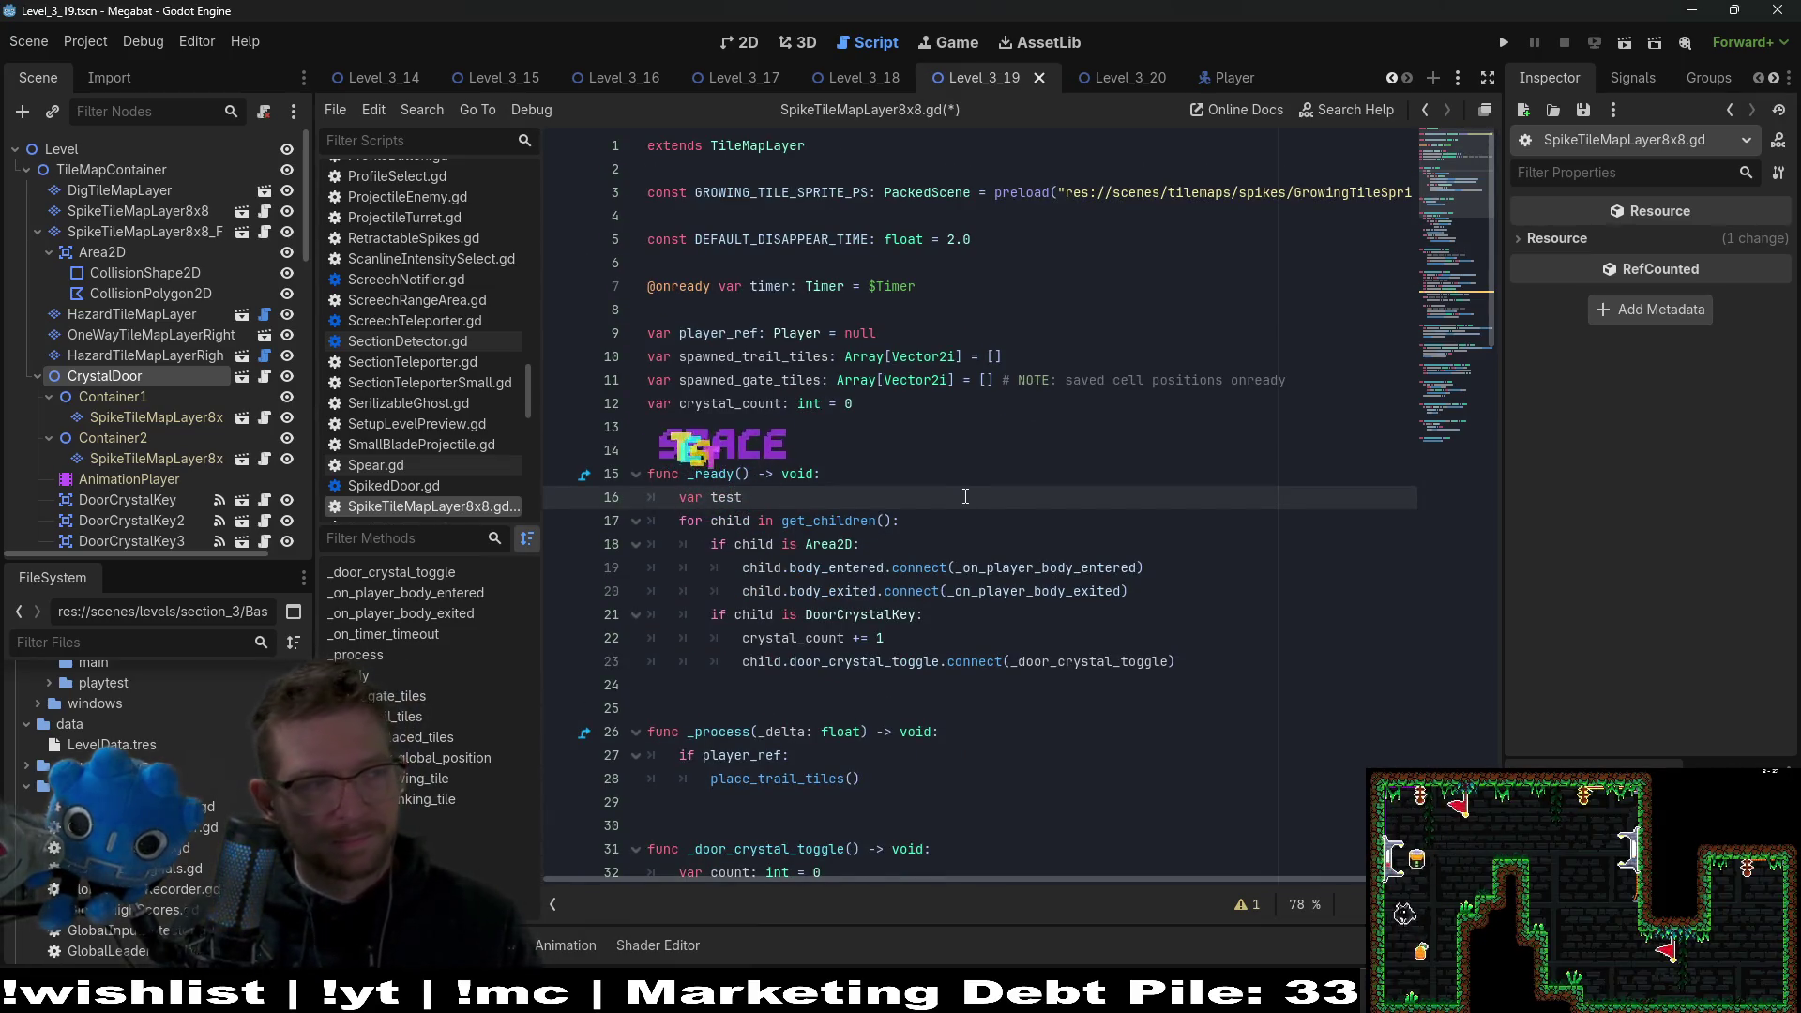
pyautogui.write('= tile')
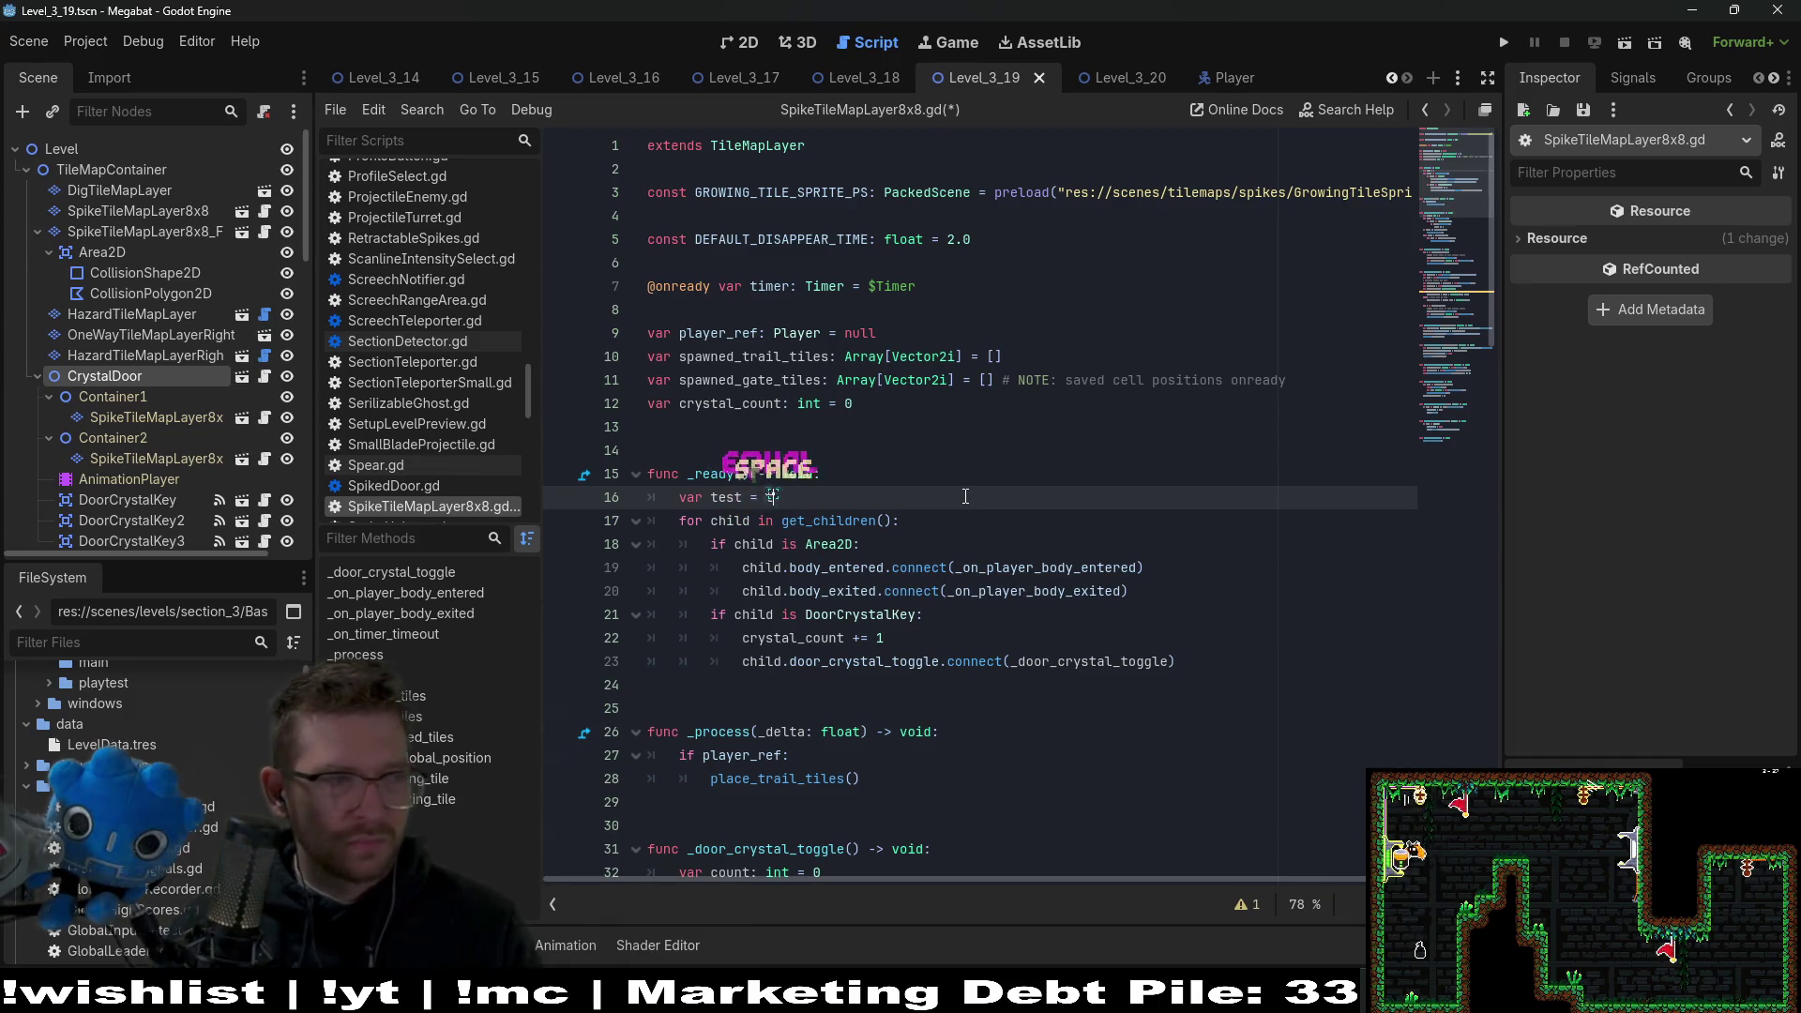
pyautogui.press('BackSpace')
pyautogui.press('BackSpace')
pyautogui.press('BackSpace')
pyautogui.write('self.')
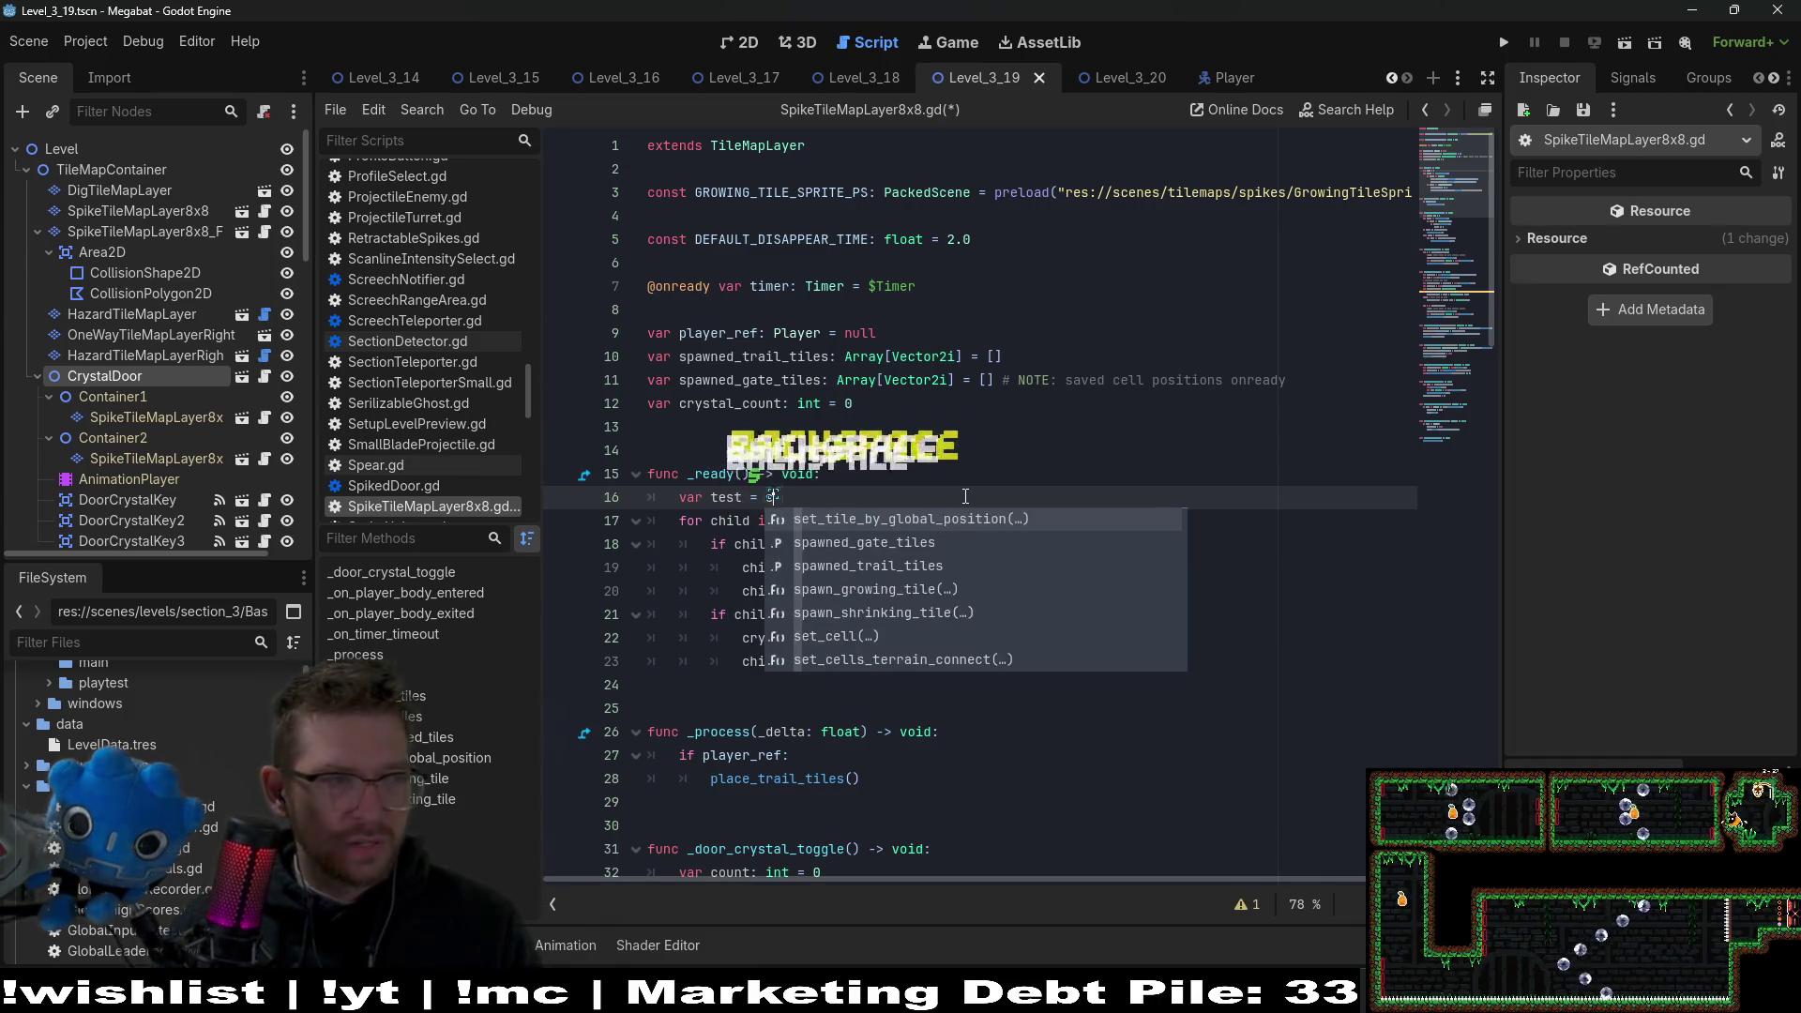
pyautogui.write('get_used')
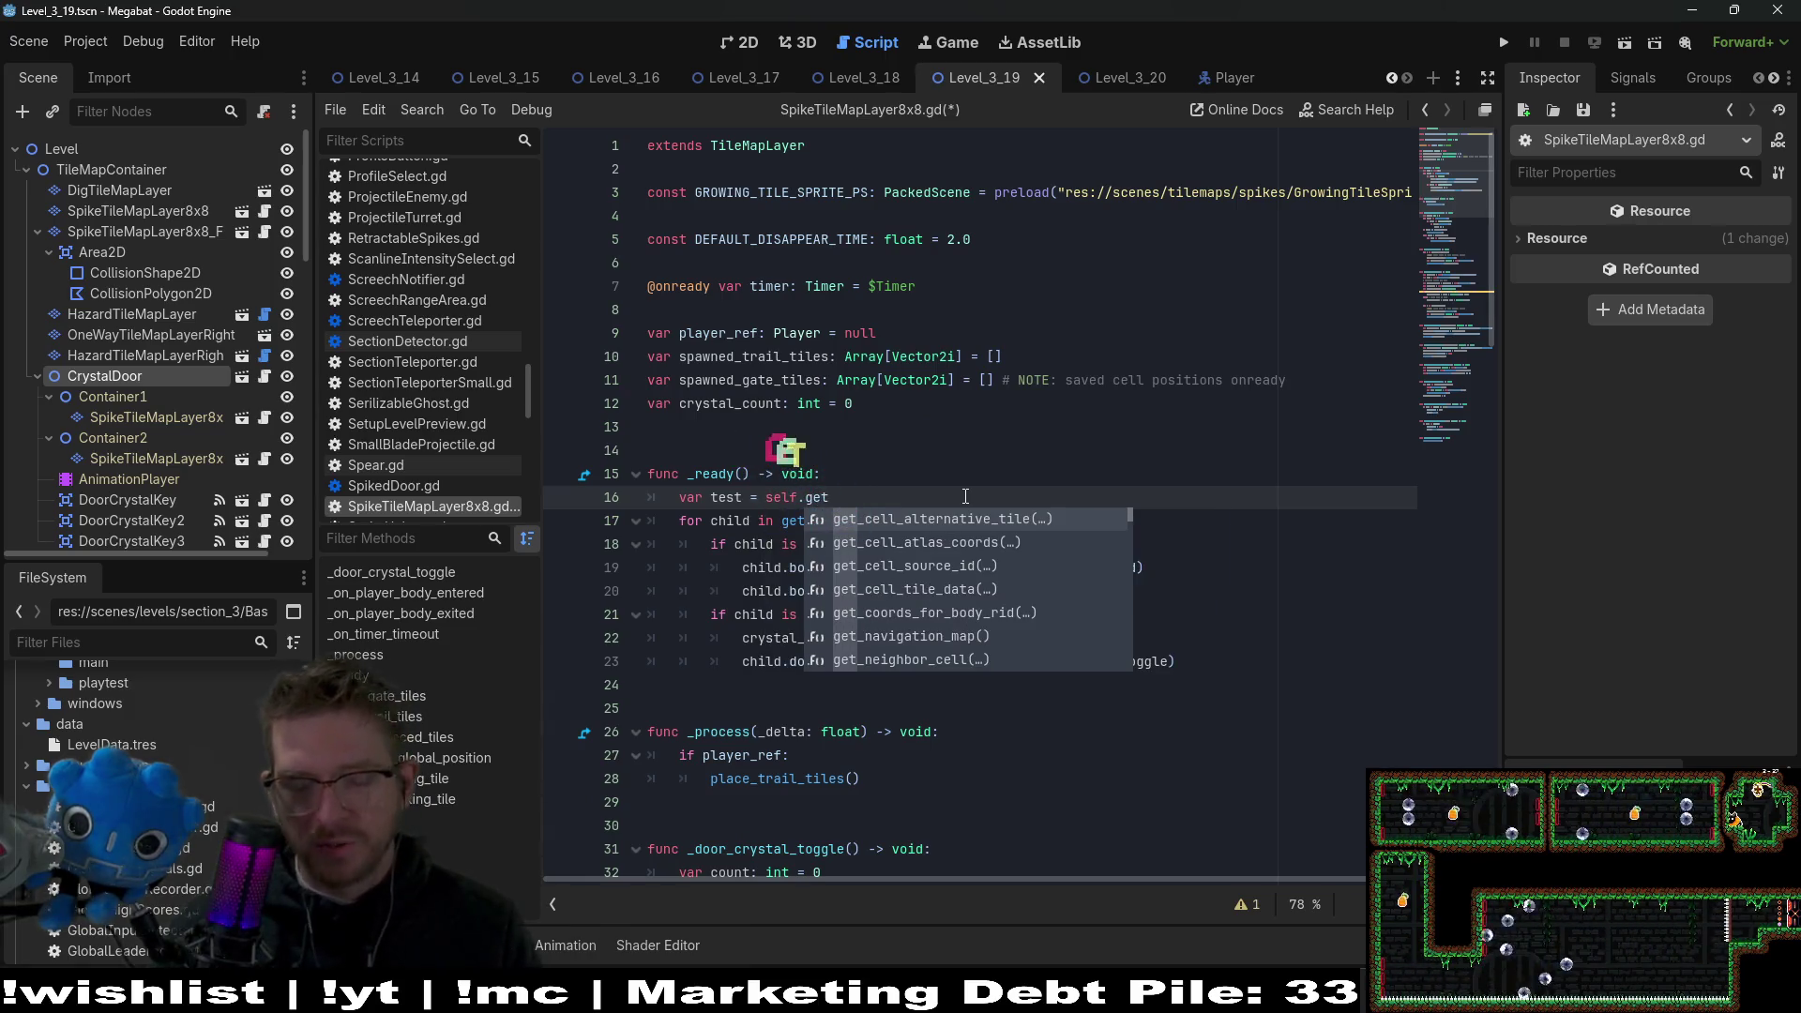
pyautogui.press('Return')
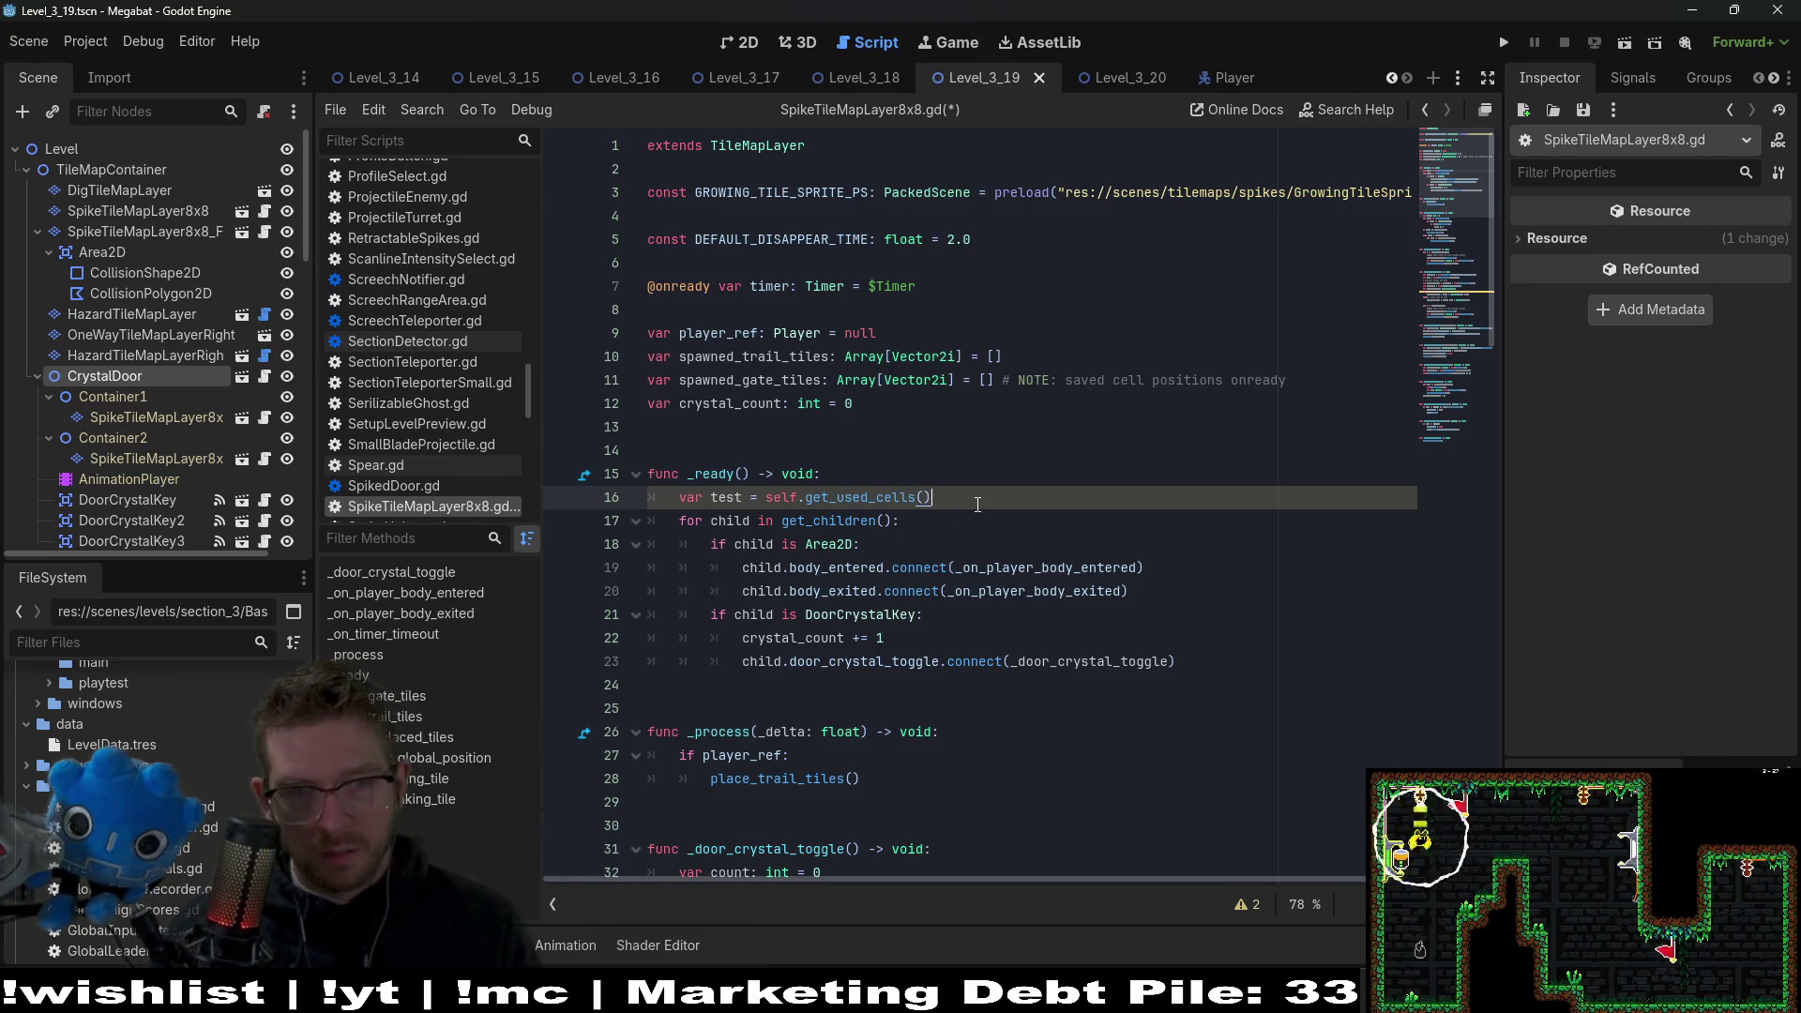
# Step: Replace test with spawned_gate_tiles and delete var so the existing variable is assigned
pyautogui.doubleClick(743, 378)
pyautogui.hotkey('ctrl', 'c')
pyautogui.doubleClick(741, 497)
pyautogui.hotkey('ctrl', 'v')
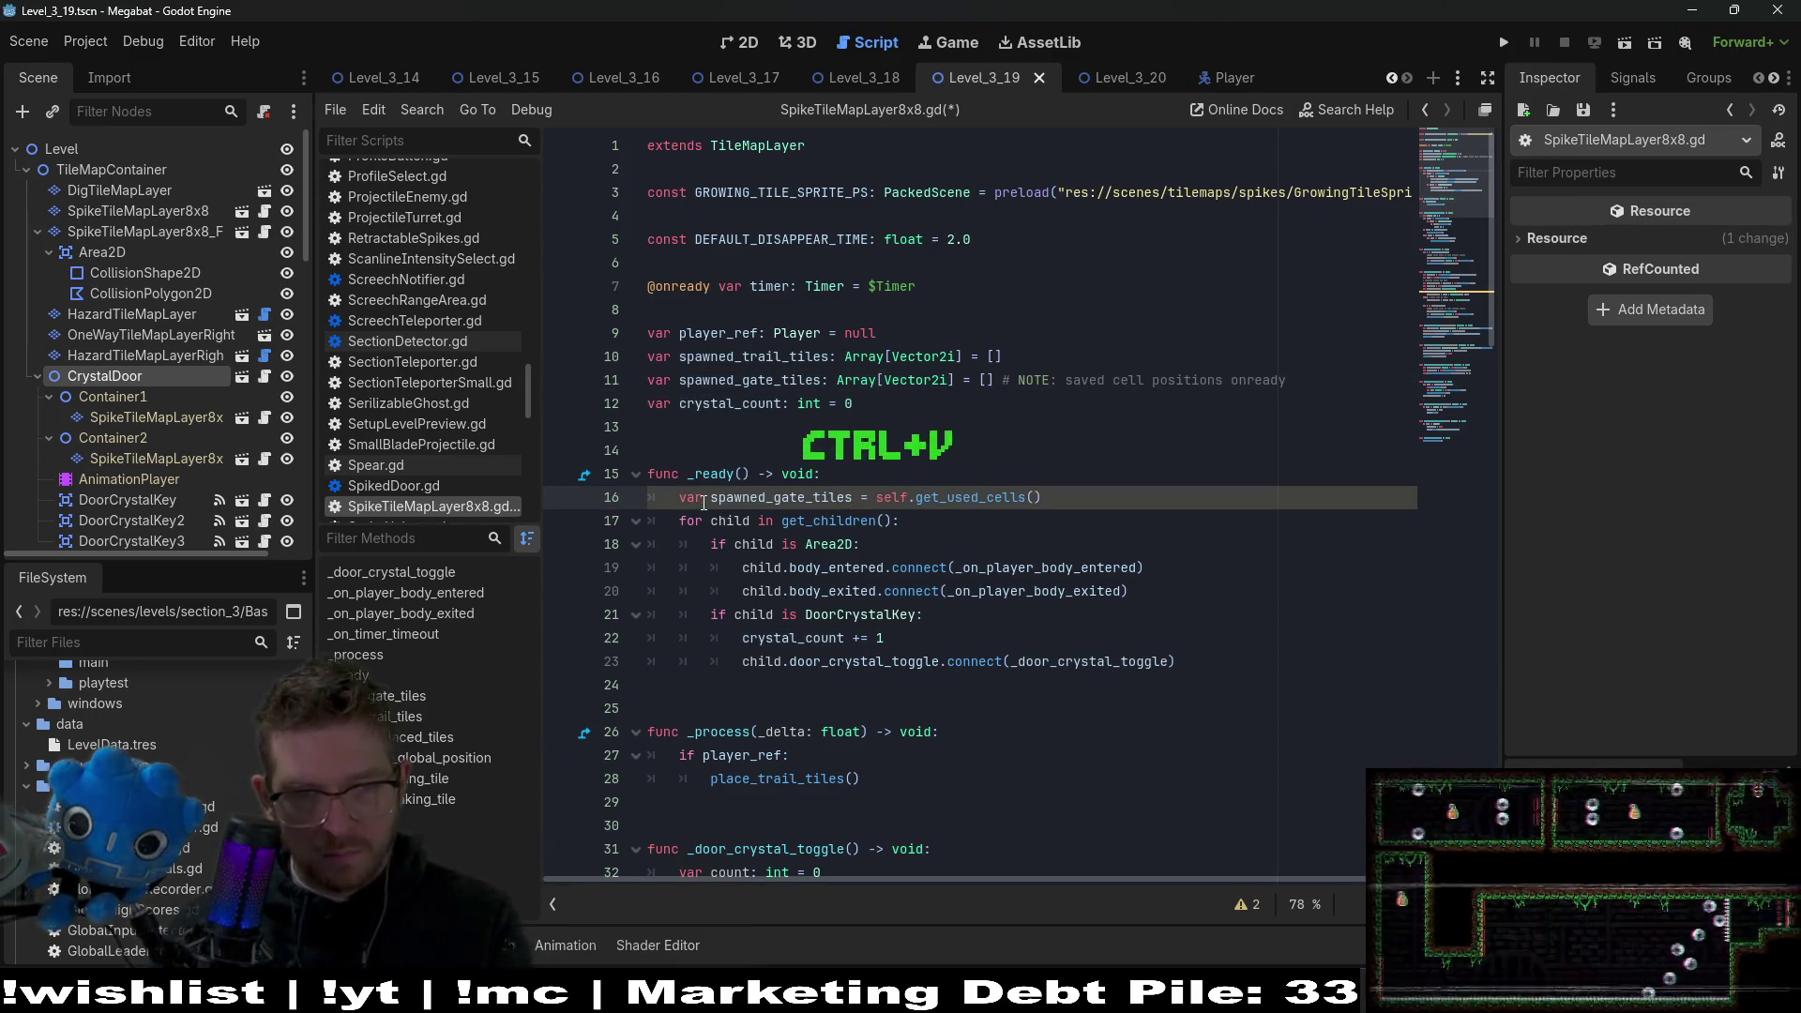
pyautogui.moveTo(679, 497); pyautogui.dragTo(710, 497)
pyautogui.press('Delete')
pyautogui.click(1093, 500)
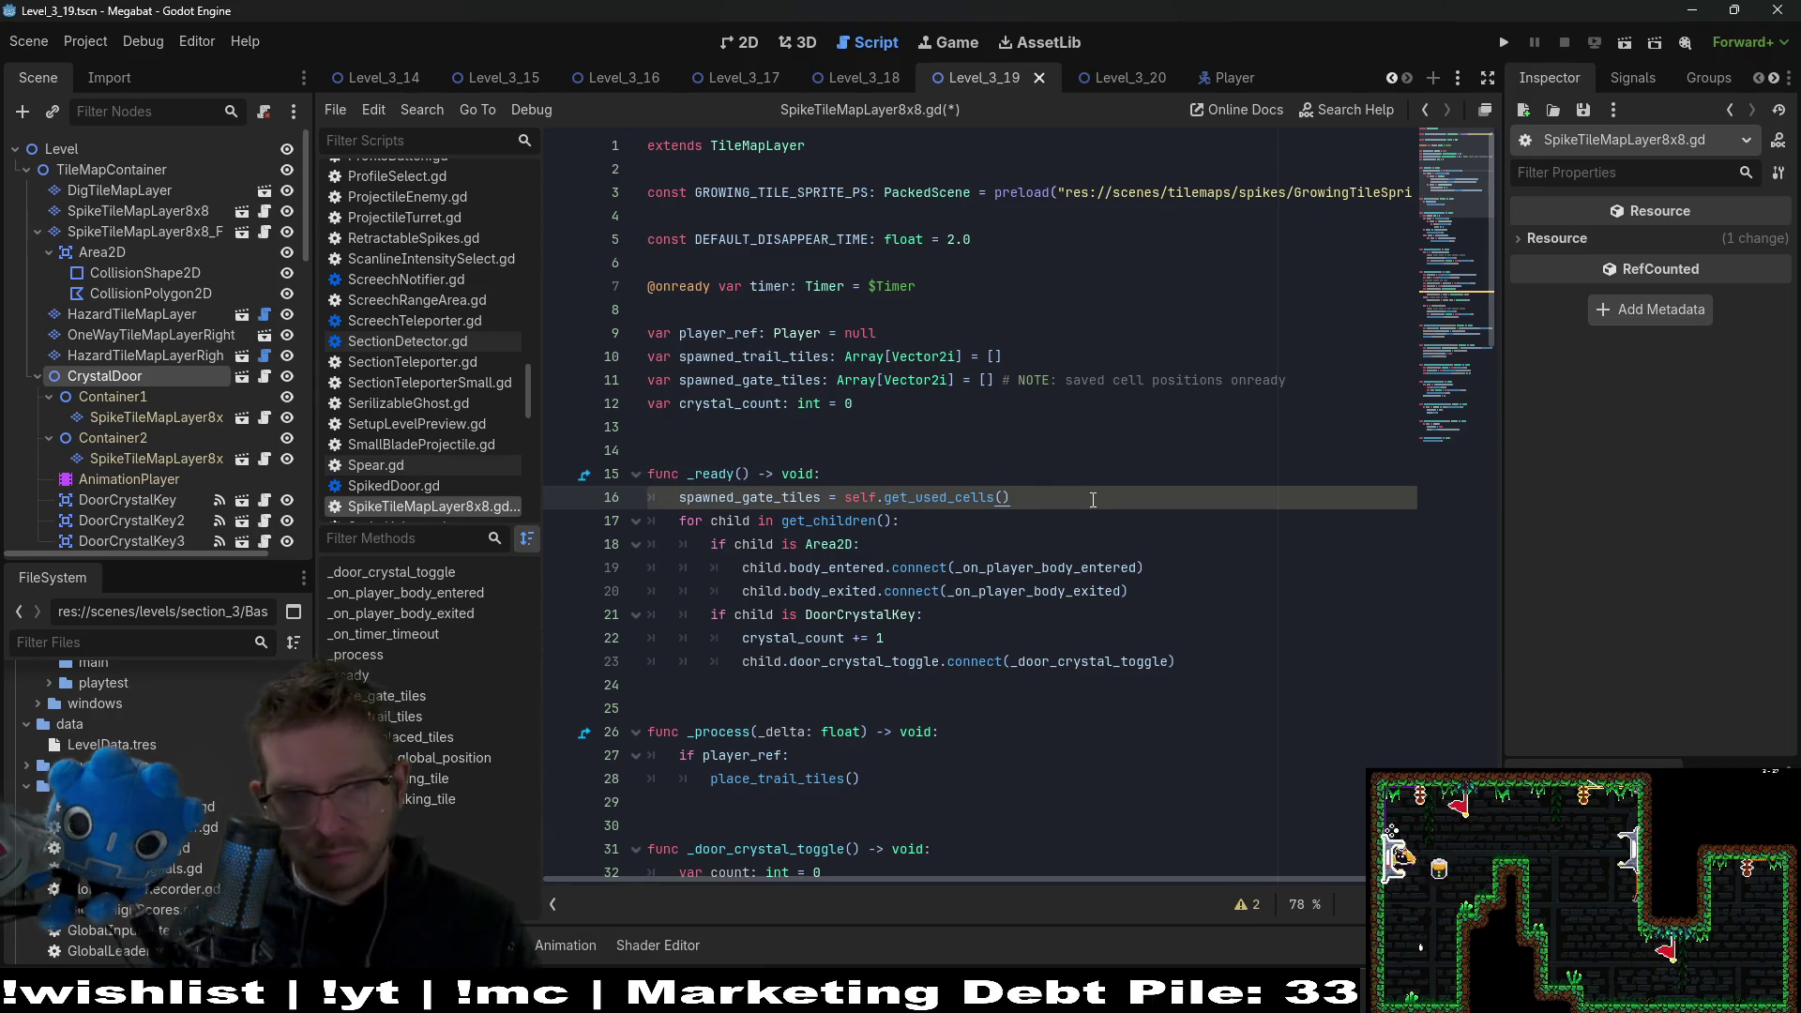
pyautogui.click(851, 447)
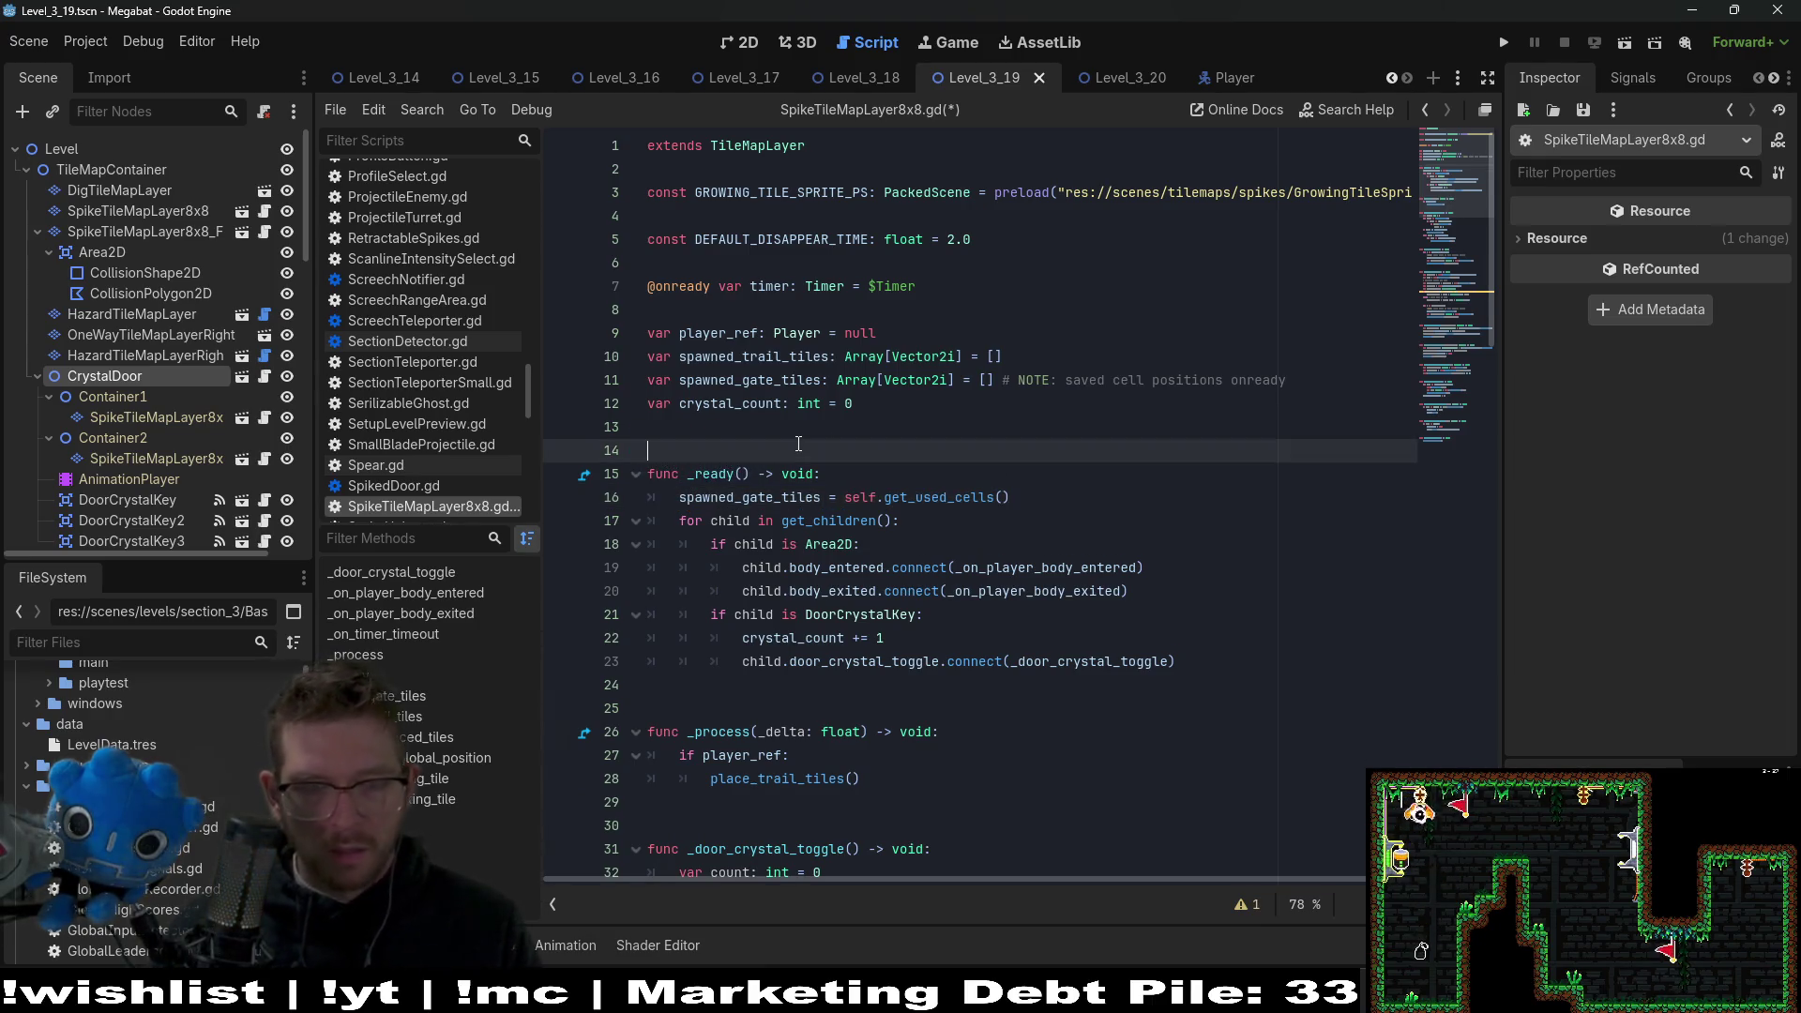
pyautogui.press('Return')
# Step: Write a two-line NOTE above _ready: trail and spawned tiles need separate layers, so instantiate a new SpikeTileMapLayer8x8
pyautogui.press('Up')
pyautogui.write('# ')
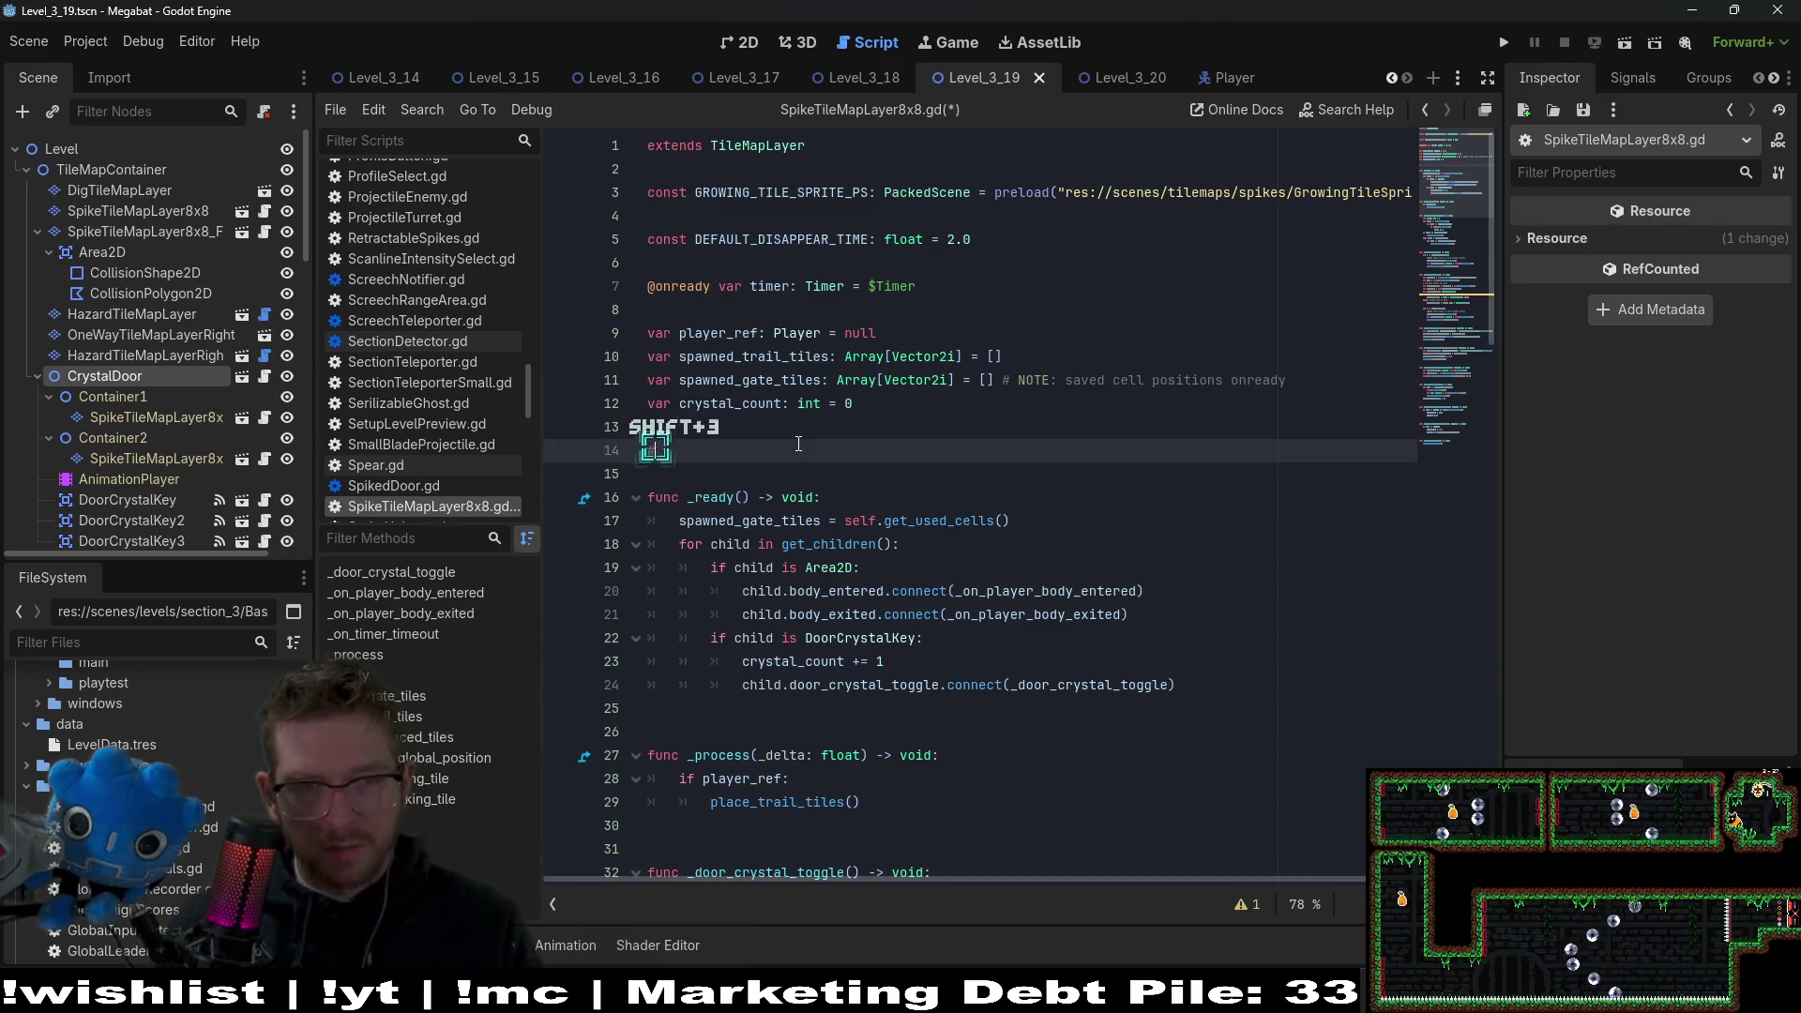
pyautogui.write('NOTE: ')
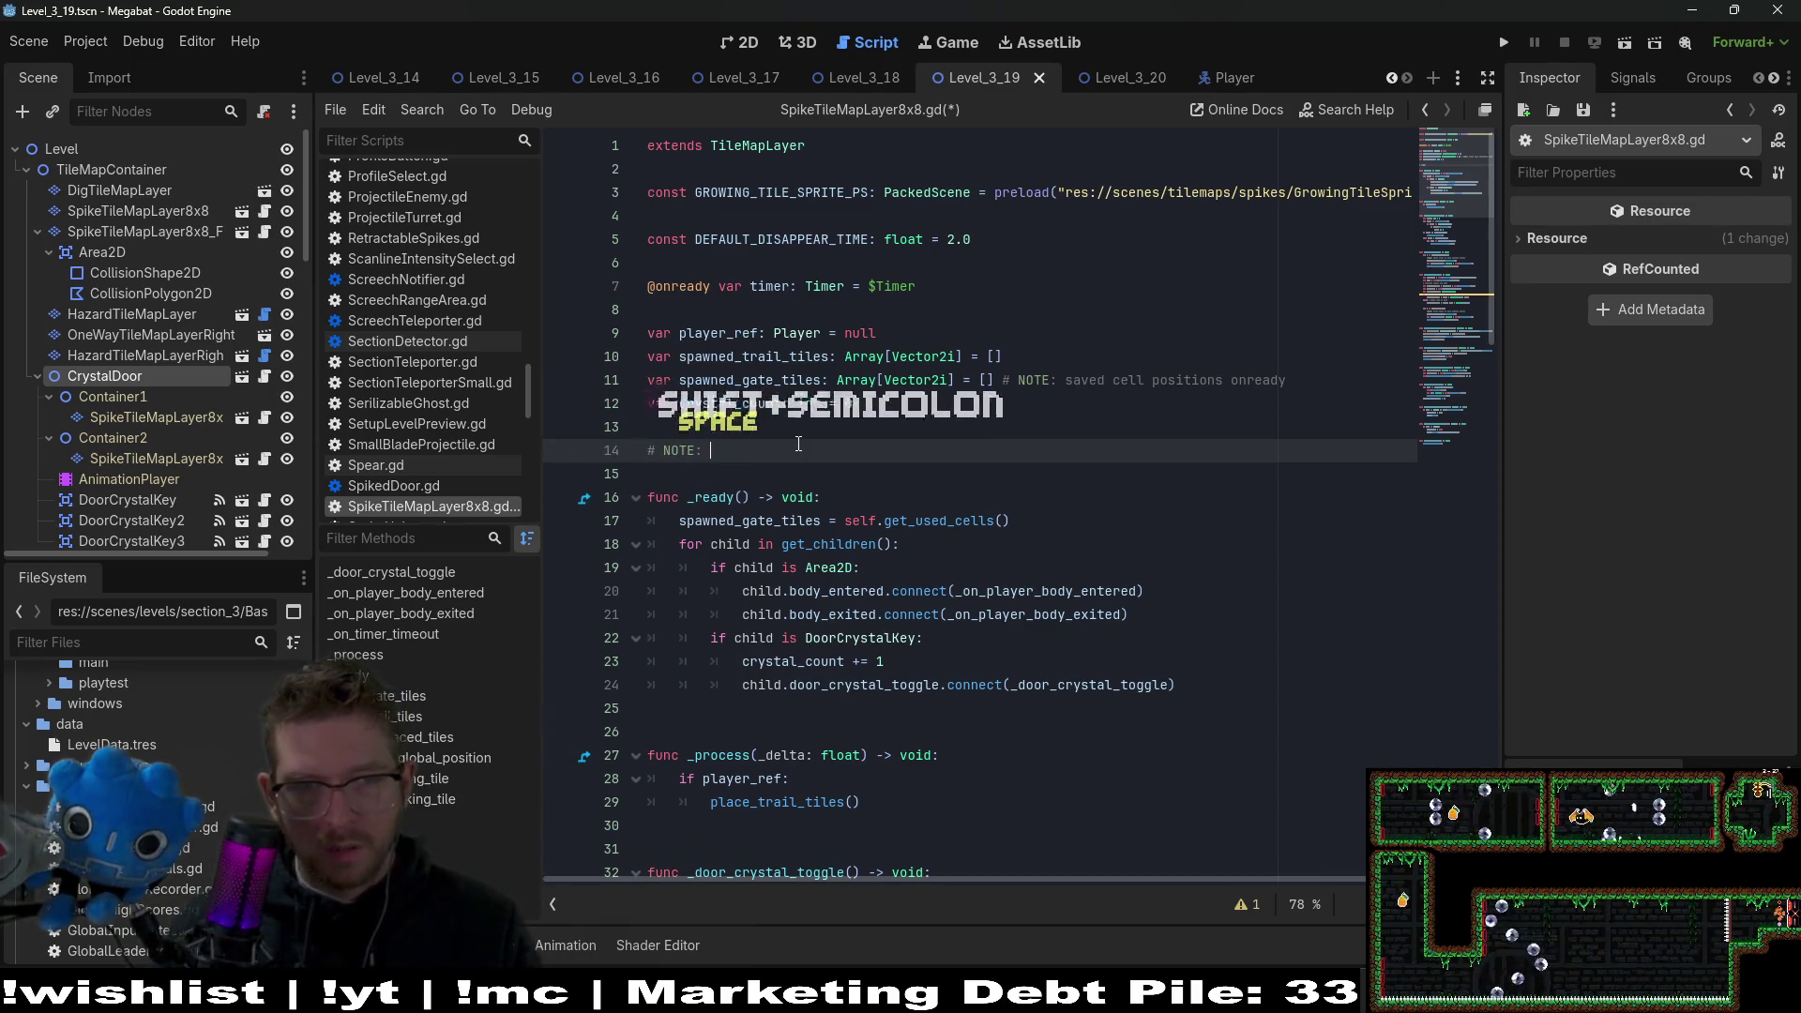
pyautogui.write('the tra')
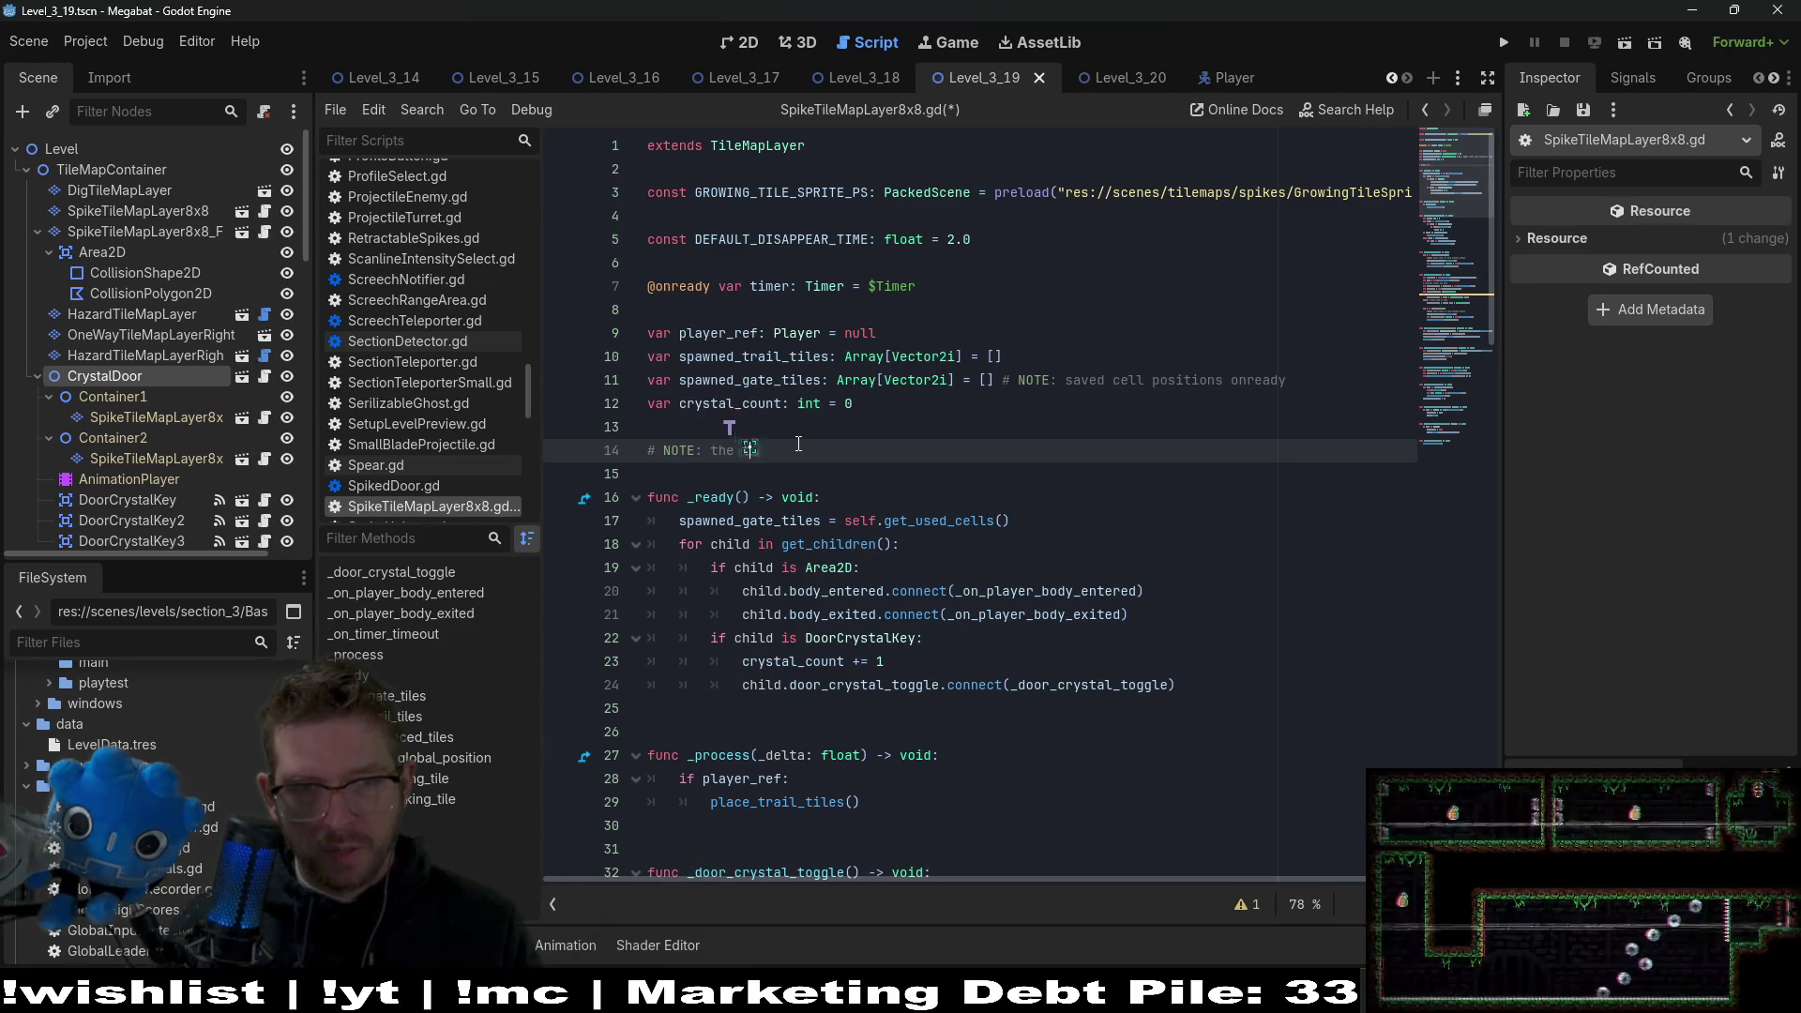
pyautogui.write('il and spawne')
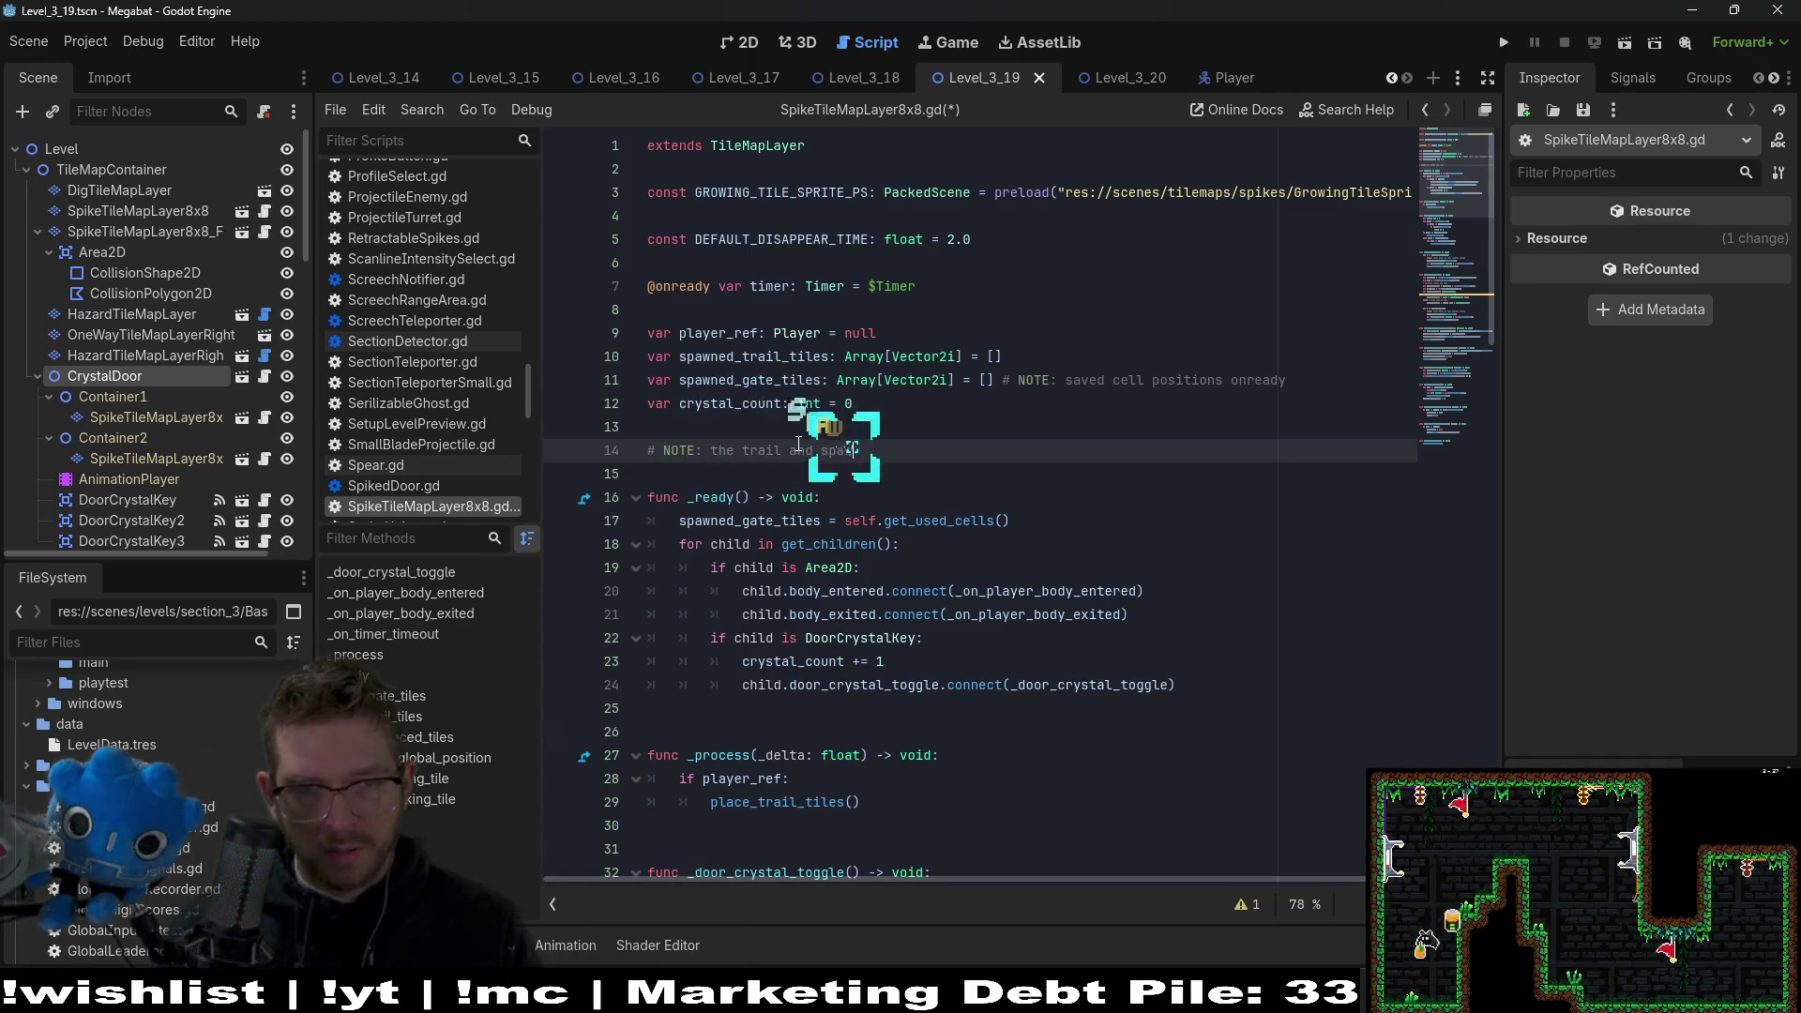
pyautogui.write('d tiles are n')
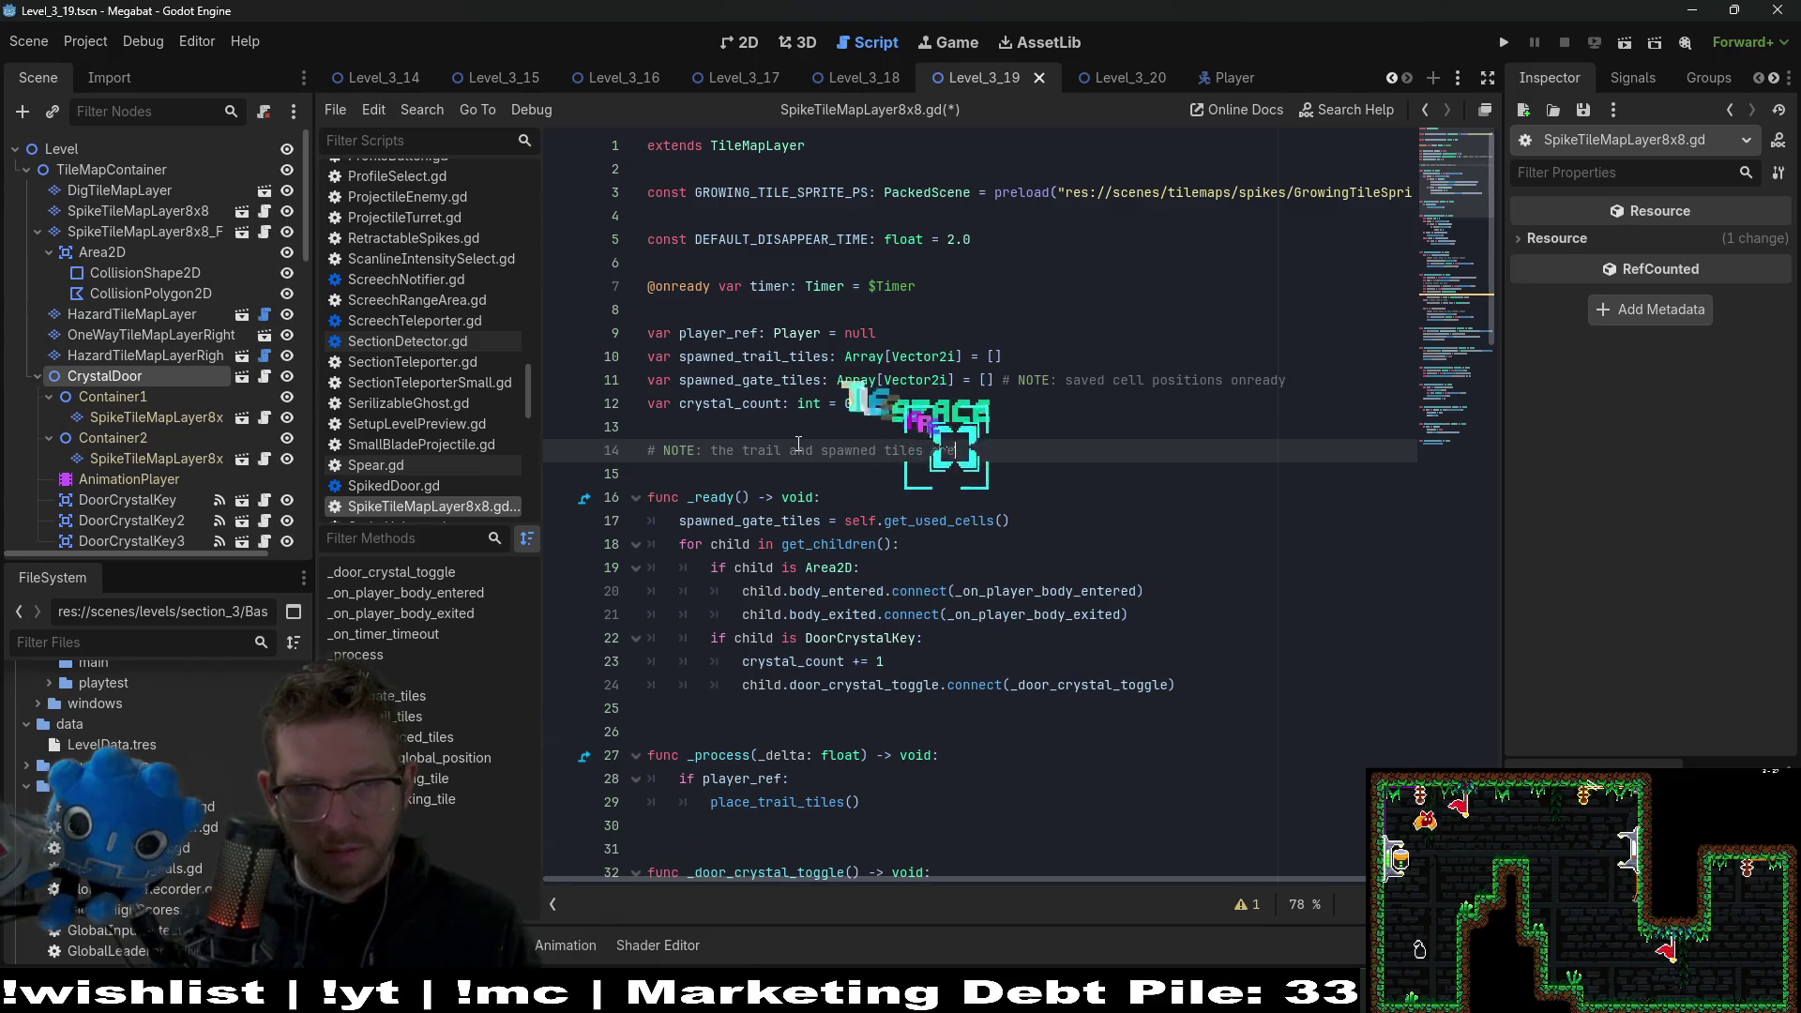
pyautogui.write('ot meant to be used ')
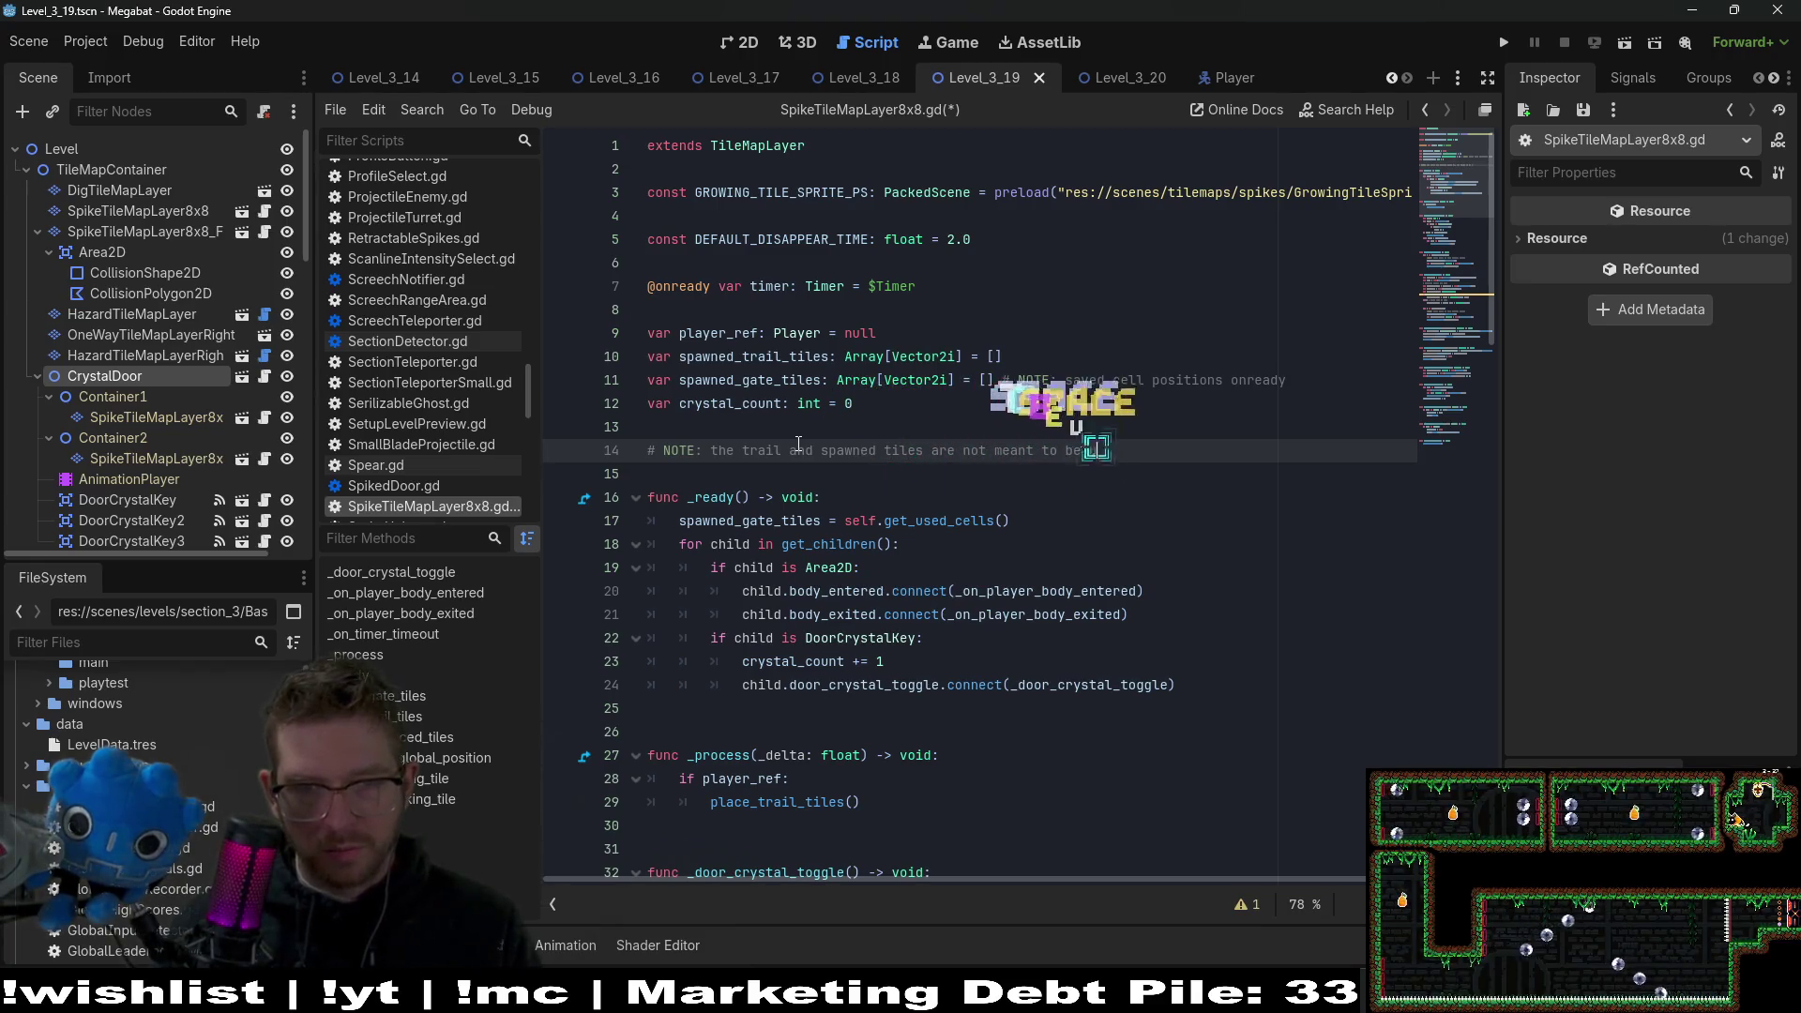
pyautogui.write('together')
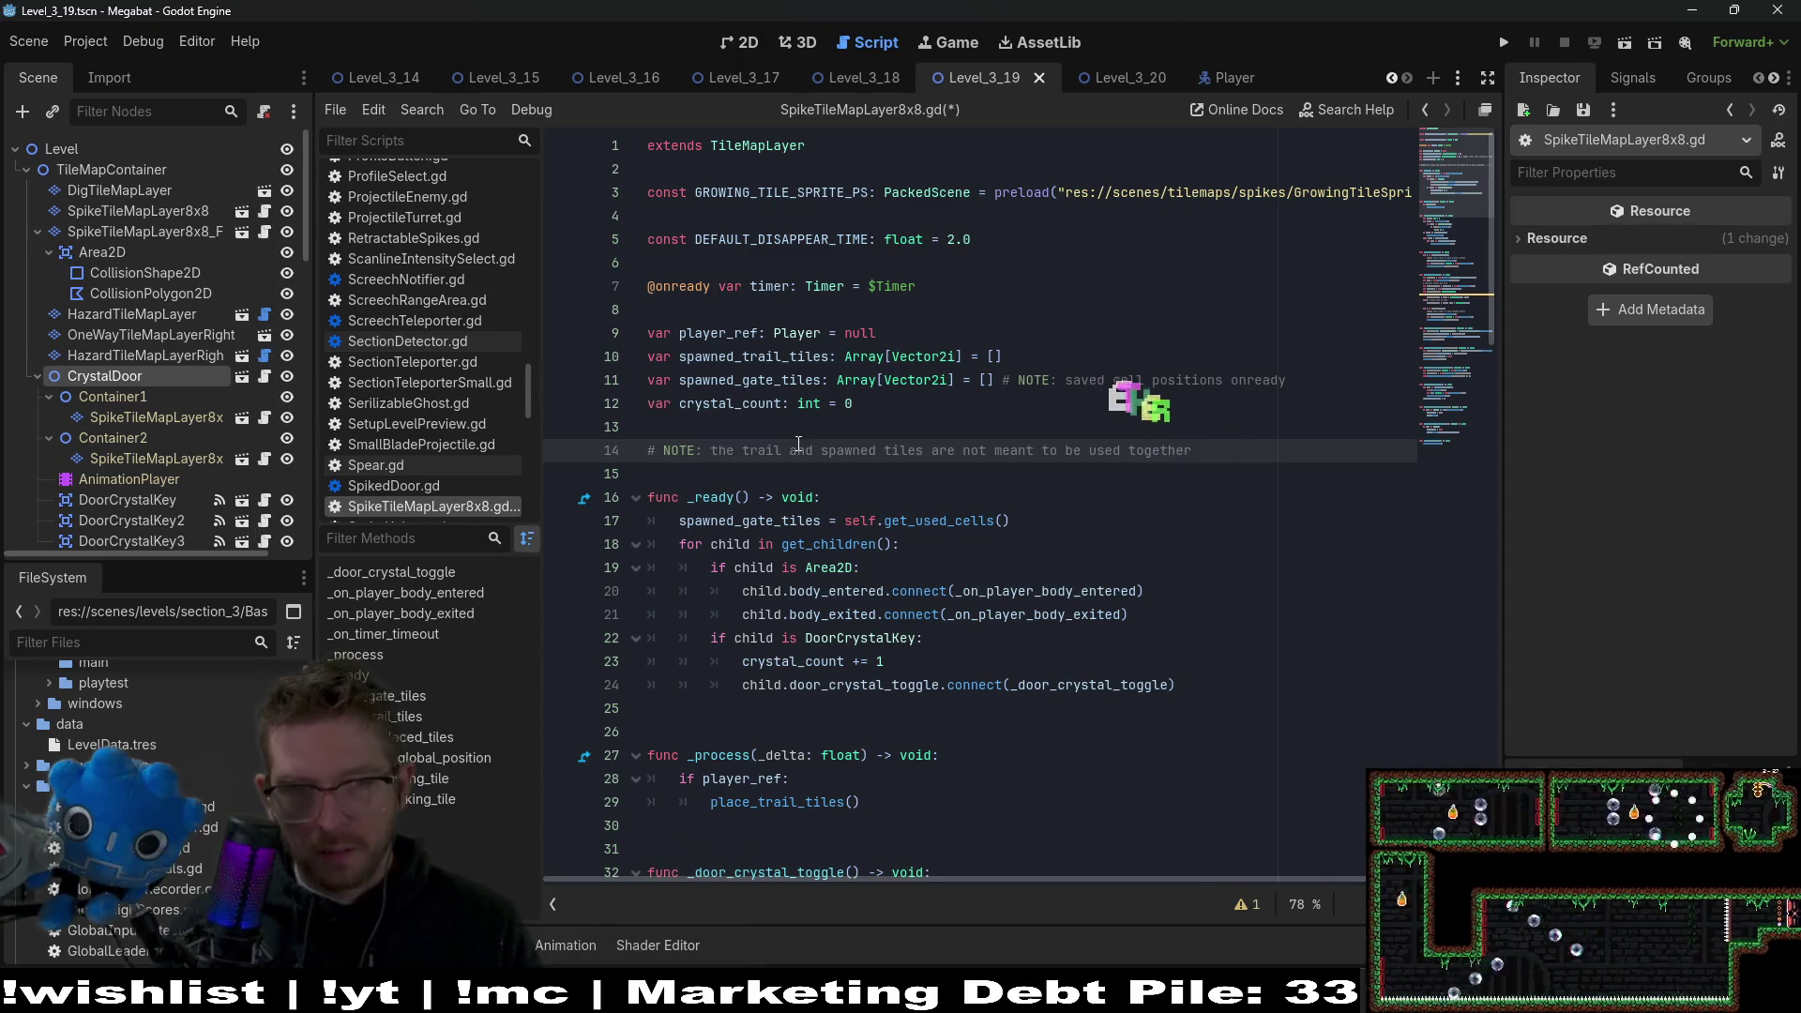
pyautogui.write(' instead they')
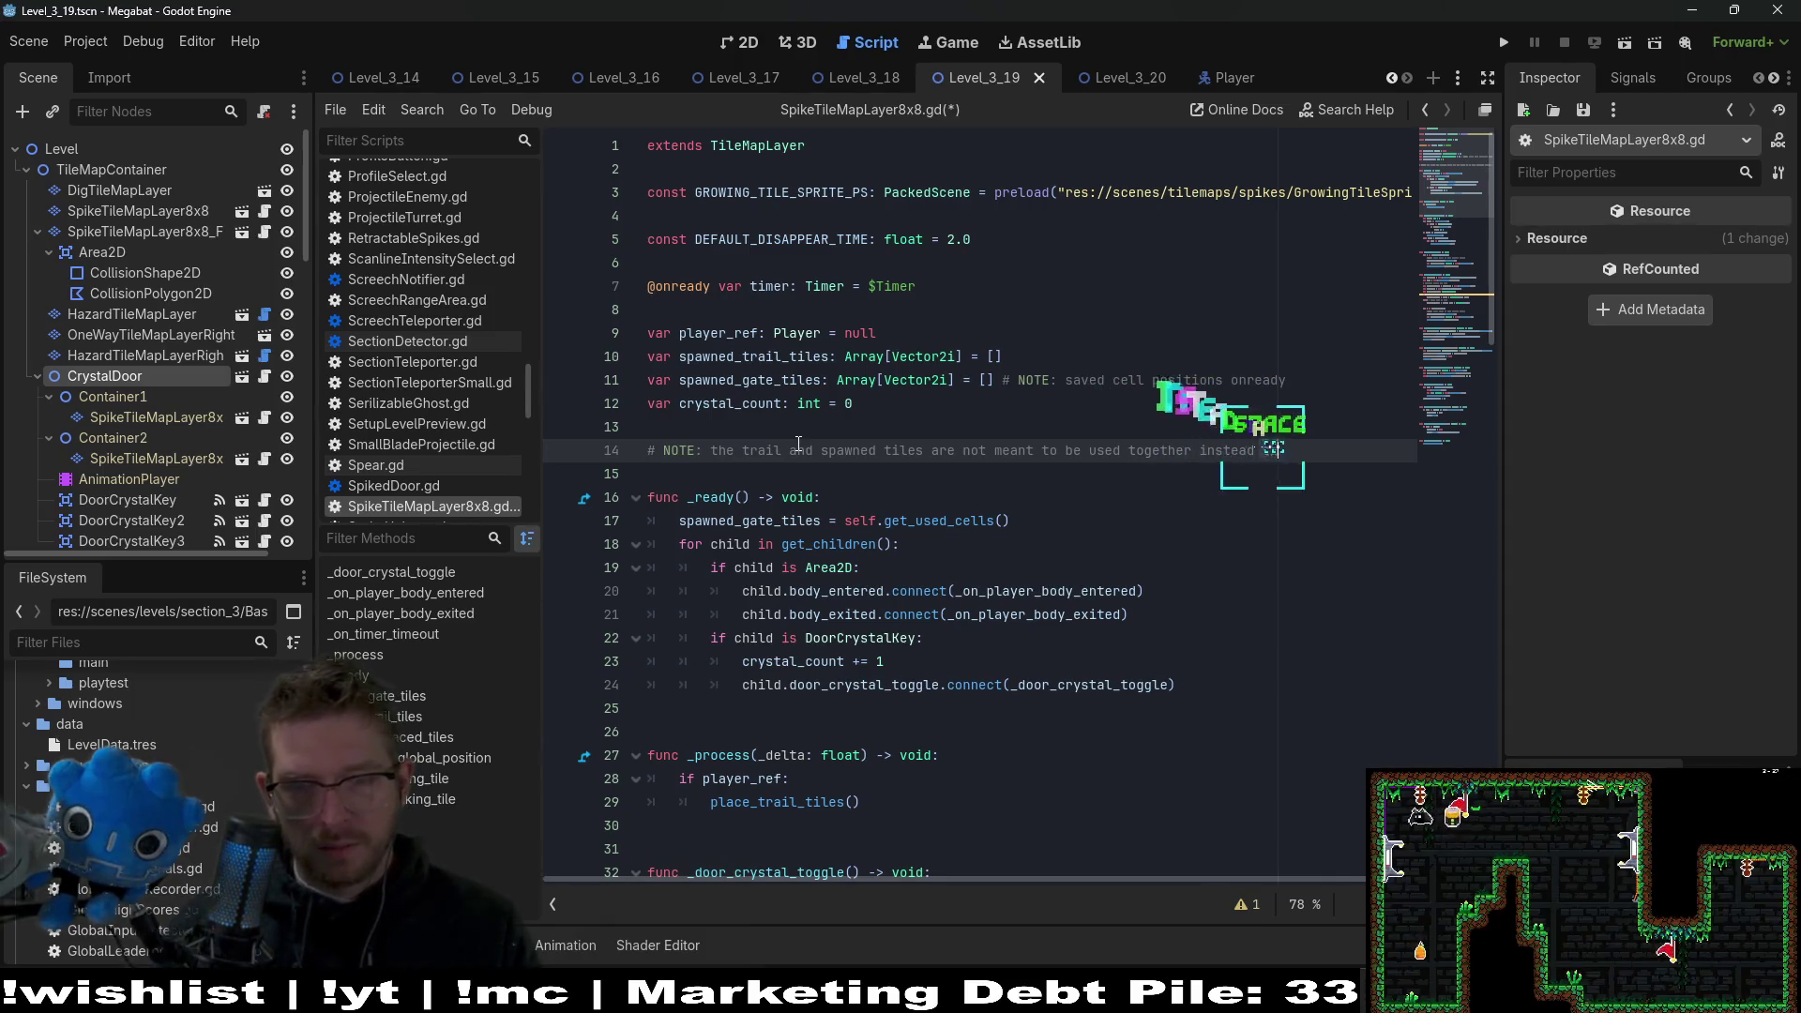
pyautogui.write(' should be')
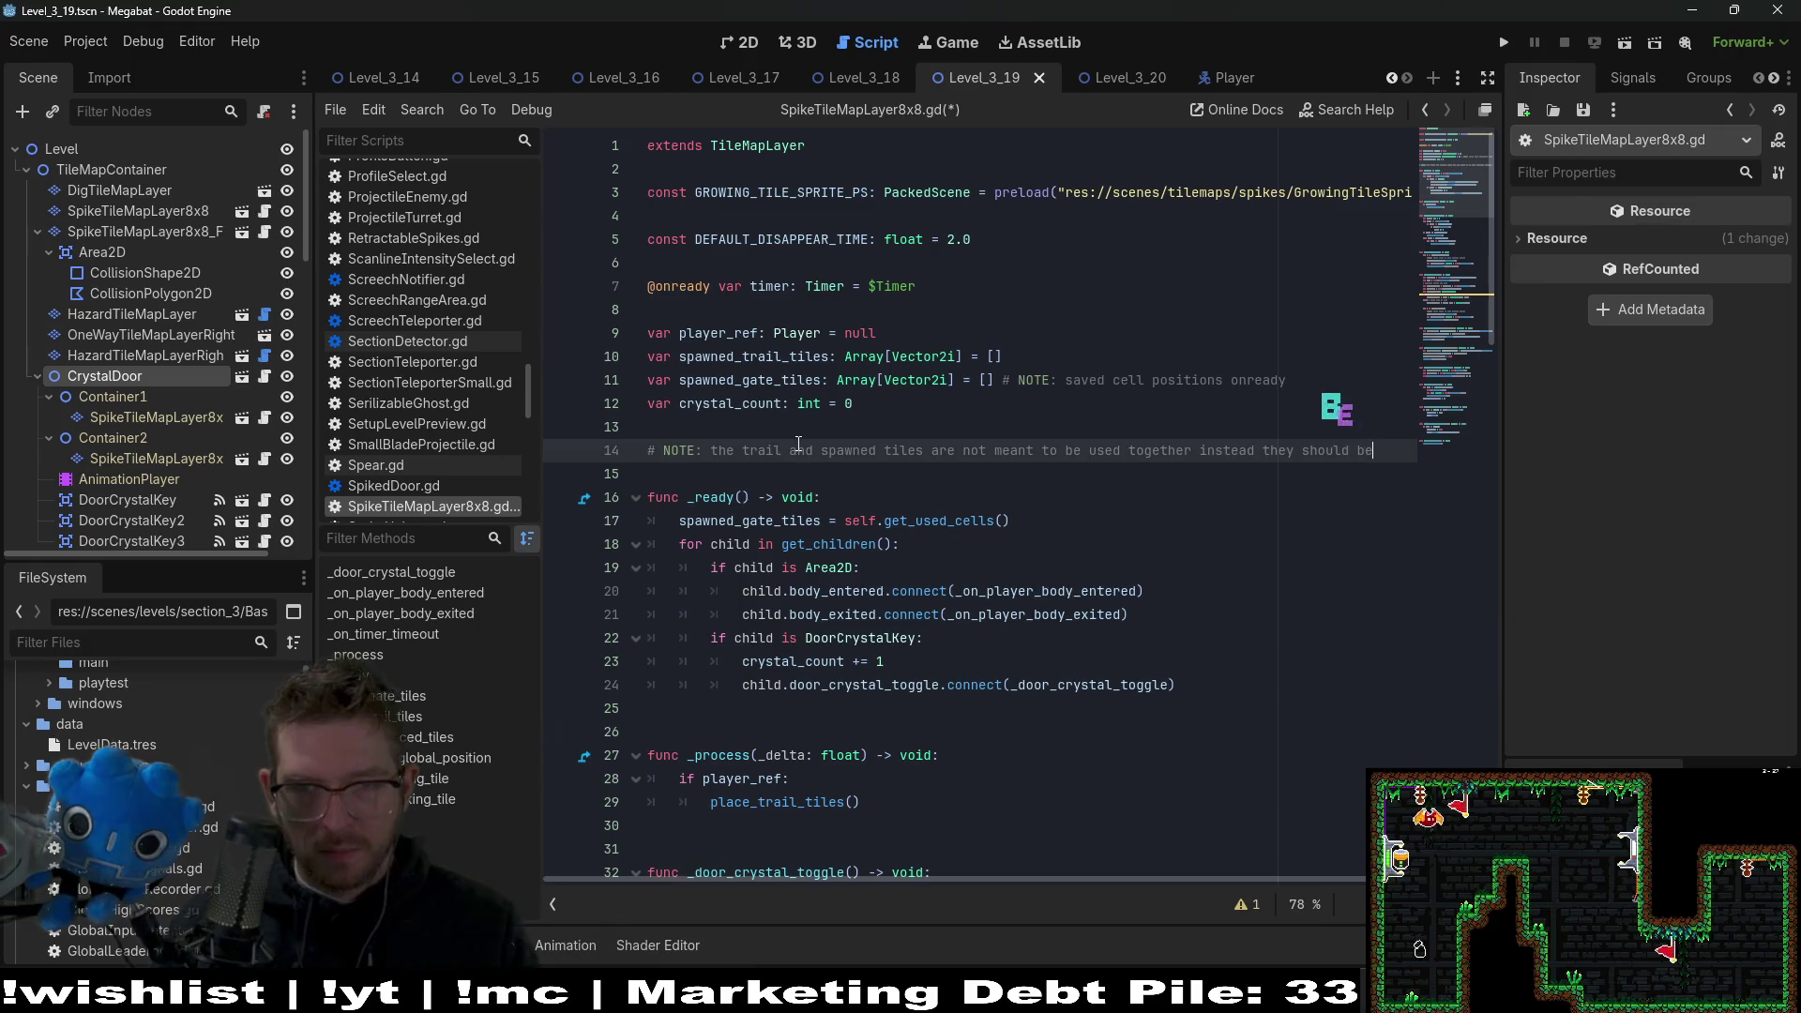
pyautogui.press('Return')
pyautogui.write('# sp')
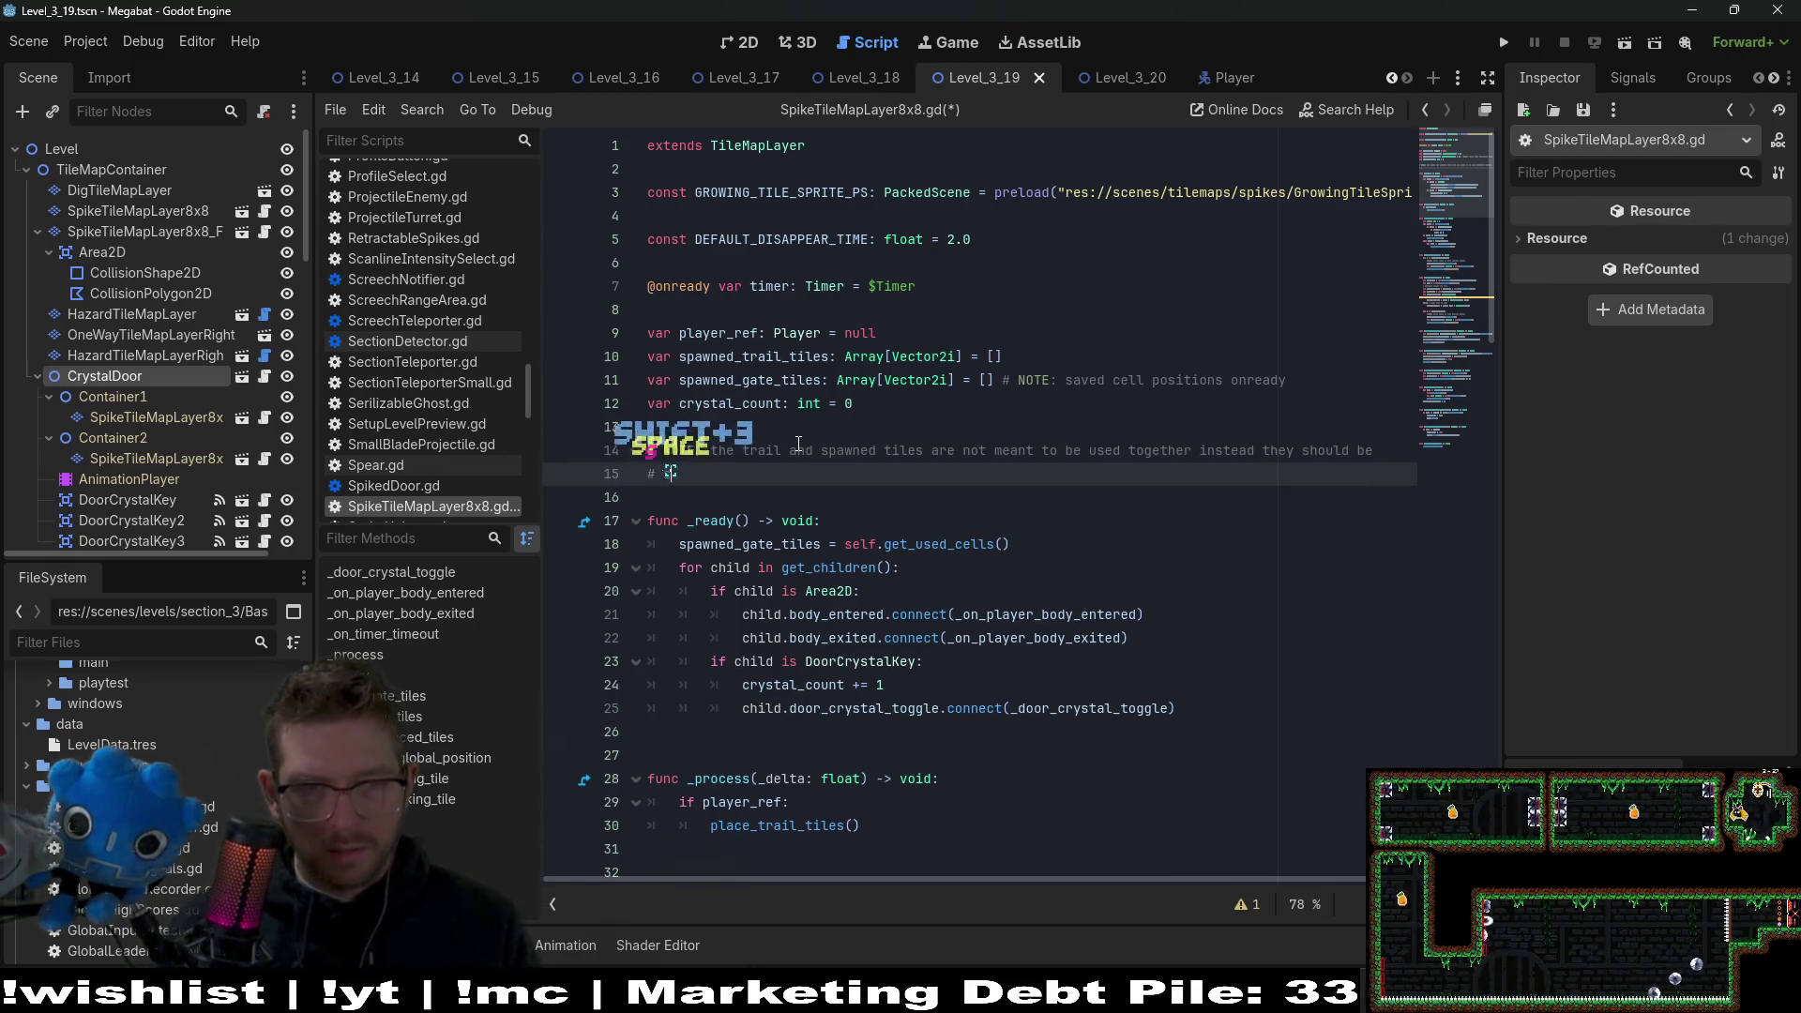
pyautogui.write('erate la')
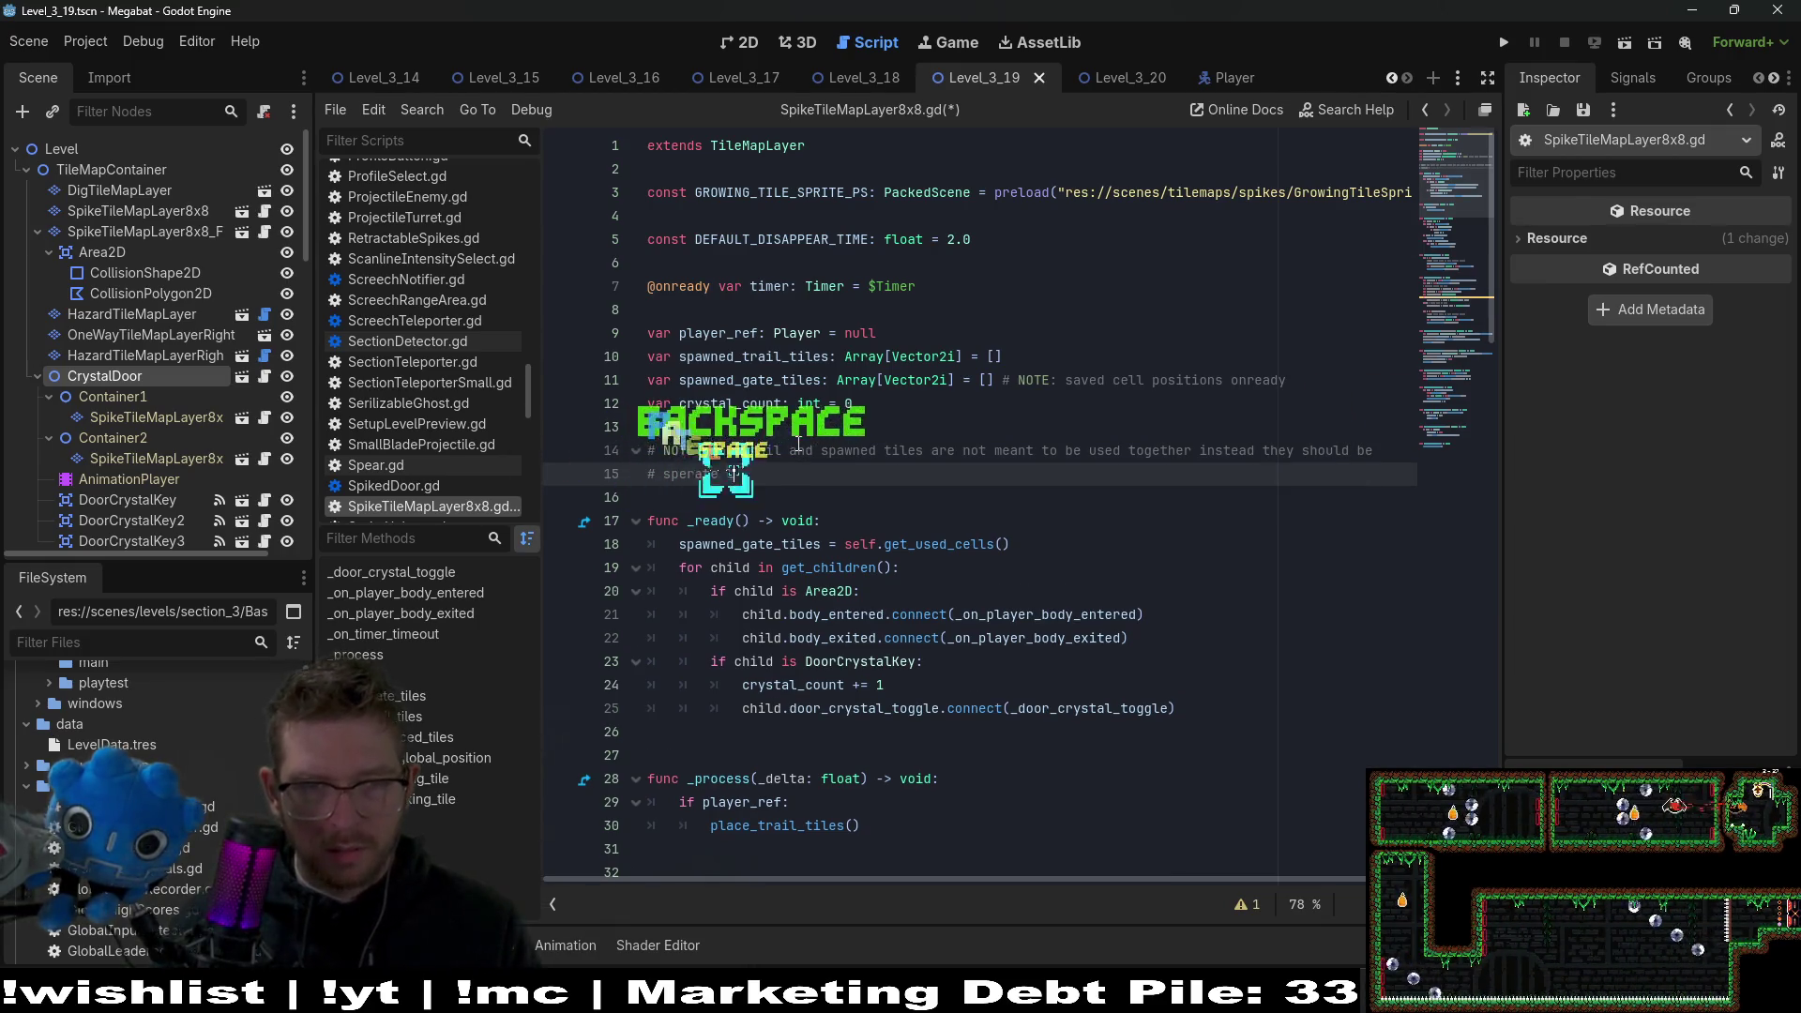
pyautogui.write('ye')
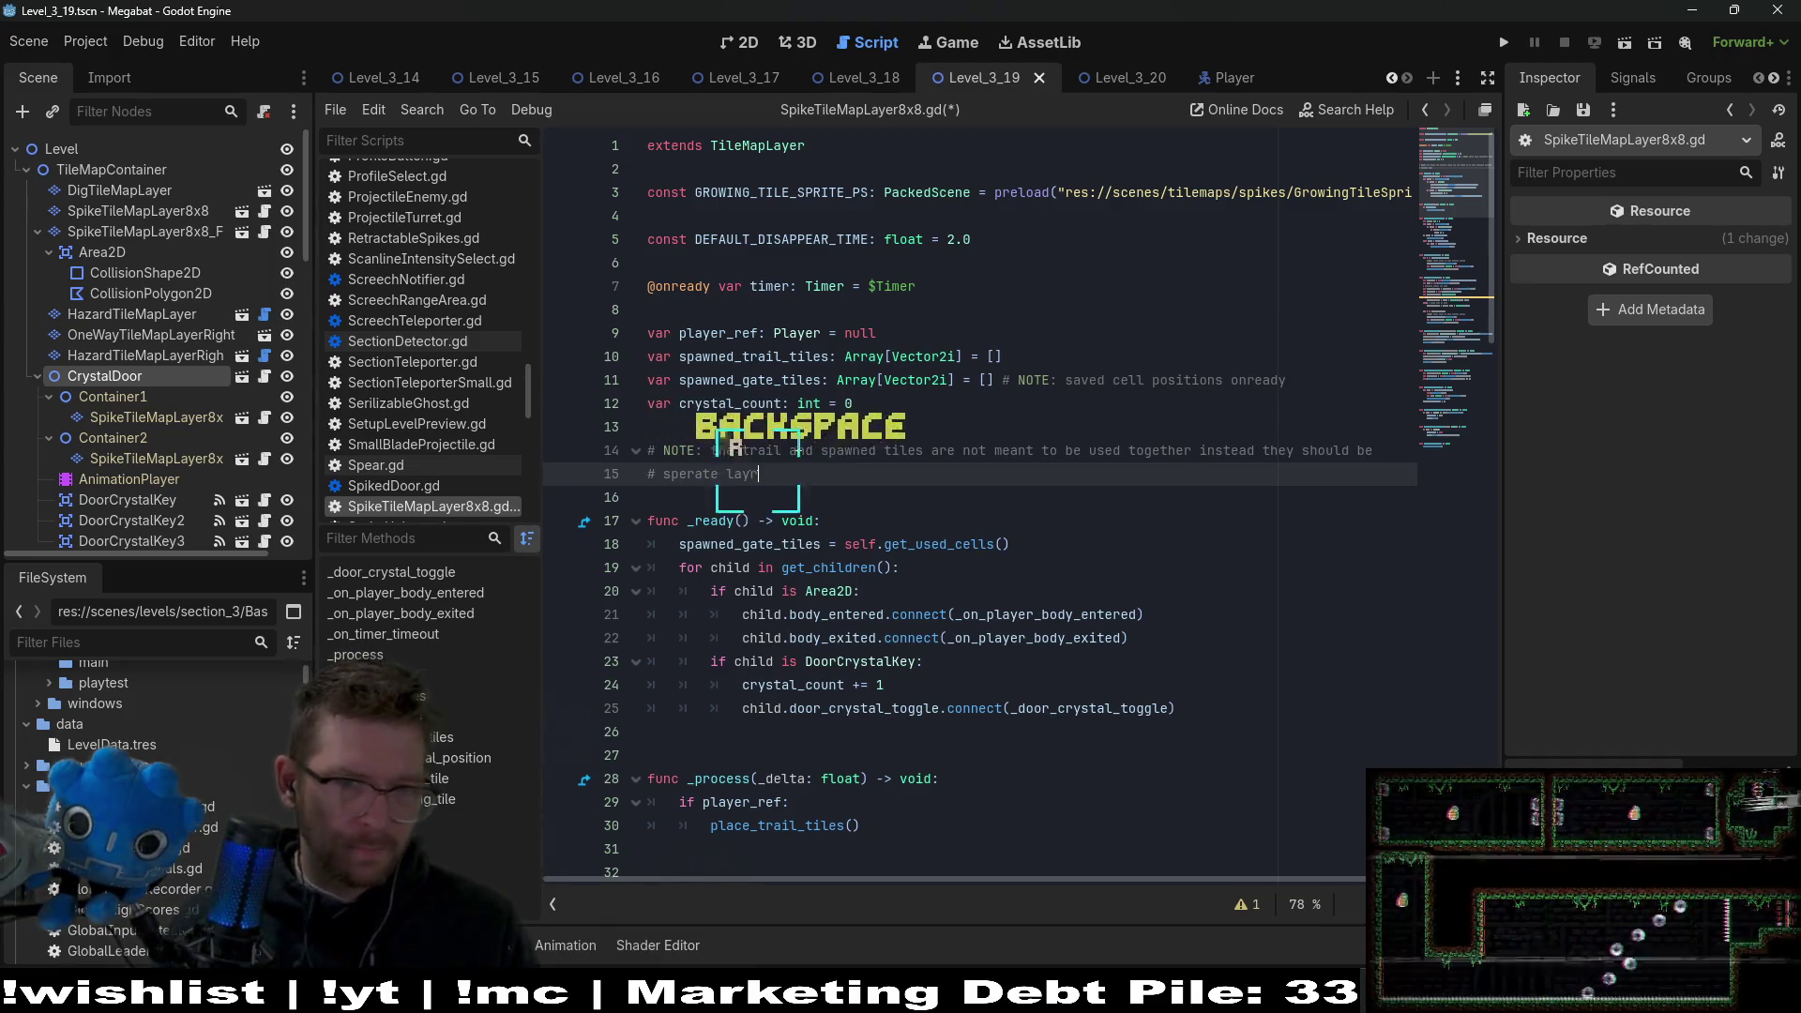
pyautogui.write('rs so ths')
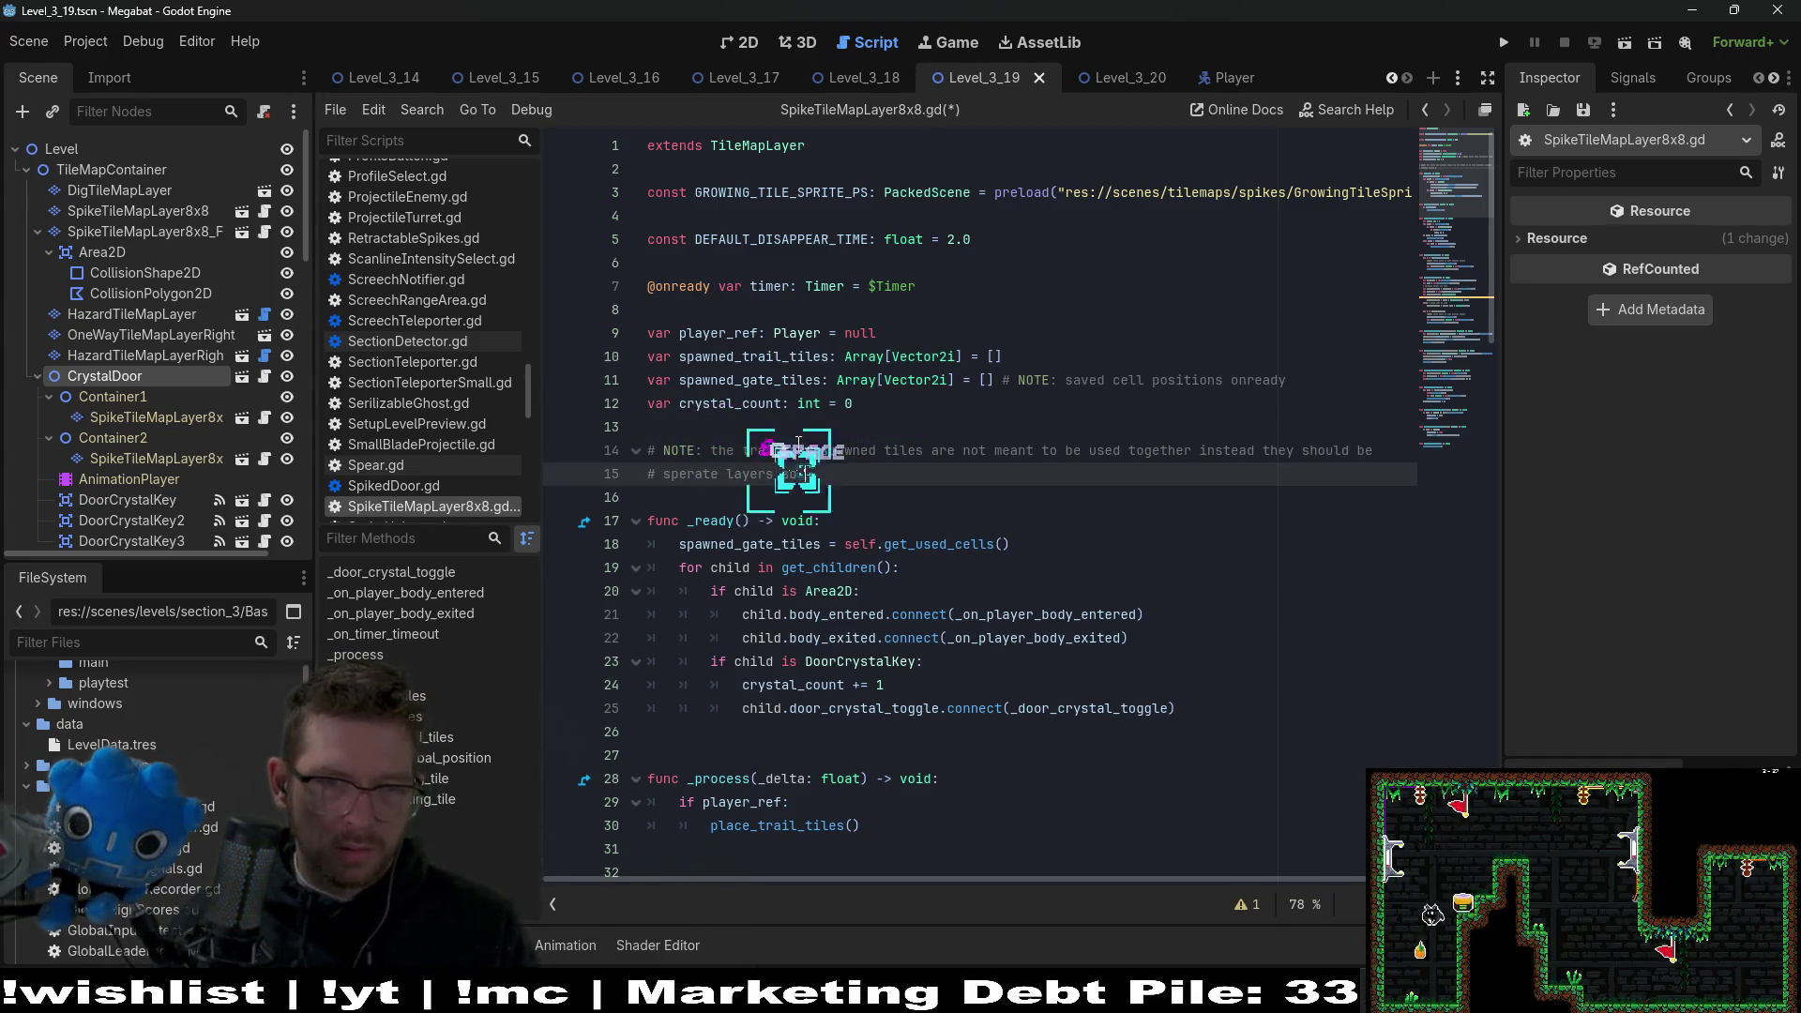
pyautogui.press('BackSpace')
pyautogui.press('BackSpace')
pyautogui.press('BackSpace')
pyautogui.write('instanti')
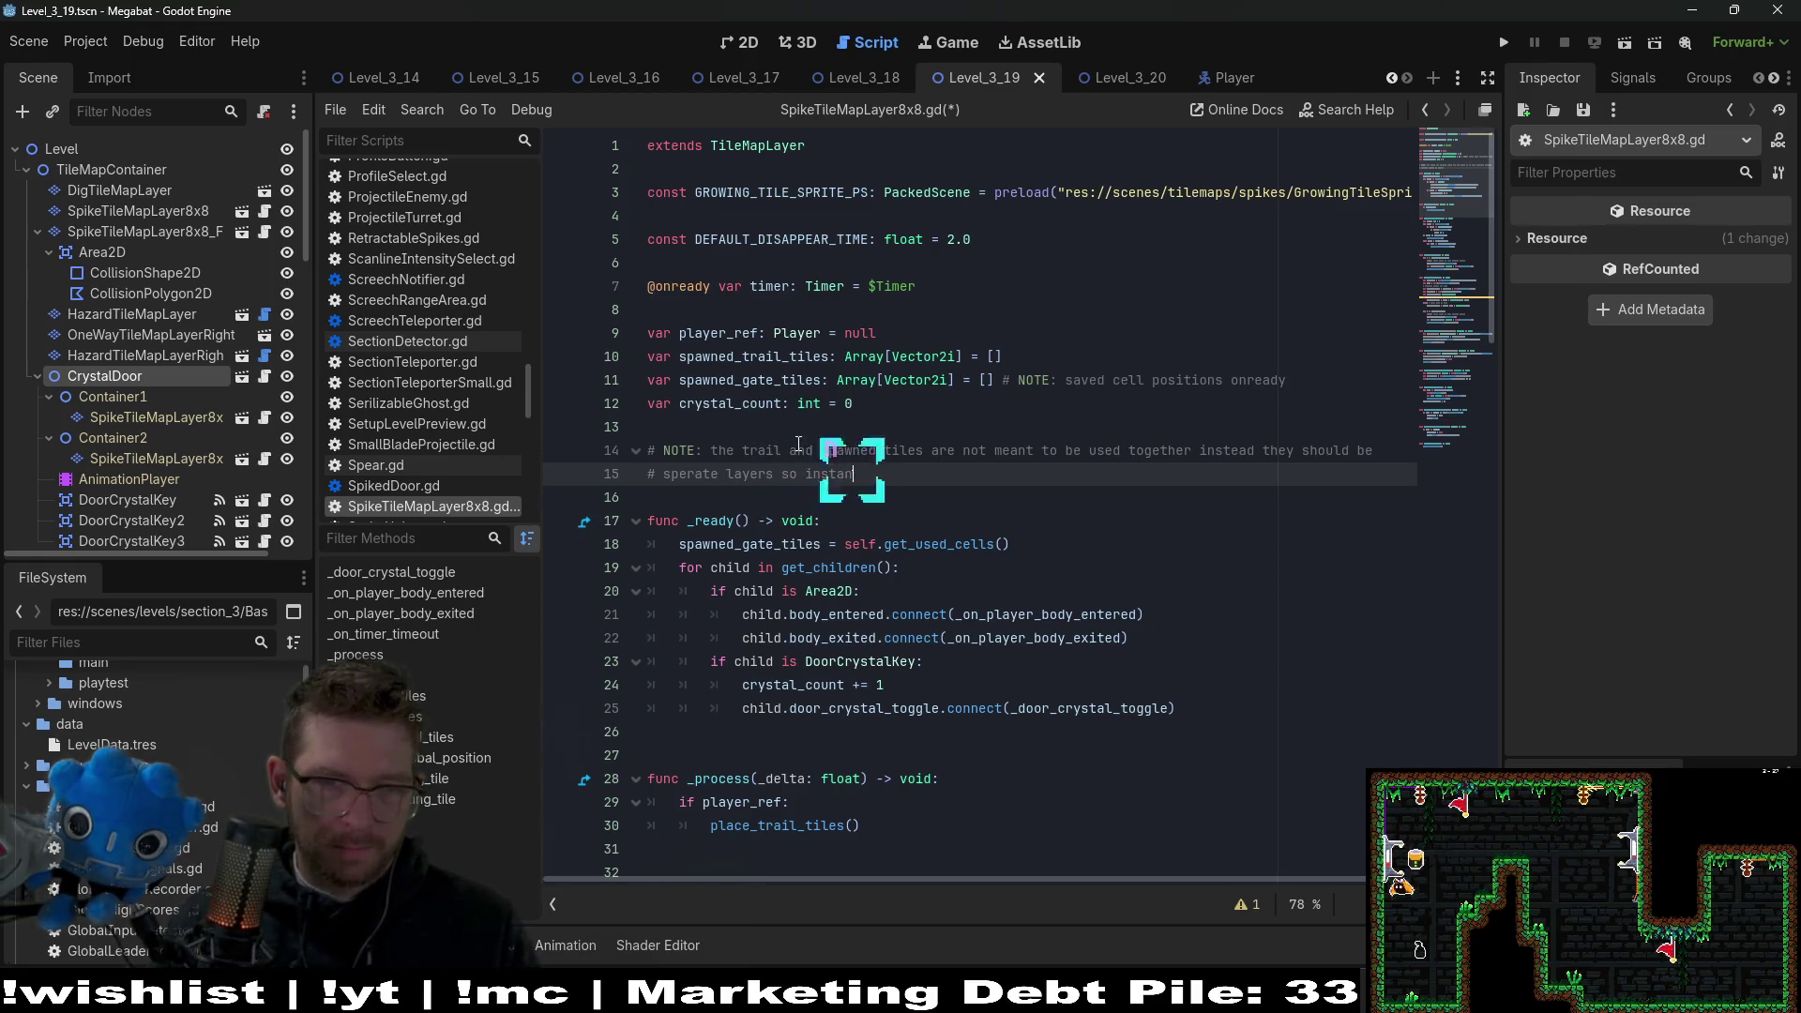
pyautogui.write('ate a new ')
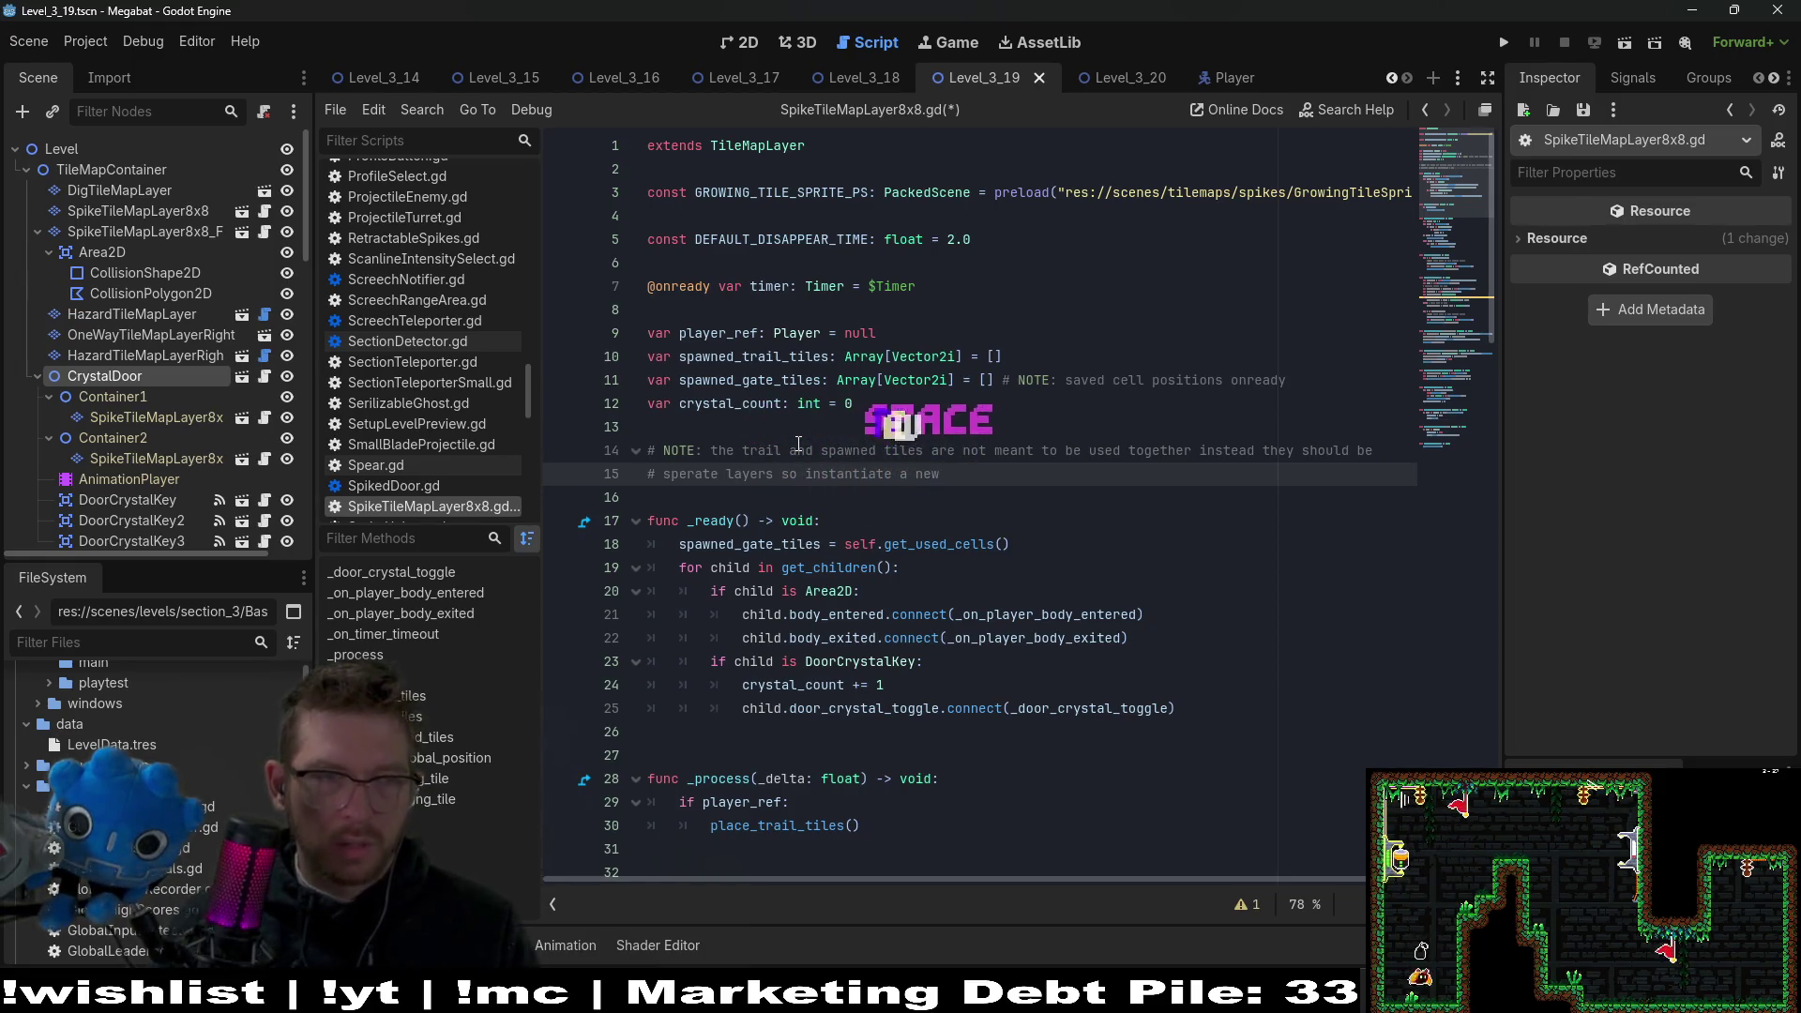
pyautogui.write('Spike')
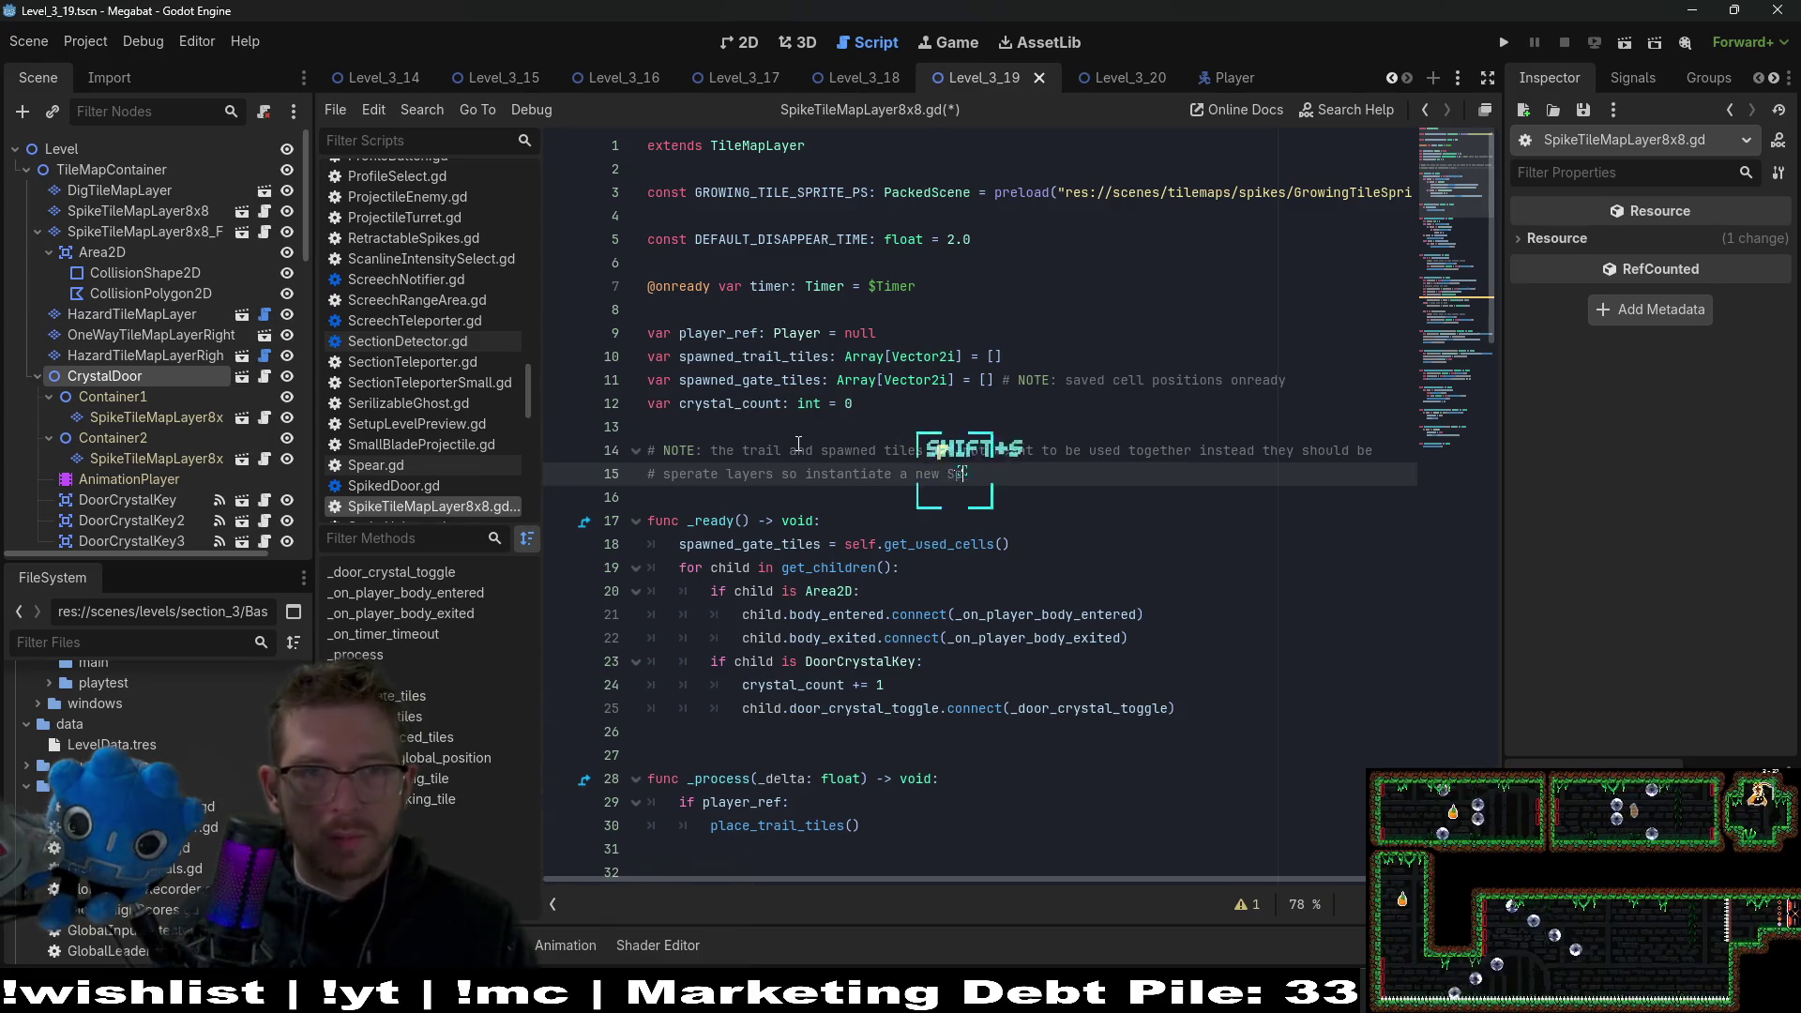
pyautogui.write('TileMapLayer')
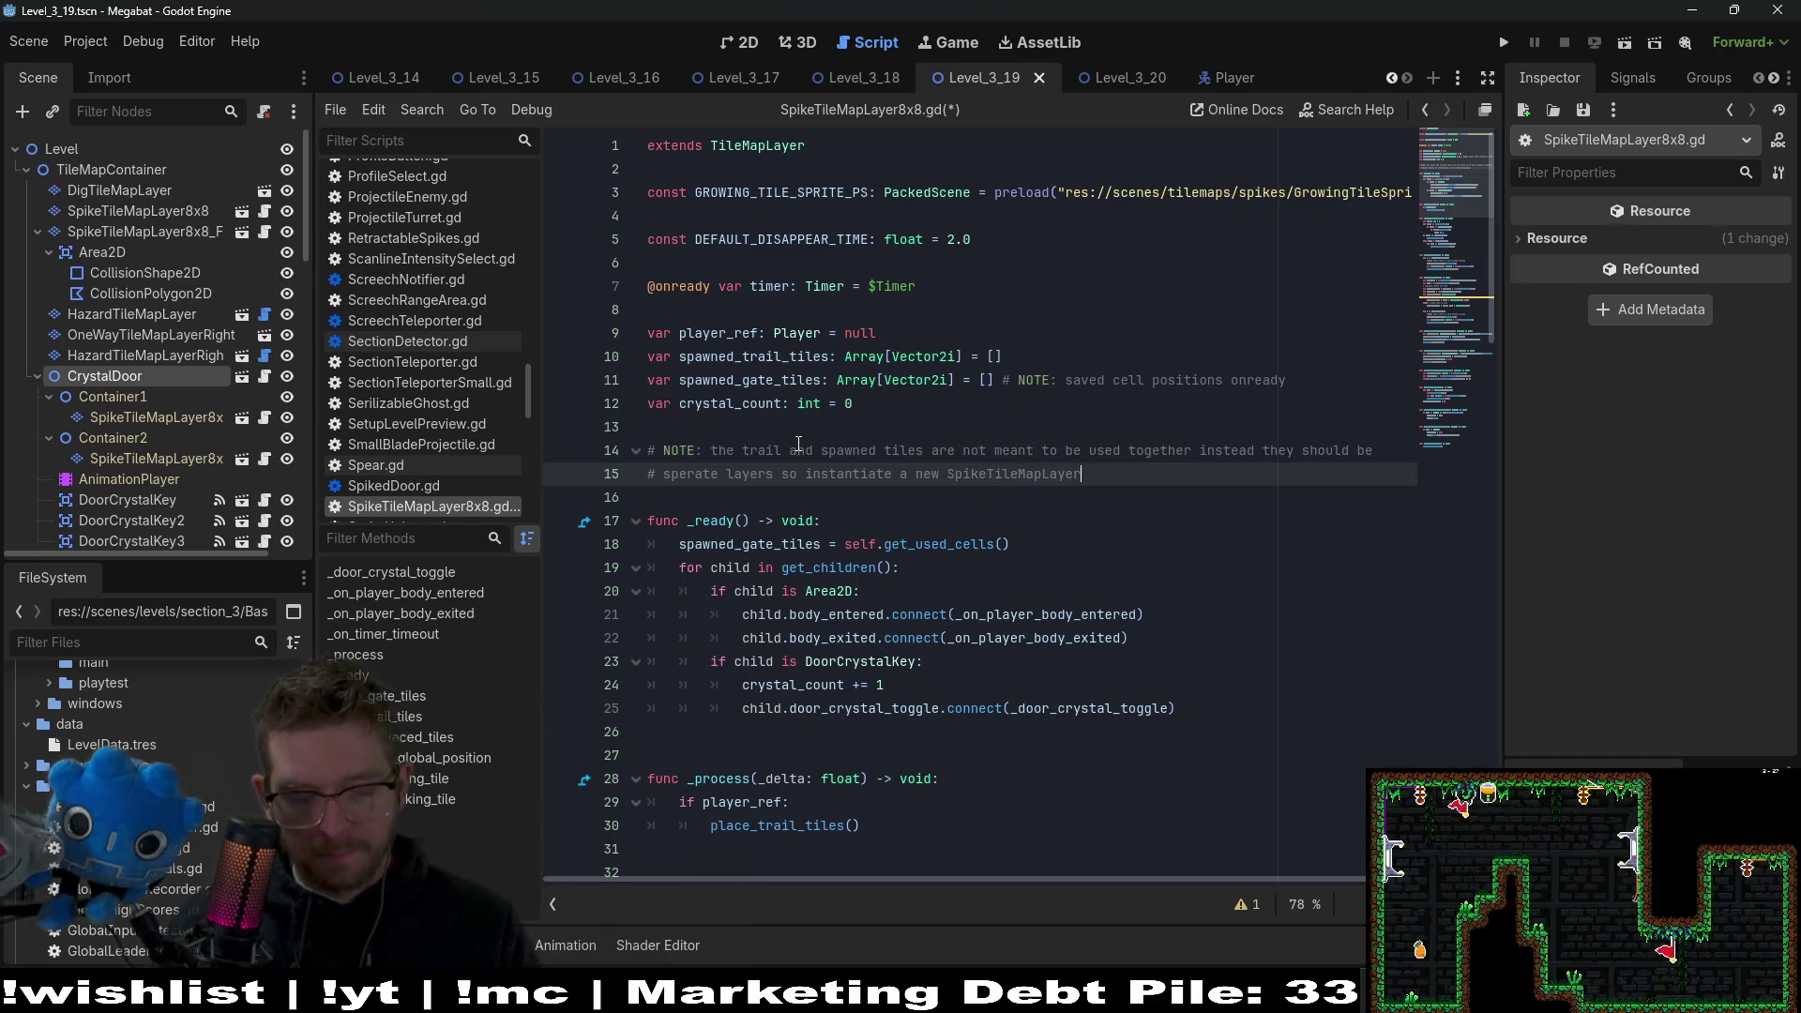
pyautogui.write('8x8')
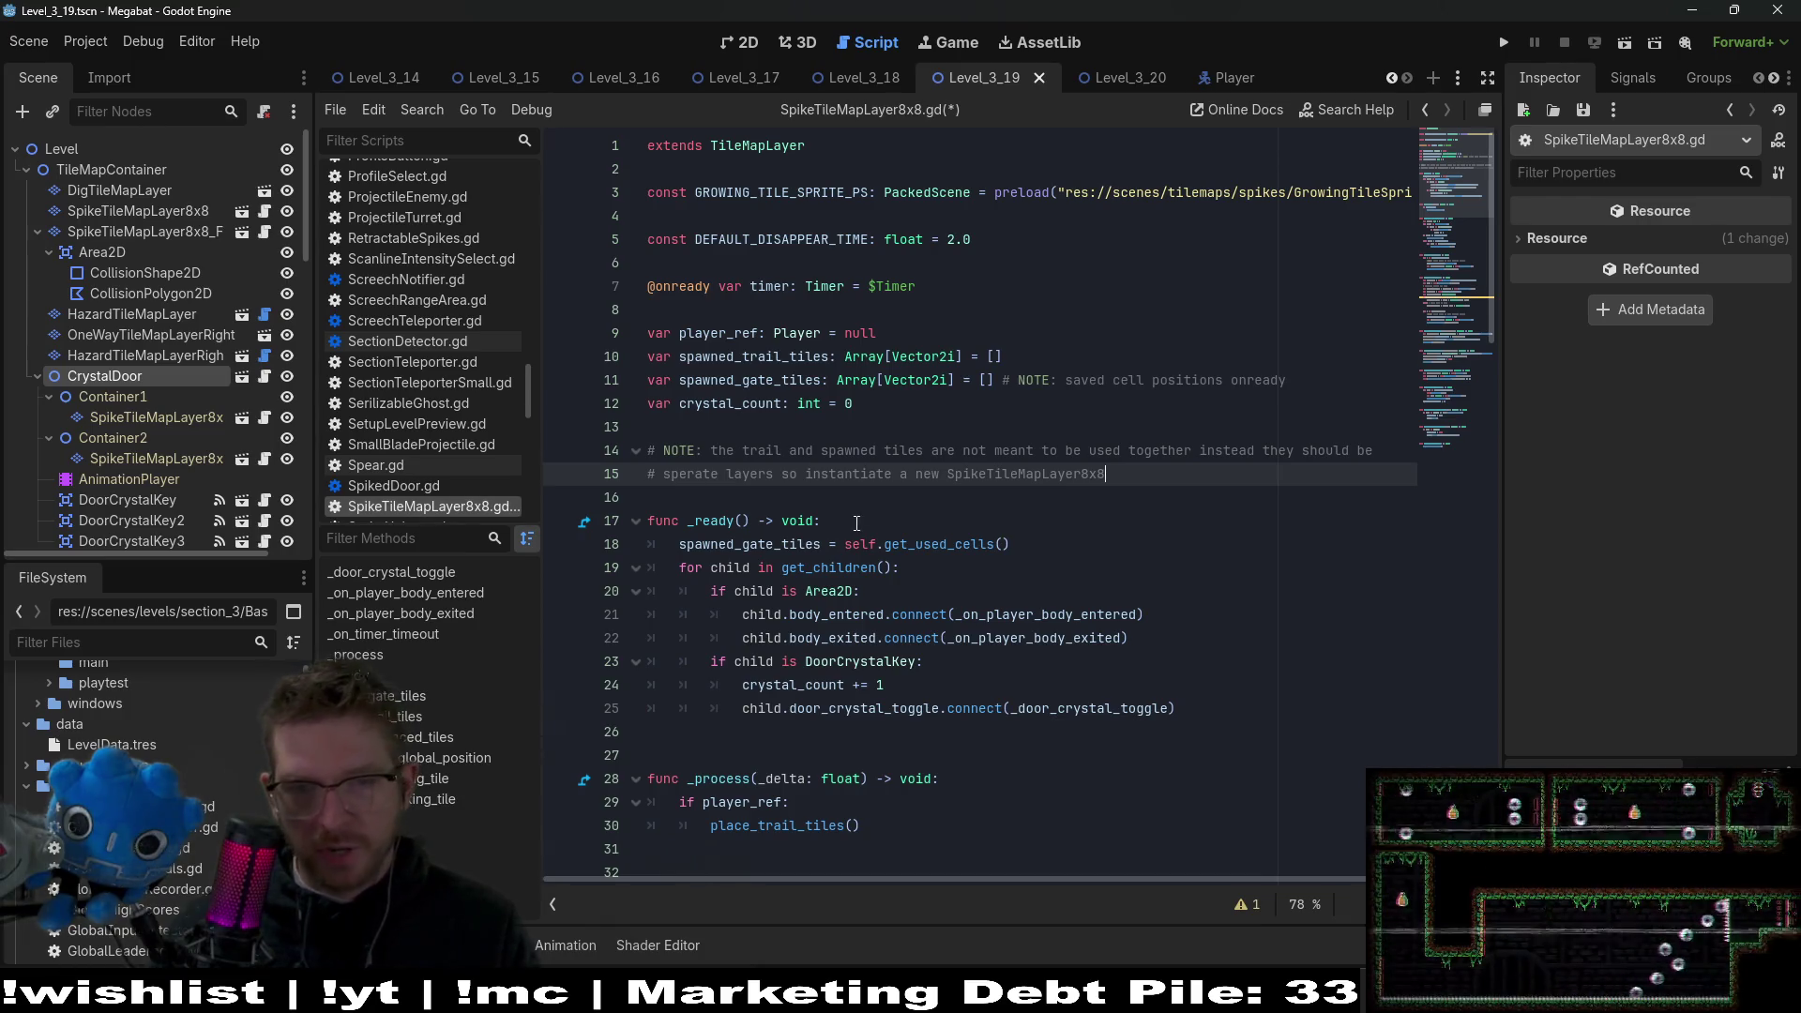
pyautogui.click(939, 498)
pyautogui.scroll(-1, 939, 498)
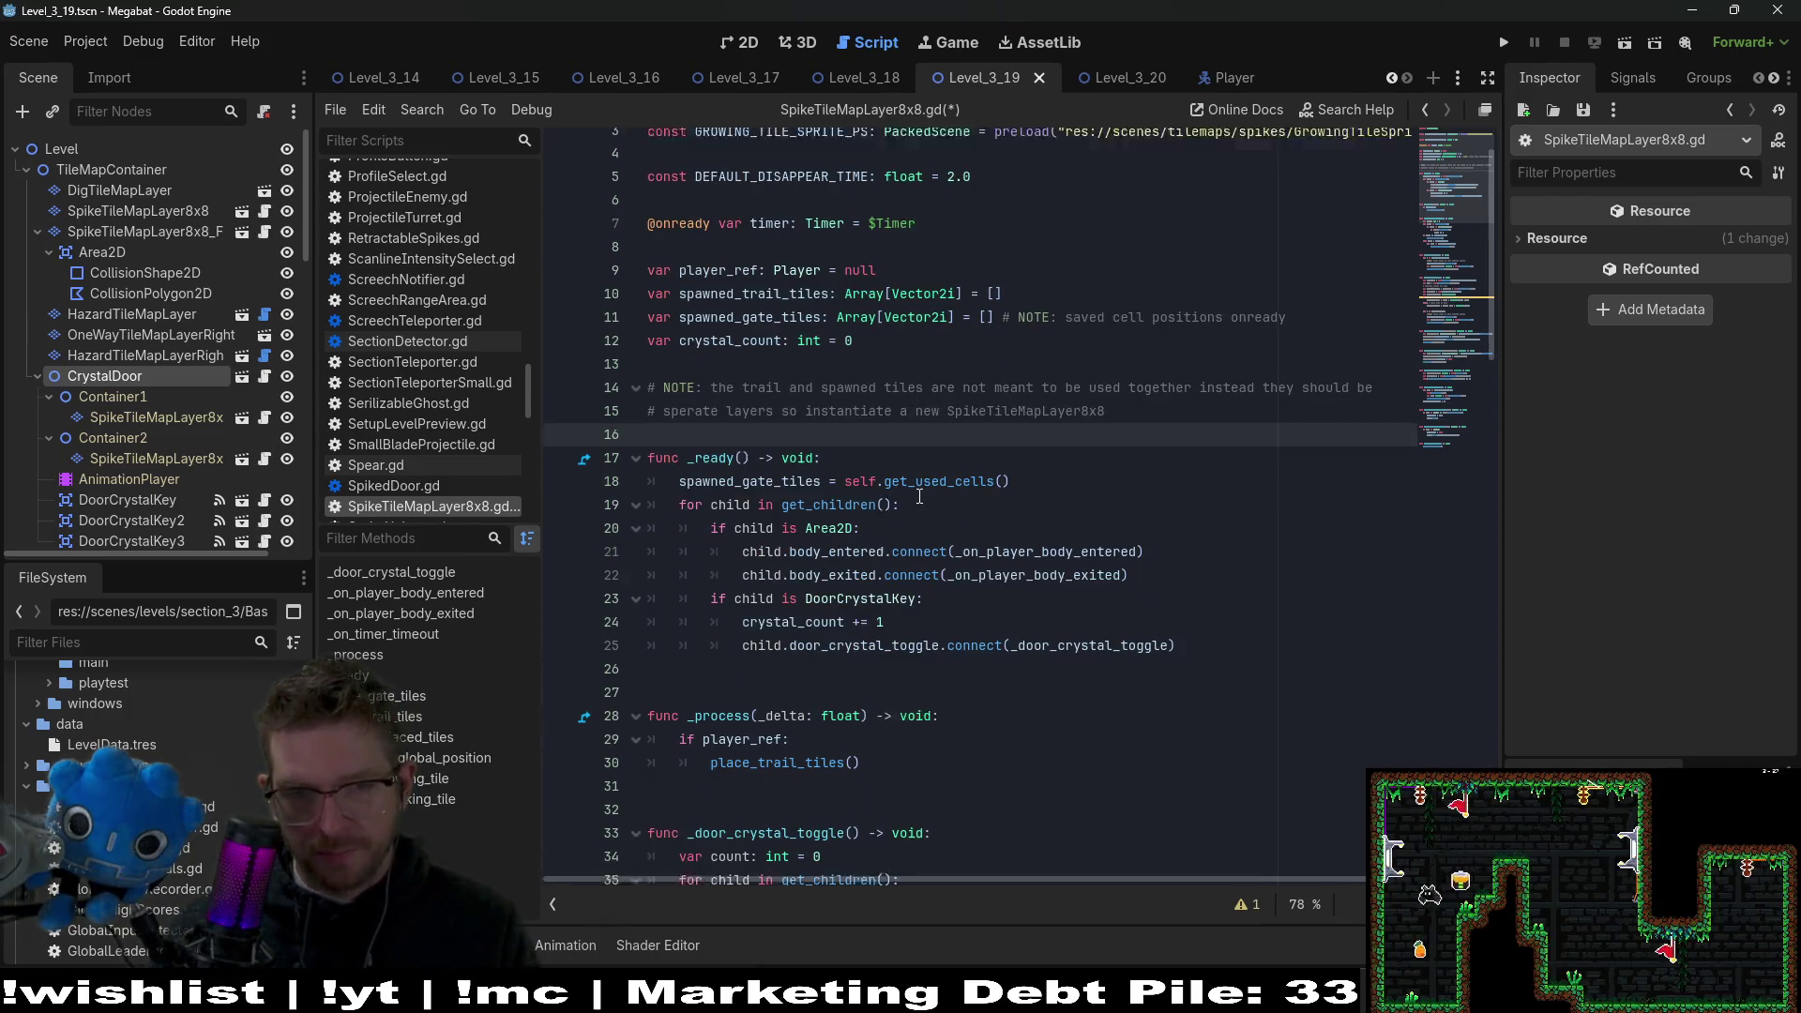
pyautogui.click(995, 474)
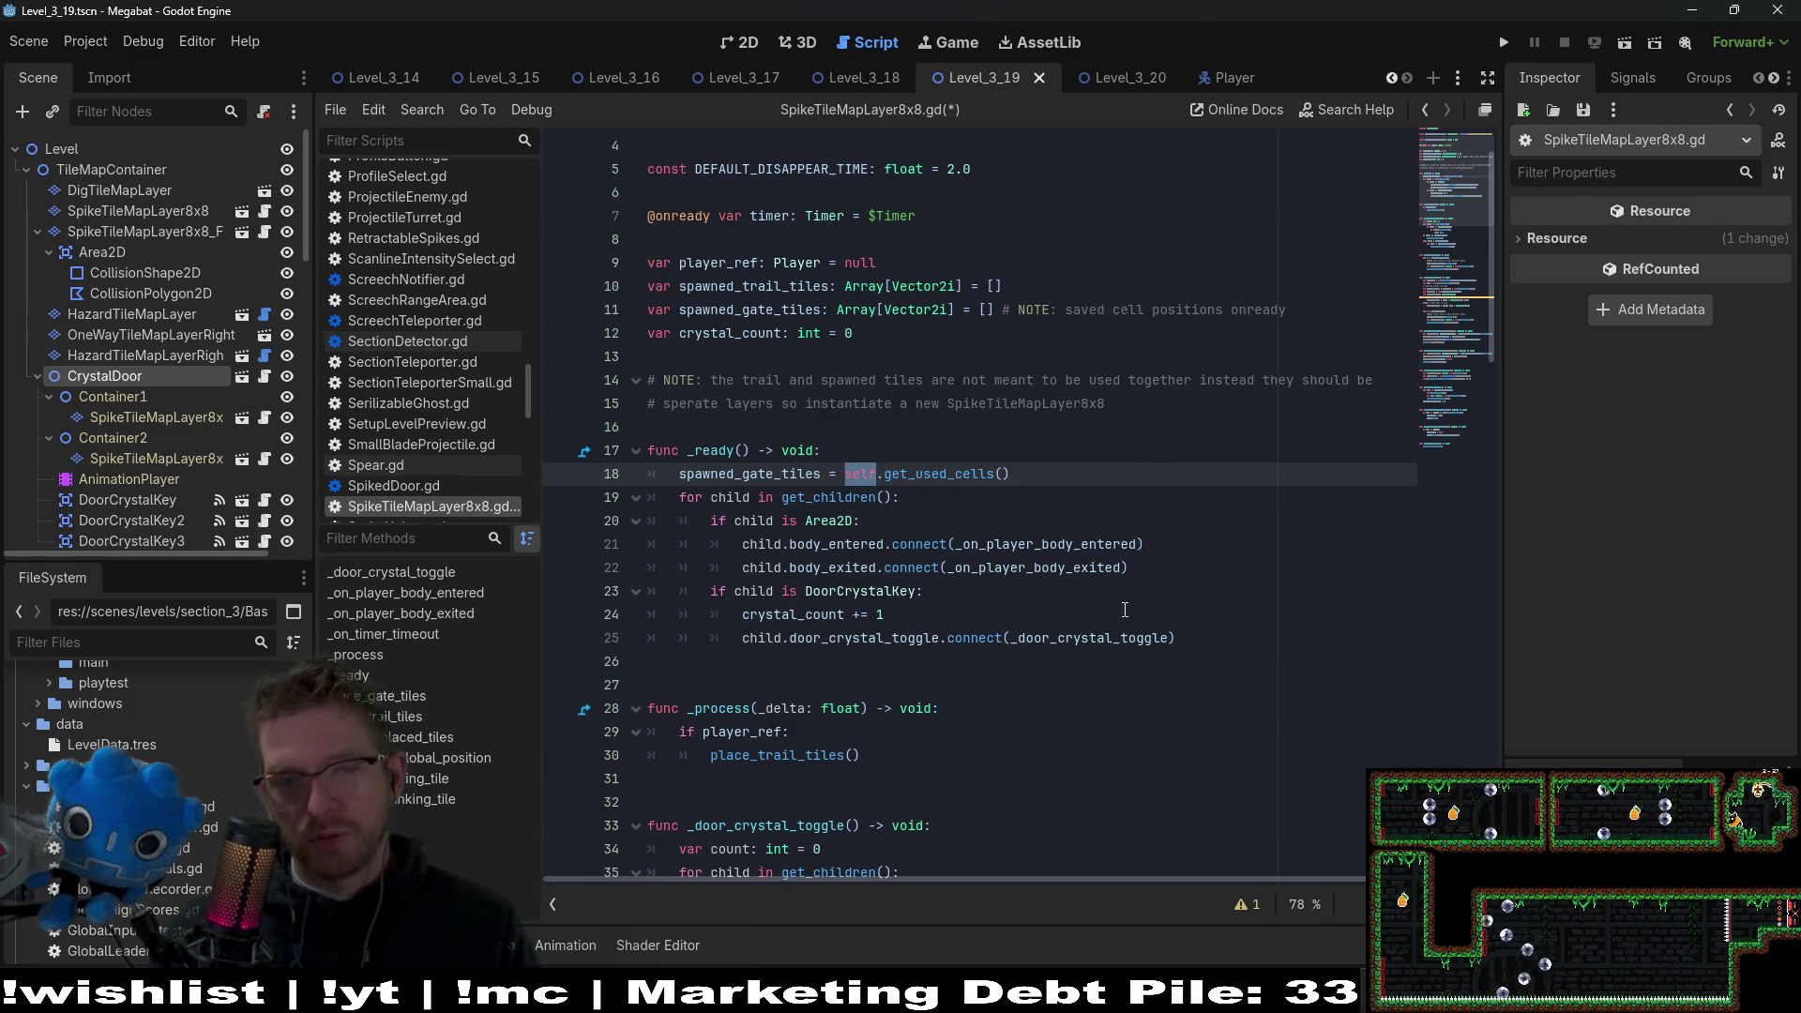
pyautogui.press('Delete')
pyautogui.press('Delete')
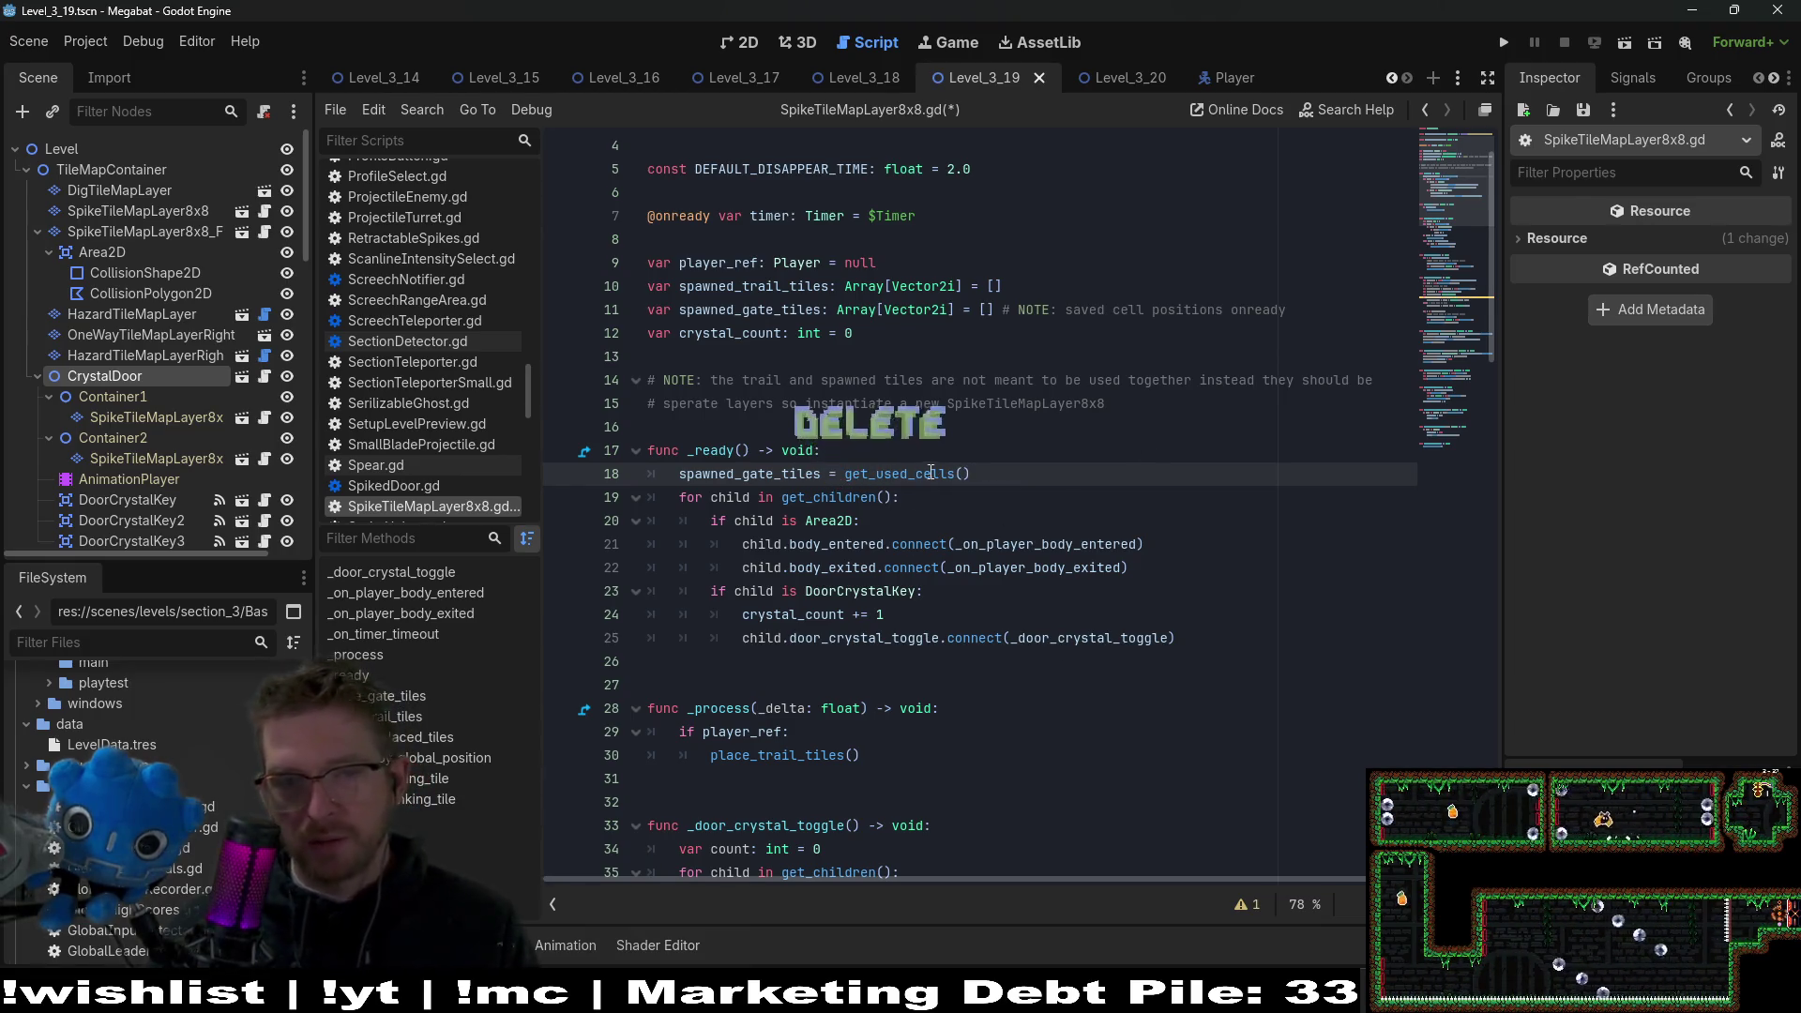
pyautogui.hotkey('ctrl', 'z')
pyautogui.hotkey('ctrl', 'z')
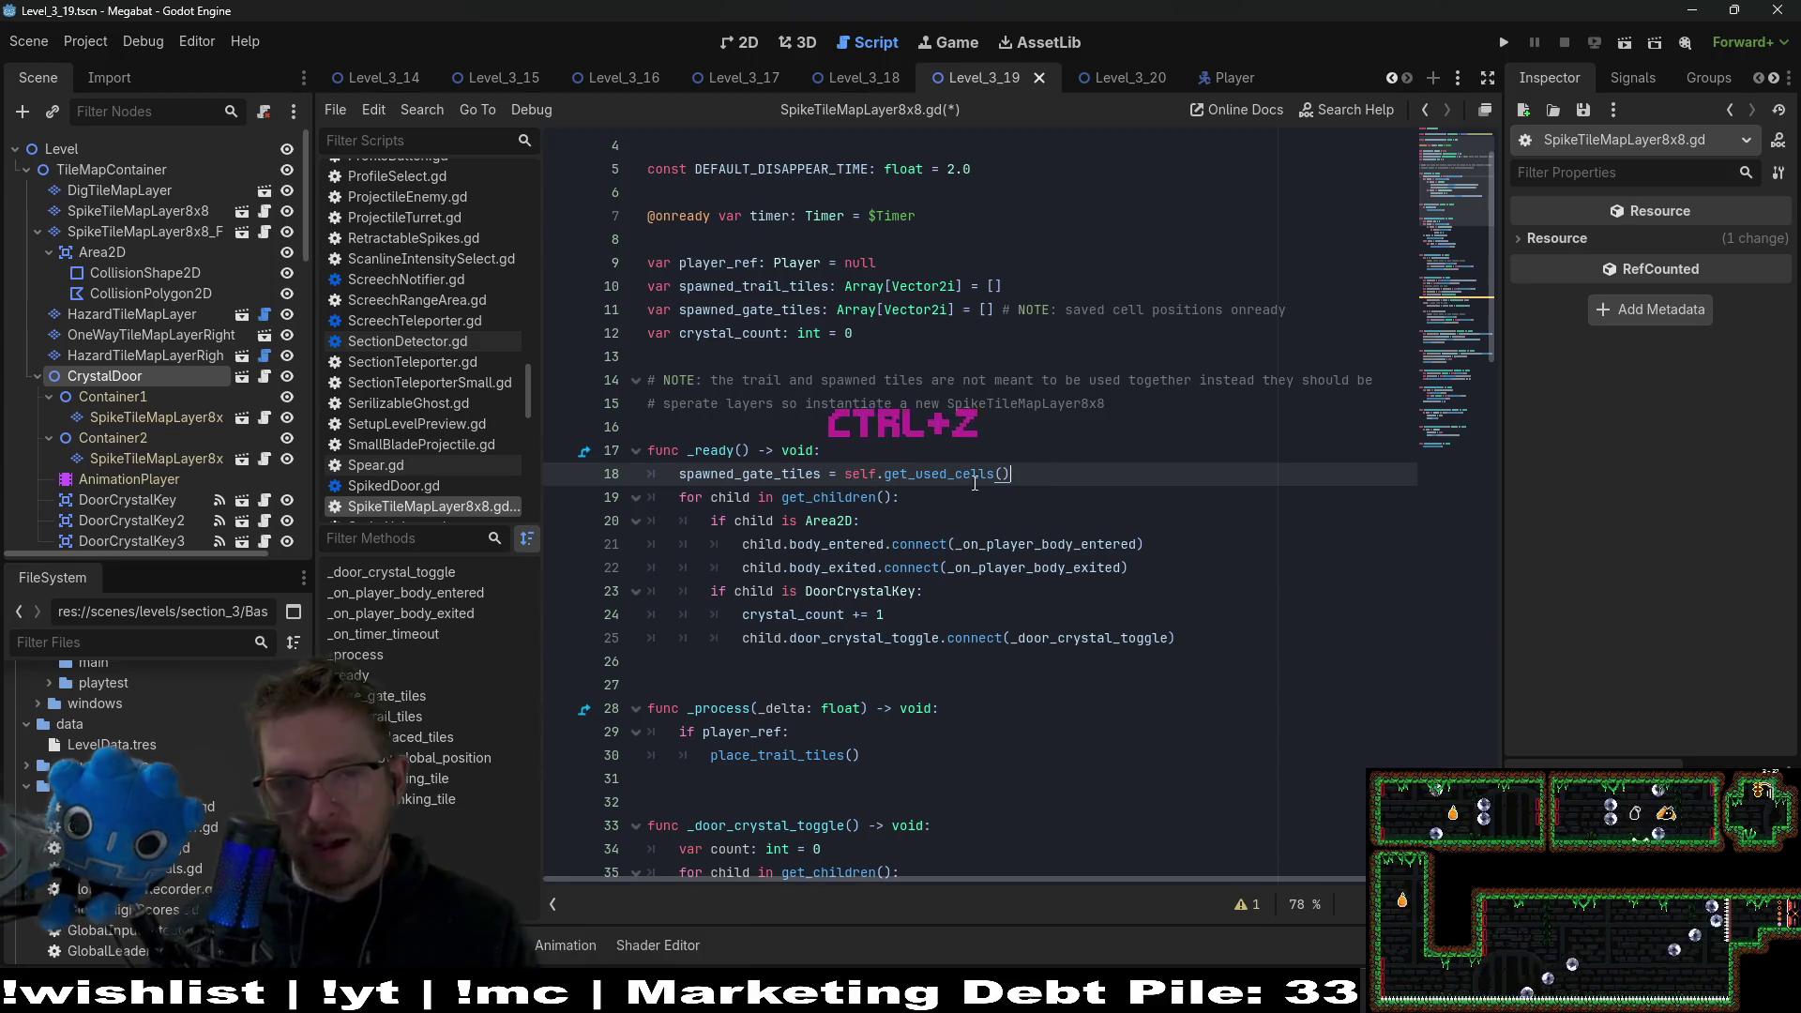
pyautogui.click(1071, 478)
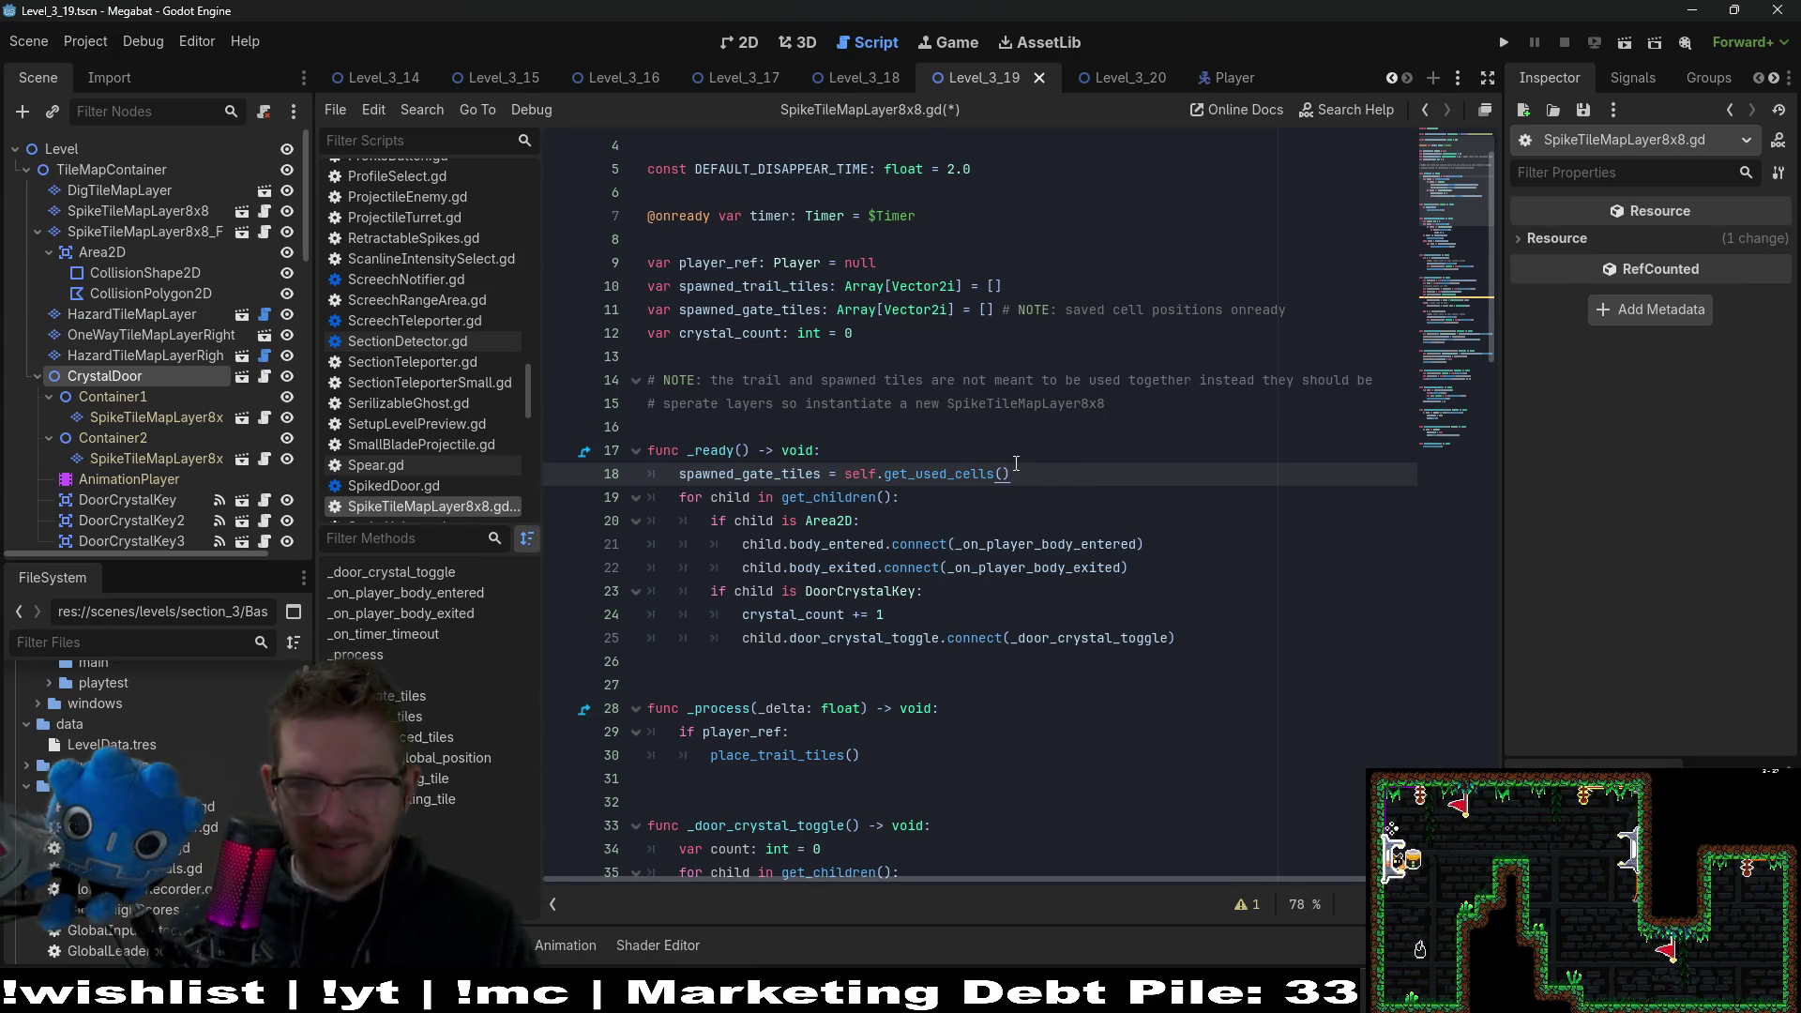
pyautogui.moveTo(1008, 470); pyautogui.dragTo(804, 474)
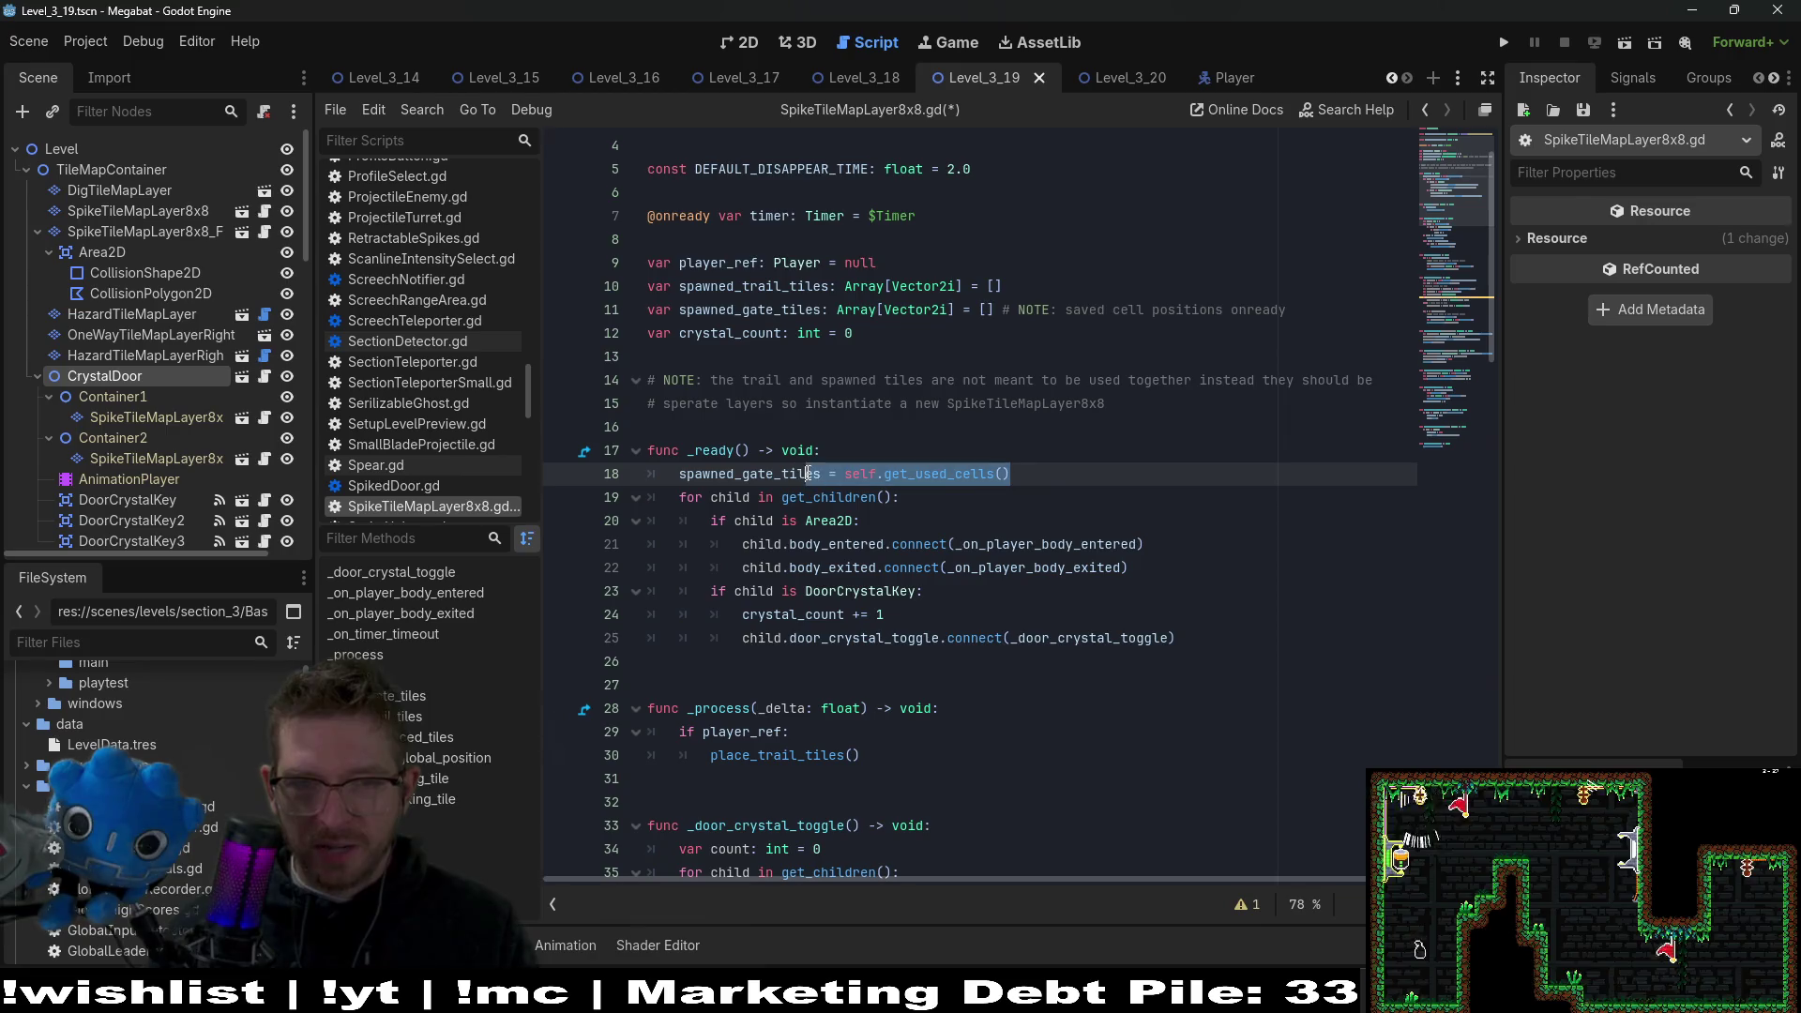
pyautogui.click(1056, 485)
pyautogui.moveTo(1009, 473); pyautogui.dragTo(861, 469)
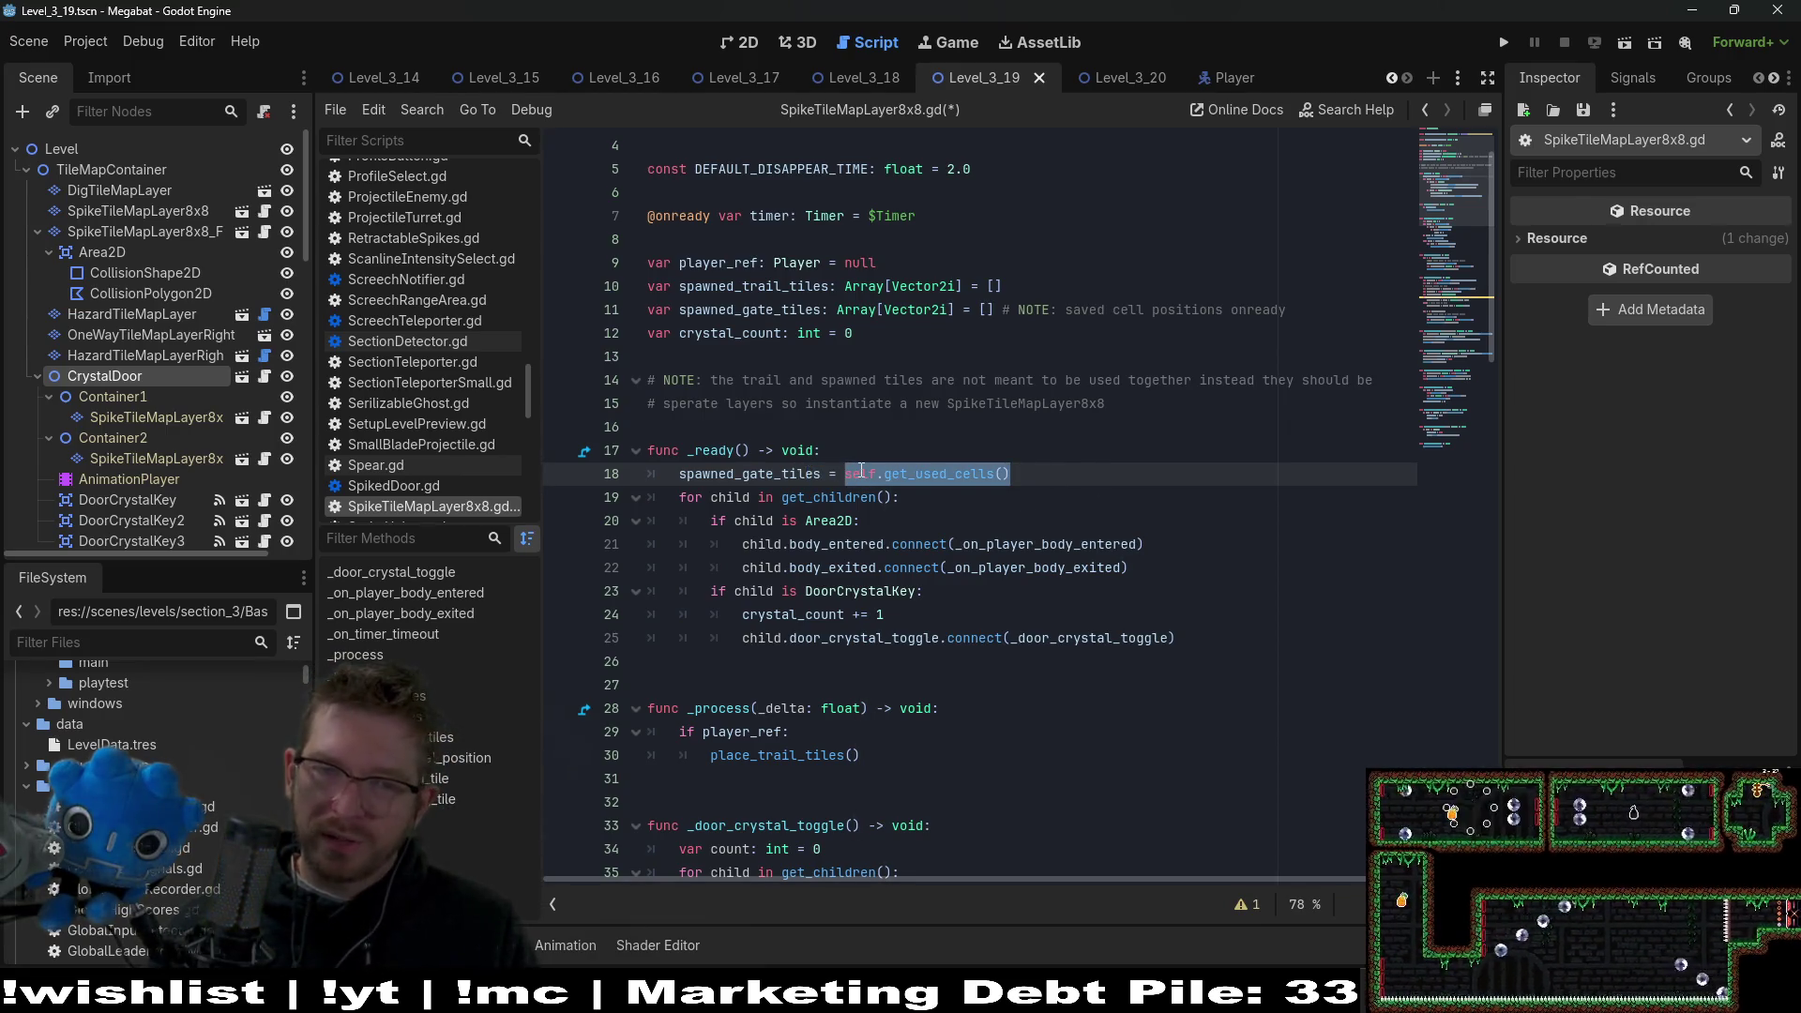
pyautogui.doubleClick(859, 474)
pyautogui.scroll(-2, 1119, 464)
pyautogui.scroll(-2, 1119, 463)
pyautogui.click(1119, 469)
pyautogui.scroll(3, 842, 414)
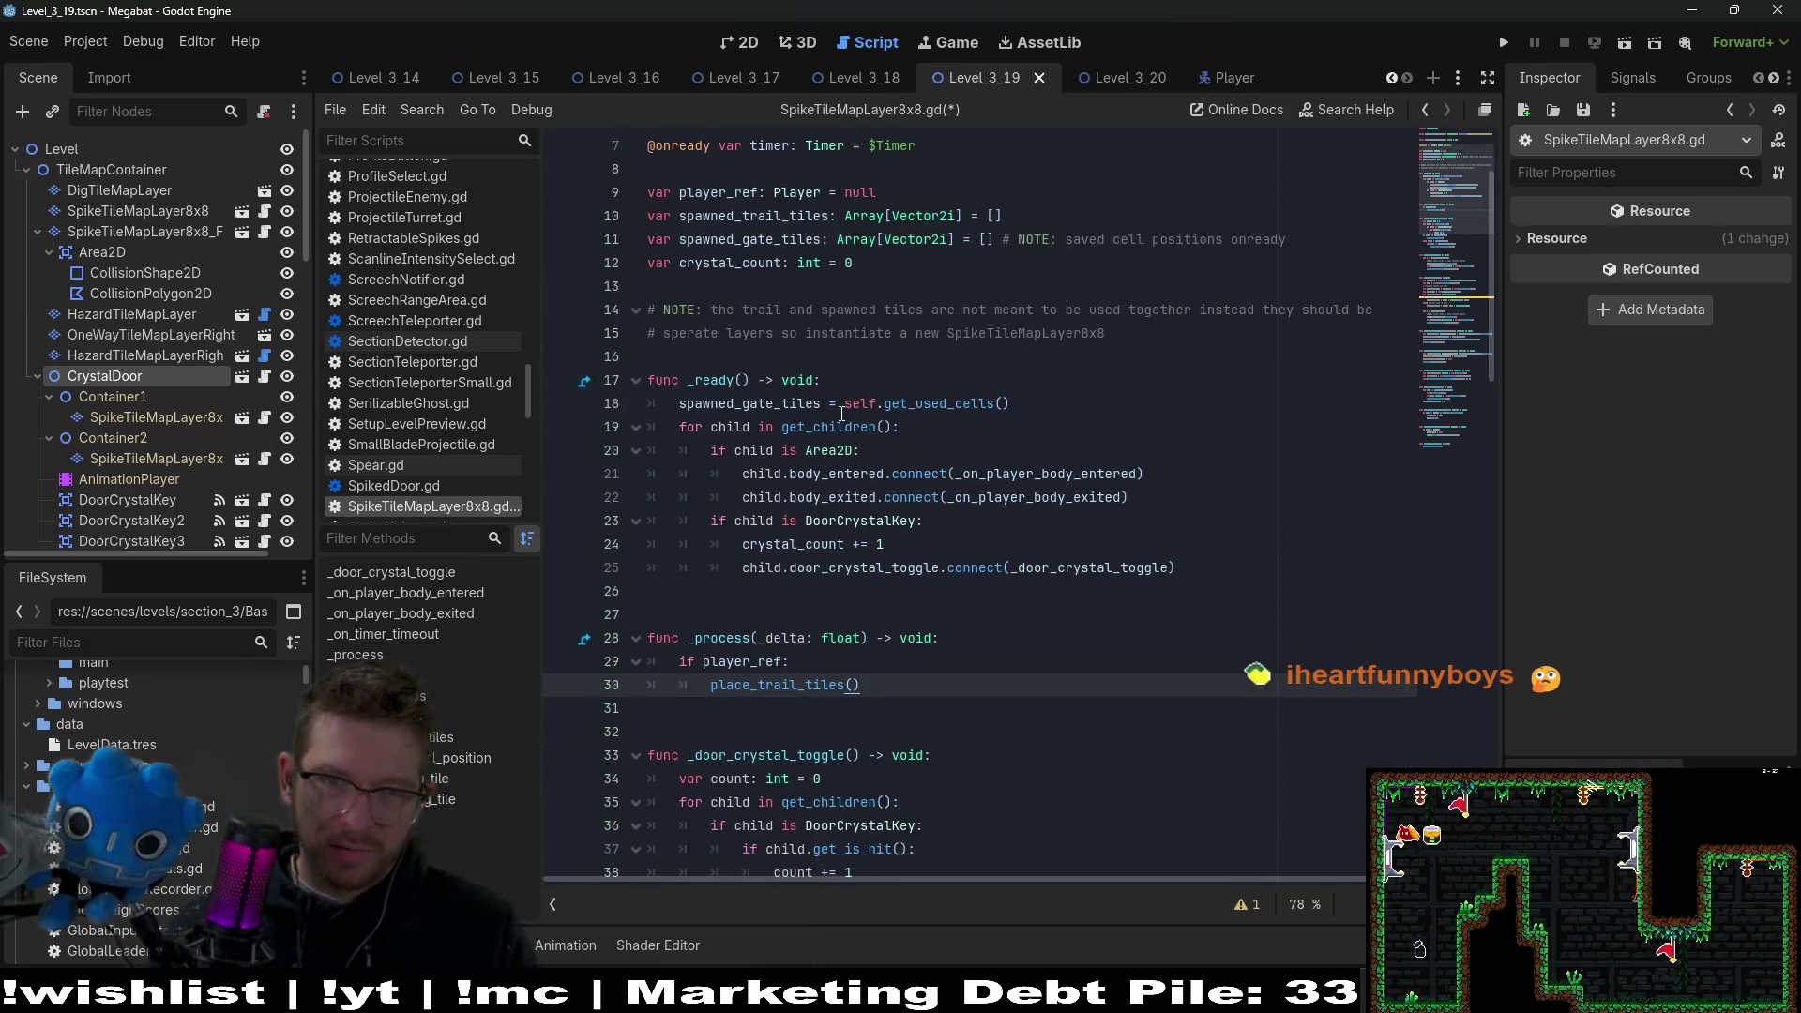
pyautogui.click(868, 405)
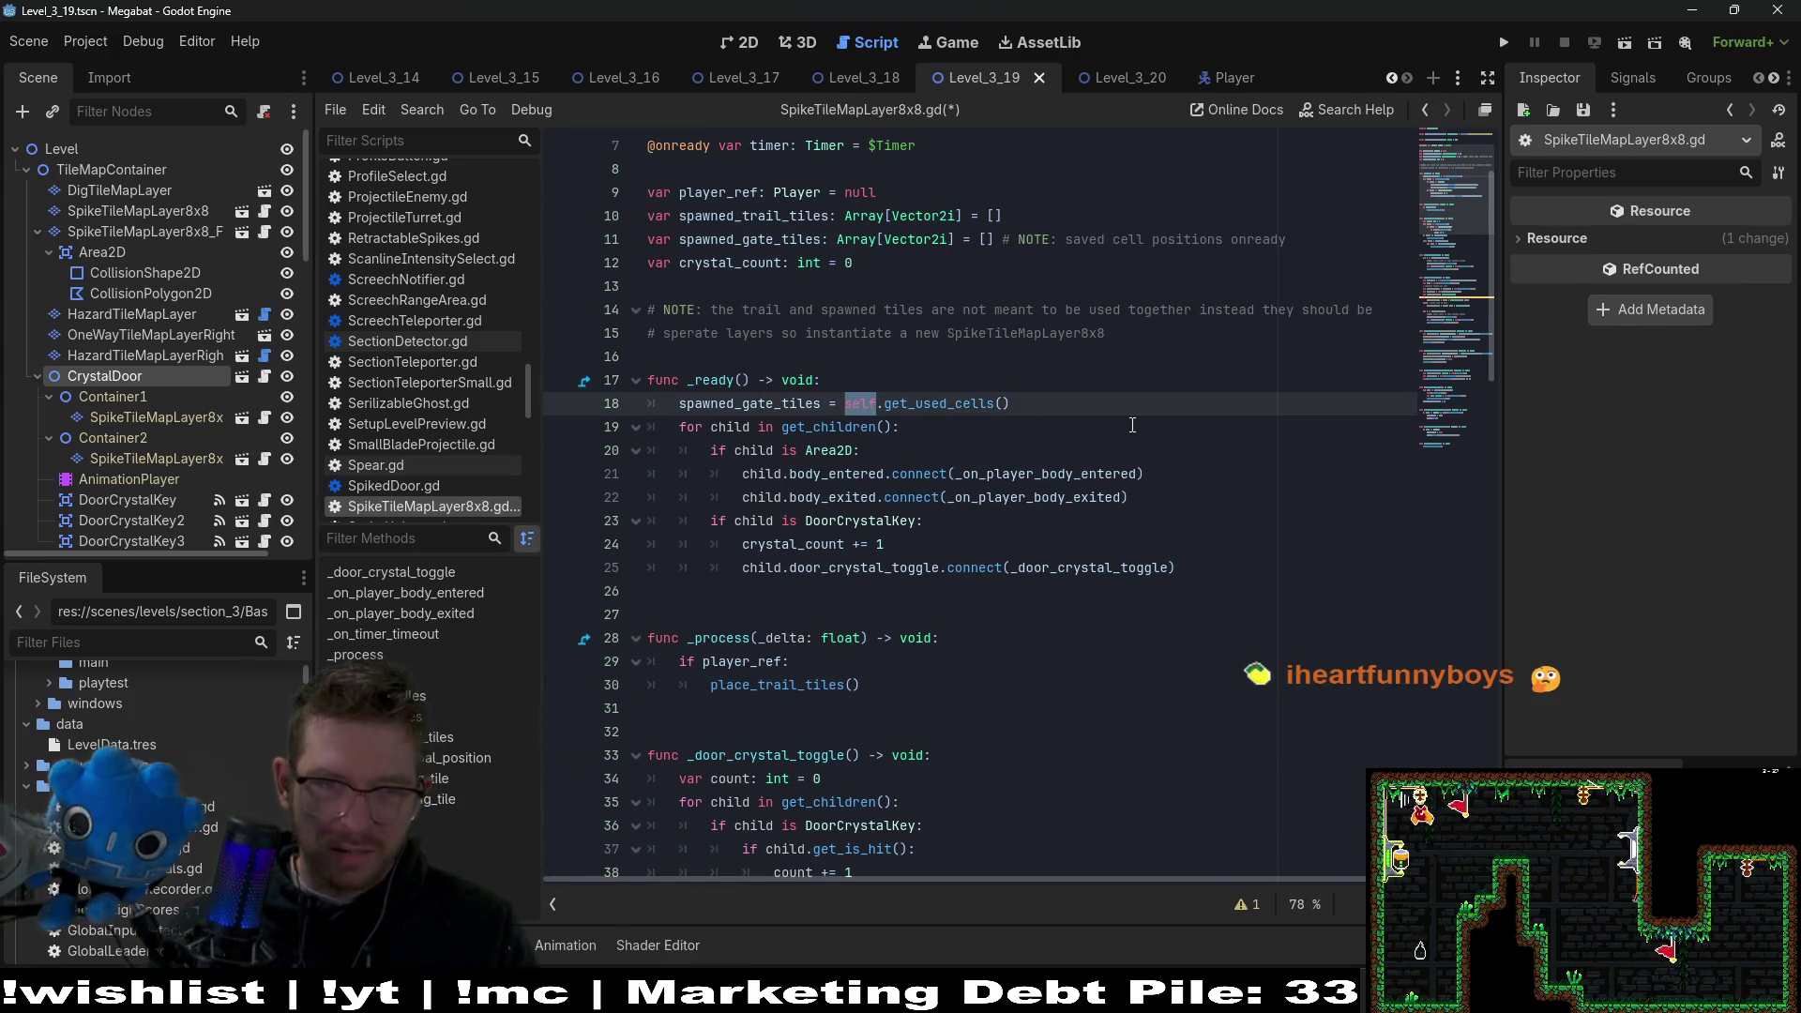
pyautogui.scroll(2, 1132, 425)
pyautogui.scroll(-2, 1125, 424)
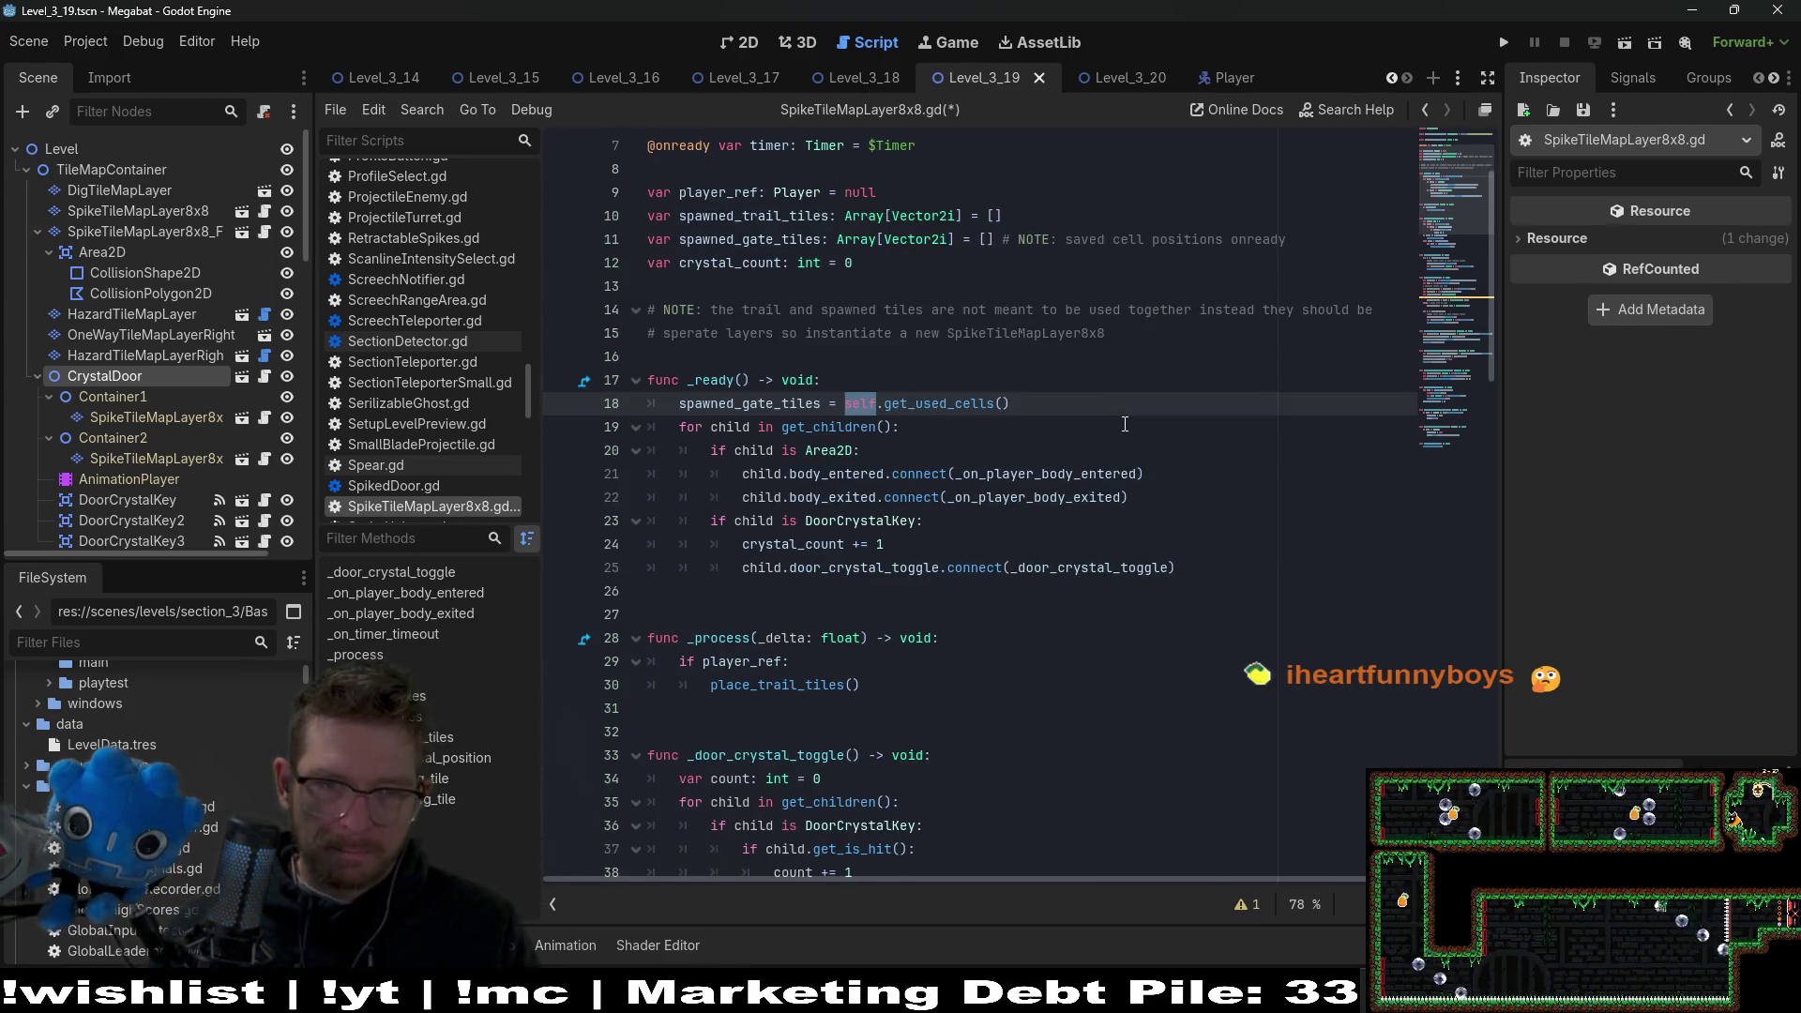
pyautogui.doubleClick(788, 406)
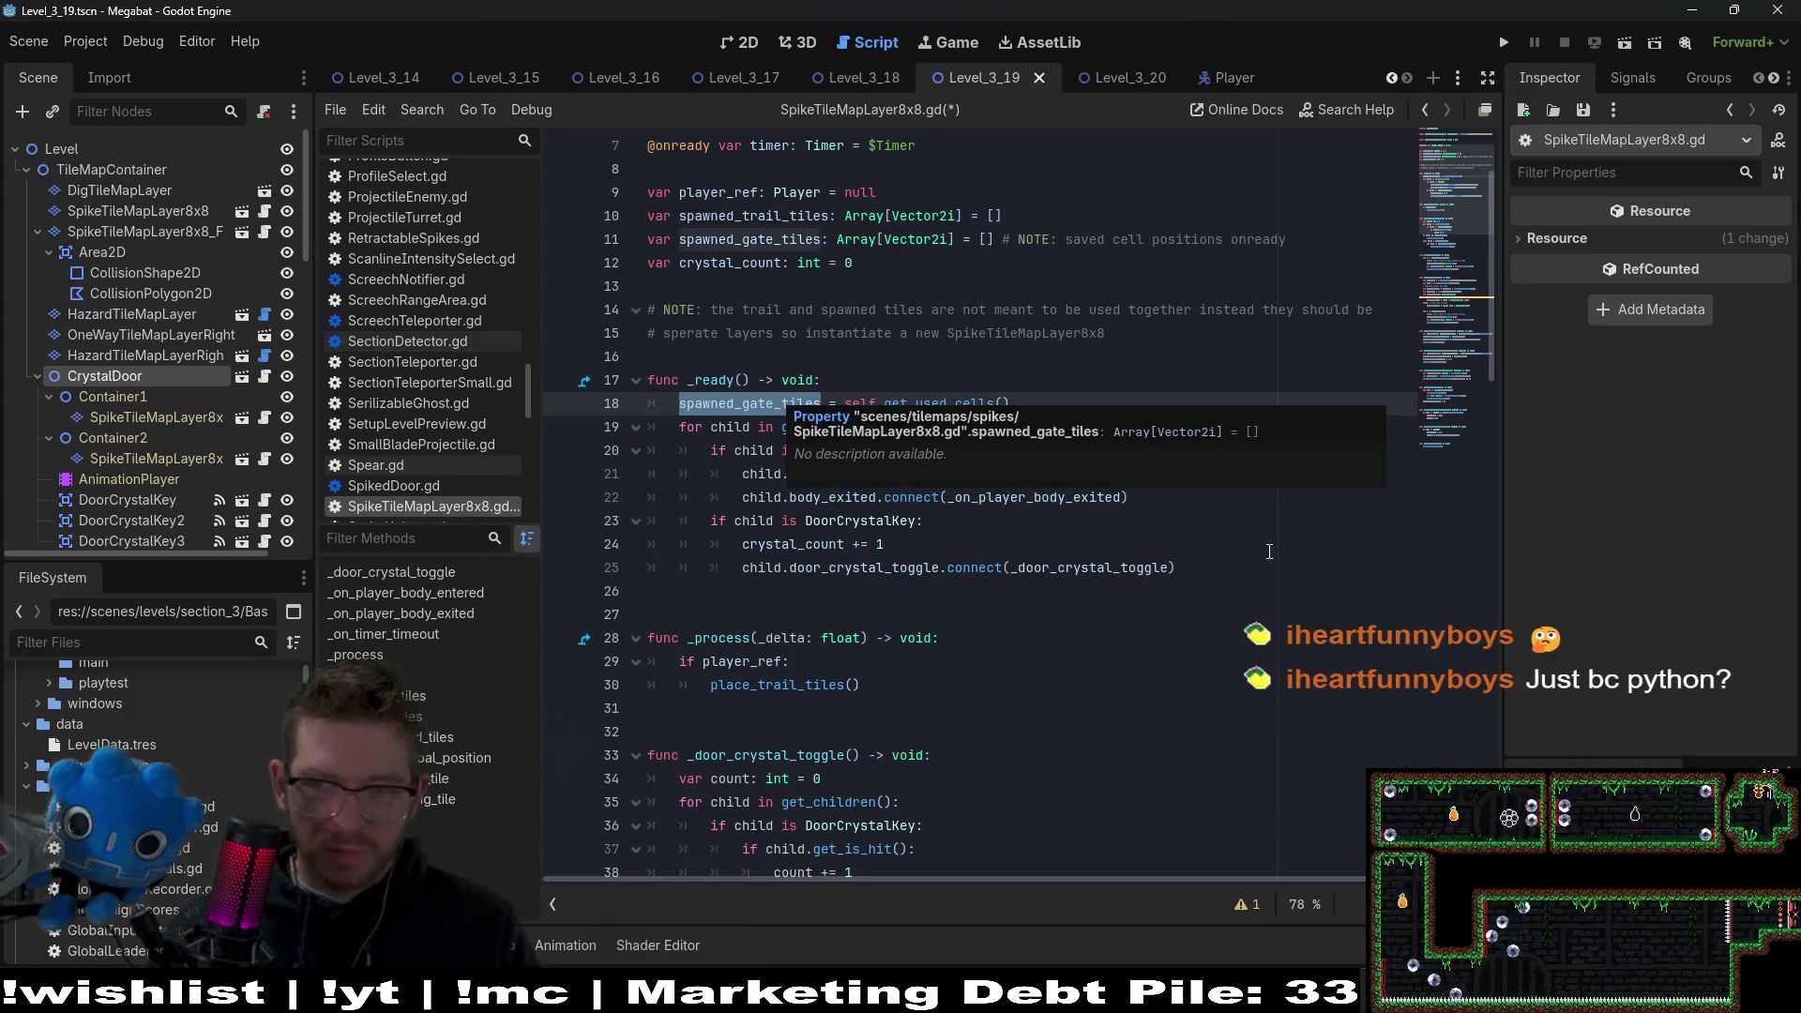
pyautogui.click(791, 661)
pyautogui.click(791, 385)
pyautogui.doubleClick(797, 403)
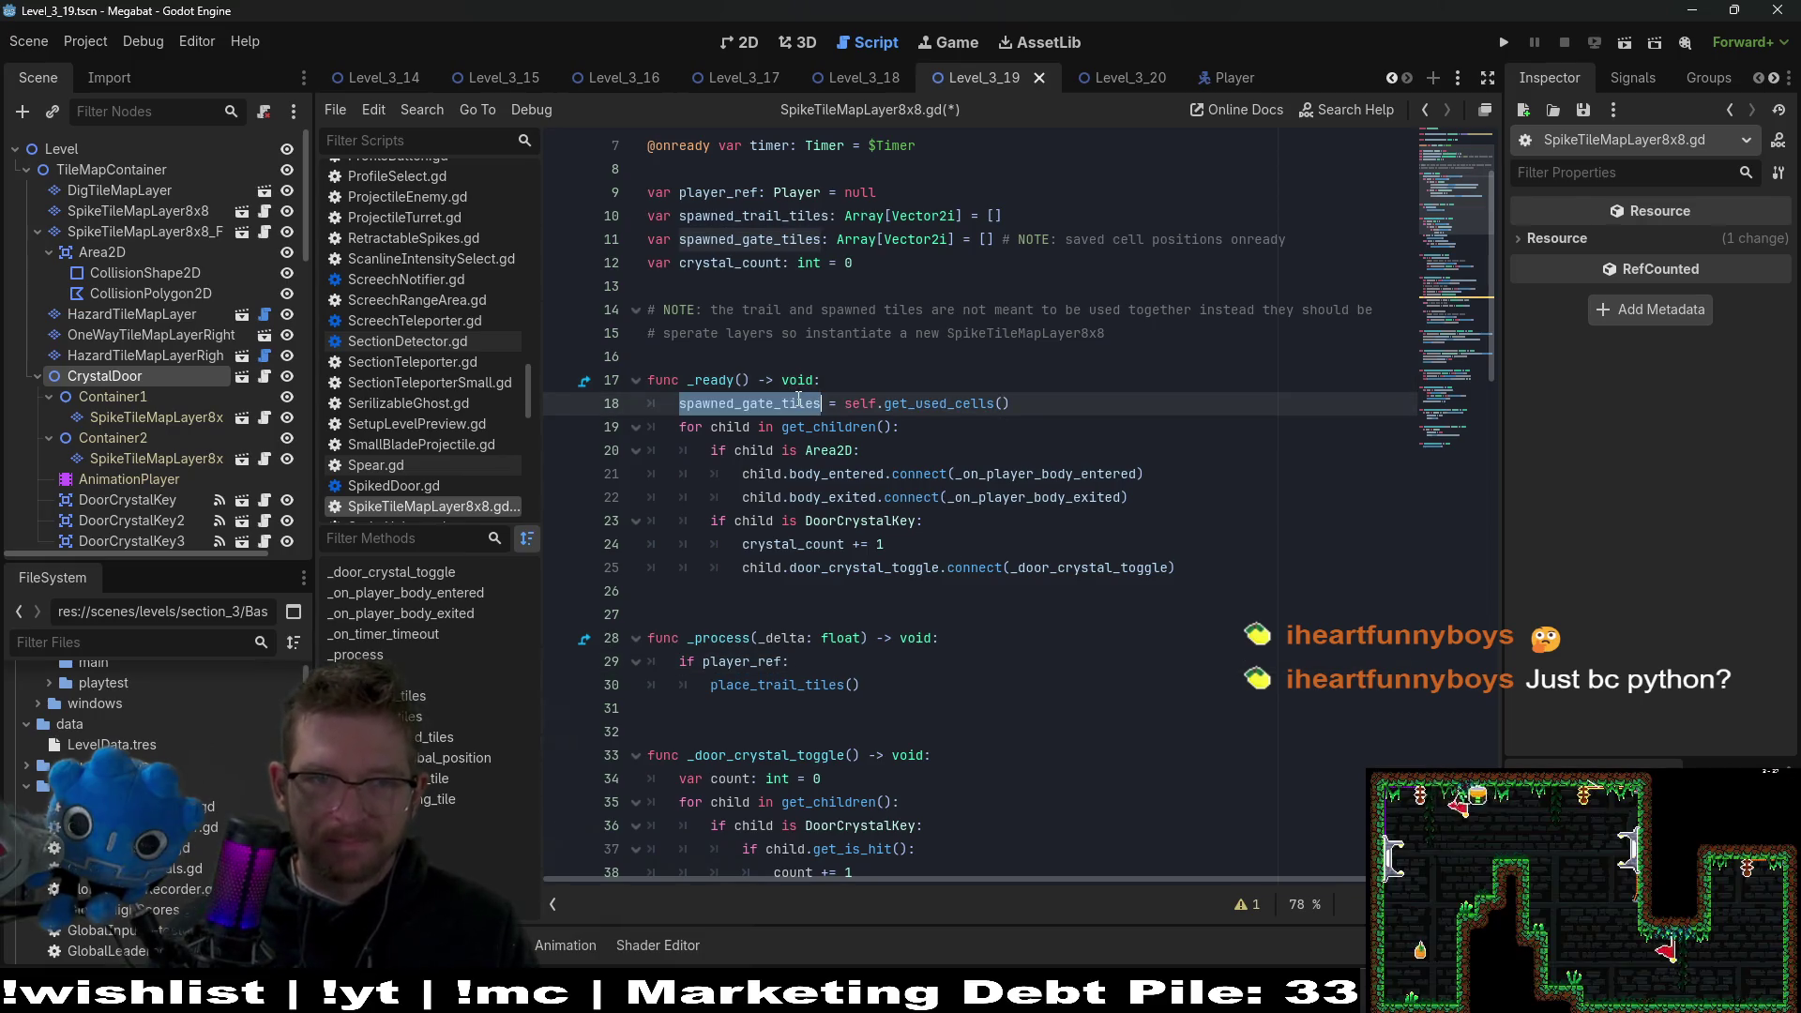
pyautogui.scroll(-4, 1062, 458)
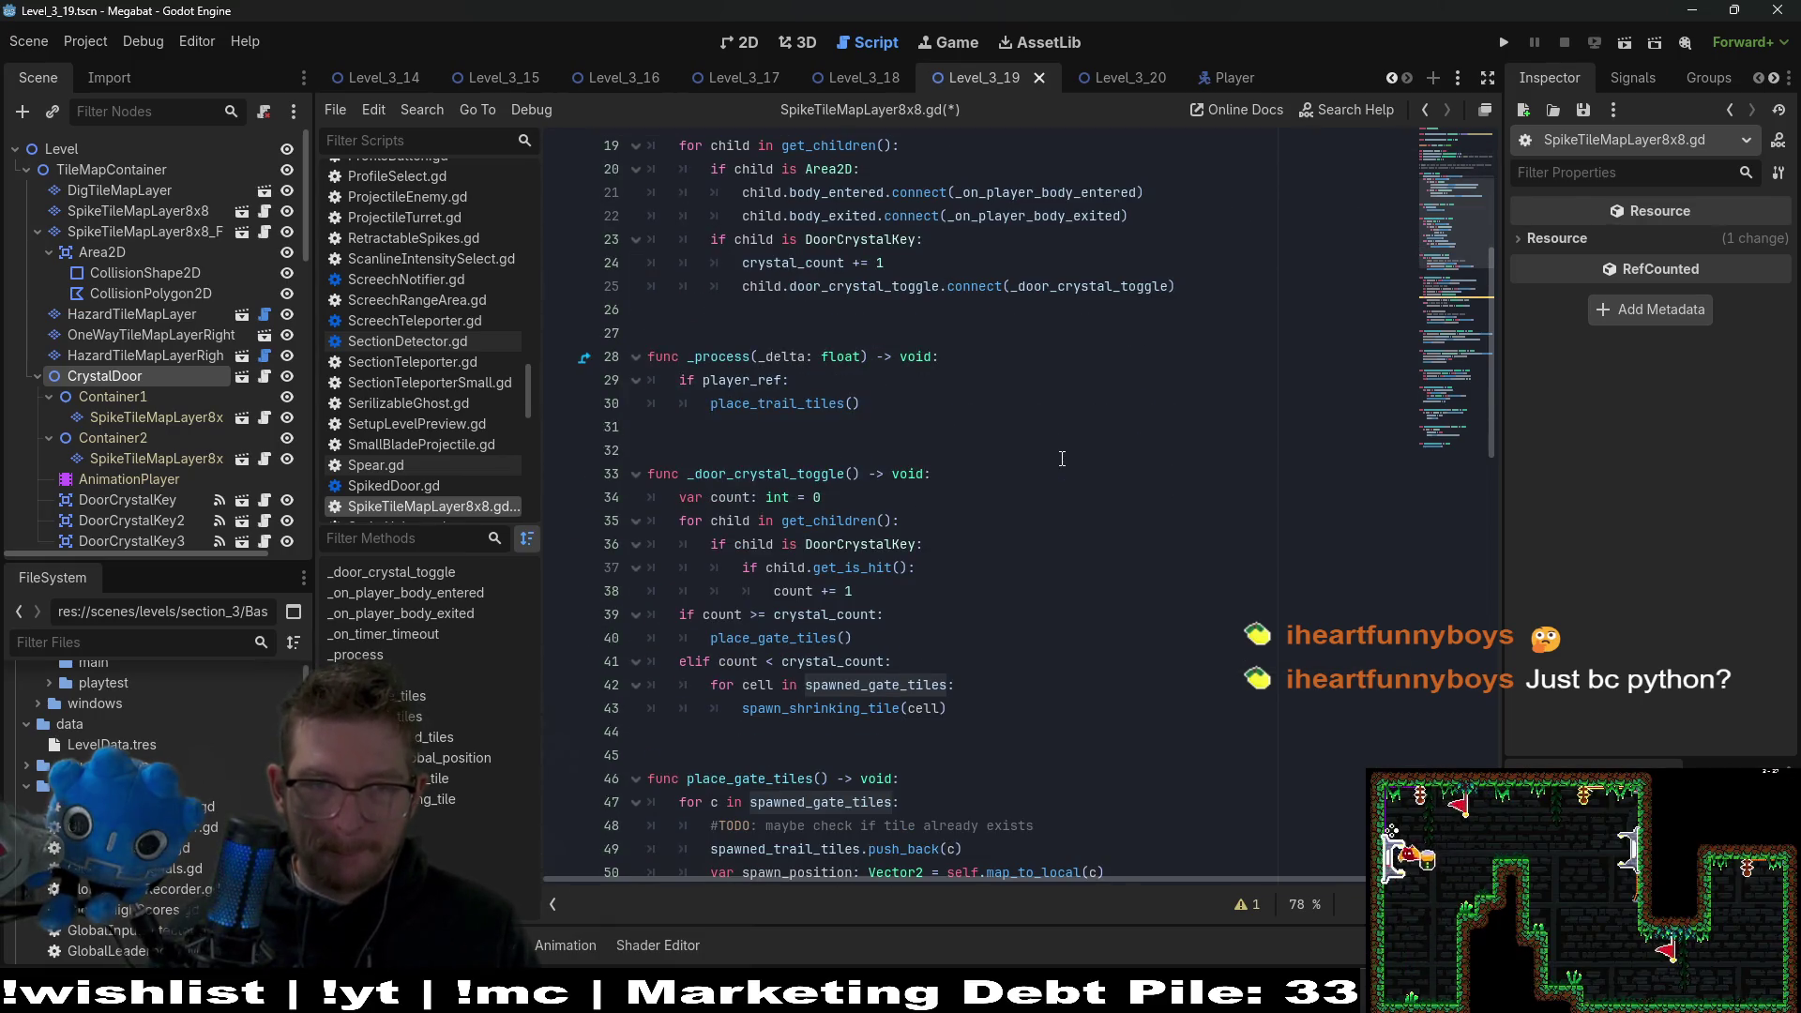
pyautogui.scroll(2, 1062, 458)
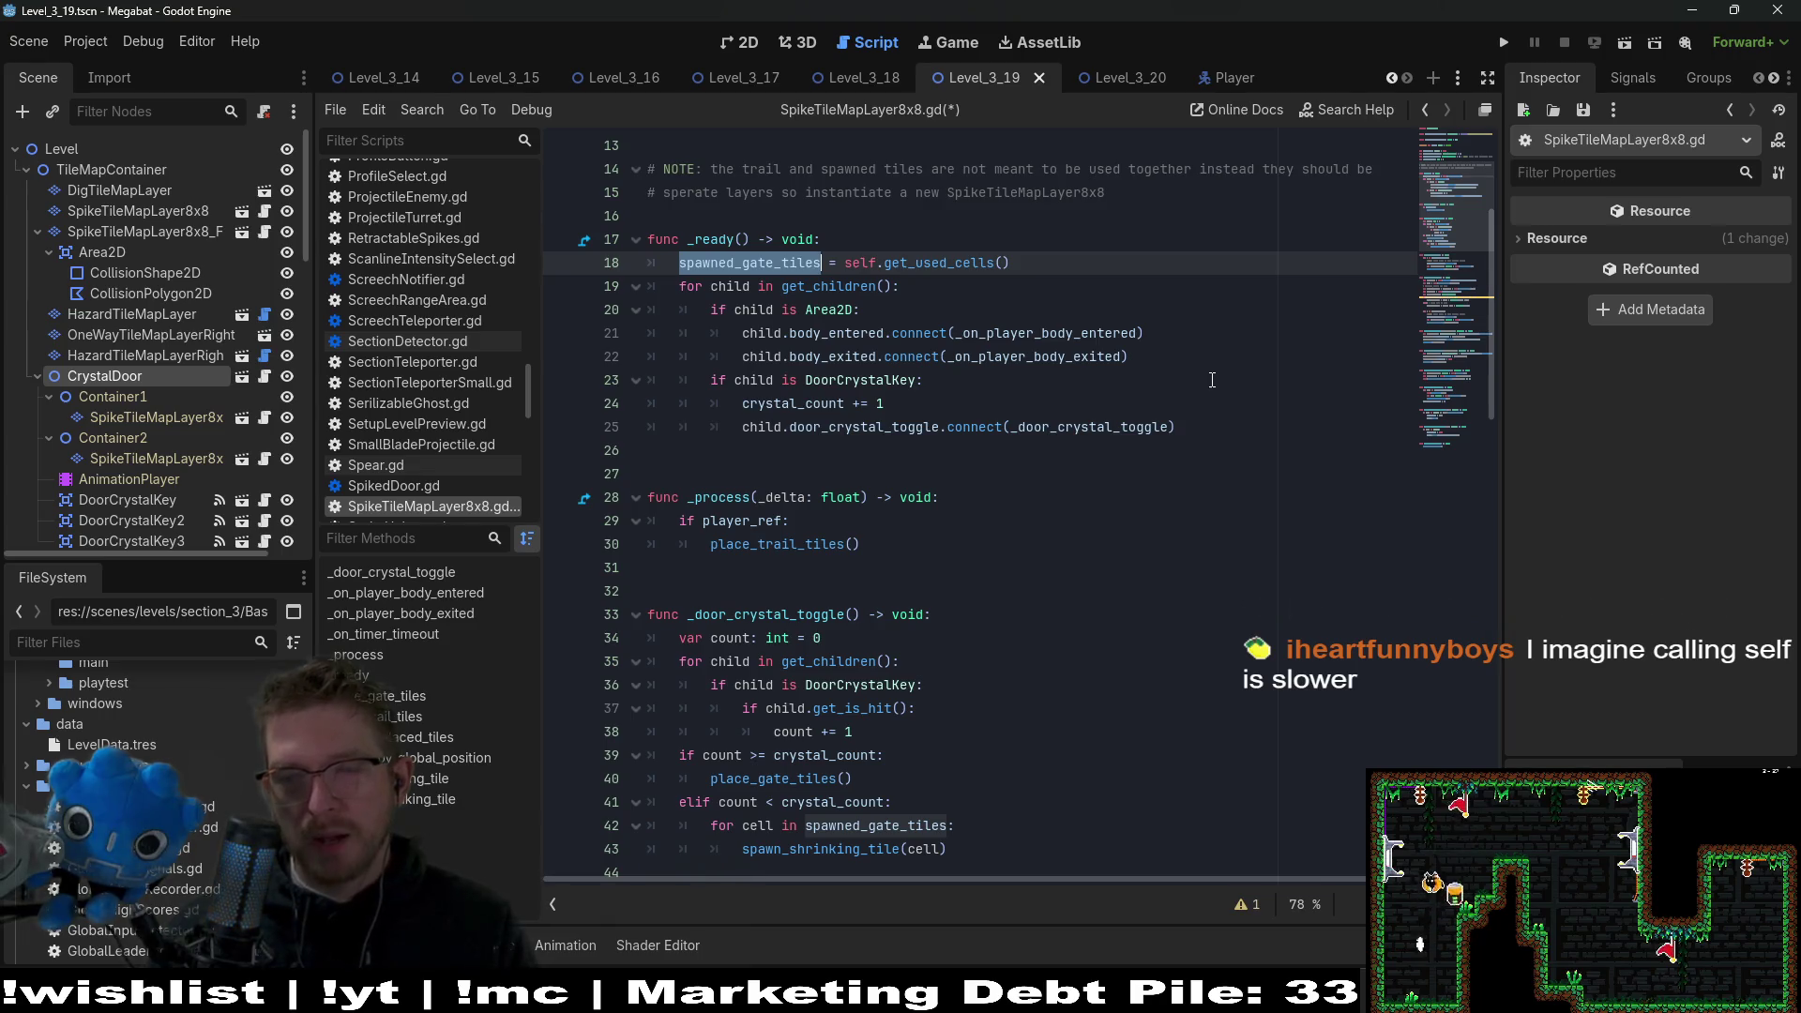
pyautogui.scroll(-4, 1154, 324)
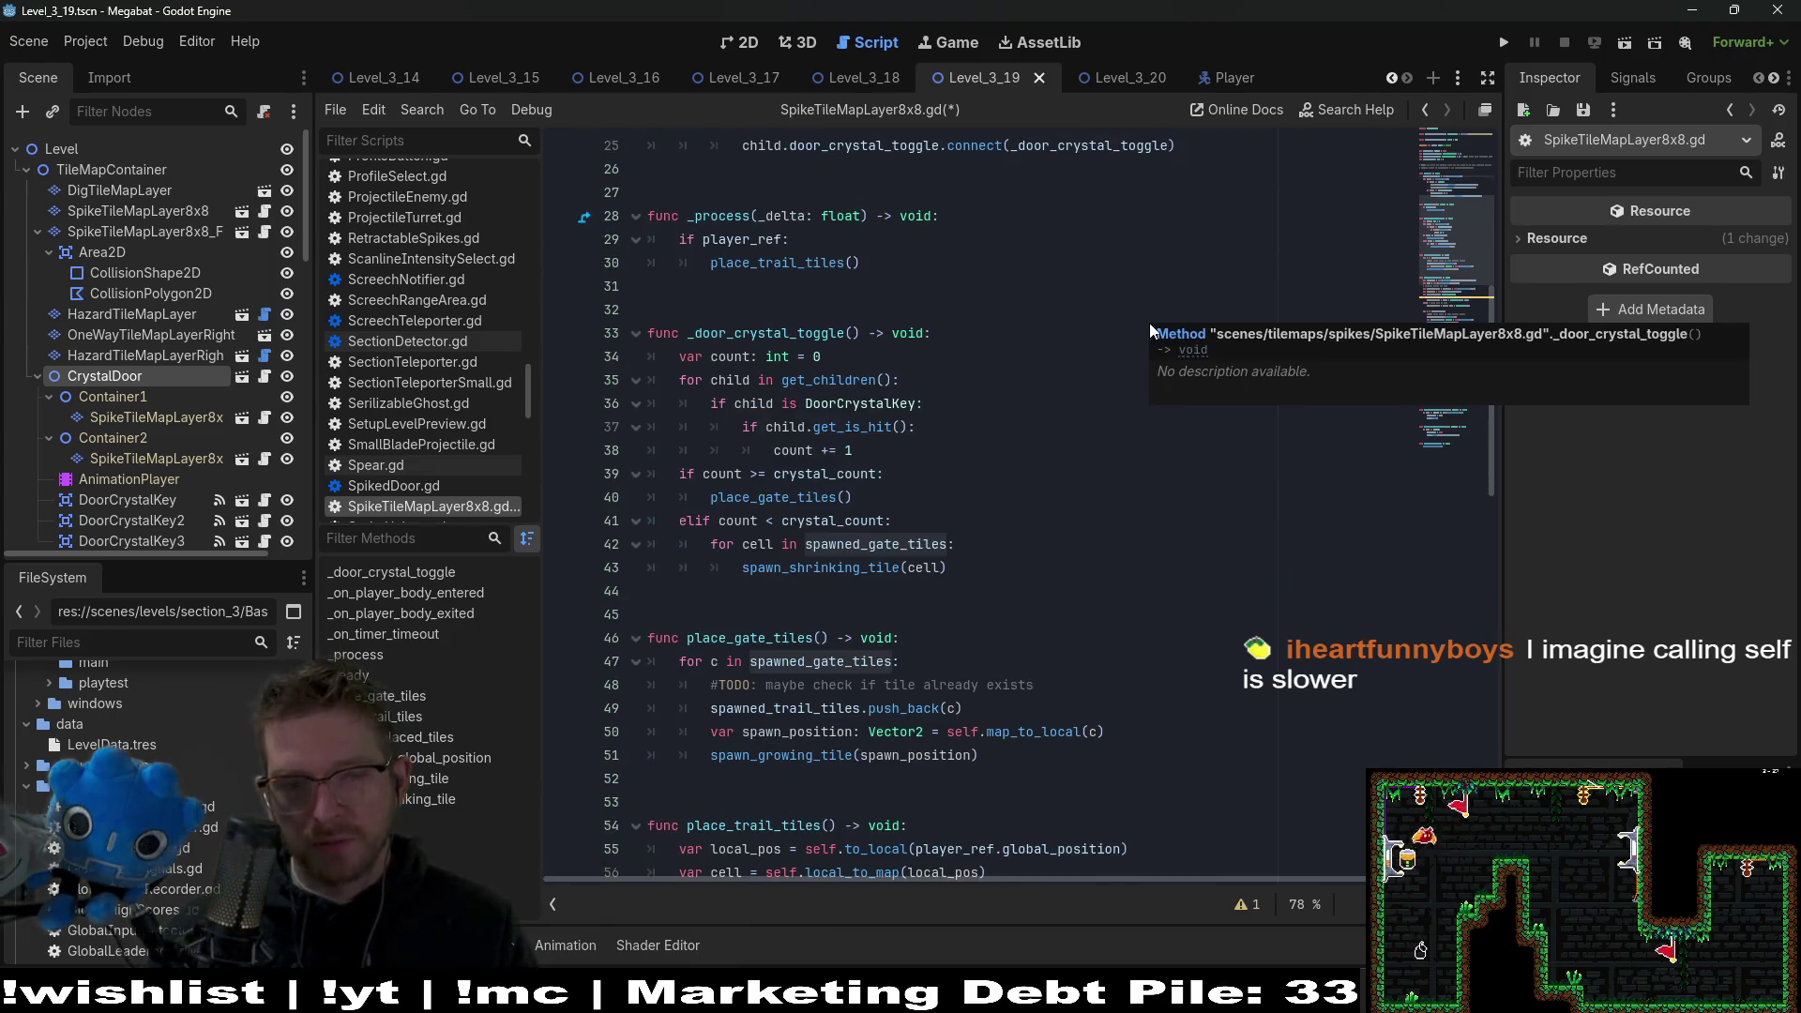
pyautogui.scroll(-4, 994, 392)
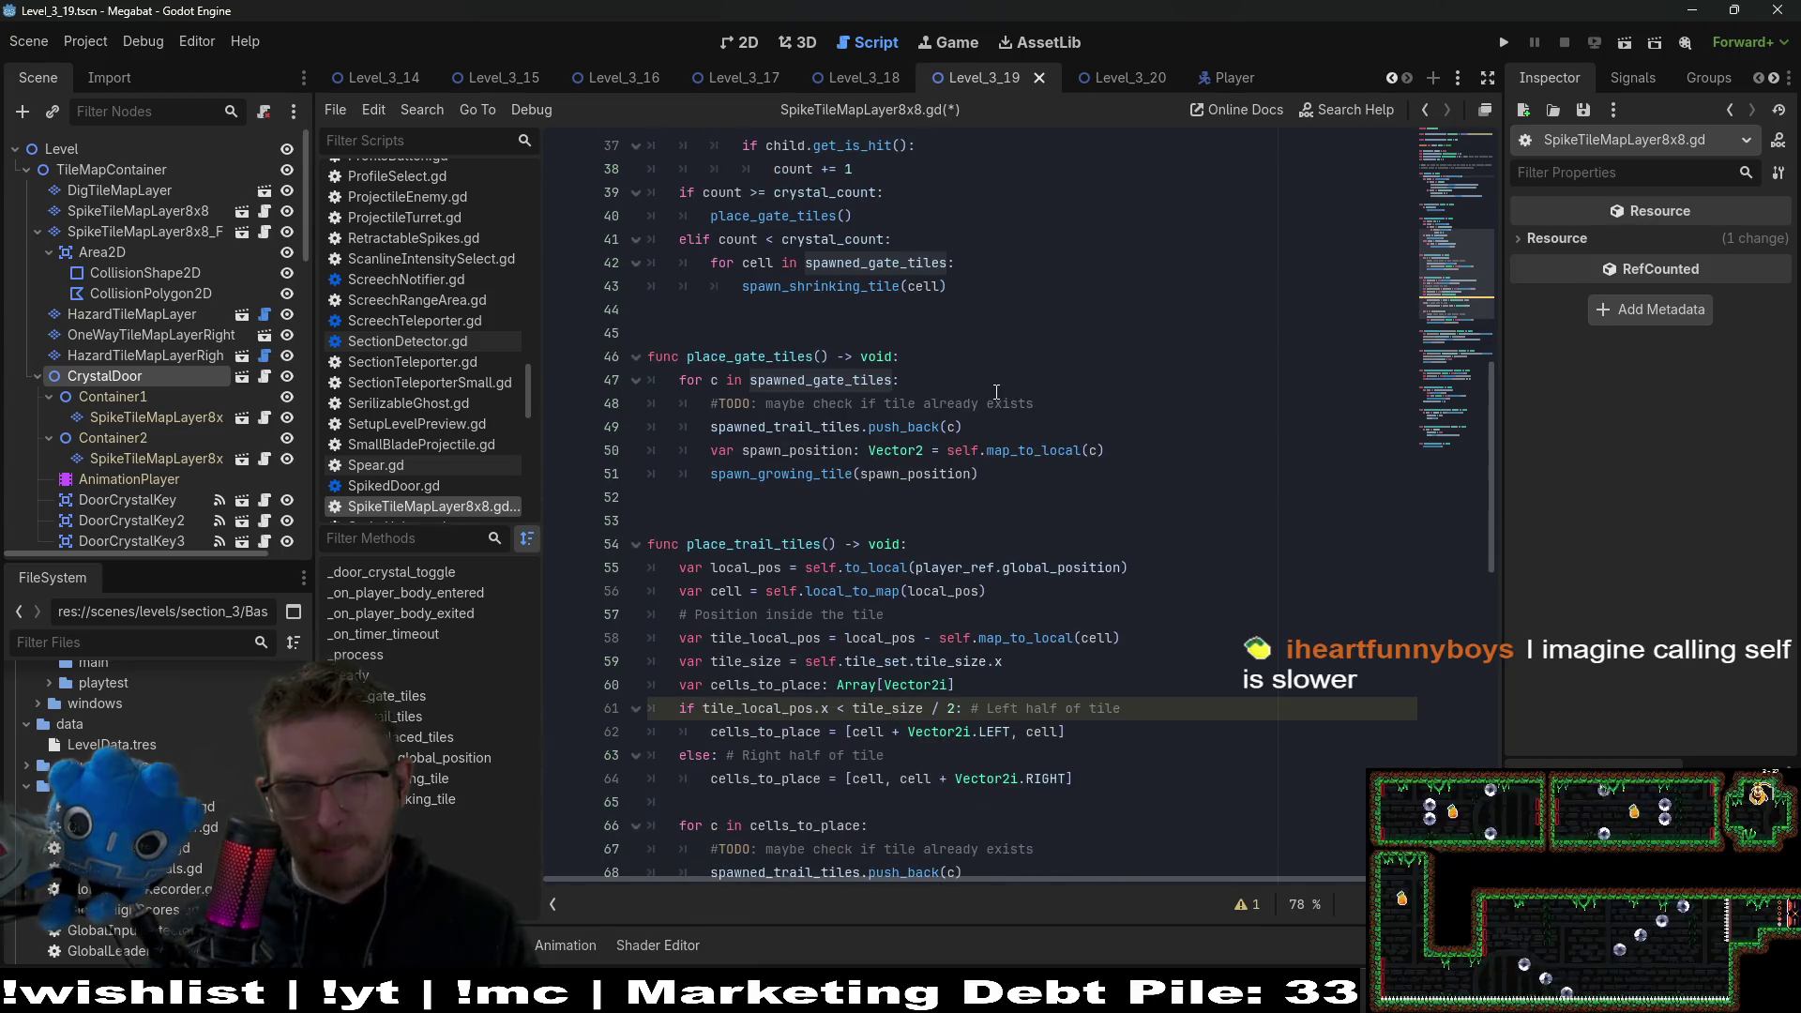
pyautogui.scroll(-2, 997, 391)
pyautogui.scroll(-6, 997, 391)
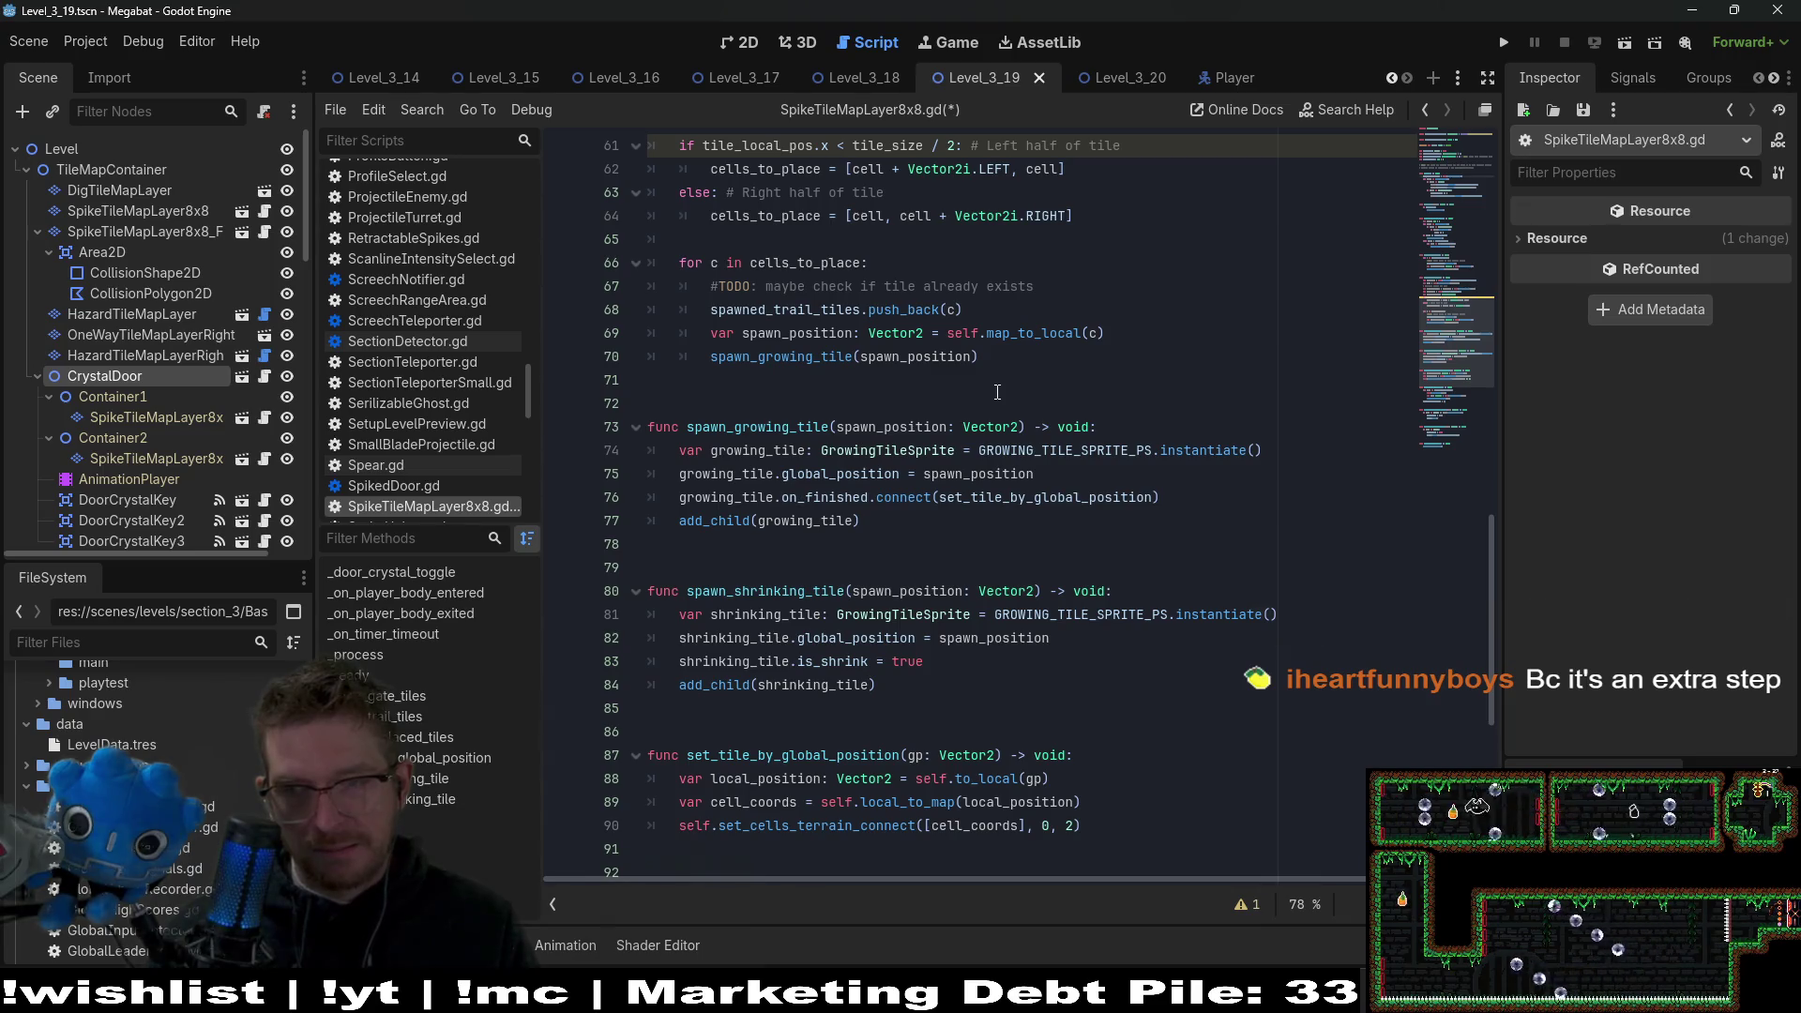
pyautogui.scroll(-2, 997, 391)
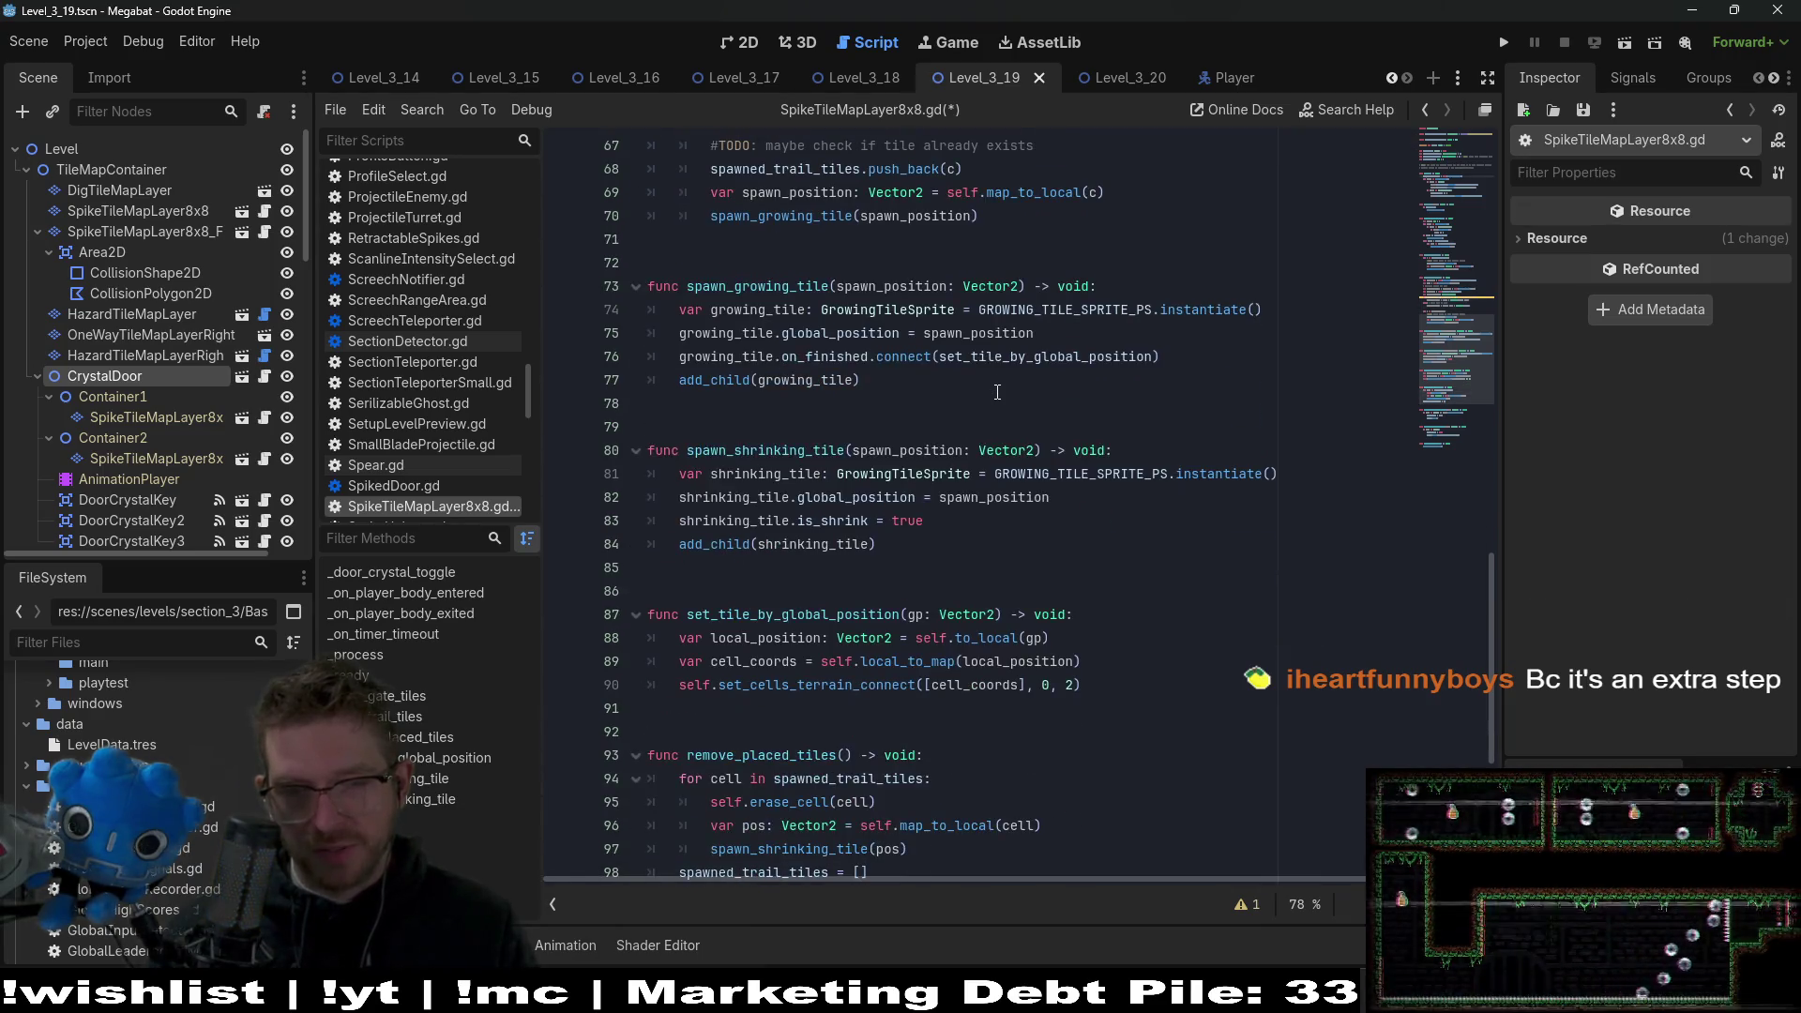
pyautogui.scroll(-3, 997, 391)
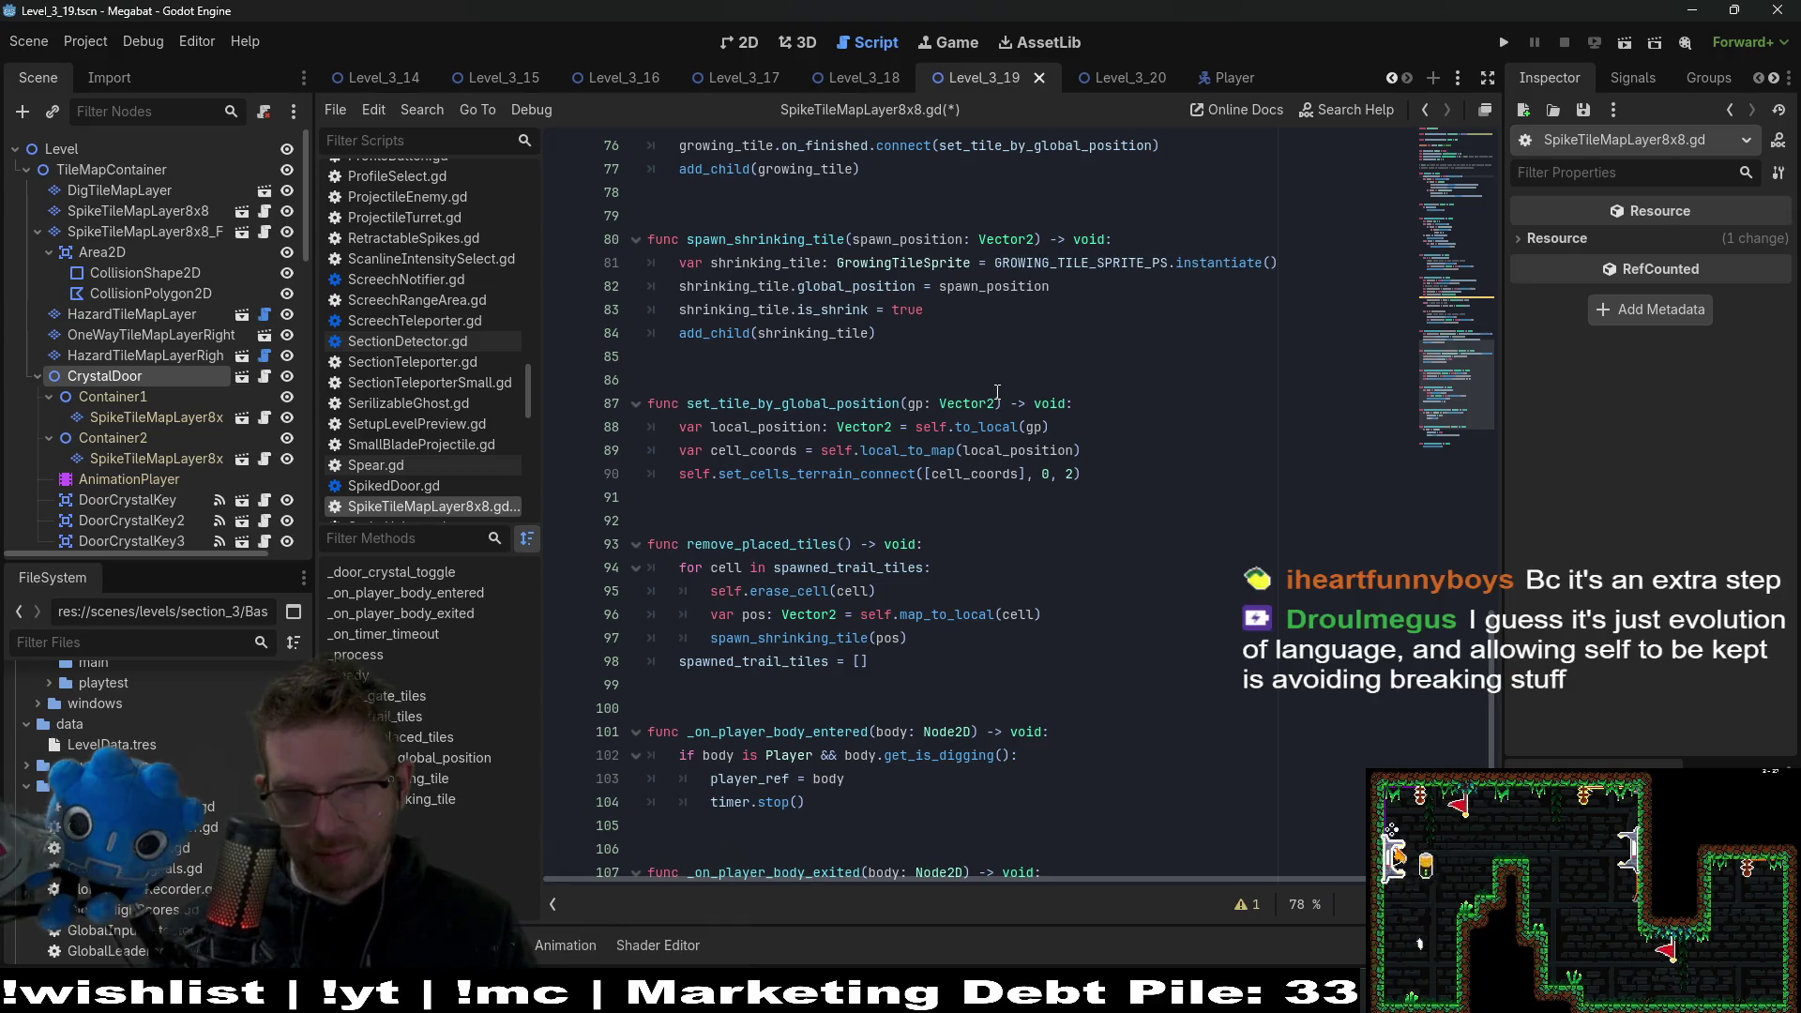
pyautogui.scroll(-3, 997, 392)
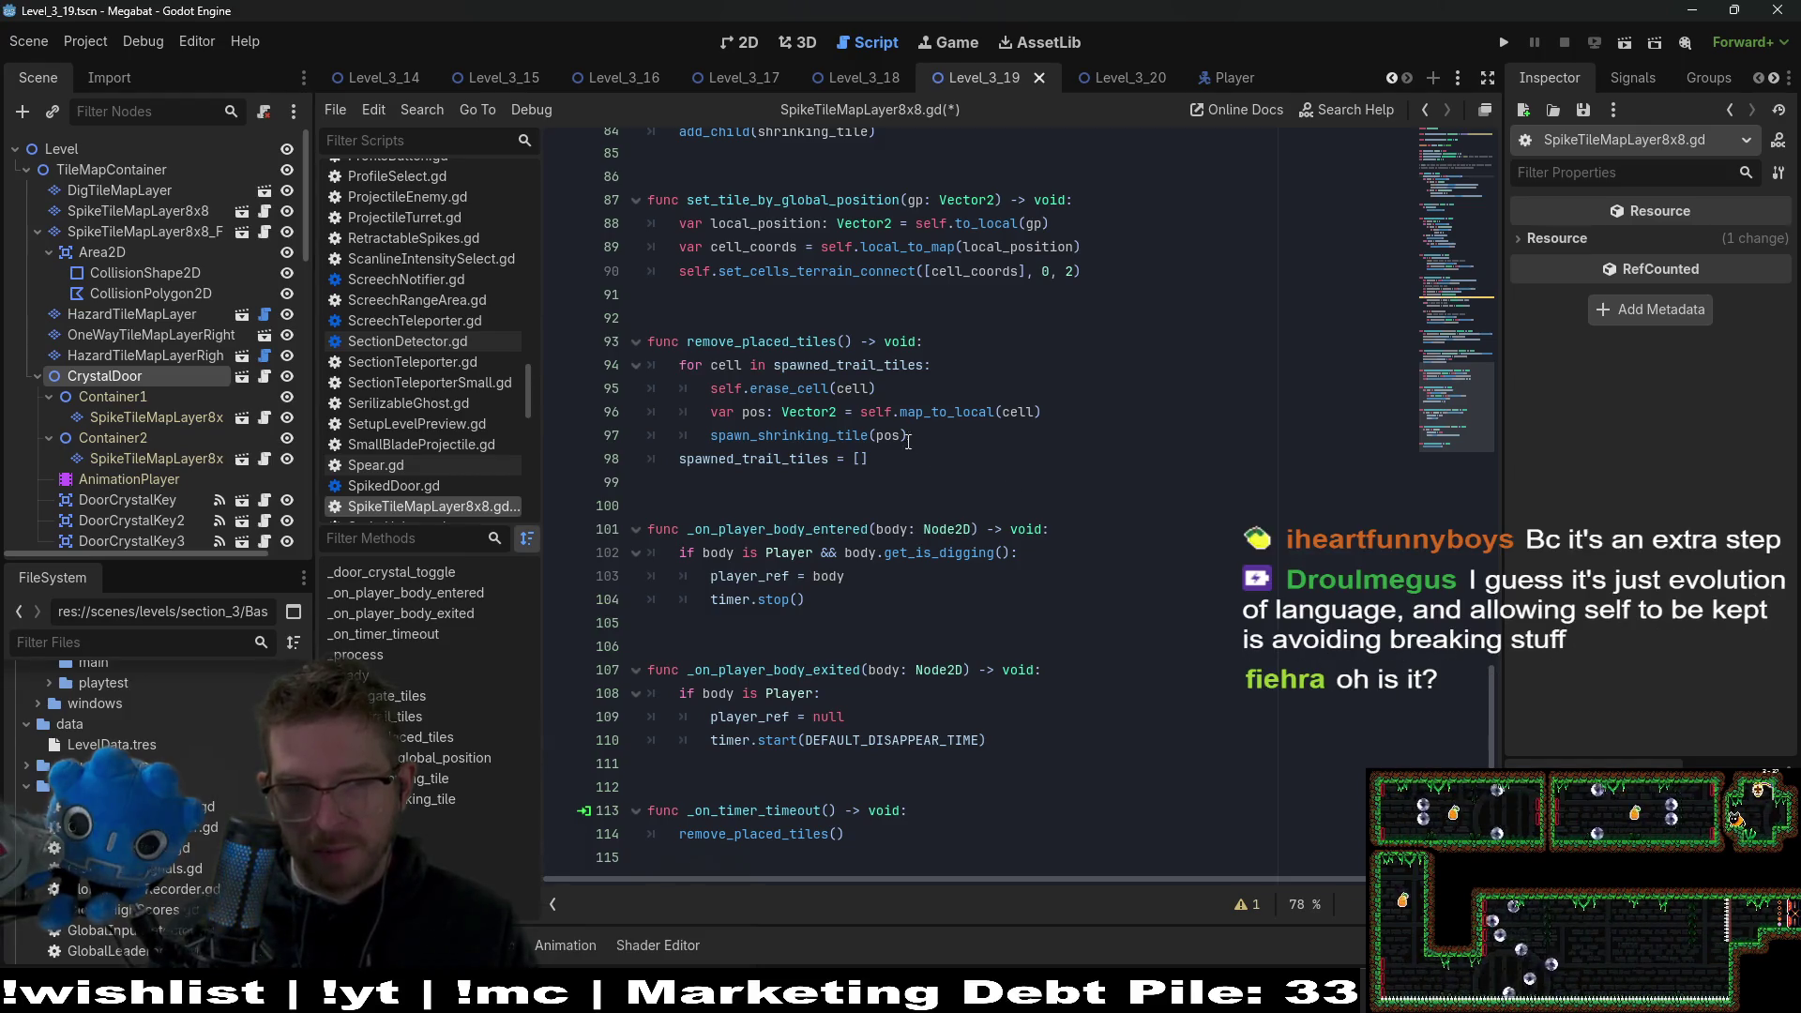
pyautogui.click(1122, 414)
# Step: Remove the self. prefix on lines 88, 89, 90, 95 and 96
pyautogui.hotkey('ctrl', 'f')
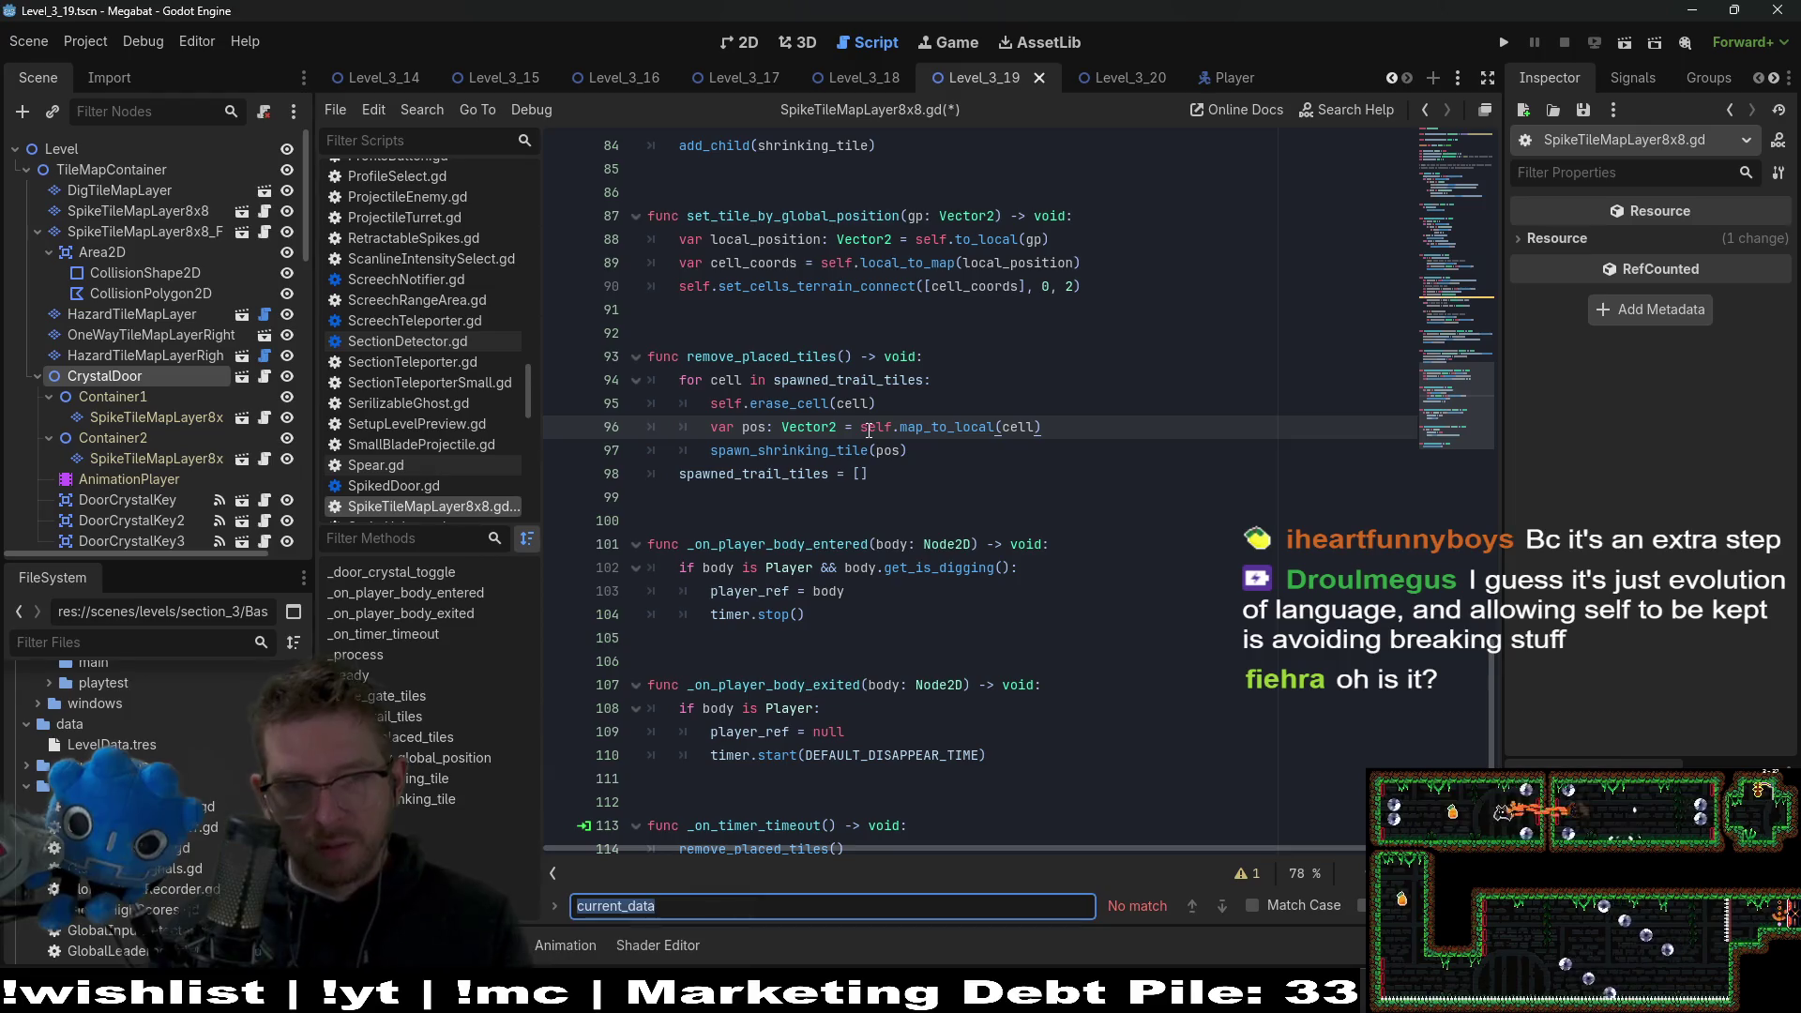
pyautogui.doubleClick(869, 427)
pyautogui.press('Delete')
pyautogui.press('Delete')
pyautogui.doubleClick(840, 263)
pyautogui.press('Delete')
pyautogui.press('Delete')
pyautogui.doubleClick(725, 404)
pyautogui.press('Delete')
pyautogui.press('Delete')
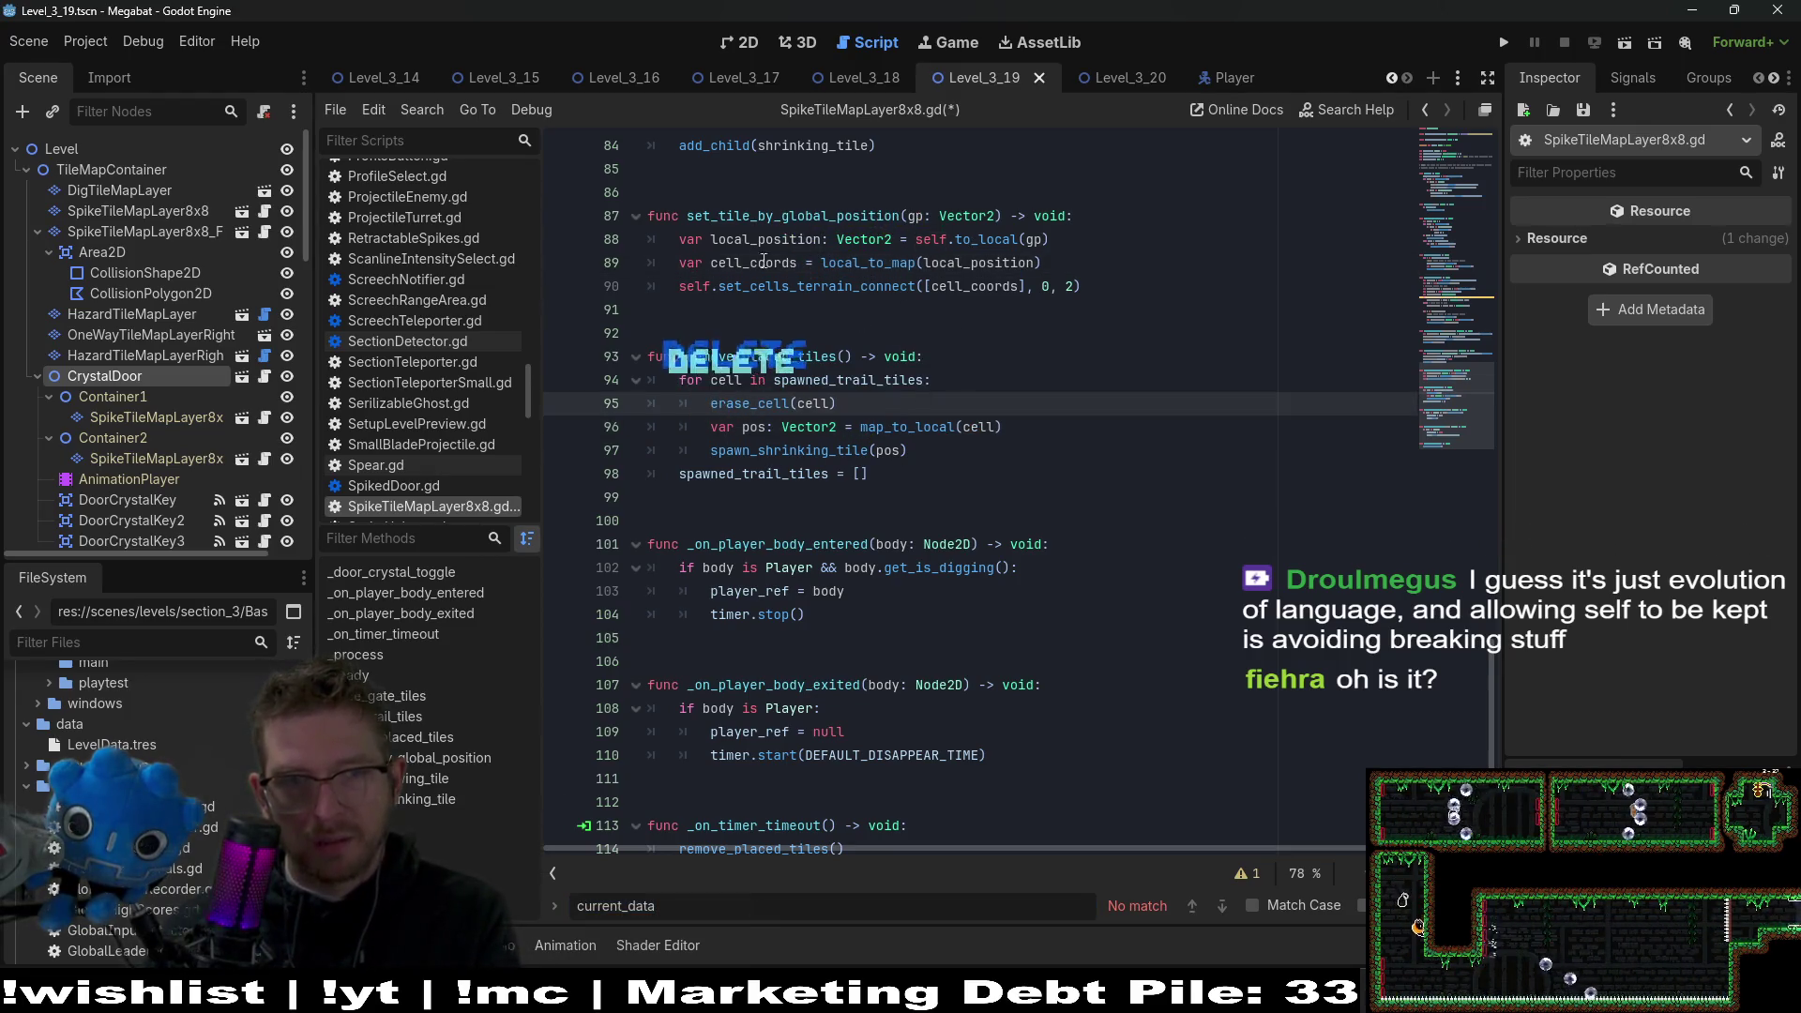
pyautogui.doubleClick(695, 286)
pyautogui.press('Delete')
pyautogui.press('Delete')
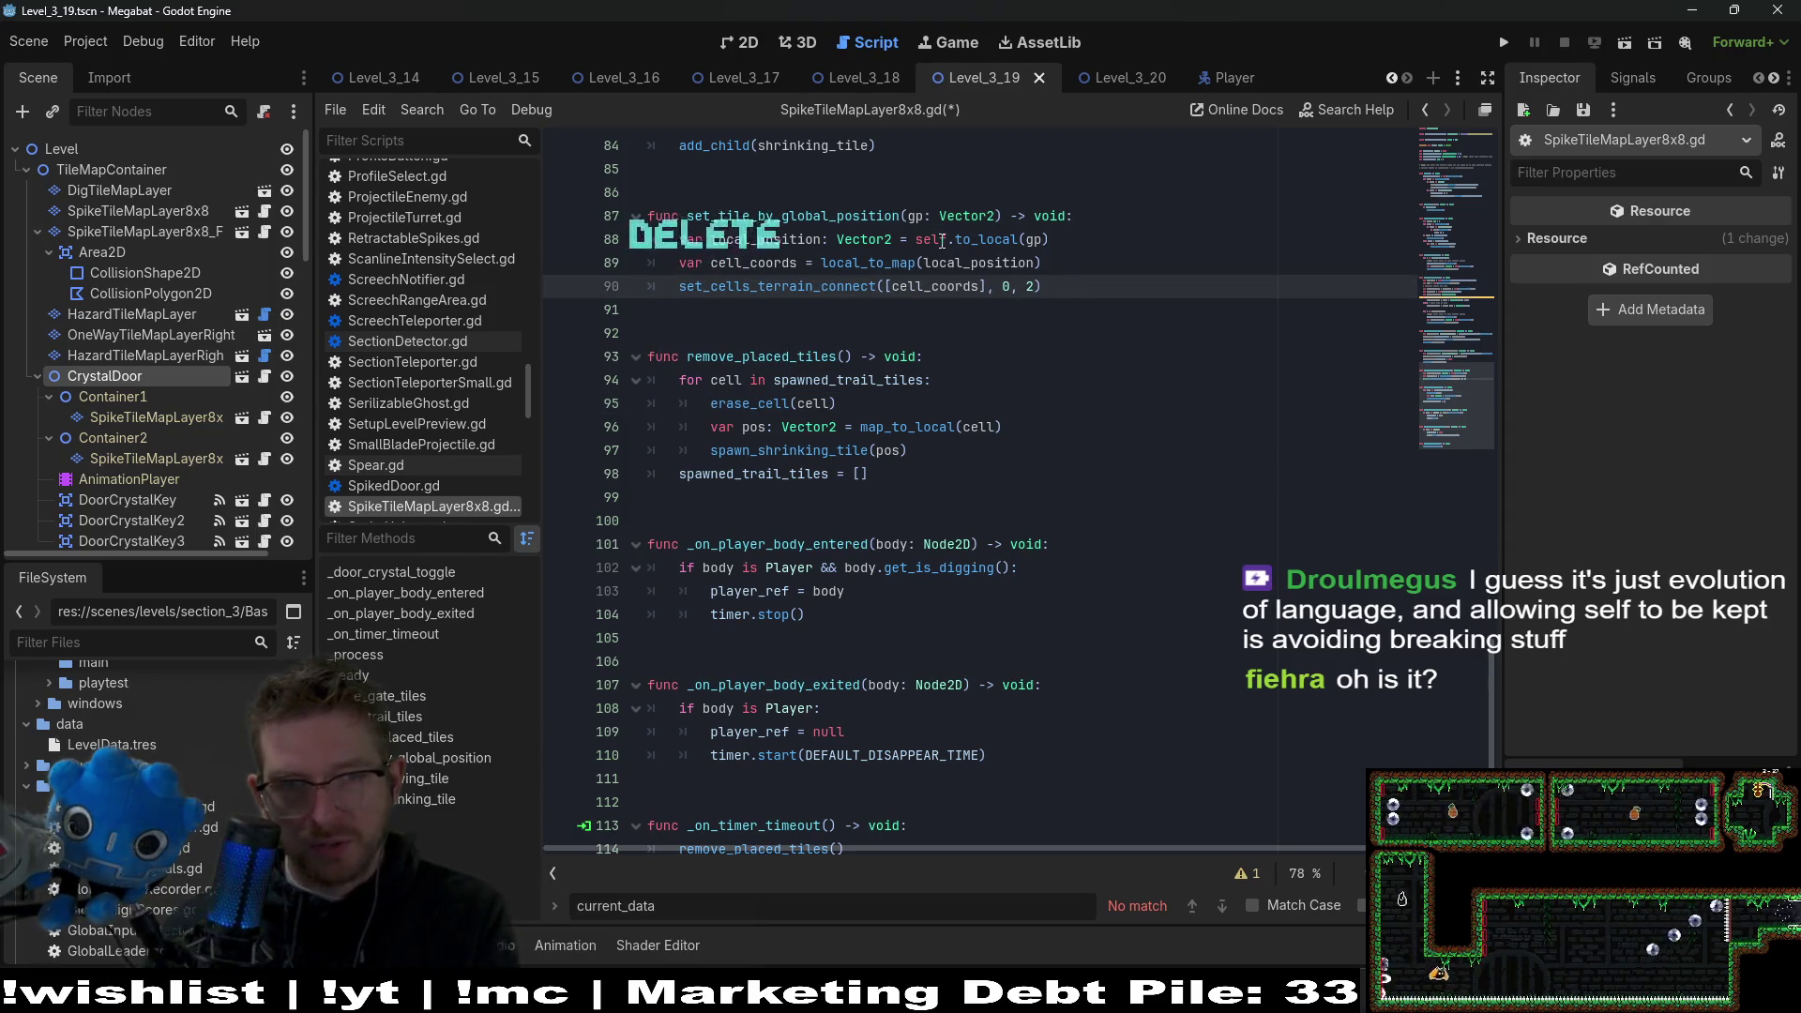
pyautogui.doubleClick(938, 239)
pyautogui.press('Delete')
pyautogui.press('Delete')
# Step: Remove the self. prefix on lines 50, 55, 56, 58, 59 and 69, then save the script
pyautogui.scroll(8, 1036, 446)
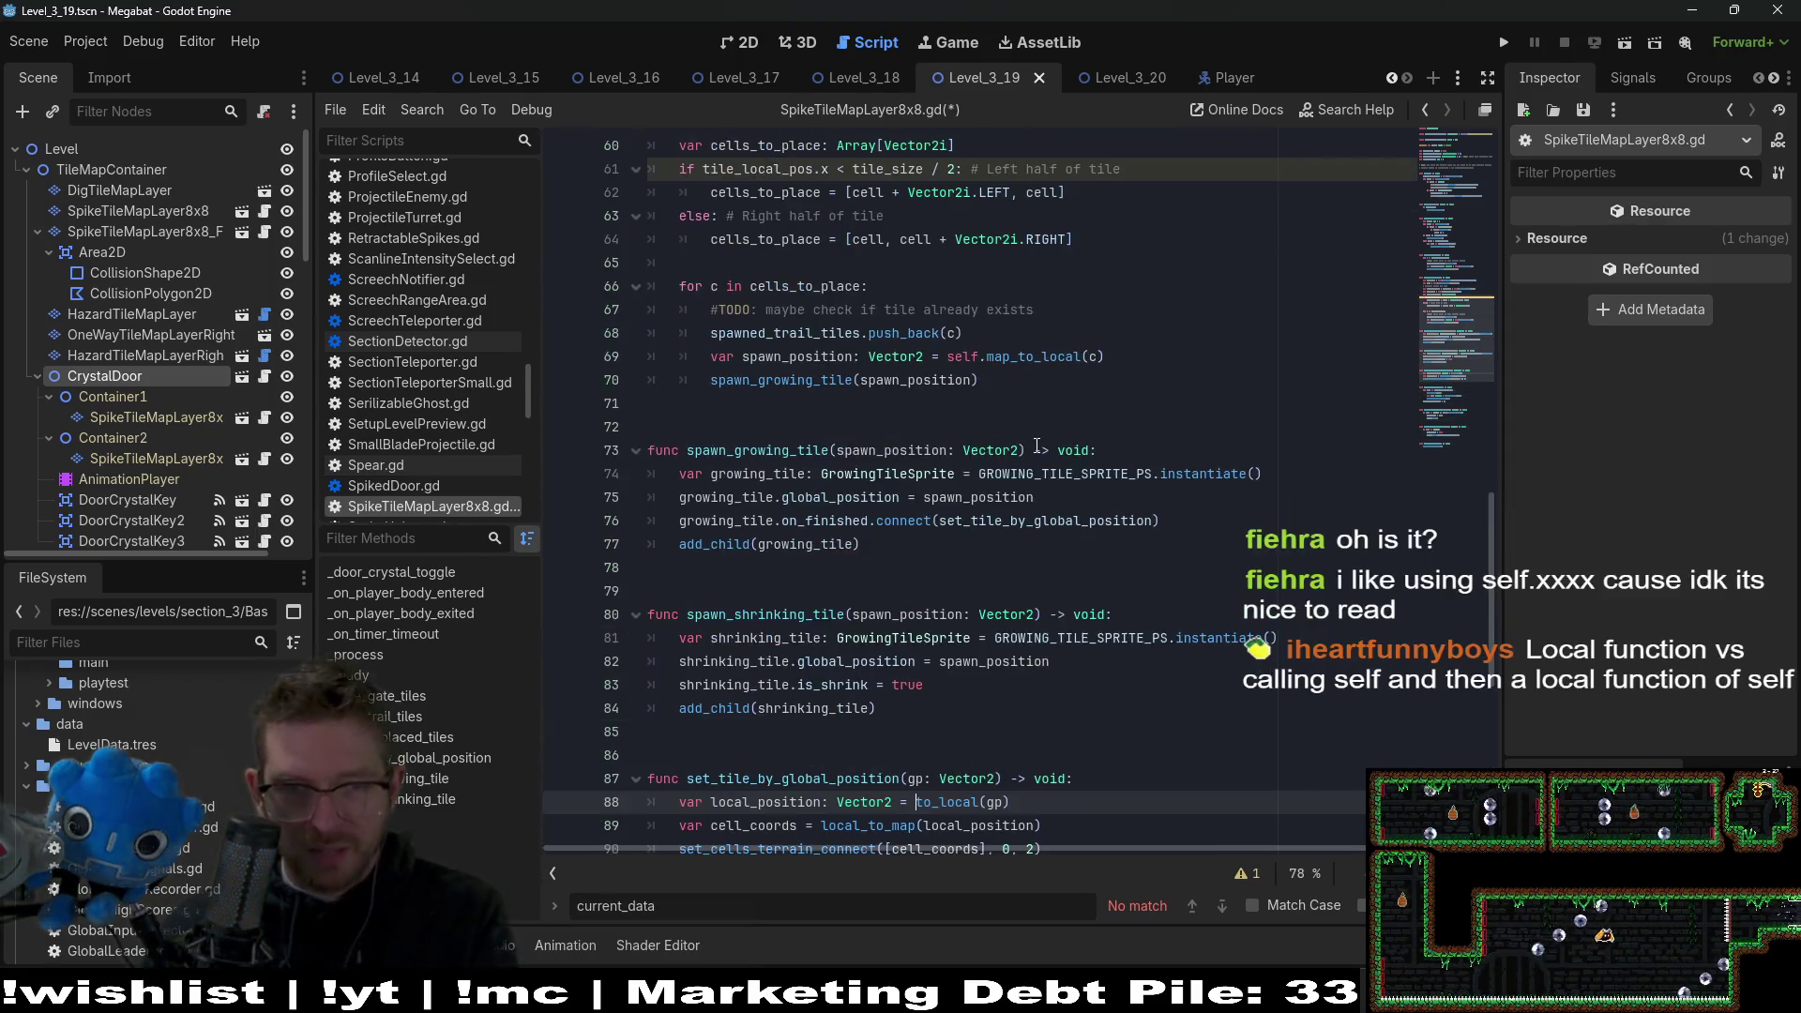
pyautogui.scroll(2, 1037, 446)
pyautogui.doubleClick(938, 497)
pyautogui.press('Delete')
pyautogui.press('Delete')
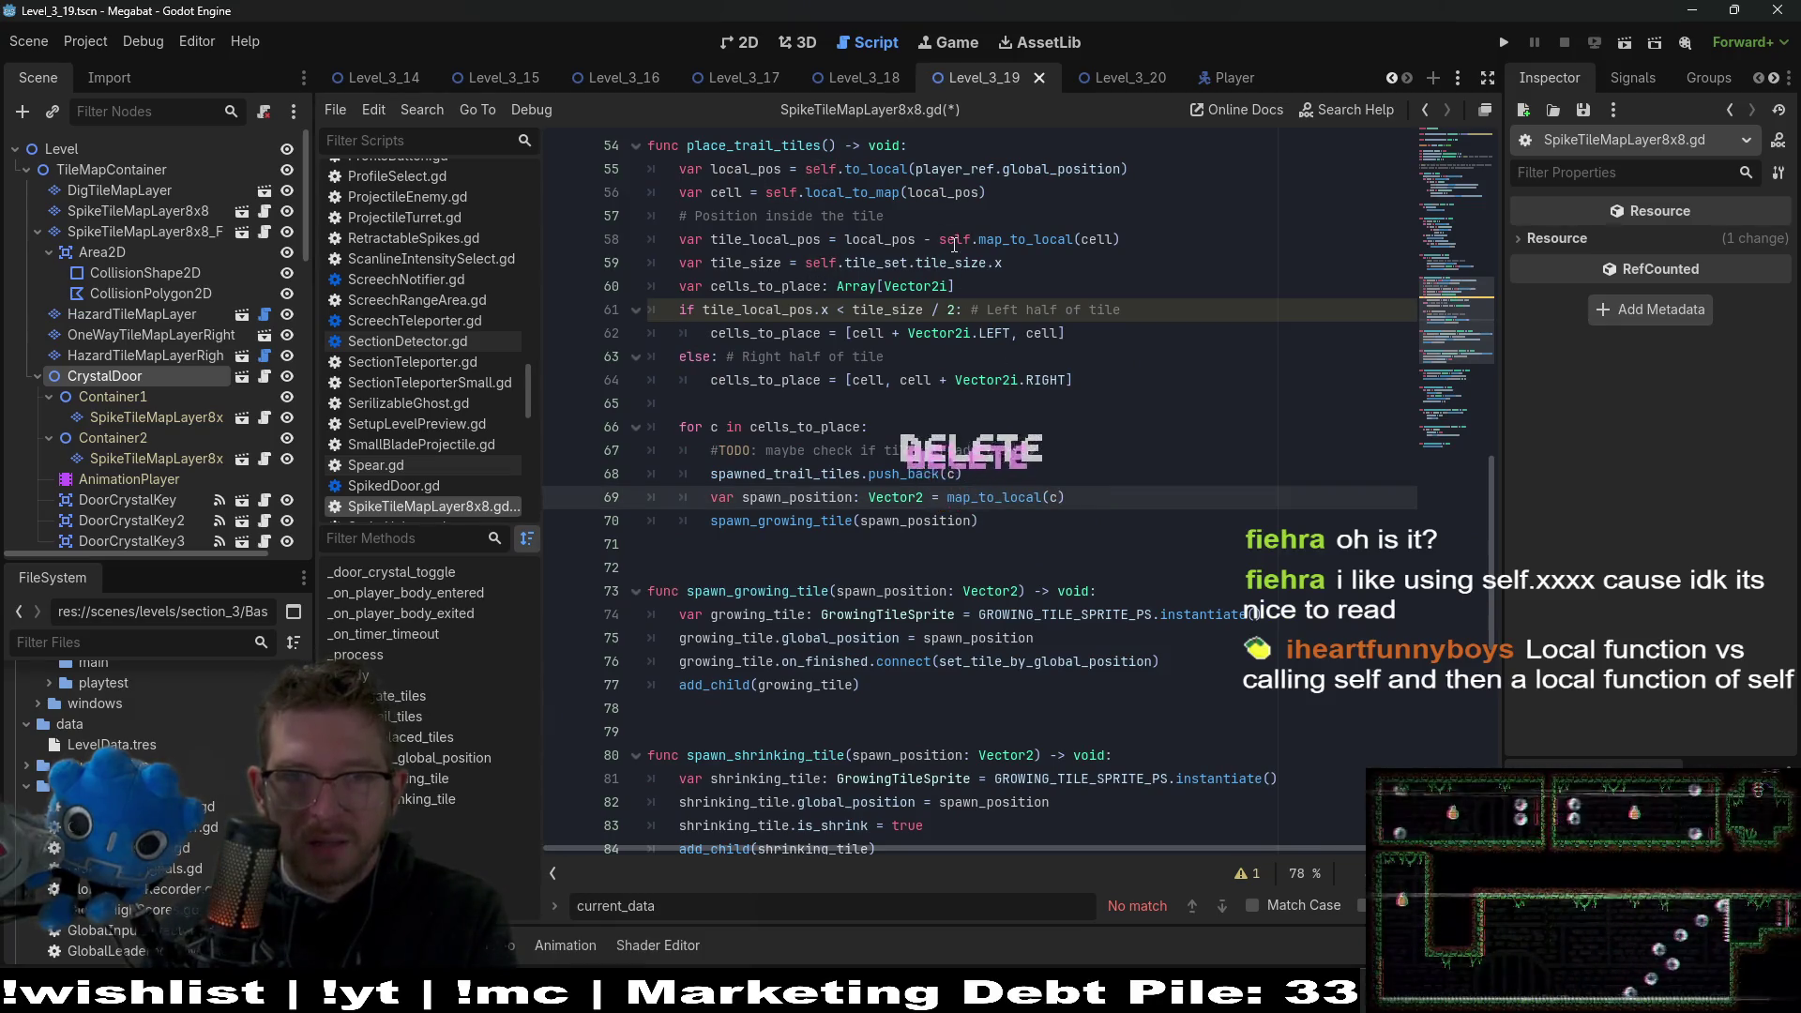
pyautogui.doubleClick(954, 240)
pyautogui.press('Delete')
pyautogui.press('Delete')
pyautogui.scroll(3, 821, 472)
pyautogui.click(822, 472)
pyautogui.doubleClick(822, 474)
pyautogui.press('Delete')
pyautogui.press('Delete')
pyautogui.doubleClick(779, 403)
pyautogui.press('Delete')
pyautogui.press('Delete')
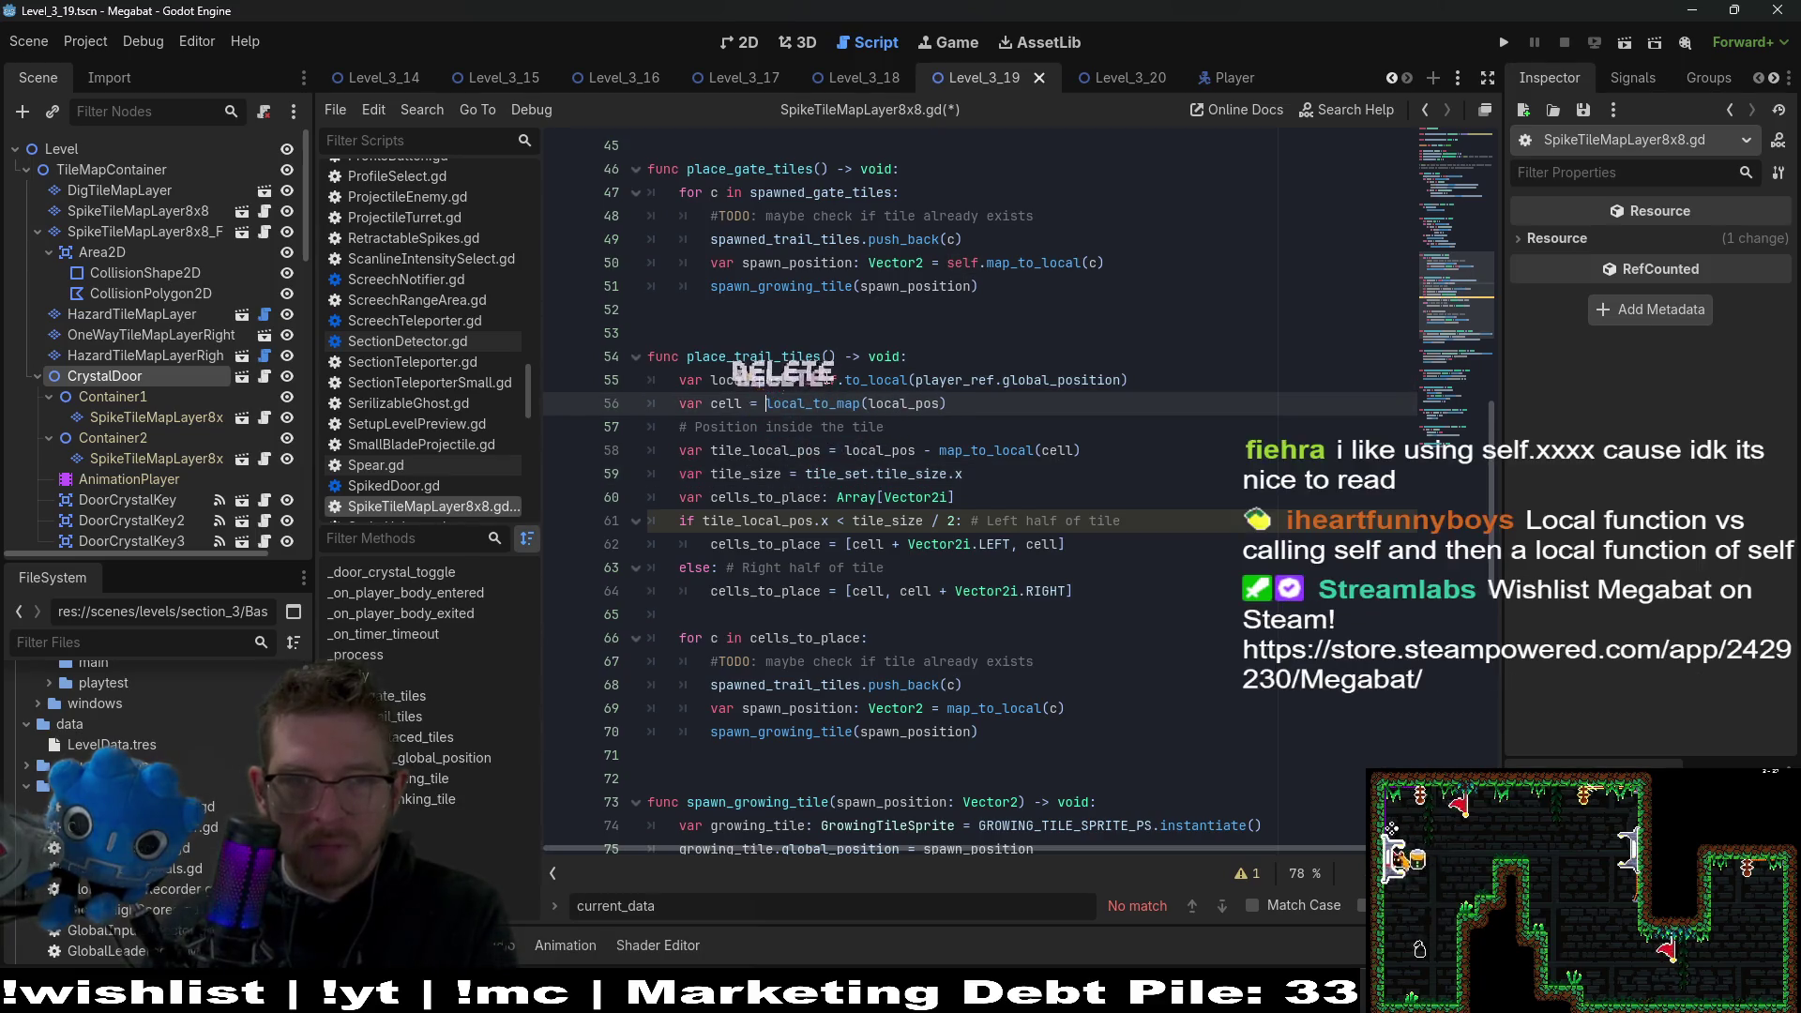
pyautogui.doubleClick(819, 379)
pyautogui.press('Delete')
pyautogui.press('Delete')
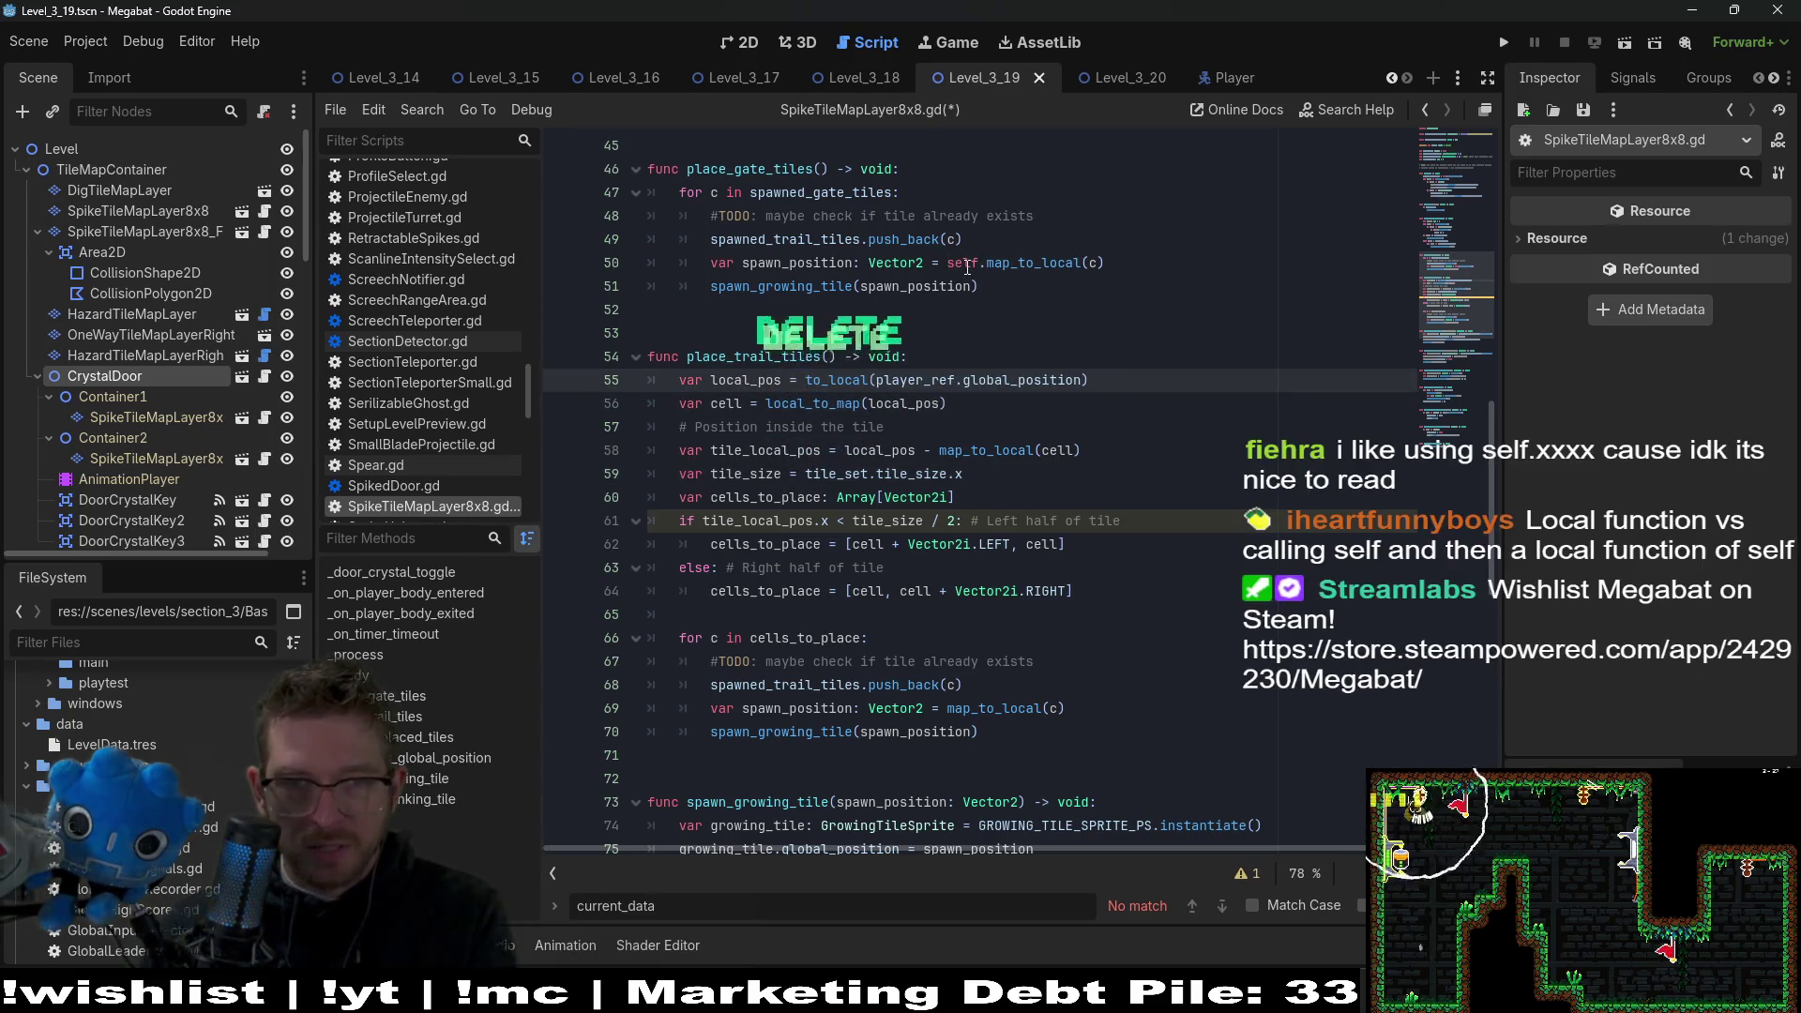
pyautogui.doubleClick(967, 265)
pyautogui.press('Delete')
pyautogui.press('Delete')
pyautogui.click(1131, 356)
pyautogui.hotkey('ctrl', 's')
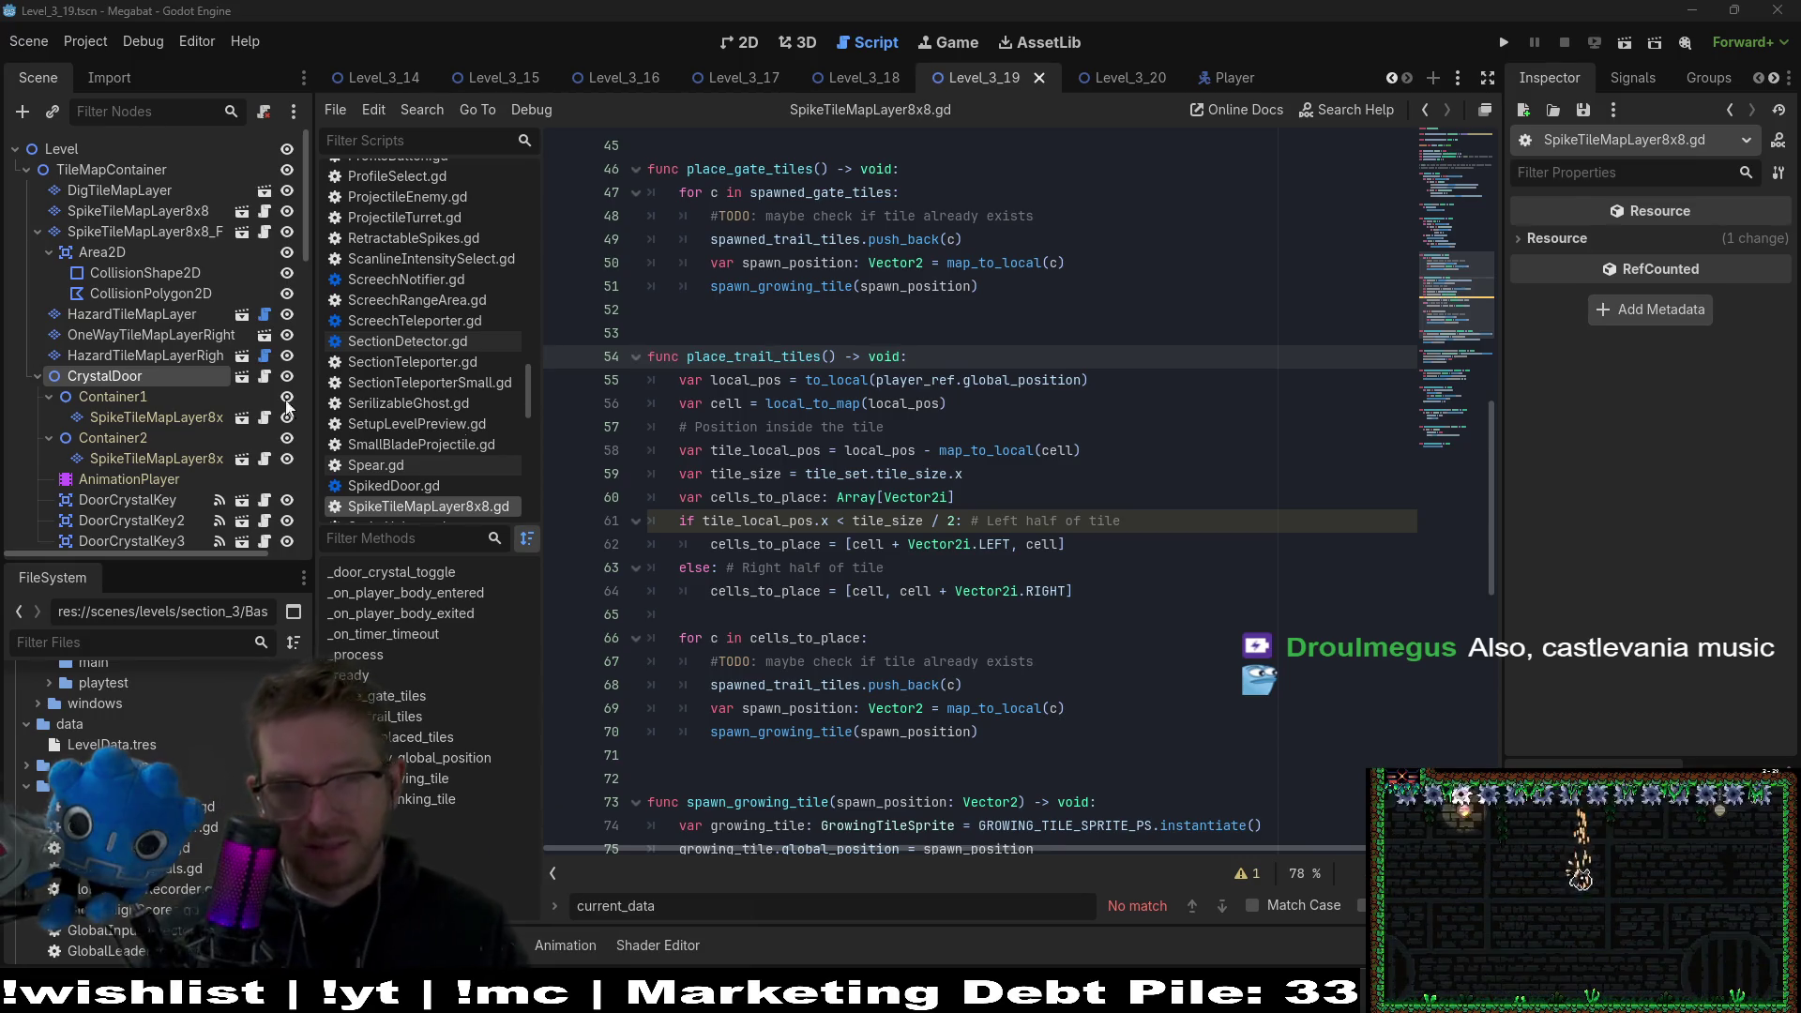
pyautogui.click(1094, 496)
# Step: Undo the self. removals, redo the final 8 on line 15, and save the script
pyautogui.hotkey('ctrl', 'z')
pyautogui.hotkey('ctrl', 'z')
pyautogui.hotkey('ctrl', 'z')
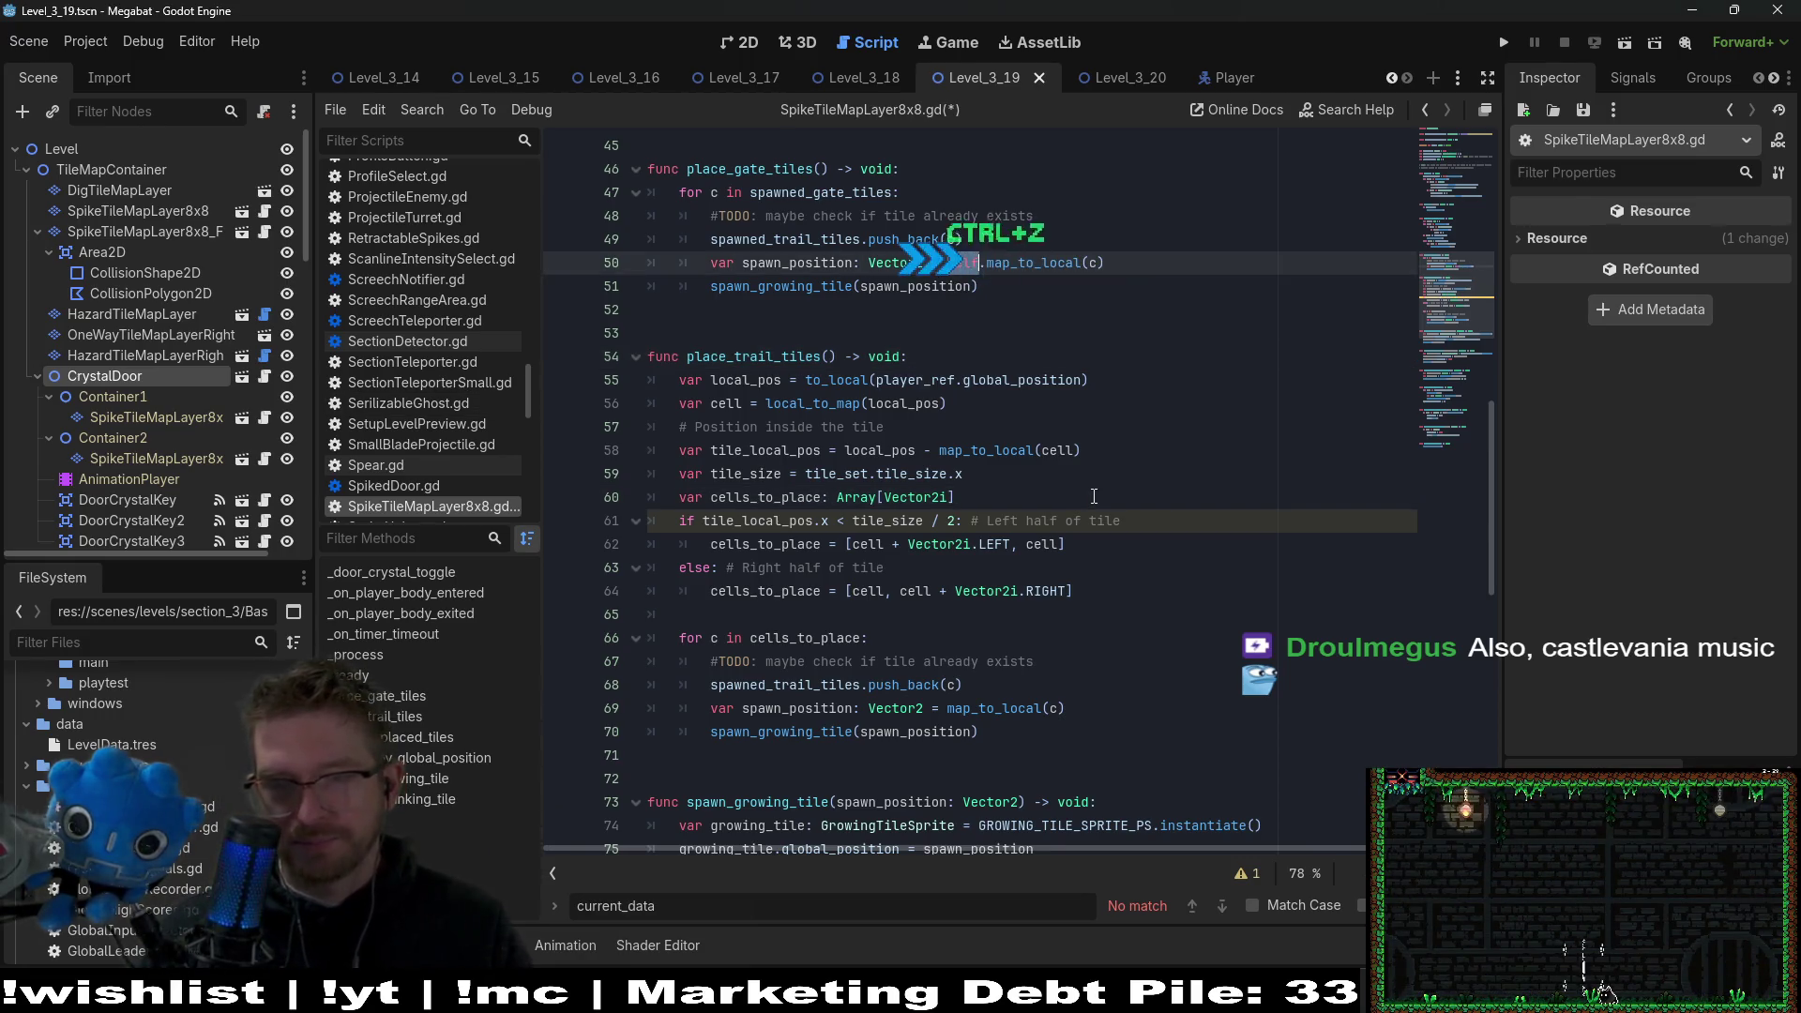
pyautogui.hotkey('ctrl', 'z')
pyautogui.hotkey('ctrl', 'z')
pyautogui.hotkey('ctrl', 'z')
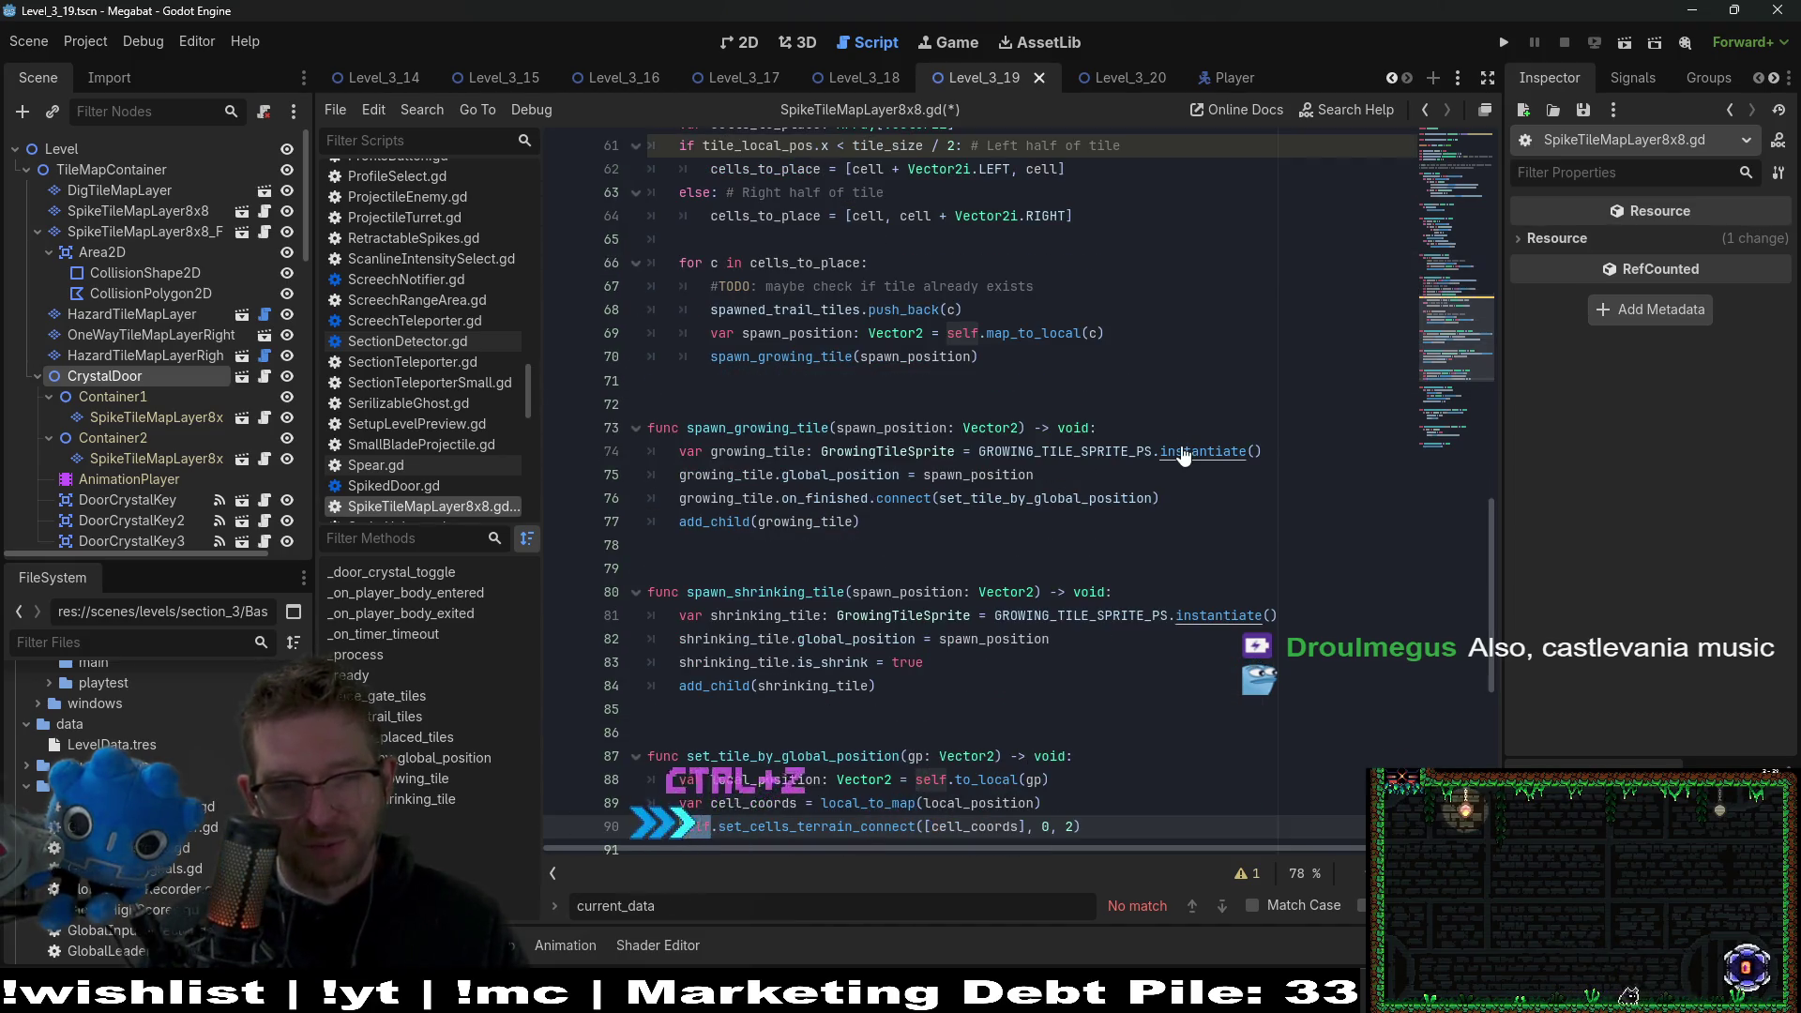
pyautogui.hotkey('ctrl', 'z')
pyautogui.hotkey('ctrl', 'z')
pyautogui.hotkey('ctrl', 'z')
pyautogui.hotkey('ctrl', 'z')
pyautogui.hotkey('ctrl', 'z')
pyautogui.hotkey('ctrl', 'z')
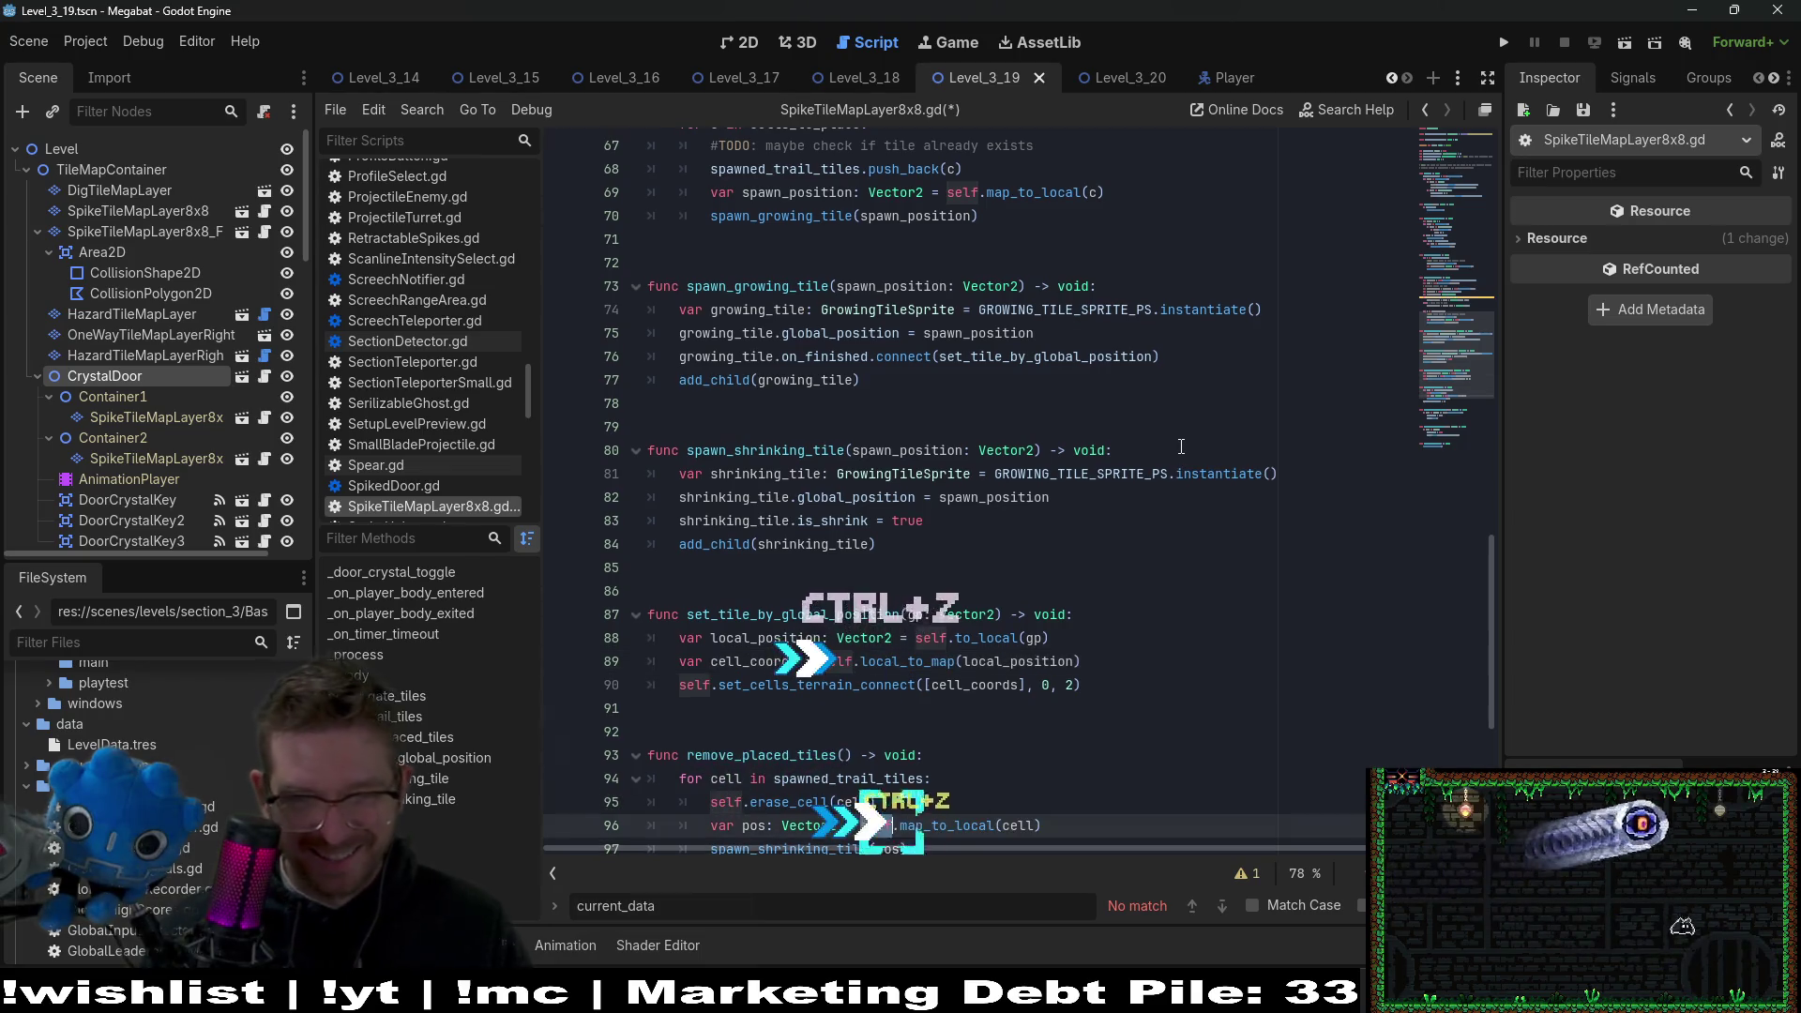
pyautogui.hotkey('ctrl', 'shift', 'z')
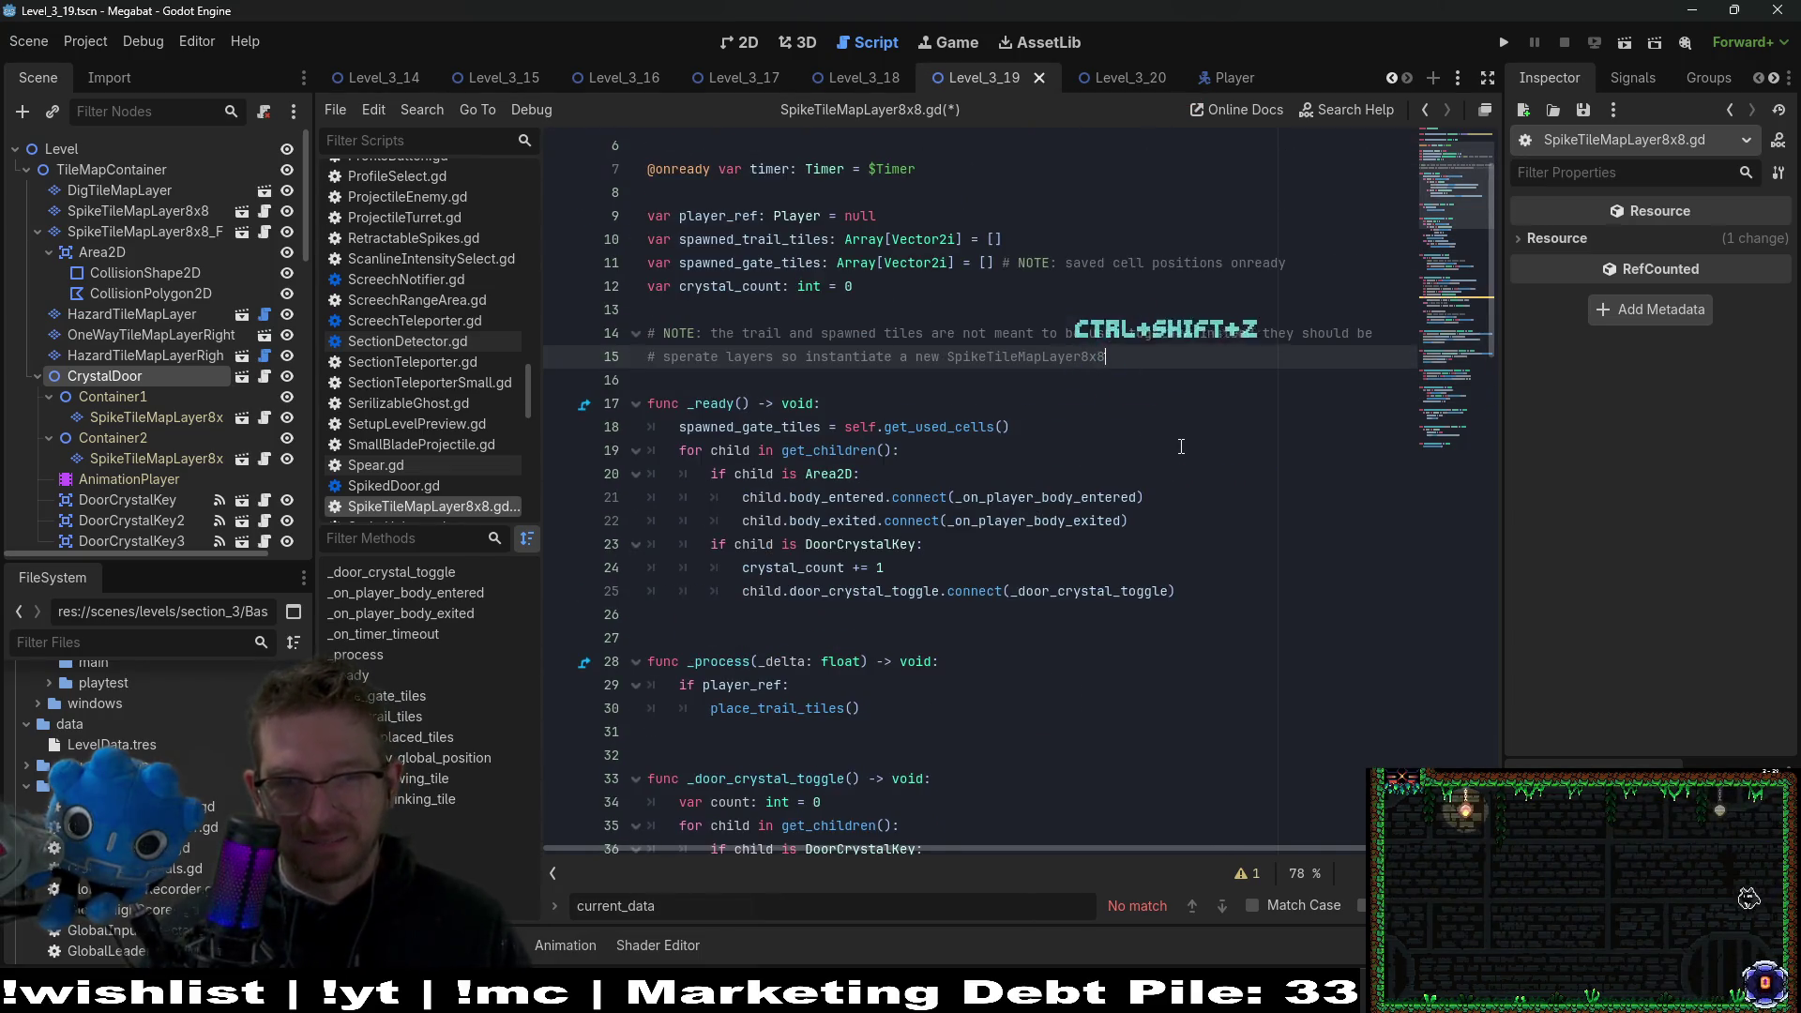
pyautogui.click(1180, 448)
pyautogui.hotkey('ctrl', 's')
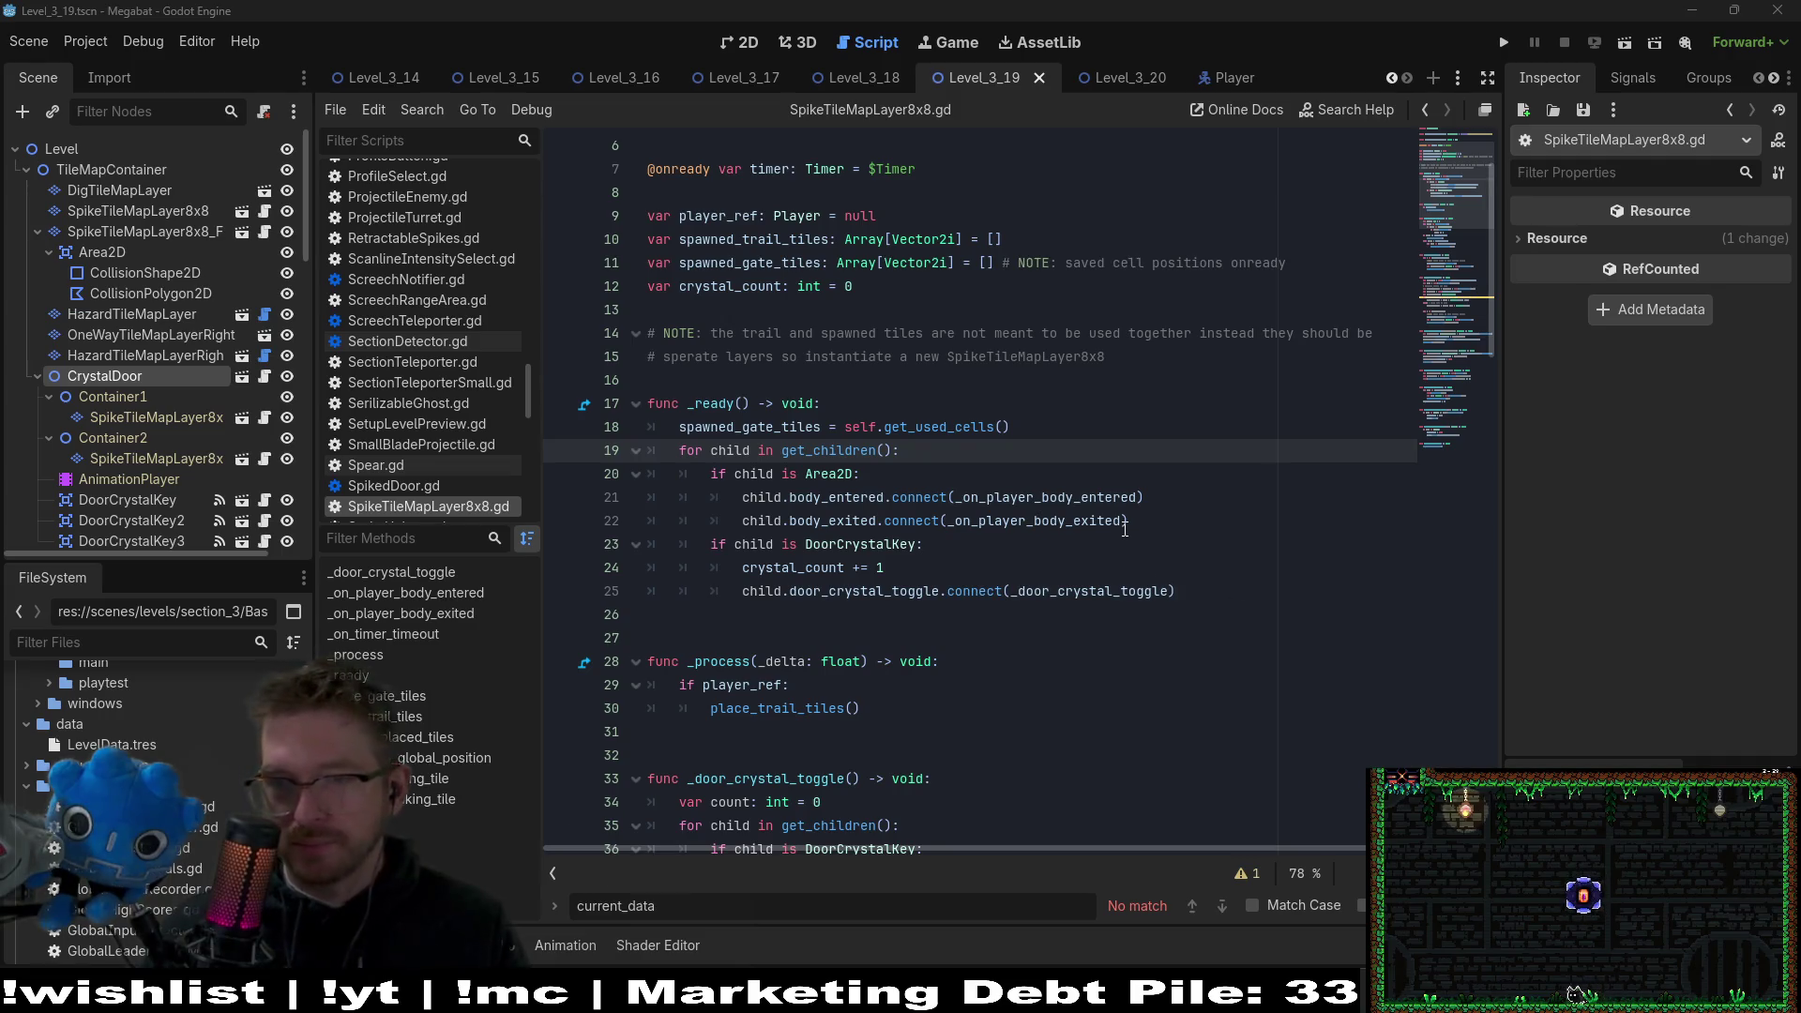
pyautogui.moveTo(1124, 533)
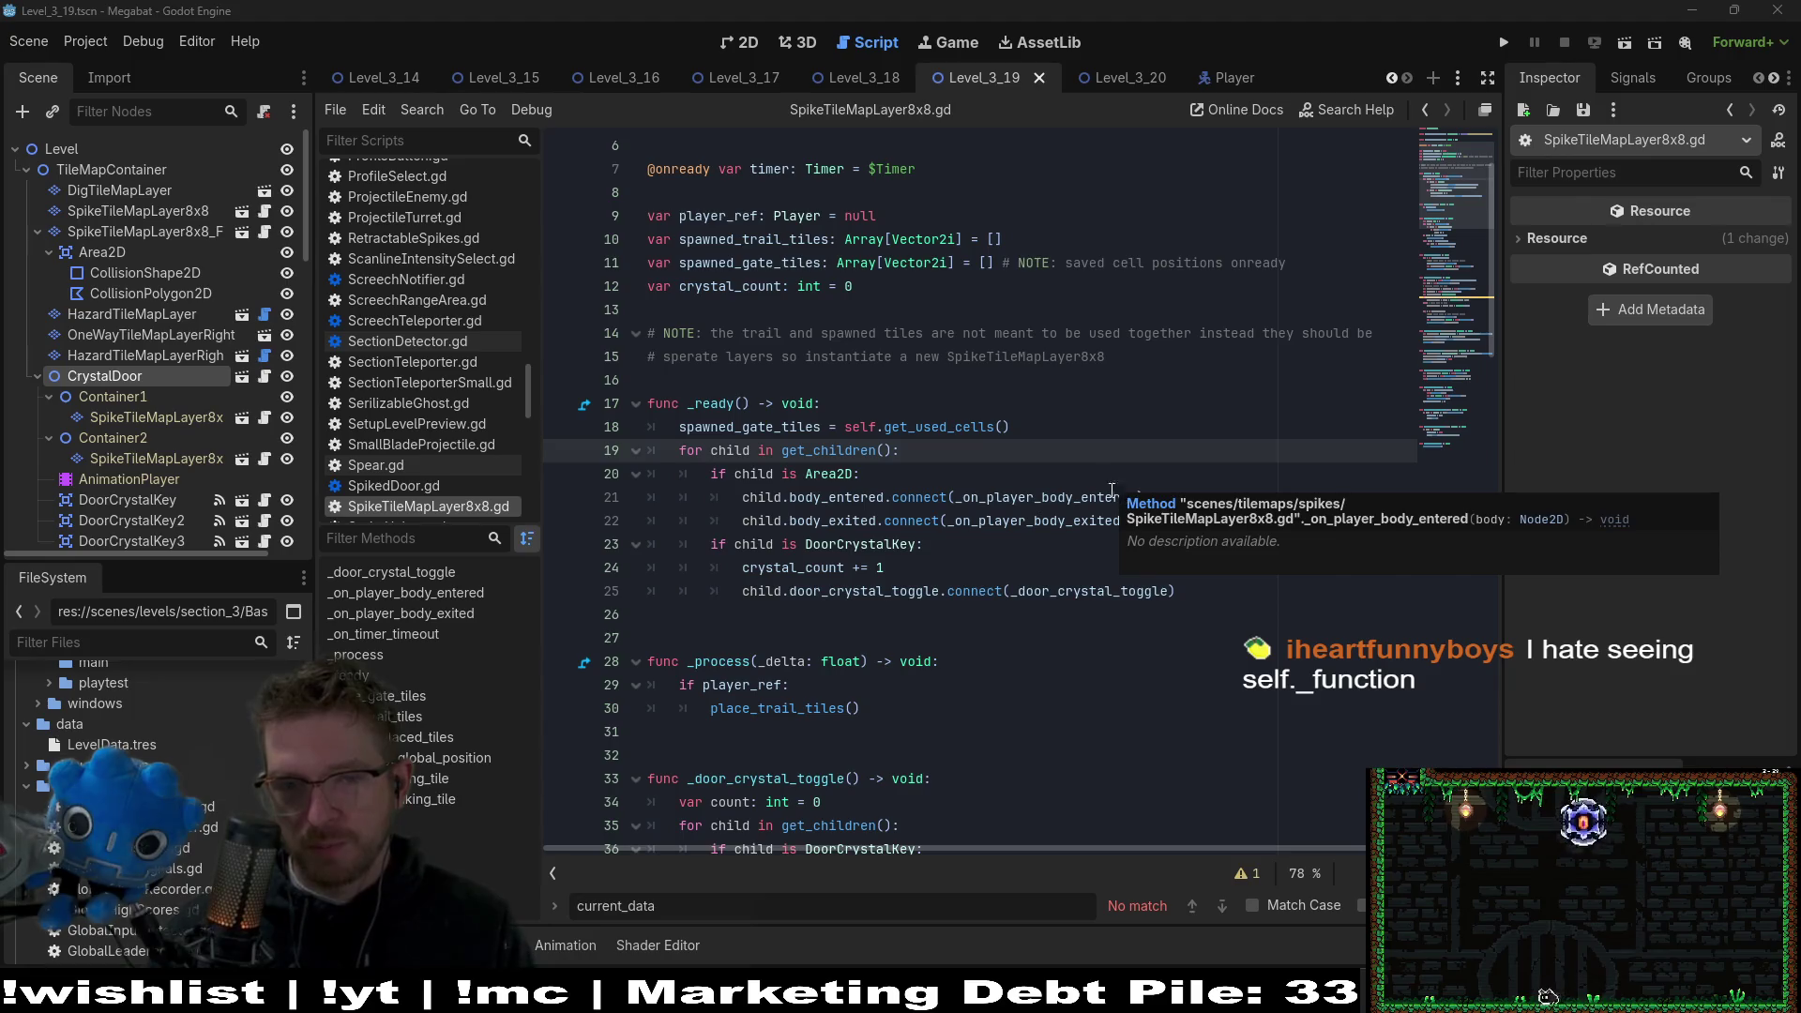
pyautogui.click(1059, 476)
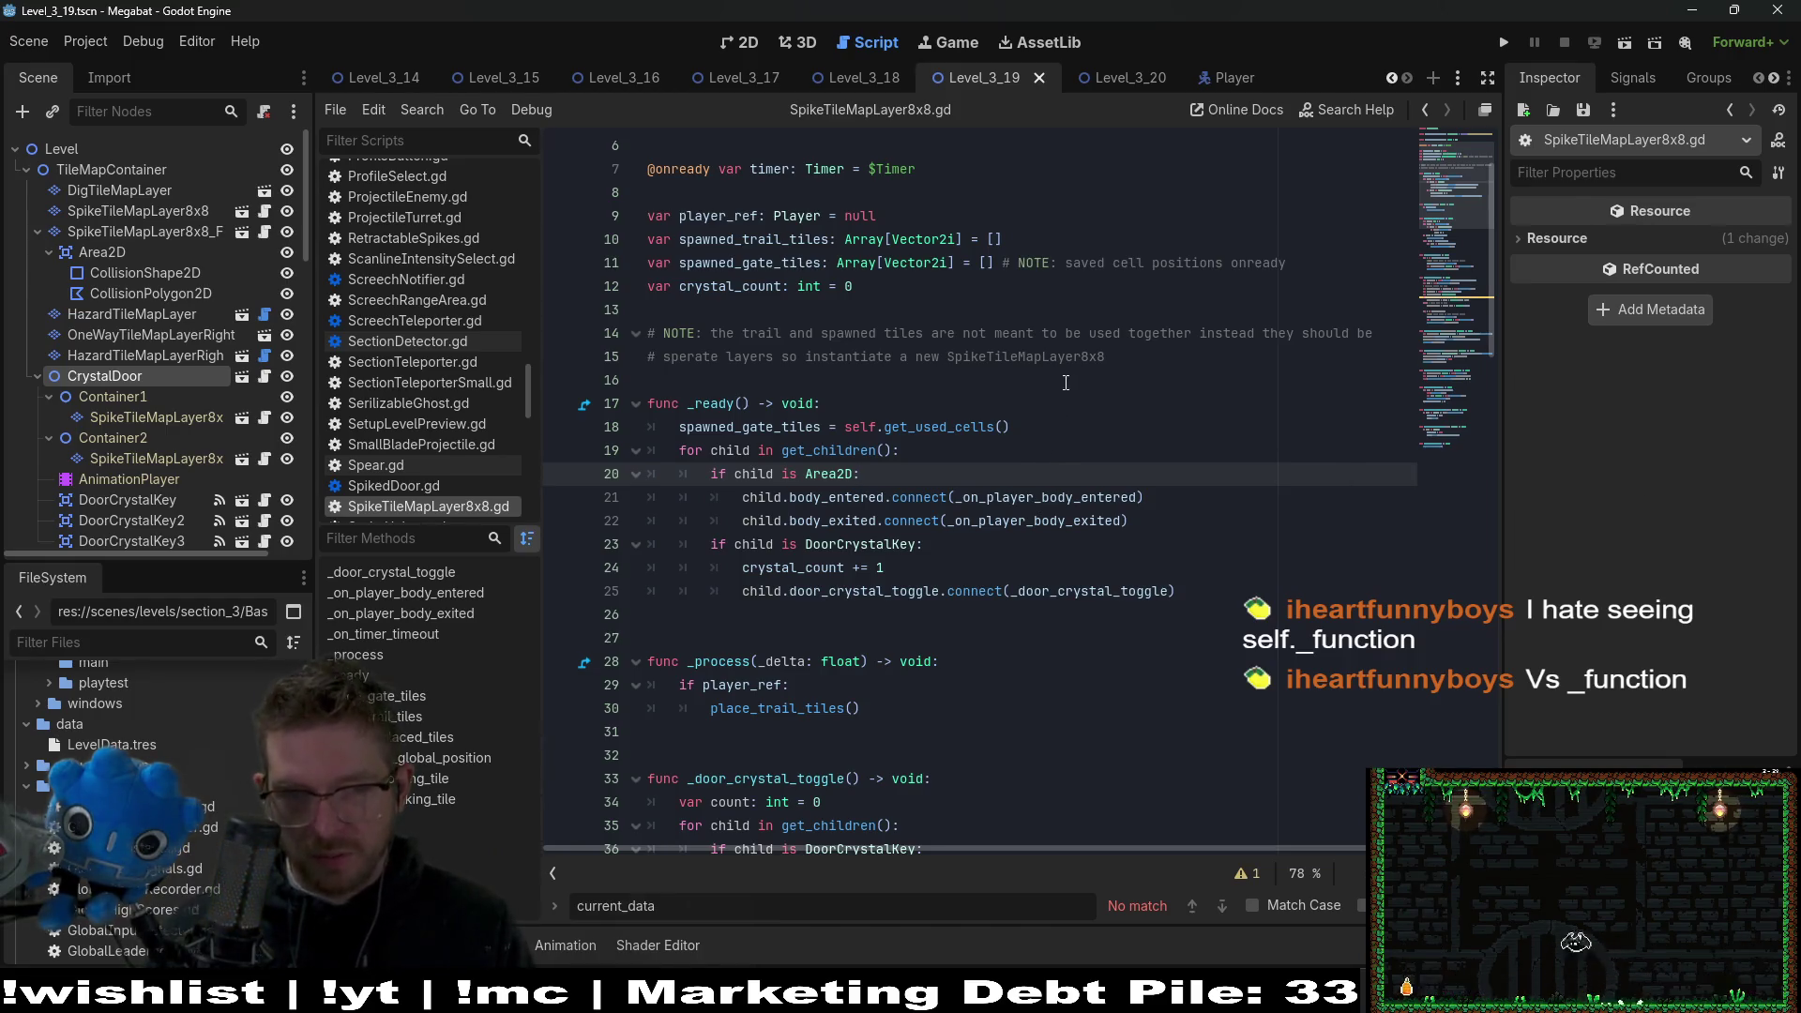
pyautogui.click(988, 388)
pyautogui.scroll(-1, 988, 388)
pyautogui.scroll(-5, 988, 388)
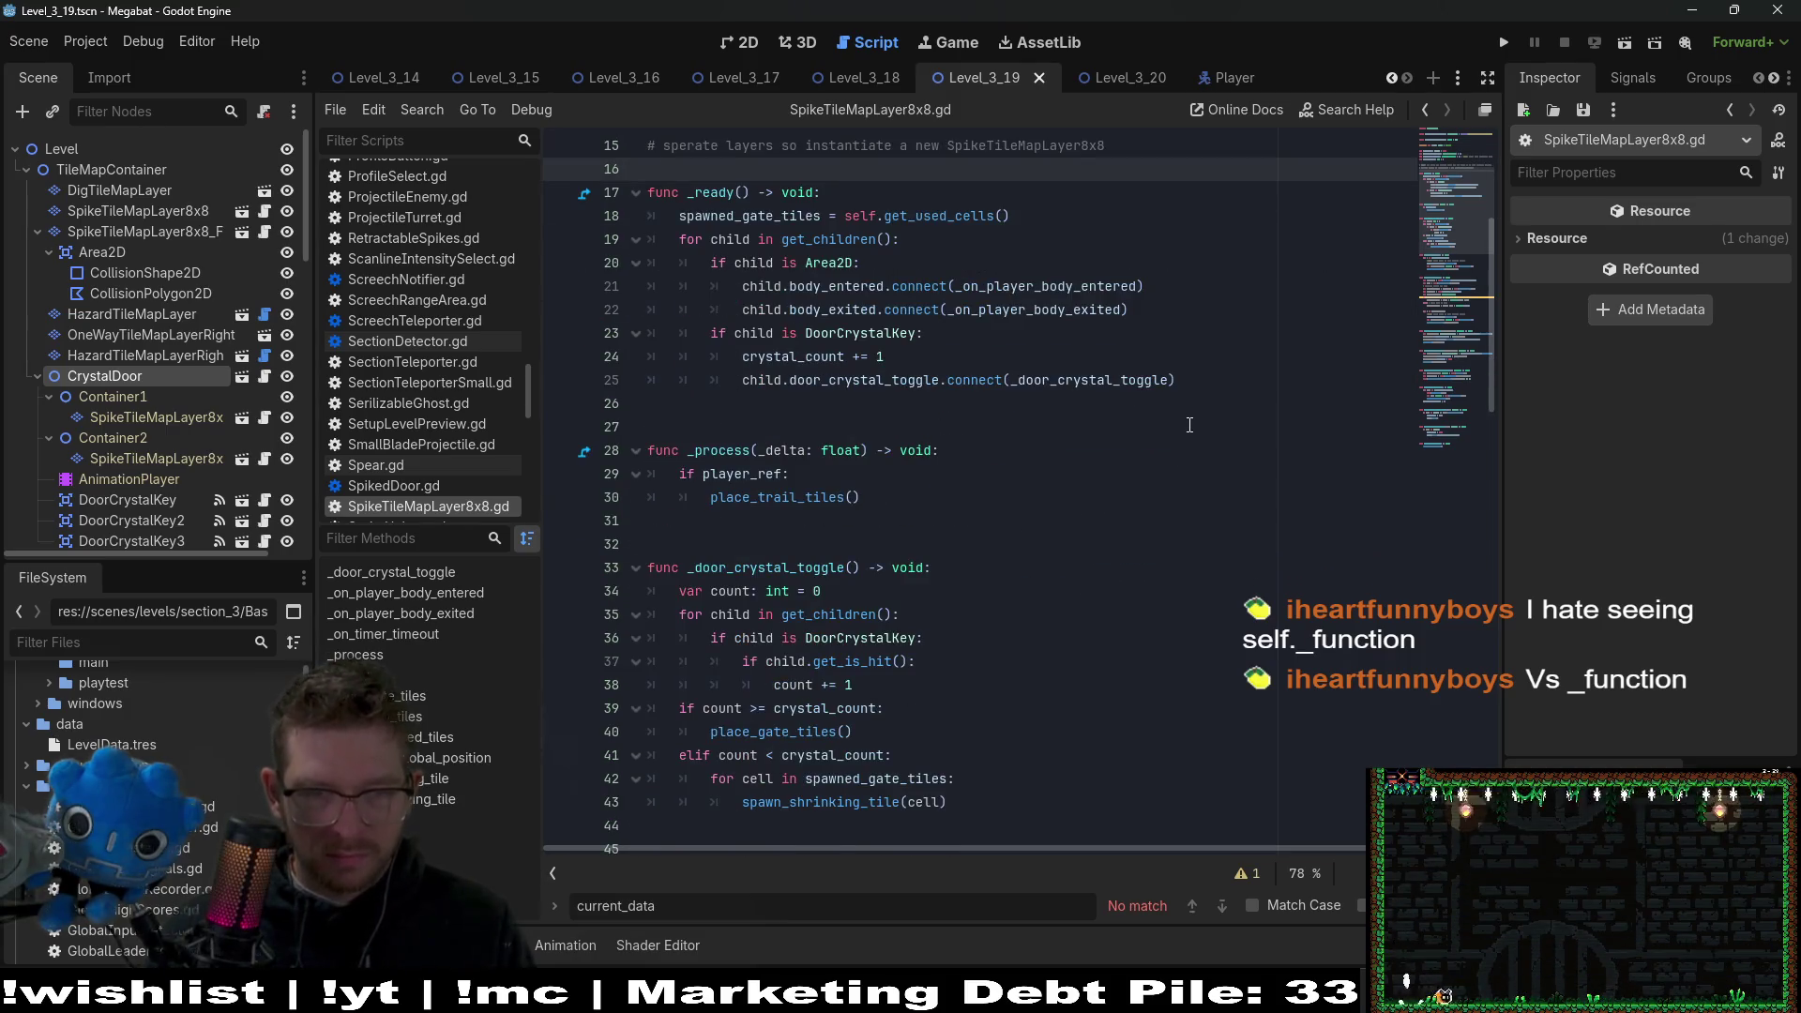
pyautogui.scroll(-2, 812, 395)
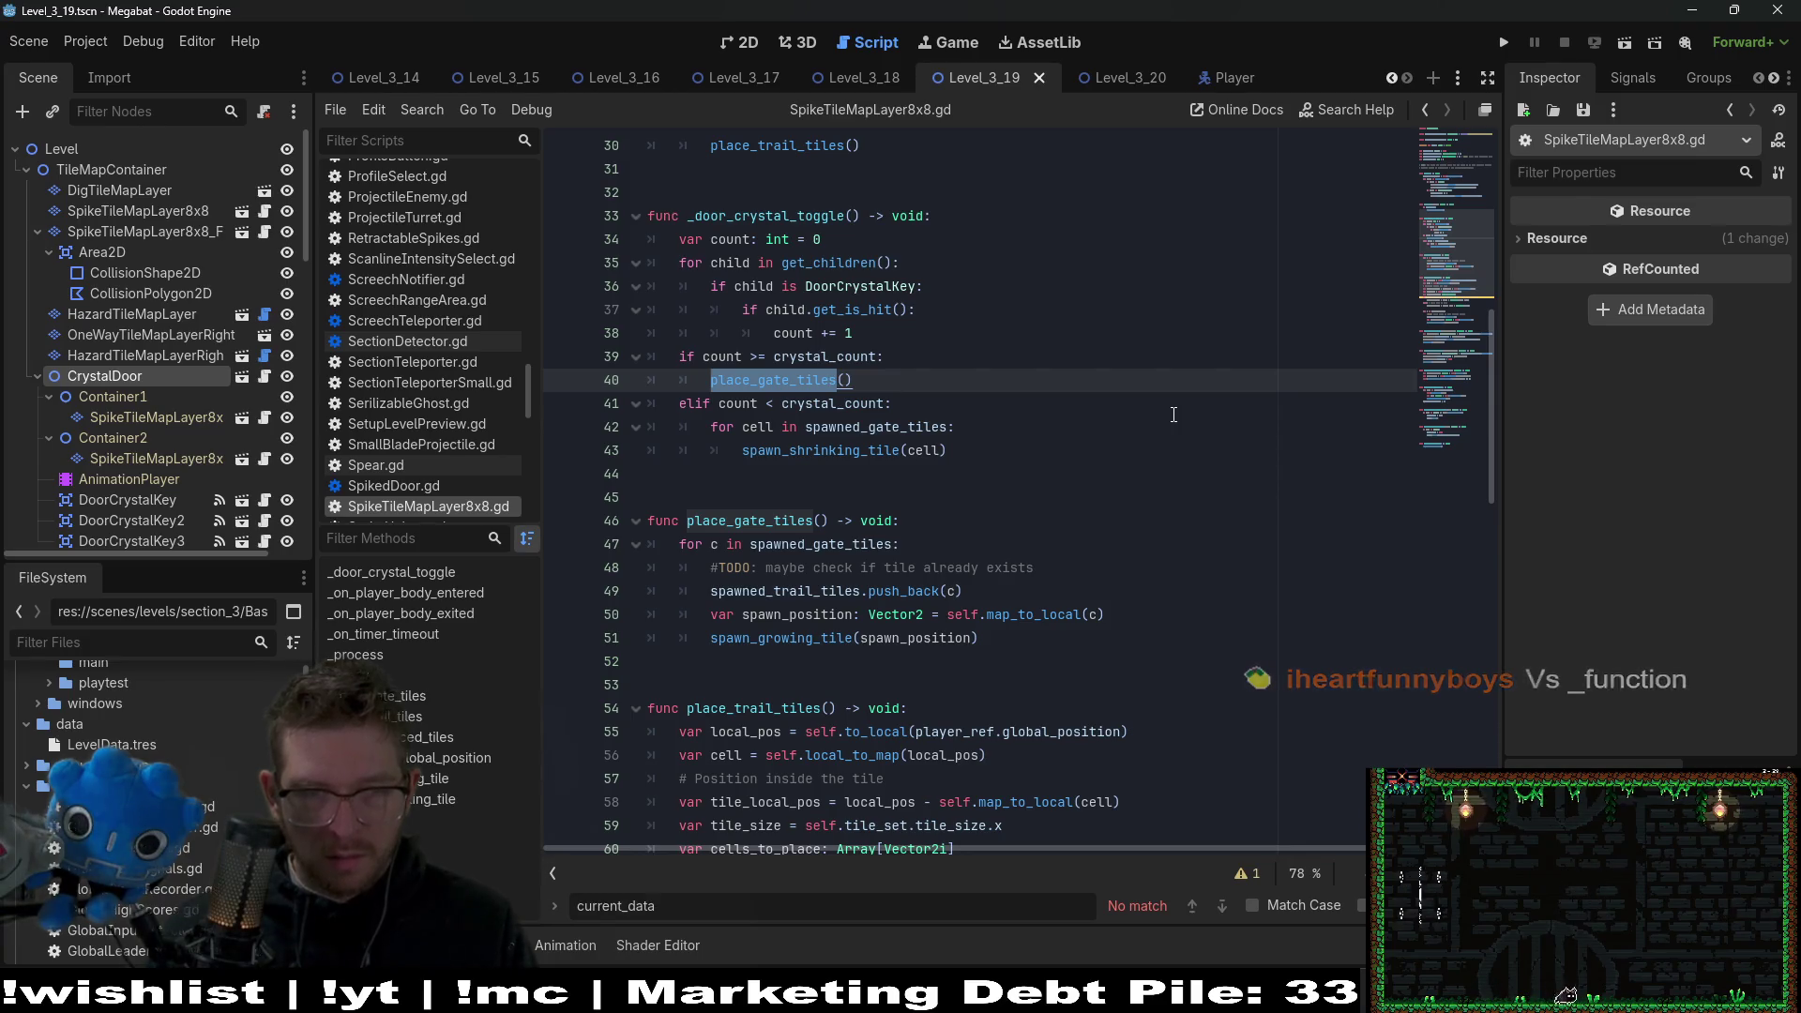
pyautogui.scroll(1, 1021, 402)
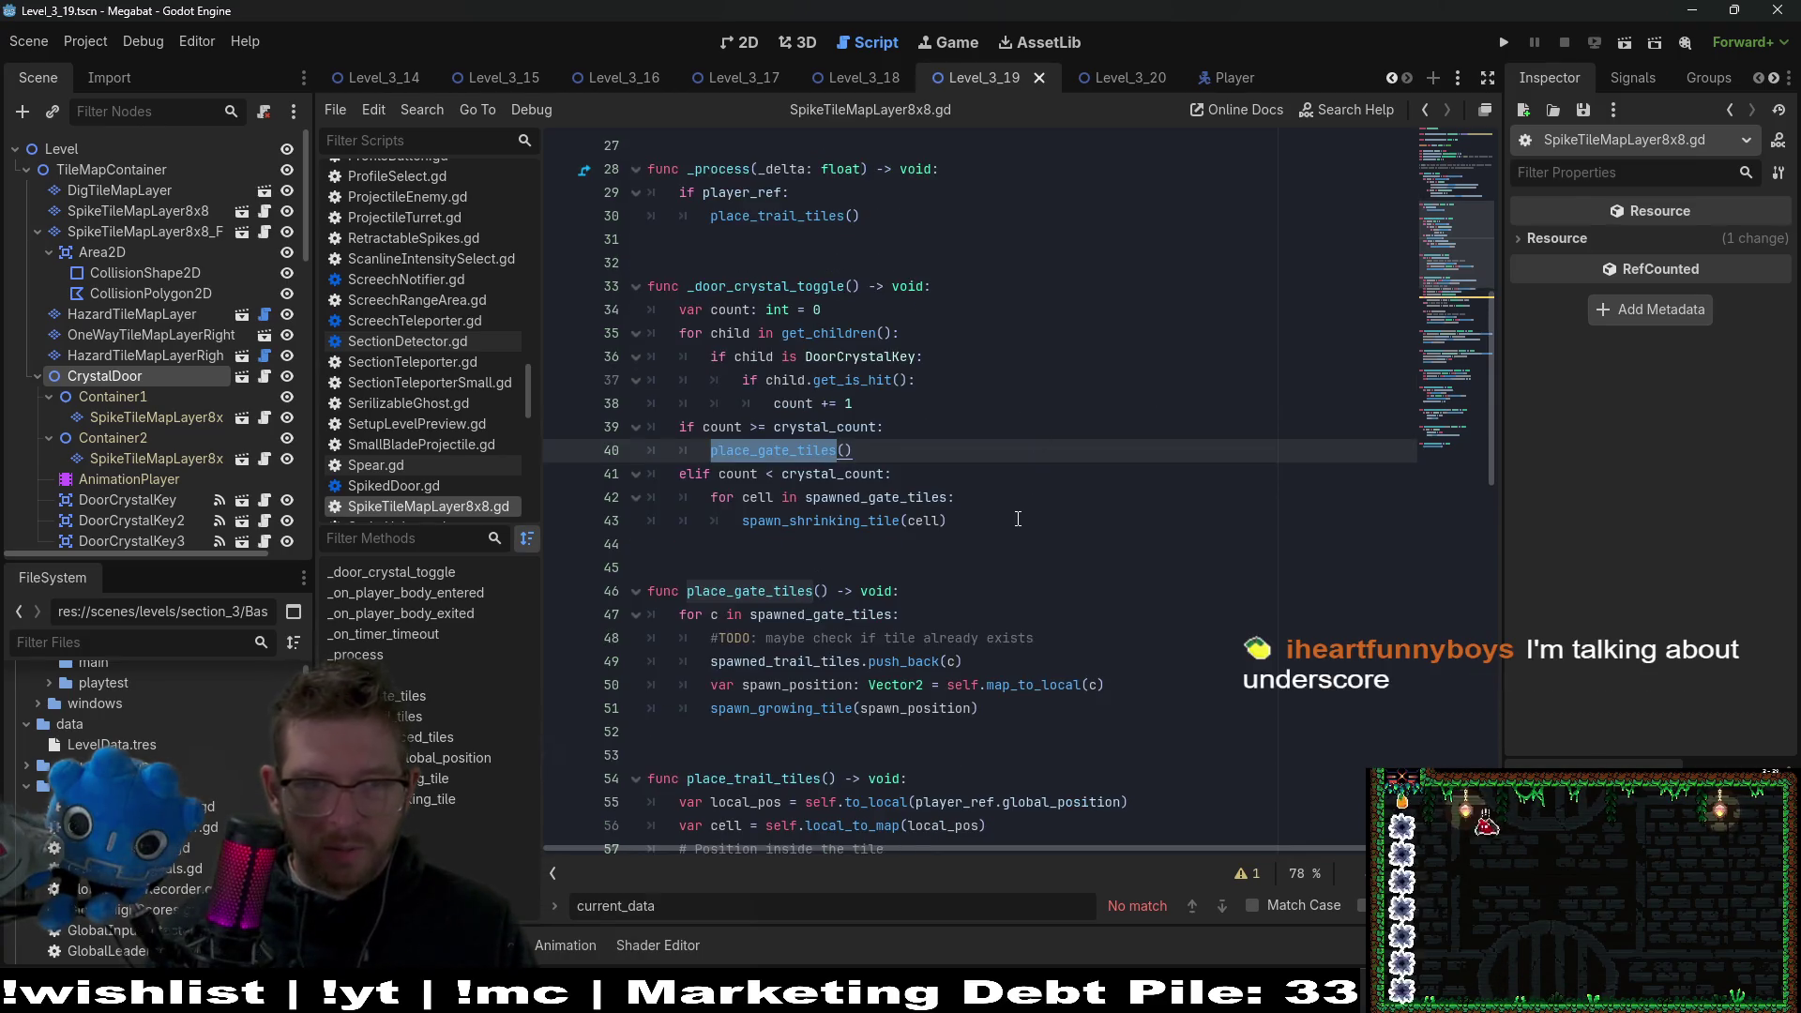
pyautogui.click(1018, 518)
pyautogui.press('Up')
pyautogui.press('Up')
pyautogui.press('Up')
pyautogui.keyDown('shift'); pyautogui.click(710, 450); pyautogui.keyUp('shift')
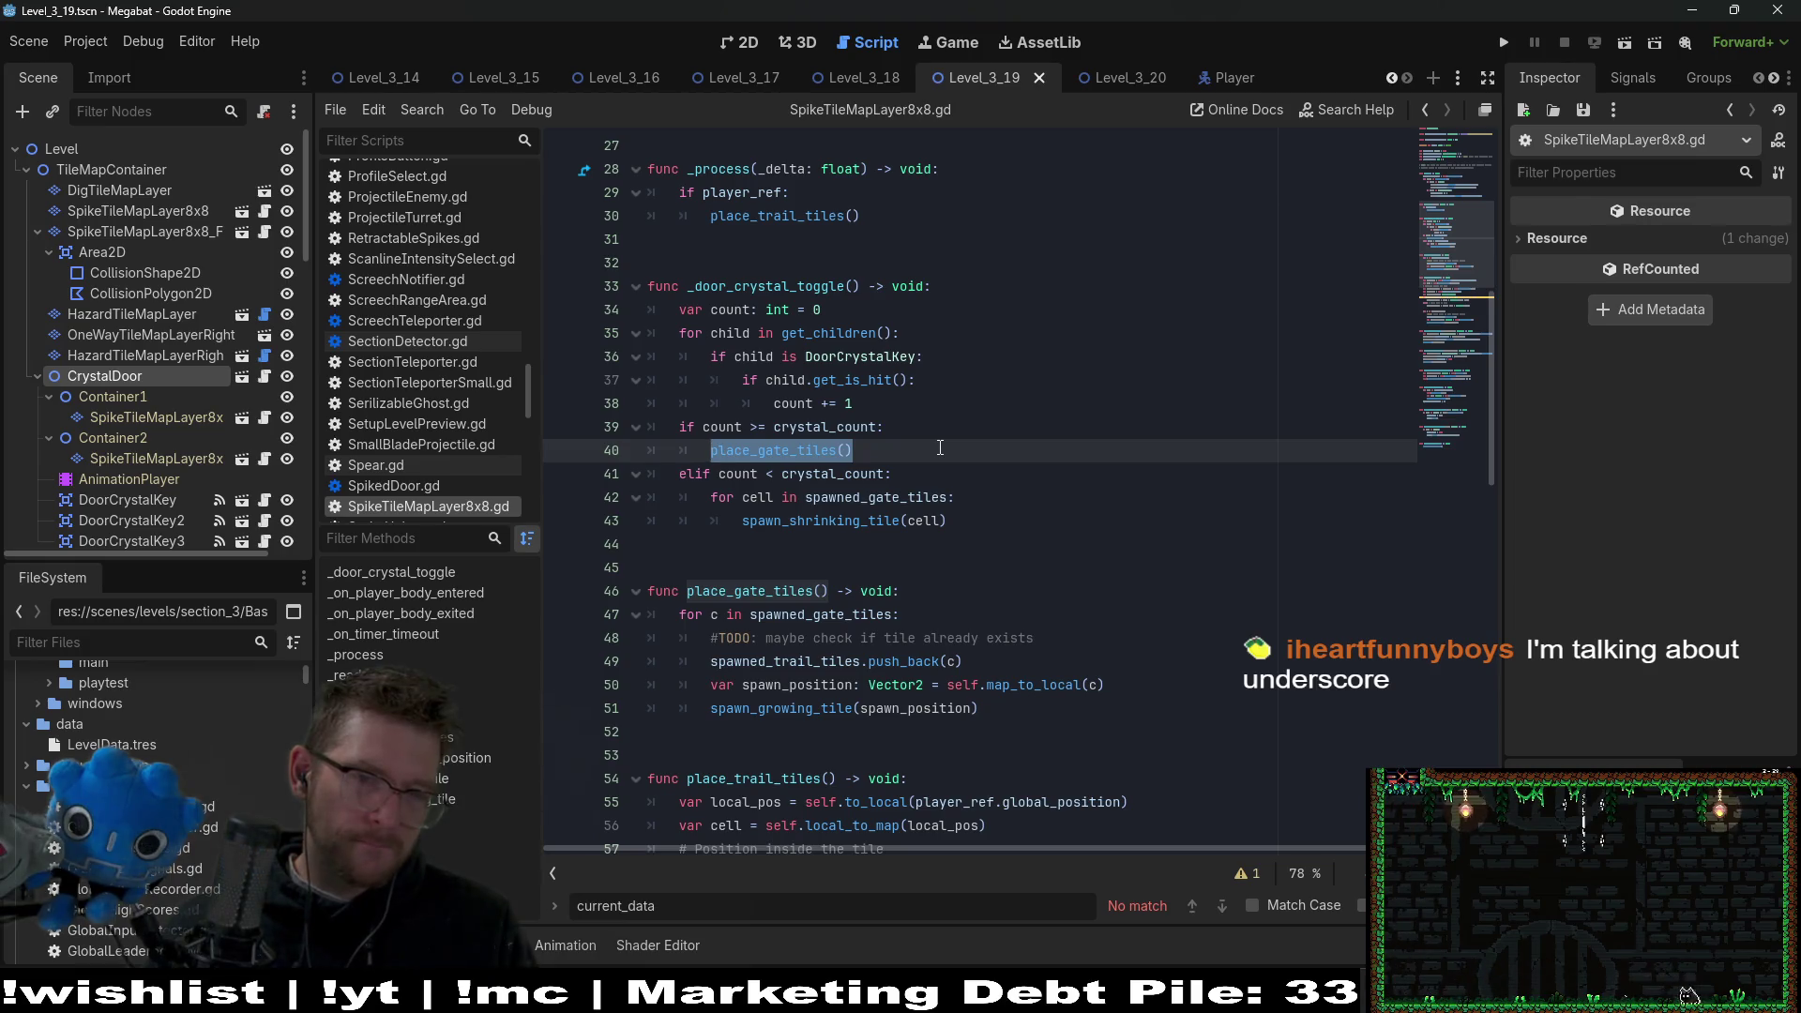
pyautogui.moveTo(1058, 629); pyautogui.dragTo(1068, 620)
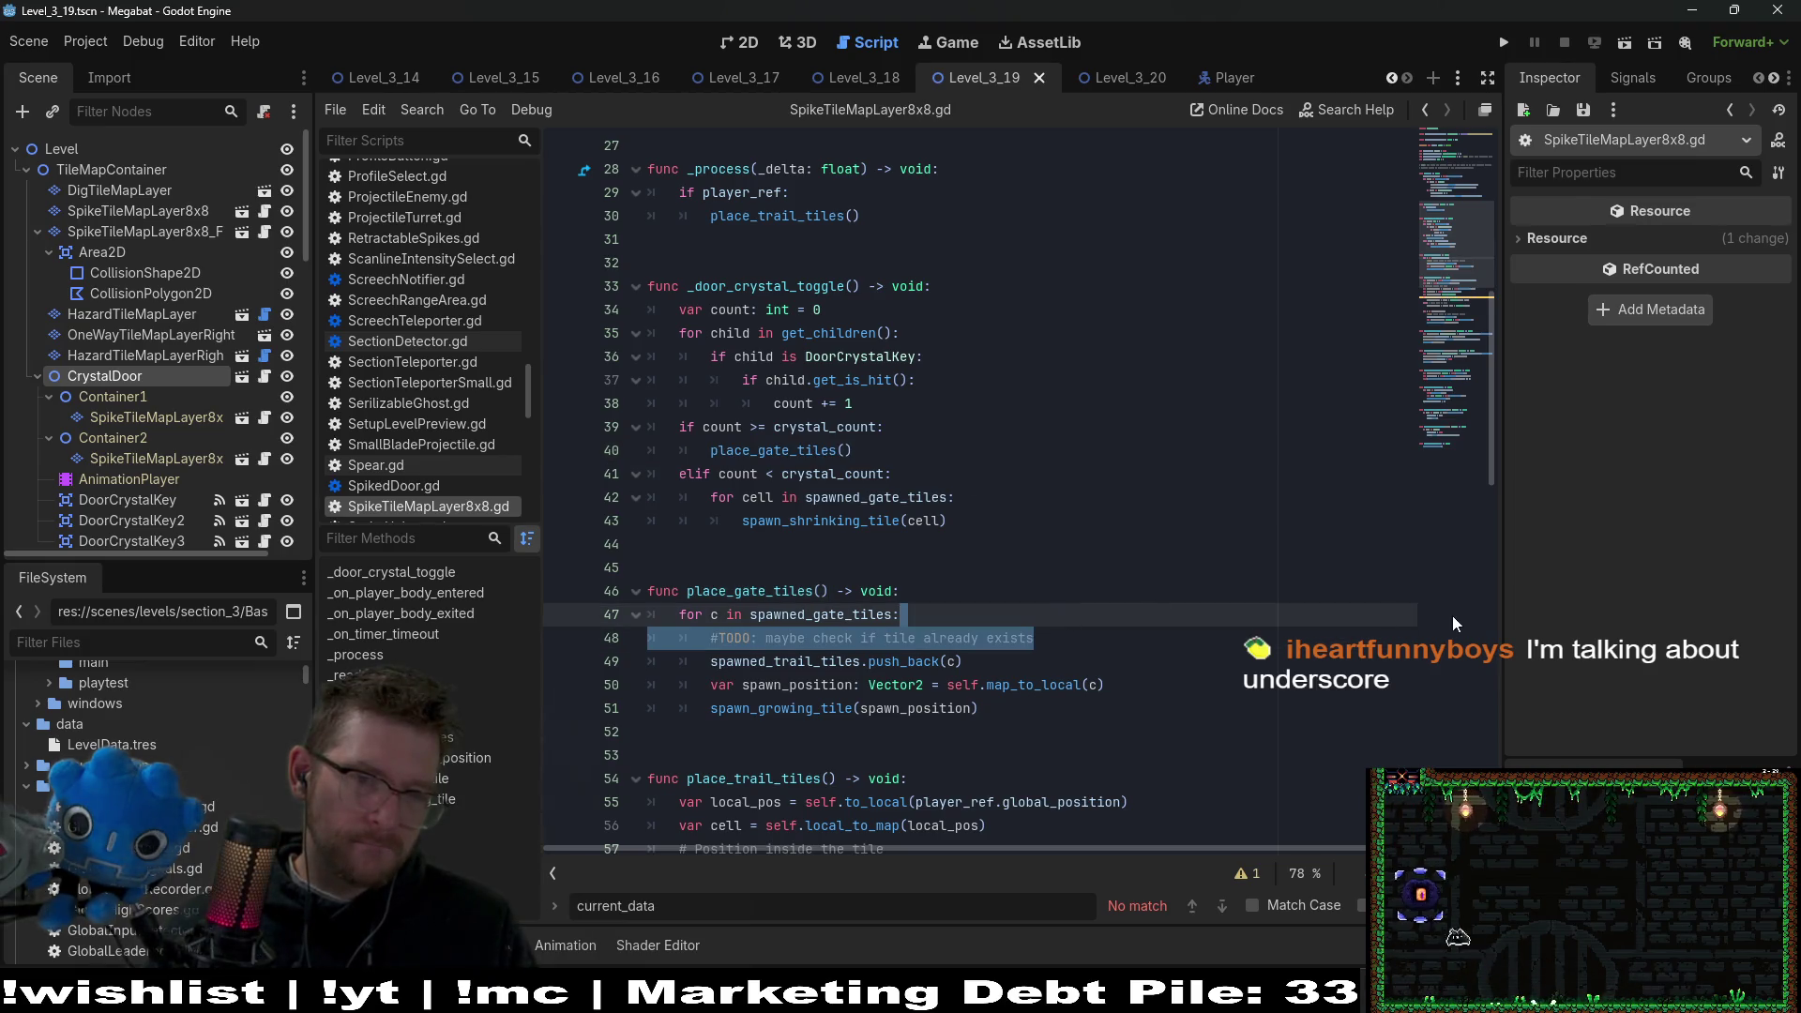
# Step: Delete the two TODO comment lines, including the one inside place_trail_tiles
pyautogui.scroll(-1, 1090, 569)
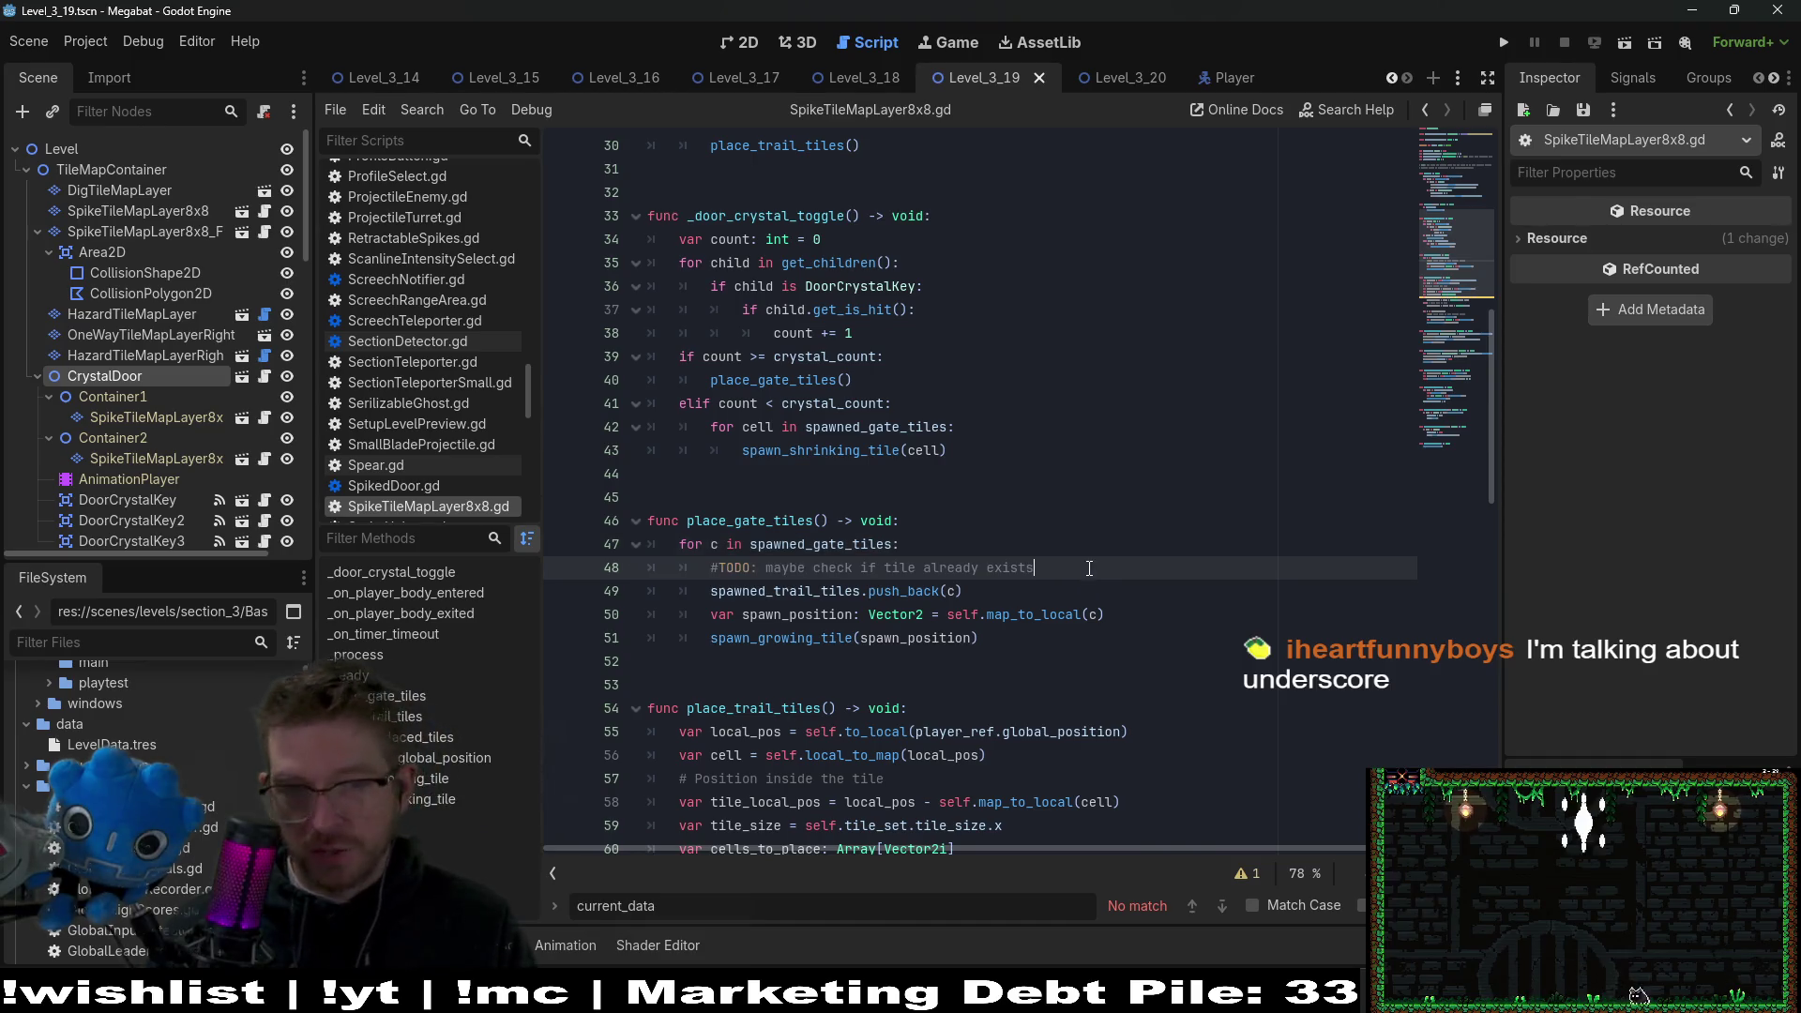
pyautogui.press('BackSpace')
pyautogui.scroll(-4, 1134, 635)
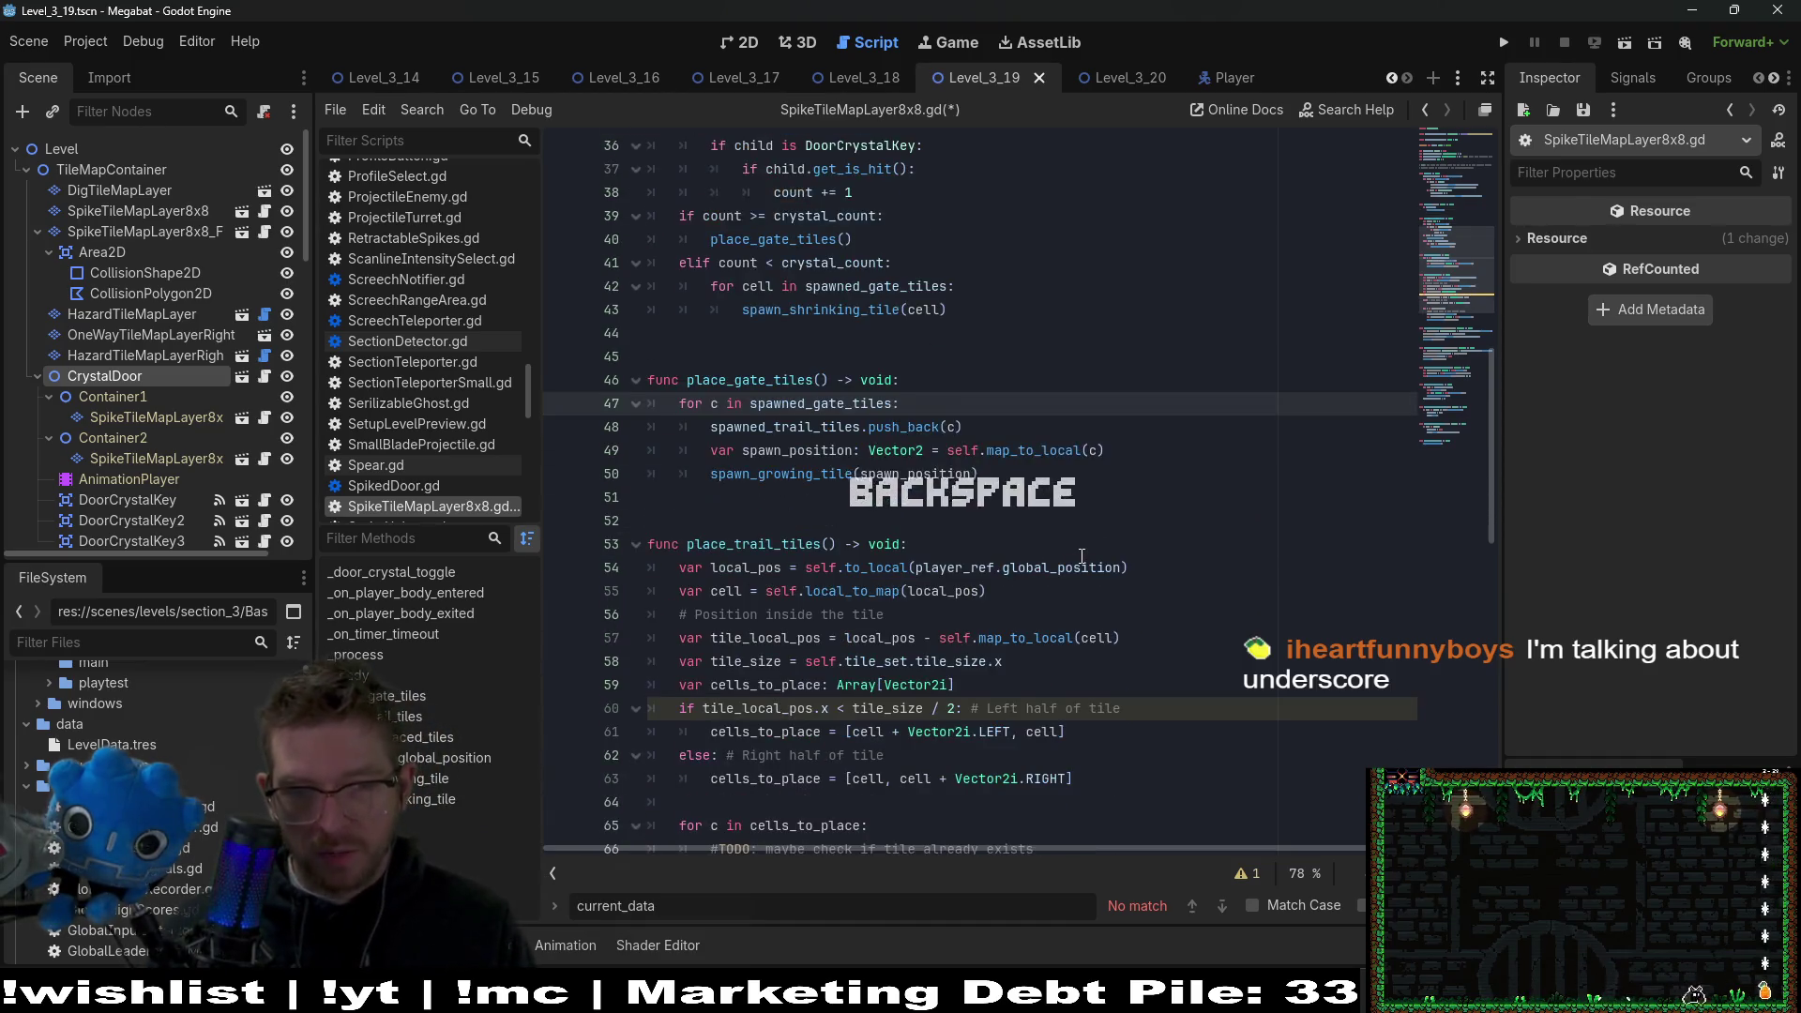
pyautogui.scroll(-3, 1134, 635)
pyautogui.moveTo(1097, 502); pyautogui.dragTo(1098, 481)
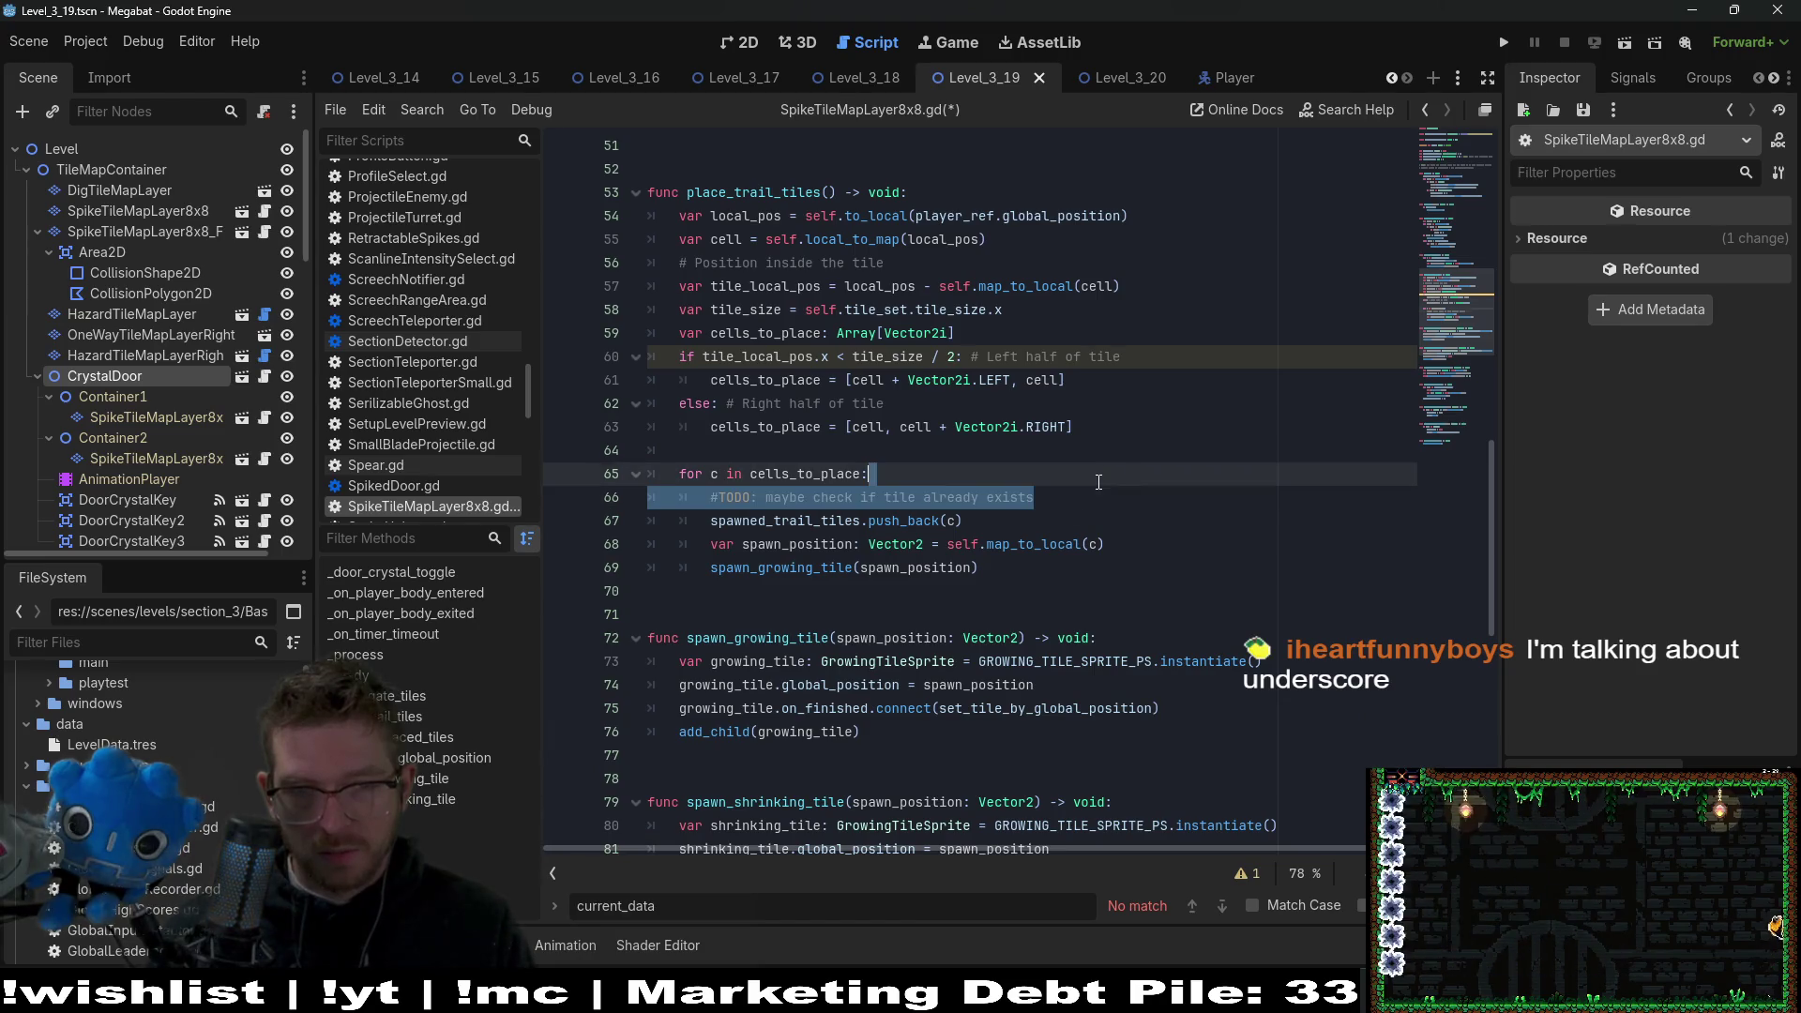
pyautogui.press('BackSpace')
# Step: Replace spawned_trail_tiles with spawned_gate_tiles on line 48 and save the script
pyautogui.scroll(3, 1021, 452)
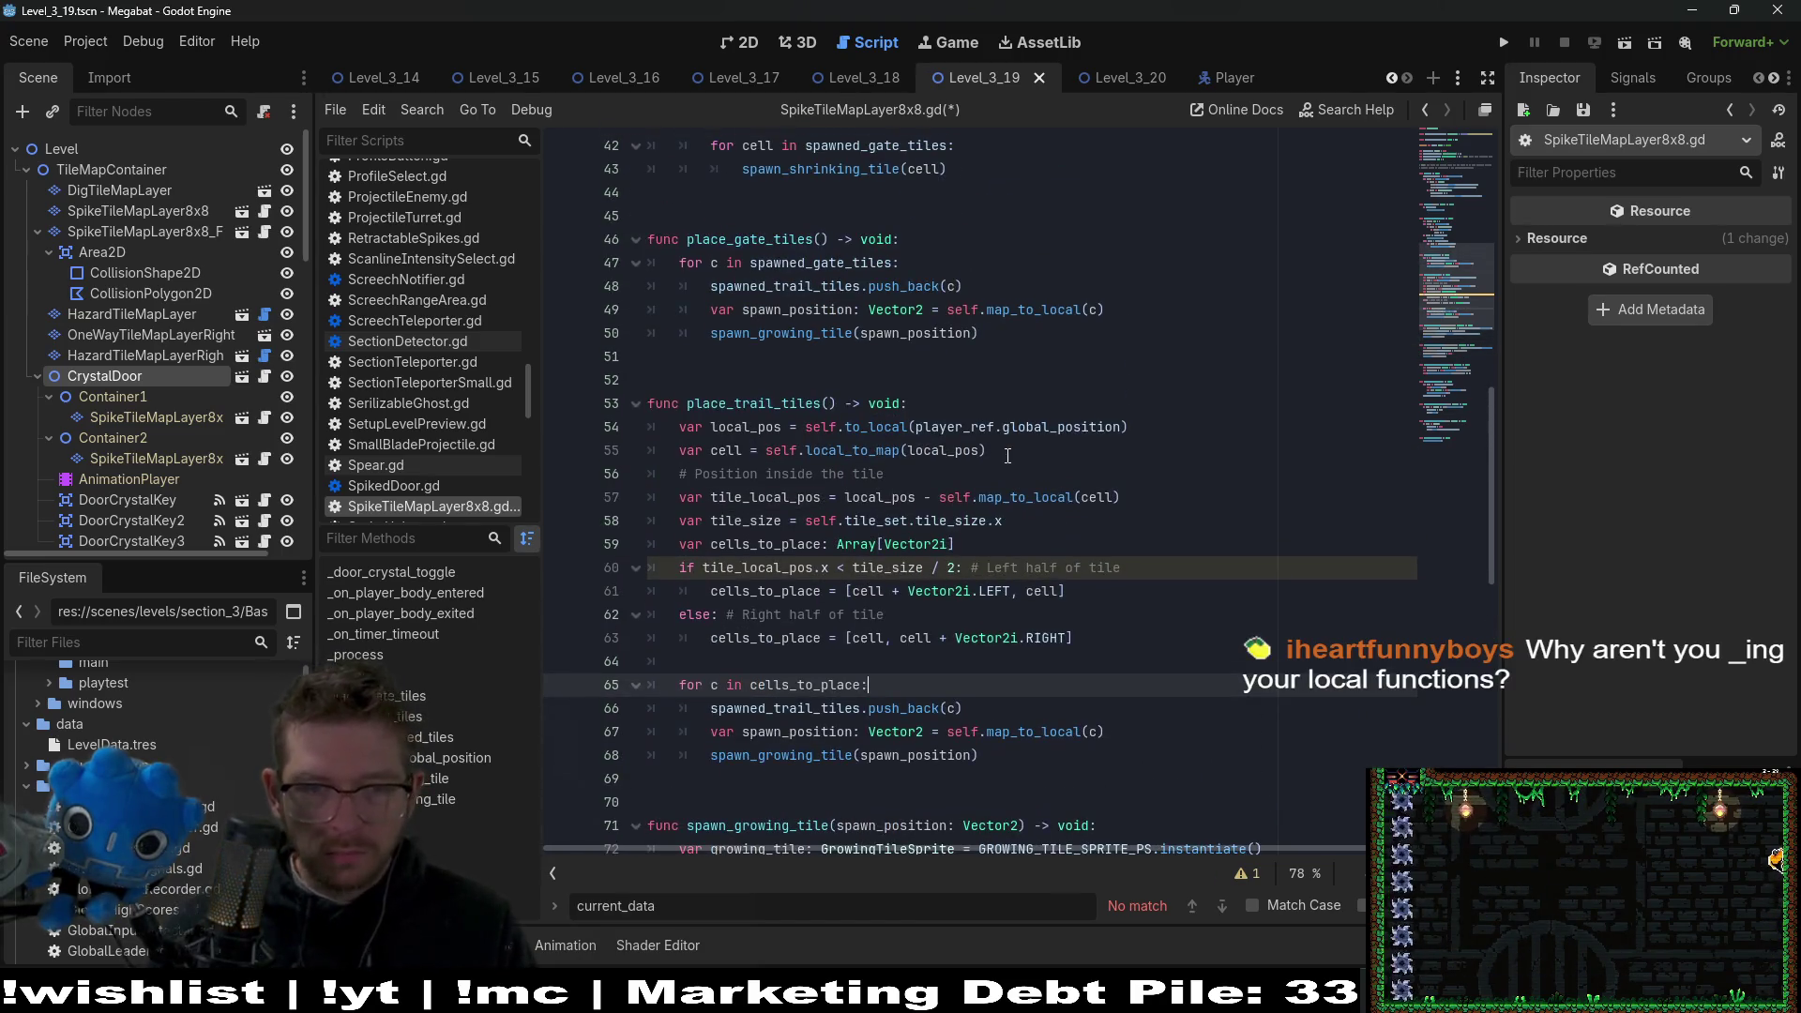
pyautogui.scroll(2, 938, 441)
pyautogui.doubleClick(784, 427)
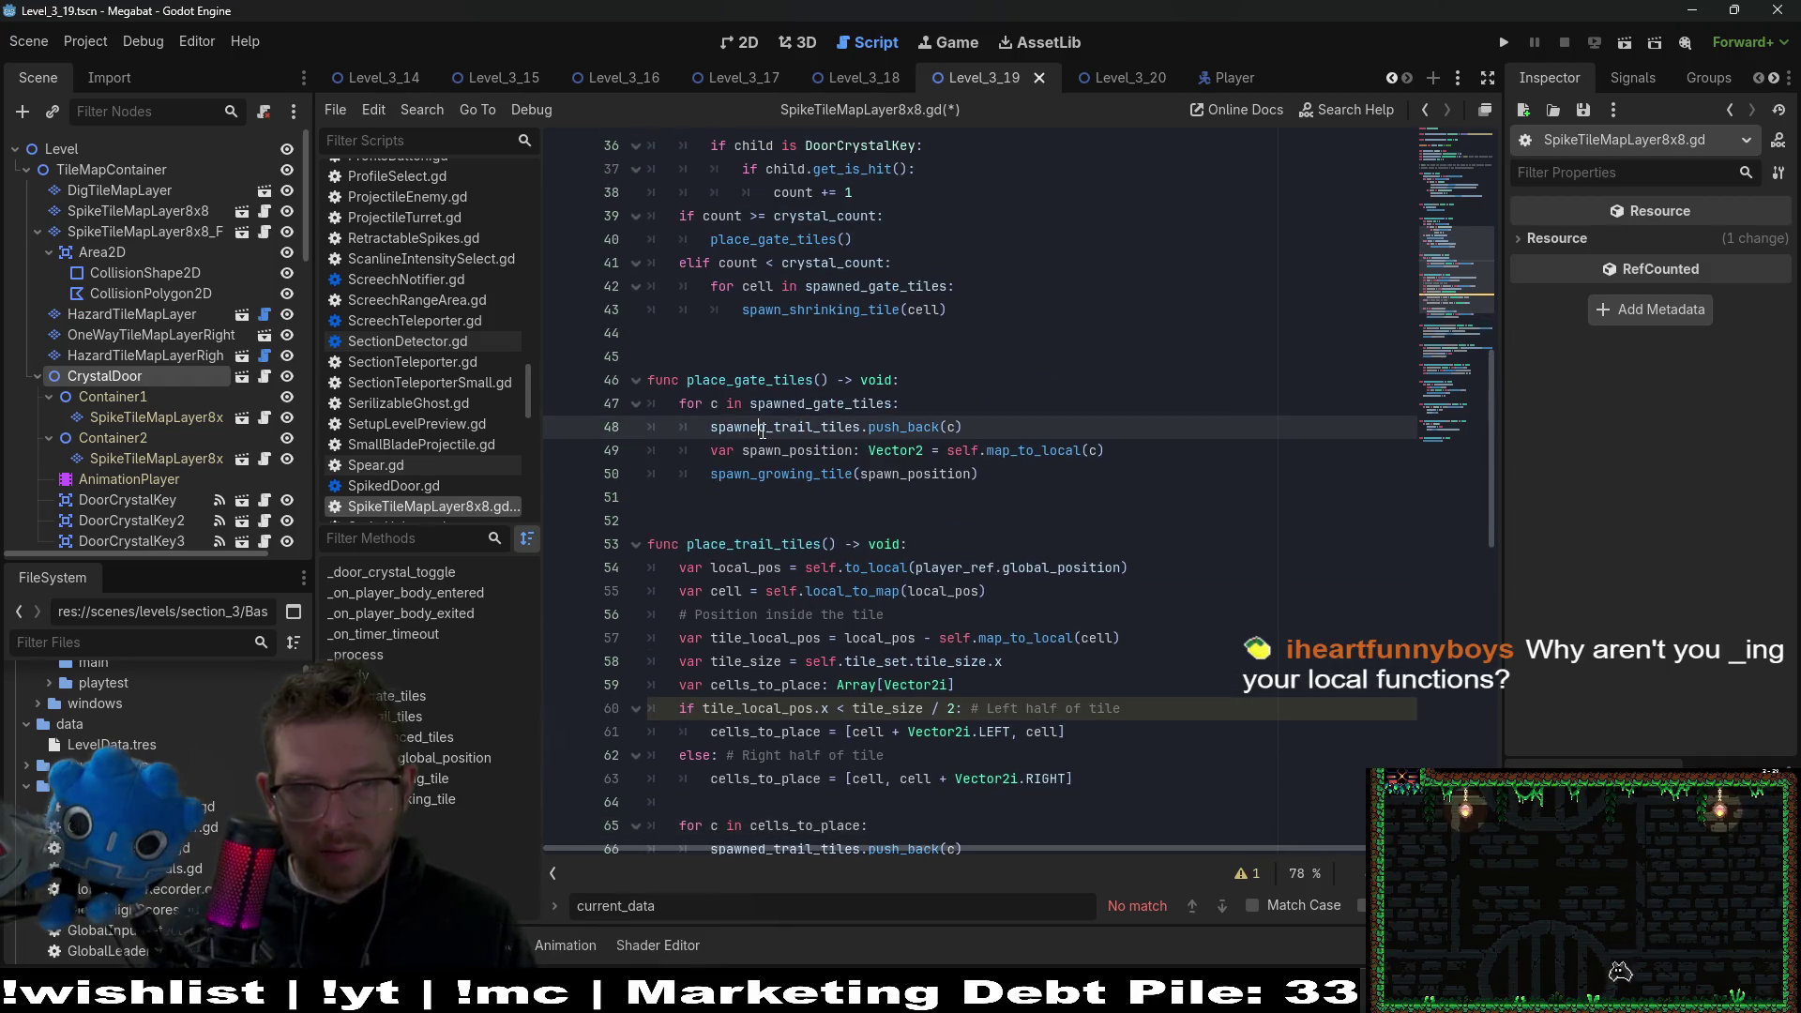
pyautogui.moveTo(1446, 294); pyautogui.dragTo(1445, 206)
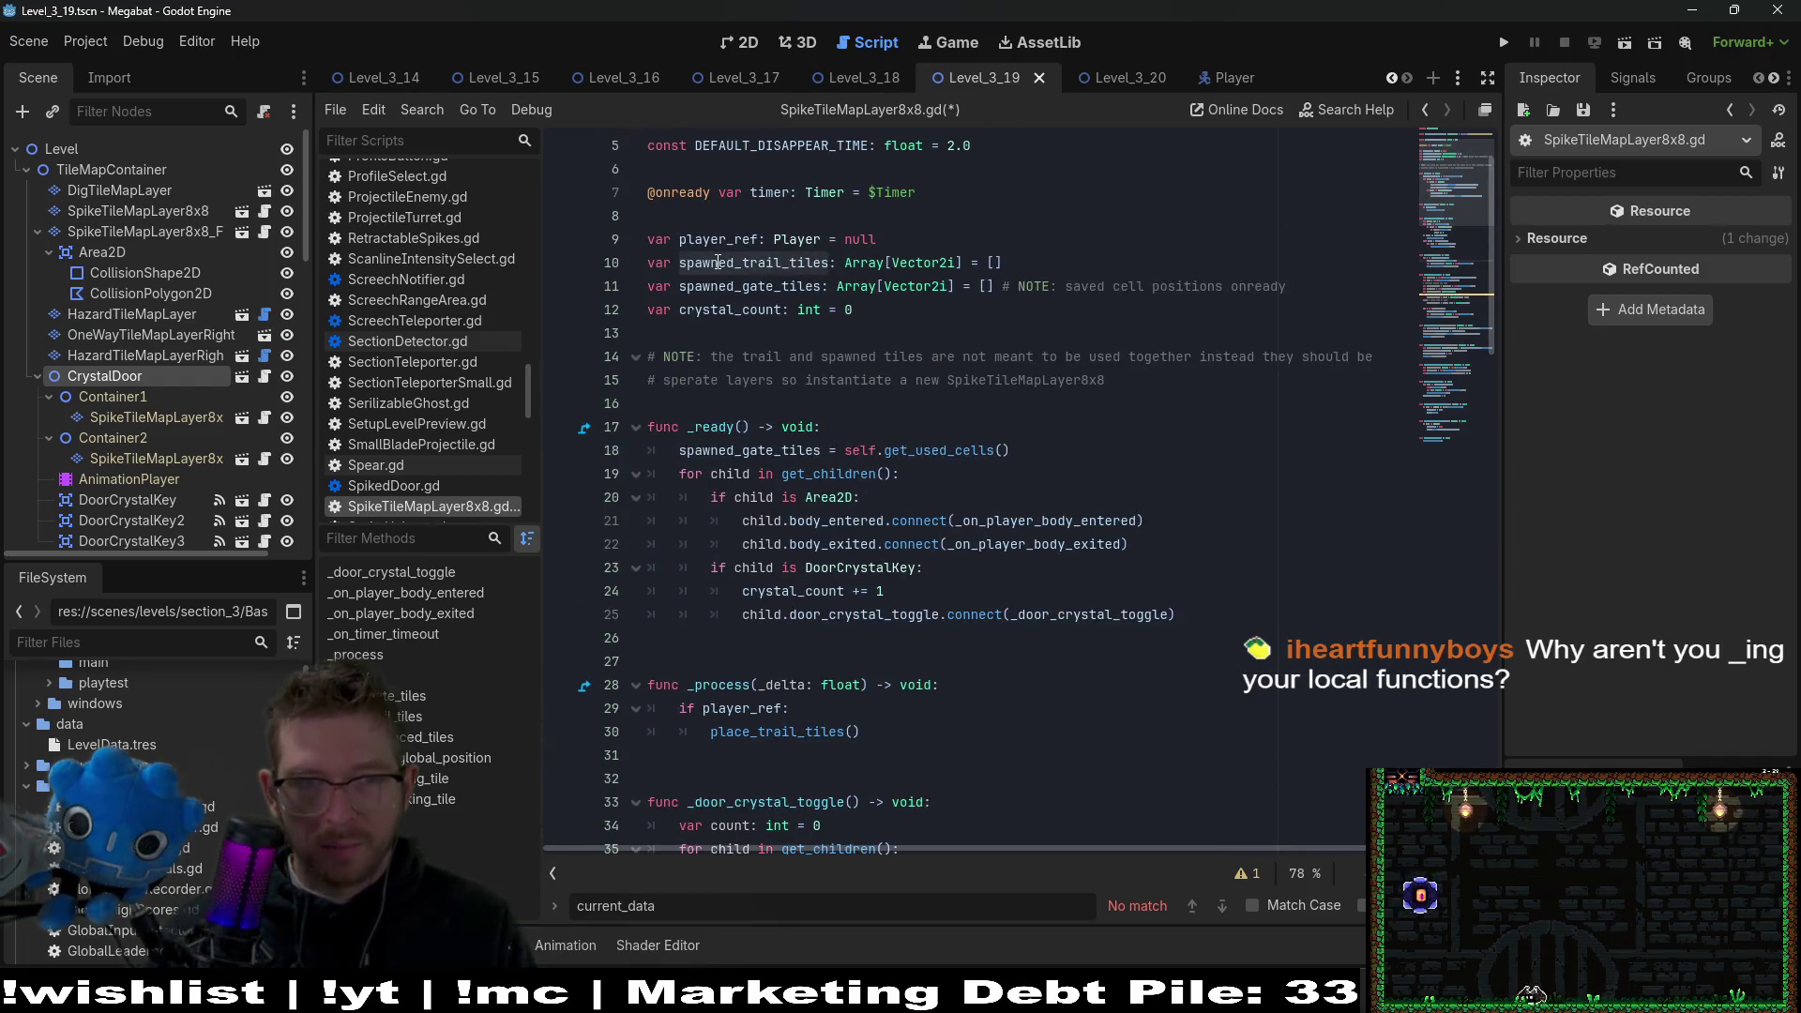
pyautogui.doubleClick(741, 286)
pyautogui.hotkey('ctrl', 'c')
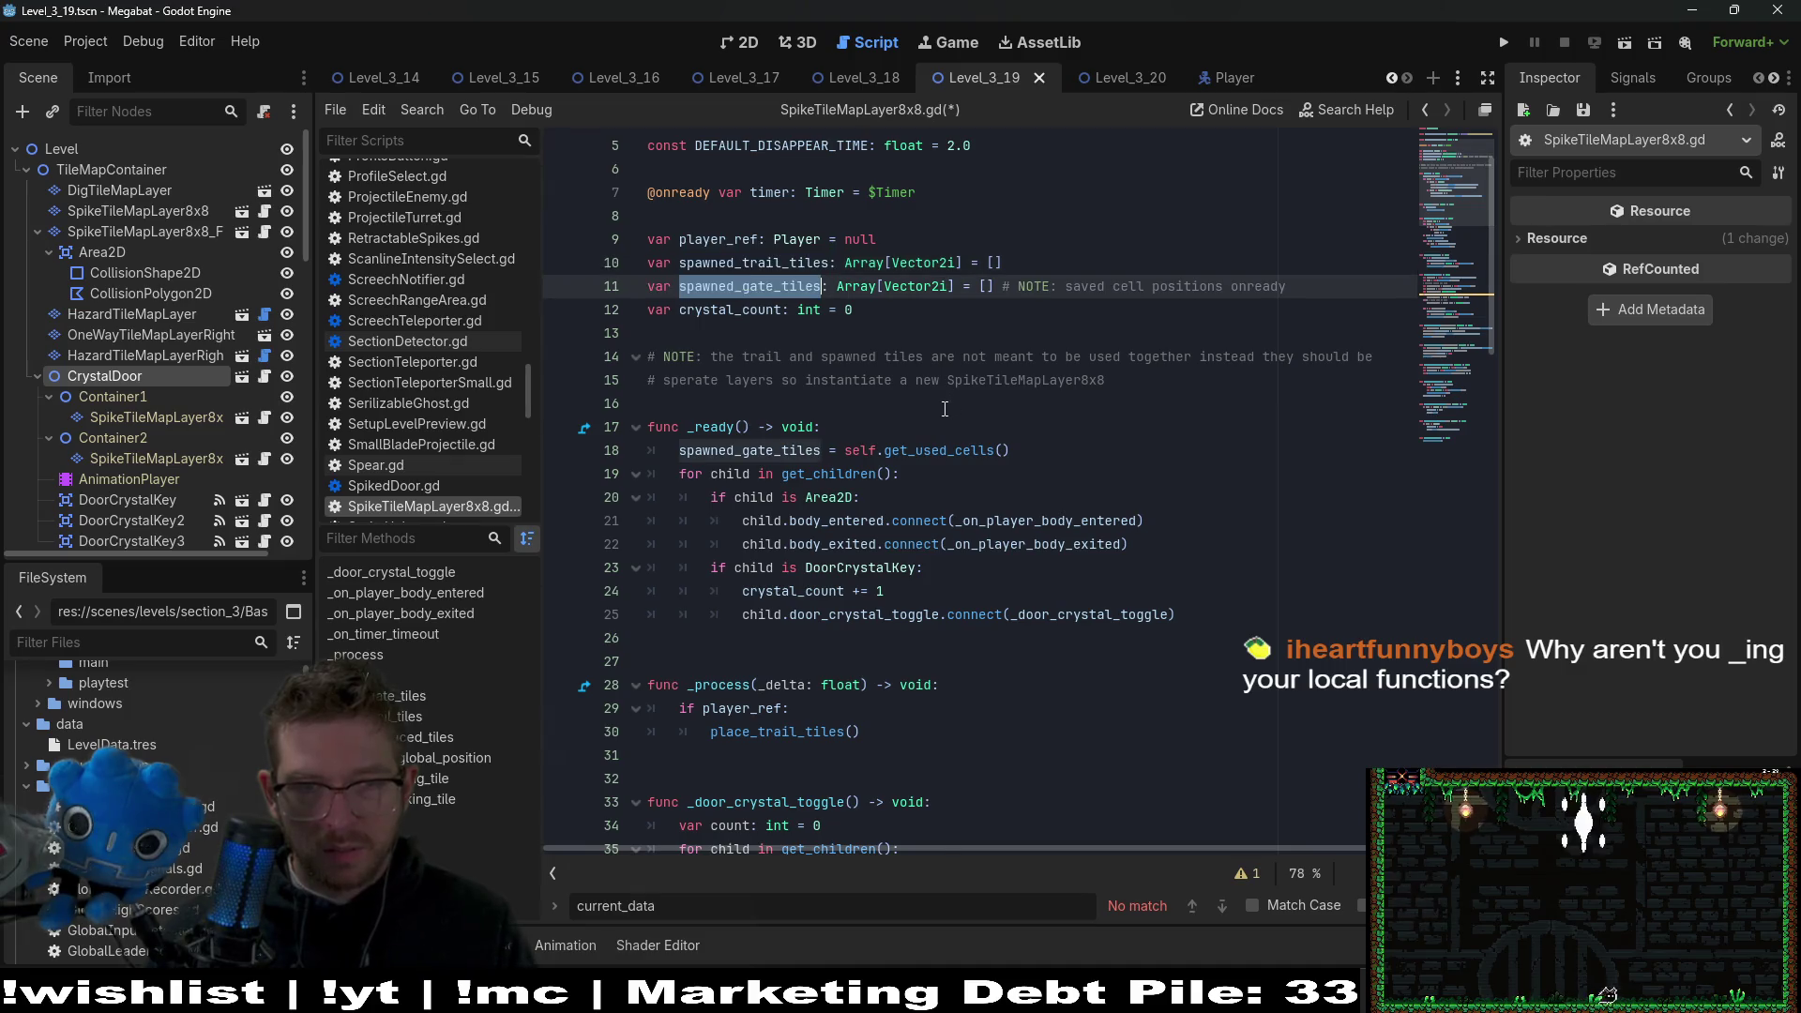
pyautogui.scroll(-5, 922, 474)
pyautogui.scroll(-2, 896, 651)
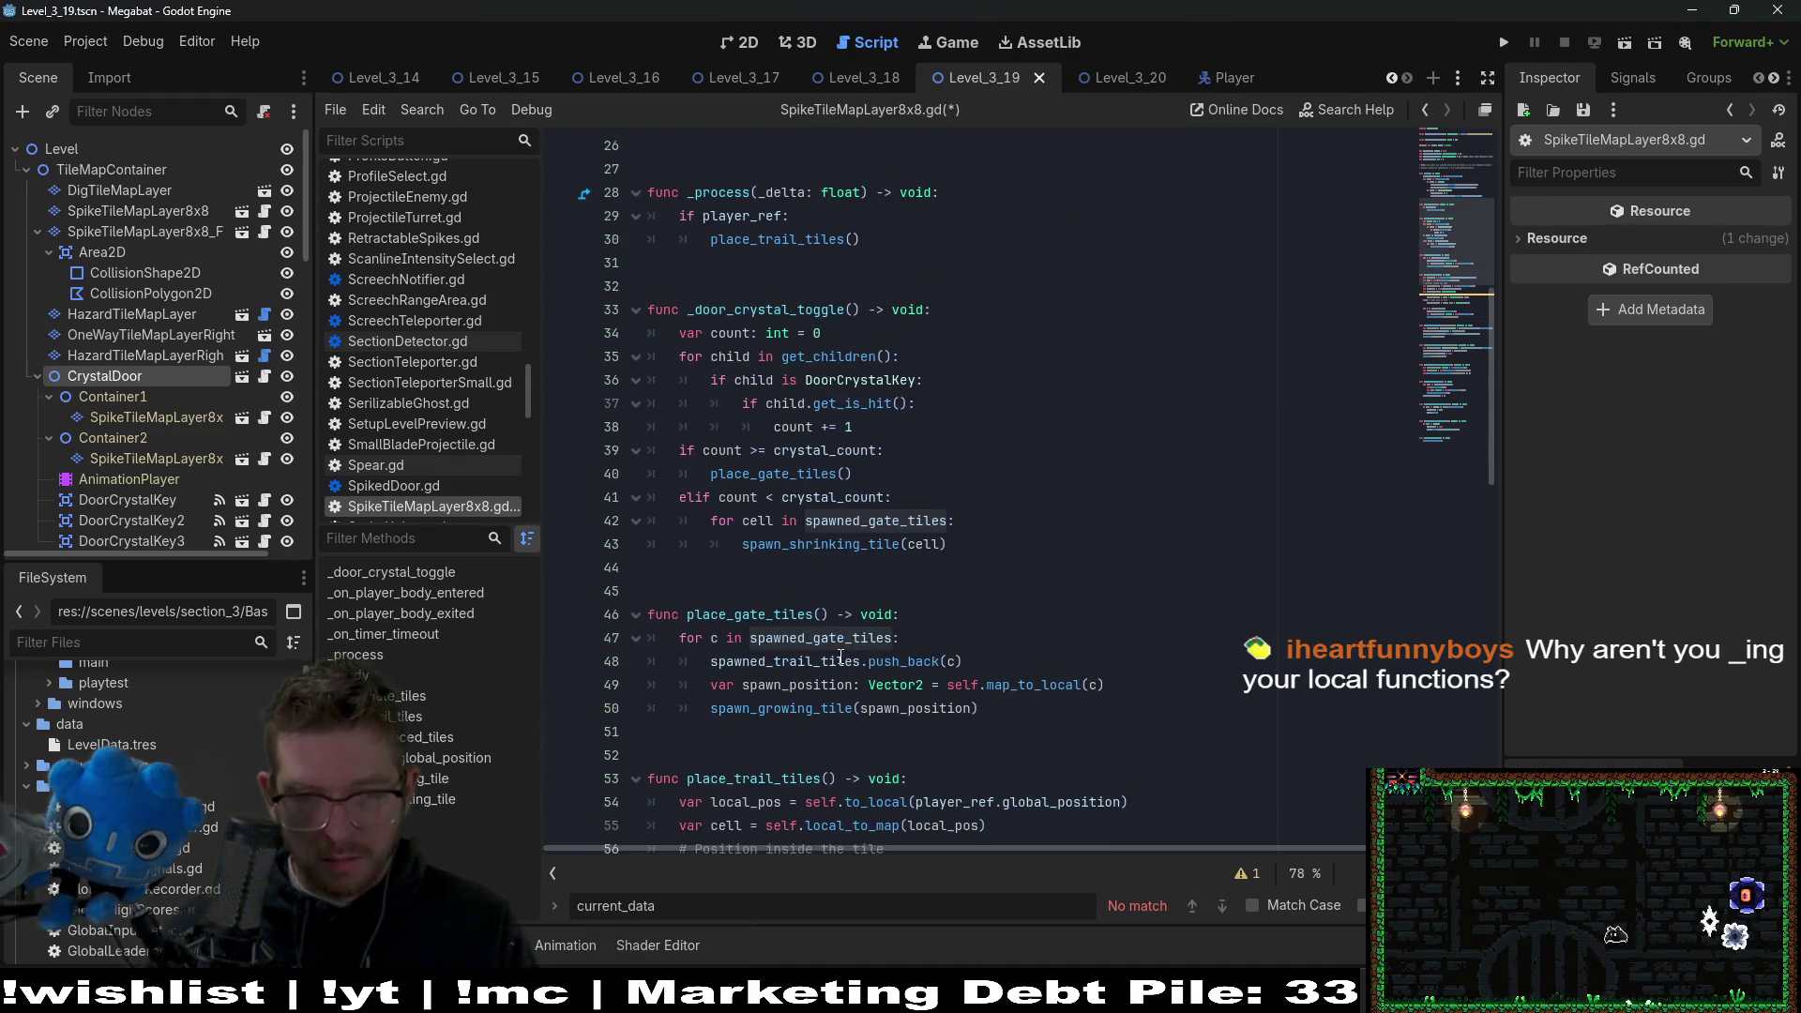
pyautogui.doubleClick(791, 663)
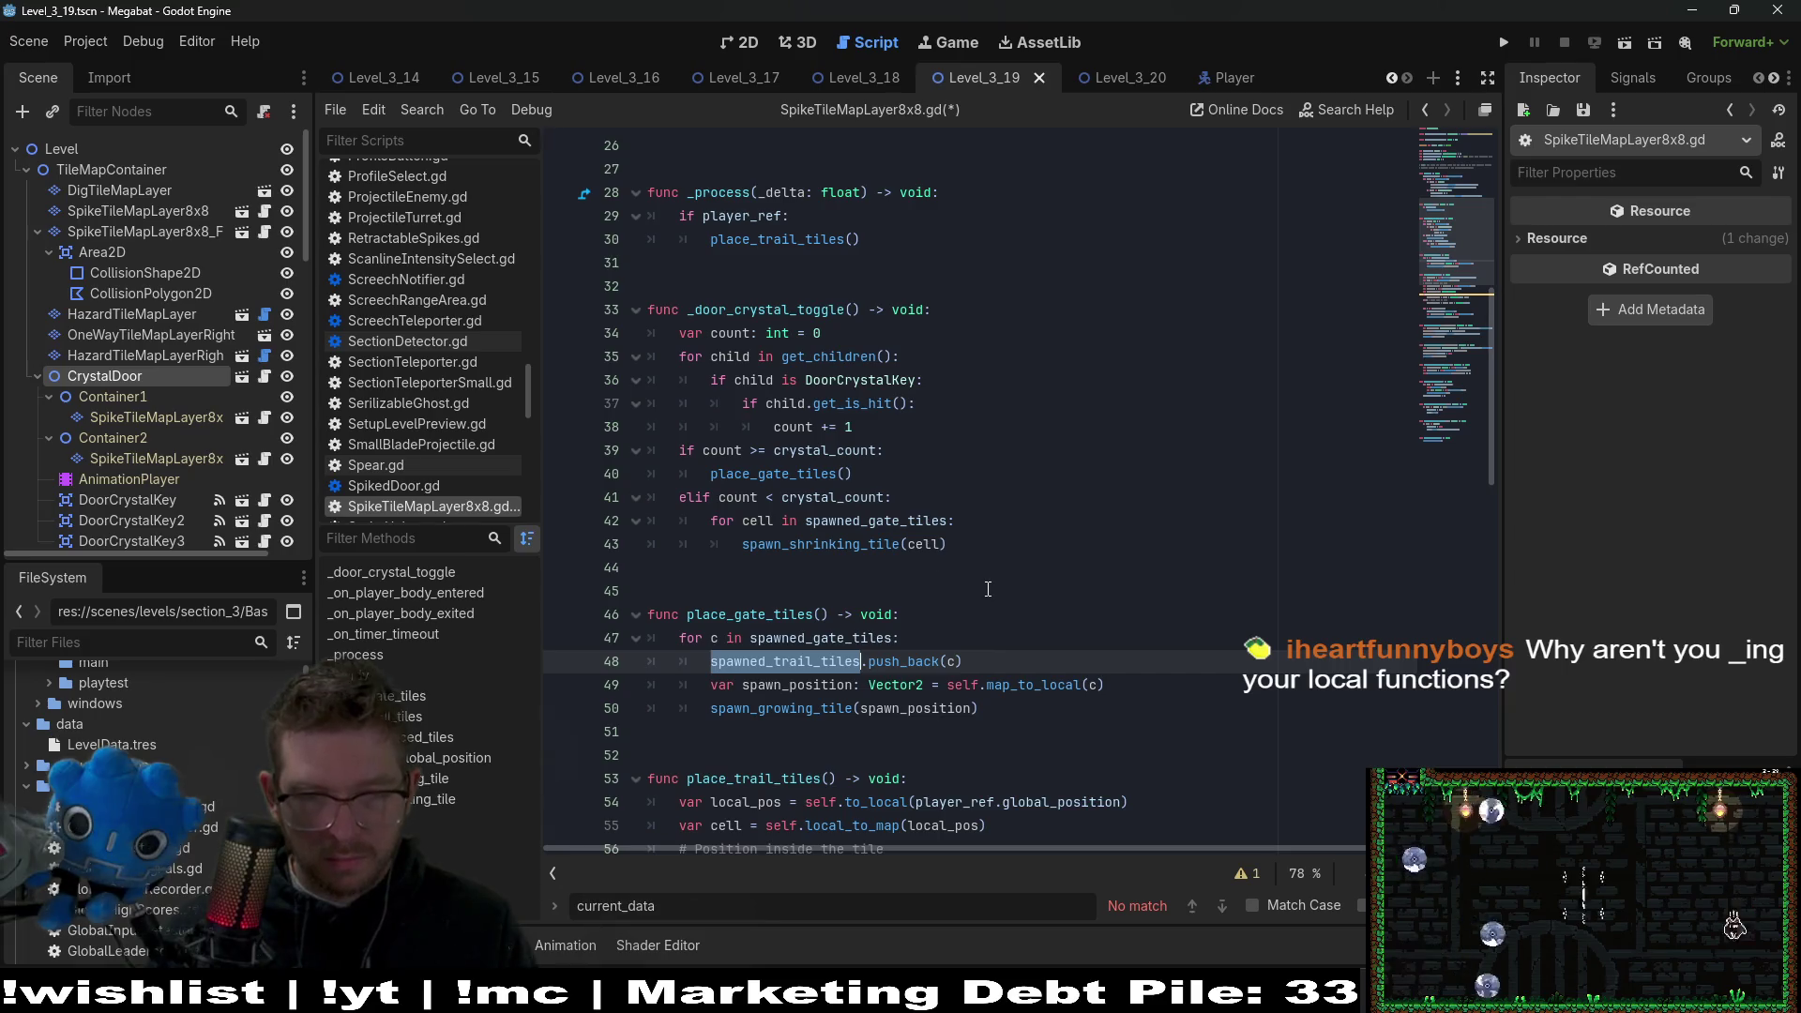
pyautogui.hotkey('ctrl', 'v')
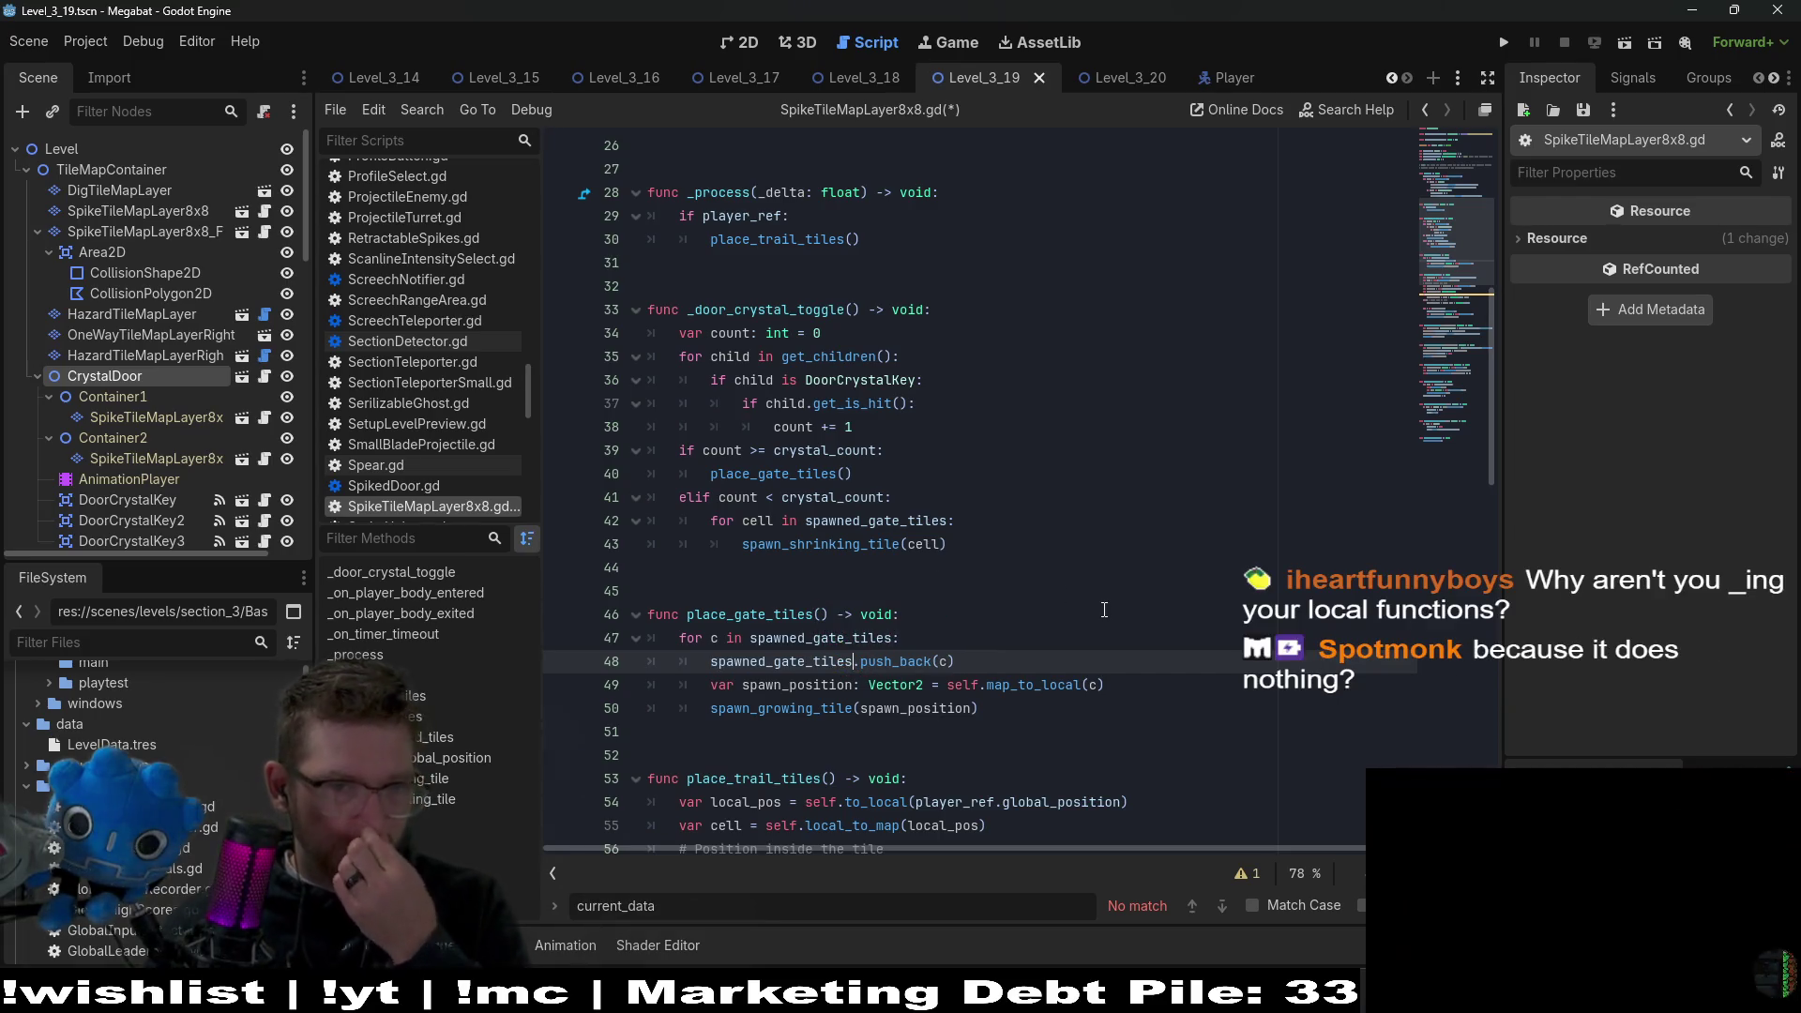
pyautogui.click(1083, 622)
pyautogui.hotkey('ctrl', 's')
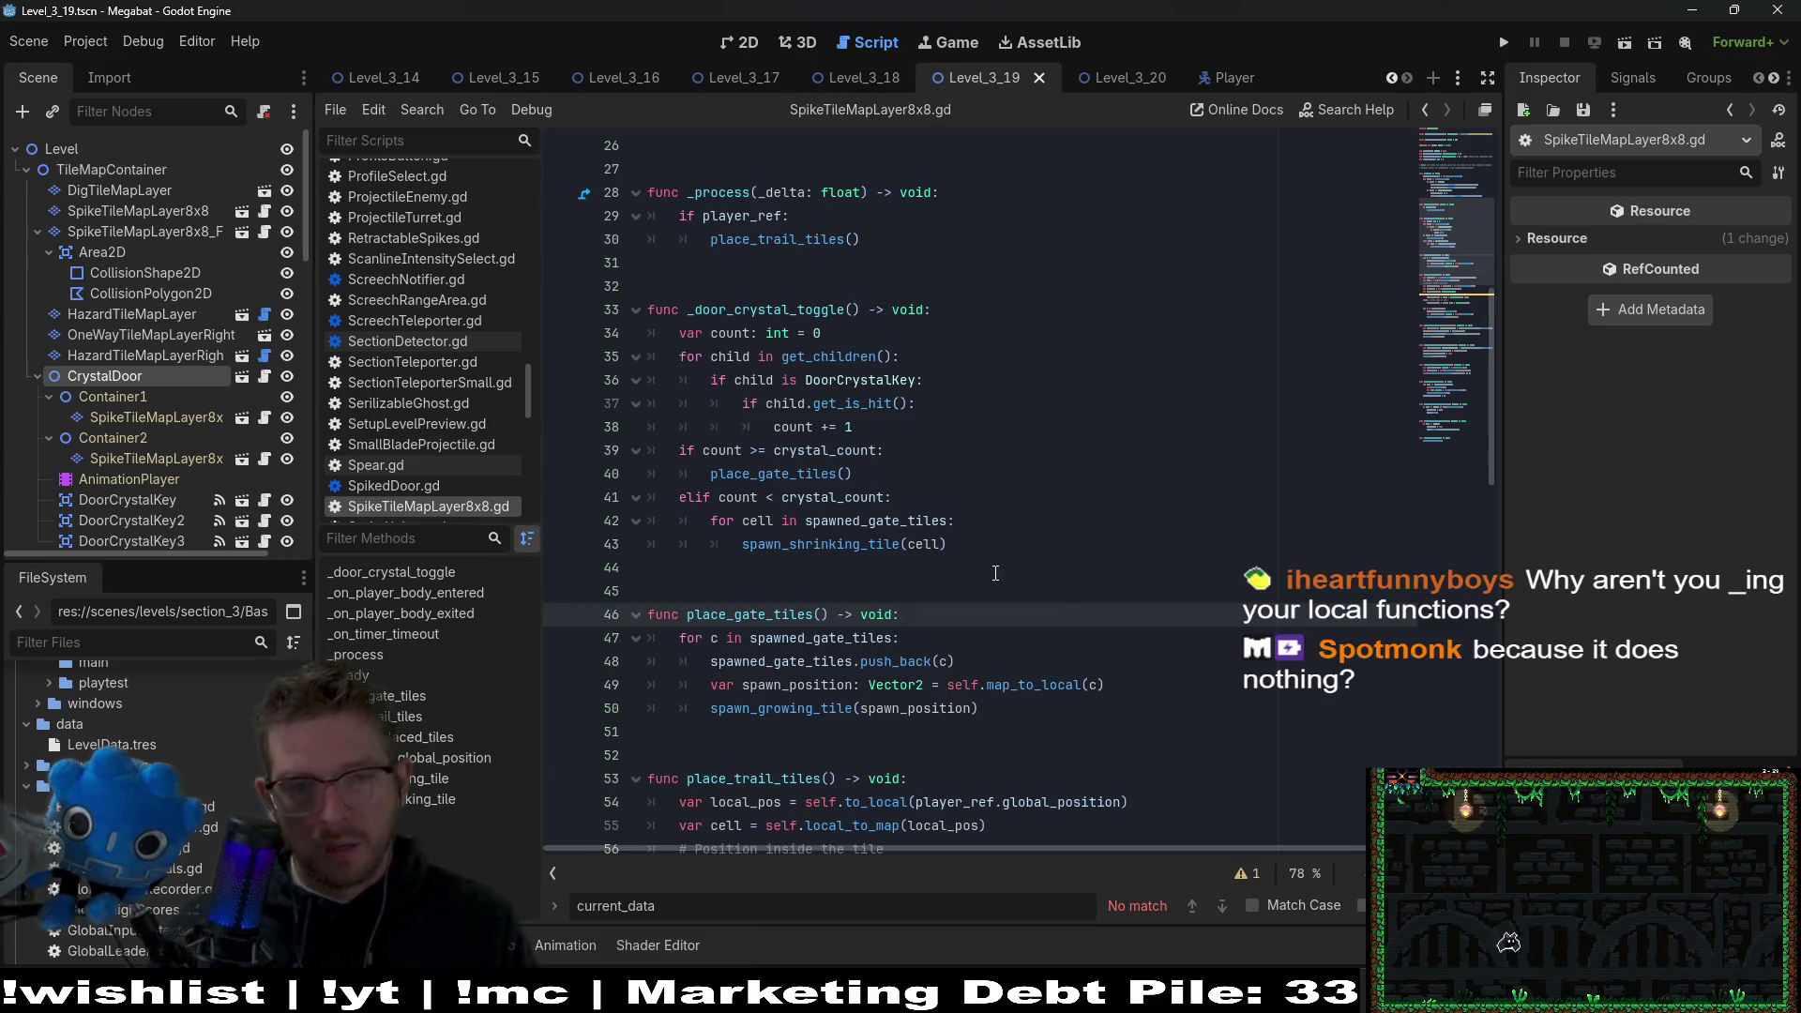
pyautogui.scroll(-2, 975, 570)
pyautogui.doubleClick(750, 473)
pyautogui.scroll(-3, 921, 485)
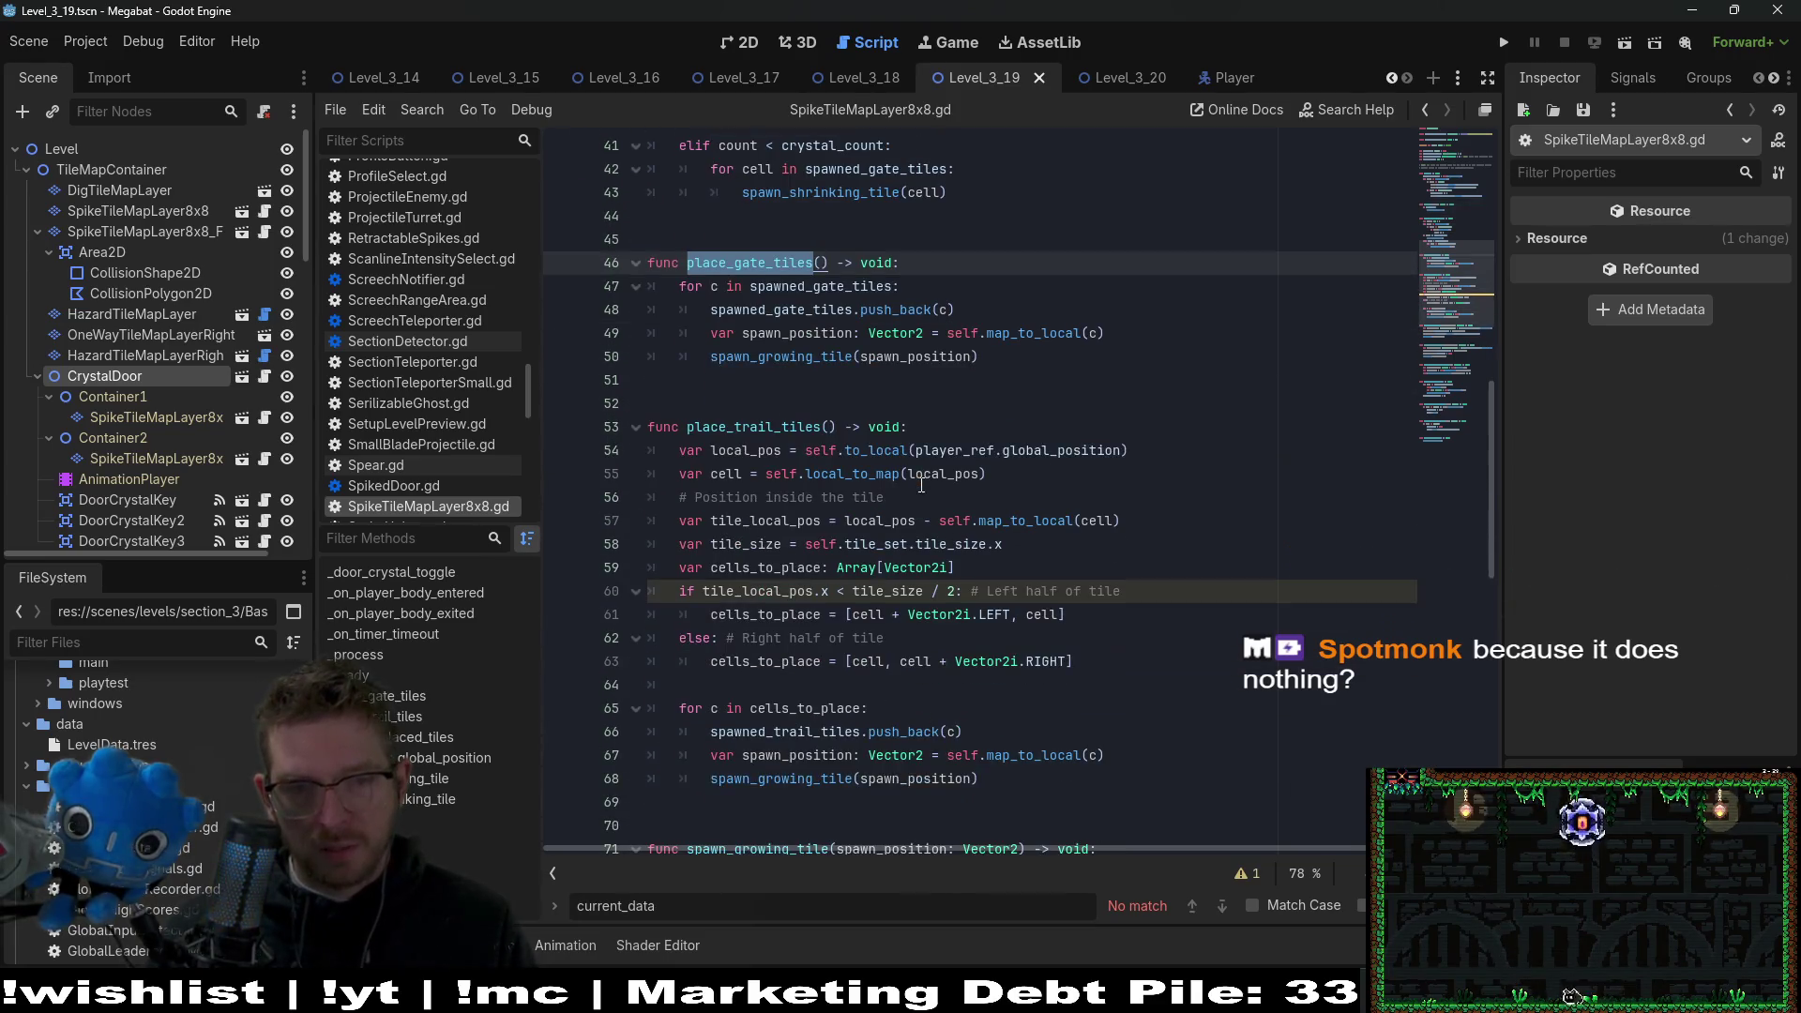
pyautogui.scroll(-4, 921, 485)
pyautogui.scroll(-3, 921, 485)
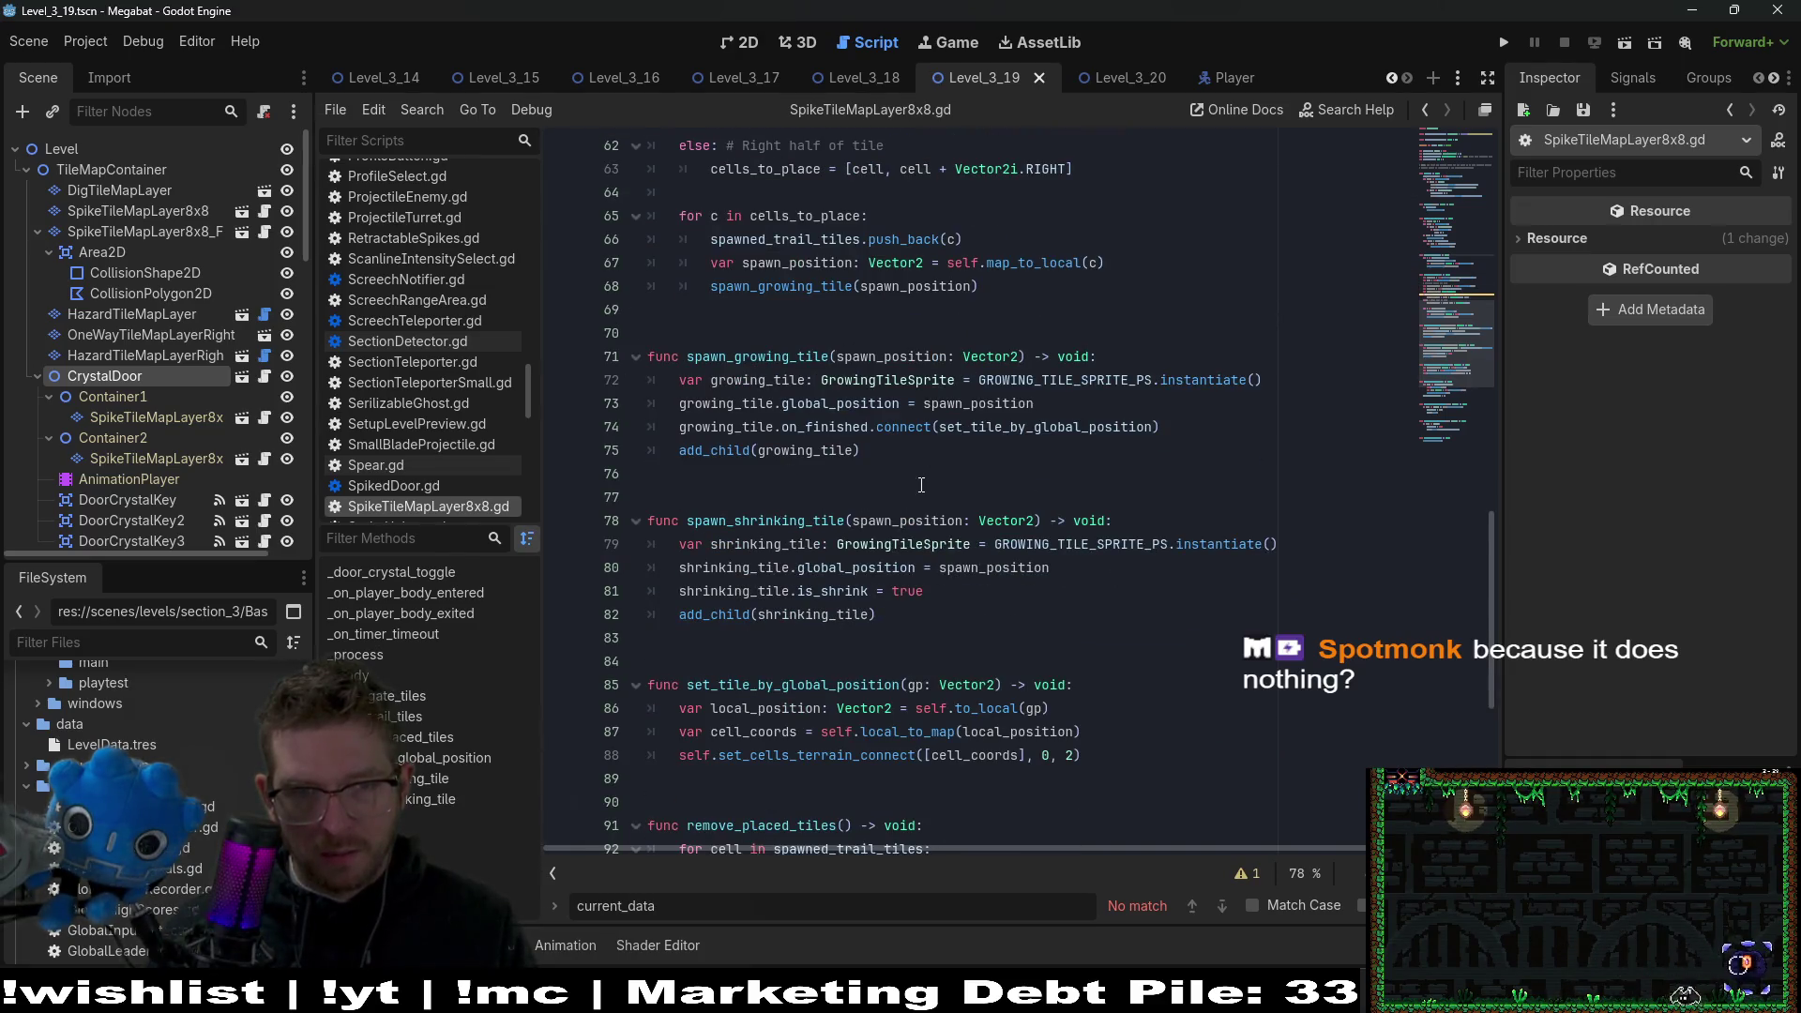
pyautogui.doubleClick(919, 543)
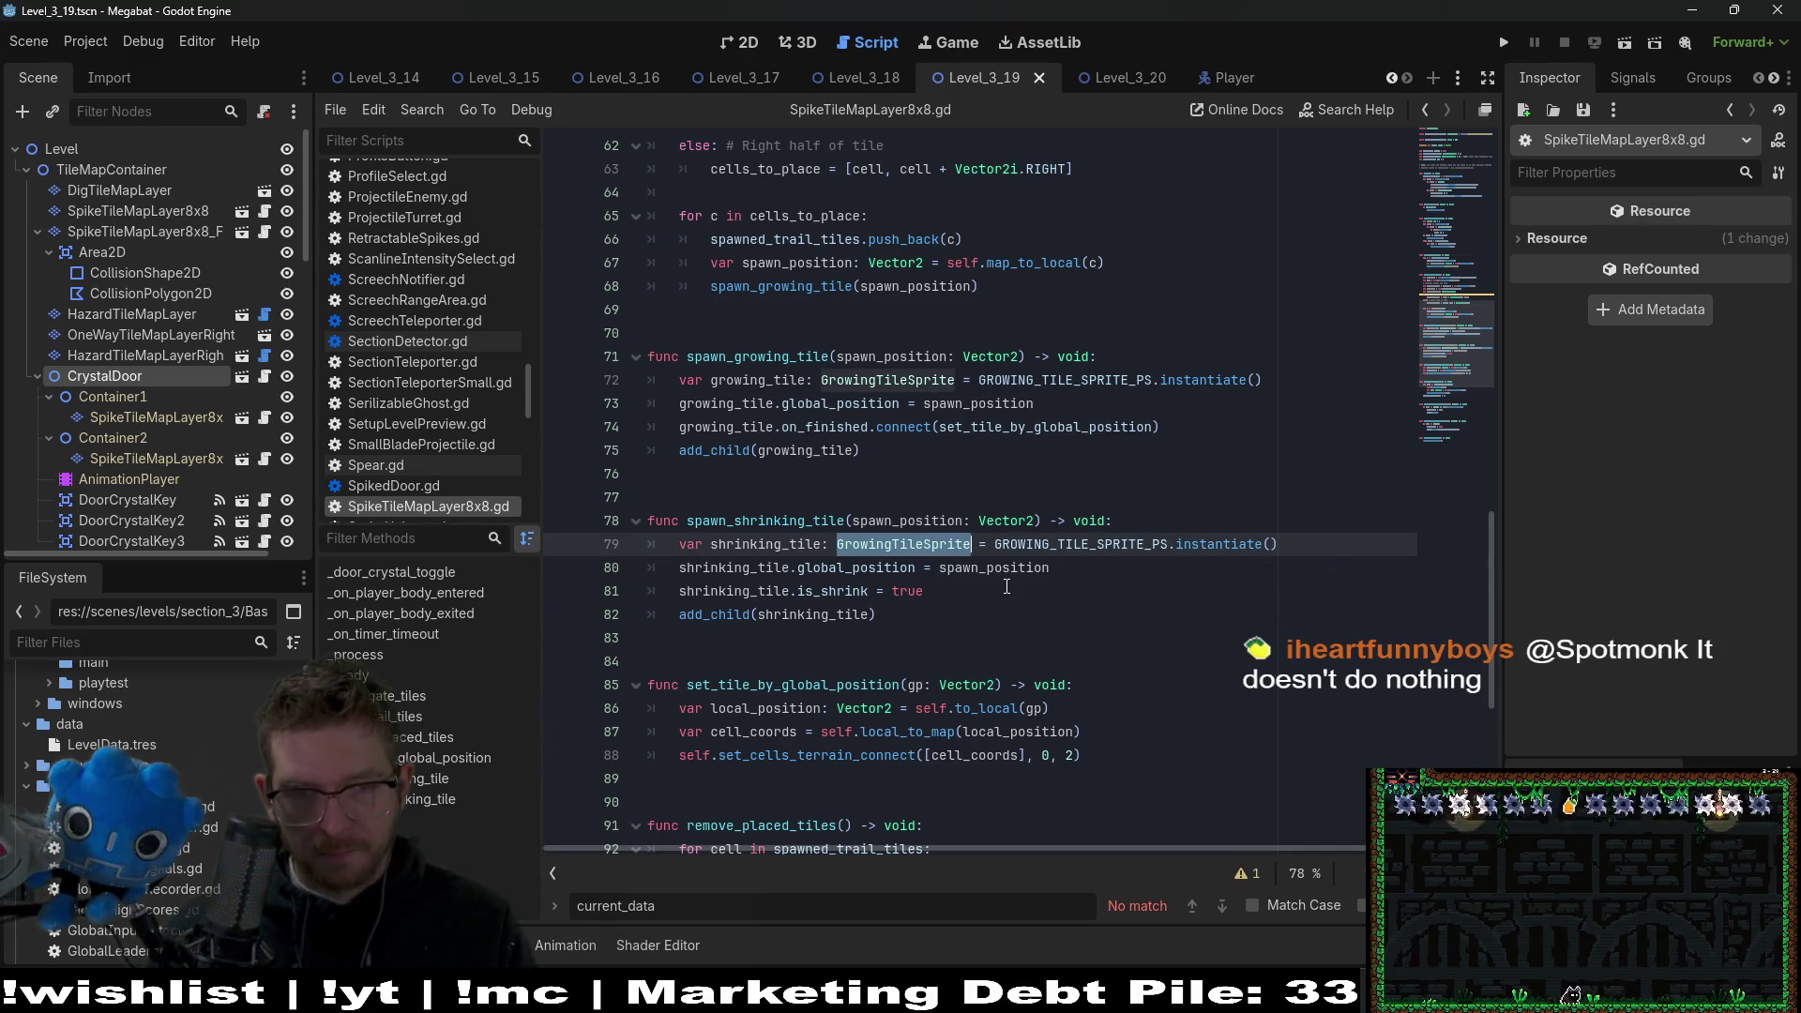
pyautogui.doubleClick(779, 519)
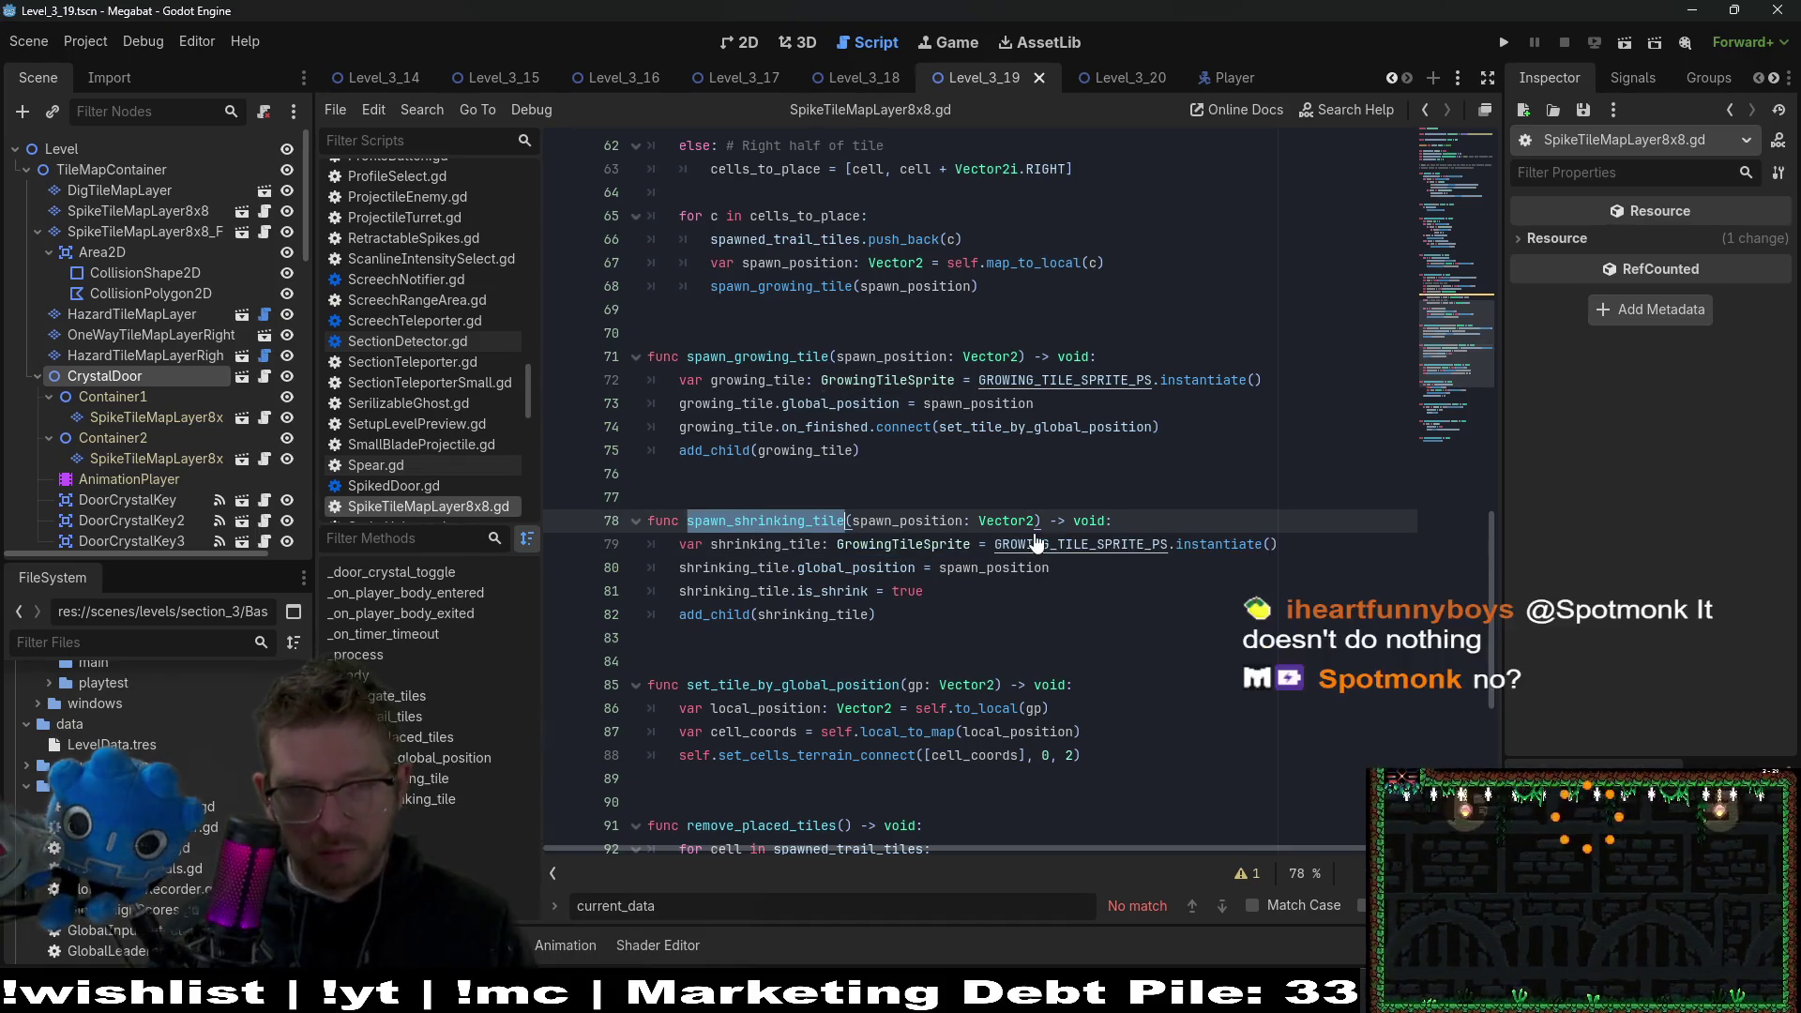
pyautogui.hotkey('ctrl', 'f')
pyautogui.press('Return')
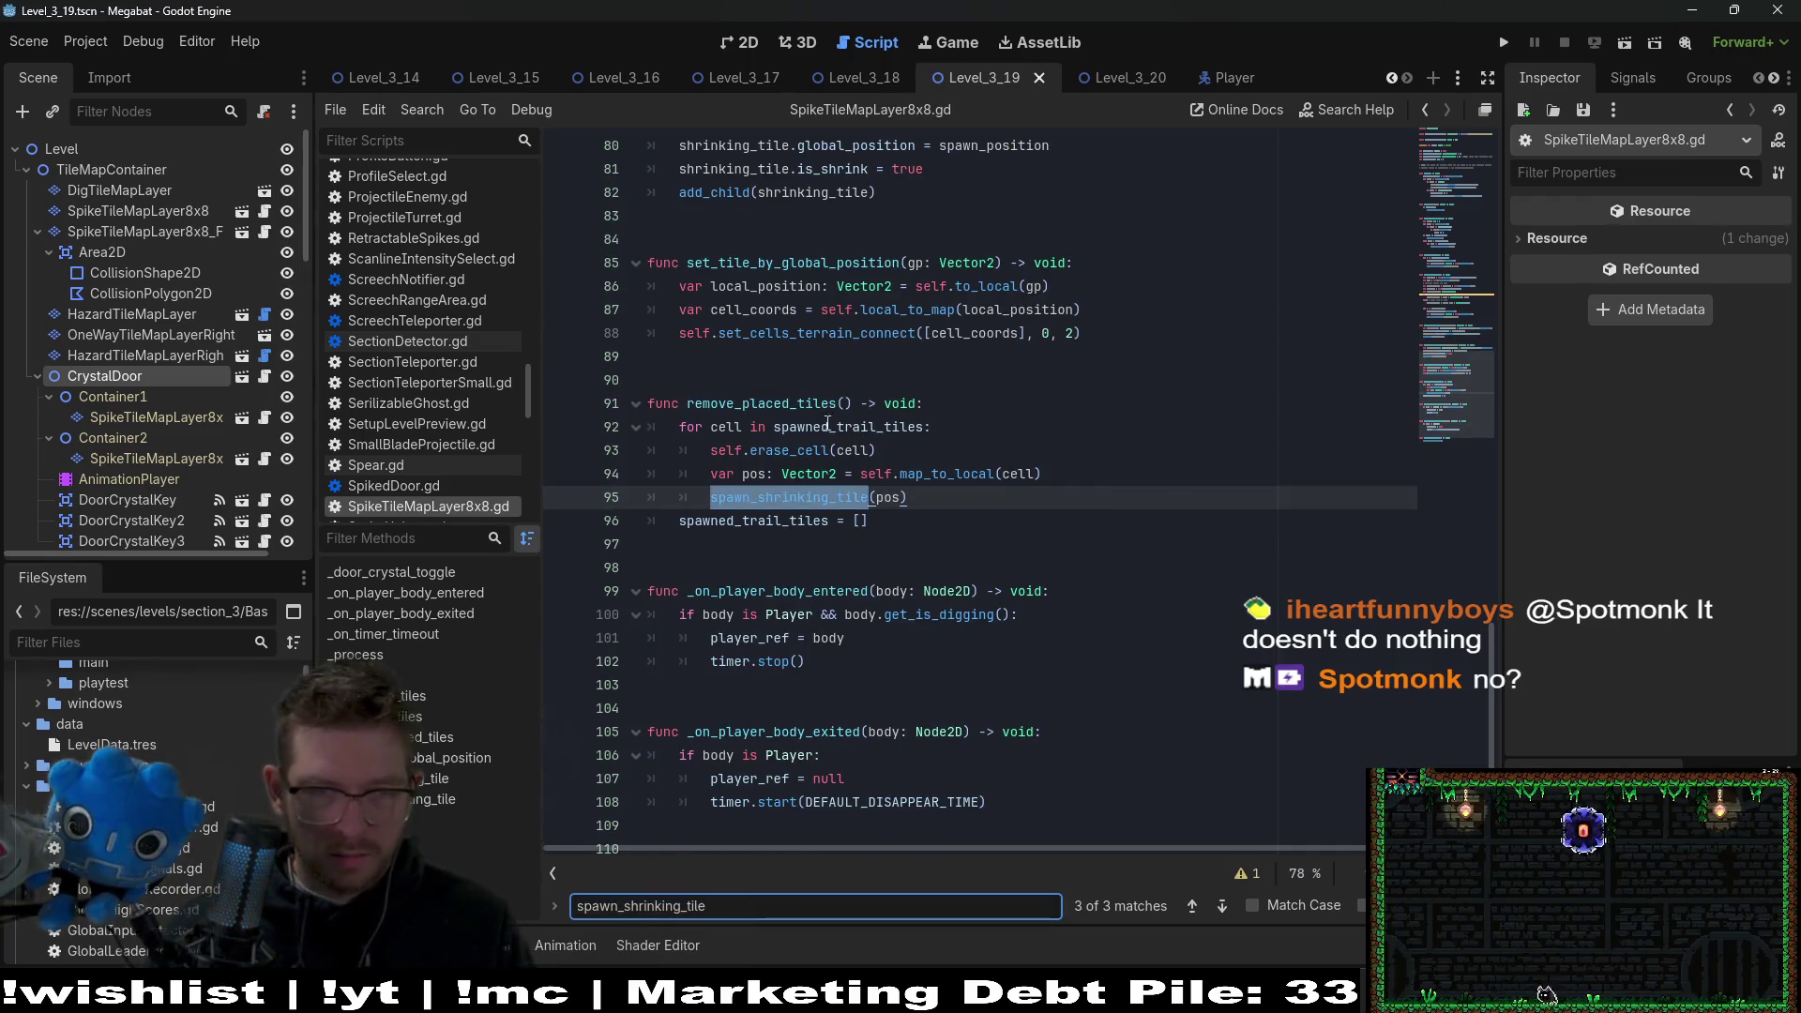
pyautogui.doubleClick(760, 403)
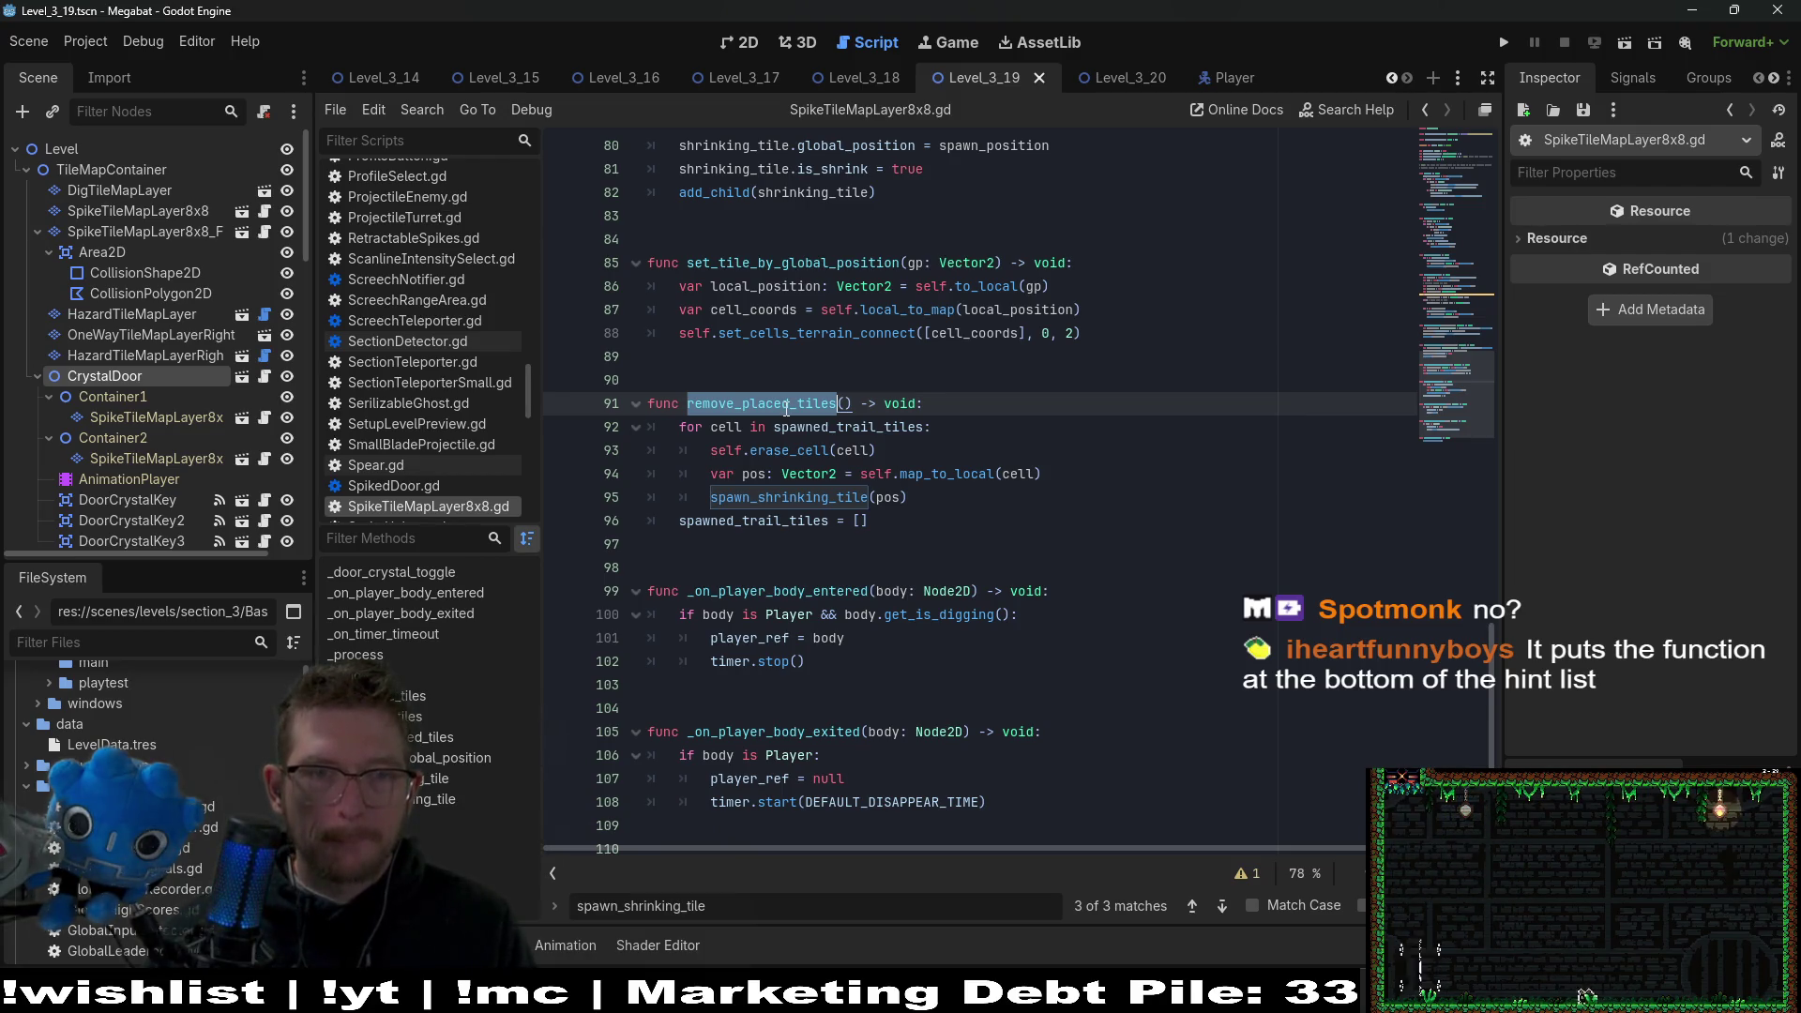
pyautogui.scroll(-2, 1062, 425)
pyautogui.scroll(10, 1062, 428)
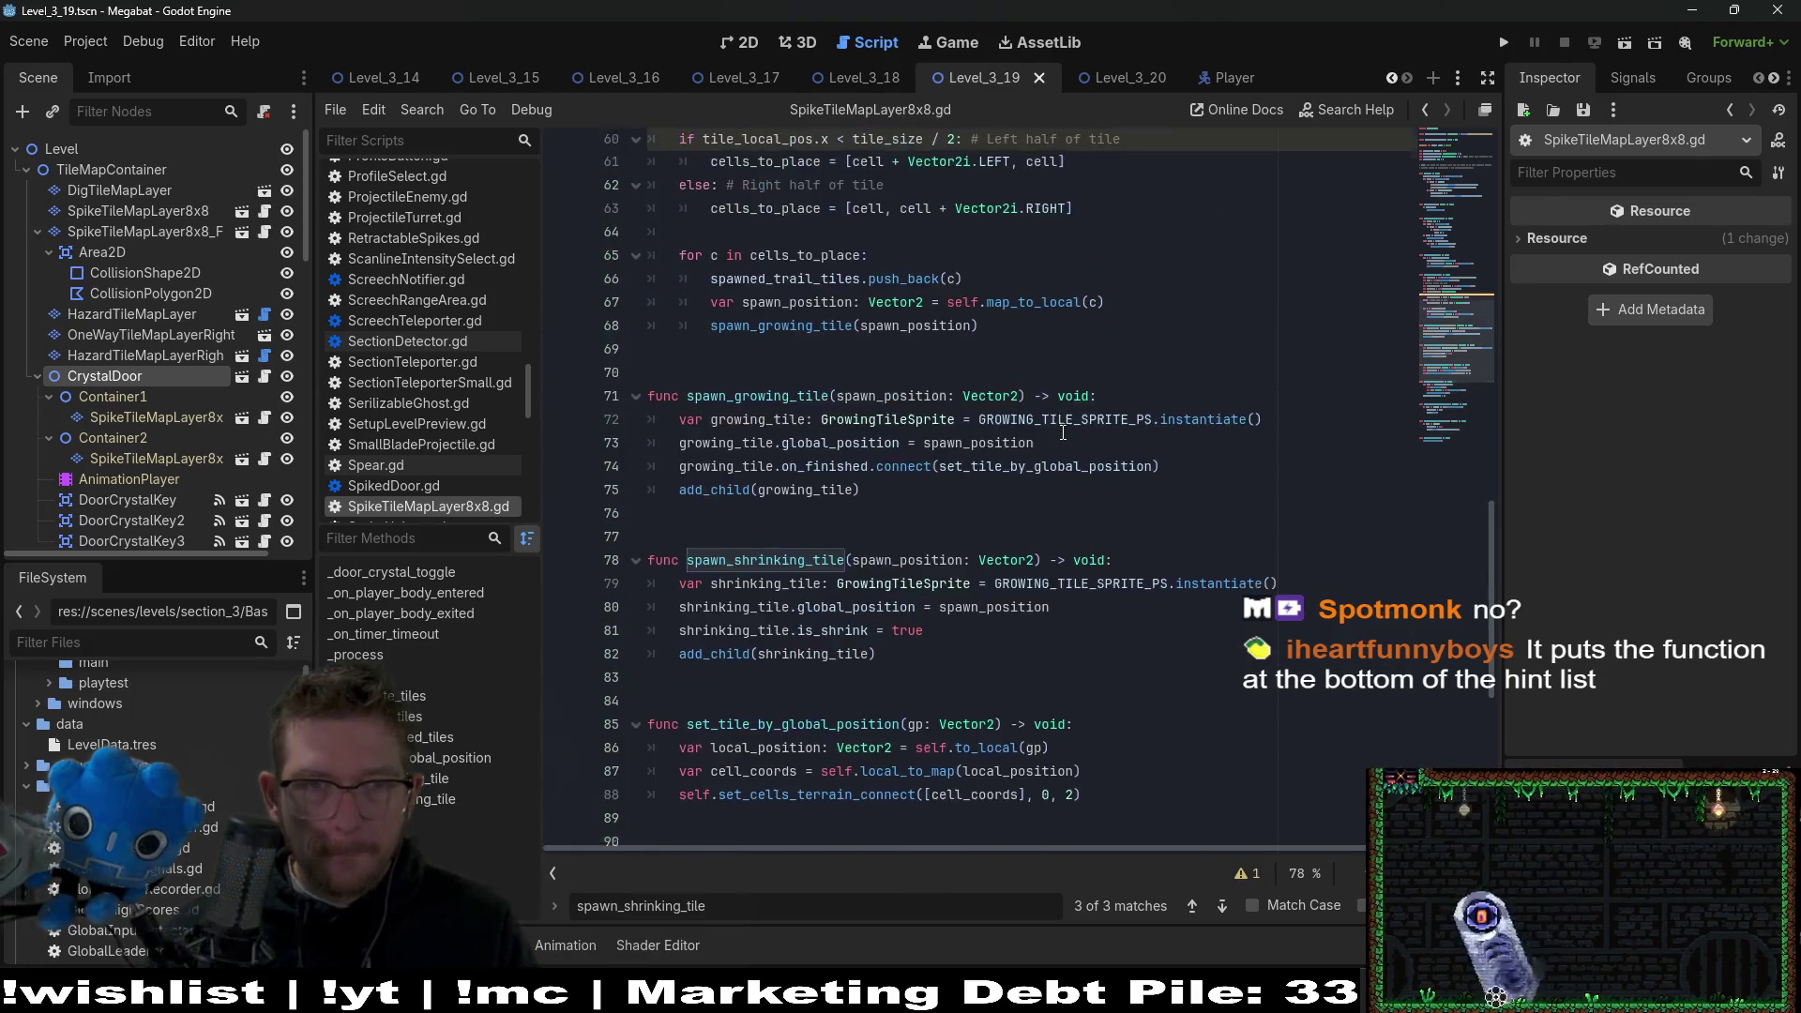
pyautogui.scroll(2, 1063, 431)
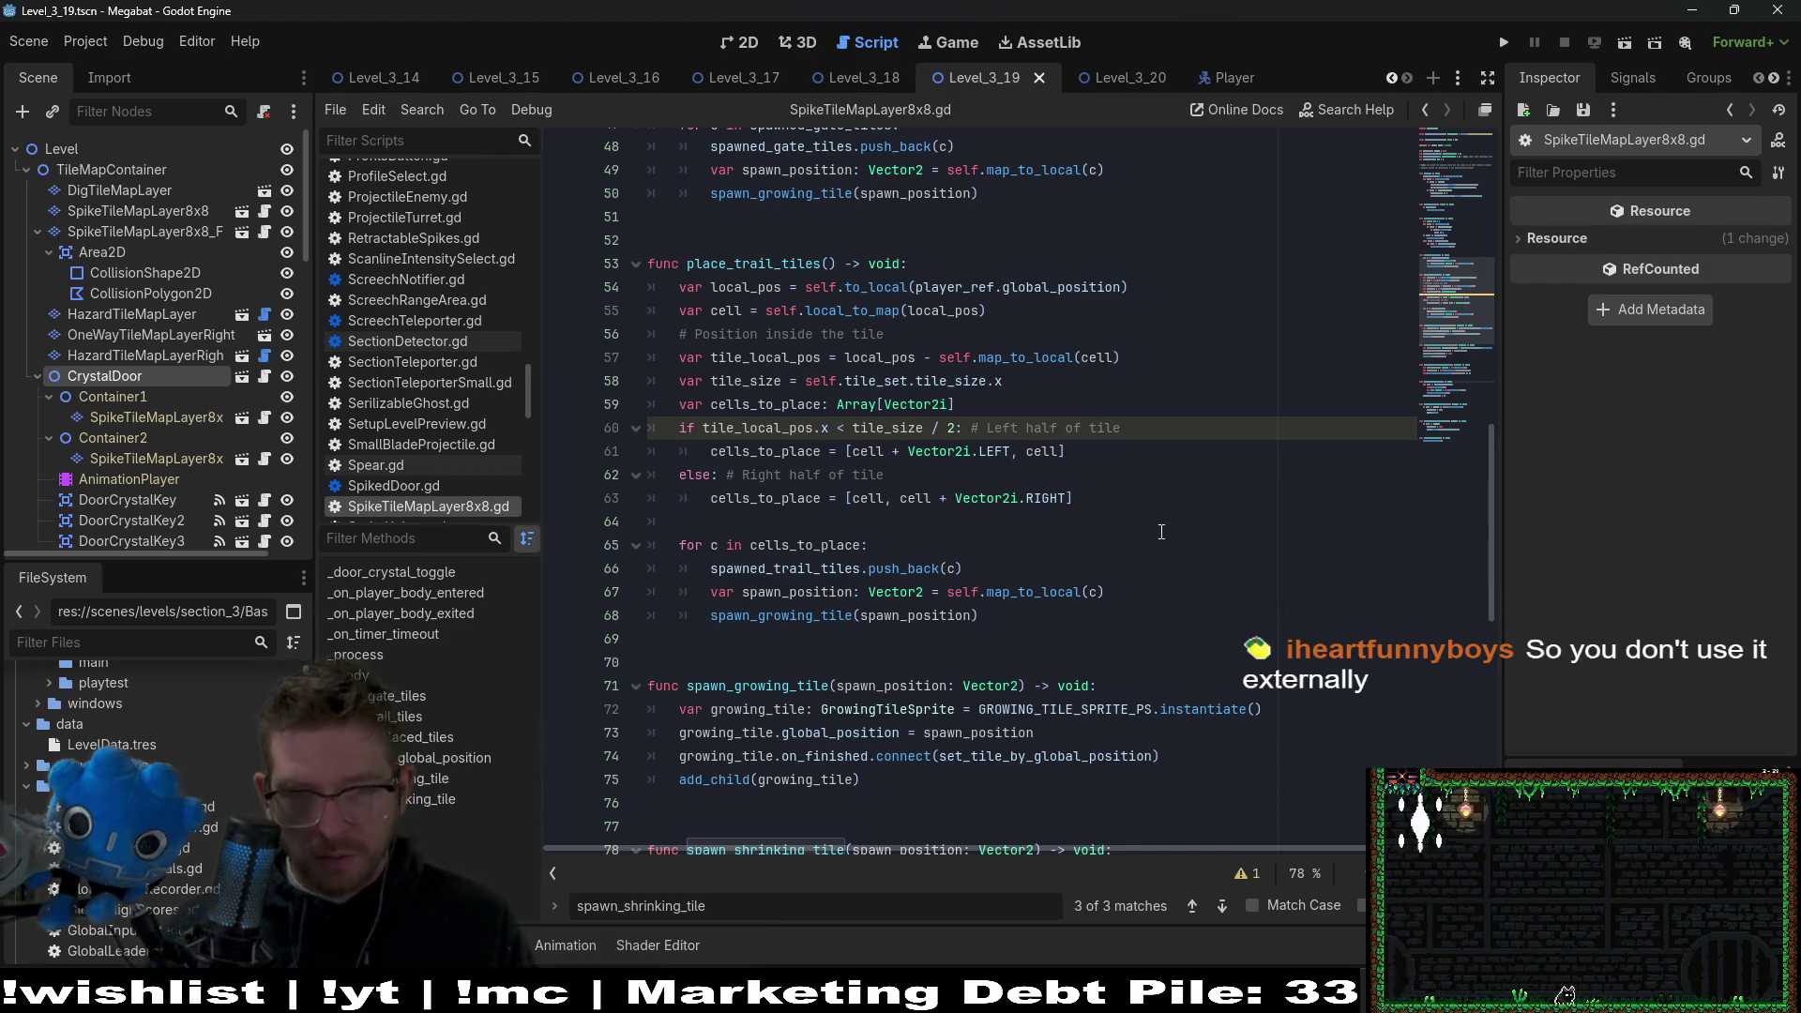
pyautogui.scroll(-1, 1159, 526)
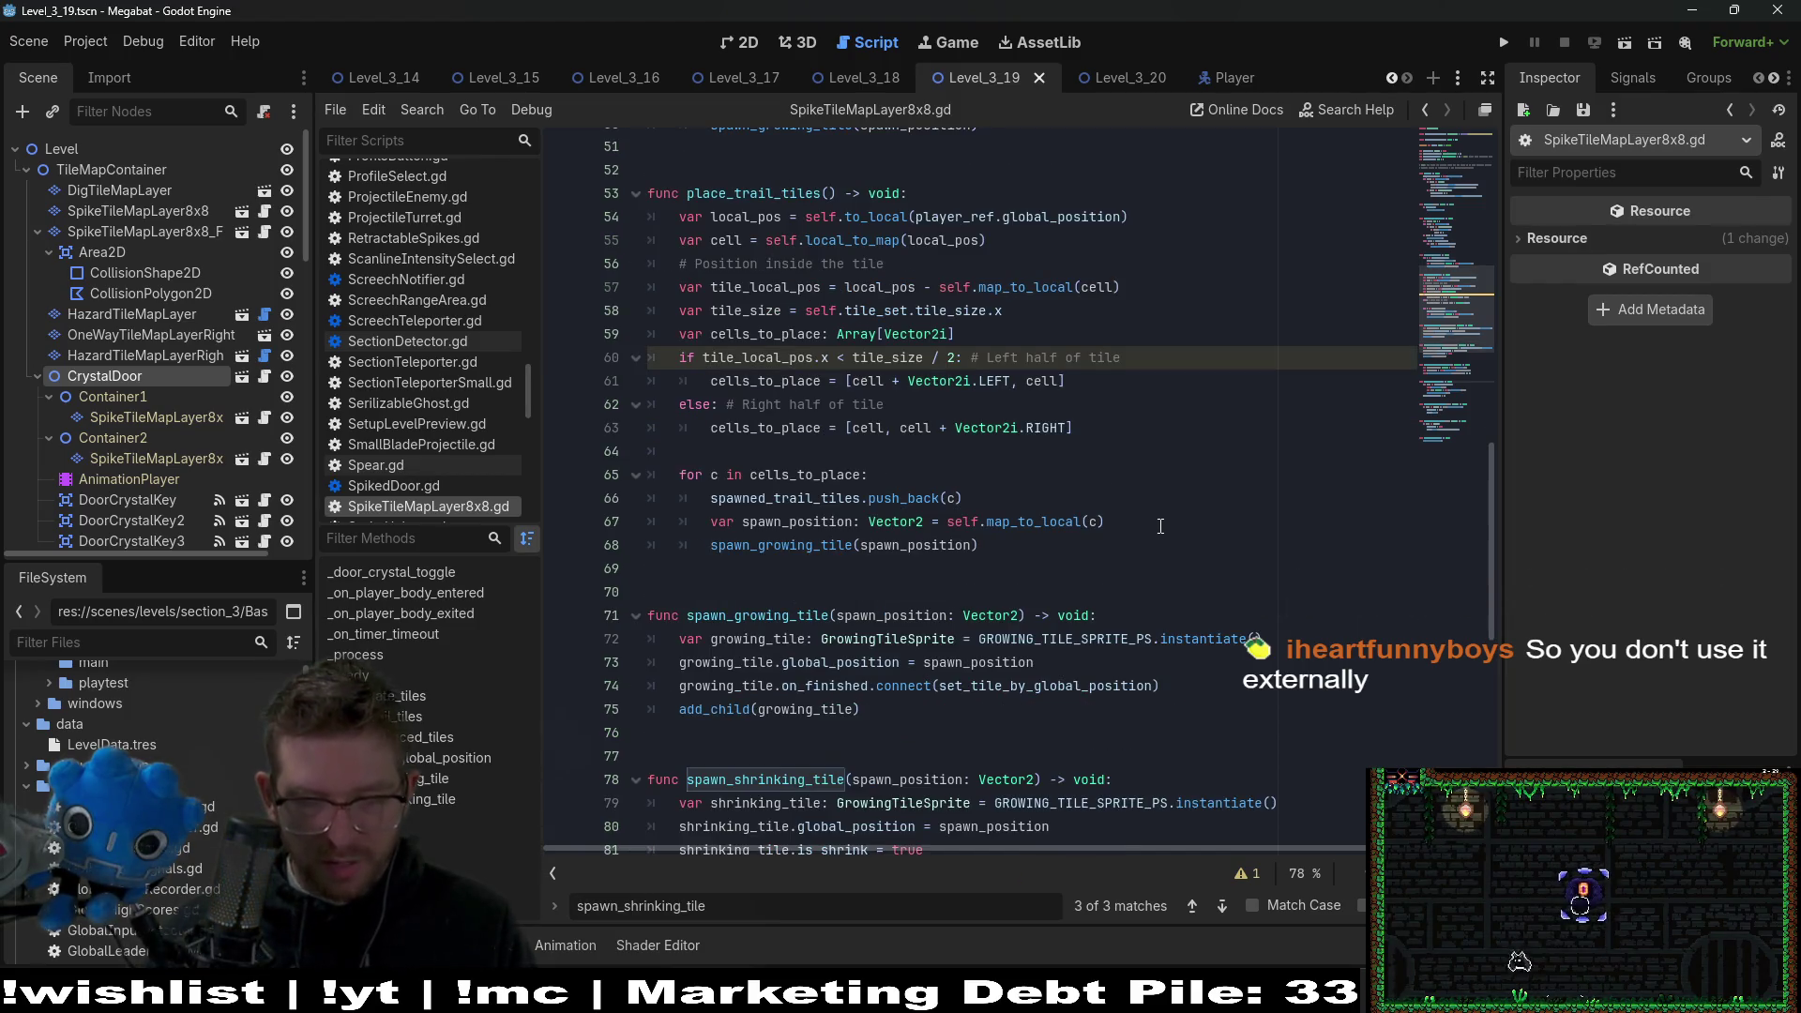
pyautogui.scroll(-2, 1160, 526)
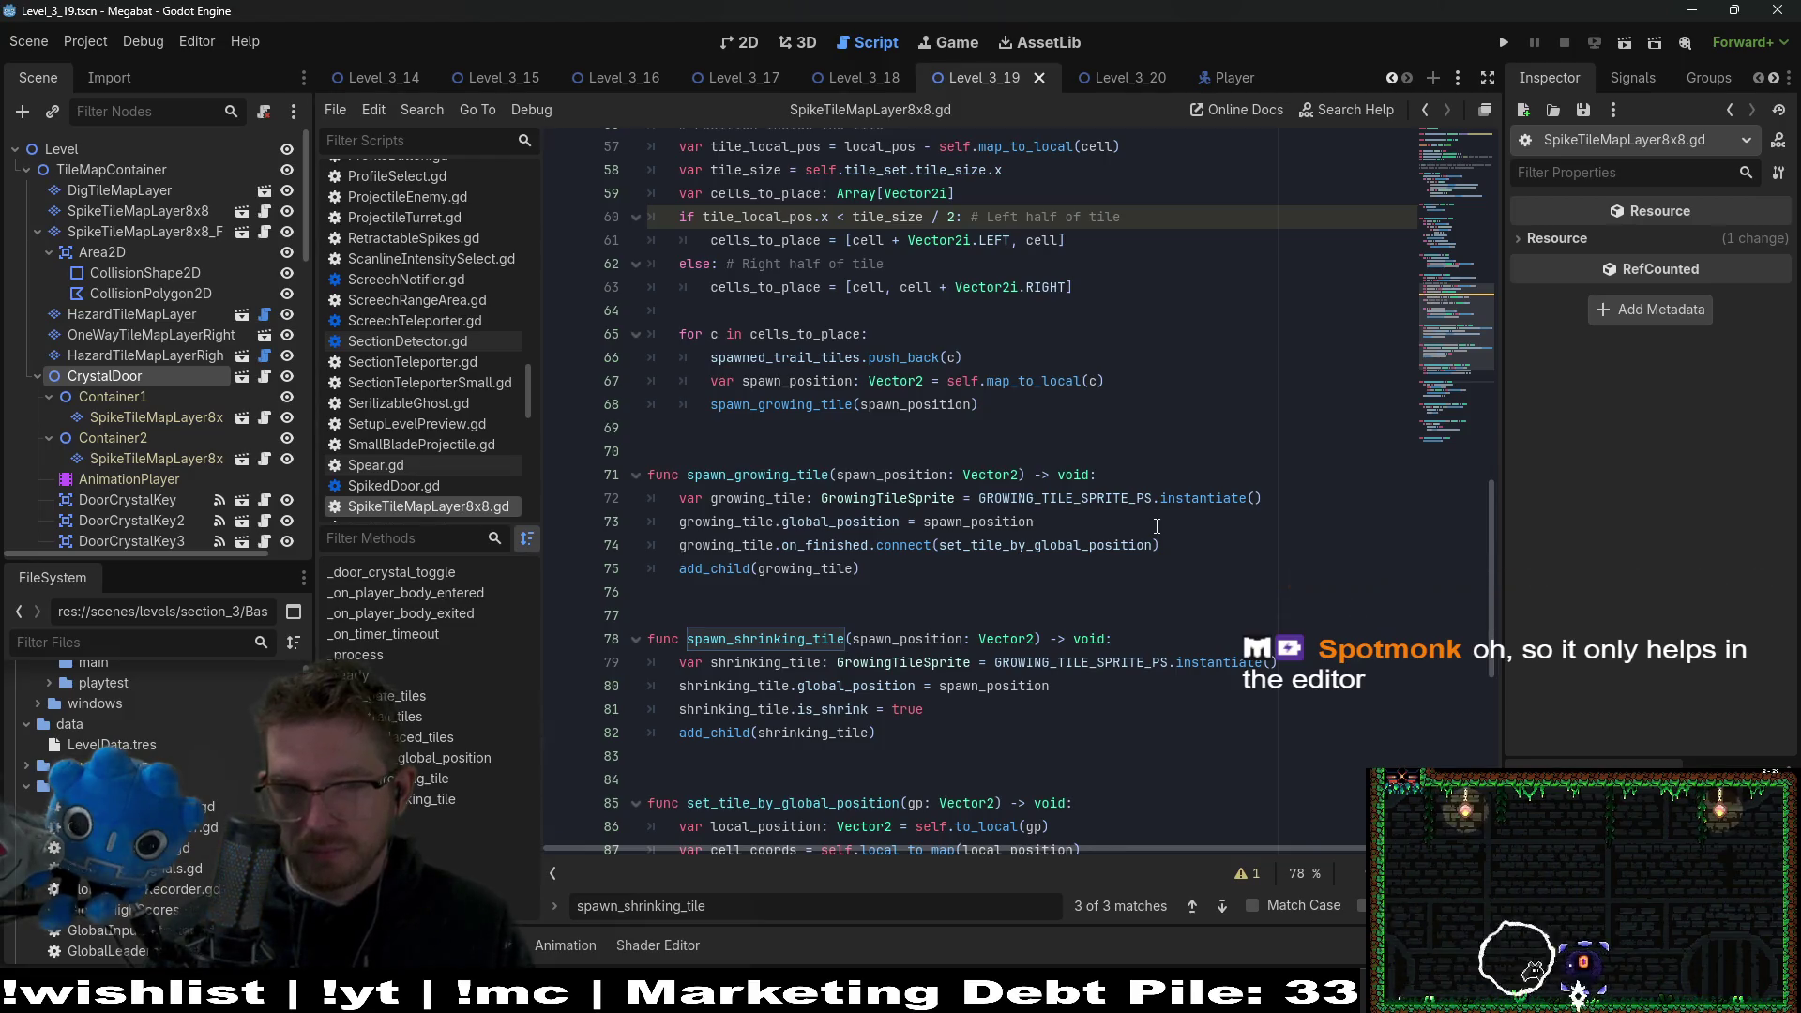
pyautogui.scroll(-5, 1157, 526)
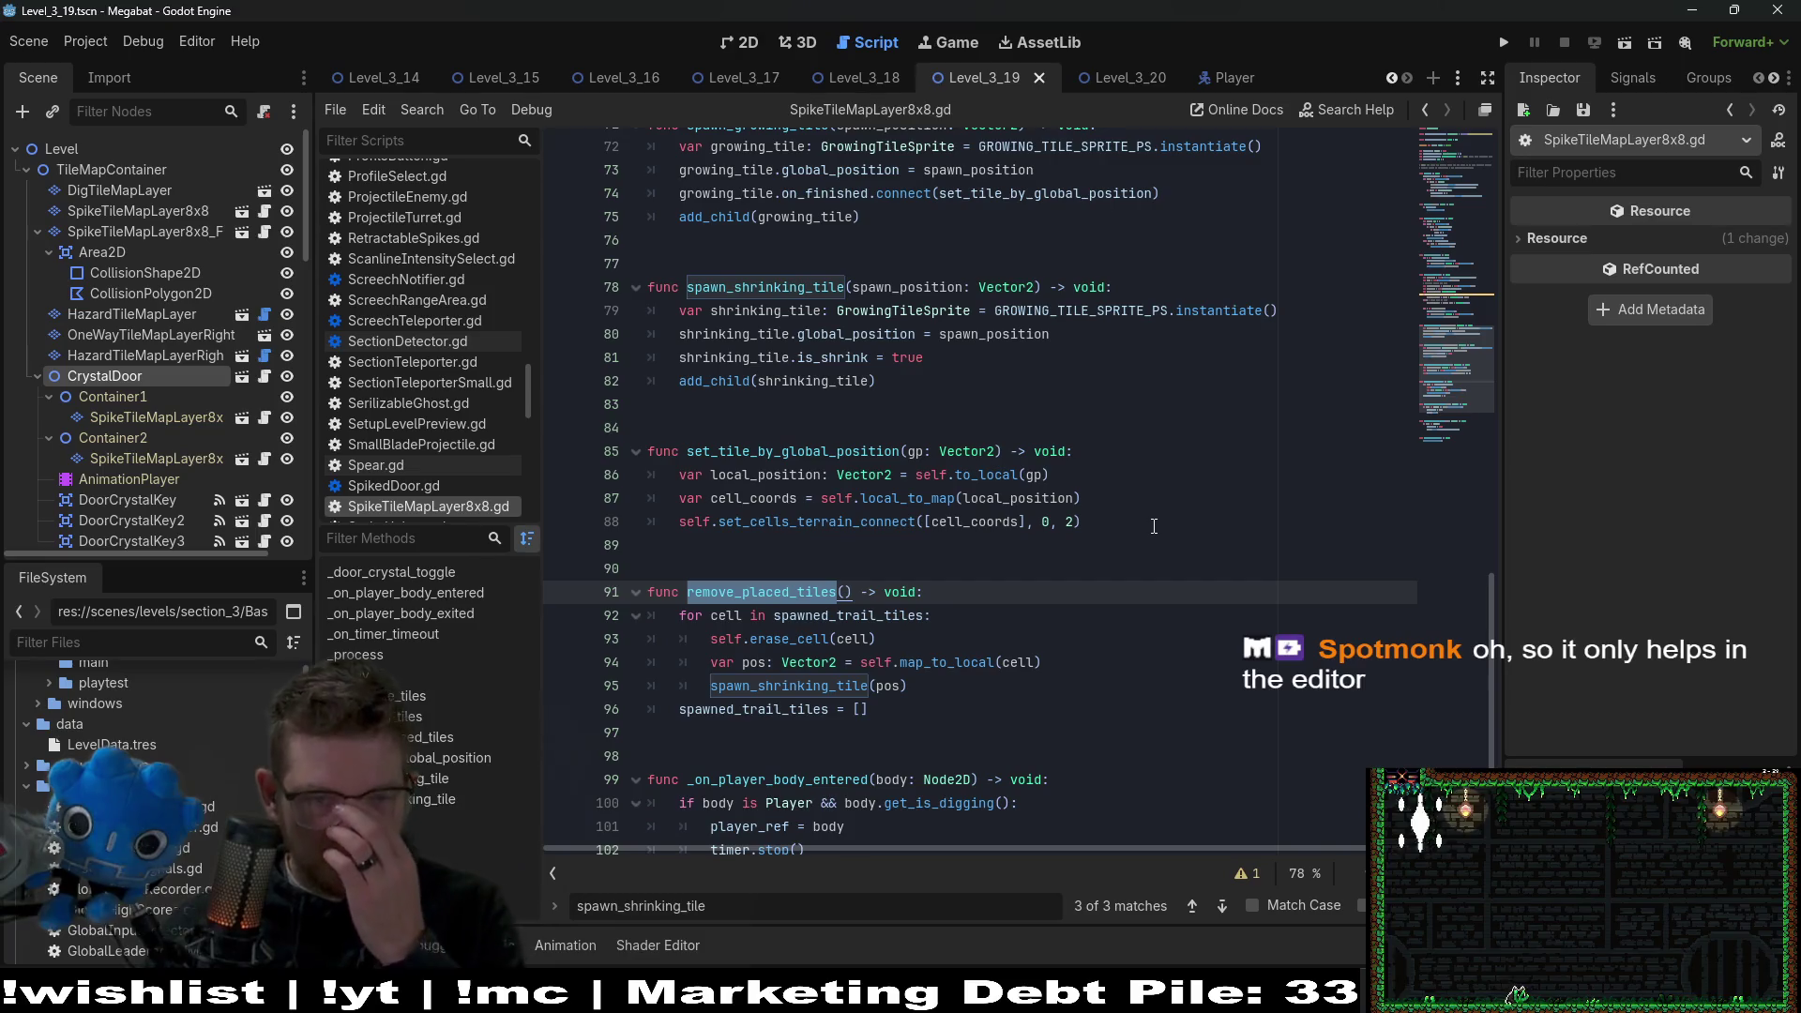
pyautogui.scroll(-2, 1151, 526)
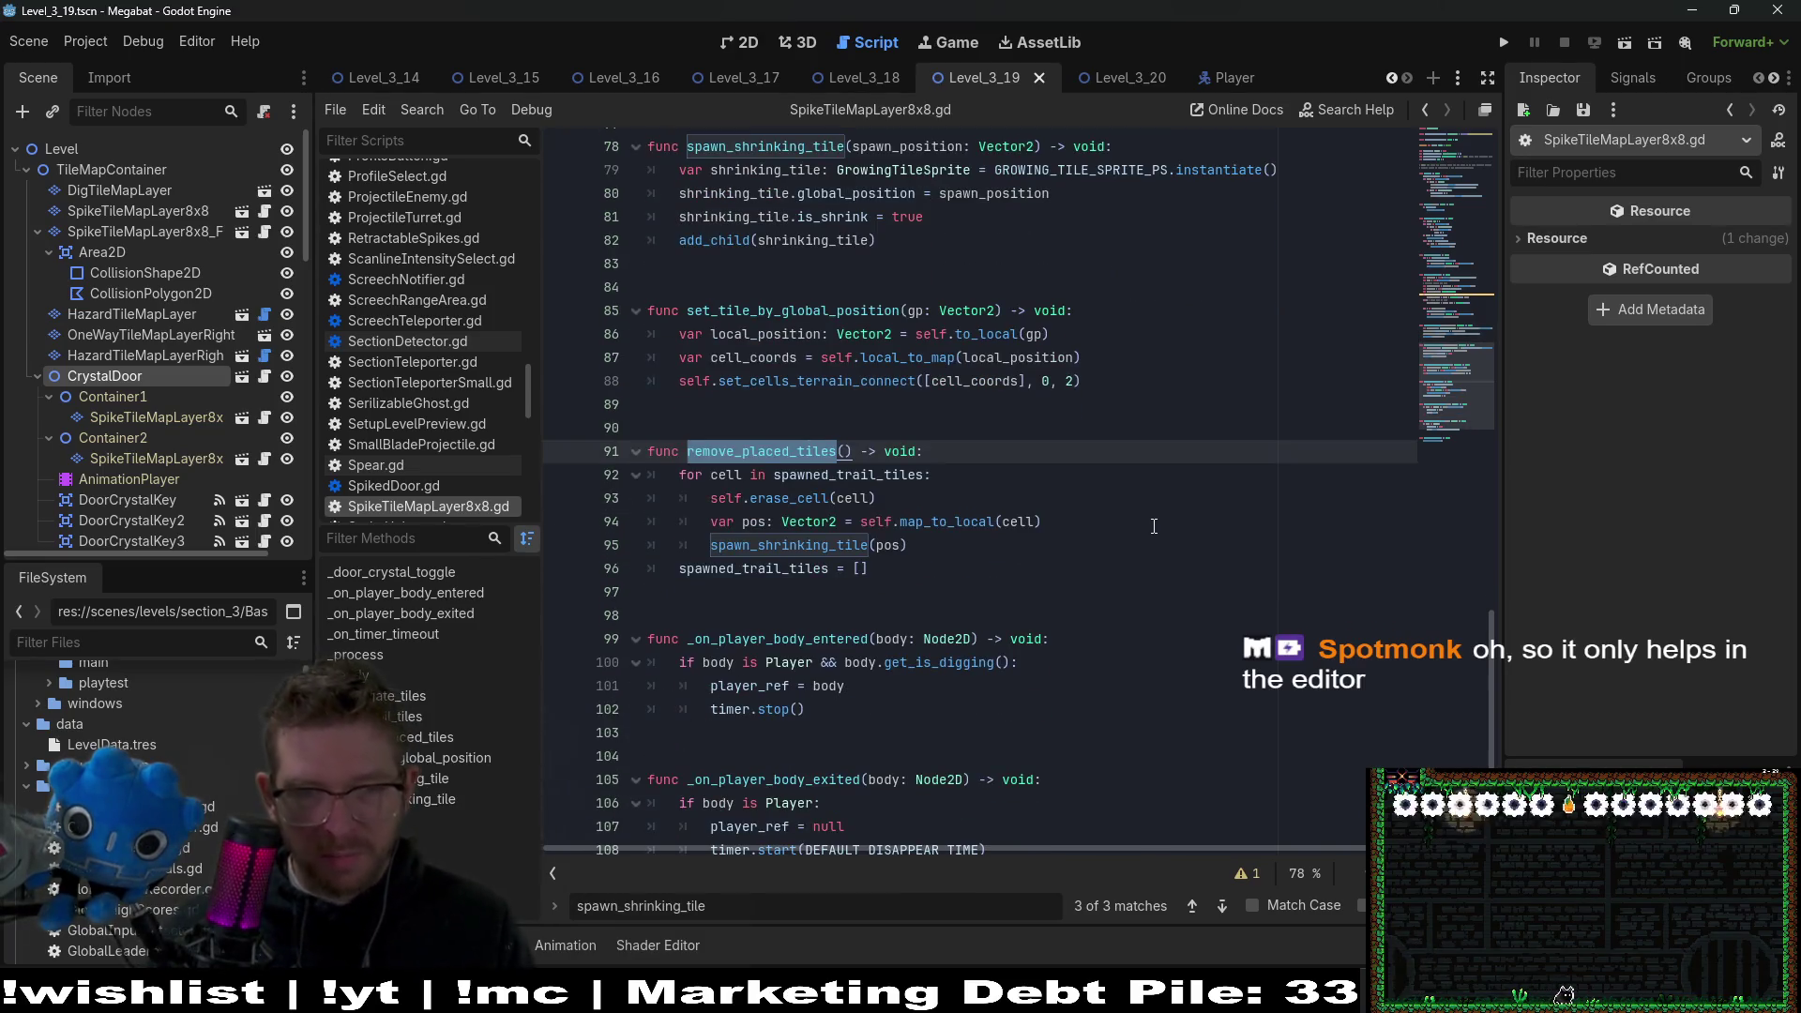
pyautogui.scroll(-2, 1160, 511)
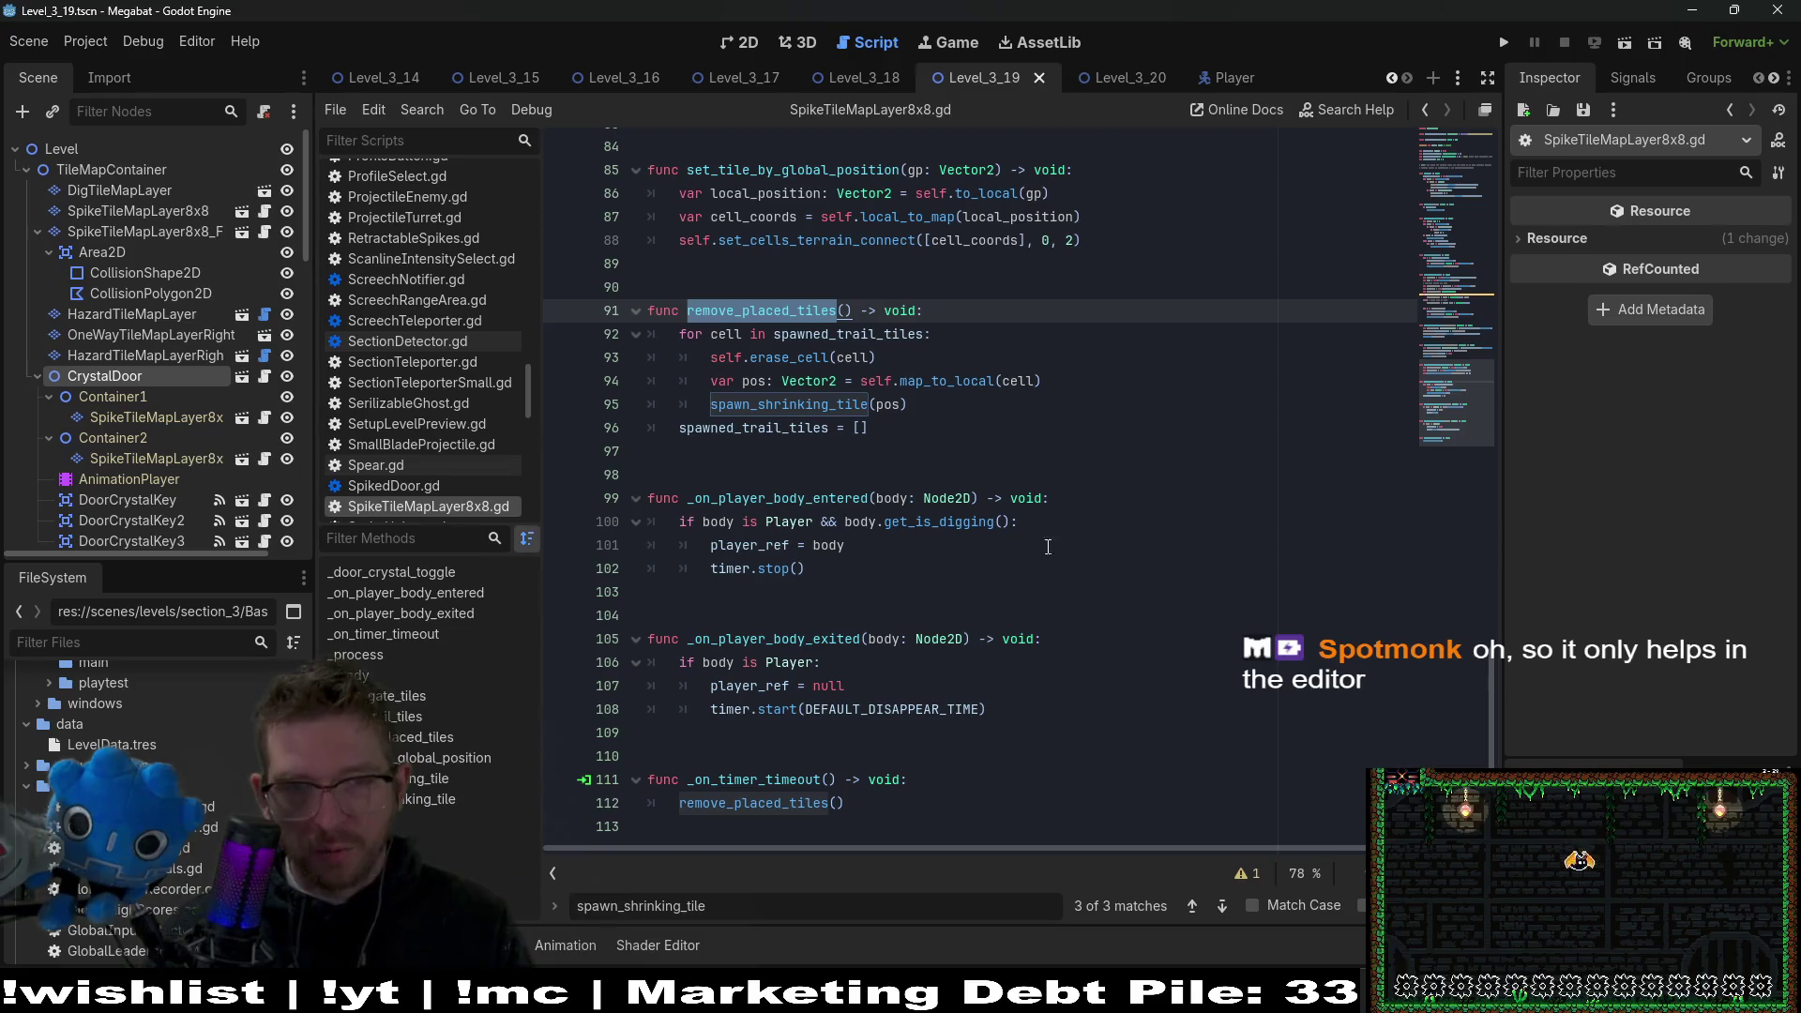
pyautogui.click(405, 592)
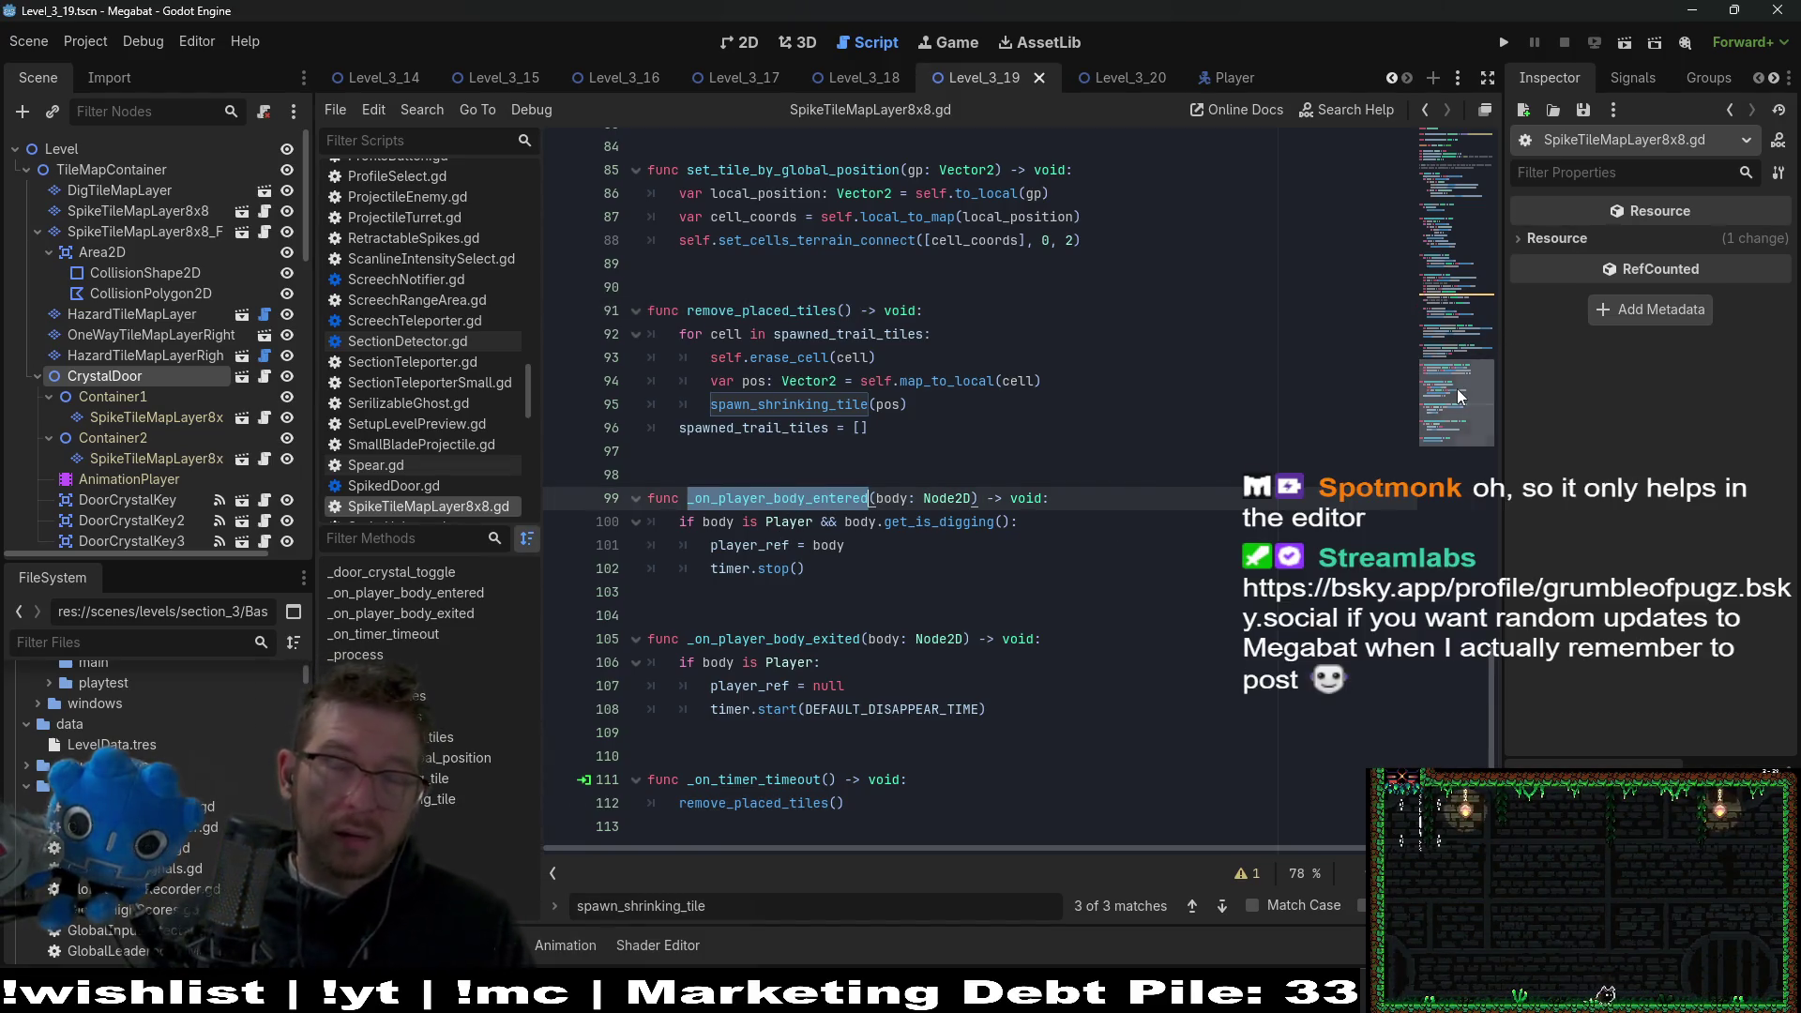
pyautogui.scroll(2, 976, 555)
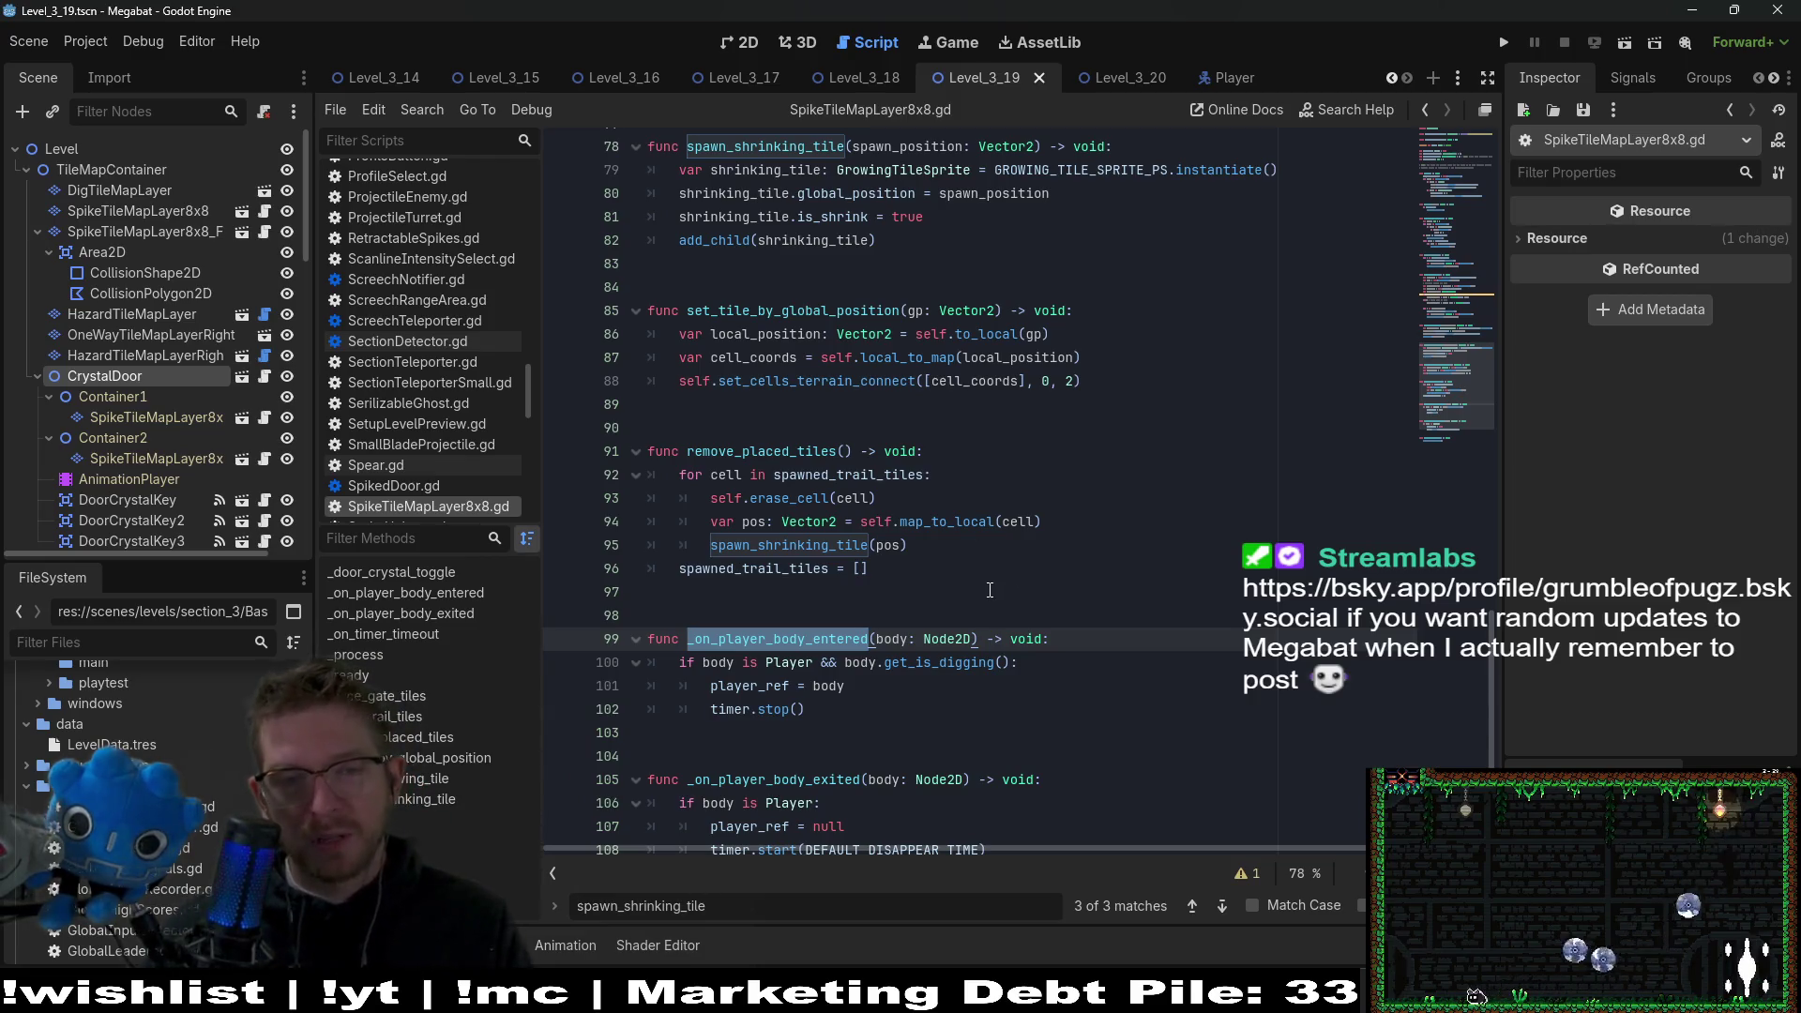
pyautogui.click(945, 569)
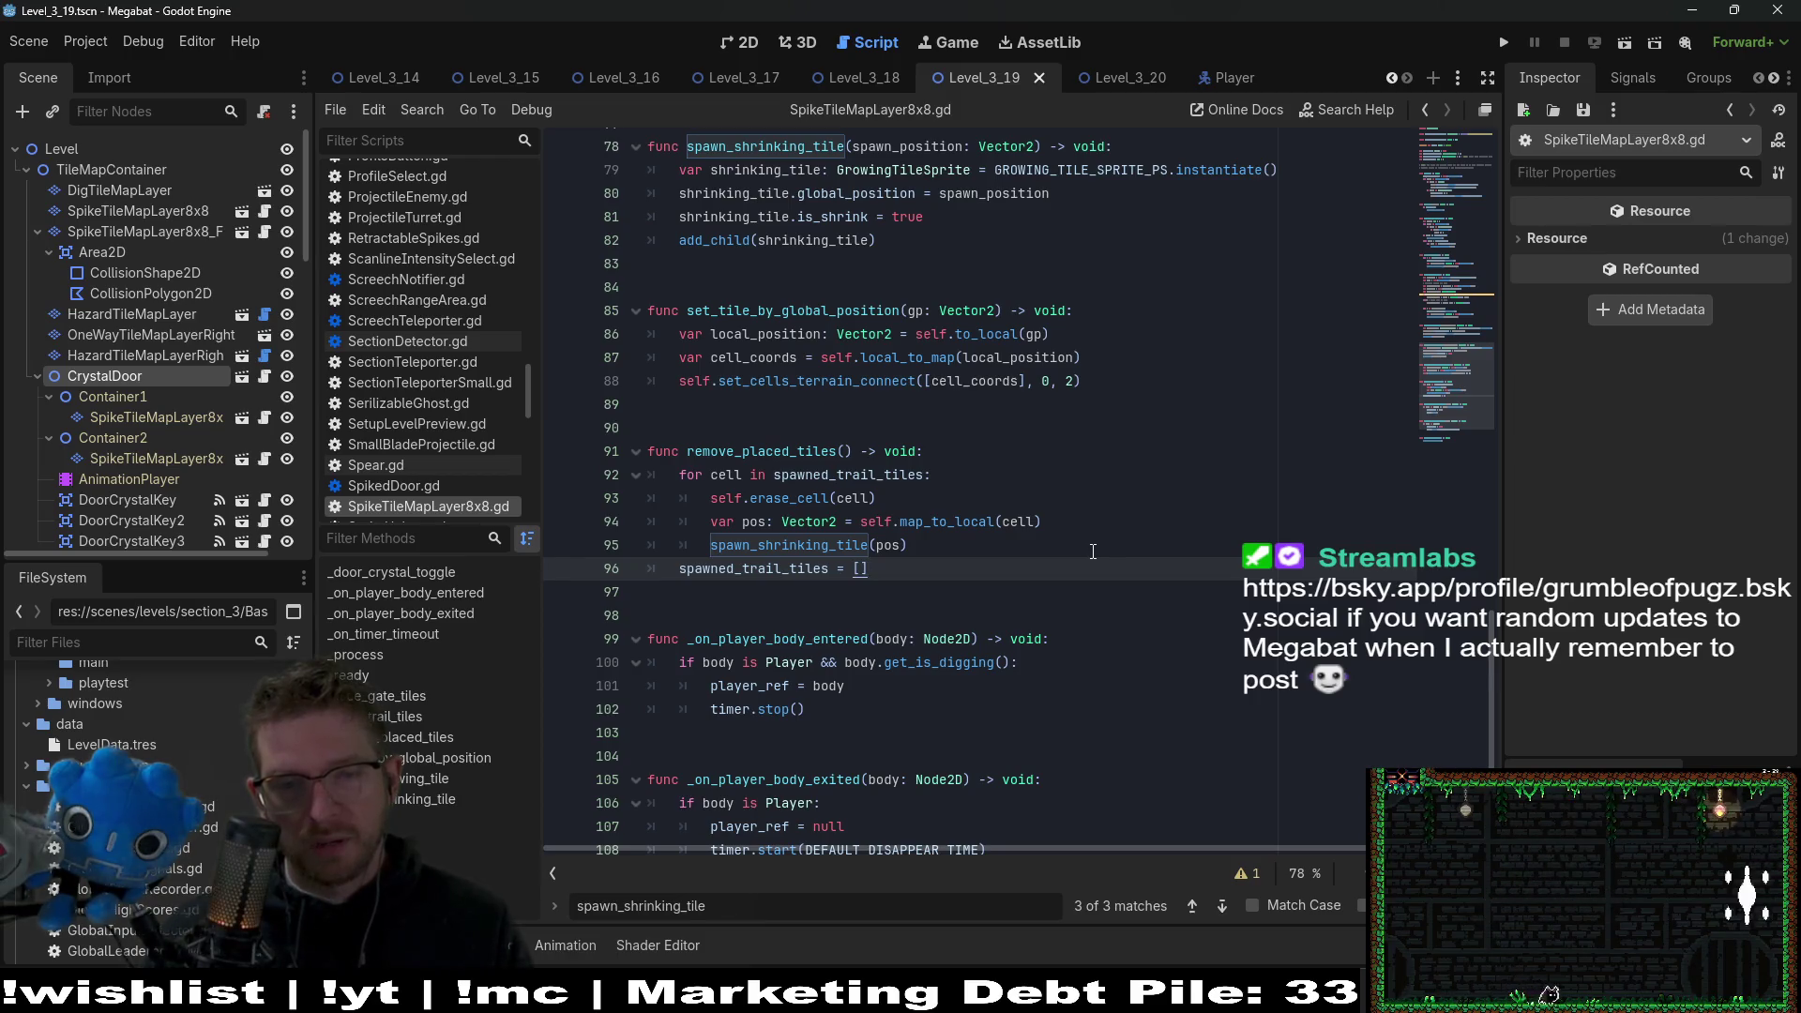
pyautogui.scroll(8, 1046, 546)
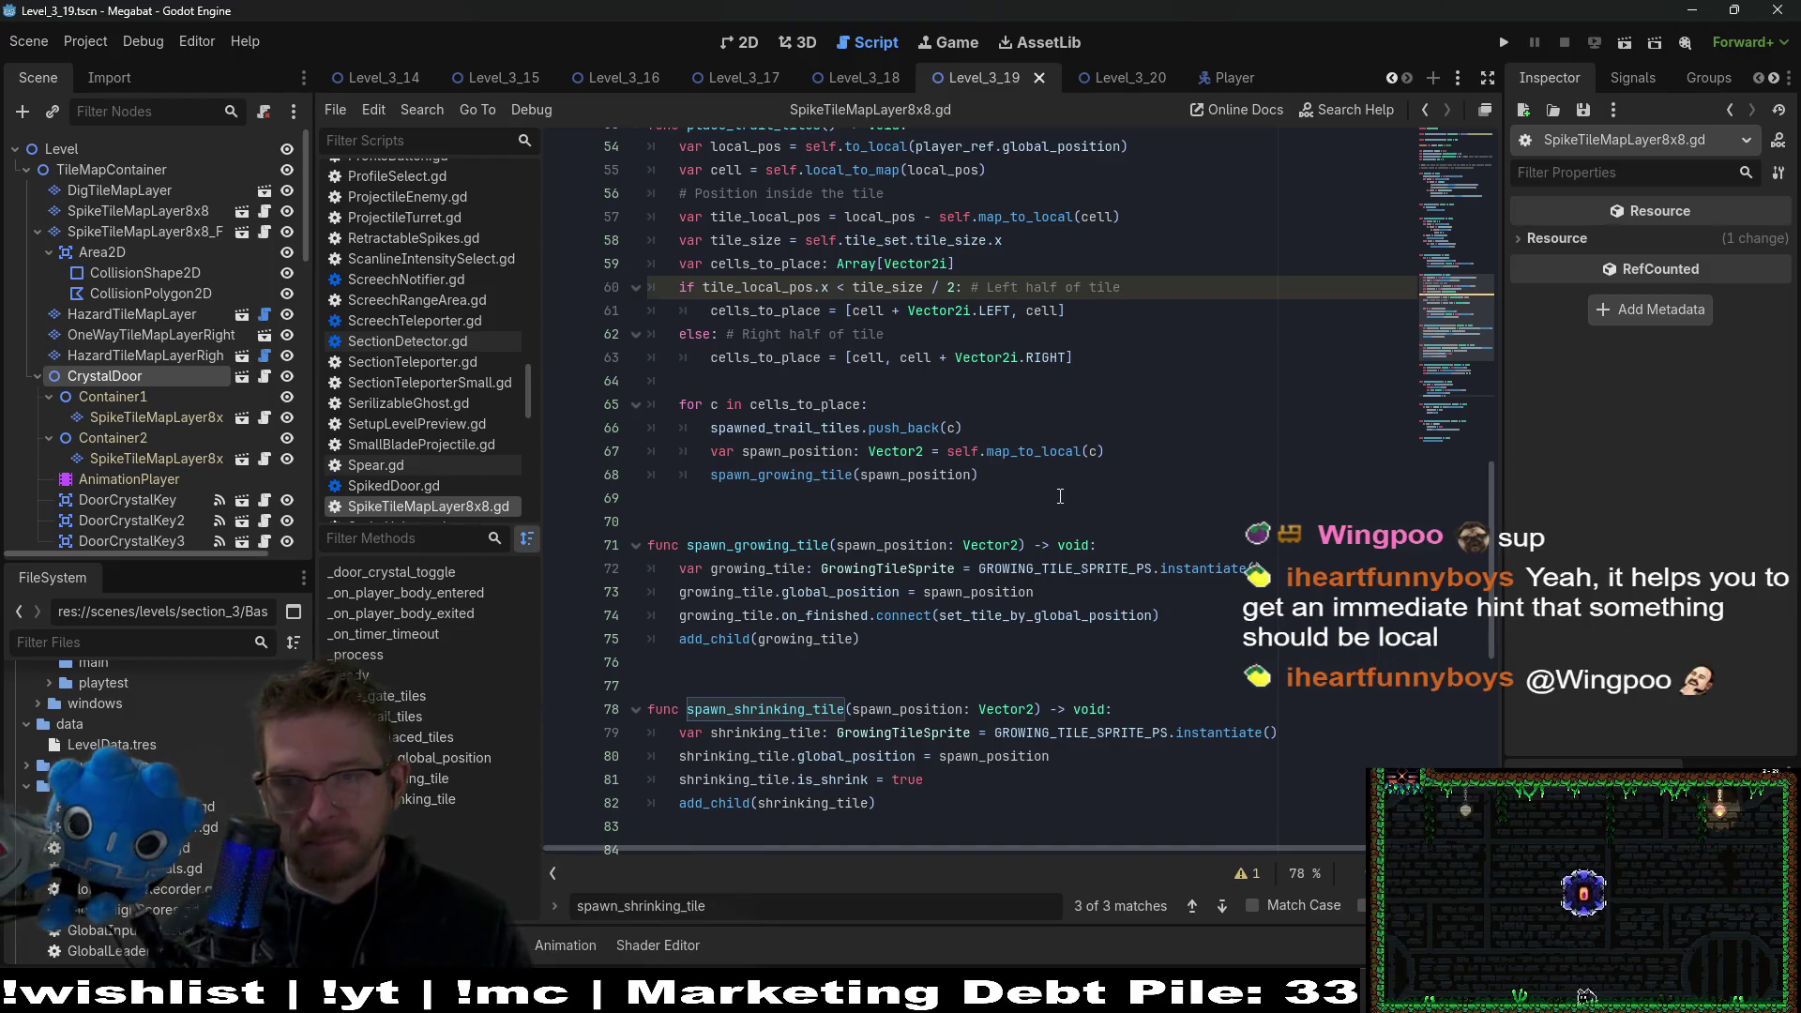
pyautogui.click(1041, 505)
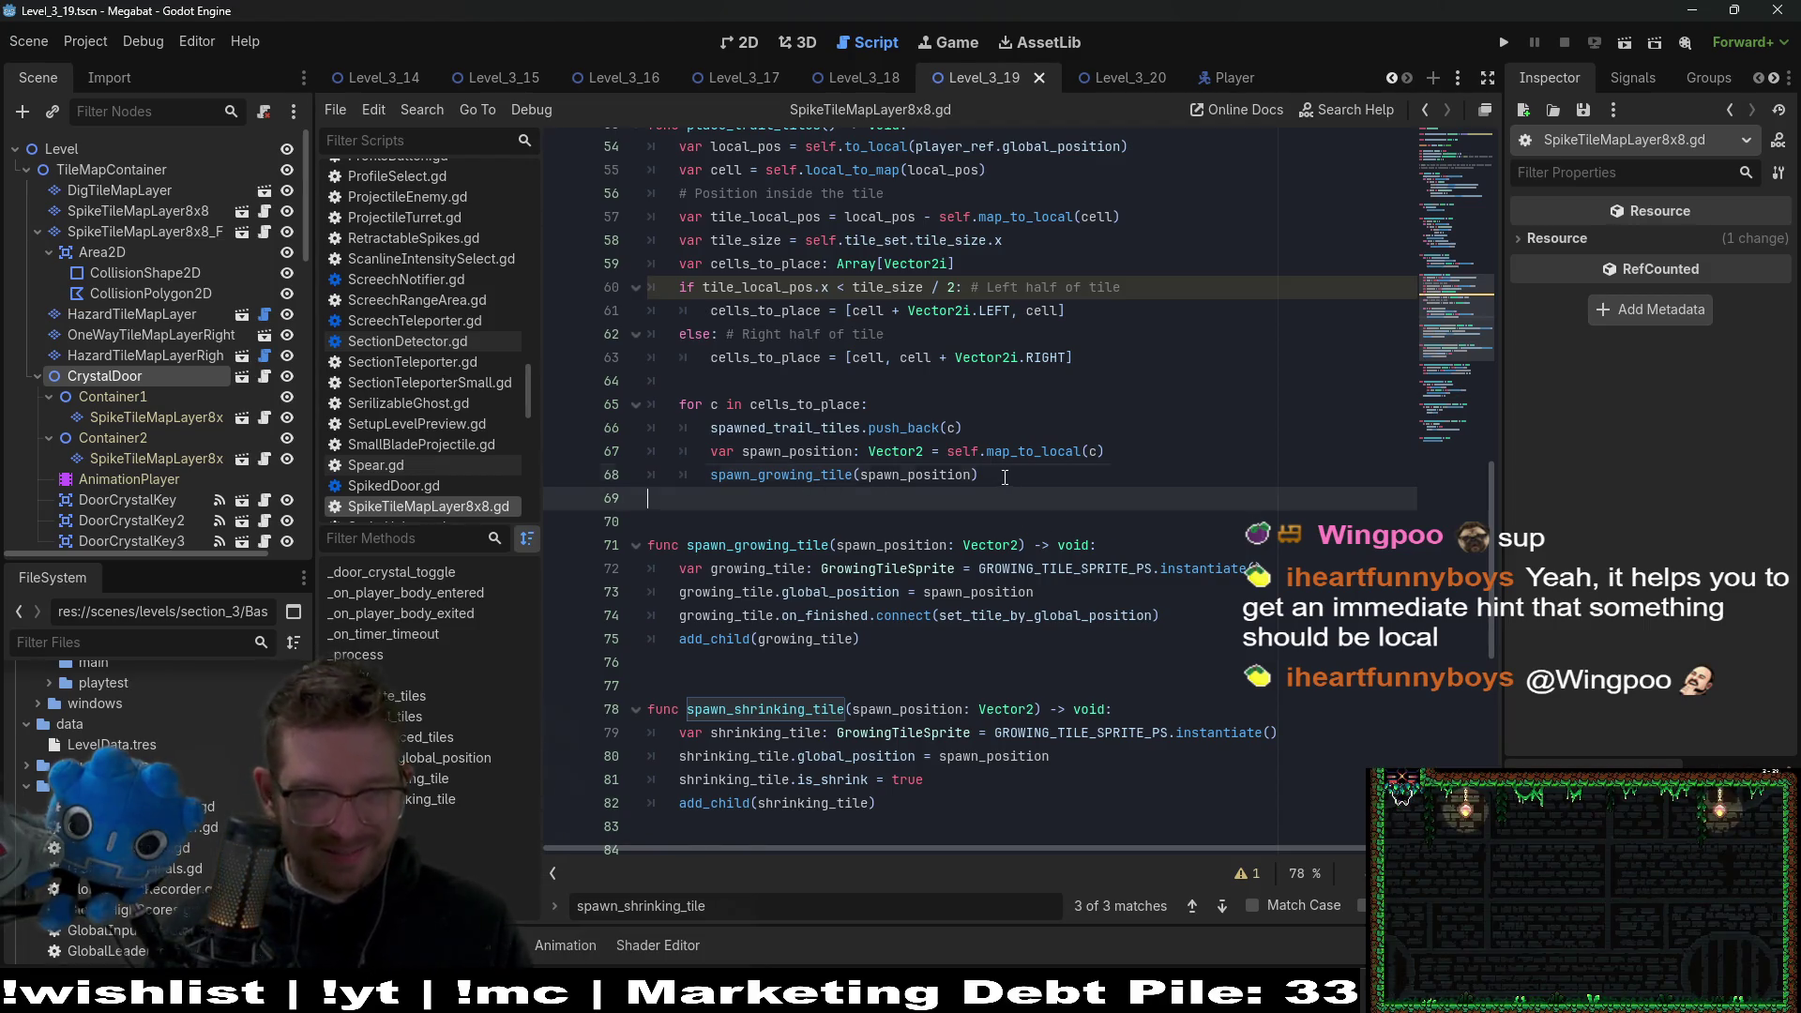
pyautogui.click(1004, 477)
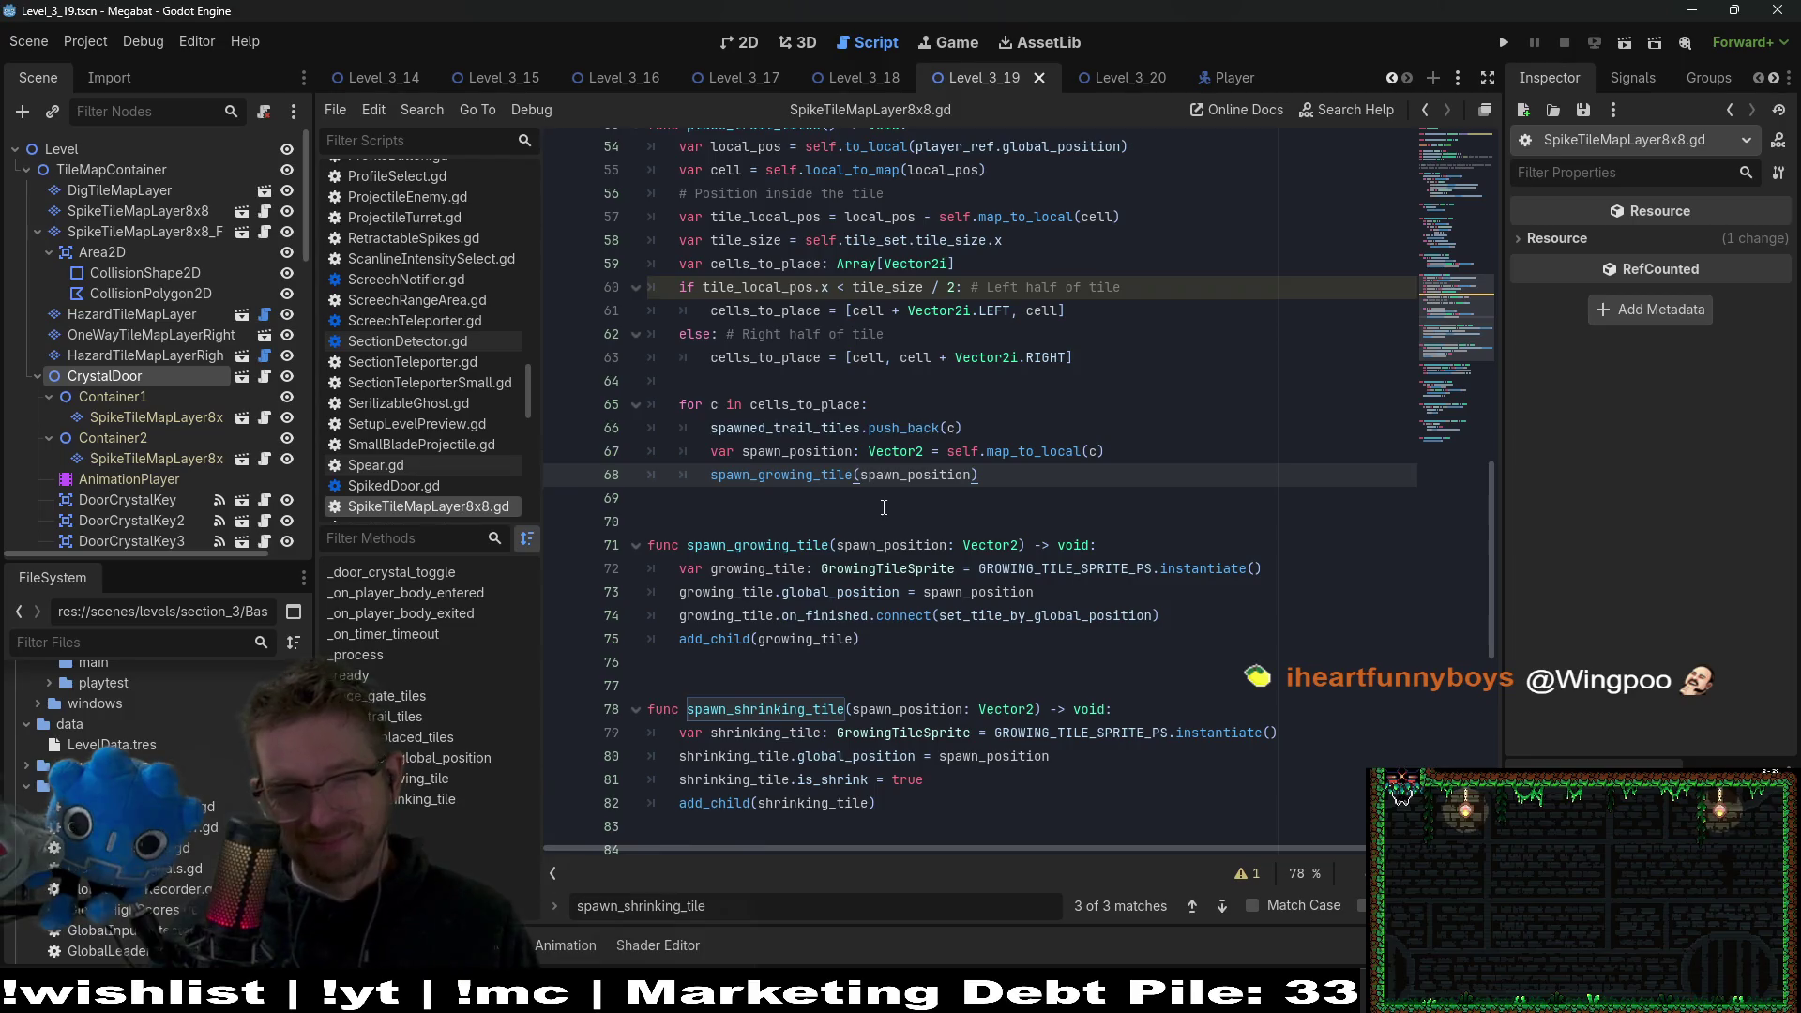
pyautogui.scroll(2, 1092, 480)
pyautogui.click(1091, 481)
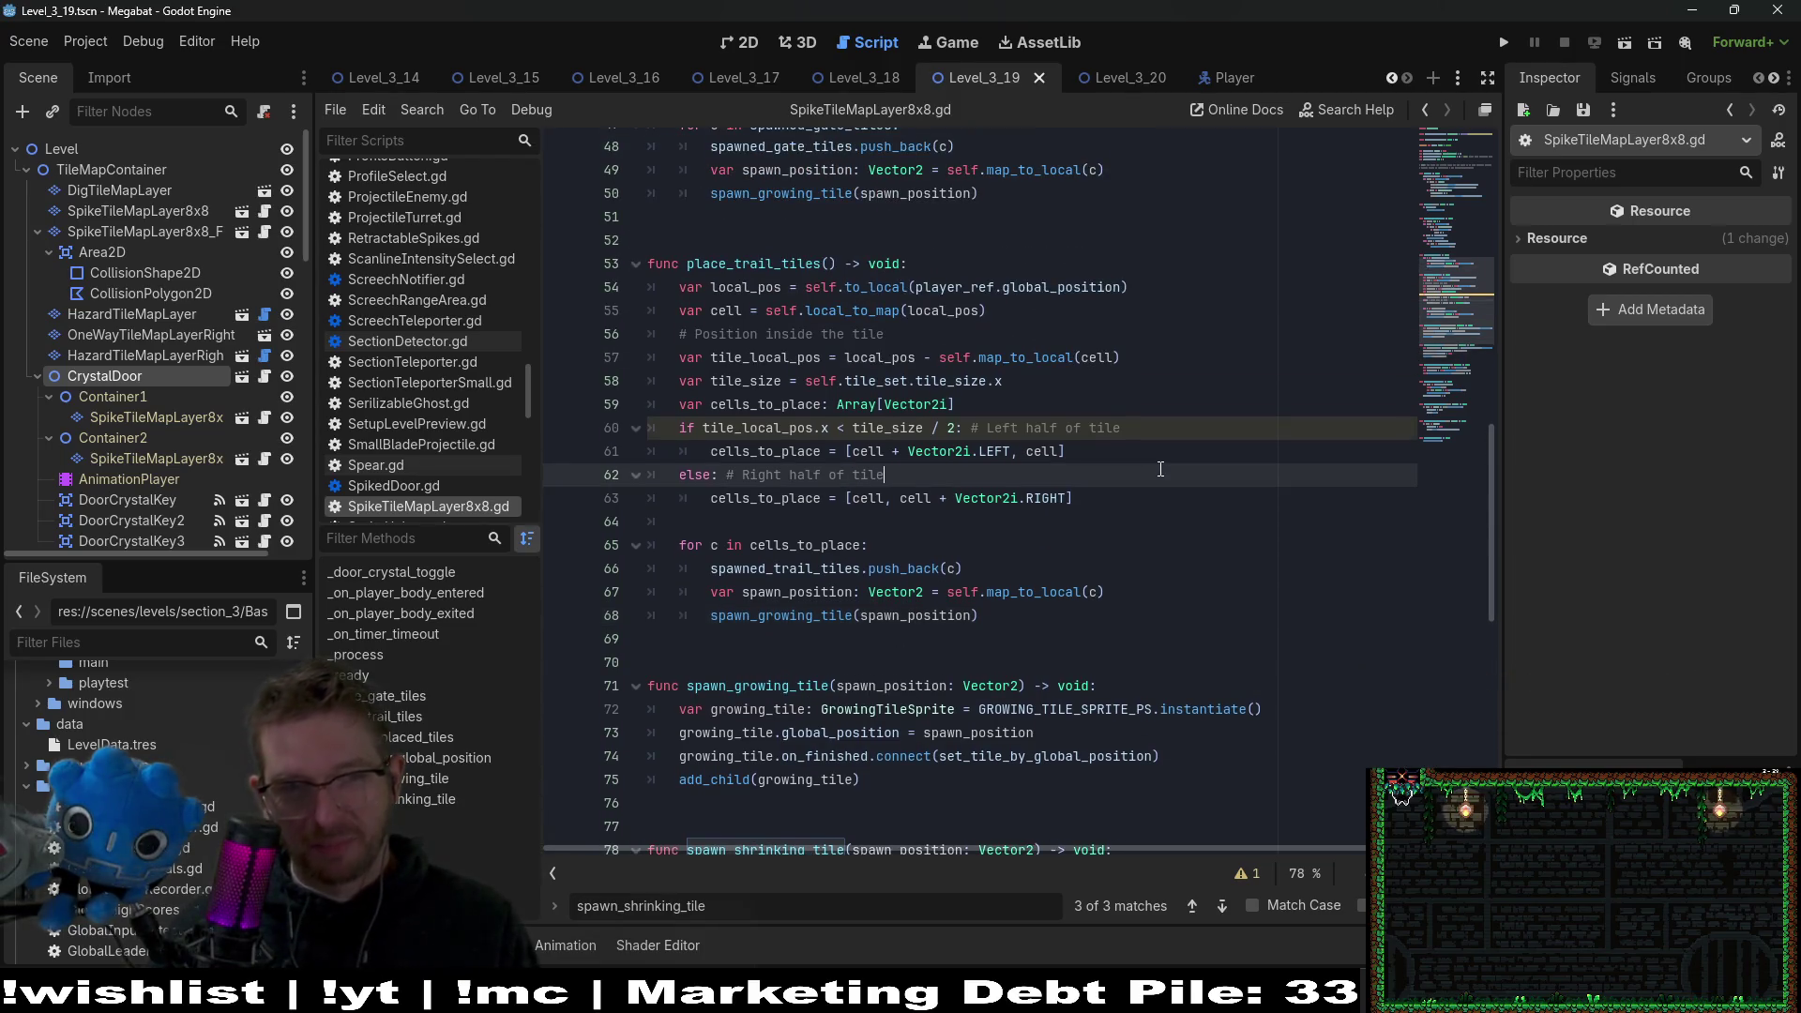
pyautogui.scroll(2, 1160, 468)
pyautogui.scroll(4, 1159, 469)
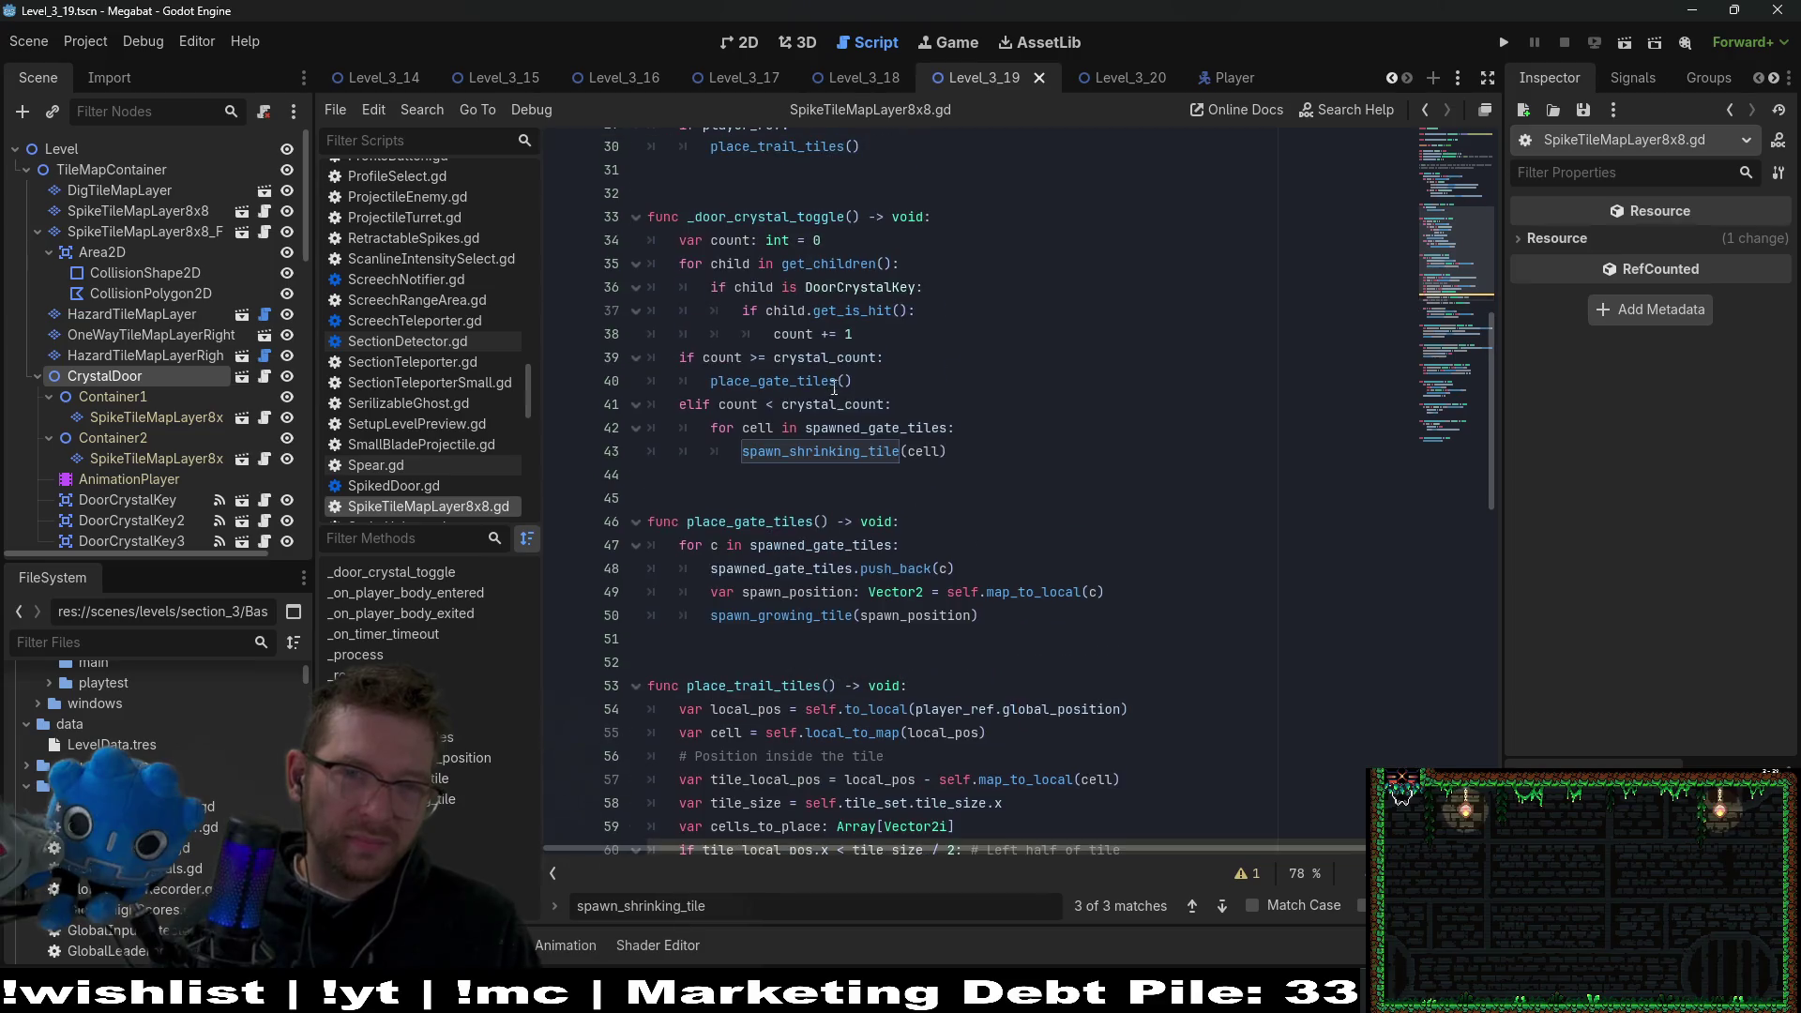
pyautogui.doubleClick(844, 454)
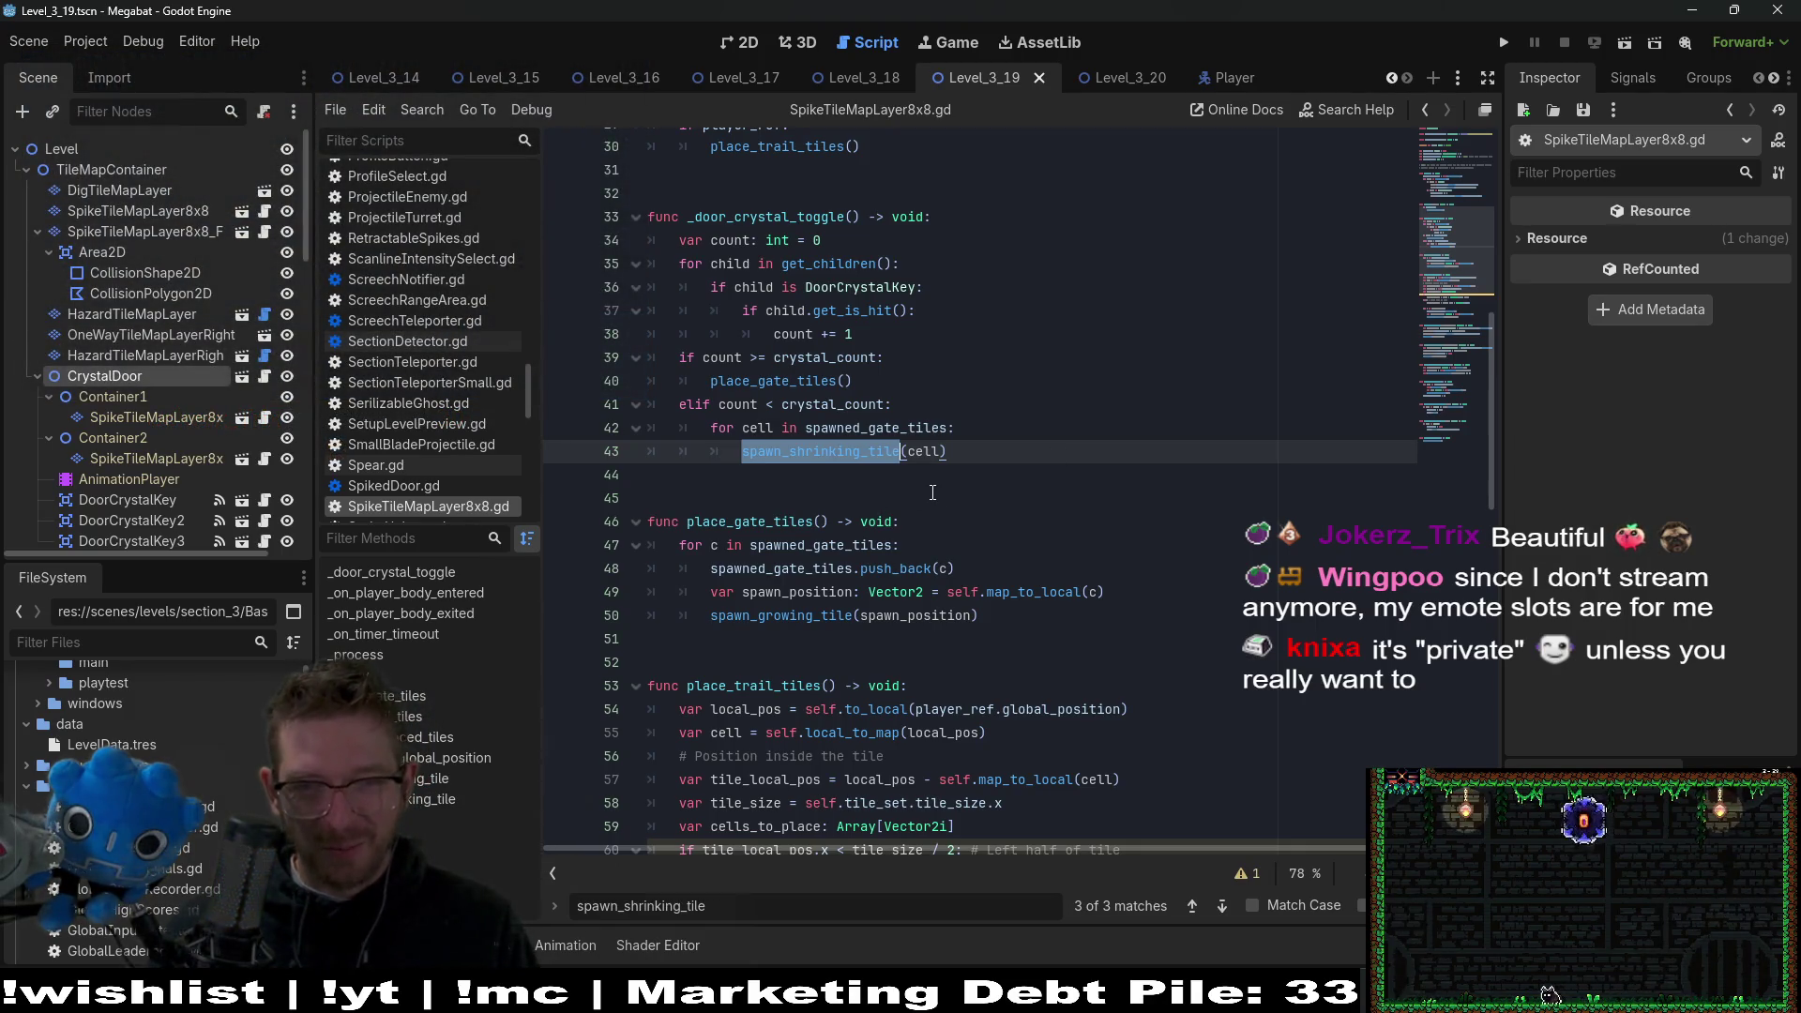
pyautogui.scroll(-1, 1125, 544)
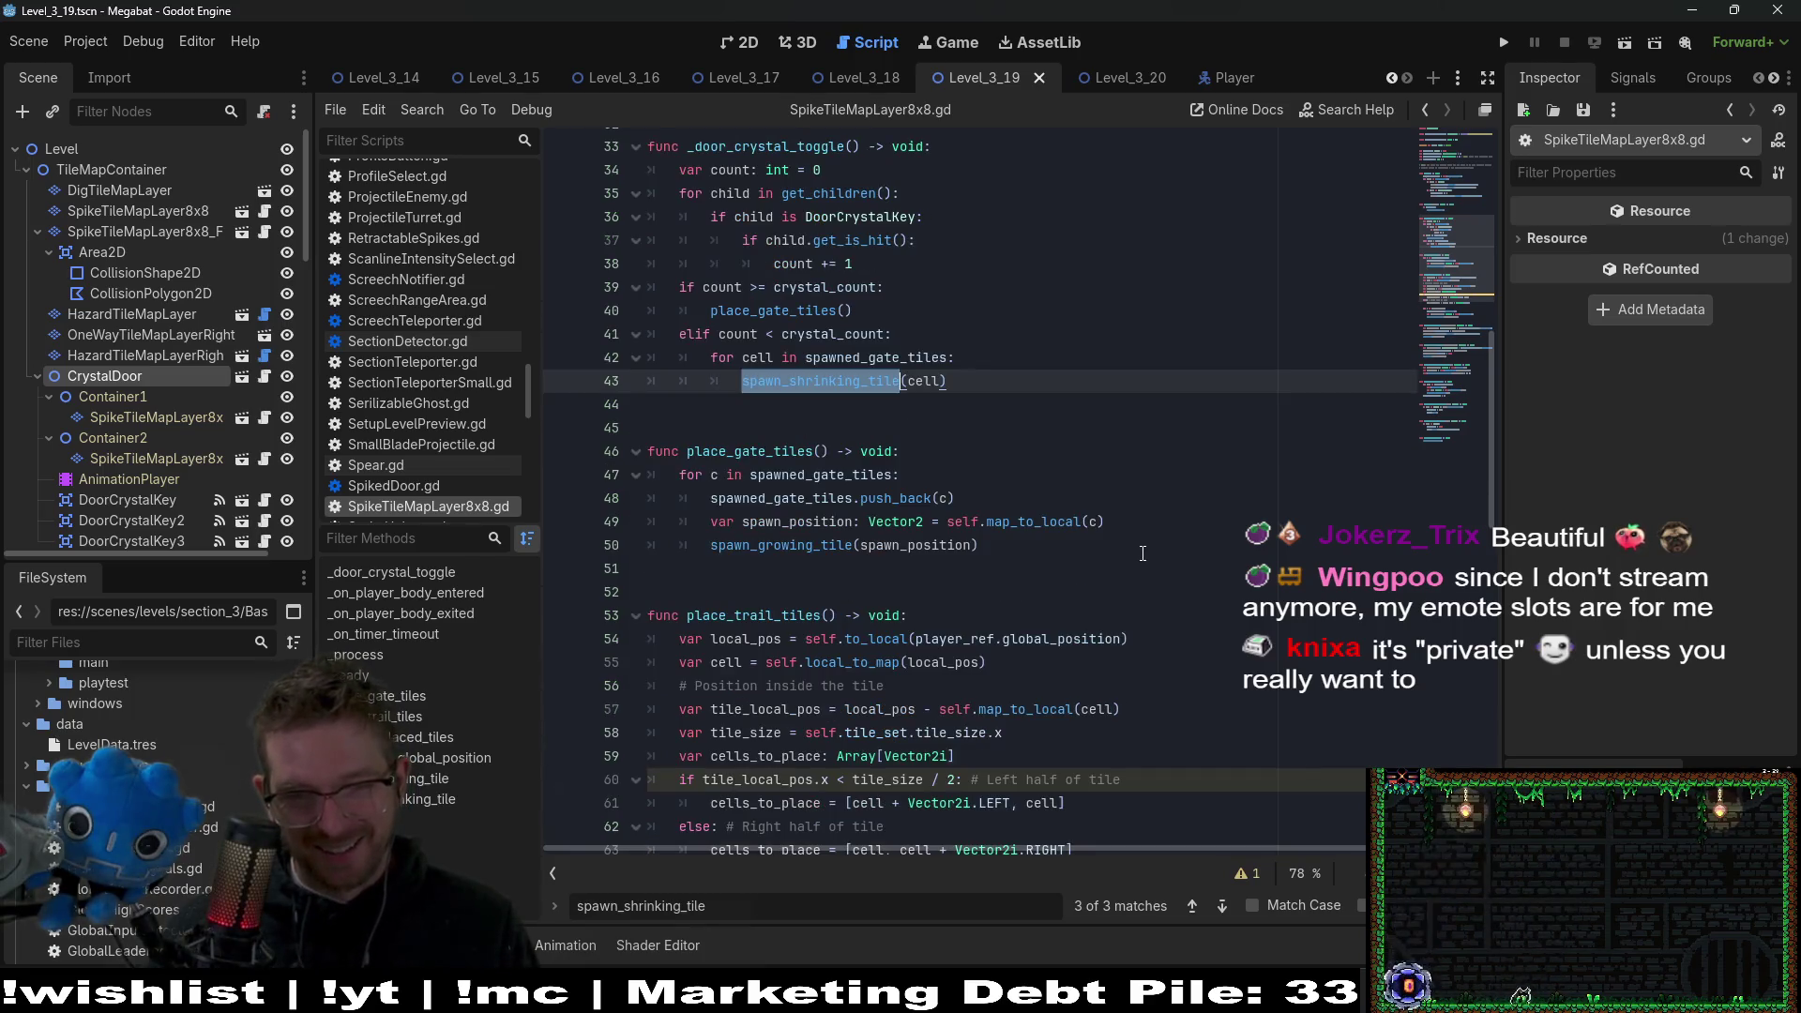
pyautogui.scroll(10, 1023, 501)
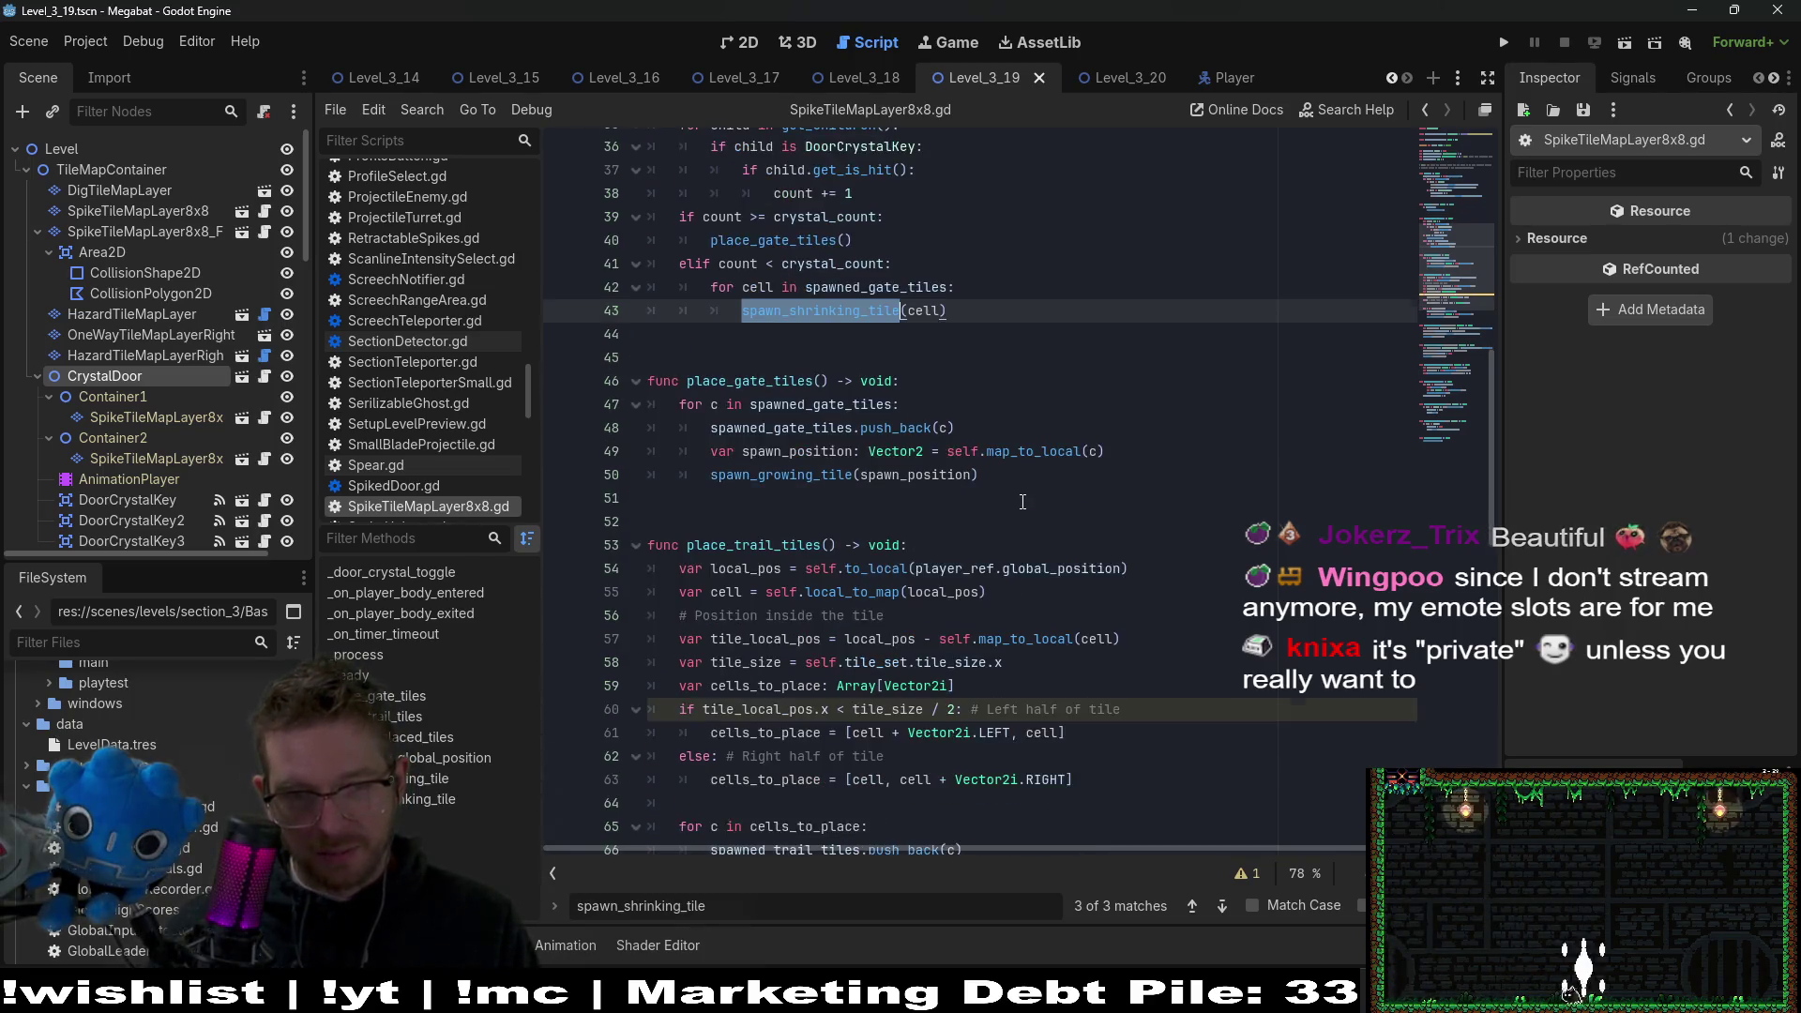
pyautogui.doubleClick(747, 382)
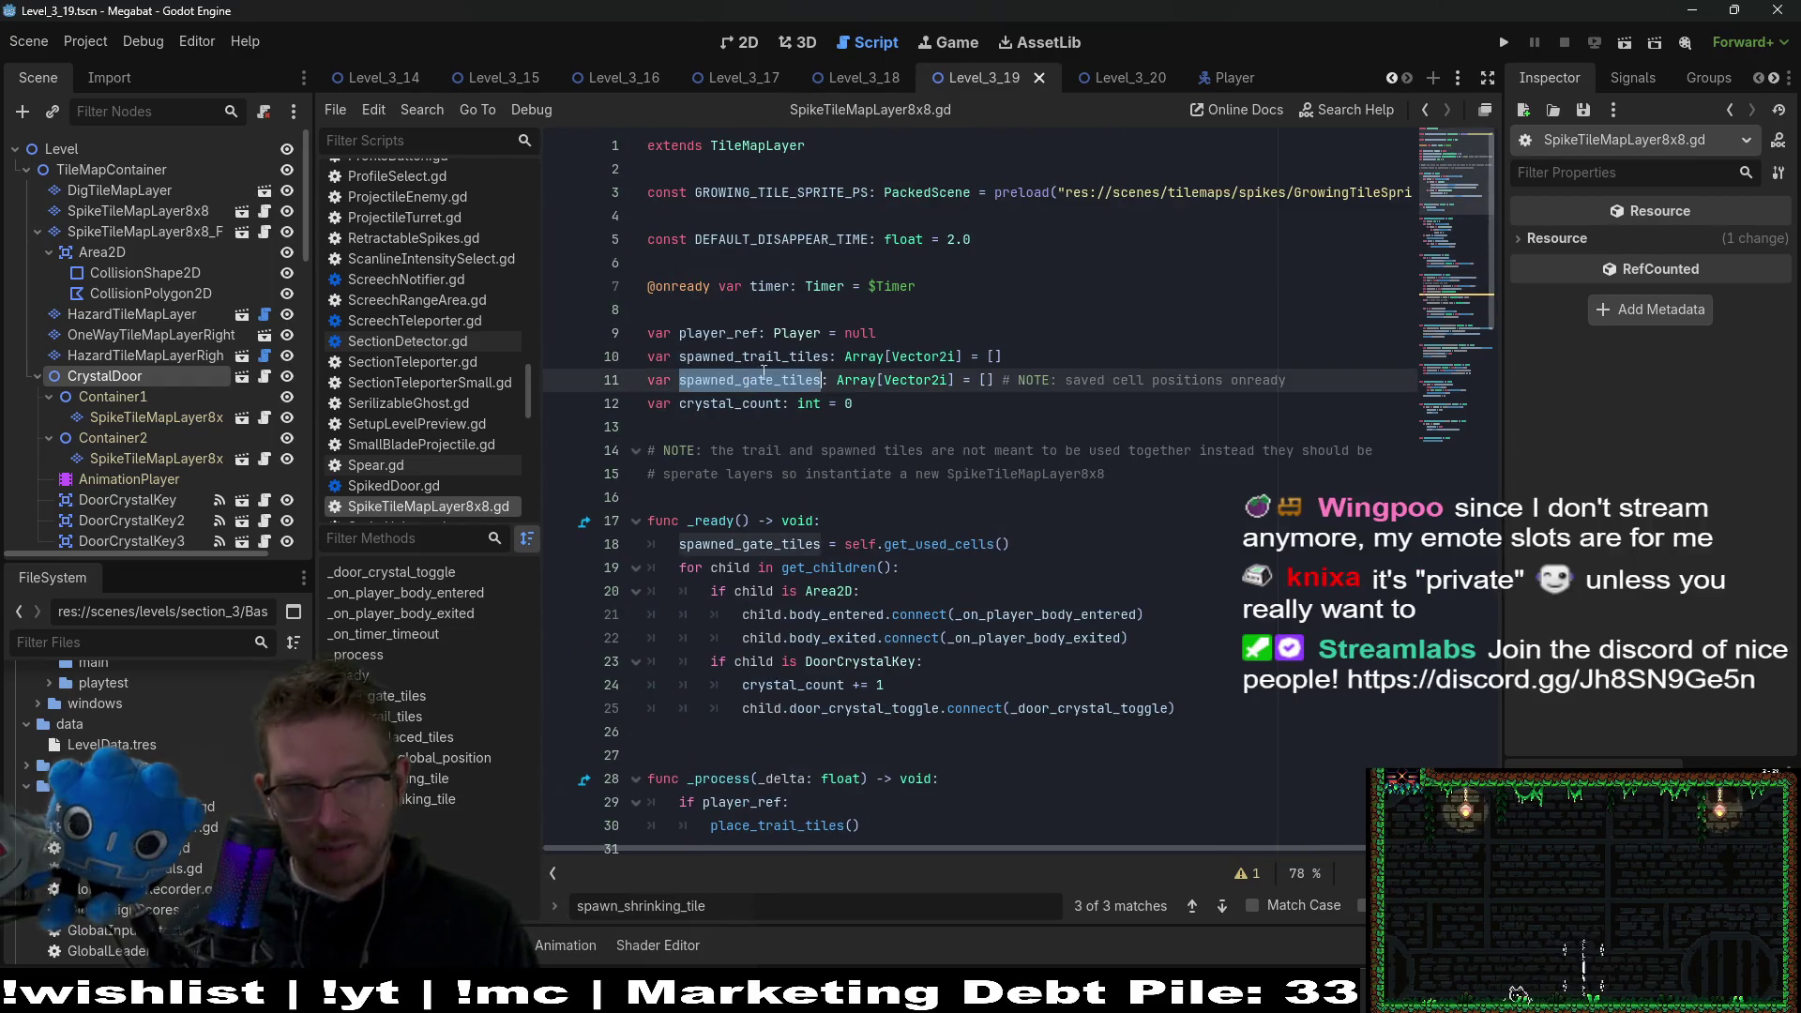
pyautogui.doubleClick(774, 358)
pyautogui.hotkey('ctrl', 'f')
pyautogui.press('Return')
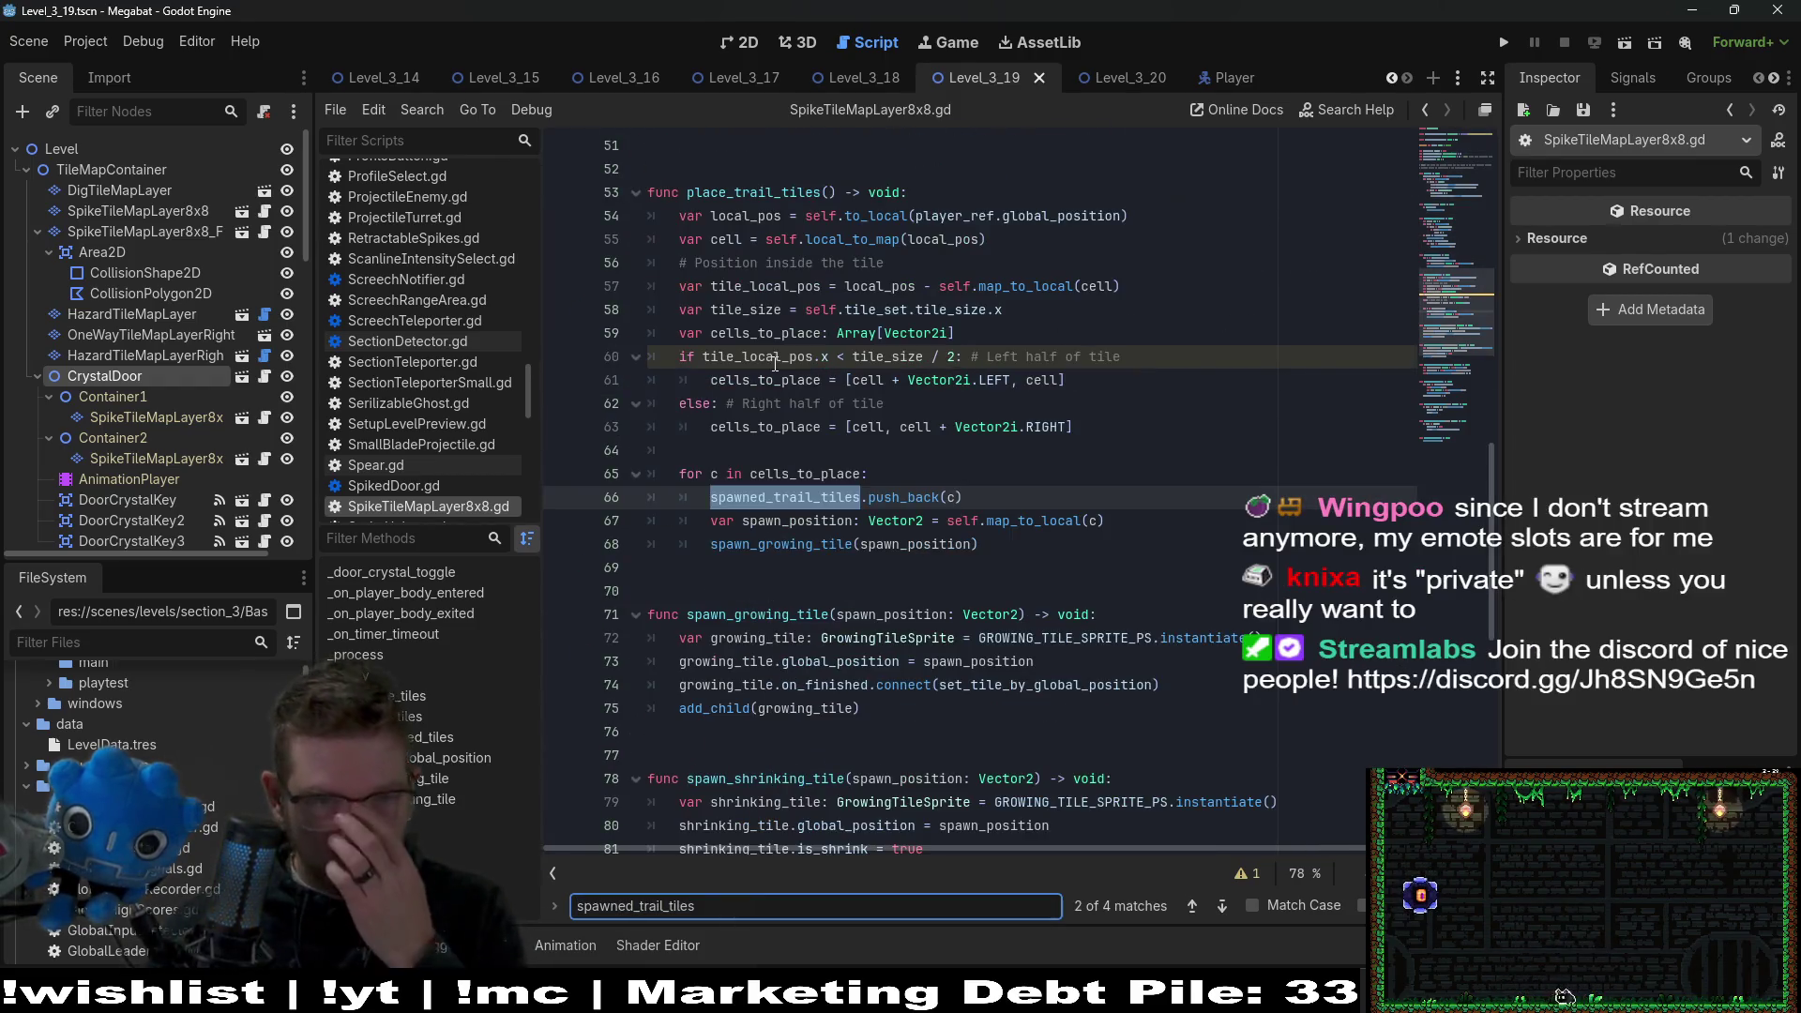
pyautogui.press('Return')
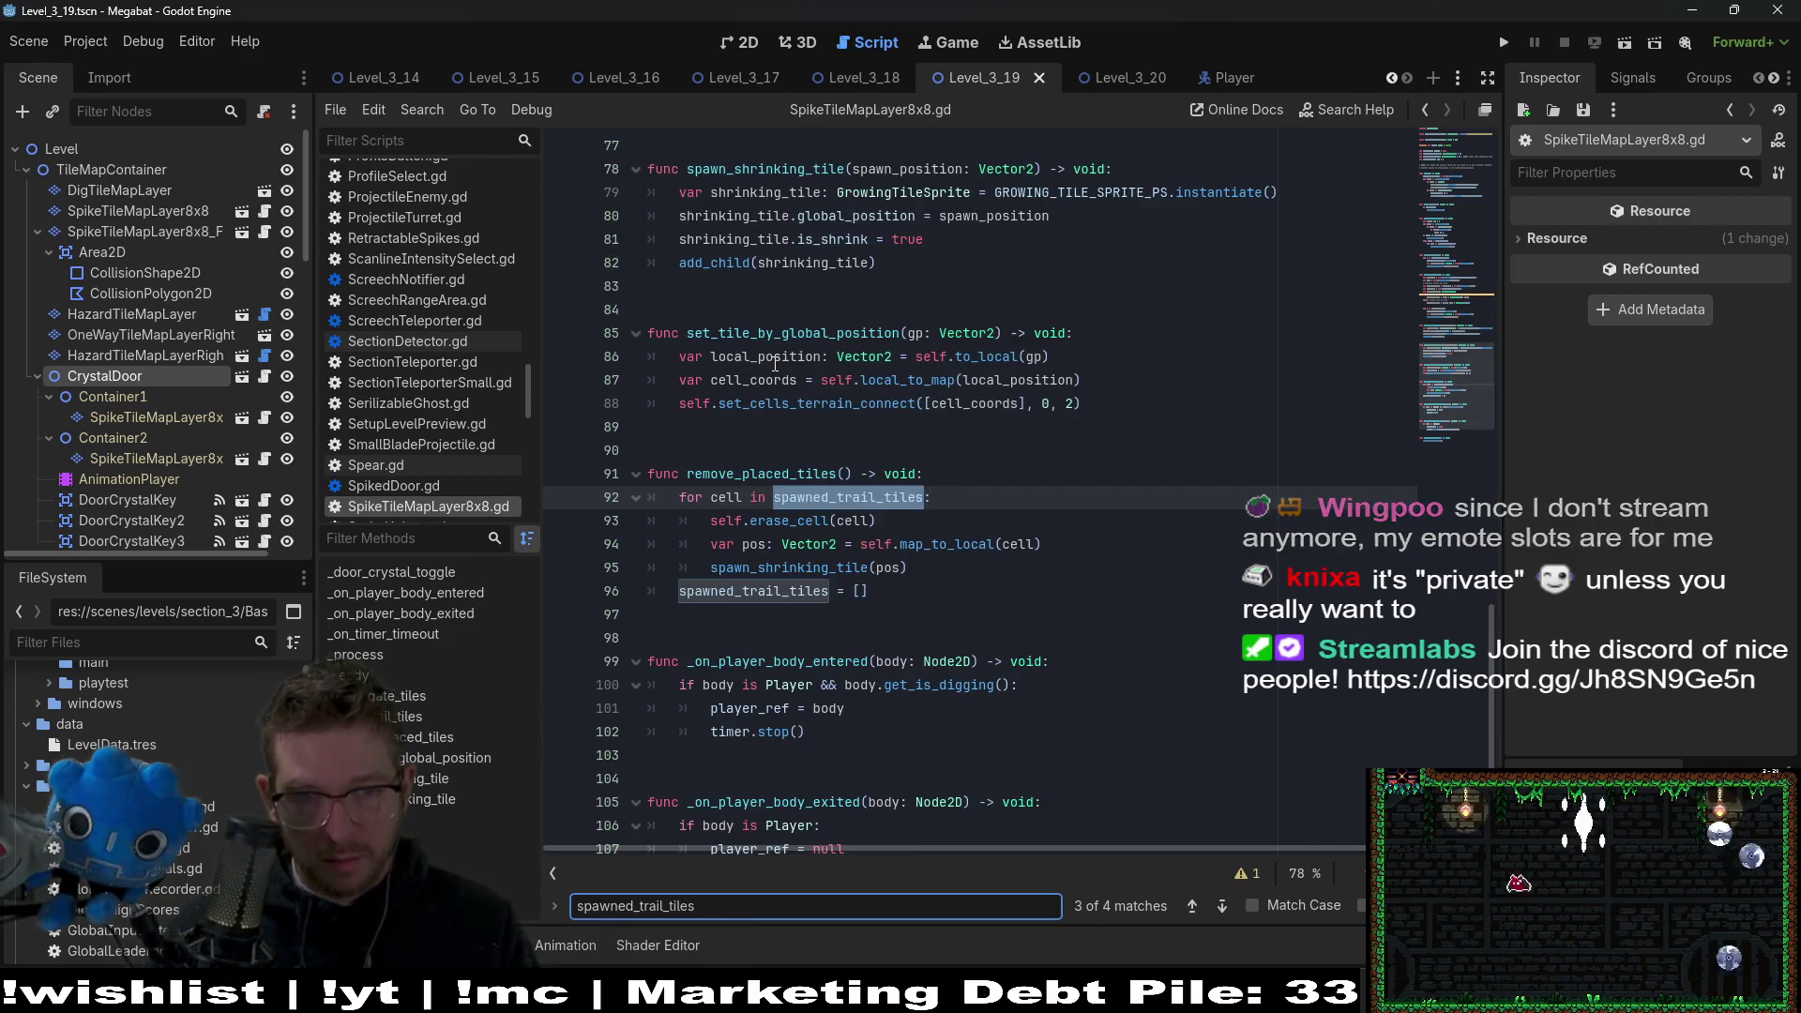
pyautogui.press('Return')
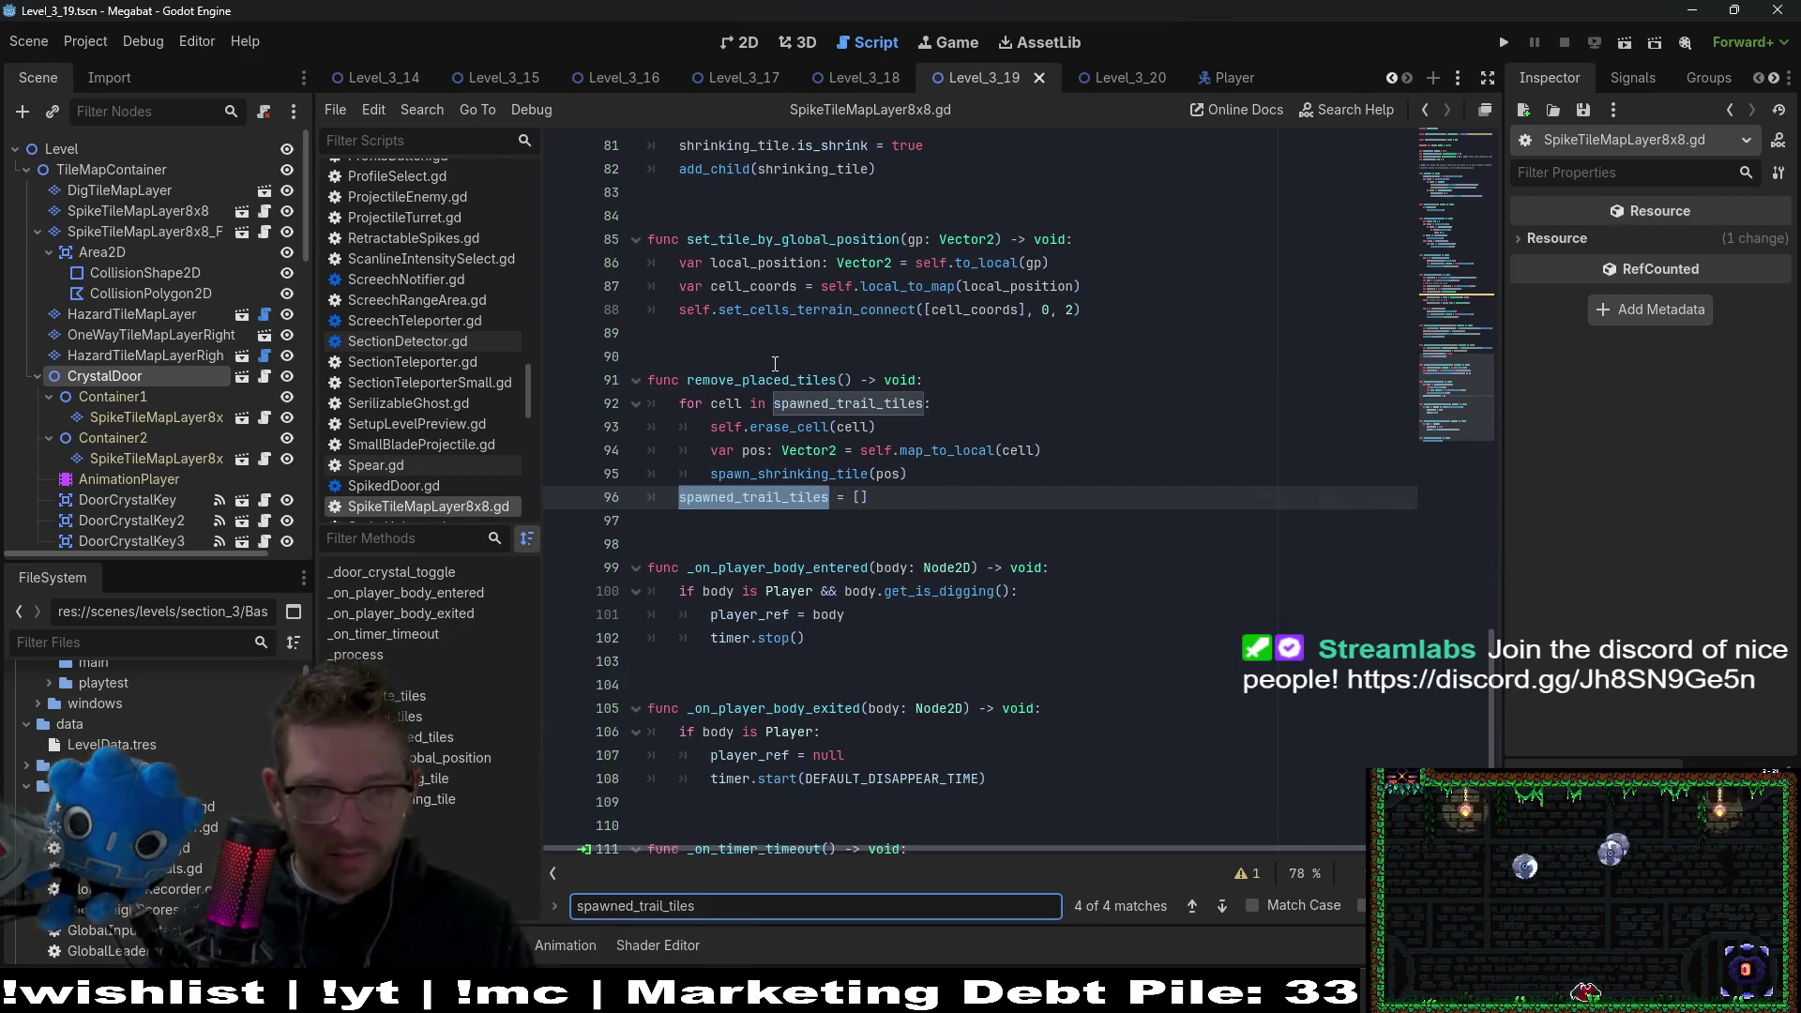
pyautogui.doubleClick(766, 309)
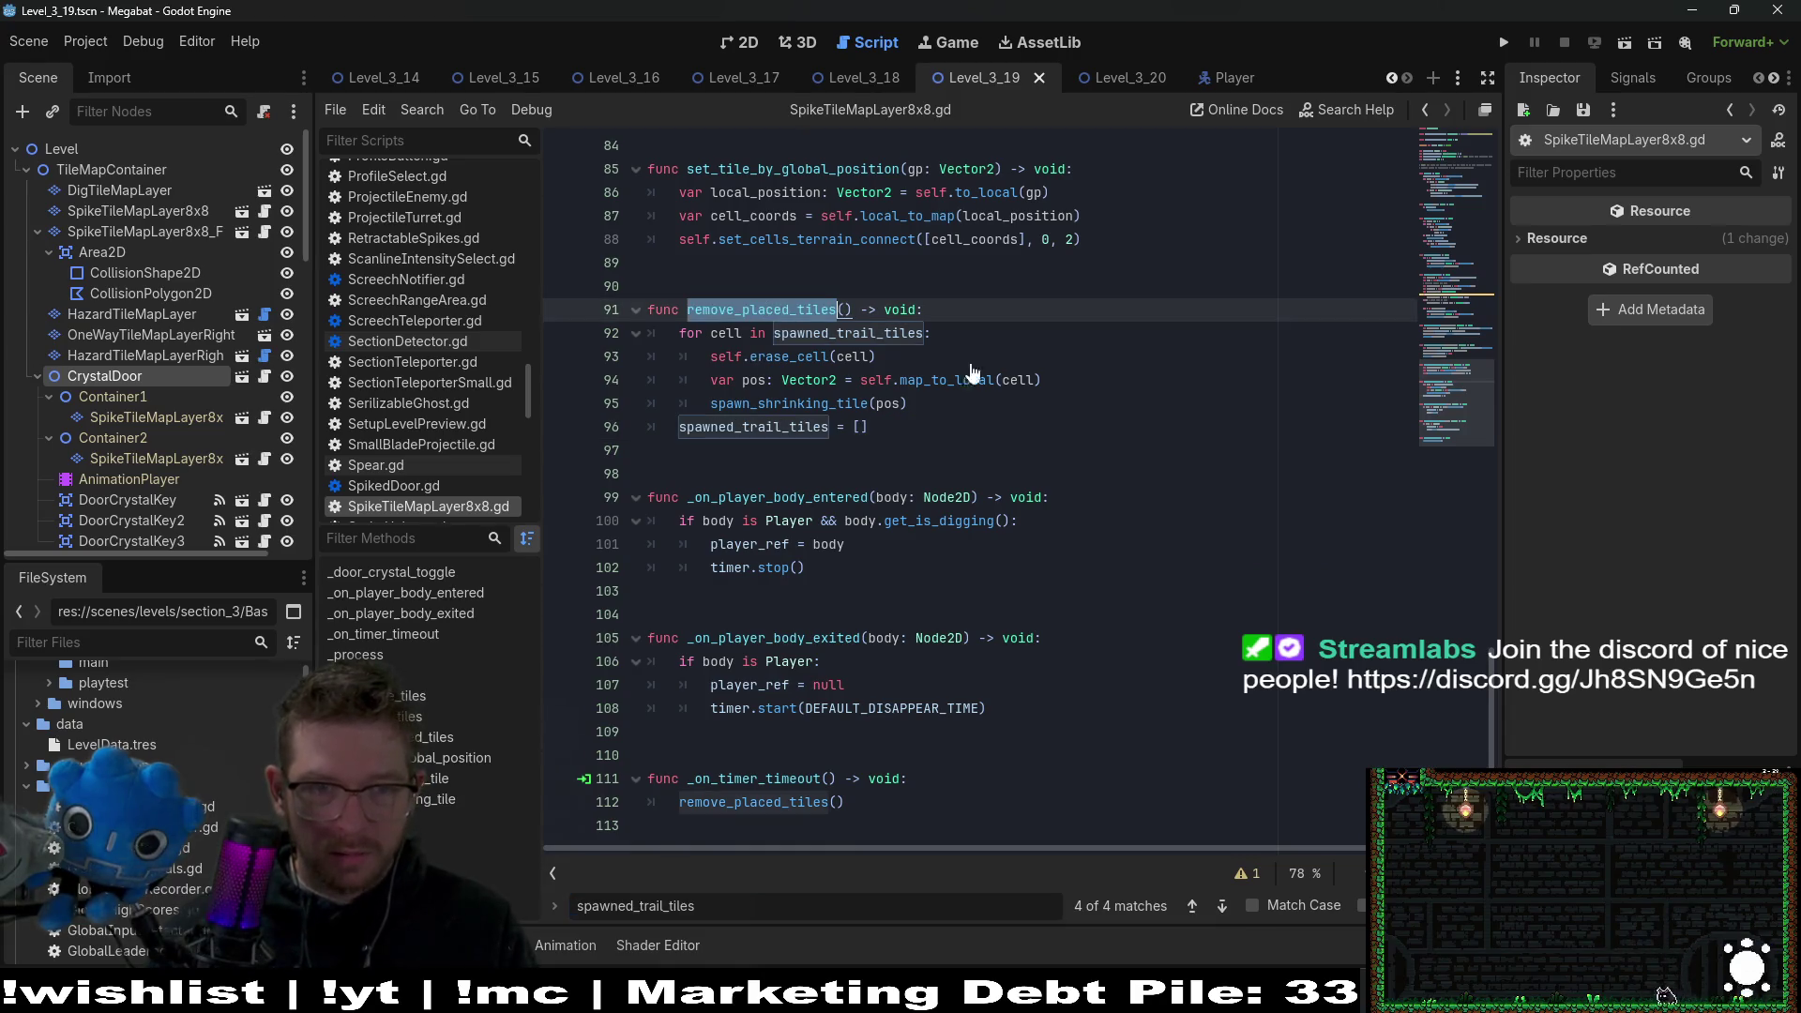
pyautogui.hotkey('ctrl', 'f')
pyautogui.press('Return')
pyautogui.press('Return')
pyautogui.press('Return')
pyautogui.press('Return')
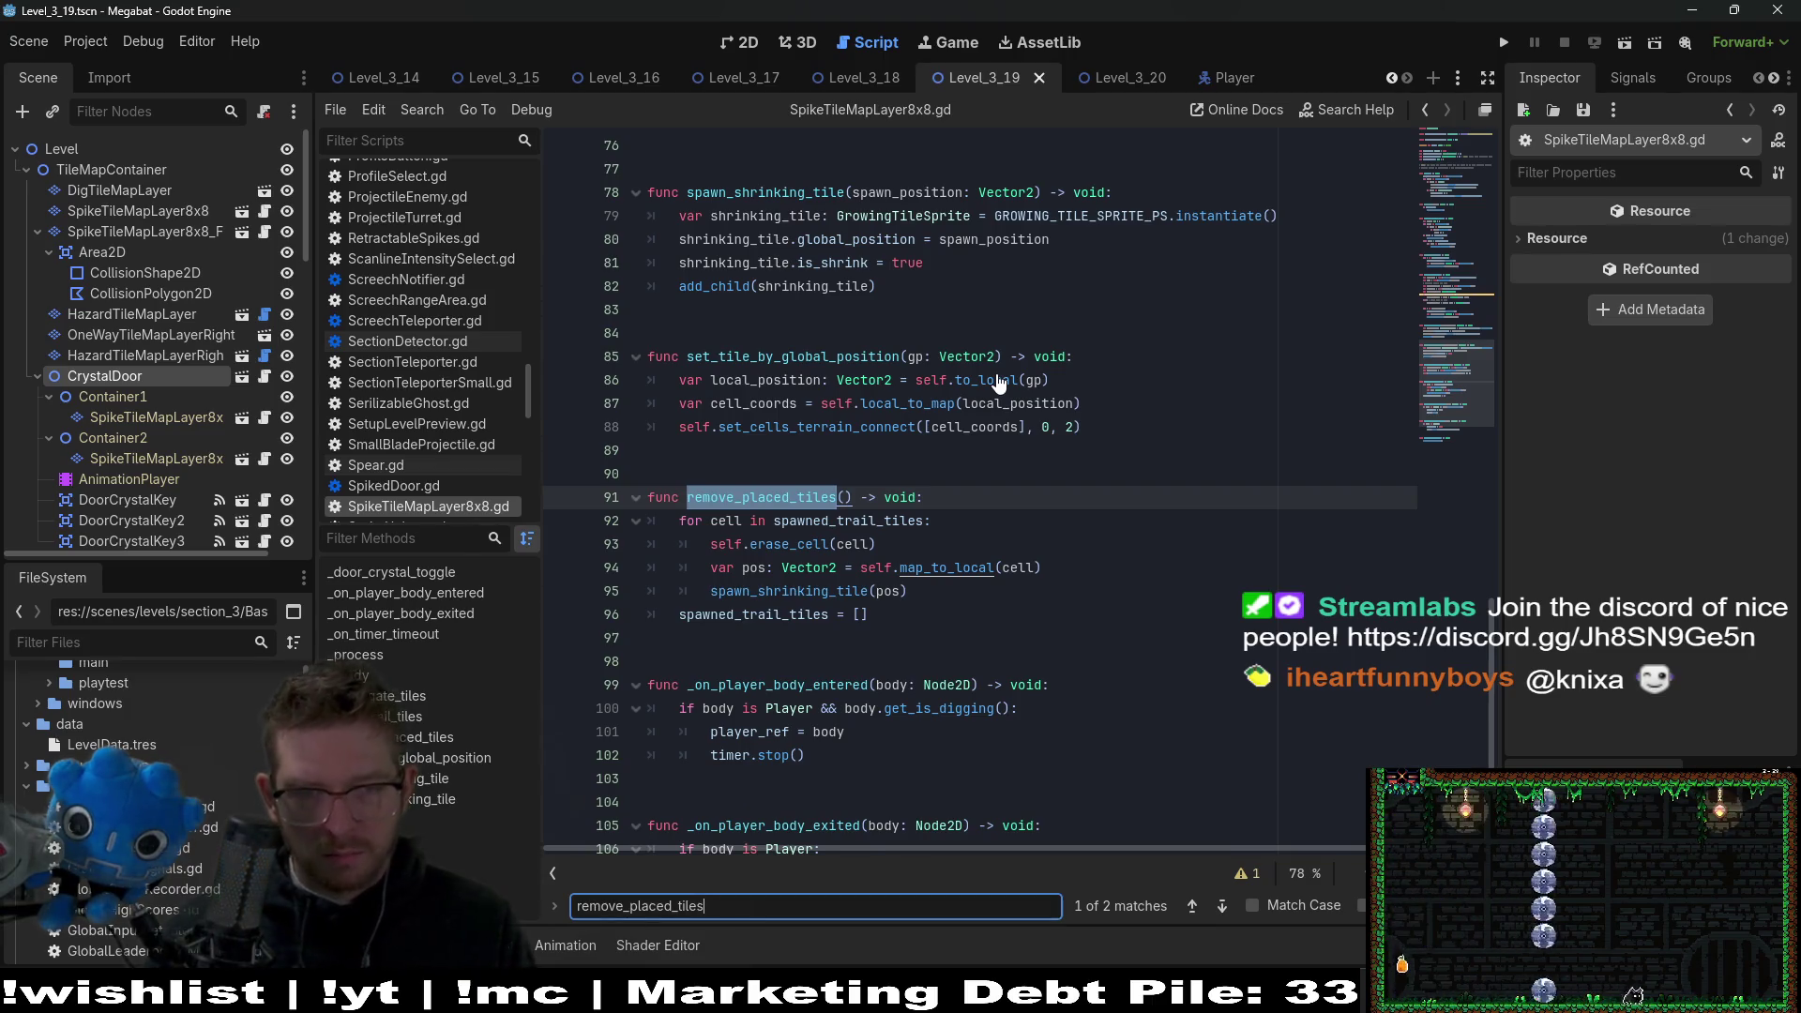
pyautogui.press('Return')
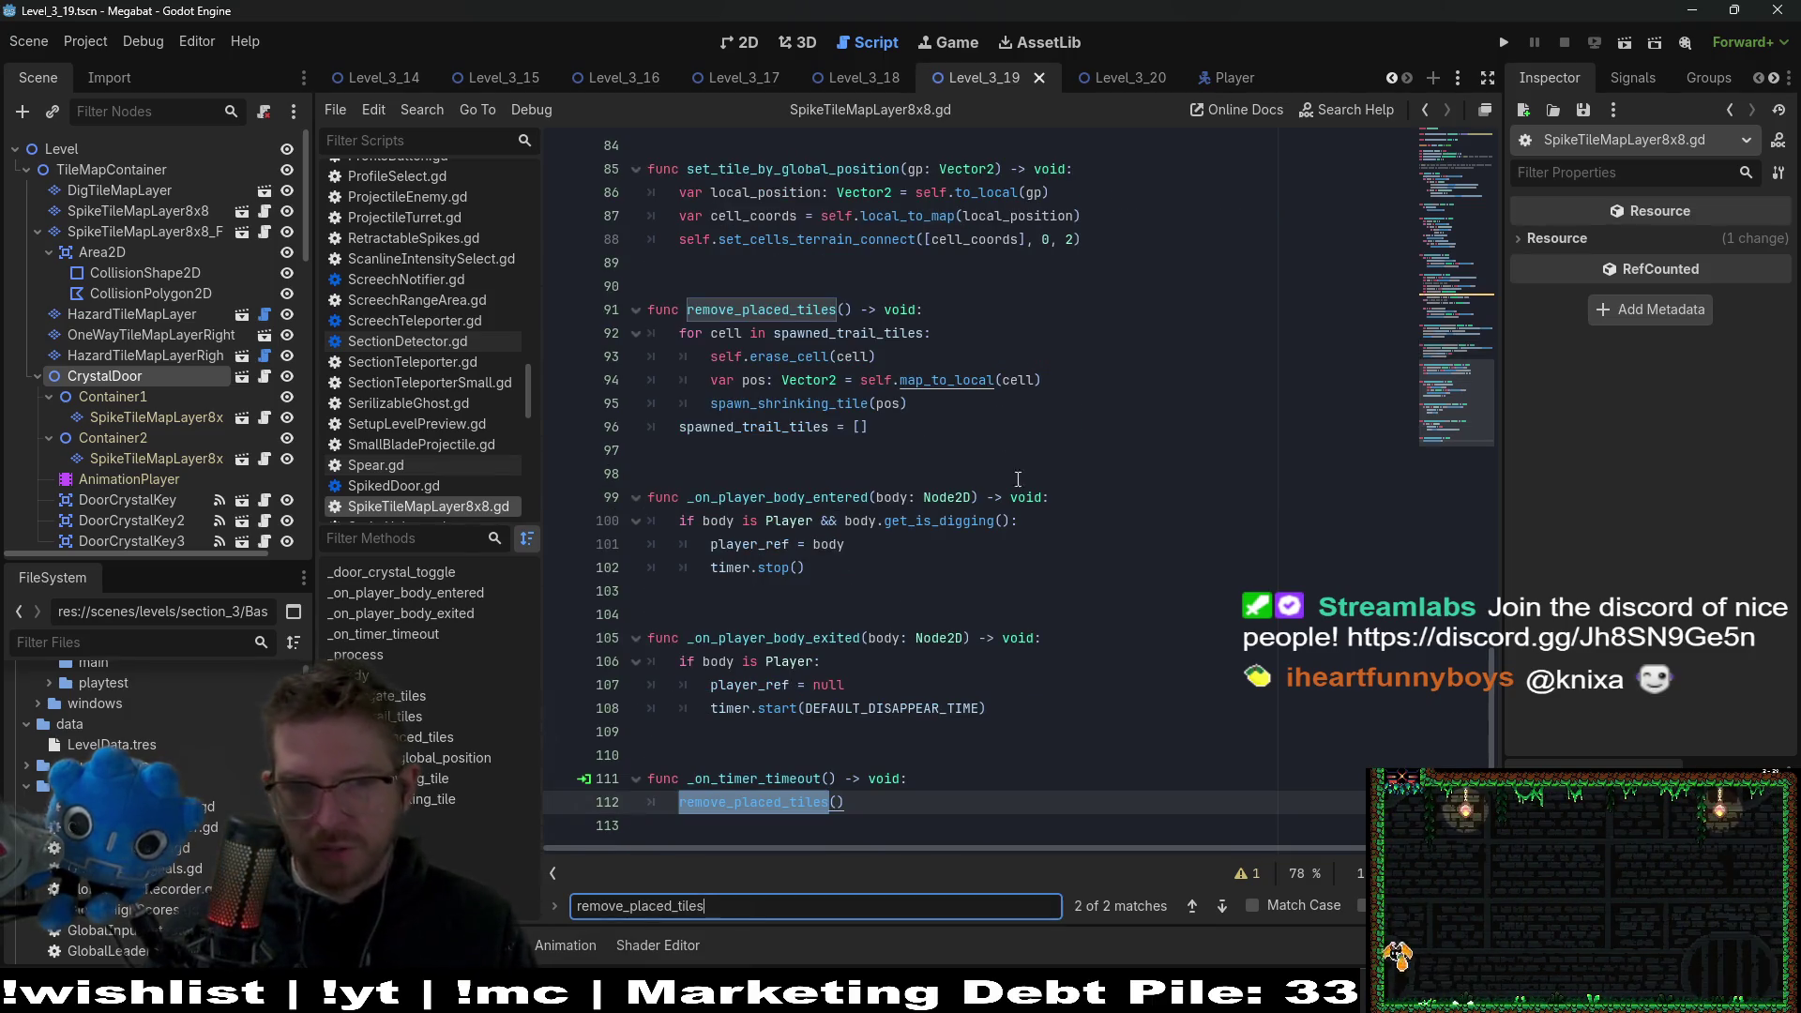
pyautogui.scroll(9, 950, 643)
pyautogui.scroll(8, 950, 644)
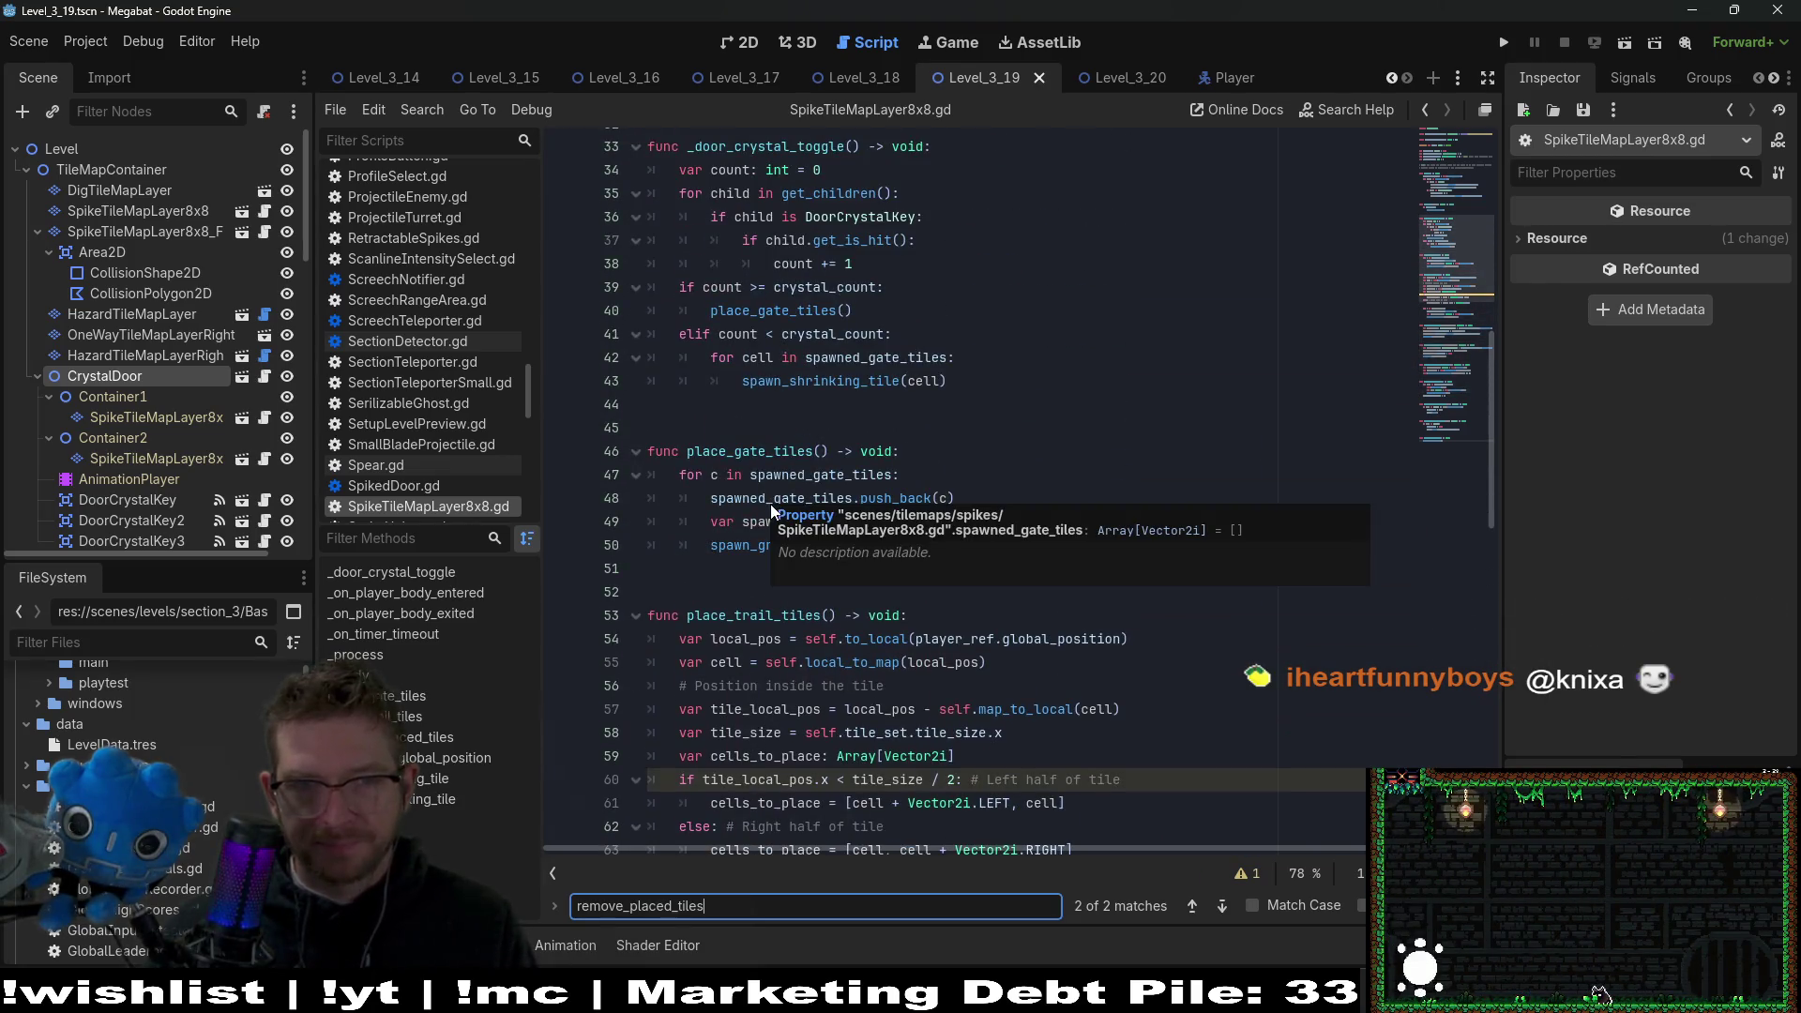
pyautogui.doubleClick(851, 386)
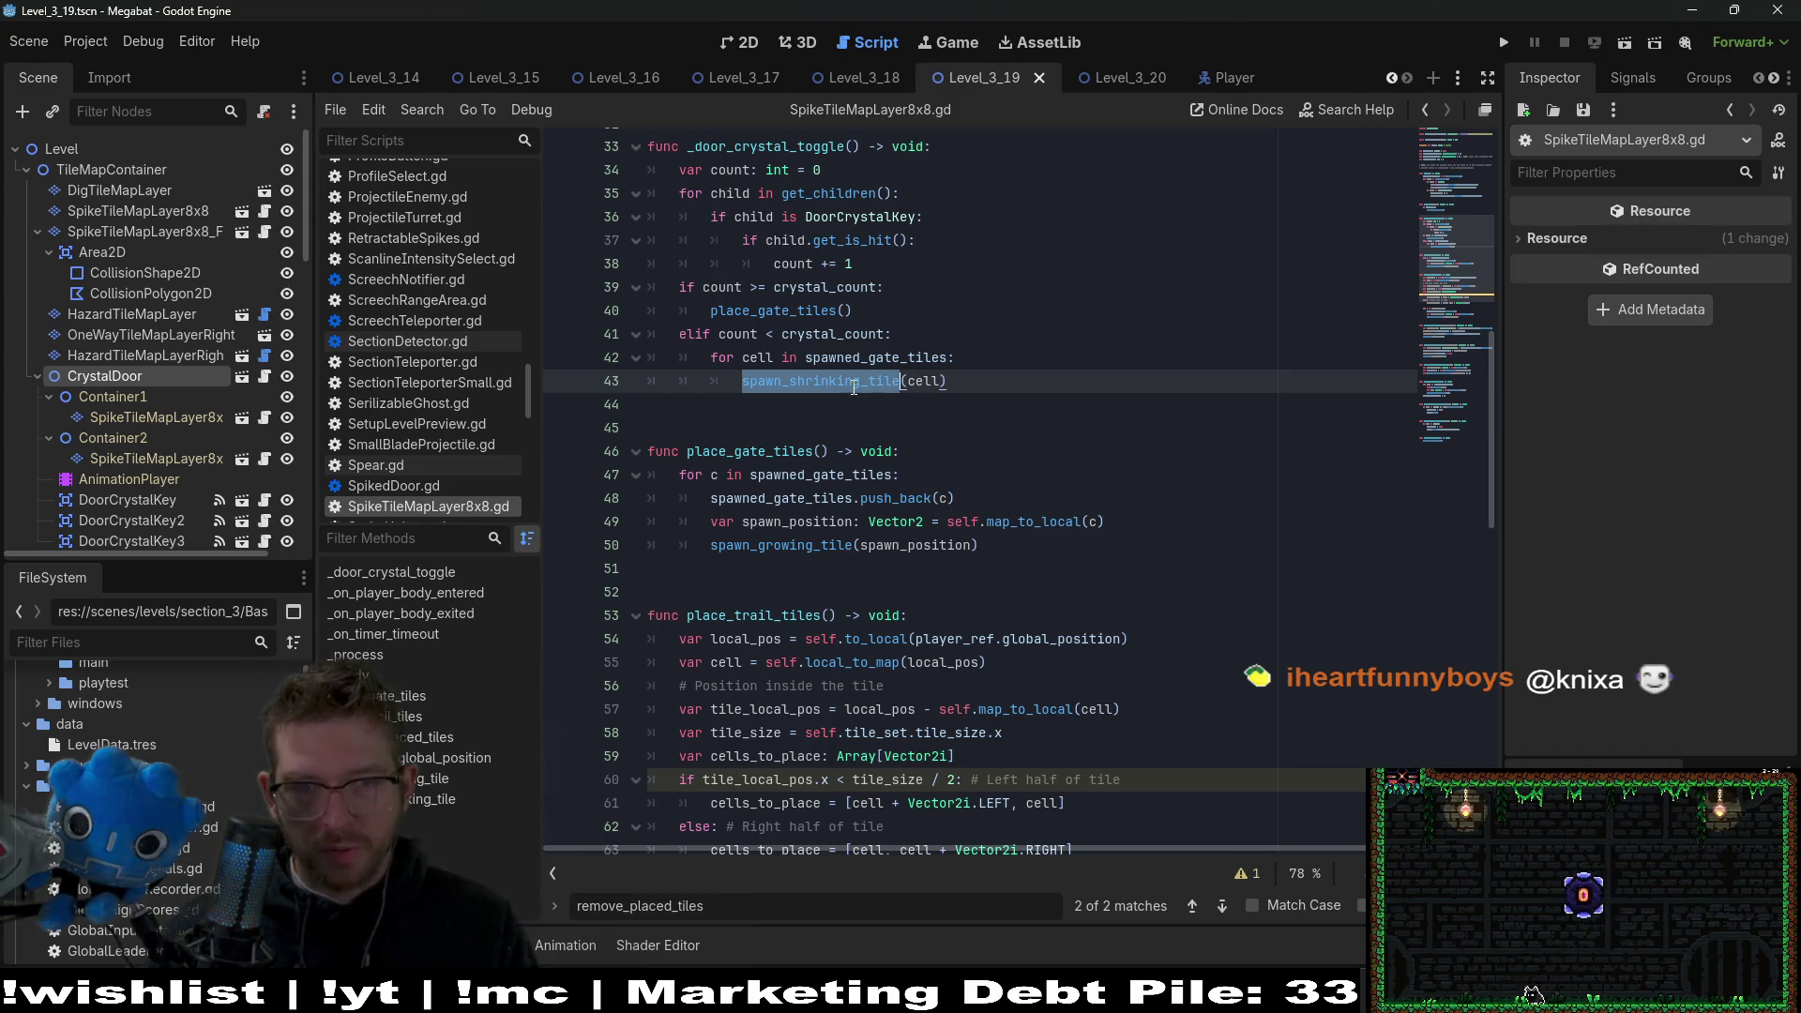
pyautogui.keyDown('ctrl'); pyautogui.click(828, 392); pyautogui.keyUp('ctrl')
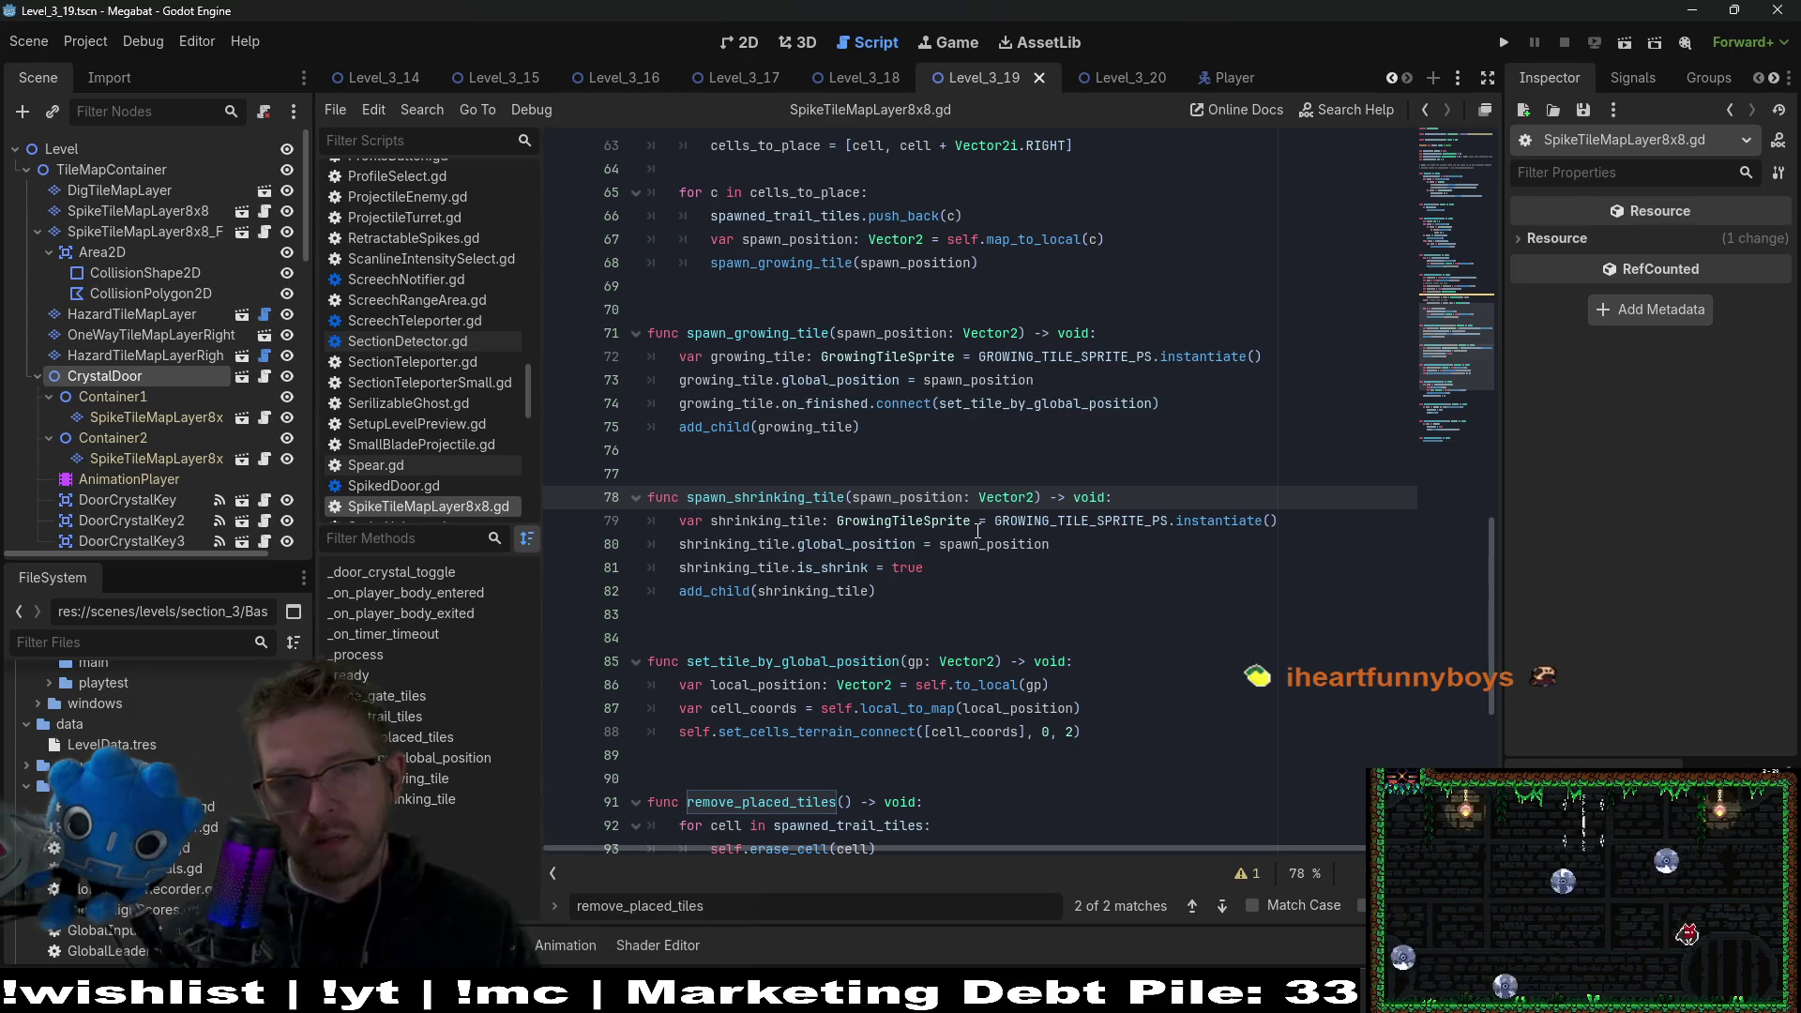
# Step: Search the script for spawn_shrinking_tile and cycle through its matches
pyautogui.scroll(6, 978, 531)
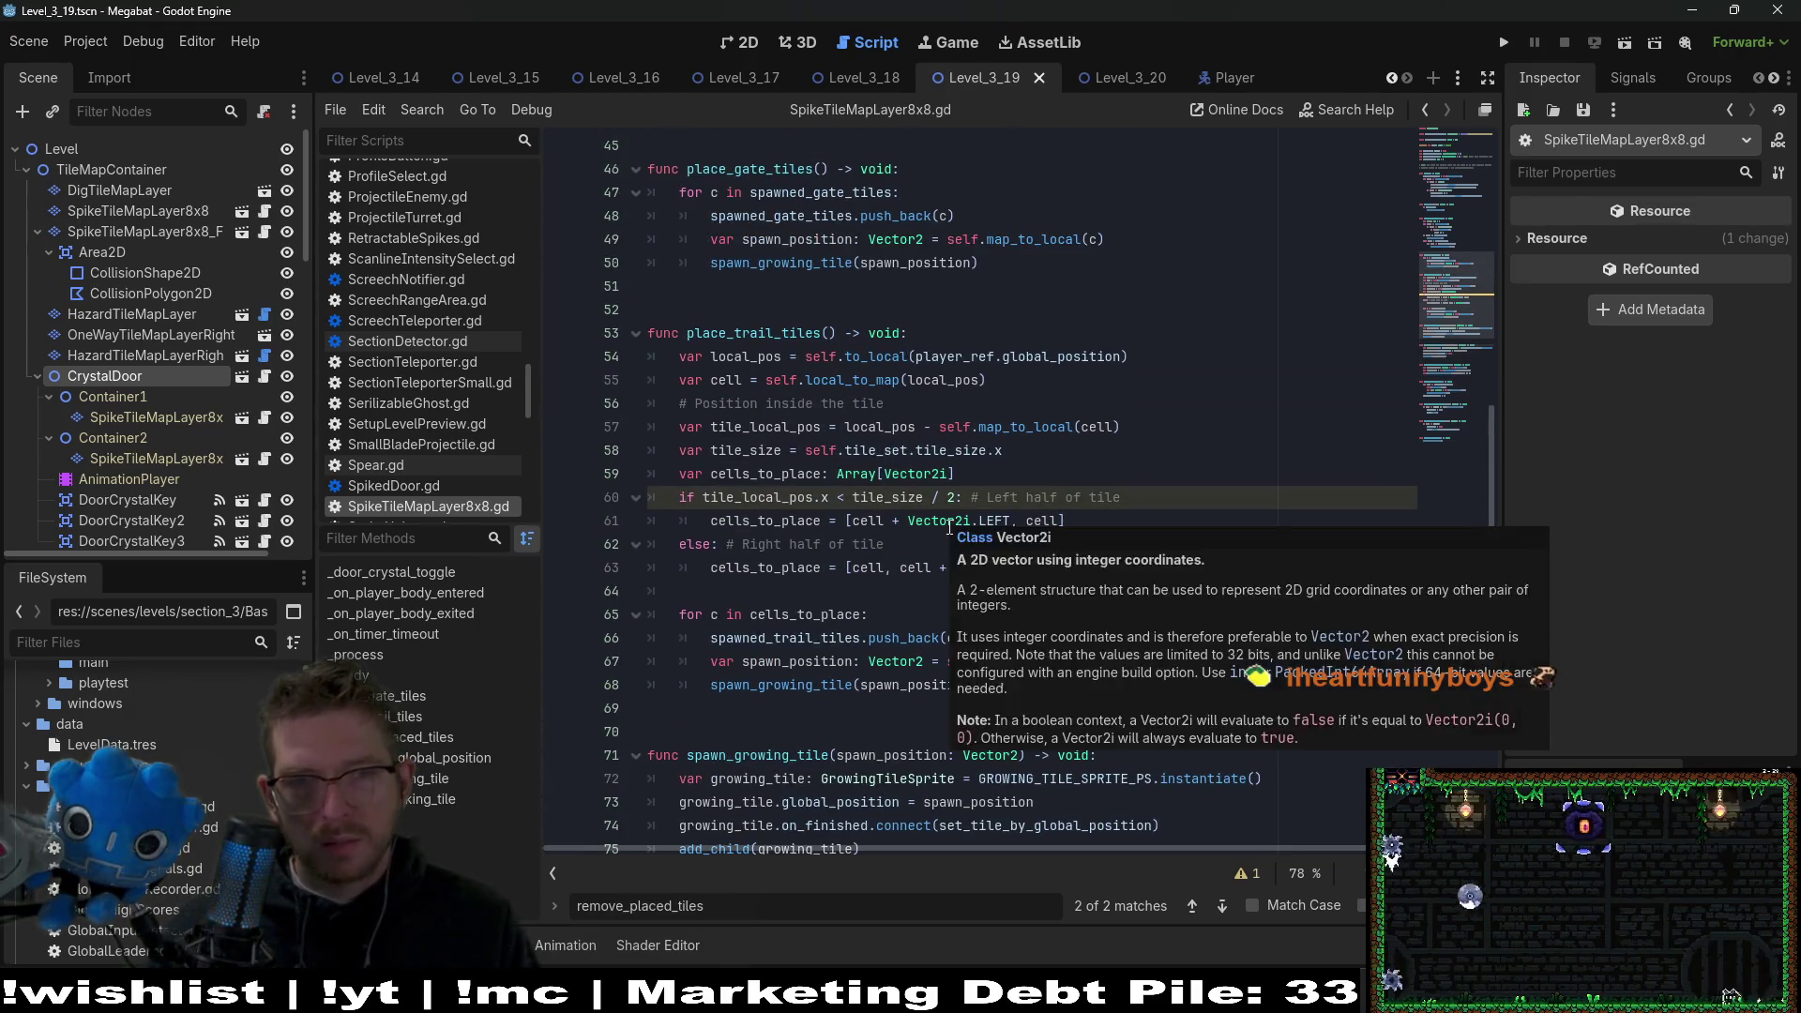
pyautogui.scroll(4, 949, 527)
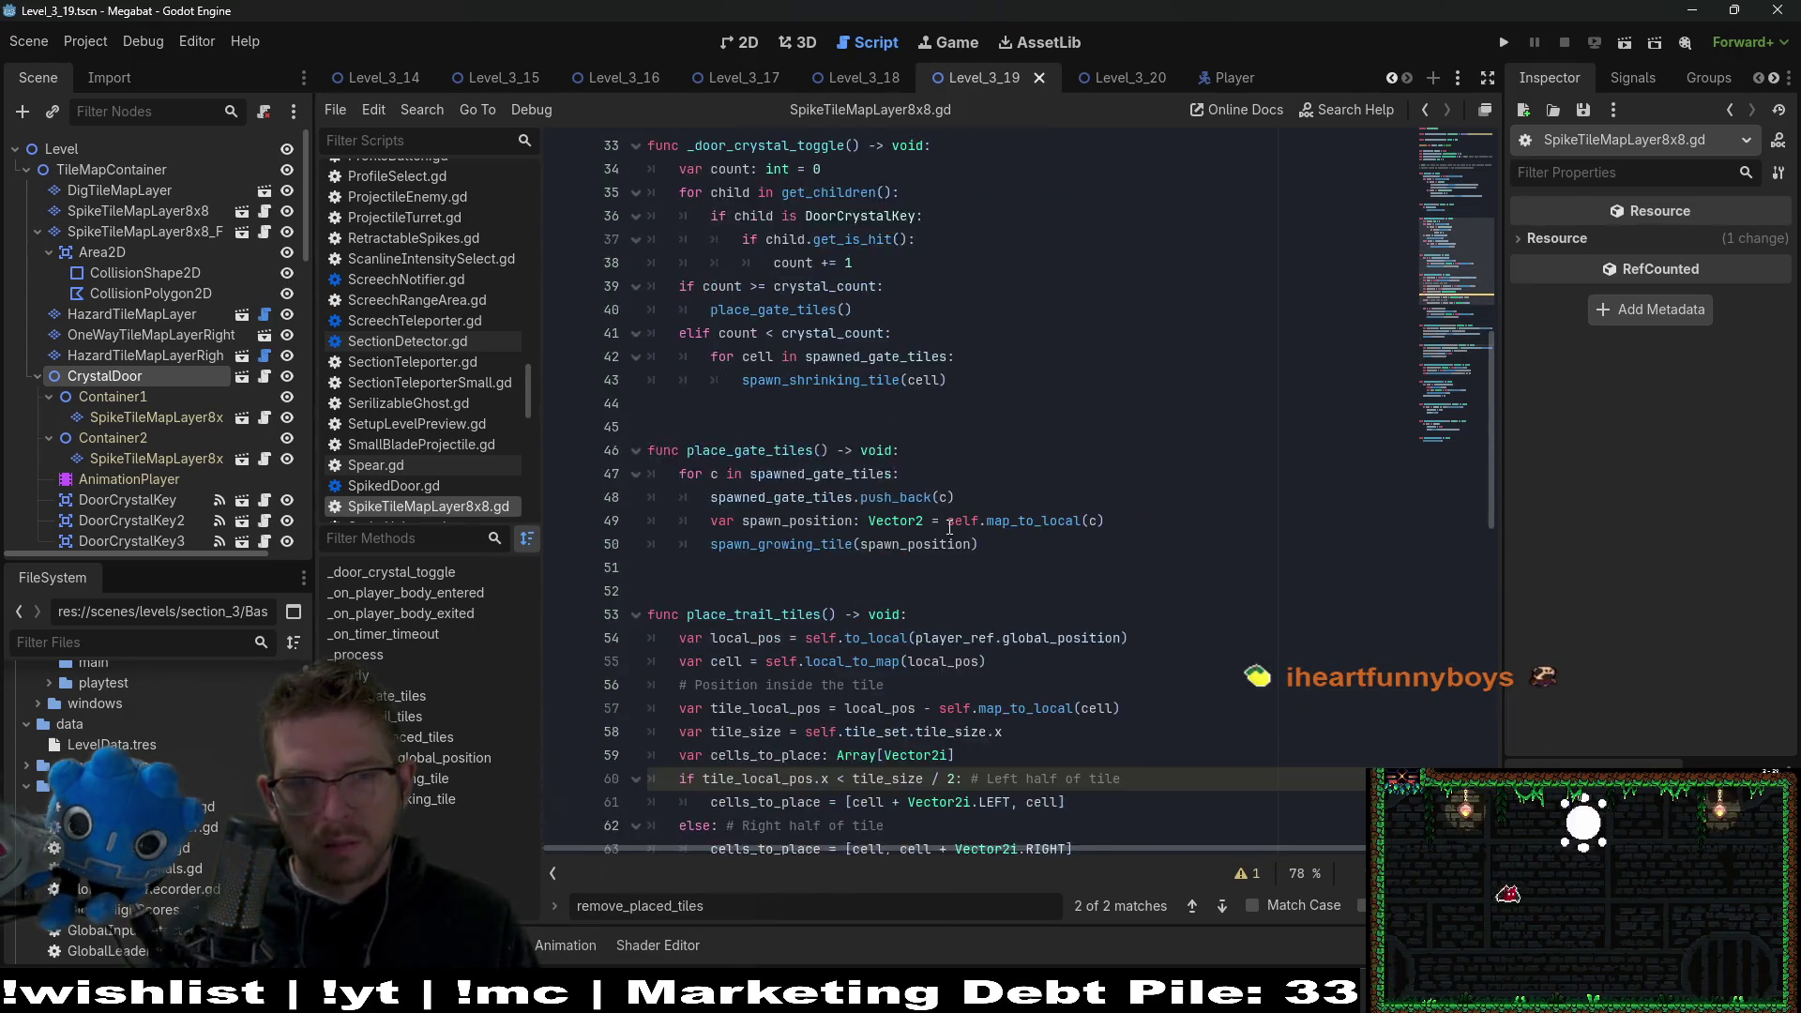
pyautogui.scroll(-11, 949, 527)
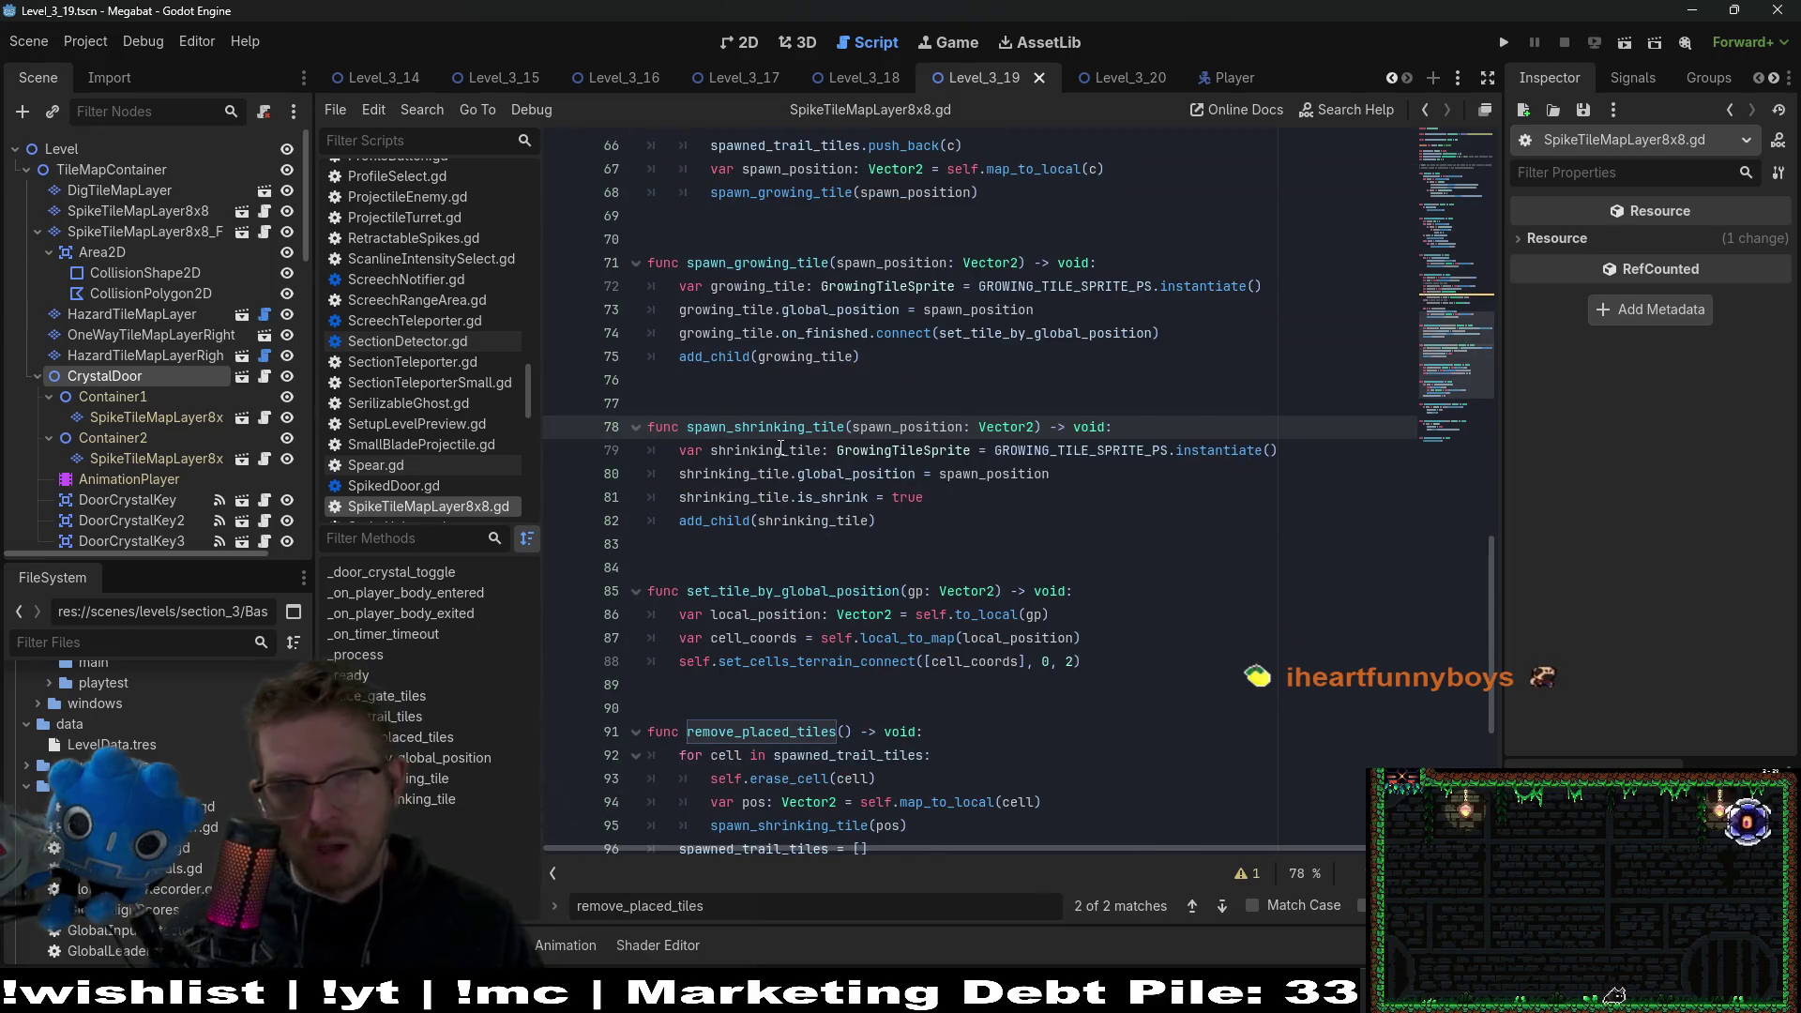
pyautogui.doubleClick(769, 431)
pyautogui.hotkey('ctrl', 'f')
pyautogui.press('Return')
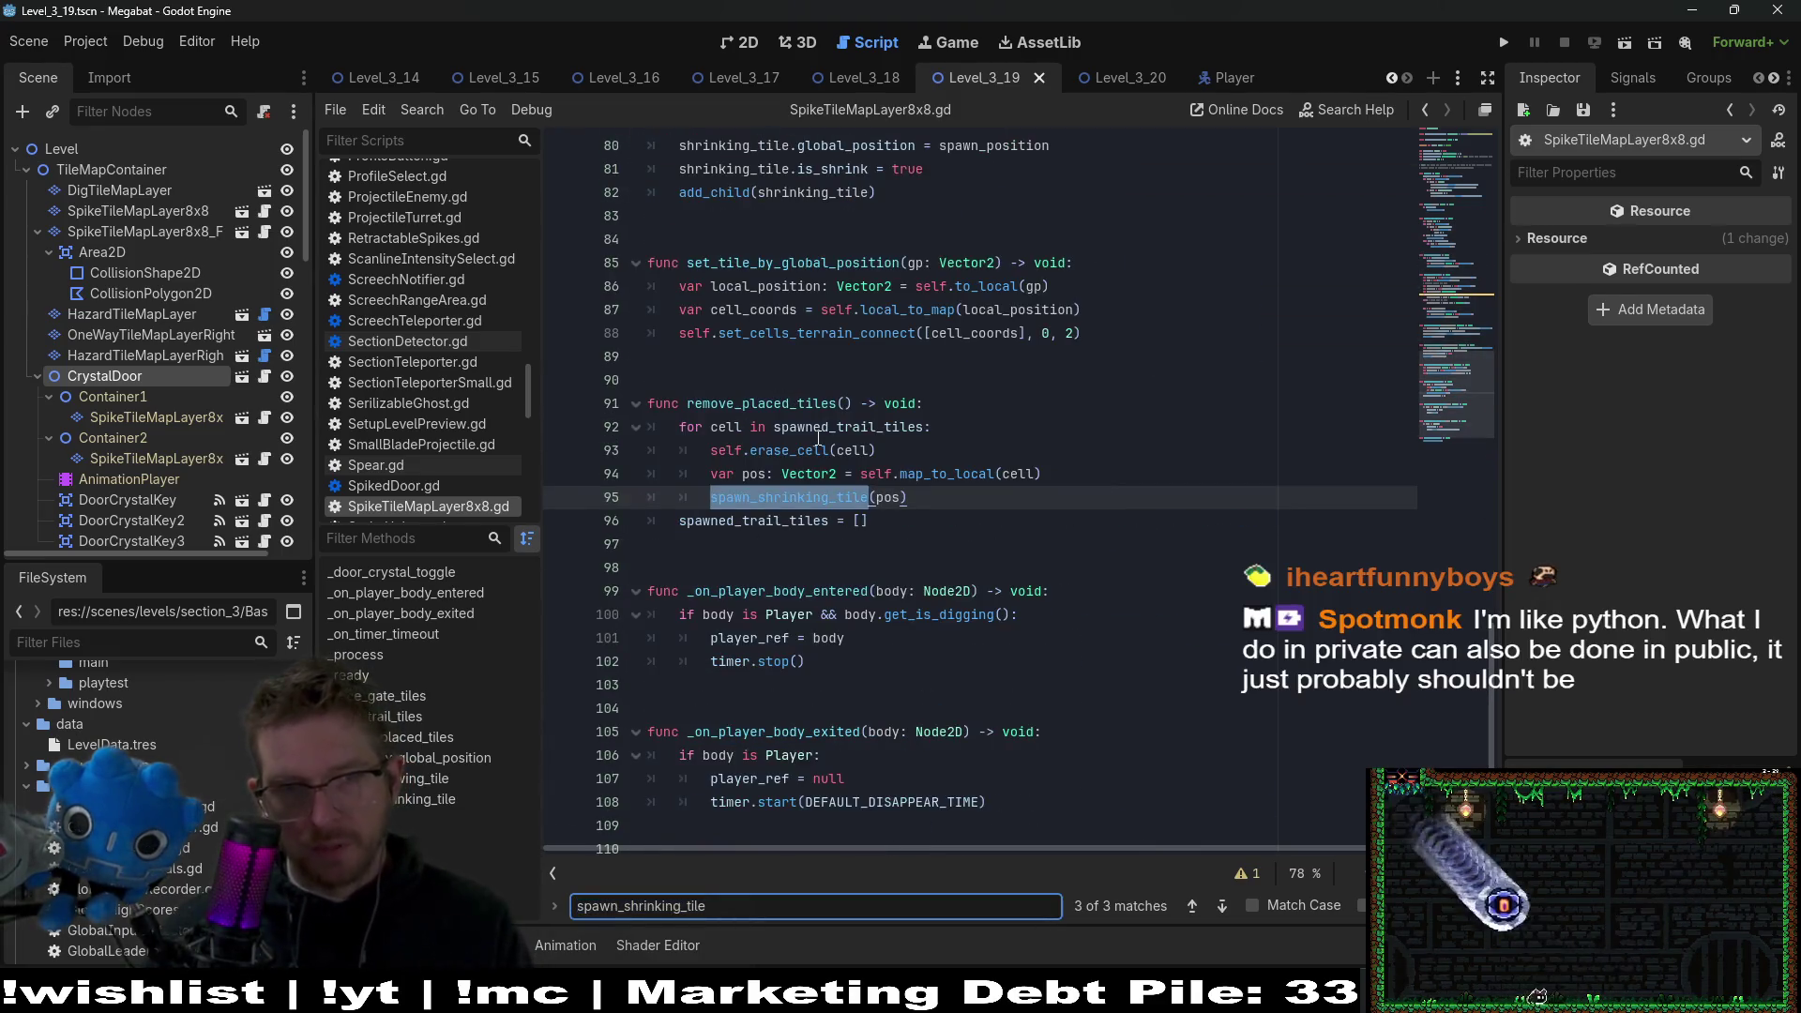
pyautogui.press('Return')
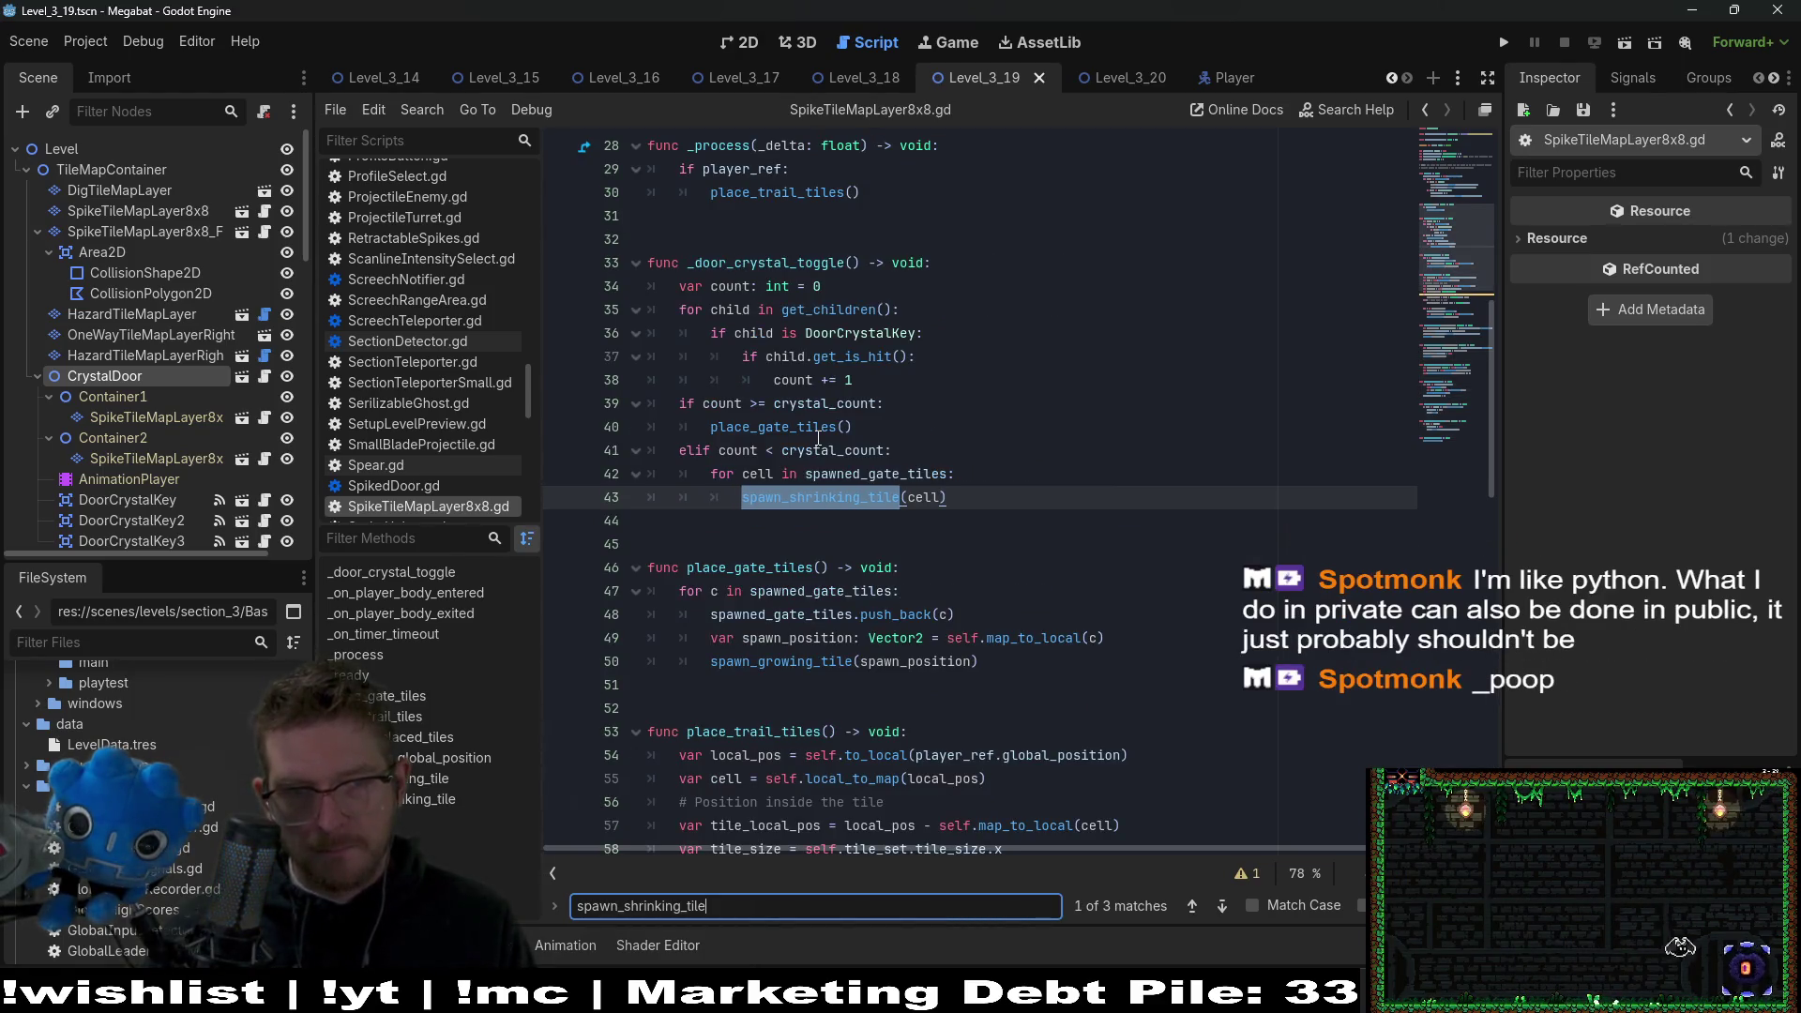
# Step: Inspect the place_gate_tiles call, the _door_crystal_toggle function, and the trail placement code
pyautogui.click(799, 429)
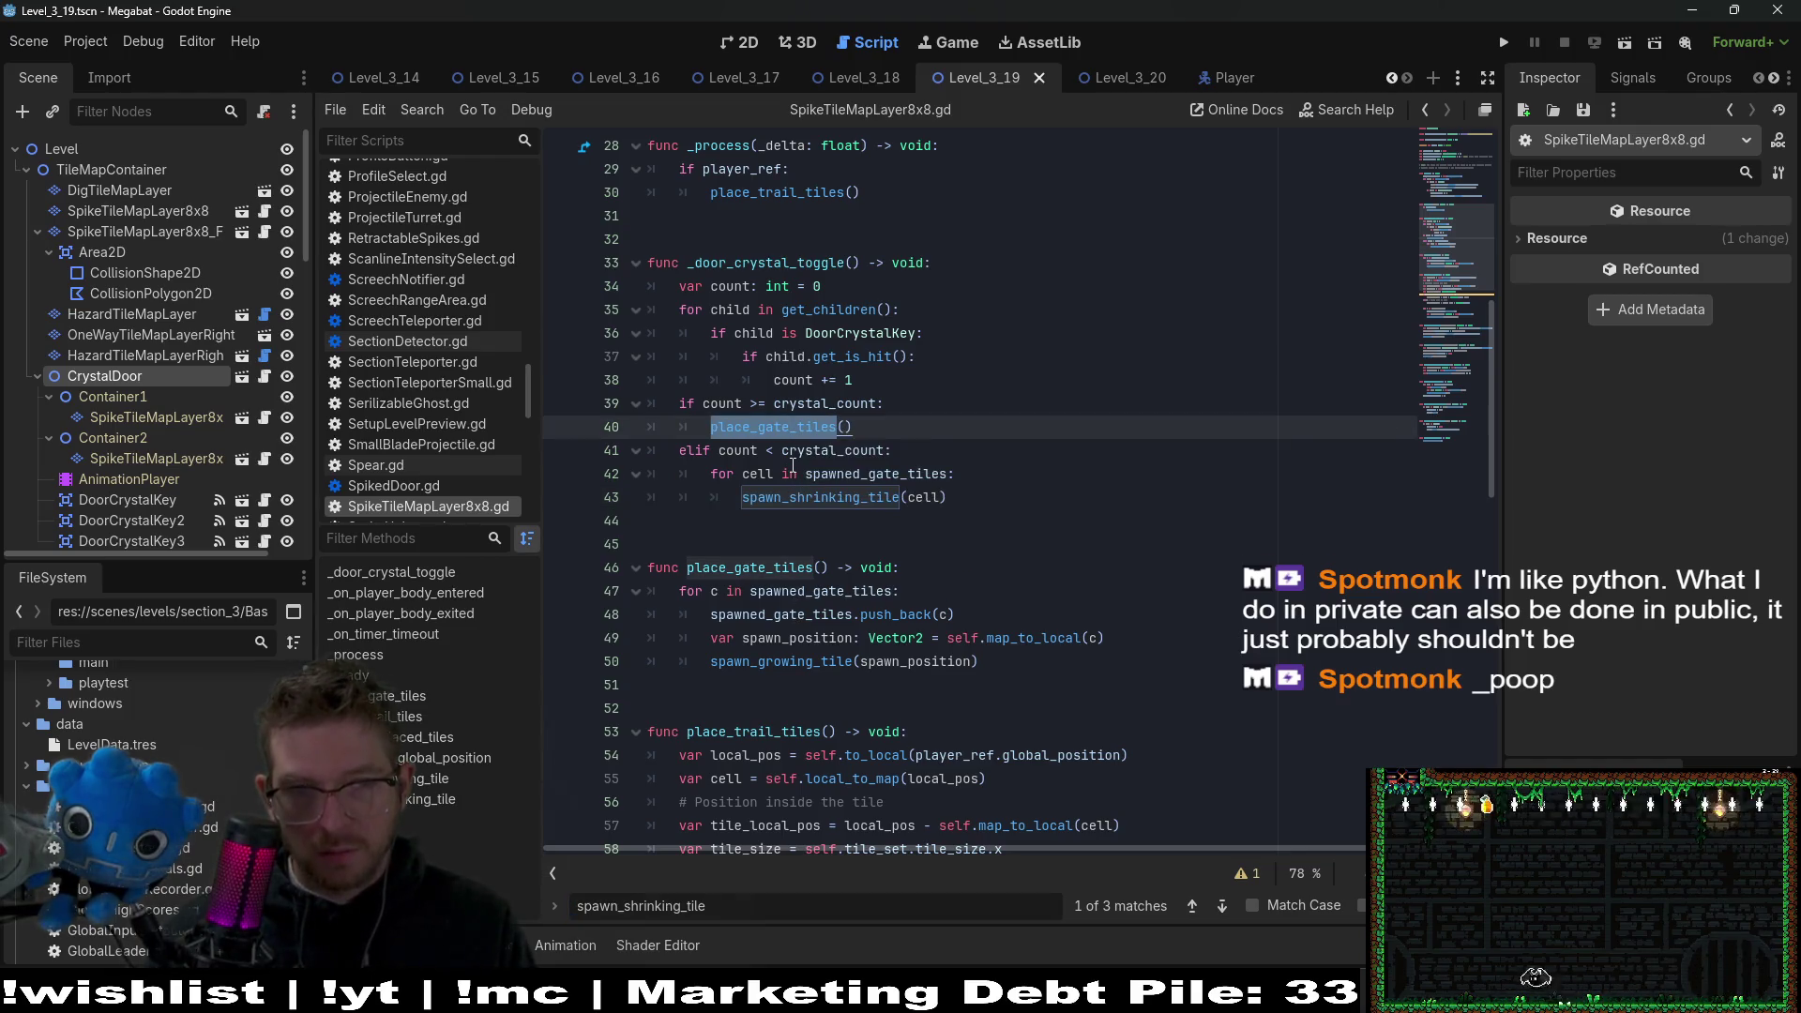
pyautogui.click(769, 261)
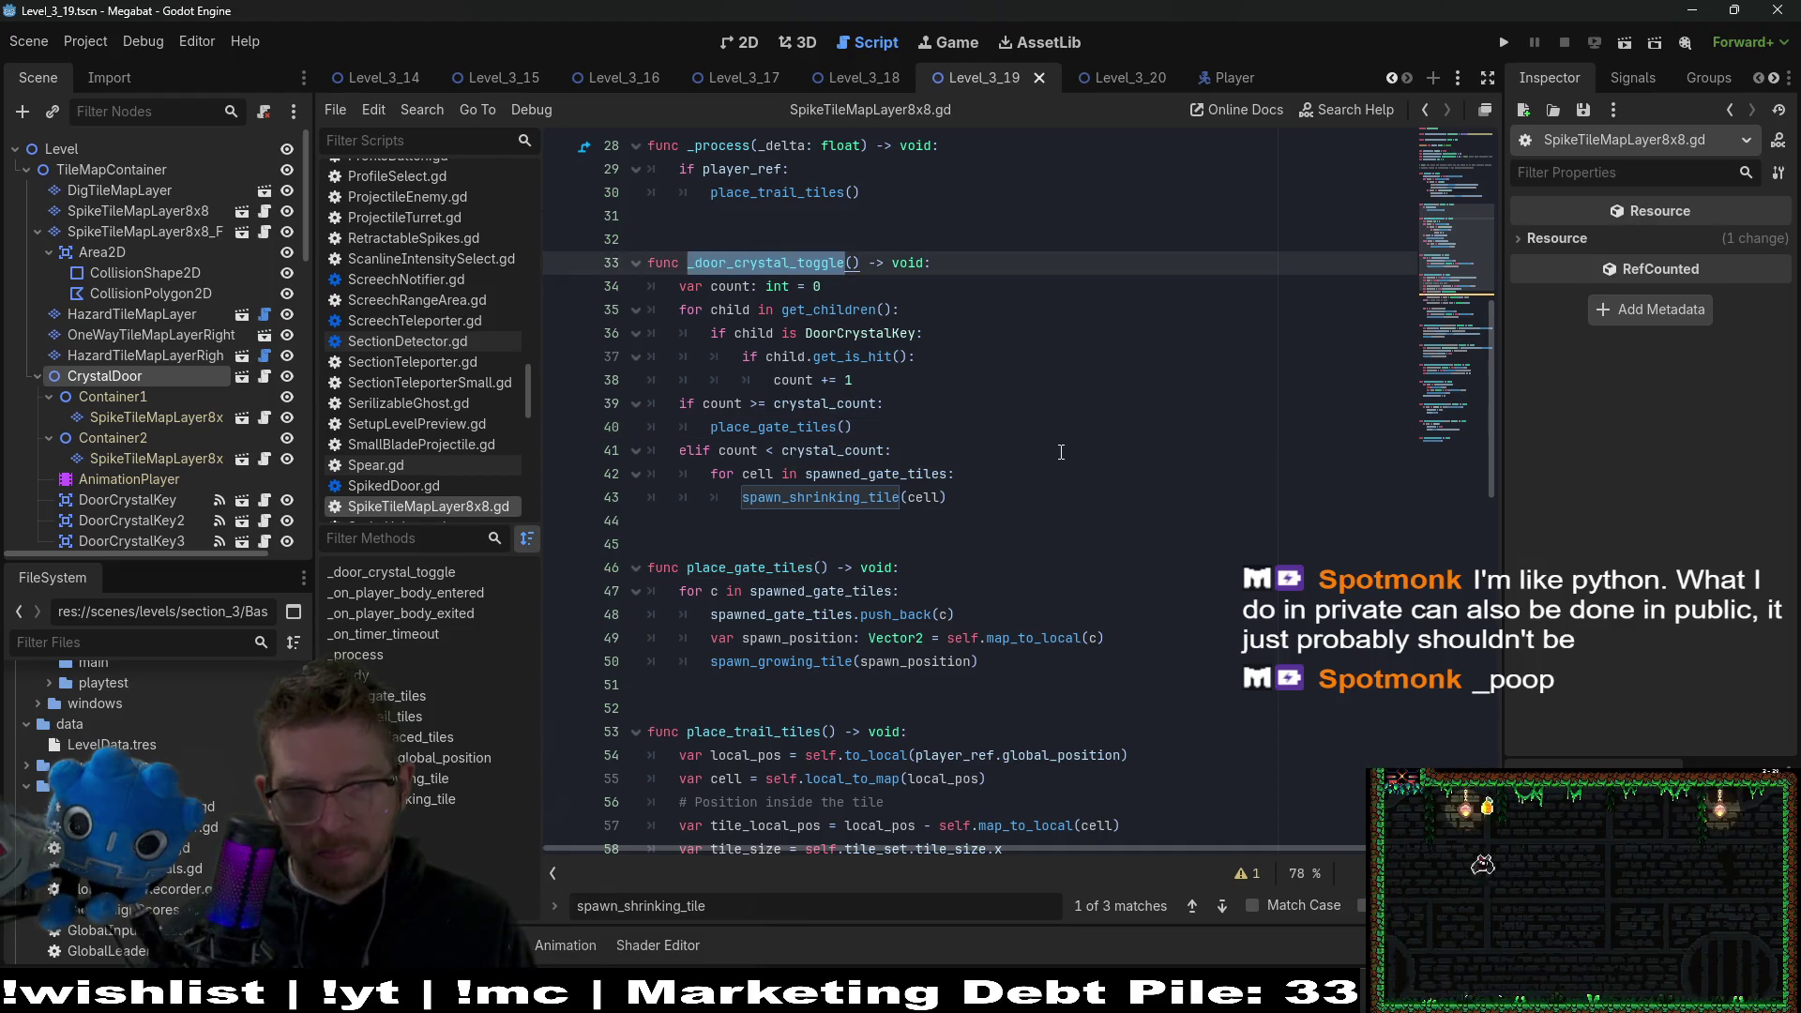
pyautogui.click(907, 426)
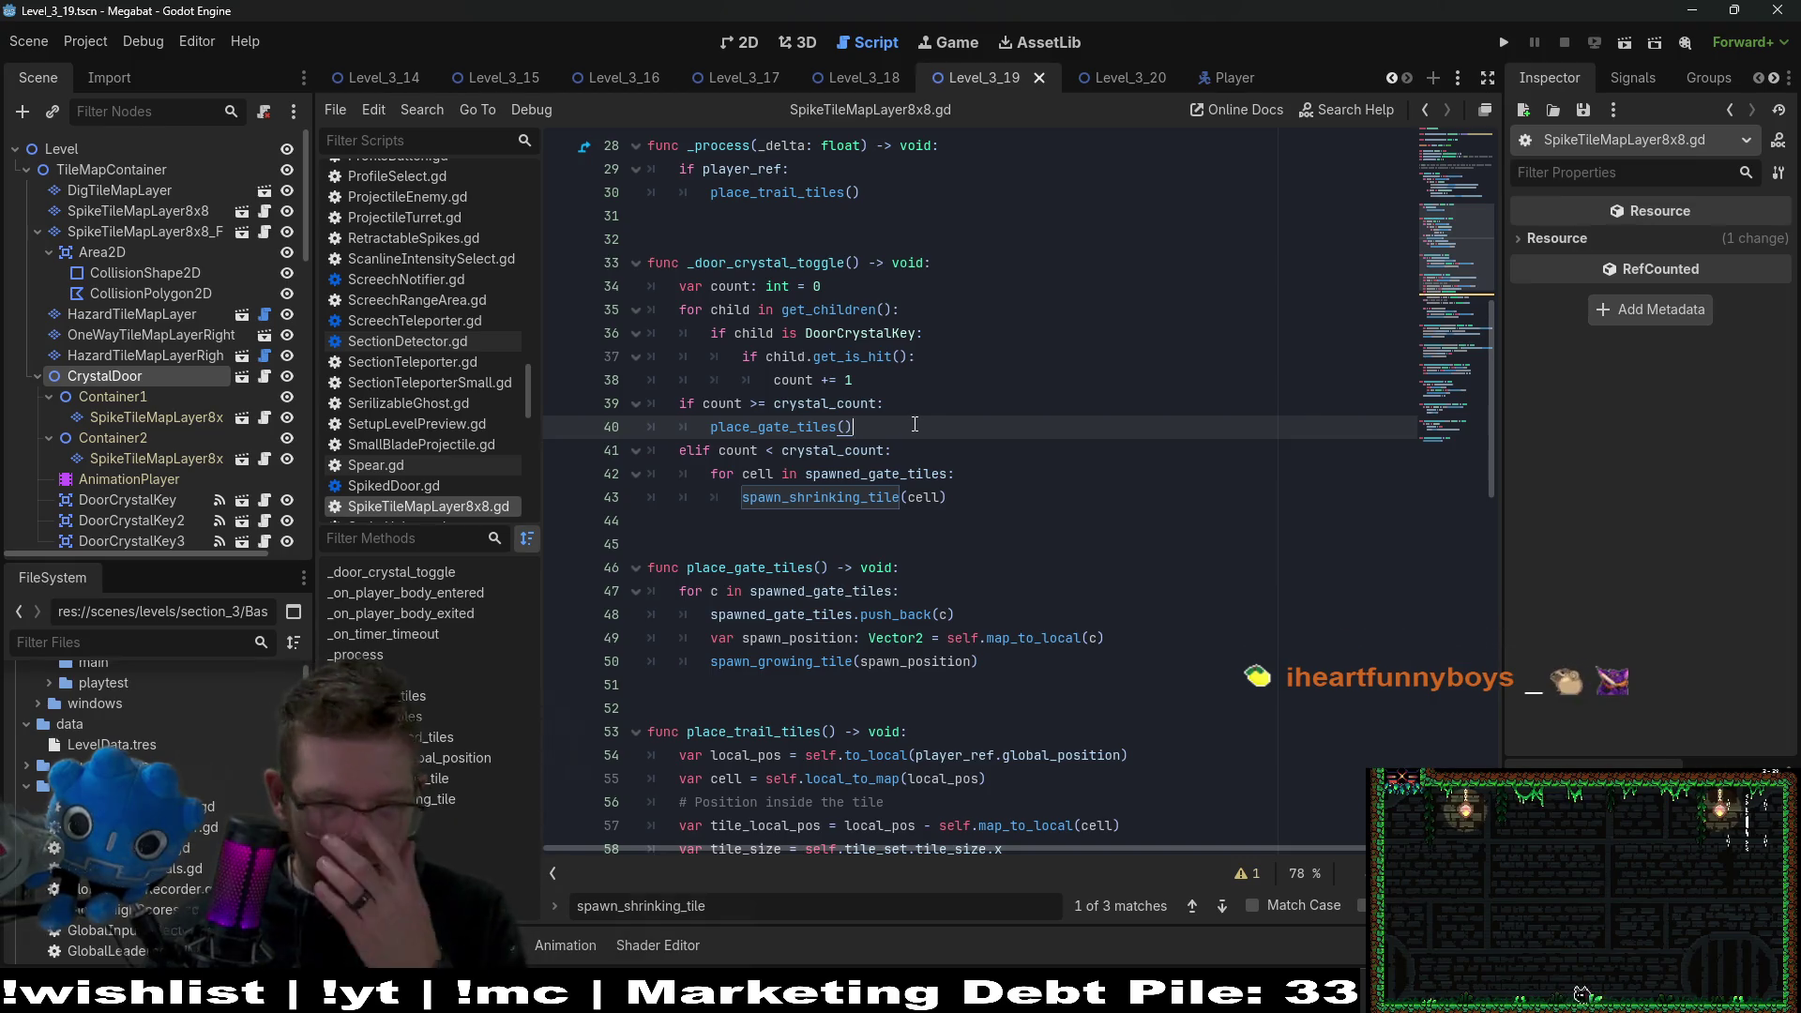
pyautogui.scroll(-5, 912, 551)
pyautogui.click(913, 552)
pyautogui.scroll(-7, 913, 551)
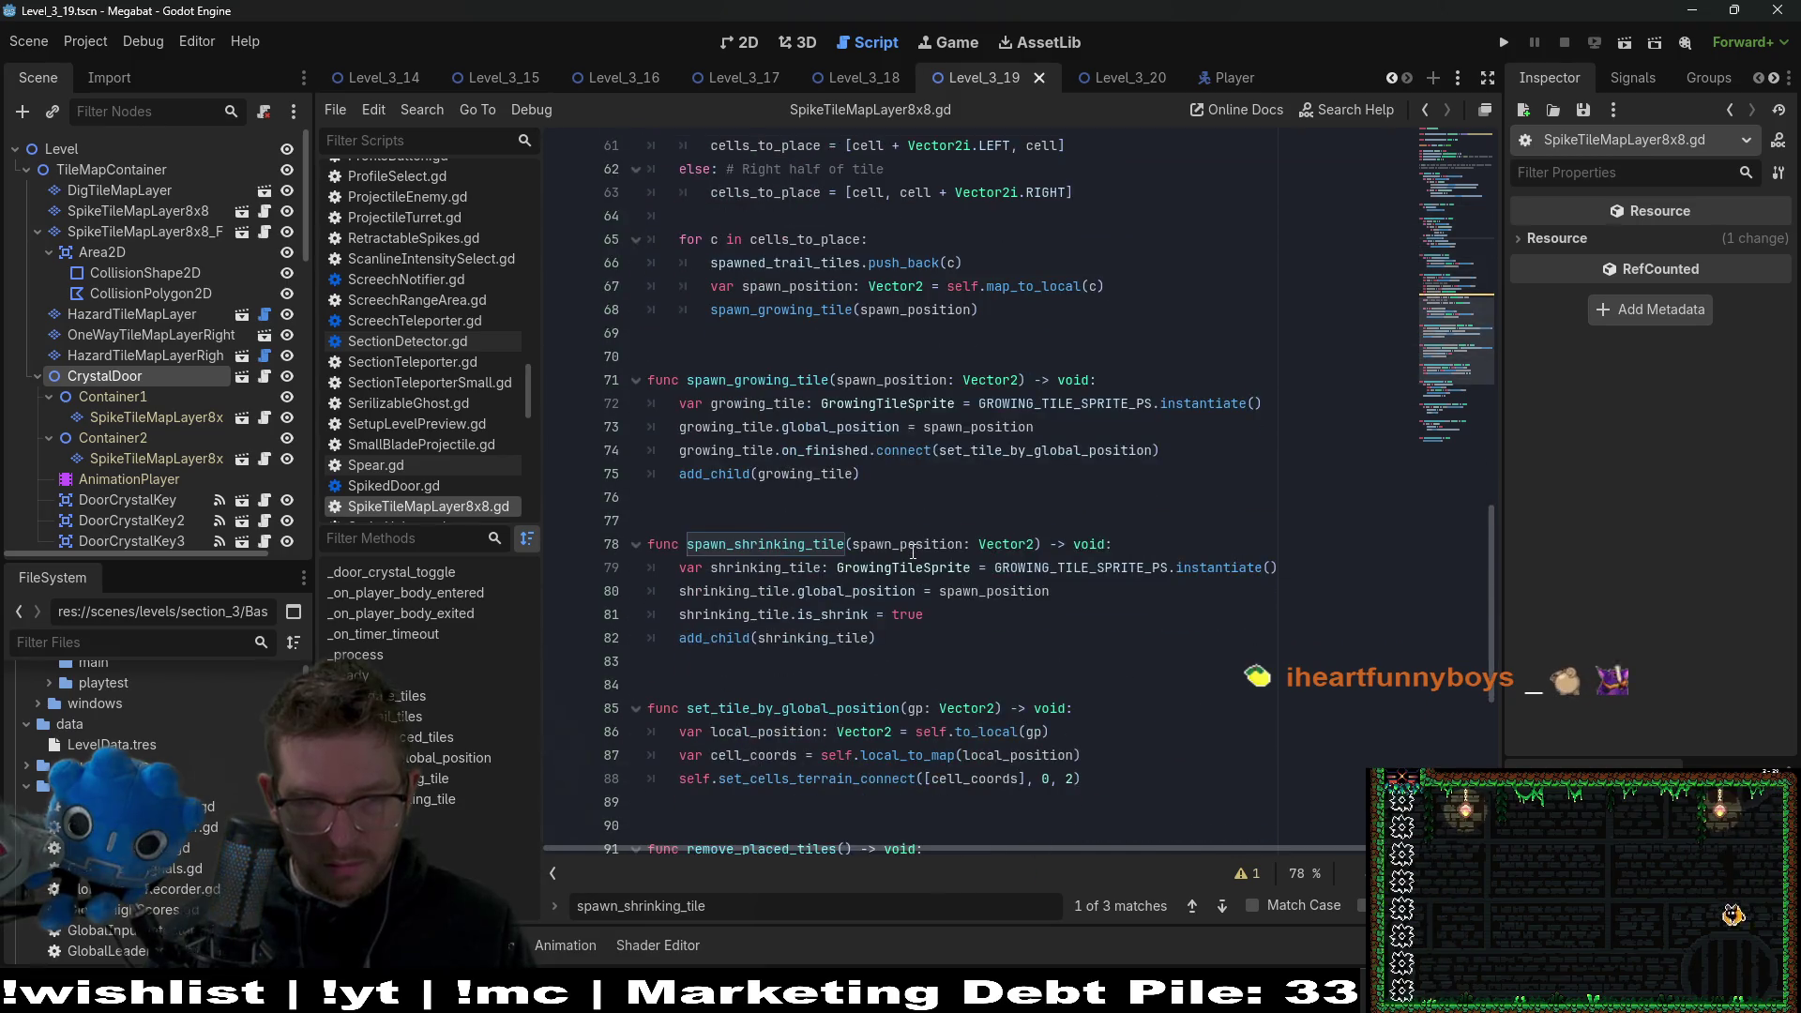
# Step: Read through spawn_shrinking_tile, including its add_child and is_shrink lines
pyautogui.click(800, 567)
pyautogui.doubleClick(800, 567)
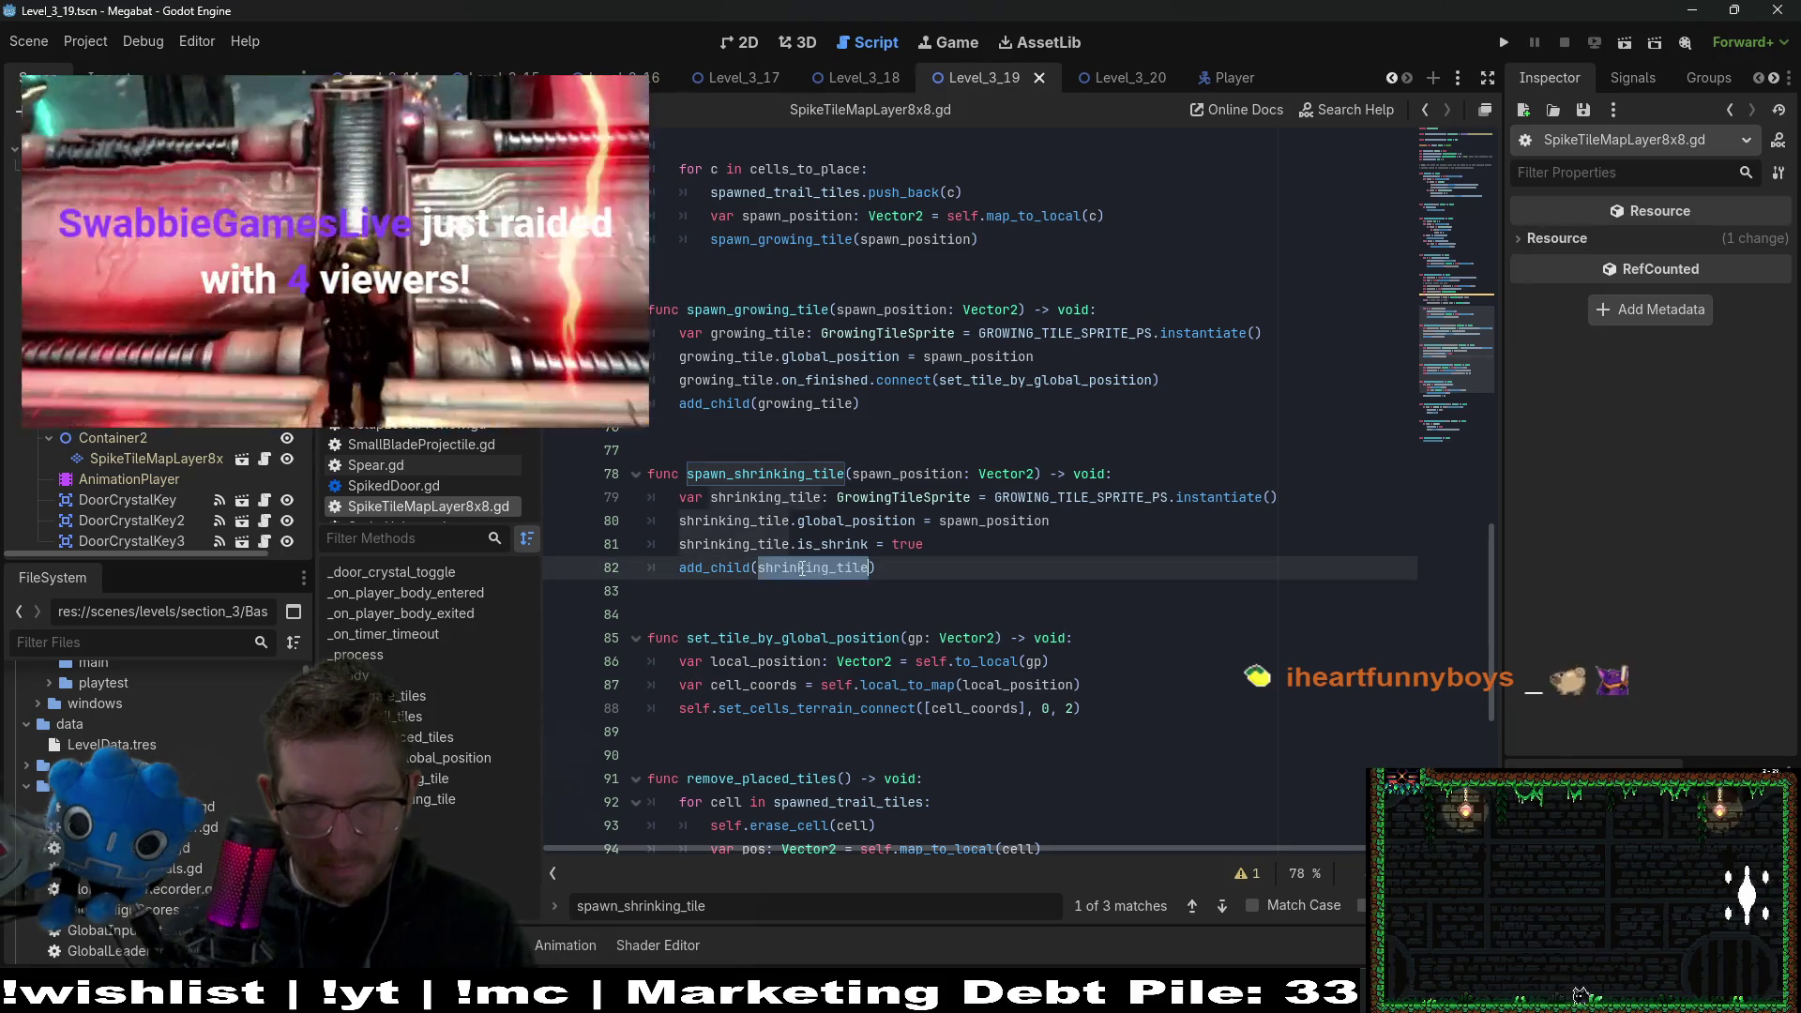
pyautogui.moveTo(846, 522)
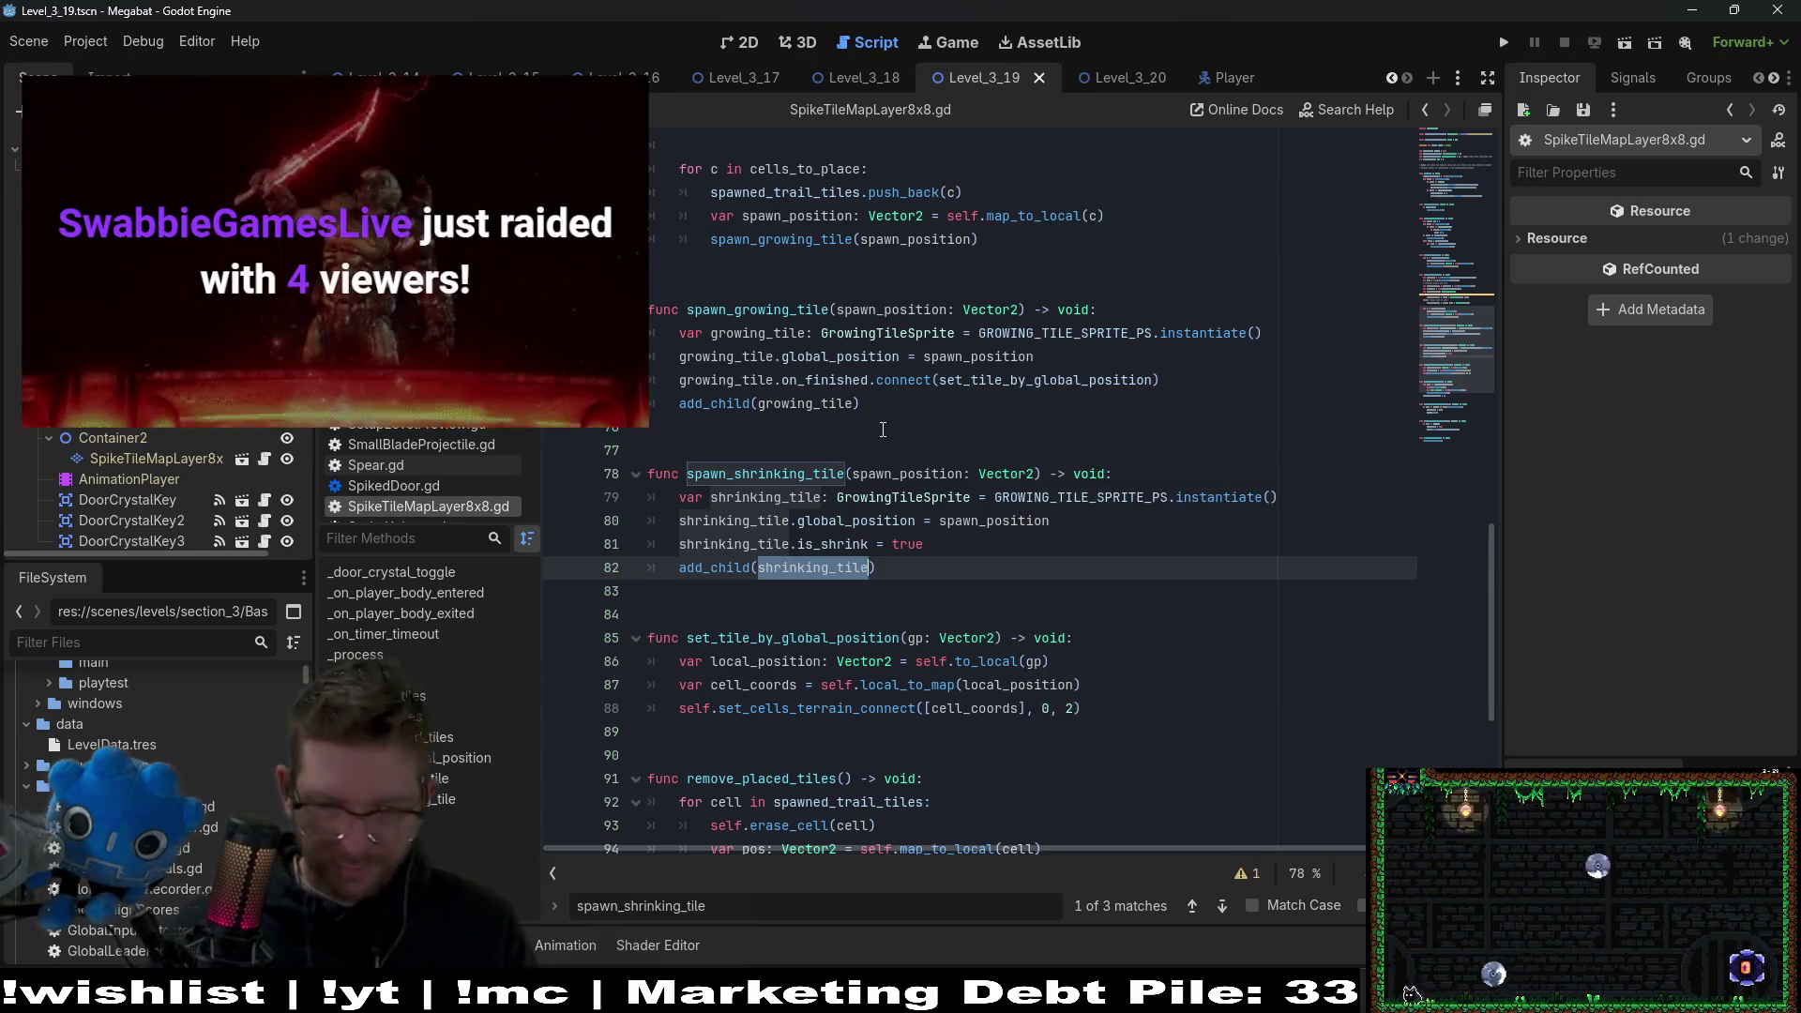
pyautogui.click(963, 543)
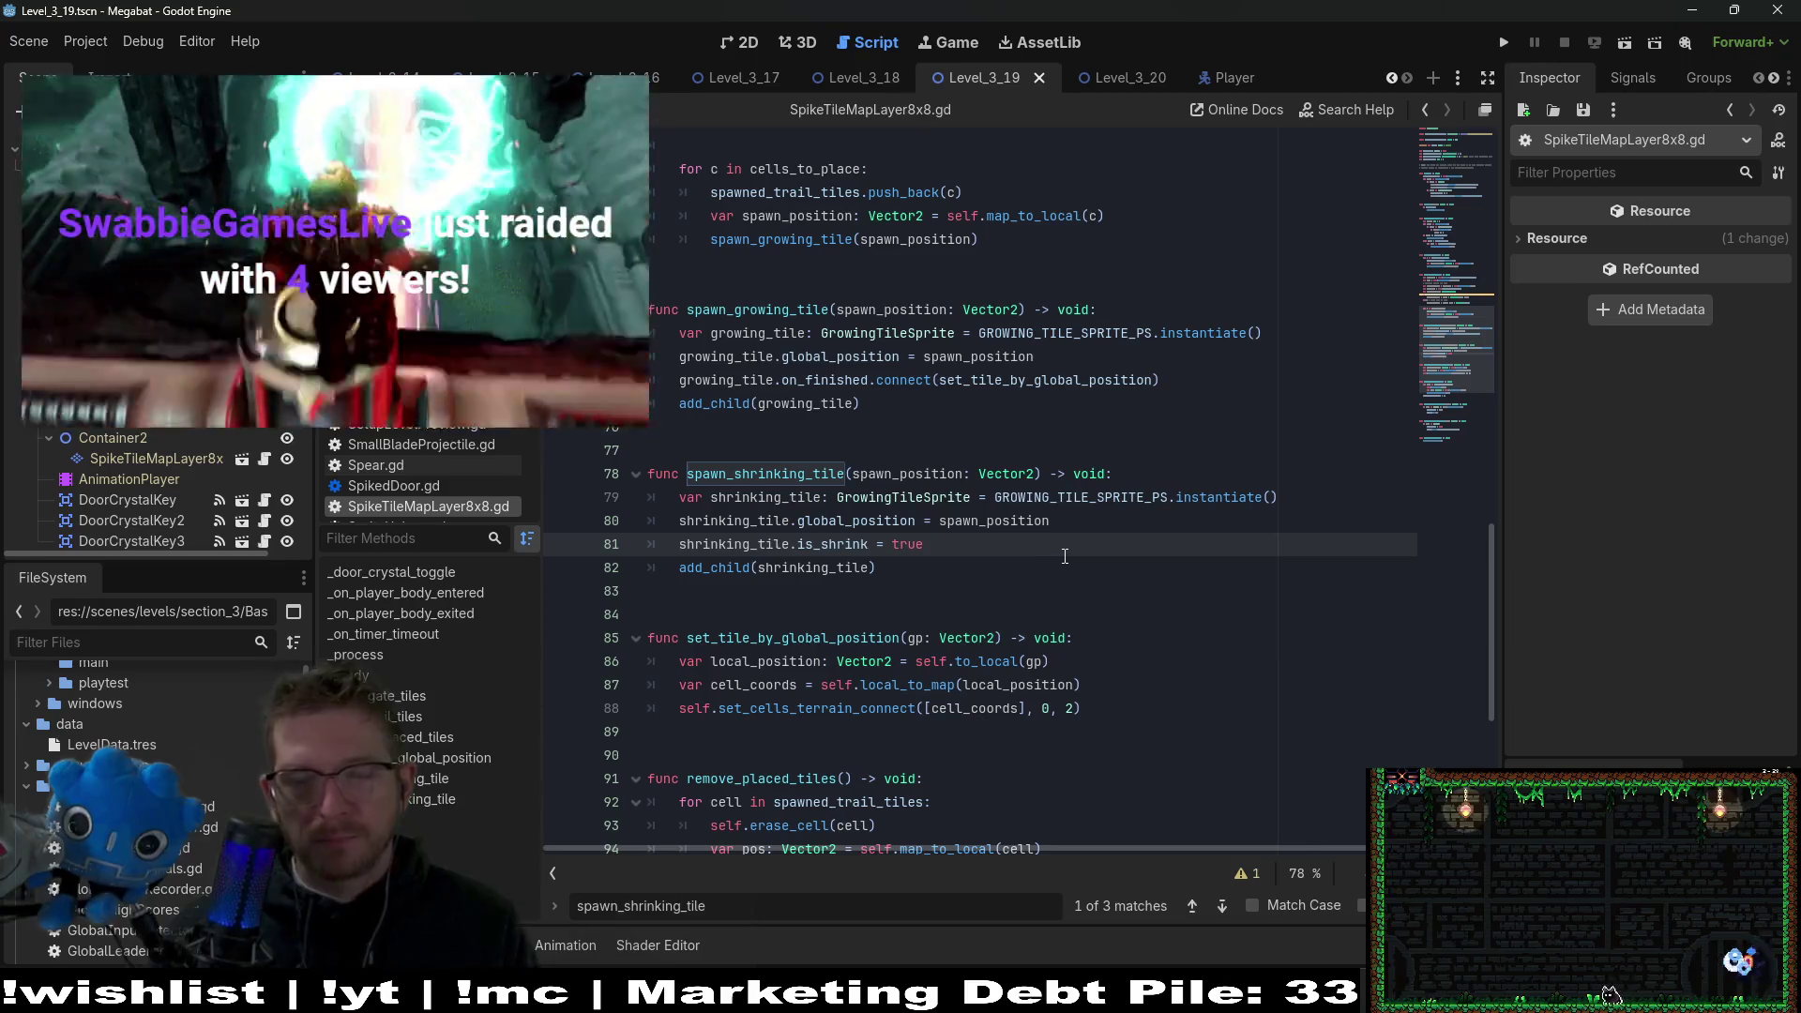
pyautogui.scroll(1, 1014, 583)
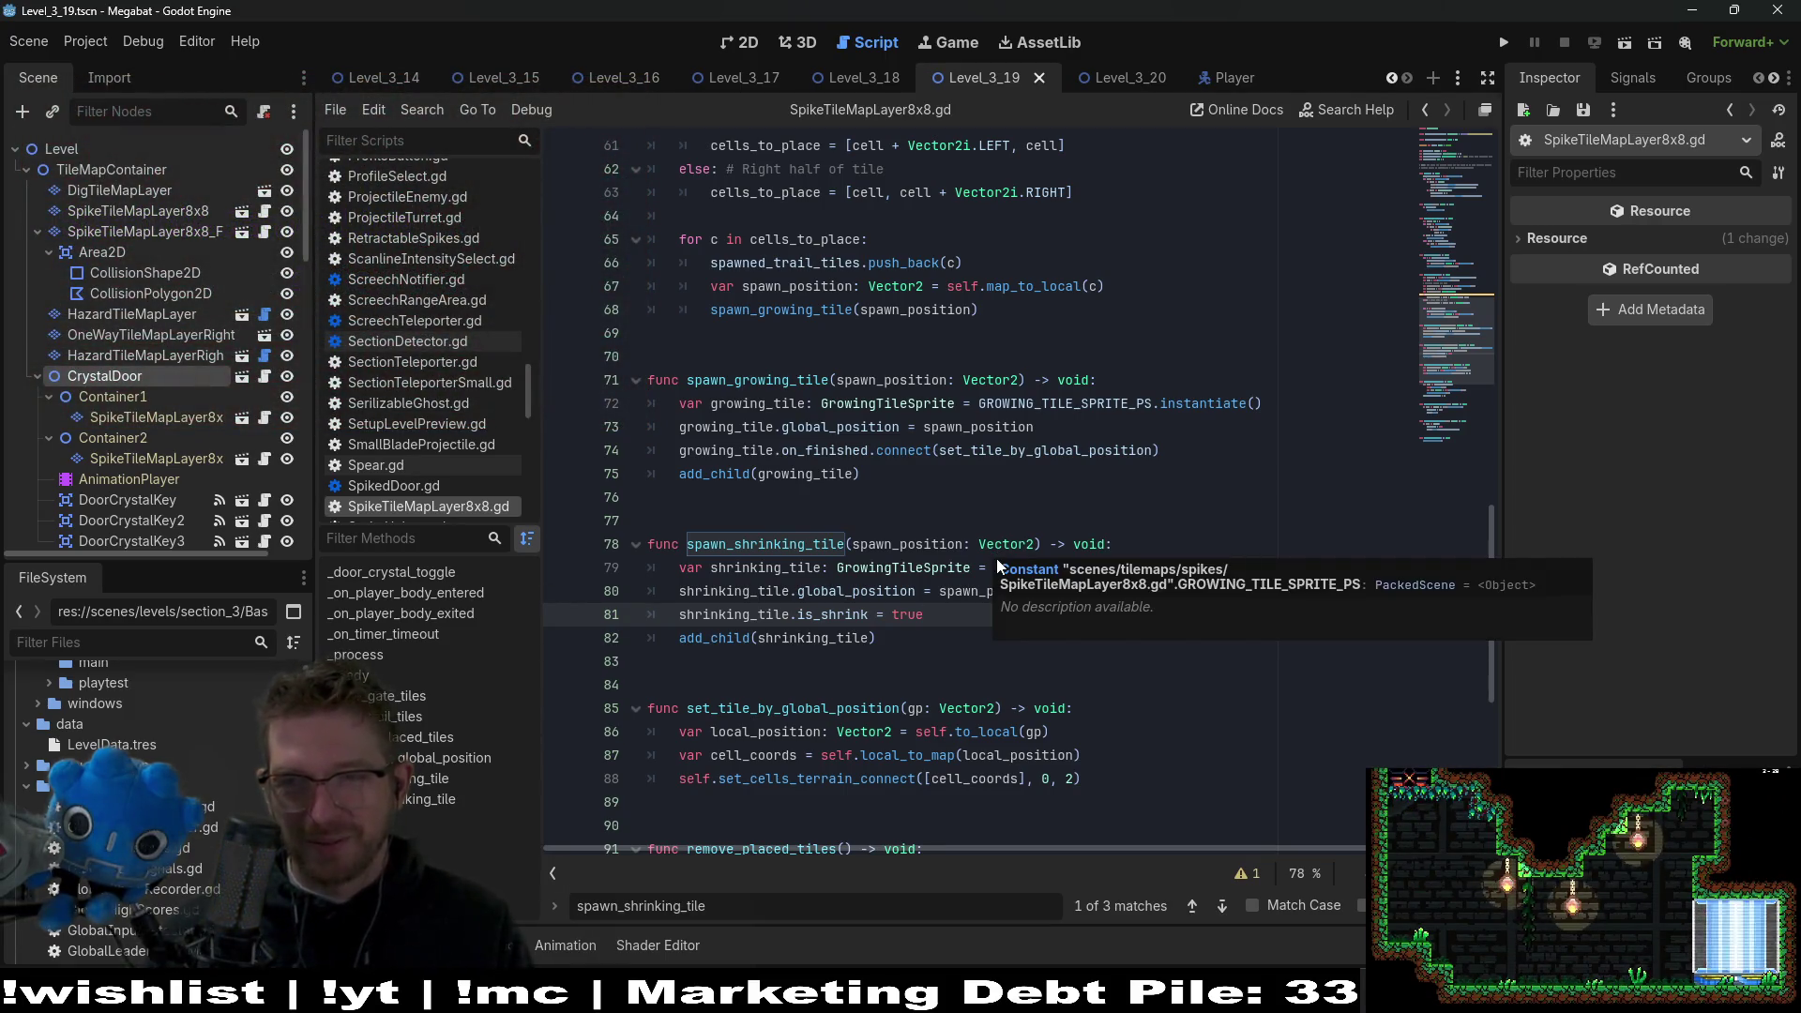
pyautogui.click(992, 521)
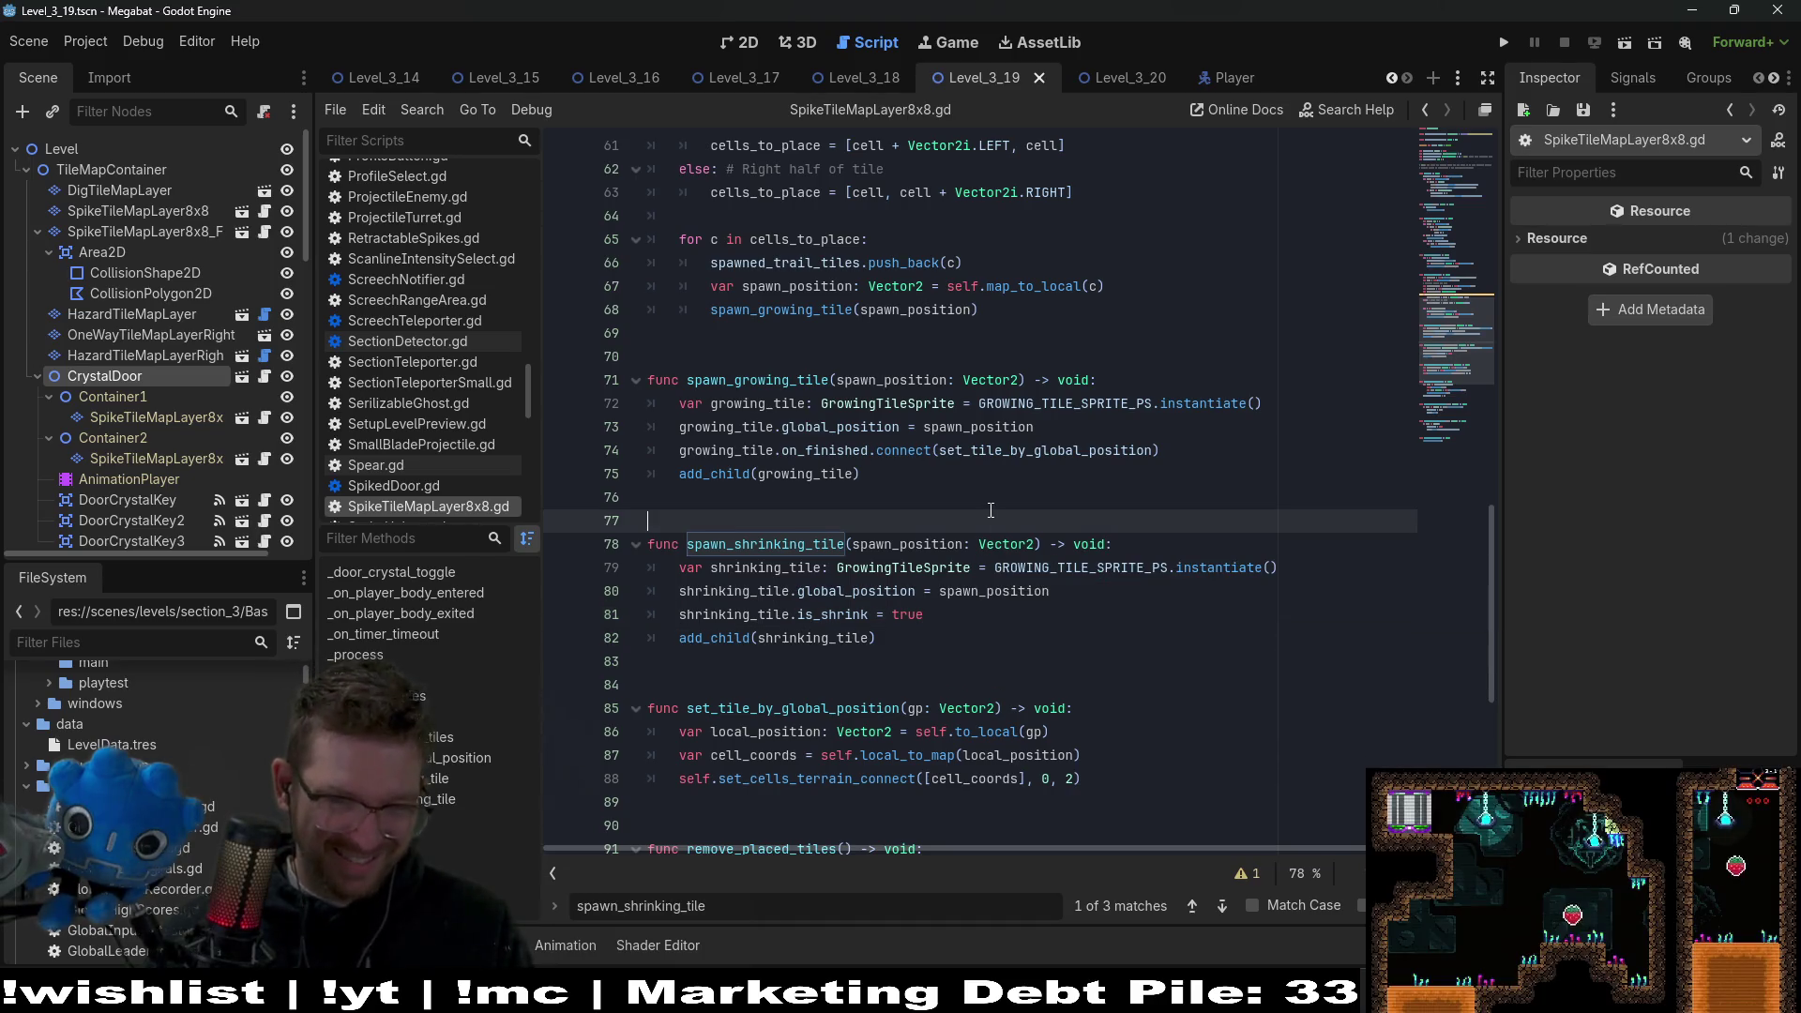
pyautogui.scroll(2, 990, 510)
pyautogui.scroll(5, 990, 509)
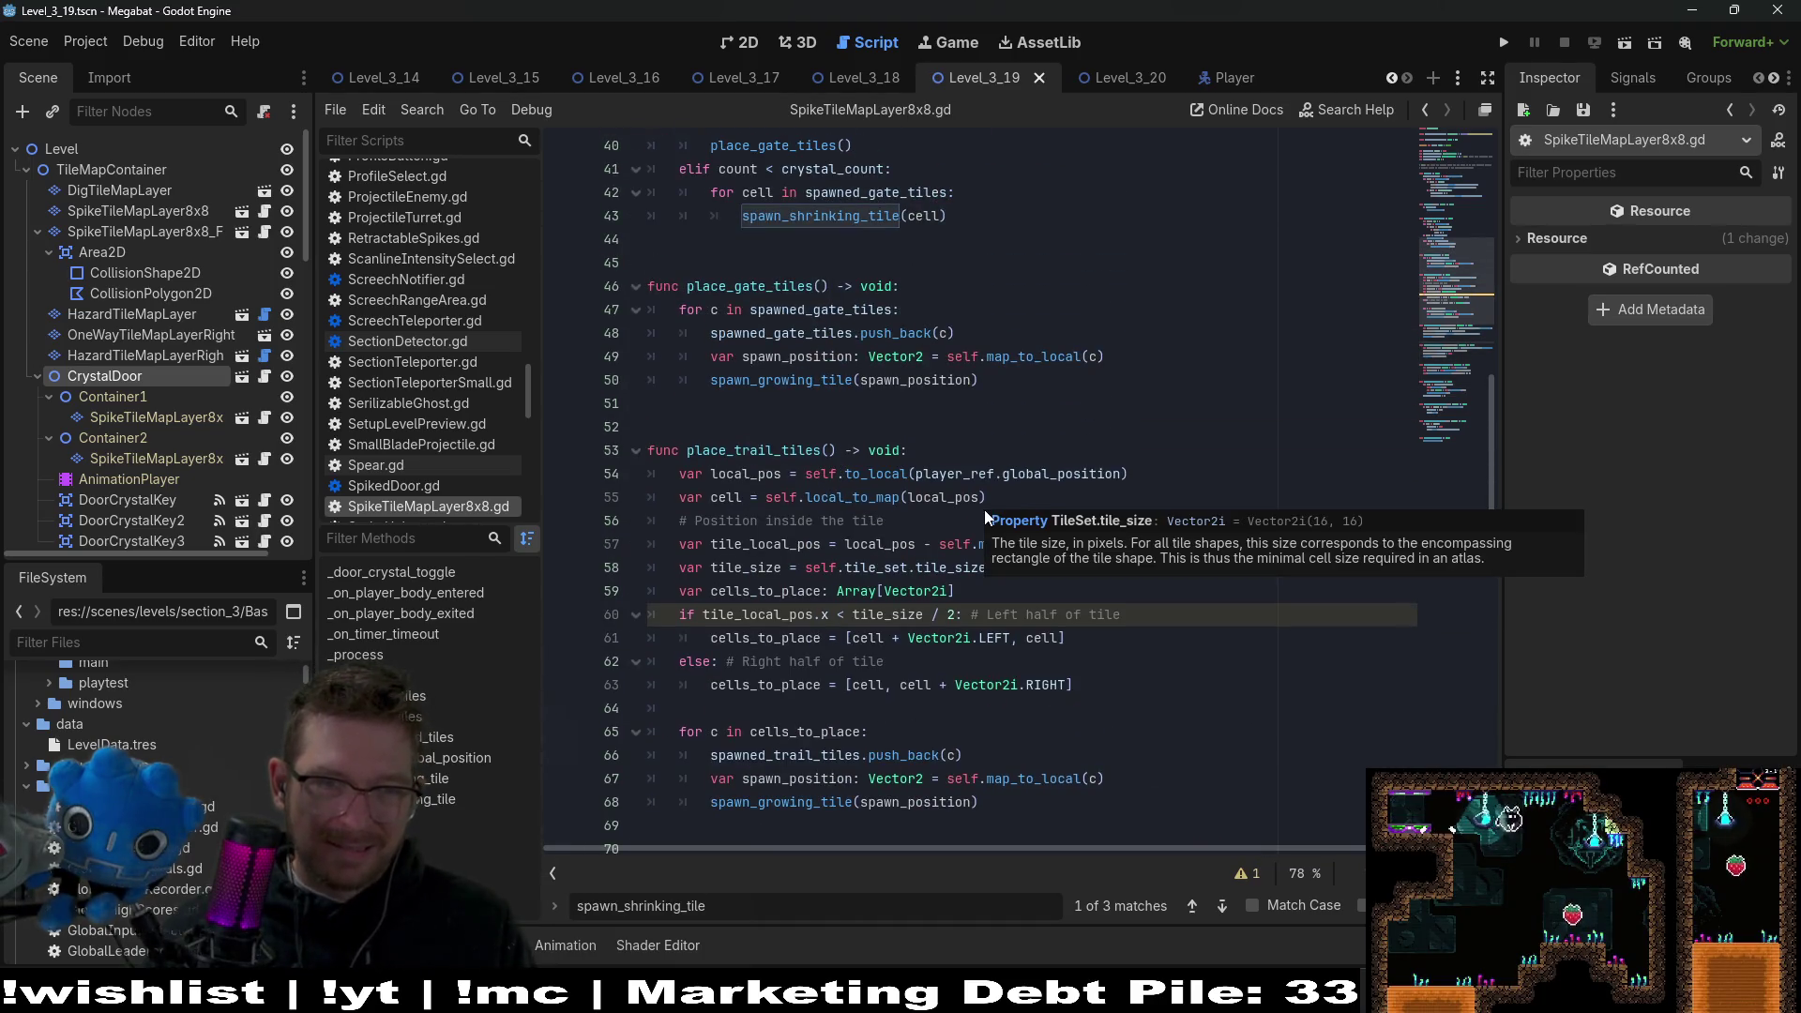
# Step: Check the spawn_growing_tile call in place_gate_tiles, then switch to the Level_3_20 scene
pyautogui.click(1022, 379)
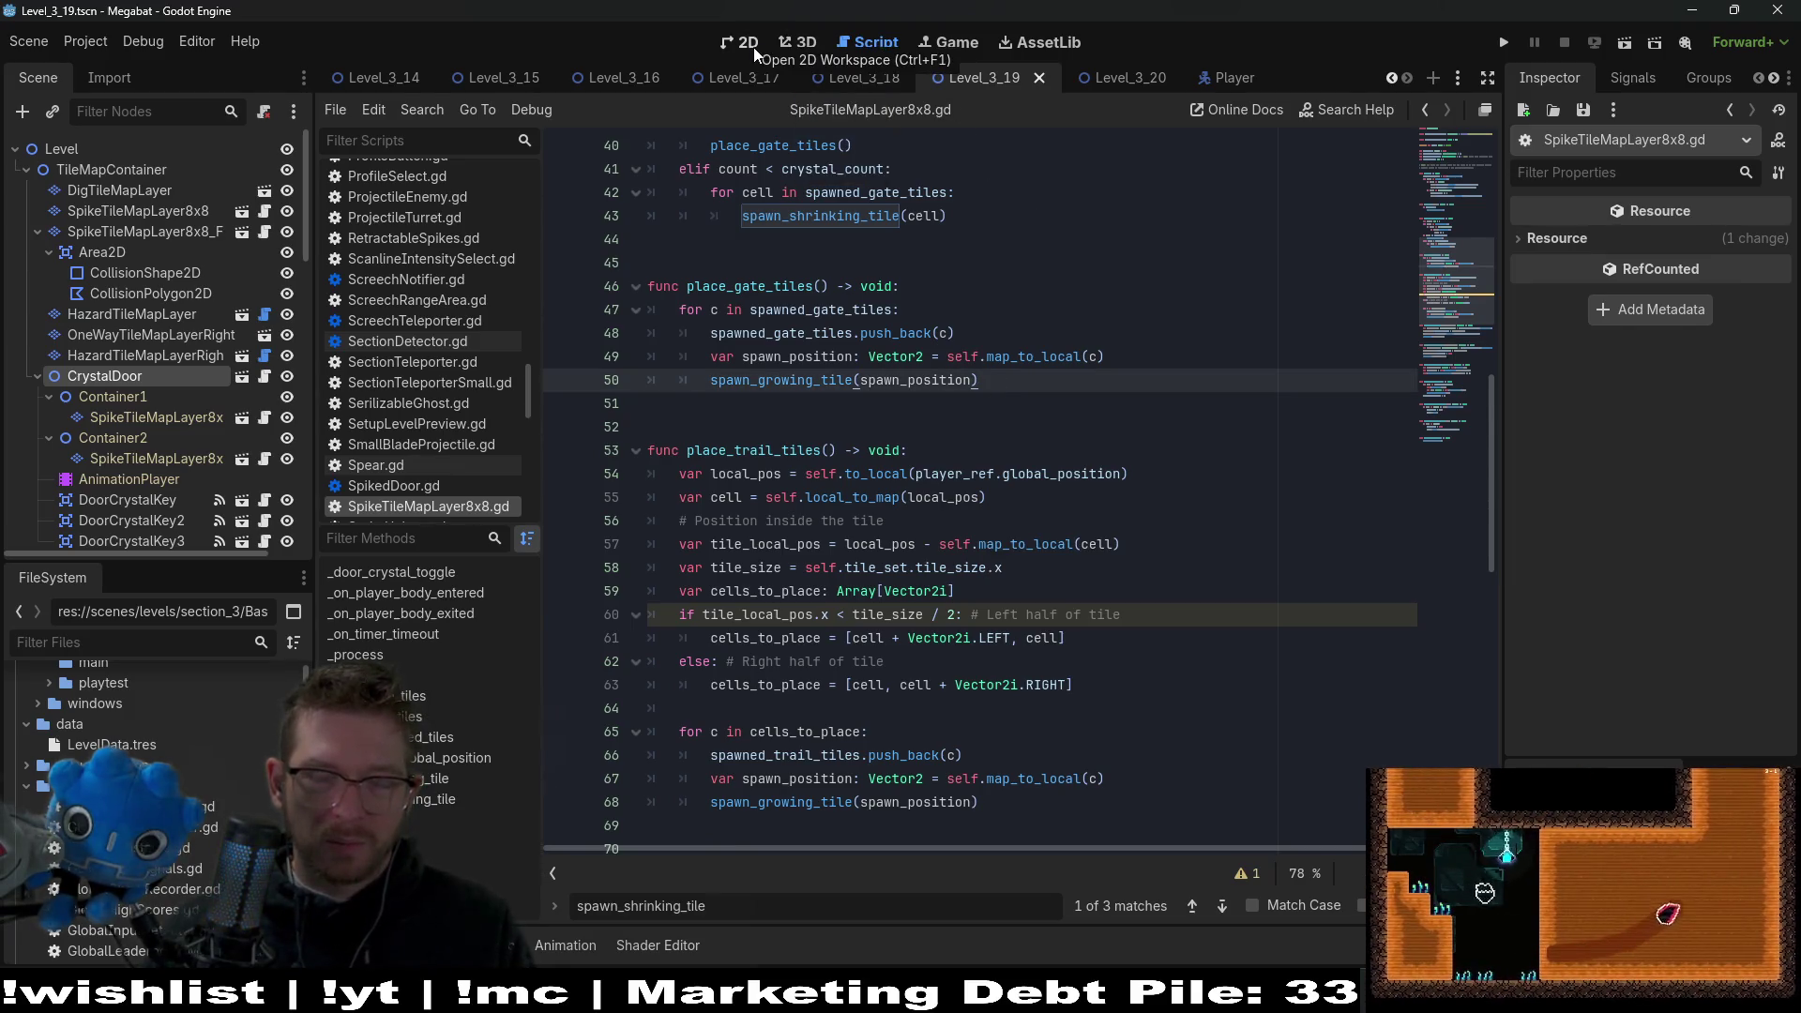
pyautogui.scroll(8, 1062, 436)
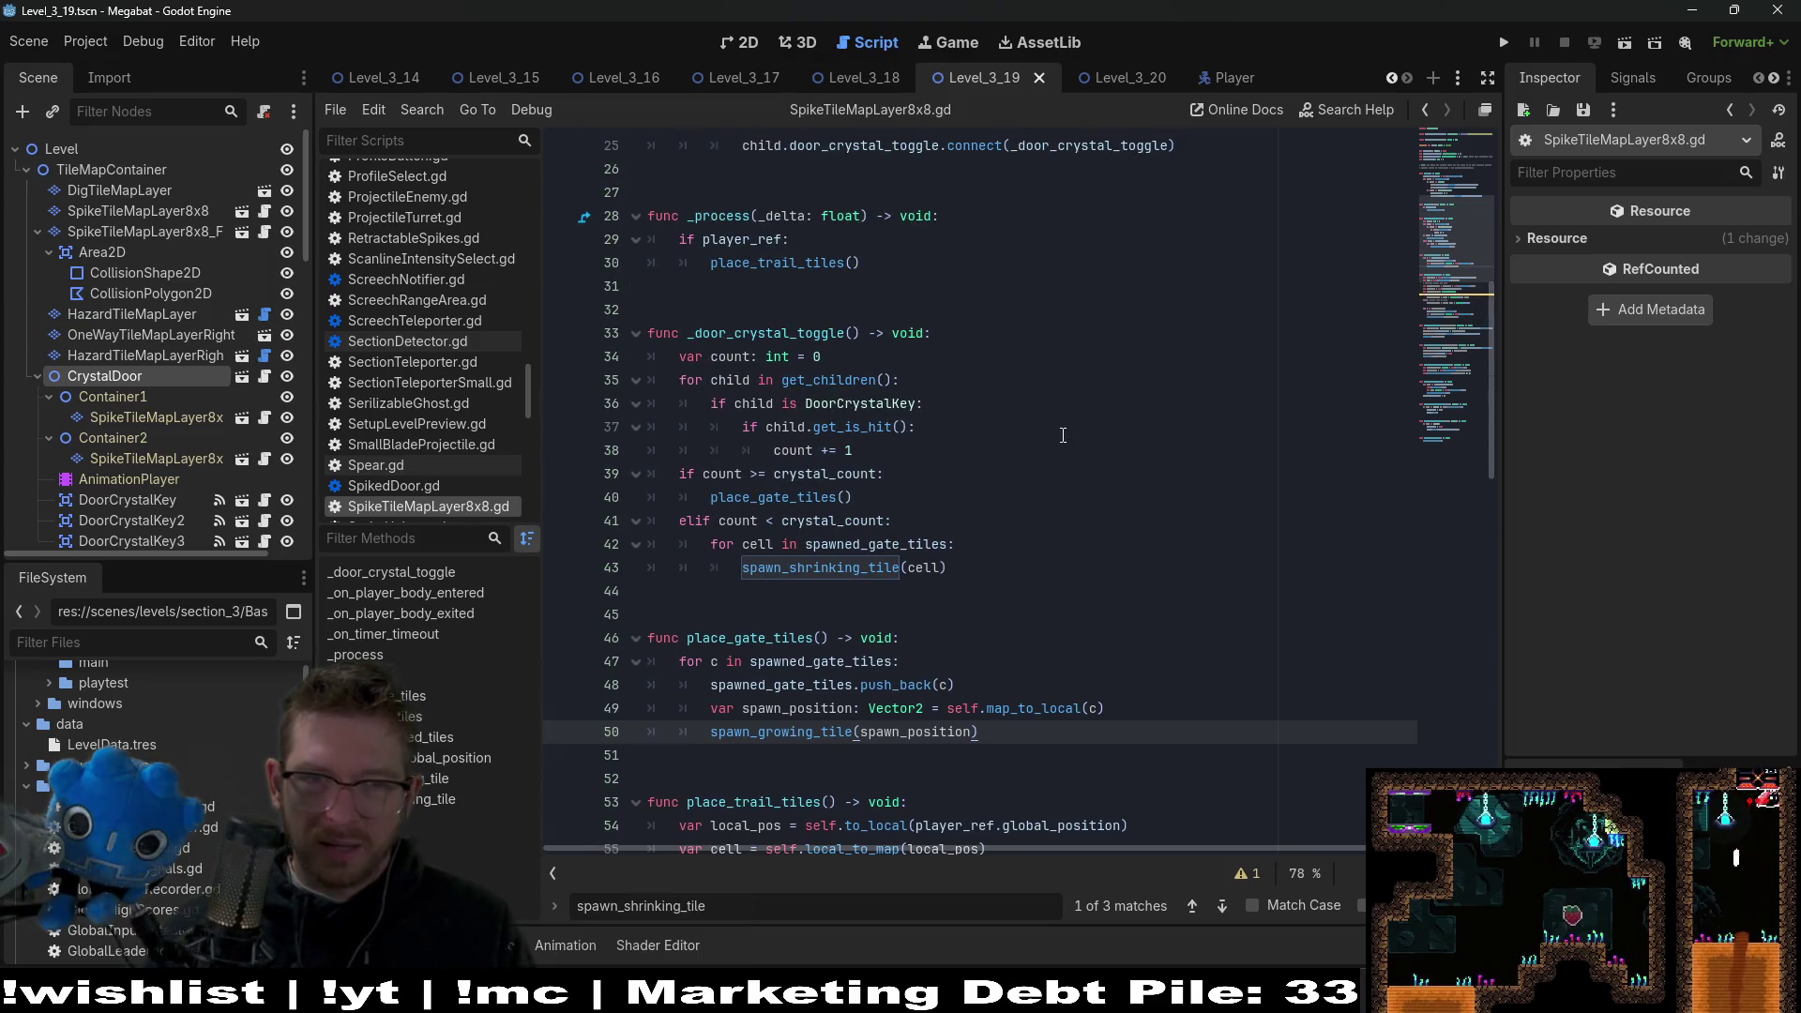
pyautogui.scroll(2, 1062, 435)
pyautogui.click(1112, 75)
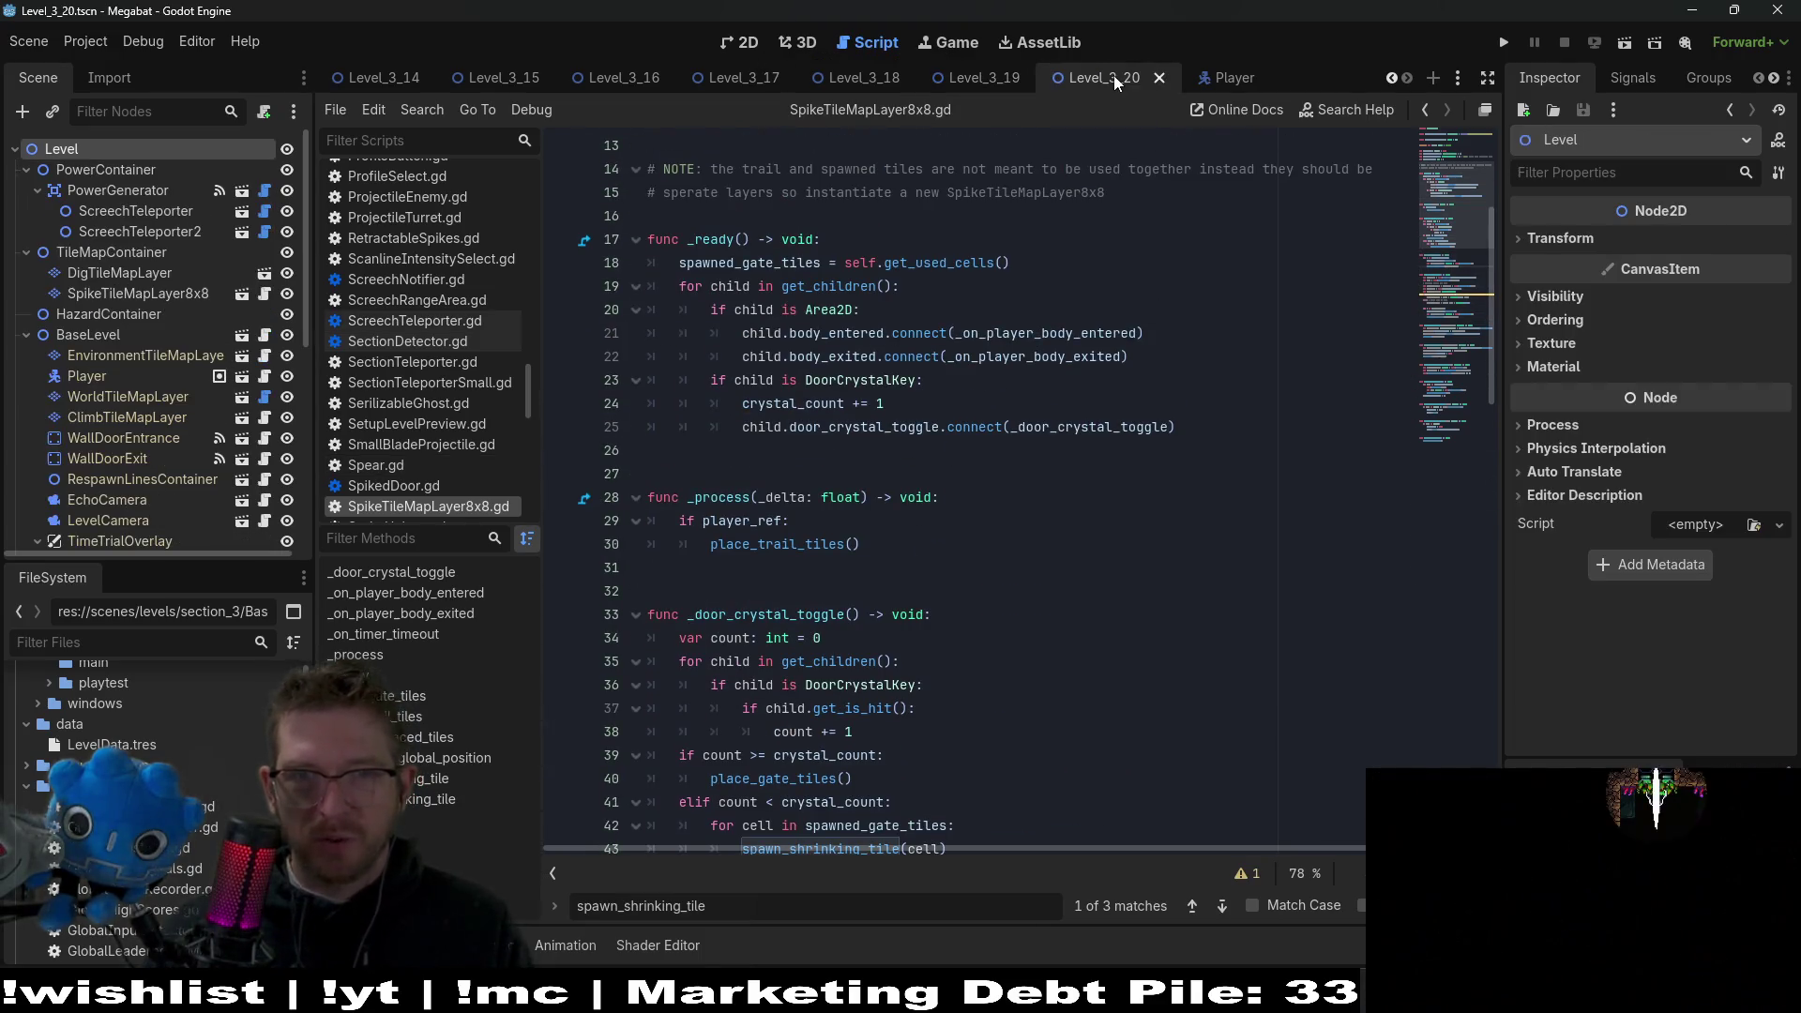
# Step: Show the 2D canvas, select TileMapContainer, and open the Select Scene dialog for instancing a child
pyautogui.click(737, 42)
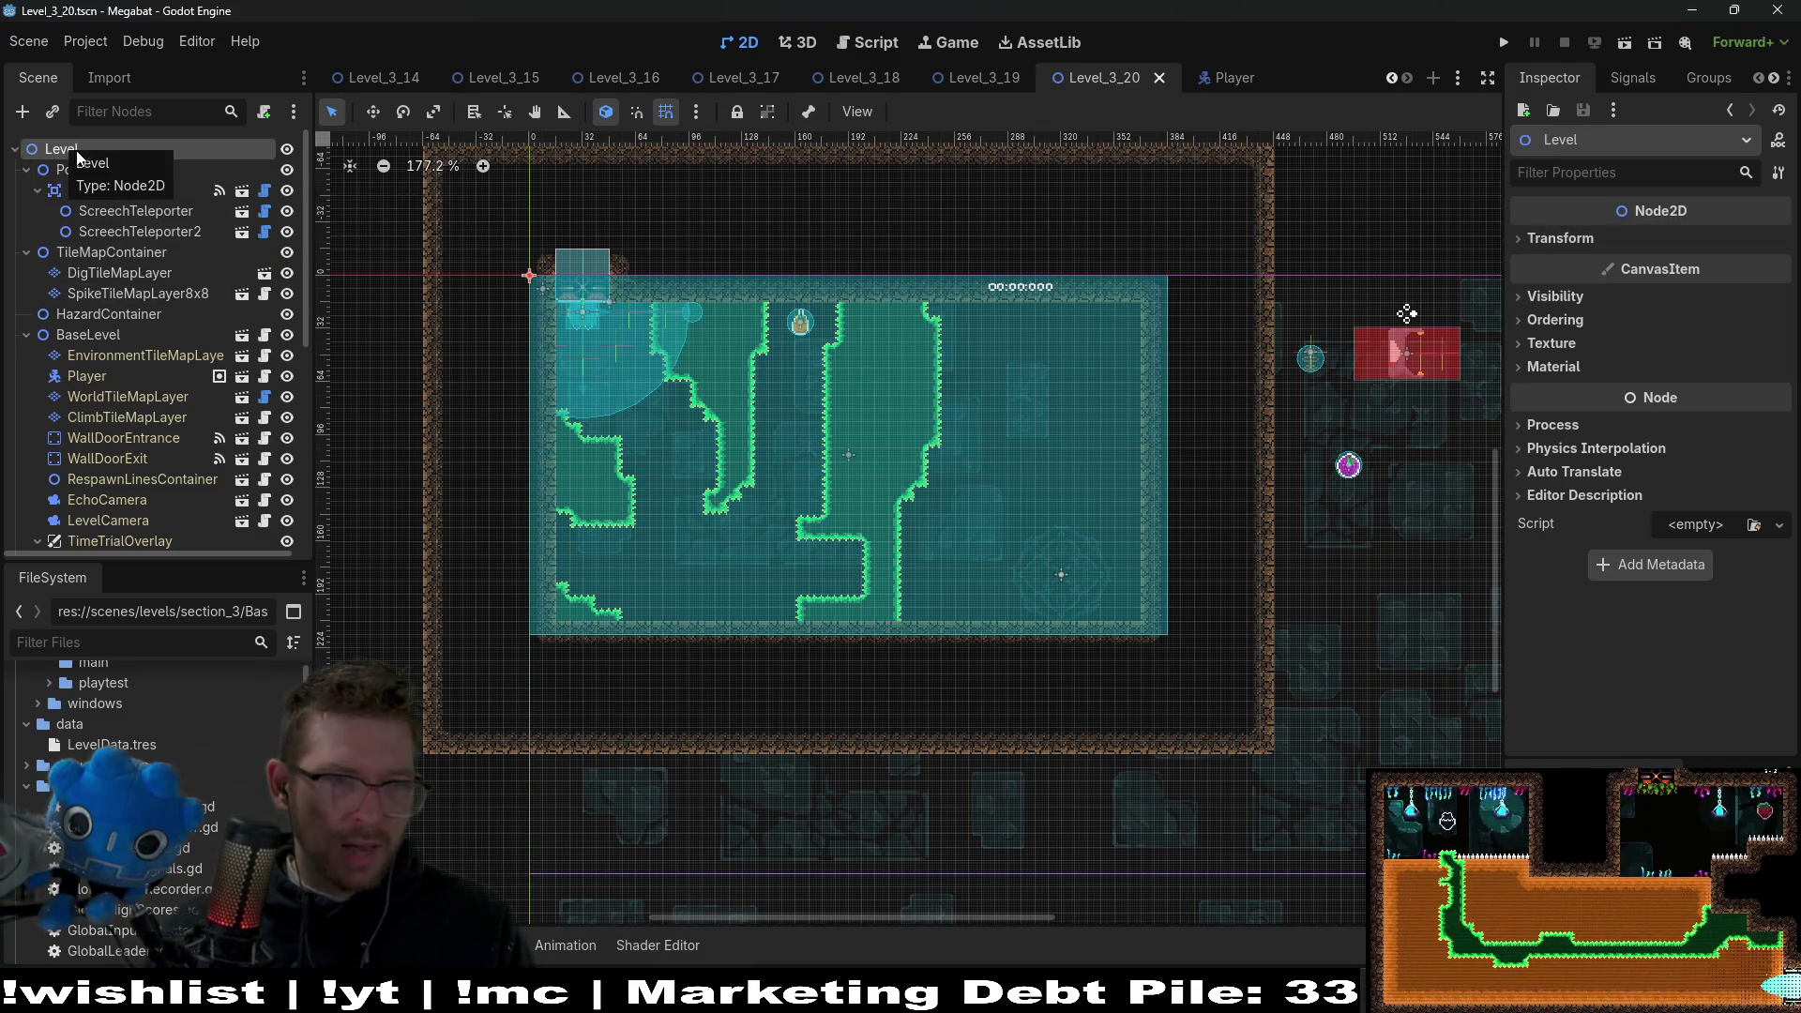
pyautogui.click(144, 251)
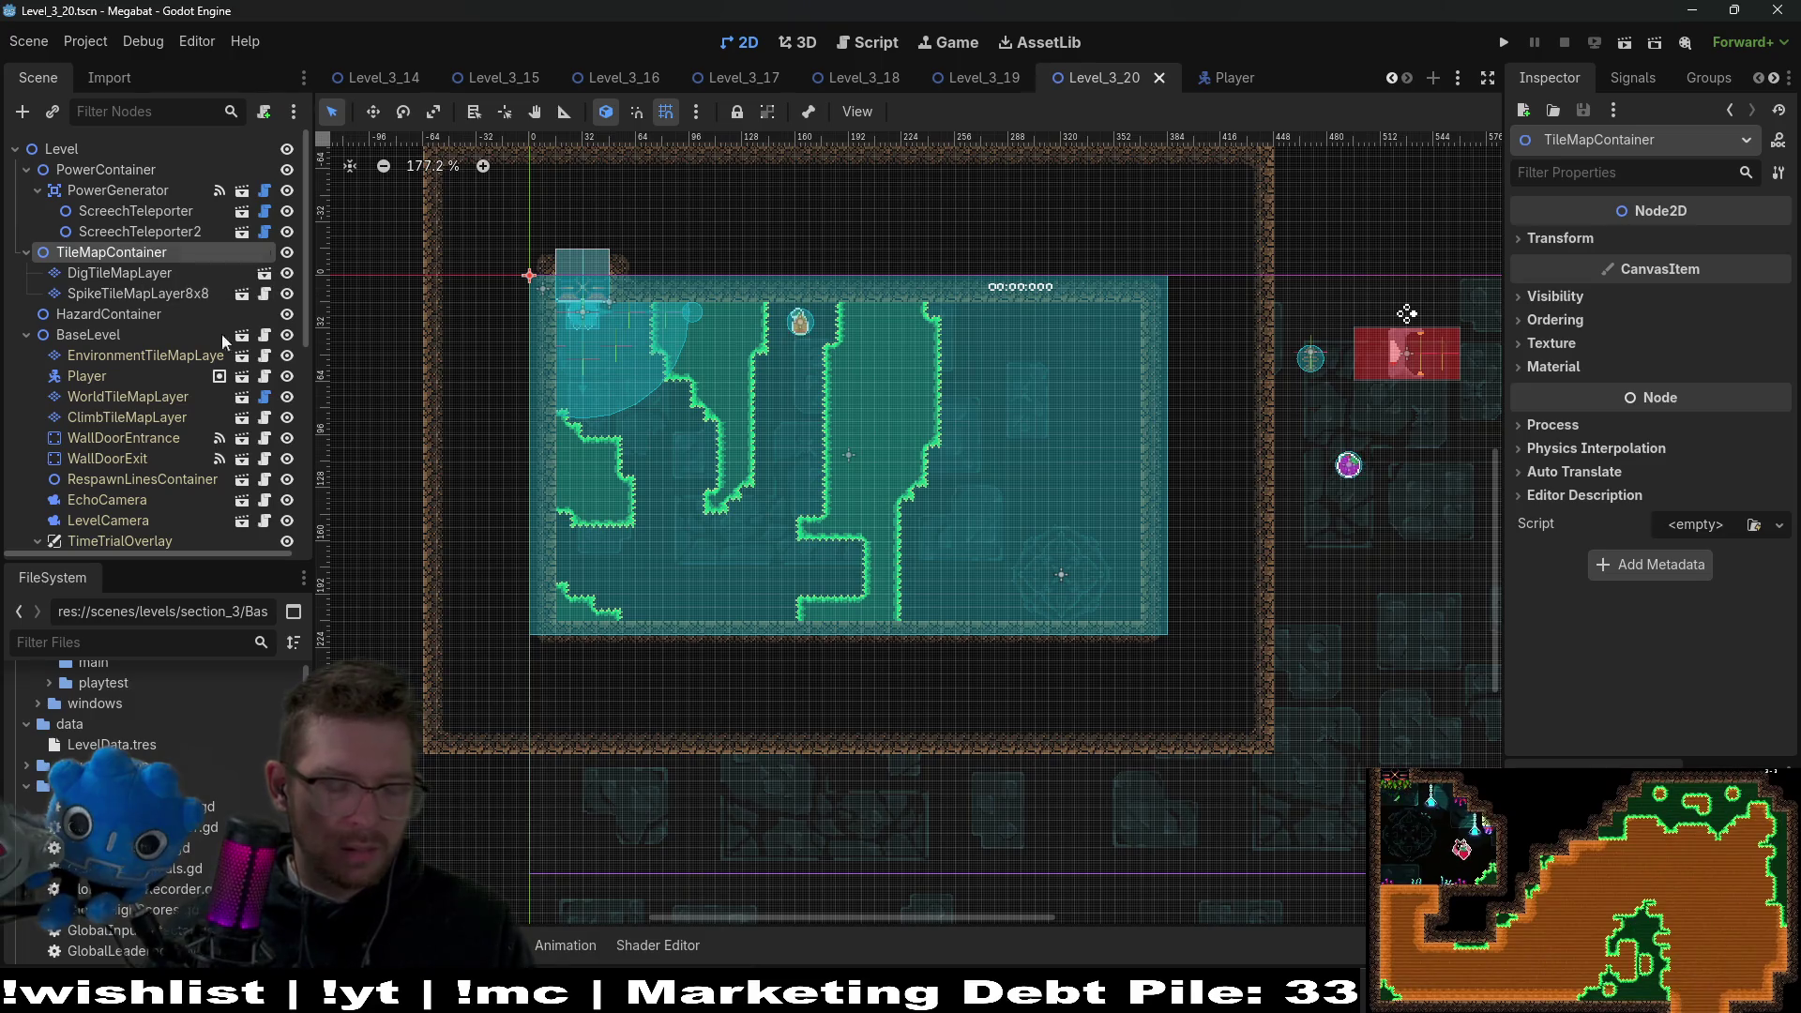
pyautogui.hotkey('ctrl', 'shift', 'a')
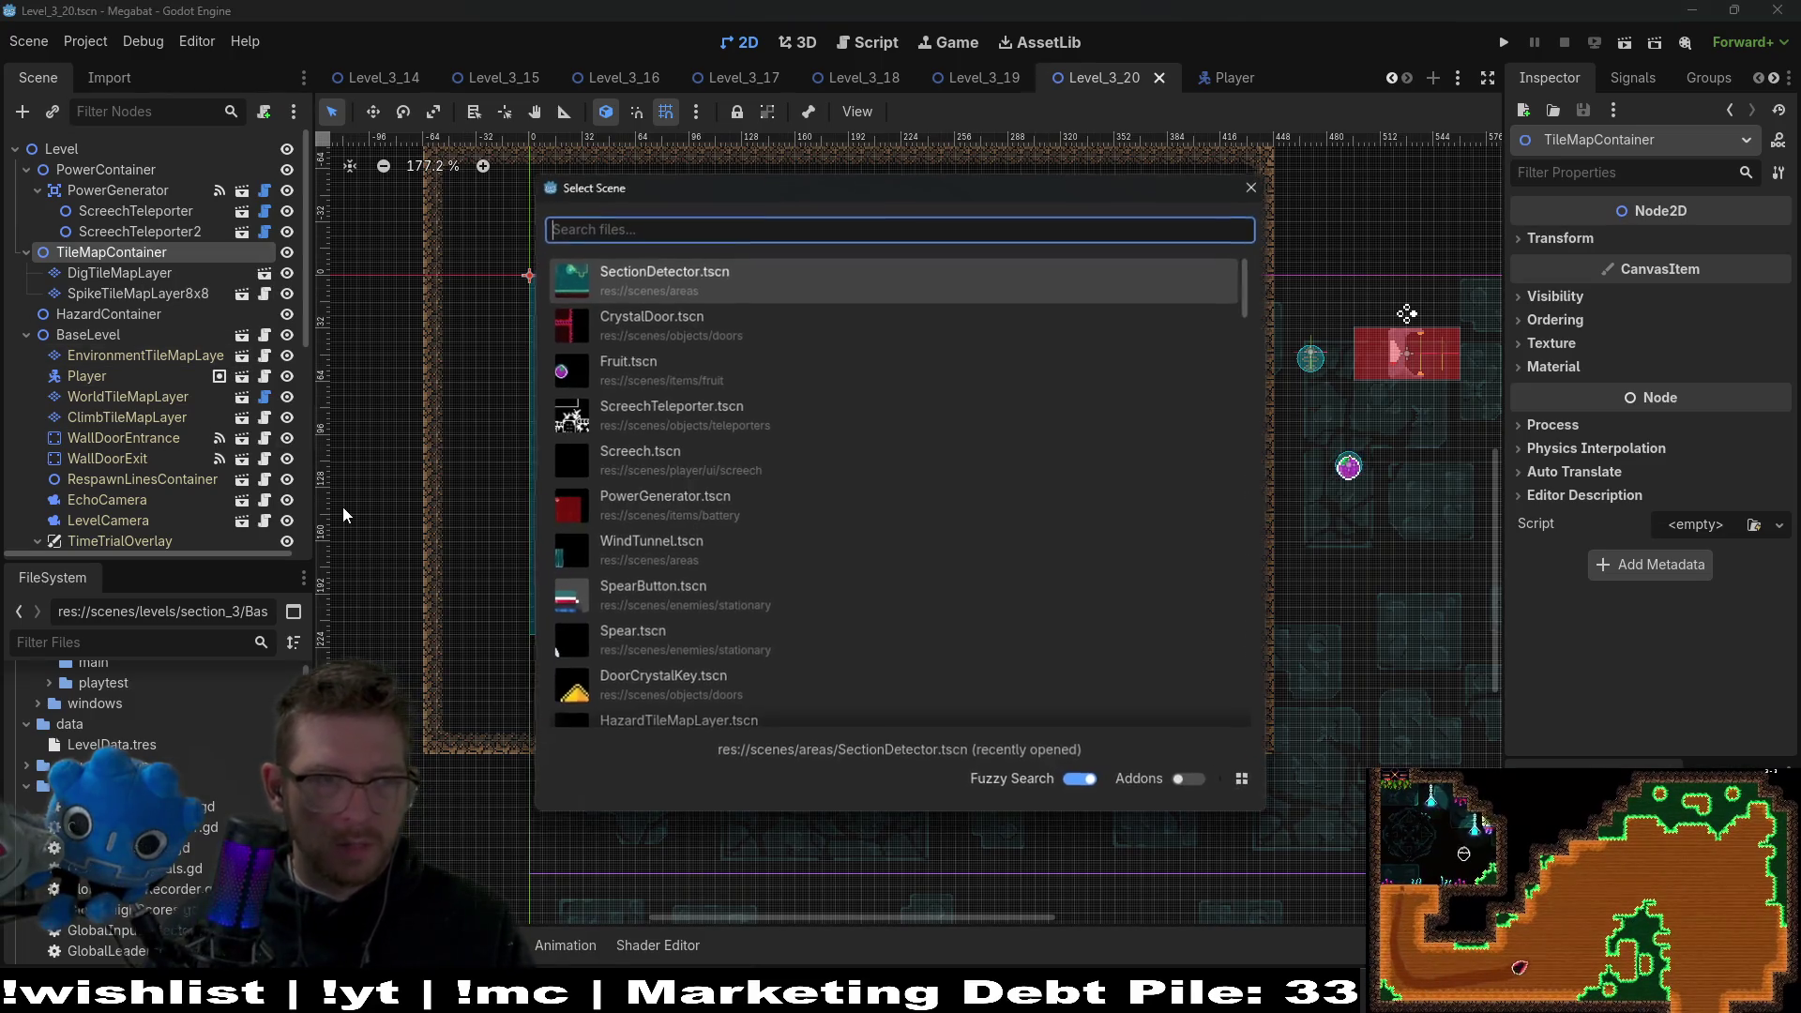
# Step: Instance SpikeTileMapLayer8x8.tscn under TileMapContainer and rename the new SpikeTileMapLayer8x9 node to SpikeTileMapLayer8x8_f
pyautogui.write('spiketile')
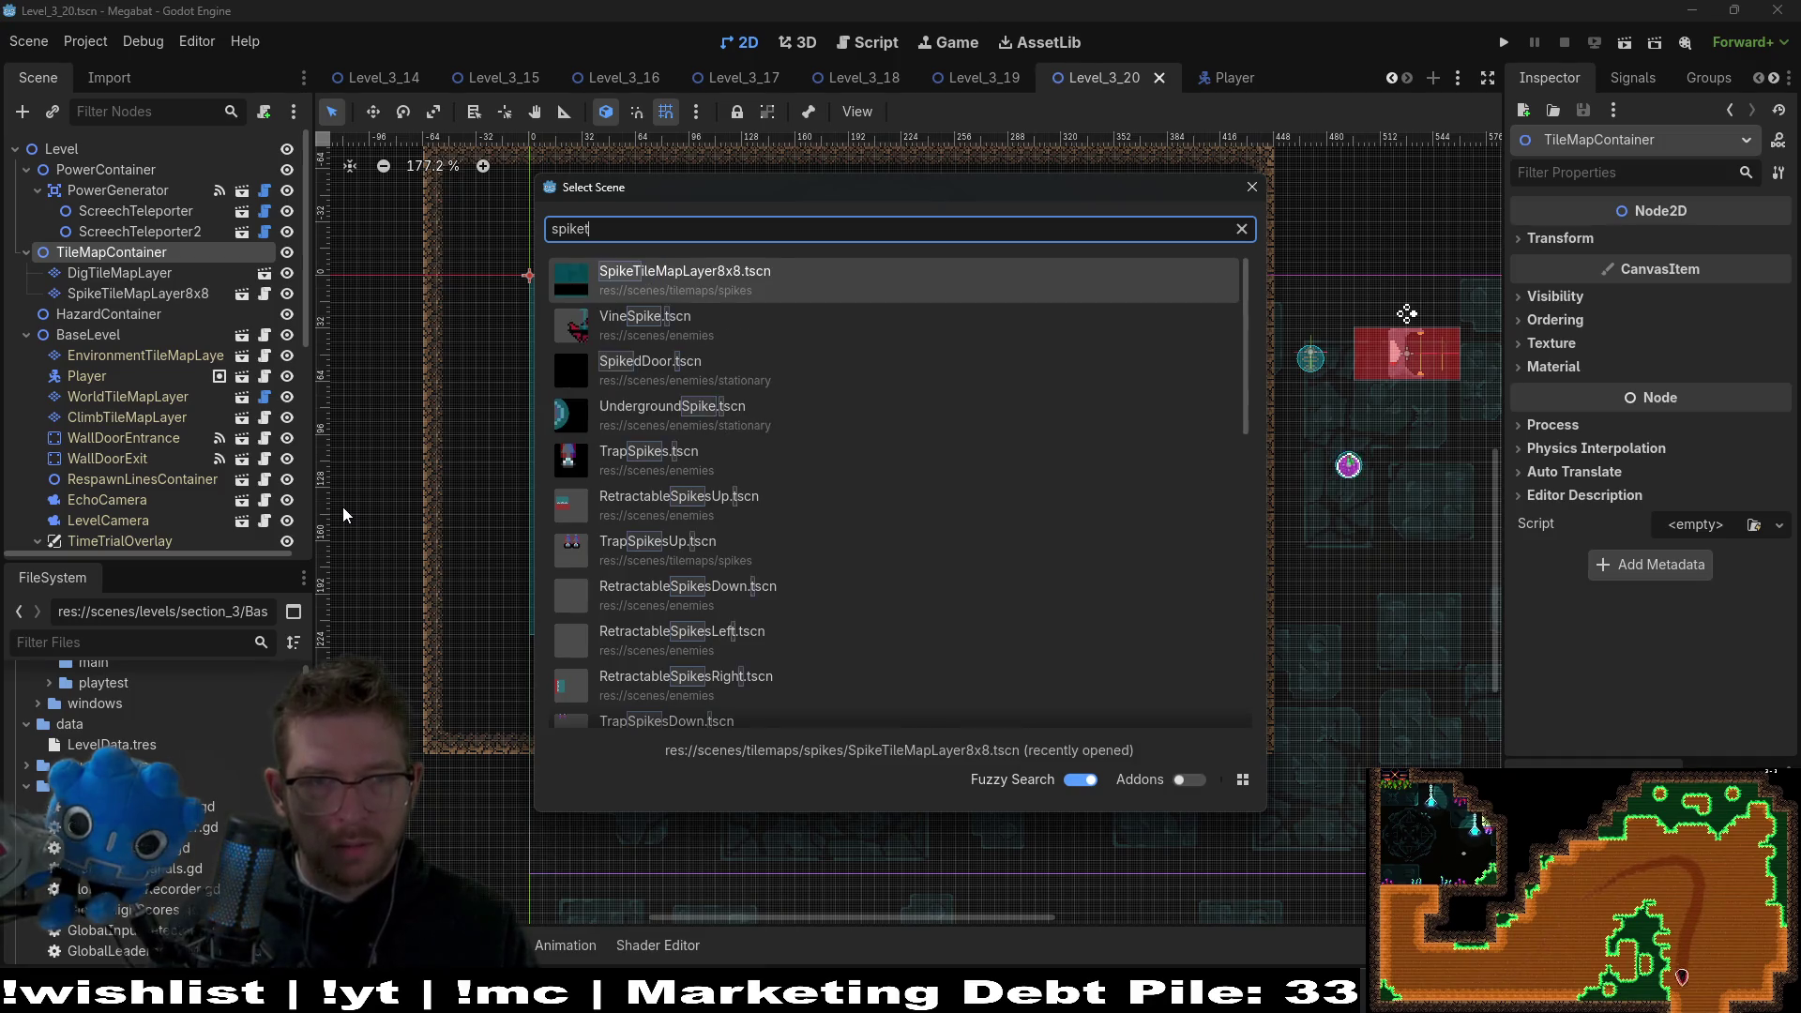
pyautogui.press('Return')
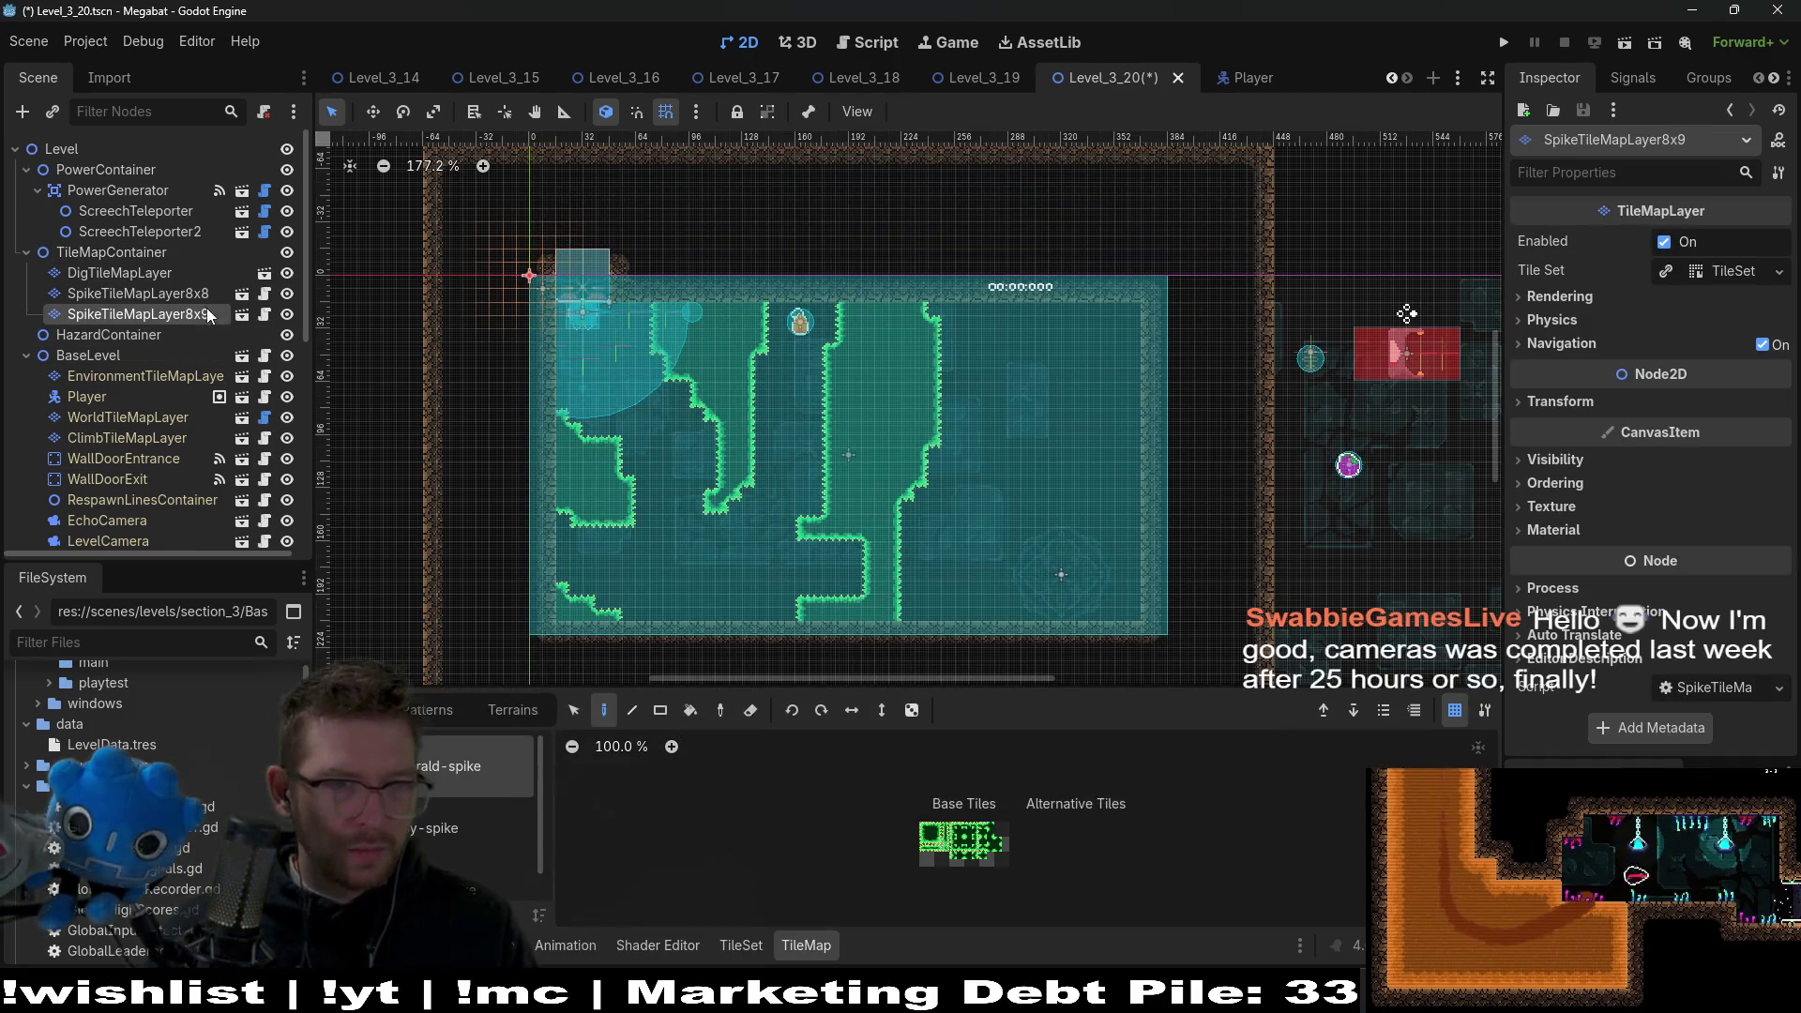
pyautogui.doubleClick(203, 320)
pyautogui.press('BackSpace')
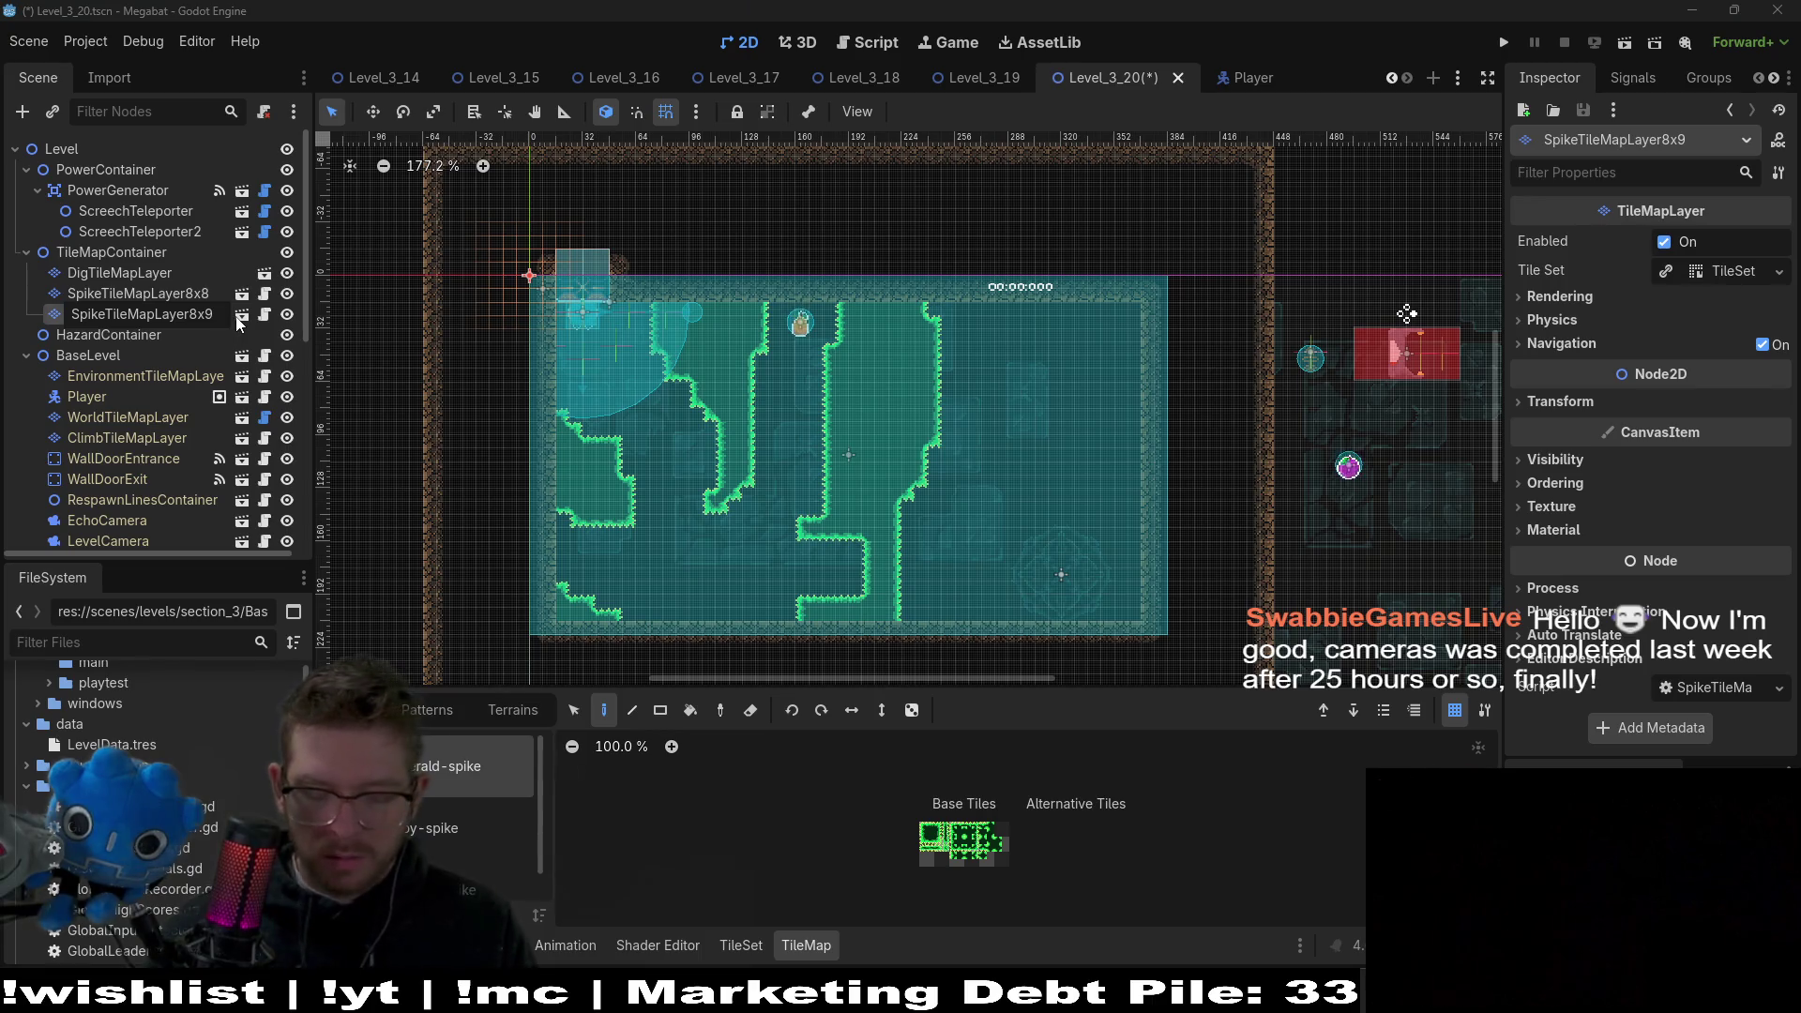
pyautogui.write('8')
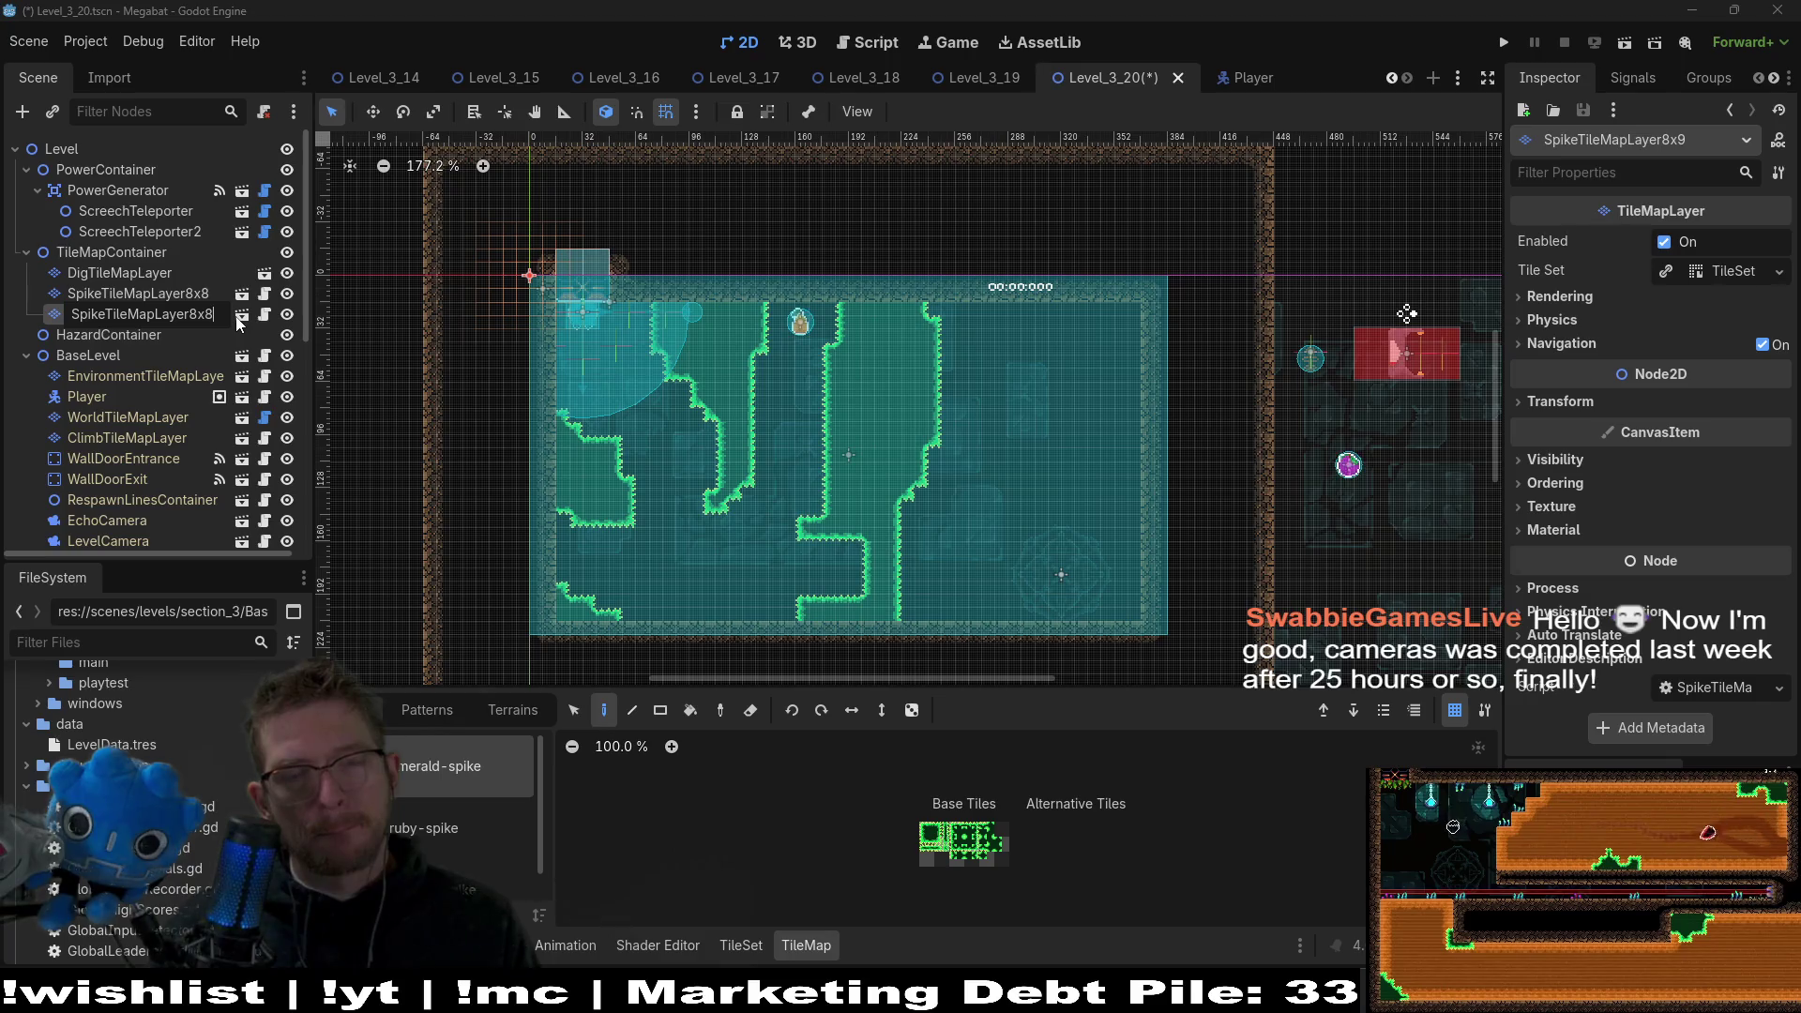
pyautogui.write('_')
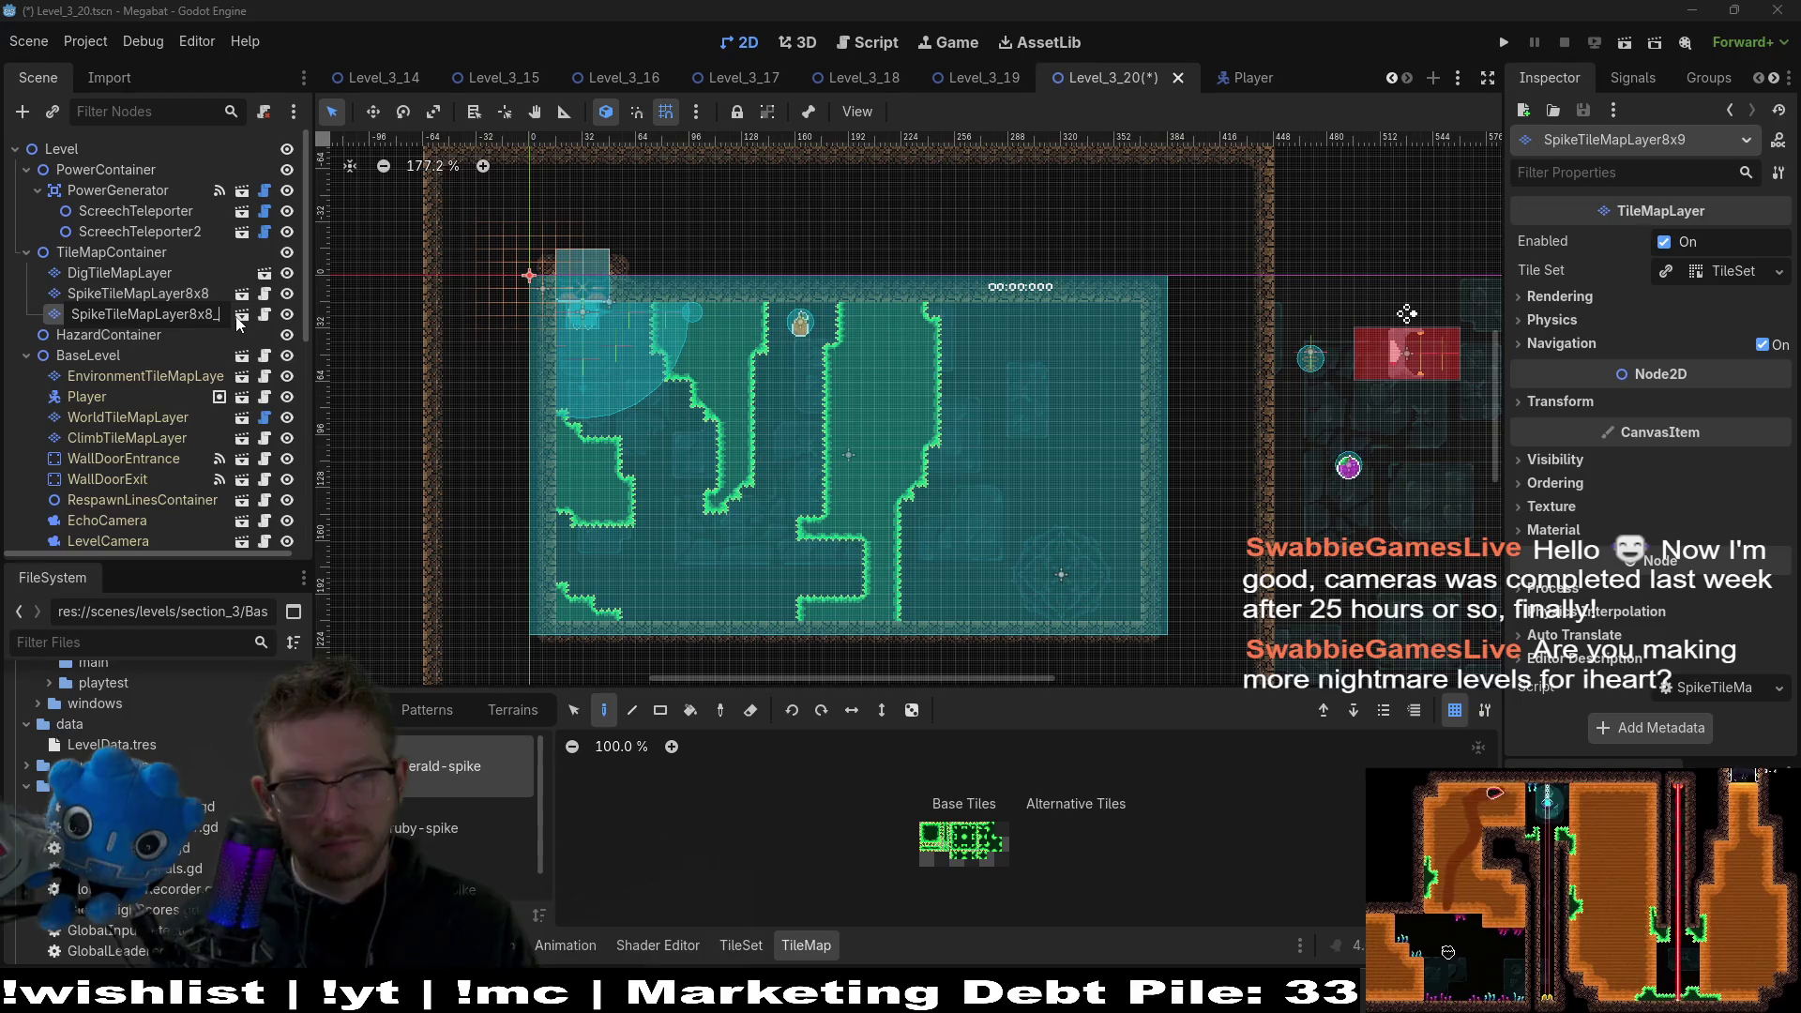
pyautogui.write('f')
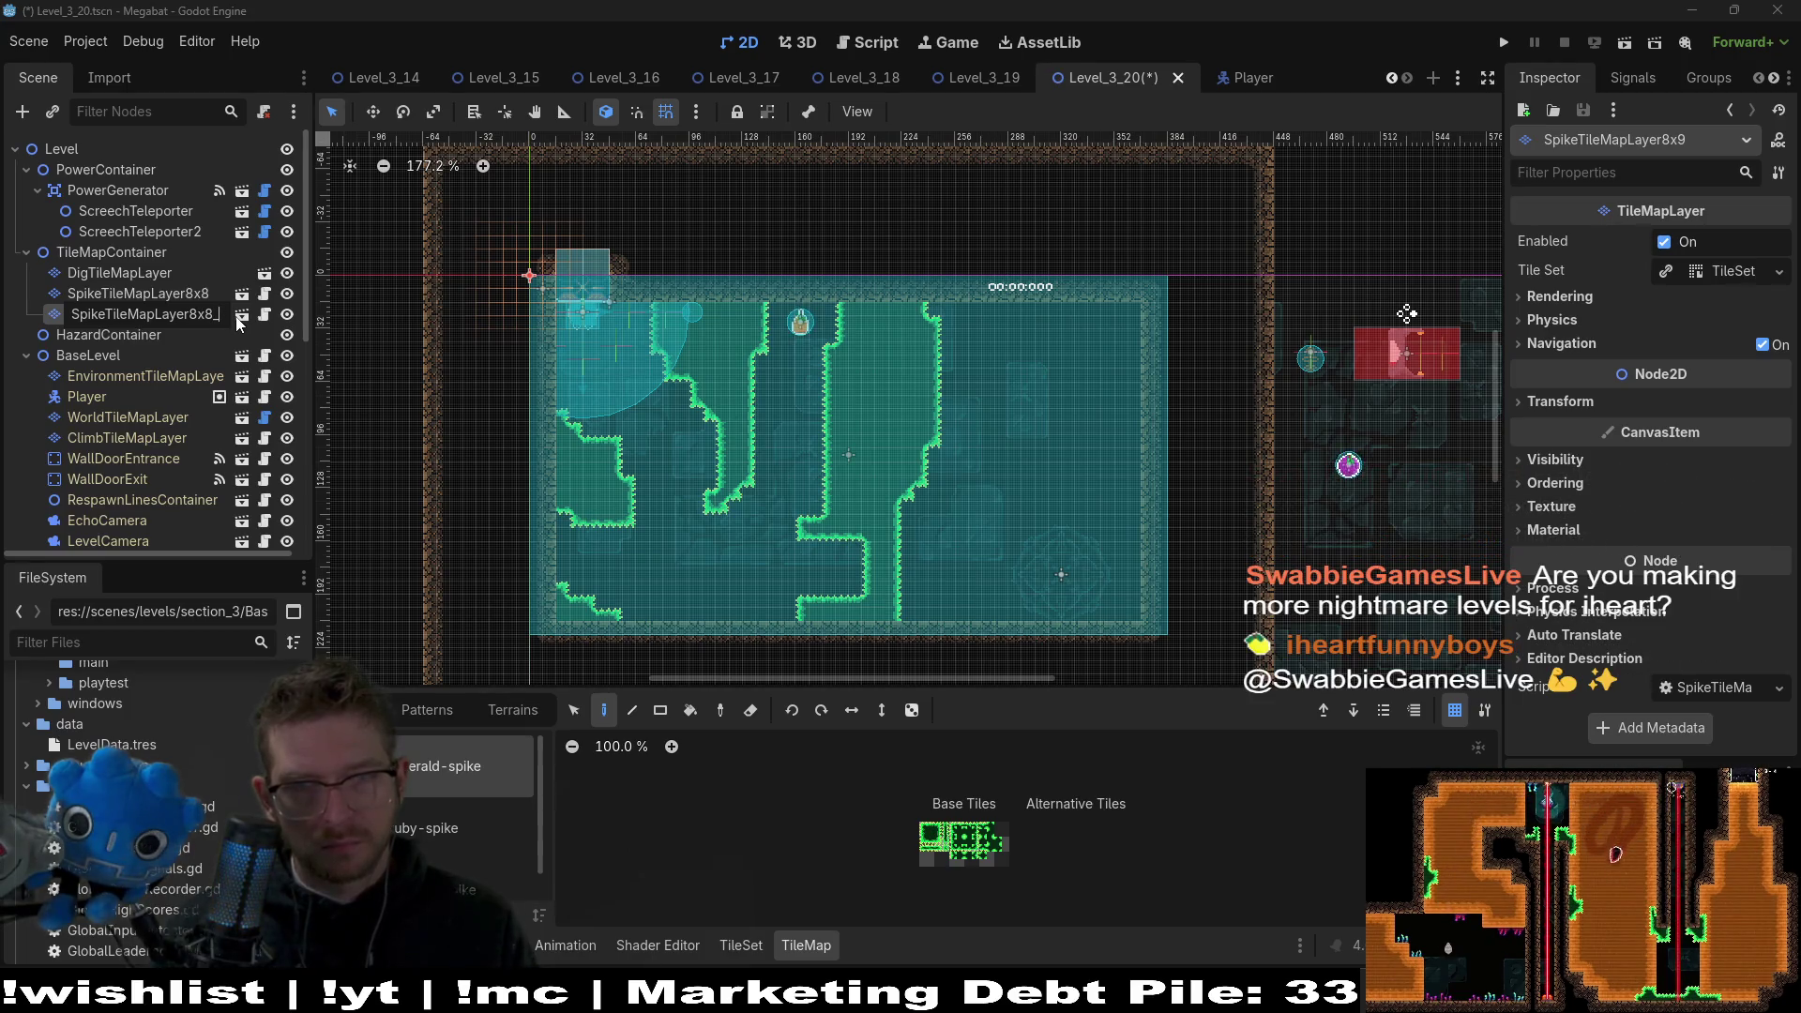
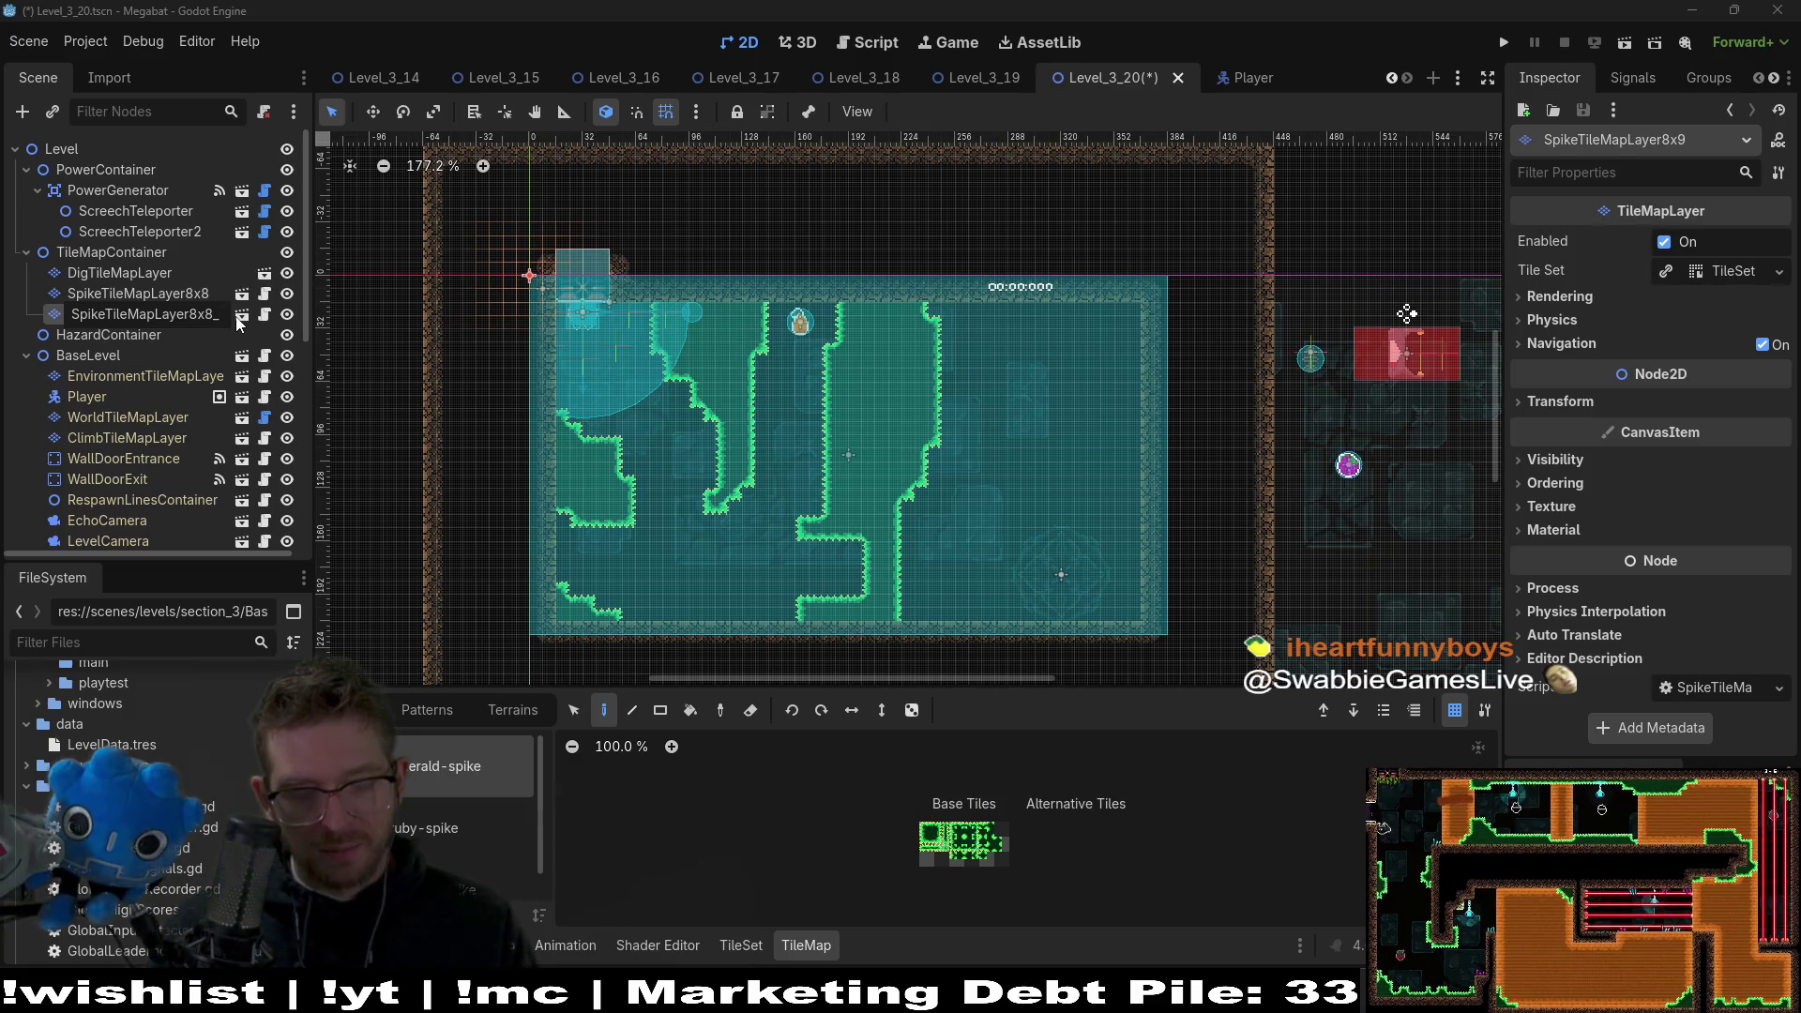
# Step: Rename the node SpikeTileMapLayer8x8_Gate and pick the red spike terrain
pyautogui.write('Gate')
pyautogui.press('Return')
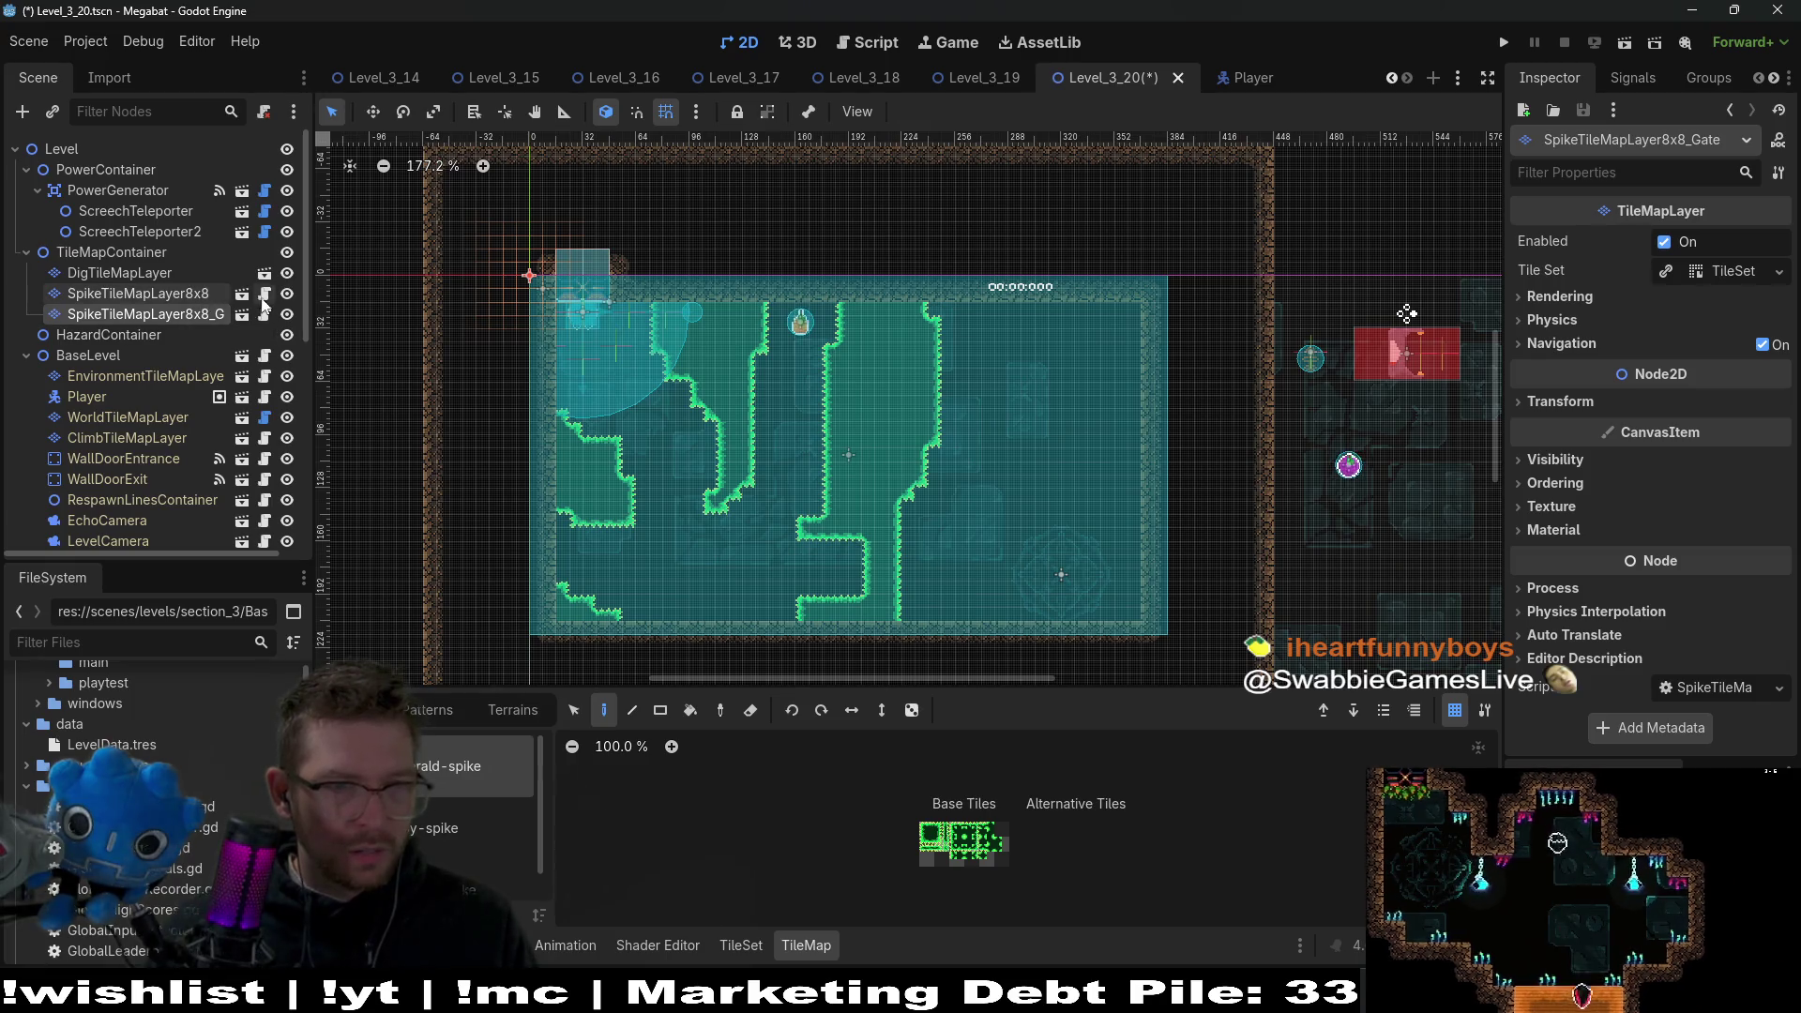
pyautogui.click(505, 710)
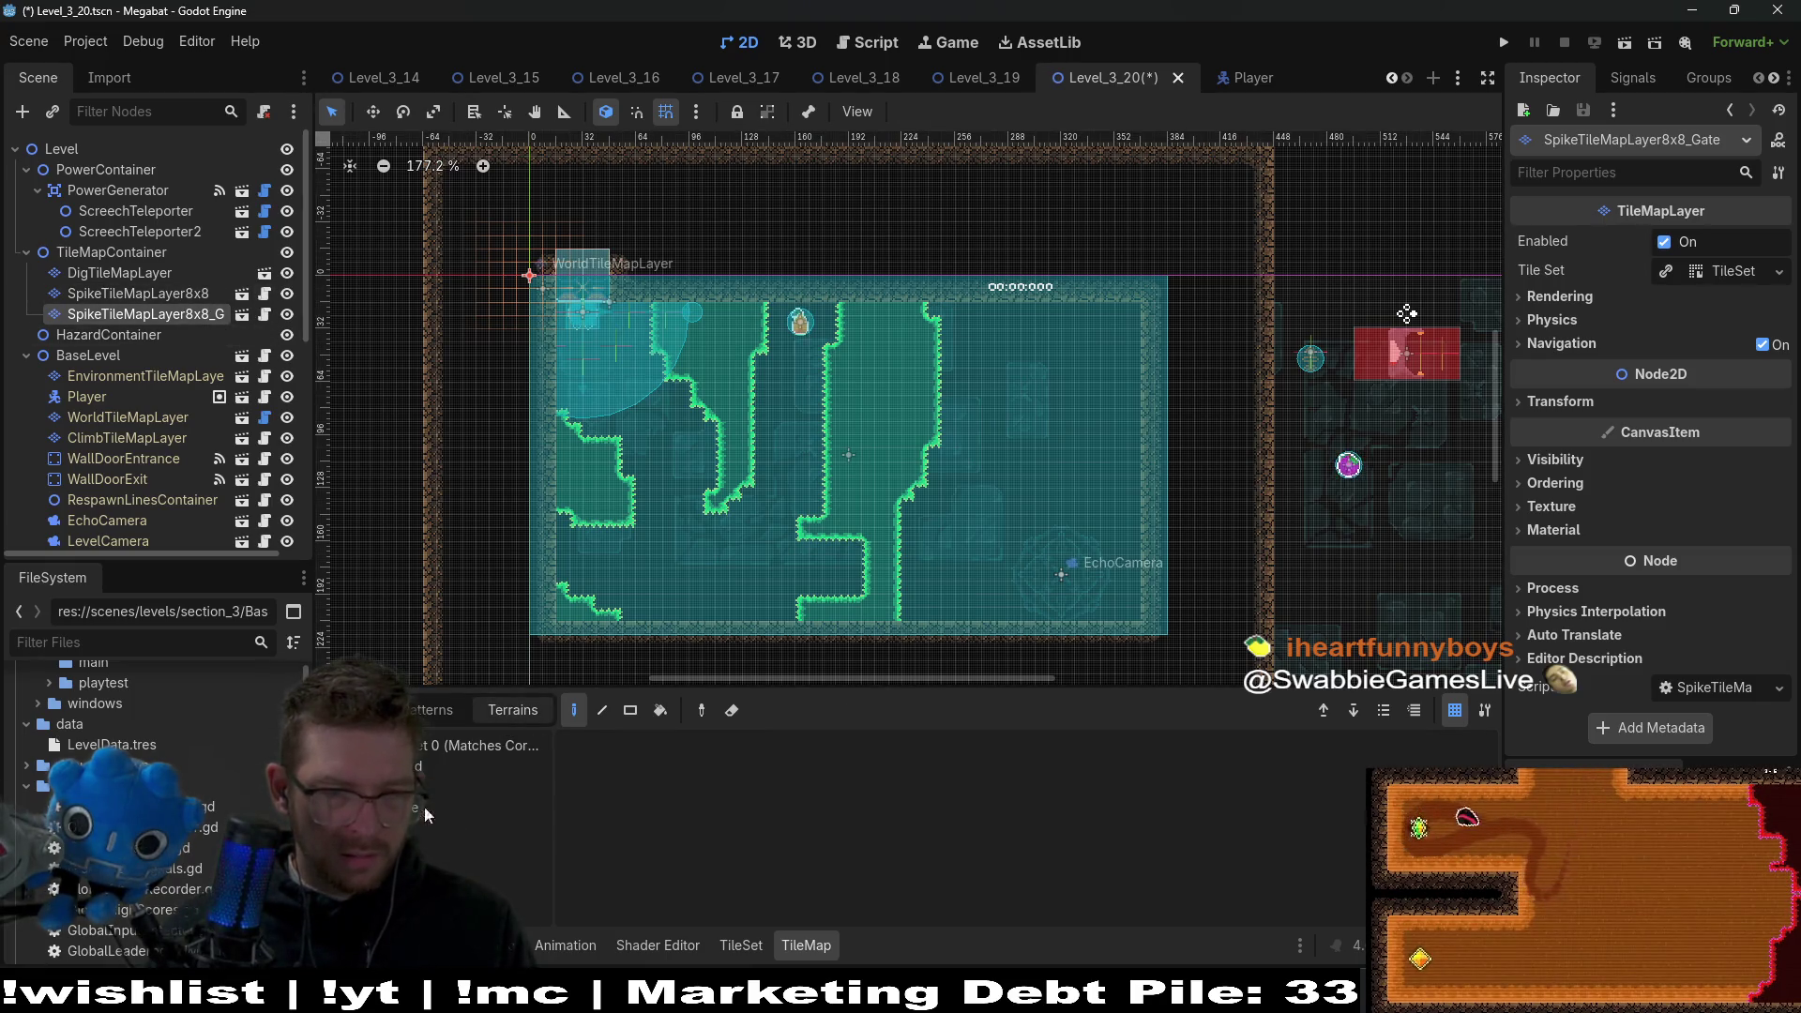
pyautogui.click(441, 786)
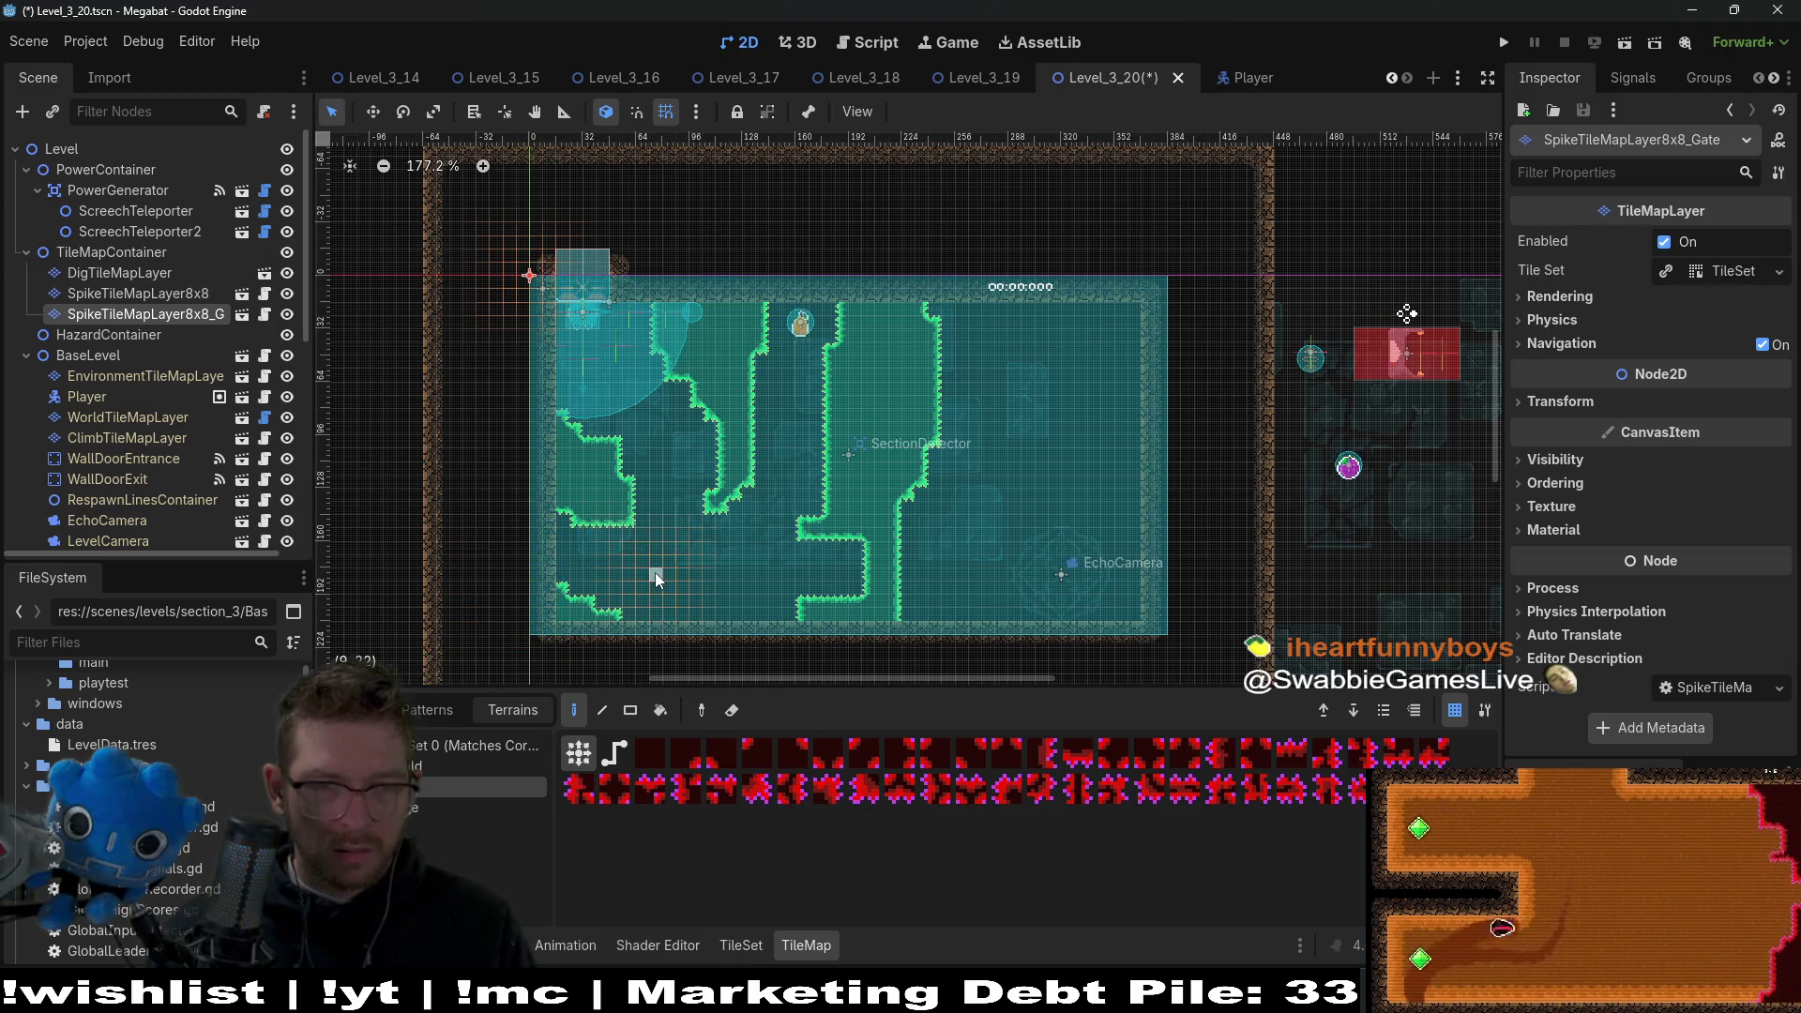
# Step: Paint a rectangle of red spike tiles in the room's lower right with the Rect tool
pyautogui.scroll(1, 675, 574)
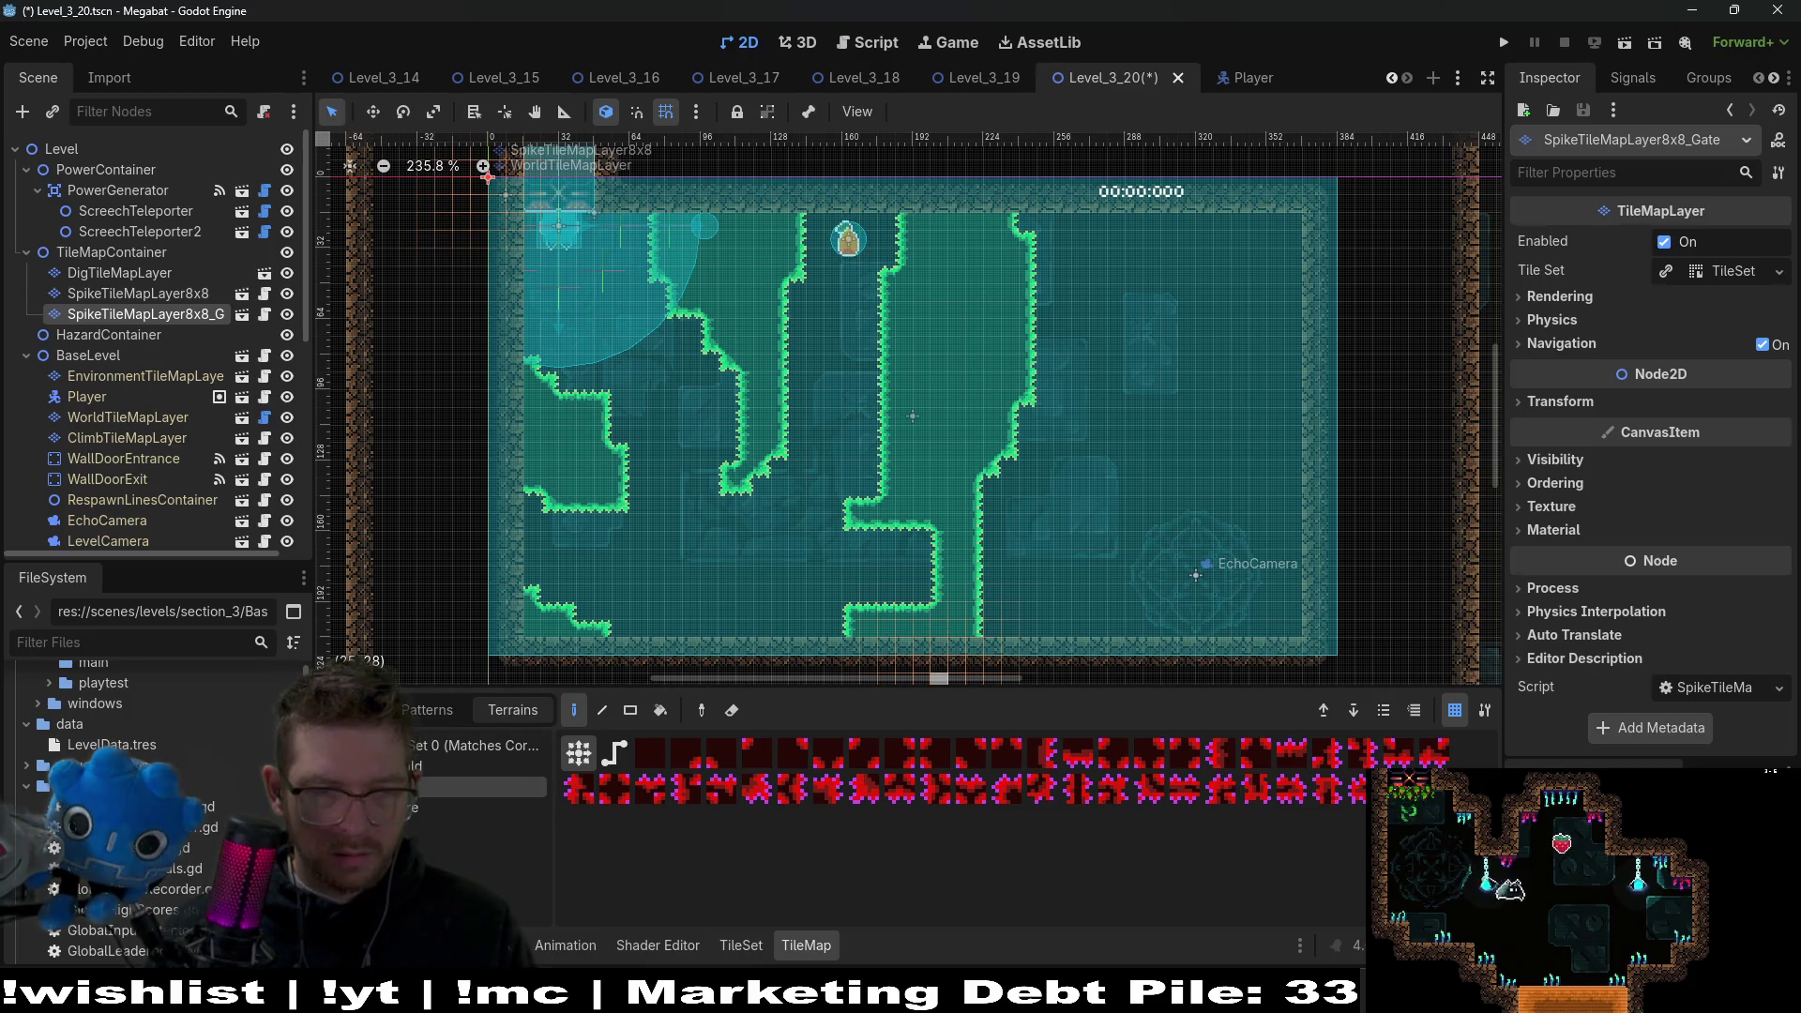
pyautogui.click(416, 831)
pyautogui.click(420, 792)
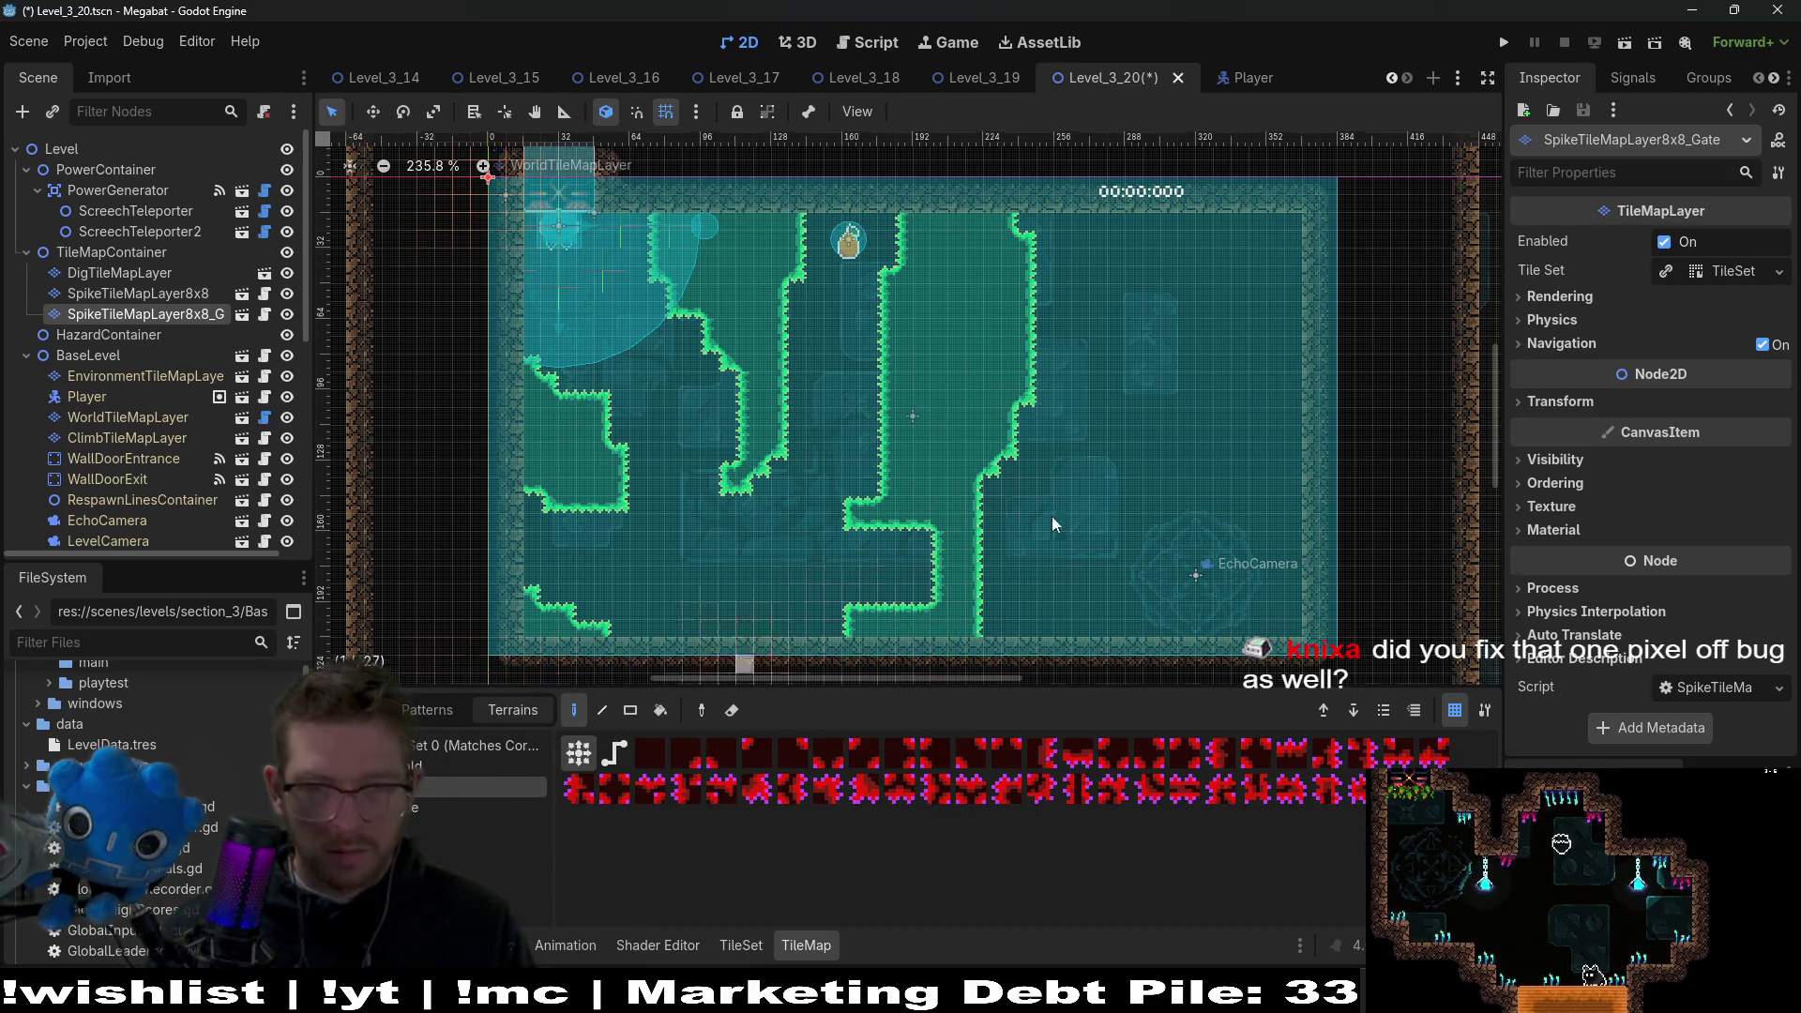
pyautogui.hscroll(2, 1018, 548)
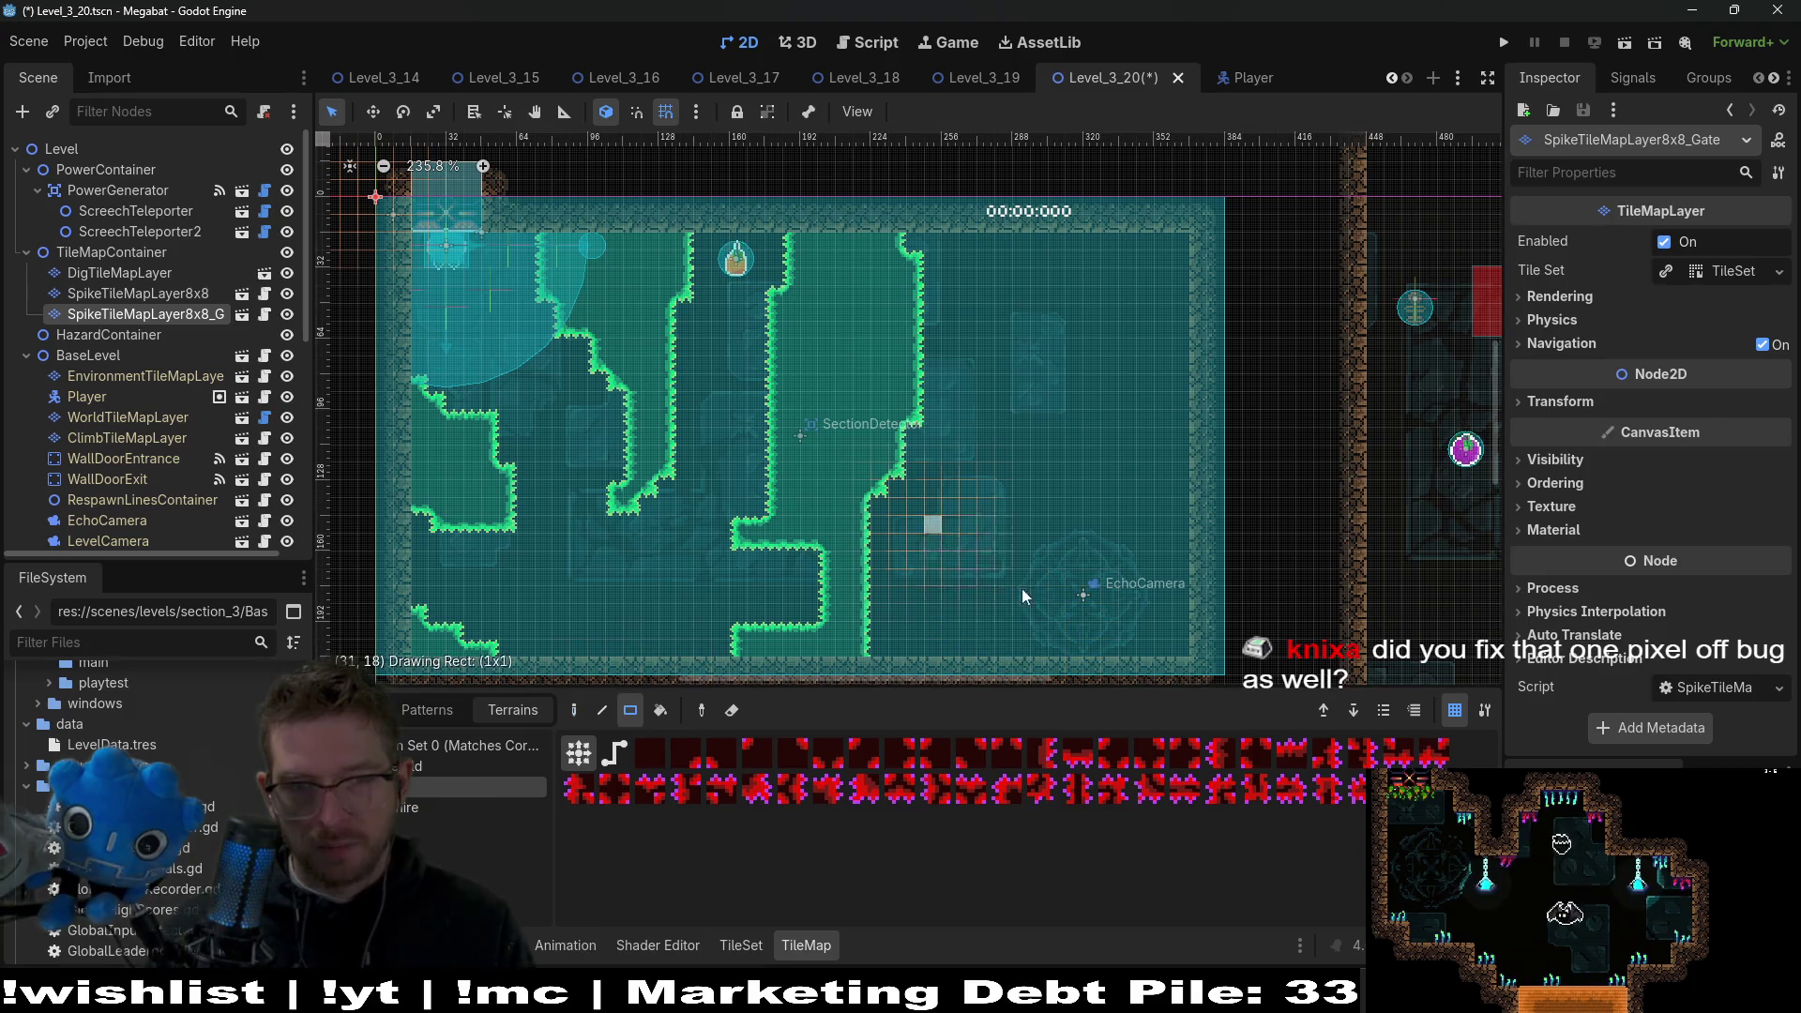
pyautogui.moveTo(989, 572); pyautogui.dragTo(1131, 614)
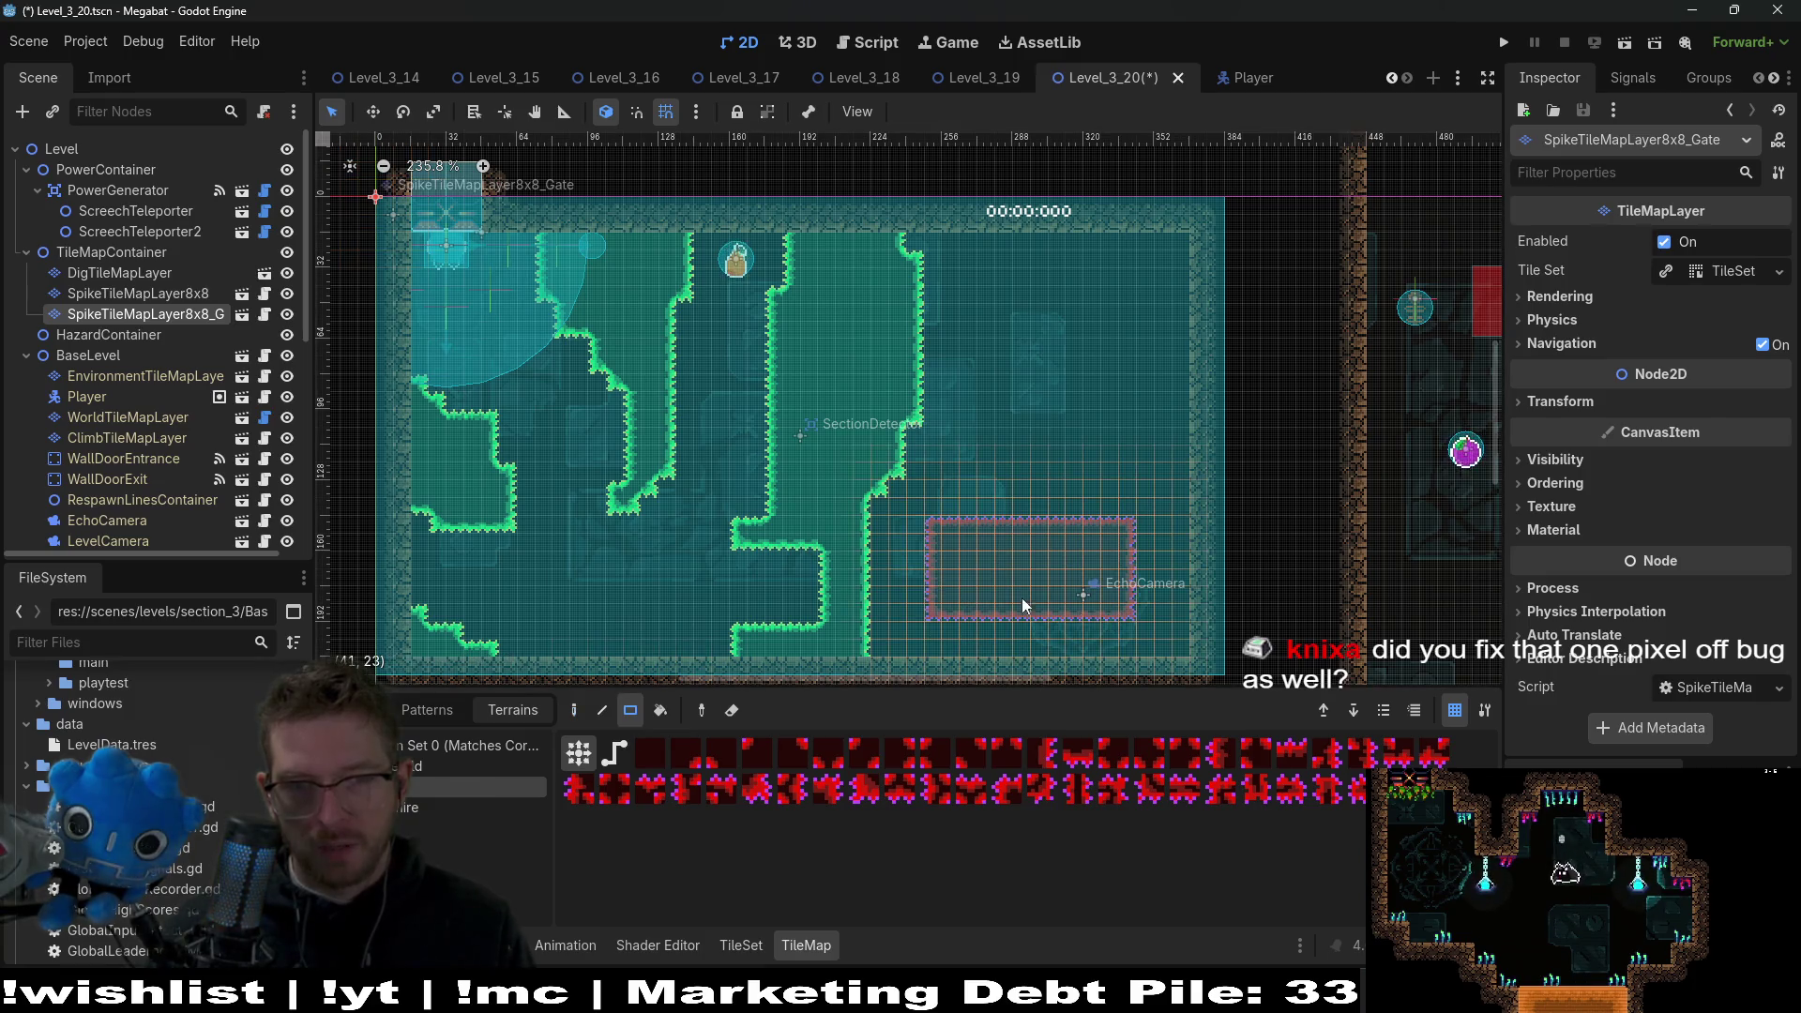
pyautogui.rightClick(122, 309)
# Step: Add DoorCrystalKey.tscn as a child of the gate layer and move it to the lower left
pyautogui.click(212, 377)
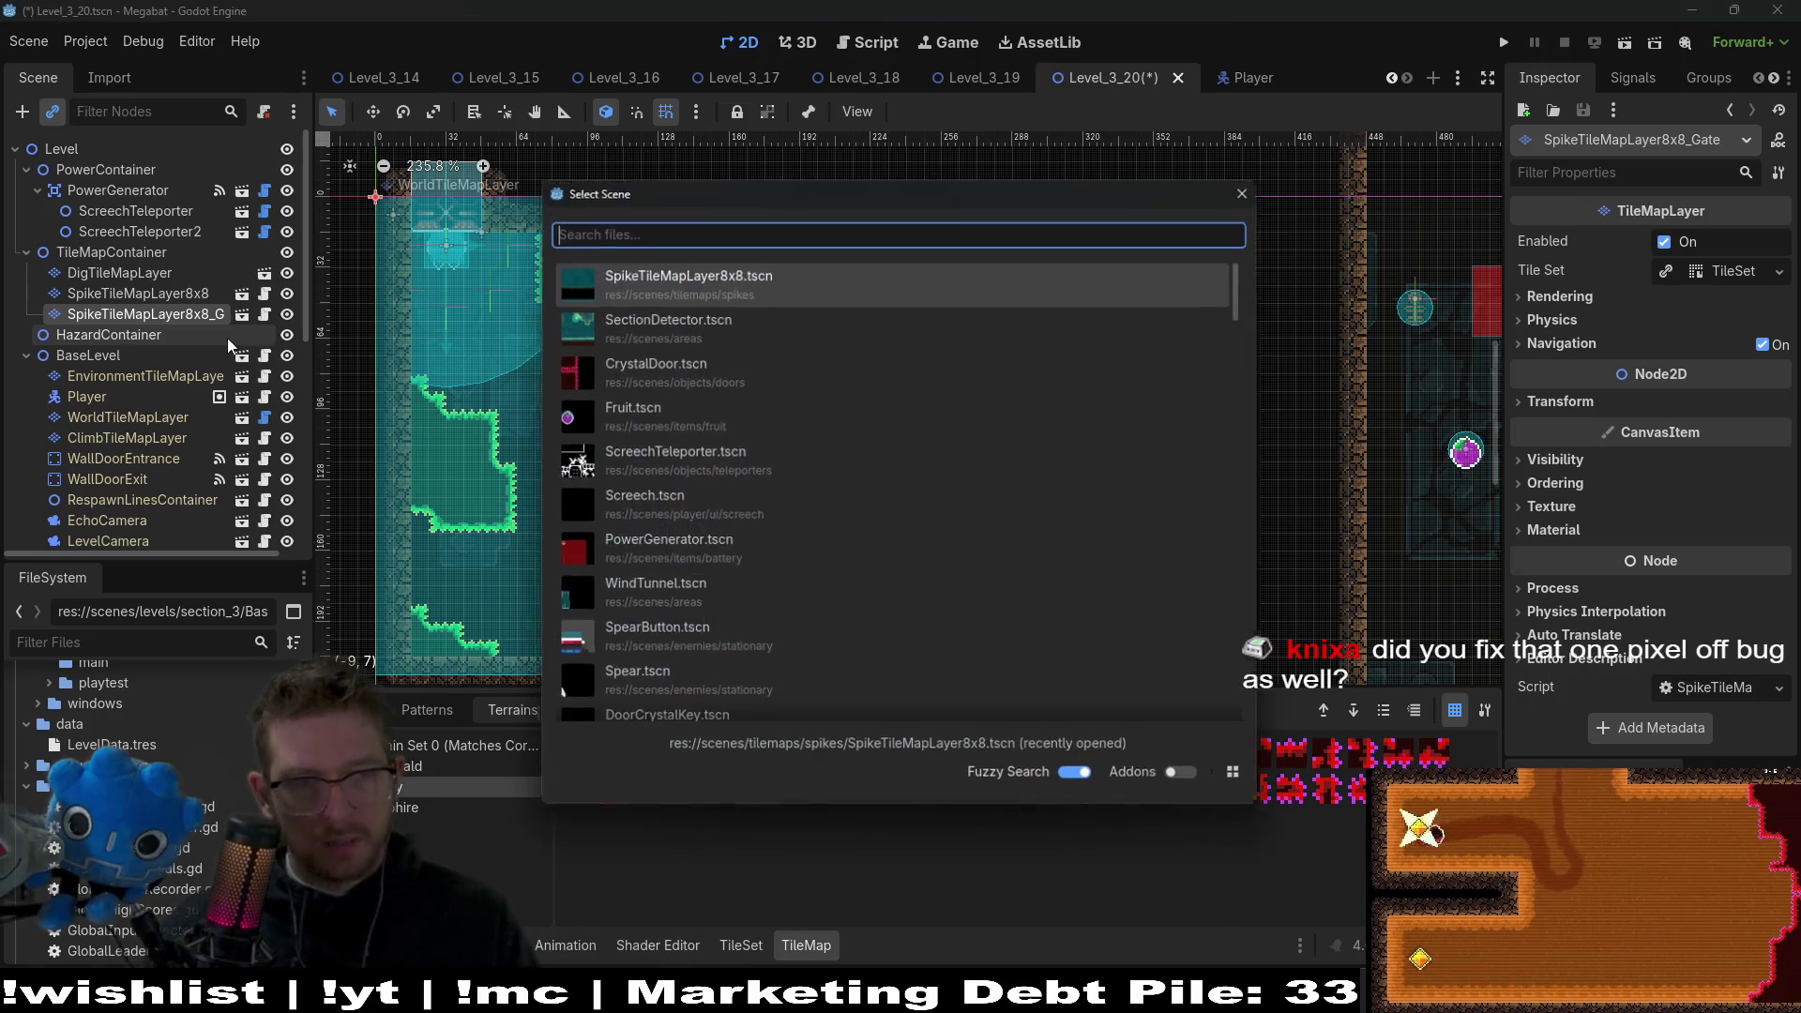
pyautogui.write('crytsal')
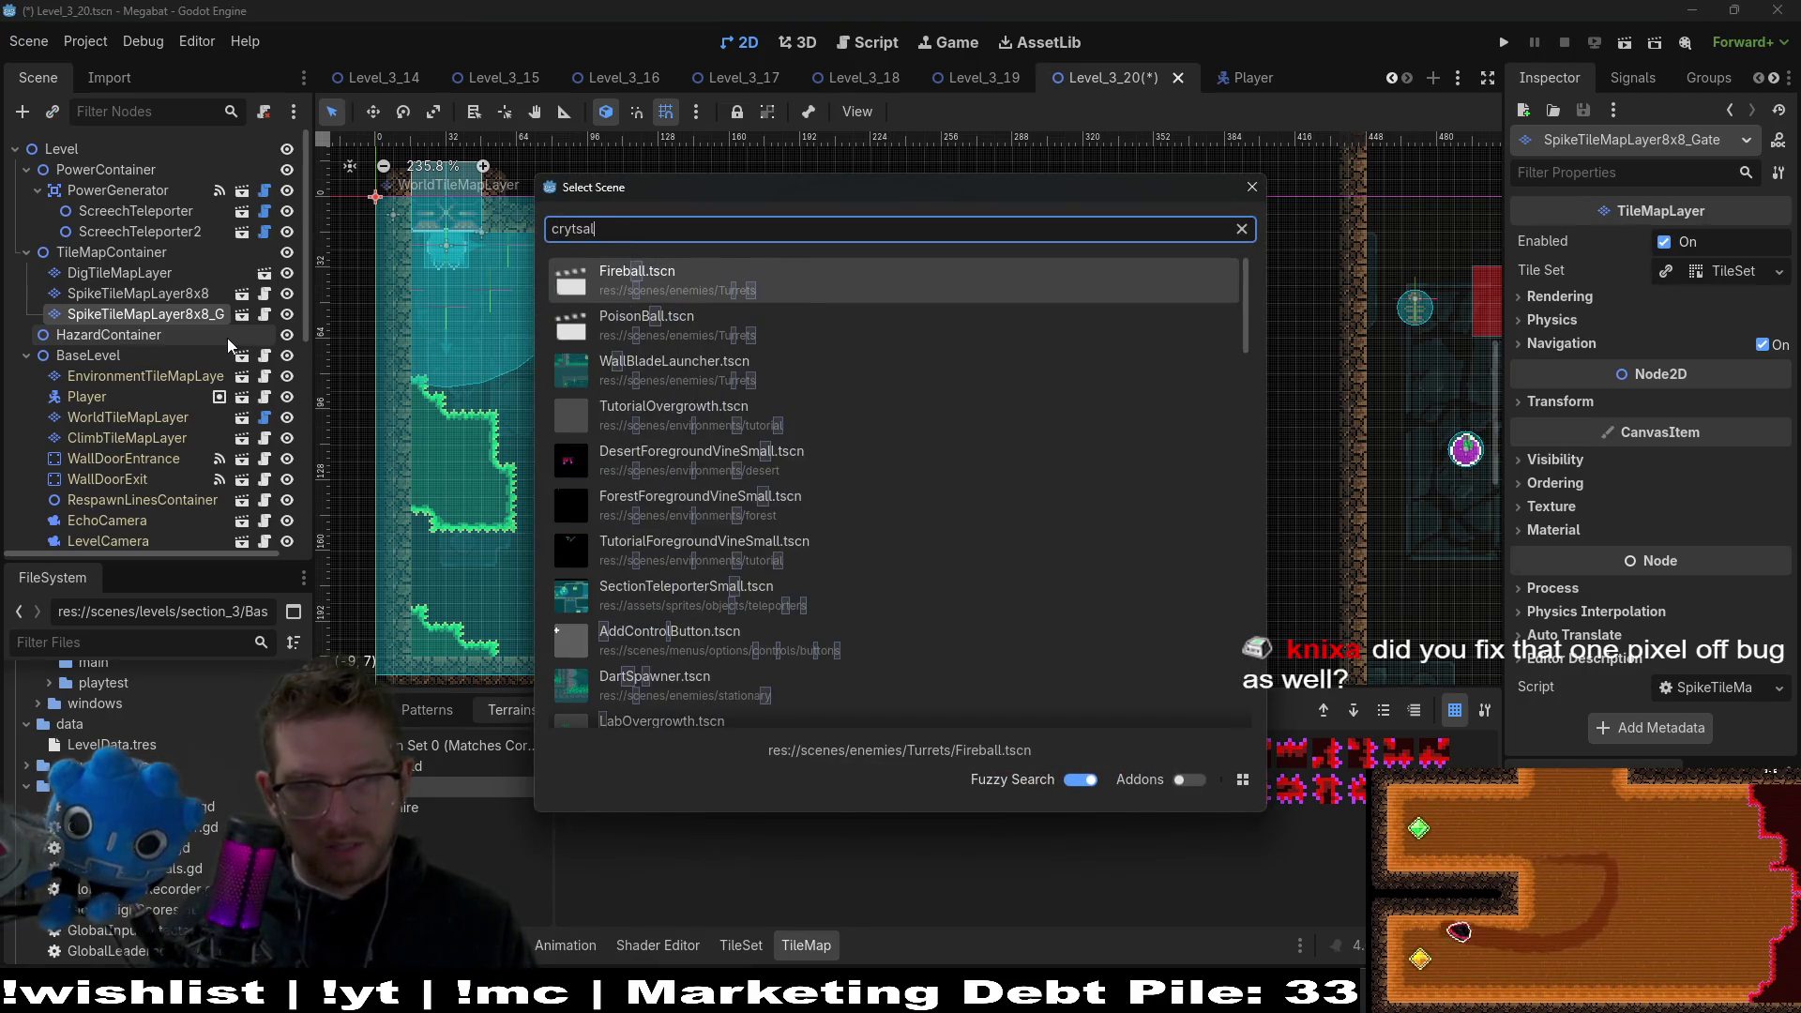
pyautogui.press('BackSpace')
pyautogui.press('BackSpace')
pyautogui.press('BackSpace')
pyautogui.write('s')
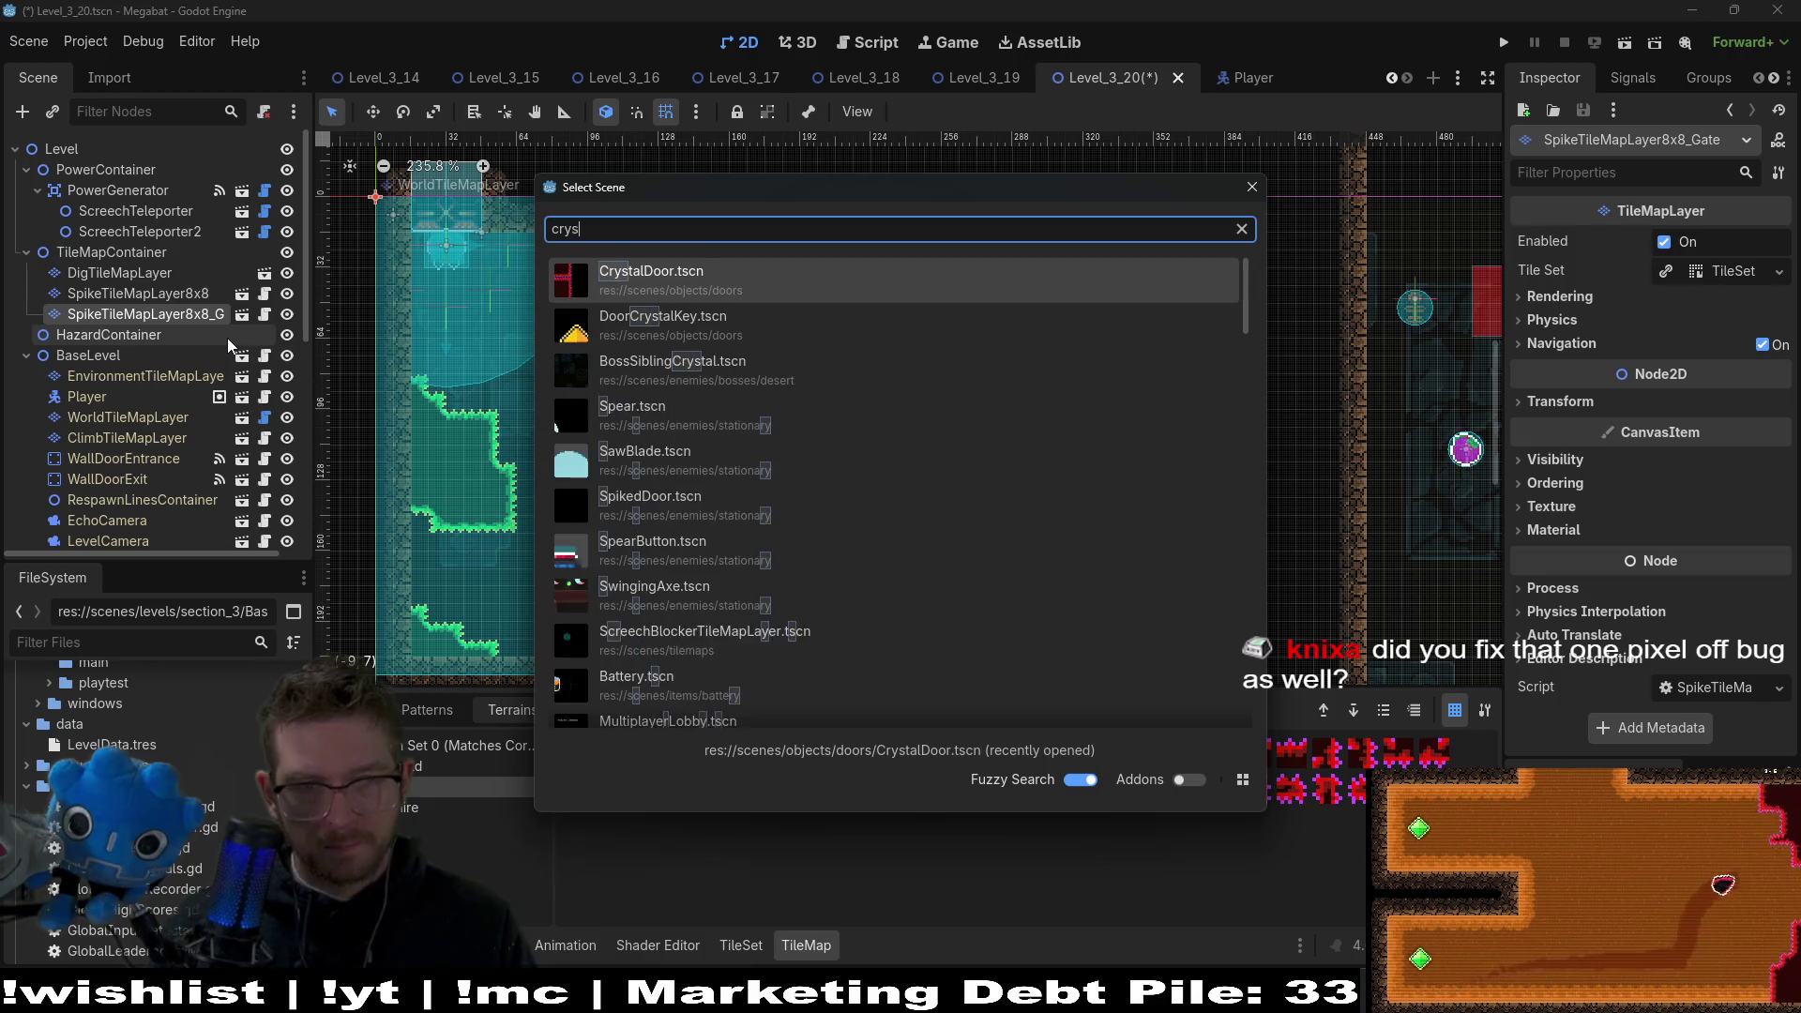
pyautogui.write('talkey')
pyautogui.press('Return')
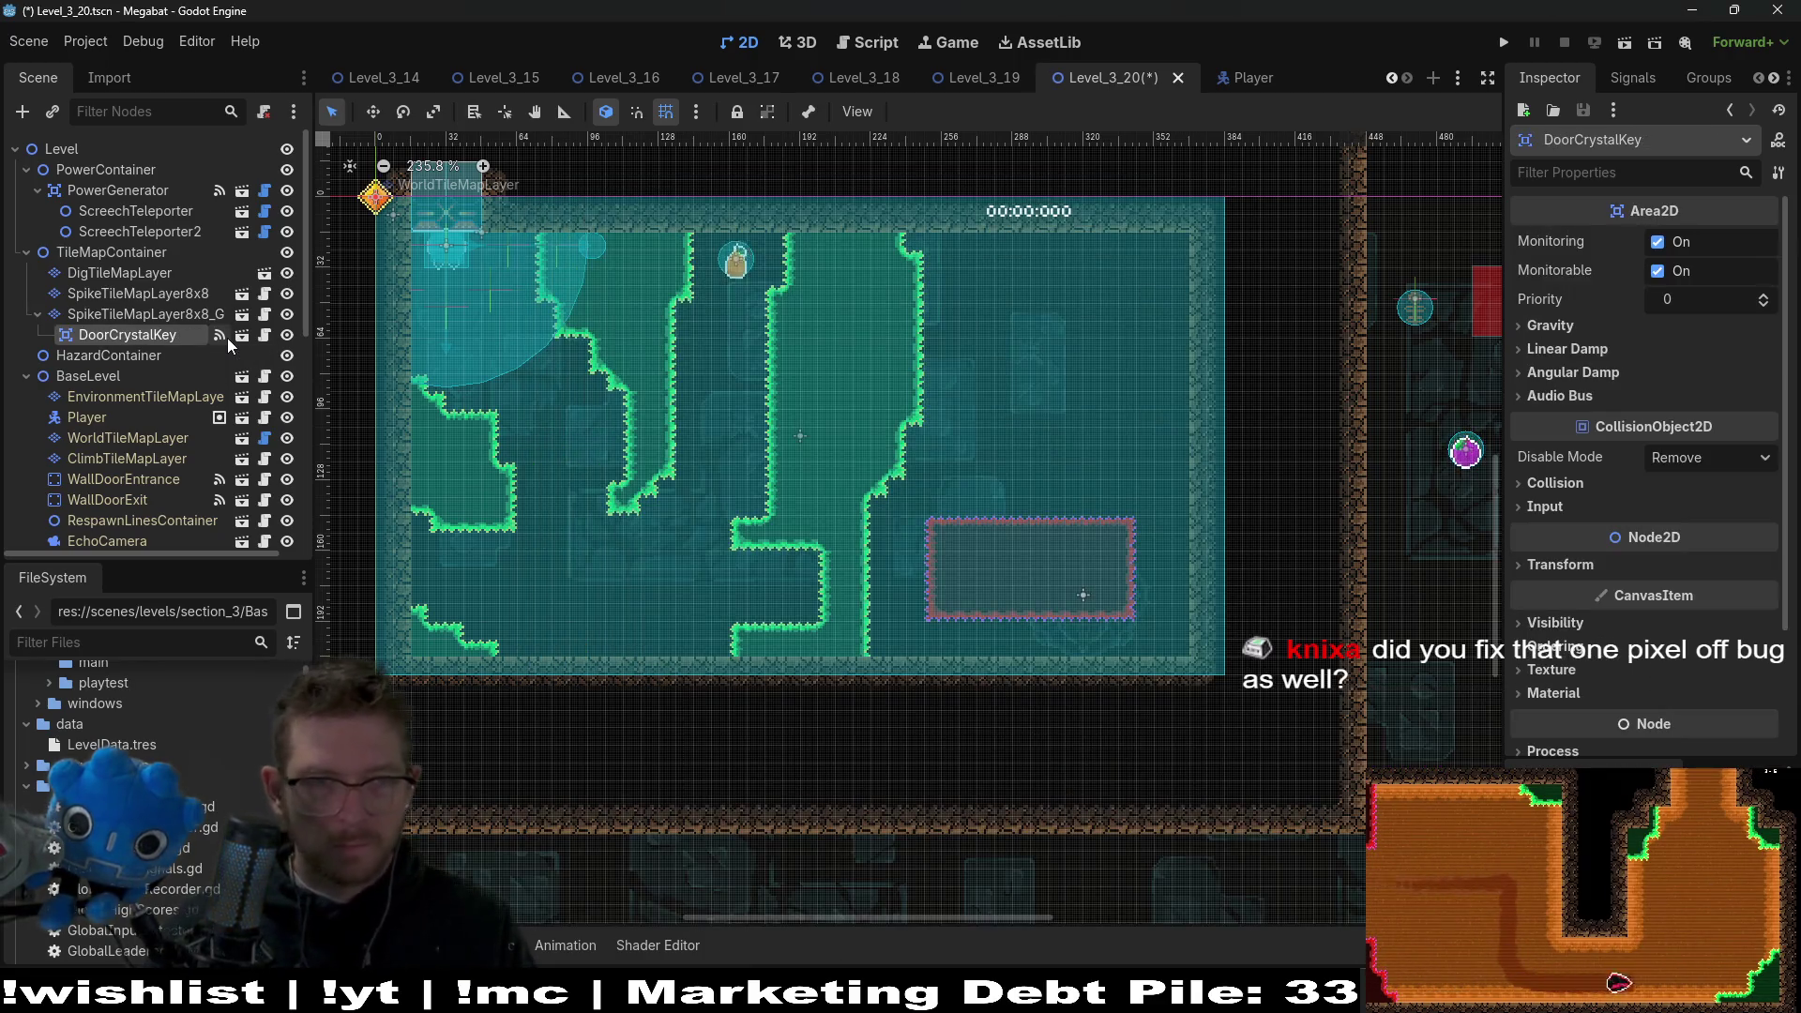
pyautogui.press('w')
pyautogui.moveTo(430, 289)
pyautogui.mouseDown()
pyautogui.moveTo(659, 596)
pyautogui.moveTo(592, 587)
pyautogui.mouseUp()
# Step: Test-run the level, close the game, and open the layer's script
pyautogui.click(1624, 42)
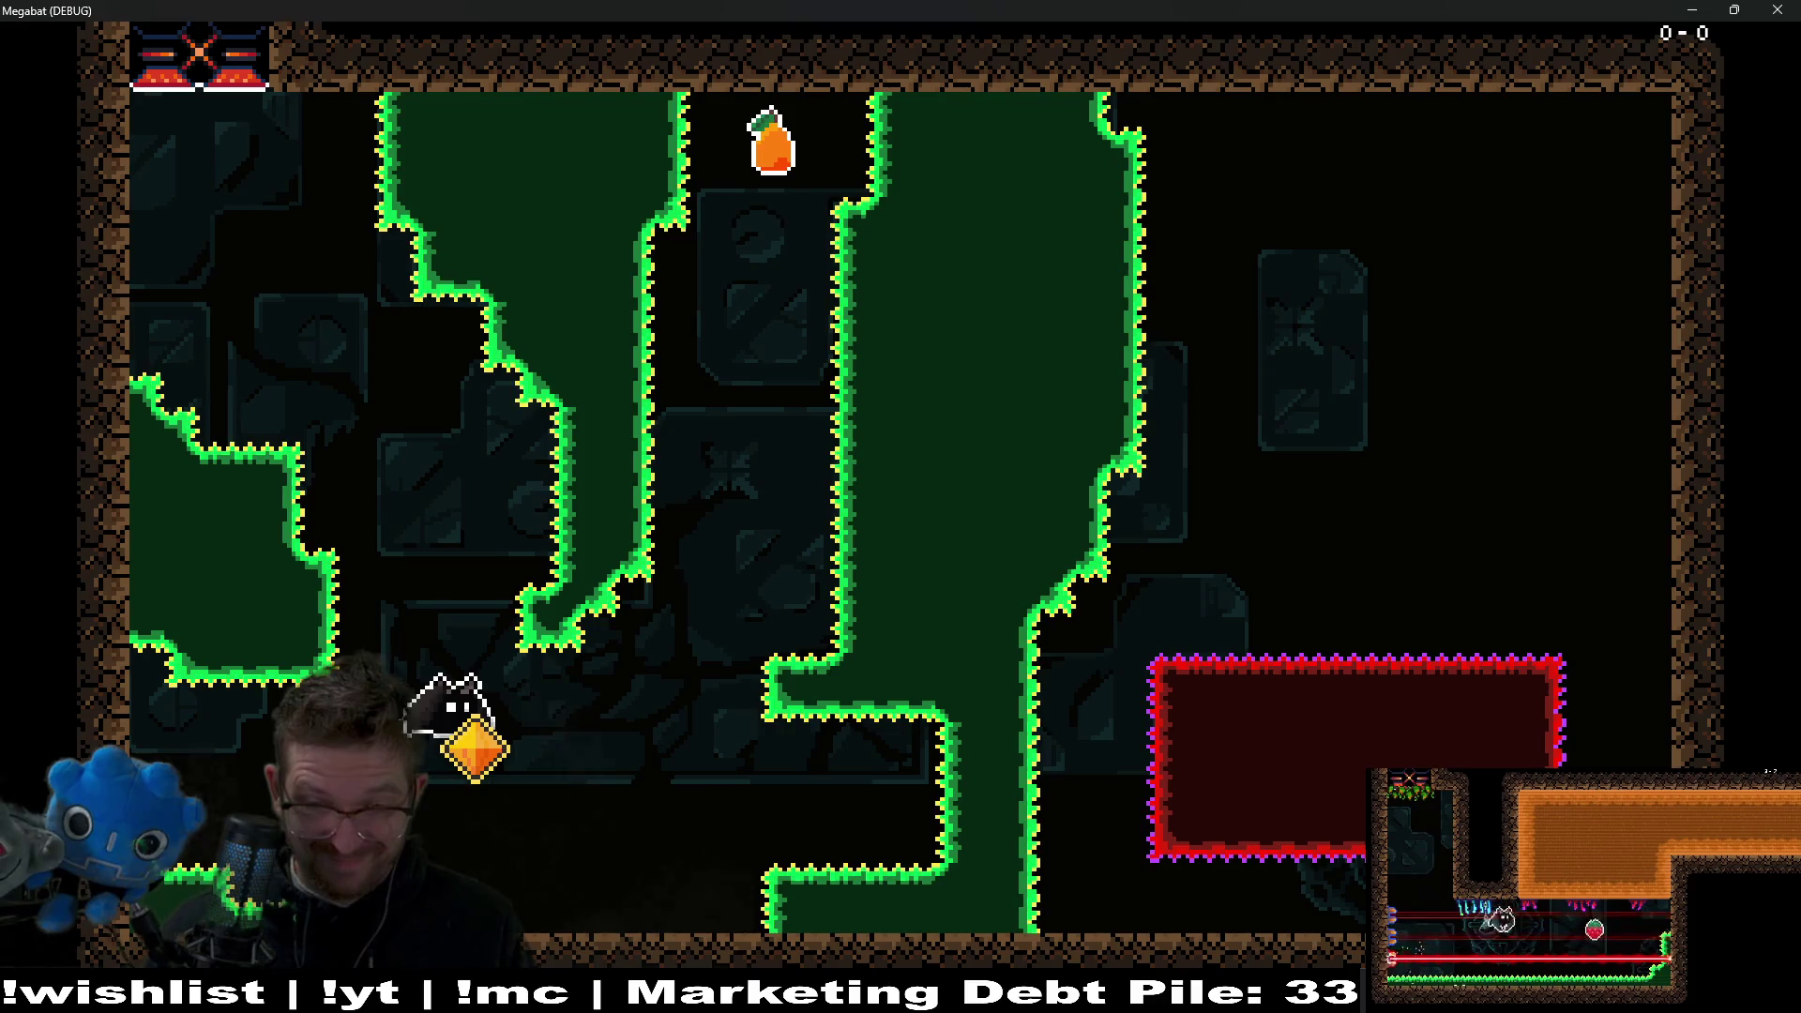
pyautogui.press('Escape')
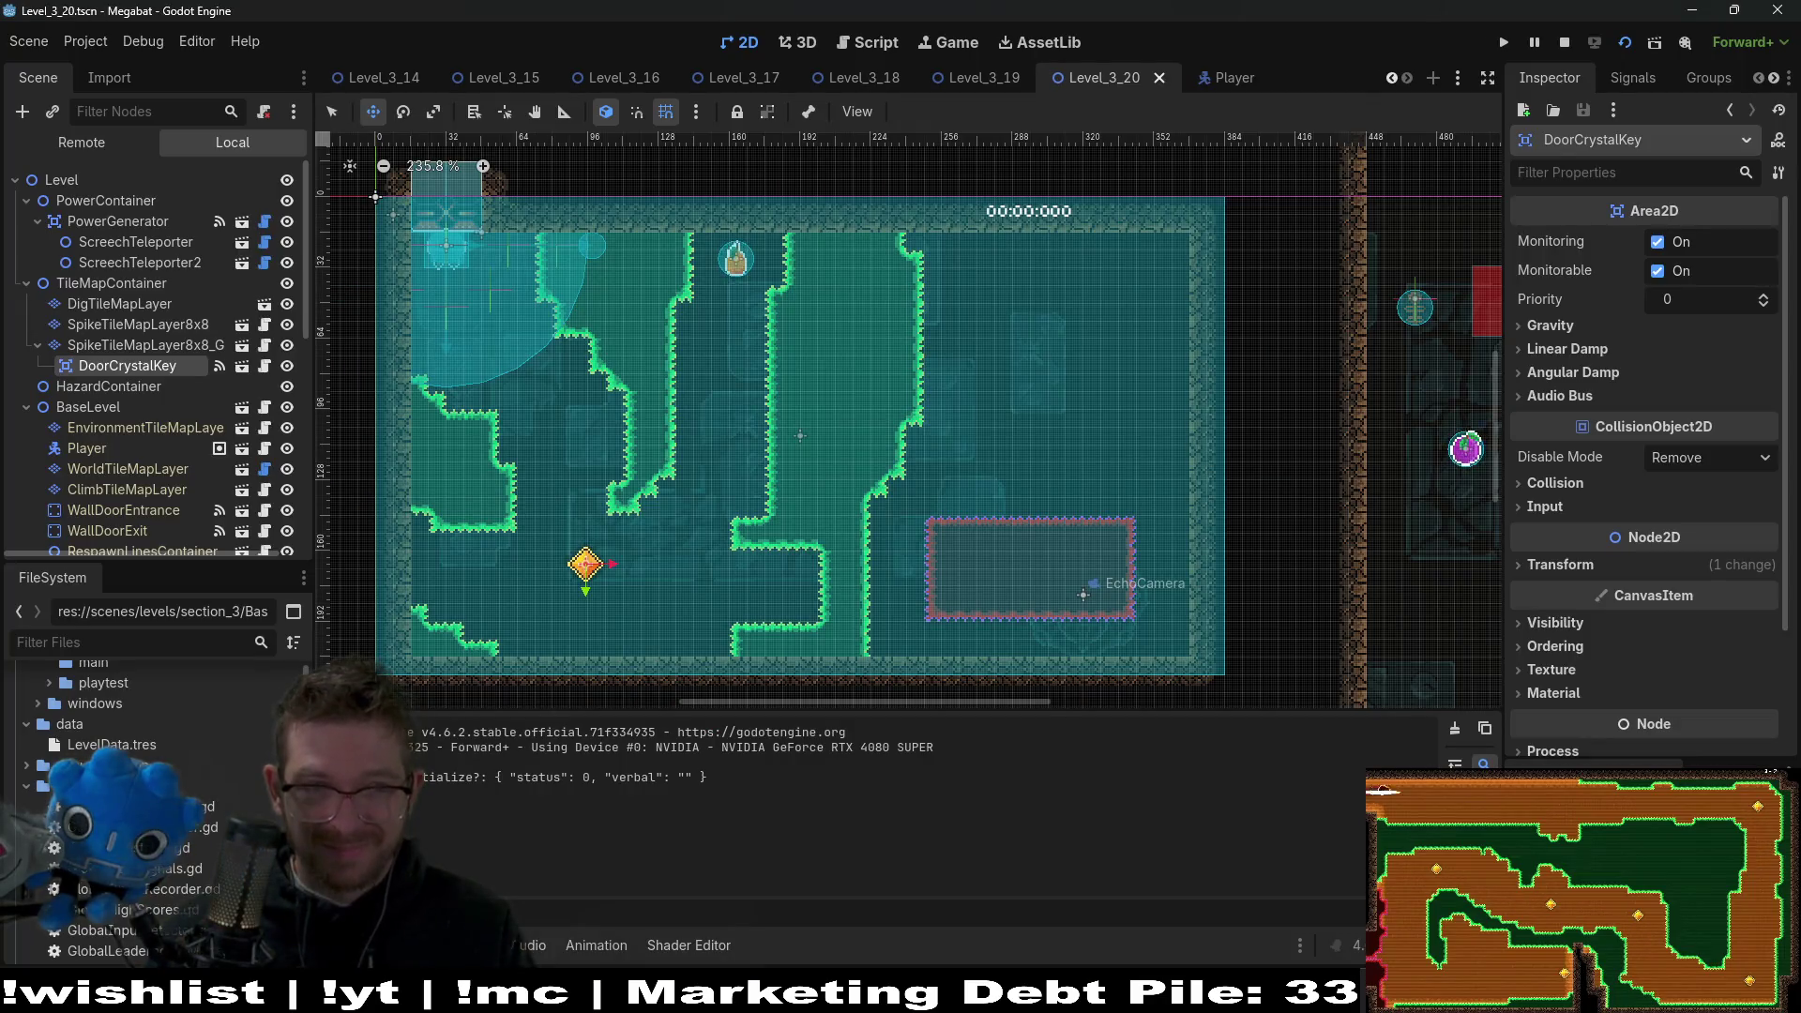
pyautogui.click(881, 53)
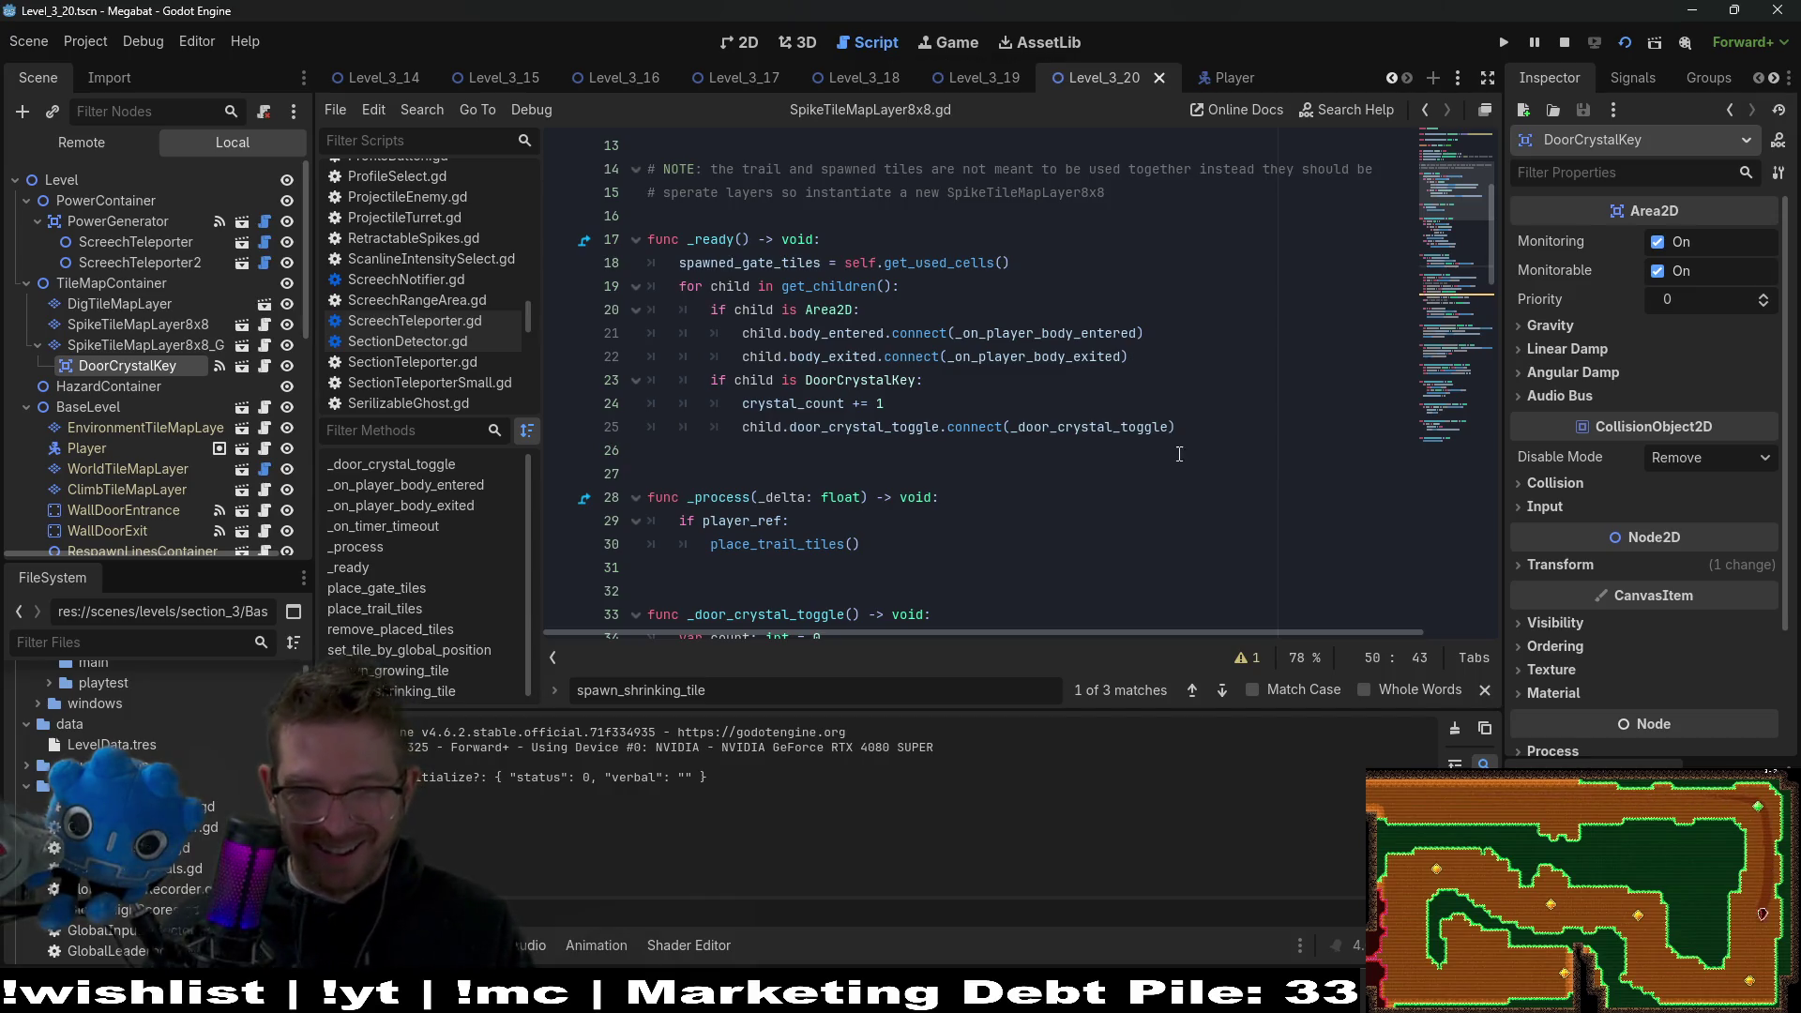
# Step: Set a breakpoint on line 34 inside _door_crystal_toggle
pyautogui.keyDown('ctrl'); pyautogui.click(1110, 427); pyautogui.keyUp('ctrl')
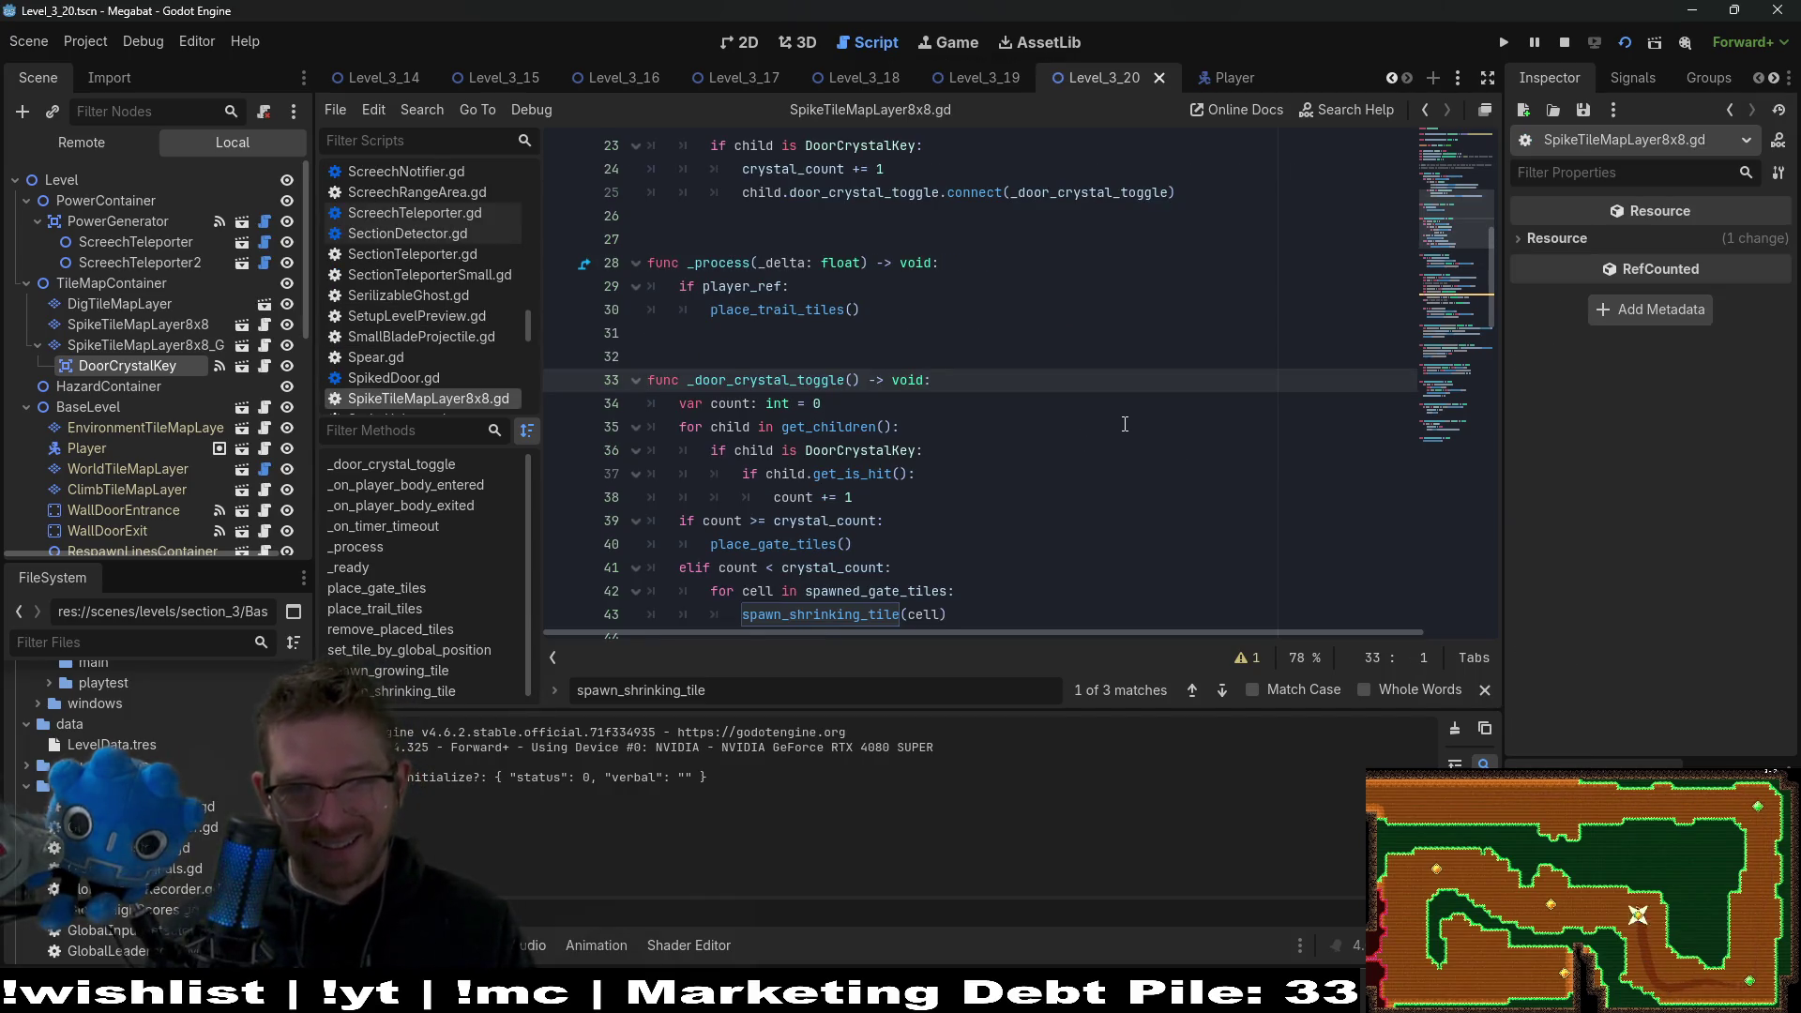
pyautogui.scroll(-1, 1124, 424)
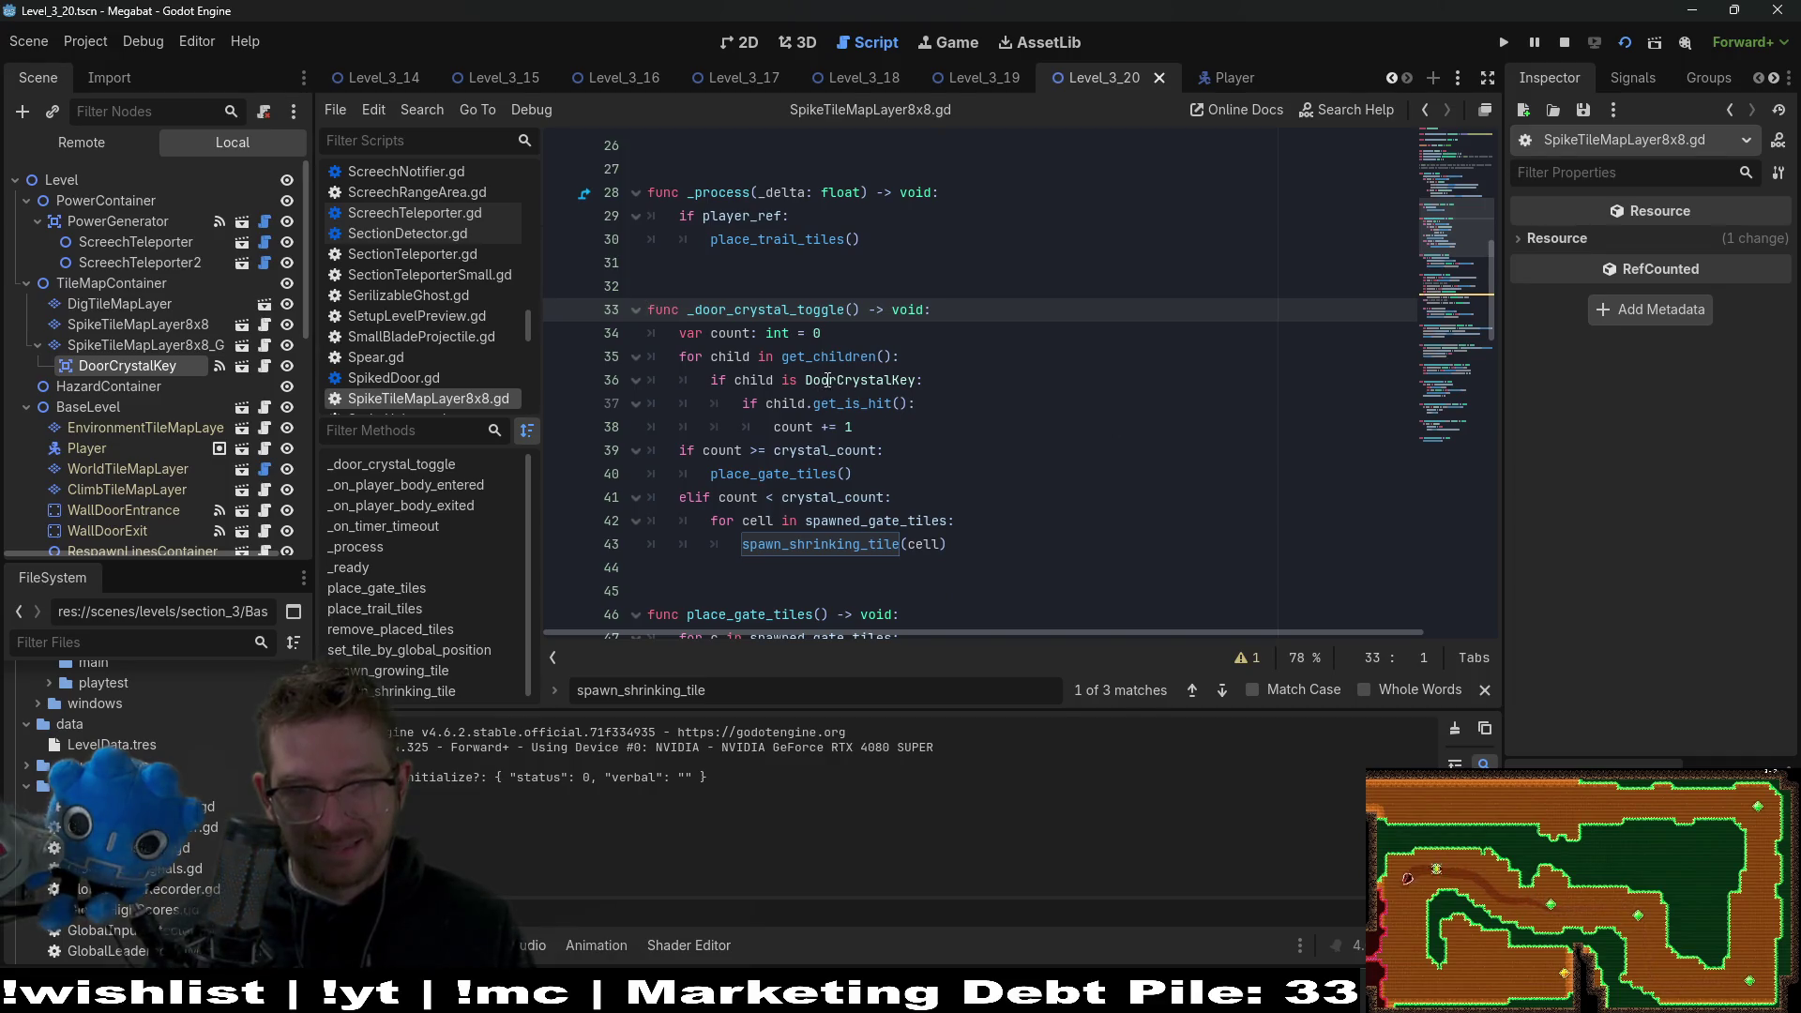
pyautogui.moveTo(840, 403)
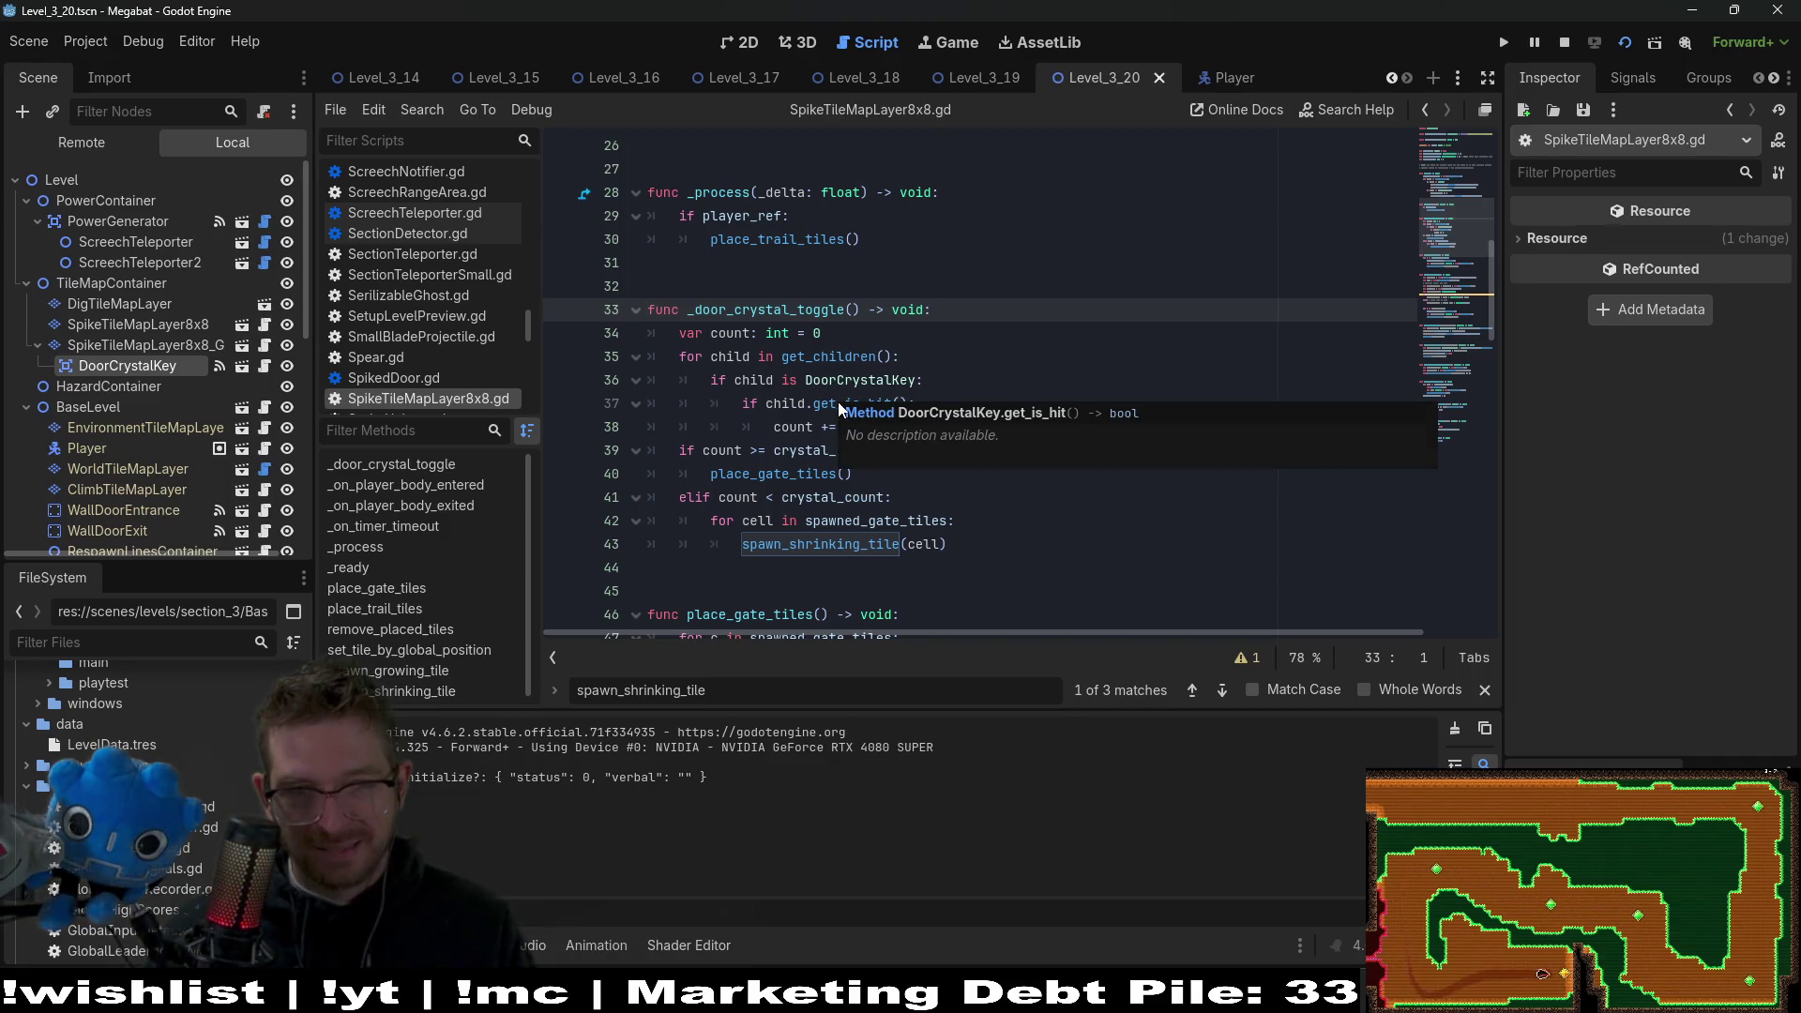
pyautogui.click(562, 336)
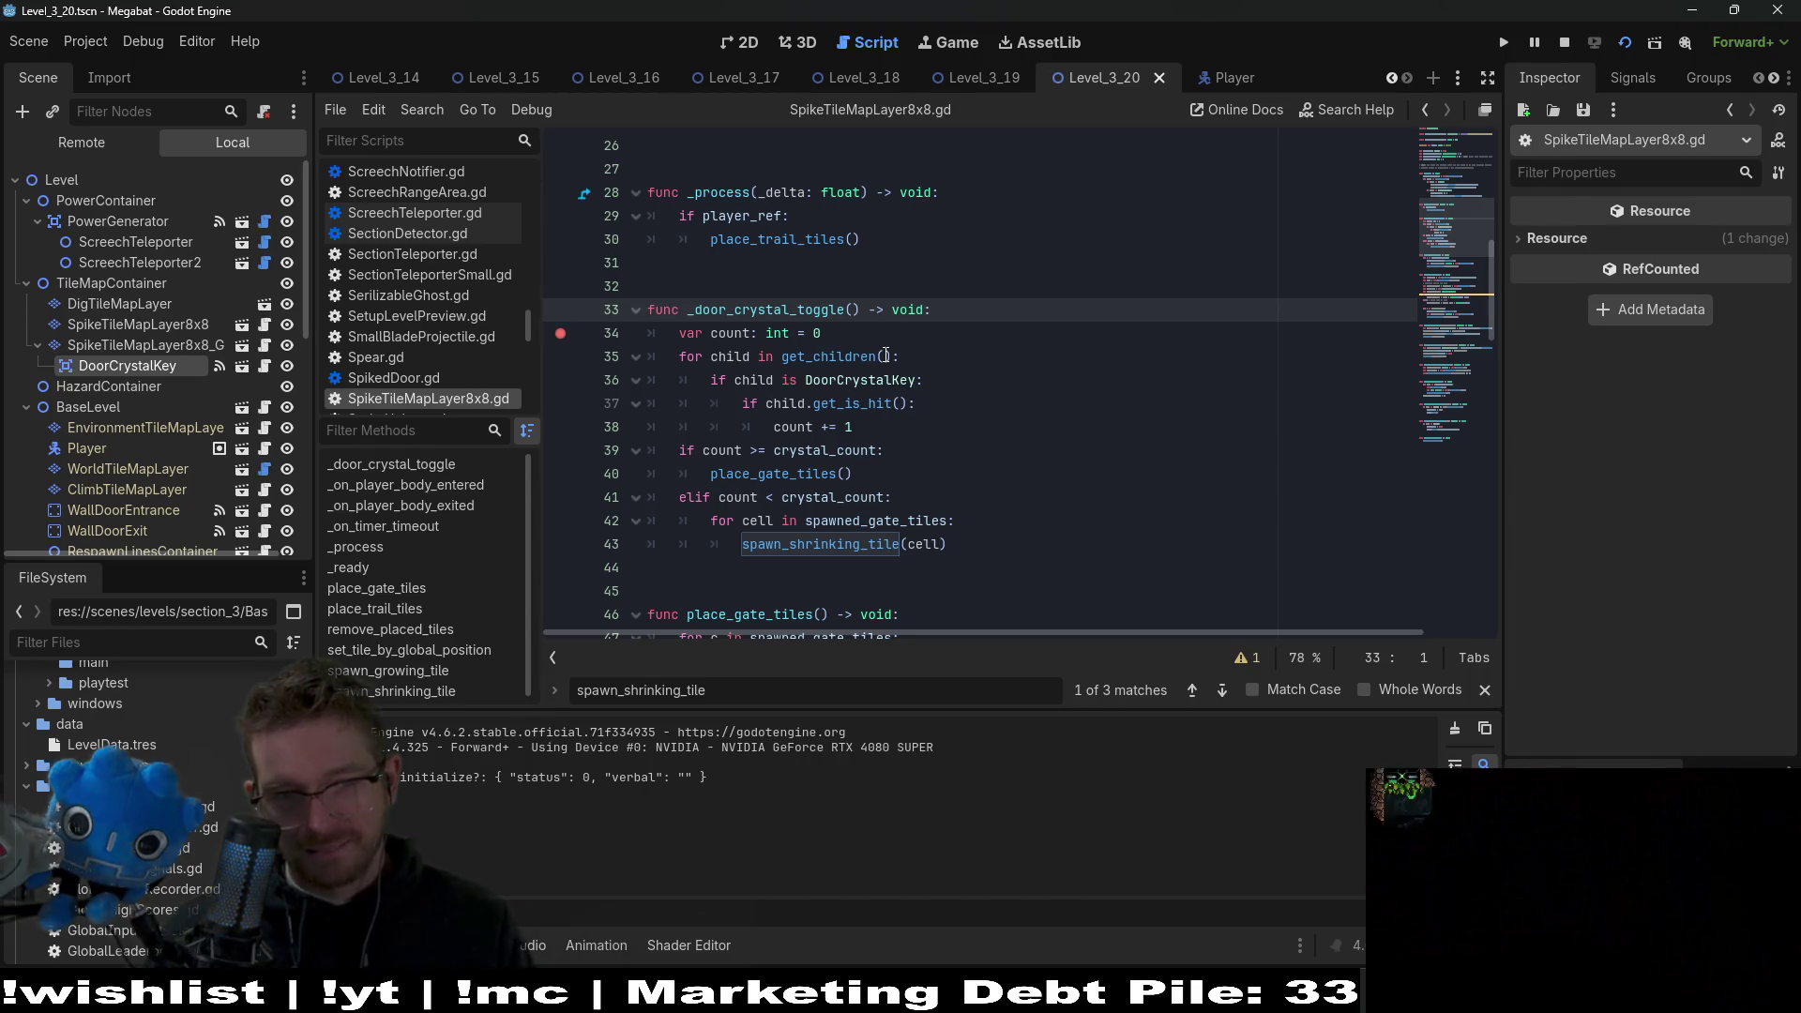
# Step: Stop the running game and jump to get_is_hit's definition in DoorCrystalKey.gd
pyautogui.press('F8')
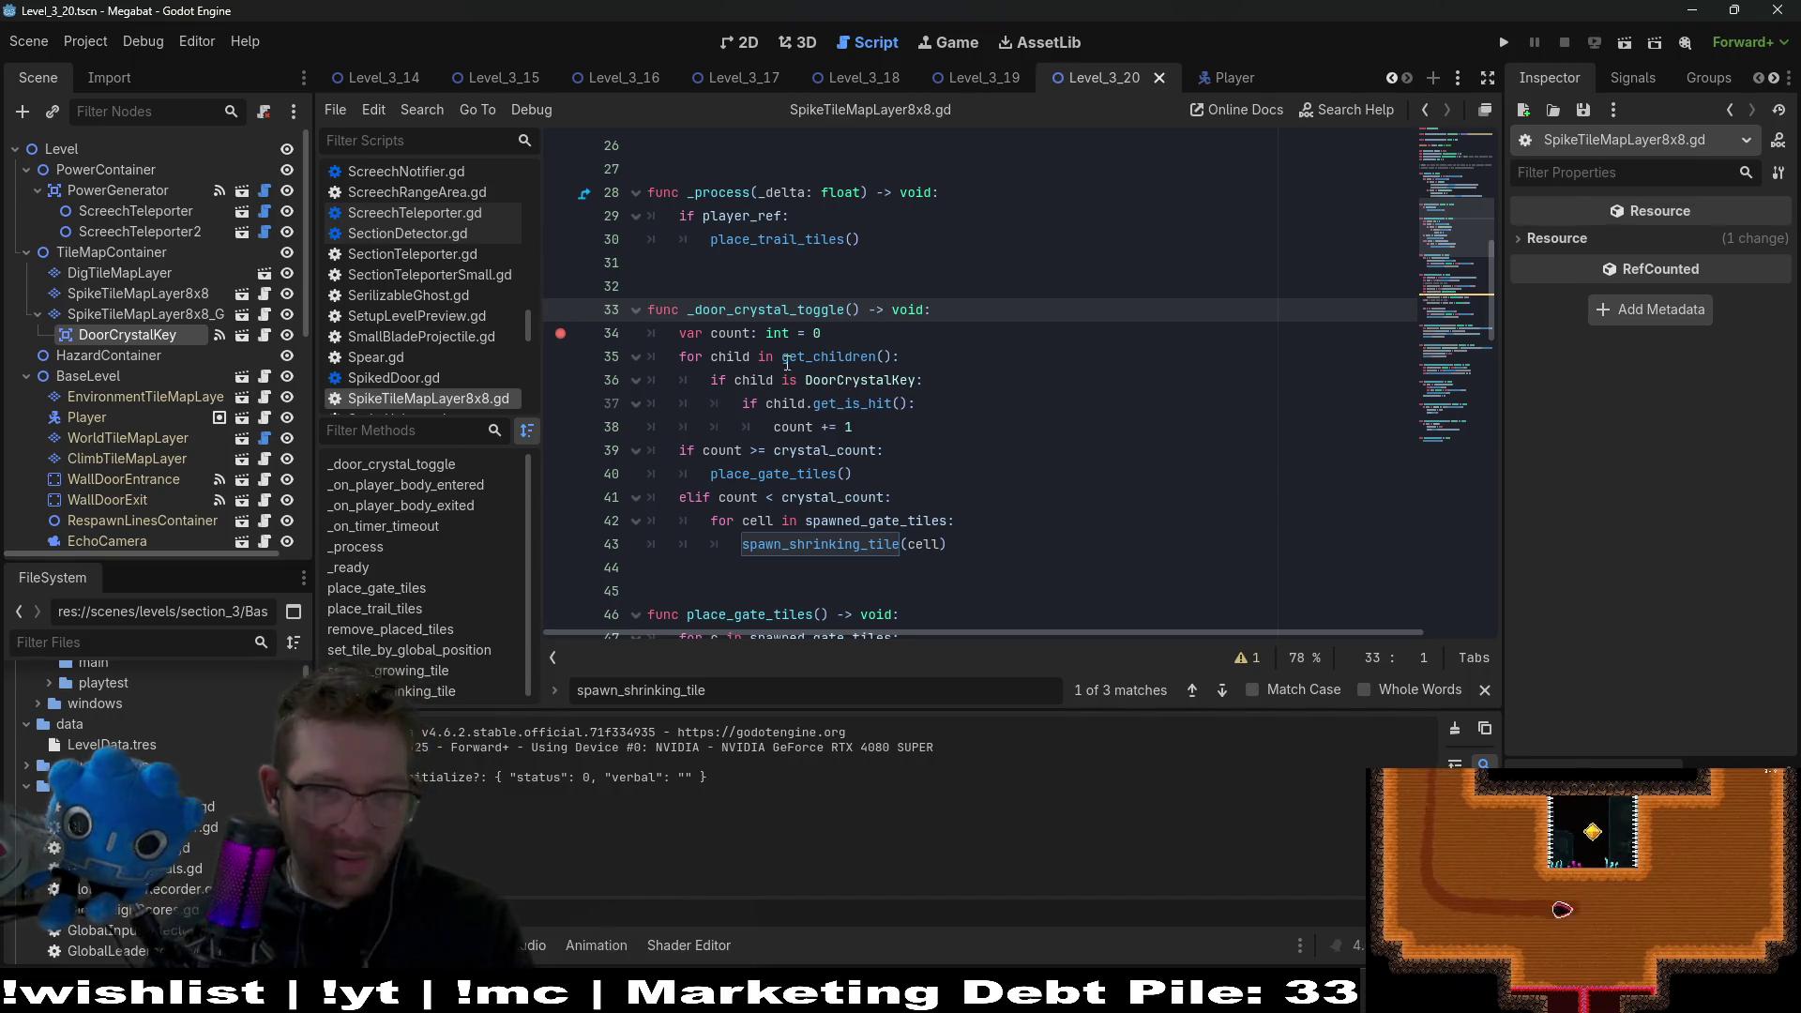
pyautogui.doubleClick(868, 357)
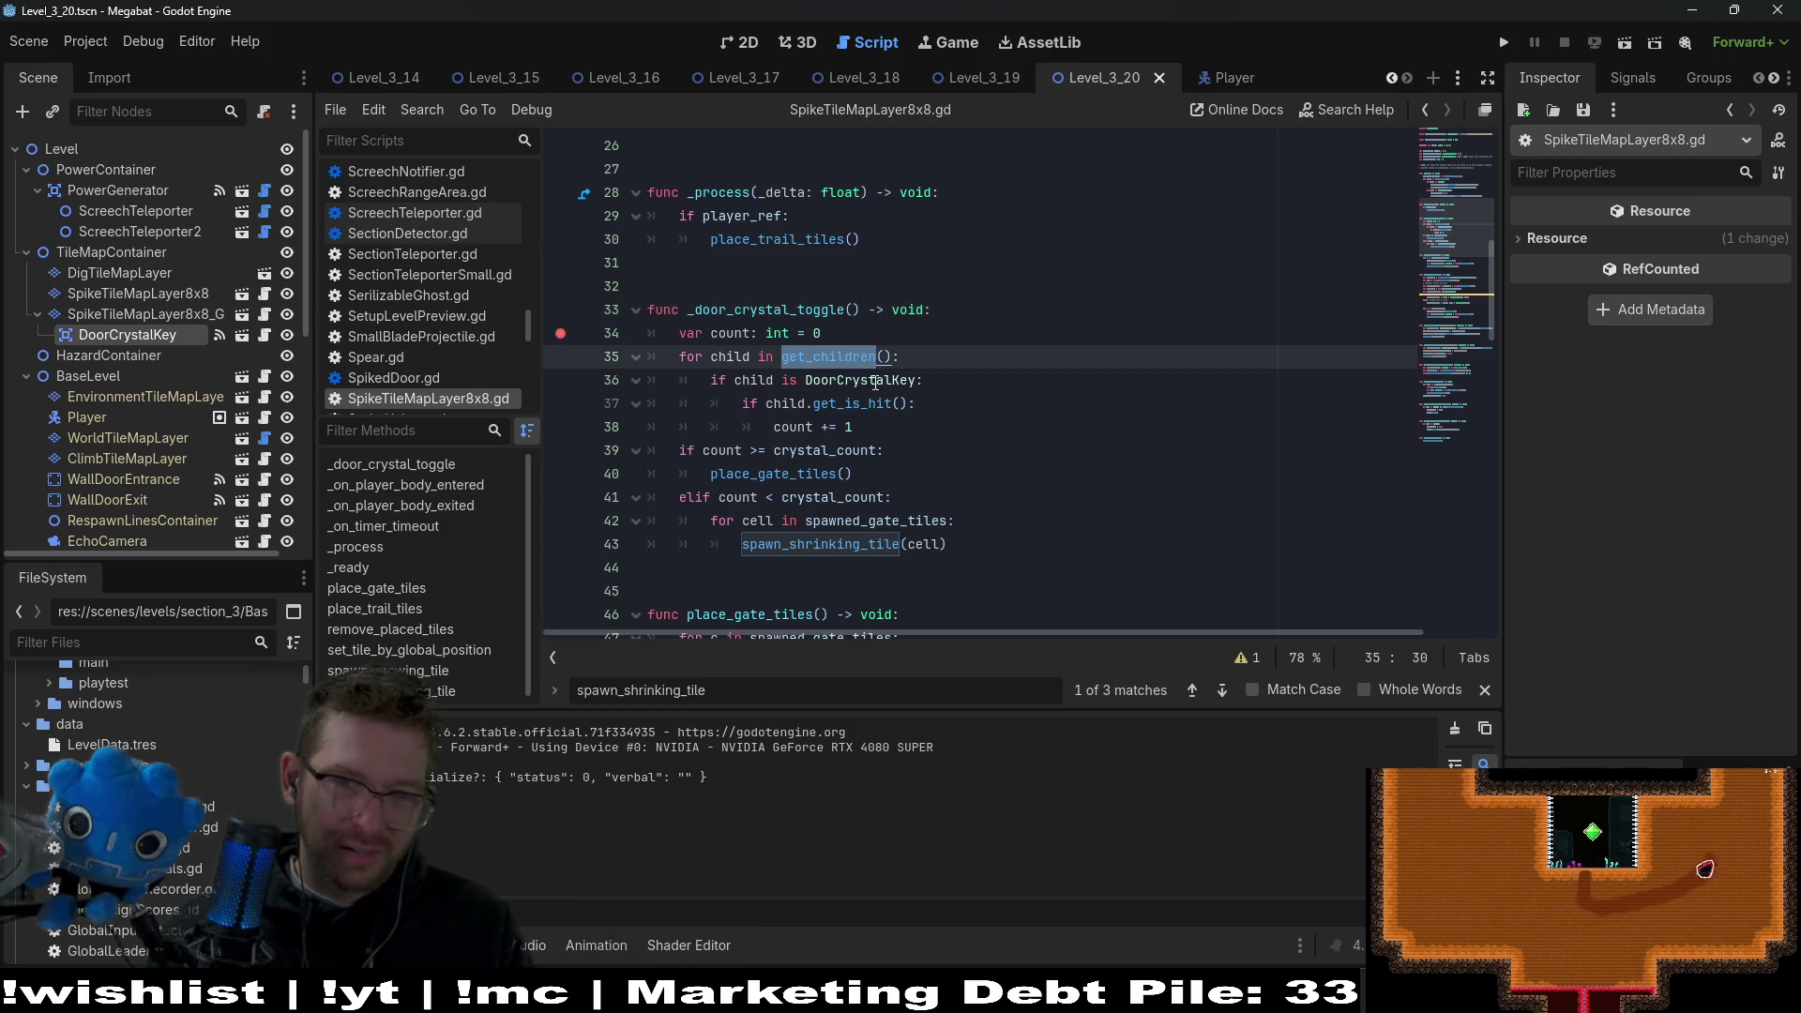
pyautogui.click(805, 404)
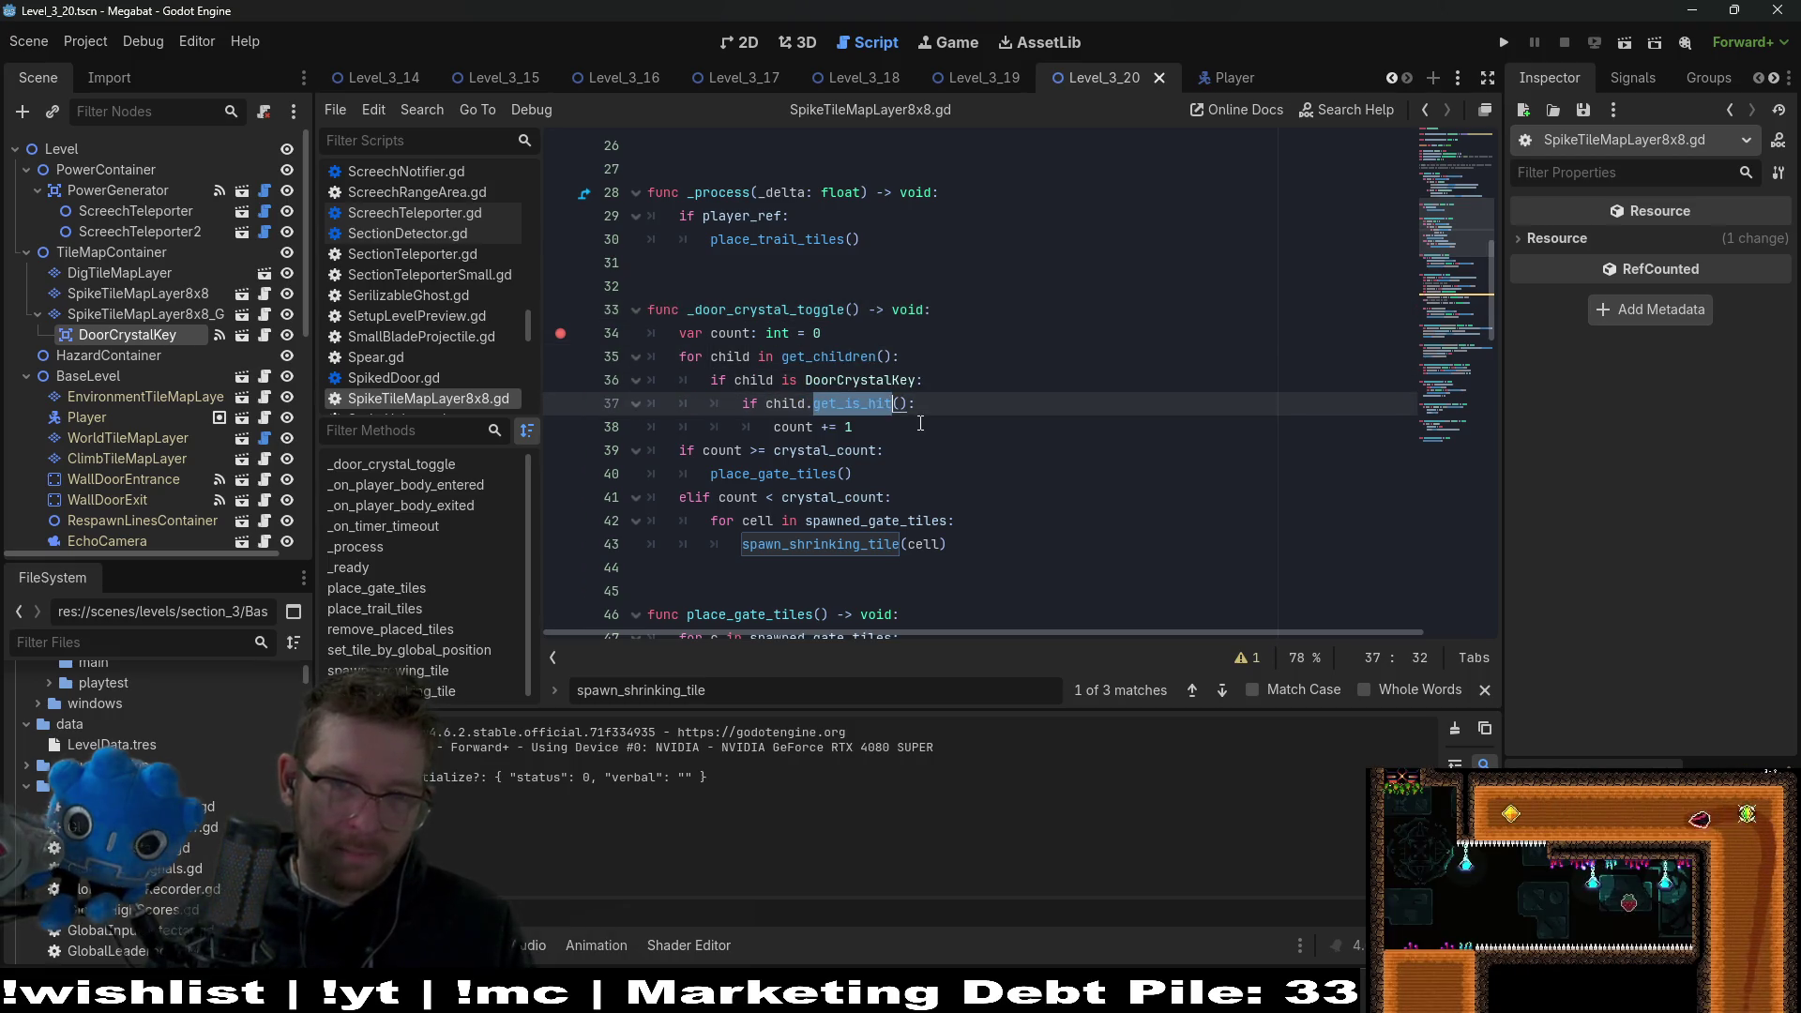
pyautogui.keyDown('ctrl'); pyautogui.click(848, 402); pyautogui.keyUp('ctrl')
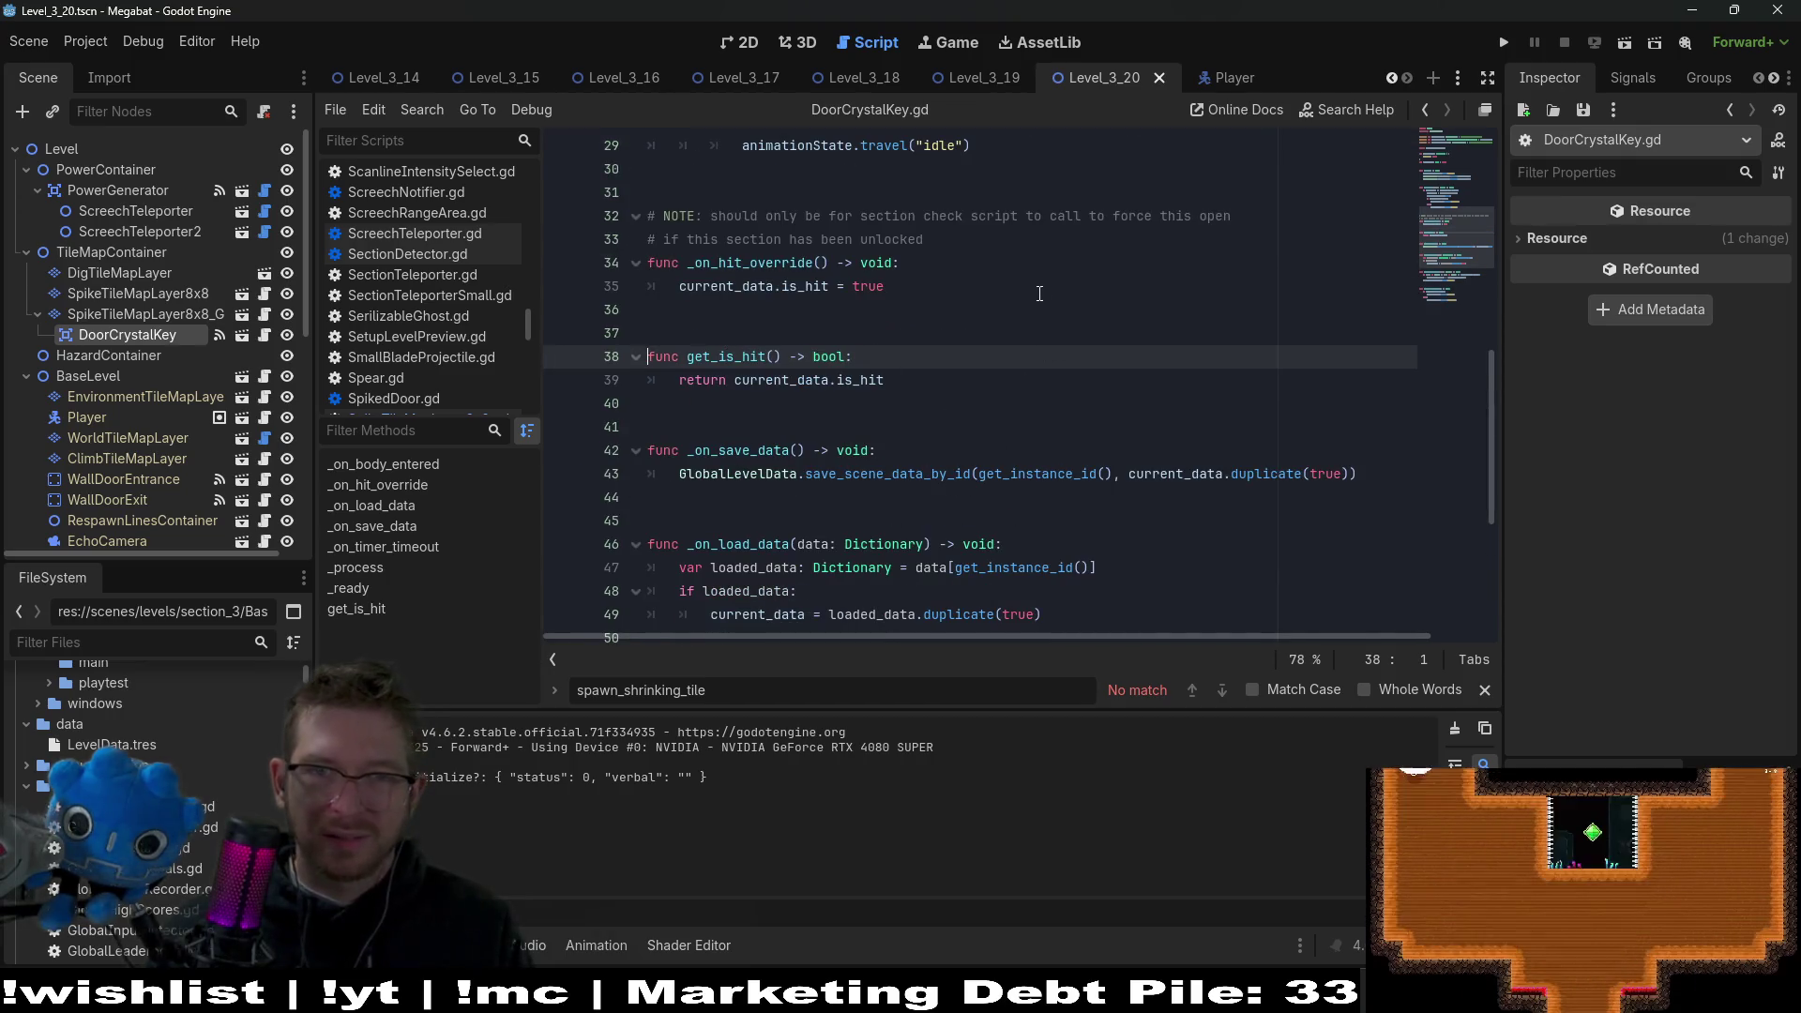
# Step: Scroll through DoorCrystalKey.gd to review its functions
pyautogui.scroll(9, 1029, 413)
pyautogui.scroll(-6, 1029, 414)
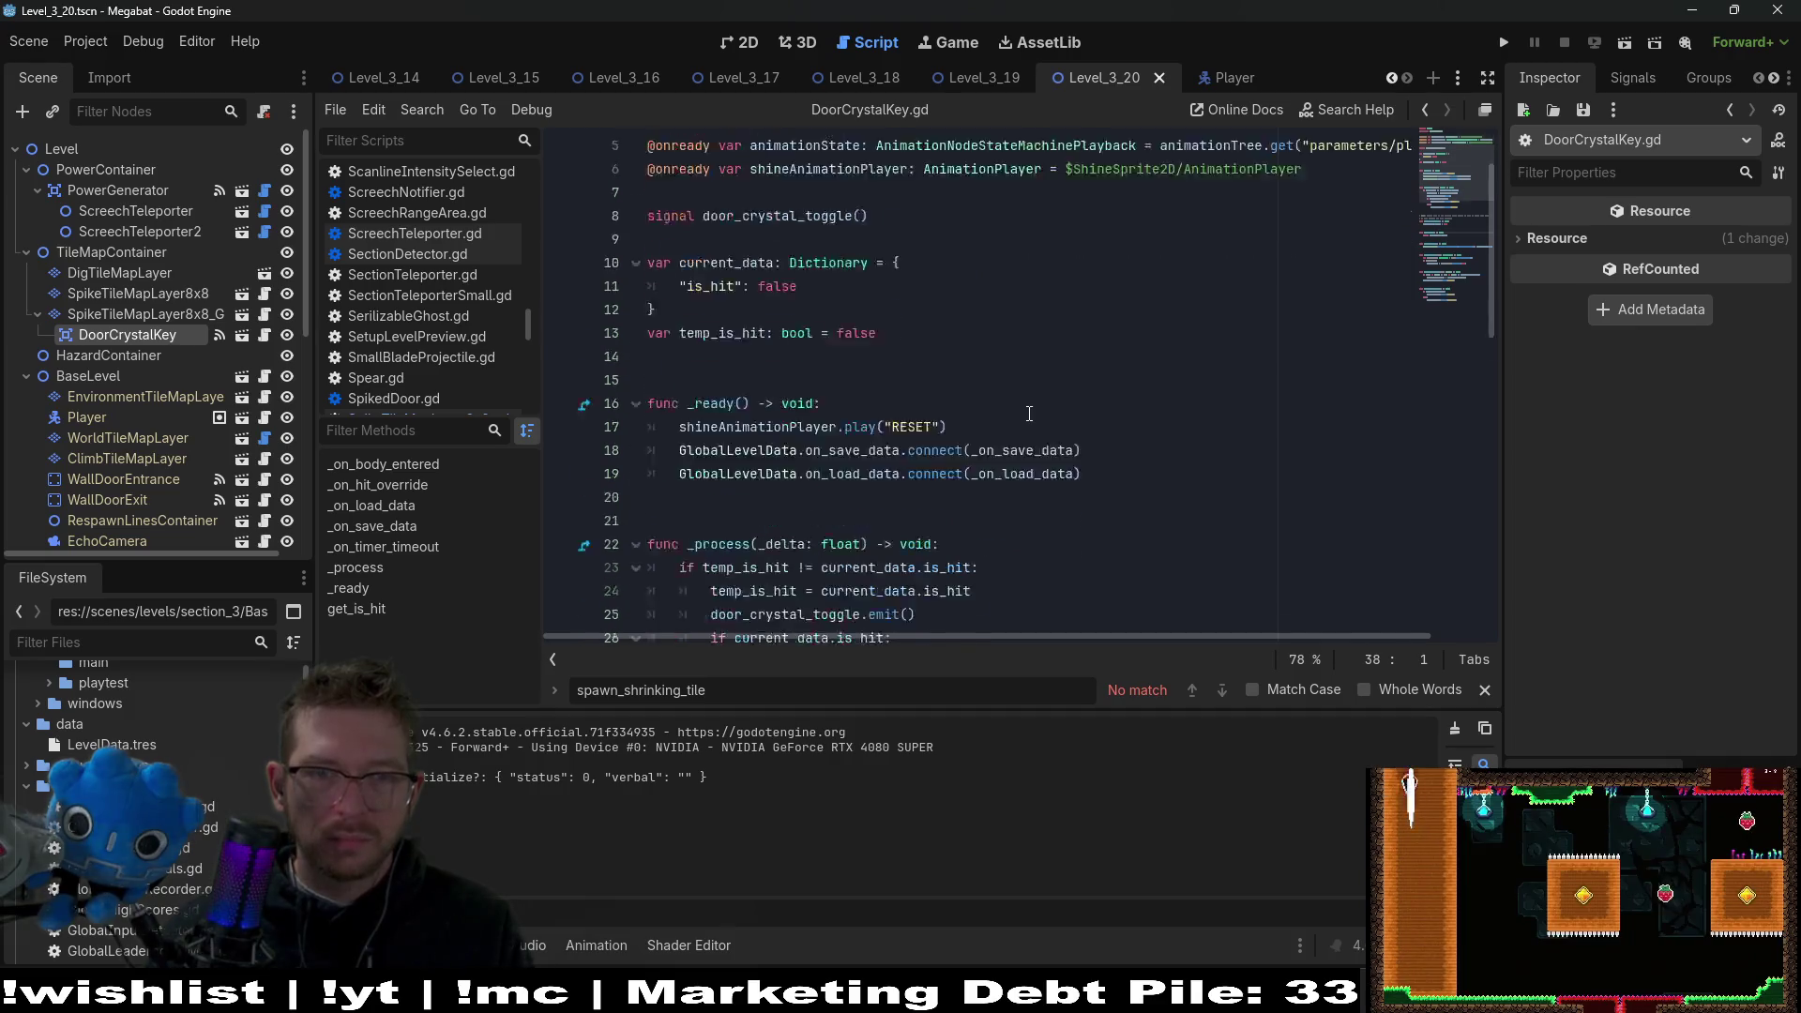
pyautogui.scroll(-1, 1029, 414)
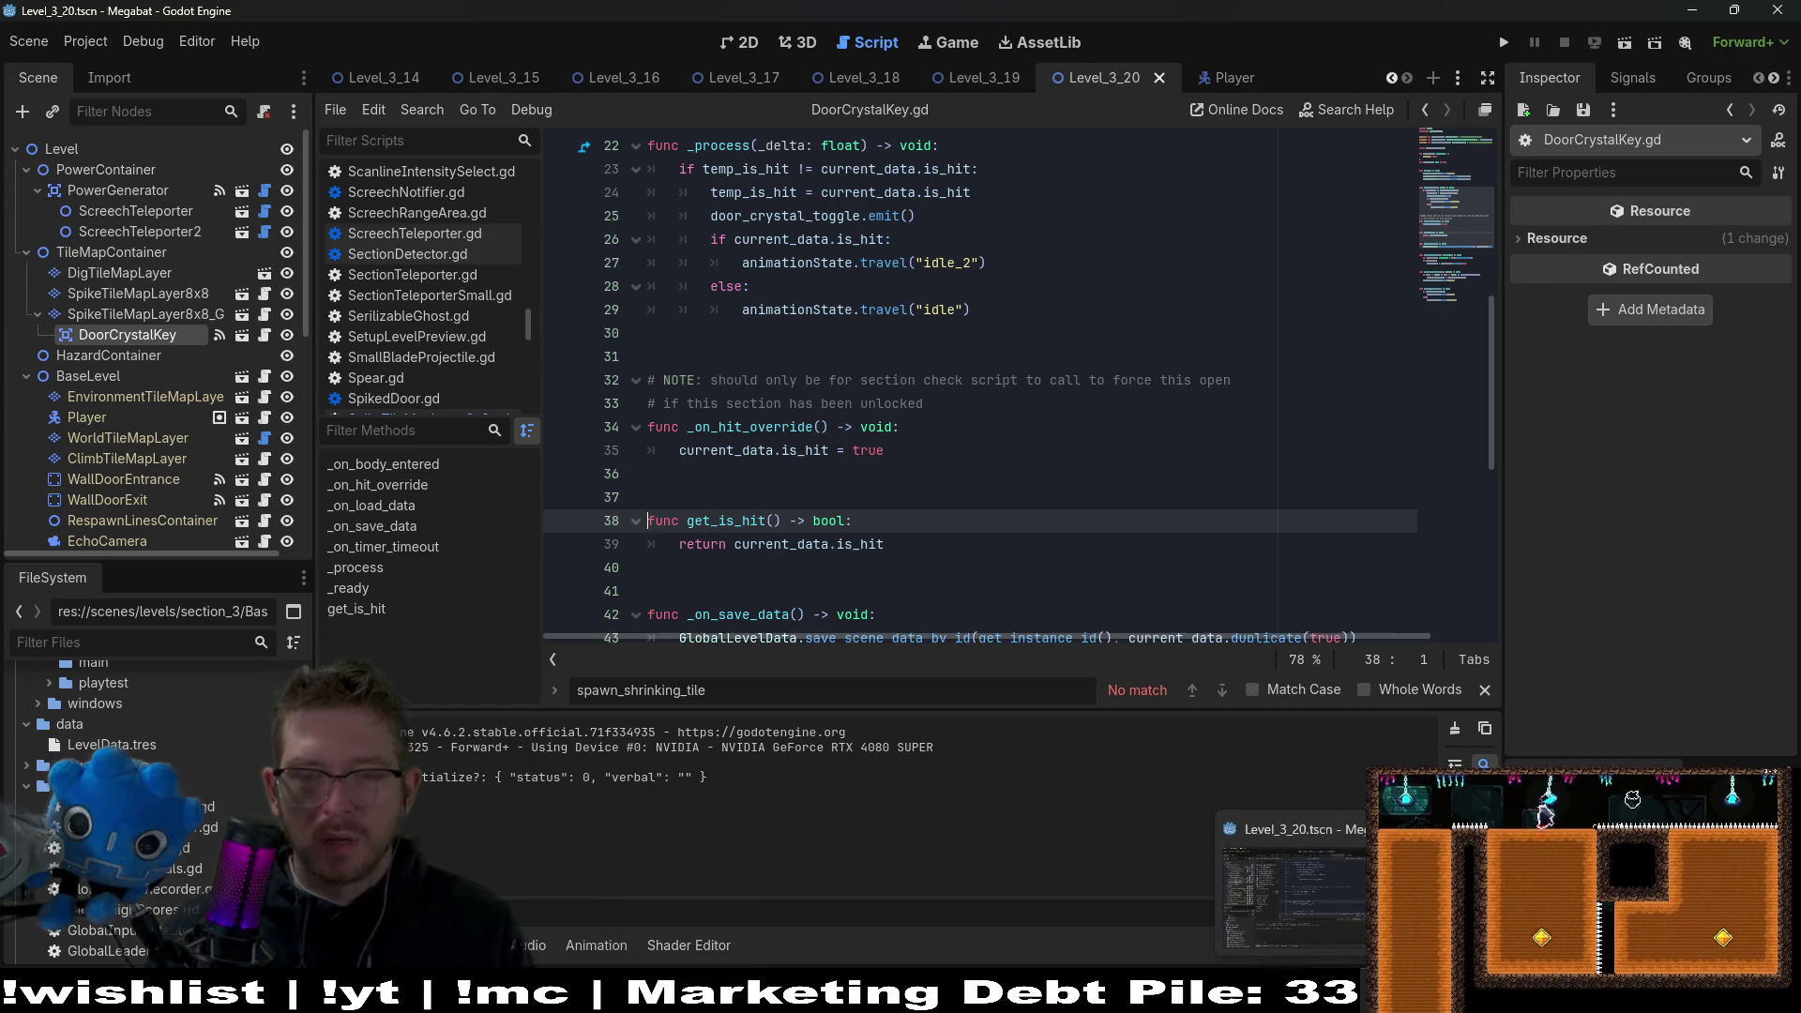
pyautogui.click(937, 468)
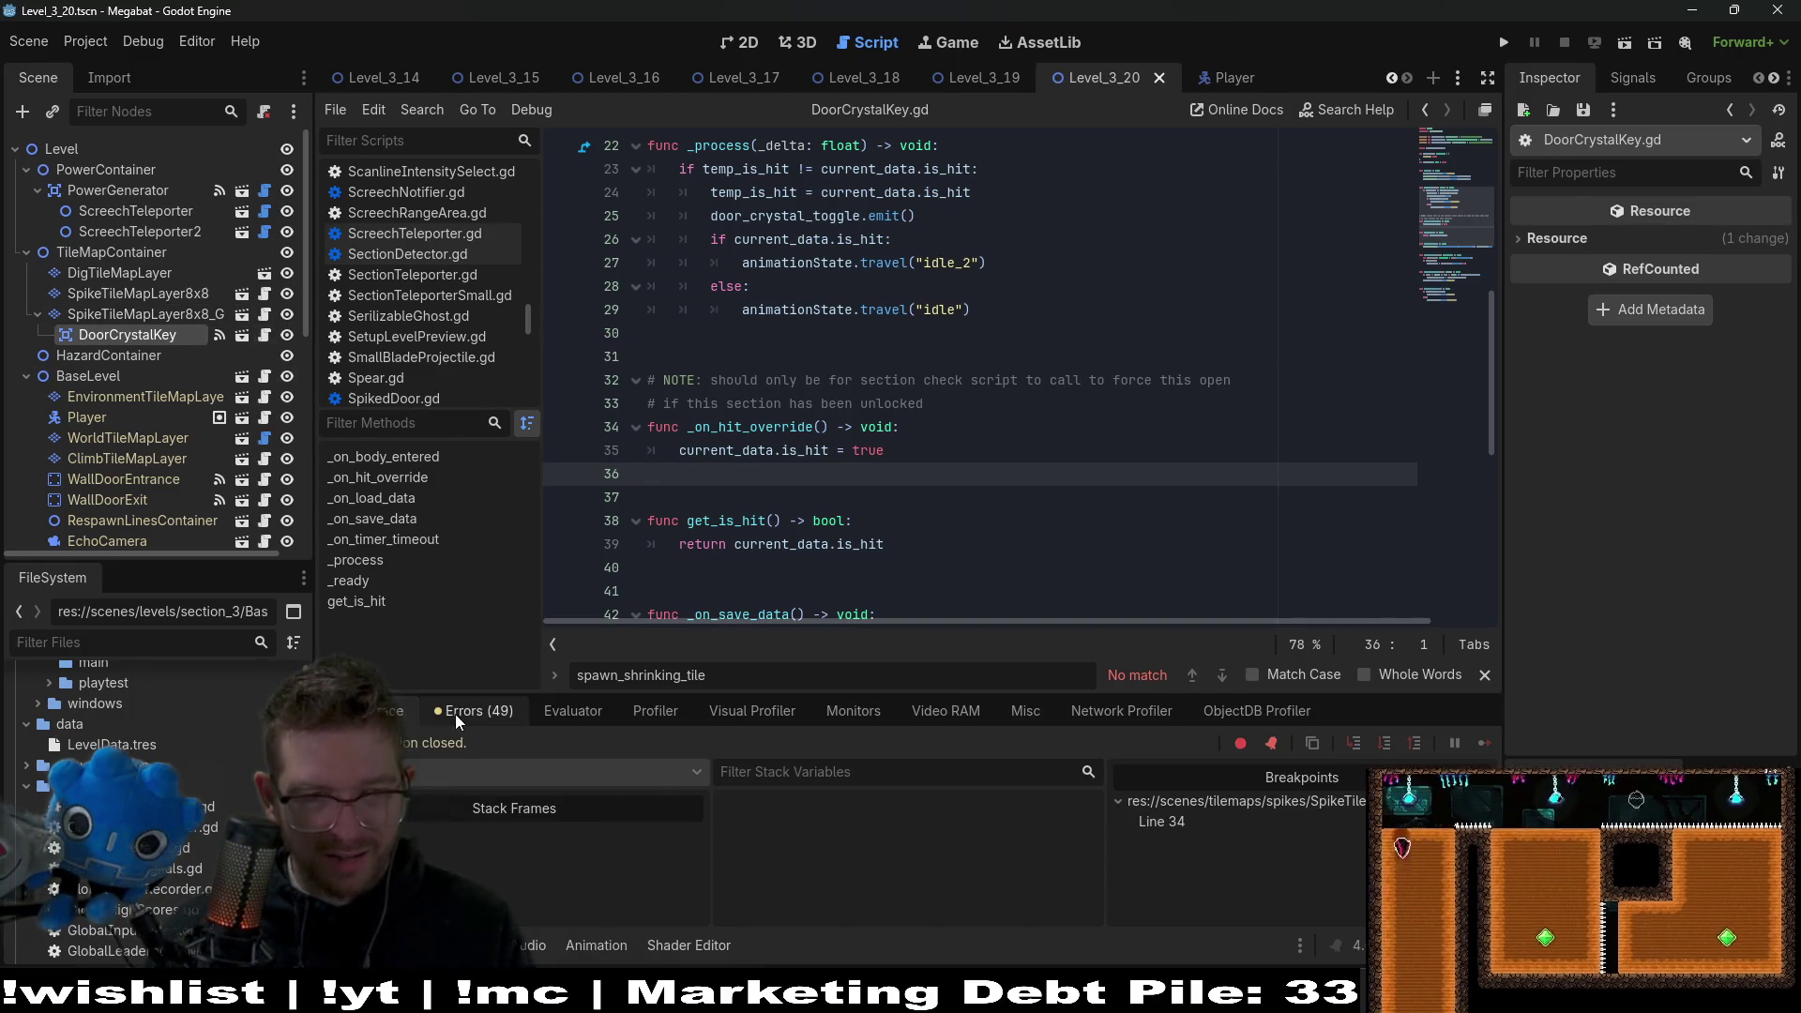
# Step: Show the debugger's 49 errors, then return to SpikeTileMapLayer8x8.gd
pyautogui.click(454, 713)
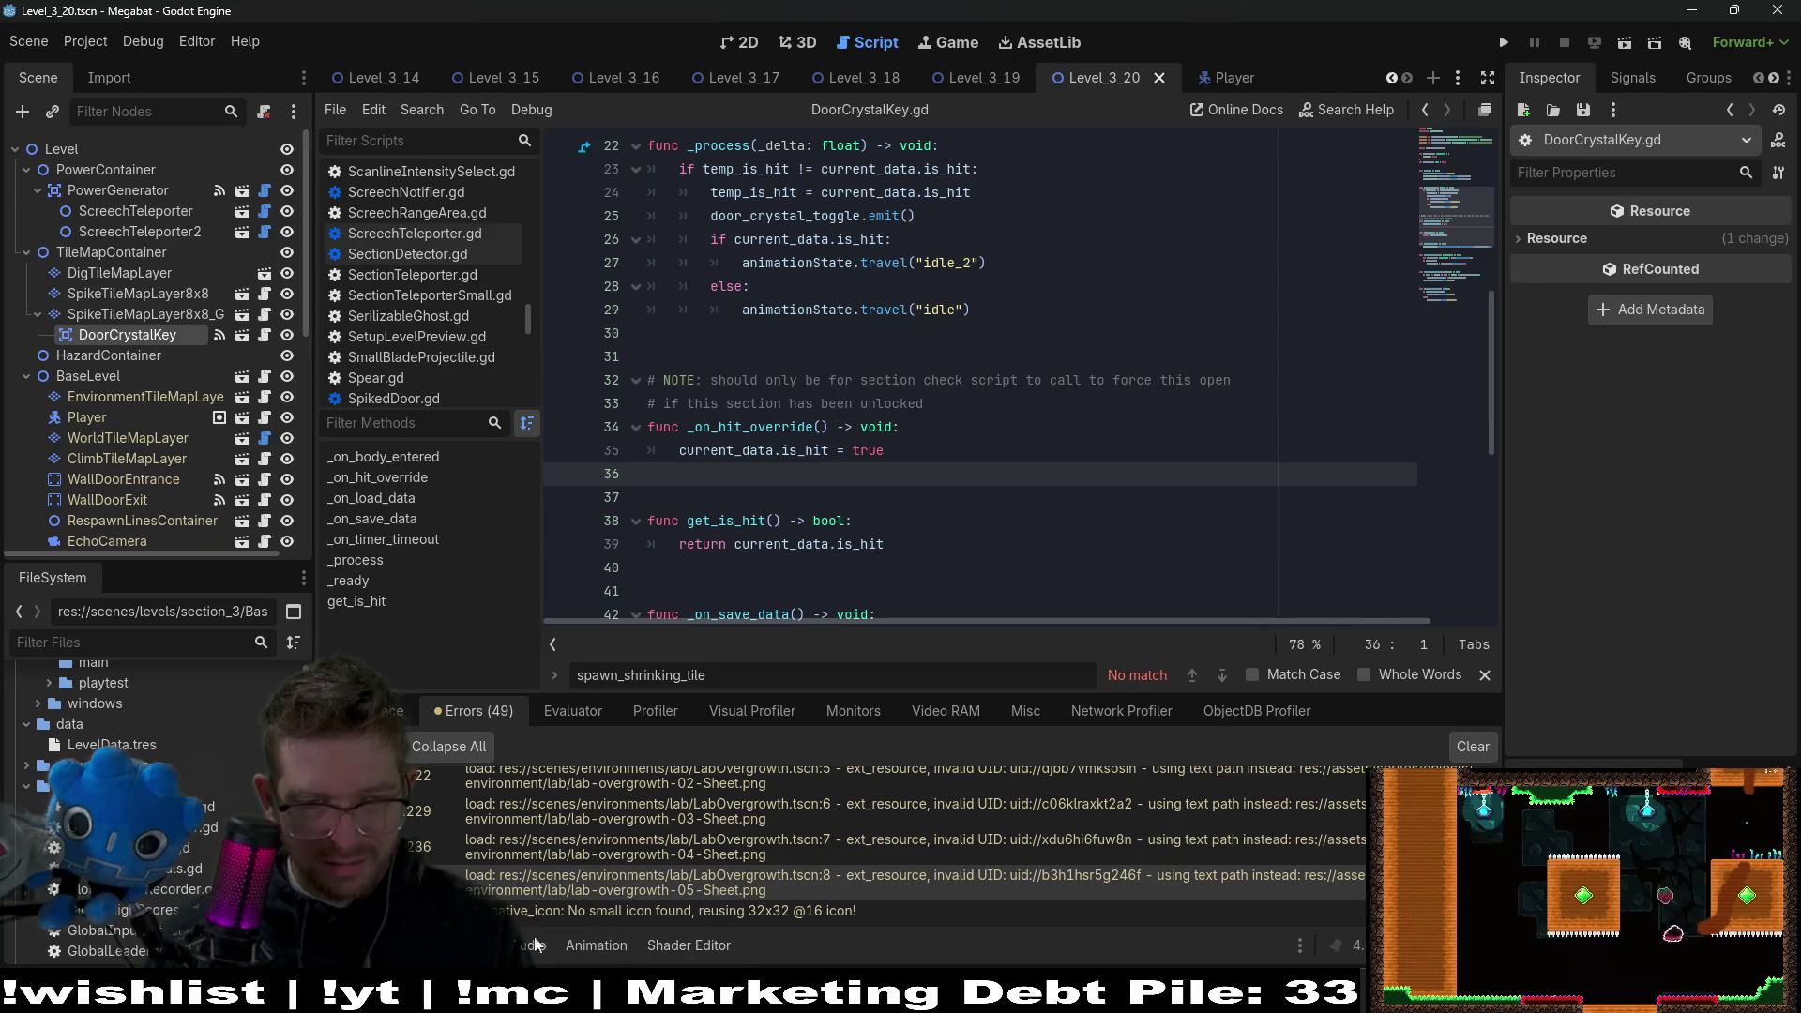
pyautogui.click(804, 451)
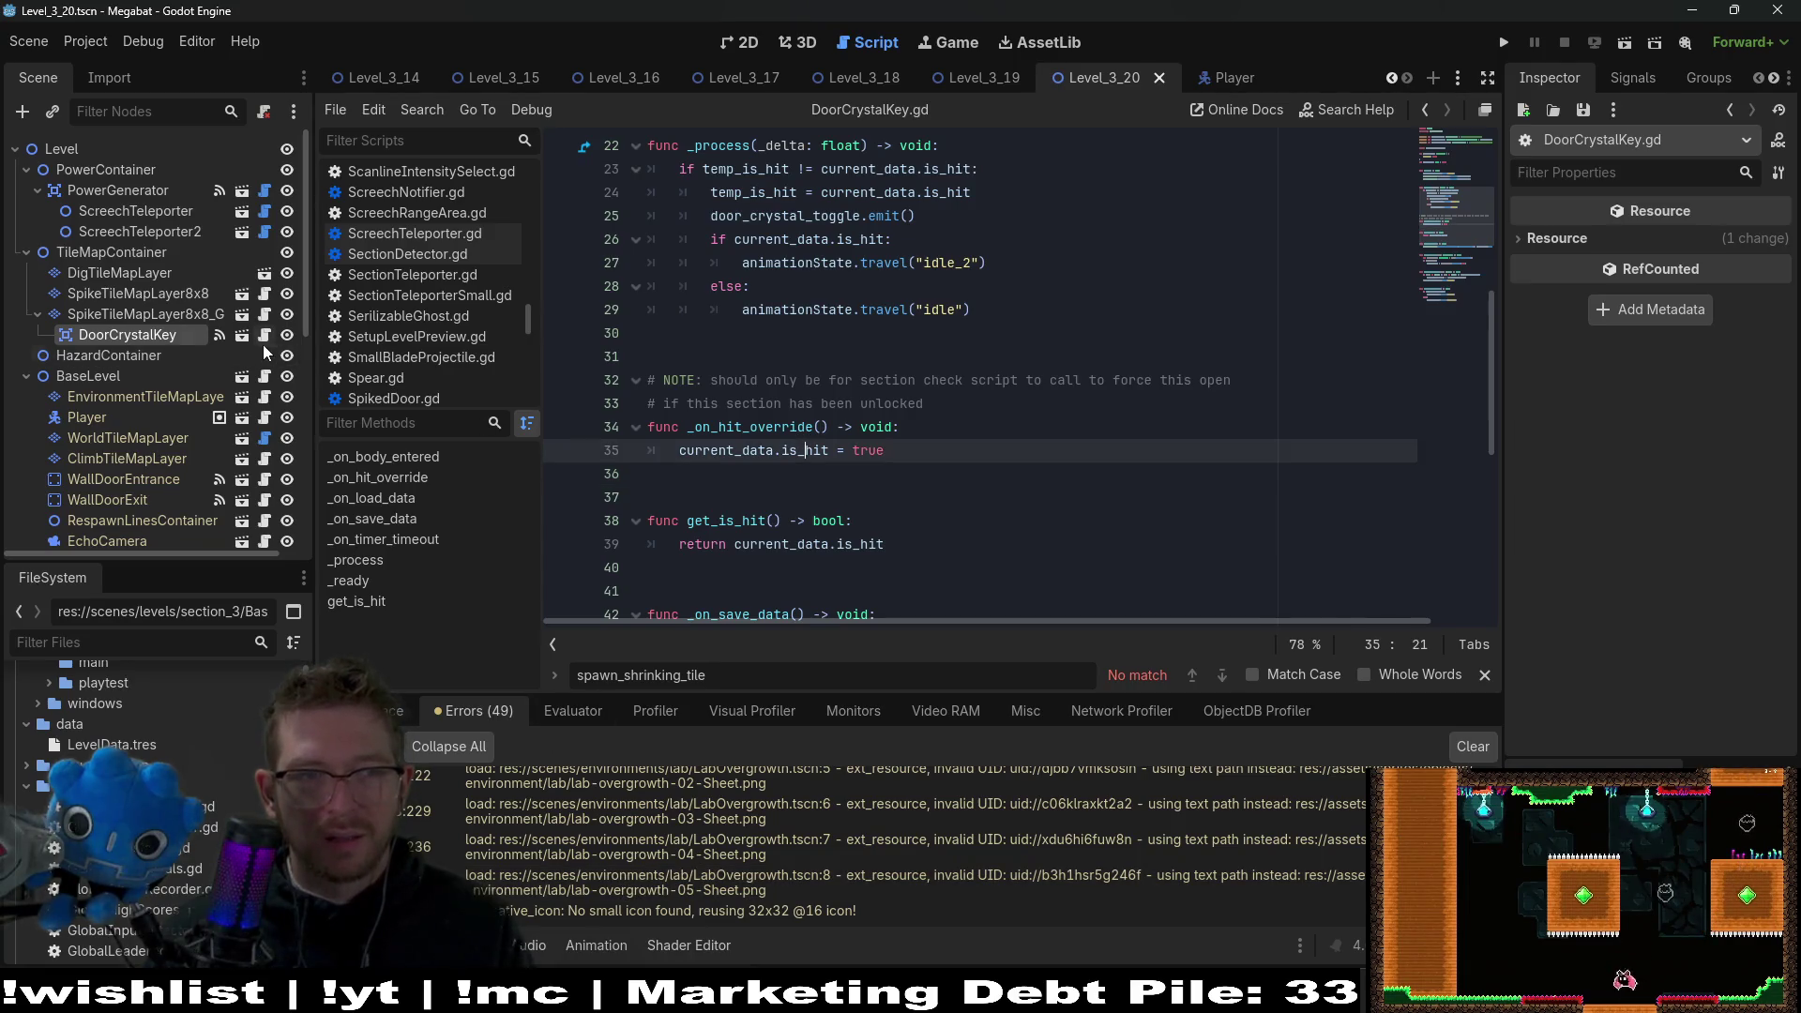
pyautogui.click(264, 315)
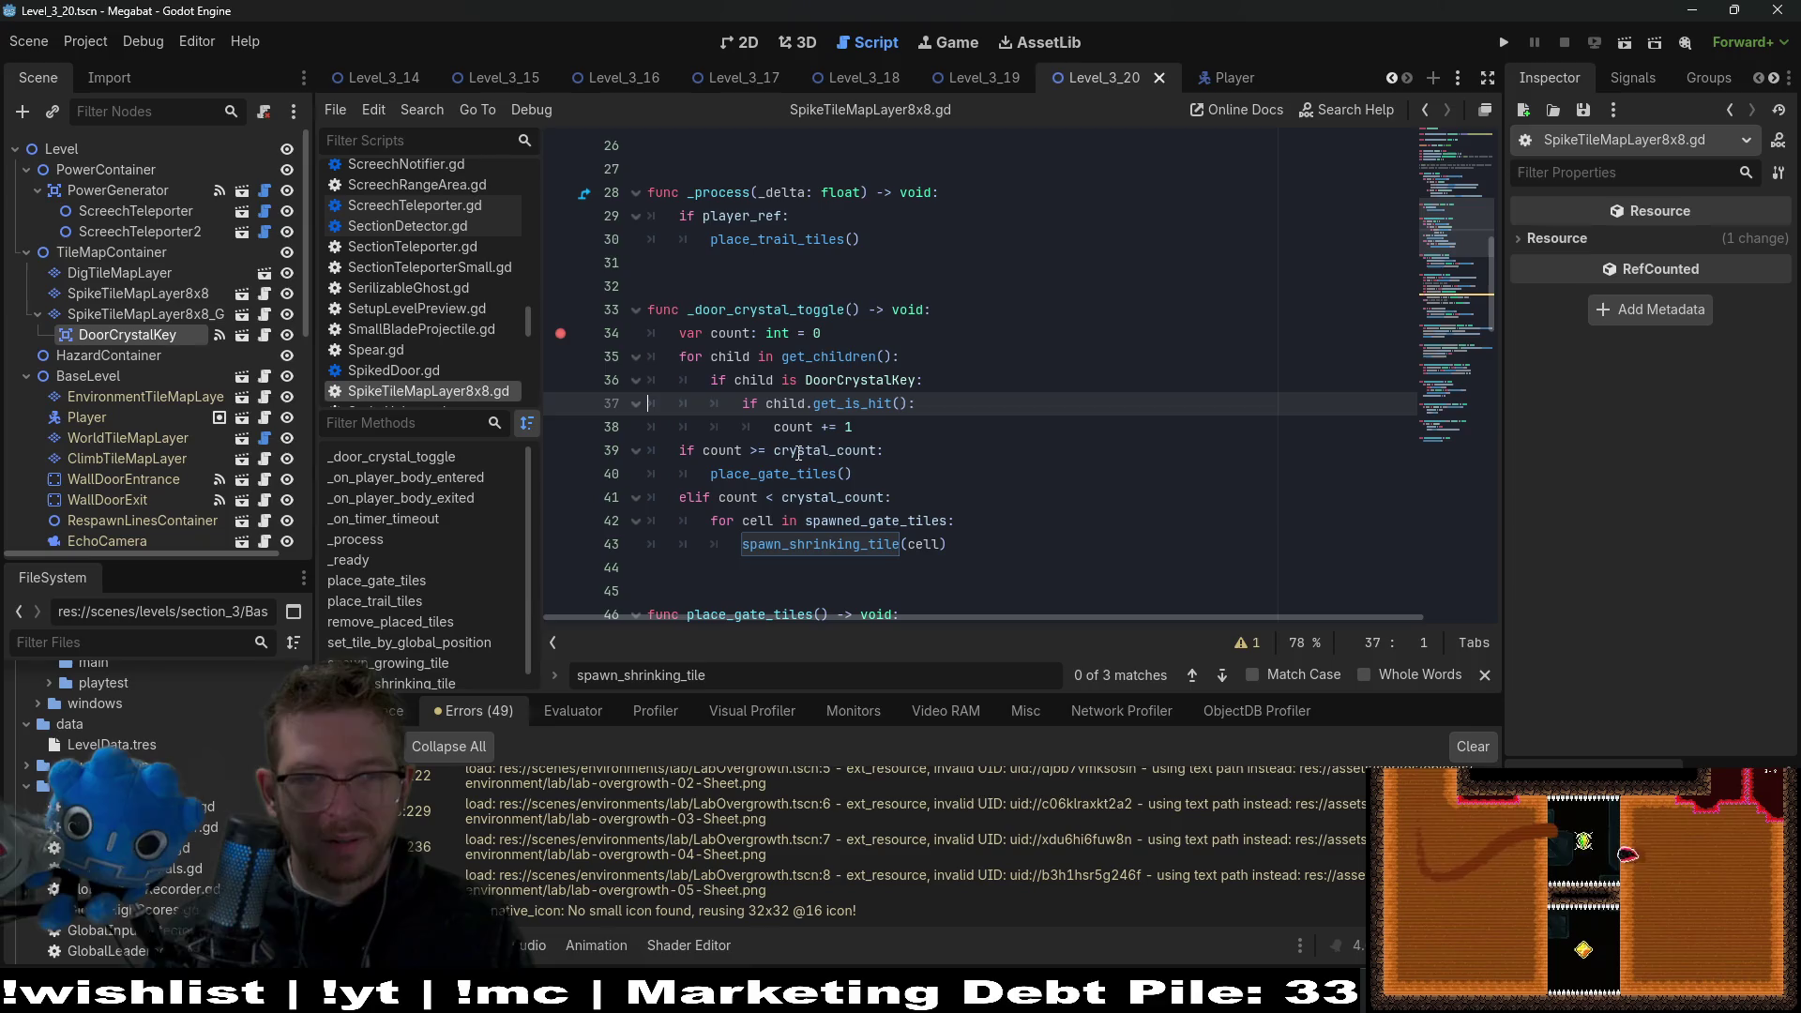
# Step: Review the door_crystal_toggle connection and crystal_count variable on lines 24–25
pyautogui.click(843, 550)
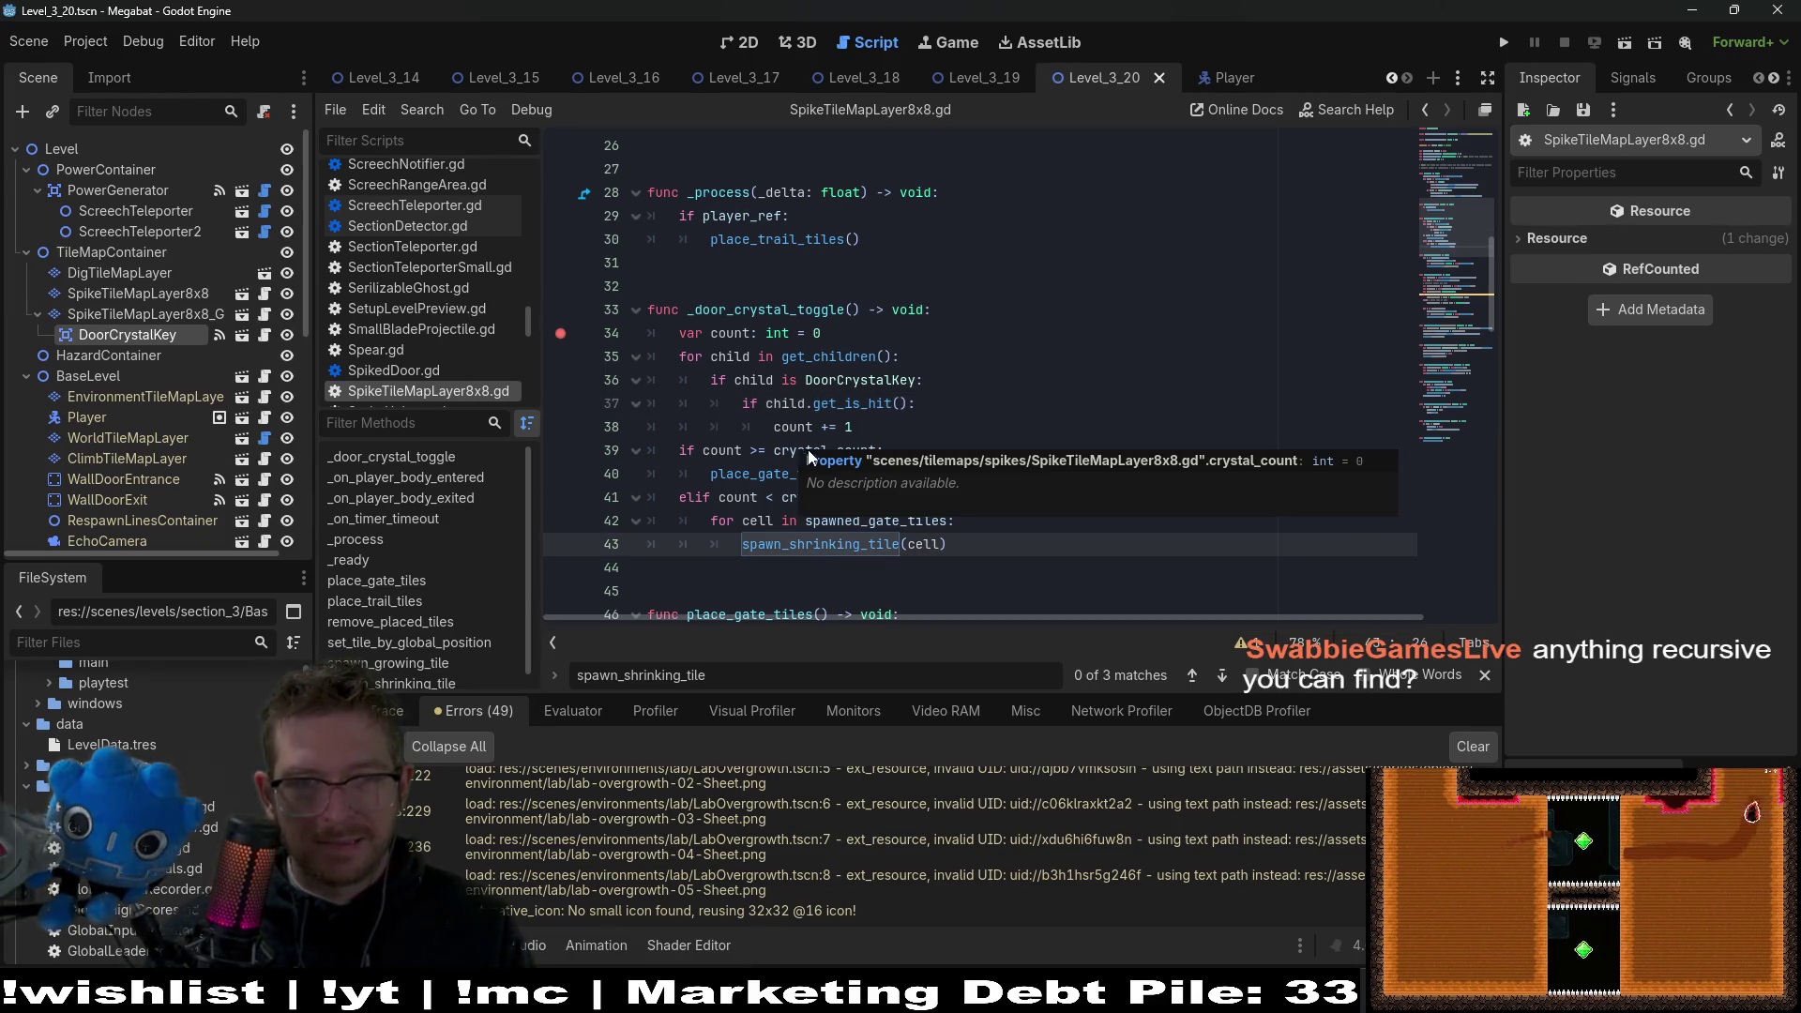
pyautogui.scroll(7, 1016, 346)
pyautogui.scroll(-1, 1015, 346)
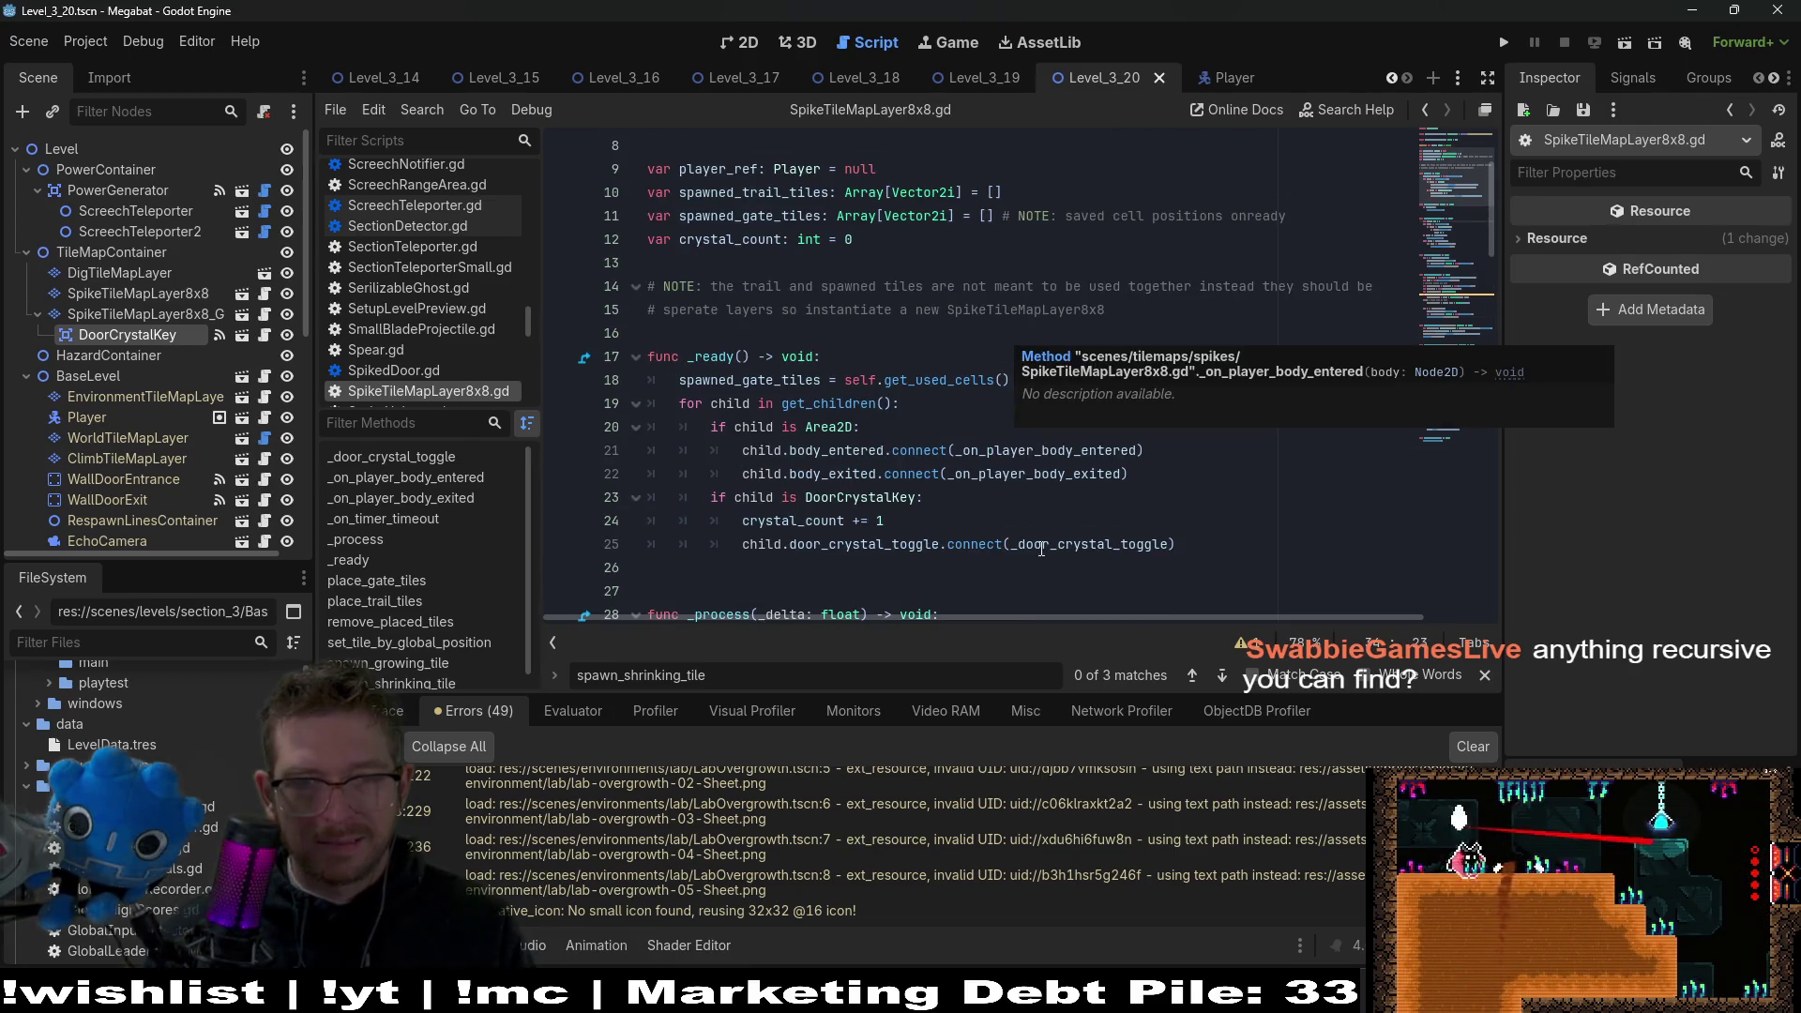
pyautogui.click(920, 544)
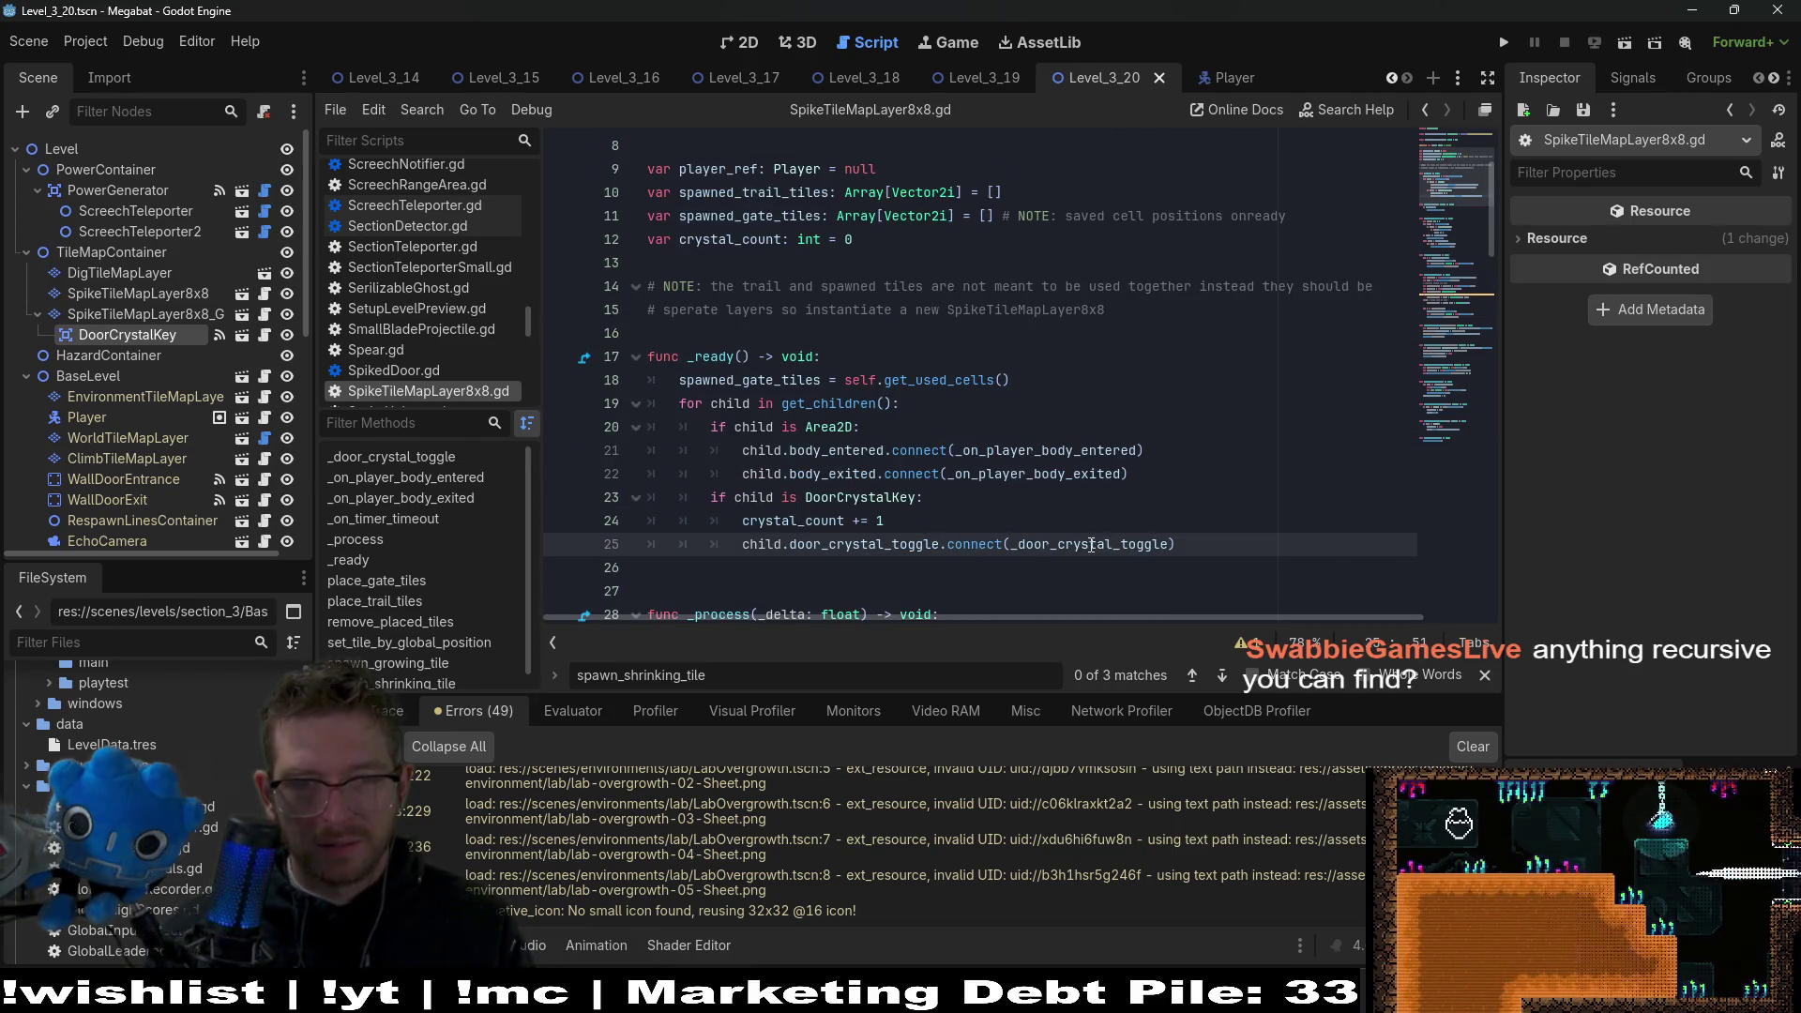
pyautogui.doubleClick(793, 521)
pyautogui.scroll(-7, 961, 516)
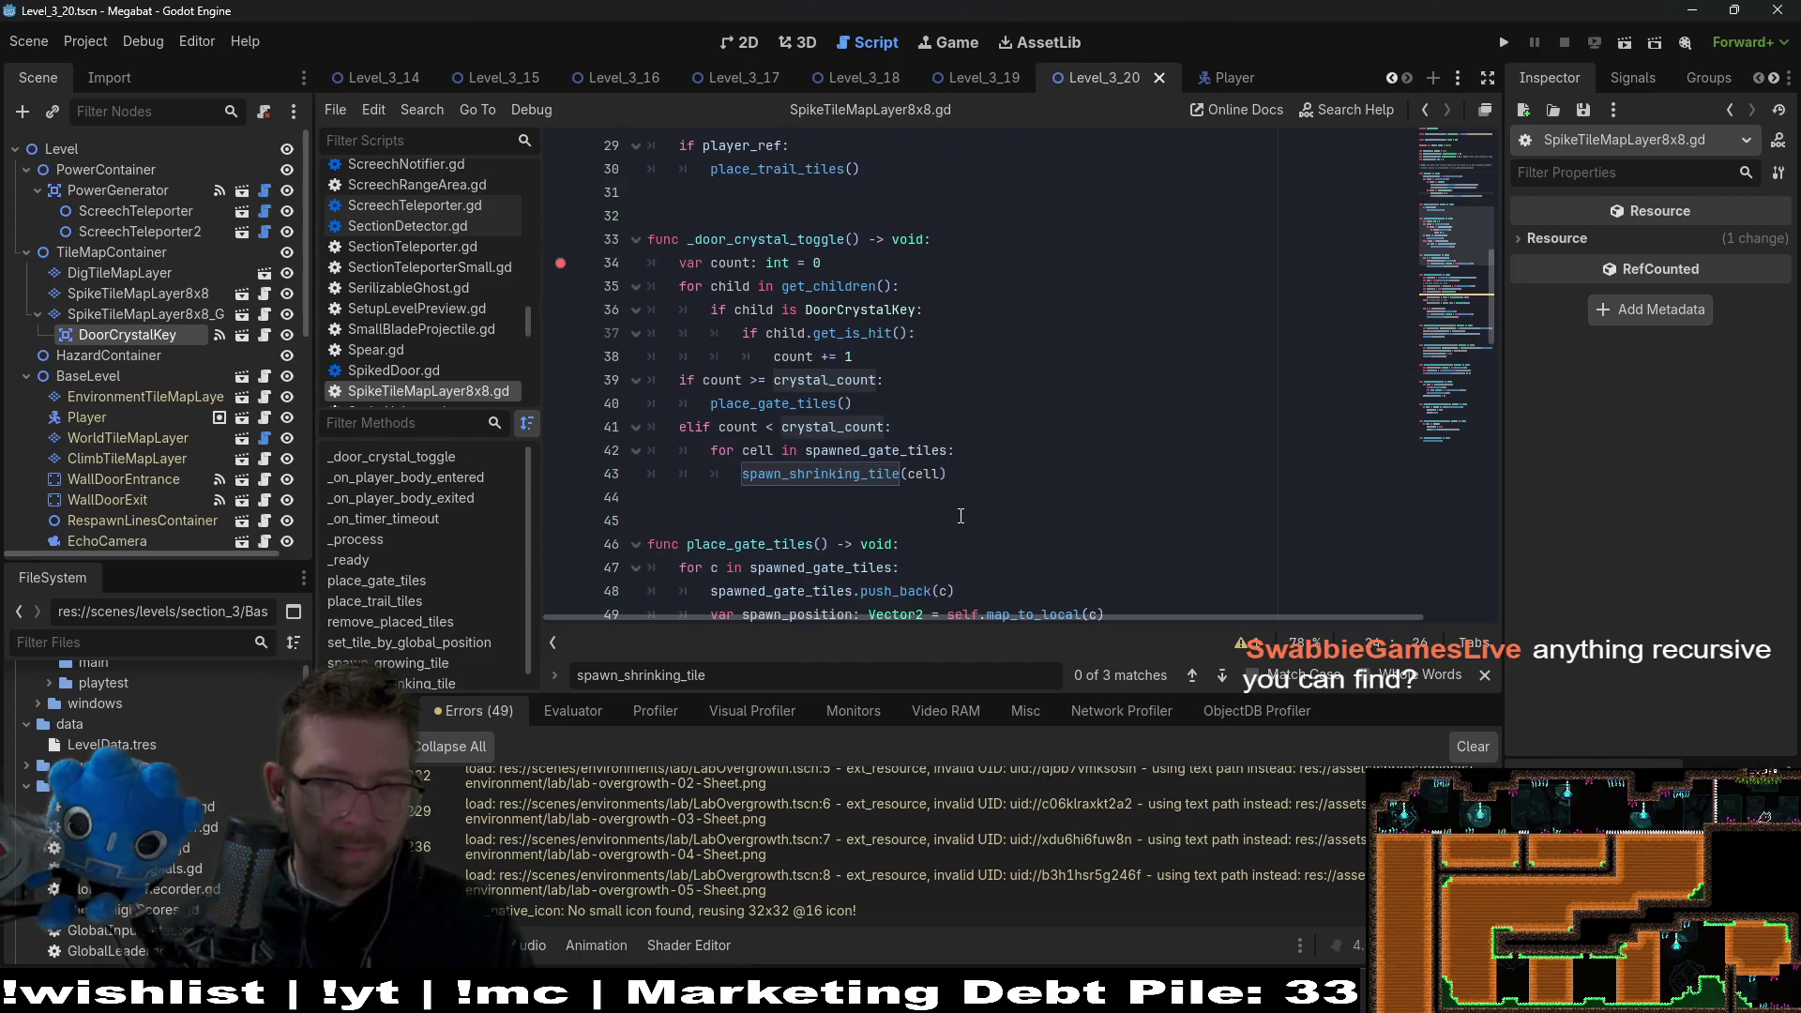
pyautogui.scroll(1, 960, 516)
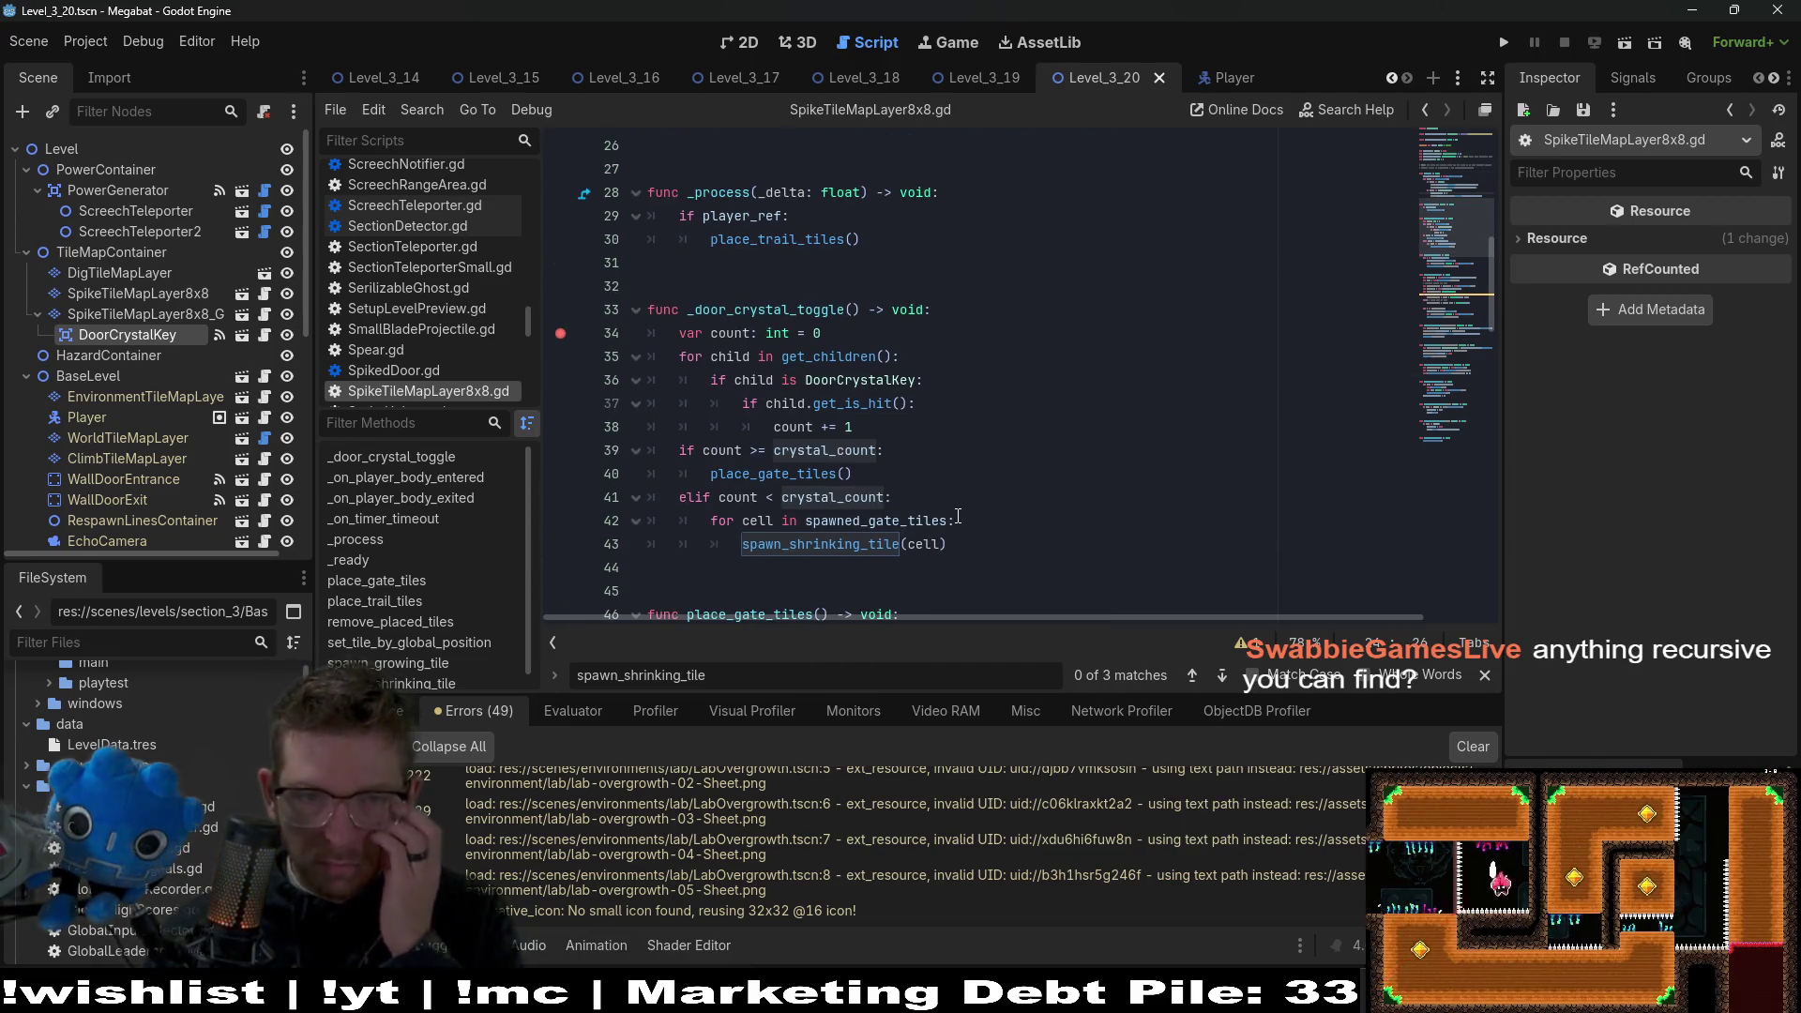
# Step: Inspect the counting loop on lines 34–38, then jump to get_is_hit in DoorCrystalKey.gd
pyautogui.doubleClick(737, 358)
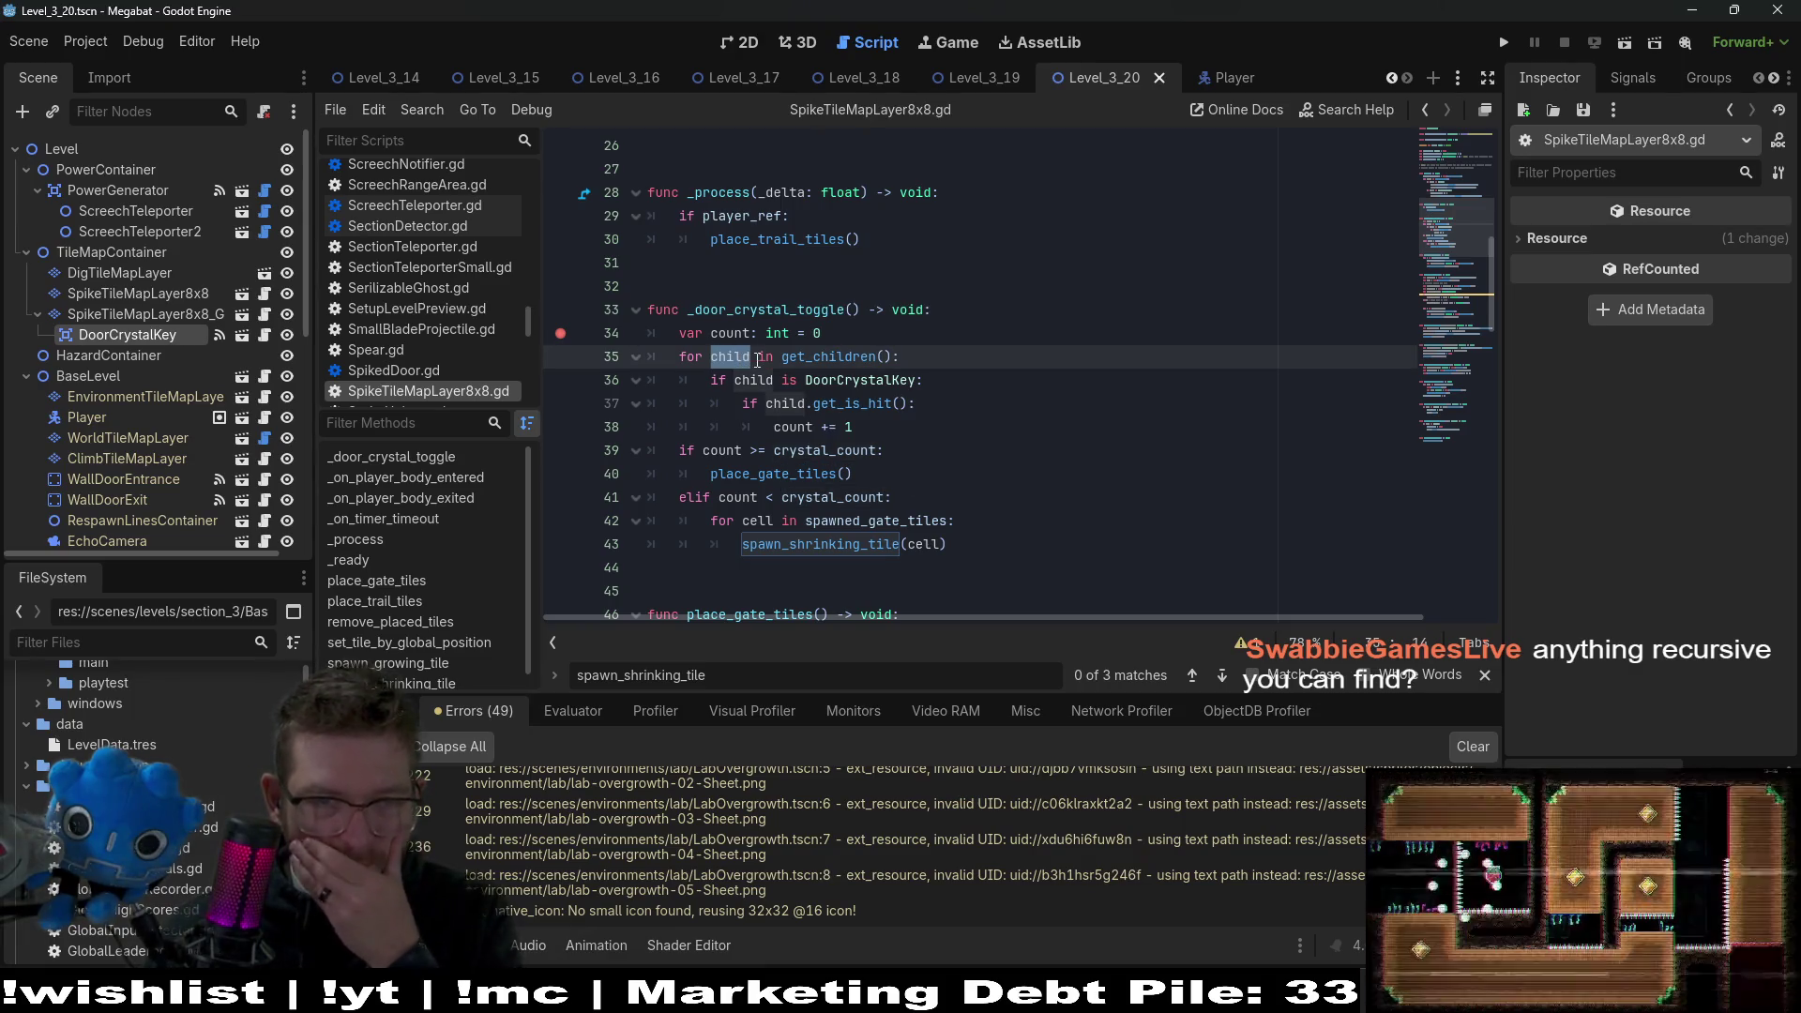
pyautogui.doubleClick(858, 402)
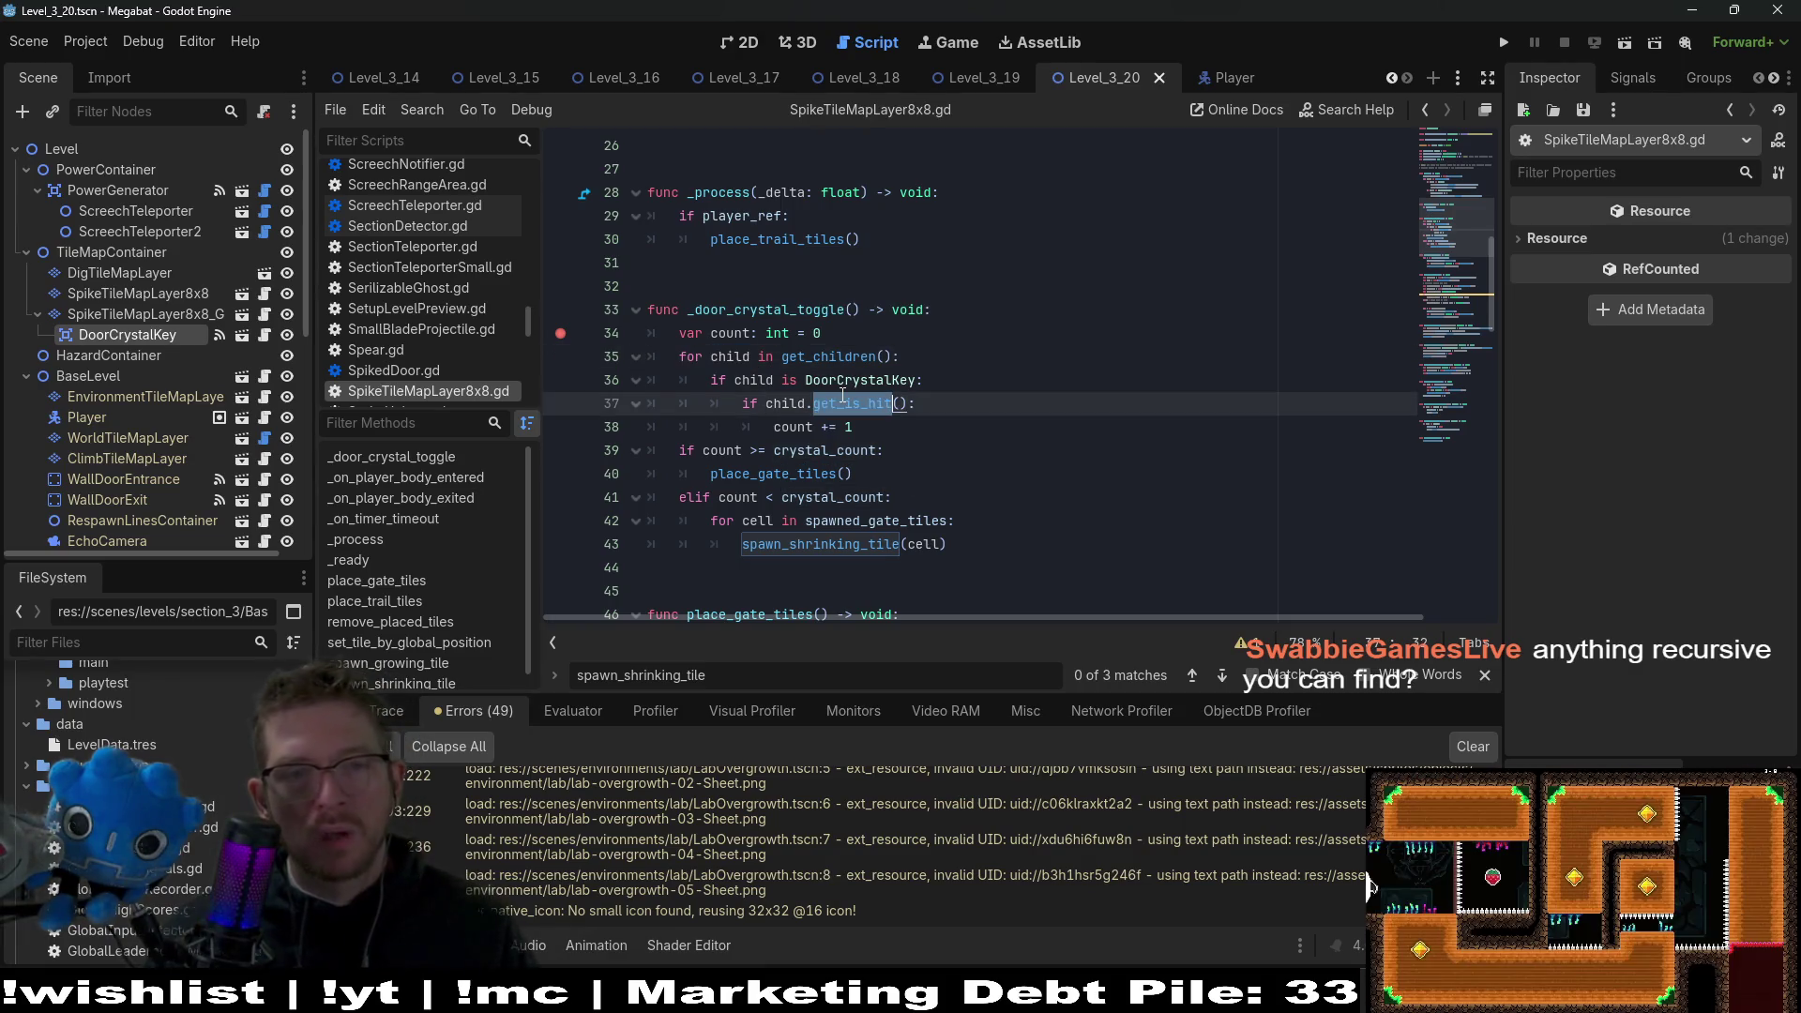
pyautogui.moveTo(914, 429); pyautogui.dragTo(925, 335)
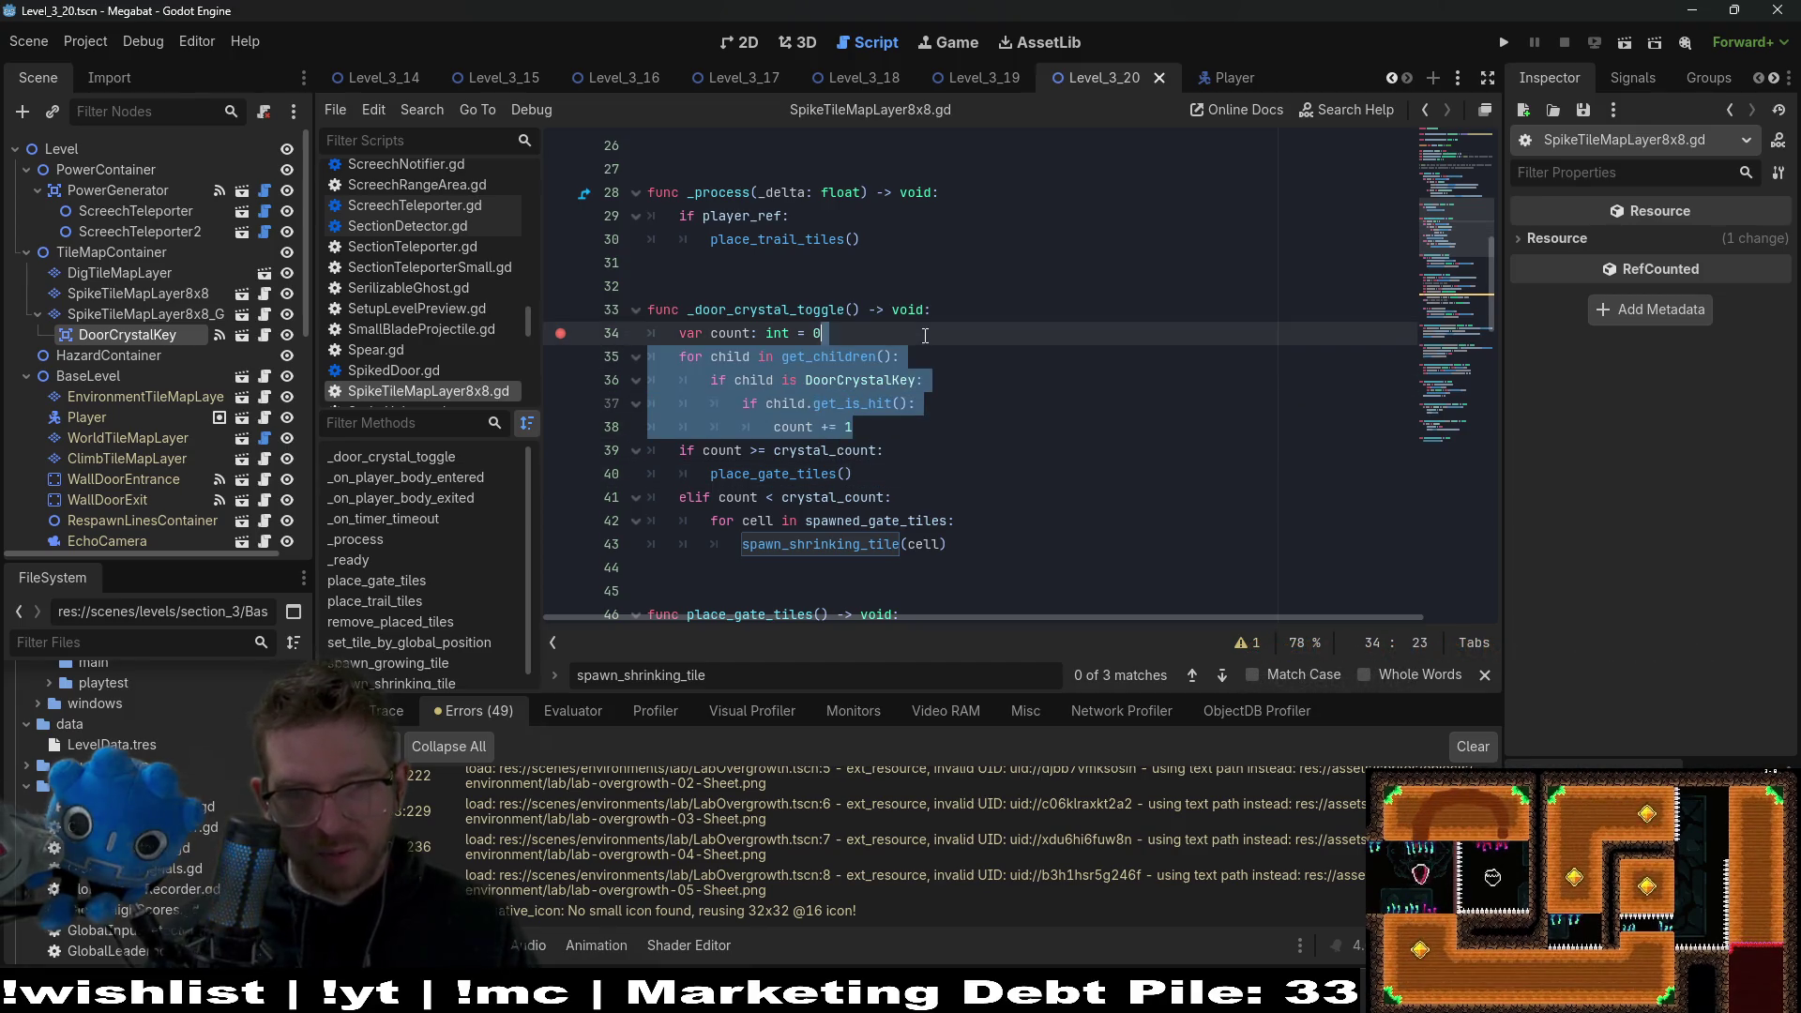
pyautogui.click(874, 424)
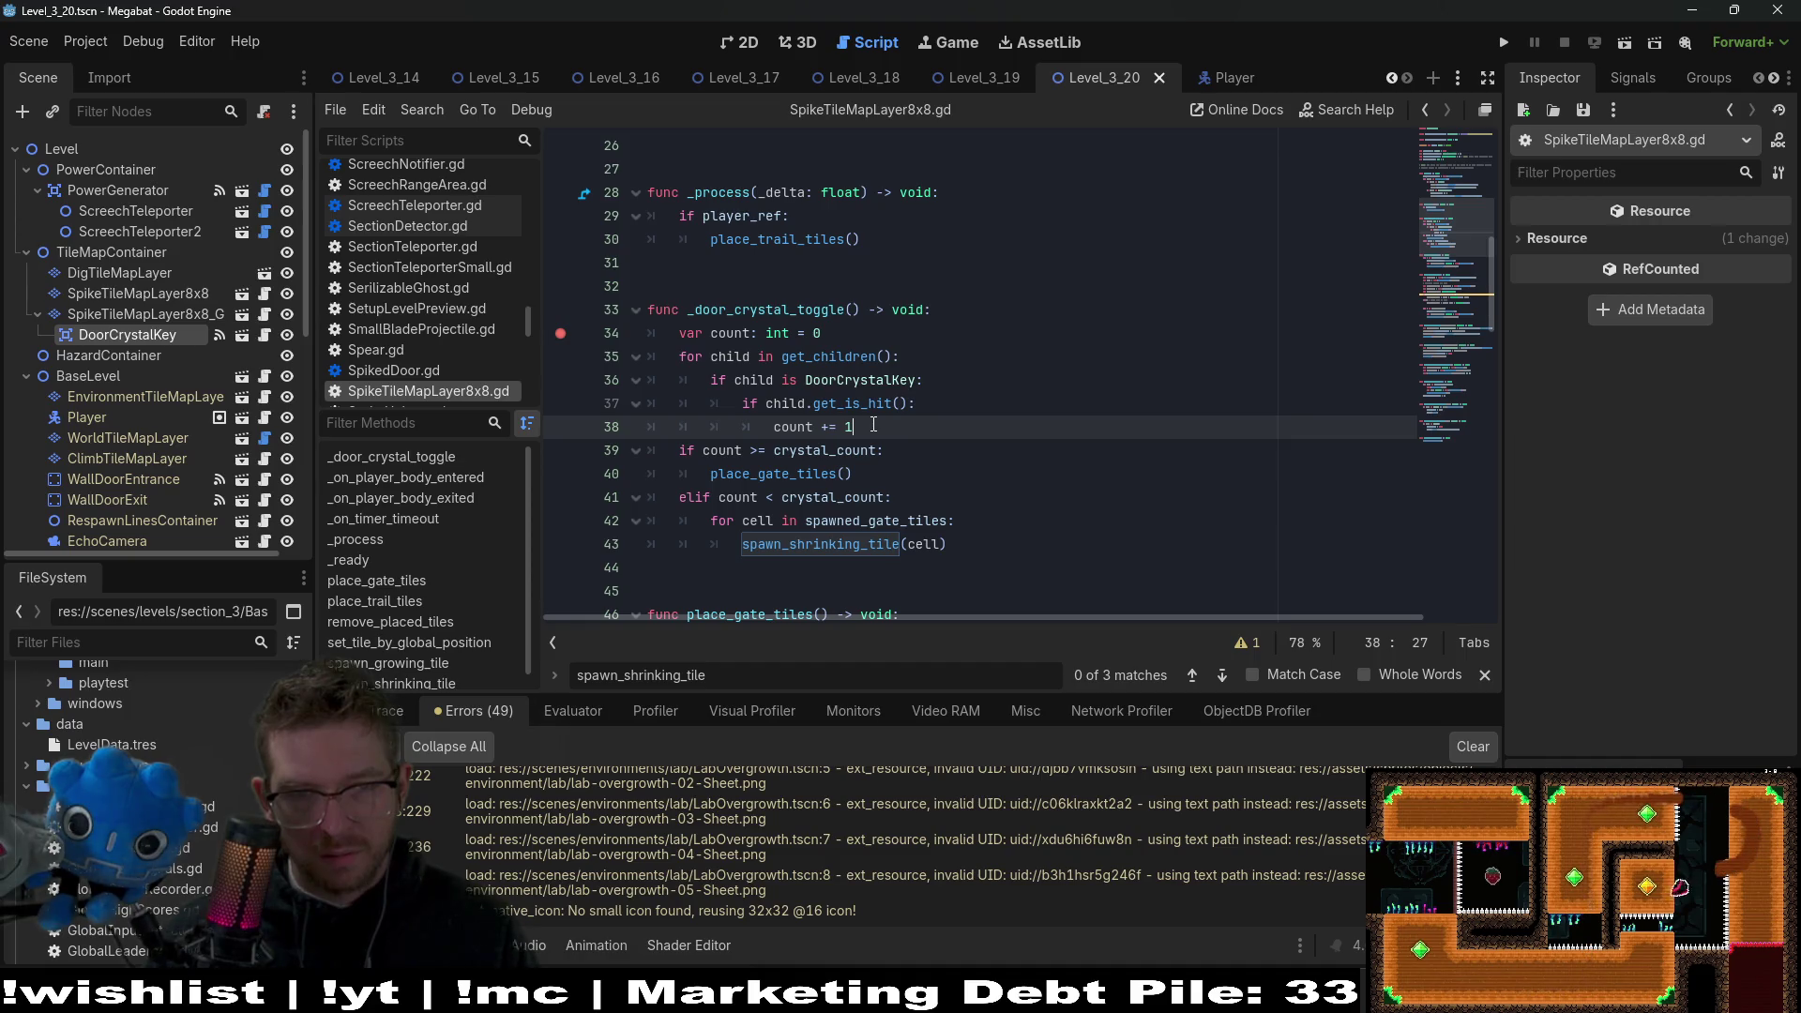
pyautogui.doubleClick(852, 404)
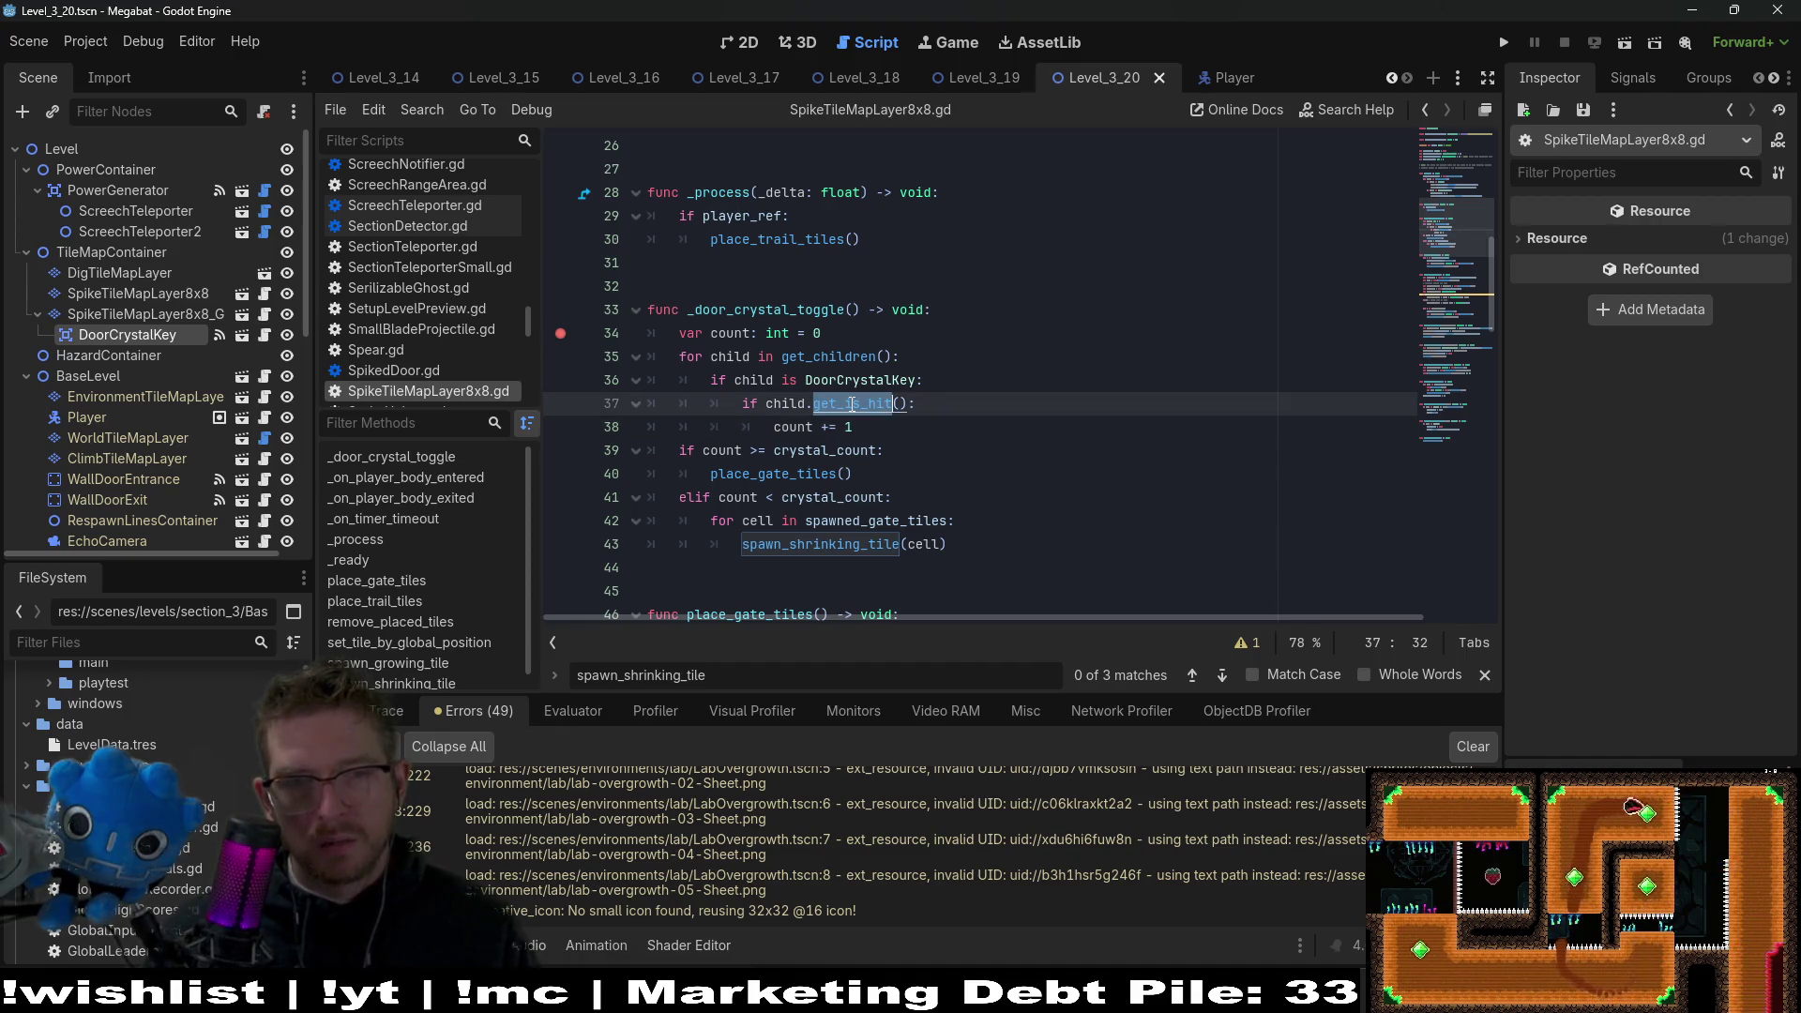
pyautogui.keyDown('ctrl'); pyautogui.click(852, 405); pyautogui.keyUp('ctrl')
pyautogui.doubleClick(873, 405)
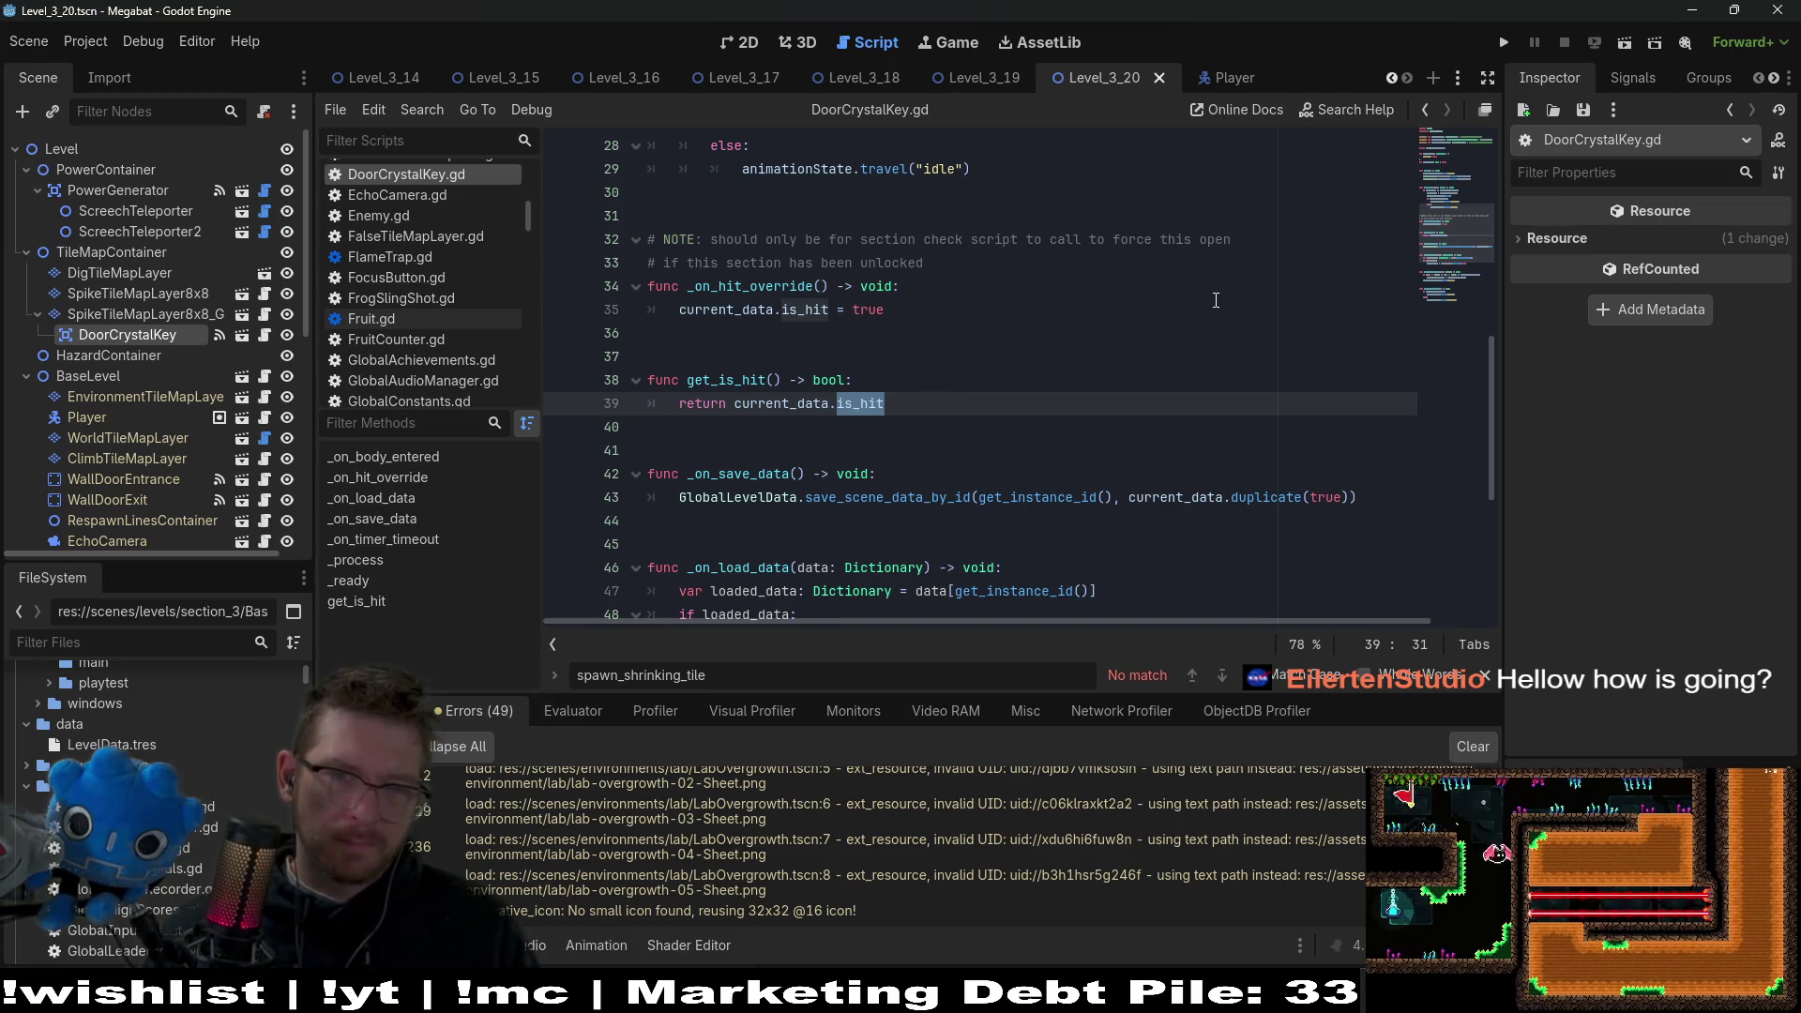
# Step: Find _on_hit_override across the project, see its one DoorCrystalKey.gd match, and return to SpikeTileMapLayer8x8.gd
pyautogui.scroll(4, 1057, 324)
pyautogui.scroll(-4, 1056, 337)
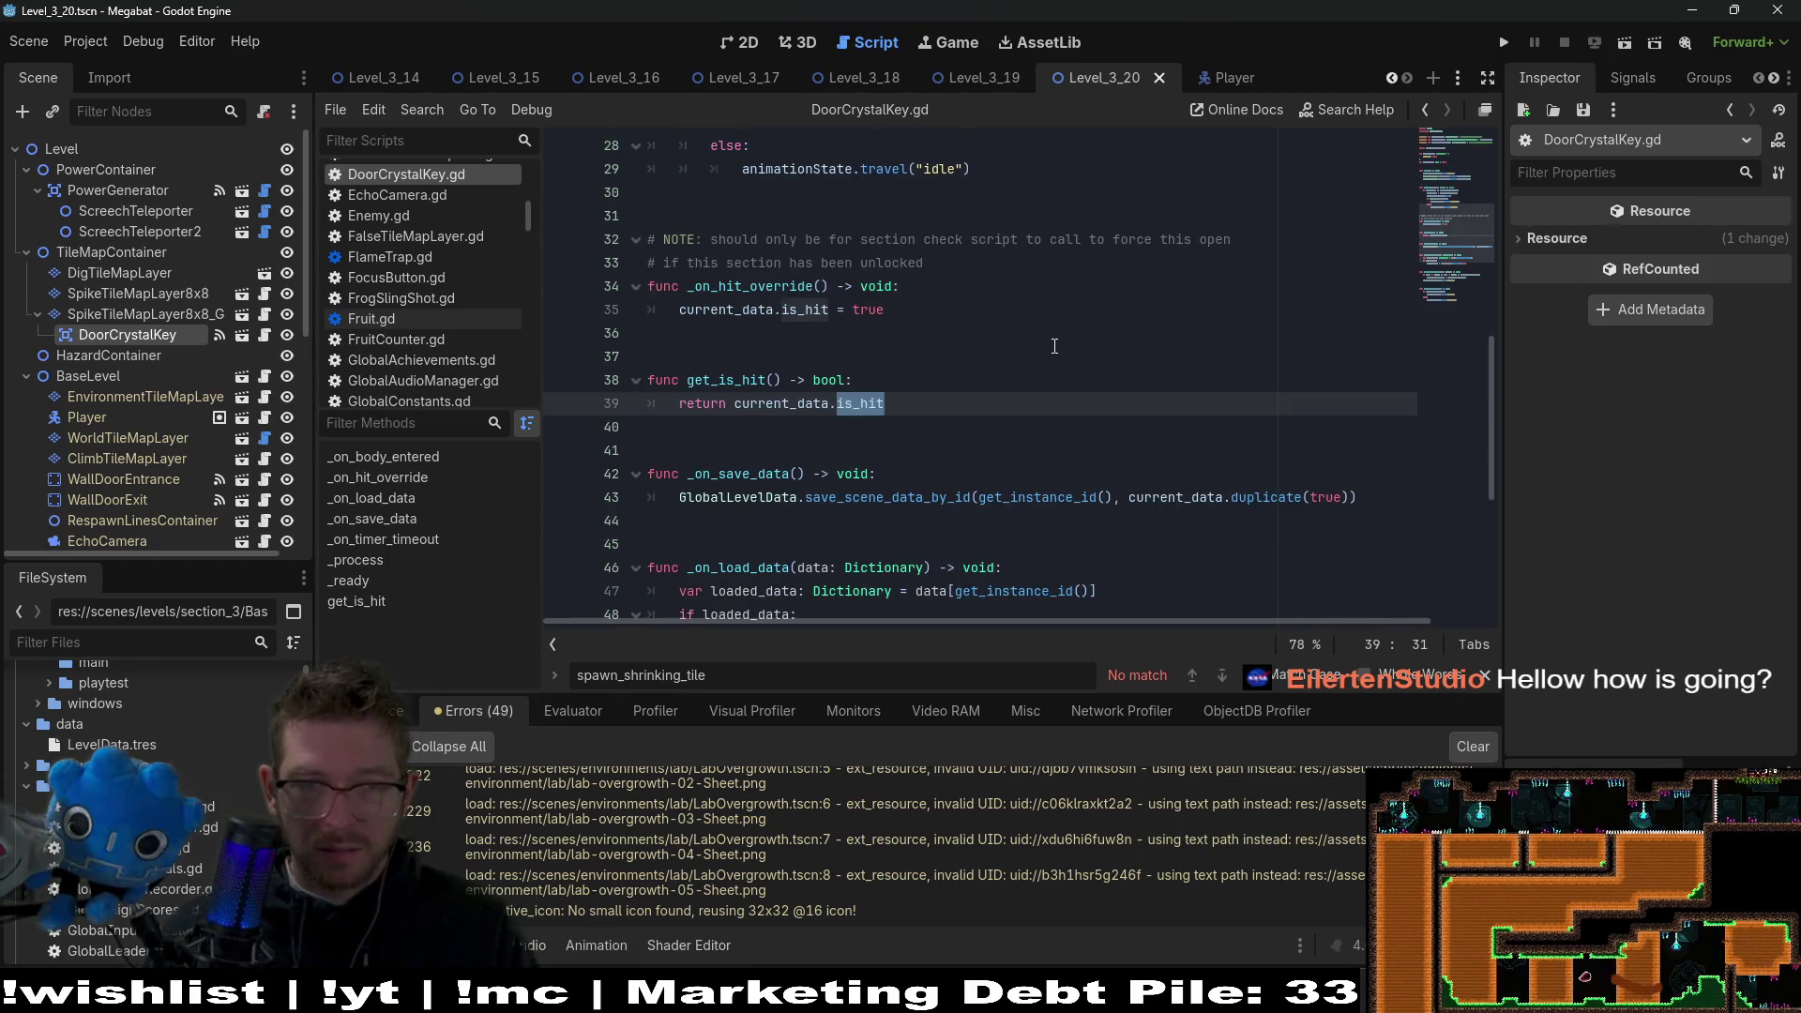
pyautogui.doubleClick(752, 290)
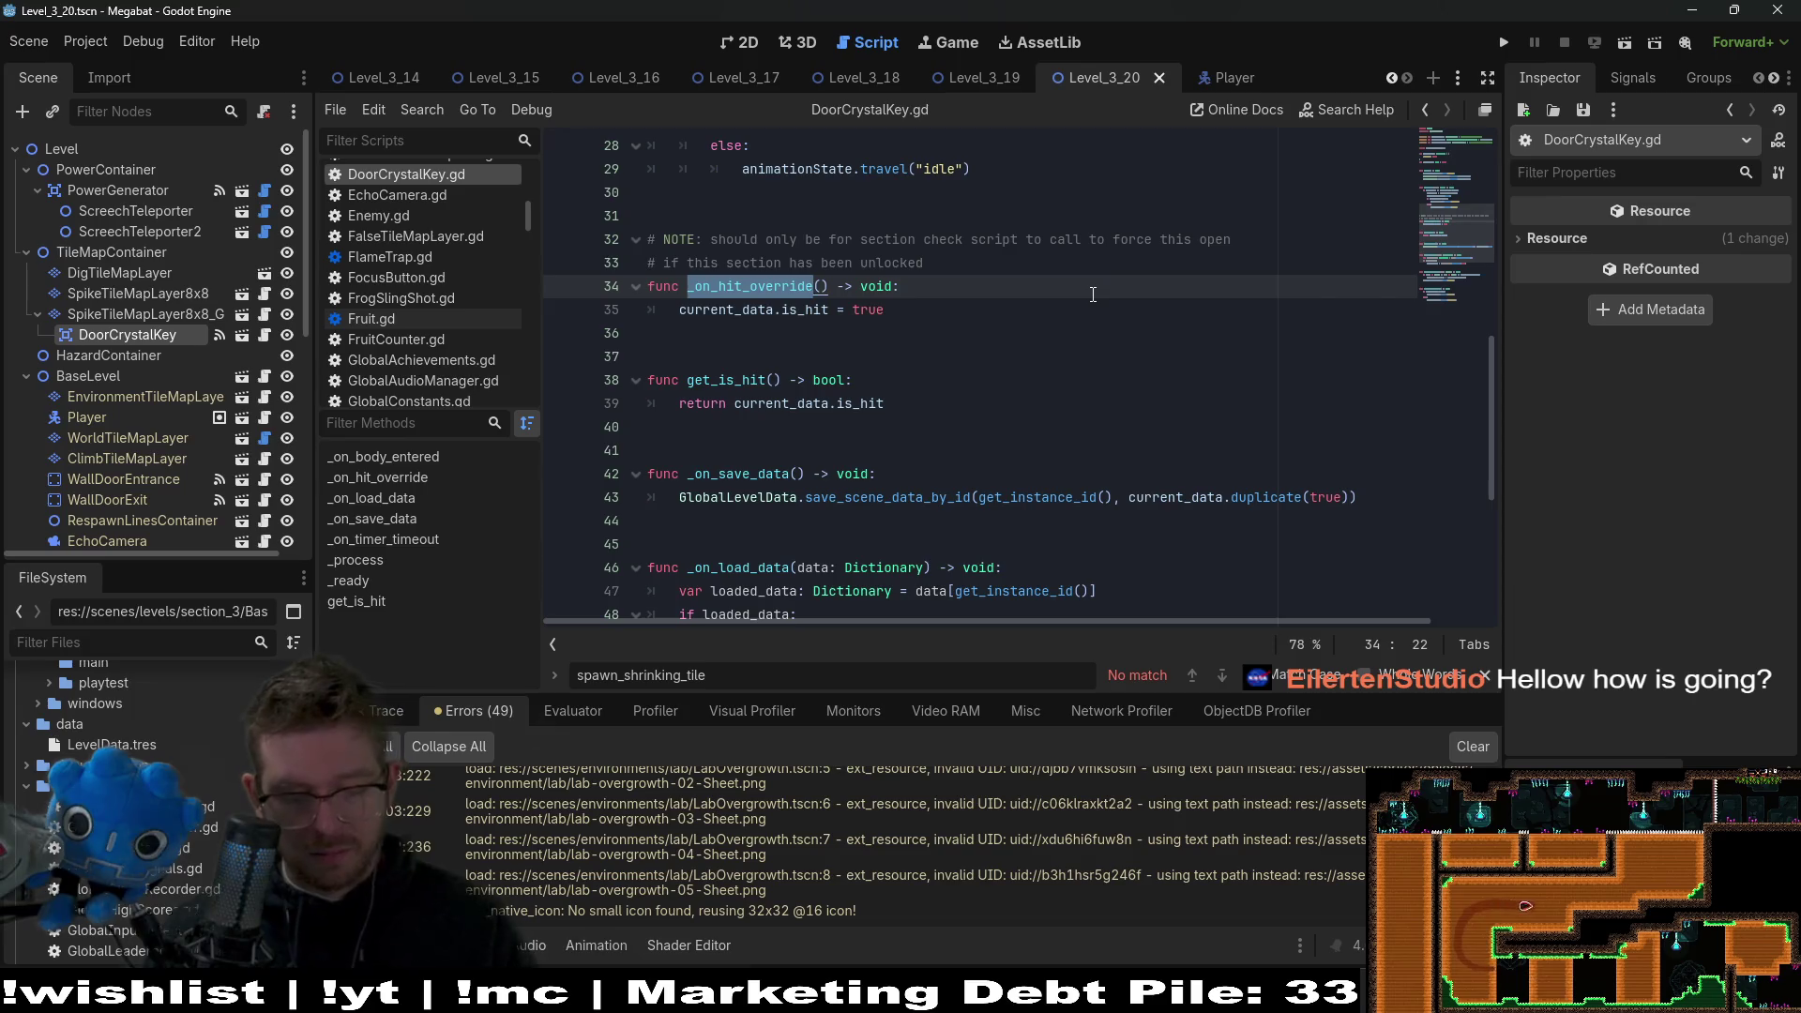
pyautogui.hotkey('ctrl', 'shift', 'f')
pyautogui.press('Return')
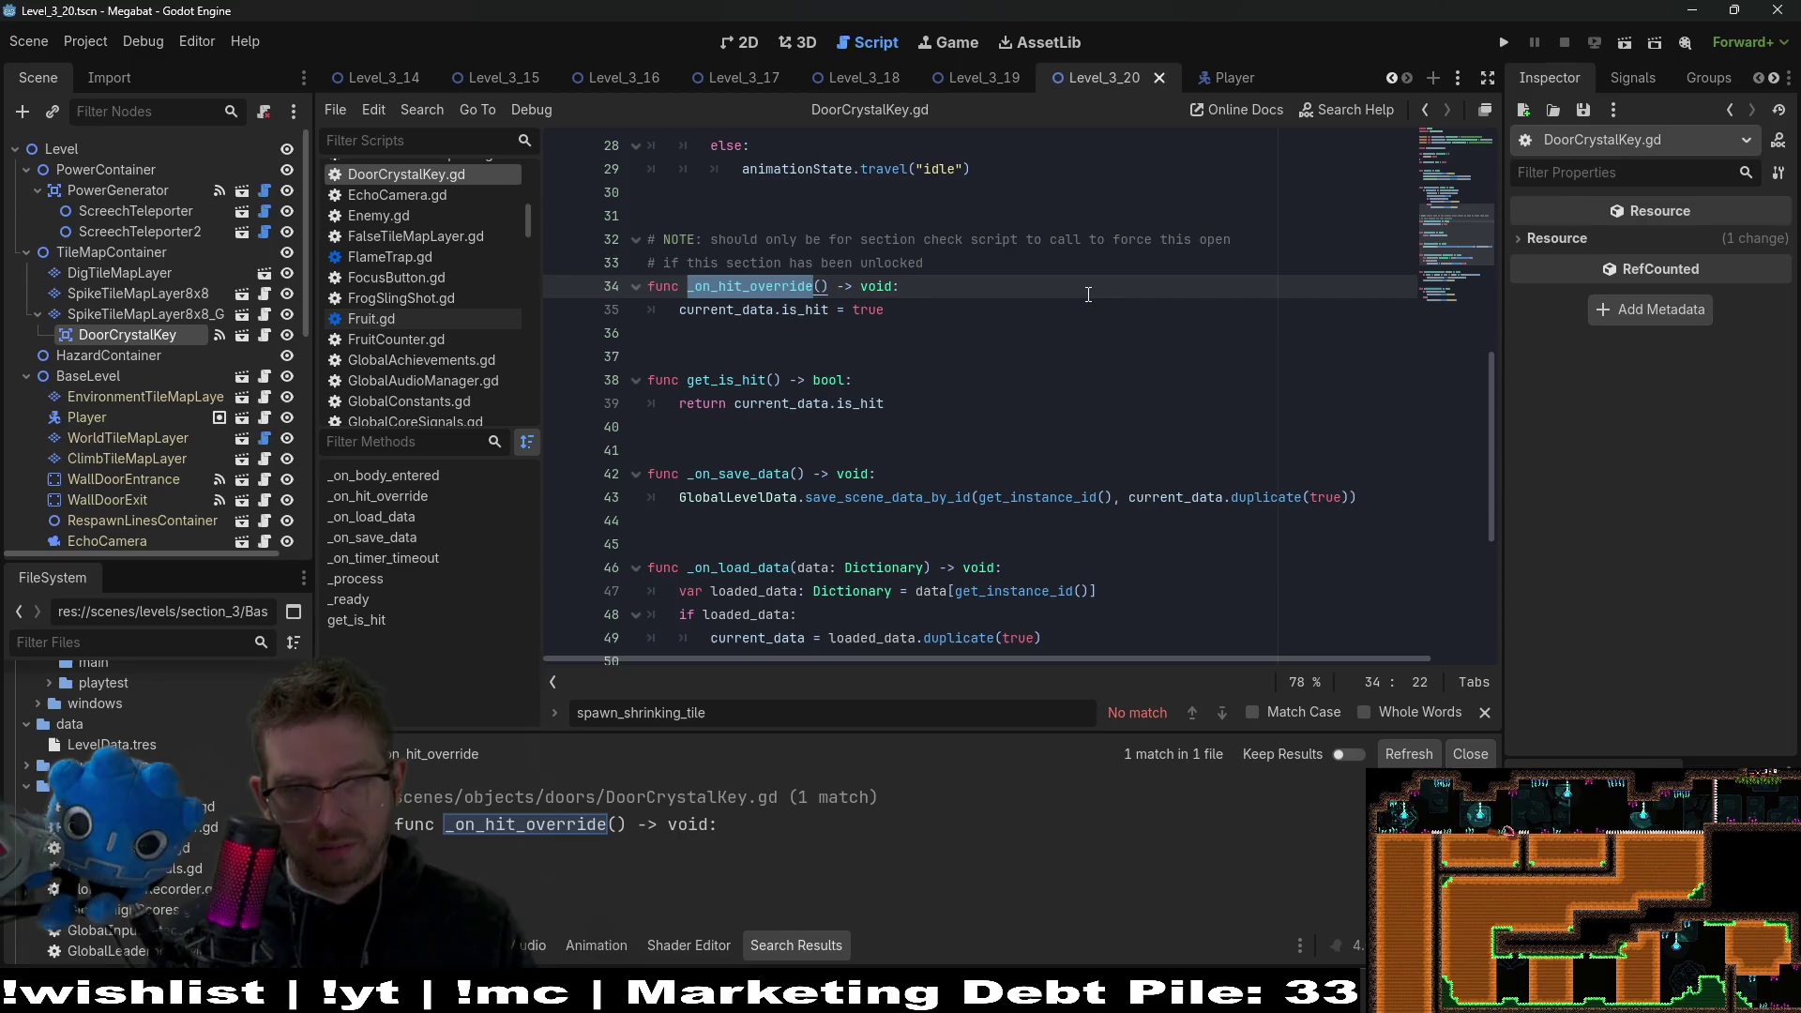
pyautogui.scroll(4, 1083, 305)
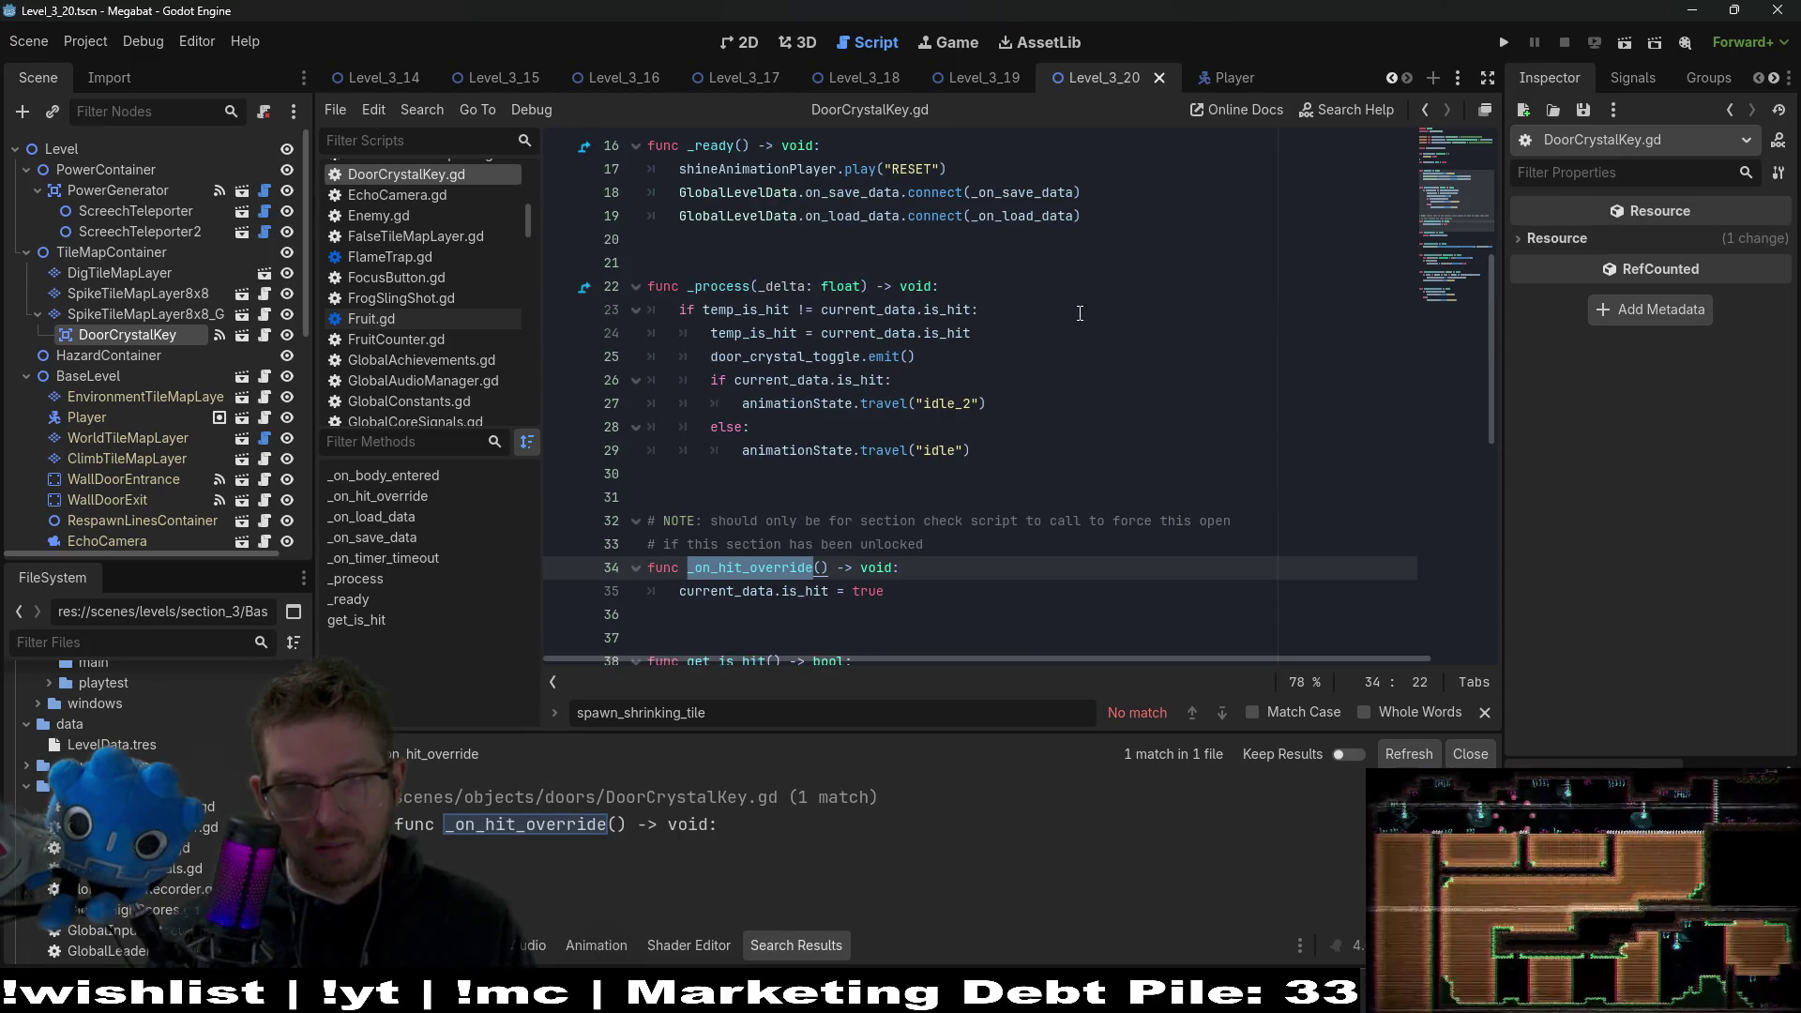
pyautogui.scroll(3, 1080, 313)
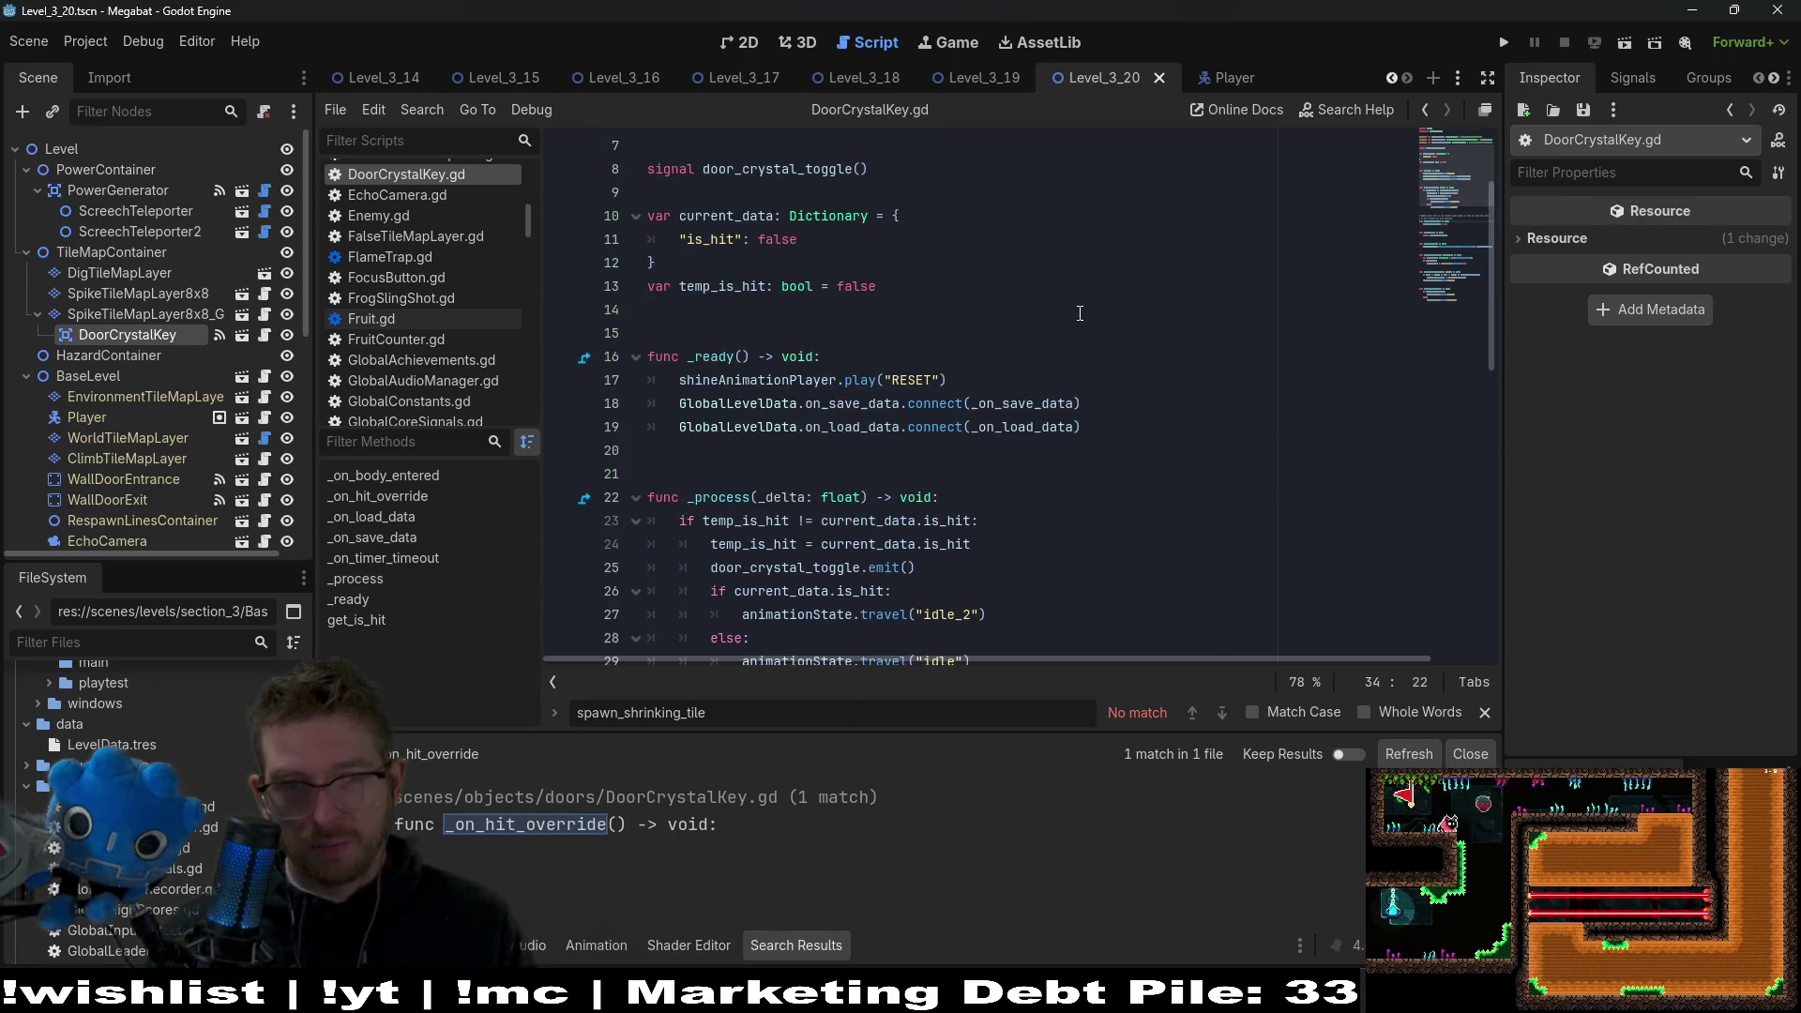
pyautogui.scroll(-4, 1080, 313)
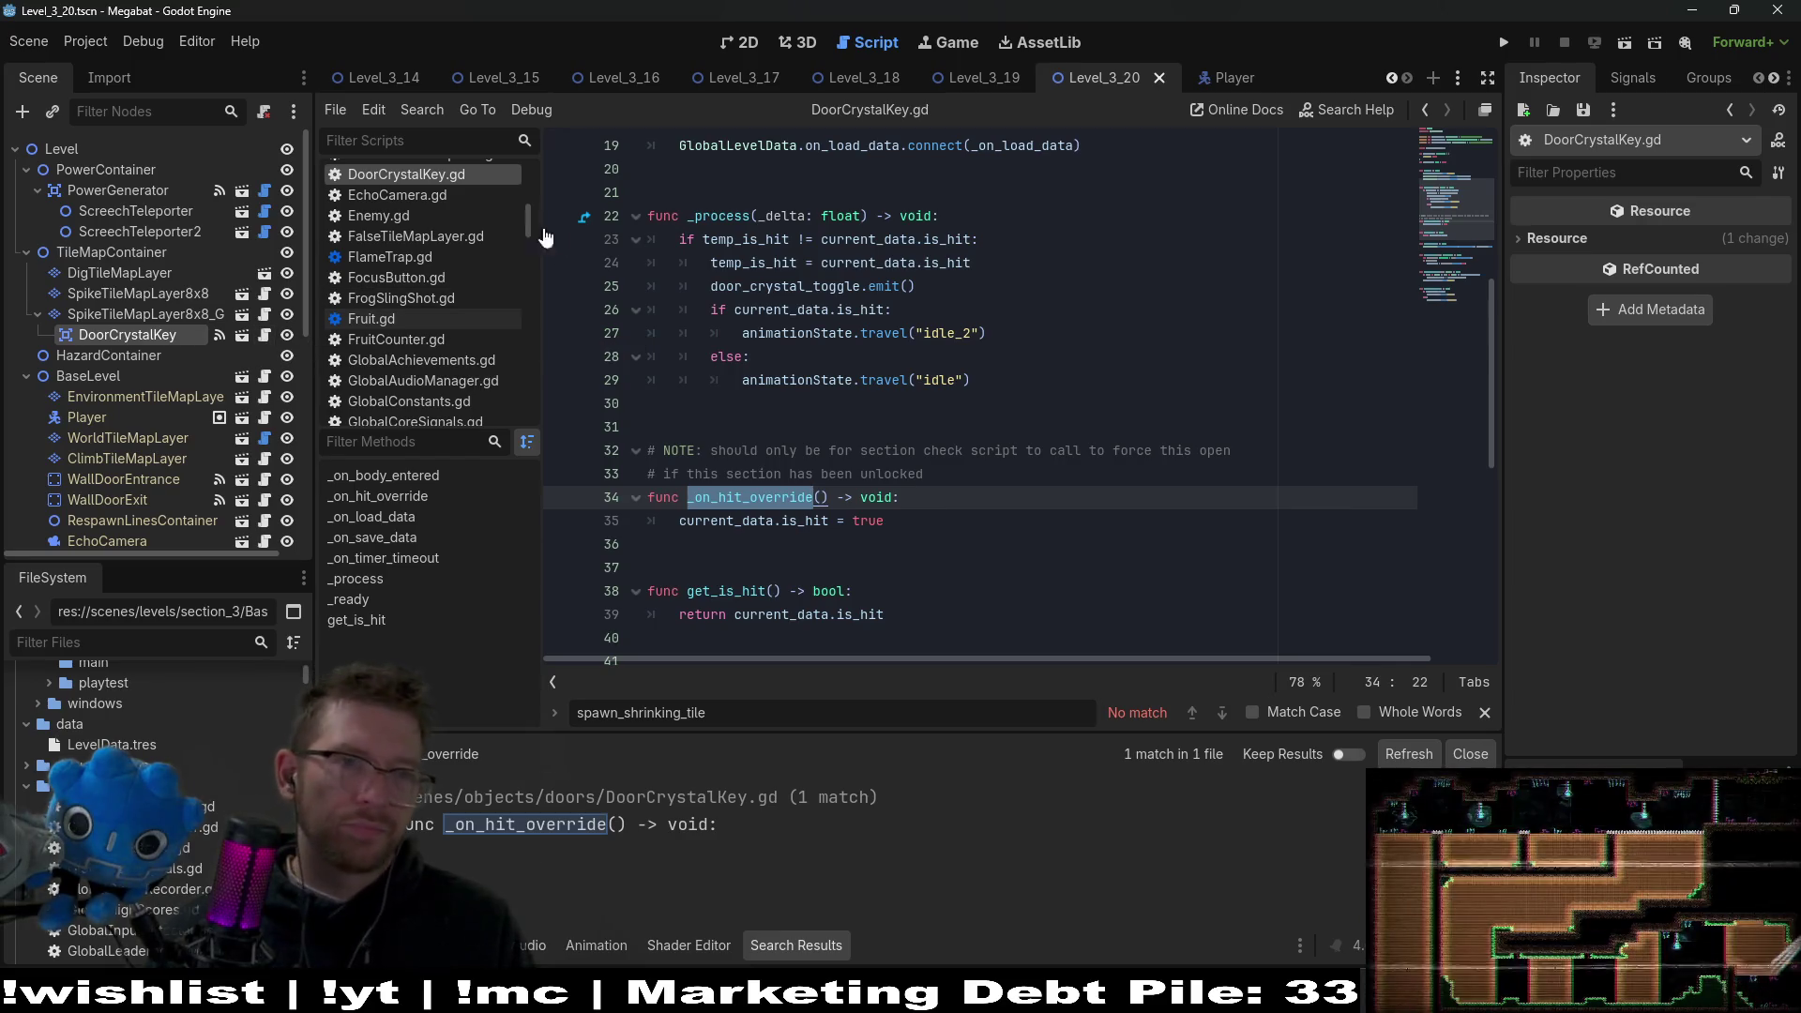
pyautogui.click(264, 315)
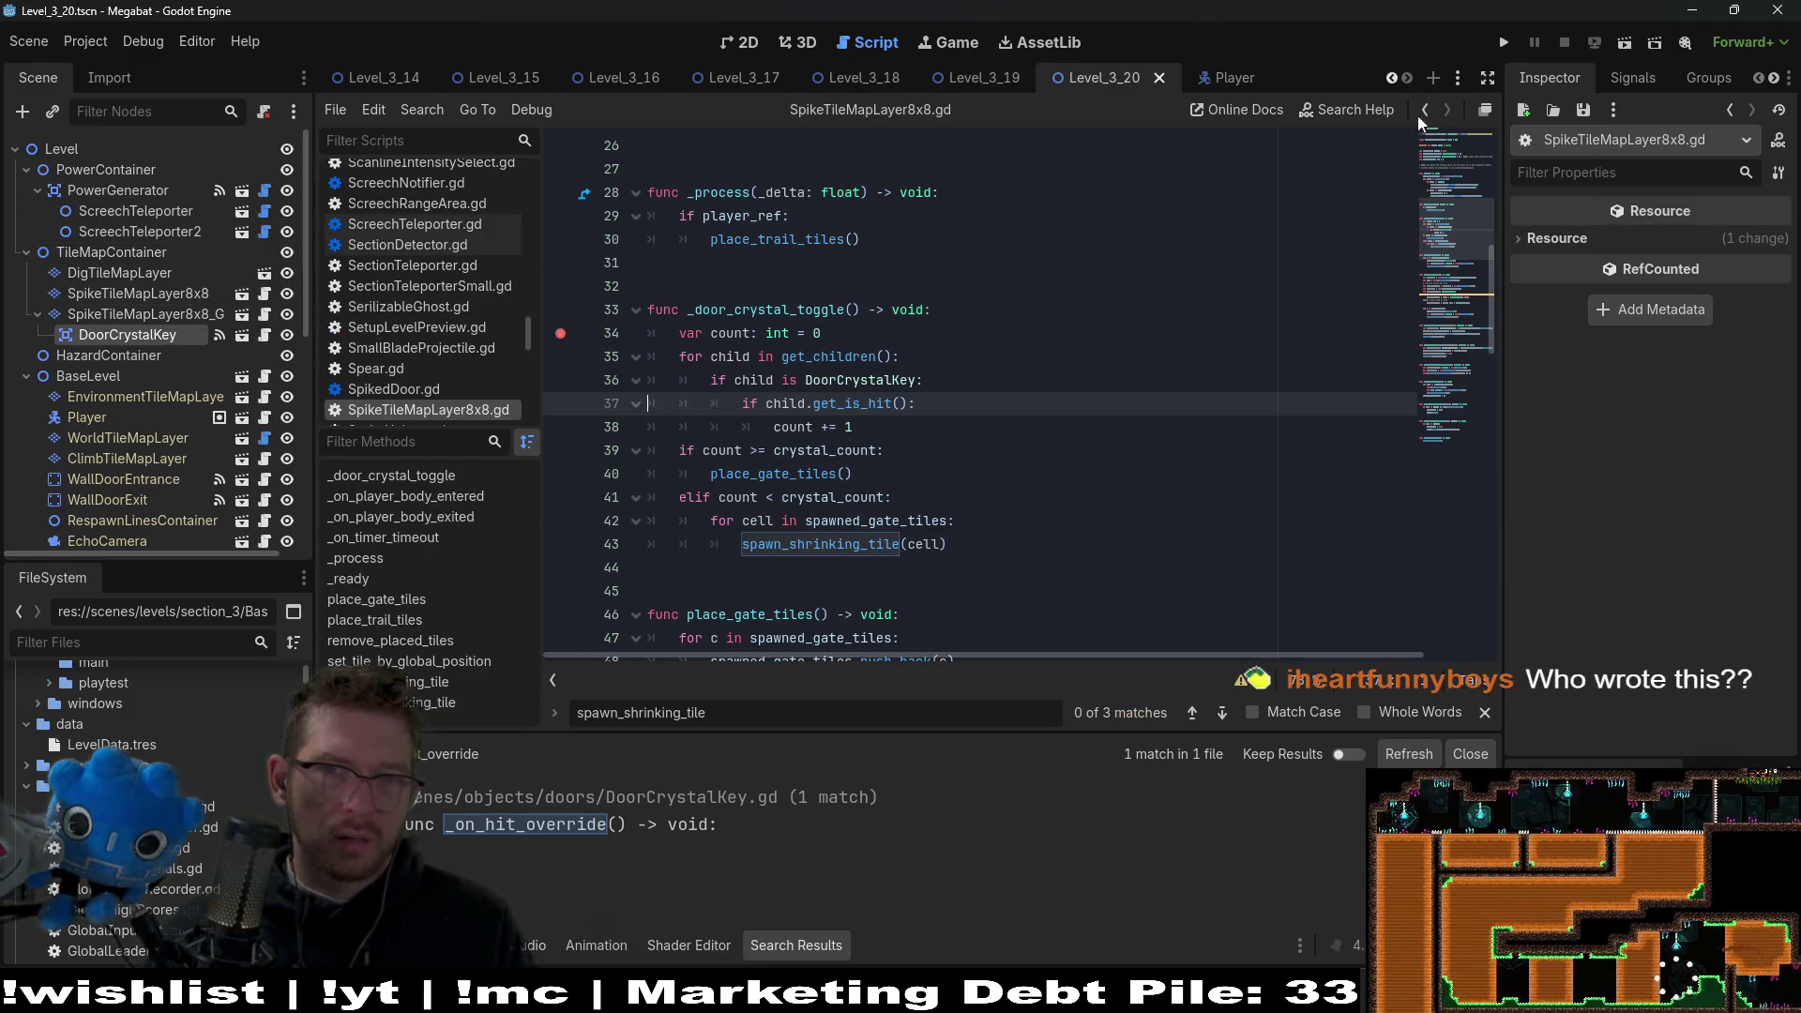
# Step: Run the current scene (F6) and step from the line-34 breakpoint to the count increment
pyautogui.press('F6')
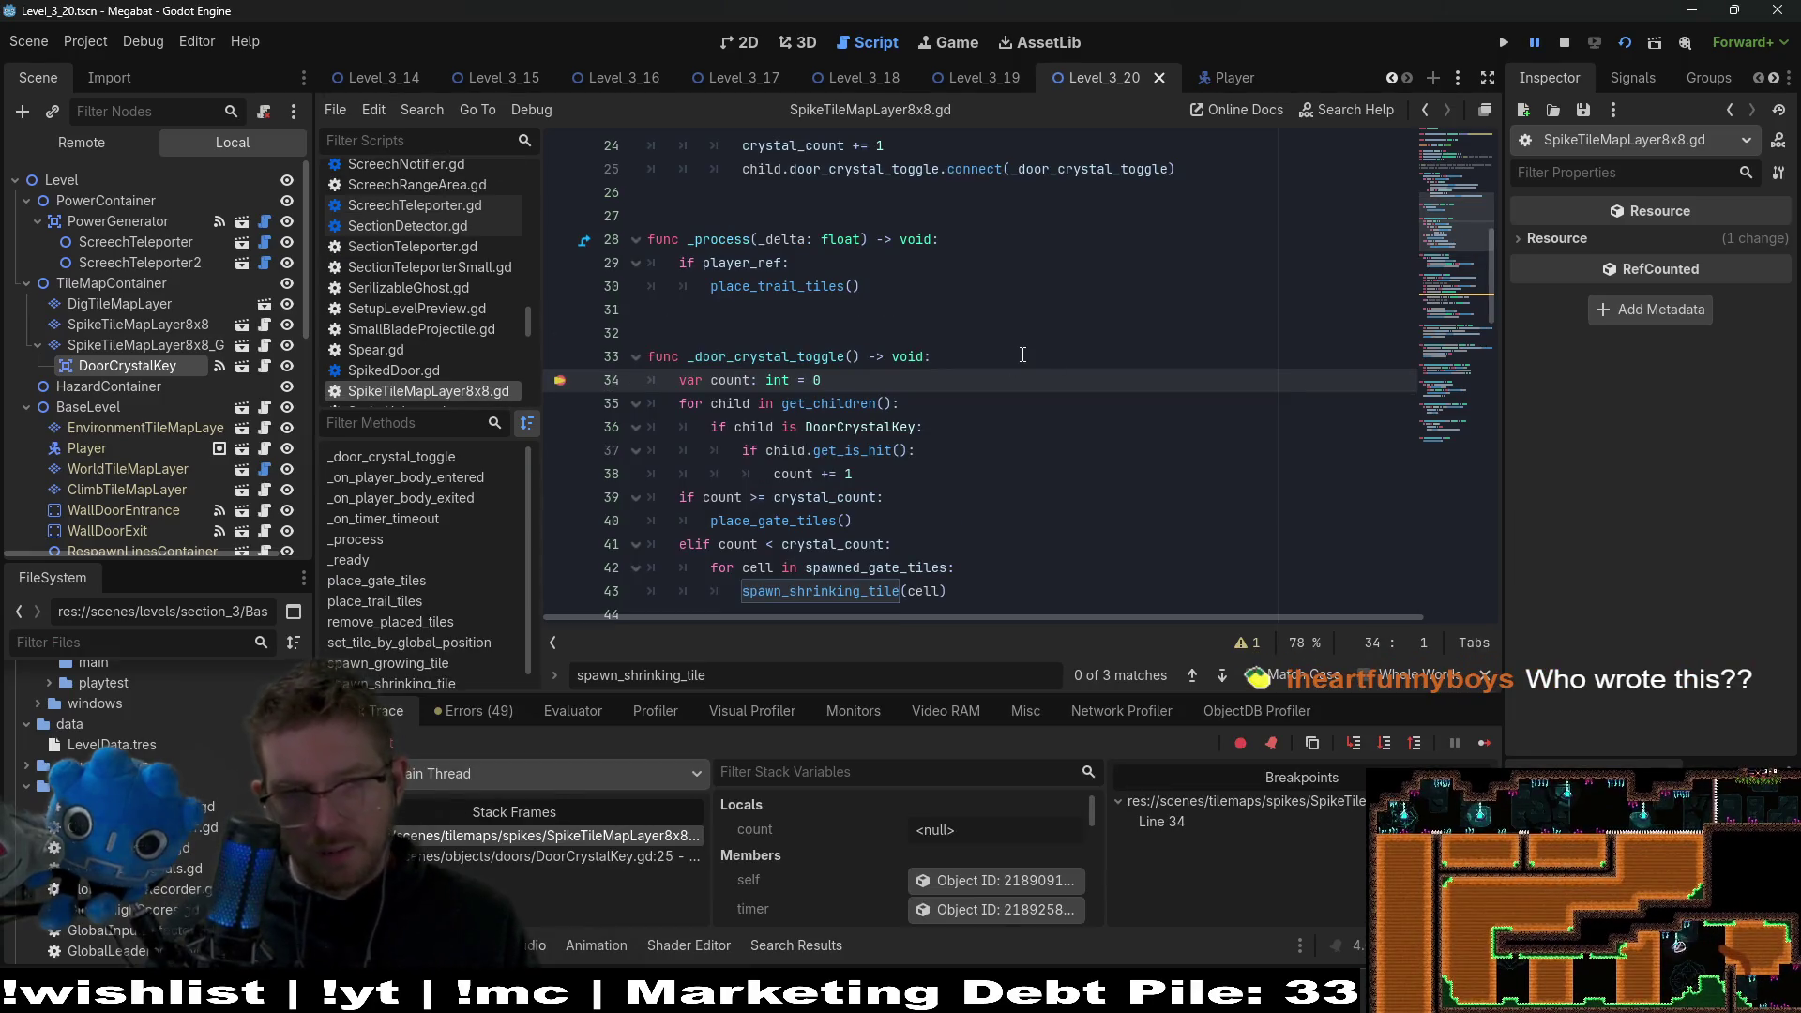
pyautogui.moveTo(869, 403)
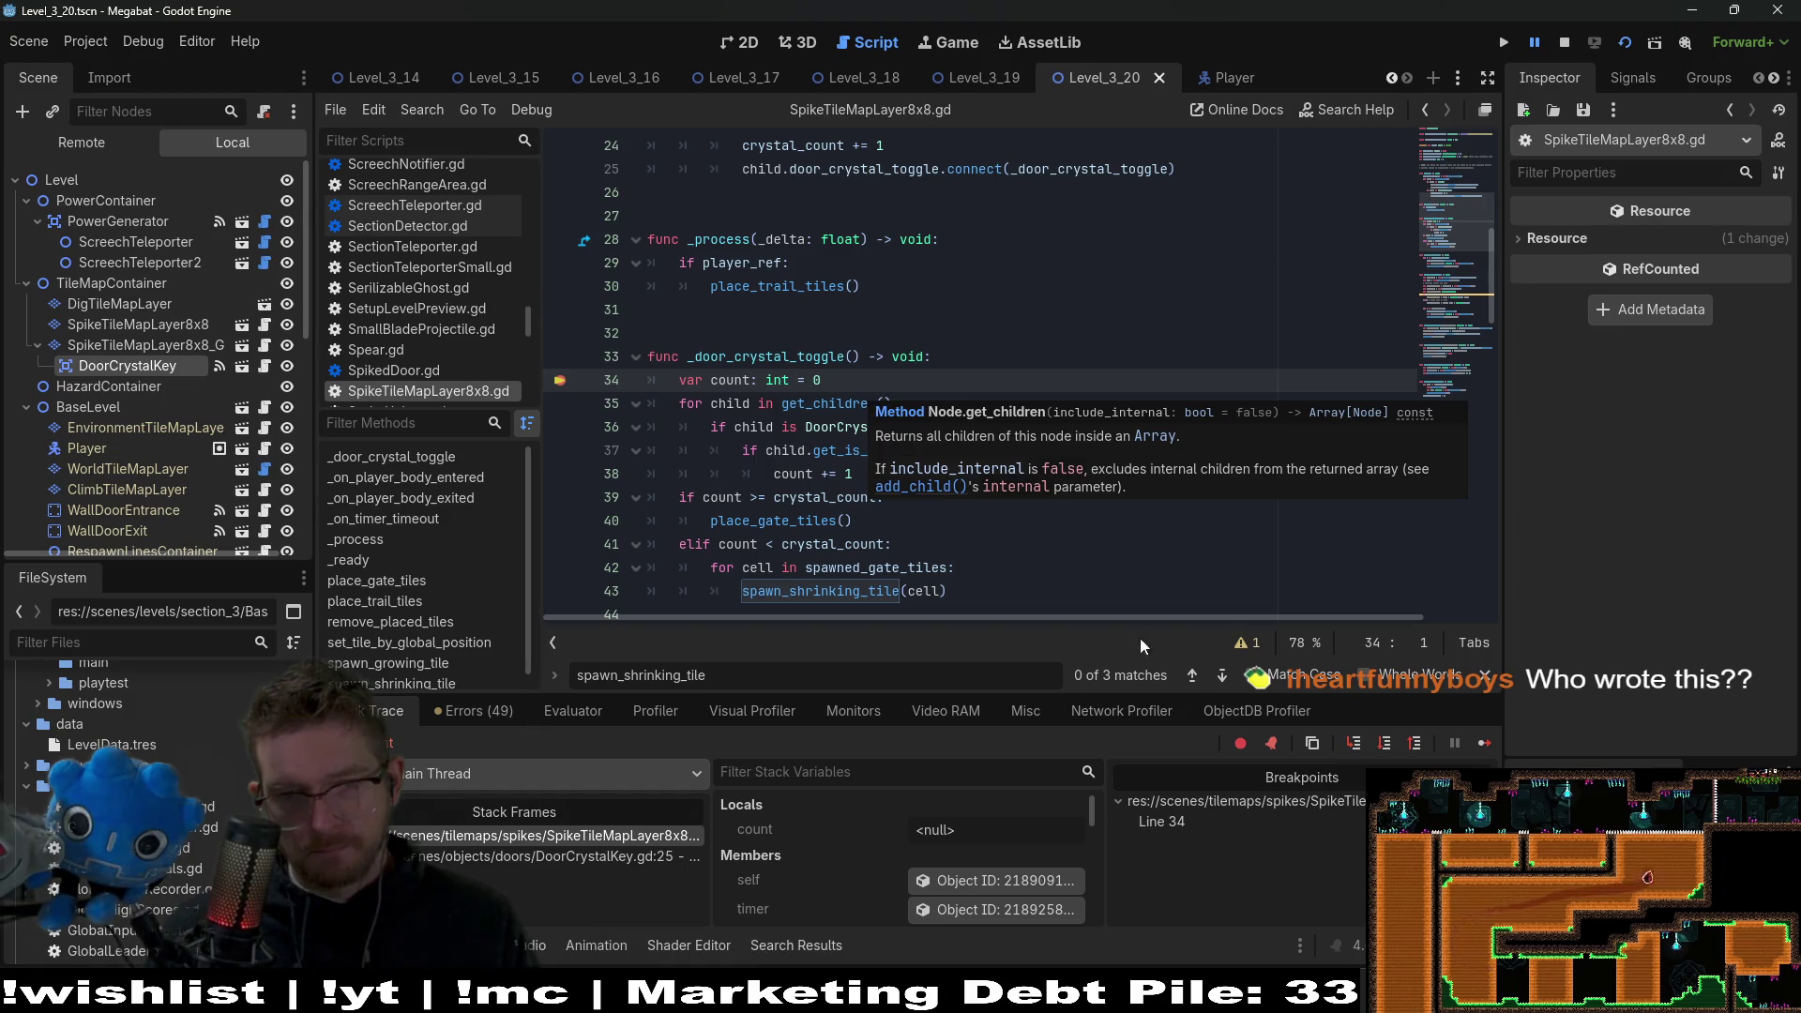
pyautogui.click(1386, 749)
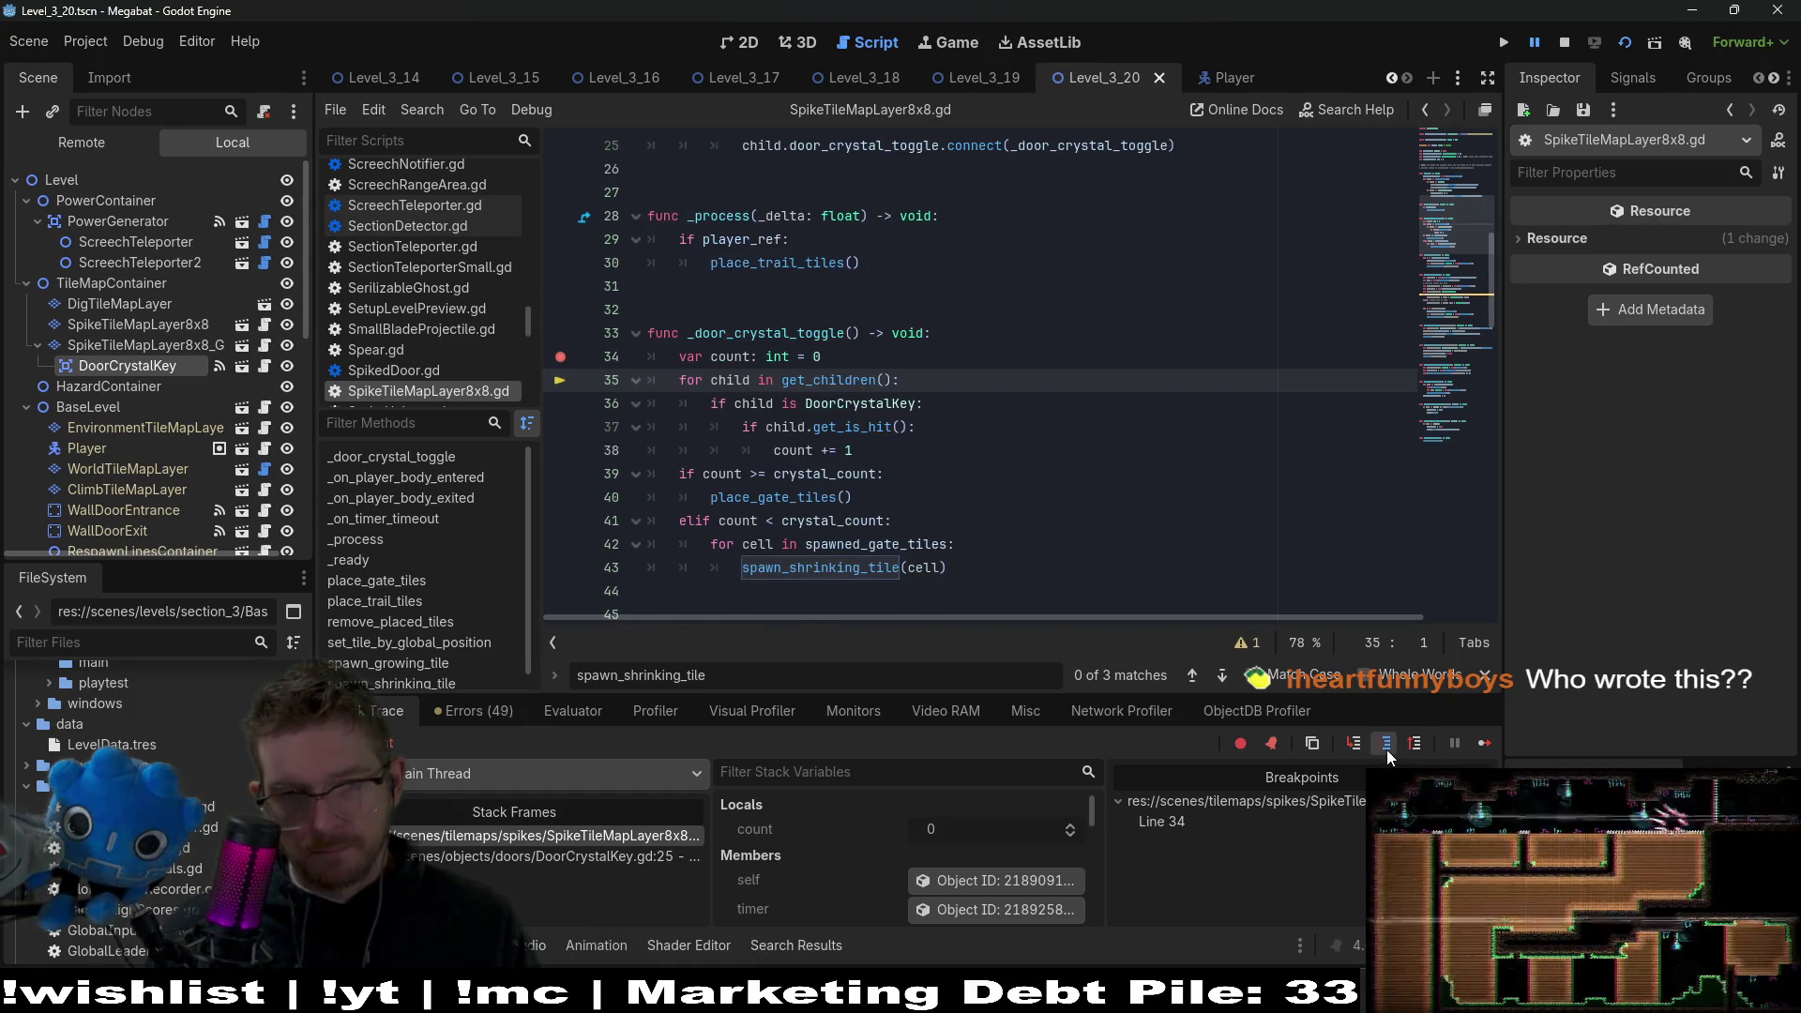
pyautogui.click(1386, 749)
pyautogui.click(1386, 748)
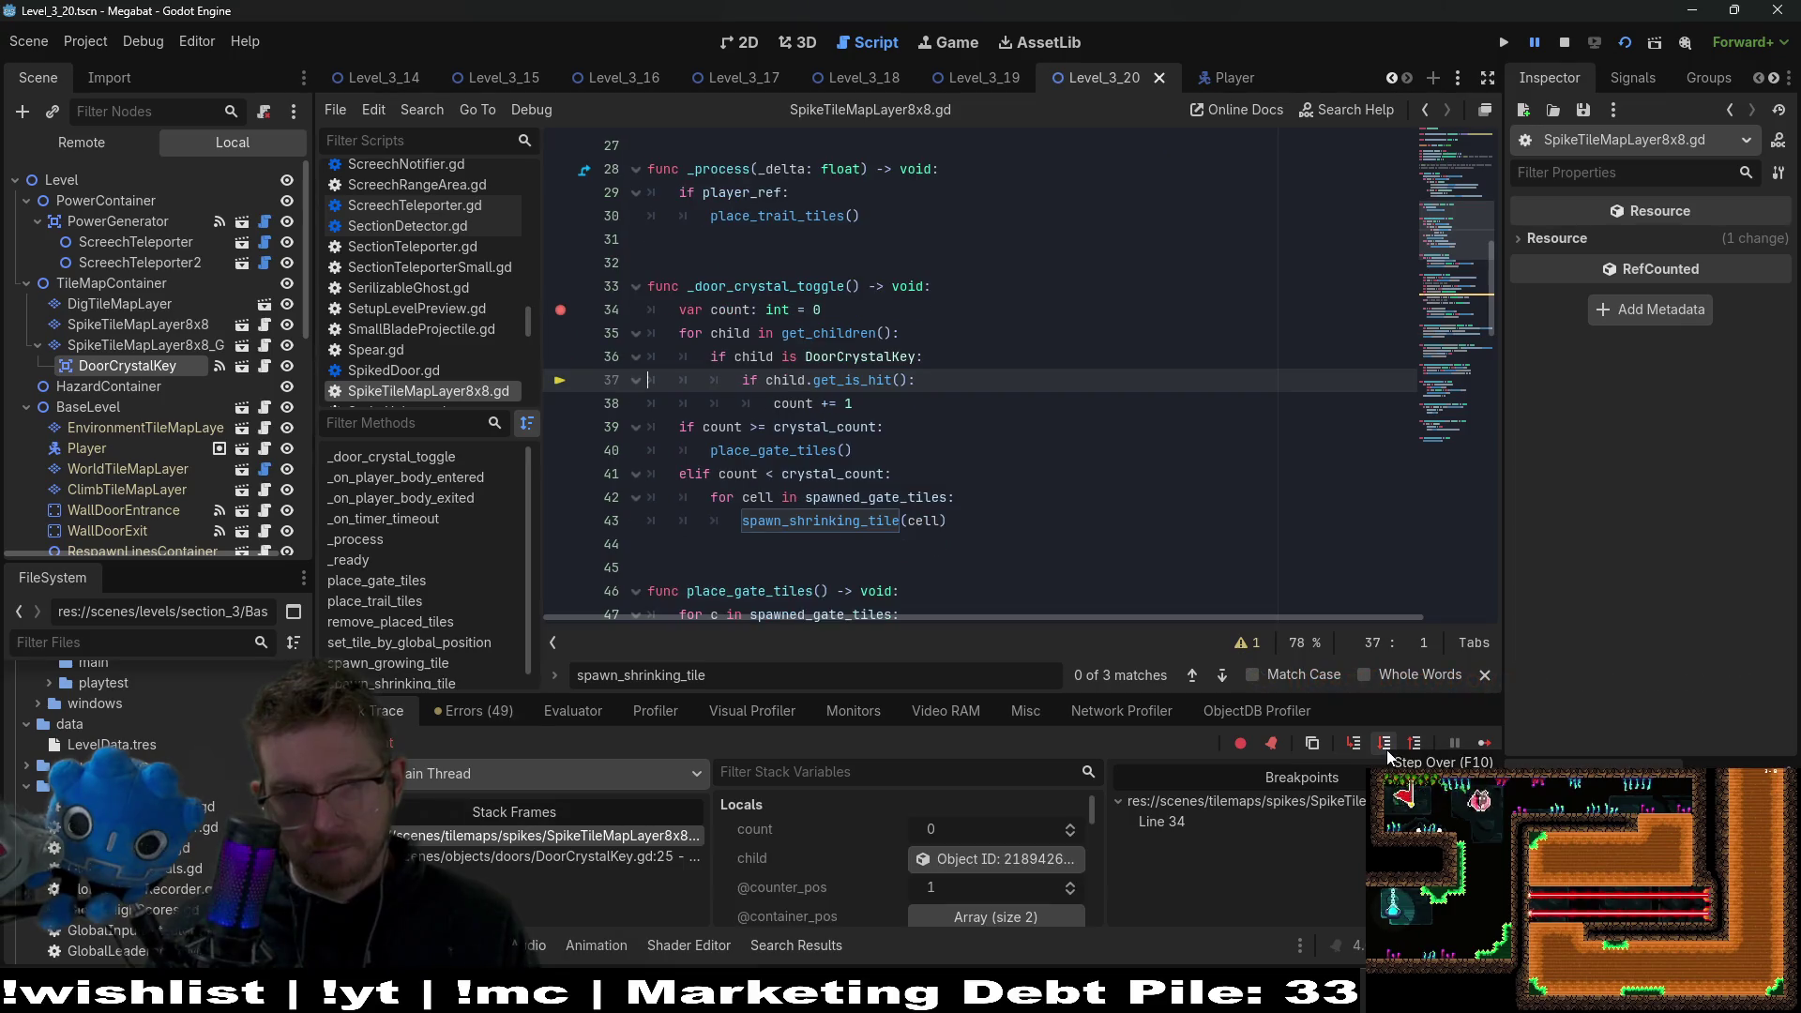
pyautogui.click(1387, 749)
# Step: Step to the line-40 place_gate_tiles() call and check that count is 1
pyautogui.click(1386, 751)
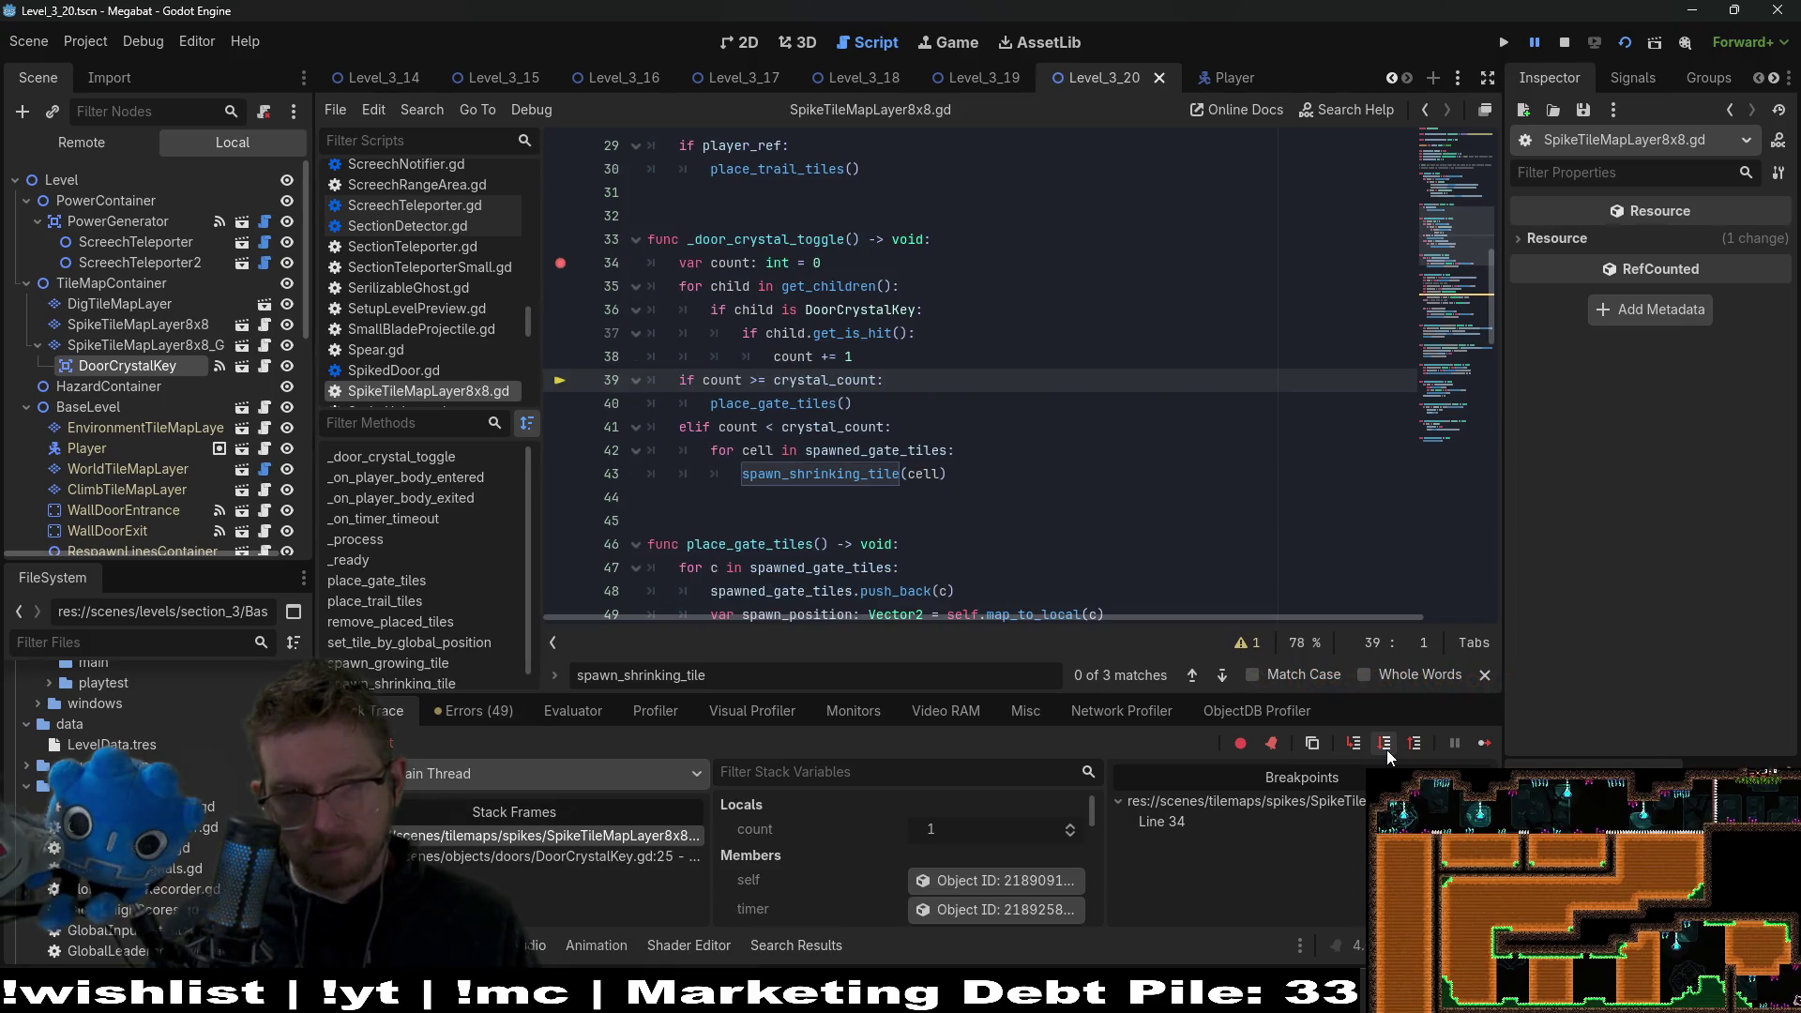
pyautogui.click(1386, 750)
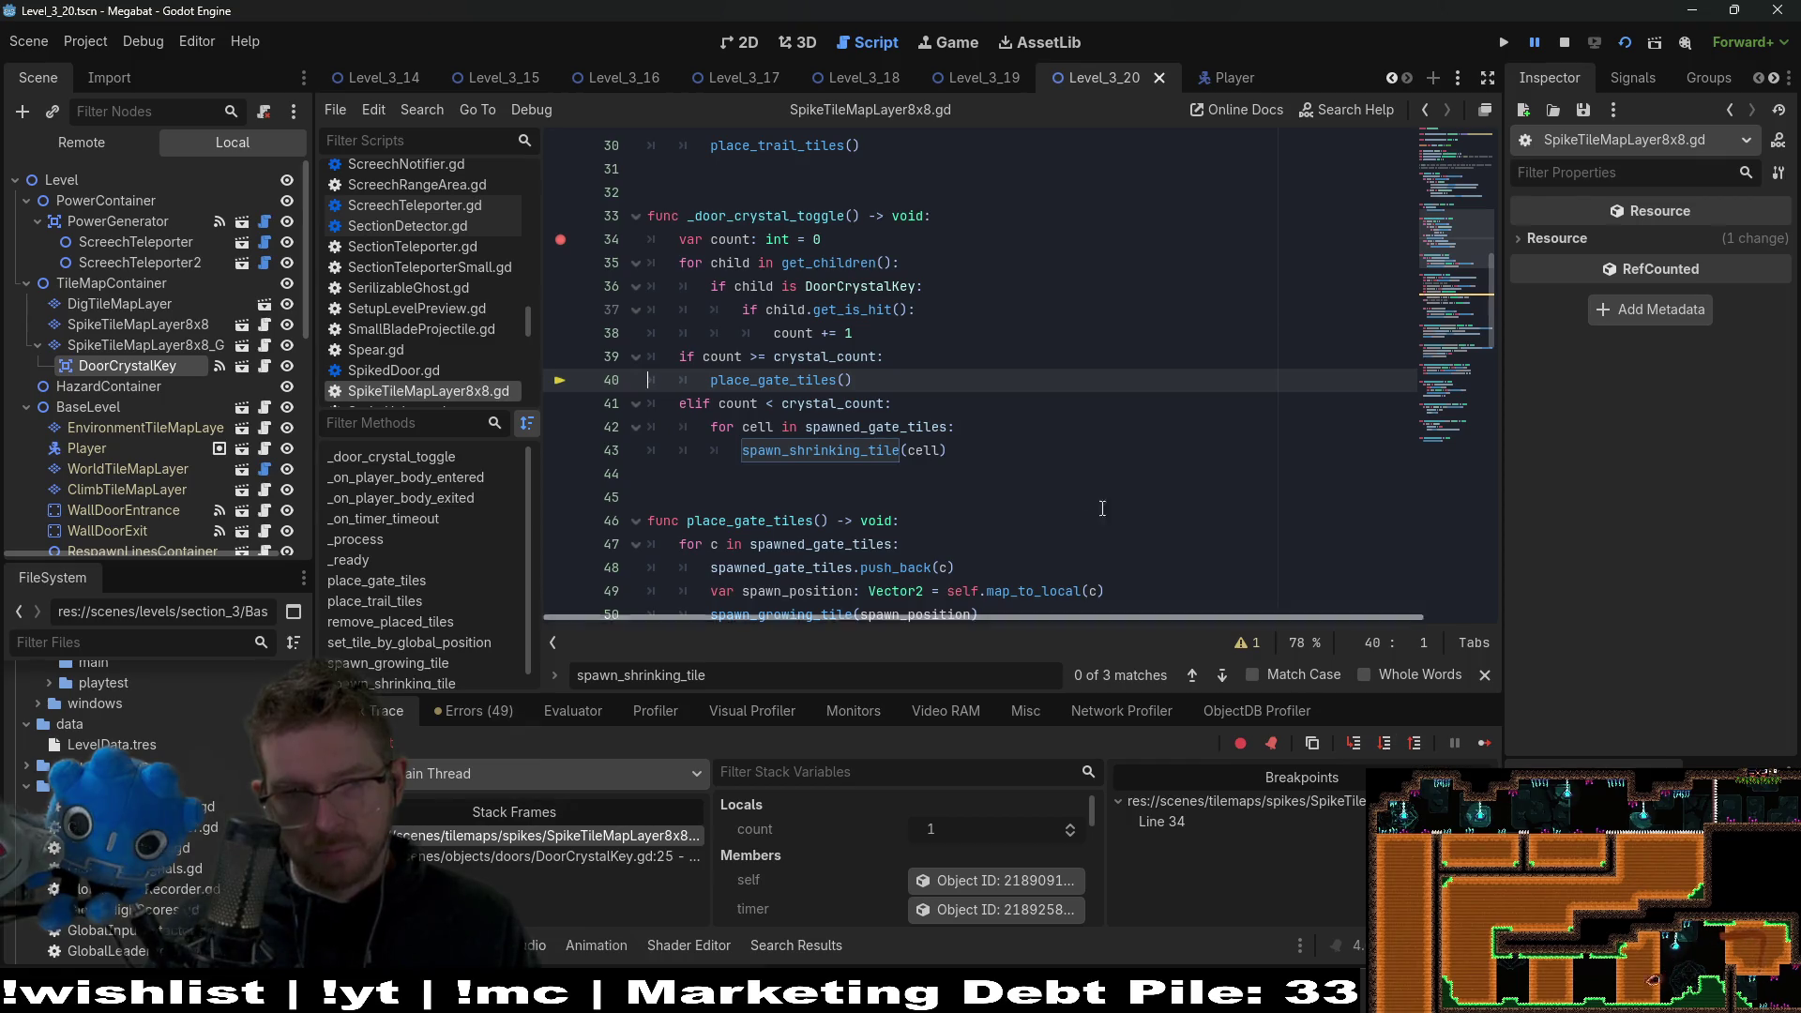
pyautogui.scroll(-1, 1078, 489)
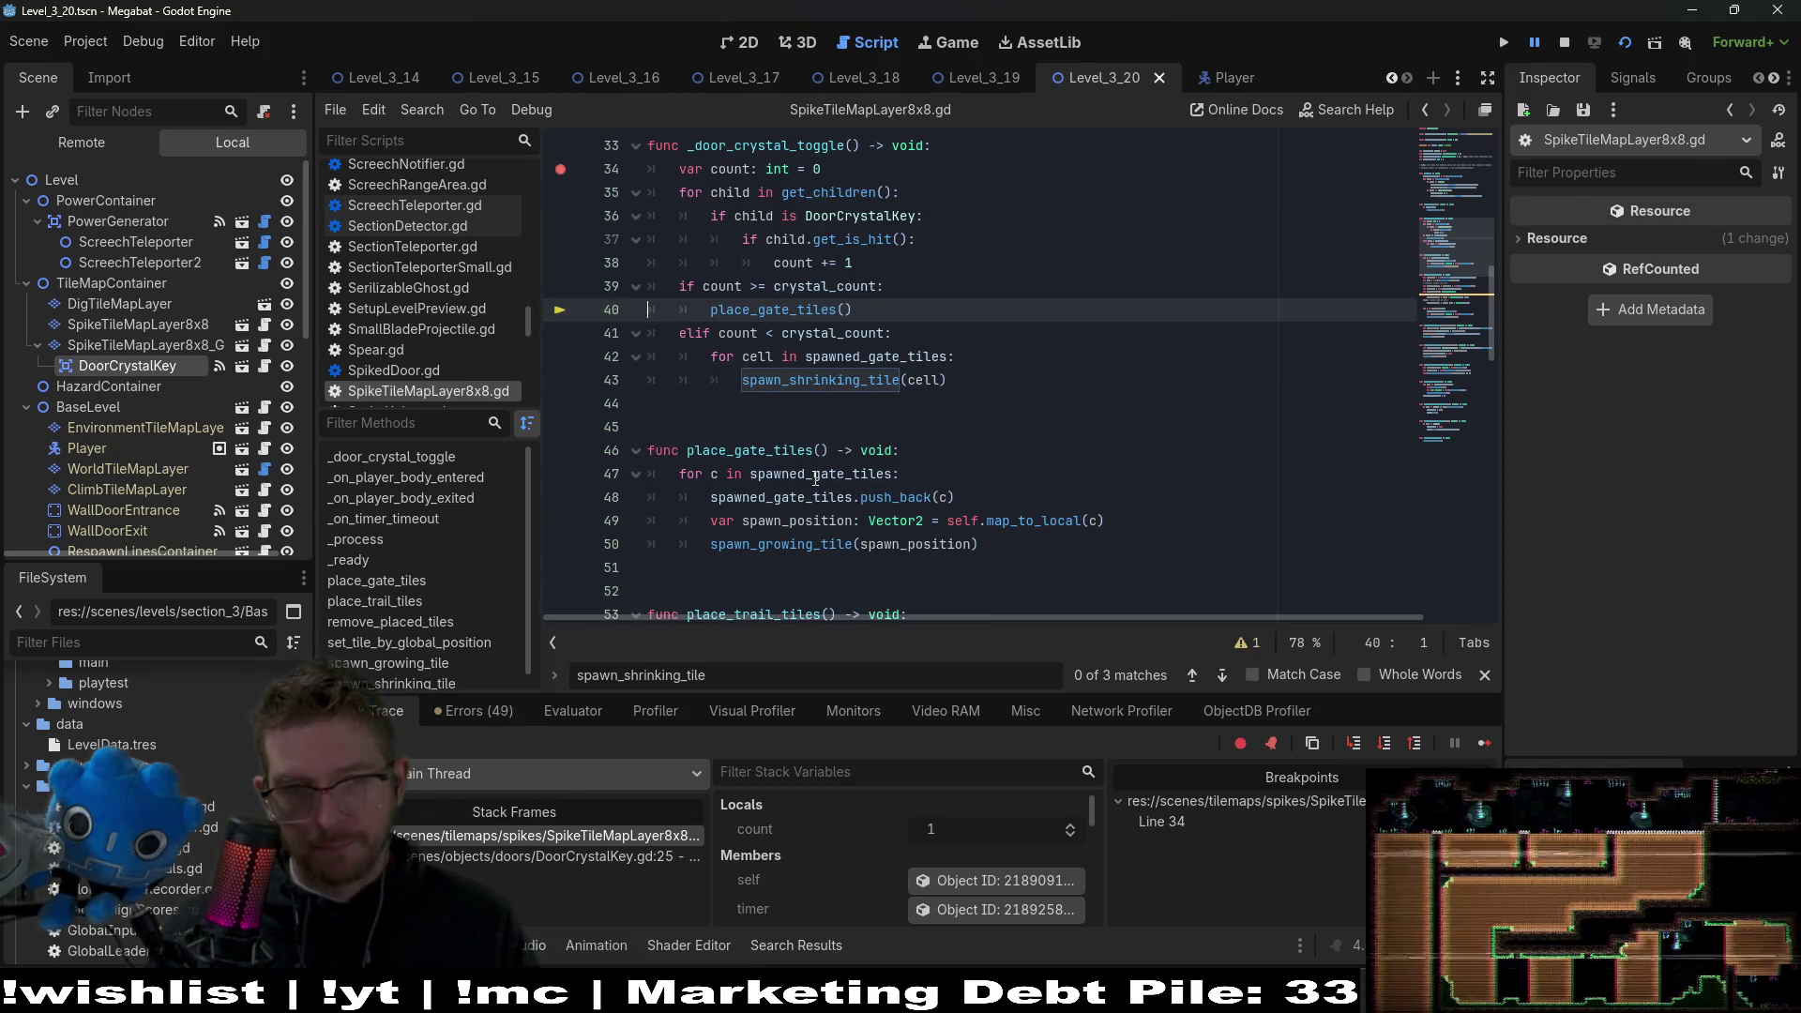
pyautogui.moveTo(813, 476)
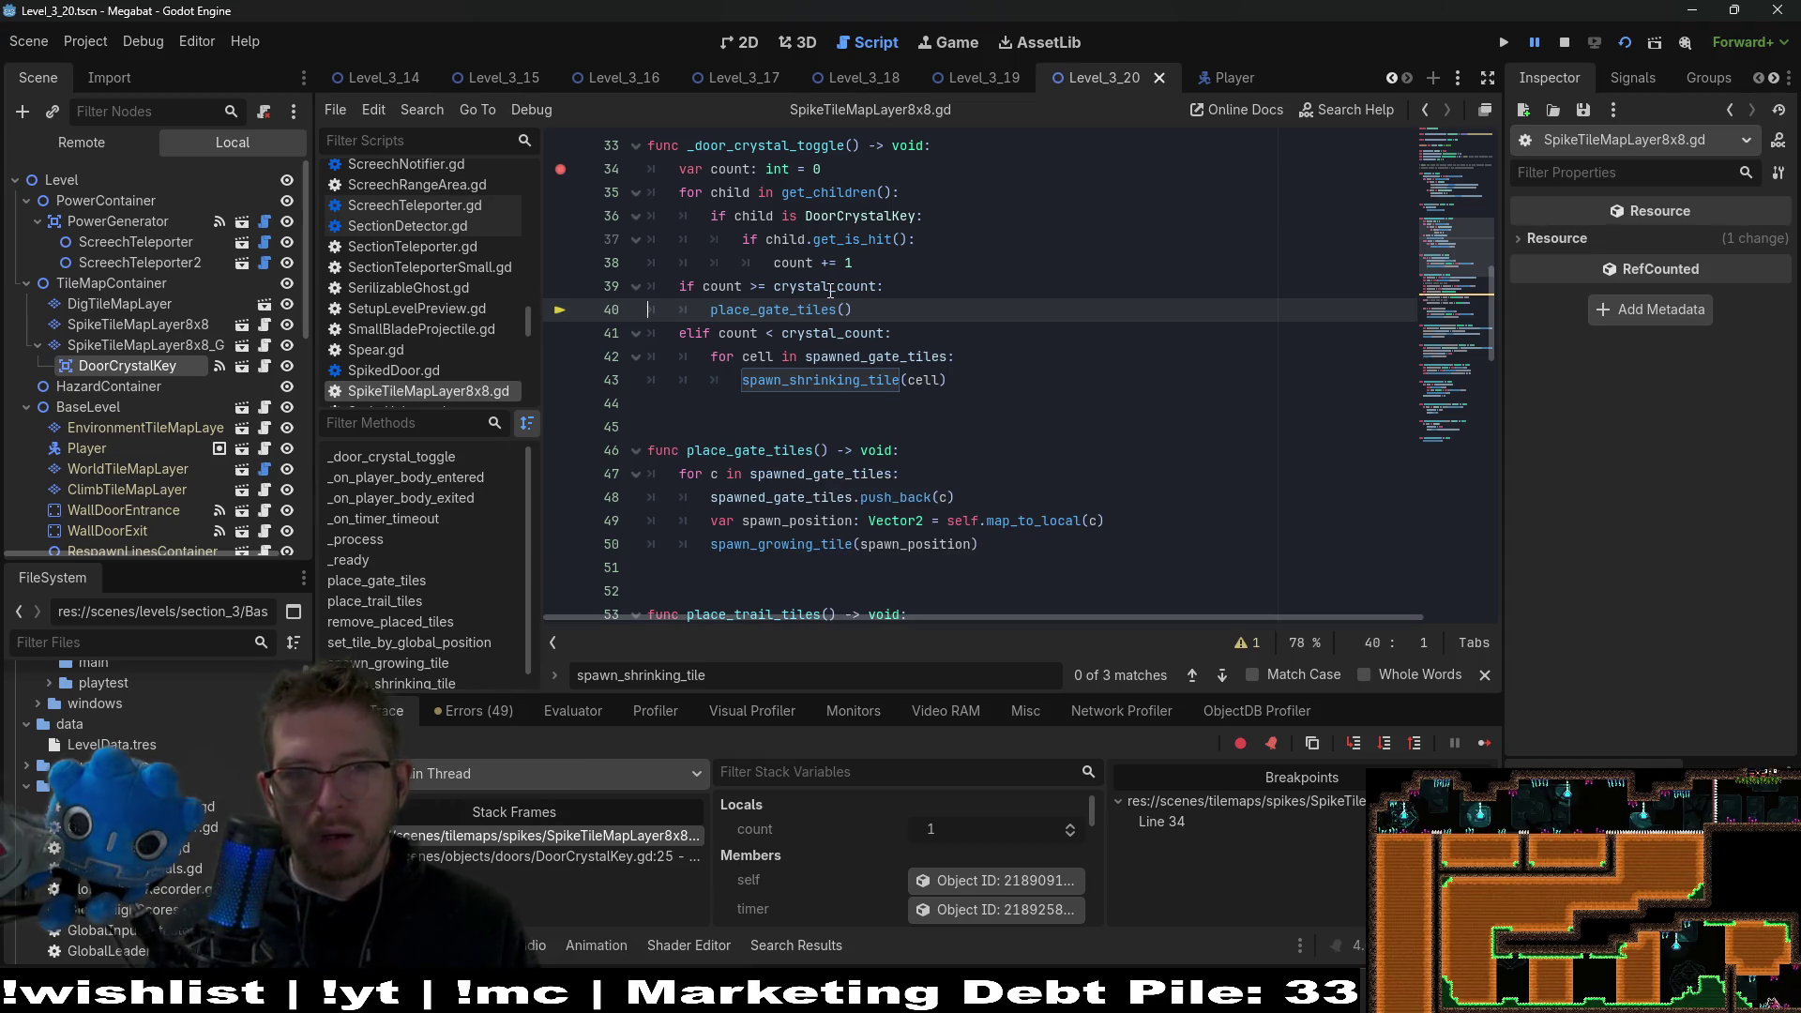
pyautogui.moveTo(829, 289)
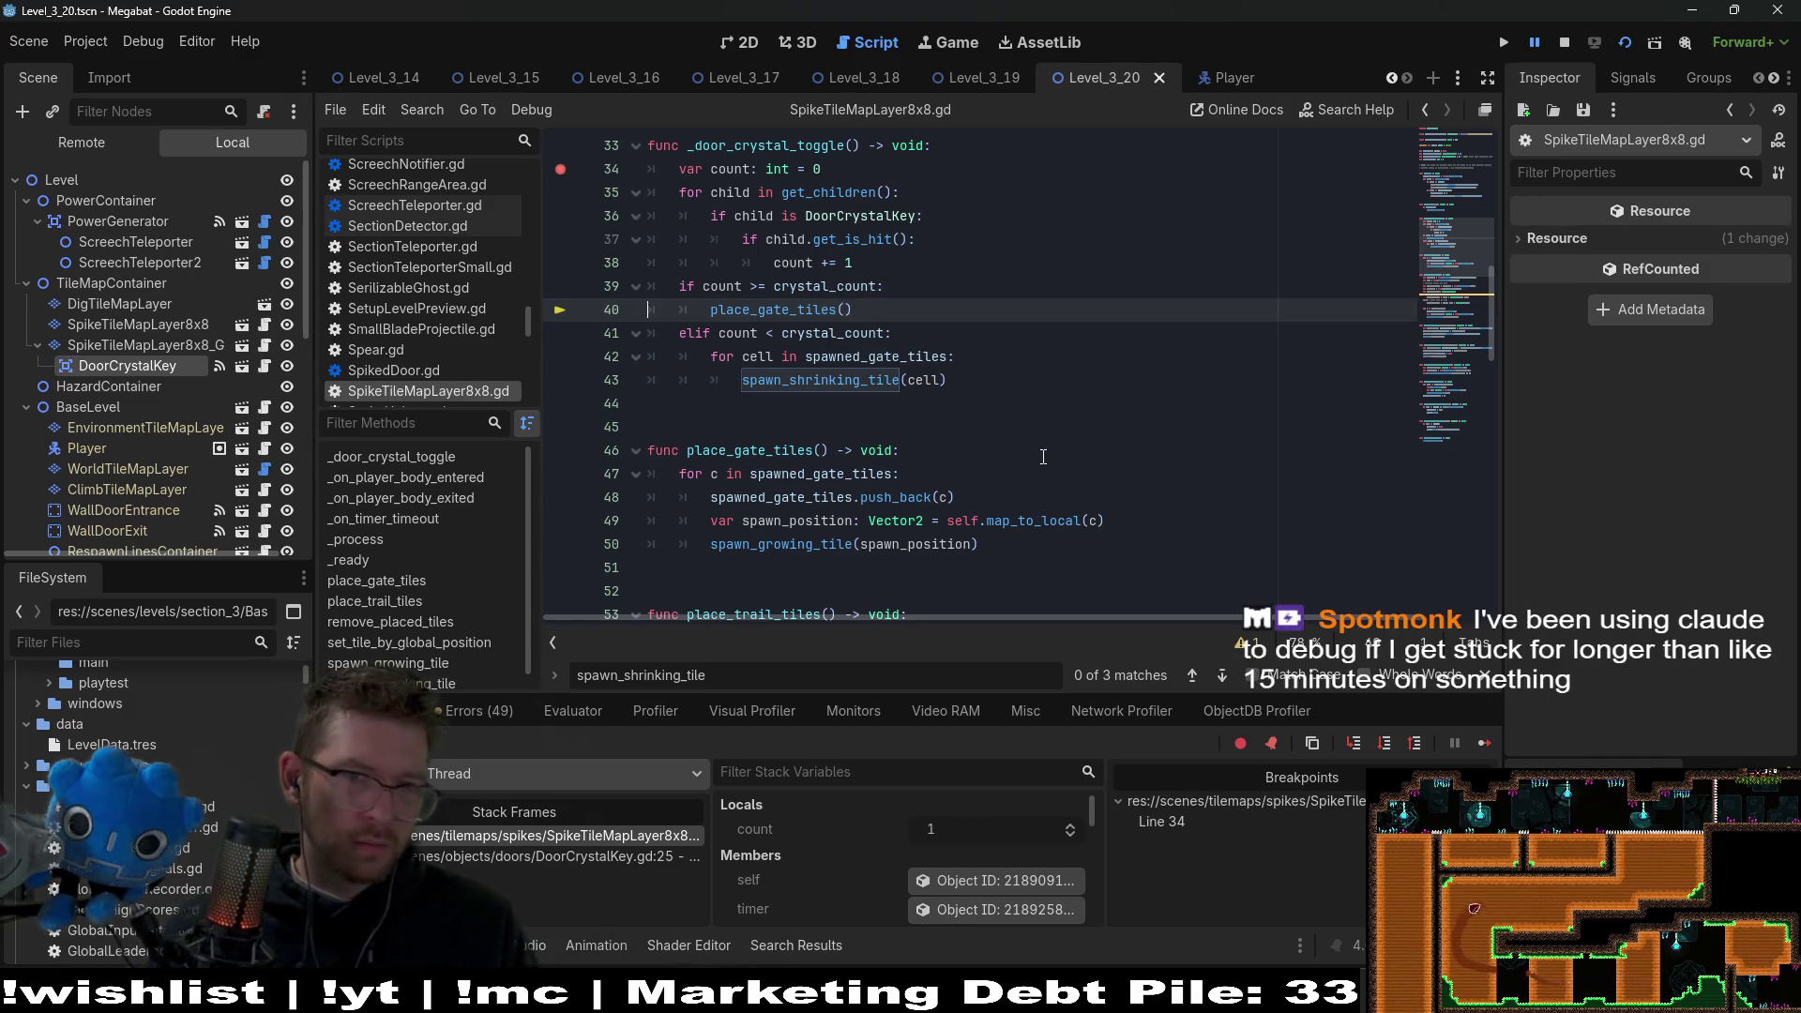
pyautogui.scroll(2, 1043, 457)
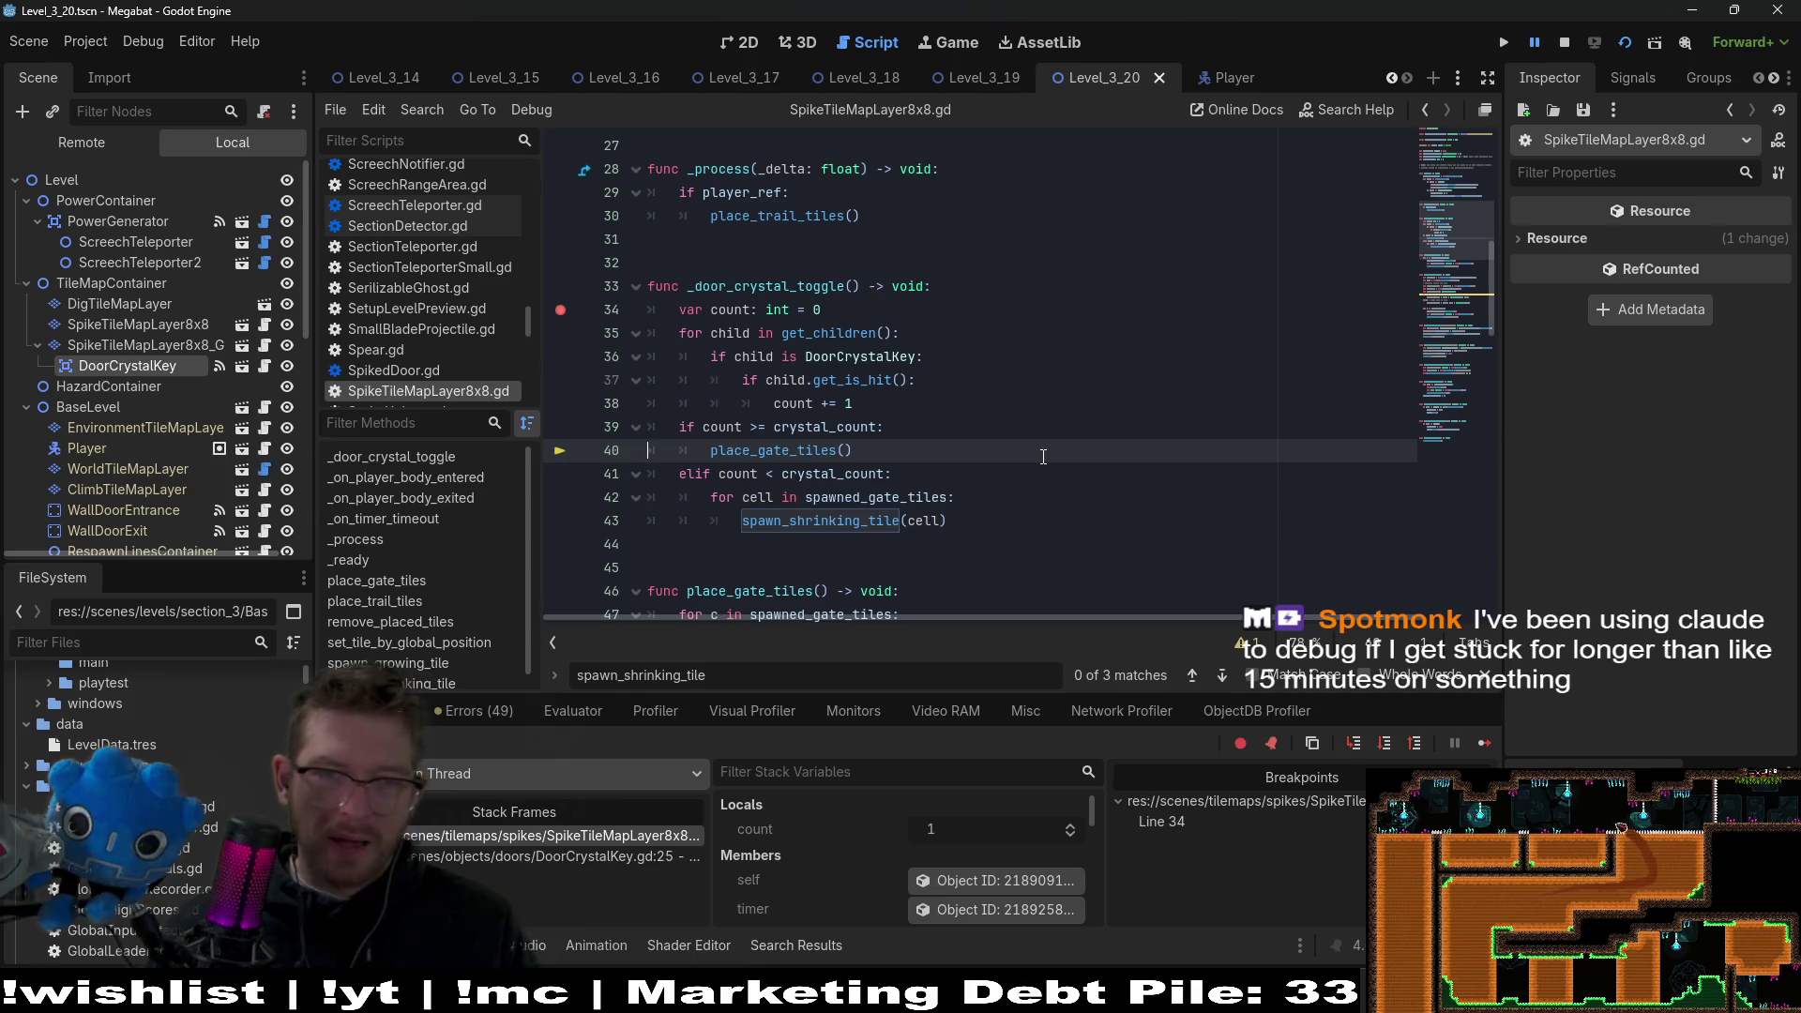
# Step: Move the shrinking-tile loop from the elif branch into the if branch
pyautogui.moveTo(1022, 521); pyautogui.dragTo(1026, 474)
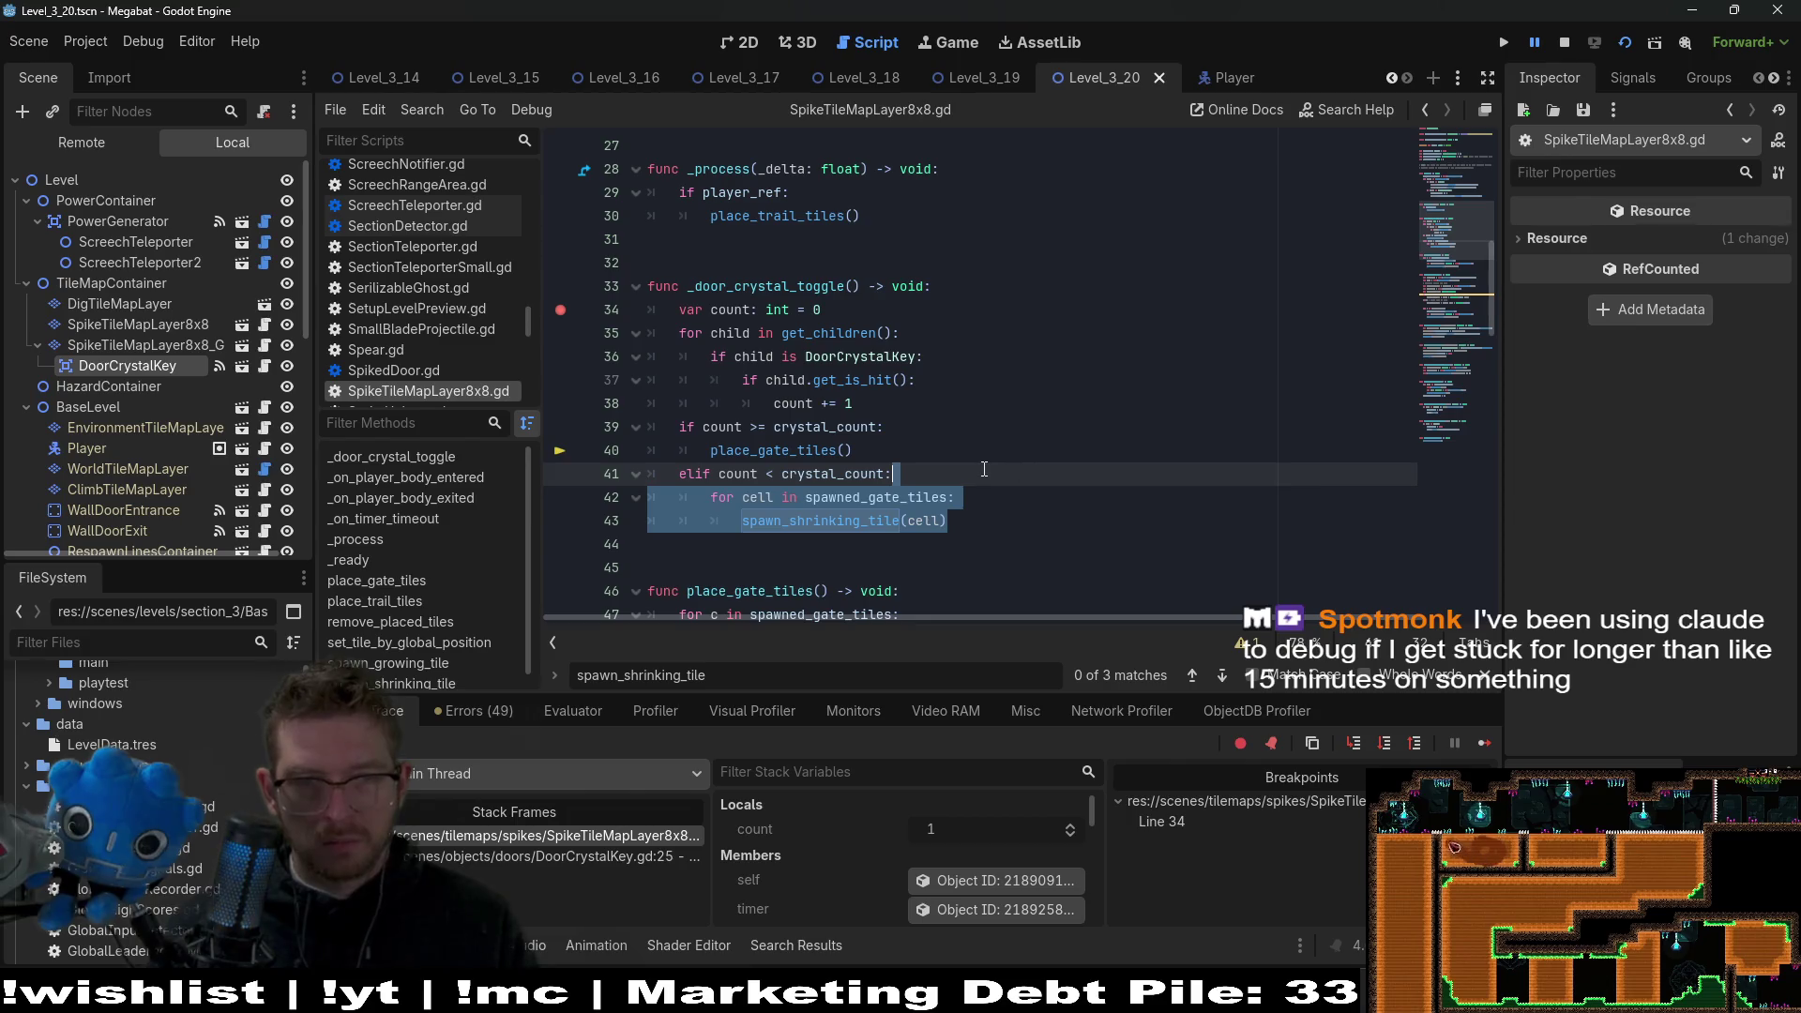
pyautogui.hotkey('ctrl', 'x')
pyautogui.click(861, 442)
pyautogui.hotkey('ctrl', 'v')
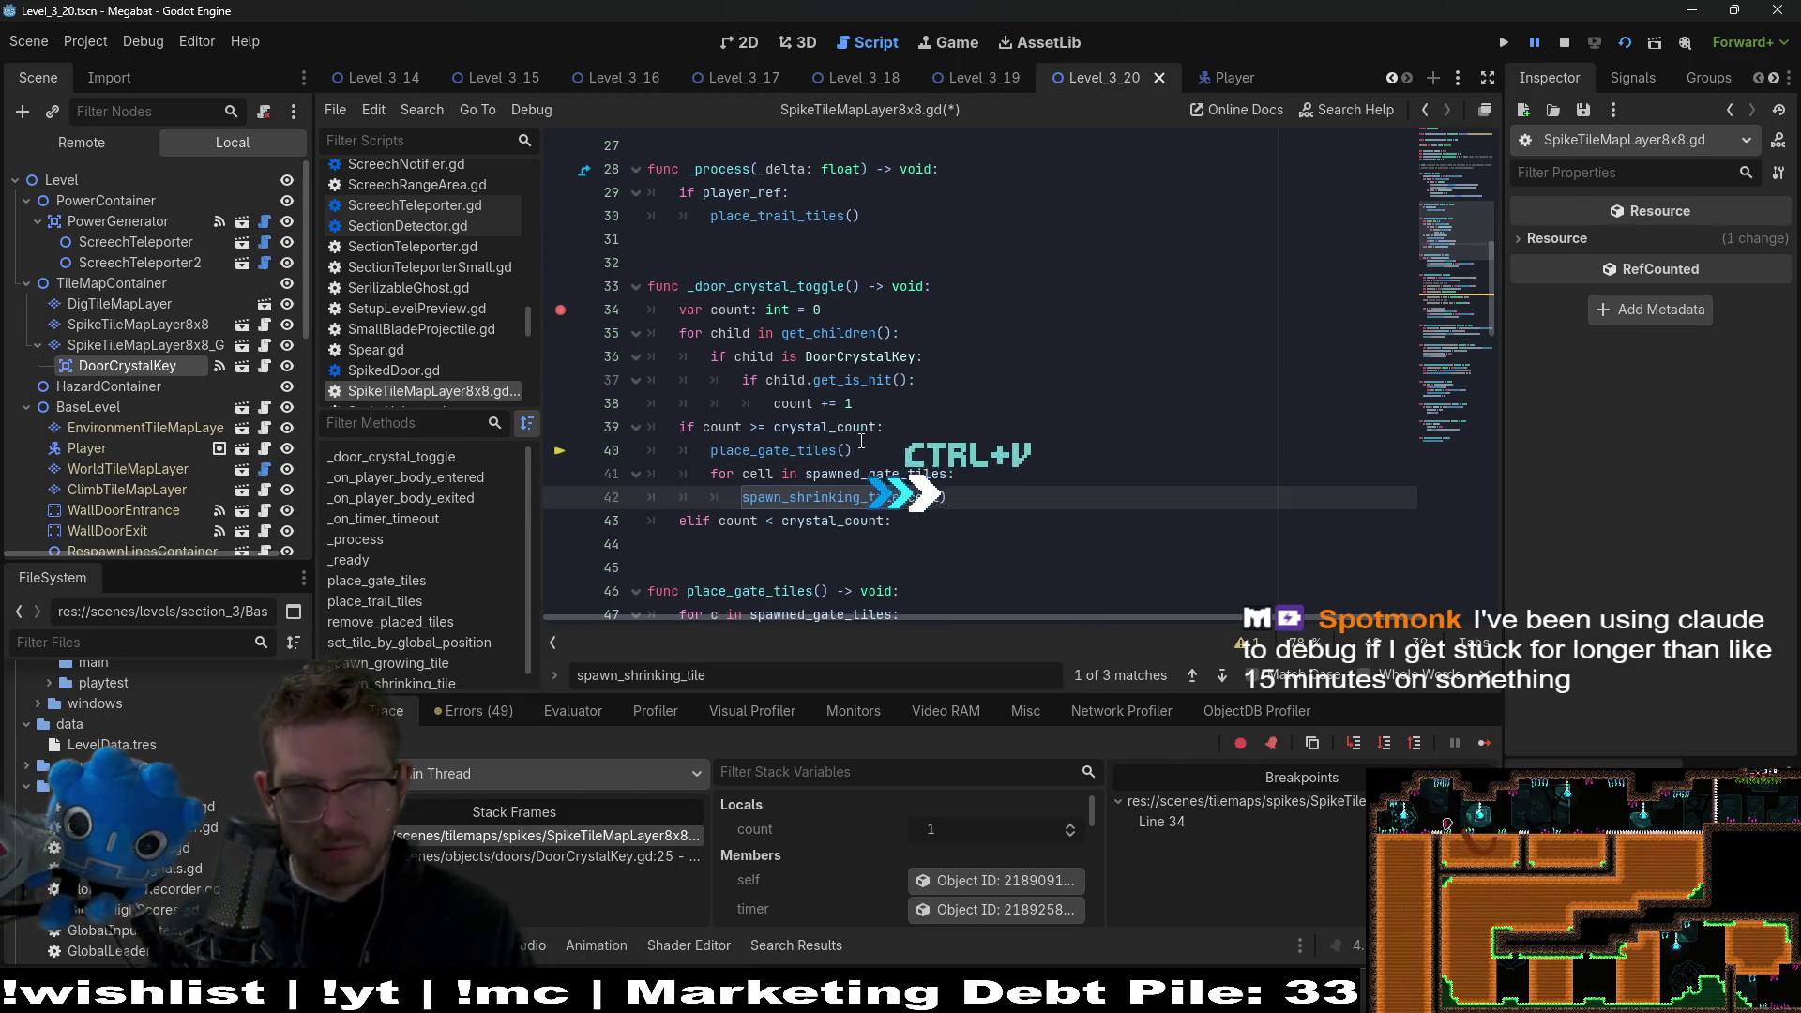
# Step: Move place_gate_tiles() into the elif branch and restart the debug run
pyautogui.click(861, 446)
pyautogui.hotkey('ctrl', 'x')
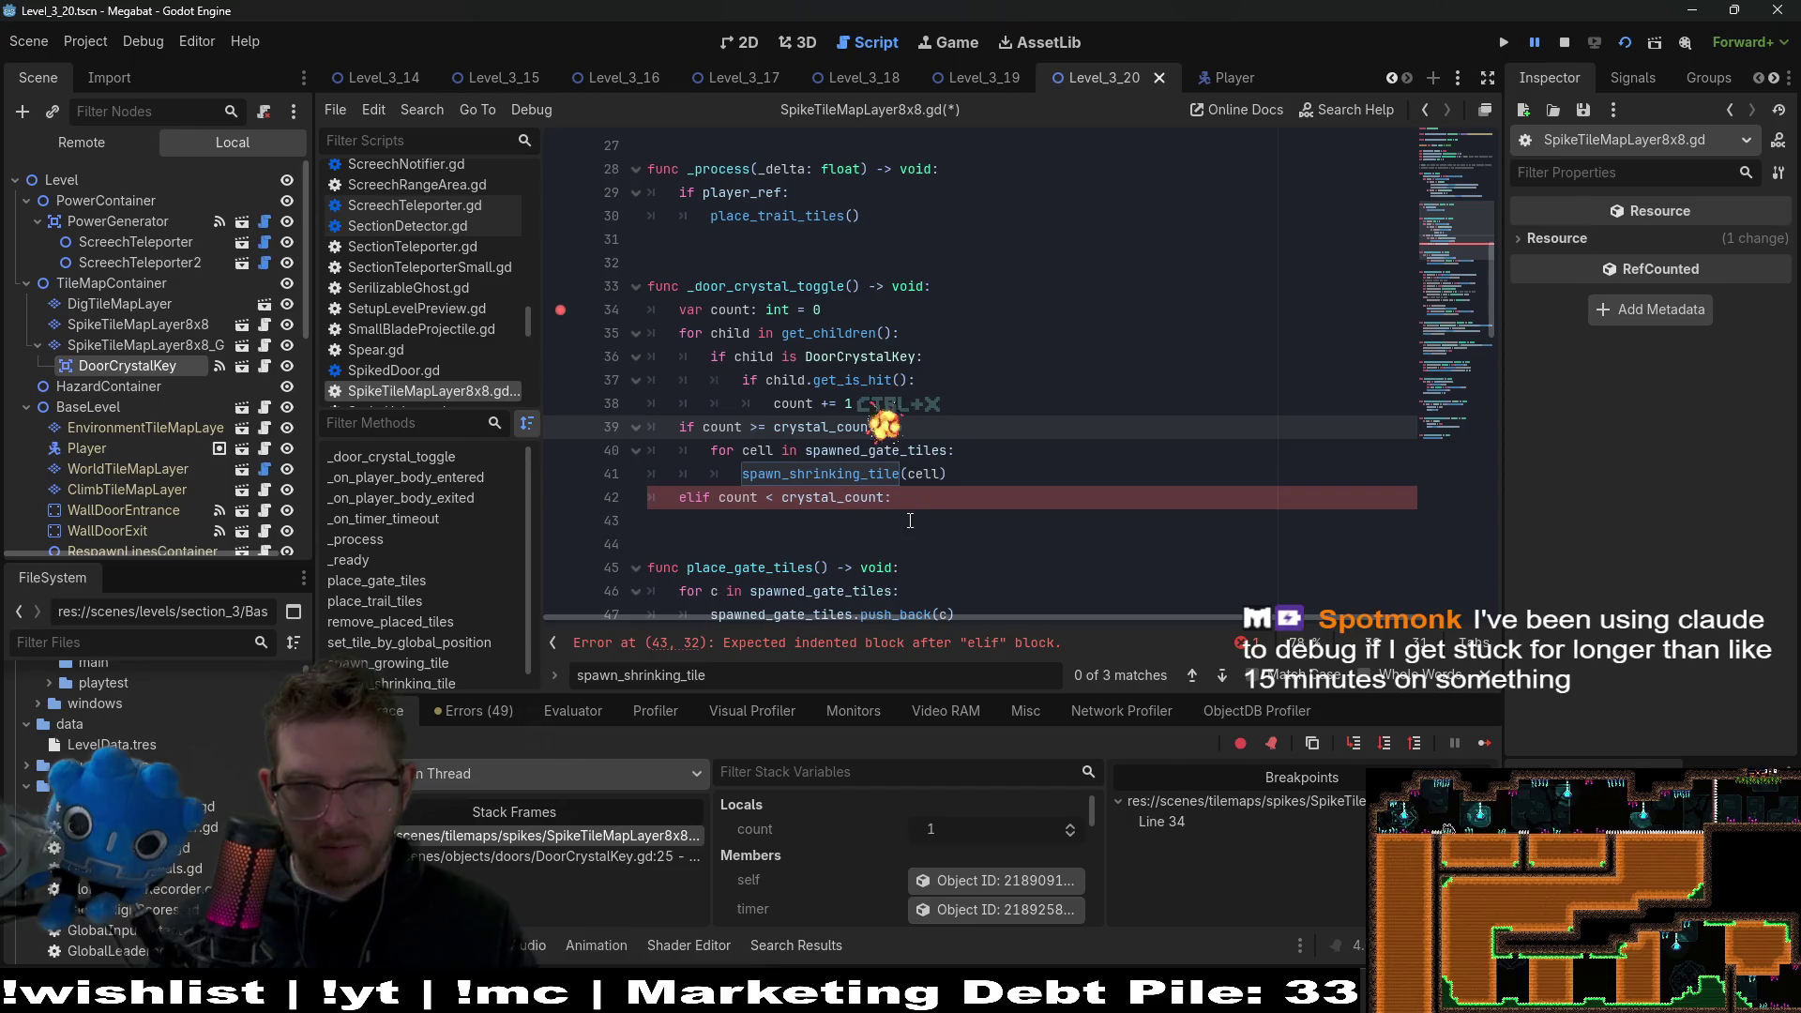
pyautogui.click(910, 520)
pyautogui.hotkey('ctrl', 'v')
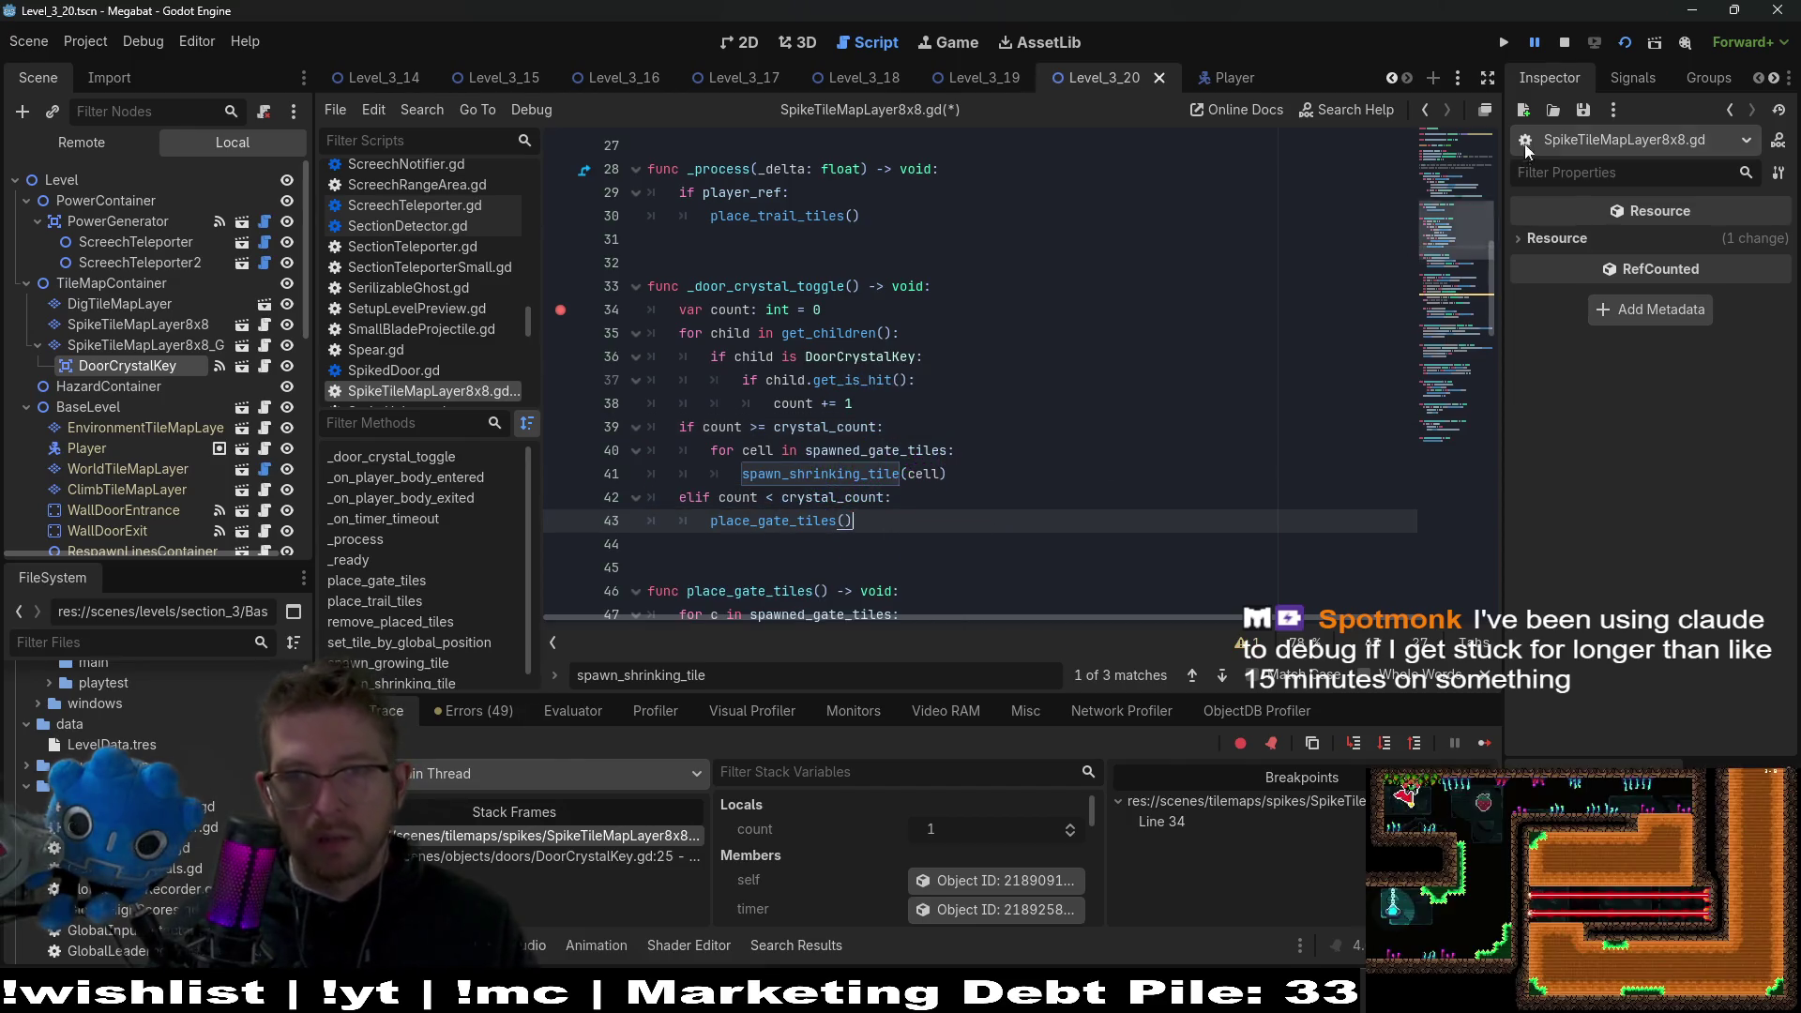
pyautogui.click(1615, 49)
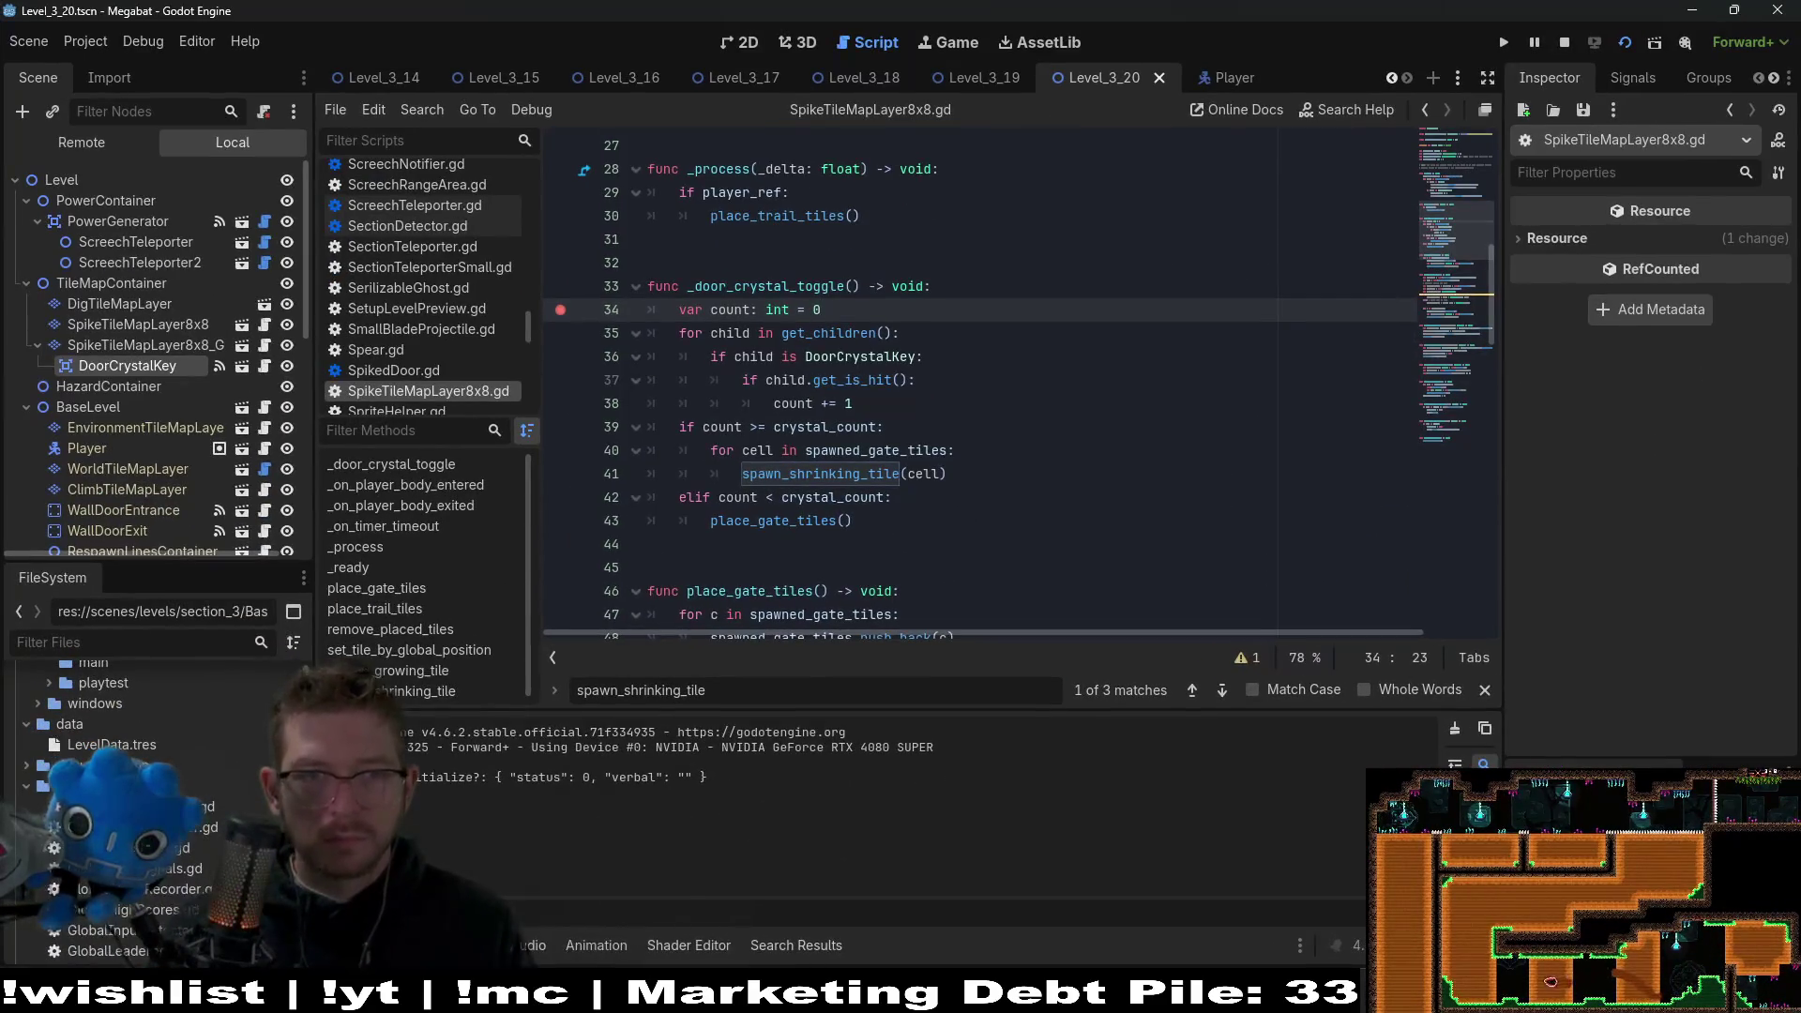
# Step: Trigger the crystal in game and step through the loop to the count check, inspecting values
pyautogui.press('F12')
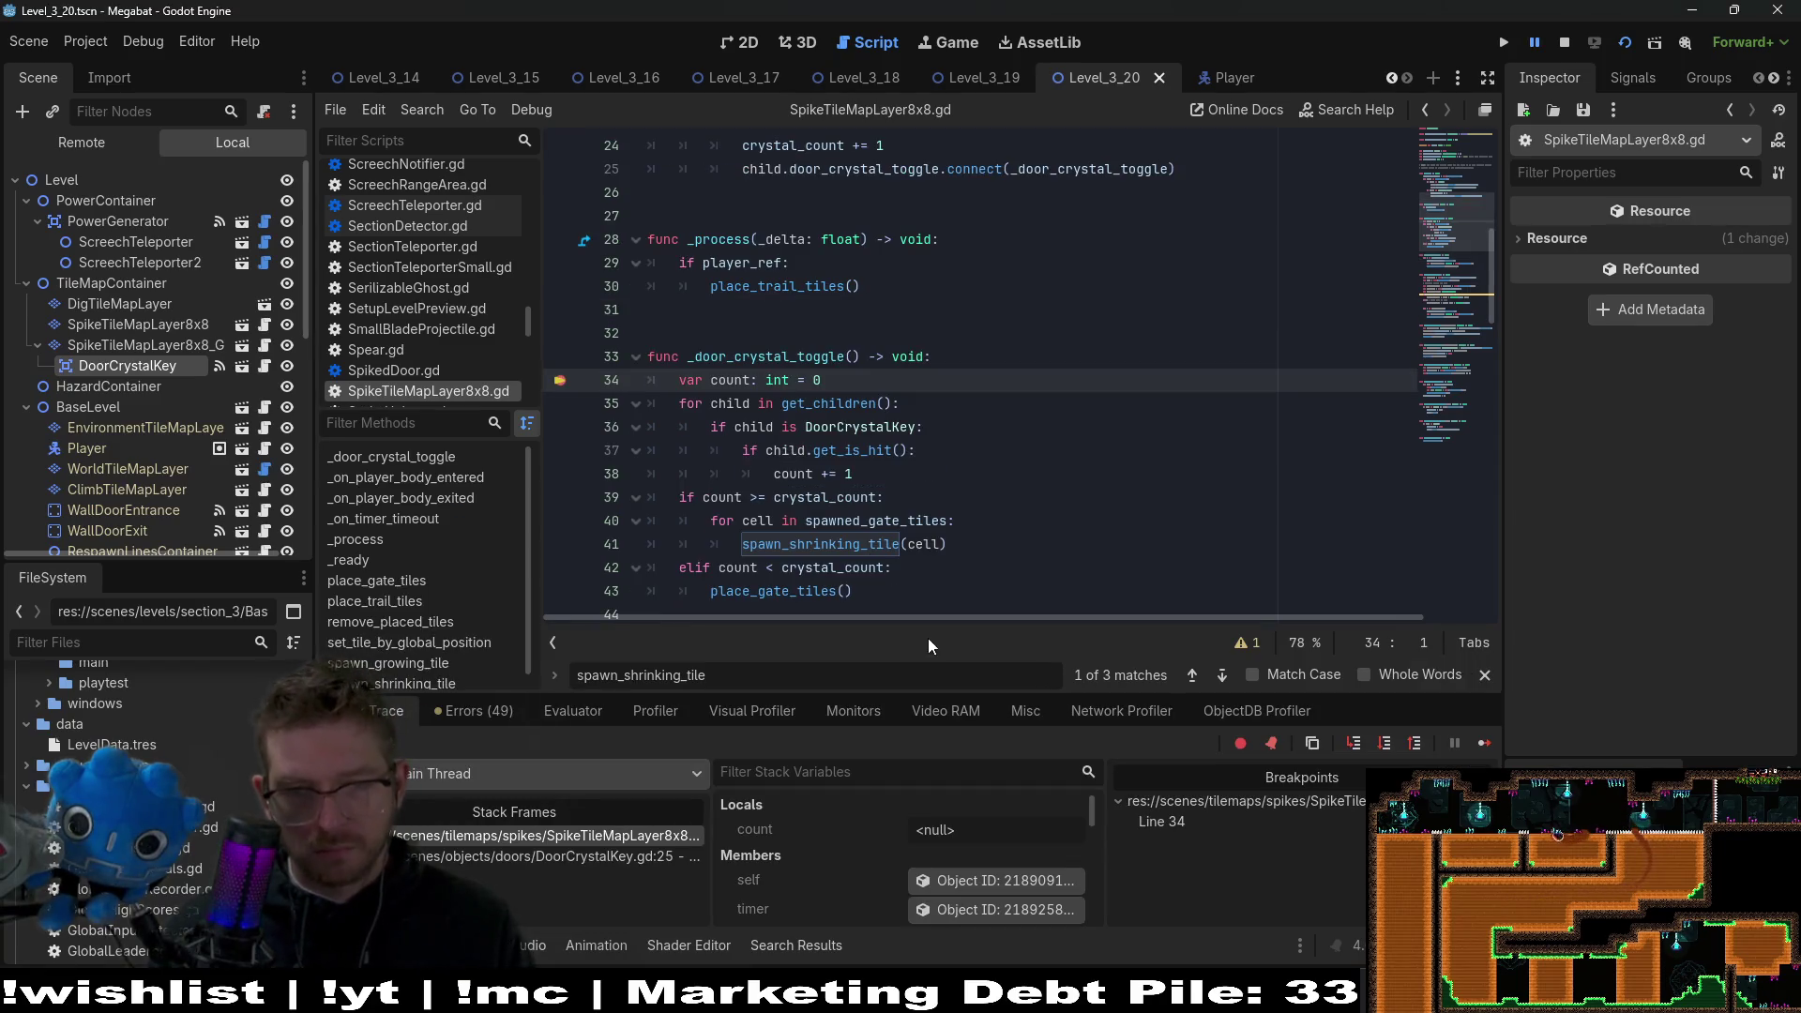
pyautogui.click(1386, 741)
pyautogui.click(1386, 741)
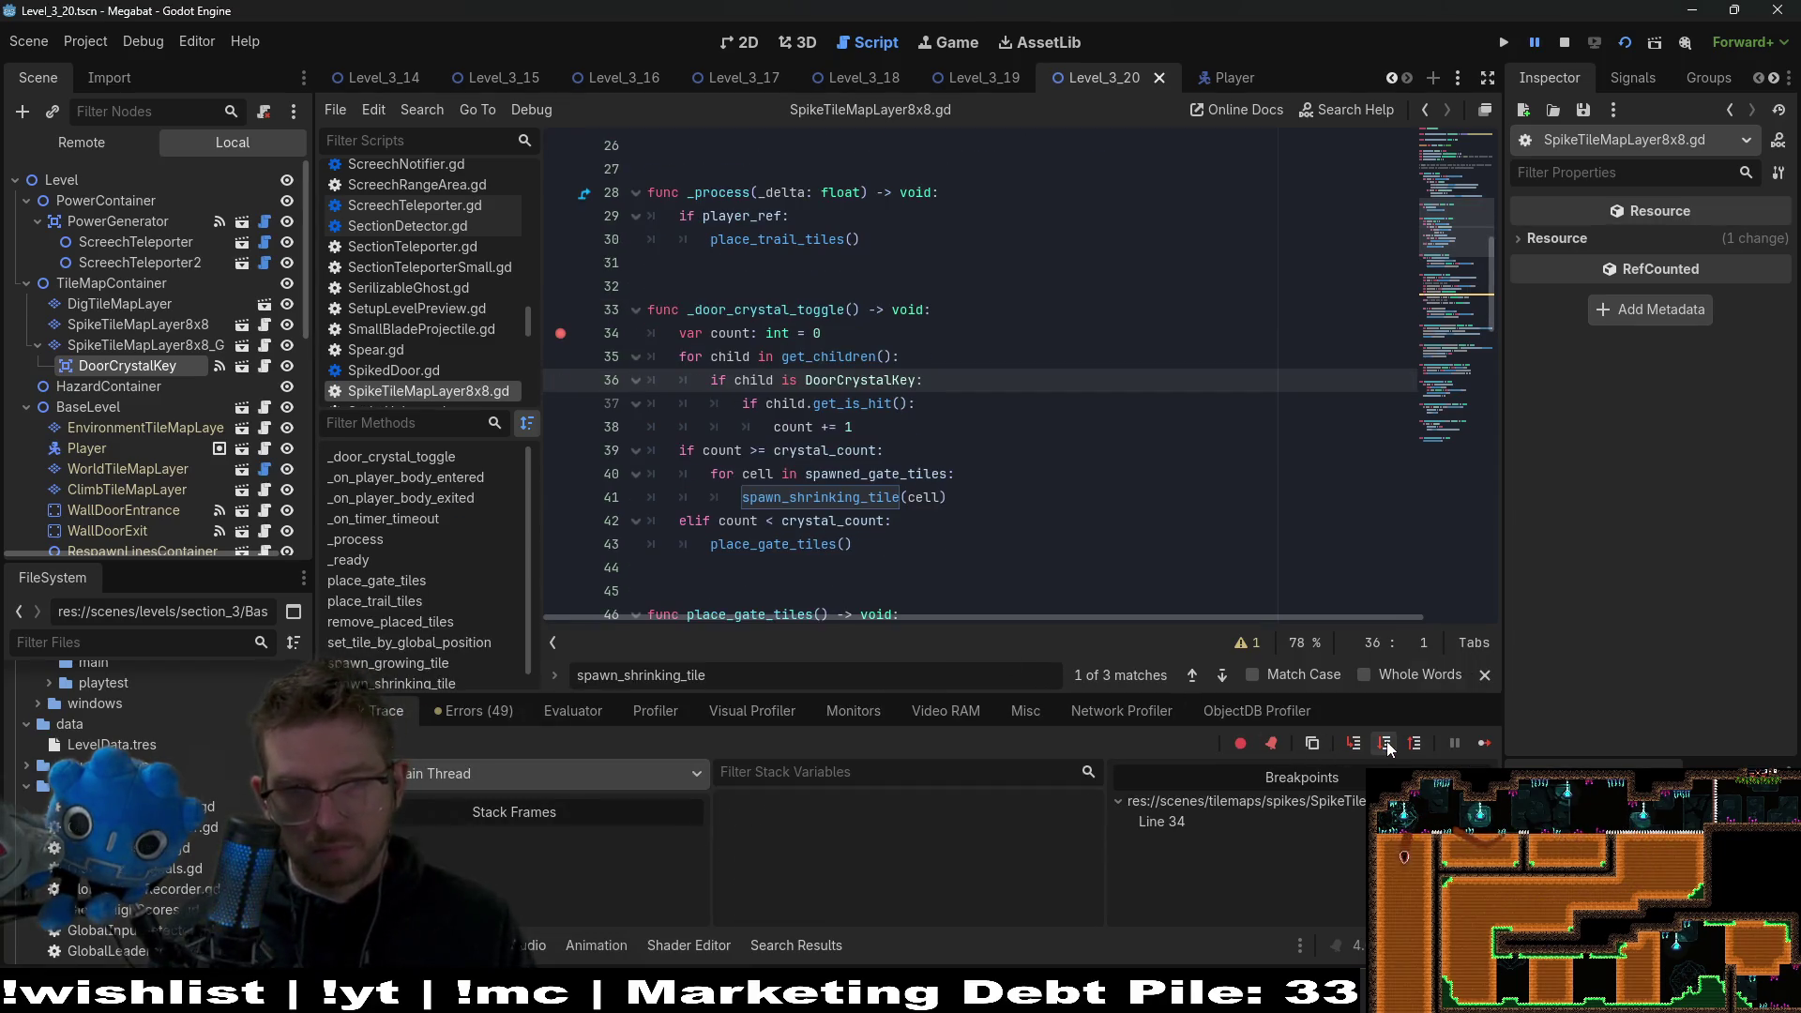
pyautogui.click(1386, 741)
pyautogui.click(1386, 741)
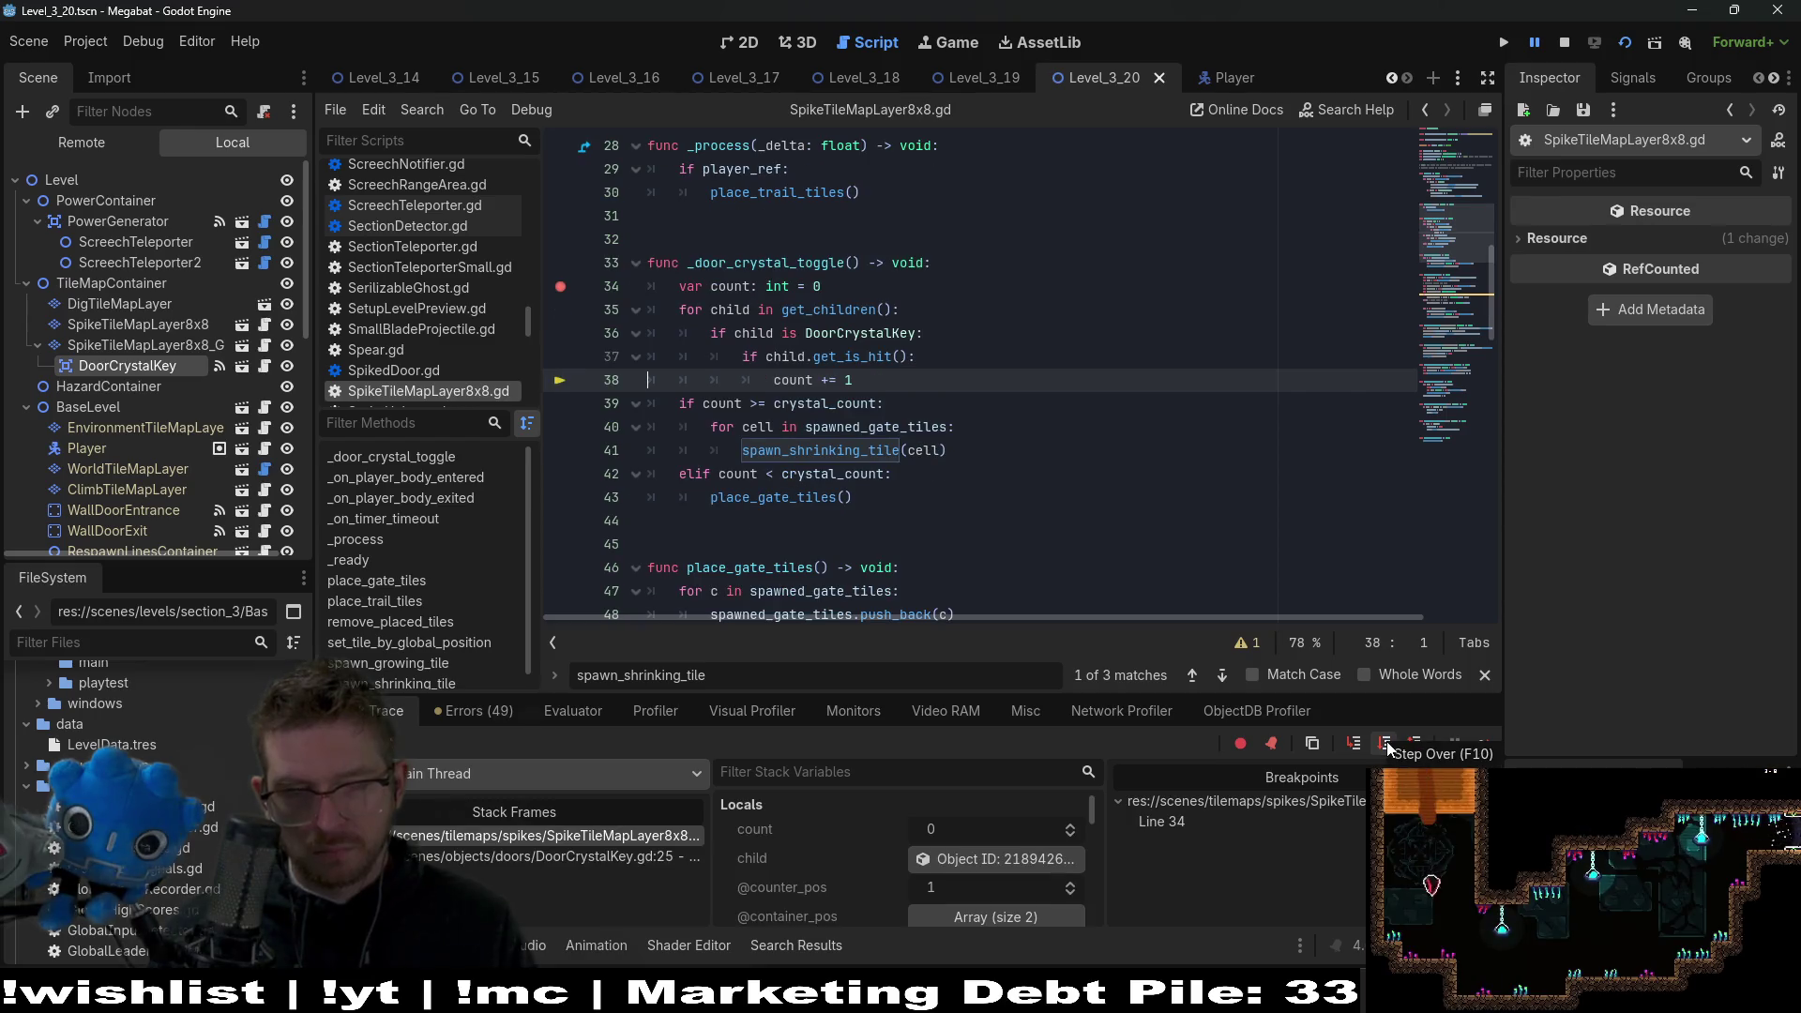
pyautogui.click(1386, 741)
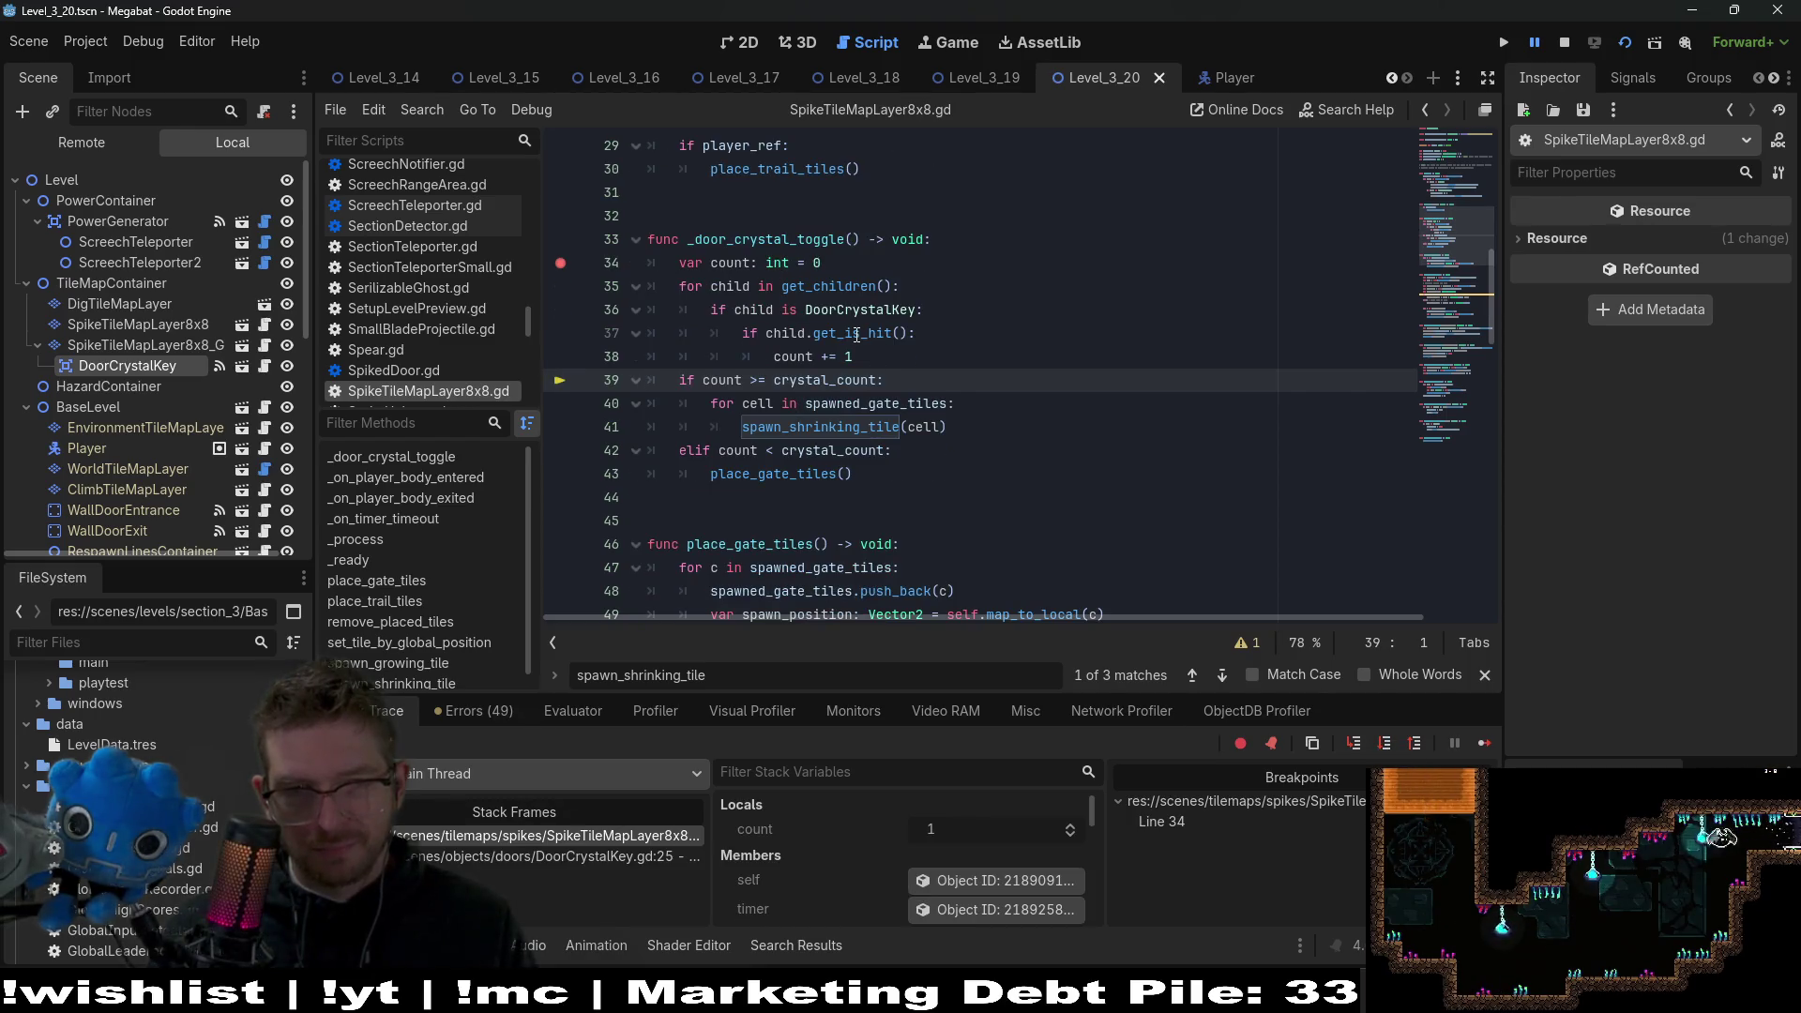
pyautogui.moveTo(857, 338)
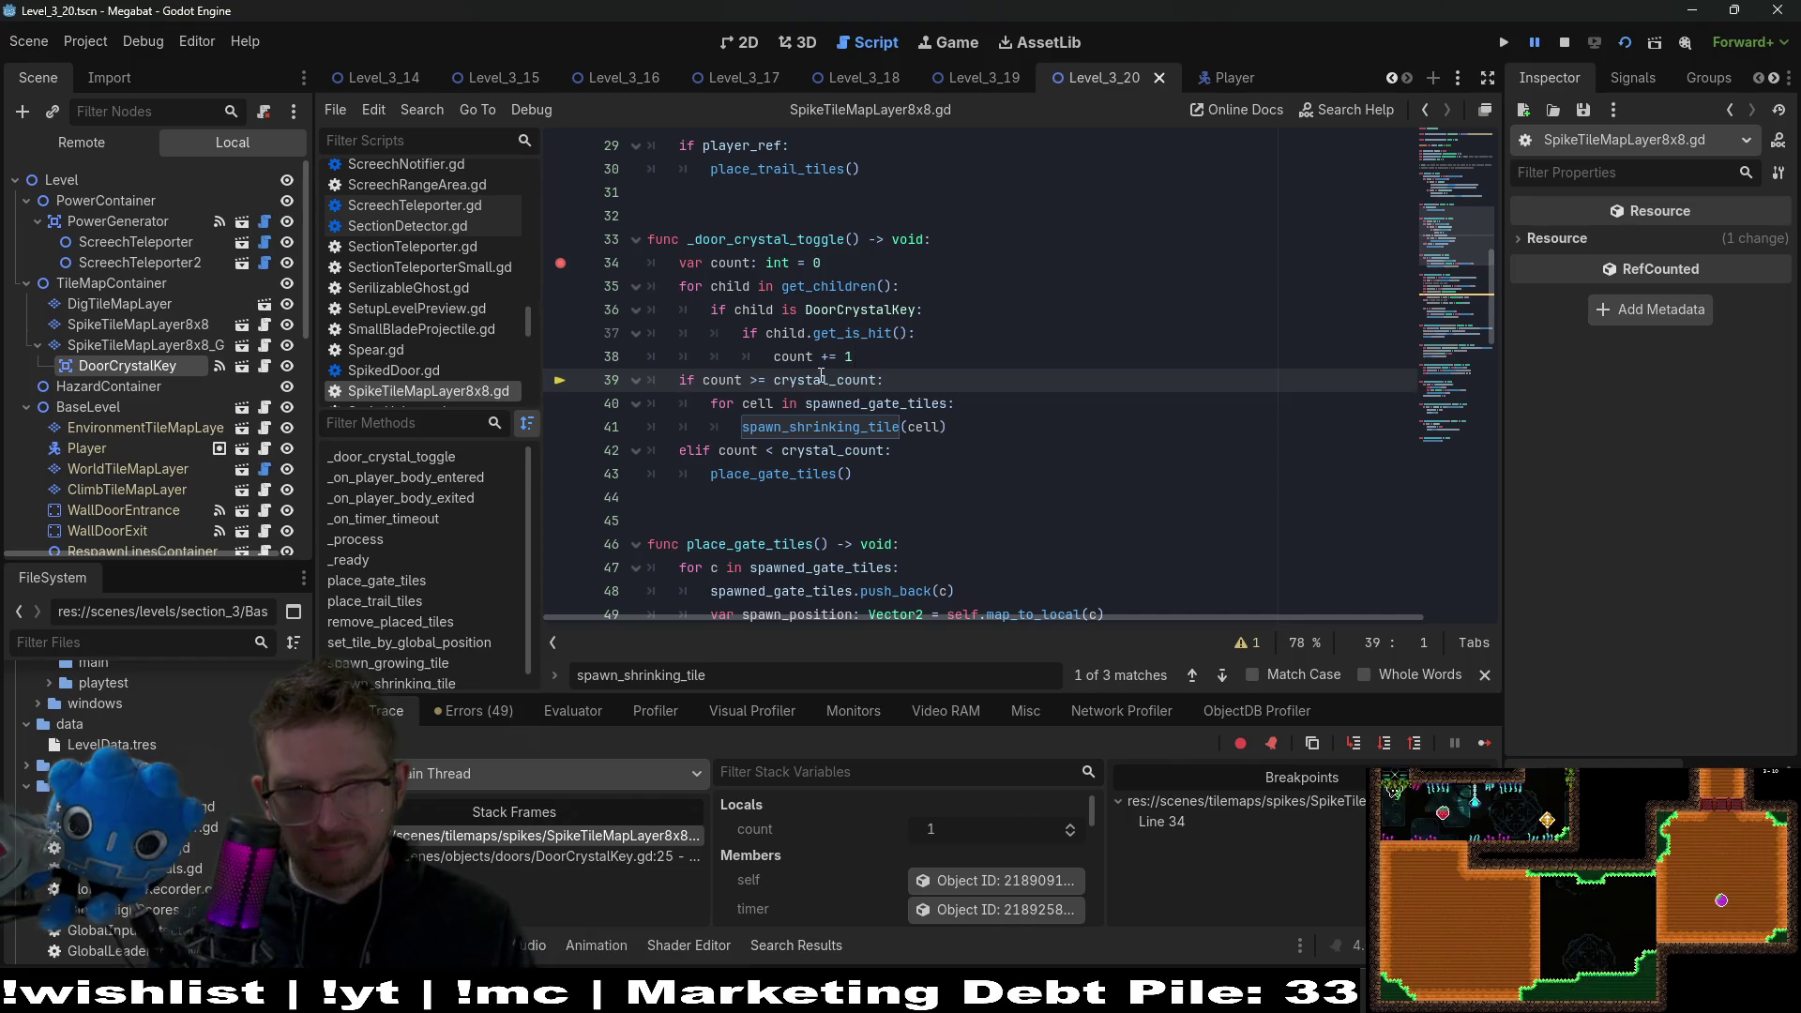
pyautogui.moveTo(821, 381)
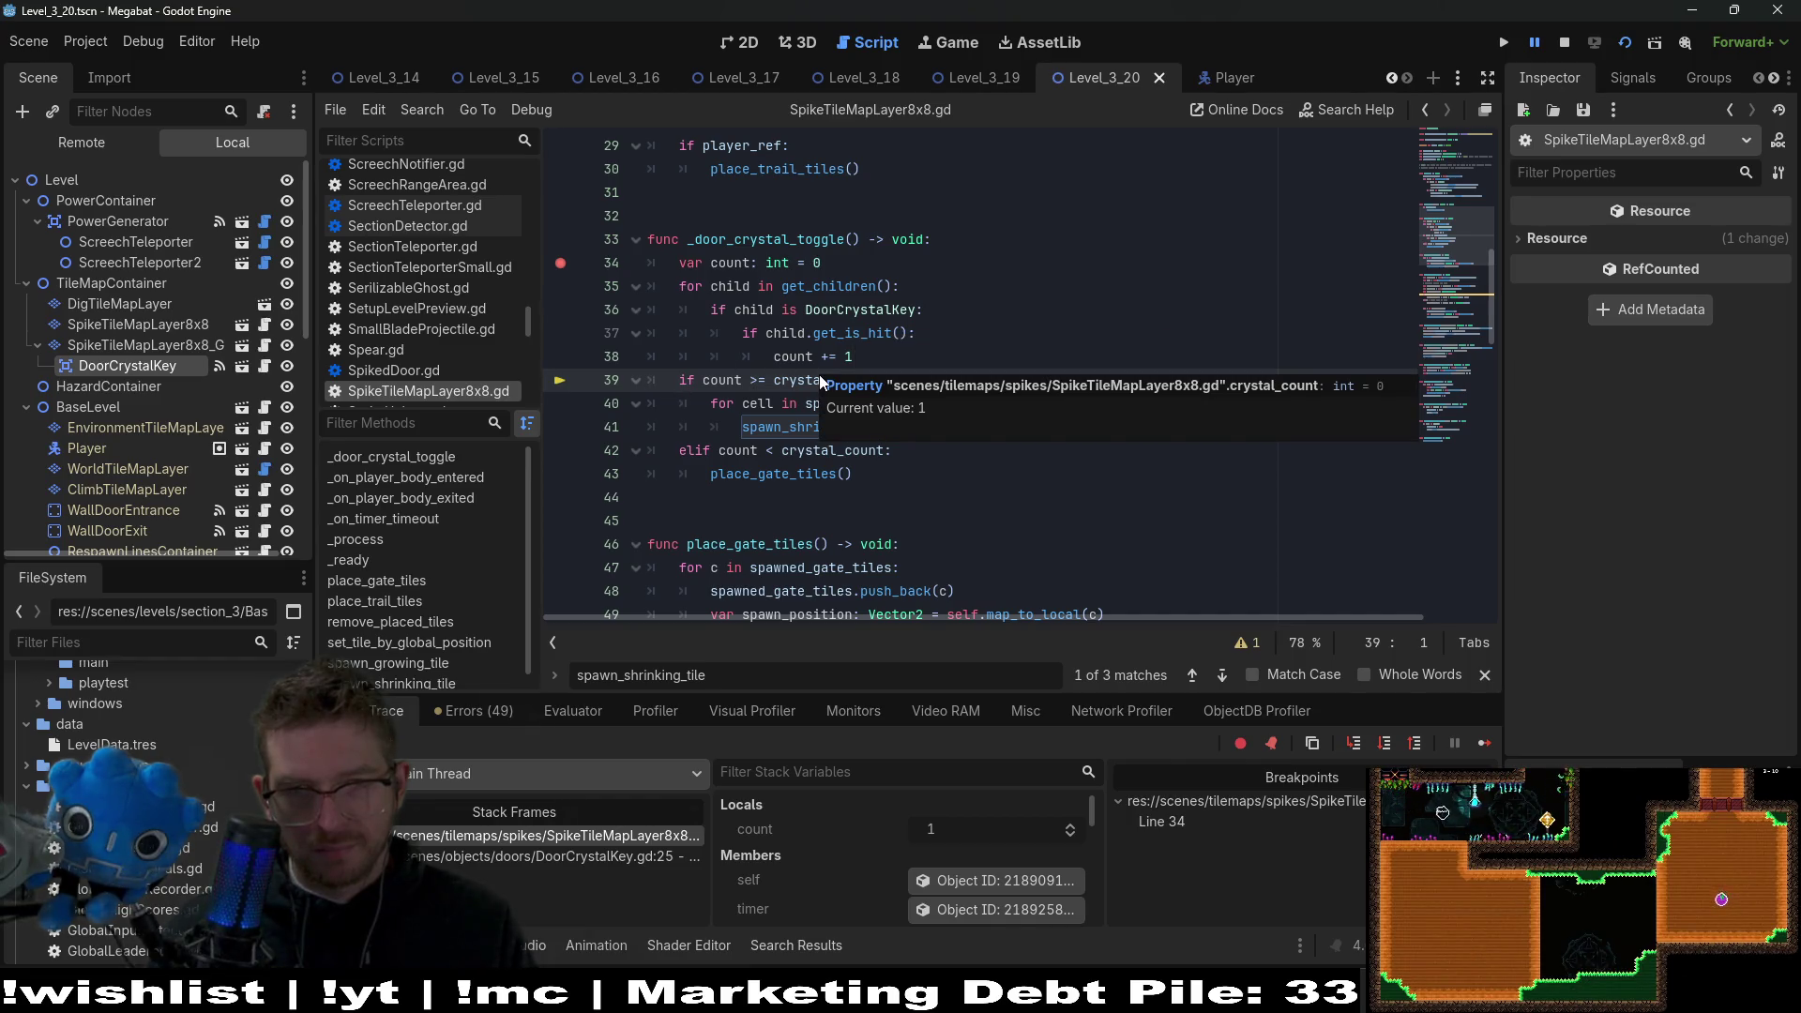
# Step: Step to line 40's spawned_gate_tiles loop, confirming count and crystal_count both equal 1
pyautogui.click(1387, 746)
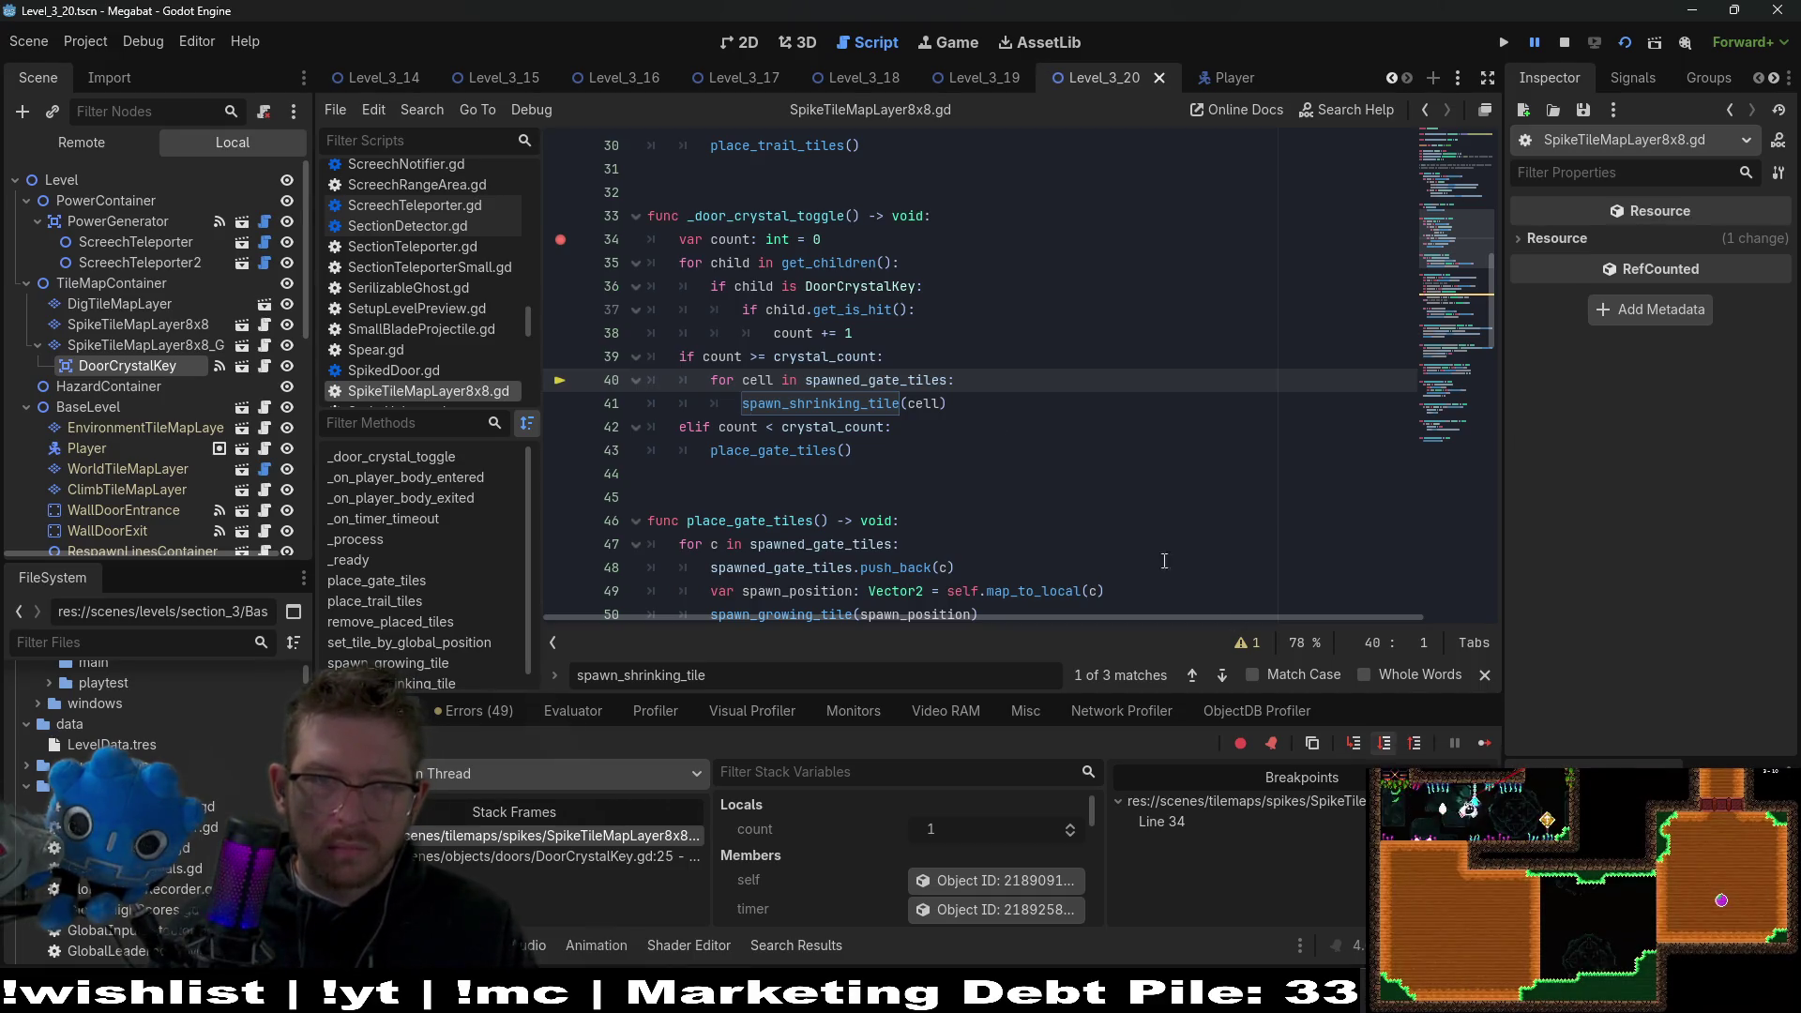
pyautogui.moveTo(727, 360)
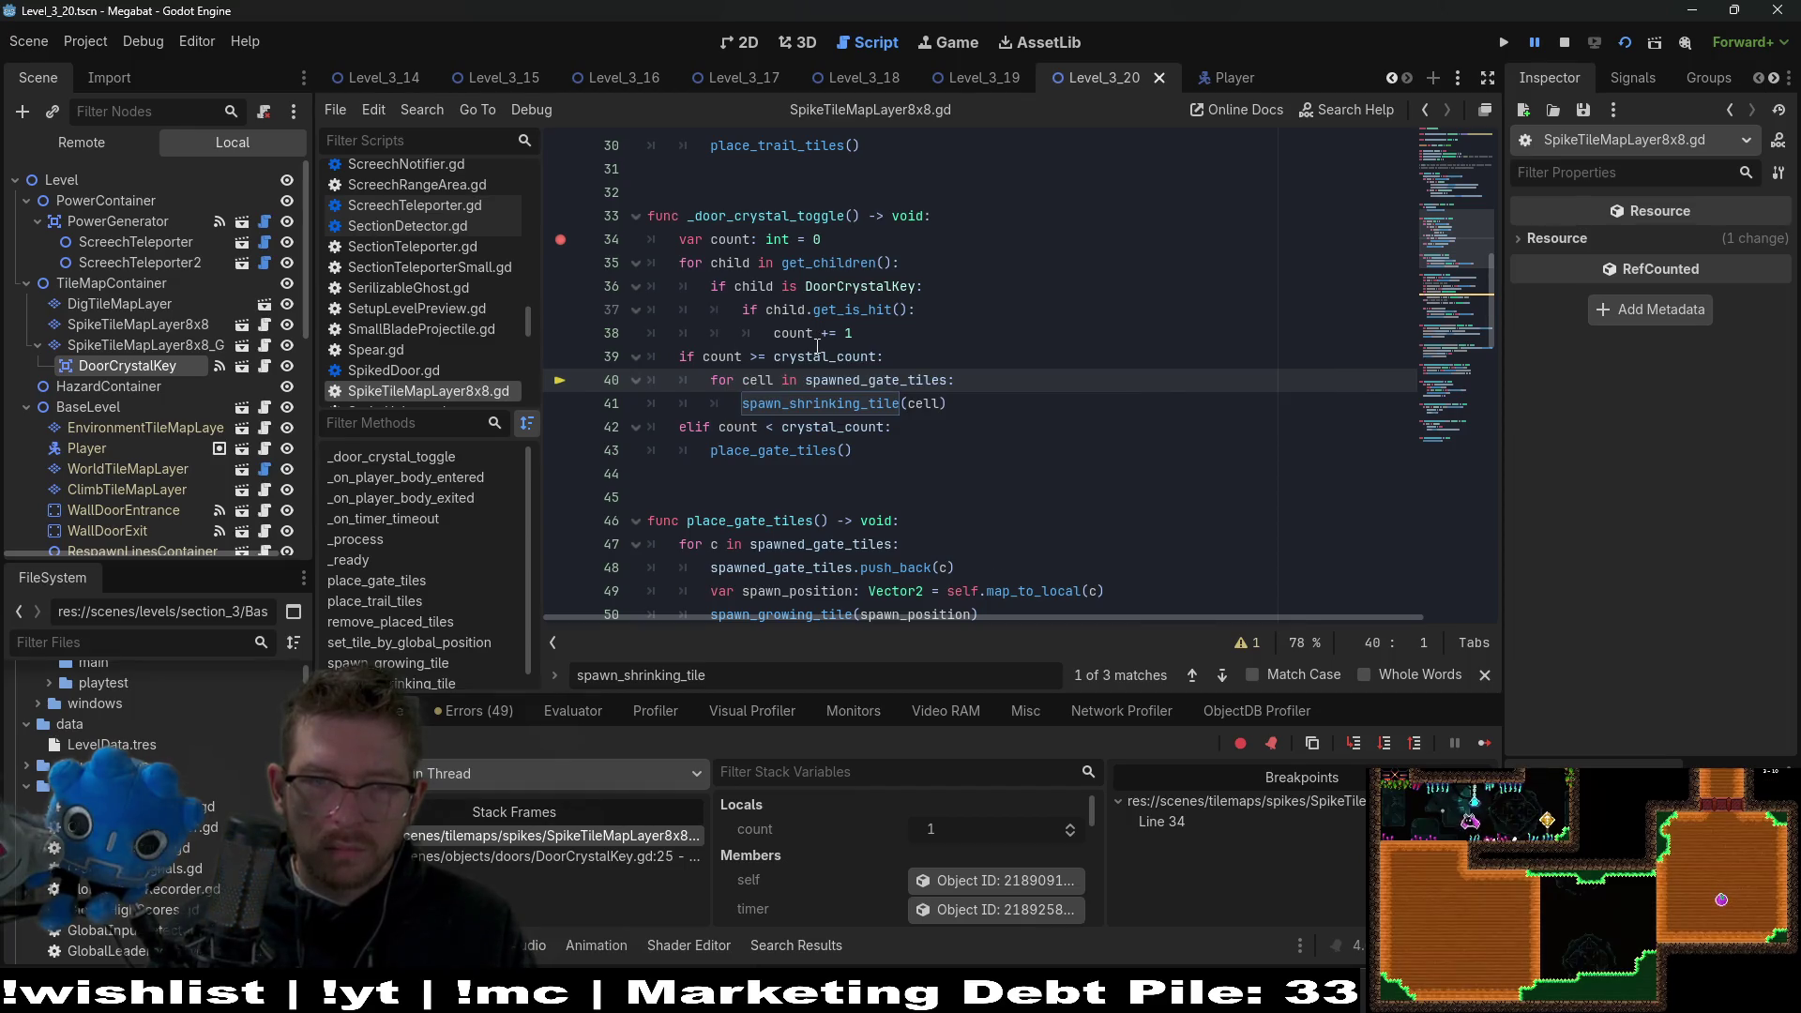
pyautogui.click(983, 245)
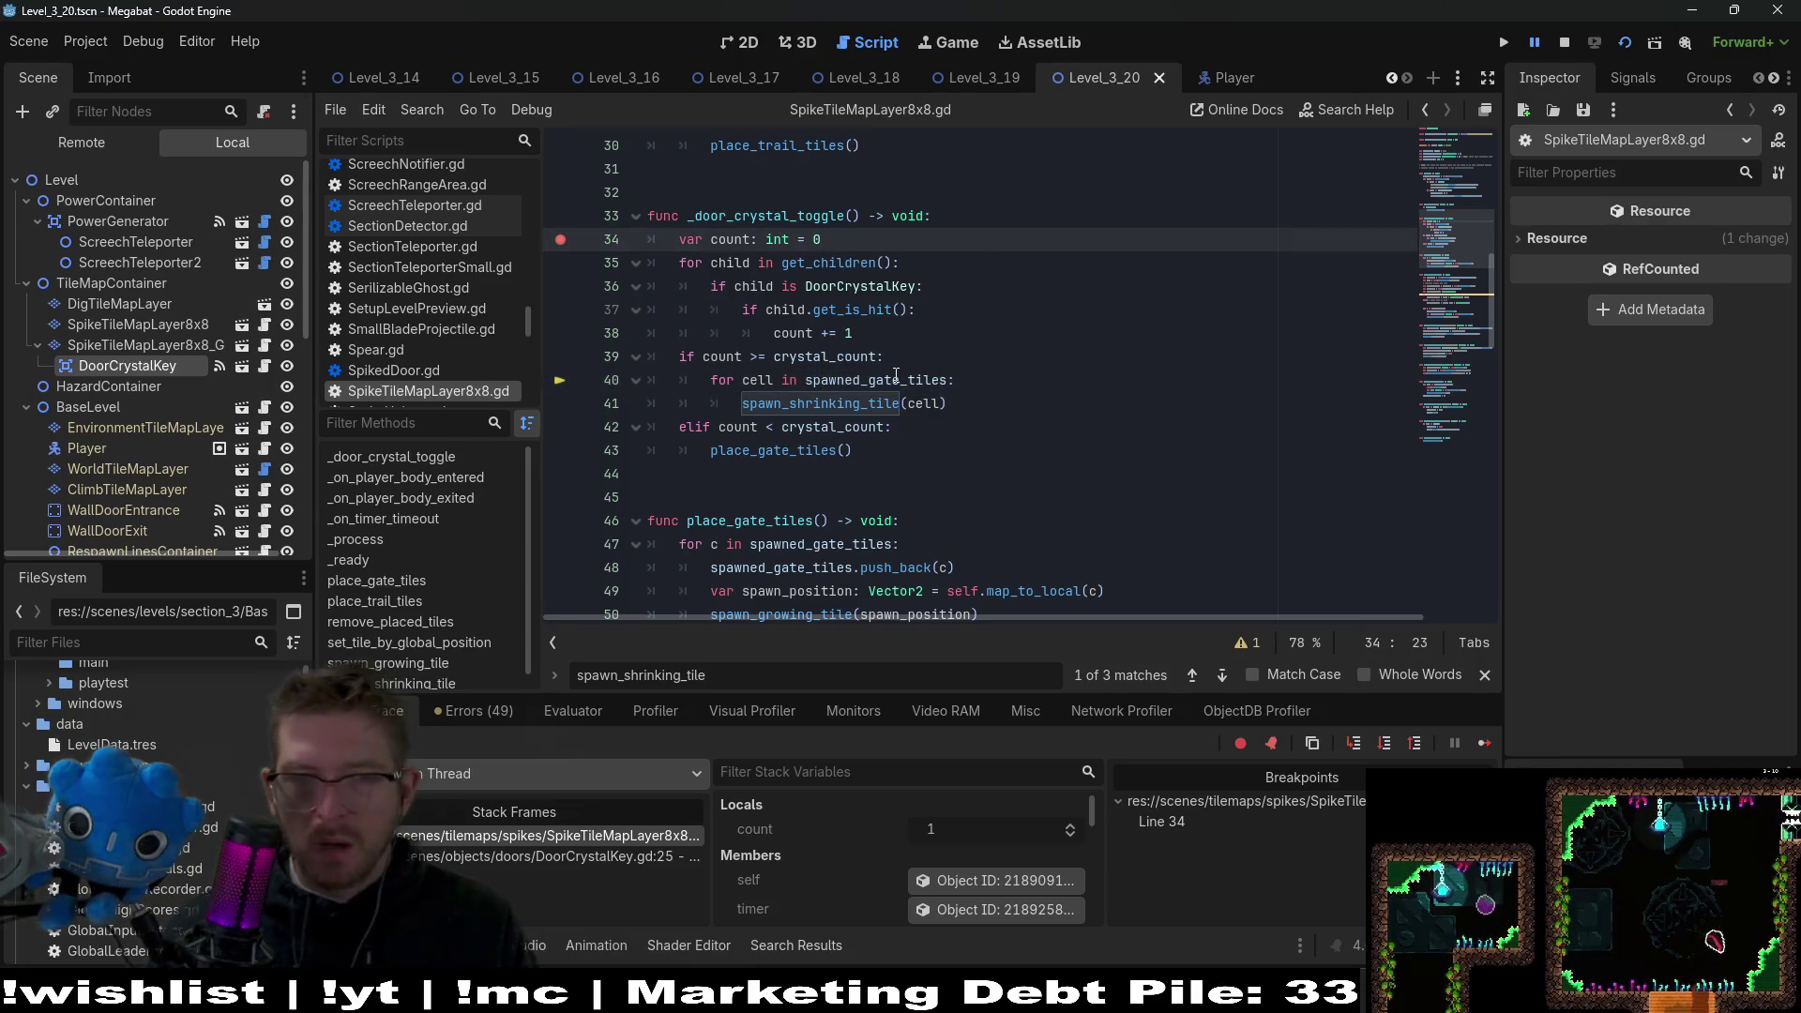
pyautogui.moveTo(899, 375)
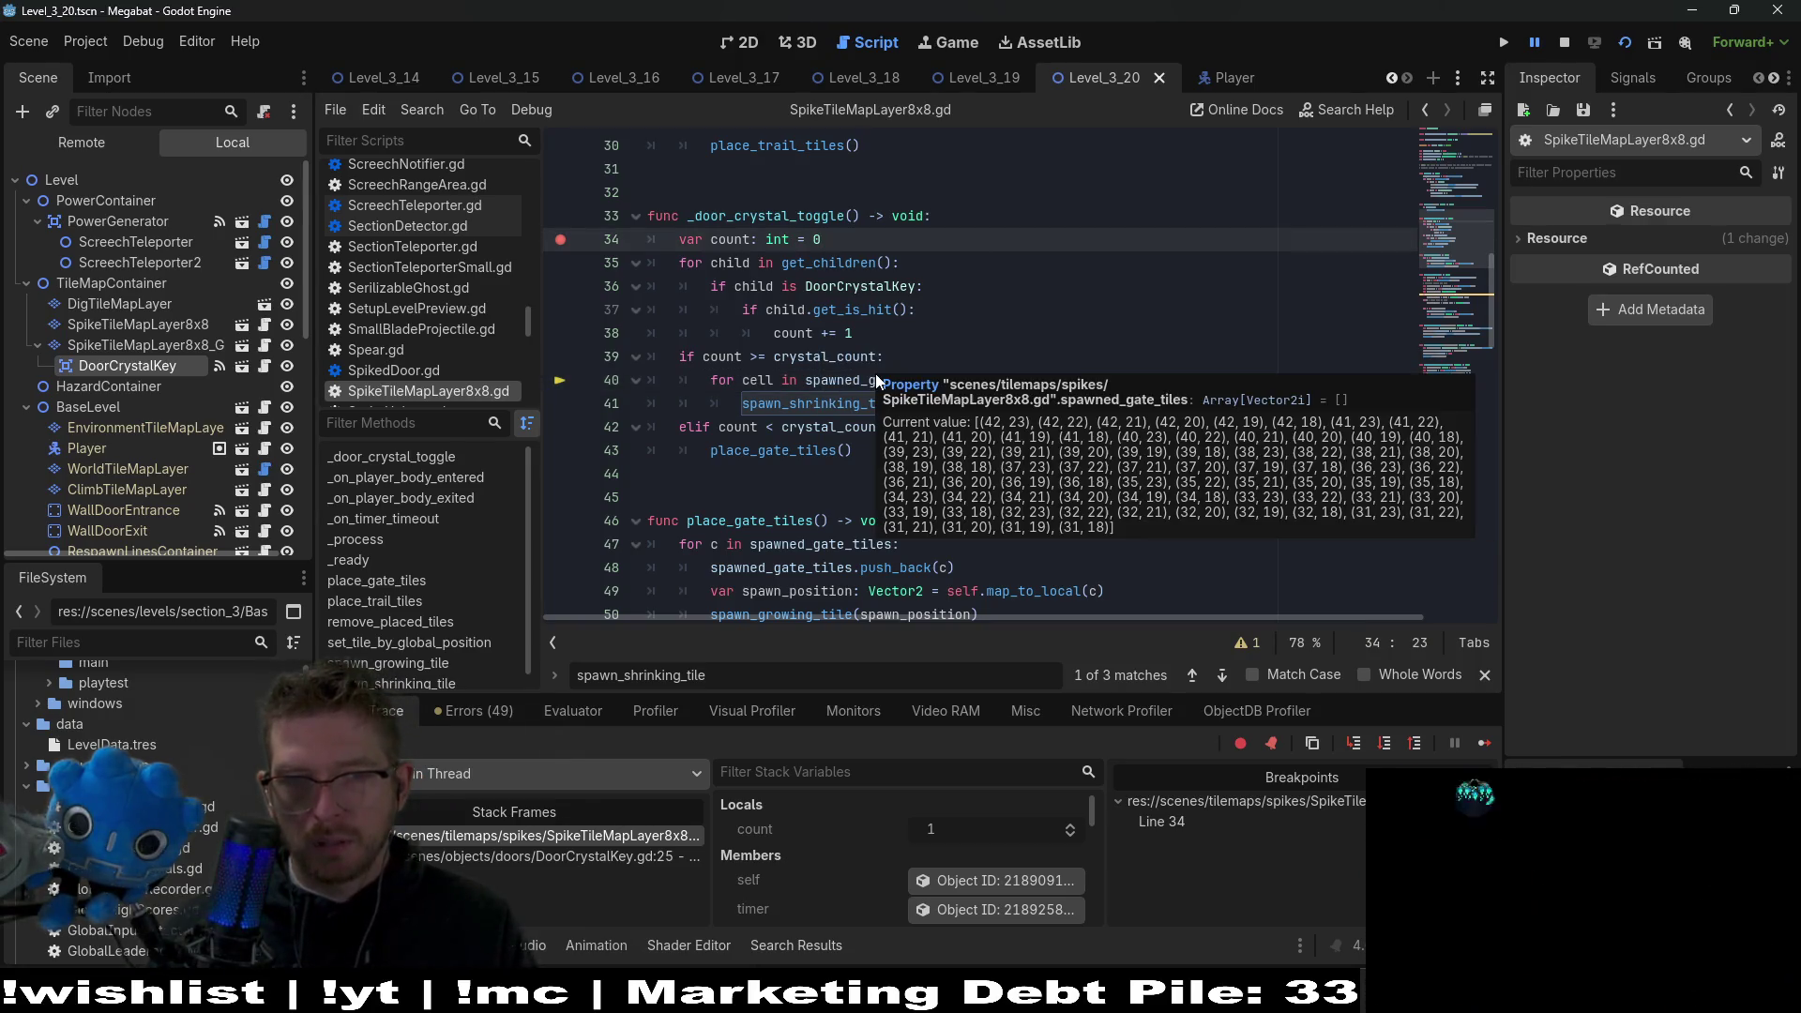
pyautogui.click(803, 381)
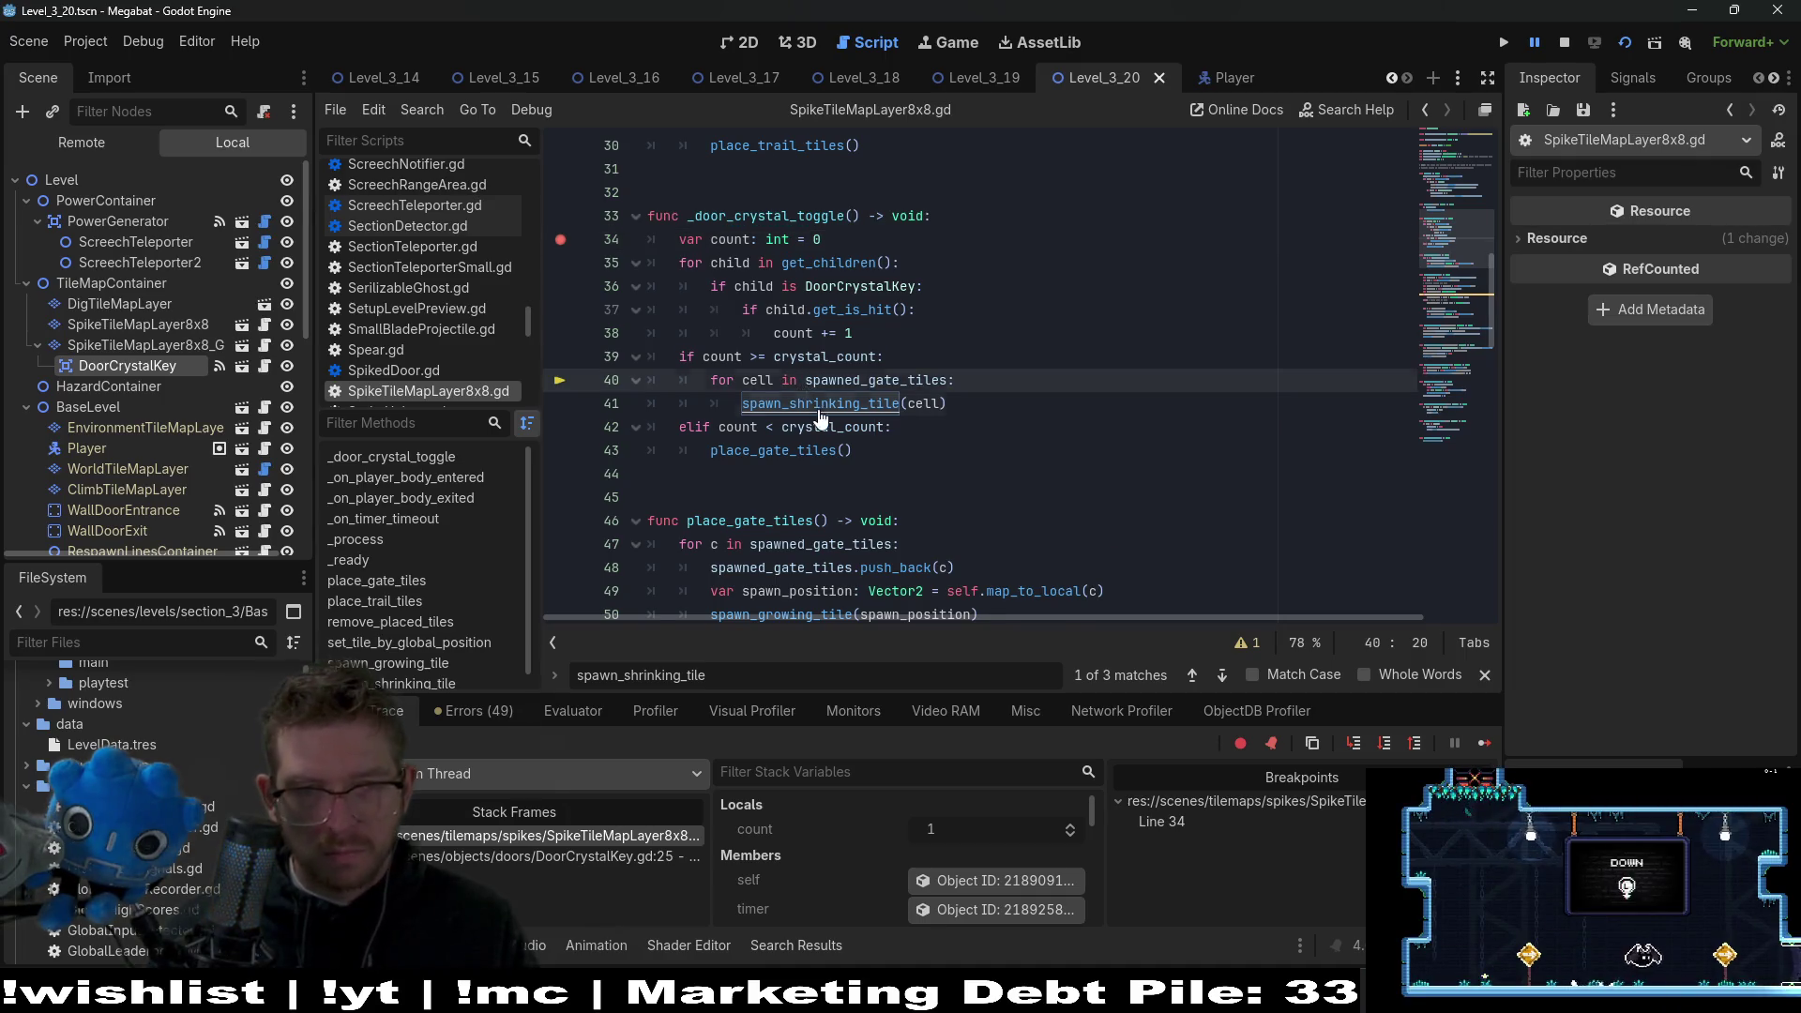
pyautogui.keyDown('ctrl'); pyautogui.click(747, 405); pyautogui.keyUp('ctrl')
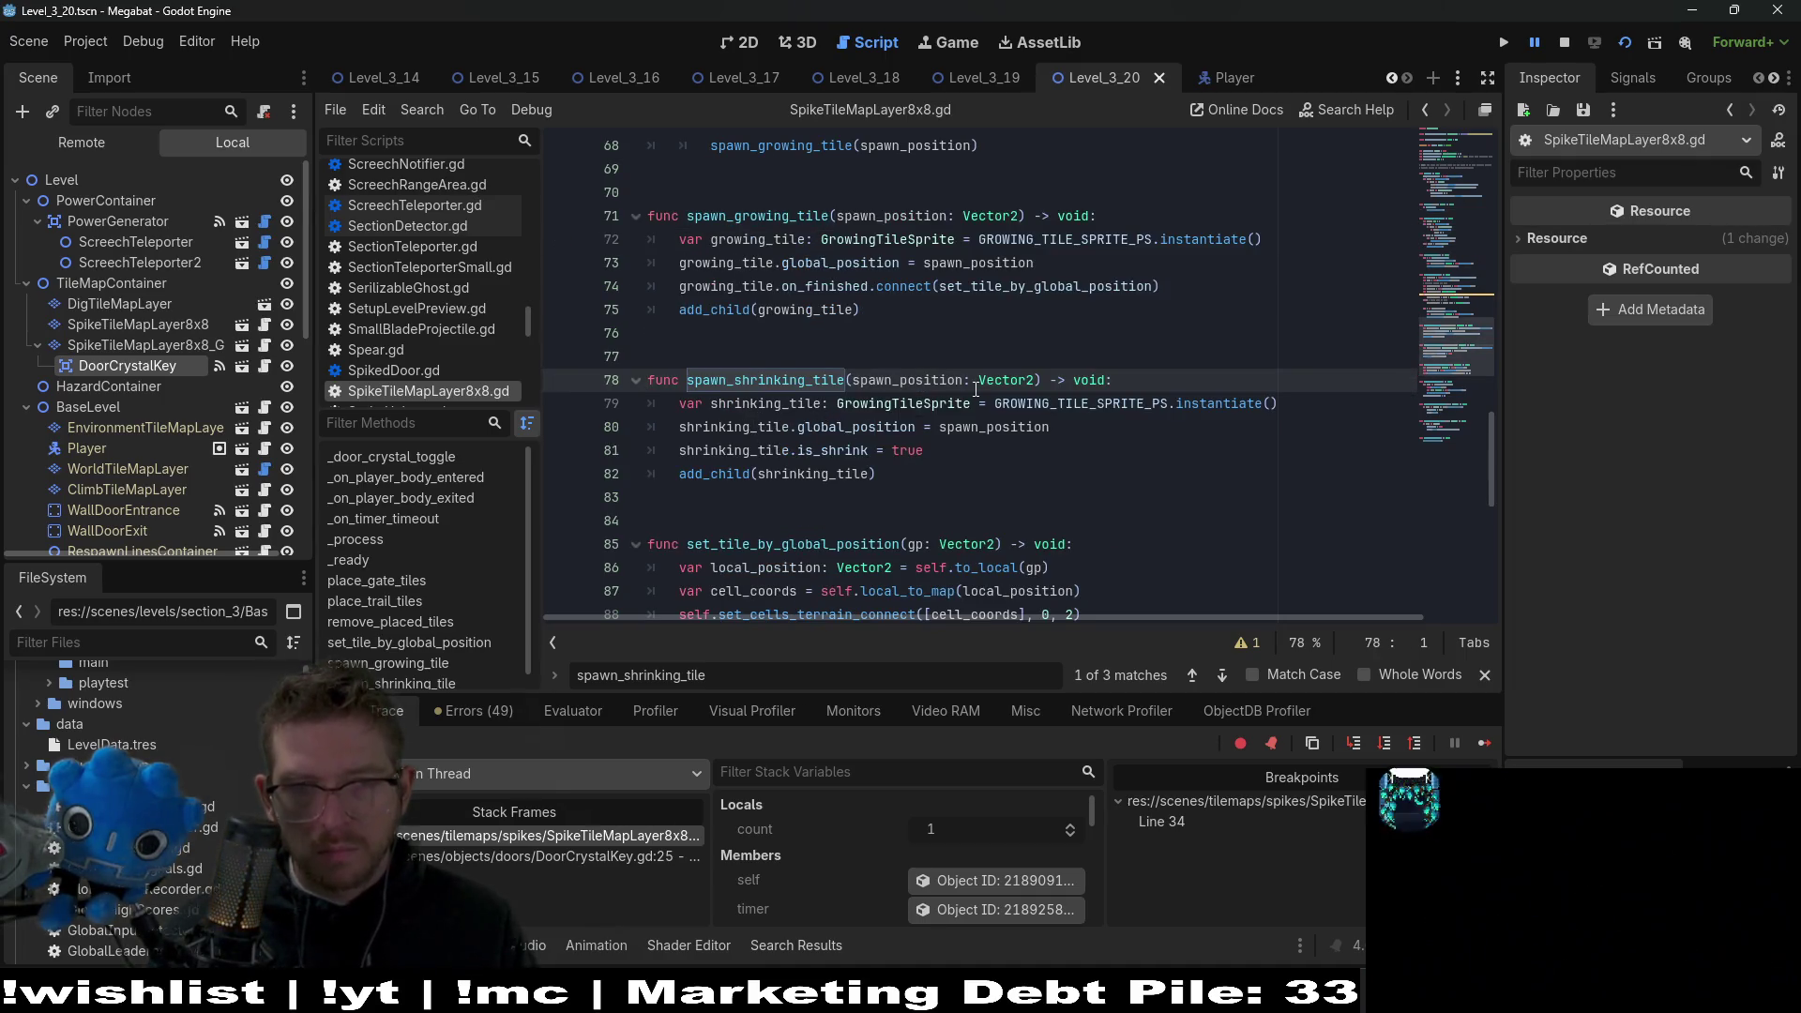
pyautogui.scroll(6, 791, 405)
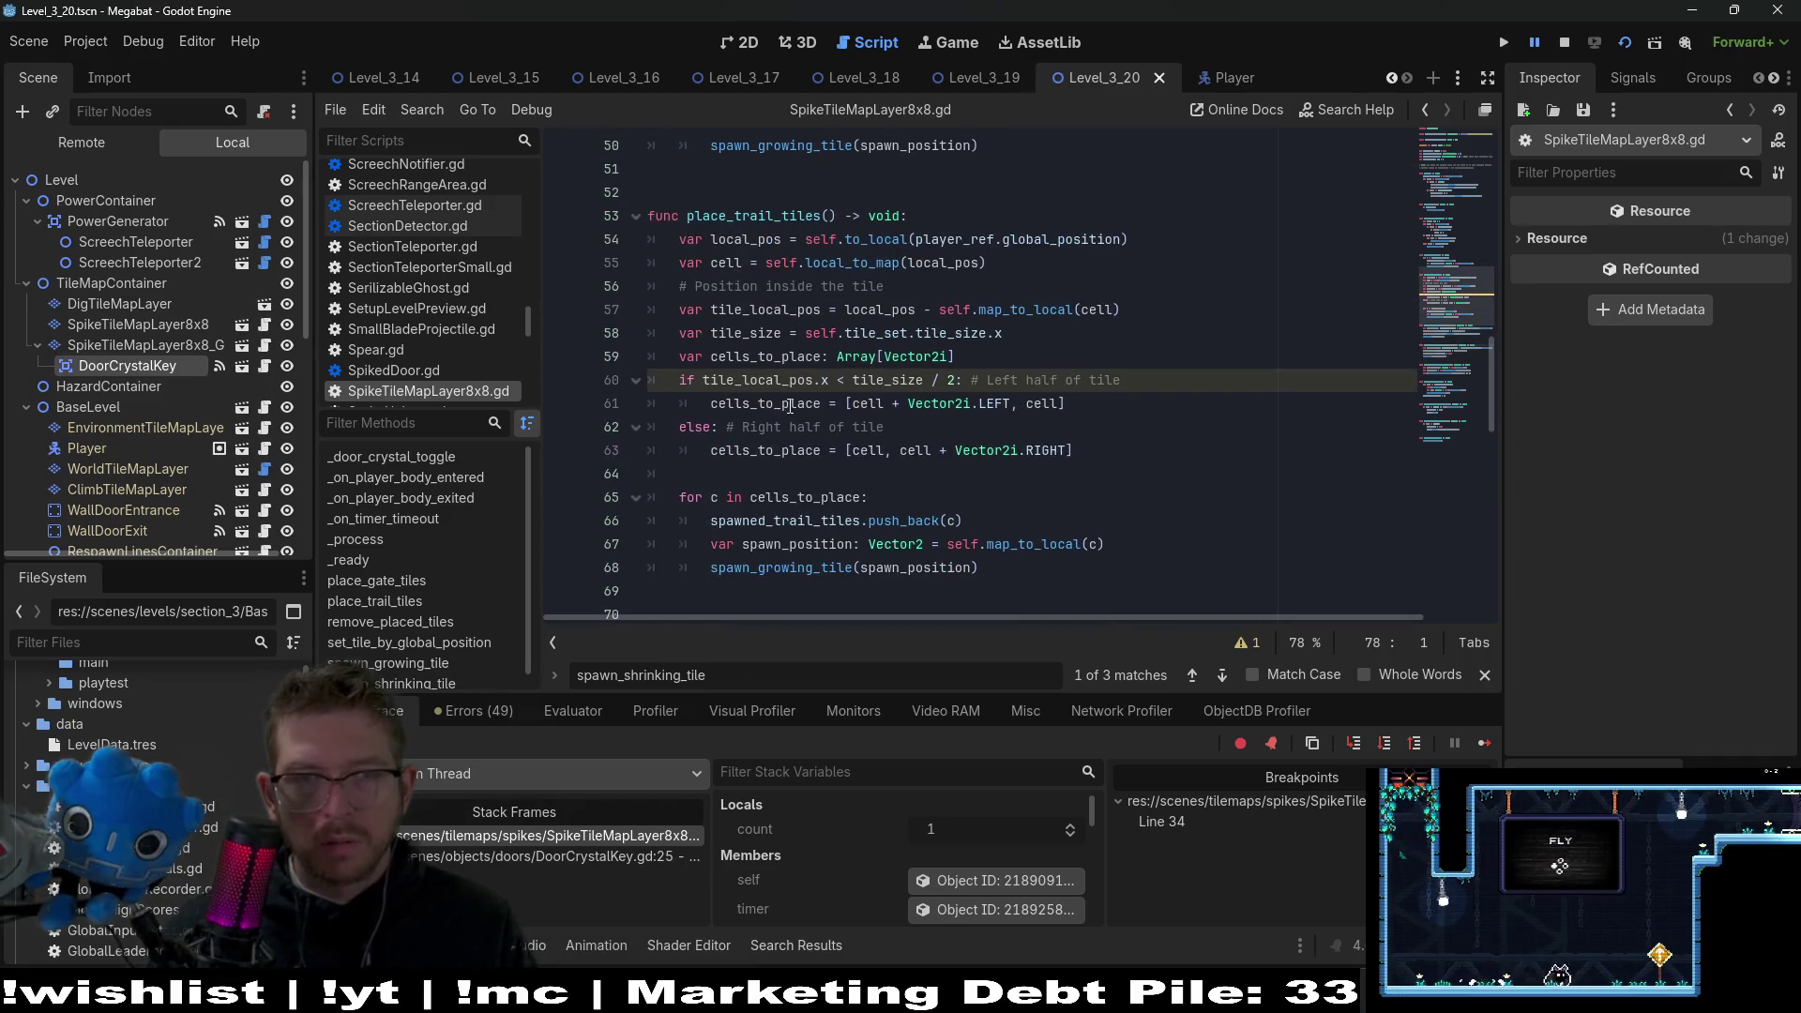
pyautogui.scroll(3, 791, 405)
pyautogui.scroll(3, 790, 405)
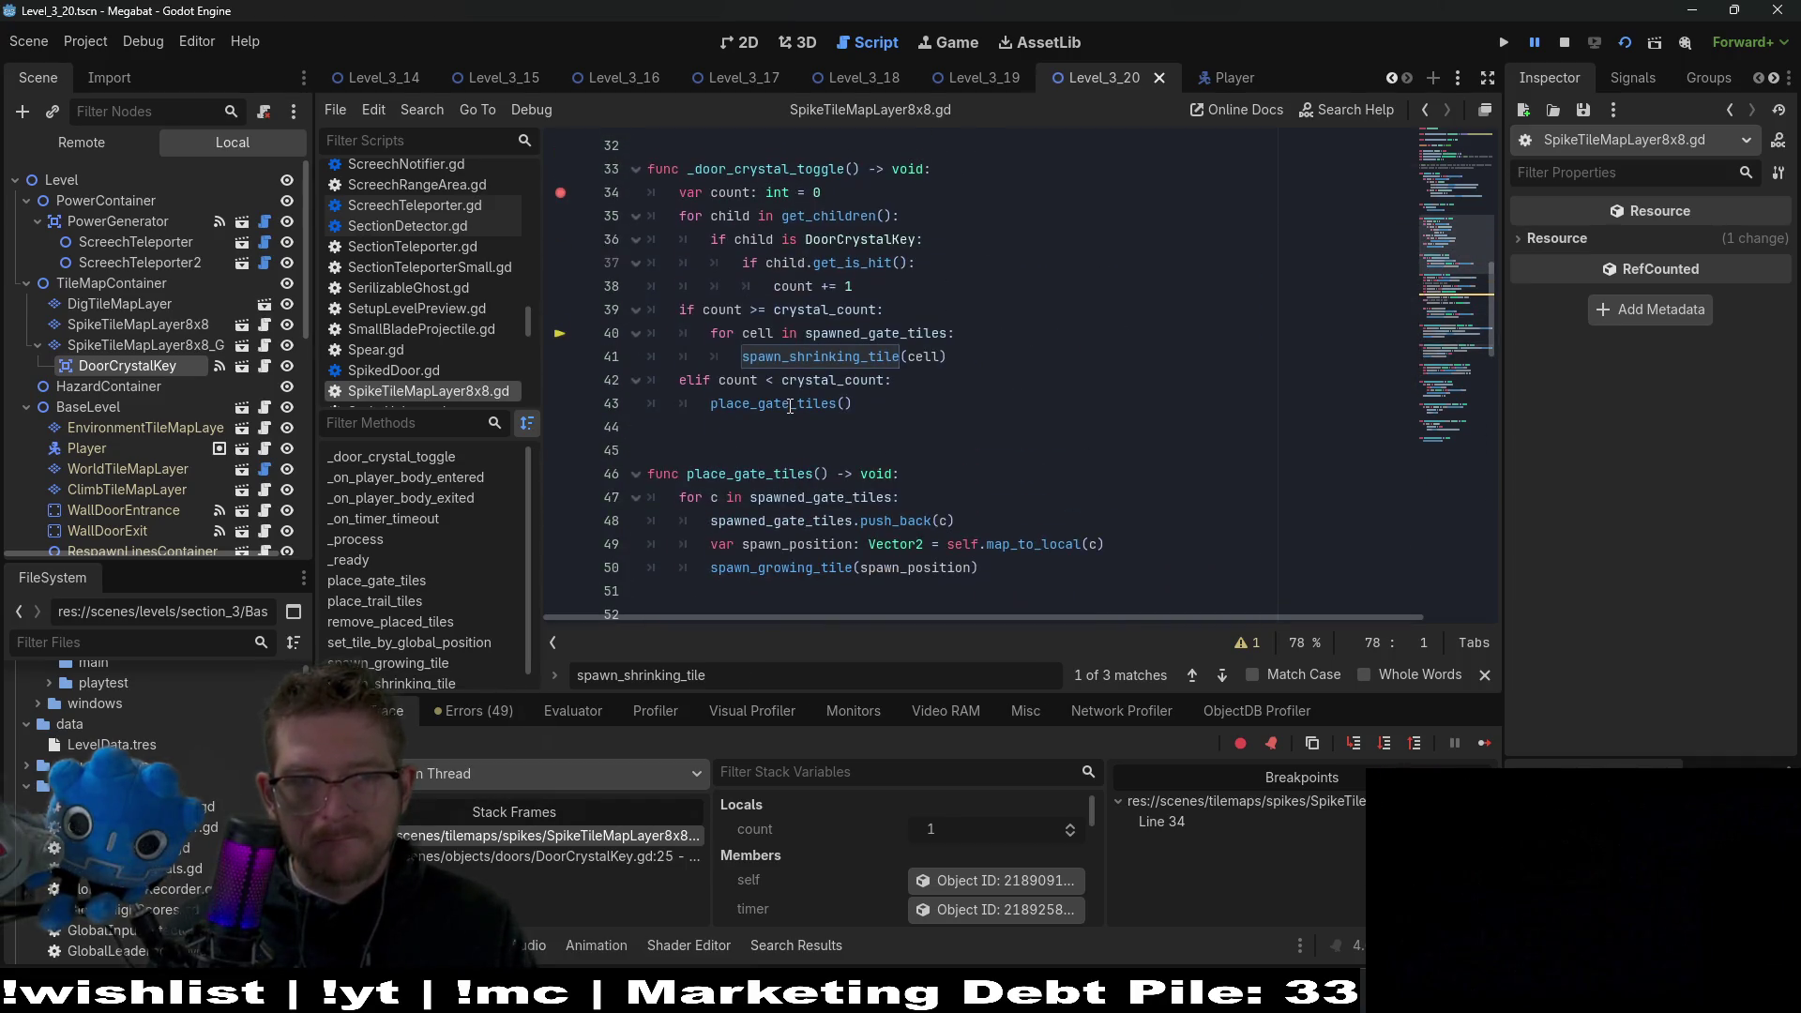
pyautogui.scroll(-2, 844, 408)
pyautogui.scroll(2, 826, 441)
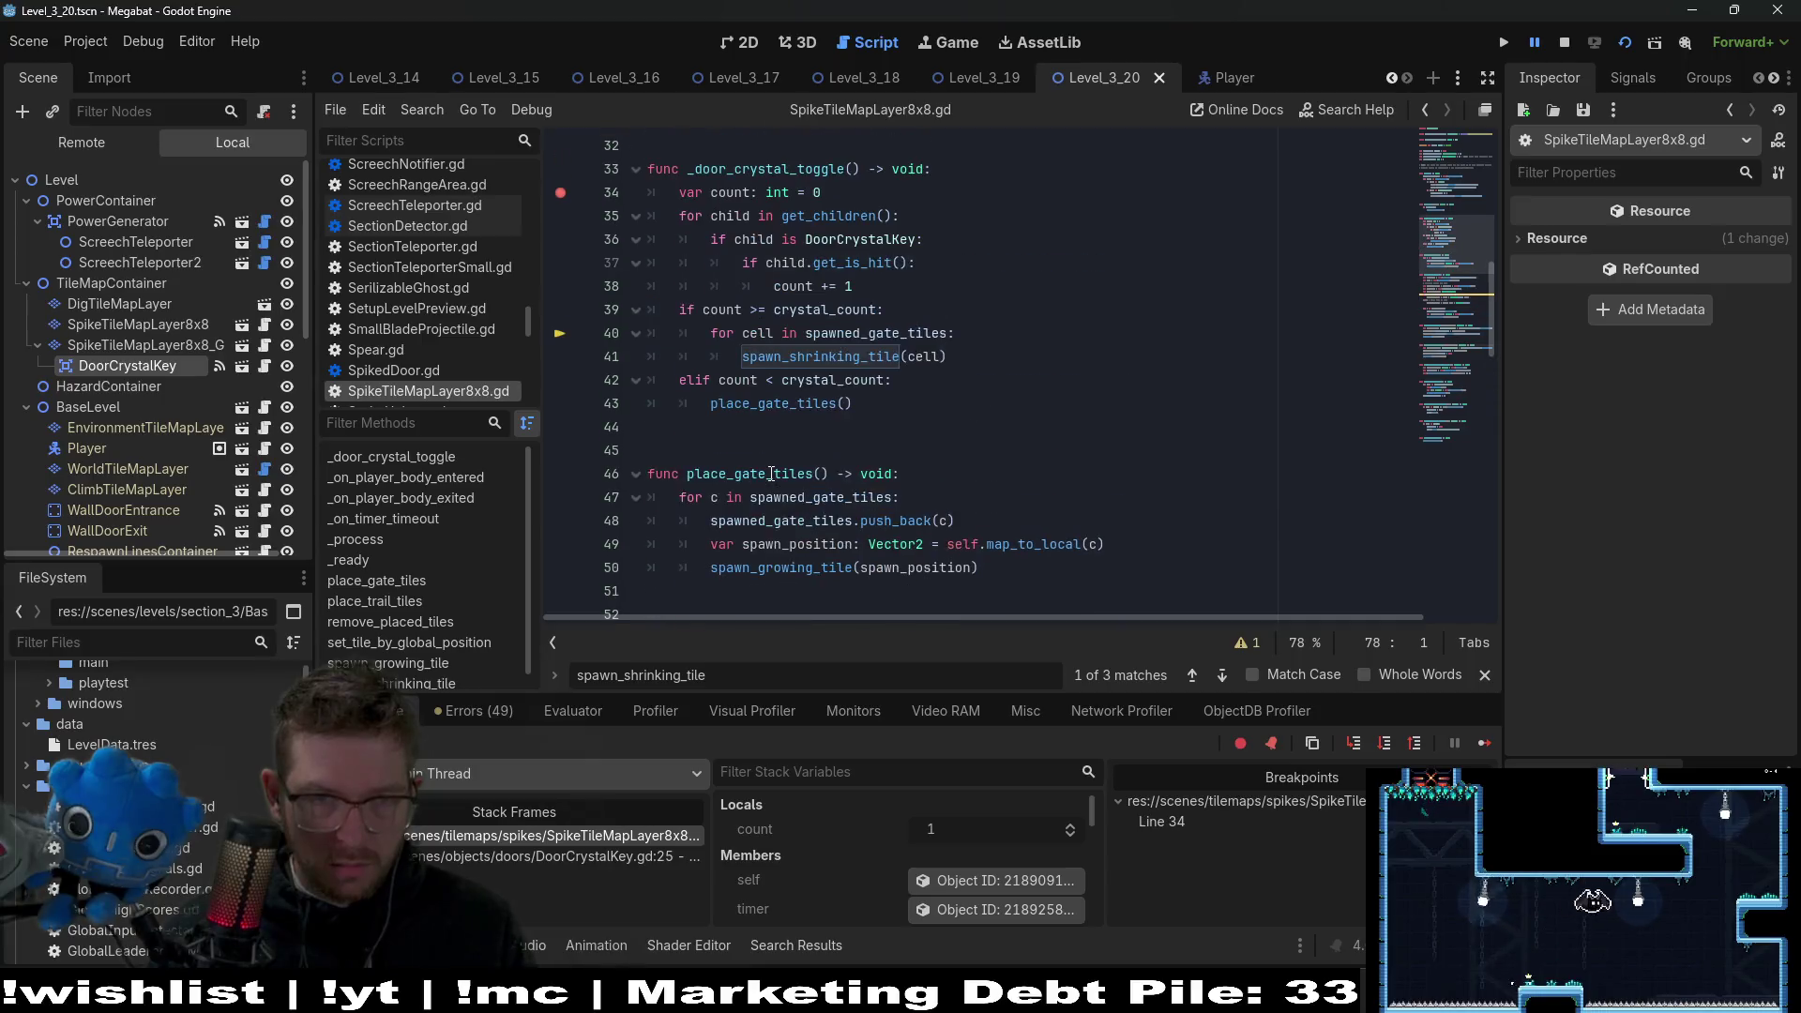
pyautogui.scroll(-6, 771, 474)
pyautogui.scroll(4, 844, 441)
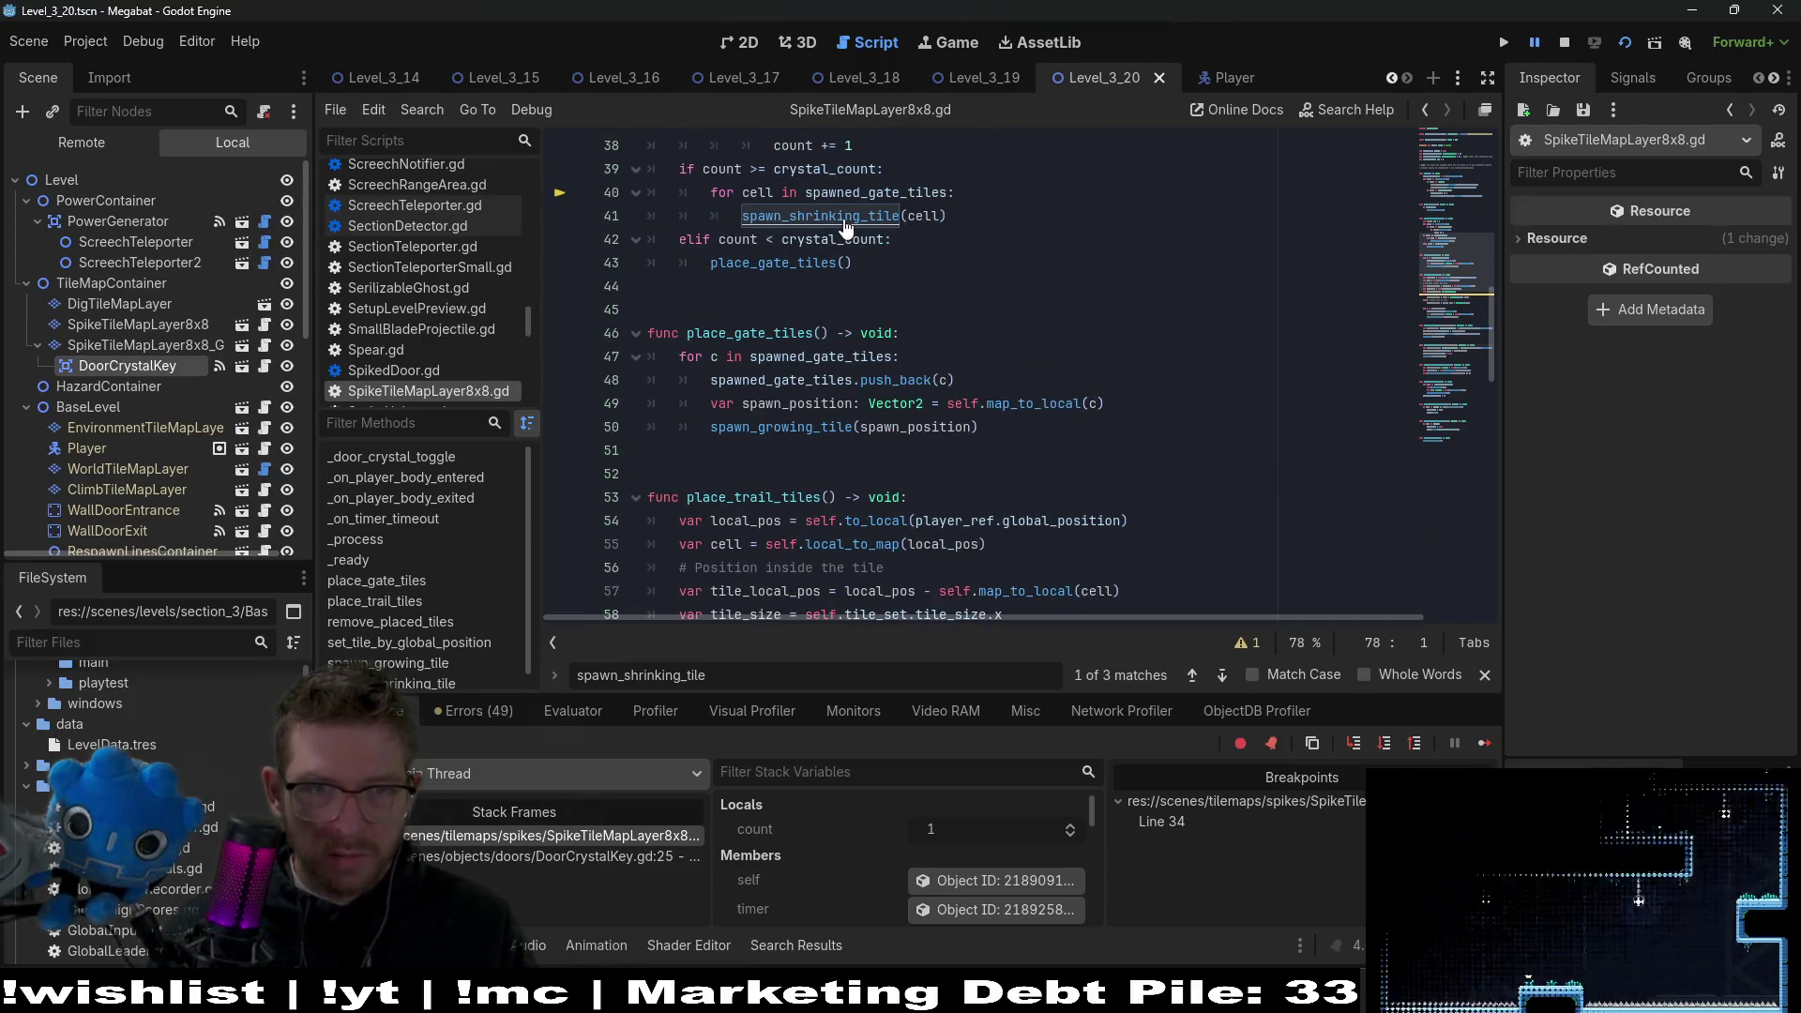
pyautogui.scroll(-10, 926, 422)
pyautogui.hotkey('ctrl', 'f')
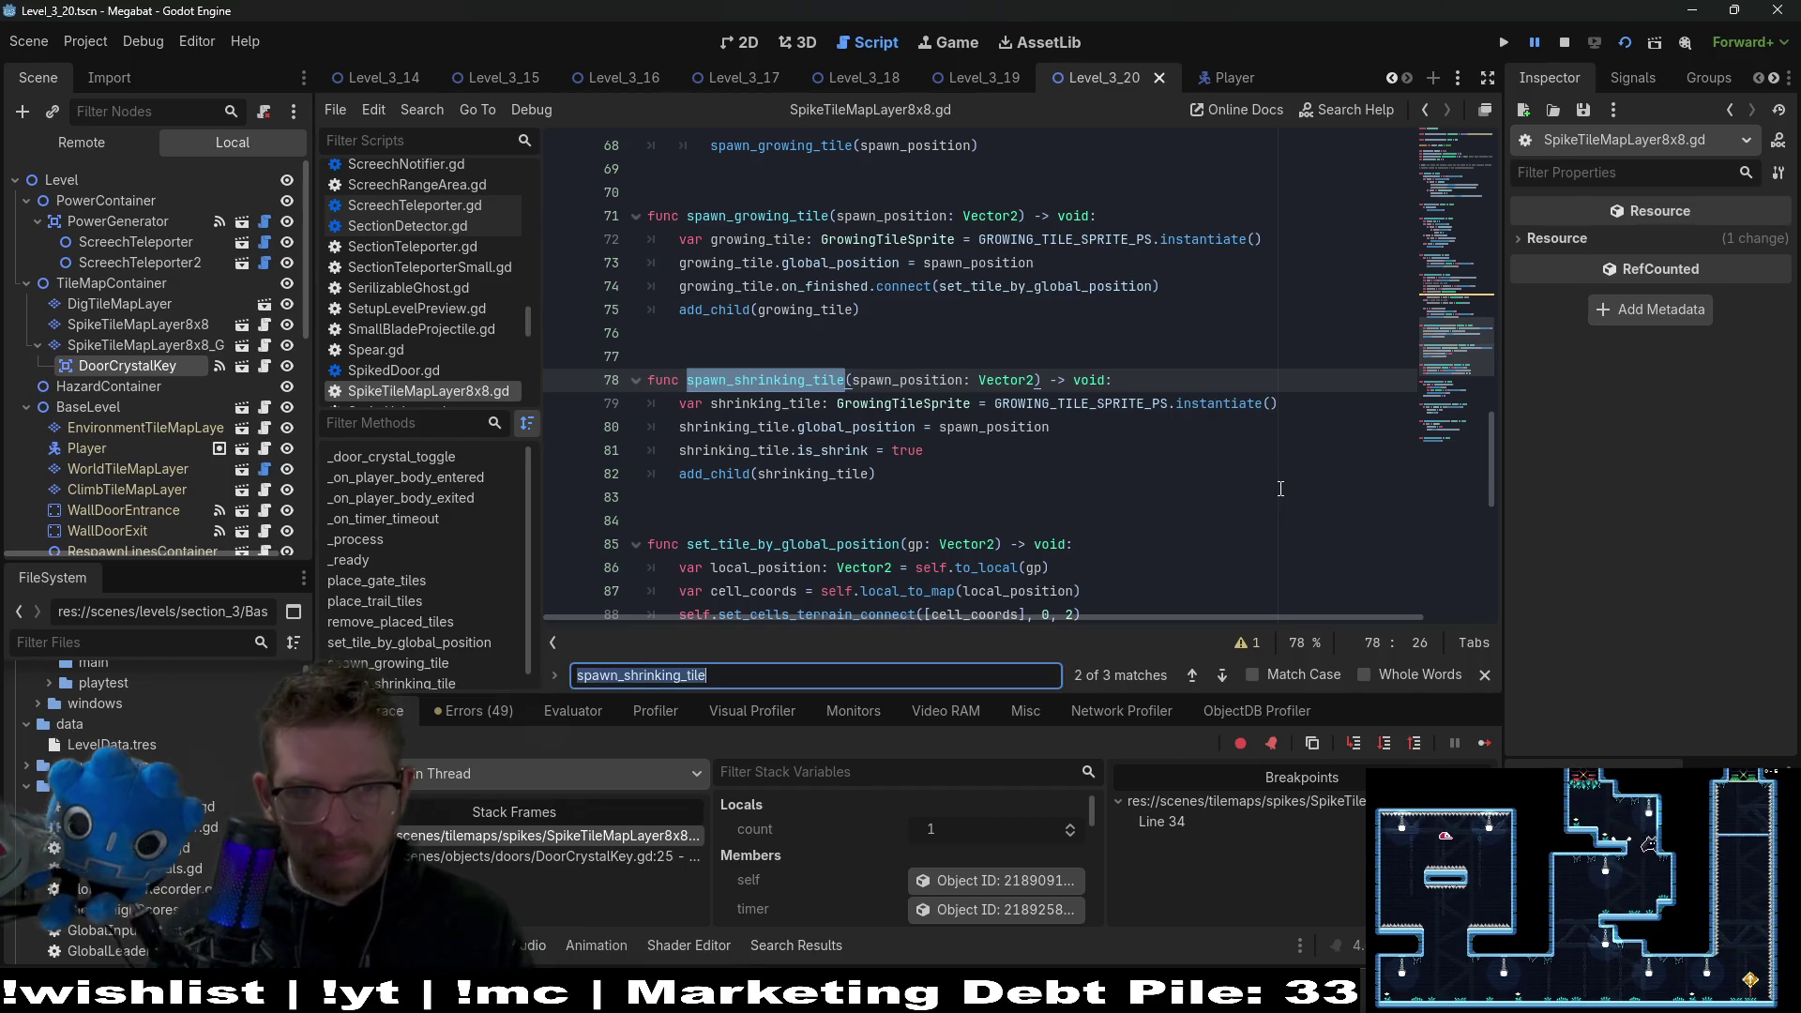
pyautogui.press('Return')
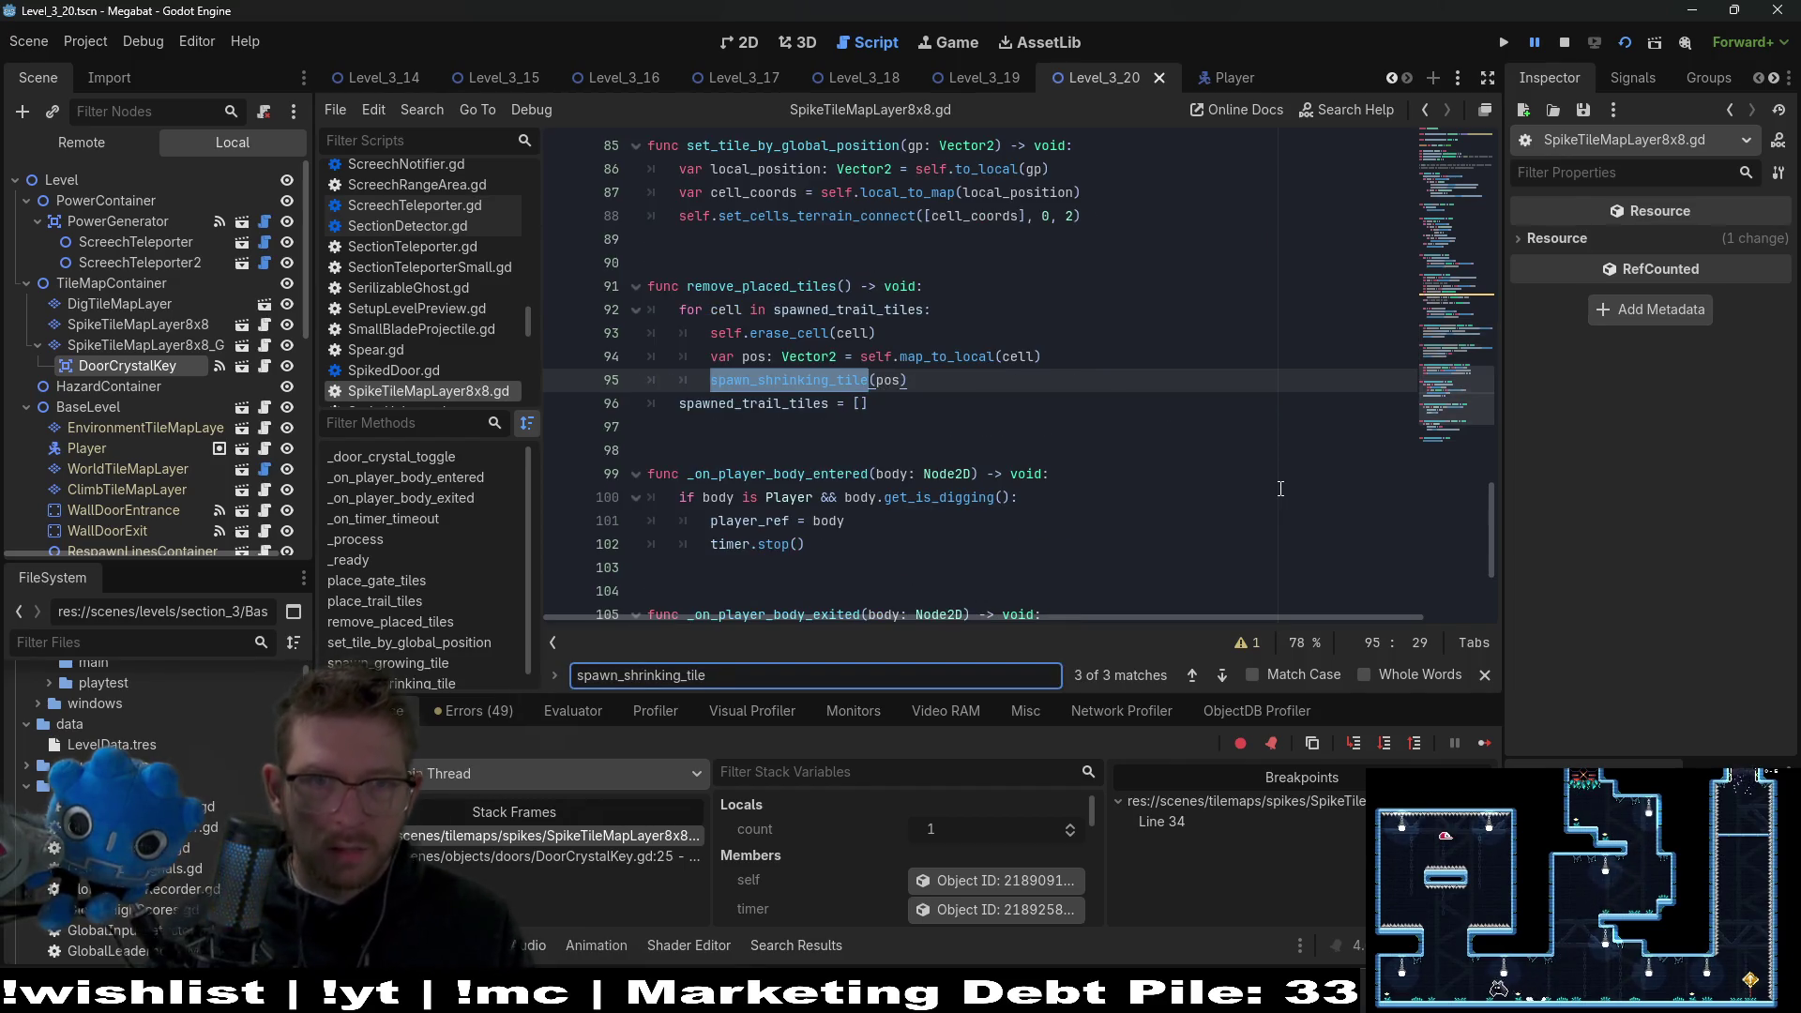
pyautogui.doubleClick(834, 310)
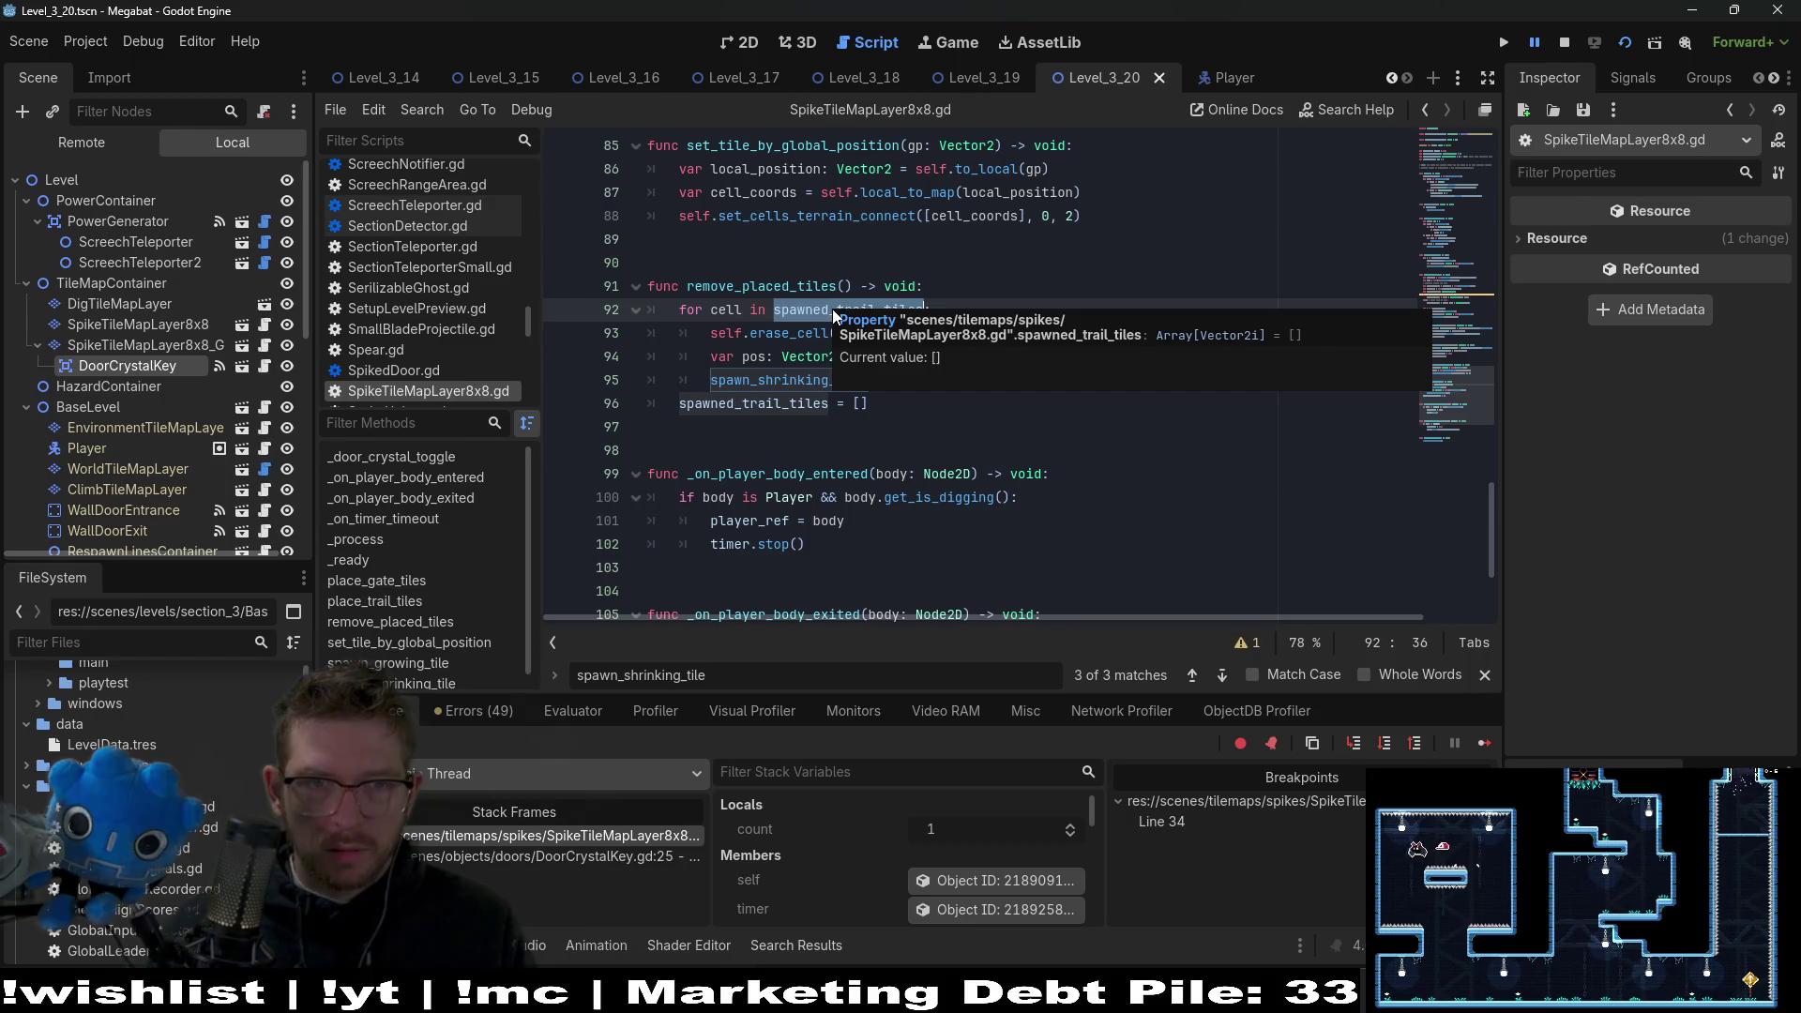
pyautogui.doubleClick(768, 286)
pyautogui.moveTo(897, 385); pyautogui.dragTo(554, 290)
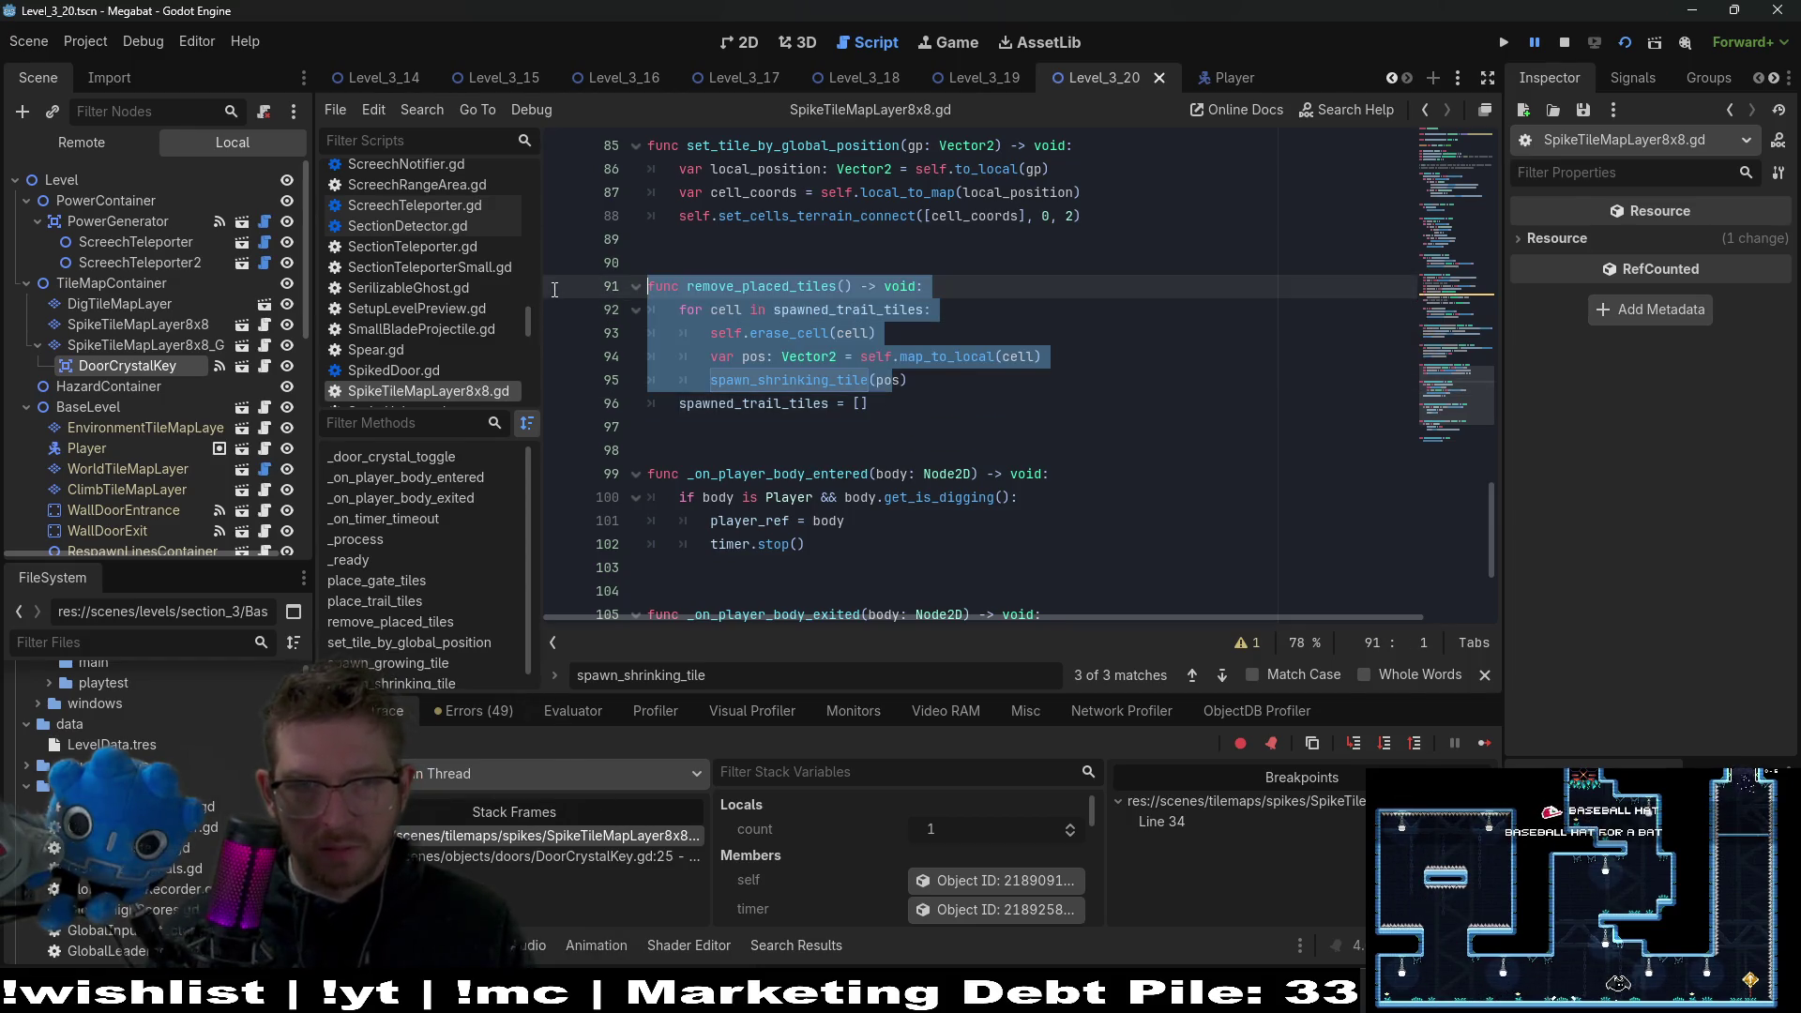
pyautogui.click(971, 377)
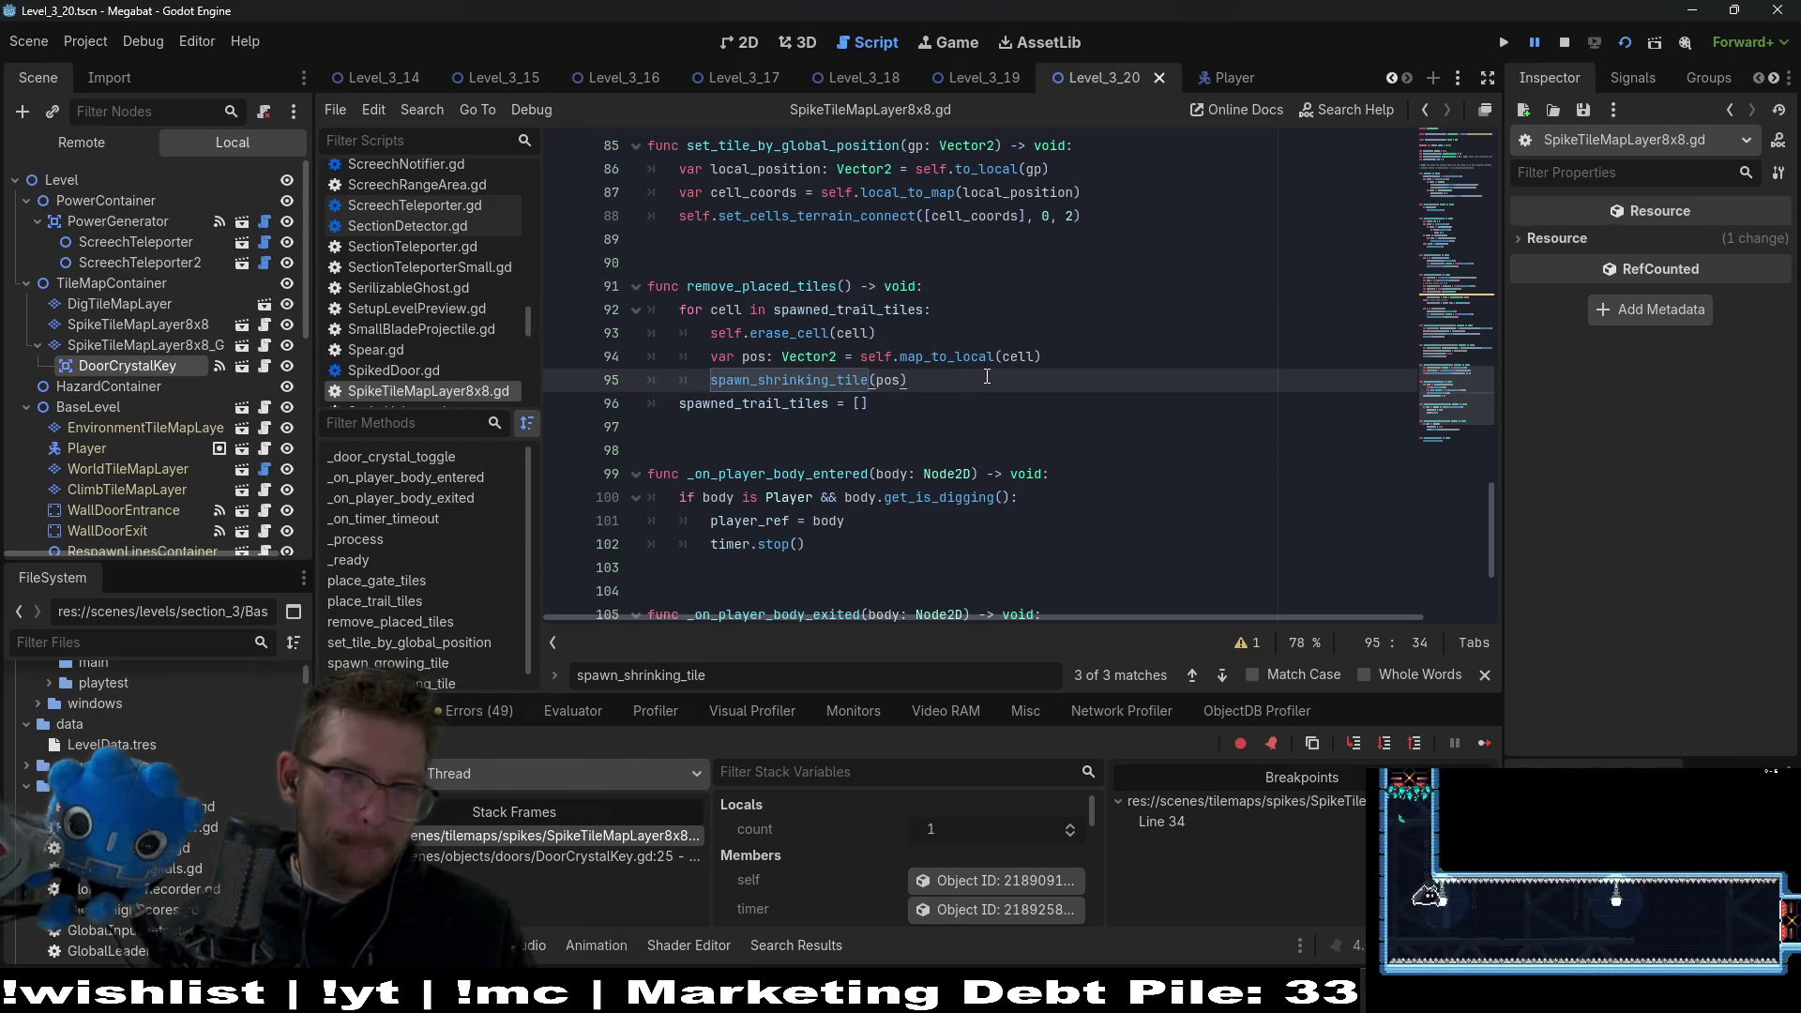
pyautogui.keyDown('shift'); pyautogui.click(568, 281); pyautogui.keyUp('shift')
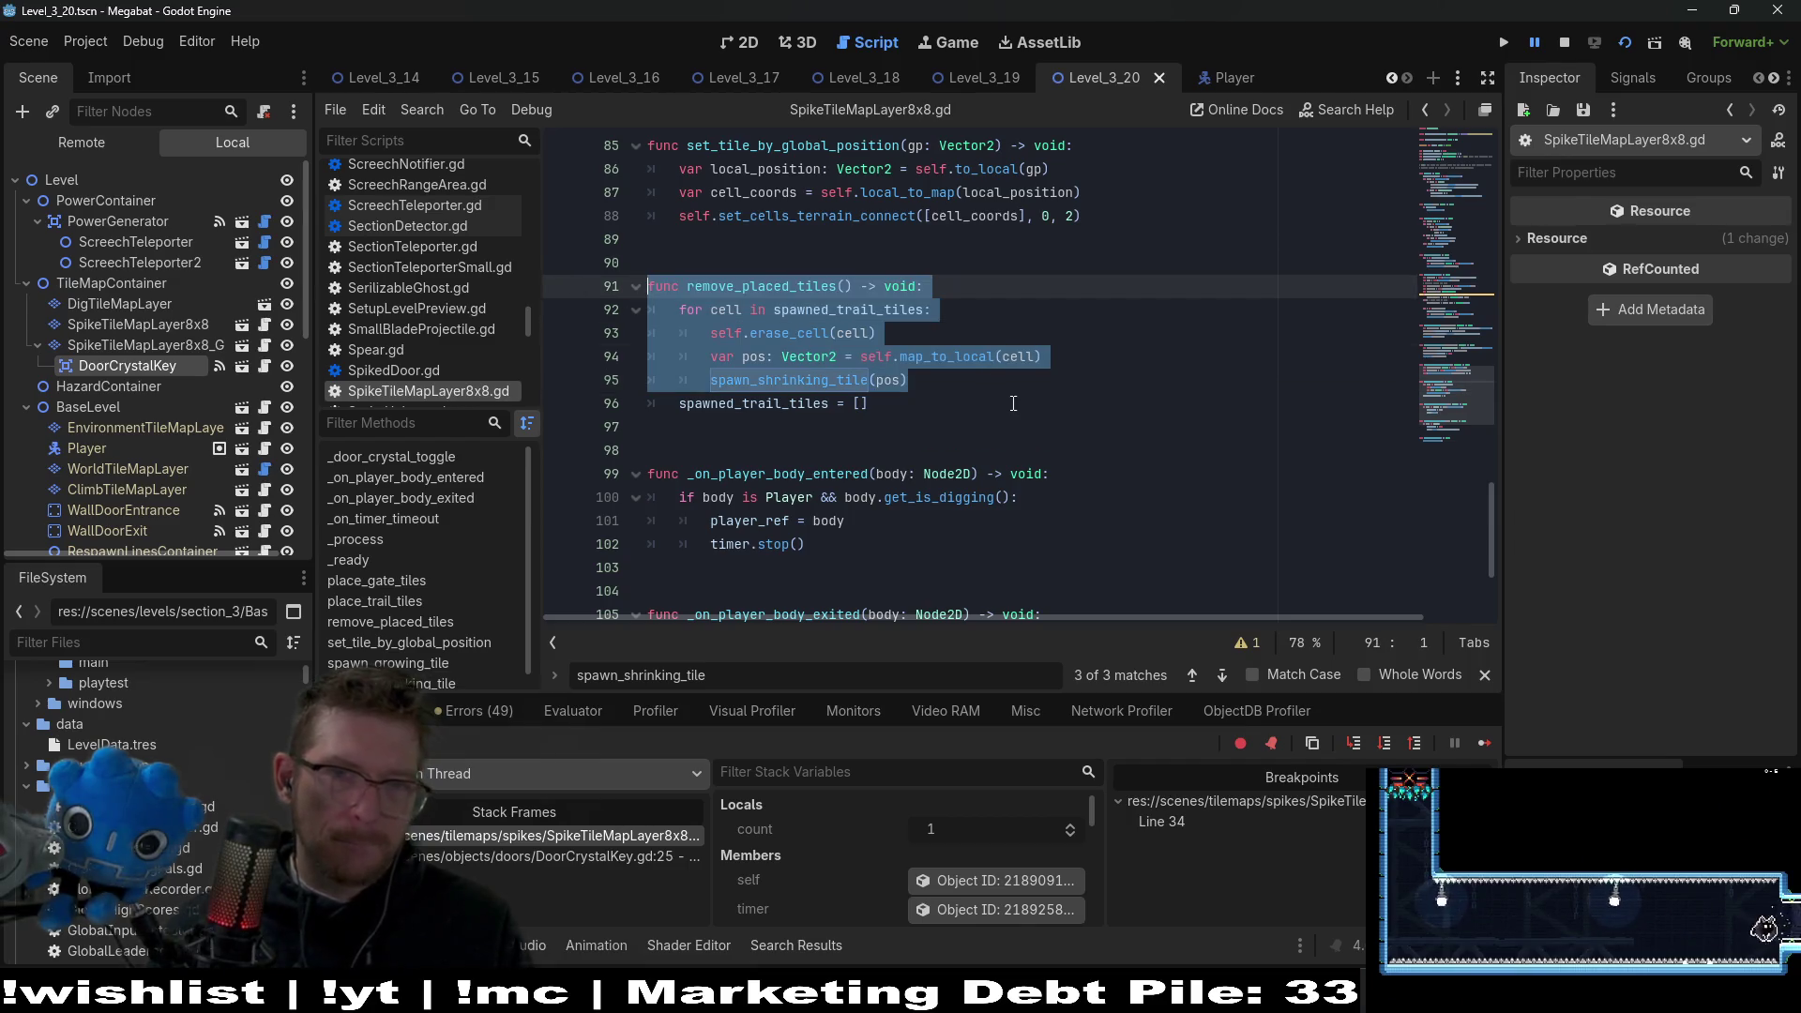
pyautogui.scroll(3, 1014, 403)
pyautogui.doubleClick(780, 497)
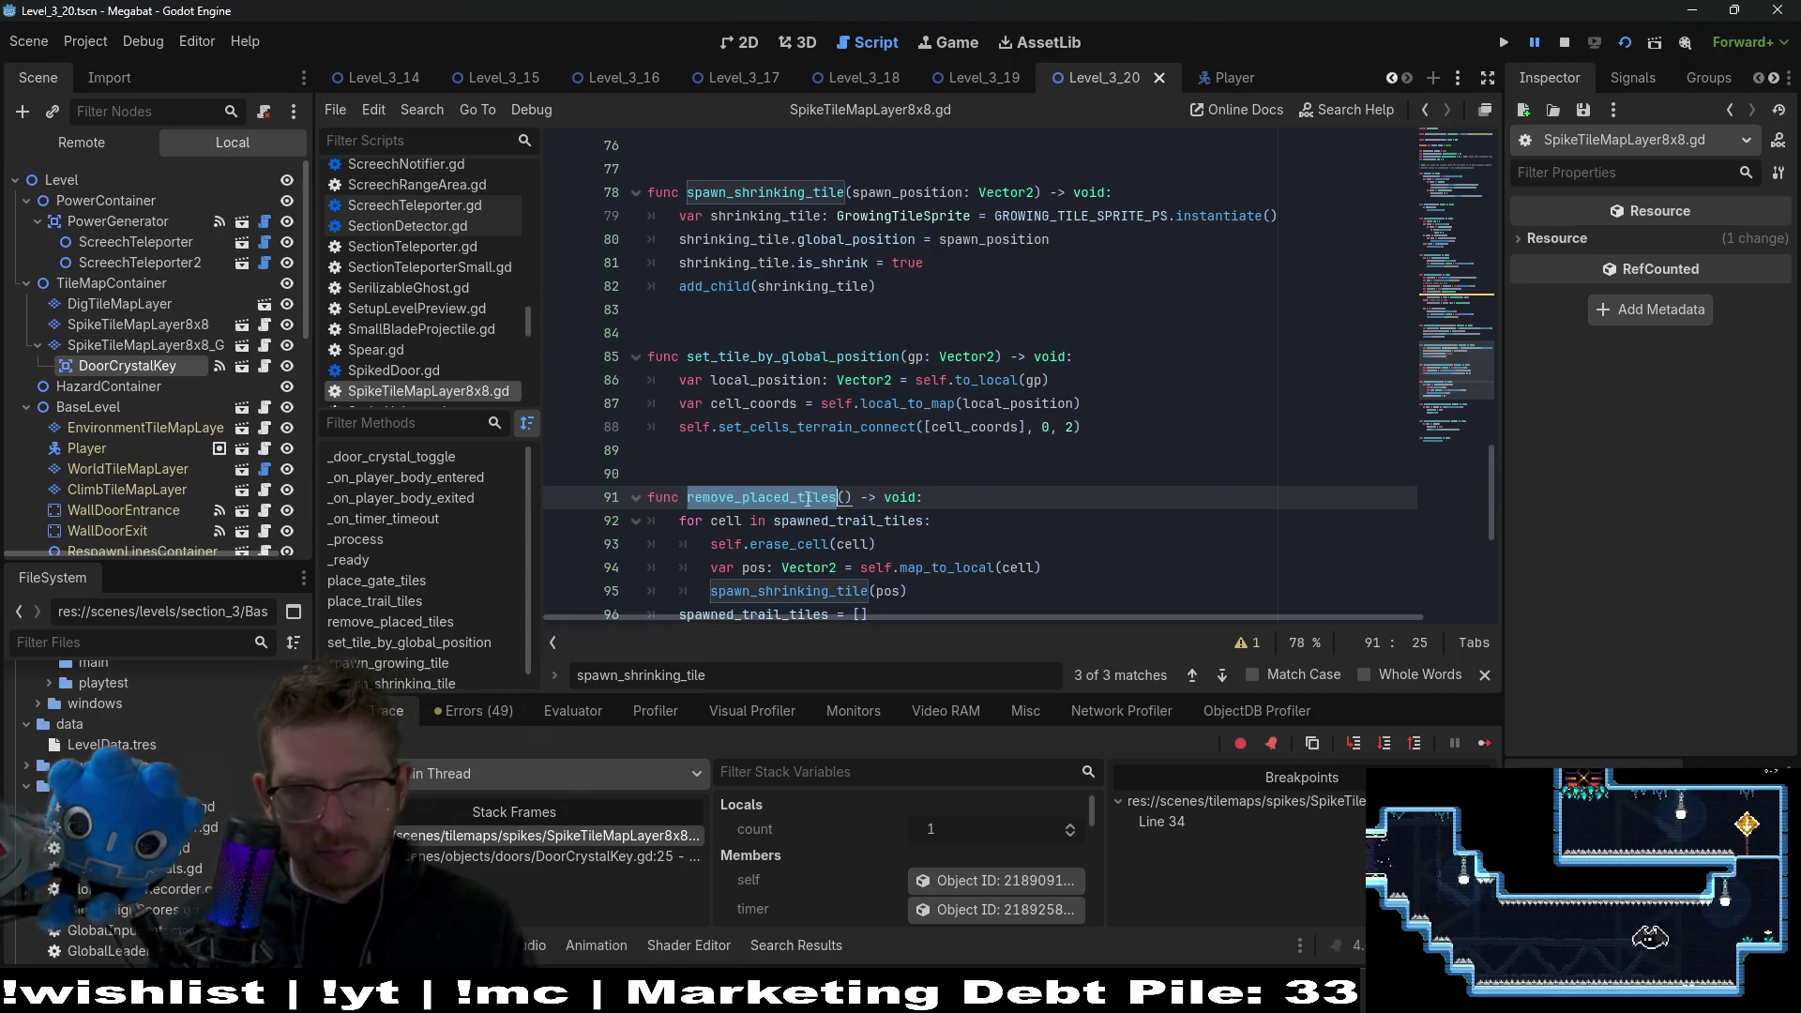
pyautogui.click(804, 498)
pyautogui.write('trail')
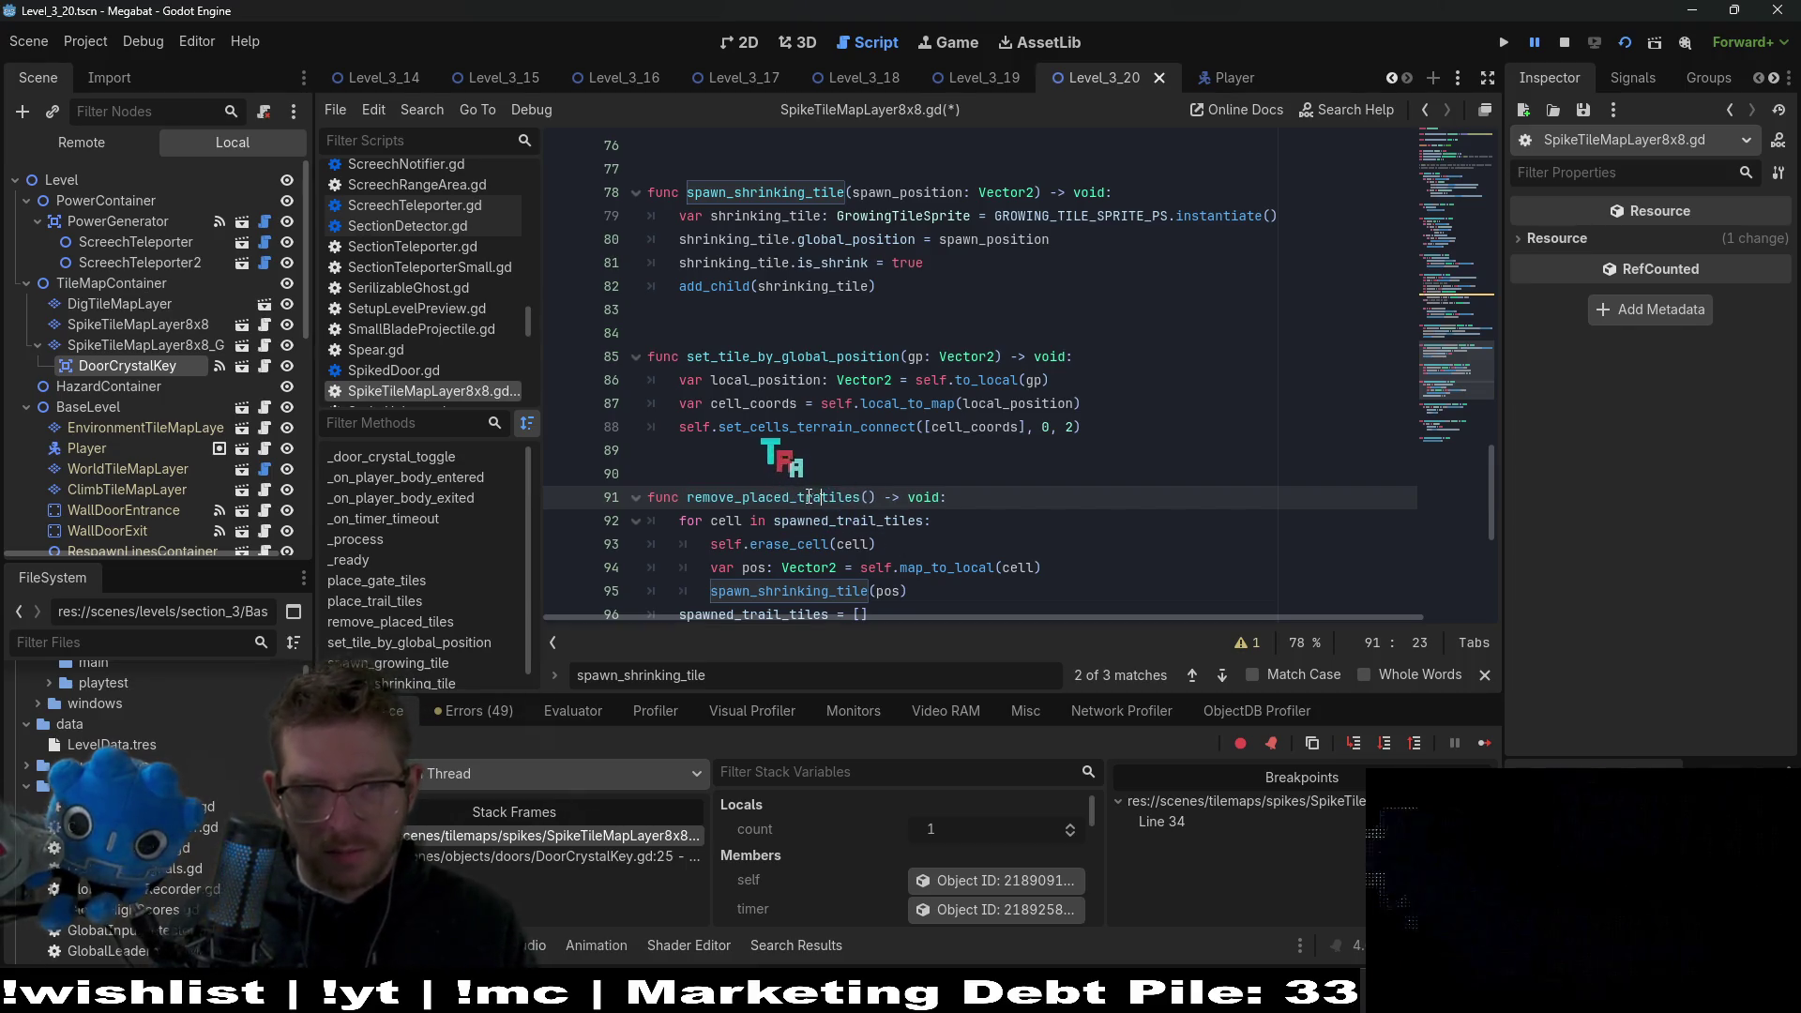
pyautogui.write('_')
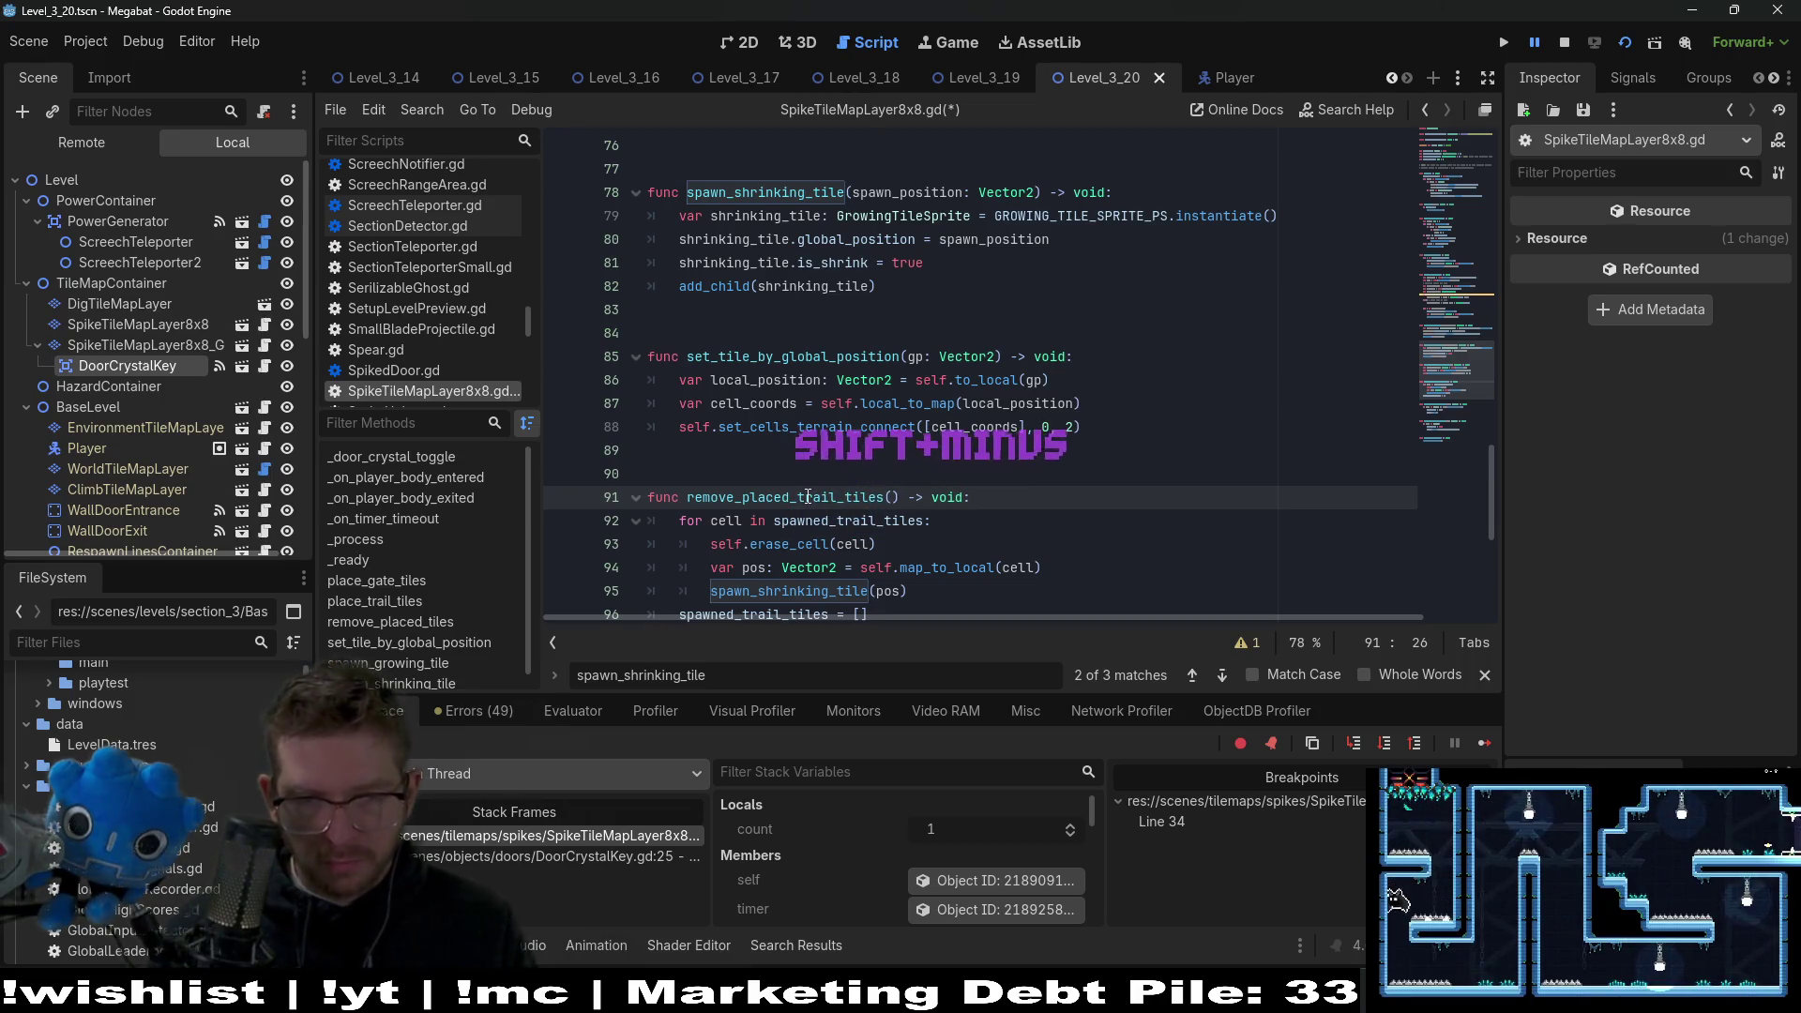
pyautogui.hotkey('ctrl', 'd')
pyautogui.click(944, 635)
pyautogui.doubleClick(798, 562)
pyautogui.write('remove_placed_trail_tiles')
pyautogui.scroll(7, 982, 425)
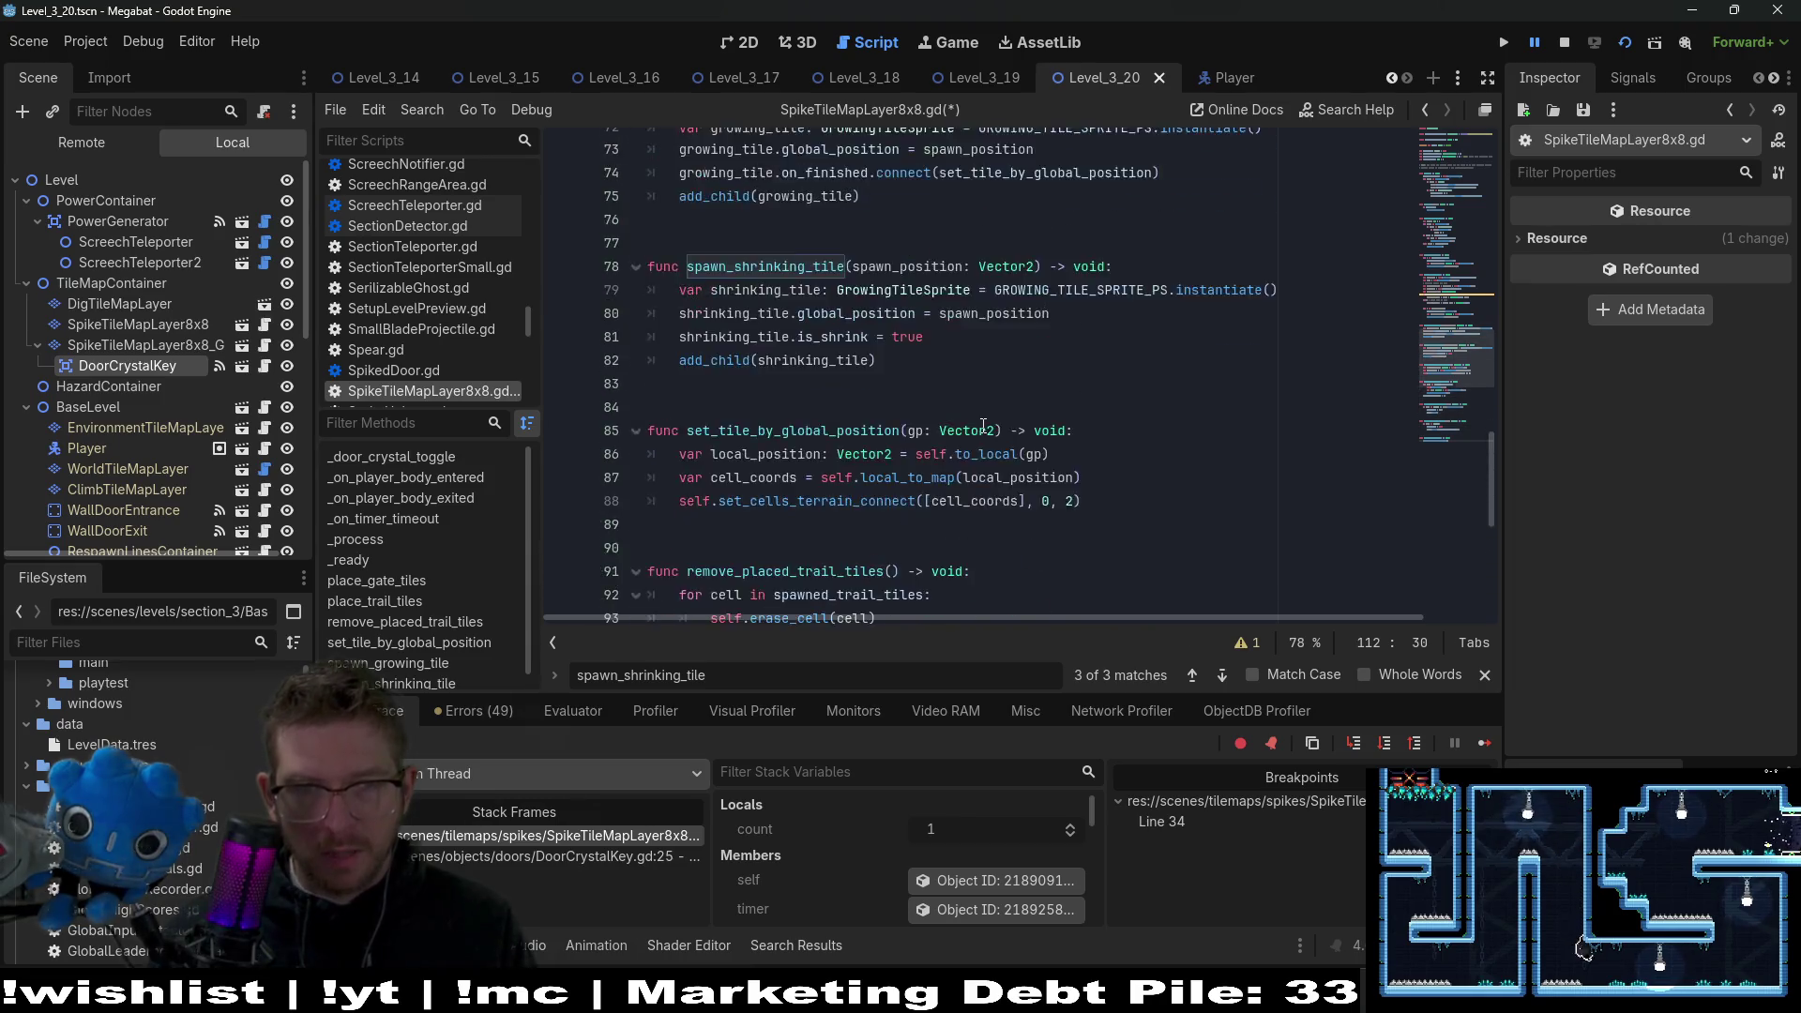
pyautogui.scroll(3, 982, 424)
pyautogui.click(867, 407)
pyautogui.hotkey('ctrl', 's')
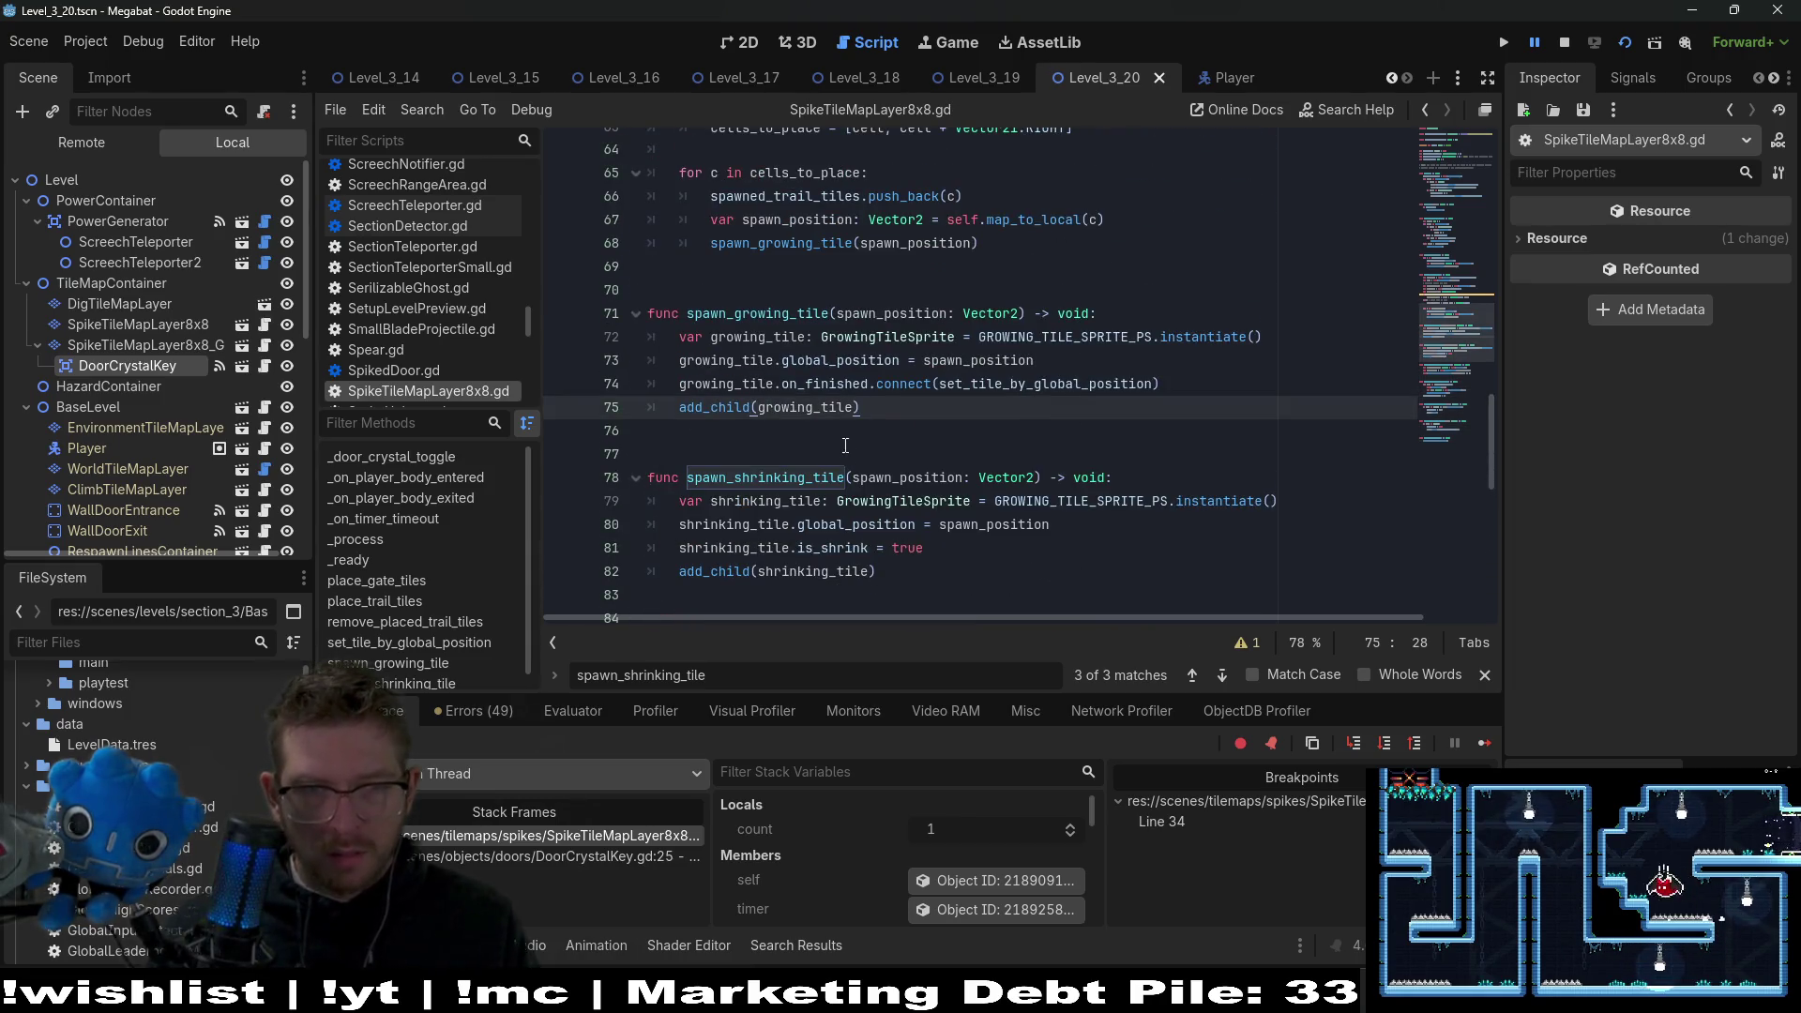
pyautogui.scroll(-5, 845, 445)
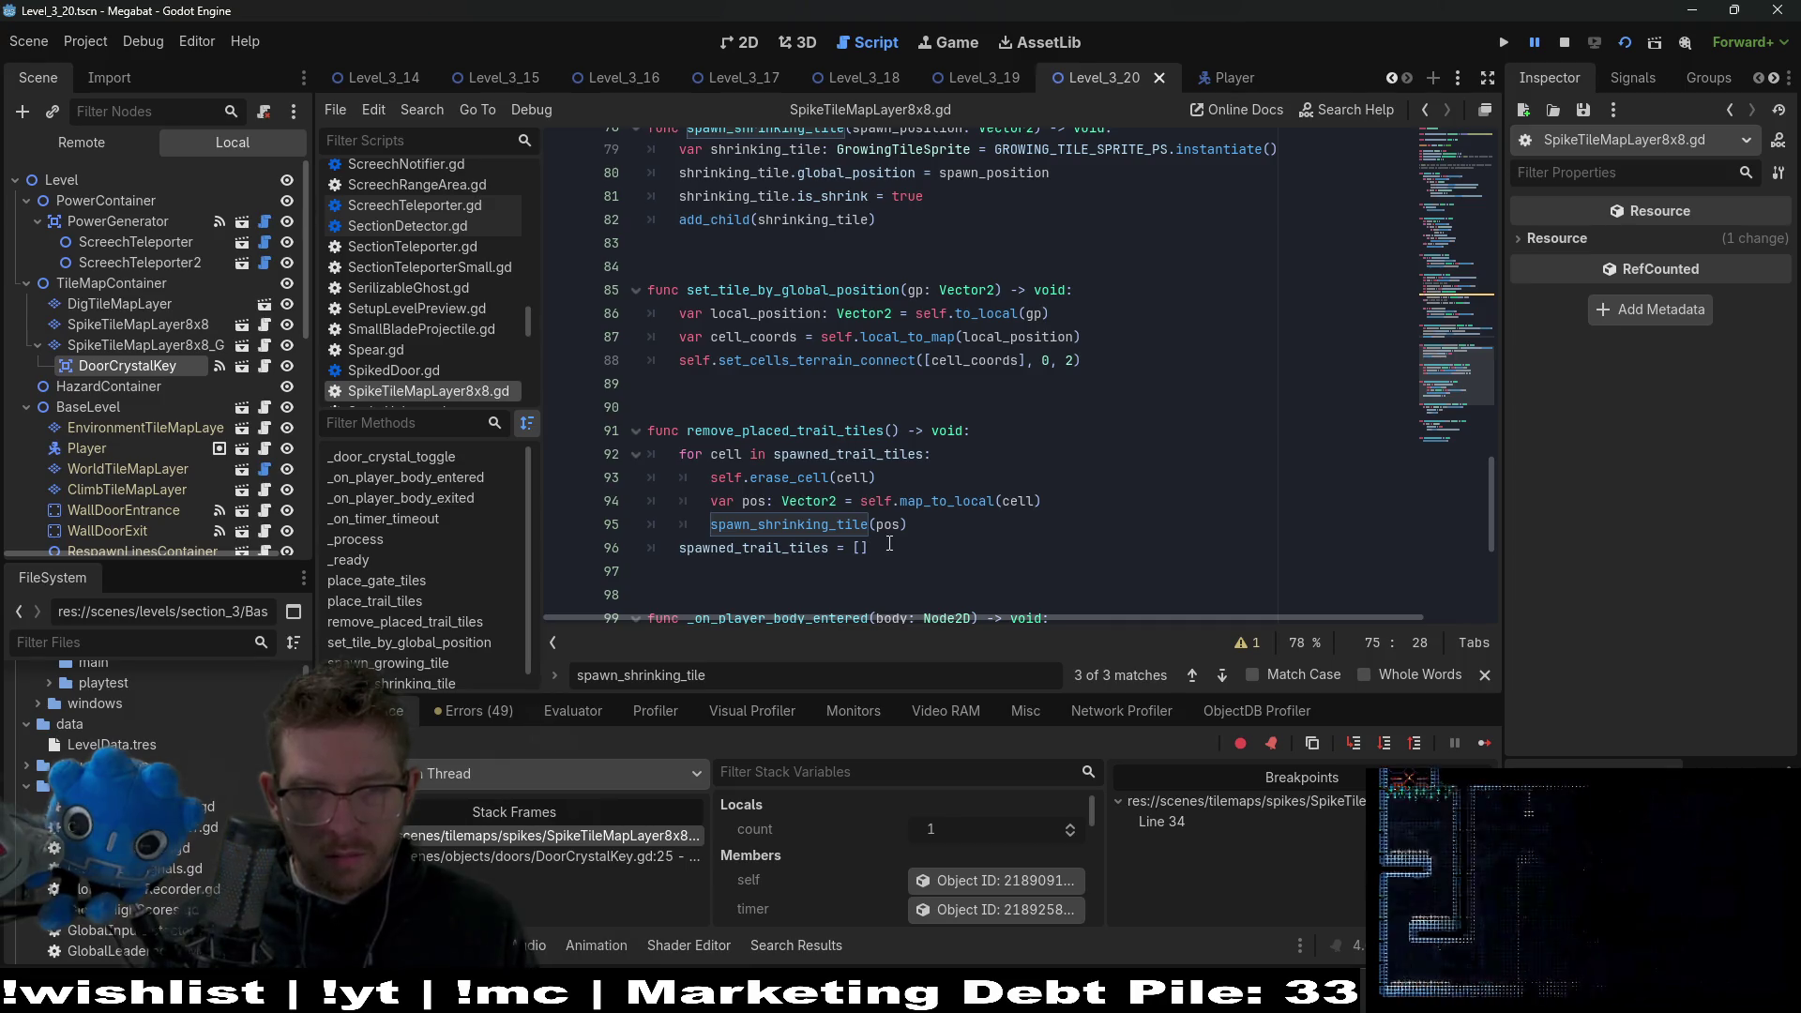
pyautogui.moveTo(883, 544); pyautogui.dragTo(645, 431)
pyautogui.scroll(8, 836, 431)
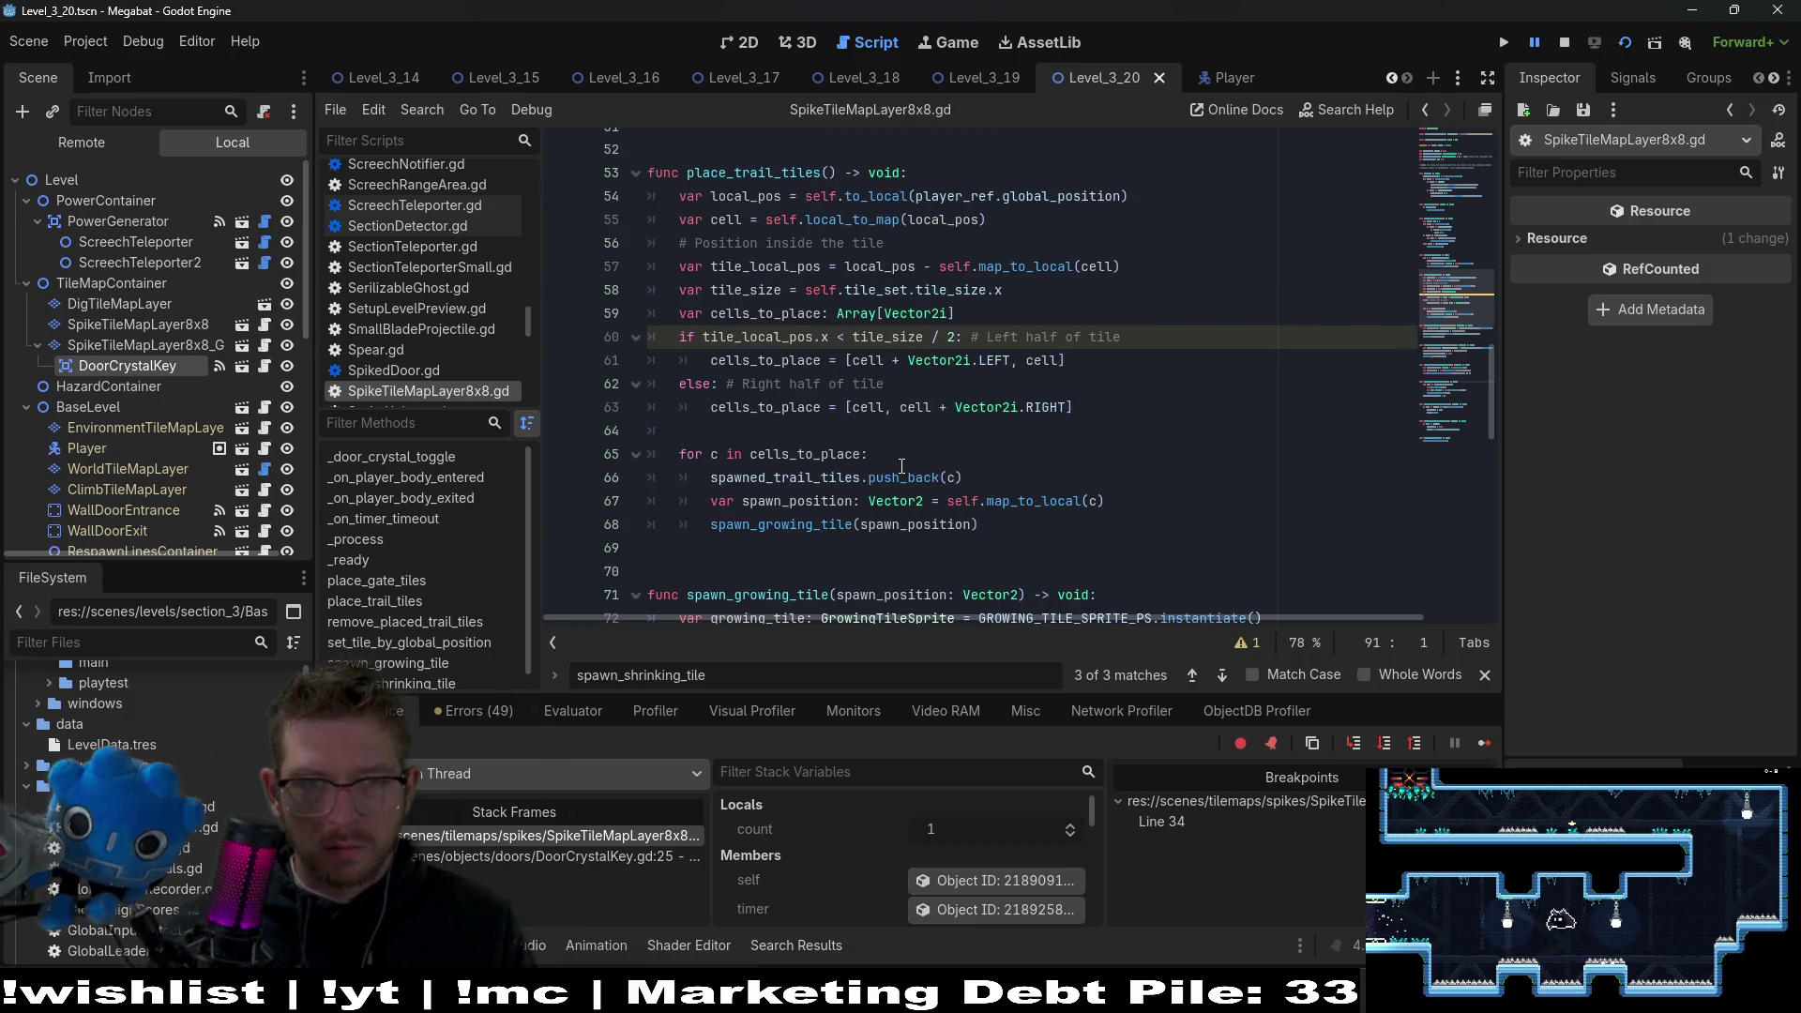
pyautogui.scroll(5, 901, 467)
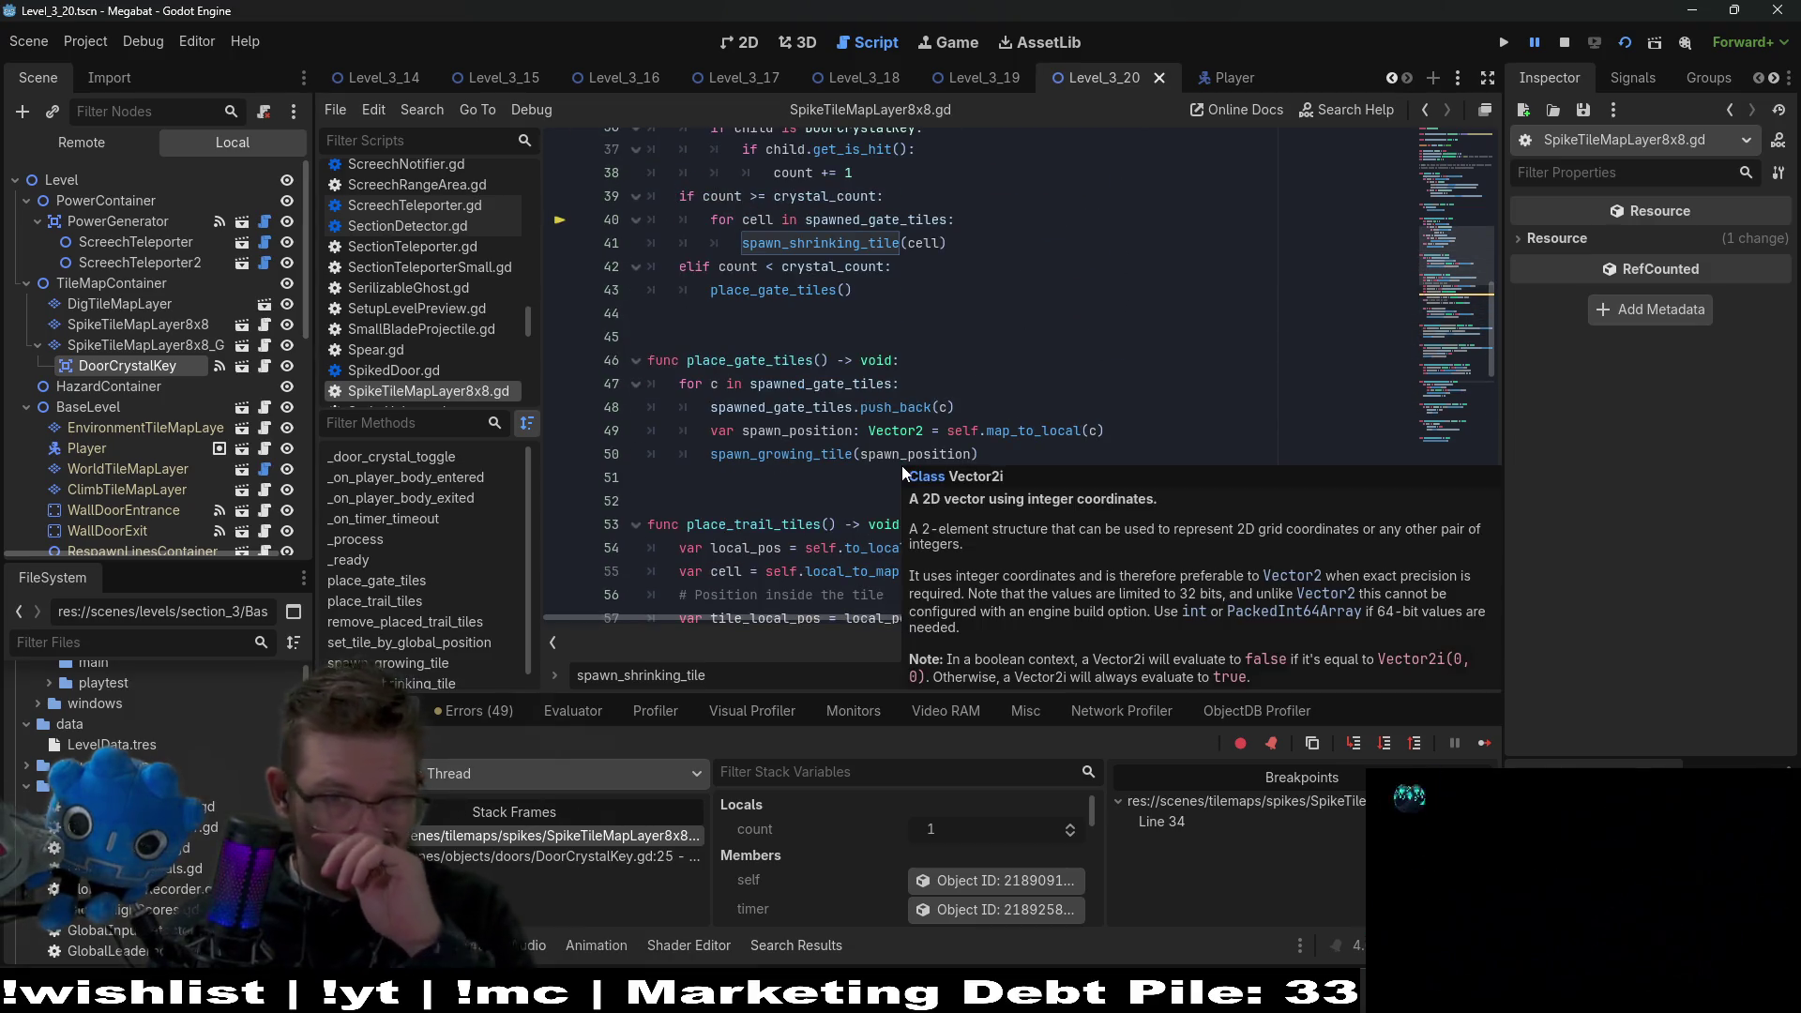
pyautogui.scroll(5, 771, 401)
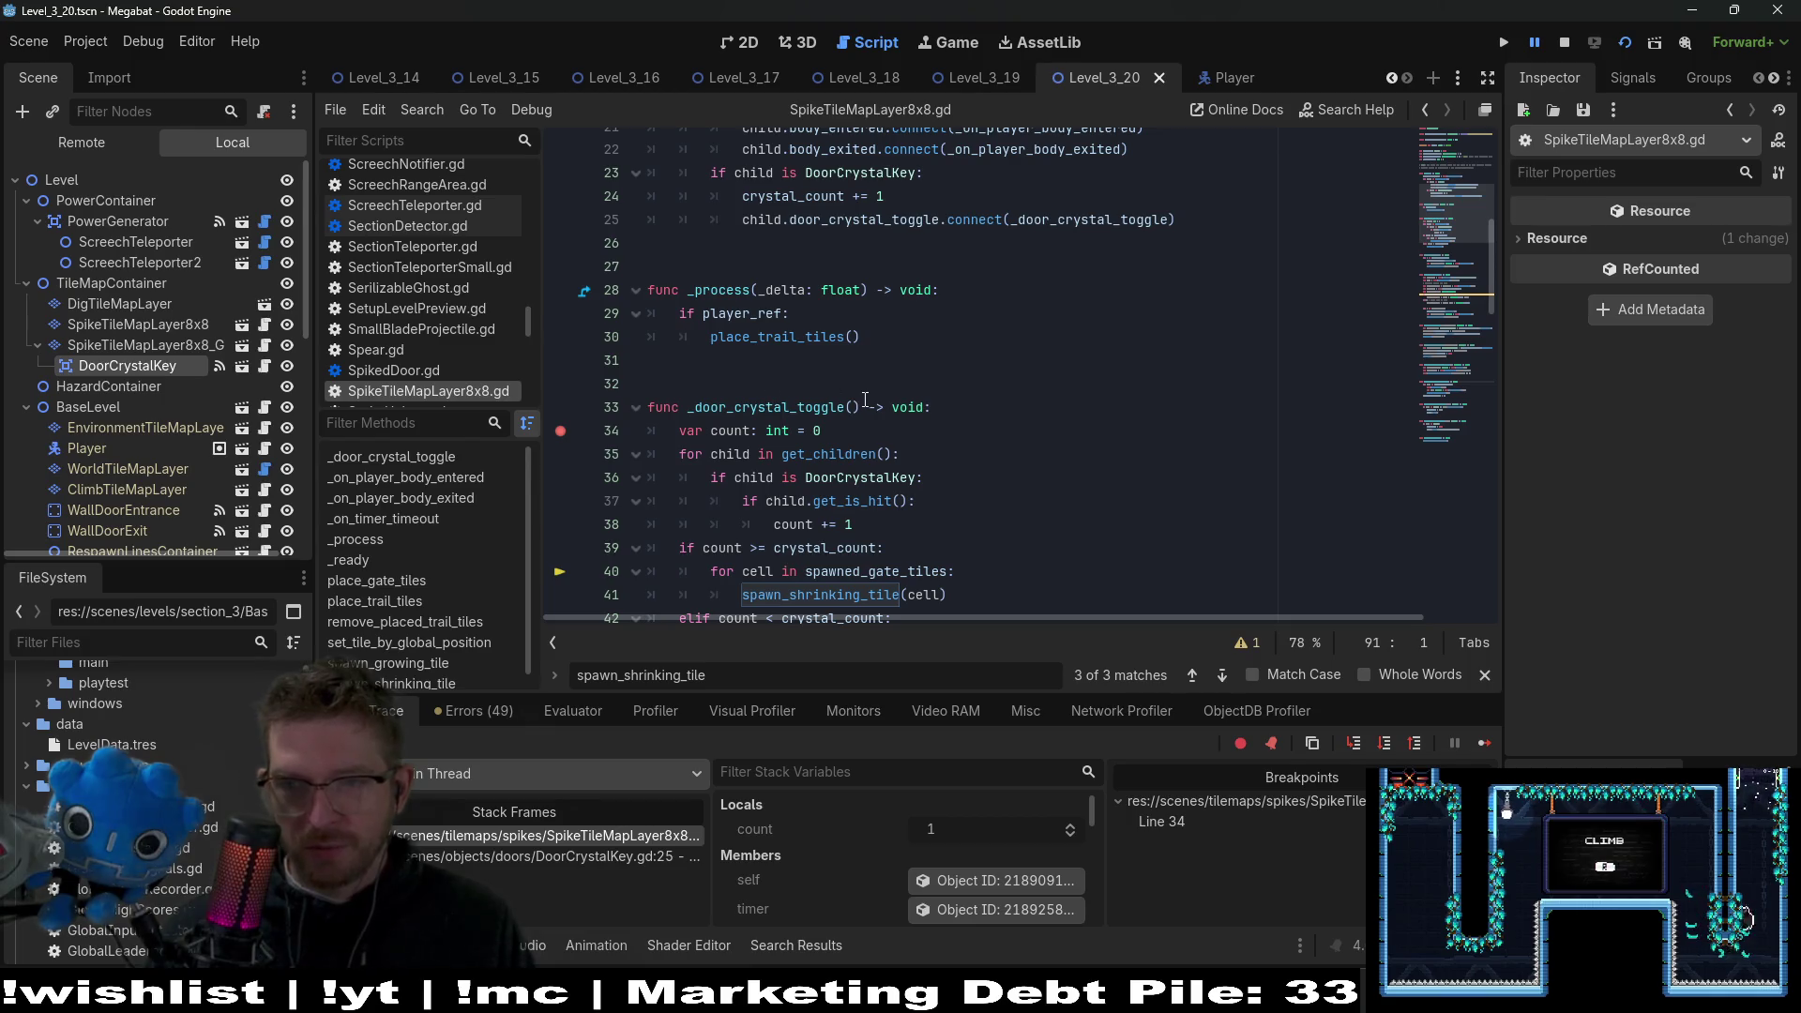
pyautogui.scroll(-3, 864, 400)
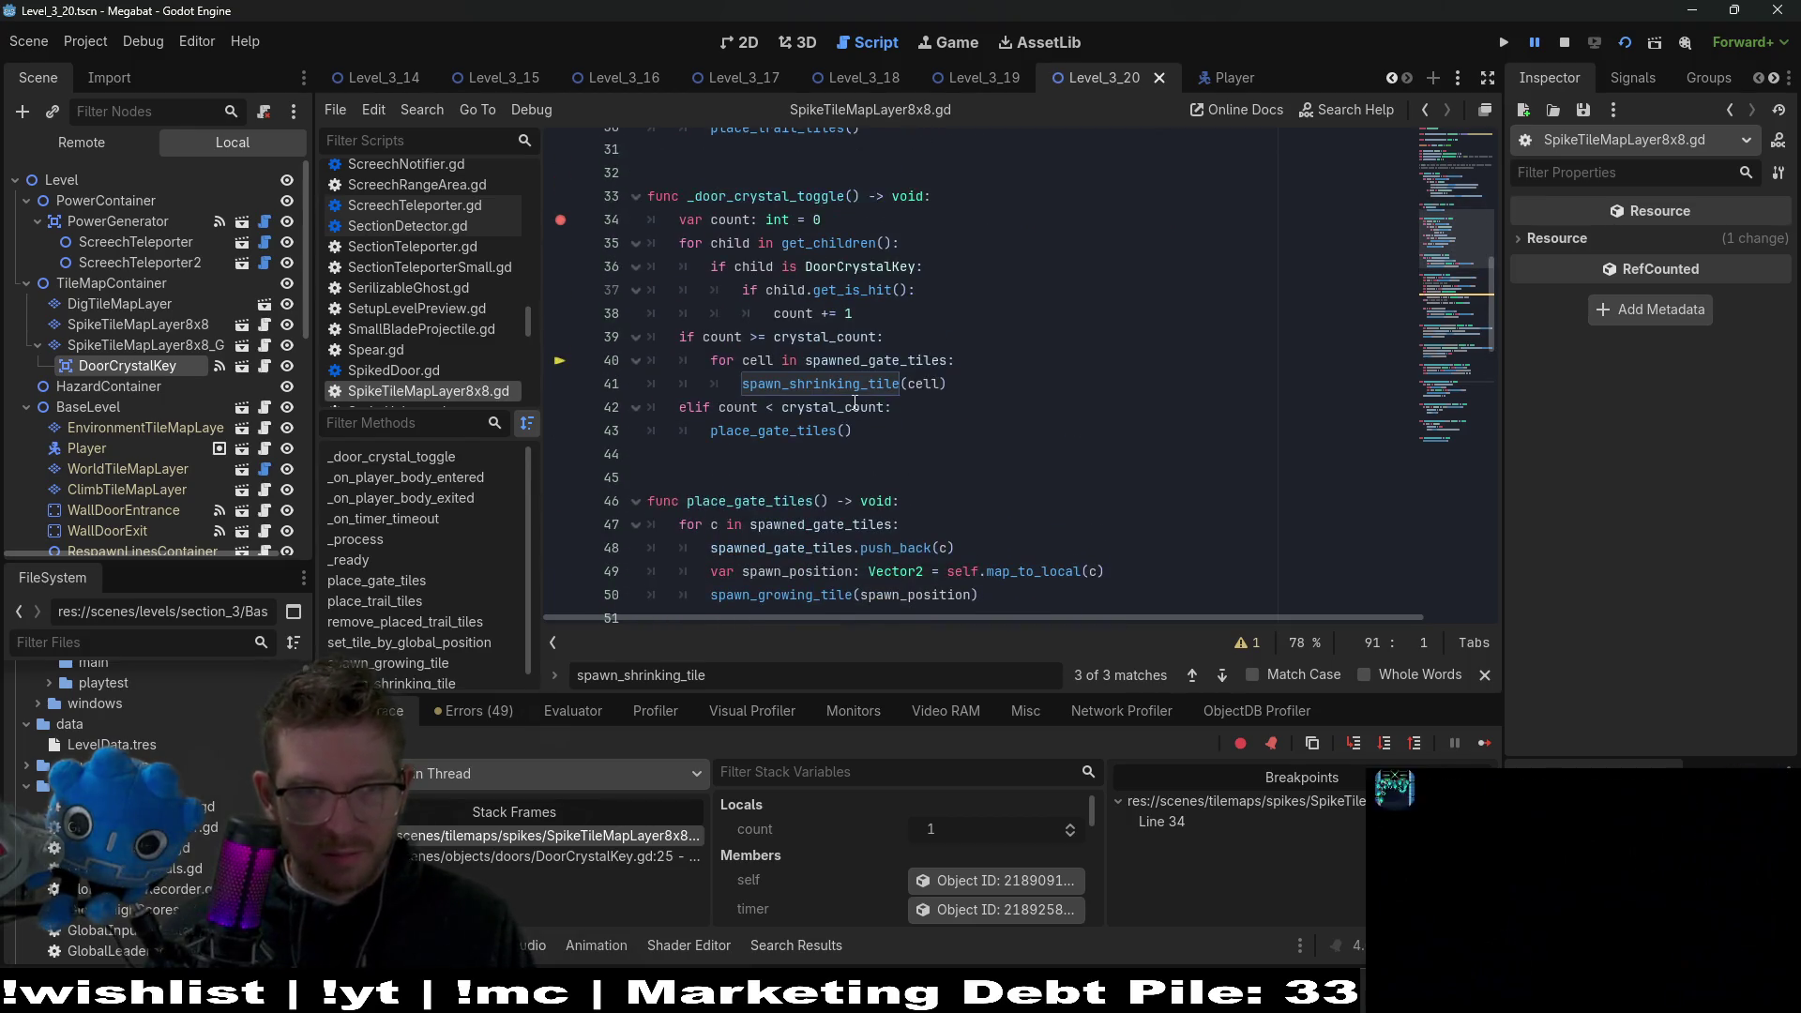
pyautogui.moveTo(863, 407)
pyautogui.click(758, 477)
pyautogui.click(781, 458)
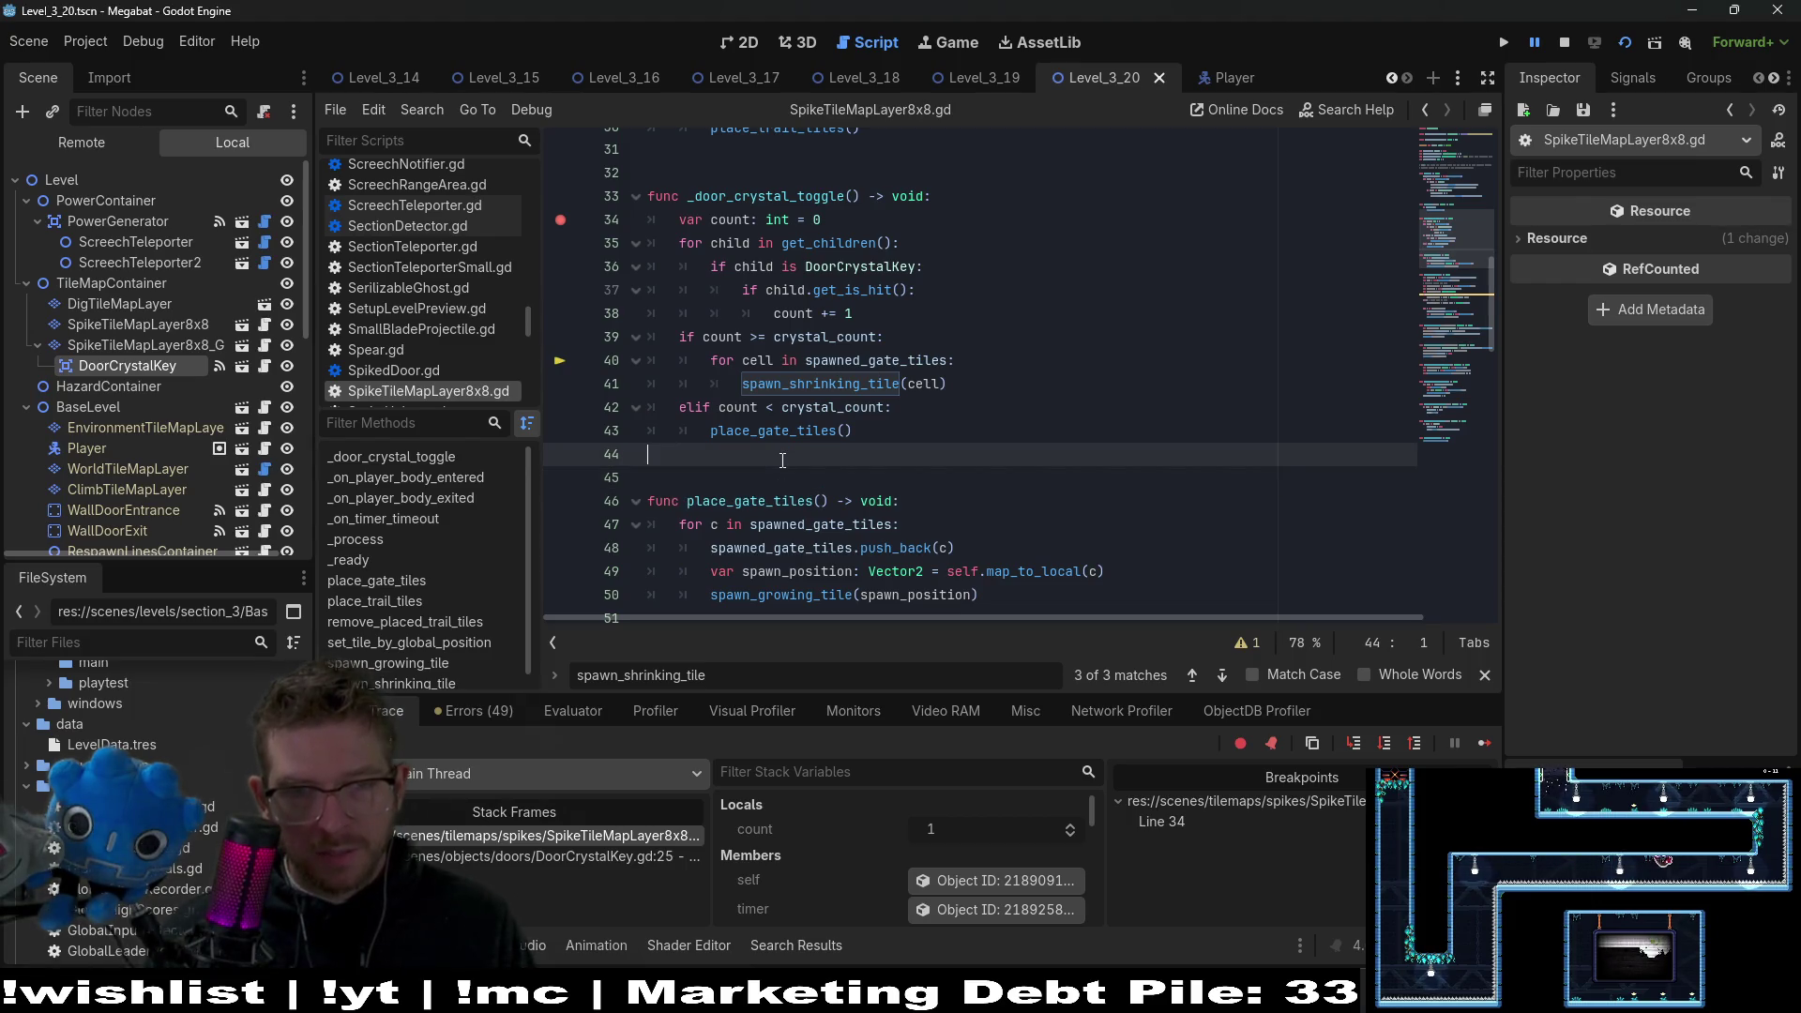
pyautogui.scroll(-2, 968, 462)
pyautogui.scroll(2, 966, 462)
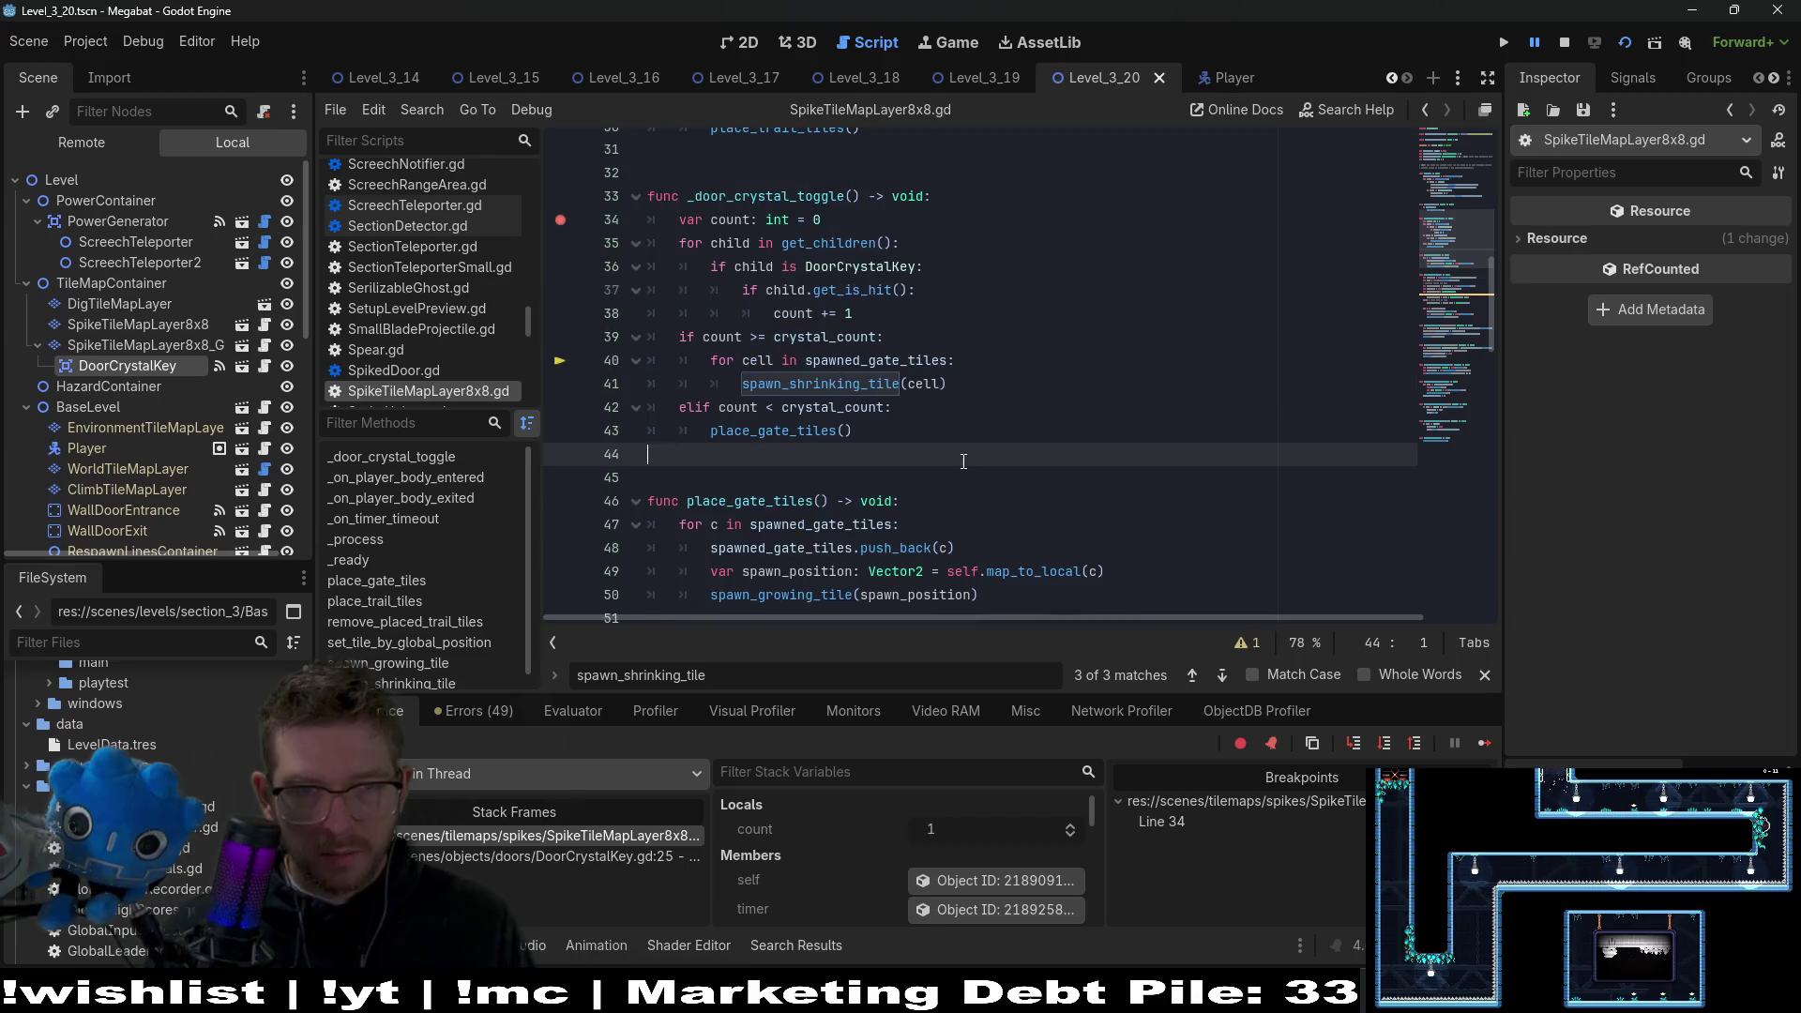
# Step: Paste the trail-tile removal function at line 44 and rename it remove_placed_gate_tiles
pyautogui.press('Return')
pyautogui.press('Return')
pyautogui.write('func remove_placed_trail_tiles() -> void: \tfor cell in spawned_trail_tiles: \t\tself.erase_cell(cell) \t\tvar pos: Vector2 = self.map_to_local(cell) \t\tspawn_shrinking_tile(pos) \tspawned_trail_tiles = []')
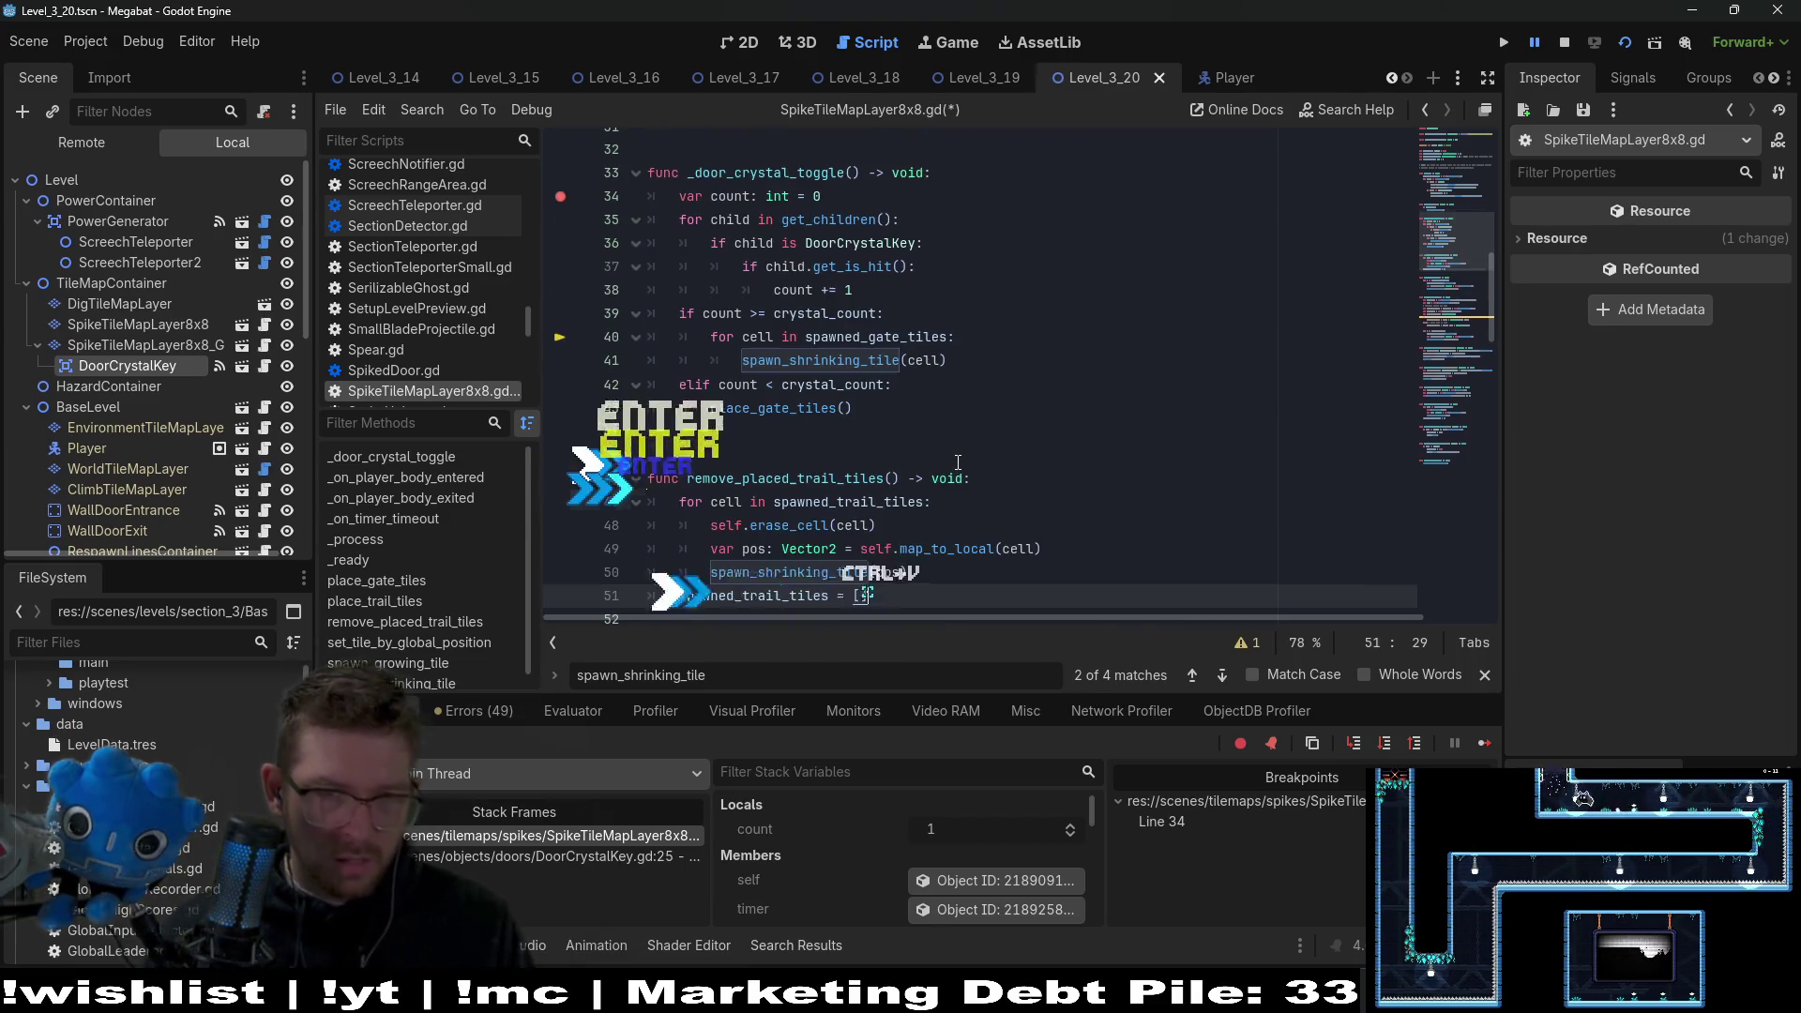
pyautogui.click(840, 490)
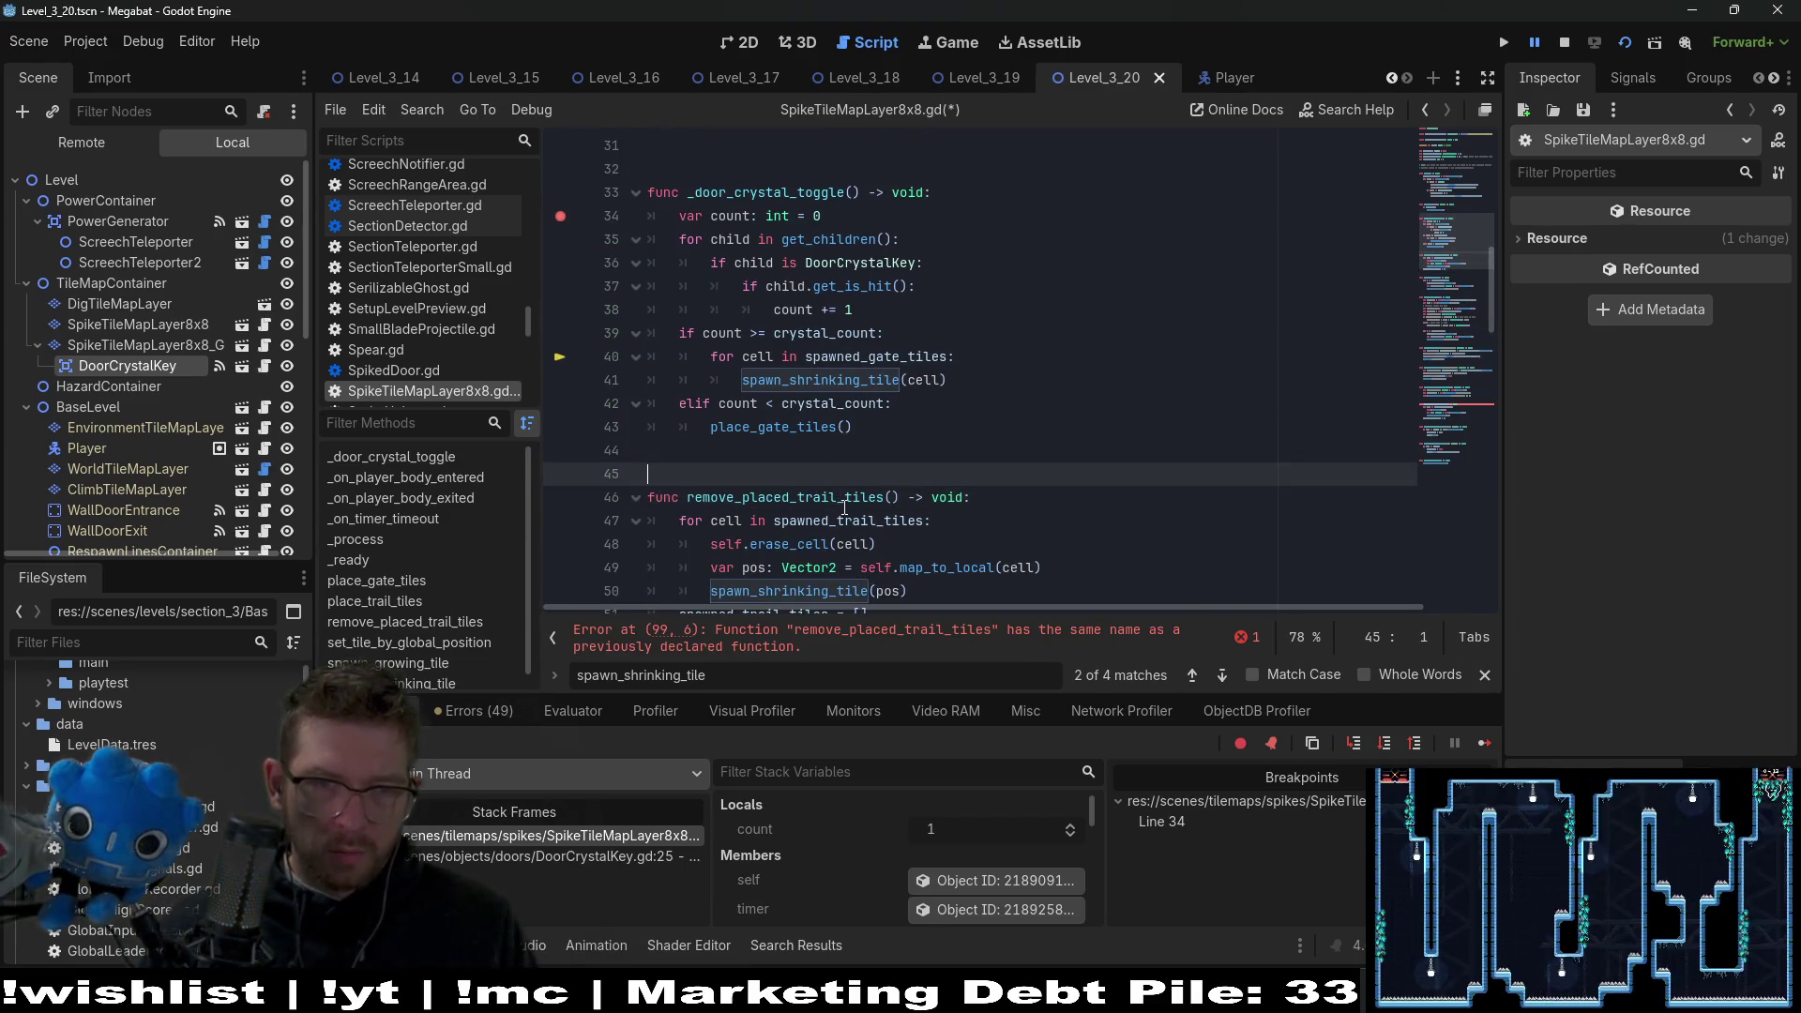
pyautogui.press('BackSpace')
pyautogui.press('BackSpace')
pyautogui.press('BackSpace')
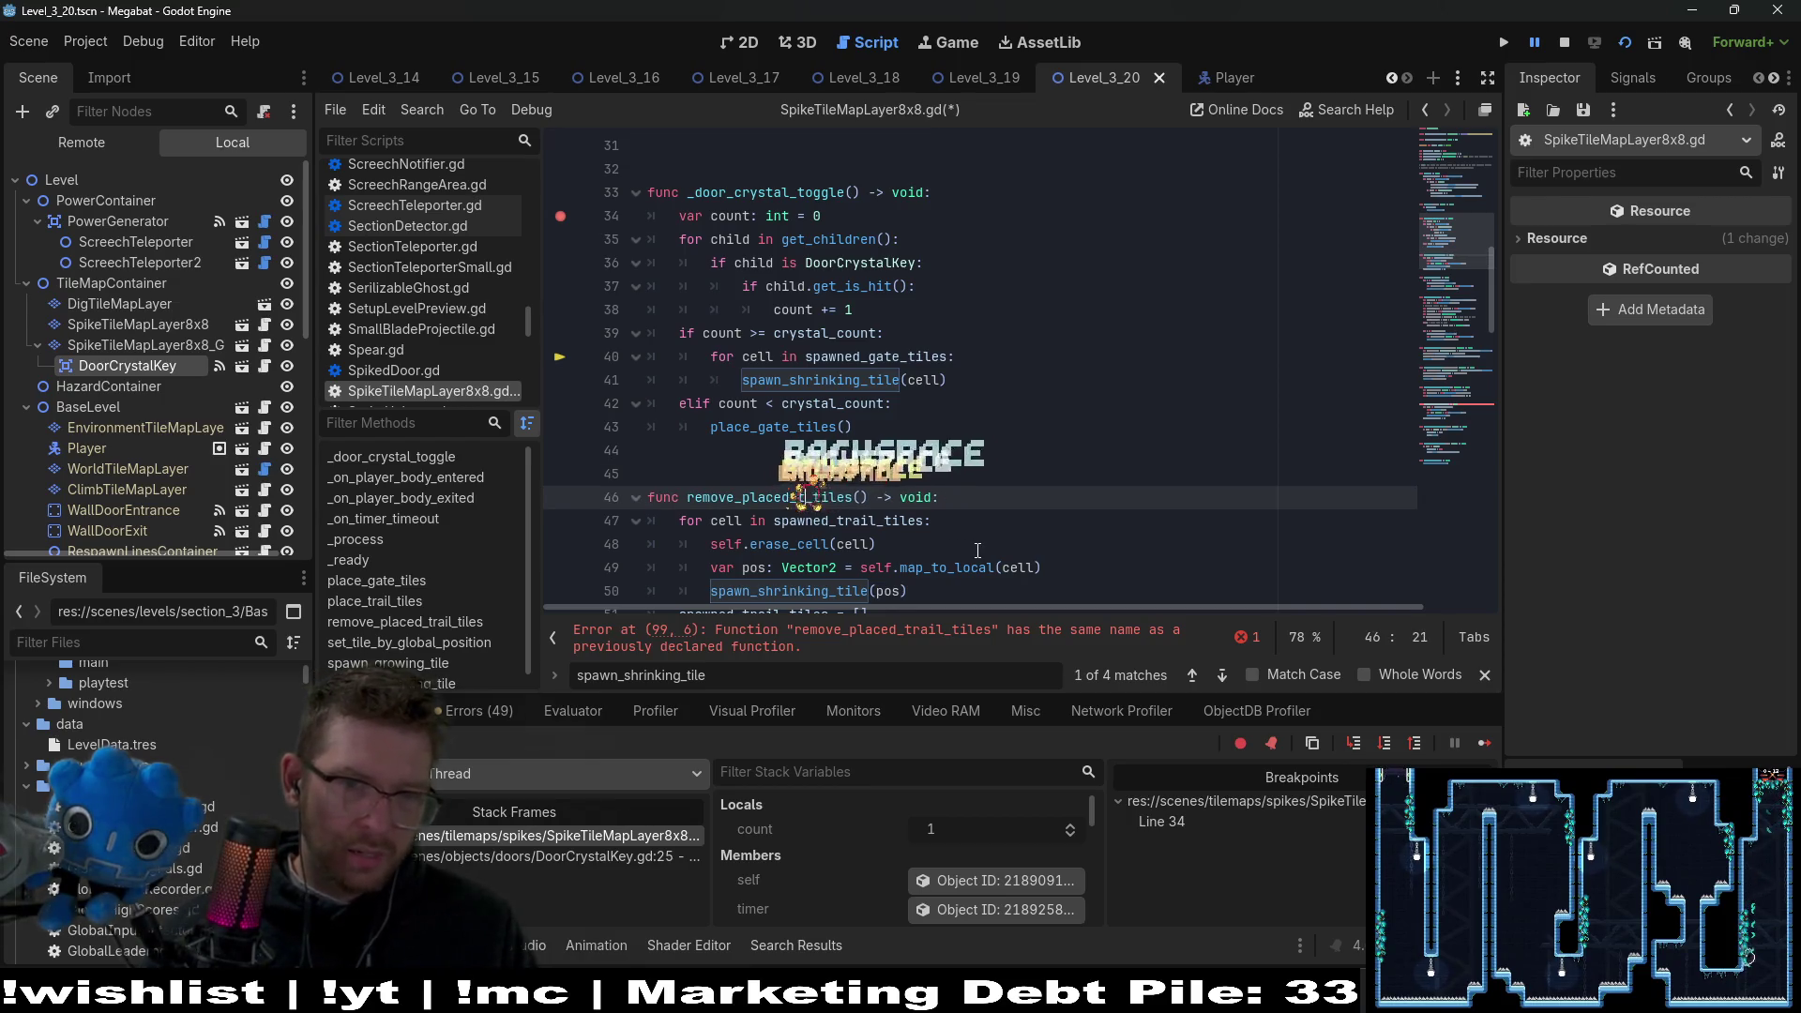
pyautogui.write('gate_')
# Step: Loop over spawned_gate_tiles on line 47 and delete the spawned_trail_tiles = [] line
pyautogui.click(864, 521)
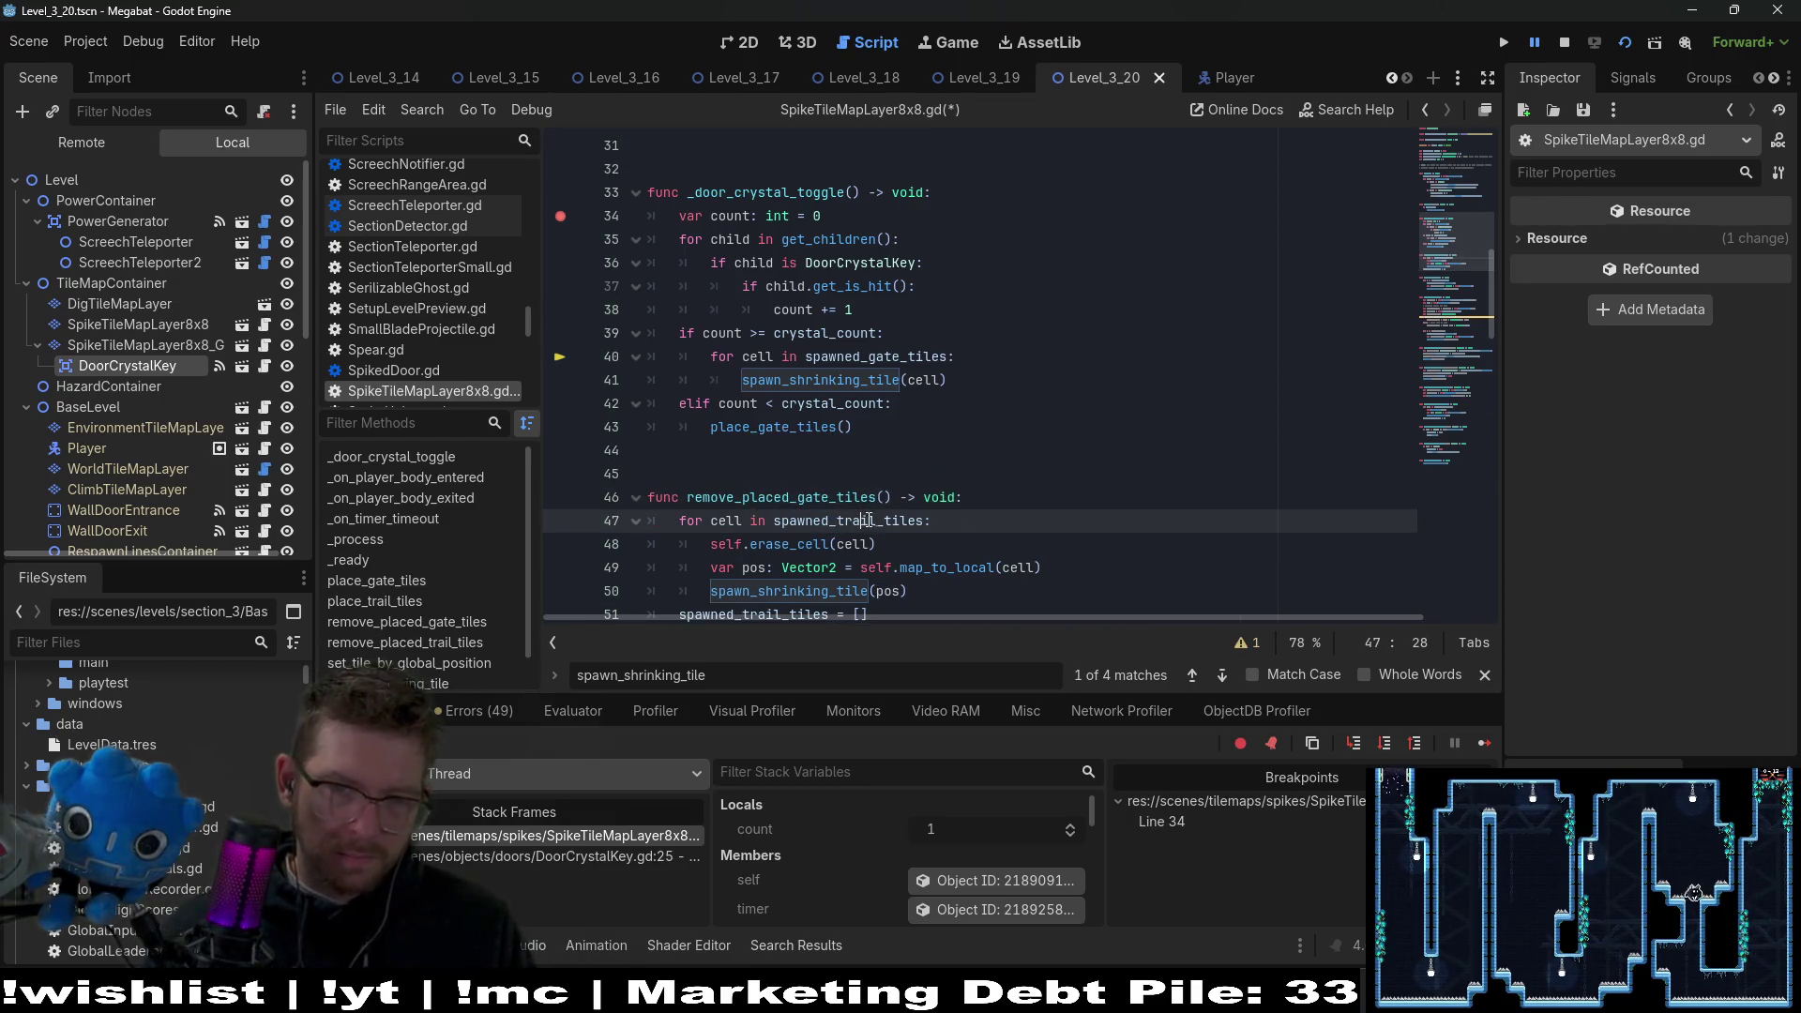
pyautogui.press('BackSpace')
pyautogui.press('BackSpace')
pyautogui.press('BackSpace')
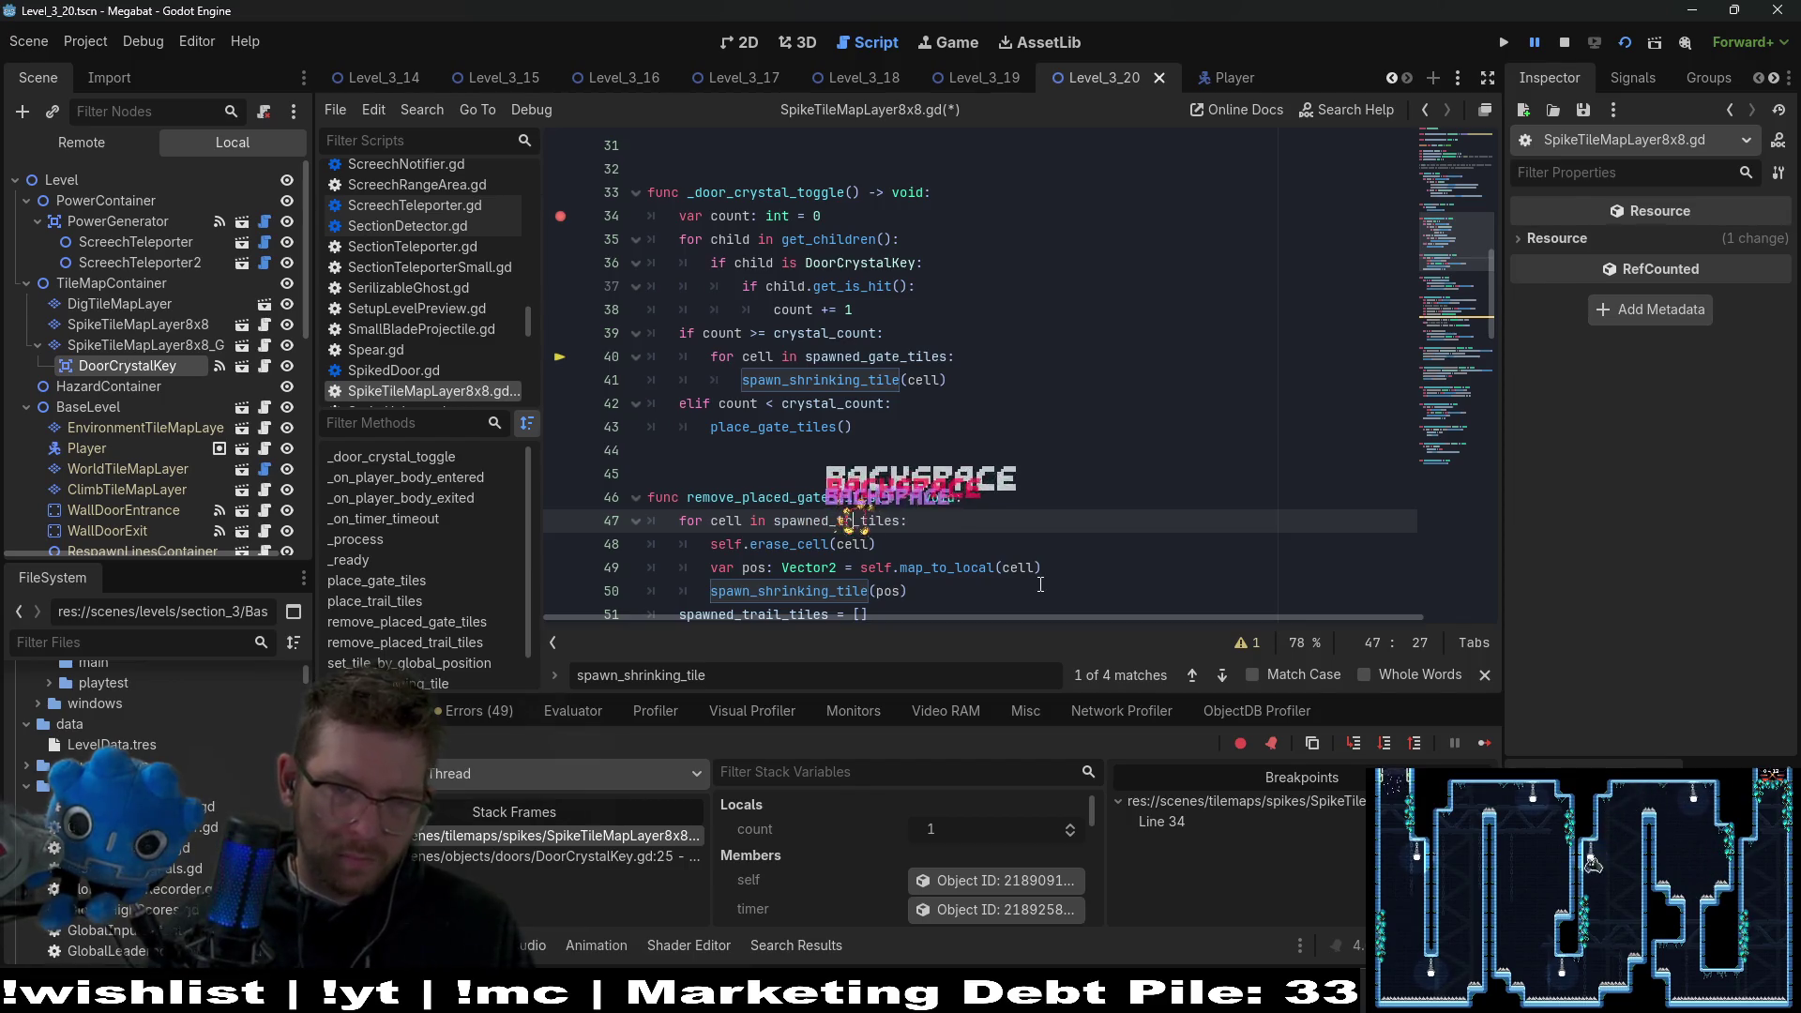
pyautogui.write('gate')
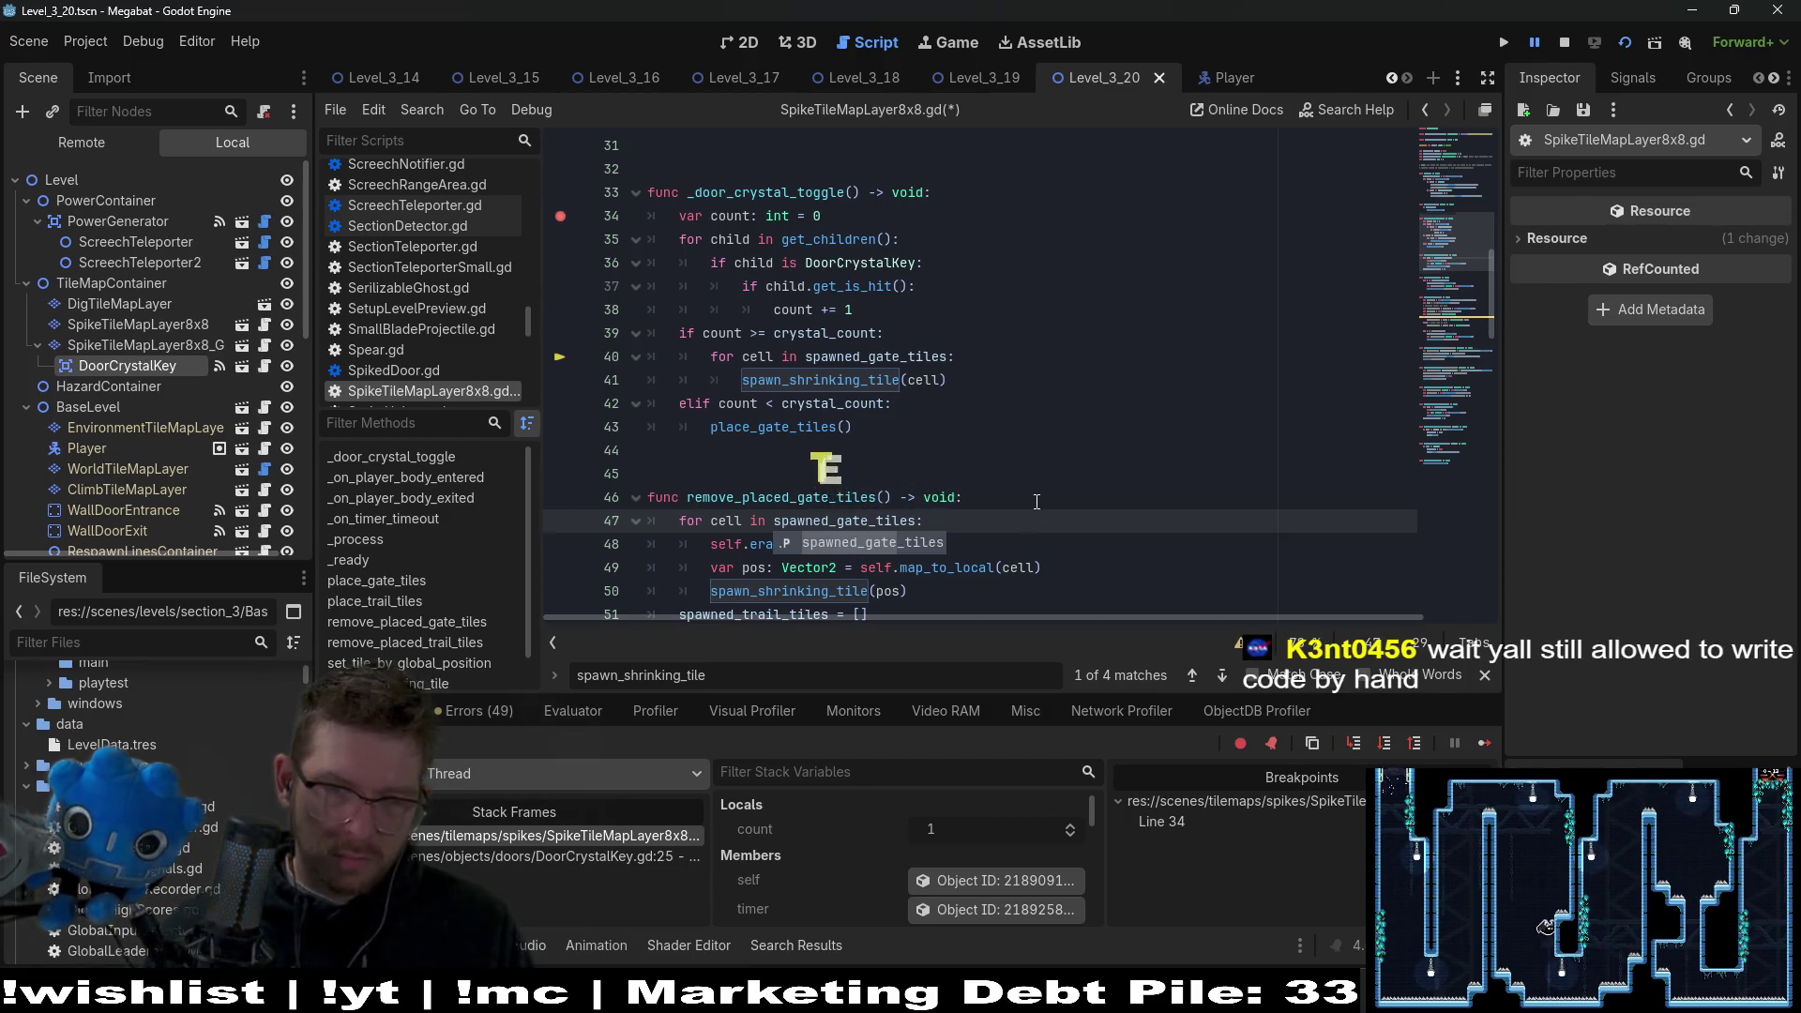
pyautogui.scroll(-1, 1092, 447)
pyautogui.click(1092, 448)
pyautogui.click(842, 529)
pyautogui.click(775, 544)
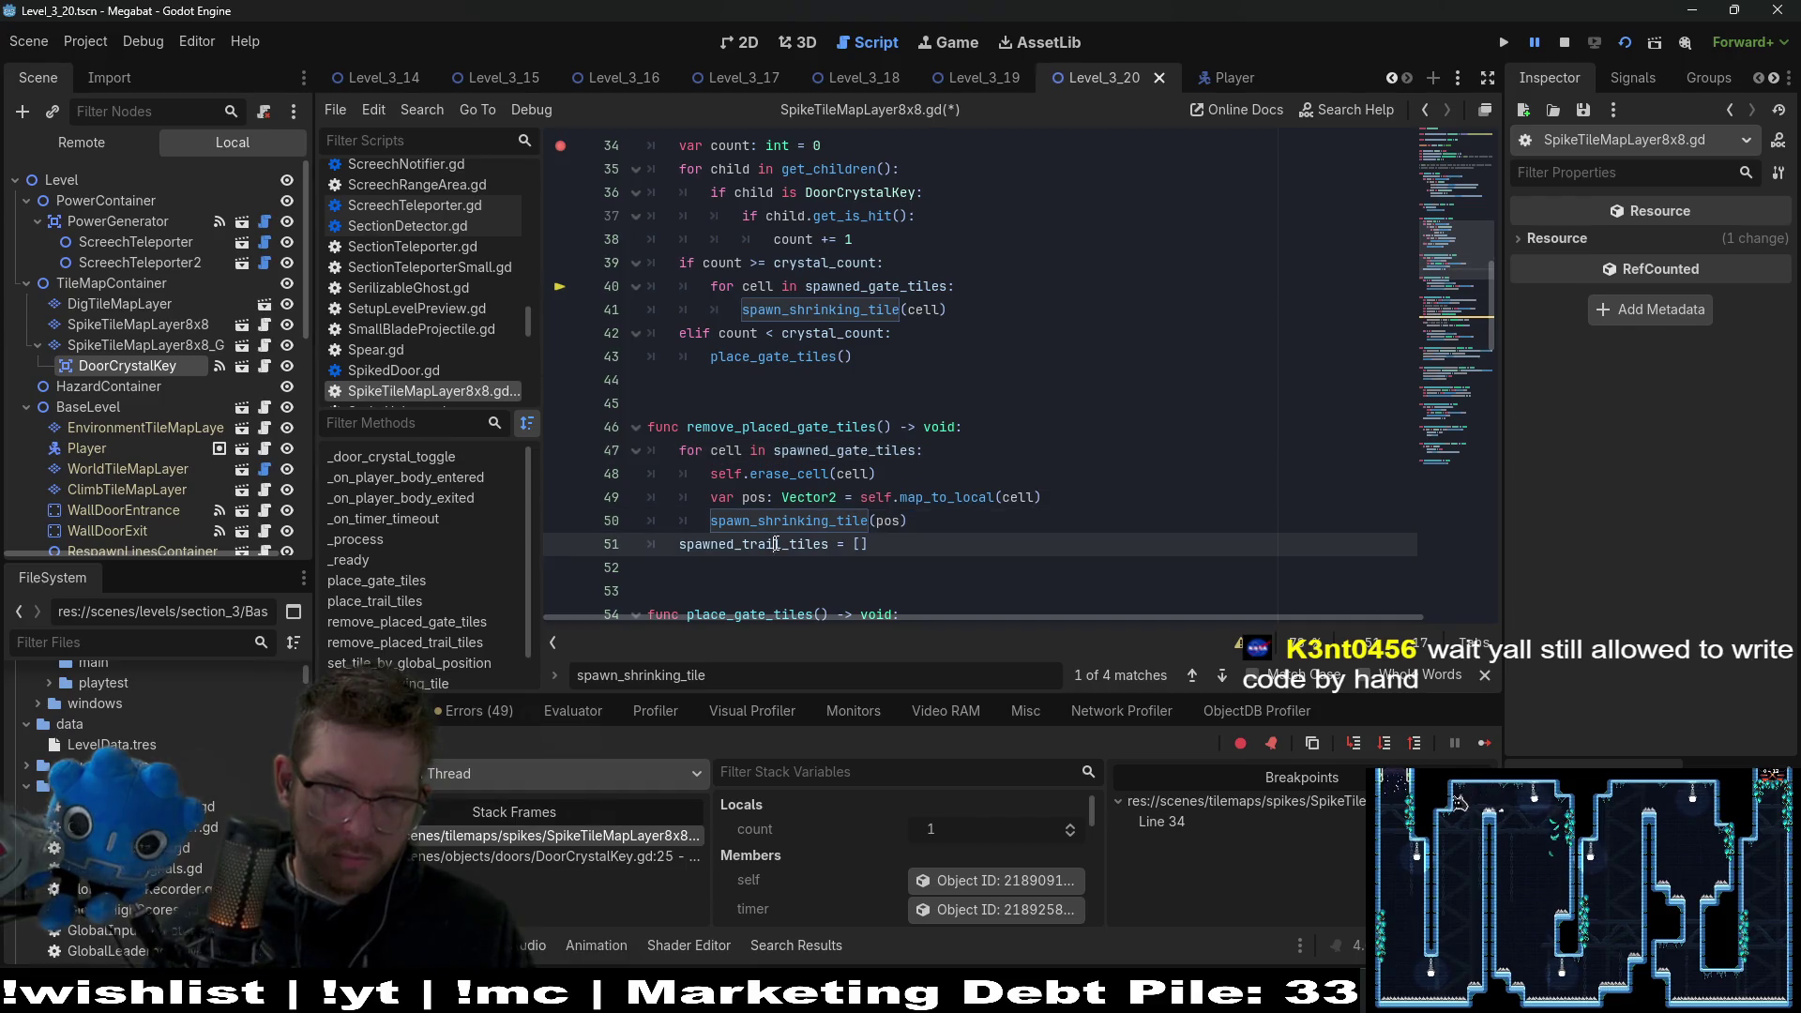
pyautogui.moveTo(883, 543); pyautogui.dragTo(952, 525)
pyautogui.press('BackSpace')
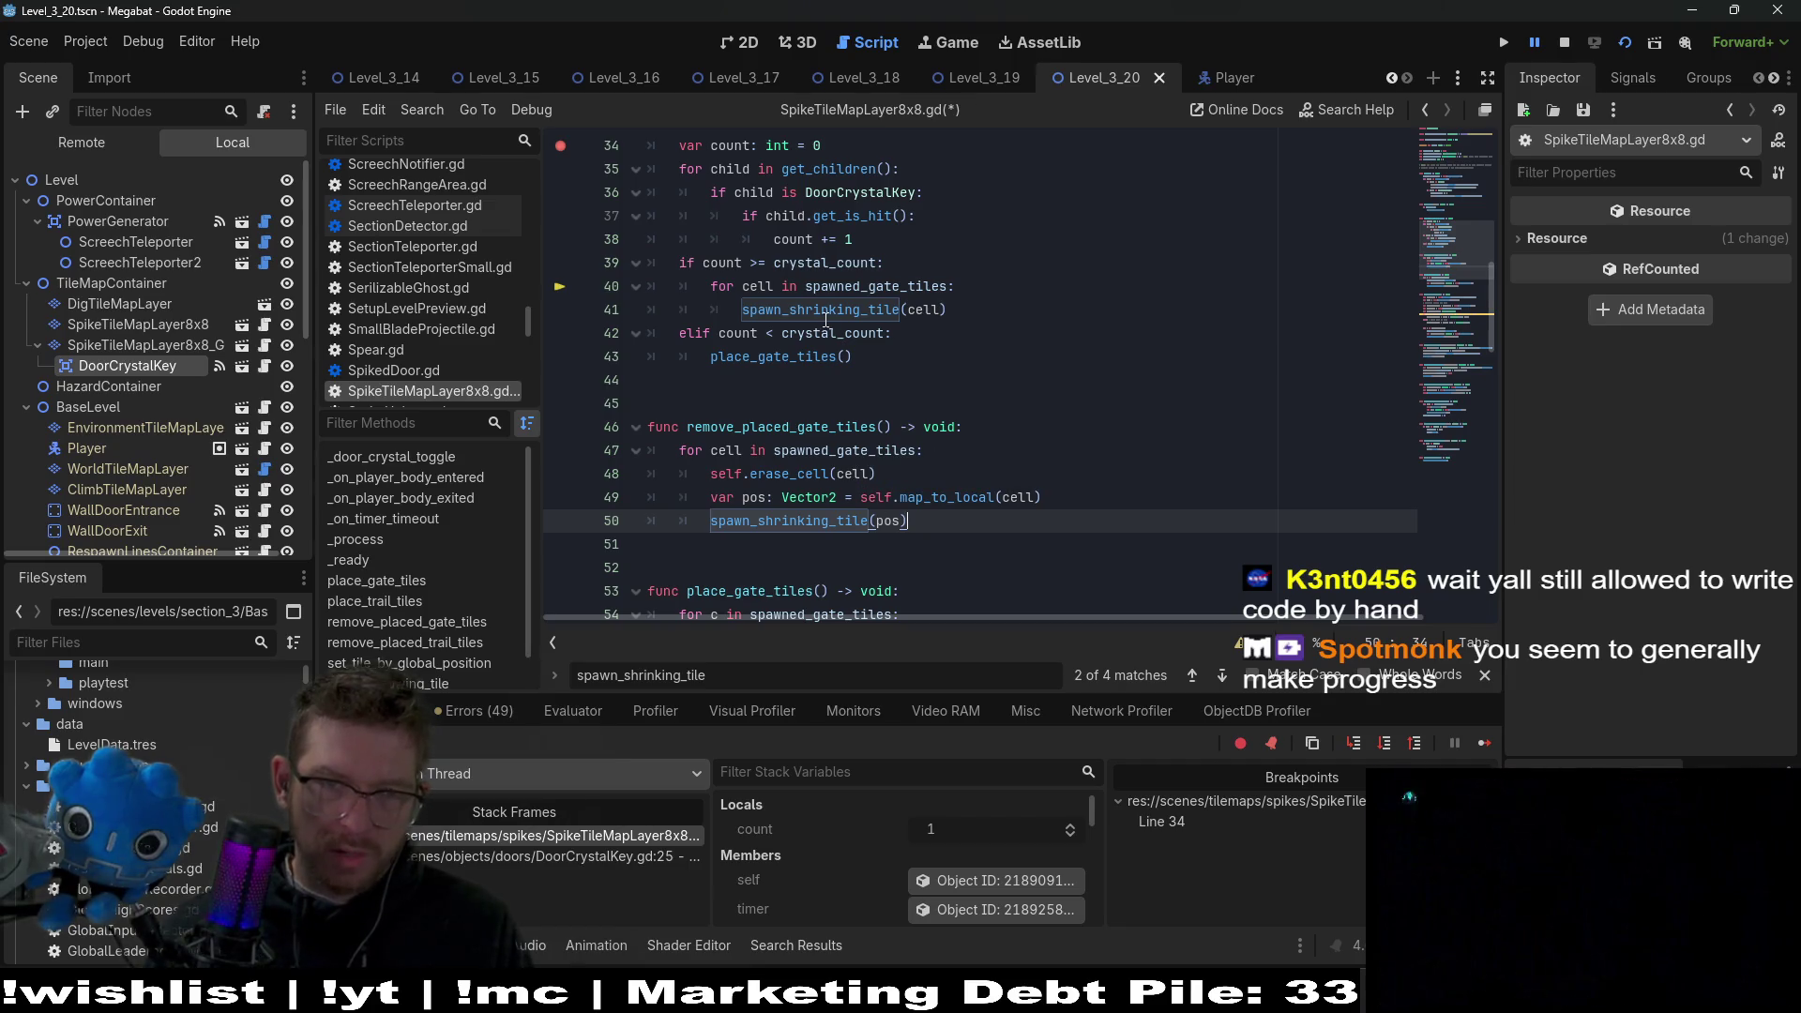
pyautogui.doubleClick(810, 522)
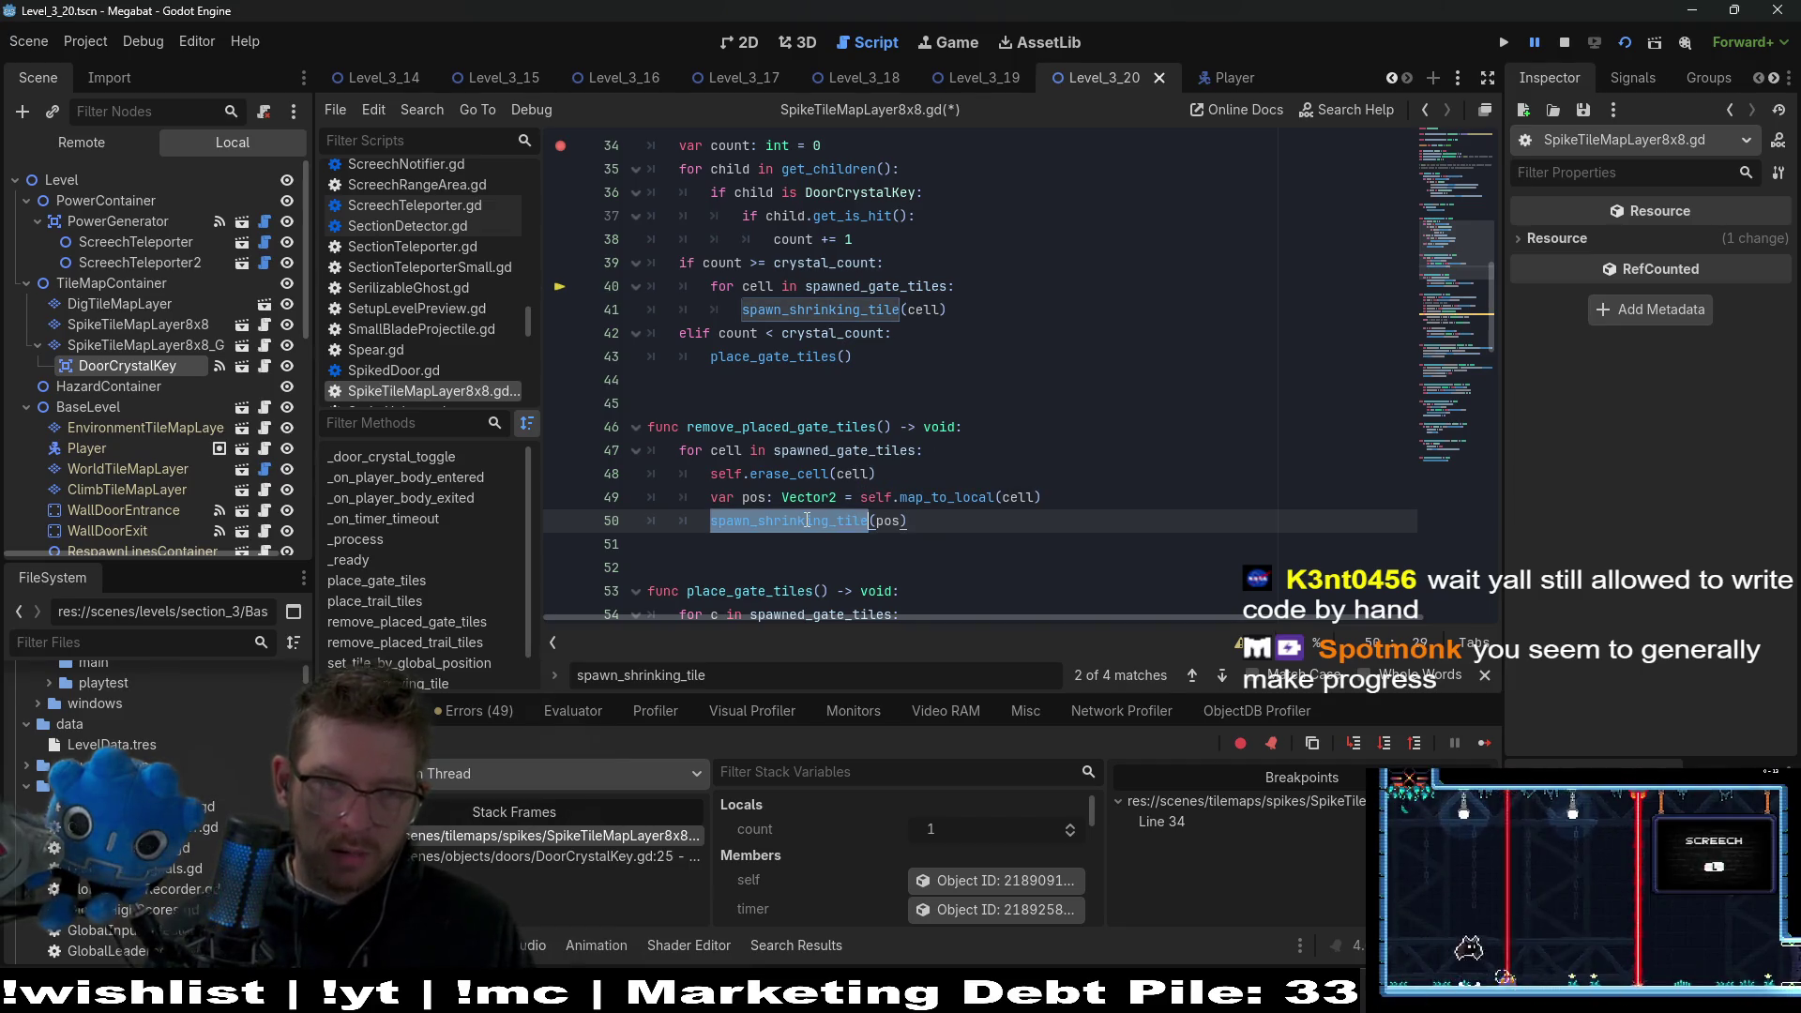
pyautogui.scroll(-2, 800, 428)
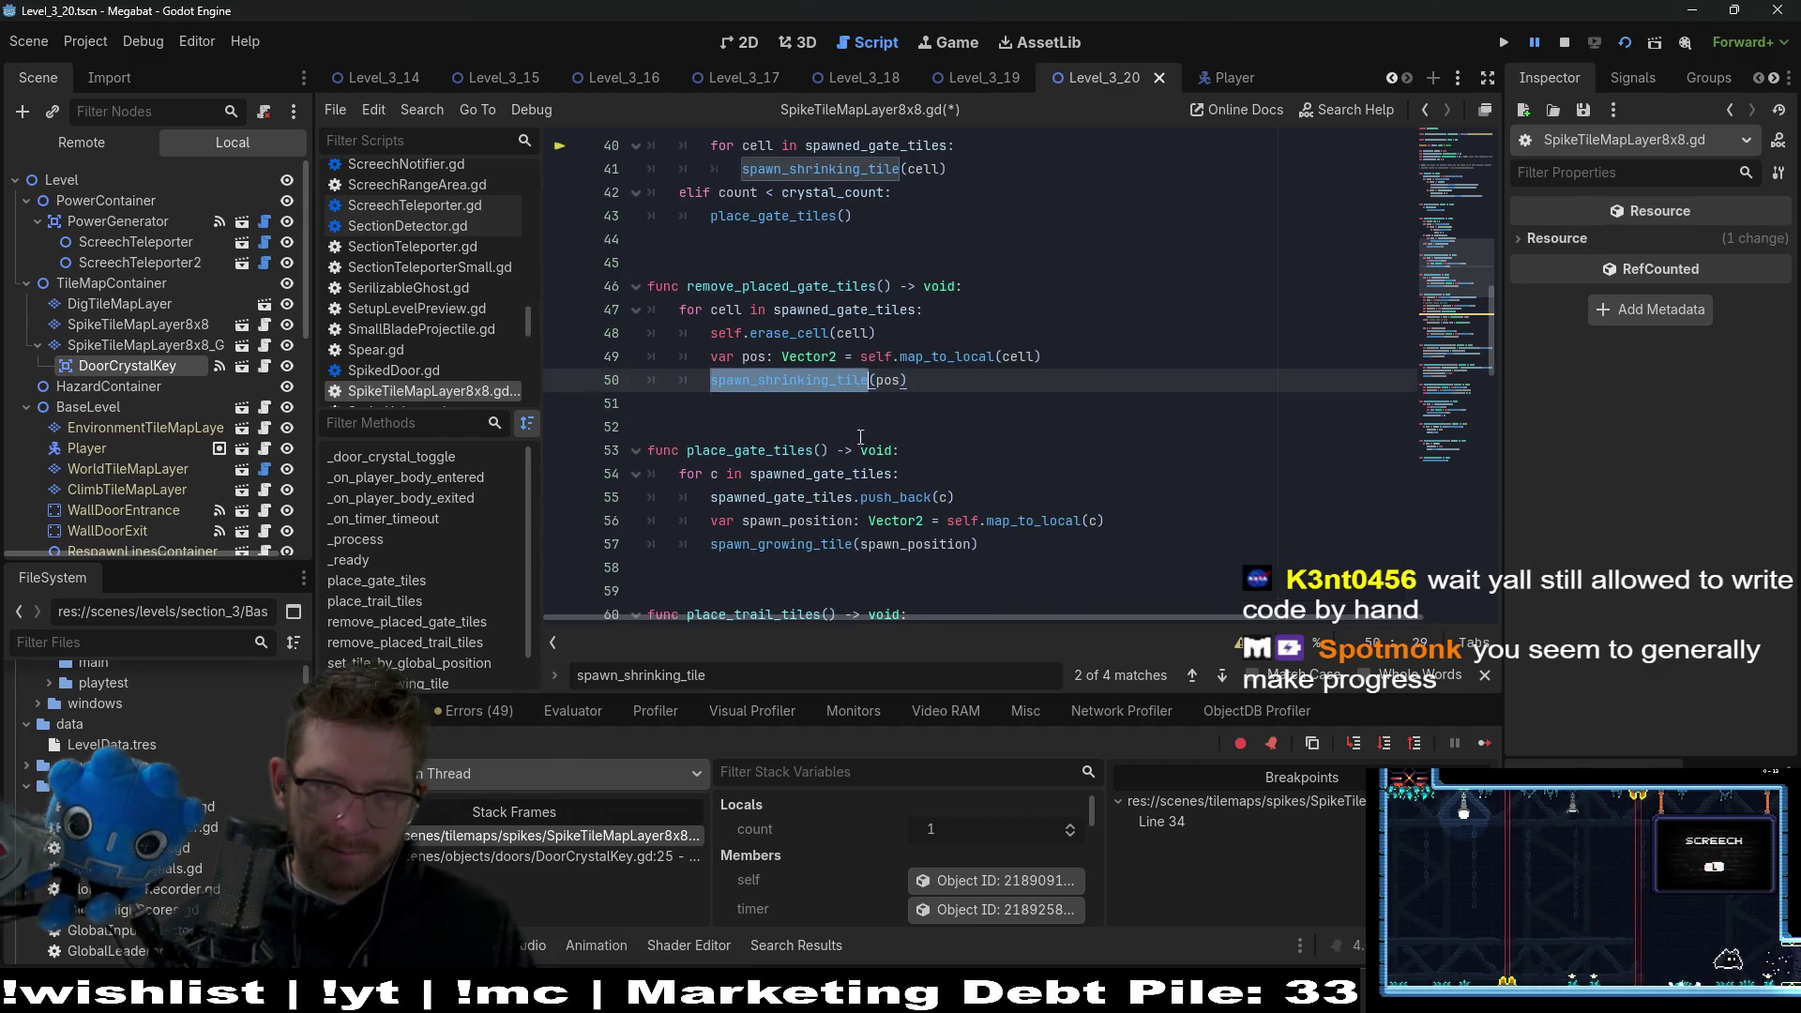
# Step: Delete the 'spawned_gate_tiles.push_back(c)' line from place_gate_tiles
pyautogui.doubleClick(815, 474)
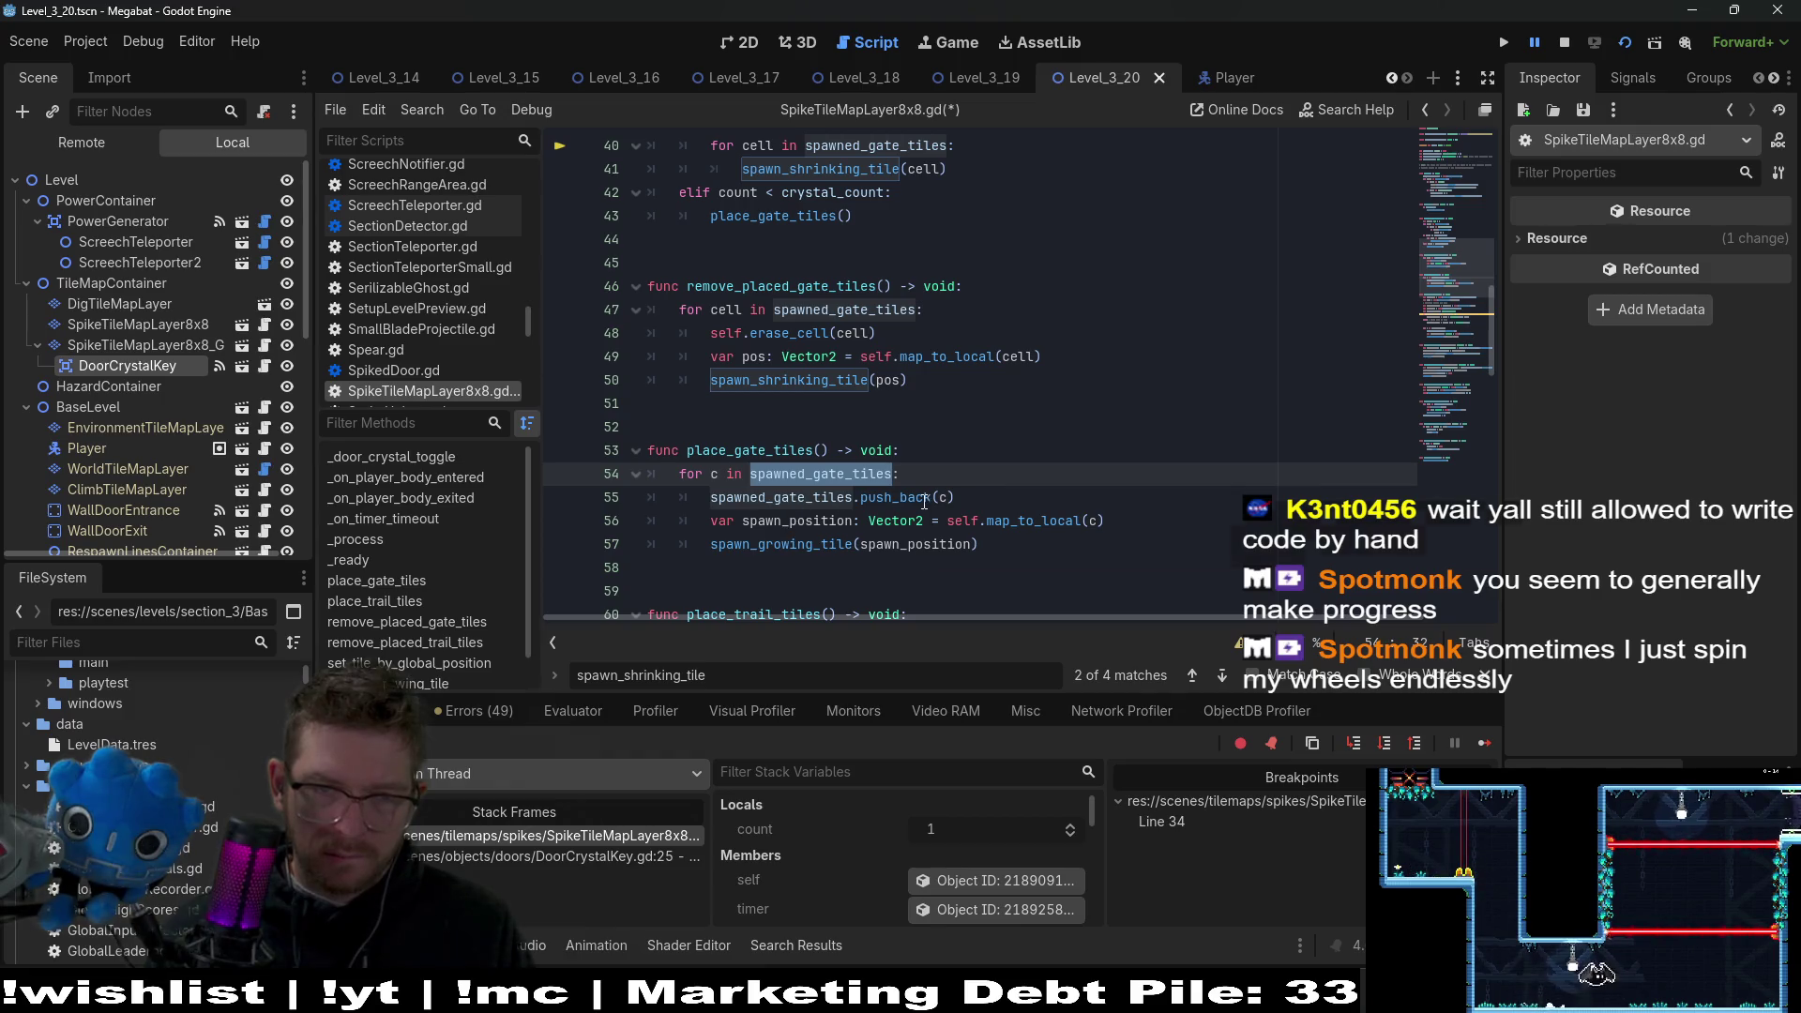
pyautogui.doubleClick(759, 498)
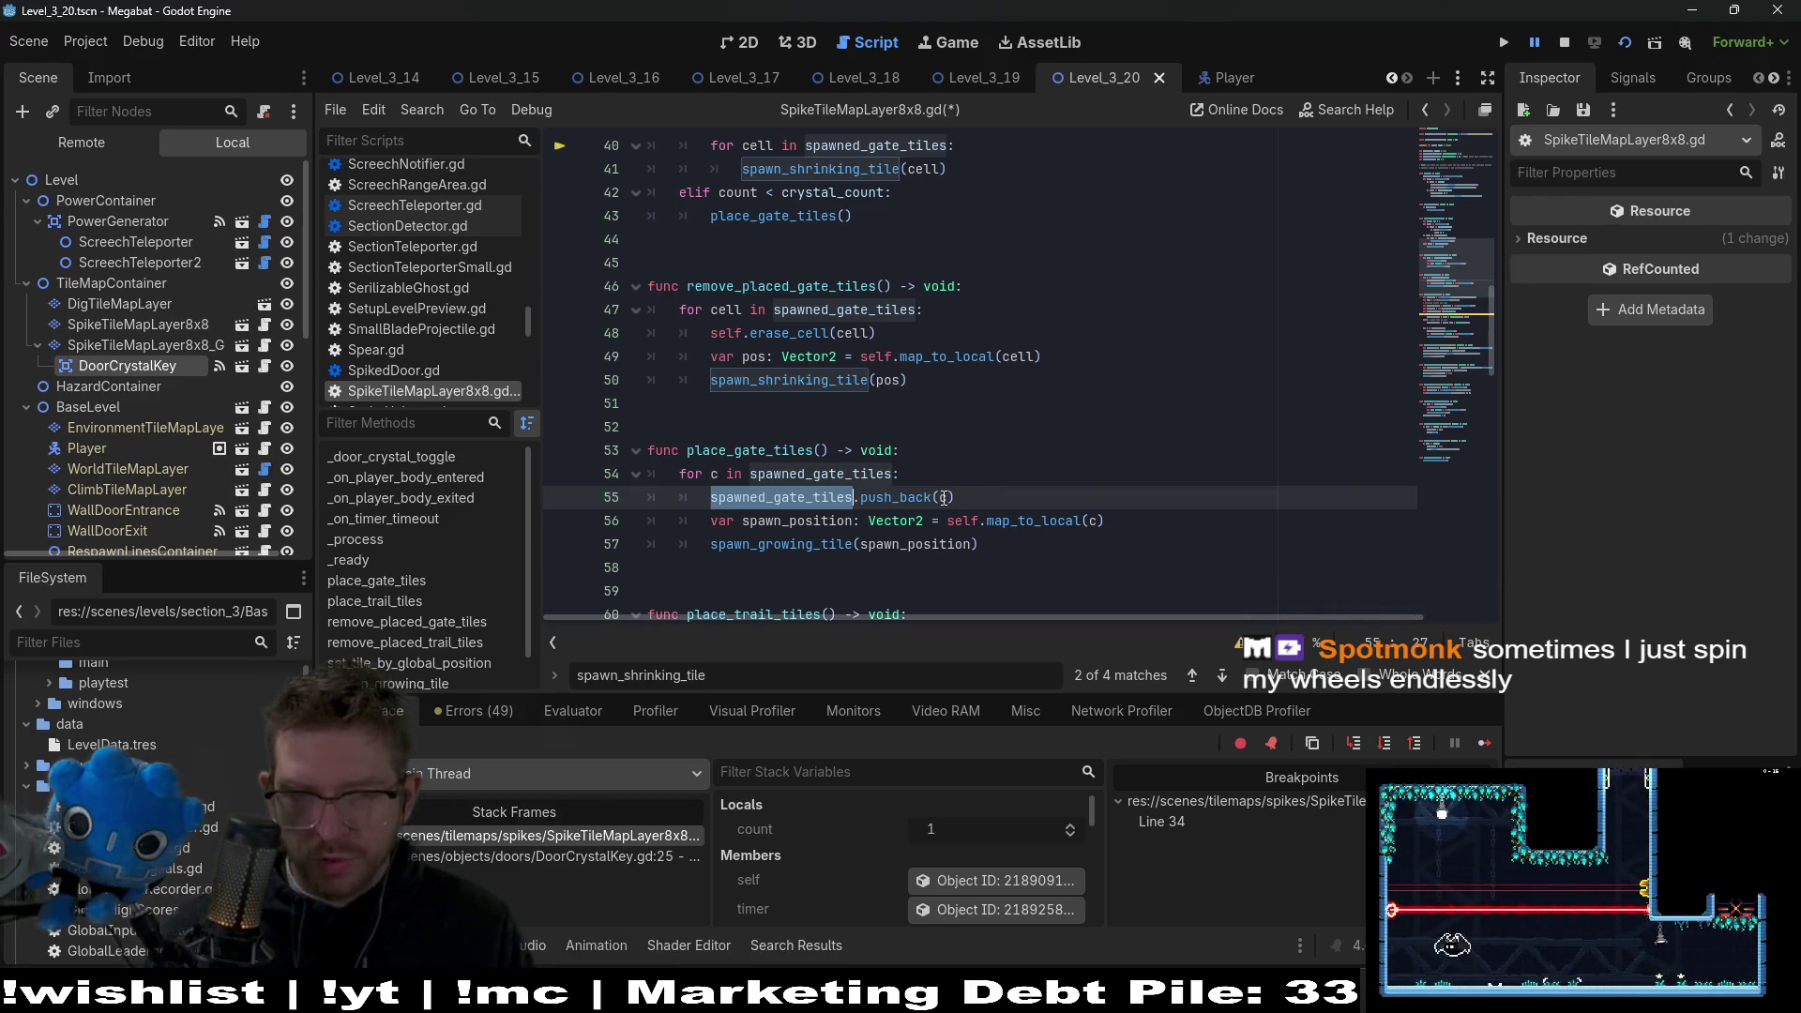
pyautogui.click(1150, 507)
pyautogui.hotkey('shift', 'Up')
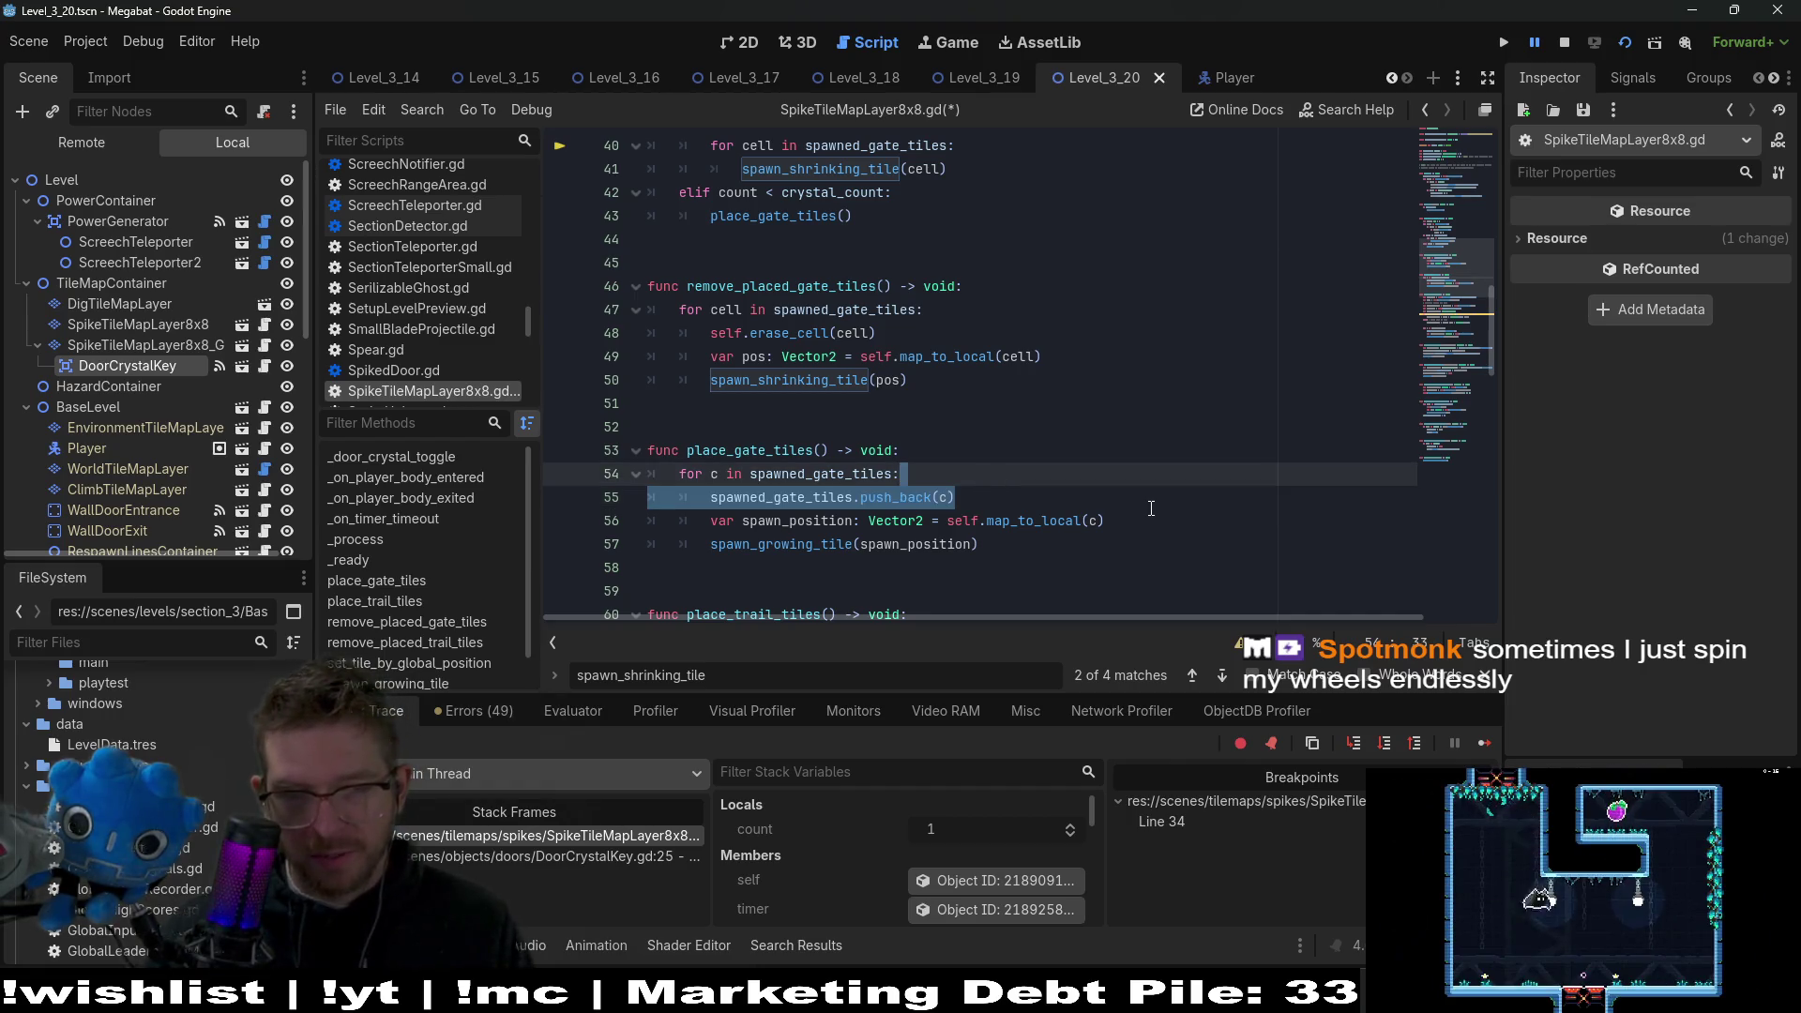
pyautogui.press('BackSpace')
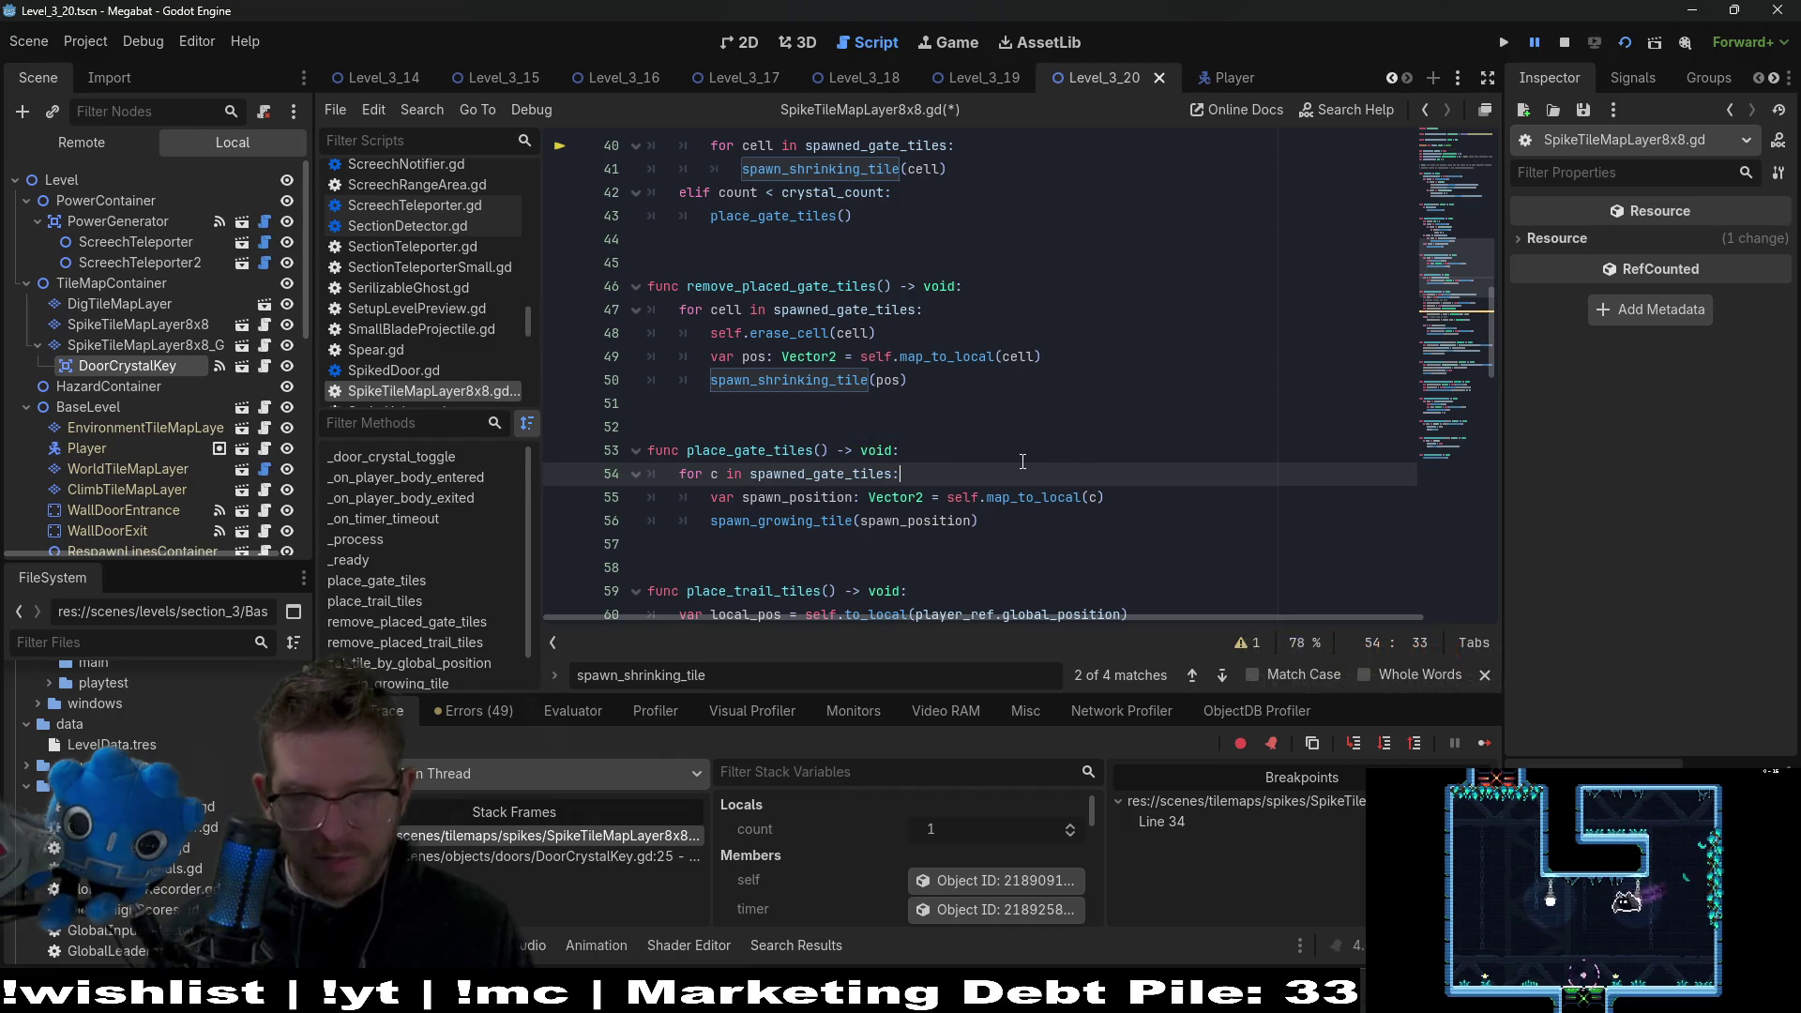
# Step: Jump to the spawn_shrinking_tile definition and look over the surrounding code
pyautogui.scroll(-10, 1024, 461)
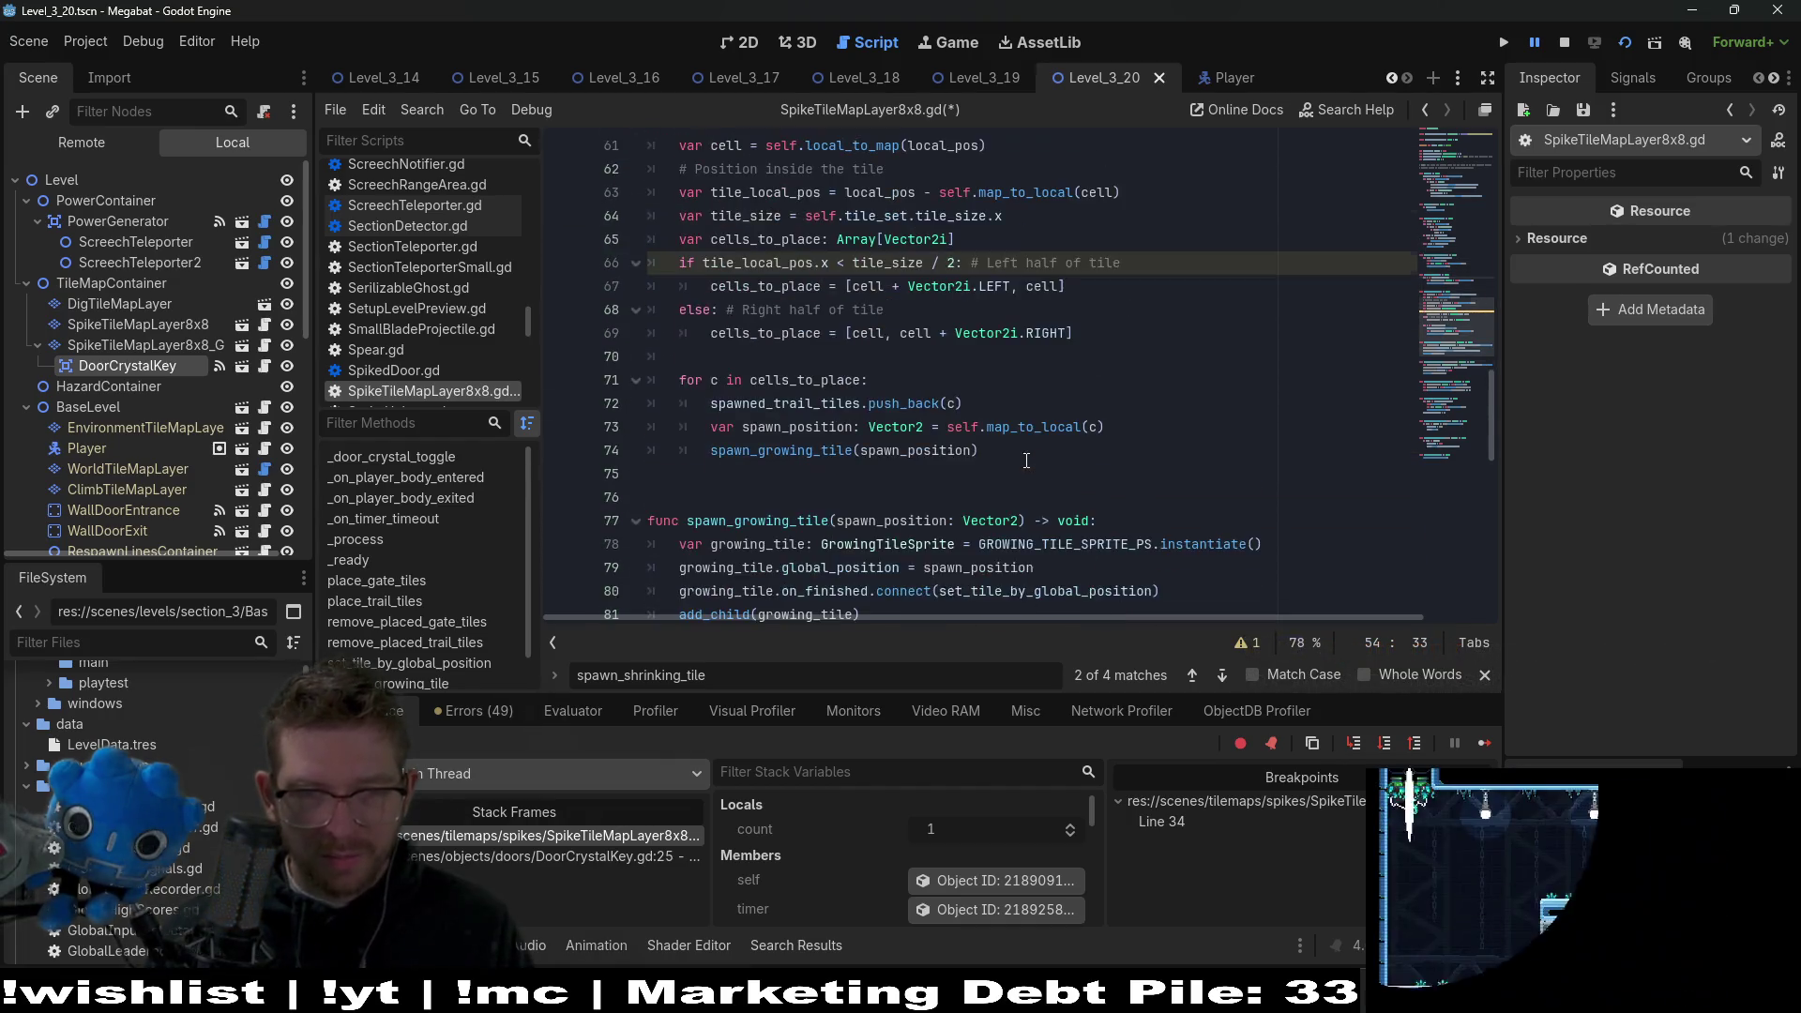
pyautogui.scroll(-4, 1026, 461)
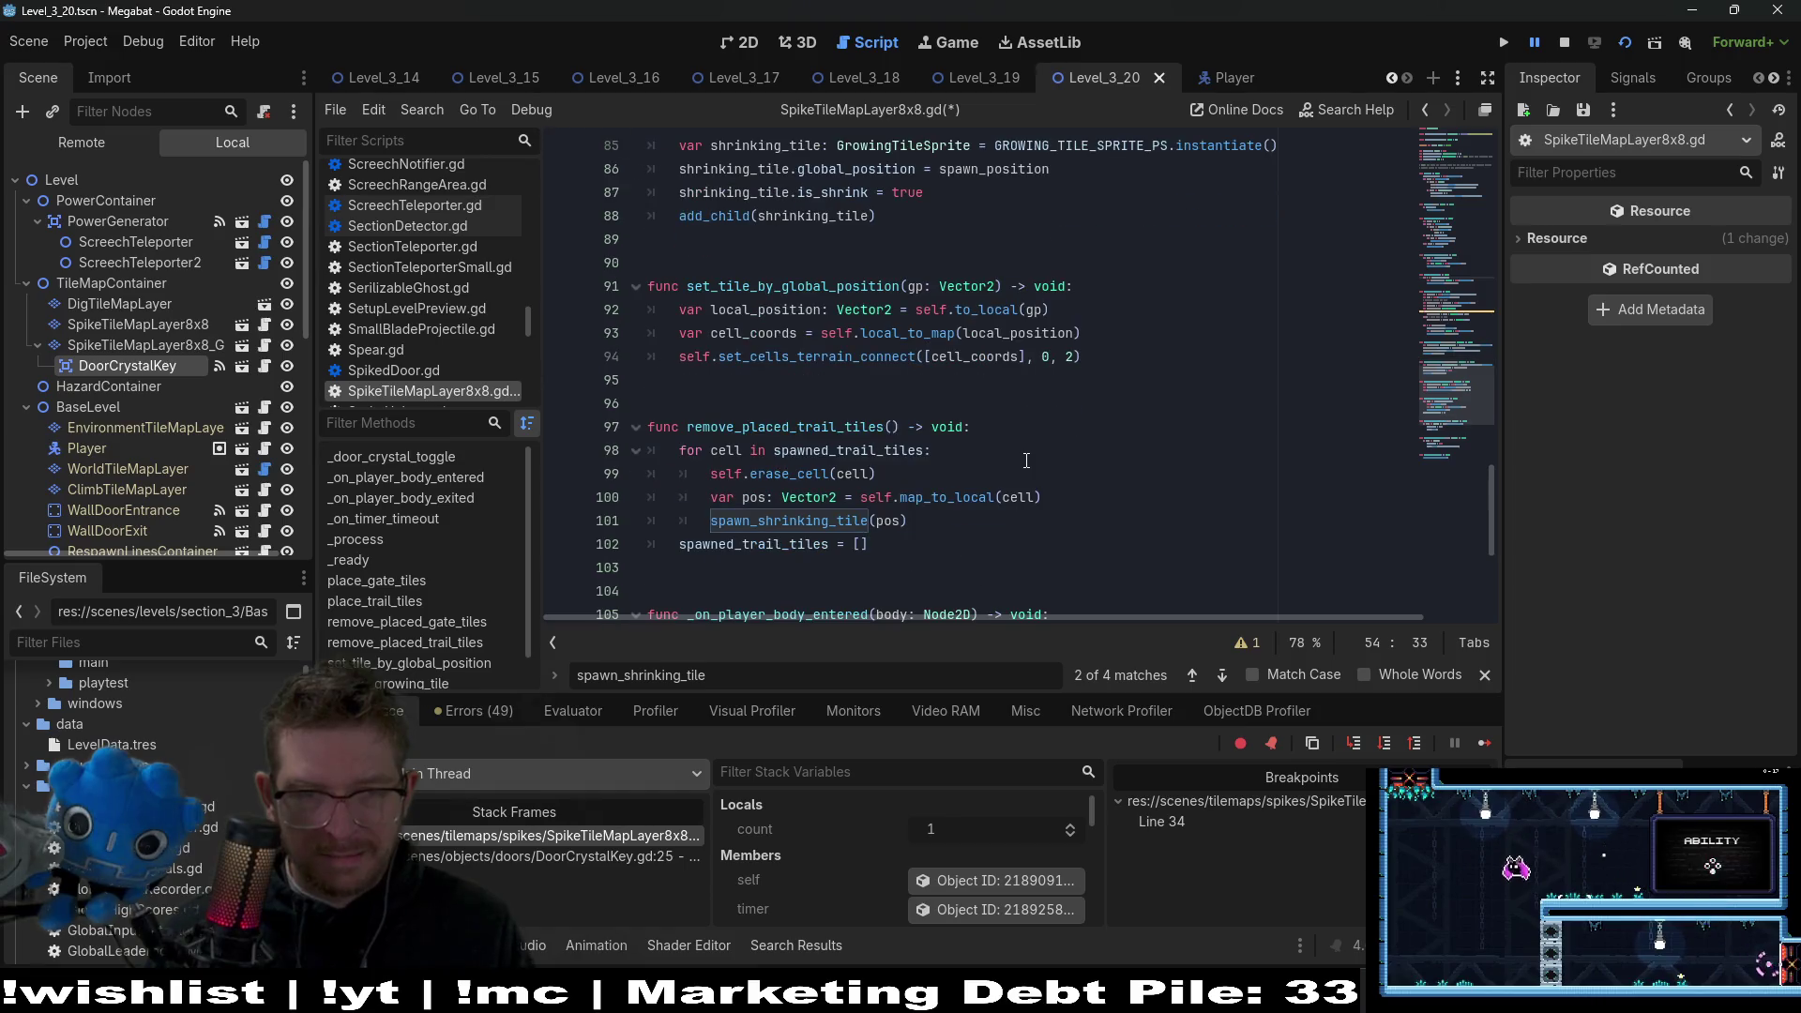
pyautogui.scroll(-3, 1026, 460)
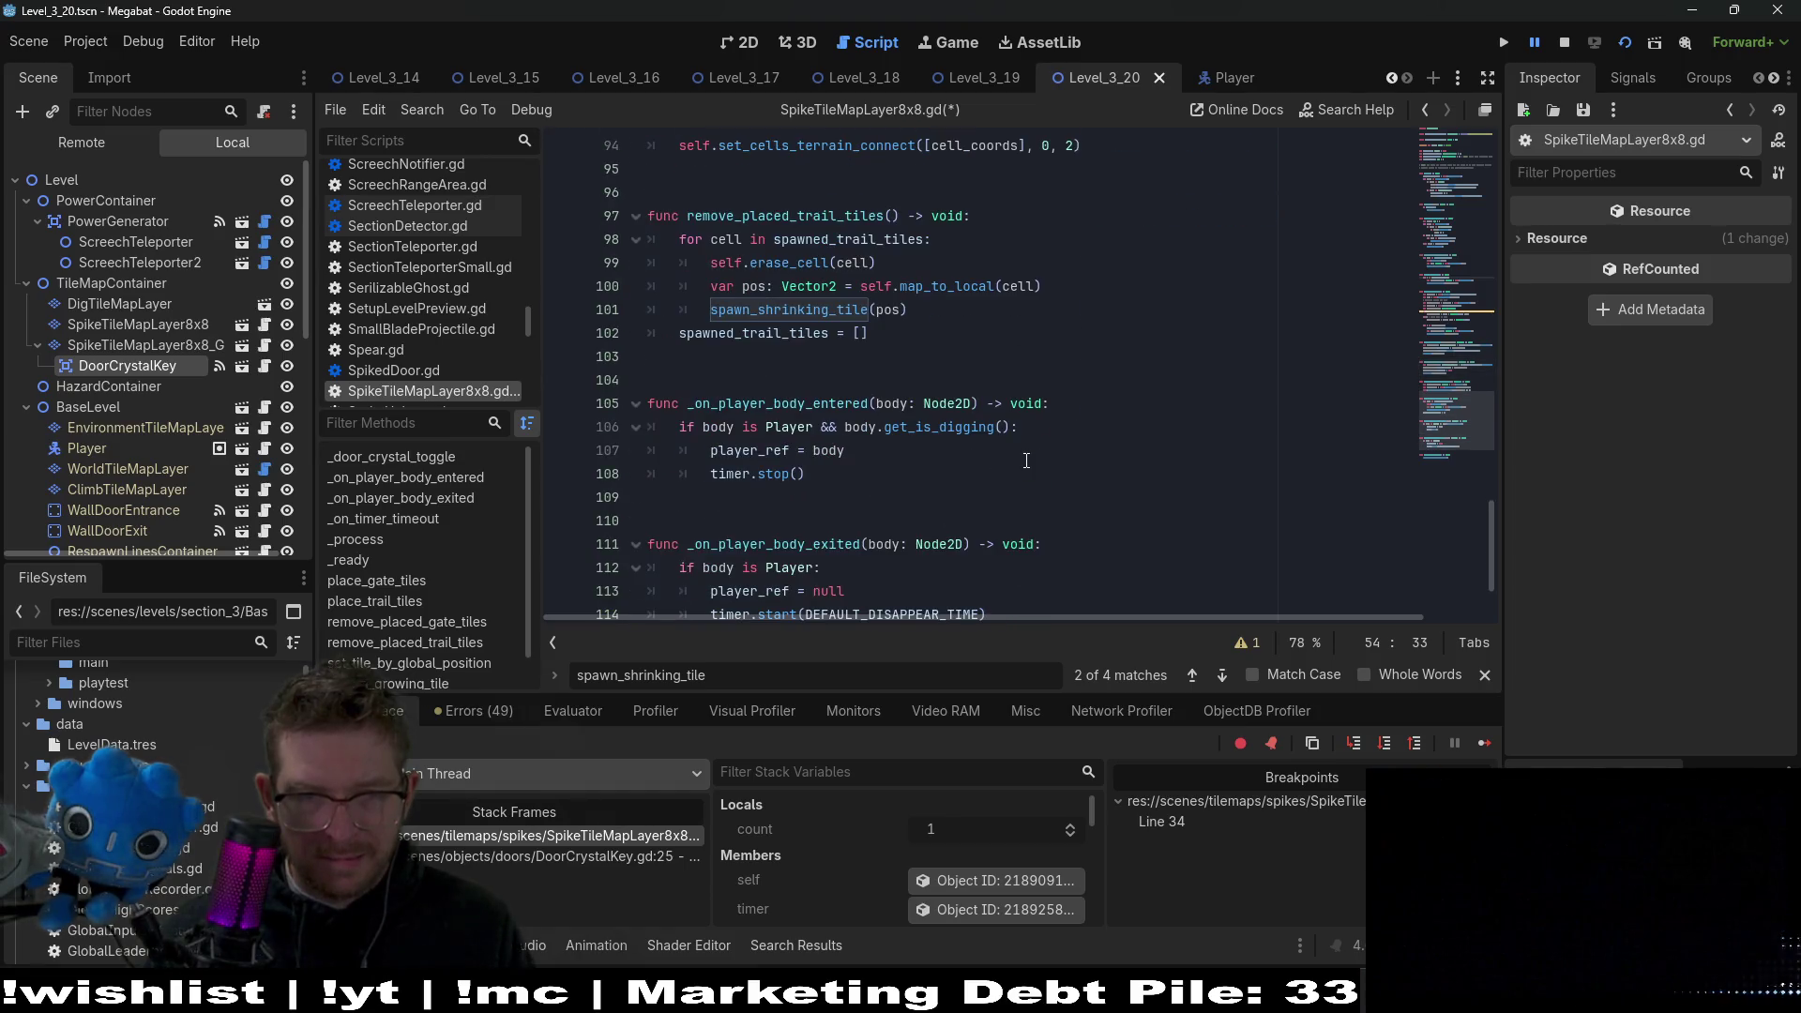
pyautogui.keyDown('ctrl'); pyautogui.click(788, 314); pyautogui.keyUp('ctrl')
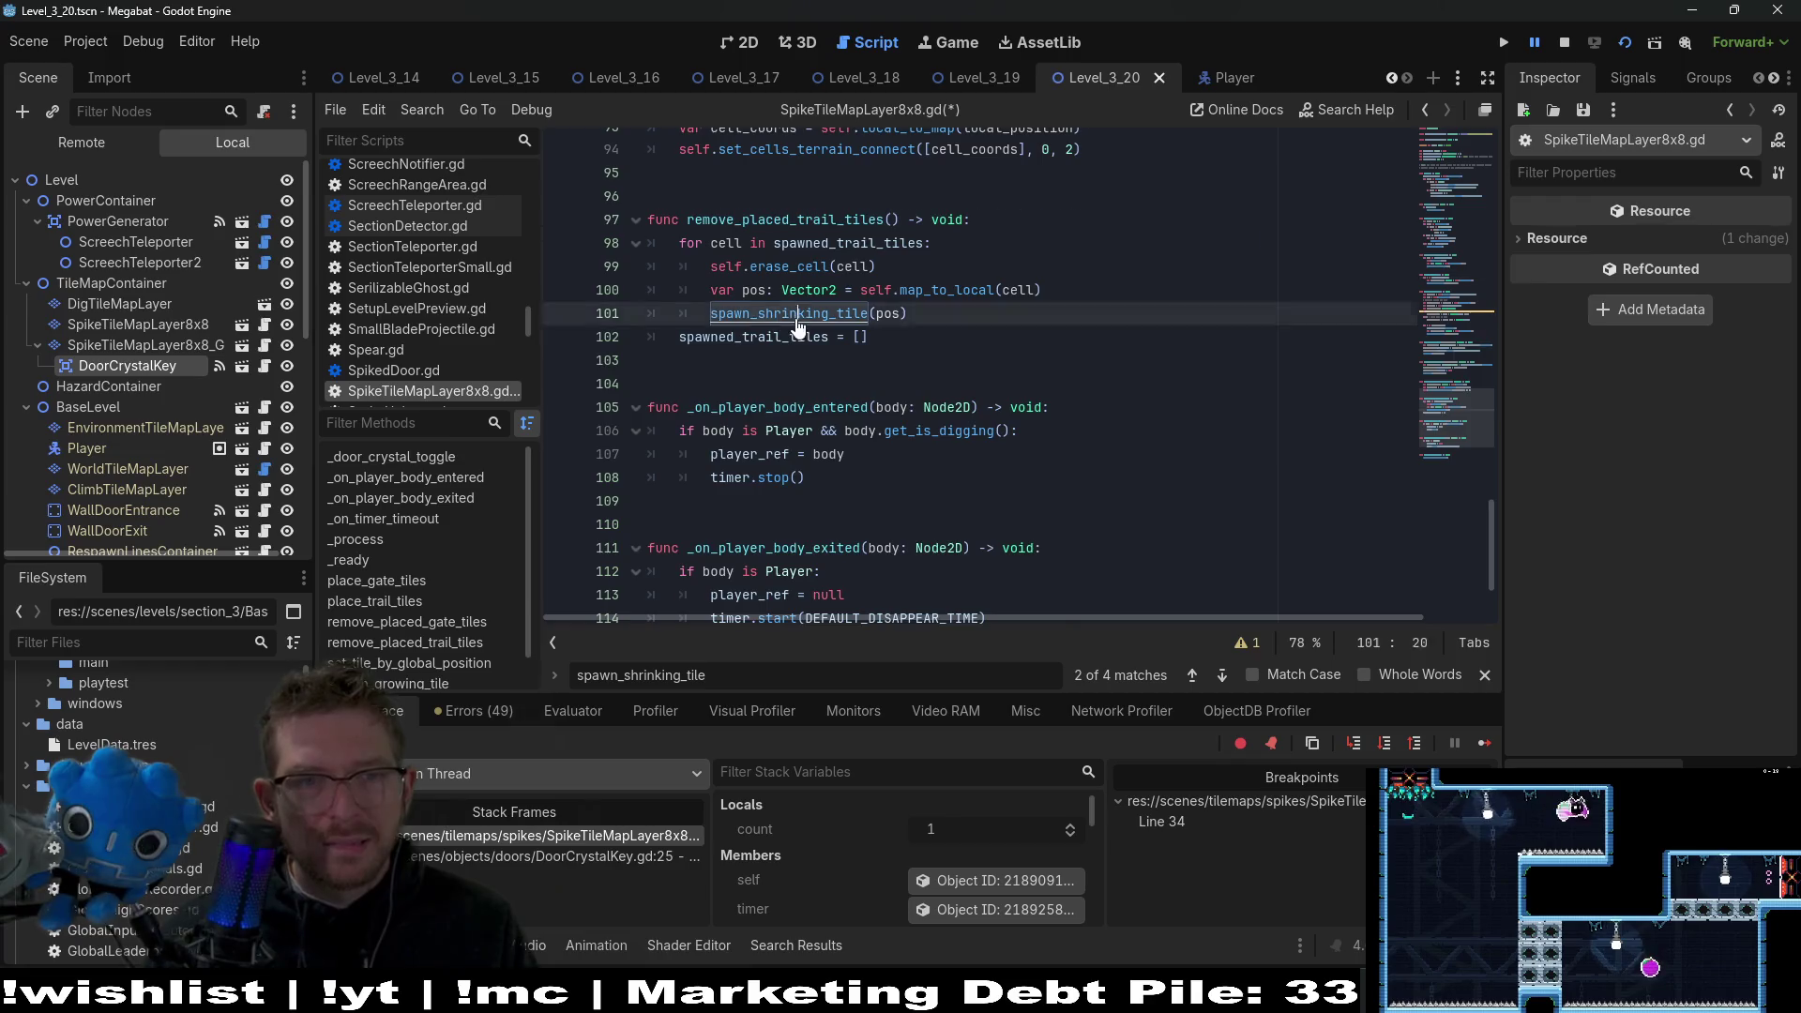
pyautogui.scroll(-8, 1013, 414)
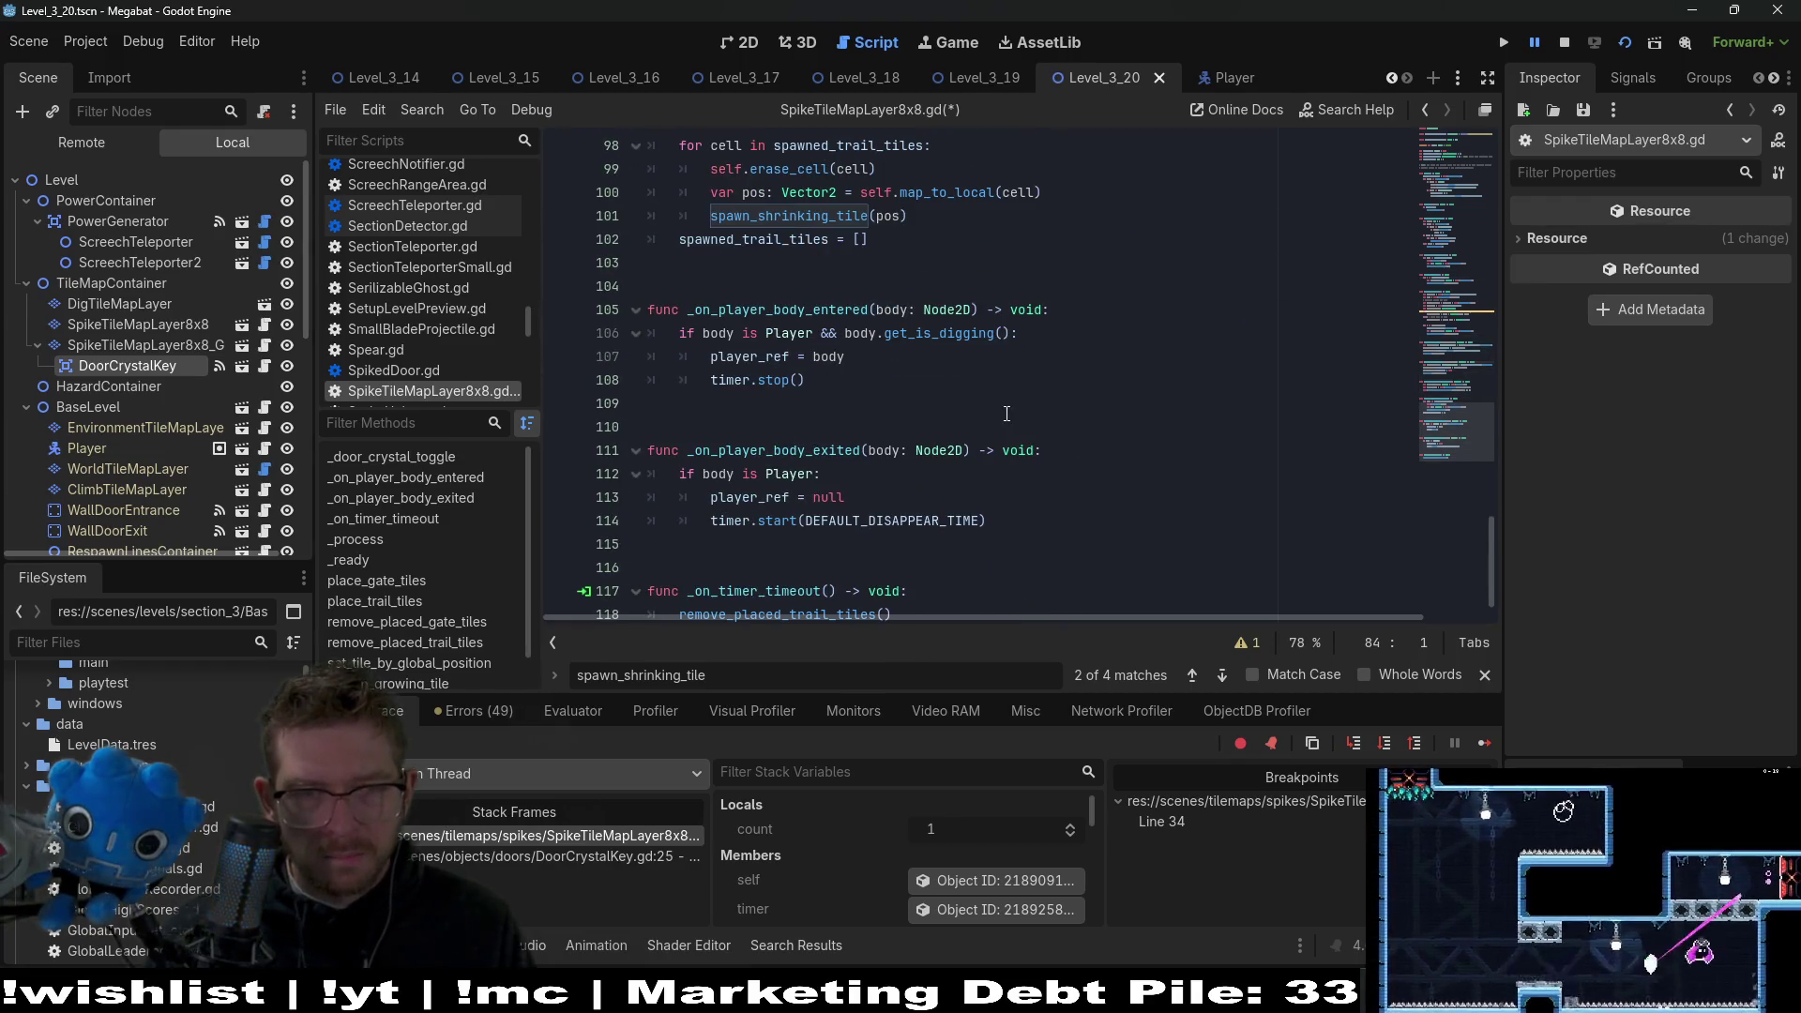
pyautogui.scroll(9, 1006, 413)
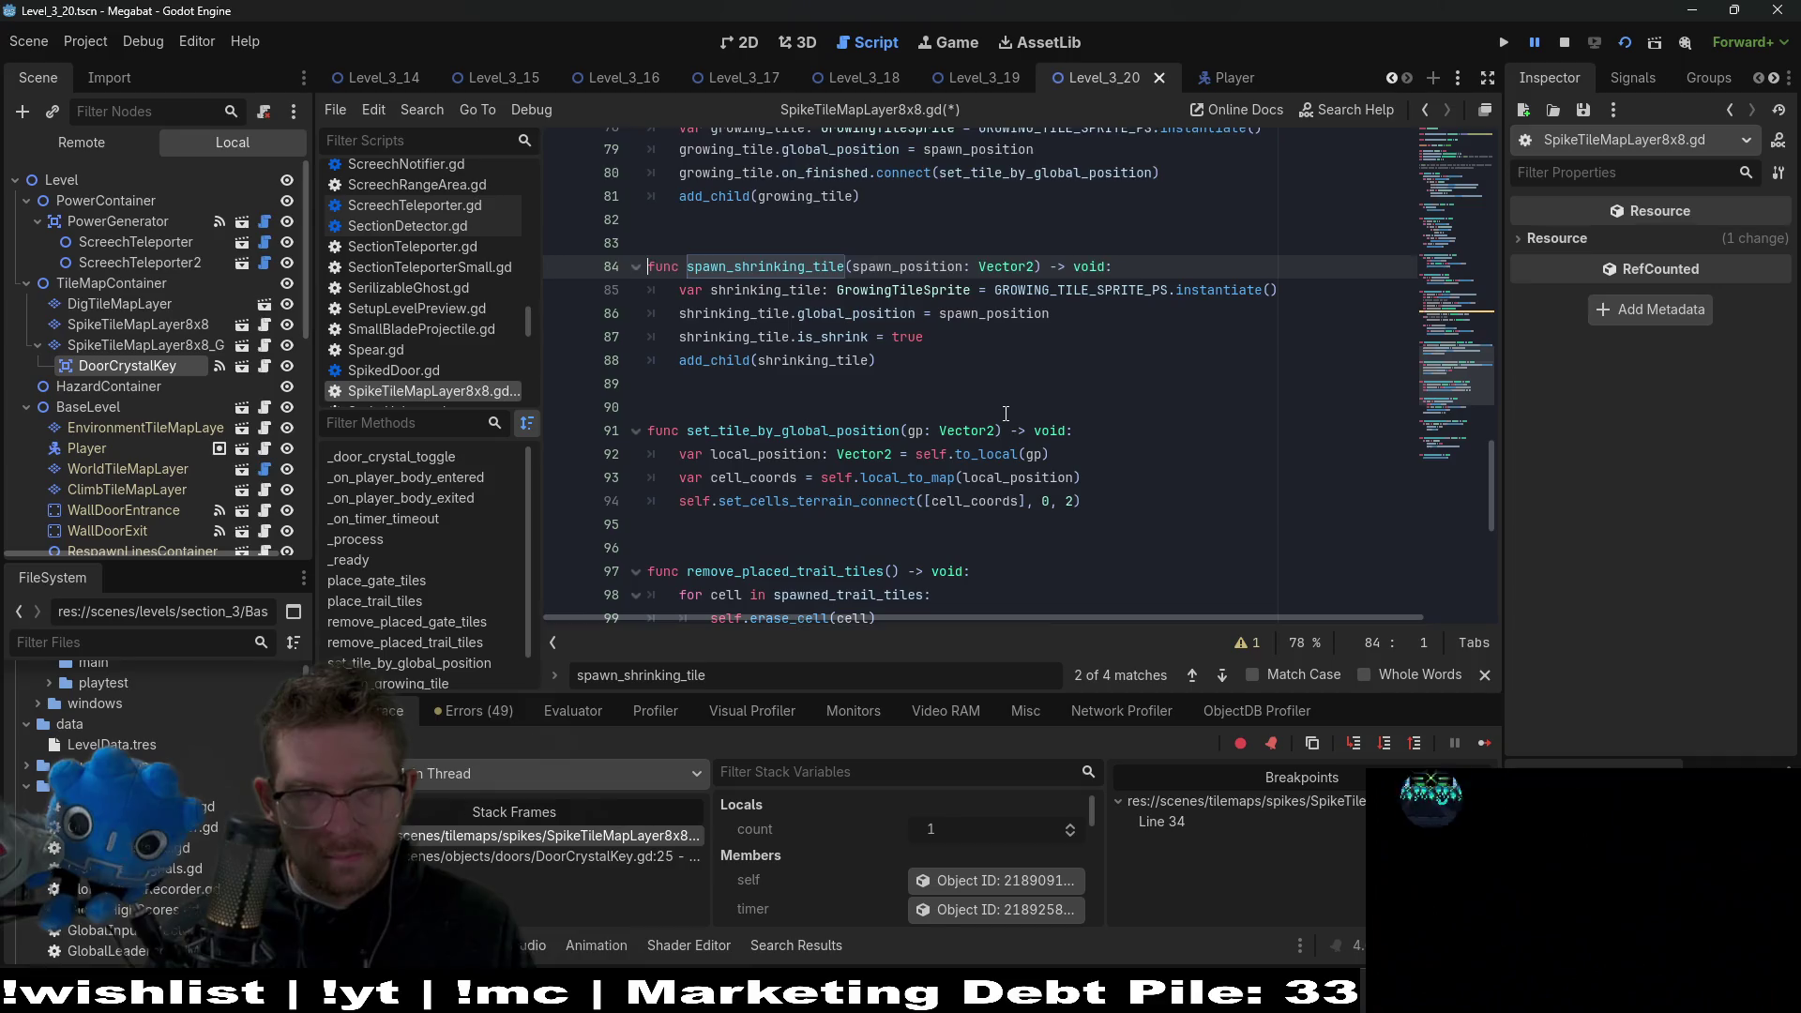
pyautogui.scroll(6, 1006, 414)
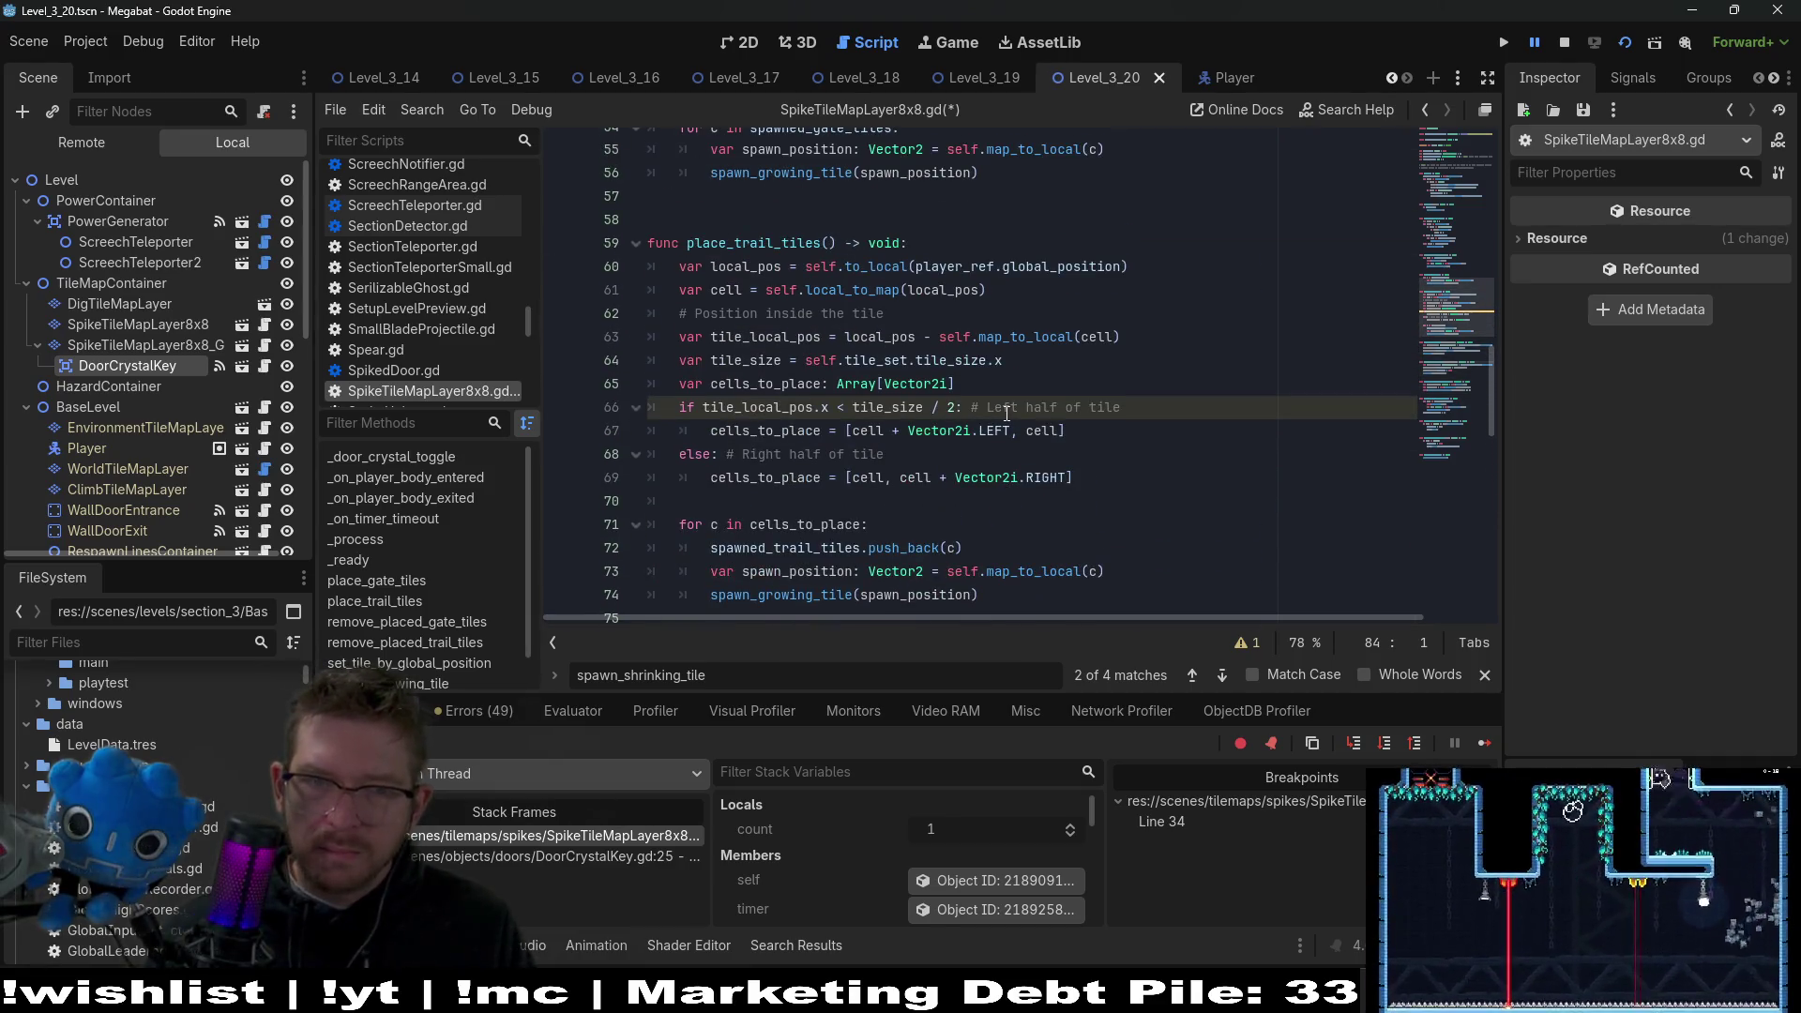
pyautogui.scroll(-1, 1006, 414)
pyautogui.scroll(7, 865, 504)
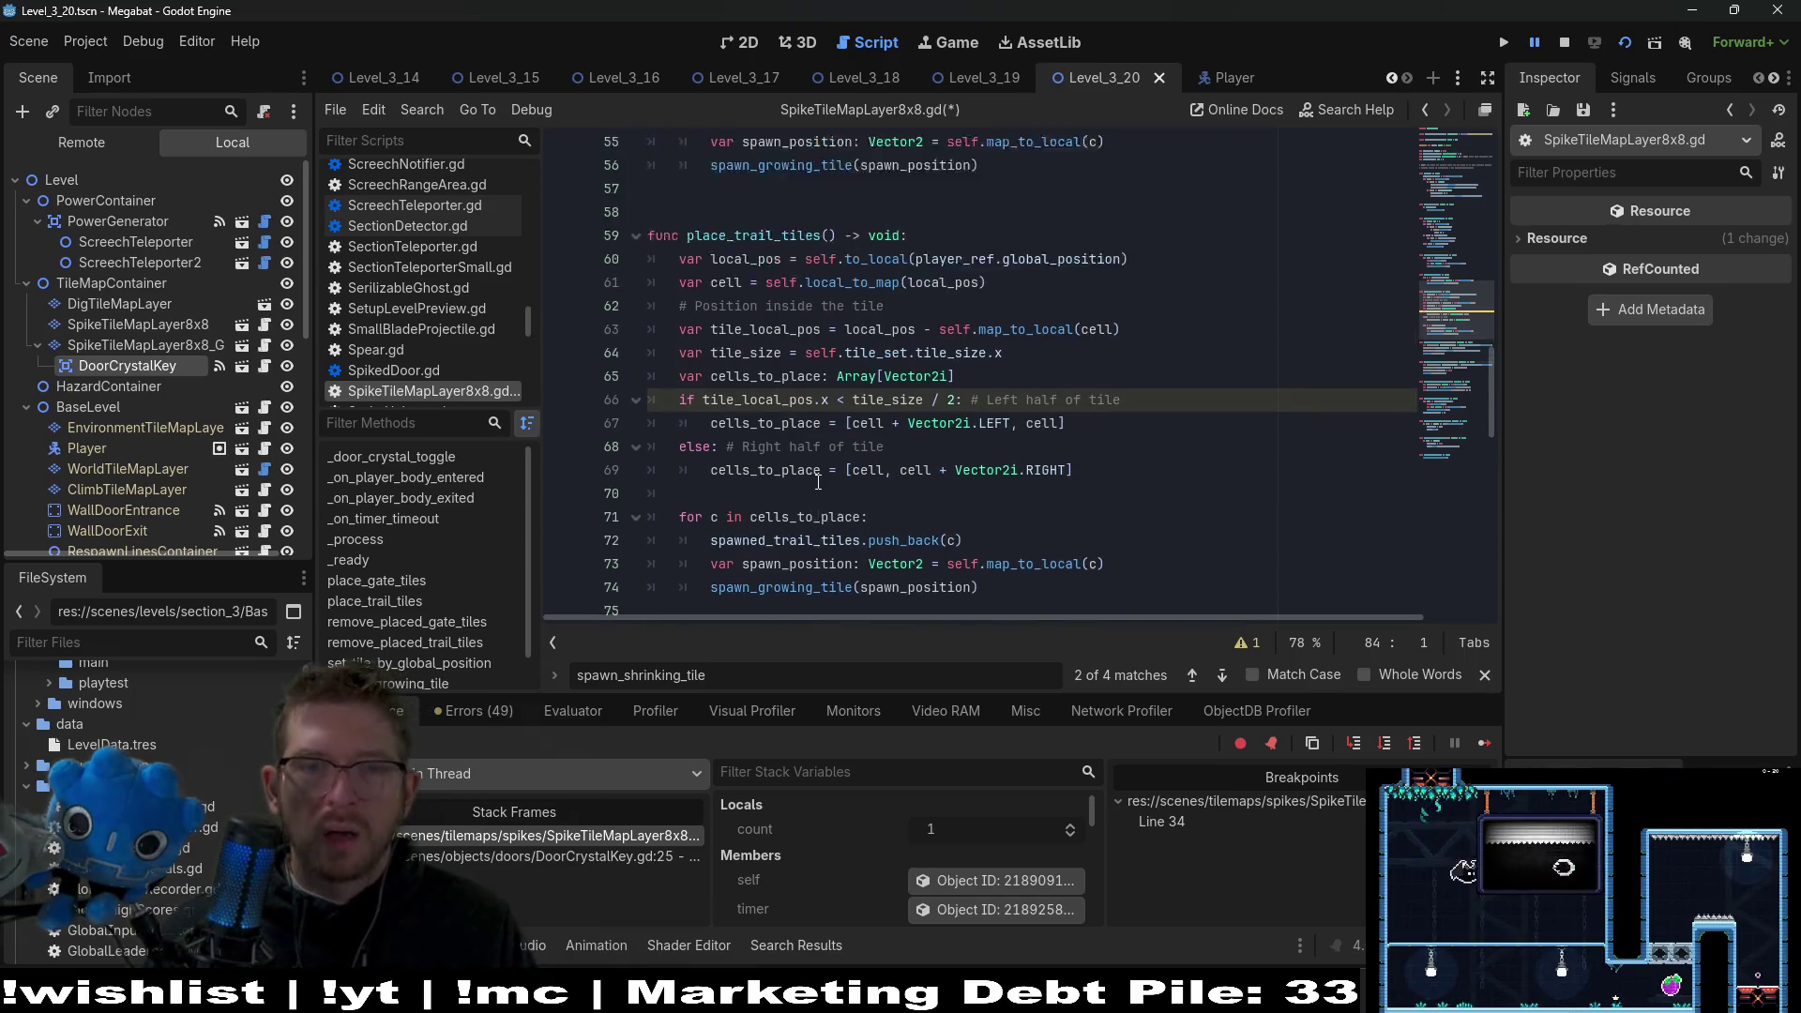
# Step: Select the spawn_growing_tile call on line 56 of place_gate_tiles
pyautogui.click(958, 457)
pyautogui.scroll(-2, 938, 440)
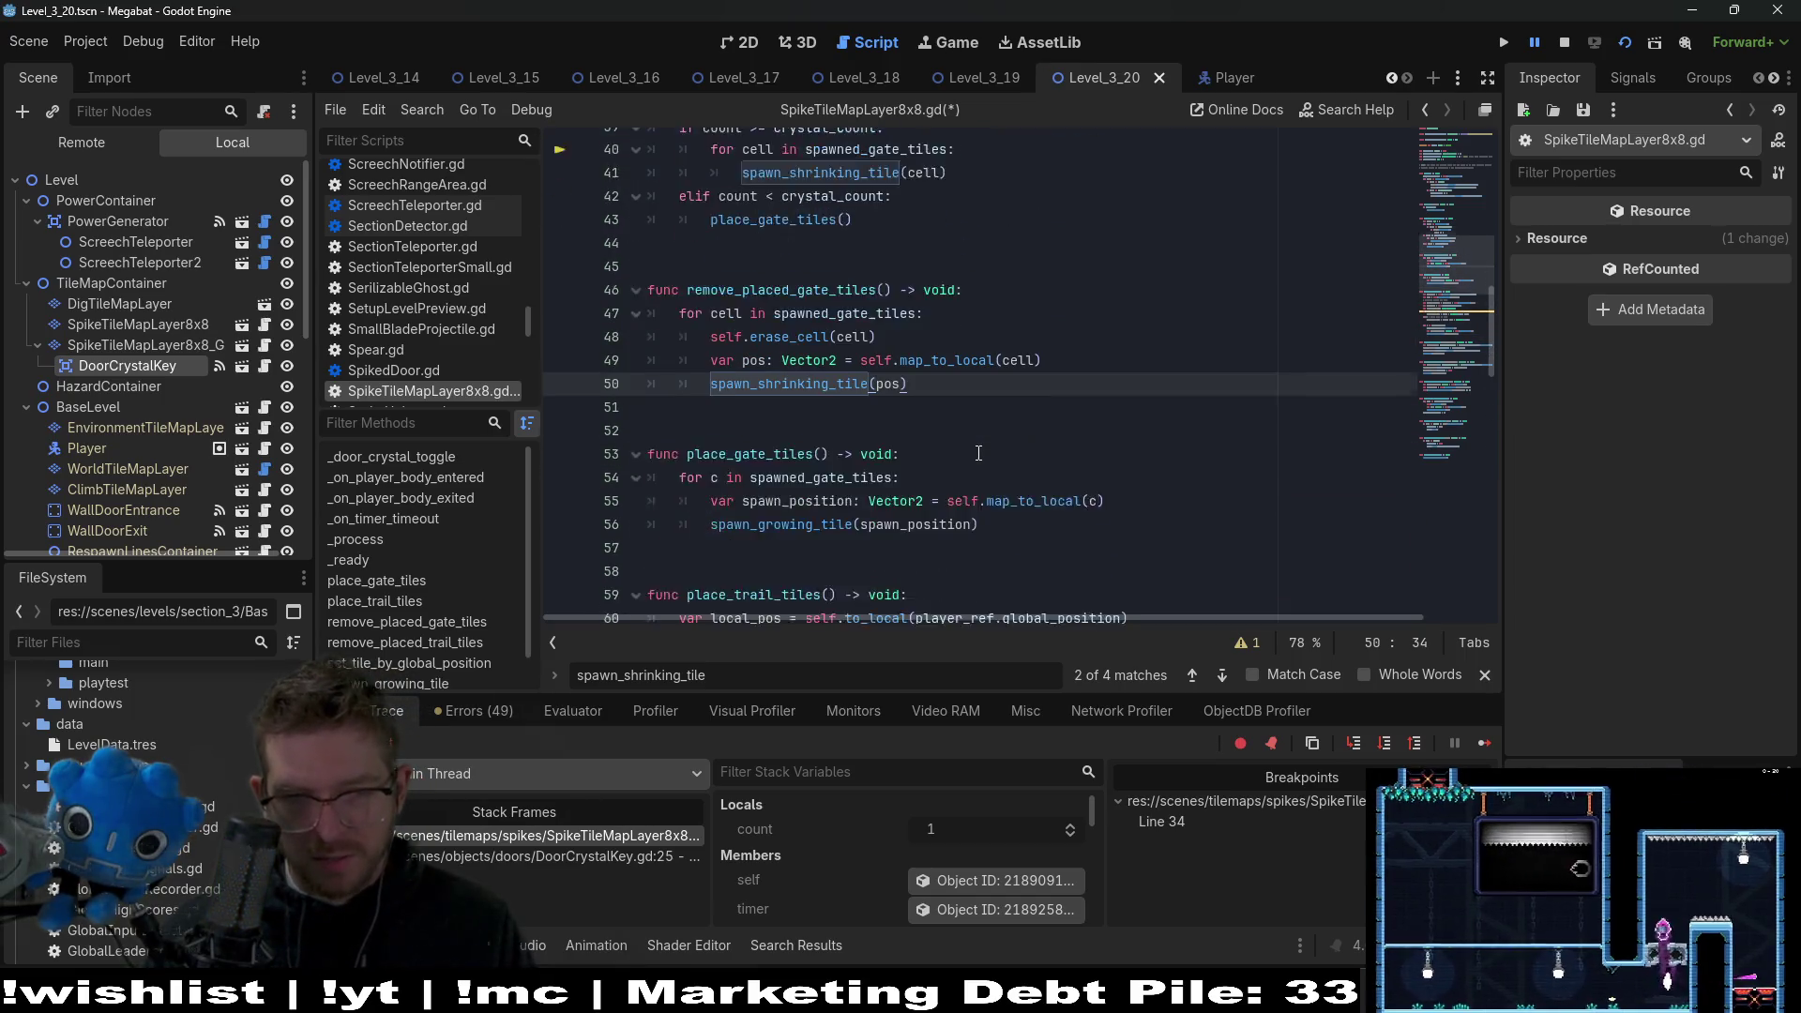
pyautogui.press('Down')
pyautogui.press('Down')
pyautogui.press('Down')
pyautogui.click(917, 406)
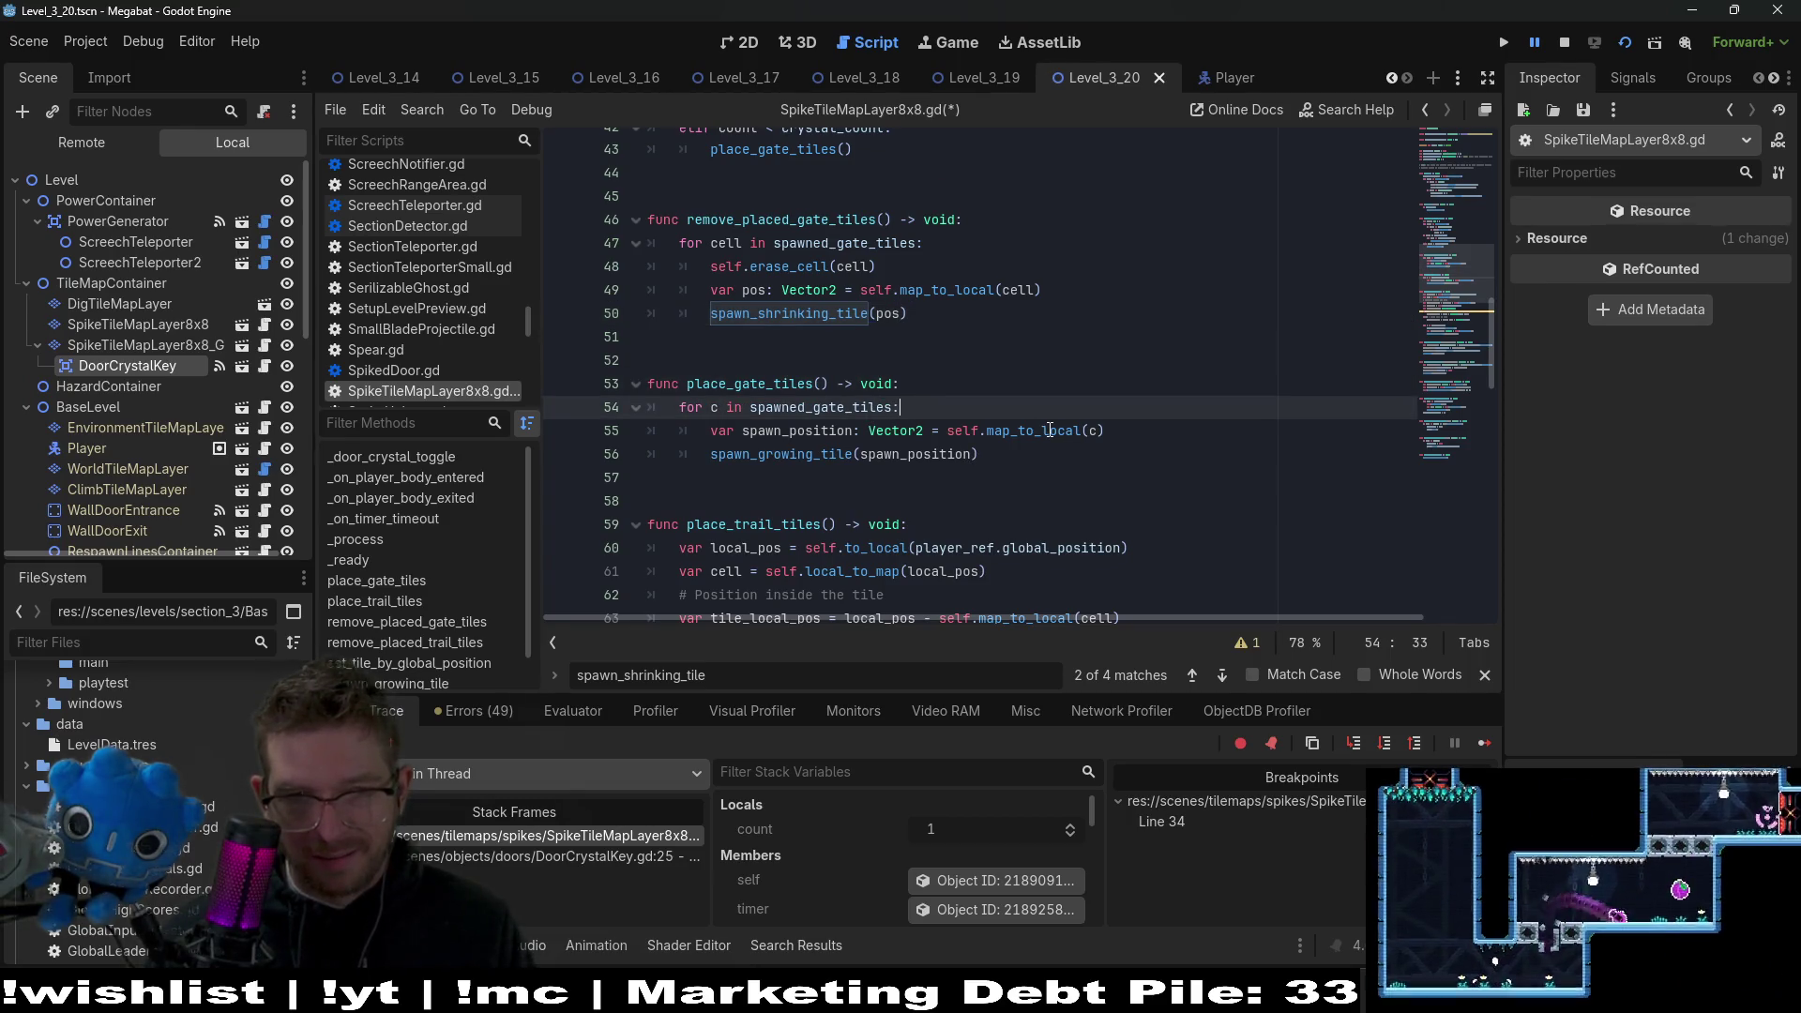
pyautogui.doubleClick(810, 455)
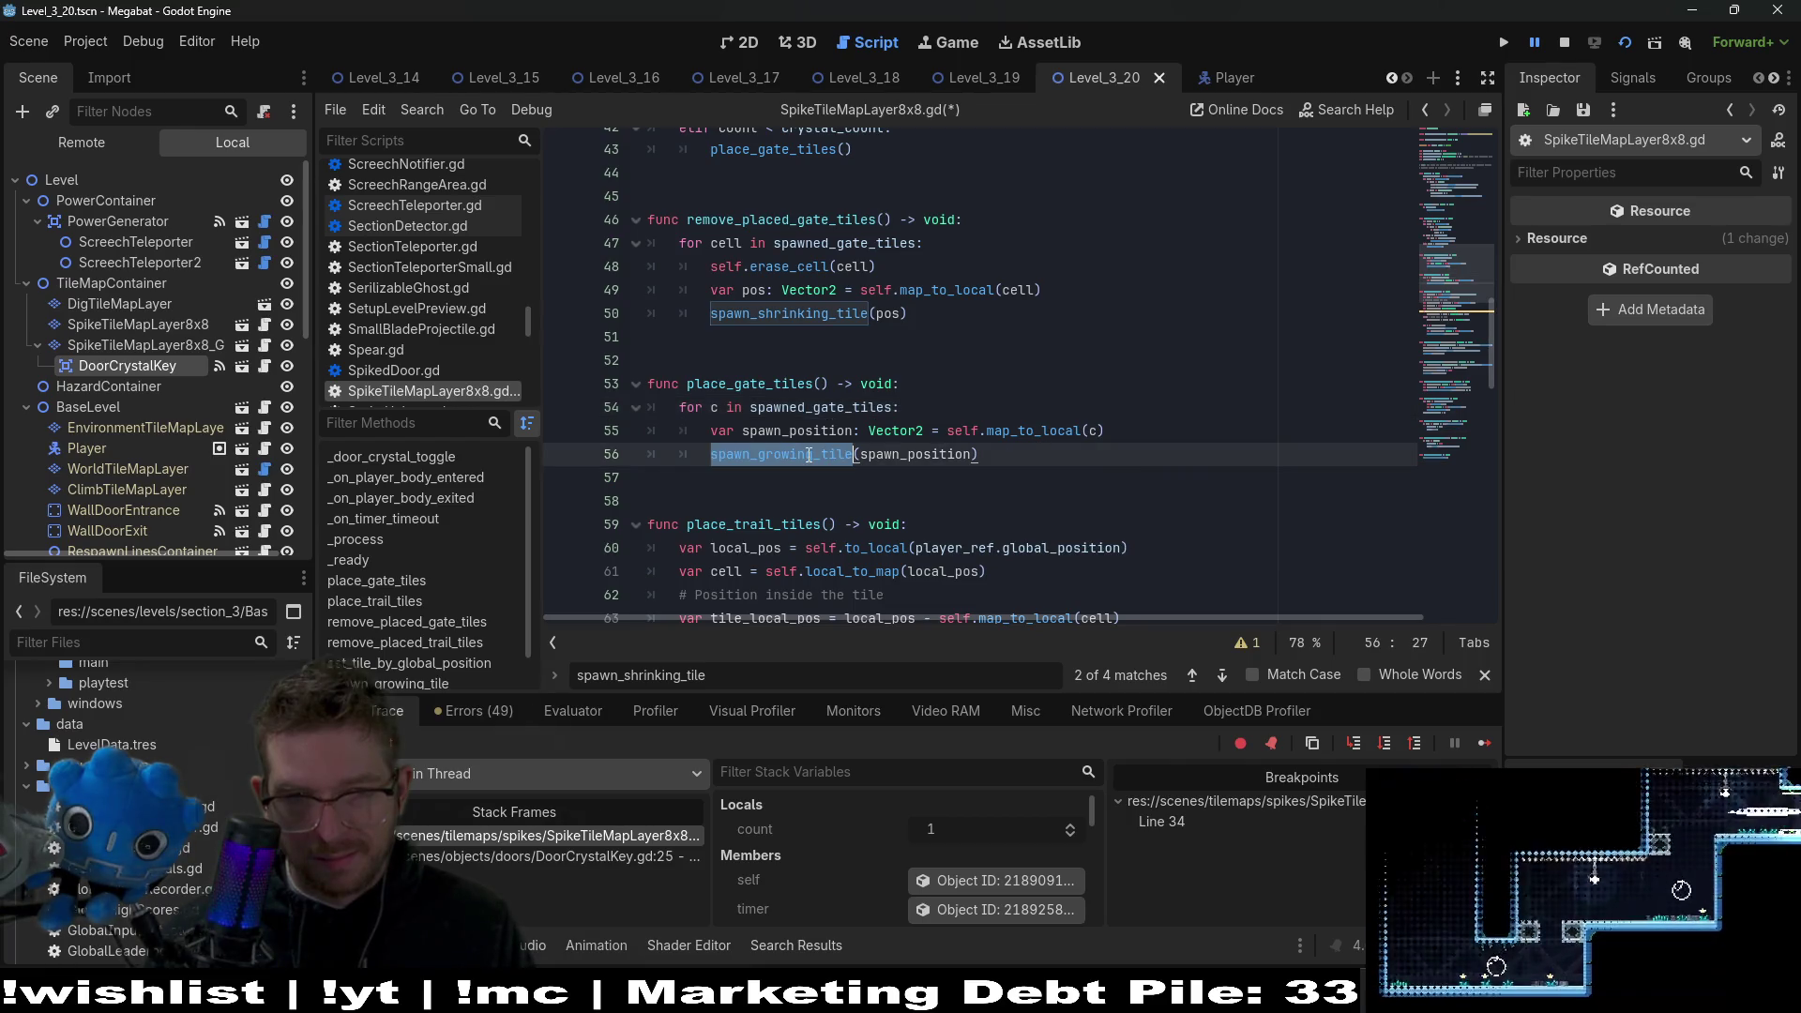
pyautogui.scroll(-8, 806, 441)
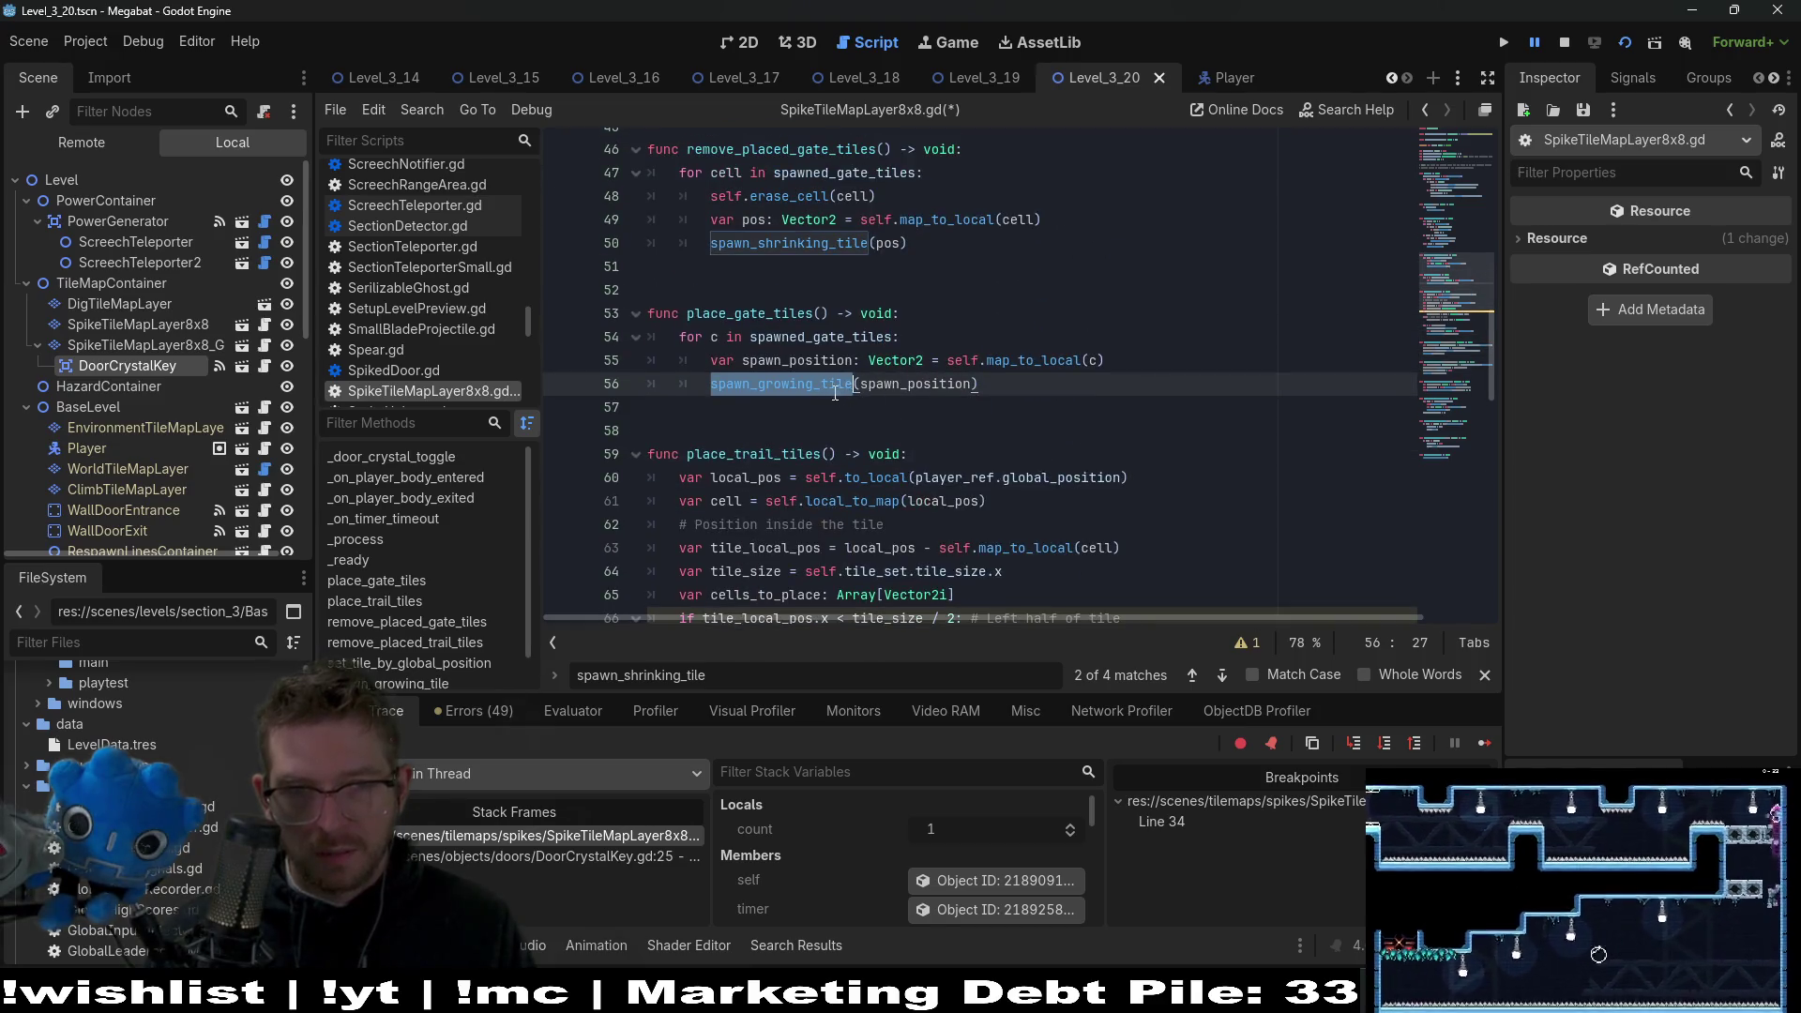
# Step: Follow spawn_growing_tile to set_tile_by_global_position and inspect its set_cells_terrain_connect call
pyautogui.keyDown('ctrl'); pyautogui.click(816, 385); pyautogui.keyUp('ctrl')
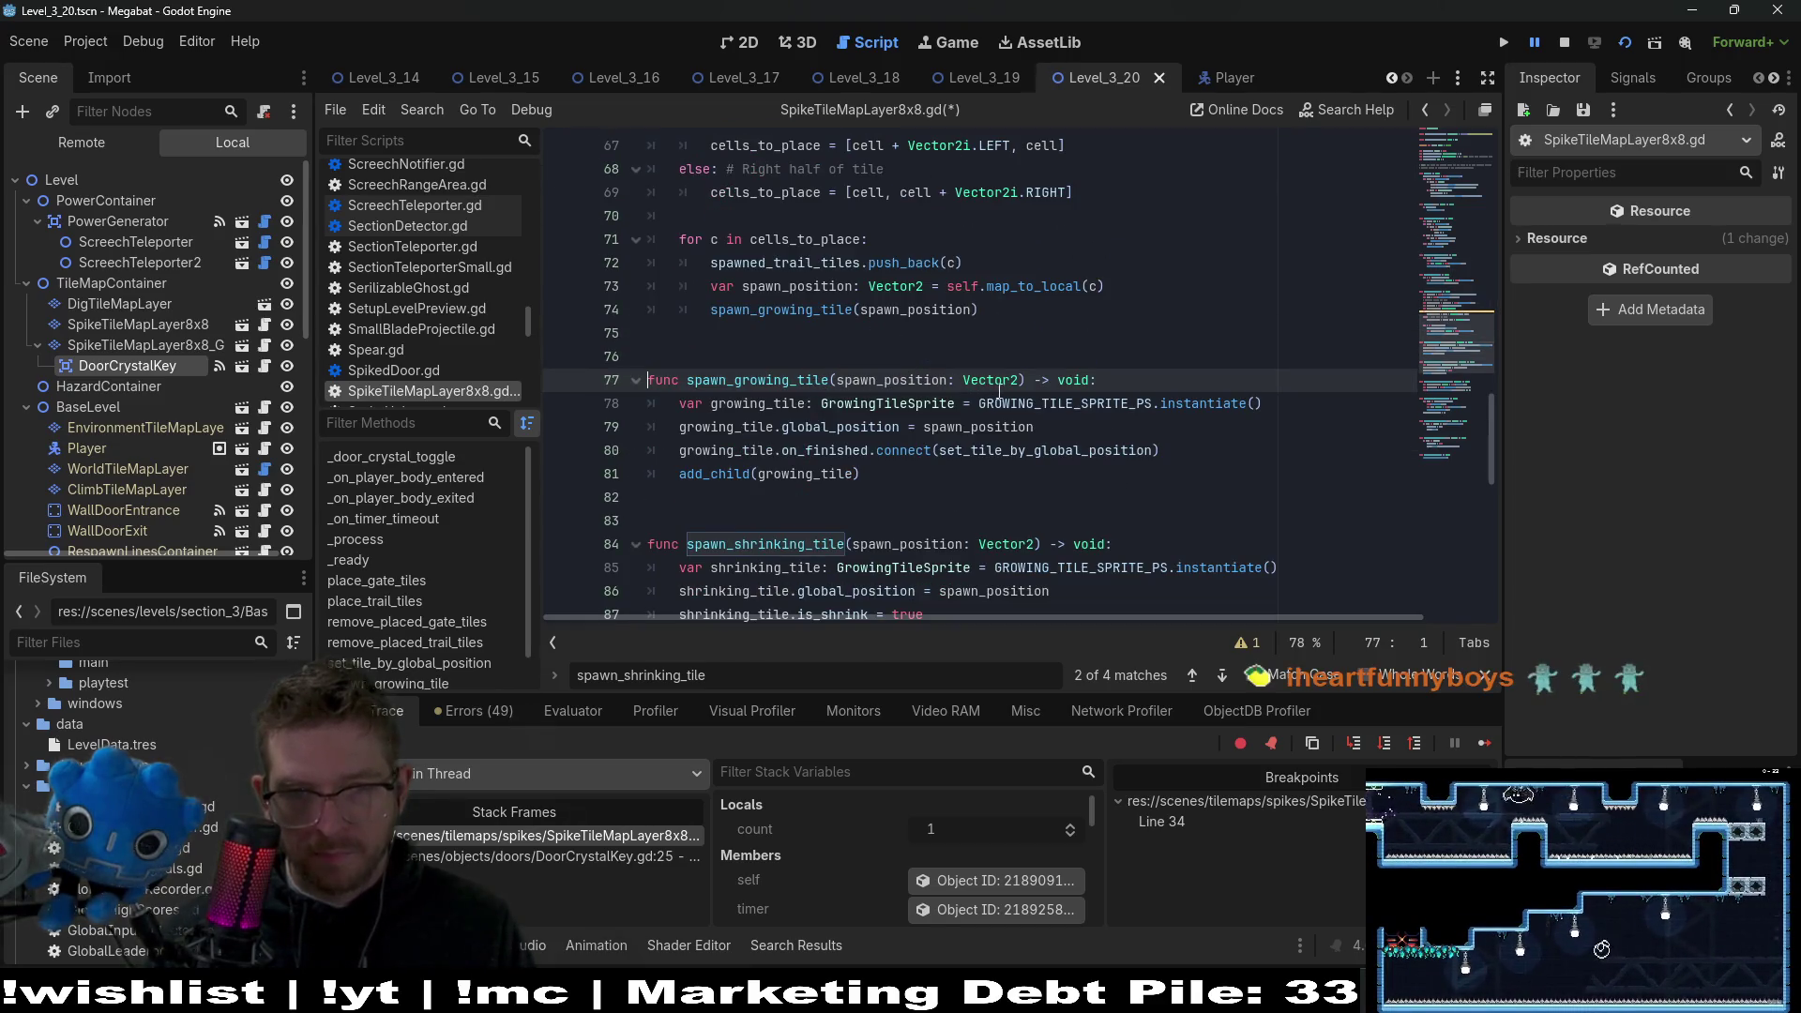
pyautogui.scroll(-2, 798, 333)
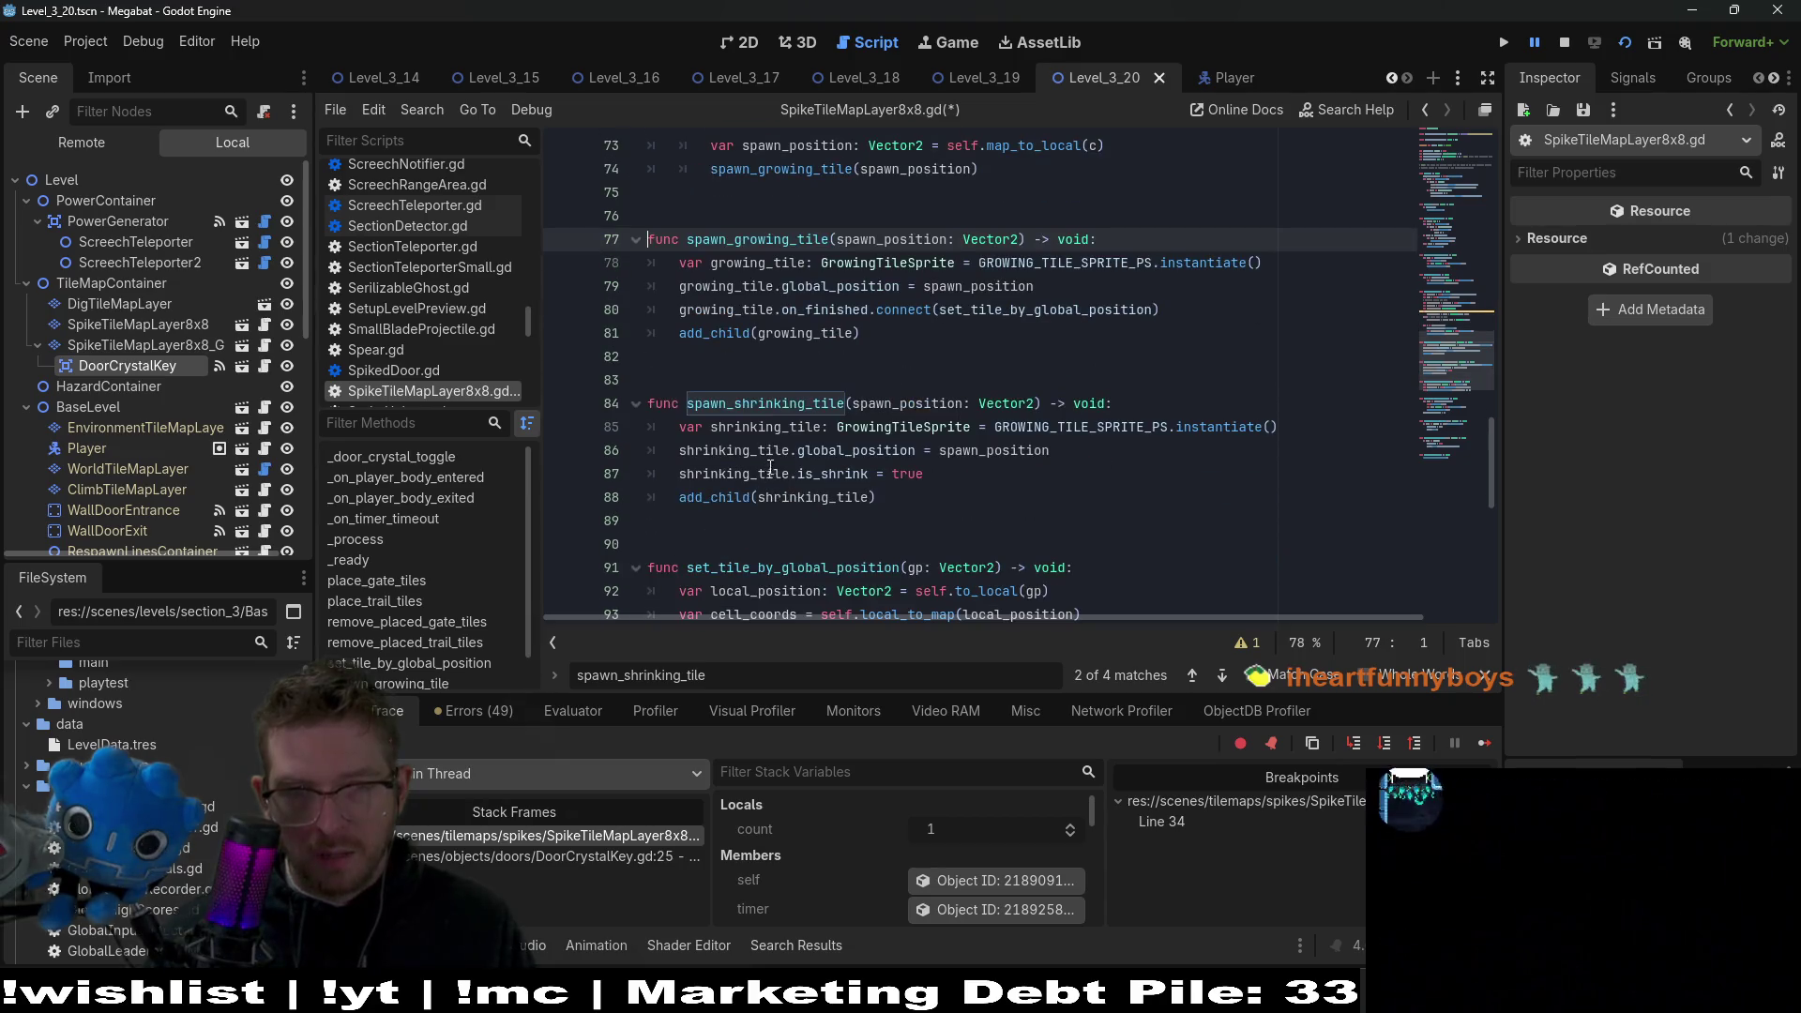
pyautogui.click(887, 339)
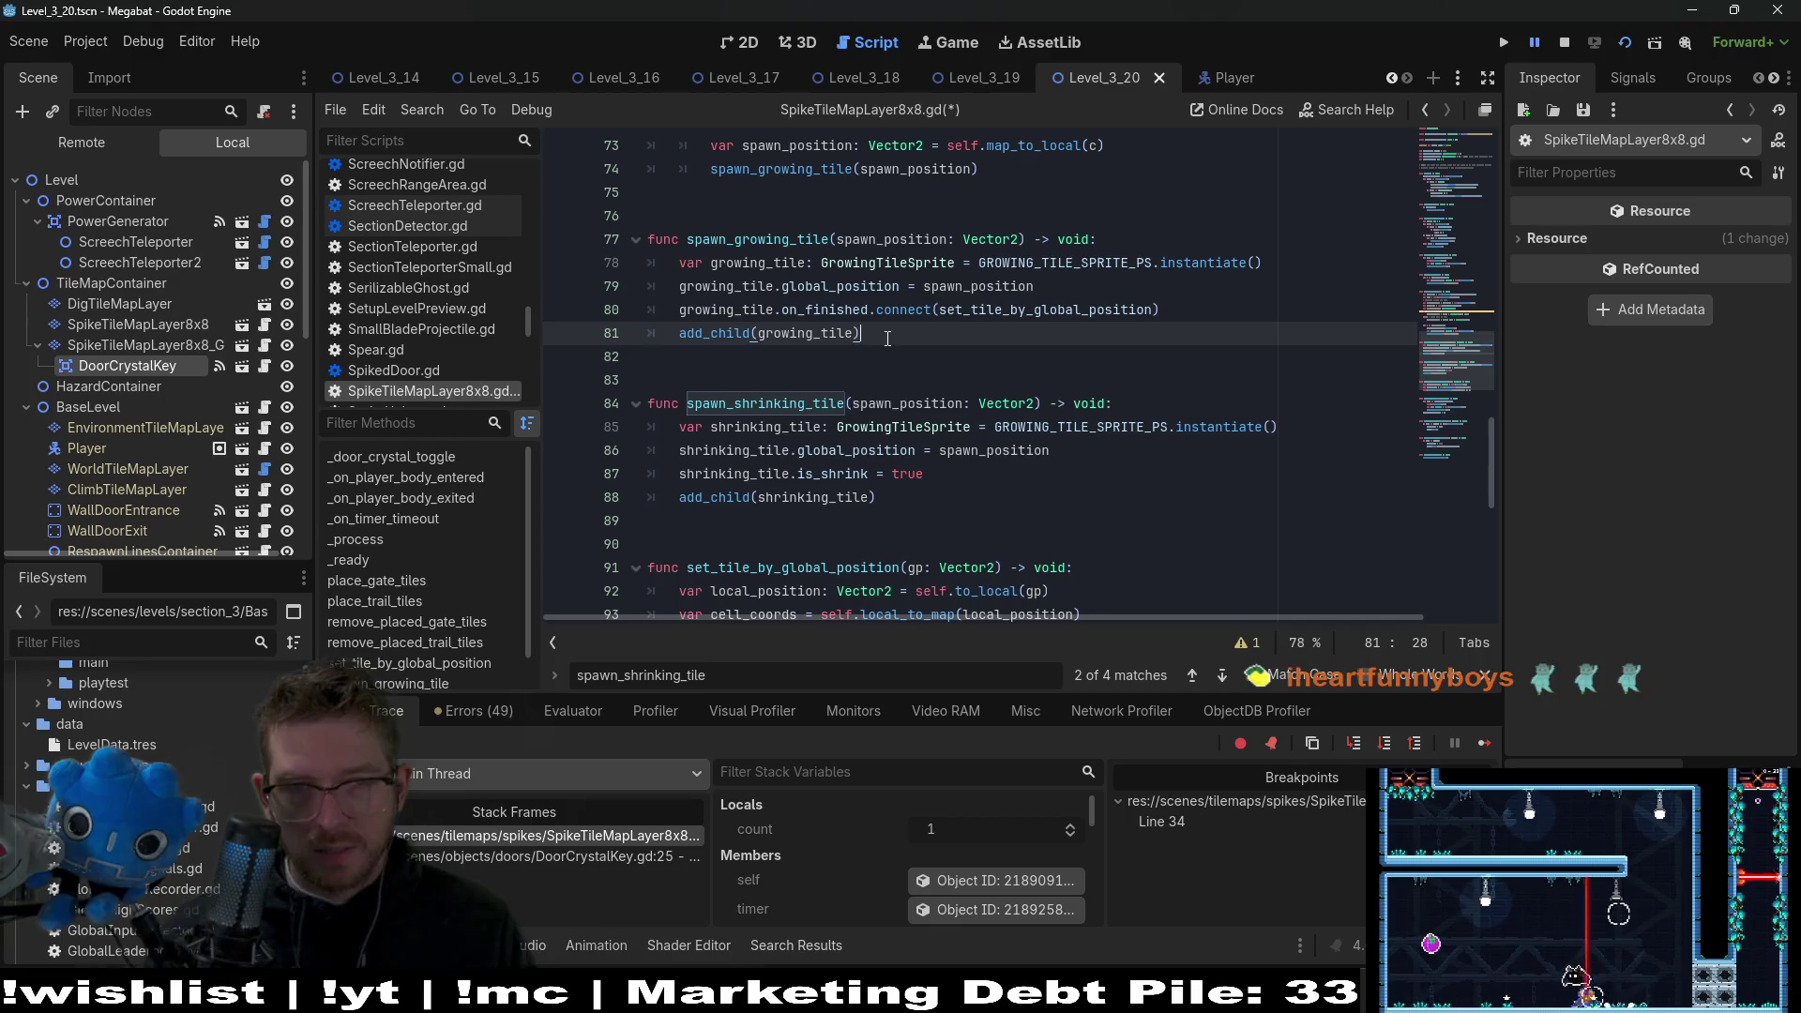
pyautogui.keyDown('ctrl'); pyautogui.click(1082, 318); pyautogui.keyUp('ctrl')
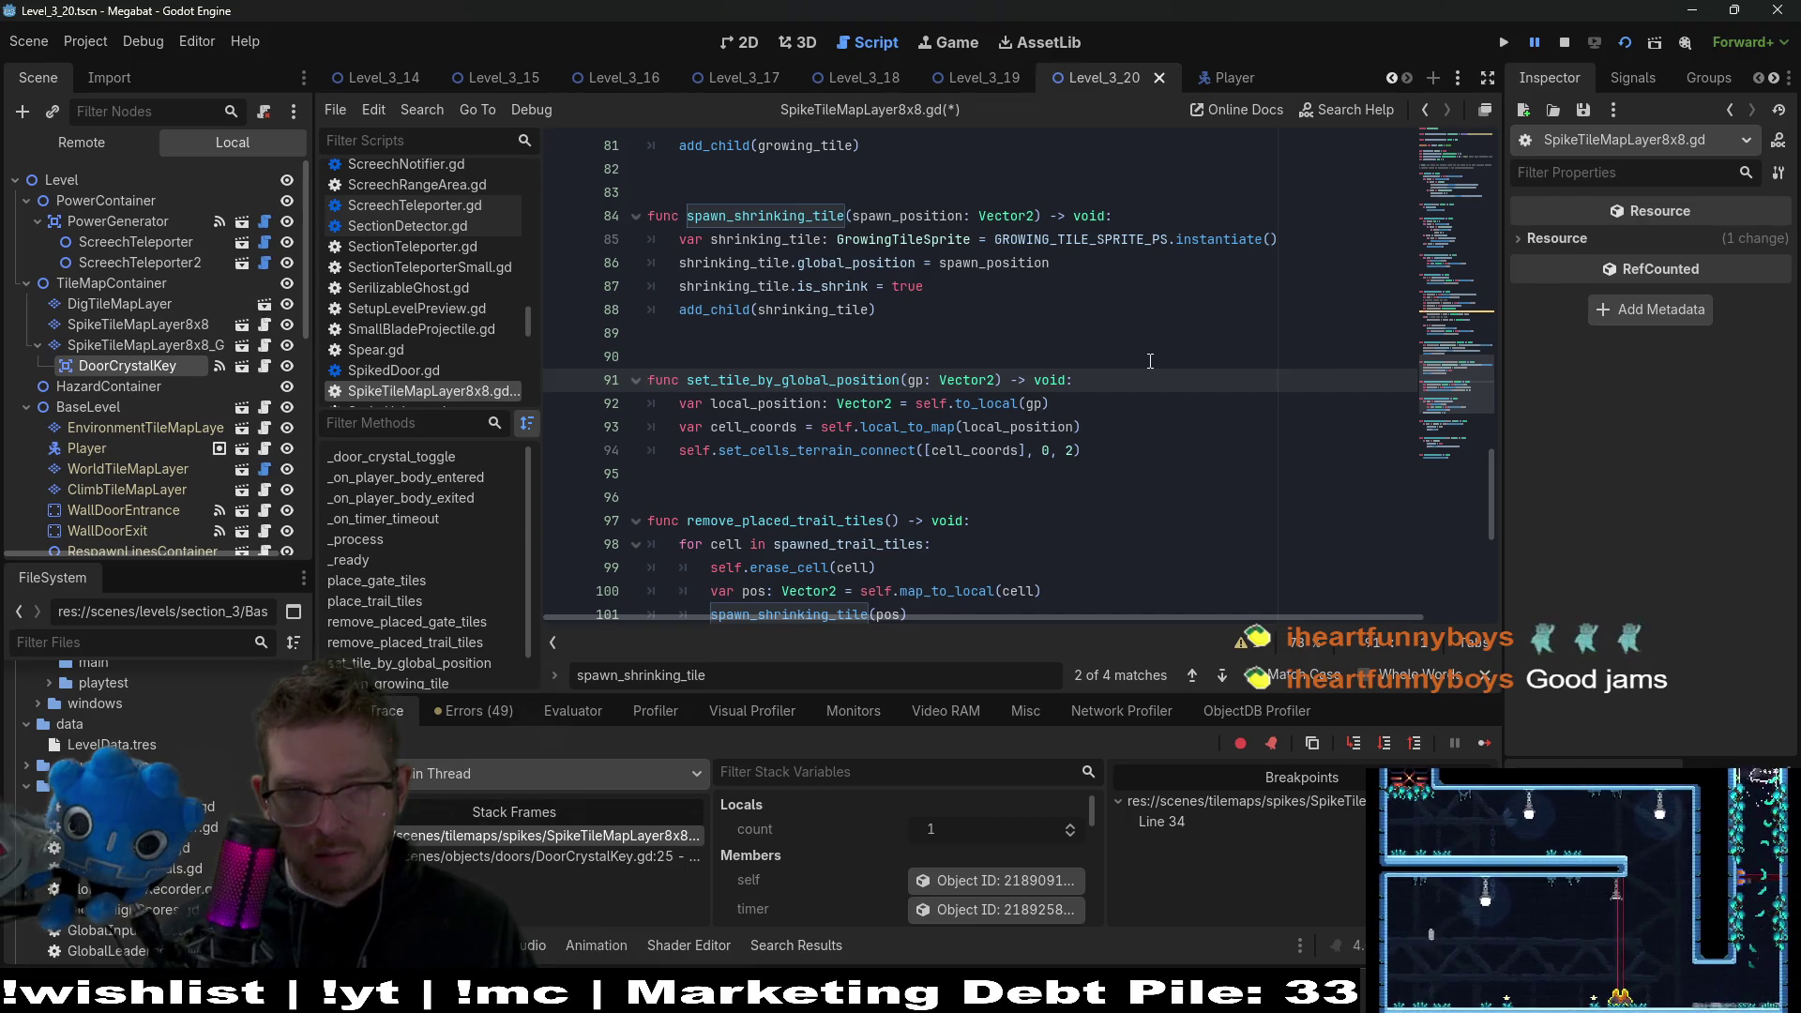
pyautogui.doubleClick(816, 451)
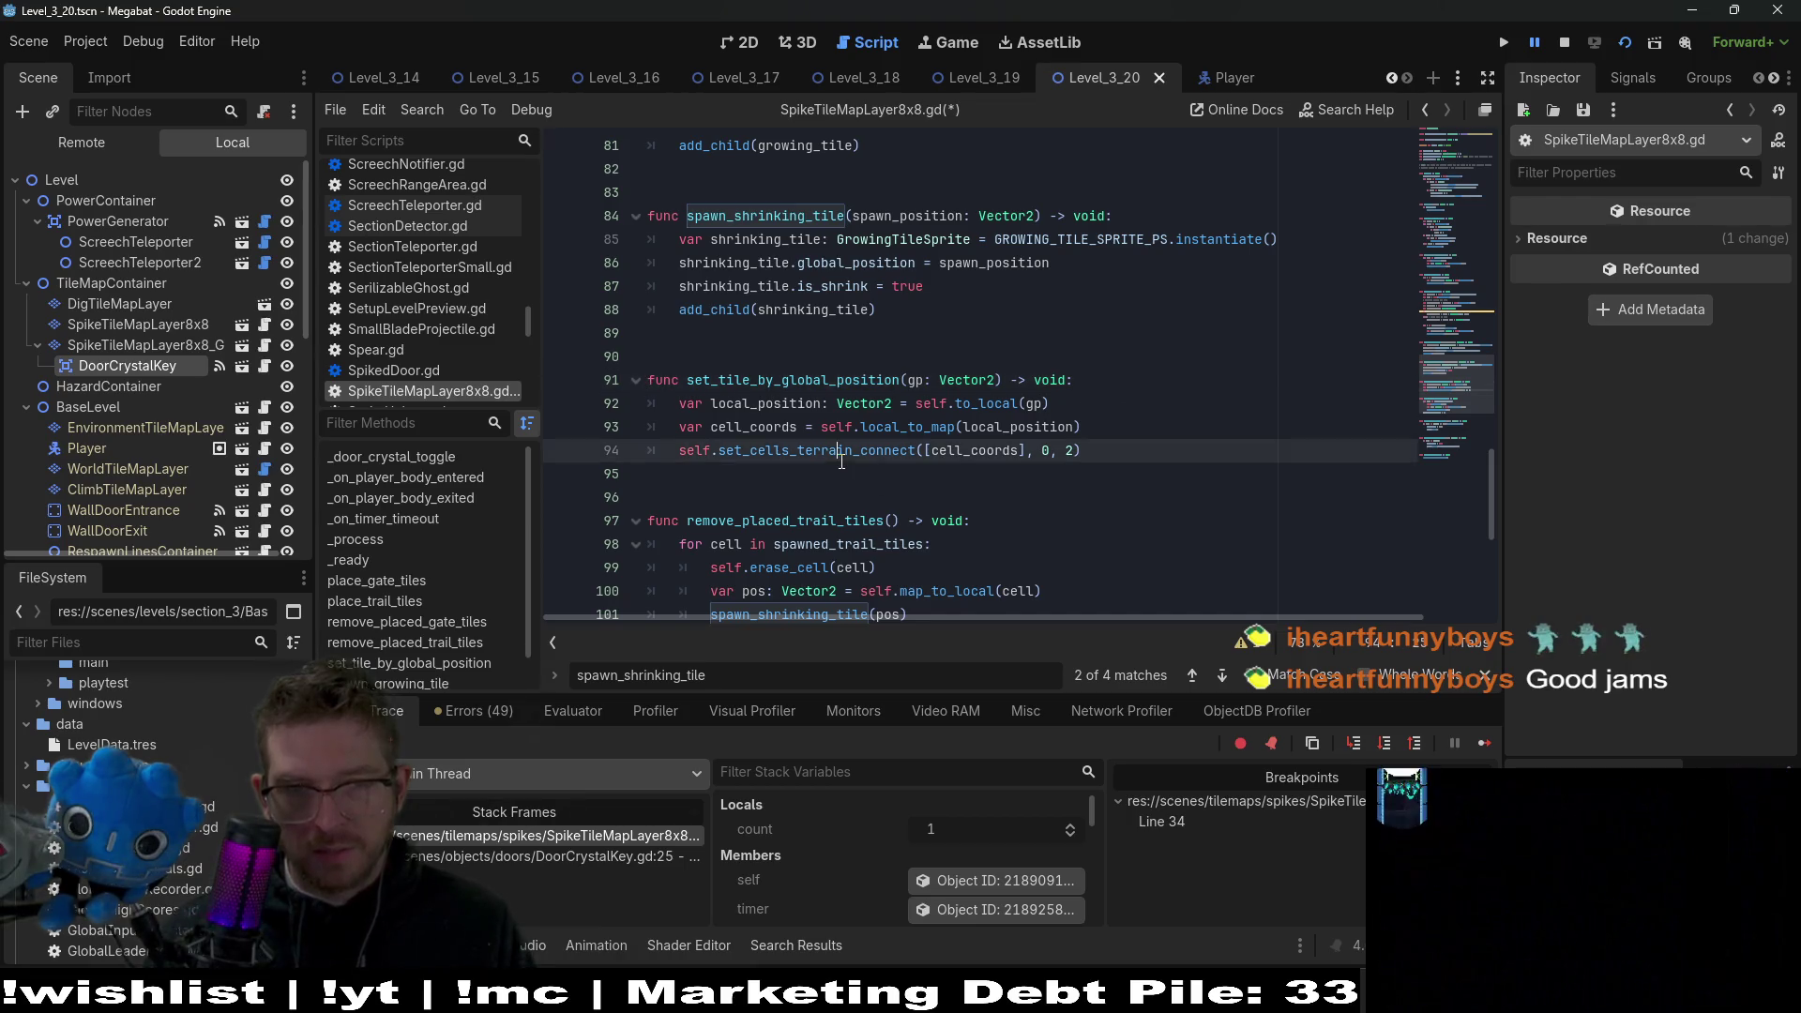
# Step: Add a 'terrain_id: int' parameter to set_tile_by_global_position's signature
pyautogui.click(997, 380)
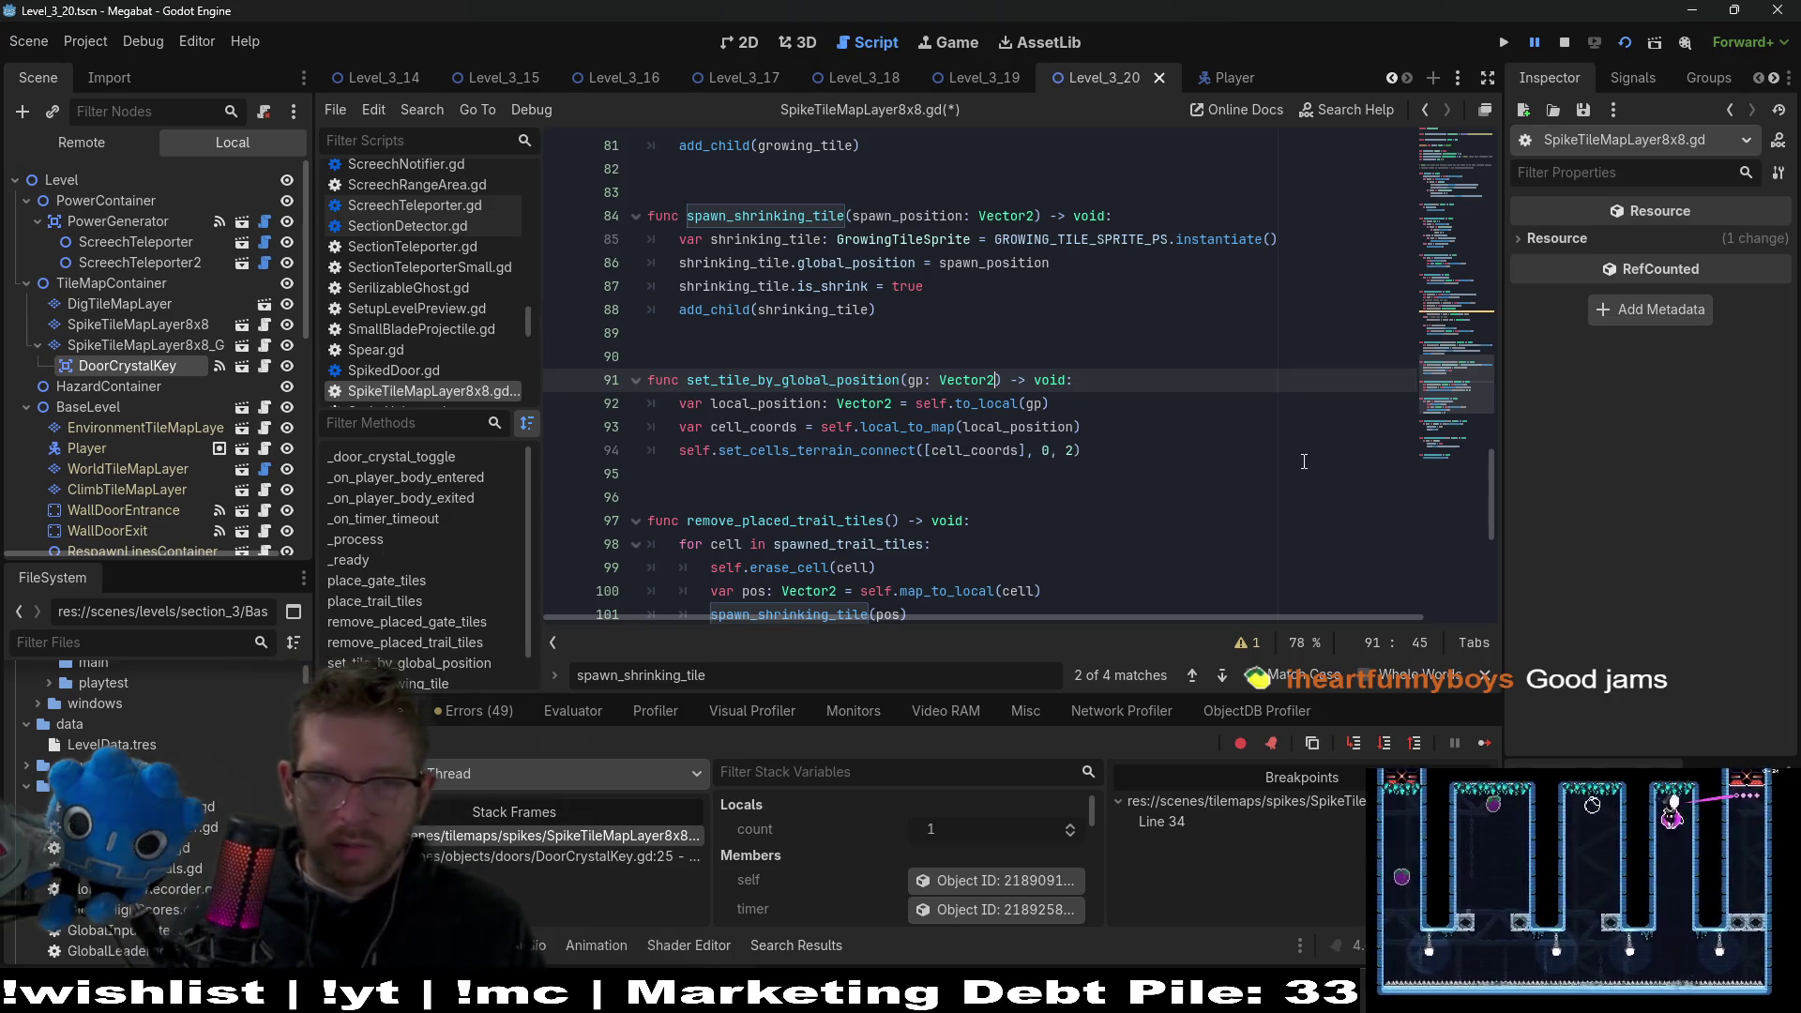
pyautogui.write('terrai')
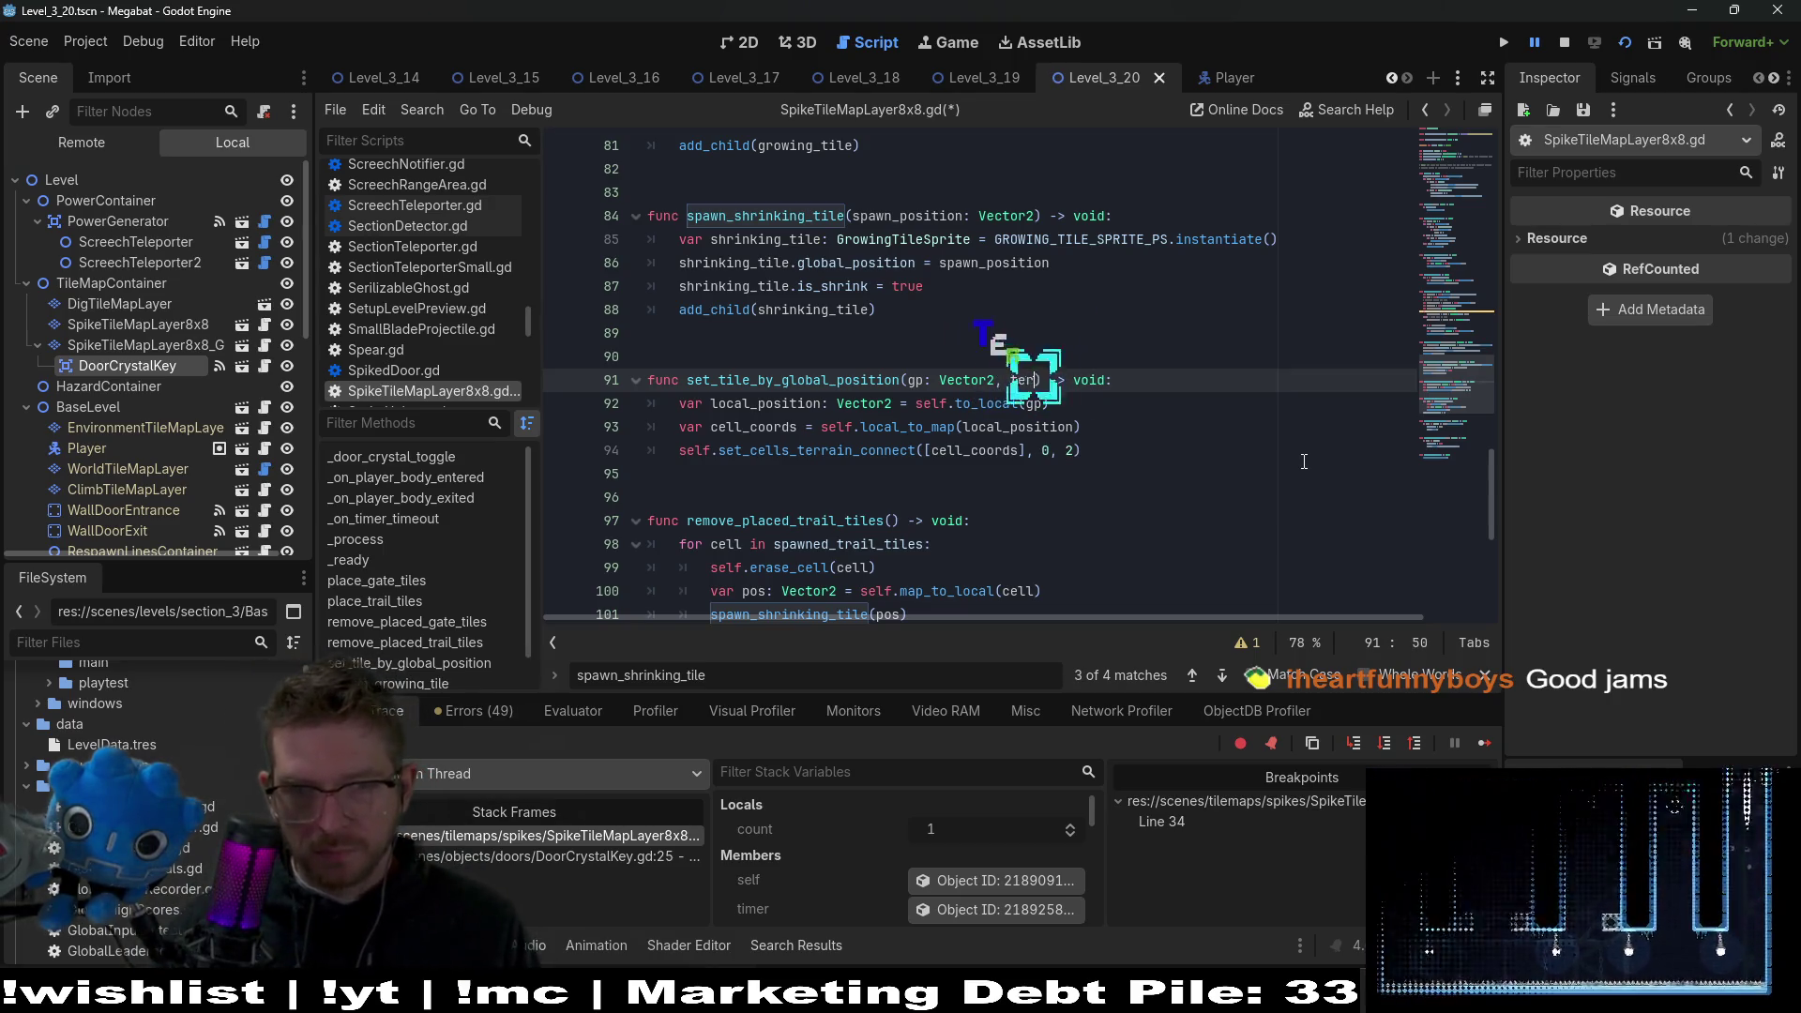
pyautogui.write('d')
pyautogui.press('BackSpace')
pyautogui.write('n_id')
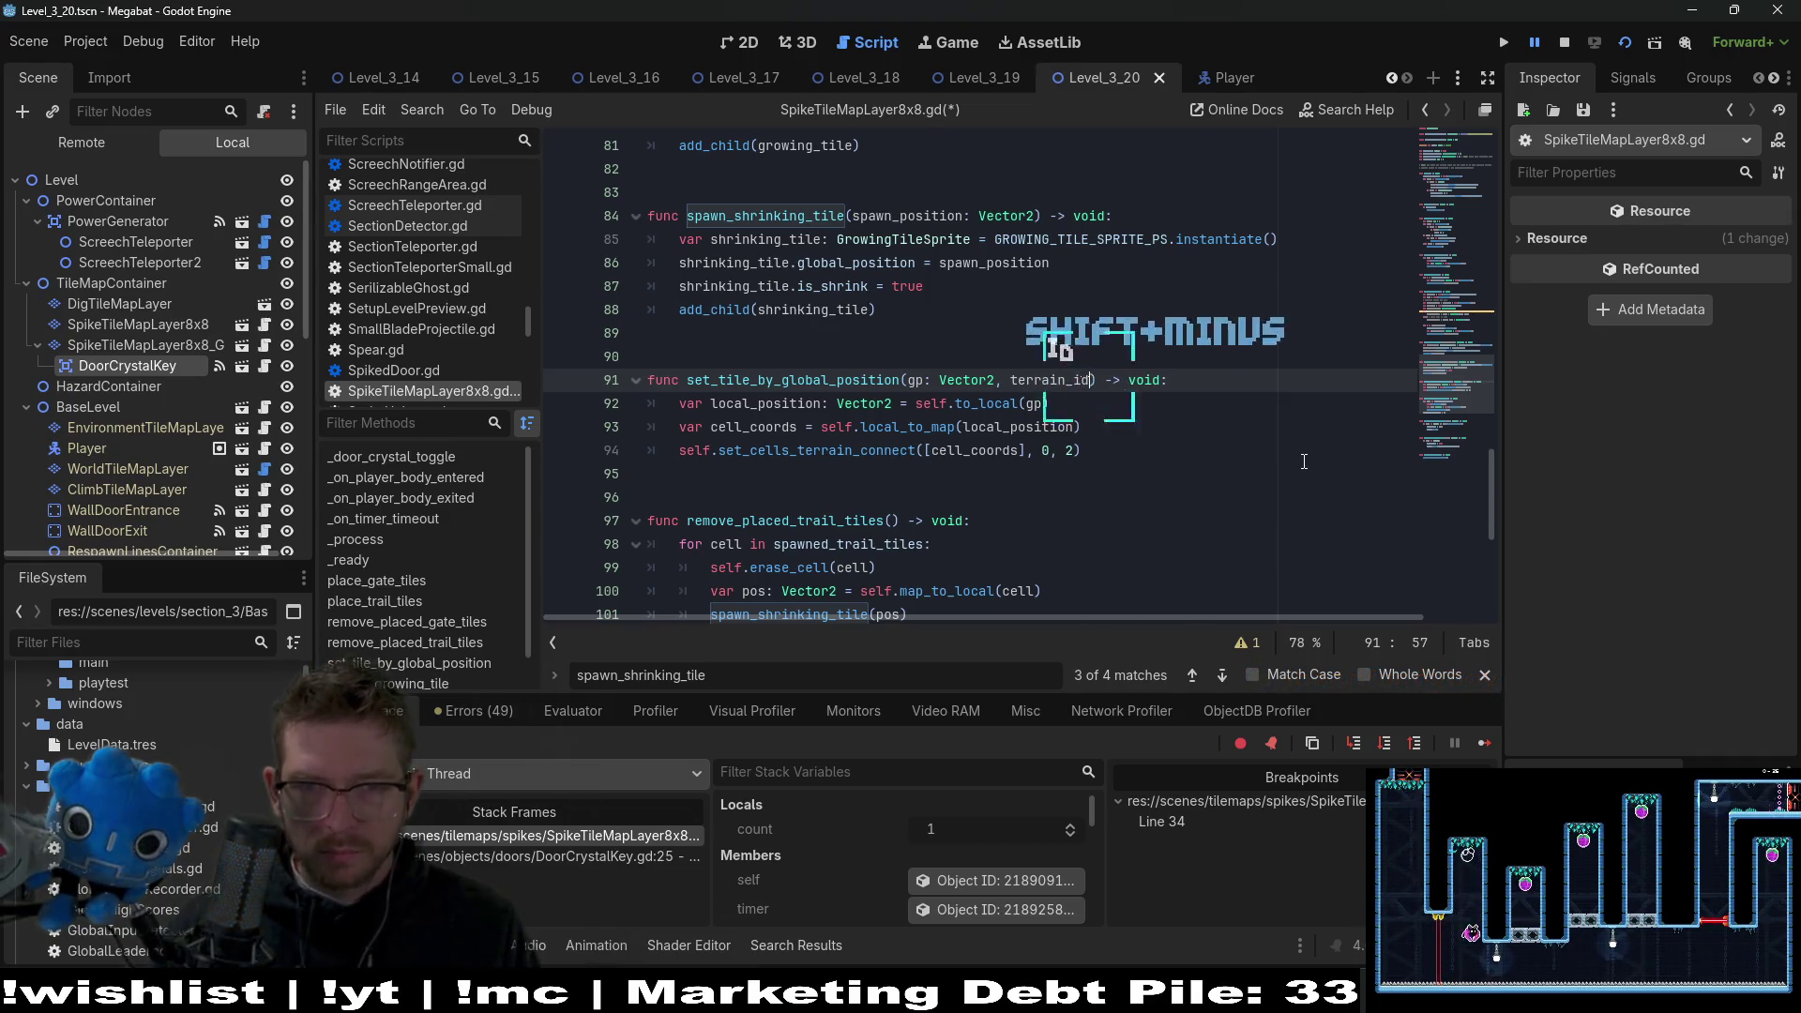
pyautogui.press('BackSpace')
pyautogui.press('BackSpace')
pyautogui.write('id: int')
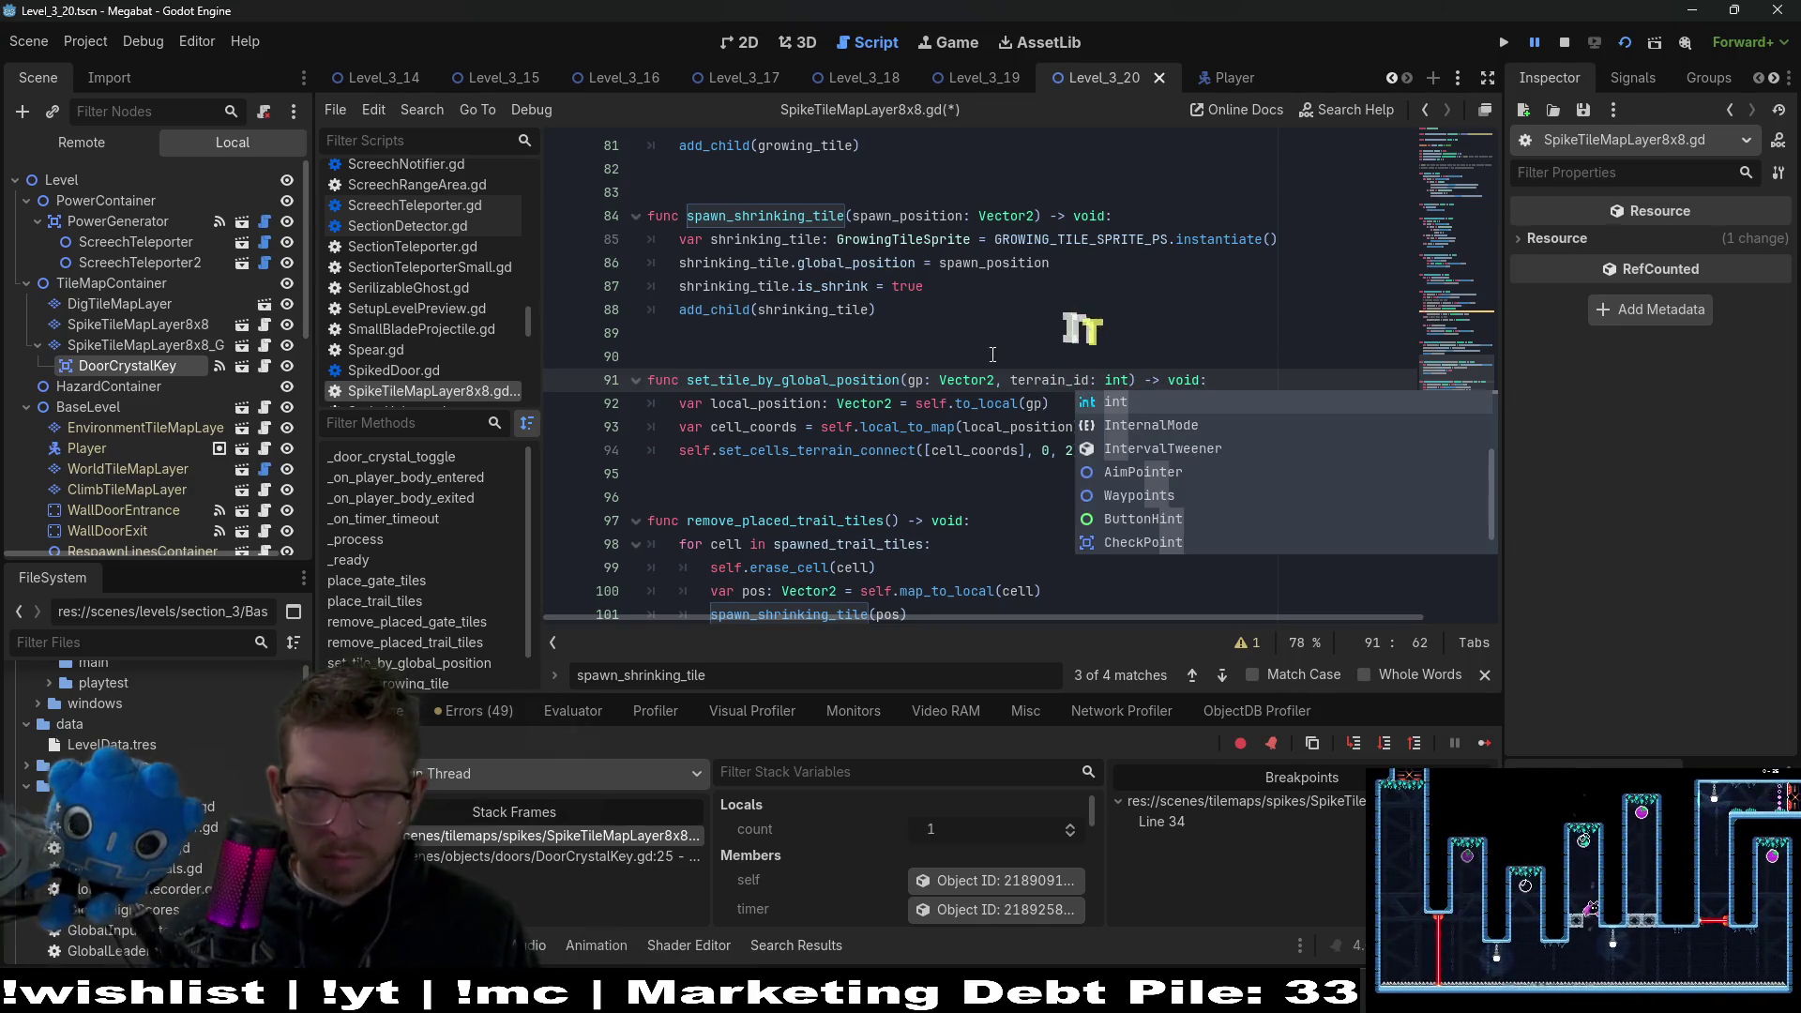
# Step: Replace the hard-coded 2 with terrain_id, then search for where set_tile_by_global_position is connected
pyautogui.doubleClick(1034, 379)
pyautogui.hotkey('ctrl', 'c')
pyautogui.click(1077, 447)
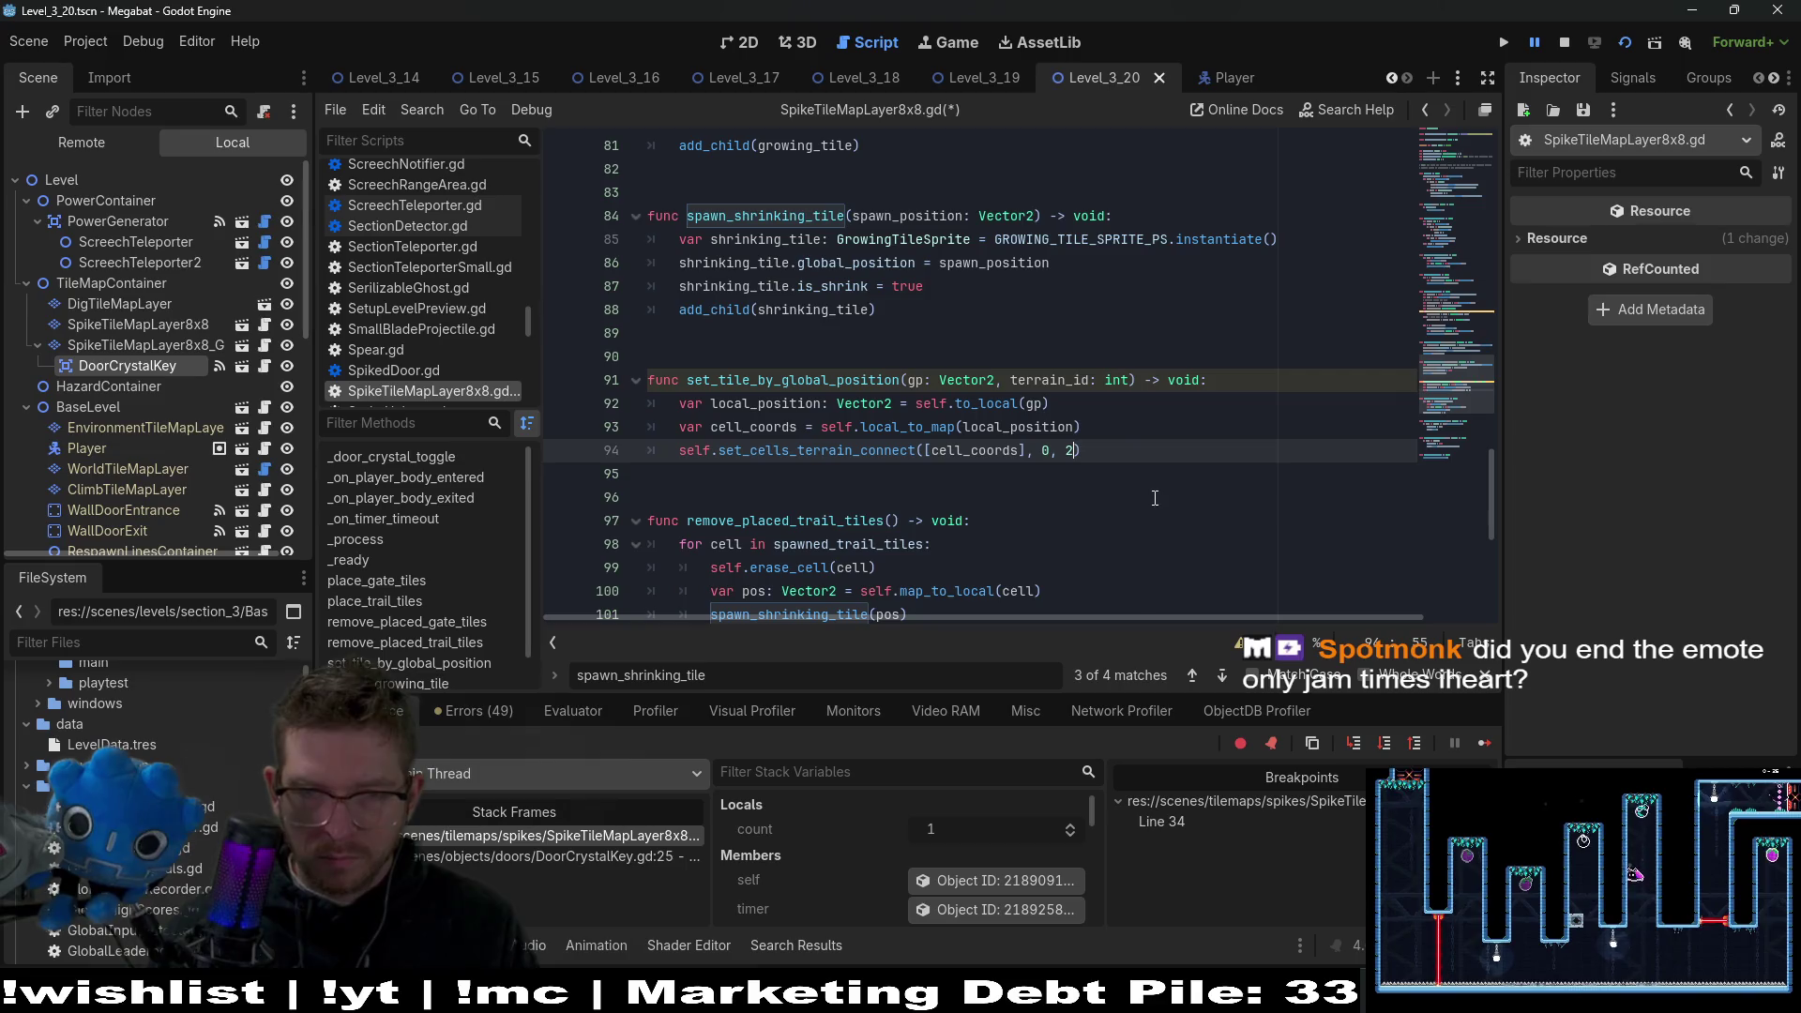
pyautogui.hotkey('ctrl', 'v')
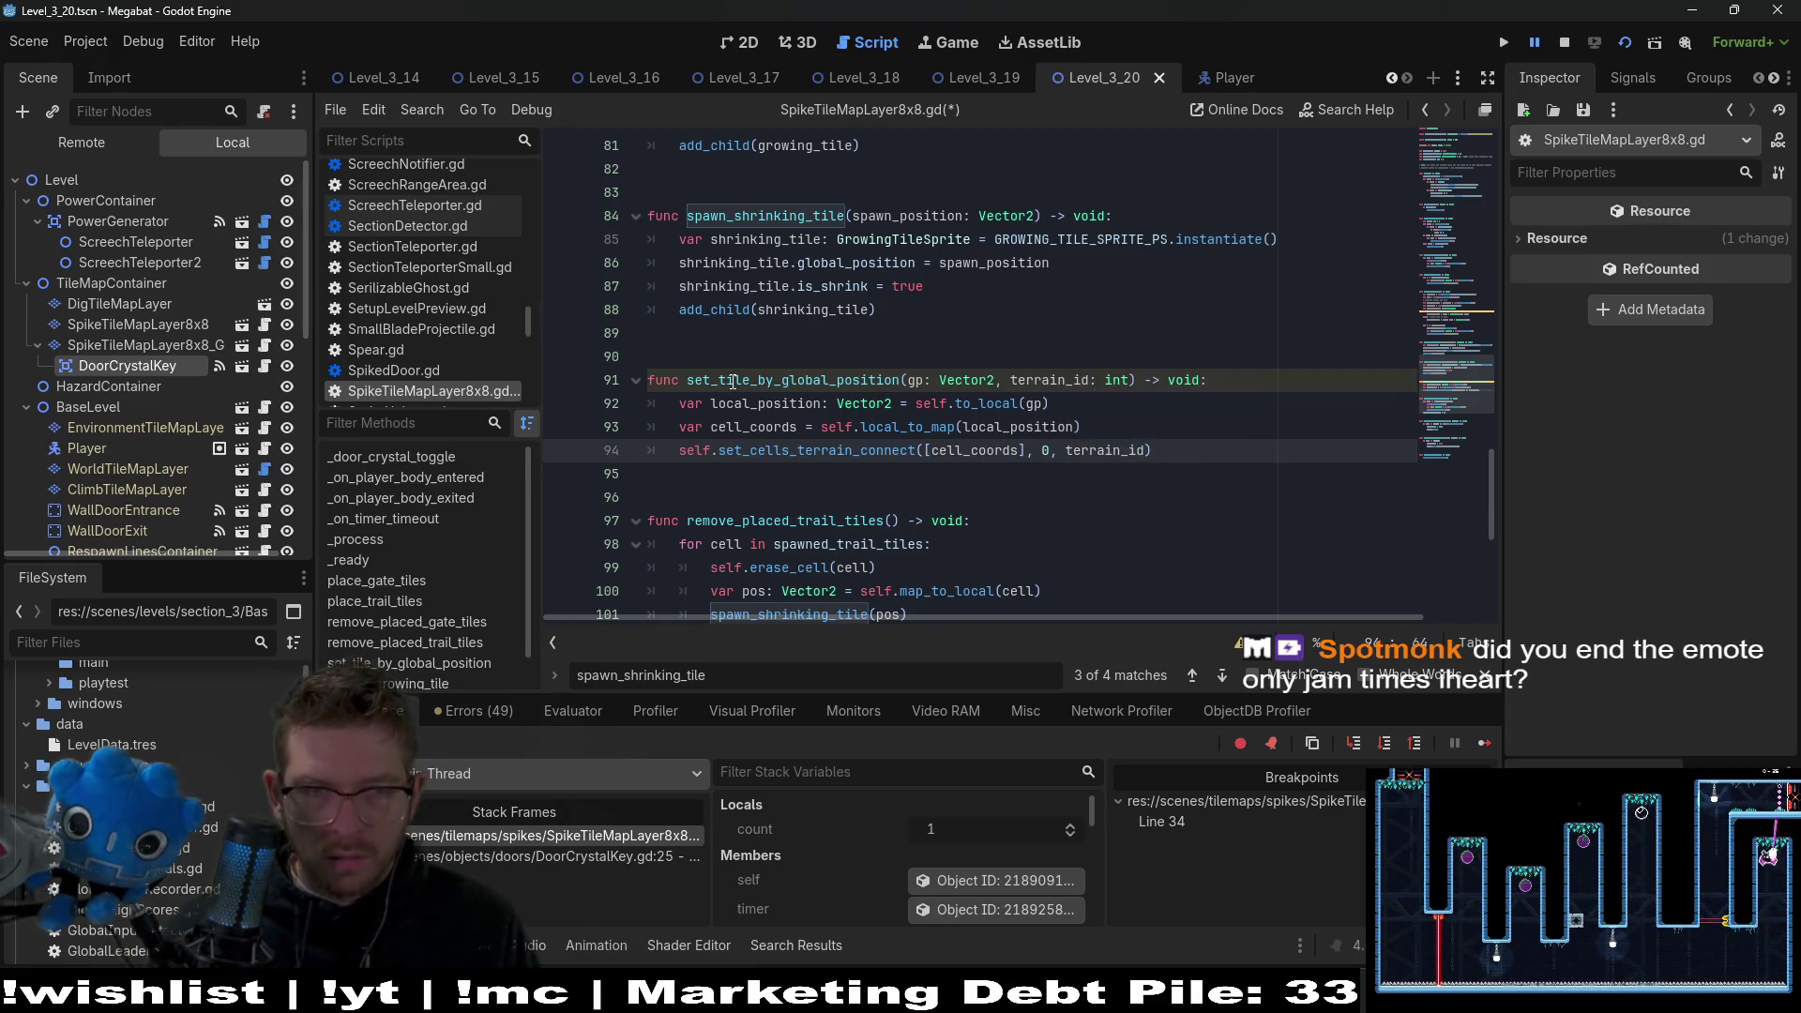
pyautogui.doubleClick(793, 380)
pyautogui.hotkey('ctrl', 'f')
pyautogui.press('Return')
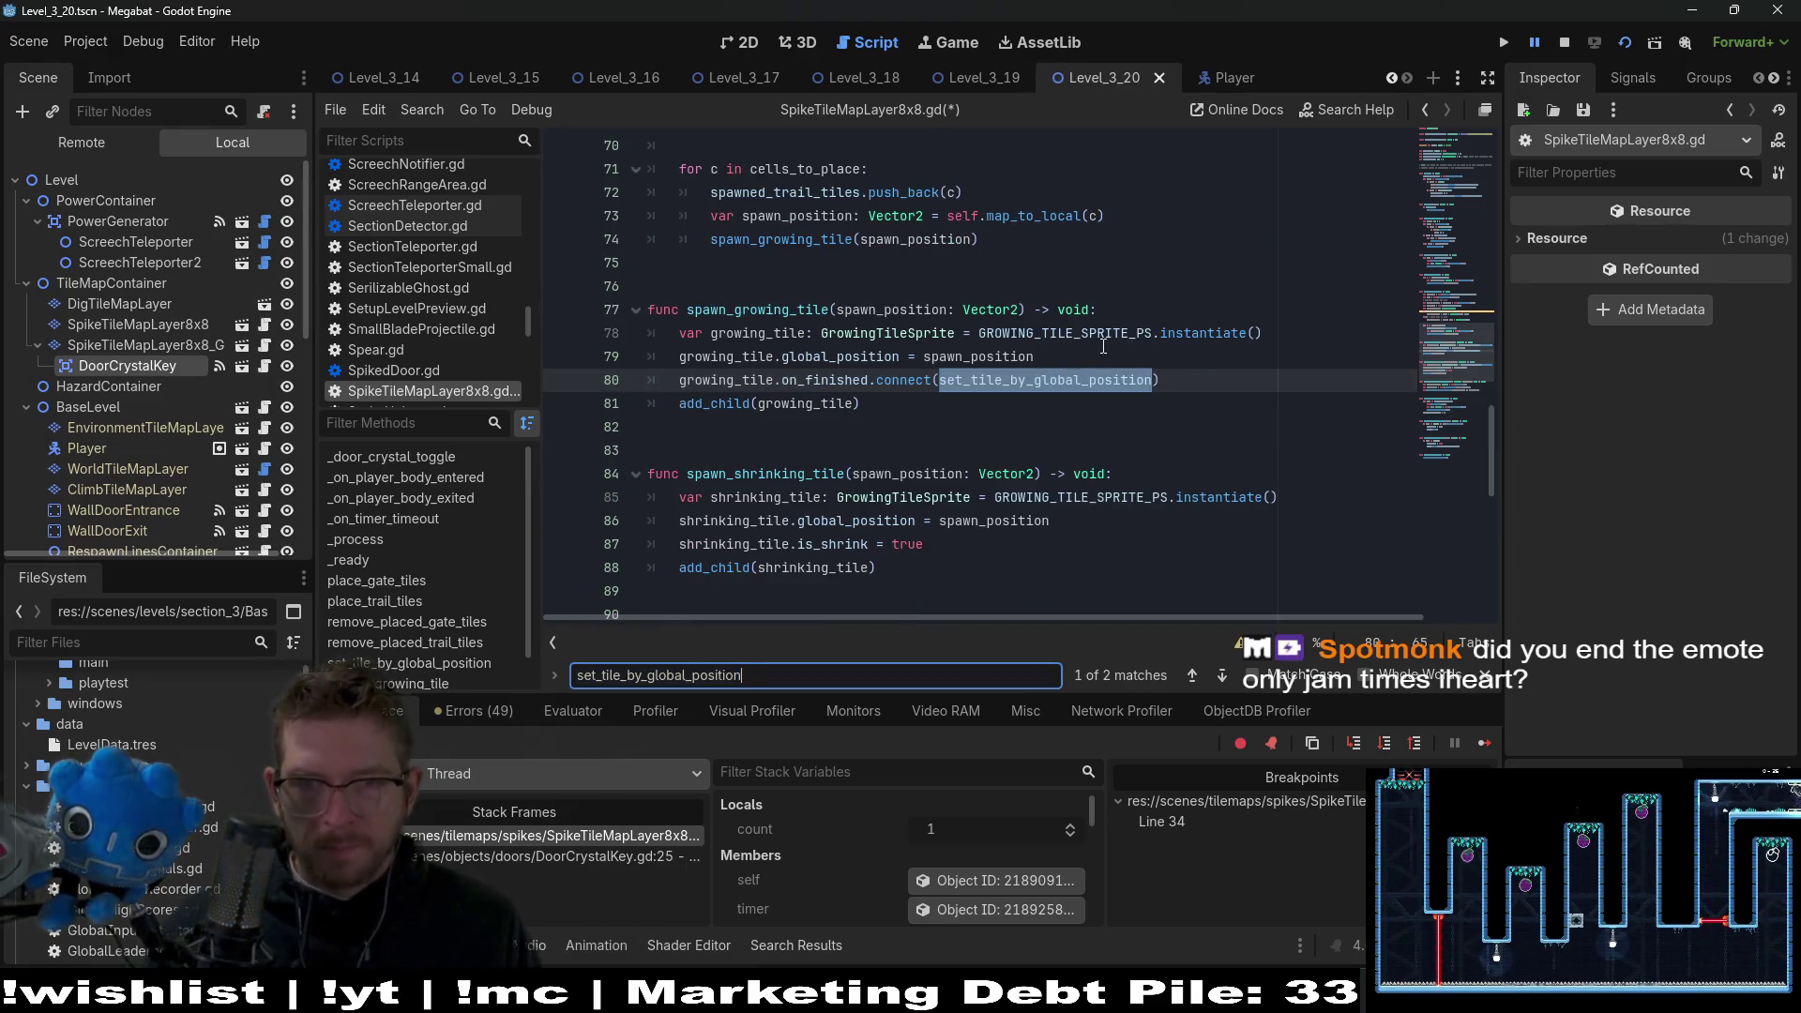
# Step: Chain .bind() onto set_tile_by_global_position in the on_finished connection on line 80
pyautogui.click(1153, 380)
pyautogui.write('.')
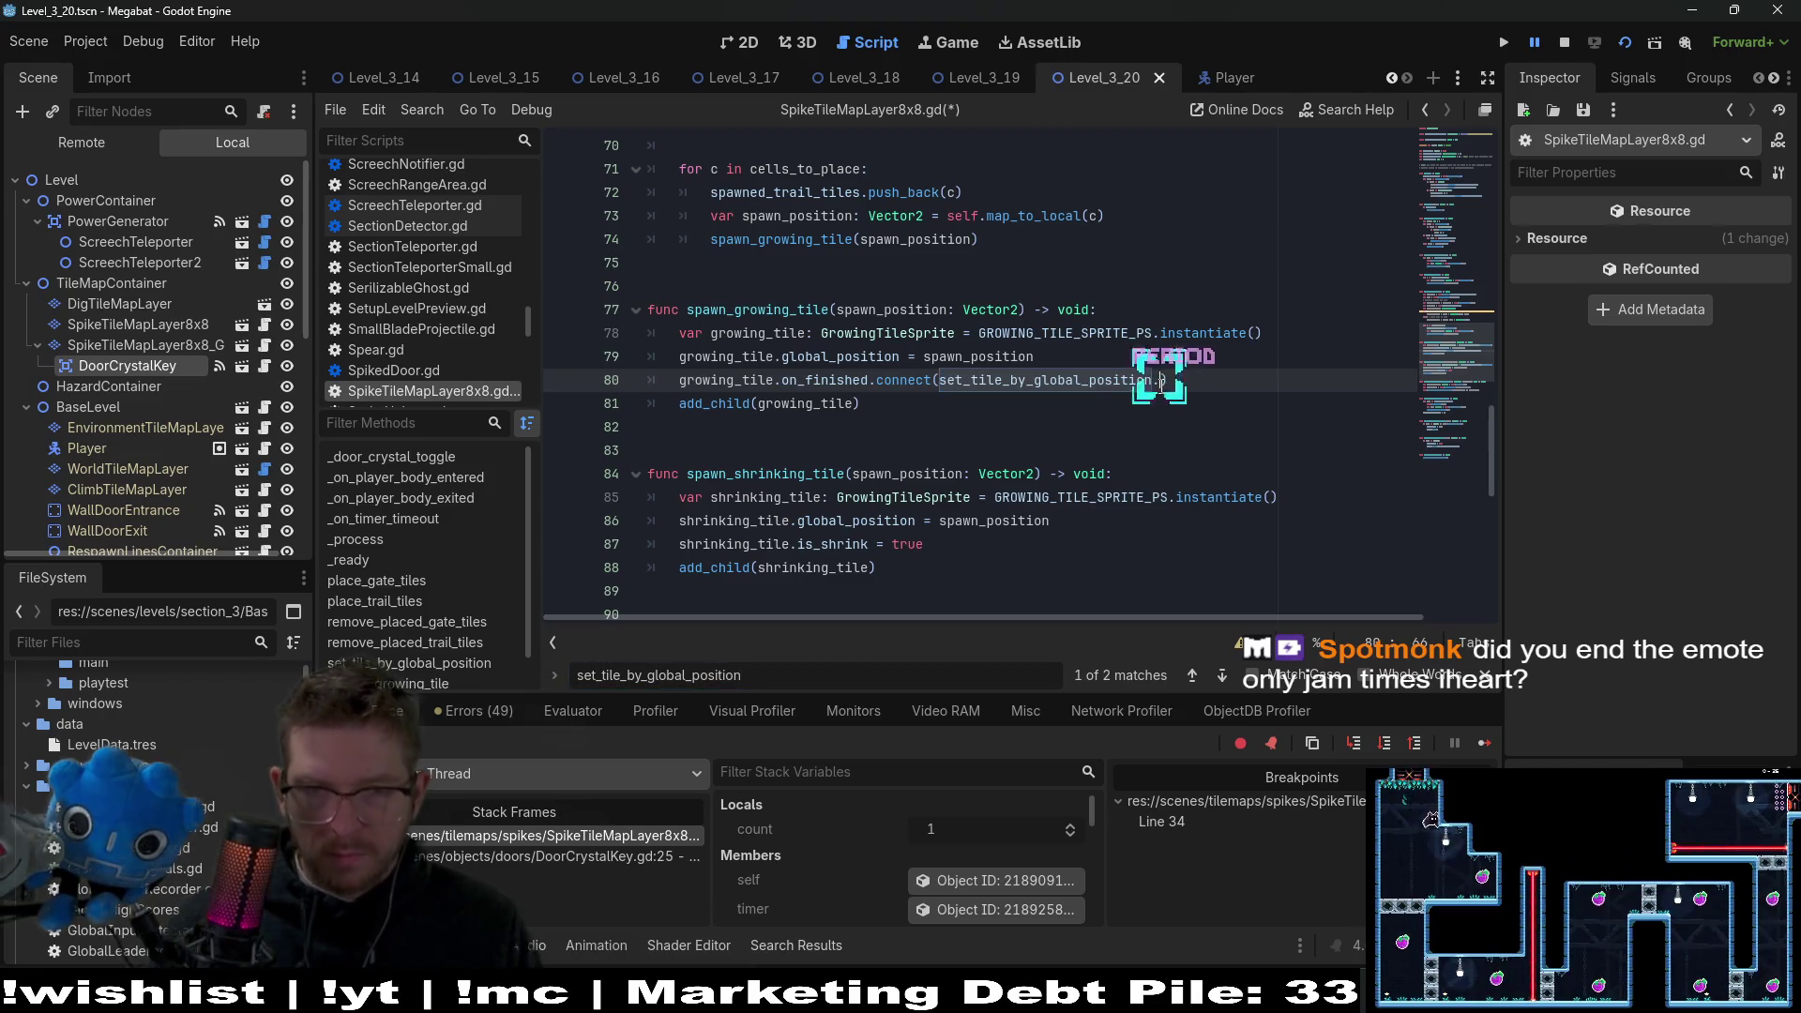
pyautogui.write('bind')
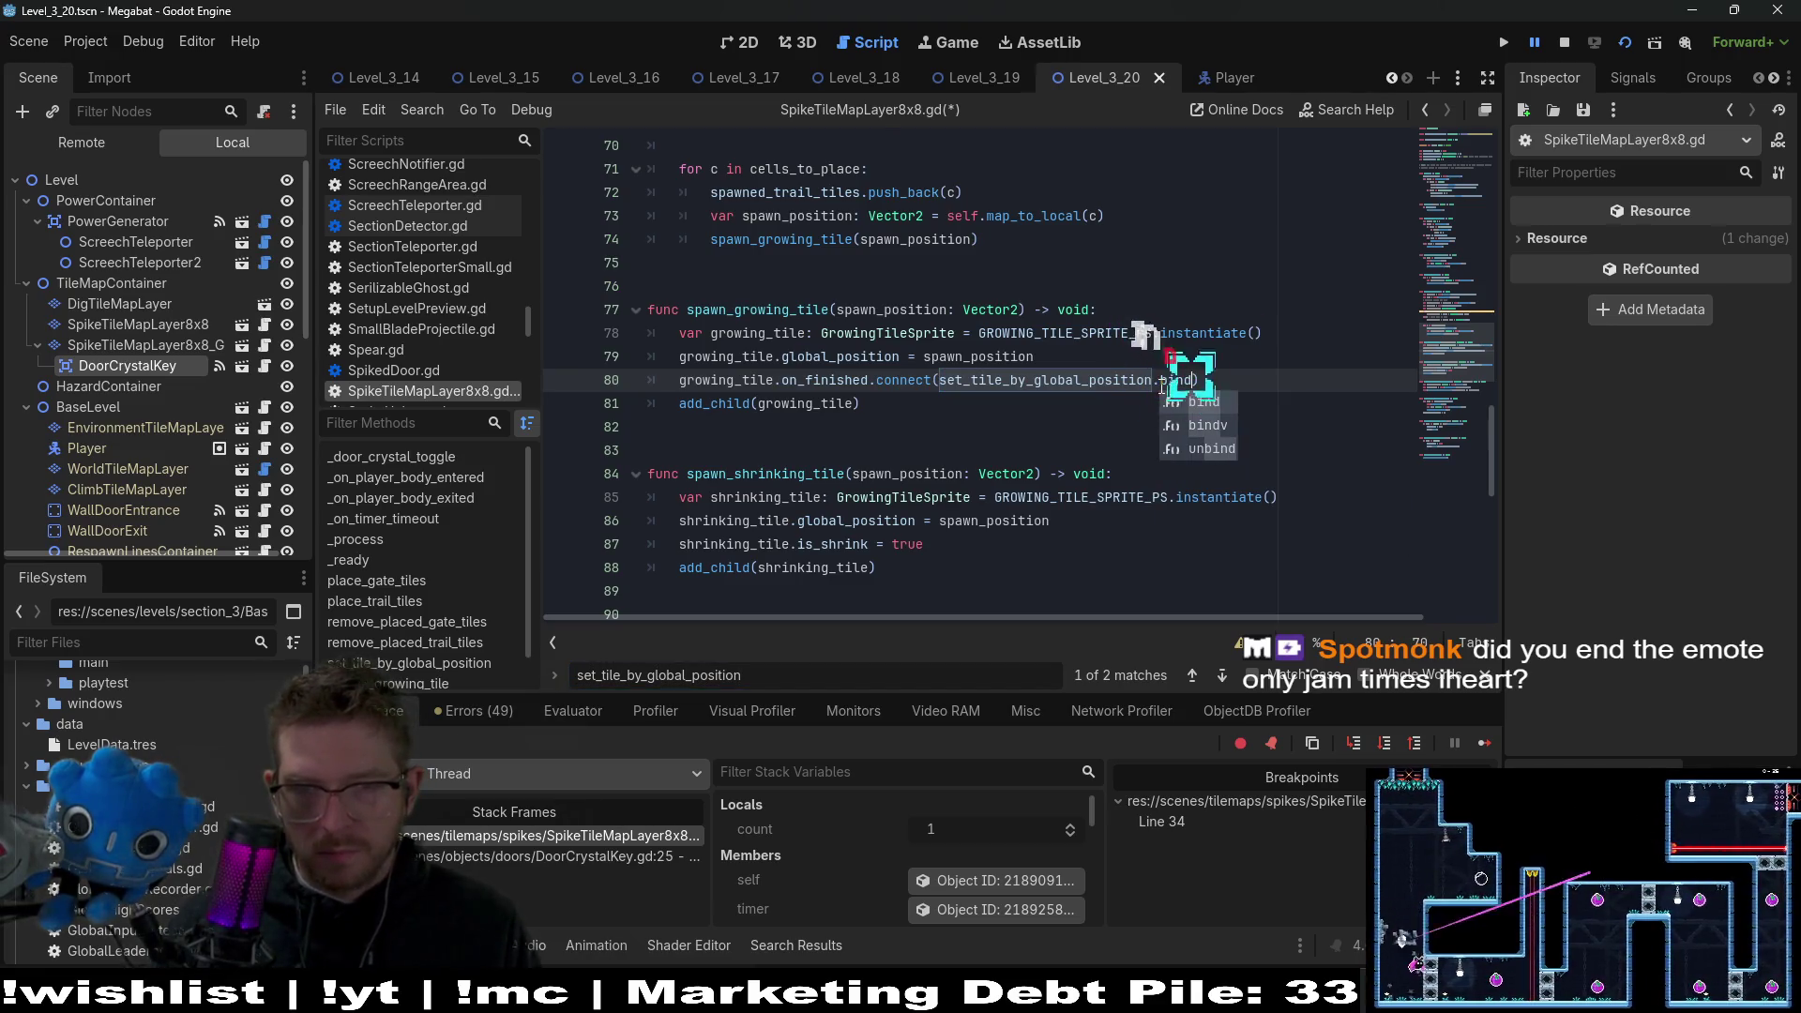
pyautogui.write('(')
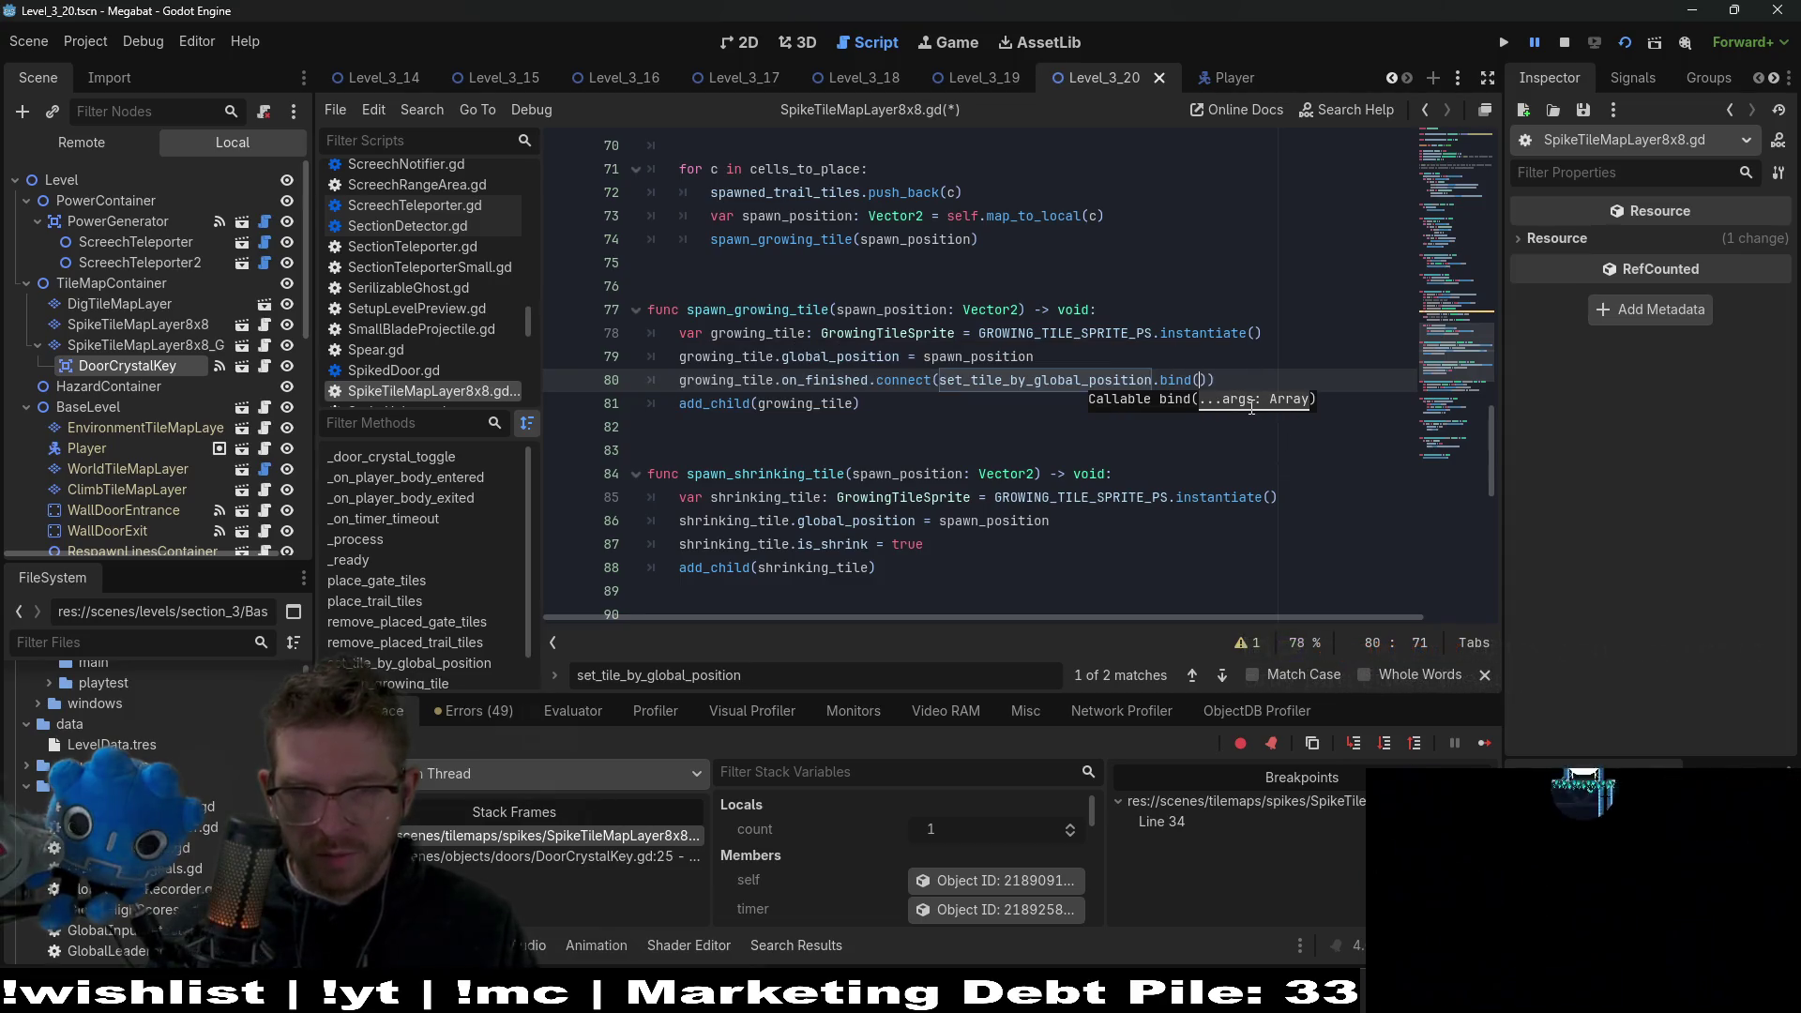
pyautogui.scroll(-4, 1218, 506)
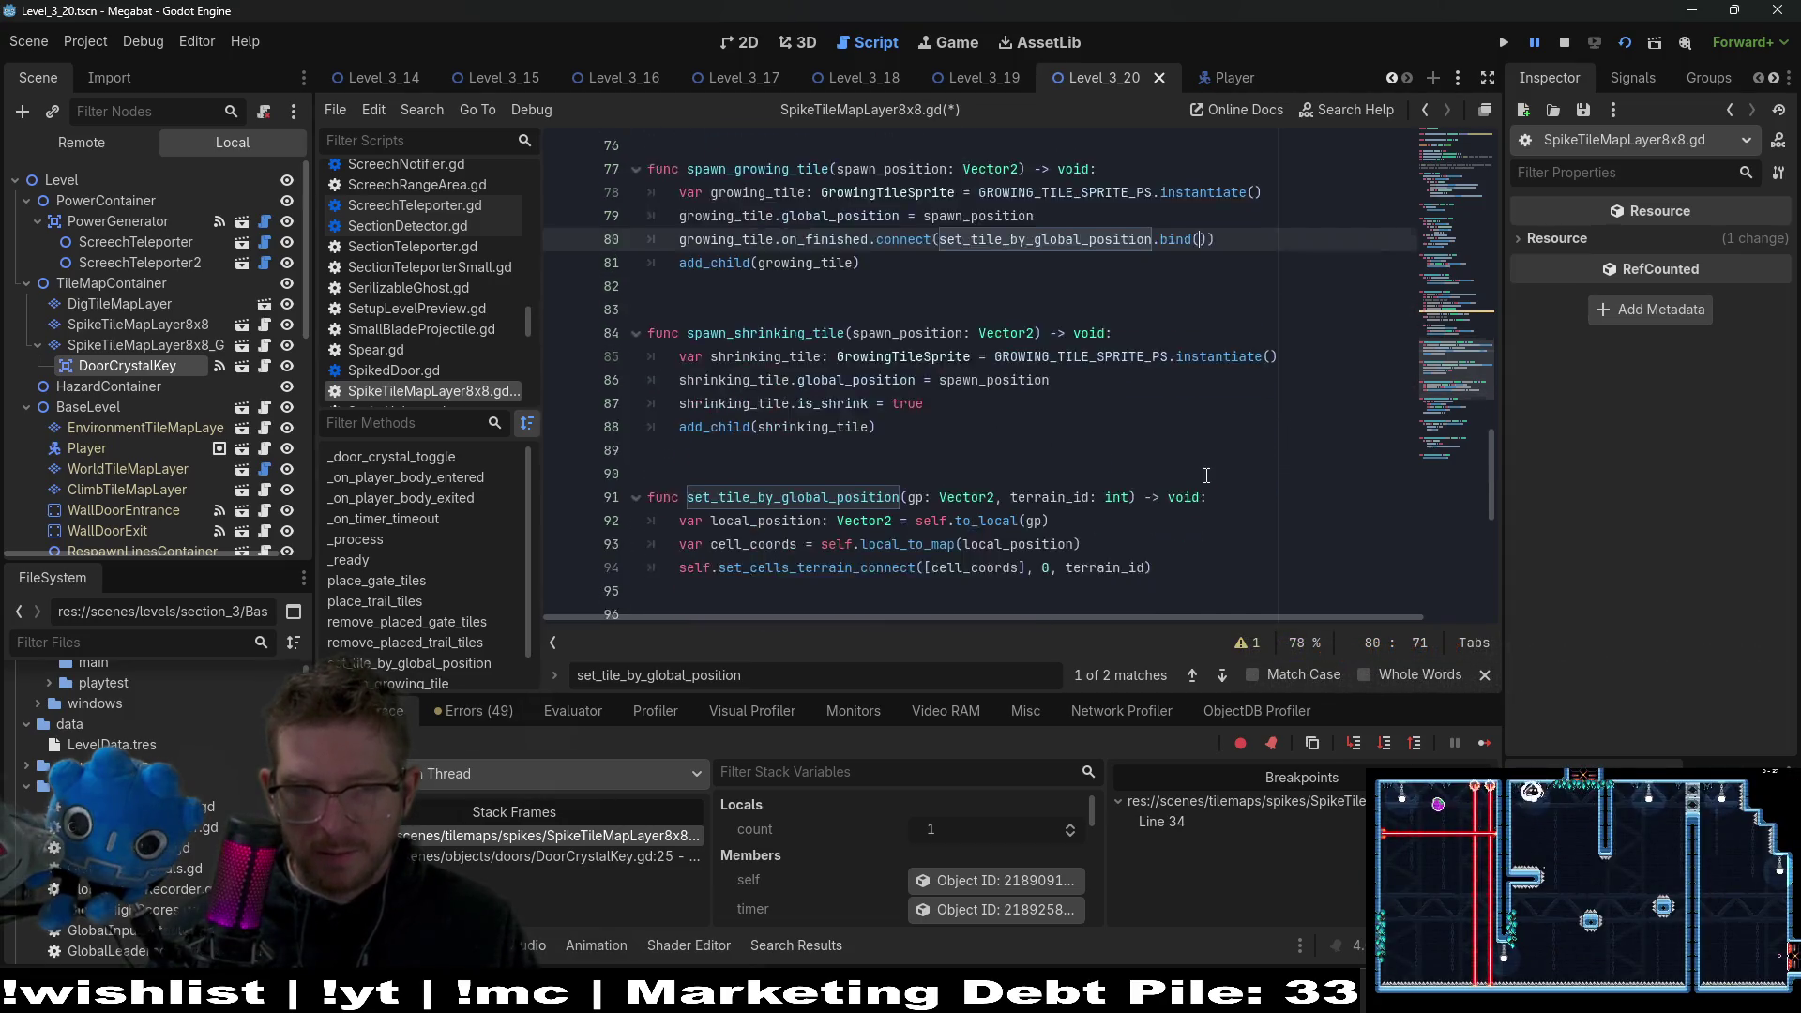
pyautogui.scroll(3, 1207, 465)
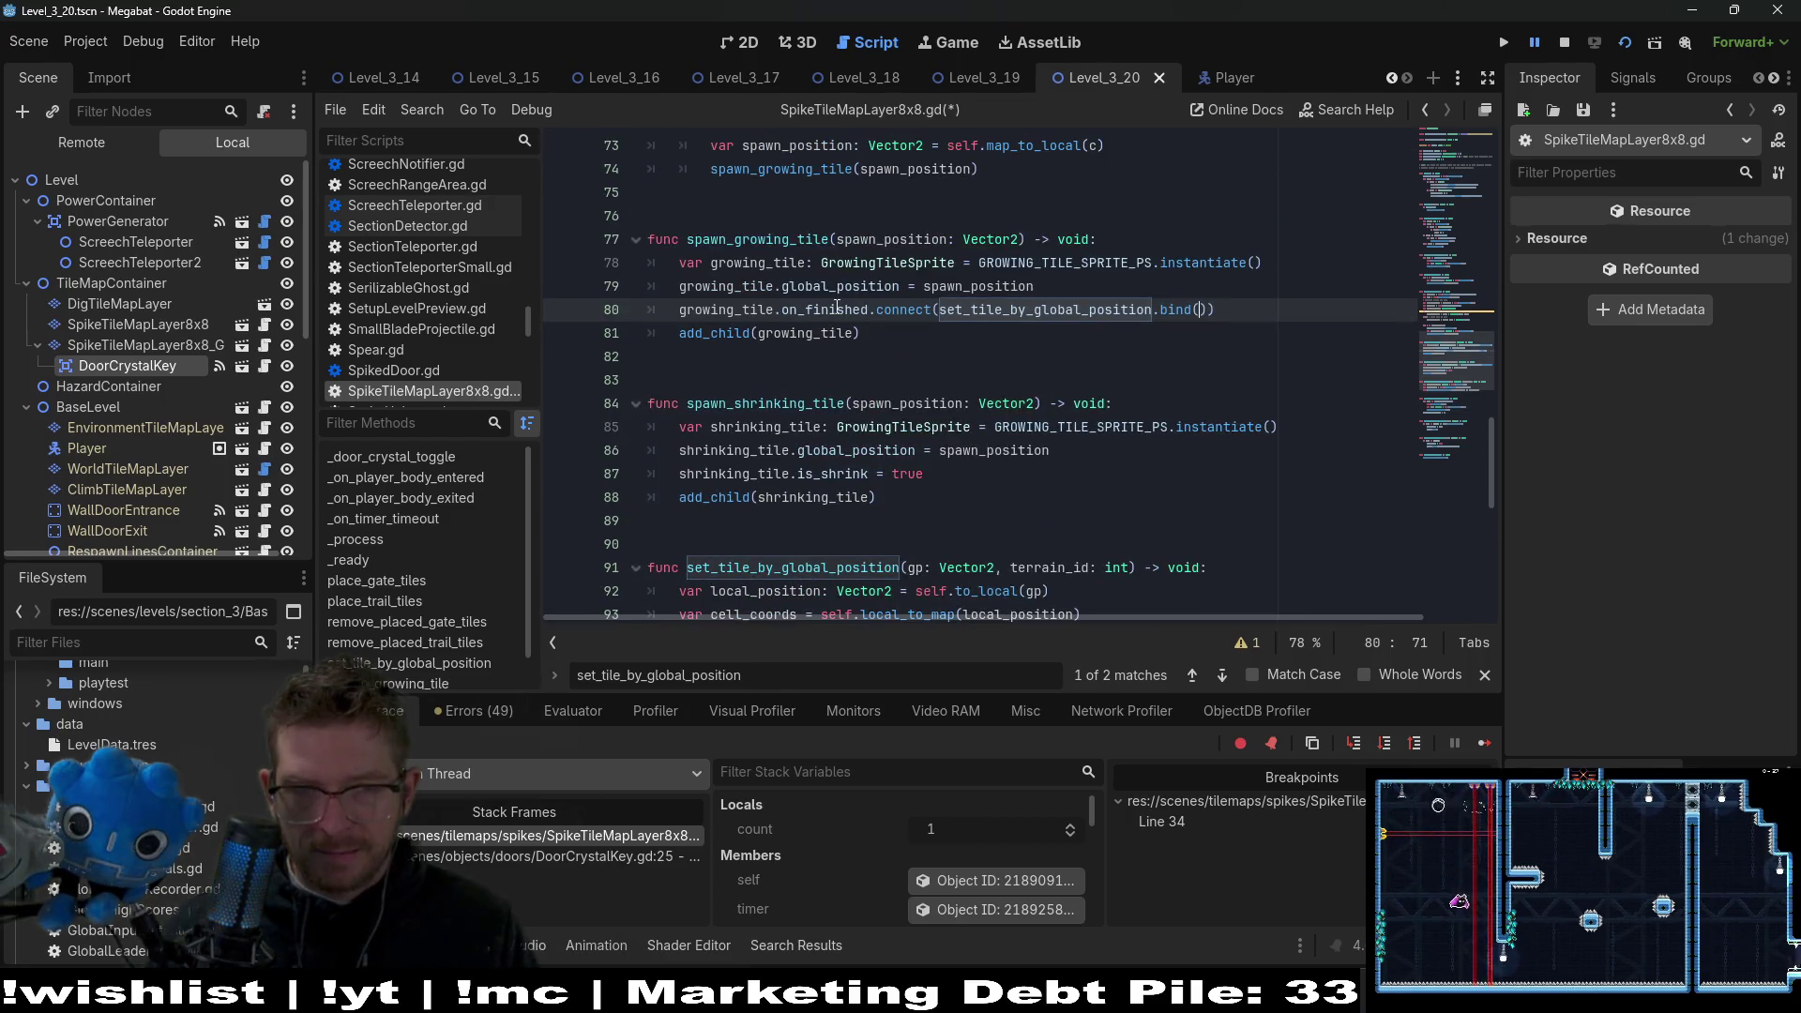
# Step: Open the Callable documentation for bind from the empty bind() call
pyautogui.click(1207, 261)
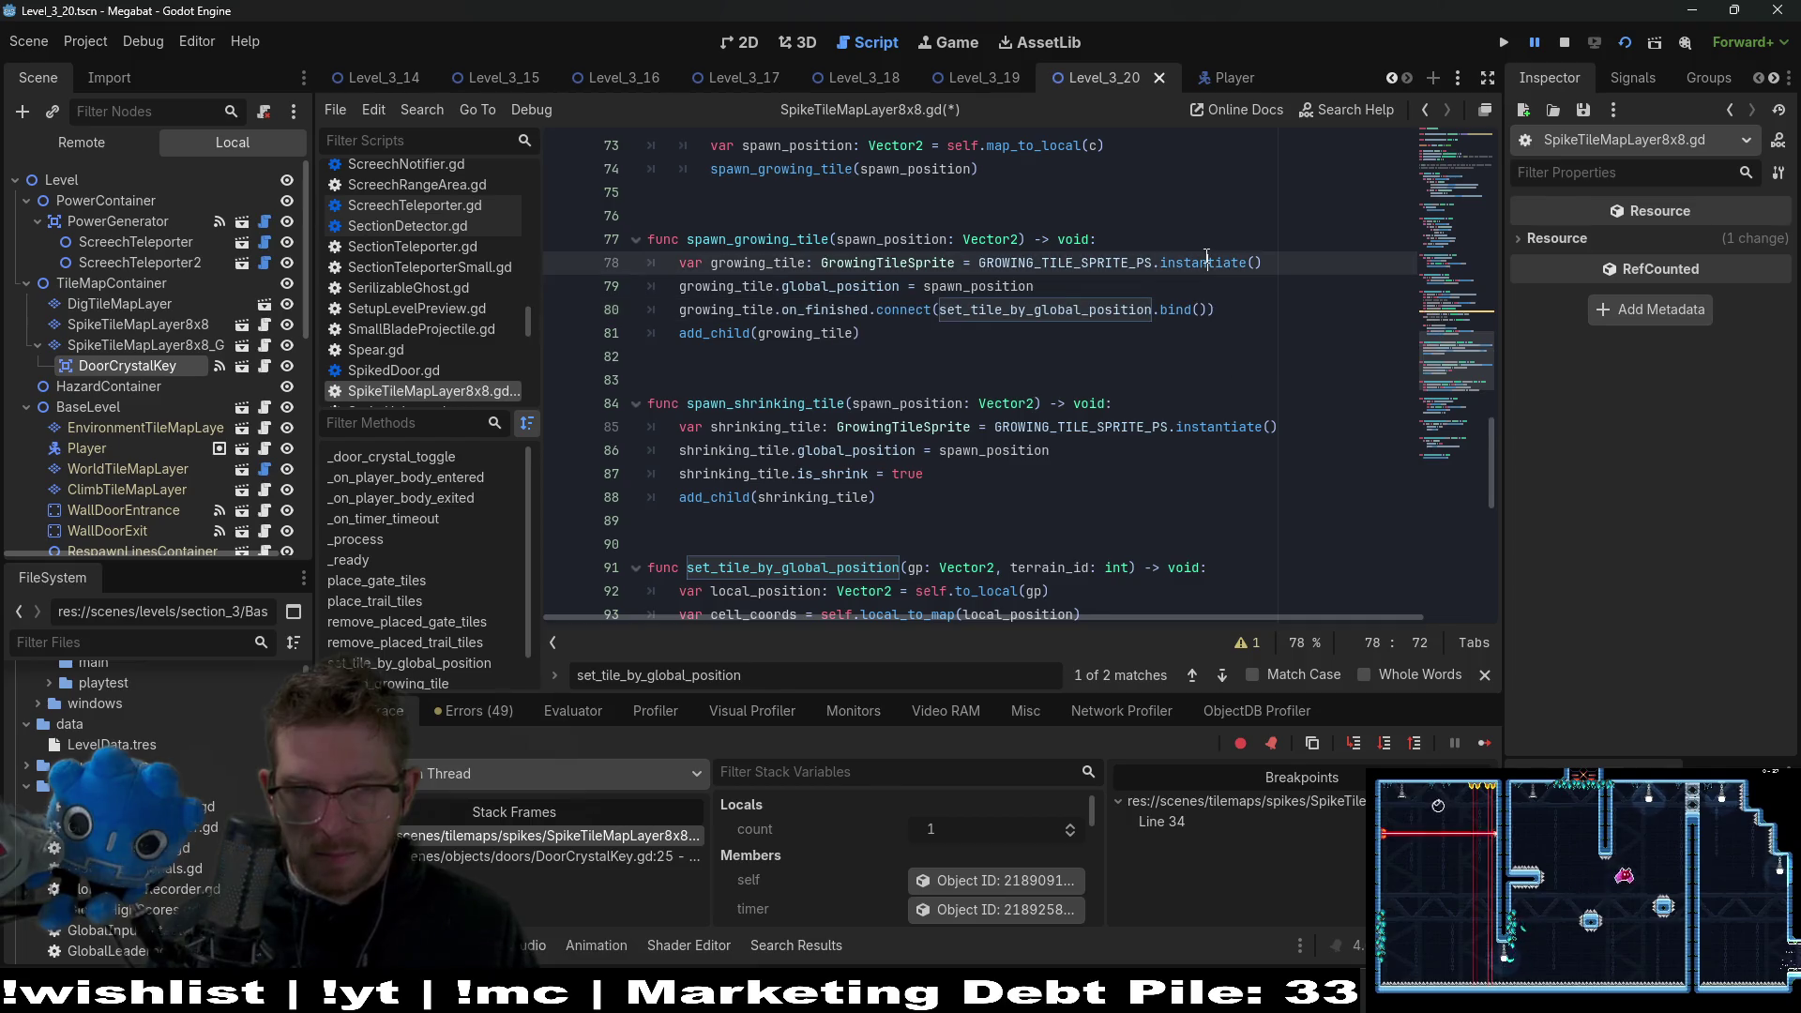
pyautogui.click(1201, 317)
pyautogui.scroll(-2, 1182, 377)
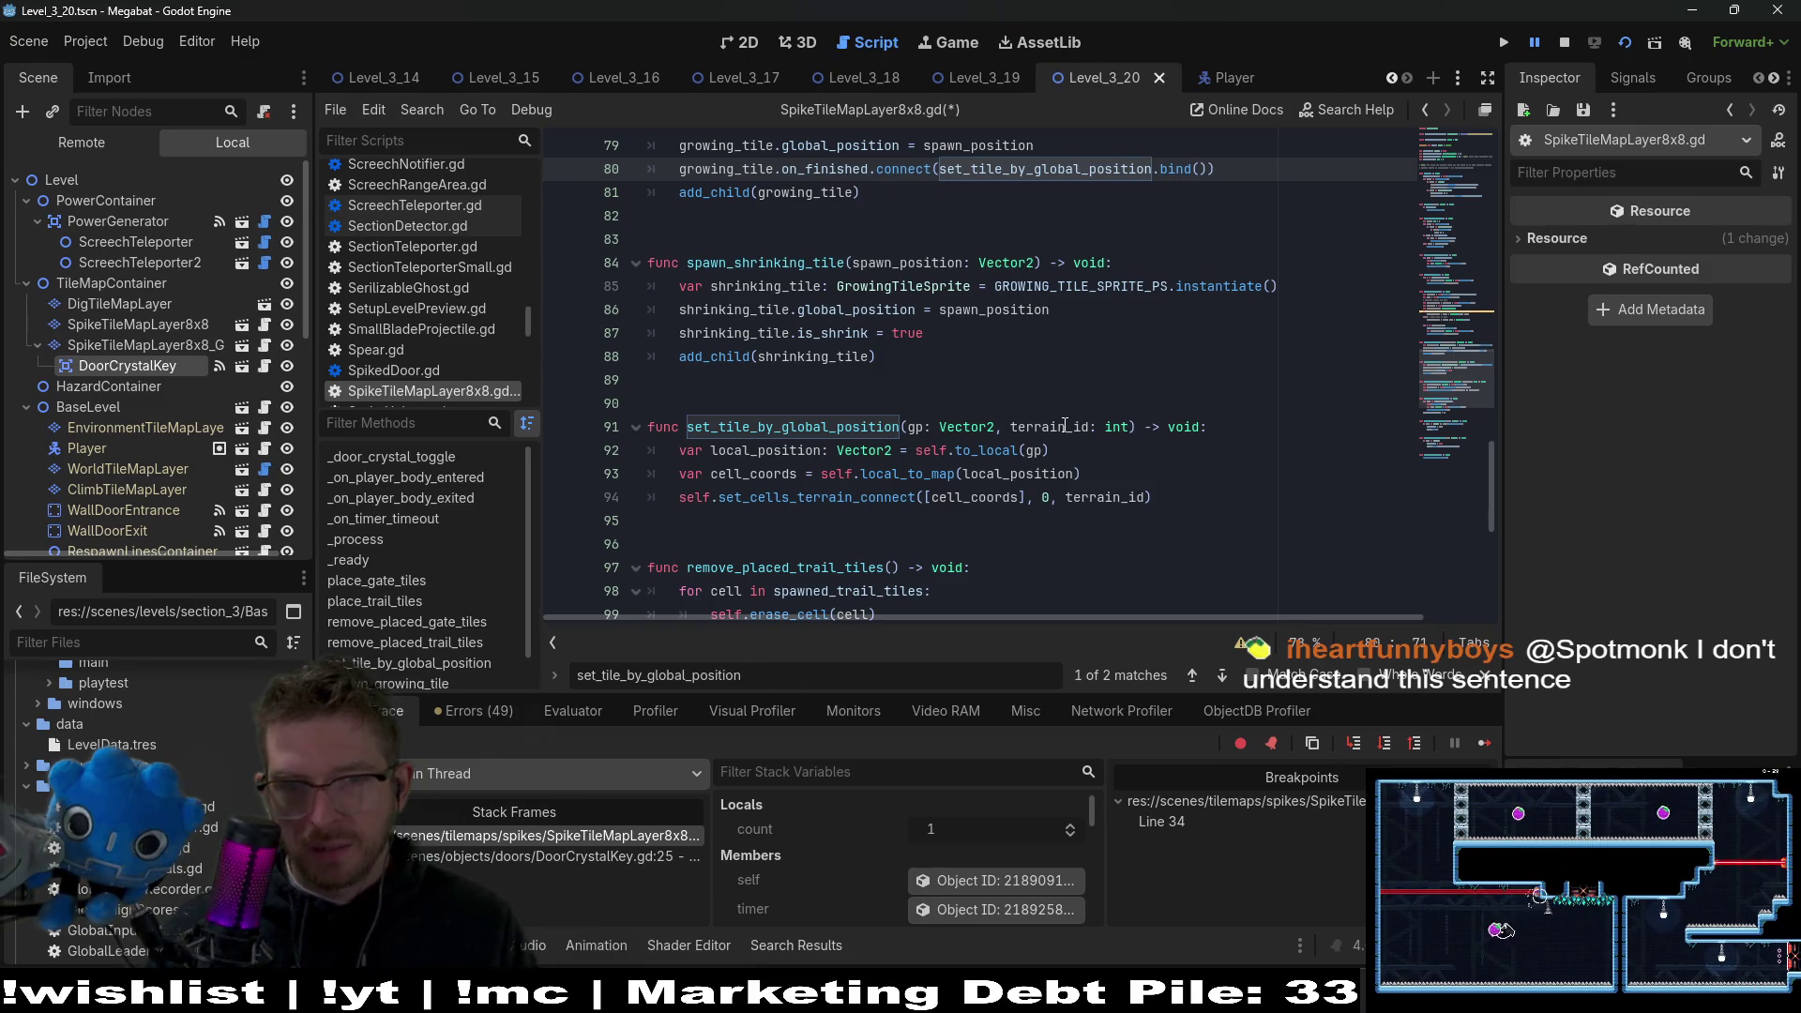
pyautogui.keyDown('ctrl'); pyautogui.click(1169, 172); pyautogui.keyUp('ctrl')
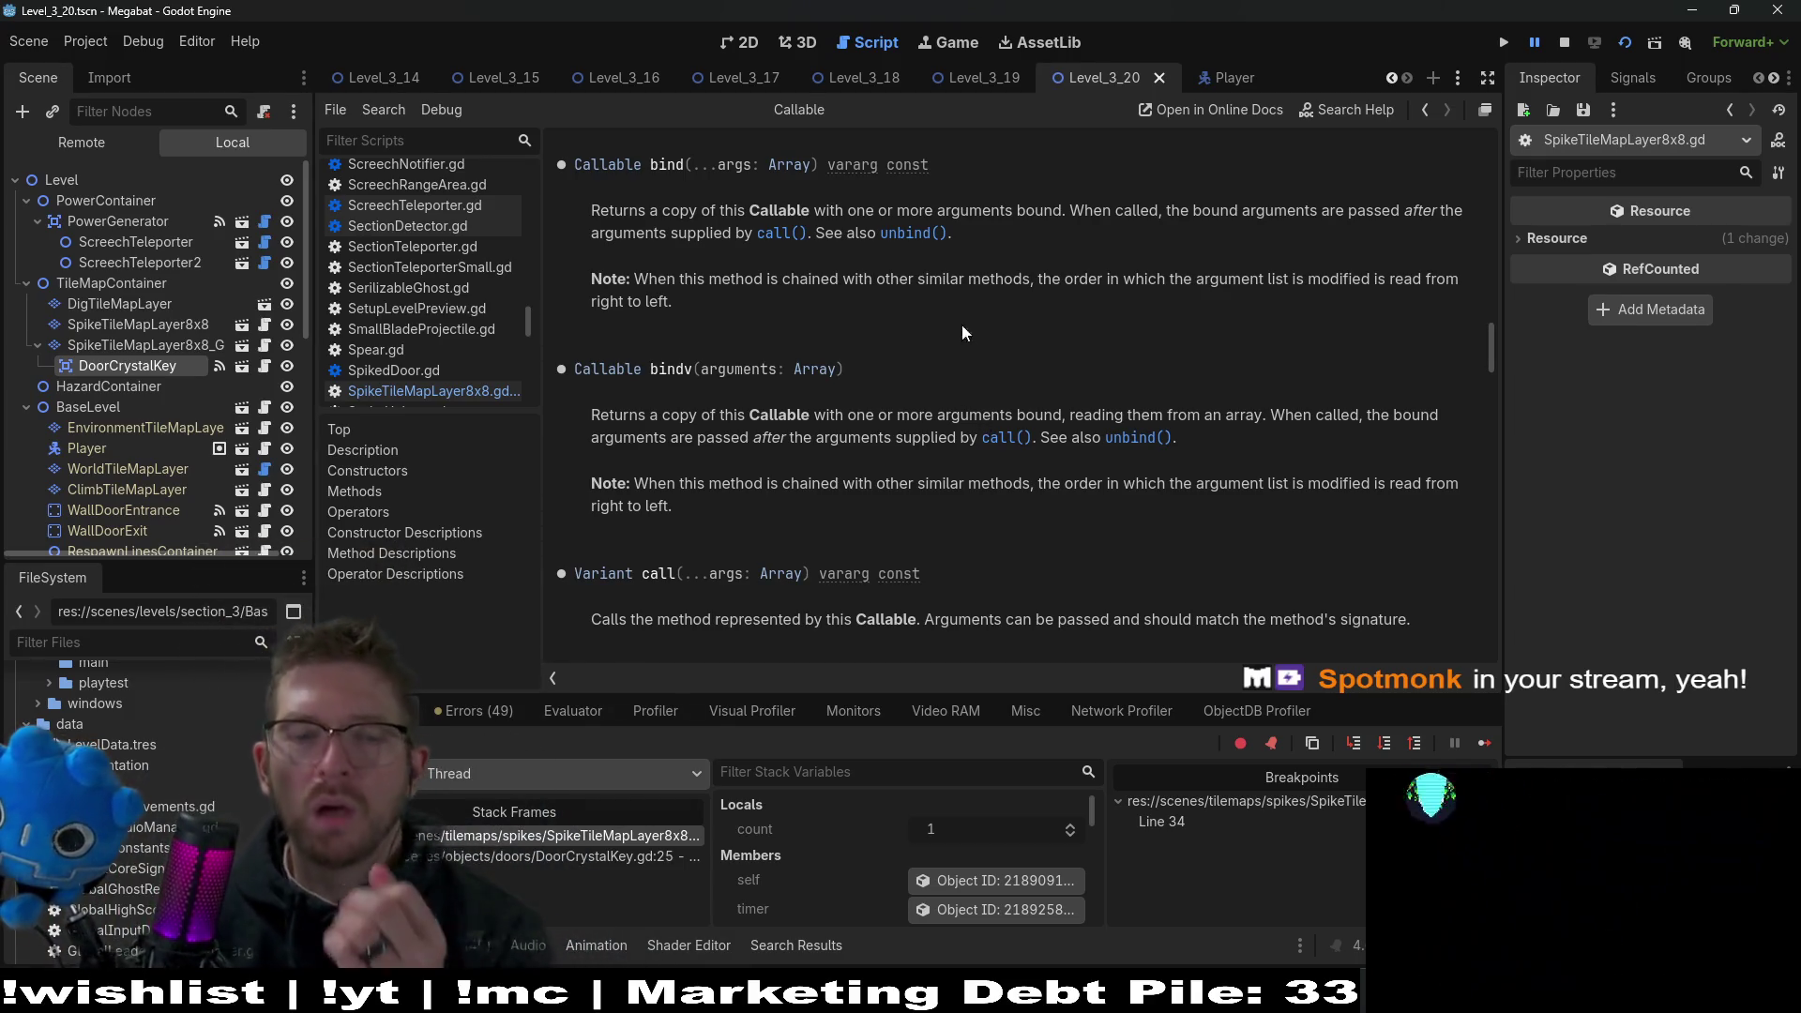
# Step: Go from the Callable docs back to the SpikeTileMapLayer8x8.gd code via the 2D and Script workspaces
pyautogui.click(728, 47)
pyautogui.click(891, 44)
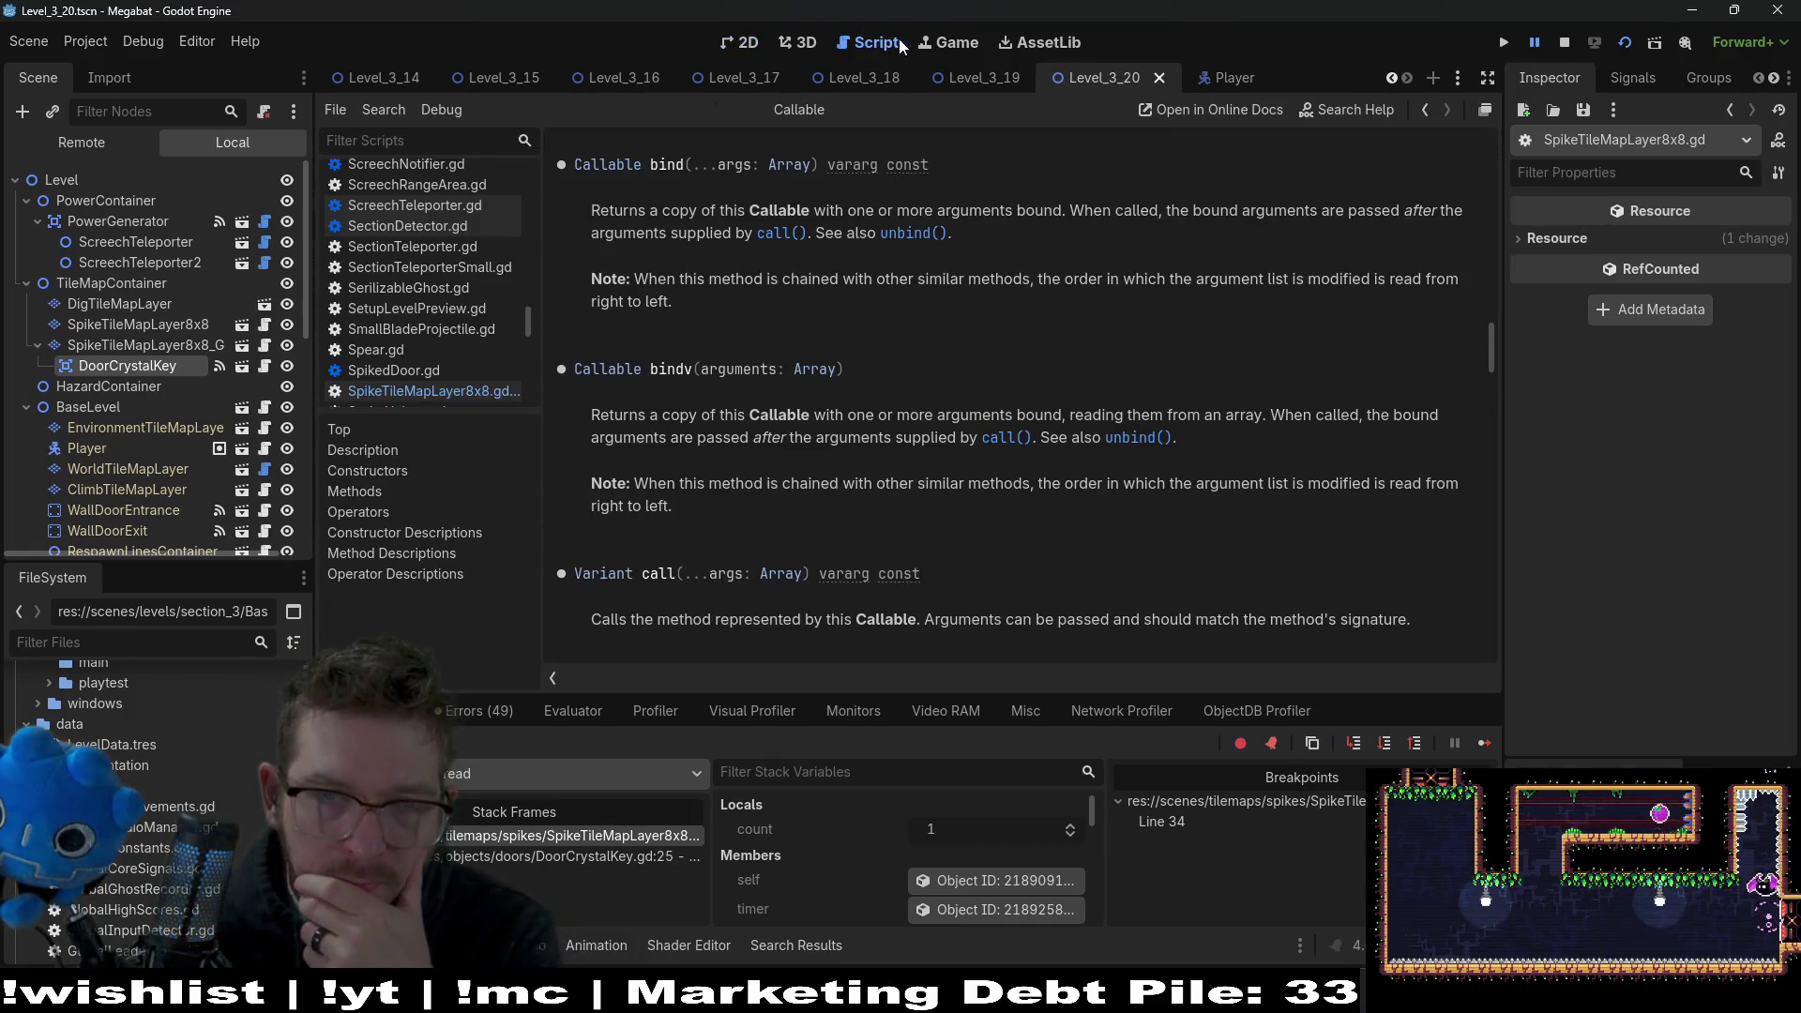
pyautogui.click(403, 390)
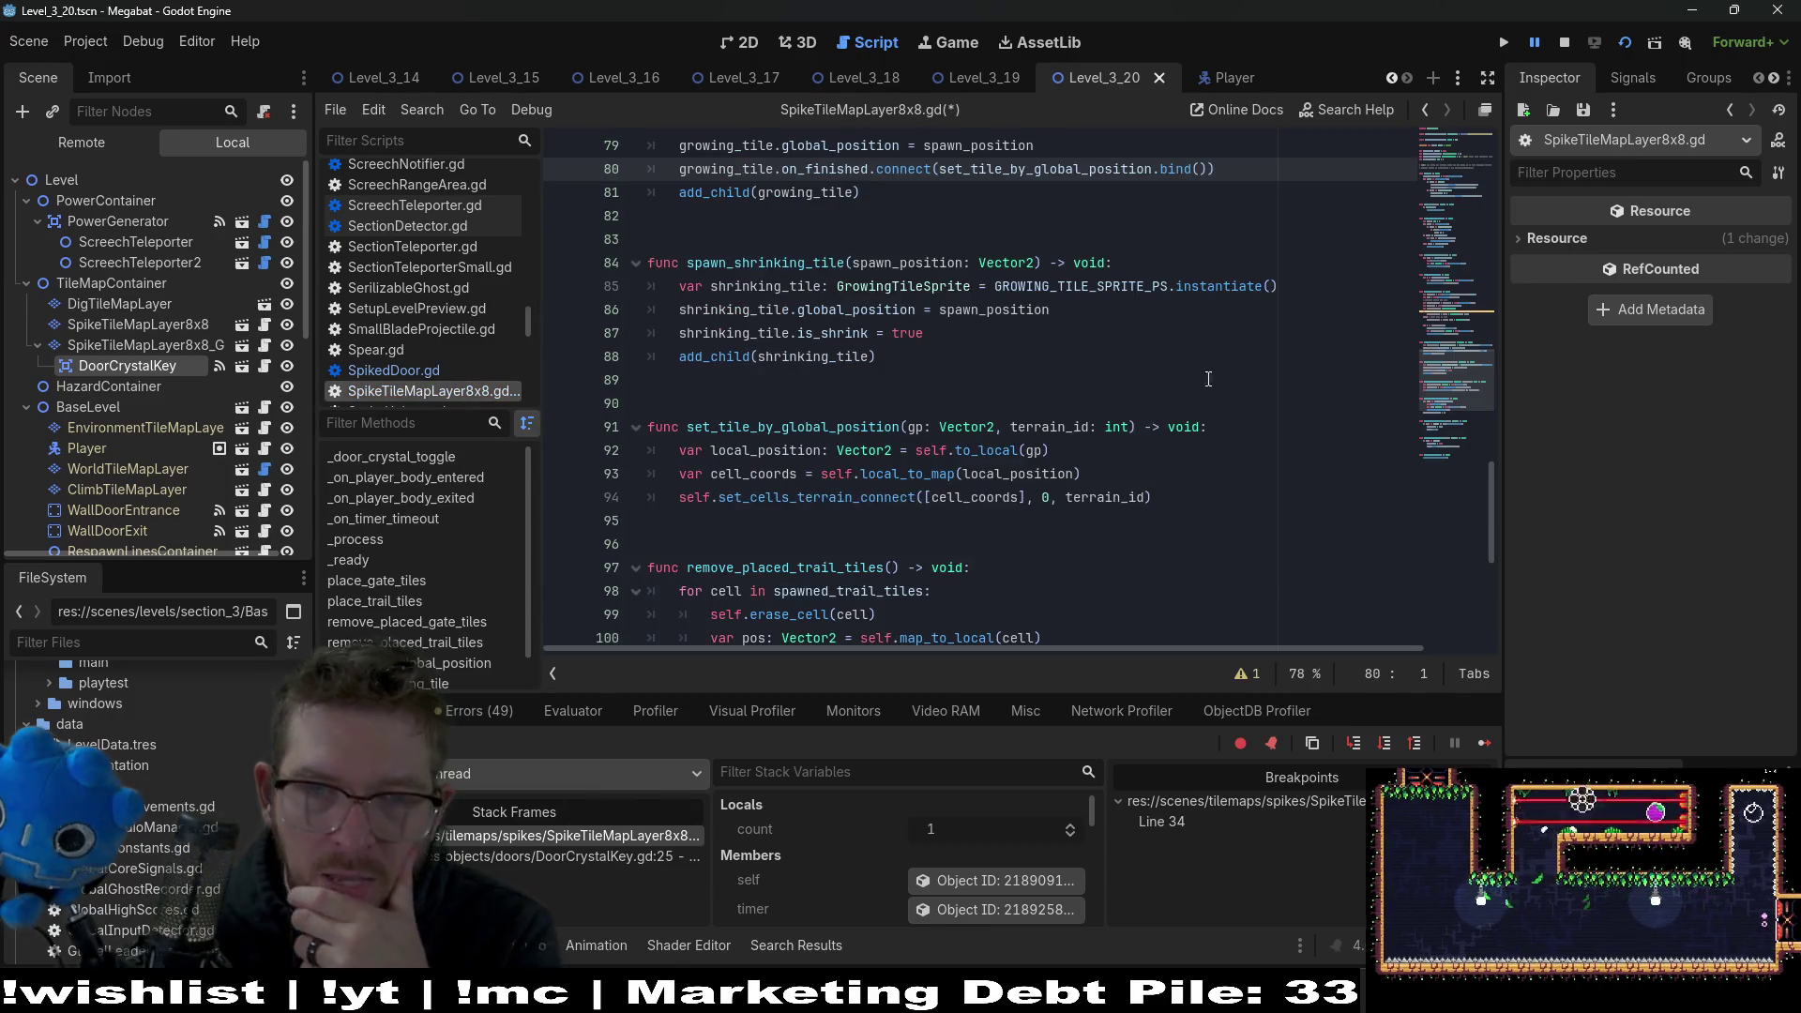
# Step: Check the on_finished signal's emitted global_position, then open SpikedDoor.gd and SpikeTileMapLayer8x8.gd
pyautogui.scroll(3, 1190, 395)
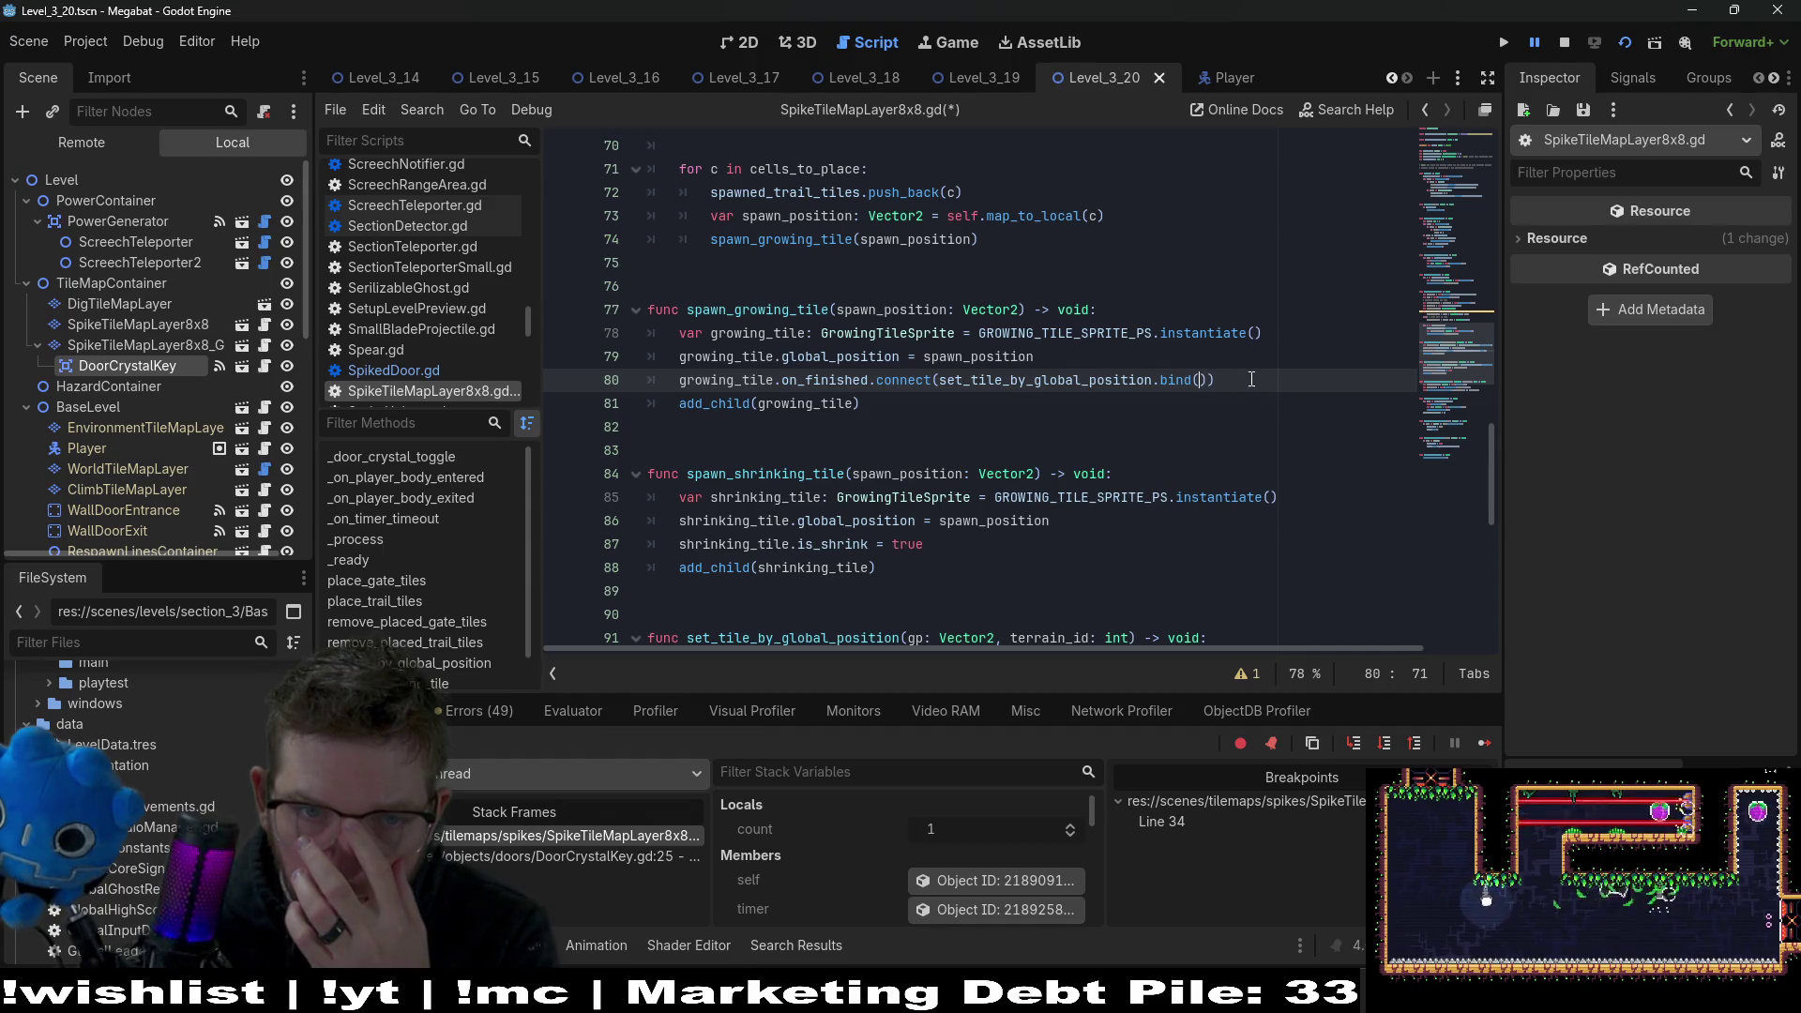
pyautogui.scroll(-2, 1252, 379)
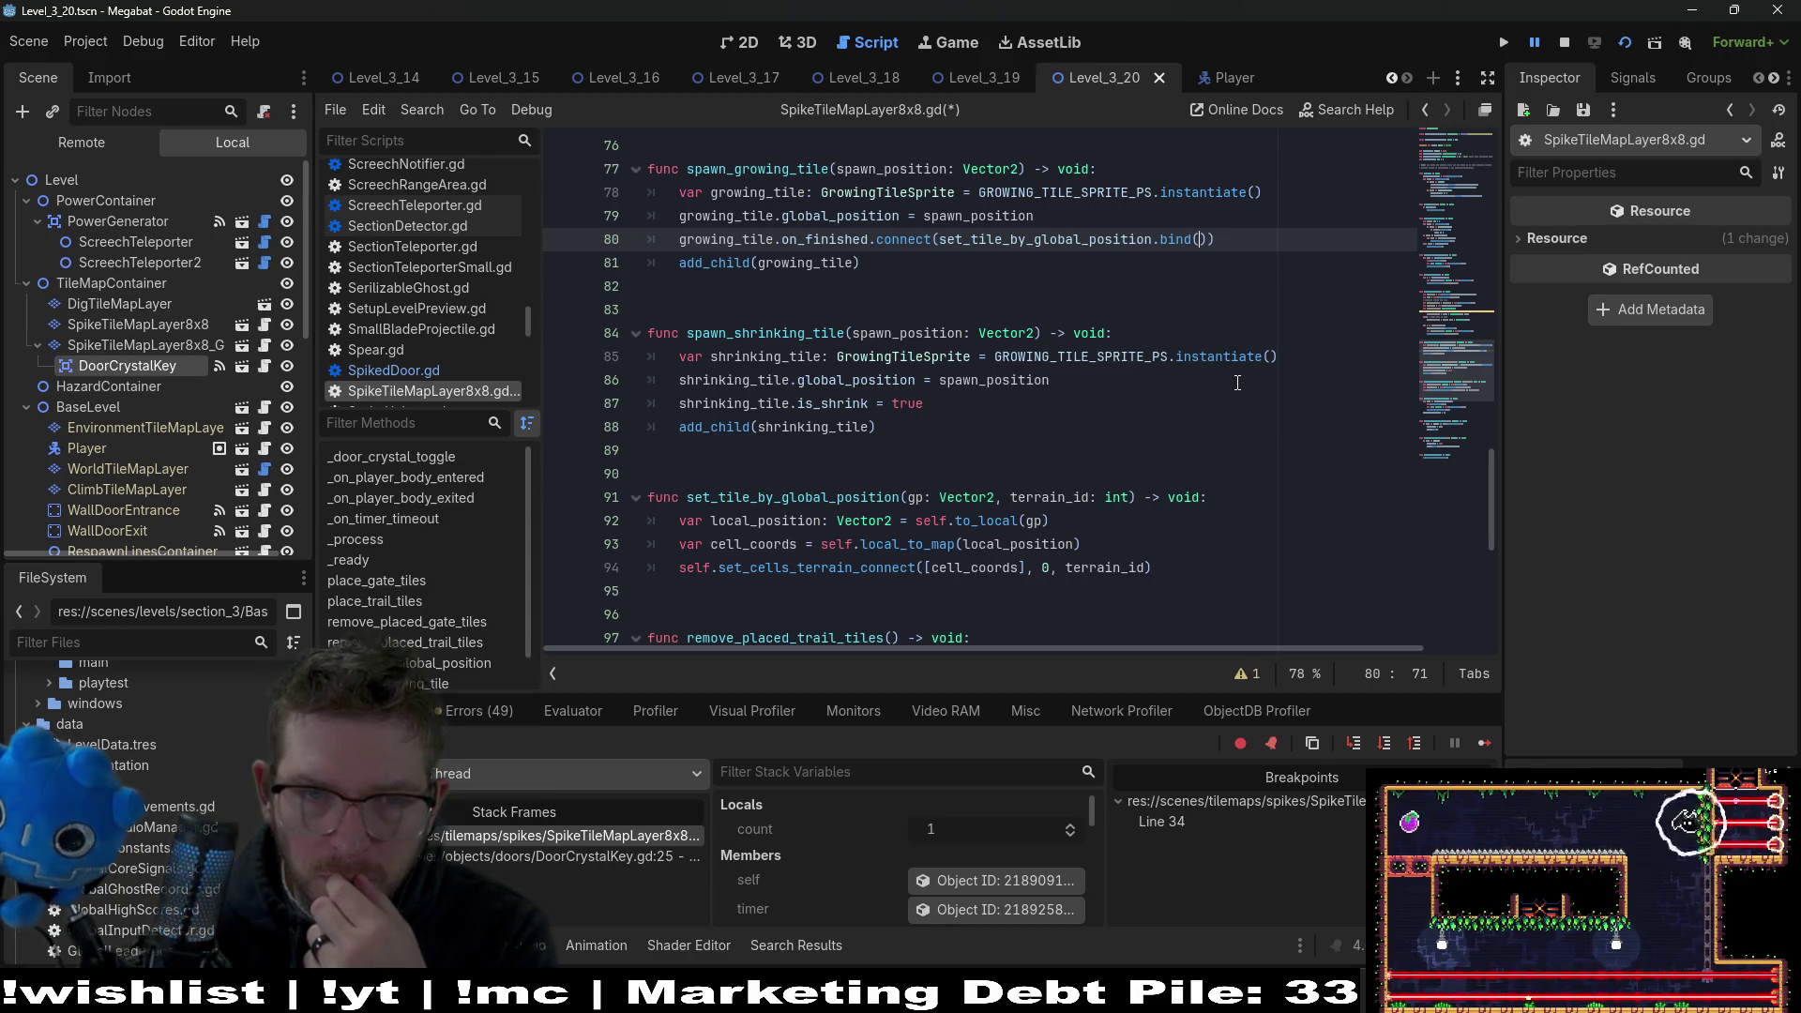
pyautogui.keyDown('ctrl'); pyautogui.click(832, 235); pyautogui.keyUp('ctrl')
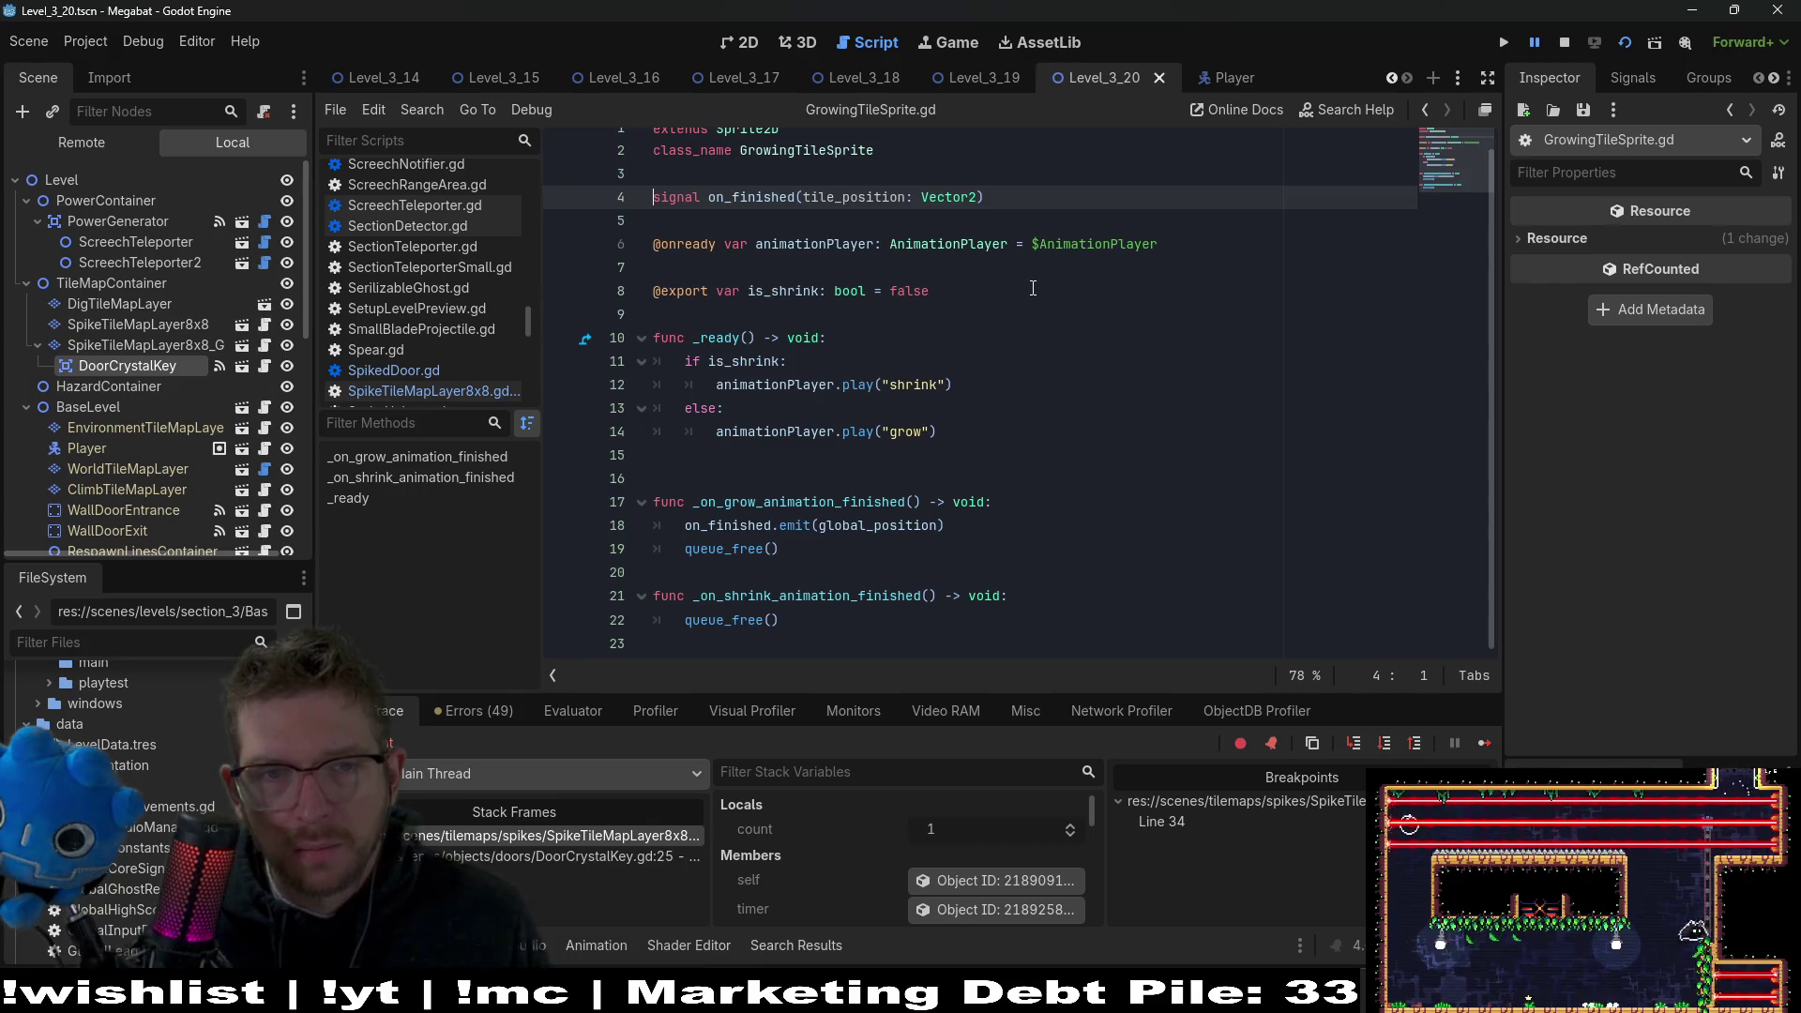
pyautogui.doubleClick(843, 200)
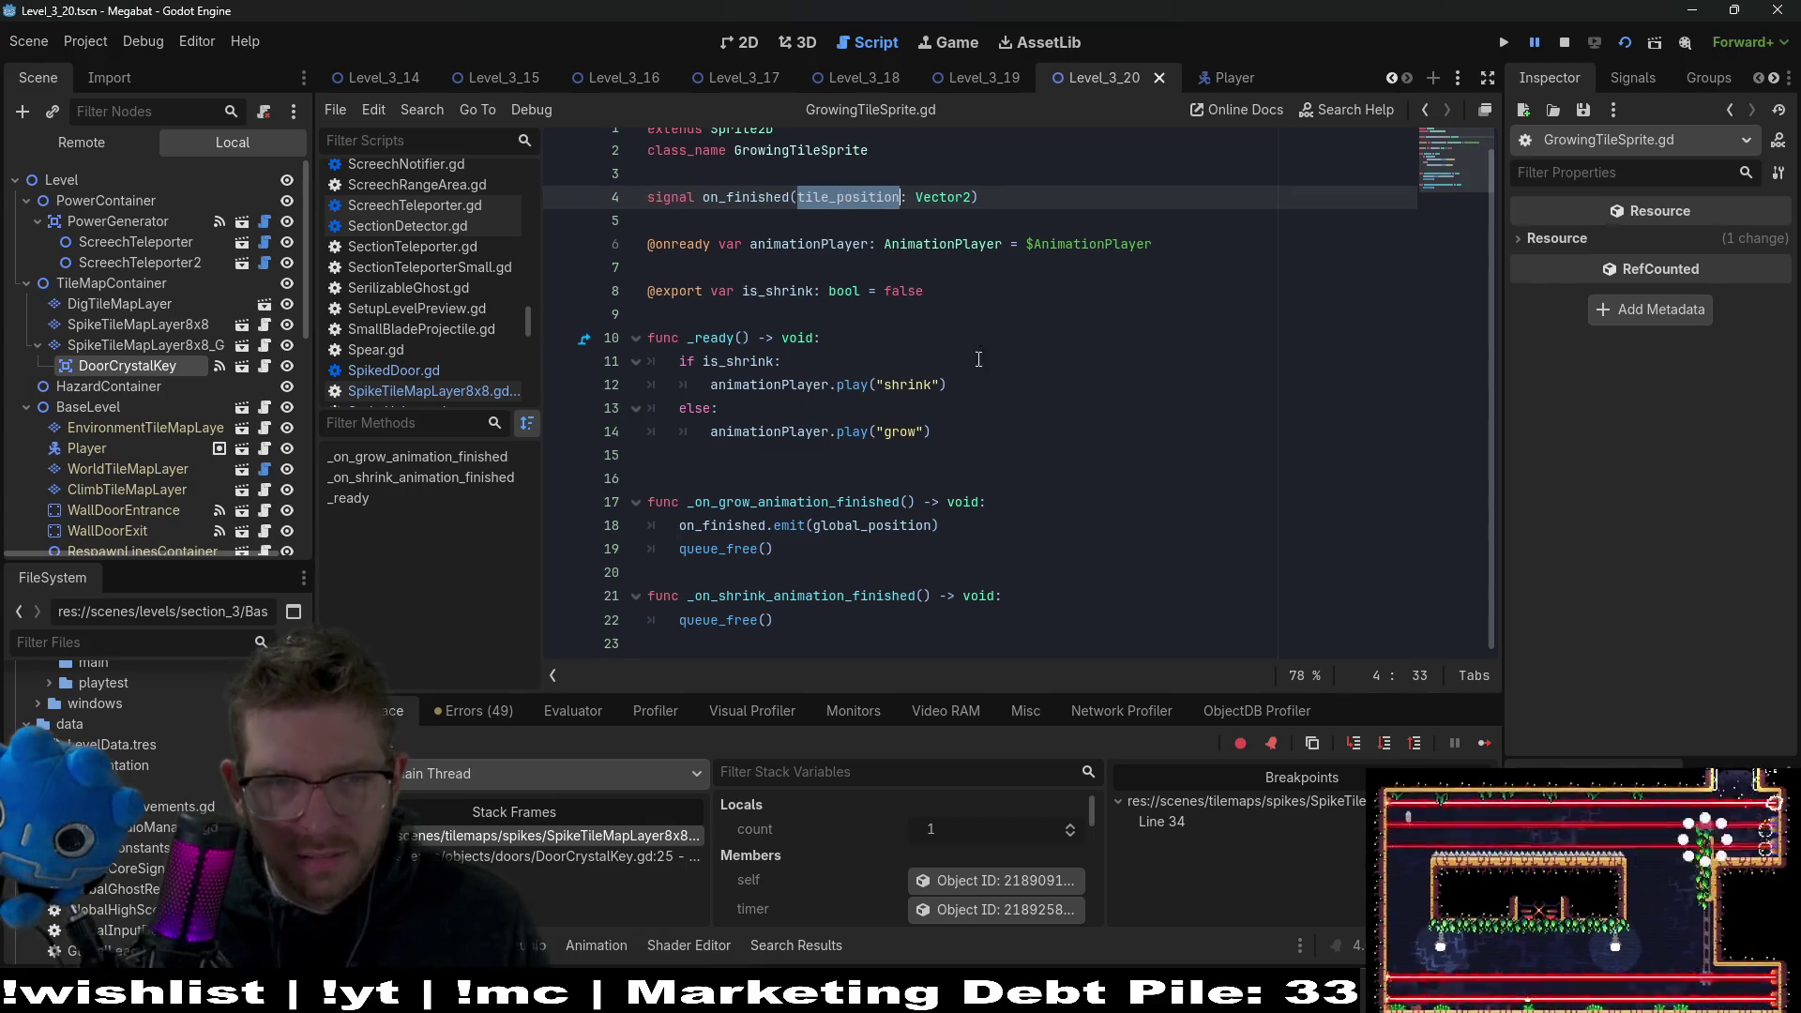
pyautogui.click(839, 208)
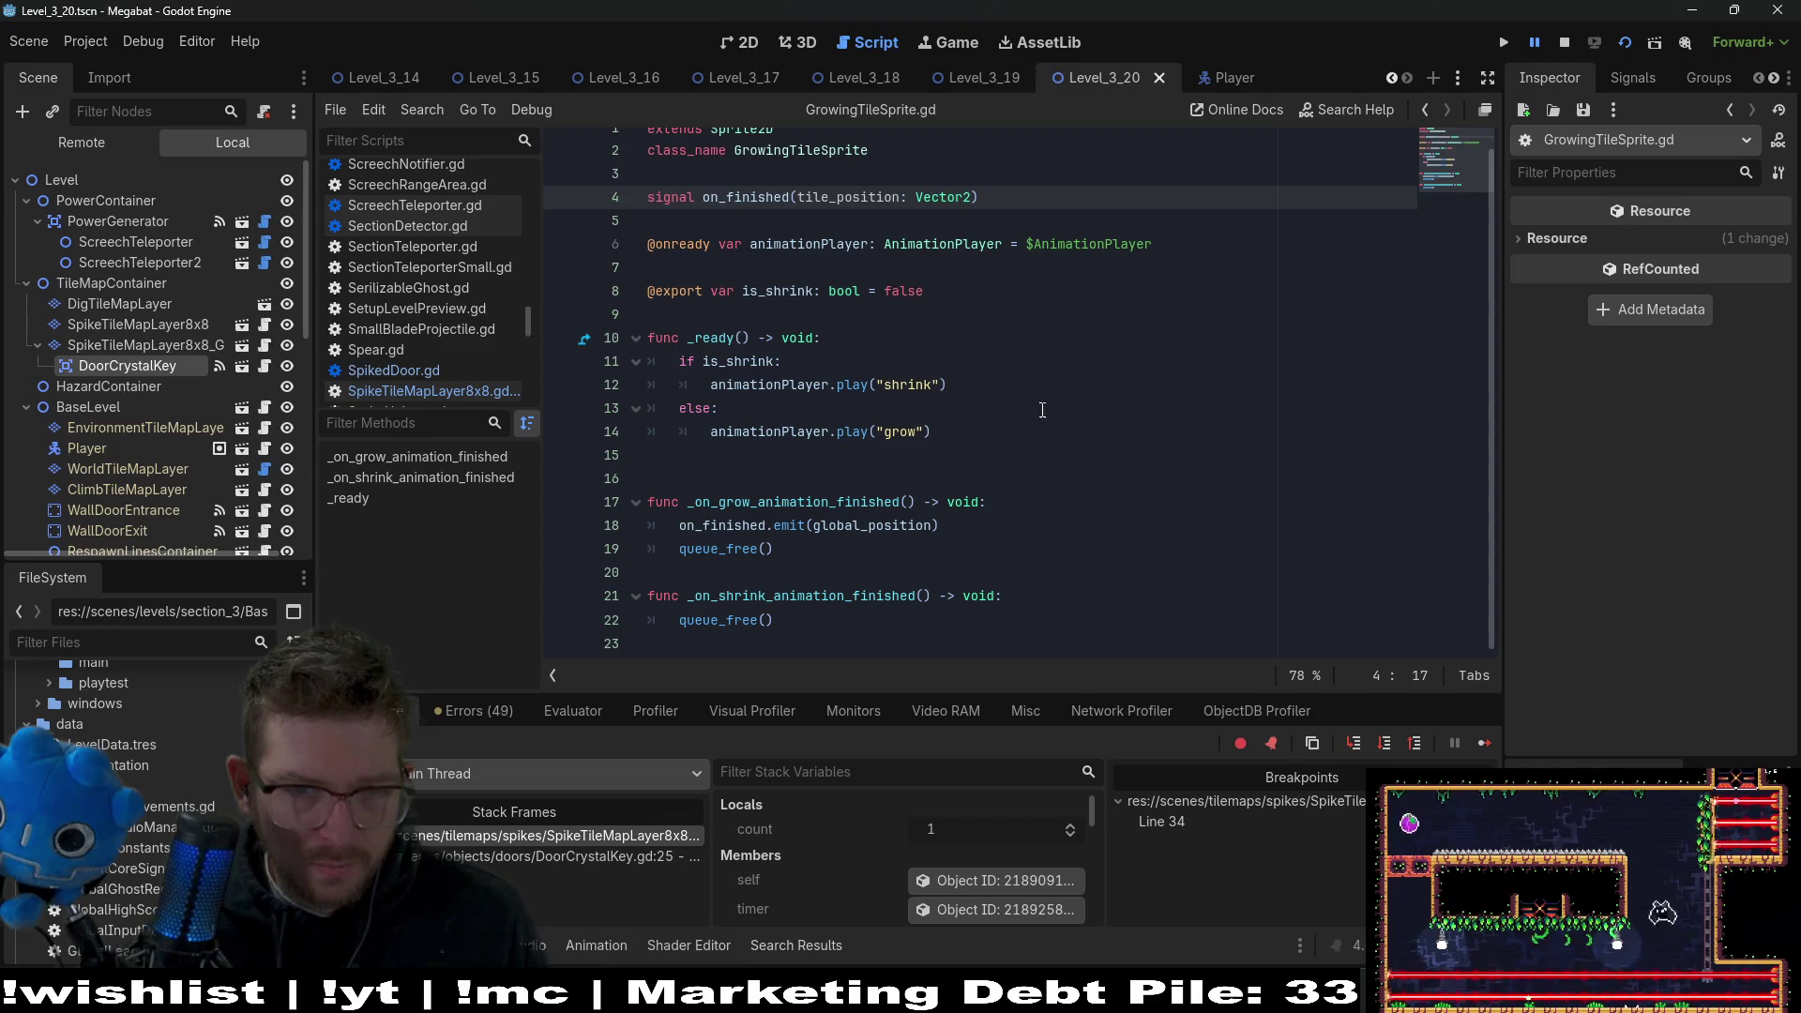
pyautogui.doubleClick(876, 525)
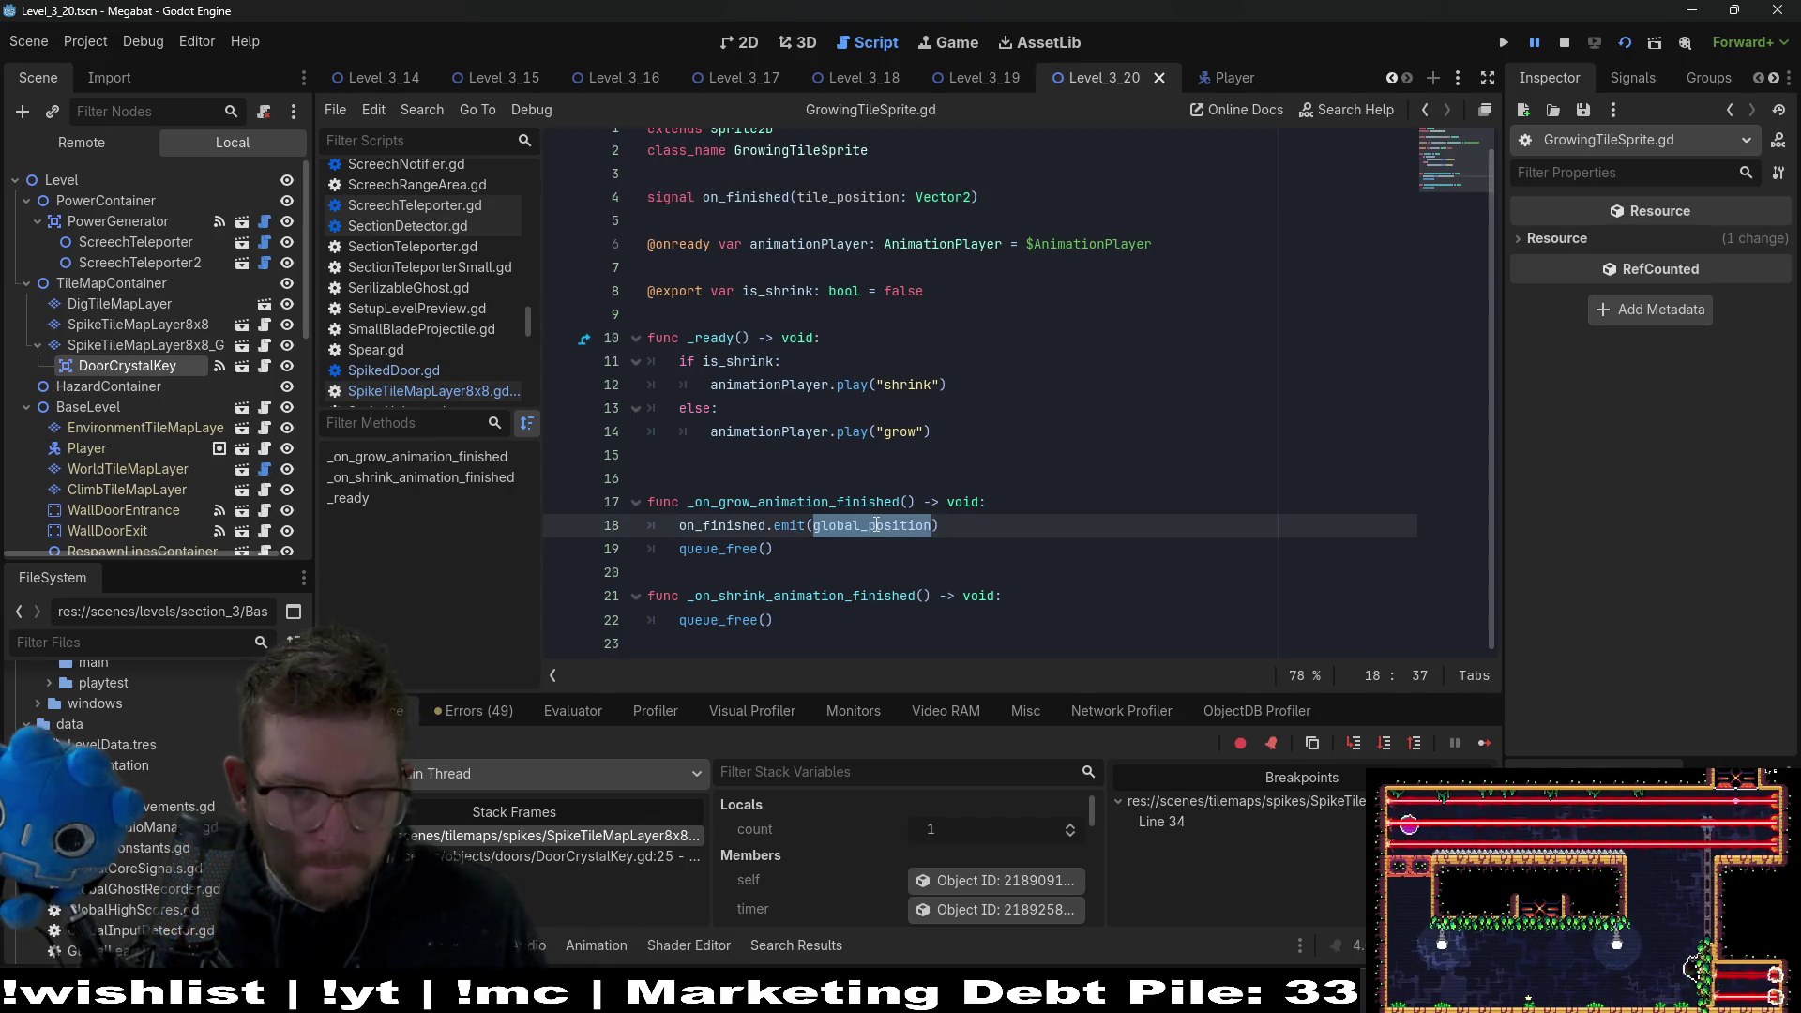
pyautogui.click(424, 371)
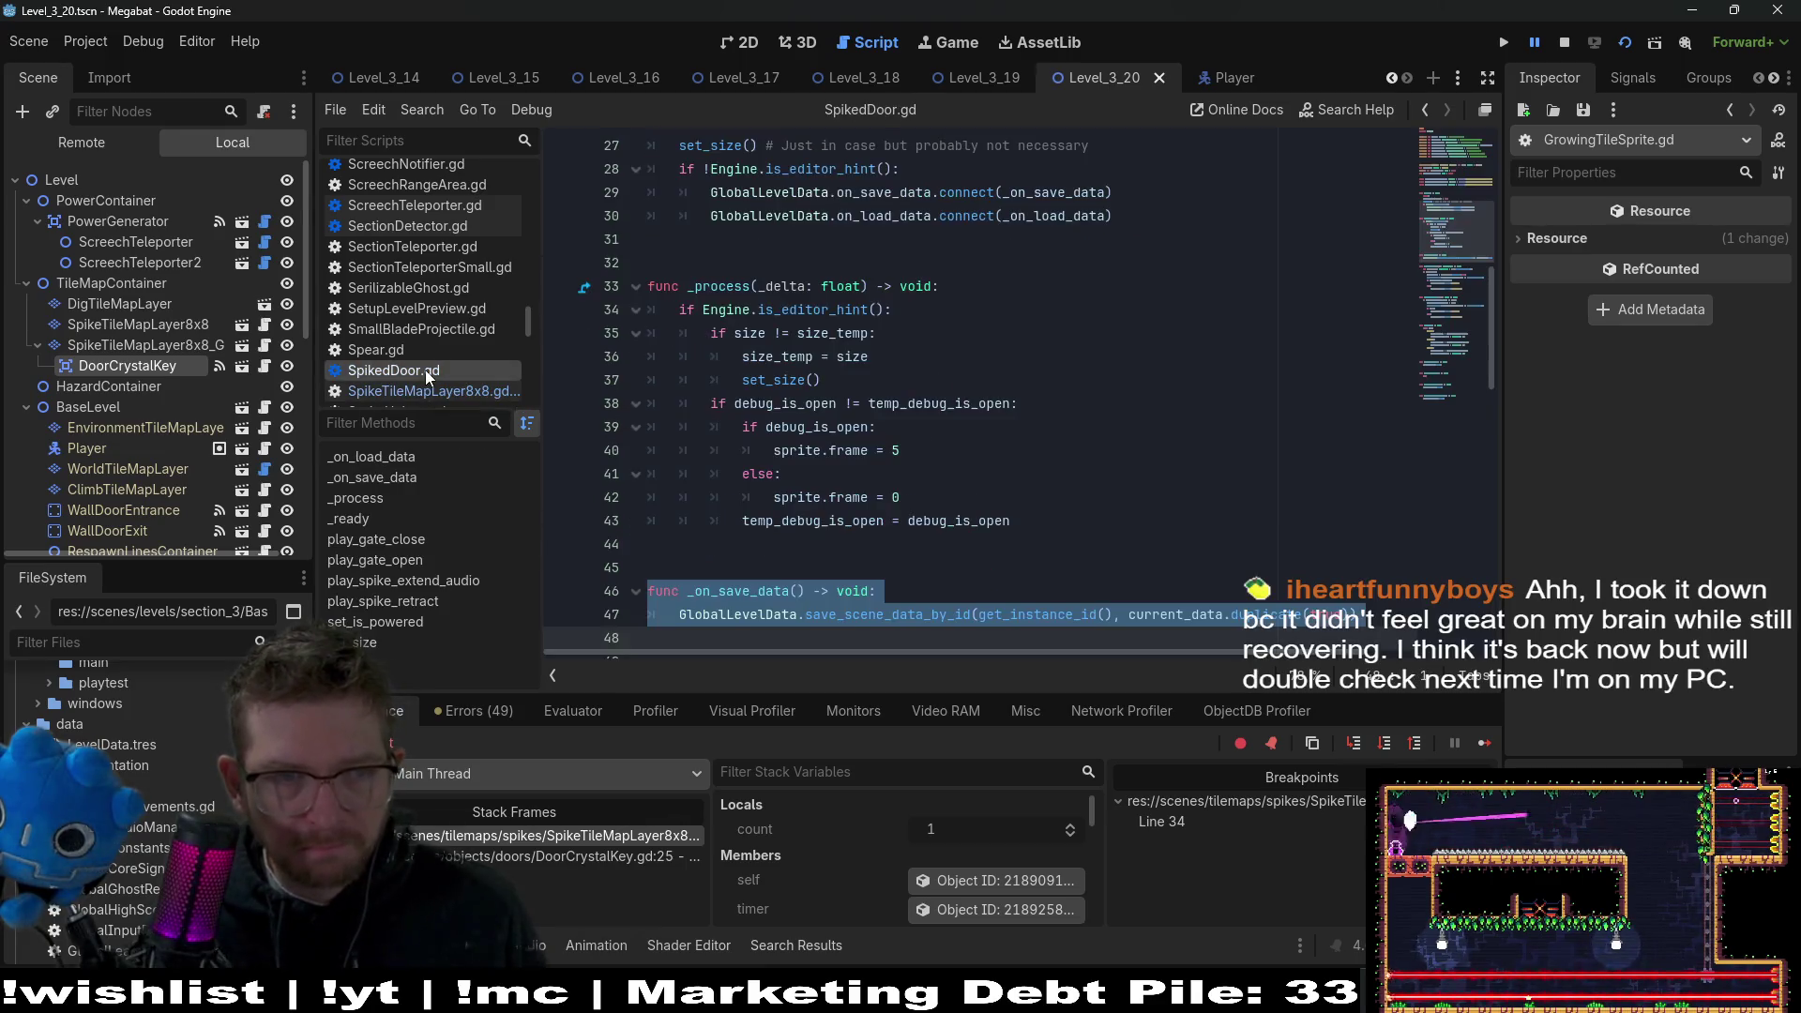
pyautogui.click(425, 390)
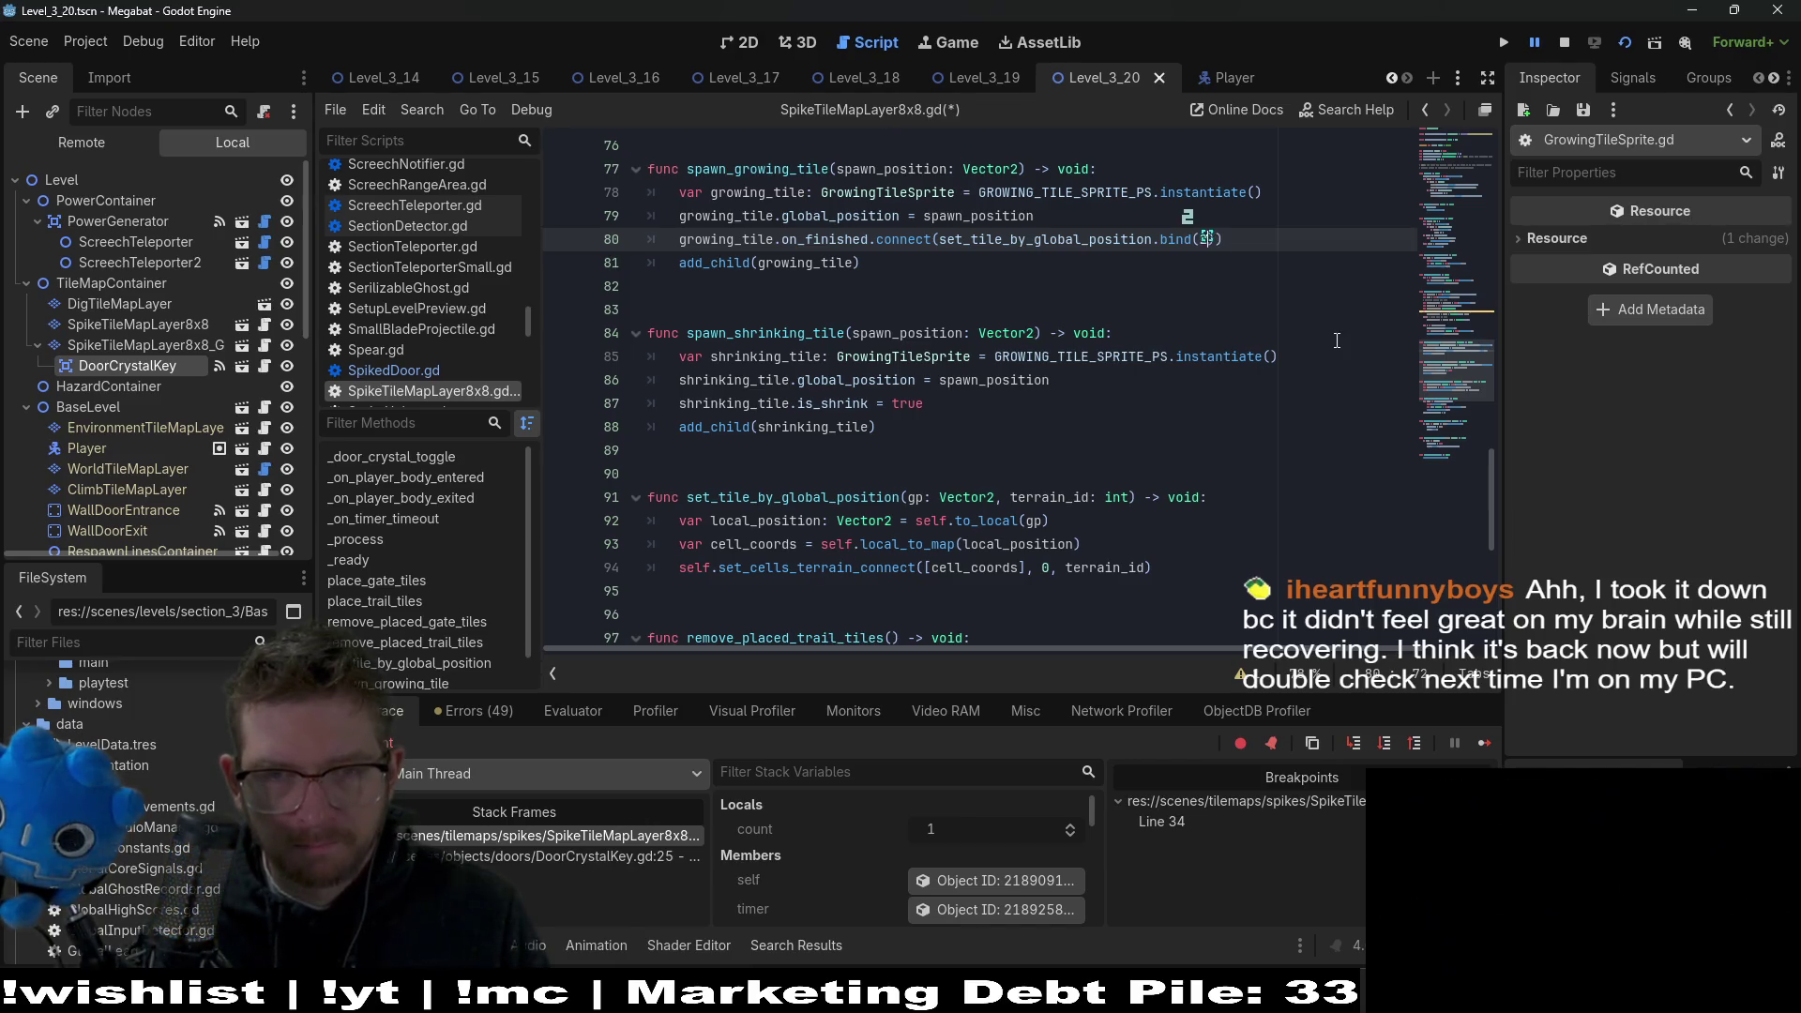
# Step: Pass 2 inside the bind() call on line 80
pyautogui.write('2')
pyautogui.click(1361, 206)
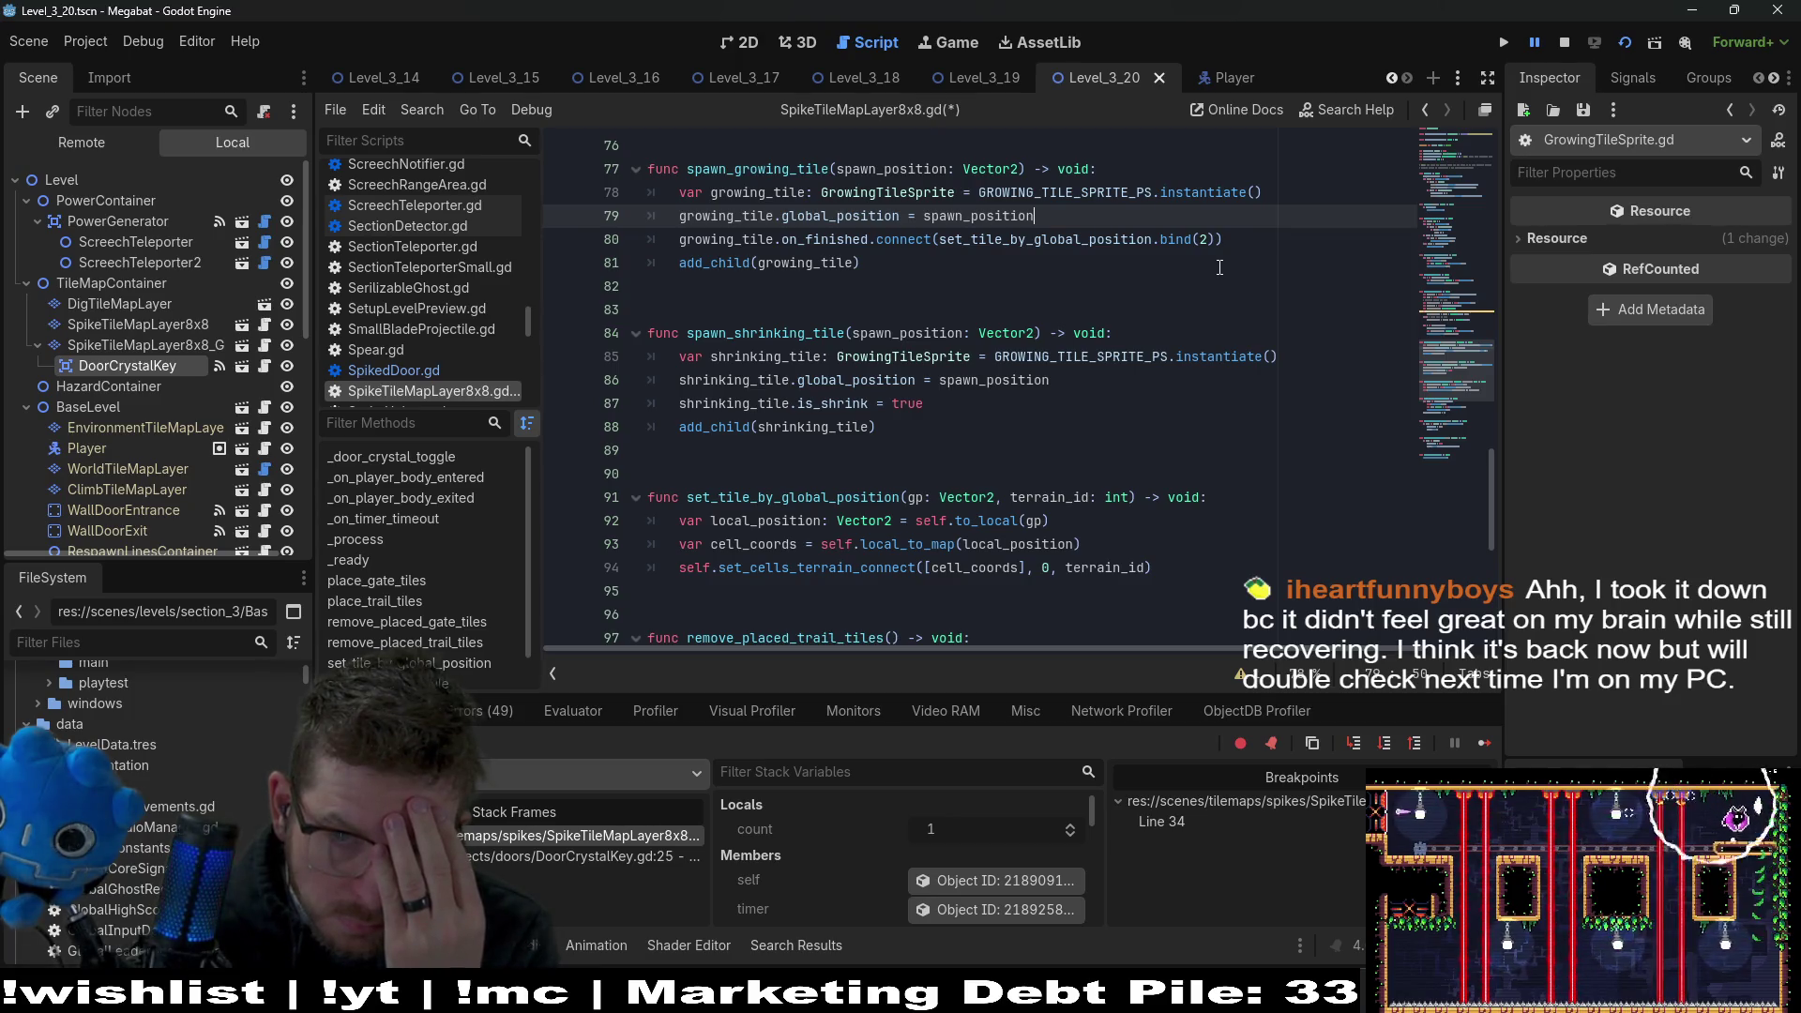
pyautogui.click(1191, 239)
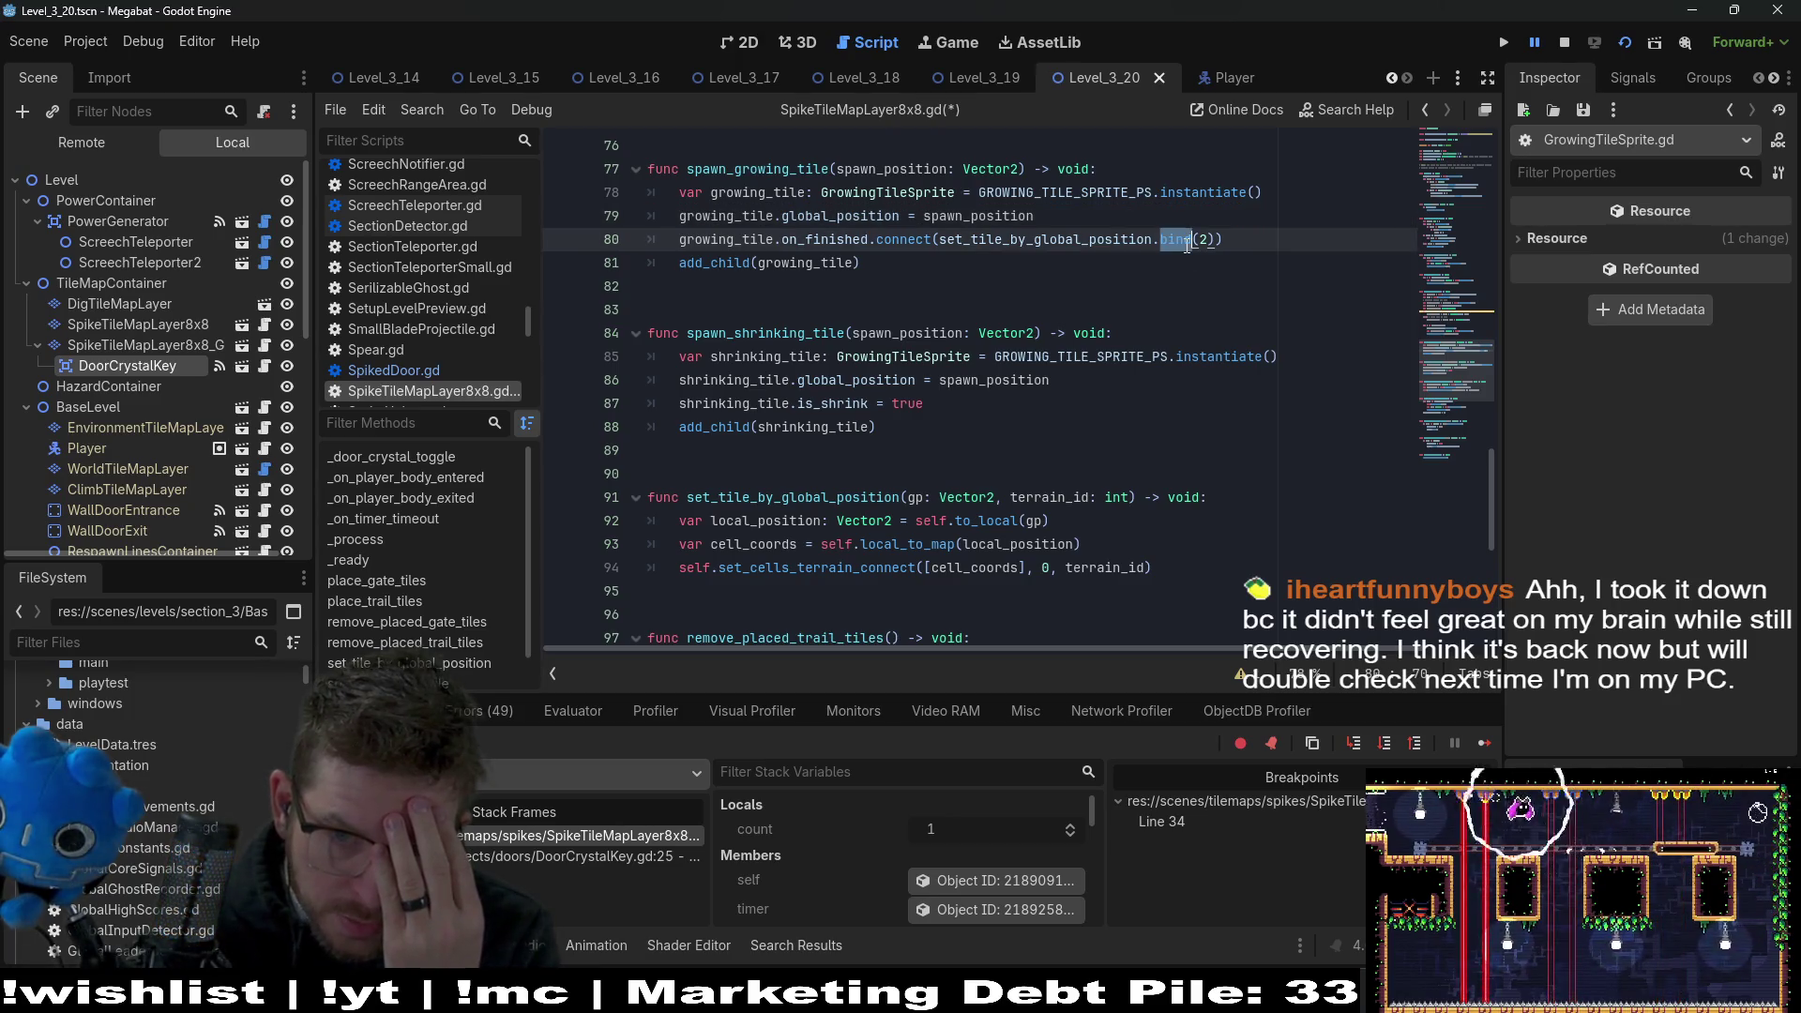
# Step: Select terrain_id on line 91, open the Callable help for bind, then return to the 2D view
pyautogui.doubleClick(1039, 497)
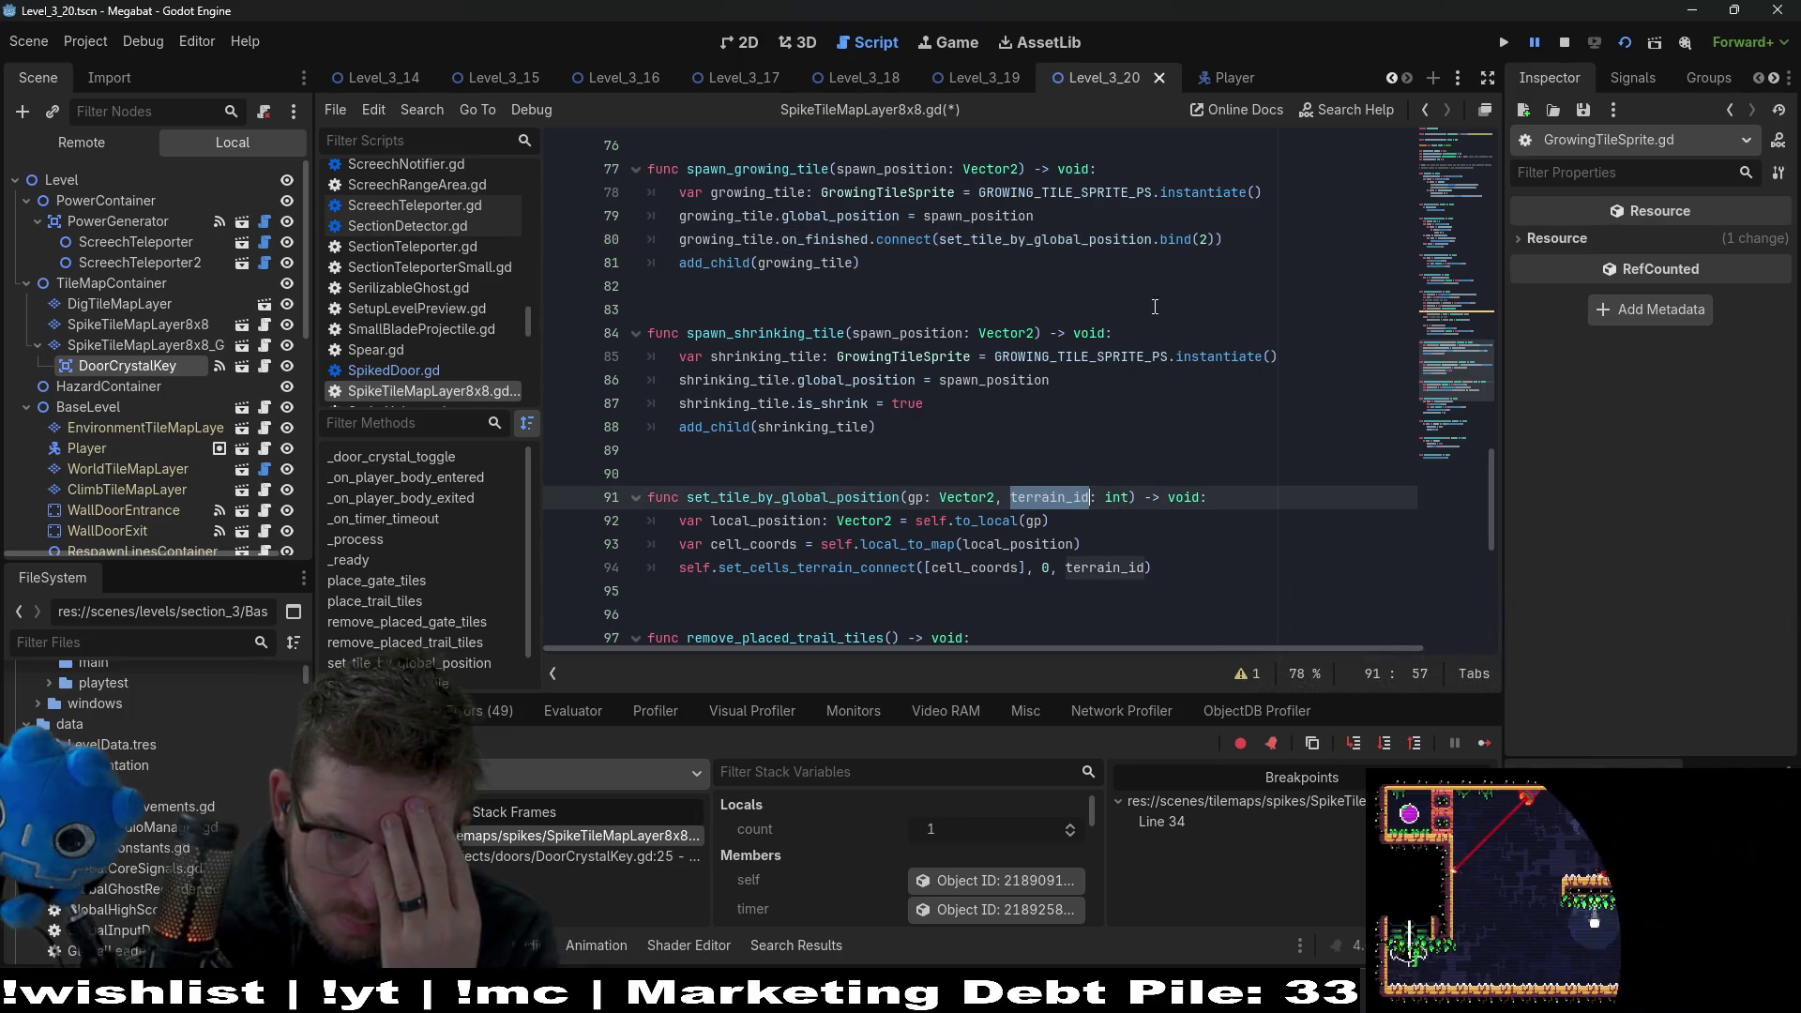
pyautogui.click(1184, 239)
pyautogui.keyDown('ctrl'); pyautogui.click(1184, 240); pyautogui.keyUp('ctrl')
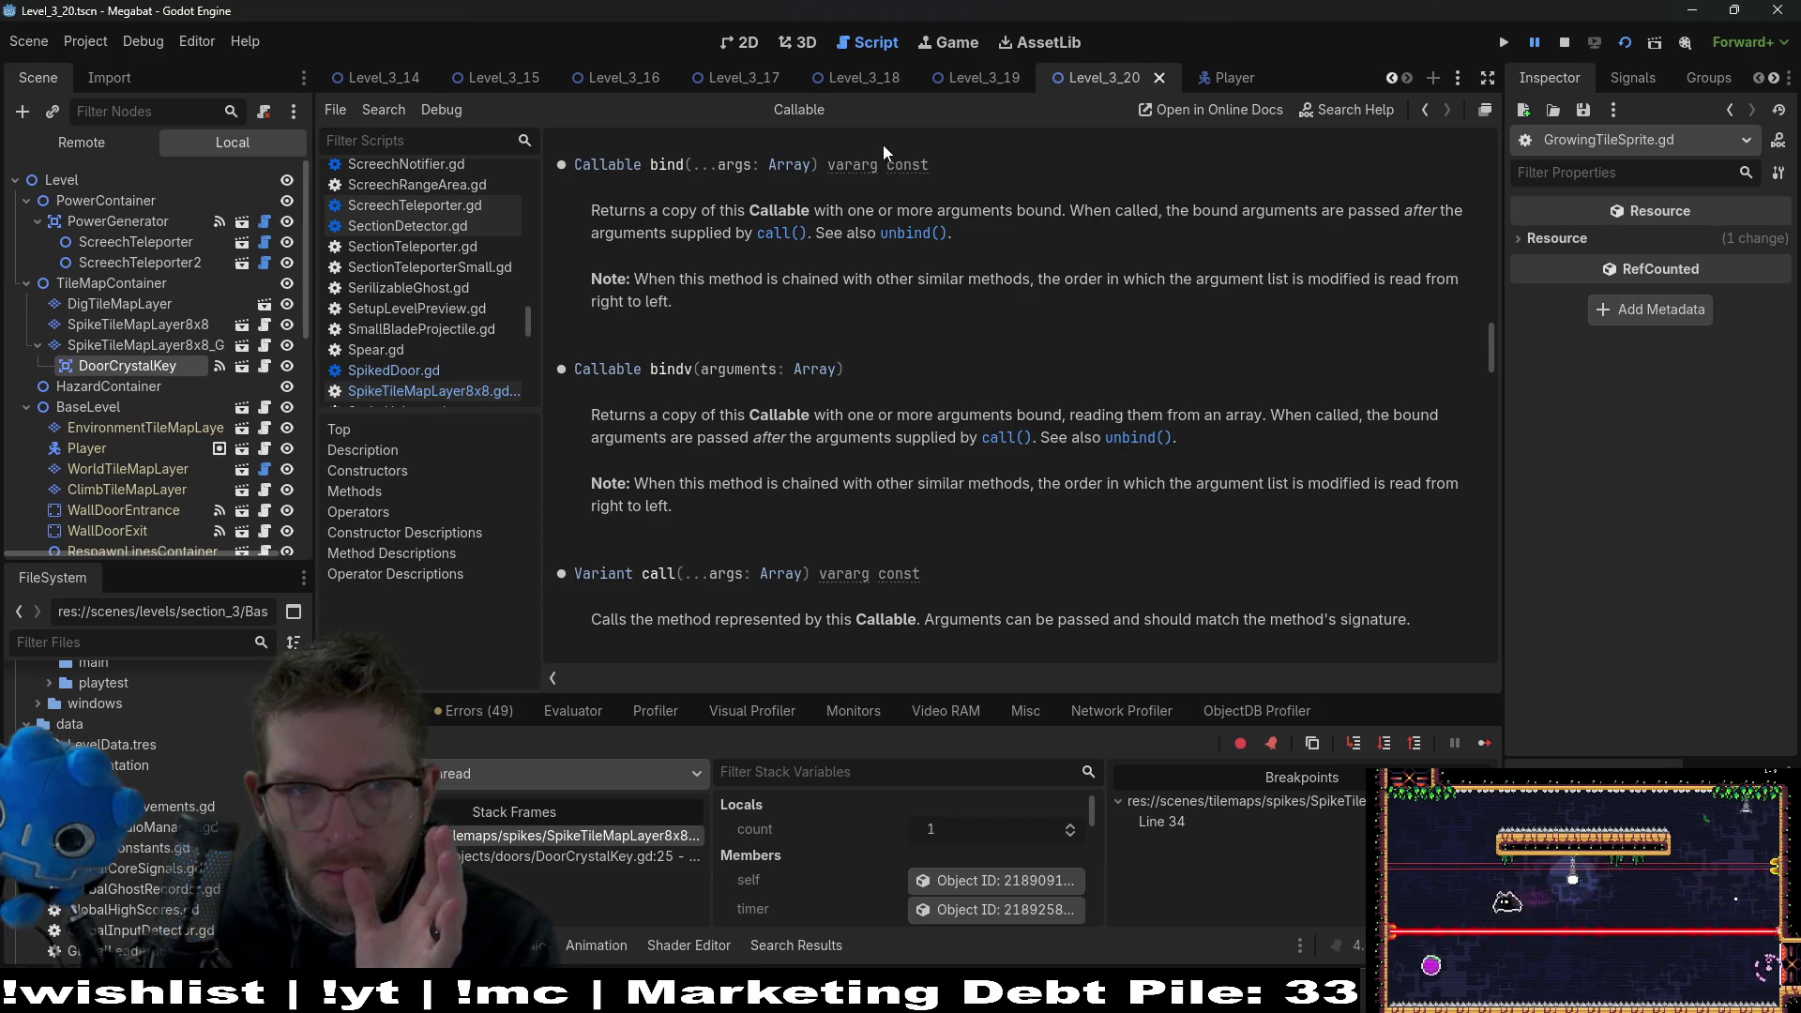
pyautogui.click(748, 44)
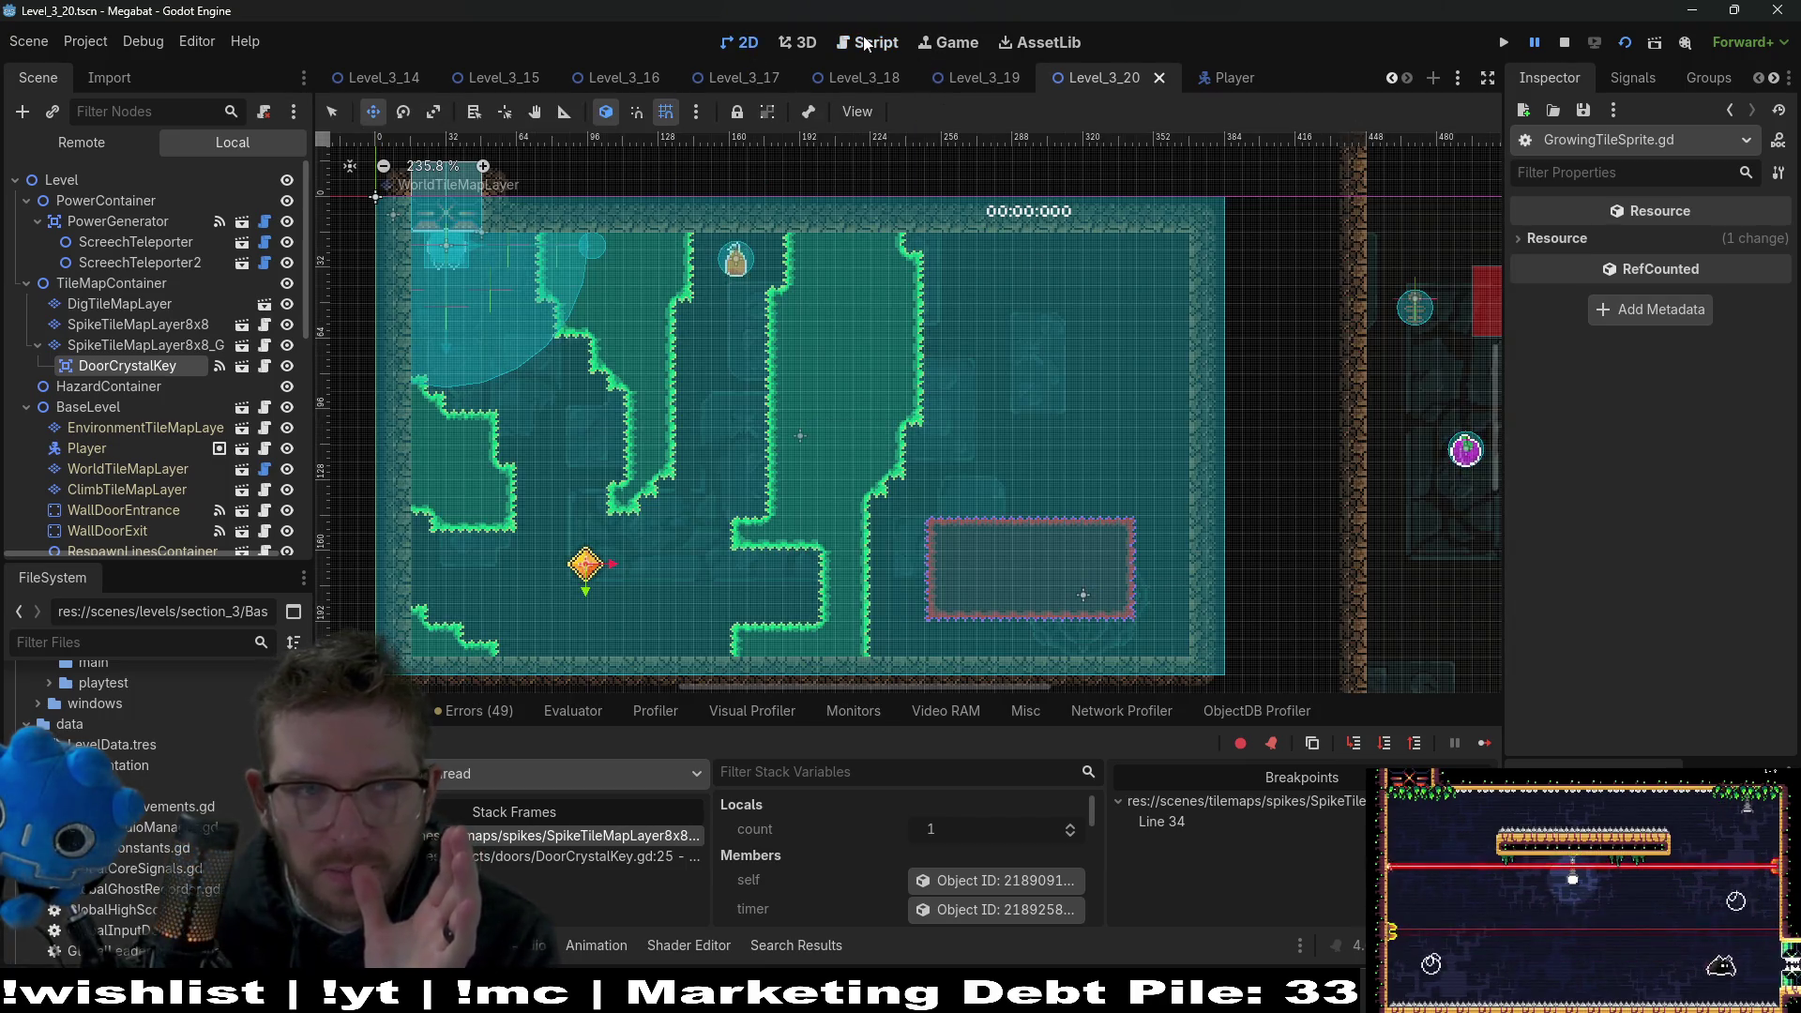
# Step: Reopen the tile map layer's script and review spawn_growing_tile's set_tile_by_global_position binding
pyautogui.click(270, 345)
pyautogui.scroll(3, 1203, 346)
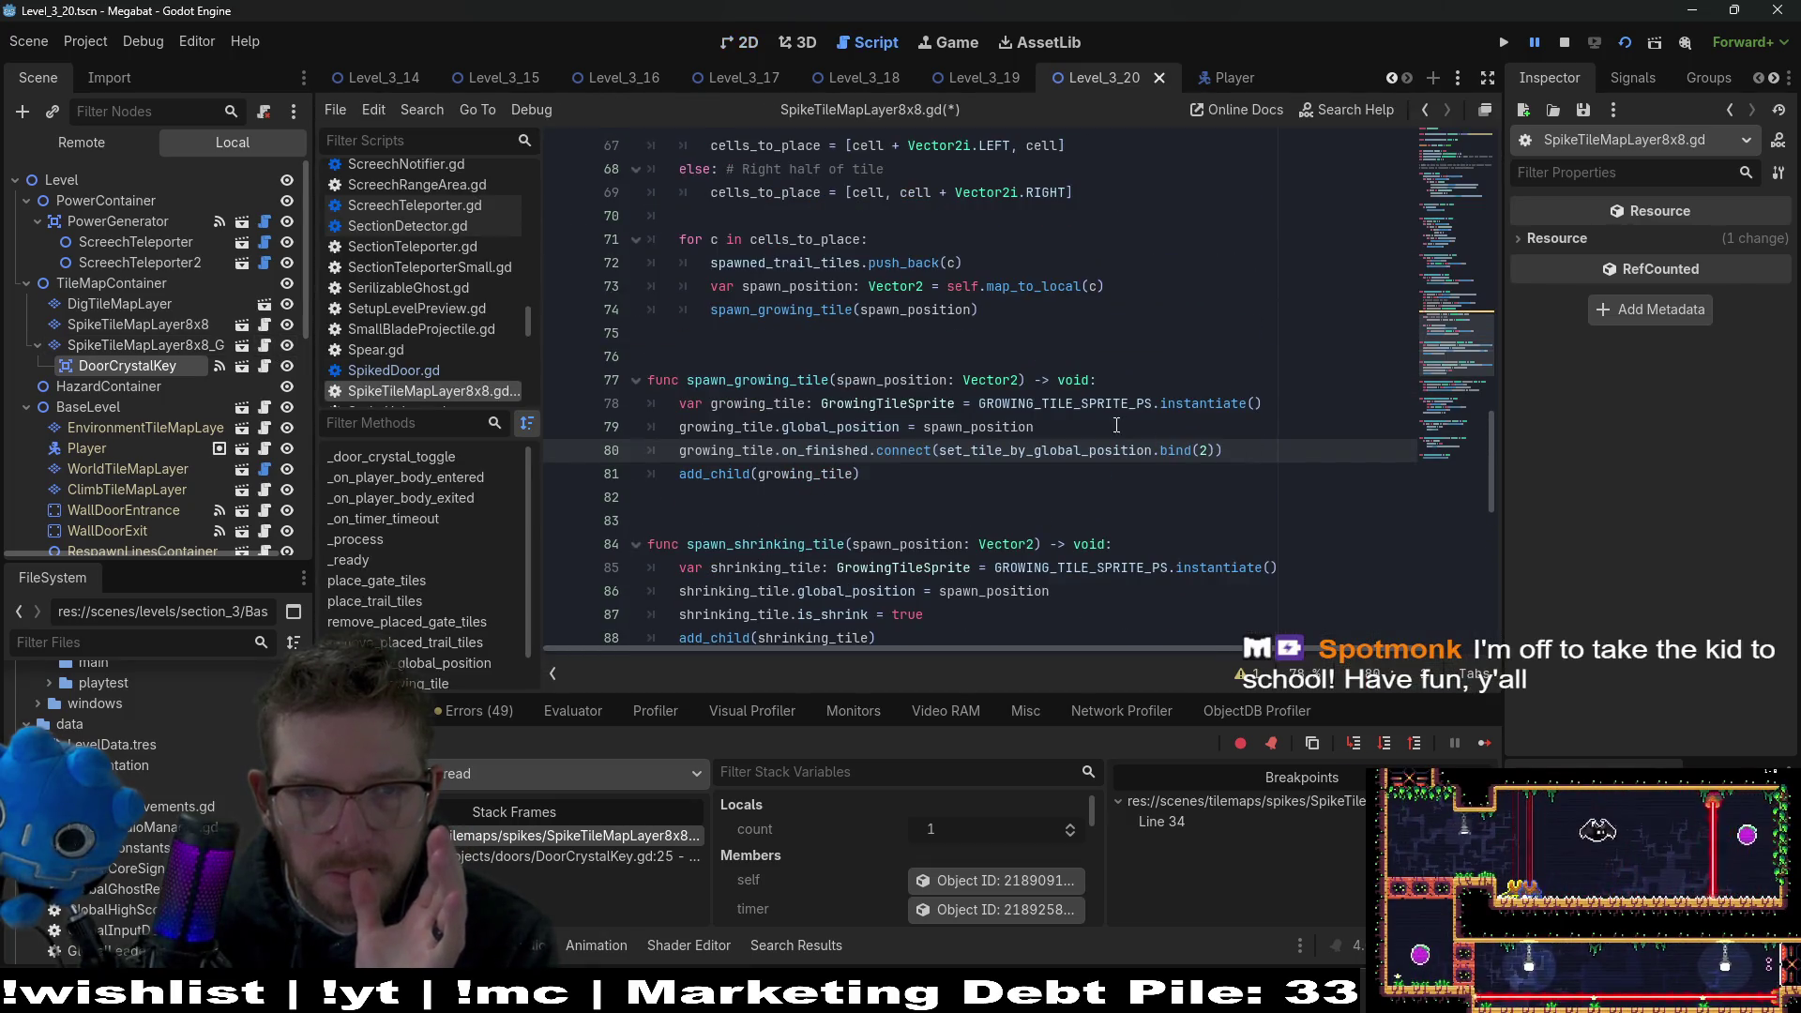
pyautogui.doubleClick(761, 378)
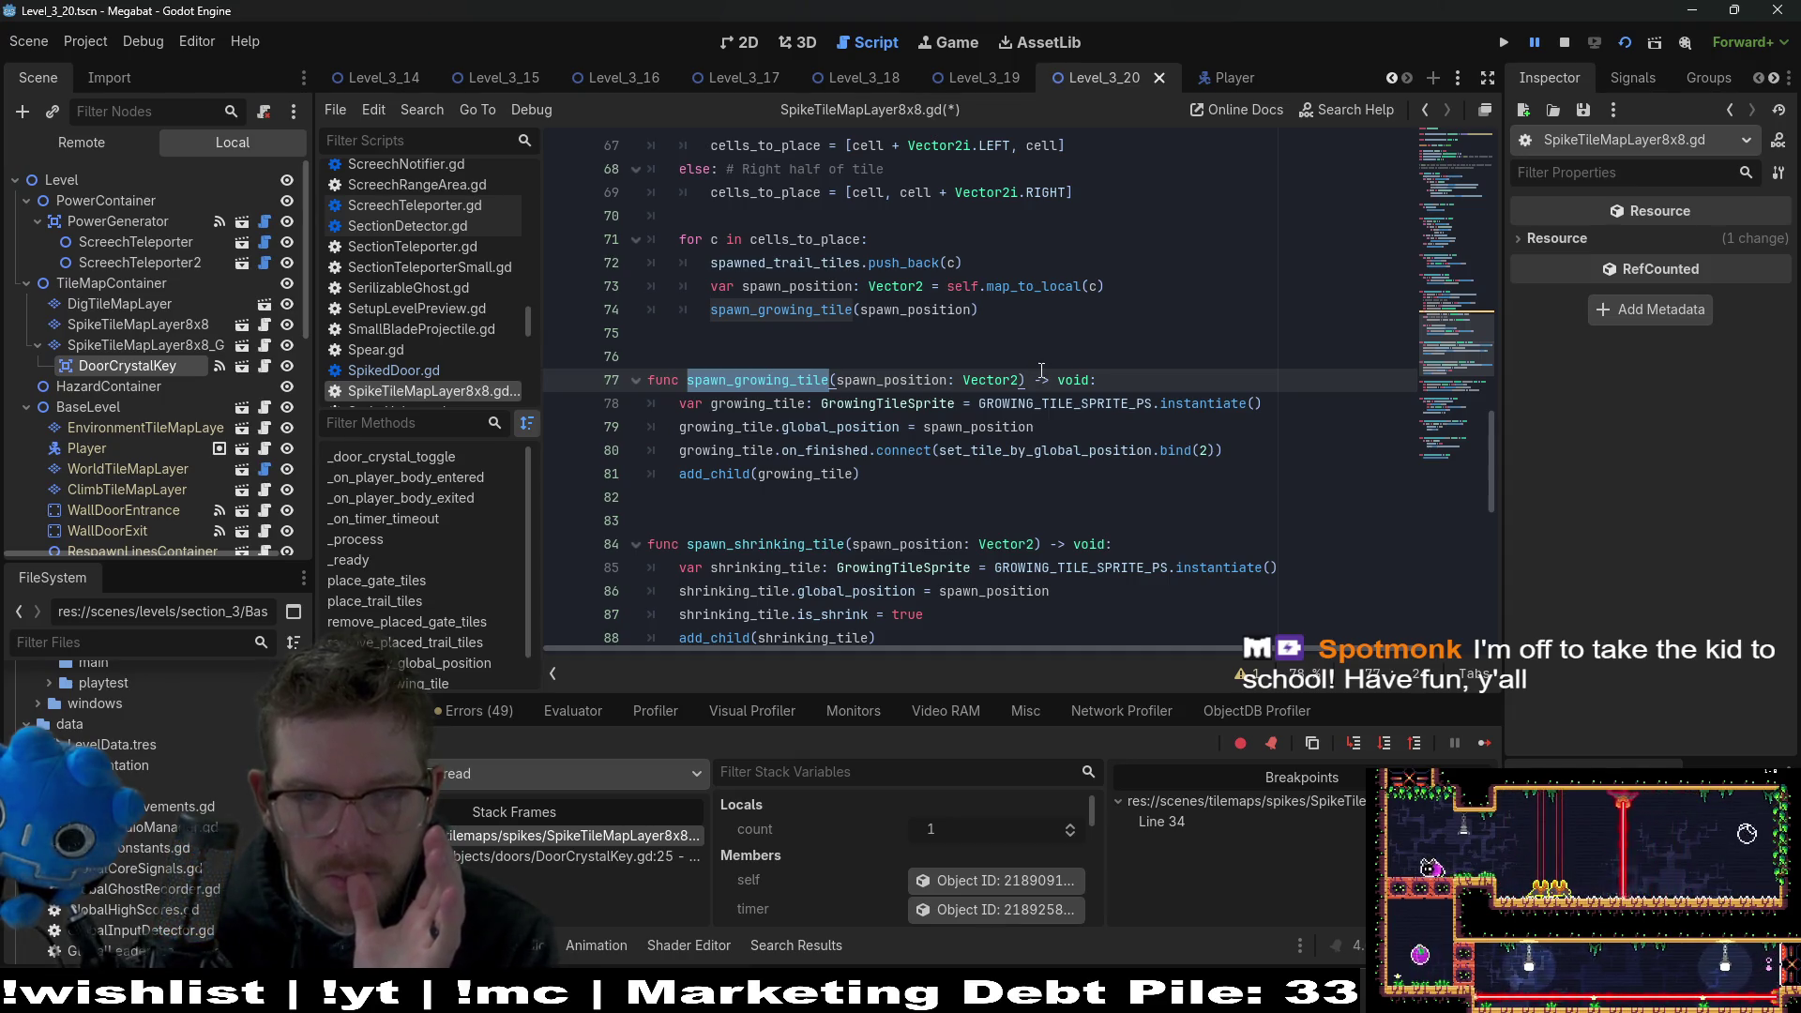
pyautogui.doubleClick(1043, 451)
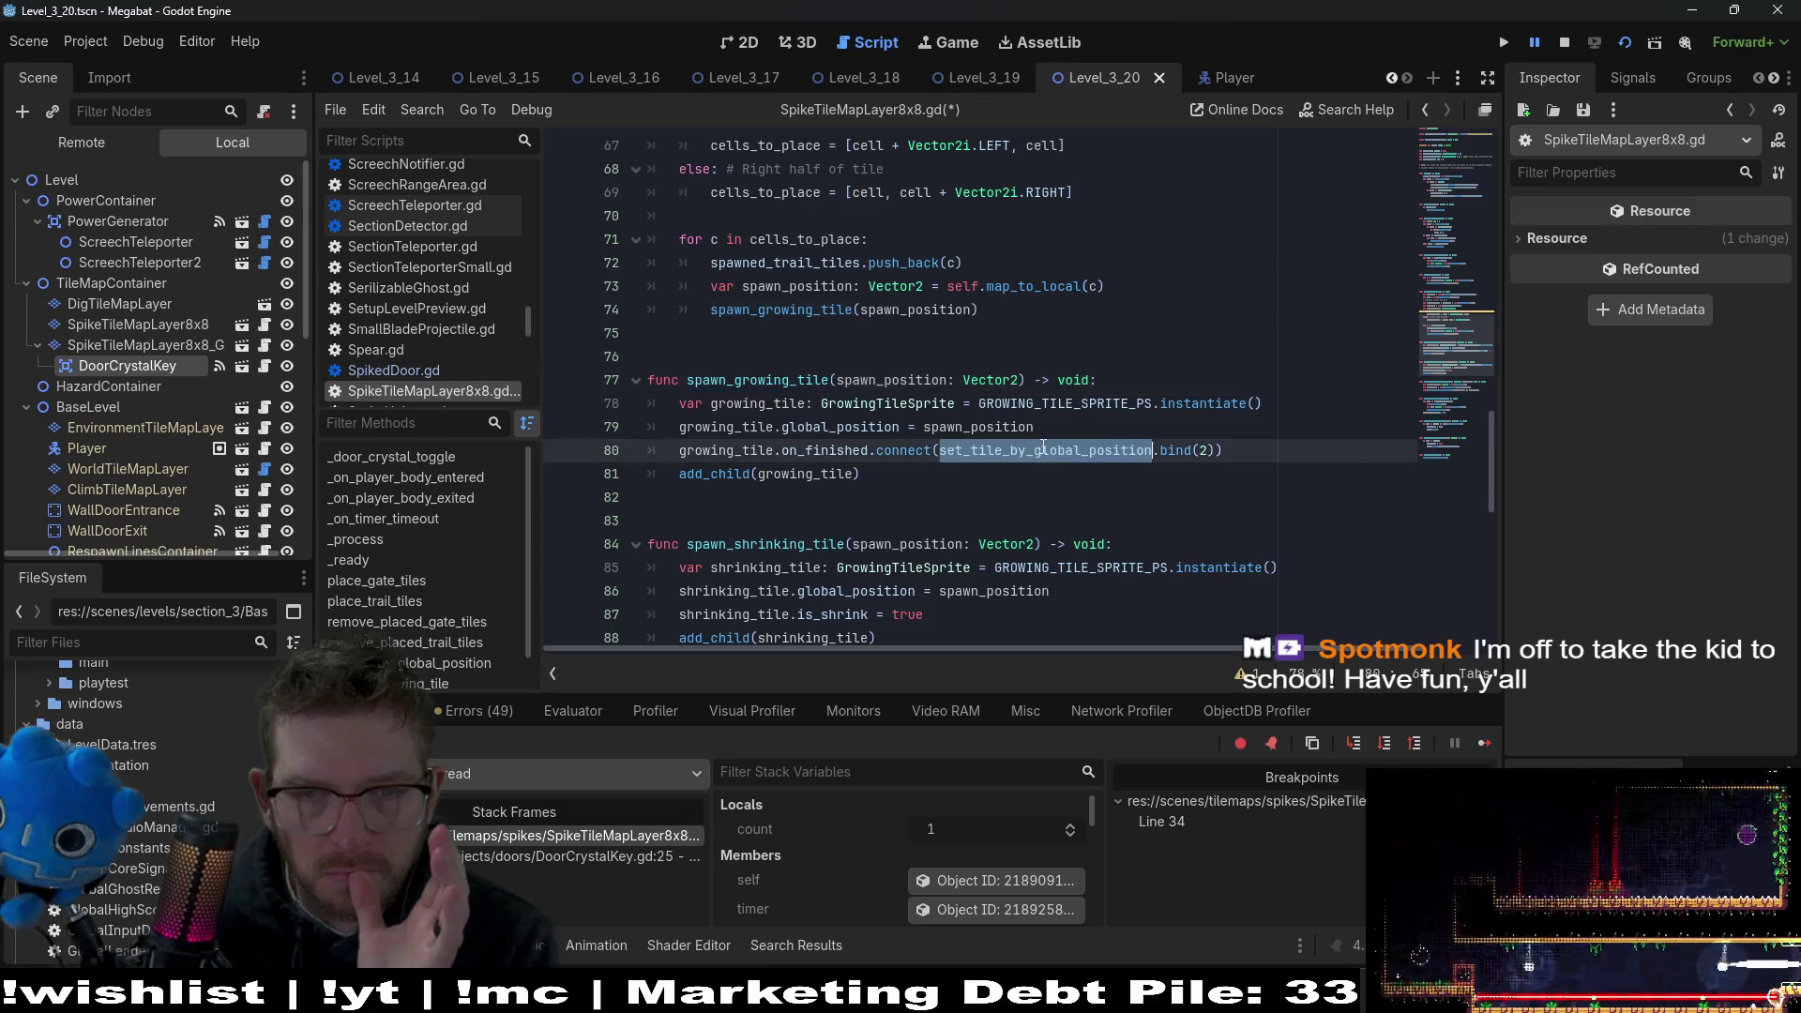
# Step: Select the 'terrain_id: int' parameter text on line 91 for reuse
pyautogui.scroll(-1, 1119, 477)
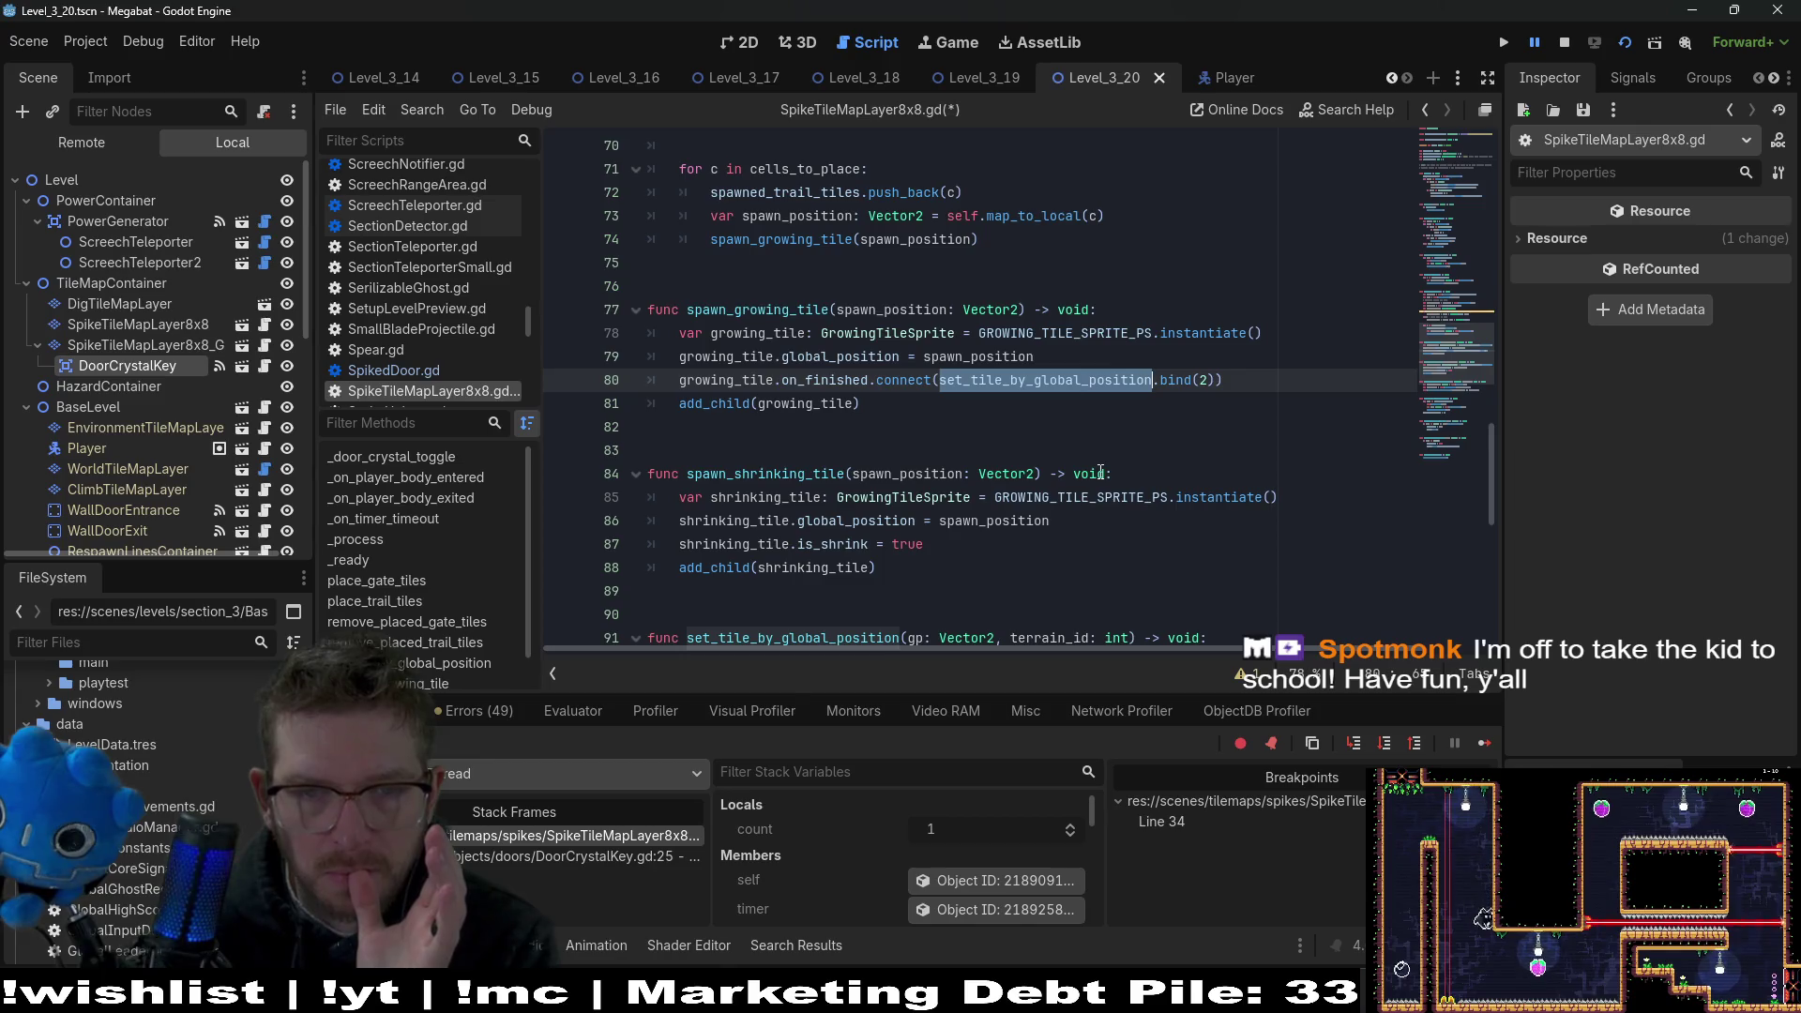
pyautogui.scroll(-1, 1100, 472)
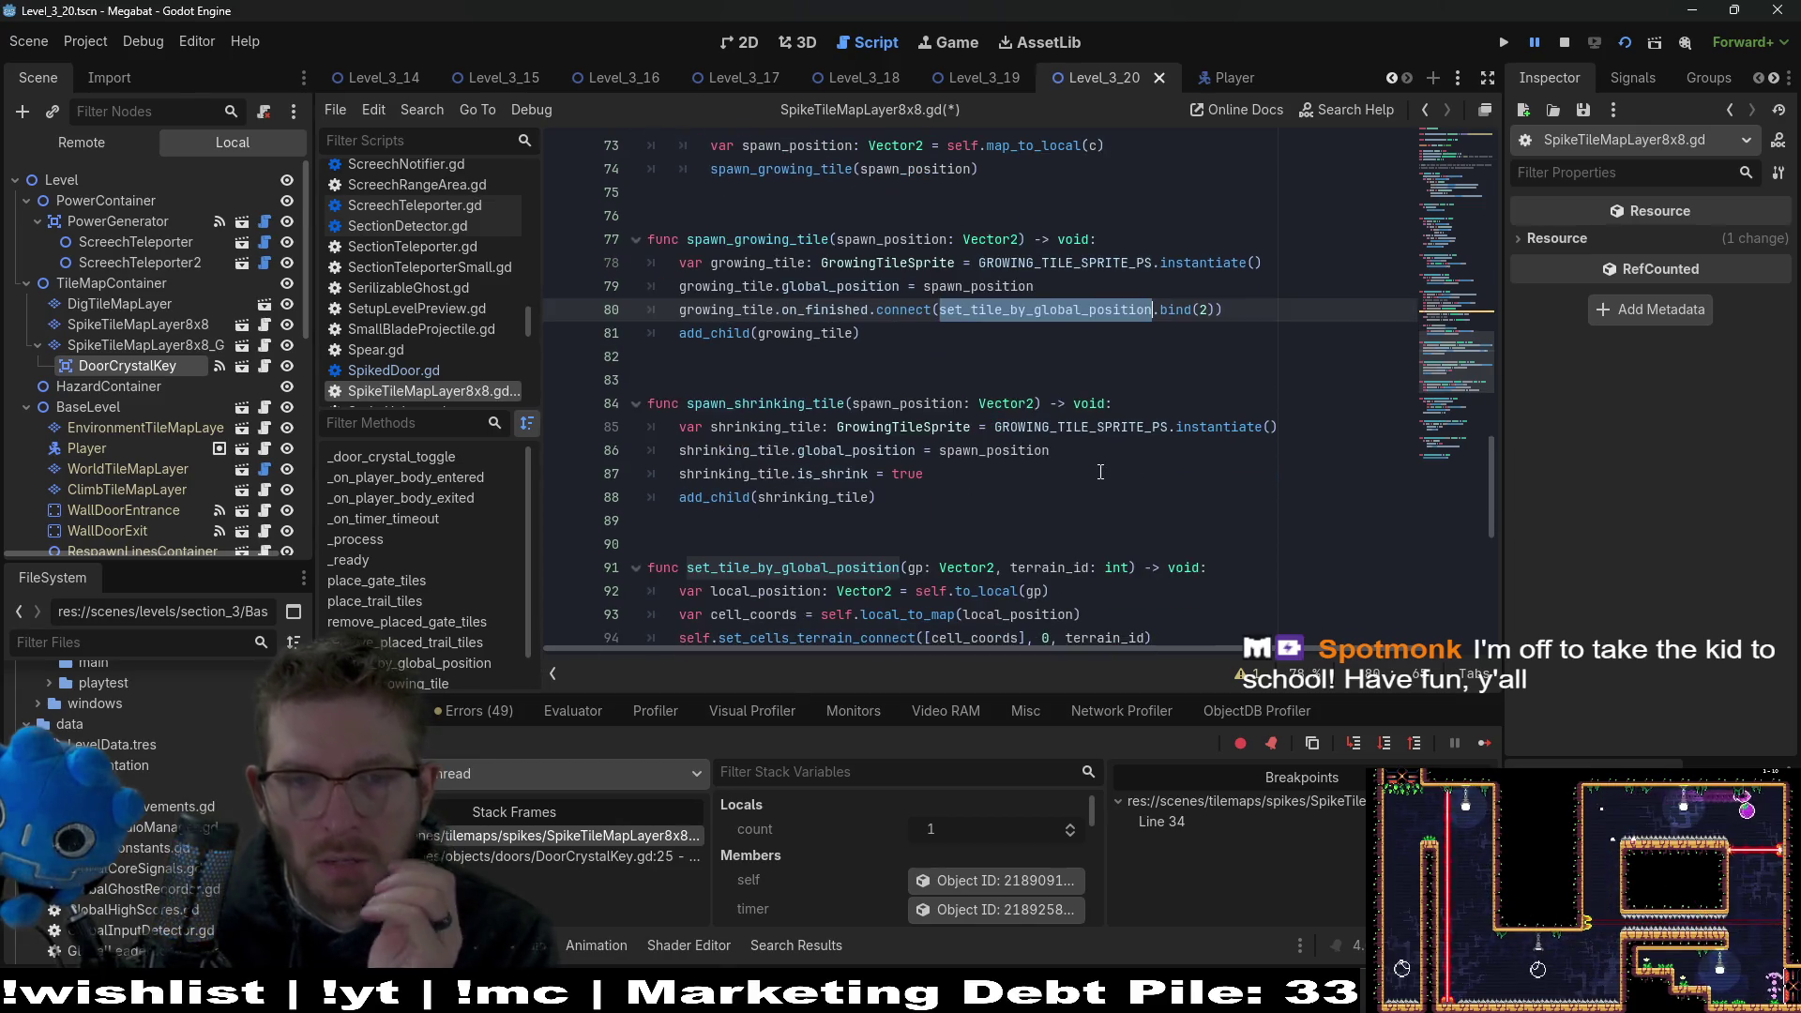
pyautogui.scroll(-1, 1097, 460)
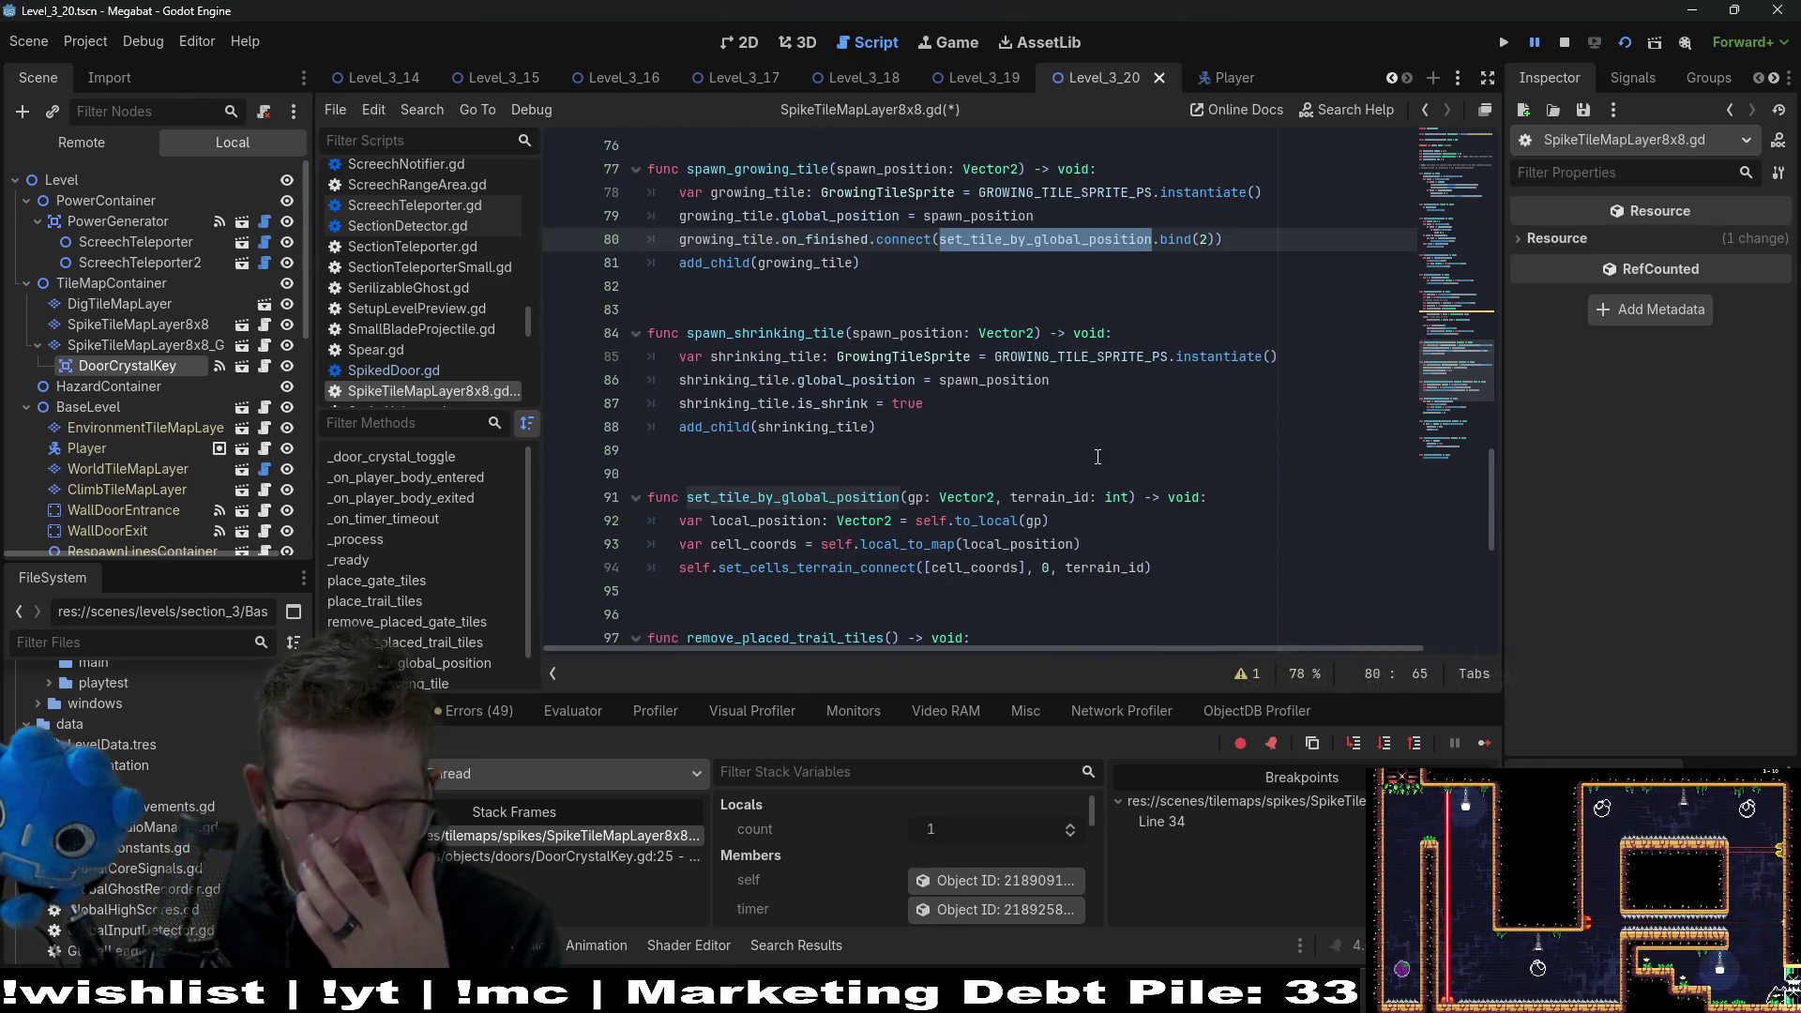
pyautogui.doubleClick(1048, 497)
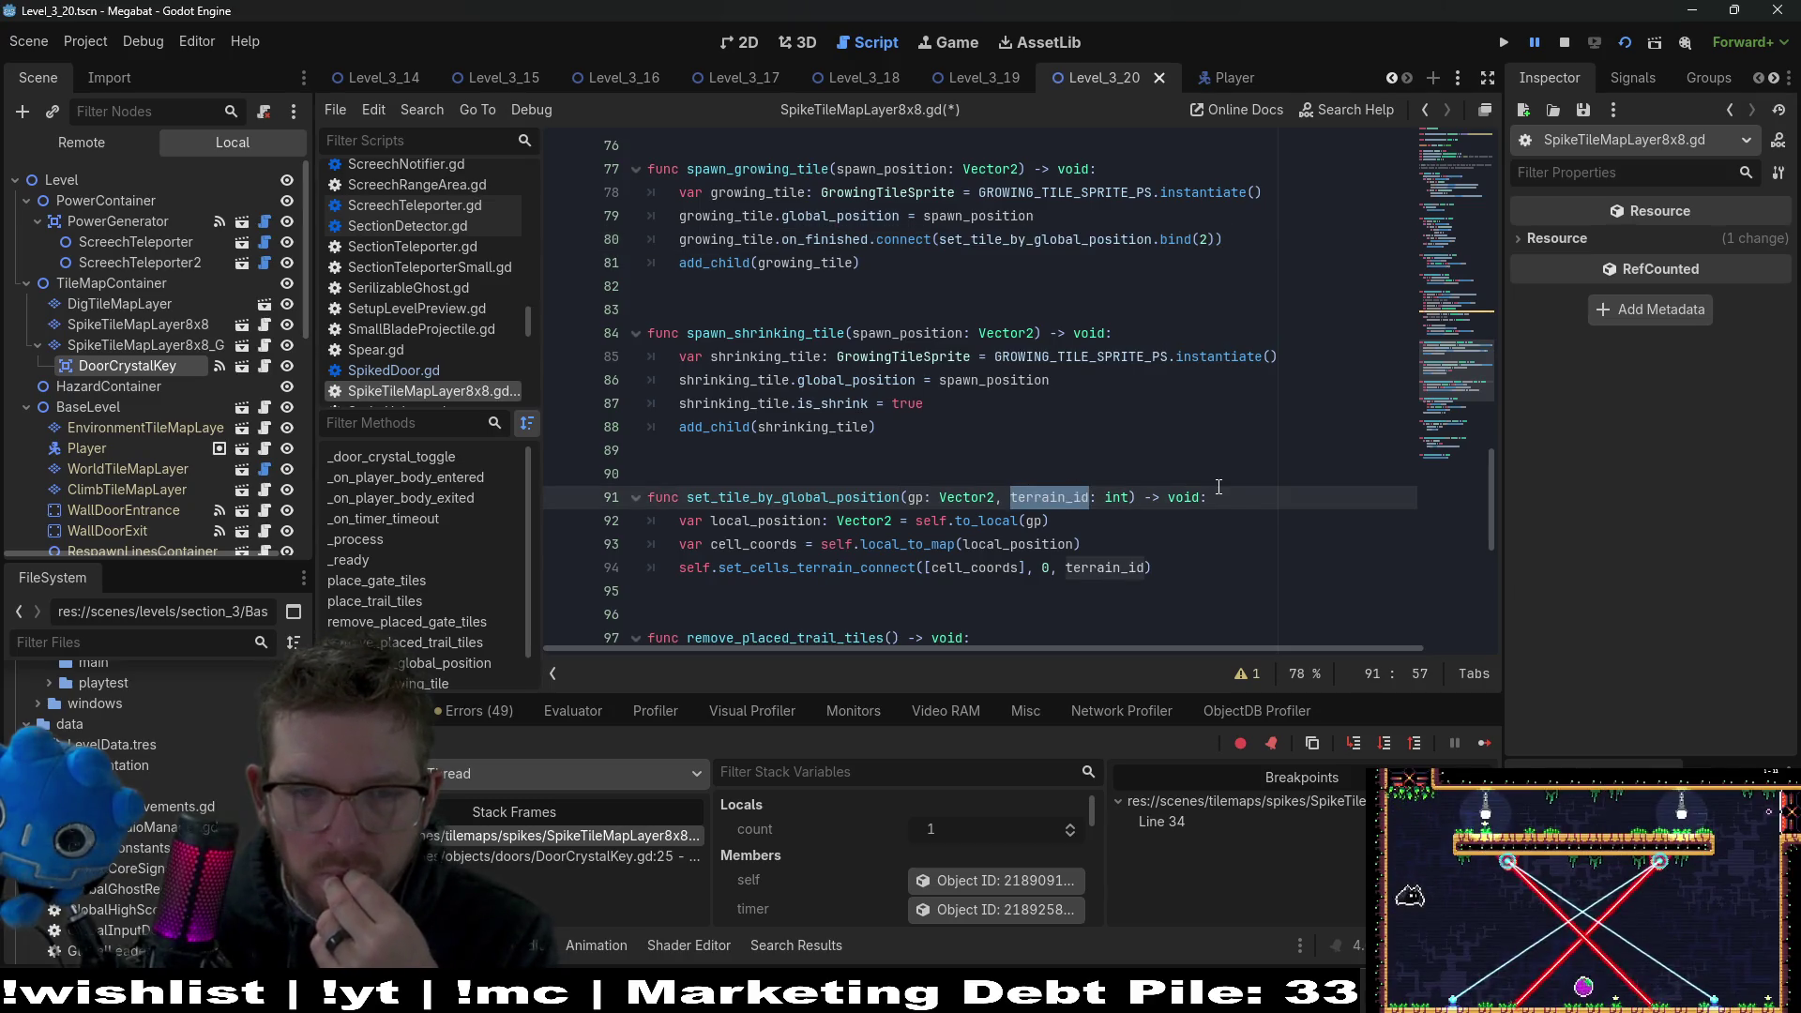
pyautogui.doubleClick(842, 497)
pyautogui.scroll(2, 1035, 260)
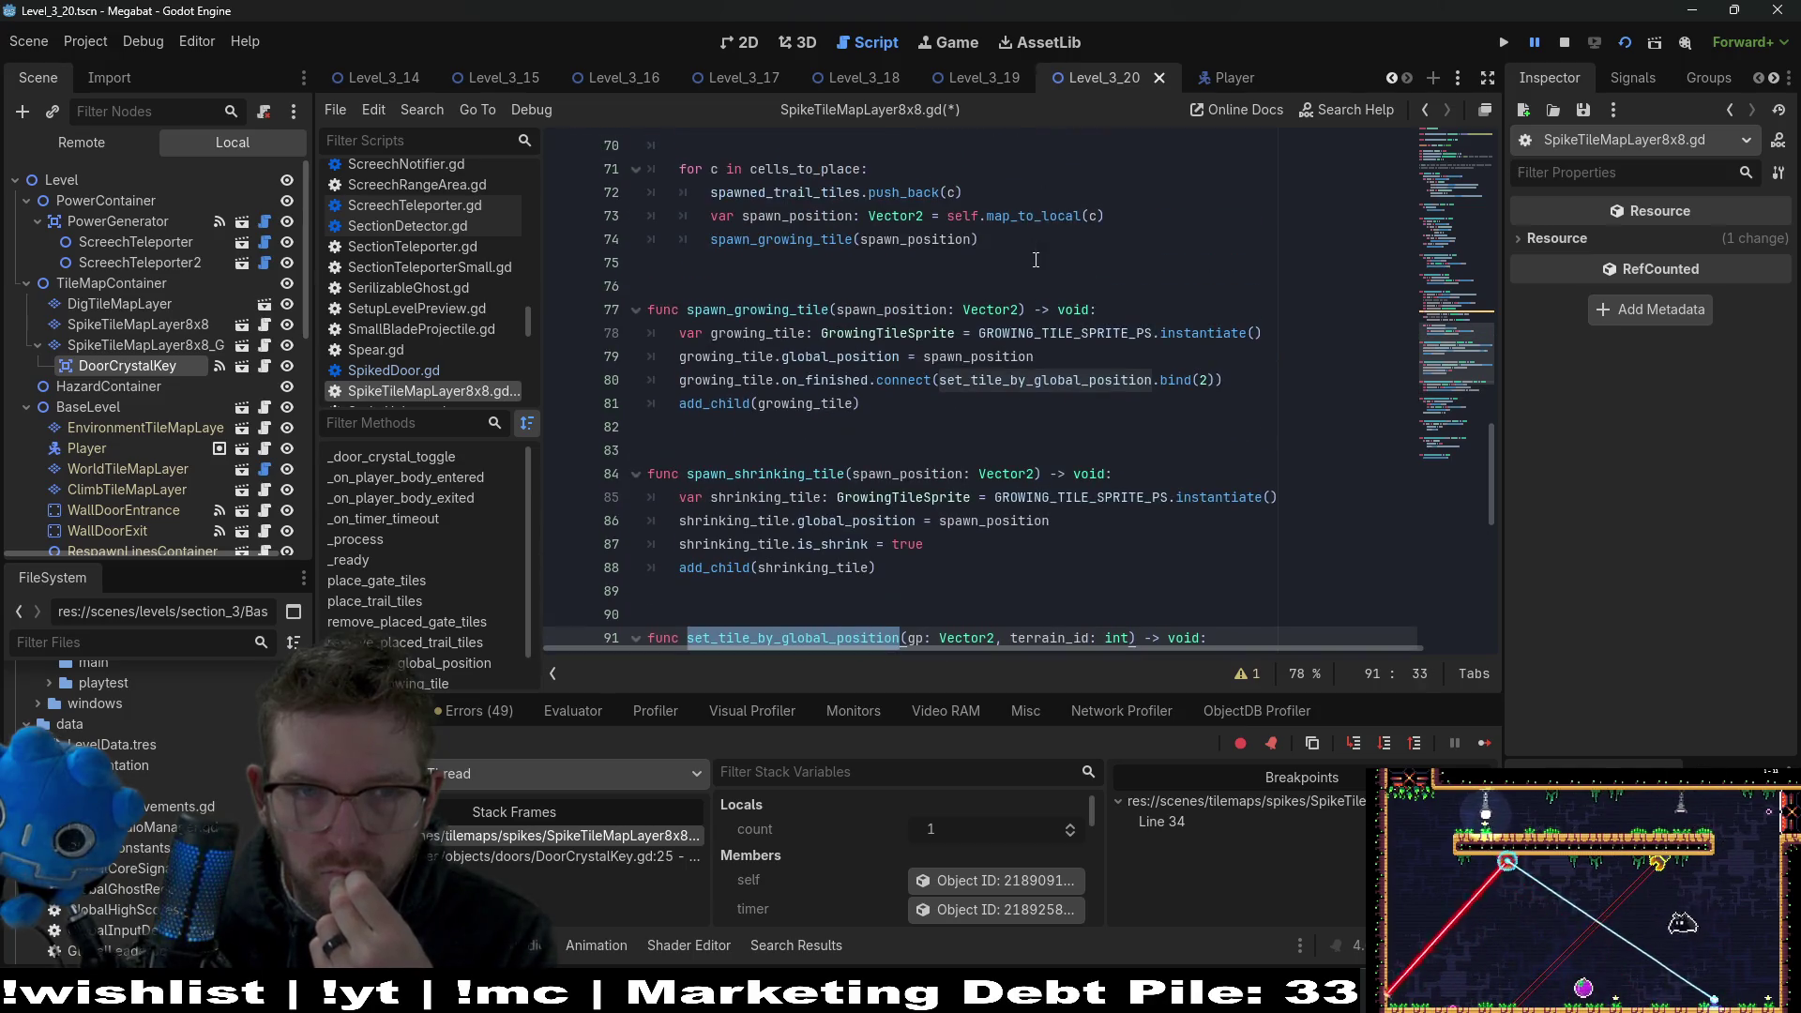
pyautogui.moveTo(1129, 638)
pyautogui.mouseDown()
pyautogui.moveTo(1107, 652)
pyautogui.moveTo(1010, 527)
pyautogui.mouseUp()
pyautogui.hotkey('ctrl', 'c')
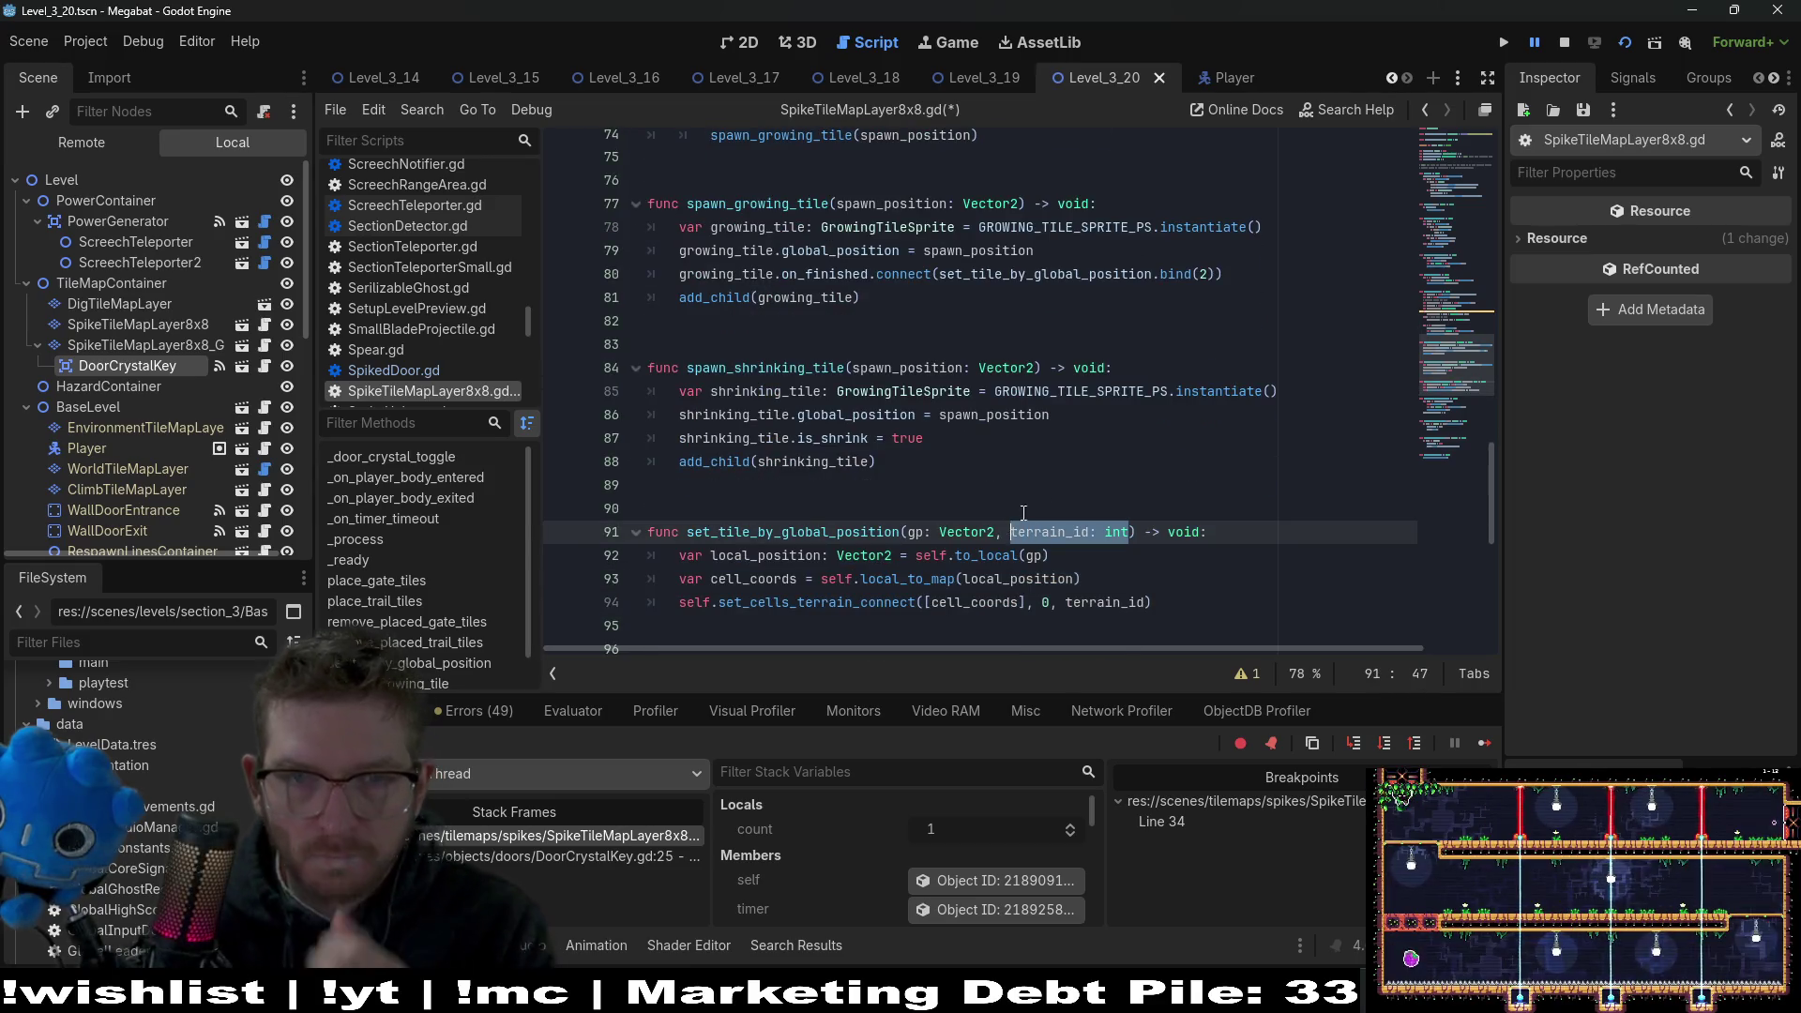
# Step: Add 'terrain_id: int' to spawn_growing_tile's signature and bind terrain_id instead of 2
pyautogui.click(1022, 204)
pyautogui.write(',')
pyautogui.hotkey('ctrl', 'v')
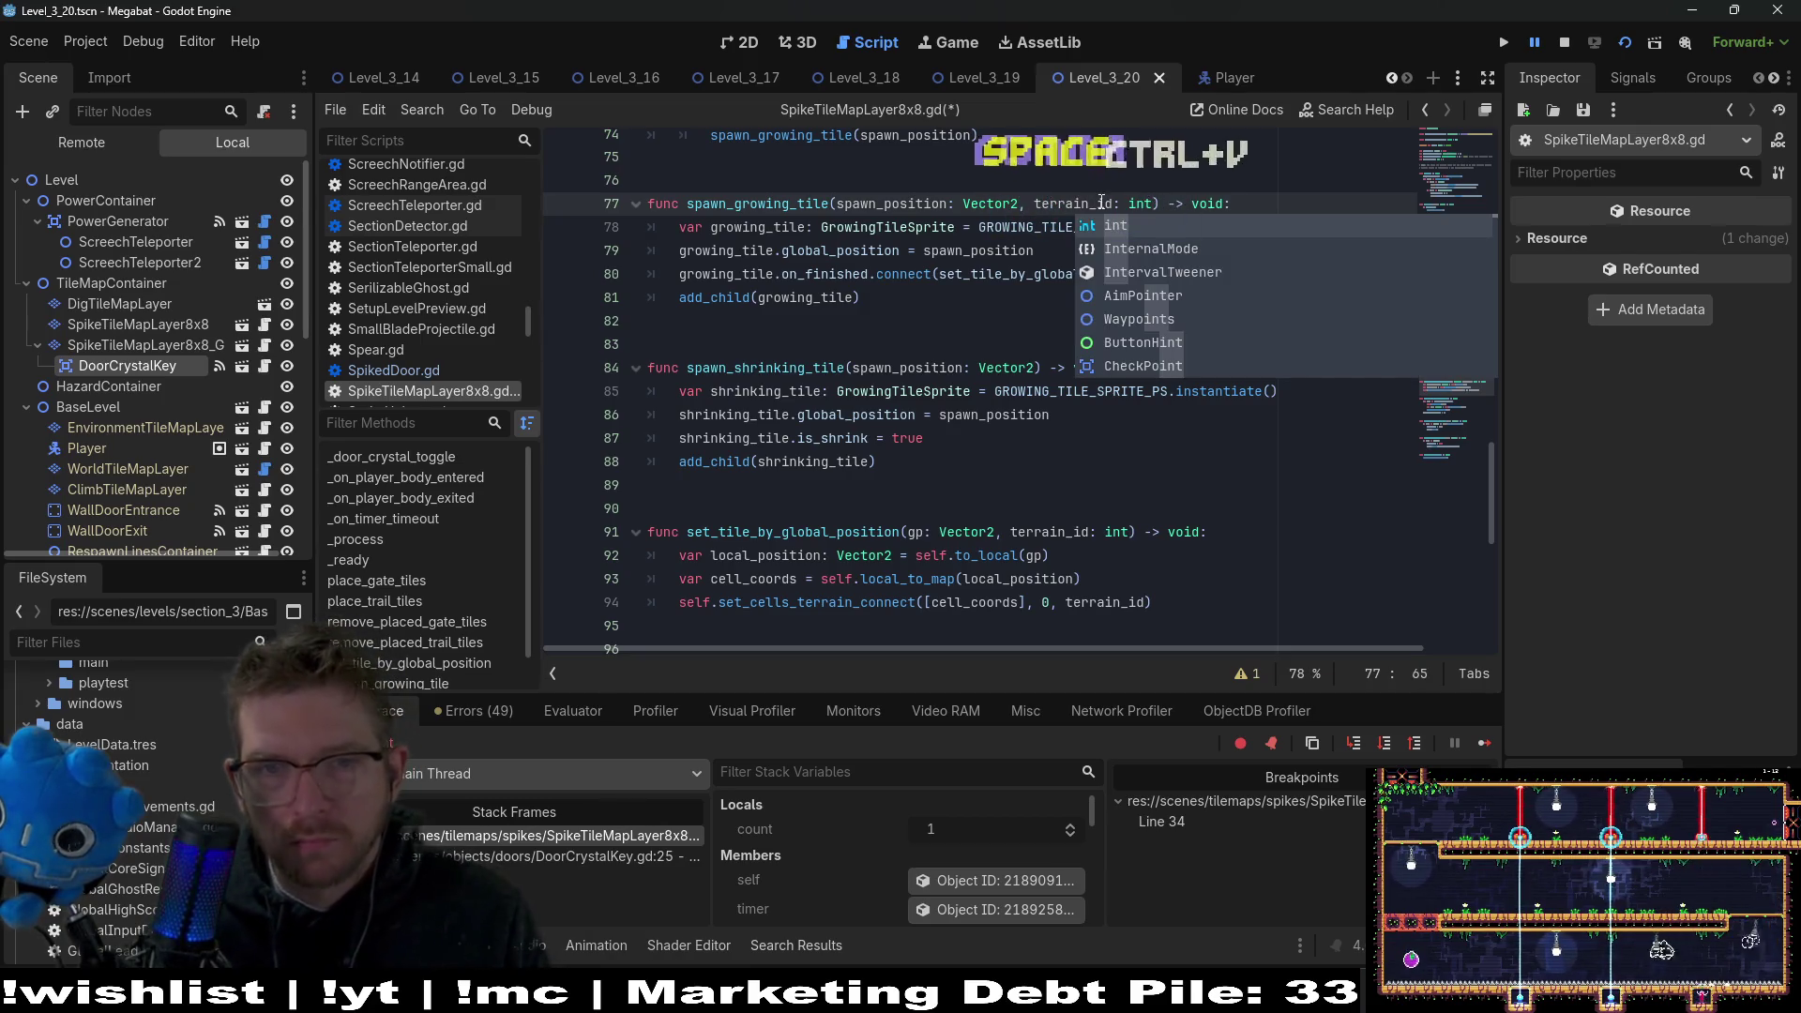
pyautogui.click(1210, 286)
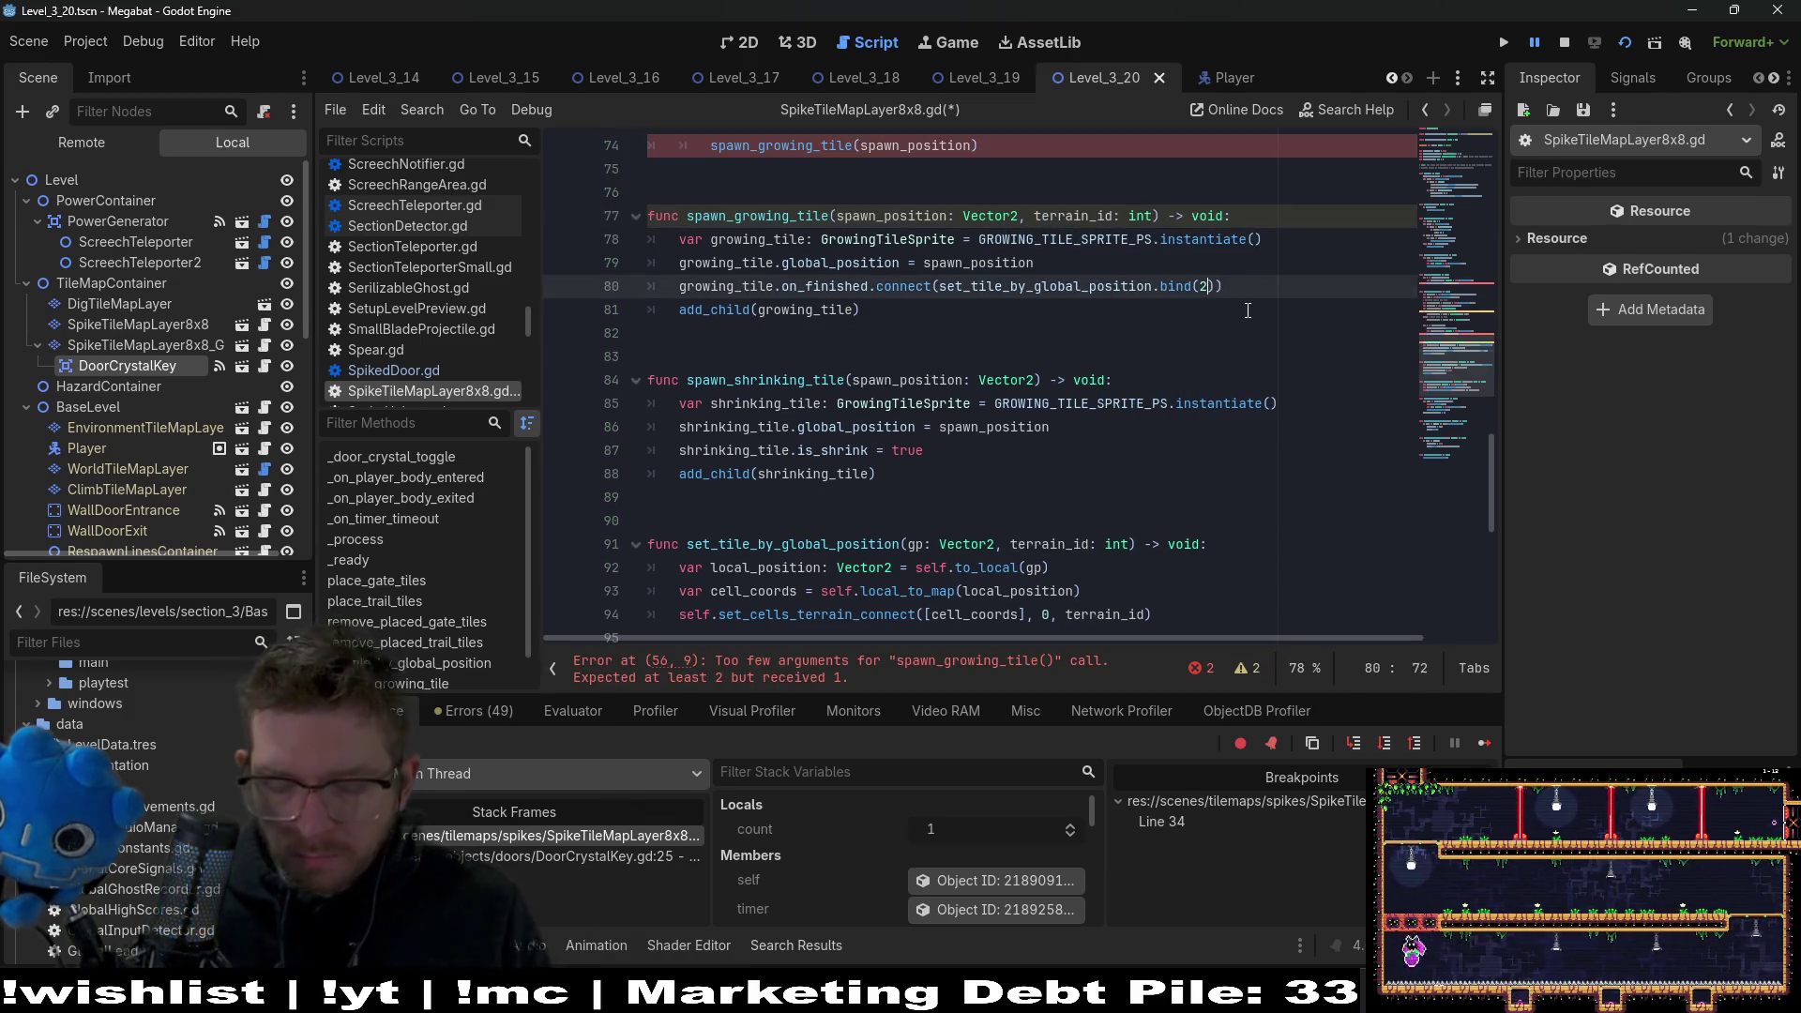
pyautogui.press('BackSpace')
pyautogui.hotkey('ctrl', 'v')
pyautogui.hotkey('ctrl', 'z')
pyautogui.press('BackSpace')
pyautogui.write('terrain_id')
# Step: Pass ', 1' as terrain_id in the spawn_growing_tile calls on lines 74 and 56
pyautogui.scroll(2, 959, 297)
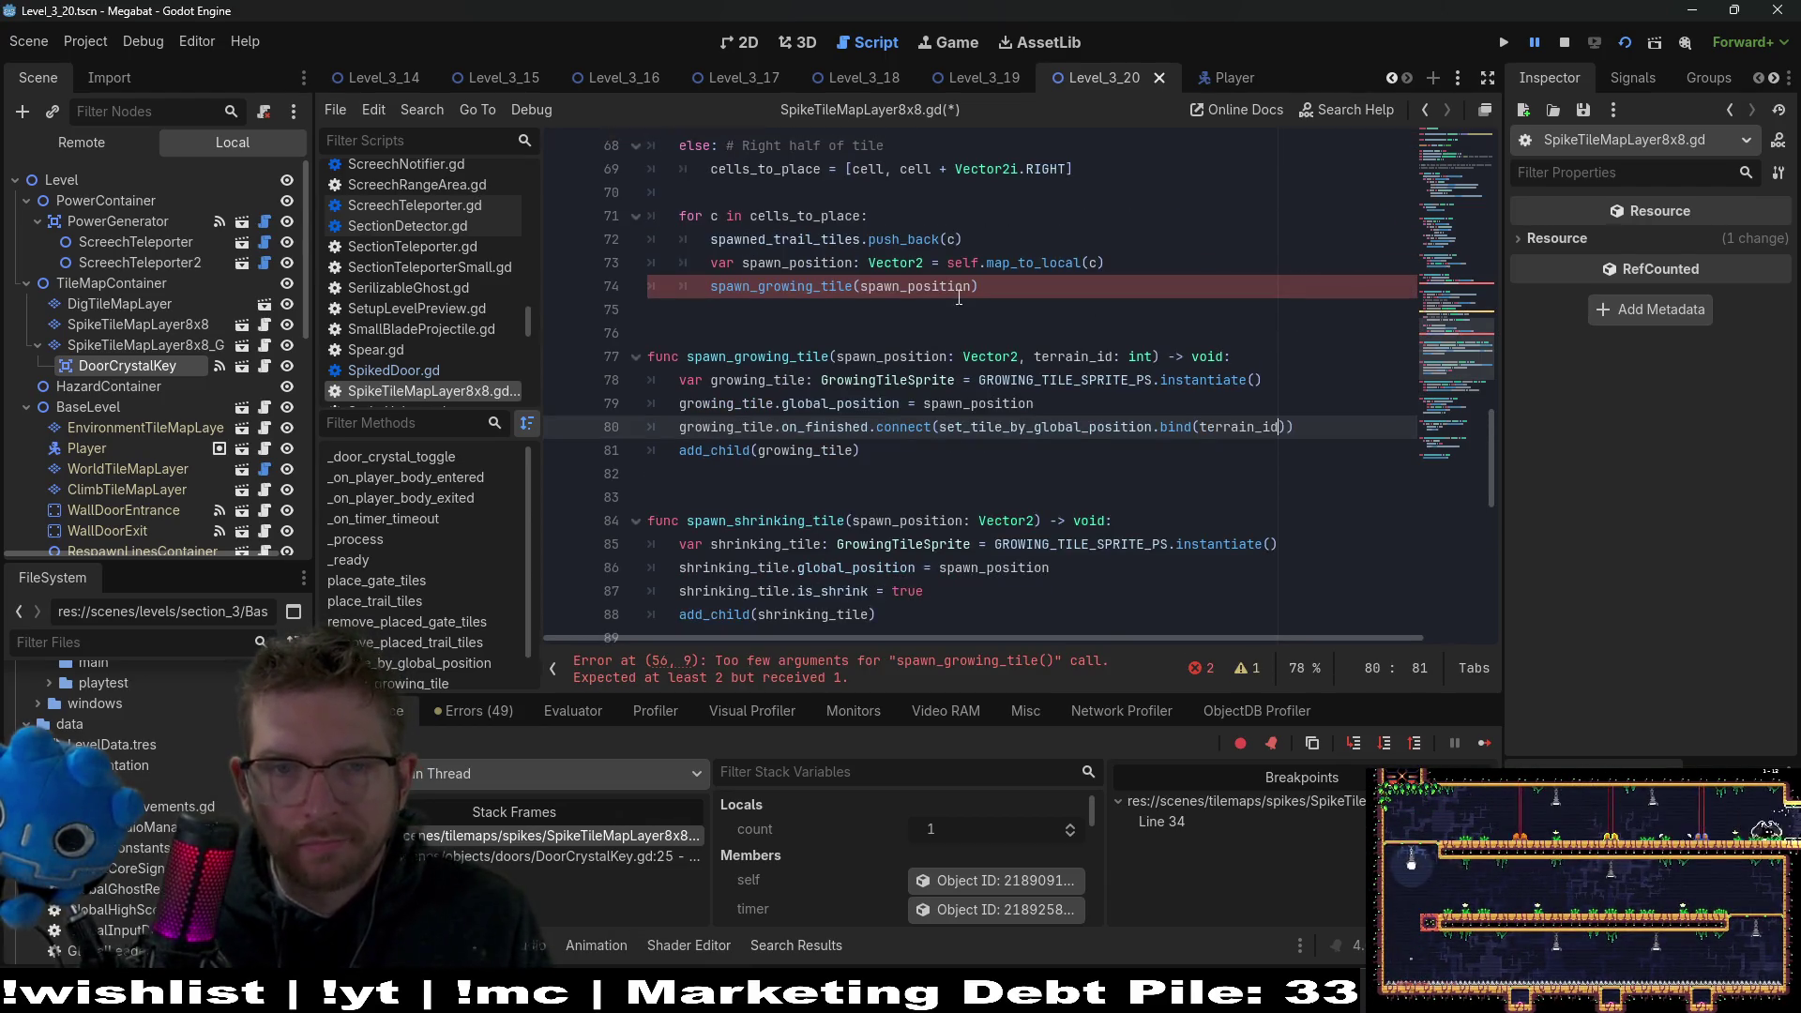
pyautogui.click(976, 287)
pyautogui.moveTo(1129, 353)
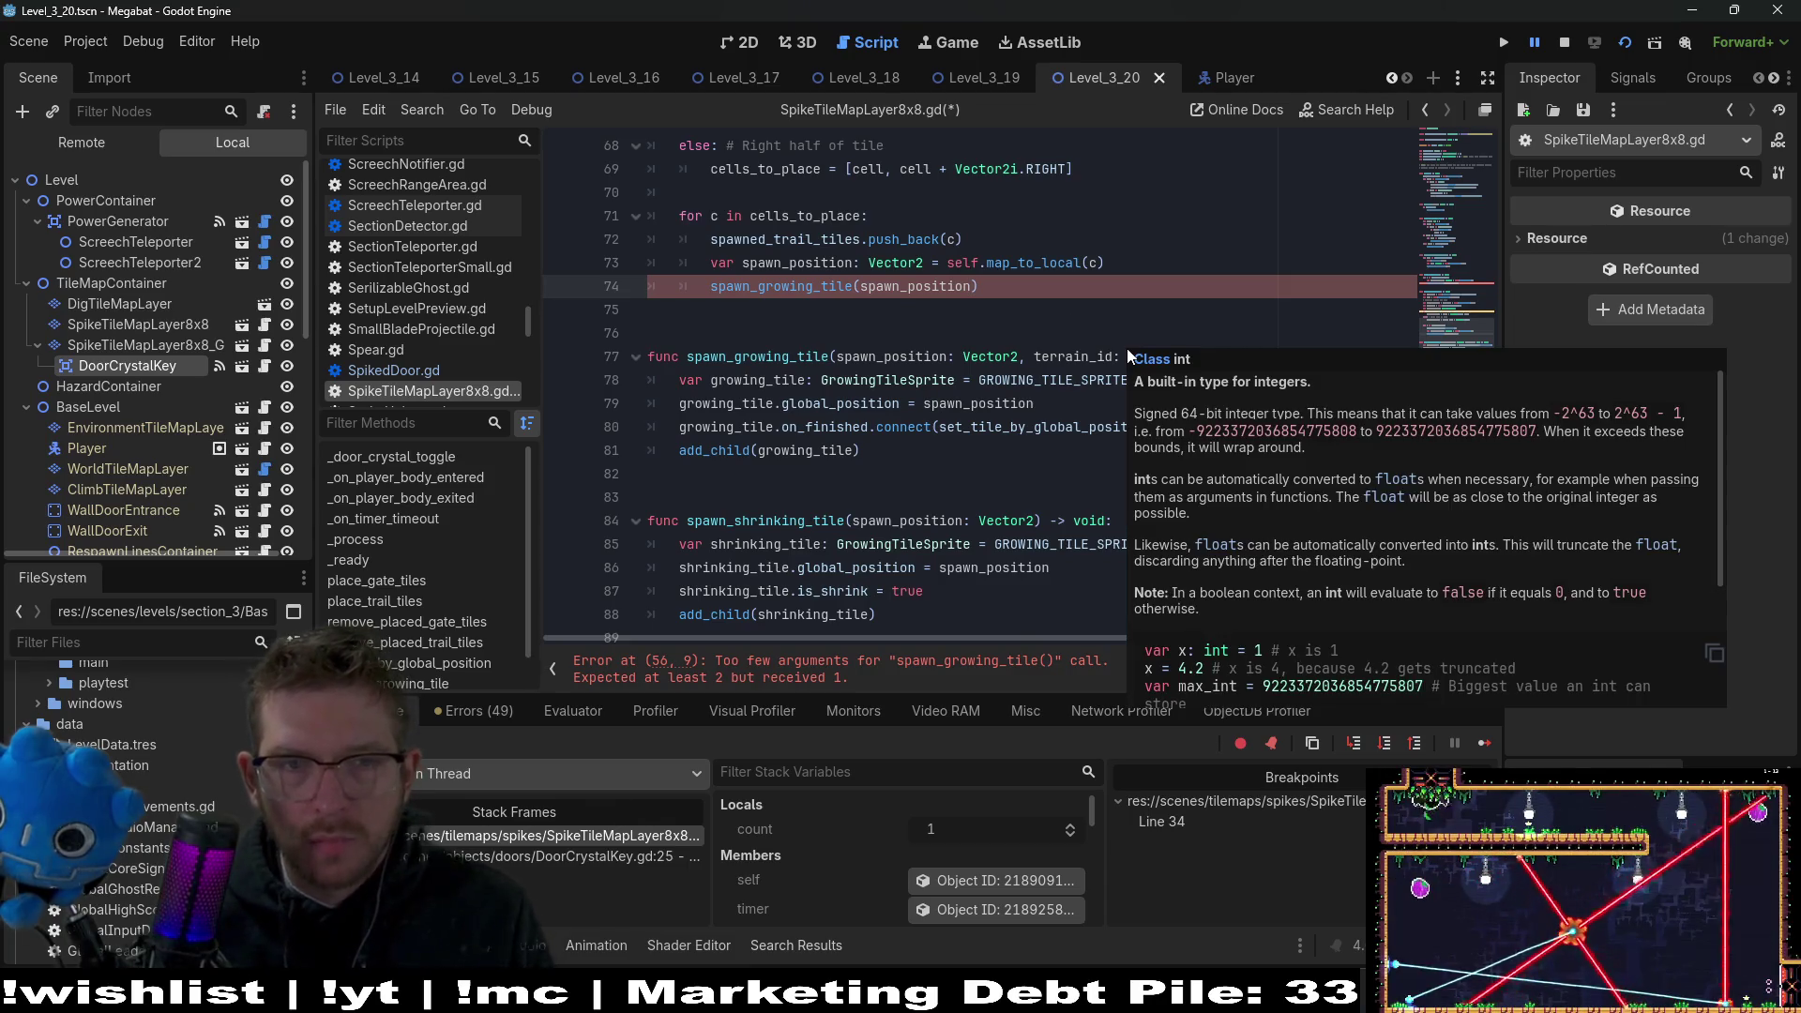
pyautogui.scroll(4, 1130, 366)
pyautogui.write(', 1')
pyautogui.click(1152, 450)
pyautogui.scroll(2, 1152, 441)
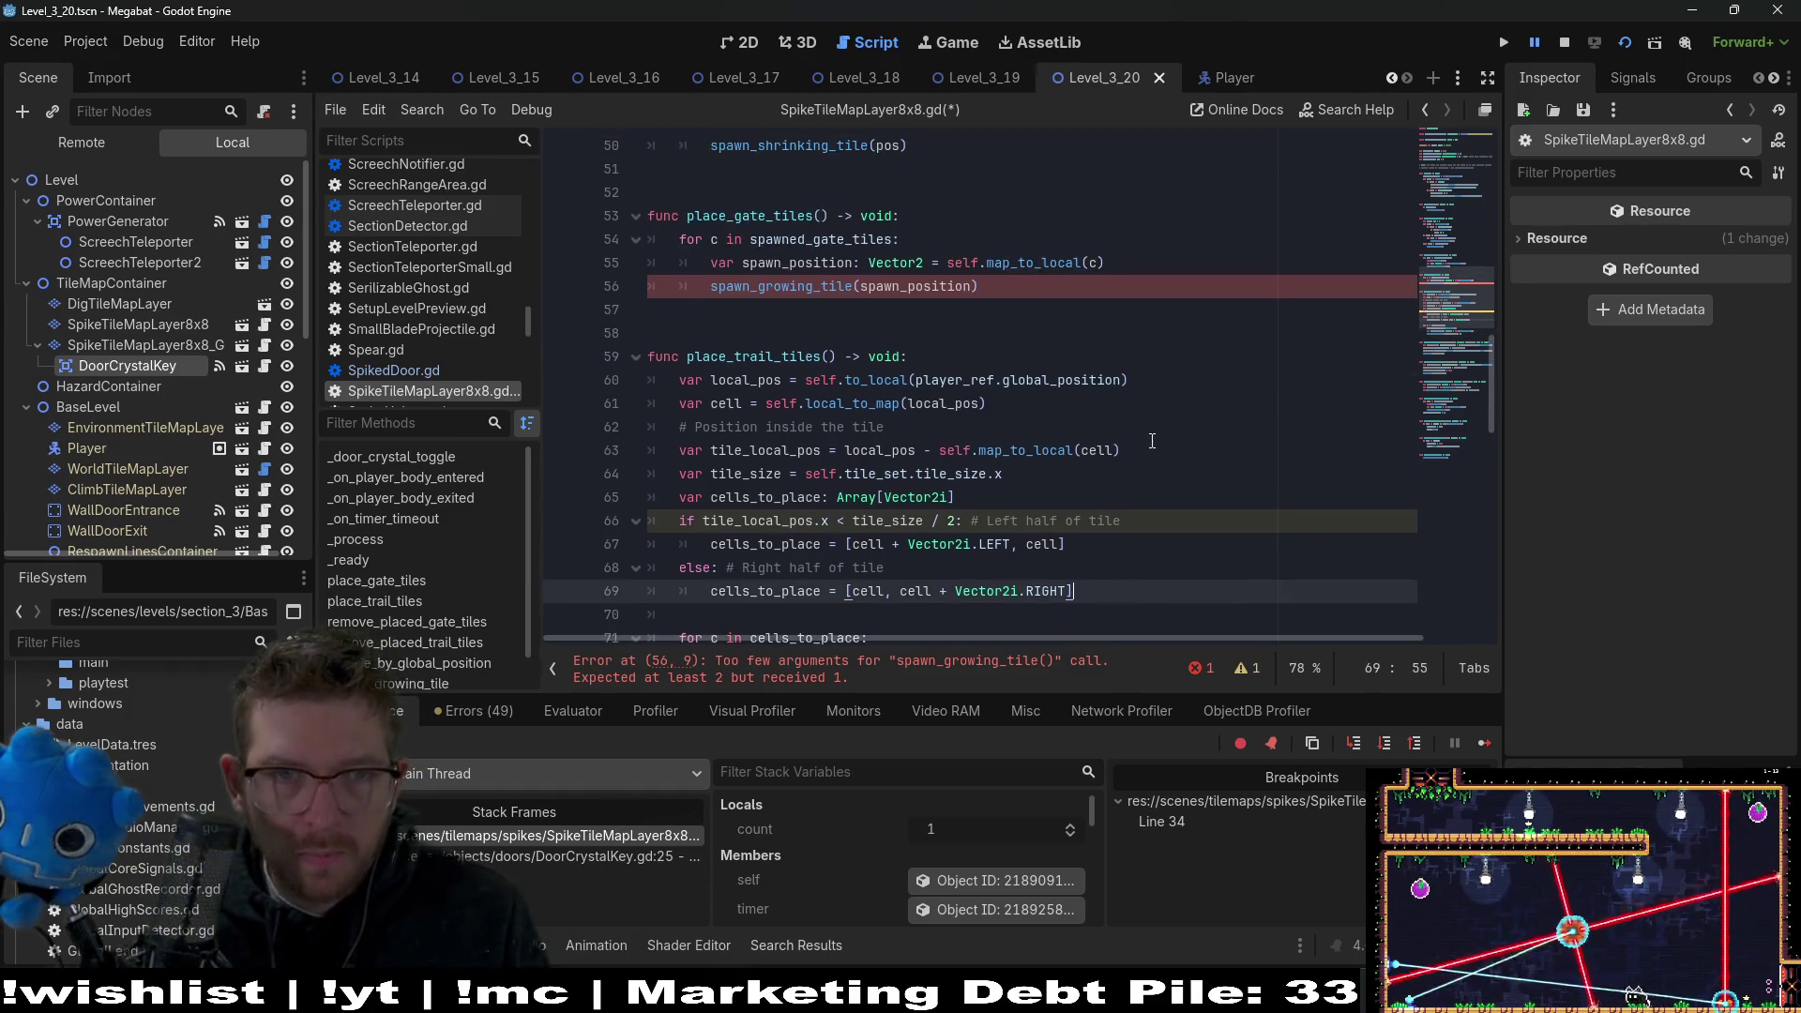
pyautogui.scroll(1, 1023, 424)
pyautogui.click(974, 358)
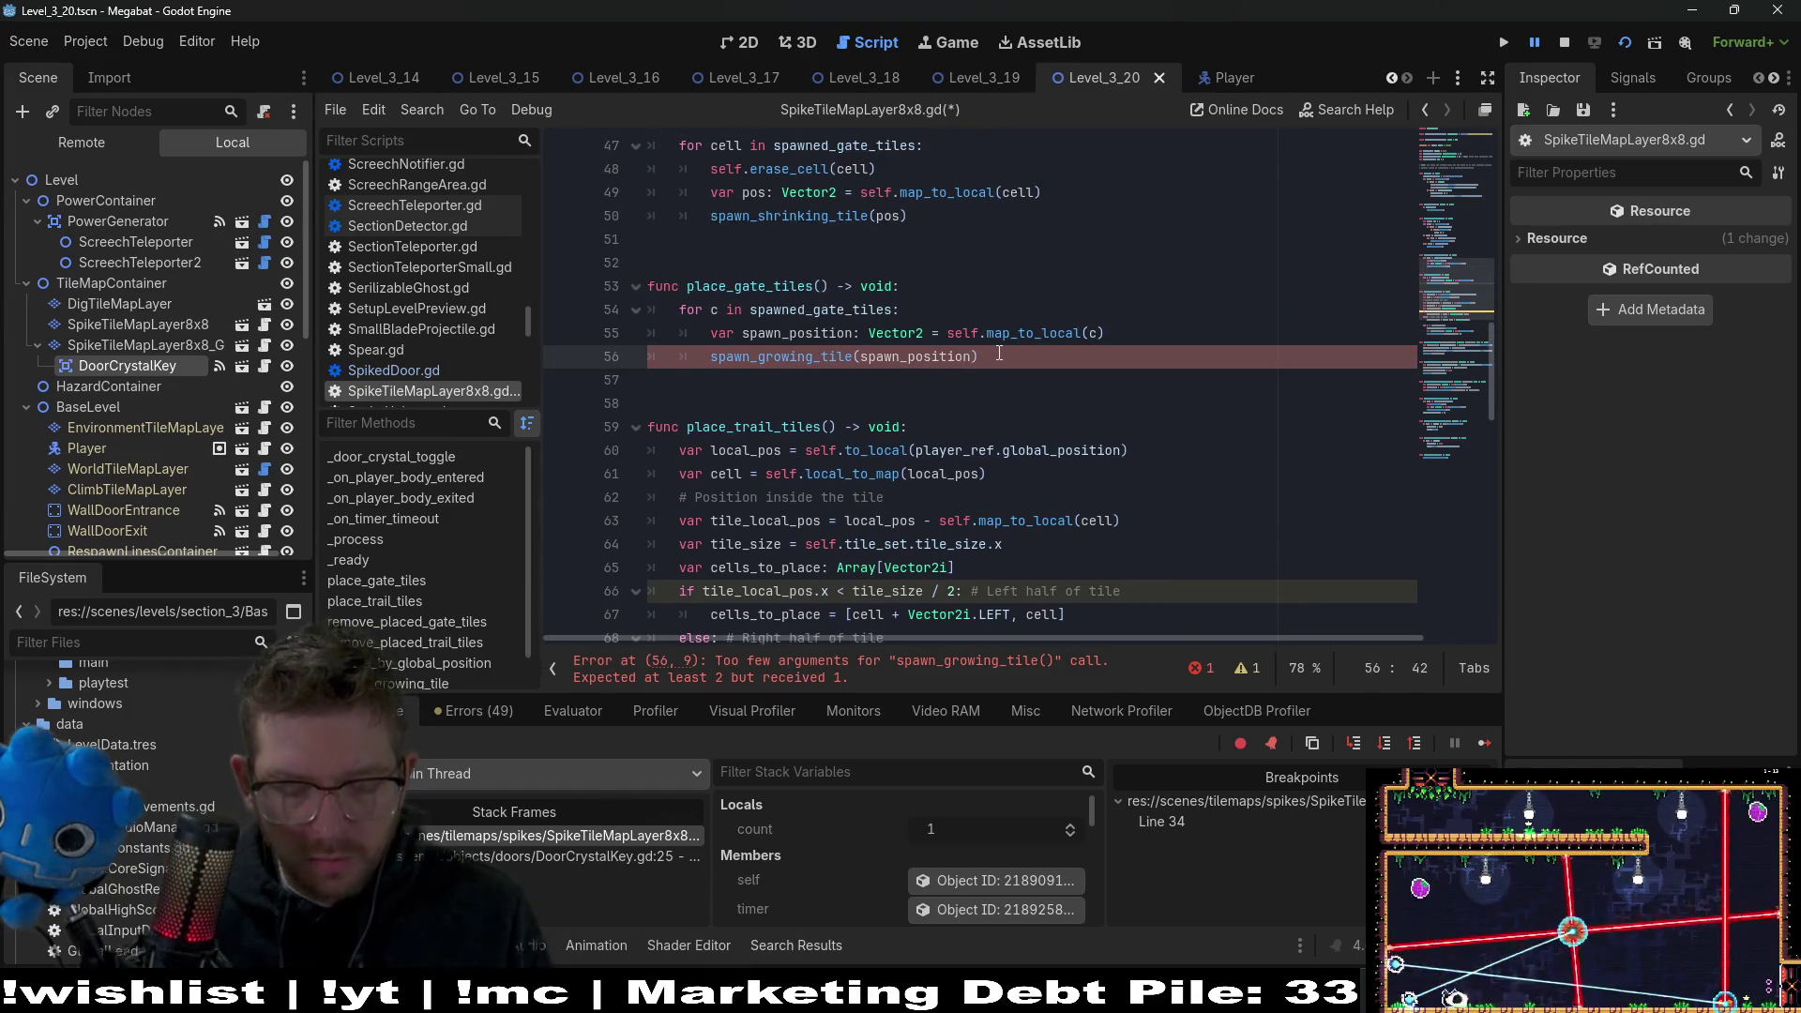
pyautogui.write(', 1')
pyautogui.click(1153, 292)
# Step: Save the script, restart the game, and drop the bat toward the crystal to hit the breakpoint
pyautogui.hotkey('ctrl', 's')
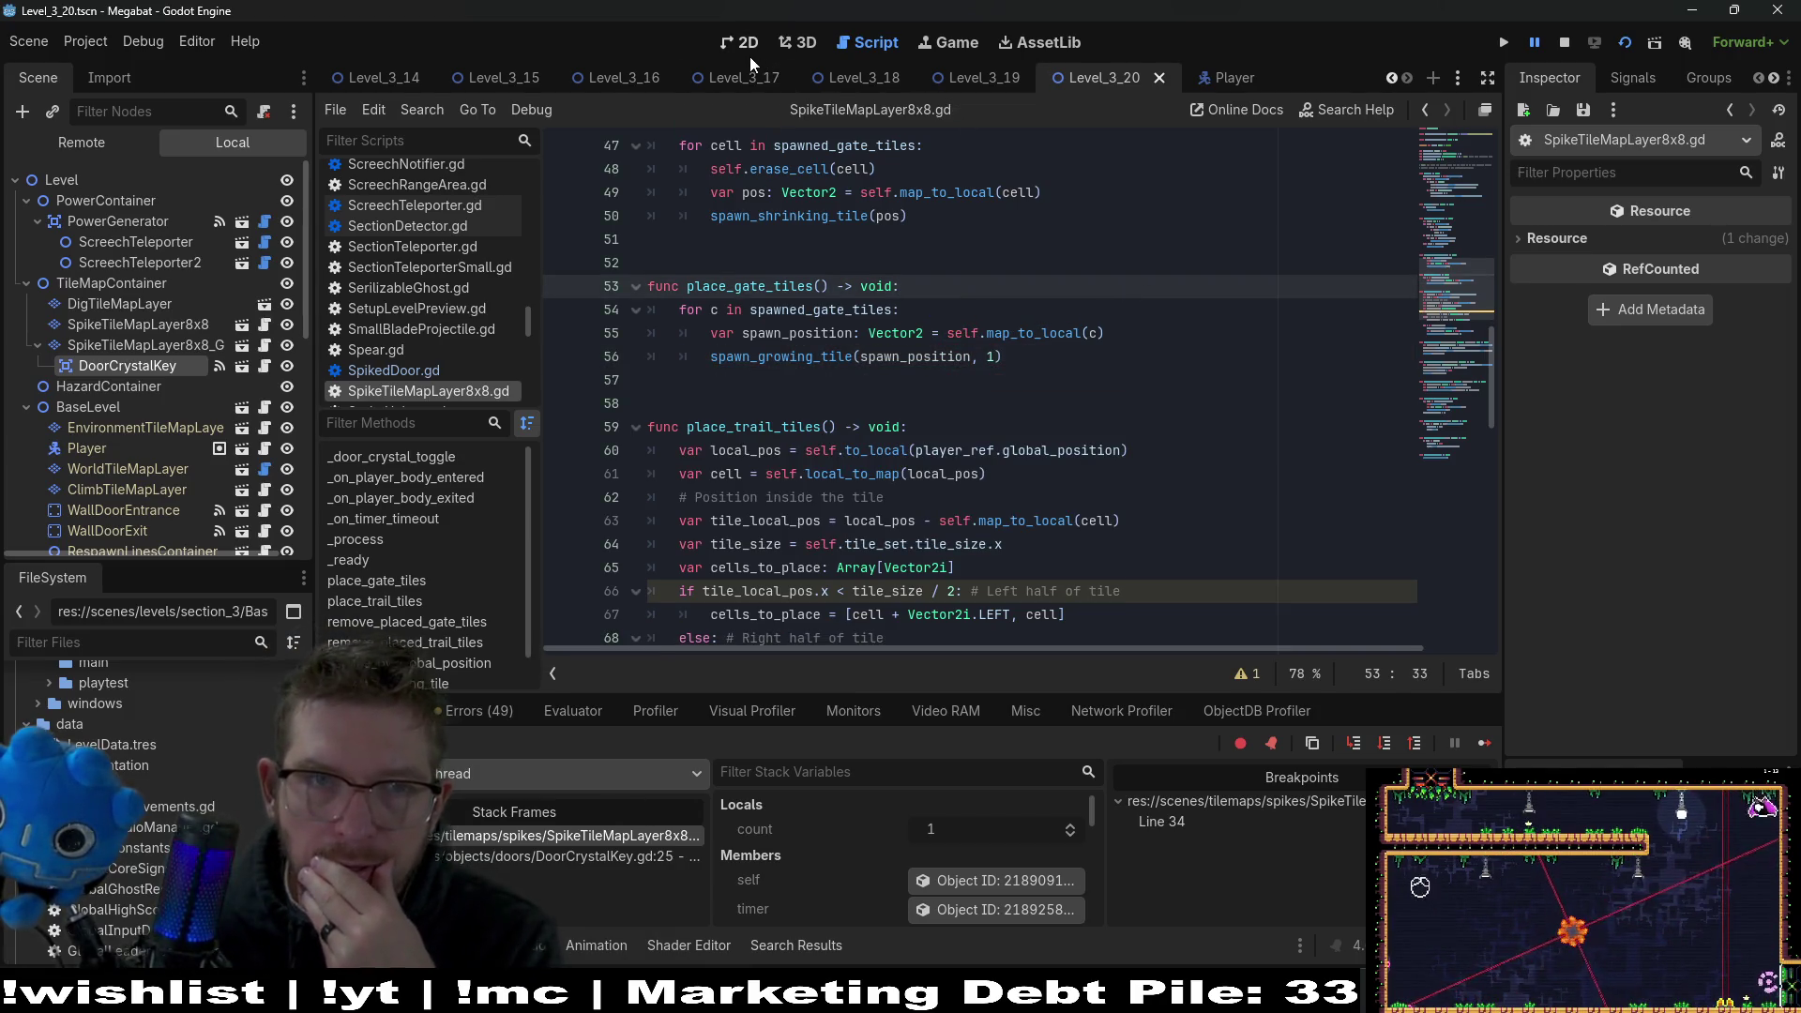
pyautogui.click(748, 44)
pyautogui.click(1626, 48)
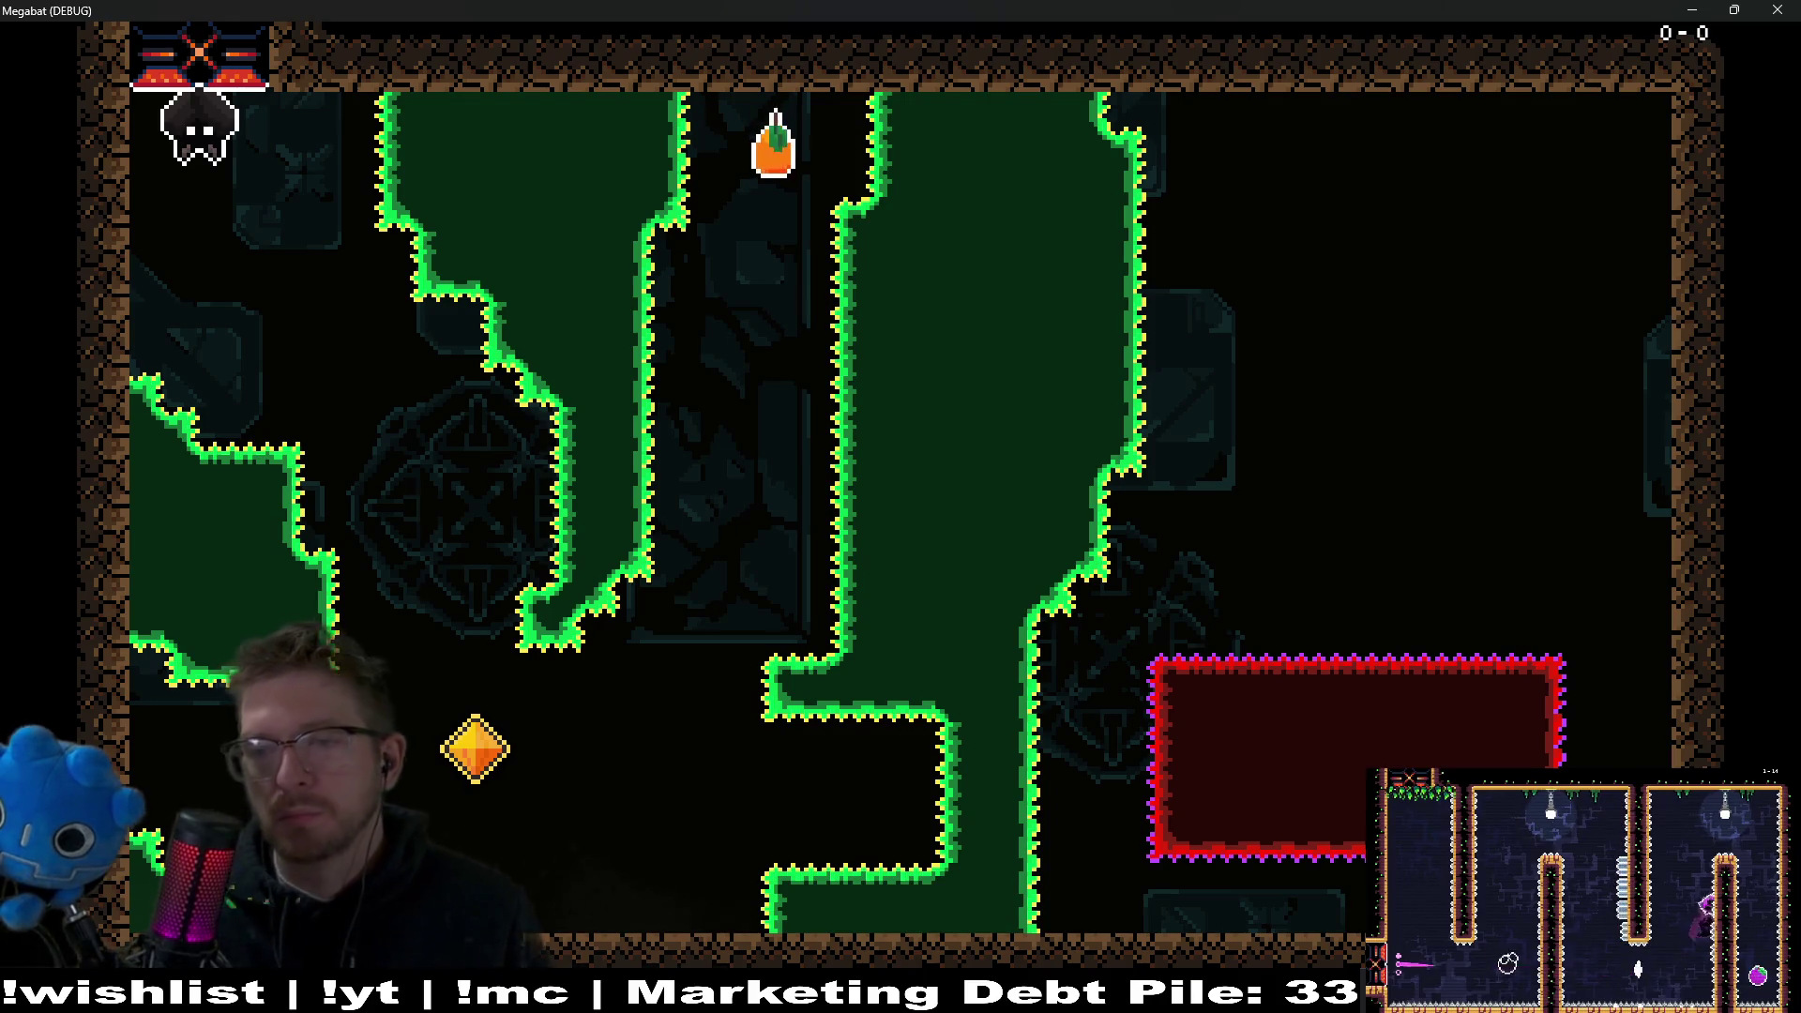
pyautogui.press('Down')
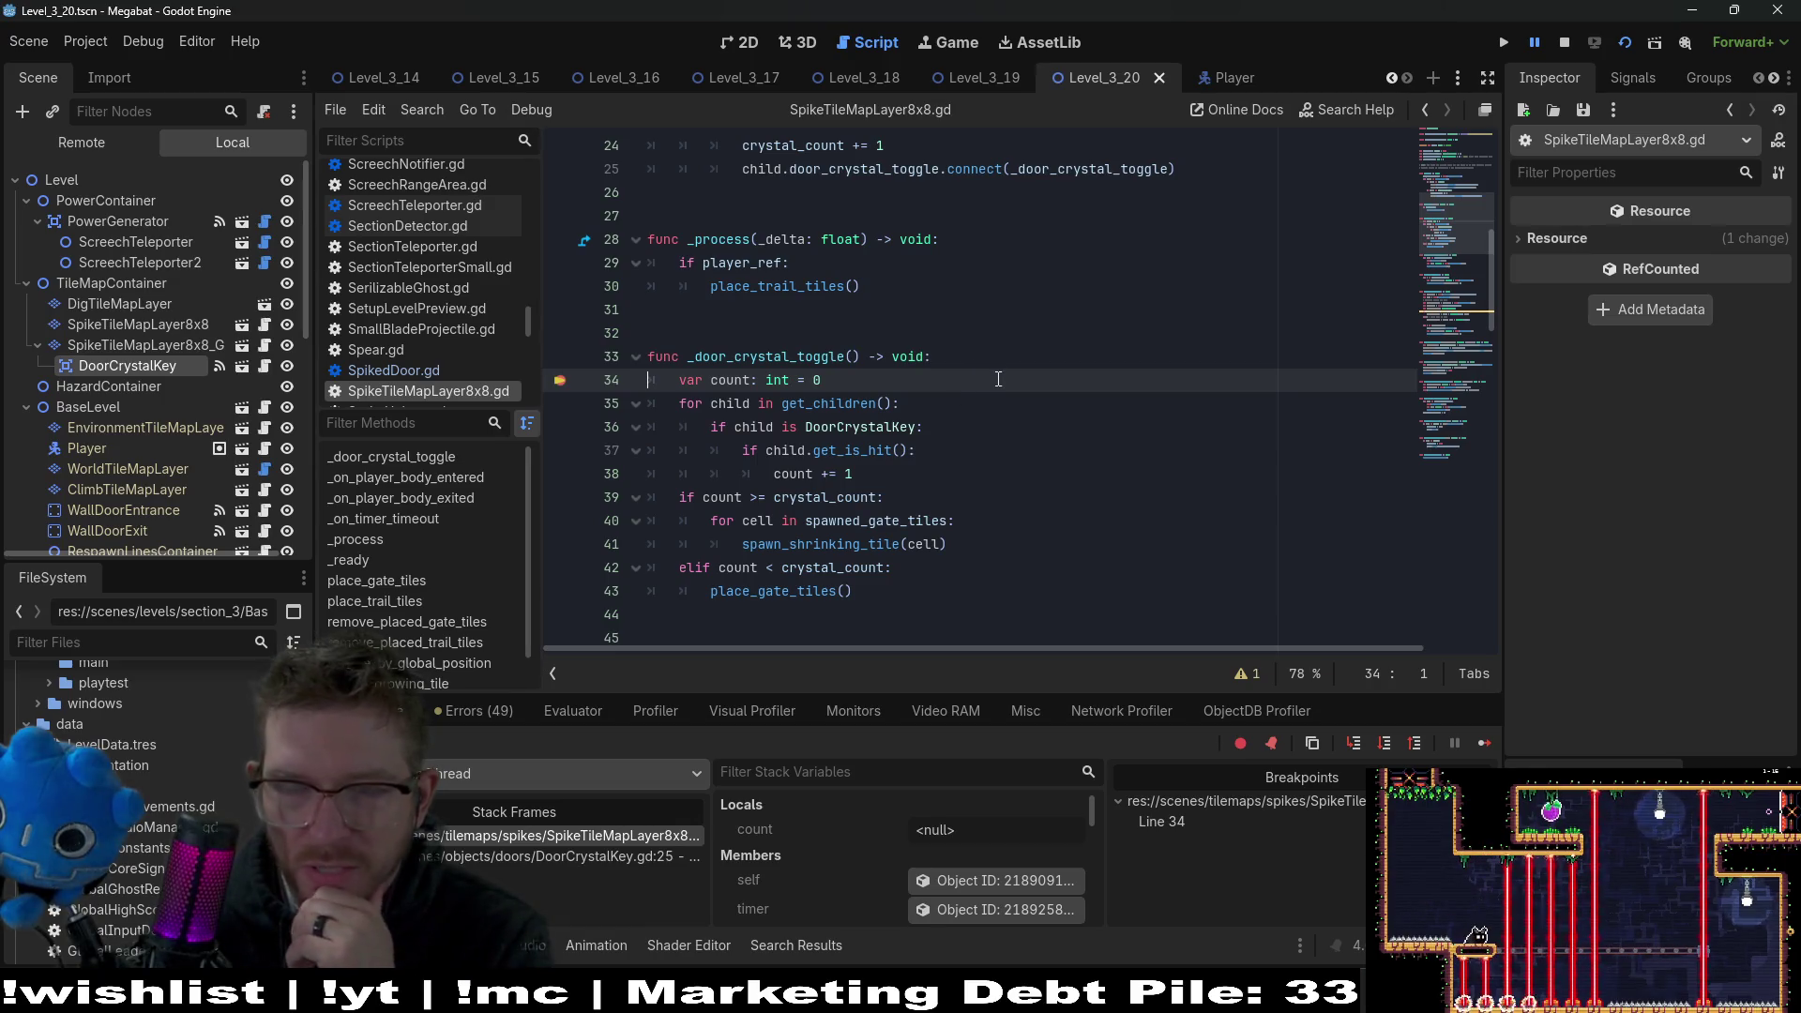
# Step: Step the paused game through the count check and gate loop into spawn_shrinking_tile, past shrinking_tile's instantiation
pyautogui.click(1380, 749)
pyautogui.click(1381, 748)
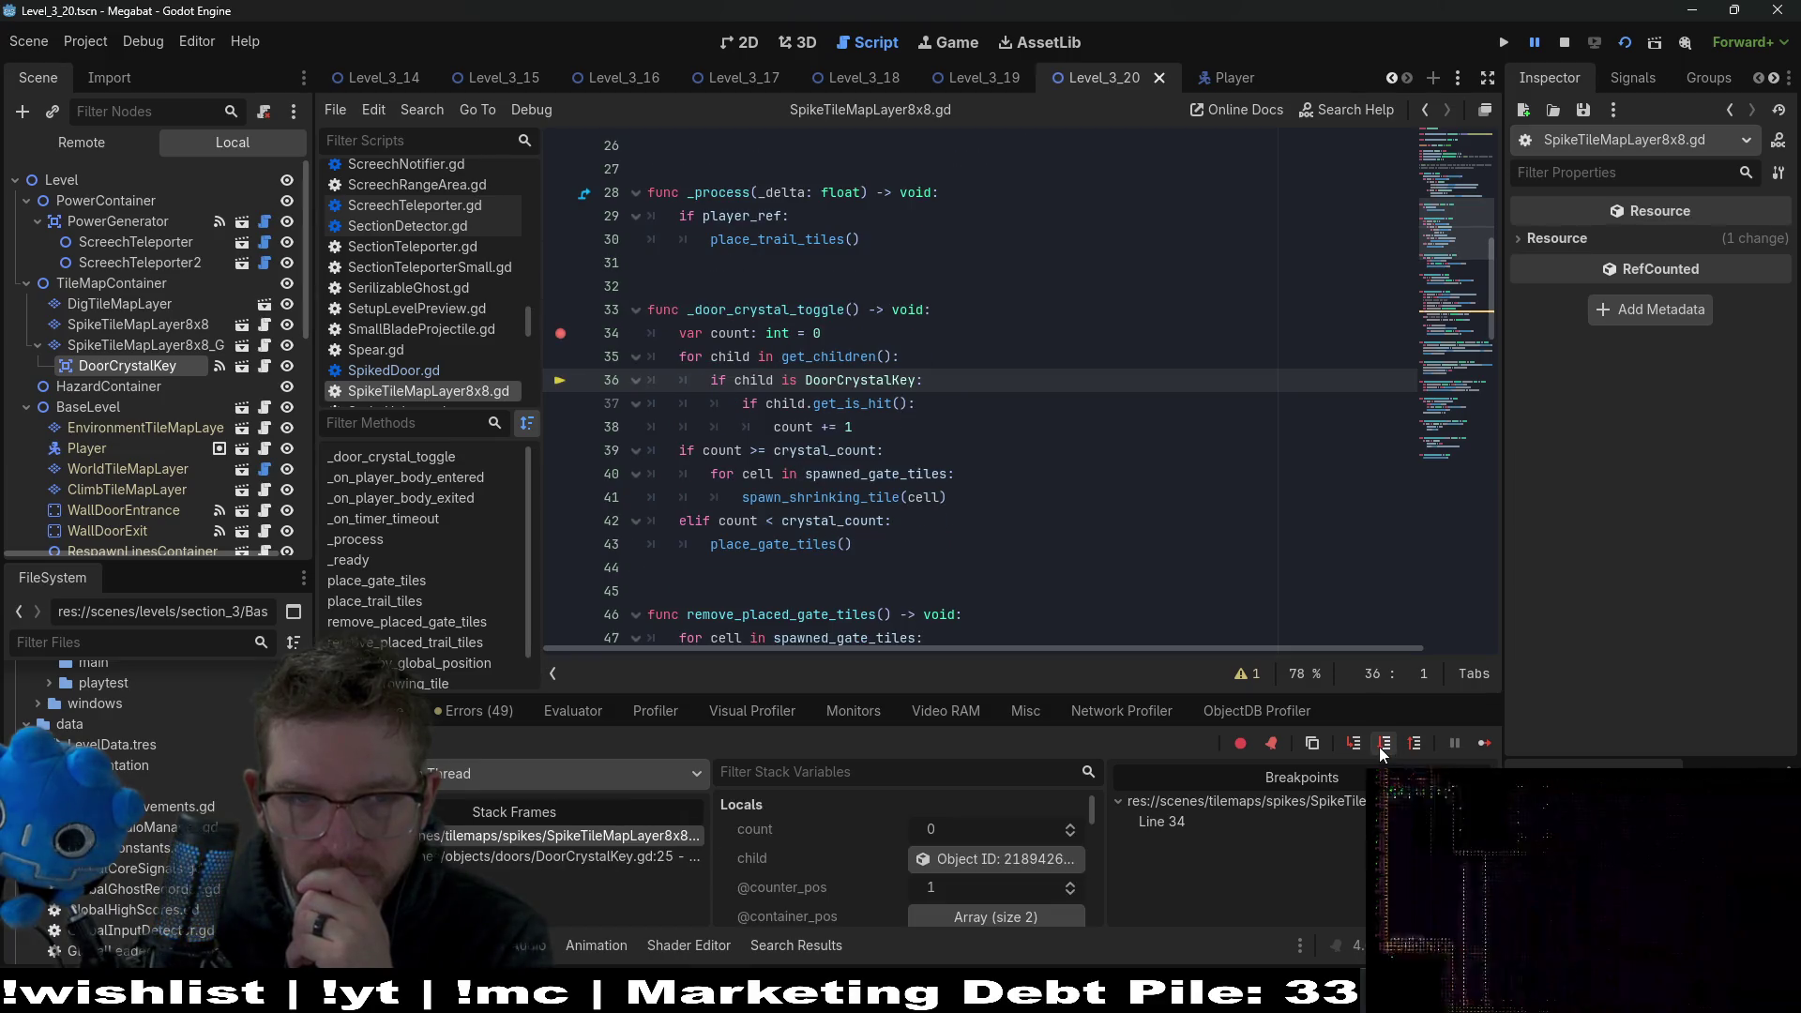
pyautogui.click(1381, 746)
pyautogui.click(1381, 746)
pyautogui.click(1381, 746)
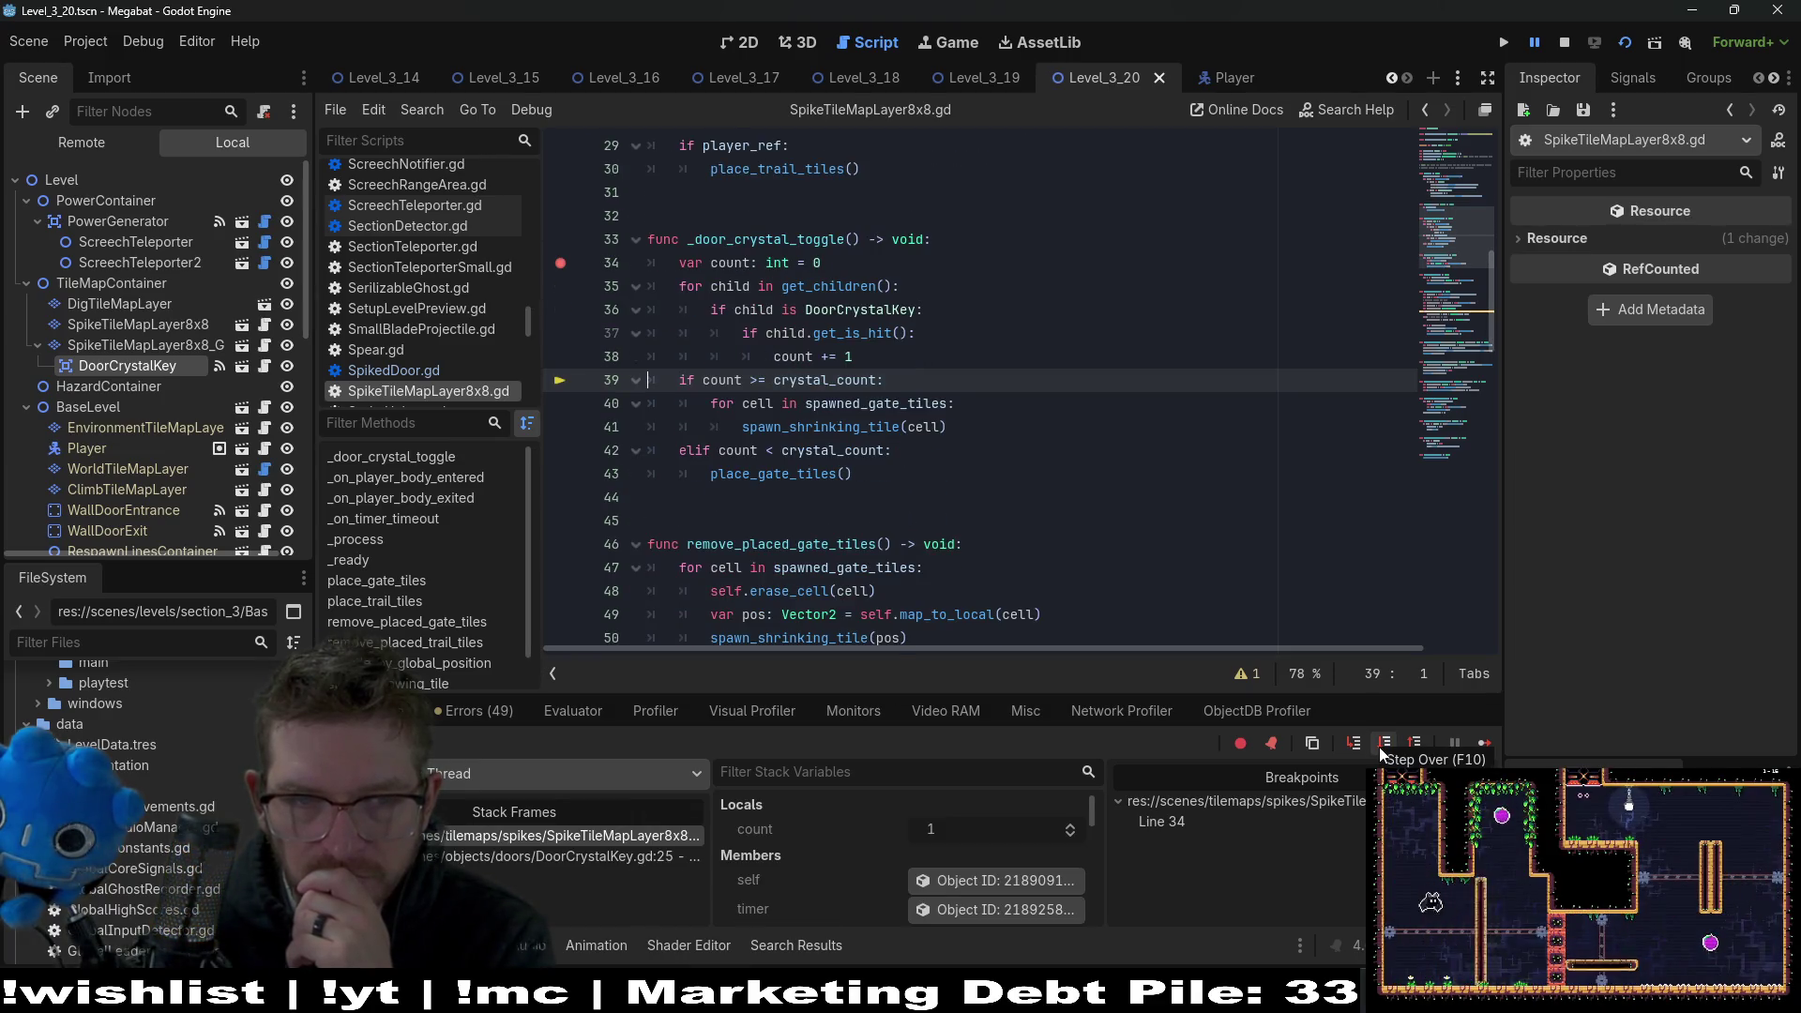
pyautogui.click(1380, 746)
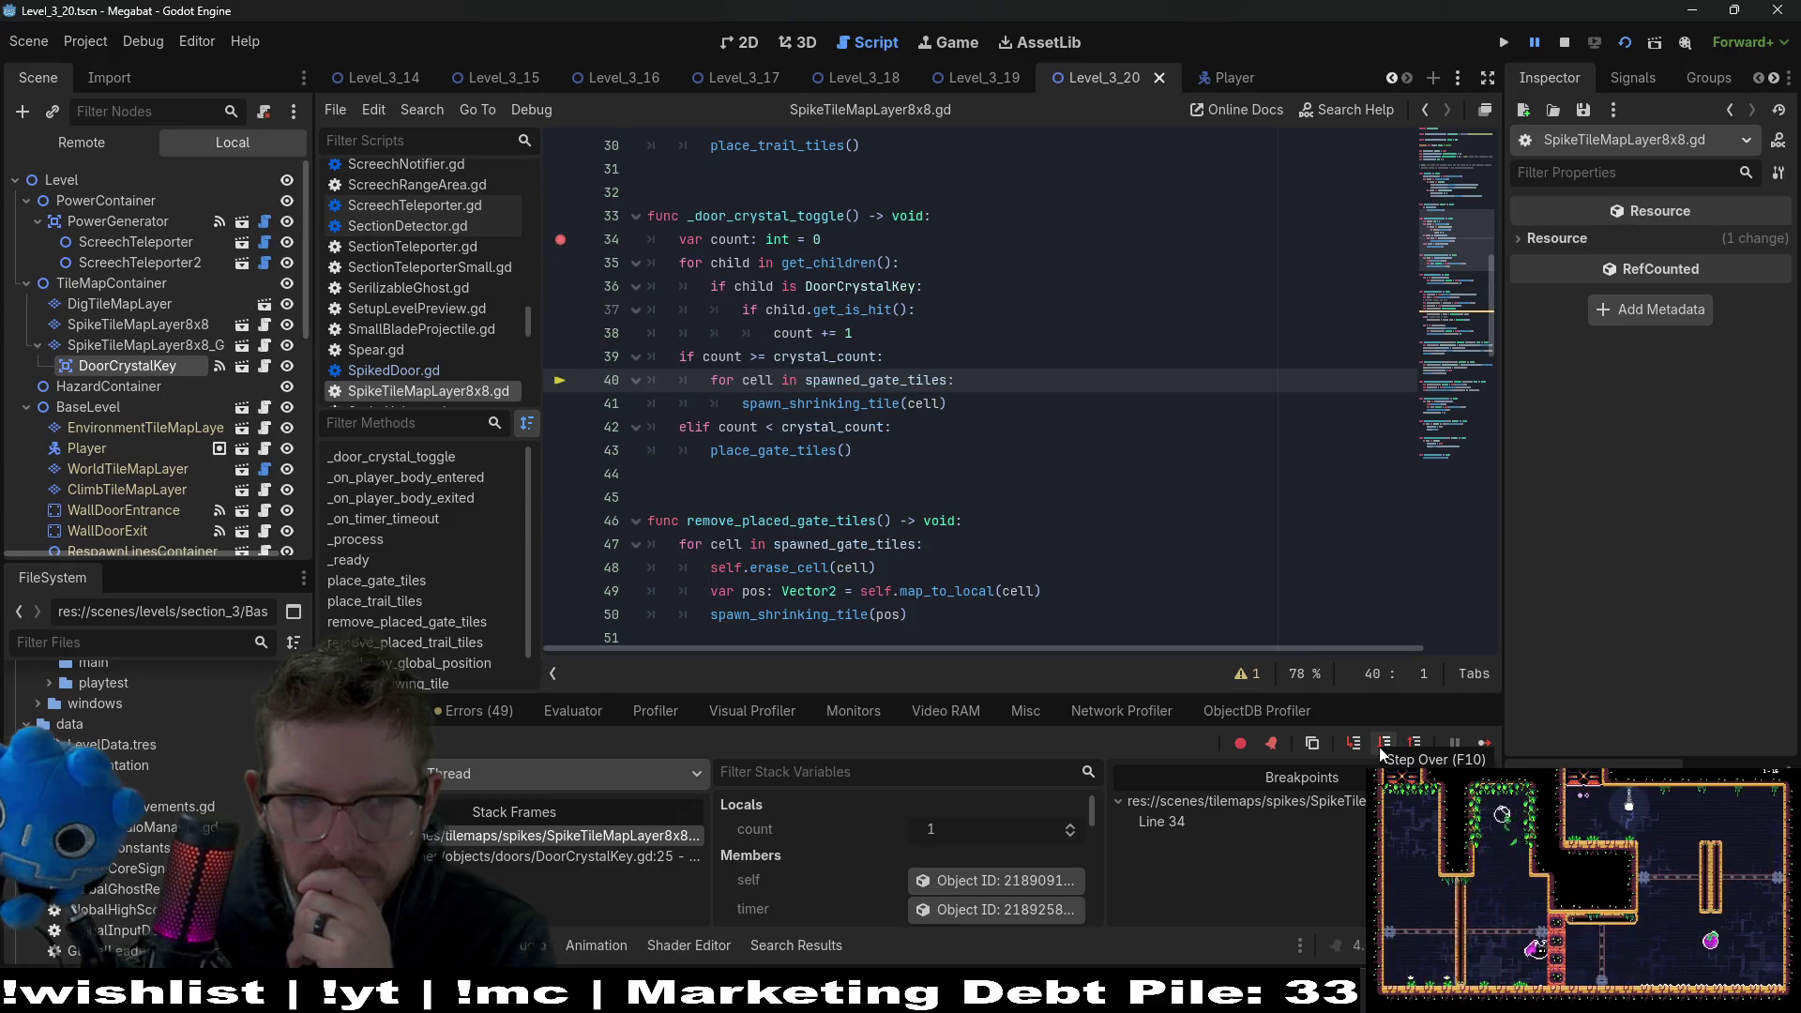
pyautogui.click(1381, 749)
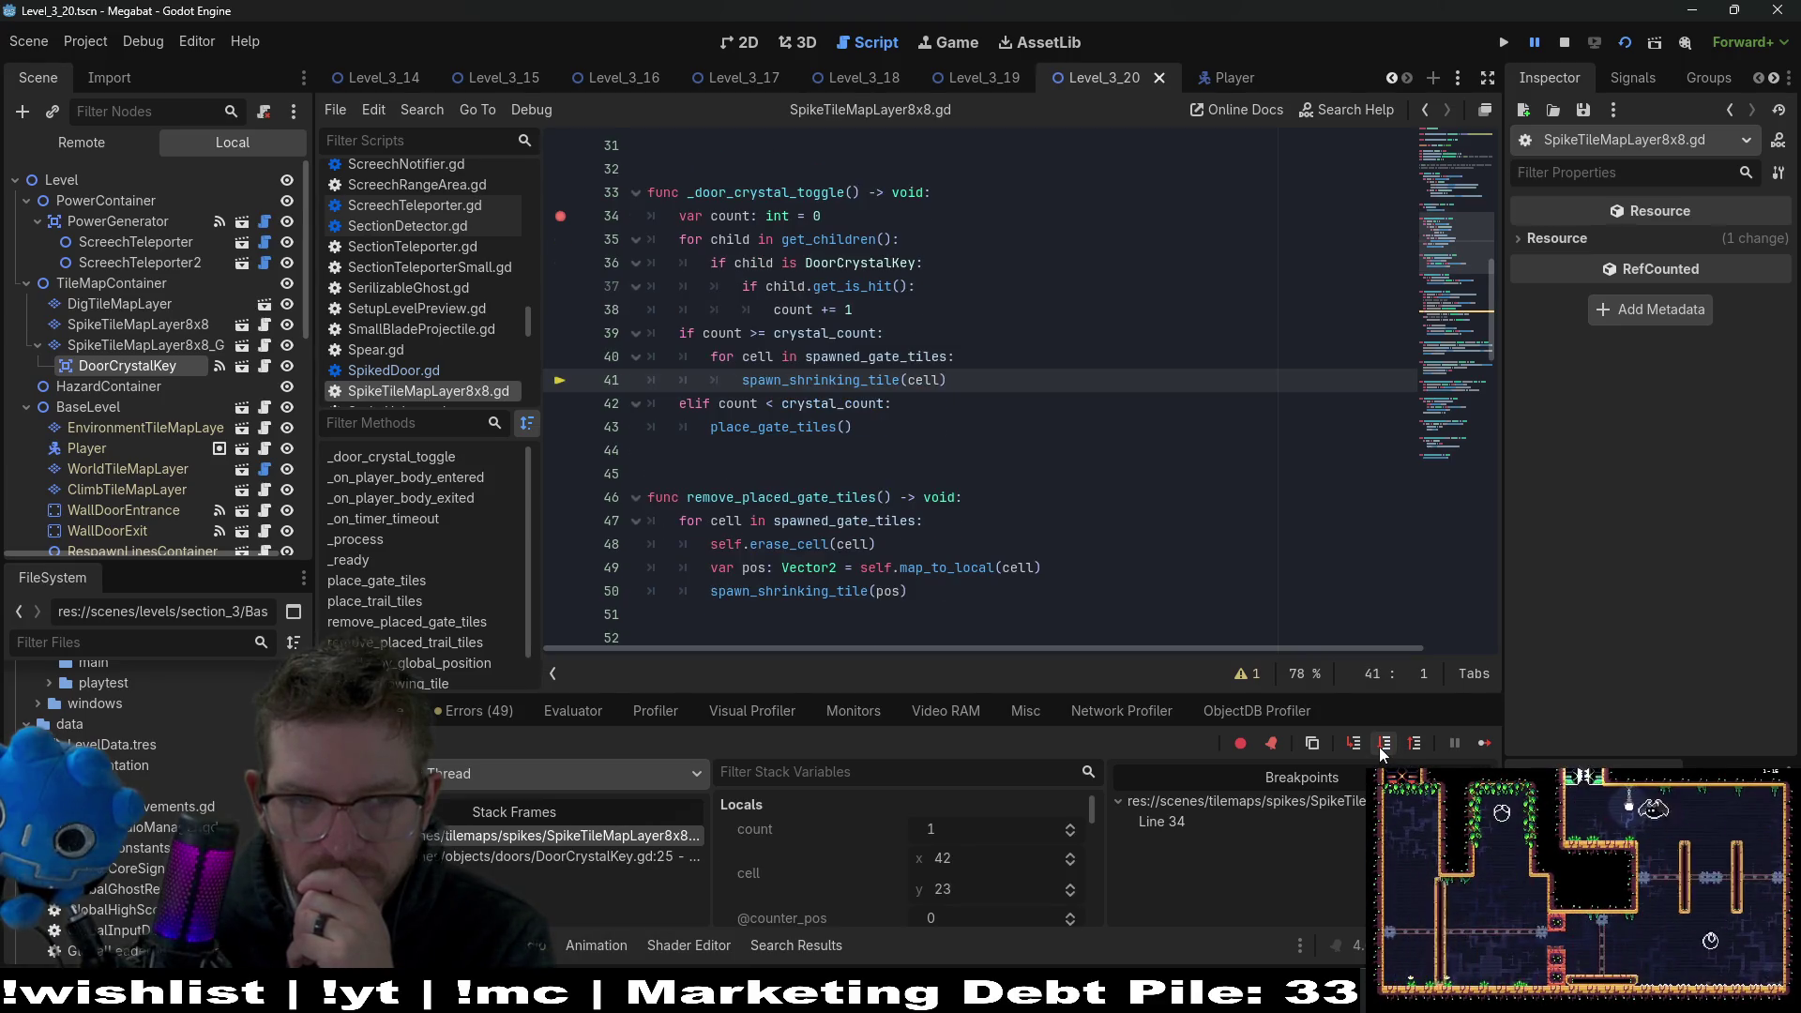
pyautogui.click(1351, 748)
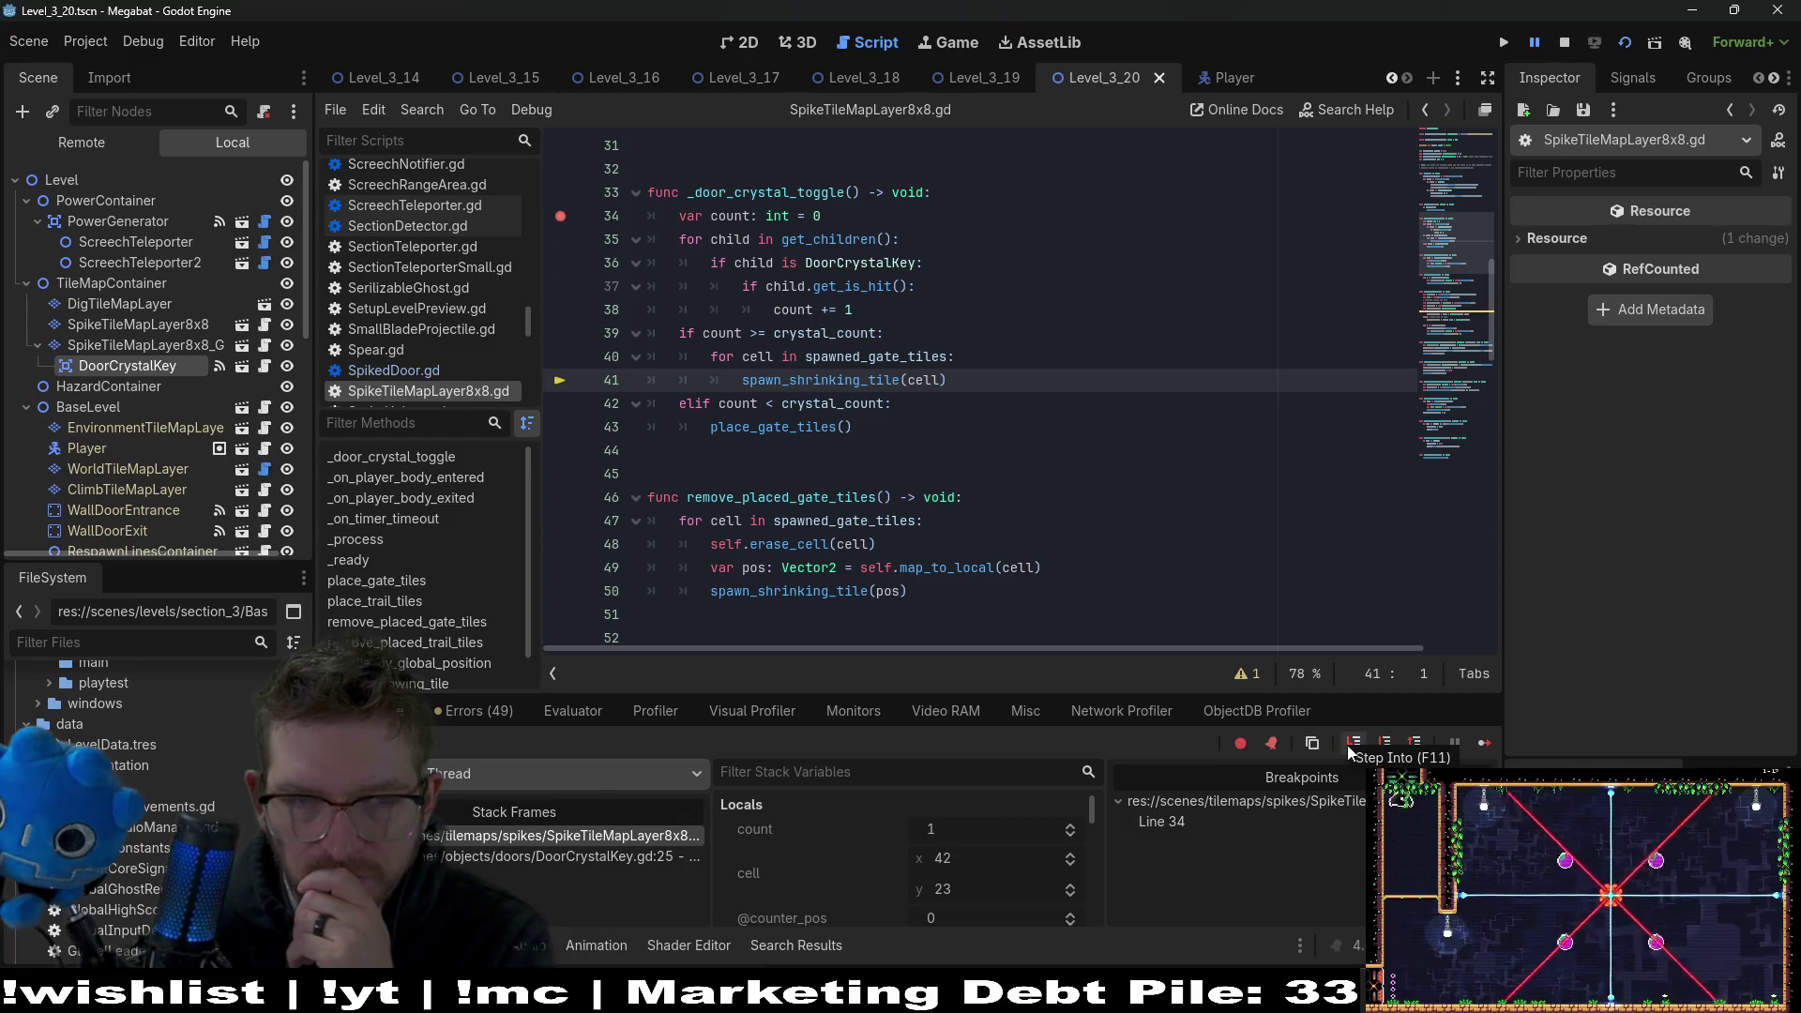
pyautogui.click(1384, 748)
pyautogui.click(1383, 749)
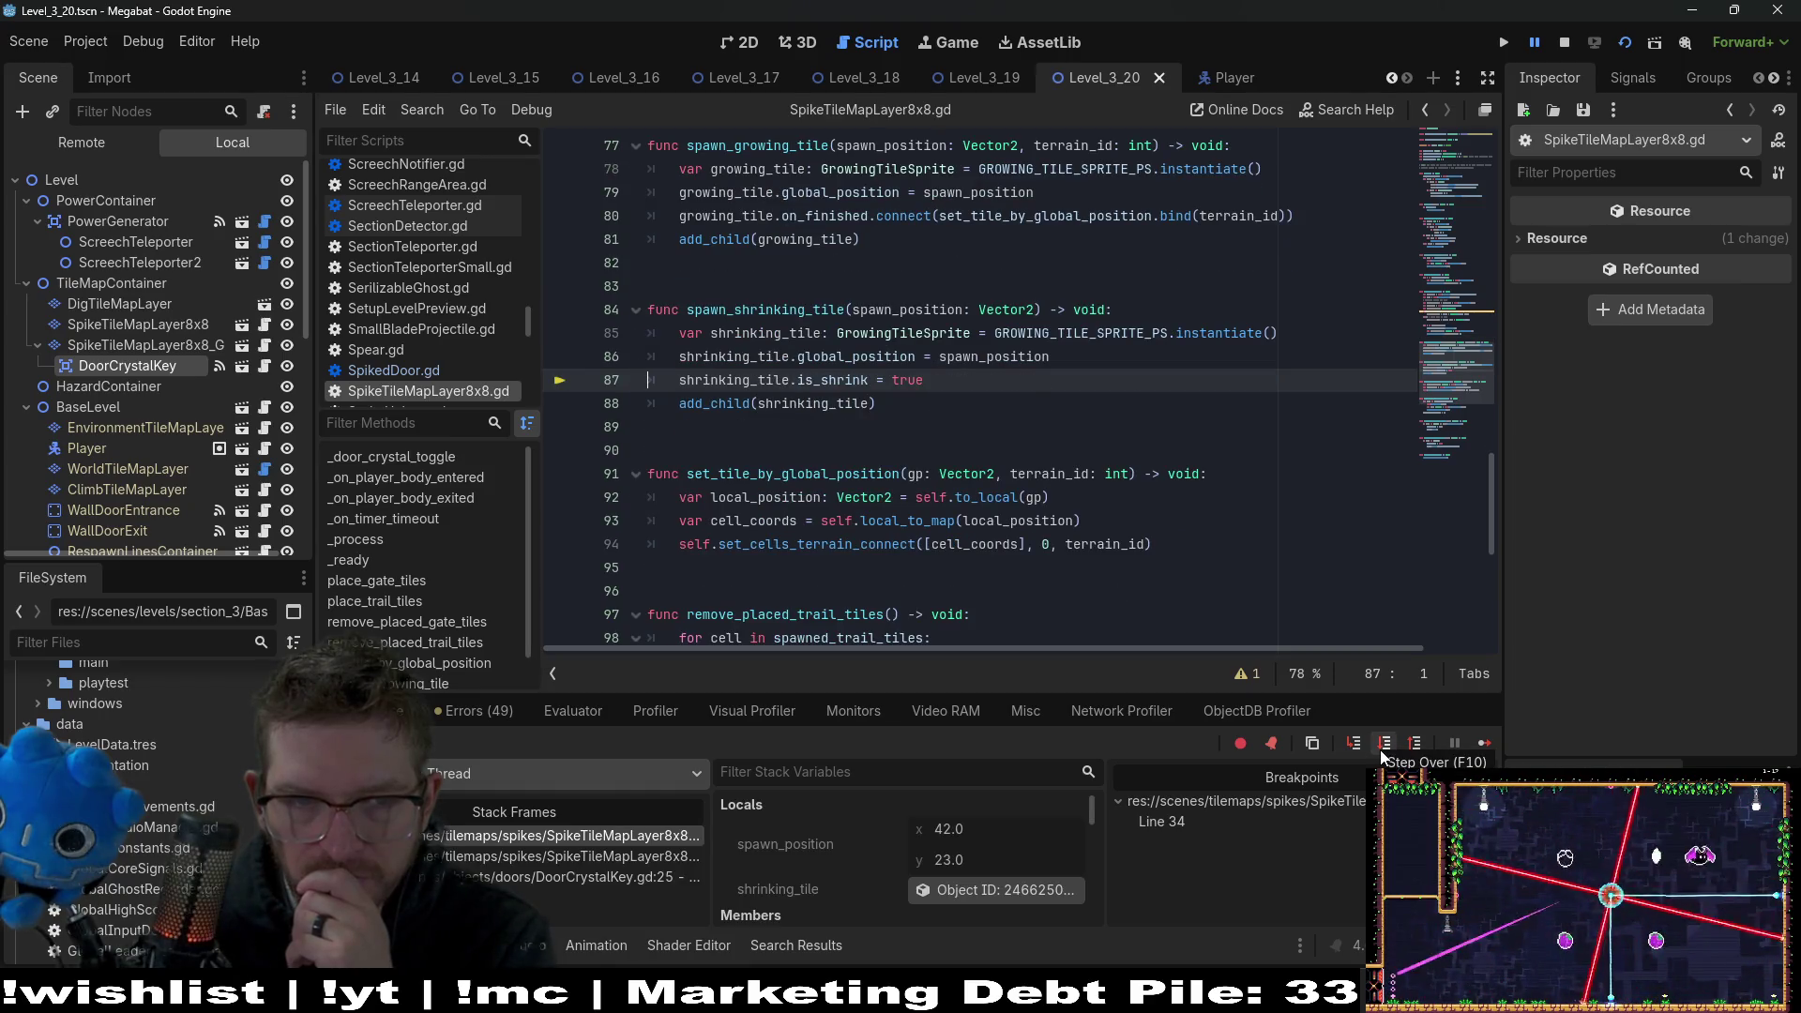
pyautogui.click(1382, 748)
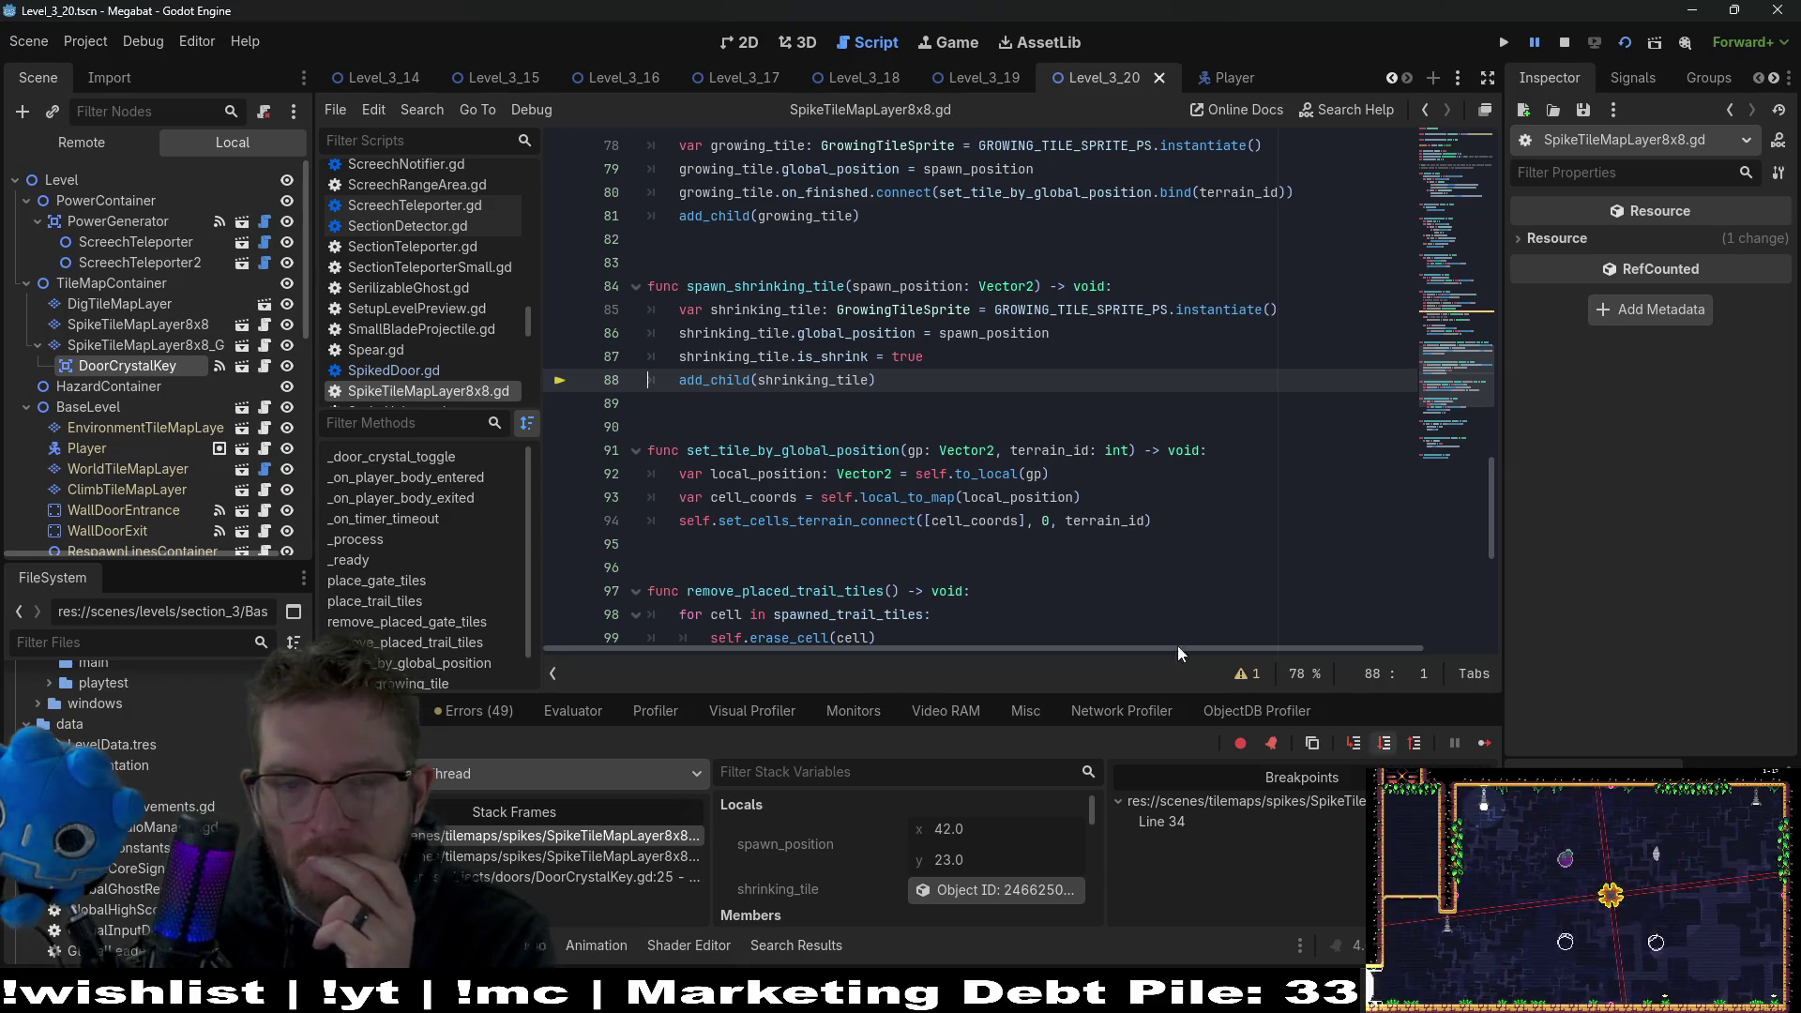
pyautogui.scroll(-1, 988, 485)
pyautogui.scroll(-1, 845, 394)
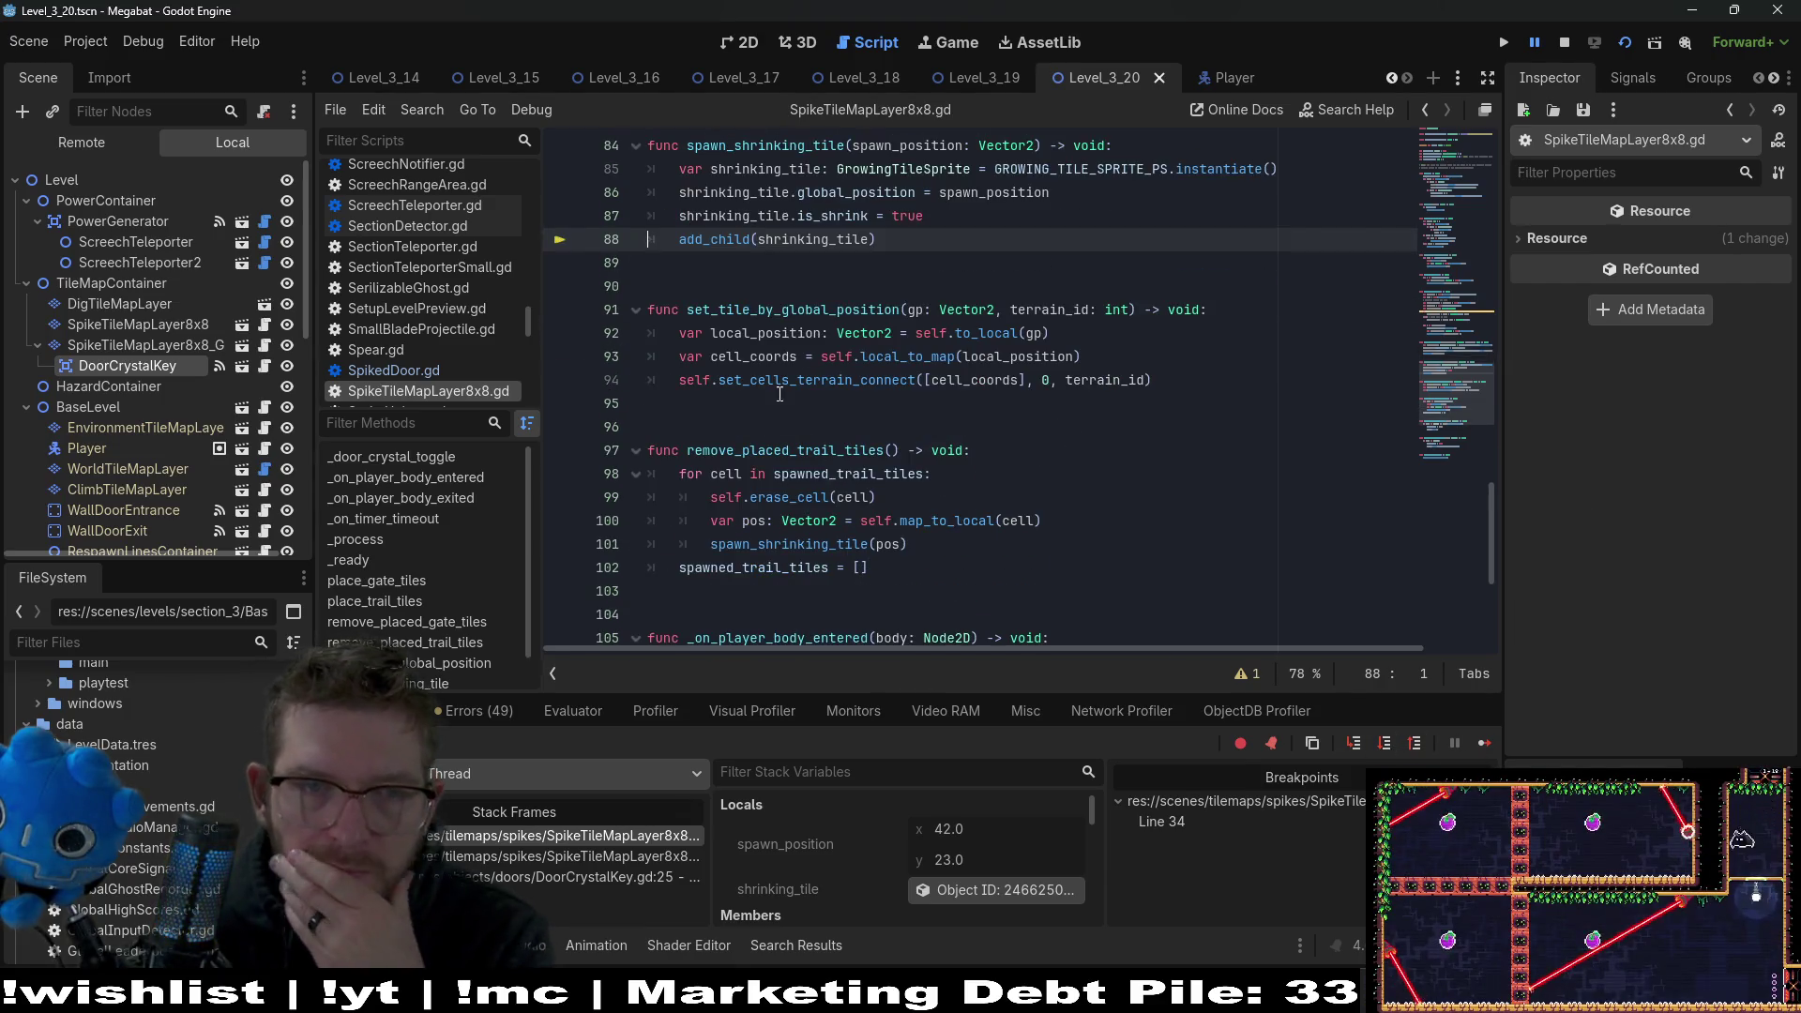
pyautogui.scroll(-1, 766, 357)
pyautogui.scroll(2, 766, 357)
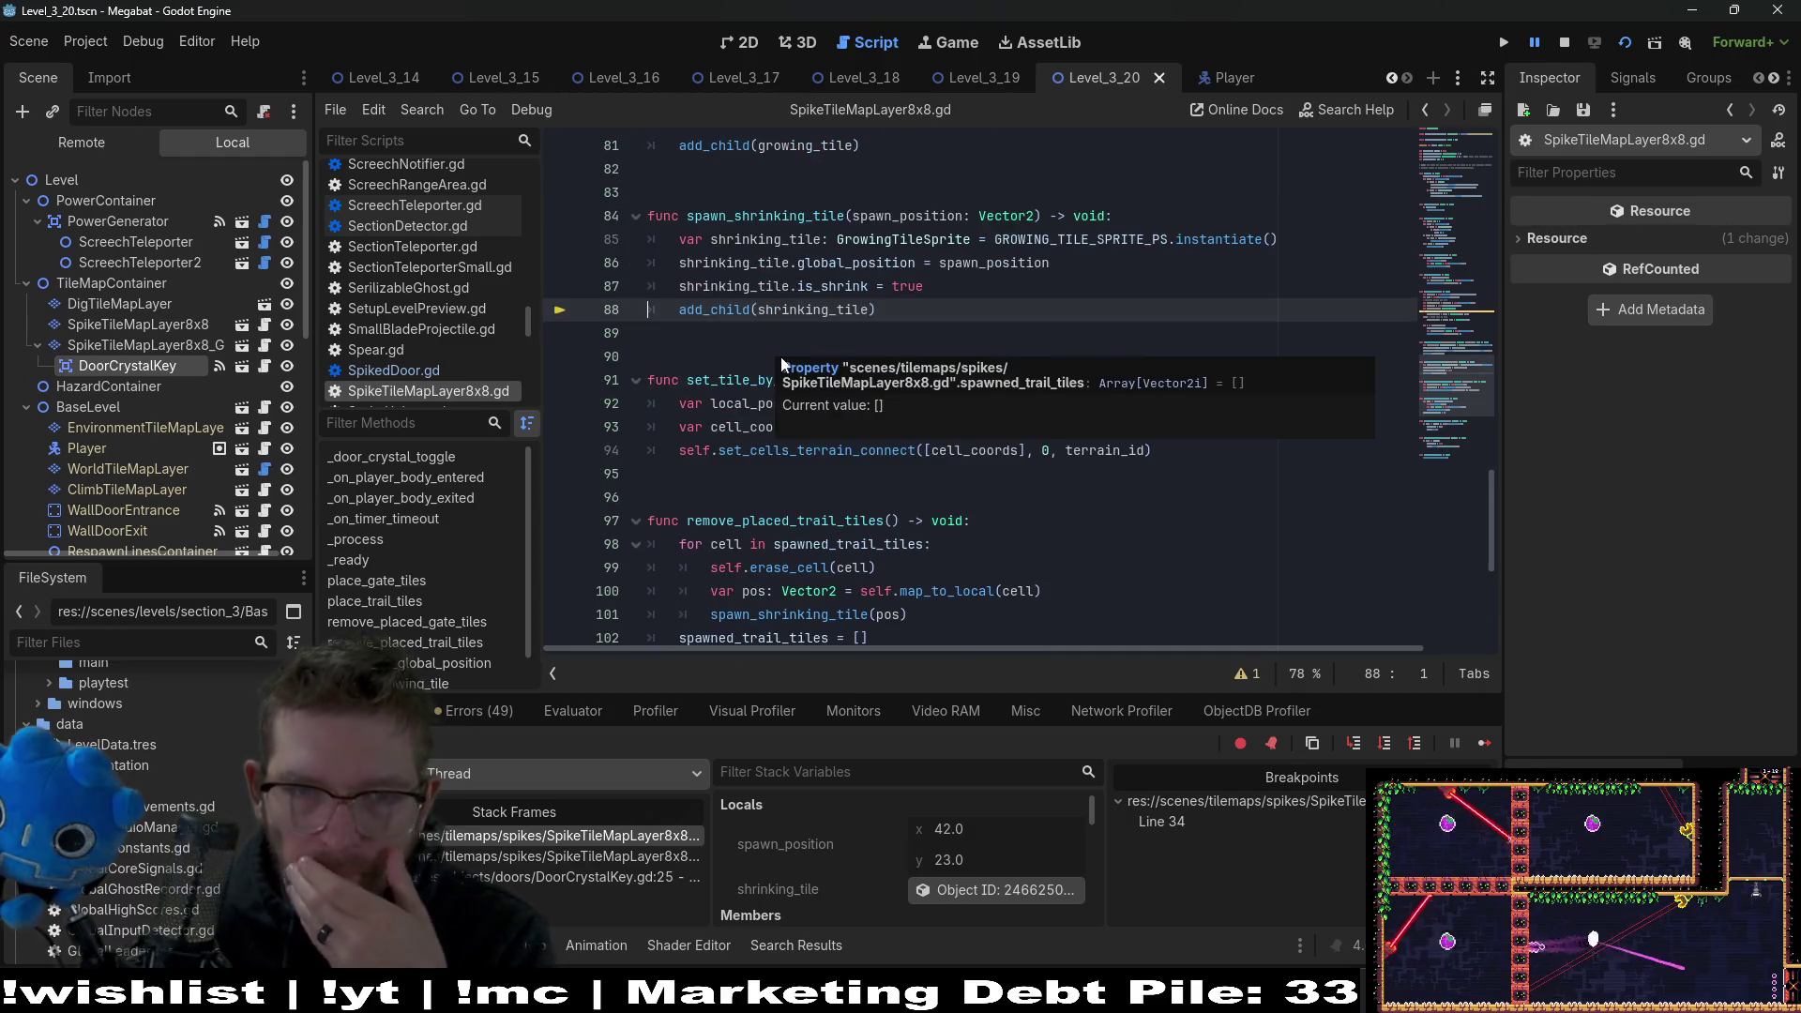
pyautogui.click(965, 266)
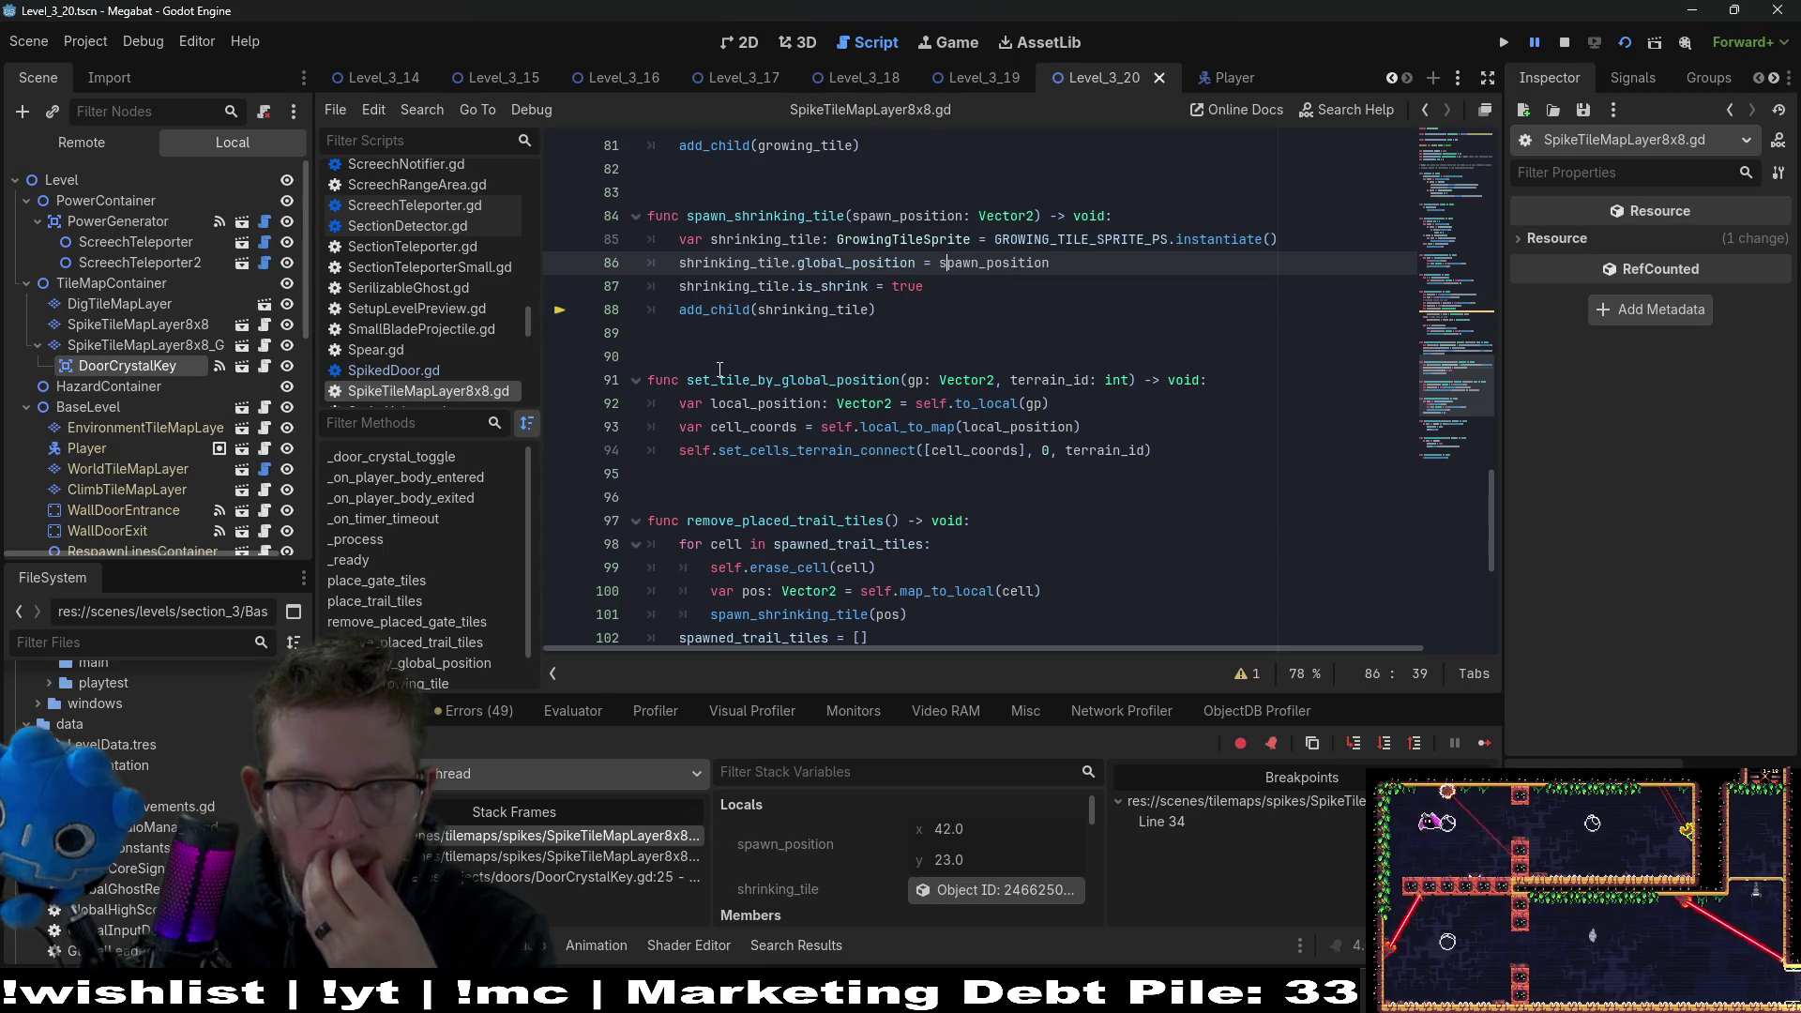
pyautogui.scroll(7, 945, 425)
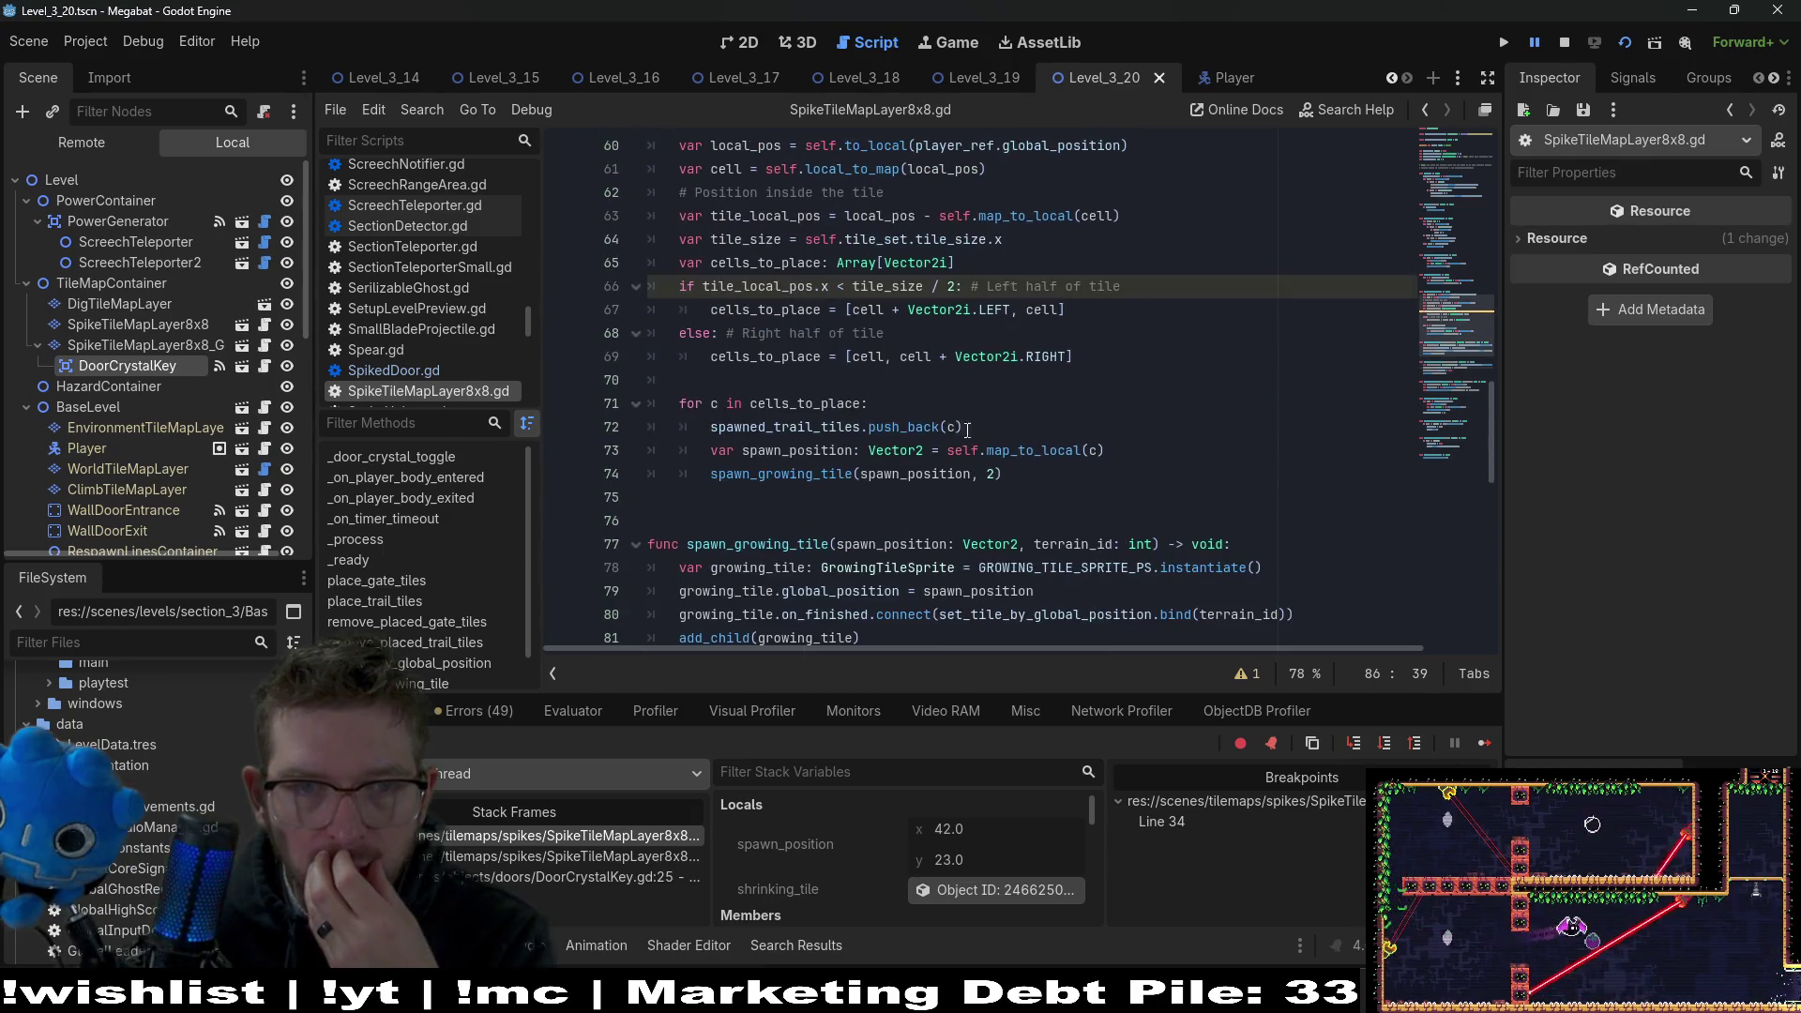
pyautogui.scroll(4, 1017, 439)
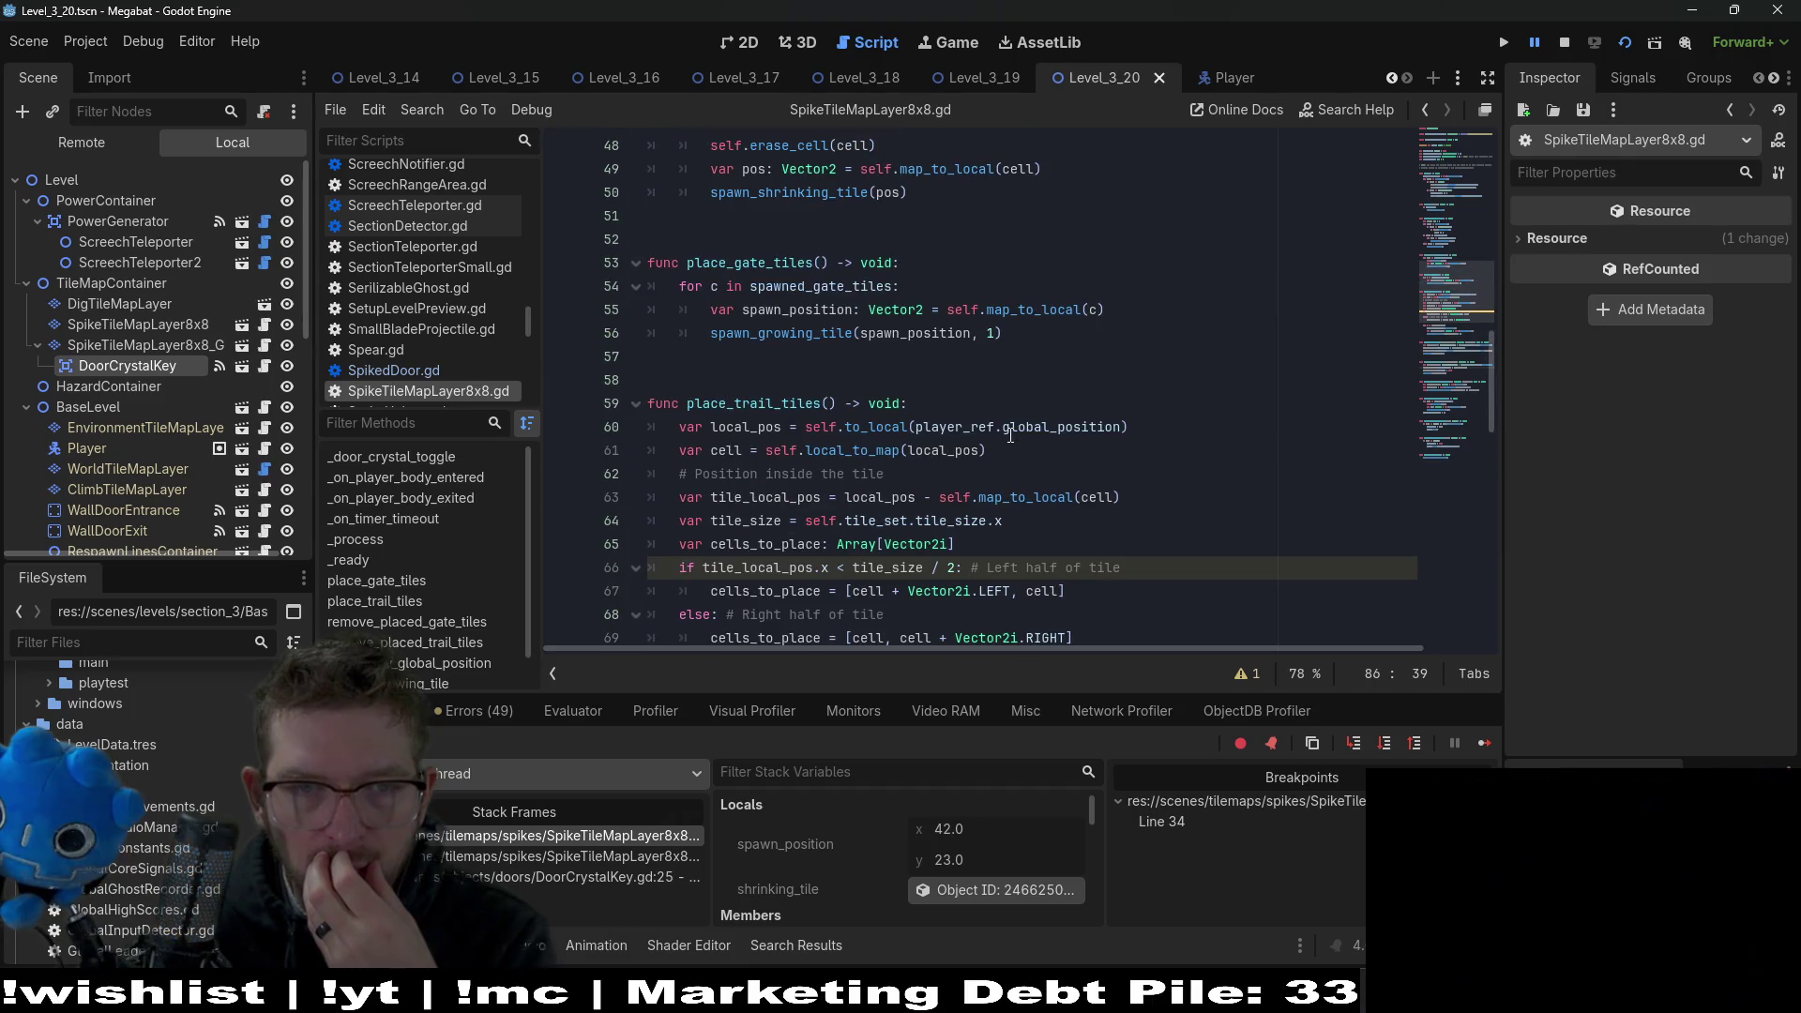
pyautogui.scroll(4, 1010, 434)
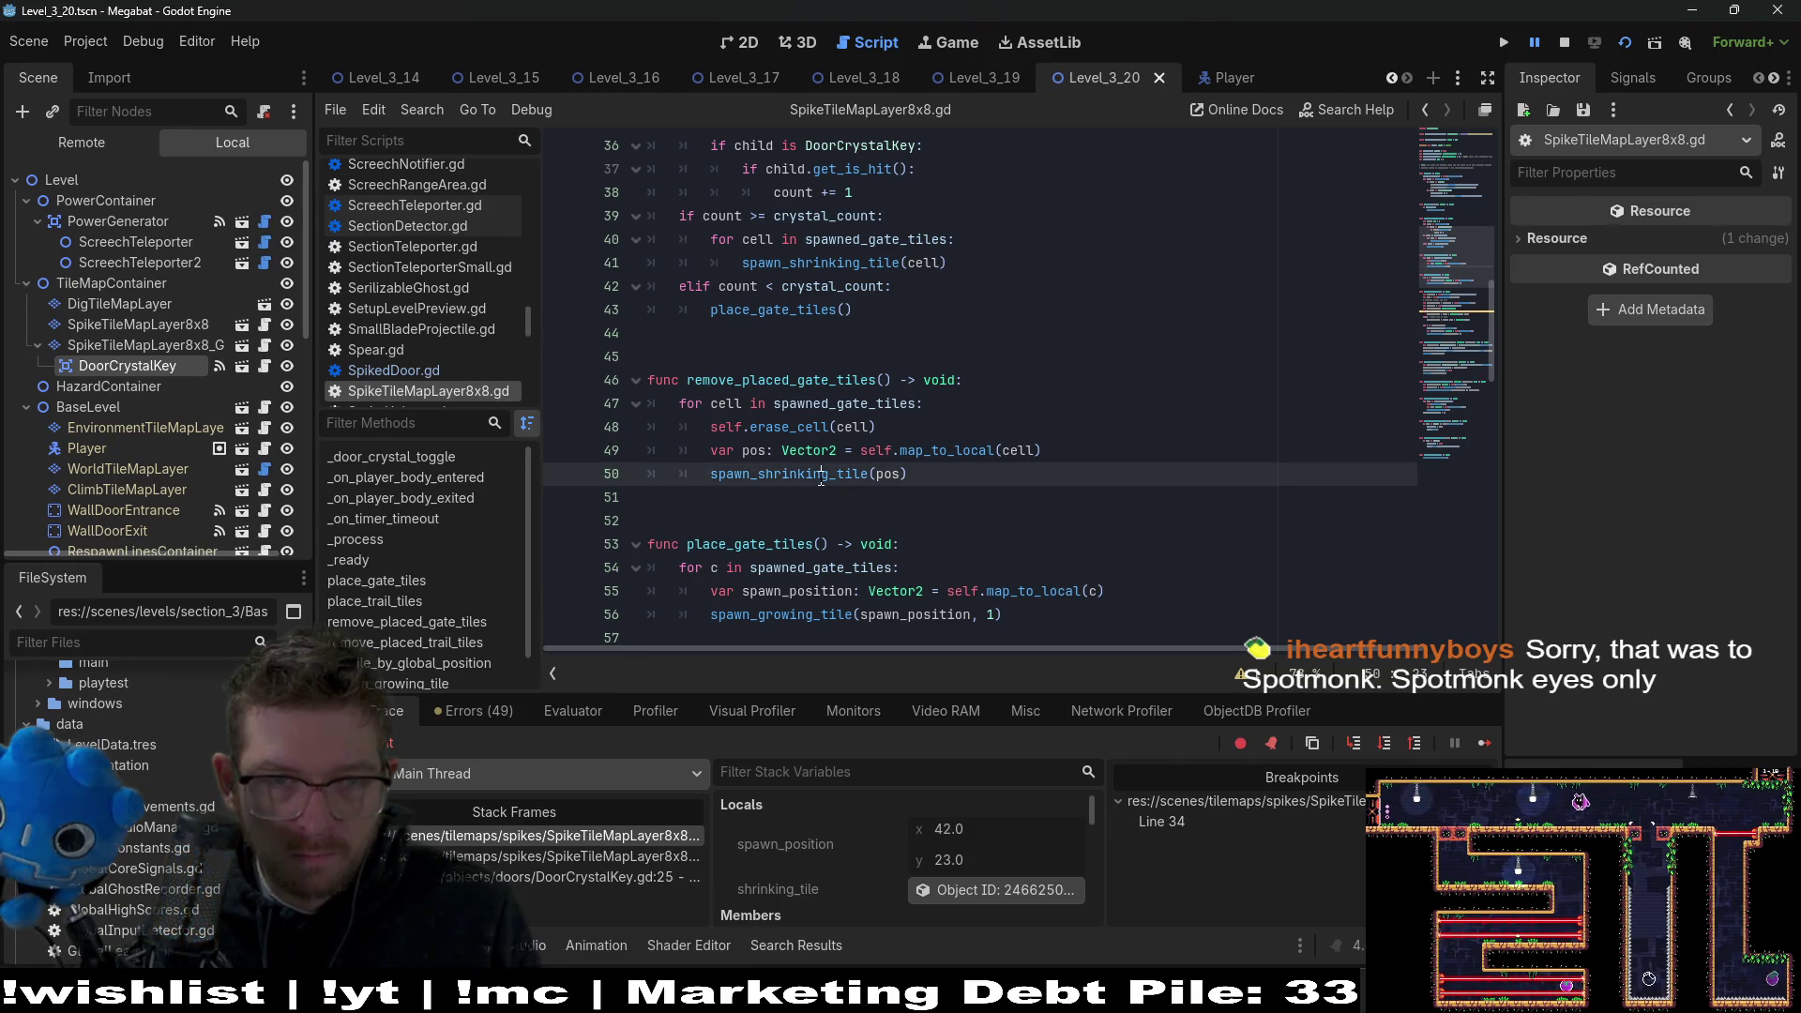
pyautogui.doubleClick(891, 380)
# Step: Stop the game, replace the gate loop on lines 40–41 with remove_placed_gate_tiles(), and save the script
pyautogui.moveTo(893, 380); pyautogui.dragTo(687, 380)
pyautogui.hotkey('ctrl', 'c')
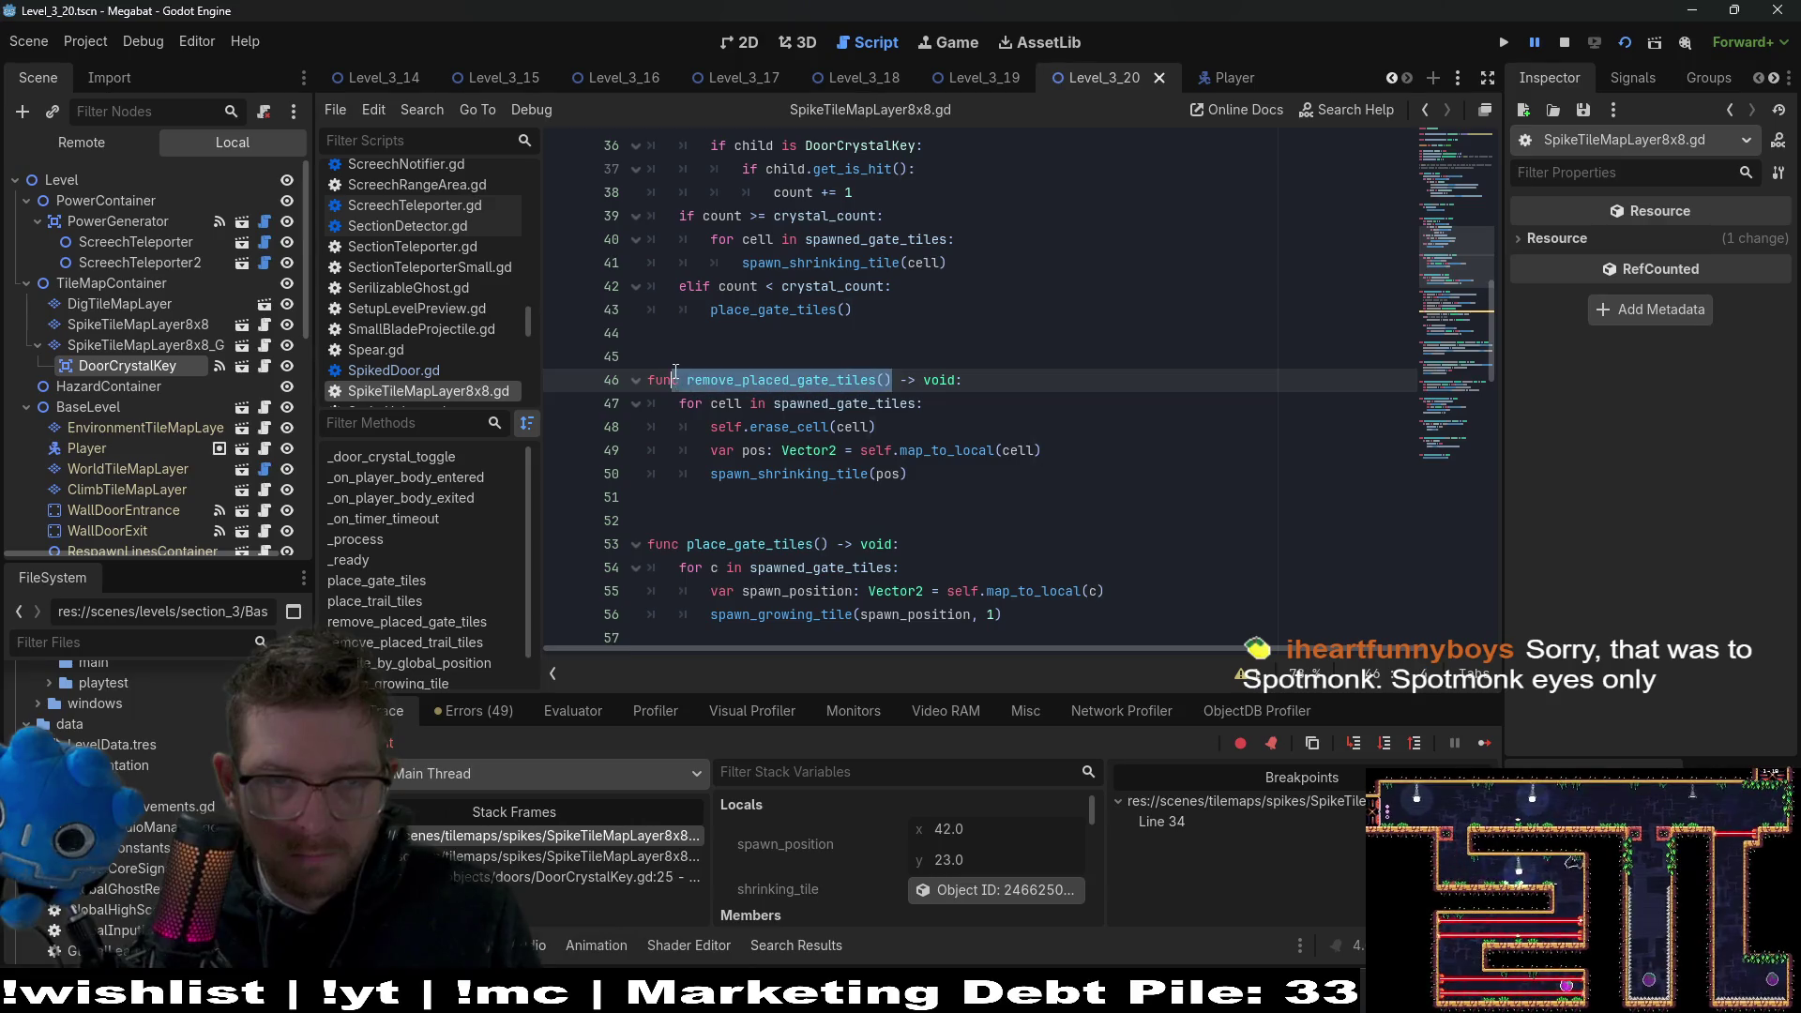
pyautogui.click(1564, 44)
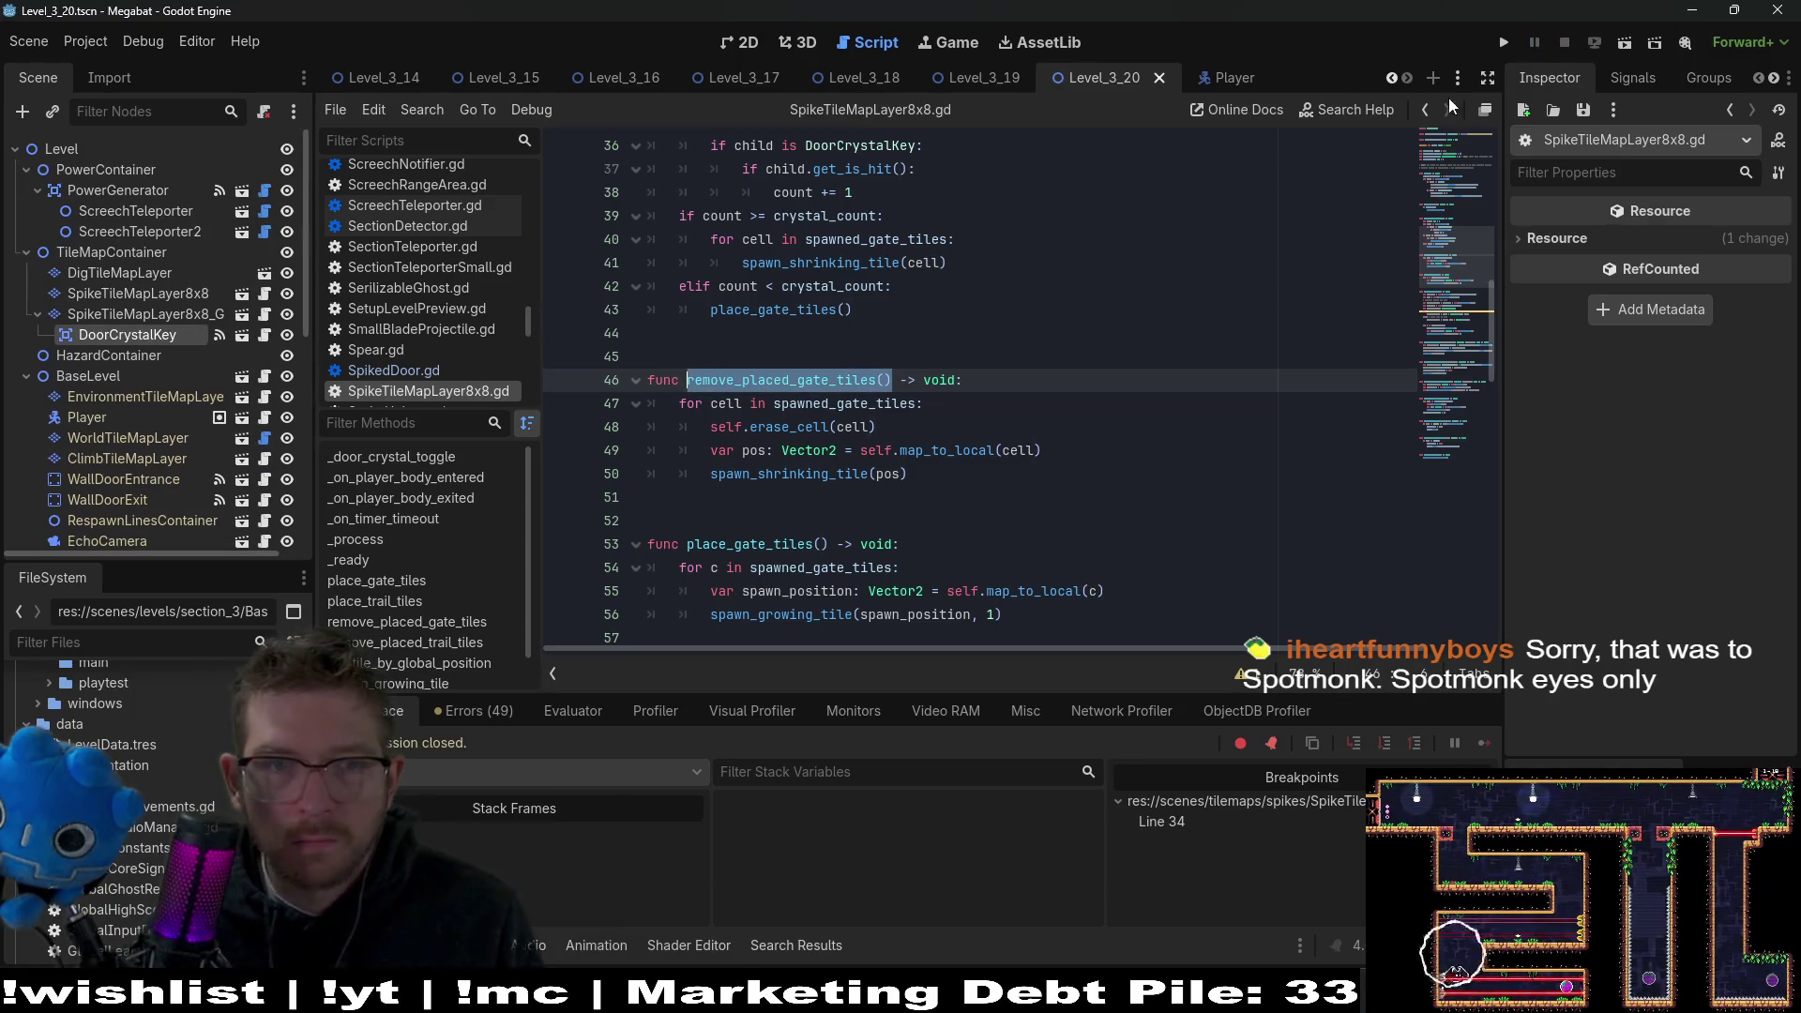
pyautogui.moveTo(947, 263); pyautogui.dragTo(720, 237)
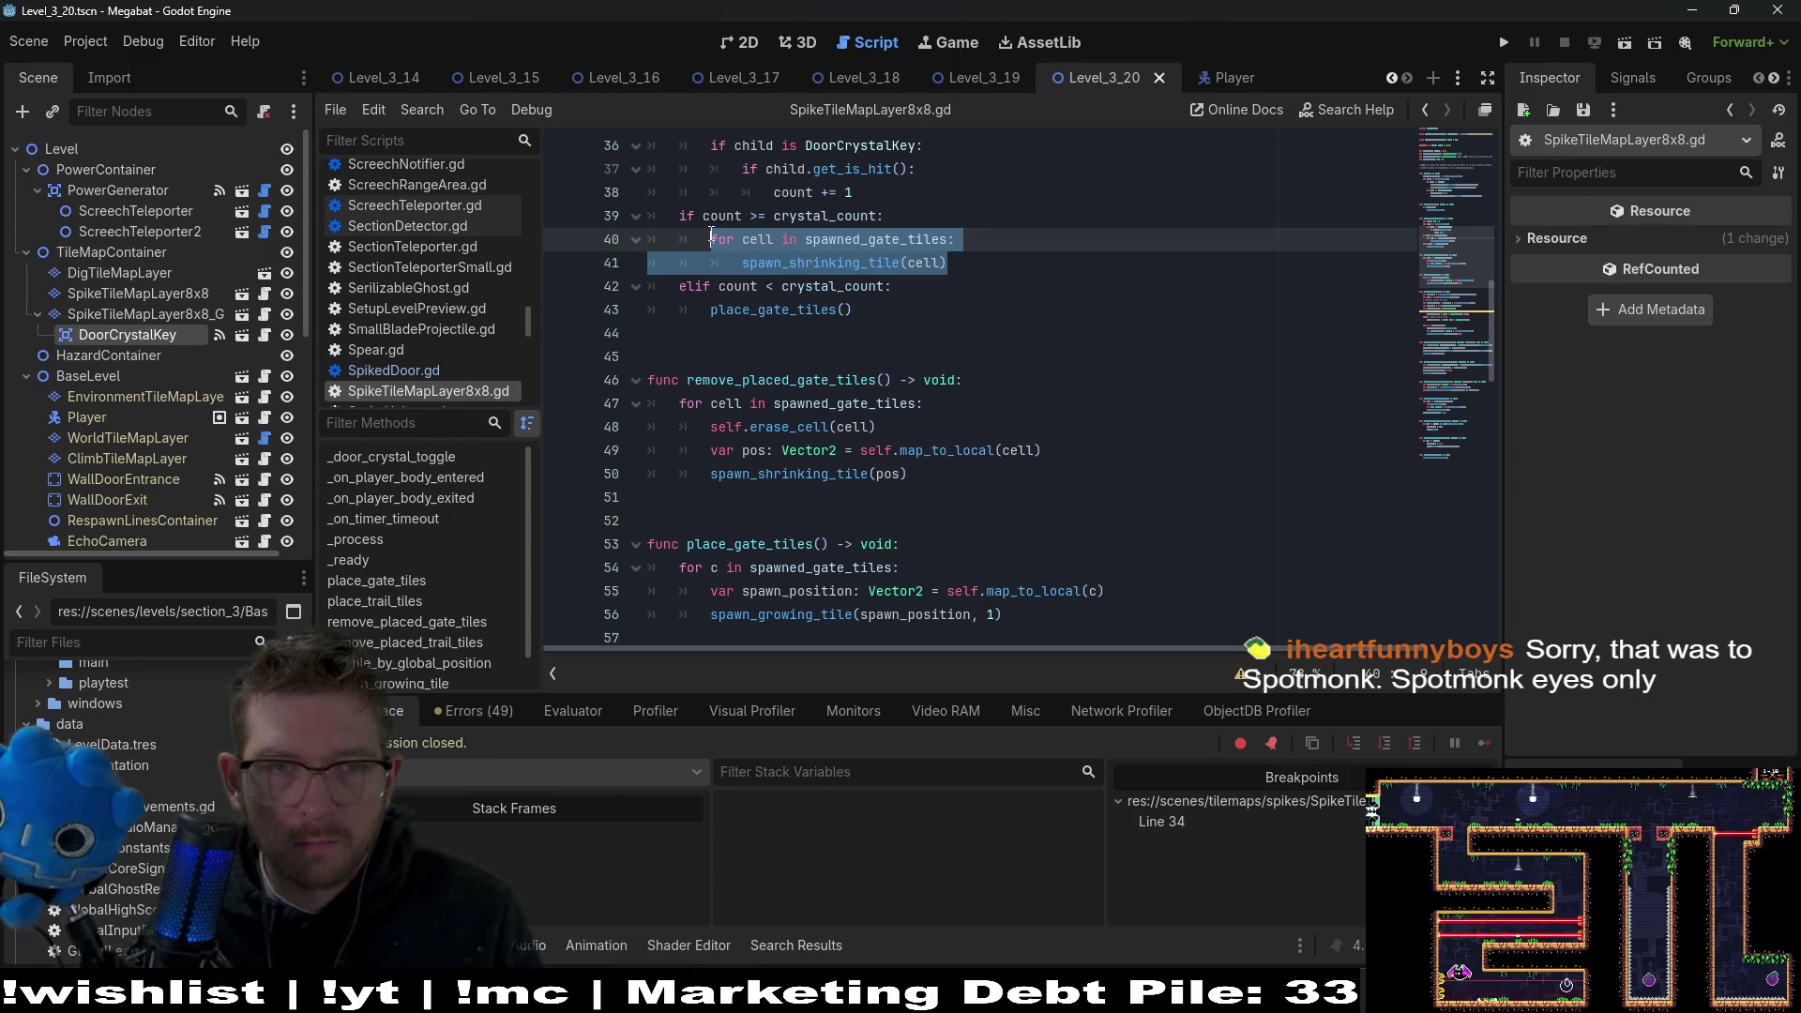
pyautogui.hotkey('ctrl', 'v')
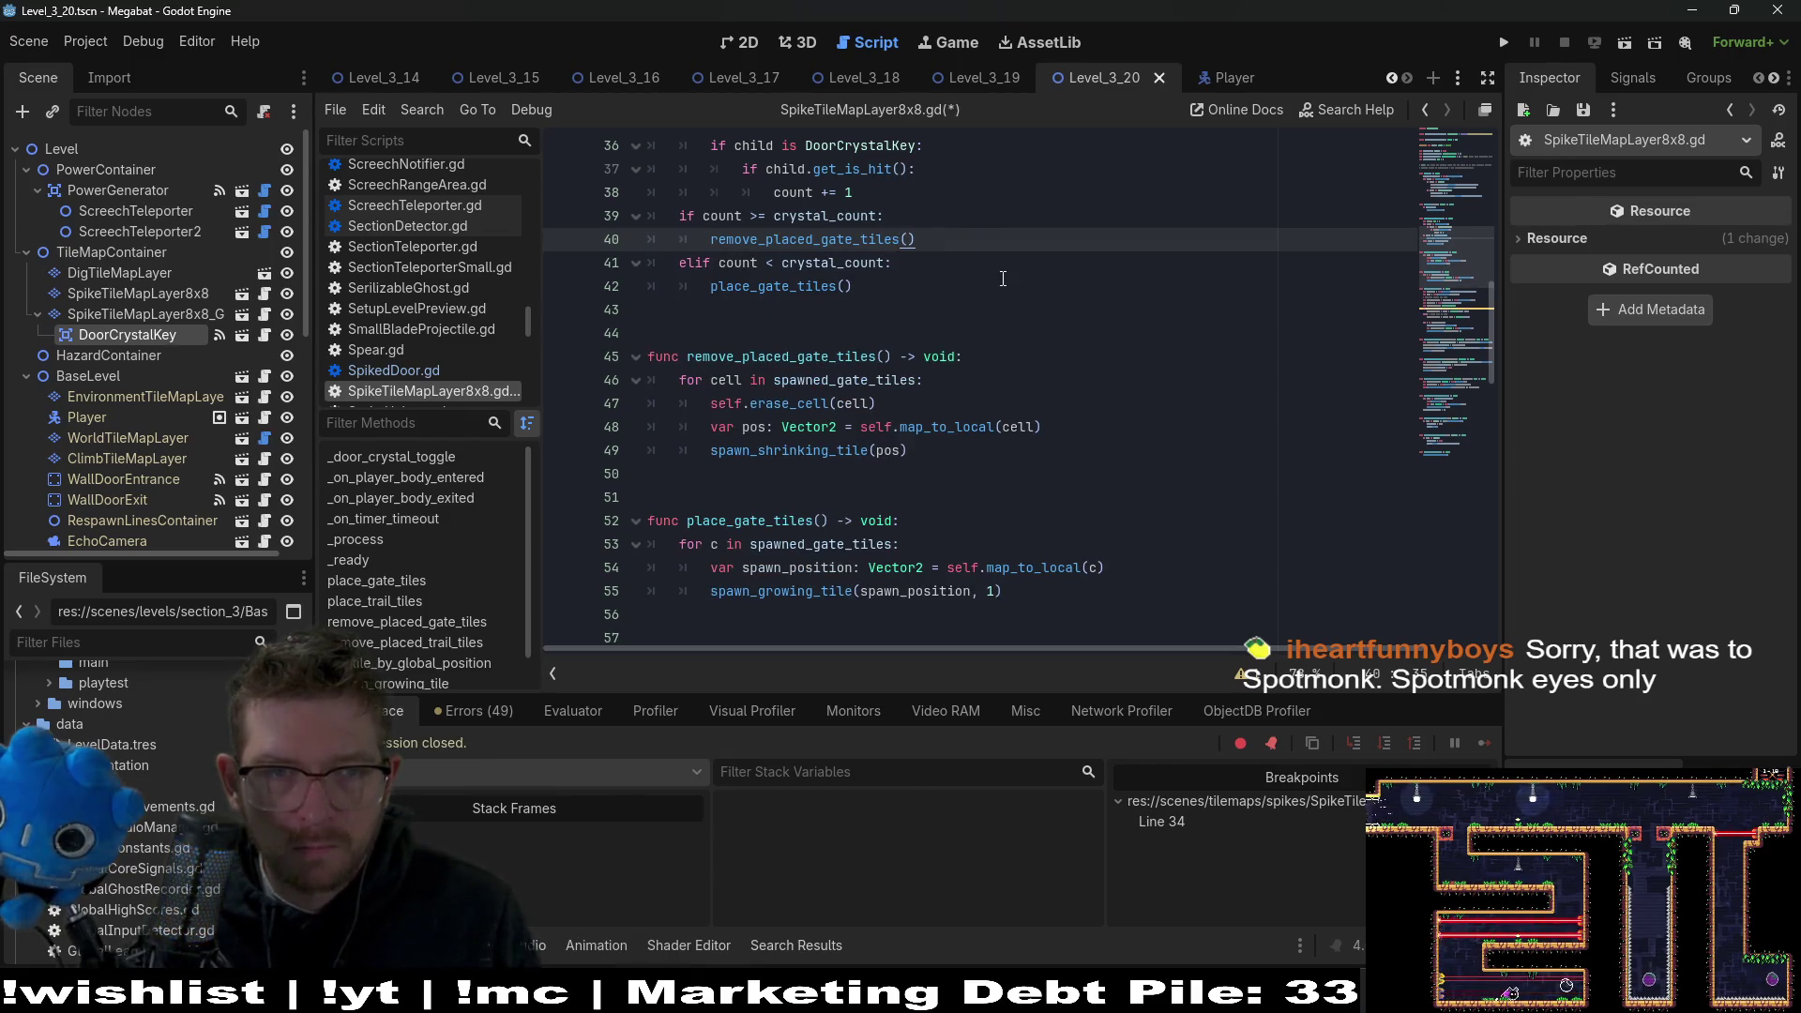
pyautogui.click(1002, 279)
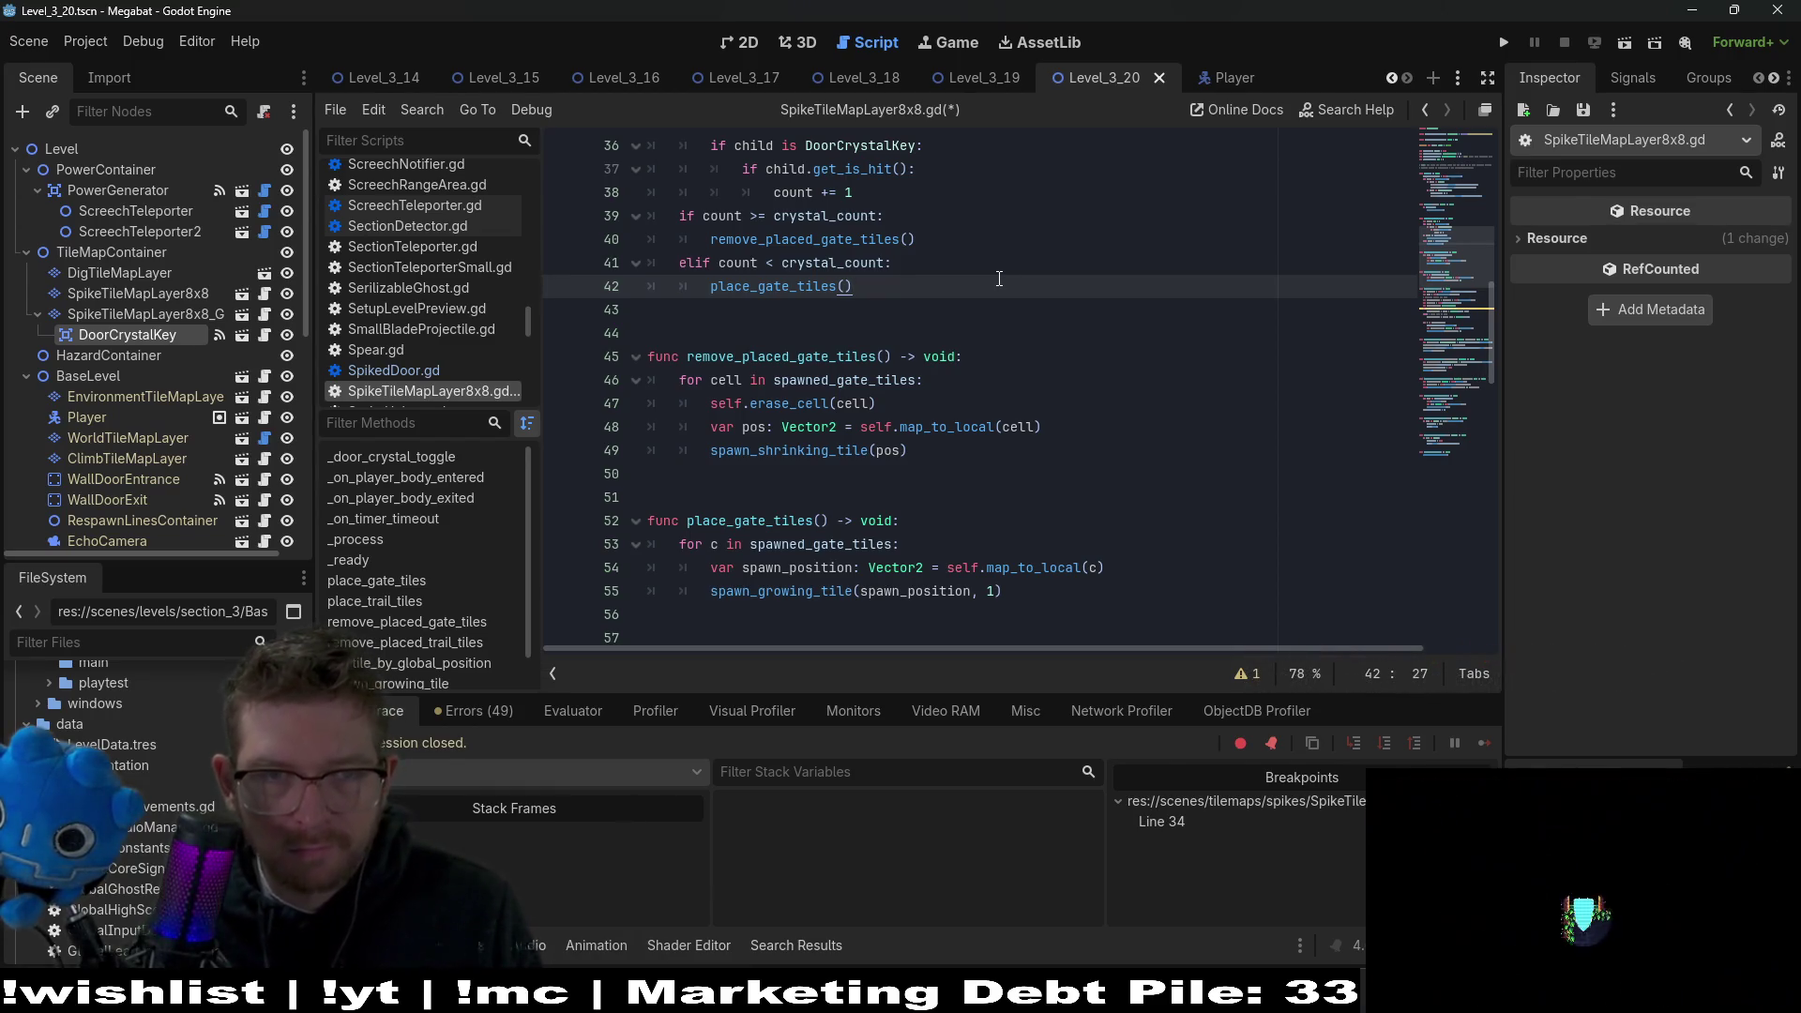
pyautogui.hotkey('ctrl', 's')
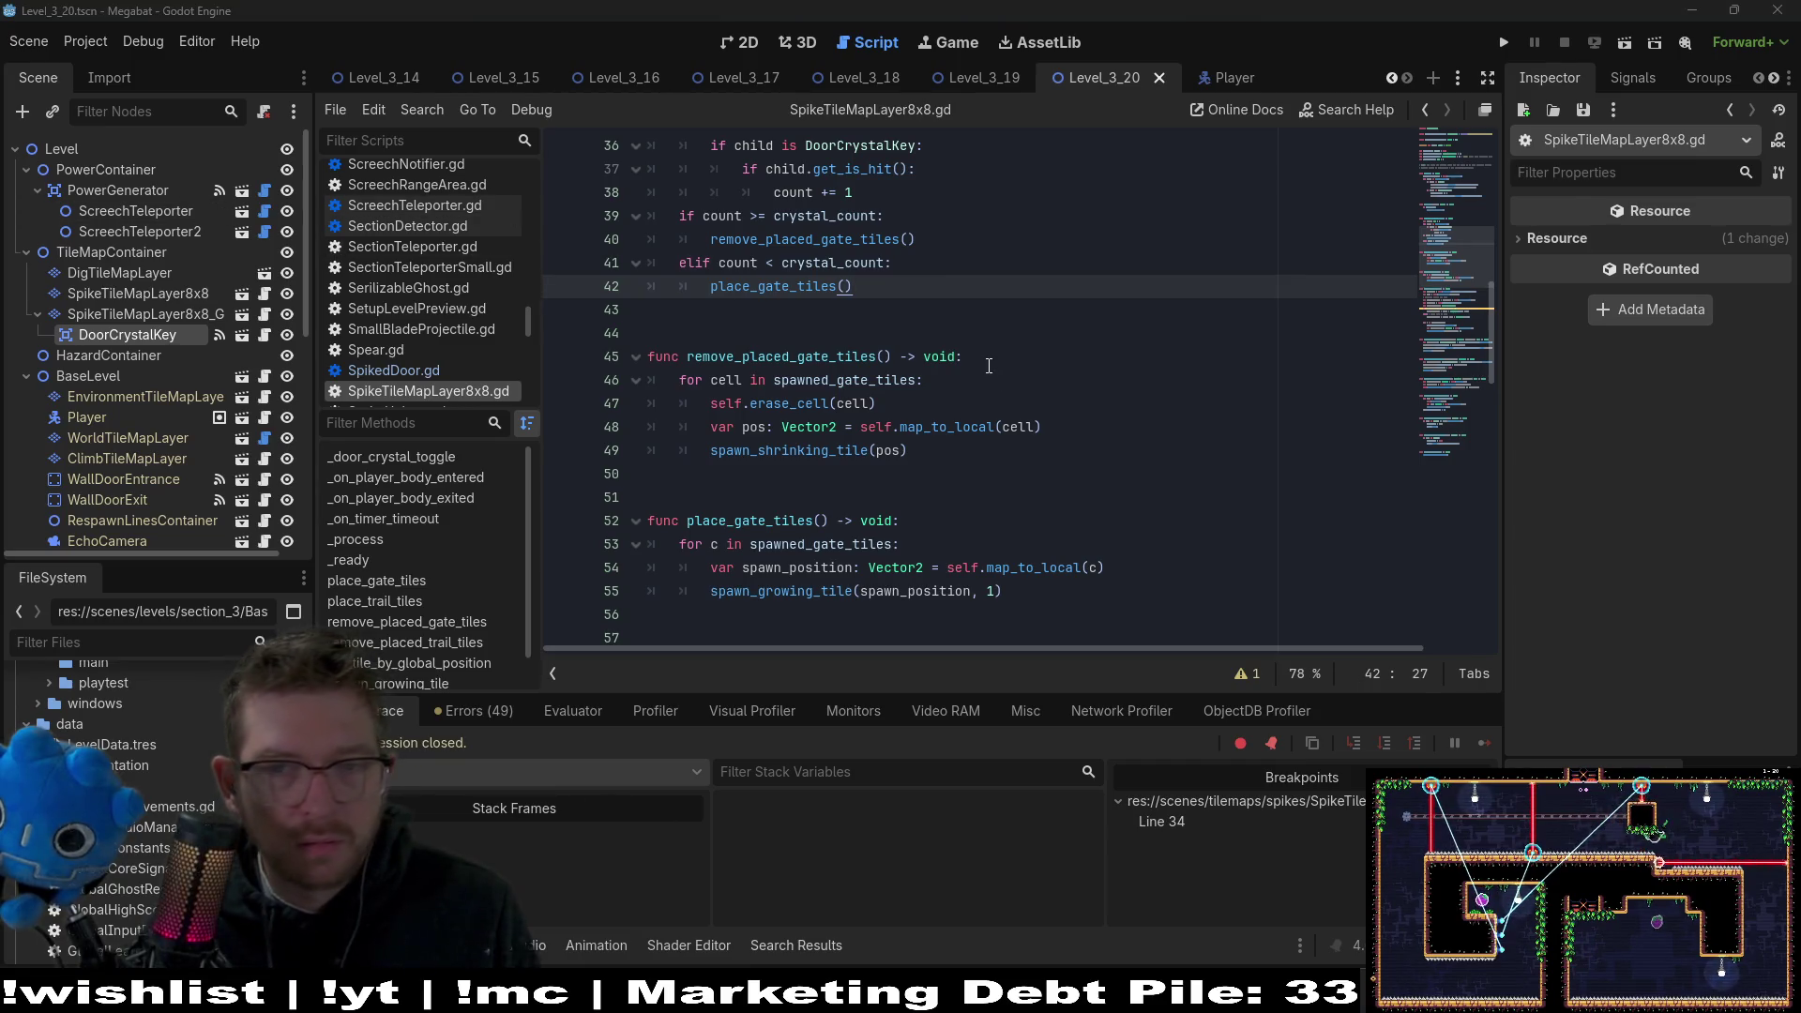
# Step: Remove the breakpoint on line 34 and start a fresh playtest of the level
pyautogui.scroll(-10, 989, 366)
pyautogui.scroll(-5, 990, 366)
pyautogui.scroll(15, 990, 366)
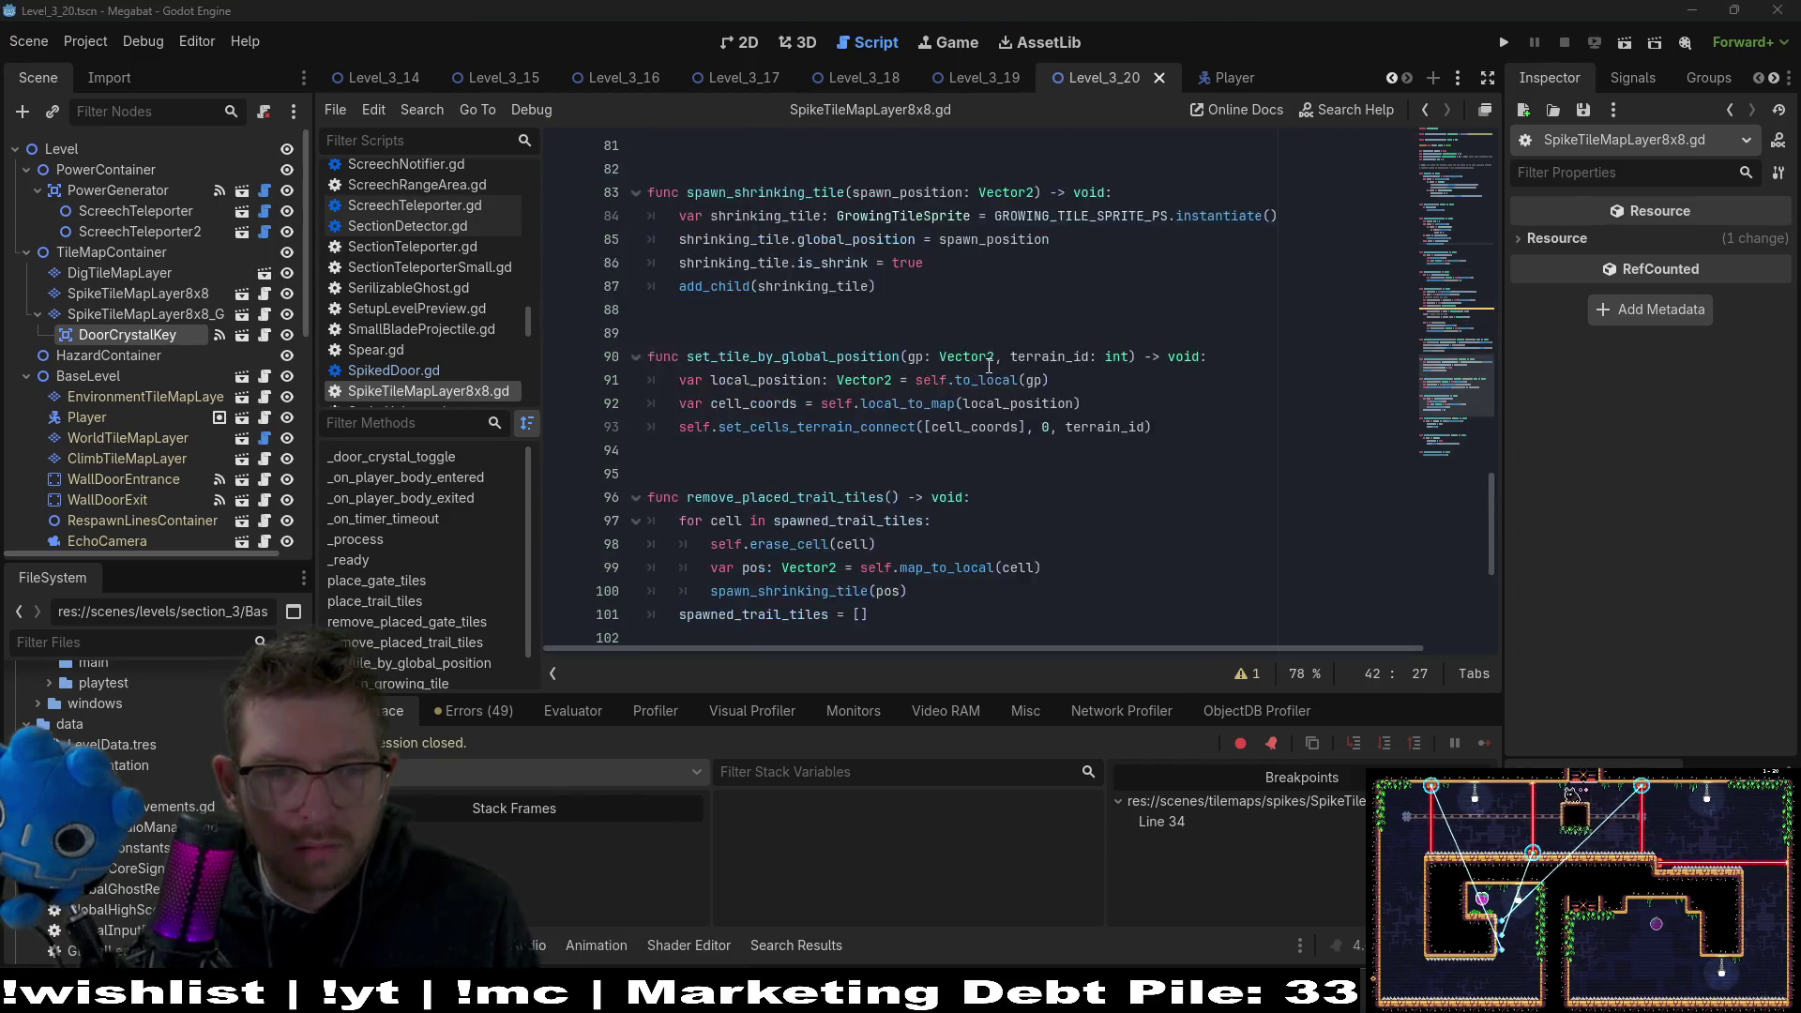
pyautogui.scroll(4, 975, 366)
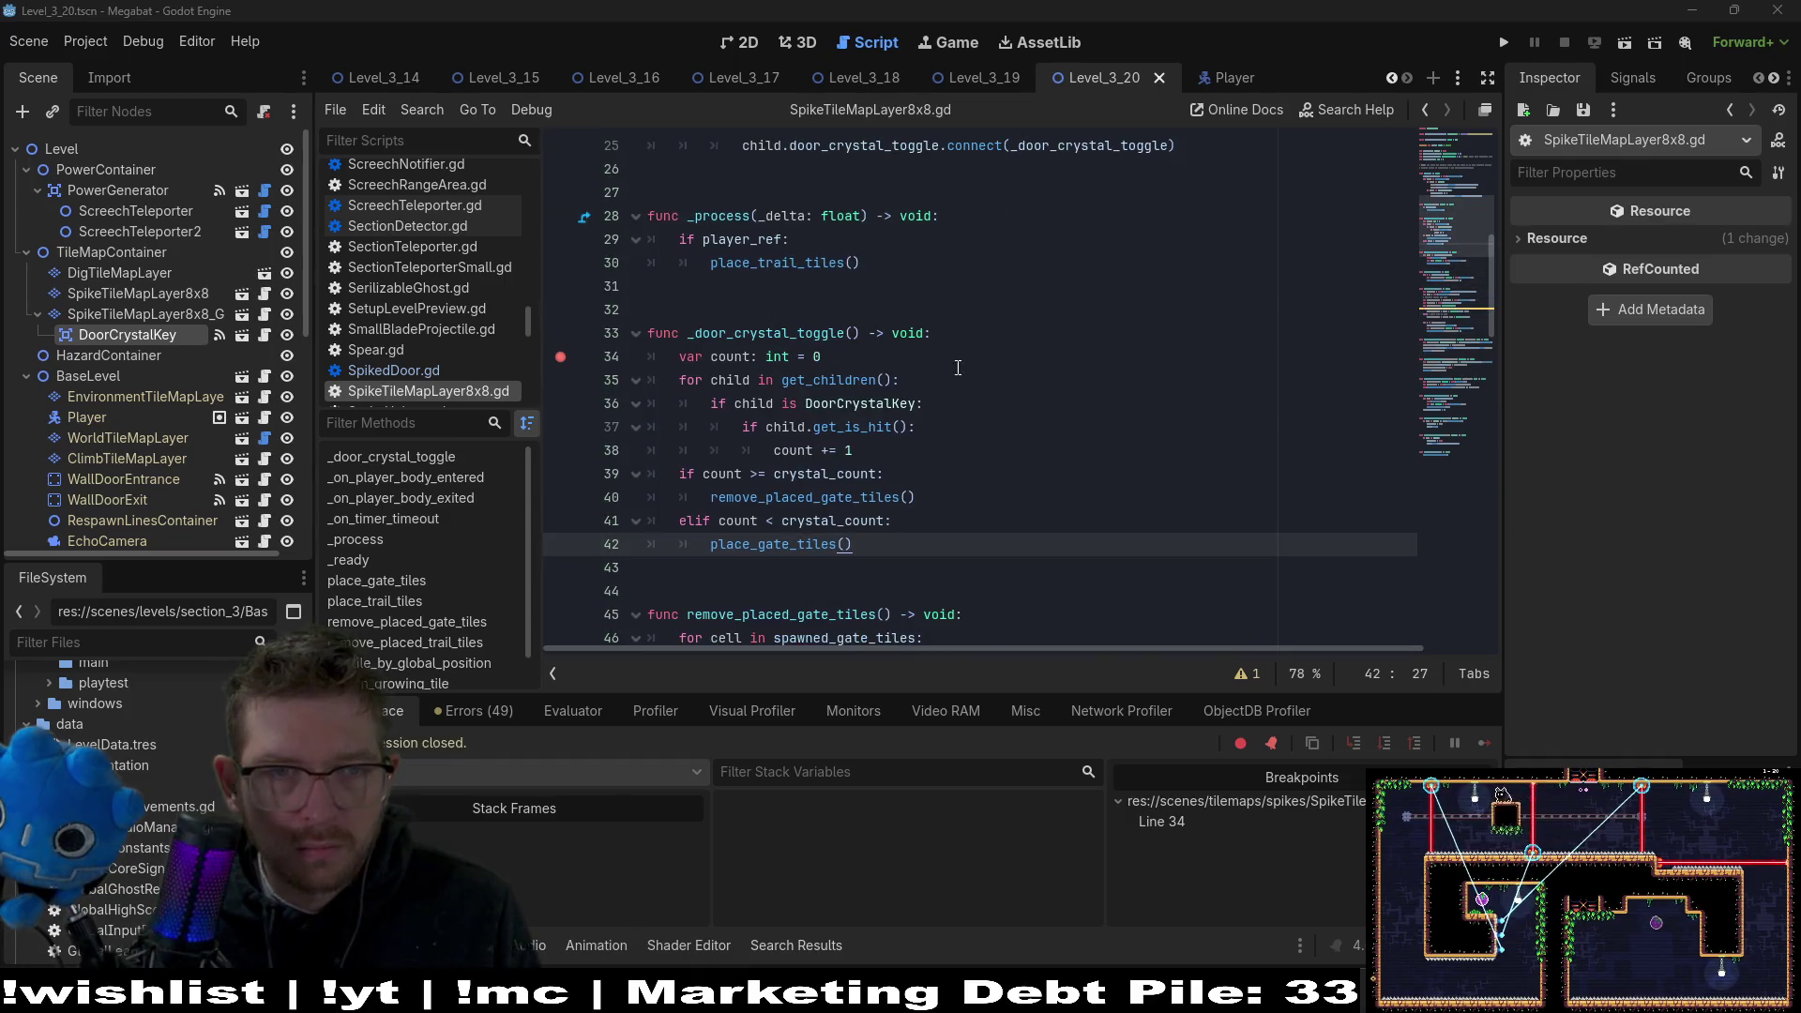
pyautogui.click(561, 359)
pyautogui.click(750, 43)
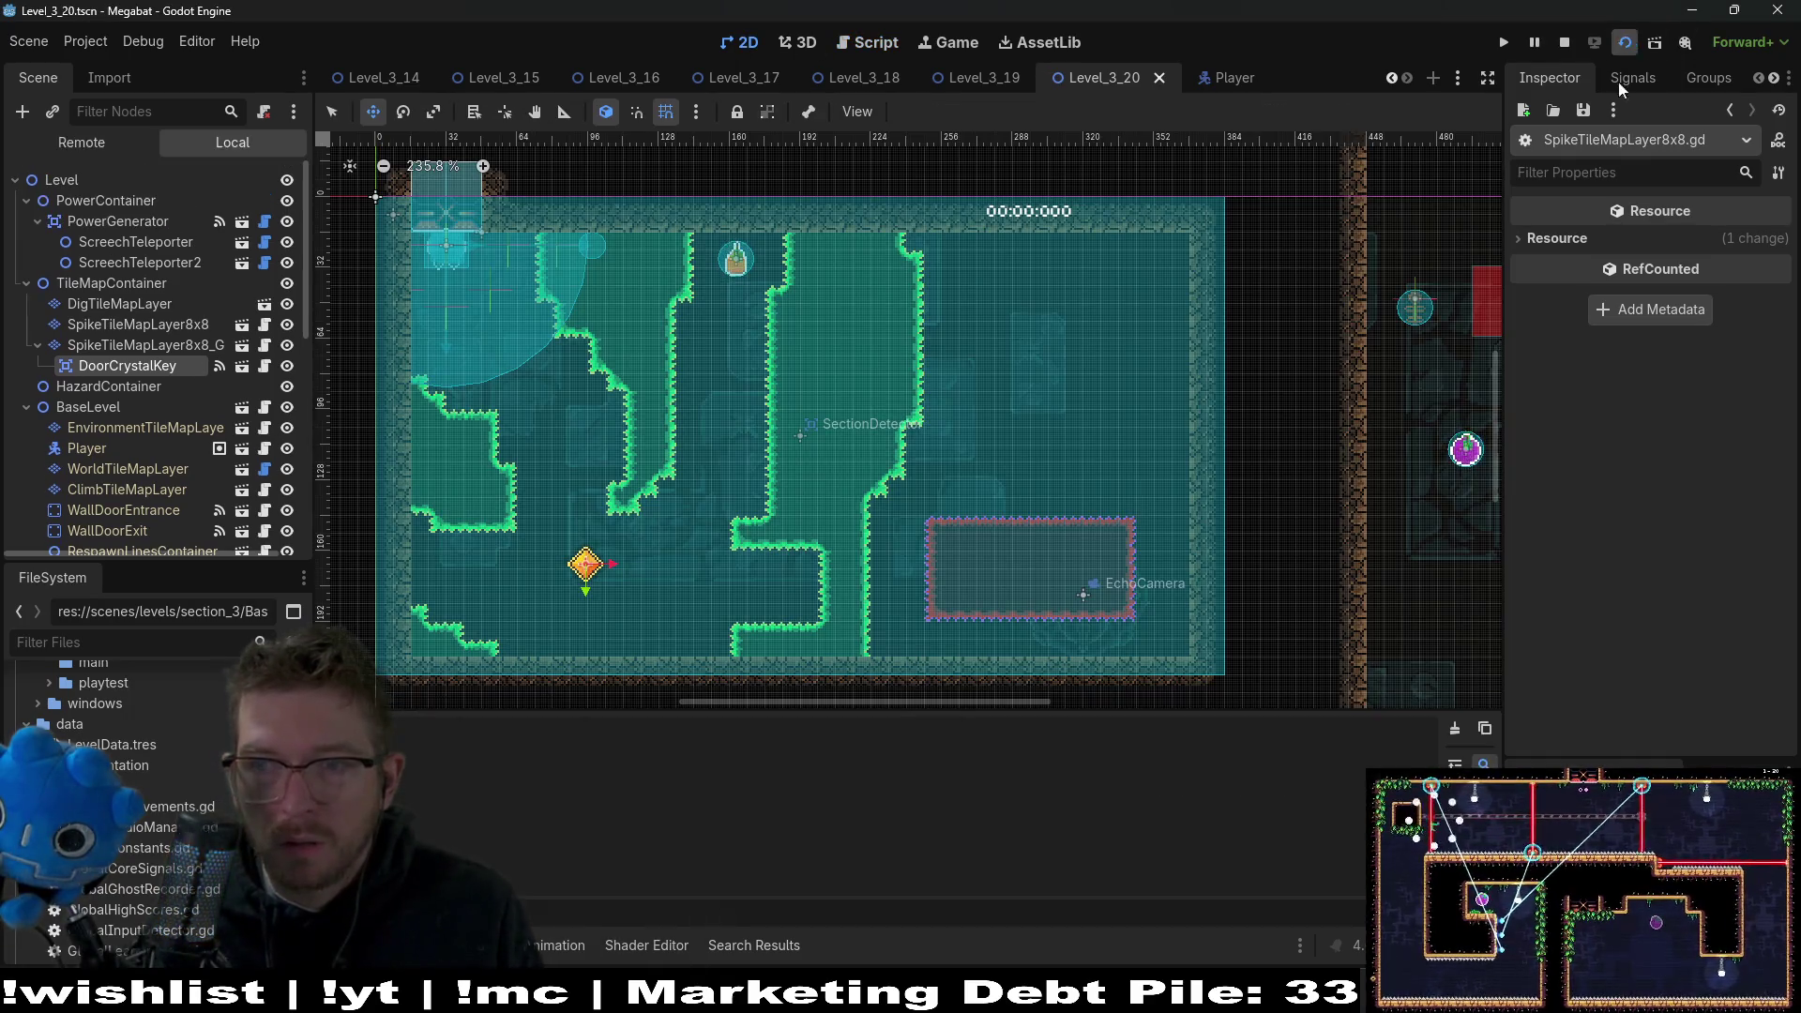
pyautogui.click(1624, 42)
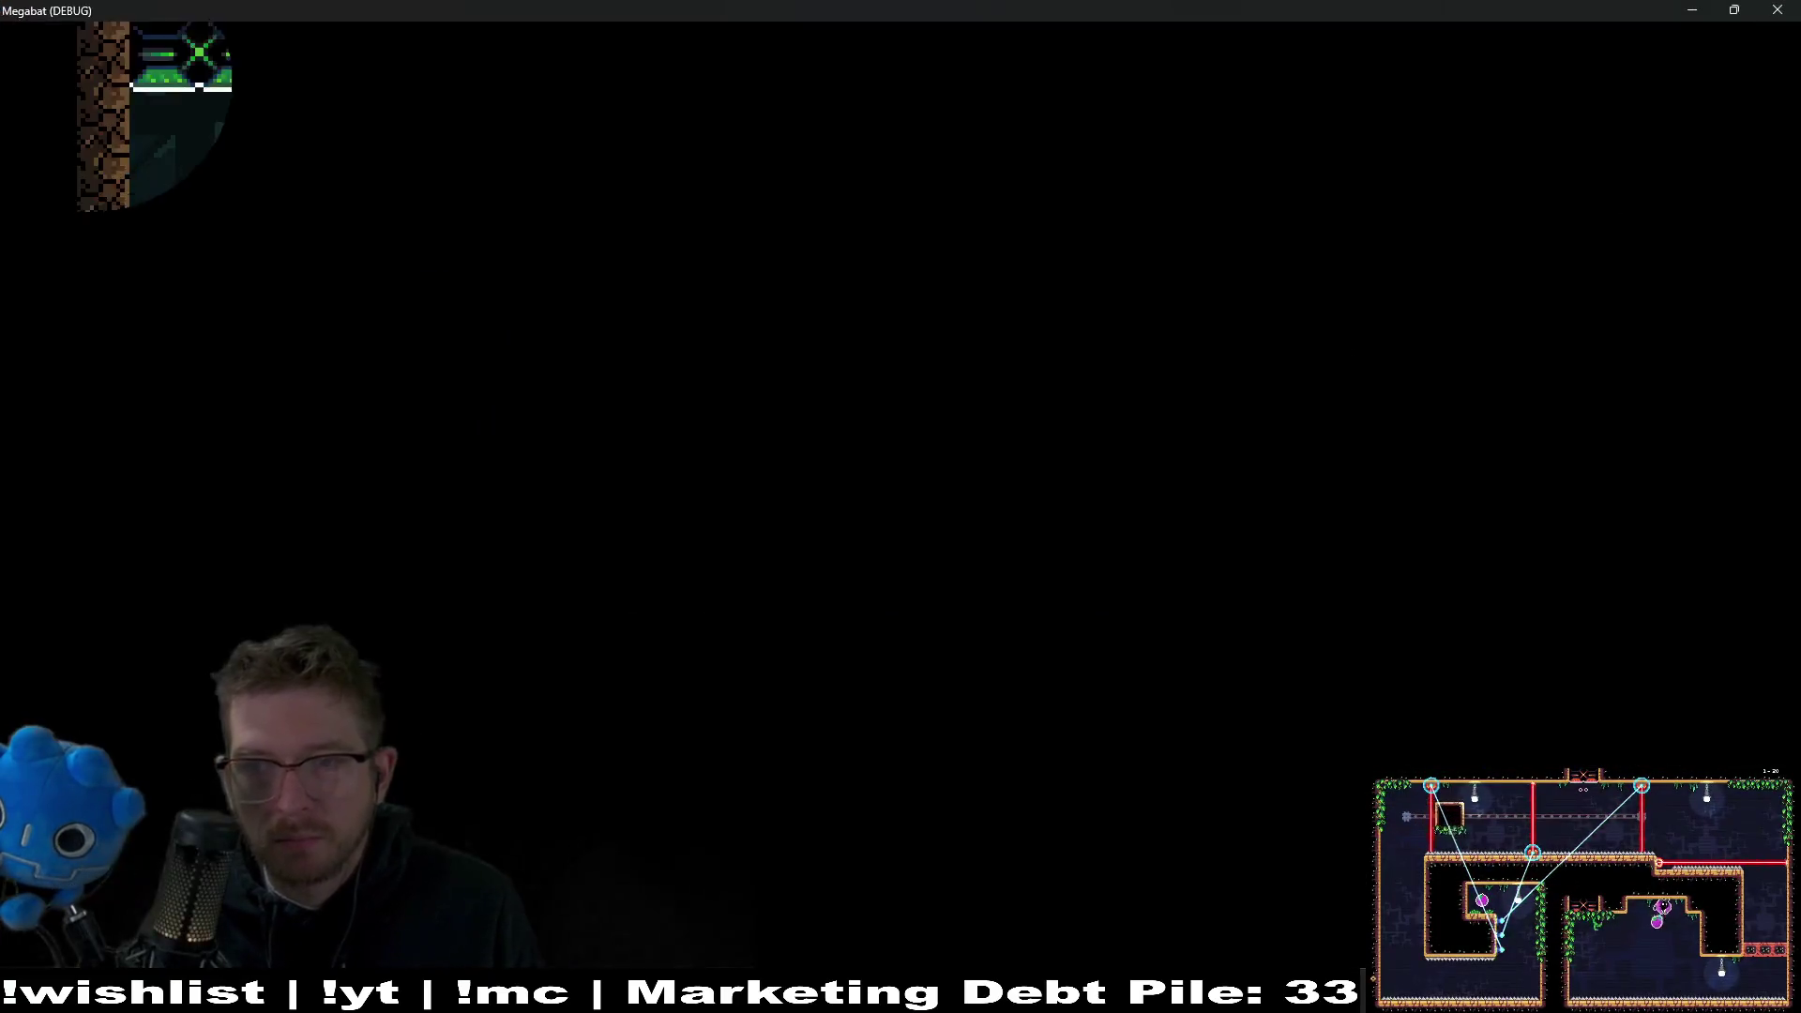
pyautogui.press('Down')
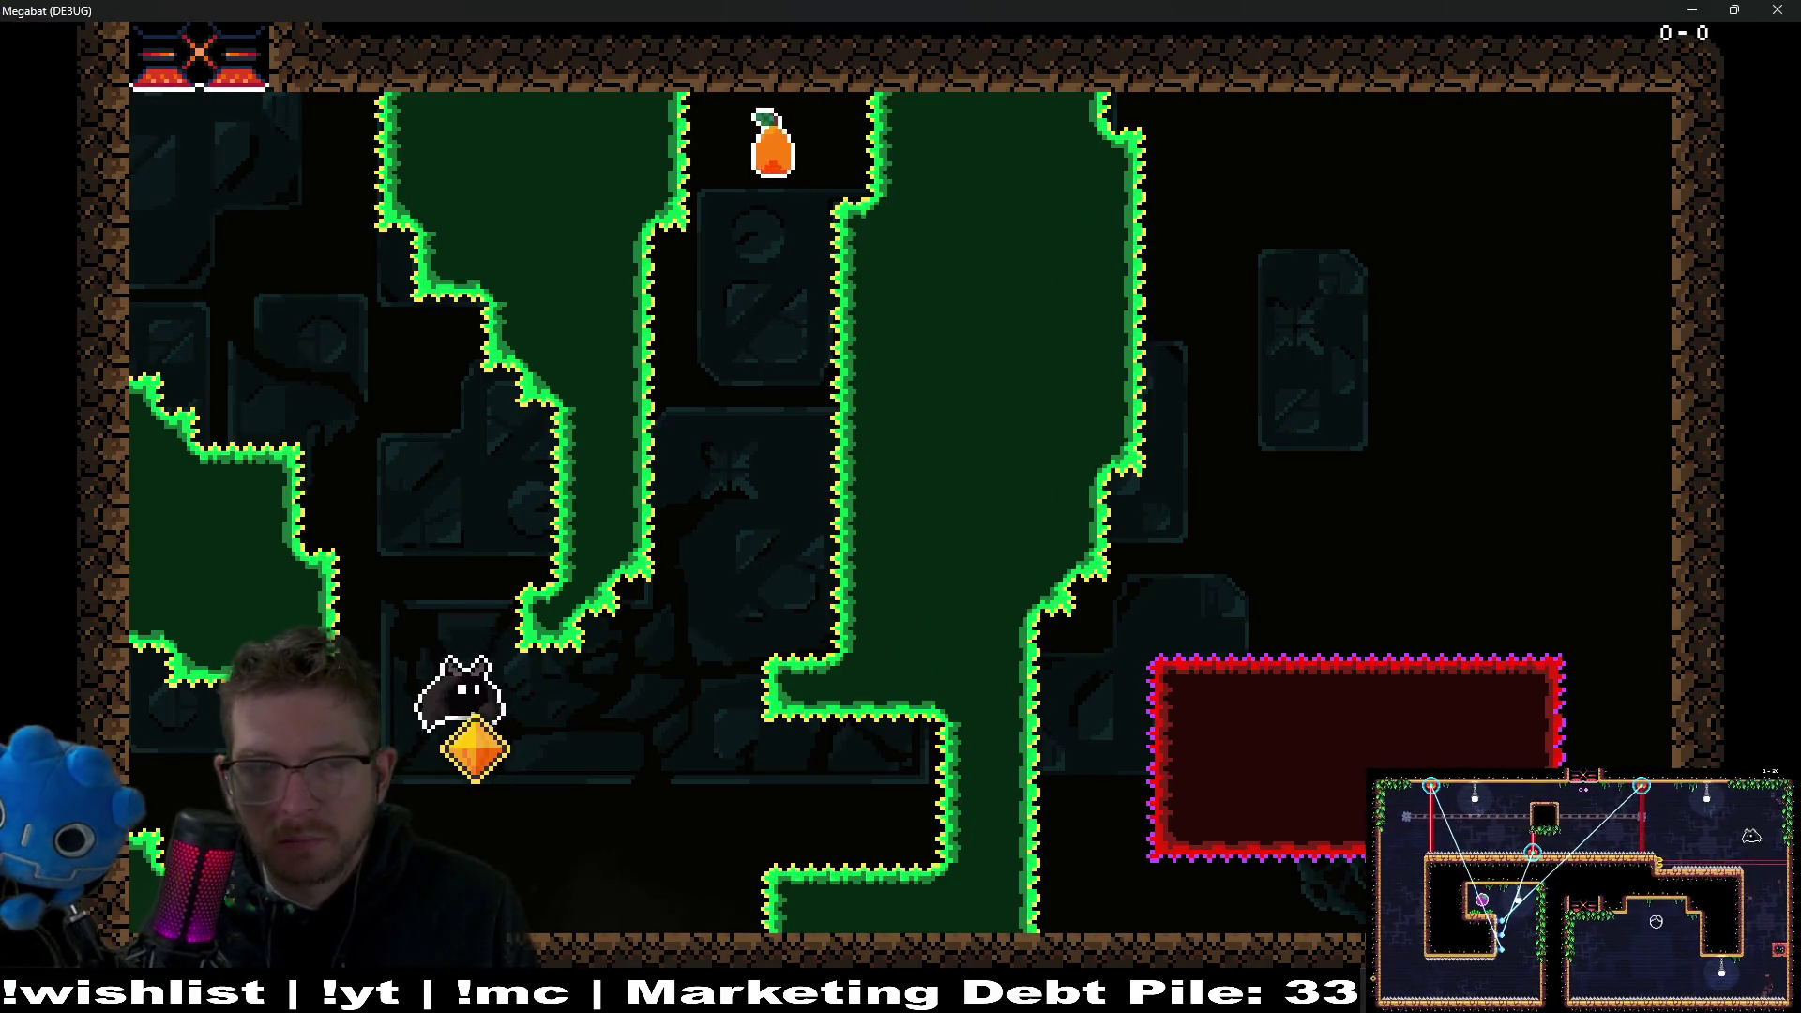
pyautogui.press('Right')
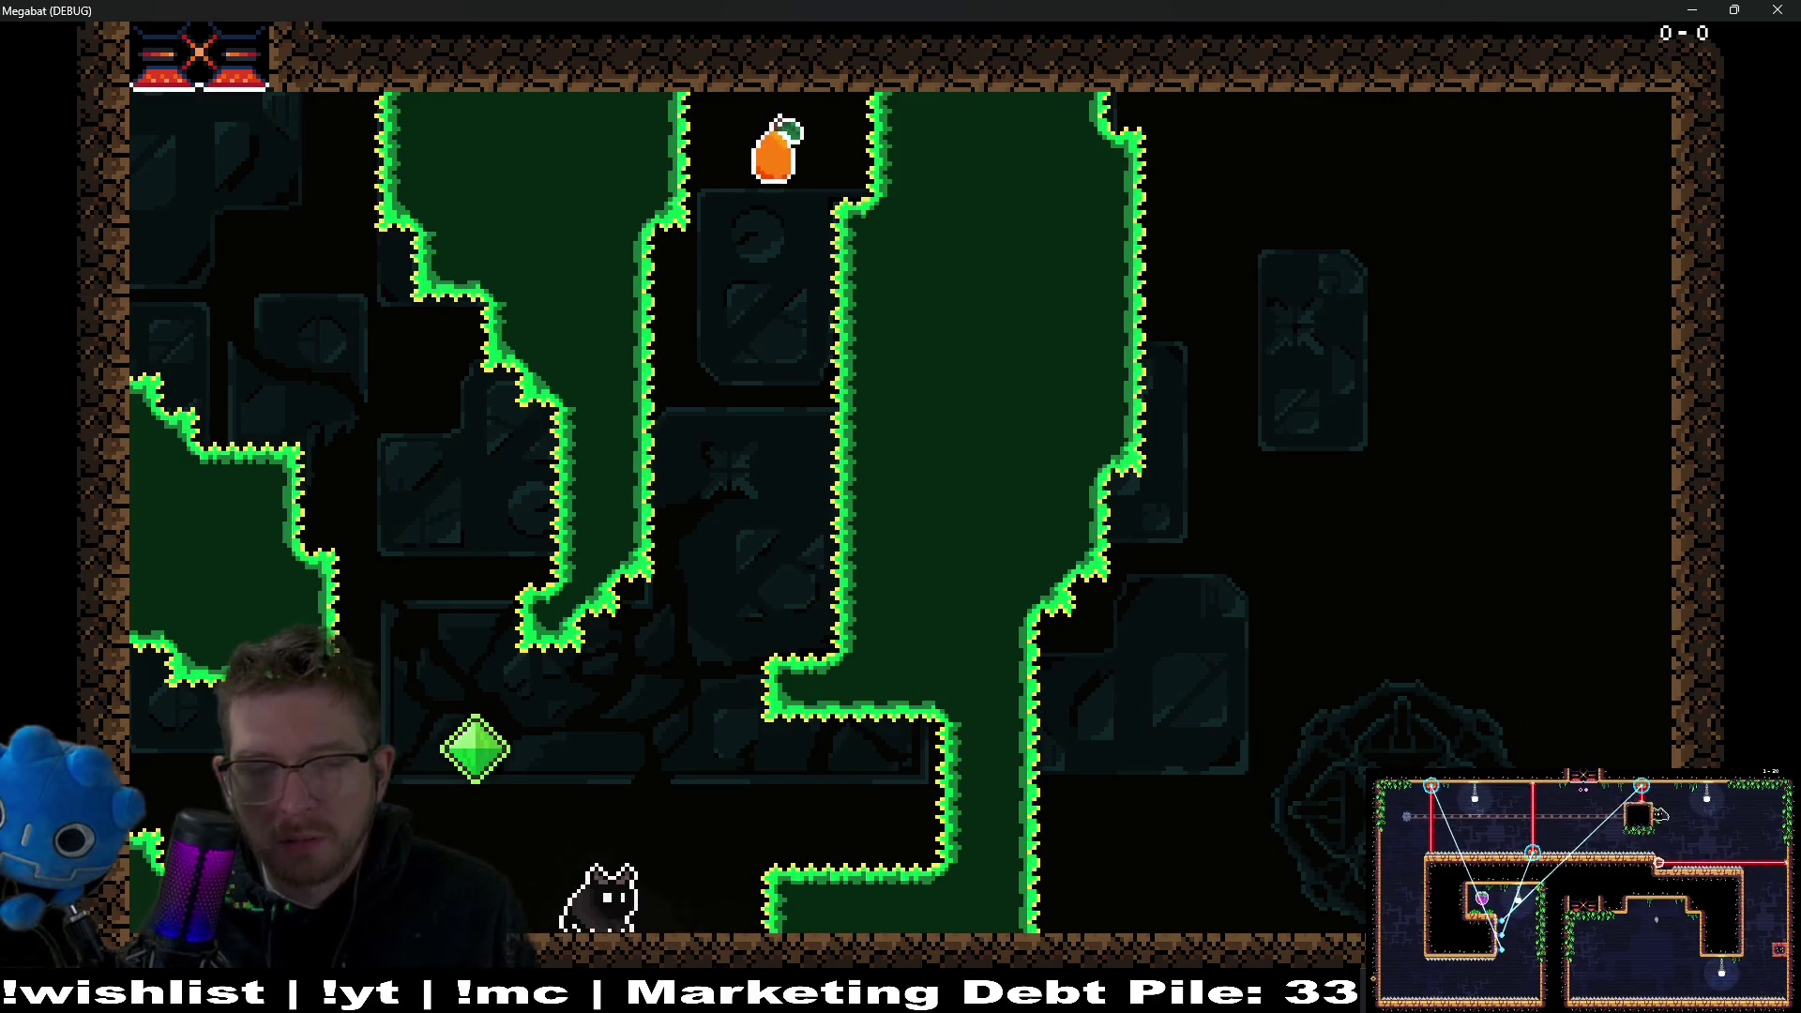
pyautogui.press('Right')
pyautogui.press('space')
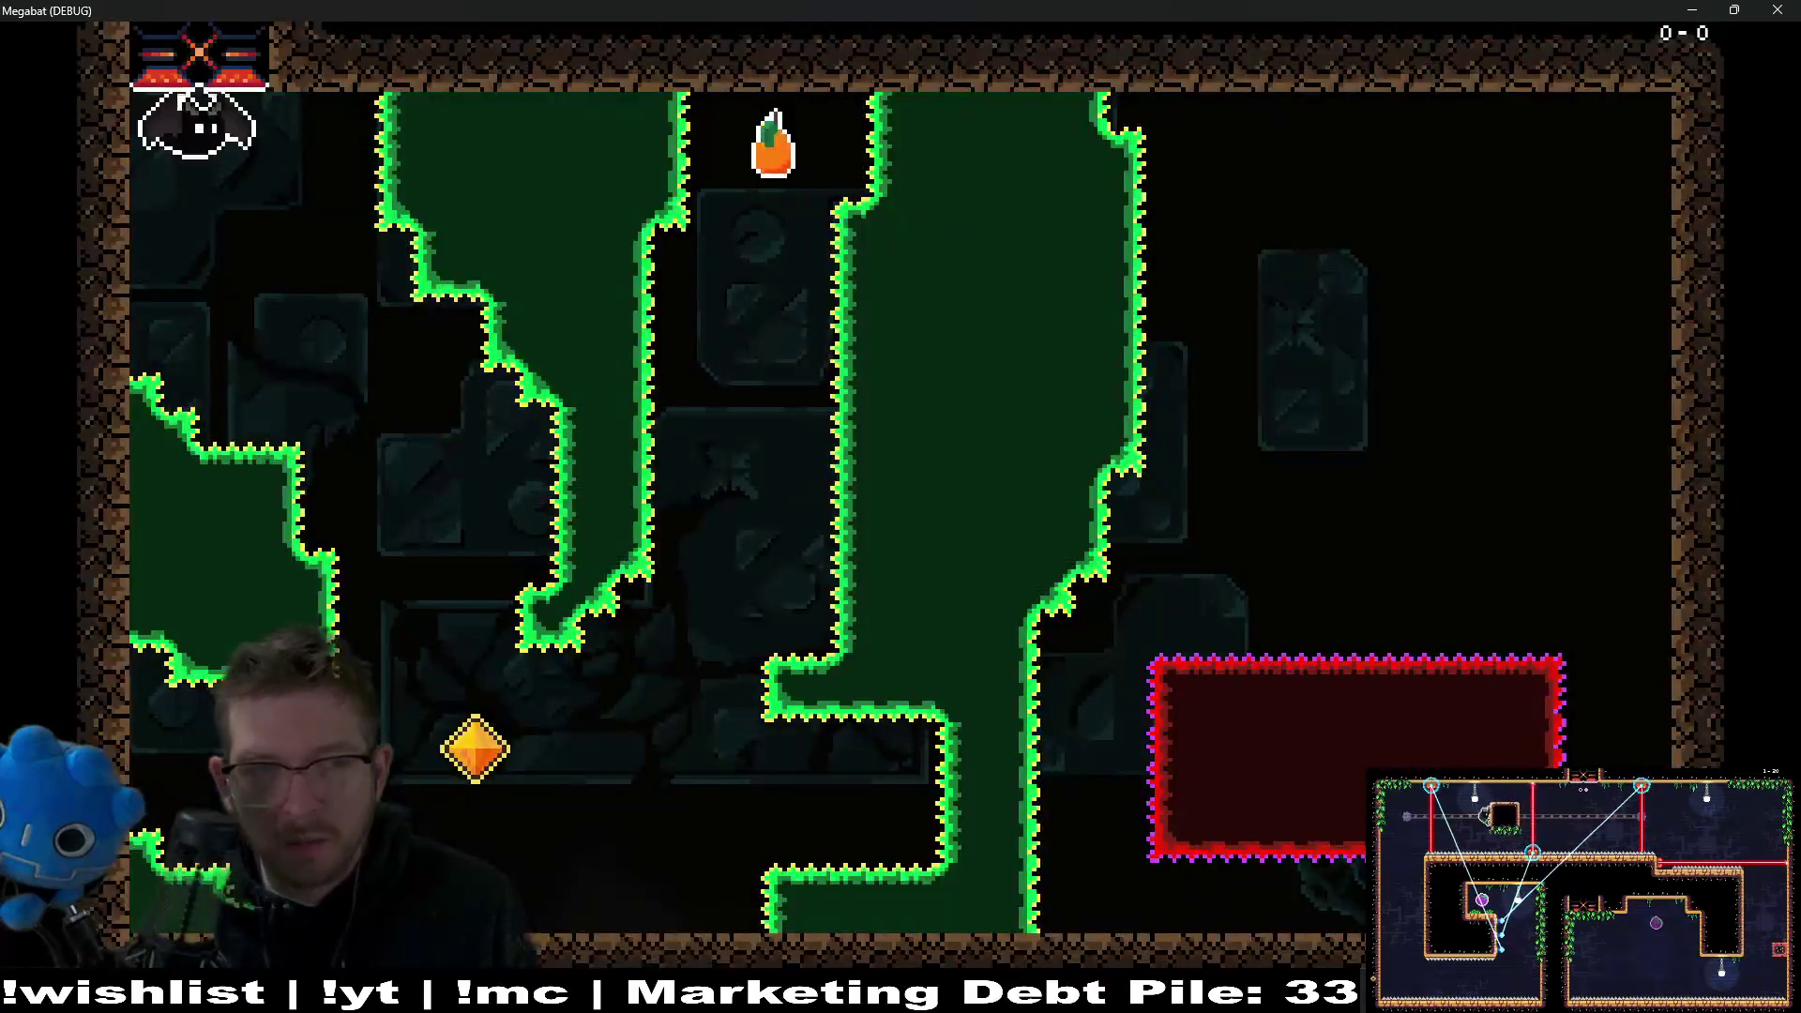
pyautogui.press('Right')
pyautogui.press('Right')
pyautogui.press('space')
pyautogui.press('Up')
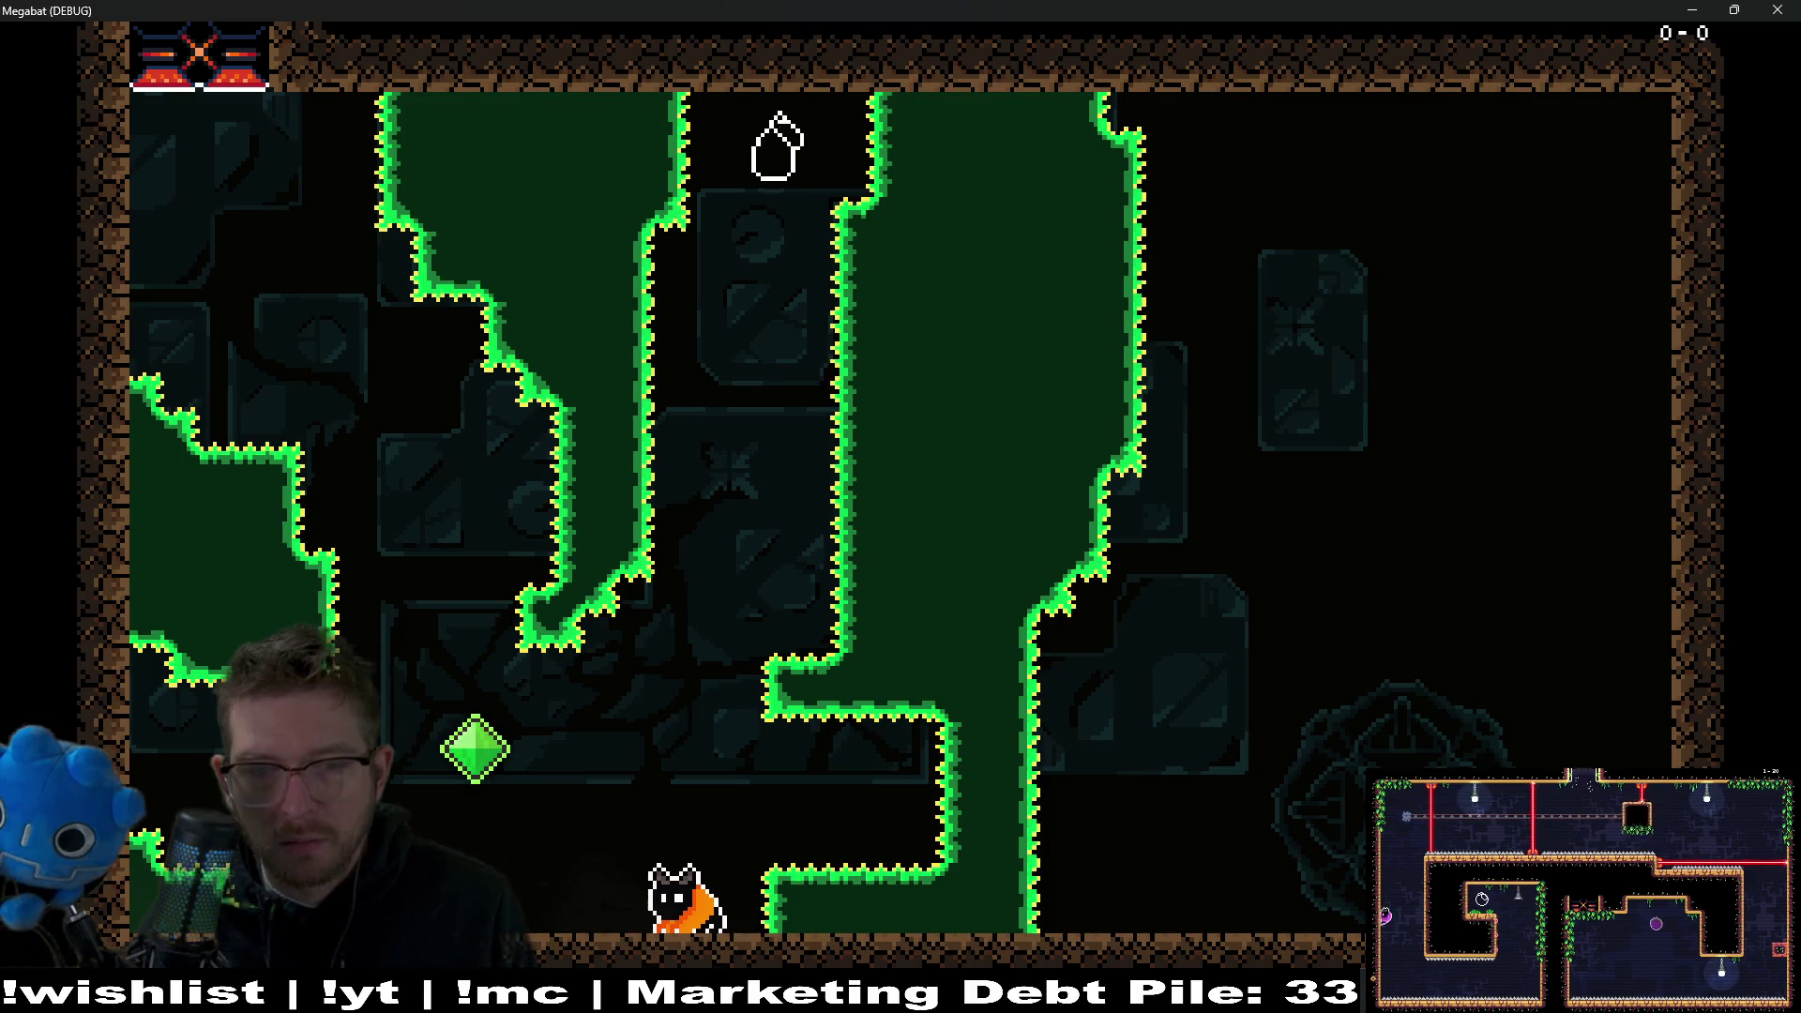
pyautogui.press('Left')
pyautogui.press('space')
pyautogui.press('Right')
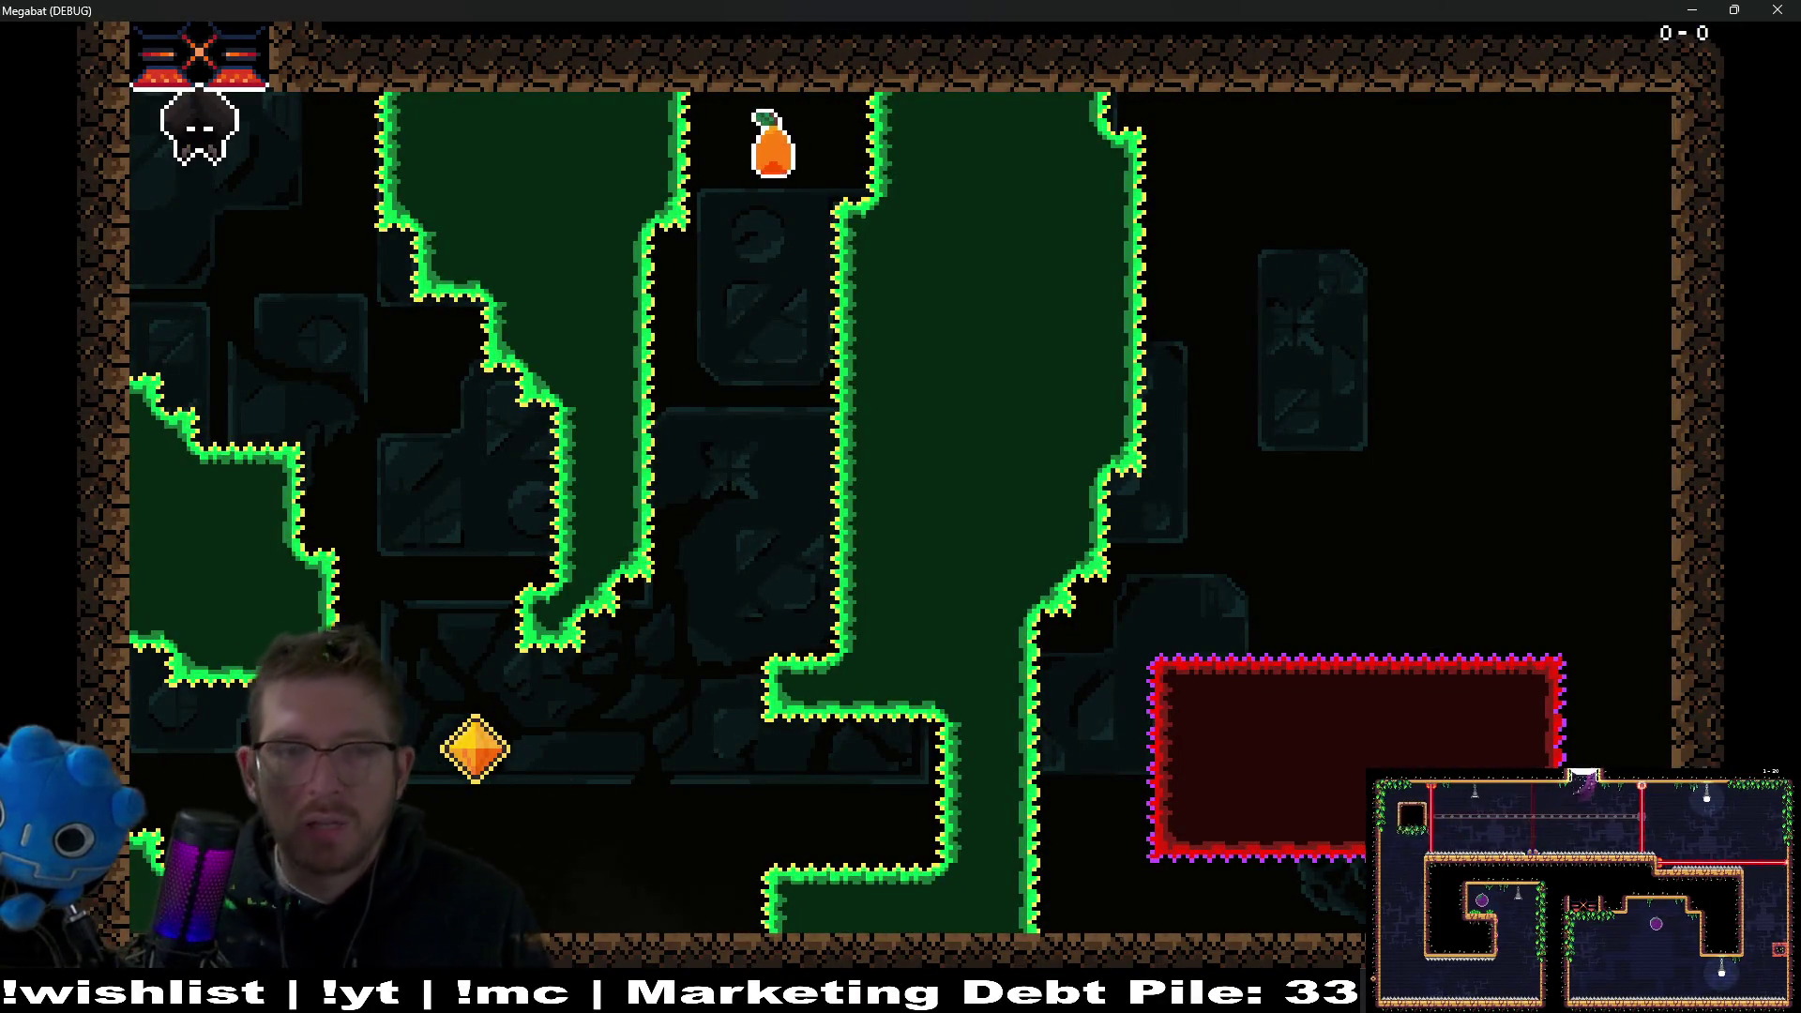
pyautogui.click(1777, 10)
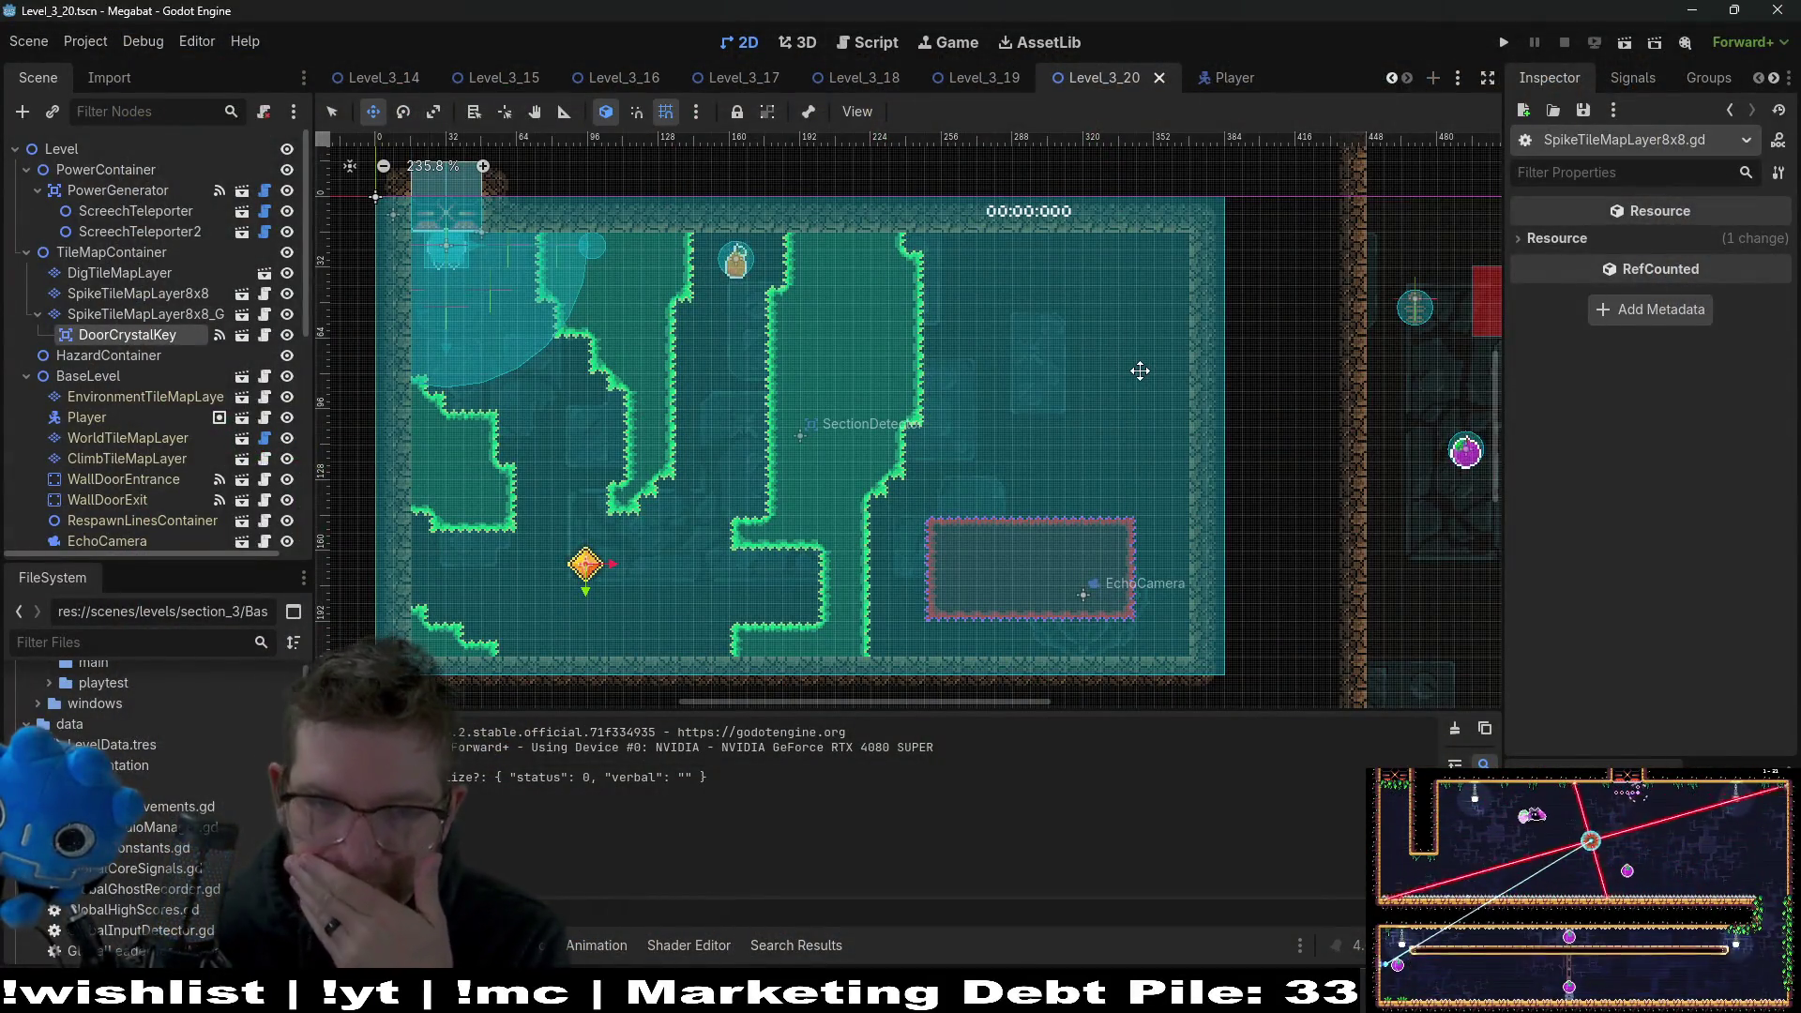
# Step: Bring SpikeTileMapLayer8x8.gd back up in the script editor, then switch to Steam
pyautogui.click(855, 47)
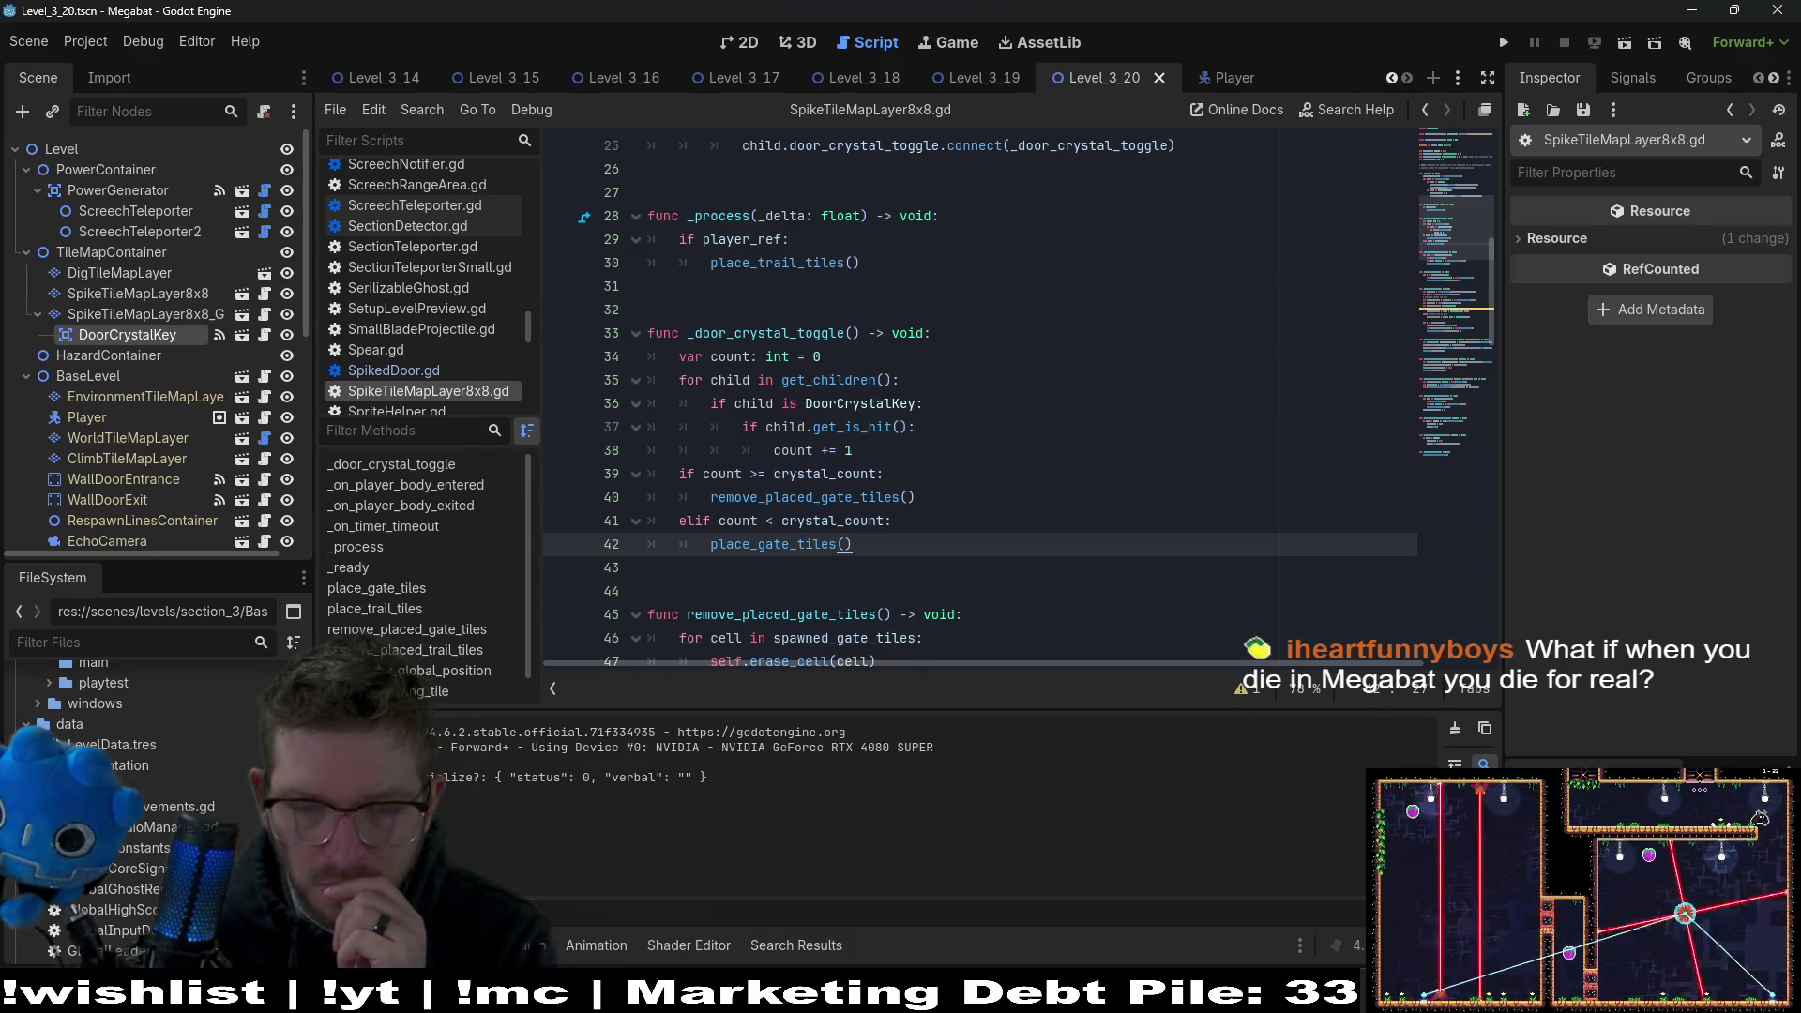
pyautogui.hotkey('alt', 'Tab')
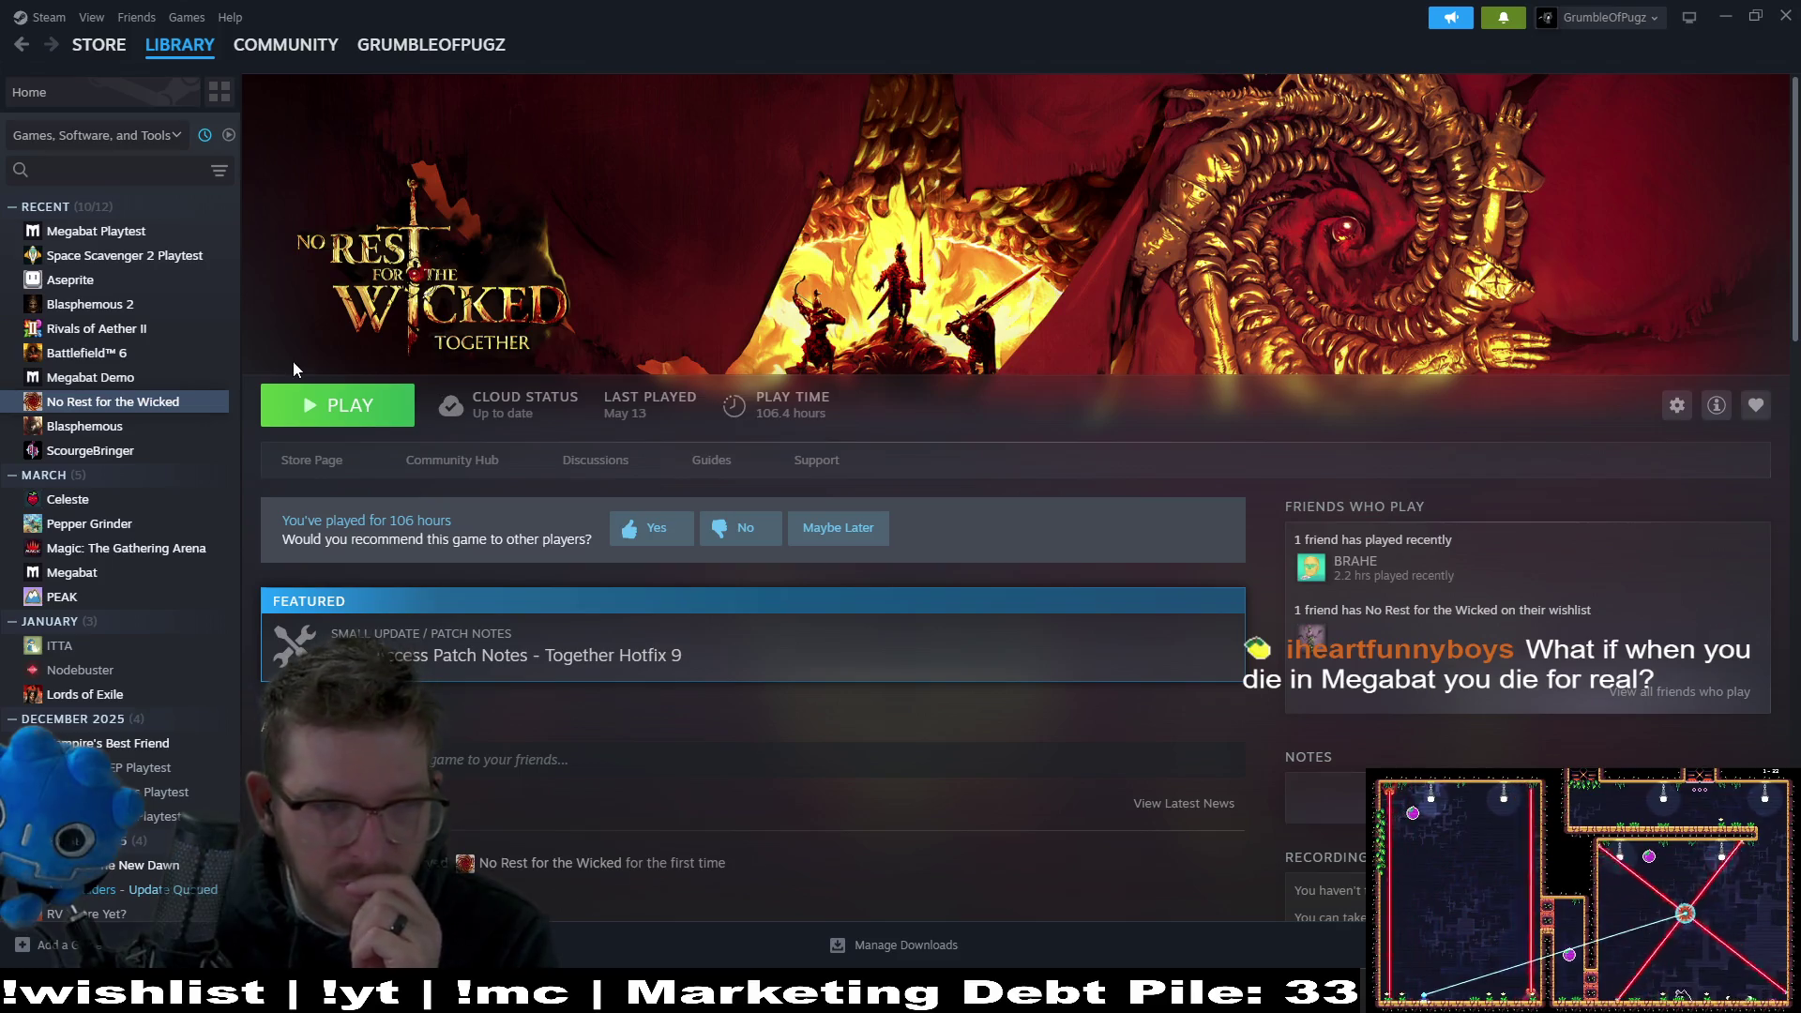
# Step: Launch Aseprite from the Steam library and open spike-tileset-8x8.aseprite from its recent files
pyautogui.click(103, 279)
pyautogui.click(384, 419)
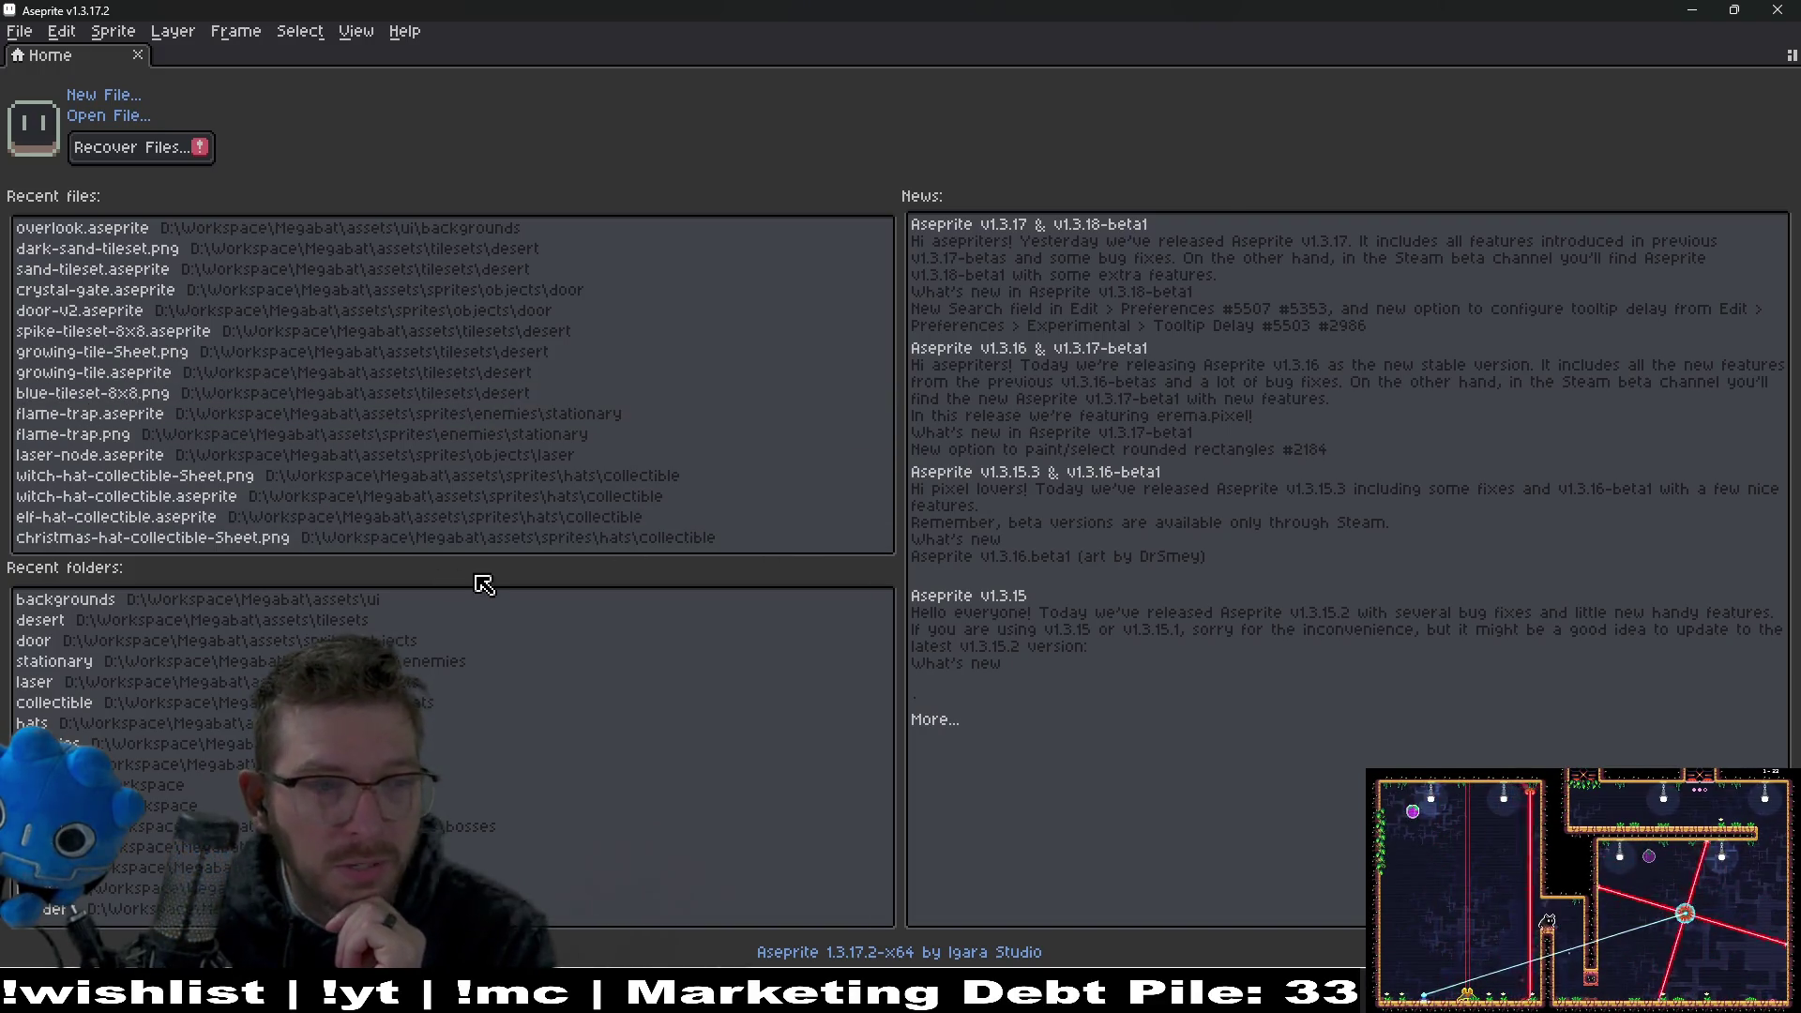
pyautogui.click(201, 332)
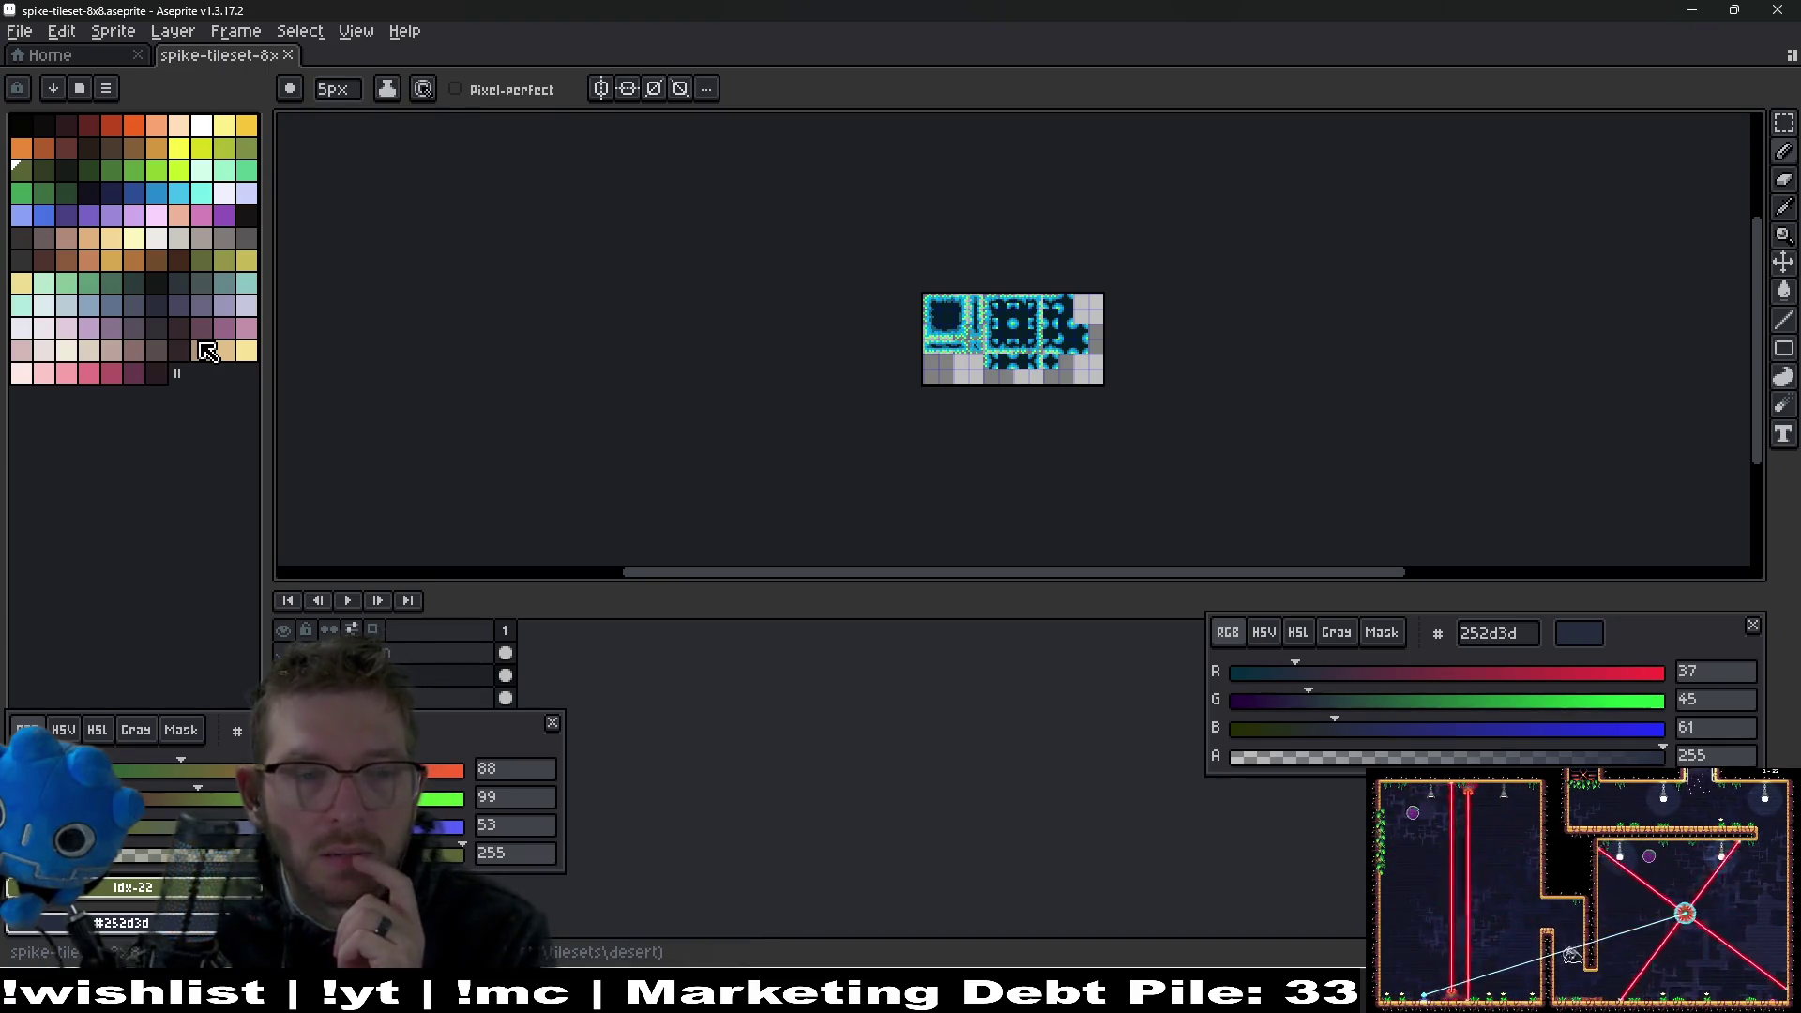
# Step: Move the colour popup aside and browse the Open dialog up to assets, then into tilesets
pyautogui.moveTo(502, 735); pyautogui.dragTo(1681, 460)
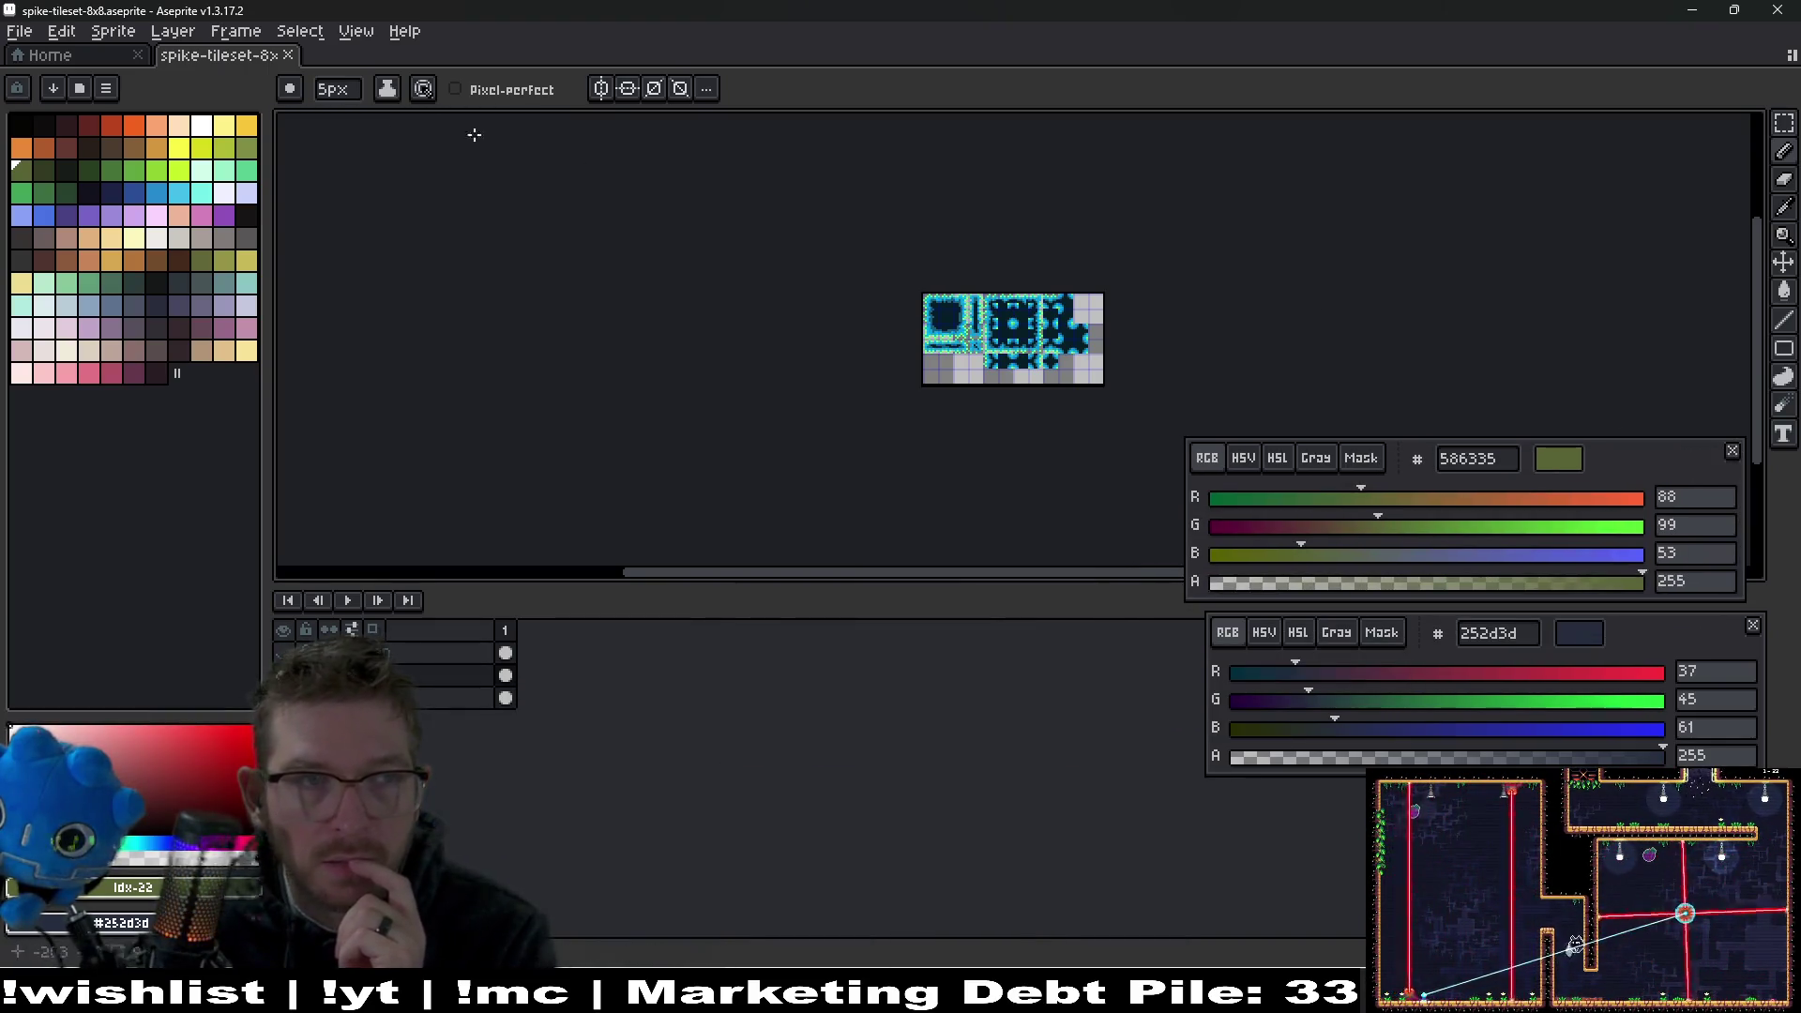
pyautogui.click(105, 71)
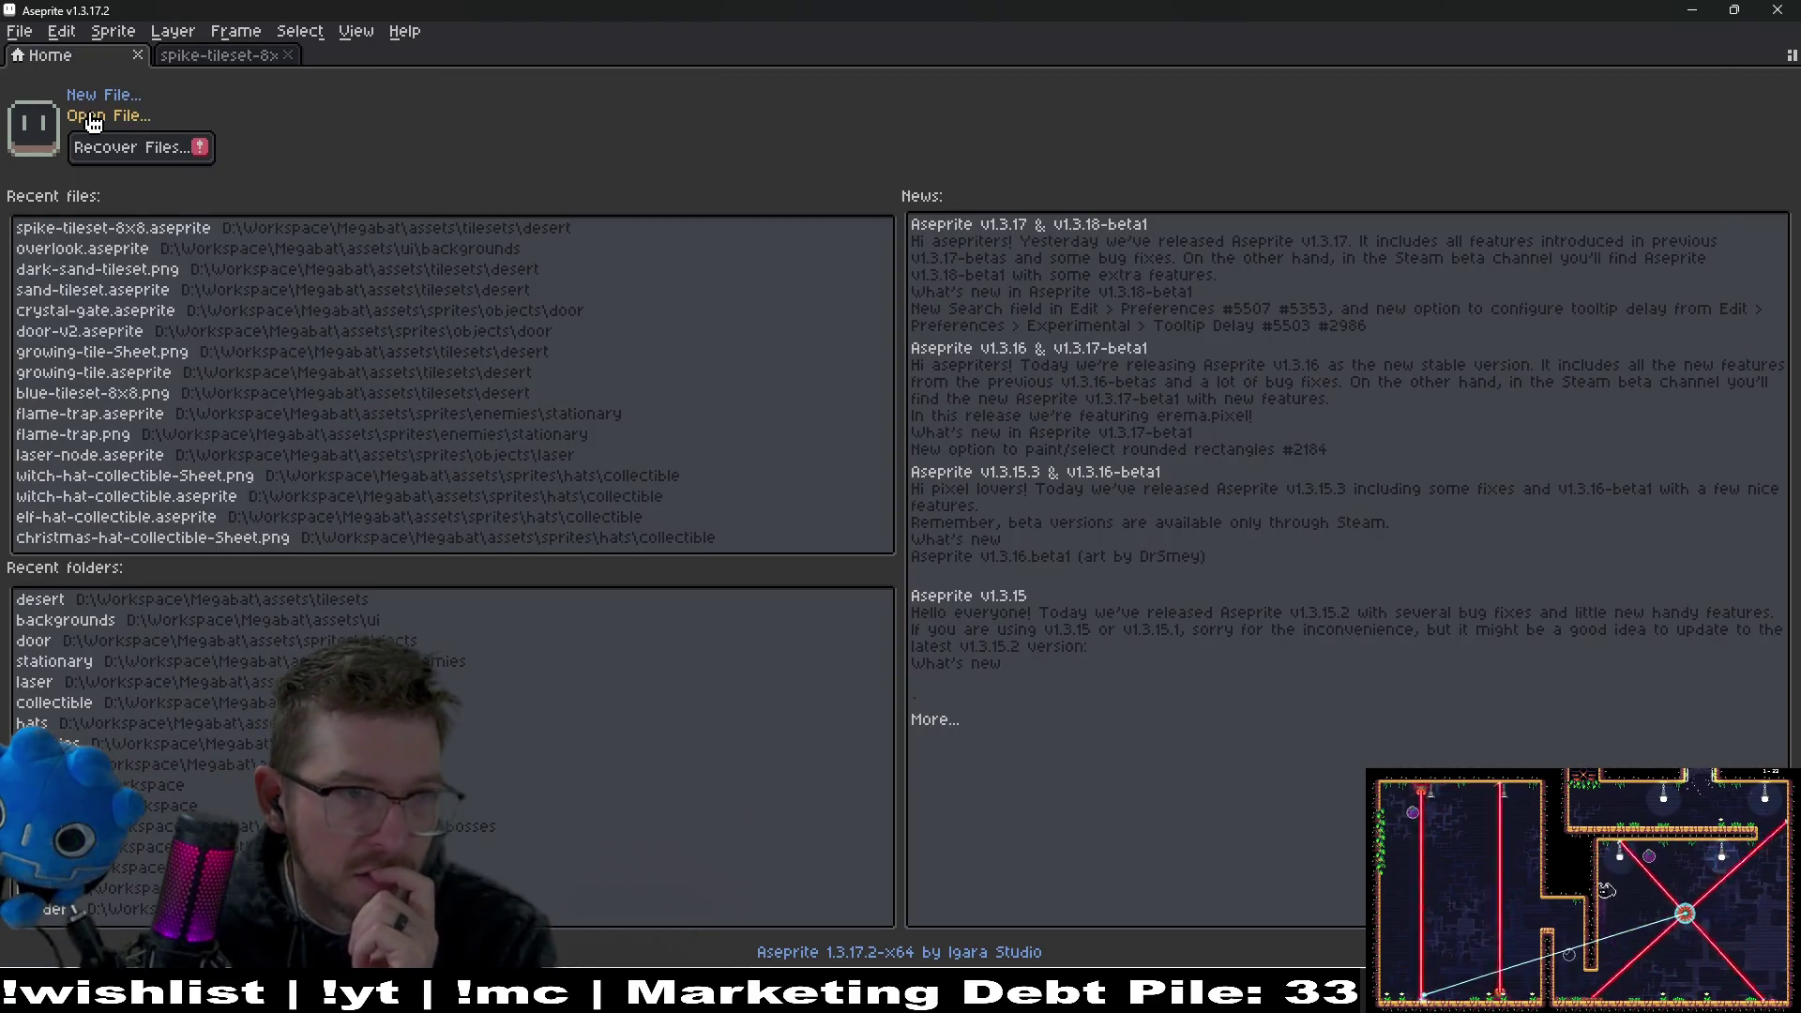
pyautogui.click(105, 116)
pyautogui.click(274, 89)
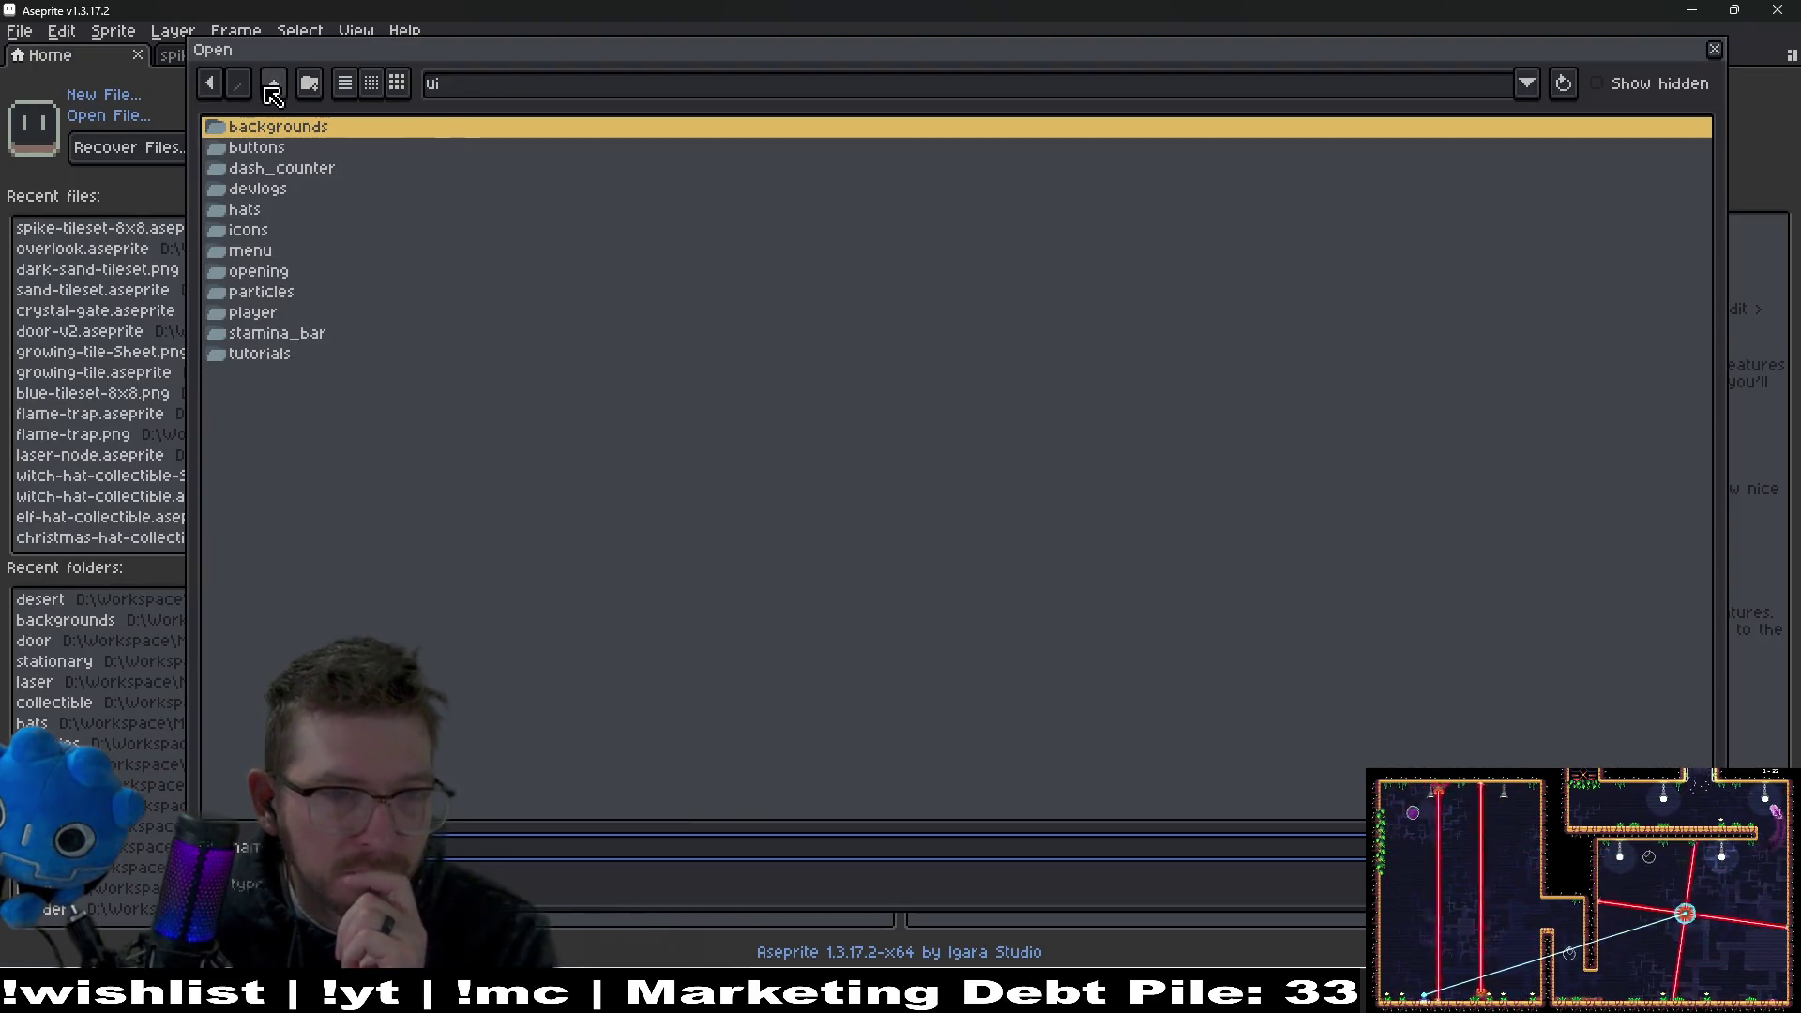
pyautogui.click(272, 88)
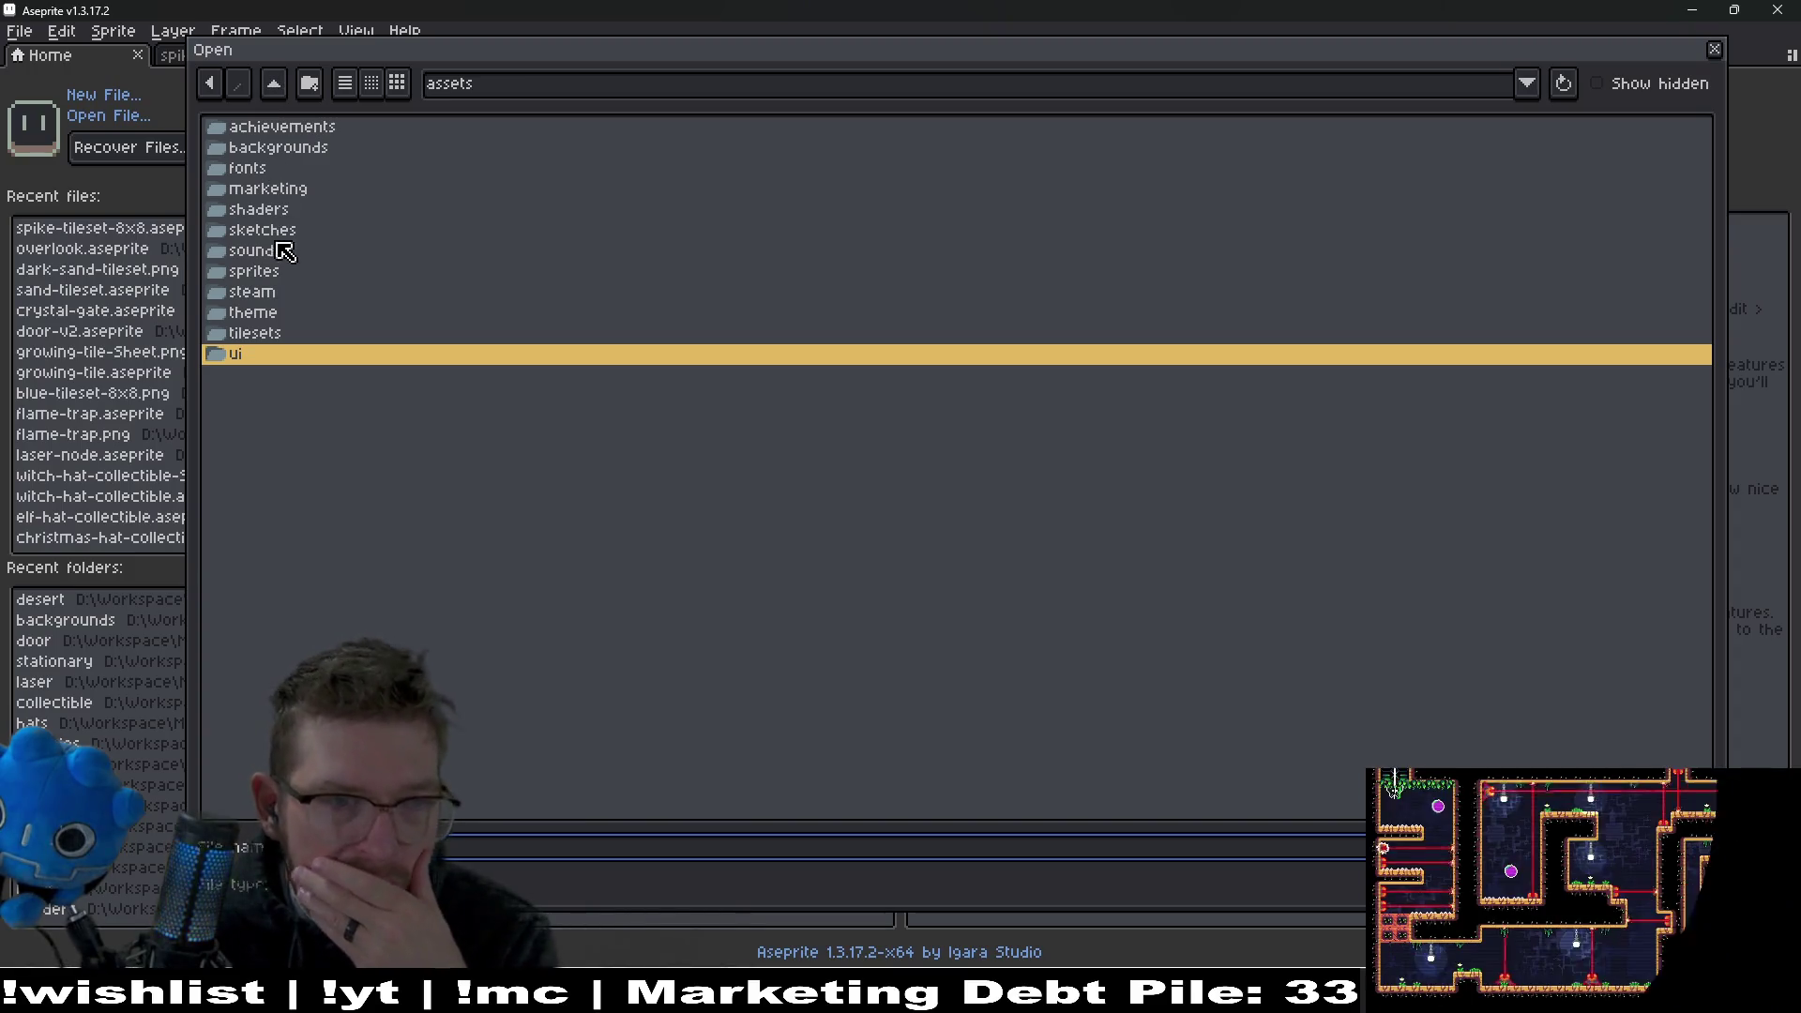
pyautogui.click(277, 274)
pyautogui.doubleClick(277, 275)
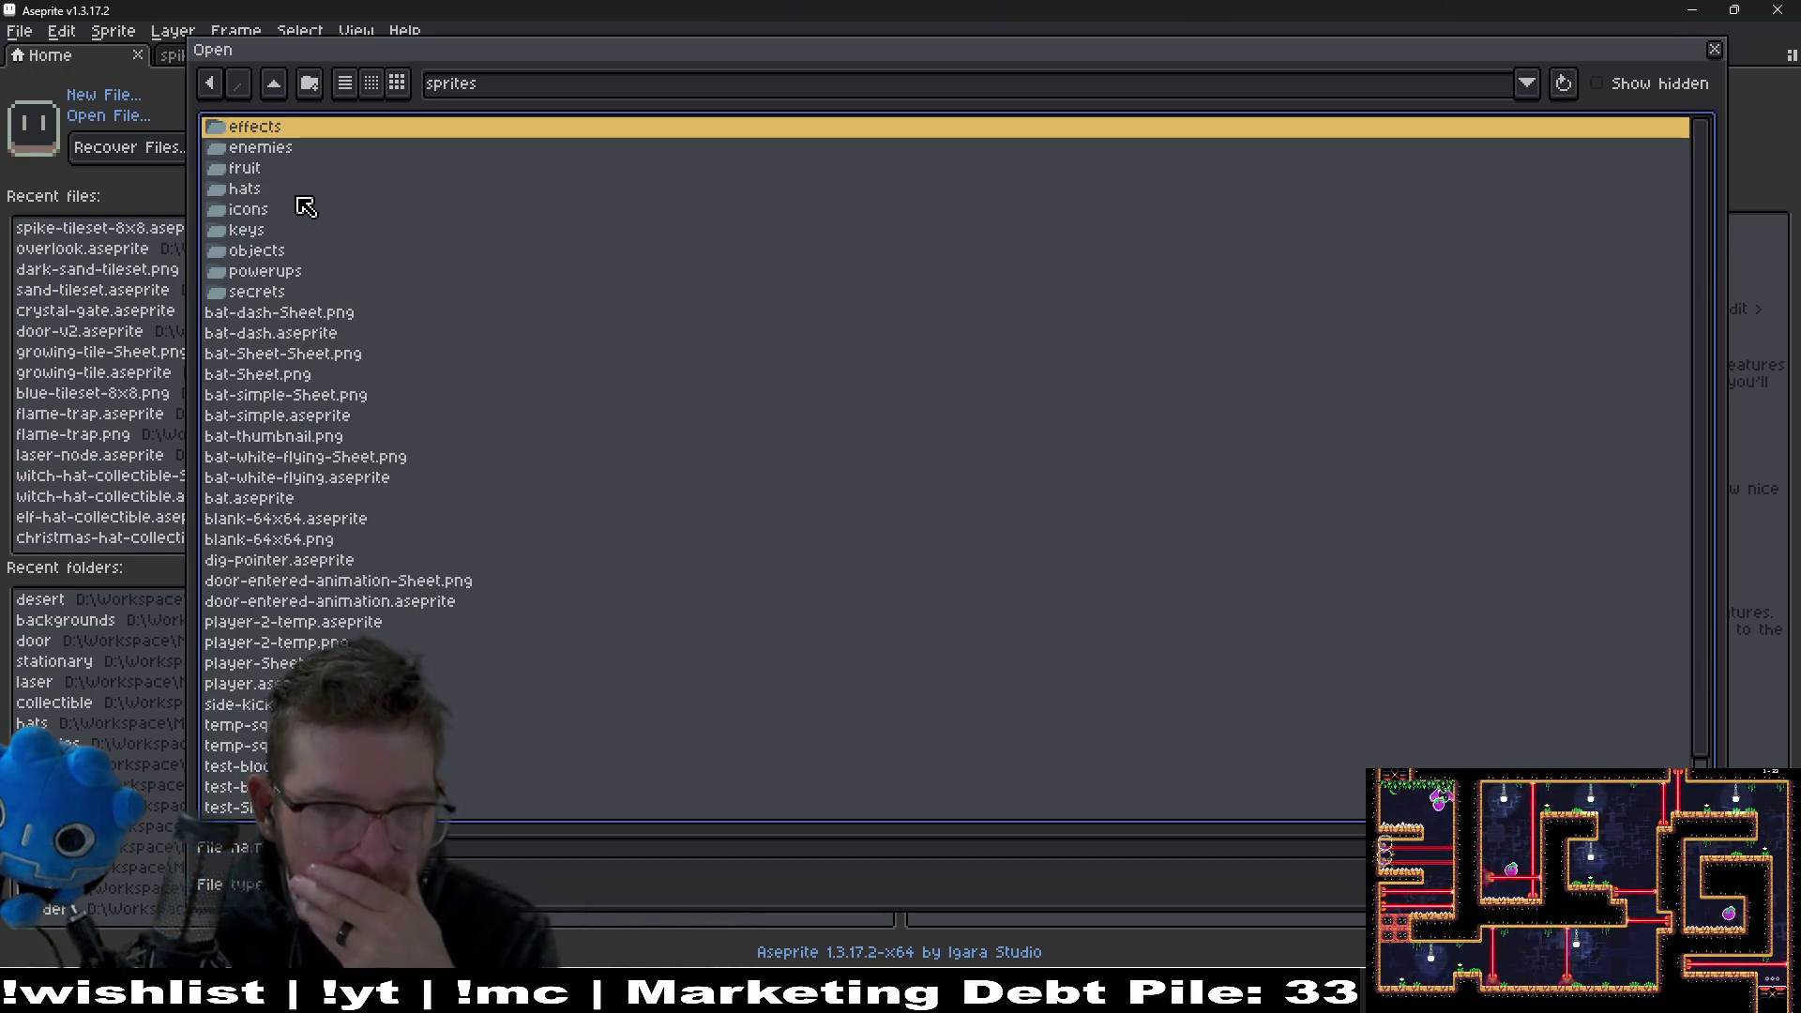
pyautogui.click(274, 86)
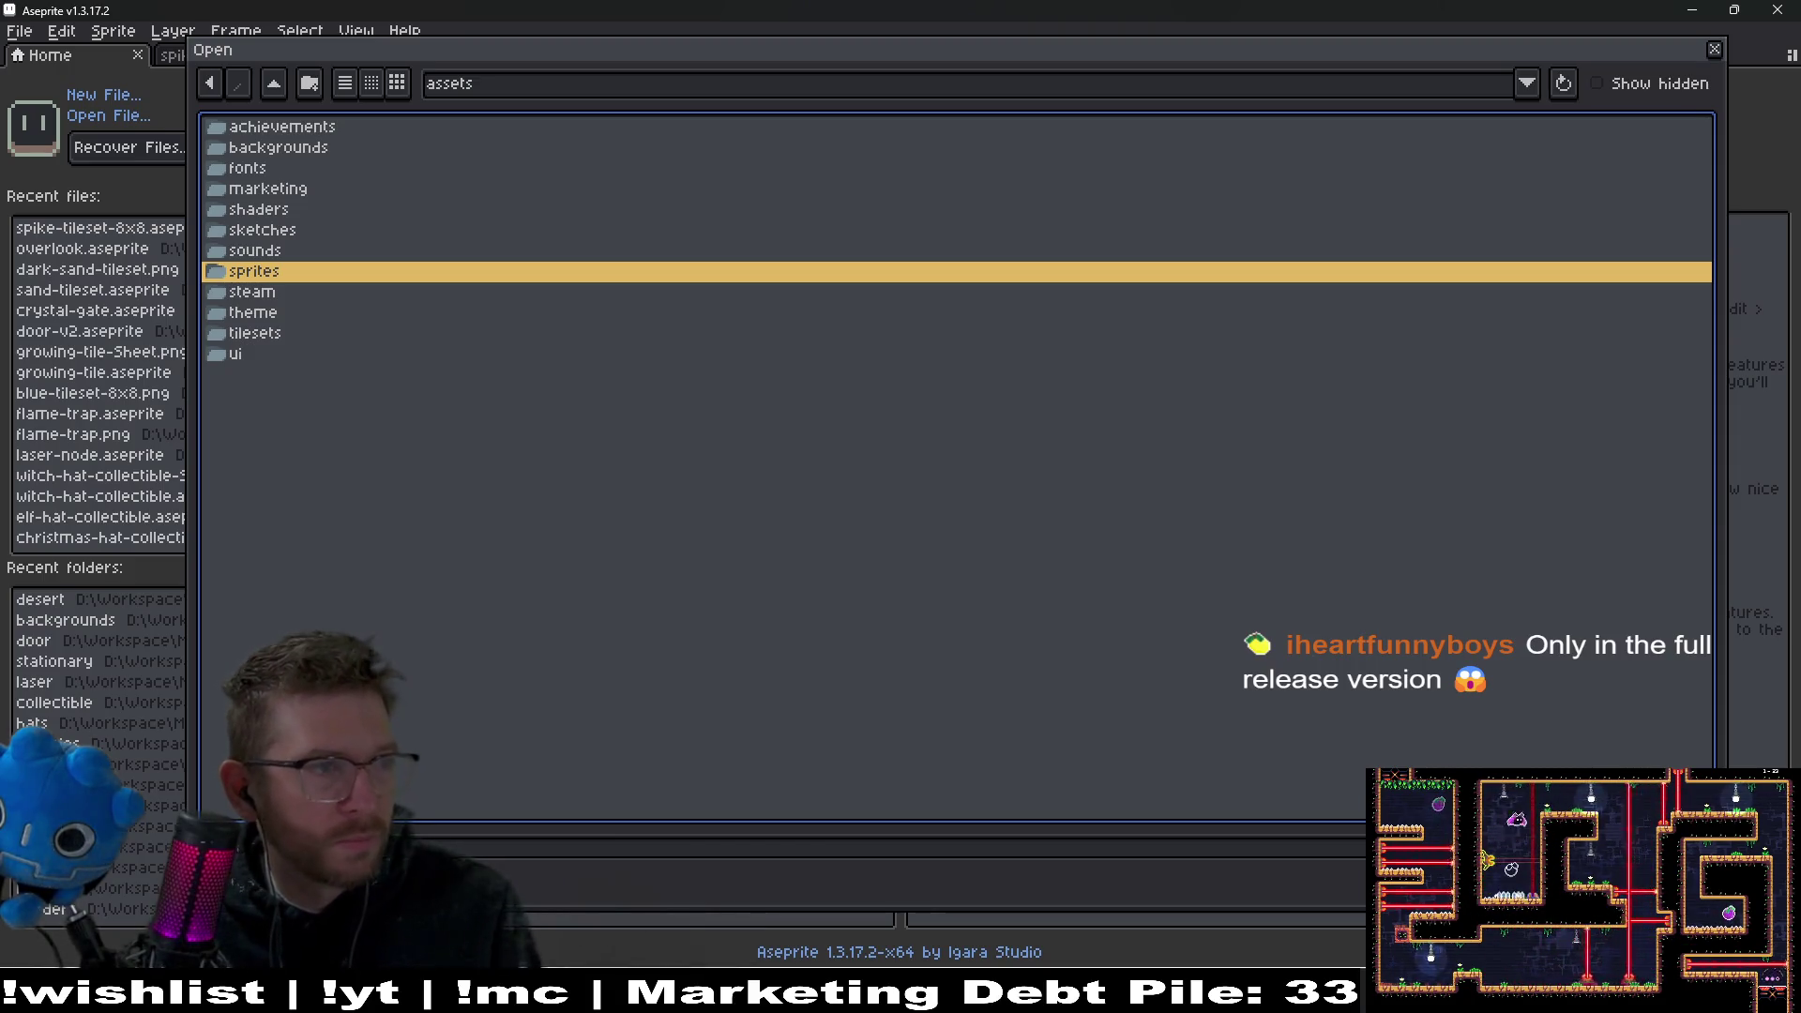
pyautogui.click(278, 335)
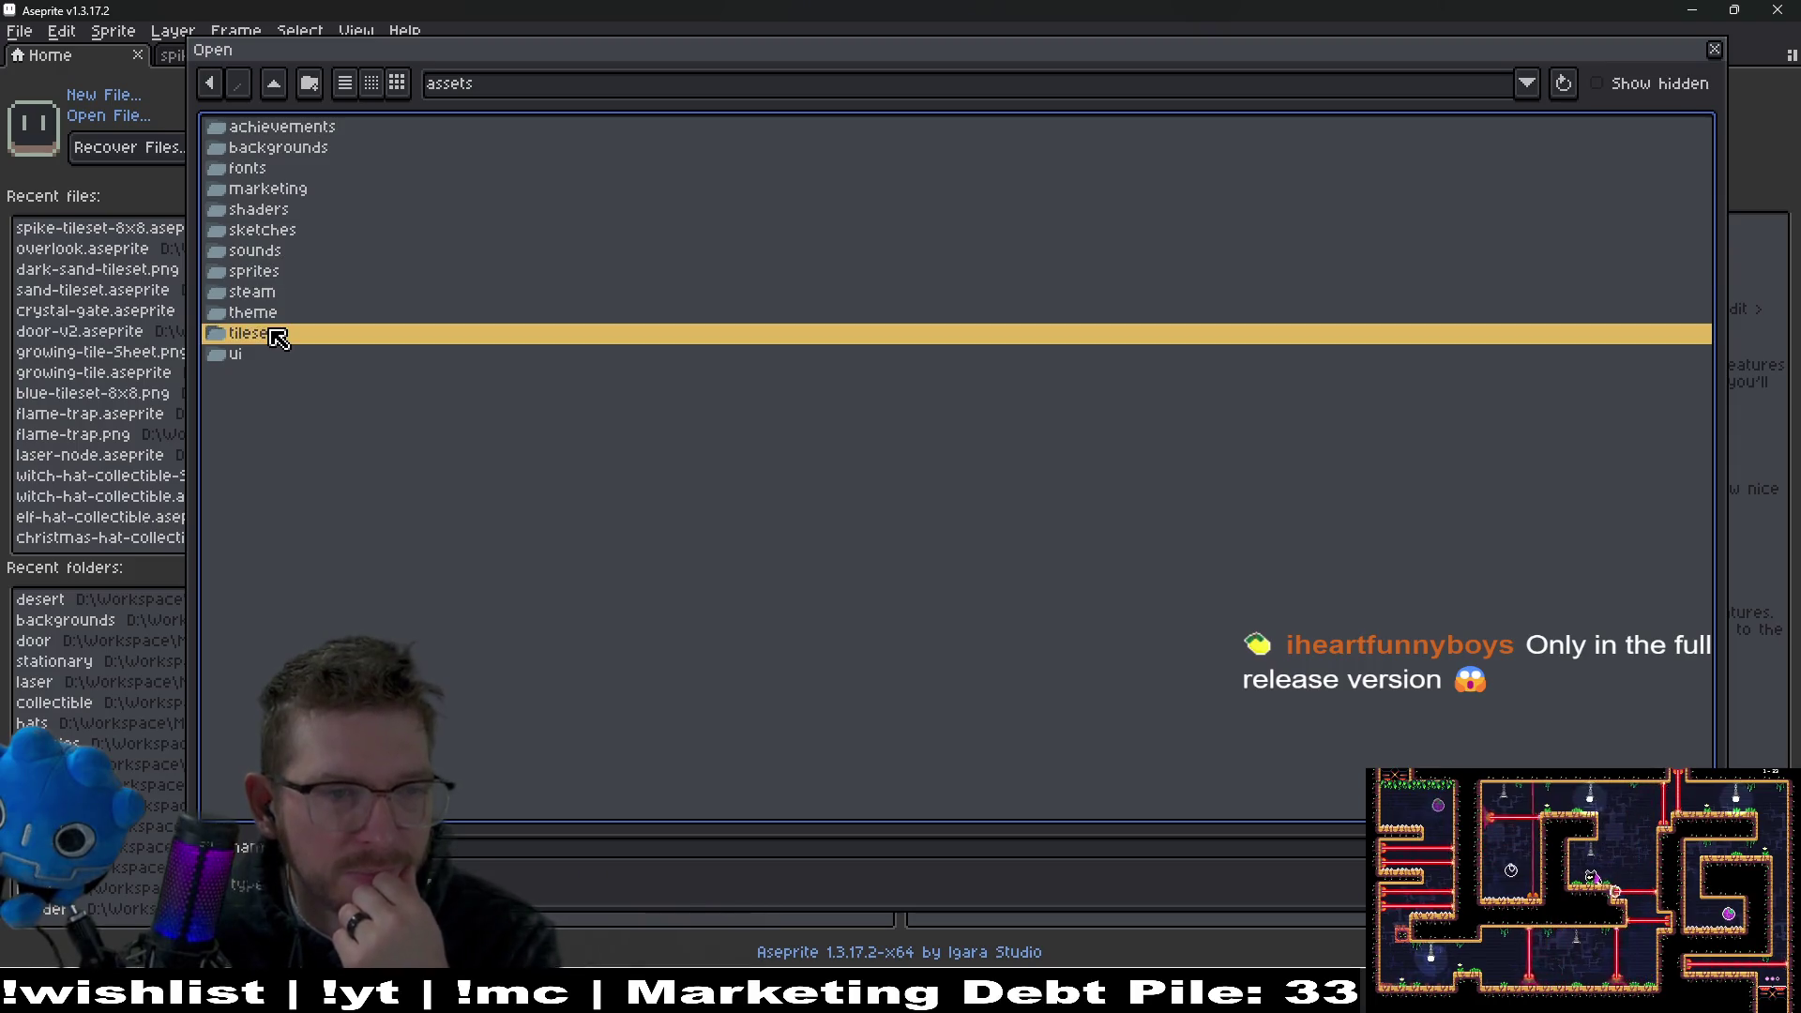
pyautogui.click(277, 335)
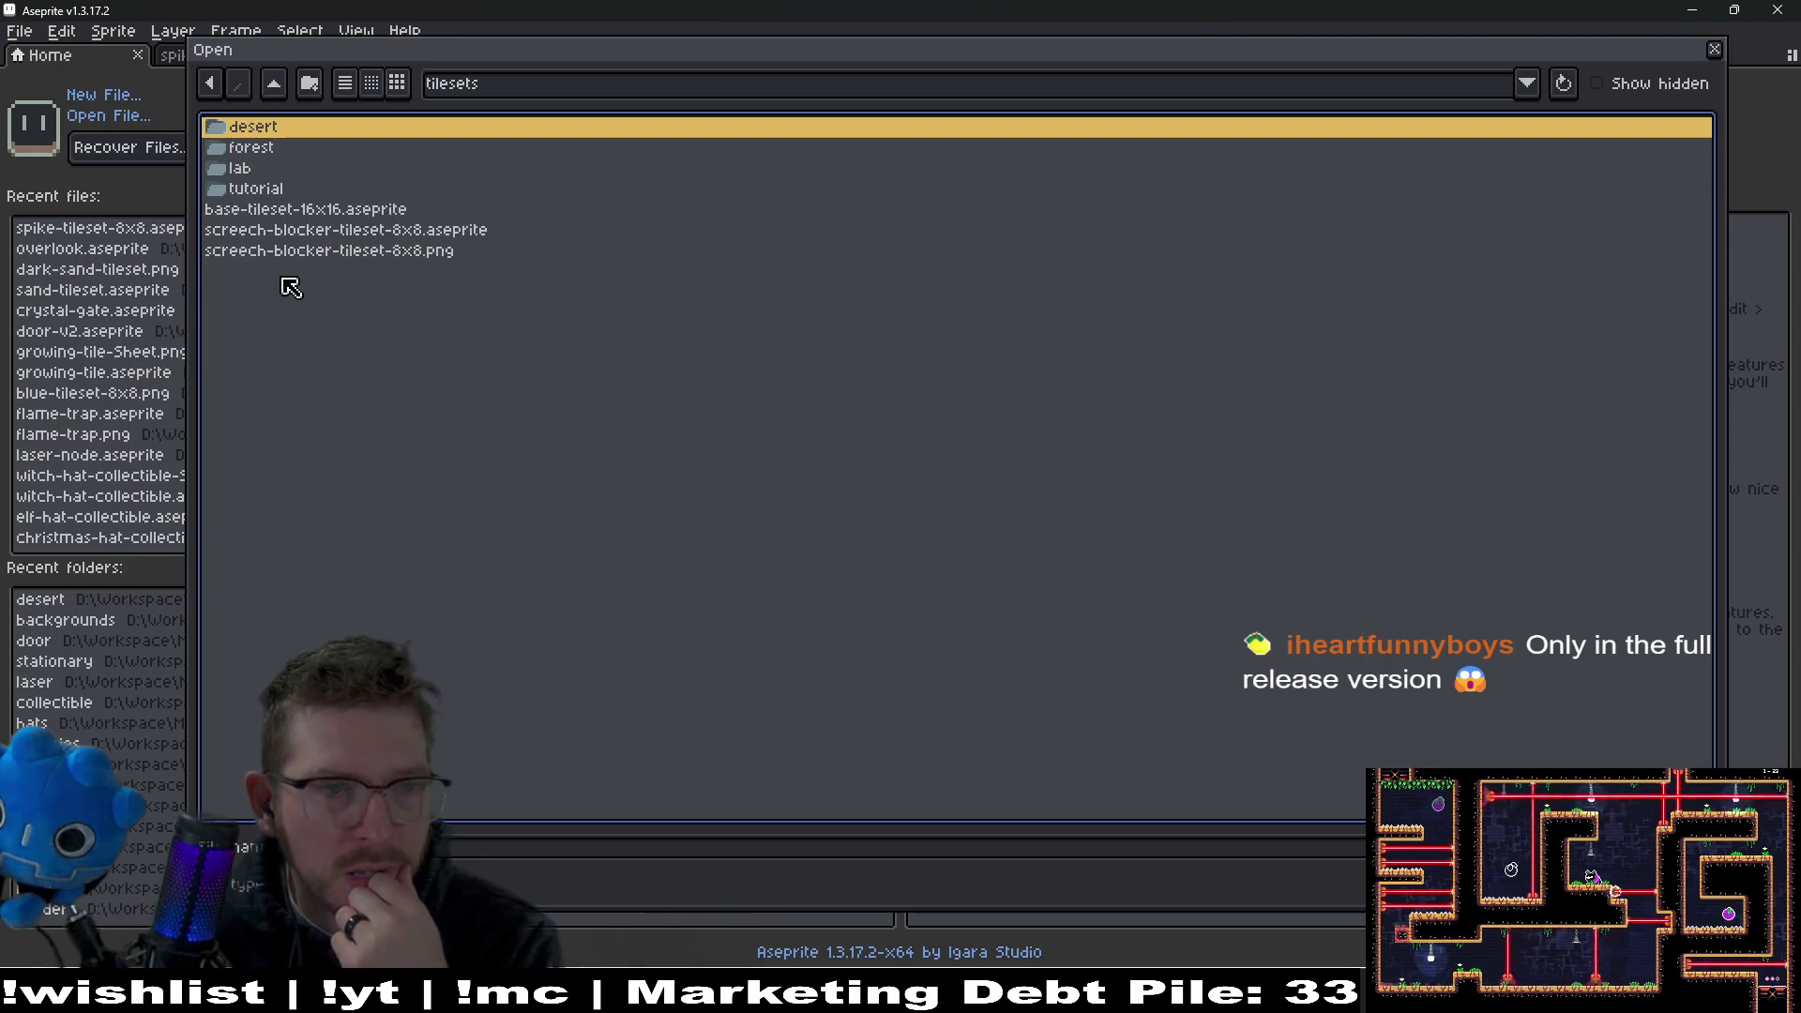
# Step: Enter the desert folder, open growing-tile.aseprite, and bring up Layer 1's properties
pyautogui.doubleClick(251, 129)
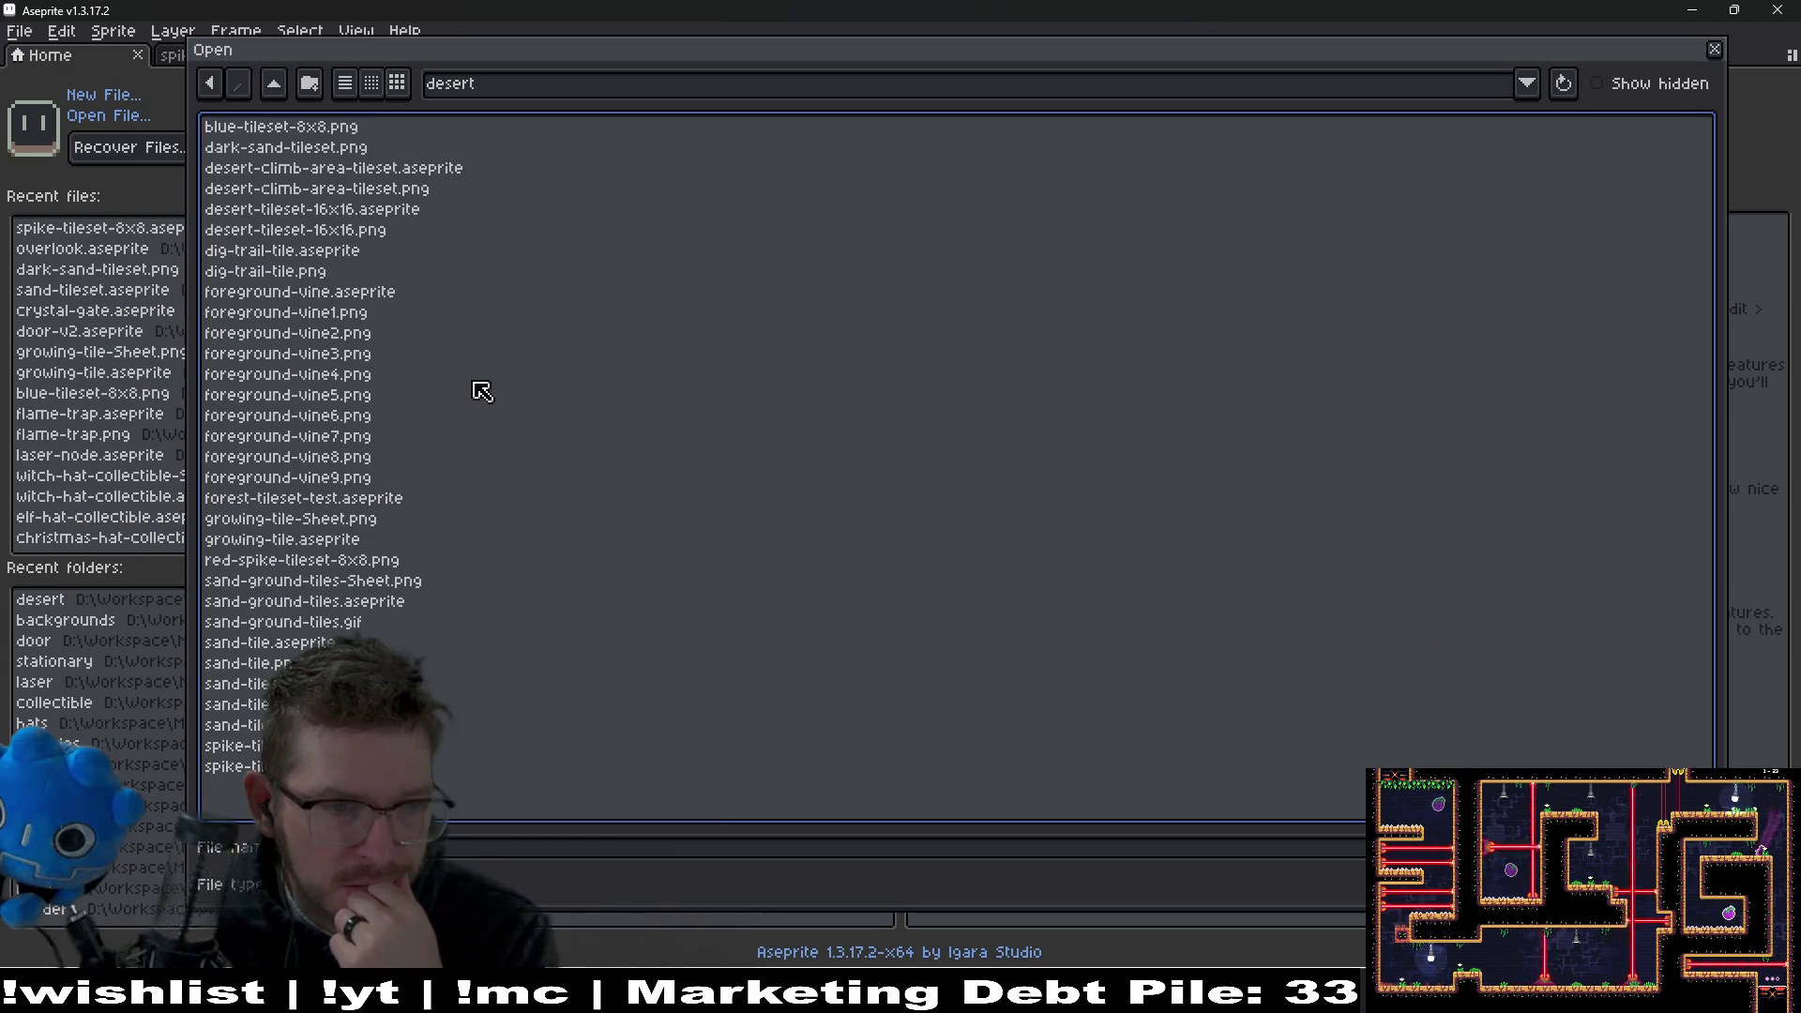
pyautogui.click(328, 746)
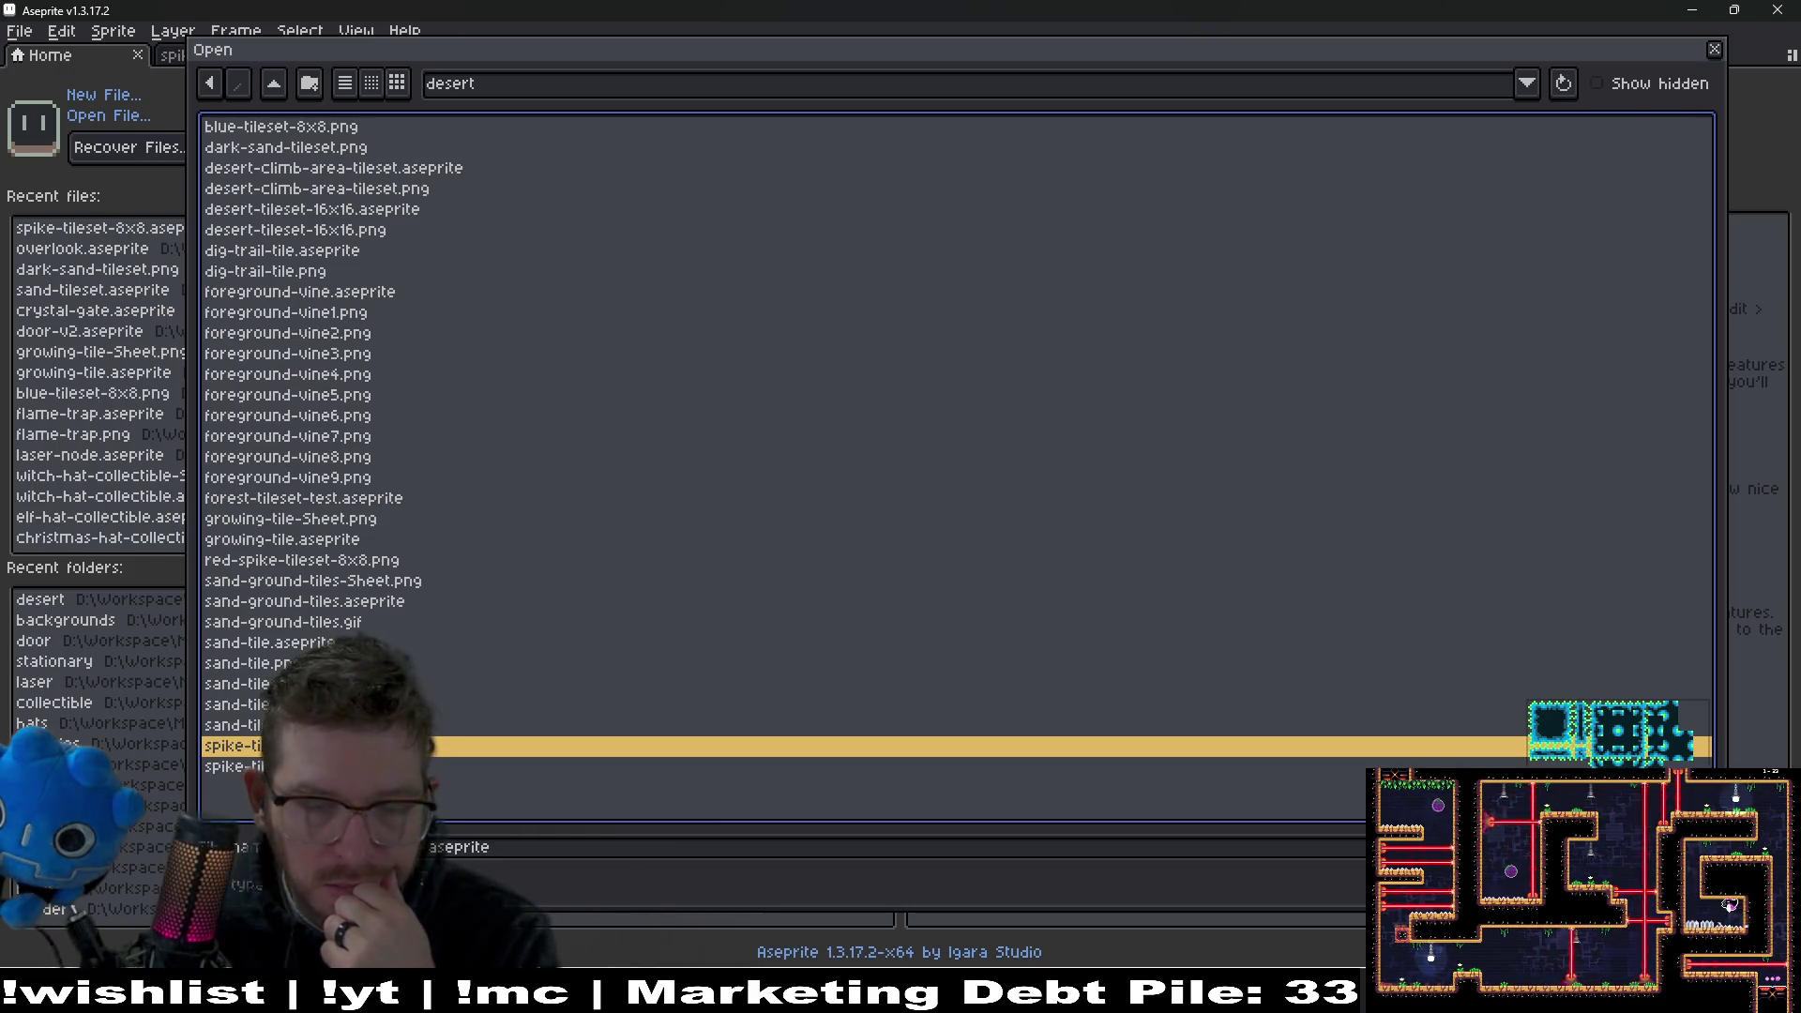
pyautogui.click(329, 705)
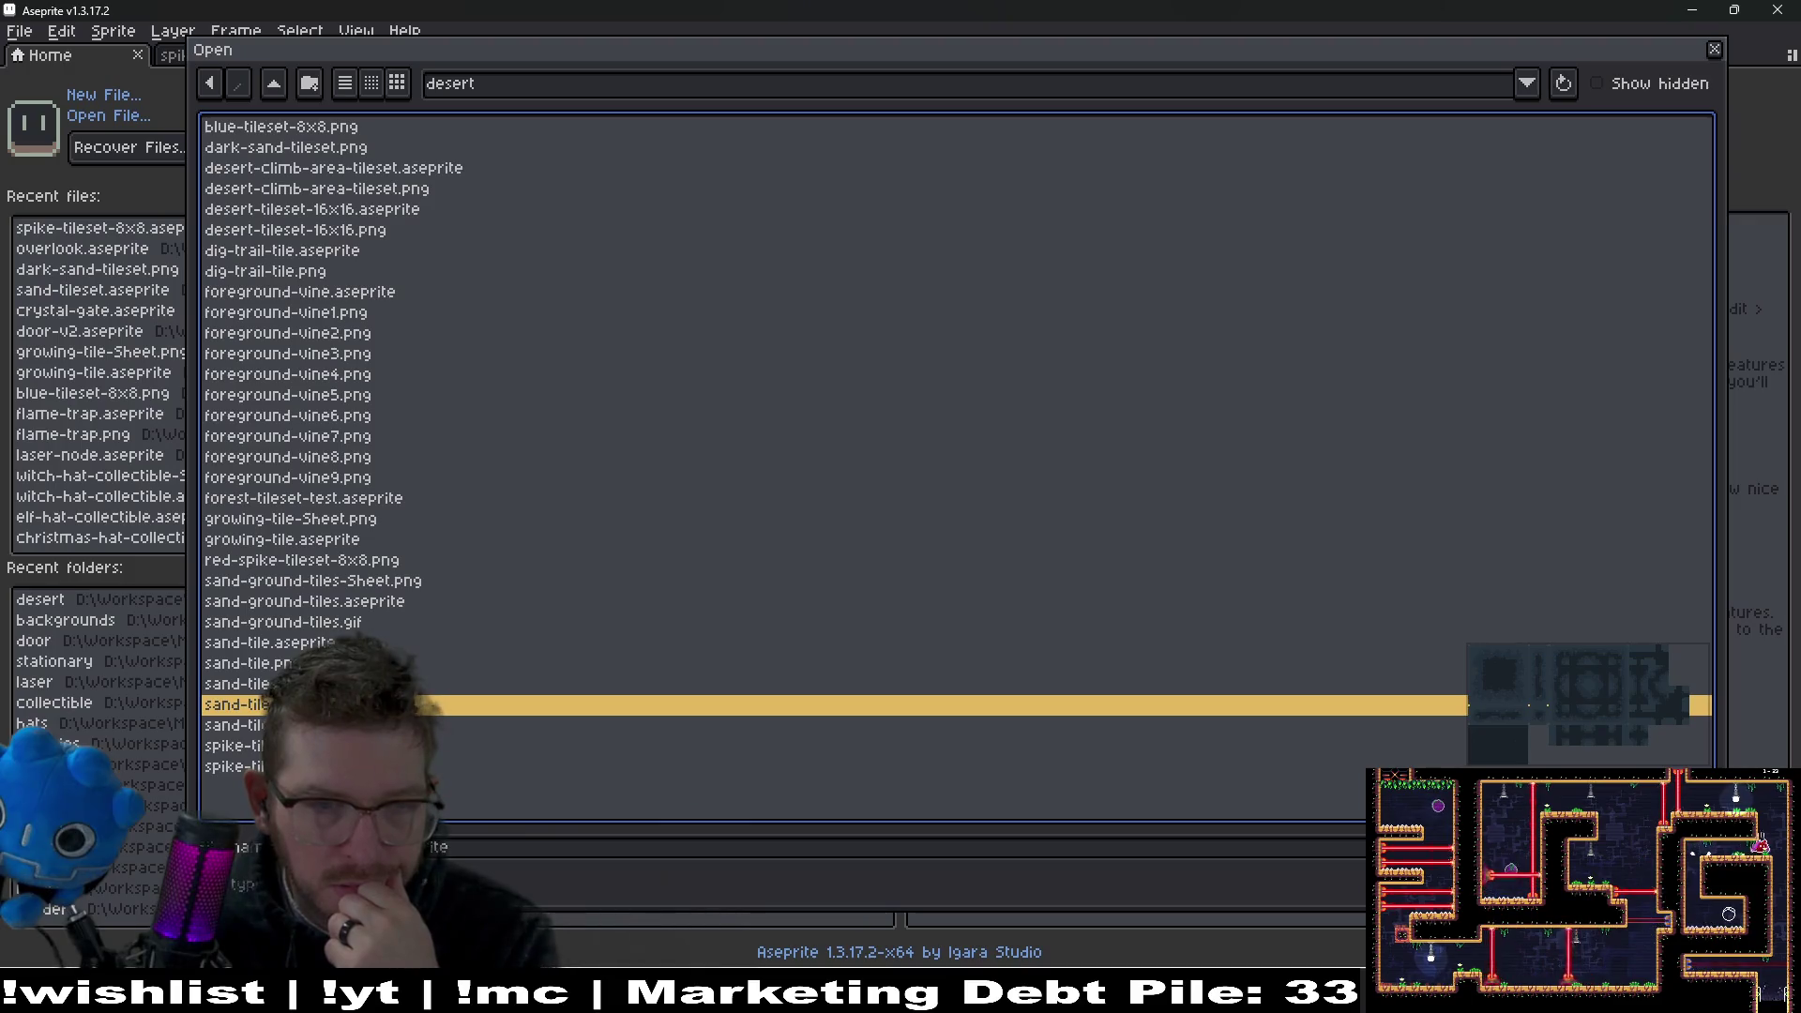
pyautogui.click(361, 603)
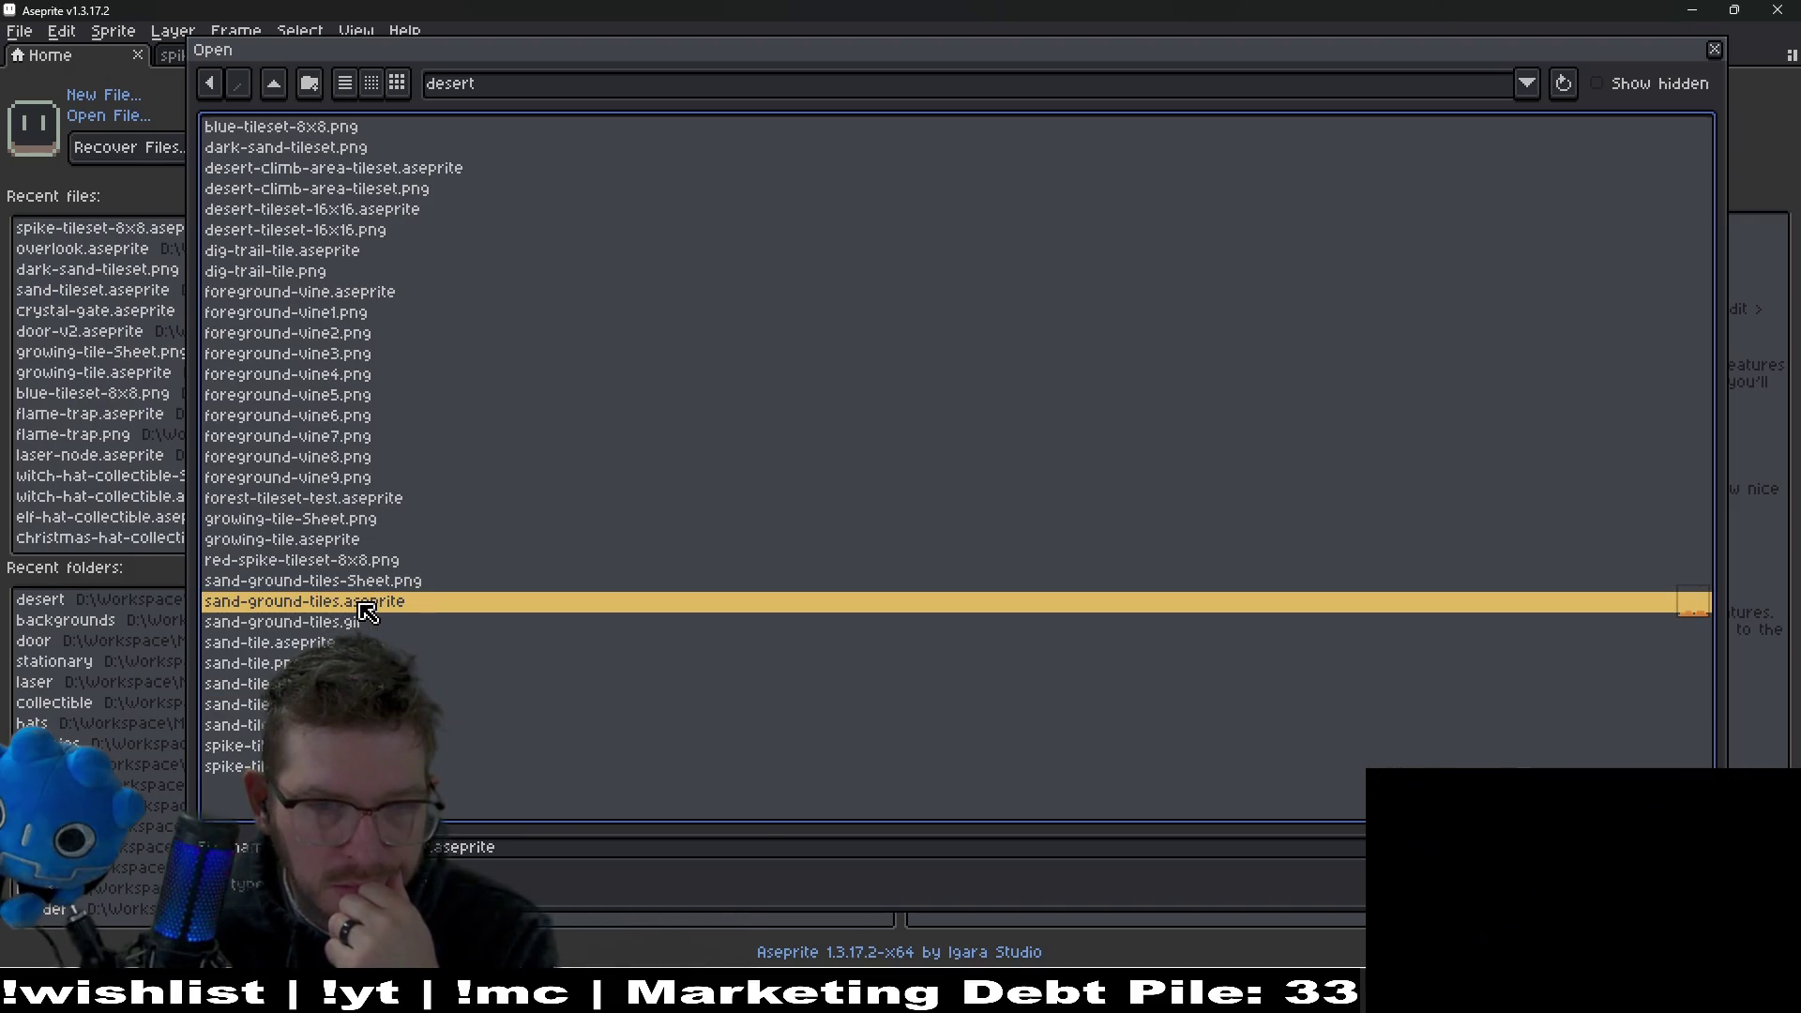
pyautogui.click(344, 541)
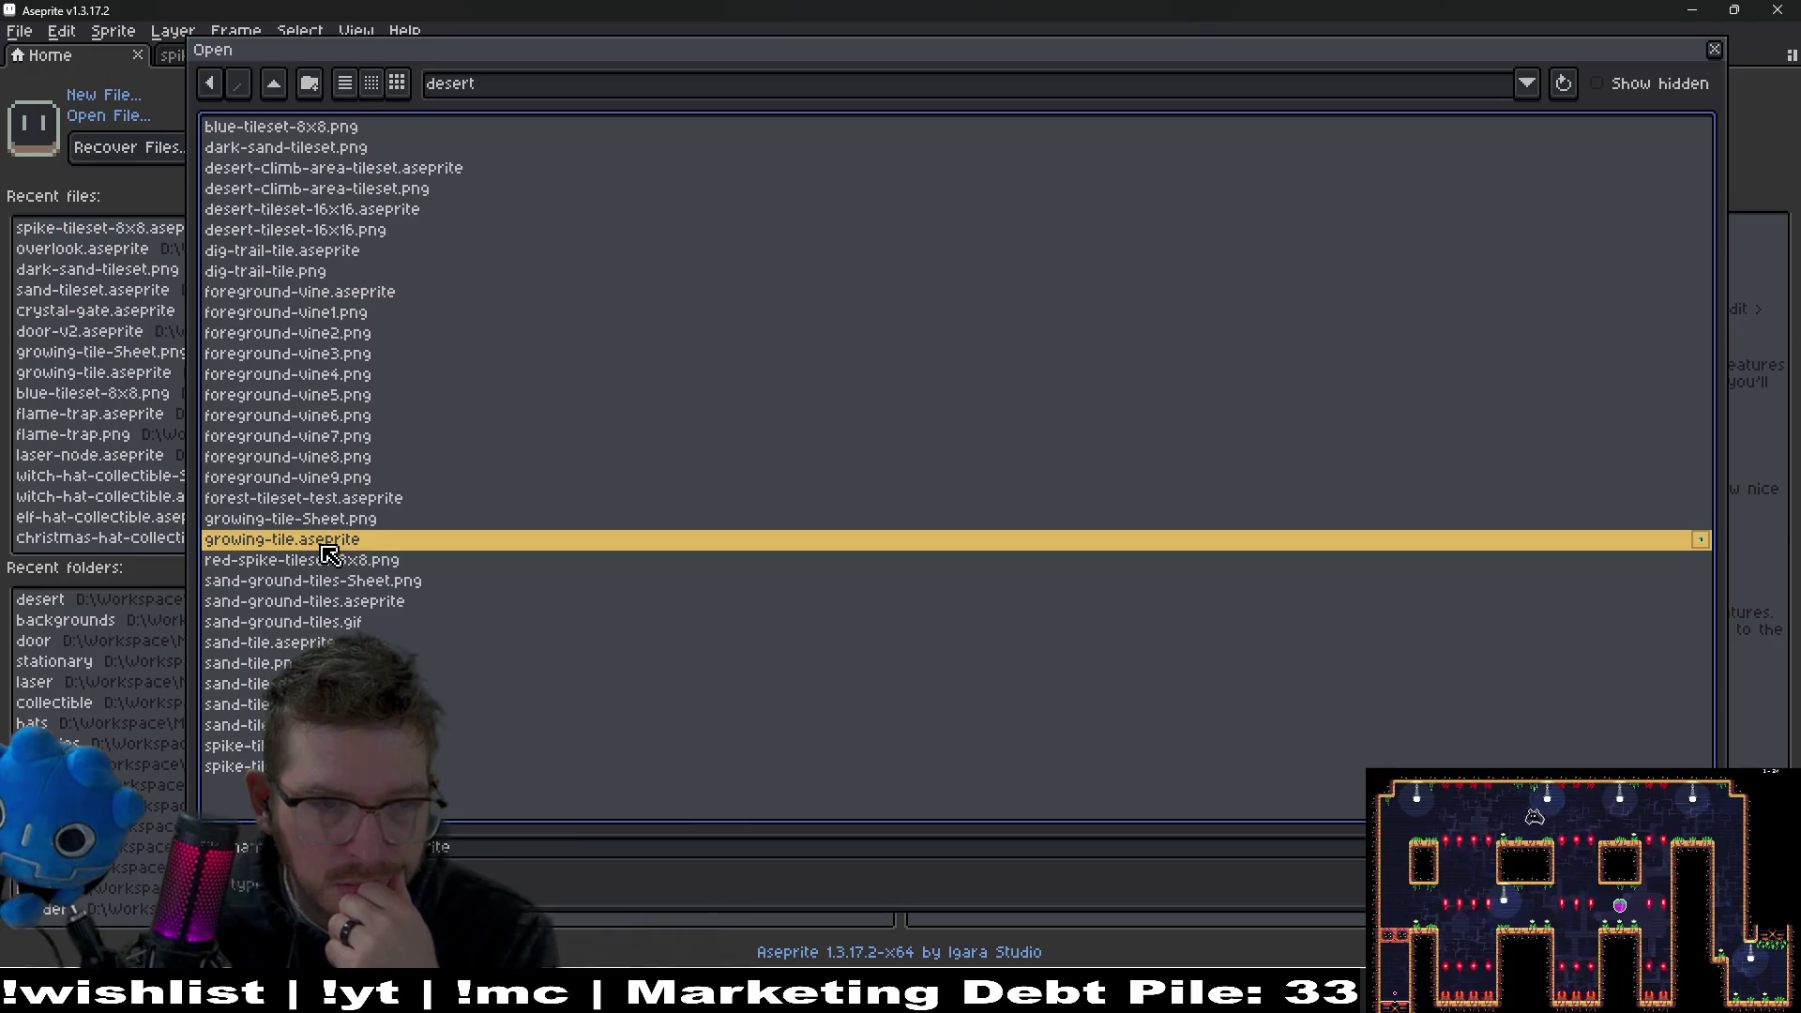
pyautogui.doubleClick(324, 542)
pyautogui.scroll(3, 989, 378)
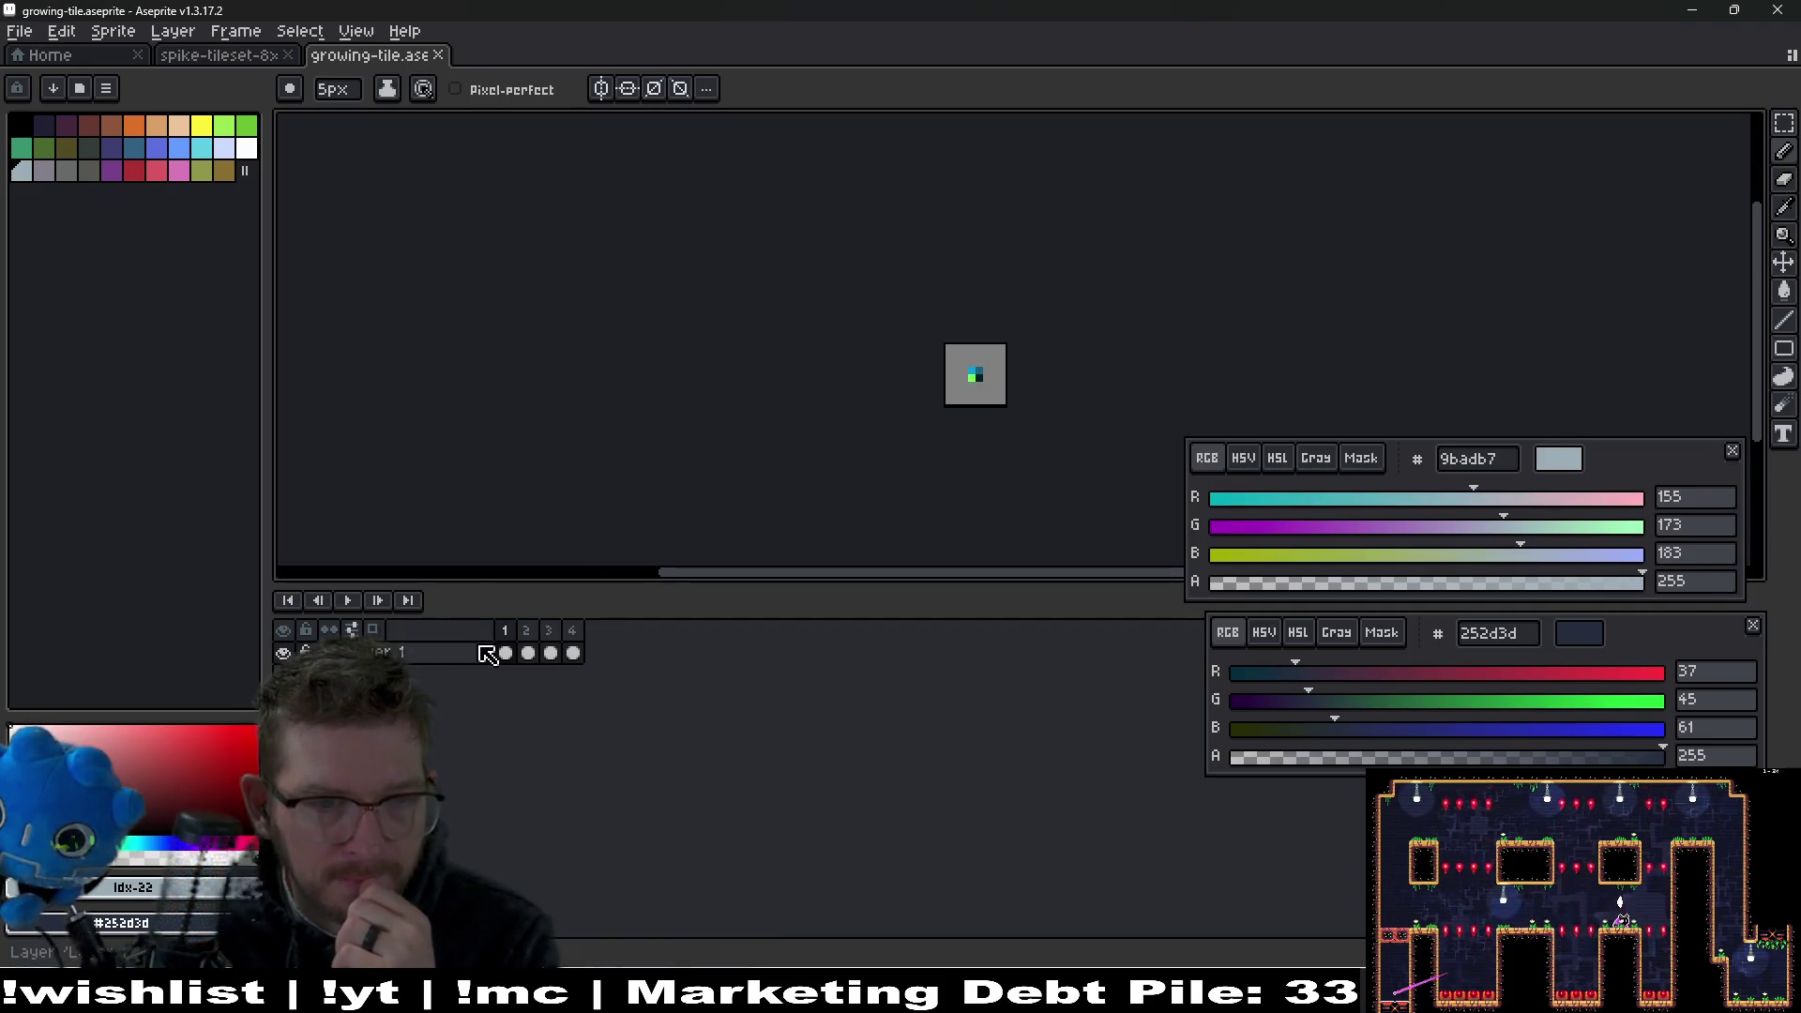
pyautogui.doubleClick(424, 656)
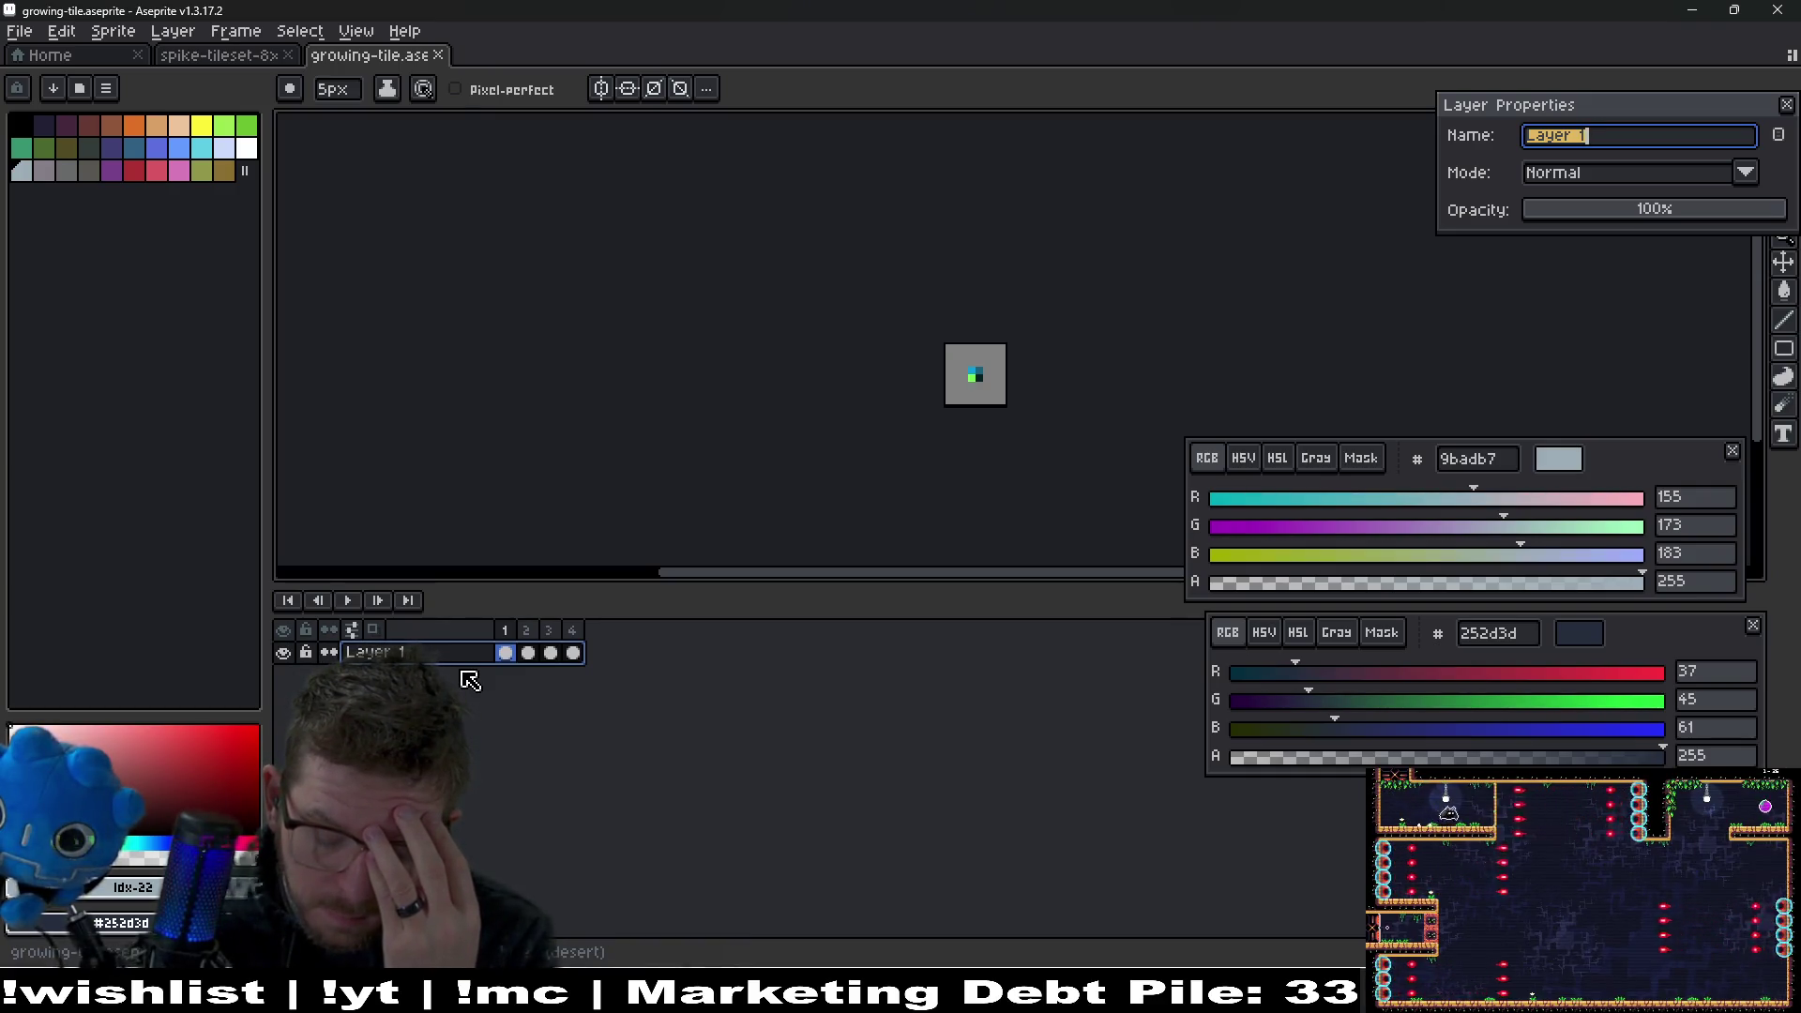
# Step: Rename Layer 1 to sapphire, duplicate it as a layer named ruby, and return to the spike tileset
pyautogui.write('sapphire')
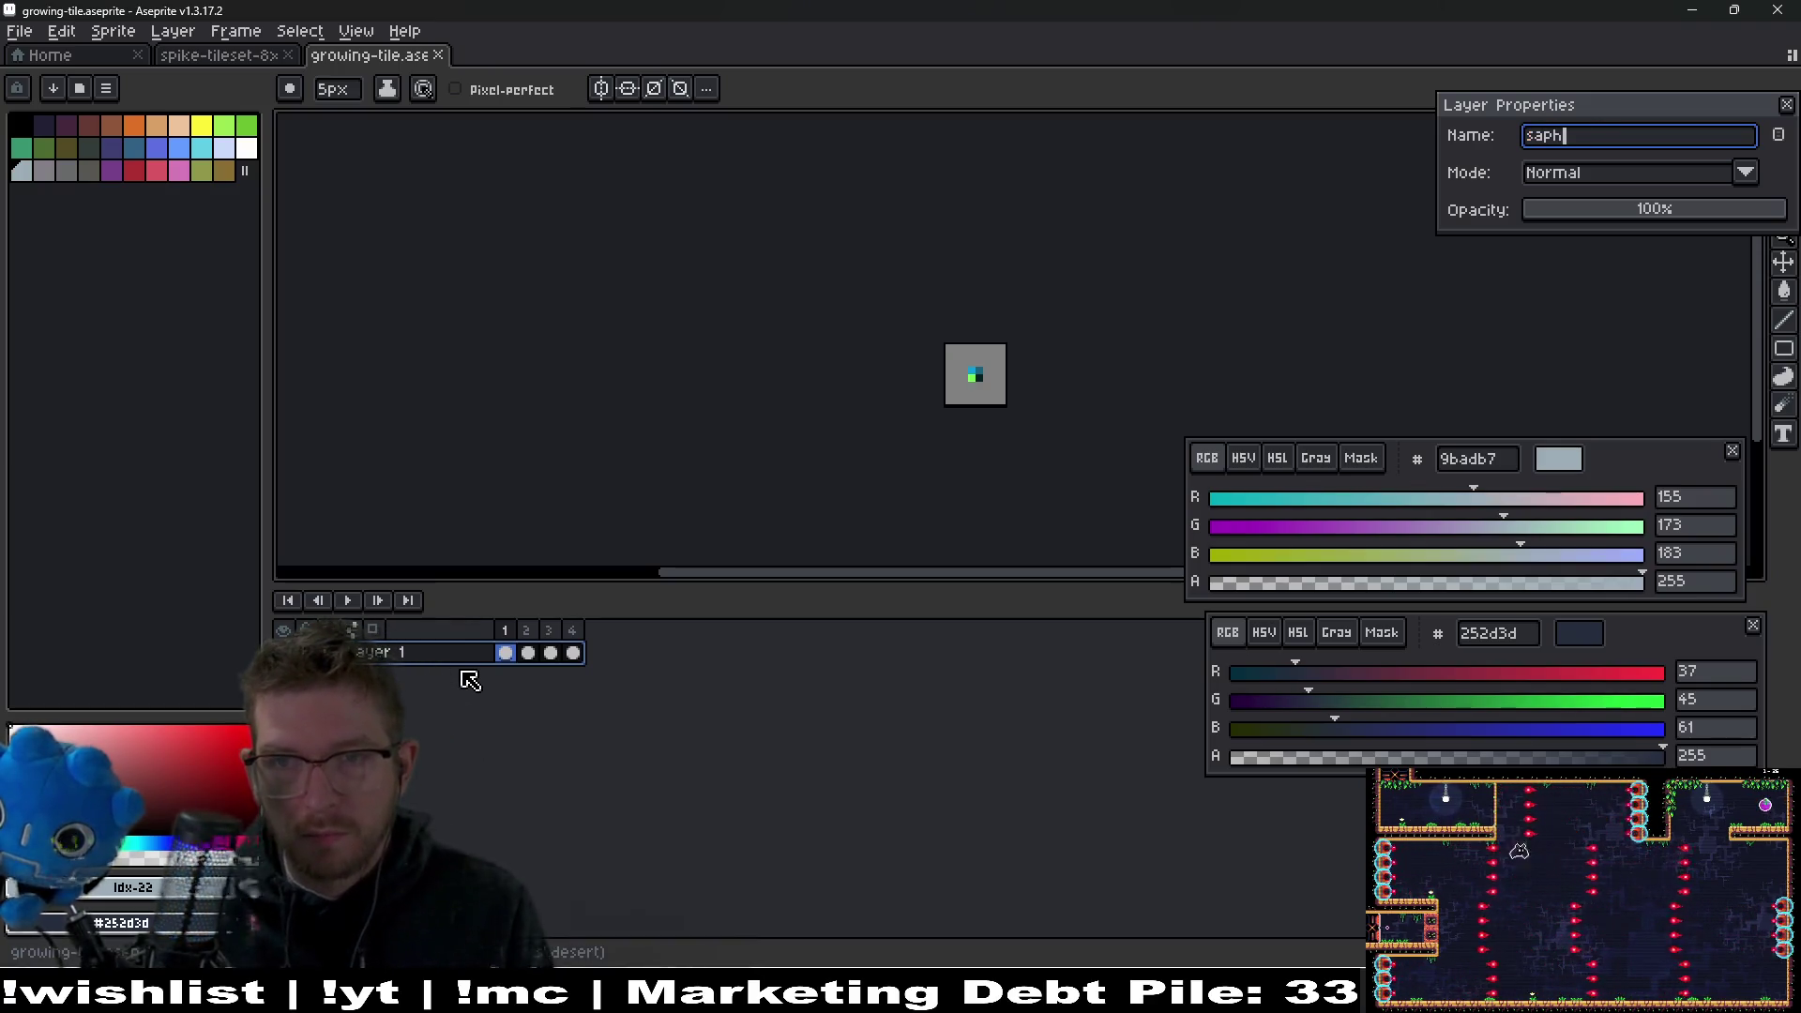
pyautogui.press('Return')
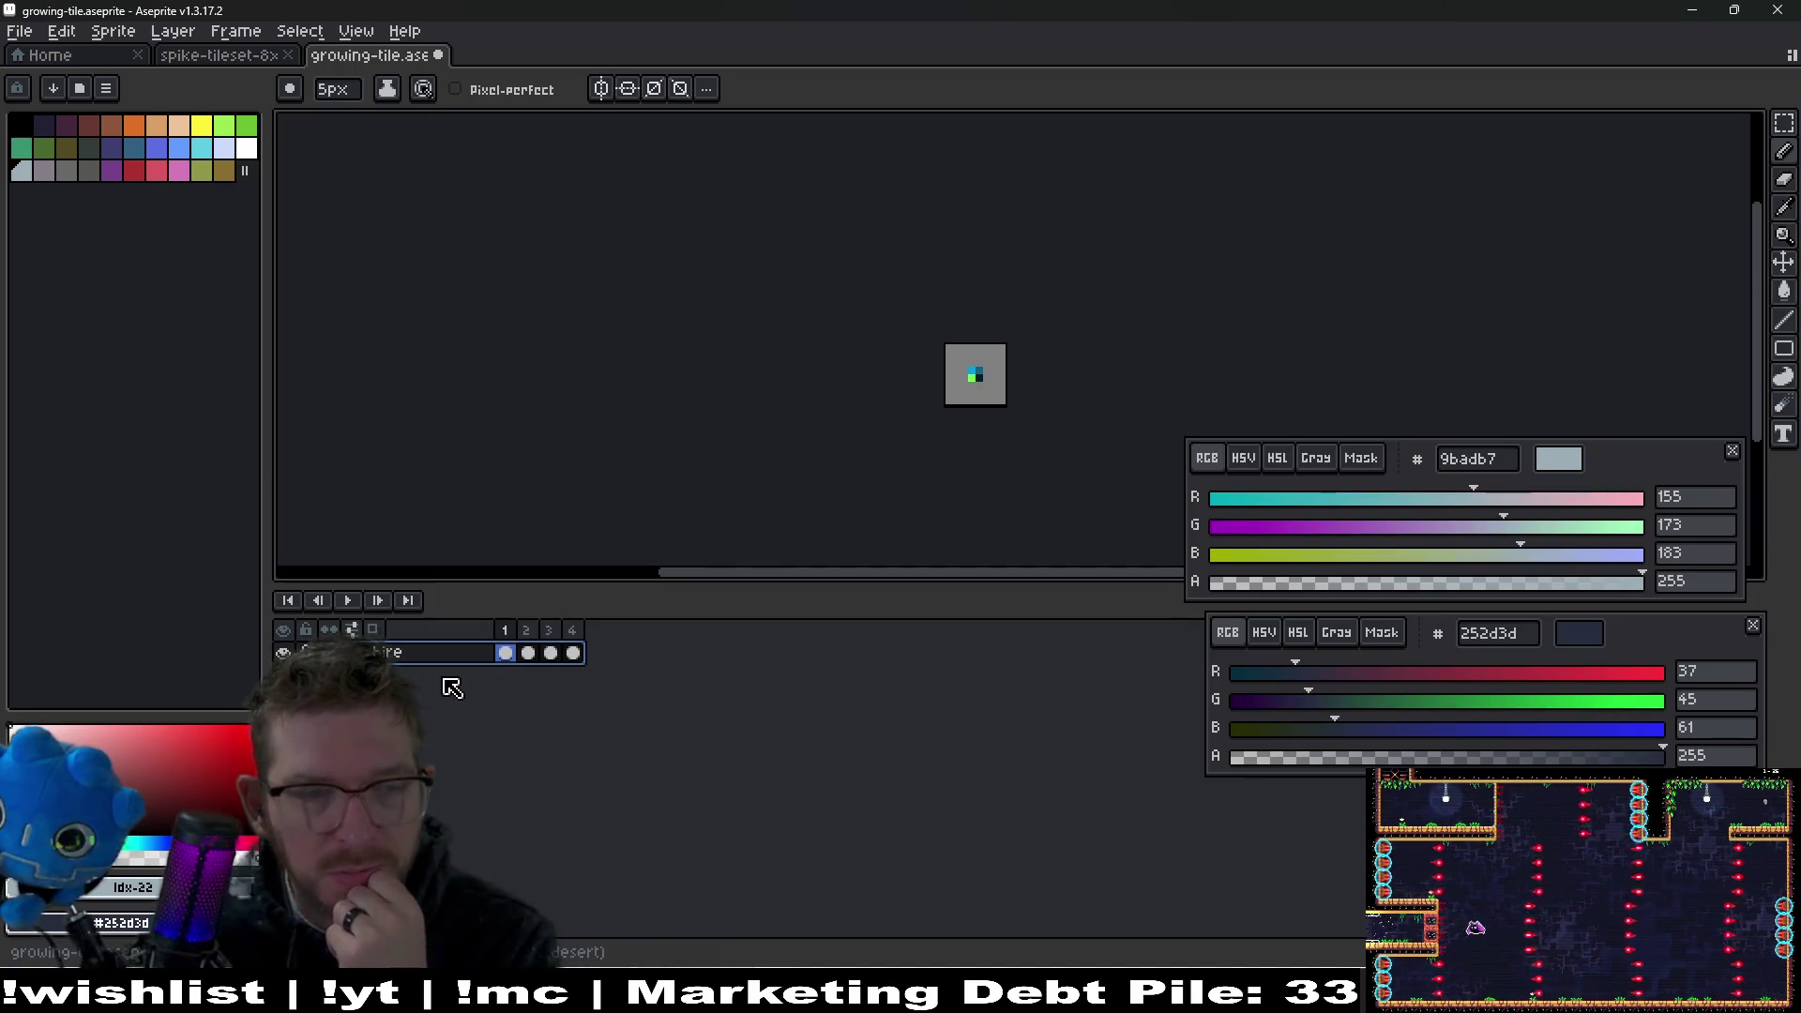
pyautogui.hotkey('ctrl', 'v')
pyautogui.doubleClick(419, 656)
pyautogui.write('ruby')
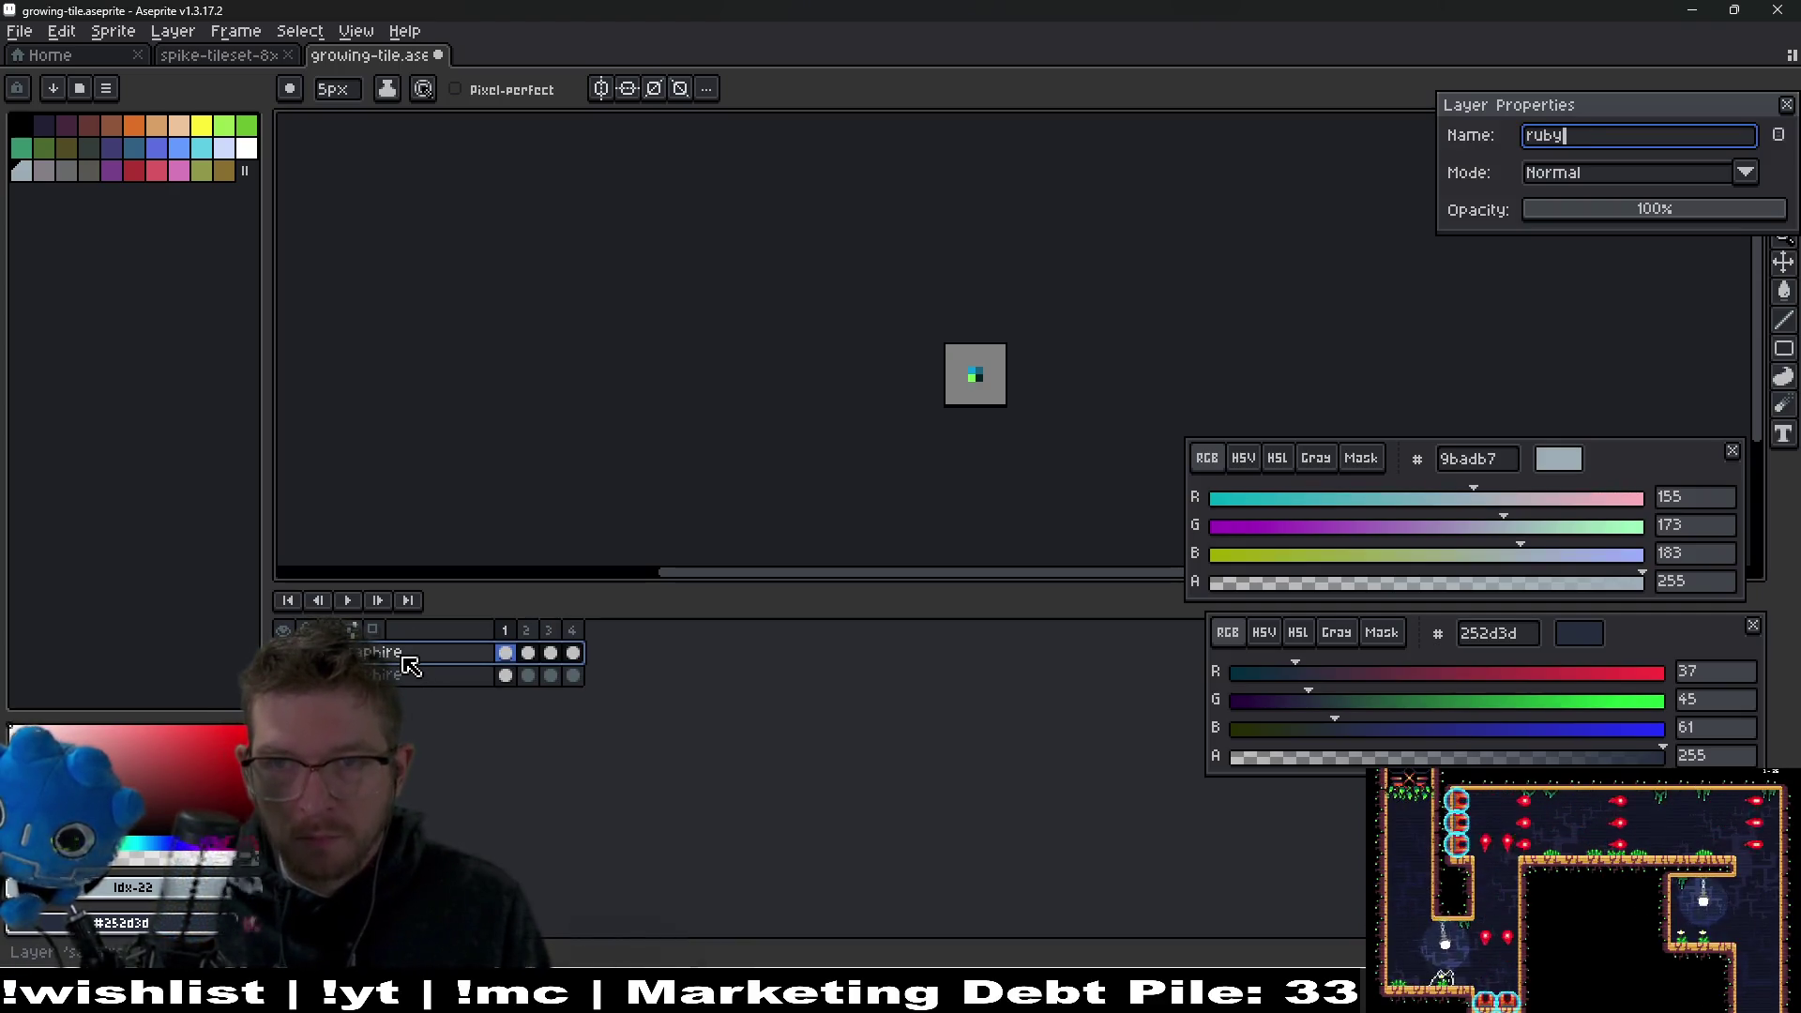
pyautogui.press('Return')
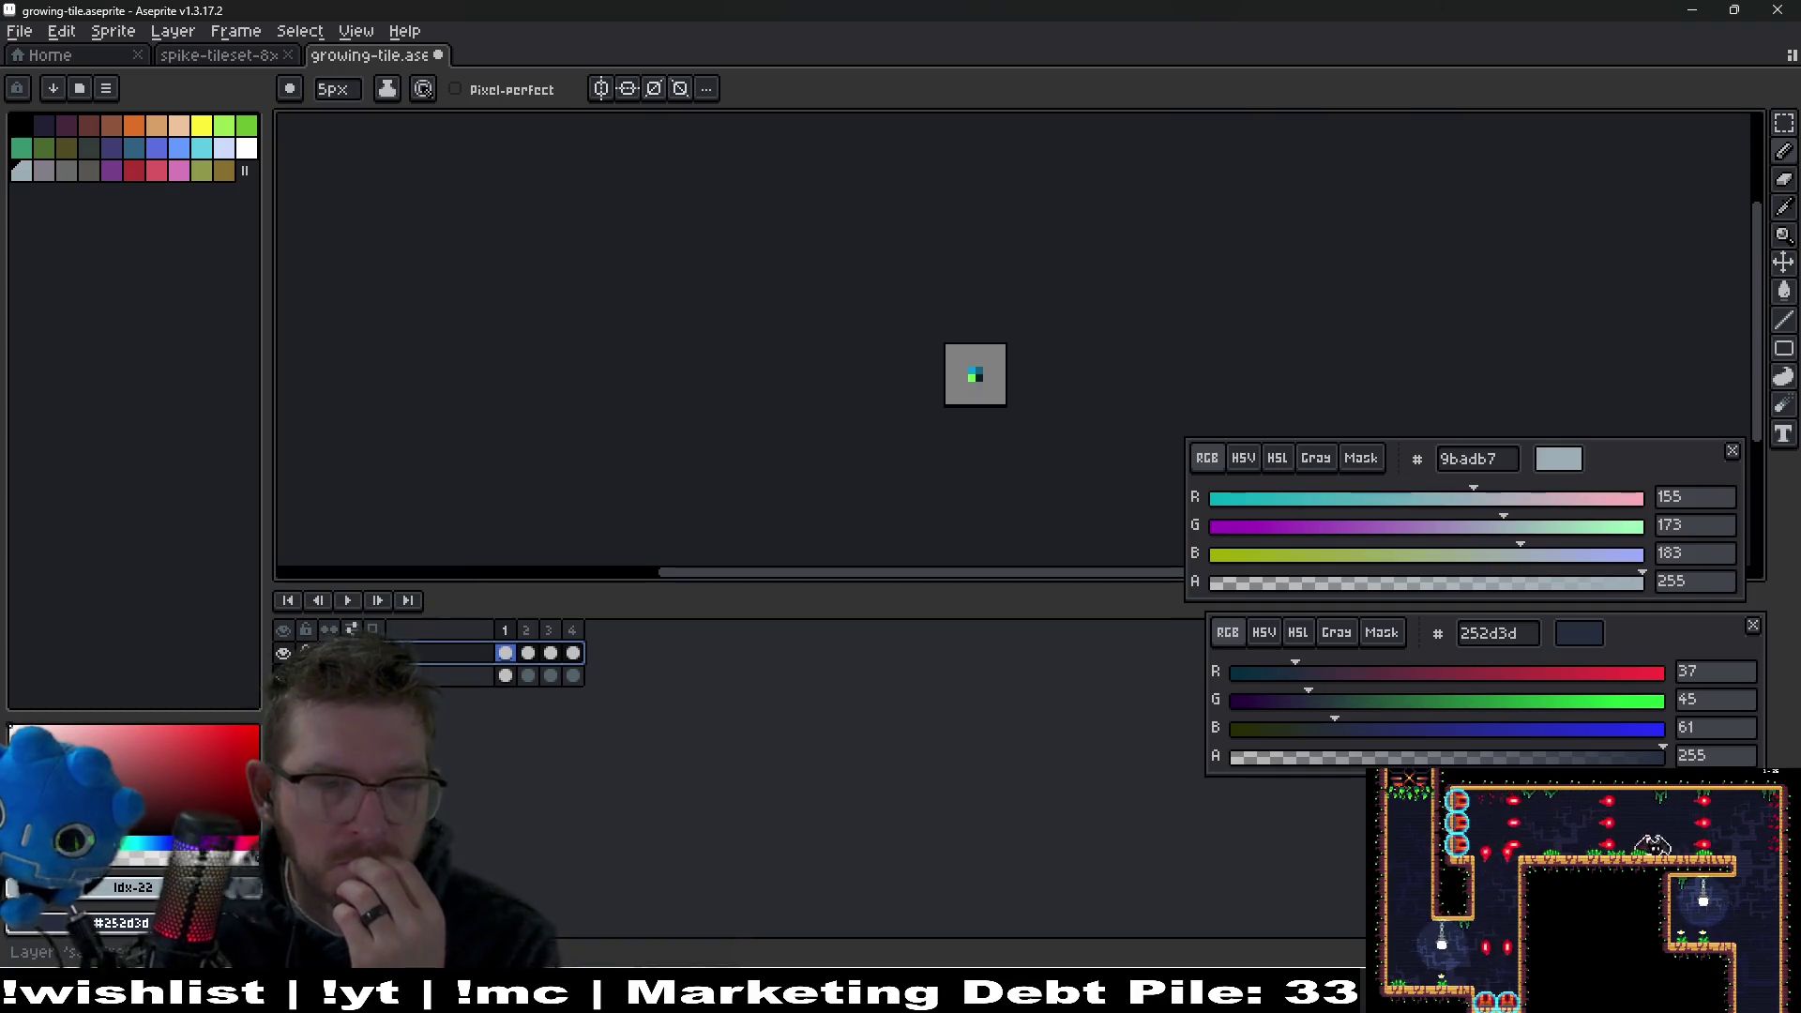
pyautogui.click(225, 56)
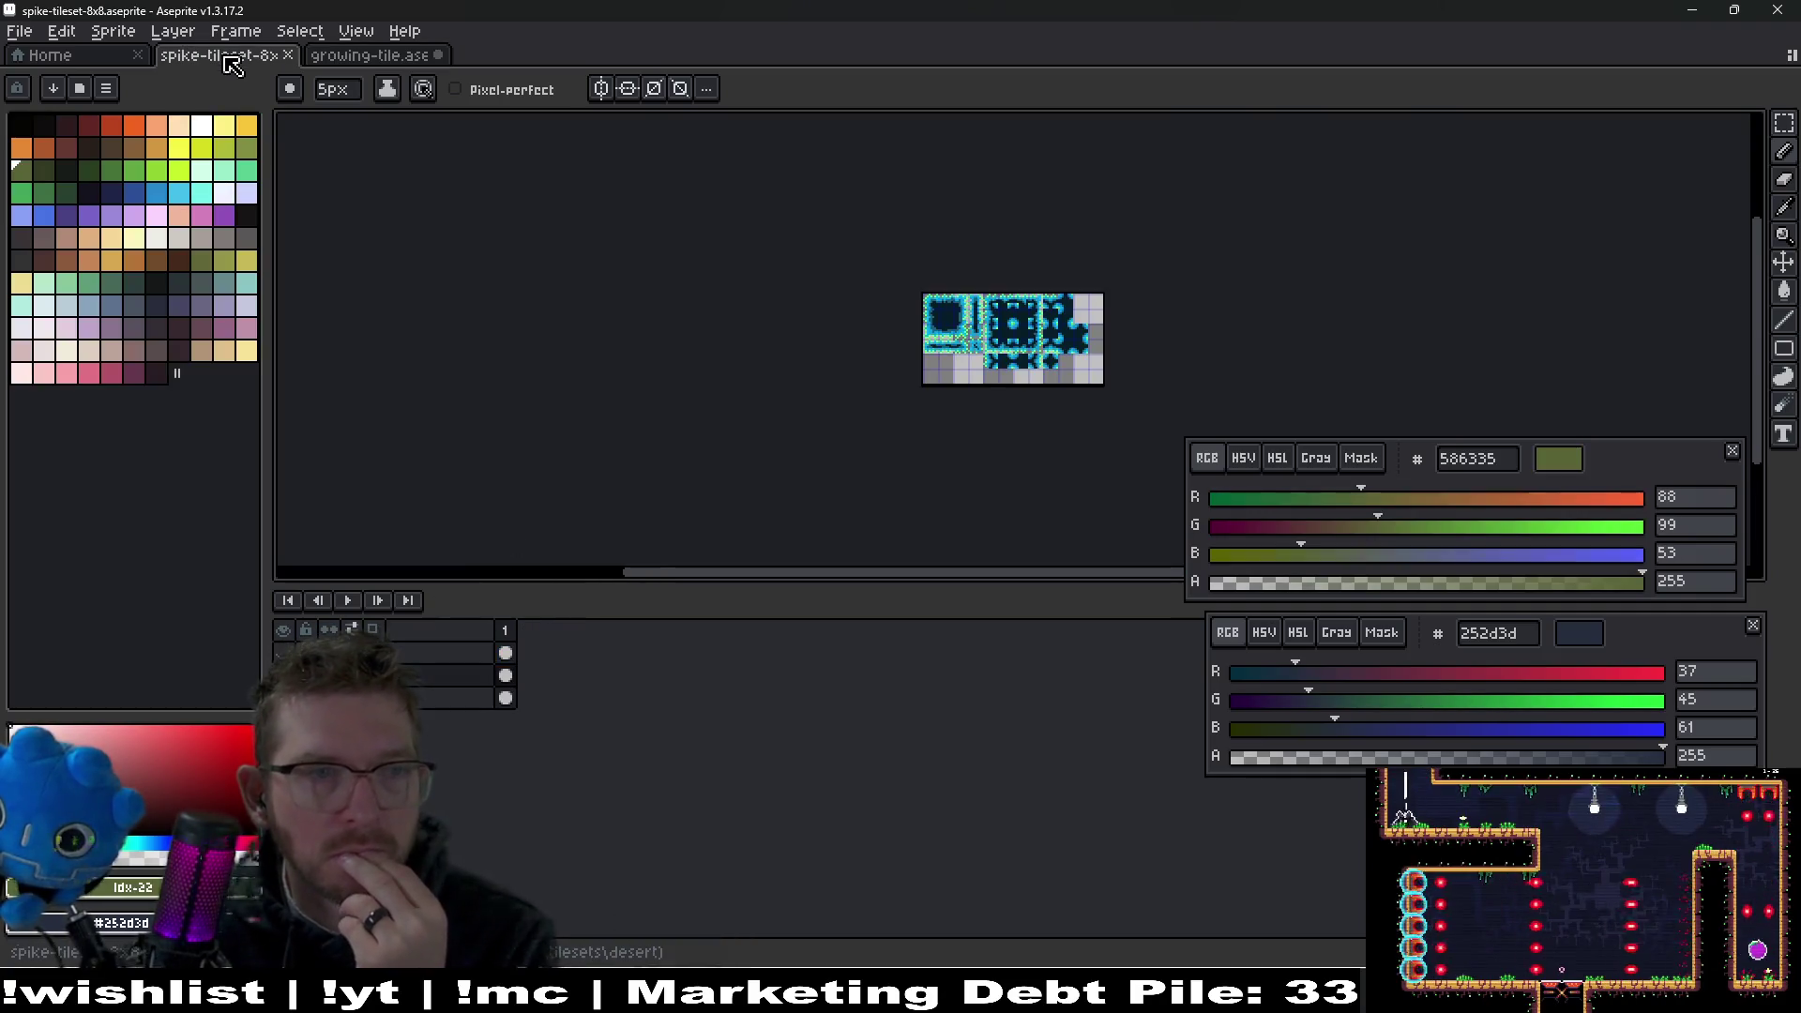
# Step: Reopen growing-tile.aseprite through File > Open, then go back to the spike tileset
pyautogui.click(20, 31)
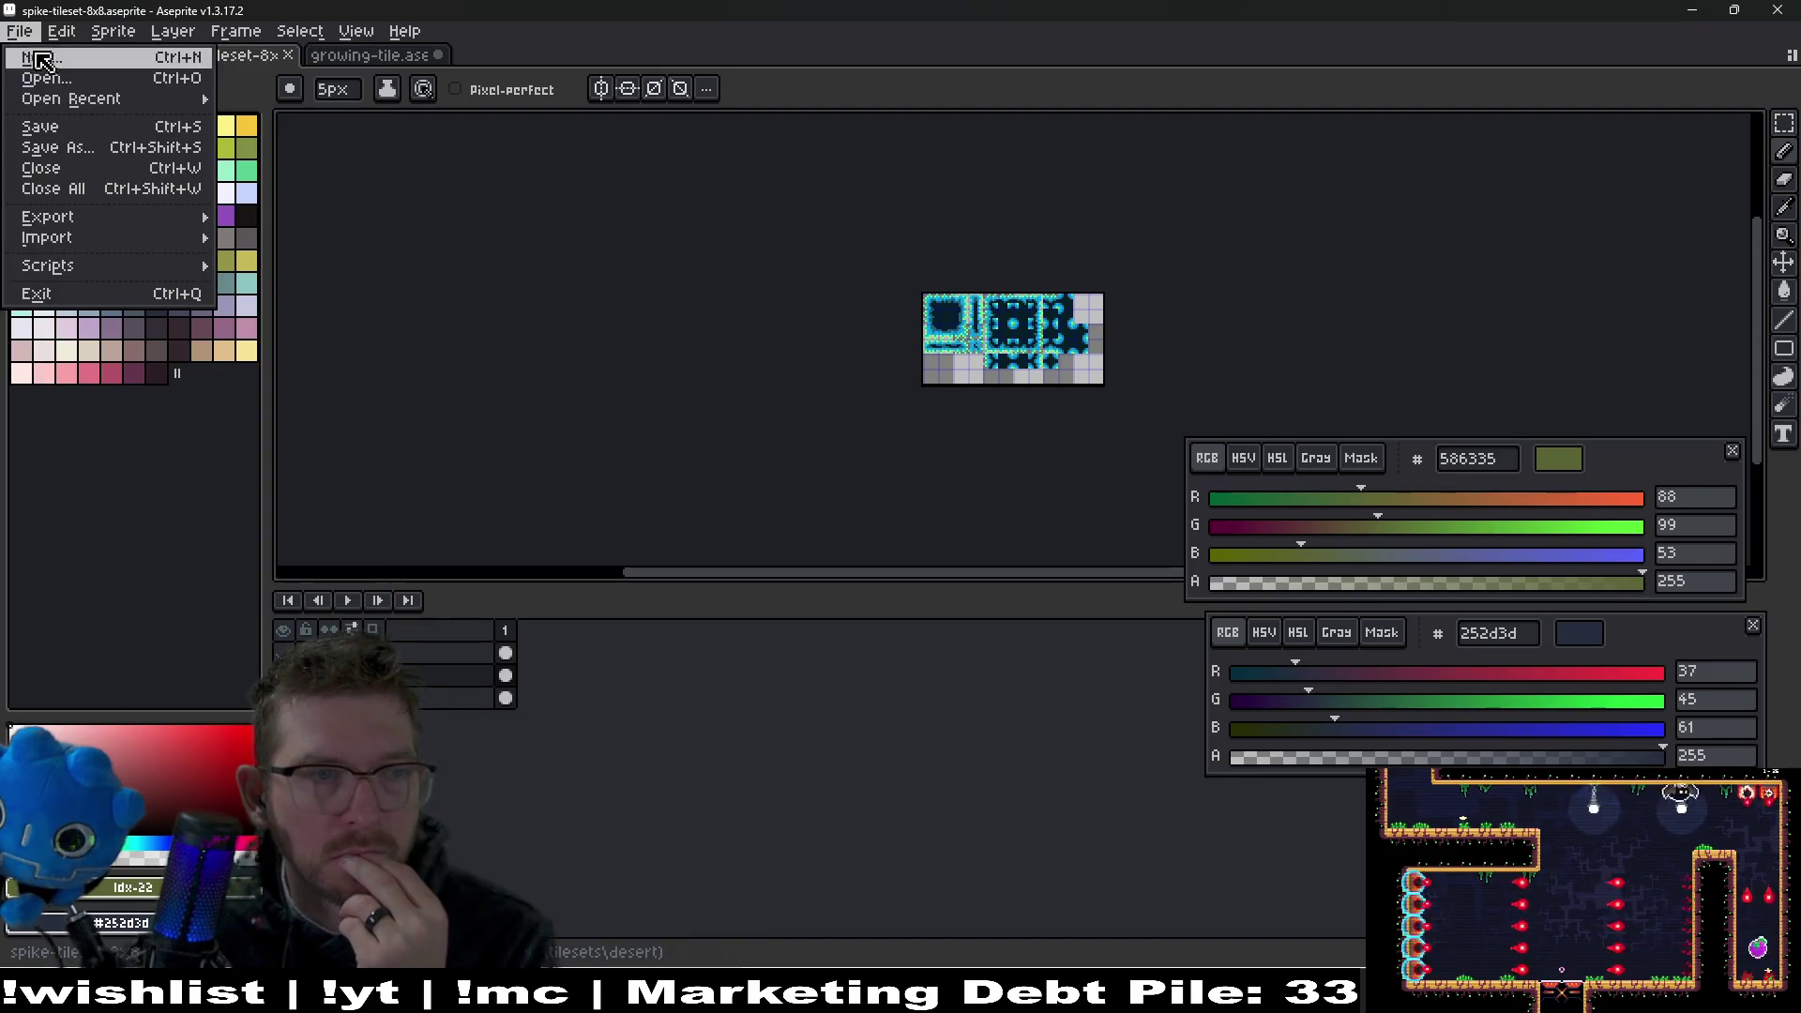
pyautogui.click(47, 78)
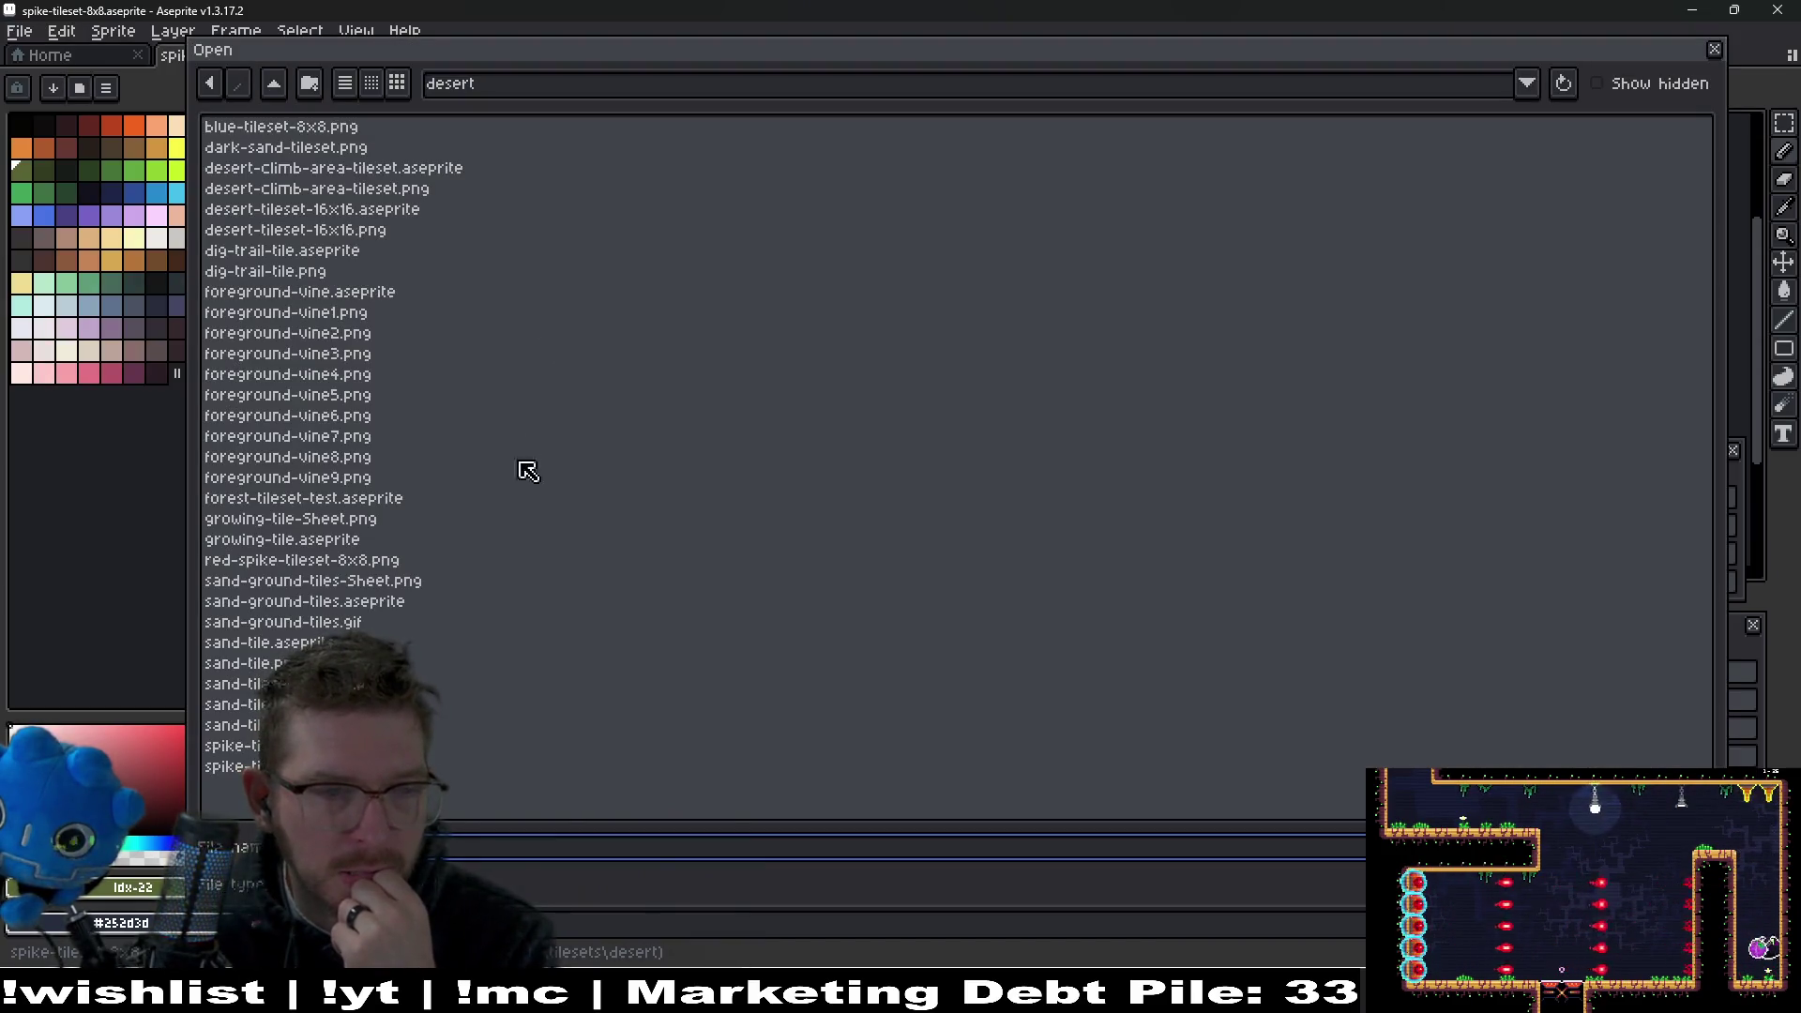
pyautogui.doubleClick(286, 539)
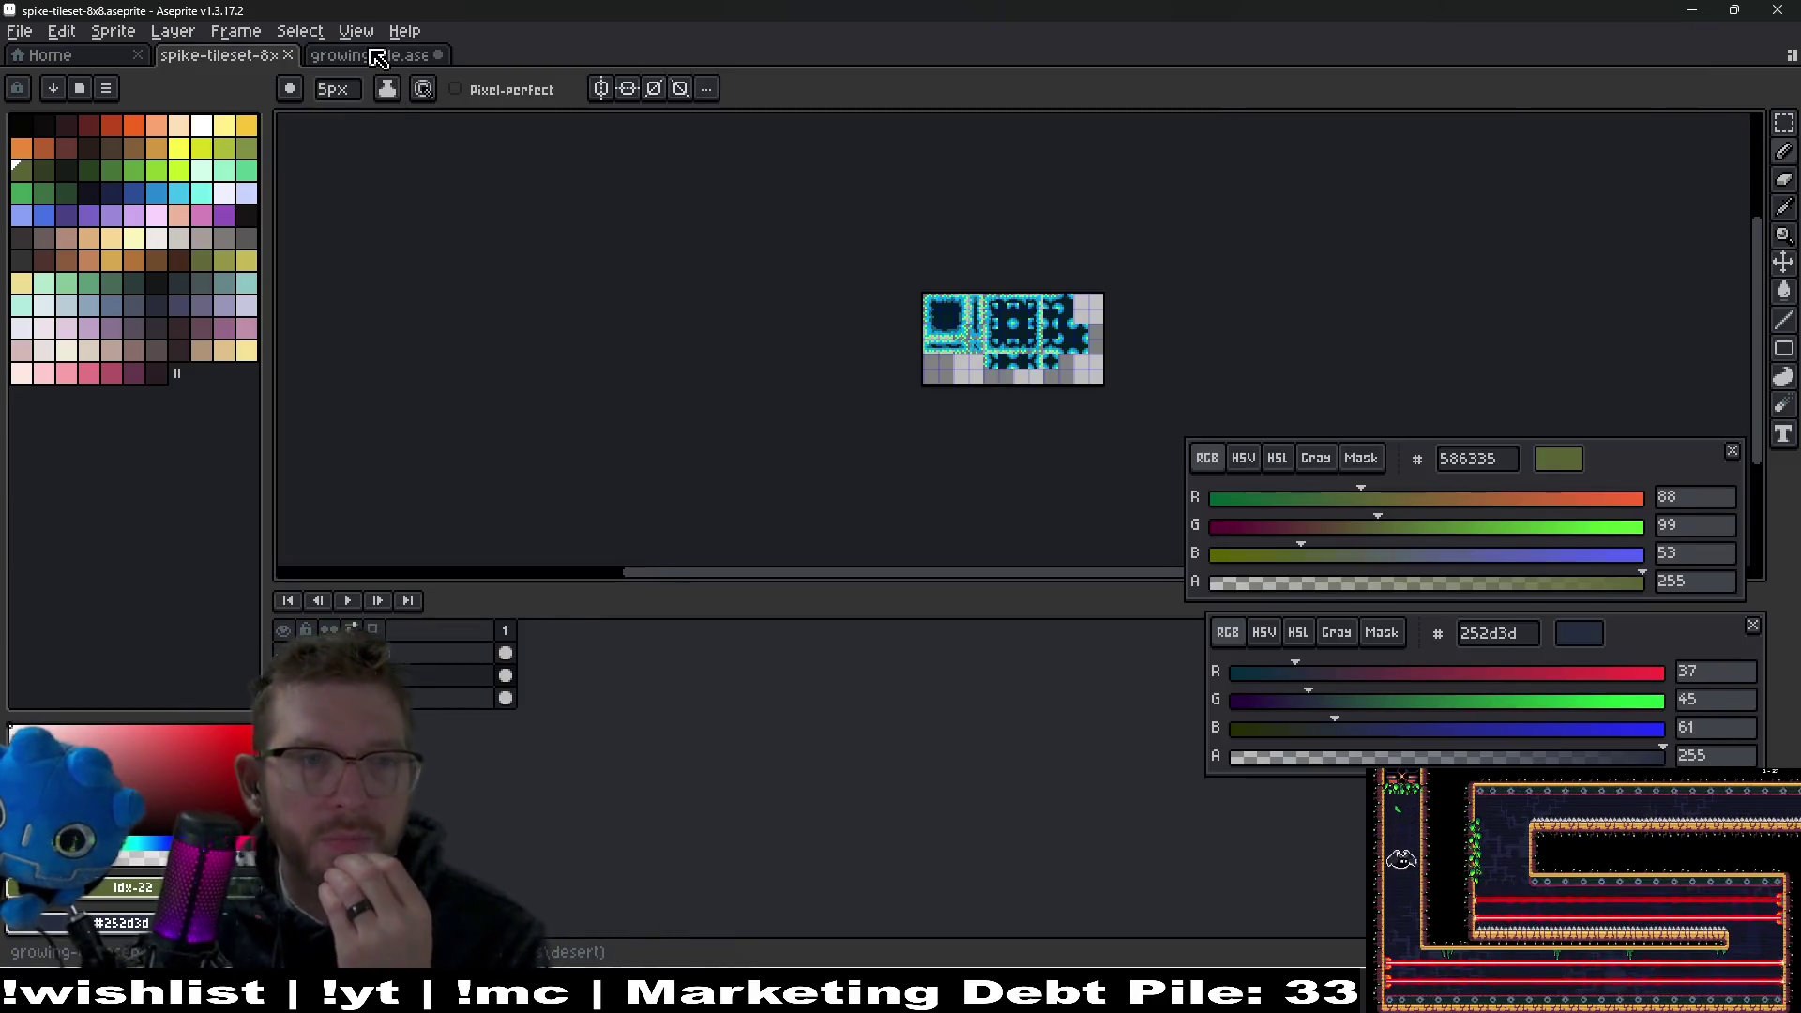
pyautogui.click(378, 57)
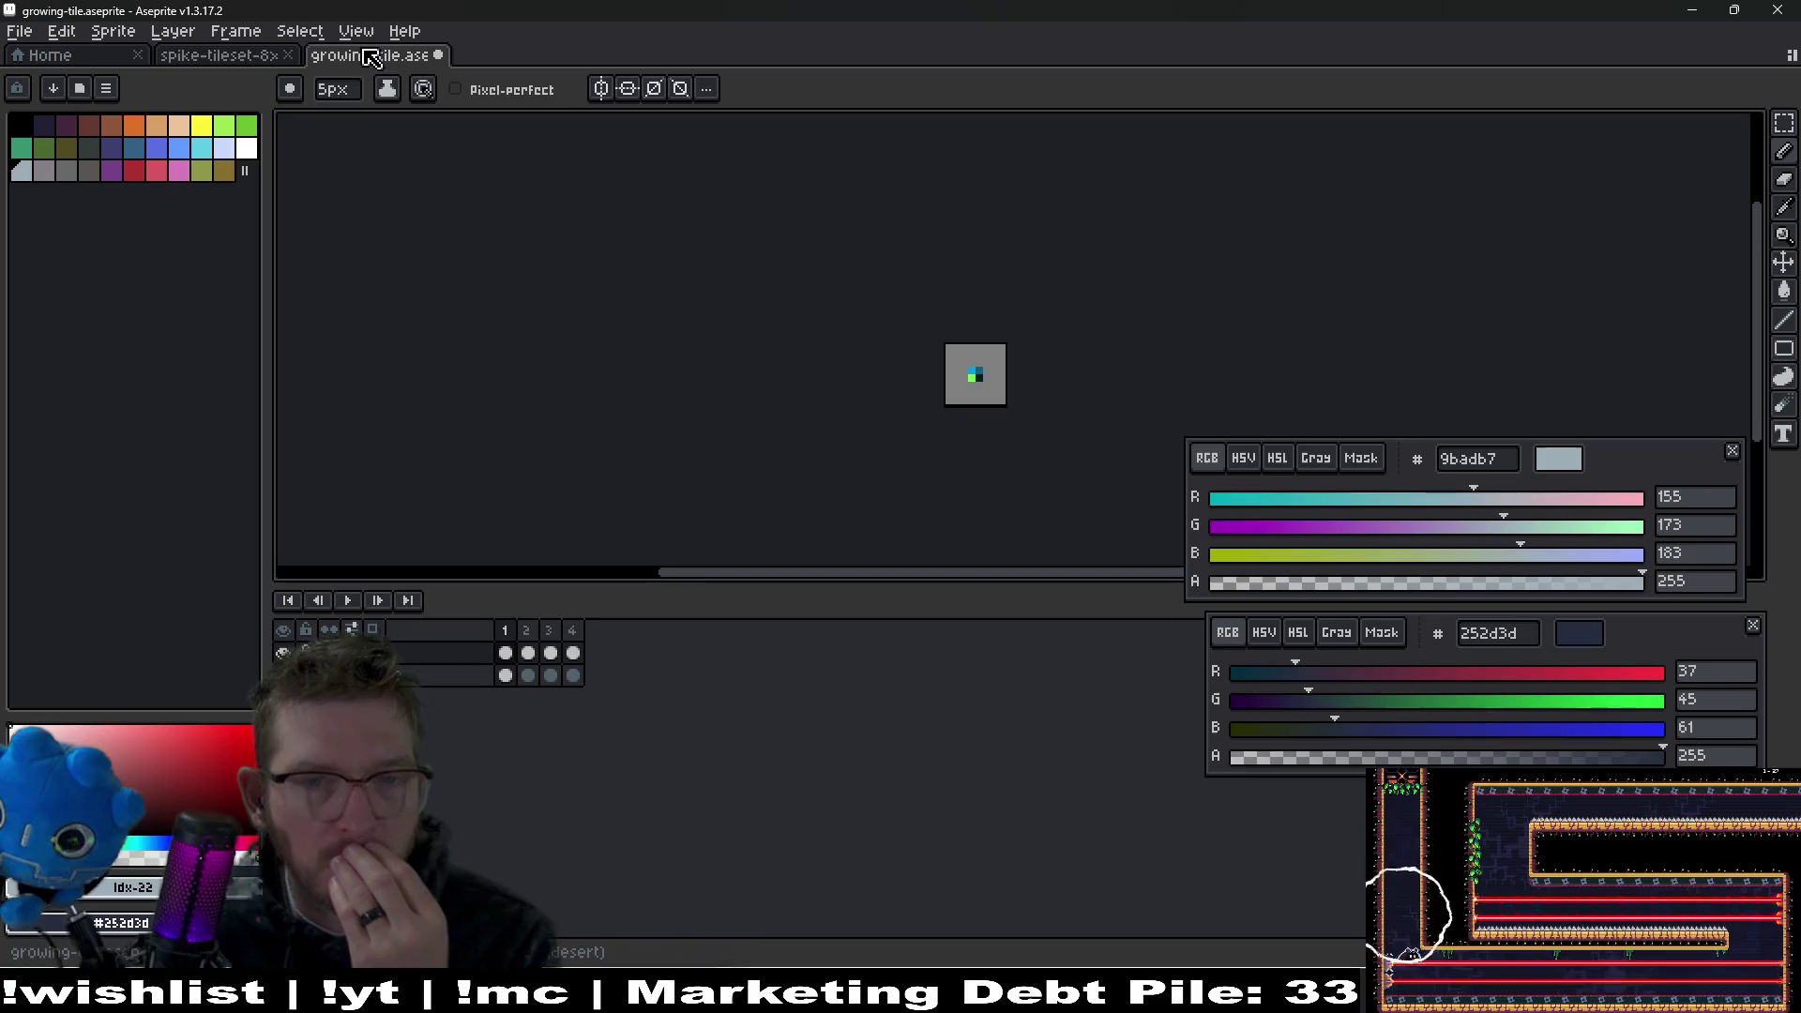
pyautogui.click(227, 57)
# Step: Toggle the spike tileset's layer visibility so the red spike tiles show
pyautogui.press('Delete')
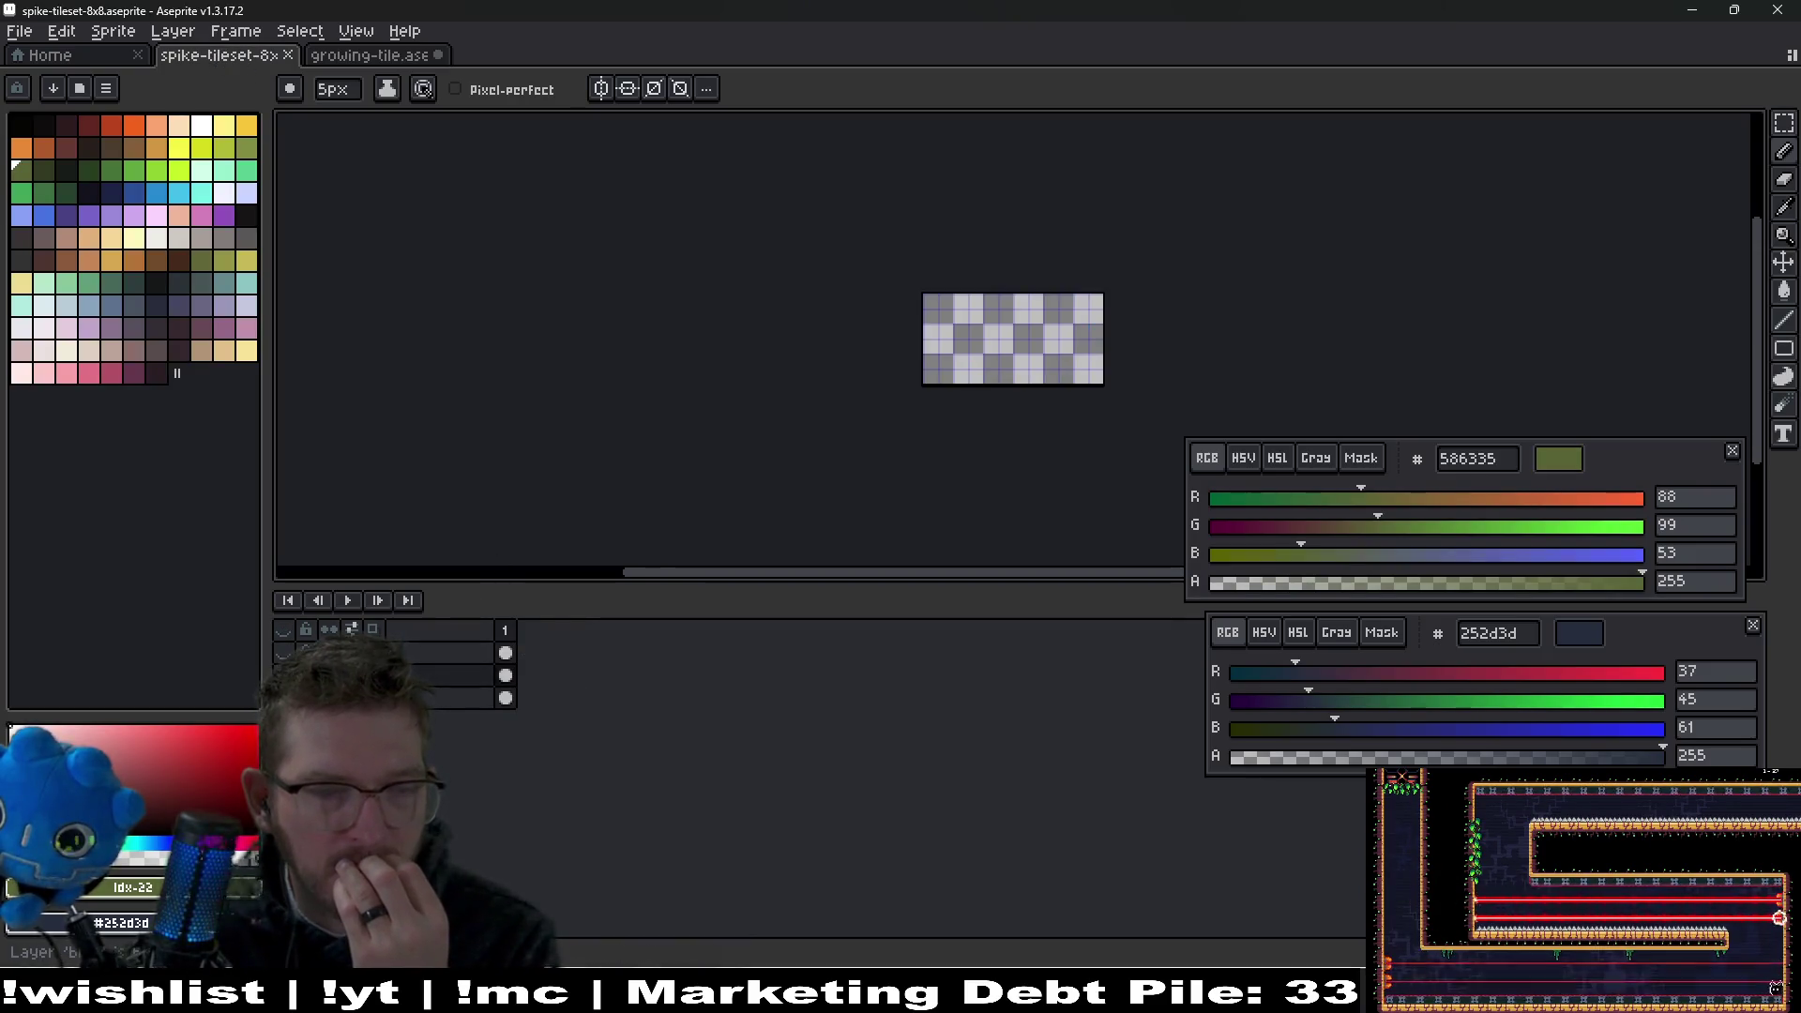
pyautogui.hotkey('ctrl', 'v')
pyautogui.hotkey('ctrl', 'z')
pyautogui.hotkey('ctrl', 'z')
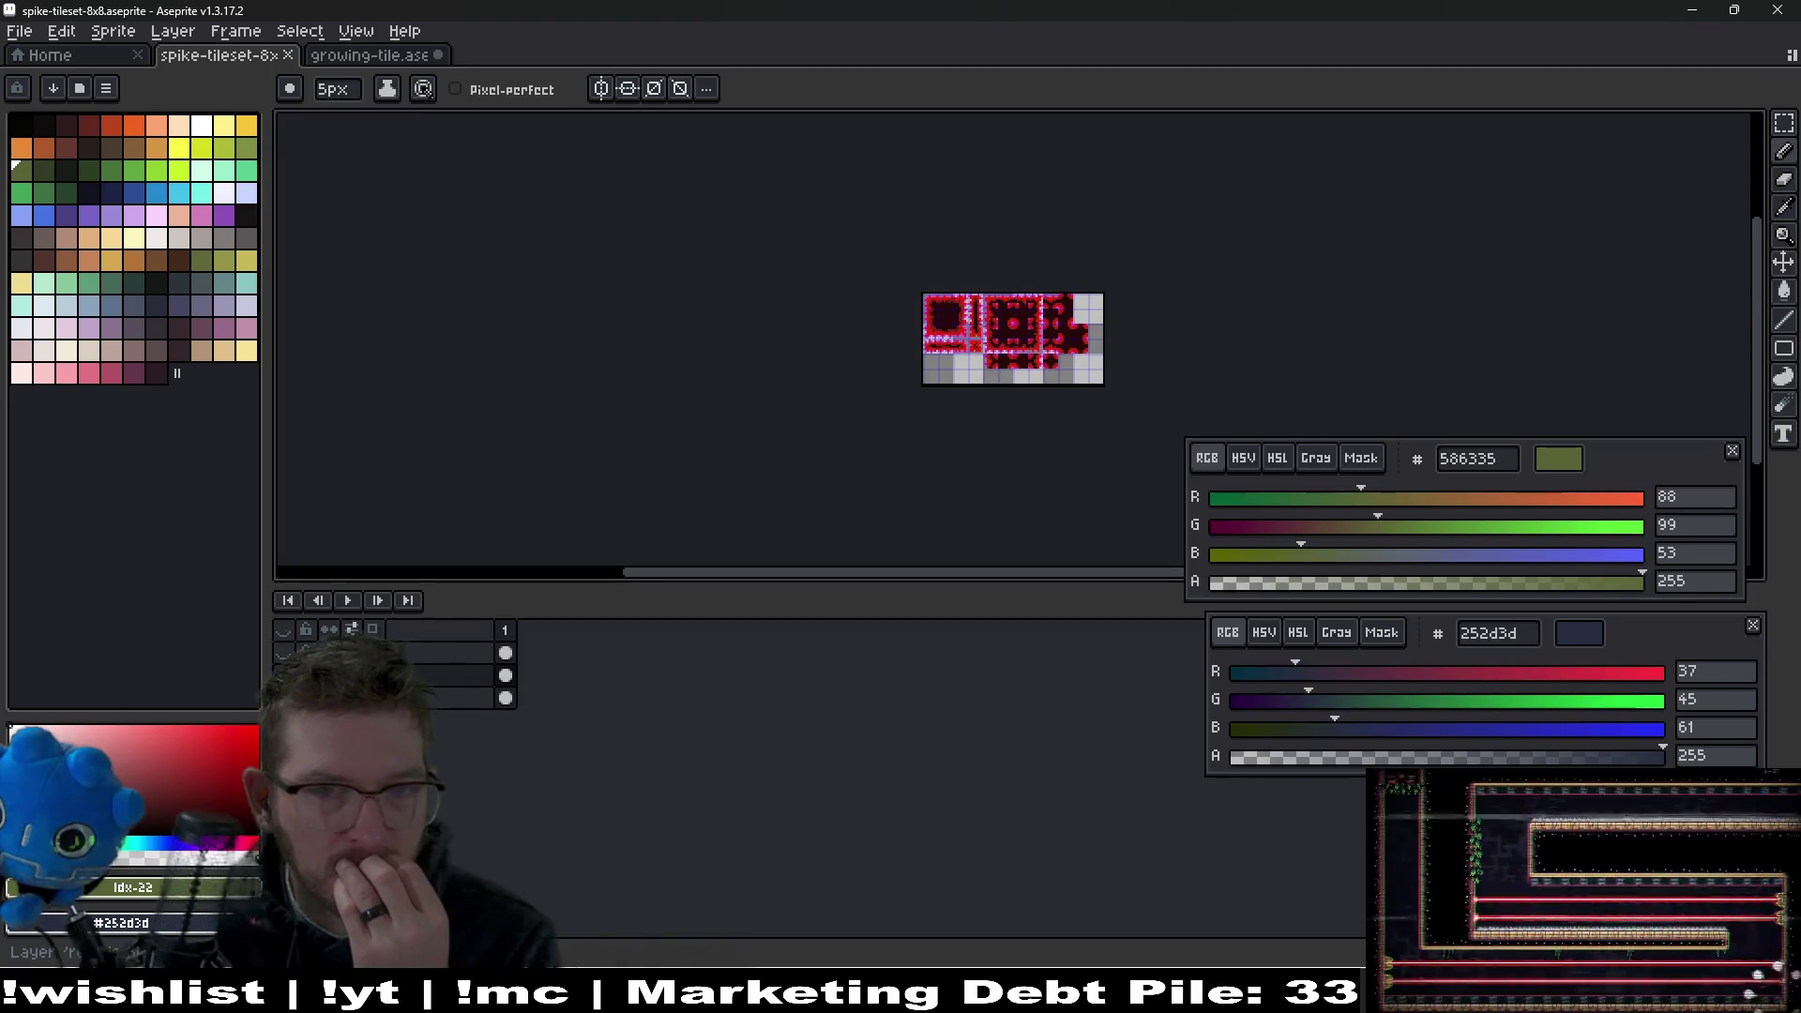
pyautogui.scroll(8, 1031, 351)
pyautogui.scroll(-2, 965, 281)
# Step: Eyedrop the purple c052ff from the third layer as both foreground and background colour
pyautogui.click(469, 698)
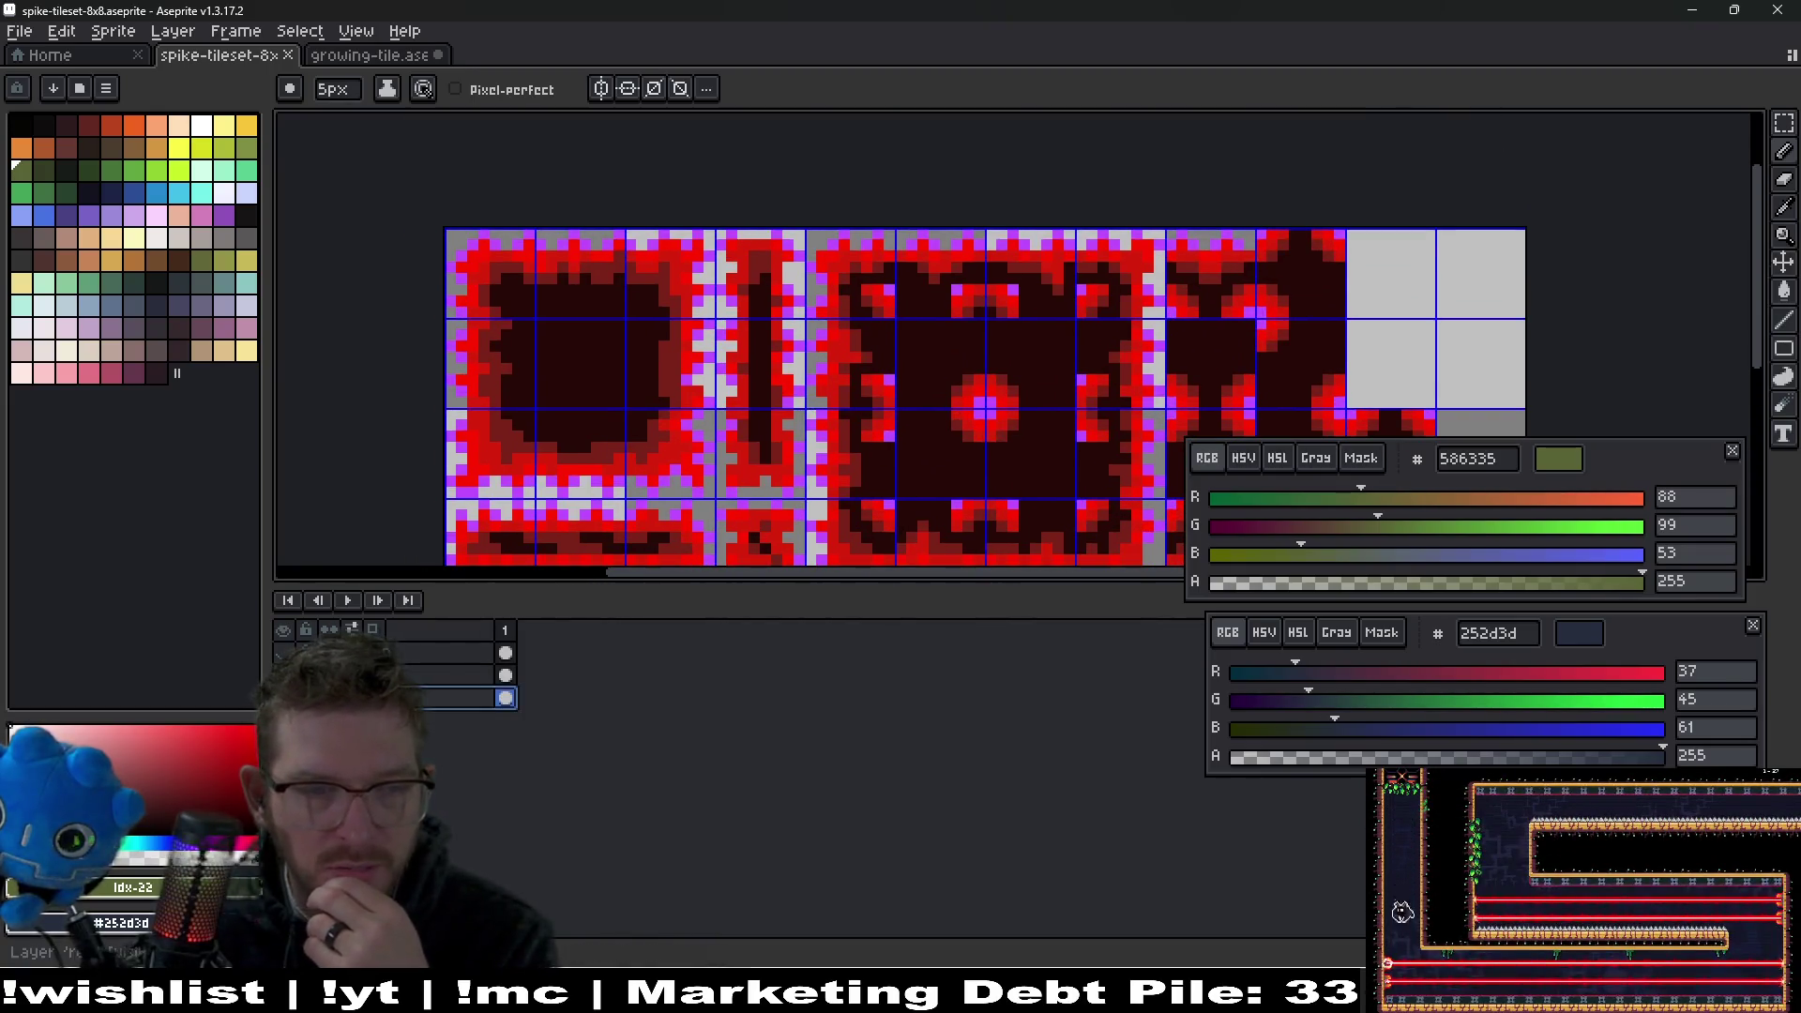
pyautogui.press('i')
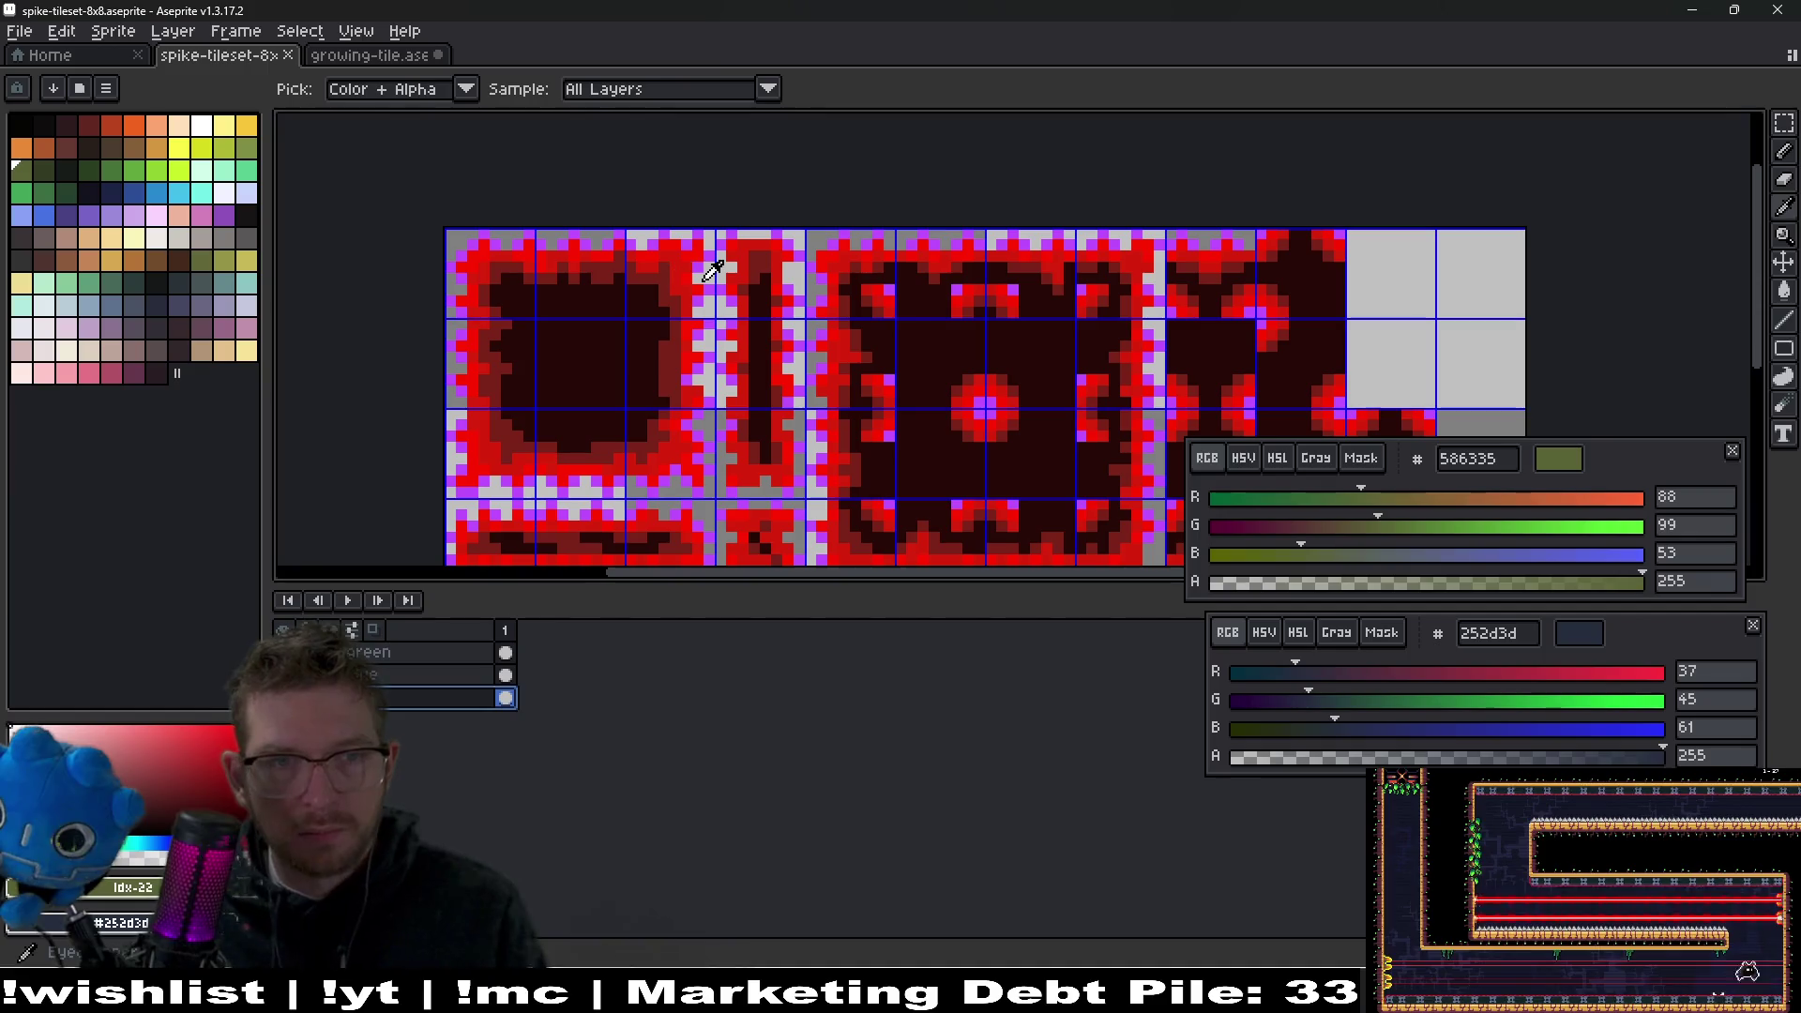
pyautogui.scroll(2, 670, 249)
pyautogui.scroll(-1, 670, 248)
pyautogui.scroll(1, 816, 235)
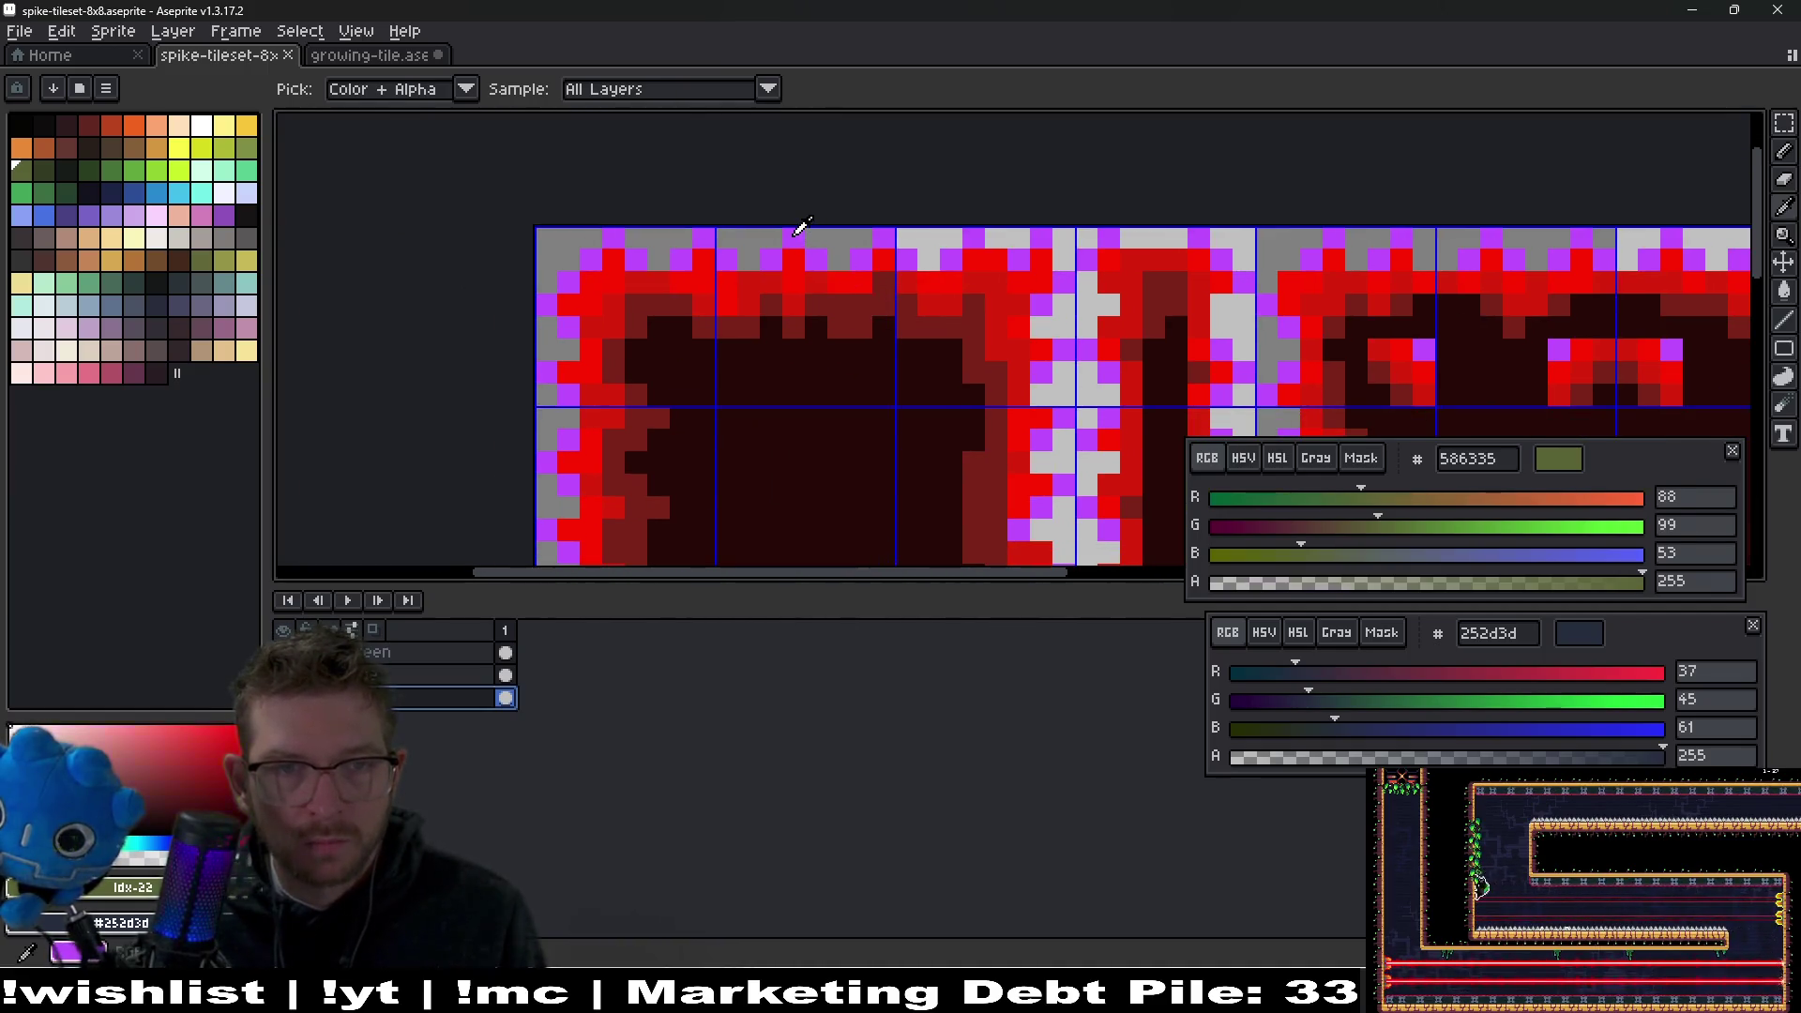
pyautogui.click(799, 227)
pyautogui.rightClick(798, 230)
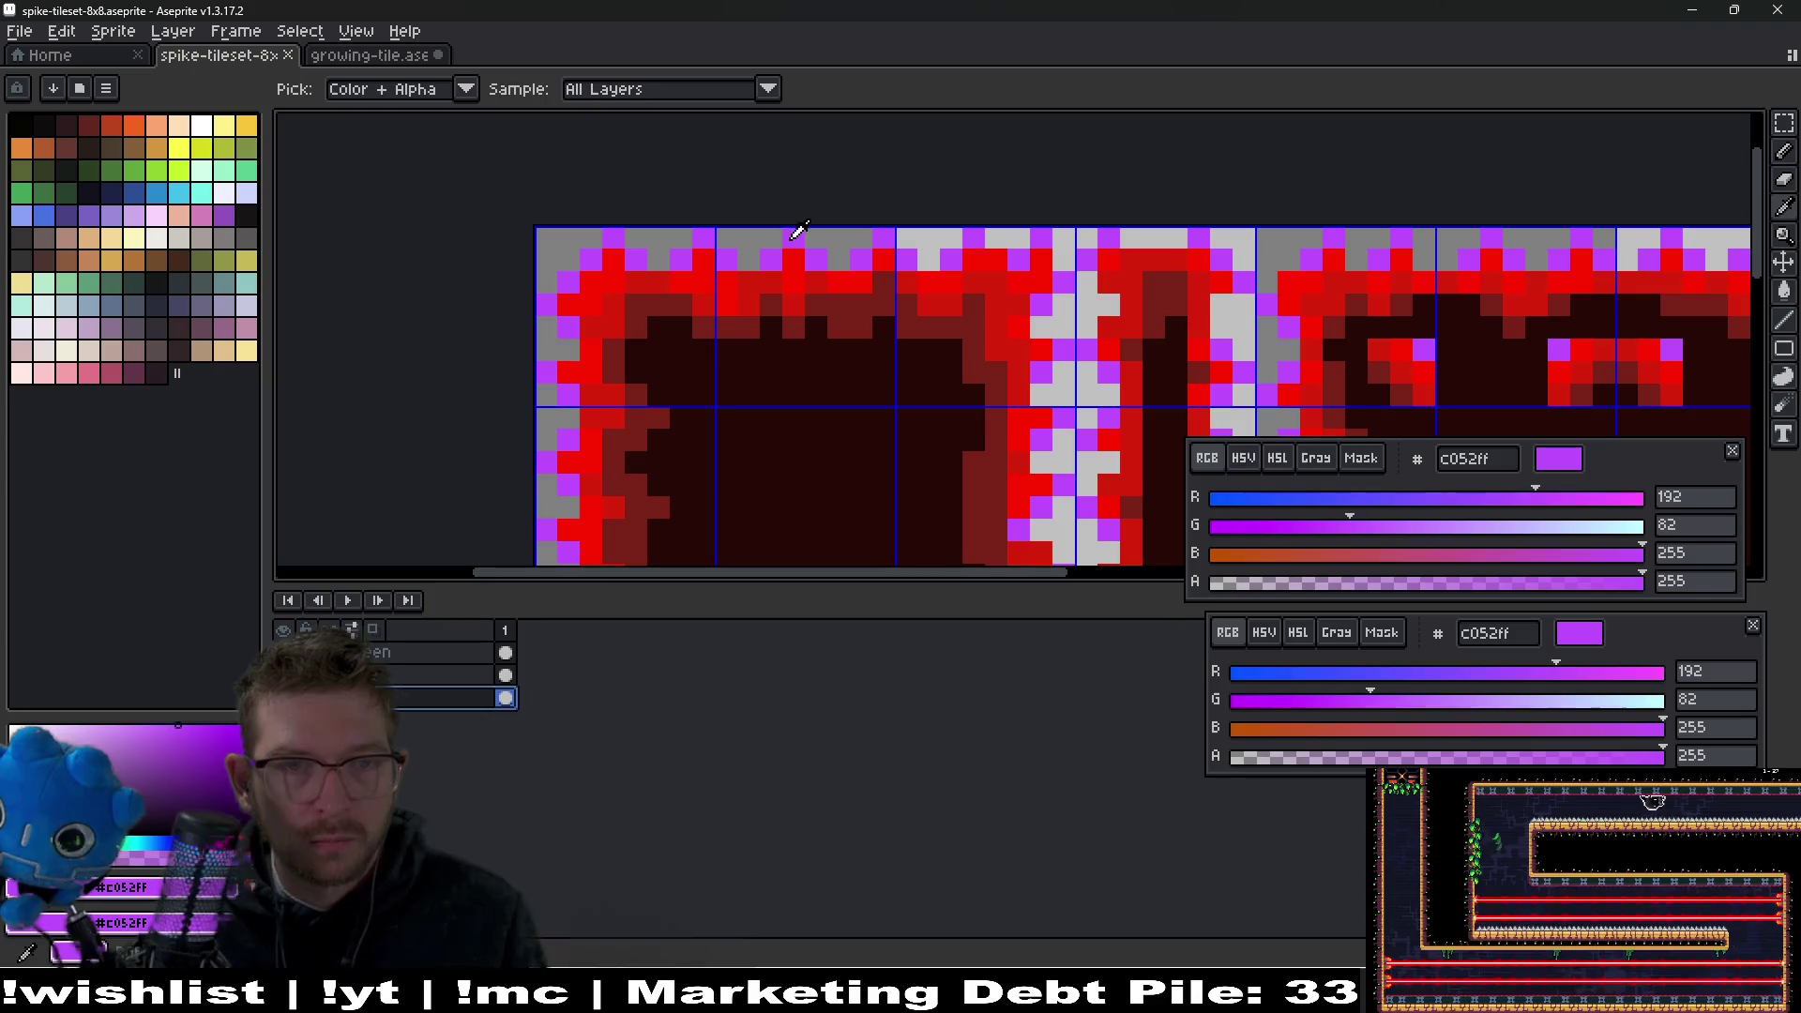
pyautogui.click(401, 60)
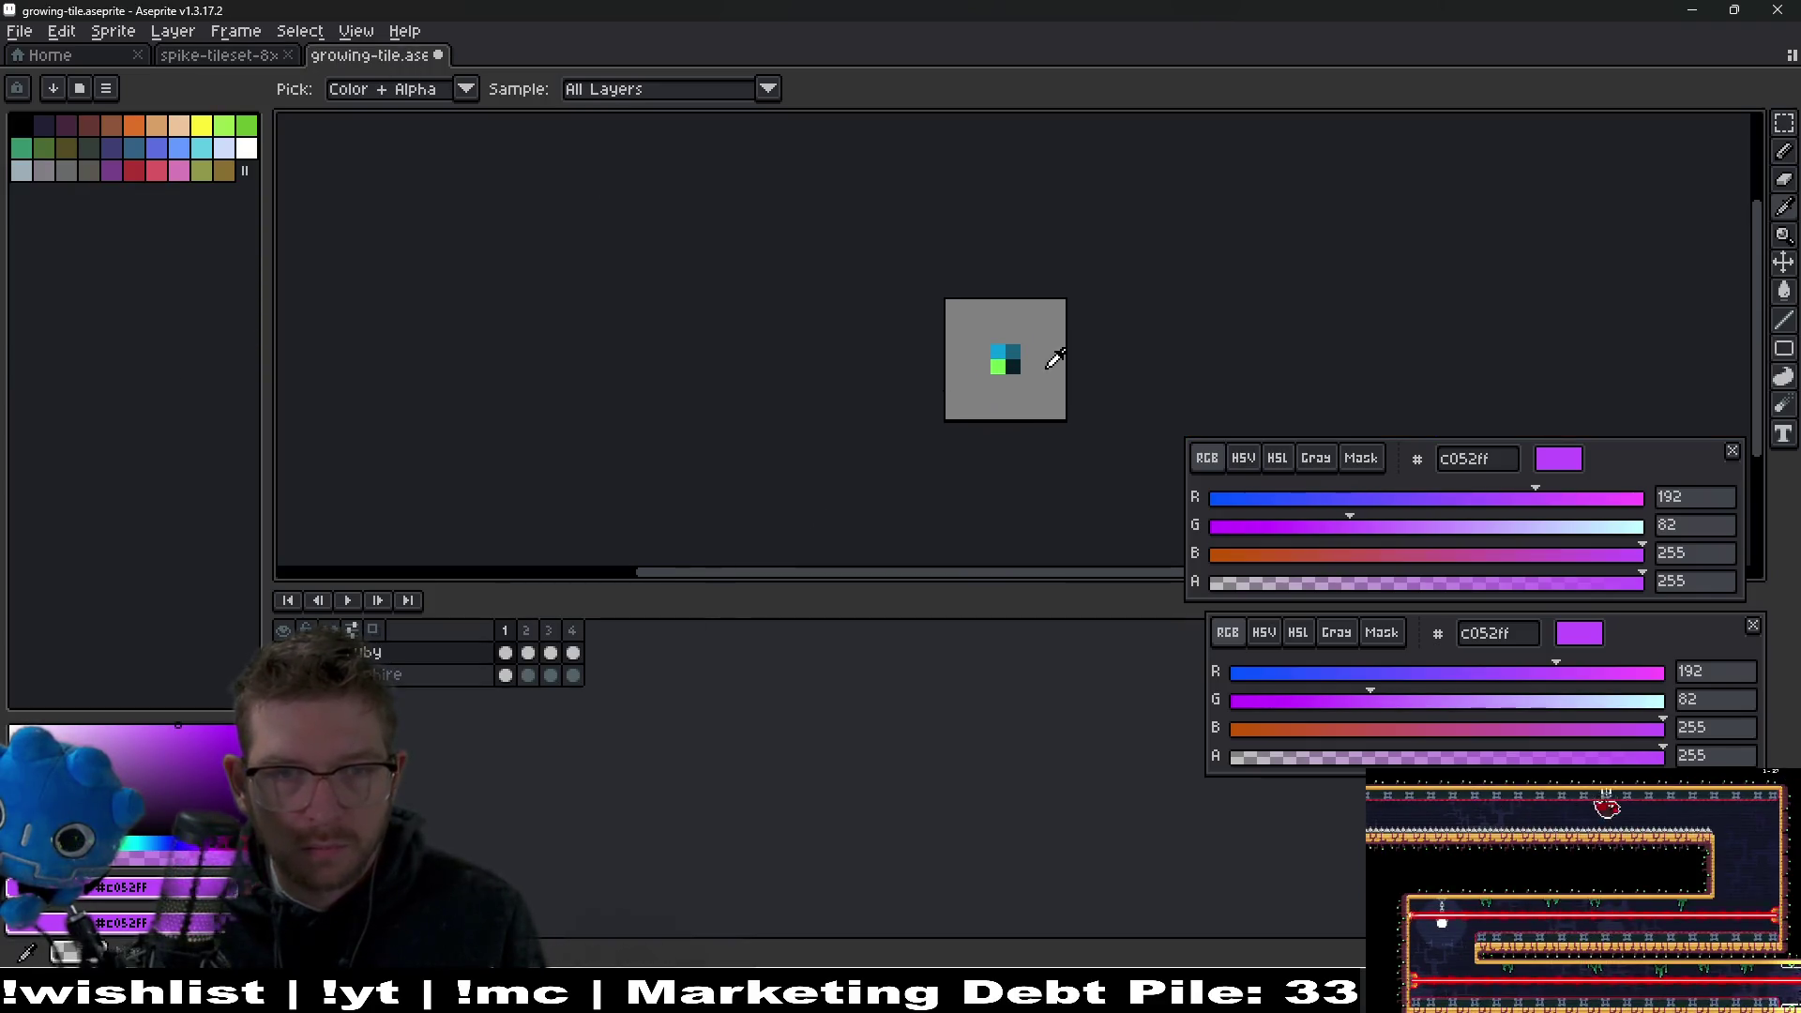
# Step: Sample the tile's green and apply a first colour replacement to the ruby cels in frames 1–4
pyautogui.rightClick(997, 367)
pyautogui.moveTo(575, 665); pyautogui.dragTo(513, 658)
pyautogui.hotkey('shift', 'r')
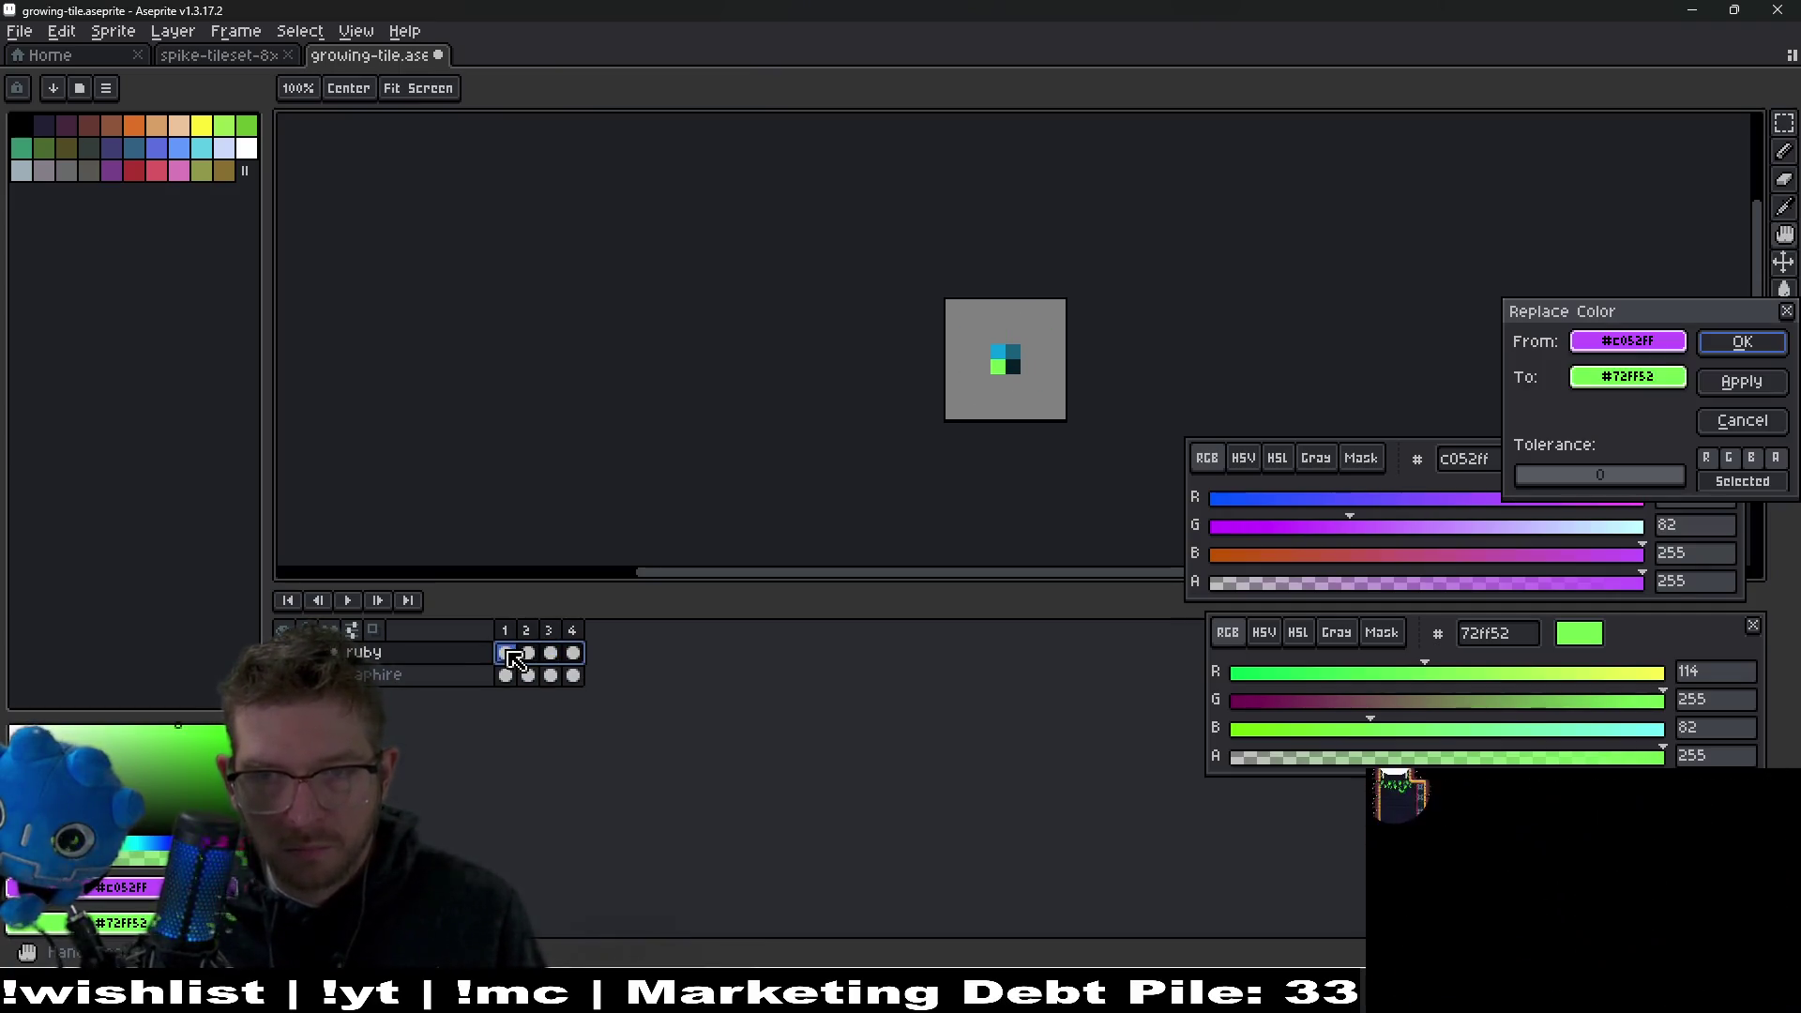
pyautogui.press('Return')
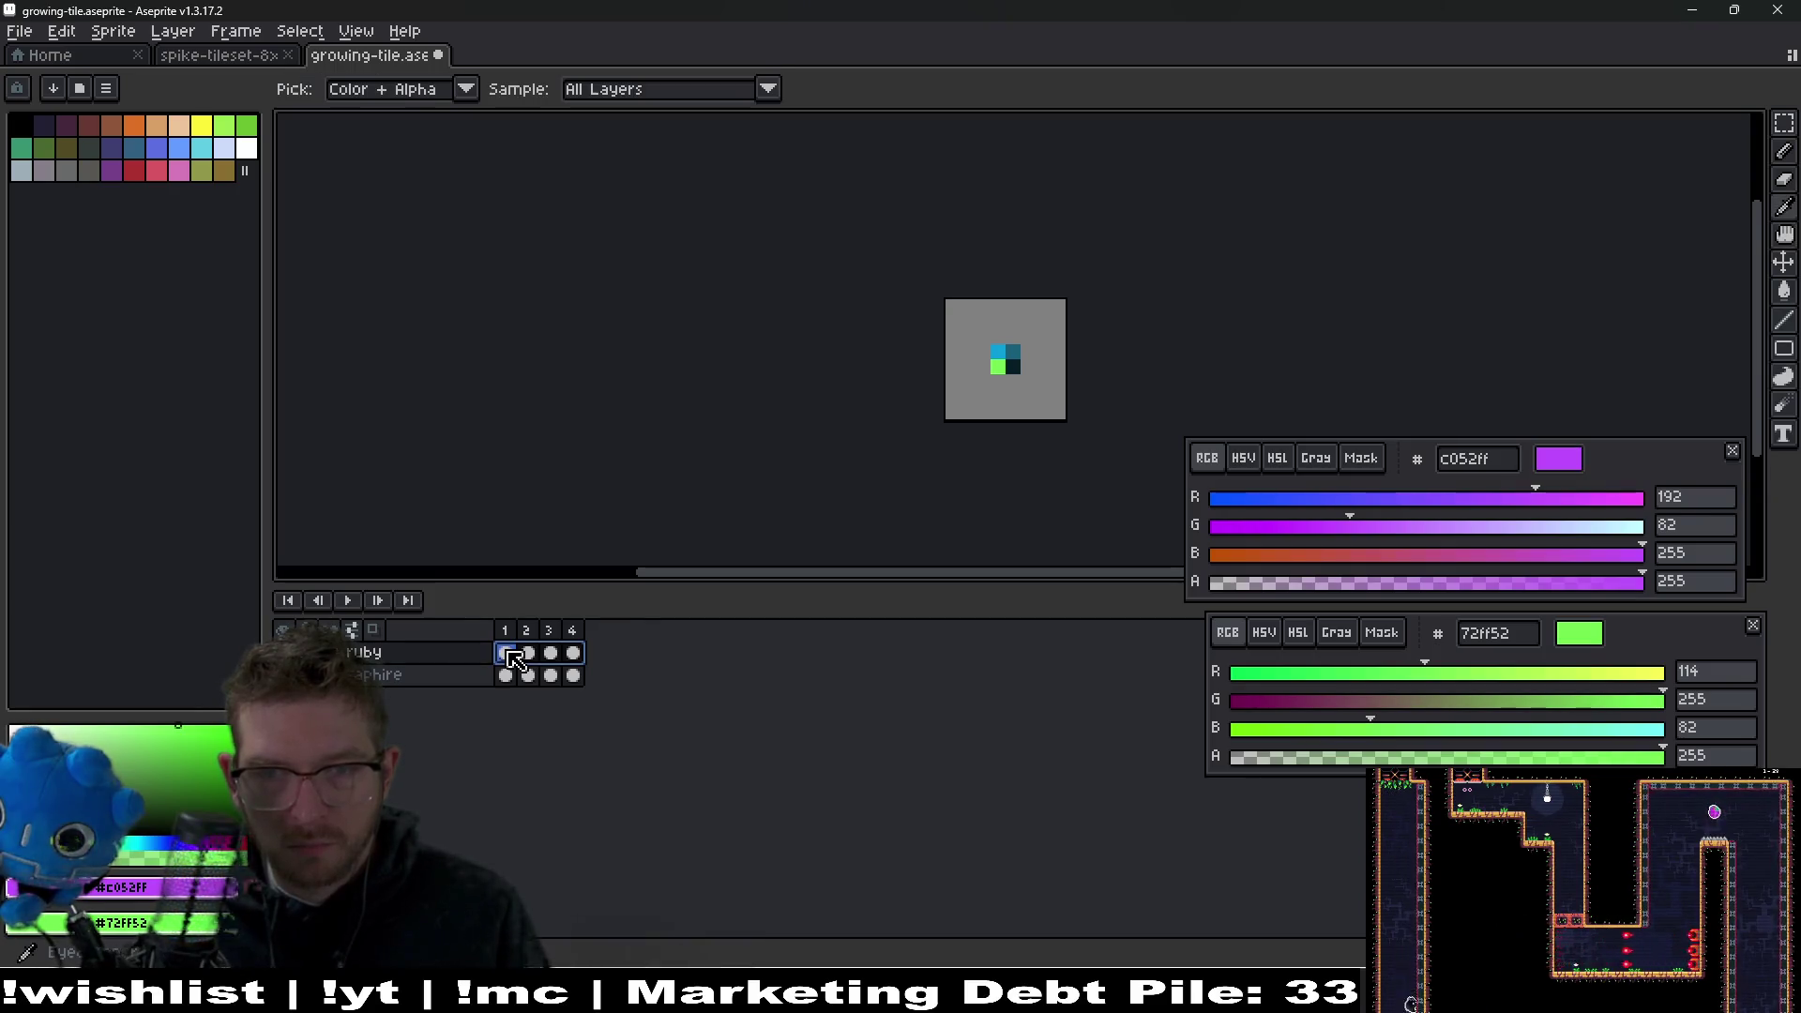
# Step: Replace green #72ff52 with purple #c052ff in the ruby layer's first two frames
pyautogui.click(278, 60)
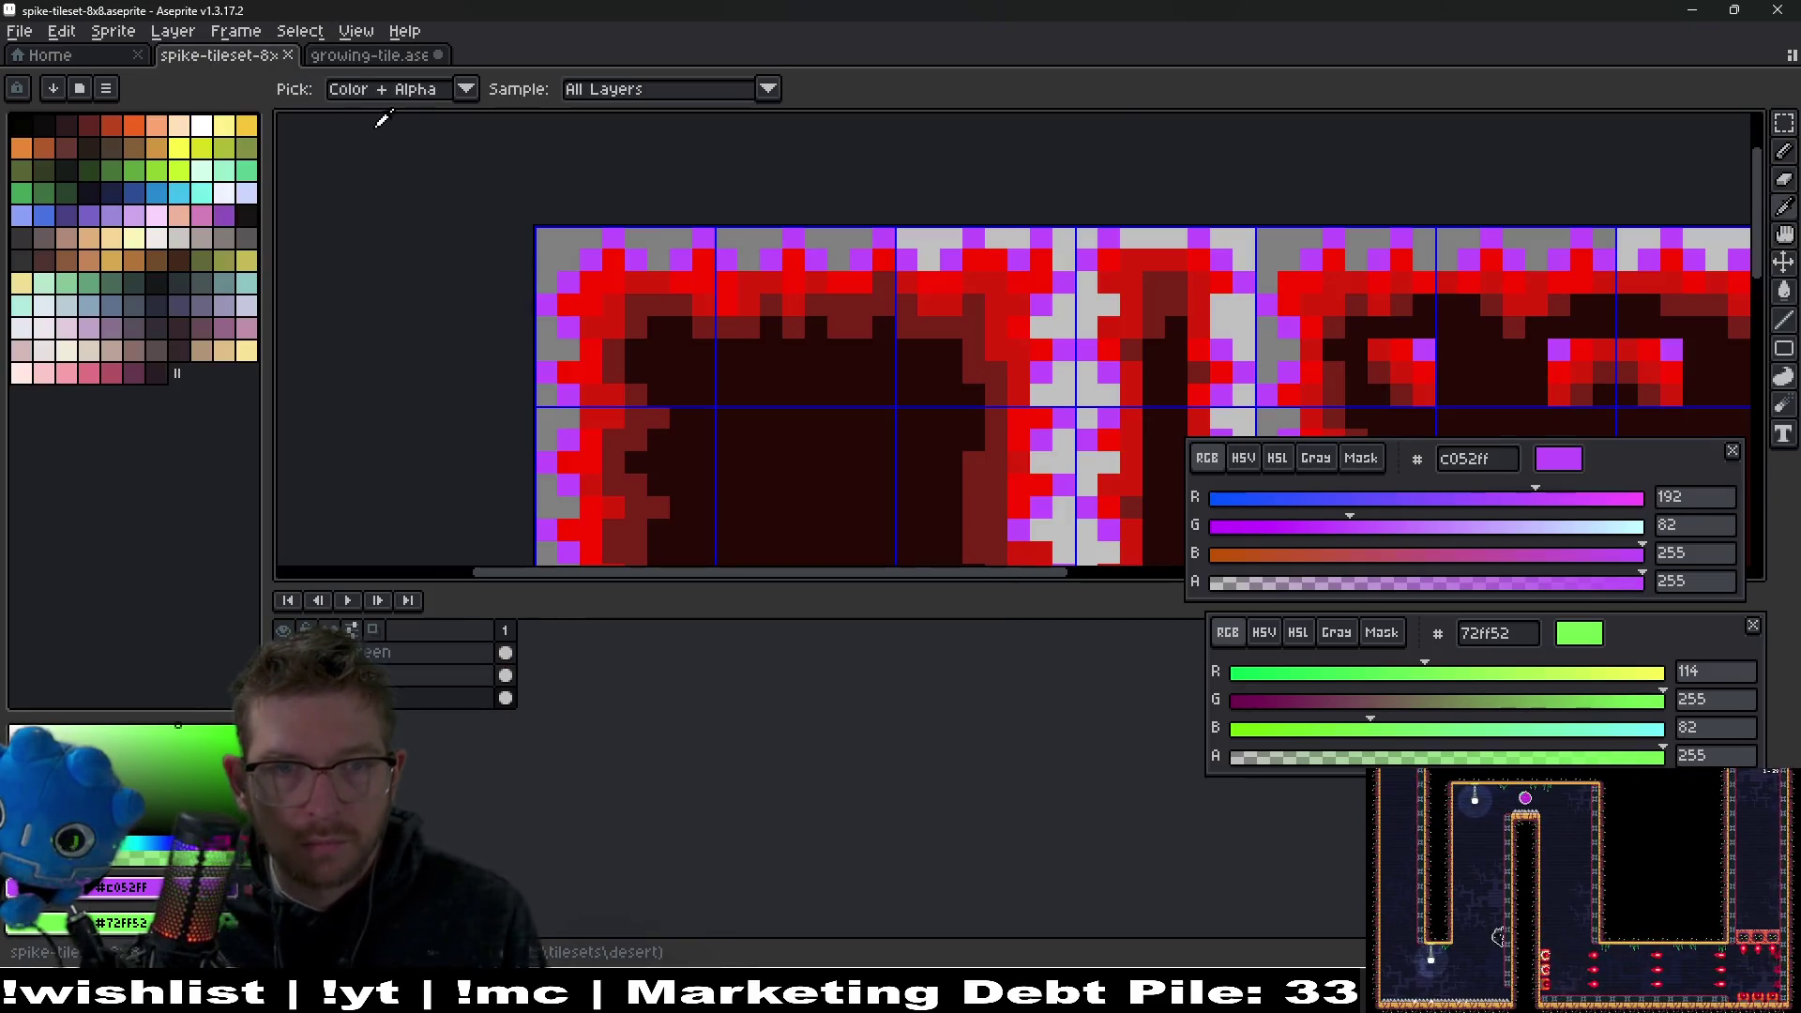
pyautogui.rightClick(792, 234)
pyautogui.click(371, 57)
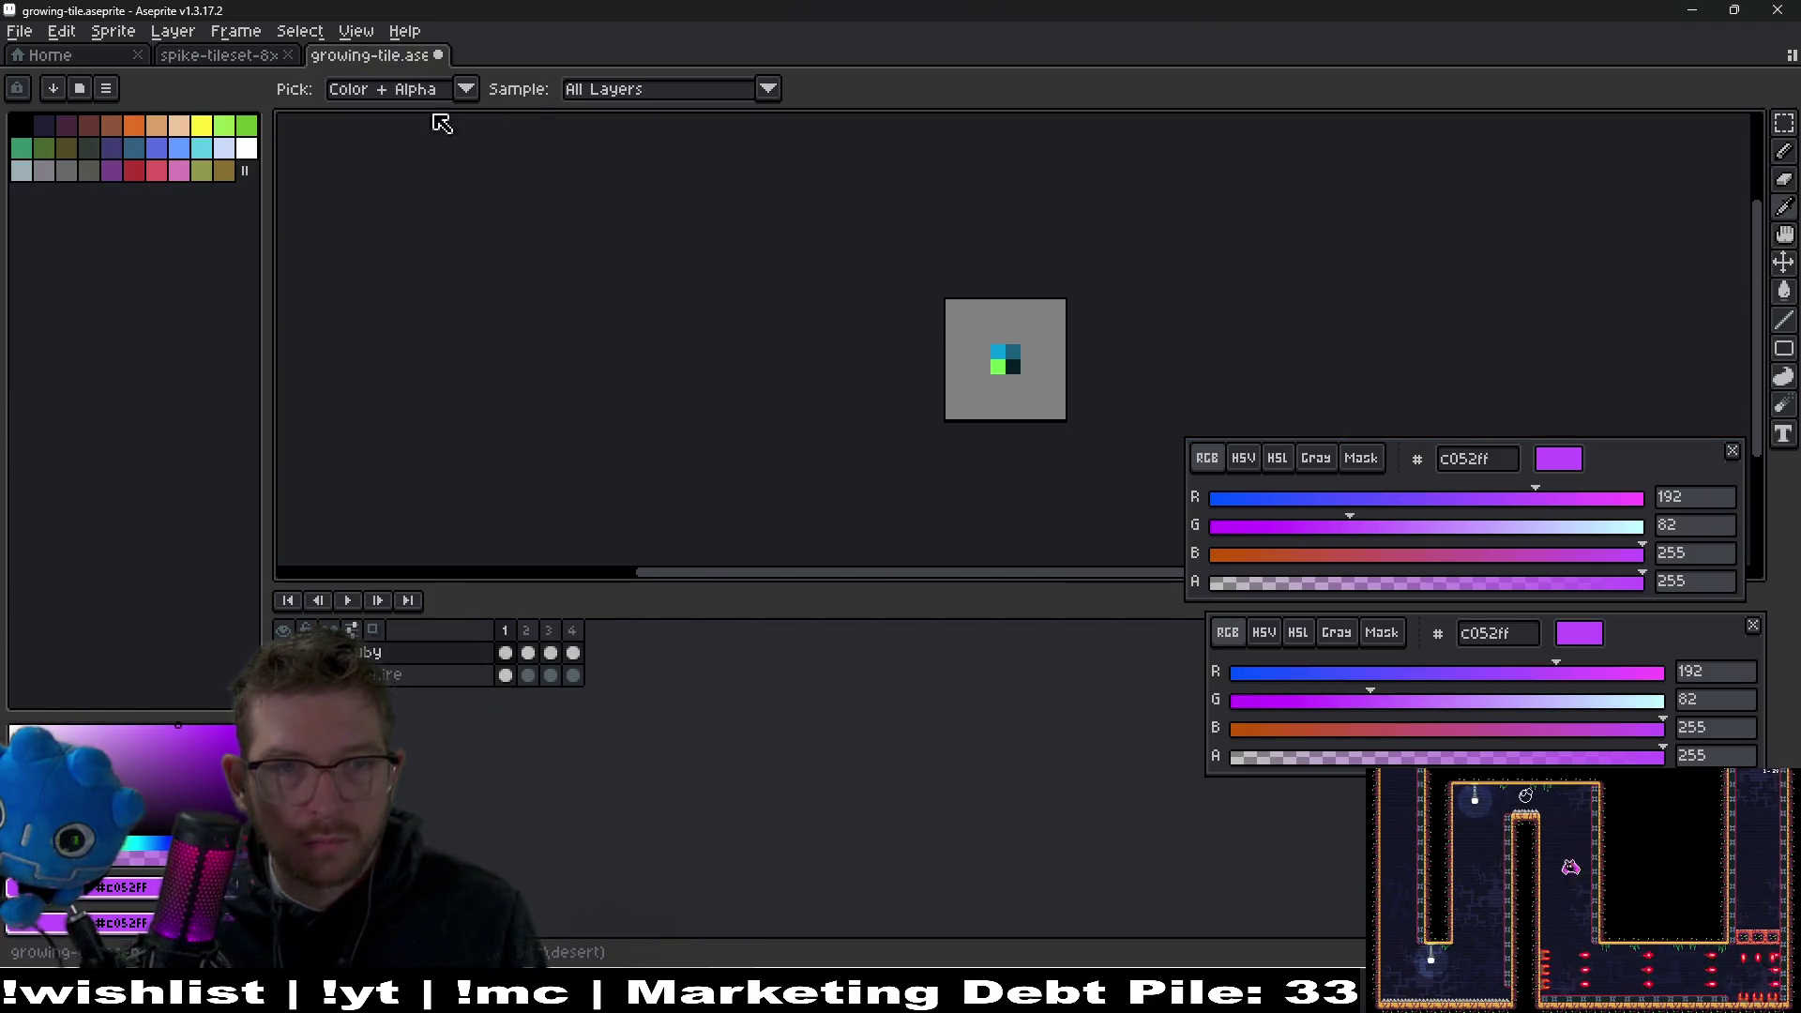
pyautogui.click(997, 366)
pyautogui.moveTo(506, 653); pyautogui.dragTo(521, 656)
pyautogui.hotkey('shift', 'r')
pyautogui.press('Return')
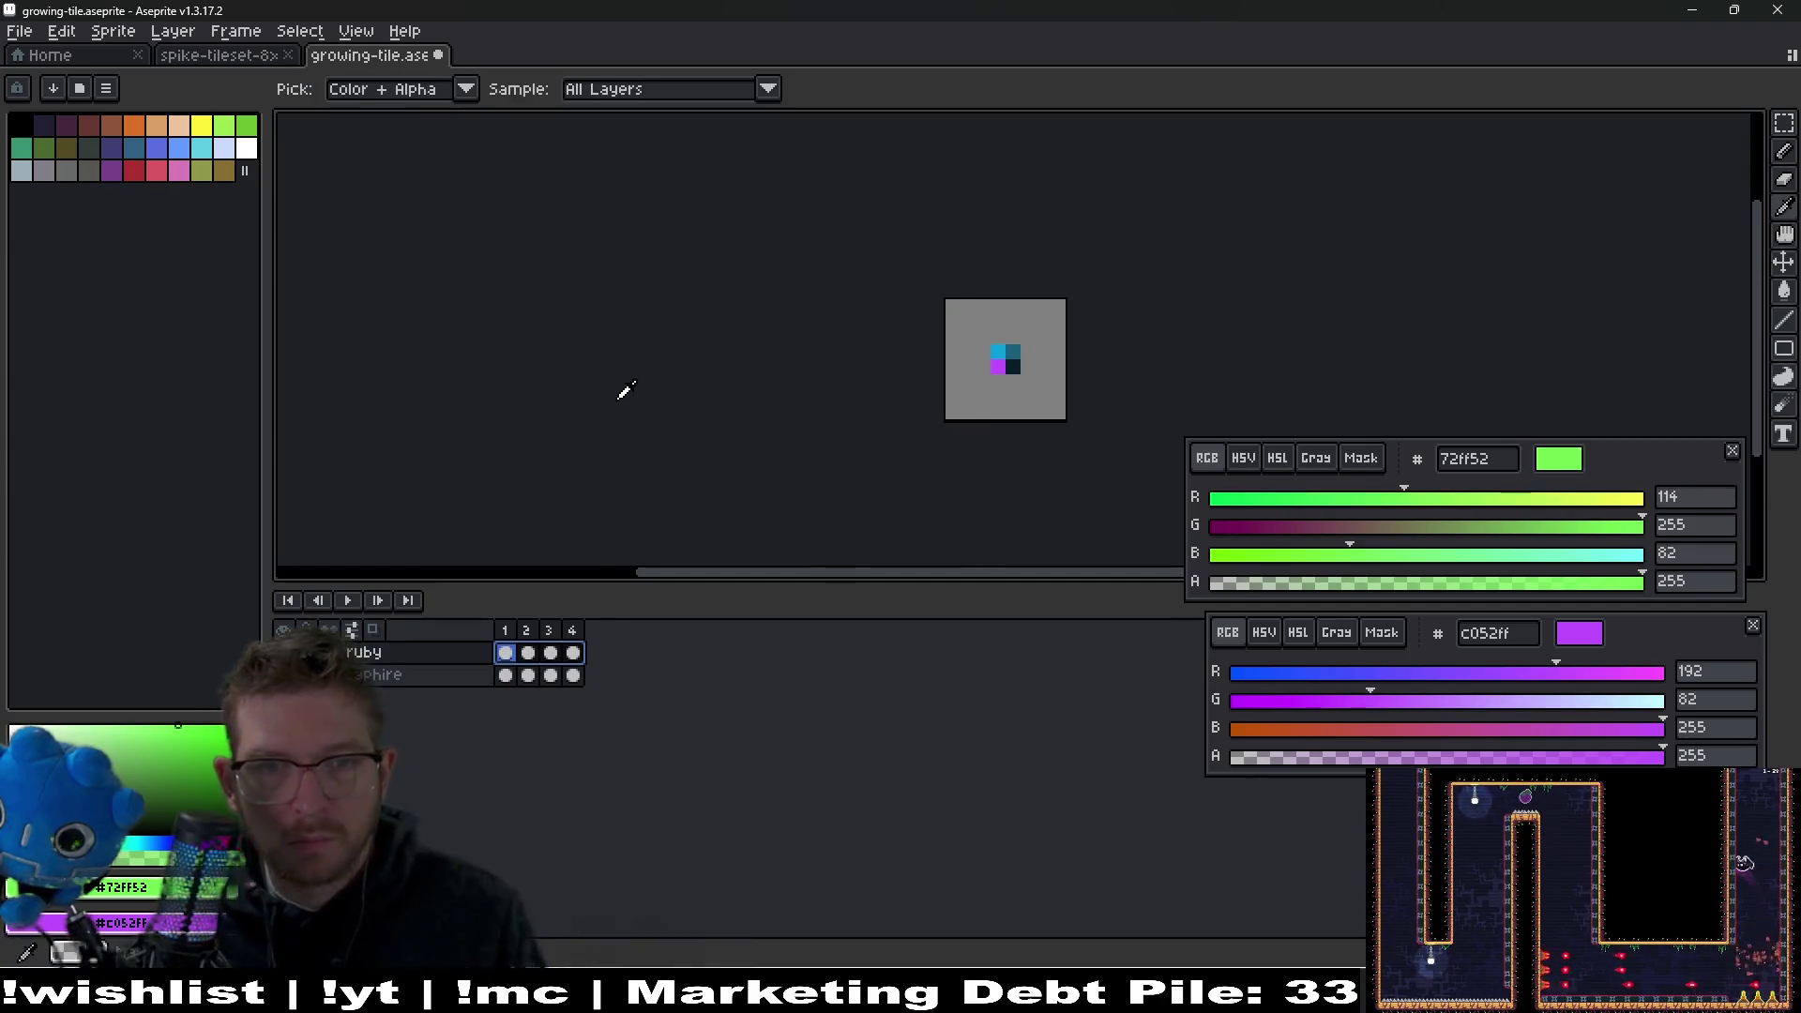
# Step: Sample the tileset's red ff1900 as foreground and the growing tile's cyan as background
pyautogui.hotkey('ctrl', 'Tab')
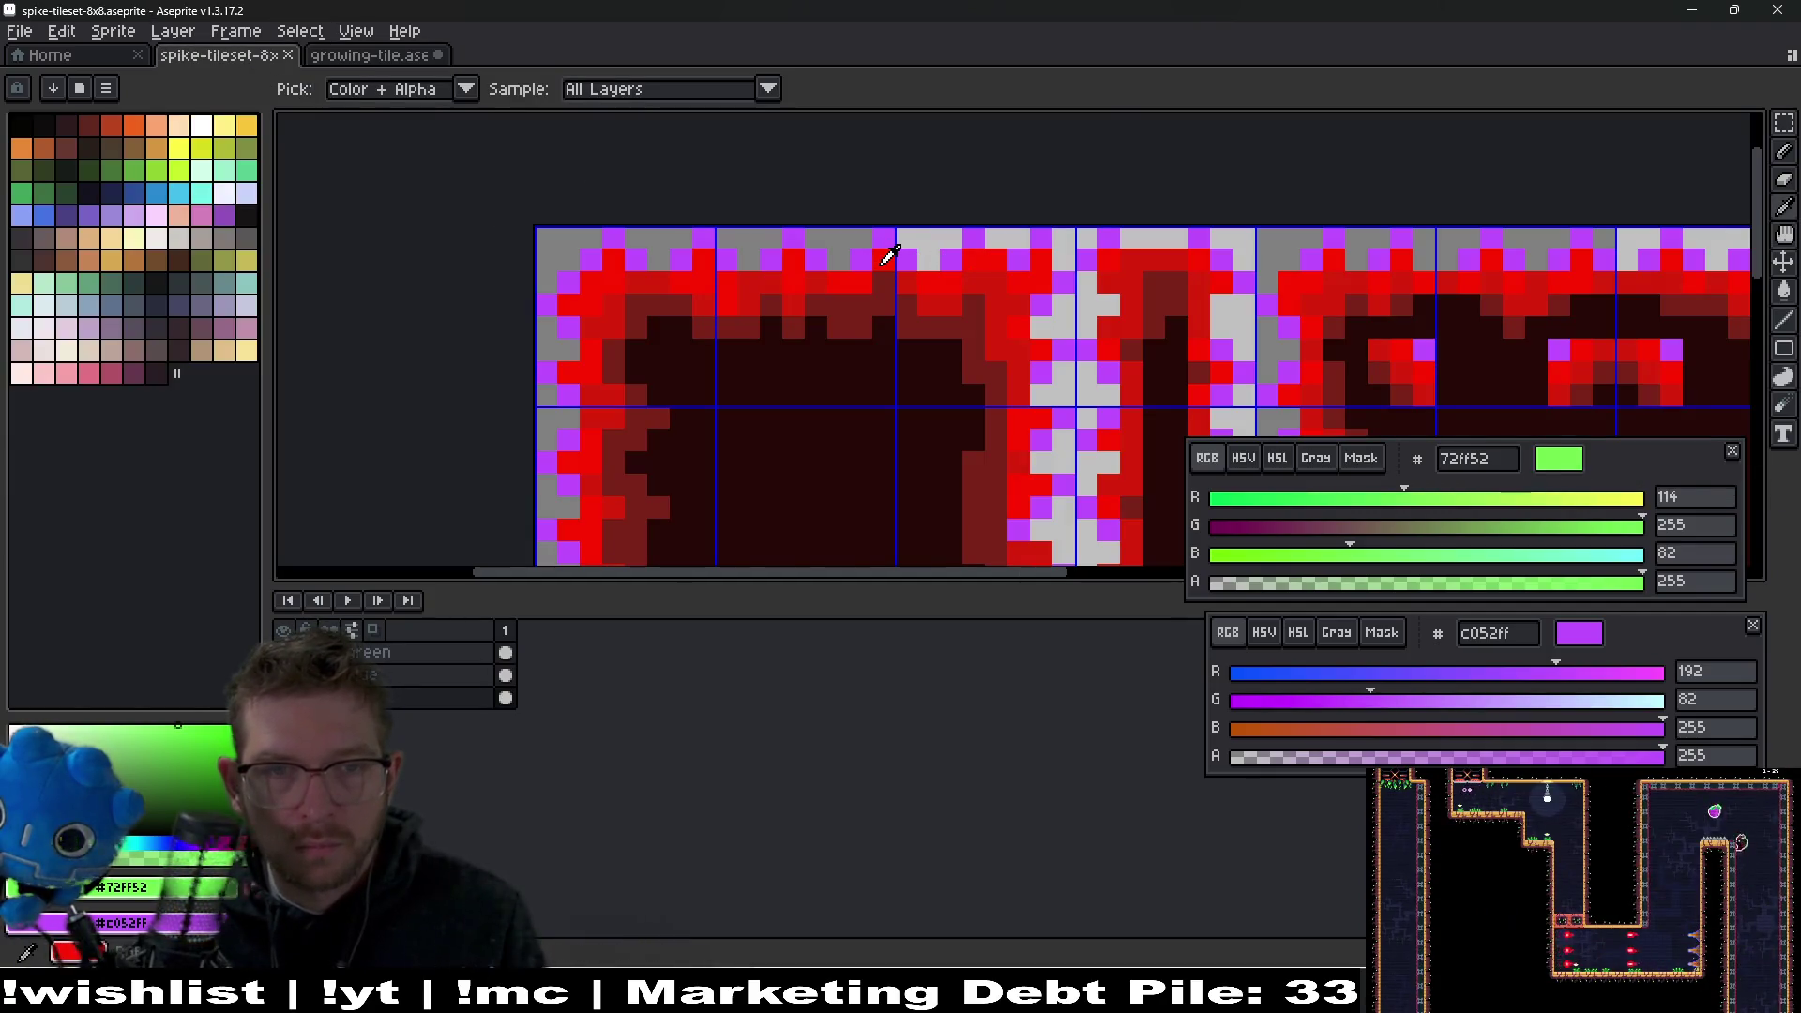
pyautogui.click(887, 258)
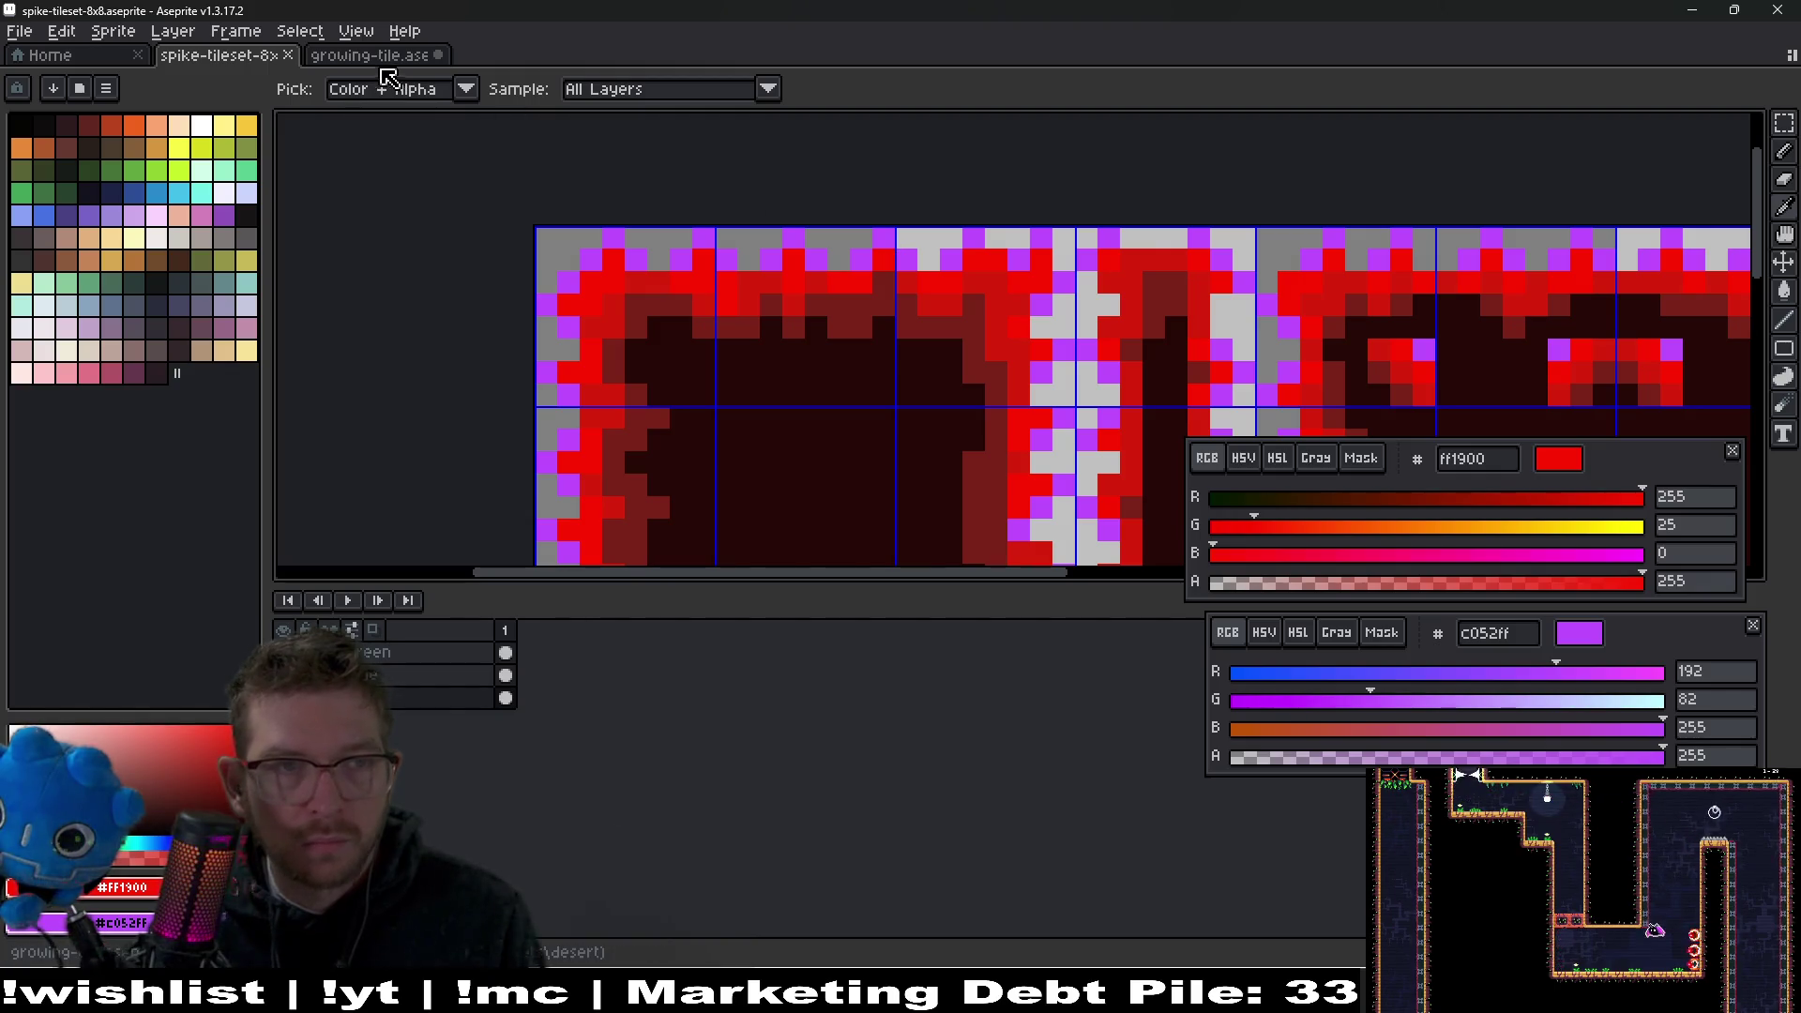
pyautogui.hotkey('ctrl', 'Tab')
pyautogui.scroll(1, 1045, 349)
pyautogui.rightClick(967, 336)
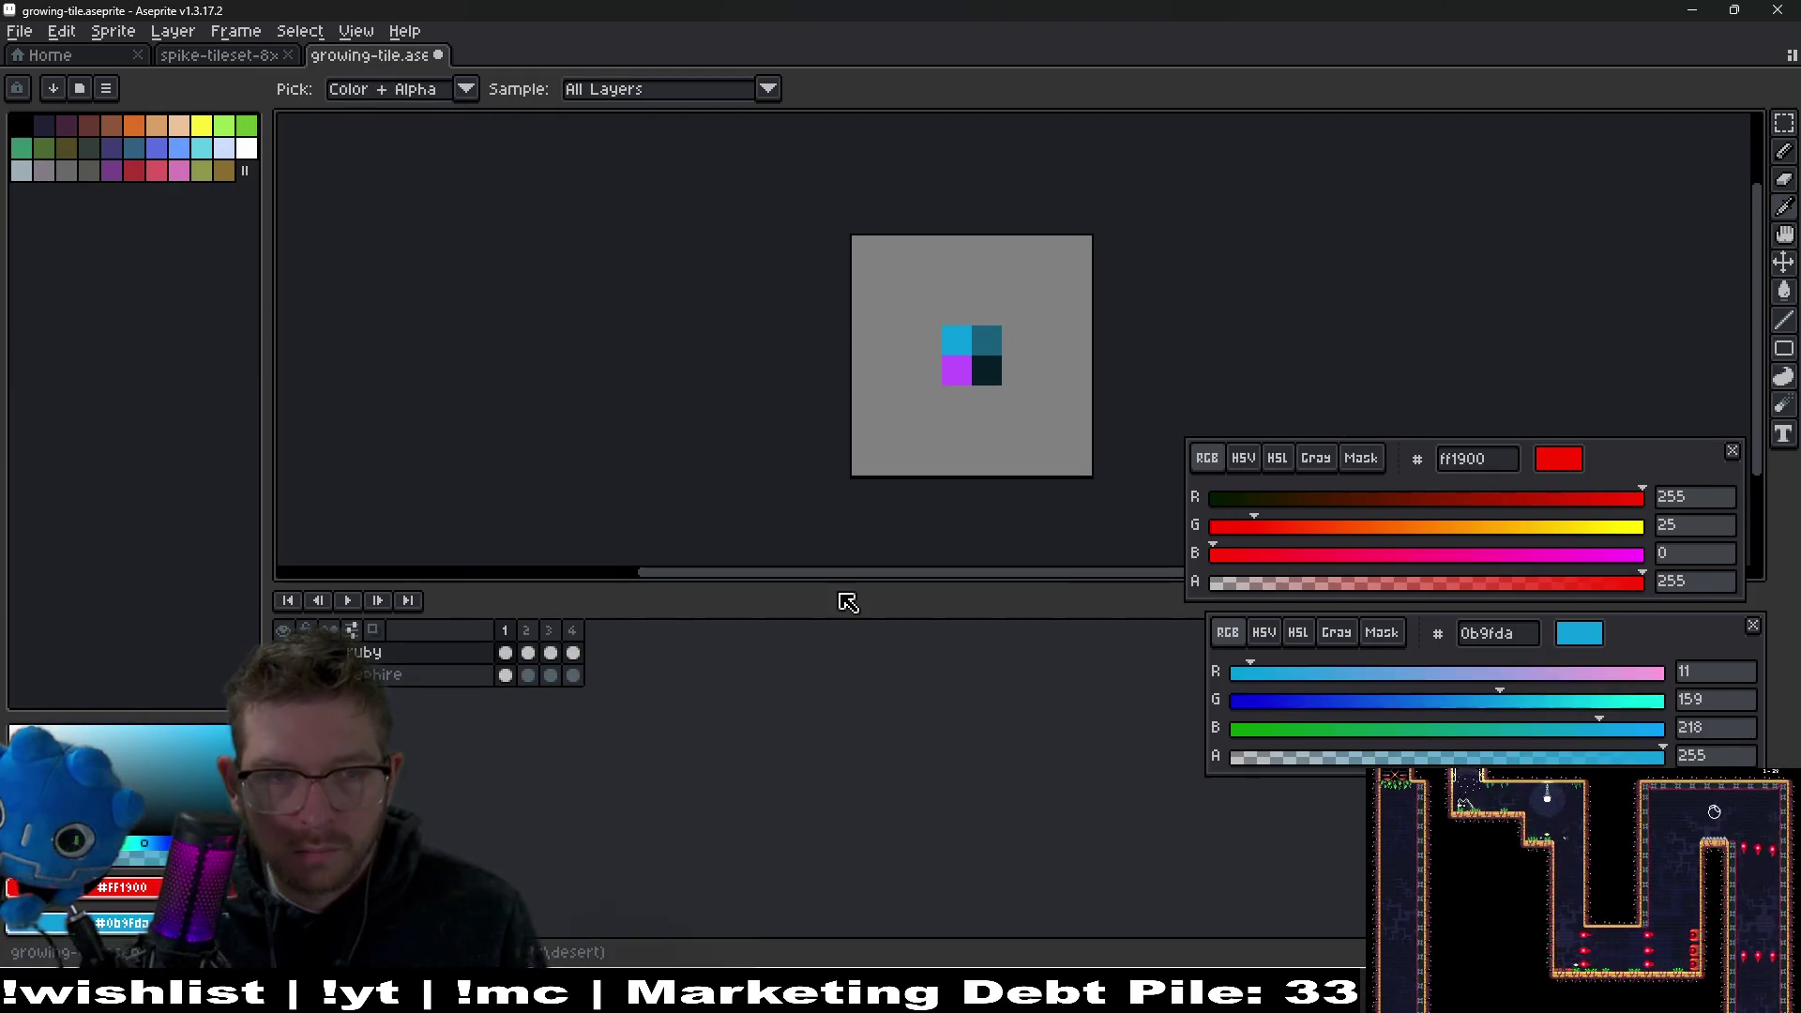
# Step: Cancel a reversed red-to-cyan replacement on the ruby layer's frame 1 cel
pyautogui.click(573, 653)
pyautogui.click(513, 654)
pyautogui.press('h')
pyautogui.hotkey('shift', 'r')
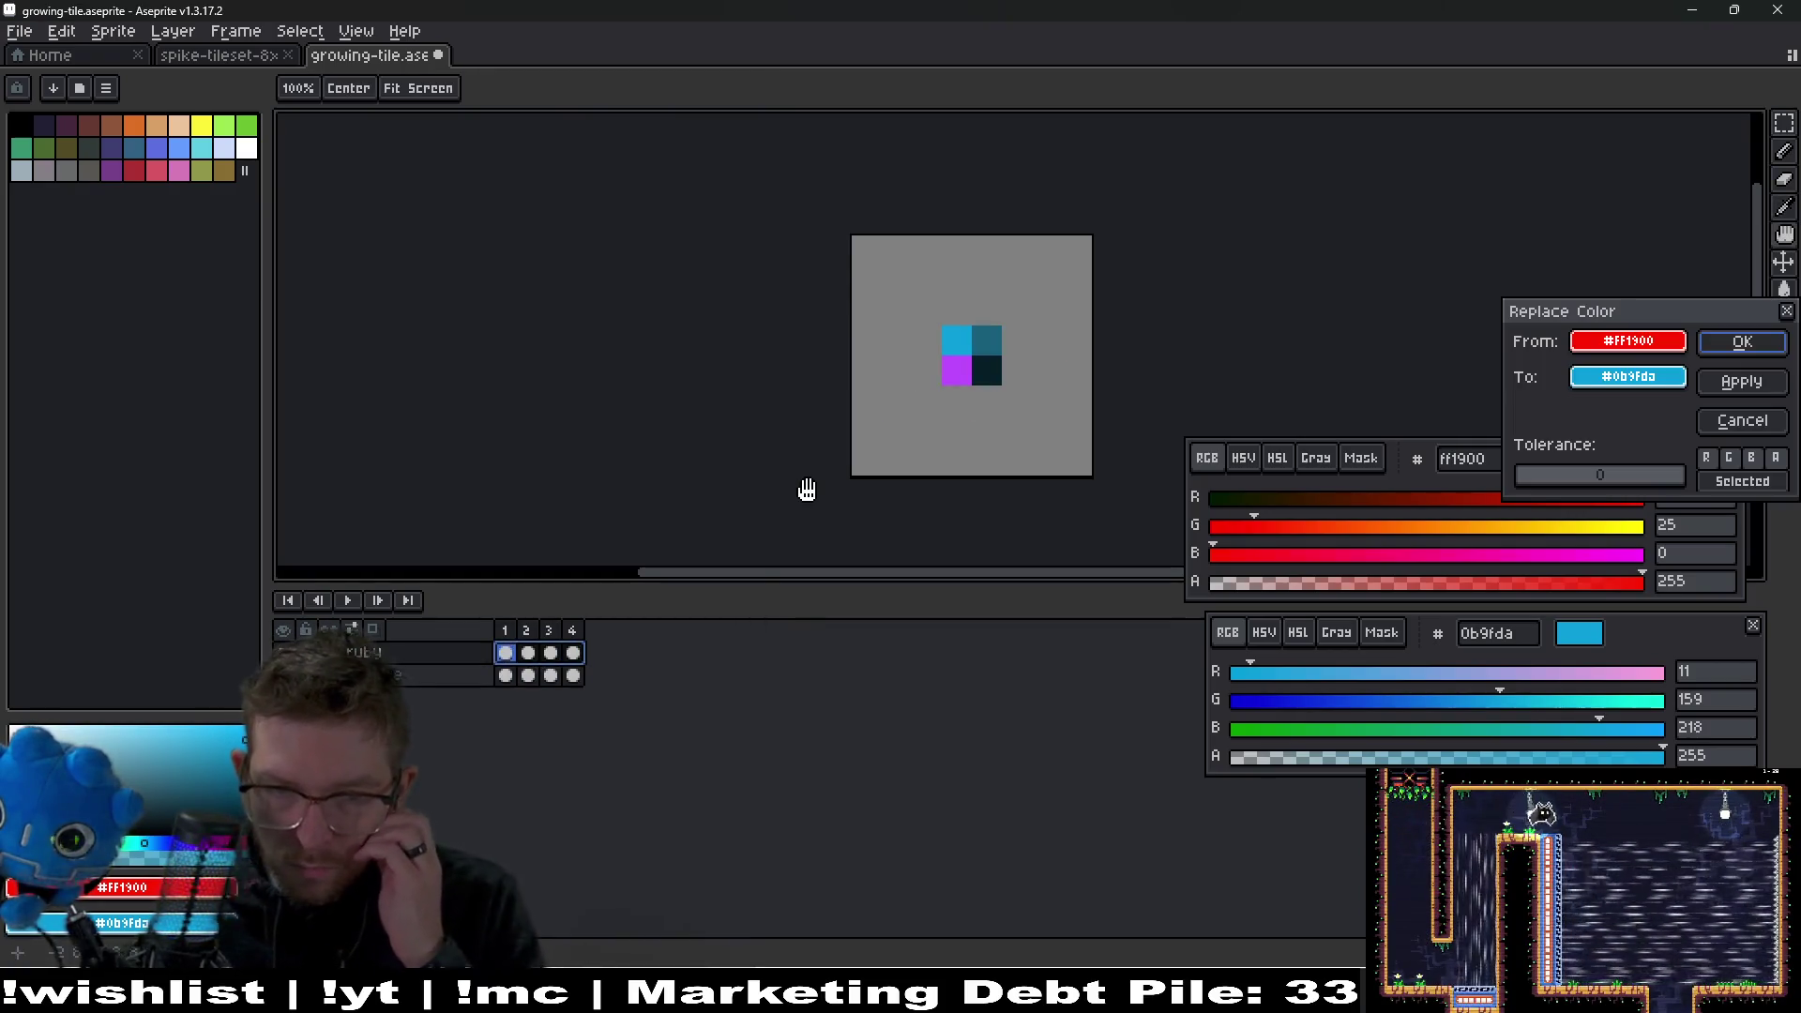
pyautogui.press('Escape')
pyautogui.press('i')
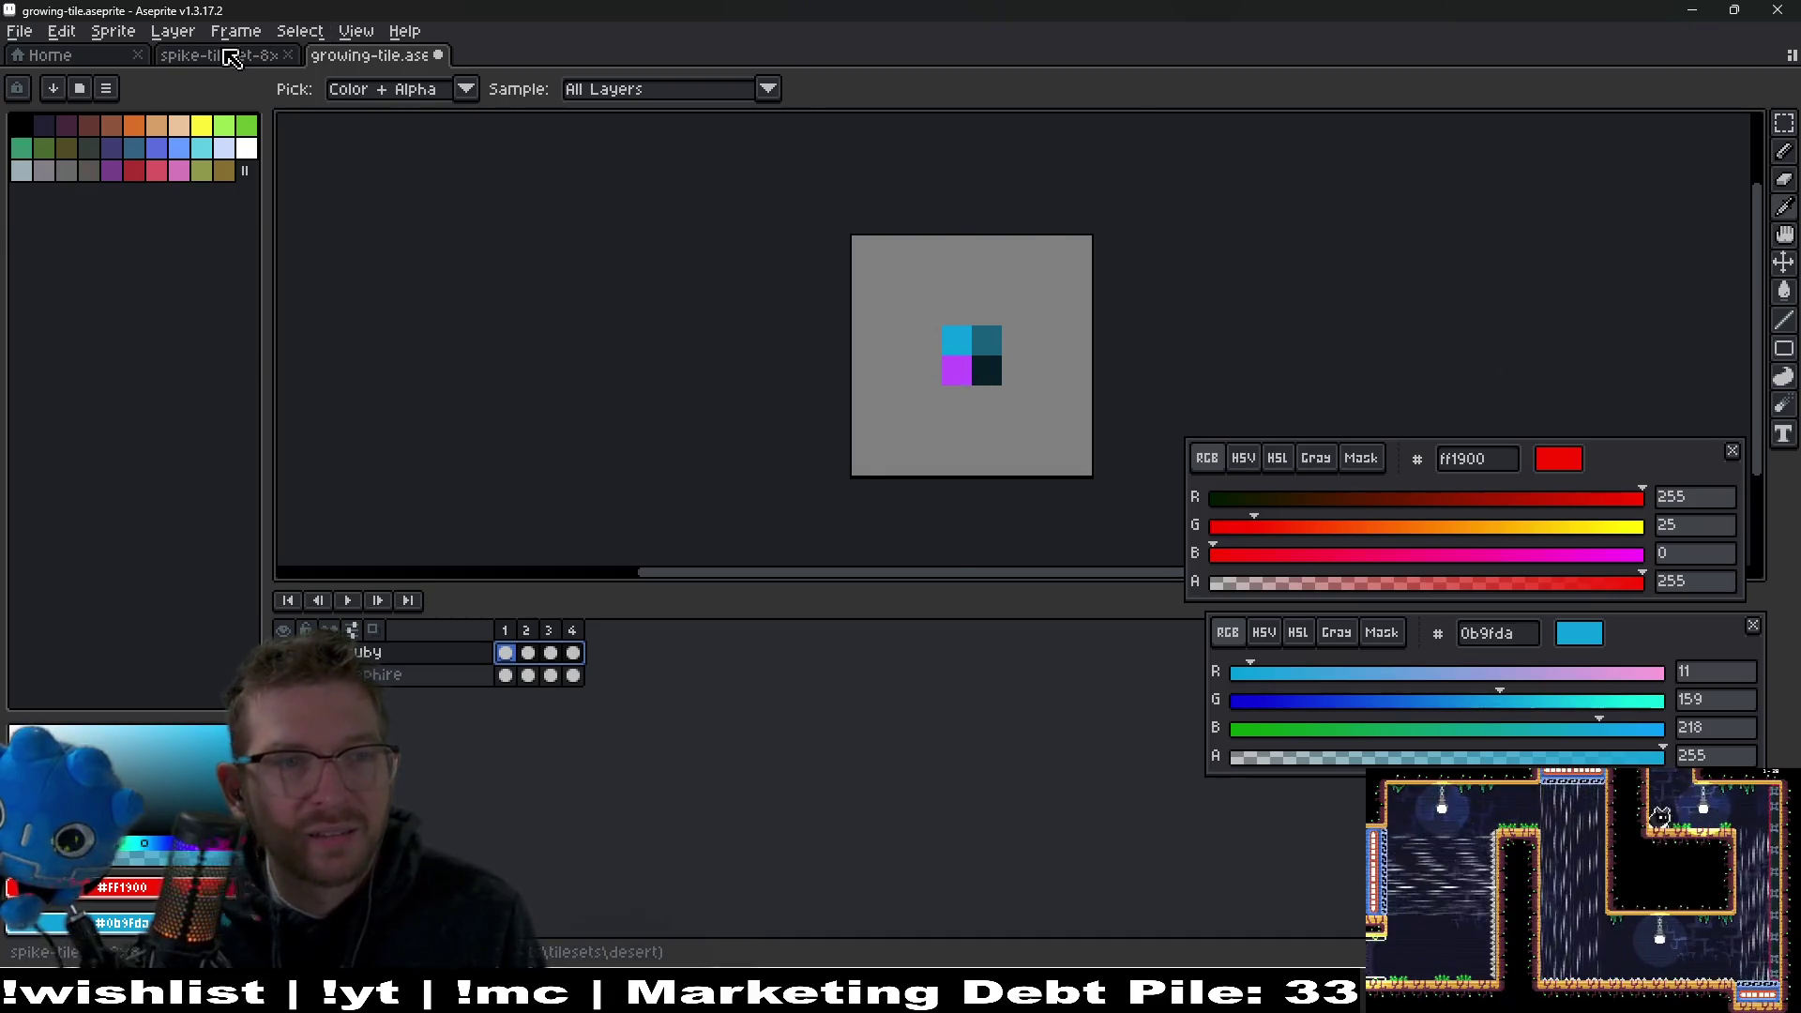
# Step: Replace cyan 0b9fda with red ff1900 in the ruby layer's frames 1–2
pyautogui.click(225, 54)
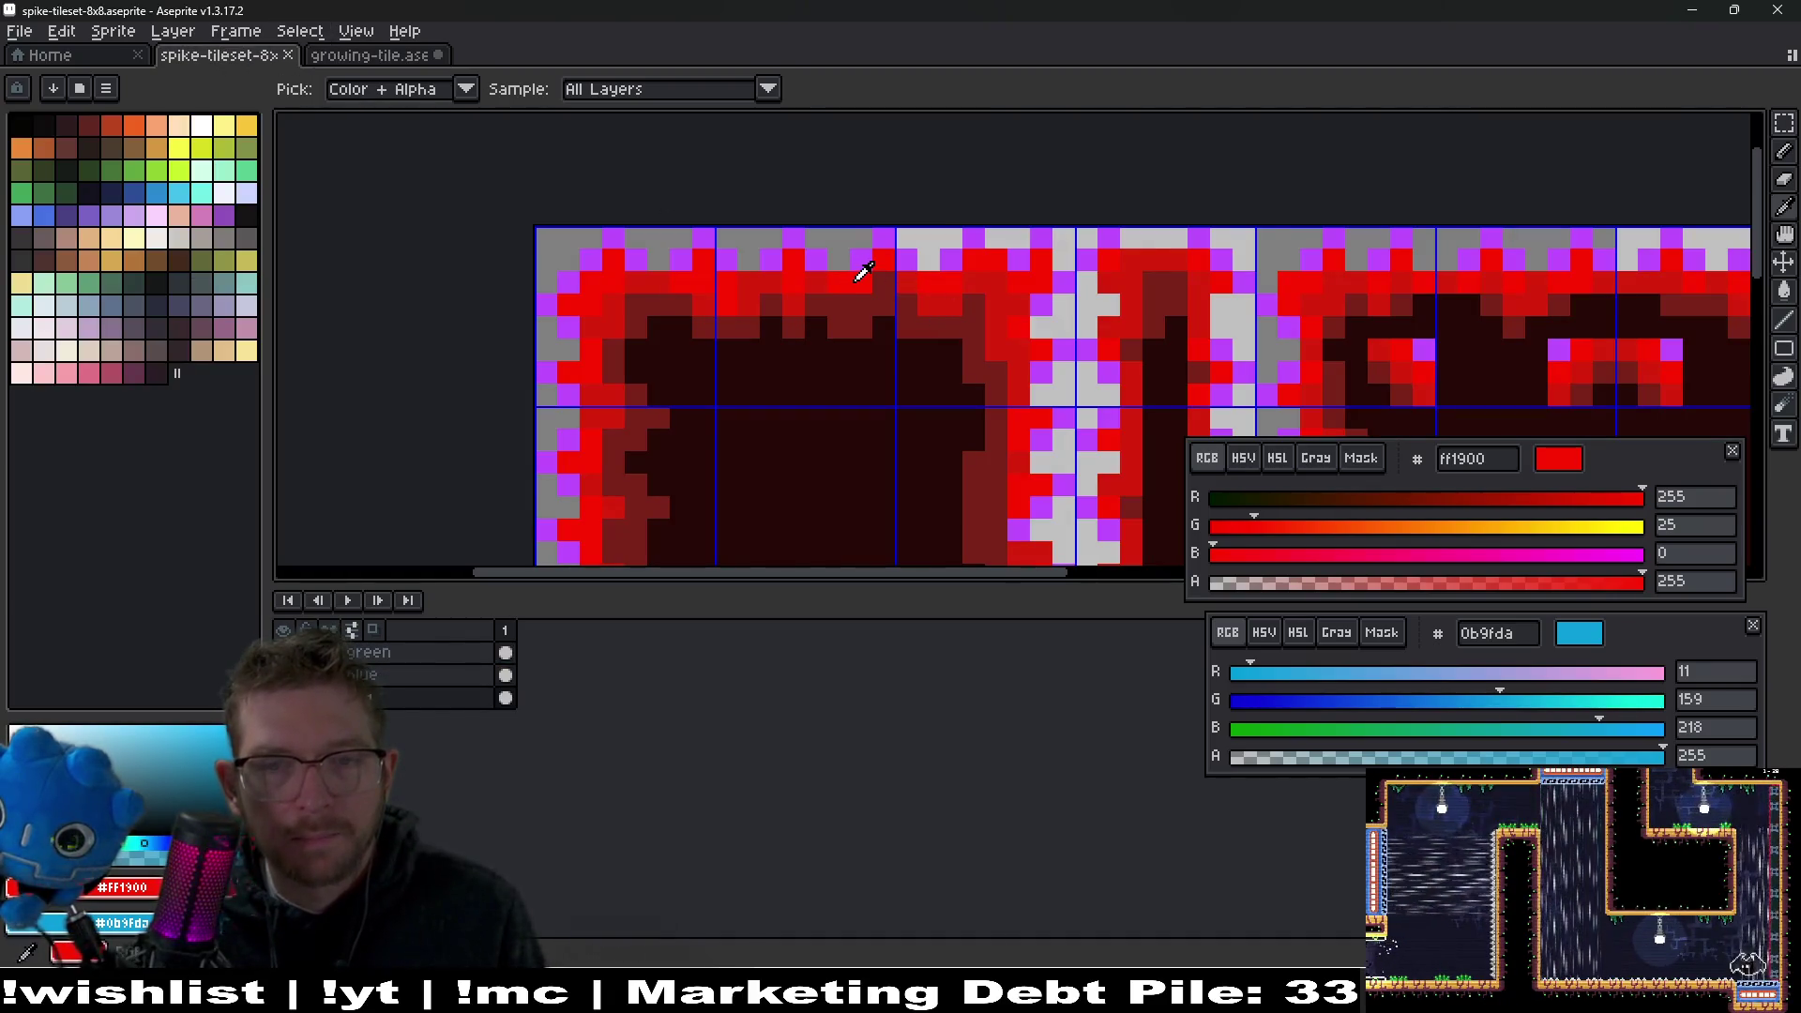
pyautogui.rightClick(863, 270)
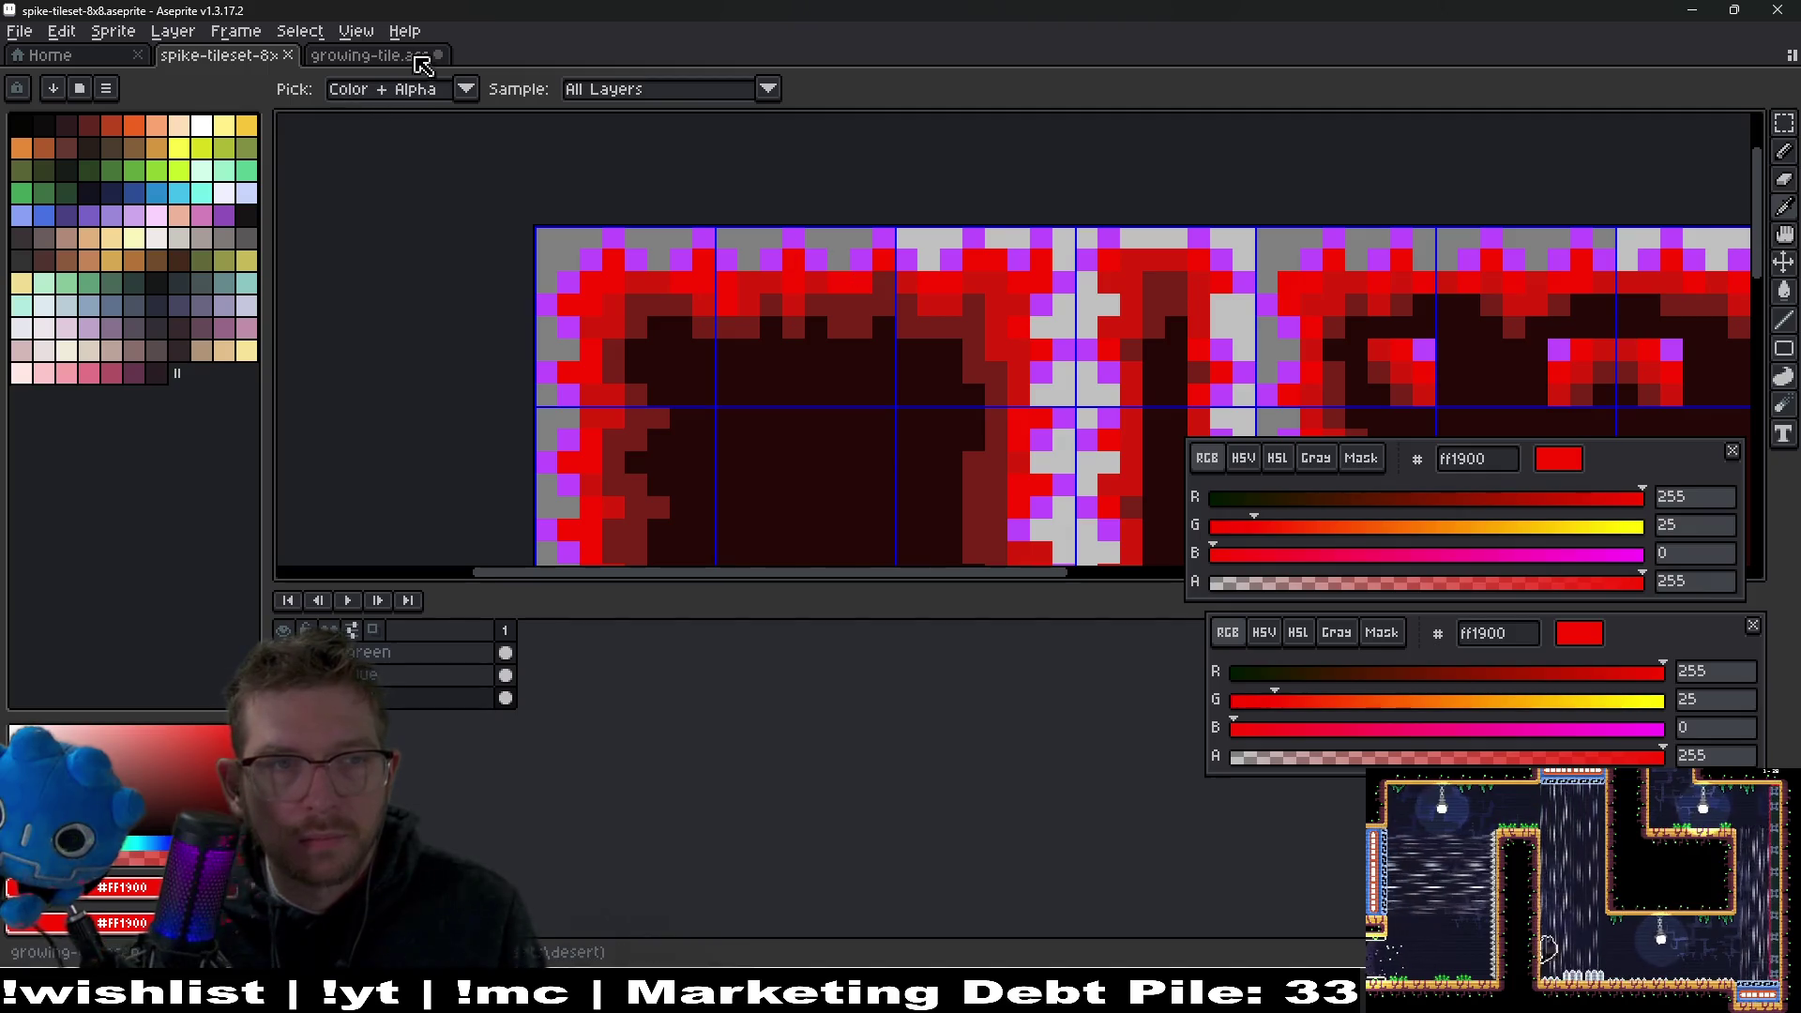
pyautogui.click(394, 56)
pyautogui.click(970, 334)
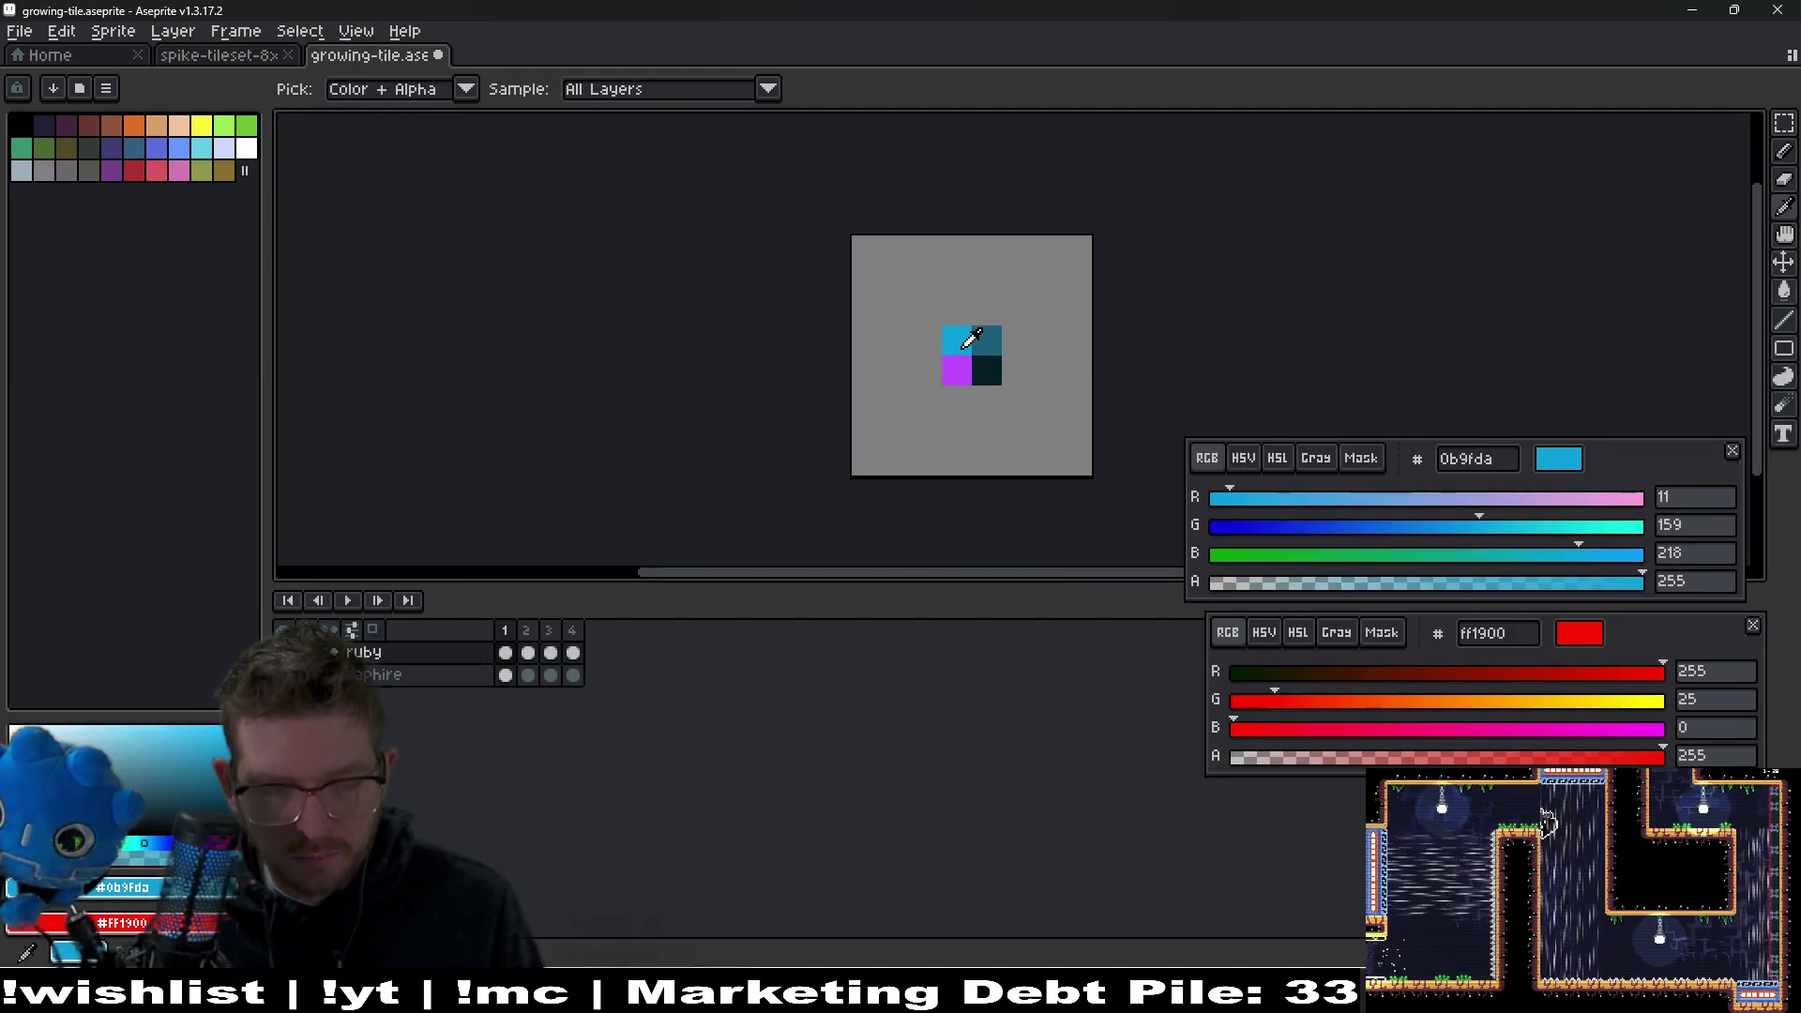
pyautogui.click(531, 653)
pyautogui.click(505, 653)
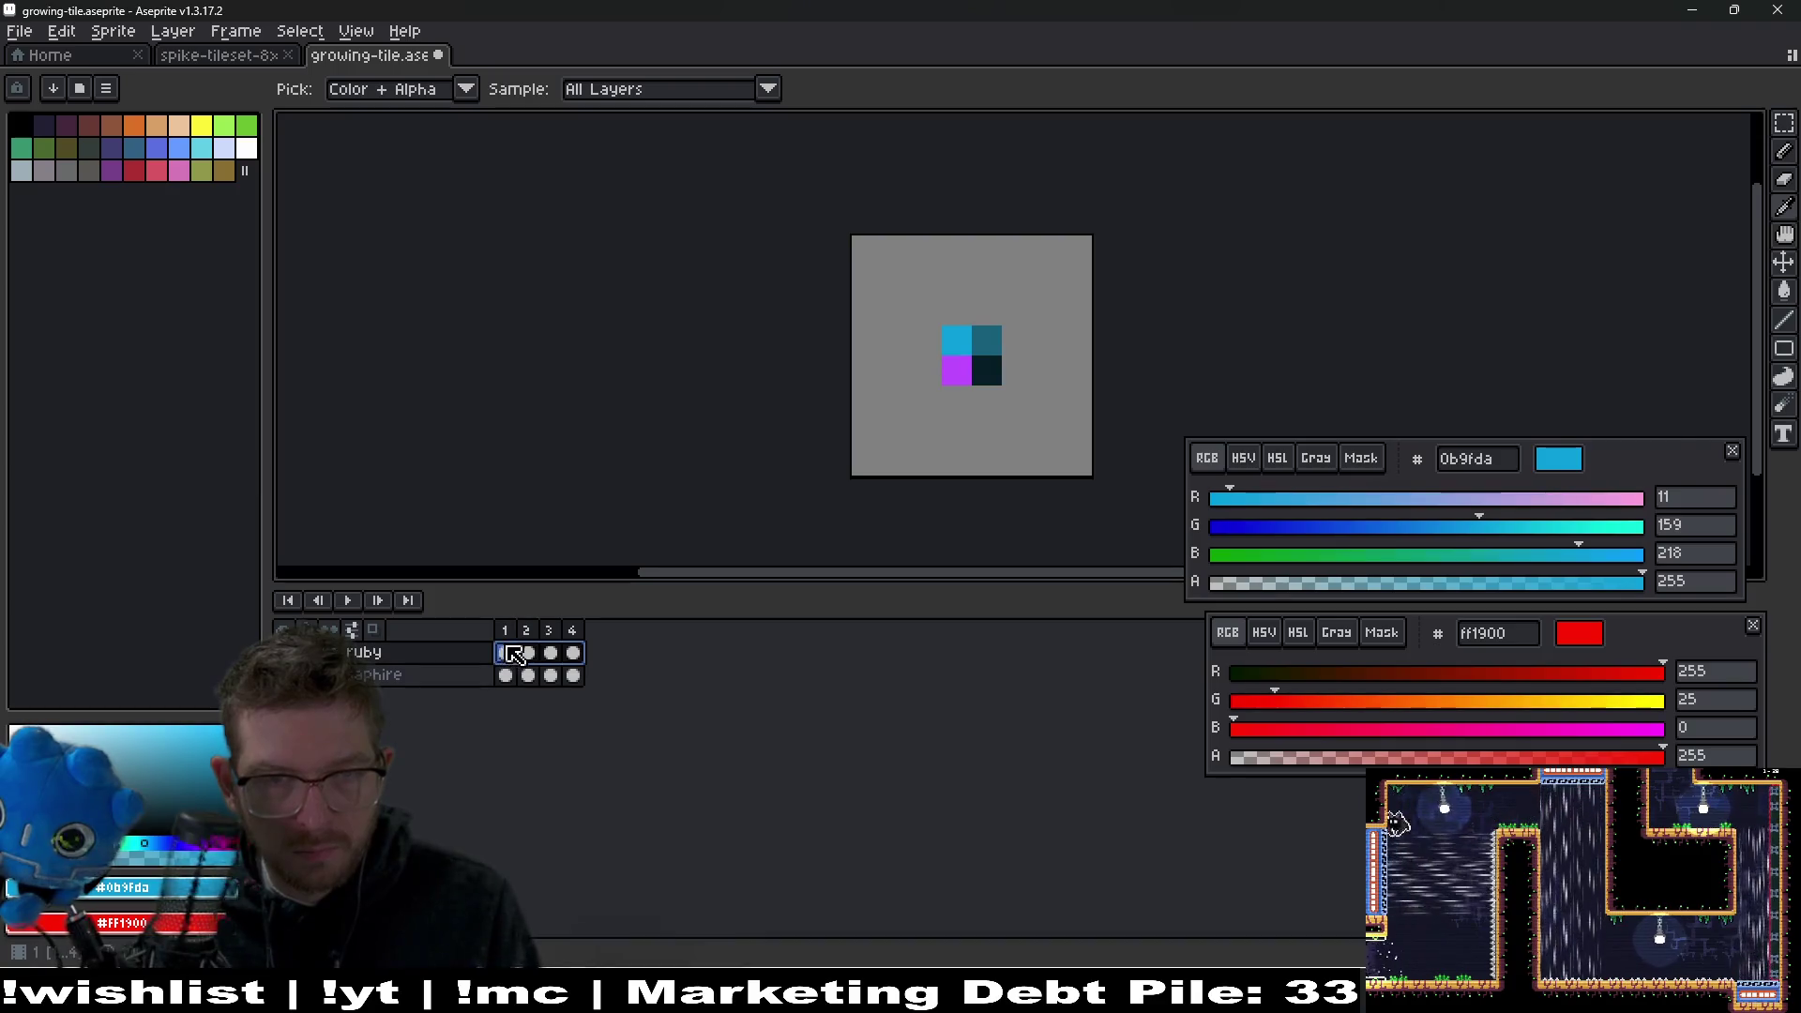
pyautogui.hotkey('shift', 'r')
pyautogui.press('Return')
# Step: Sample the dark teal pixel as both colours and glance back at the spike tileset
pyautogui.click(990, 336)
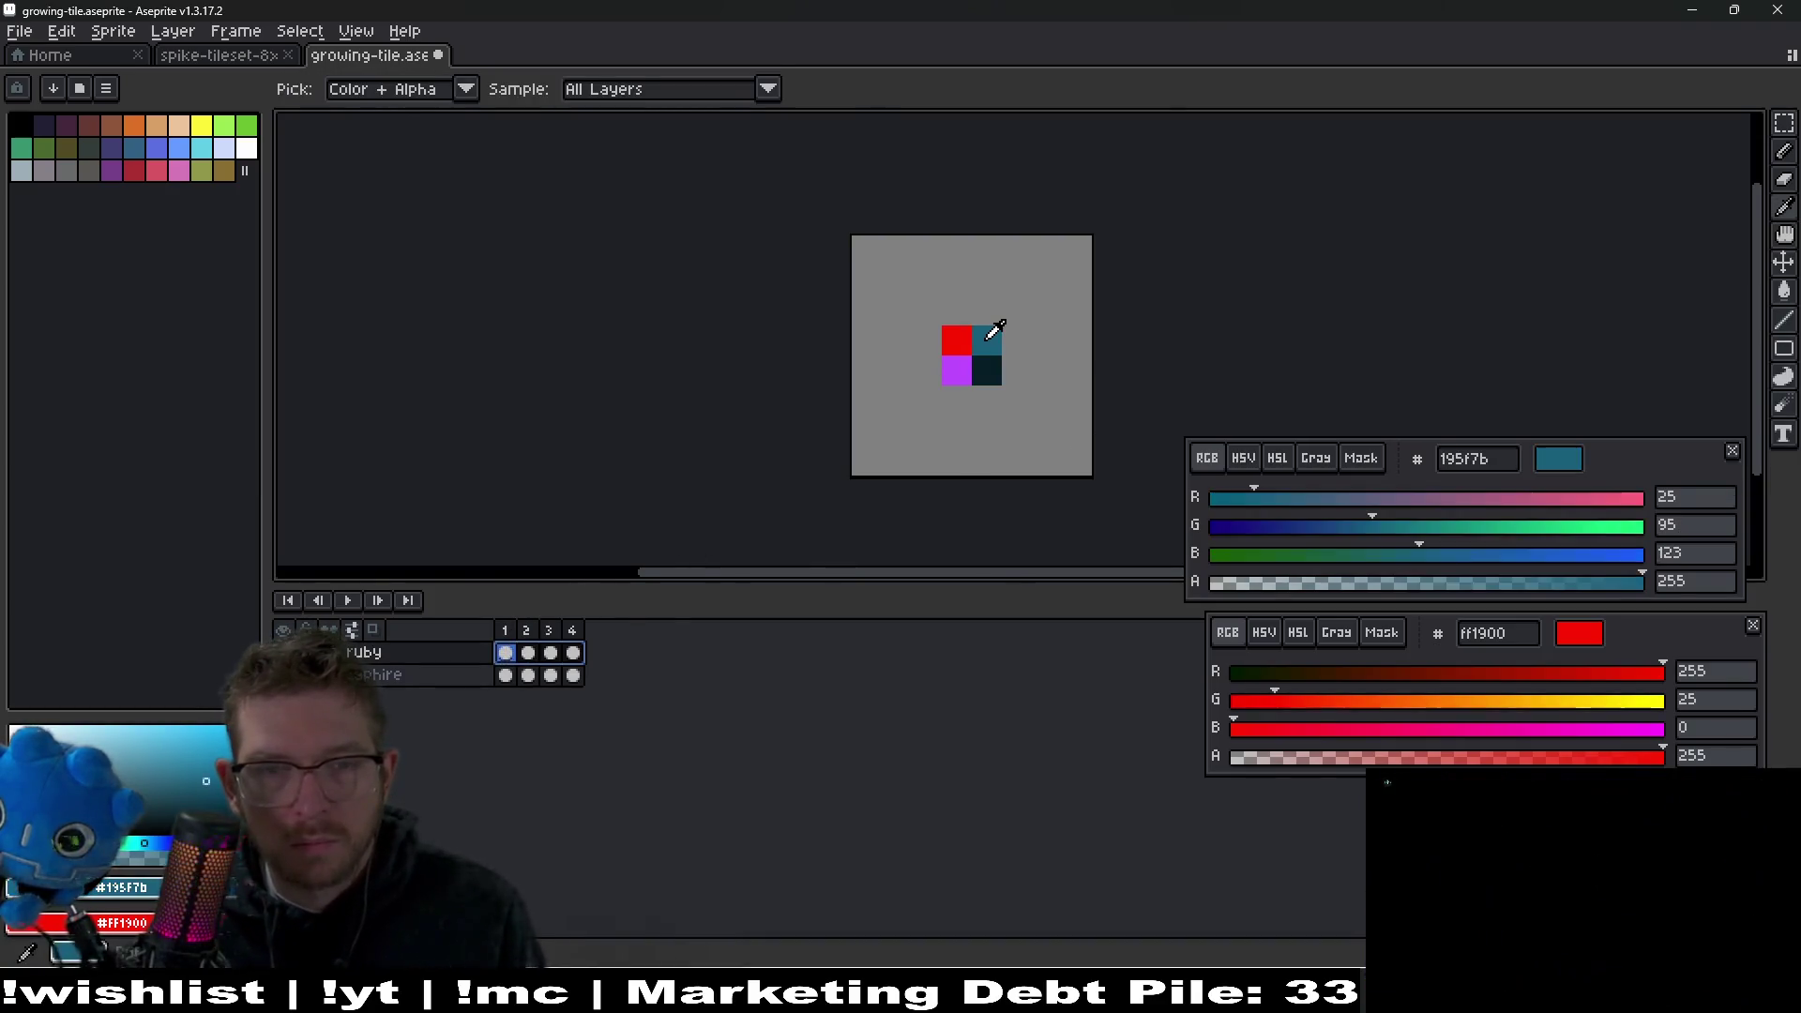
pyautogui.rightClick(990, 336)
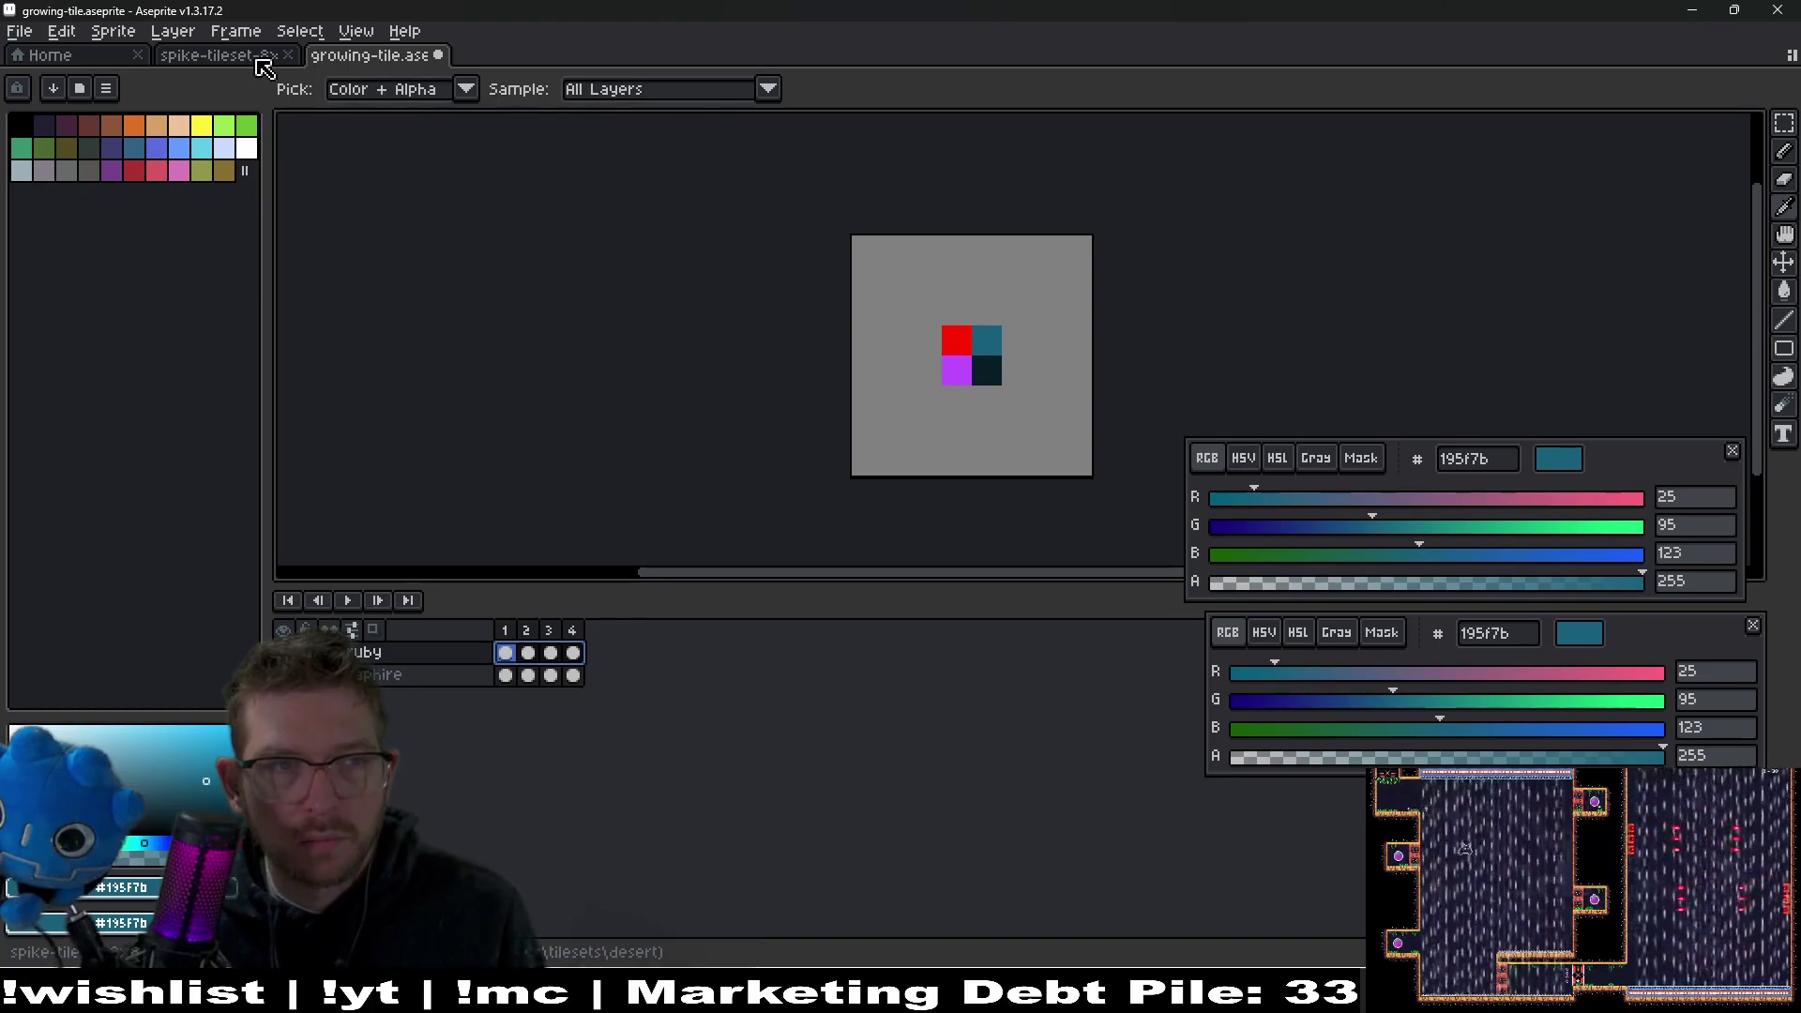
pyautogui.click(250, 56)
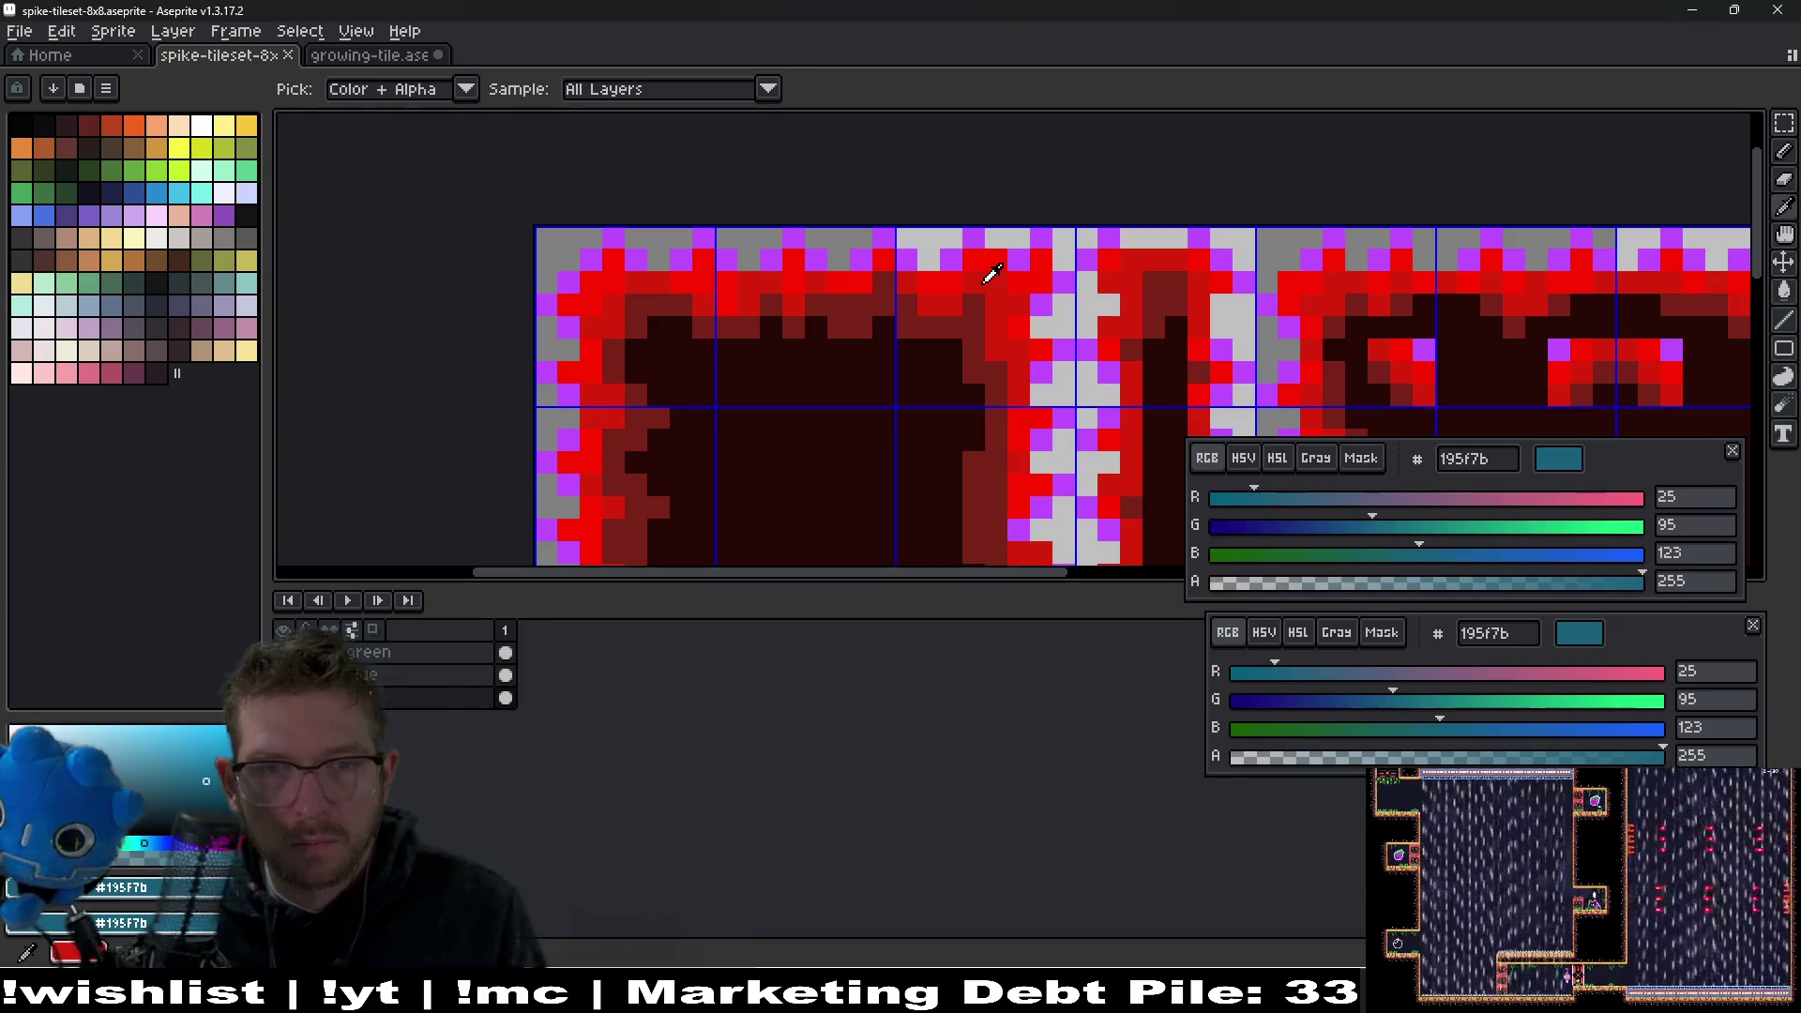
pyautogui.click(356, 57)
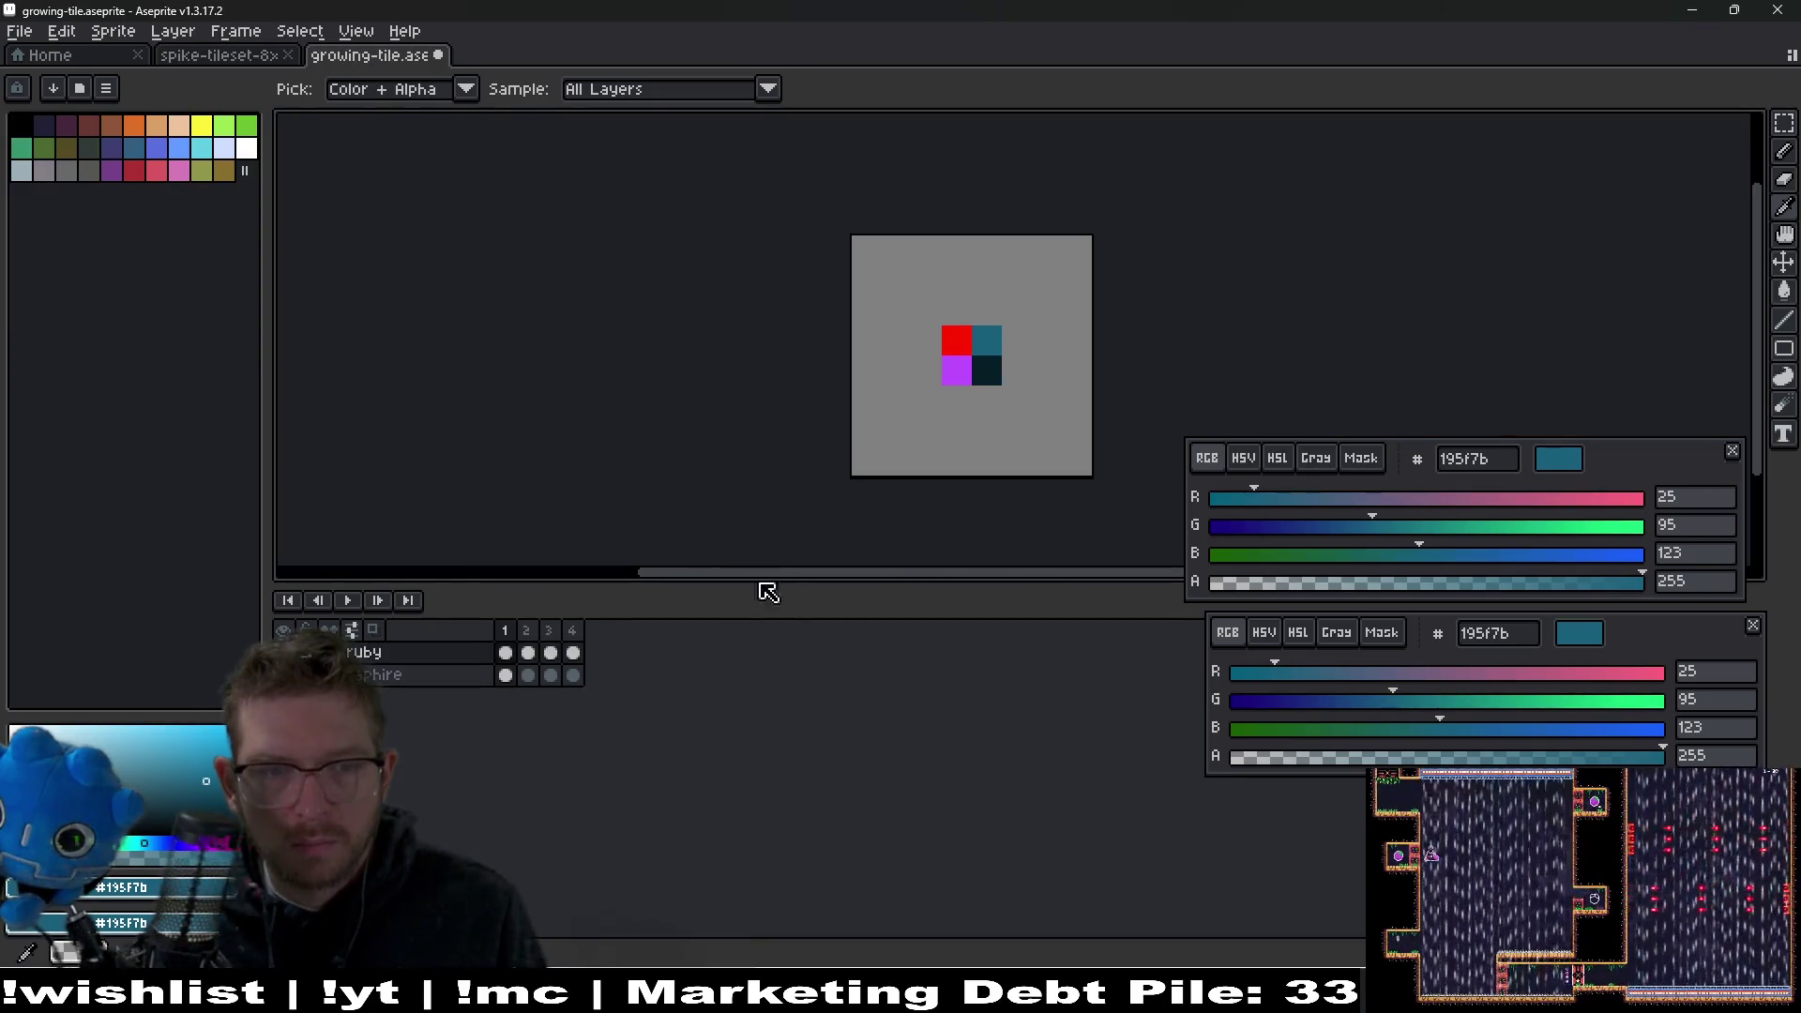
# Step: Check animation frames 1–4 of growing-tile, then select the ruby cels across frames 1–4 and undo
pyautogui.click(526, 630)
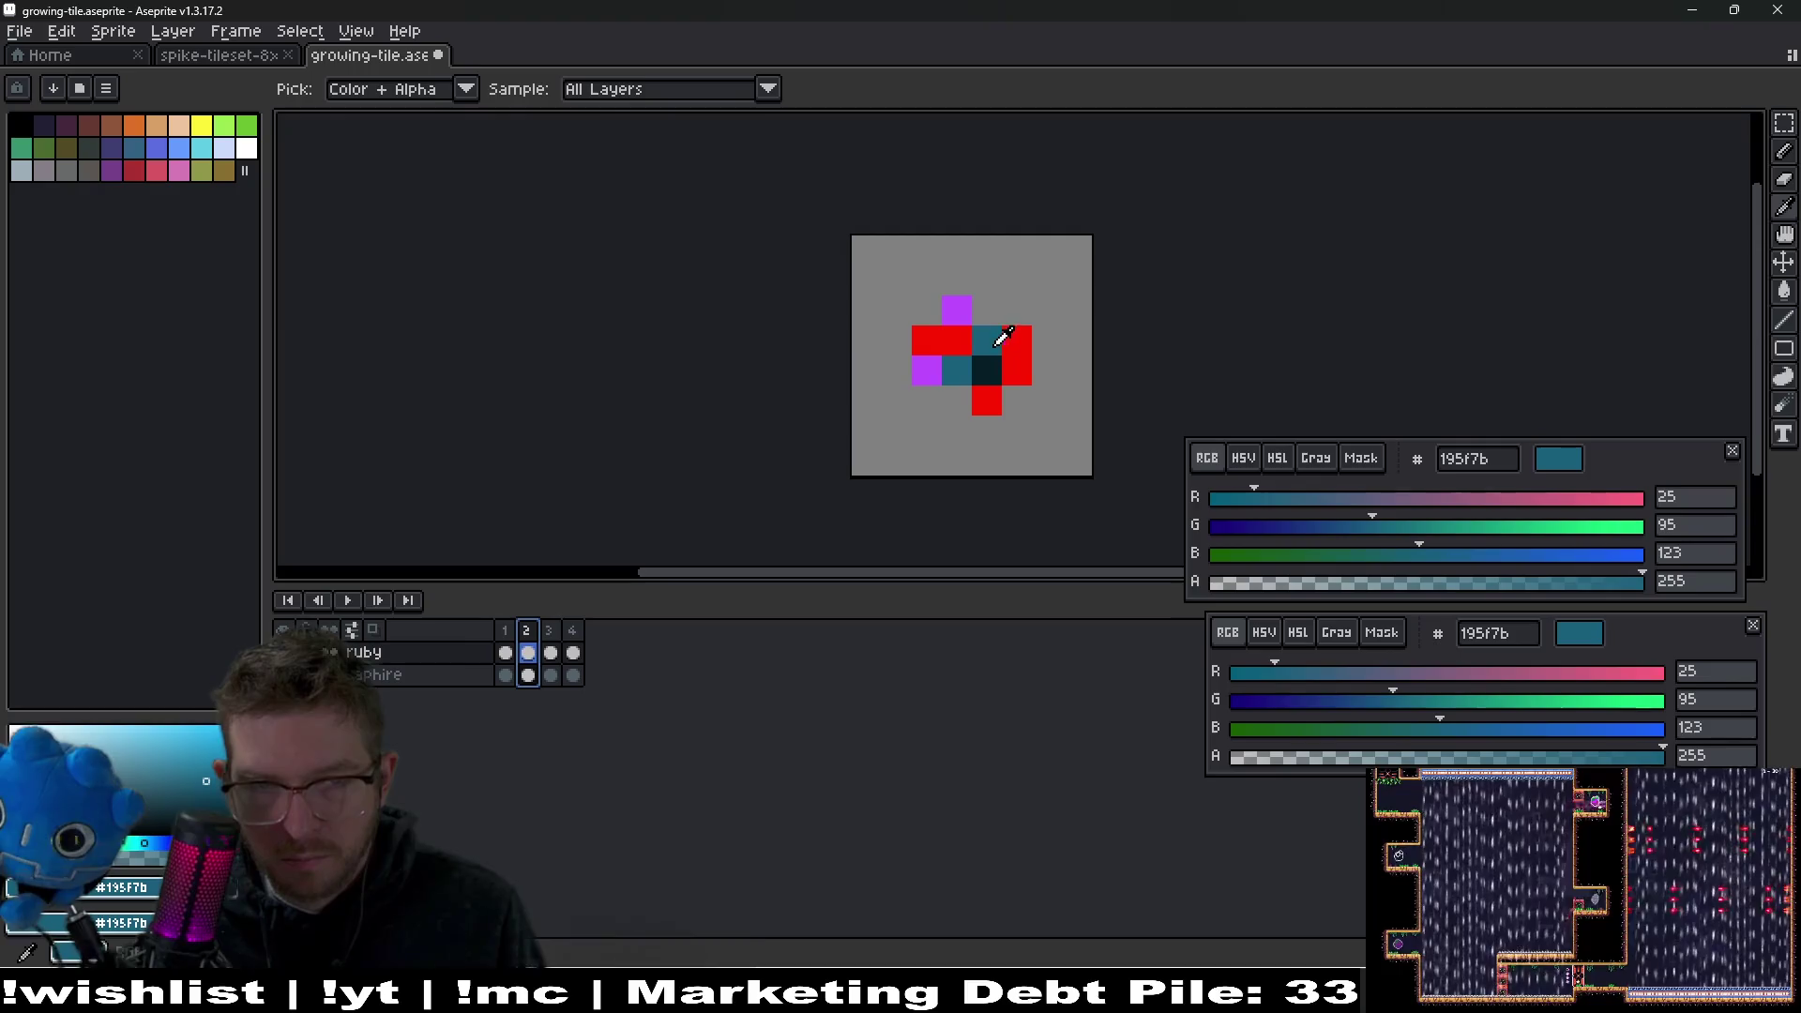
pyautogui.click(550, 631)
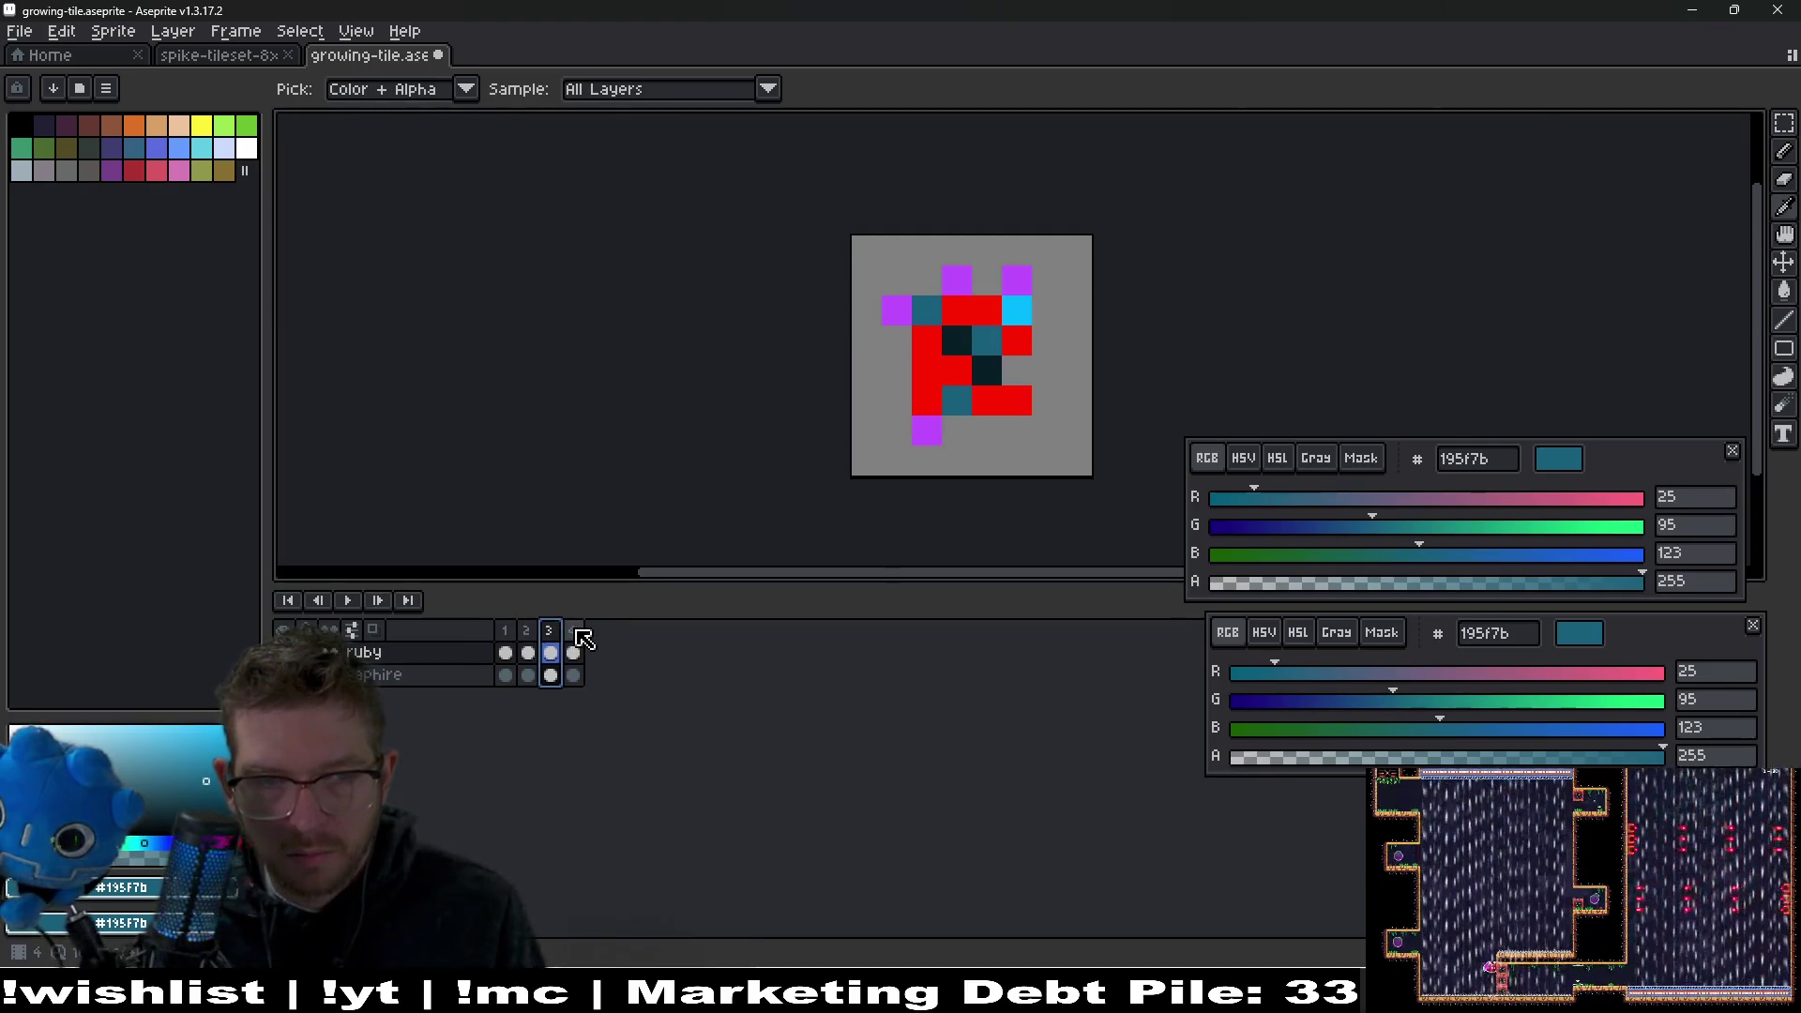
pyautogui.click(574, 631)
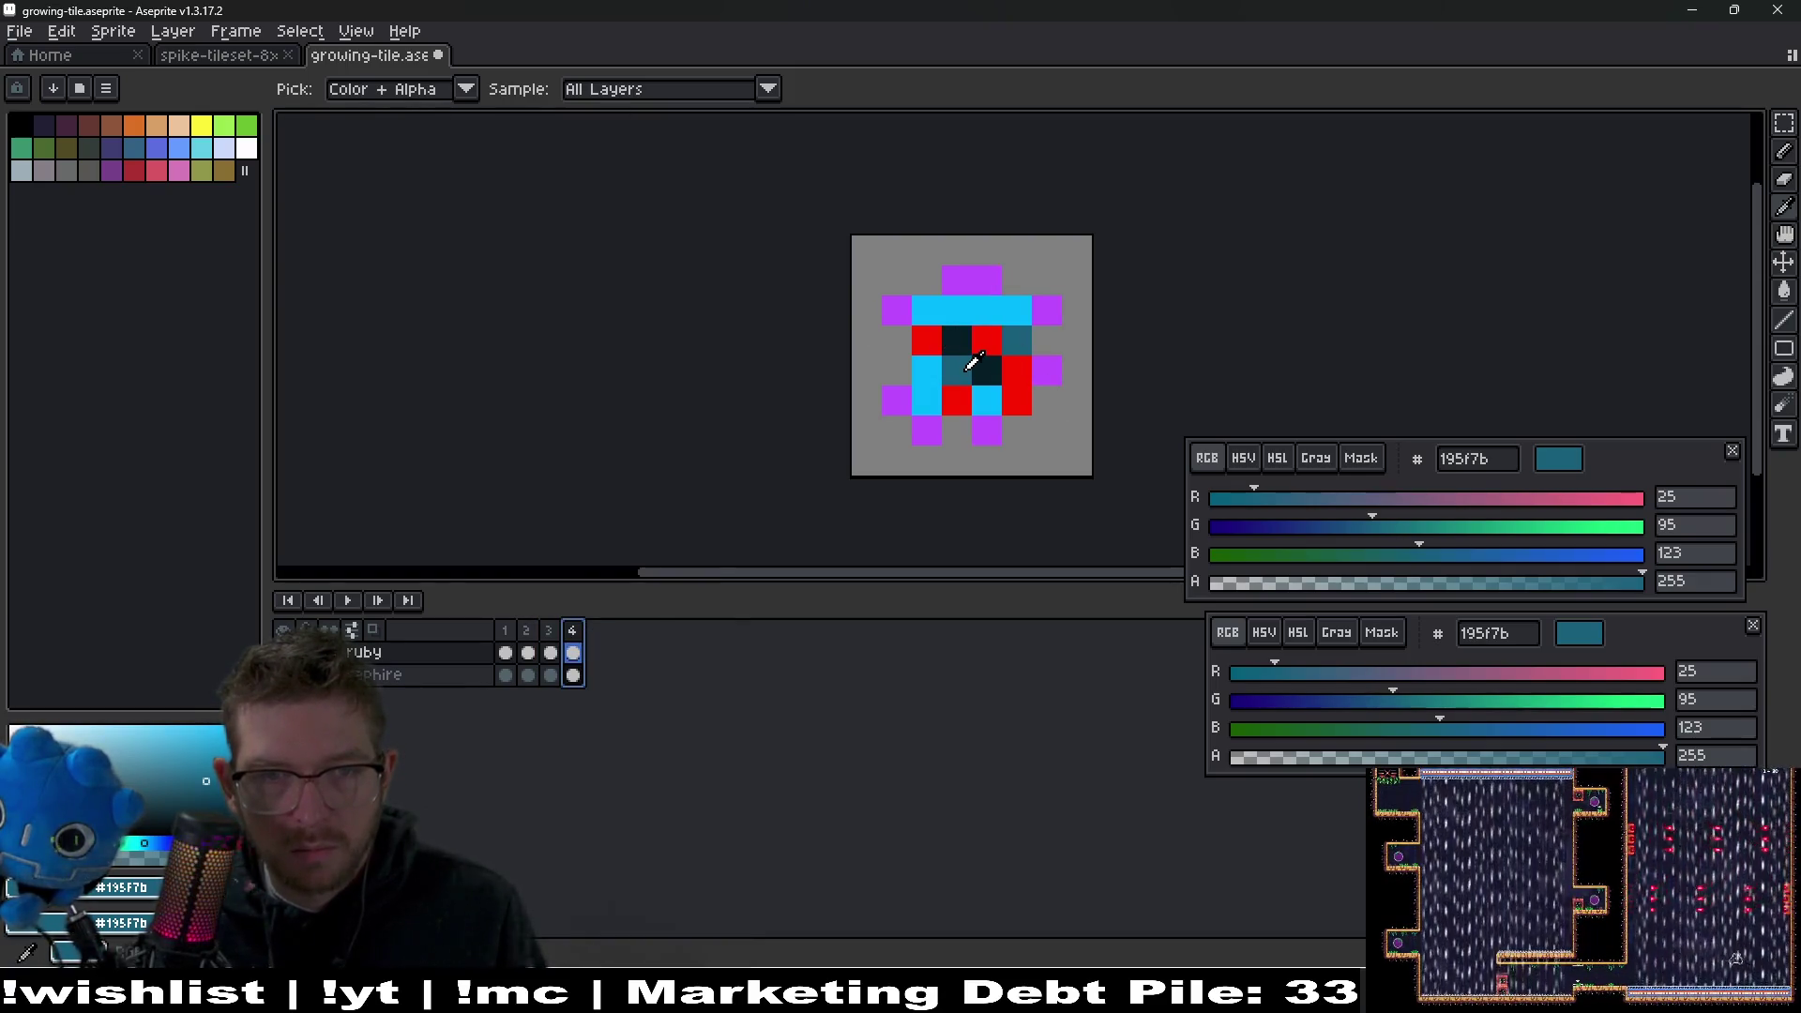
pyautogui.click(528, 632)
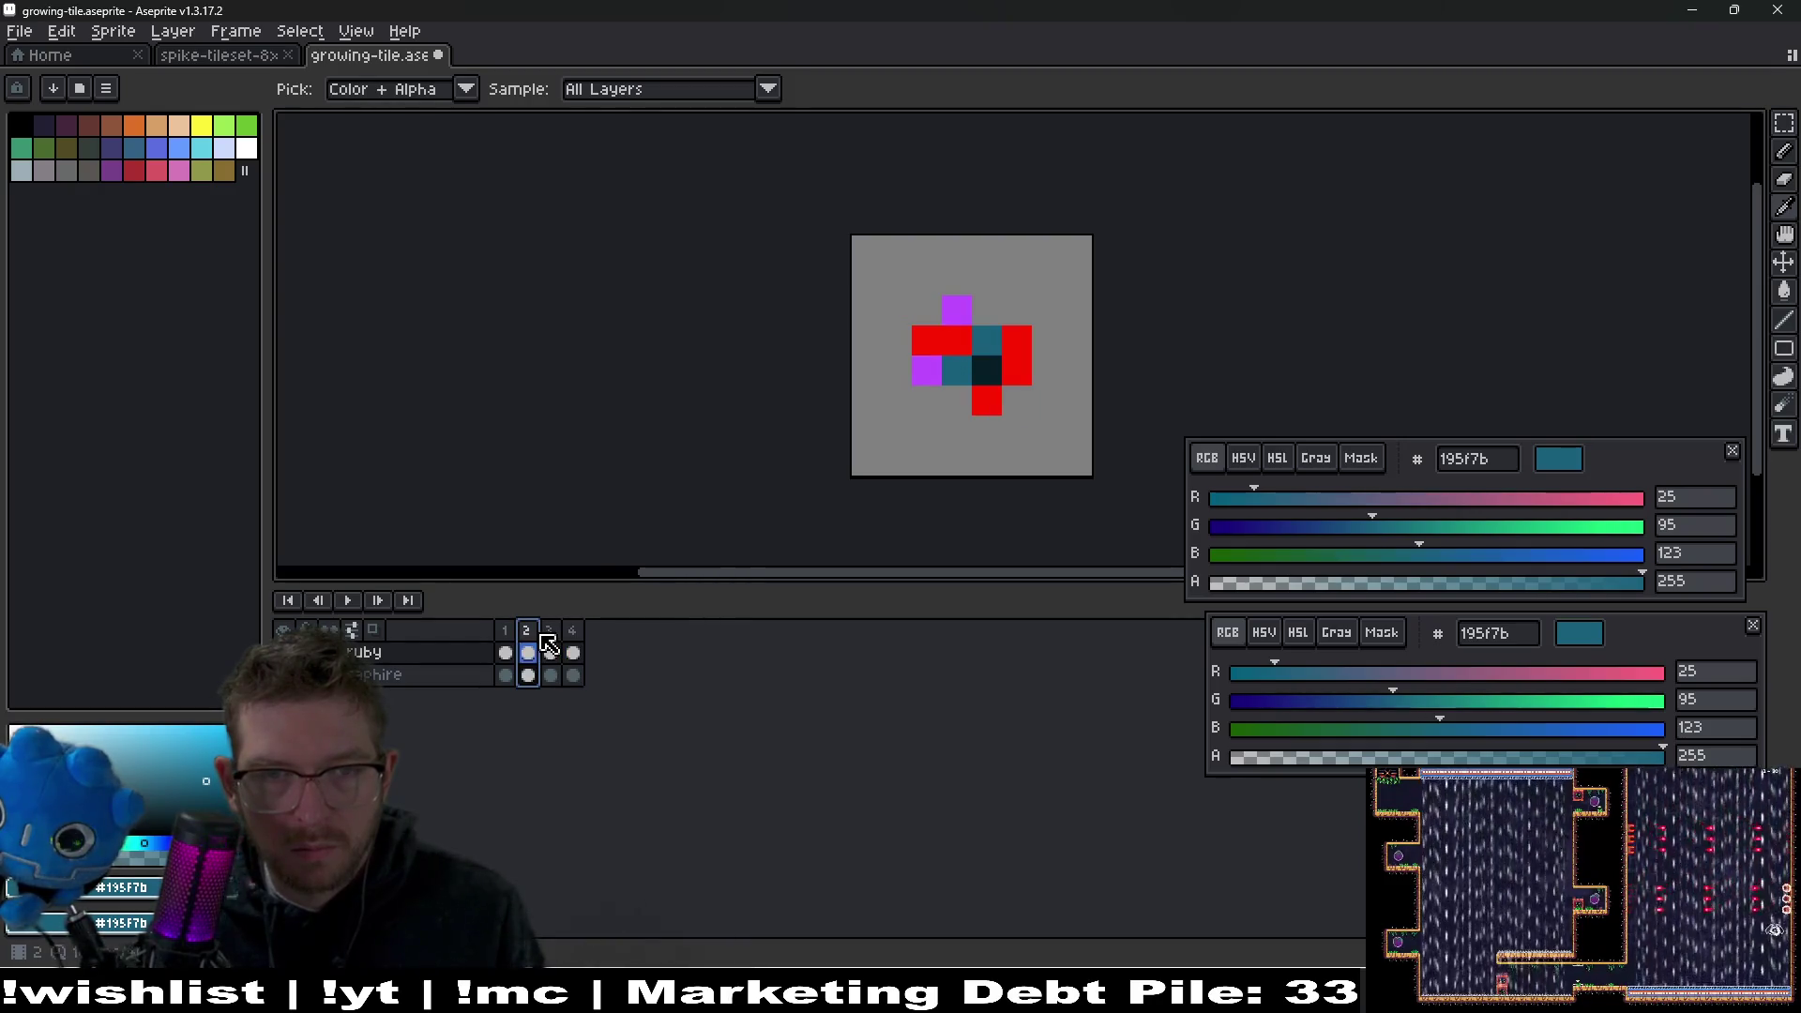
pyautogui.click(505, 630)
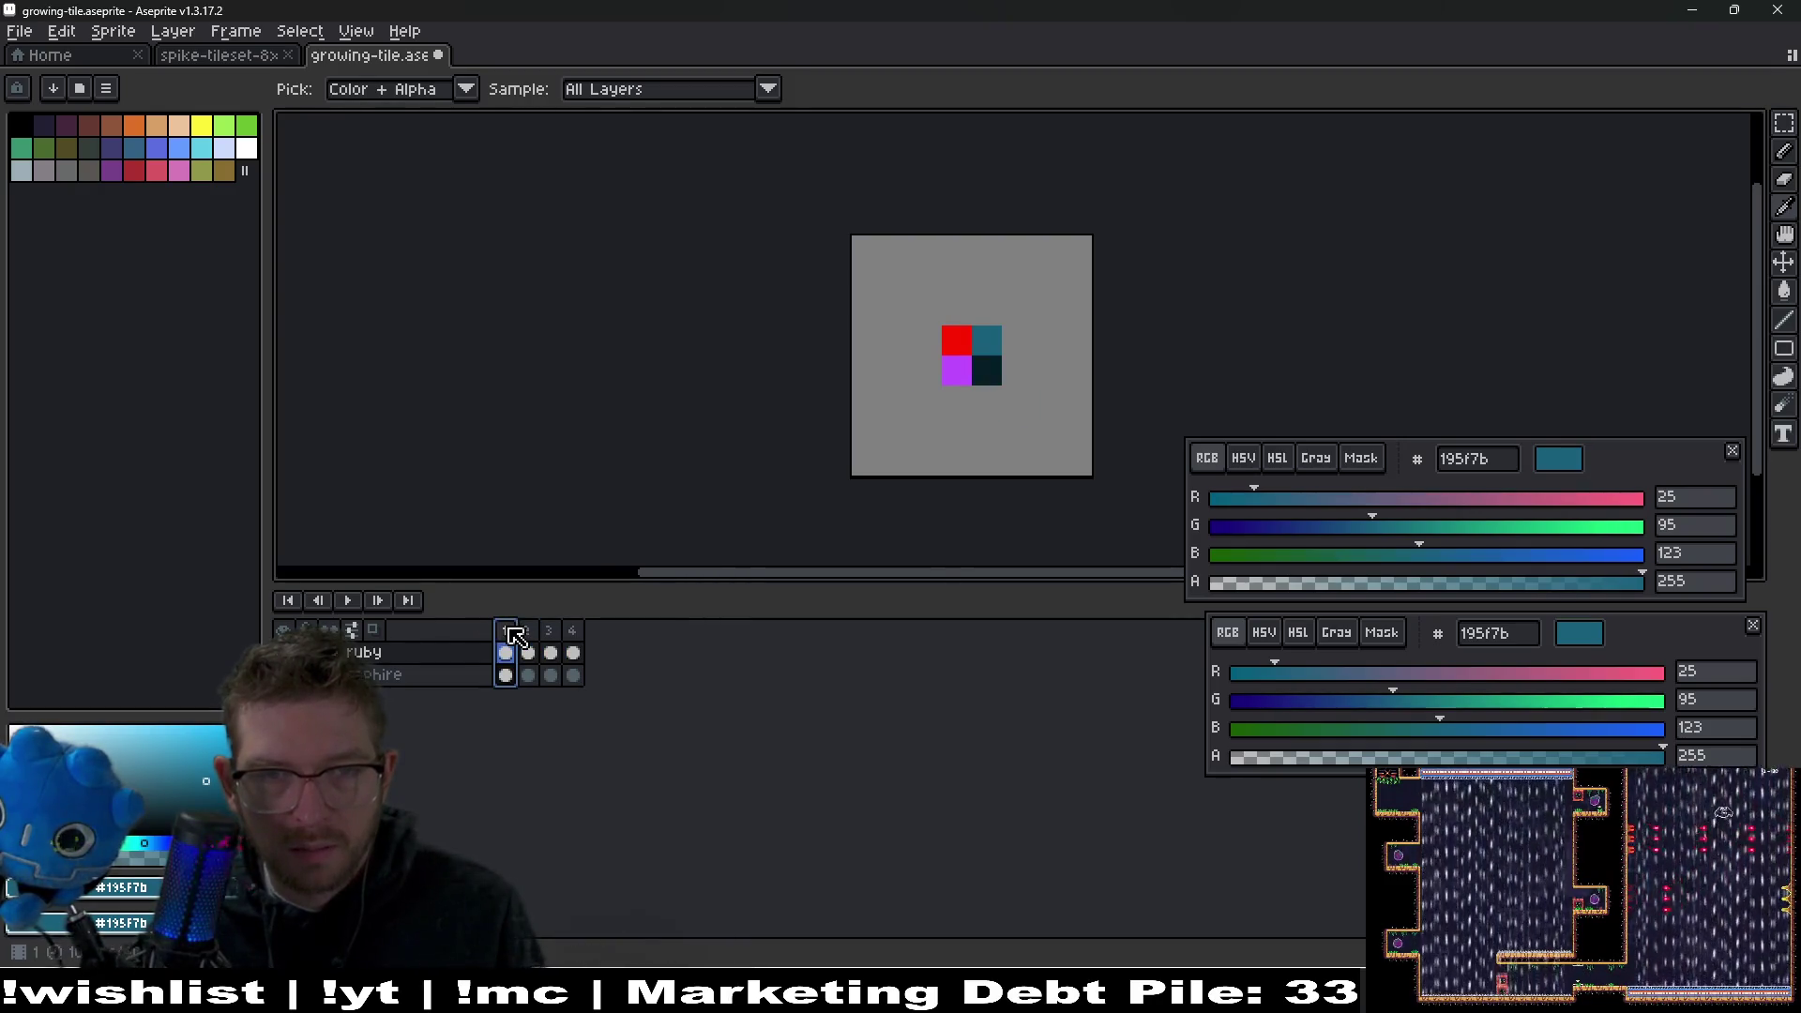
pyautogui.click(527, 631)
pyautogui.click(550, 630)
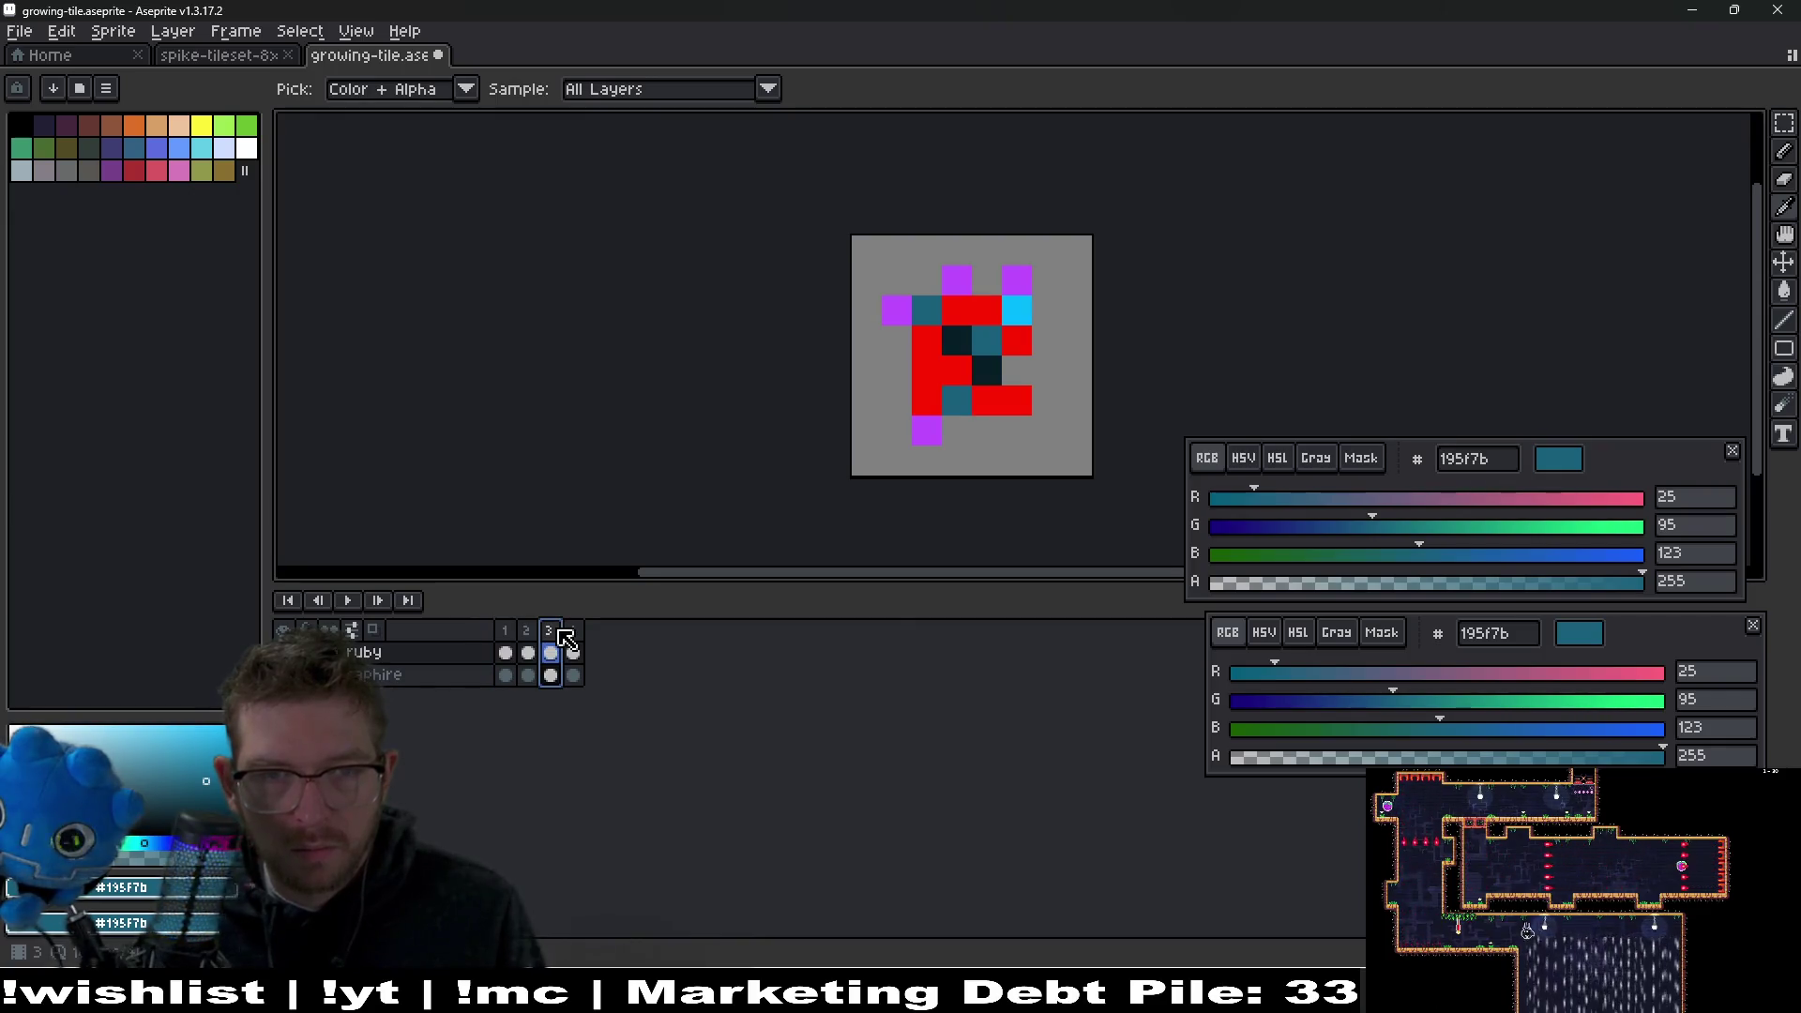
pyautogui.click(572, 633)
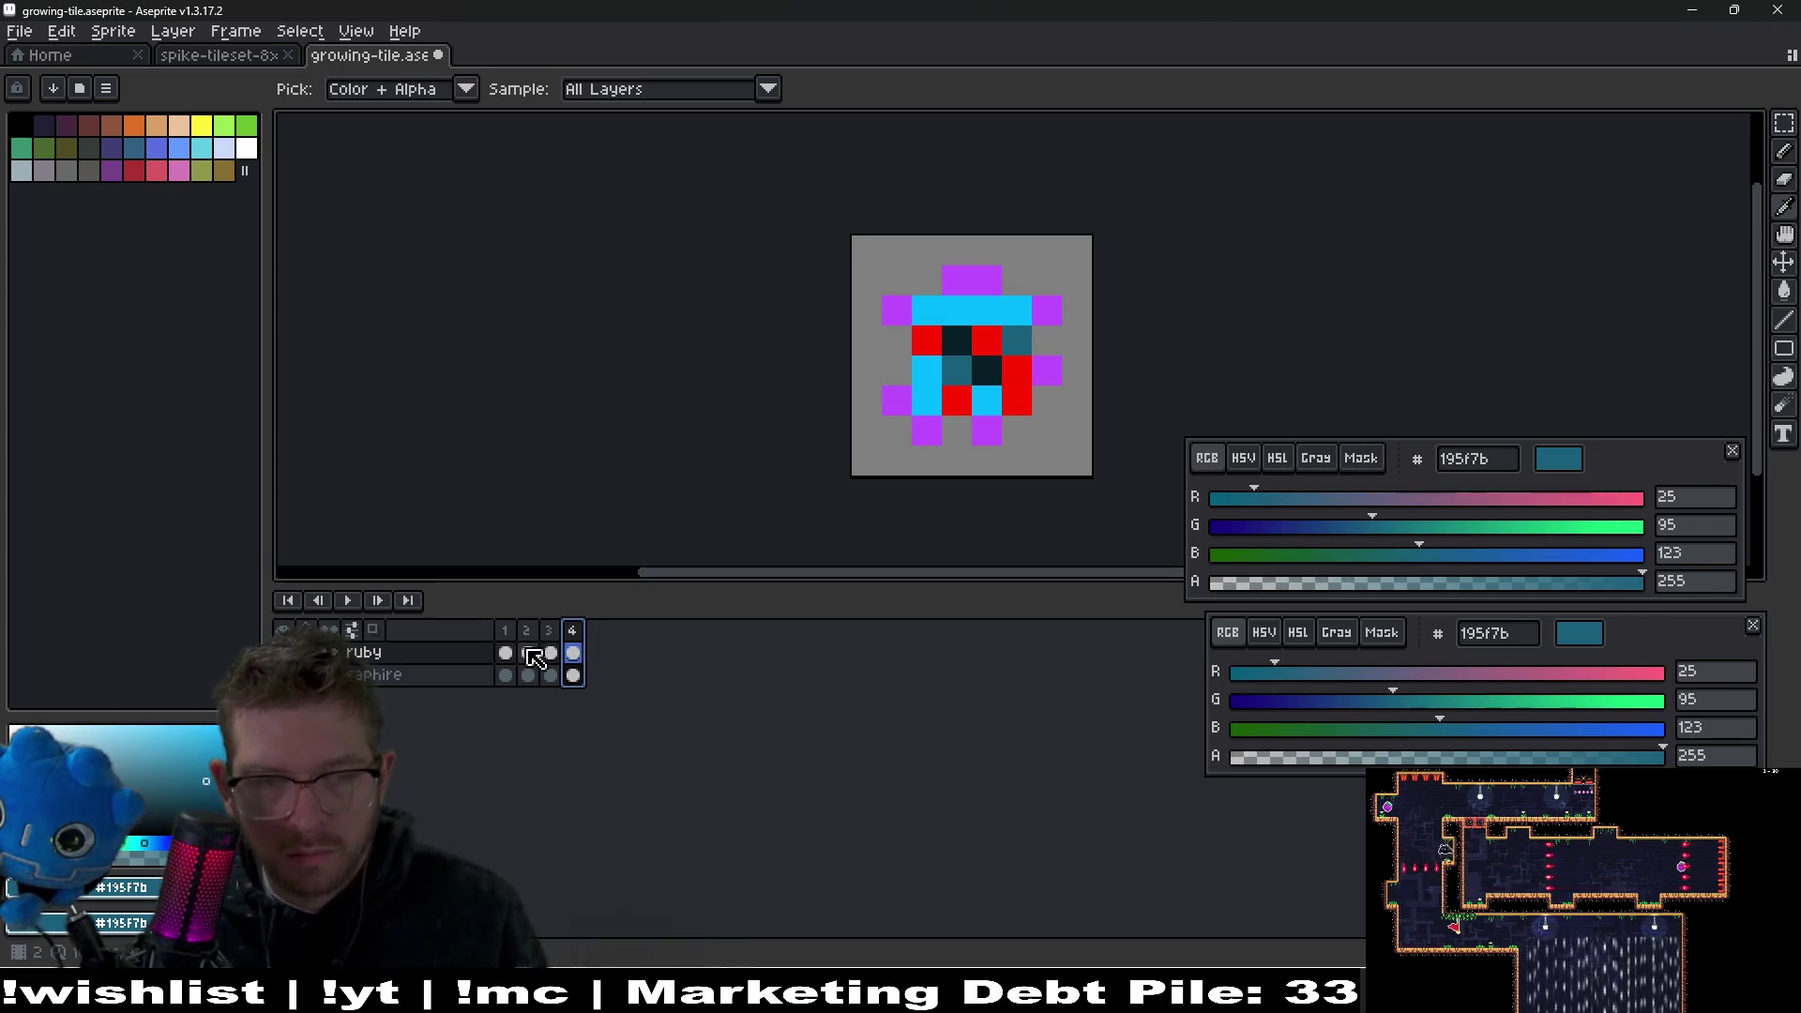
pyautogui.moveTo(573, 653); pyautogui.dragTo(505, 653)
pyautogui.hotkey('ctrl', 'z')
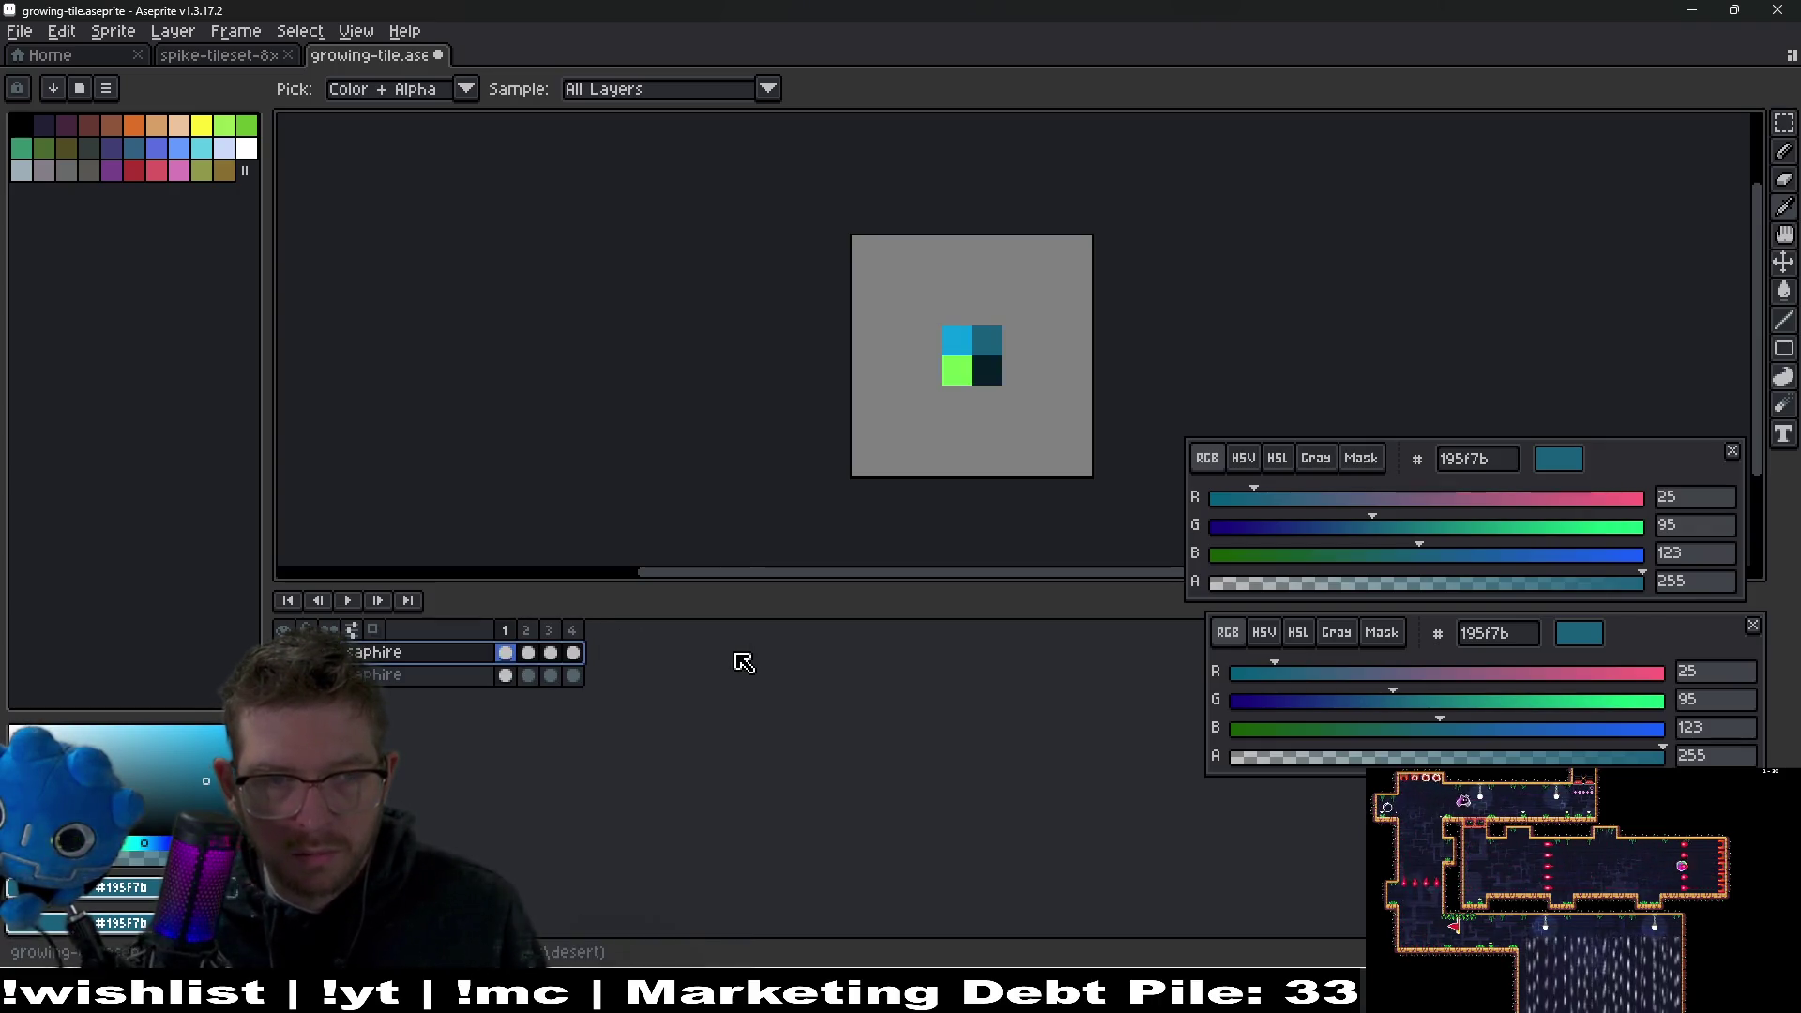
# Step: Replace the ruby layer's green pixels with the spike tileset's purple in frames 3–4
pyautogui.hotkey('ctrl', 'y')
pyautogui.click(574, 654)
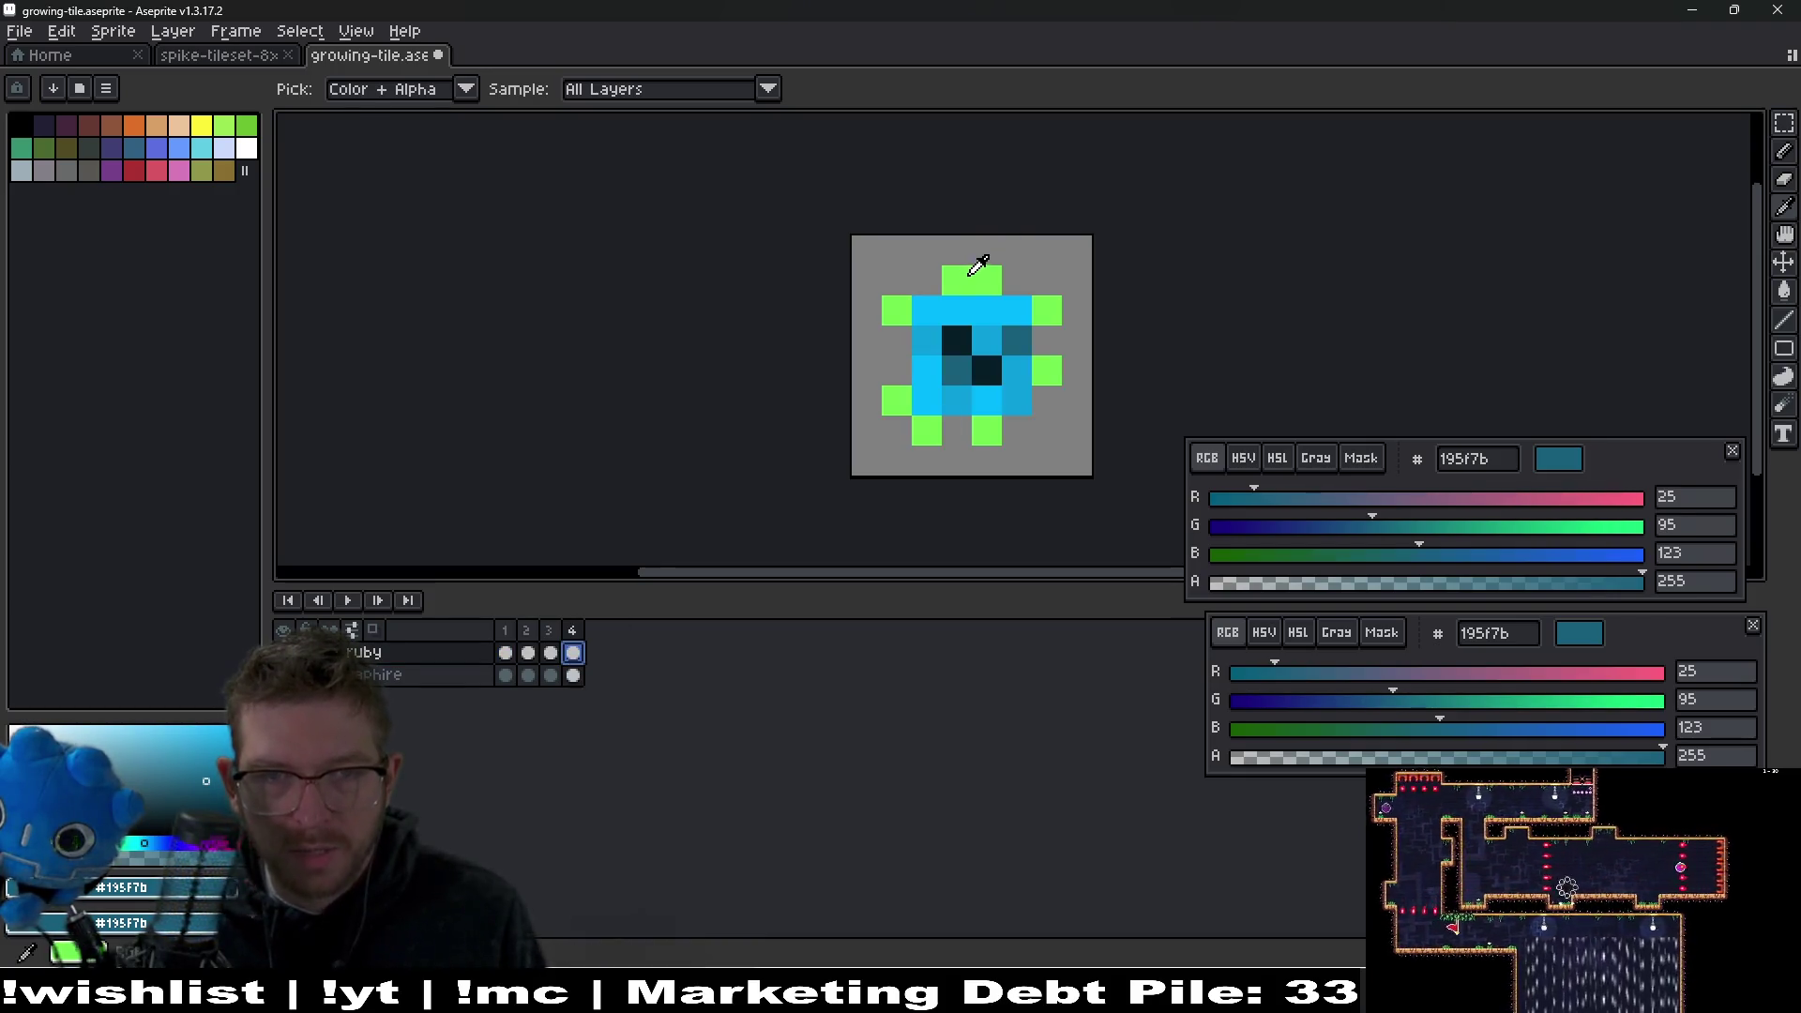
pyautogui.click(972, 272)
pyautogui.click(264, 58)
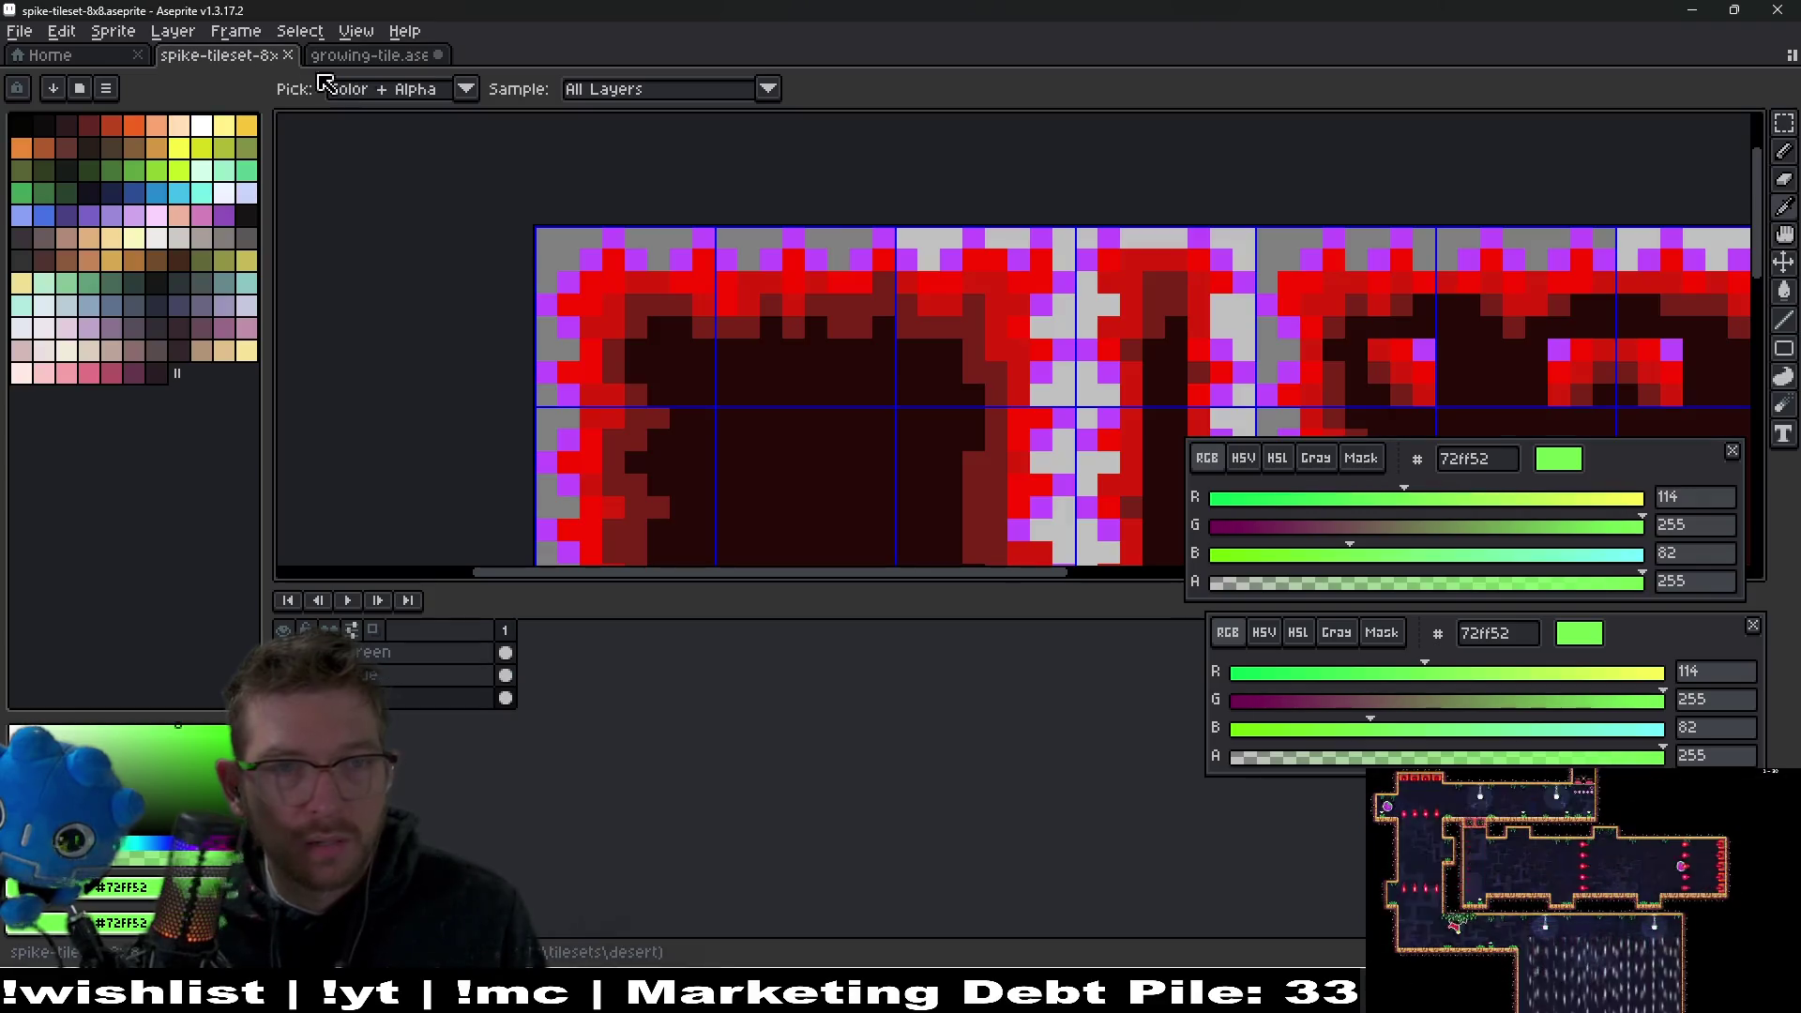
pyautogui.rightClick(797, 233)
pyautogui.click(394, 56)
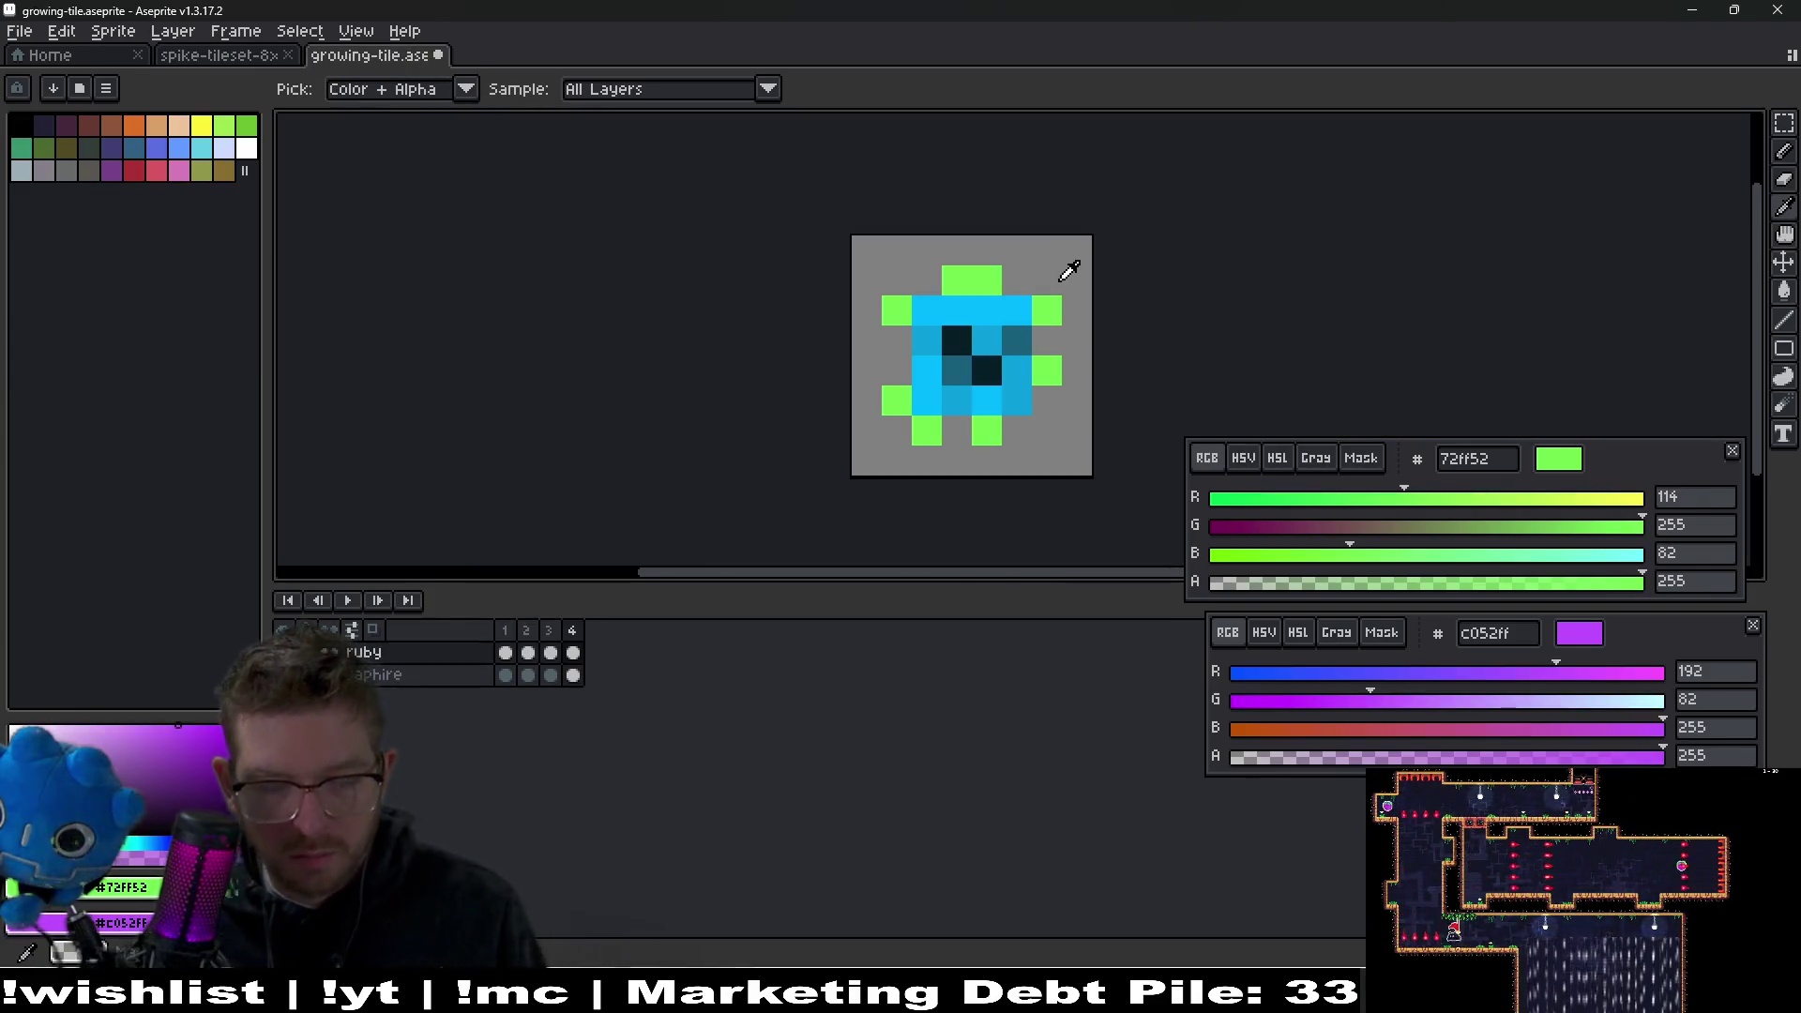
pyautogui.hotkey('shift', 'r')
pyautogui.press('Escape')
pyautogui.moveTo(574, 654)
pyautogui.mouseDown()
pyautogui.moveTo(551, 654)
pyautogui.moveTo(578, 661)
pyautogui.mouseUp()
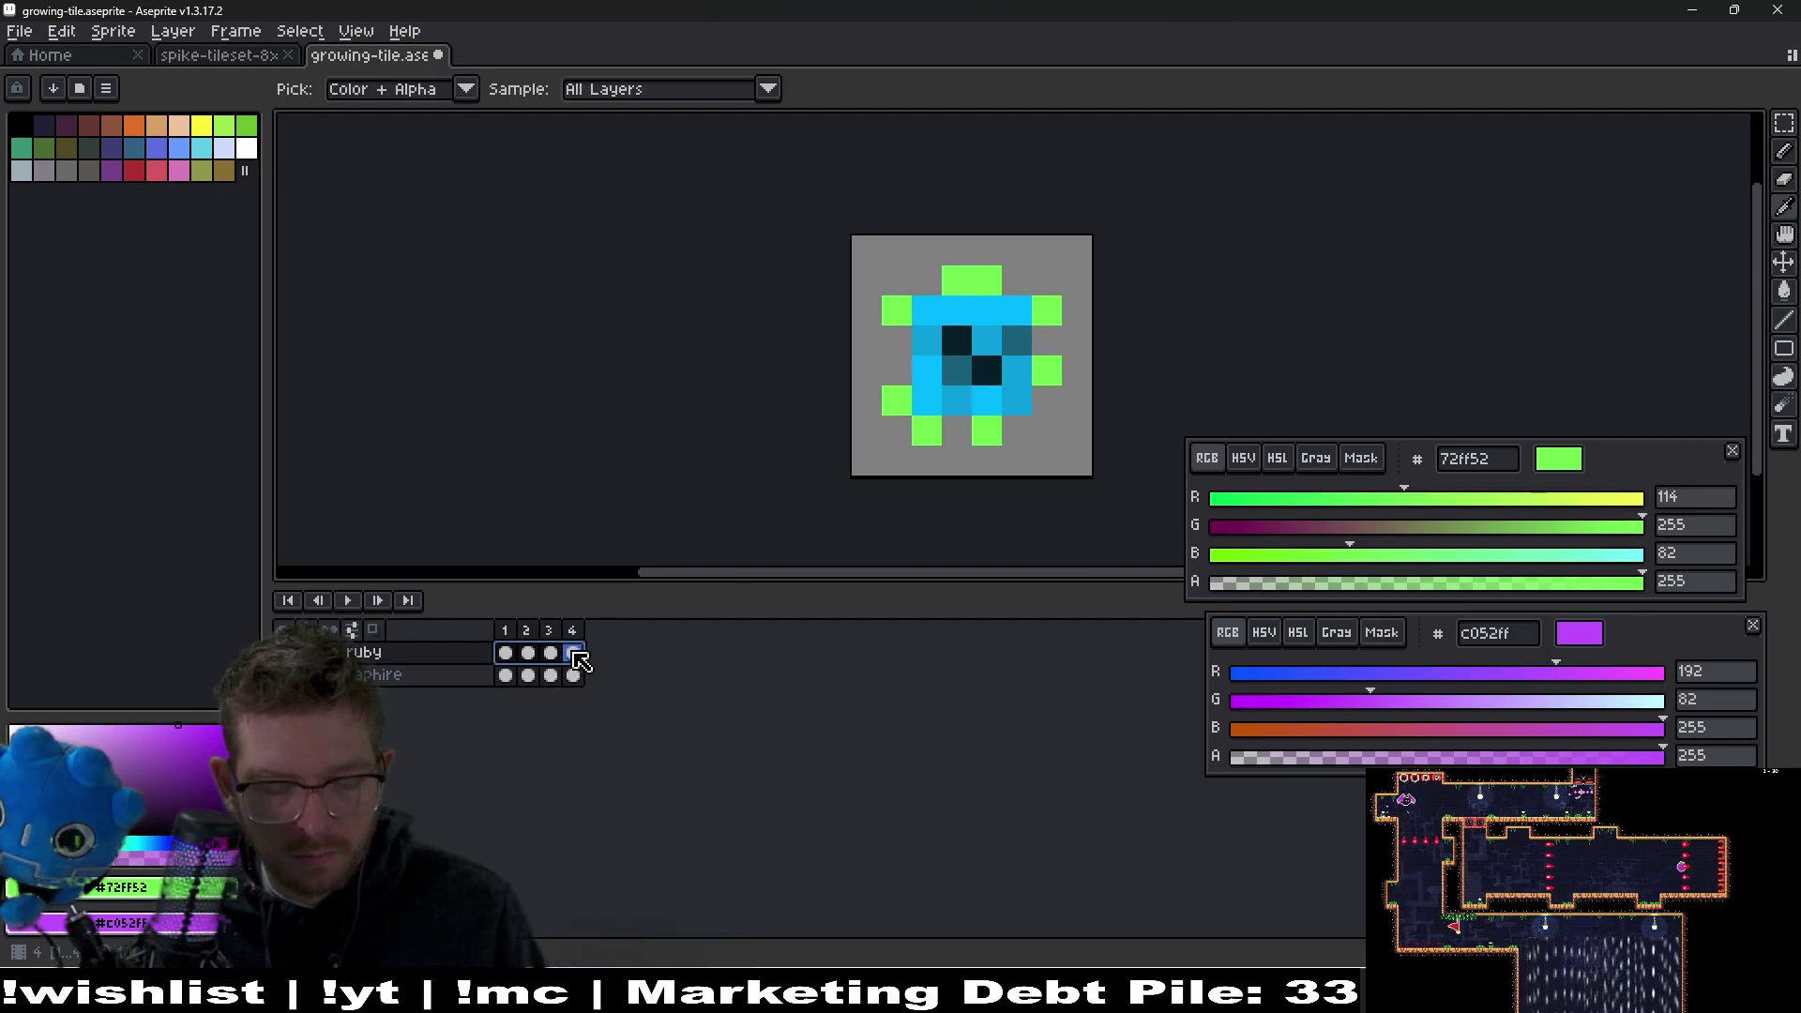
pyautogui.hotkey('shift', 'r')
pyautogui.press('Return')
# Step: Replace the bright blue with the spike tileset's bright red across ruby cels 1–4
pyautogui.click(1018, 298)
pyautogui.rightClick(1018, 298)
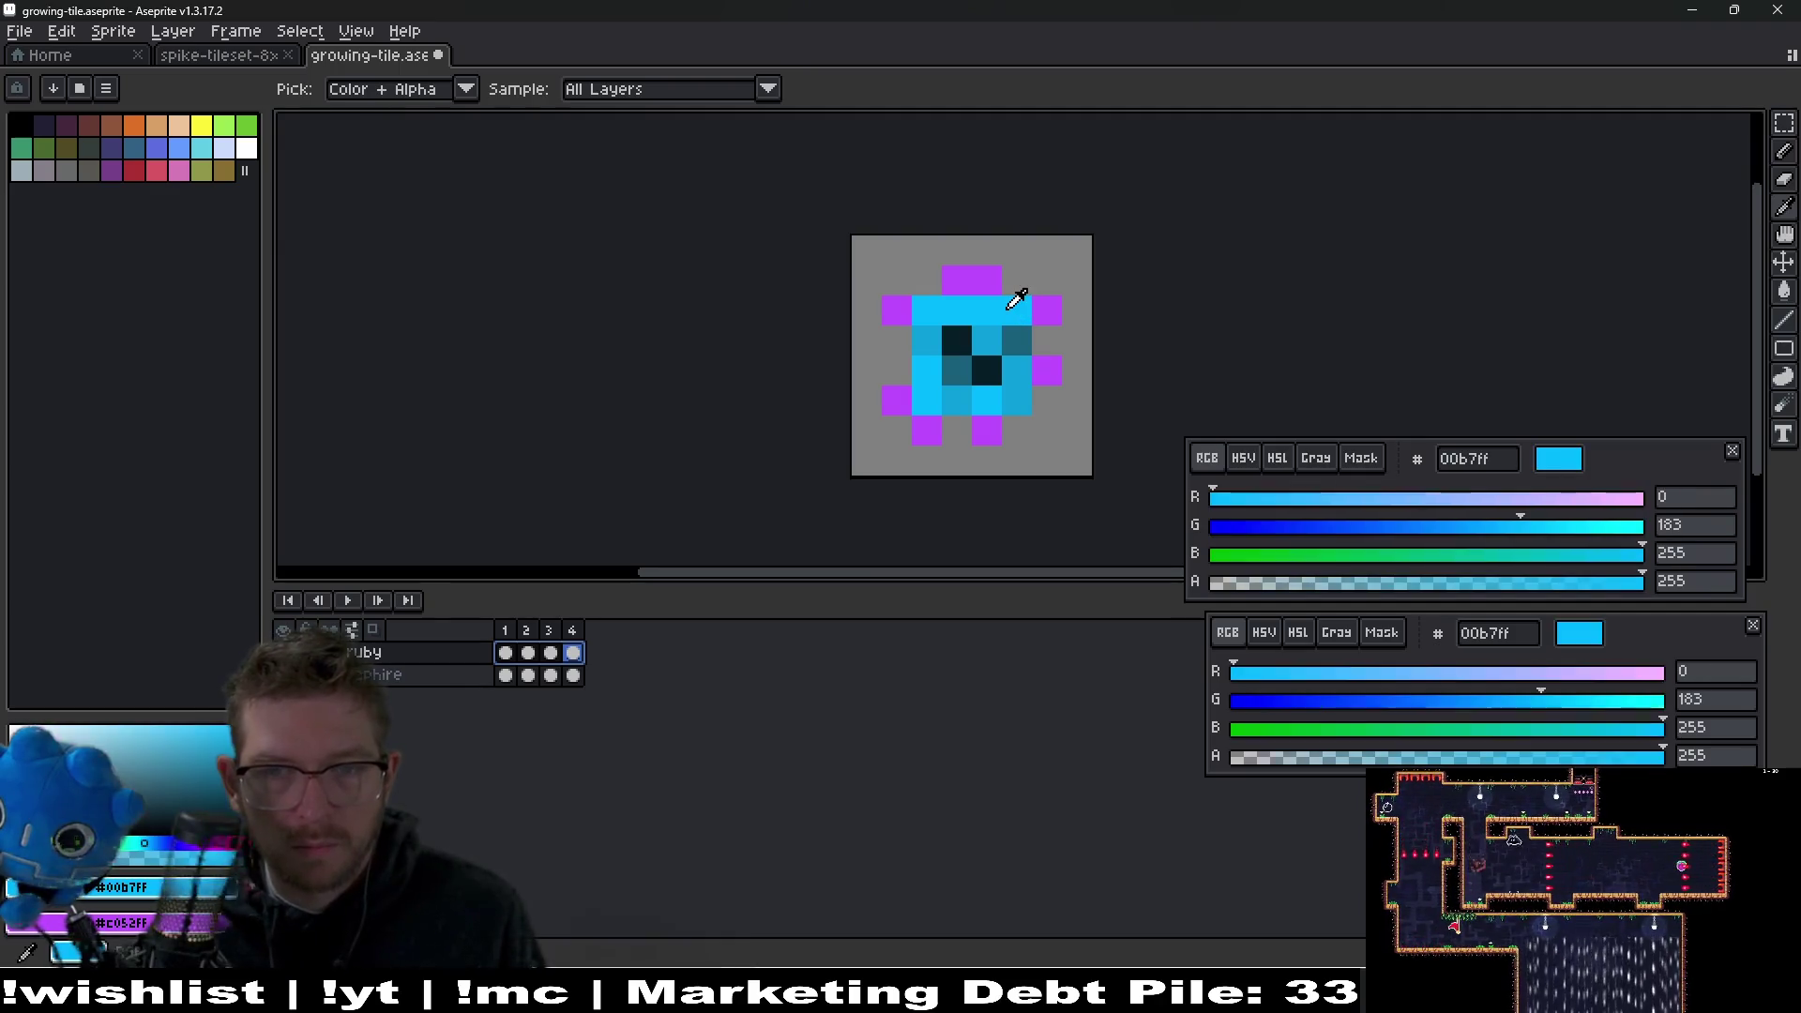
pyautogui.click(242, 59)
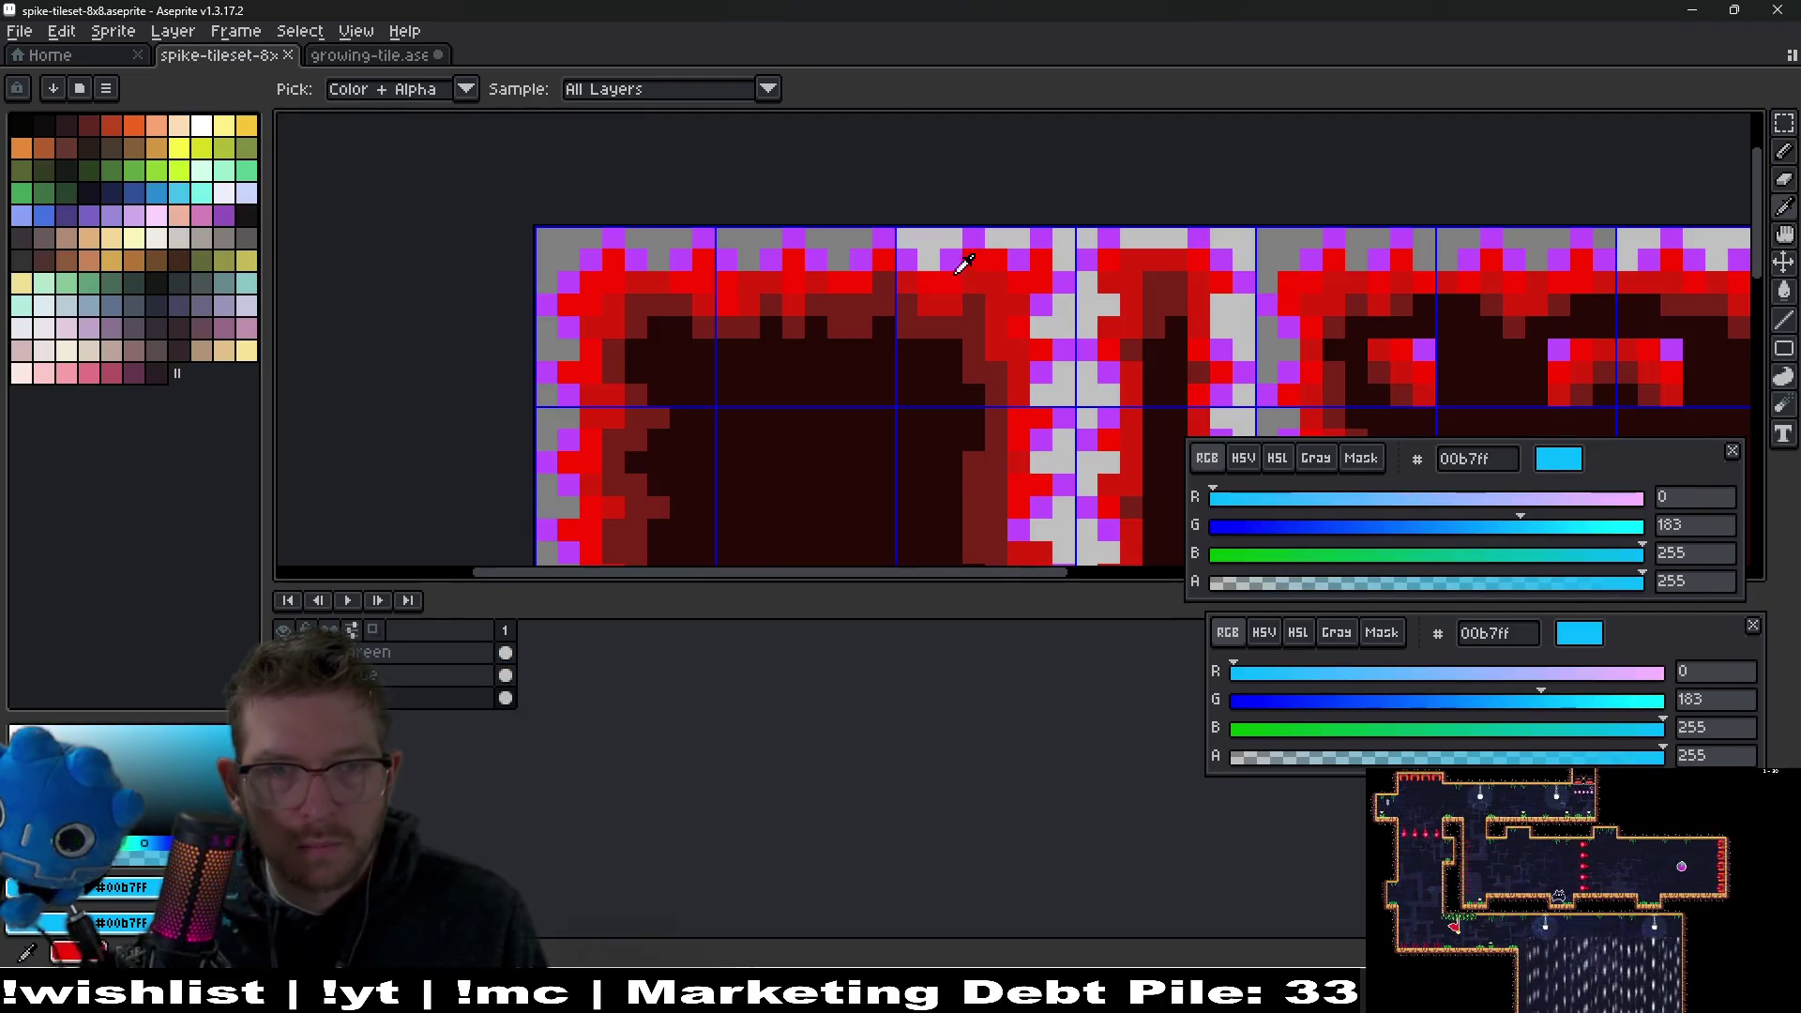
pyautogui.click(891, 255)
pyautogui.click(371, 55)
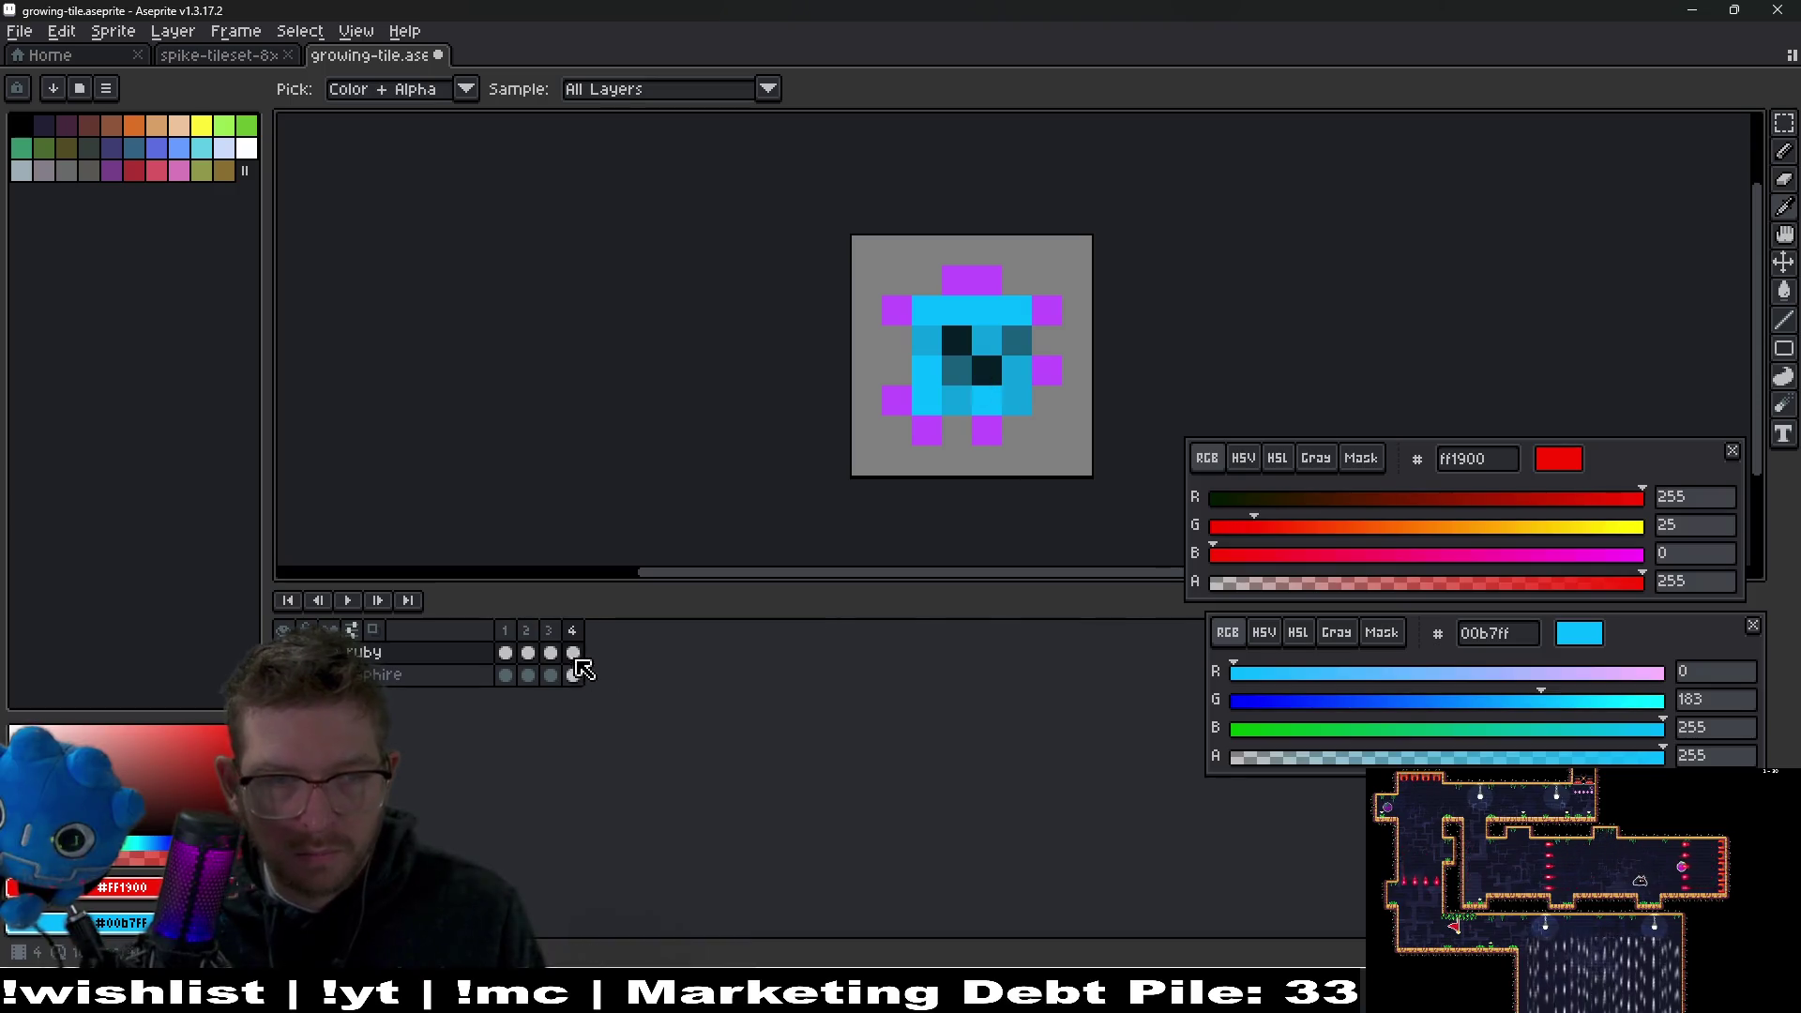
pyautogui.moveTo(582, 654); pyautogui.dragTo(507, 654)
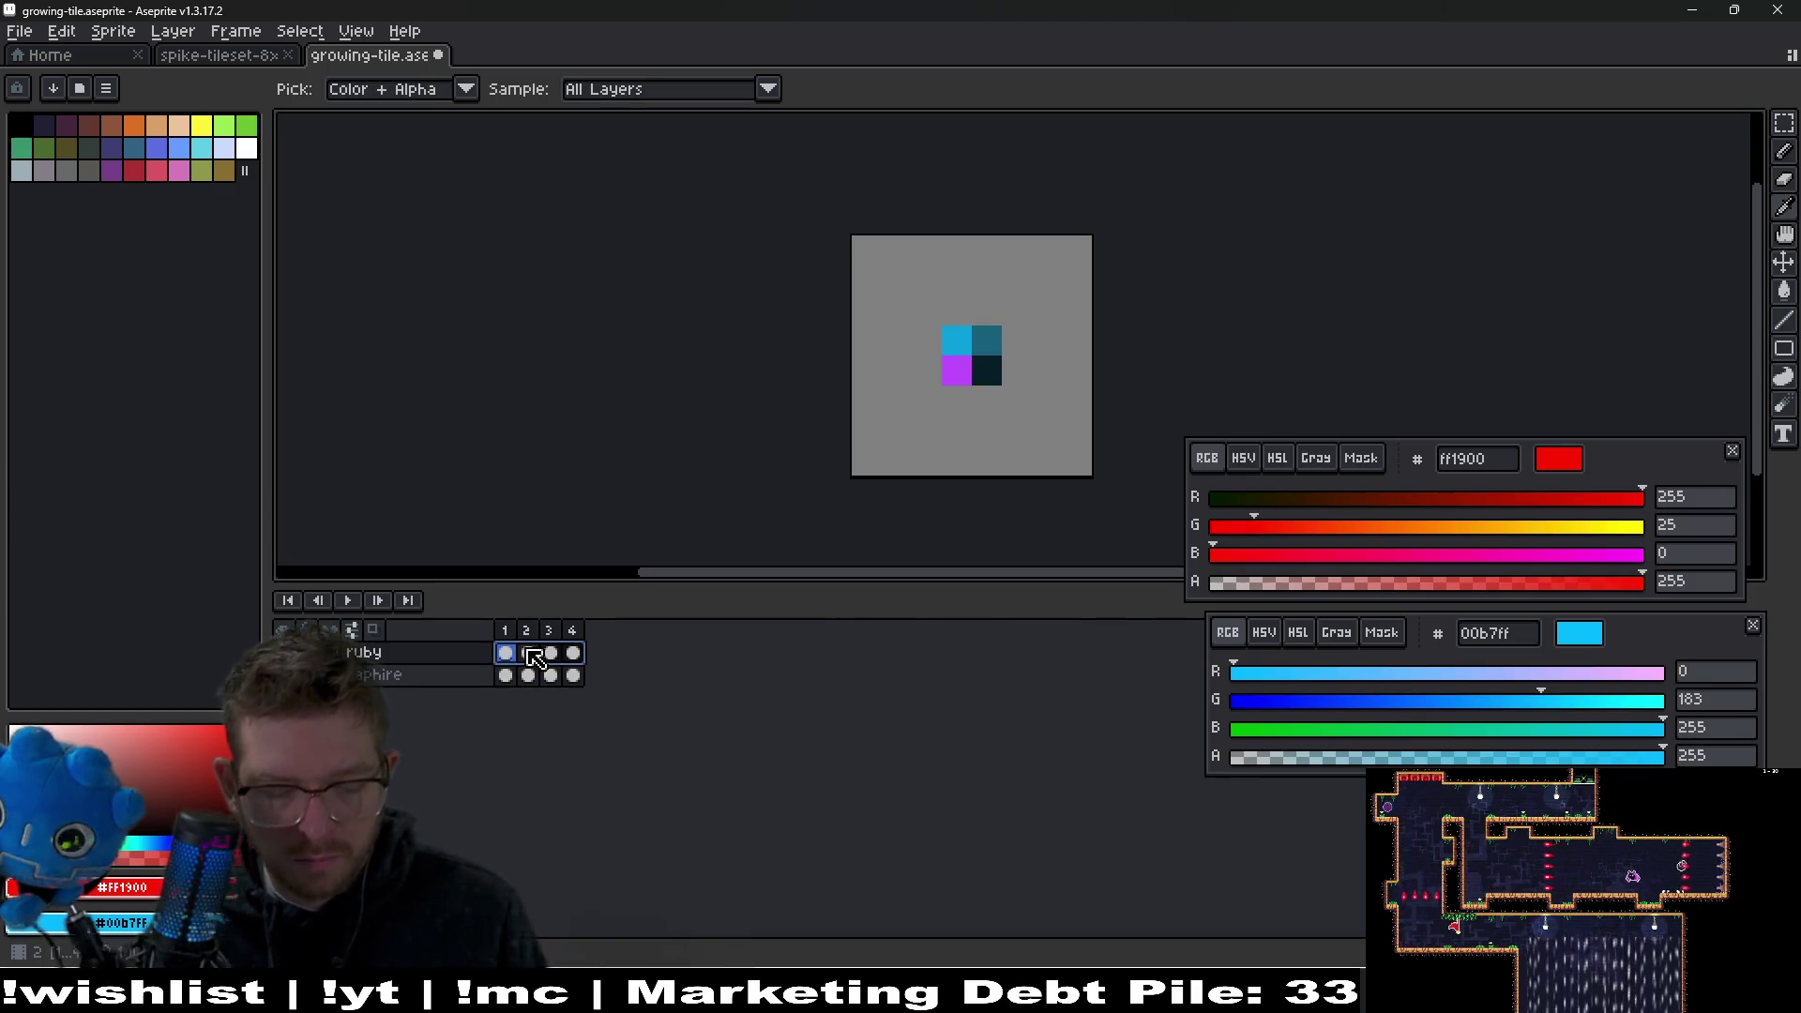
pyautogui.hotkey('shift', 'r')
pyautogui.press('Return')
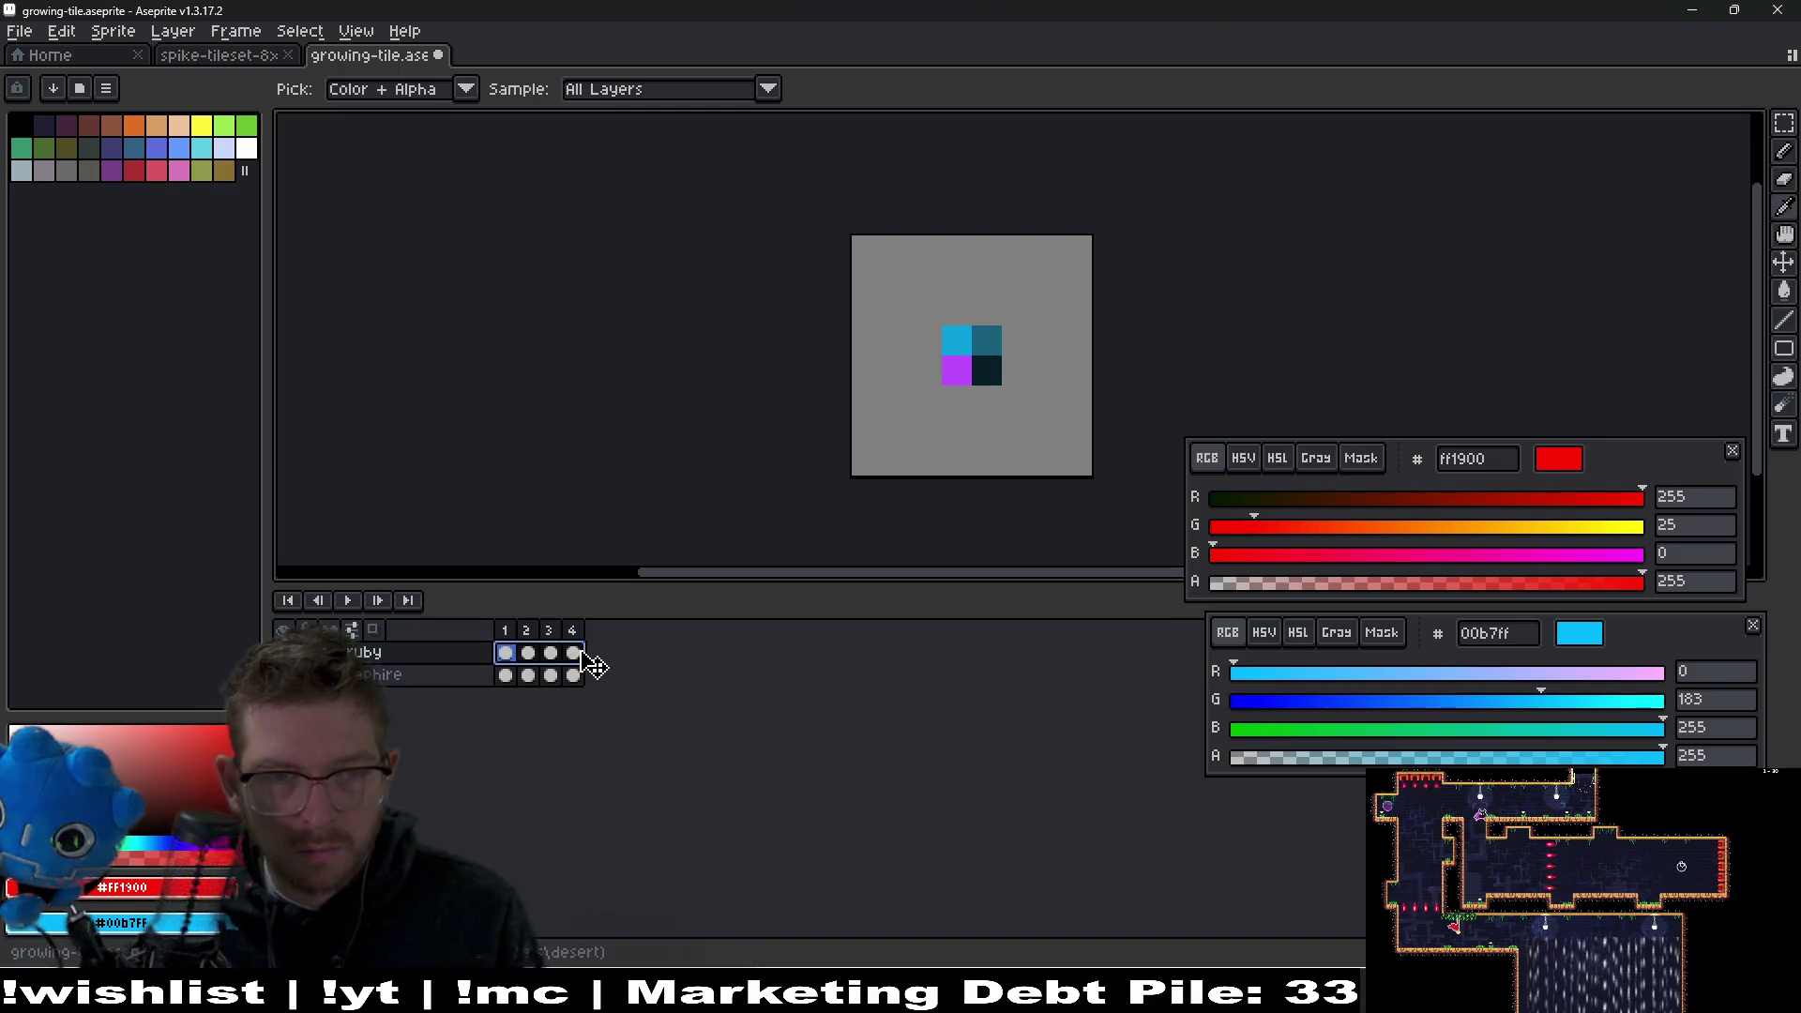
# Step: Replace cyan 00b7ff with red ff1900 on all four ruby cels, then sample cyan 0b9fda
pyautogui.click(574, 653)
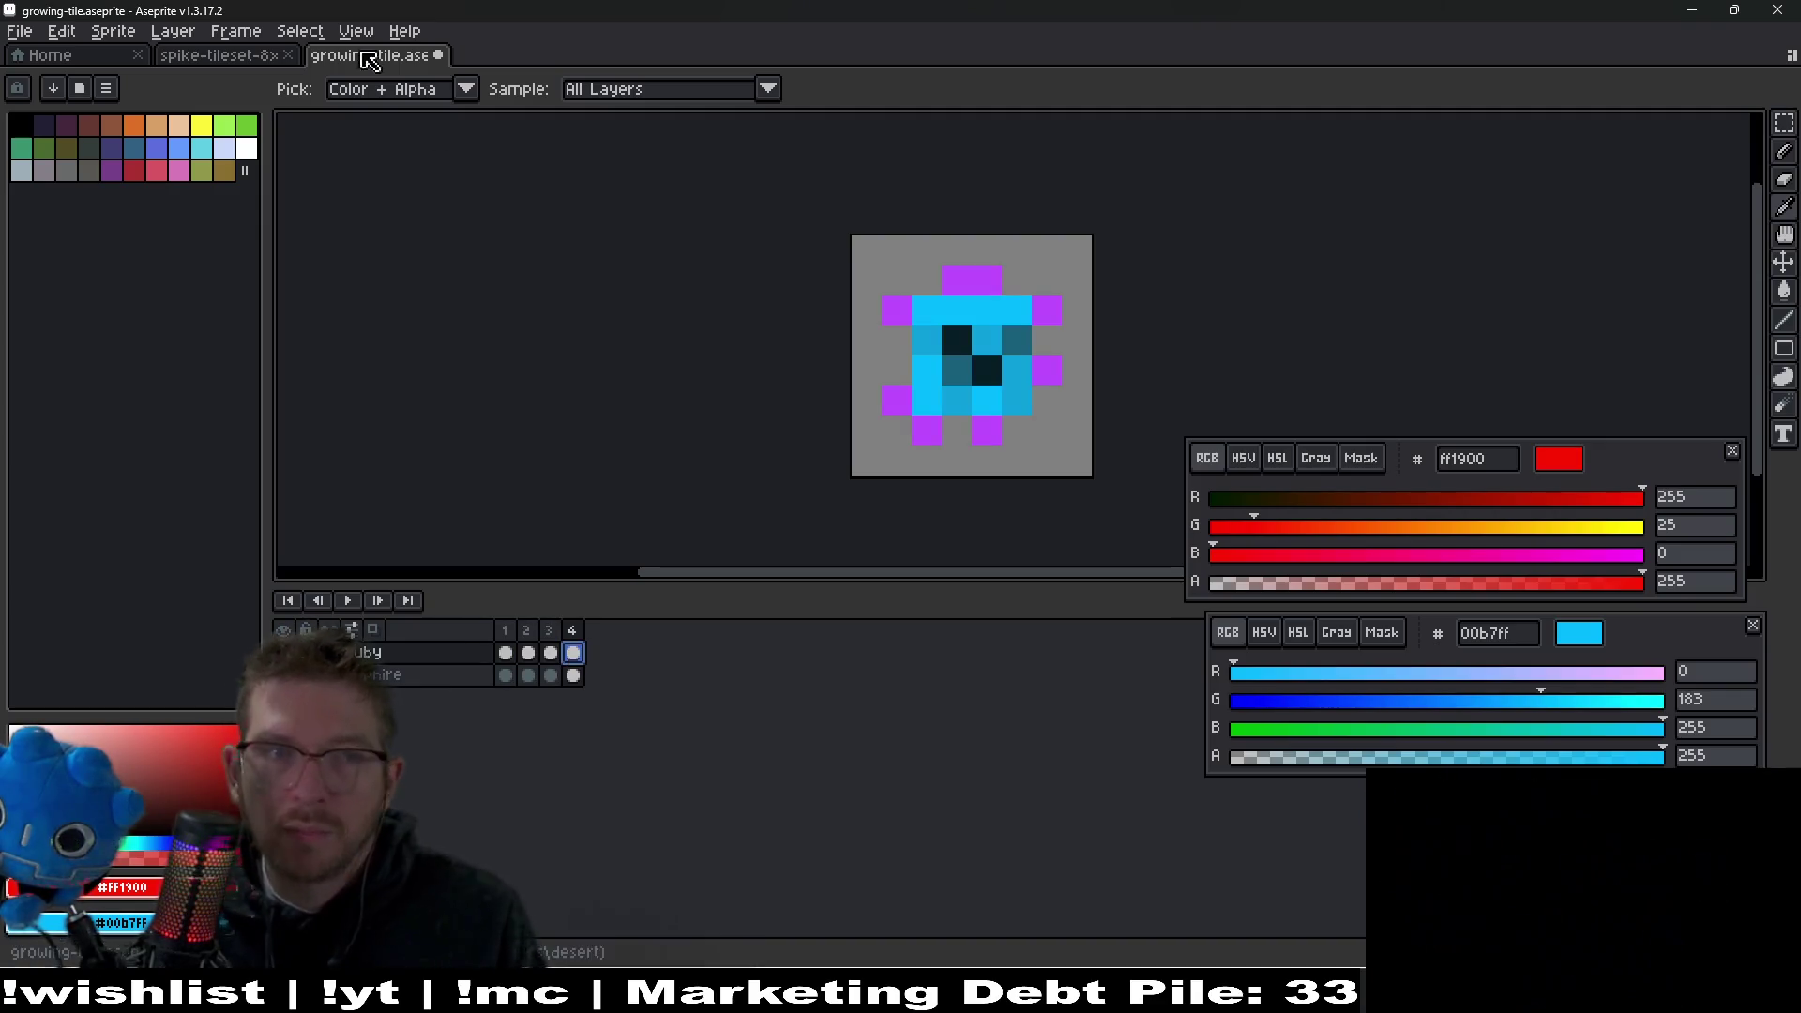
pyautogui.click(207, 57)
pyautogui.rightClick(875, 273)
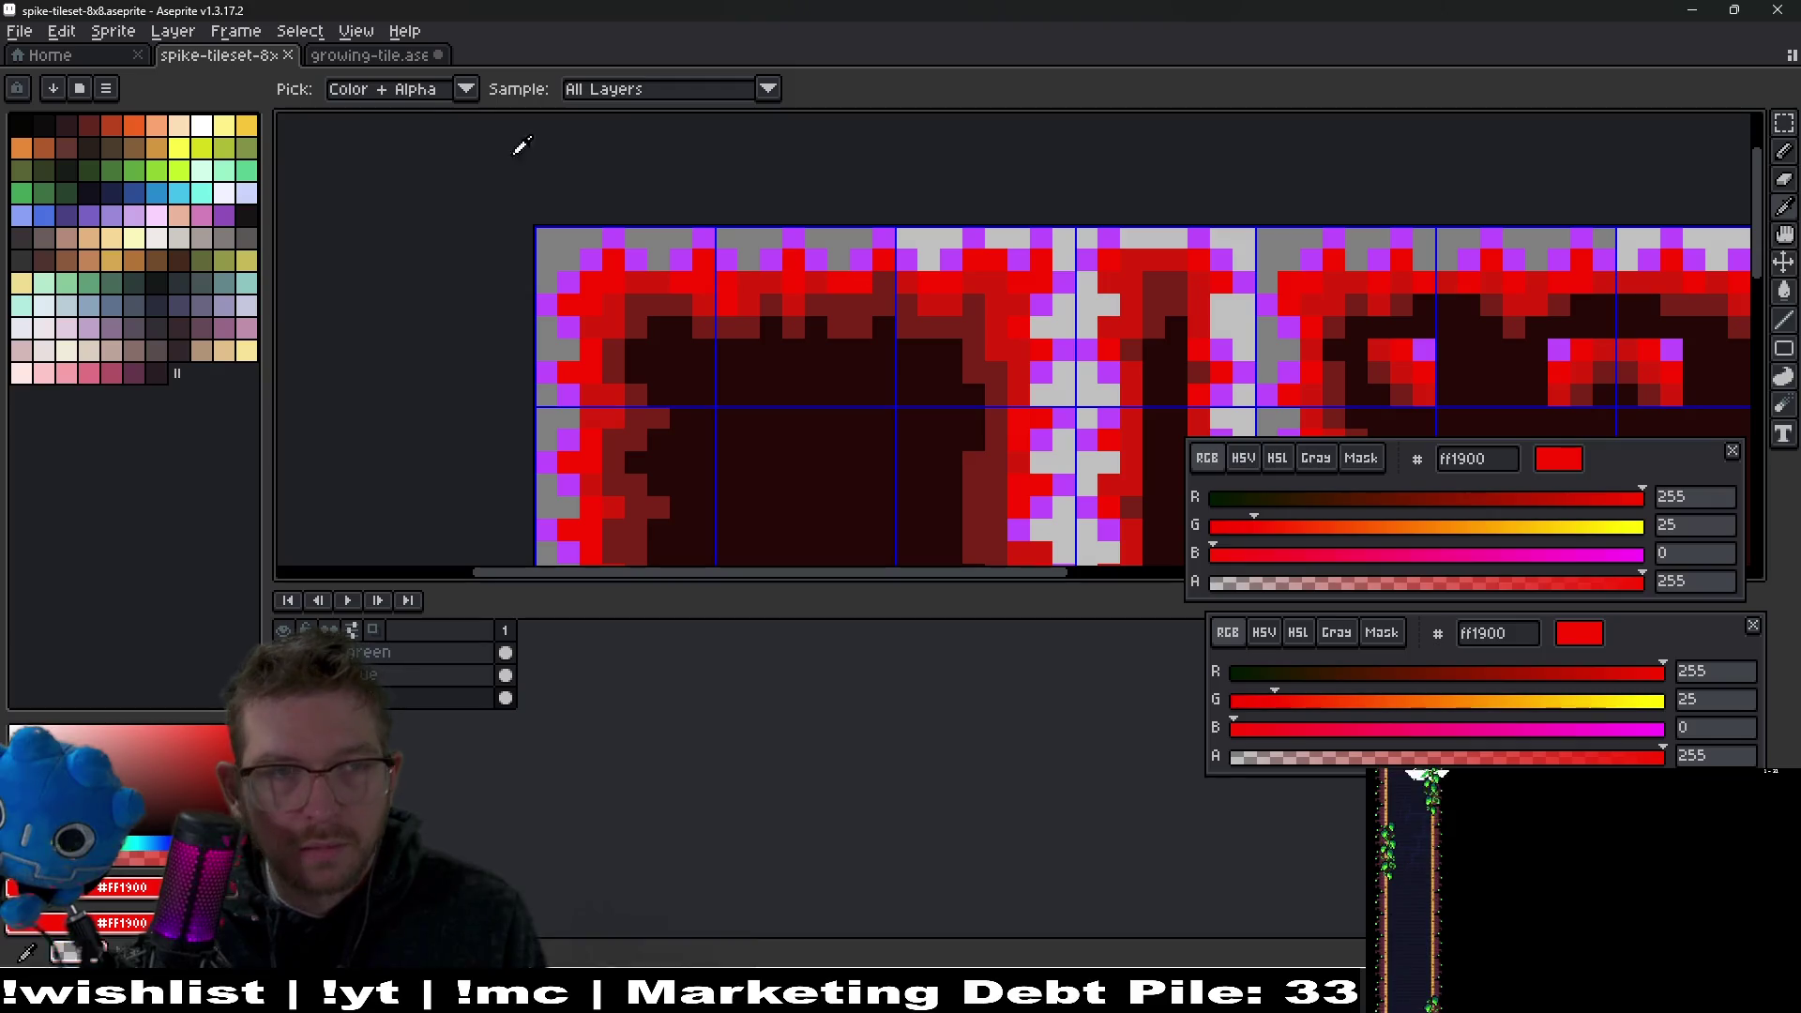
pyautogui.click(366, 58)
pyautogui.click(997, 307)
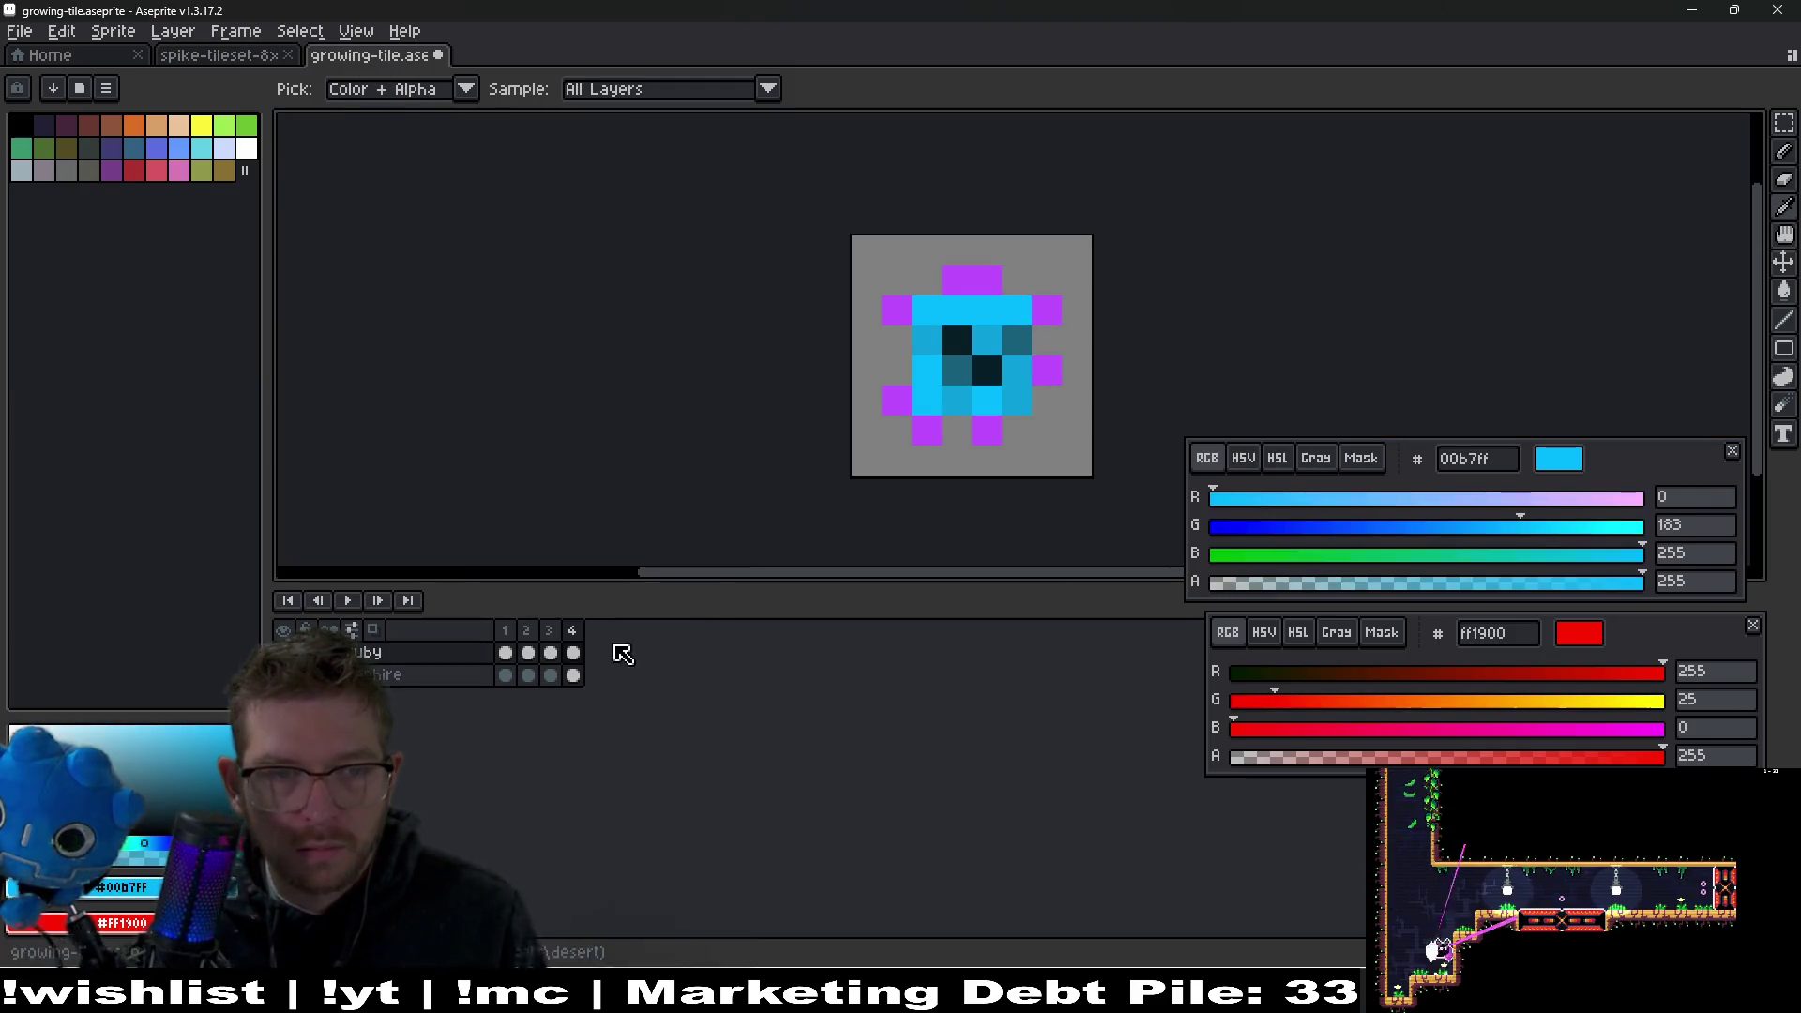
pyautogui.moveTo(505, 653); pyautogui.dragTo(598, 663)
pyautogui.hotkey('shift', 'r')
pyautogui.press('Return')
pyautogui.click(987, 339)
pyautogui.rightClick(994, 333)
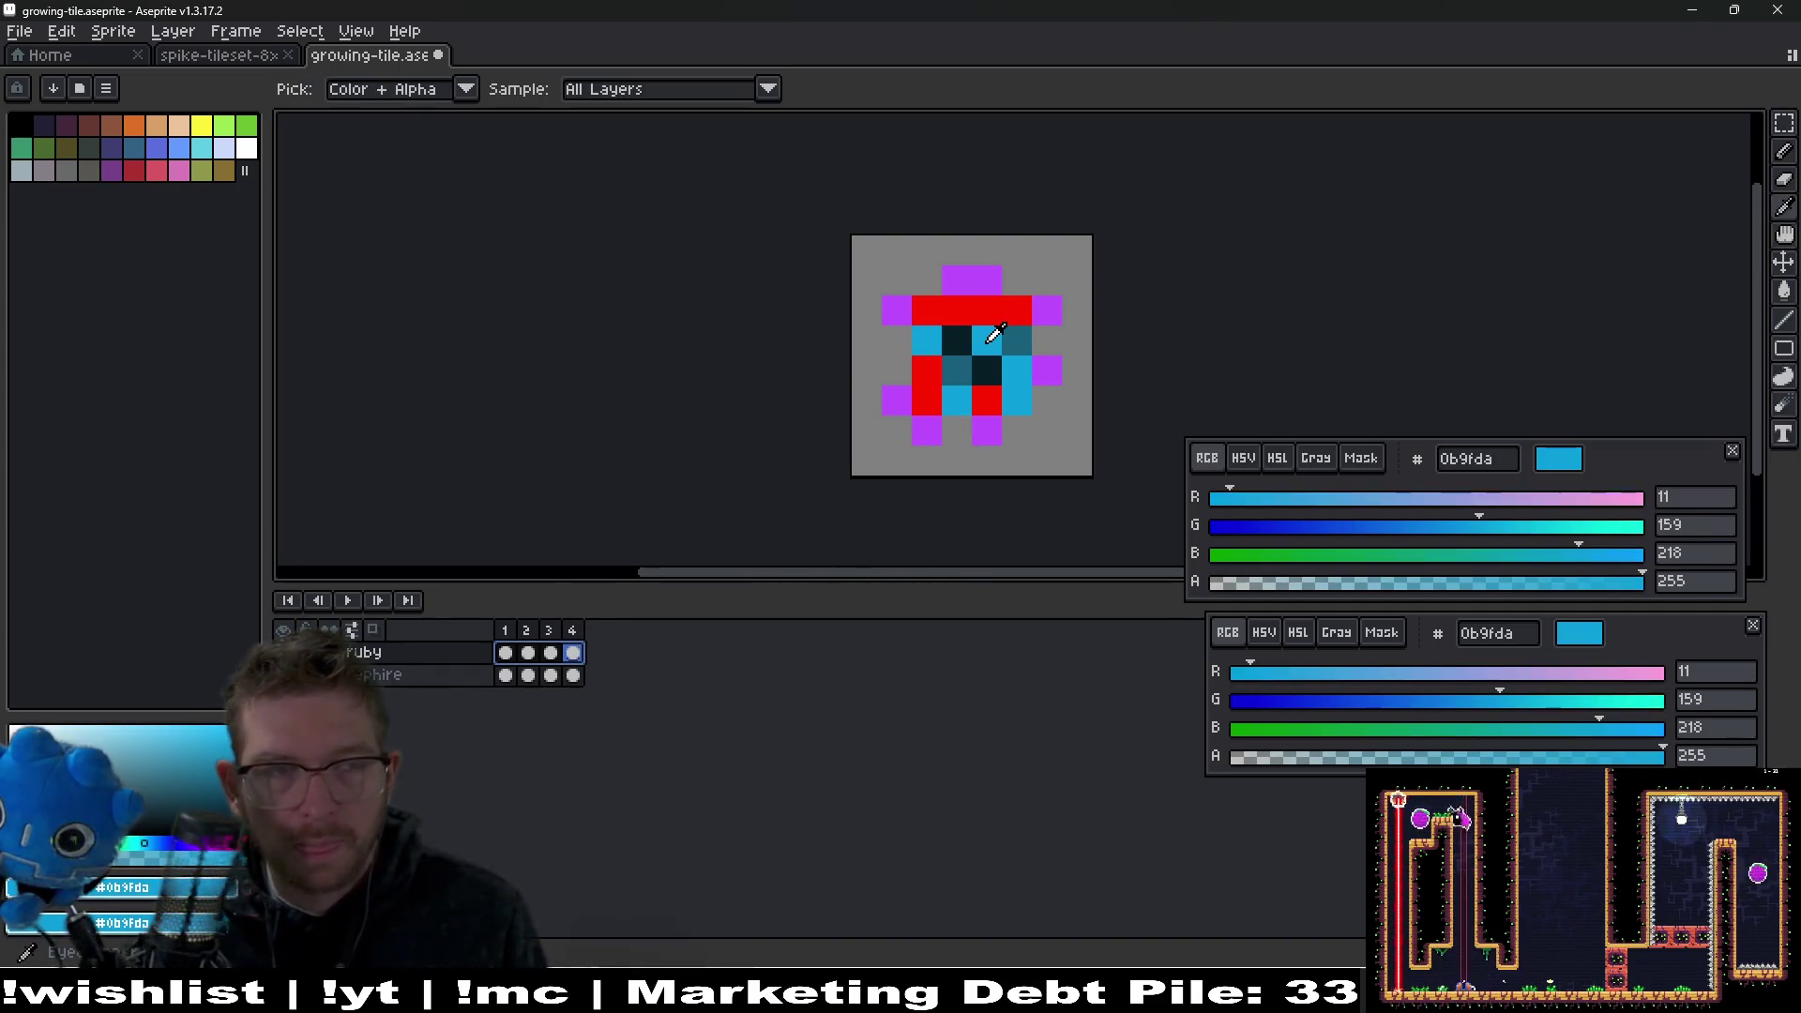
# Step: Replace the lighter blue 0b9fda with the tileset's red da200b on ruby cels 1–4
pyautogui.click(256, 58)
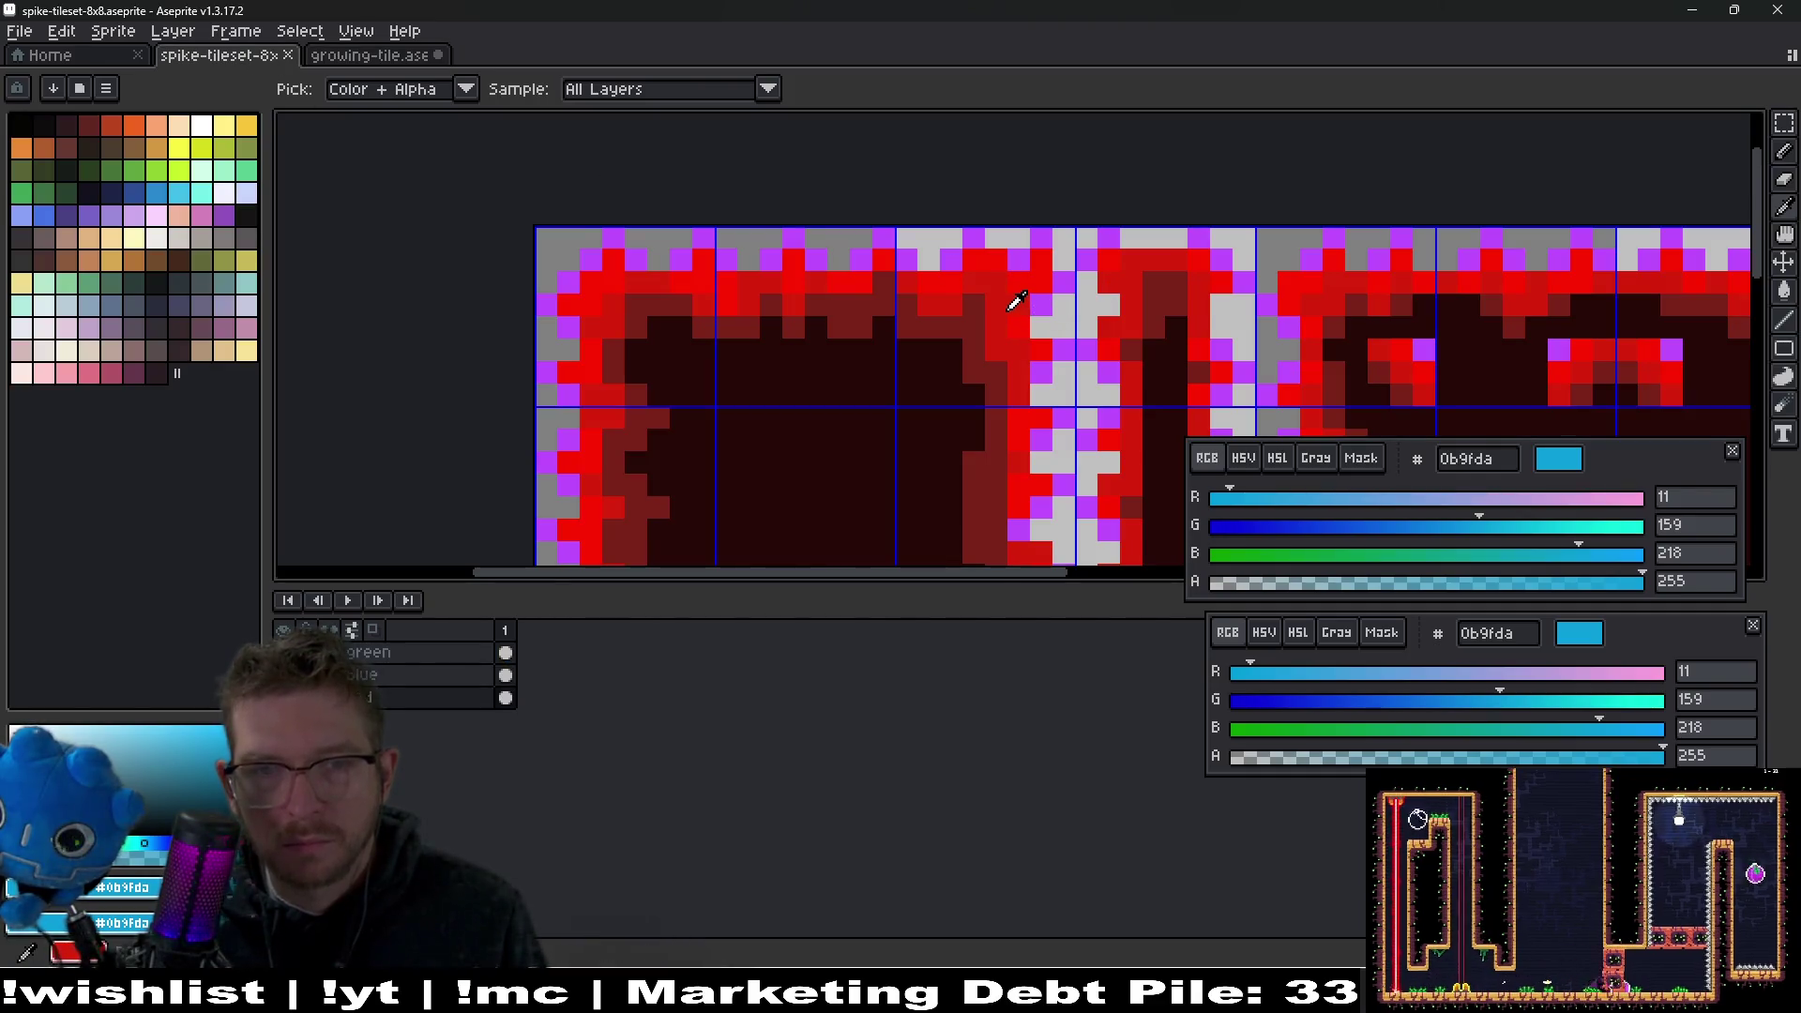
pyautogui.rightClick(1004, 294)
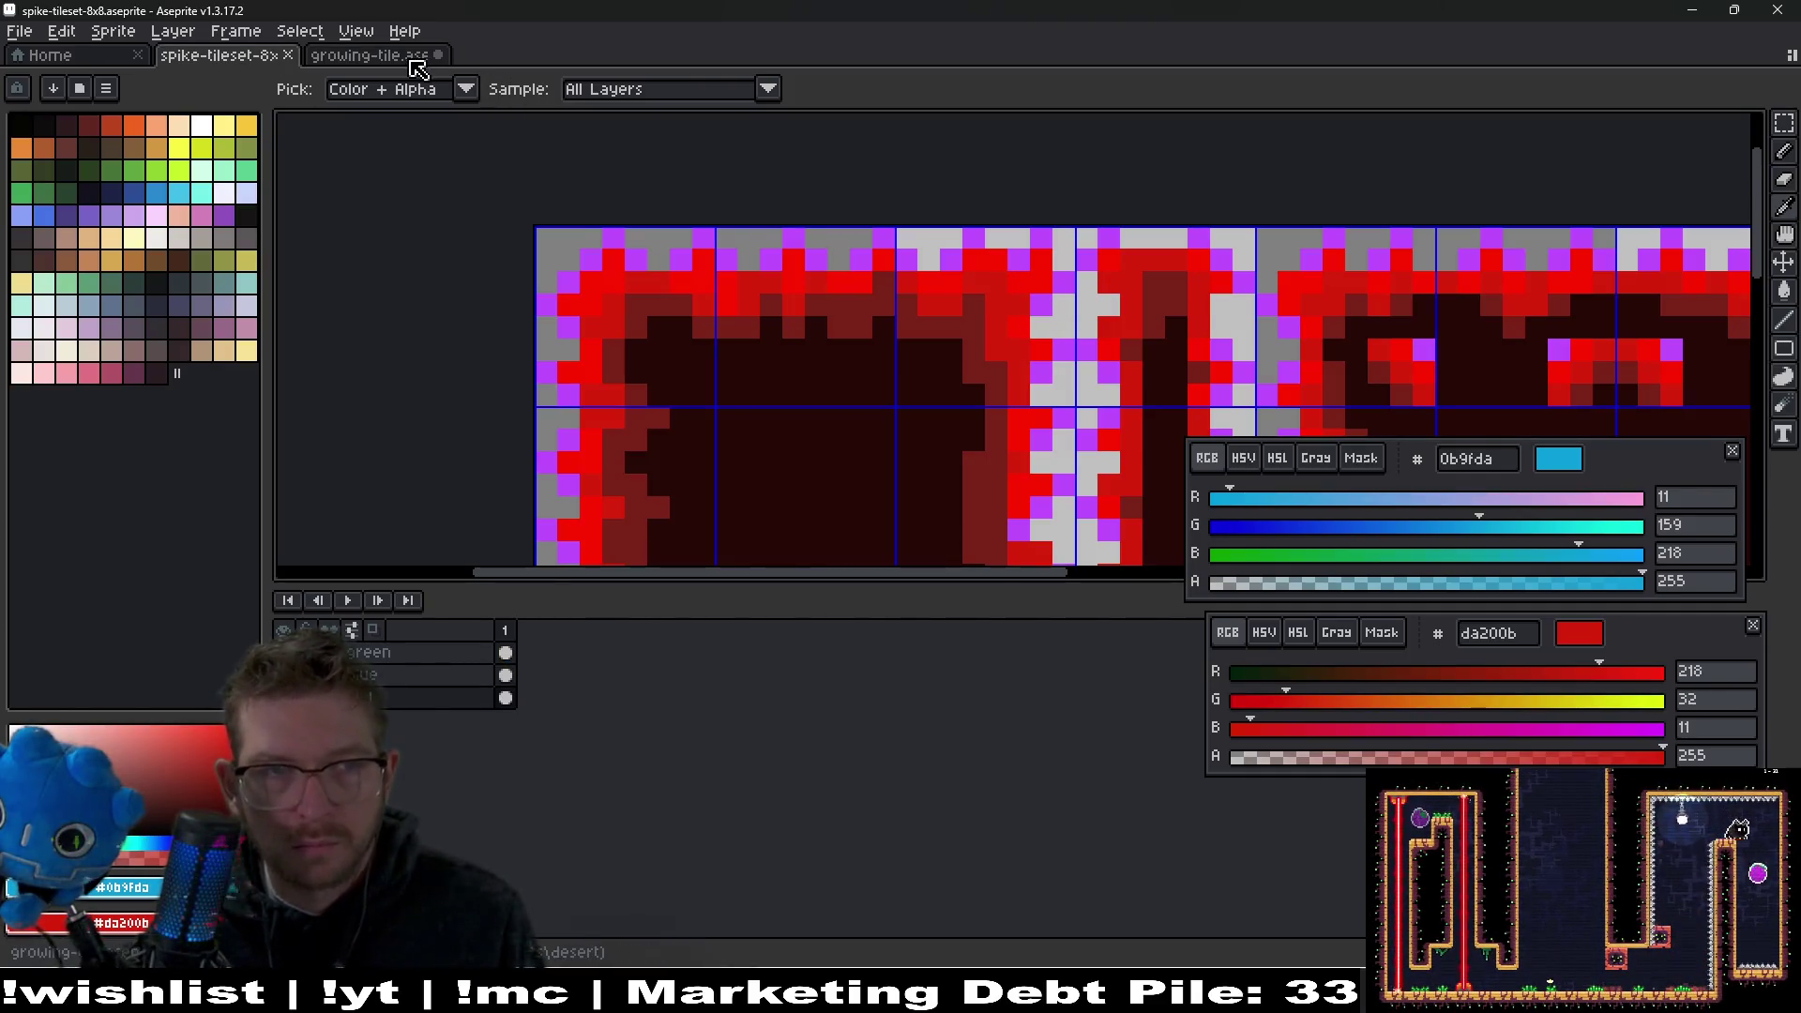
pyautogui.click(369, 56)
pyautogui.moveTo(524, 664); pyautogui.dragTo(572, 662)
pyautogui.hotkey('shift', 'r')
pyautogui.click(1741, 342)
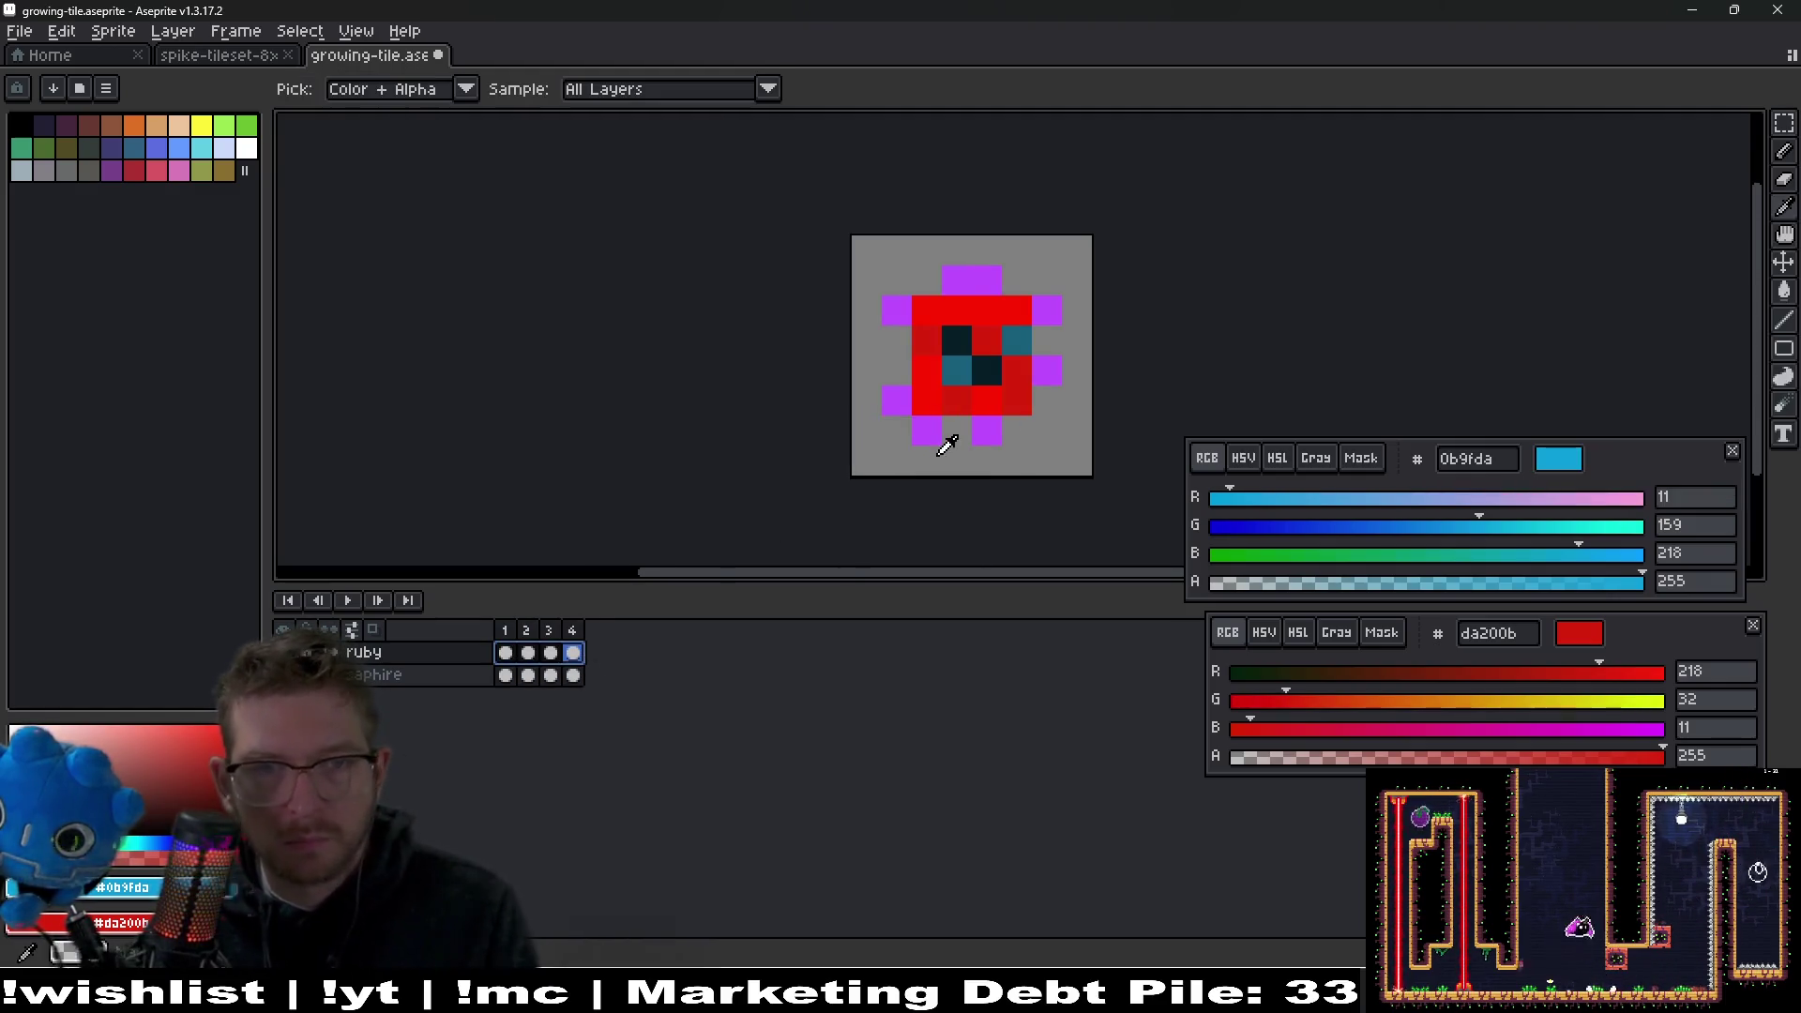
# Step: Replace the teal 195f7b with dark red 7b2319 on ruby cels 1–4
pyautogui.click(1024, 338)
pyautogui.rightClick(1024, 338)
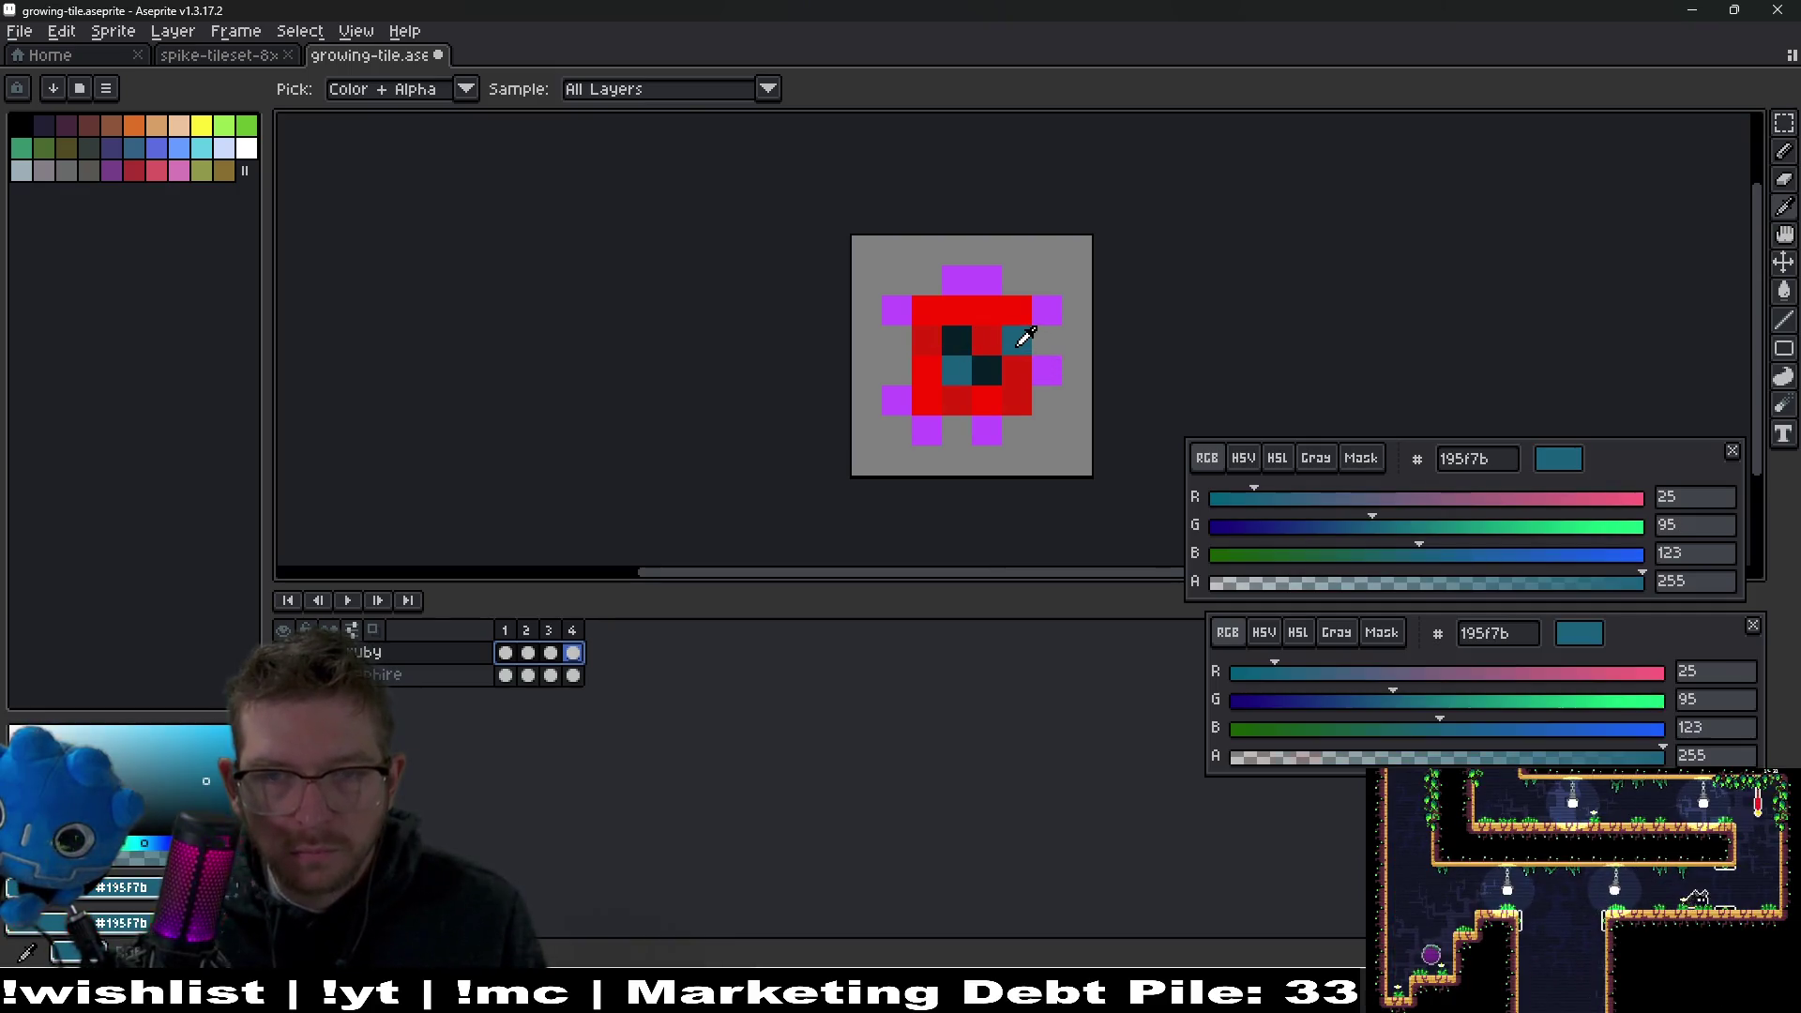
pyautogui.click(249, 57)
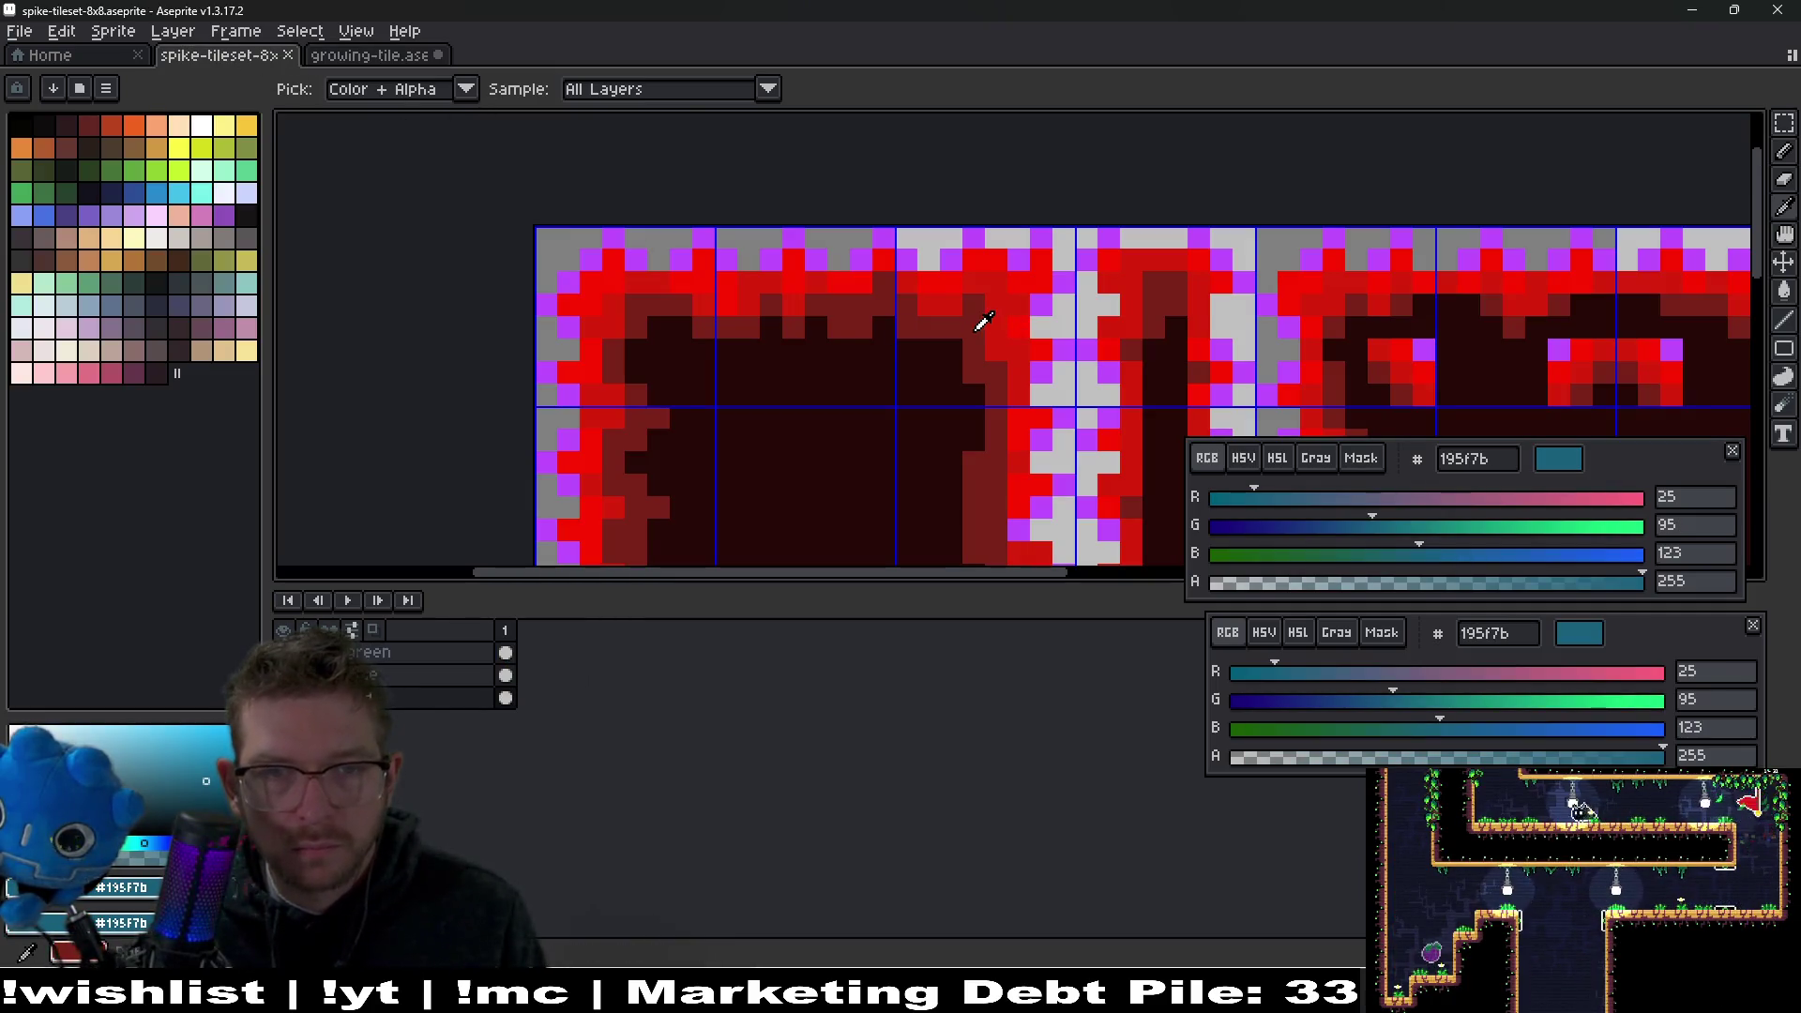
pyautogui.rightClick(983, 322)
pyautogui.click(403, 58)
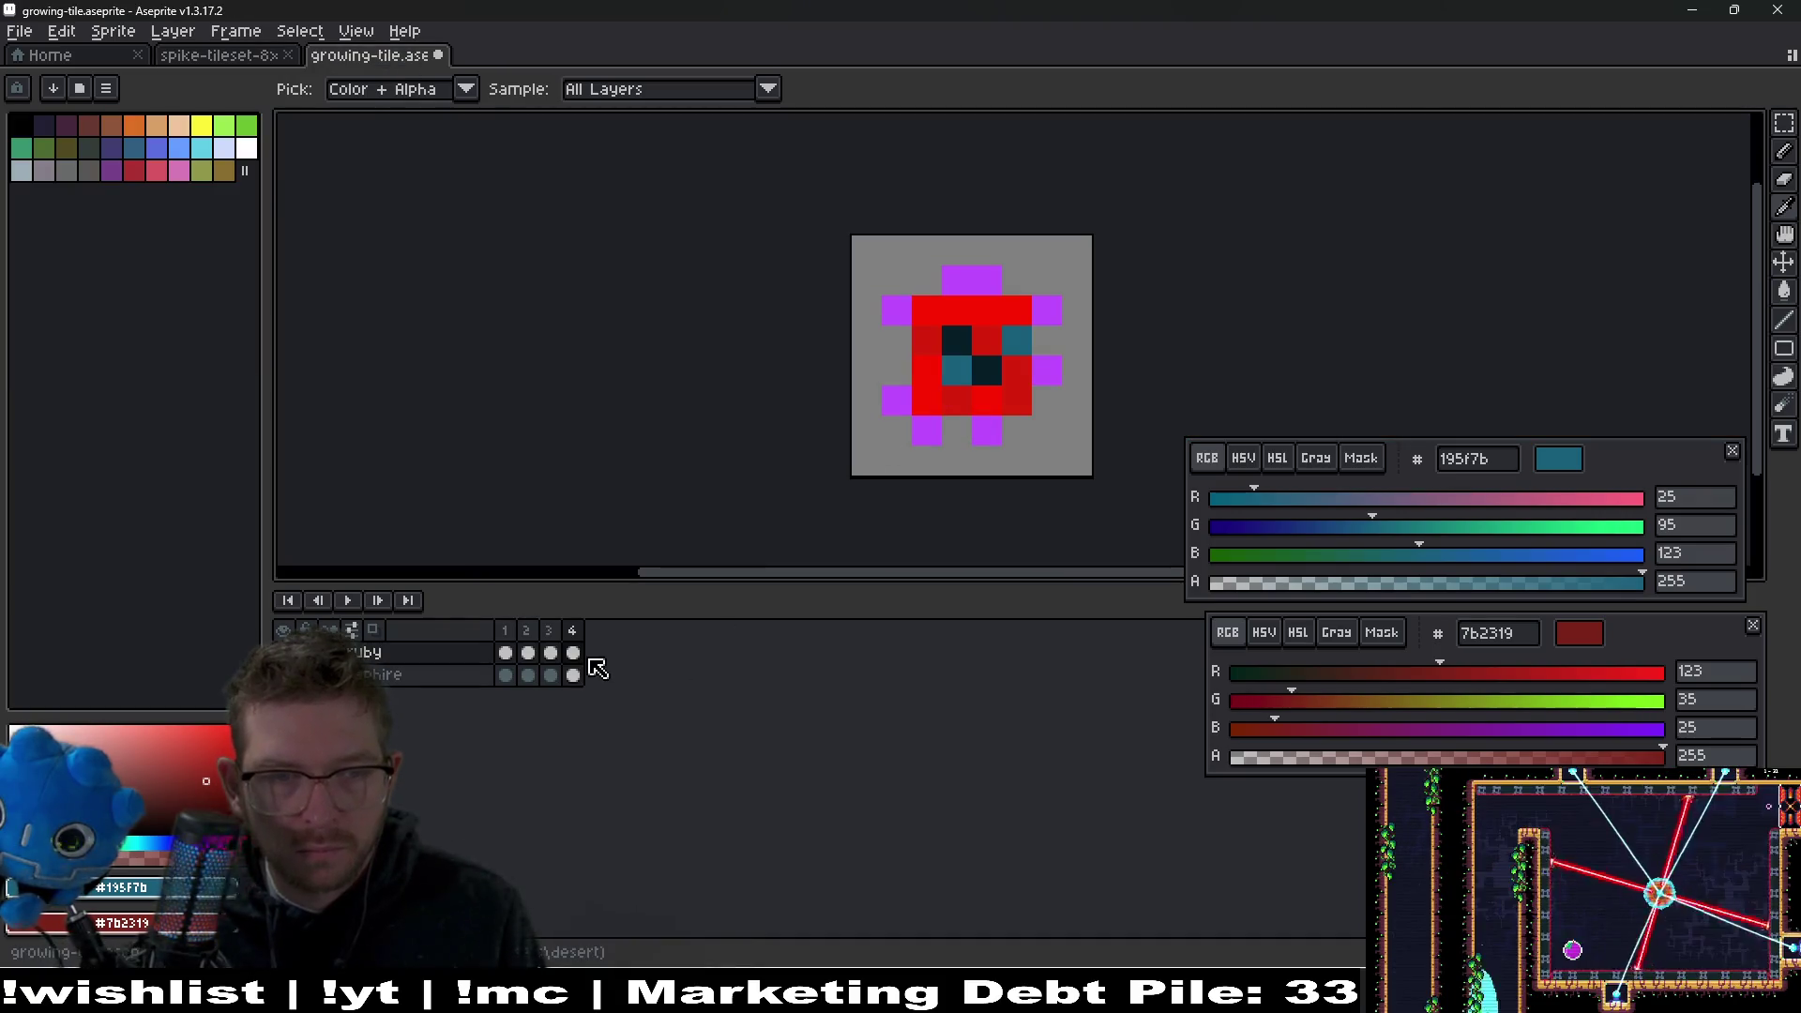
pyautogui.moveTo(505, 652); pyautogui.dragTo(573, 653)
pyautogui.hotkey('shift', 'r')
pyautogui.press('Return')
# Step: Replace the darkest blue 061e27 with darkest red 270906 on ruby cels 1–4
pyautogui.rightClick(970, 340)
pyautogui.click(968, 336)
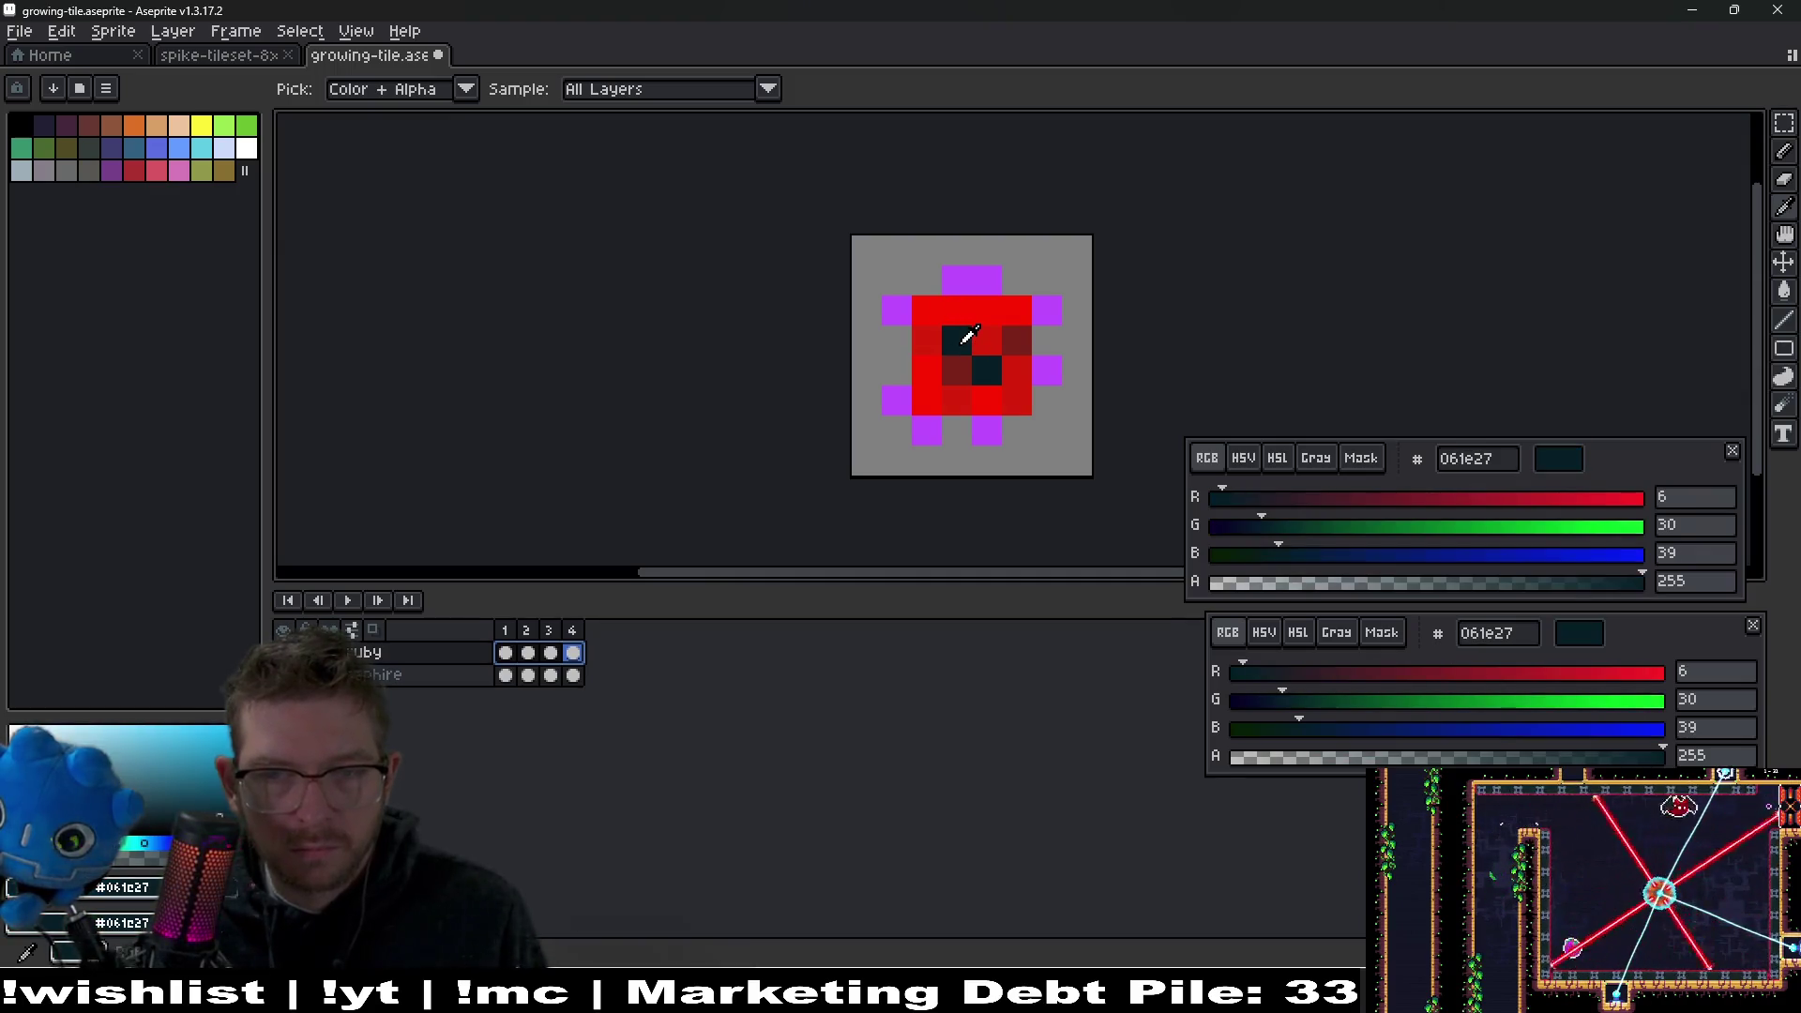
pyautogui.hotkey('ctrl', 'shift', 'Tab')
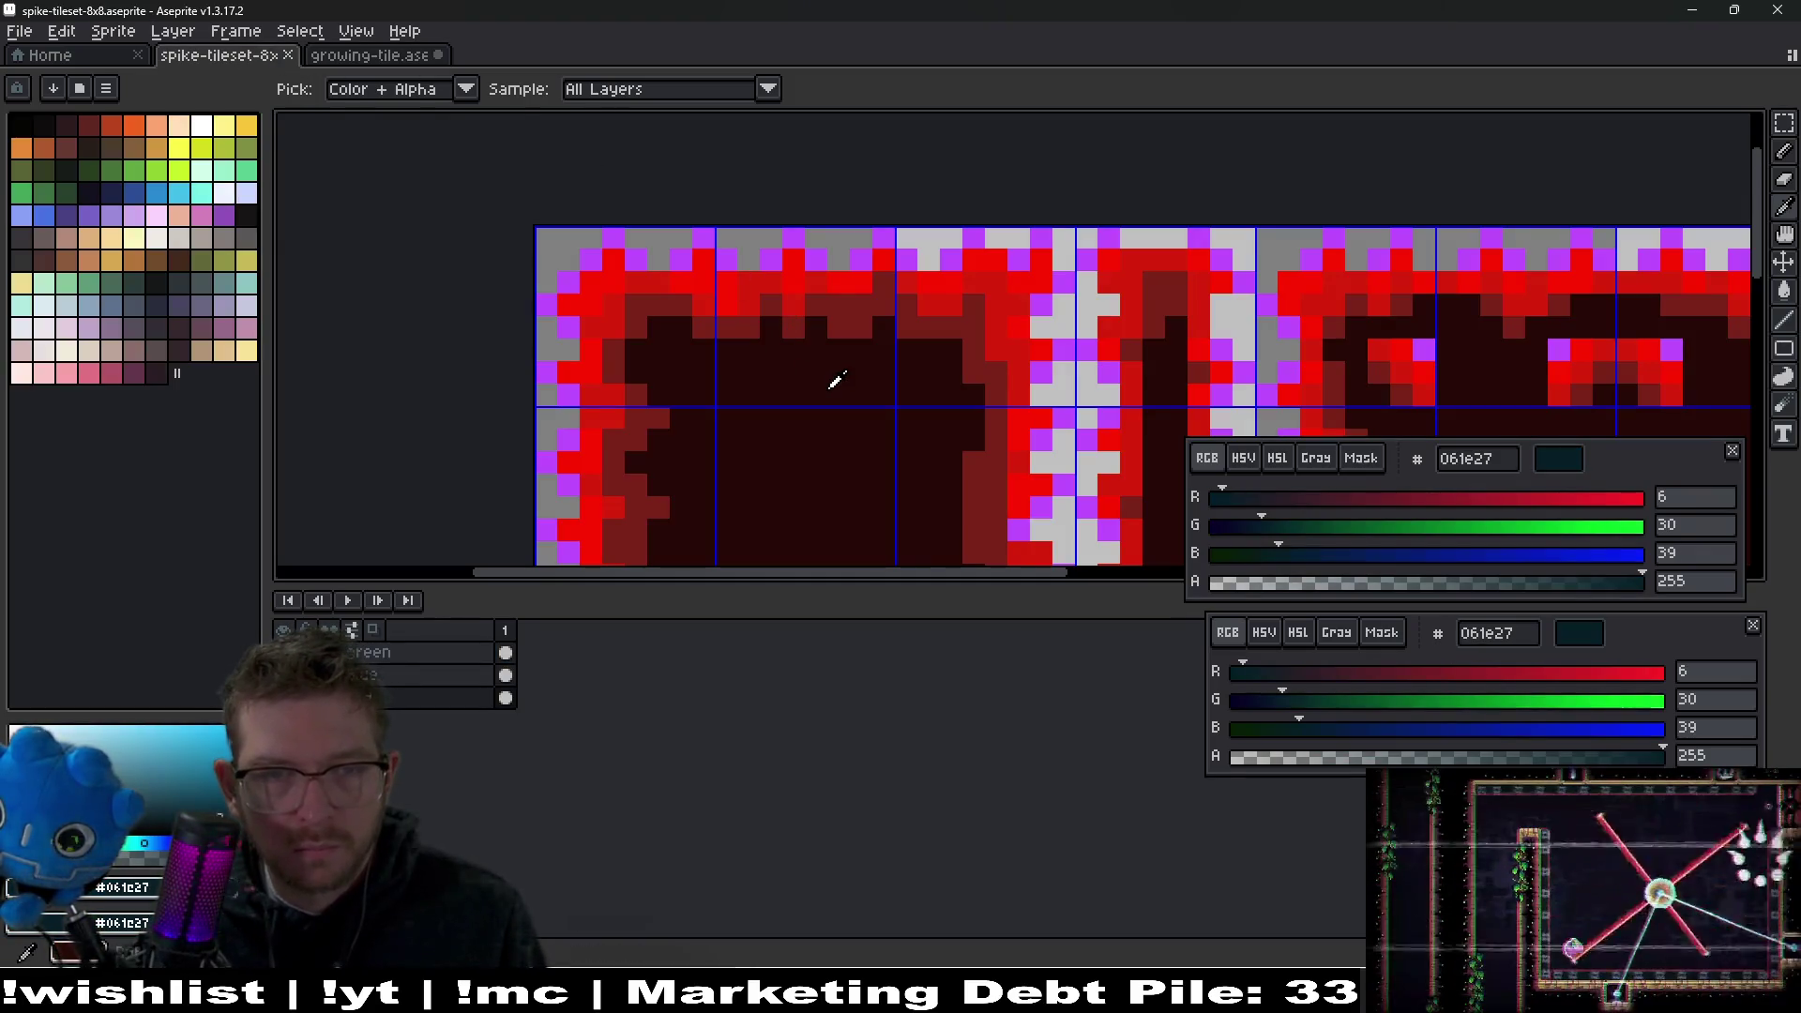
pyautogui.rightClick(836, 379)
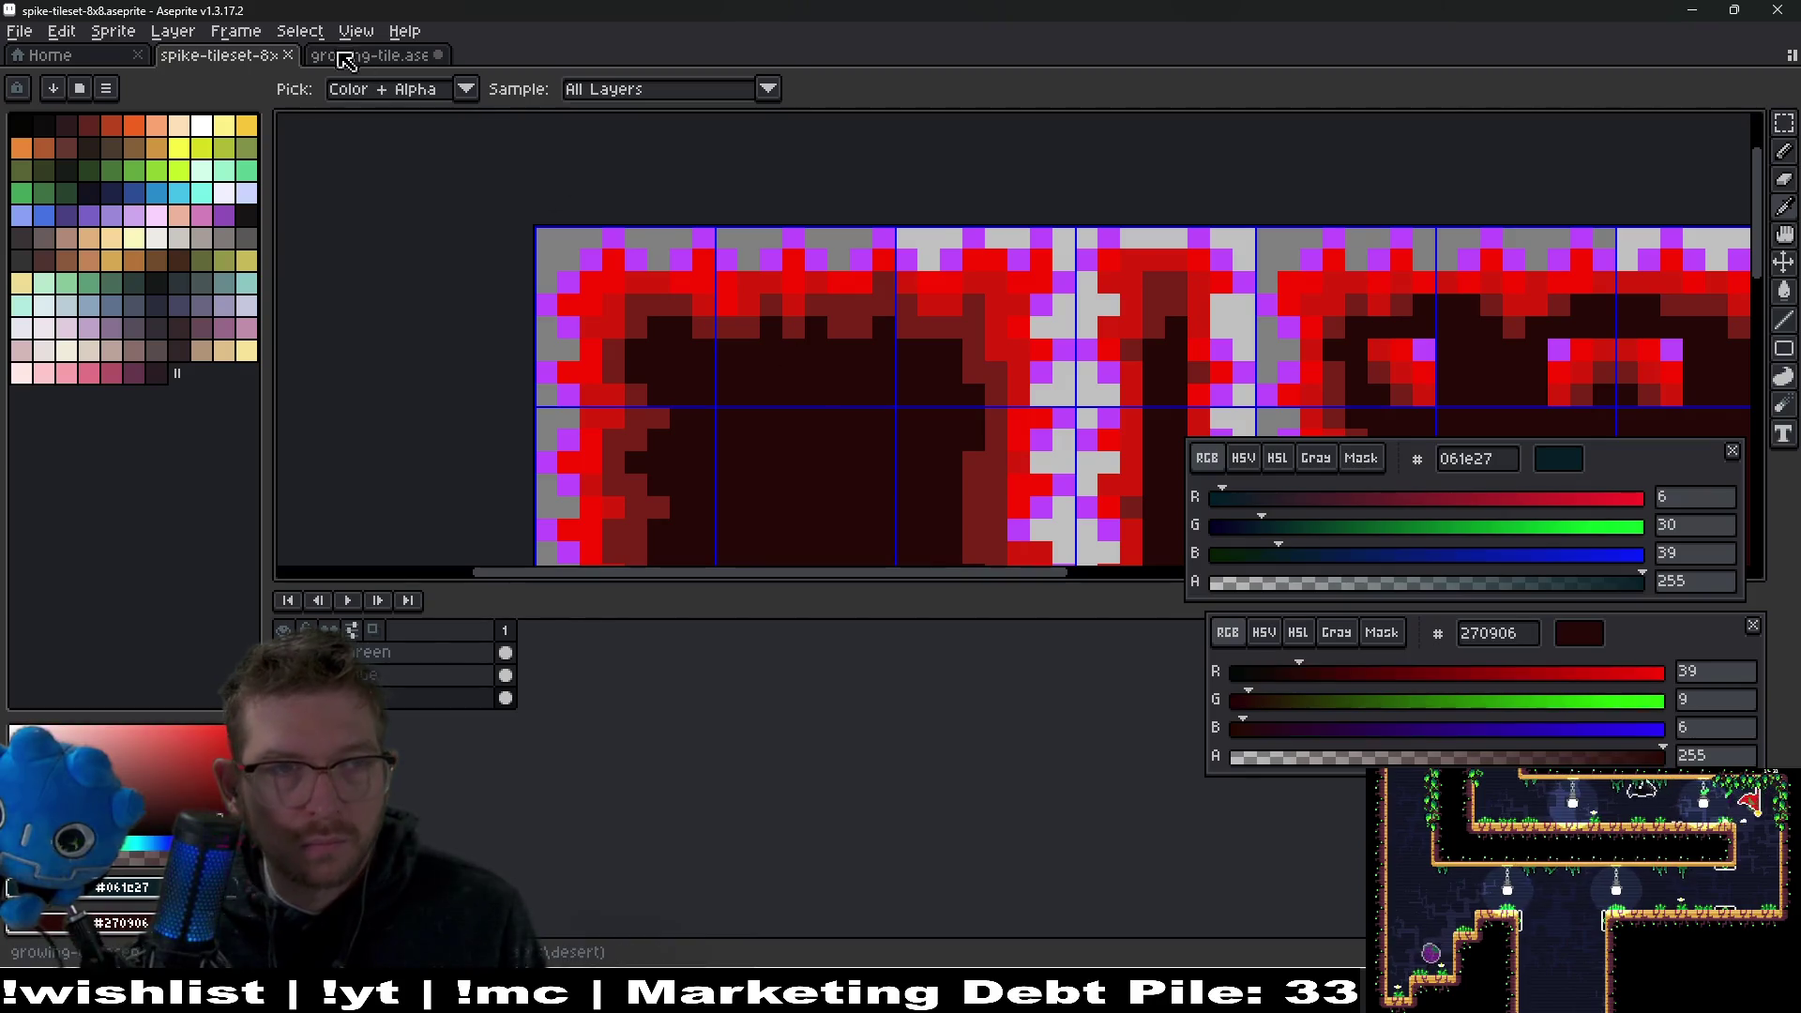
pyautogui.click(355, 58)
pyautogui.moveTo(506, 653); pyautogui.dragTo(583, 662)
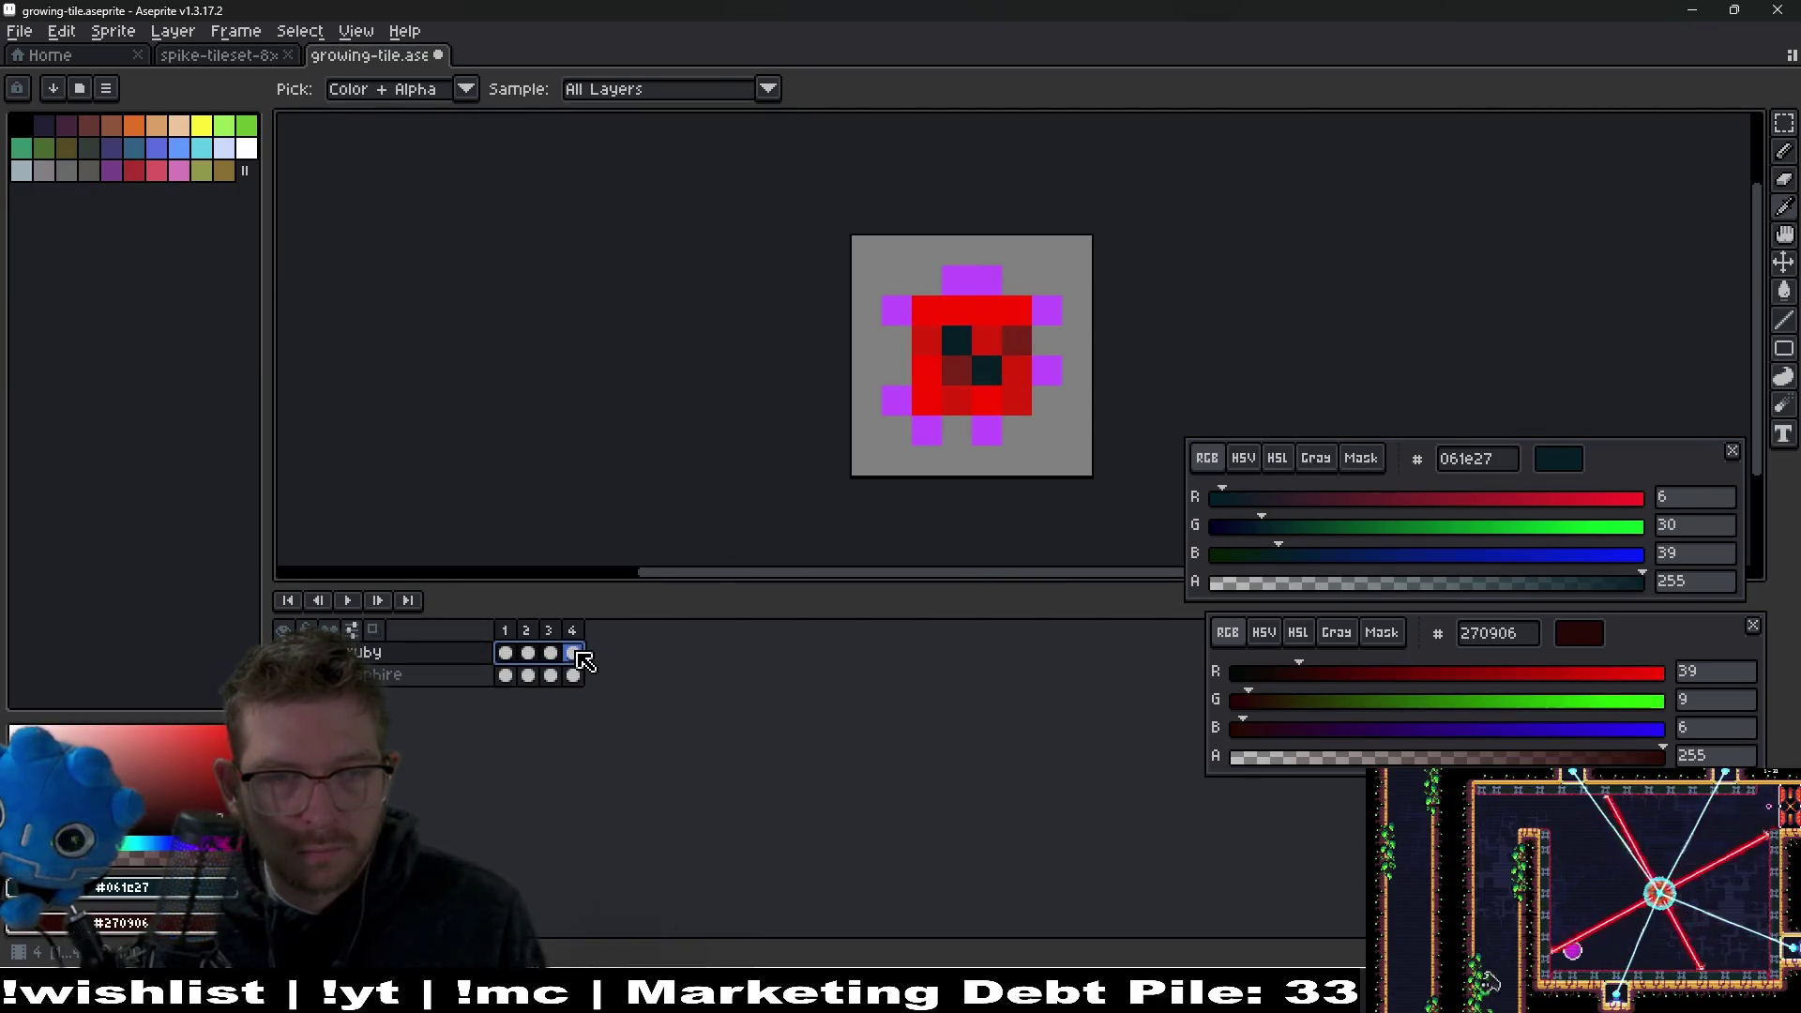
pyautogui.hotkey('shift', 'r')
pyautogui.press('Return')
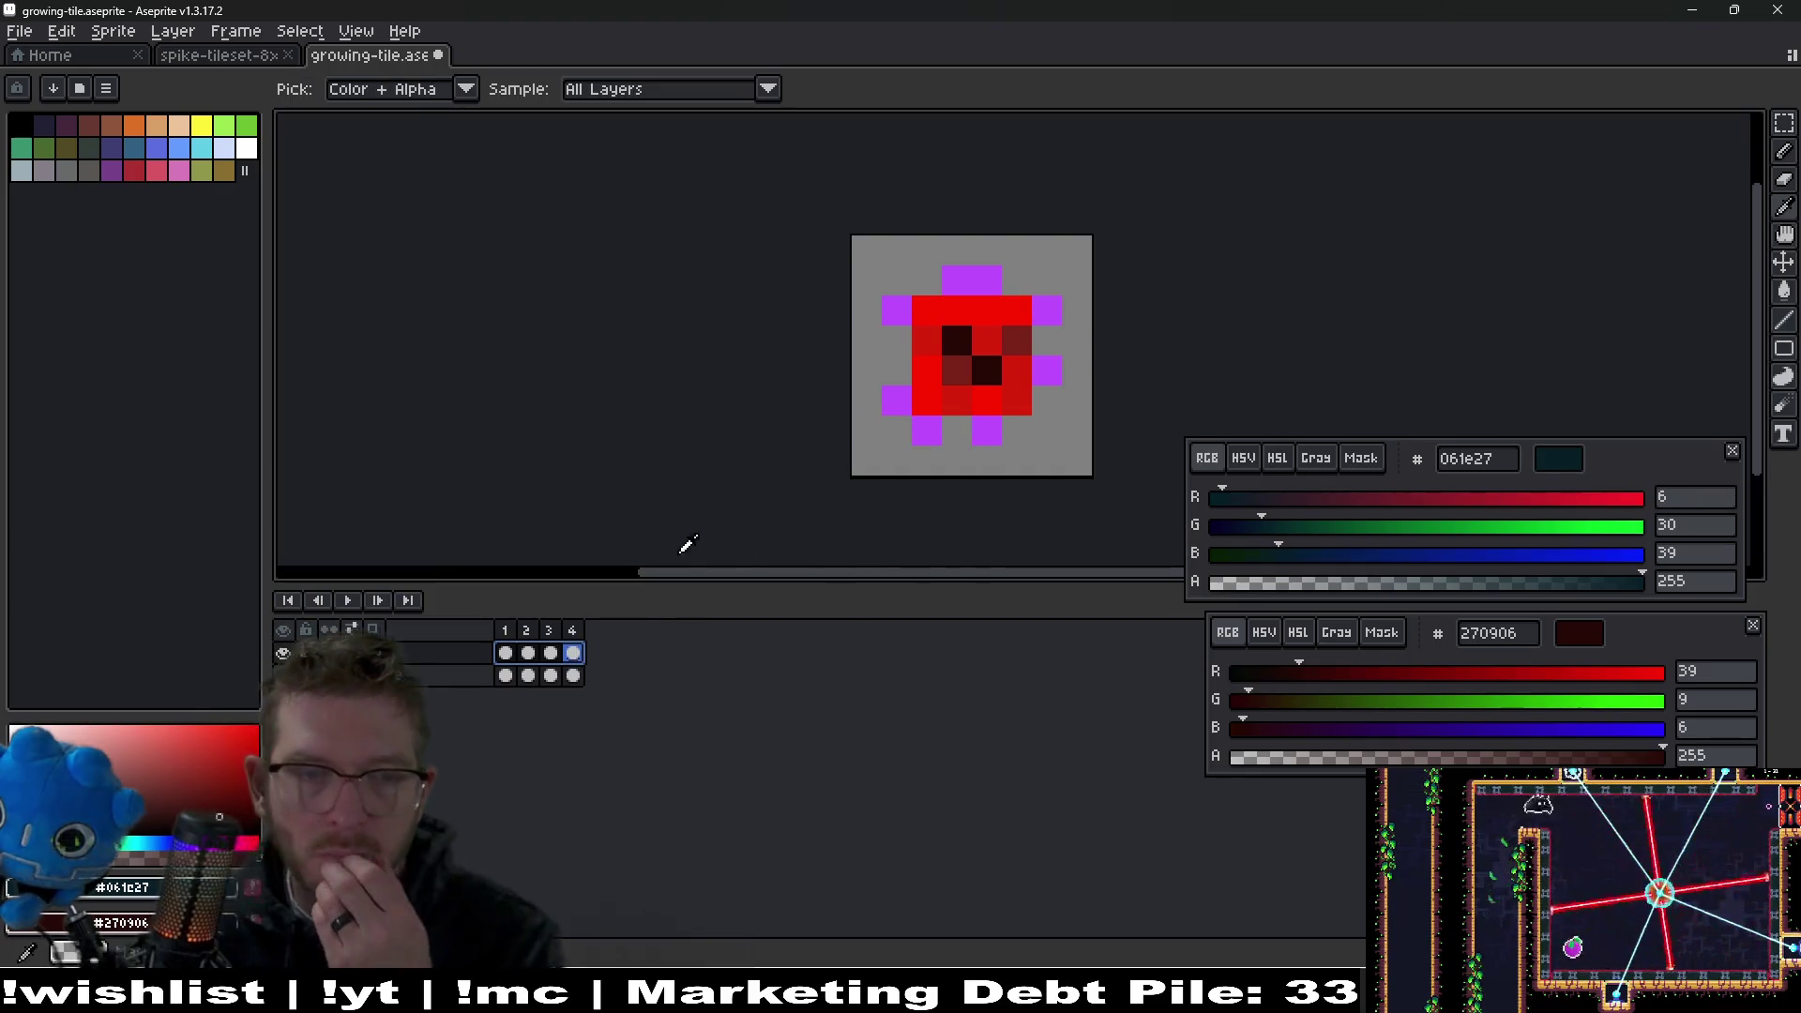
# Step: Save growing-tile.aseprite and switch over to Godot
pyautogui.click(507, 632)
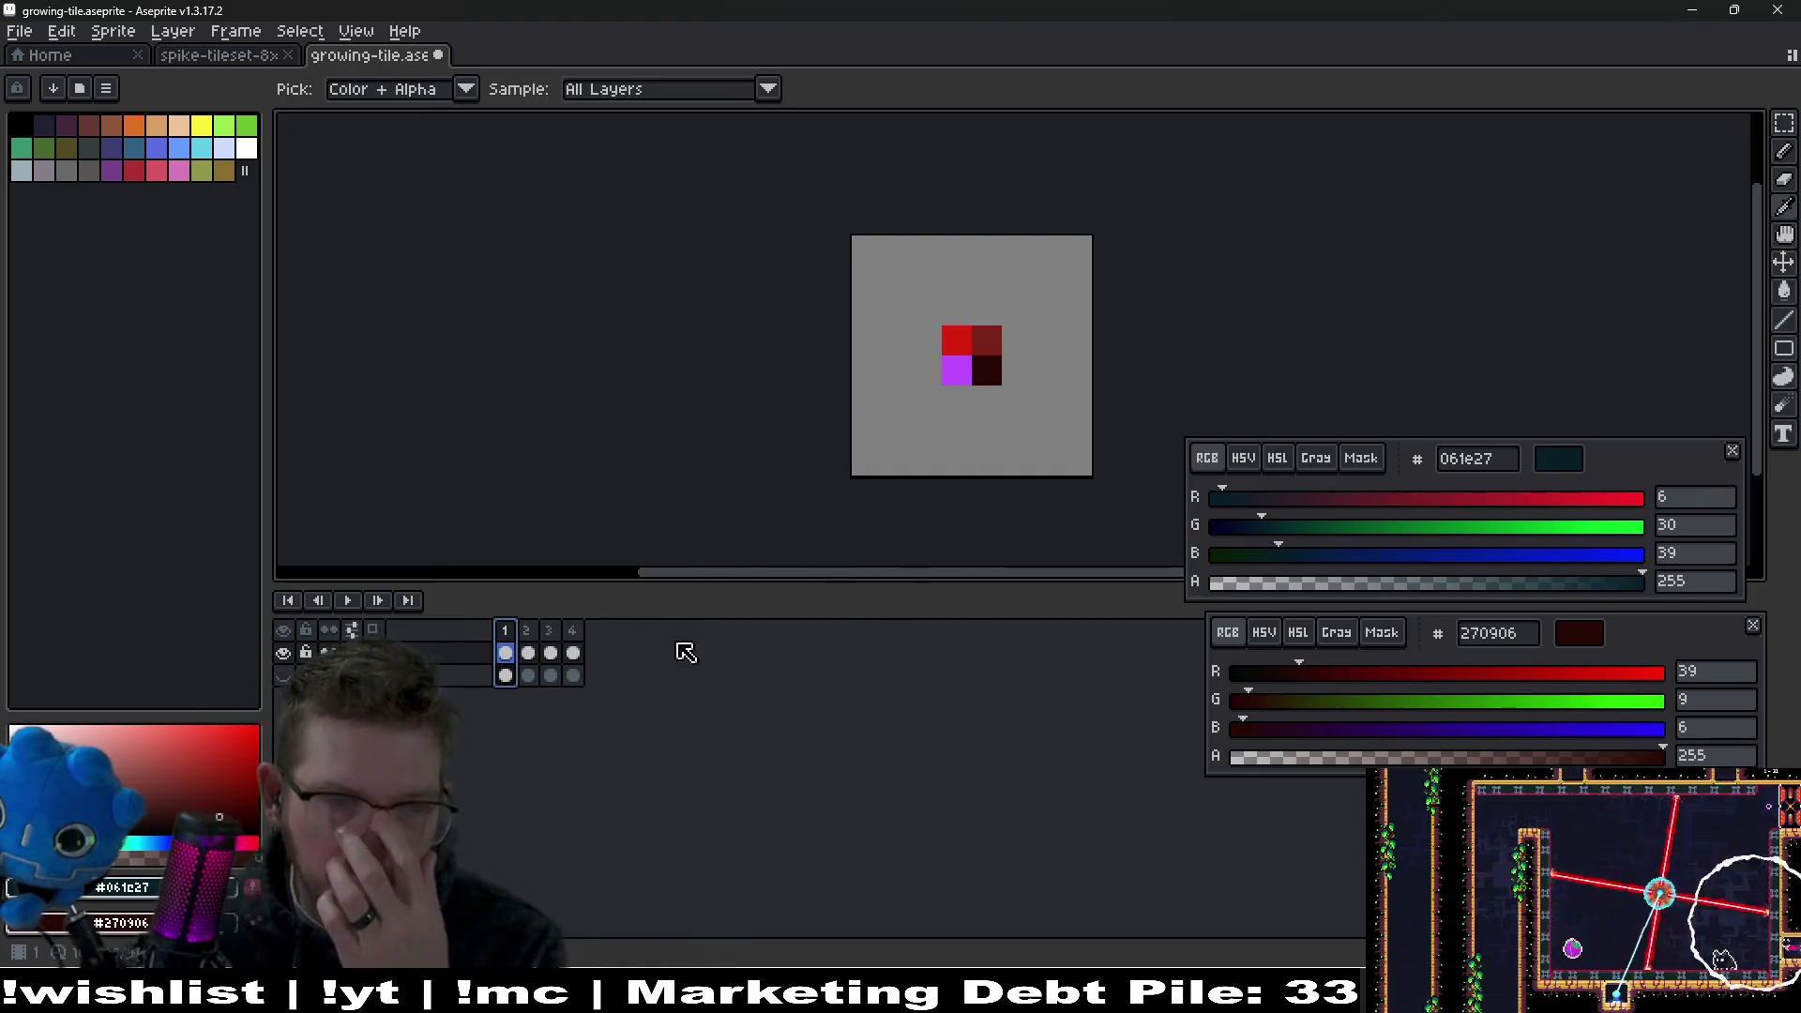
pyautogui.hotkey('ctrl', 's')
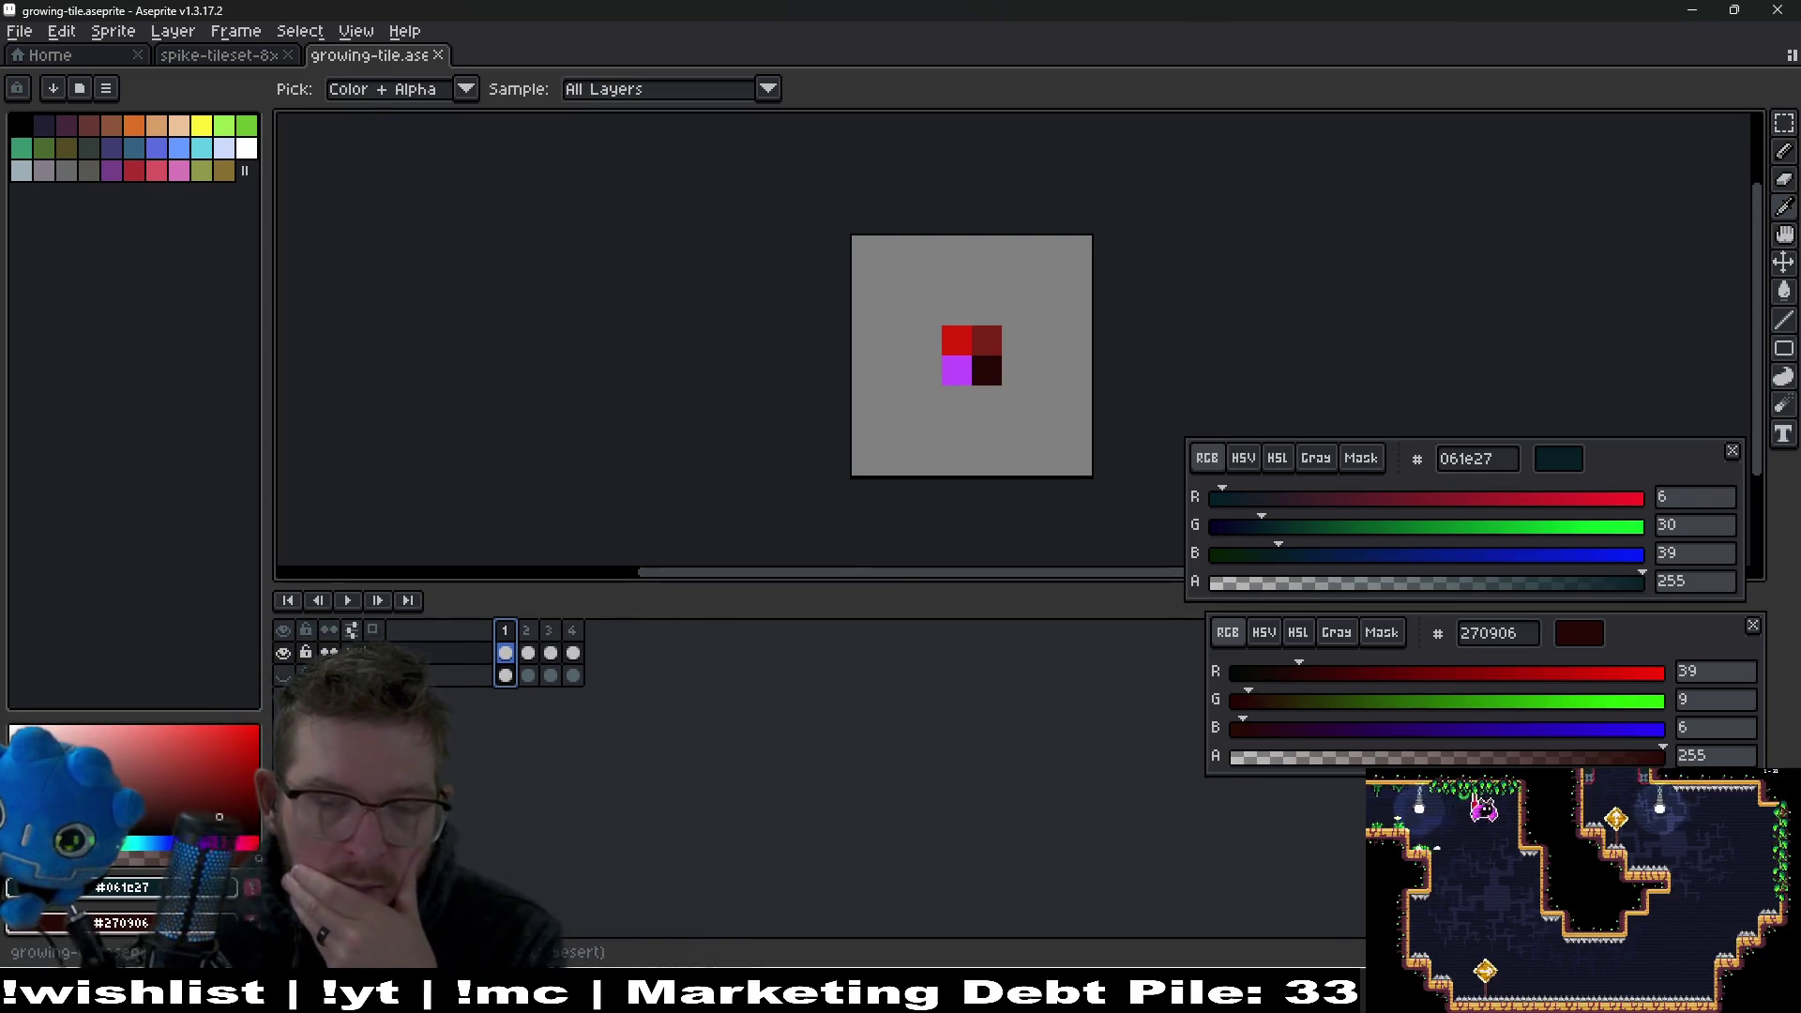
pyautogui.hotkey('alt', 'Tab')
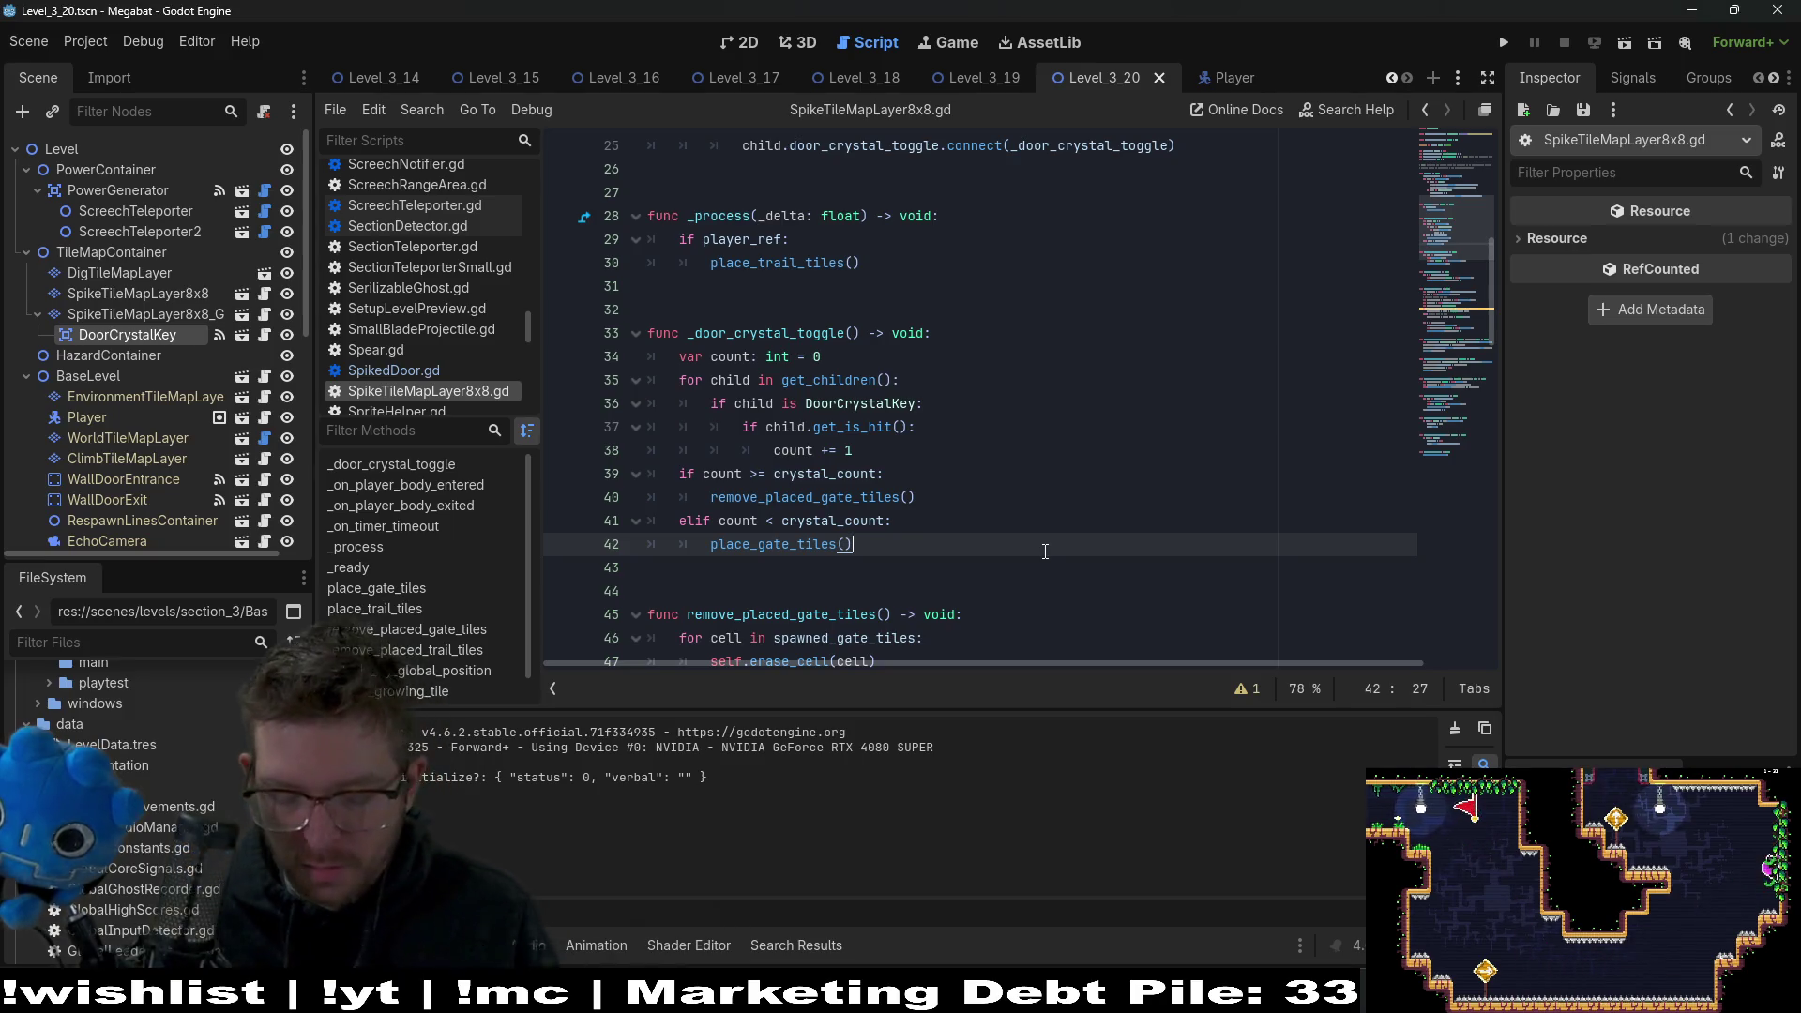
# Step: Open GrowingTileSprite.tscn via quick search 'growingtile' and select its root GrowingTileSprite node
pyautogui.hotkey('shift', 'alt', 'o')
pyautogui.write('frow')
pyautogui.press('BackSpace')
pyautogui.press('BackSpace')
pyautogui.press('BackSpace')
pyautogui.write('g')
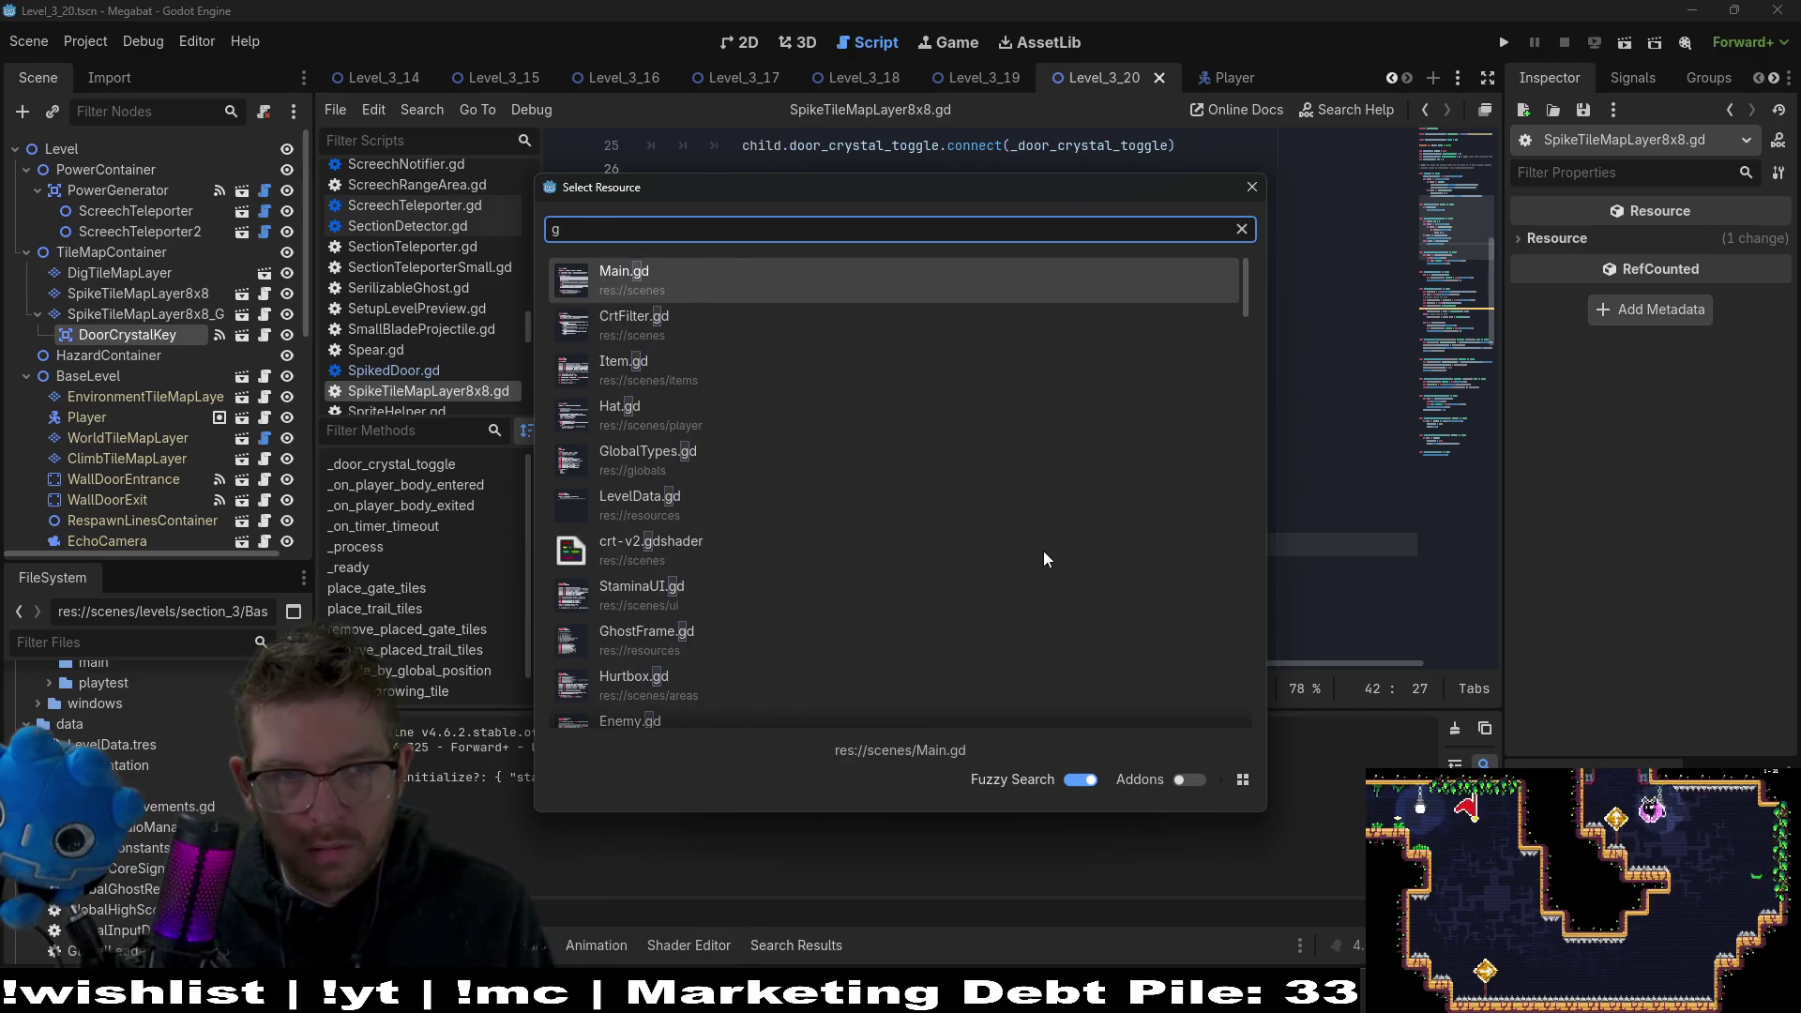
pyautogui.write('rowingtile')
pyautogui.press('Down')
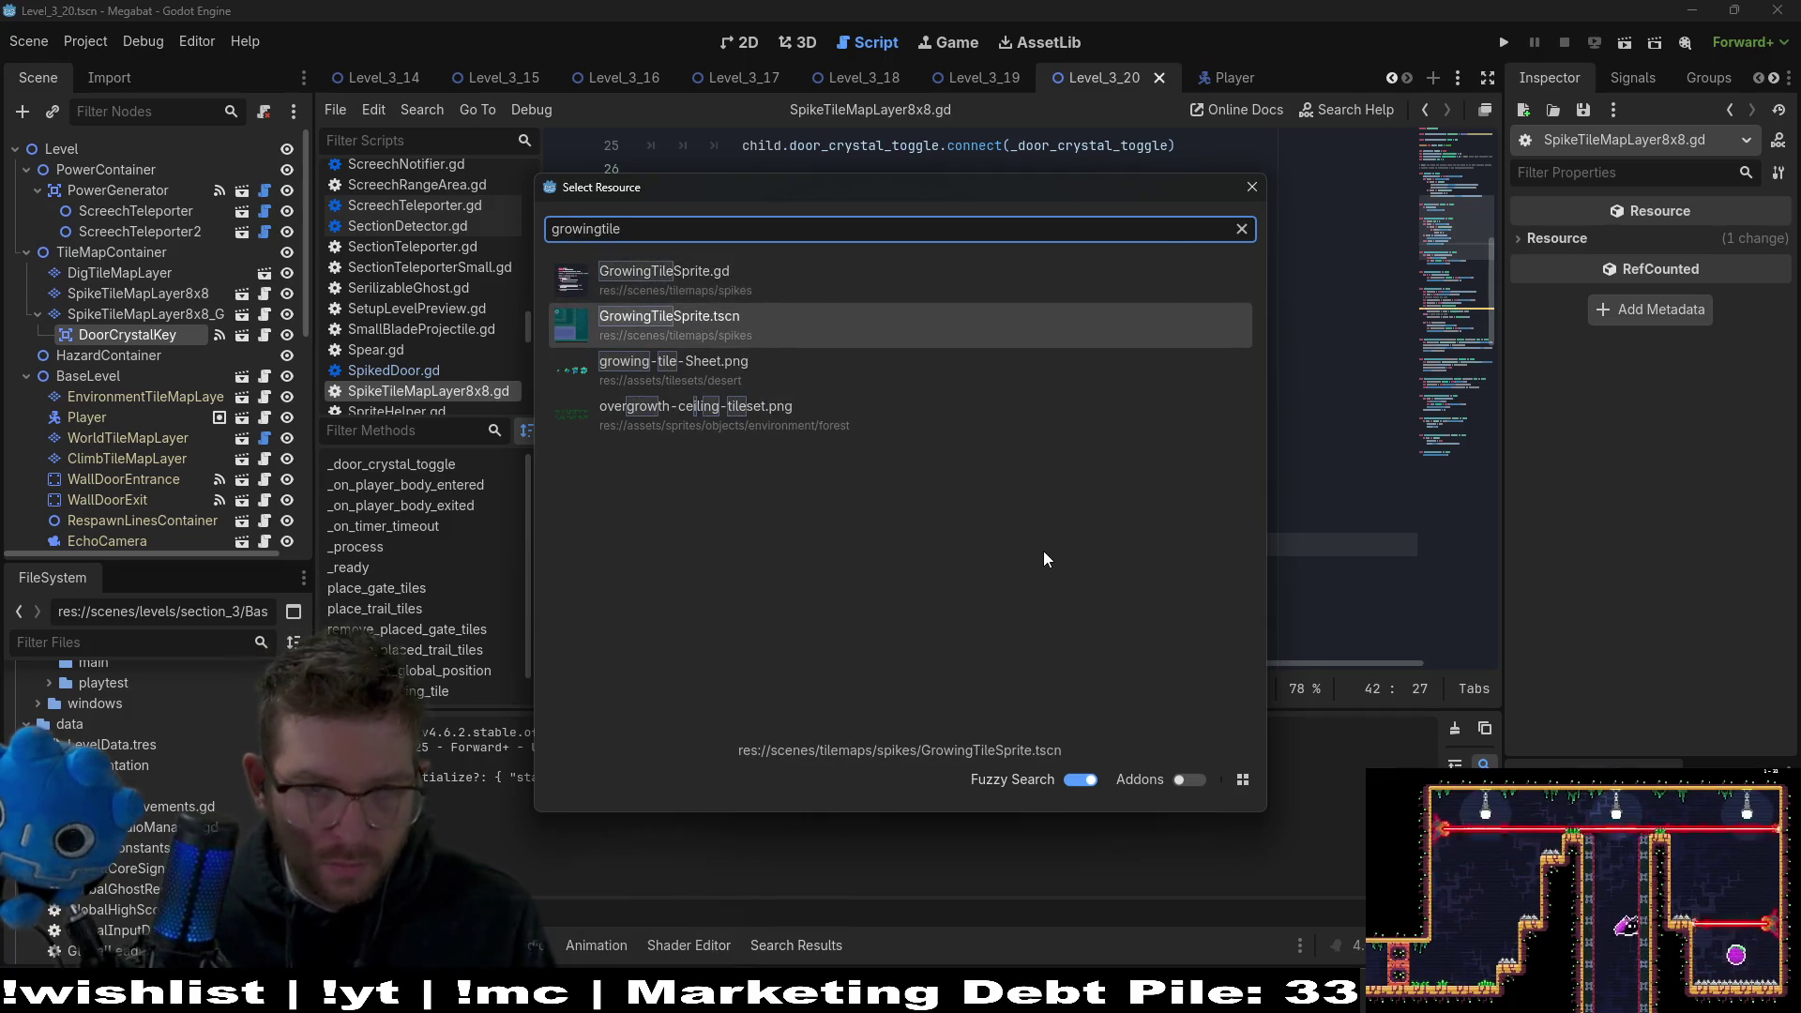
pyautogui.press('Return')
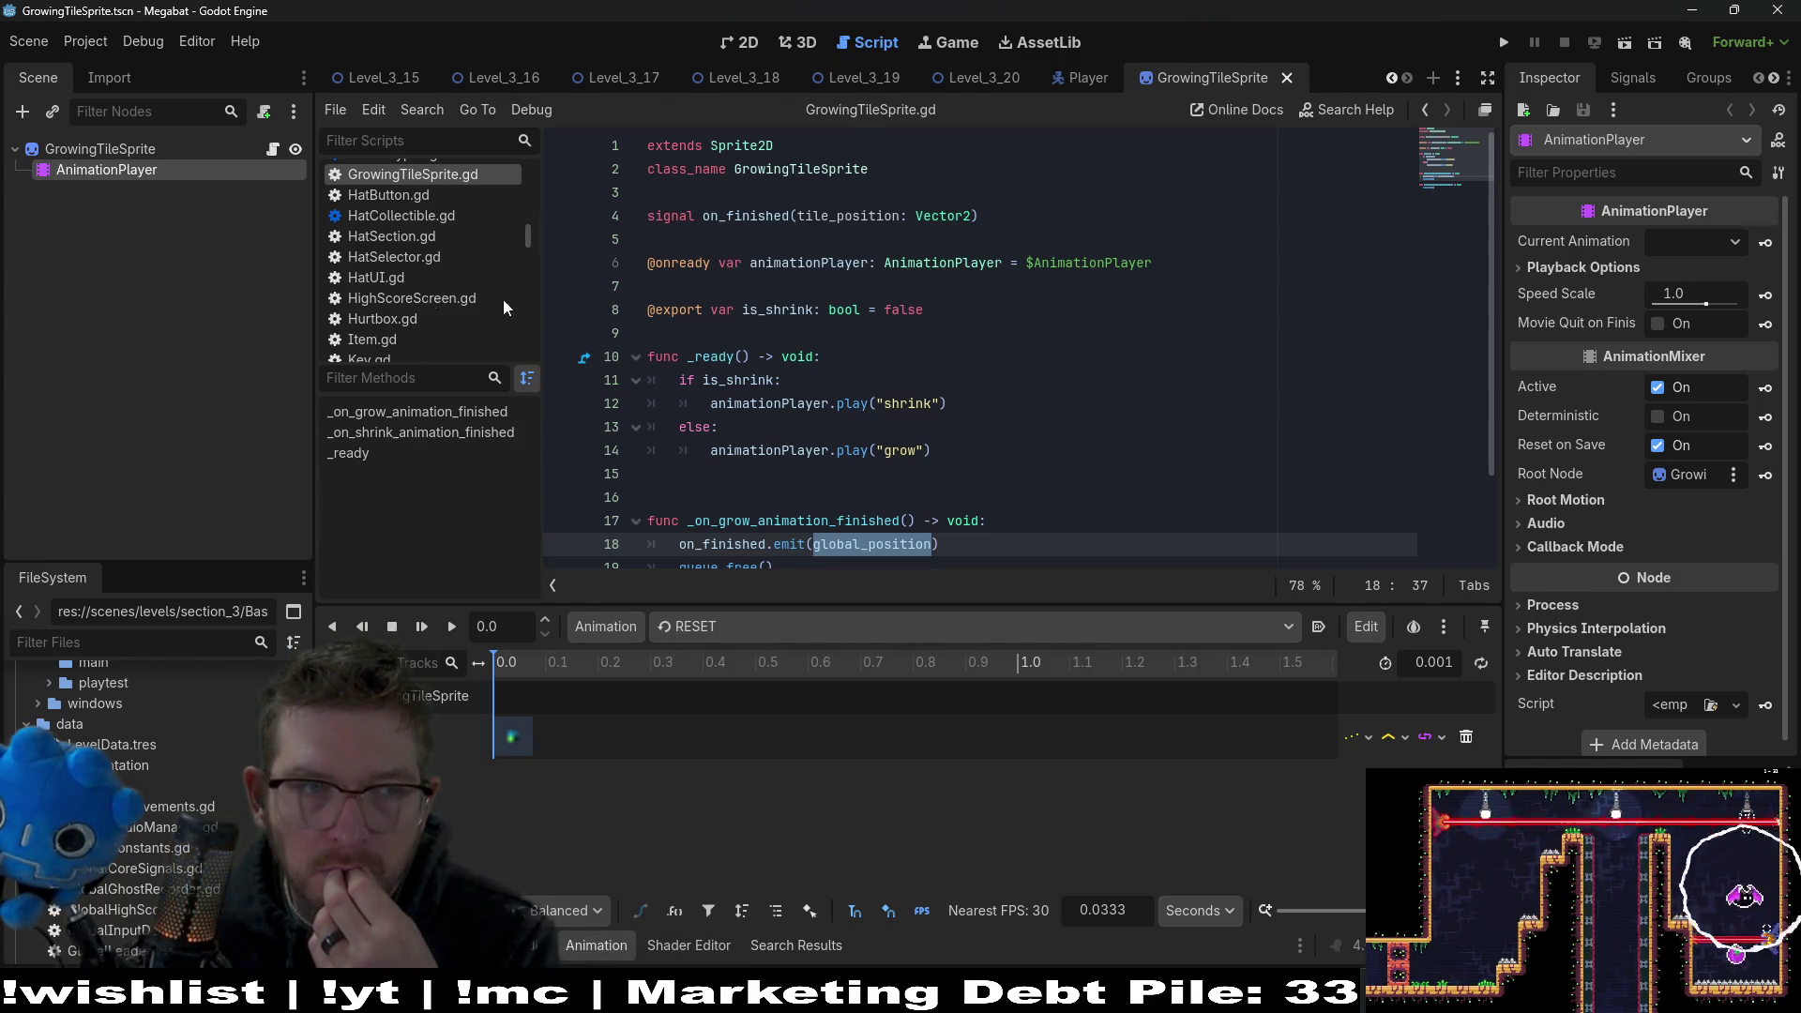
pyautogui.click(100, 149)
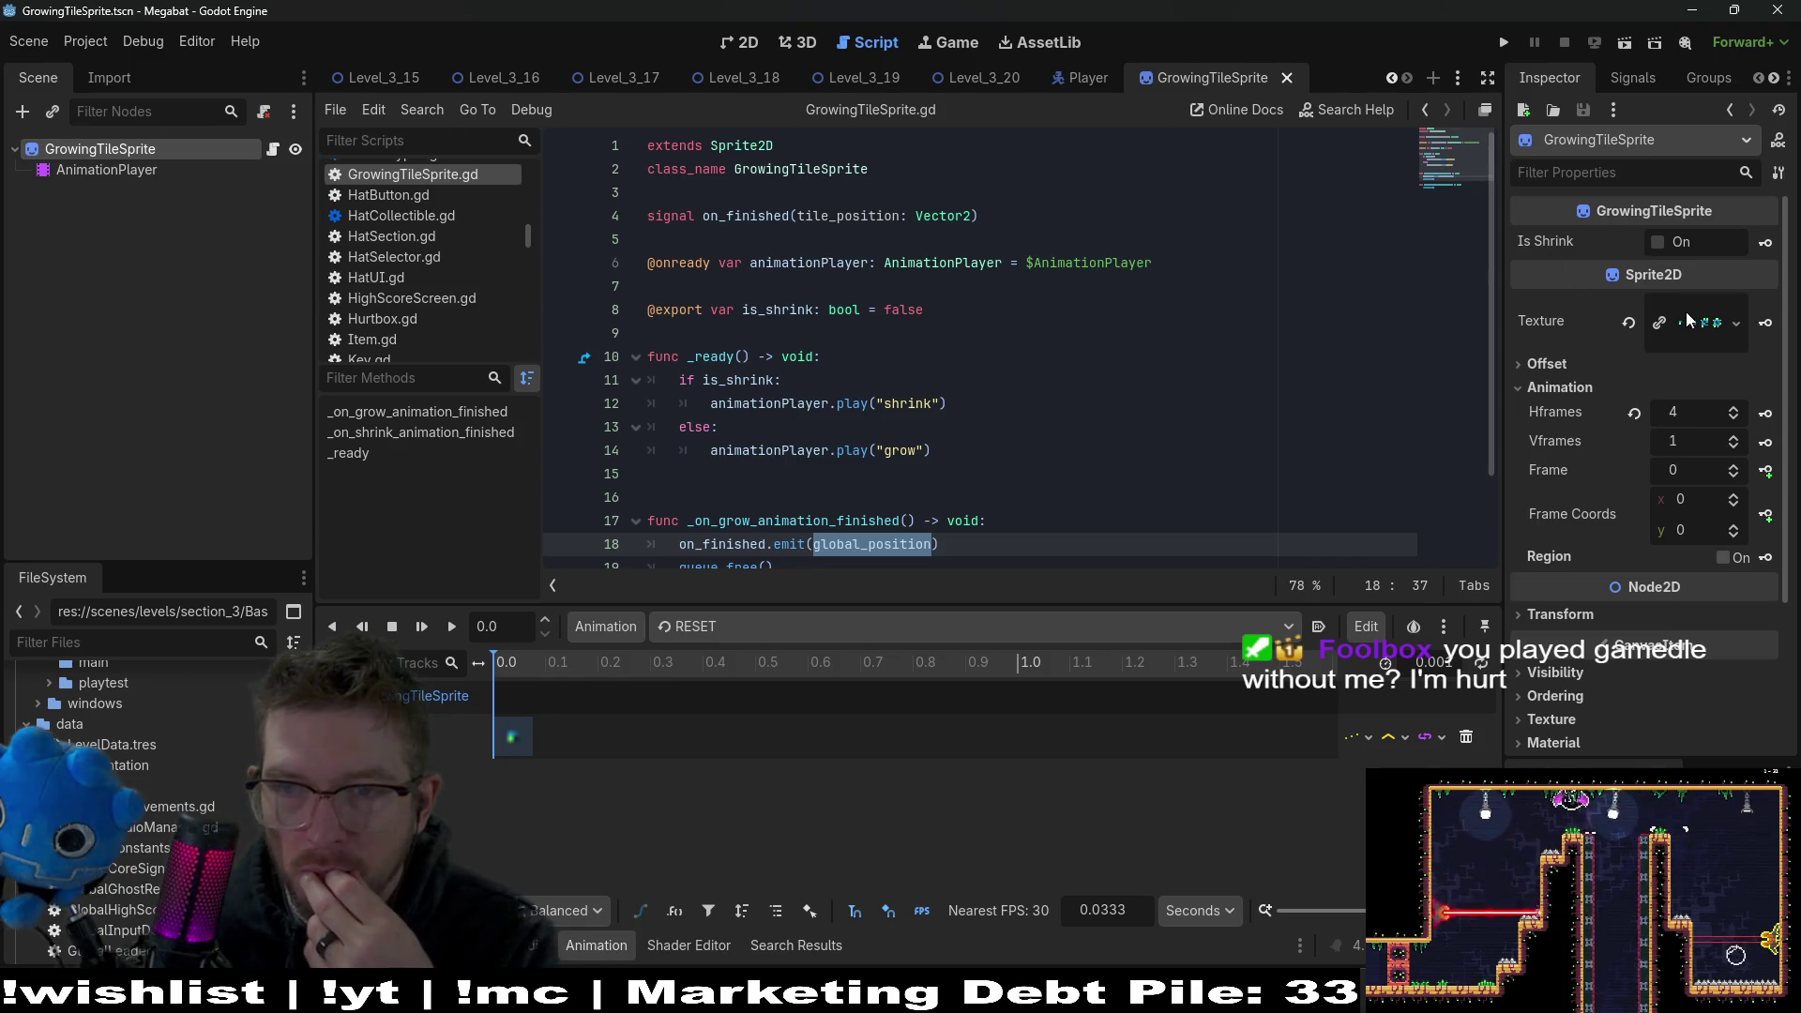
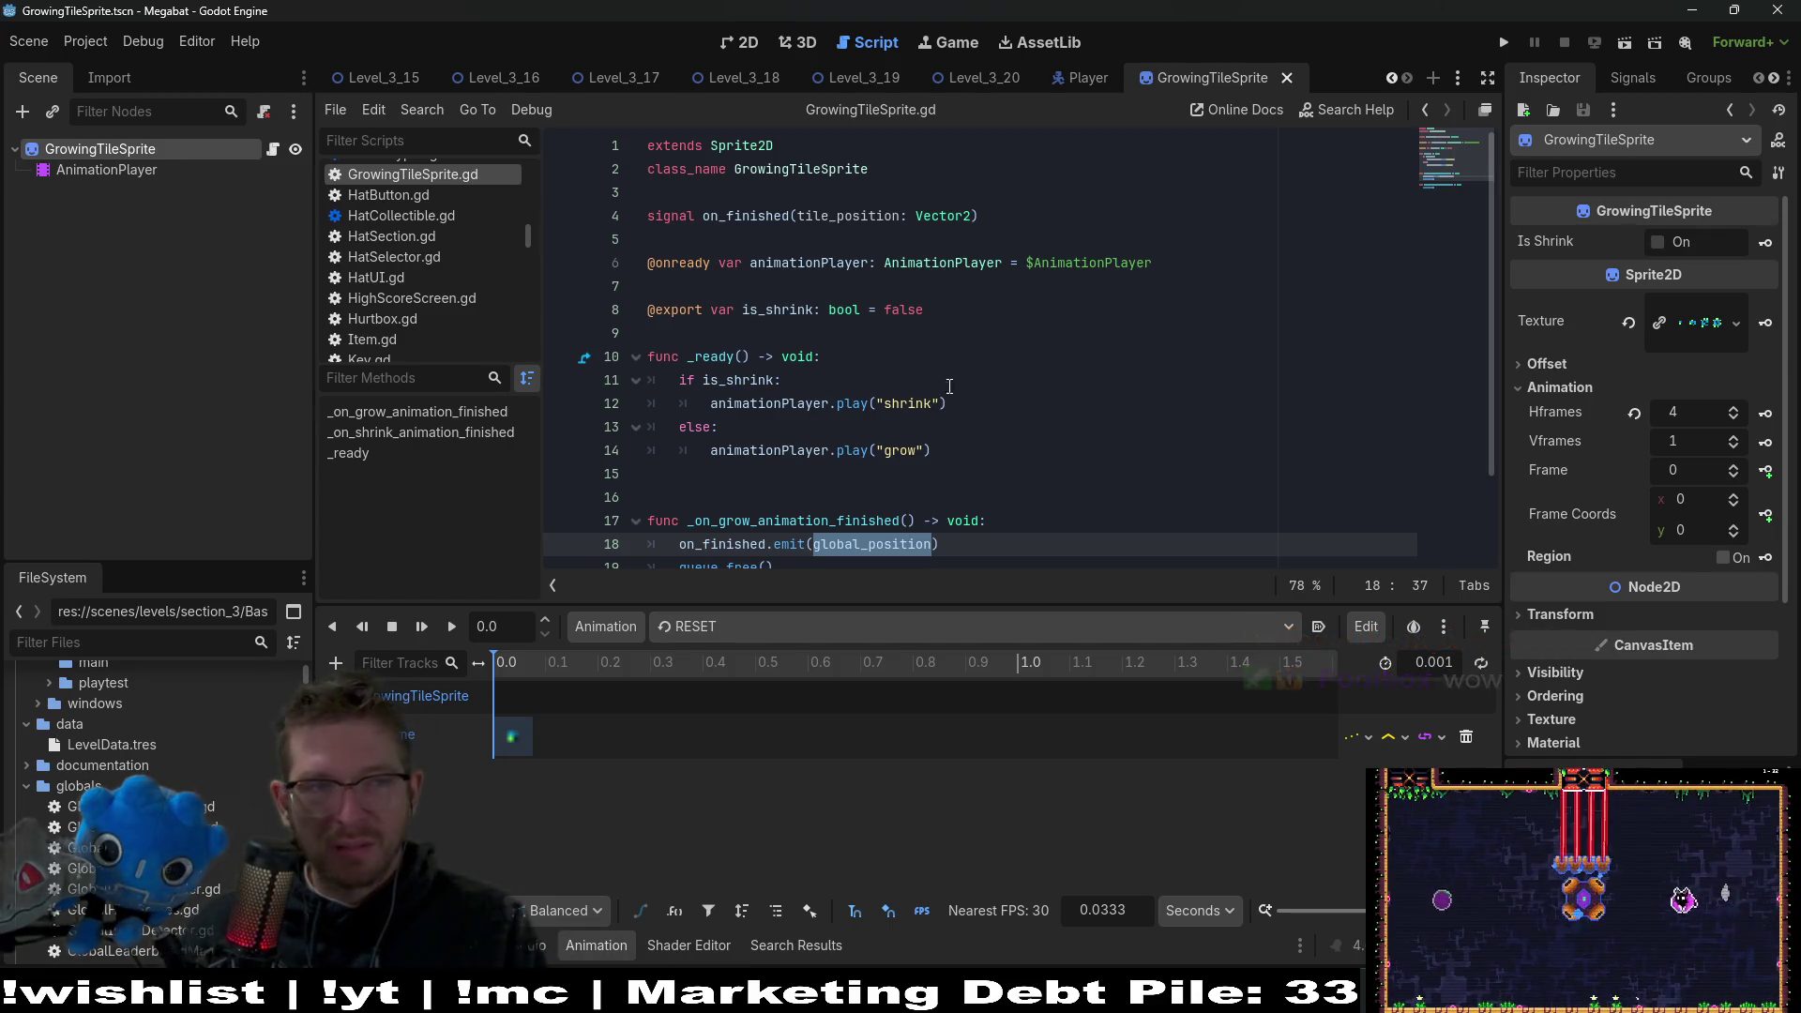
# Step: Switch from Godot's GrowingTileSprite script to growing-tile.aseprite in Aseprite
pyautogui.hotkey('alt', 'Tab')
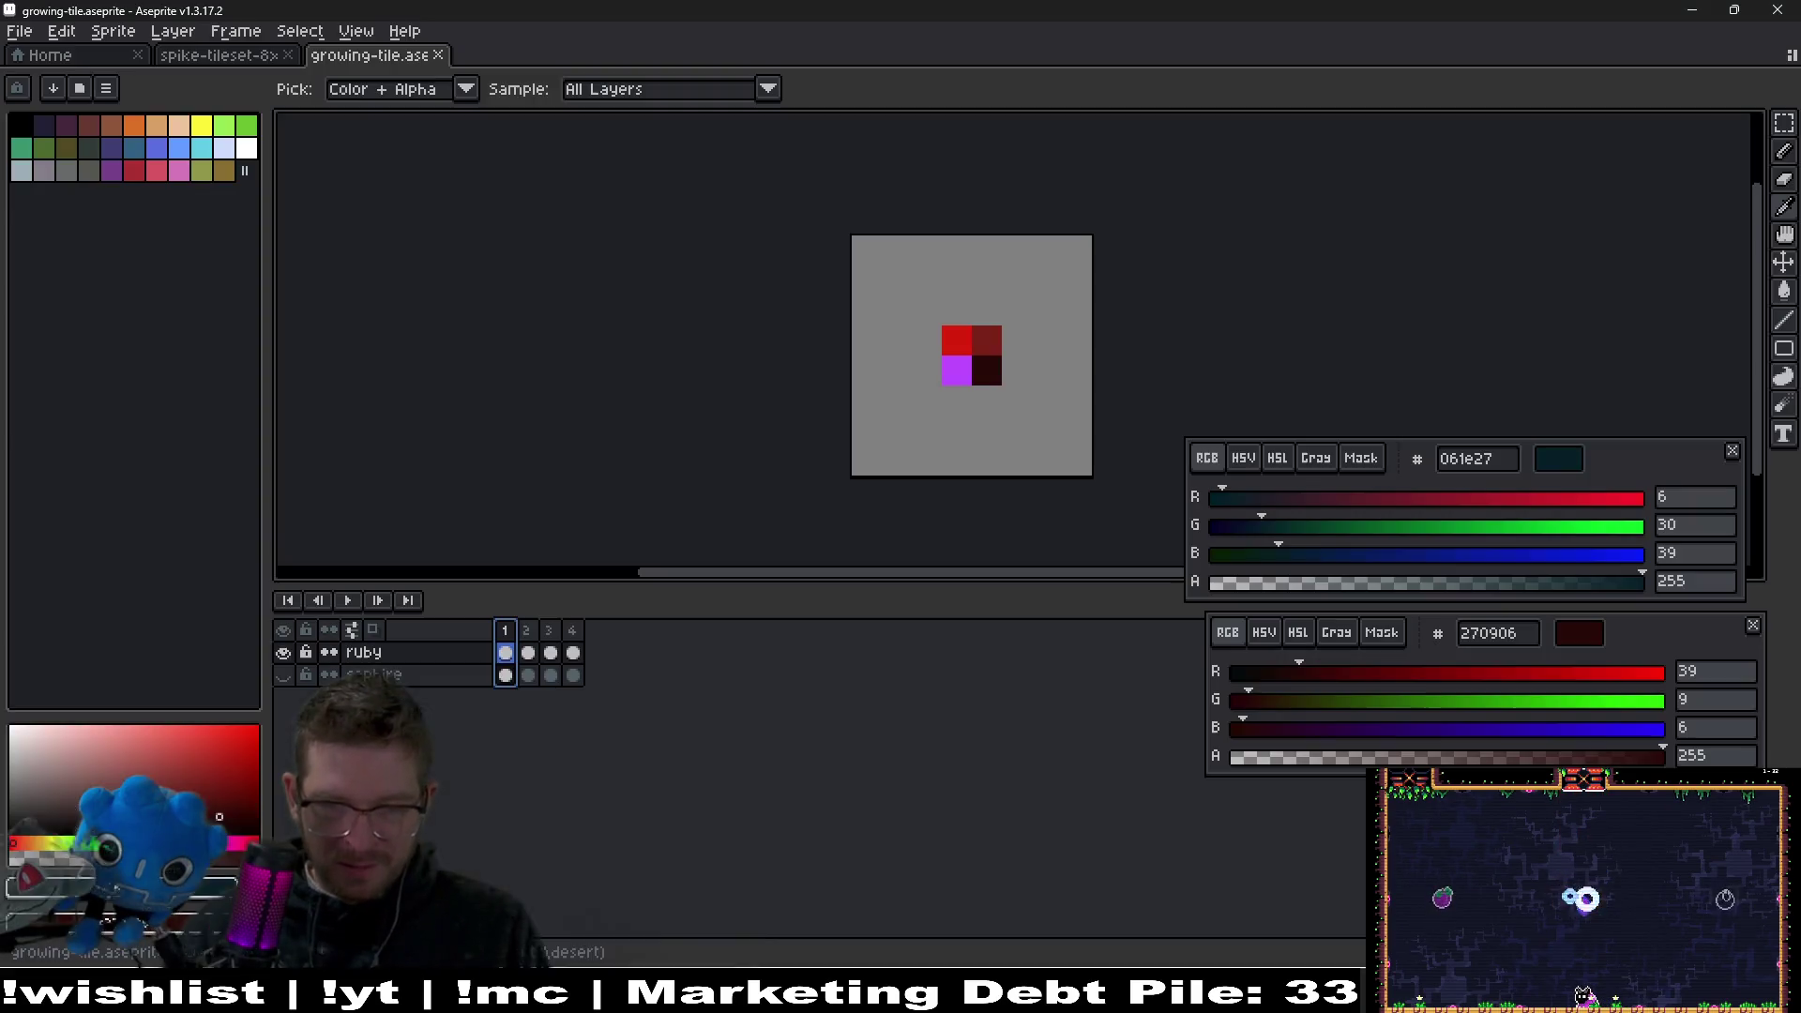
# Step: In the spike tileset, move the red layer above blue, hide red and show green
pyautogui.click(236, 58)
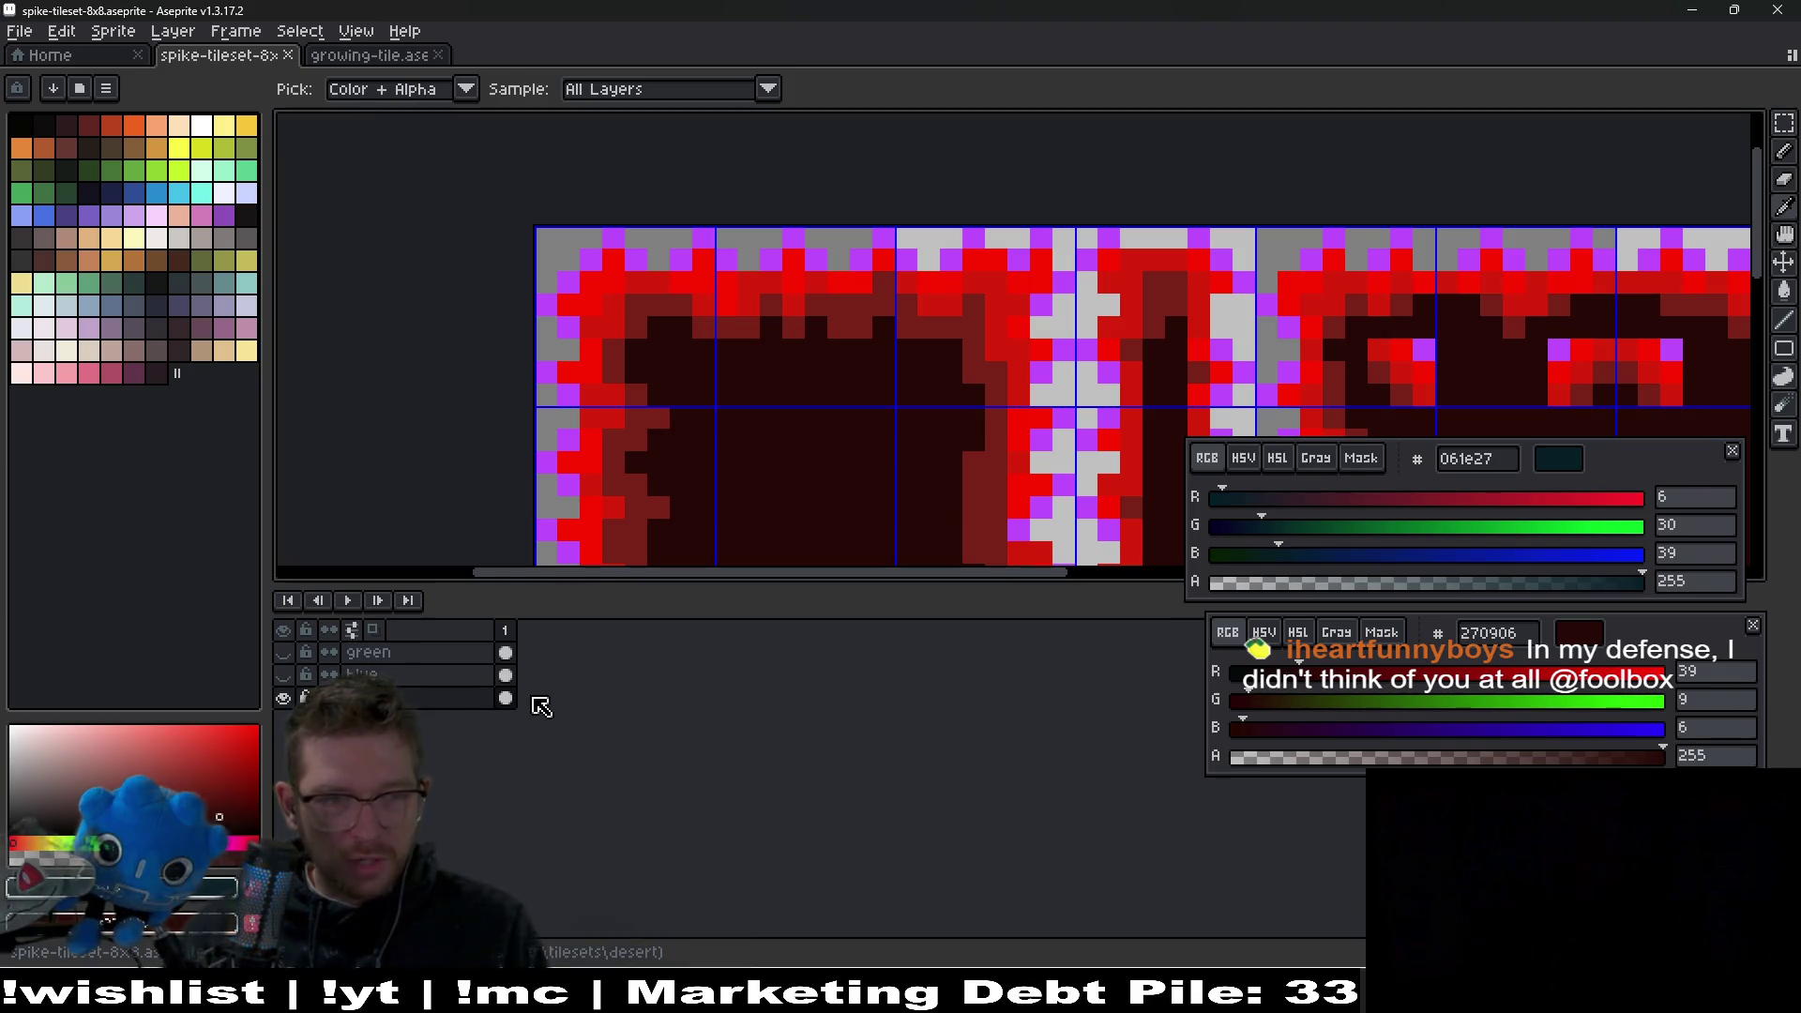
pyautogui.click(372, 58)
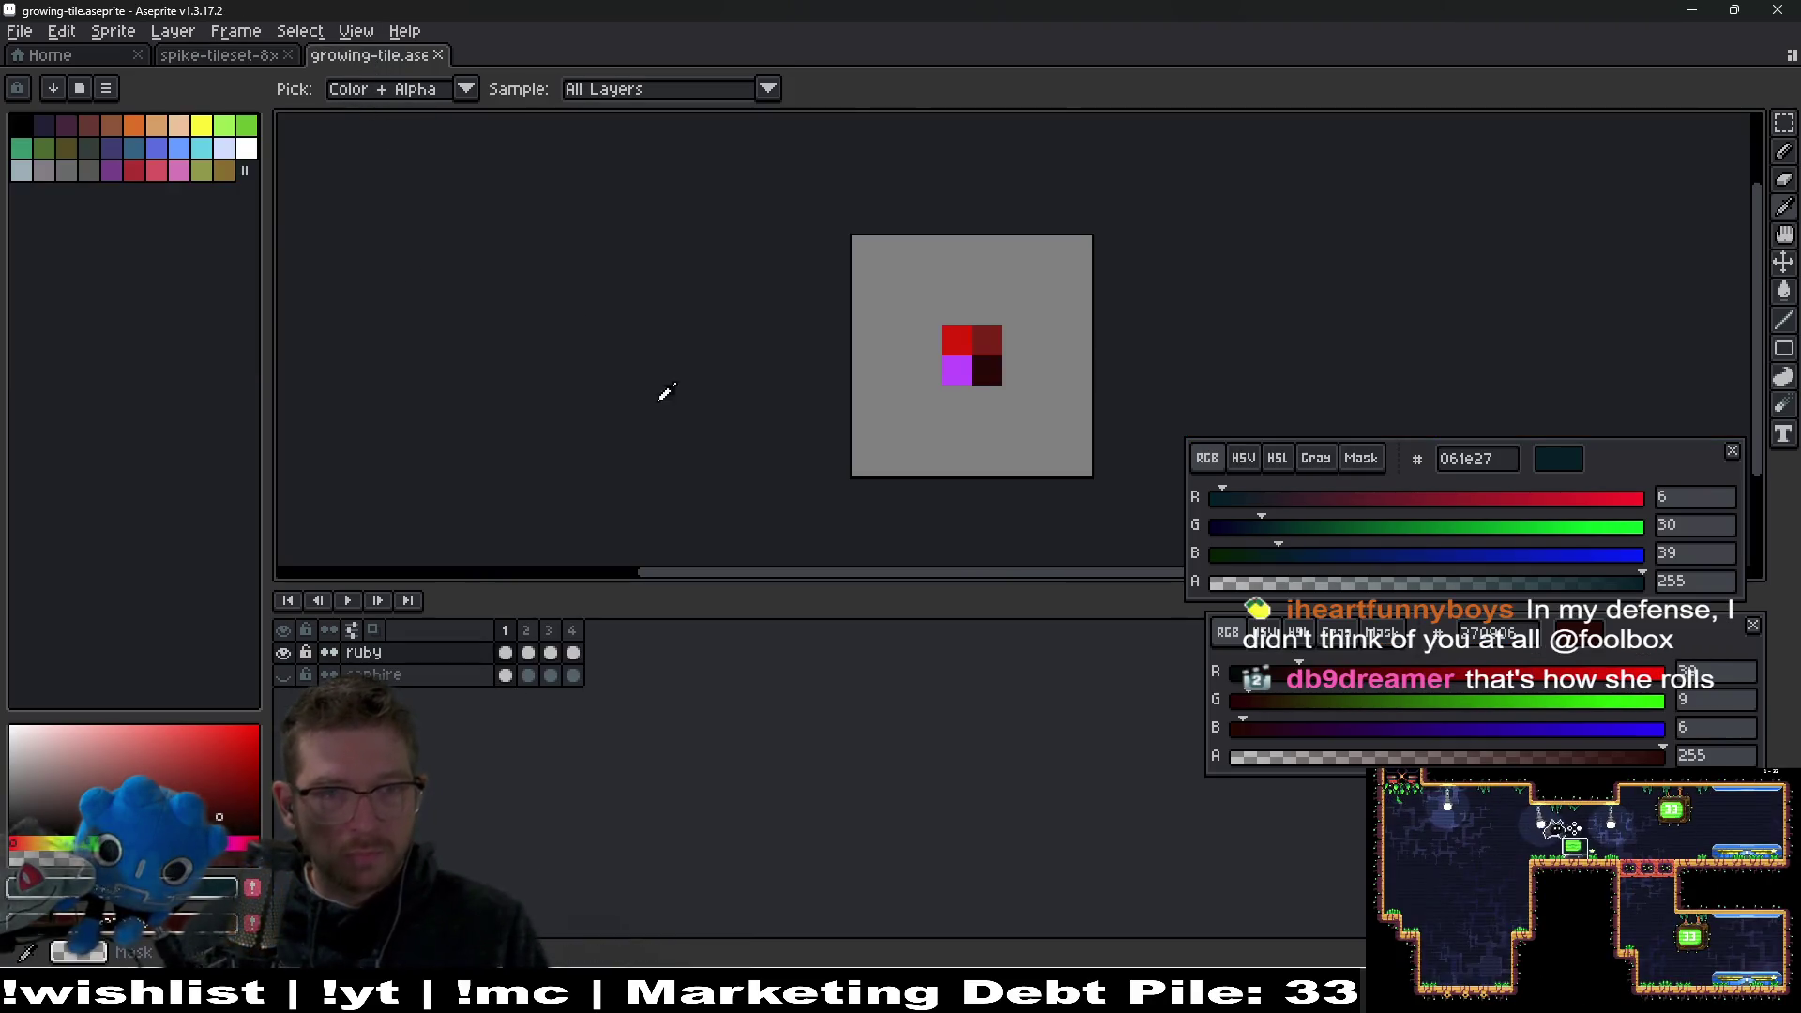
pyautogui.click(469, 654)
pyautogui.click(221, 57)
pyautogui.click(398, 697)
pyautogui.moveTo(398, 697); pyautogui.dragTo(398, 674)
pyautogui.click(412, 652)
pyautogui.click(283, 674)
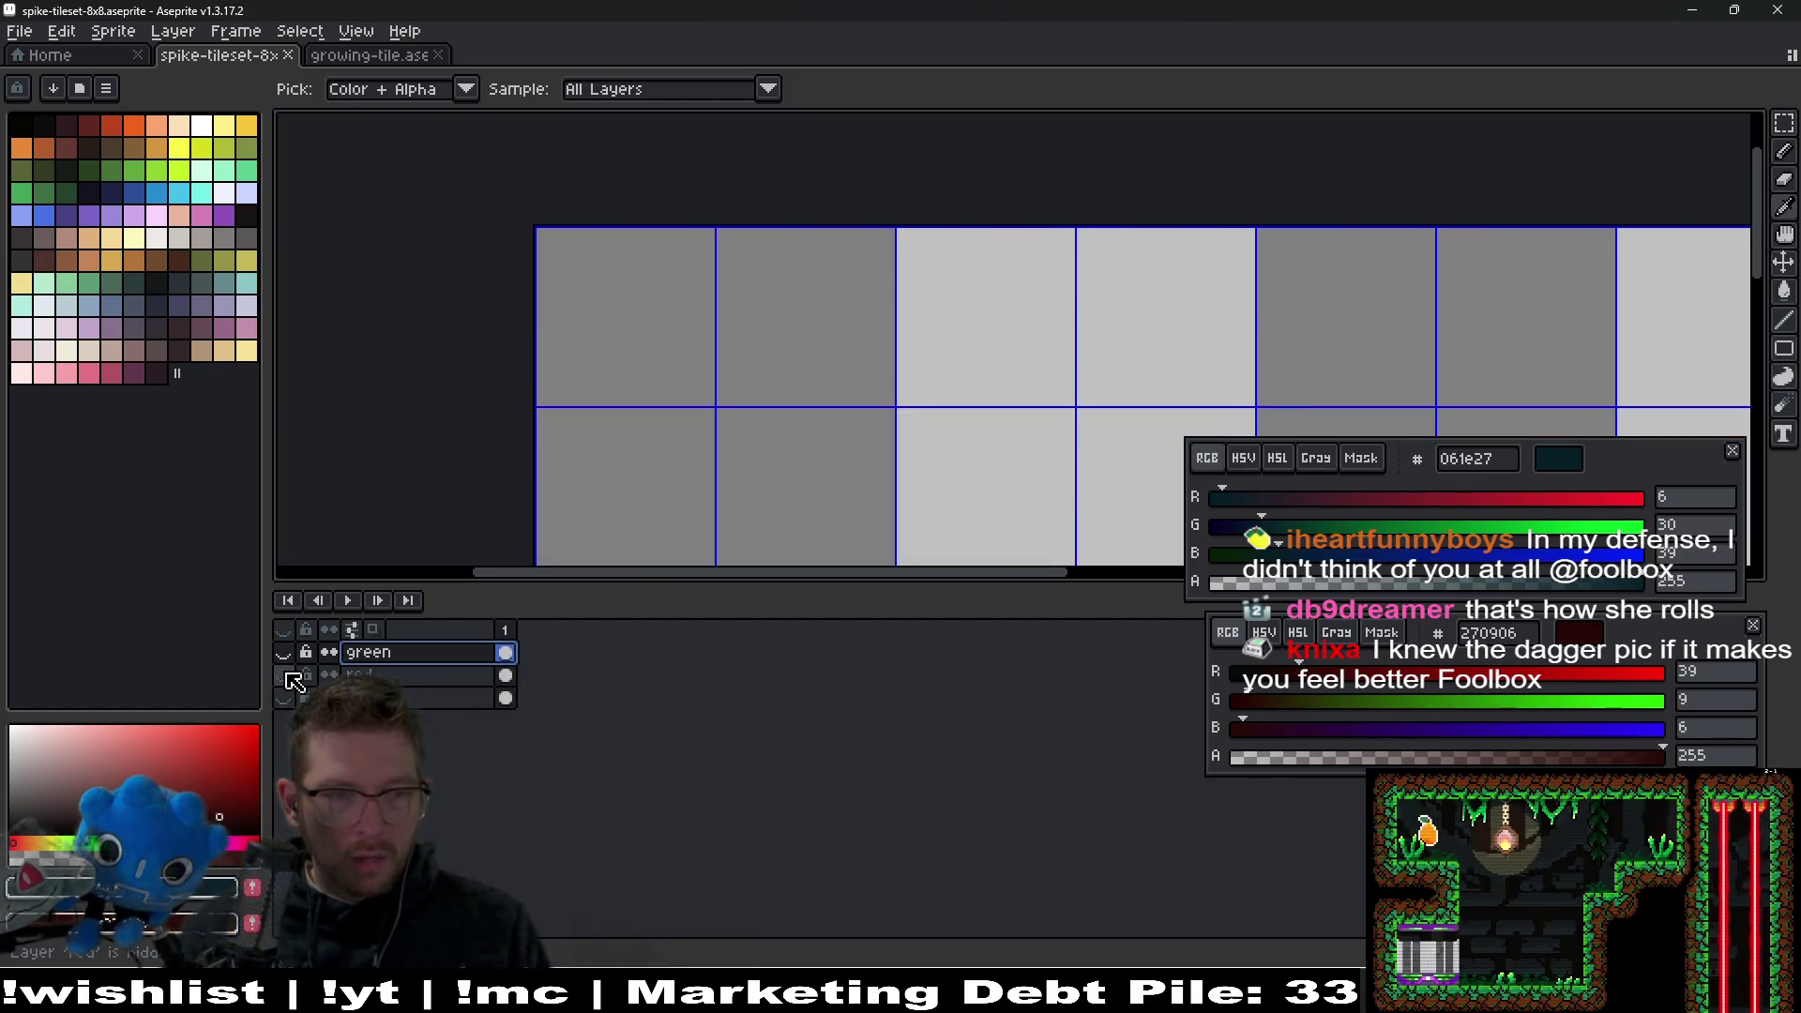
pyautogui.click(282, 652)
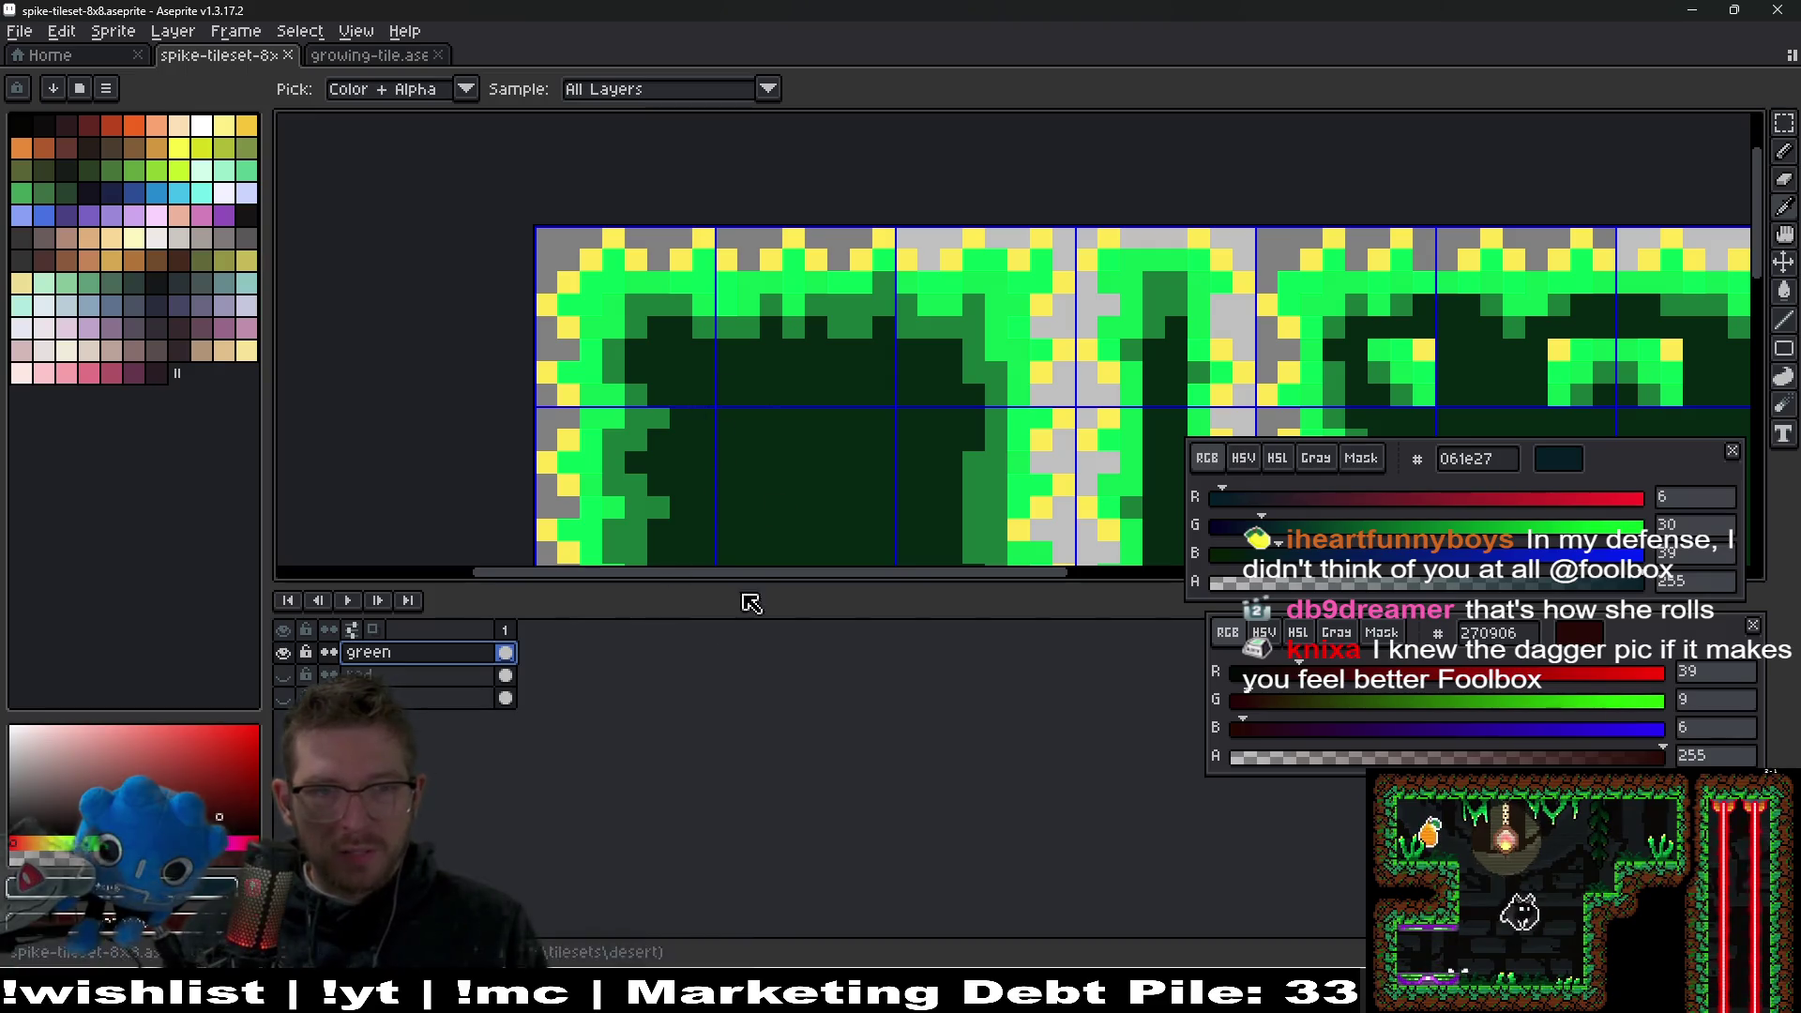
pyautogui.click(504, 656)
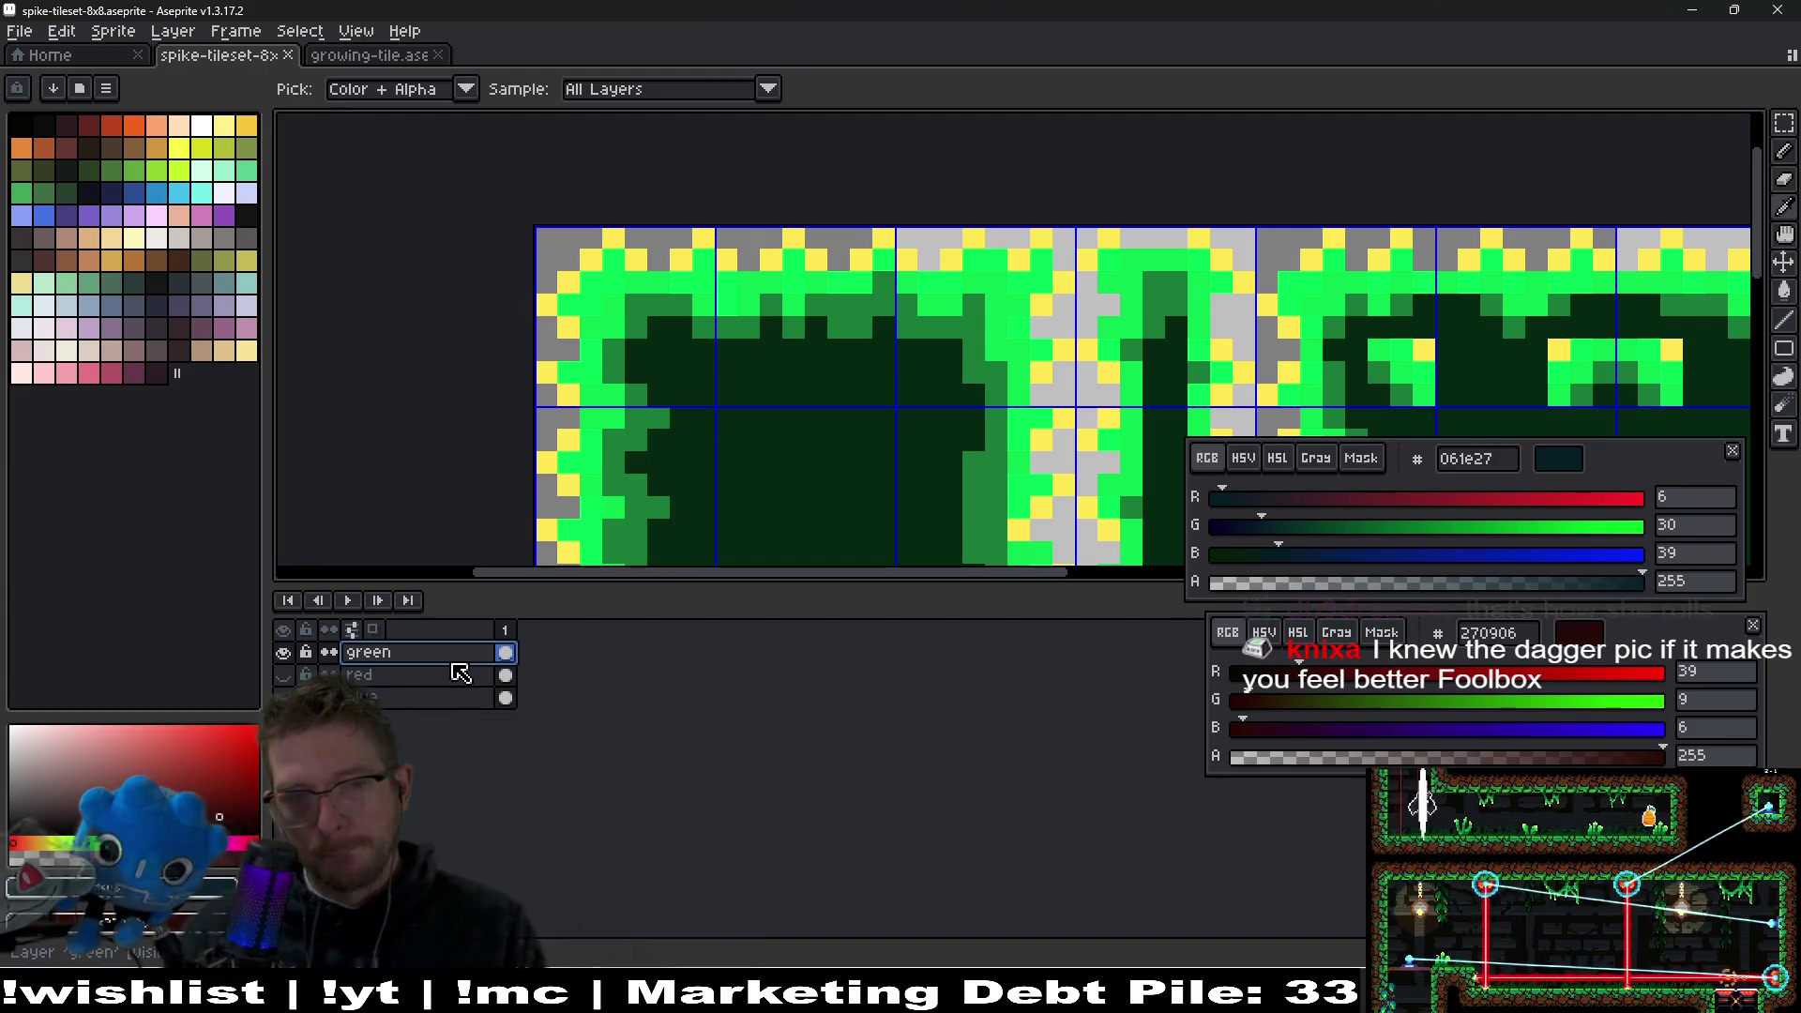
# Step: Select the growing tile's ruby layer and bring up the Export Sprite Sheet settings
pyautogui.click(352, 56)
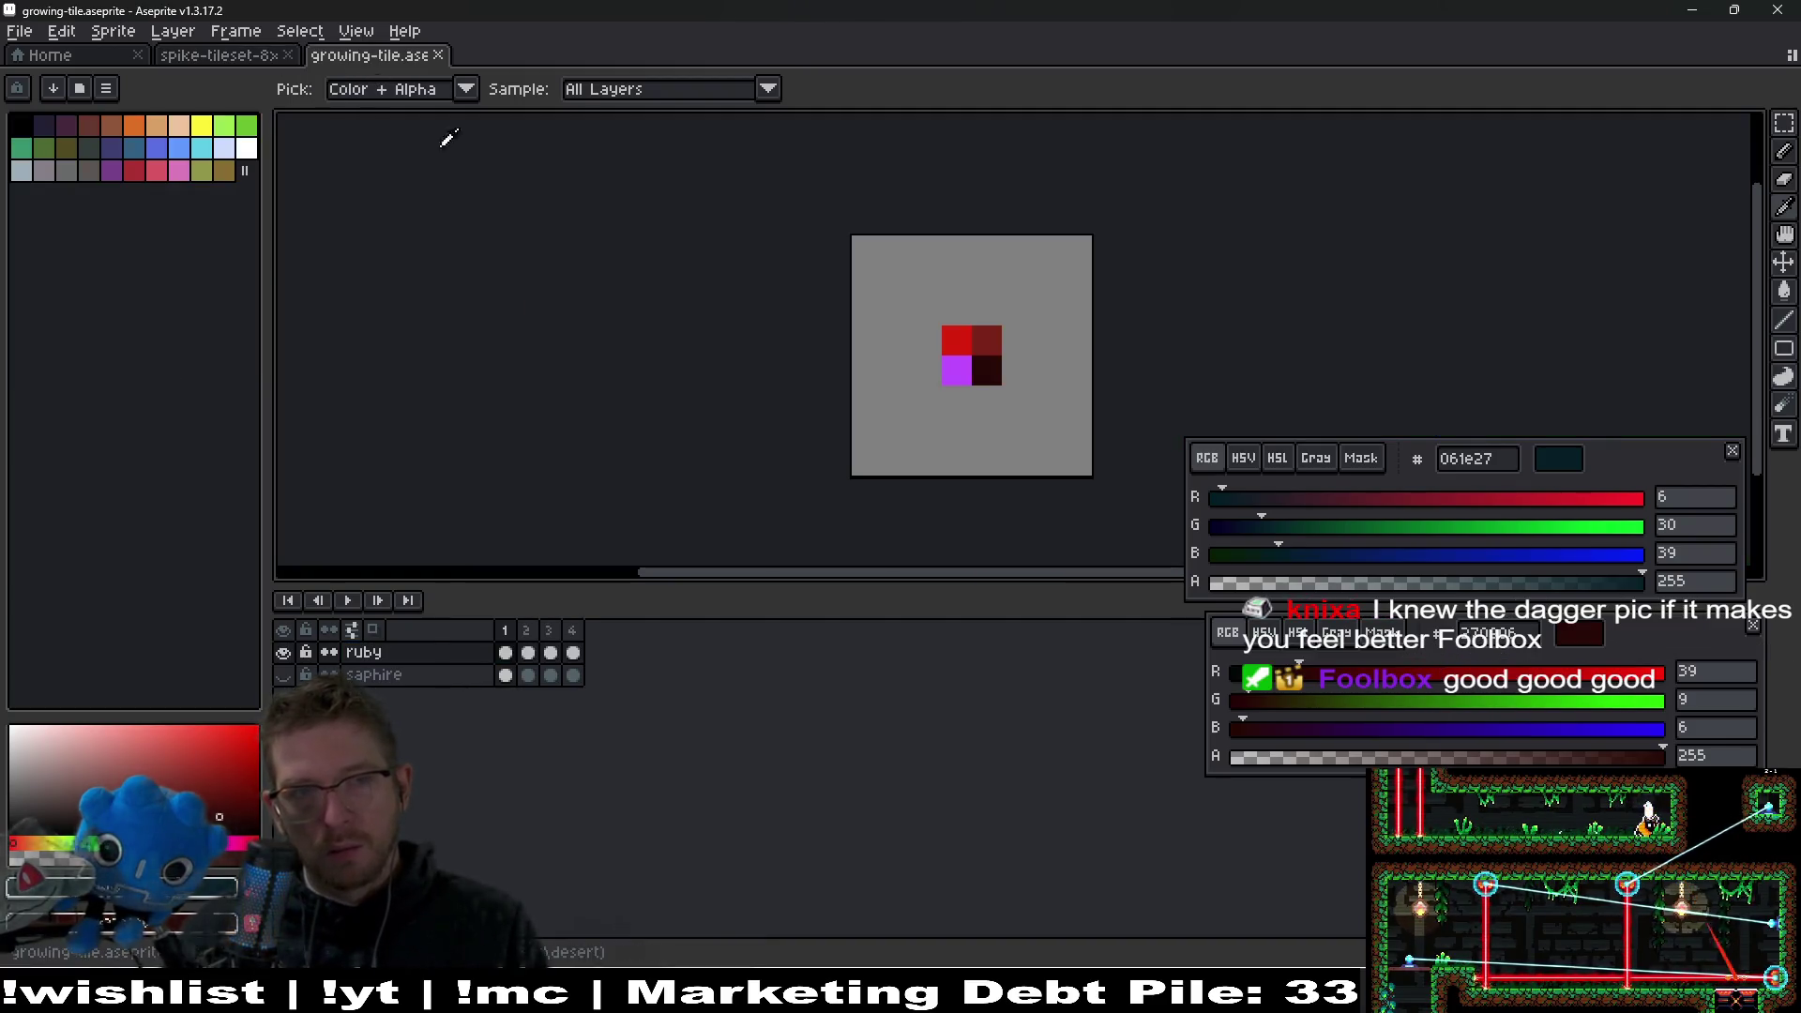
pyautogui.click(465, 653)
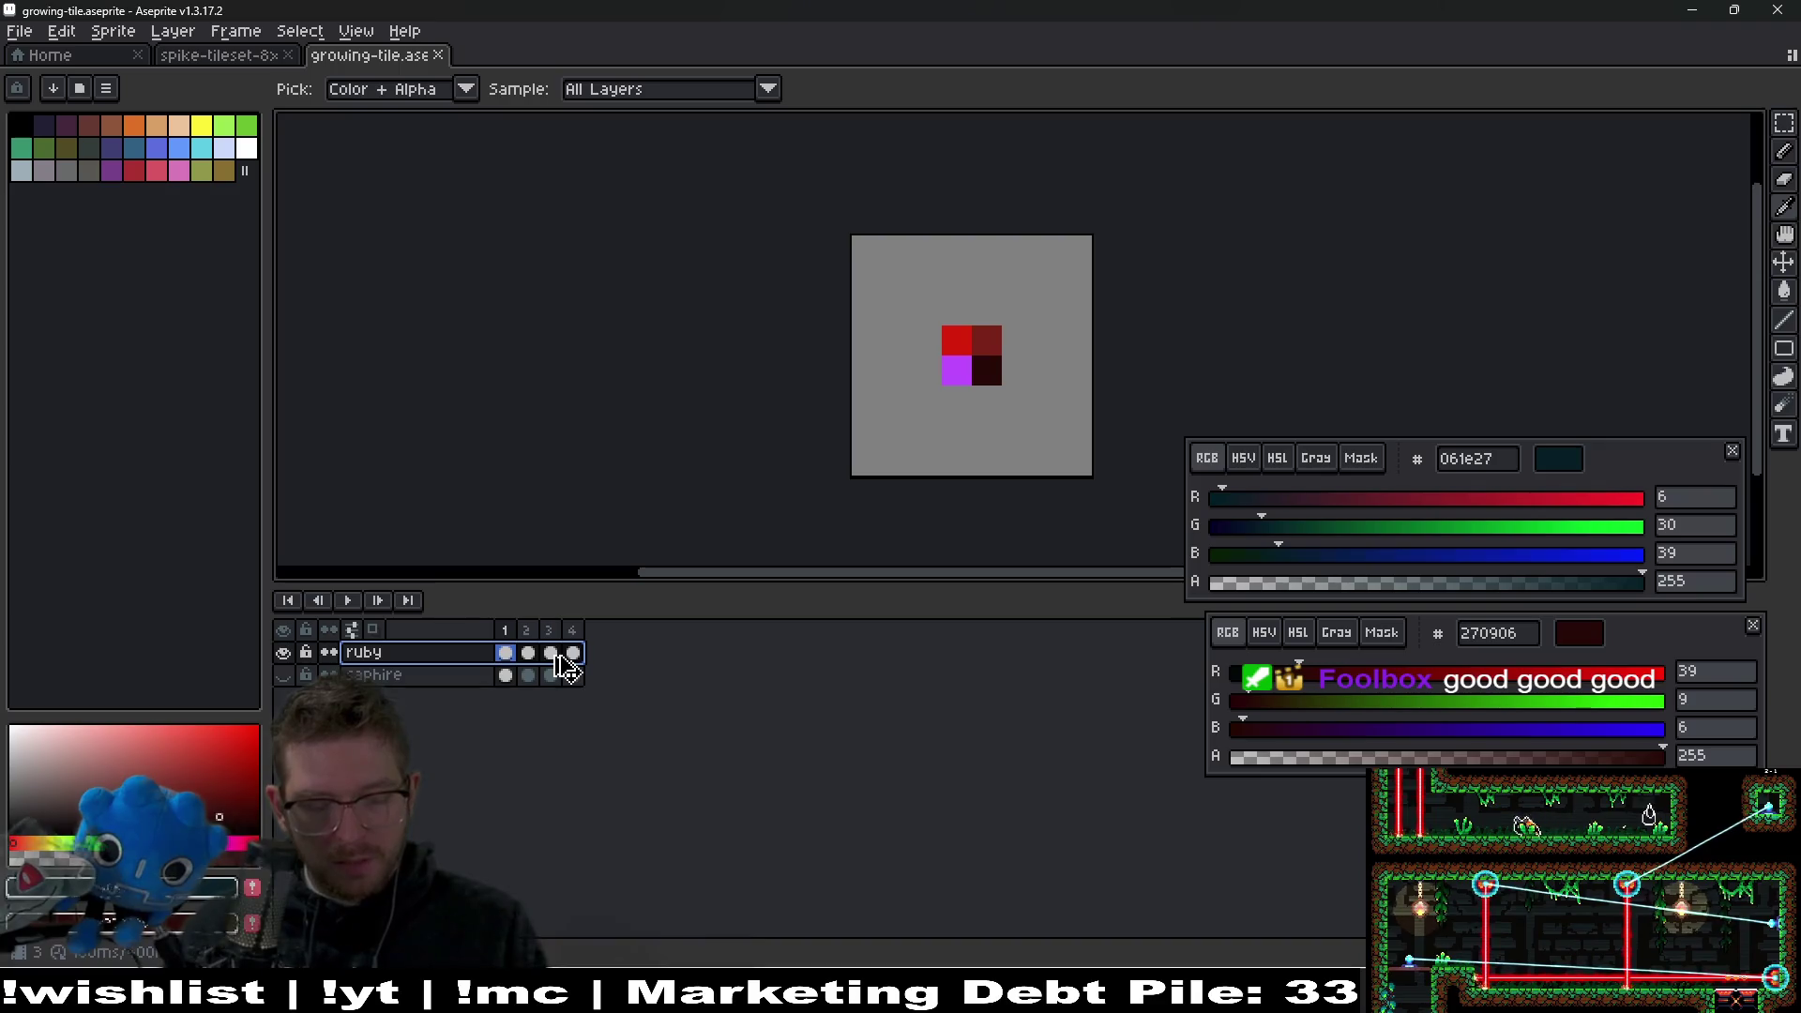
pyautogui.hotkey('ctrl', 'e')
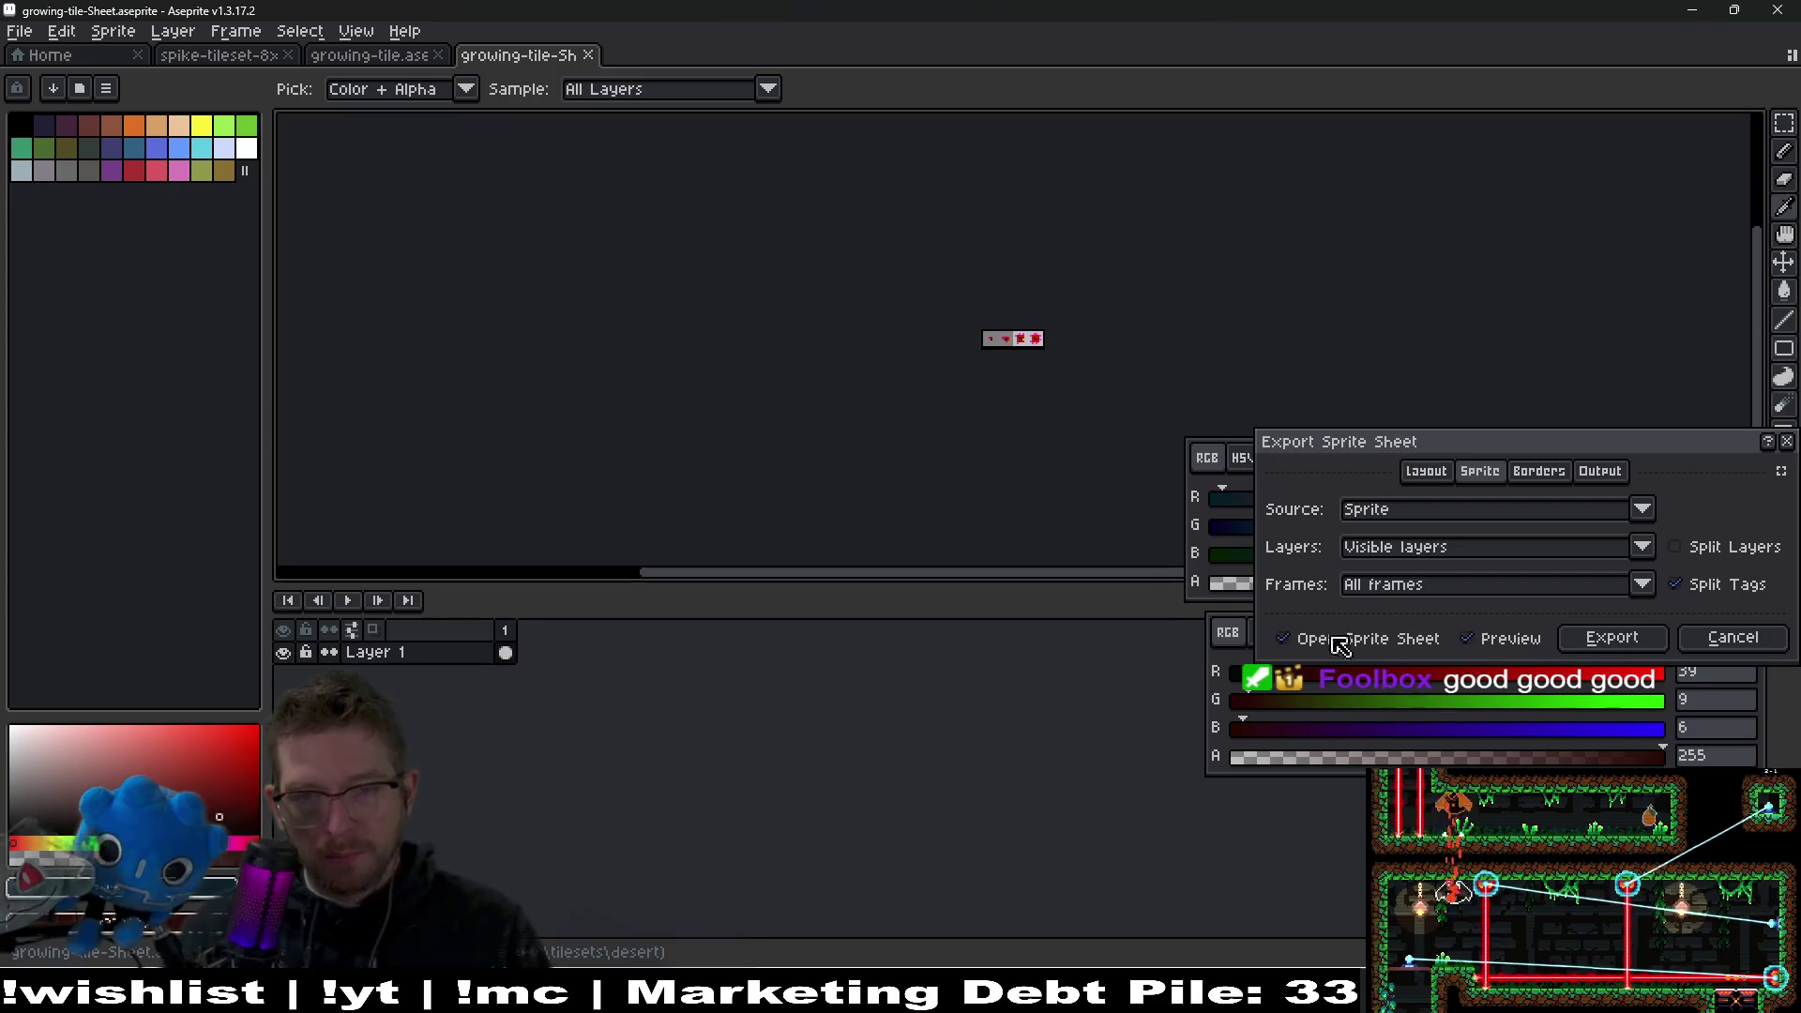
# Step: Export the ruby sprite sheet as ruby-growing-tile-Sheet.png
pyautogui.click(1632, 647)
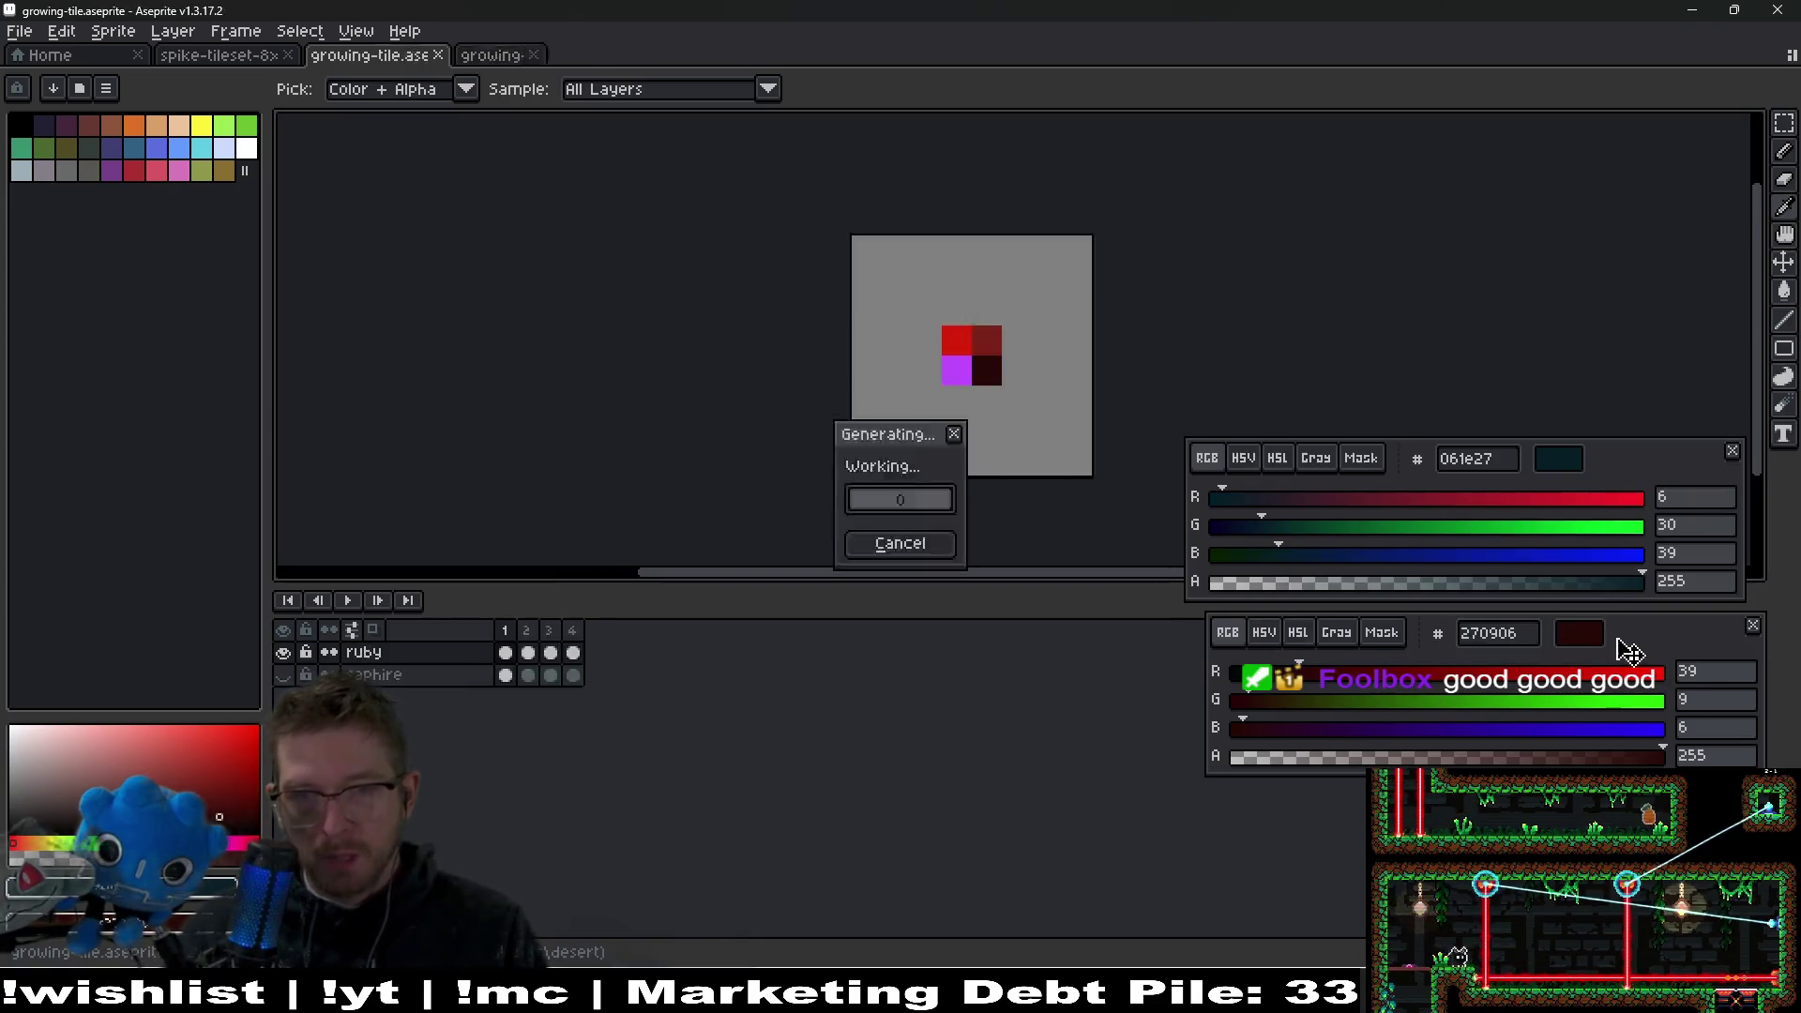
pyautogui.hotkey('ctrl', 'alt', 'shift', 's')
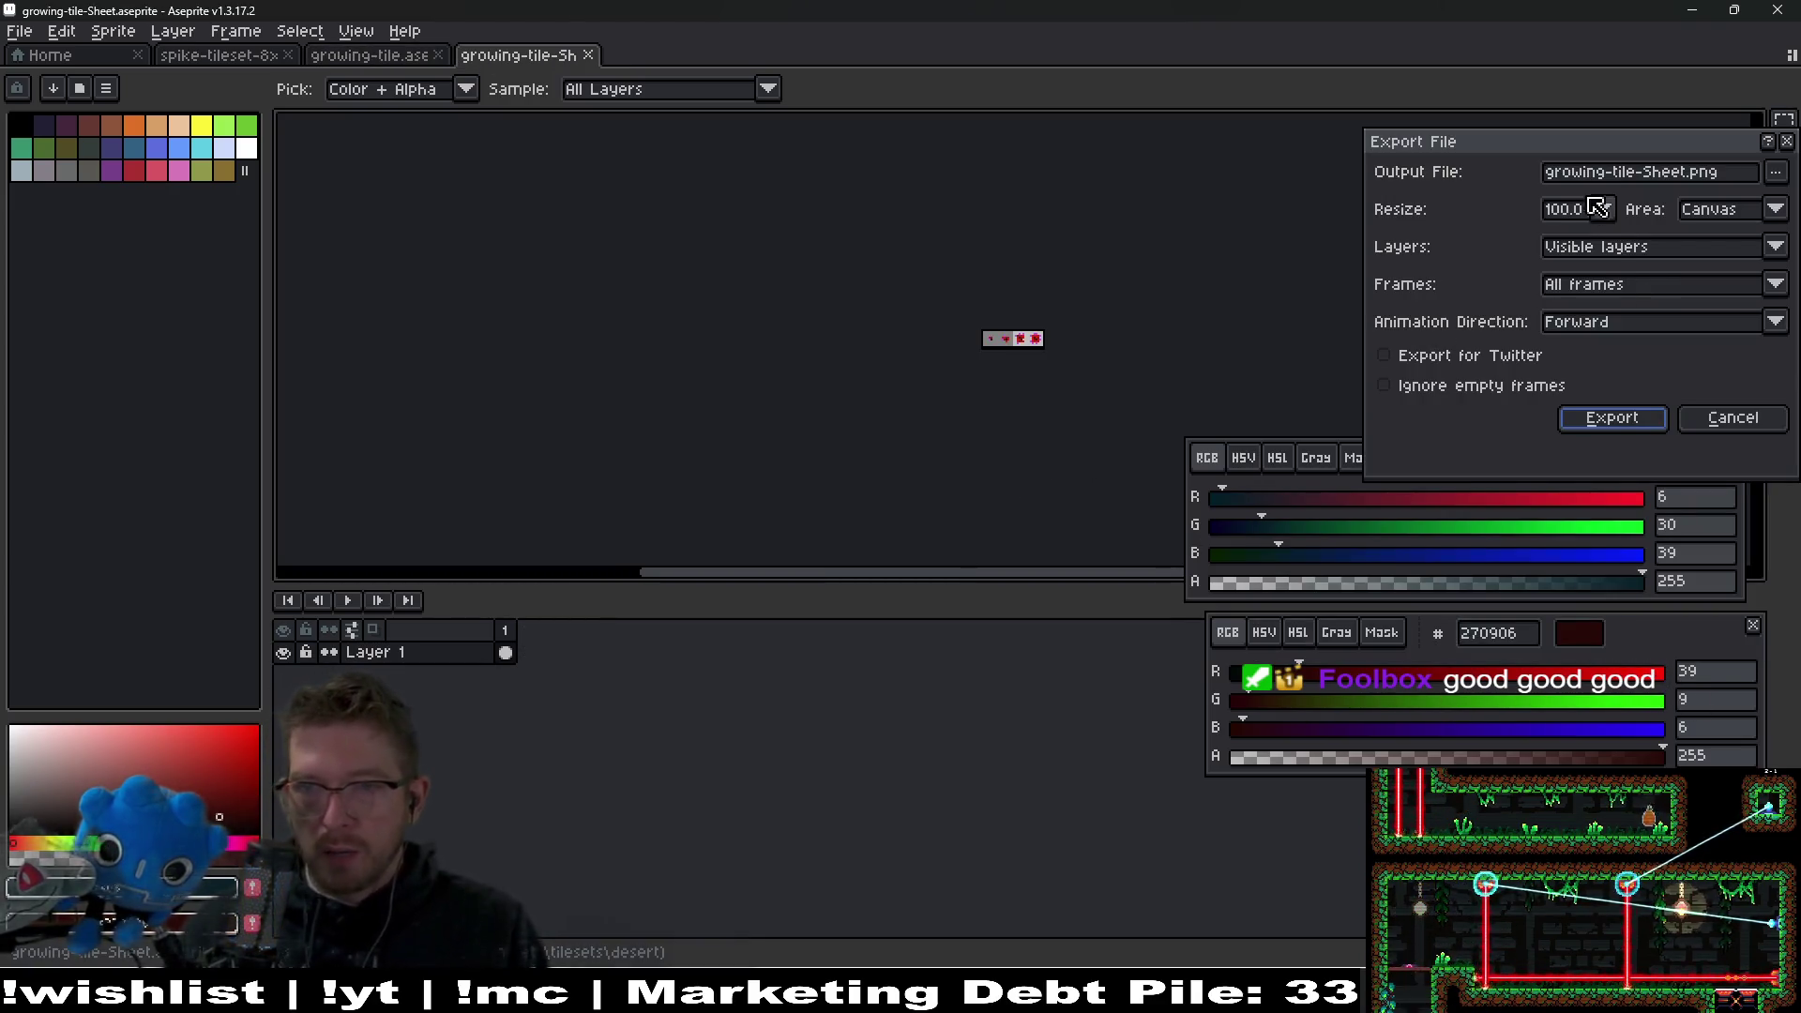
pyautogui.click(1549, 176)
pyautogui.write('ruby-')
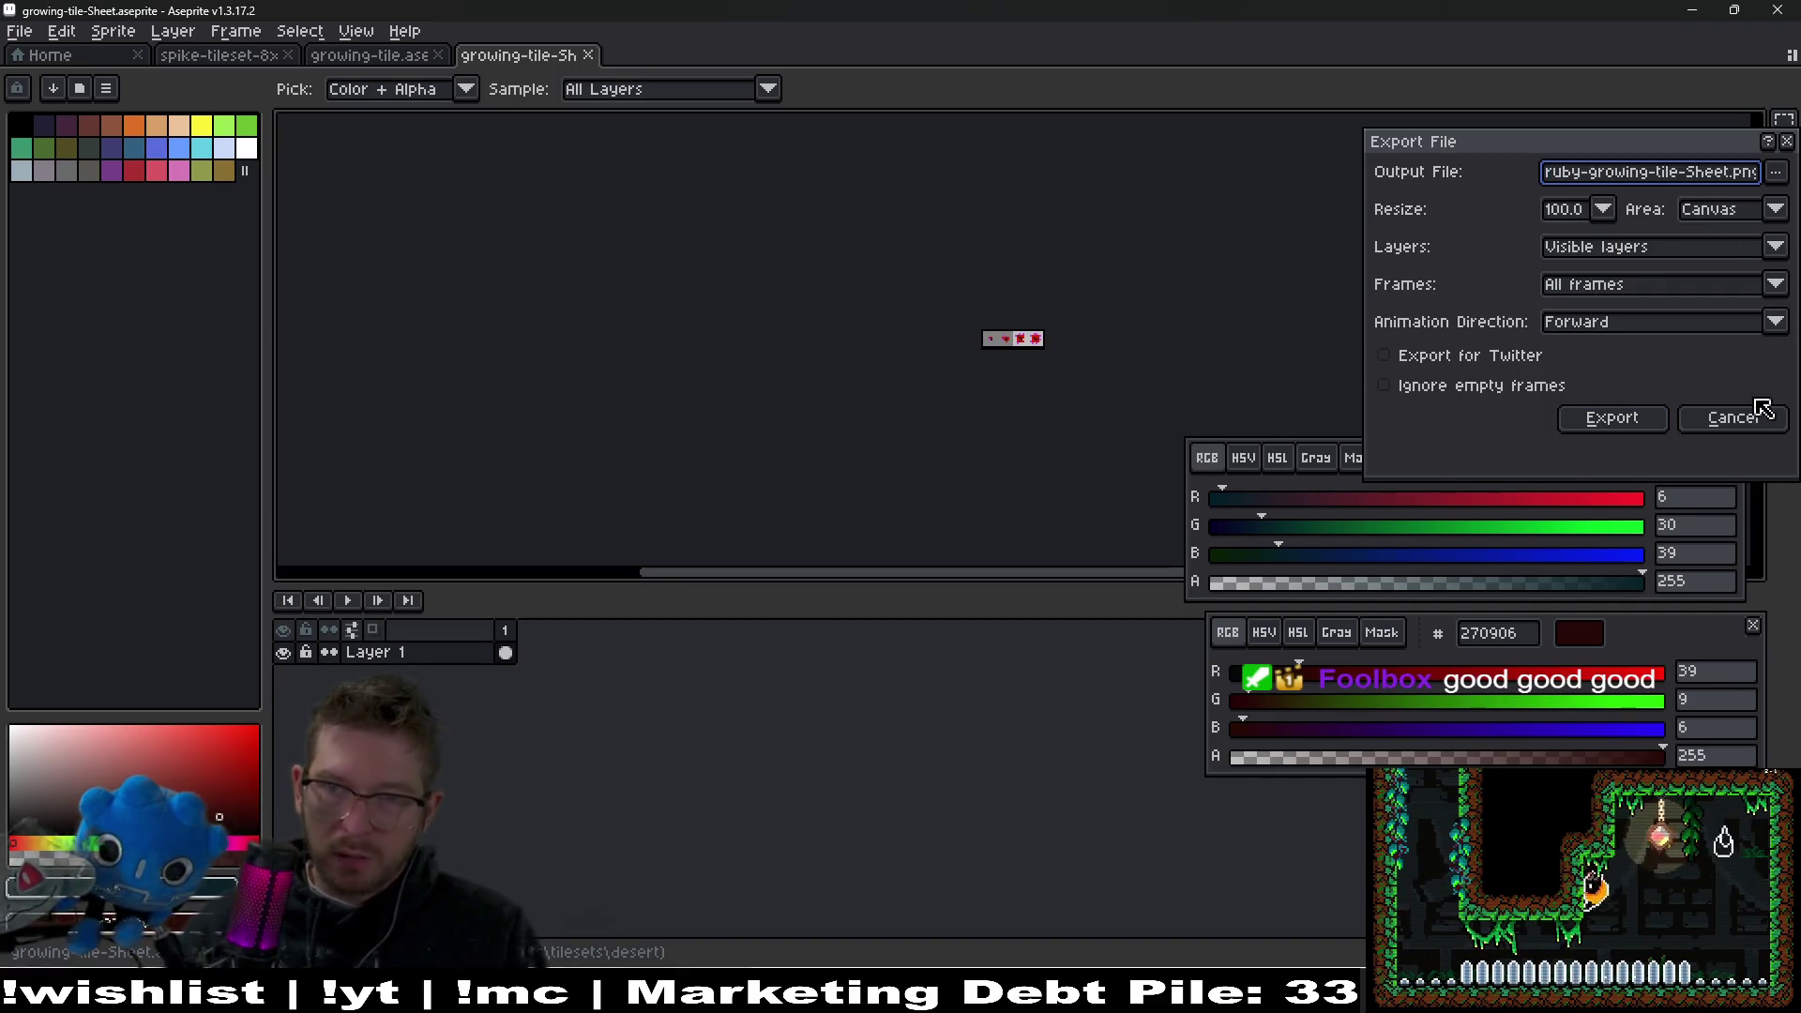
pyautogui.click(1613, 417)
# Step: Hide ruby and export the sapphire sheet as saphire-growing-tile-Sheet.png, then return to Godot
pyautogui.click(362, 60)
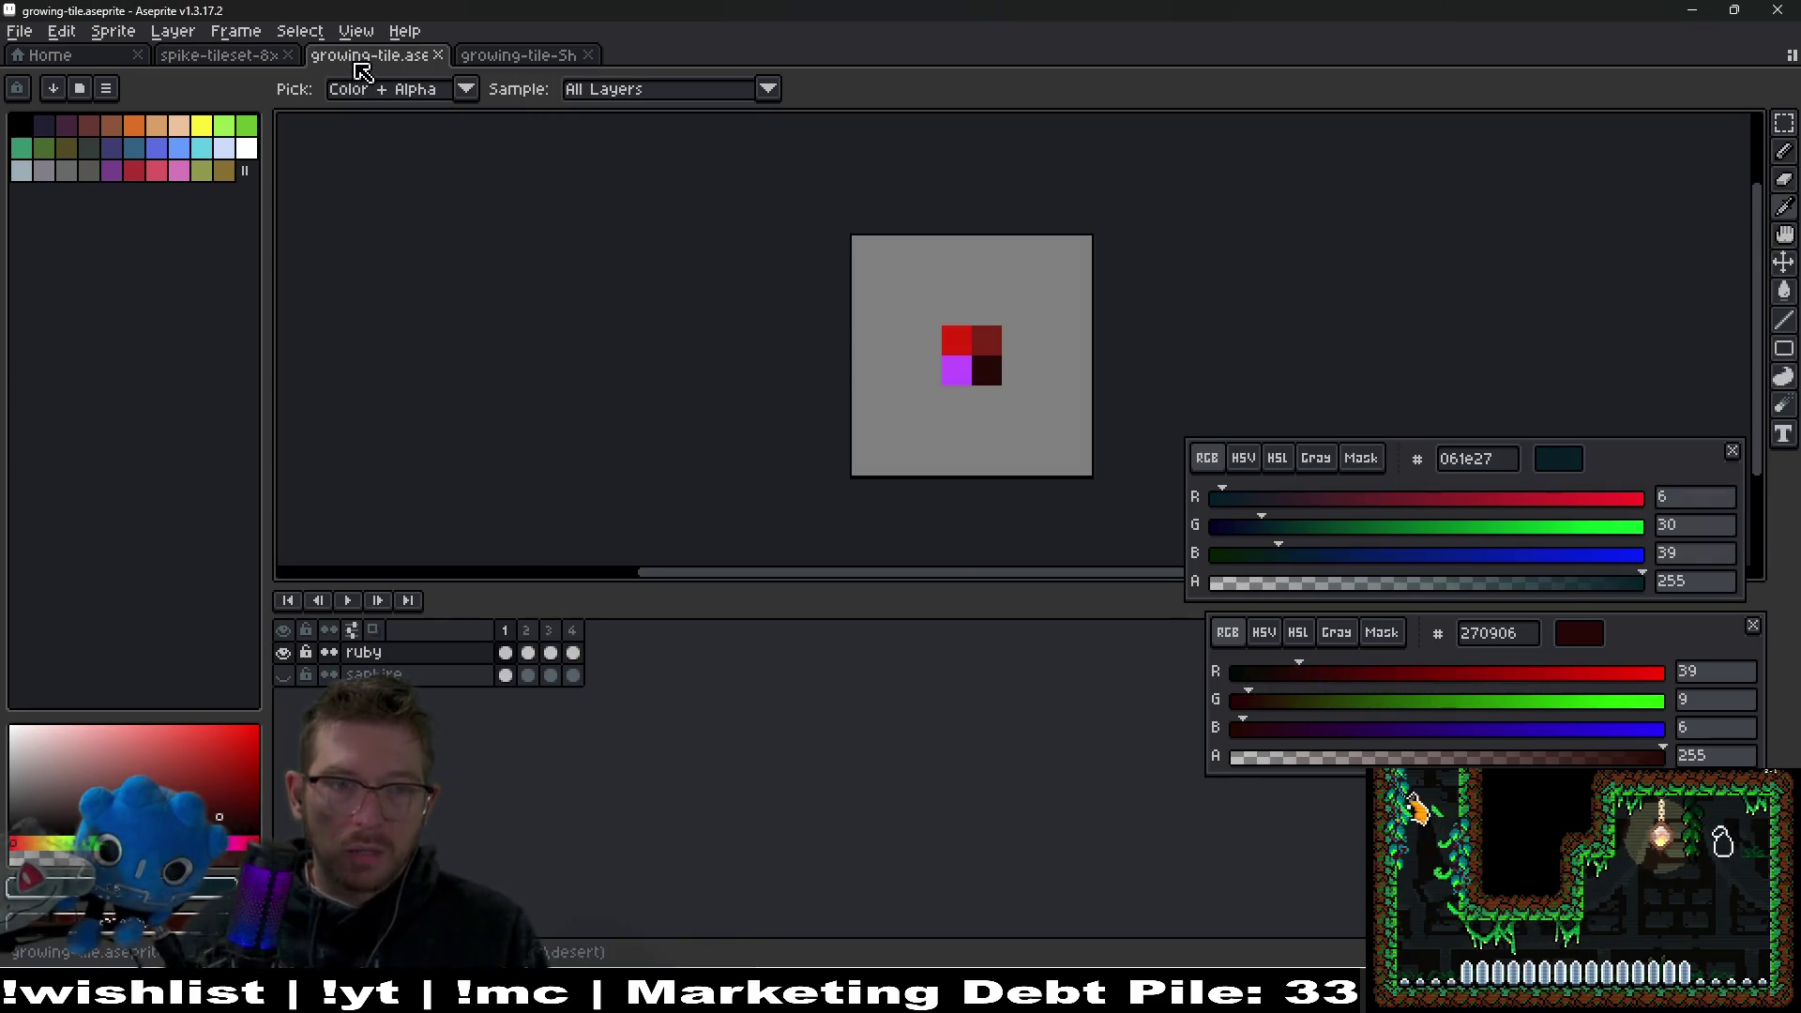
pyautogui.click(283, 652)
pyautogui.click(531, 677)
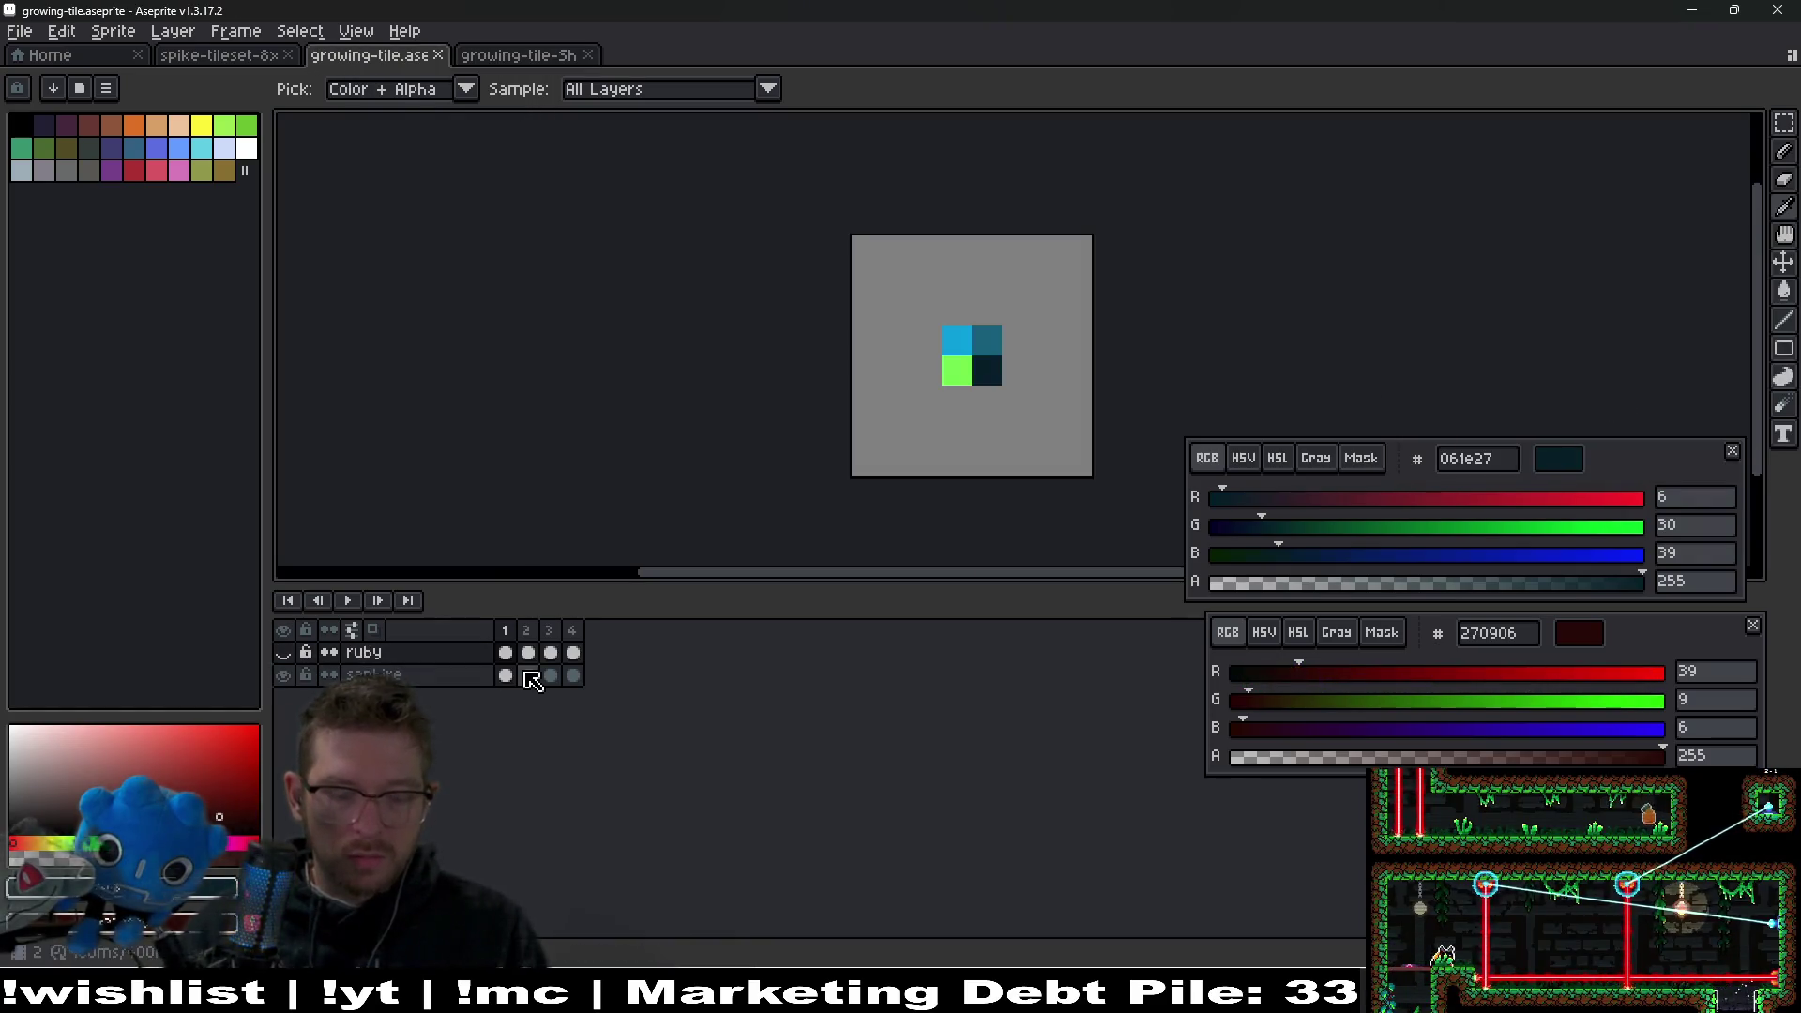
pyautogui.hotkey('ctrl', 'e')
pyautogui.click(1615, 639)
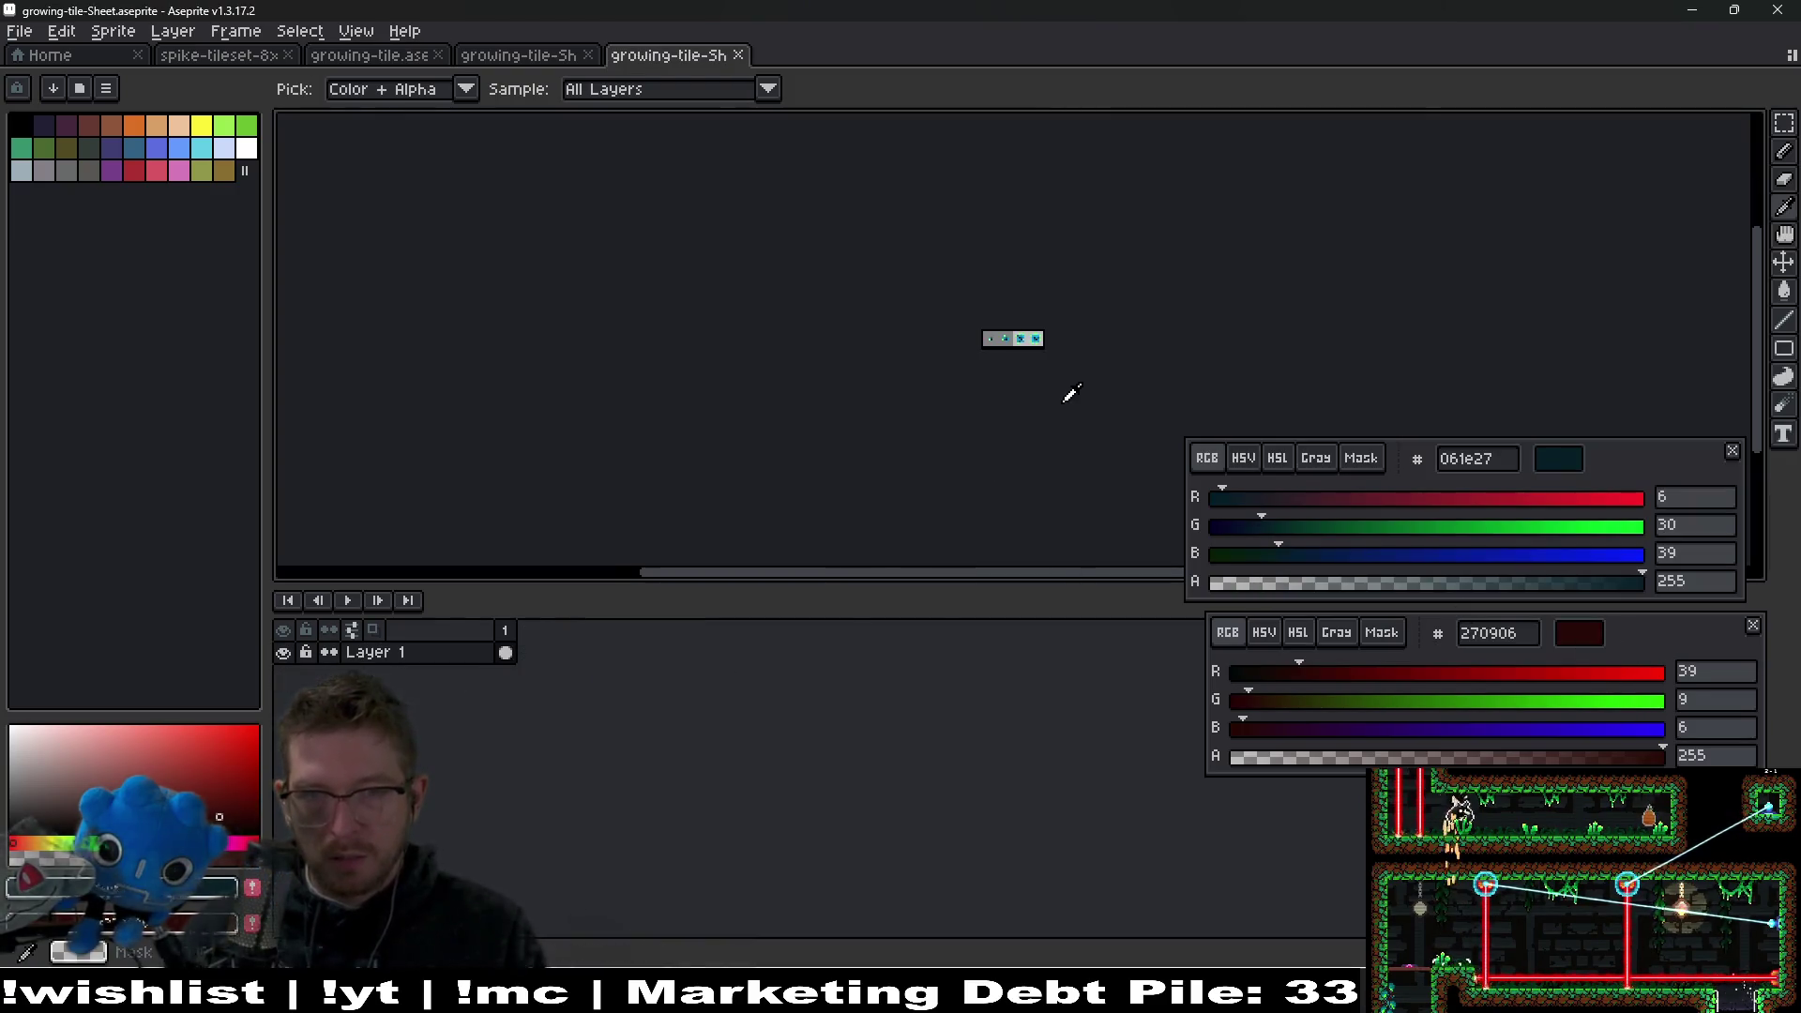
pyautogui.hotkey('ctrl', 'alt', 'shift', 's')
pyautogui.click(1606, 176)
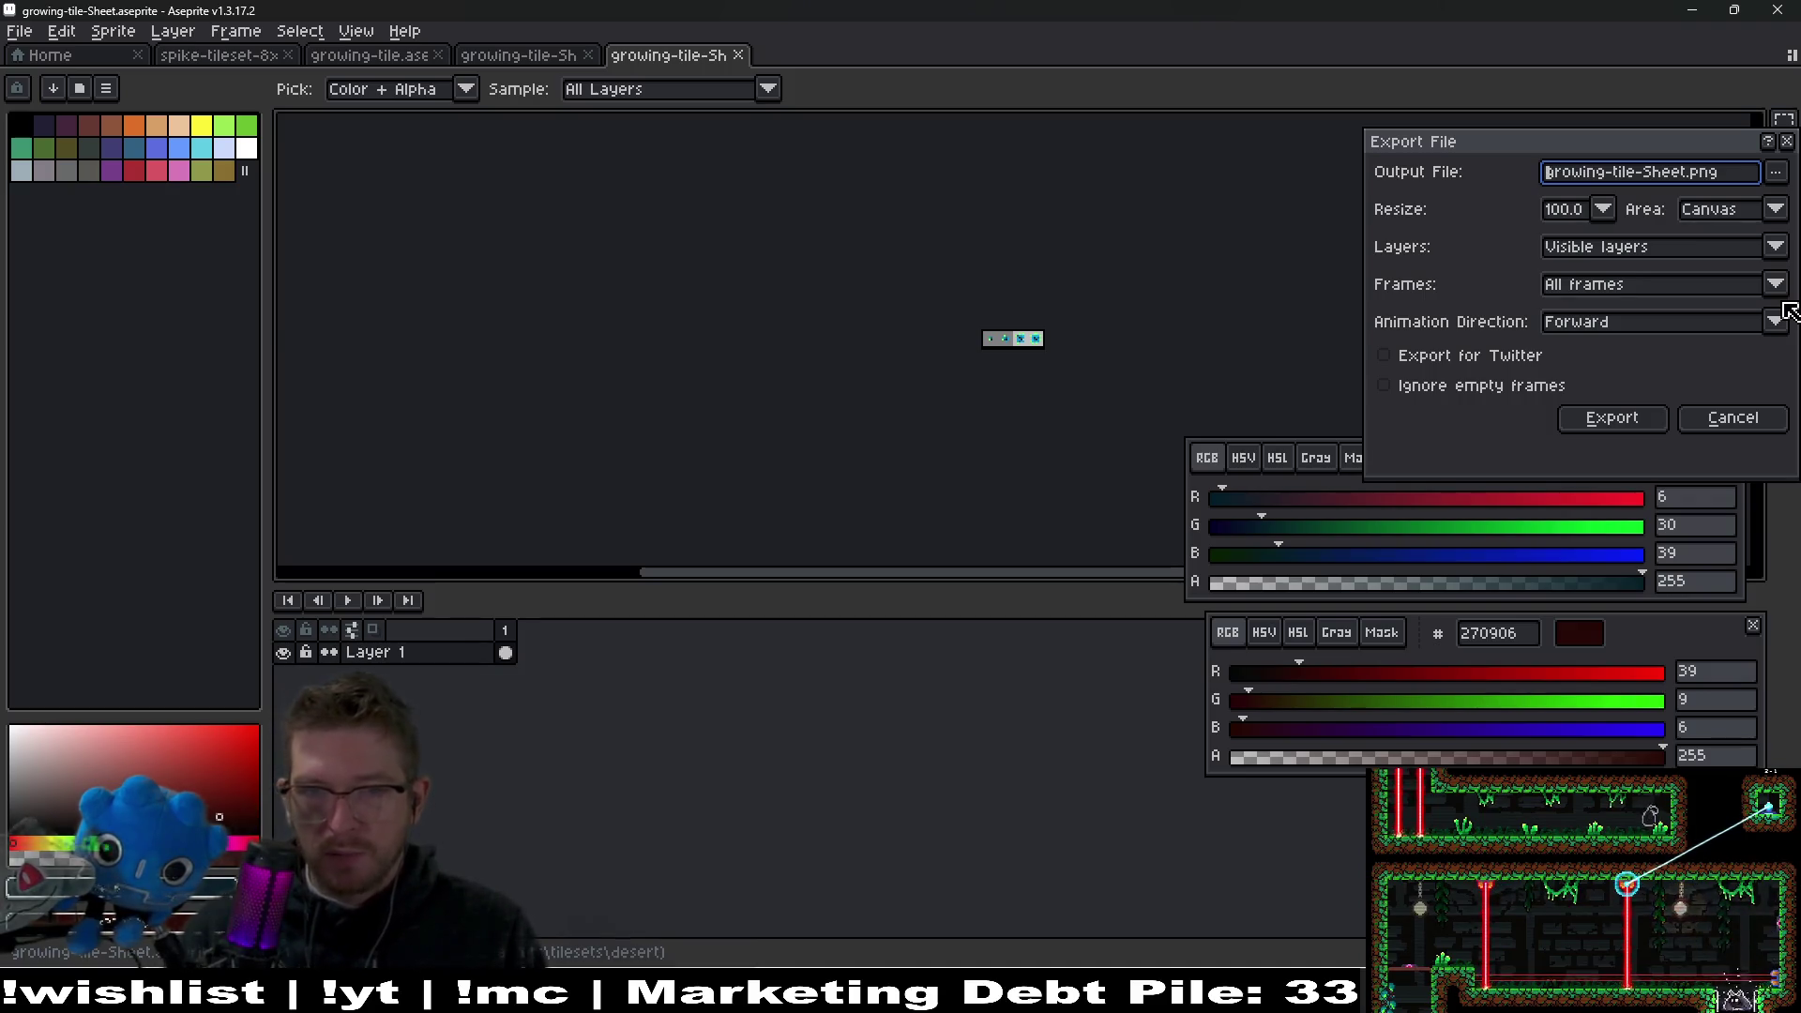
pyautogui.write('-saphire-')
pyautogui.press('Return')
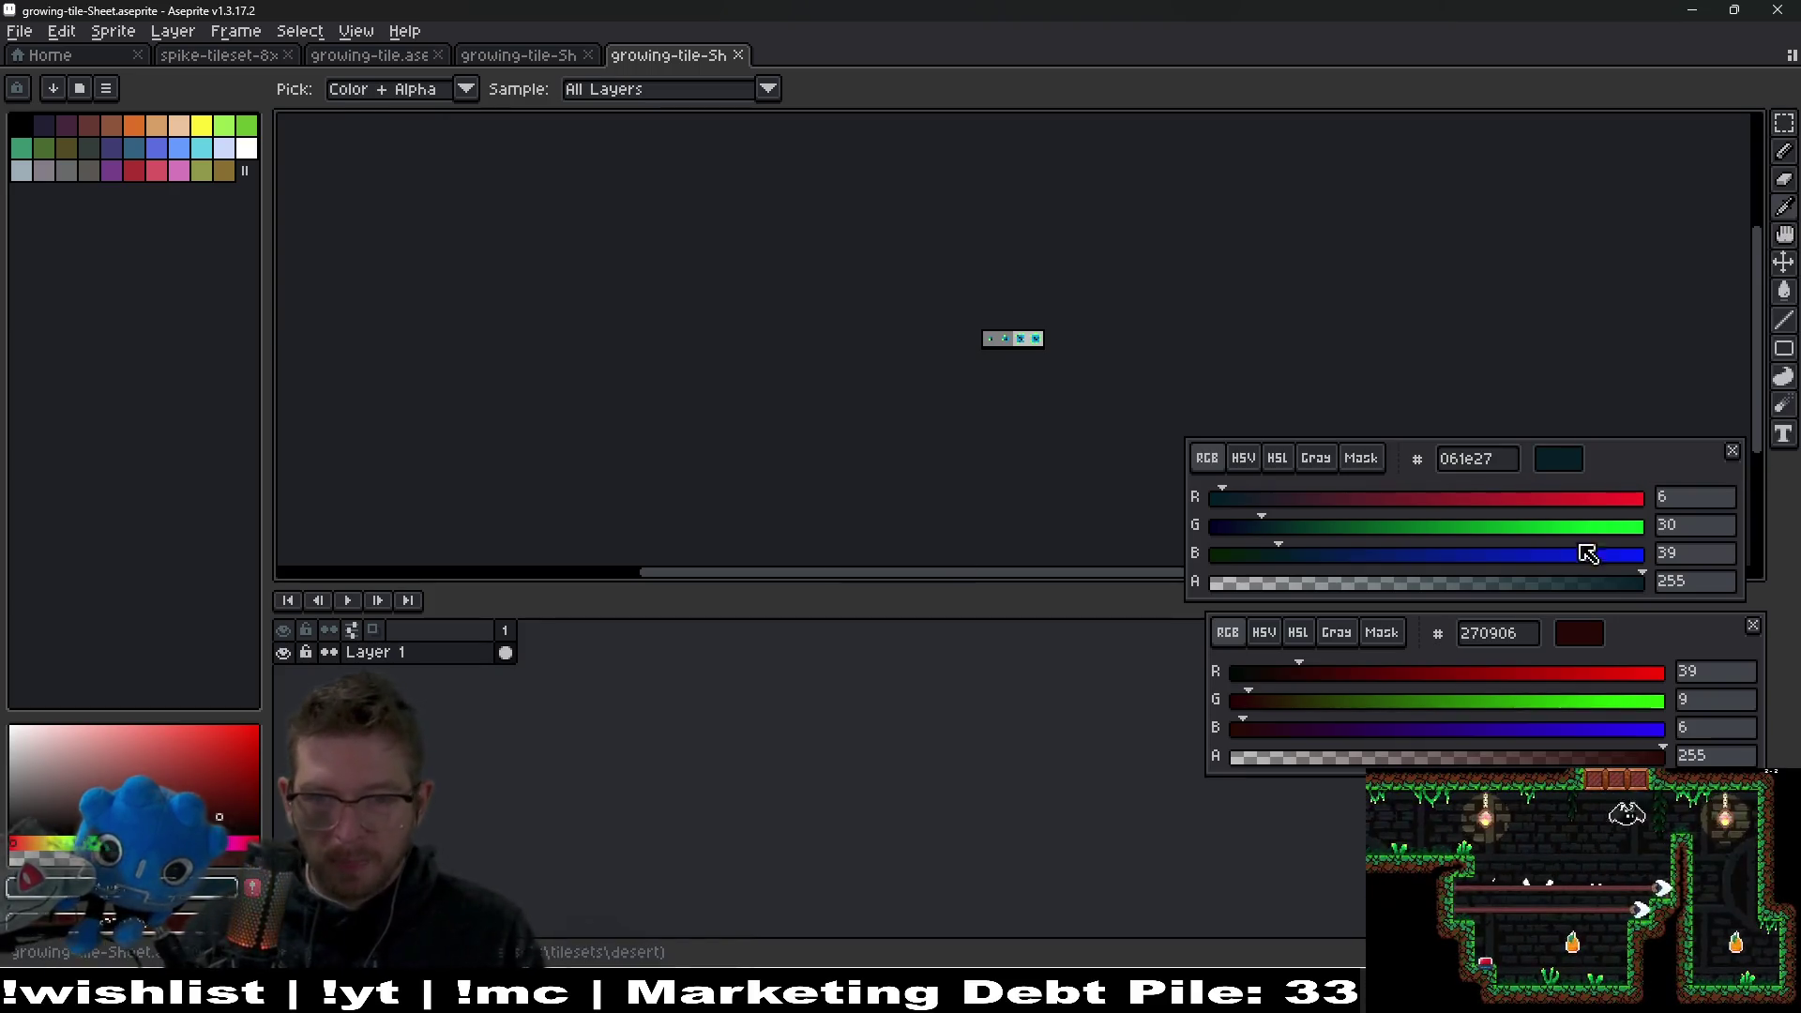
pyautogui.hotkey('alt', 'Tab')
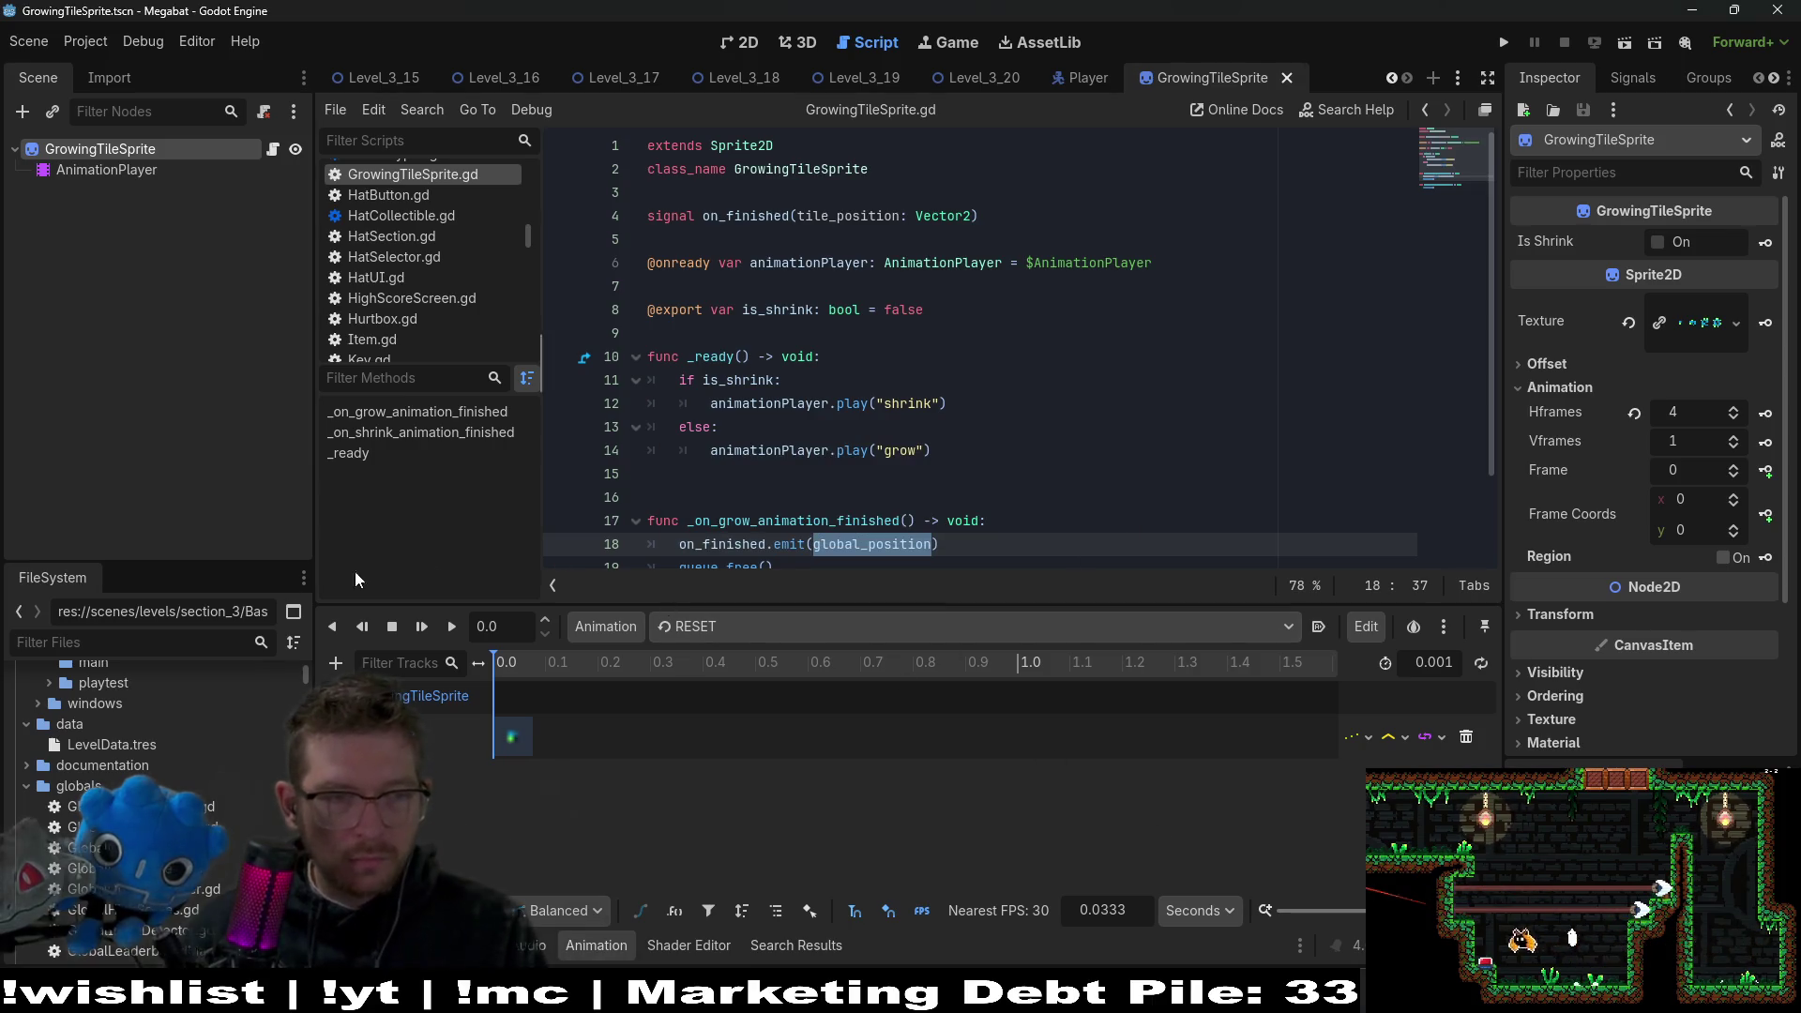
# Step: Filter the FileSystem for 'saphire' and drag the sapphire sheet into the script as a preload constant
pyautogui.click(175, 638)
pyautogui.write('saphire')
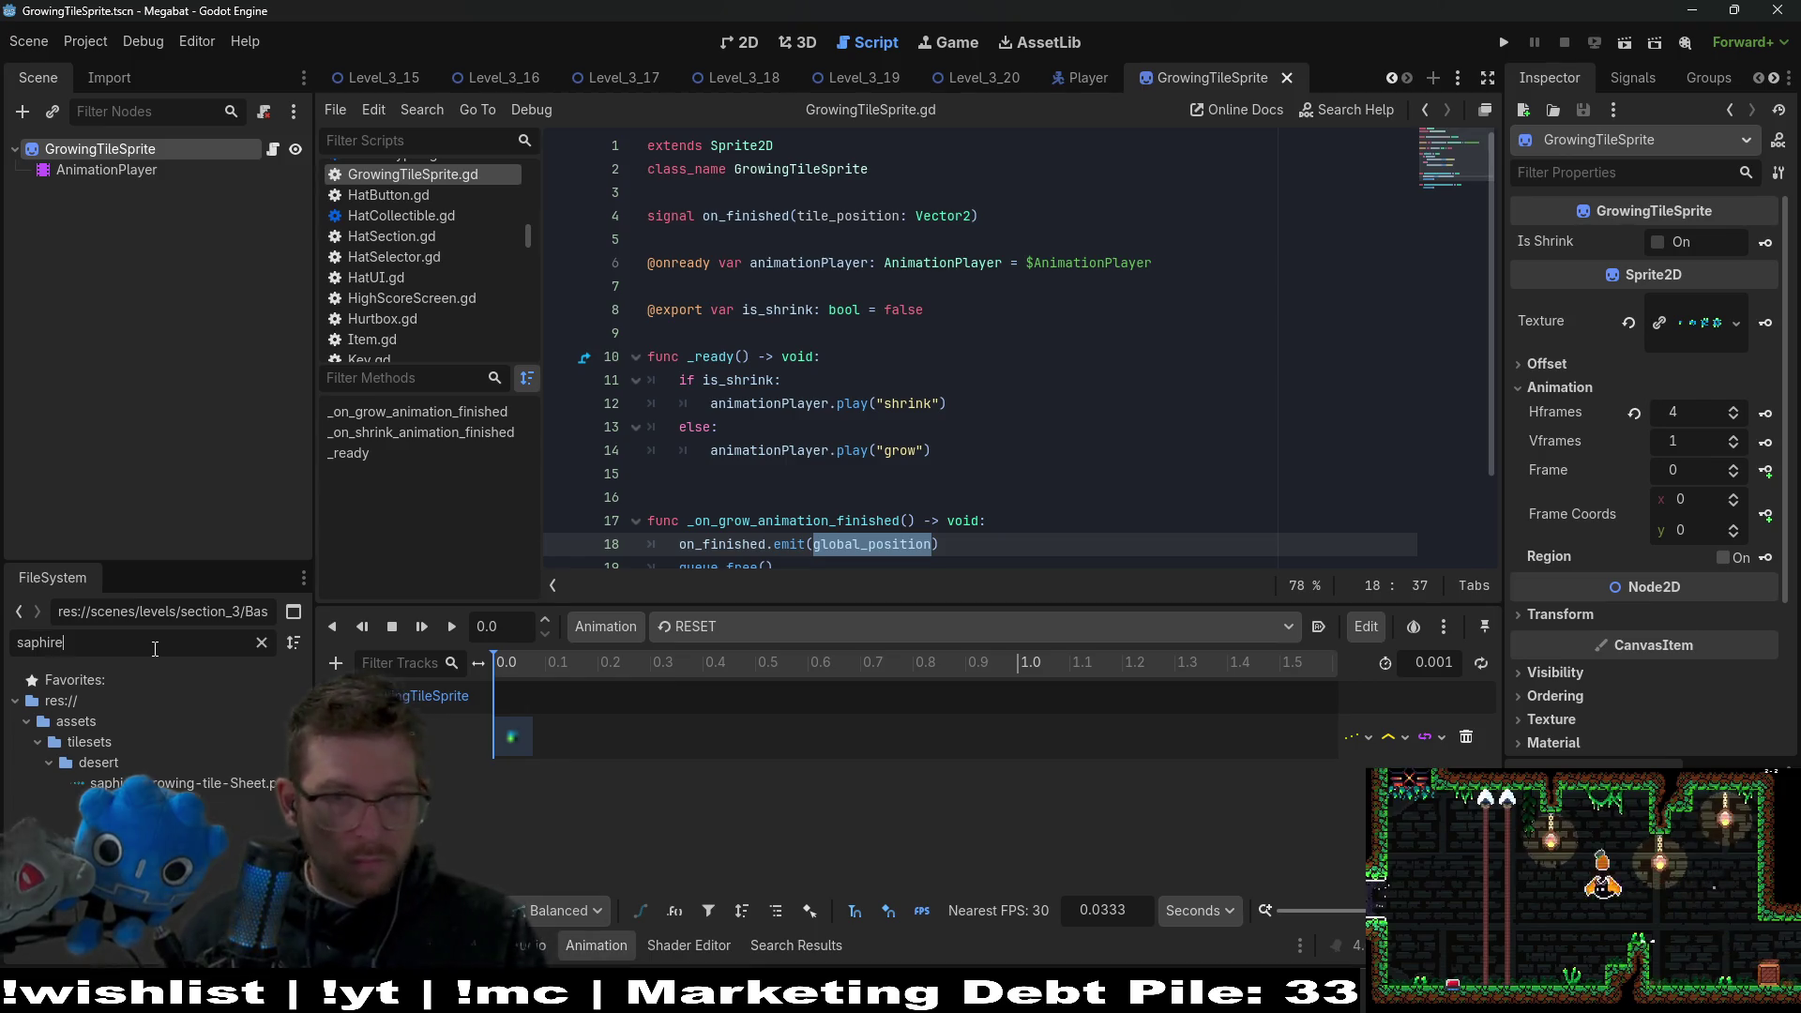
pyautogui.moveTo(188, 783); pyautogui.dragTo(691, 242)
pyautogui.hotkey('ctrl', 'z')
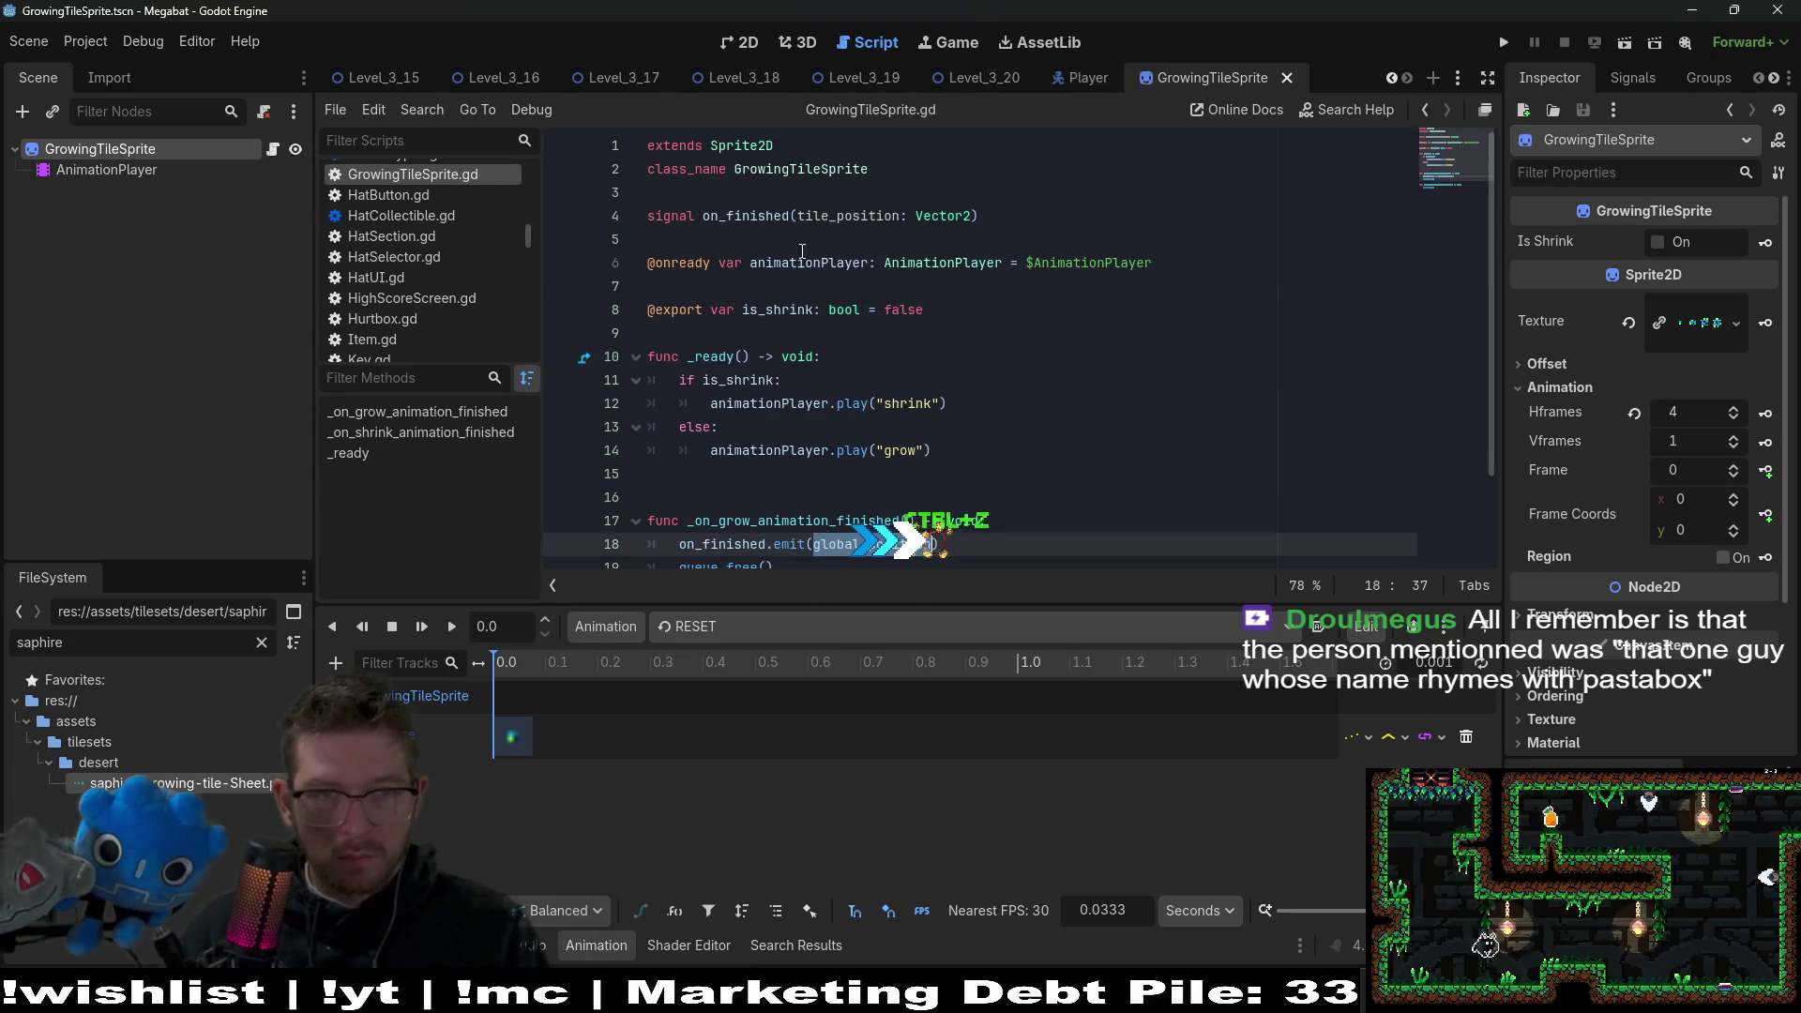
pyautogui.moveTo(179, 783); pyautogui.dragTo(697, 253)
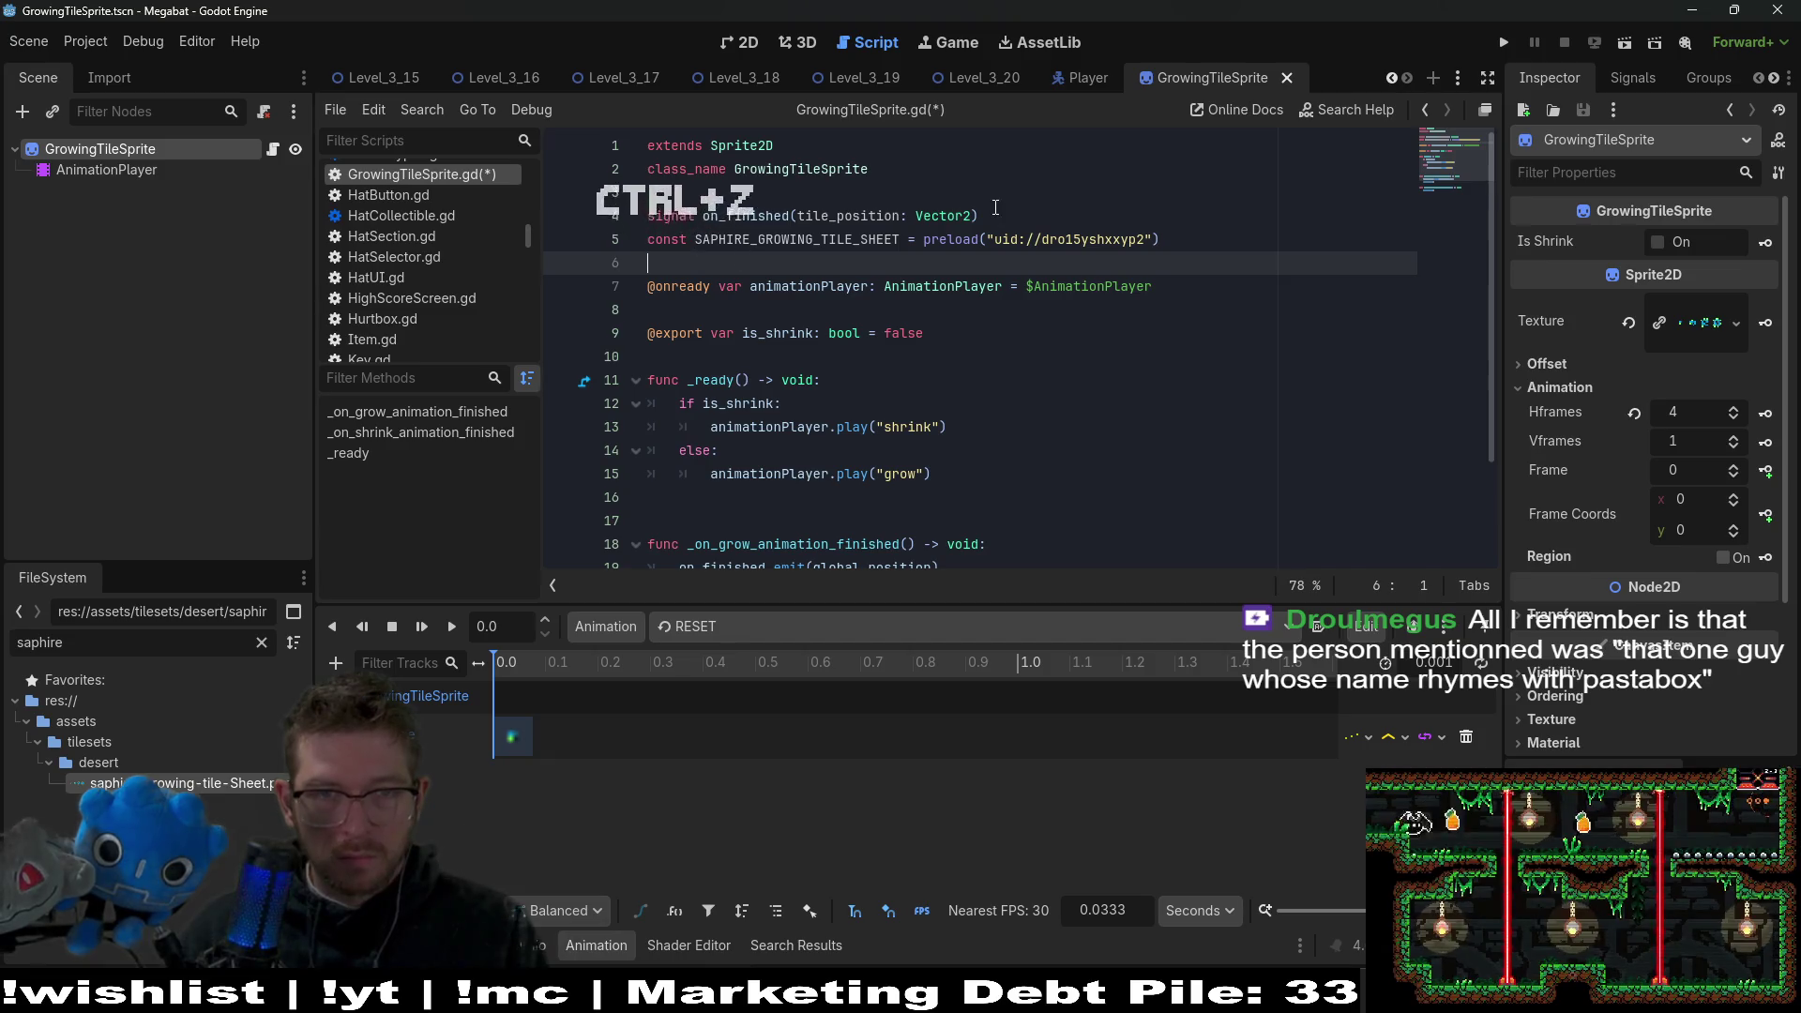
pyautogui.click(1033, 221)
pyautogui.press('Return')
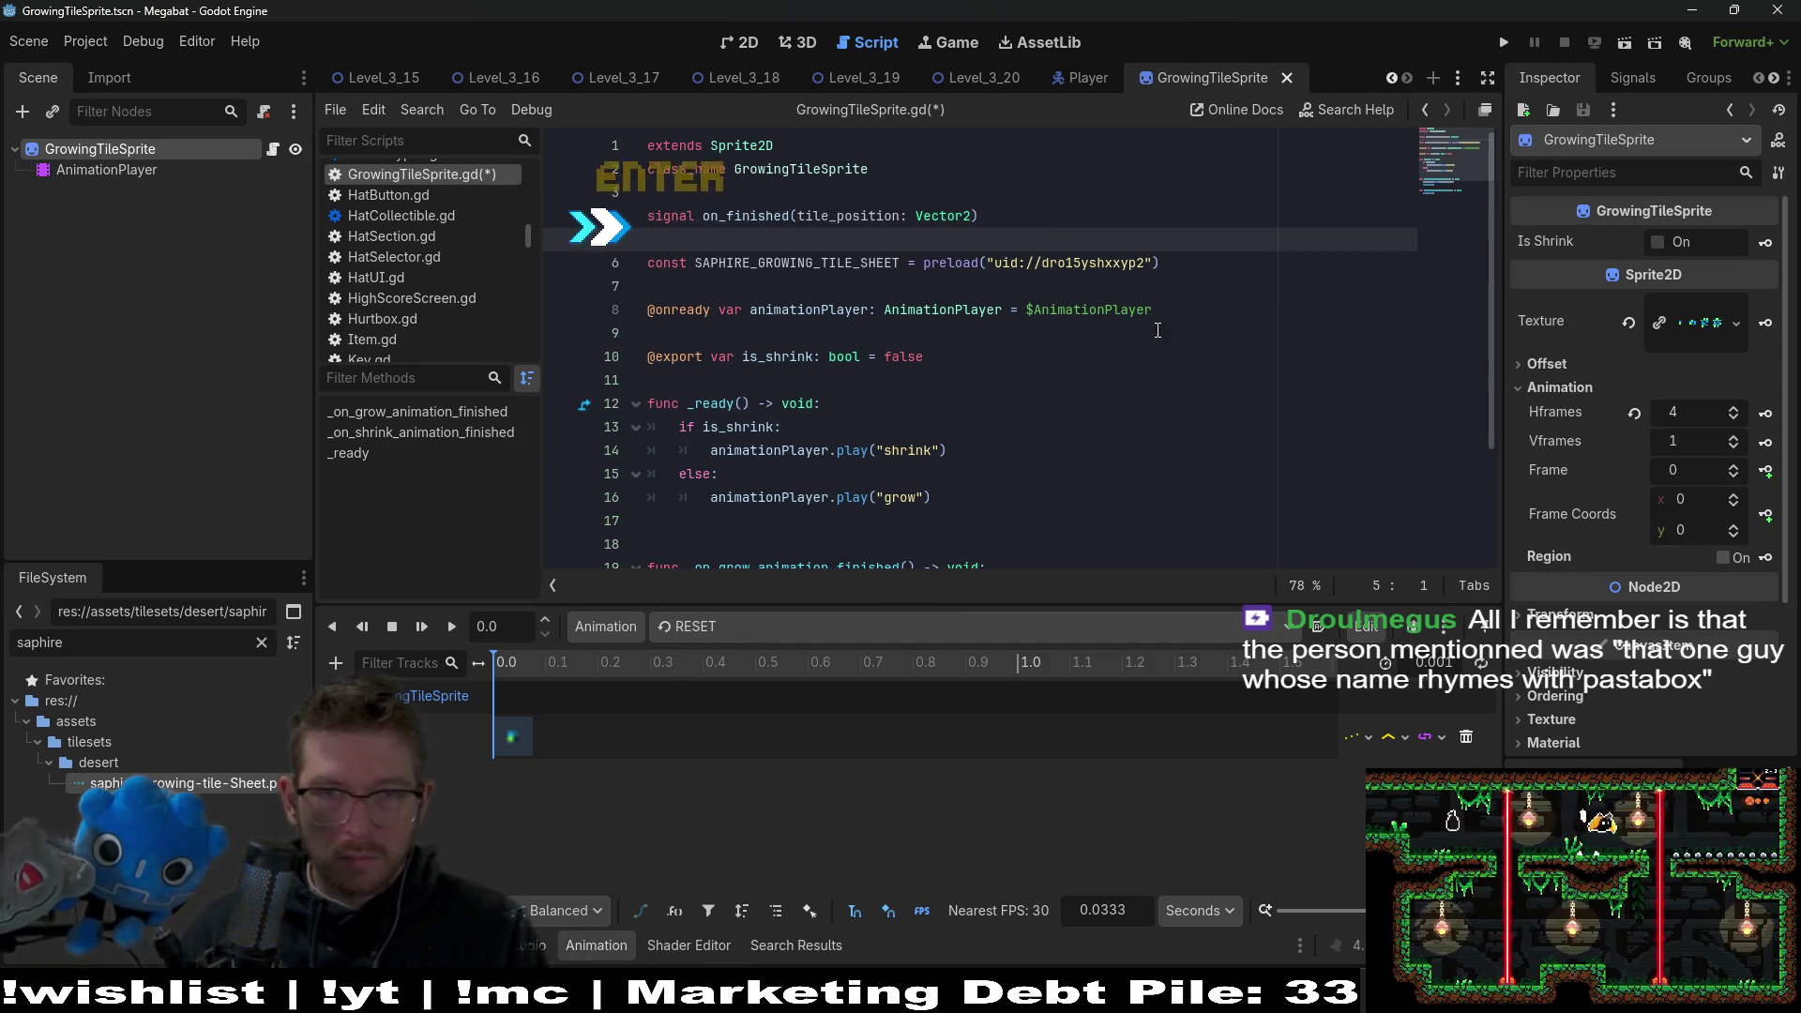
# Step: Replace the constant's uid with the res:// path and add a ': Texture' type hint
pyautogui.click(1146, 264)
pyautogui.moveTo(1146, 263); pyautogui.dragTo(986, 263)
pyautogui.press('BackSpace')
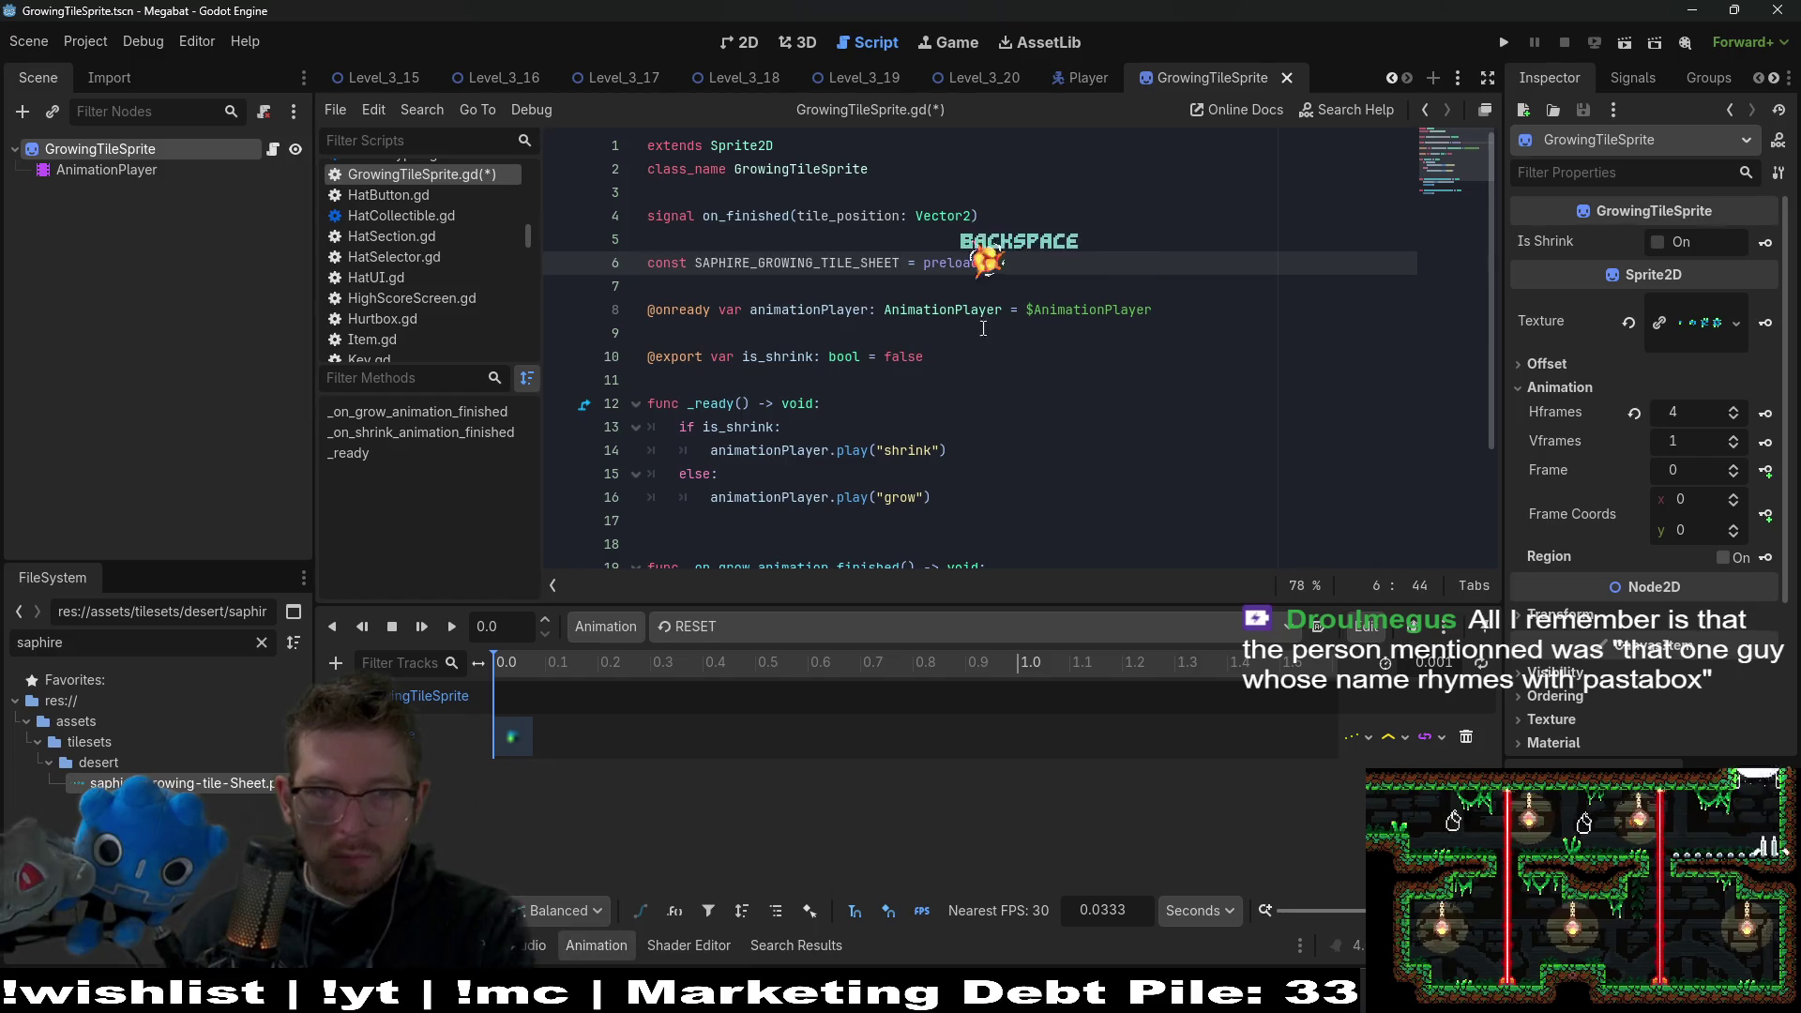
pyautogui.moveTo(186, 786)
pyautogui.mouseDown()
pyautogui.moveTo(738, 539)
pyautogui.moveTo(977, 257)
pyautogui.moveTo(997, 263)
pyautogui.mouseUp()
pyautogui.click(841, 245)
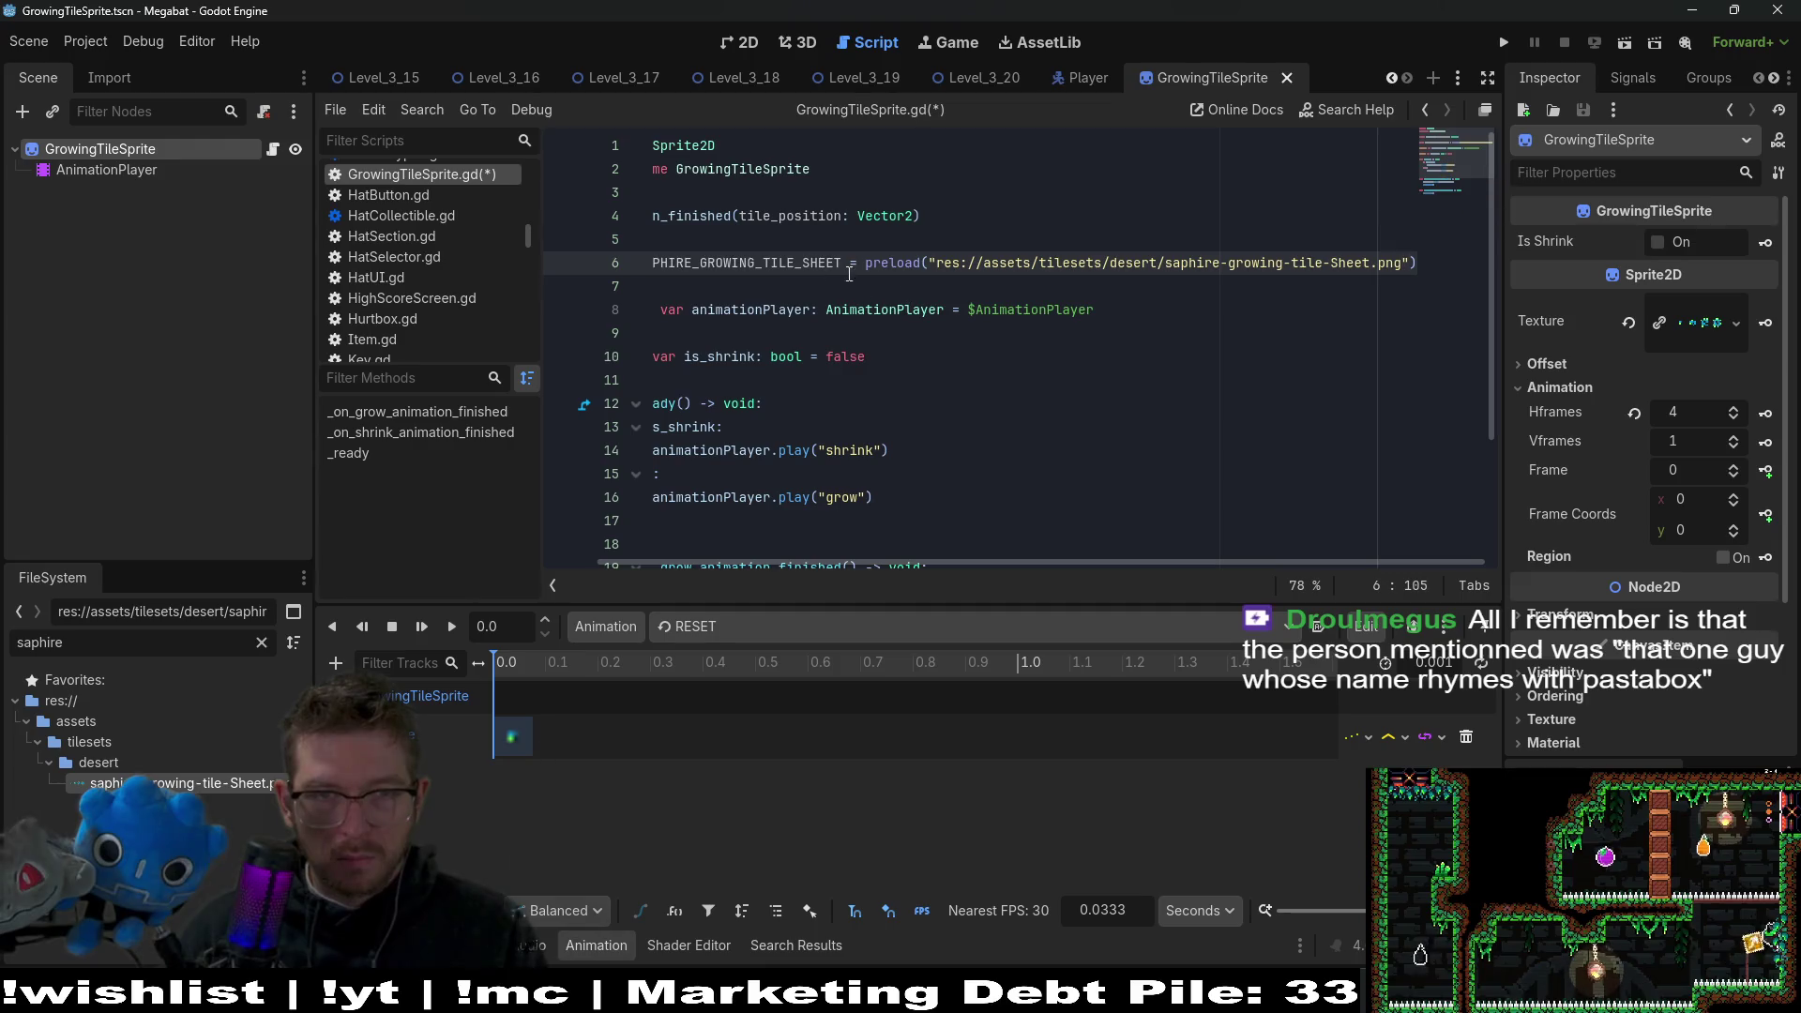
pyautogui.write(': Texture')
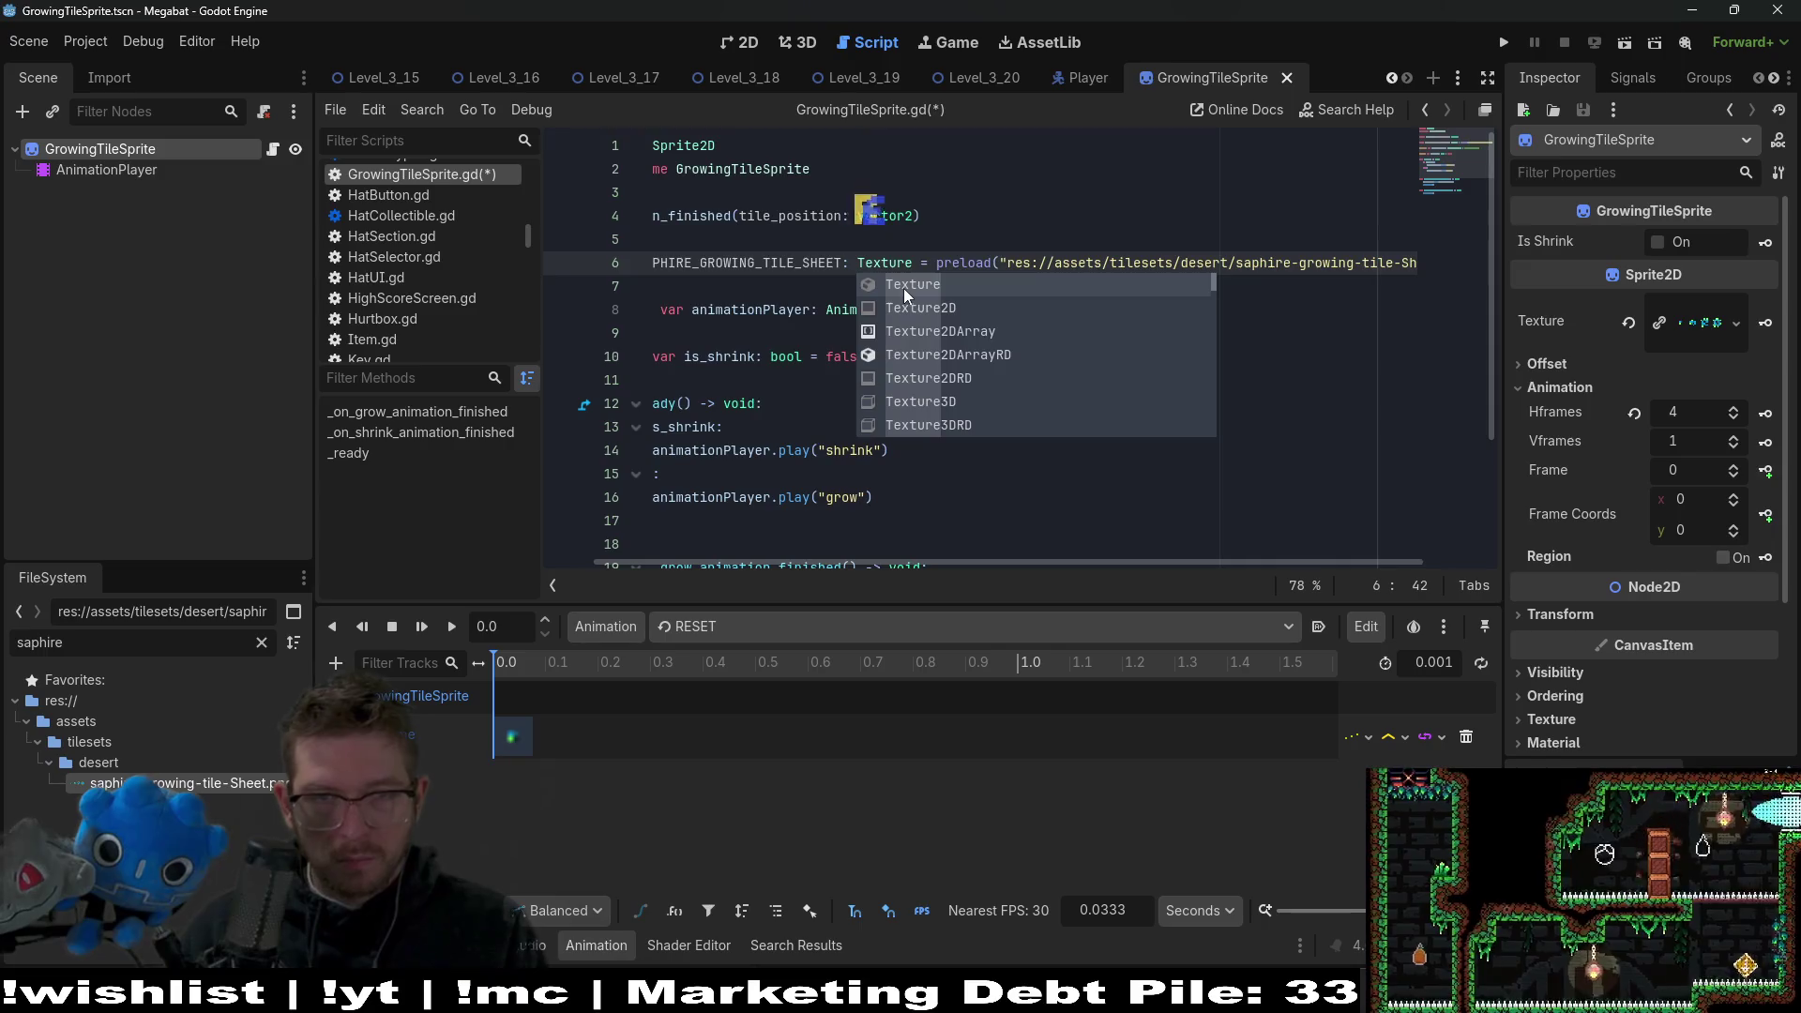
pyautogui.press('Escape')
pyautogui.press('Up')
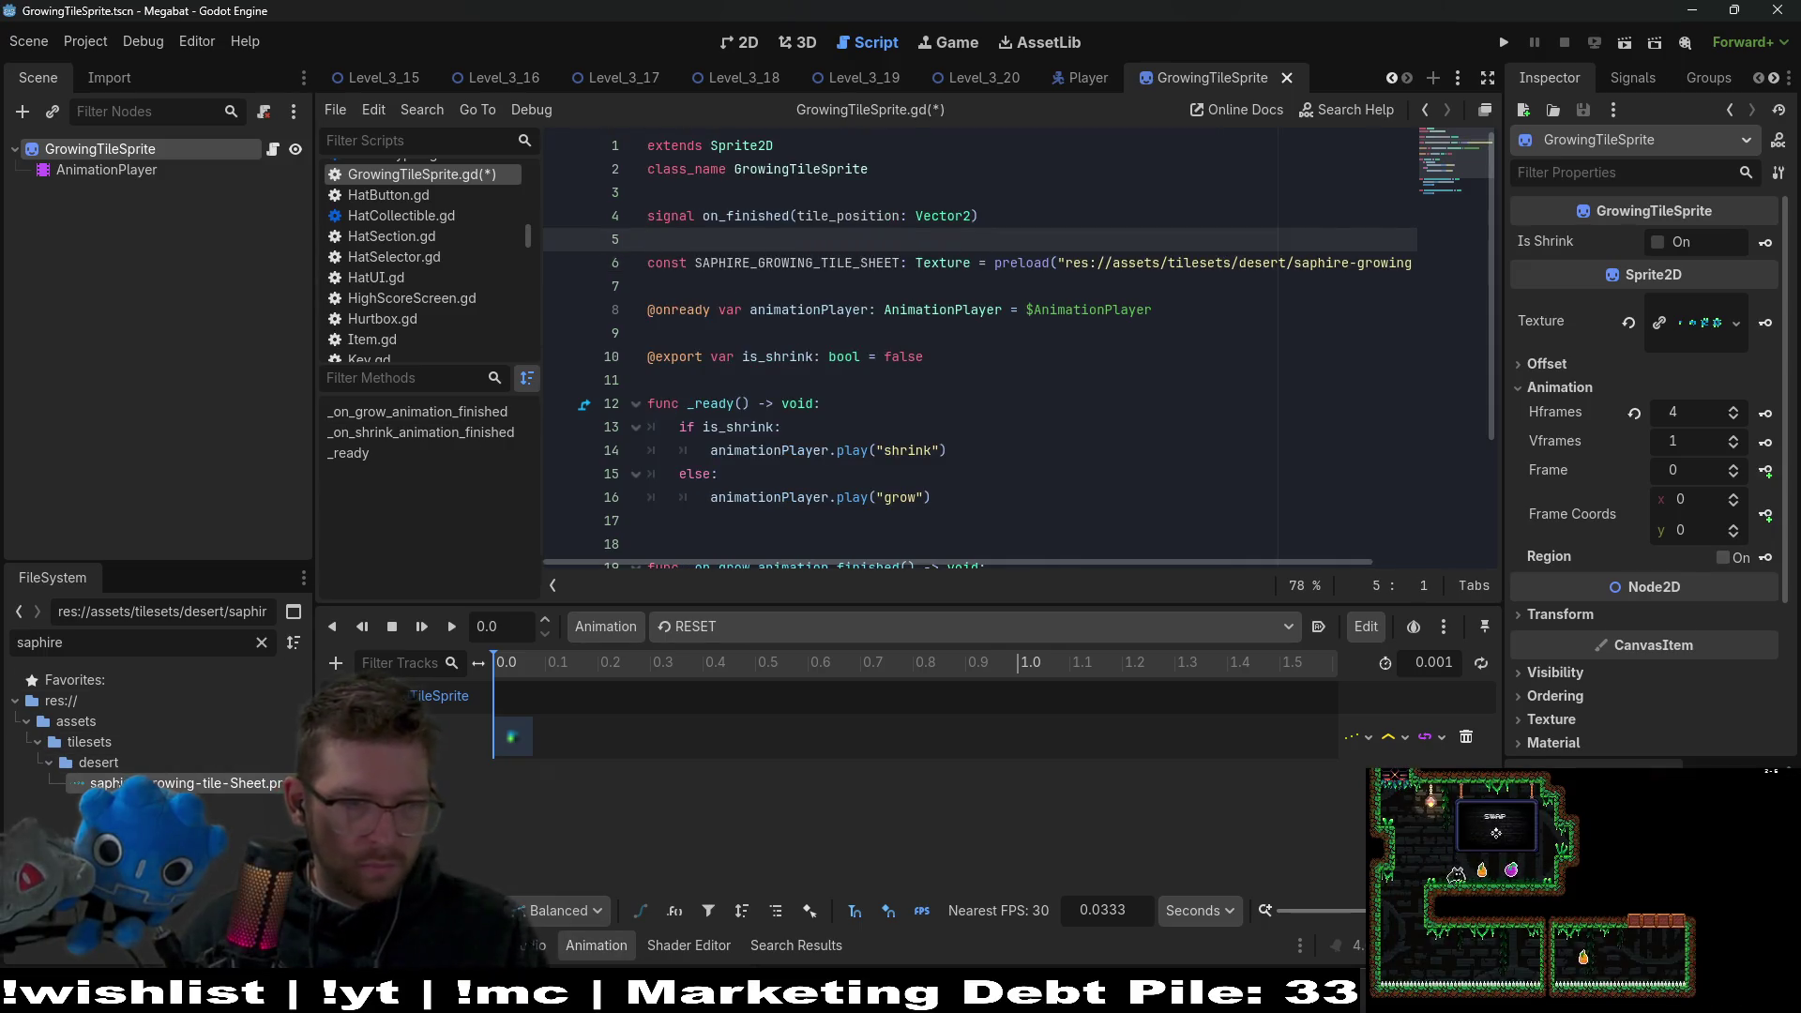
# Step: Add a RUBY_GROWING_TILE_SHEET: Texture constant preloading ruby-growing-tile-Sheet.png by its res:// path
pyautogui.write('ruby')
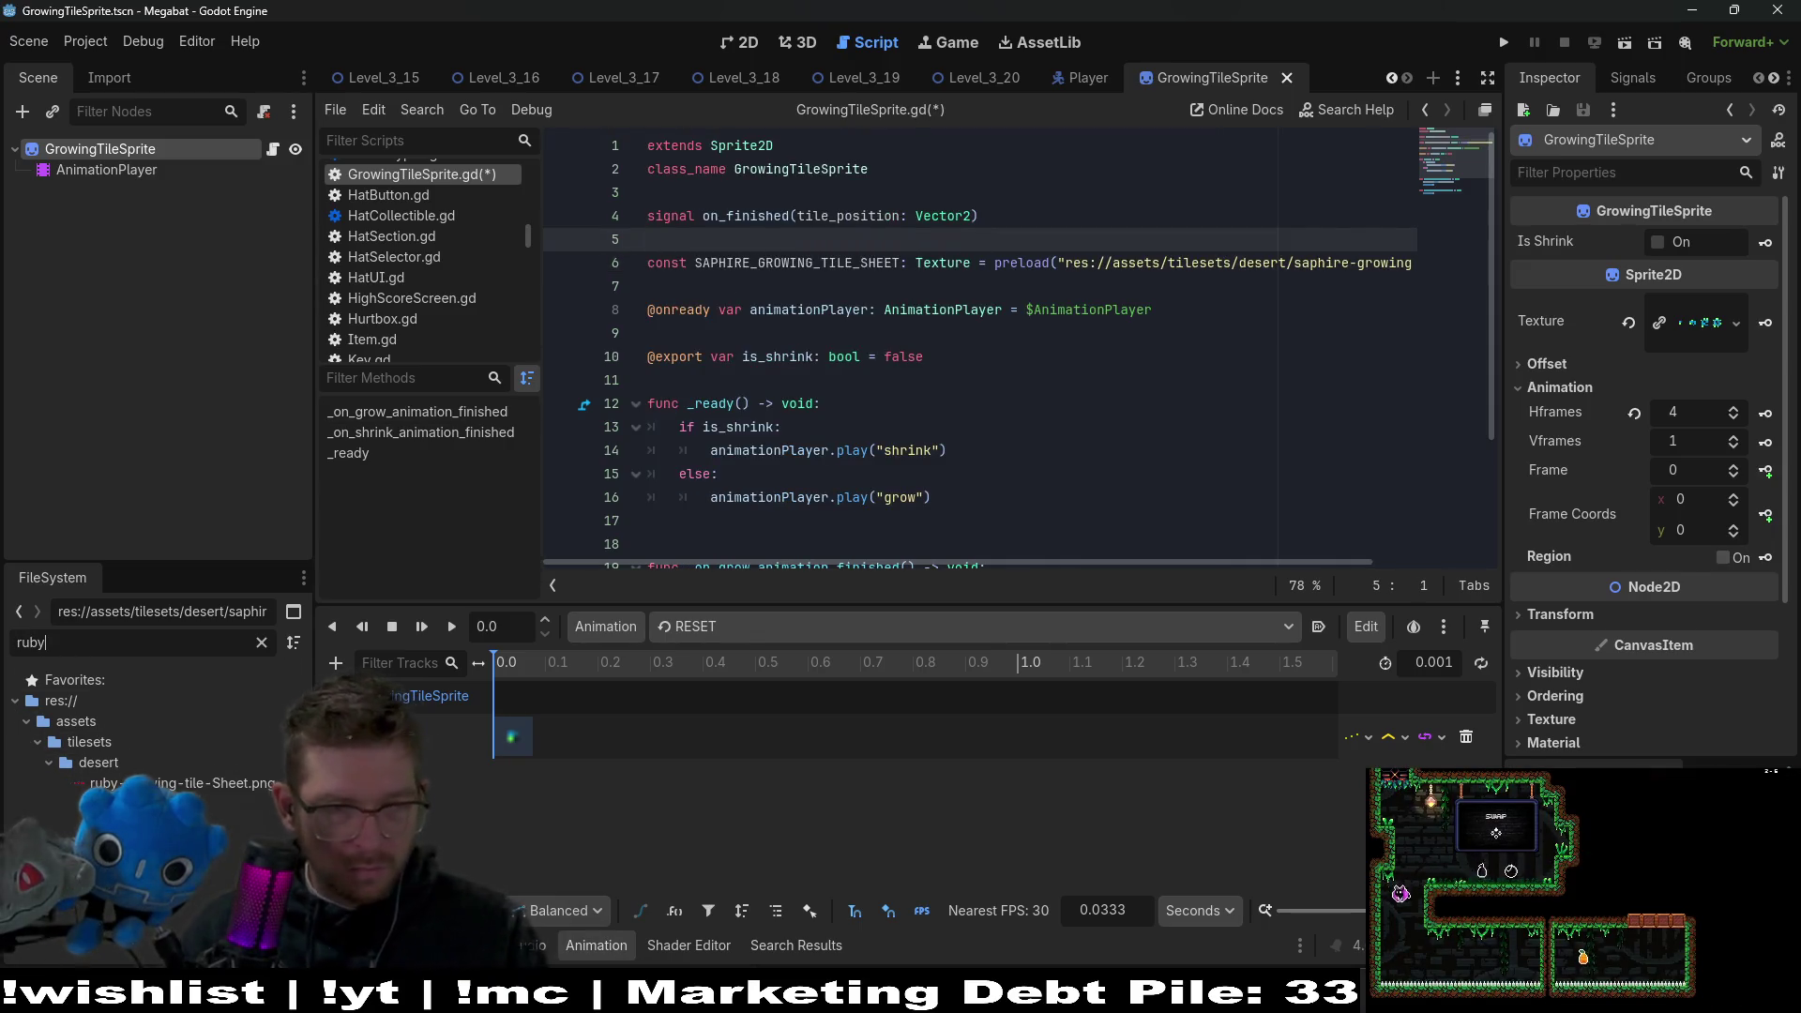
pyautogui.moveTo(178, 782)
pyautogui.mouseDown()
pyautogui.moveTo(174, 755)
pyautogui.moveTo(688, 332)
pyautogui.moveTo(711, 286)
pyautogui.mouseUp()
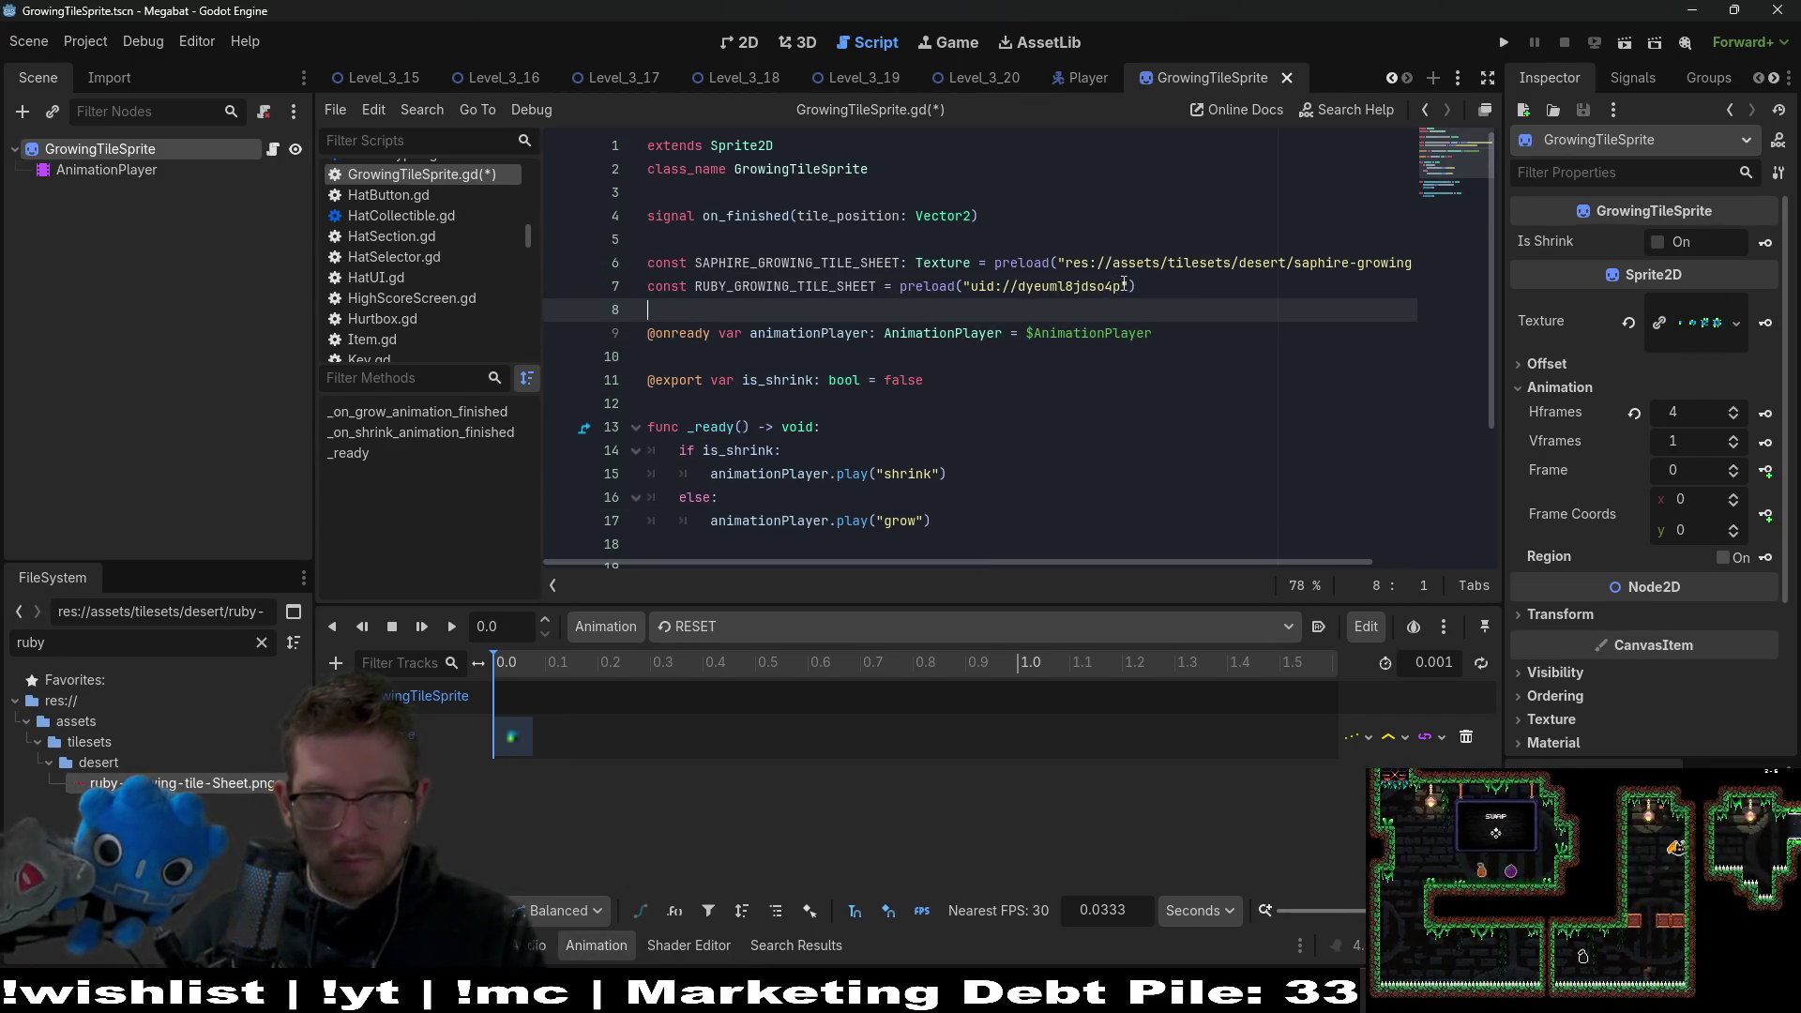
pyautogui.moveTo(1132, 285); pyautogui.dragTo(964, 285)
pyautogui.press('BackSpace')
pyautogui.moveTo(178, 782)
pyautogui.mouseDown()
pyautogui.moveTo(1041, 315)
pyautogui.moveTo(1031, 287)
pyautogui.moveTo(966, 290)
pyautogui.mouseUp()
pyautogui.click(849, 286)
pyautogui.press('BackSpace')
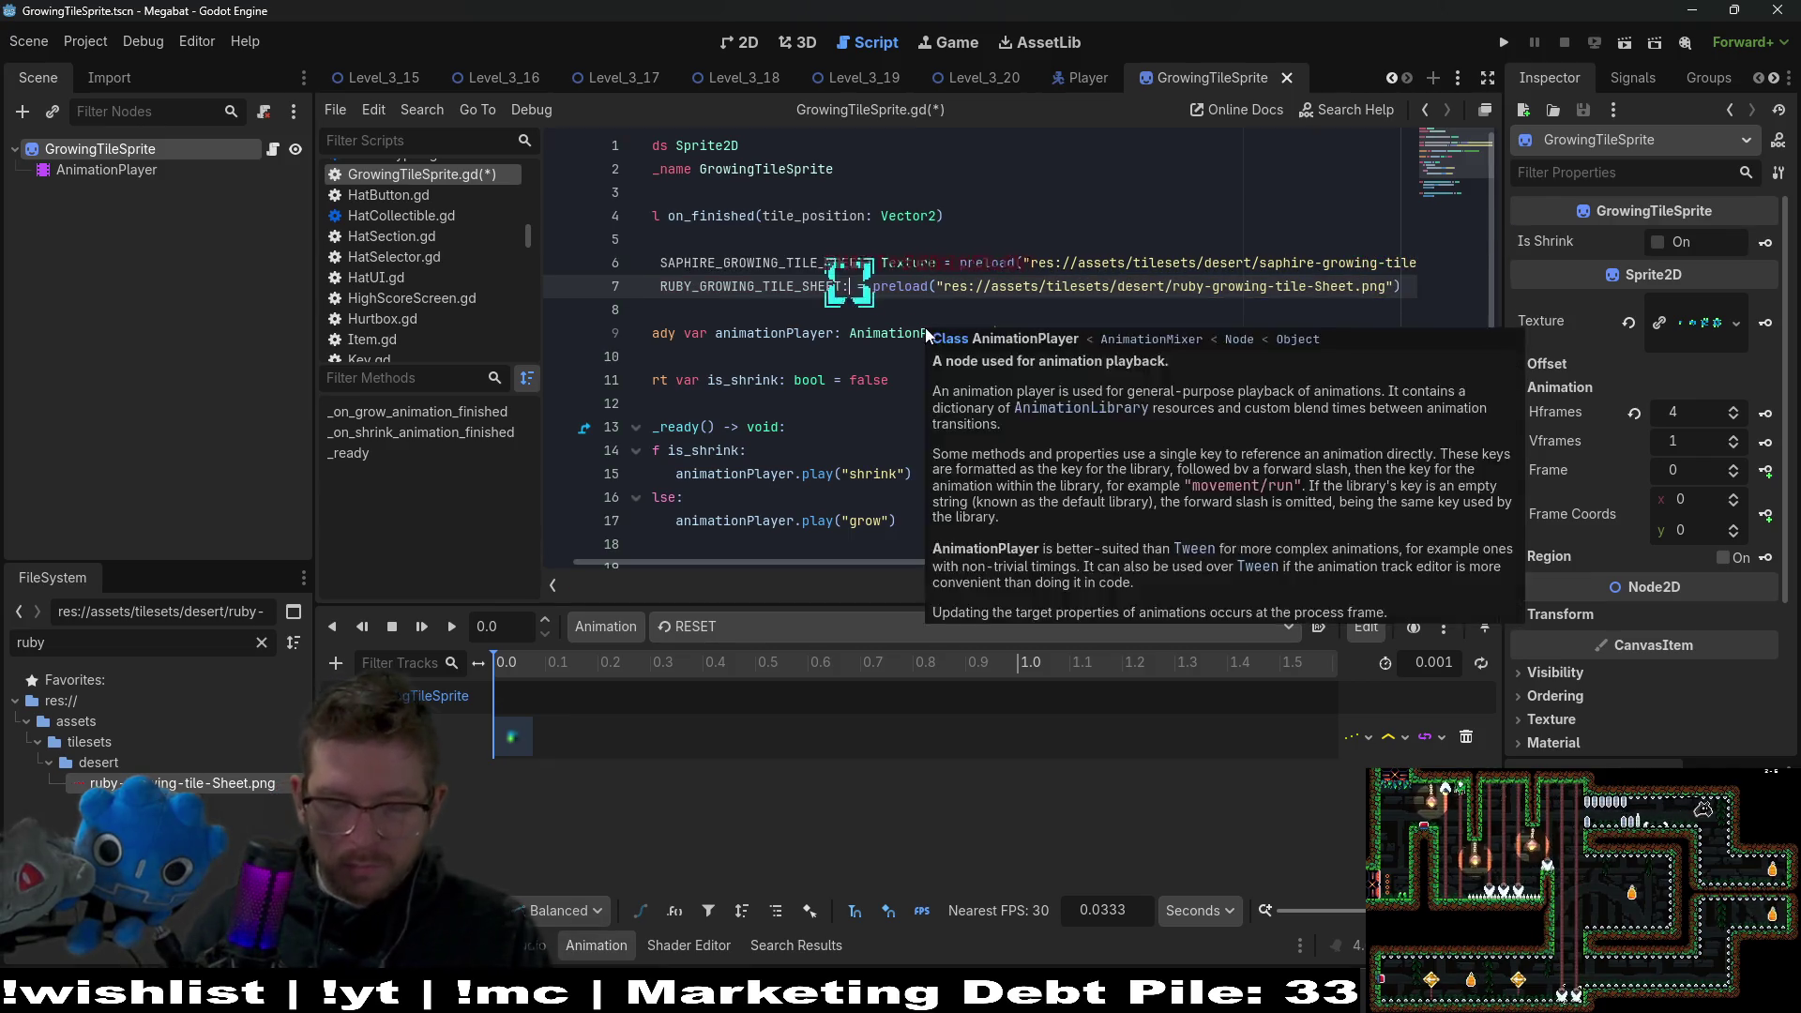
pyautogui.write(': Texture')
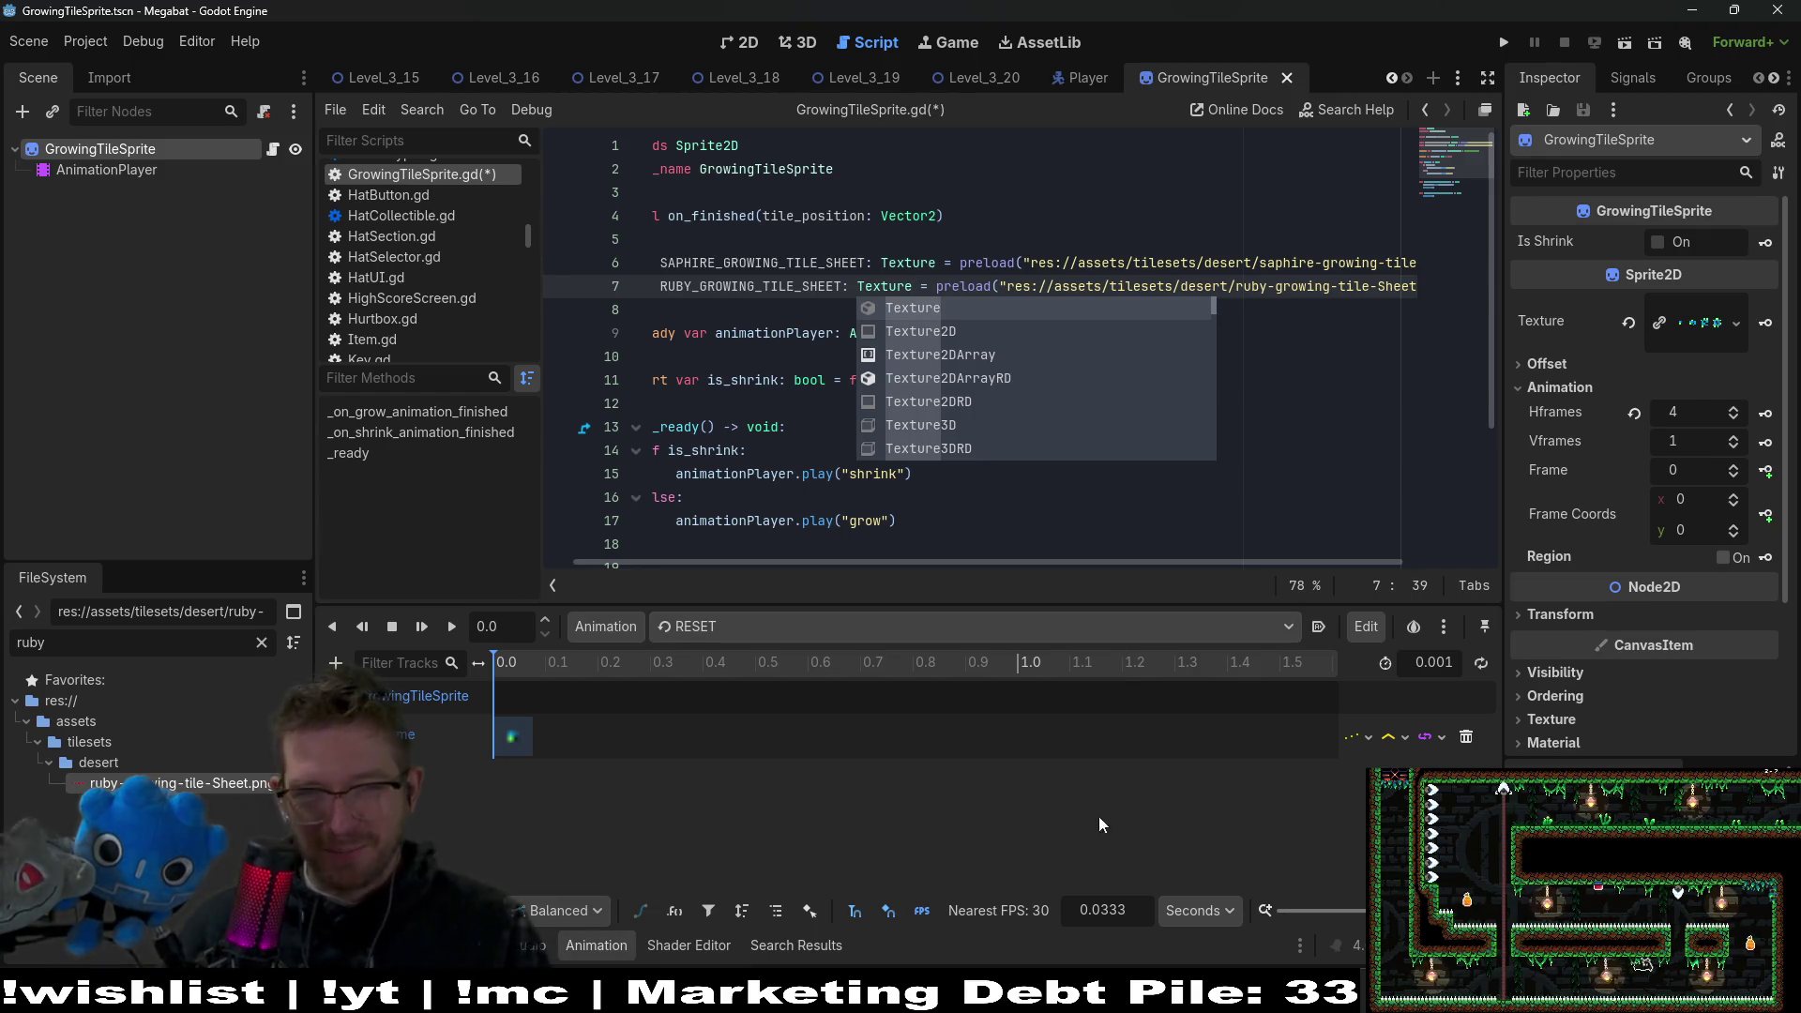
# Step: Review the _ready function and place the cursor on the blank line above the exports
pyautogui.click(839, 356)
pyautogui.hotkey('shift', 'Up')
pyautogui.hotkey('shift', 'Up')
pyautogui.hotkey('shift', 'Up')
pyautogui.hotkey('shift', 'Down')
pyautogui.hotkey('shift', 'Down')
pyautogui.scroll(-3, 954, 324)
pyautogui.scroll(3, 954, 324)
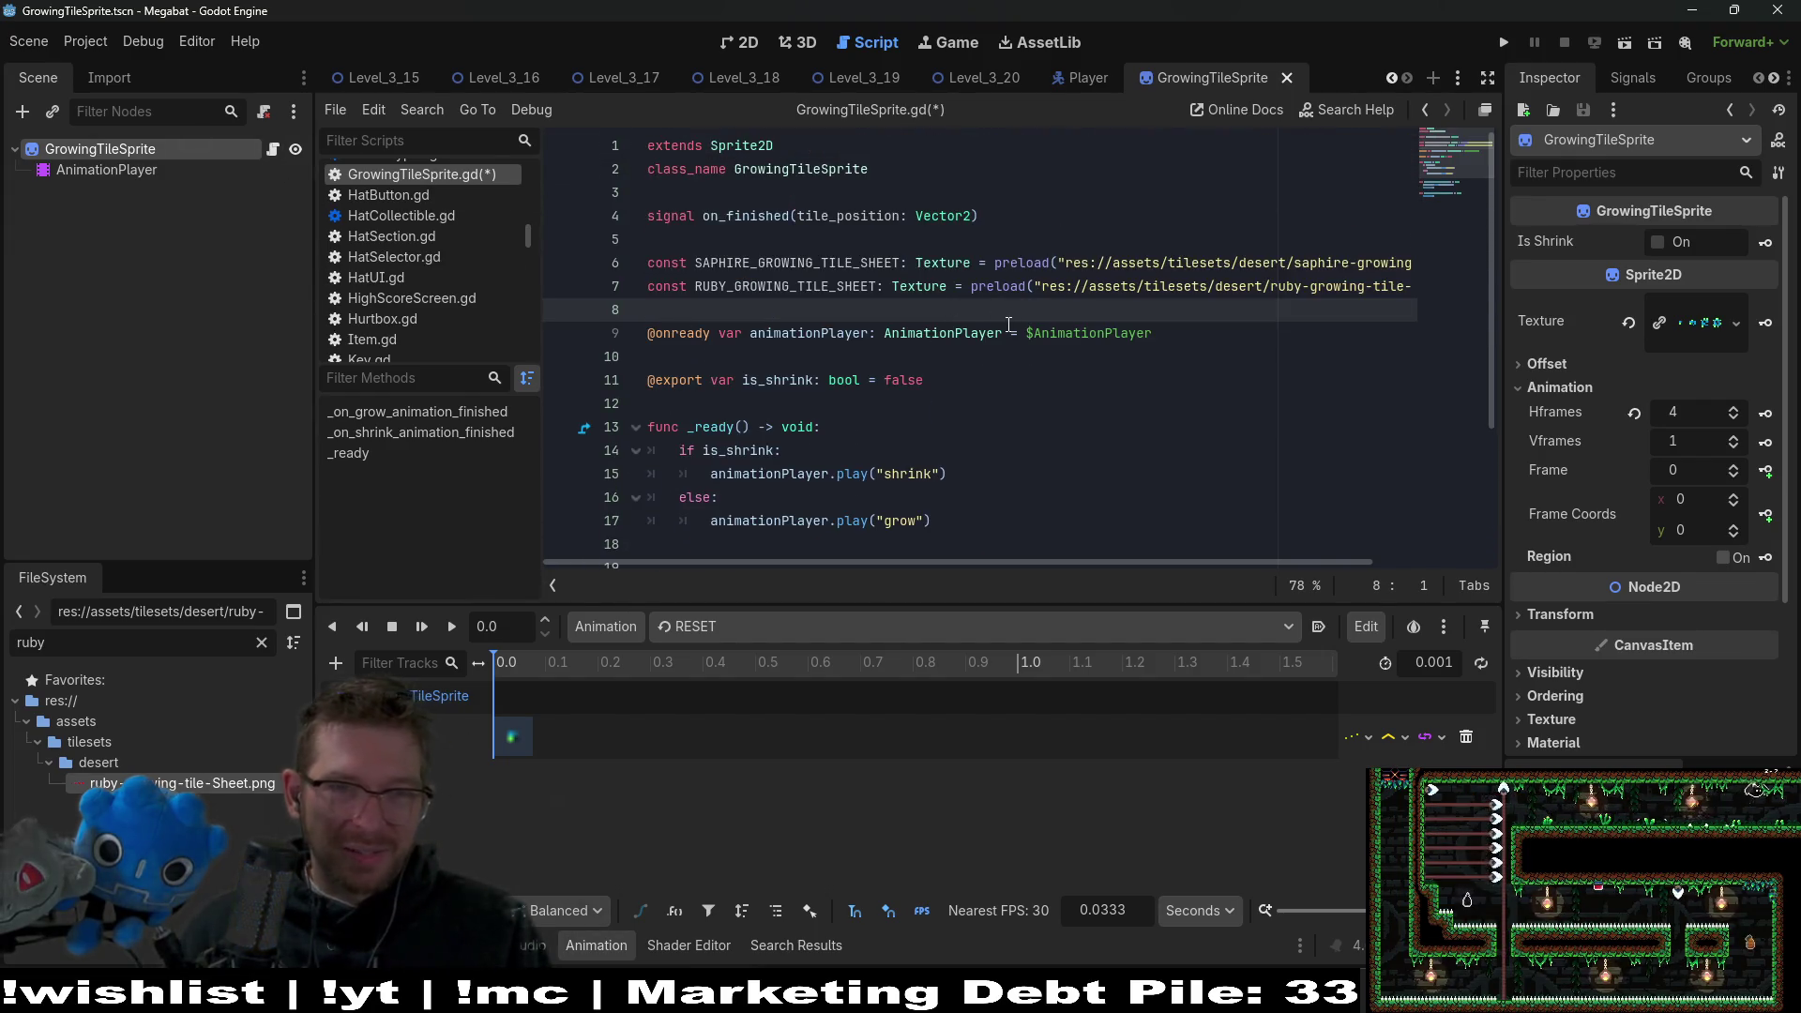
pyautogui.scroll(-1, 1032, 375)
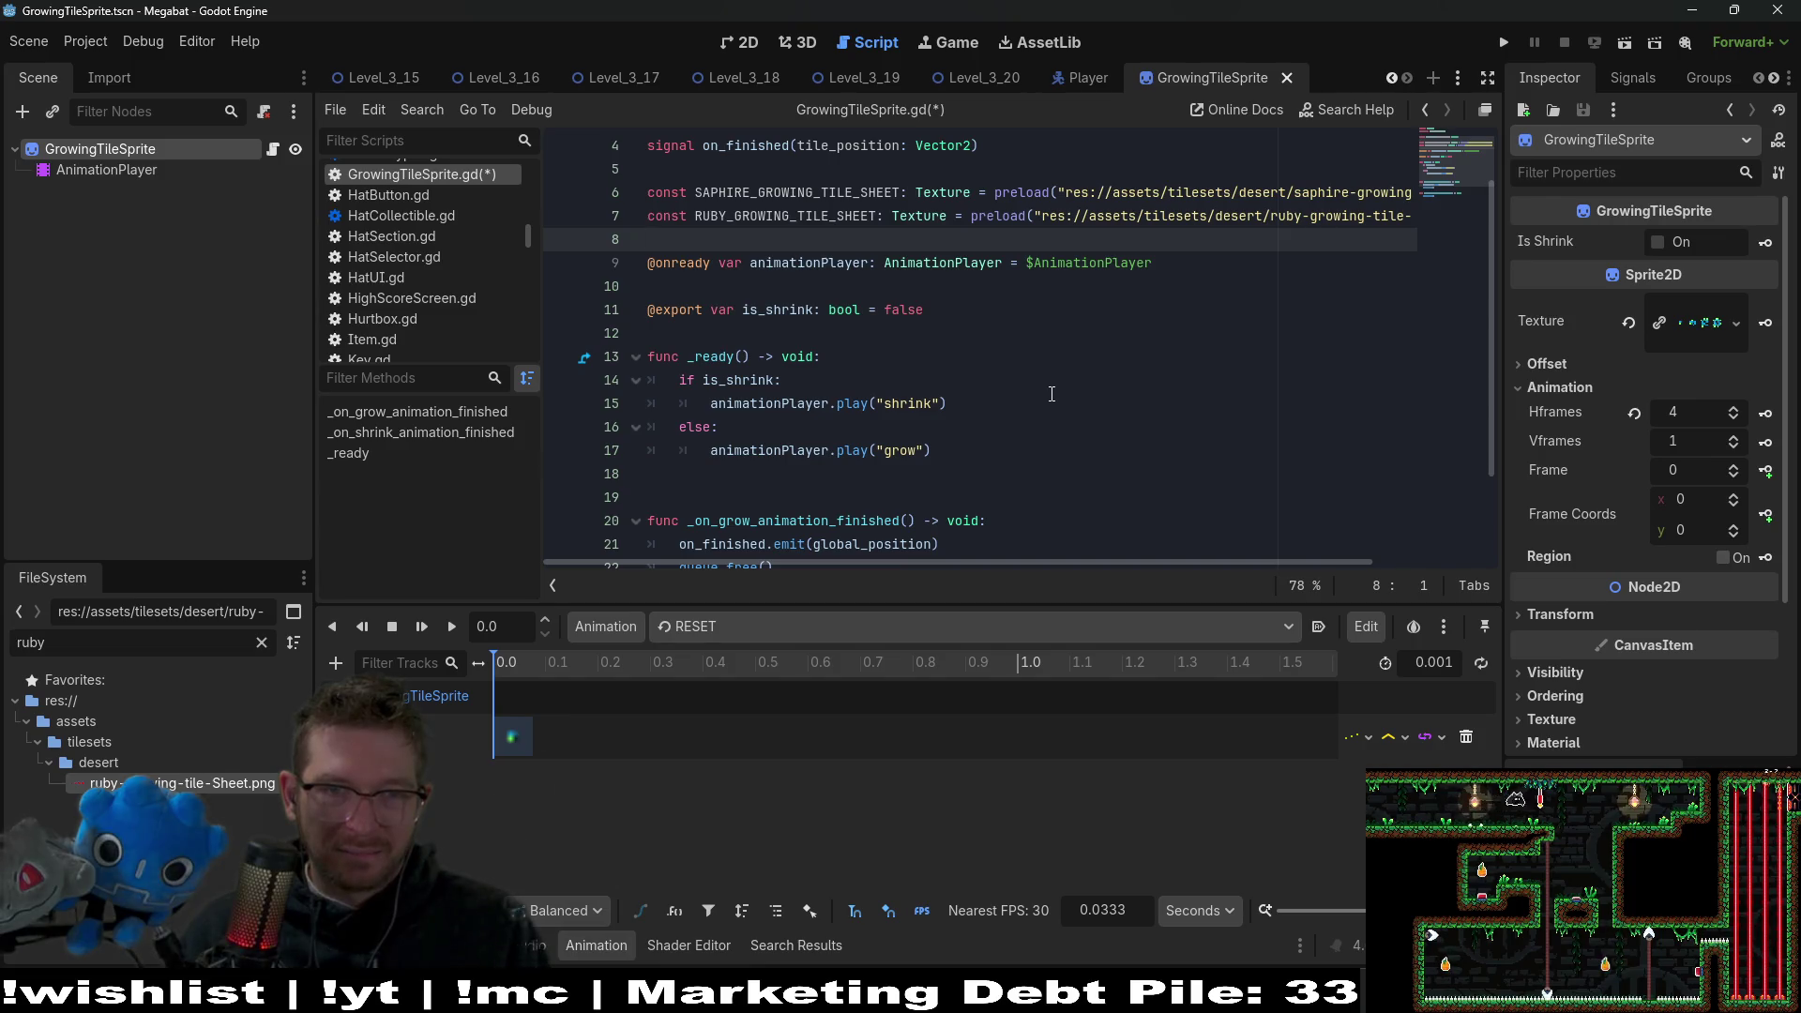
pyautogui.click(903, 358)
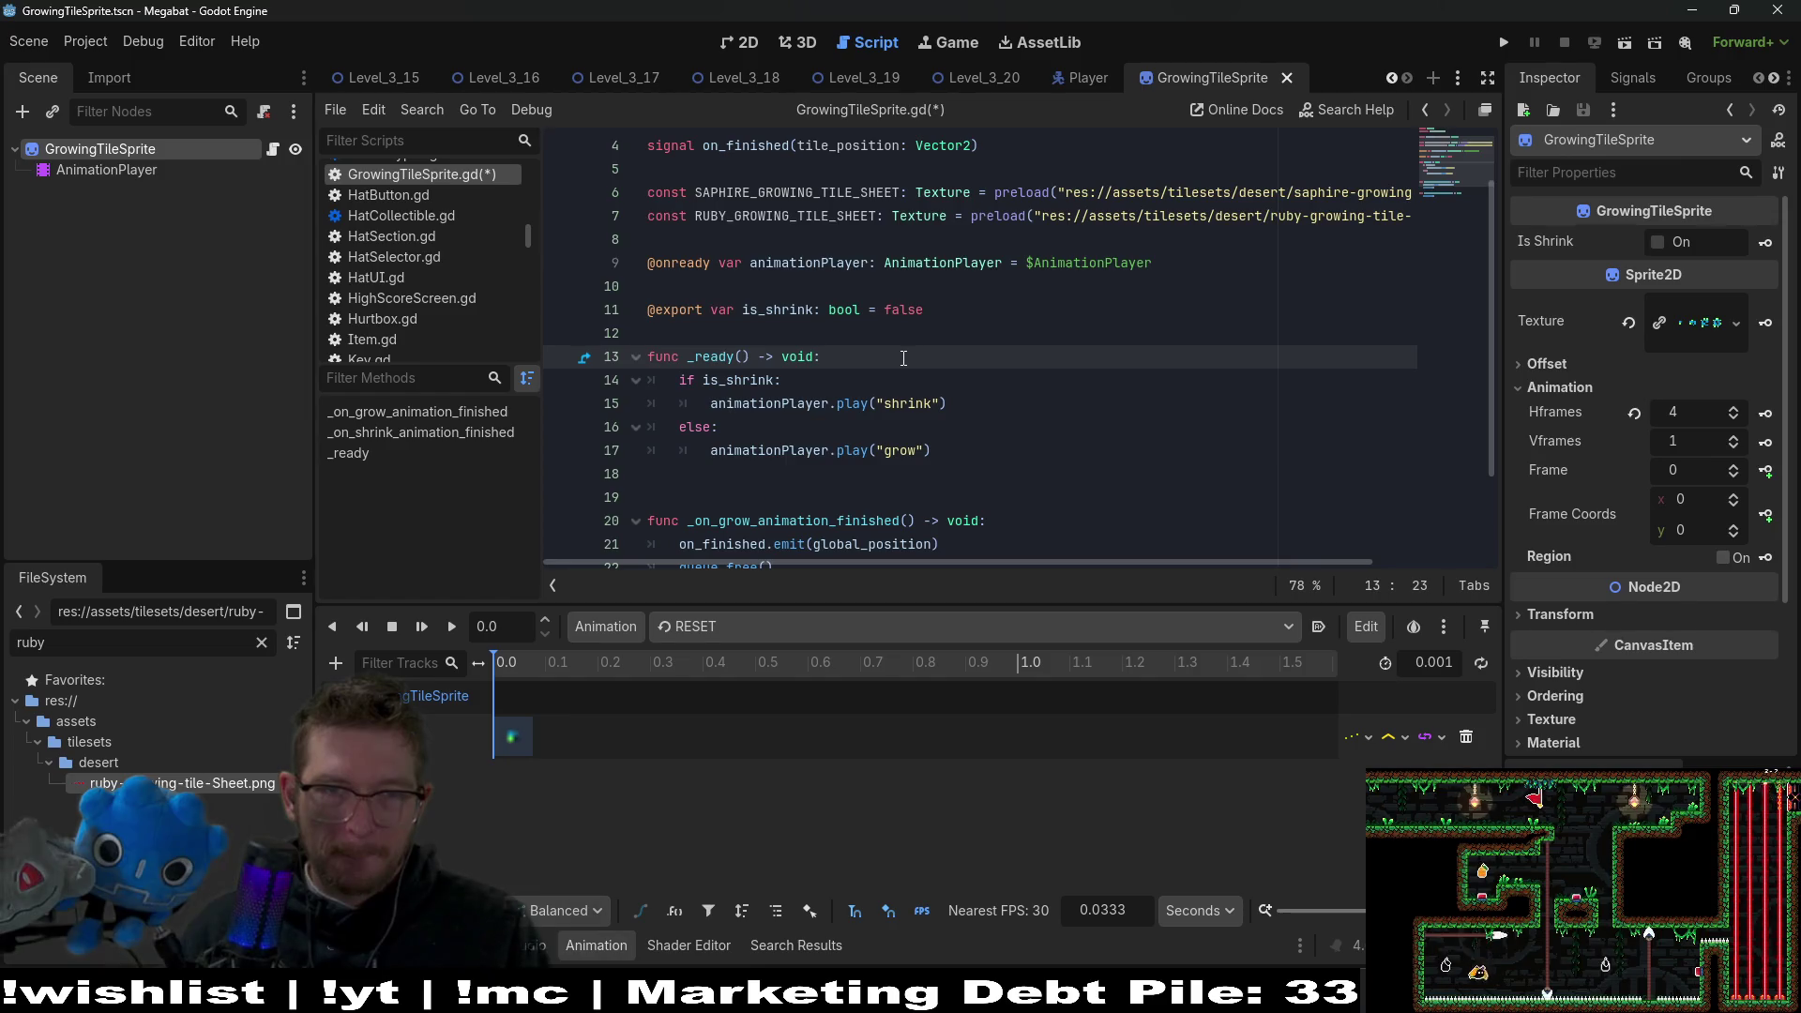
pyautogui.scroll(-2, 903, 357)
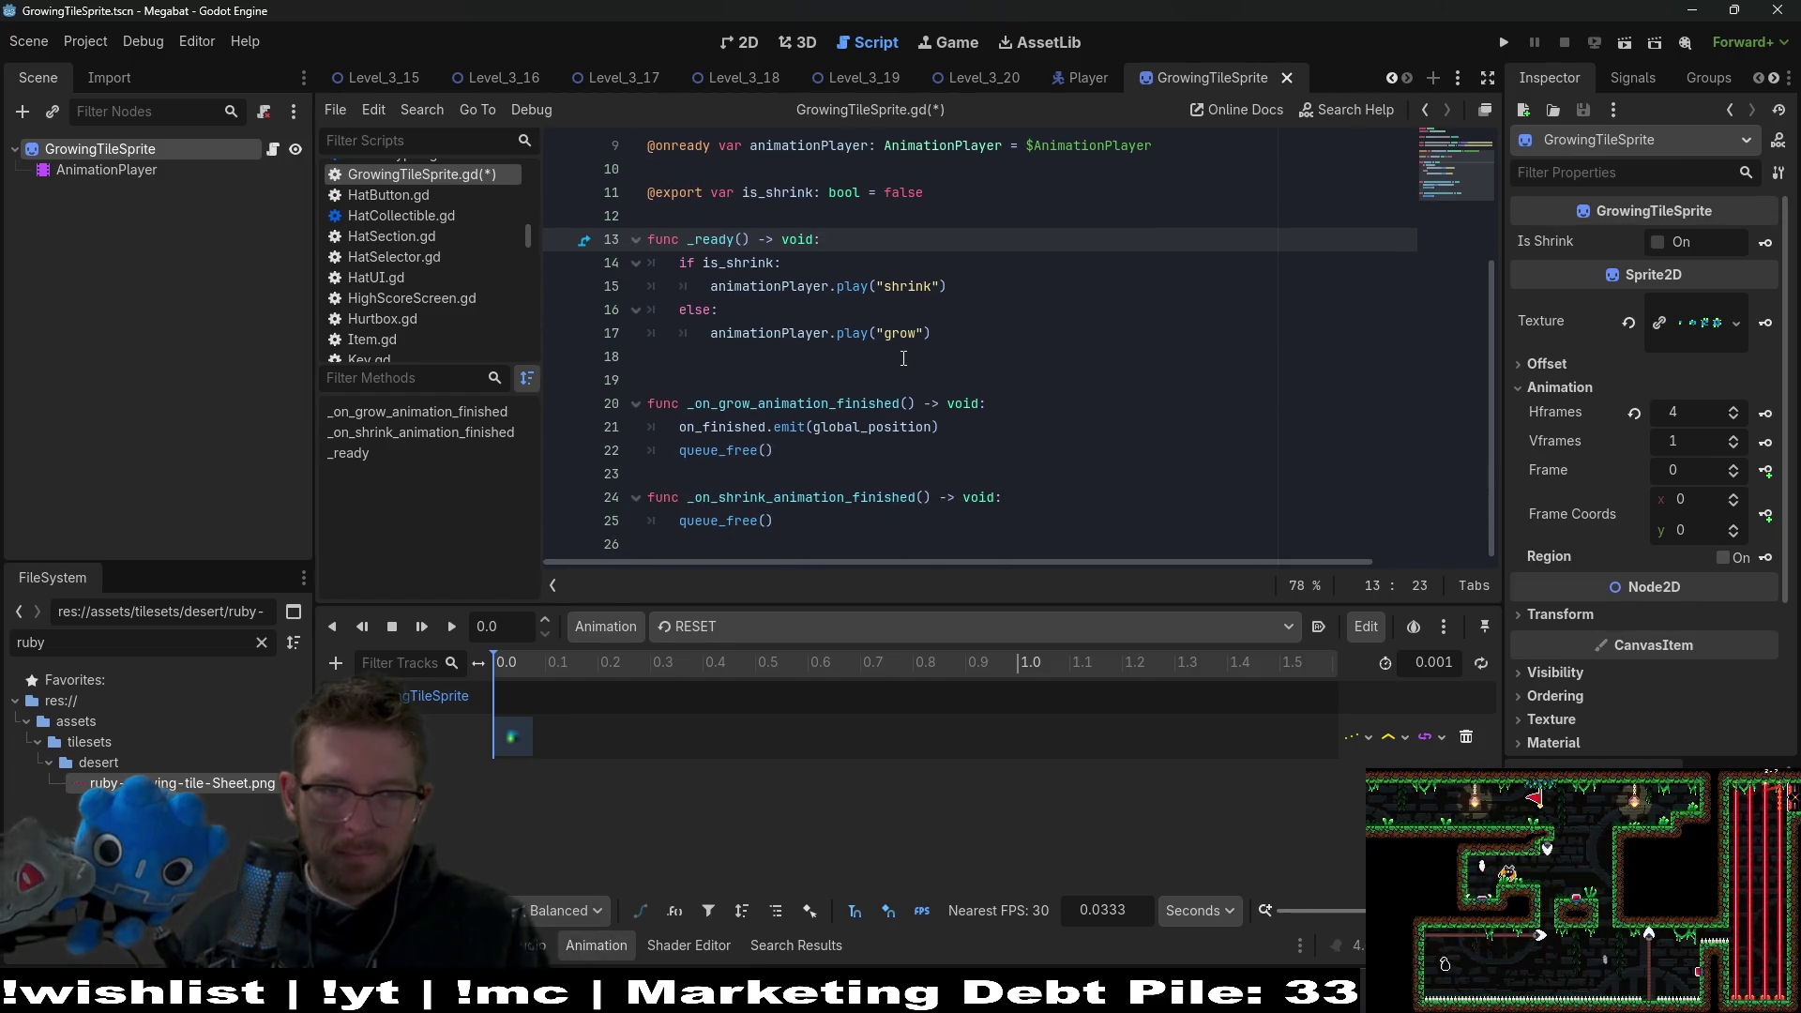
pyautogui.scroll(2, 1175, 405)
pyautogui.click(957, 335)
pyautogui.click(972, 312)
pyautogui.press('Return')
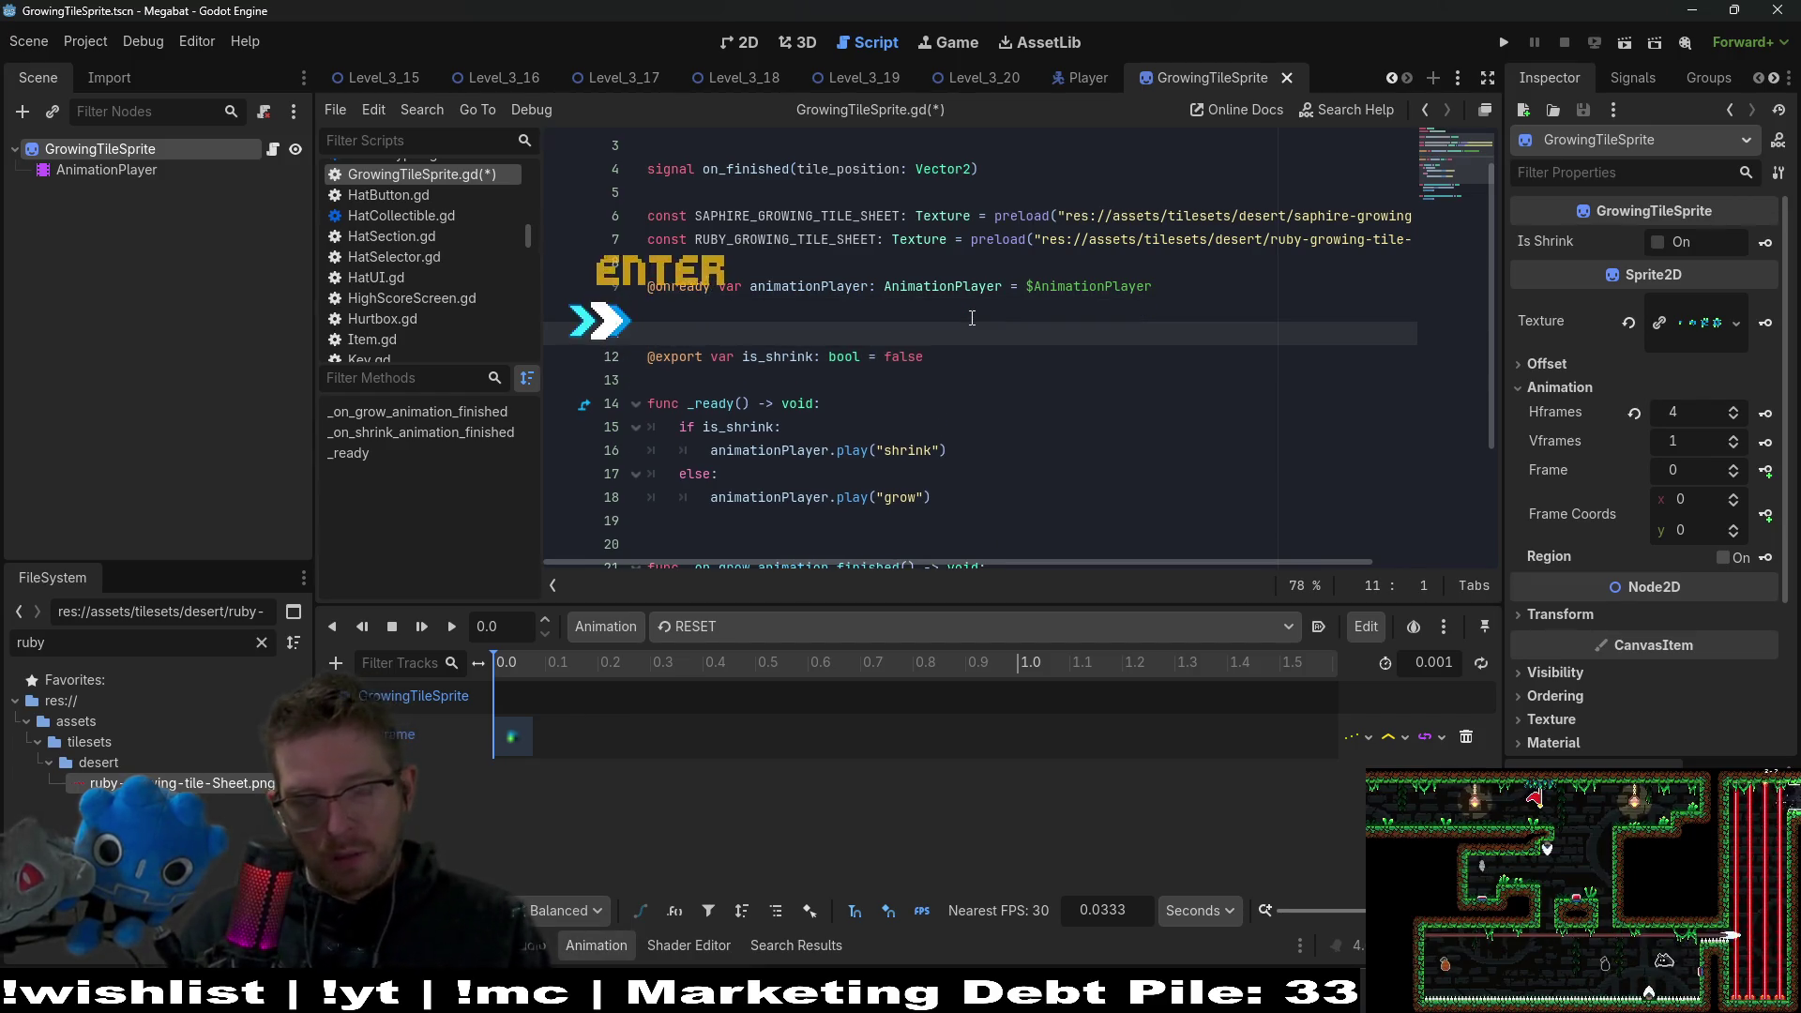
pyautogui.write('@export v')
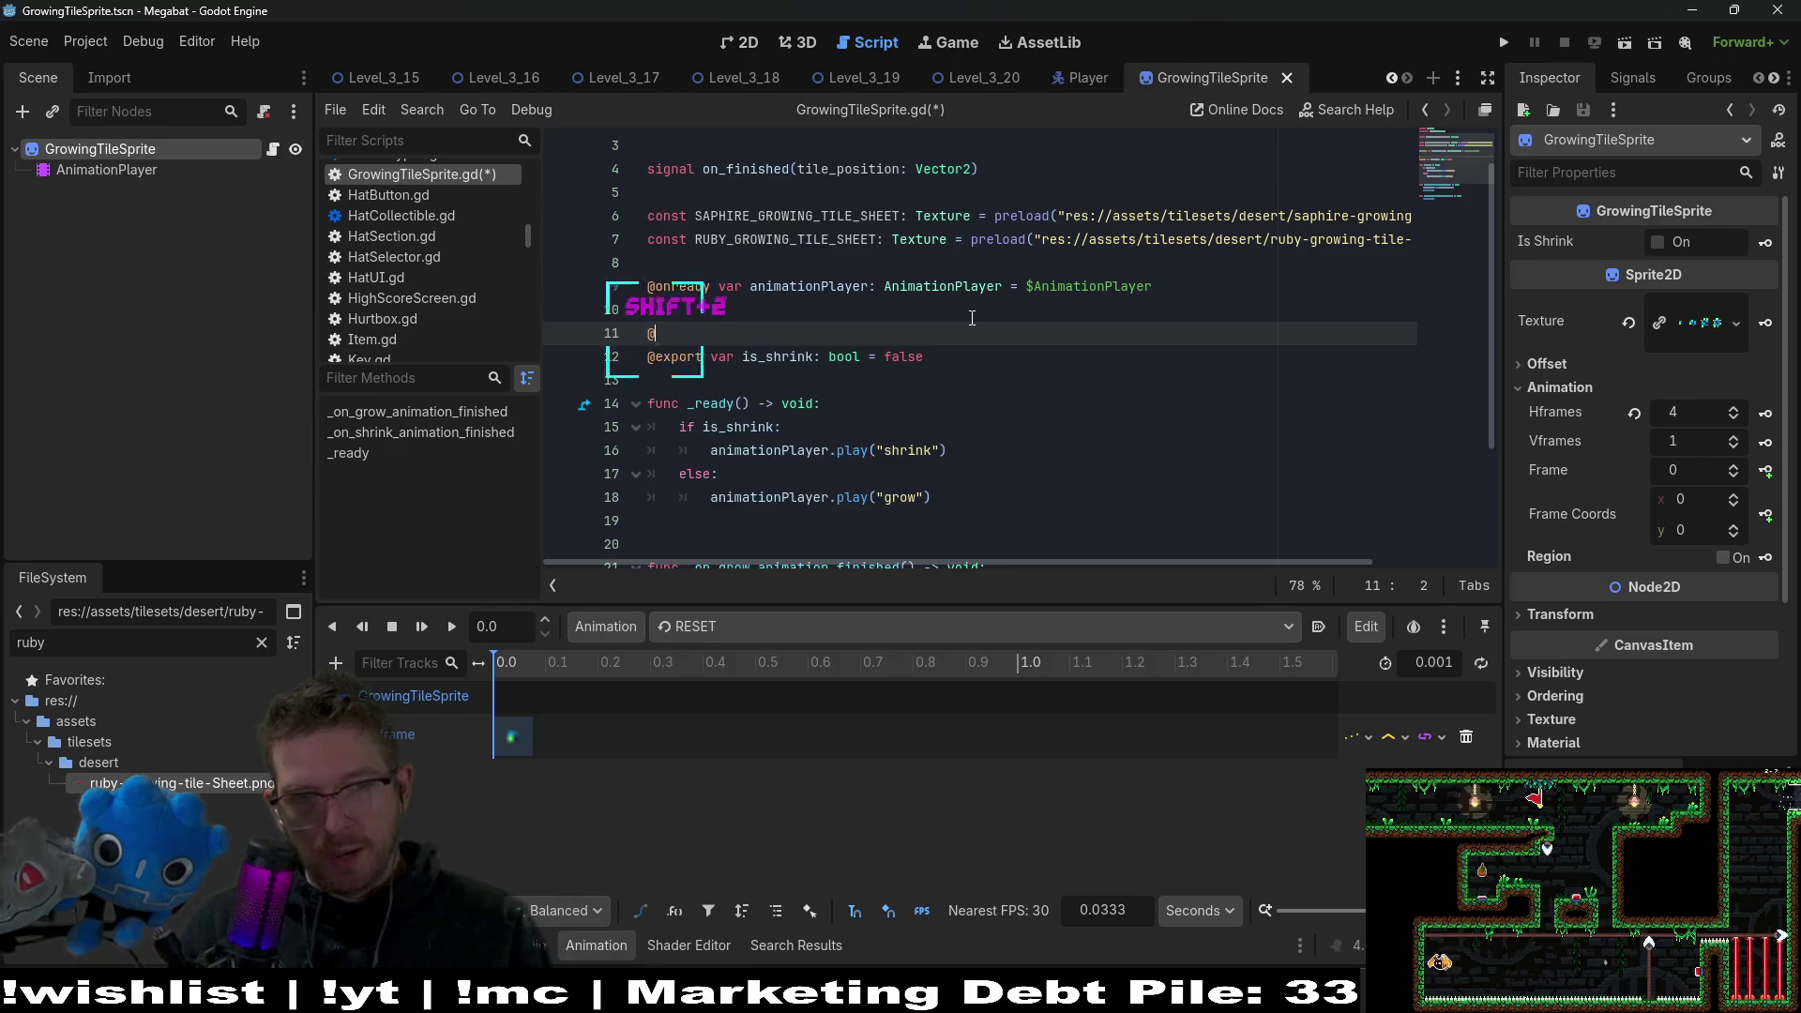
pyautogui.write('ar ')
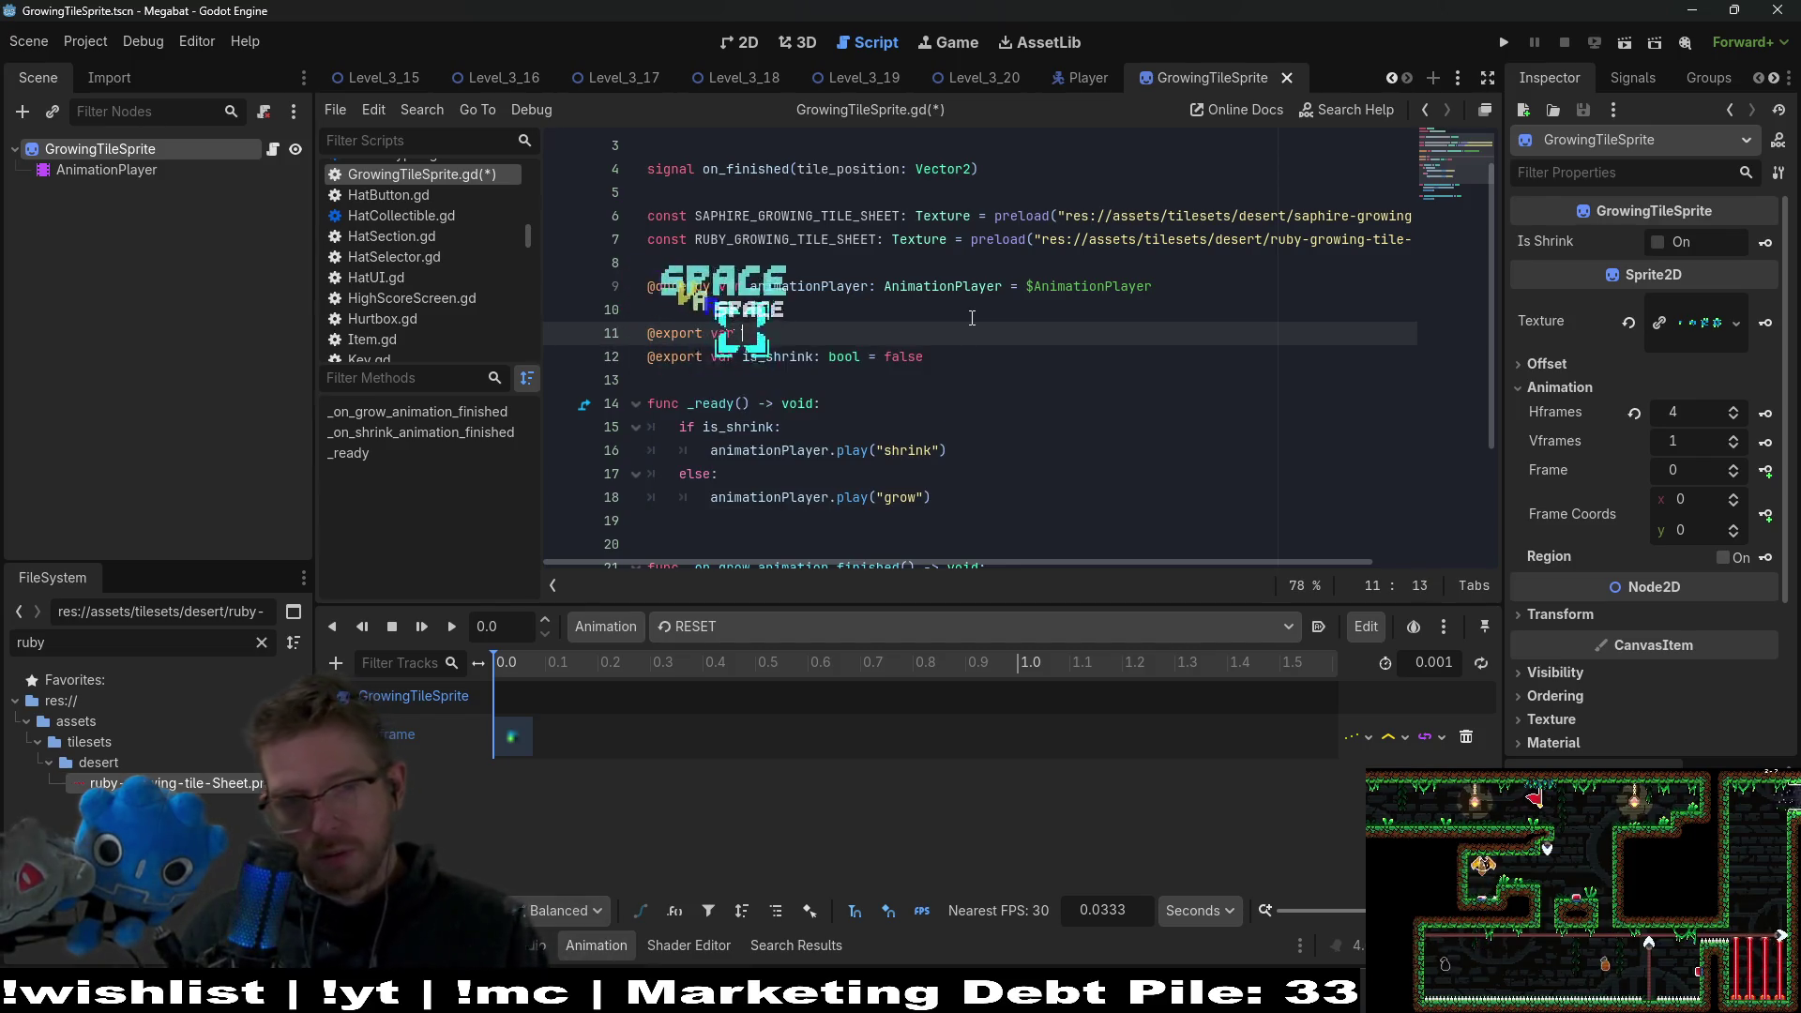
pyautogui.write('type: int = 0')
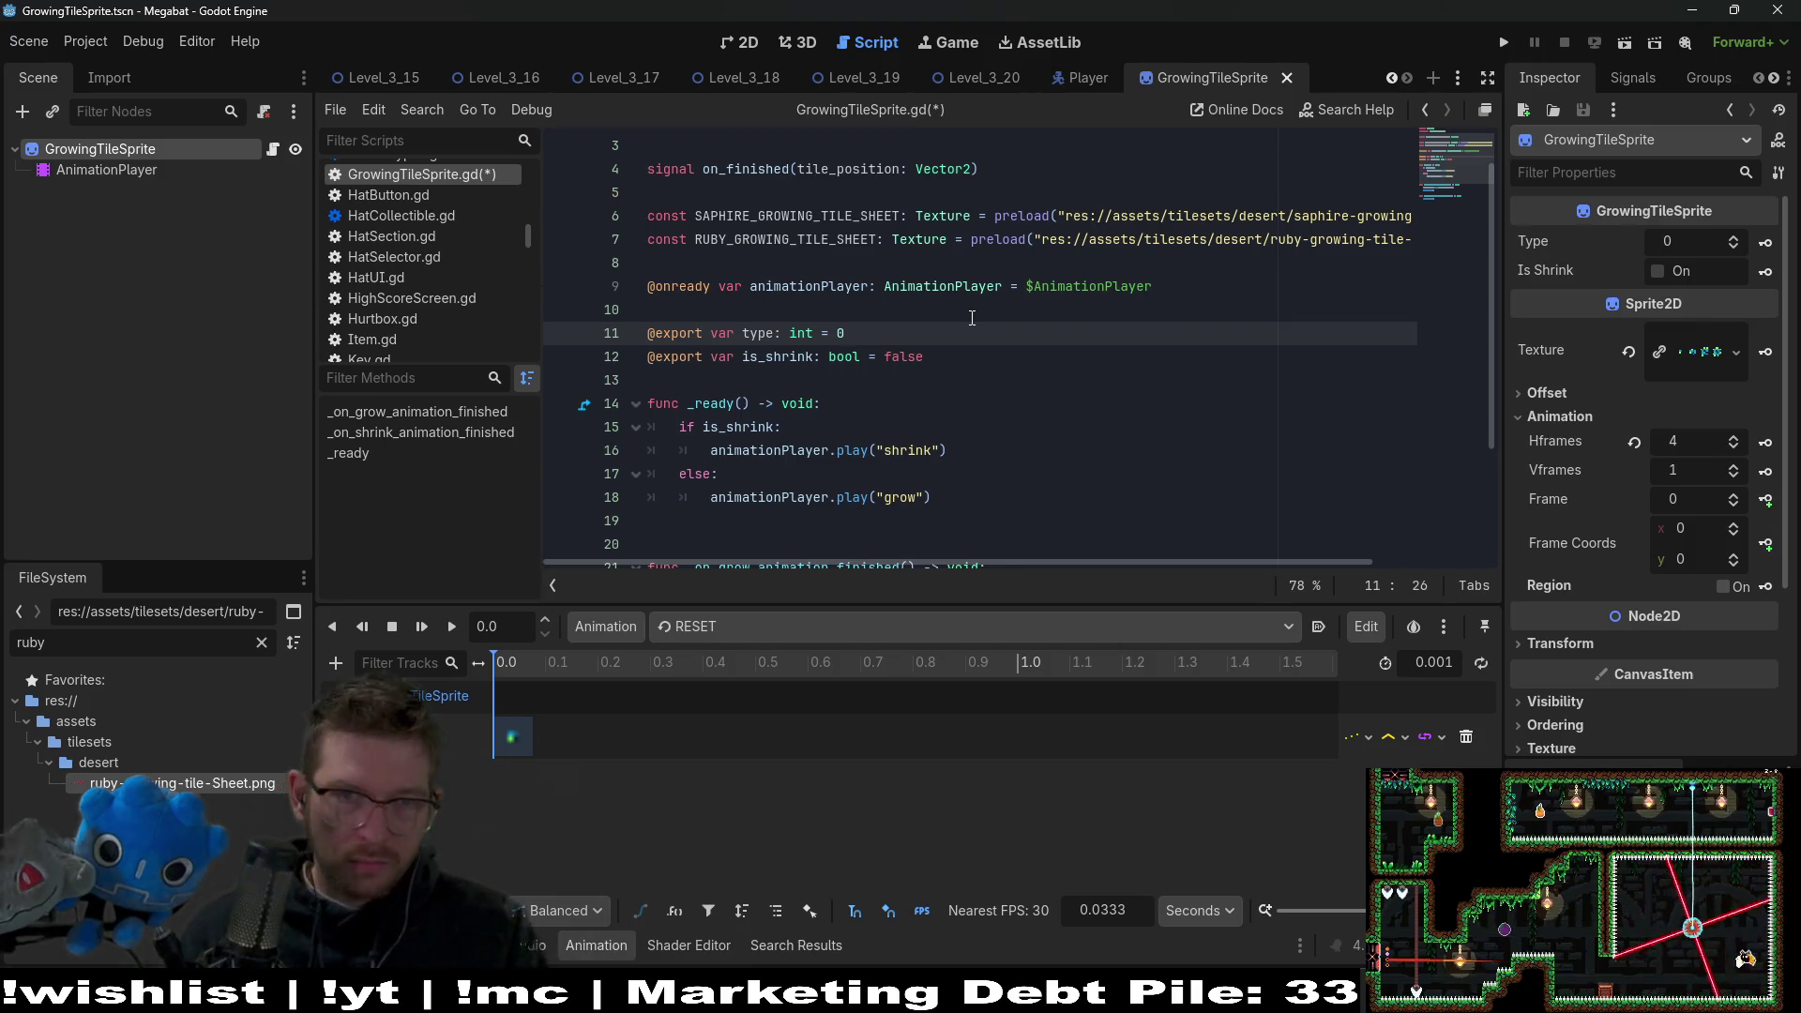
# Step: Move the RUBY constant above SAPHIRE, tidy the blank lines, and switch to Aseprite
pyautogui.moveTo(746, 259); pyautogui.dragTo(638, 248)
pyautogui.hotkey('ctrl', 'x')
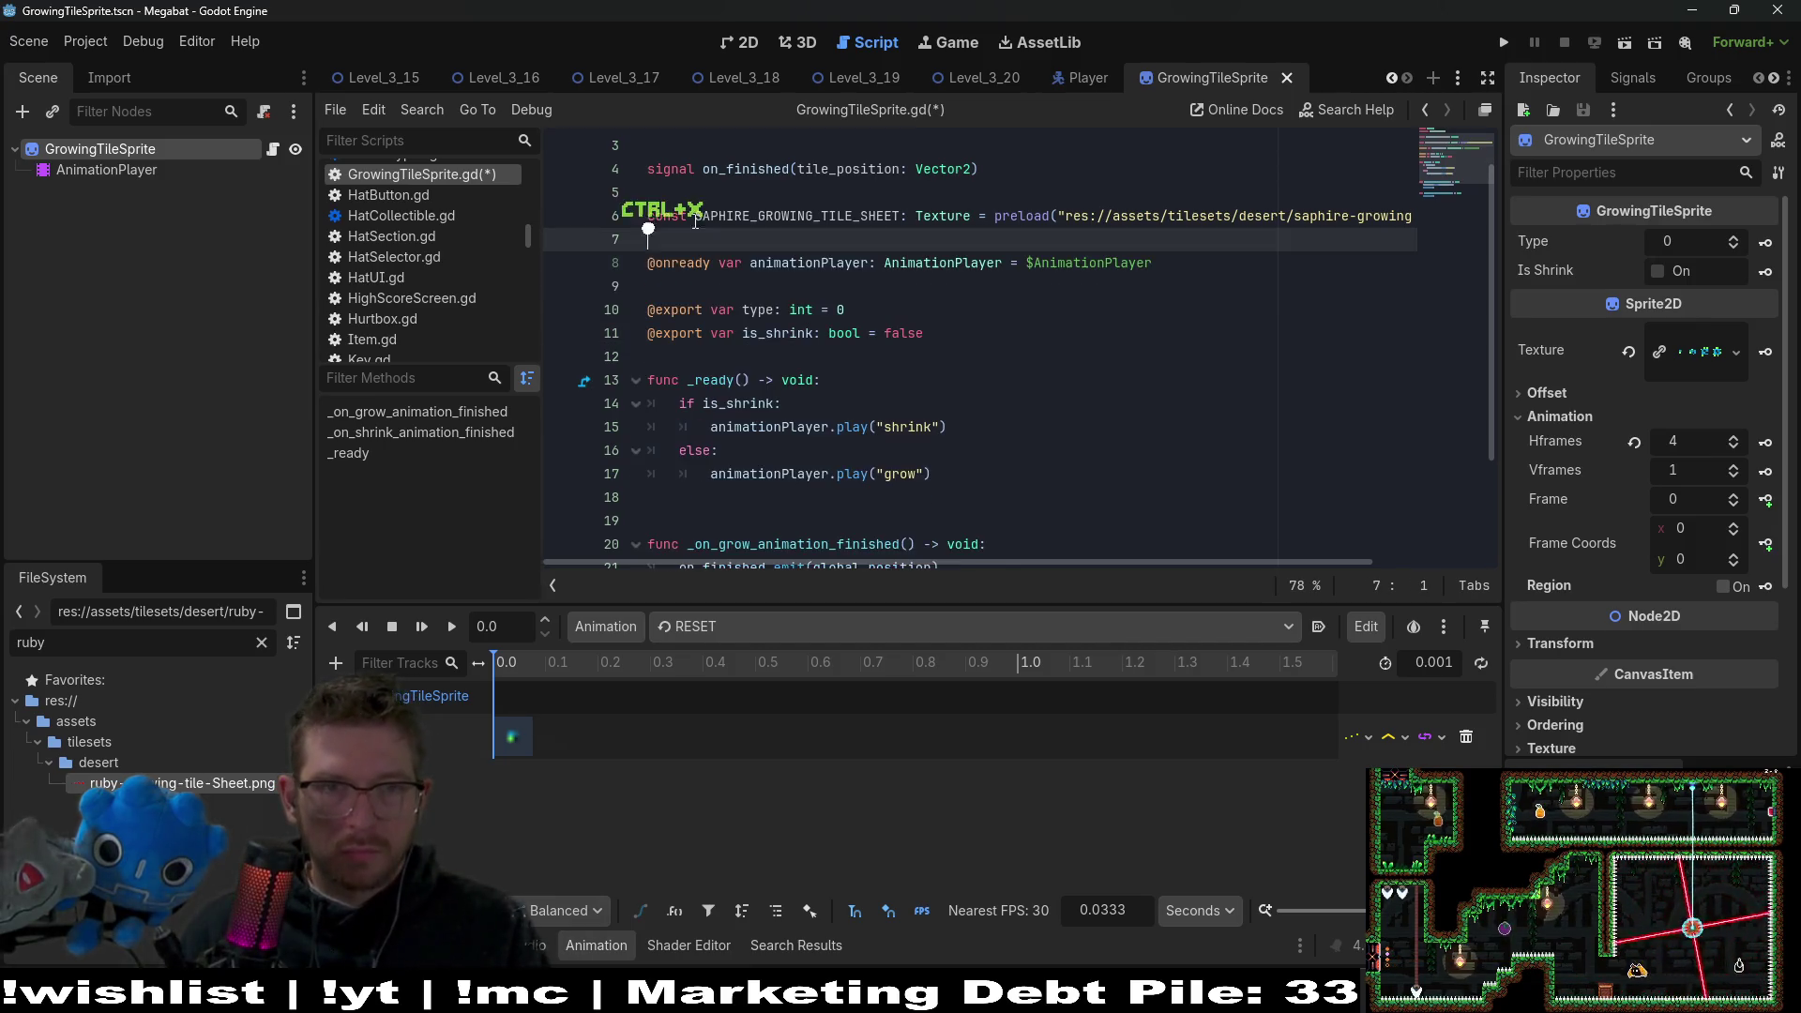
pyautogui.click(744, 197)
pyautogui.hotkey('ctrl', 'v')
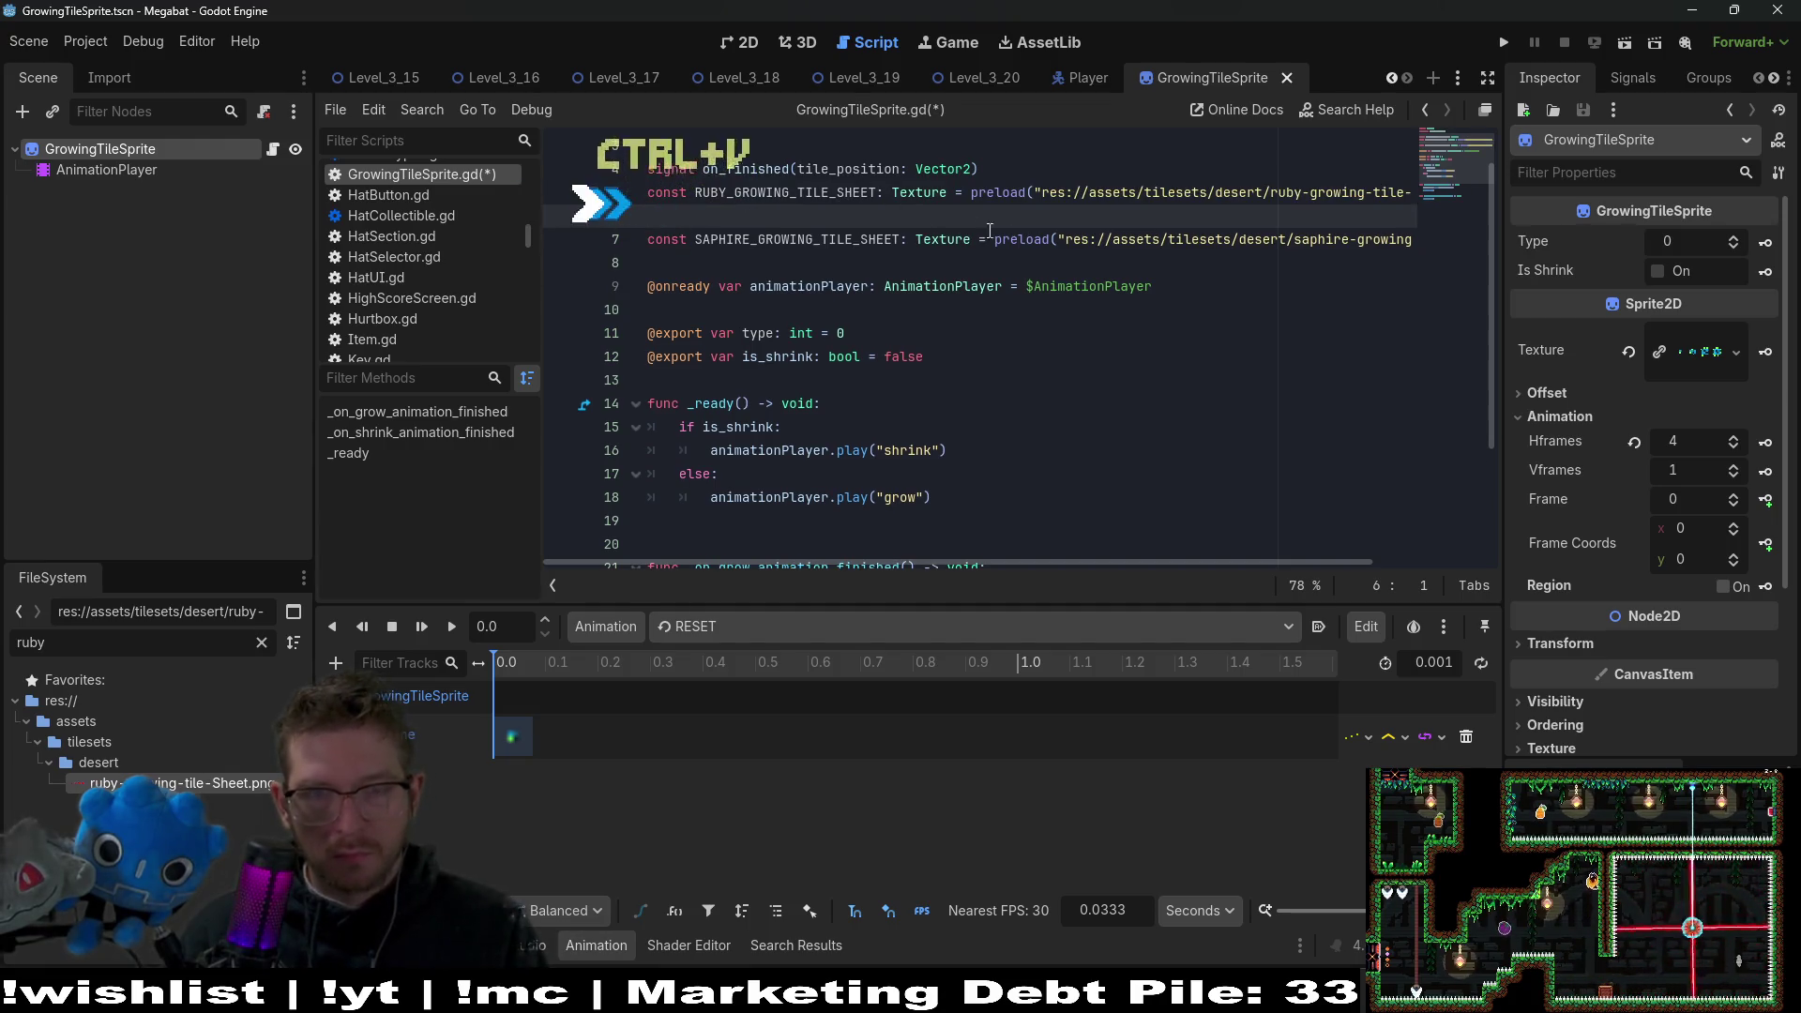
pyautogui.press('BackSpace')
pyautogui.click(911, 173)
pyautogui.press('Return')
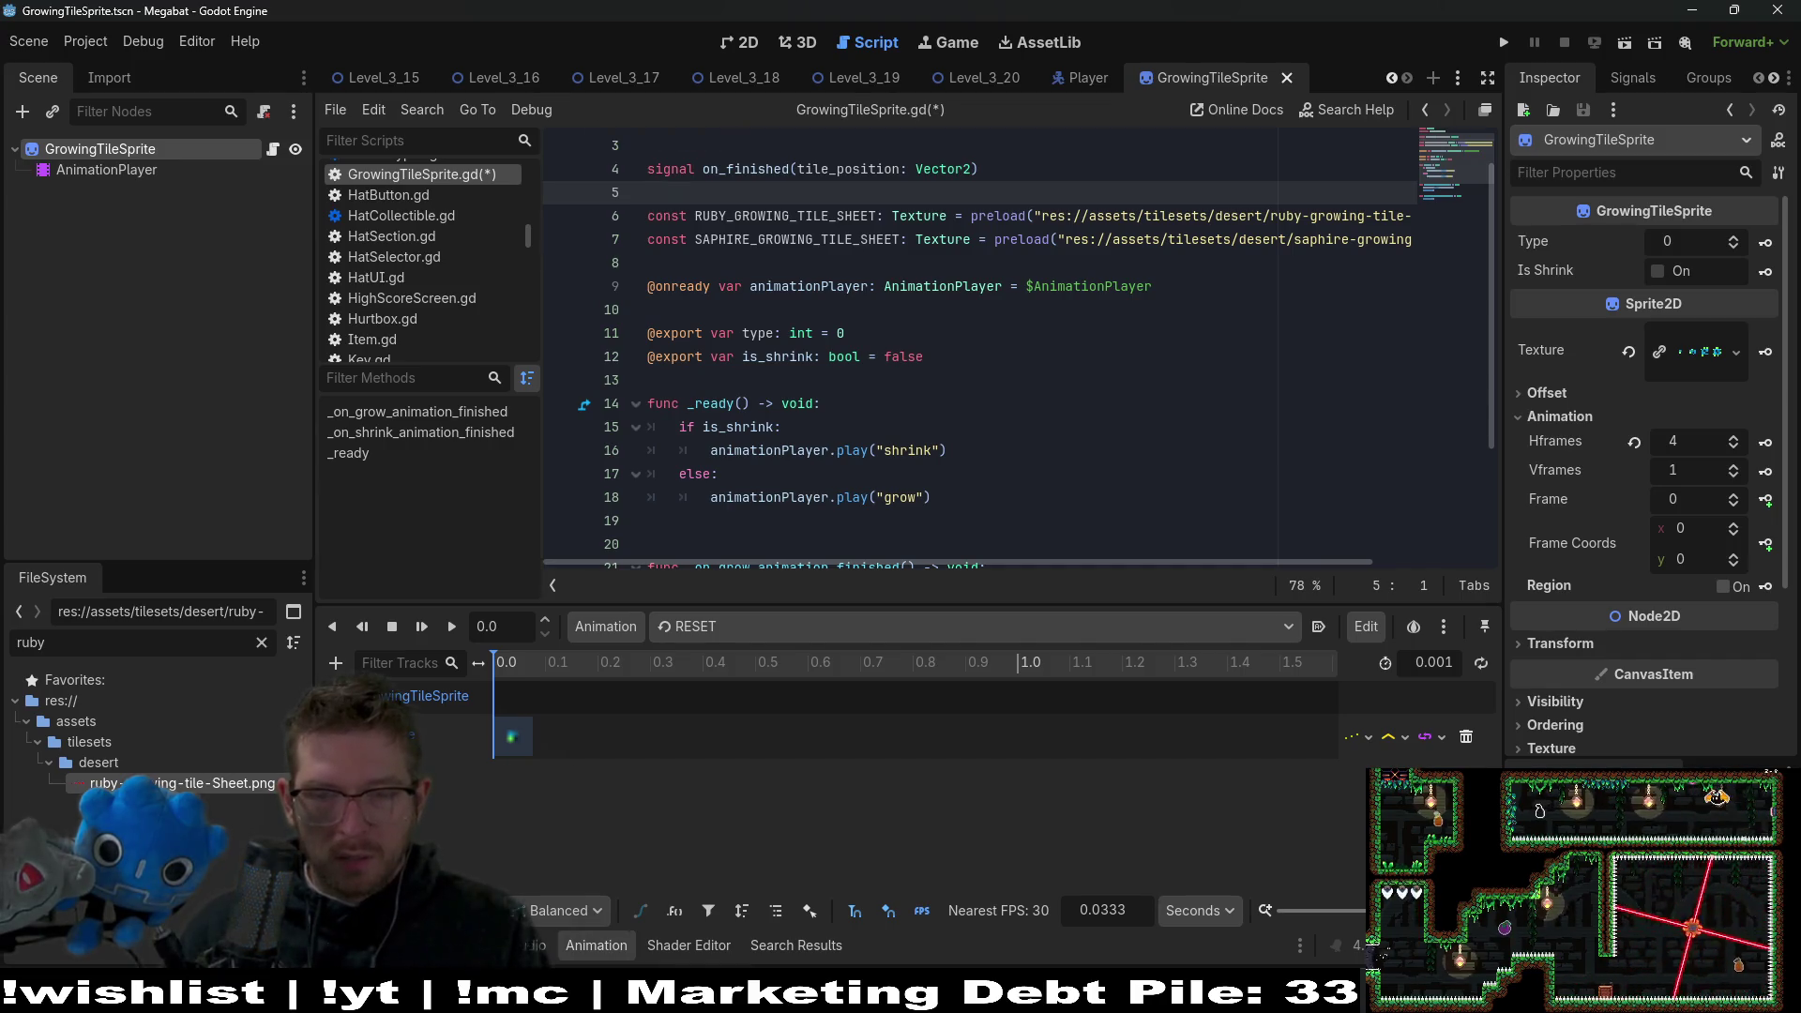
pyautogui.hotkey('alt', 'Tab')
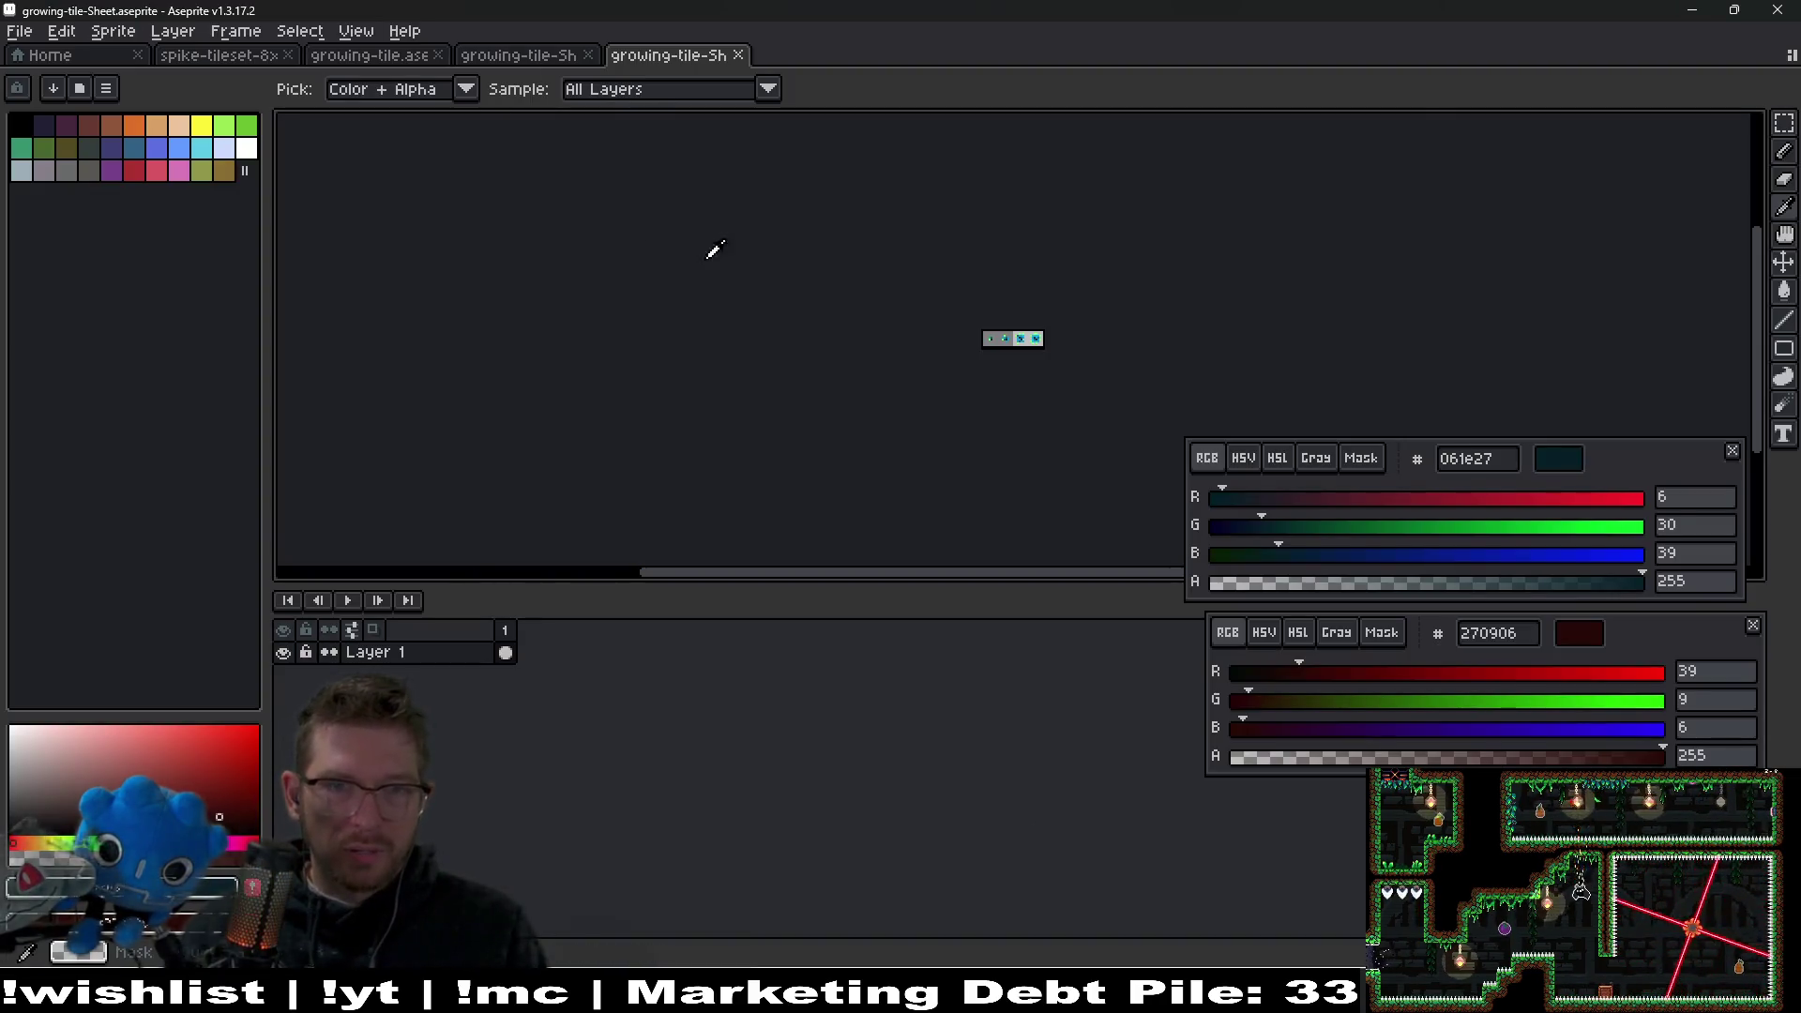
# Step: Close both growing-tile-Sheet tabs and add a new layer named 'emerald' to growing-tile
pyautogui.middleClick(675, 60)
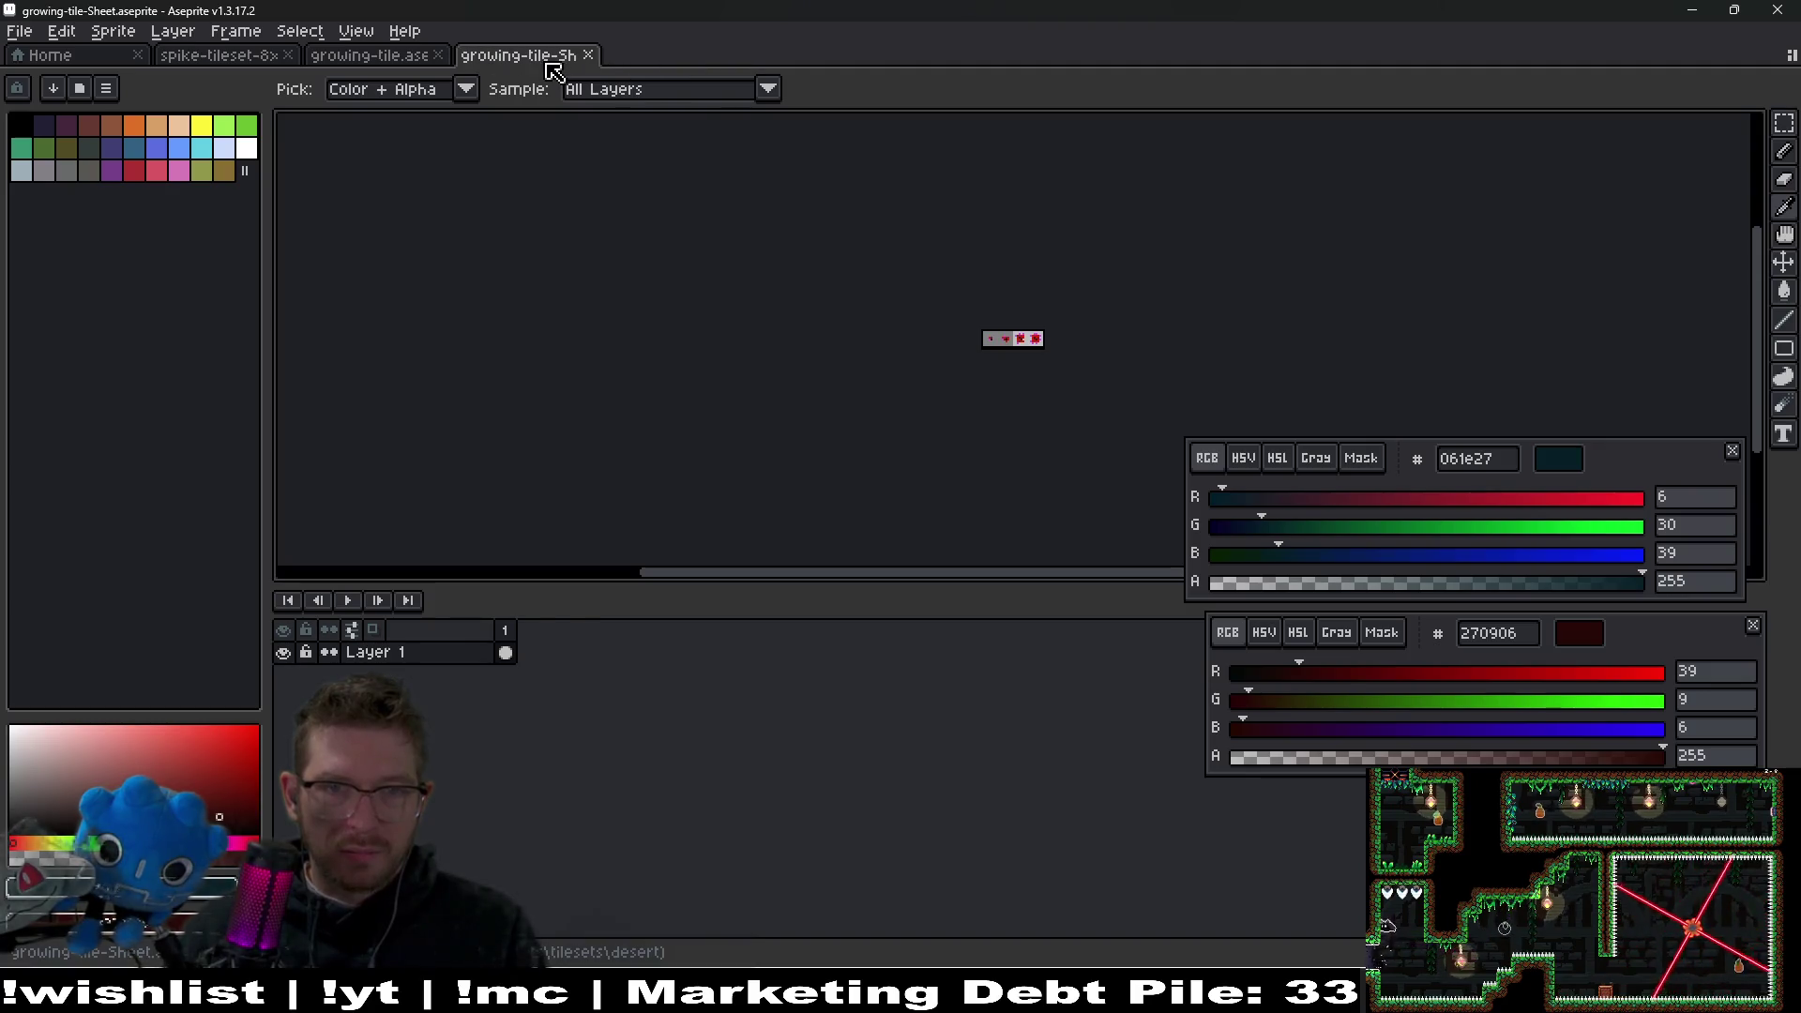
pyautogui.middleClick(551, 66)
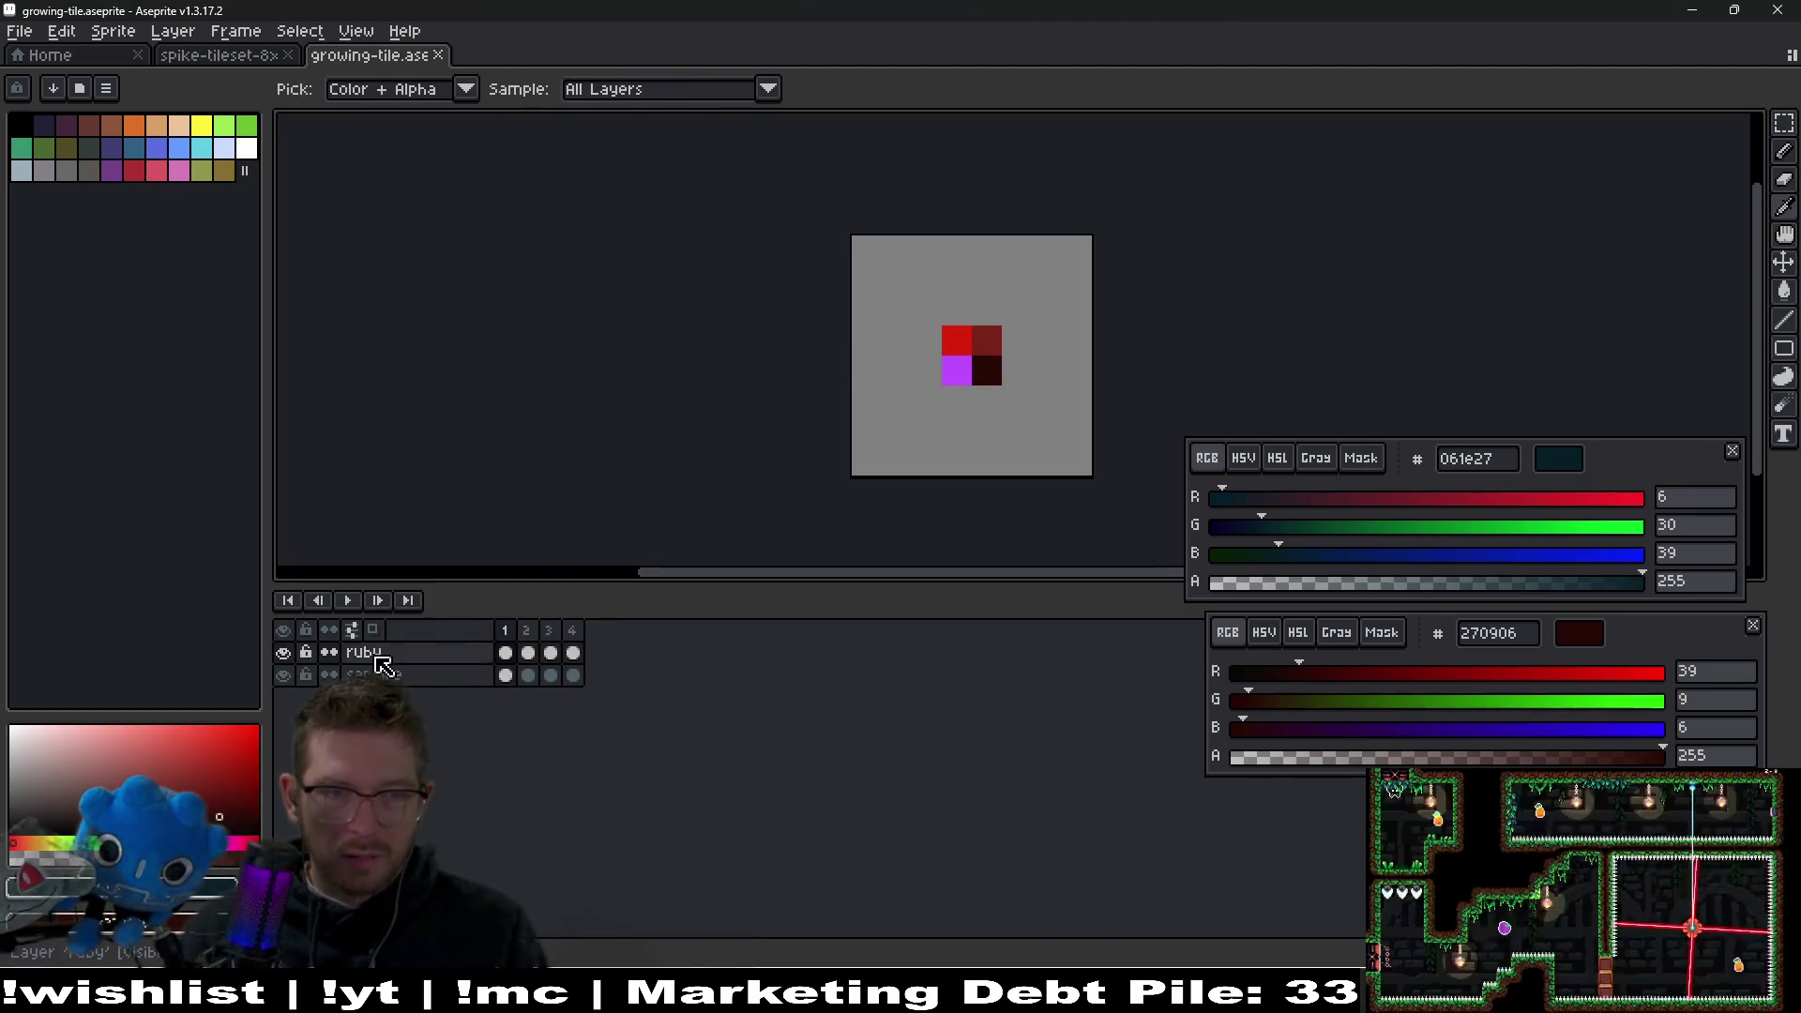
pyautogui.hotkey('ctrl', 'j')
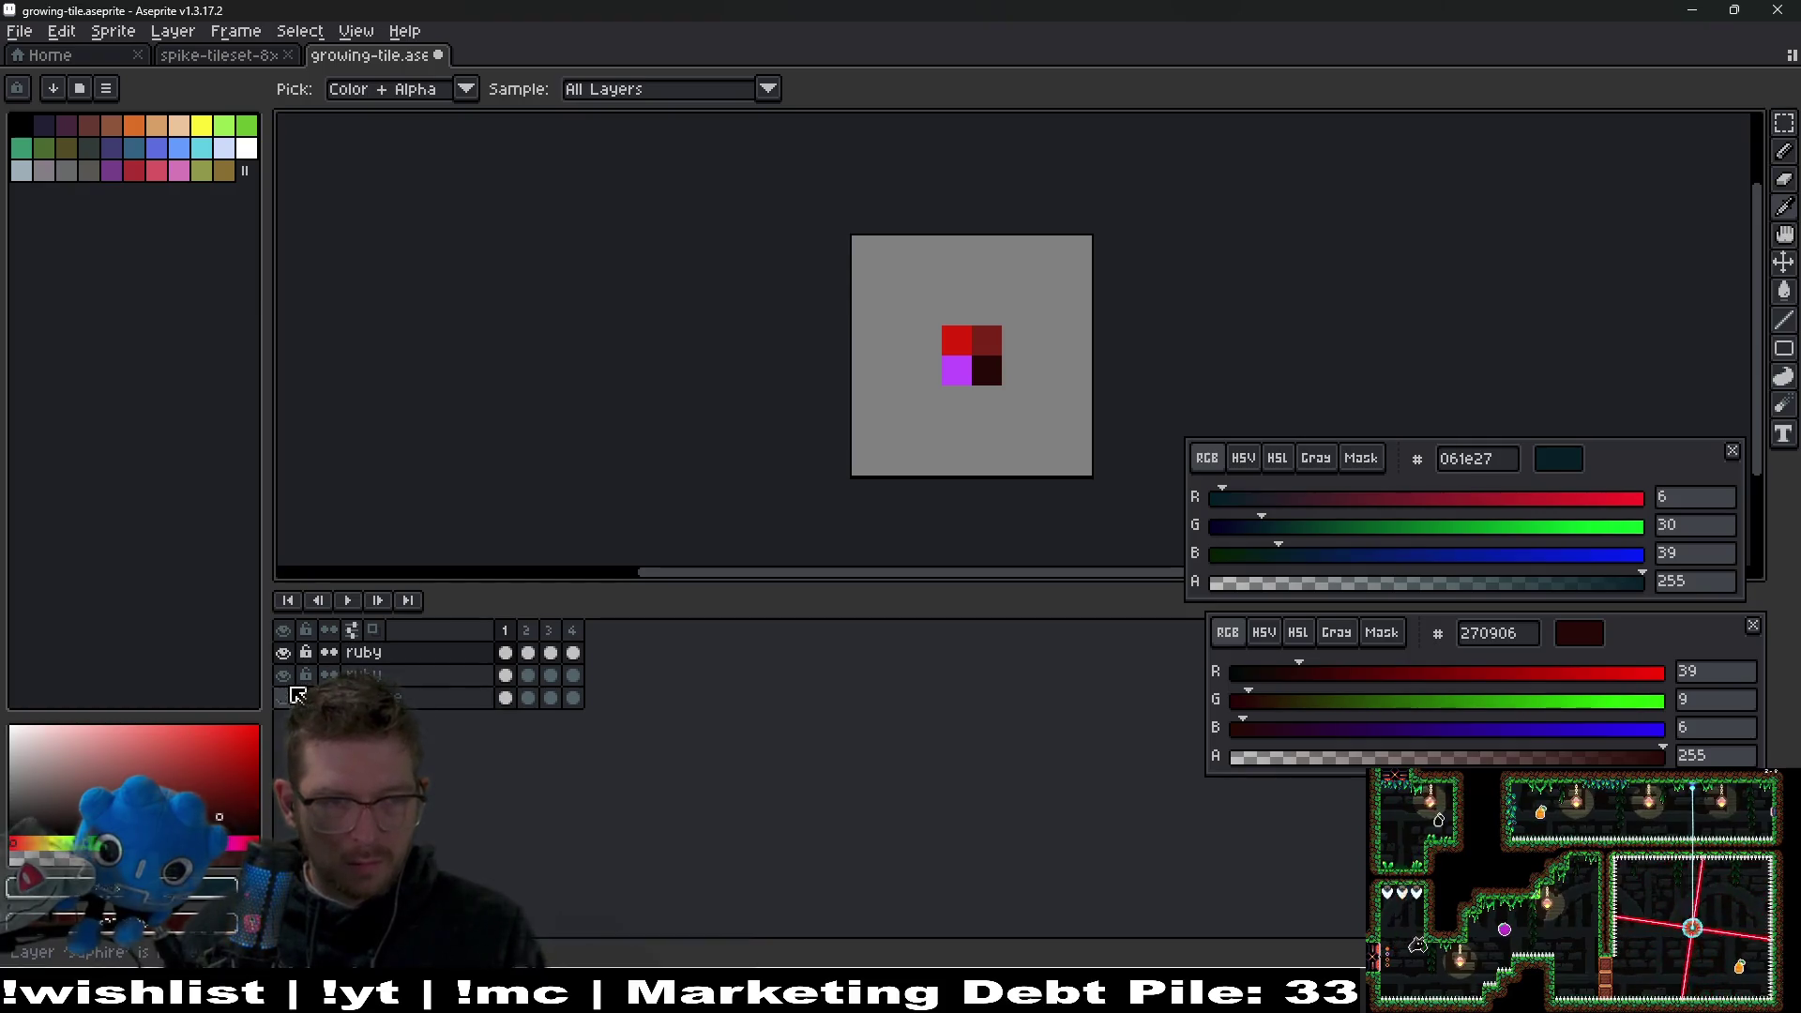
pyautogui.doubleClick(364, 655)
pyautogui.write('em')
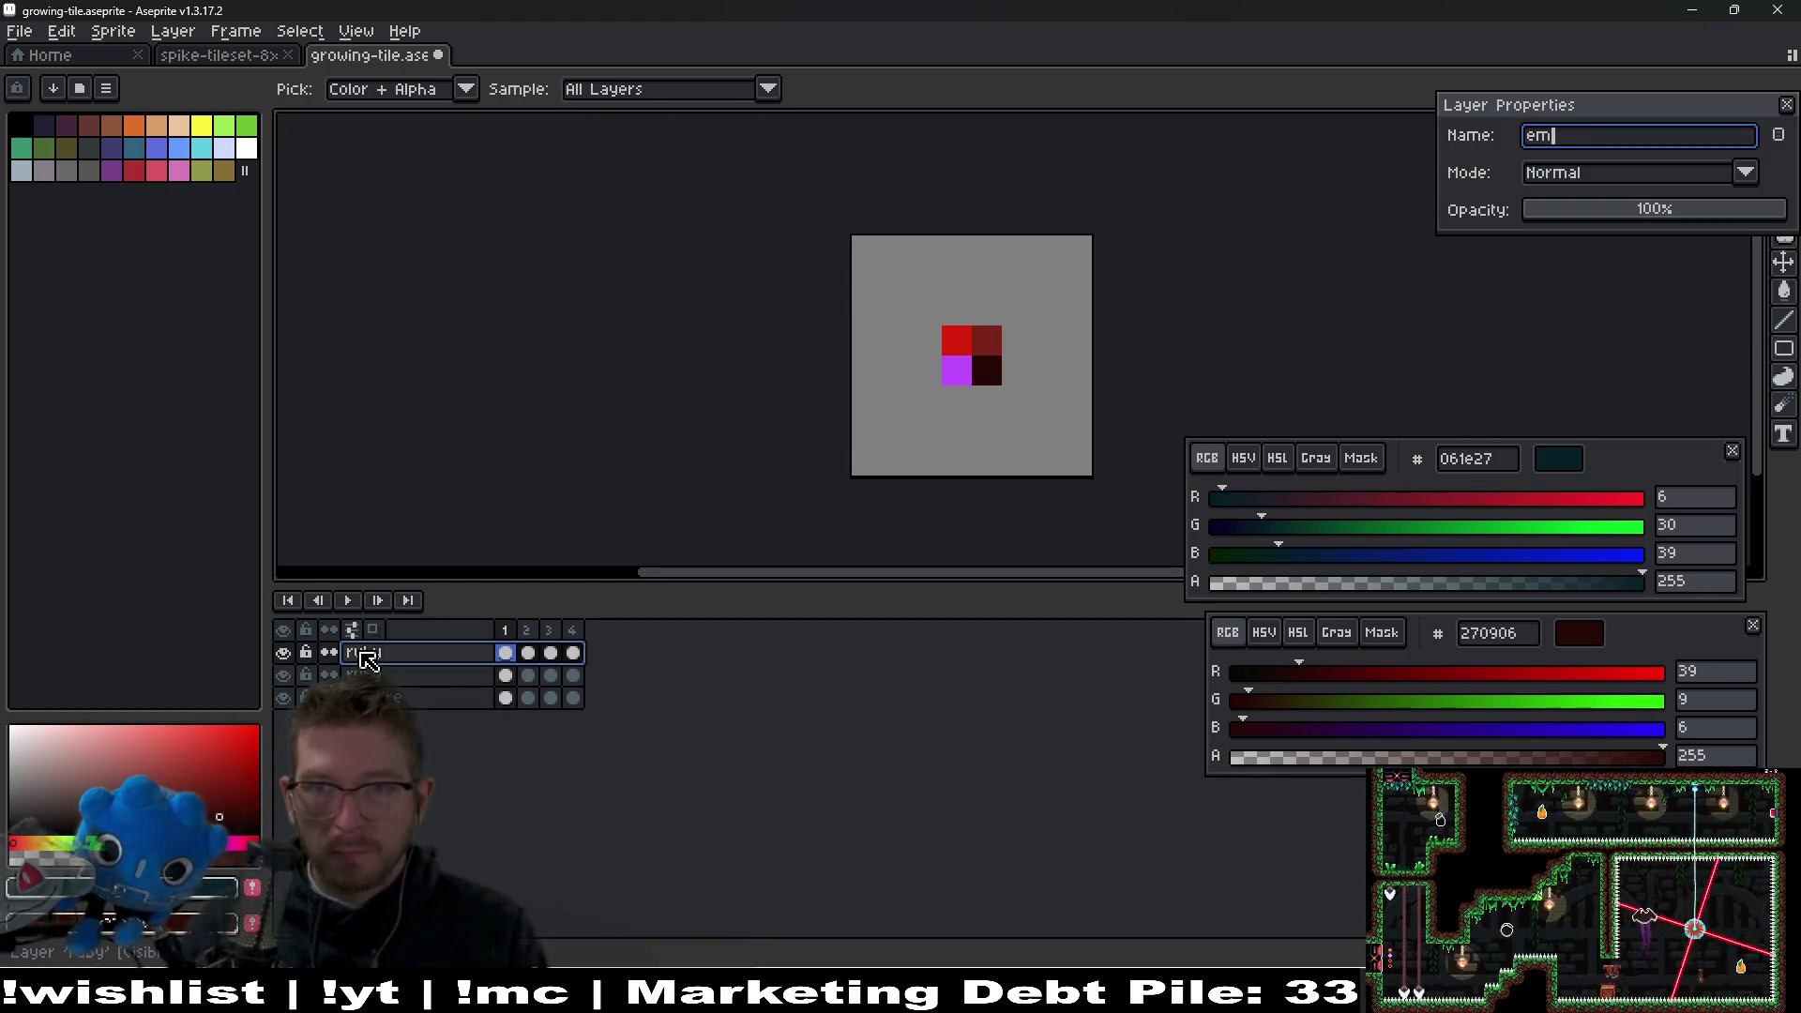
pyautogui.press('BackSpace')
pyautogui.write('erald')
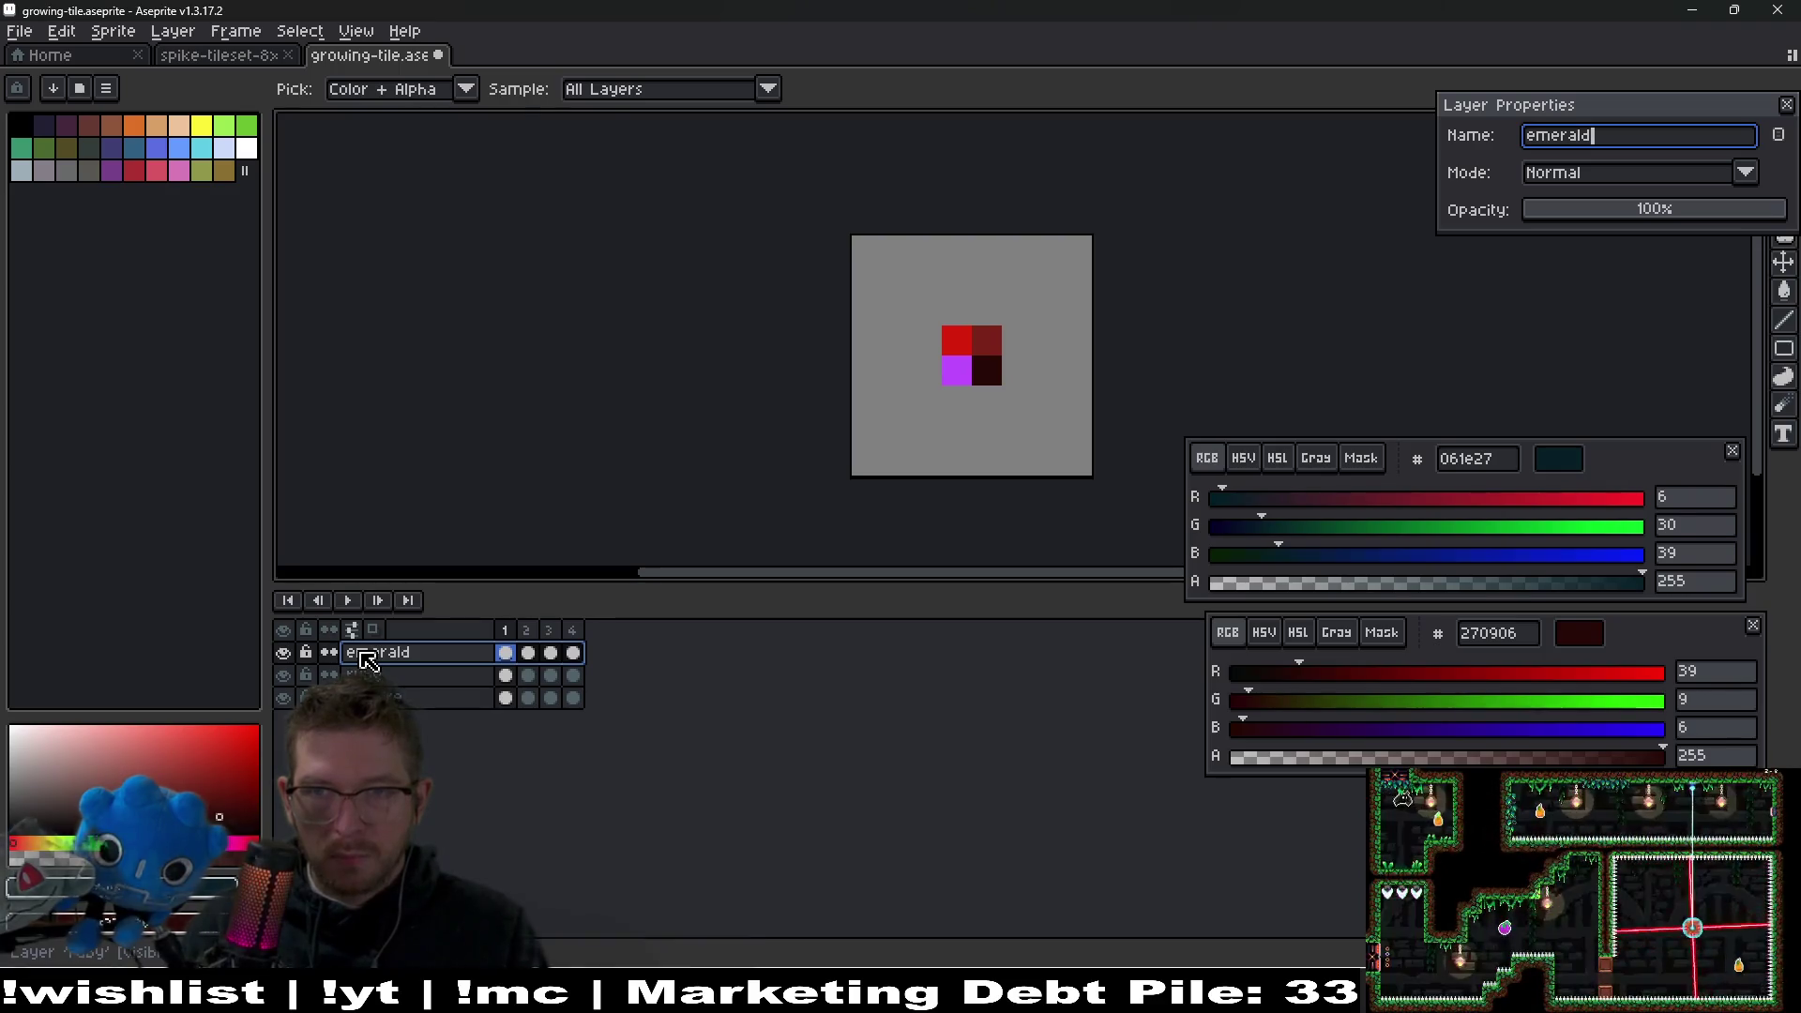
pyautogui.press('Return')
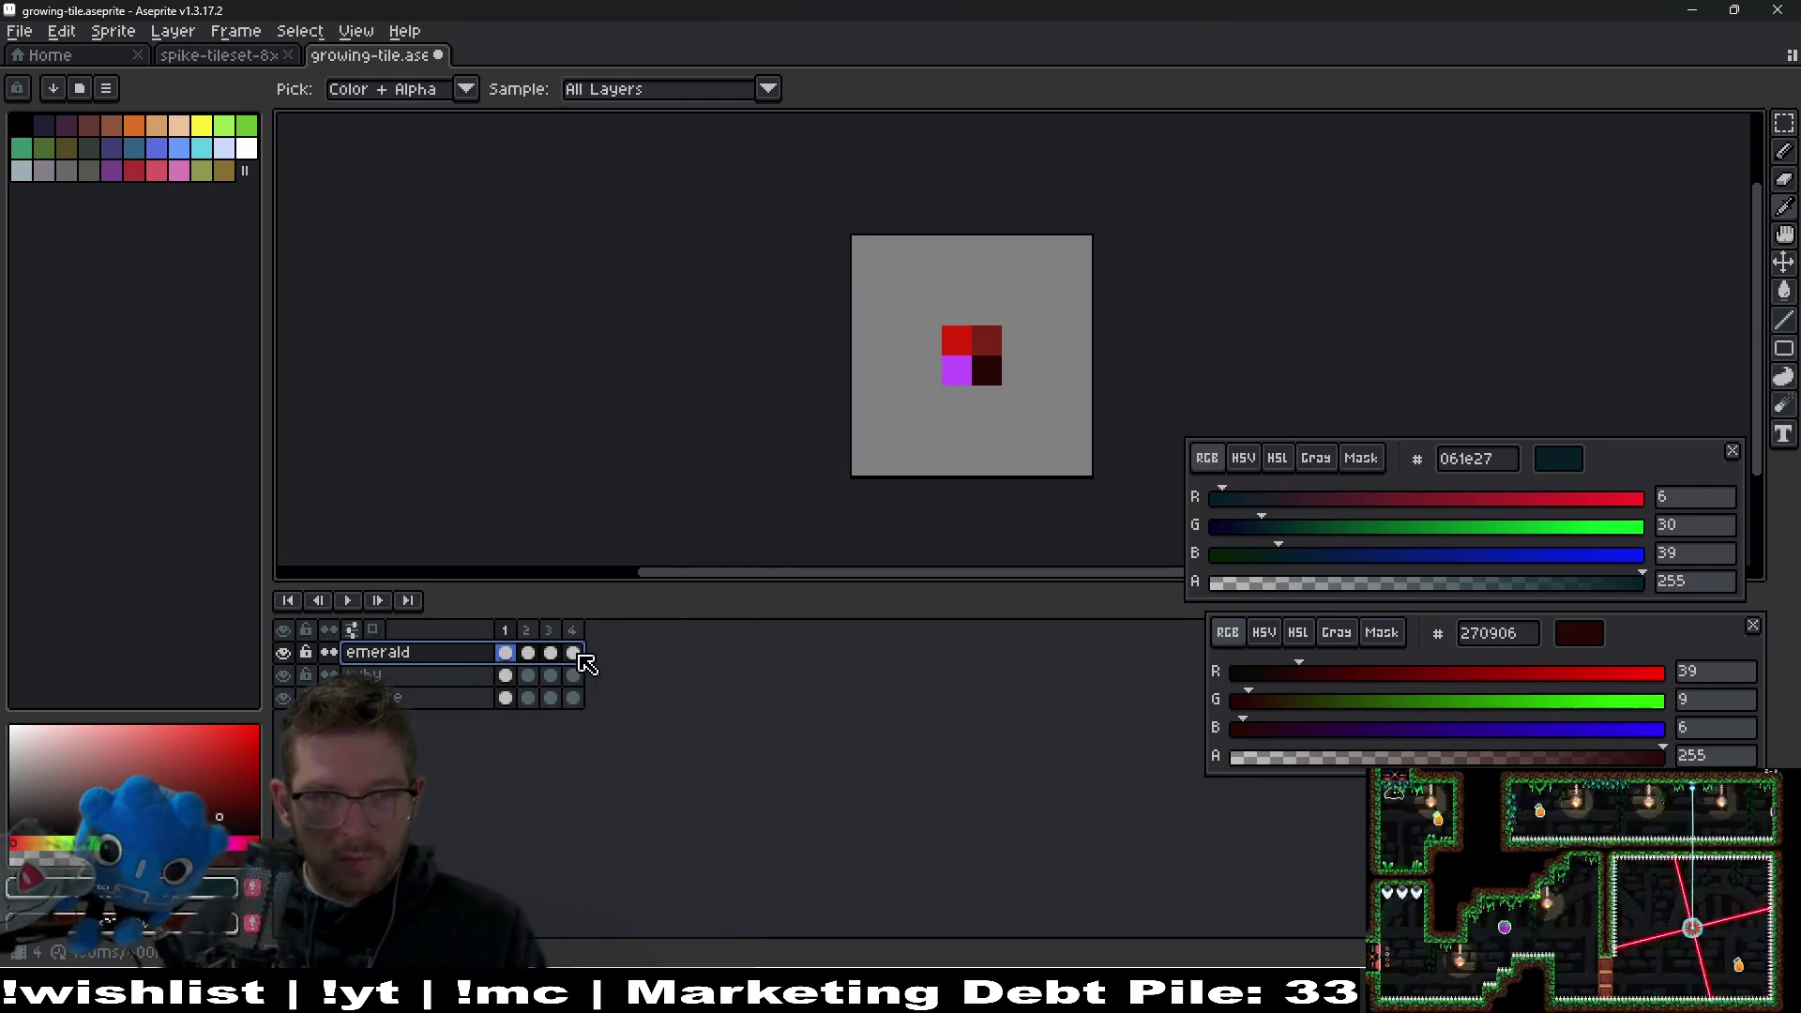
# Step: Recolour the emerald layer's purple pixels to the tileset's yellow across all four frames
pyautogui.click(574, 653)
pyautogui.click(246, 58)
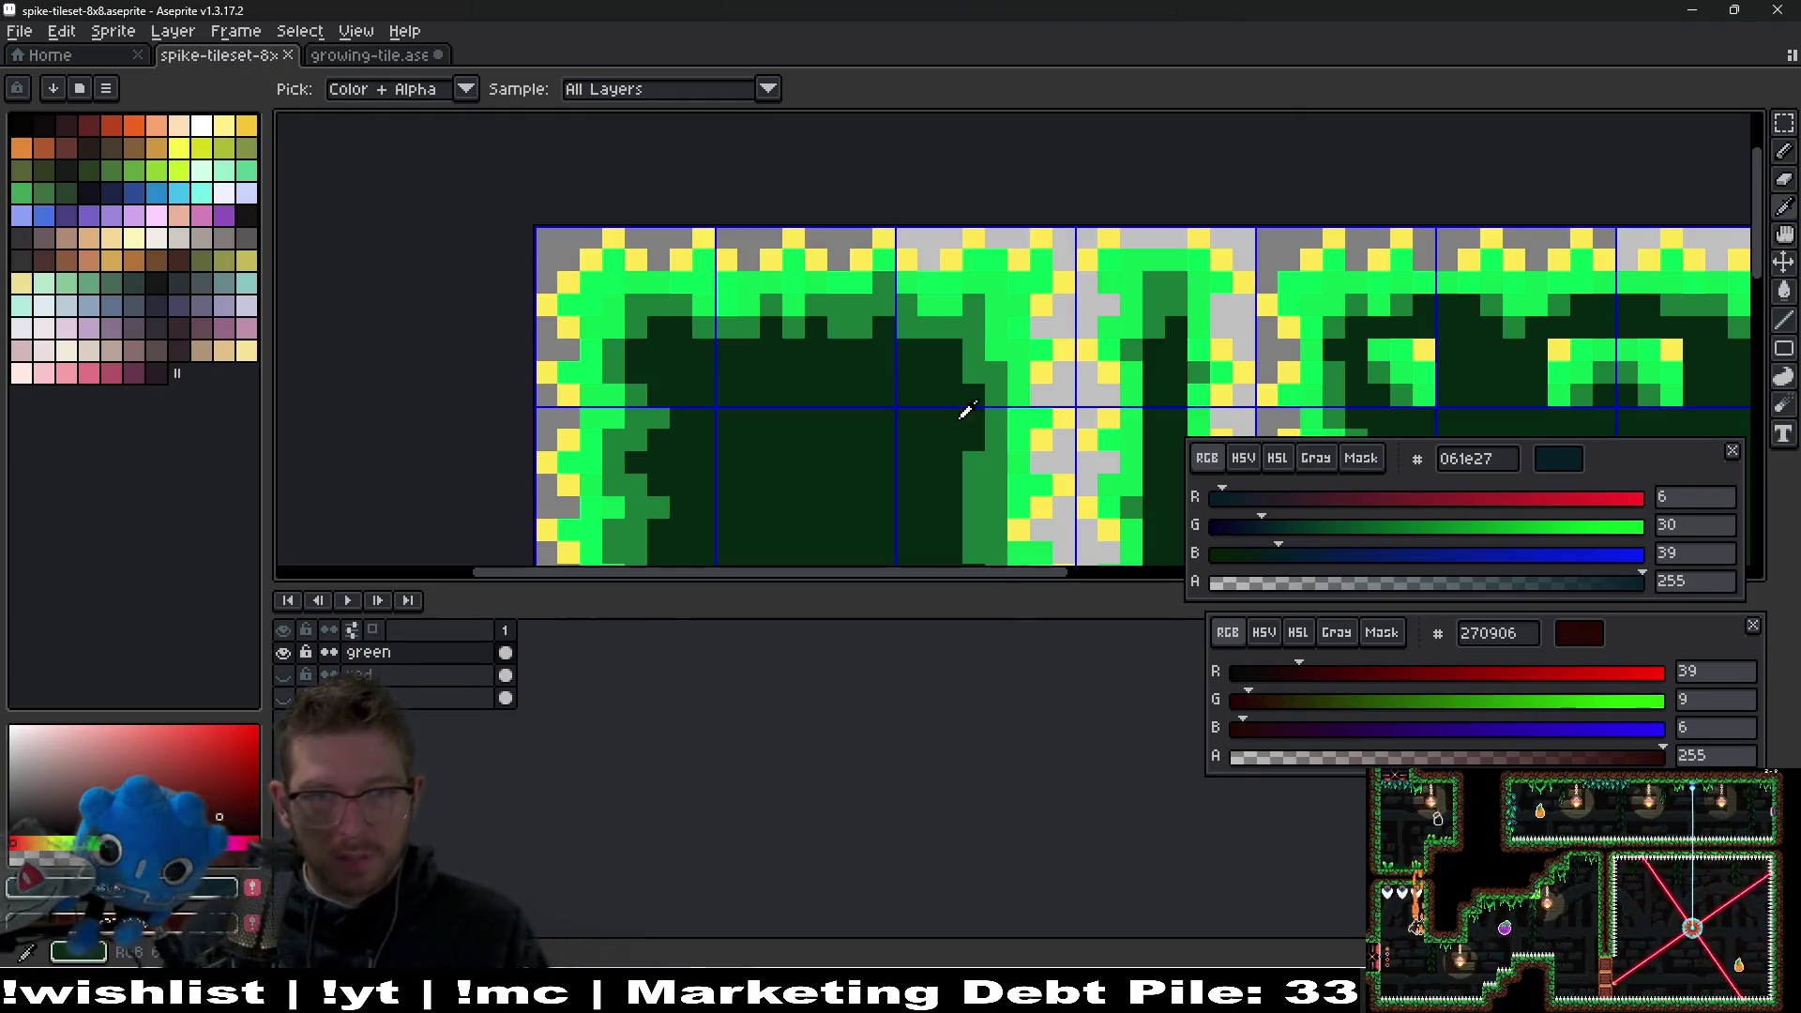
pyautogui.click(885, 240)
pyautogui.rightClick(891, 230)
pyautogui.click(414, 54)
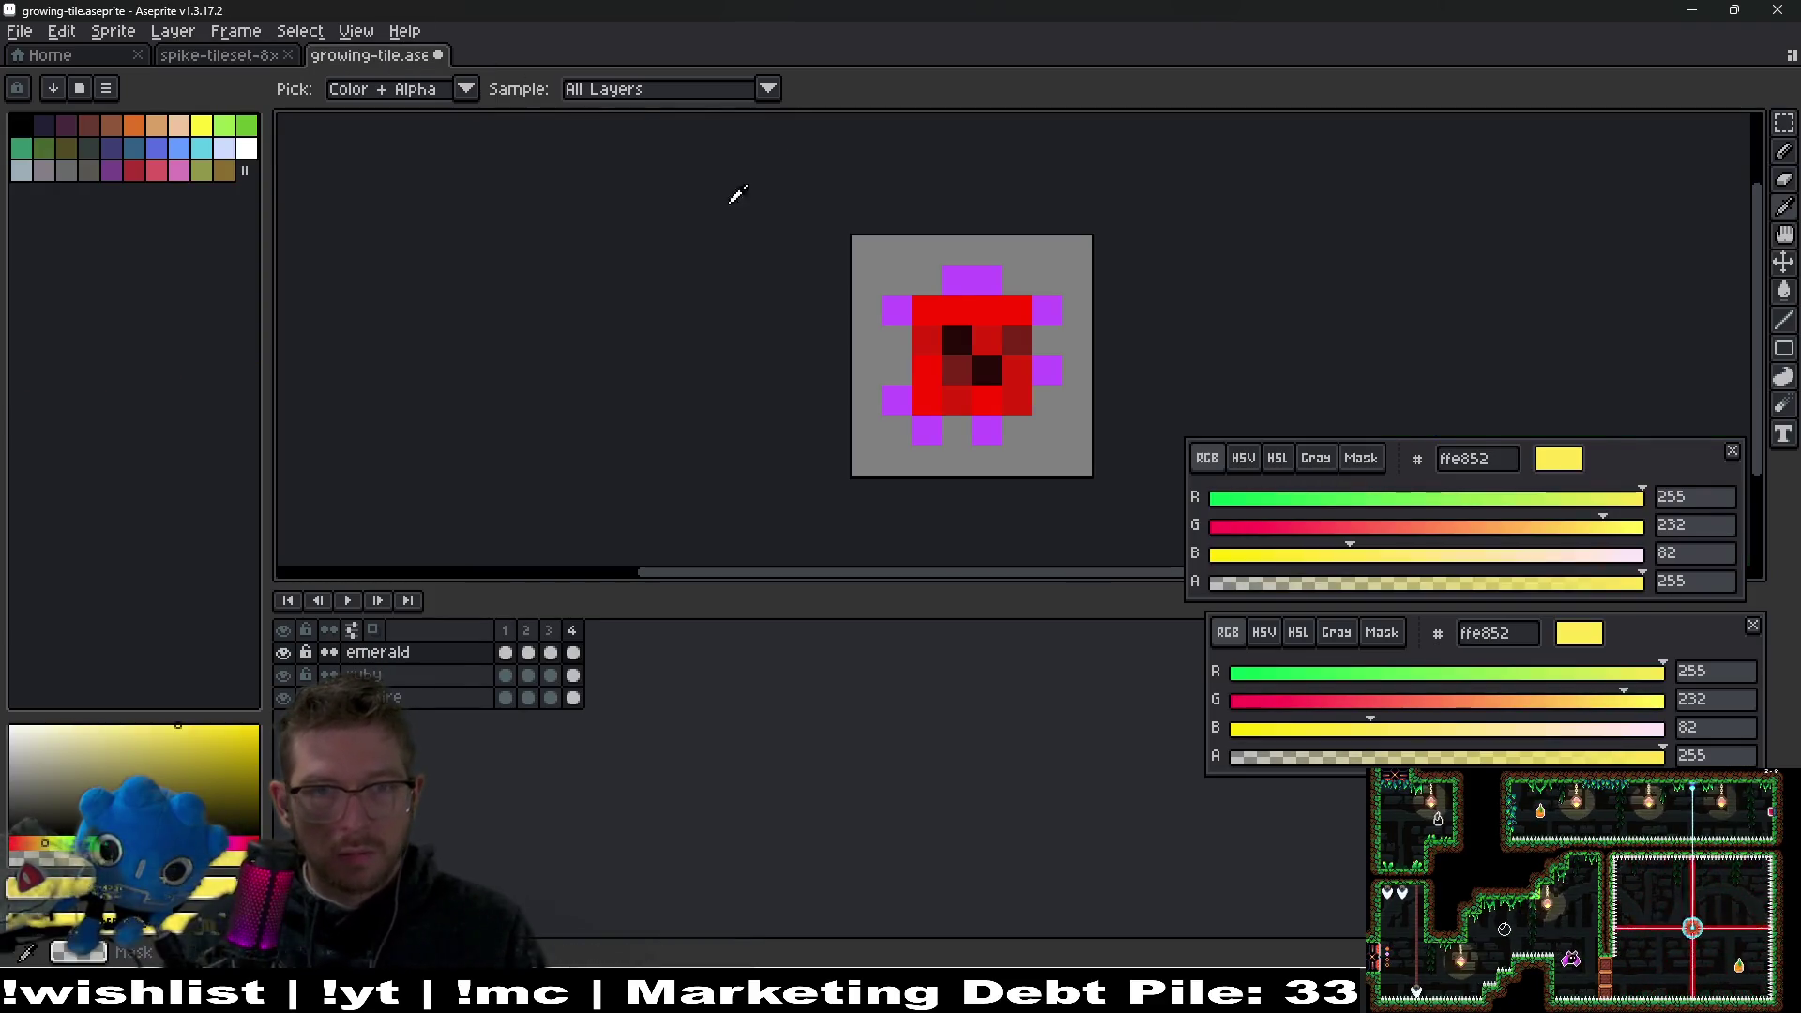
pyautogui.rightClick(963, 273)
pyautogui.moveTo(504, 653); pyautogui.dragTo(576, 666)
pyautogui.hotkey('shift', 'r')
pyautogui.press('Return')
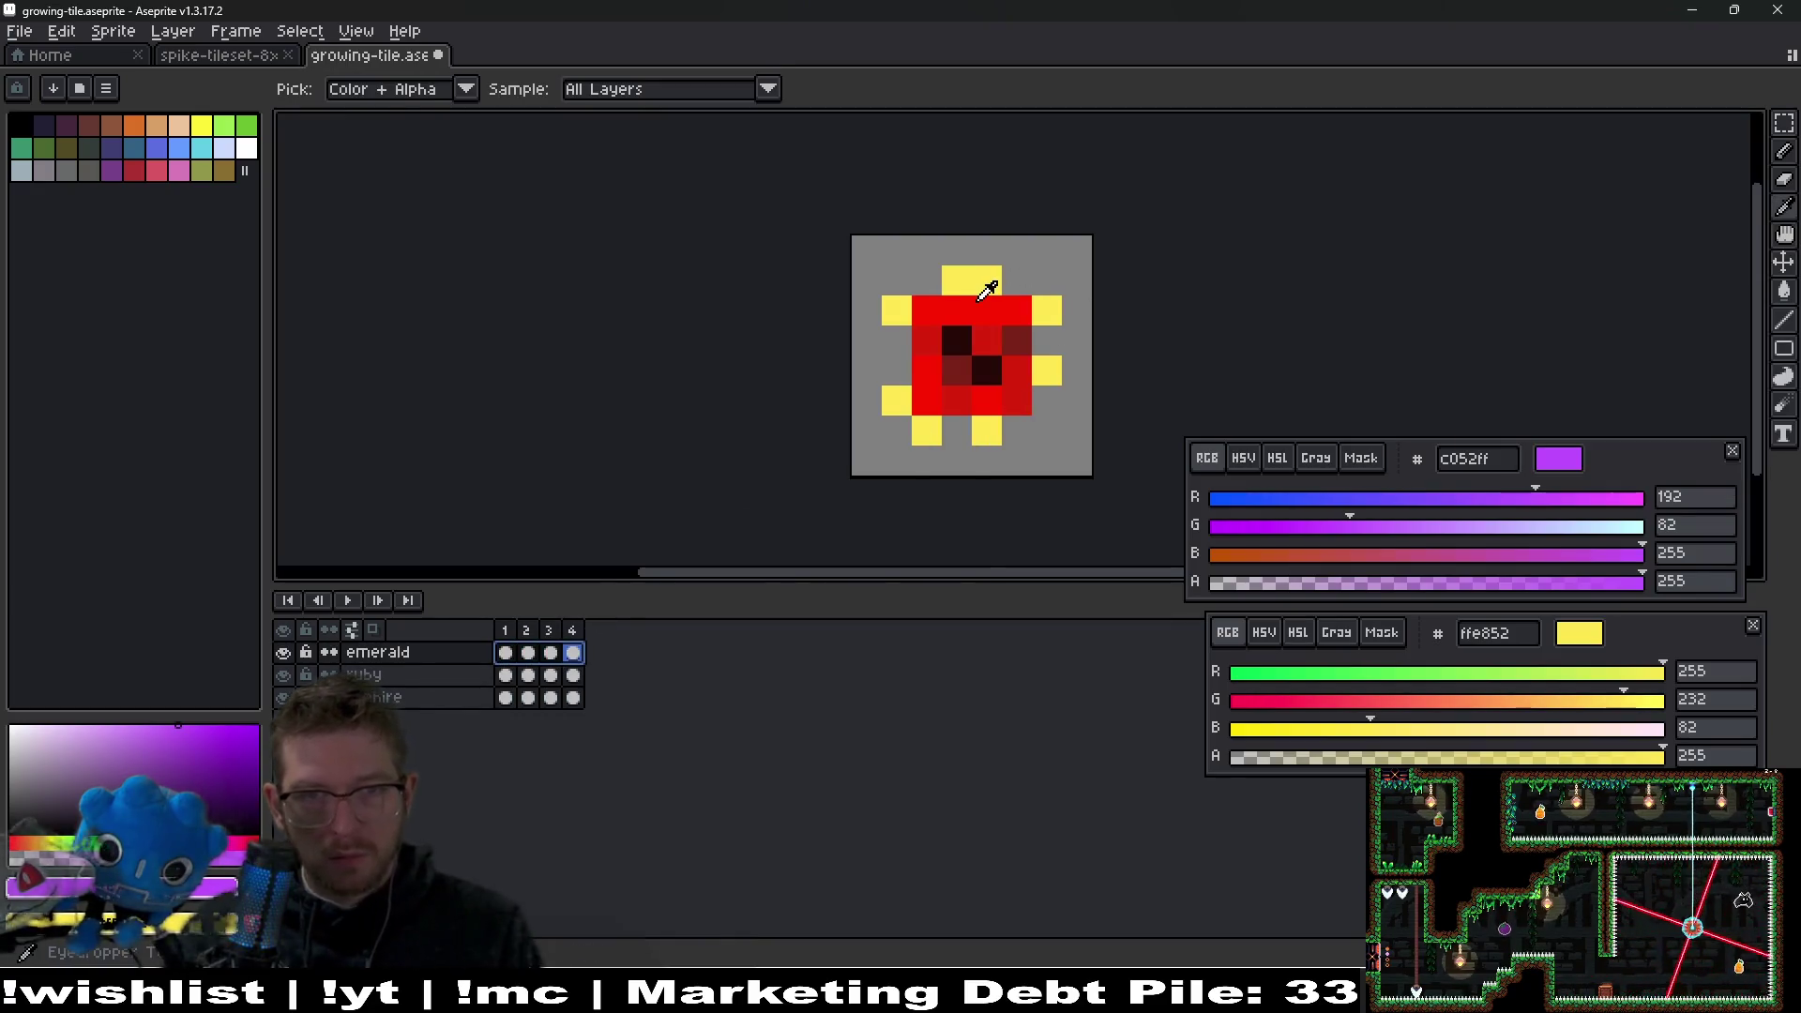
# Step: Replace red with the tileset's bright green across emerald frames 1–4
pyautogui.click(982, 301)
pyautogui.rightClick(982, 302)
pyautogui.hotkey('ctrl', 'shift', 'Tab')
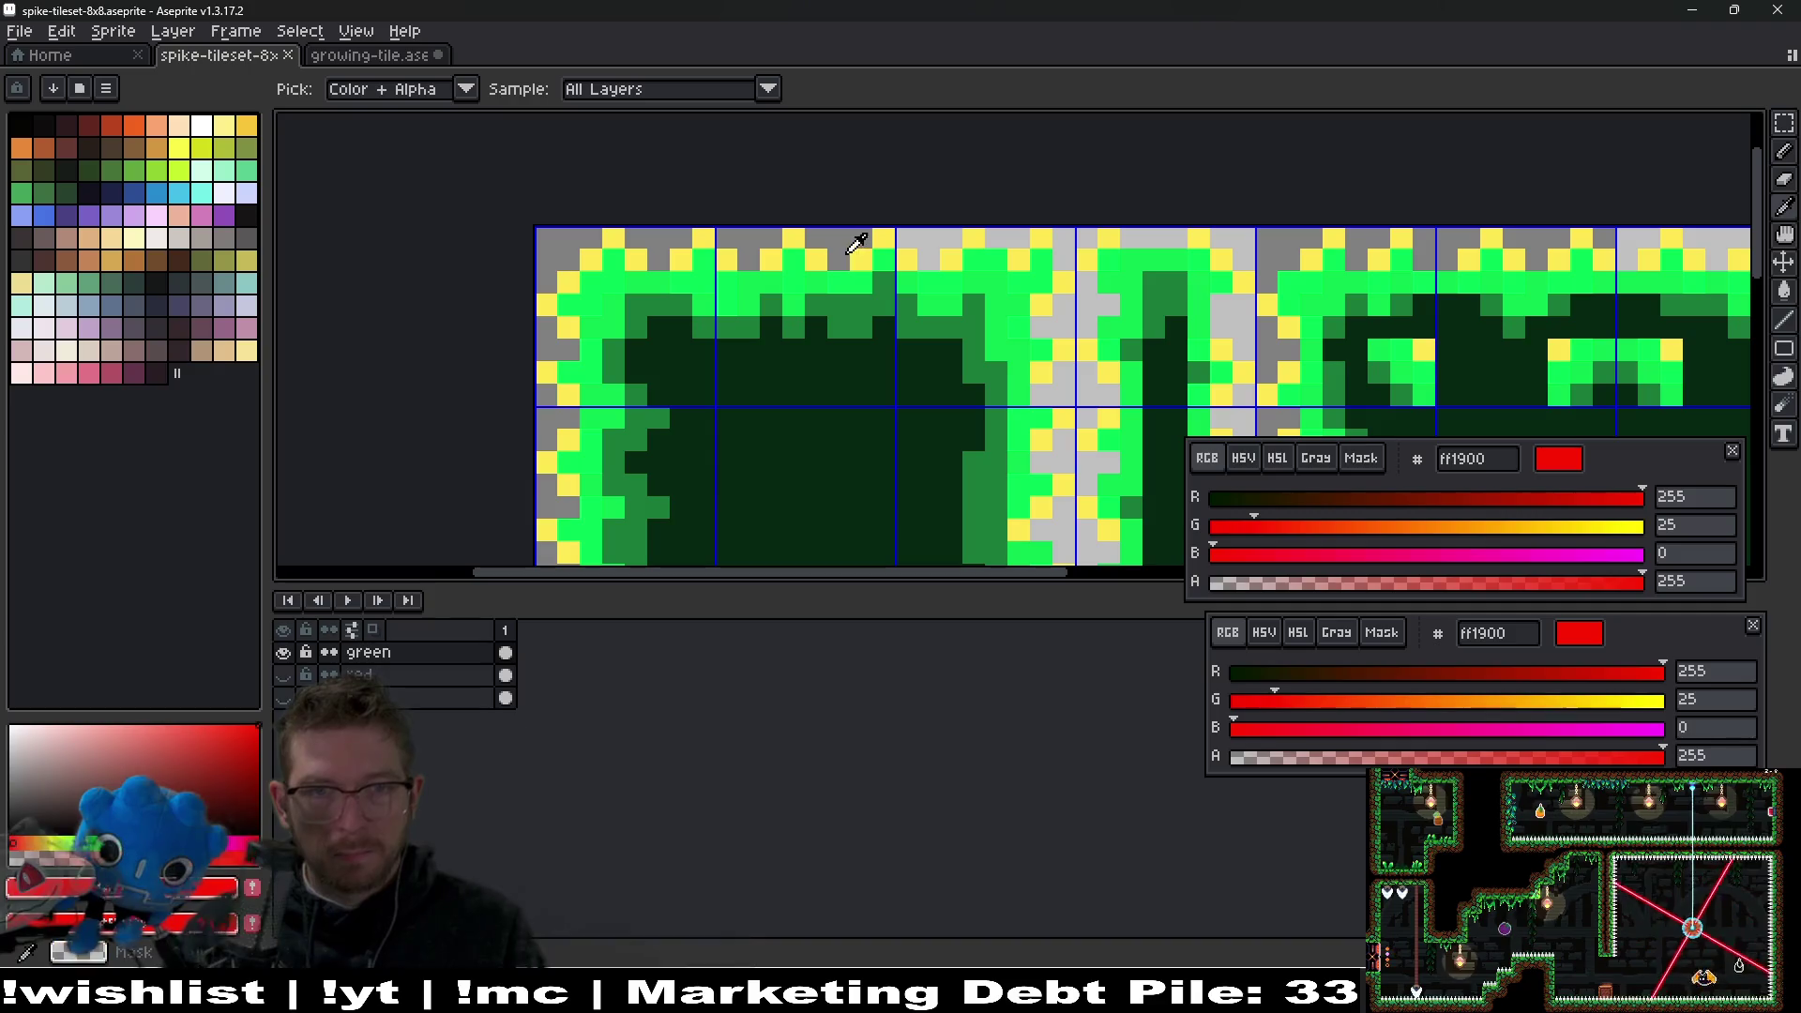
pyautogui.rightClick(891, 256)
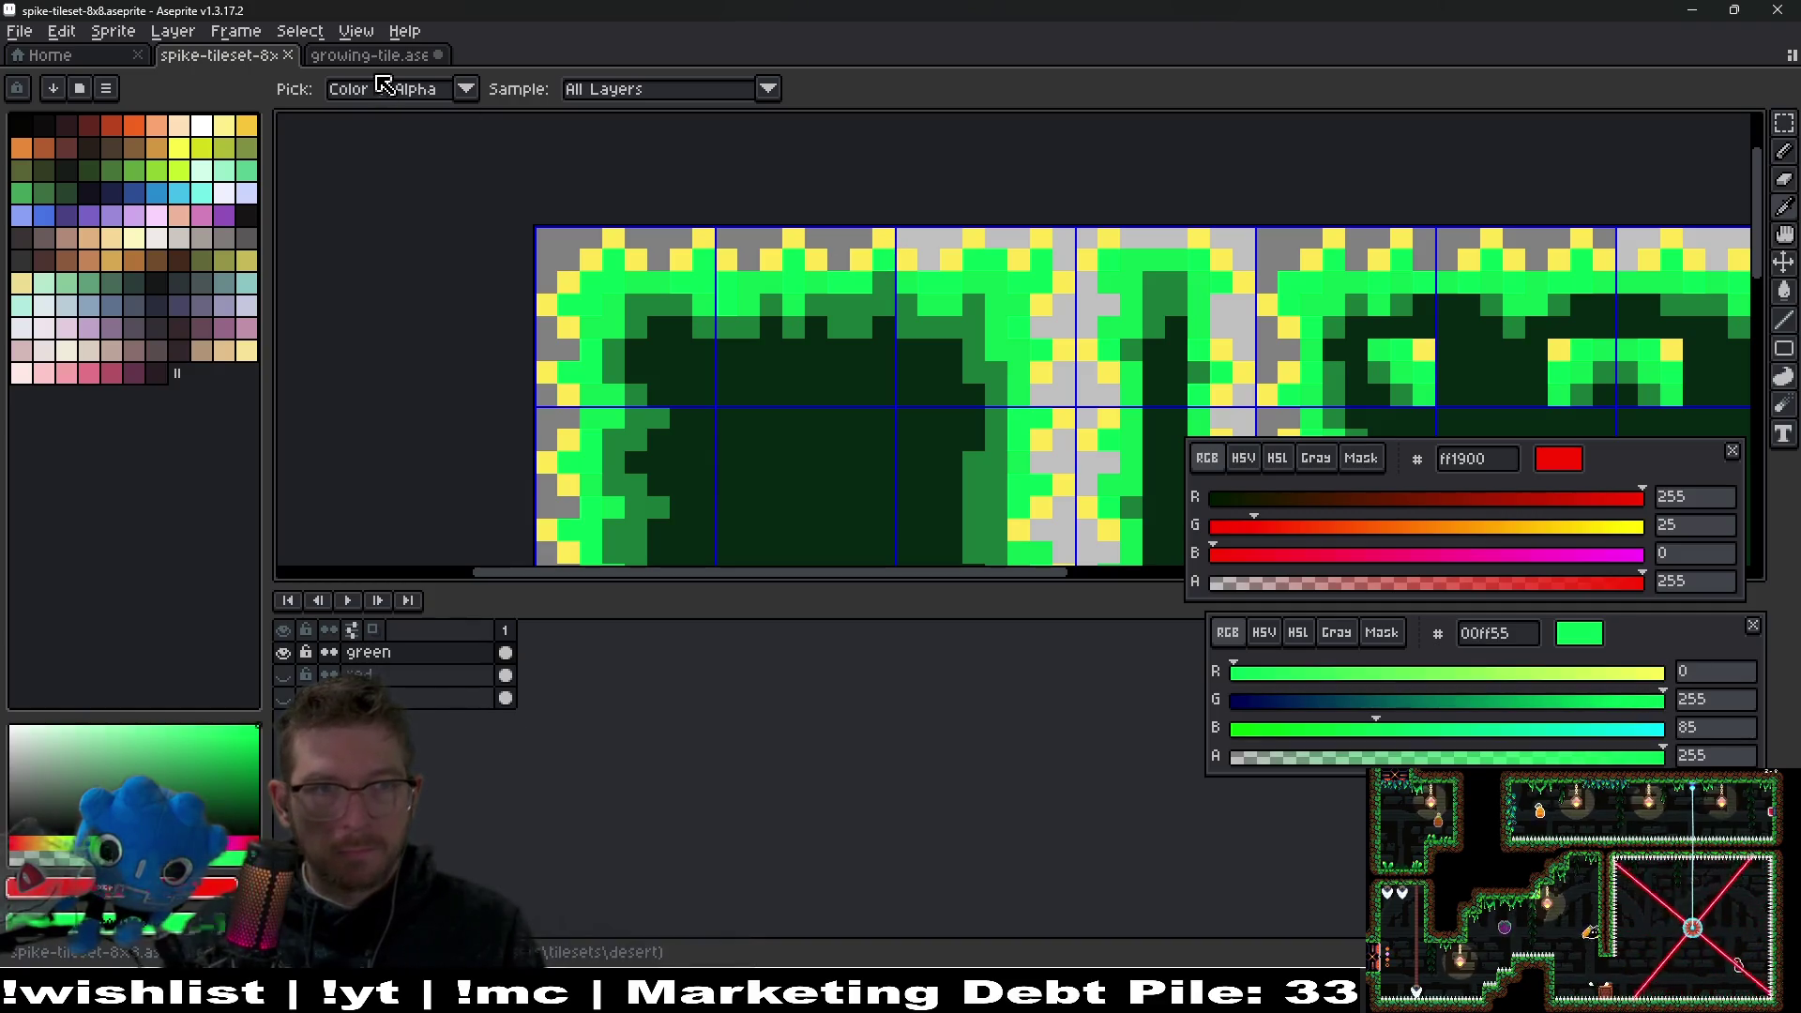
pyautogui.click(370, 58)
pyautogui.moveTo(505, 653); pyautogui.dragTo(574, 655)
pyautogui.hotkey('shift', 'r')
pyautogui.press('Return')
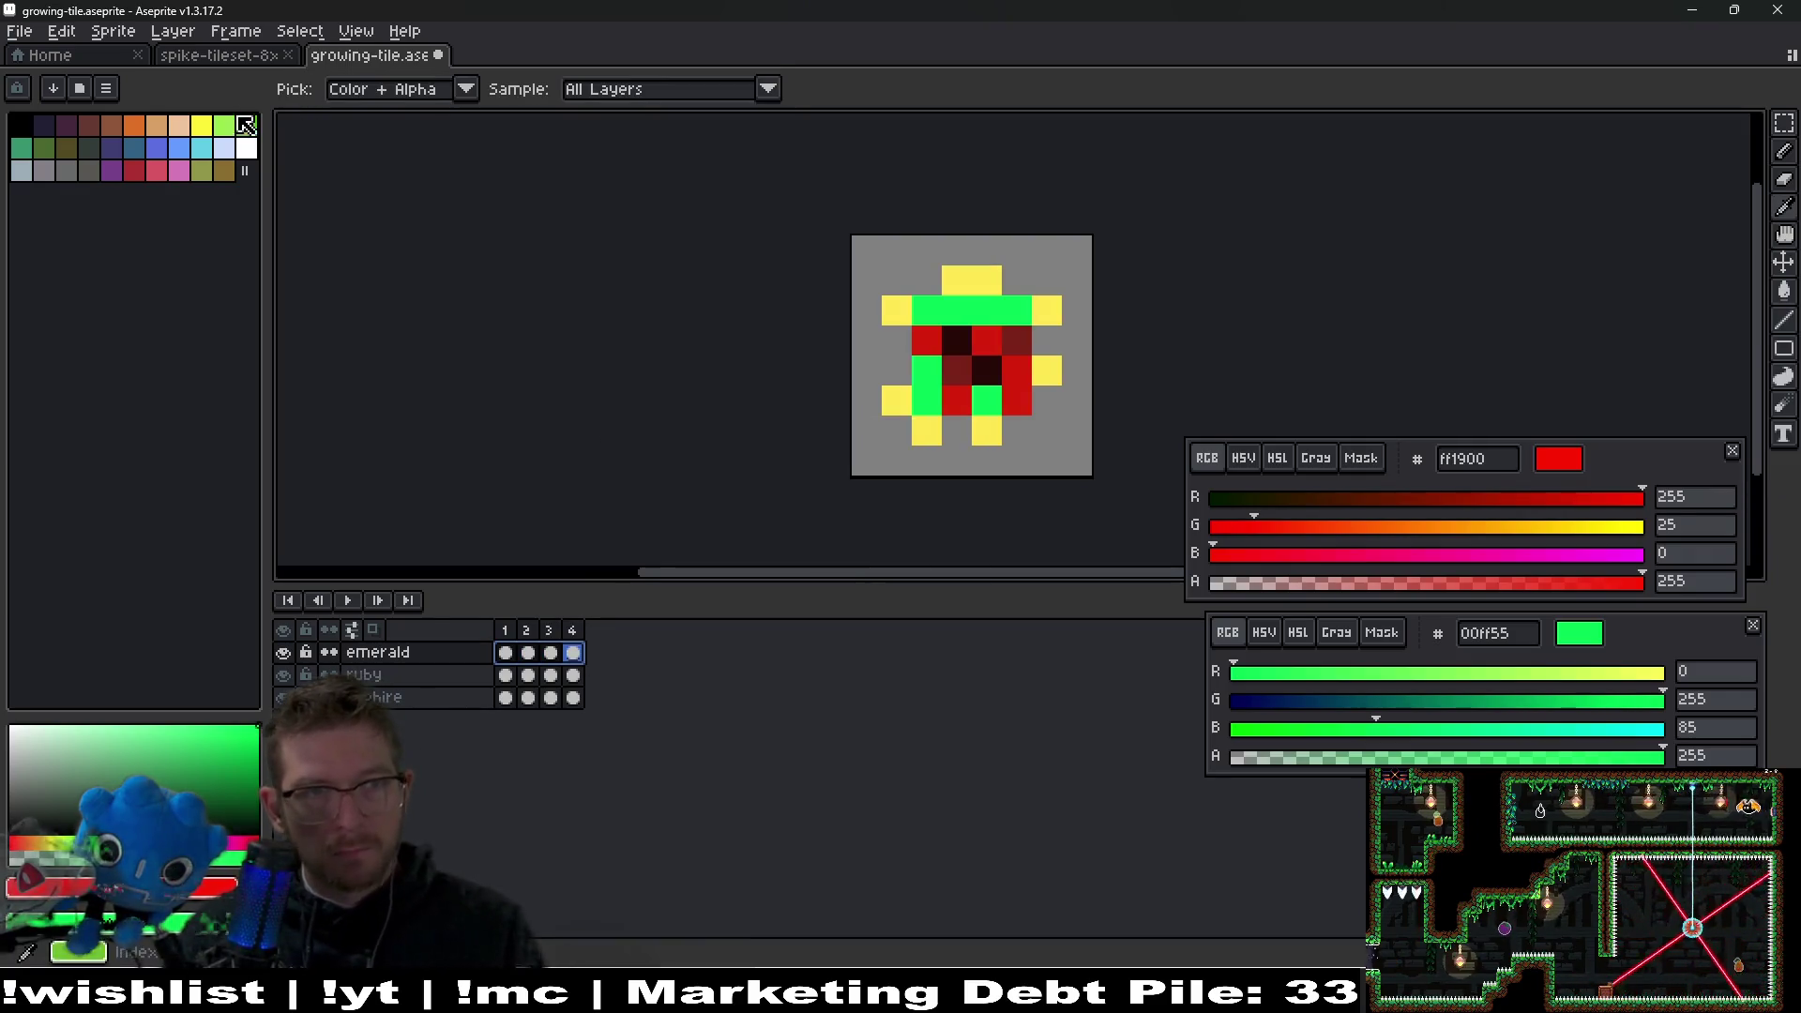
# Step: Sample red da200b and green 0bda50, then cancel a reversed colour replacement
pyautogui.rightClick(938, 343)
pyautogui.click(936, 344)
pyautogui.click(235, 57)
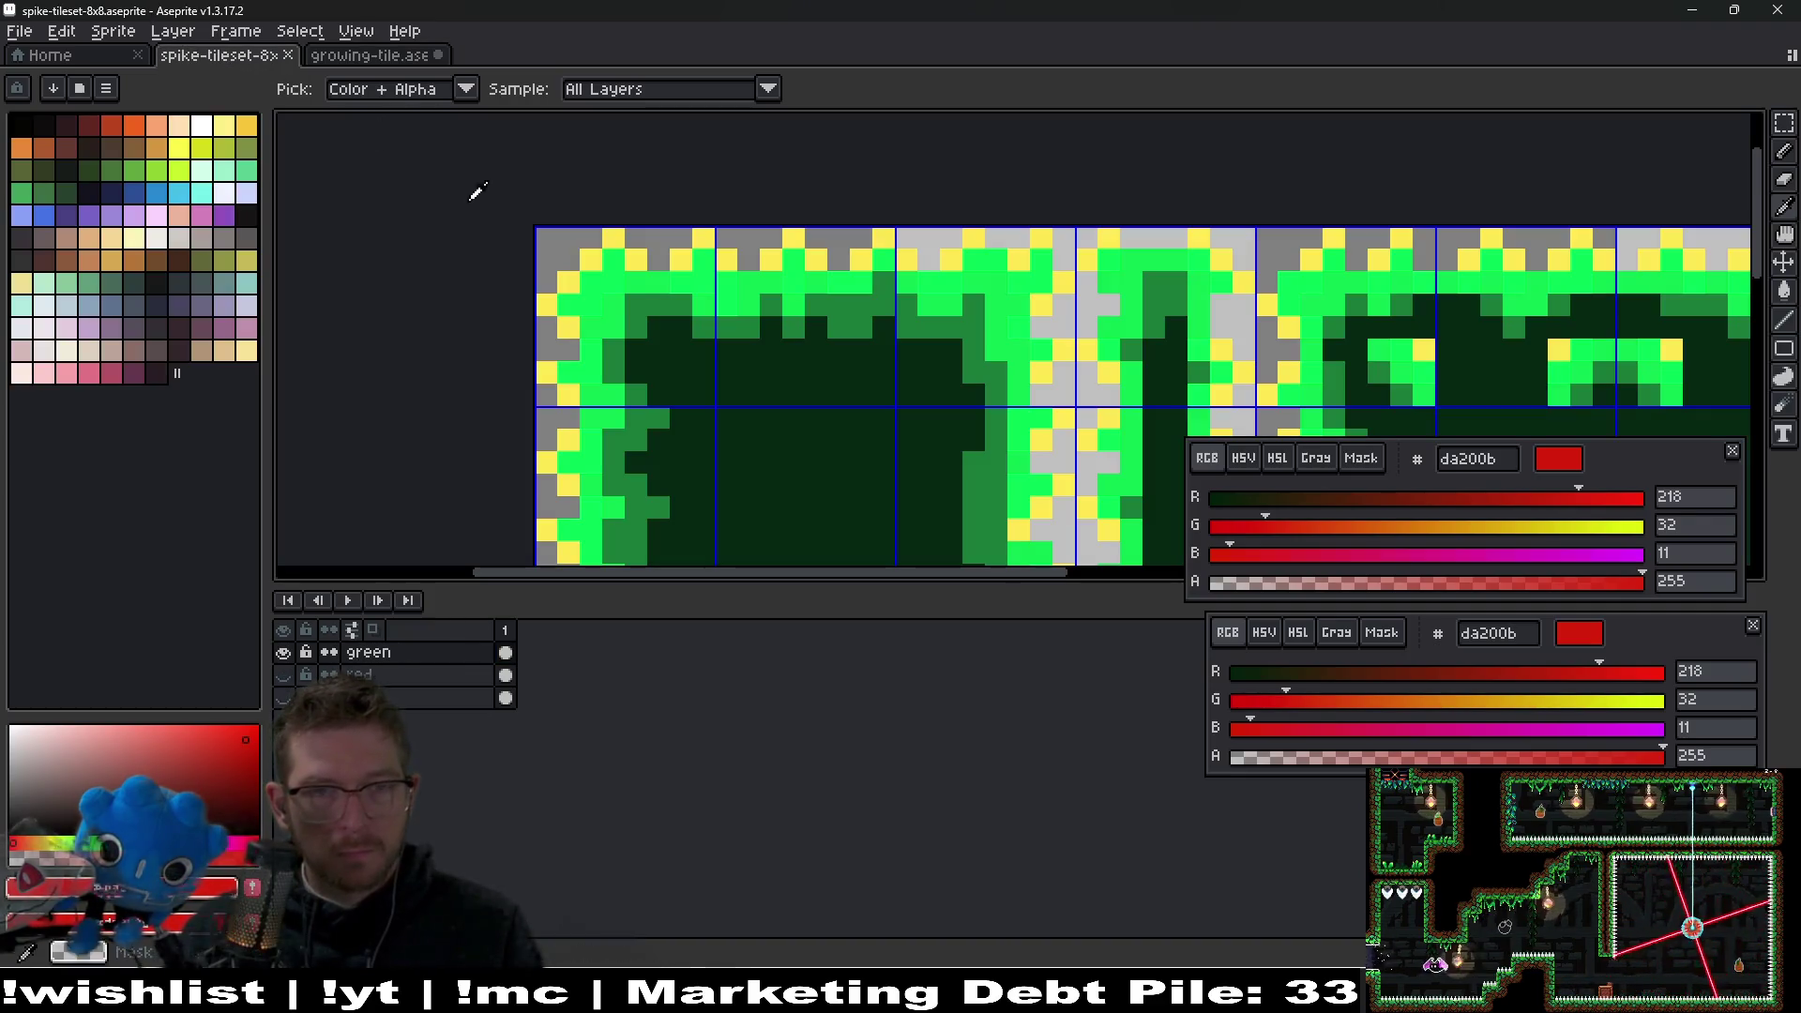
pyautogui.click(800, 279)
pyautogui.click(371, 56)
pyautogui.moveTo(504, 652); pyautogui.dragTo(574, 654)
pyautogui.hotkey('shift', 'r')
pyautogui.press('Escape')
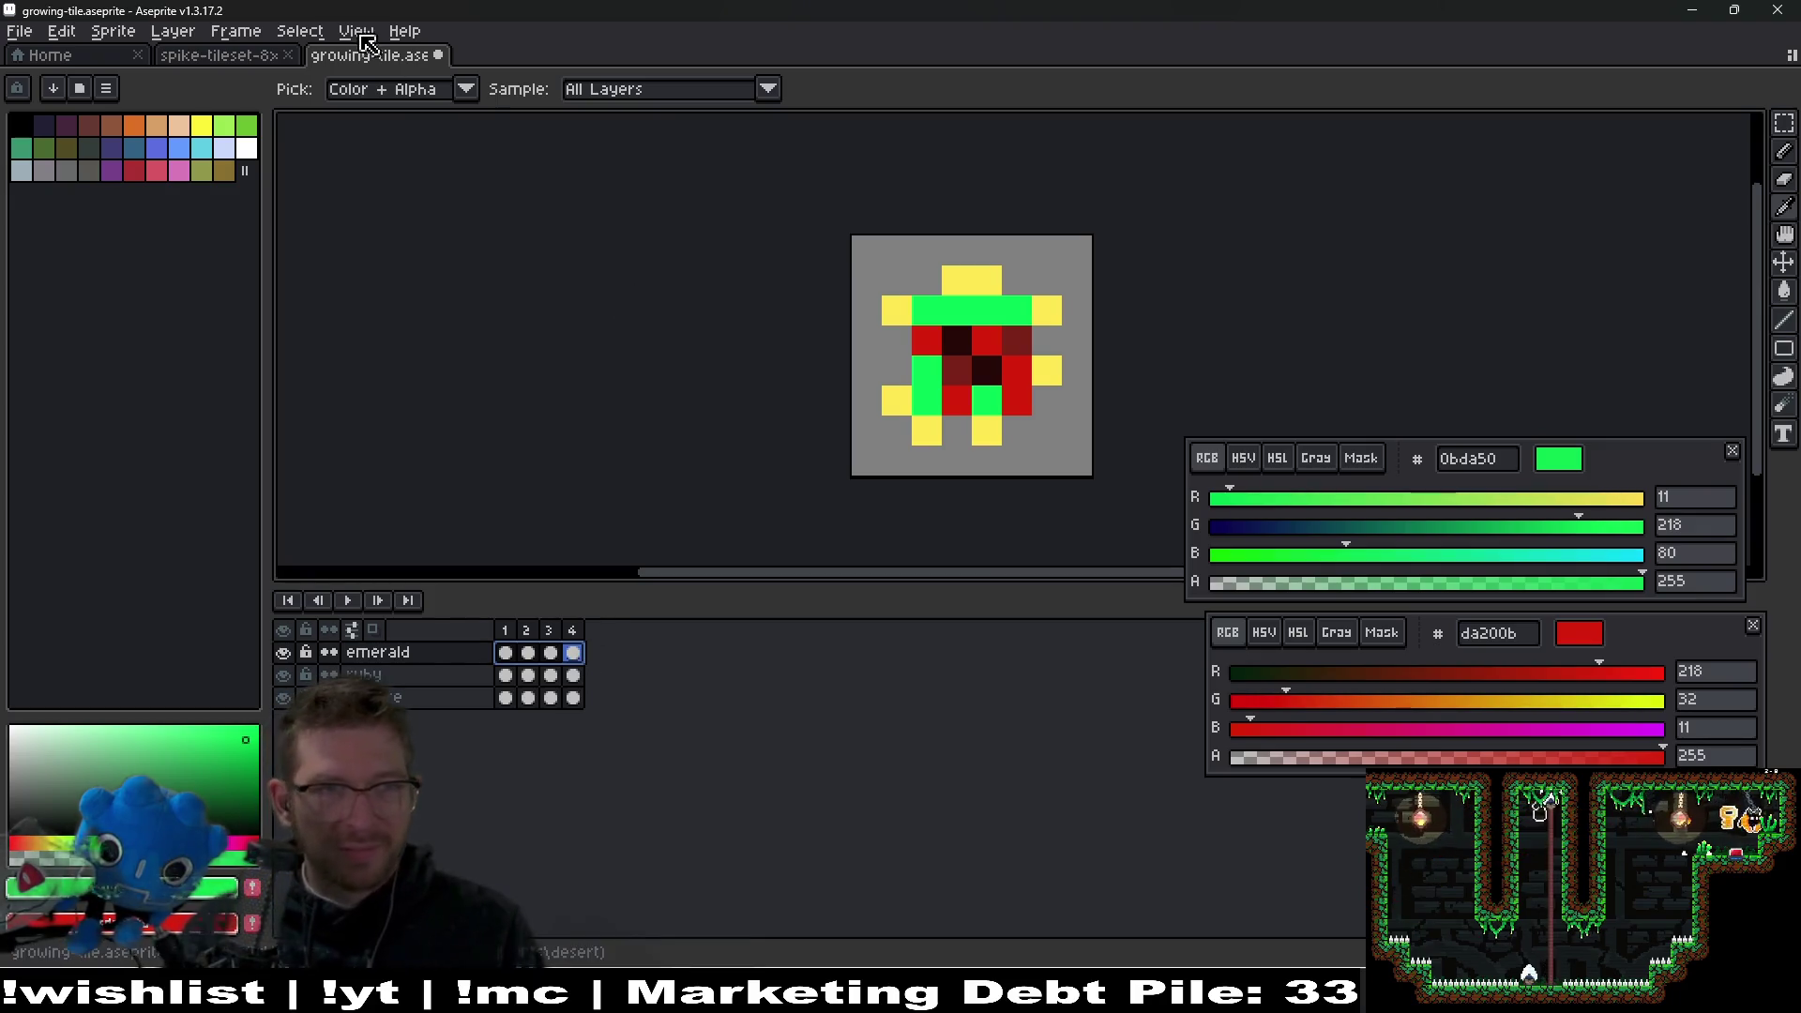
# Step: Replace red da200b with green 0bda50 across emerald frames 1–4
pyautogui.click(232, 56)
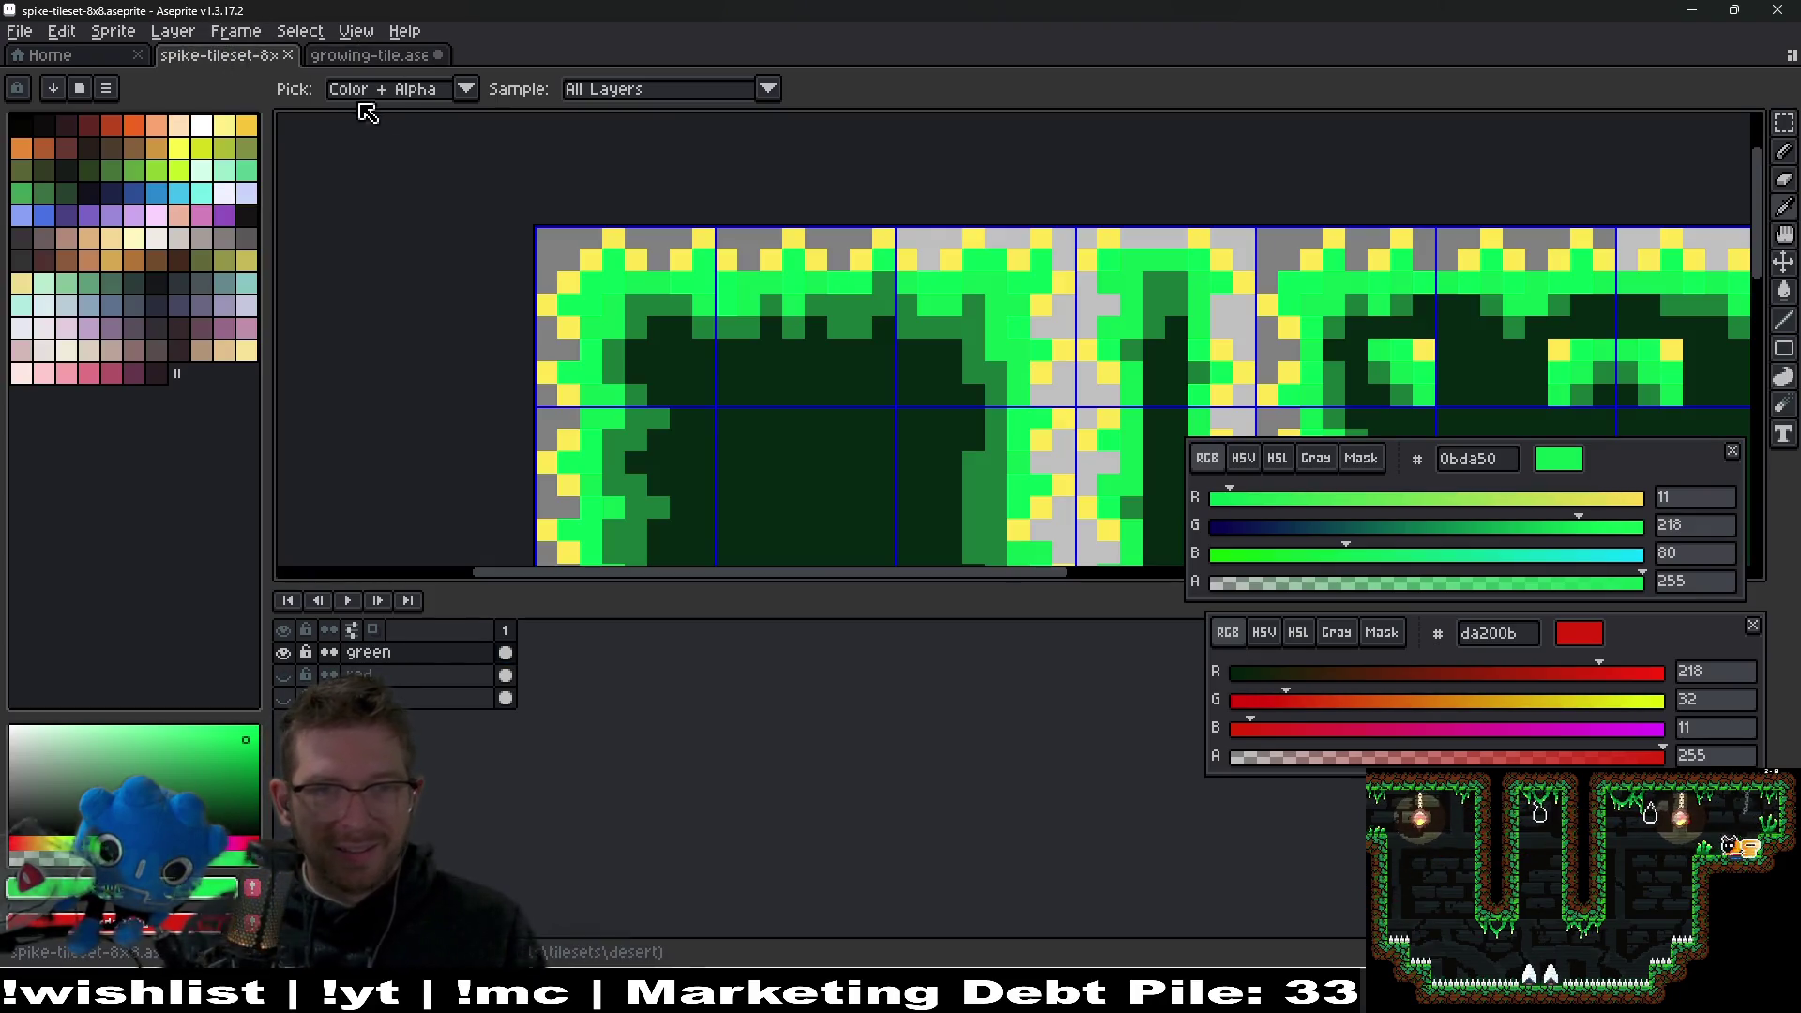
pyautogui.rightClick(957, 282)
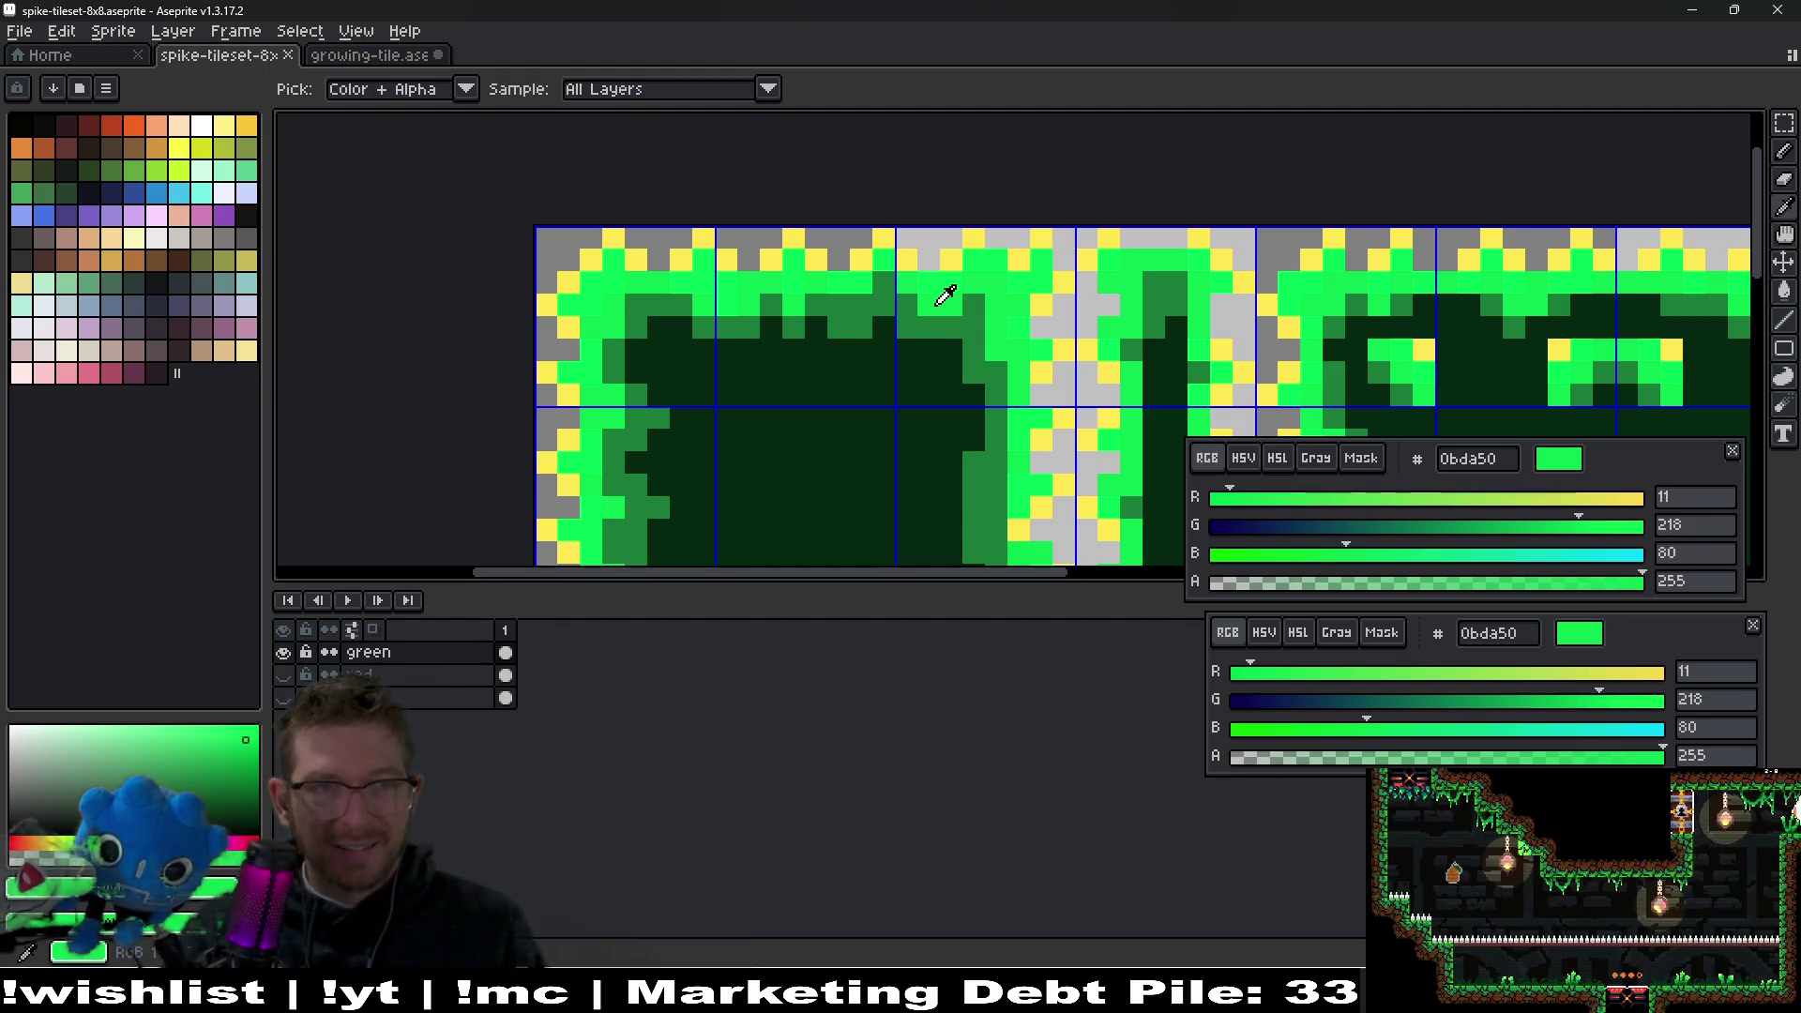
pyautogui.click(368, 56)
pyautogui.click(992, 347)
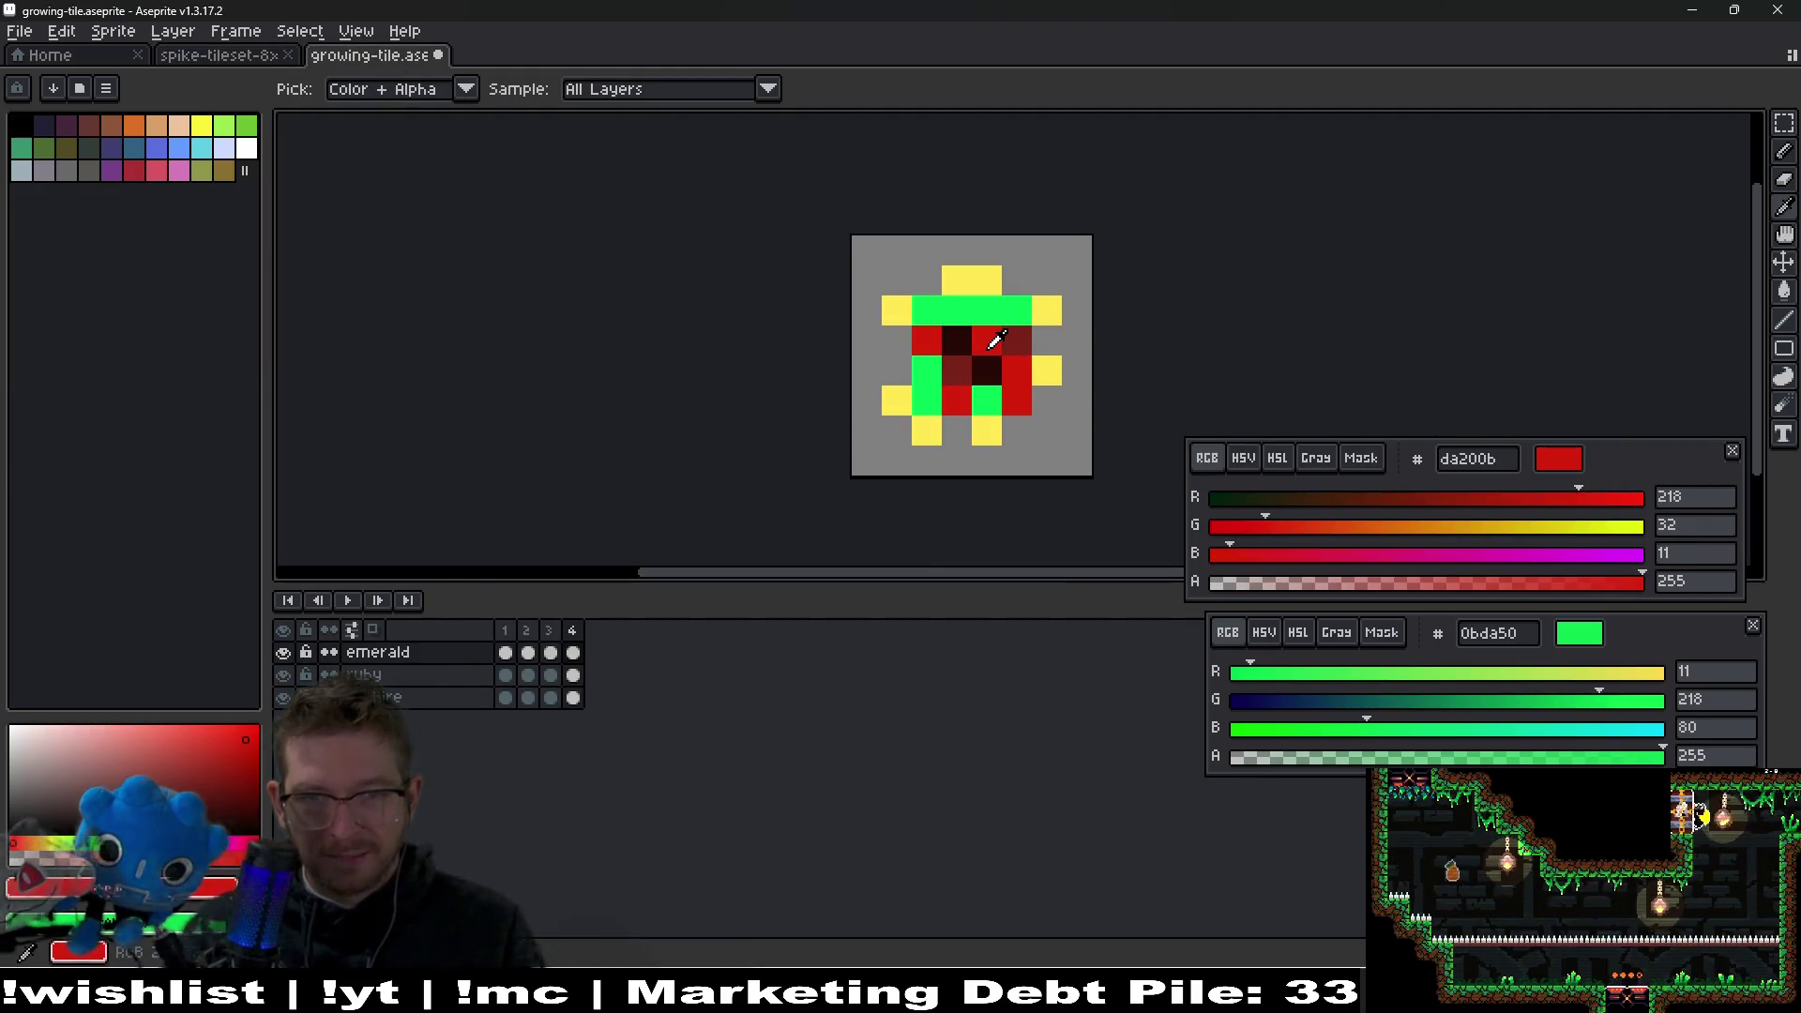
pyautogui.moveTo(505, 652); pyautogui.dragTo(572, 652)
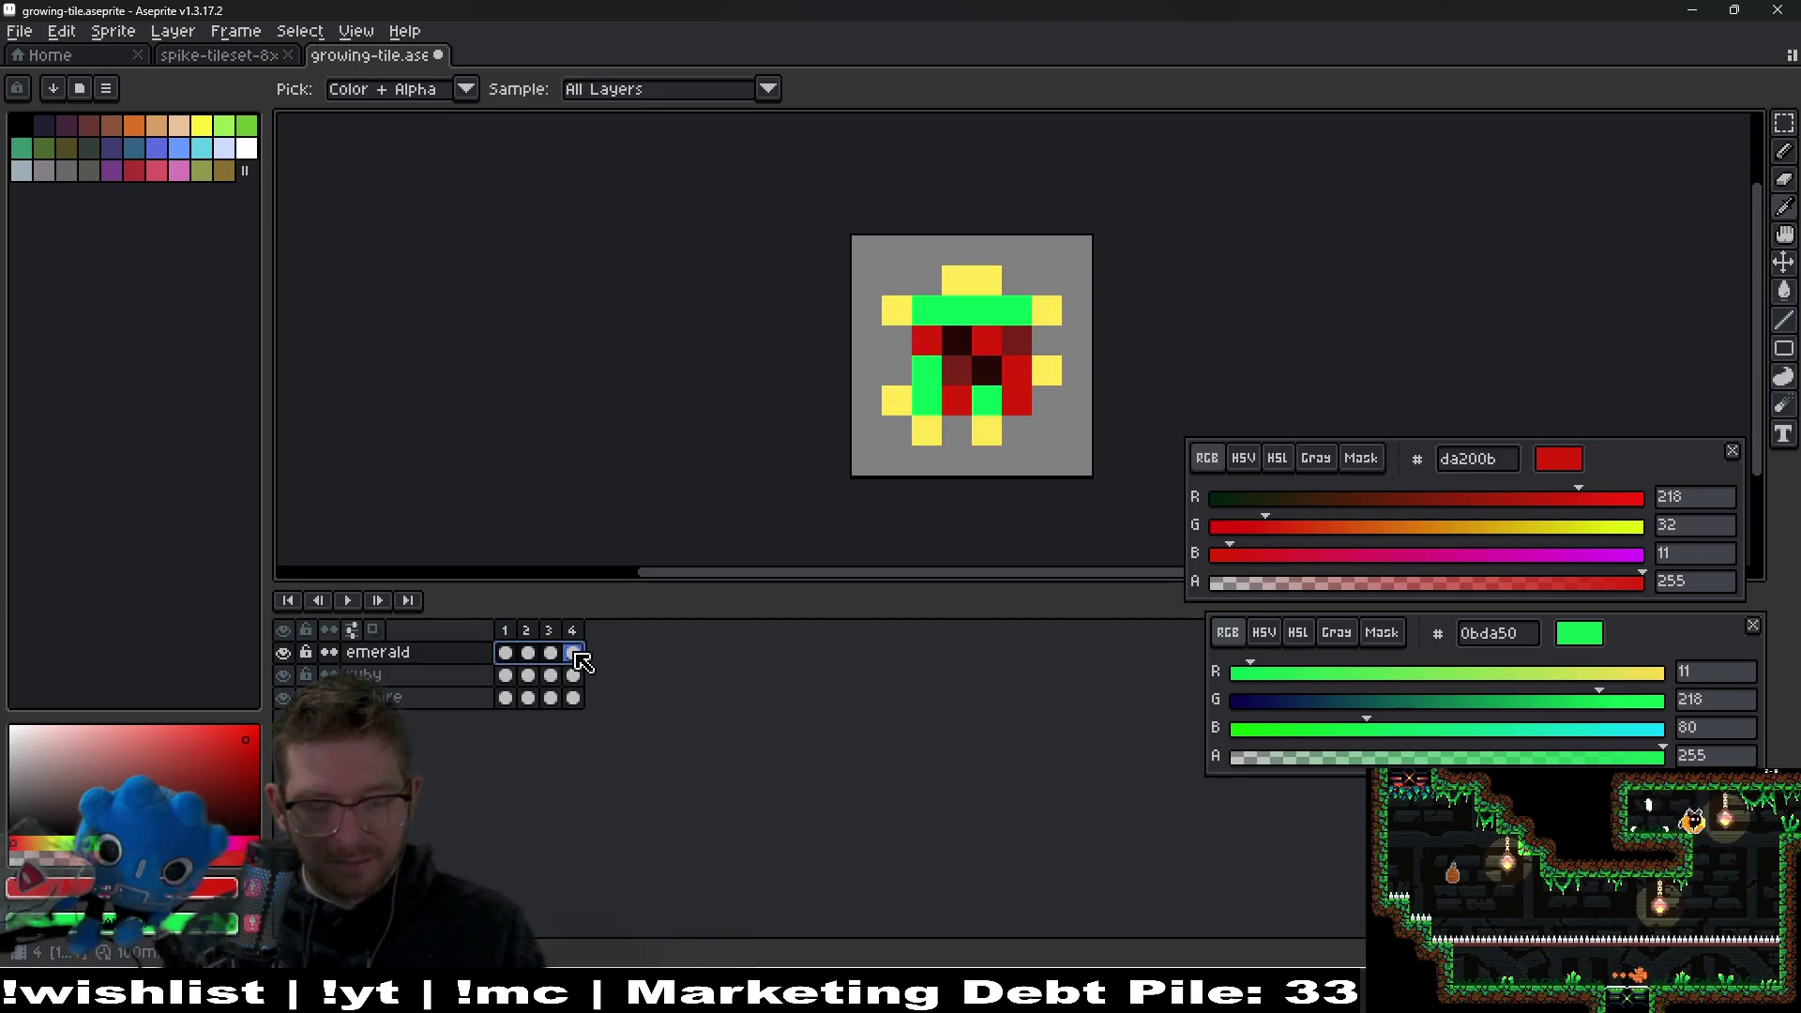
pyautogui.hotkey('shift', 'r')
pyautogui.press('Return')
# Step: Set up replacing dark red #7b2319 with mid green #197b3a on emerald frames 1–4
pyautogui.click(1017, 343)
pyautogui.rightClick(1018, 343)
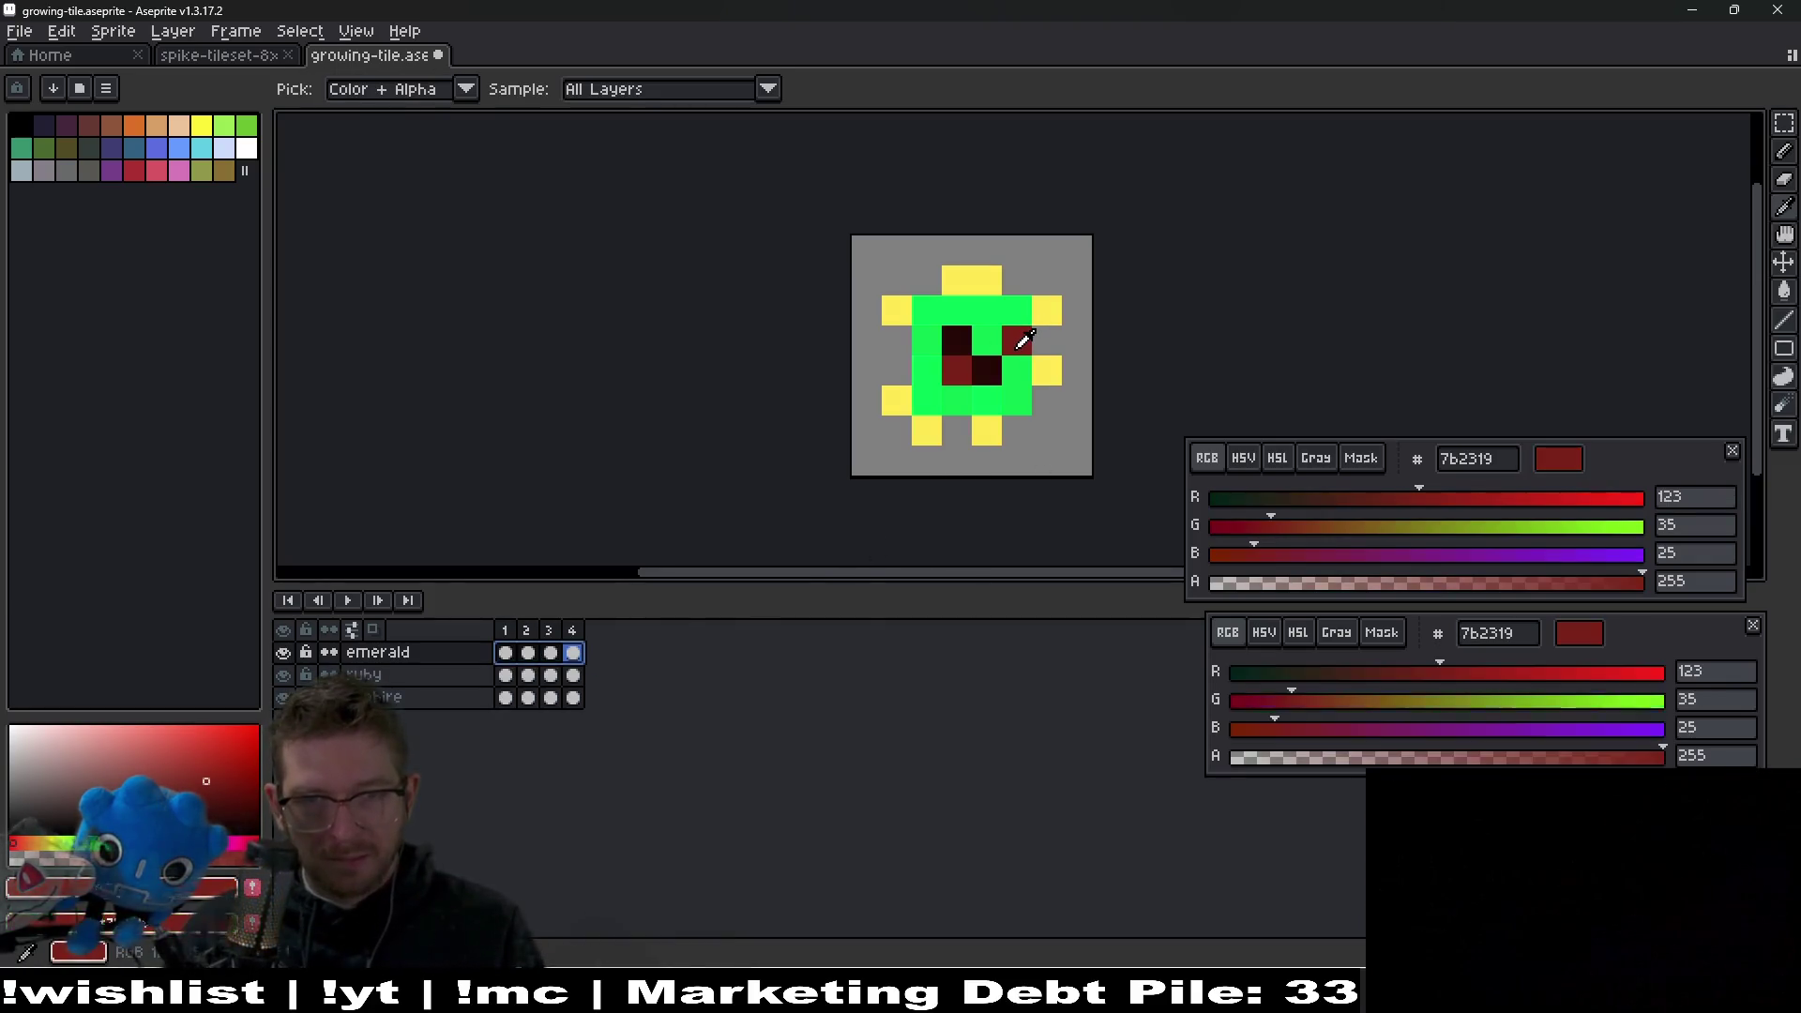
pyautogui.click(239, 57)
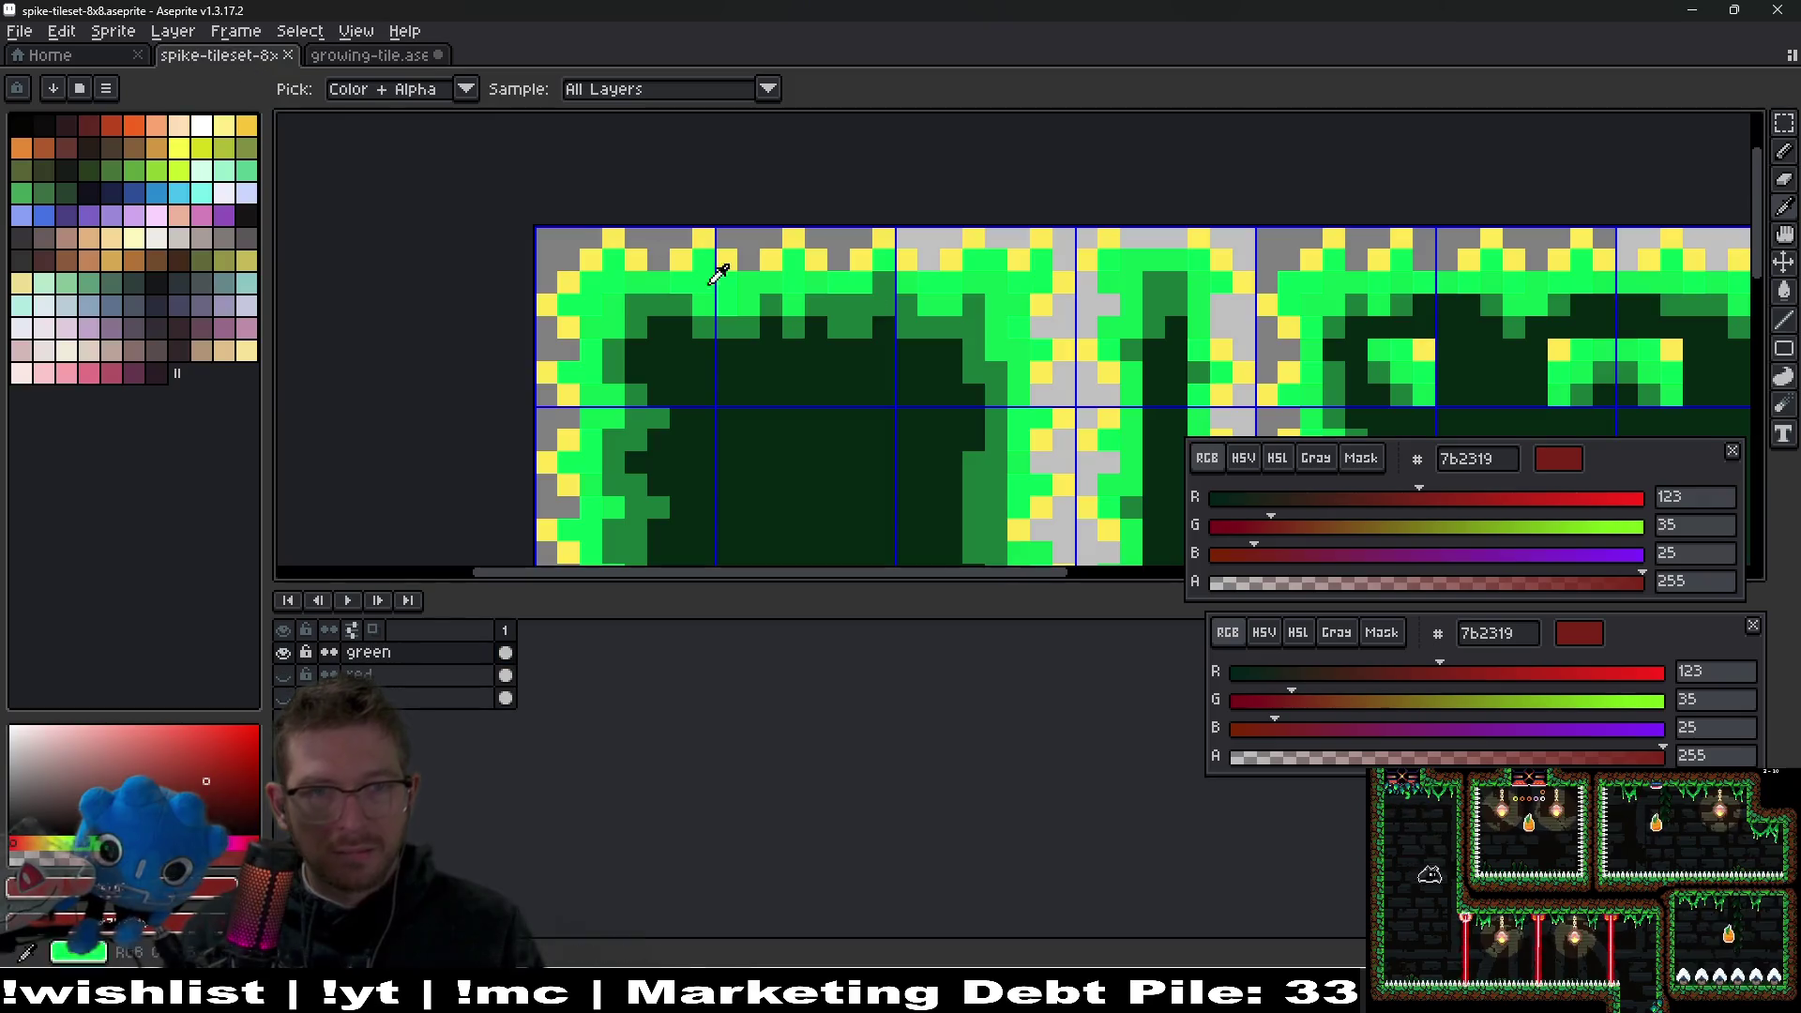
pyautogui.rightClick(865, 301)
pyautogui.click(375, 56)
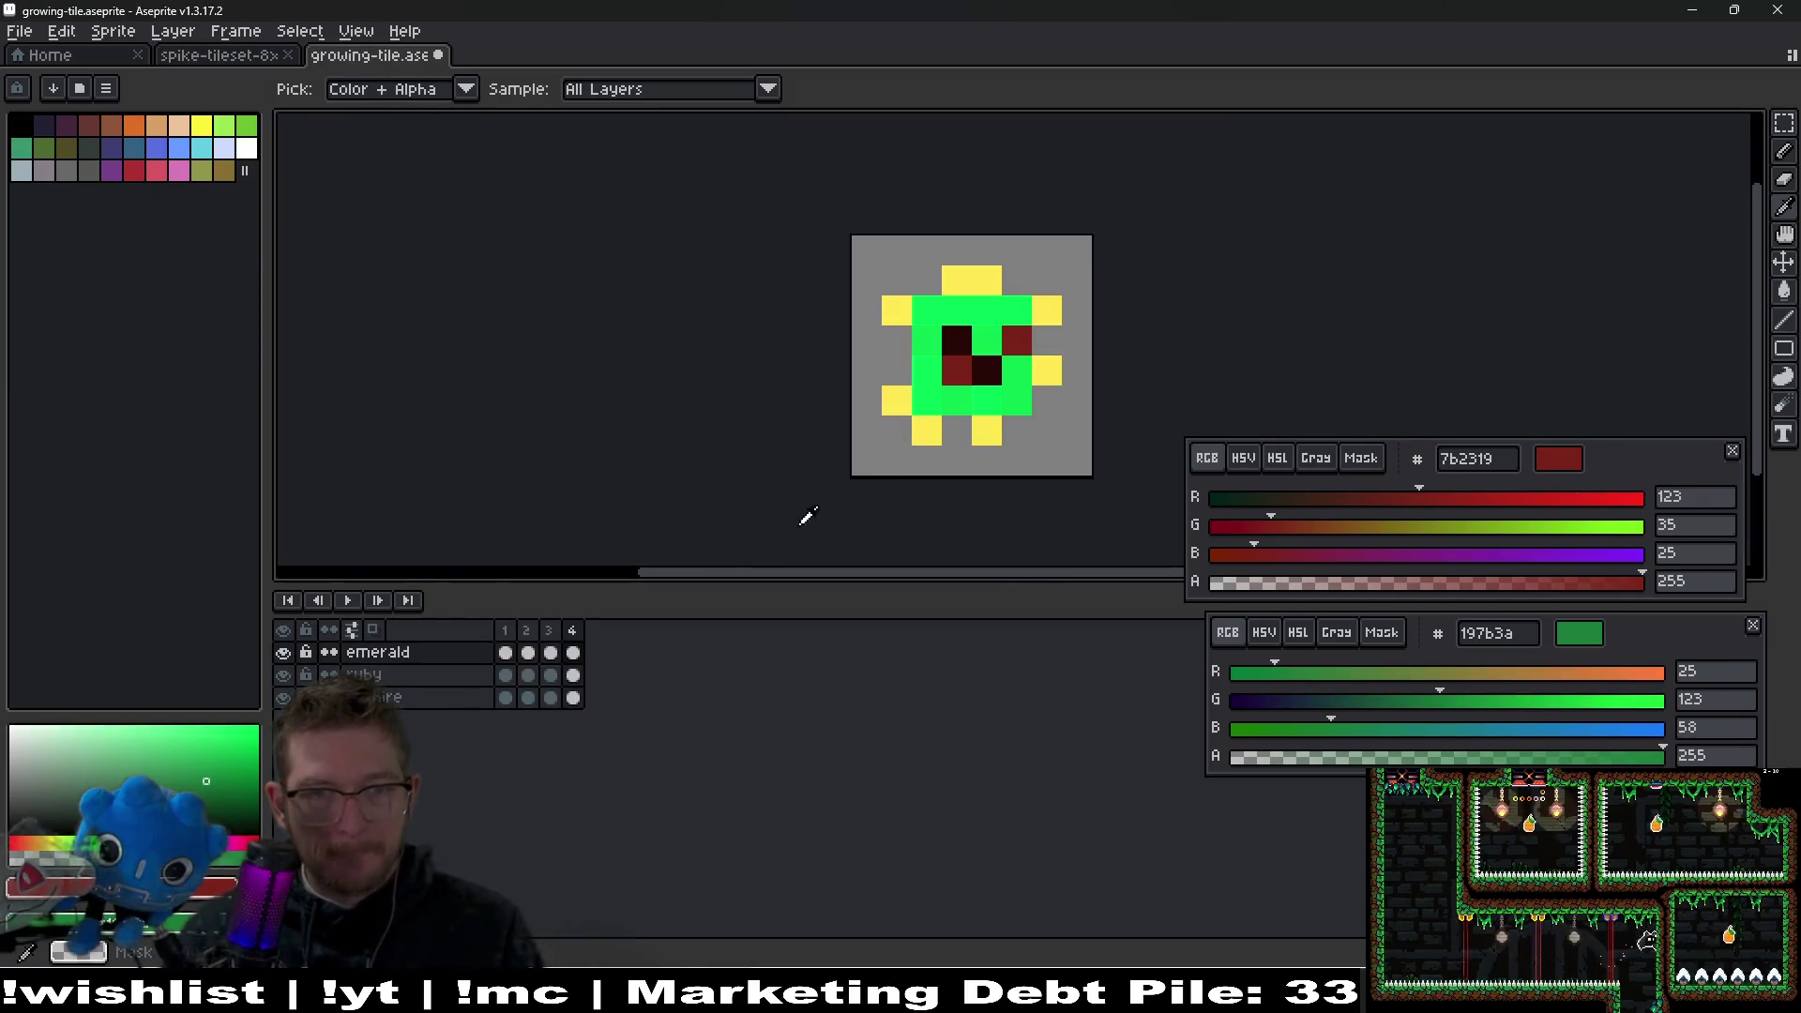
pyautogui.moveTo(504, 652); pyautogui.dragTo(574, 645)
pyautogui.hotkey('shift', 'r')
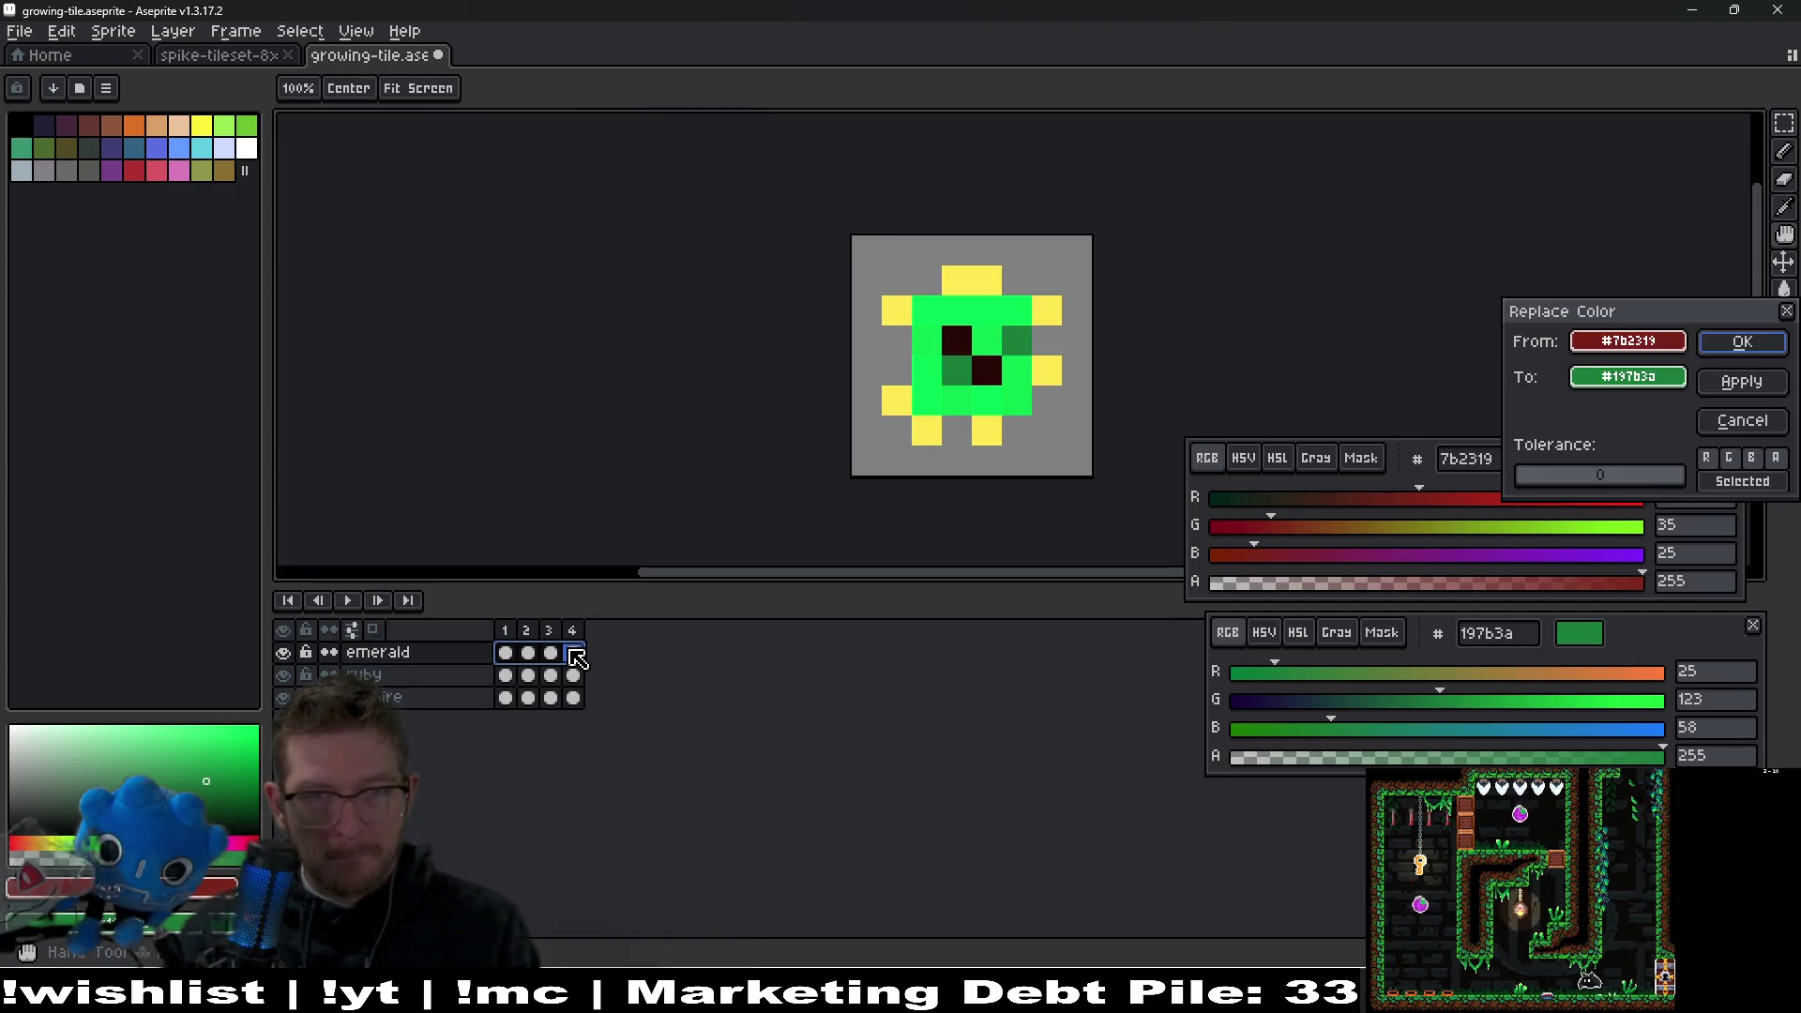
# Step: Replace the darkest red 270906 with dark green 062711 across emerald frames 1–4
pyautogui.press('Escape')
pyautogui.press('i')
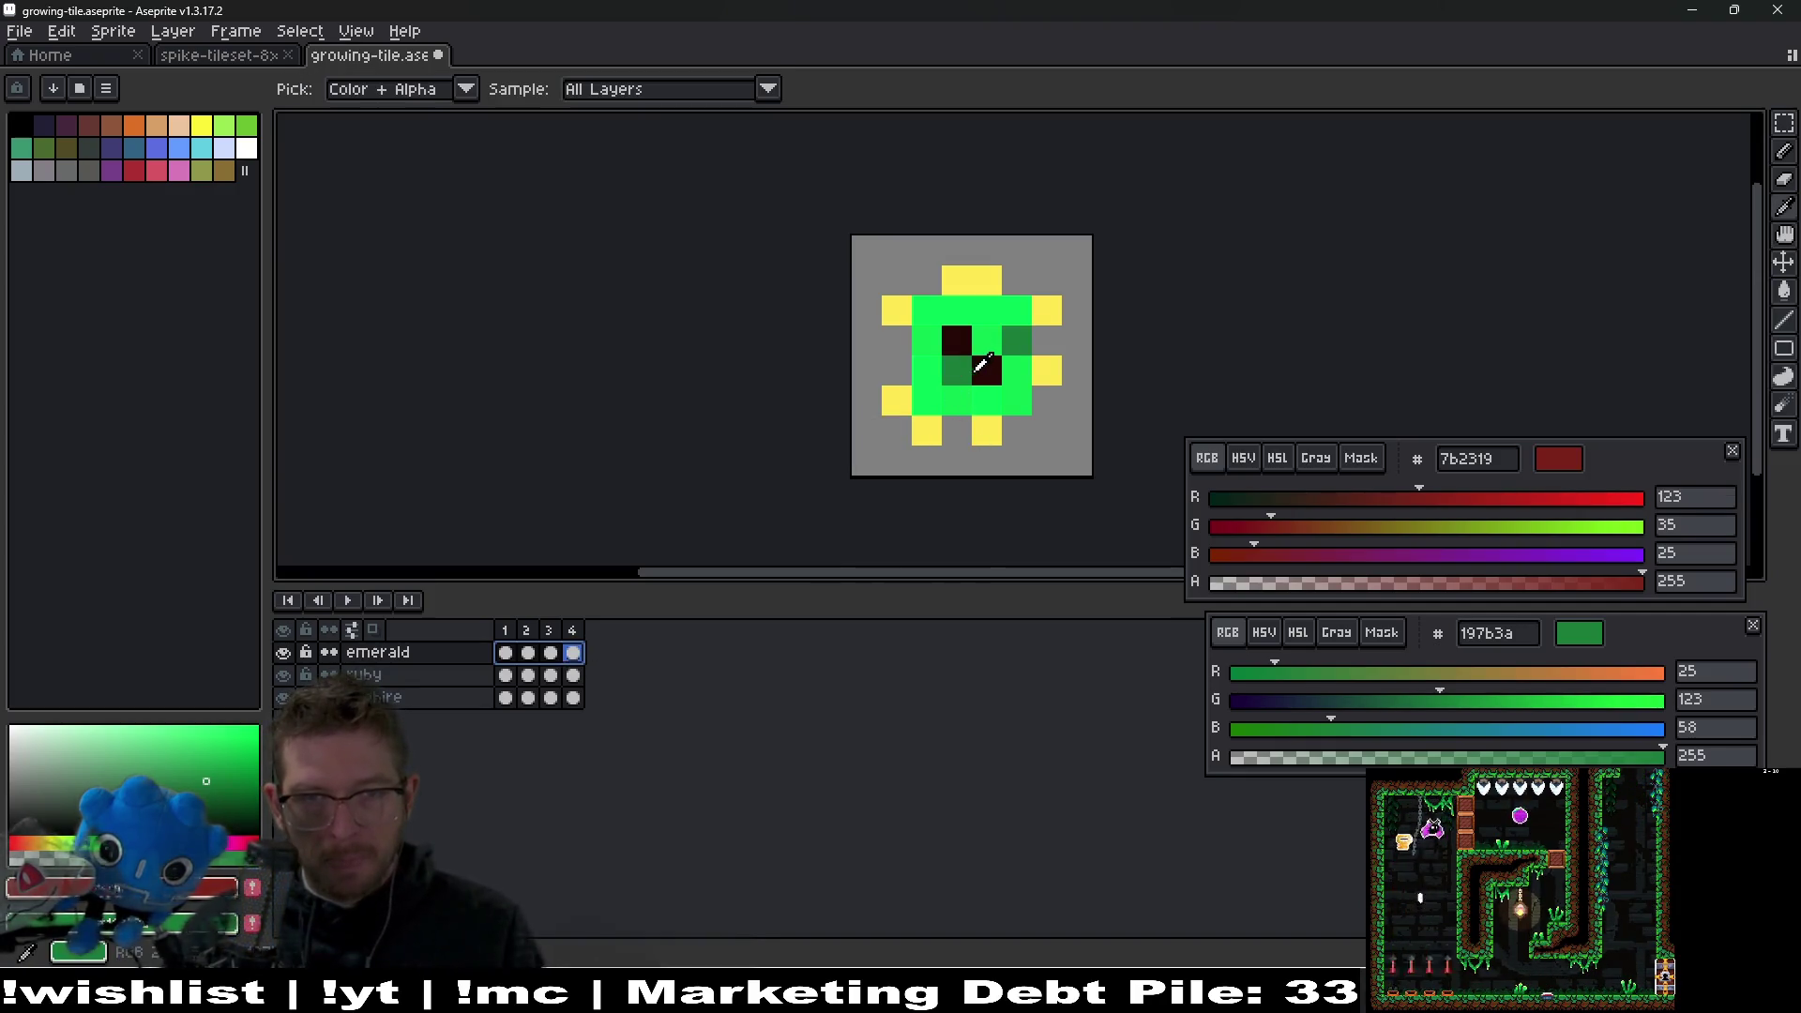
pyautogui.click(980, 365)
pyautogui.click(225, 56)
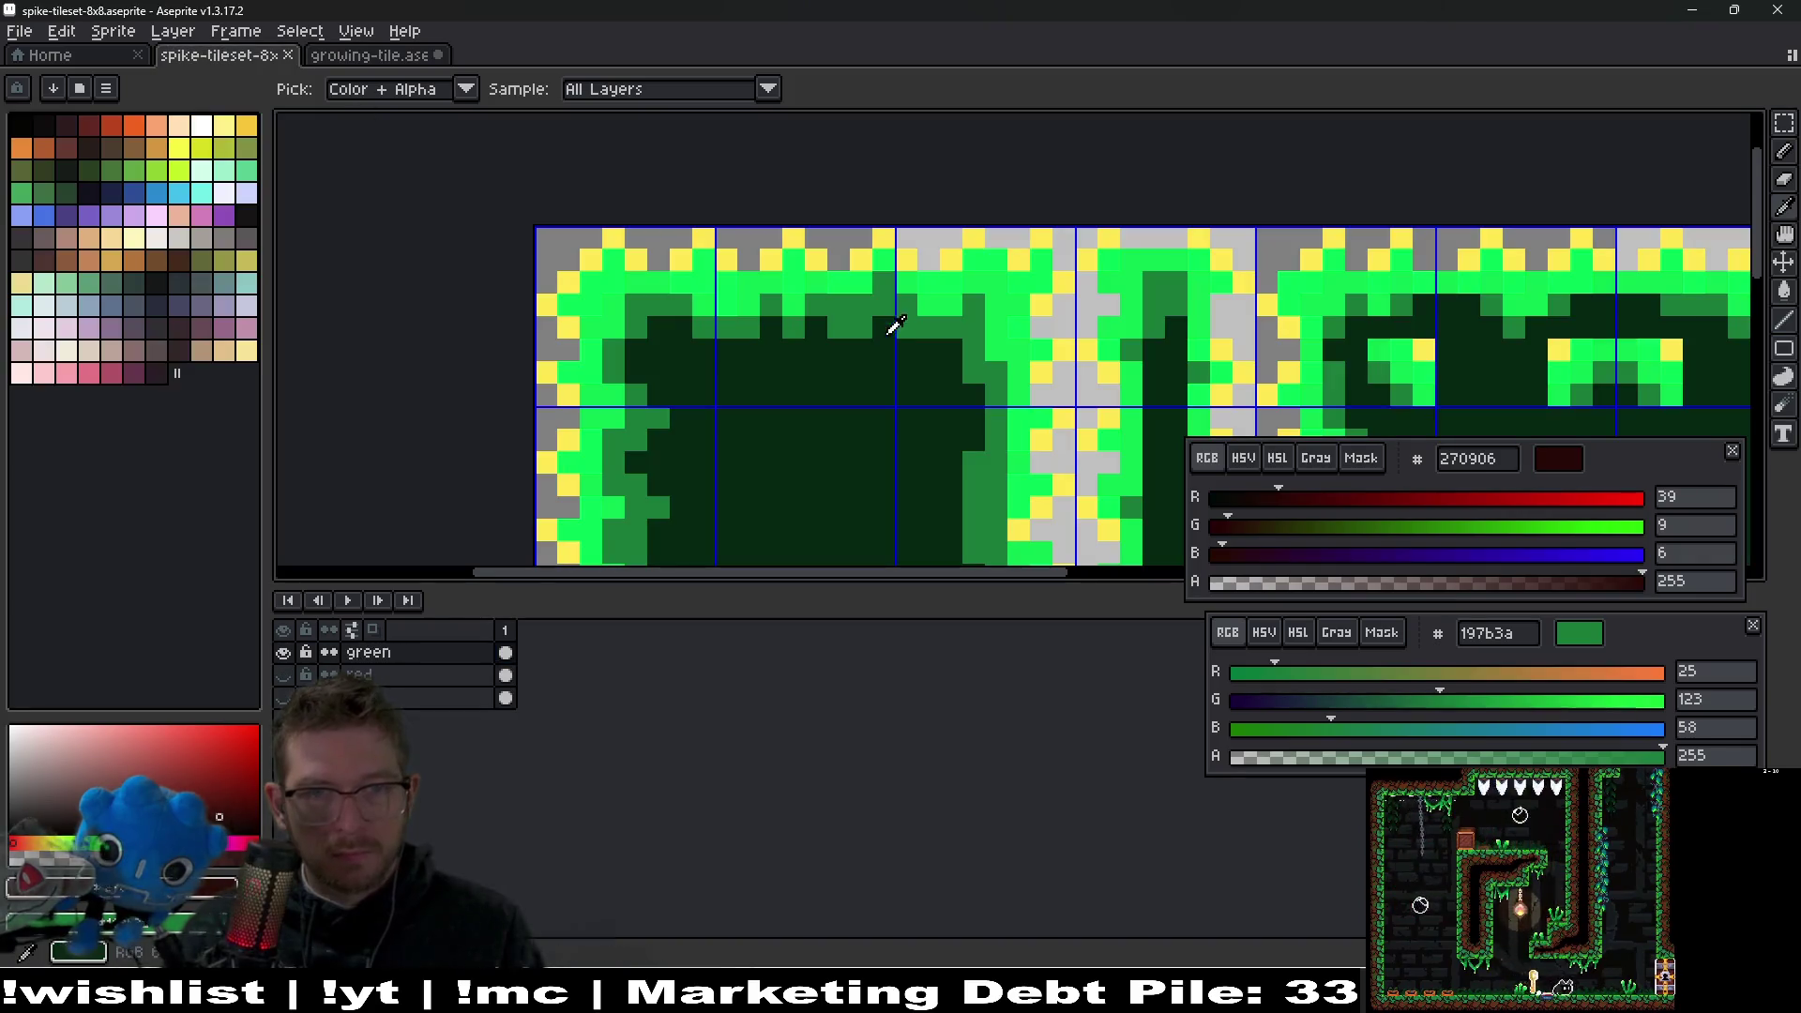
pyautogui.rightClick(865, 357)
pyautogui.click(380, 58)
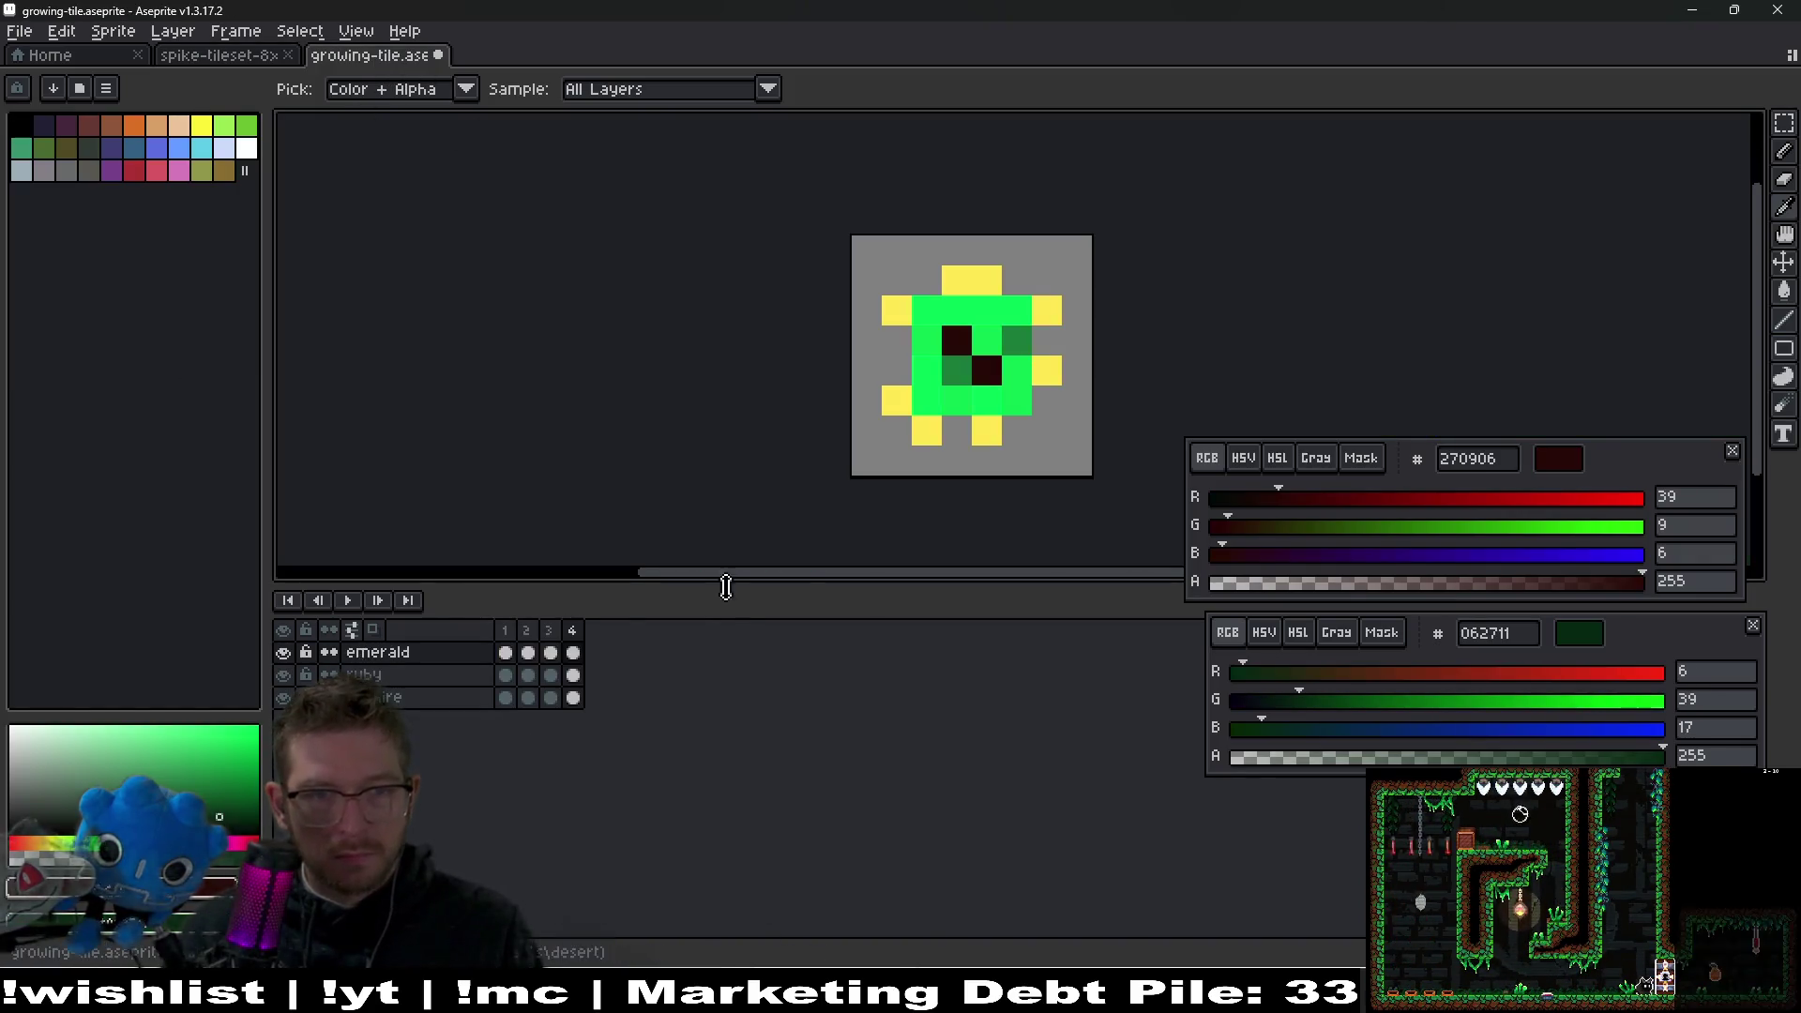
pyautogui.moveTo(512, 654); pyautogui.dragTo(573, 652)
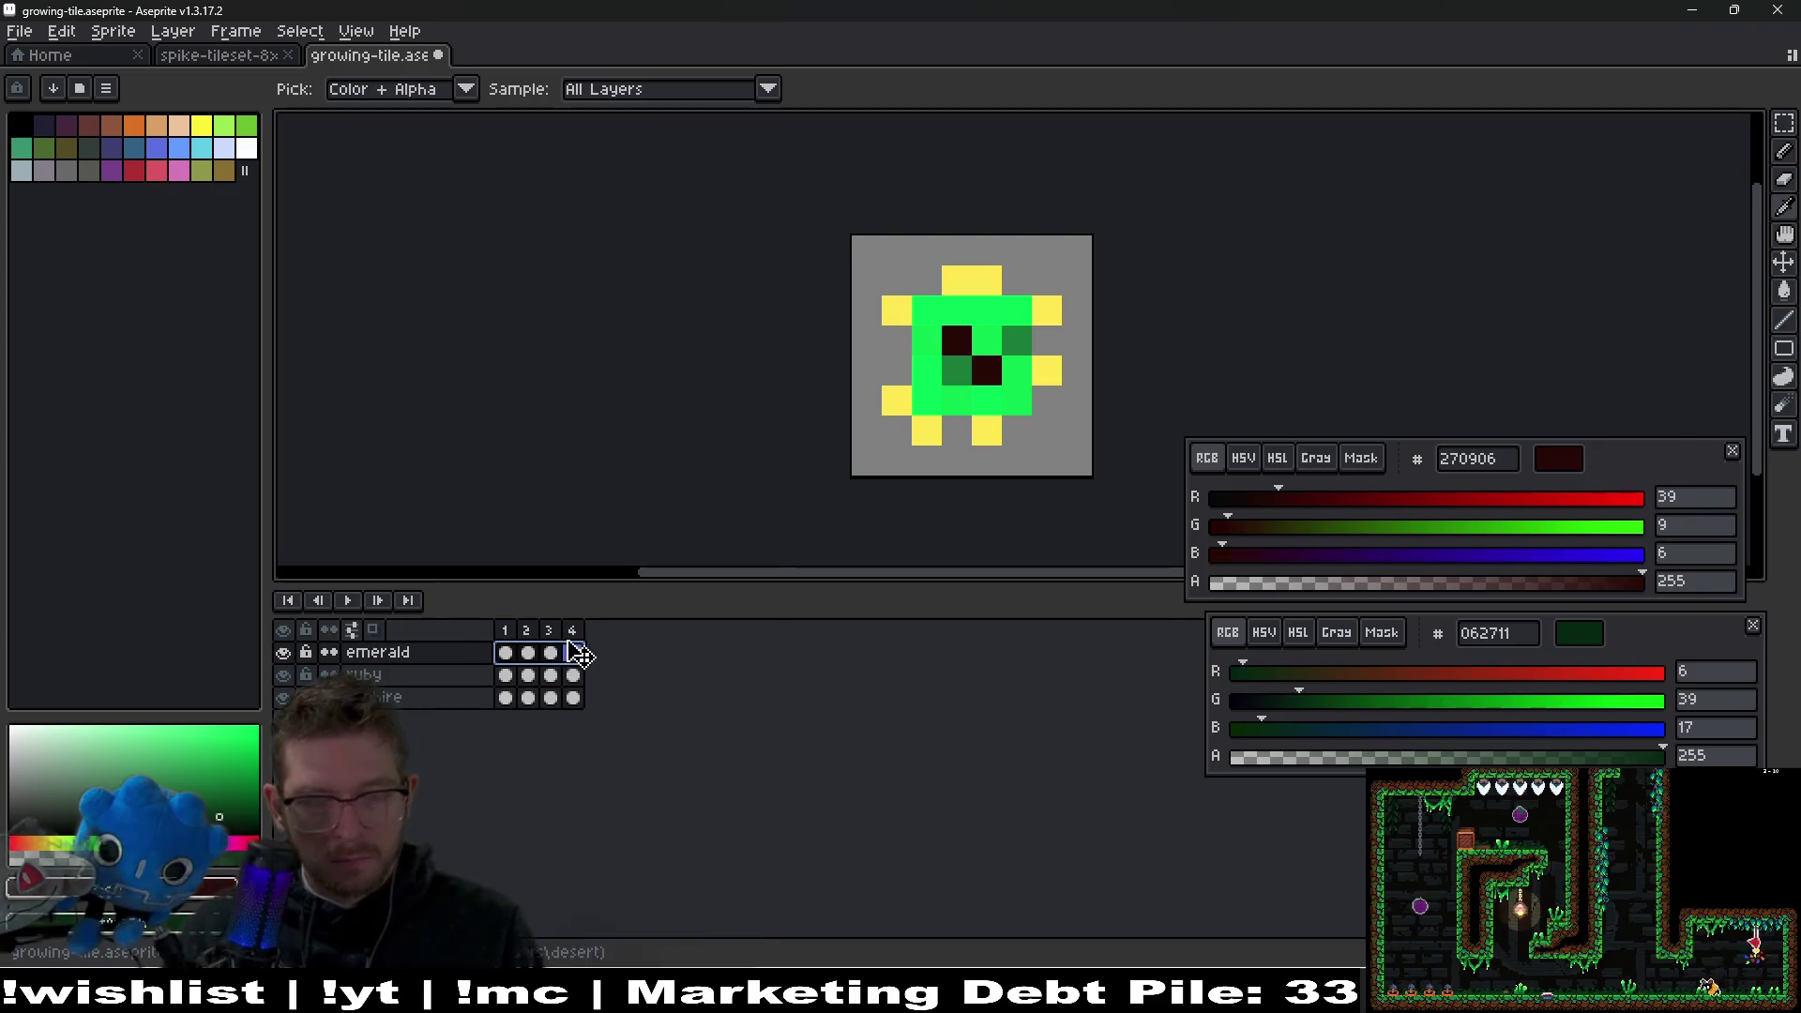
pyautogui.hotkey('shift', 'r')
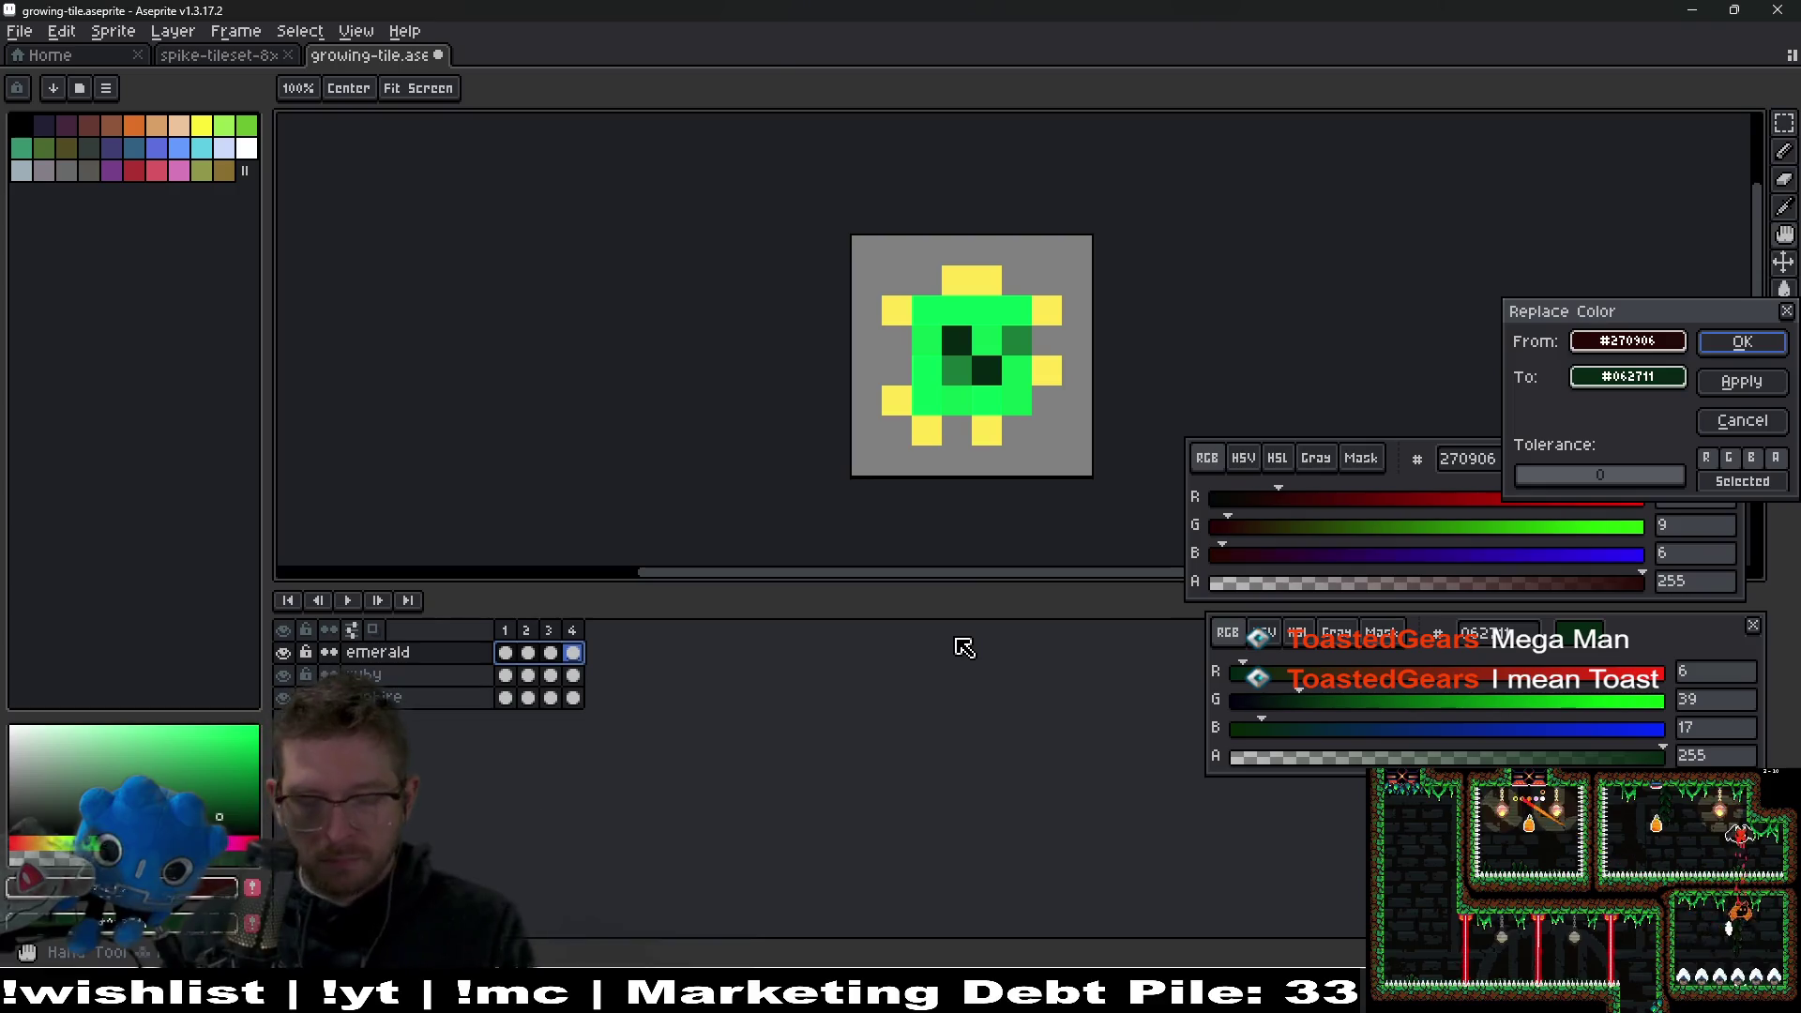
pyautogui.press('Return')
# Step: Check the new dark green and toggle the emerald layer's visibility to compare with other gems
pyautogui.press('i')
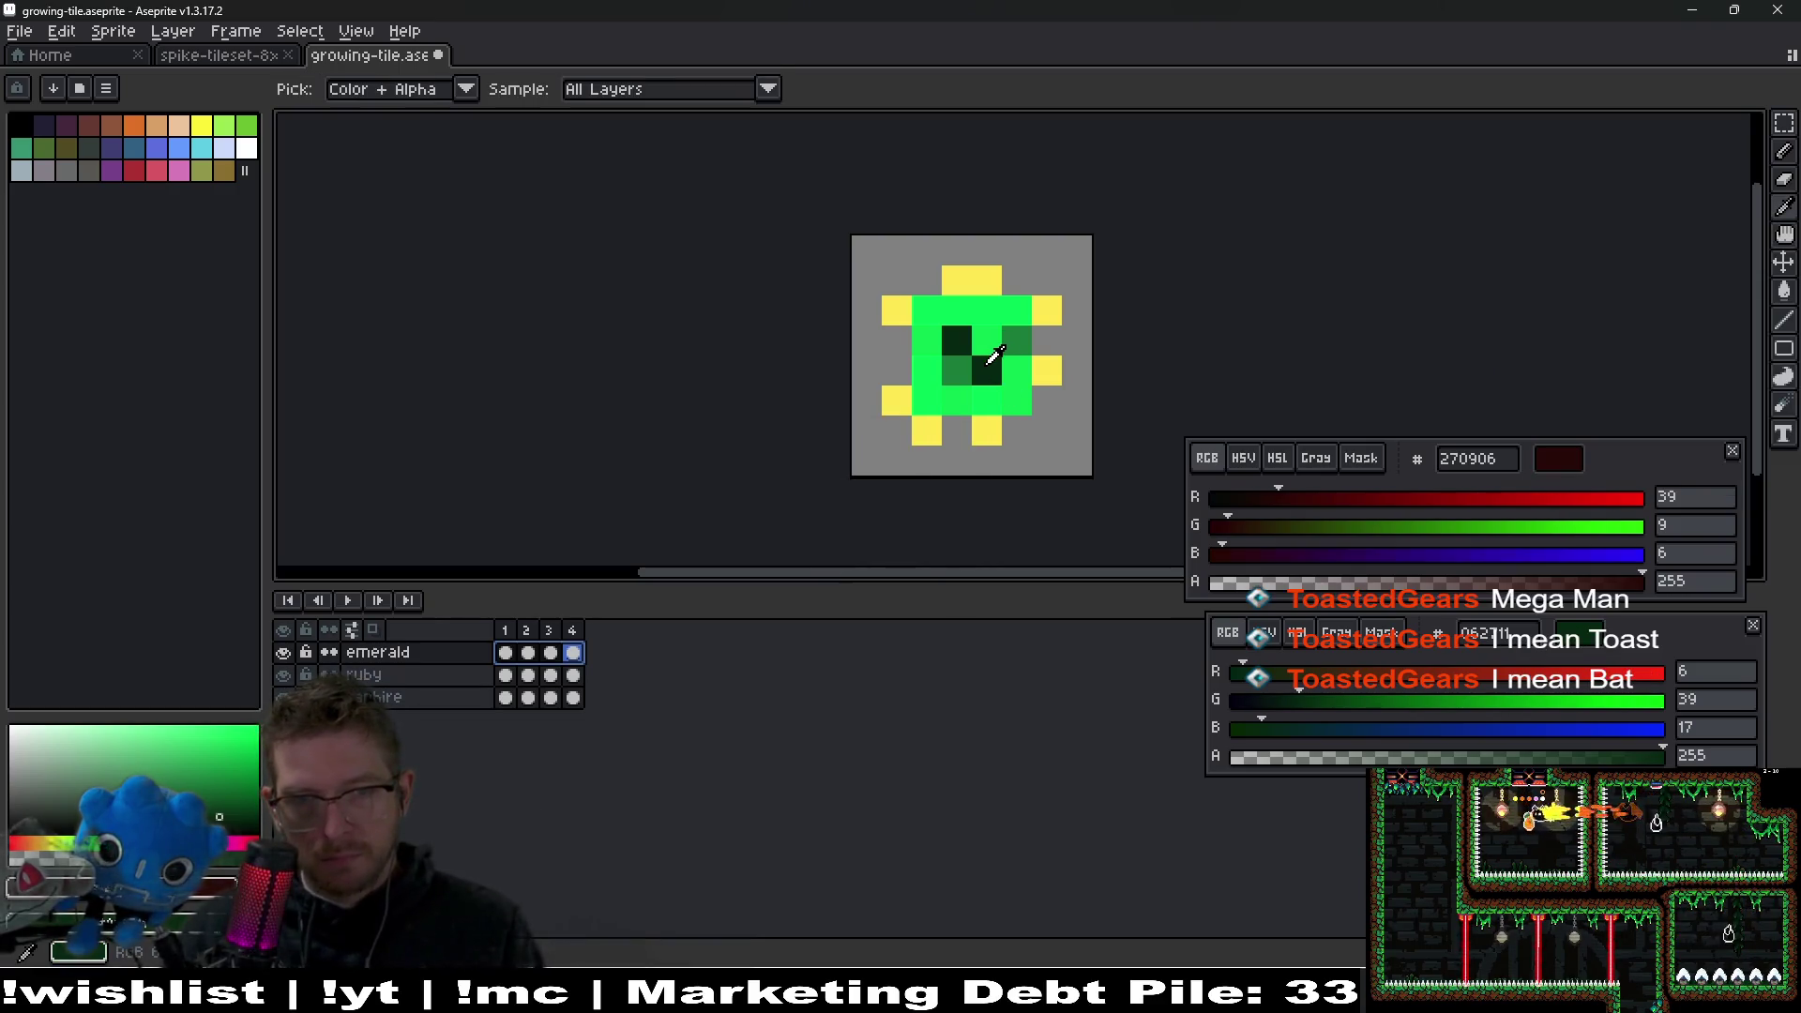
pyautogui.click(989, 363)
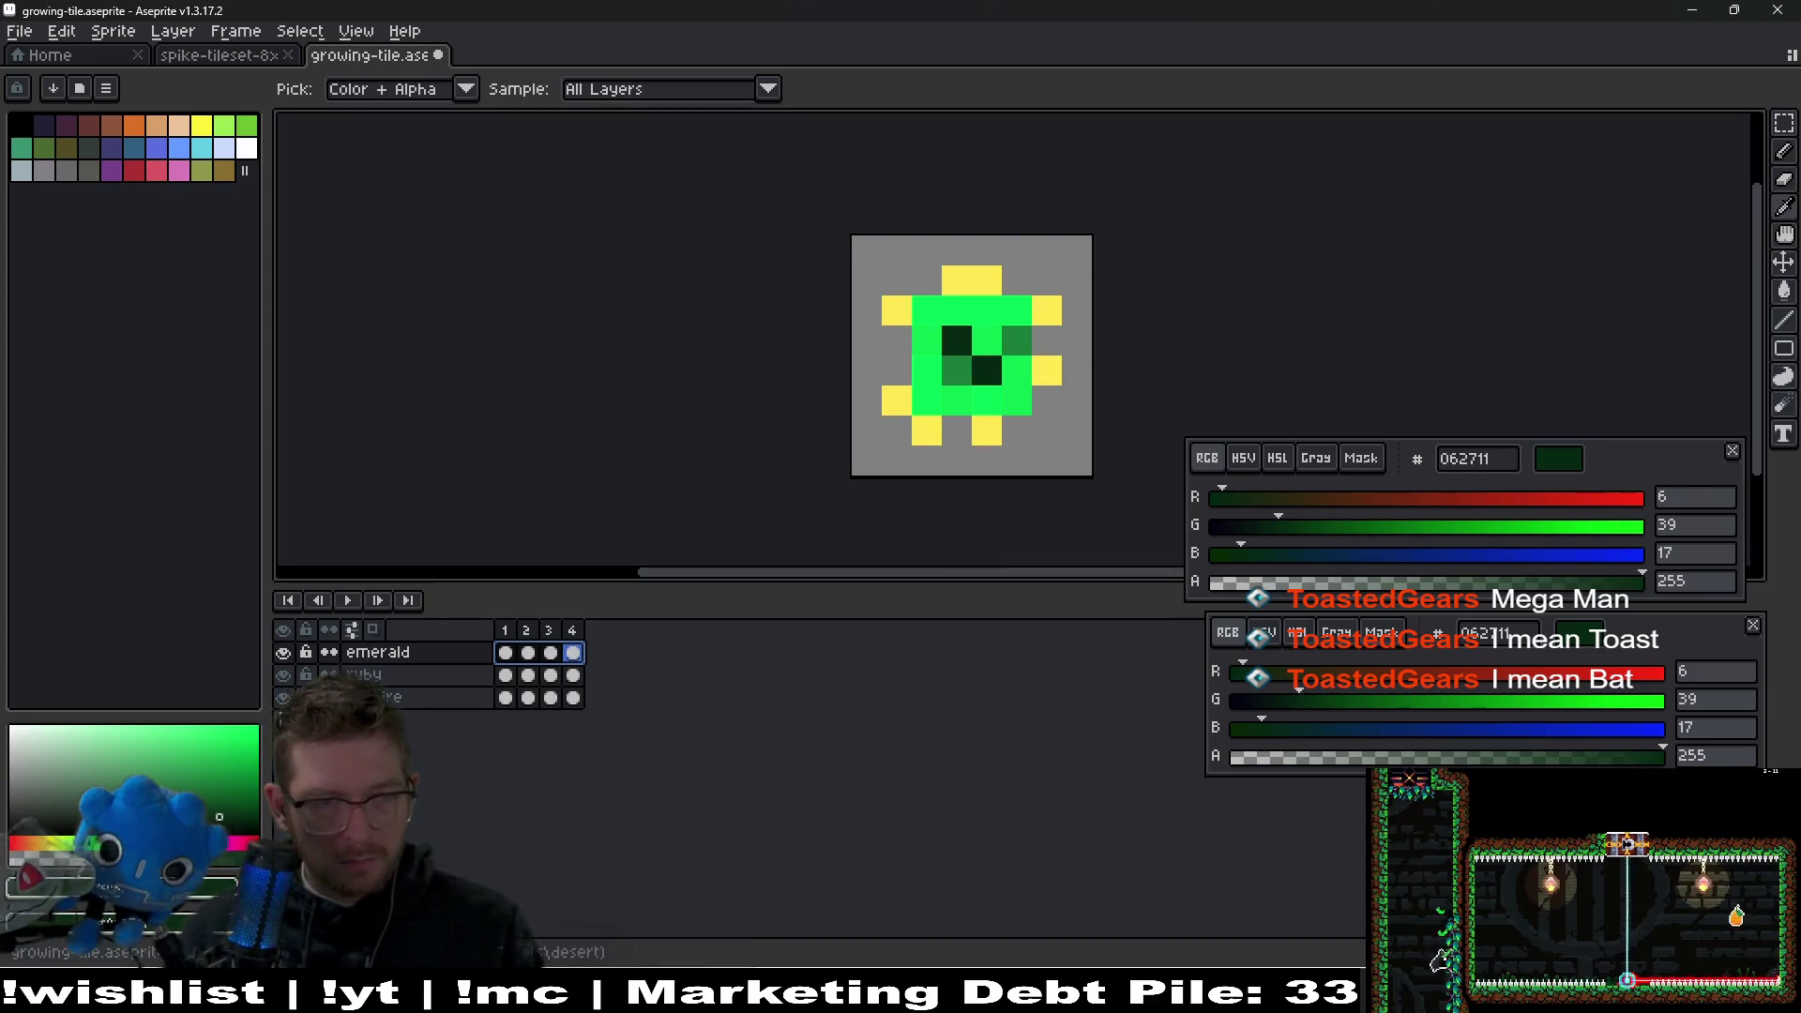
pyautogui.click(284, 653)
pyautogui.click(284, 654)
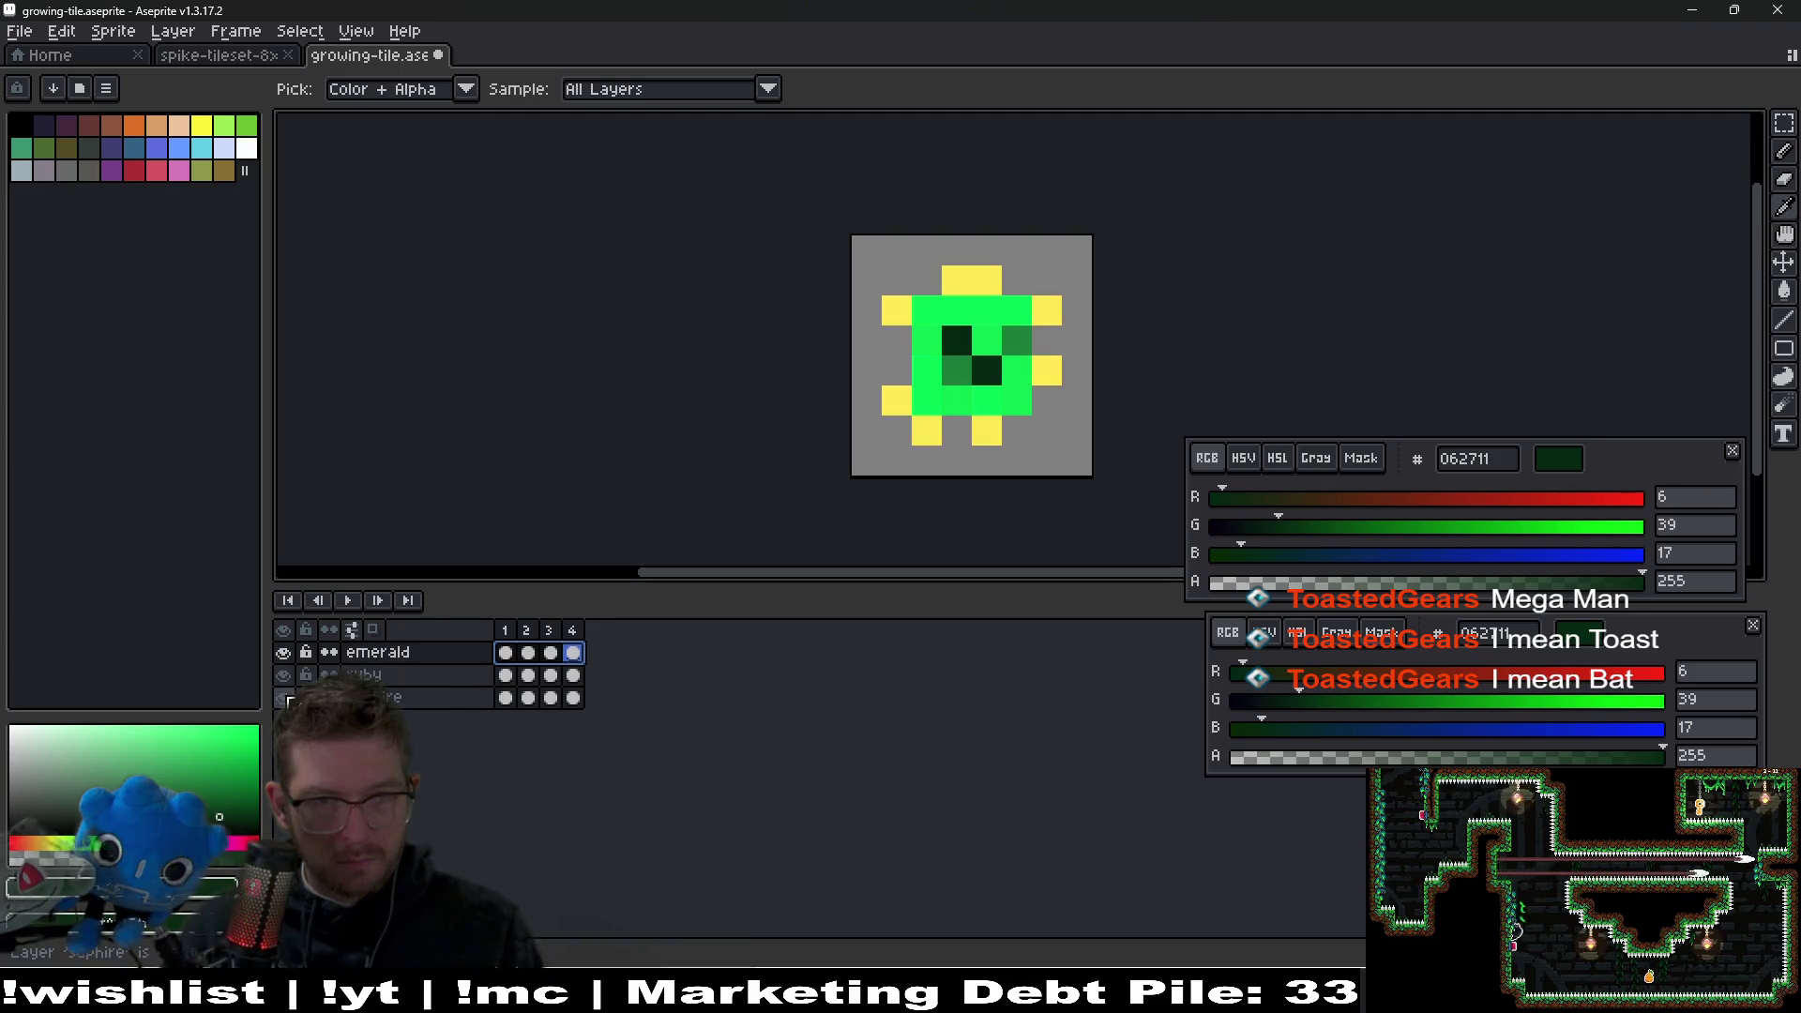
pyautogui.click(291, 657)
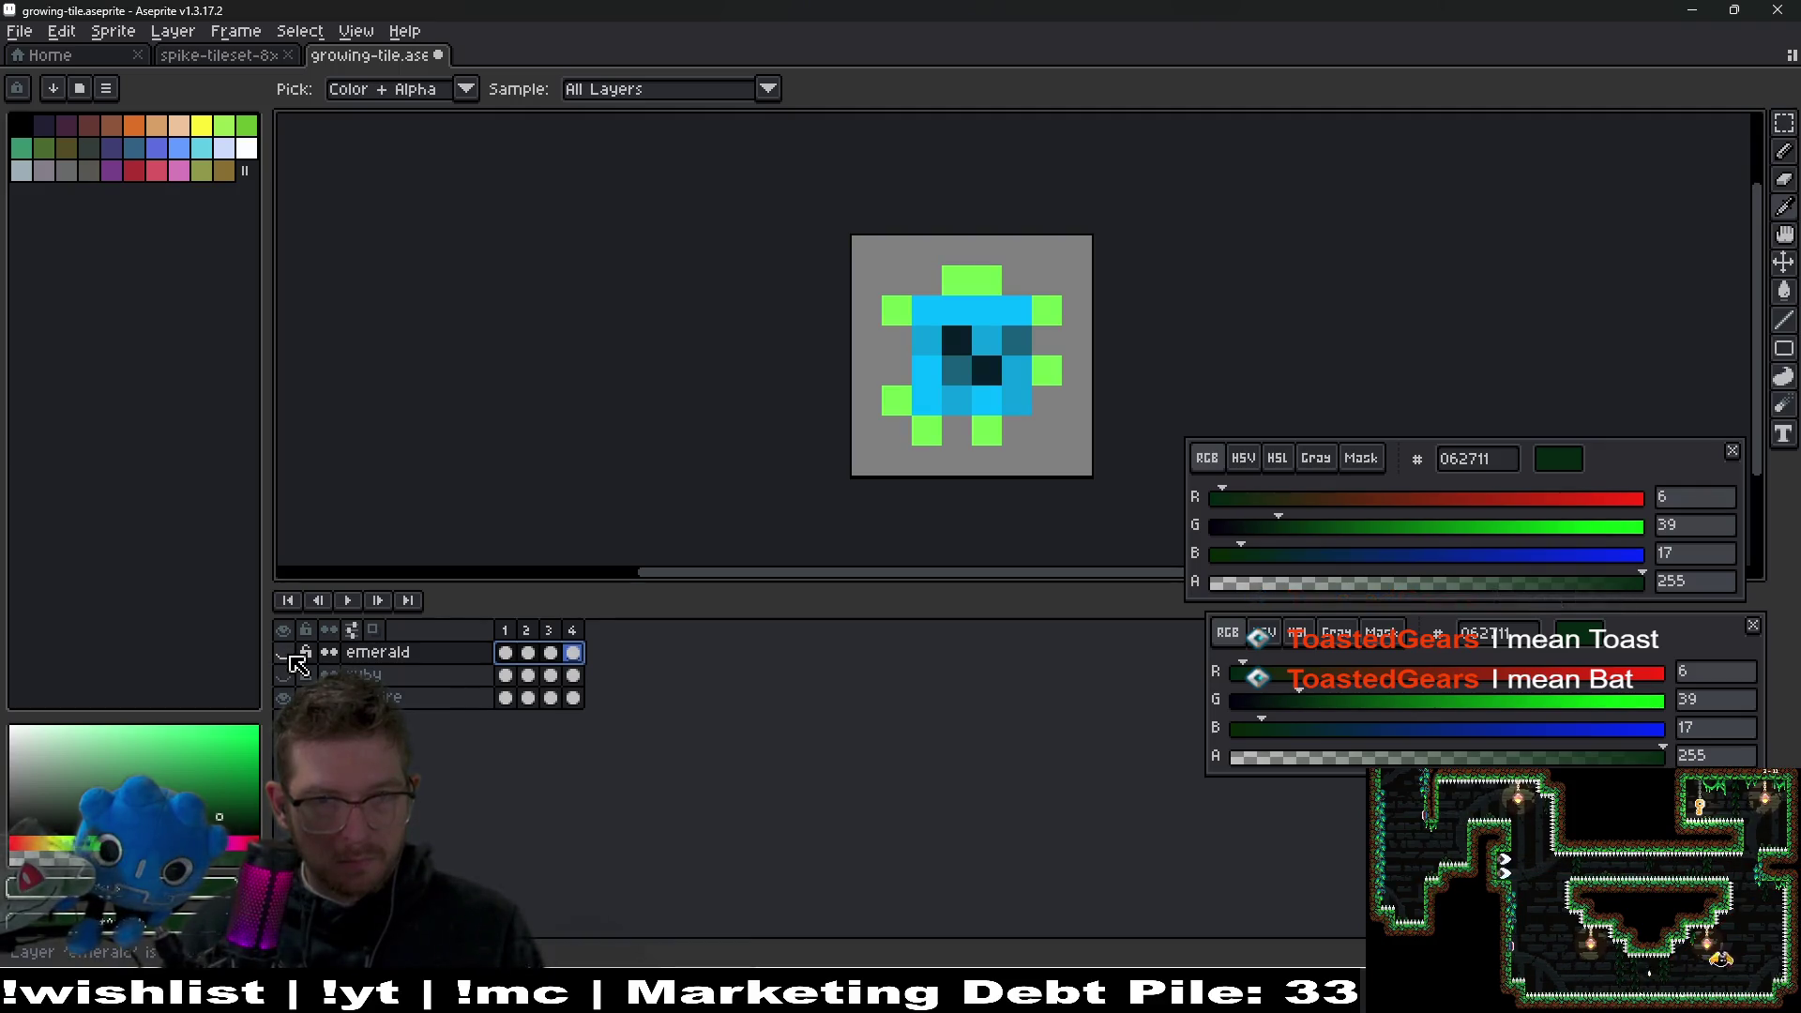
pyautogui.click(291, 657)
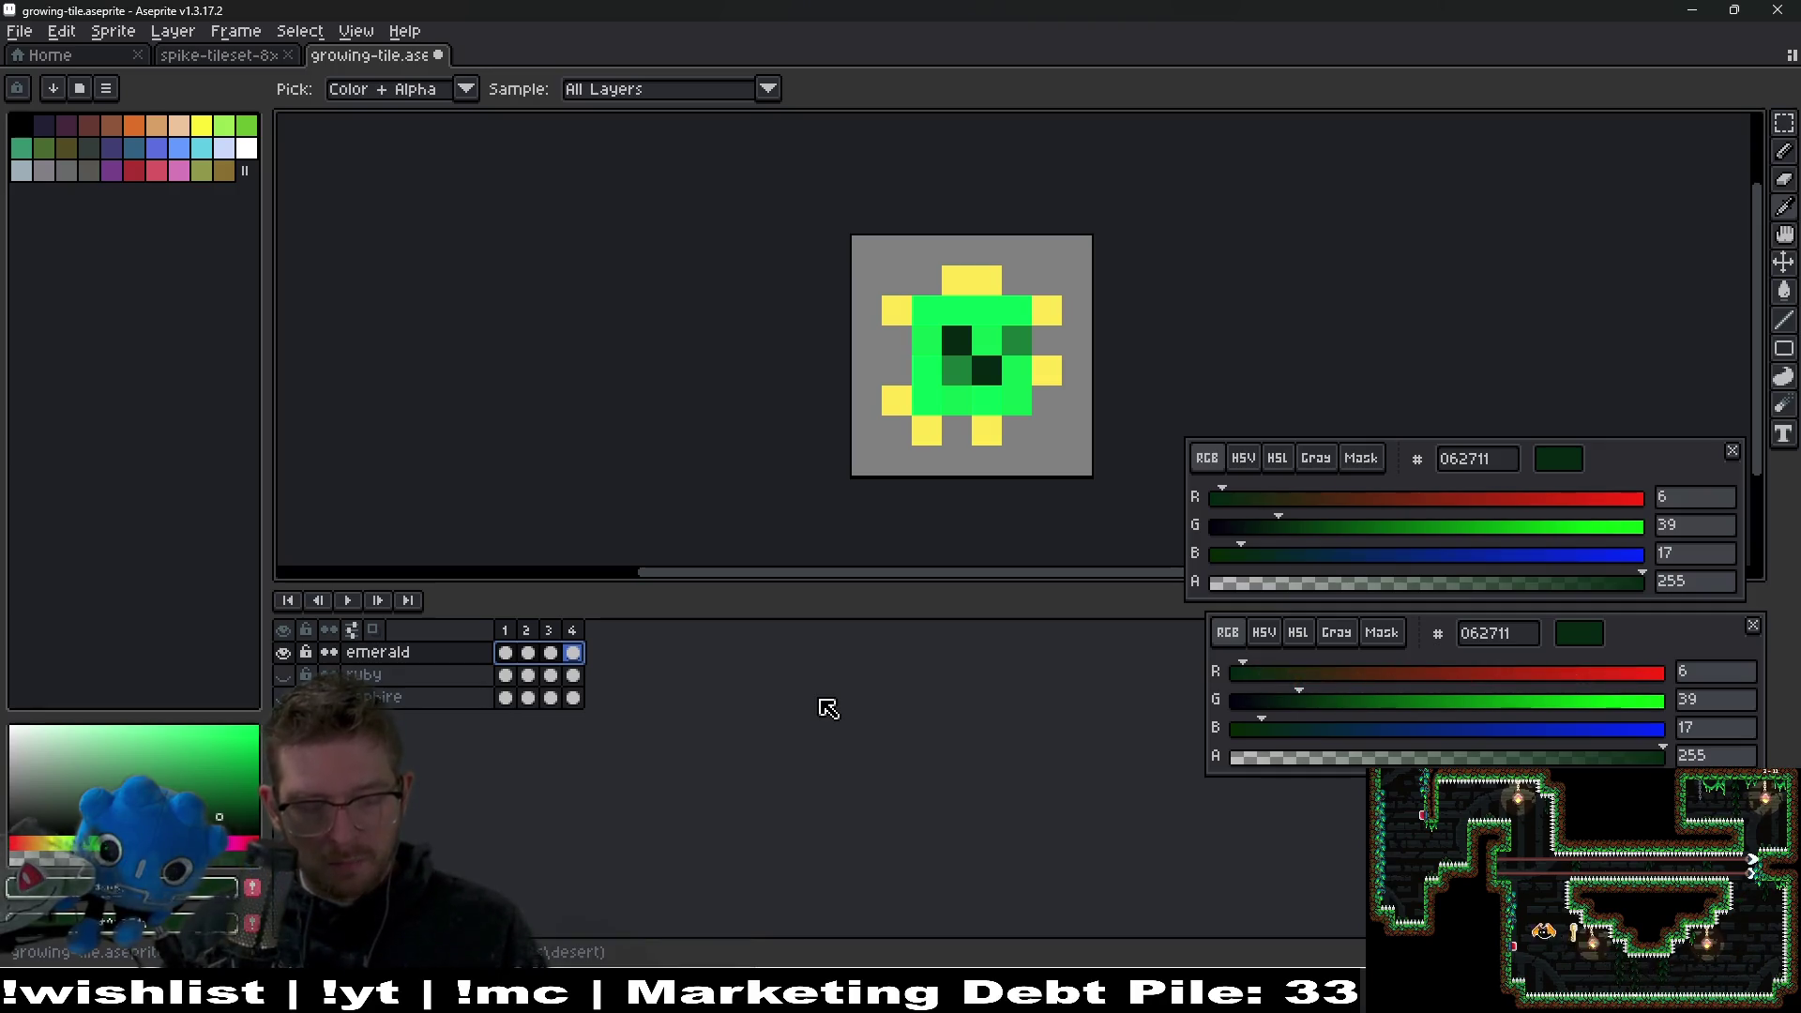
# Step: Export the emerald animation's sprite sheet, saved with an 'emerald-' prefix as emerald-growing-tile-Sheet.png
pyautogui.hotkey('ctrl', 'e')
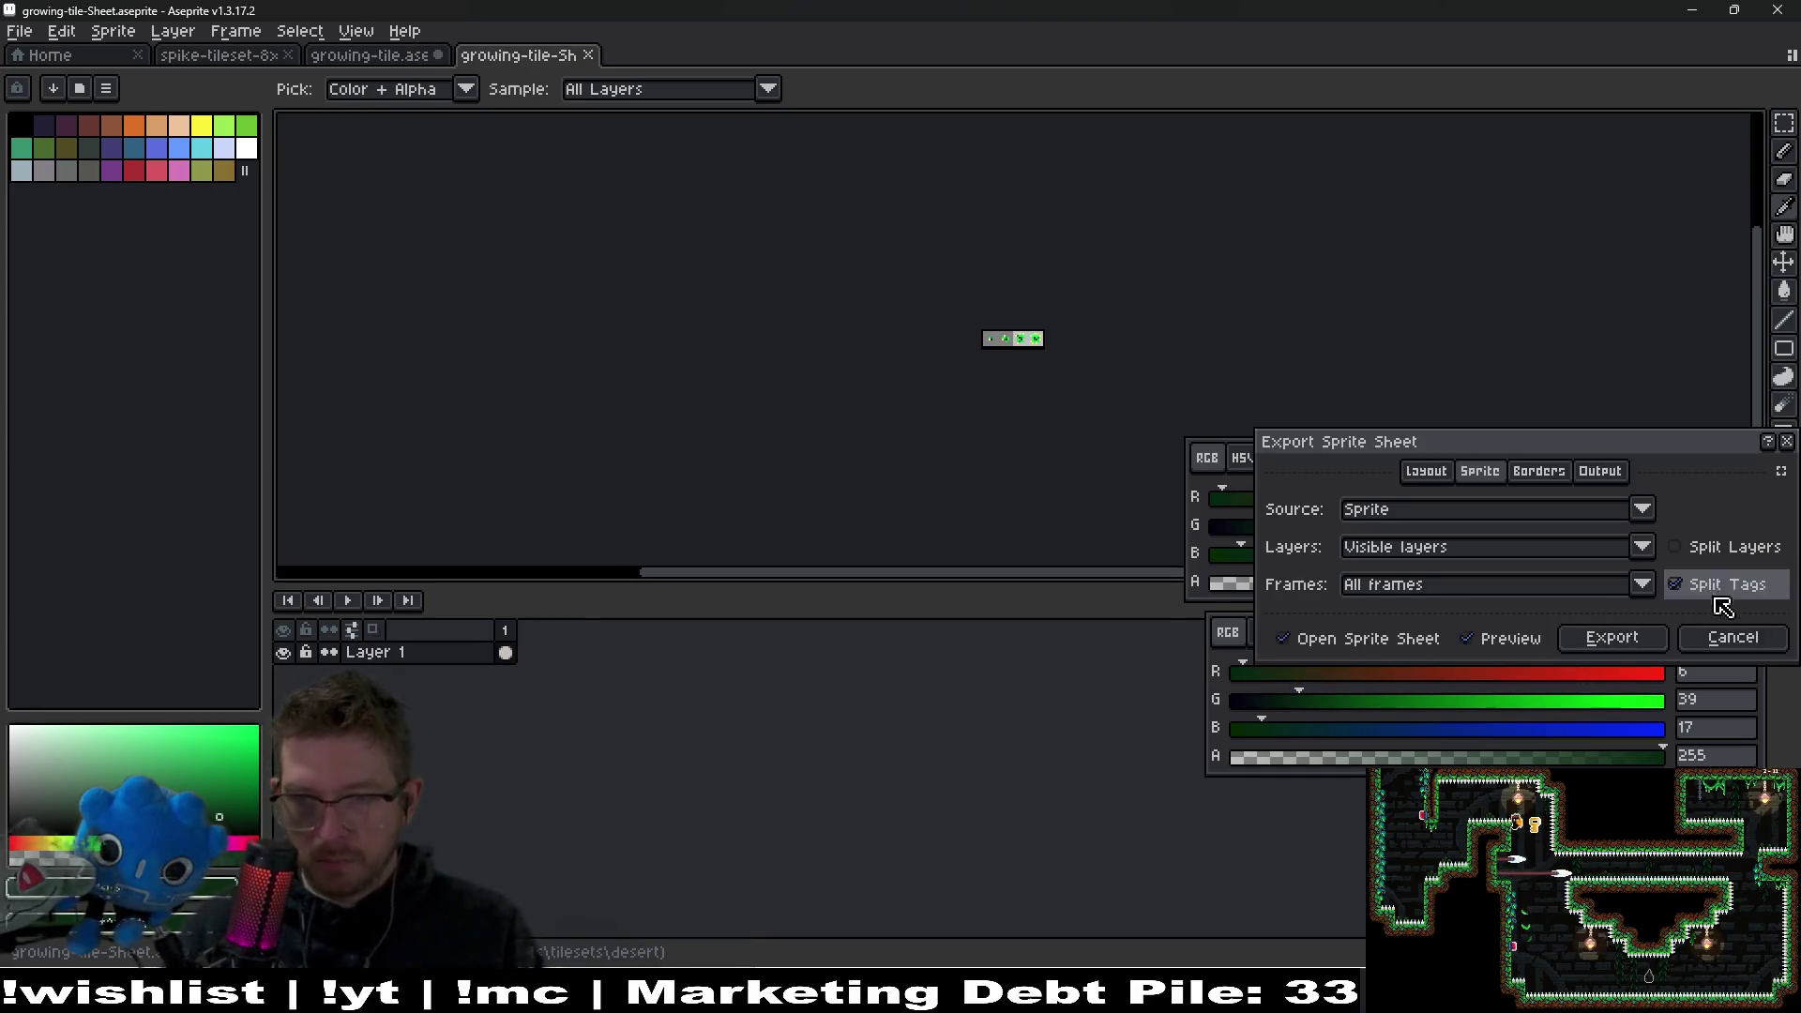
pyautogui.click(1622, 642)
pyautogui.hotkey('ctrl', 'shift', 'e')
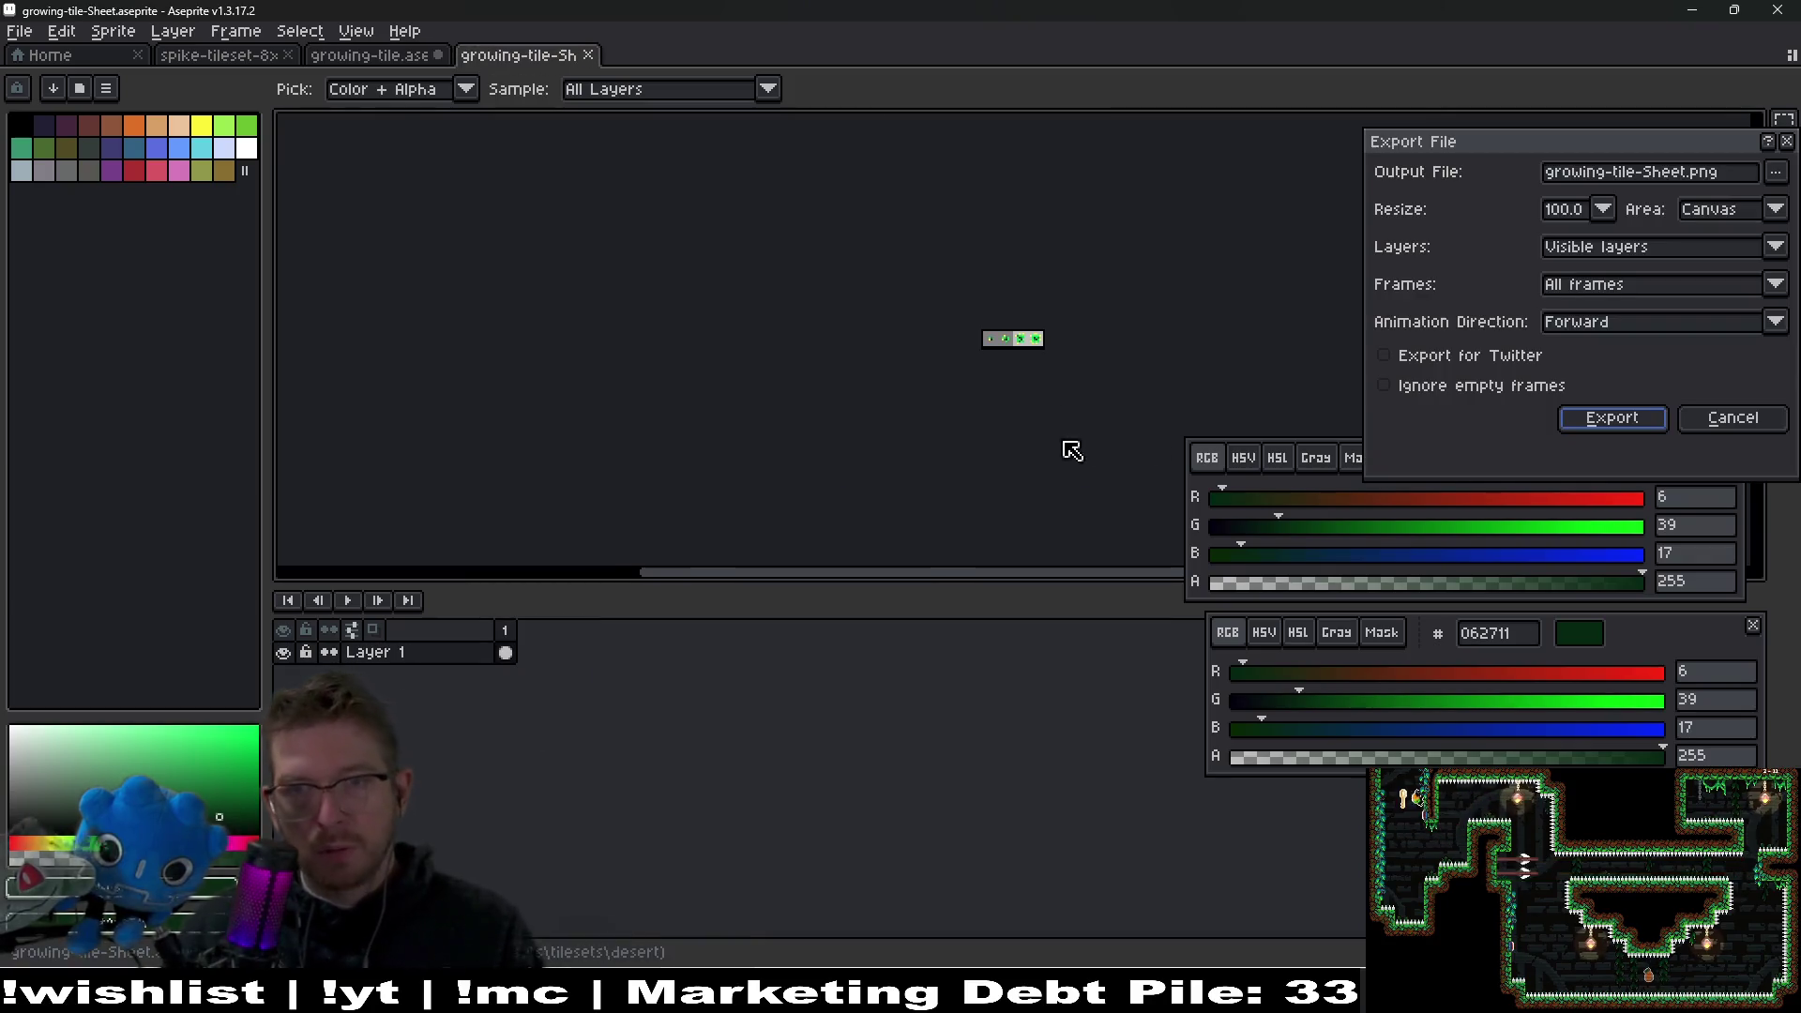
pyautogui.click(1566, 178)
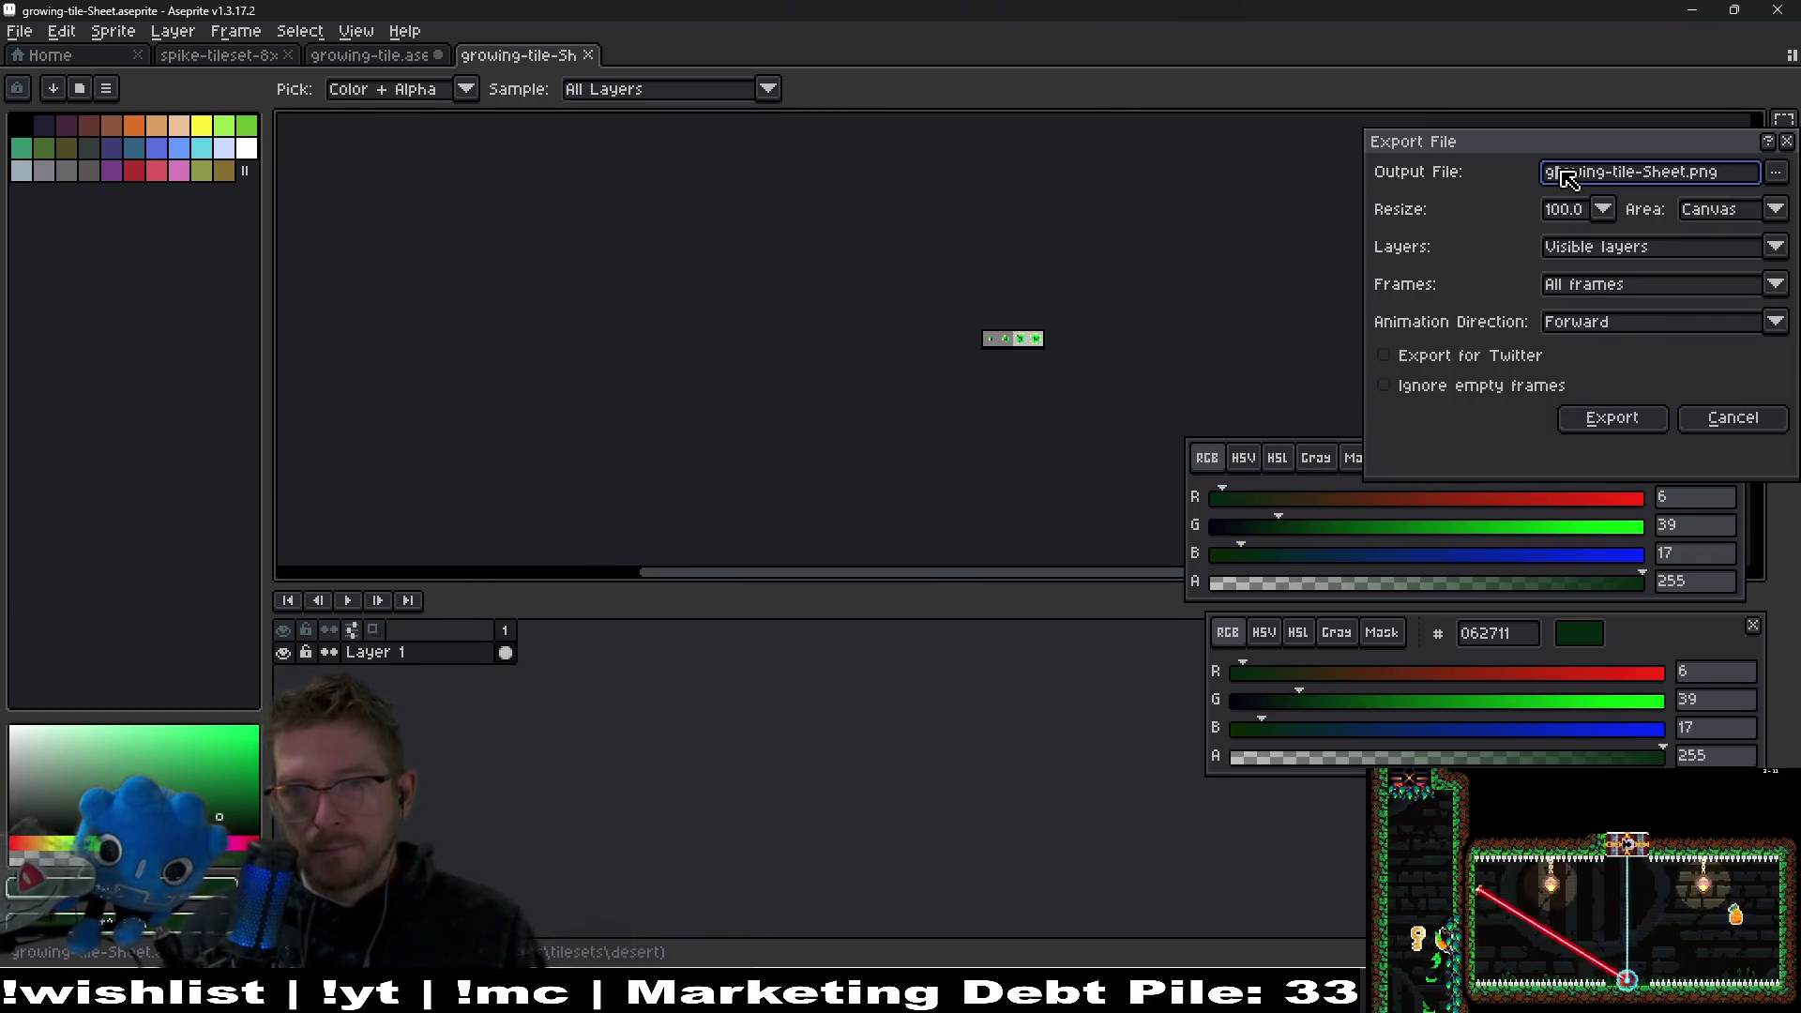
pyautogui.write('eme')
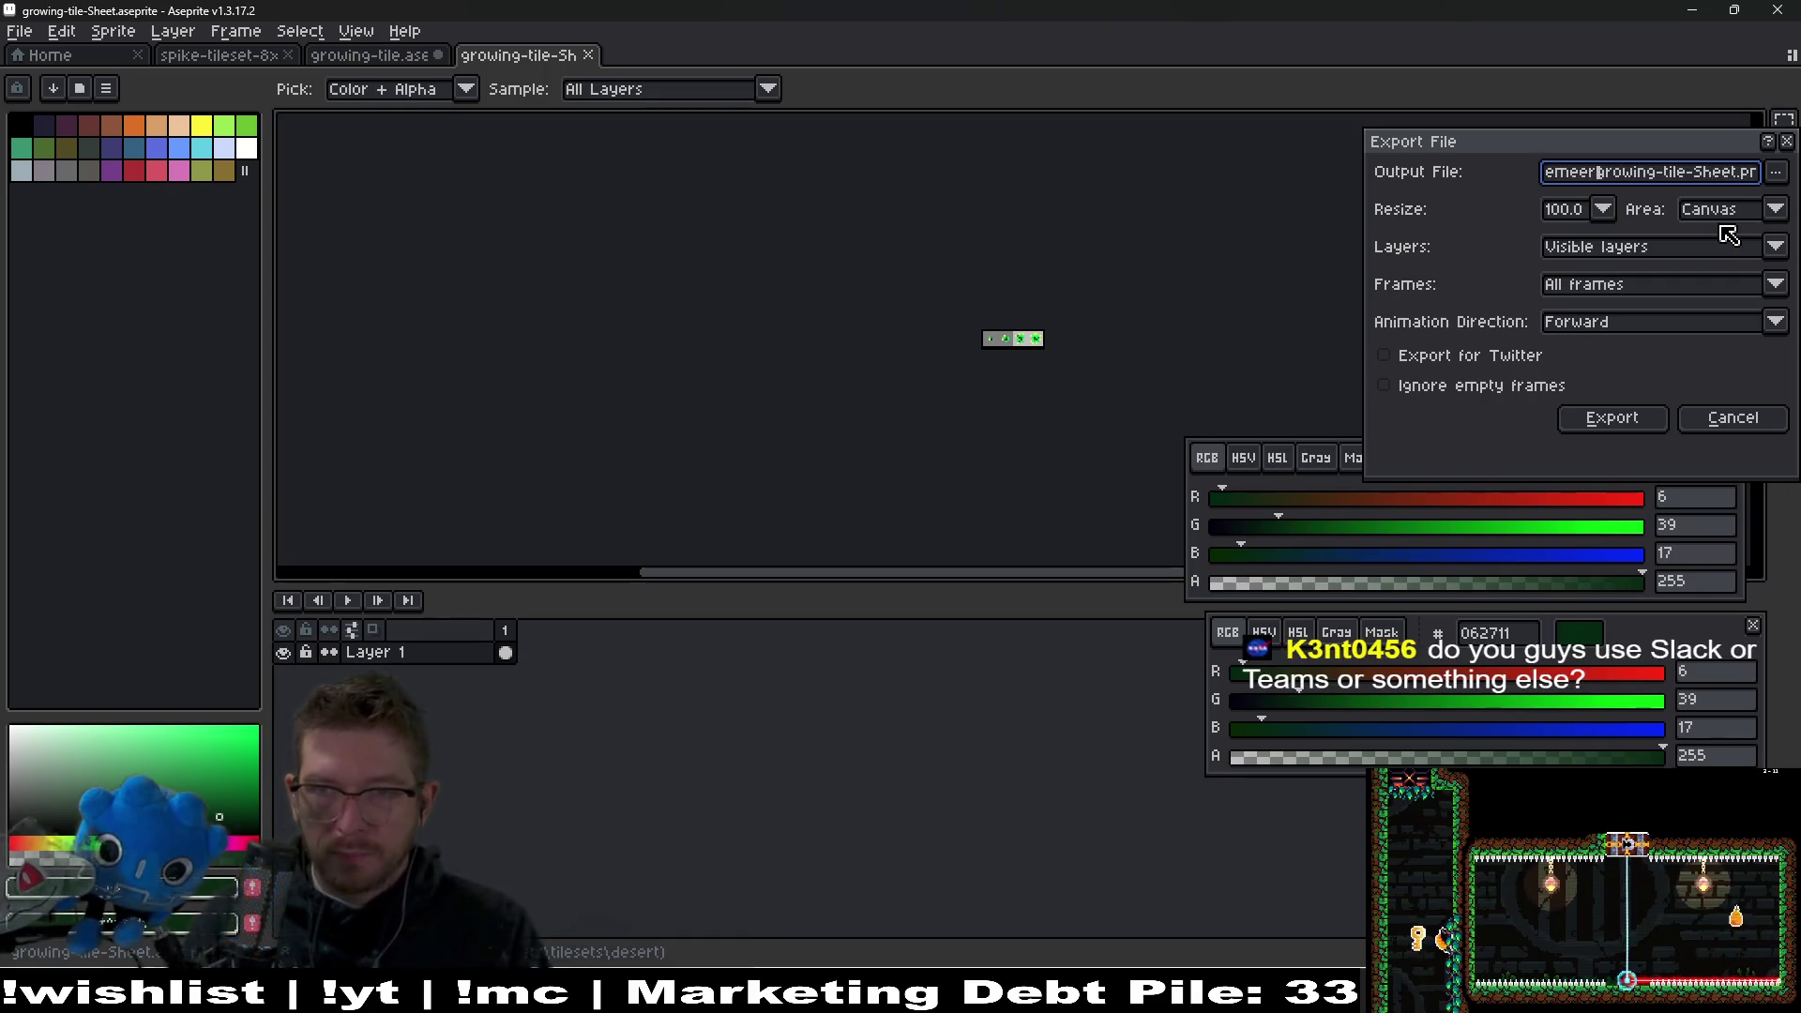
pyautogui.write('rald-')
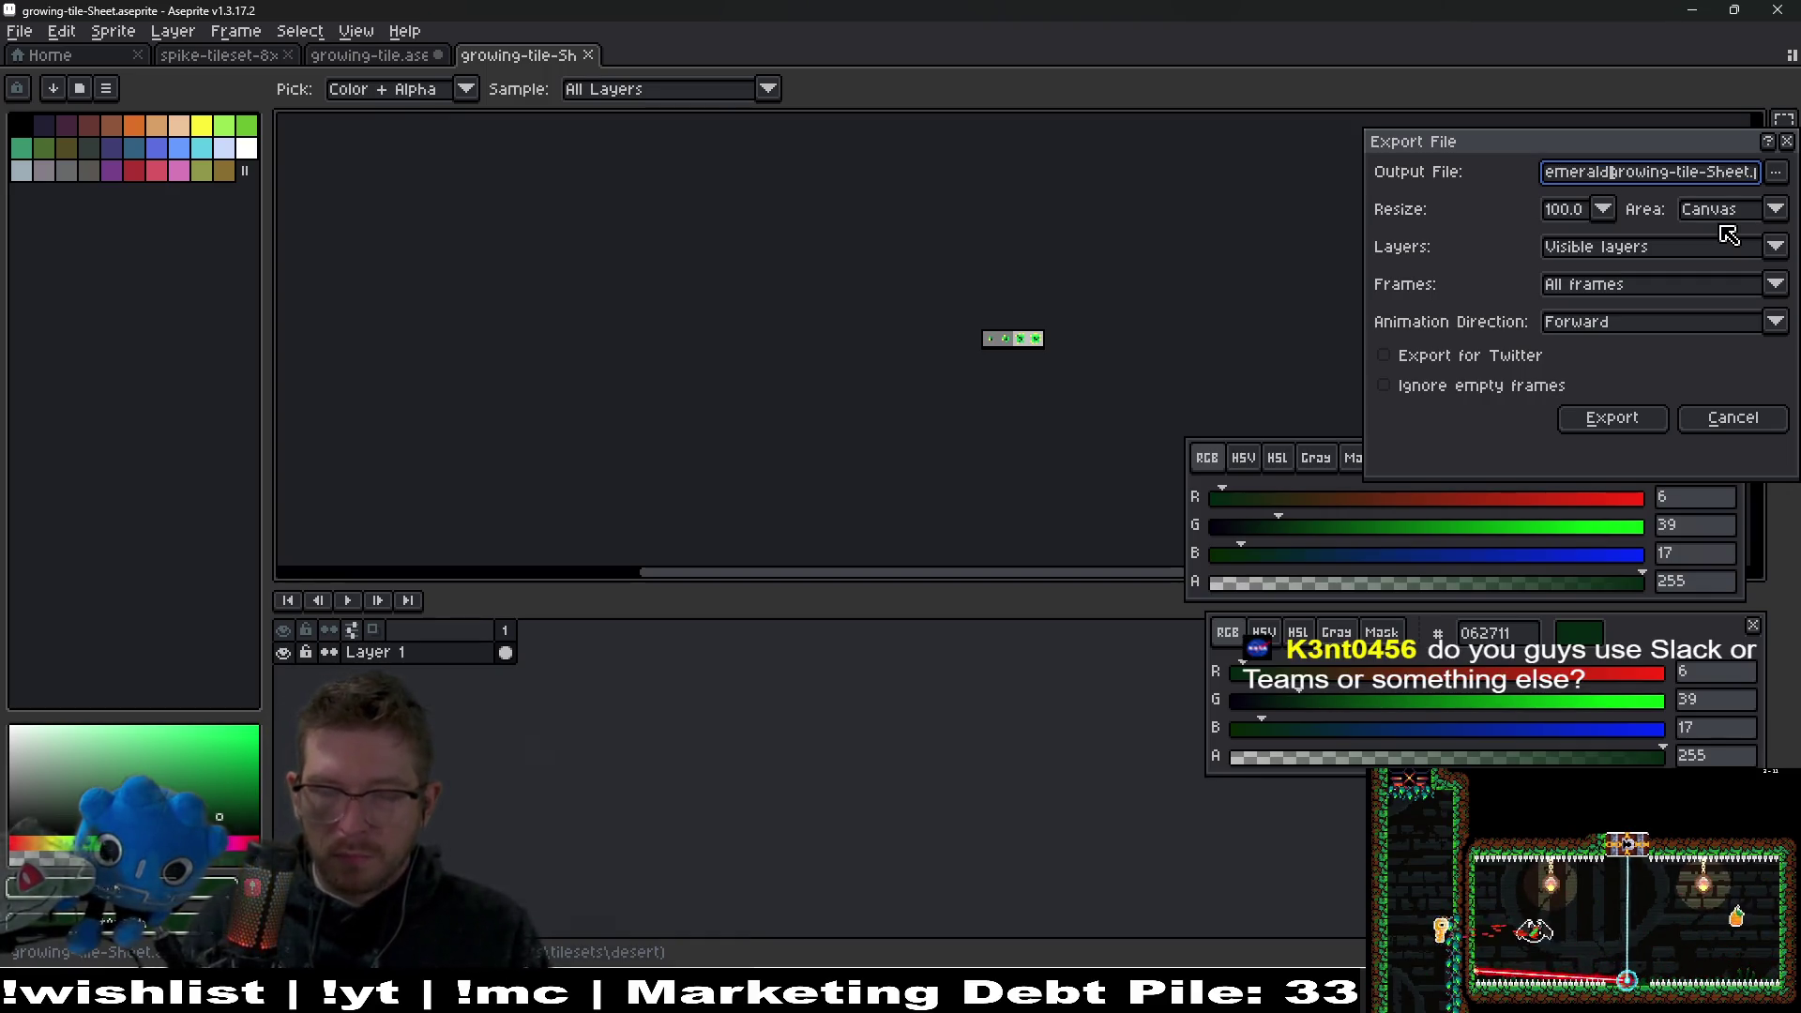
pyautogui.click(1637, 419)
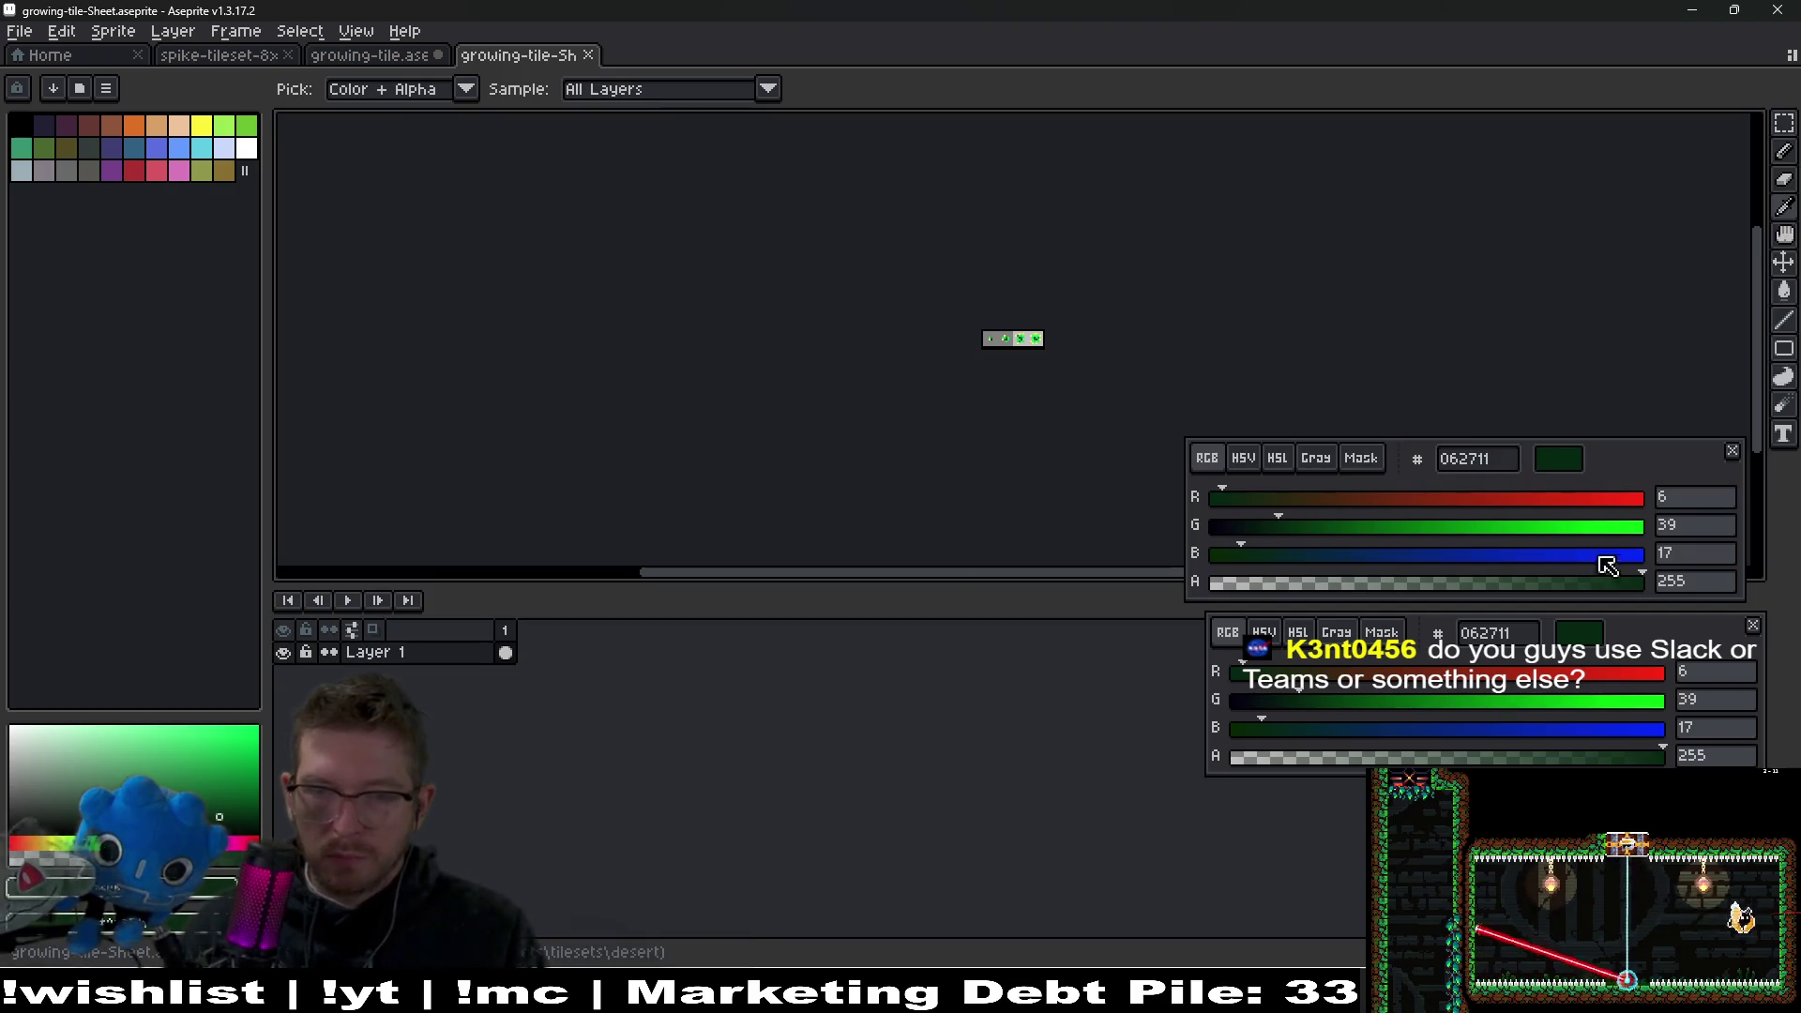
pyautogui.hotkey('alt', 'Tab')
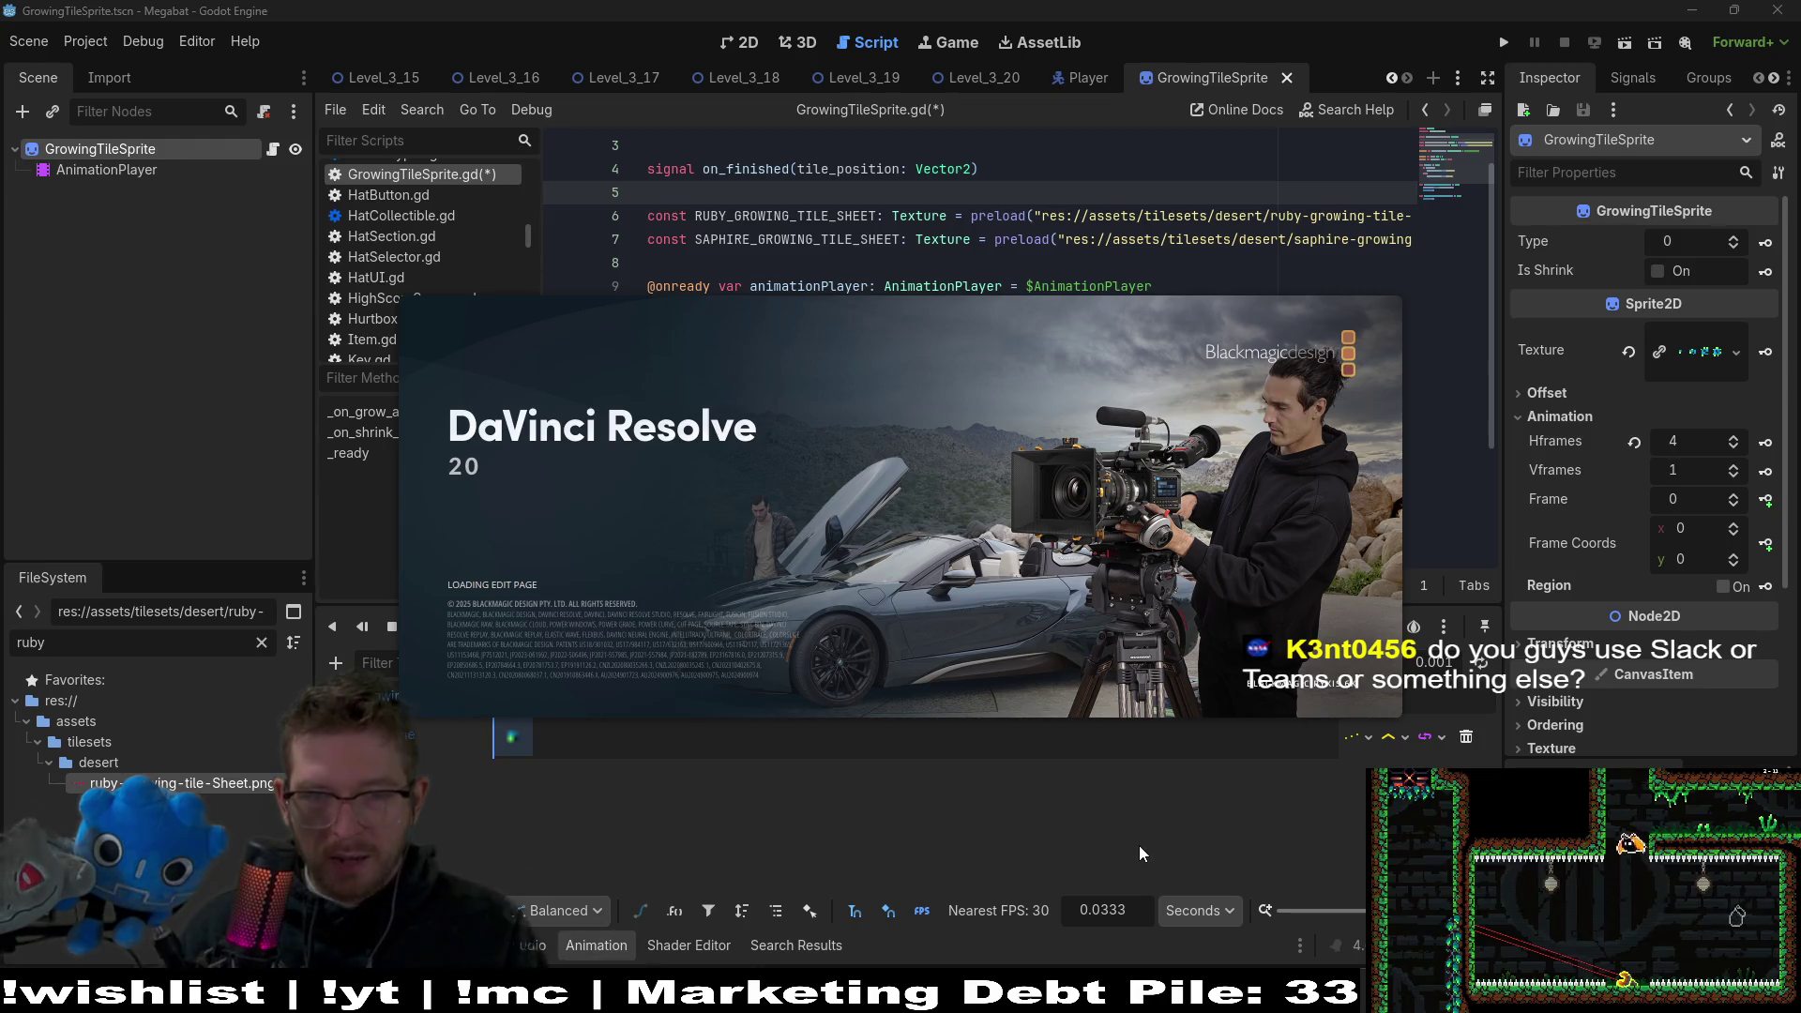
# Step: Close the stray DaVinci Resolve window and its project manager
pyautogui.rightClick(1243, 991)
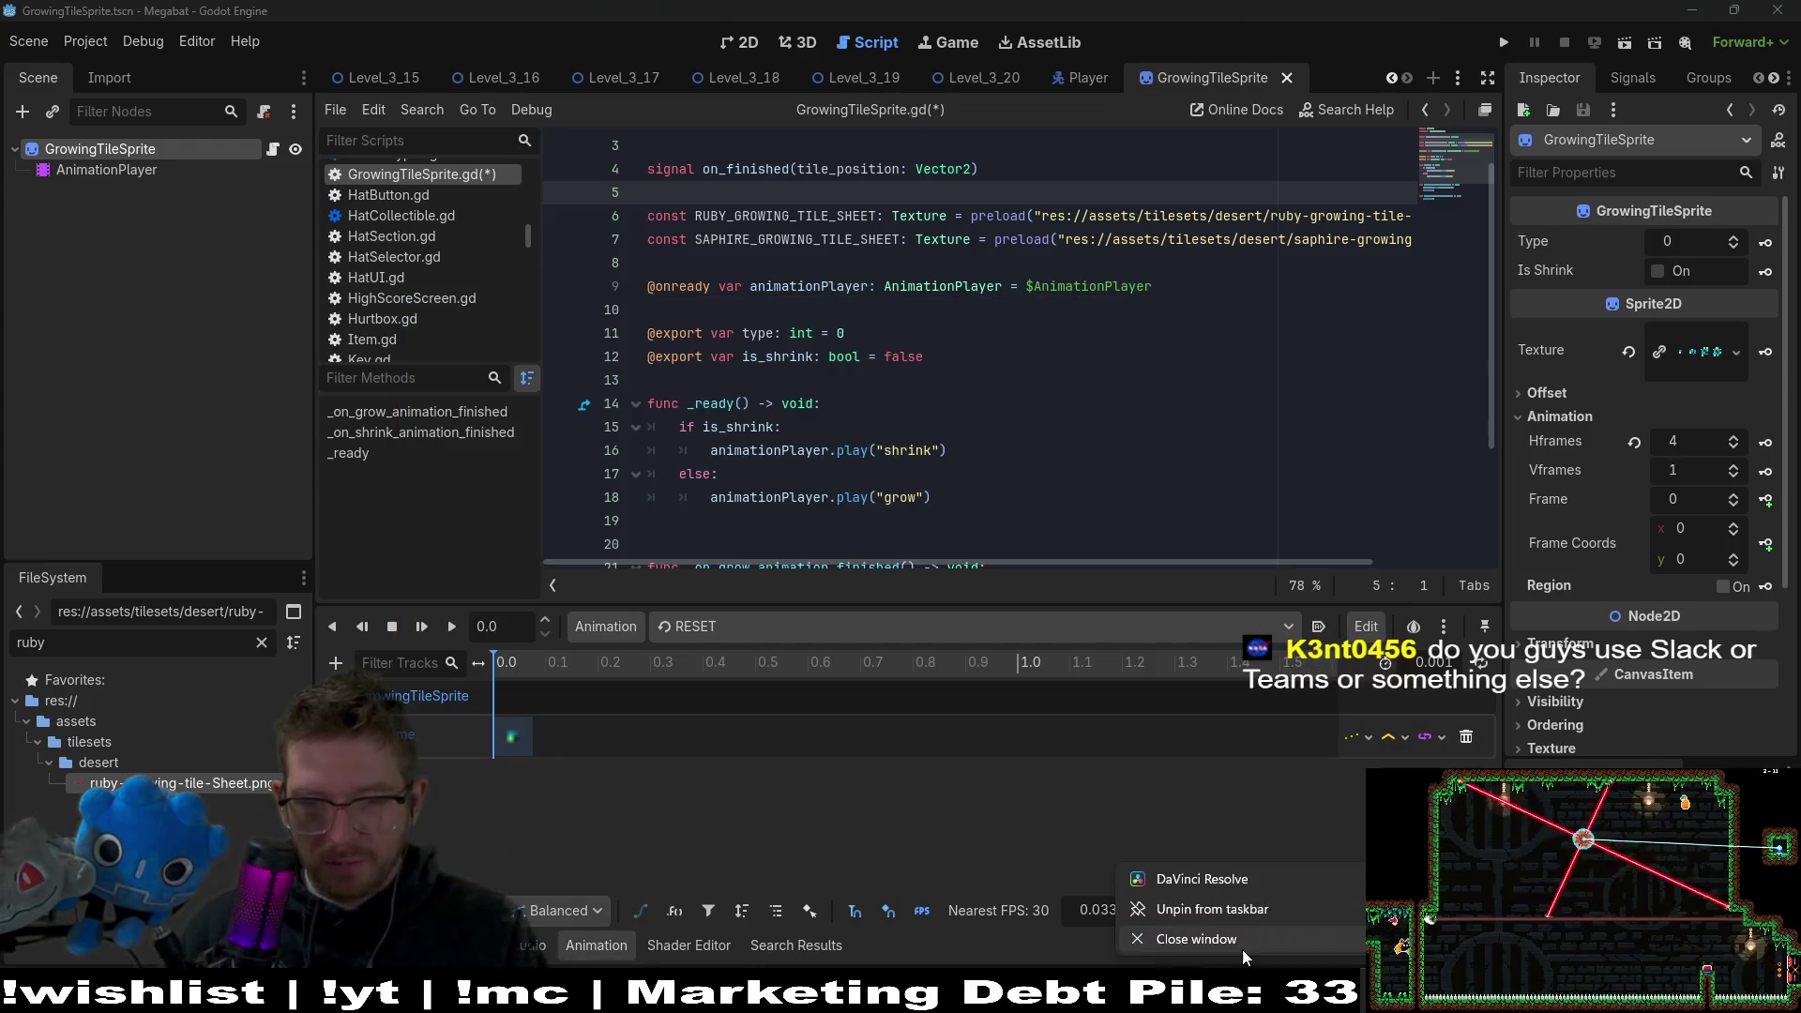
pyautogui.click(1201, 879)
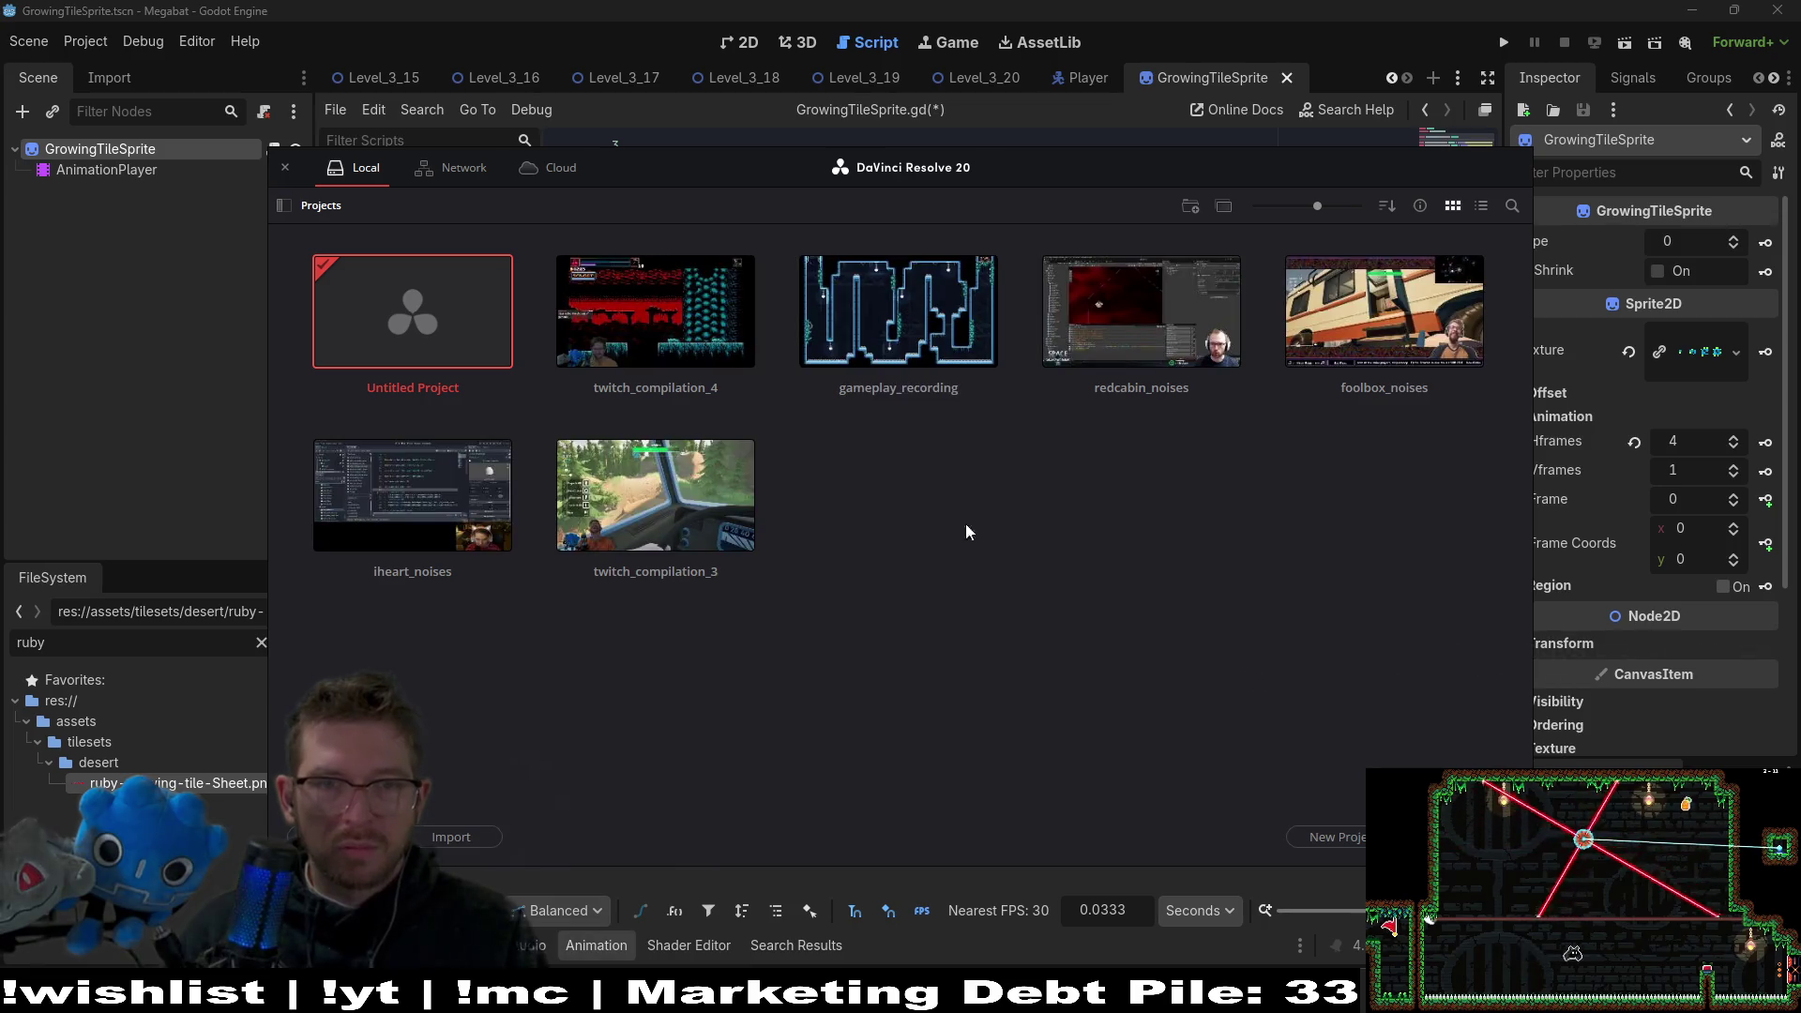
pyautogui.click(286, 167)
# Step: Insert a blank line at line 5 of GrowingTileSprite.gd and clear the FileSystem filter
pyautogui.click(960, 407)
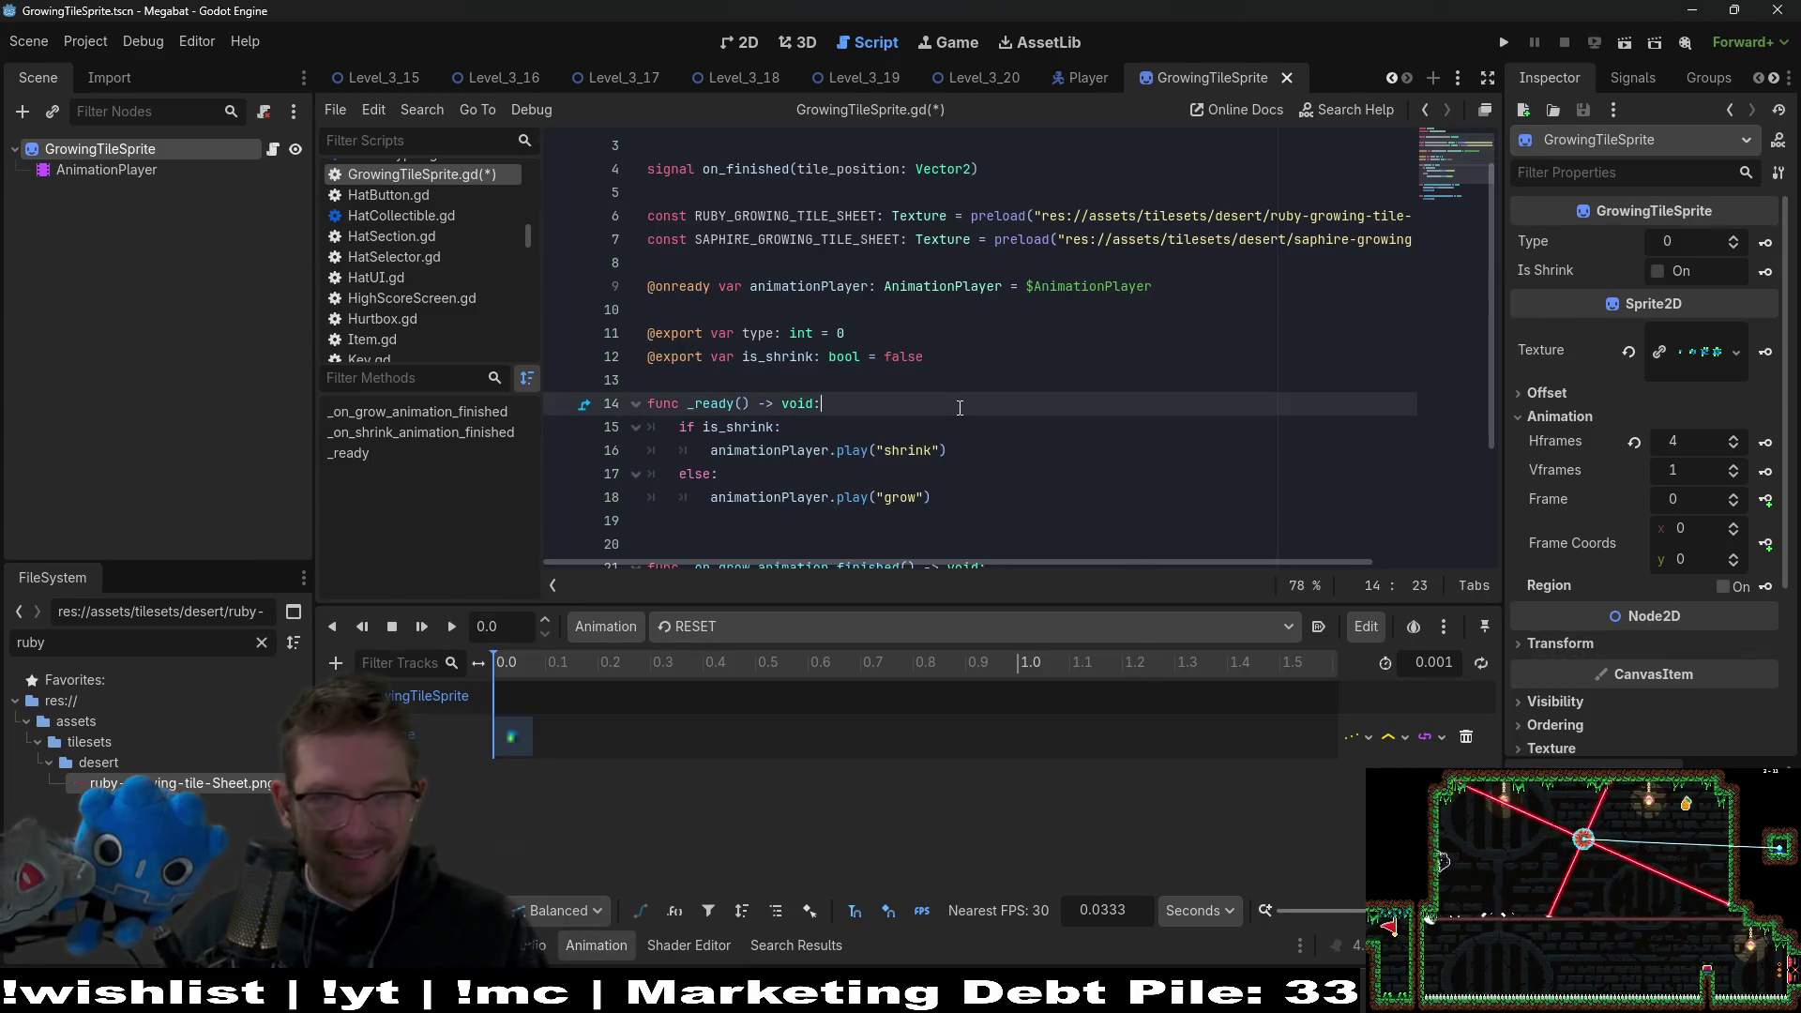
pyautogui.click(707, 187)
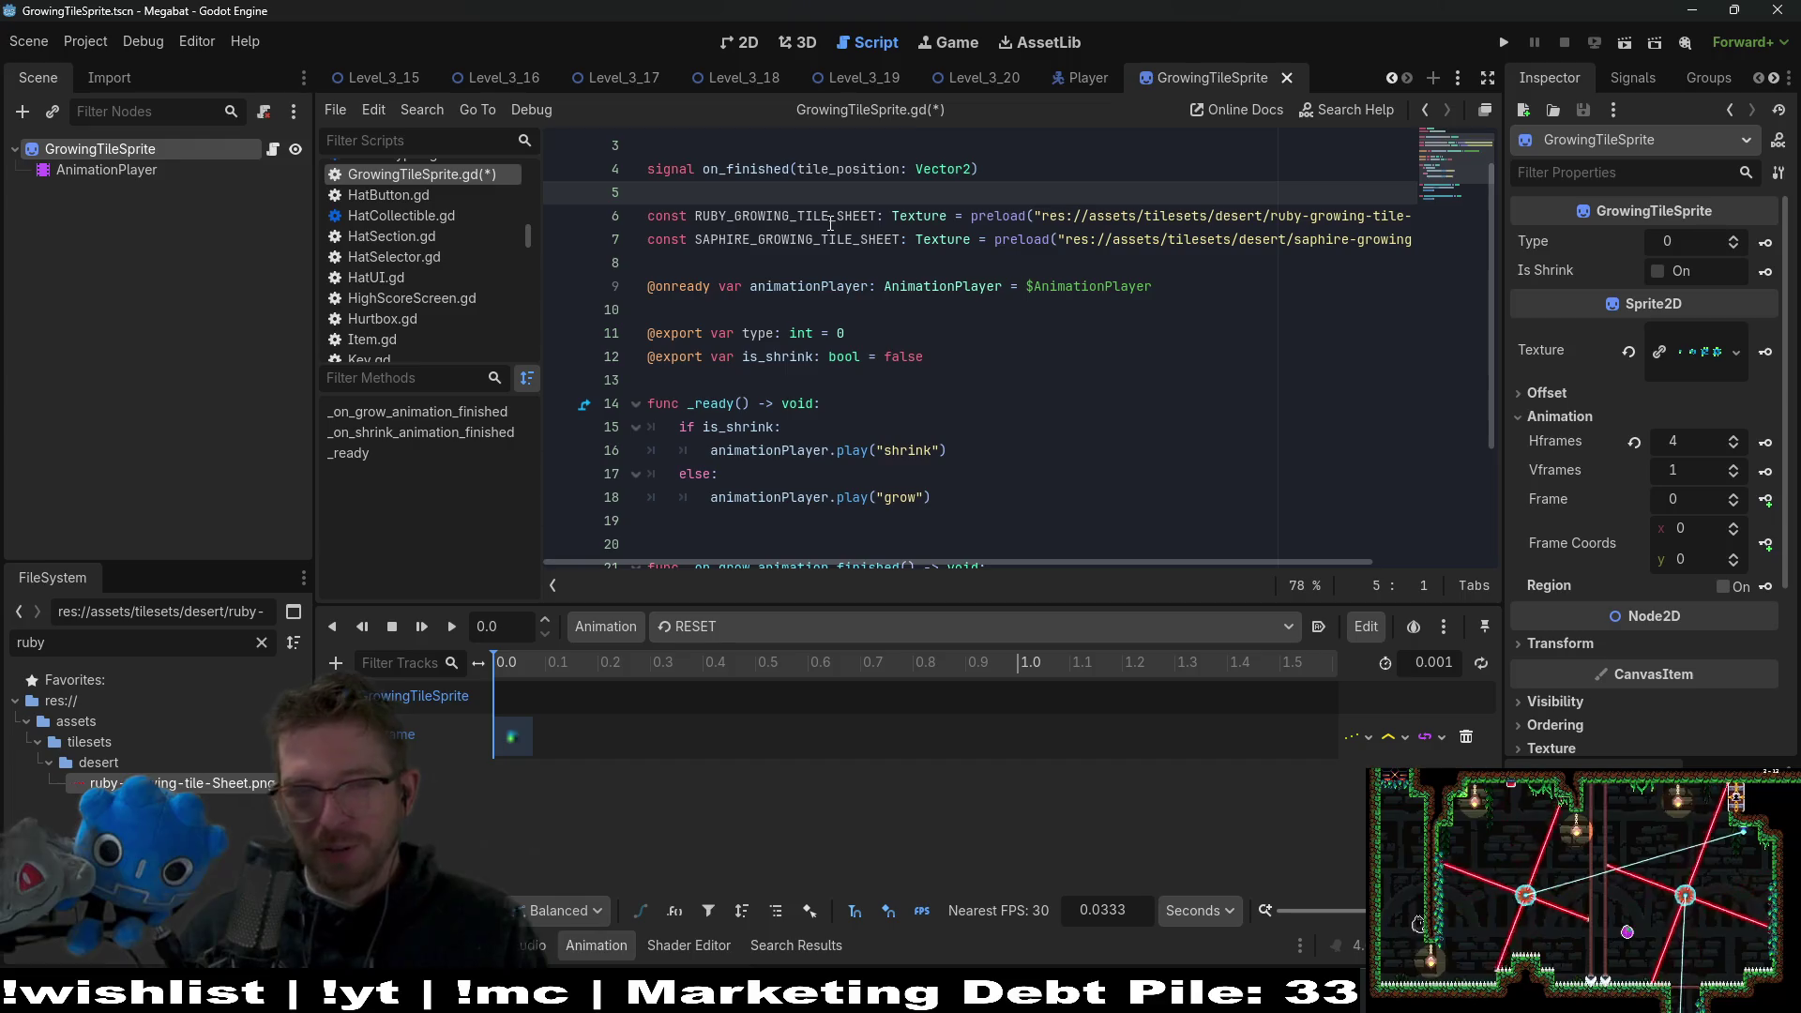
pyautogui.press('Return')
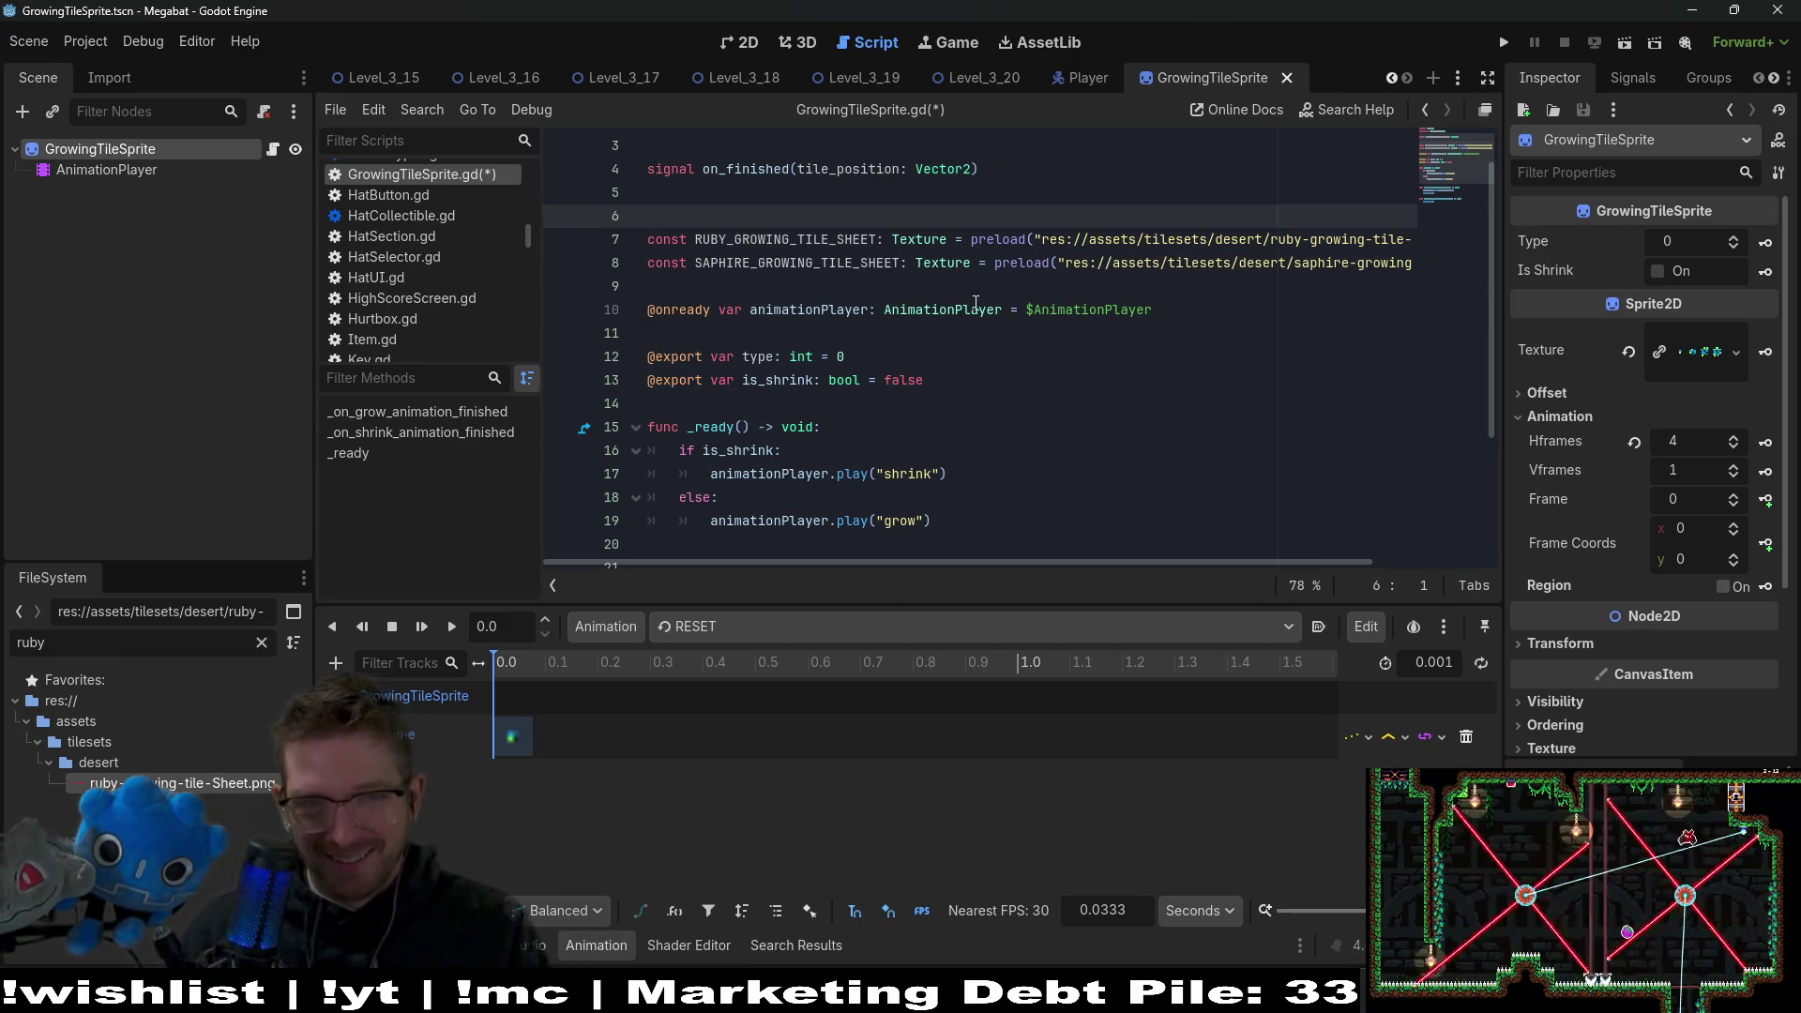
pyautogui.click(261, 645)
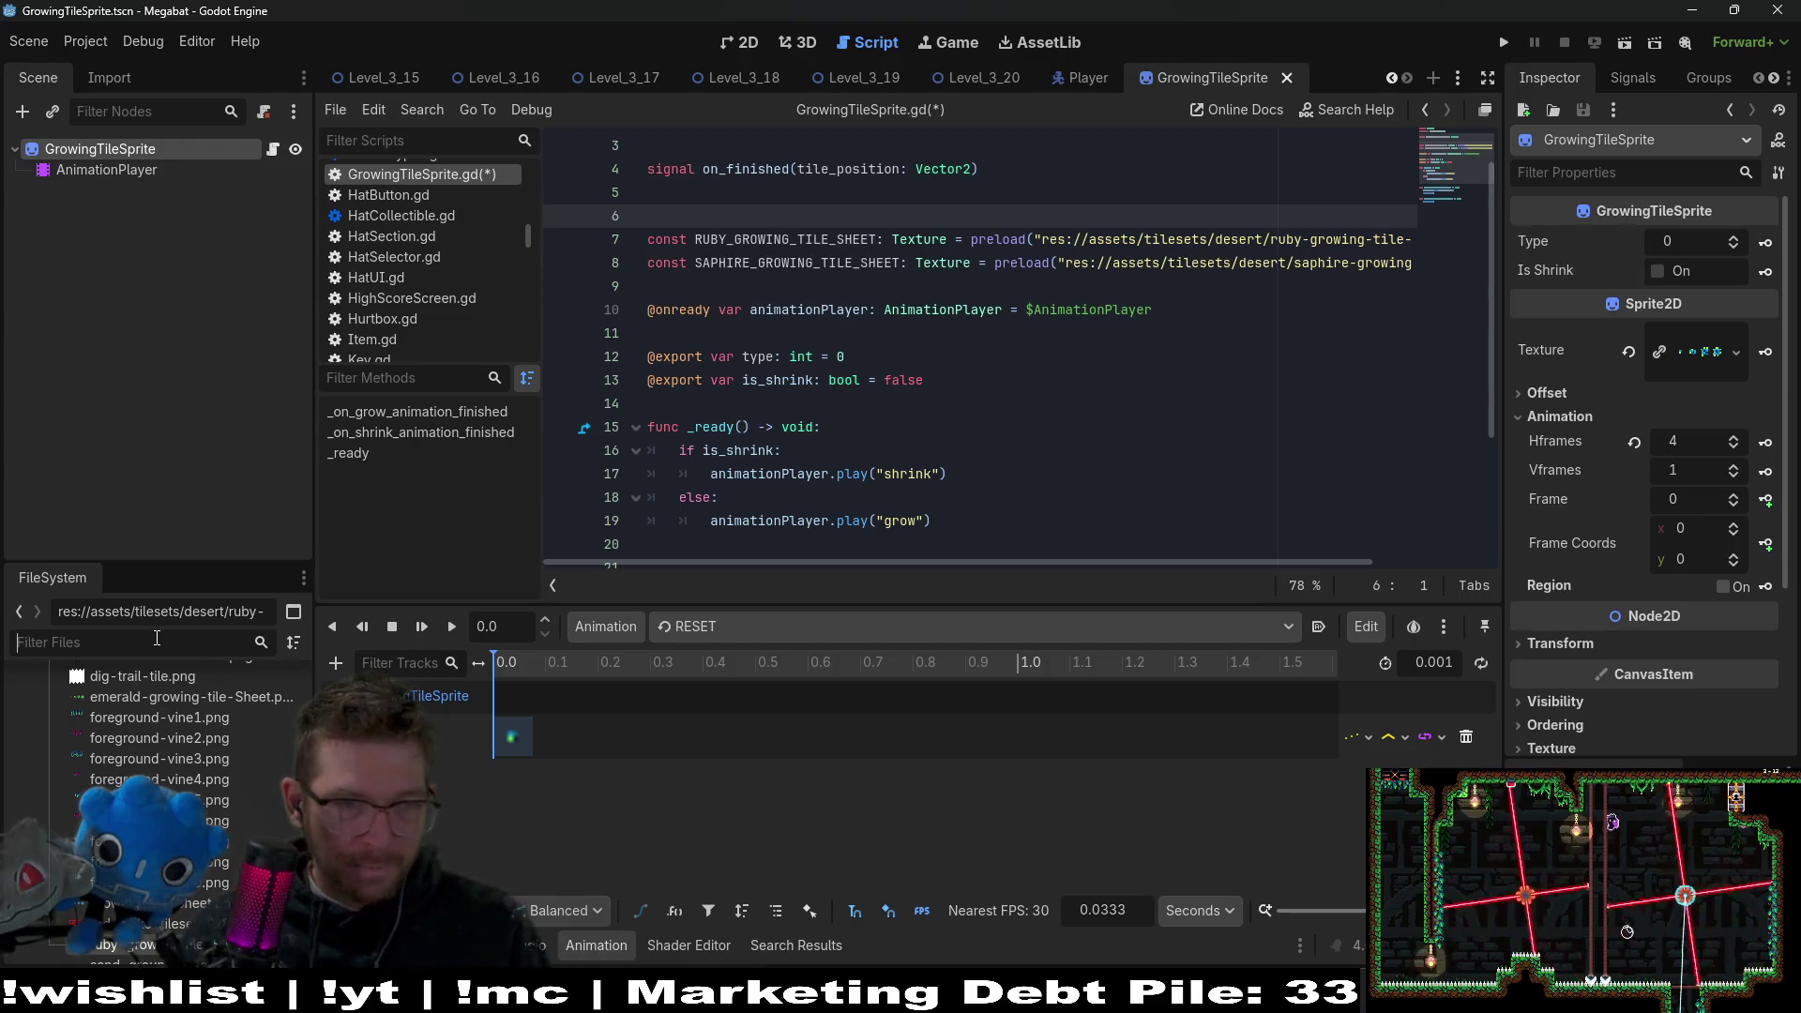
# Step: Filter for 'emerald' and drop the emerald sheet into line 6 as a new preload constant
pyautogui.write('emeral')
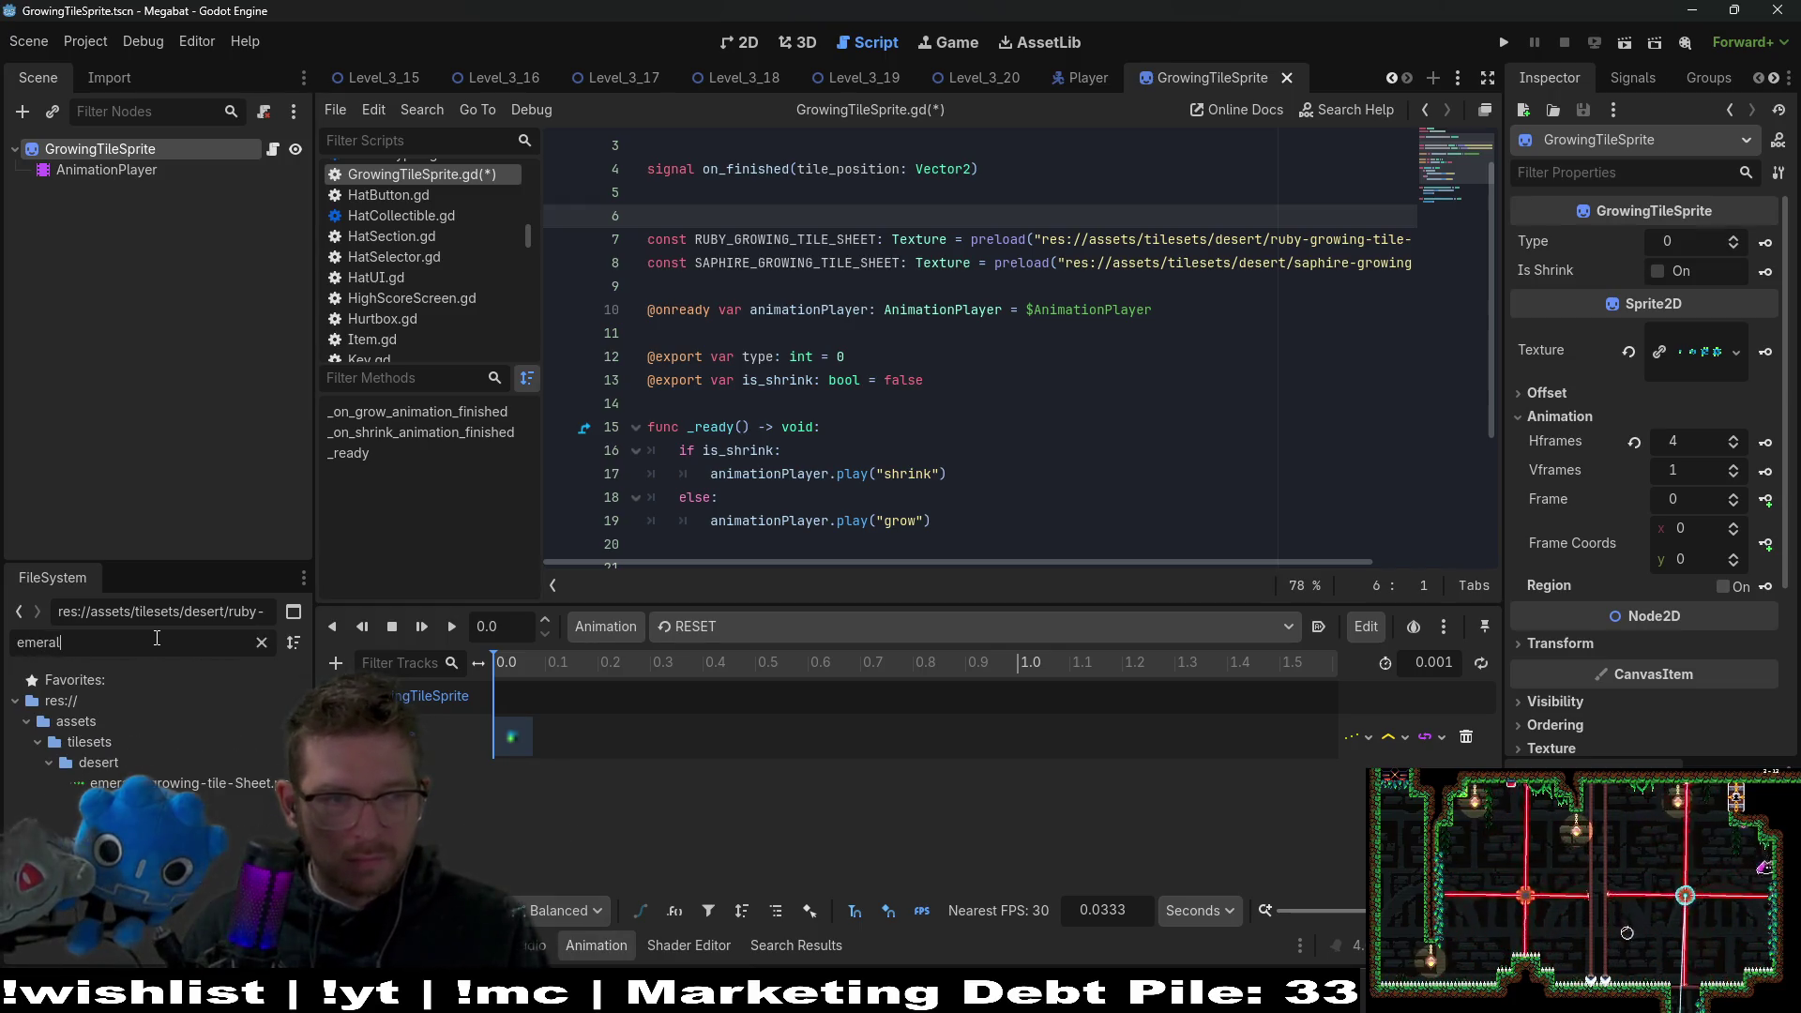
pyautogui.write('d')
pyautogui.moveTo(179, 783)
pyautogui.mouseDown()
pyautogui.moveTo(403, 717)
pyautogui.moveTo(694, 223)
pyautogui.mouseUp()
pyautogui.press('Return')
pyautogui.press('BackSpace')
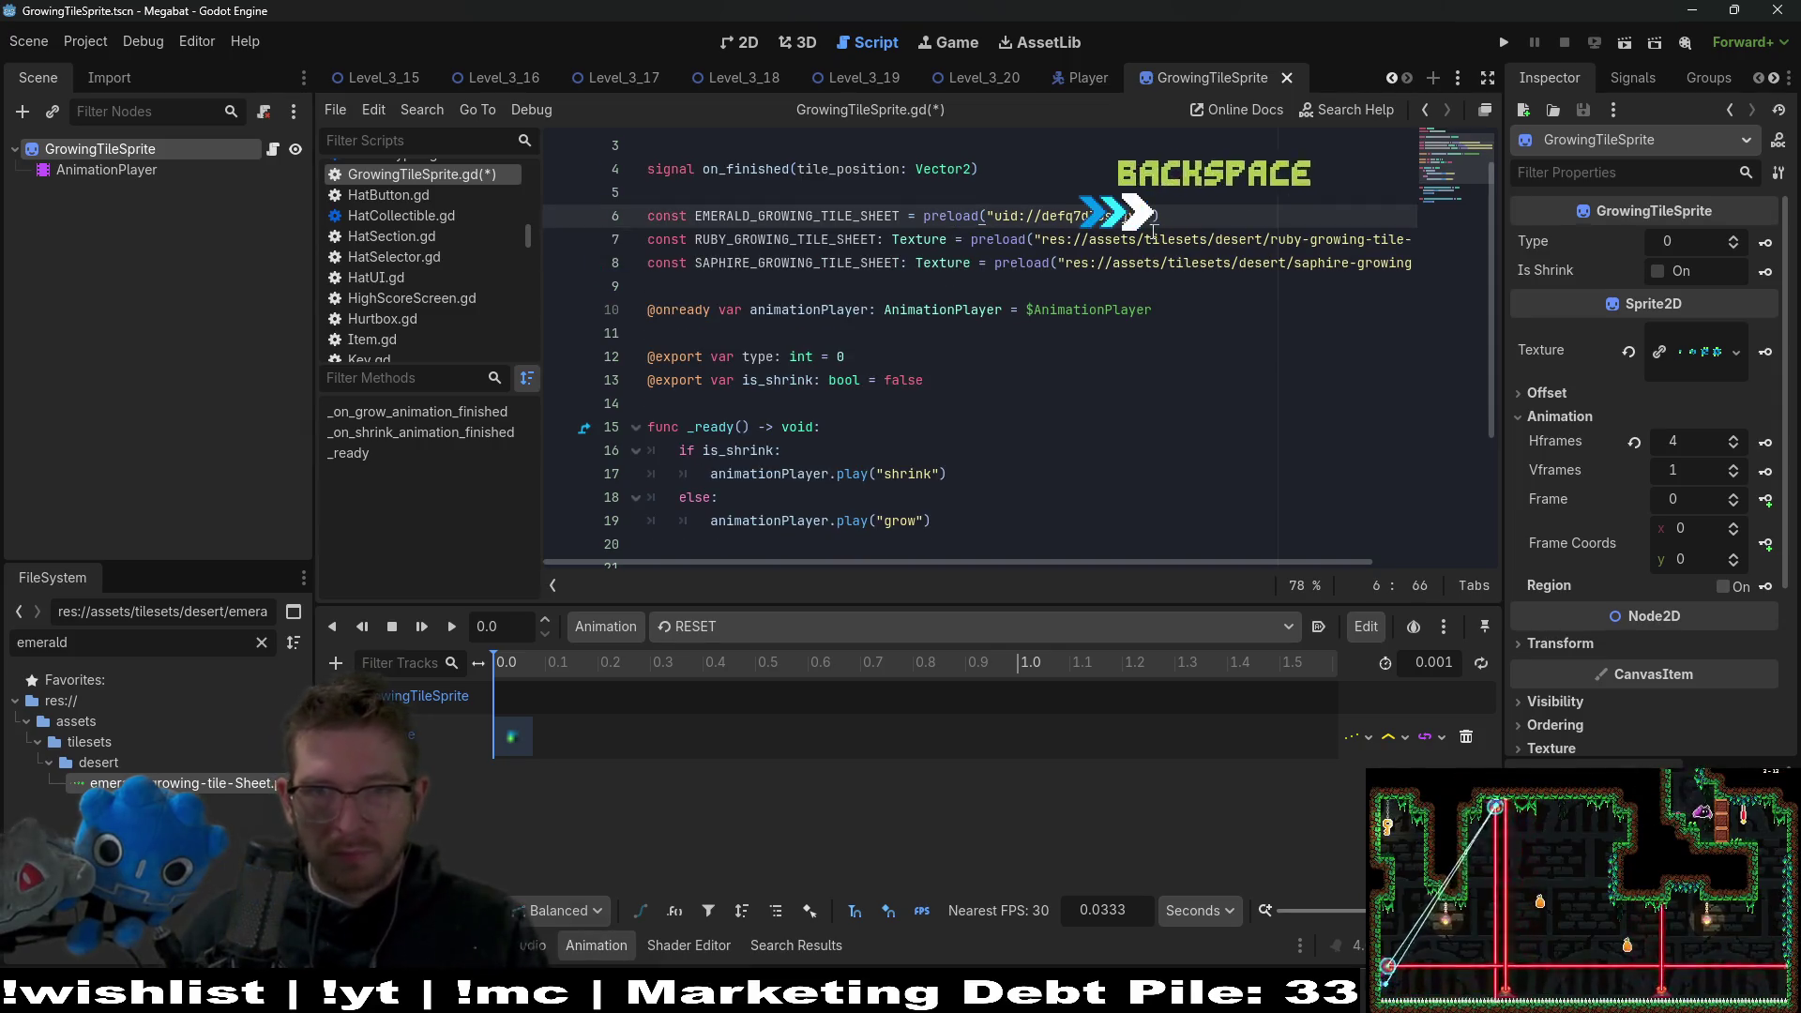
# Step: Replace the uid with the emerald sheet's res:// path, type it ': Texture', and save
pyautogui.moveTo(1152, 218); pyautogui.dragTo(989, 220)
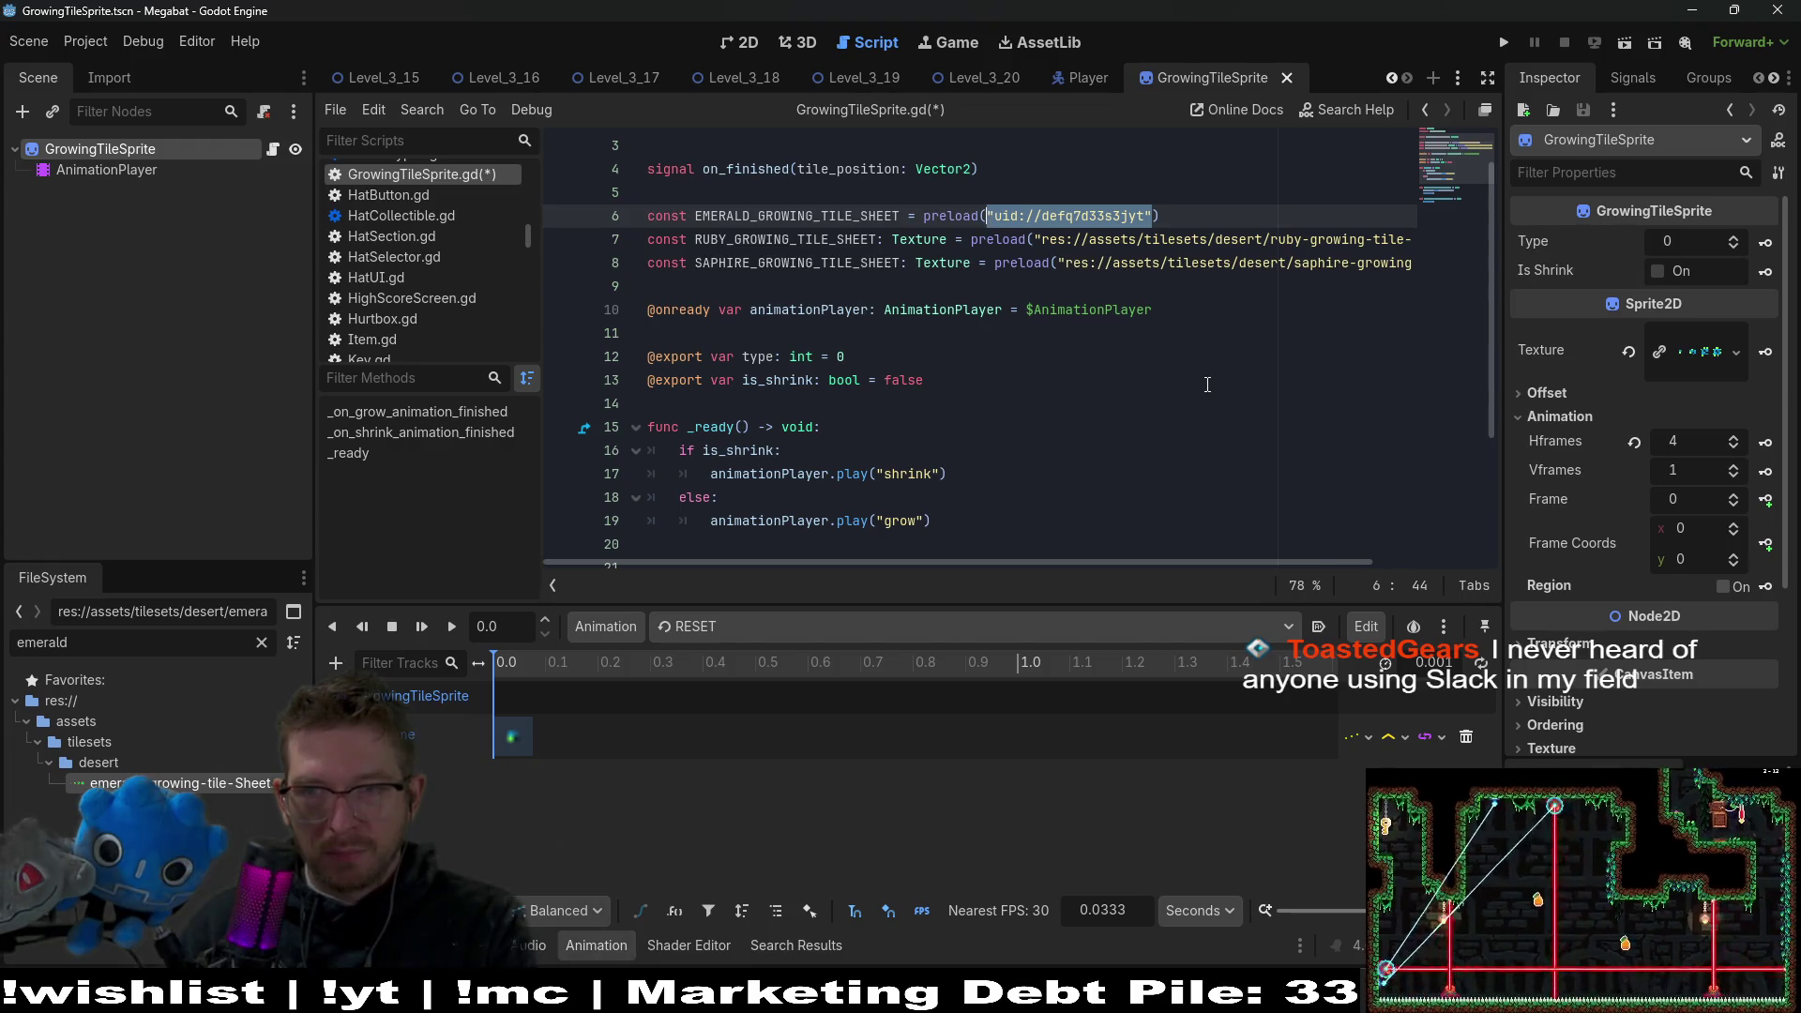
pyautogui.press('BackSpace')
pyautogui.moveTo(208, 784)
pyautogui.mouseDown()
pyautogui.moveTo(1013, 178)
pyautogui.moveTo(987, 214)
pyautogui.mouseUp()
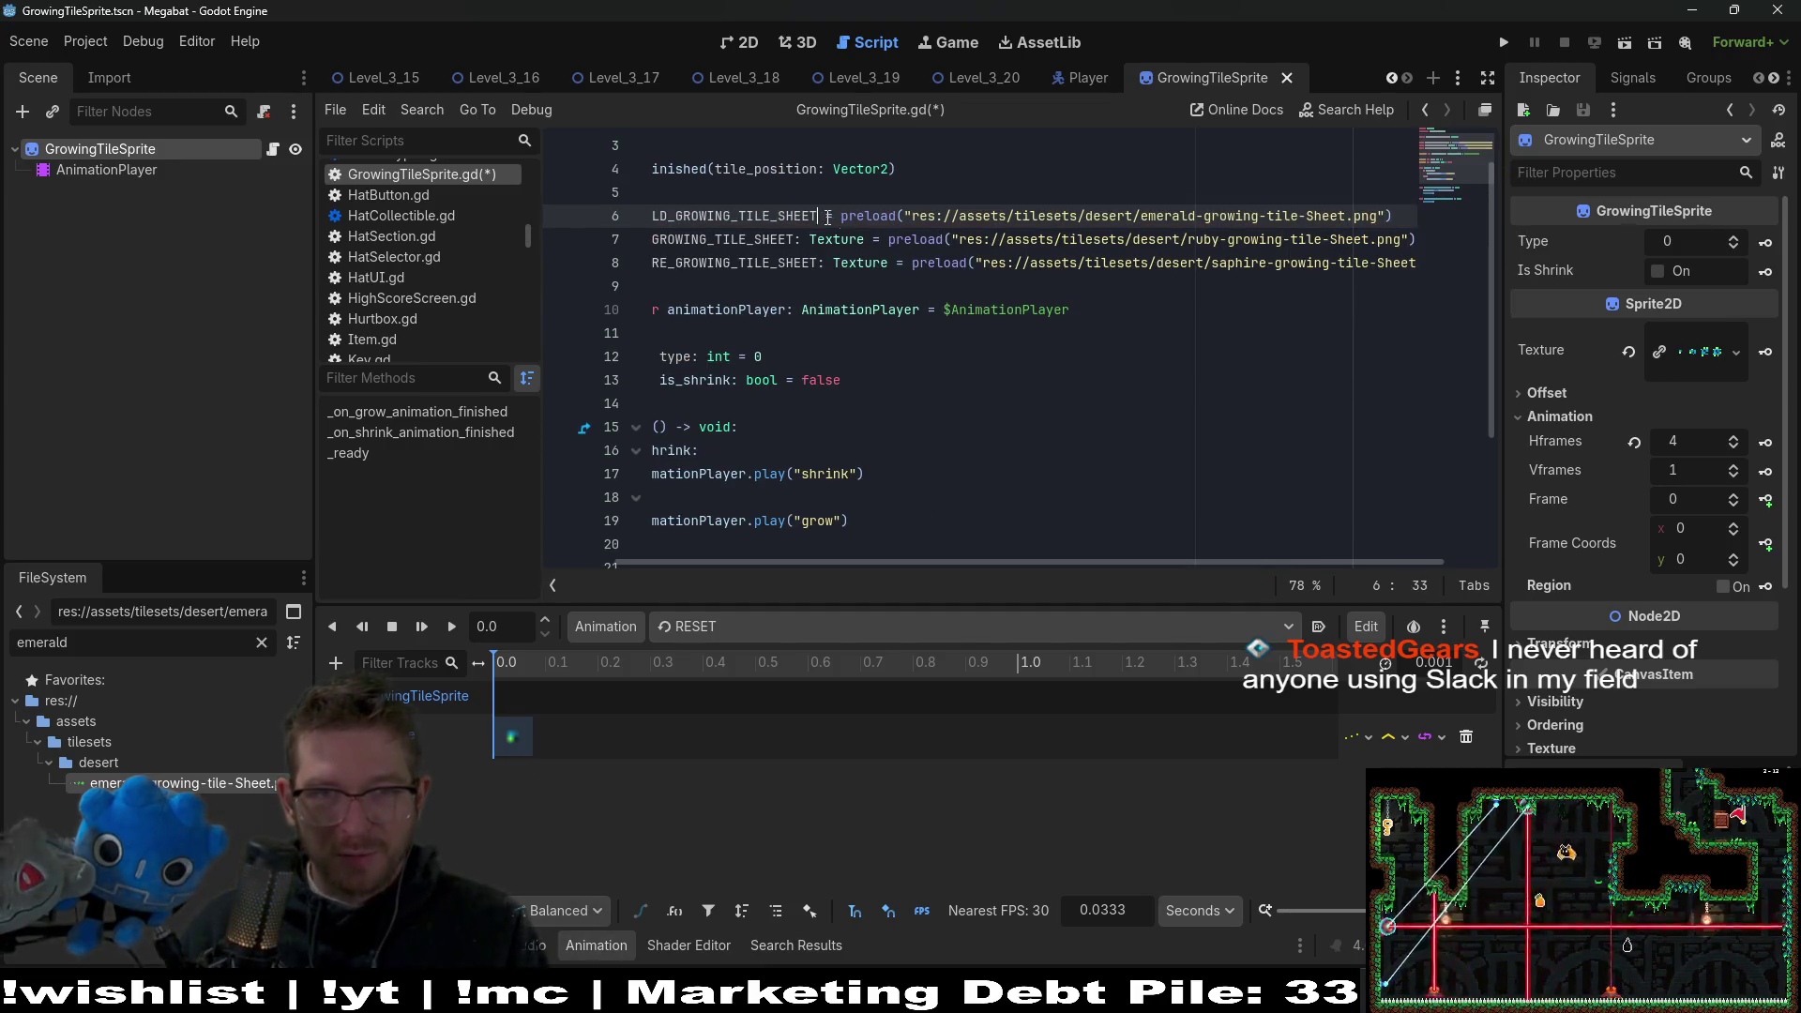
pyautogui.write(': ')
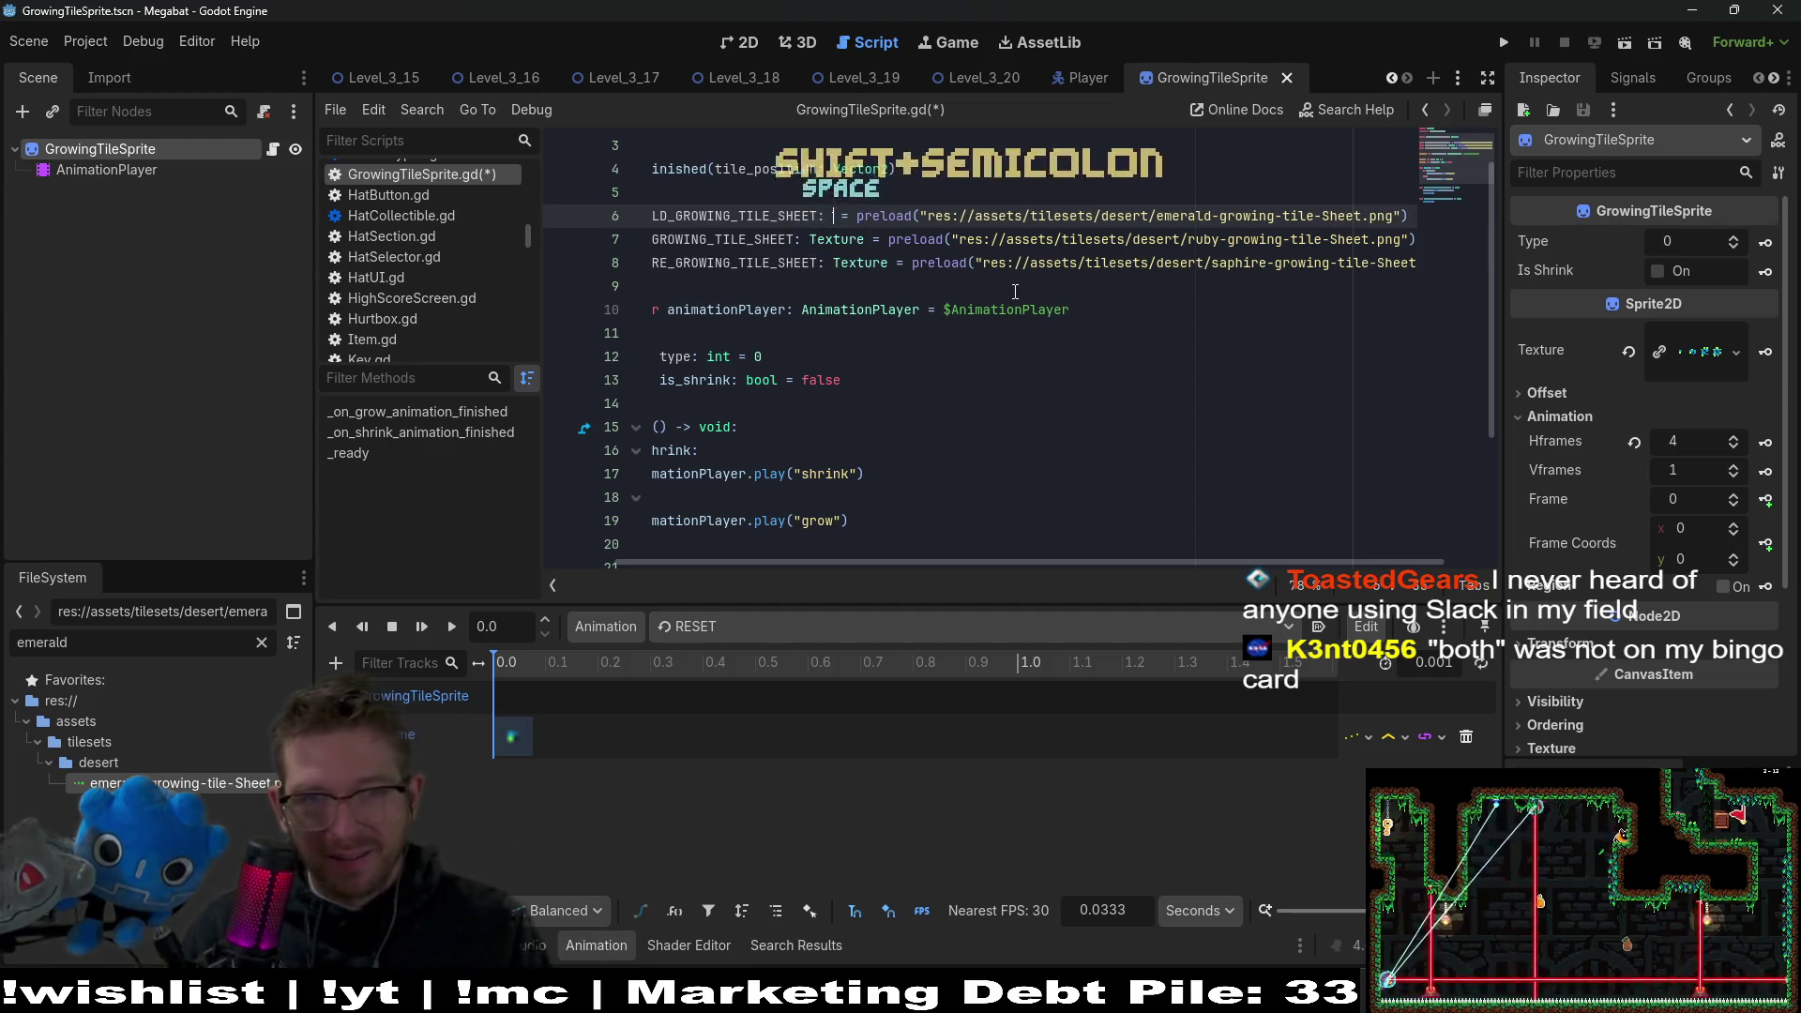
pyautogui.write('Texture')
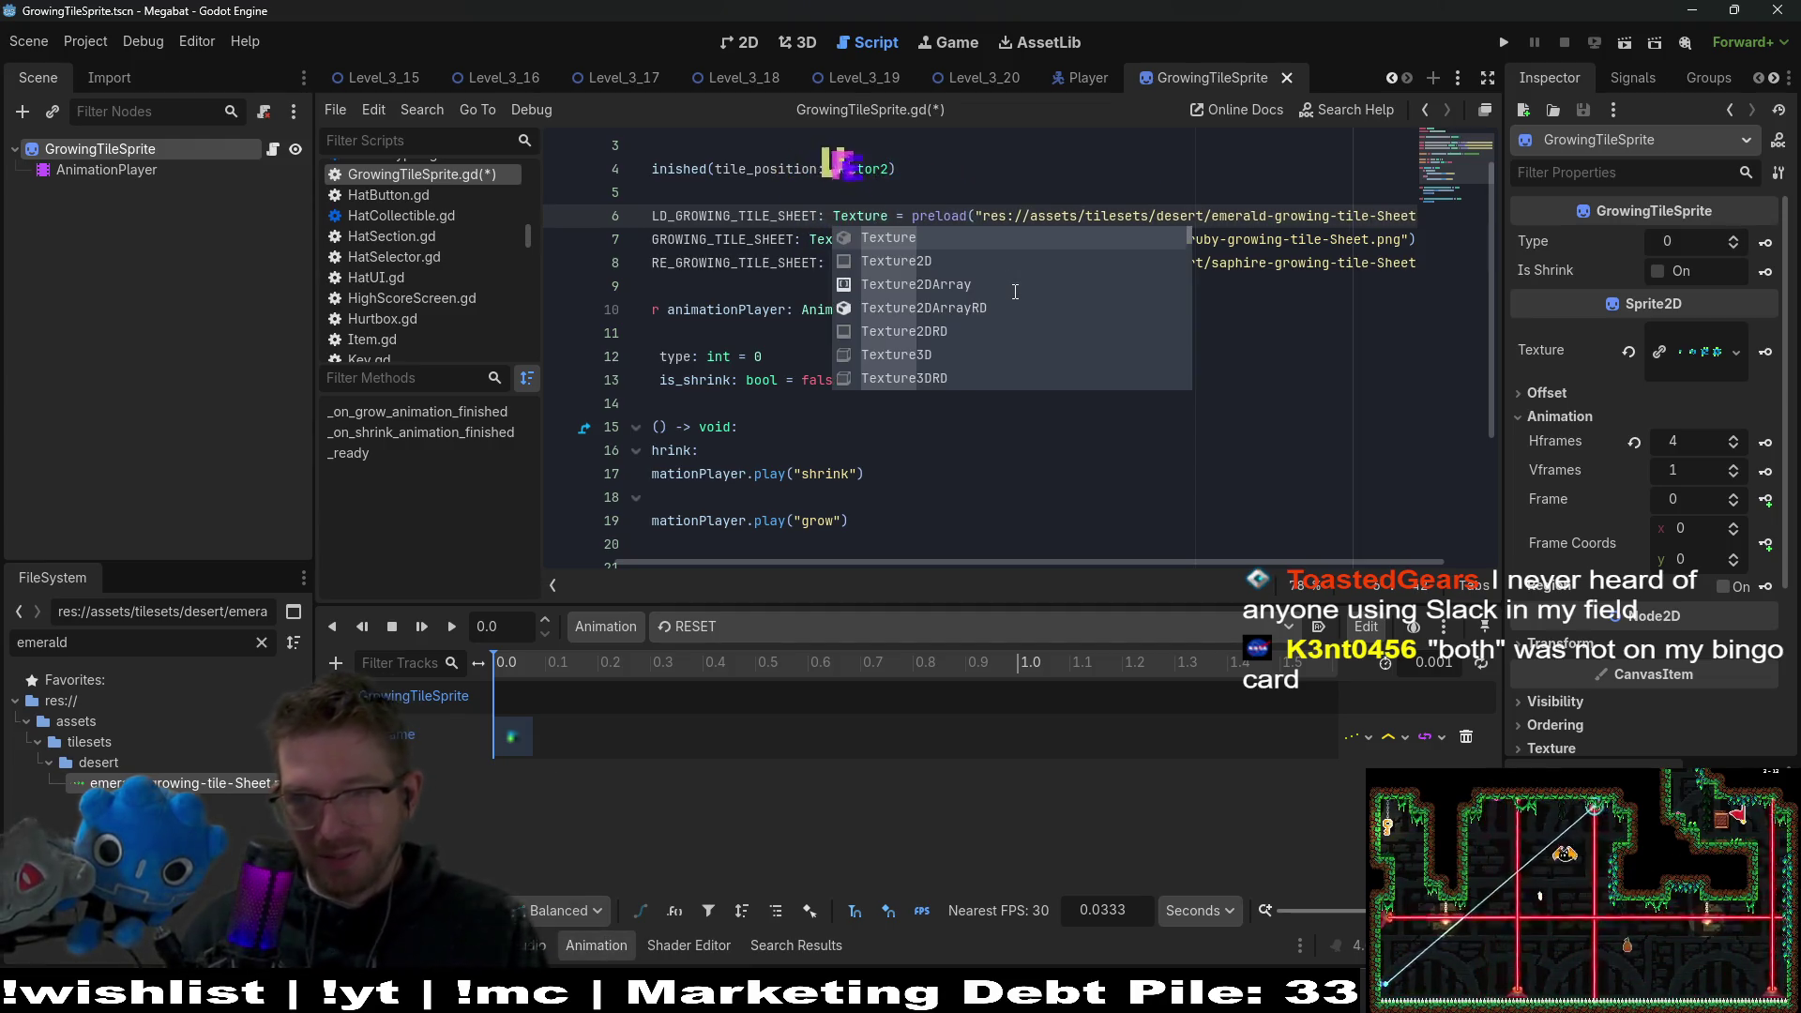
pyautogui.click(751, 307)
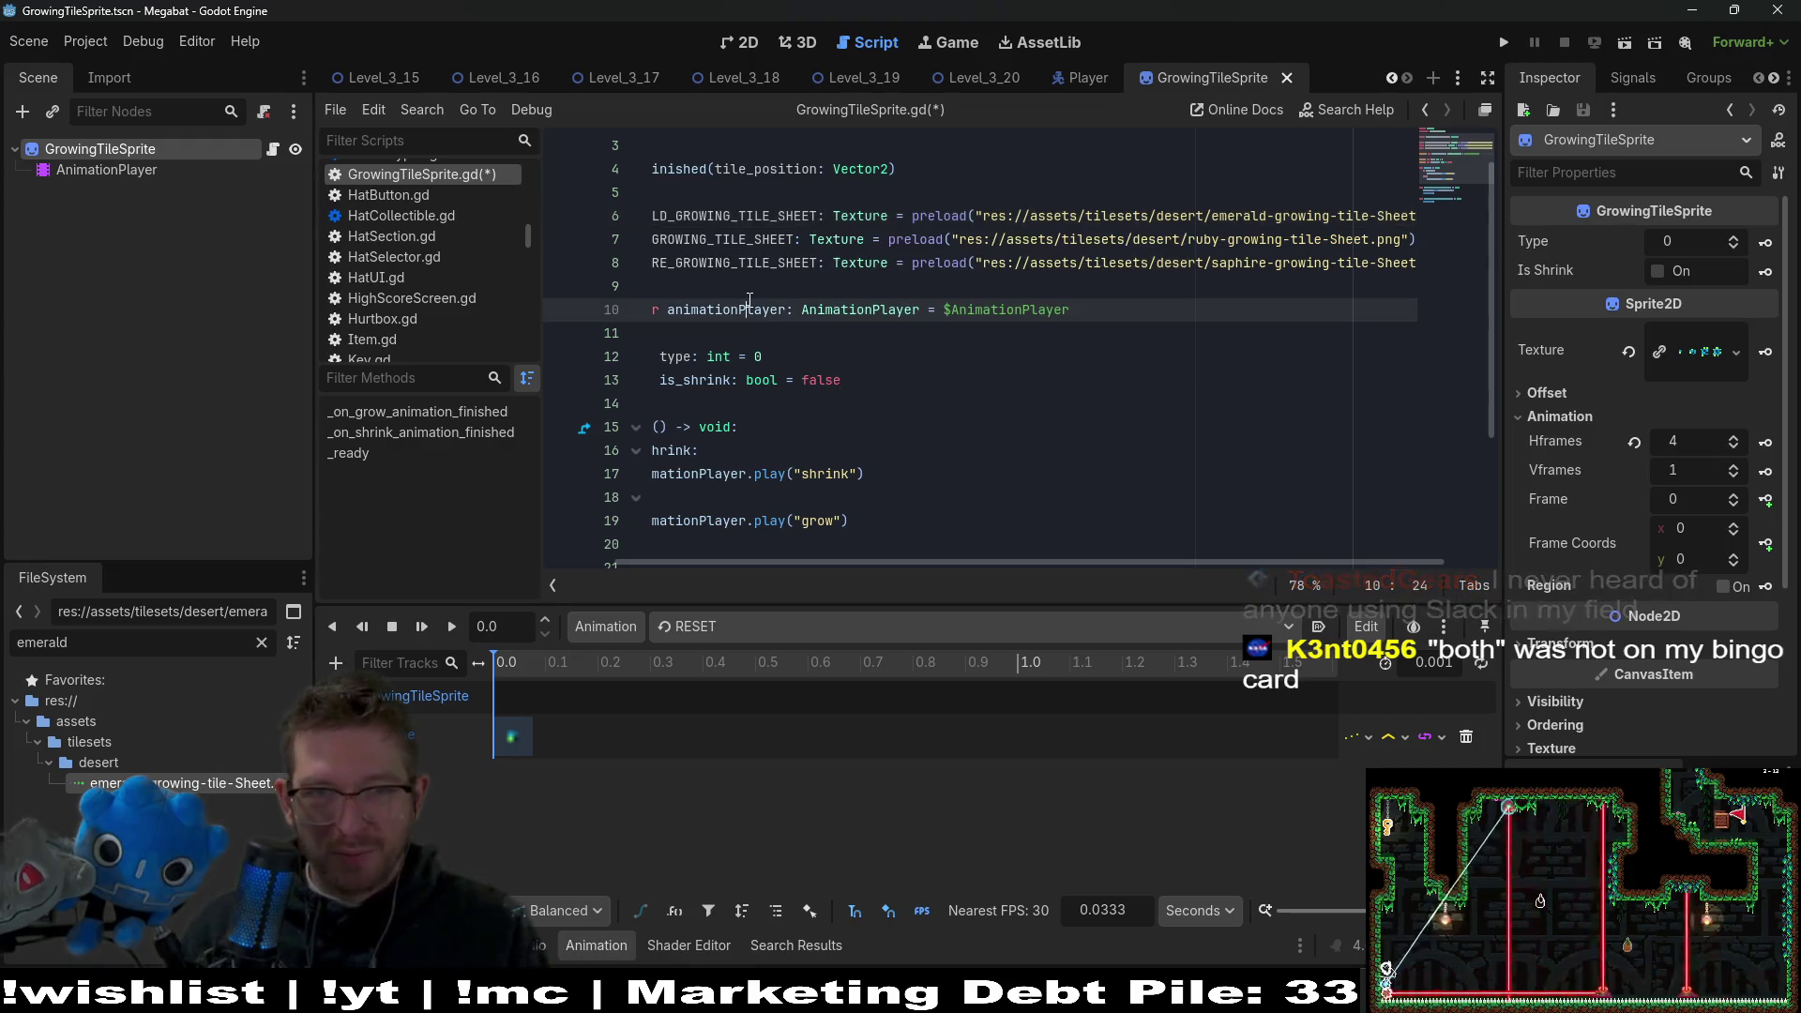
pyautogui.click(574, 290)
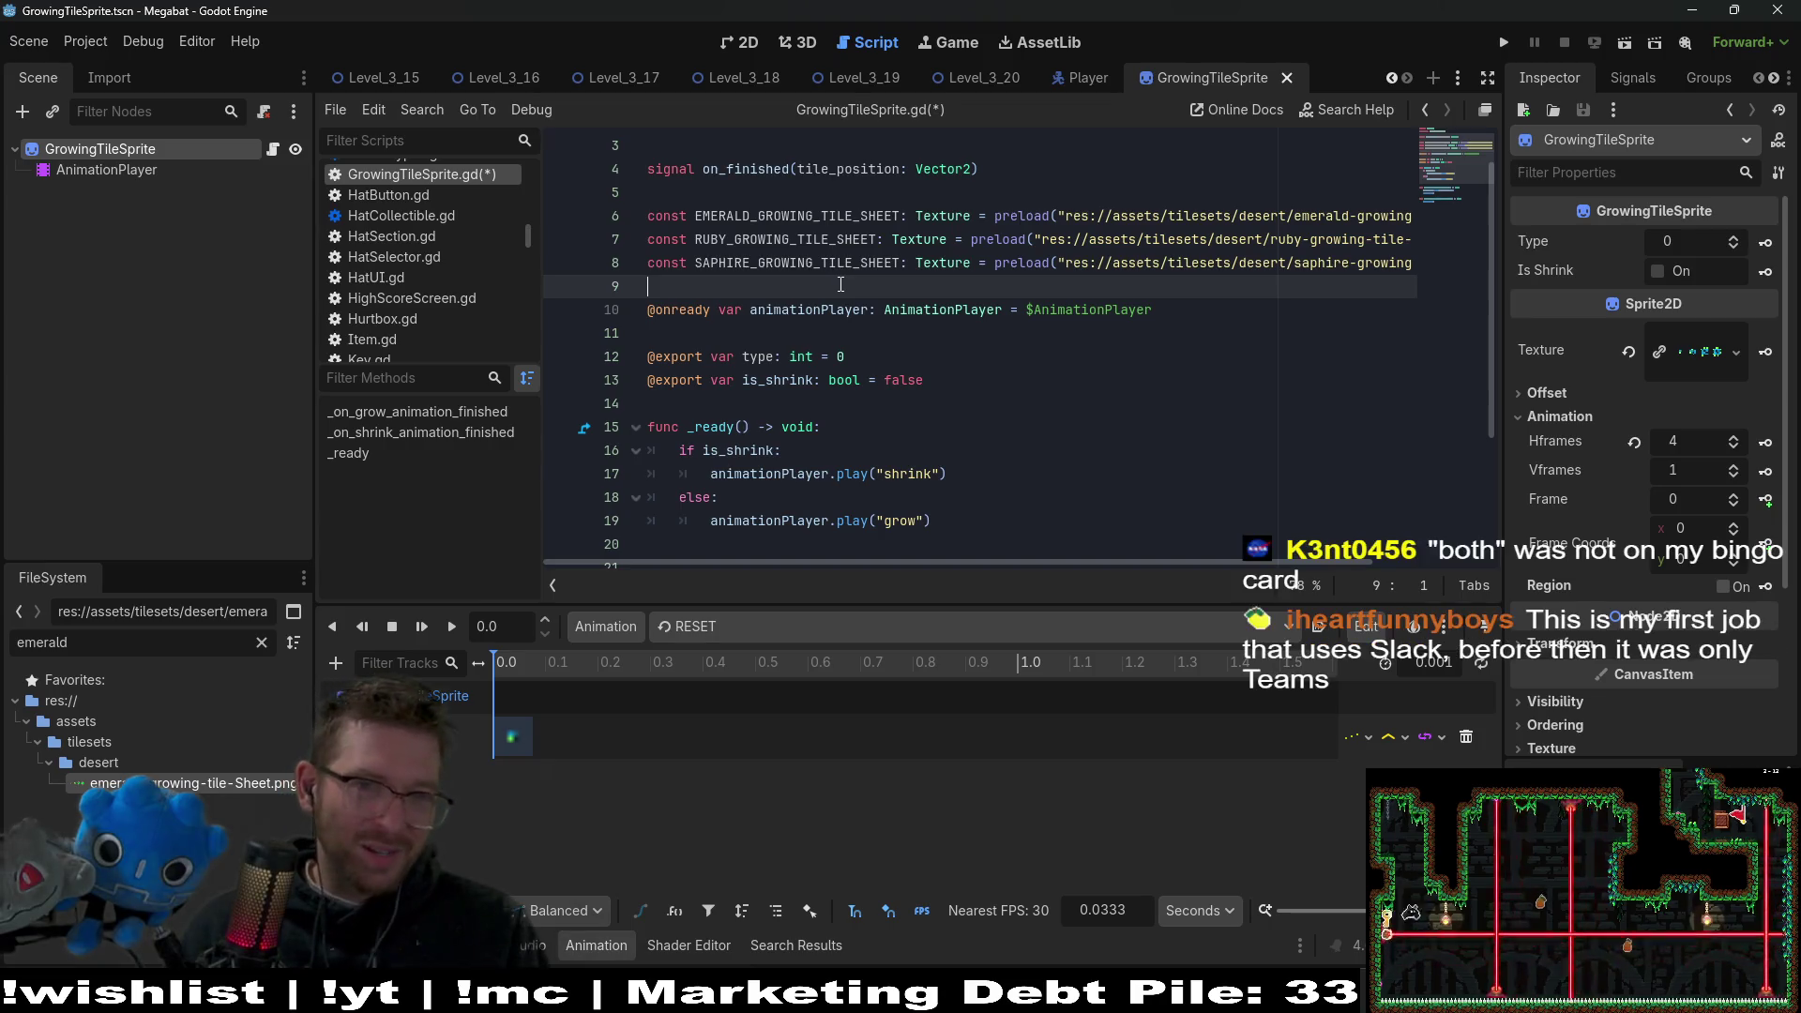
pyautogui.doubleClick(845, 216)
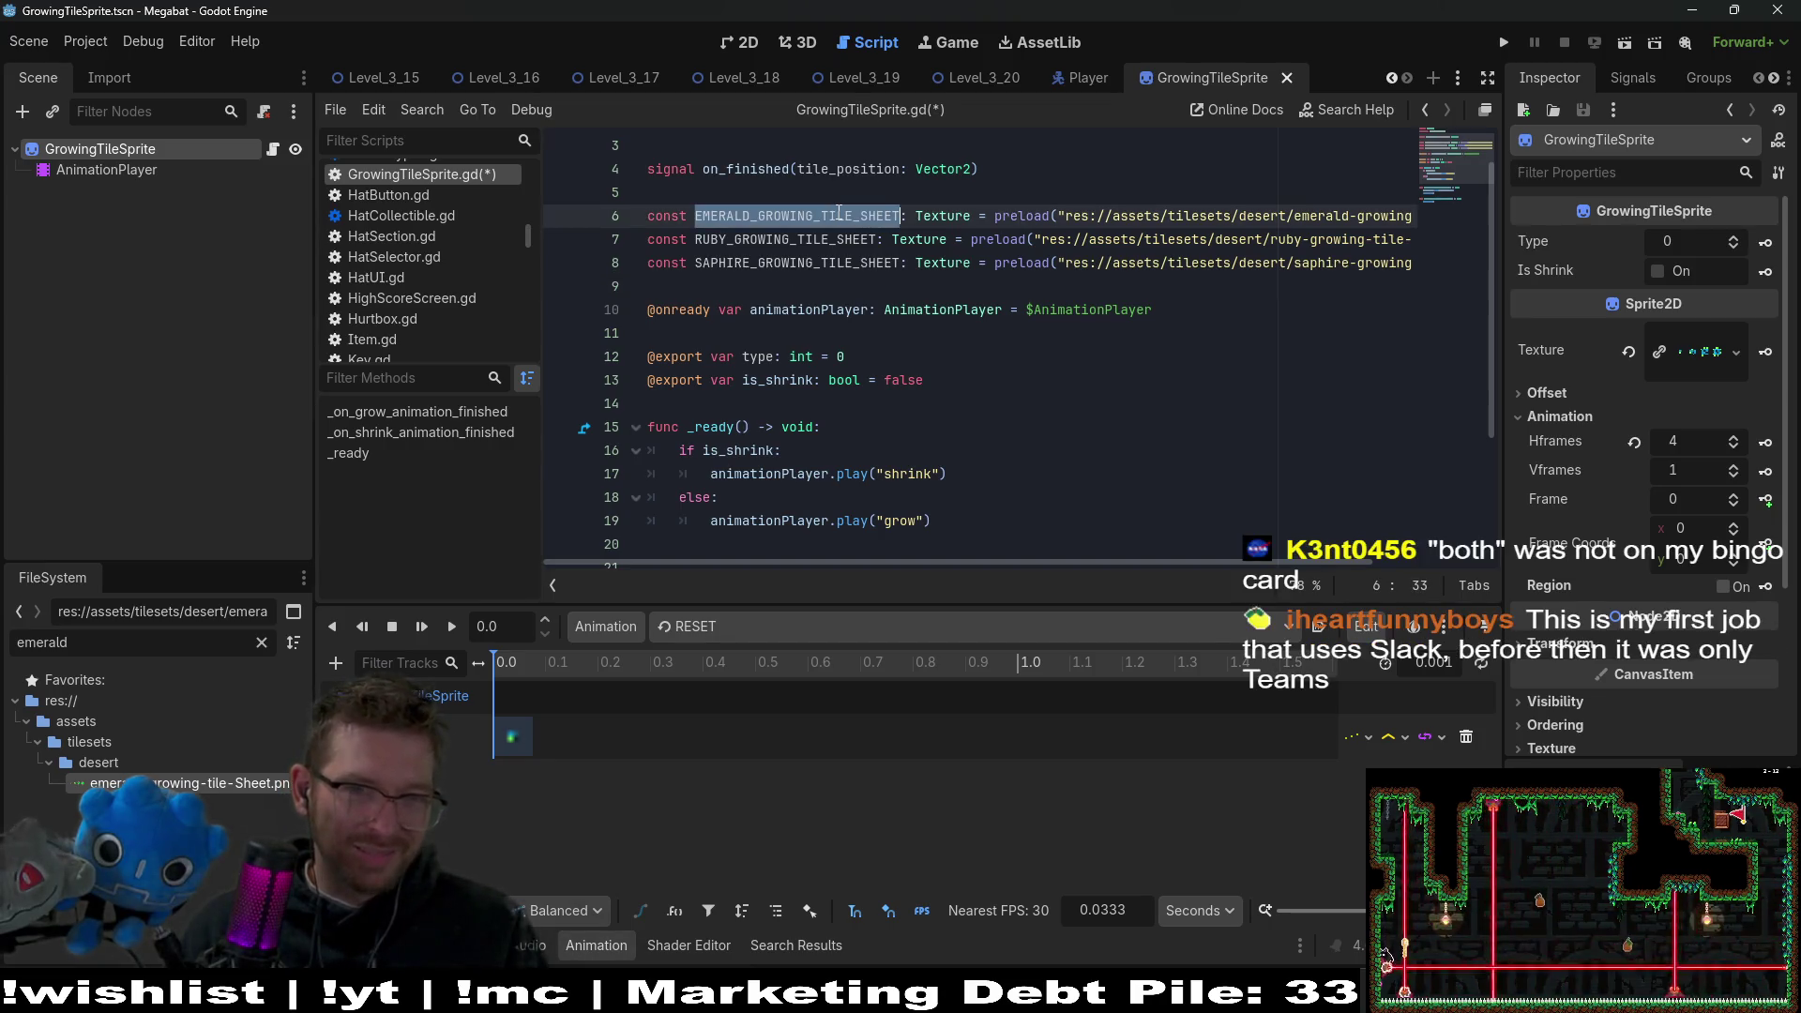
pyautogui.hotkey('ctrl', 's')
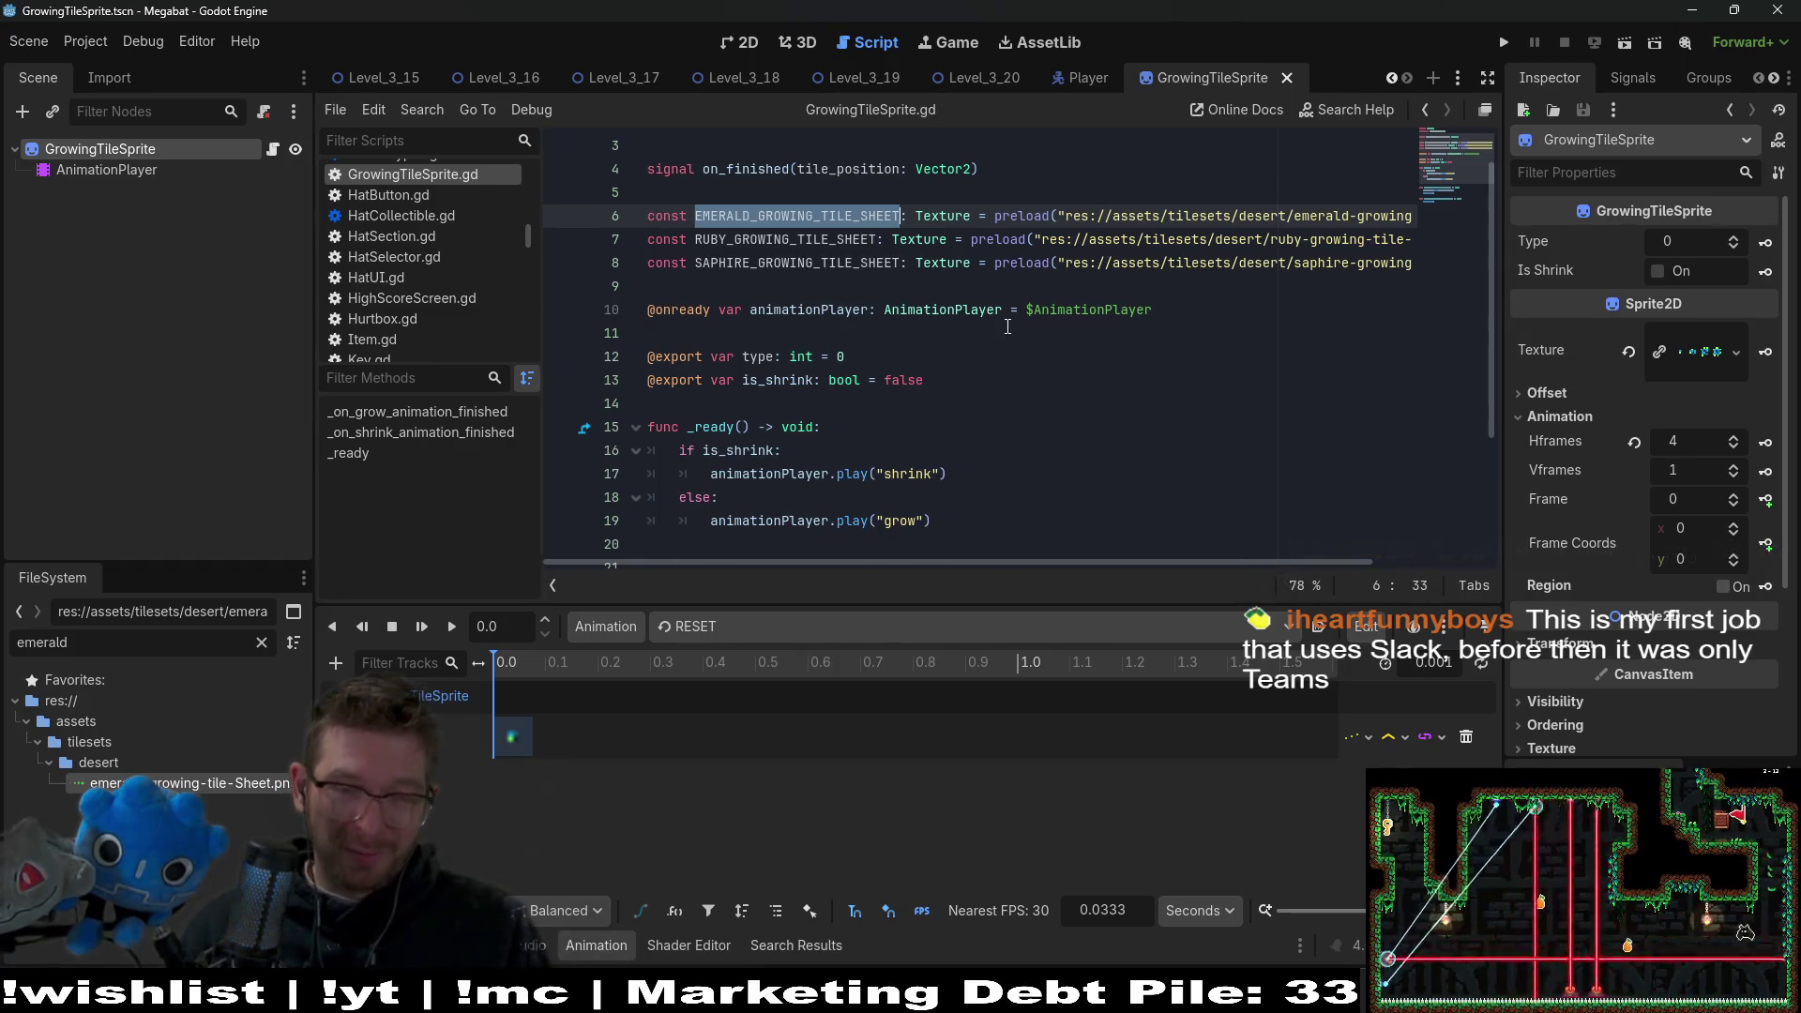
pyautogui.click(860, 287)
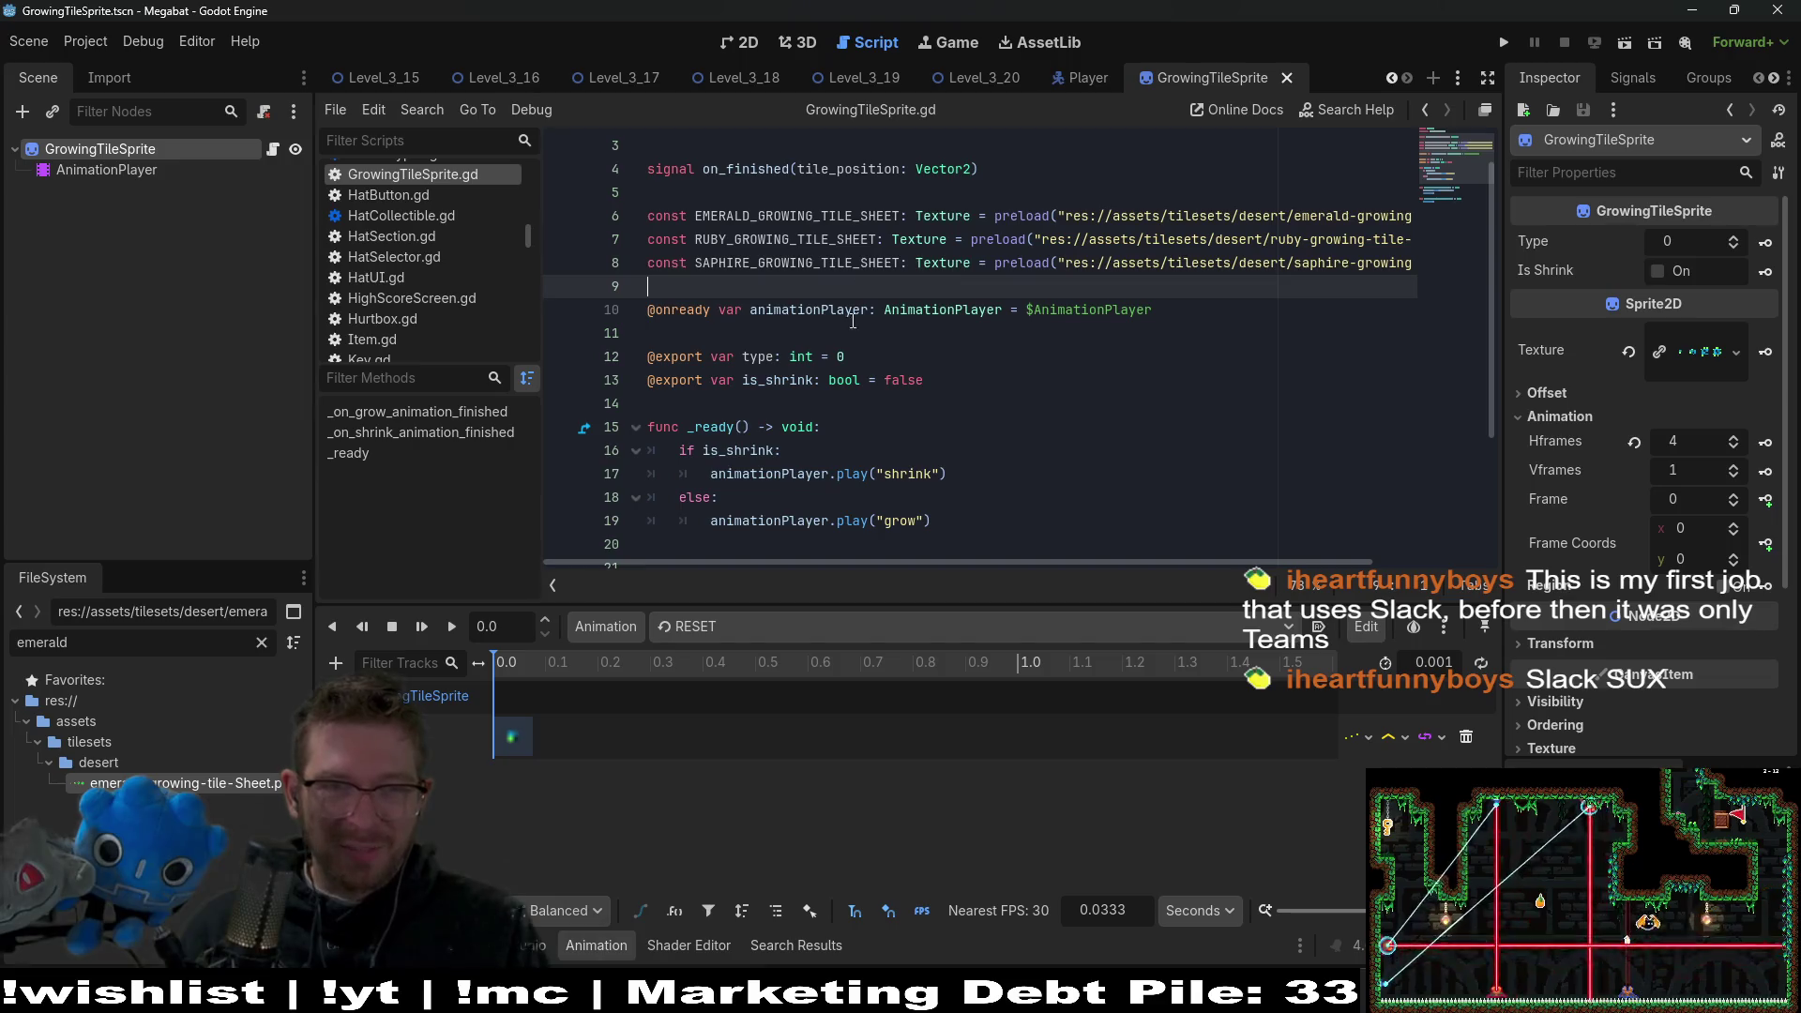
pyautogui.click(1027, 544)
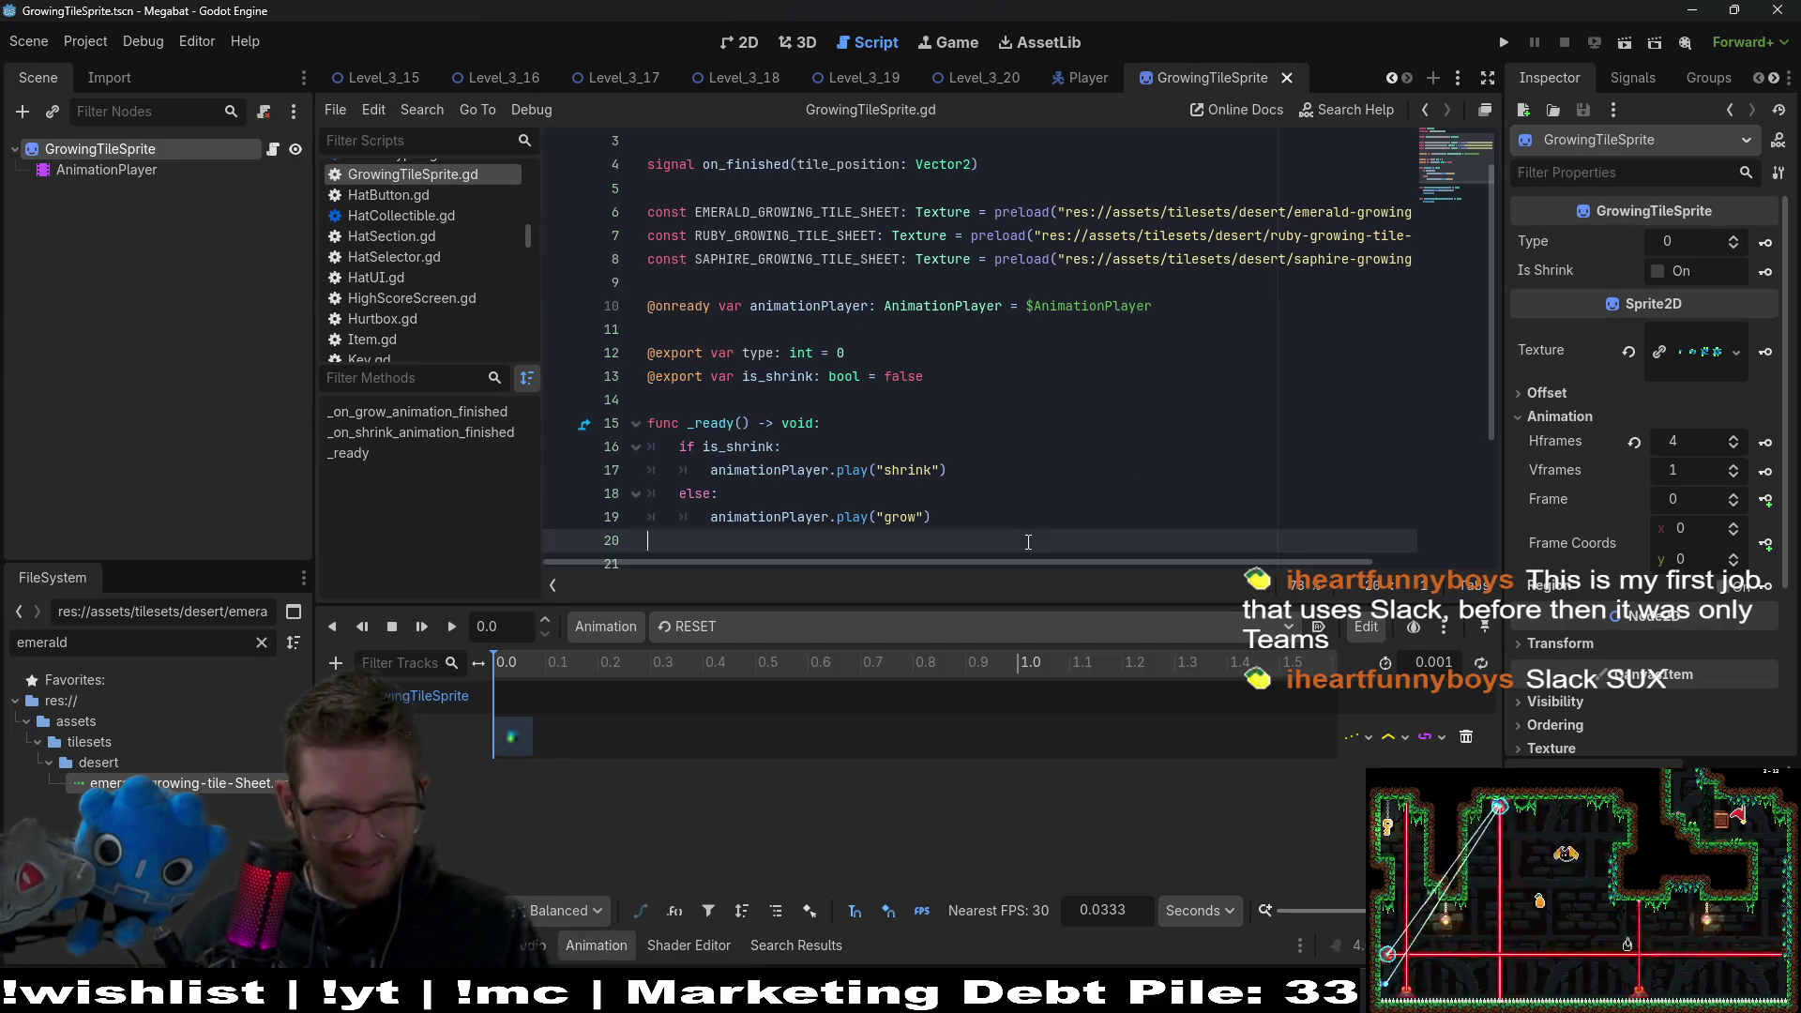
pyautogui.scroll(-2, 1017, 506)
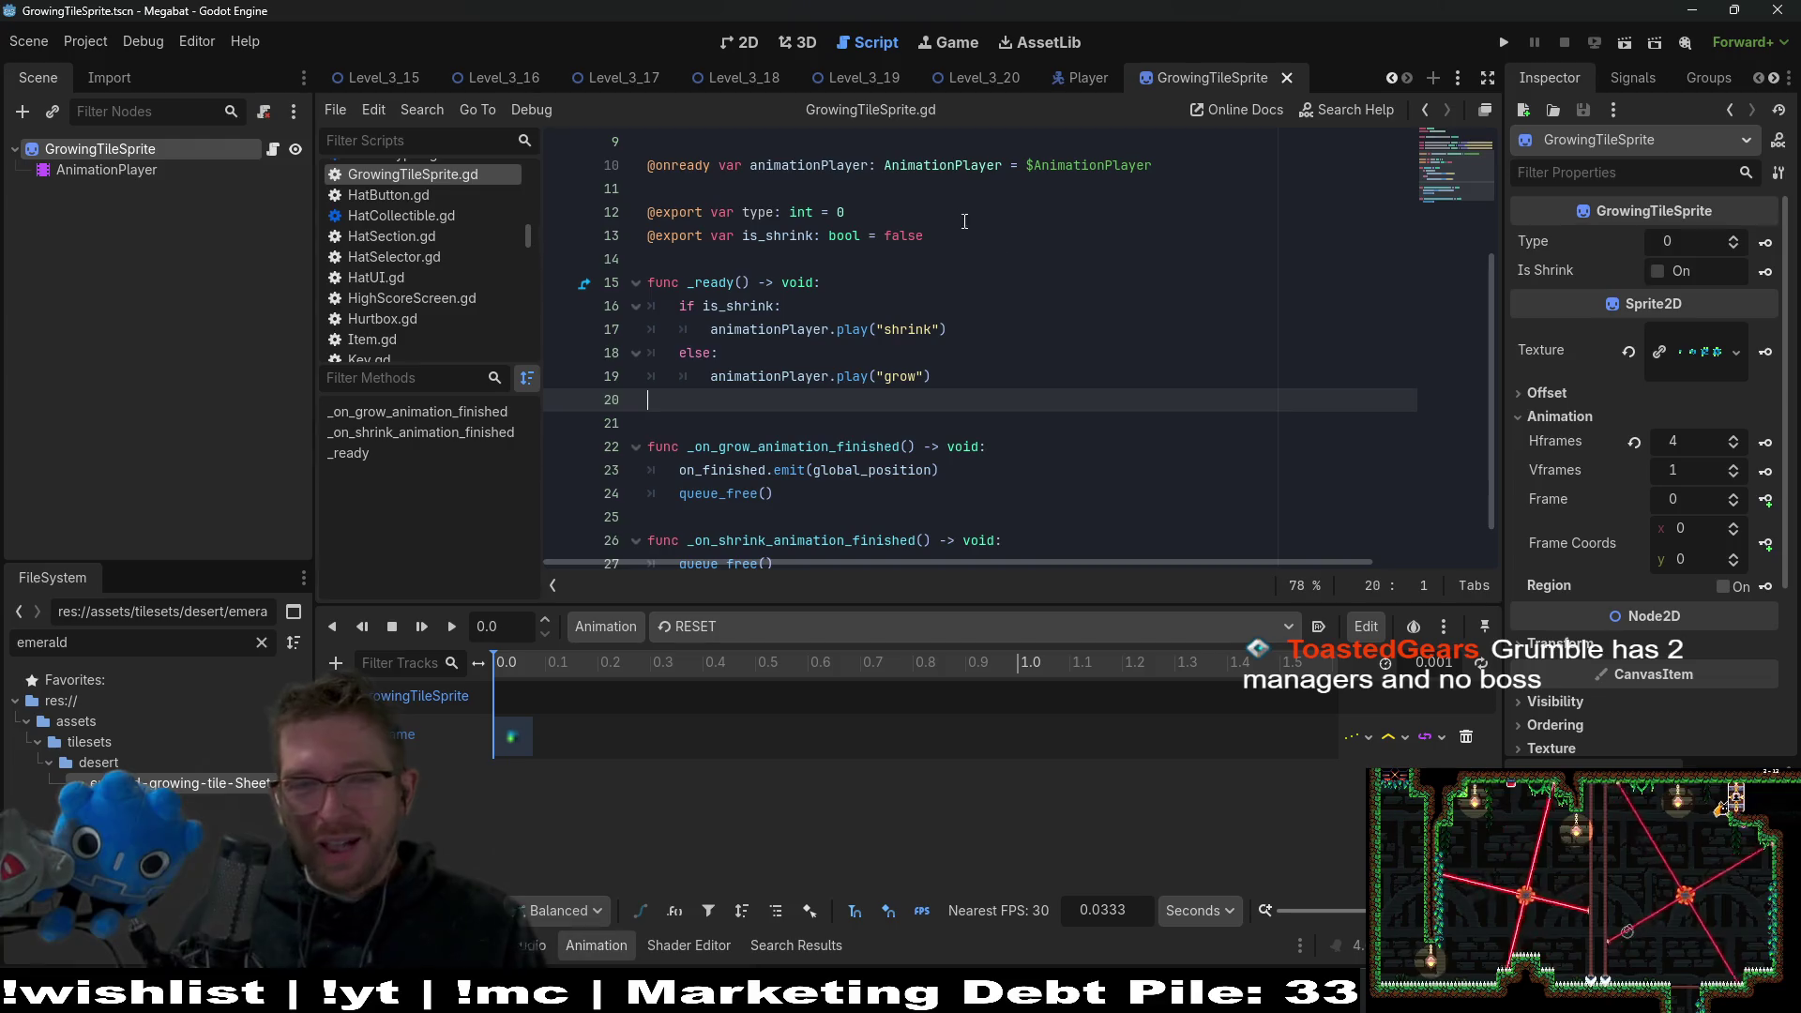
pyautogui.click(921, 424)
pyautogui.click(884, 410)
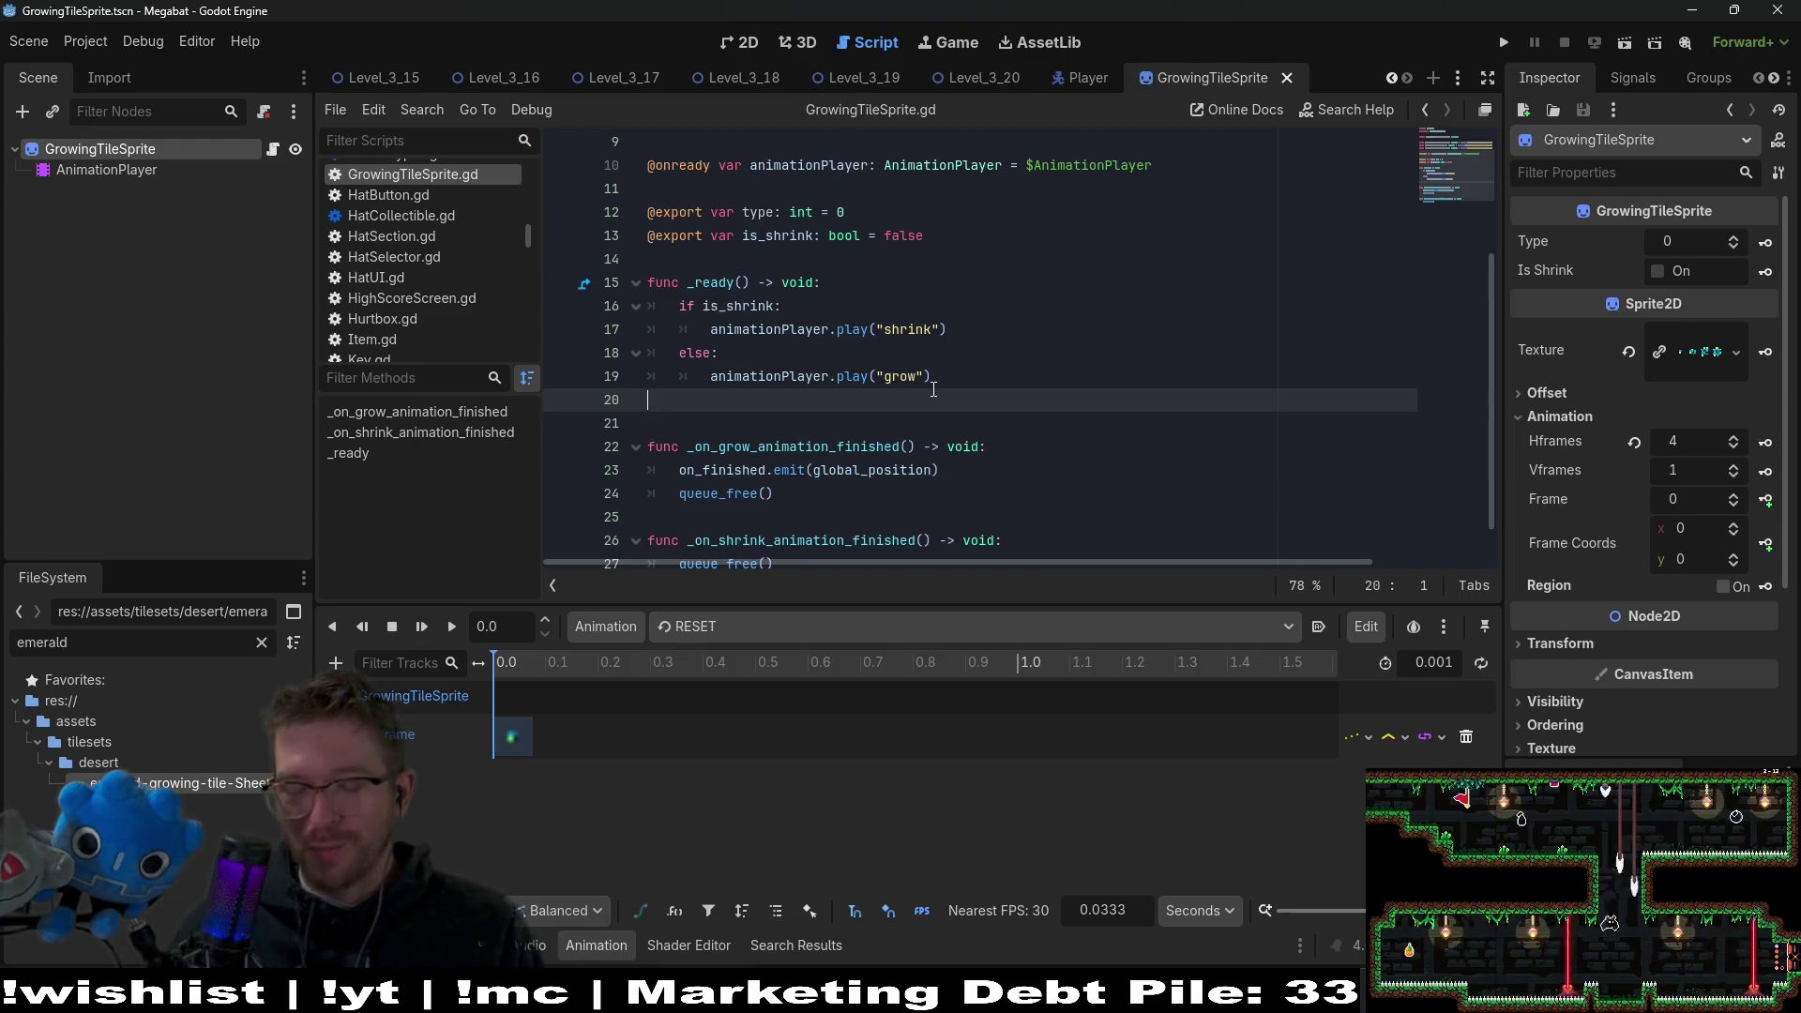
pyautogui.scroll(3, 703, 209)
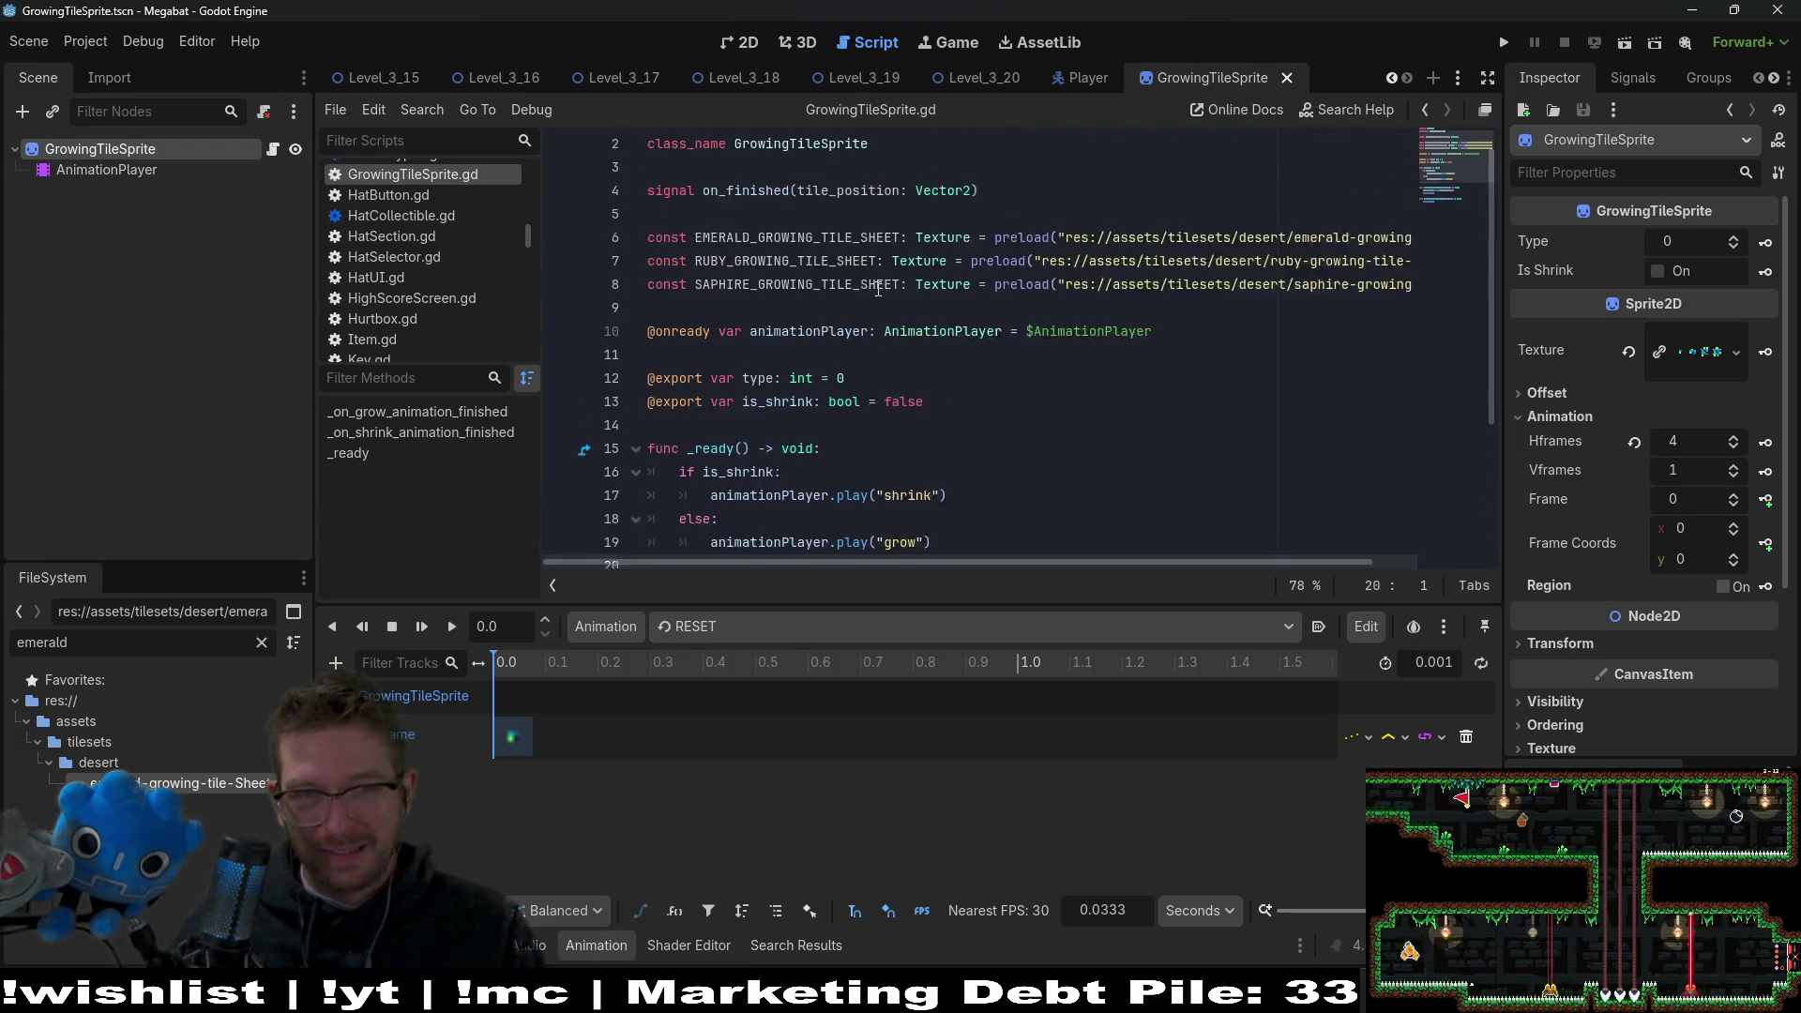
pyautogui.doubleClick(821, 355)
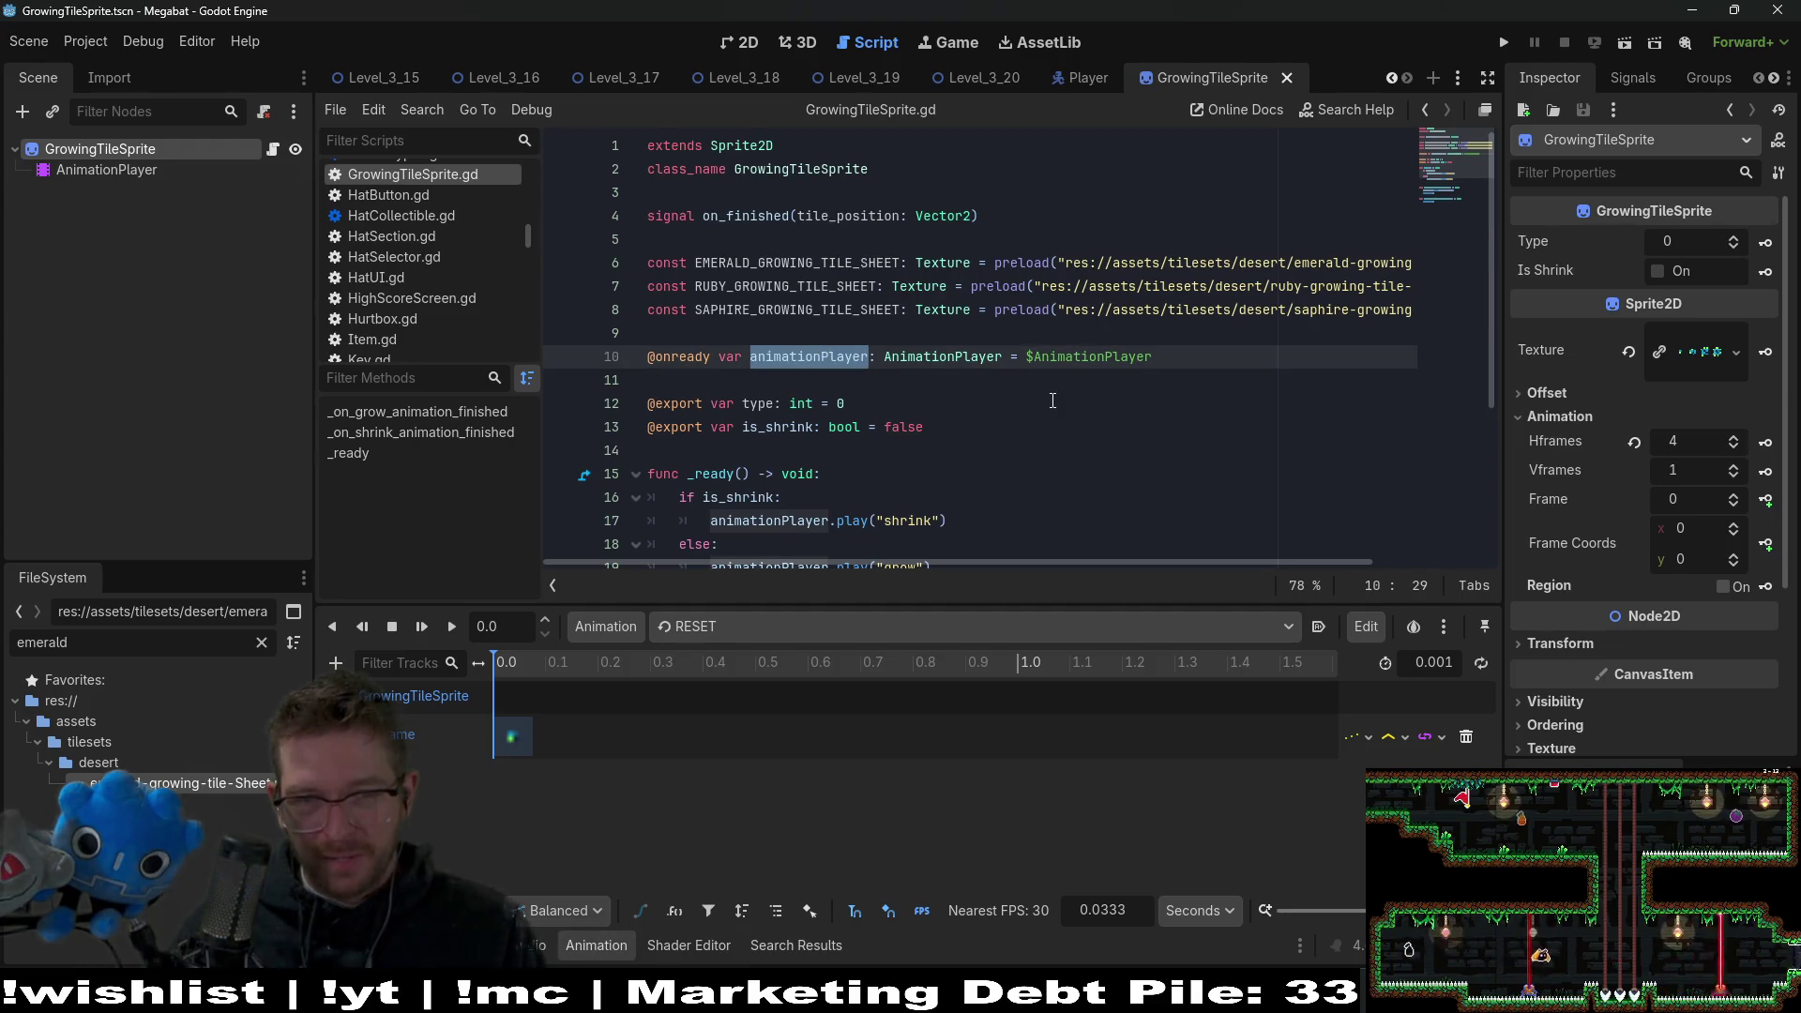
pyautogui.click(994, 372)
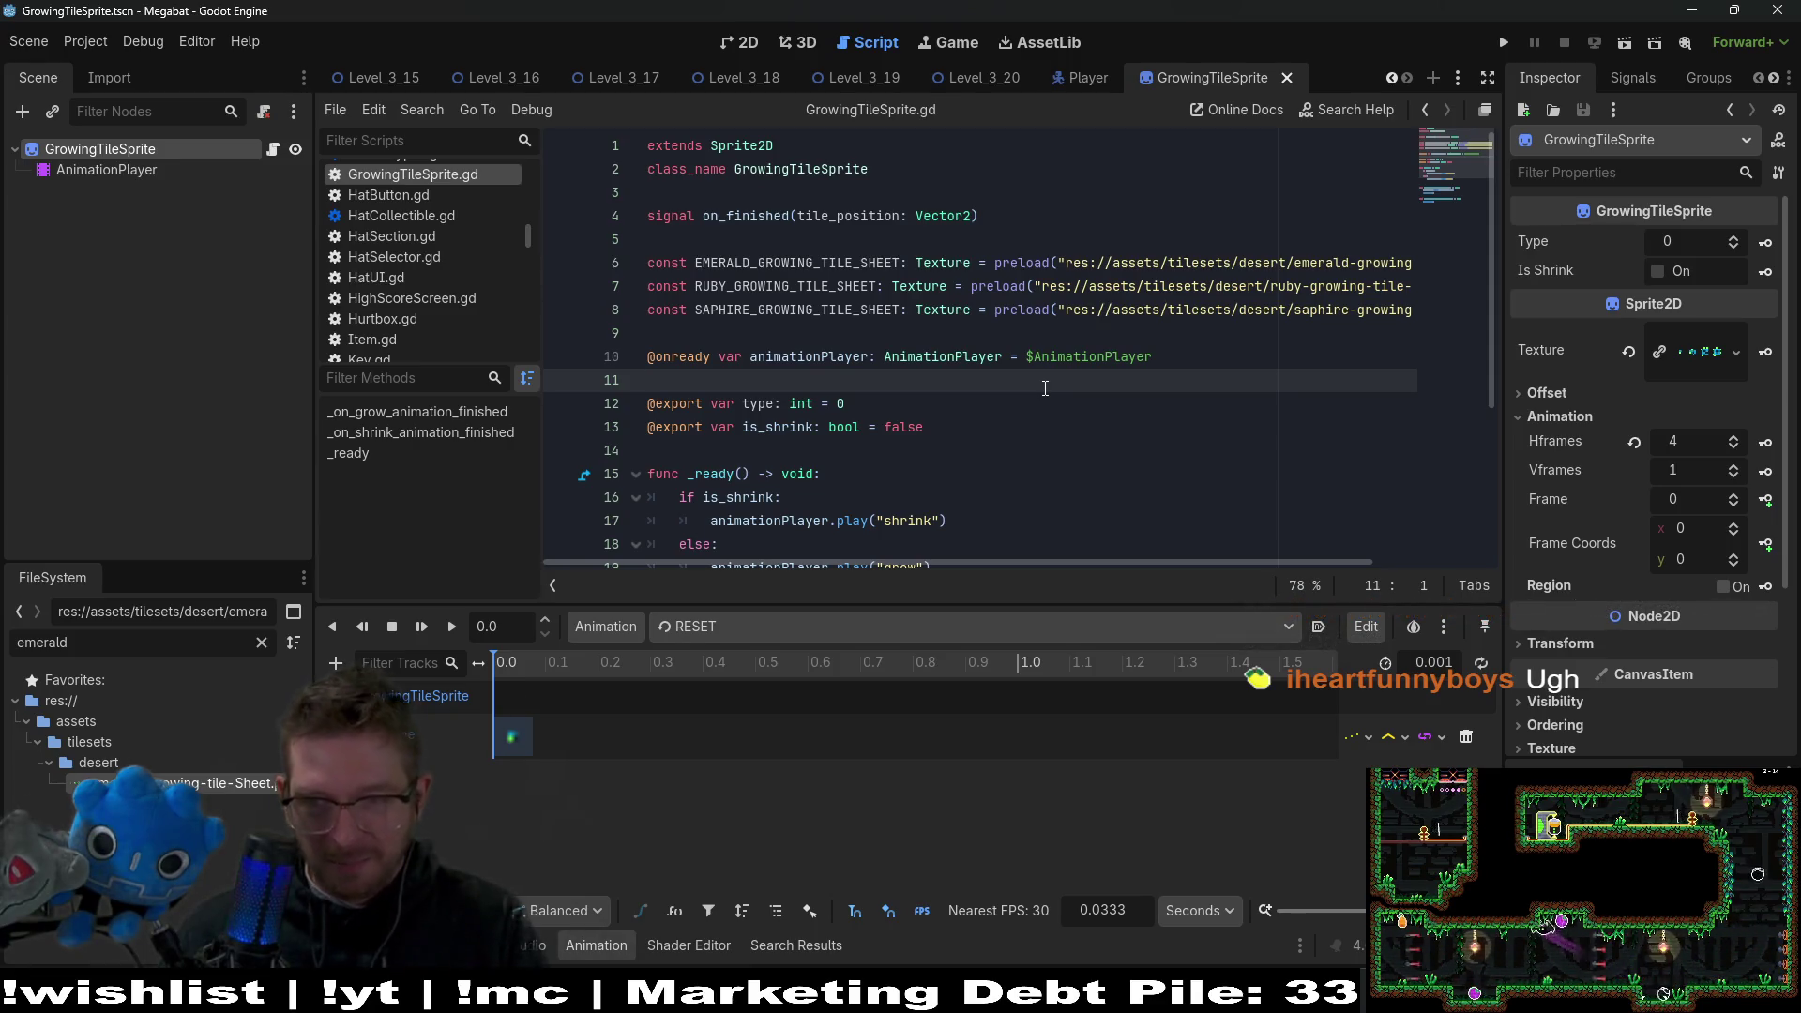
pyautogui.click(893, 394)
pyautogui.click(886, 390)
pyautogui.click(886, 403)
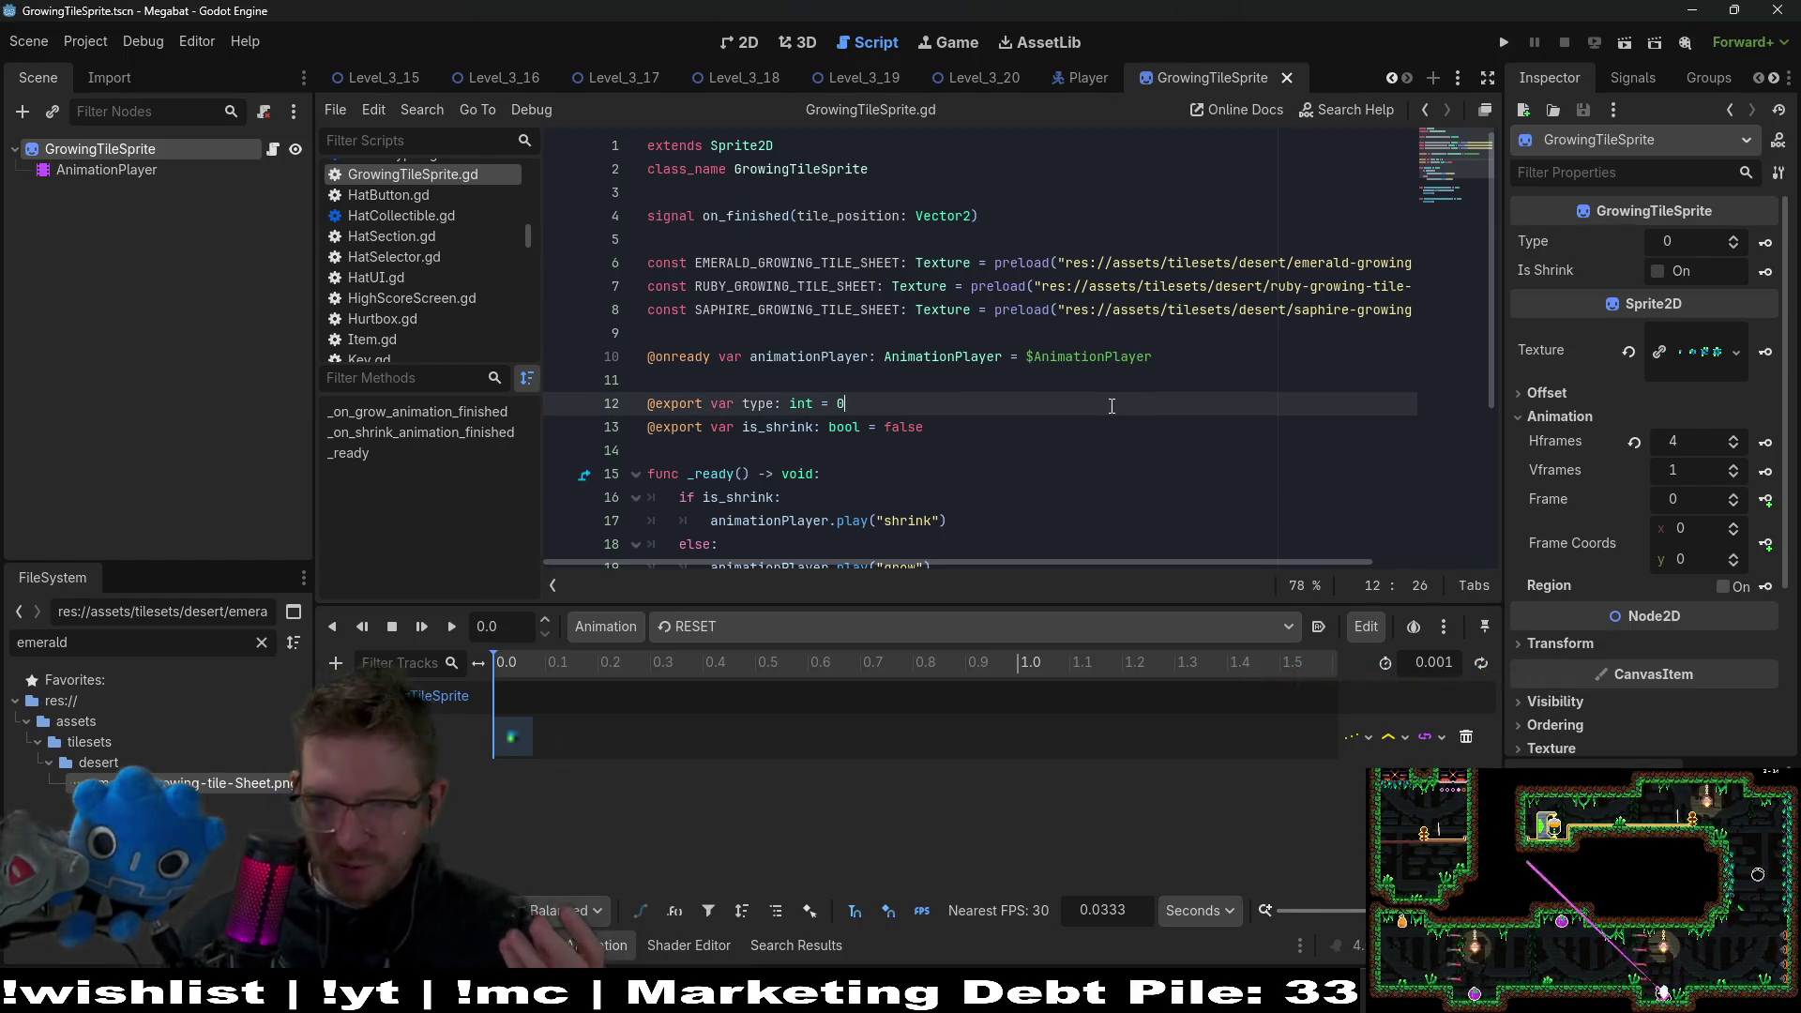
pyautogui.click(974, 378)
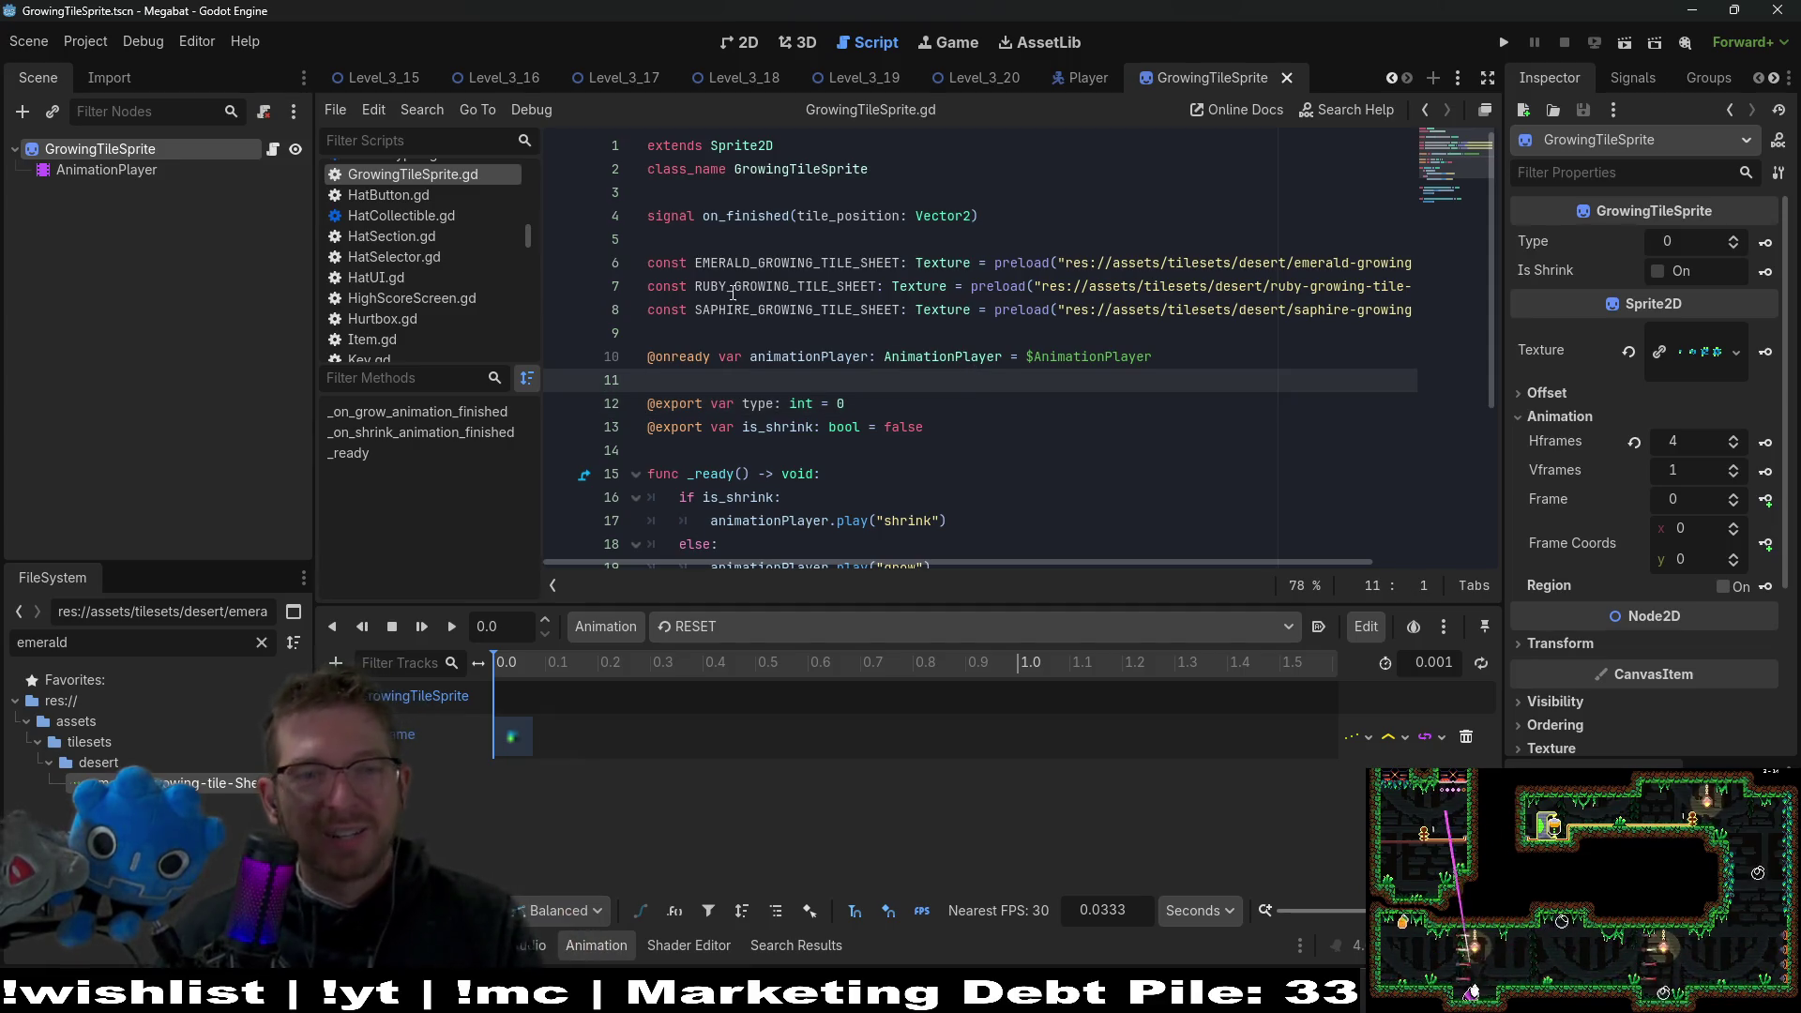
pyautogui.click(828, 335)
pyautogui.click(802, 241)
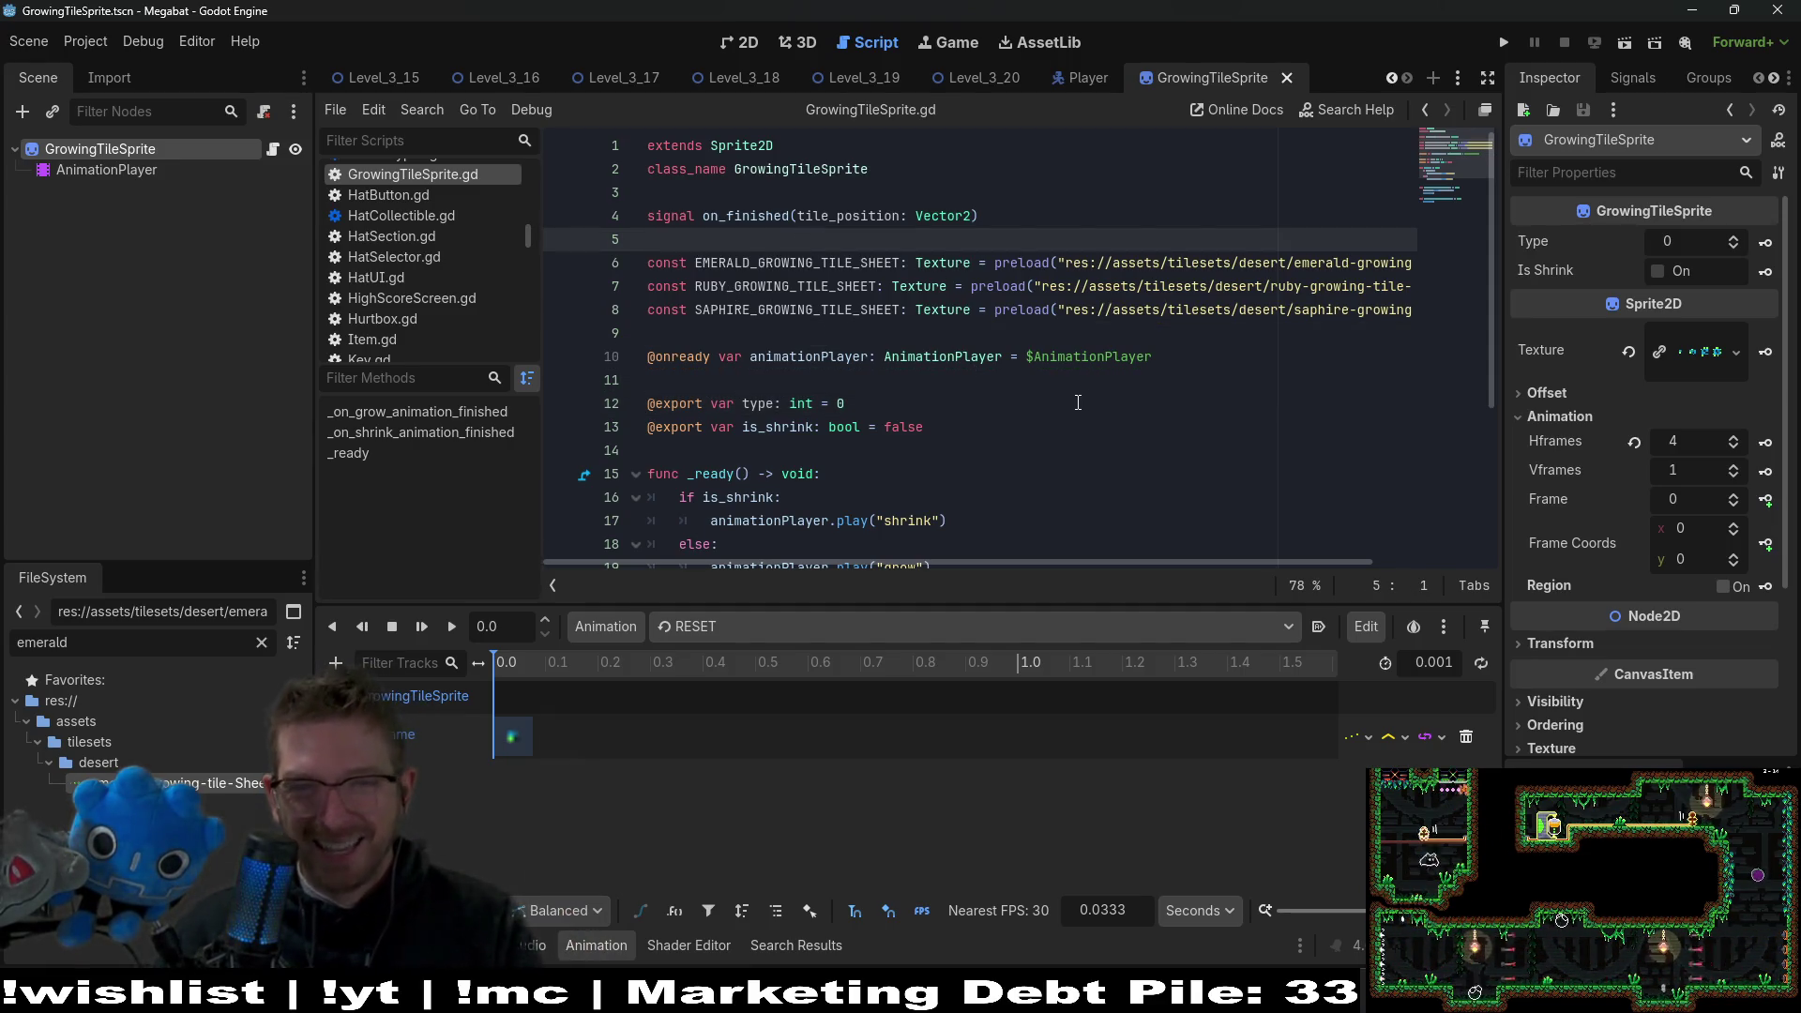
pyautogui.click(249, 187)
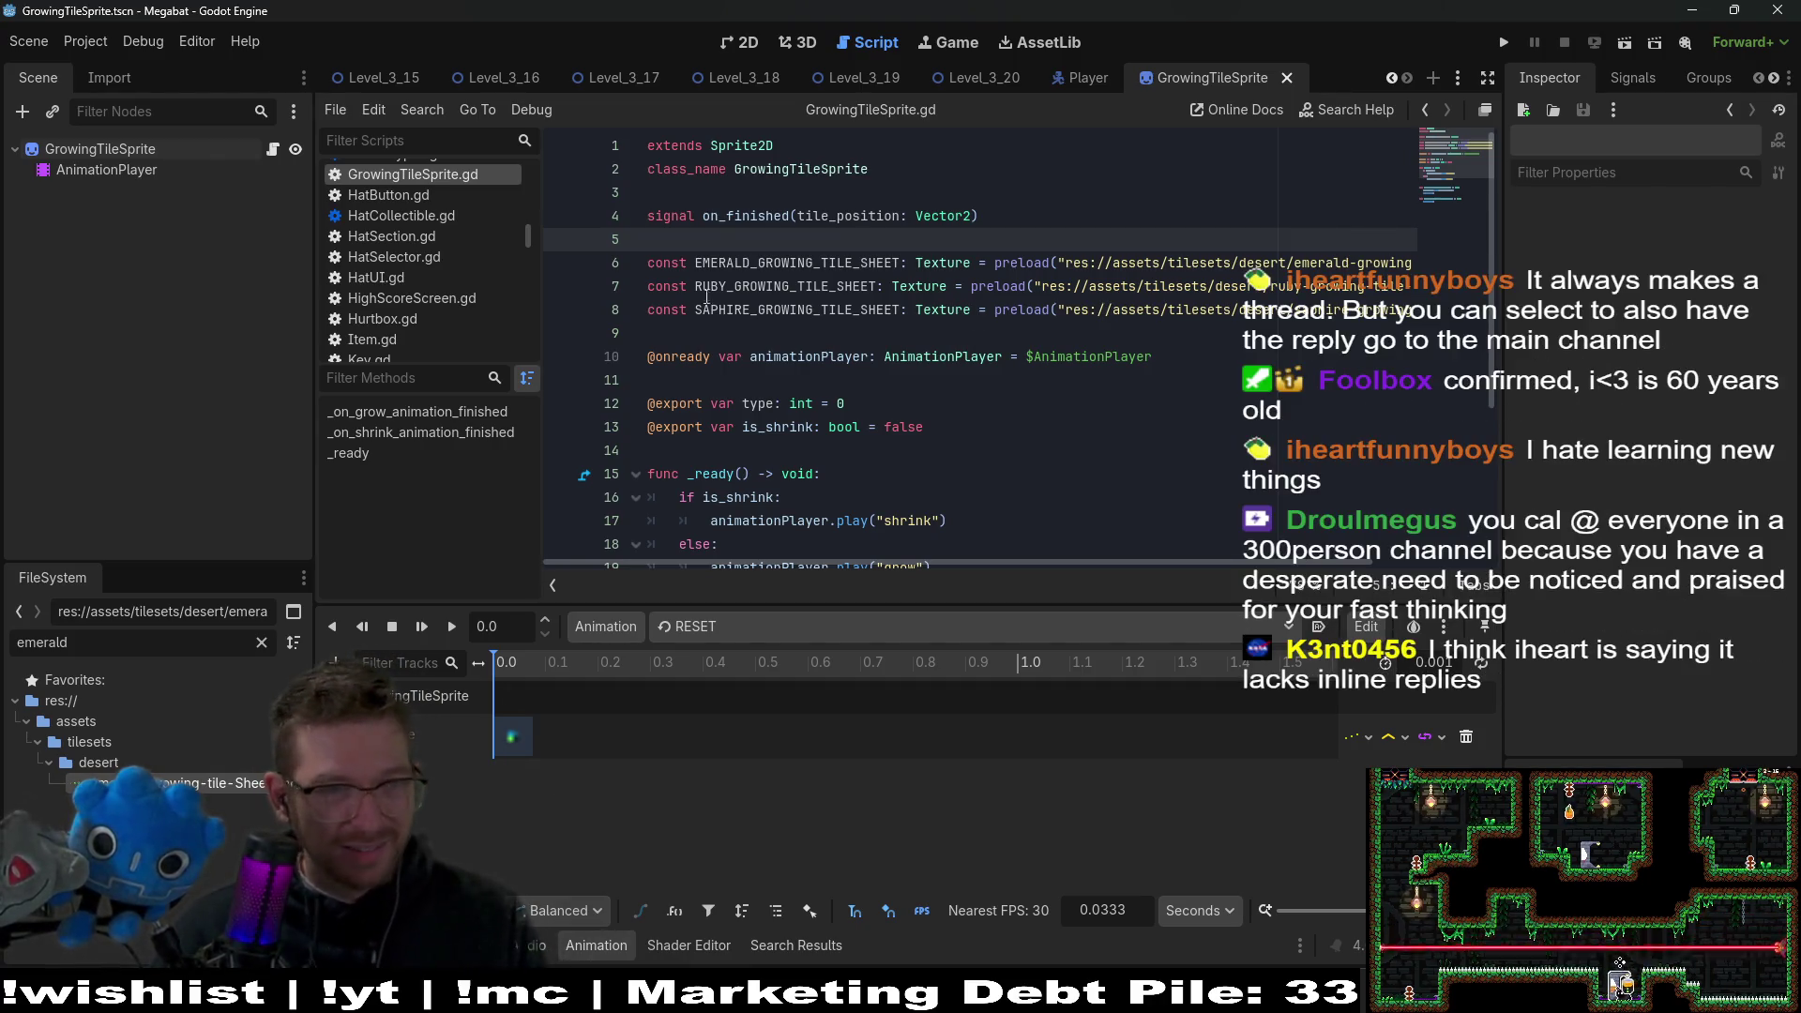
pyautogui.click(781, 347)
pyautogui.click(782, 343)
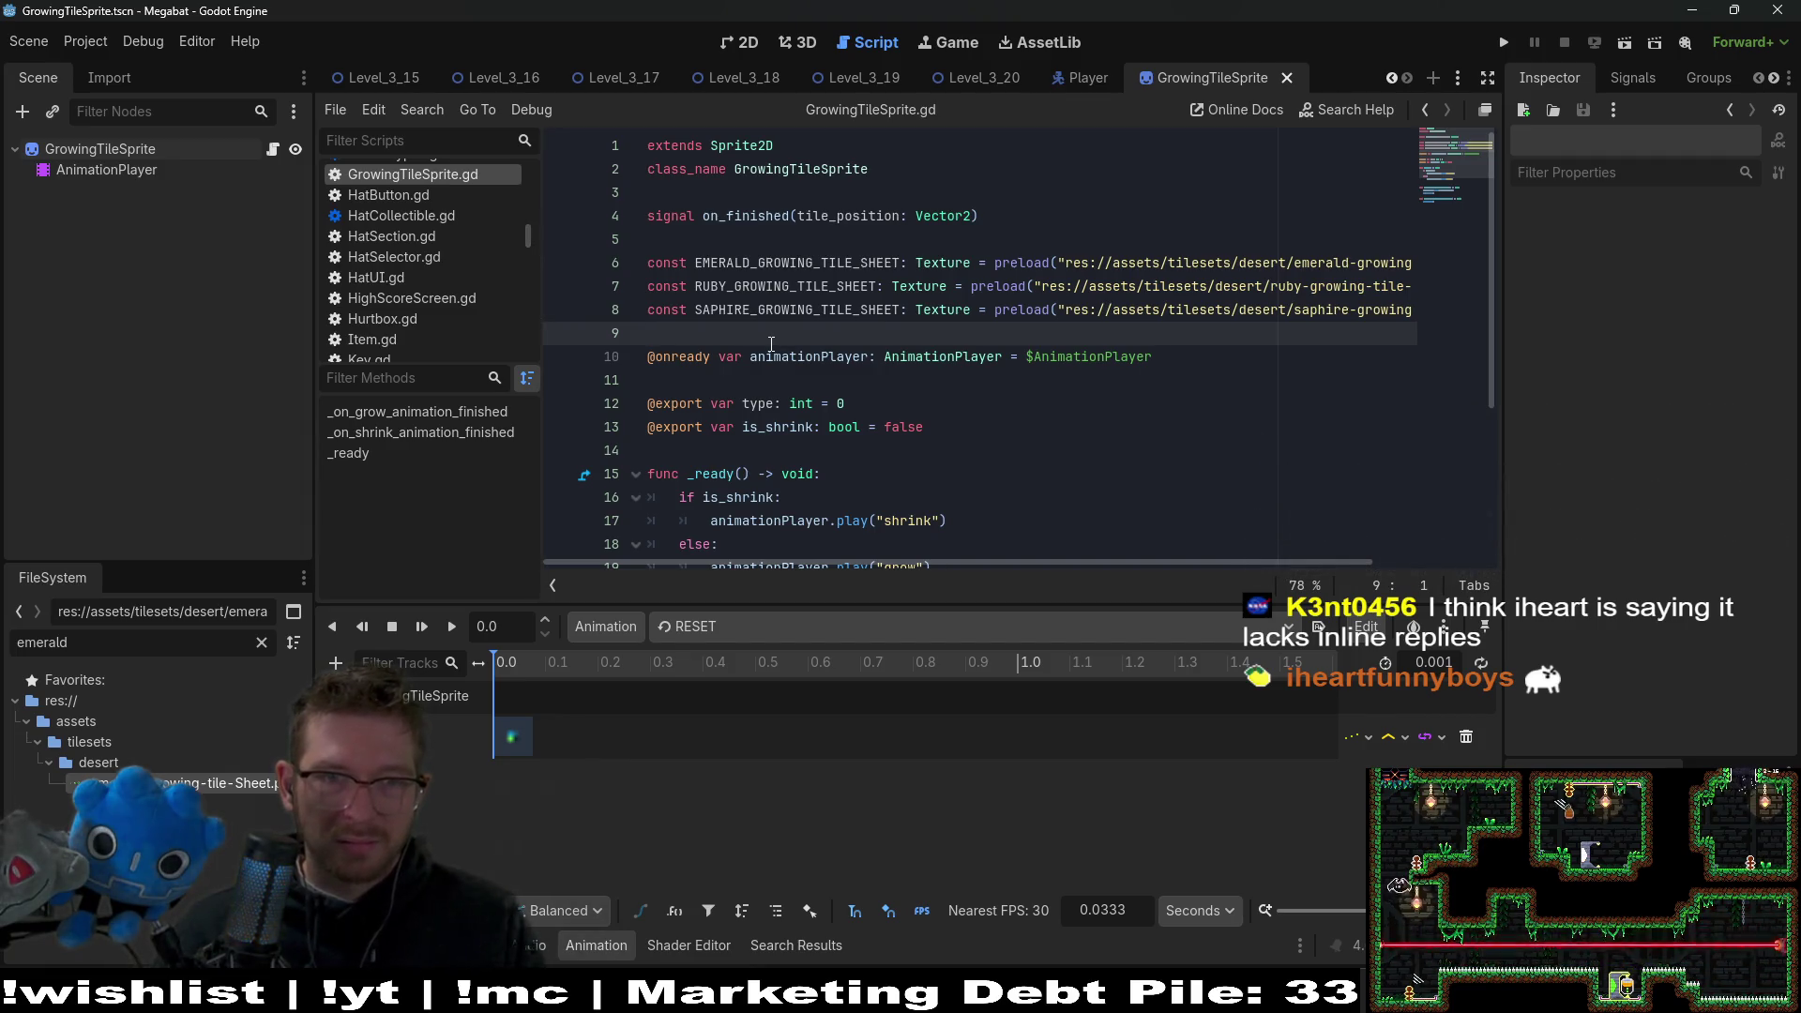
pyautogui.scroll(-3, 771, 343)
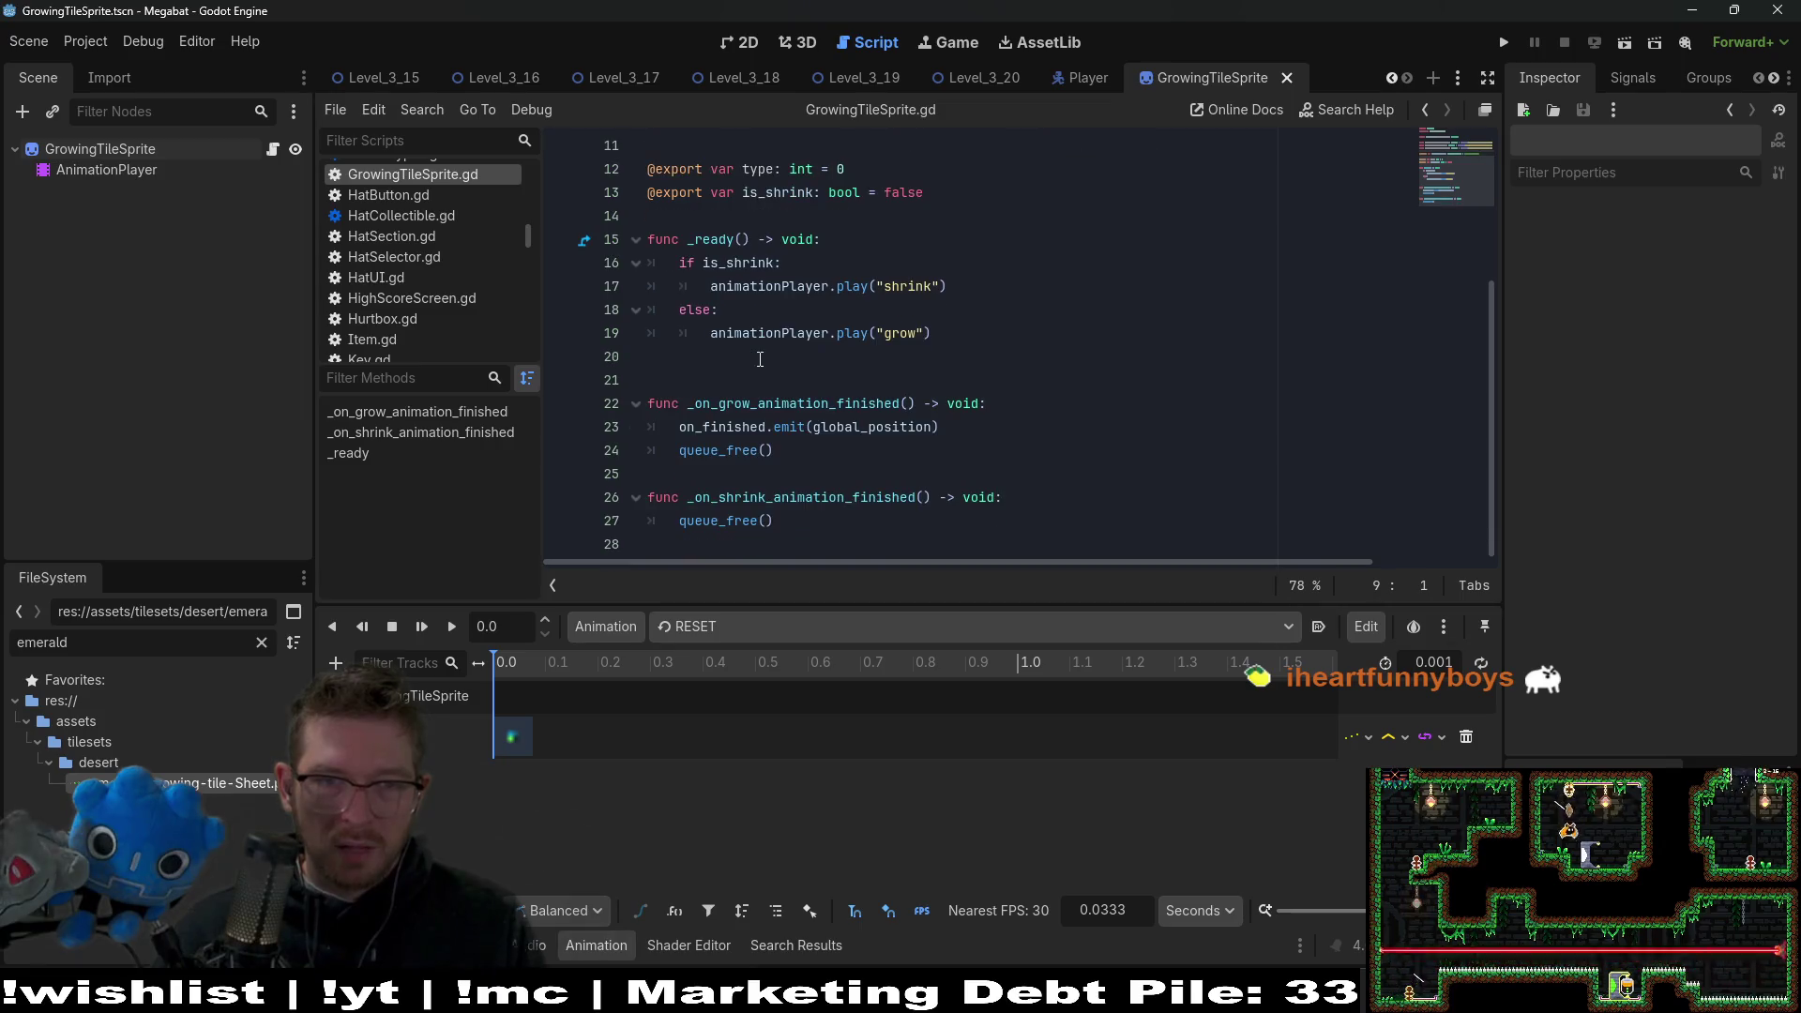
pyautogui.scroll(2, 857, 387)
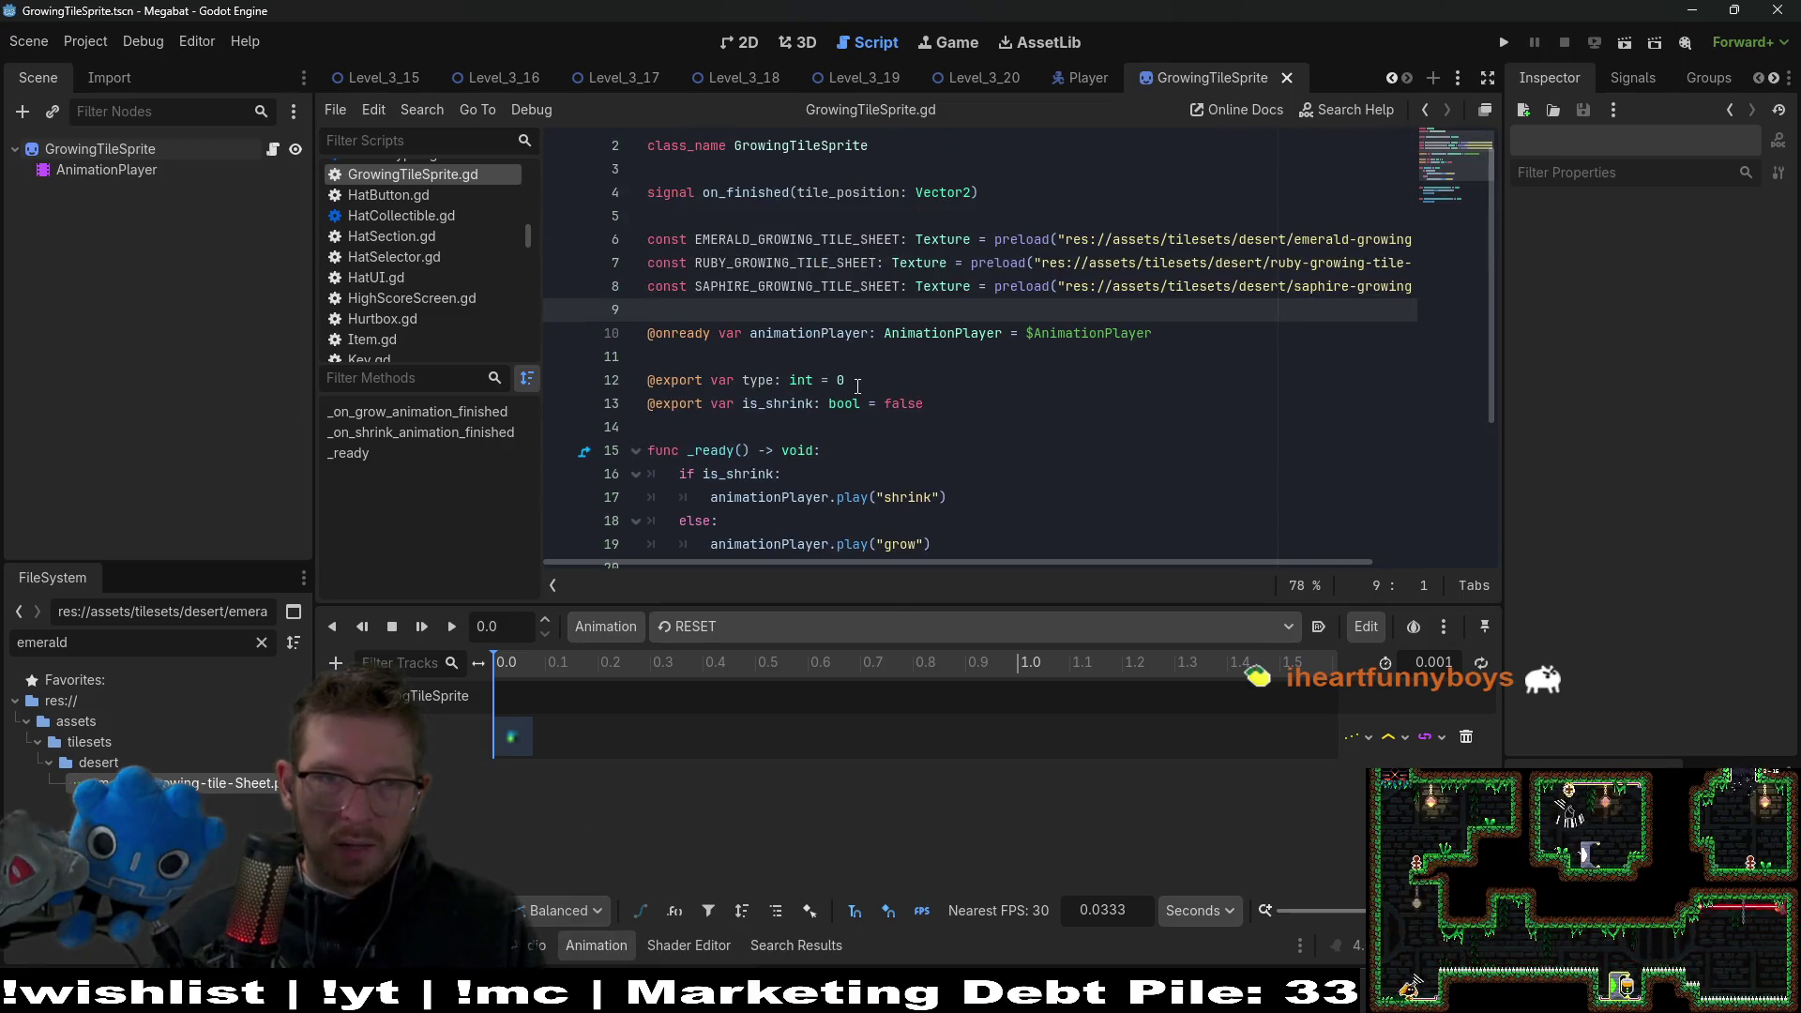
# Step: Comment the exported type variable with '# 0 - emerald, 1 - ruby, 2 - saphire'
pyautogui.click(906, 386)
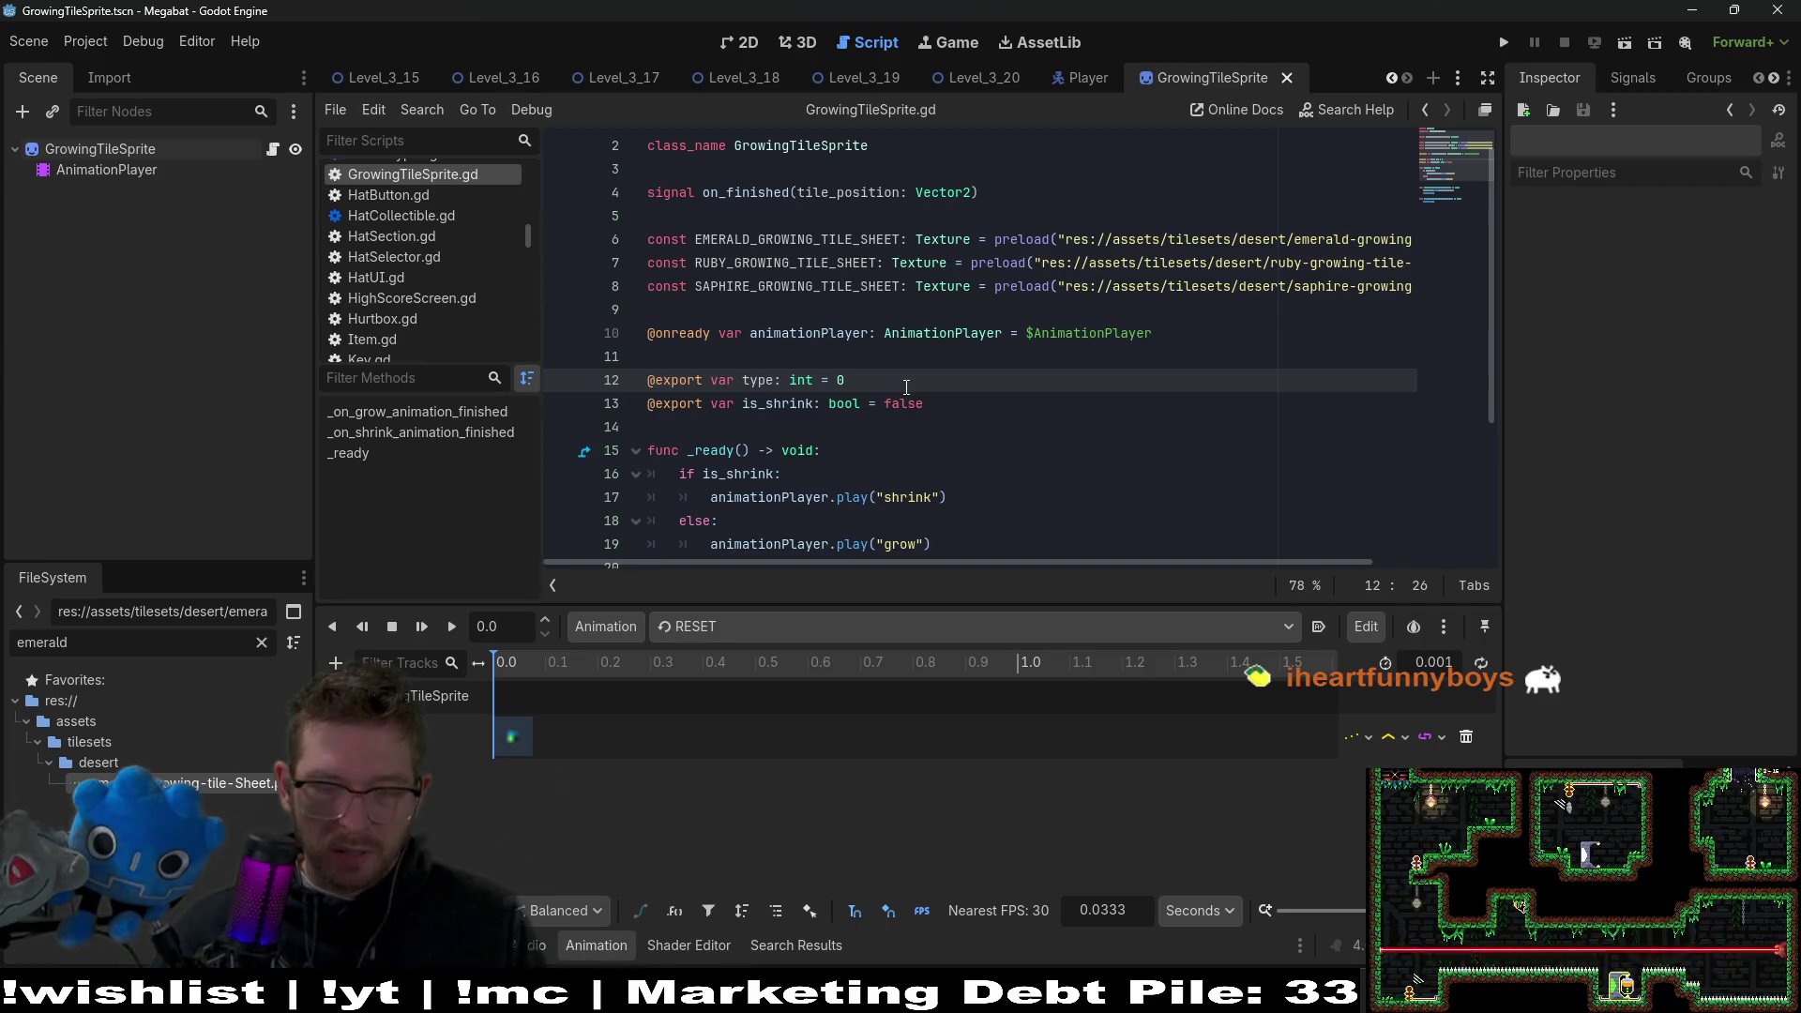
pyautogui.write('# ')
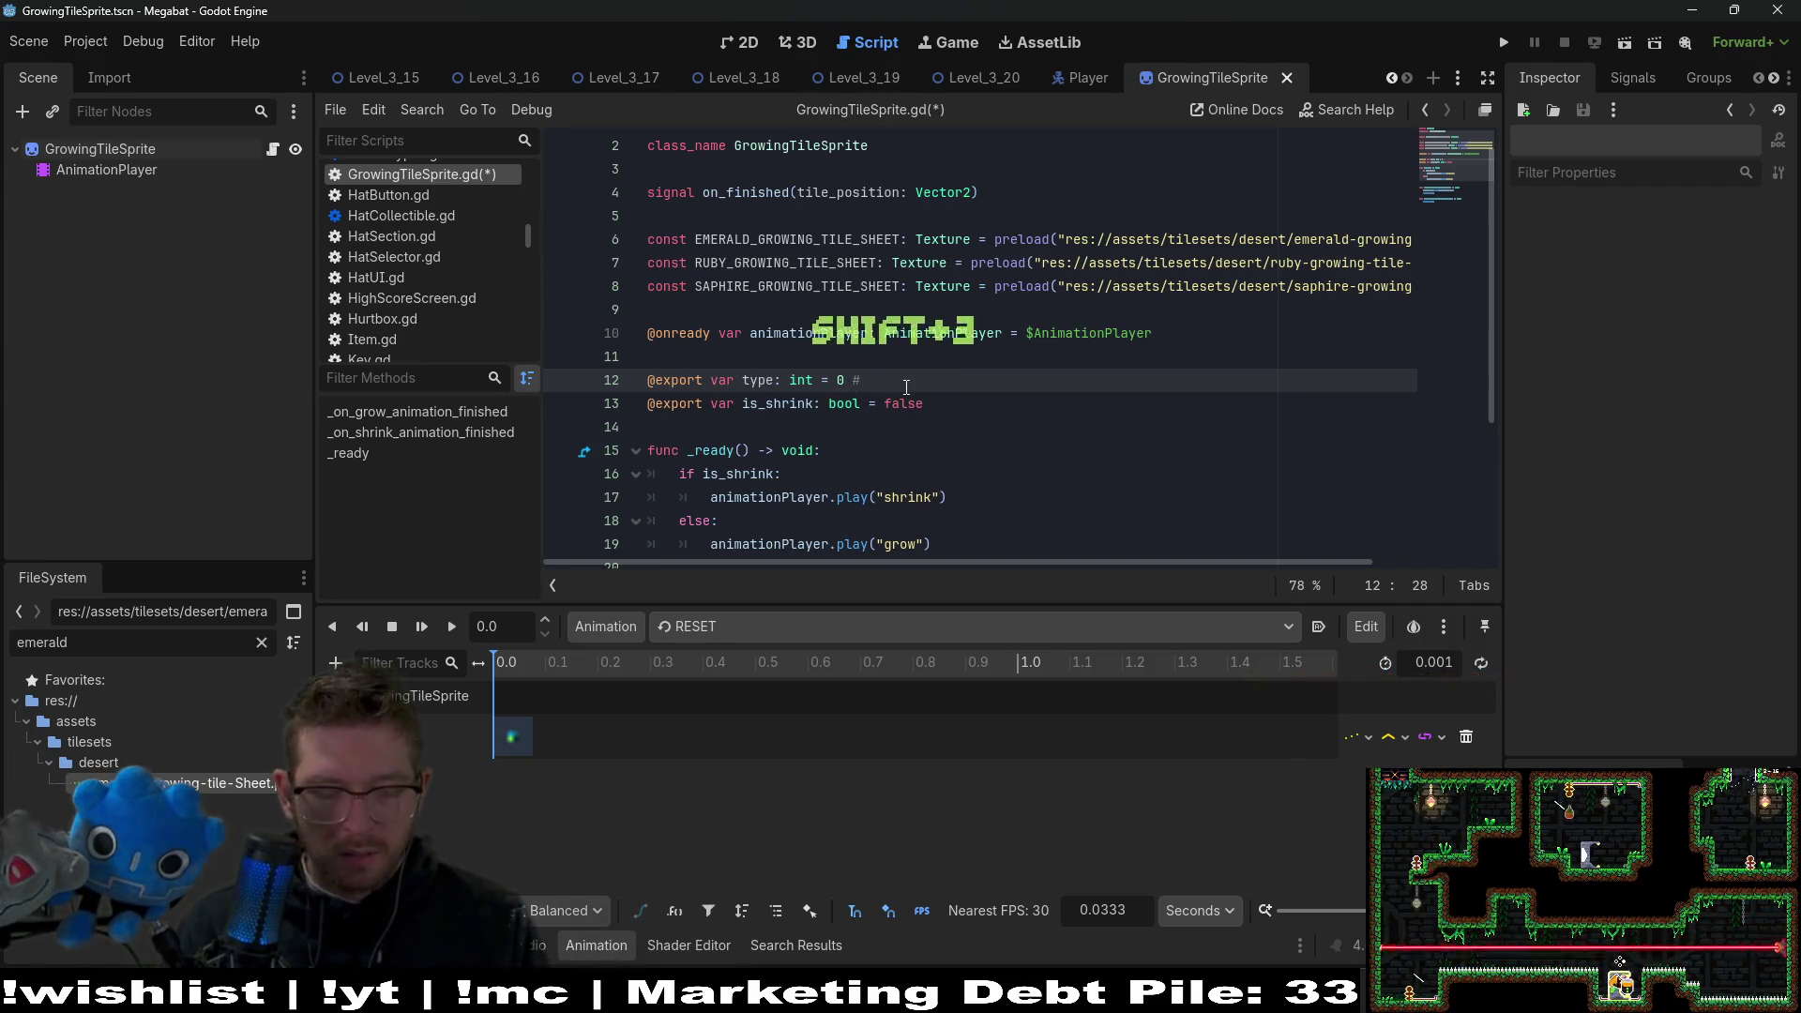
pyautogui.write('0 =')
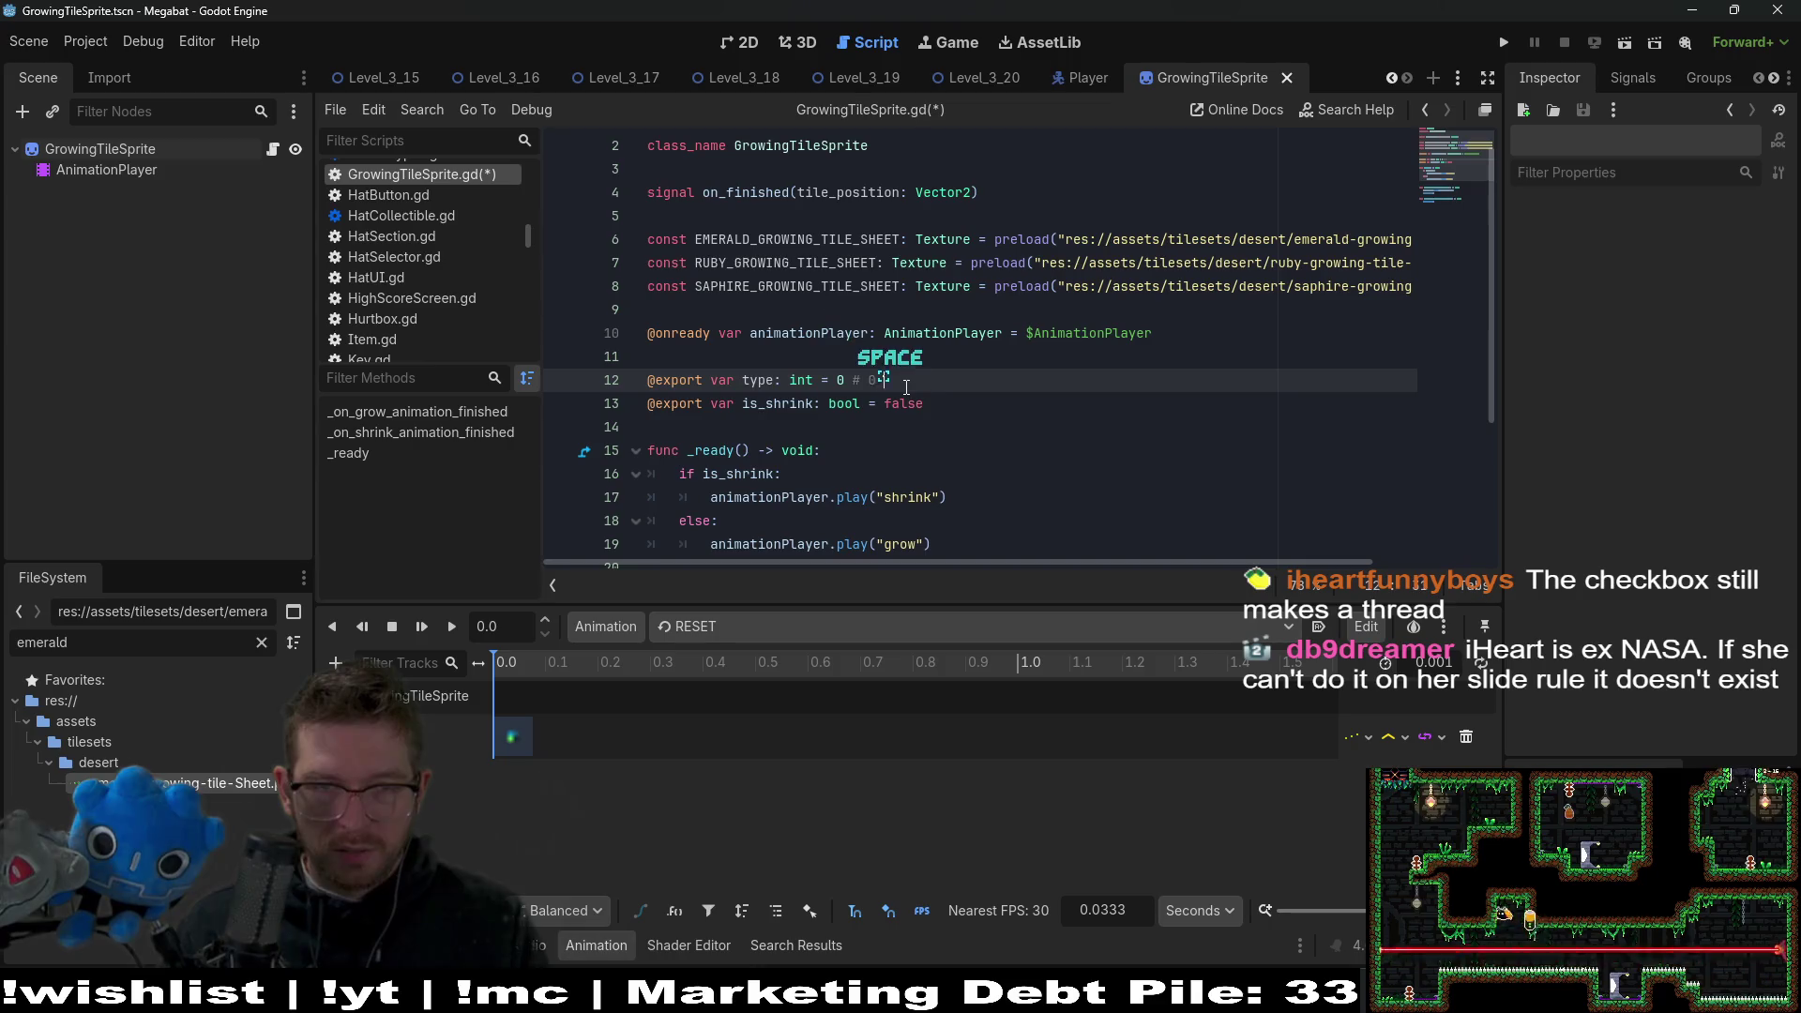
pyautogui.press('BackSpace')
pyautogui.press('BackSpace')
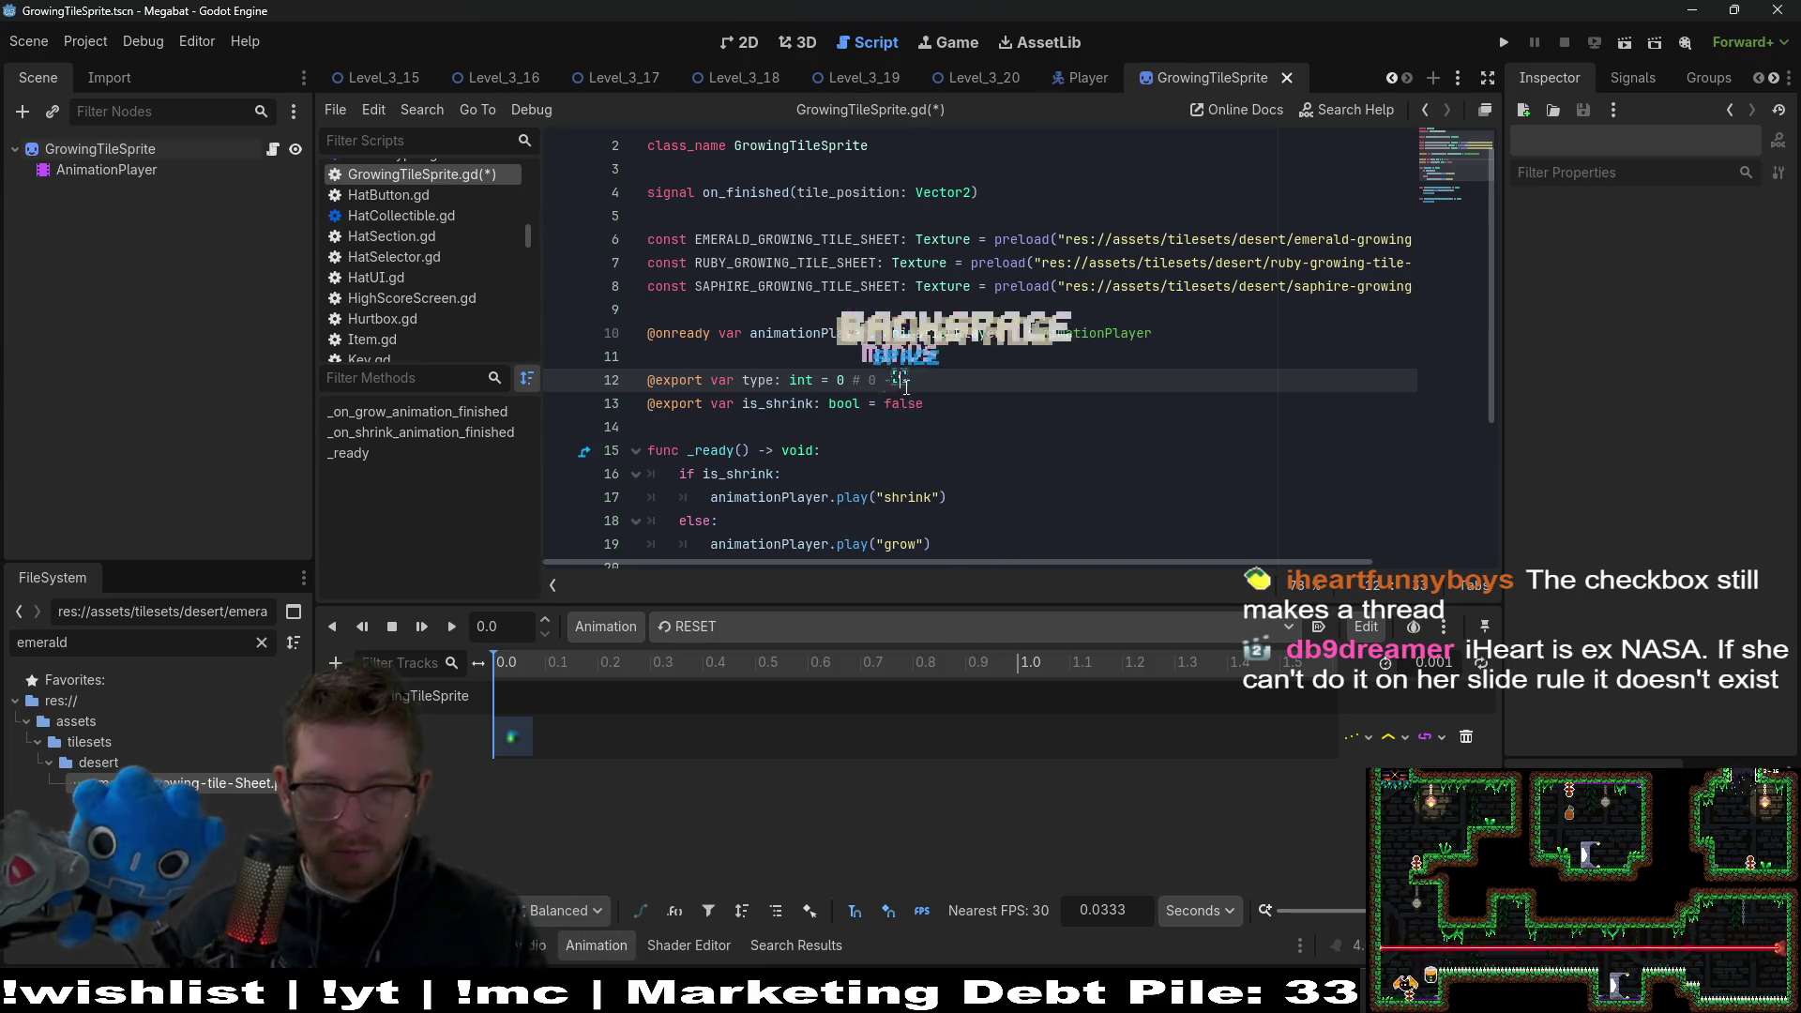
pyautogui.write('- emerald')
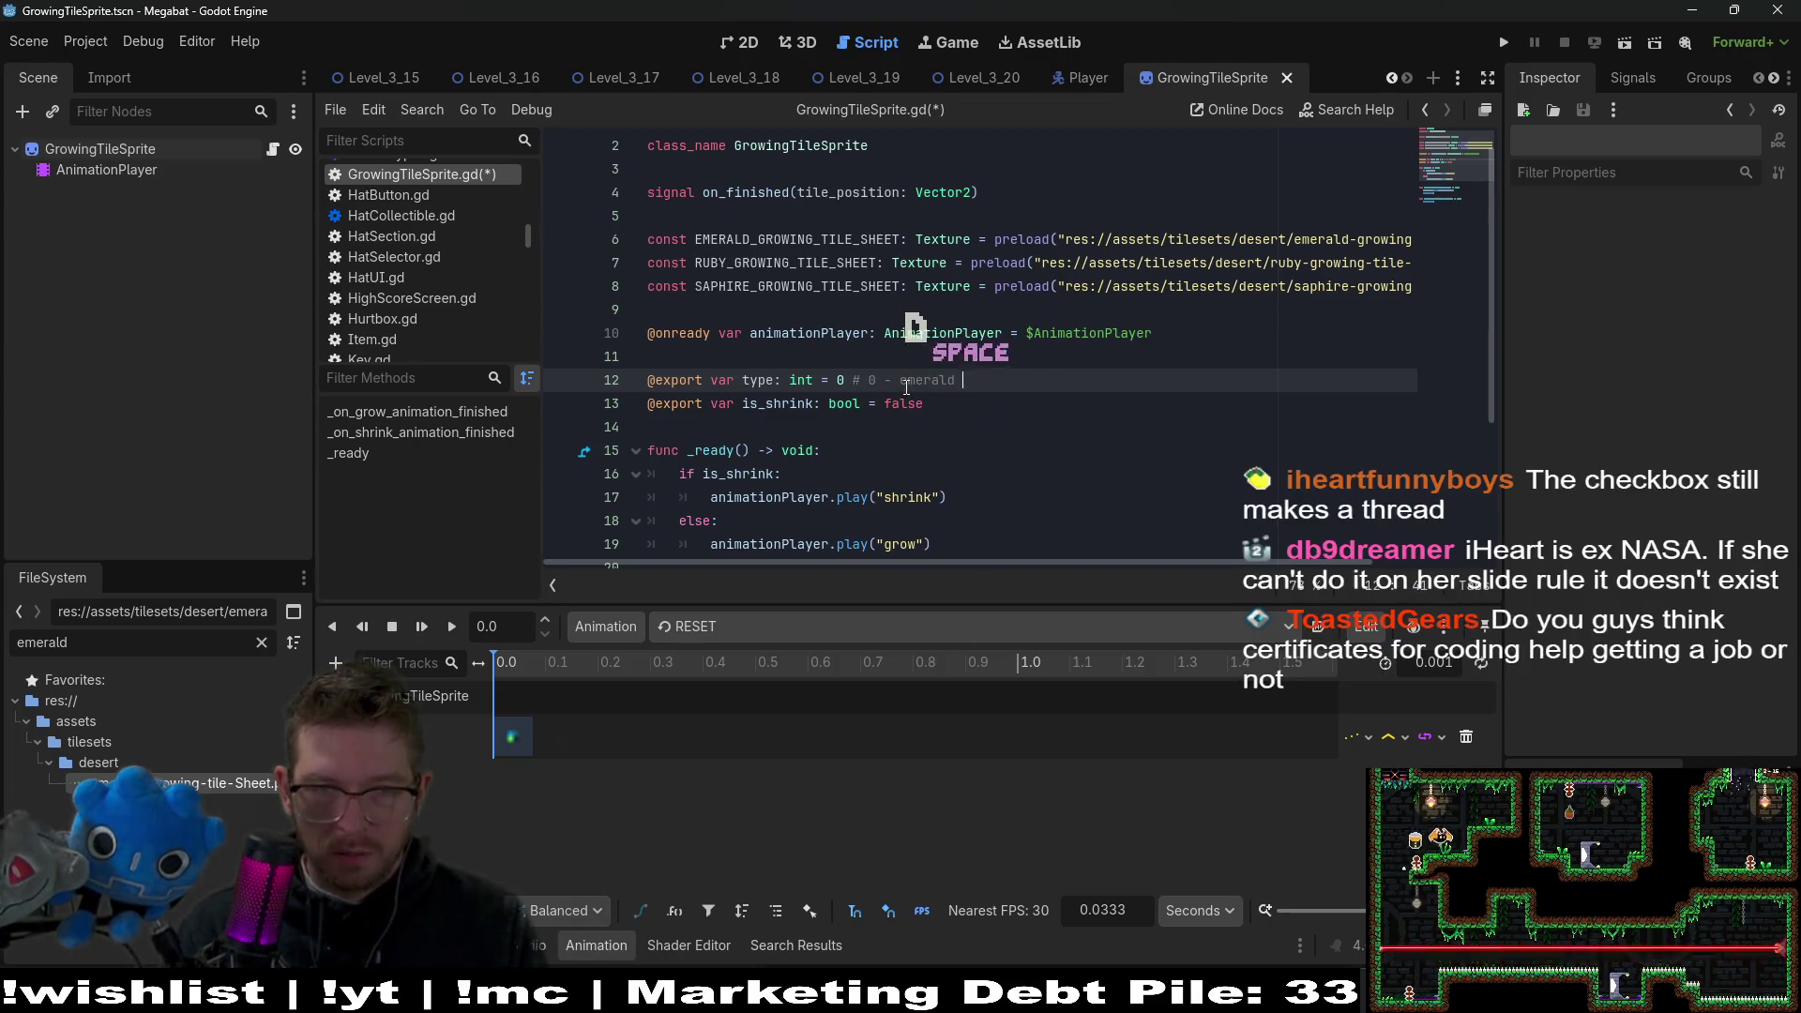
pyautogui.write(', 1 -')
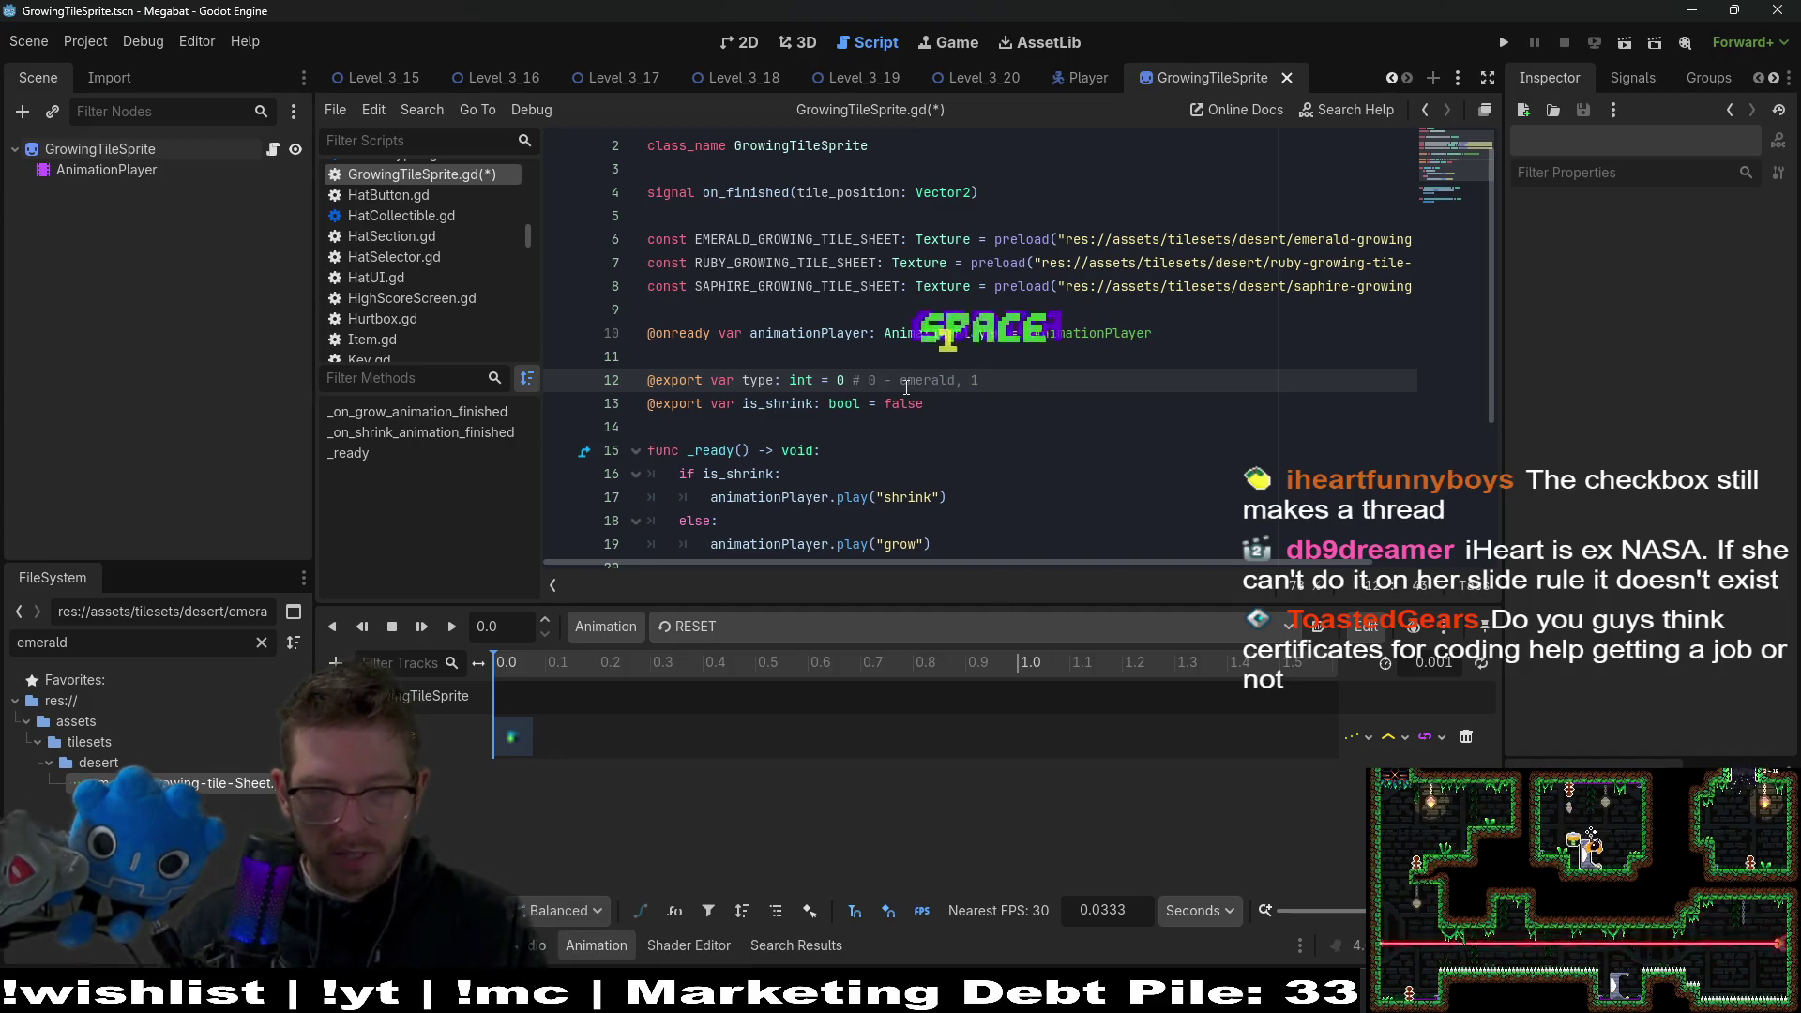
pyautogui.write(' ru')
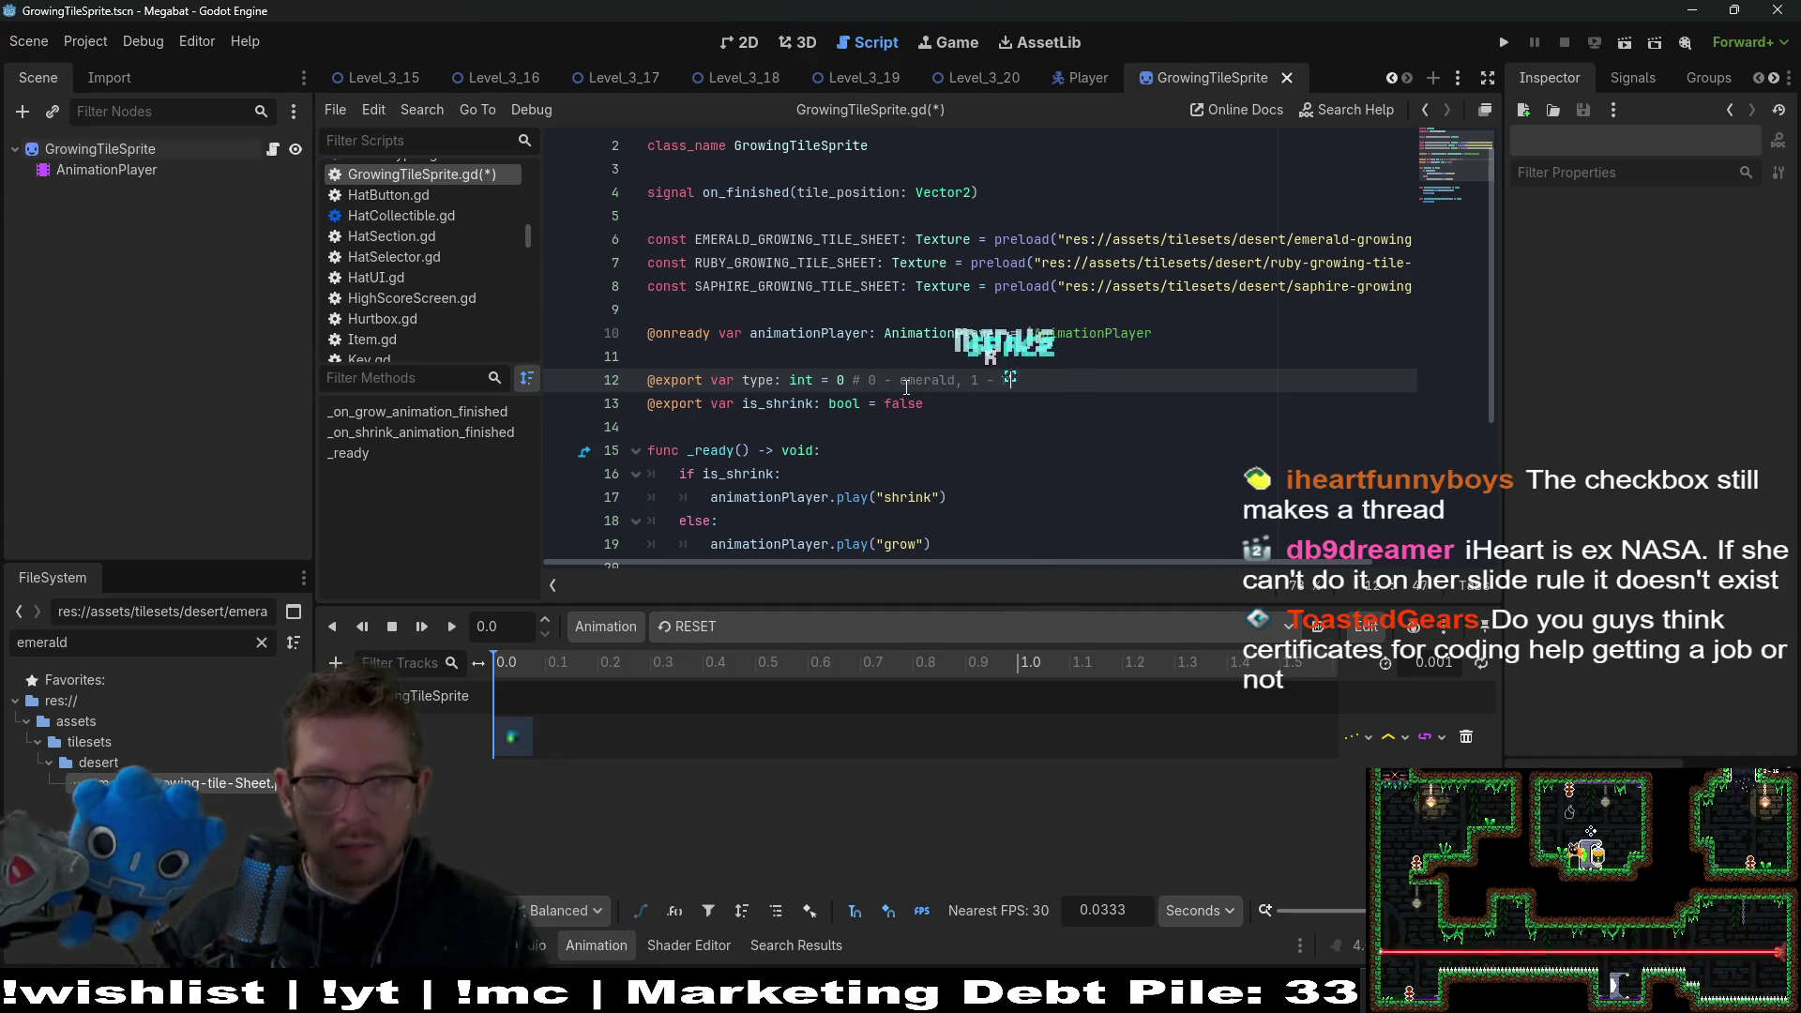
pyautogui.write('by, 2 -')
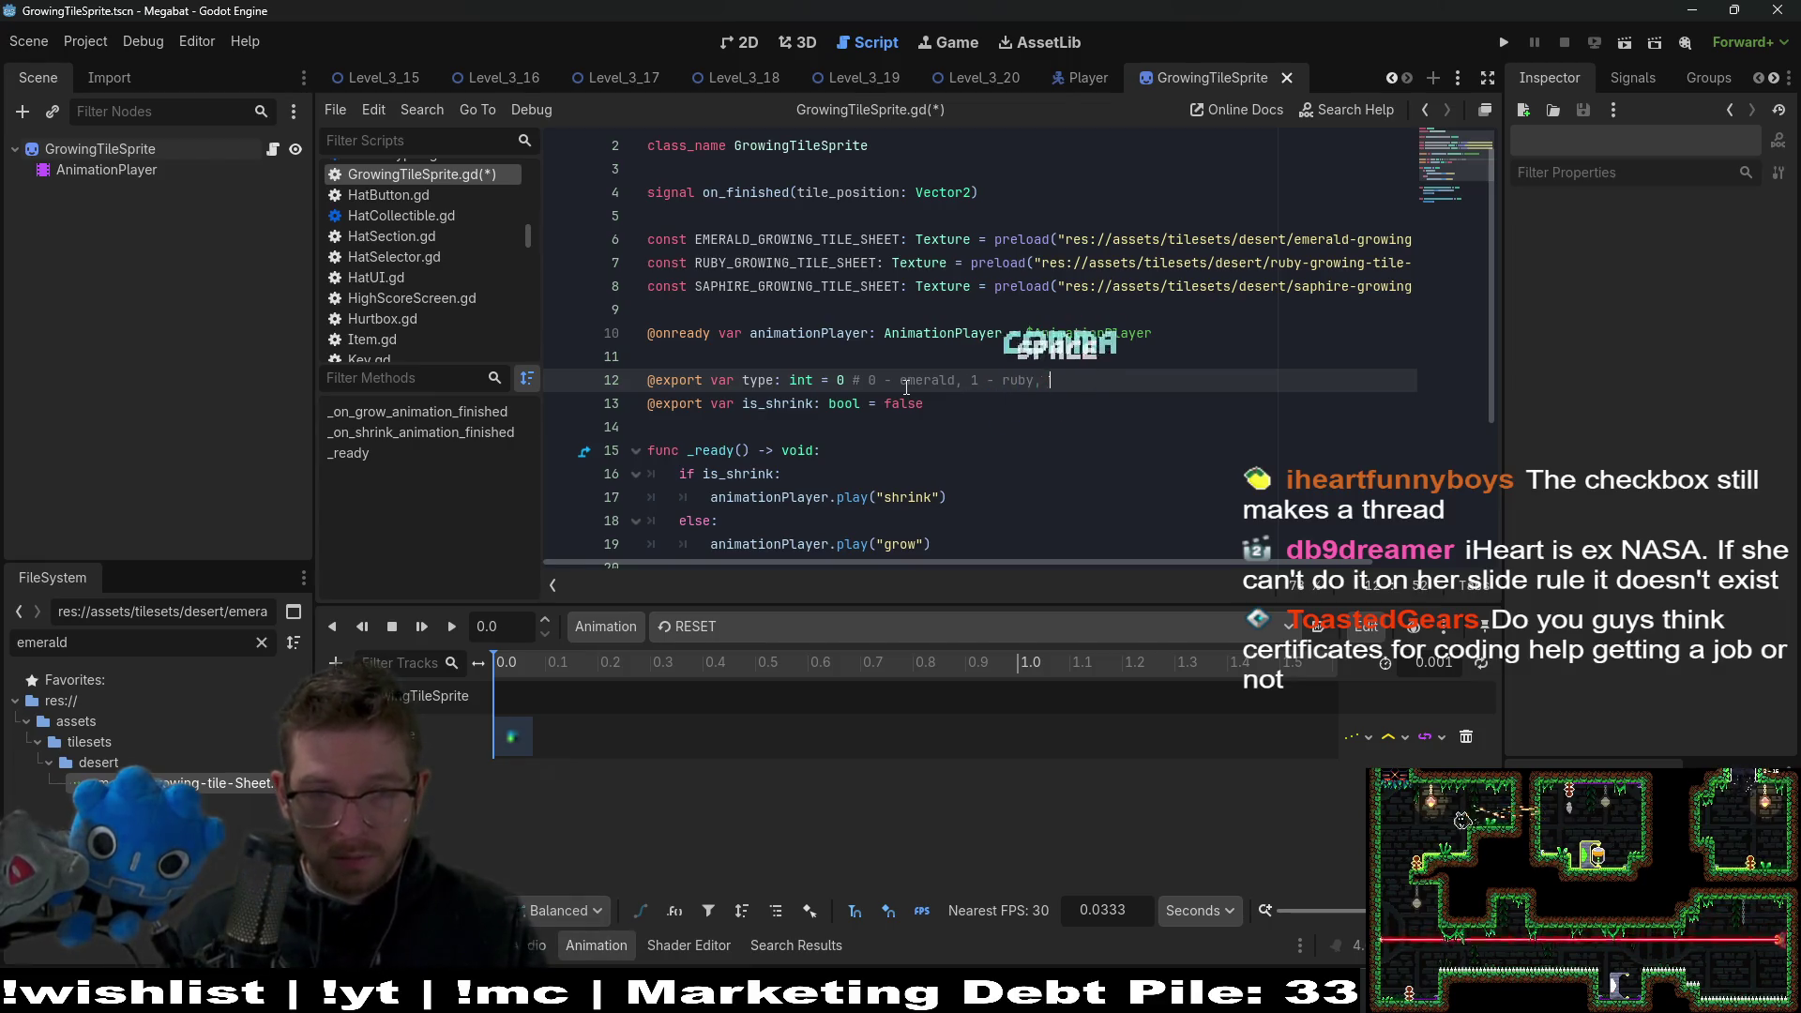
pyautogui.write(' saphire')
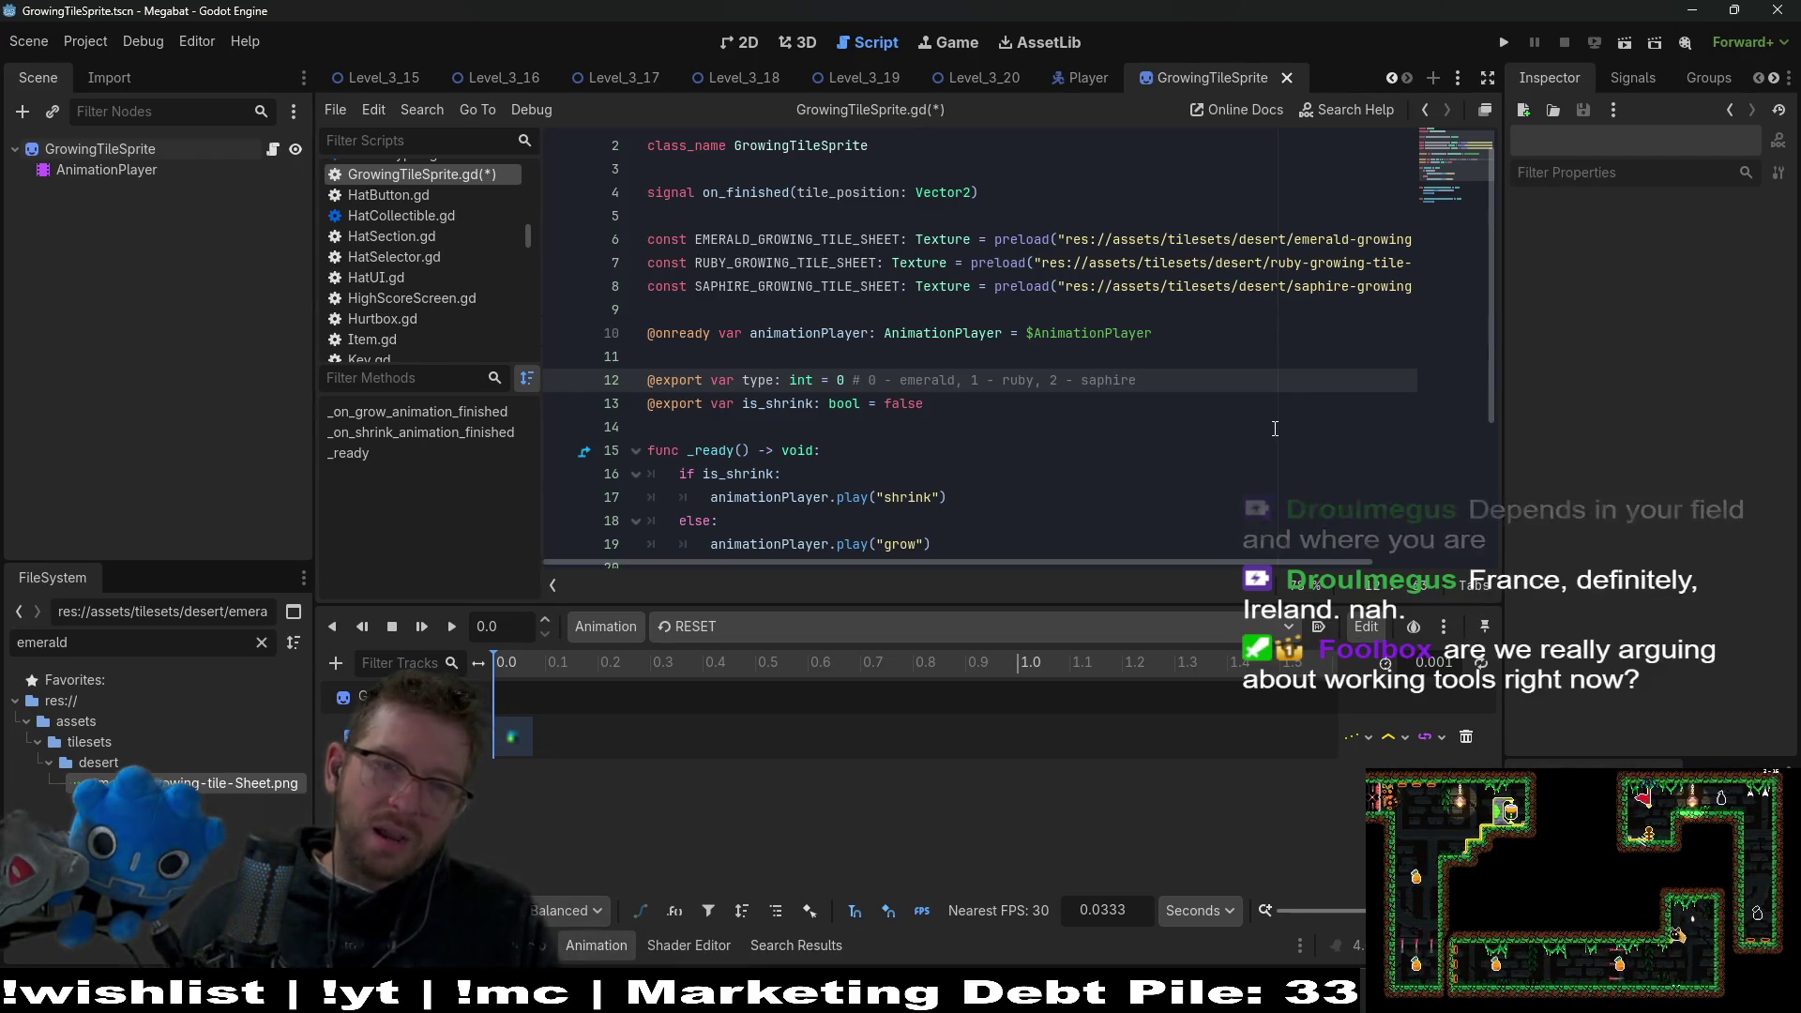
pyautogui.click(1175, 404)
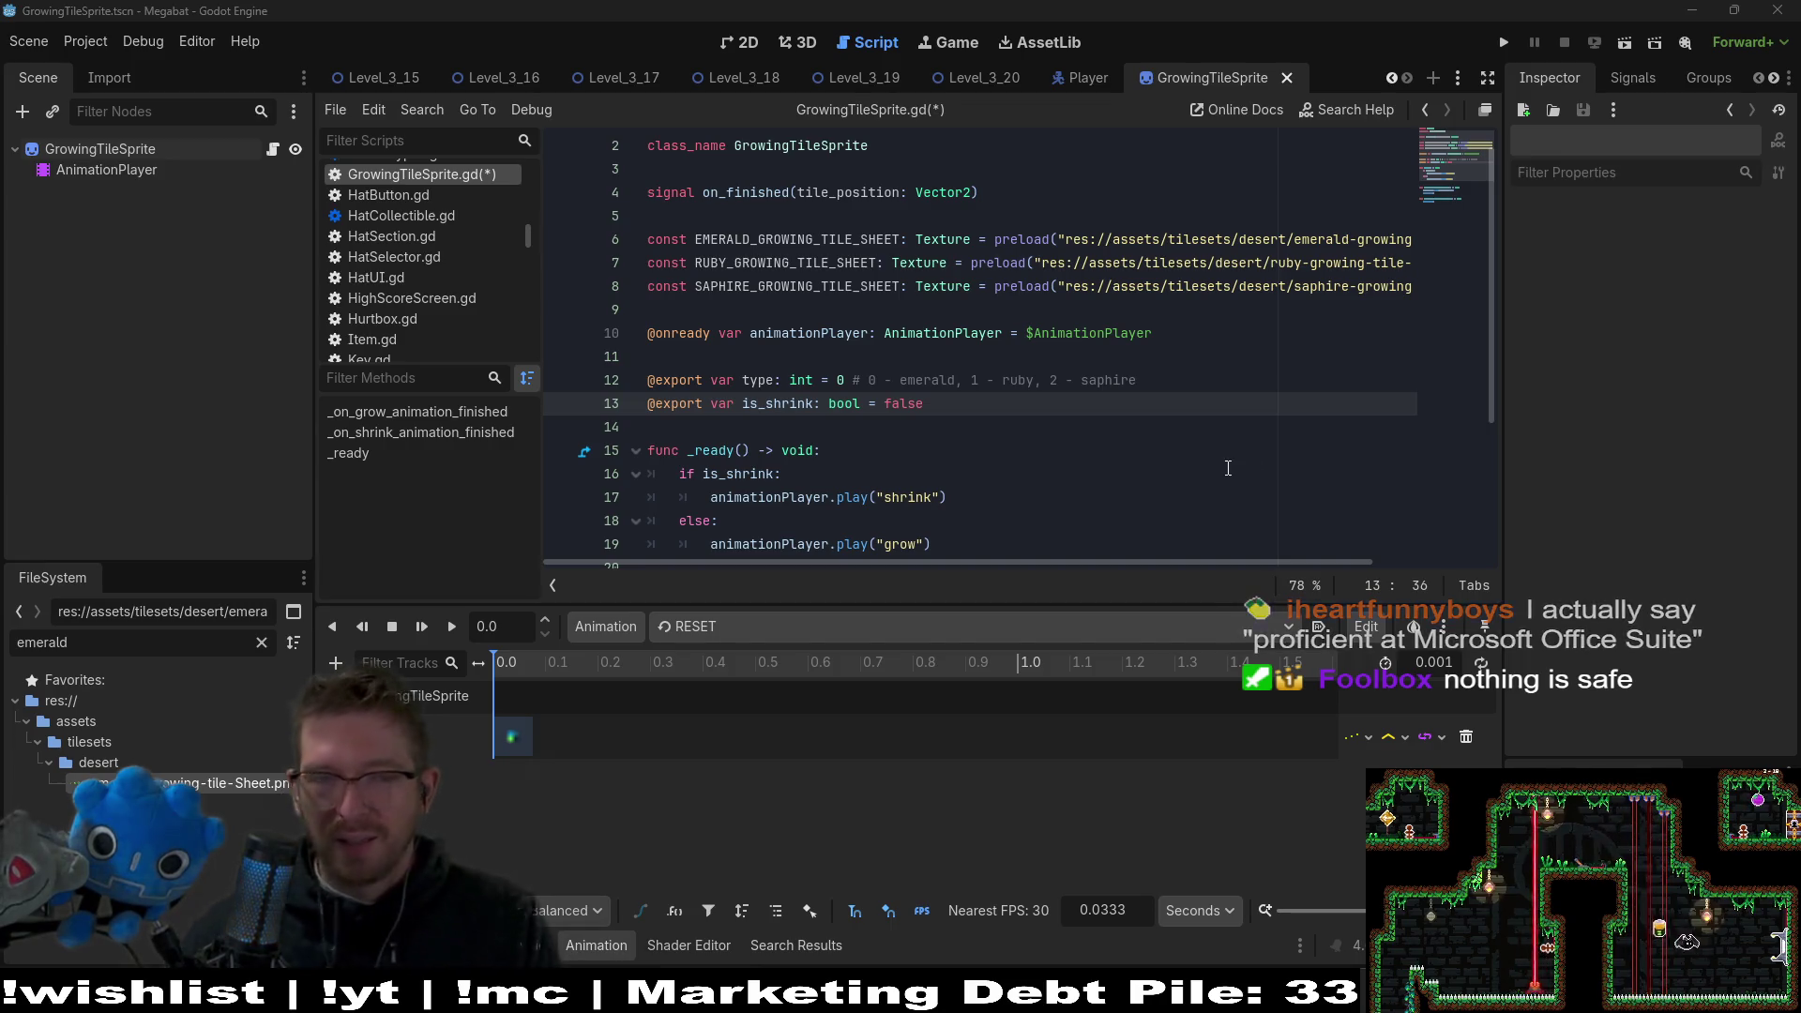
pyautogui.press('Down')
pyautogui.press('Down')
pyautogui.press('Up')
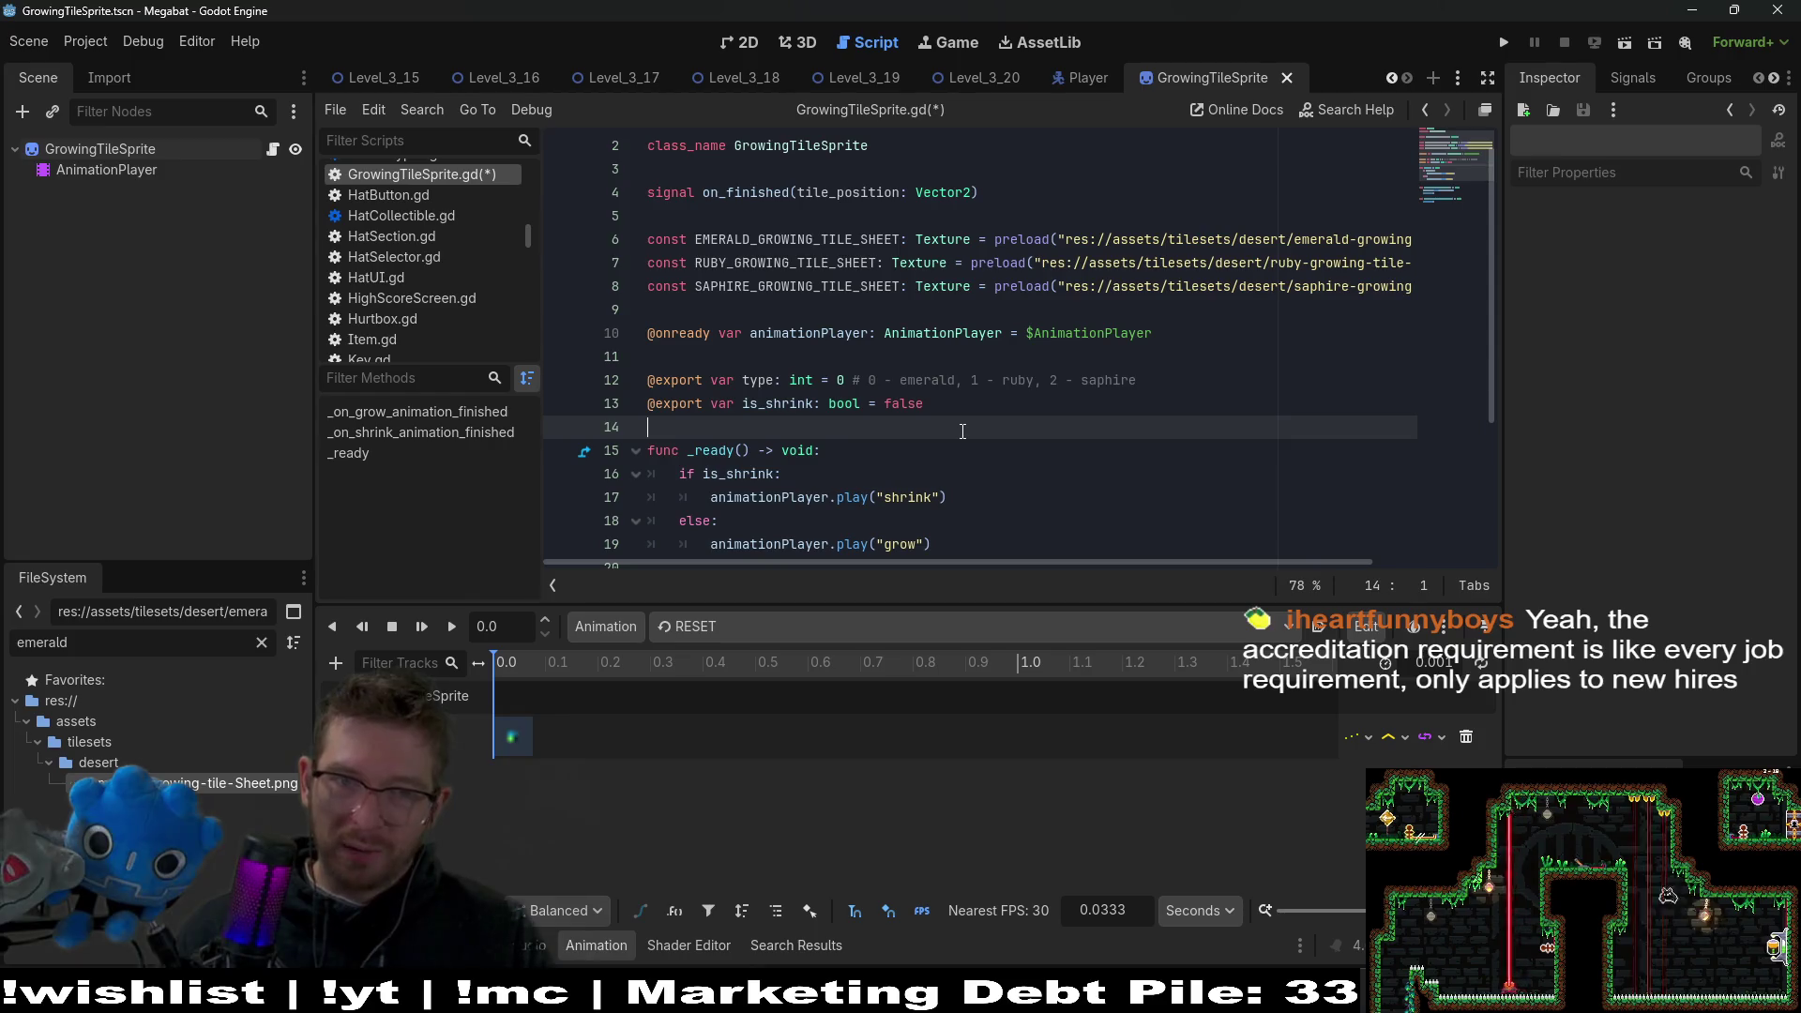
pyautogui.scroll(-3, 963, 431)
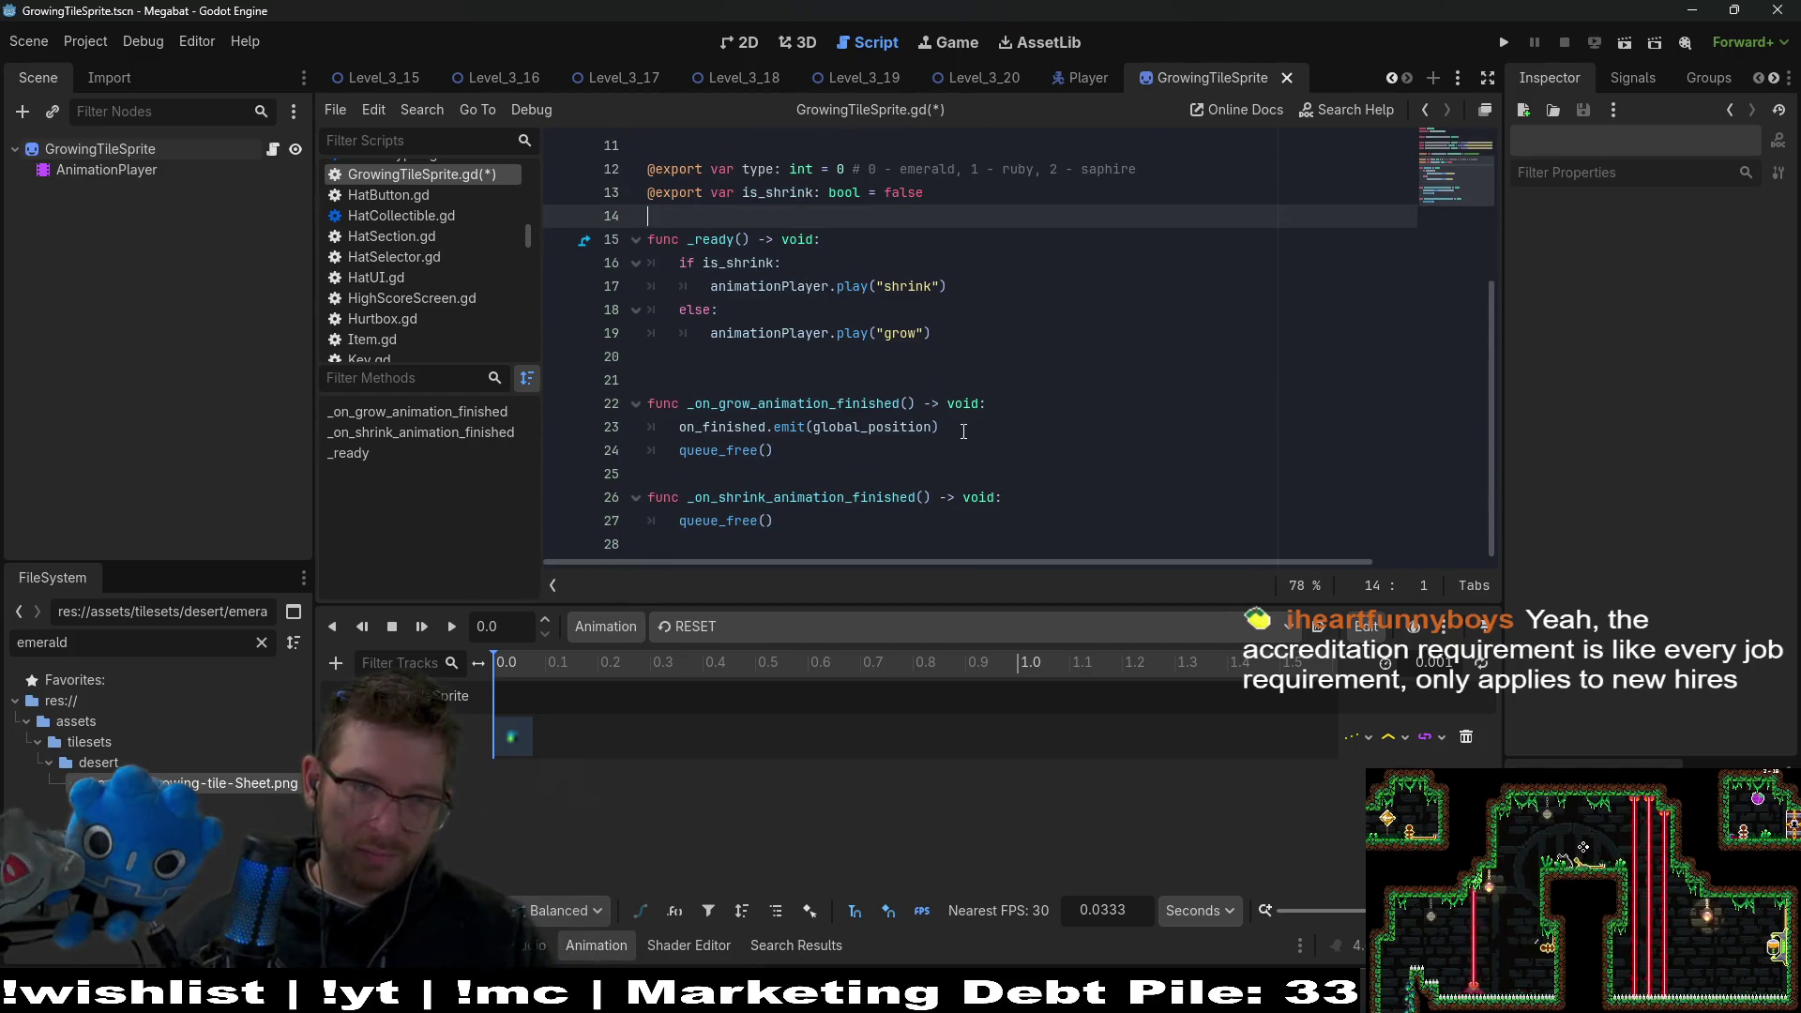
# Step: Start a new first line in _ready reading 'match type:'
pyautogui.press('Return')
pyautogui.scroll(2, 975, 427)
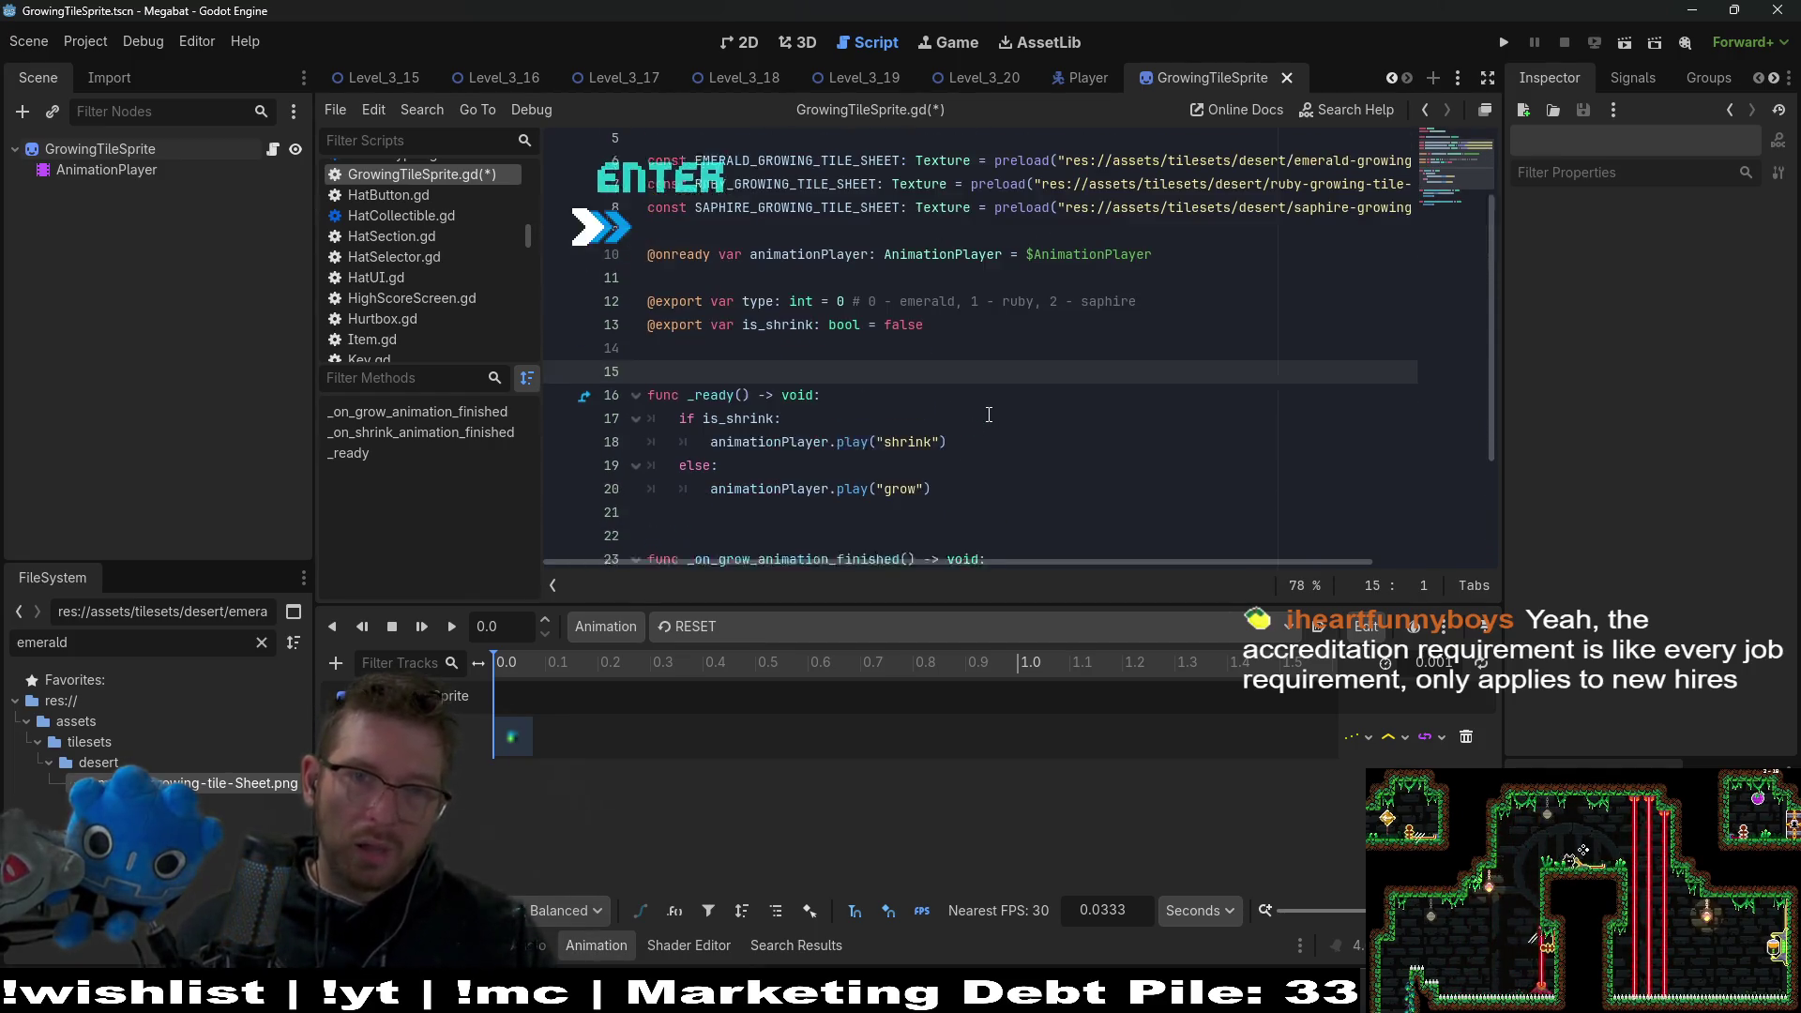
pyautogui.click(893, 403)
pyautogui.press('Return')
pyautogui.write('if')
pyautogui.press('BackSpace')
pyautogui.press('BackSpace')
pyautogui.press('BackSpace')
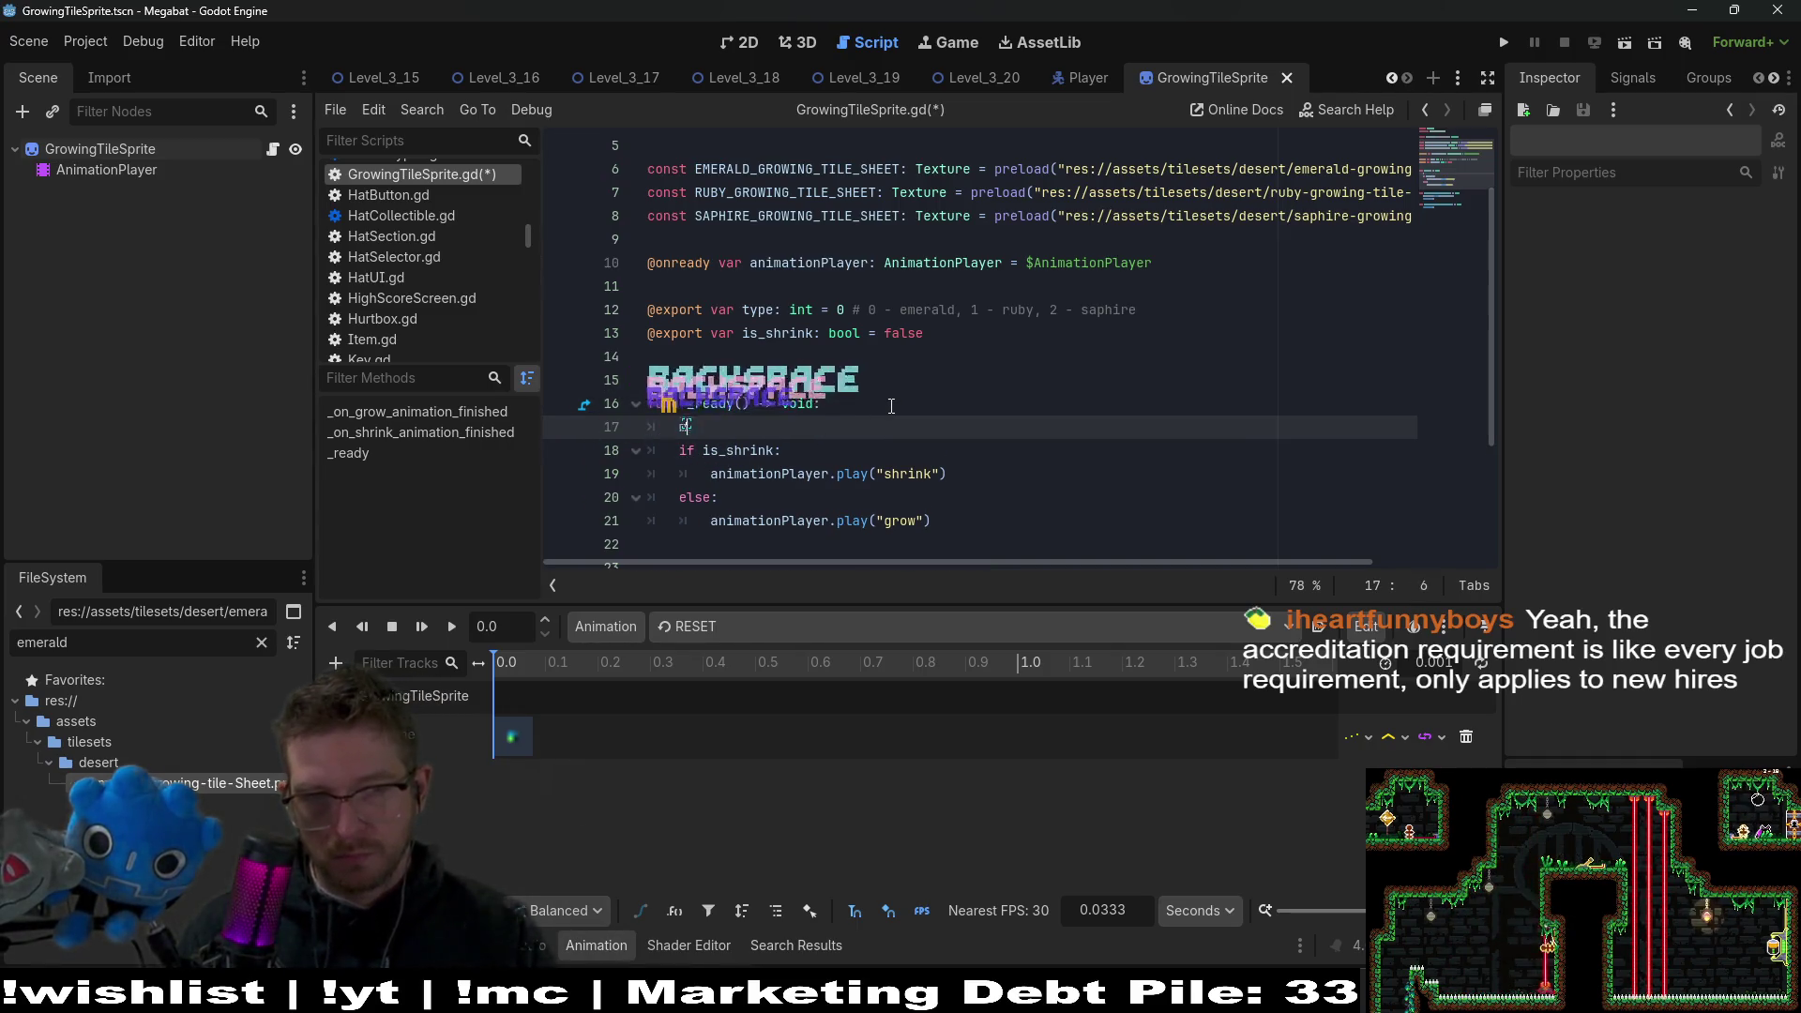
pyautogui.write('match type:')
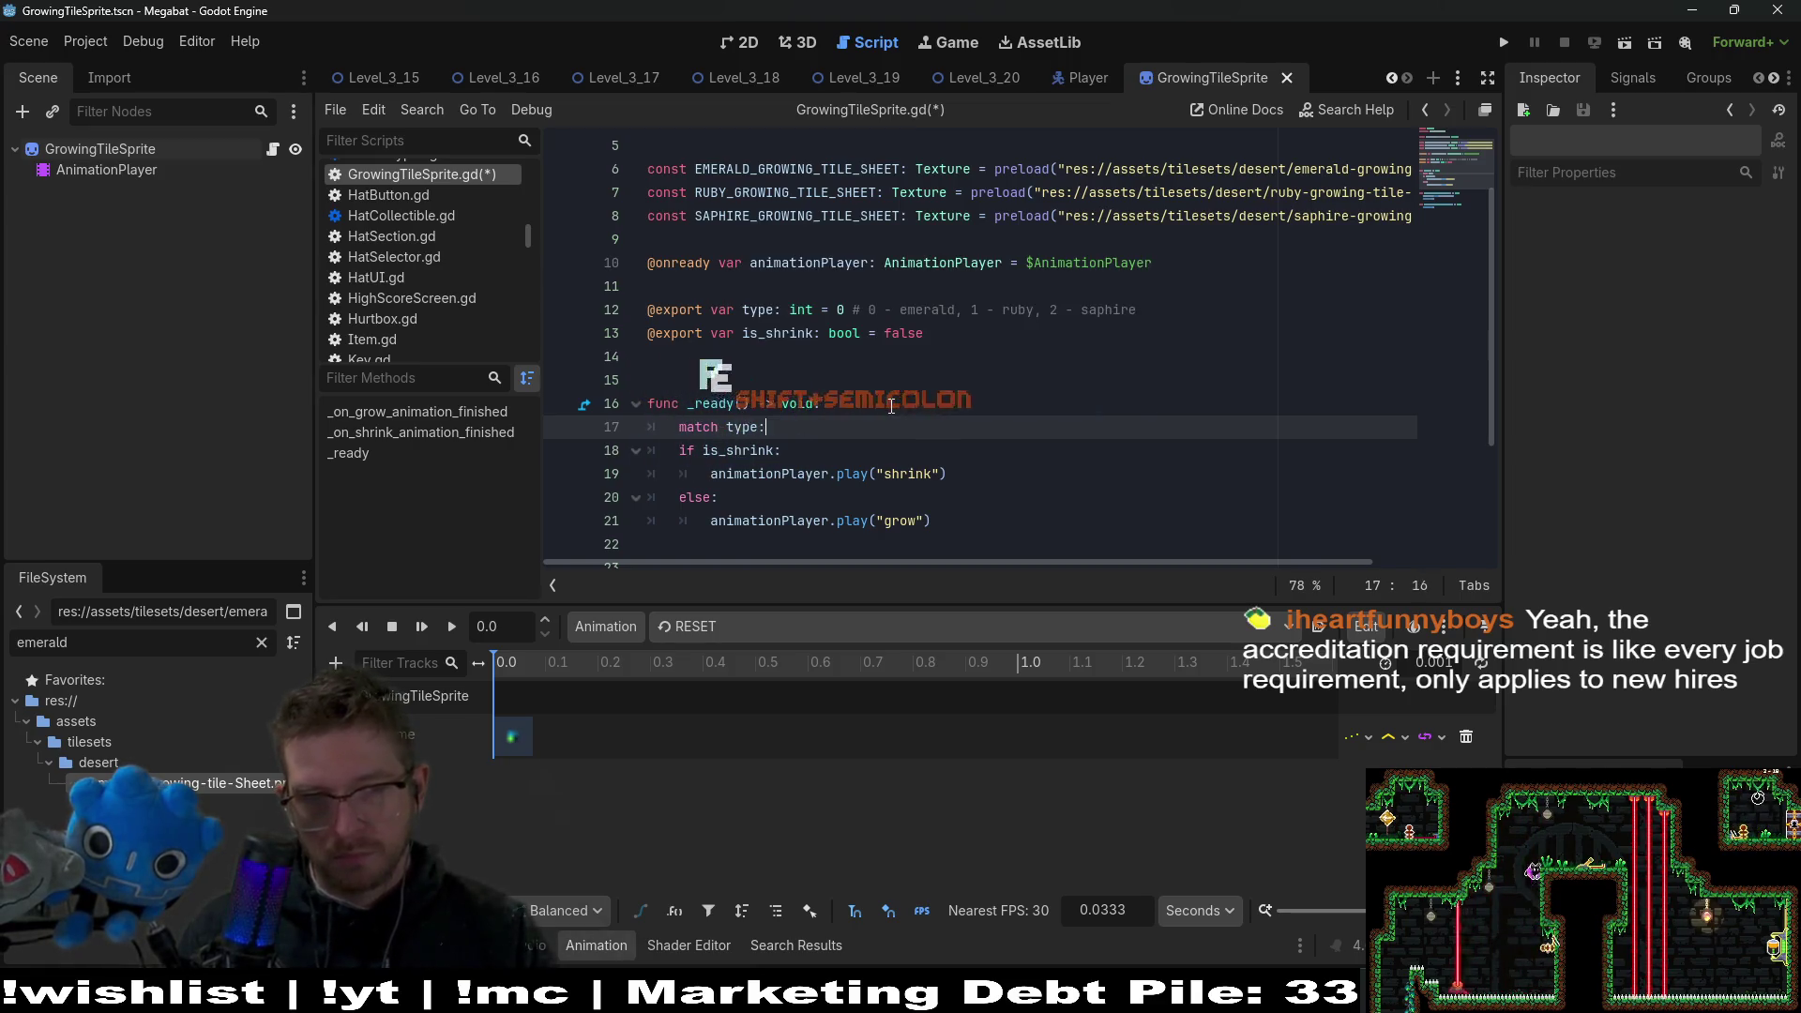
pyautogui.press('Return')
# Step: Add match branches 0:, 1: and 2:, each containing a placeholder pass
pyautogui.write('0:')
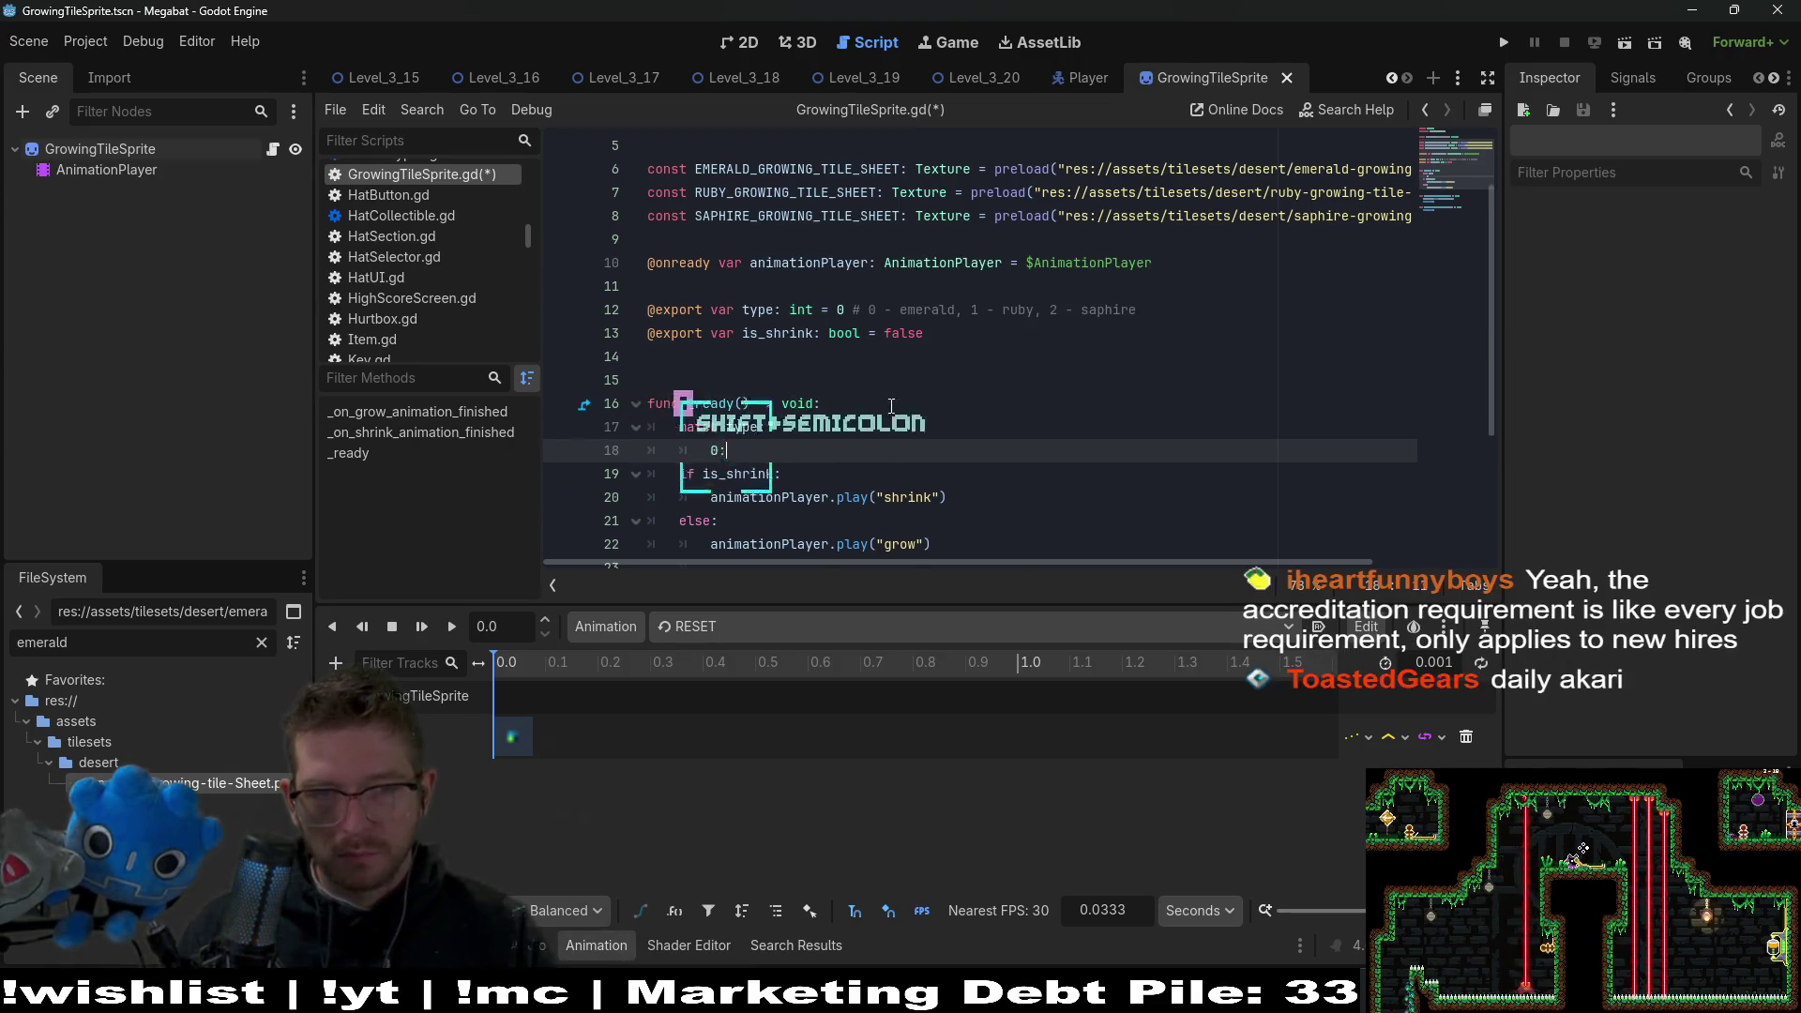
pyautogui.press('Return')
pyautogui.write('pass')
pyautogui.press('Return')
pyautogui.press('BackSpace')
pyautogui.write('1:')
pyautogui.press('Return')
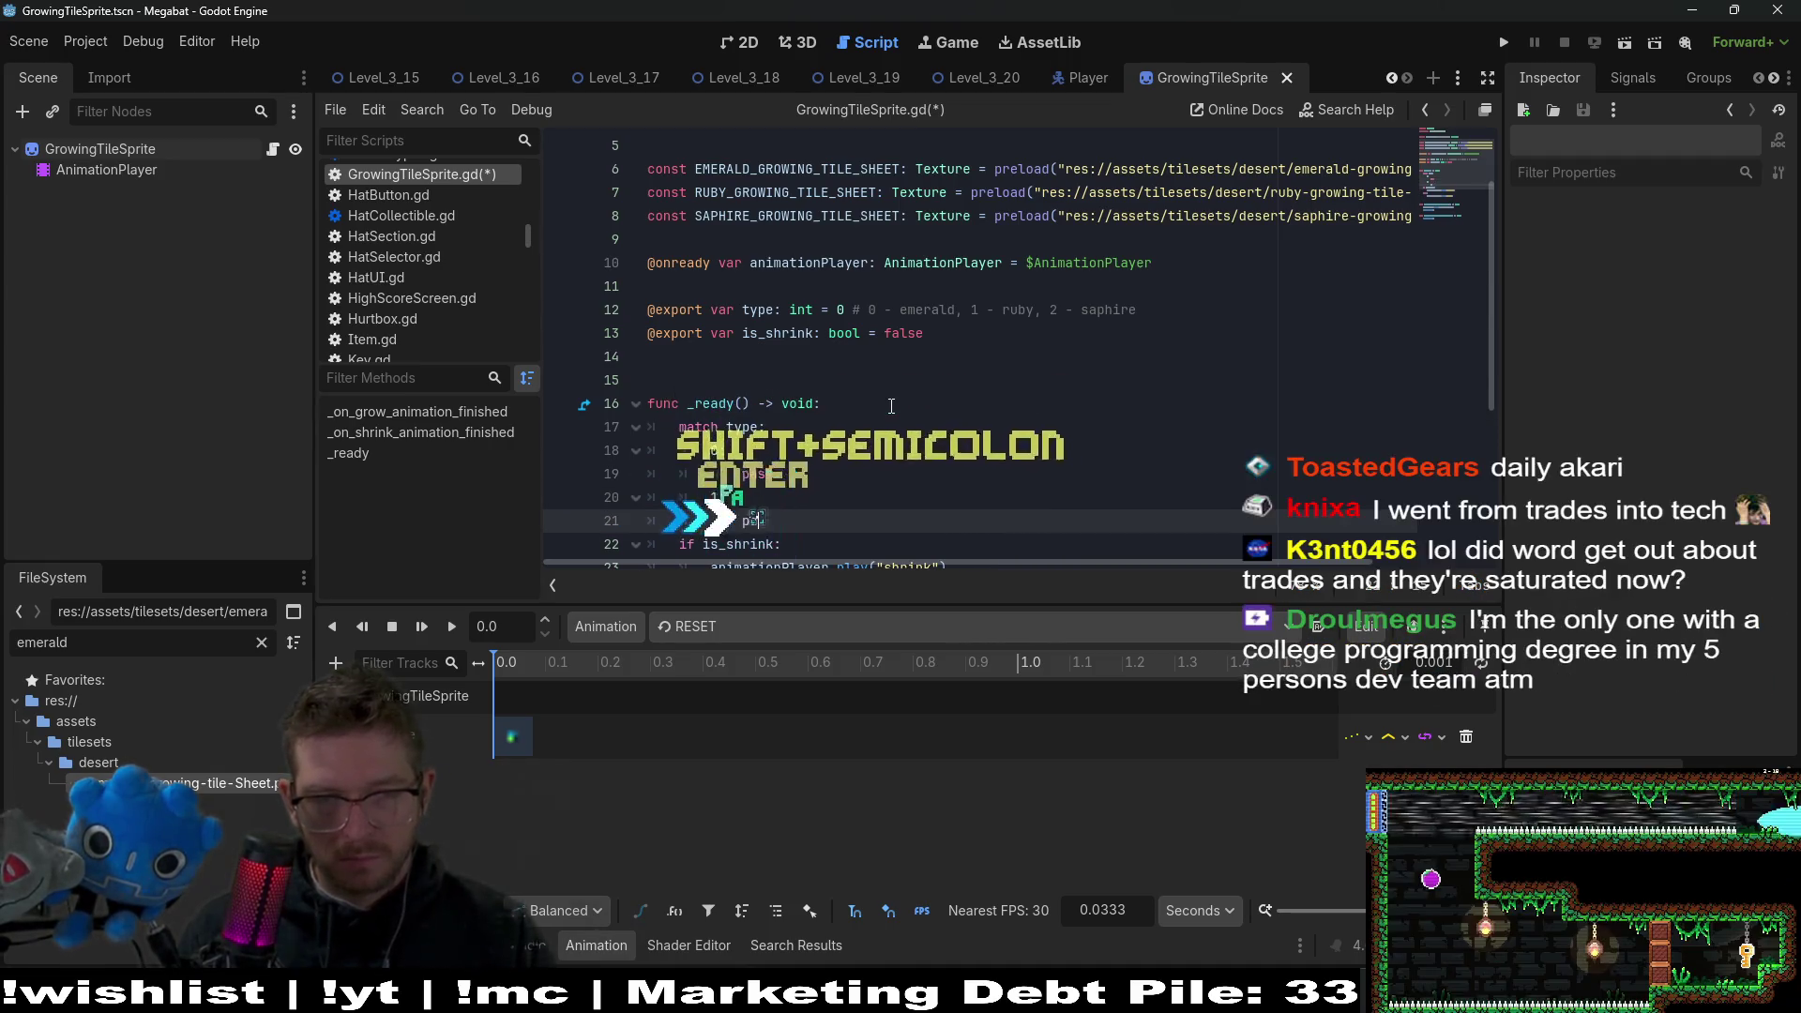
pyautogui.write('pass')
pyautogui.press('Return')
pyautogui.press('BackSpace')
pyautogui.write('2:')
pyautogui.press('Return')
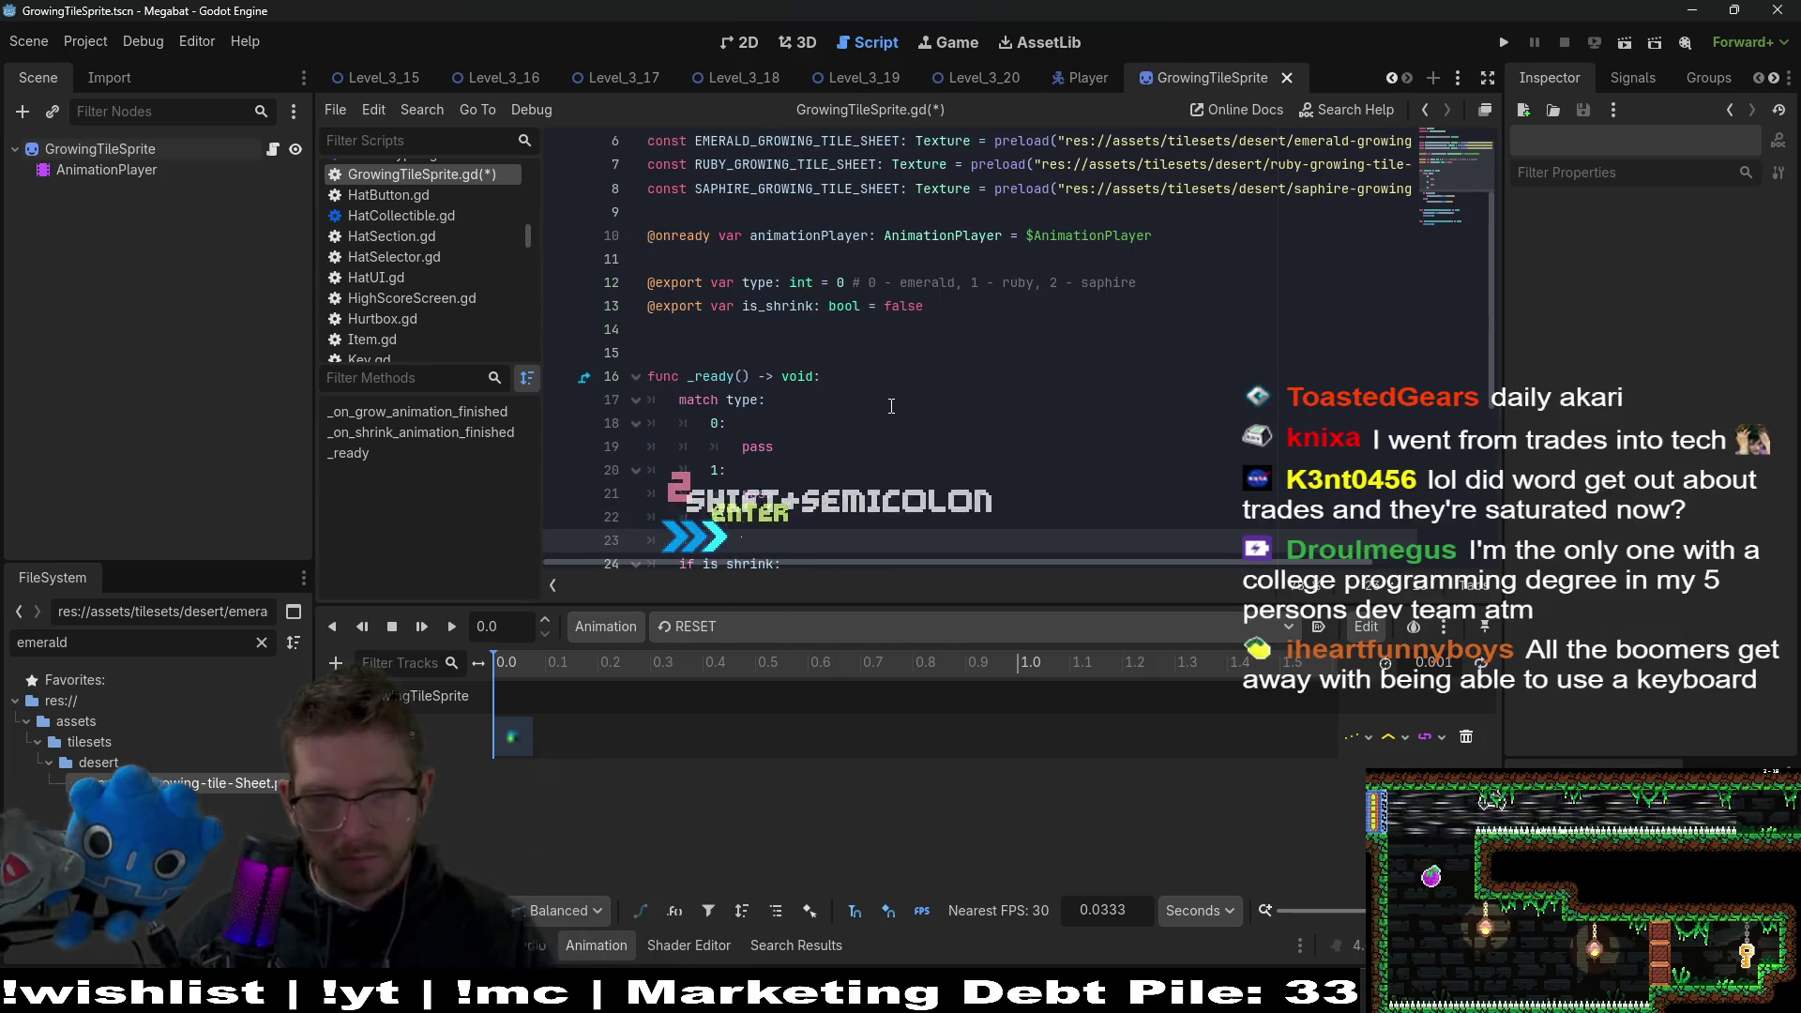
pyautogui.write('pass')
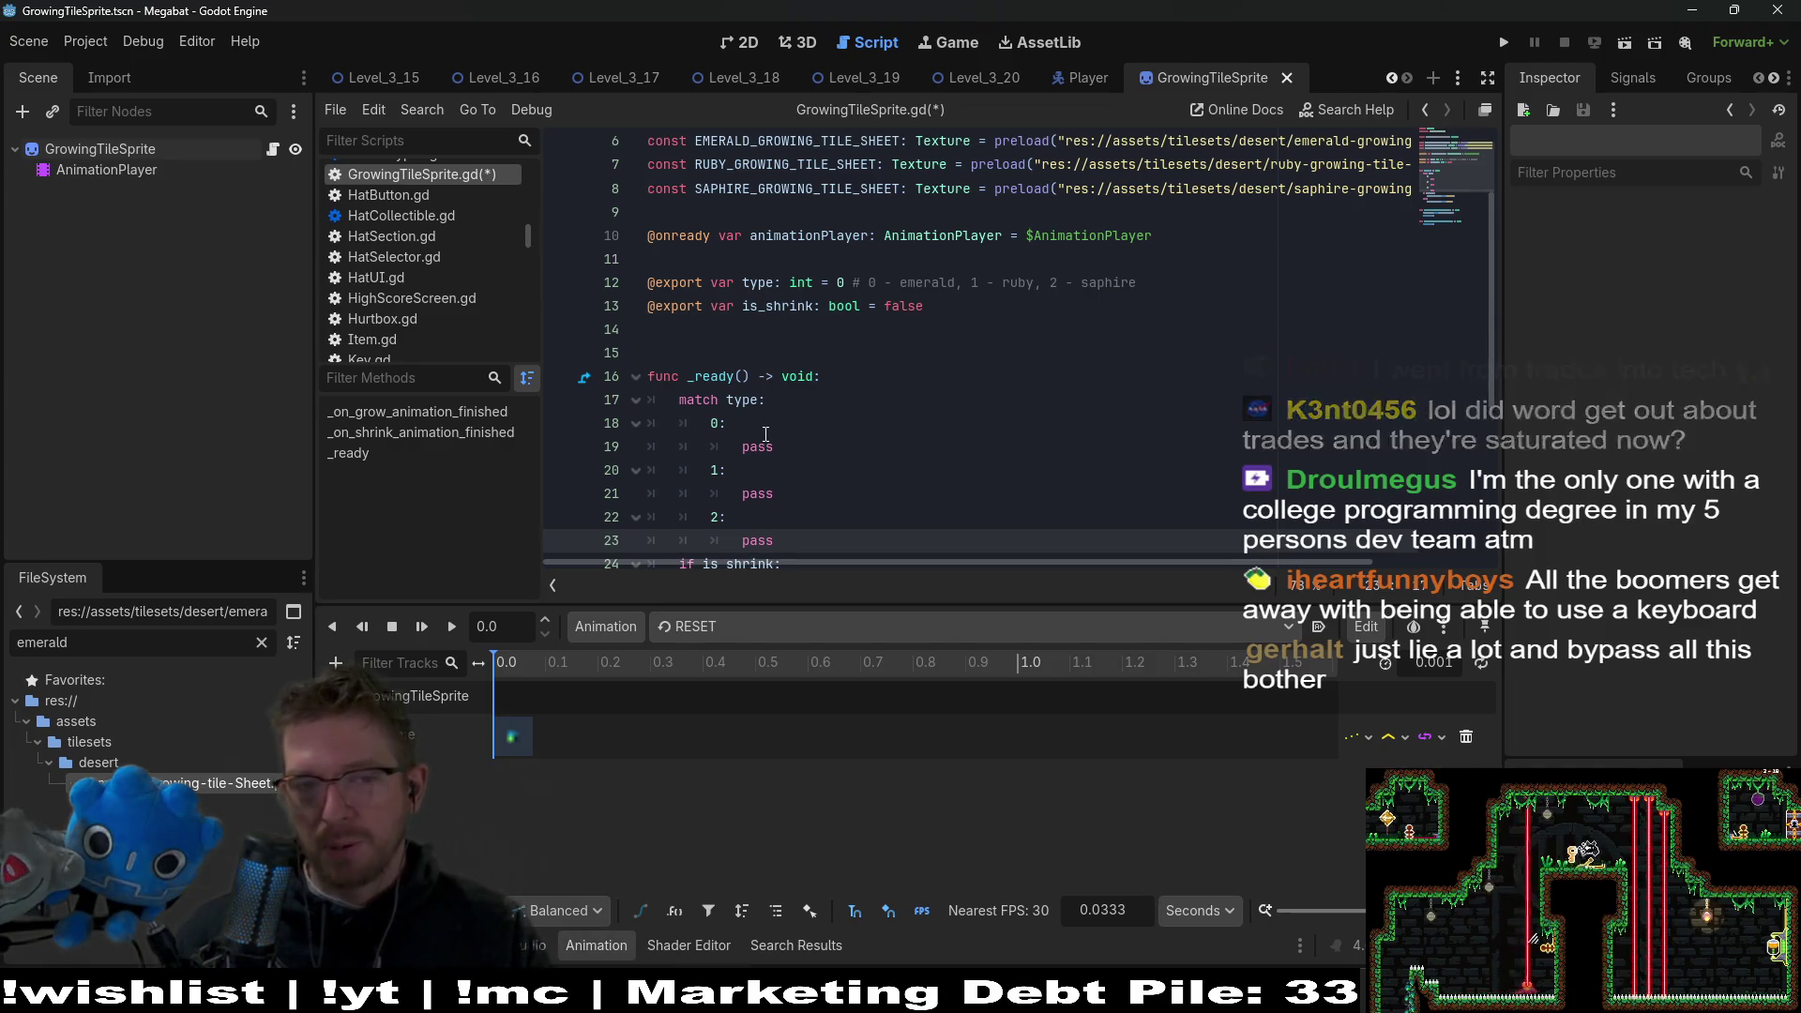
pyautogui.click(814, 430)
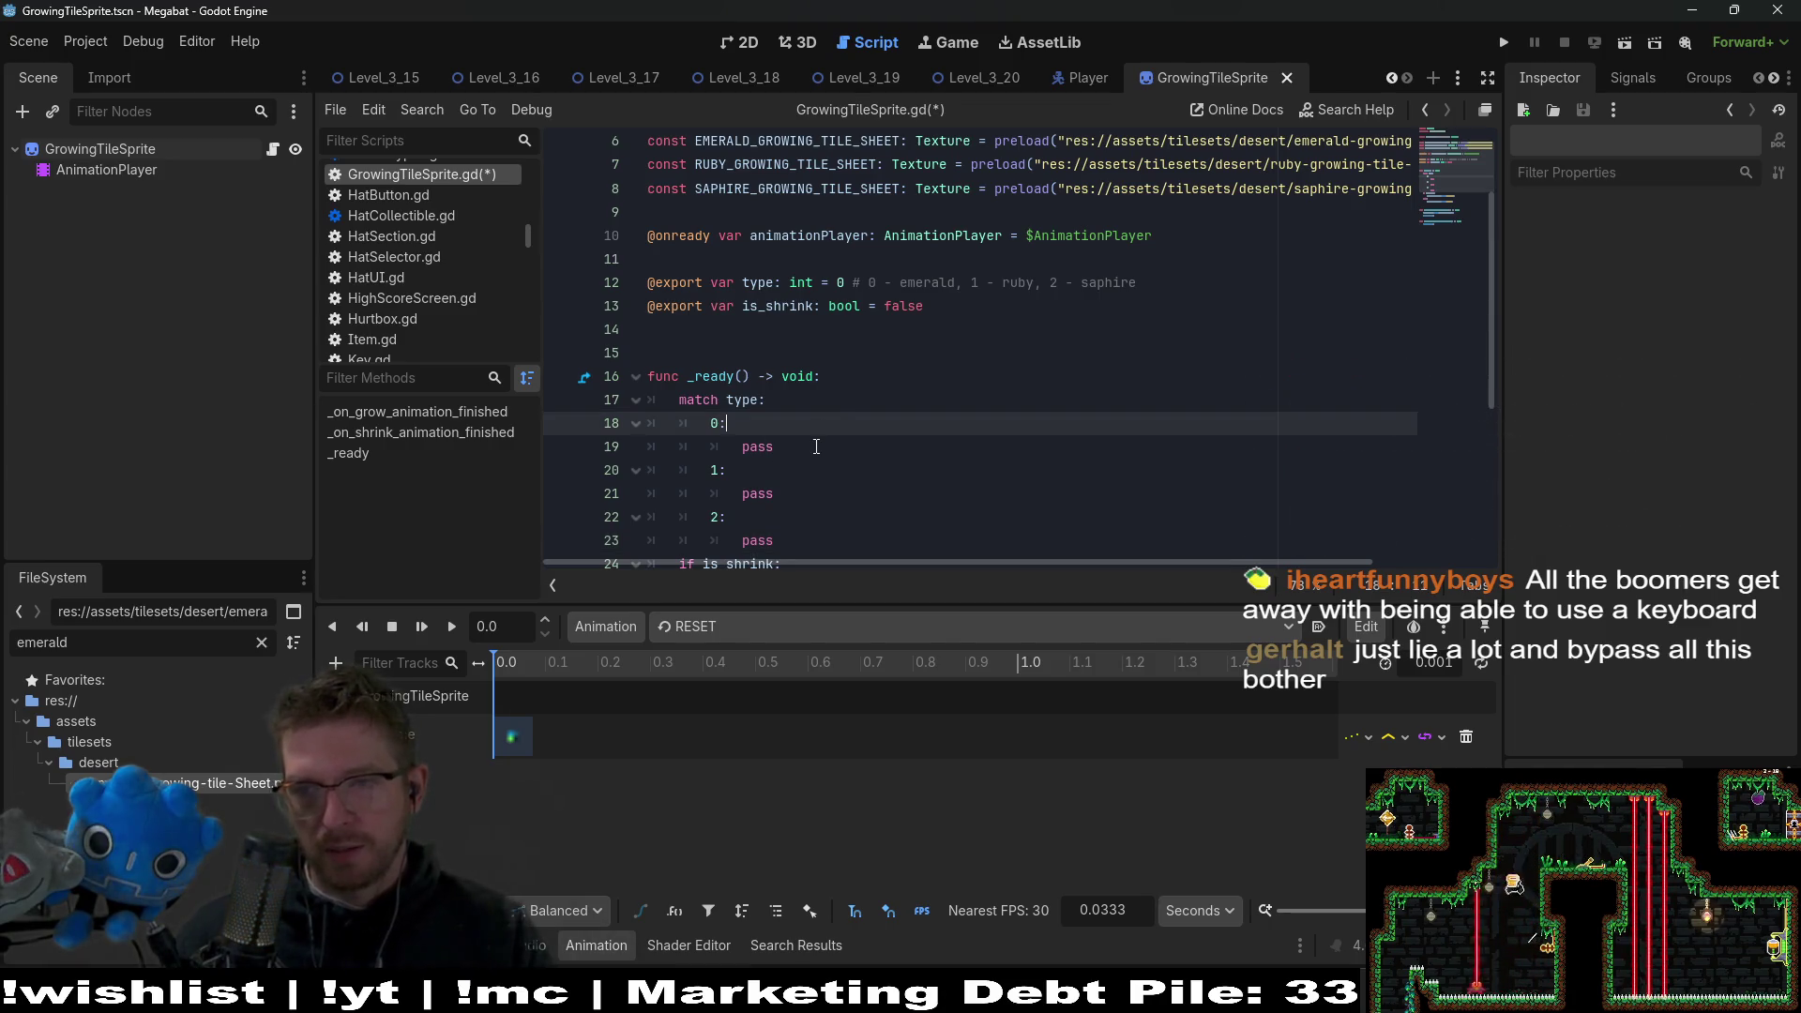
pyautogui.click(816, 447)
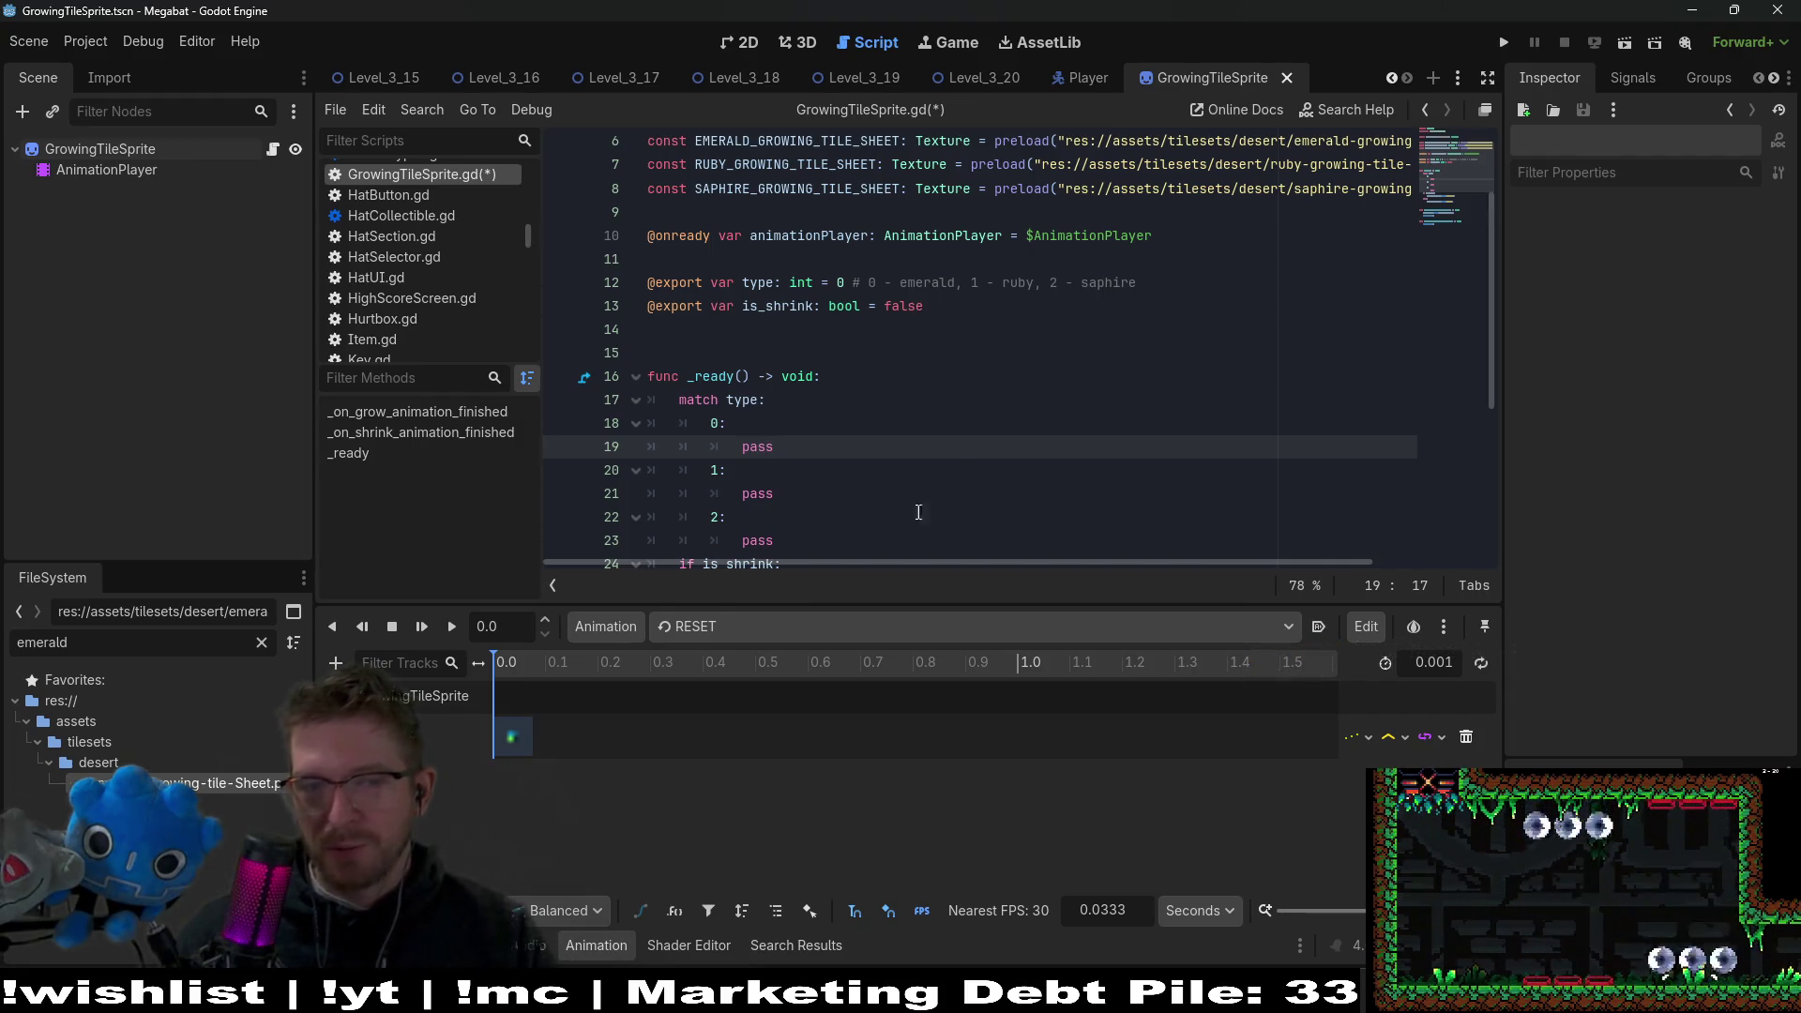
pyautogui.click(800, 493)
pyautogui.click(808, 540)
pyautogui.click(823, 494)
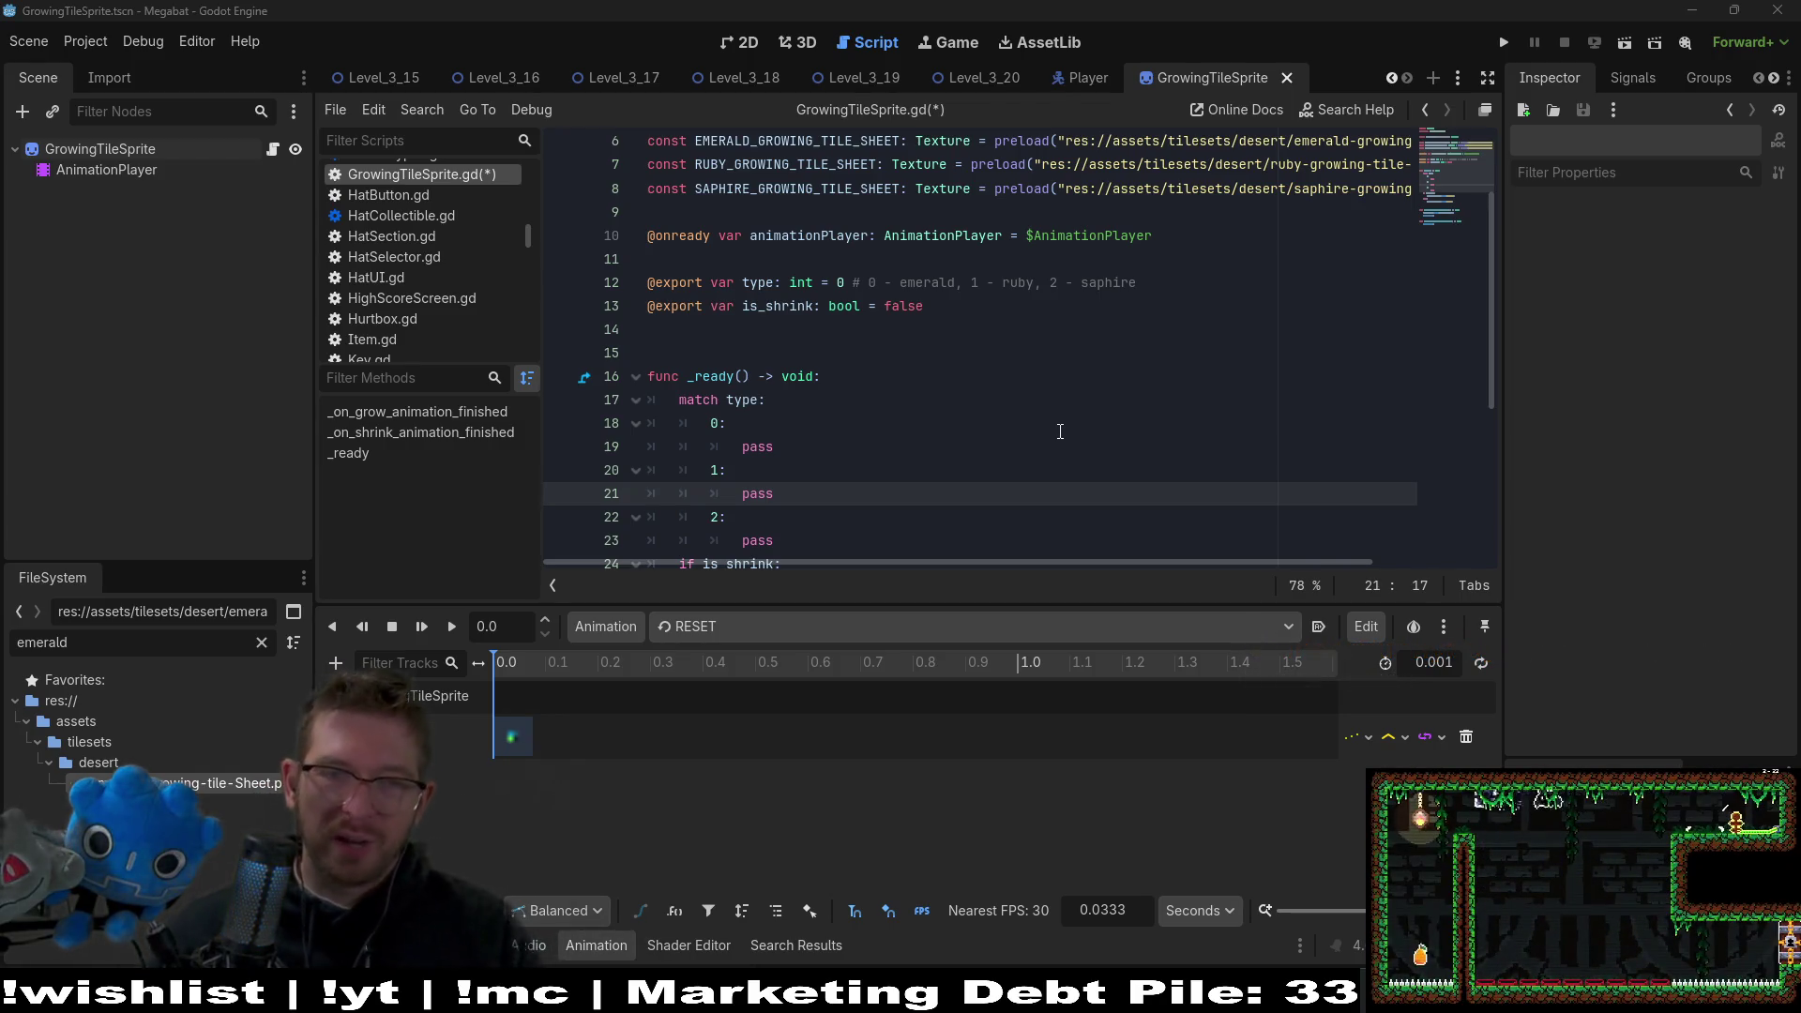
pyautogui.scroll(-1, 1069, 405)
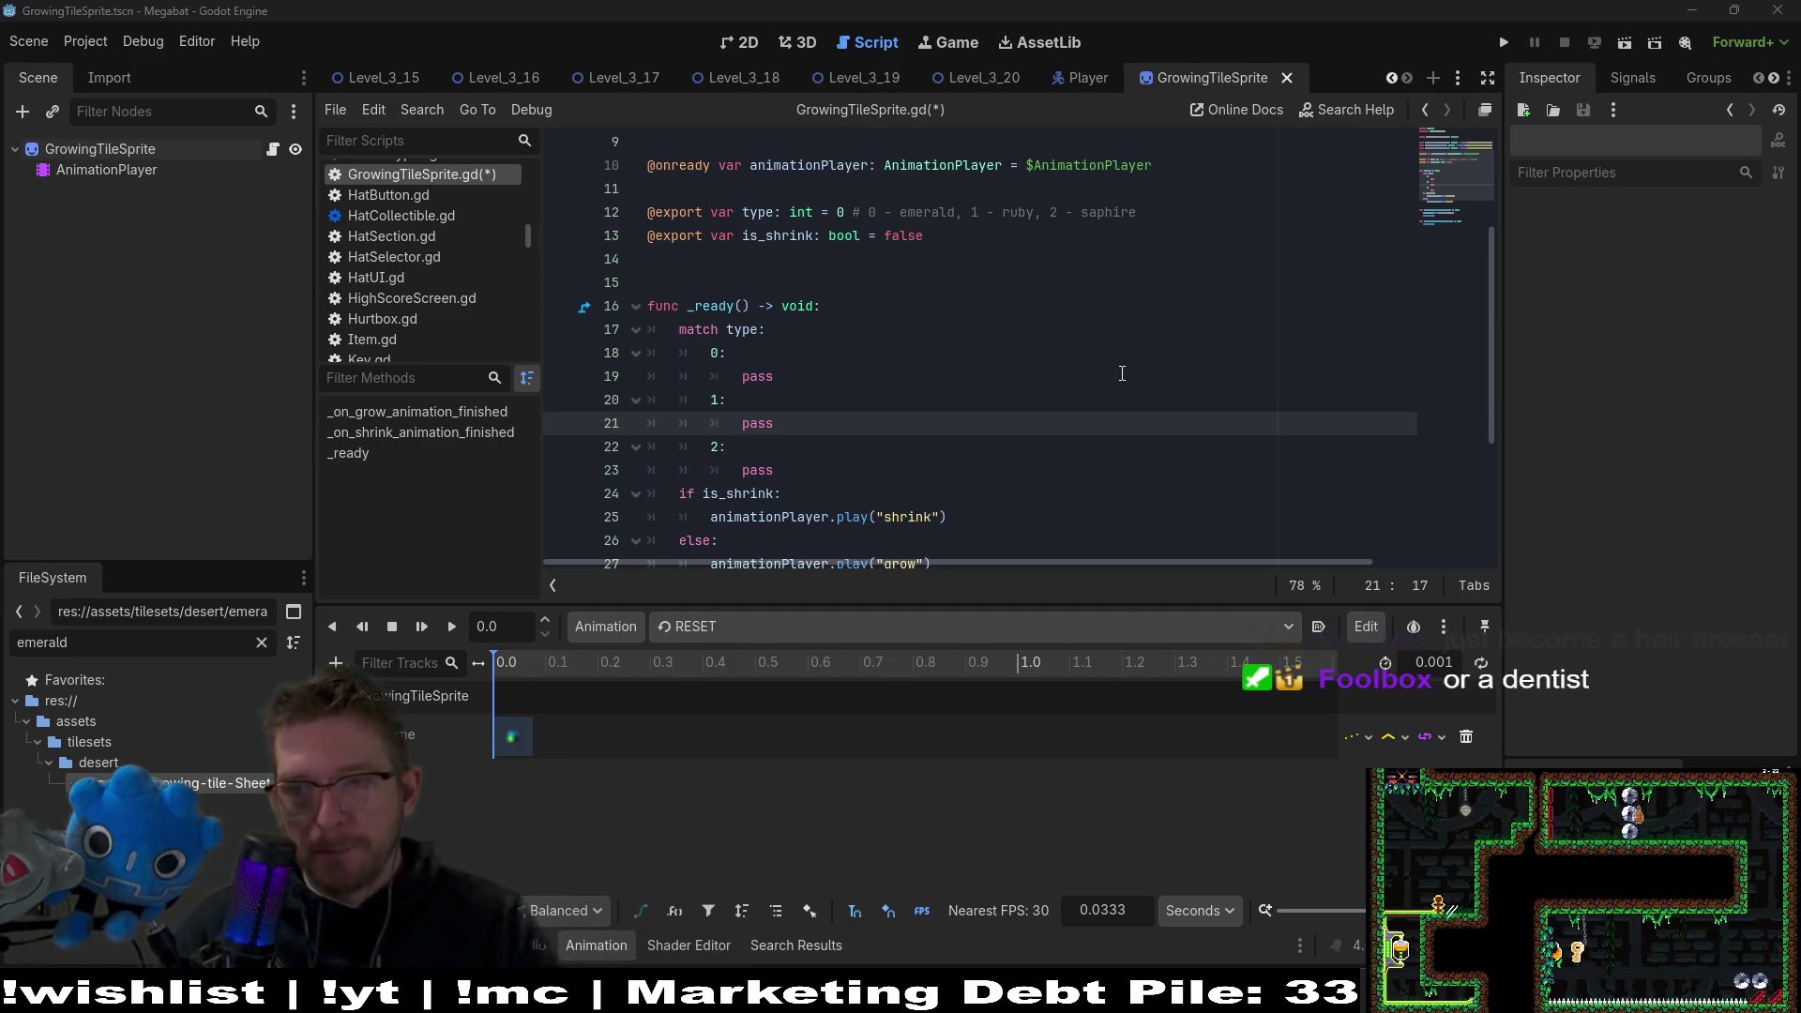
# Step: Replace the pass in branches 0 and 1 with EMERALD and RUBY growing-tile sheet texture assignments
pyautogui.scroll(2, 1094, 401)
pyautogui.scroll(2, 938, 375)
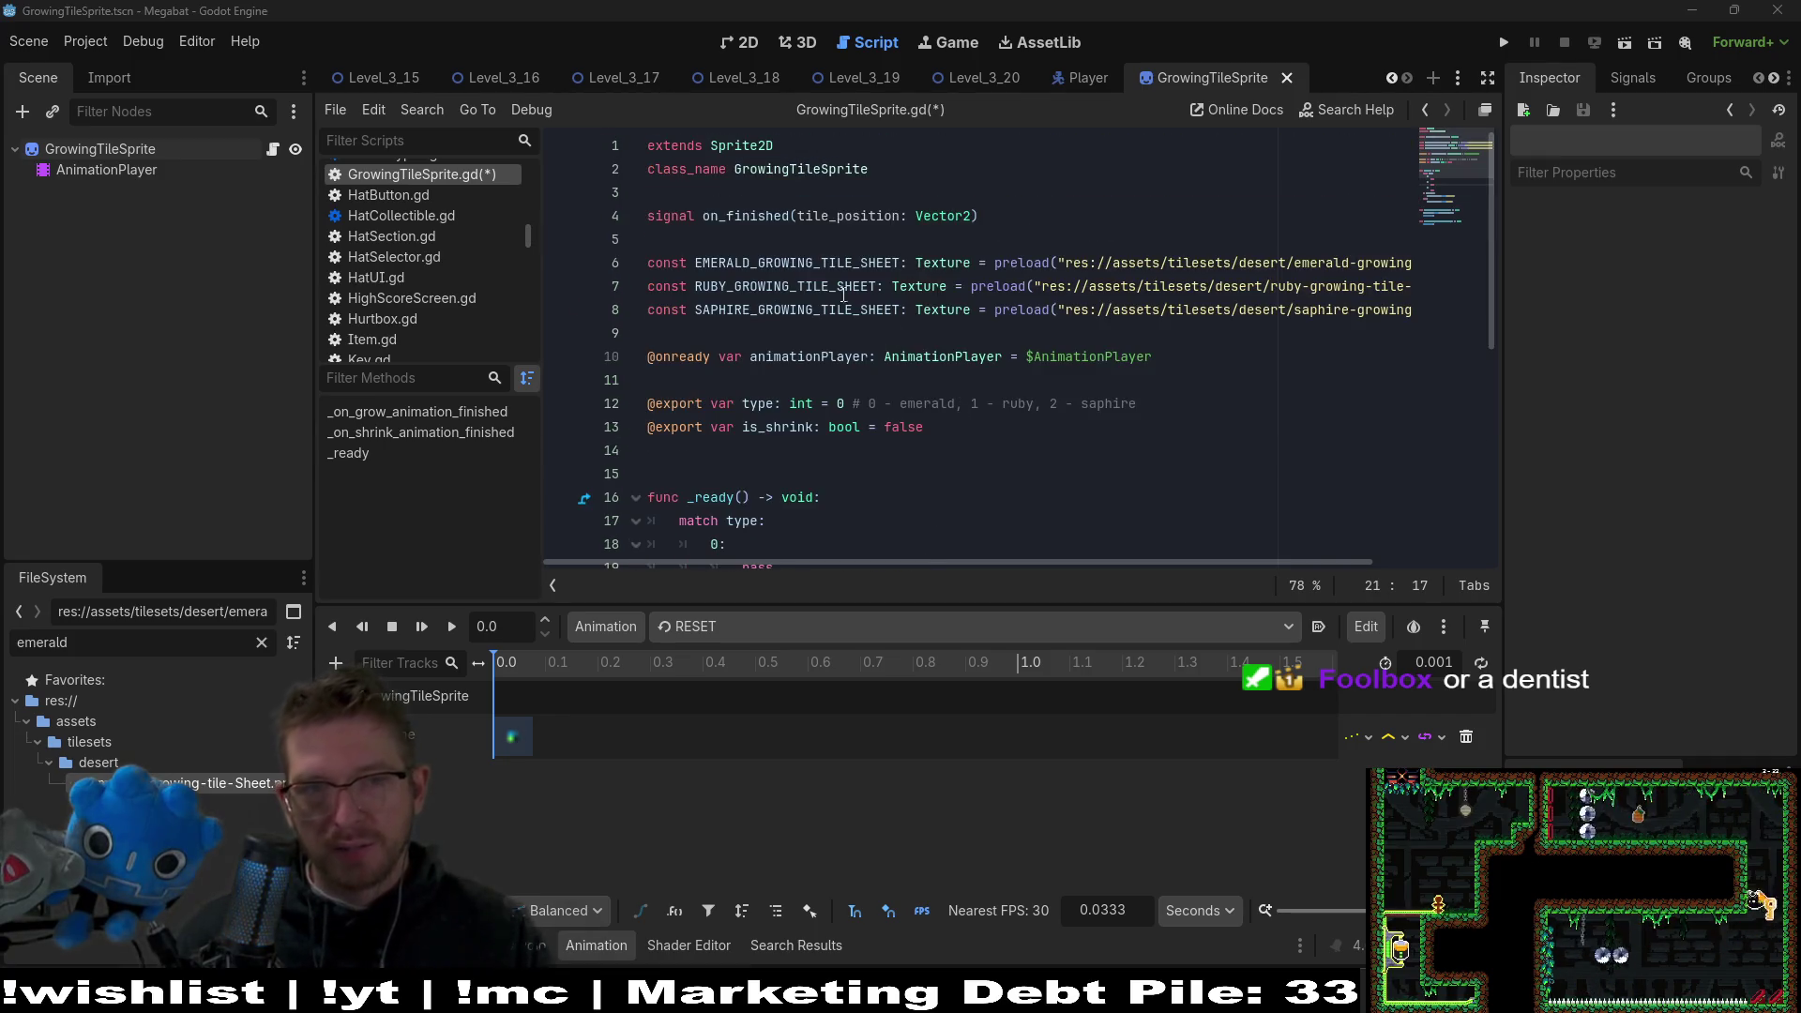
pyautogui.doubleClick(797, 262)
pyautogui.hotkey('ctrl', 'c')
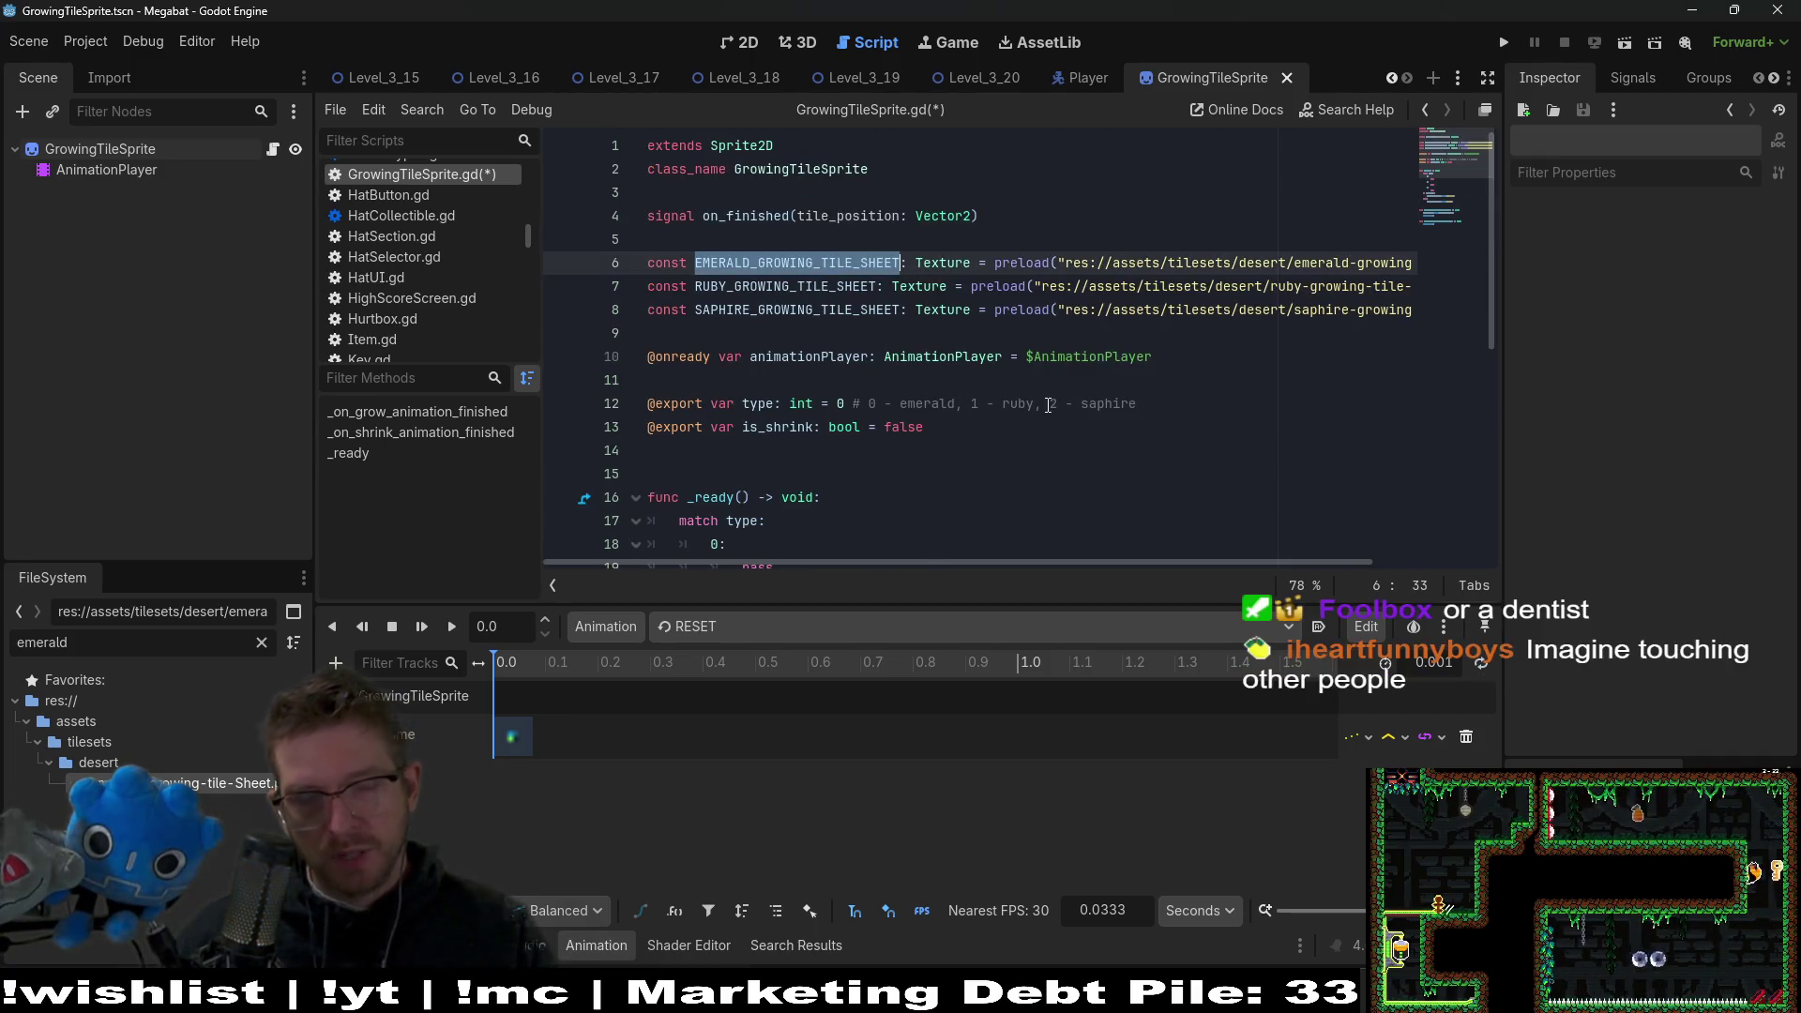
pyautogui.scroll(-2, 1051, 401)
pyautogui.doubleClick(757, 497)
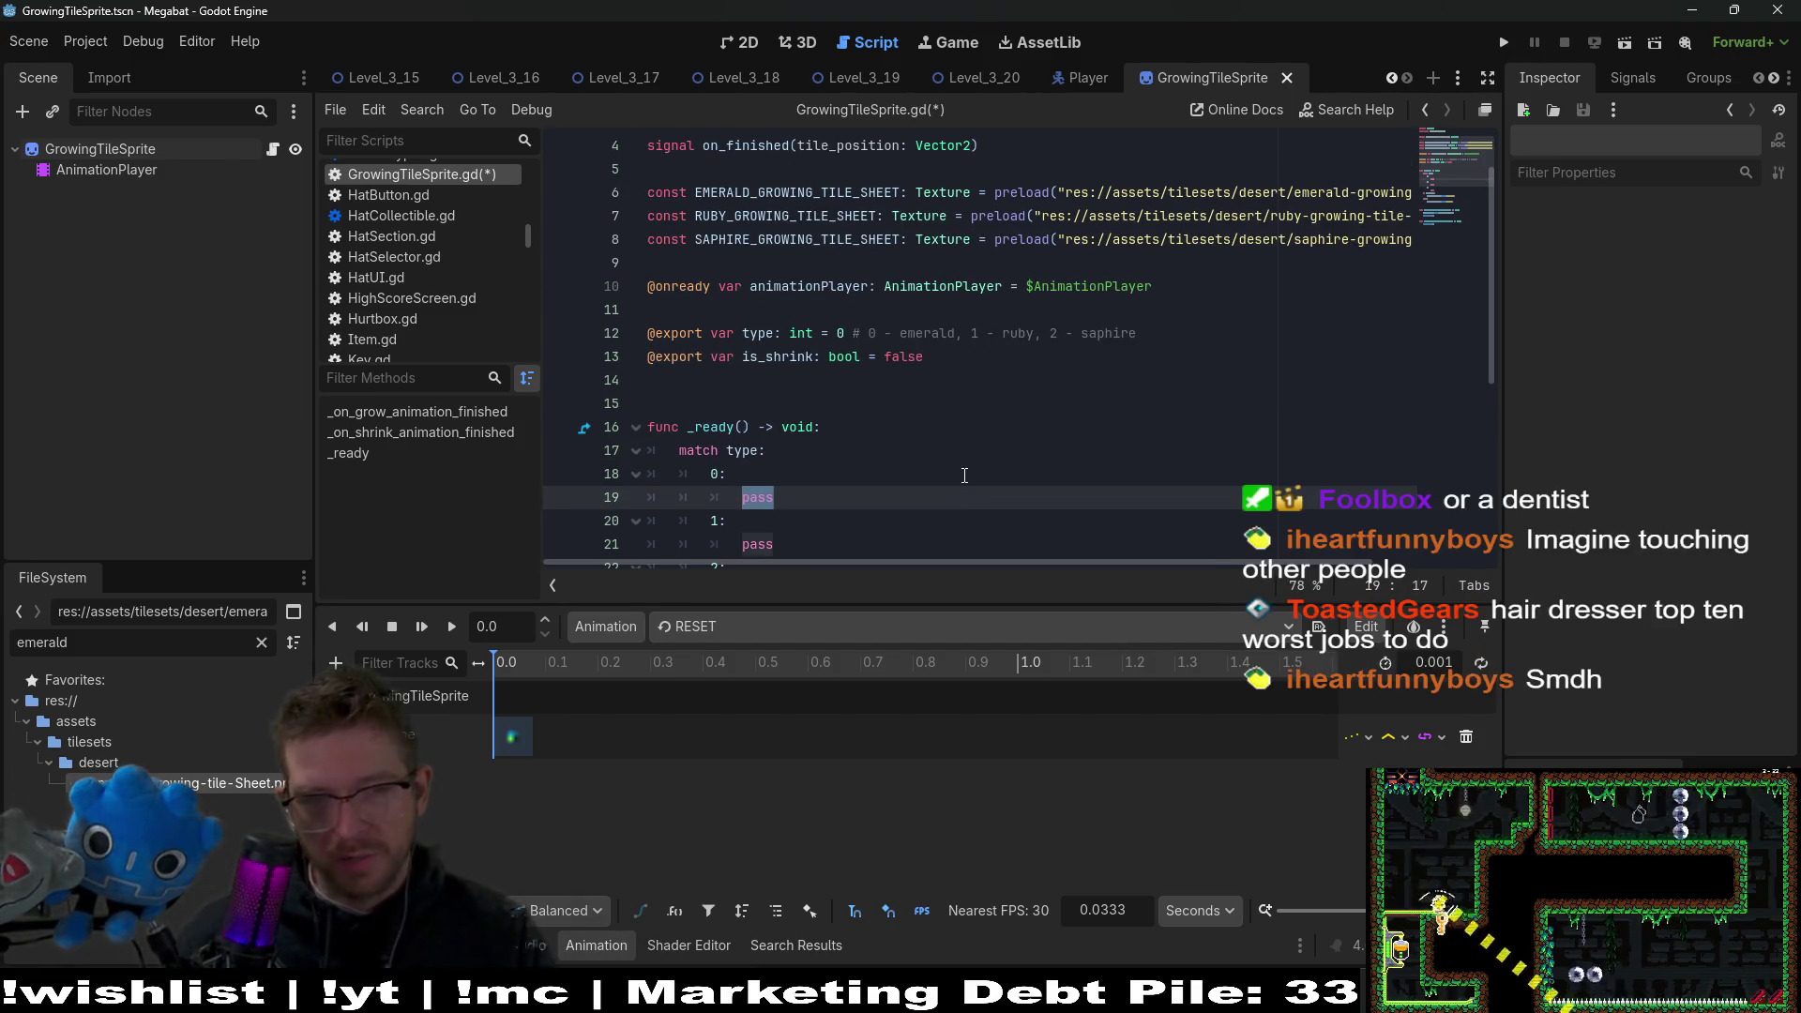
pyautogui.press('BackSpace')
pyautogui.write('te')
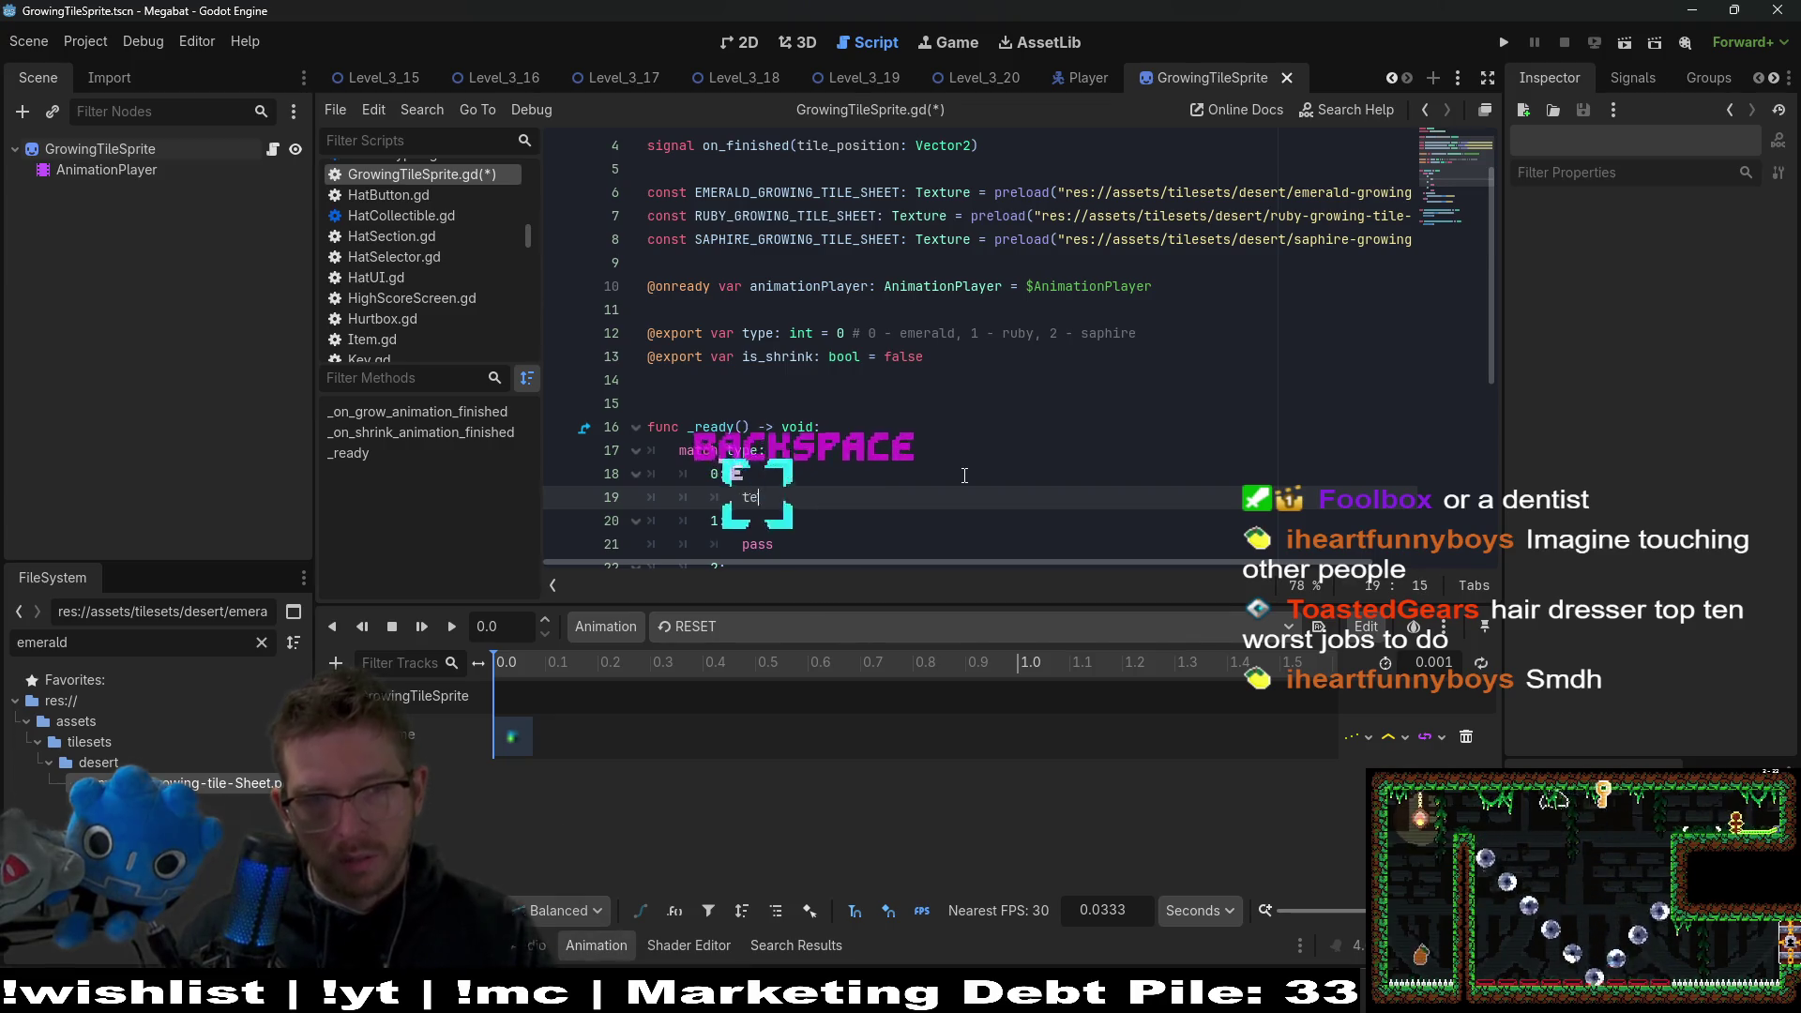
pyautogui.write('xture =')
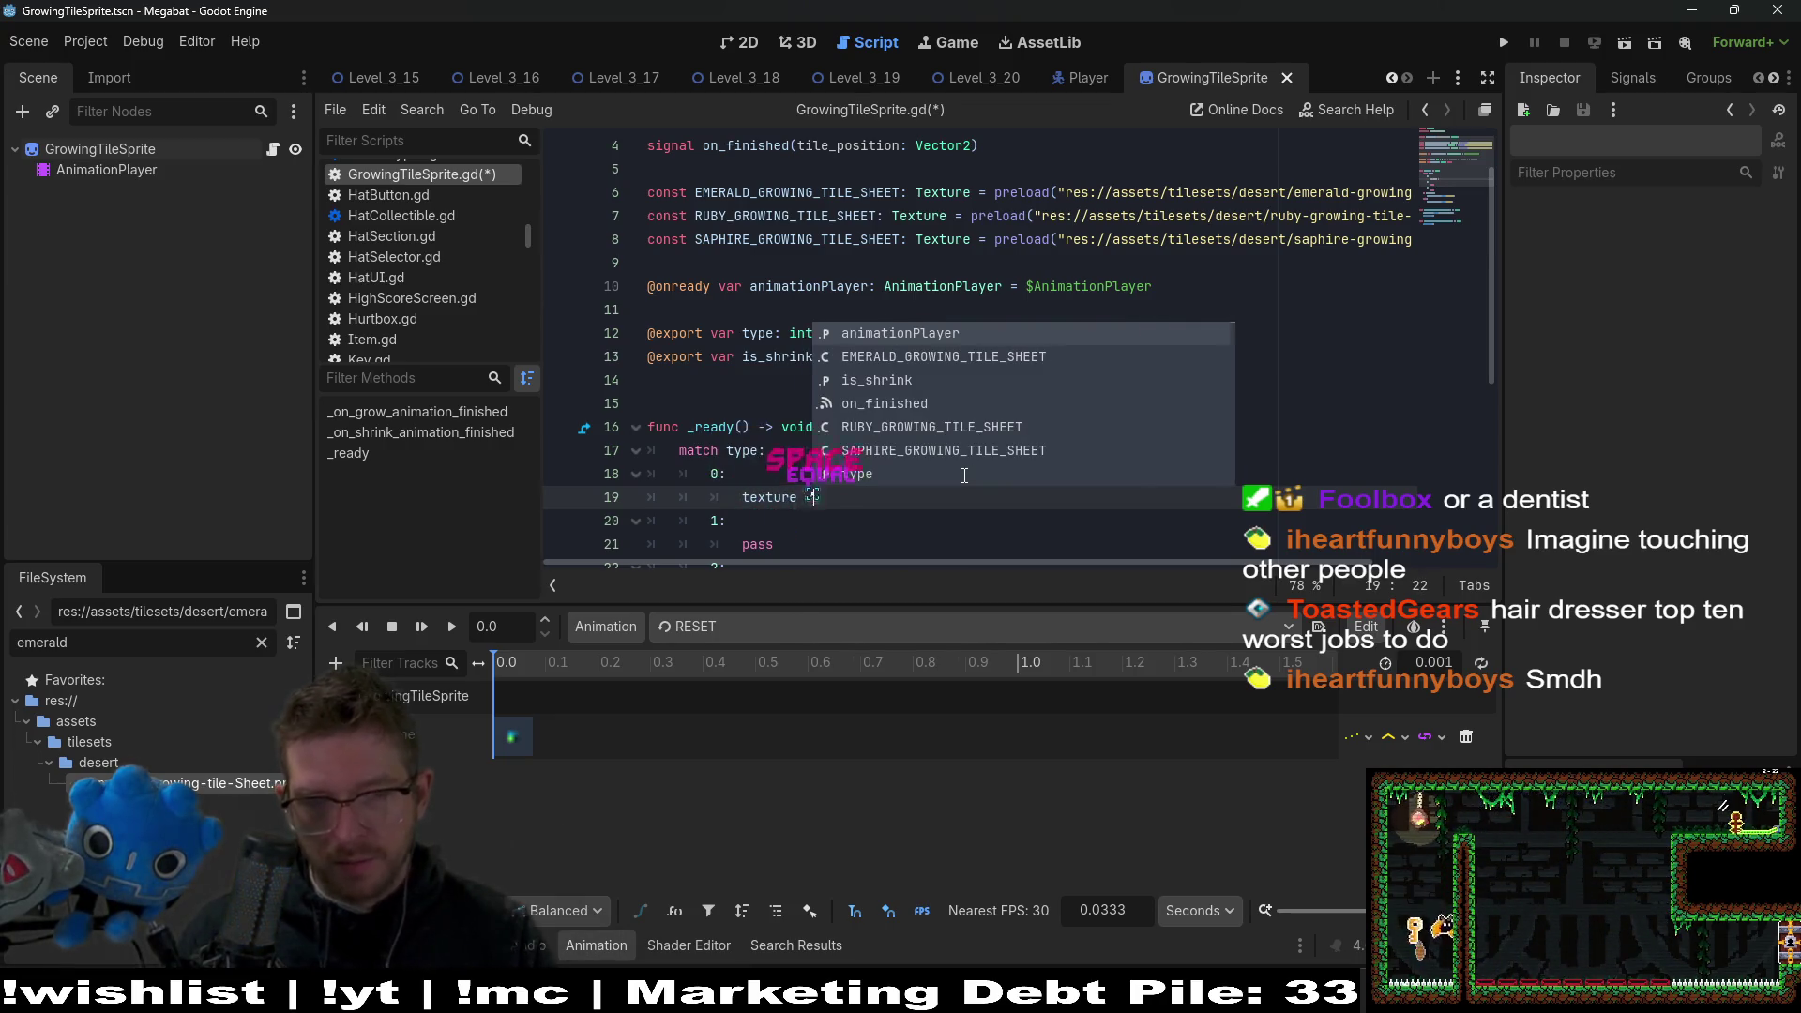
pyautogui.hotkey('ctrl', 'v')
pyautogui.doubleClick(826, 216)
pyautogui.hotkey('ctrl', 'c')
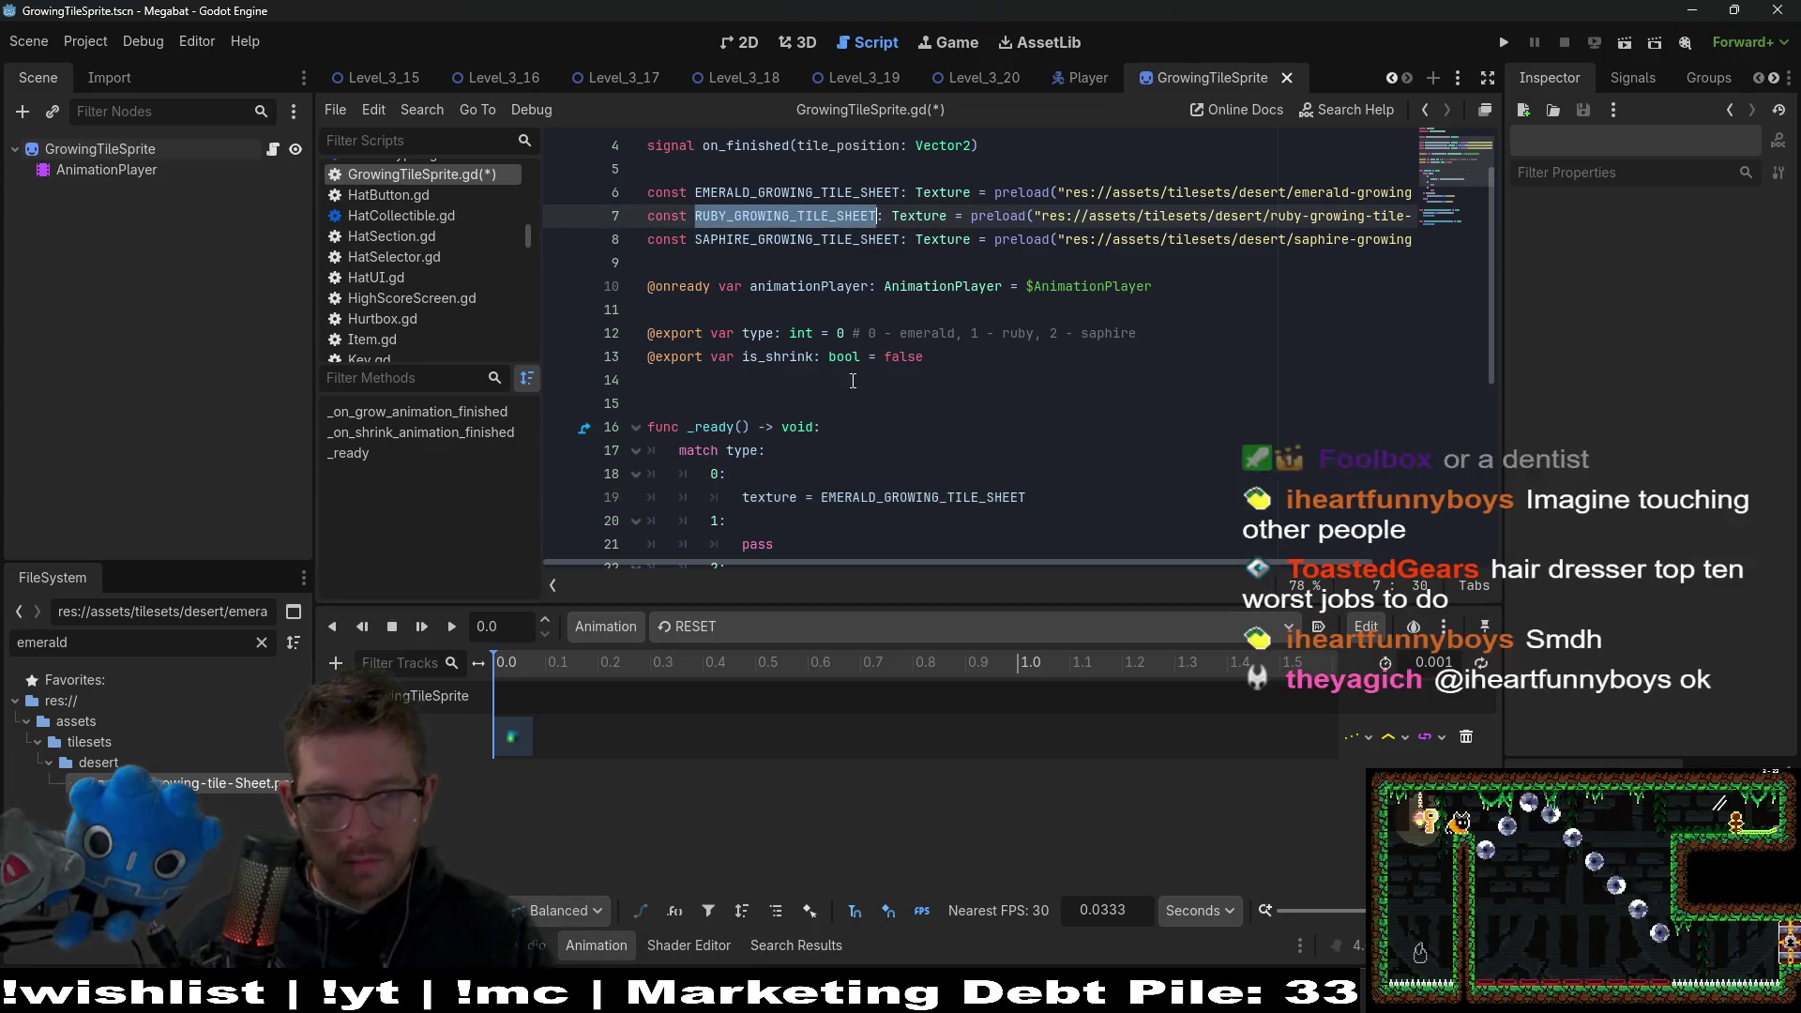
pyautogui.scroll(-2, 854, 383)
pyautogui.doubleClick(758, 403)
pyautogui.write('texture =')
pyautogui.hotkey('ctrl', 'v')
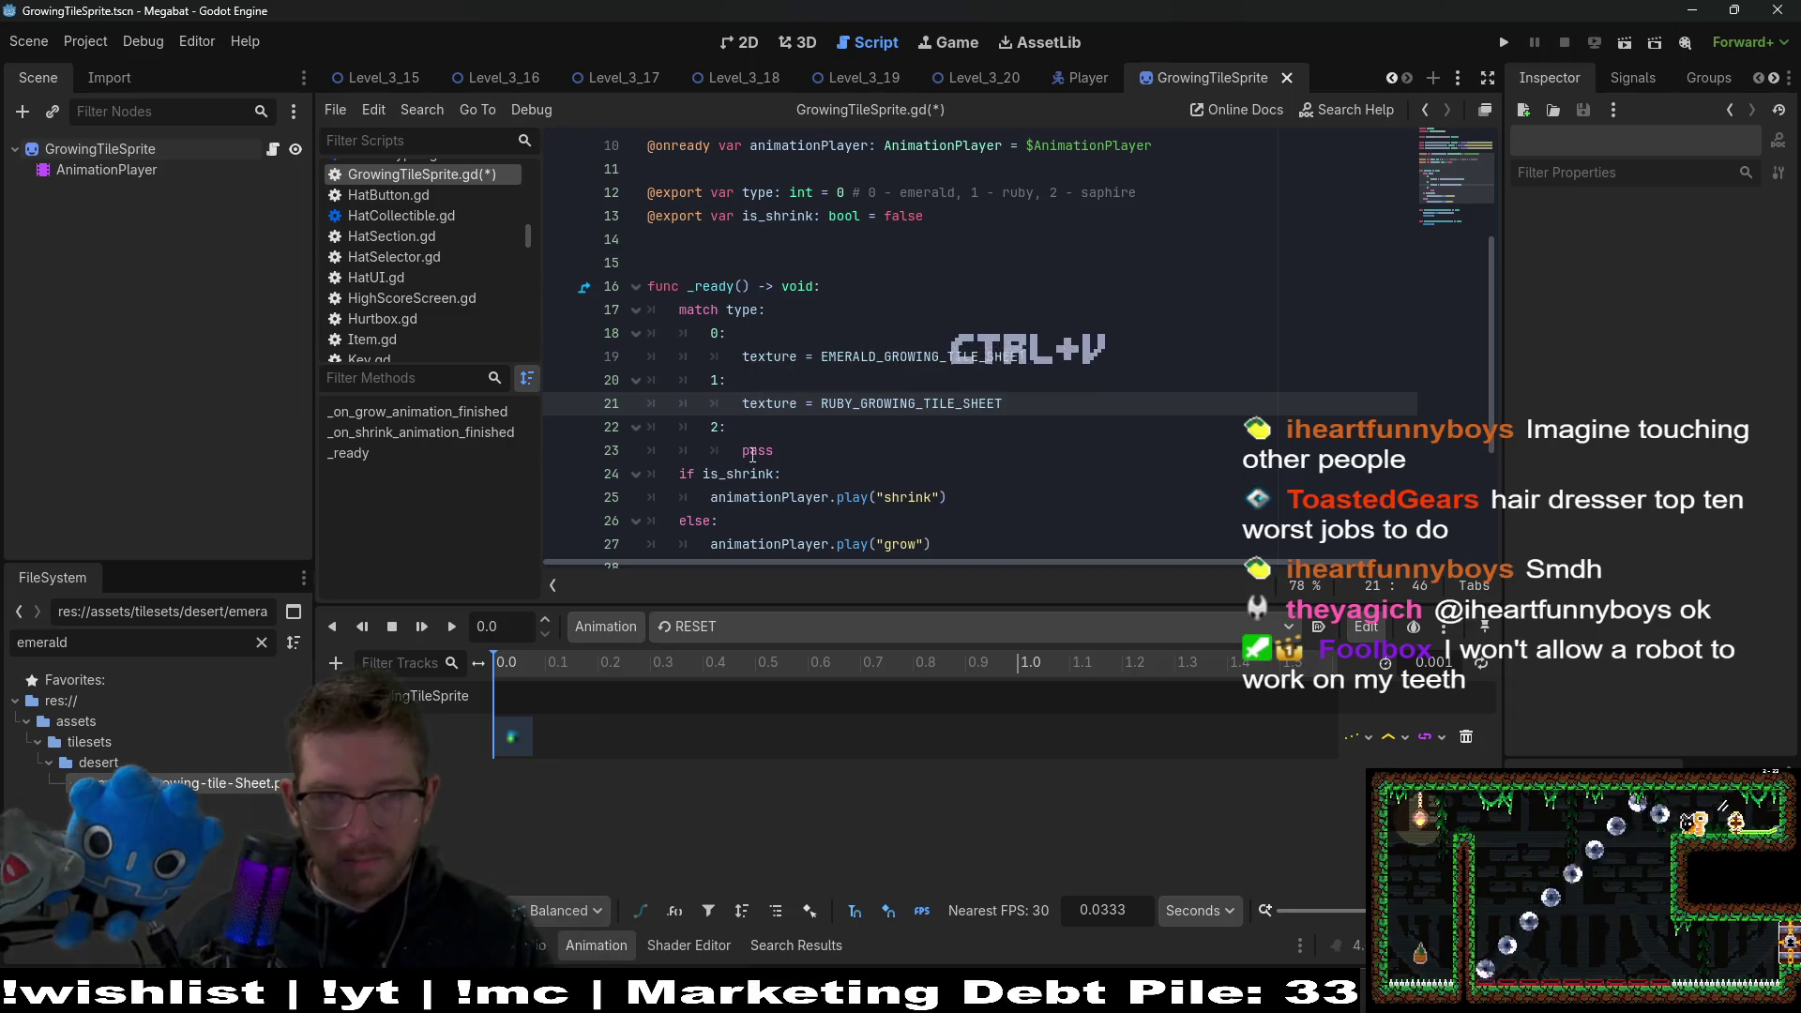
# Step: Replace branch 2's pass with texture = SAPHIRE_GROWING_TILE_SHEET
pyautogui.doubleClick(758, 450)
pyautogui.scroll(3, 750, 375)
pyautogui.doubleClick(764, 263)
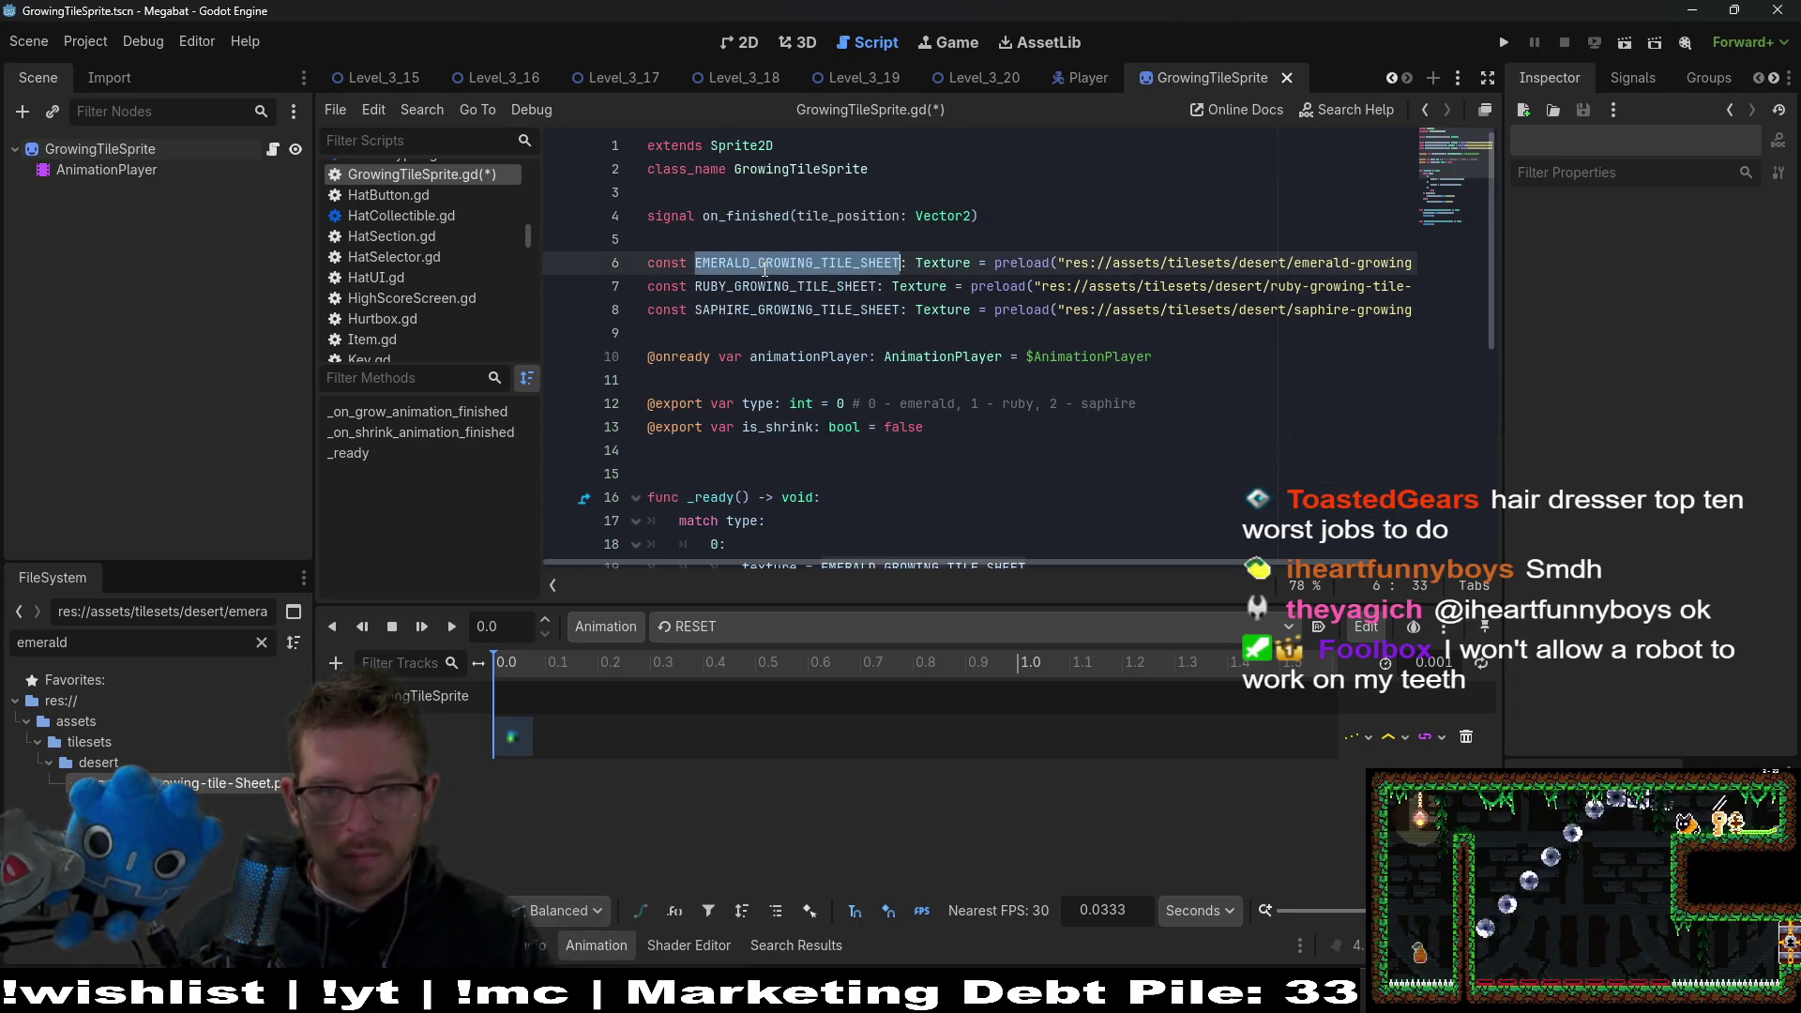
pyautogui.doubleClick(764, 309)
pyautogui.hotkey('ctrl', 'c')
pyautogui.scroll(-3, 766, 394)
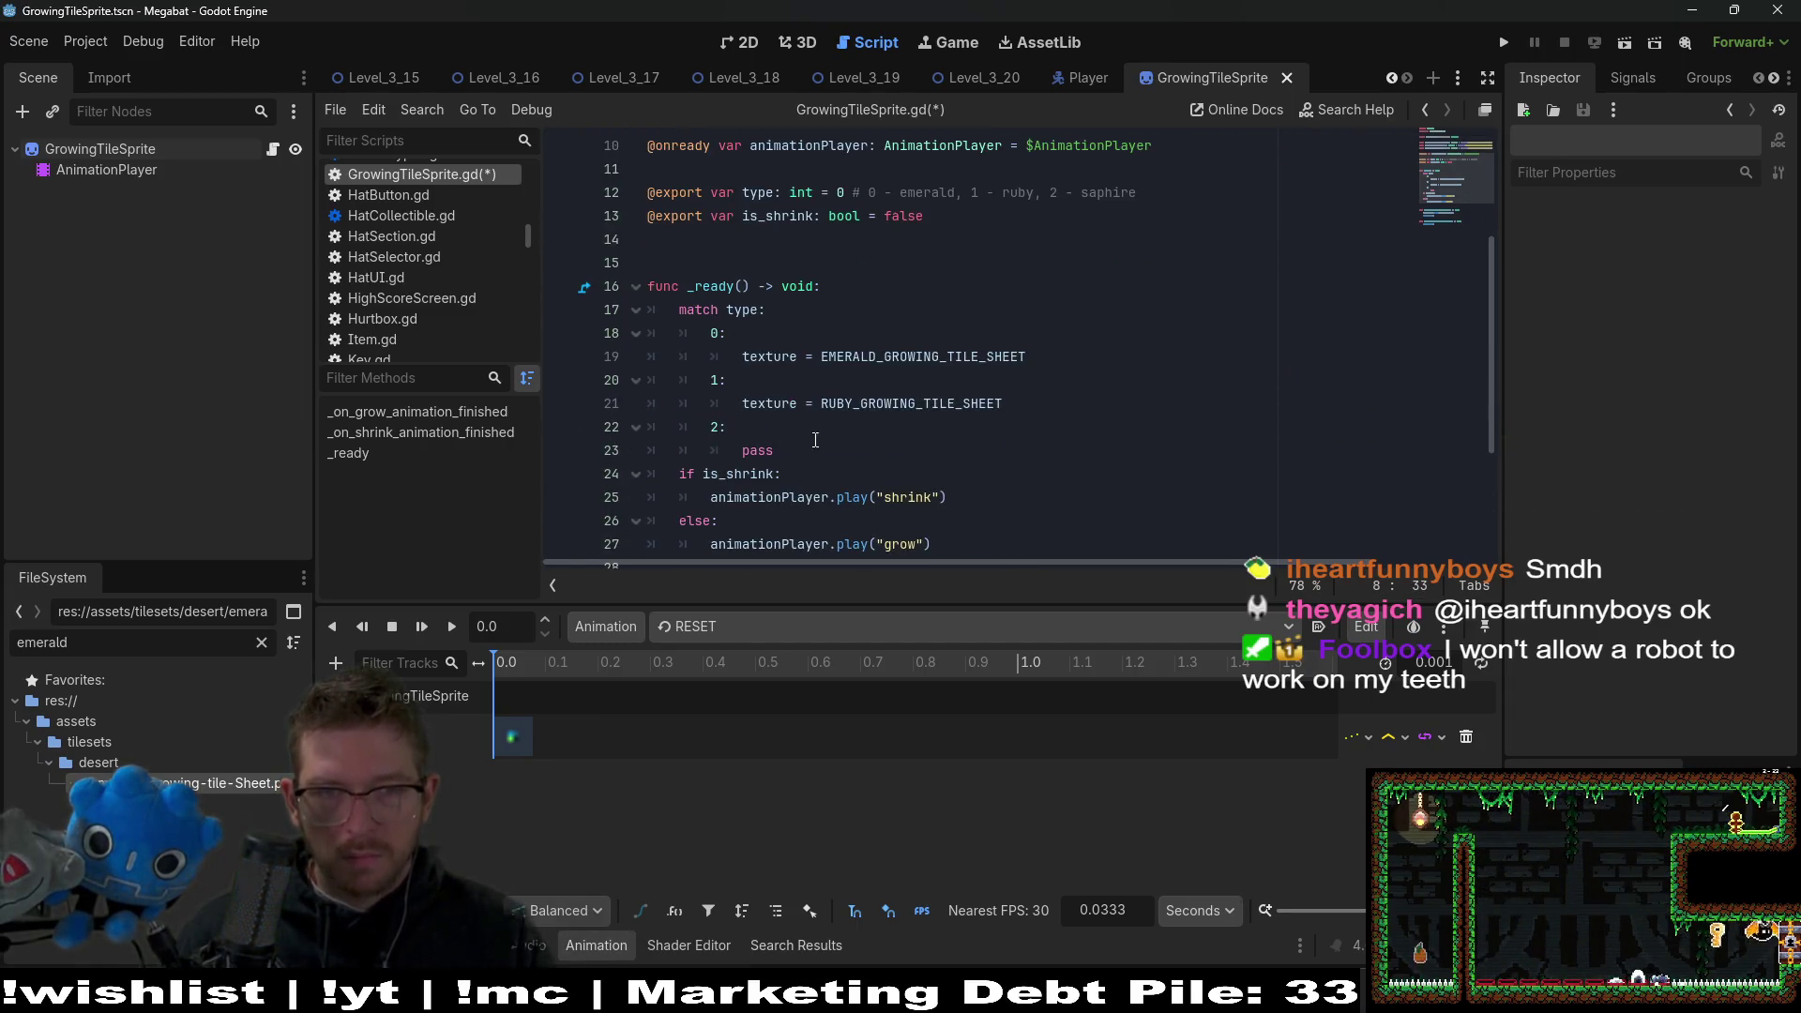
pyautogui.doubleClick(765, 450)
pyautogui.write('texture =')
pyautogui.hotkey('ctrl', 'v')
# Step: Save the script and check where the SAPHIRE sheet constant is used
pyautogui.click(1116, 357)
pyautogui.hotkey('ctrl', 's')
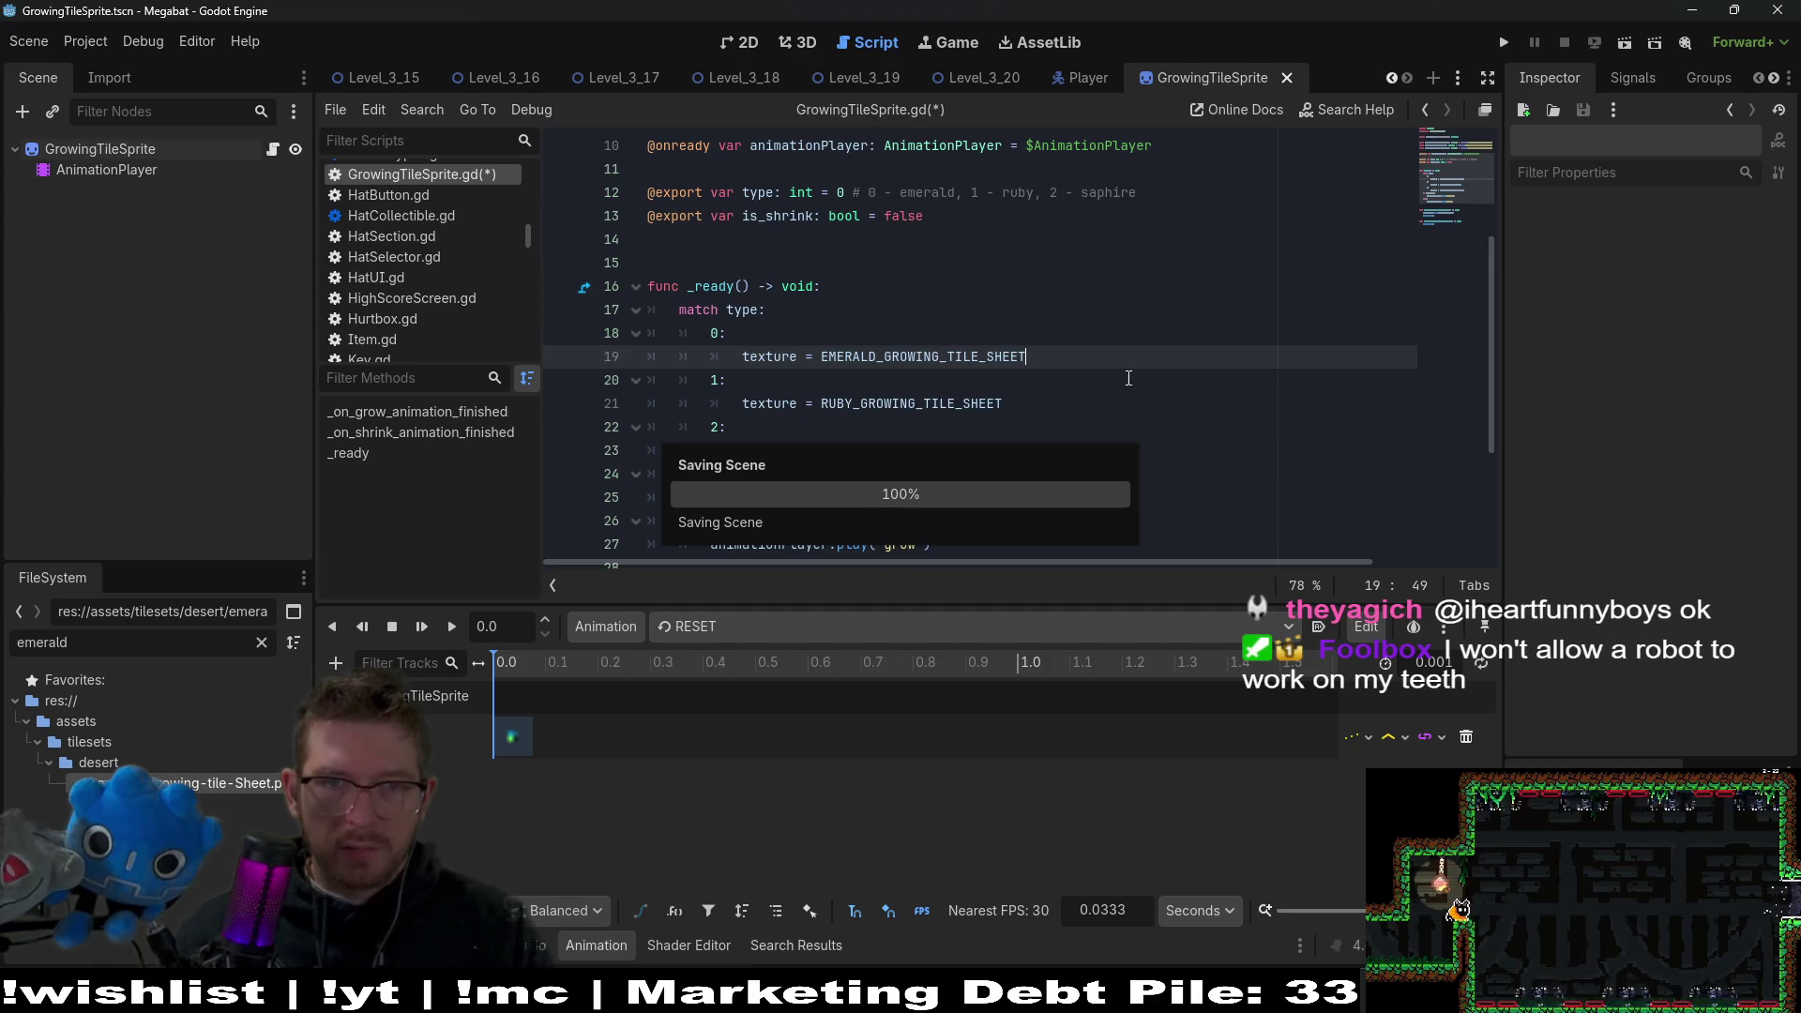
pyautogui.scroll(2, 1026, 425)
pyautogui.doubleClick(797, 239)
pyautogui.scroll(-1, 950, 458)
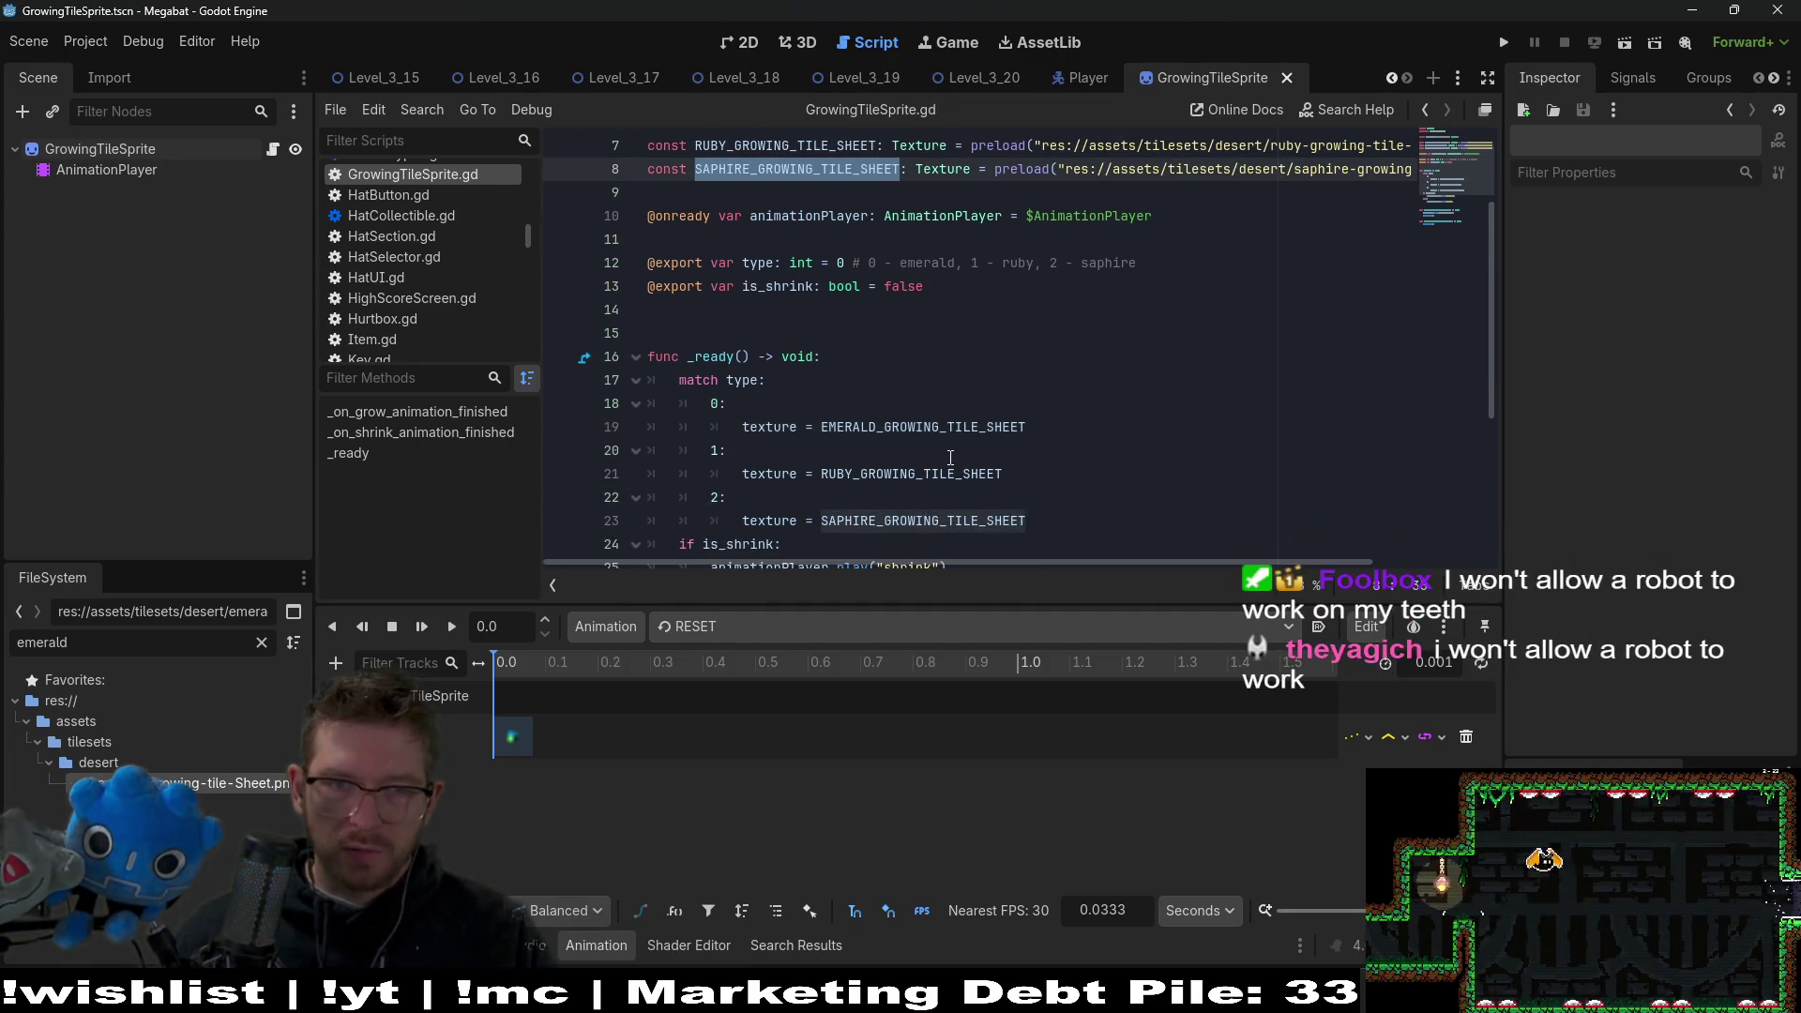
pyautogui.scroll(-1, 950, 458)
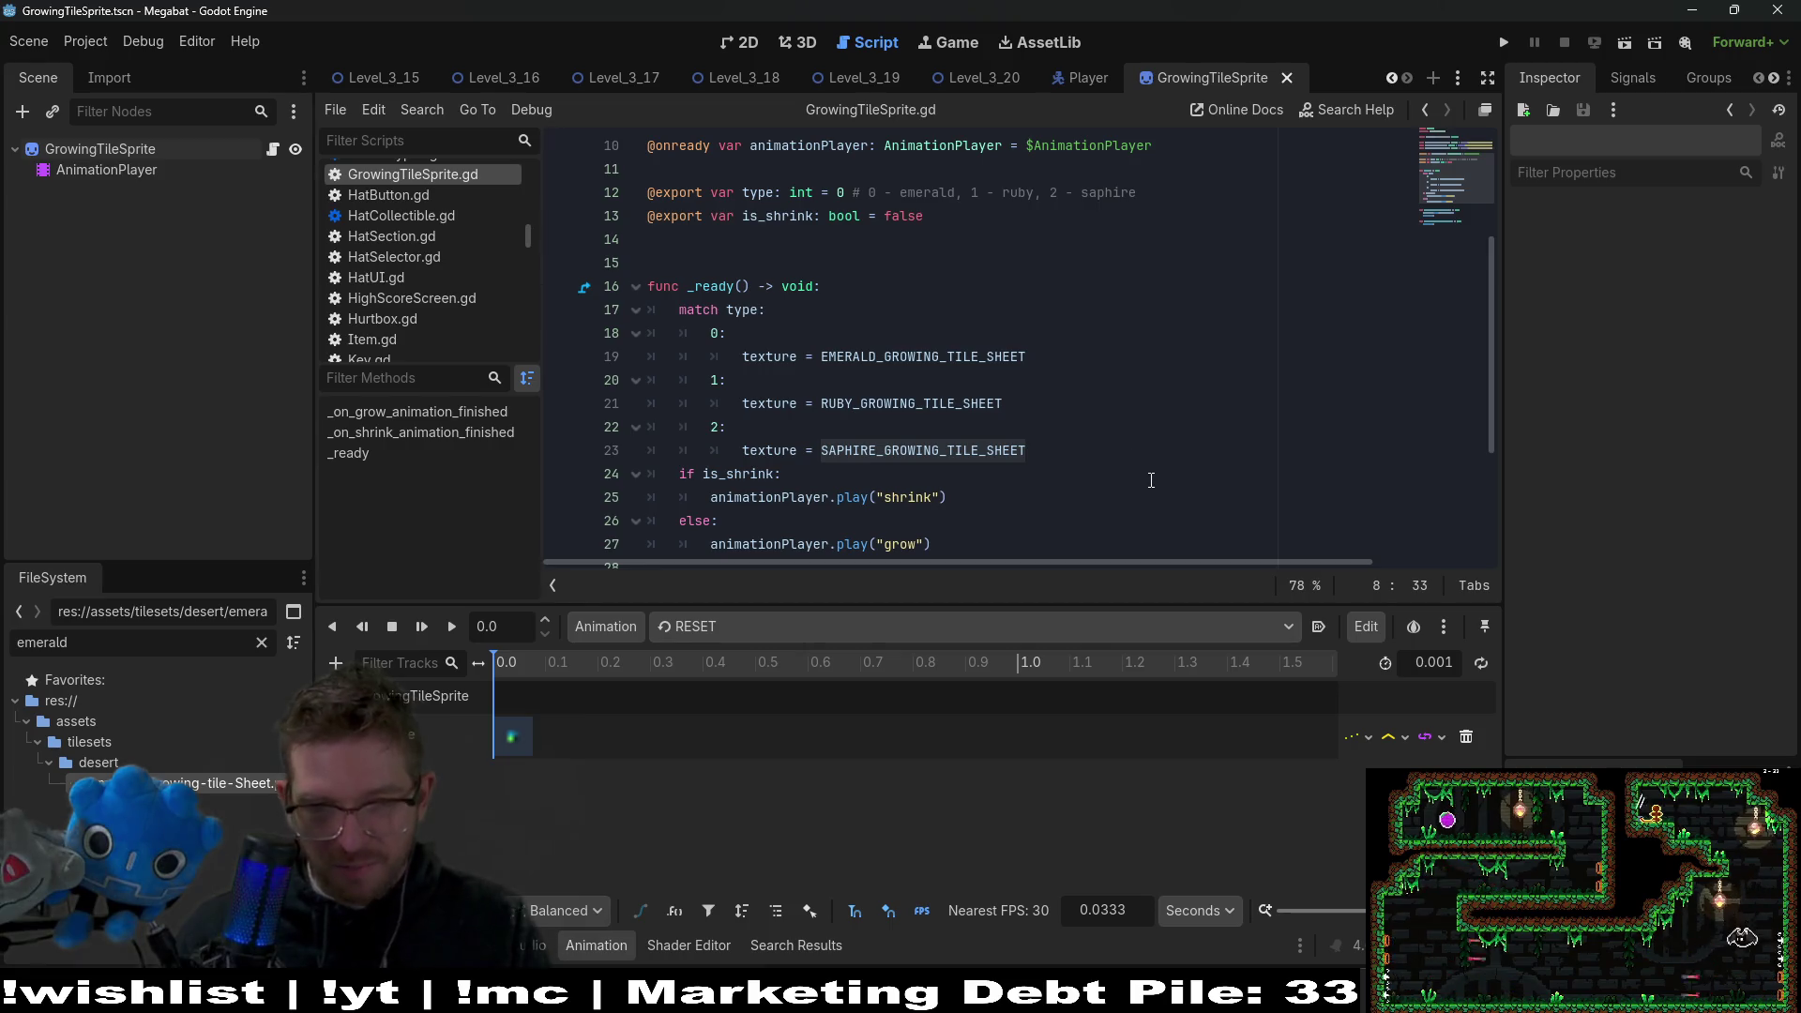
pyautogui.click(1092, 454)
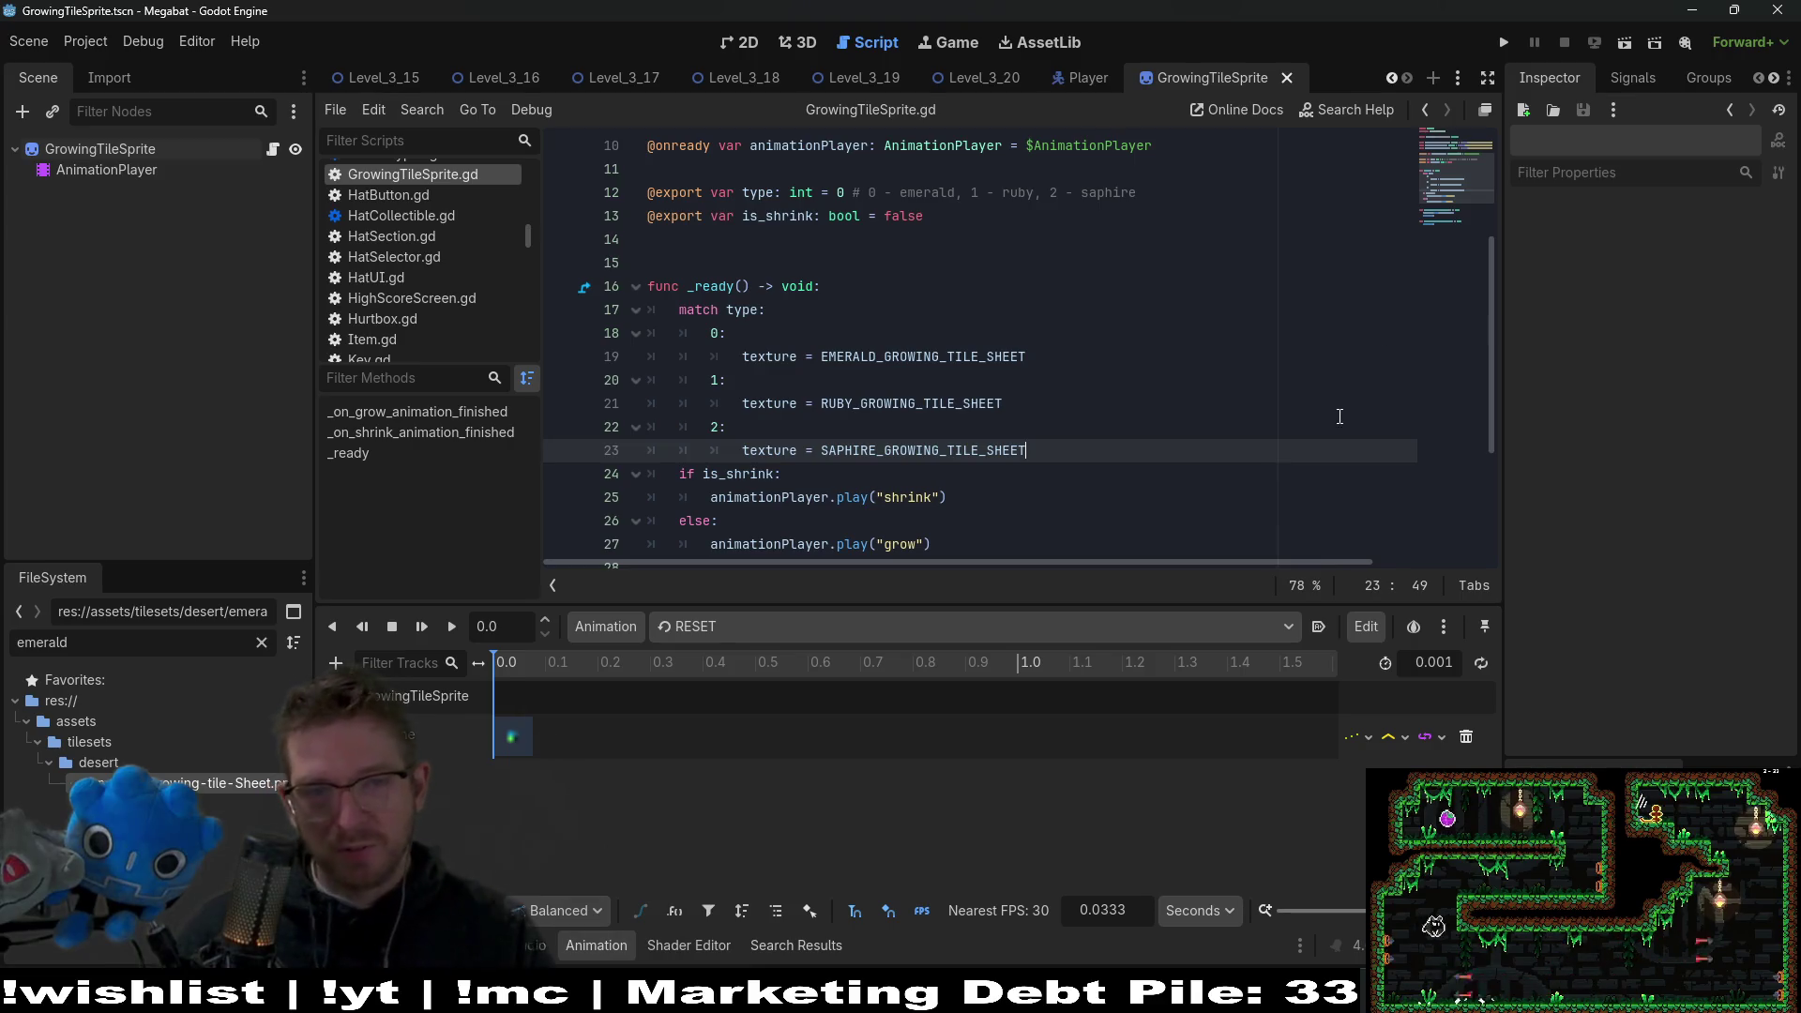
pyautogui.click(1031, 407)
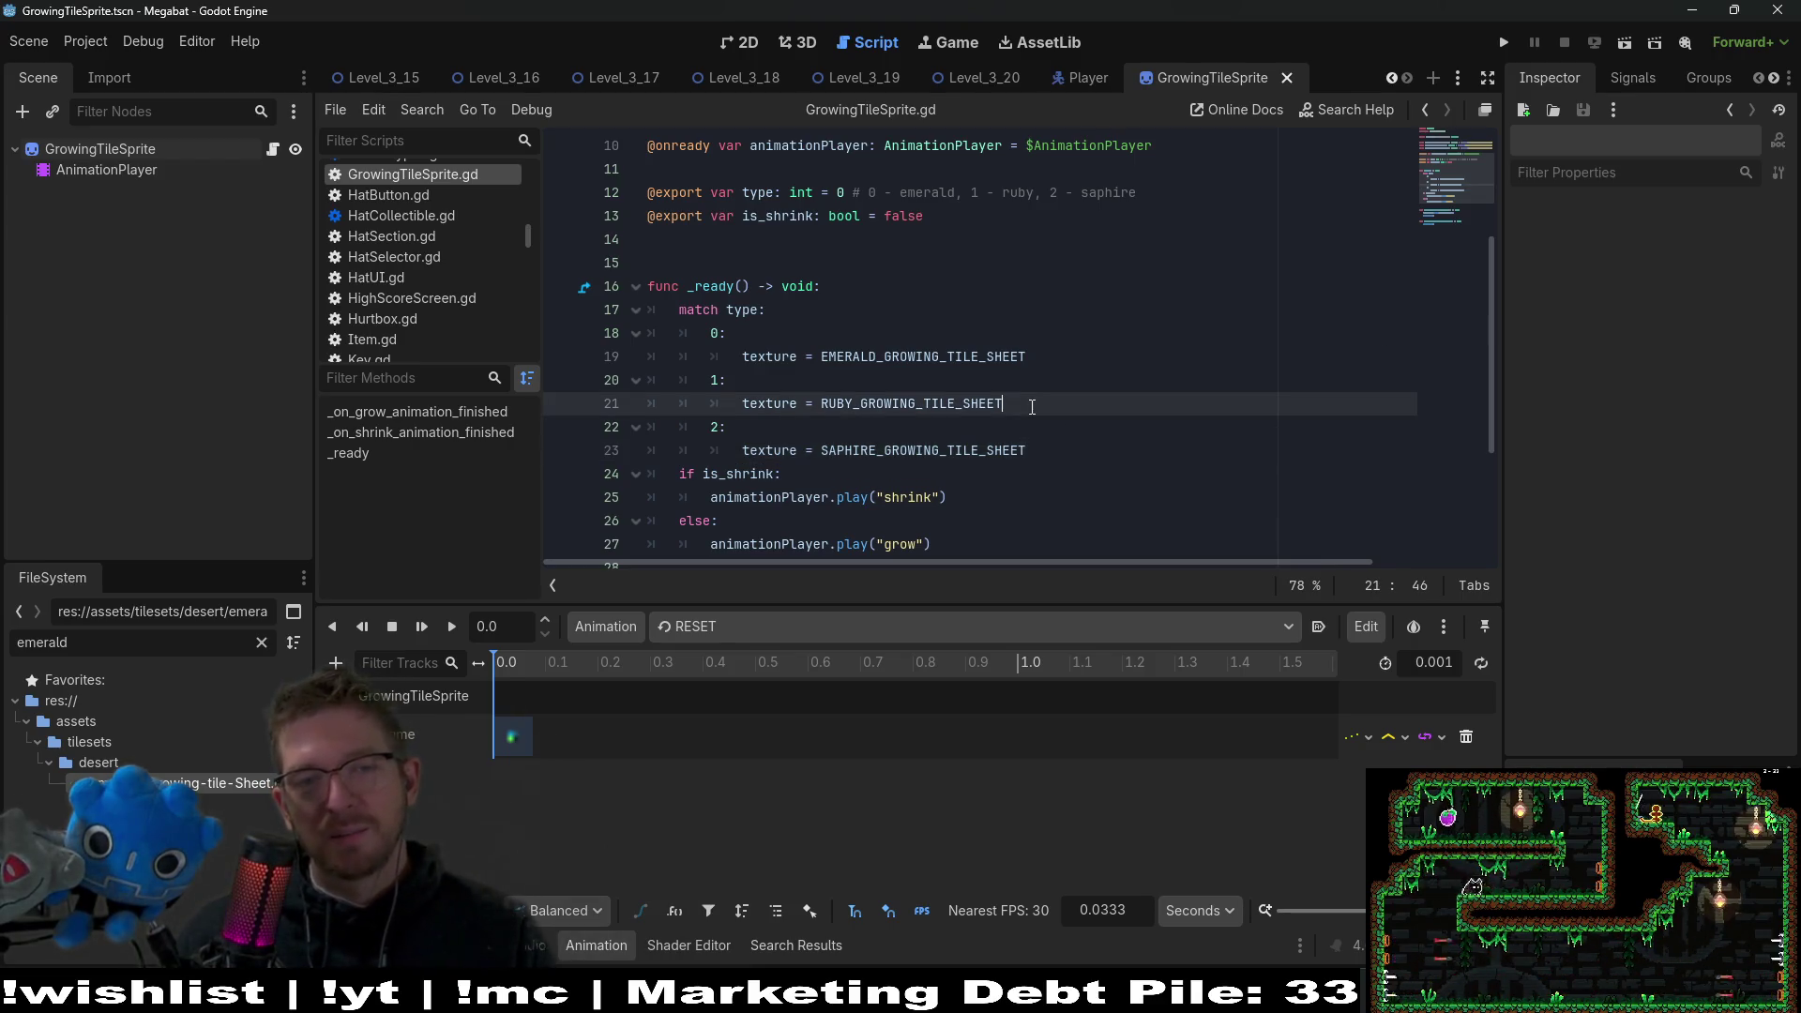
pyautogui.click(1064, 355)
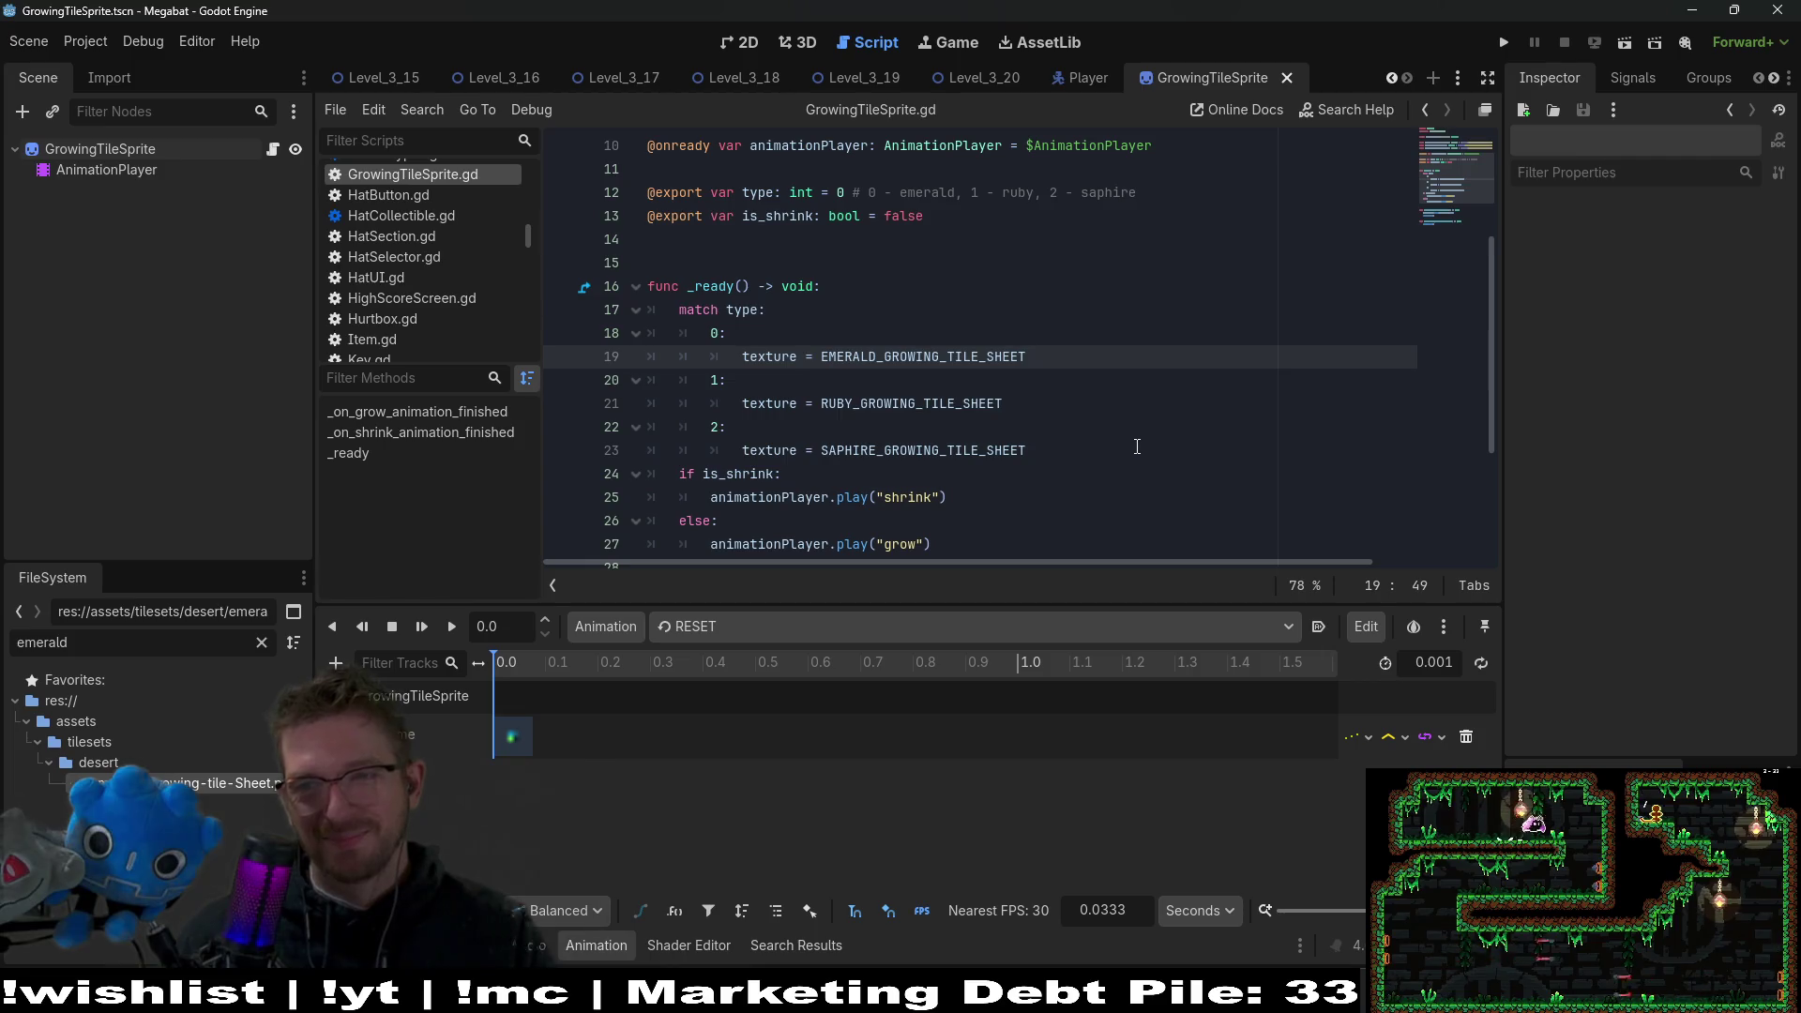
pyautogui.click(1088, 450)
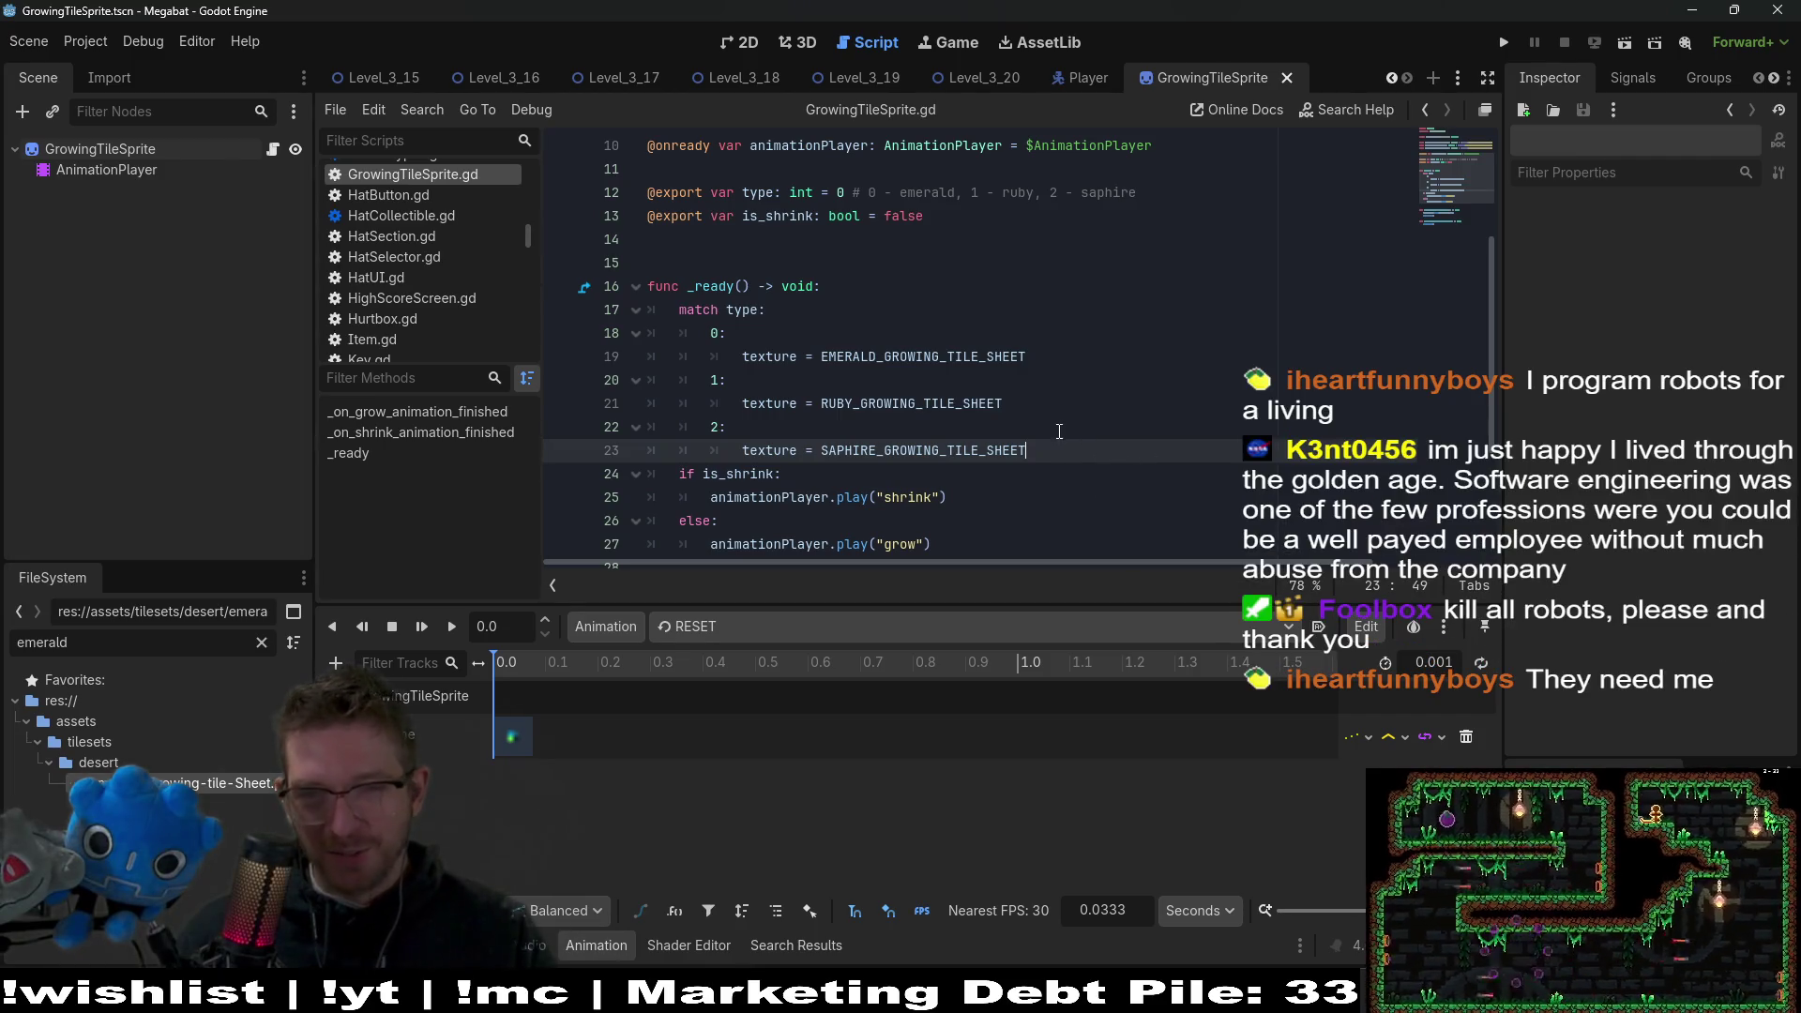
pyautogui.scroll(-1, 1065, 425)
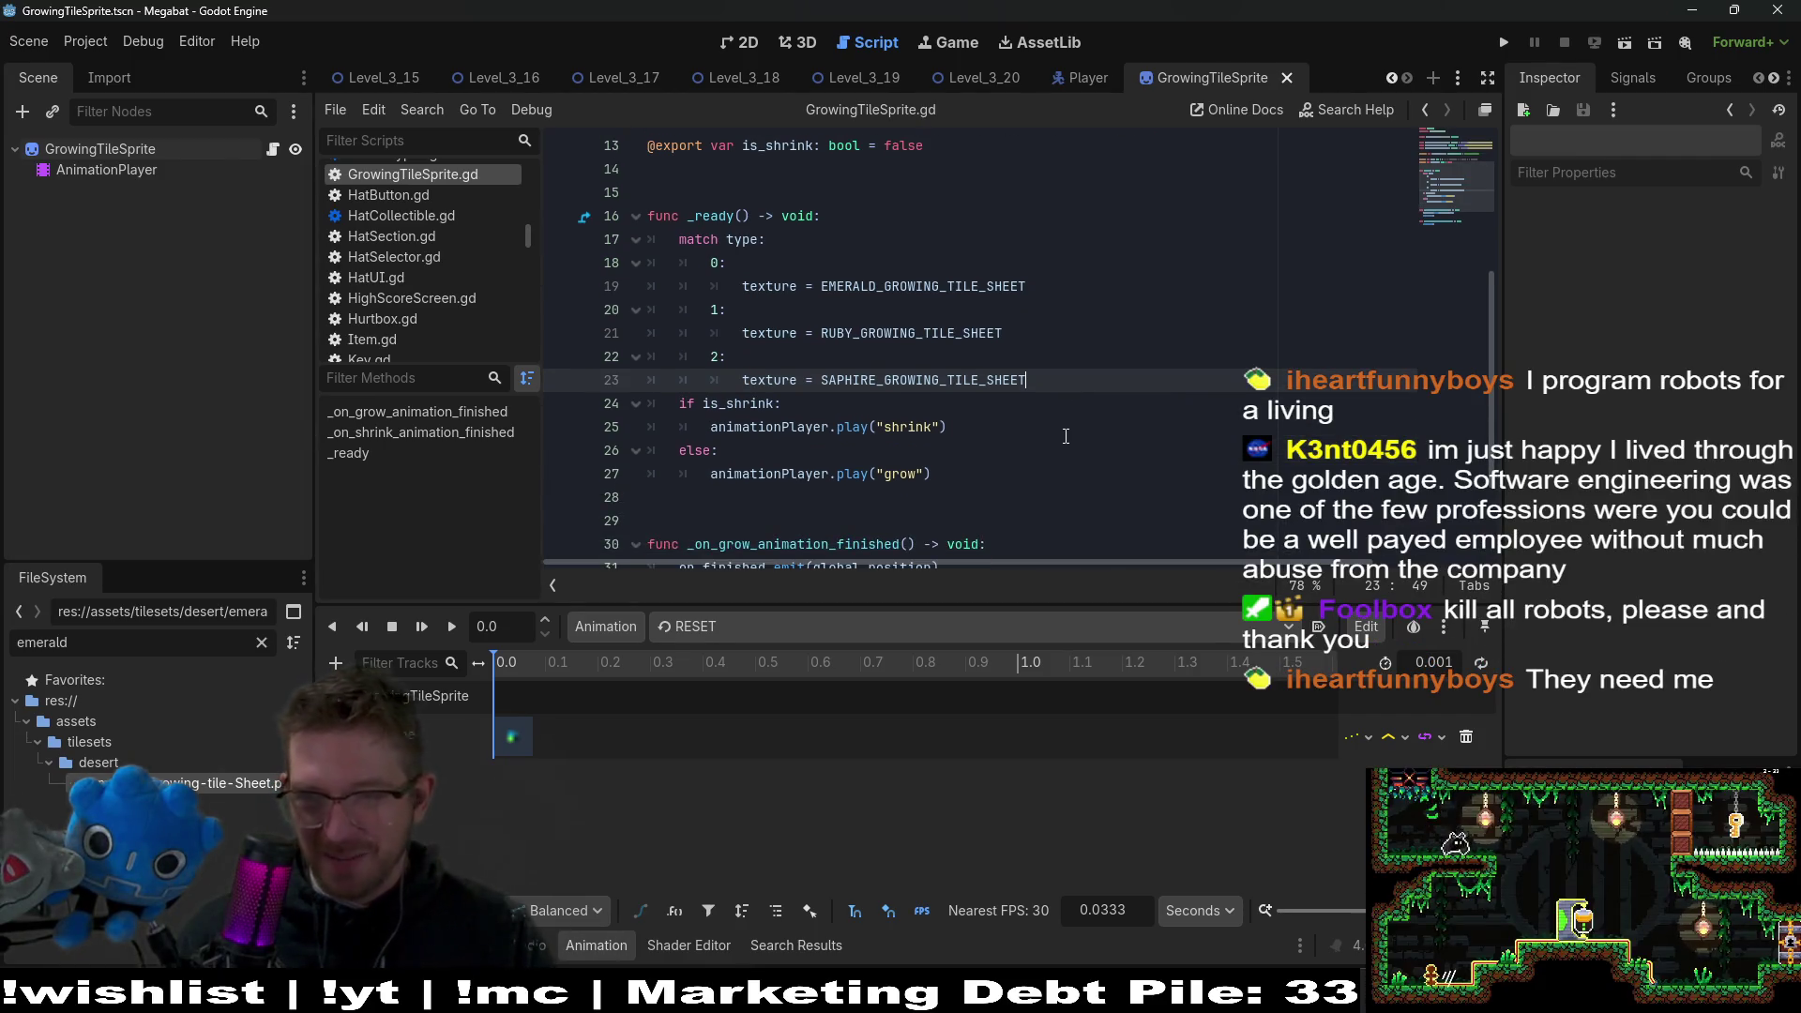
pyautogui.click(1206, 471)
pyautogui.click(1107, 427)
pyautogui.click(1025, 404)
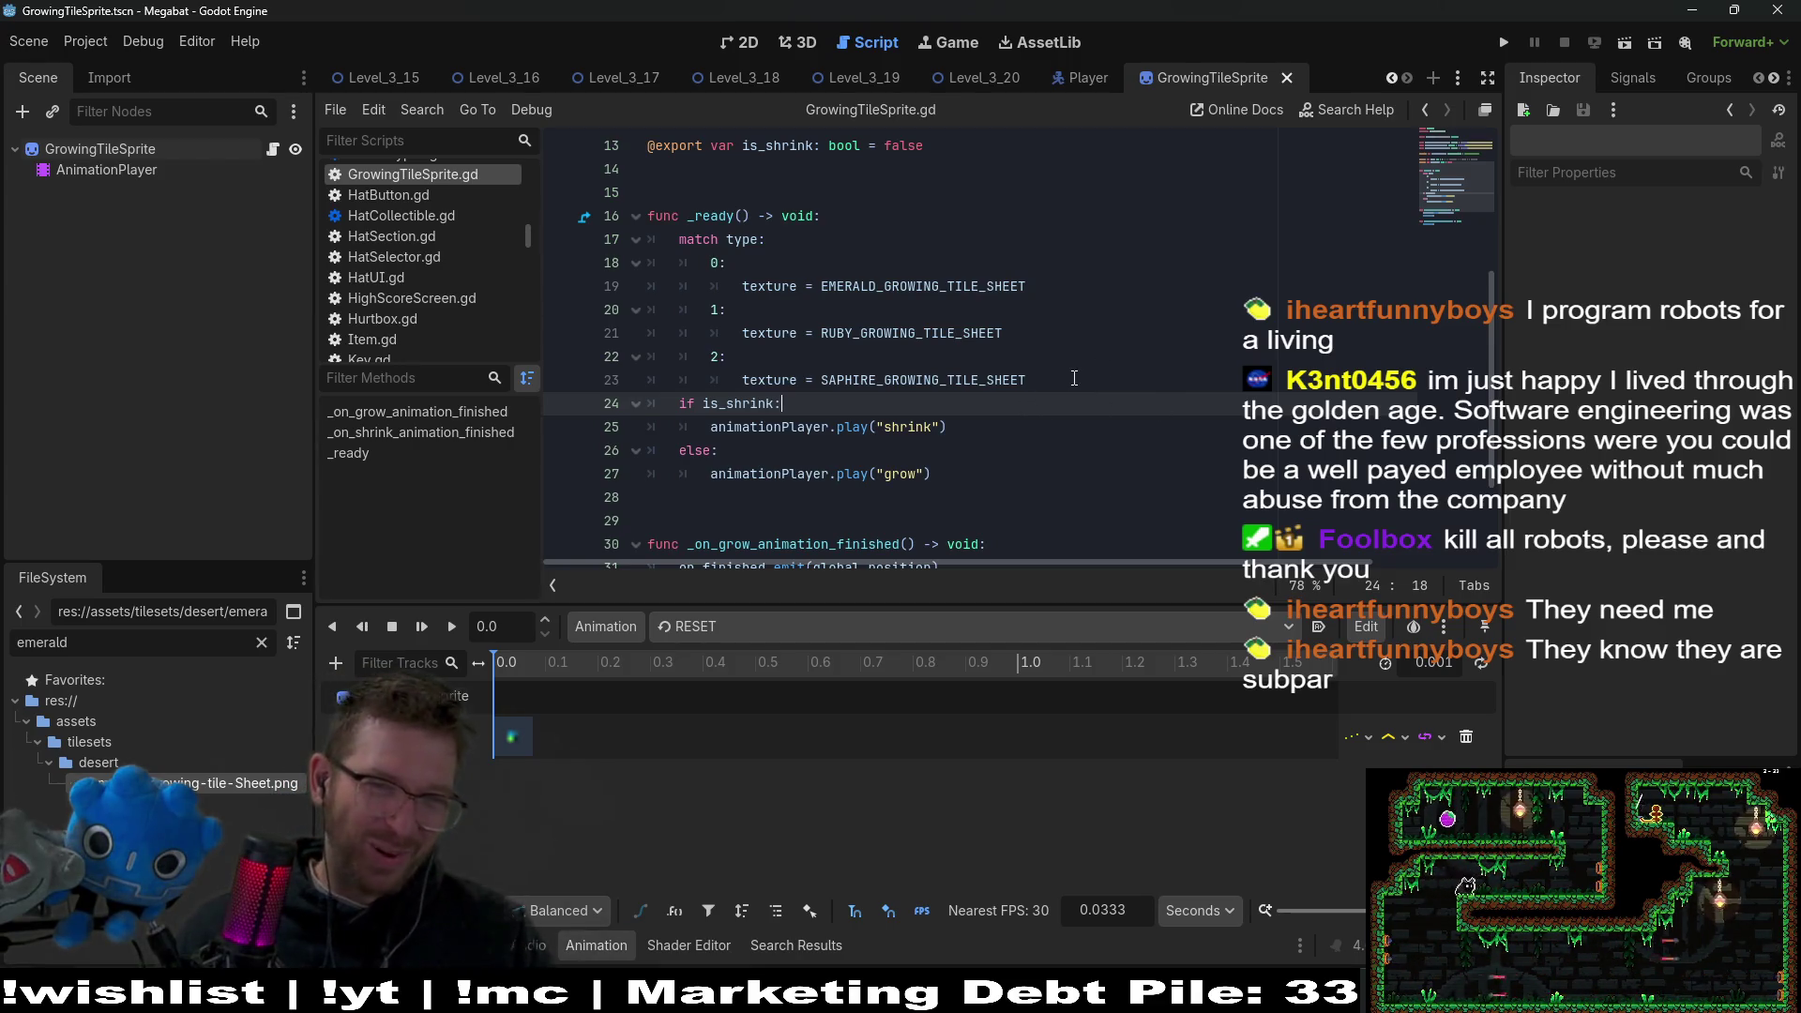
pyautogui.click(920, 310)
pyautogui.doubleClick(910, 286)
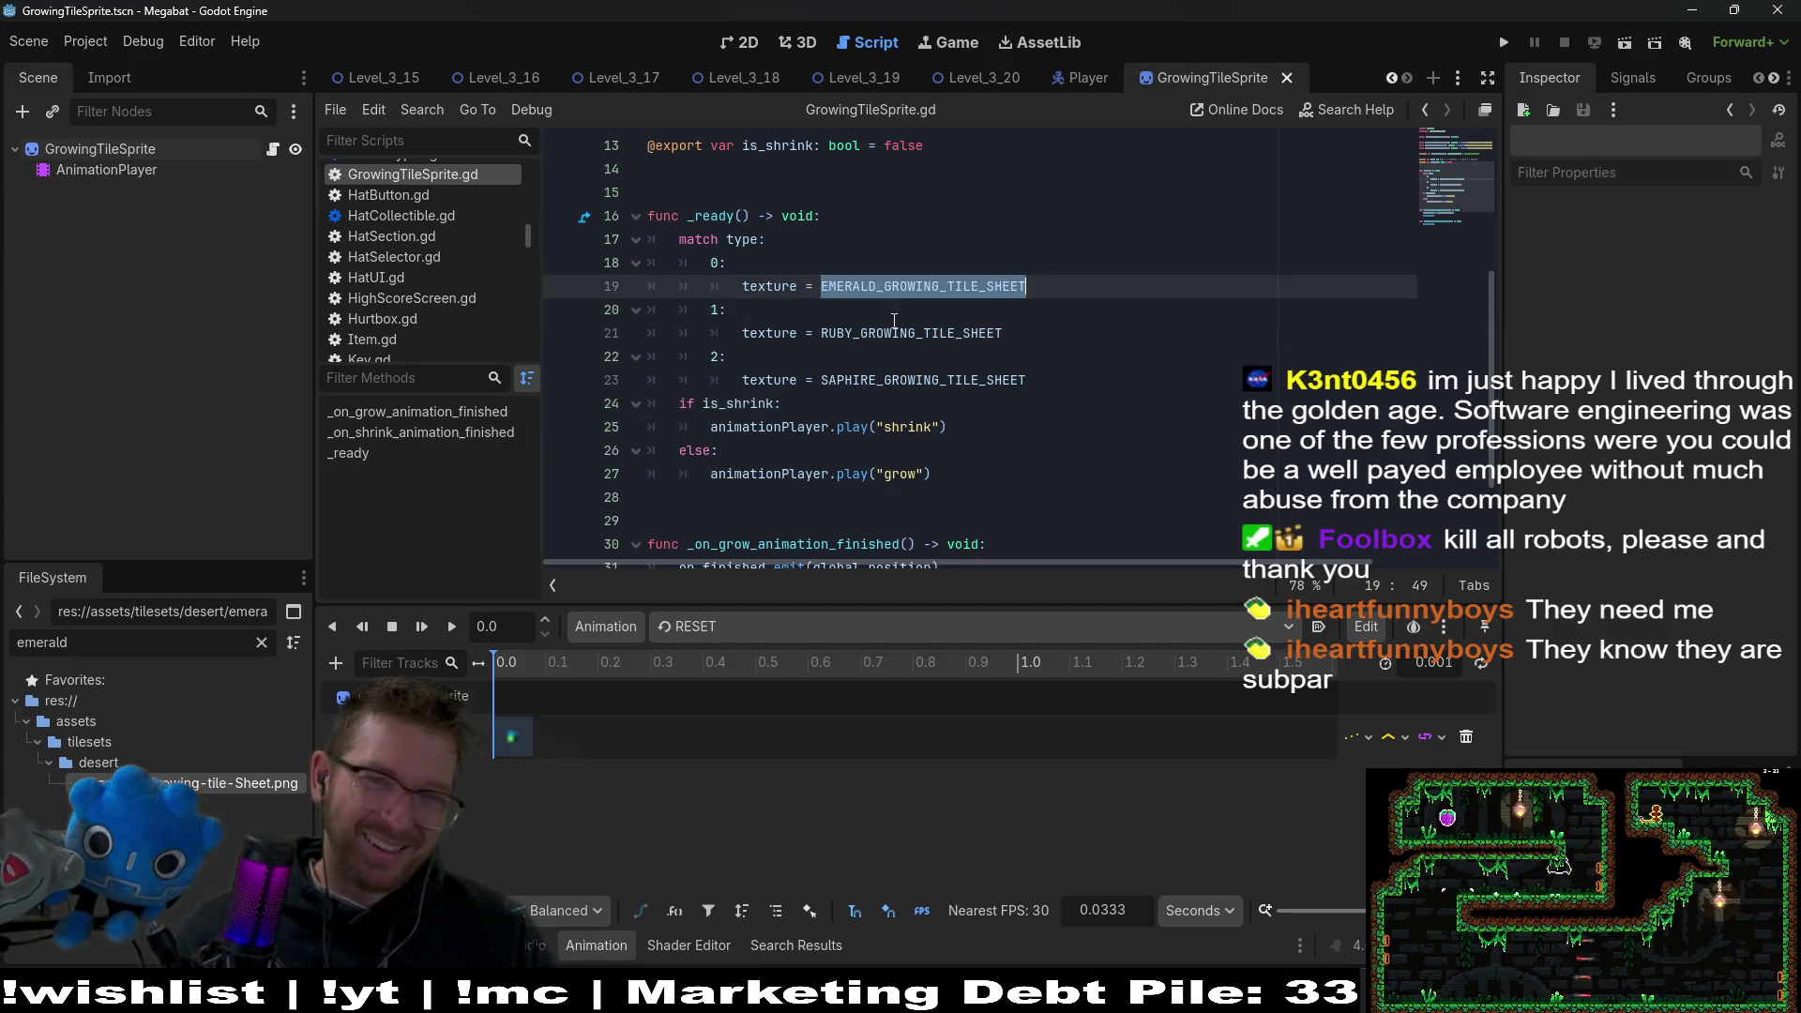
pyautogui.doubleClick(883, 335)
pyautogui.scroll(4, 1201, 338)
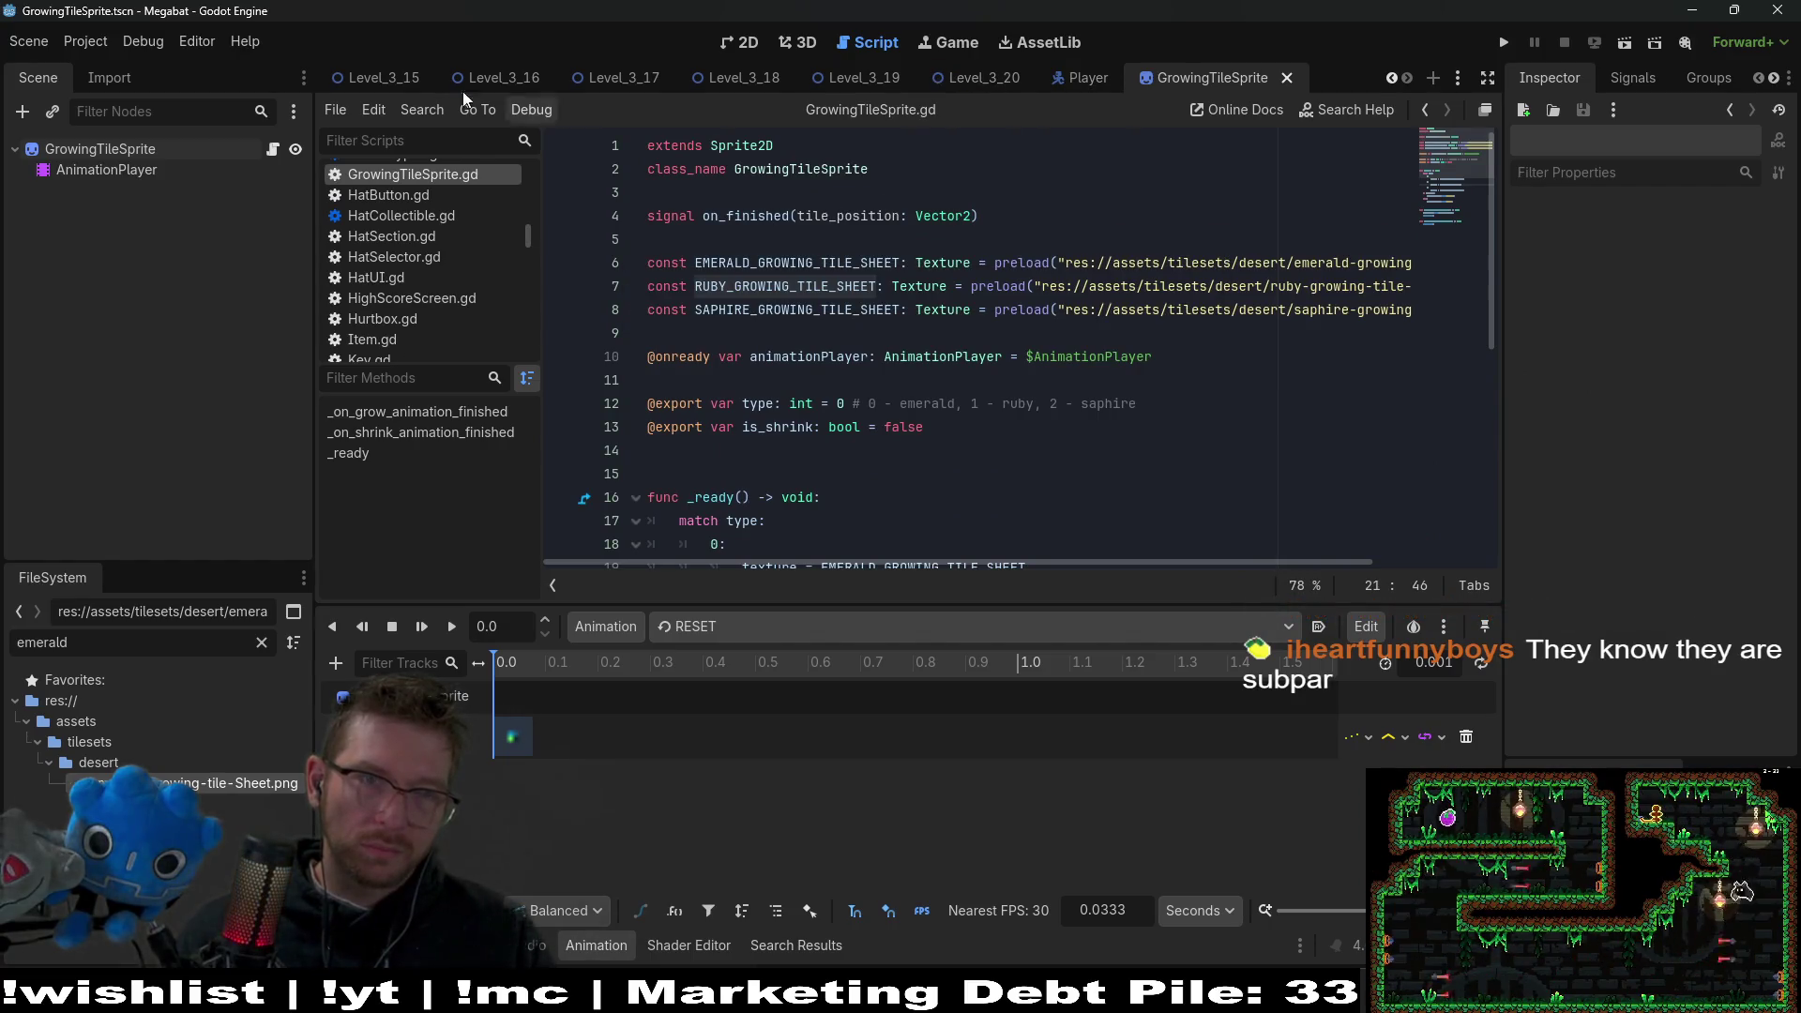
# Step: Open the SpikeTileMapLayer8x8_Gate script in Level_3_20 and find spawn_shrinking_tile's definition
pyautogui.click(990, 79)
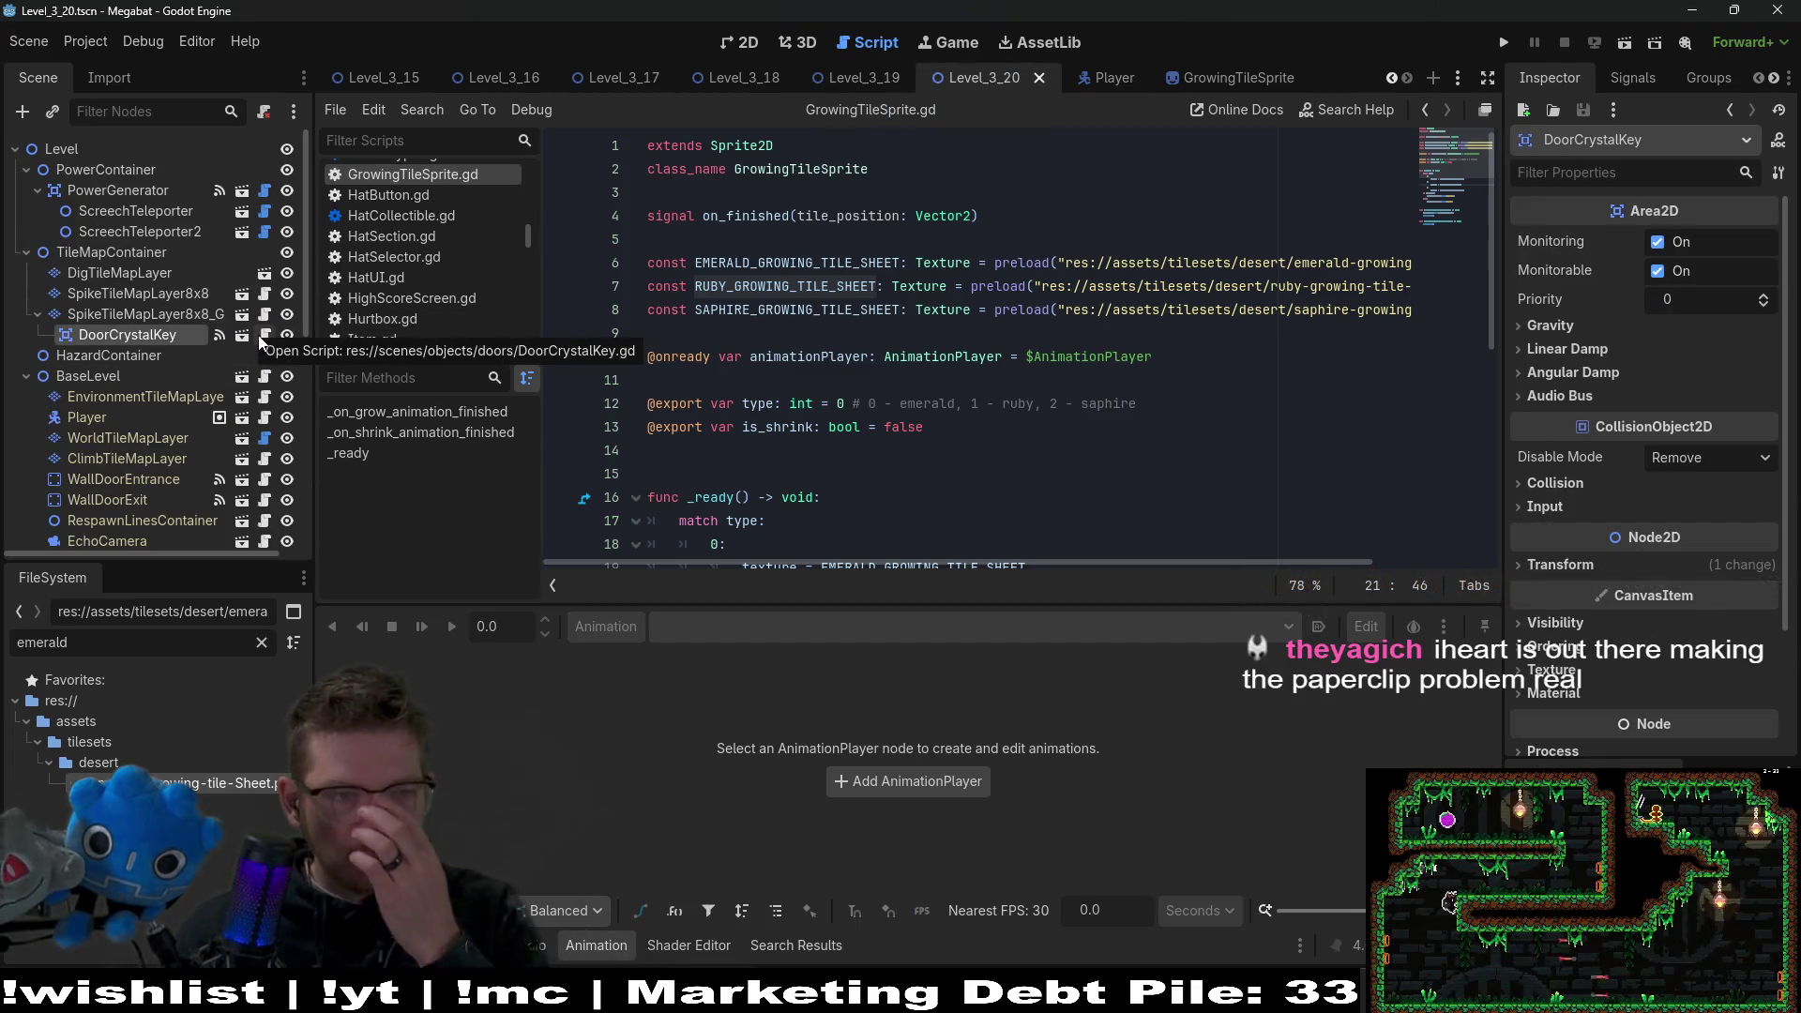
pyautogui.click(141, 315)
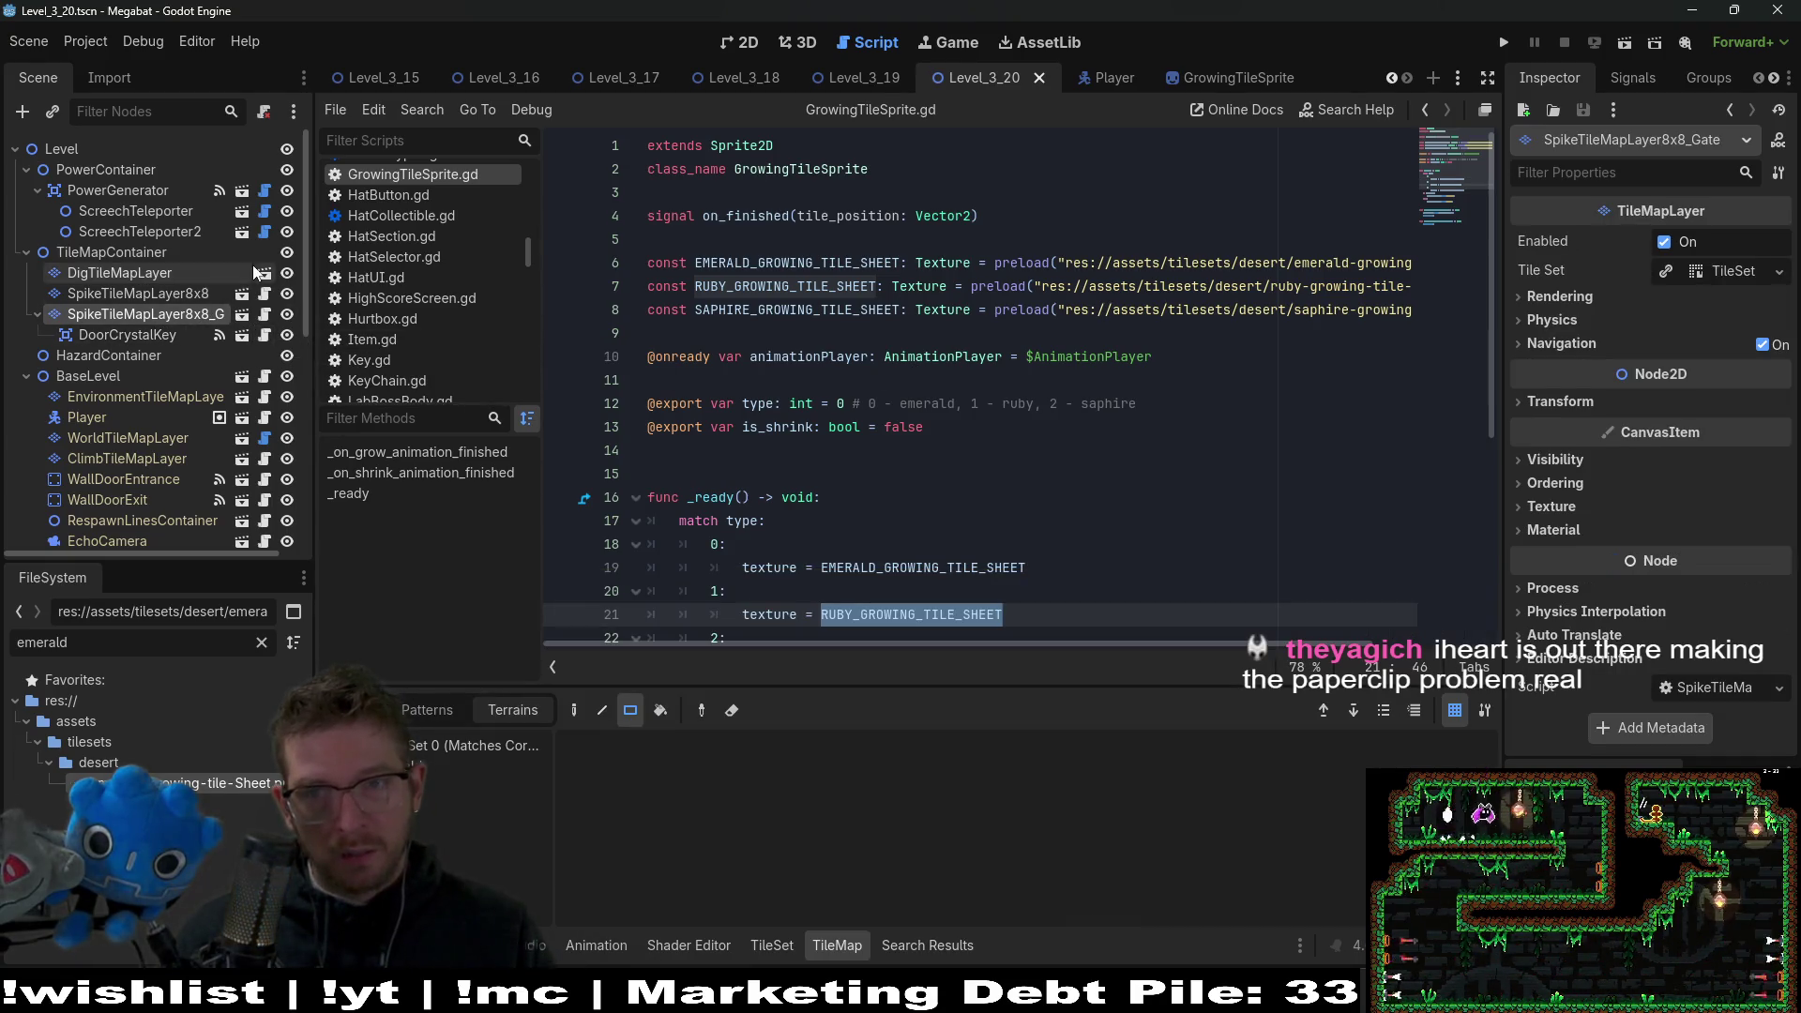
pyautogui.scroll(-2, 904, 366)
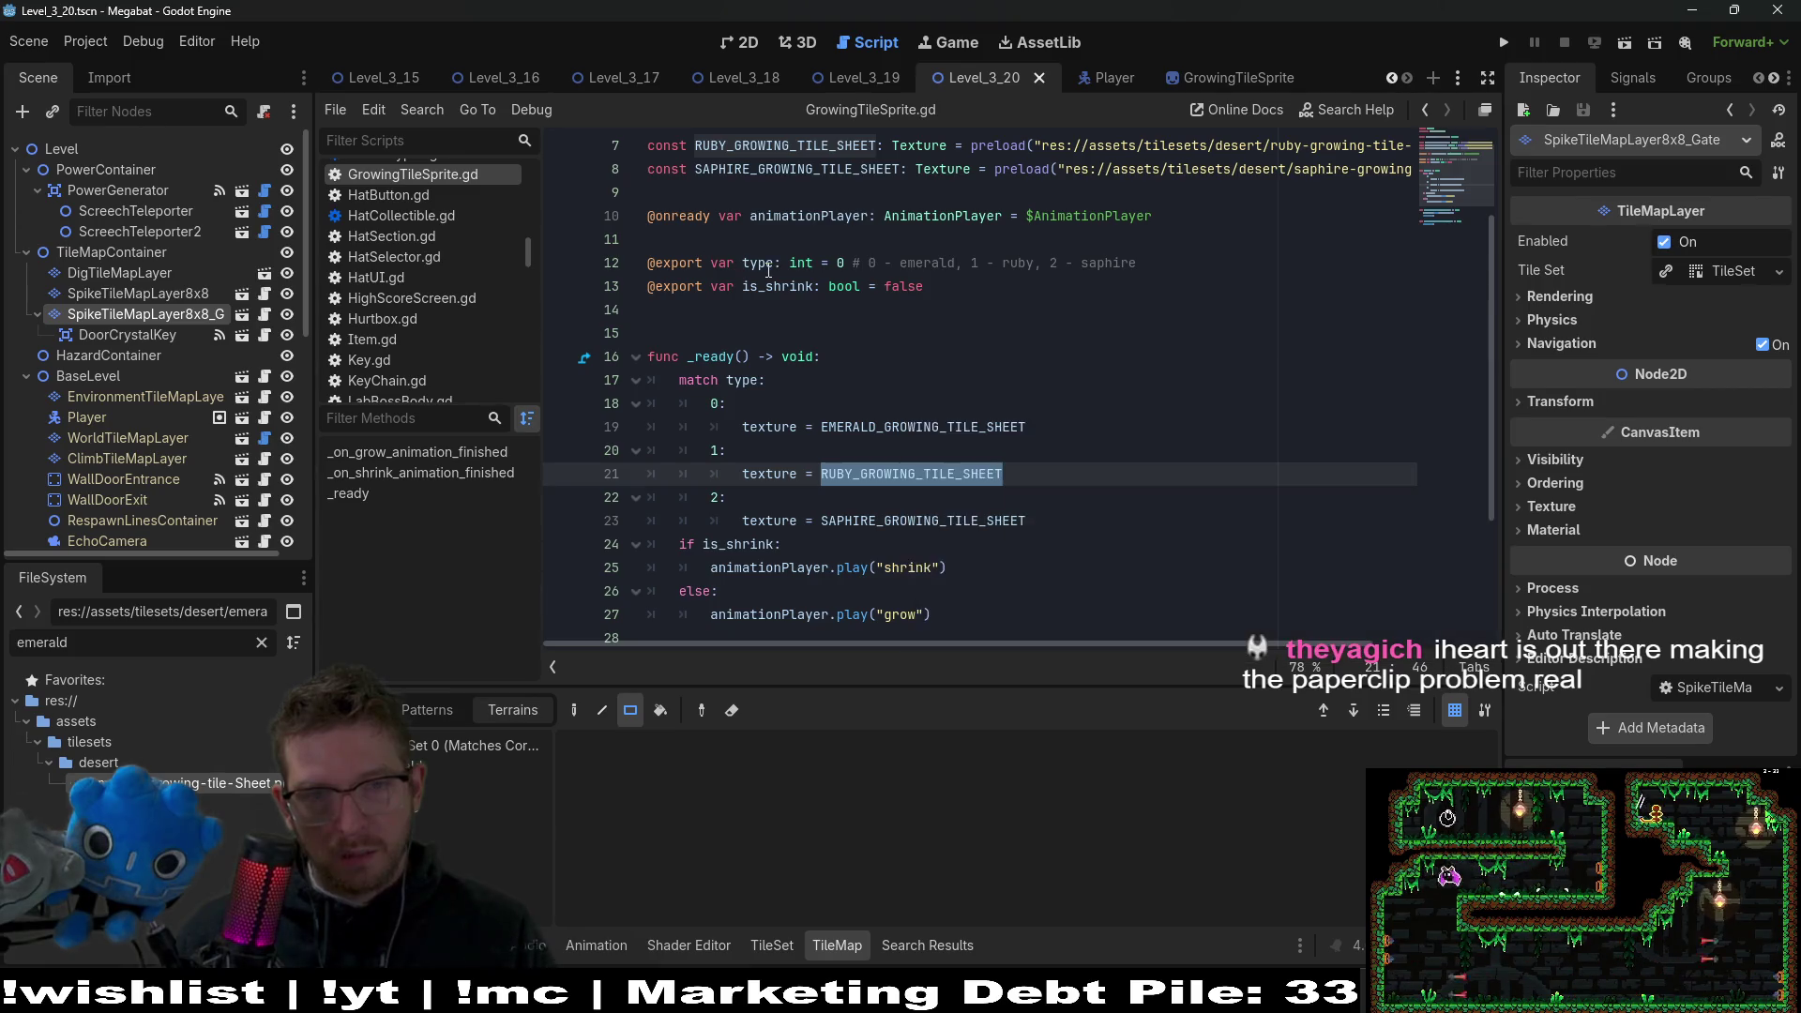
pyautogui.scroll(-3, 904, 375)
pyautogui.click(265, 314)
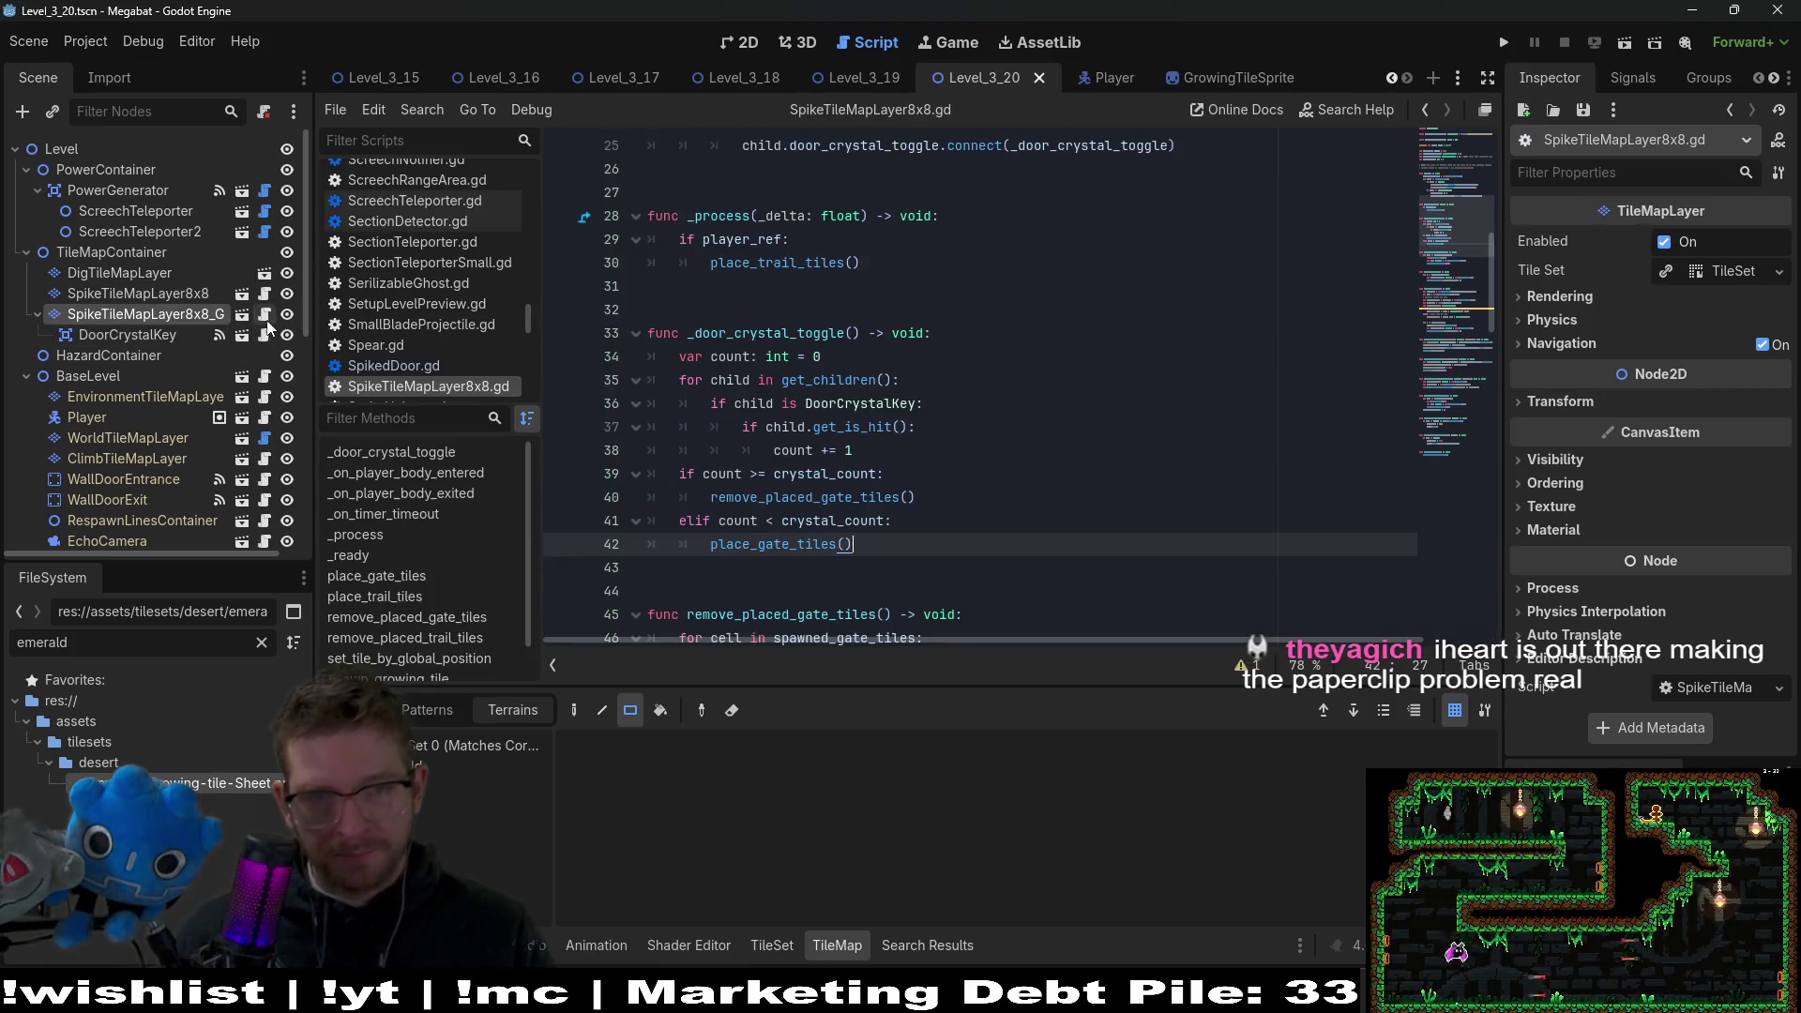
pyautogui.scroll(5, 1030, 497)
pyautogui.scroll(-7, 1035, 497)
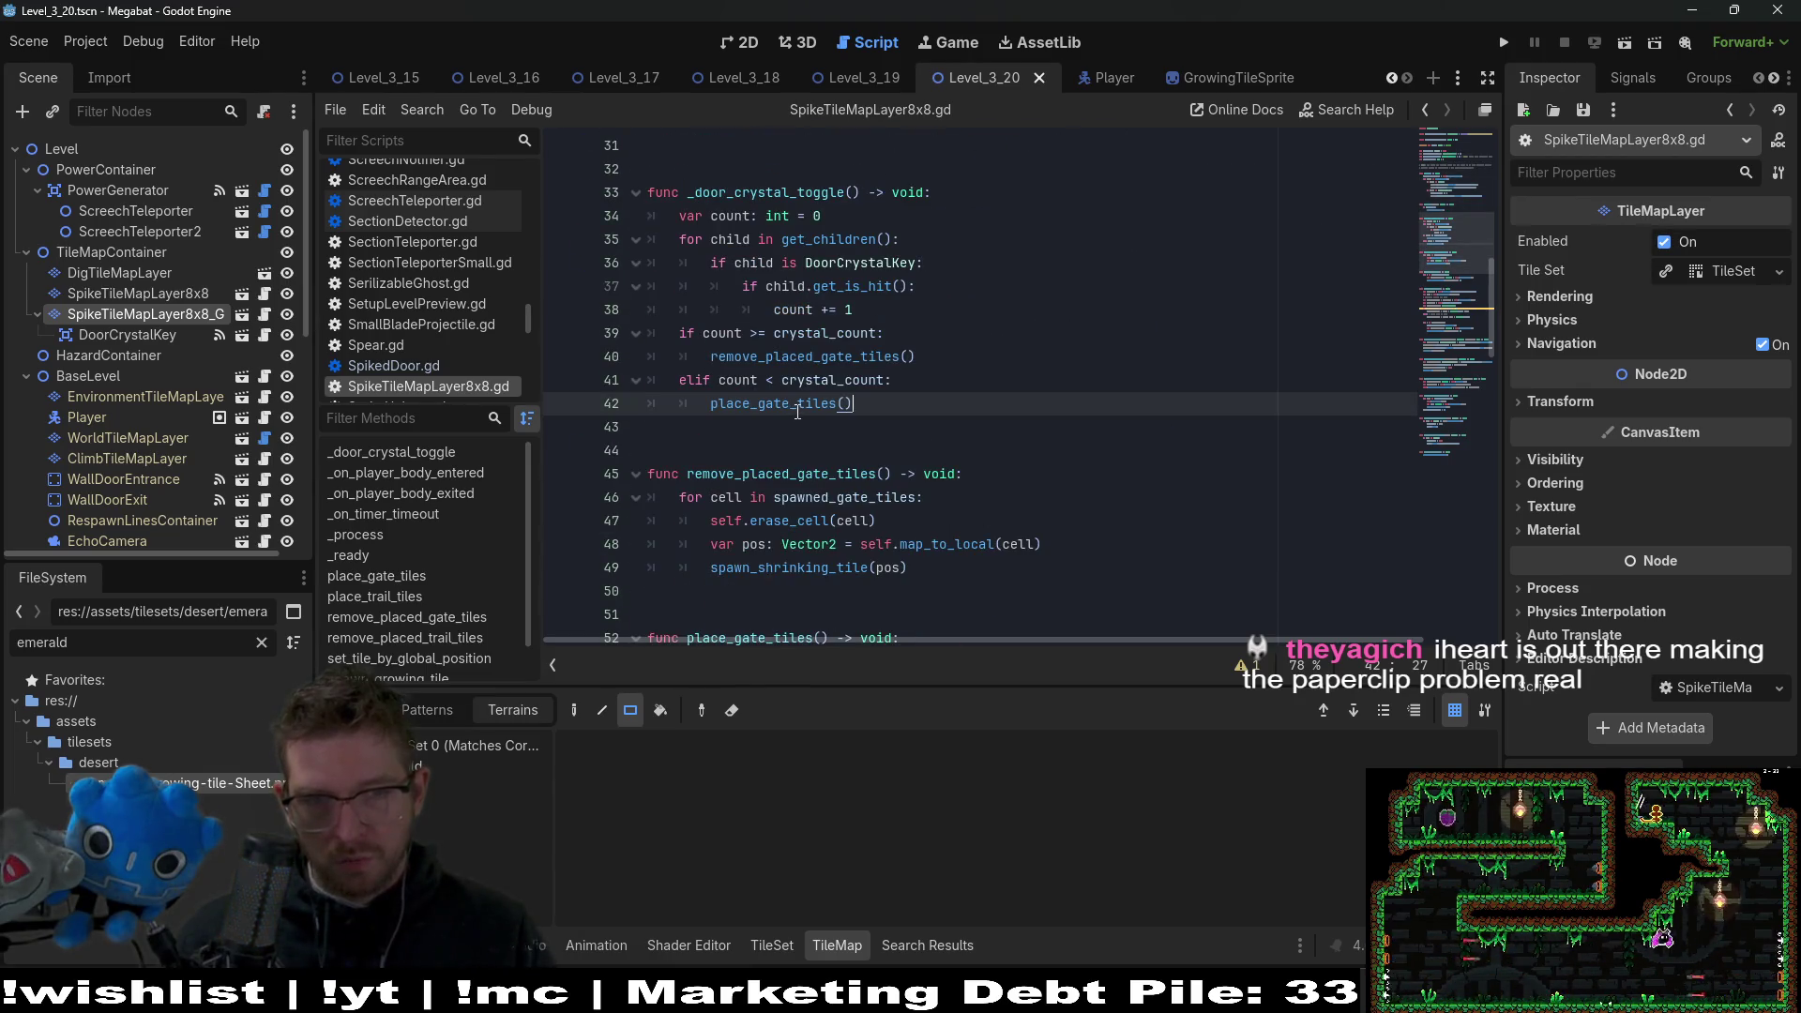
pyautogui.click(798, 403)
pyautogui.scroll(-3, 825, 450)
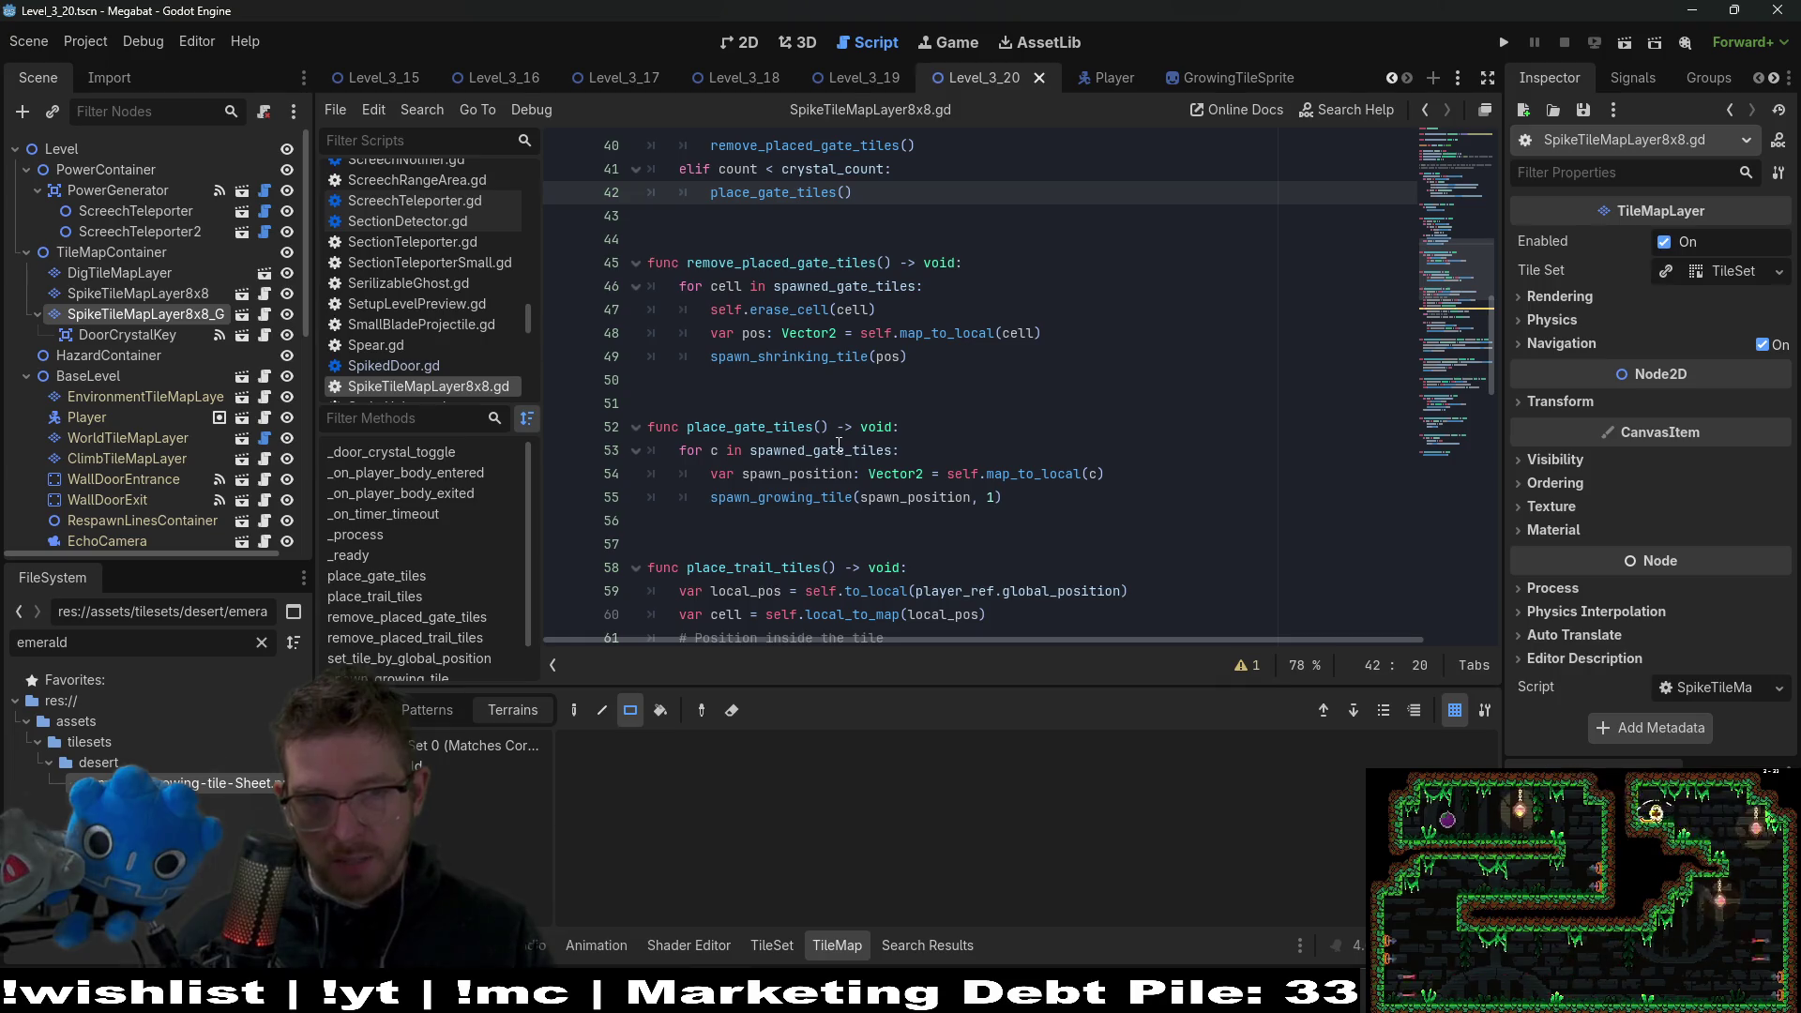
pyautogui.click(816, 364)
pyautogui.keyDown('ctrl'); pyautogui.click(816, 366); pyautogui.keyUp('ctrl')
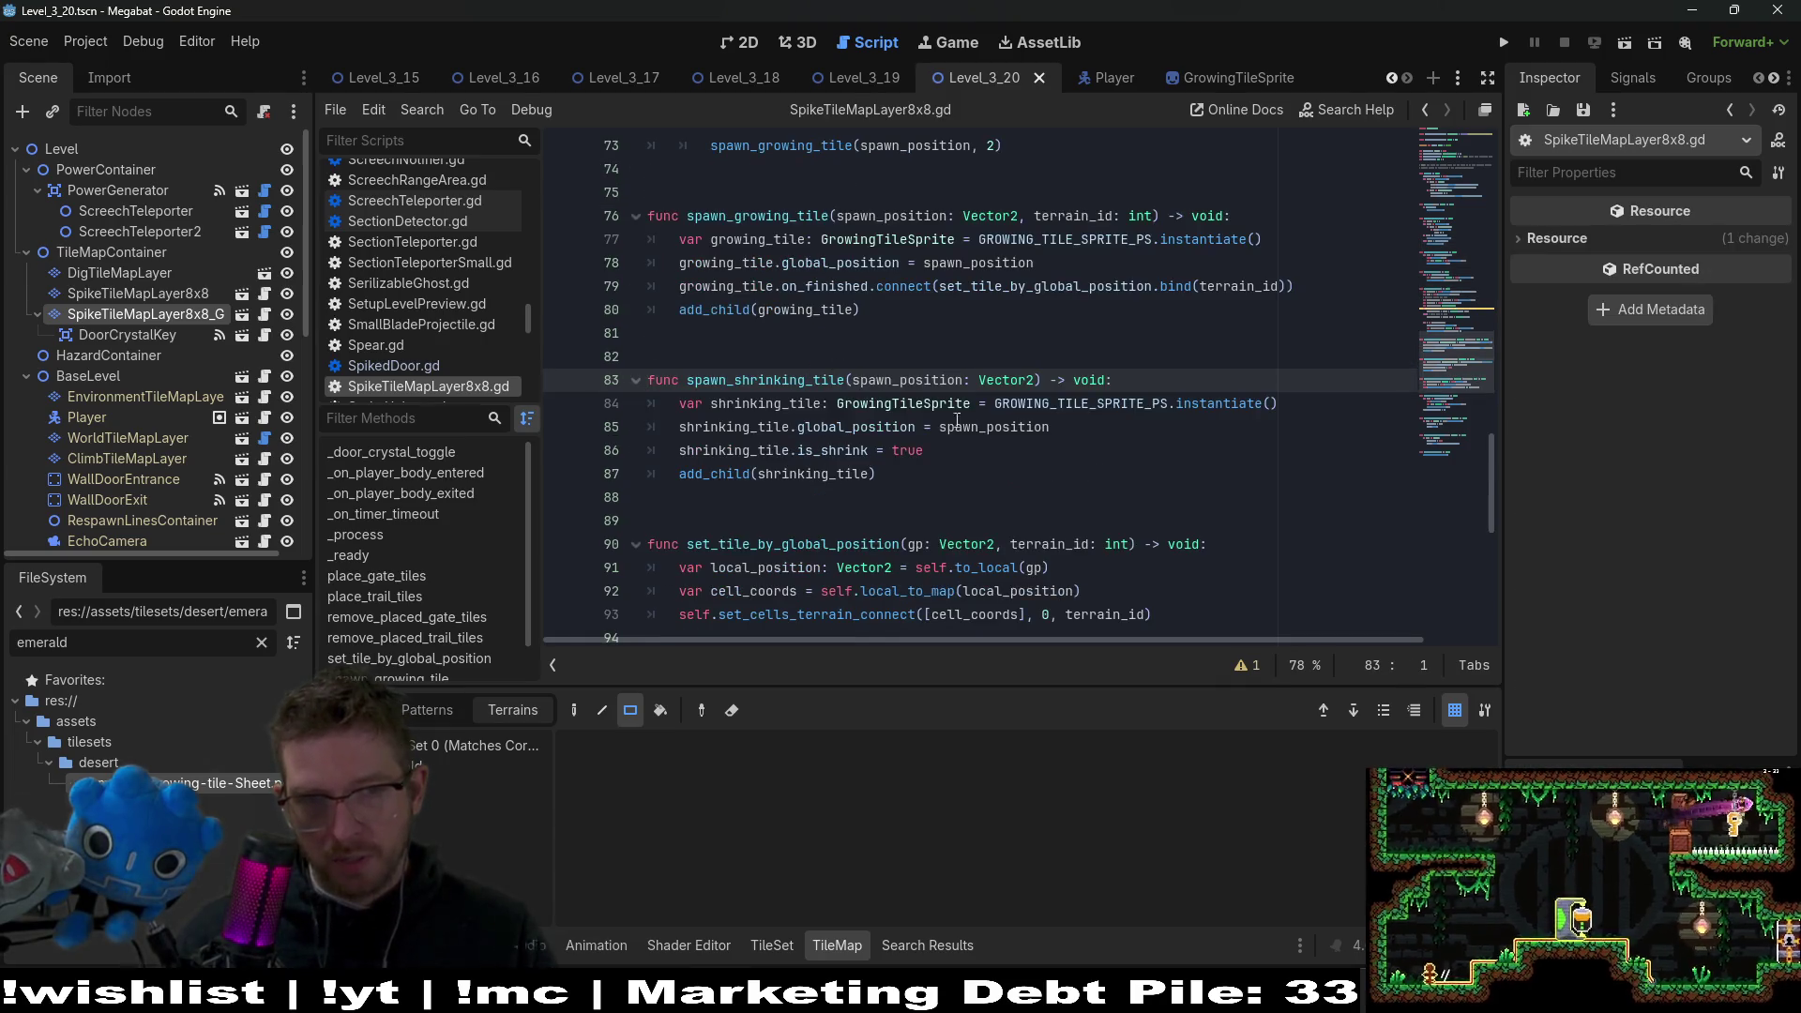
# Step: Add a terrain_id: int parameter to spawn_shrinking_tile and set shrinking_tile.type = terrain_id
pyautogui.click(996, 451)
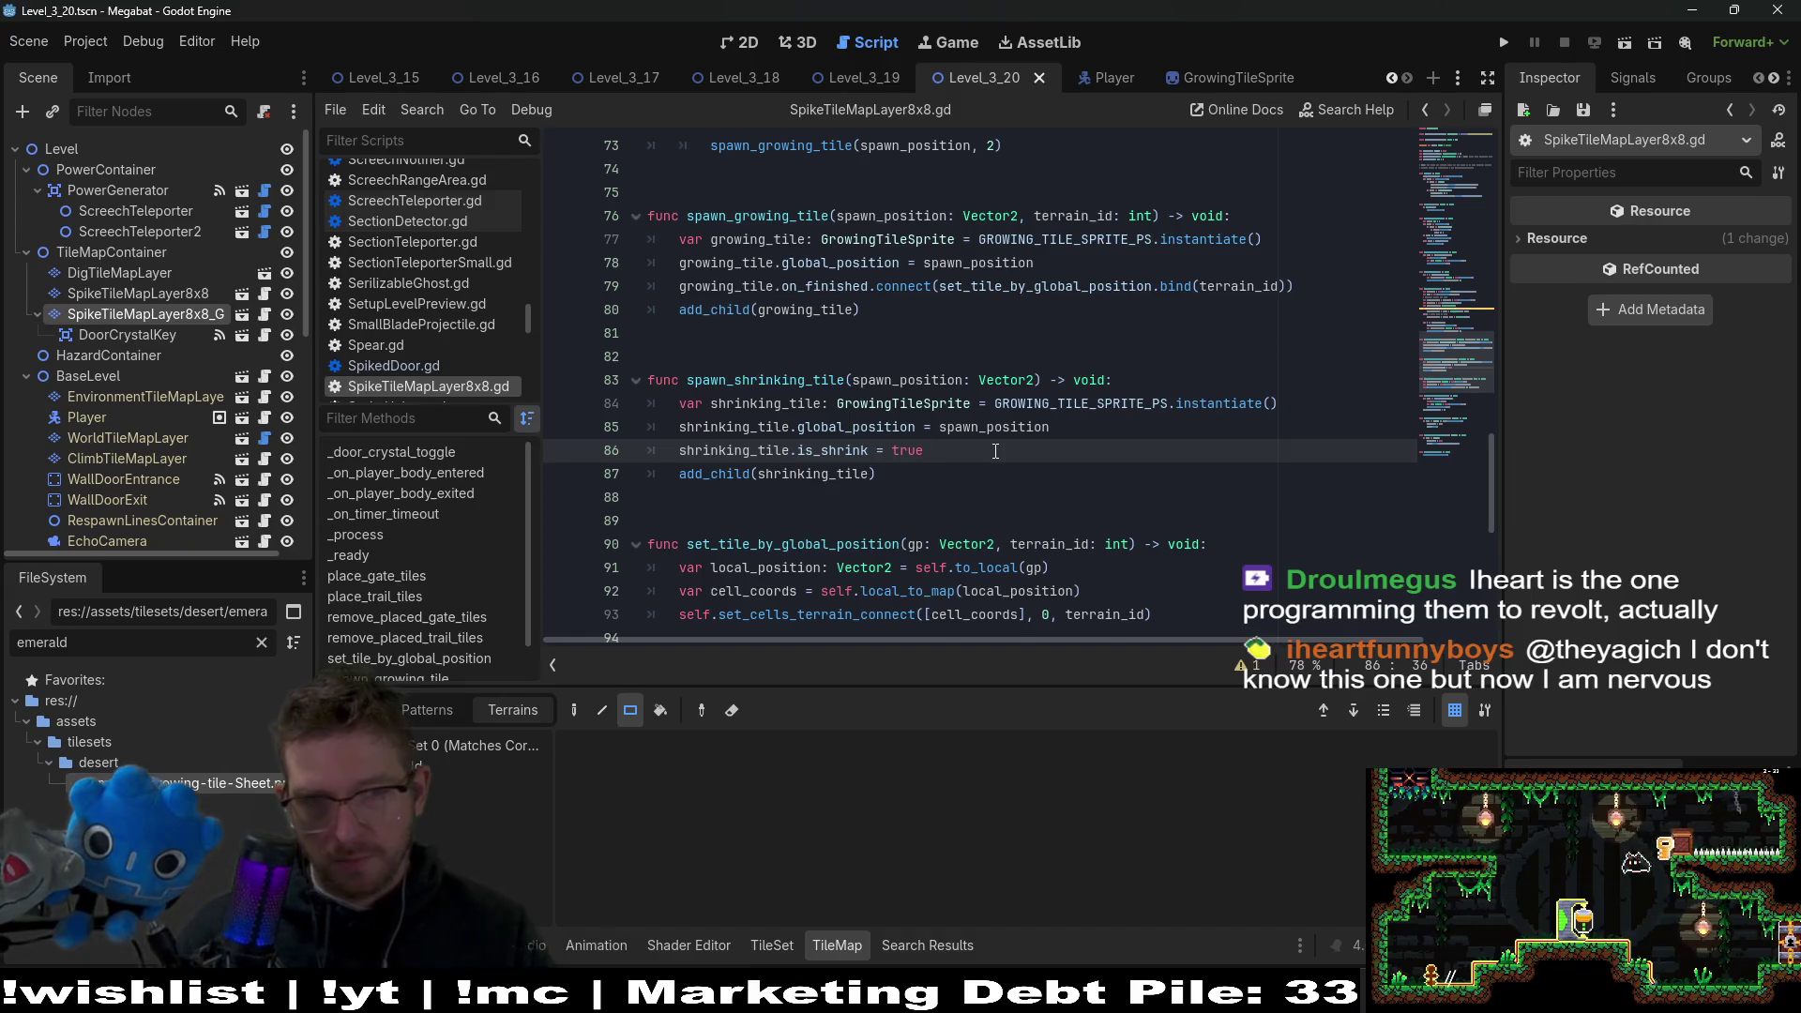
pyautogui.press('Return')
pyautogui.write('shrinking_')
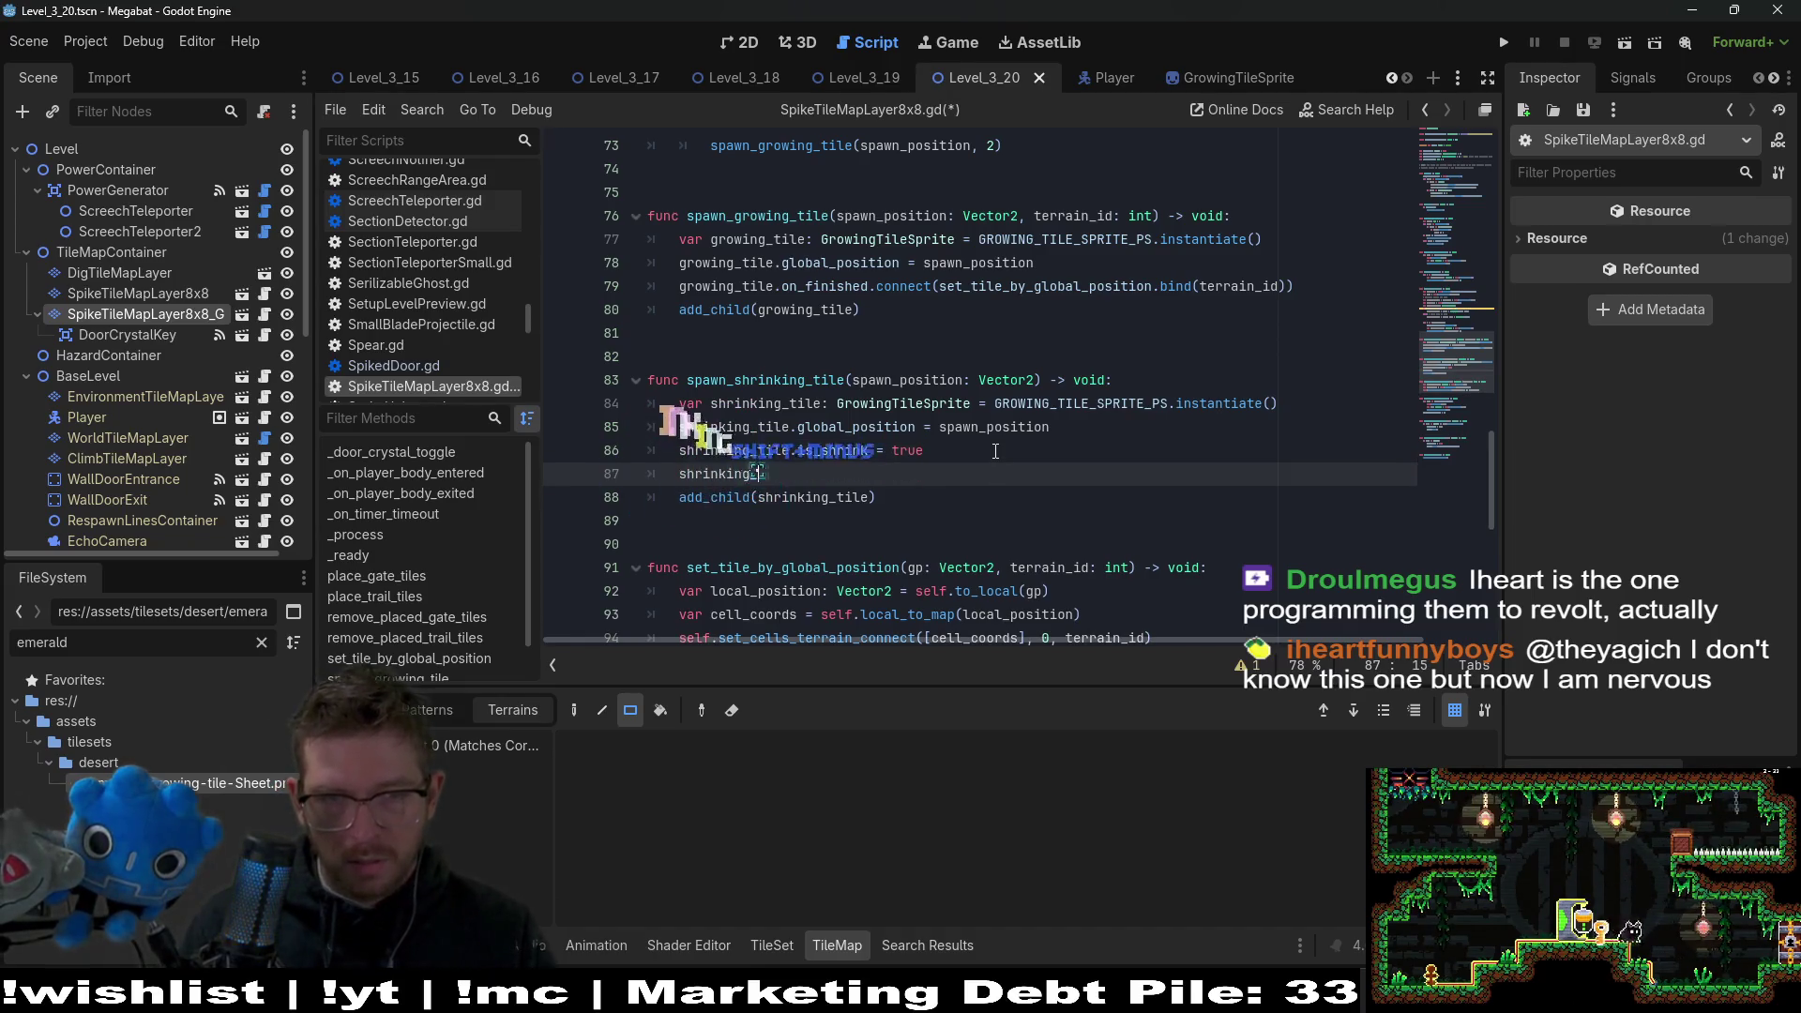
pyautogui.write('tile')
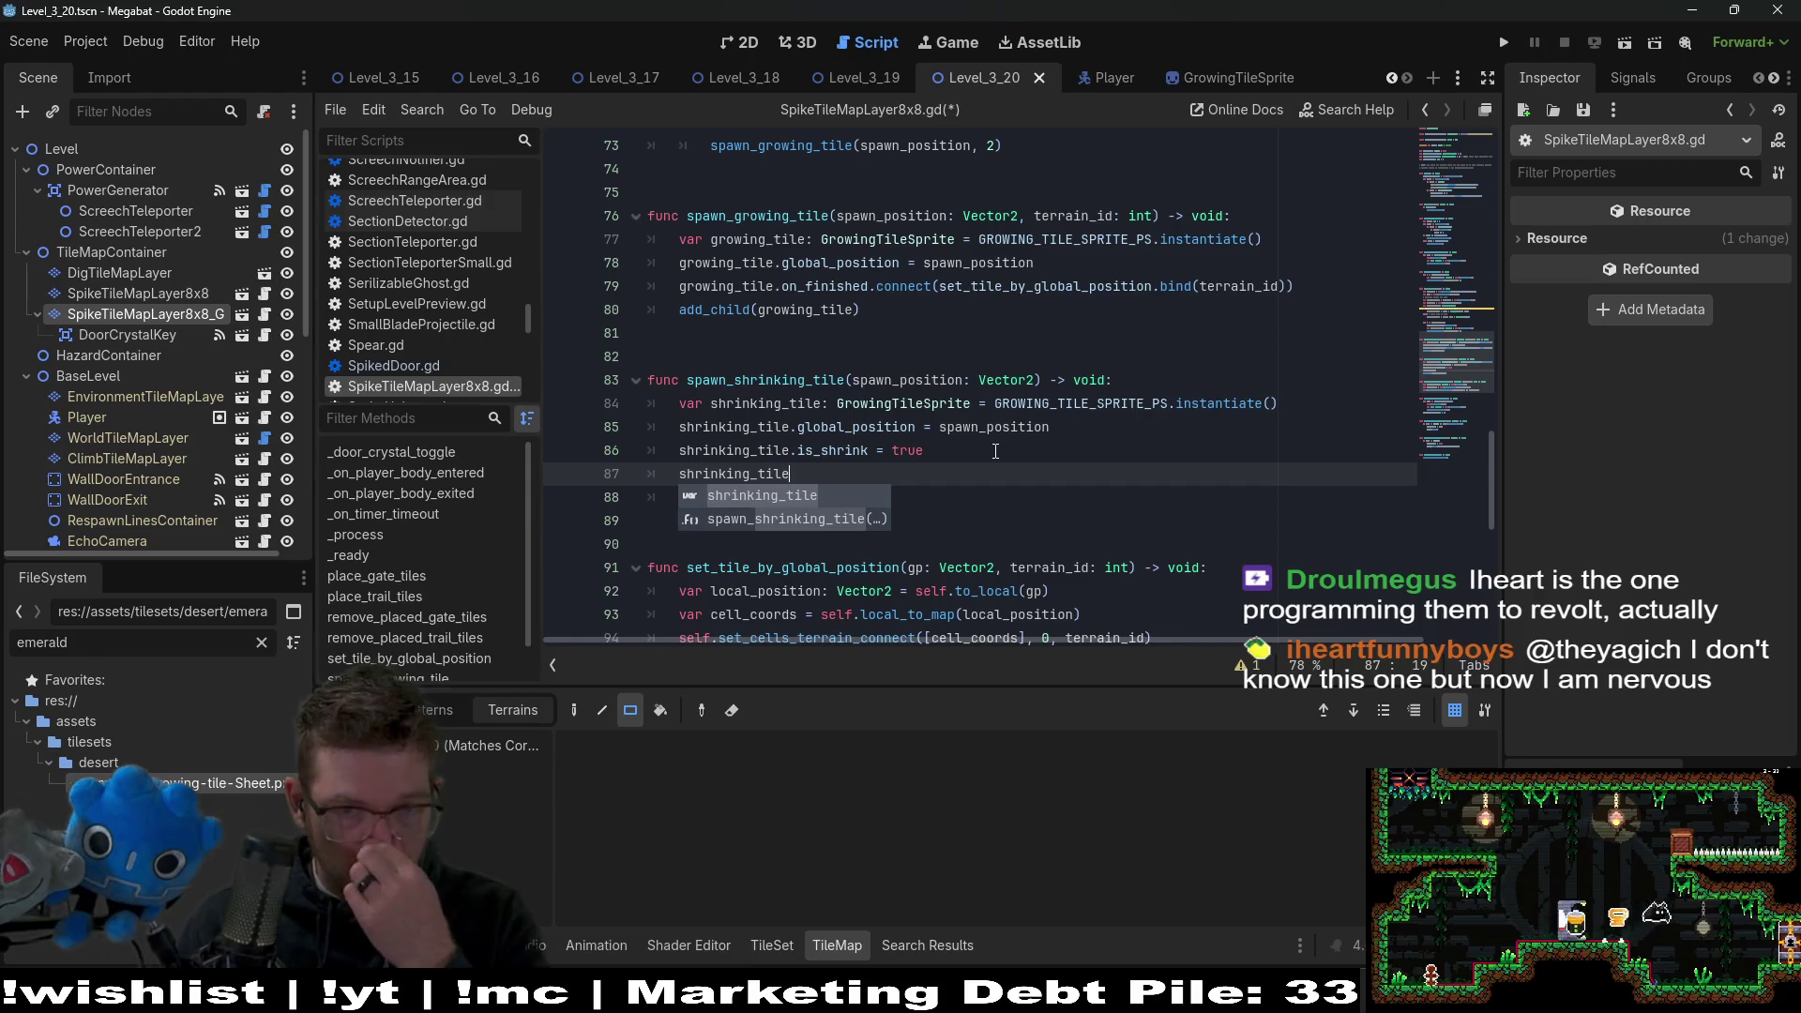
pyautogui.write('.type')
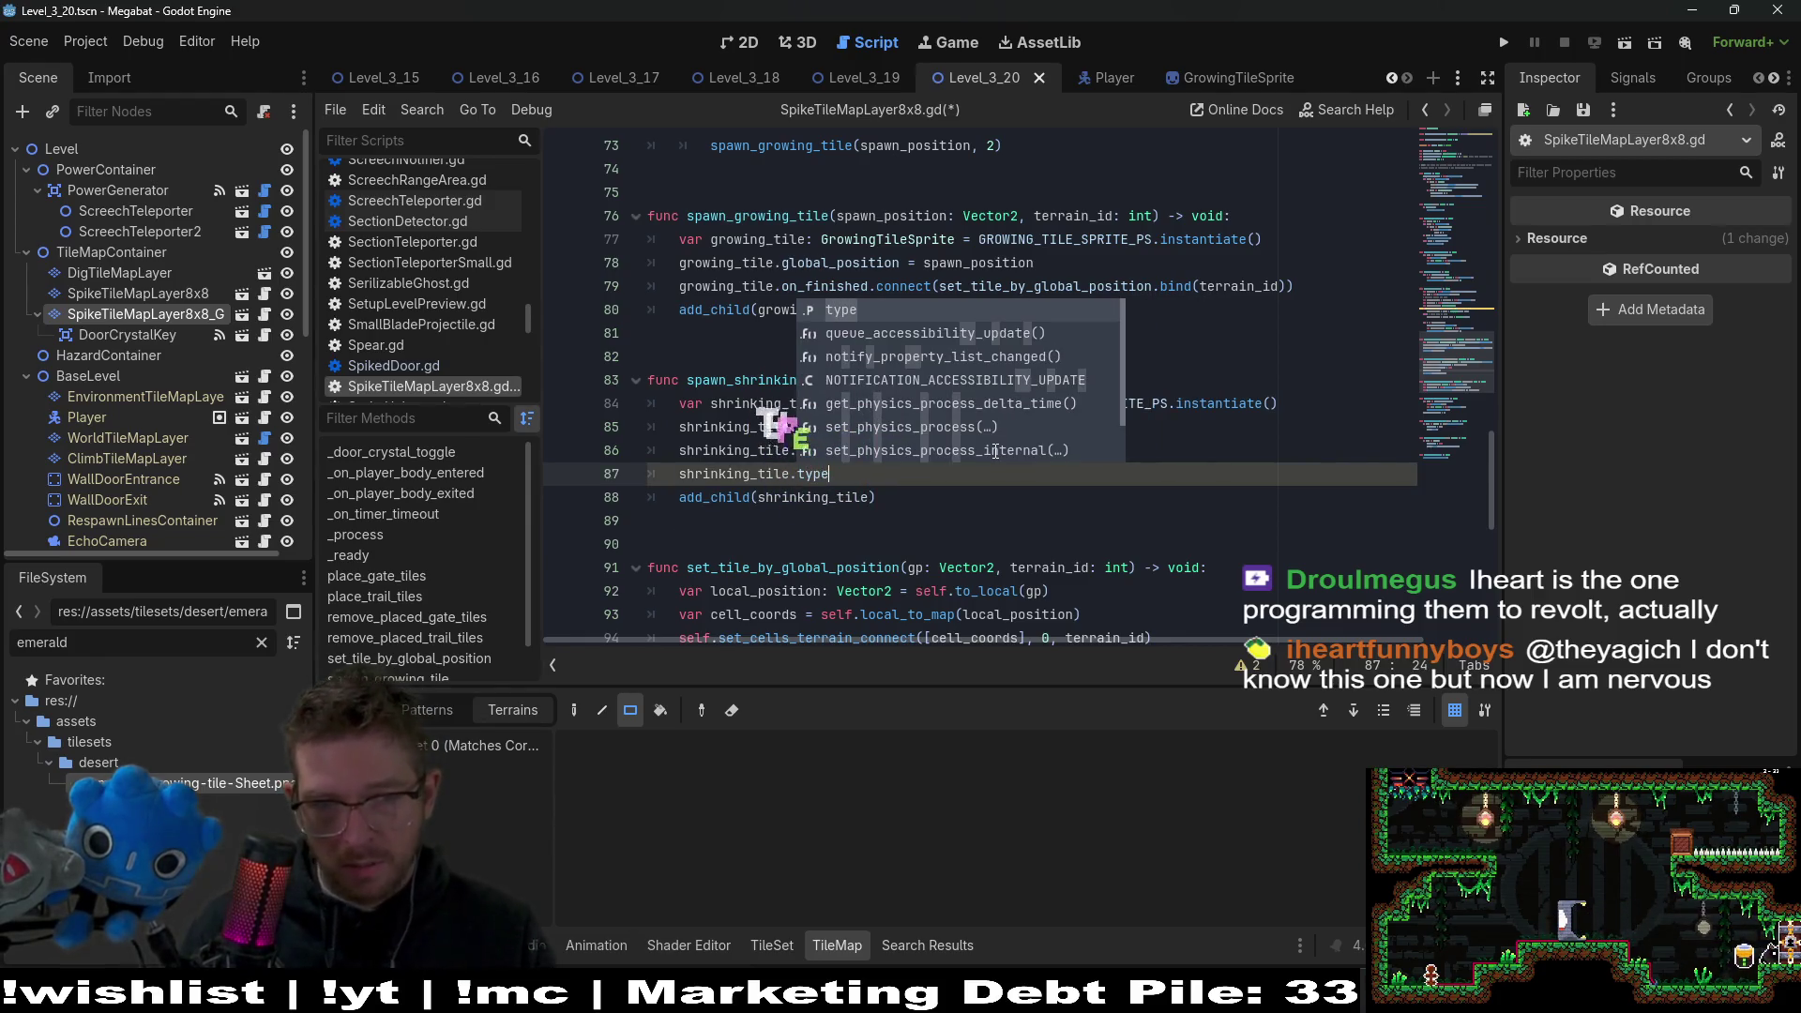
pyautogui.write(' =')
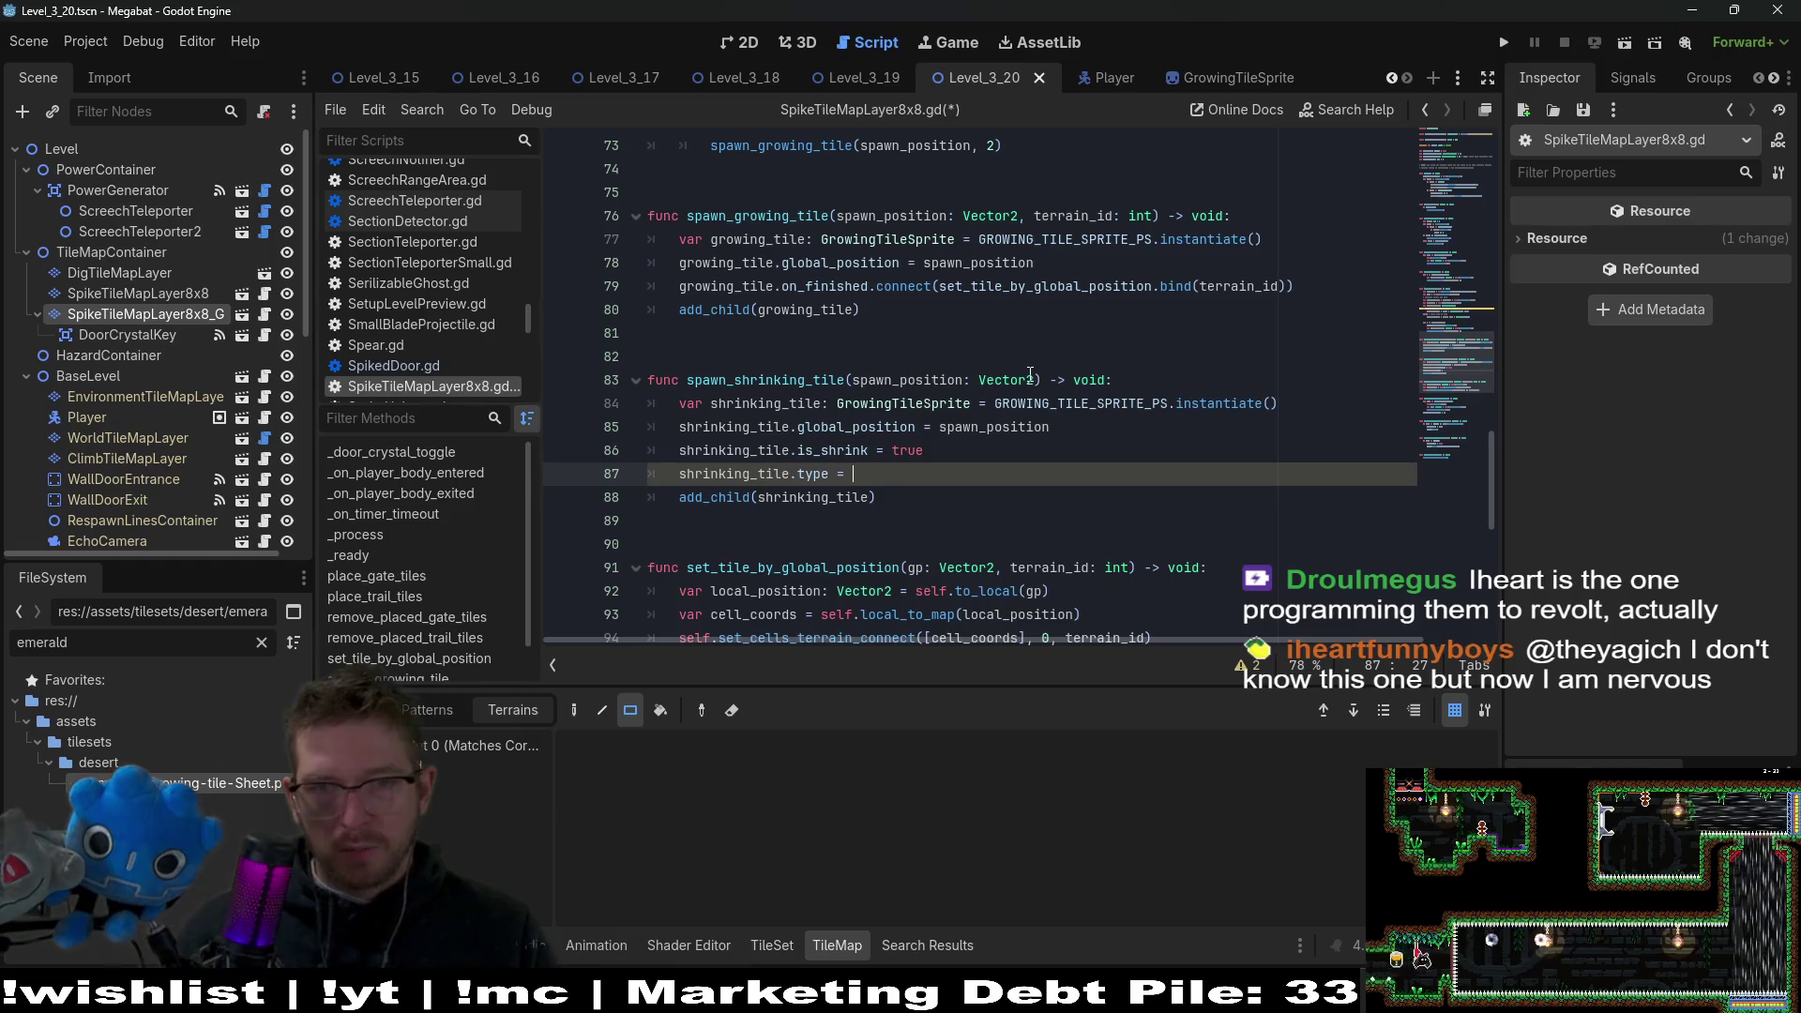
pyautogui.click(1035, 380)
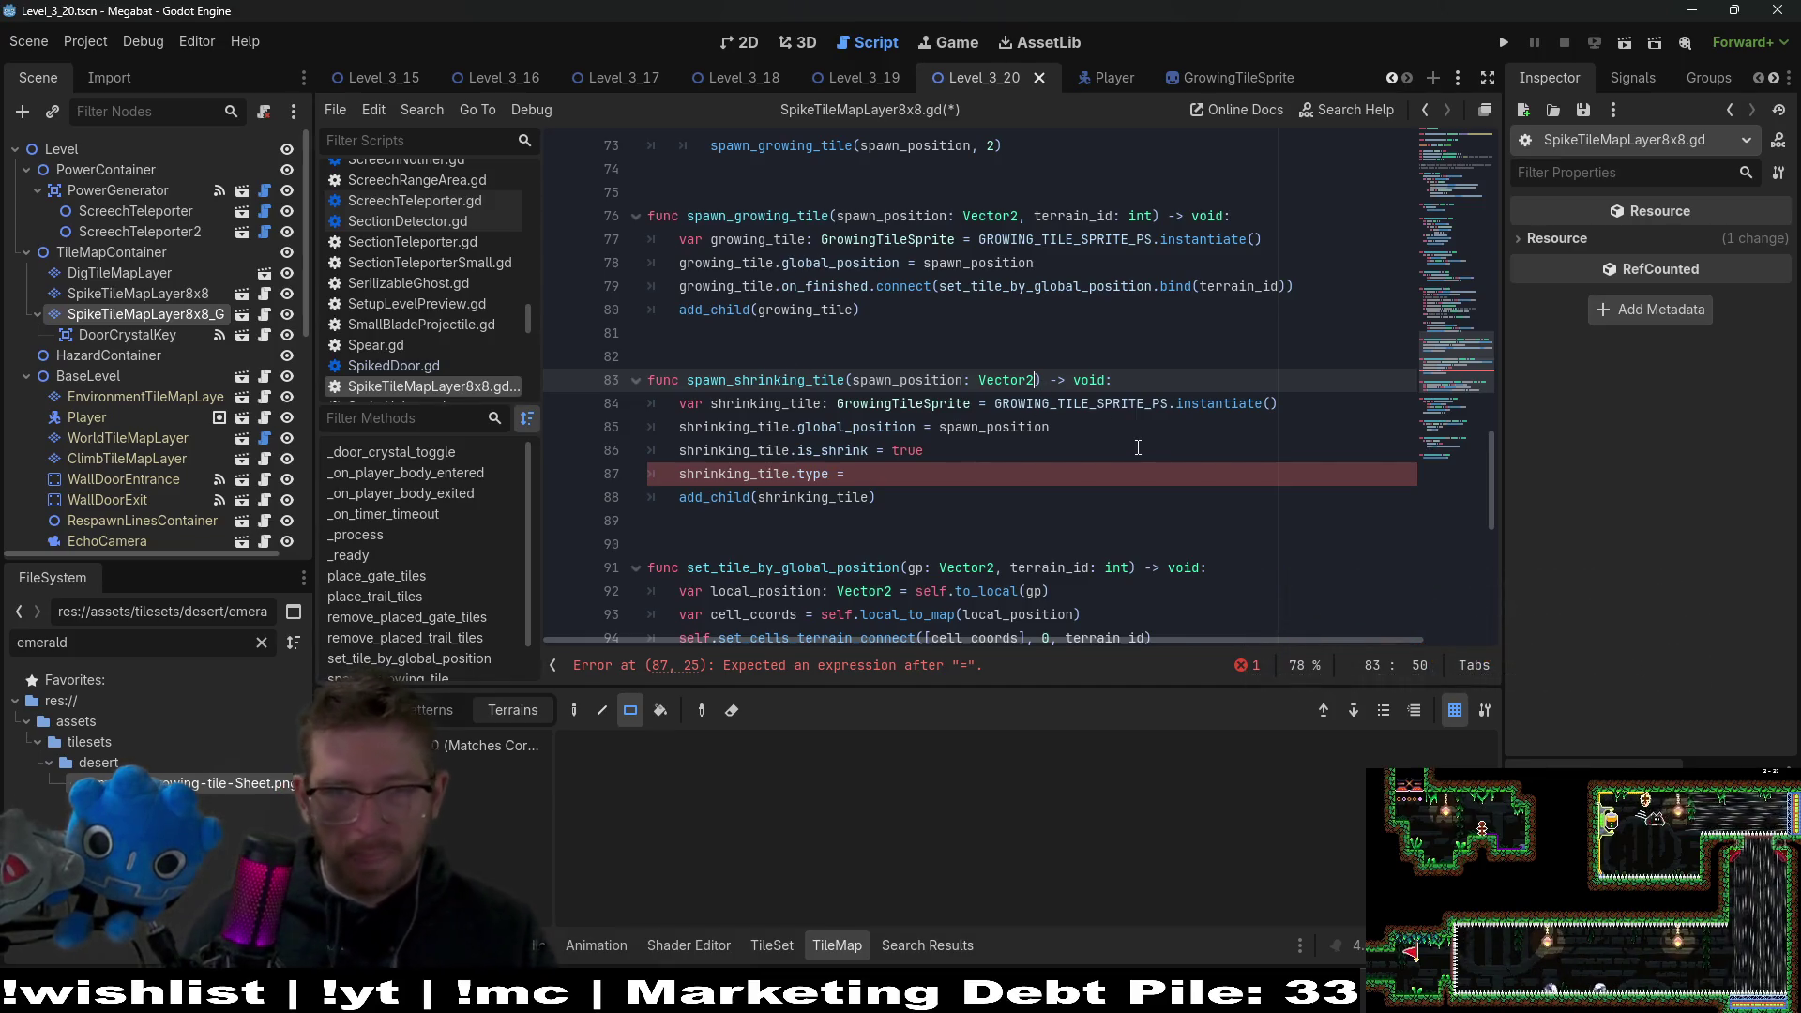
pyautogui.write(', terrai')
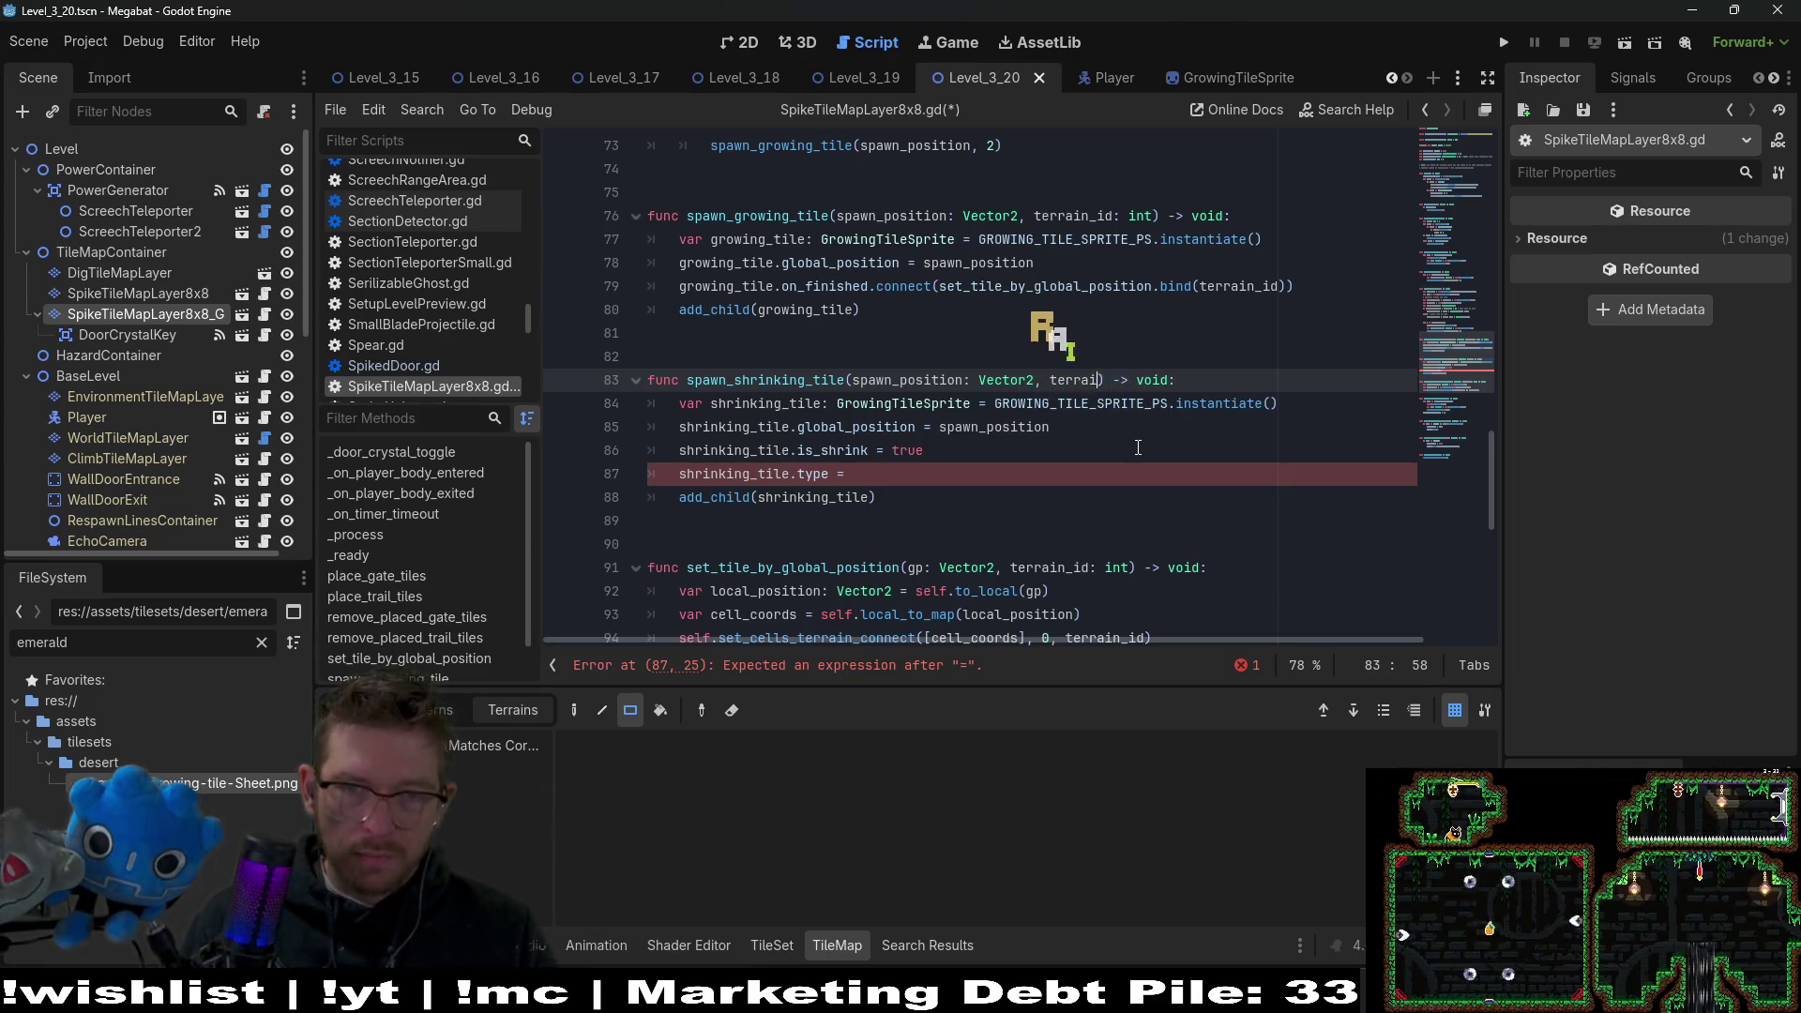
pyautogui.write('n_id: ')
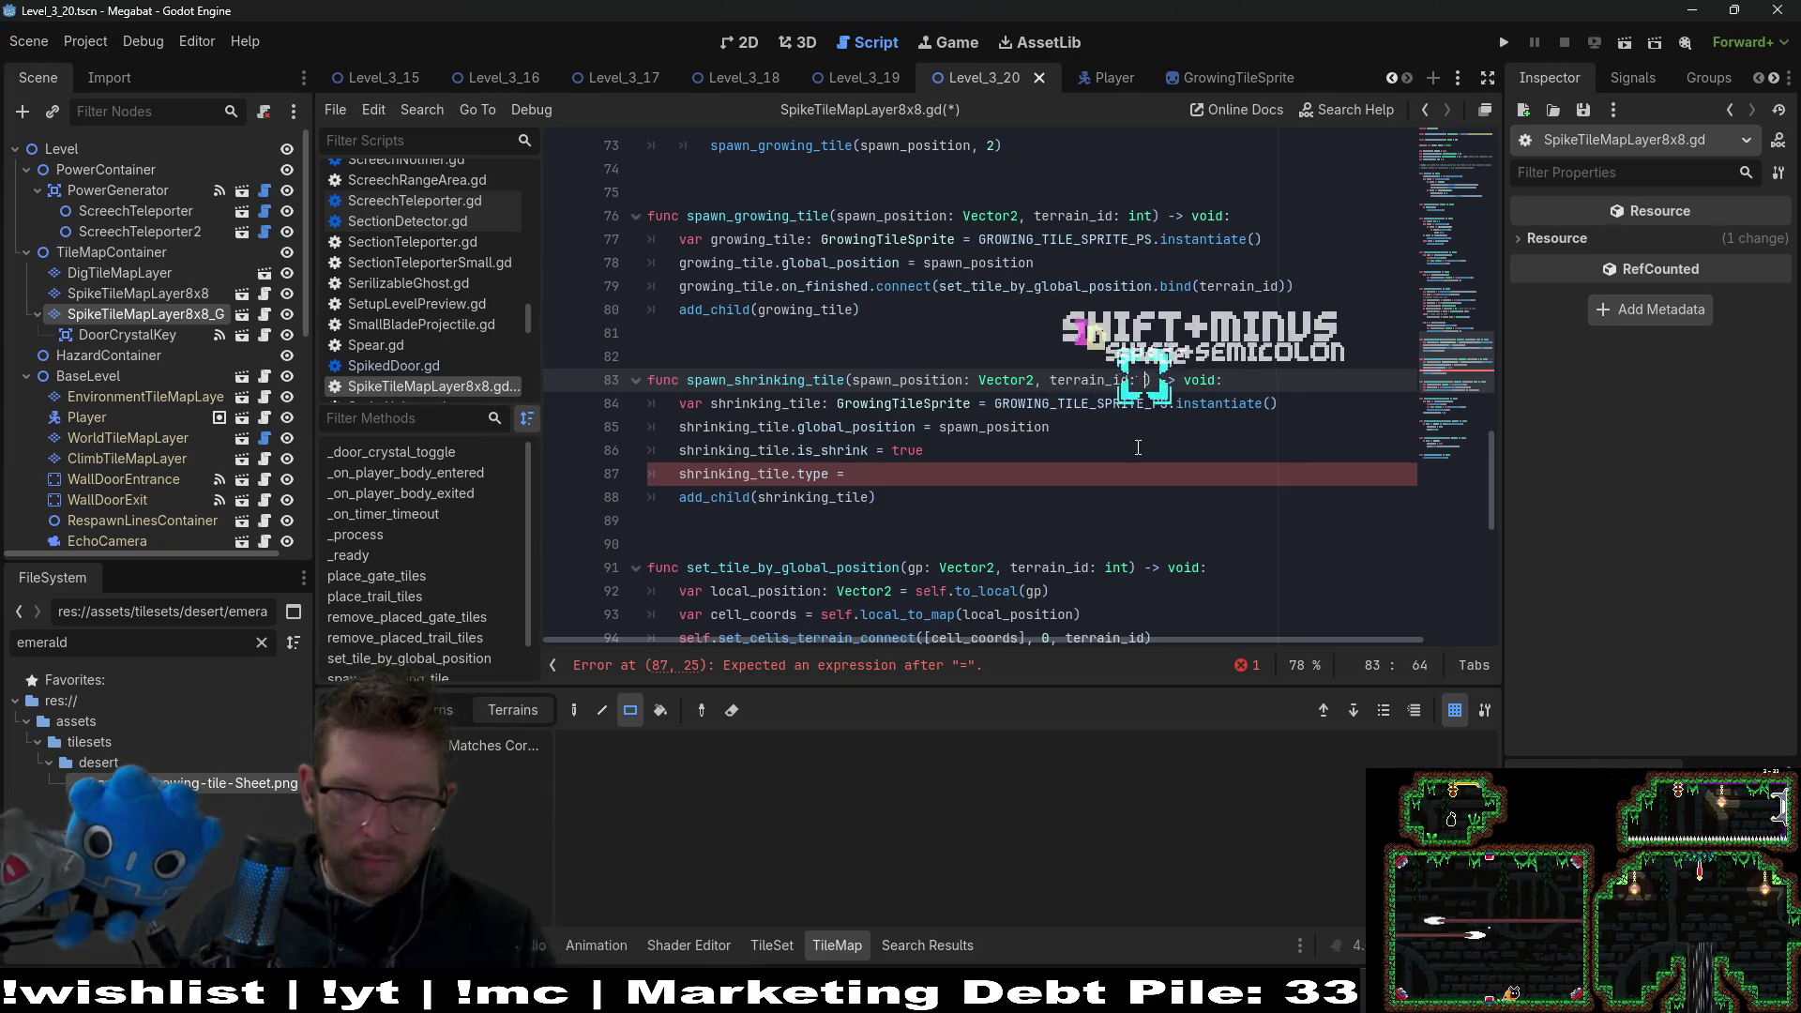
pyautogui.write('int')
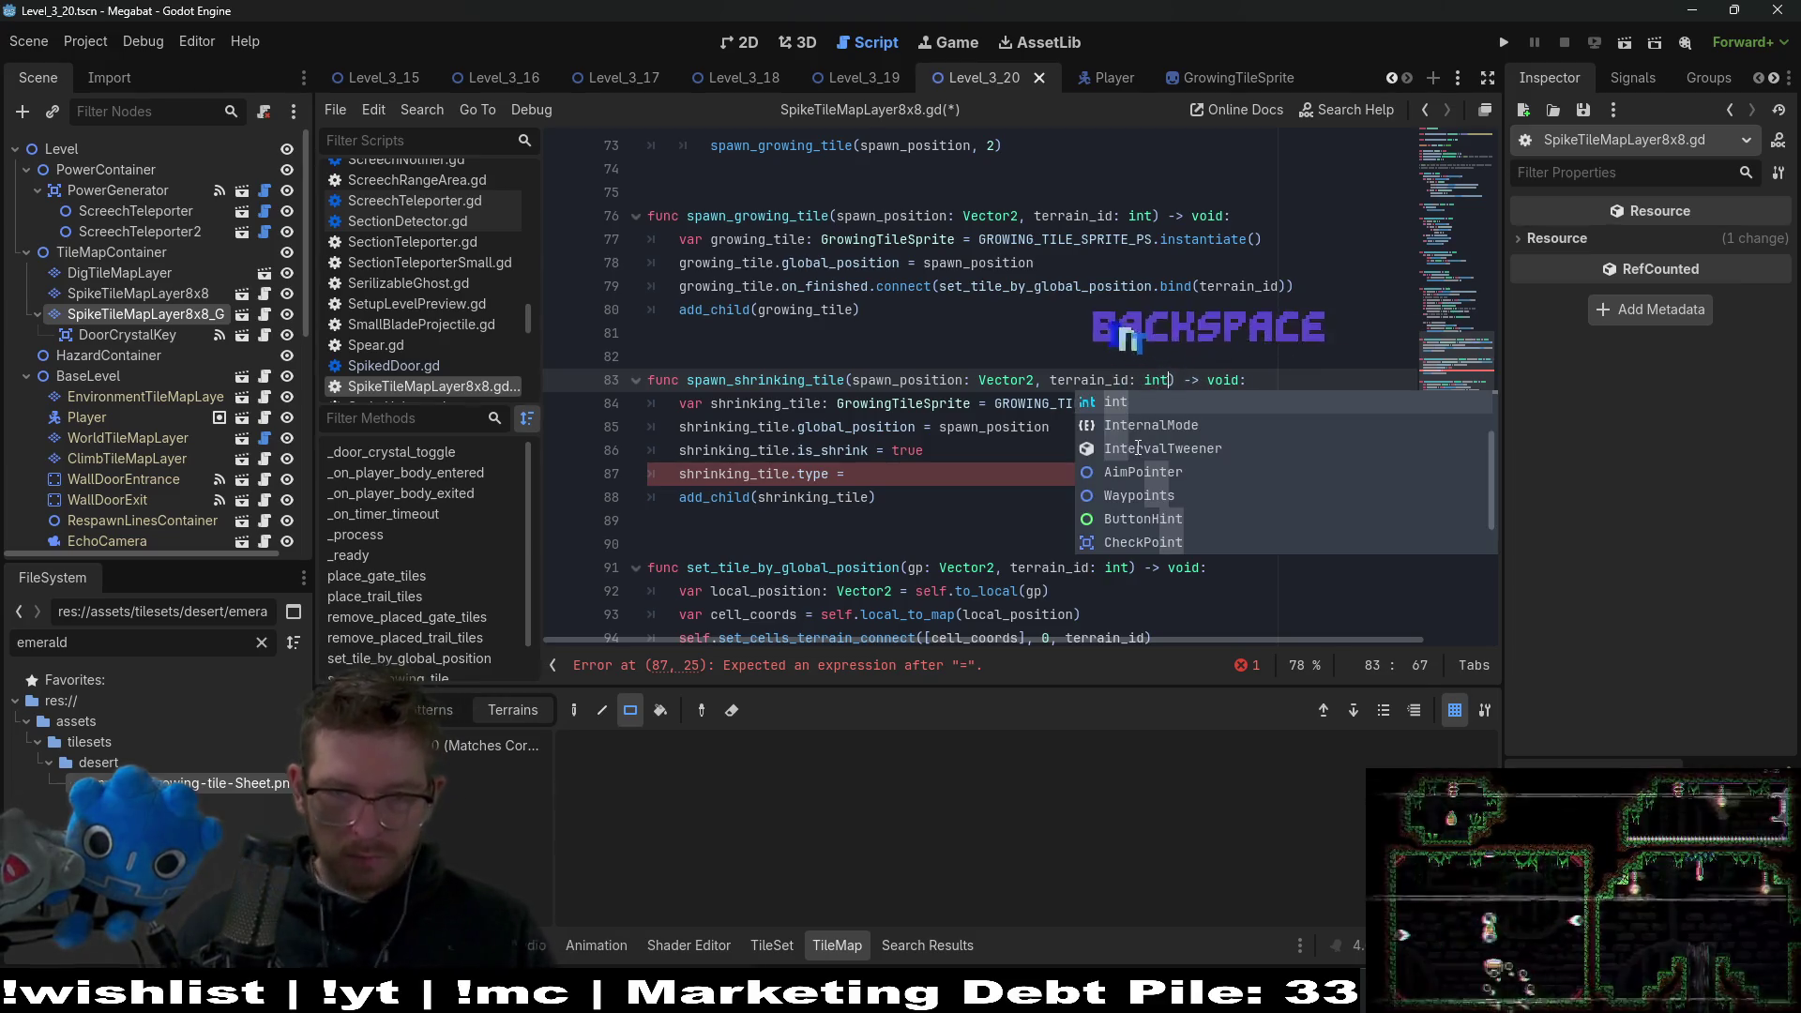
pyautogui.press('Escape')
pyautogui.click(878, 475)
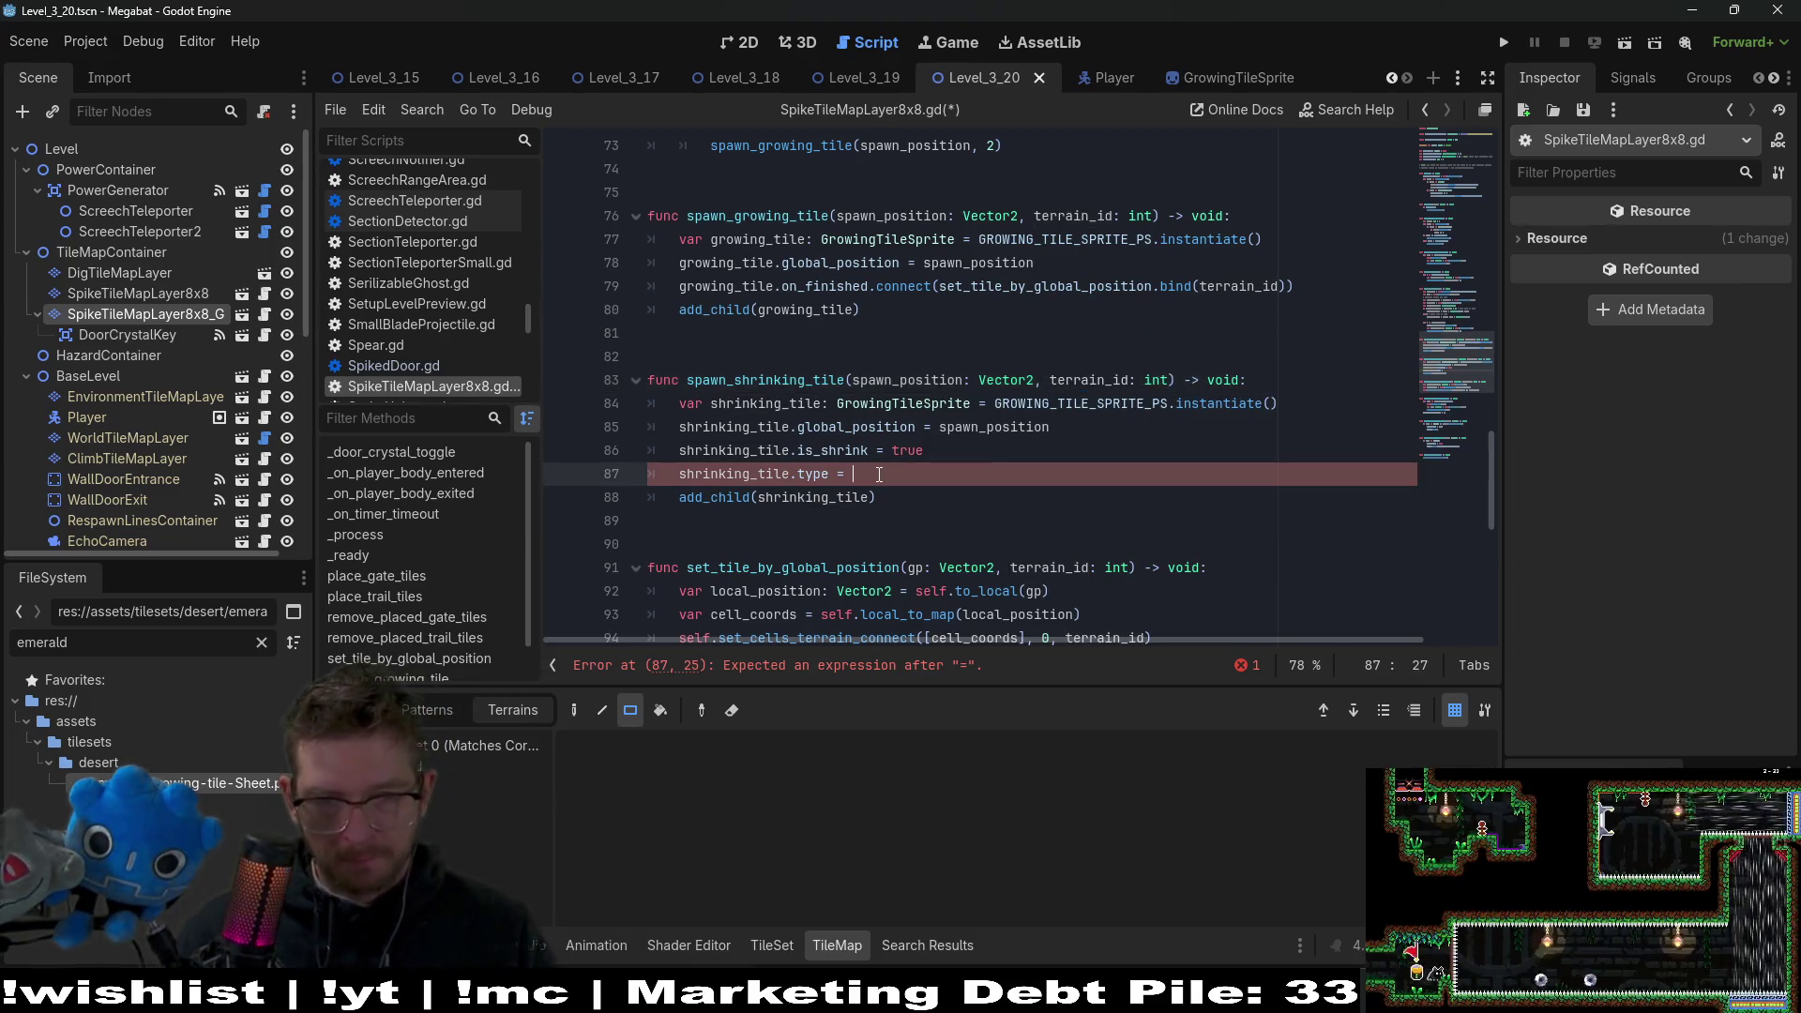
pyautogui.write('terrain_id')
# Step: Copy the type assignment into spawn_growing_tile as growing_tile.type = terrain_id
pyautogui.scroll(-1, 940, 468)
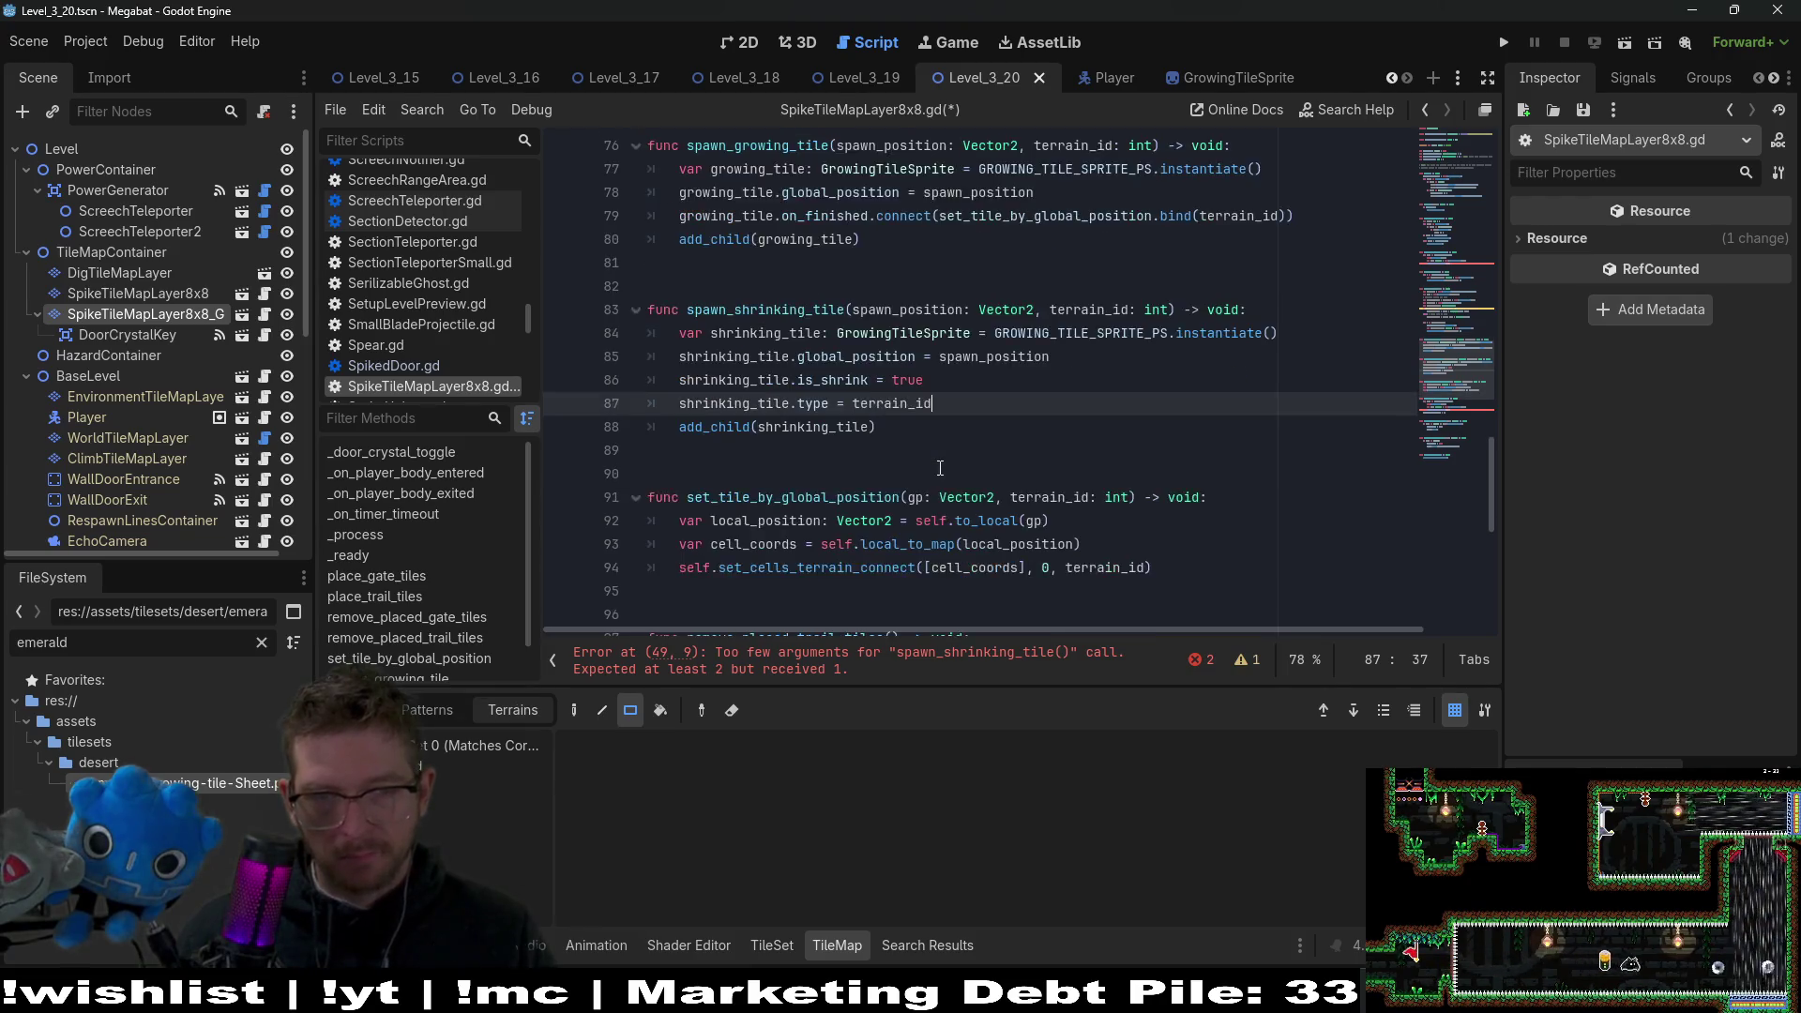
pyautogui.scroll(-1, 940, 468)
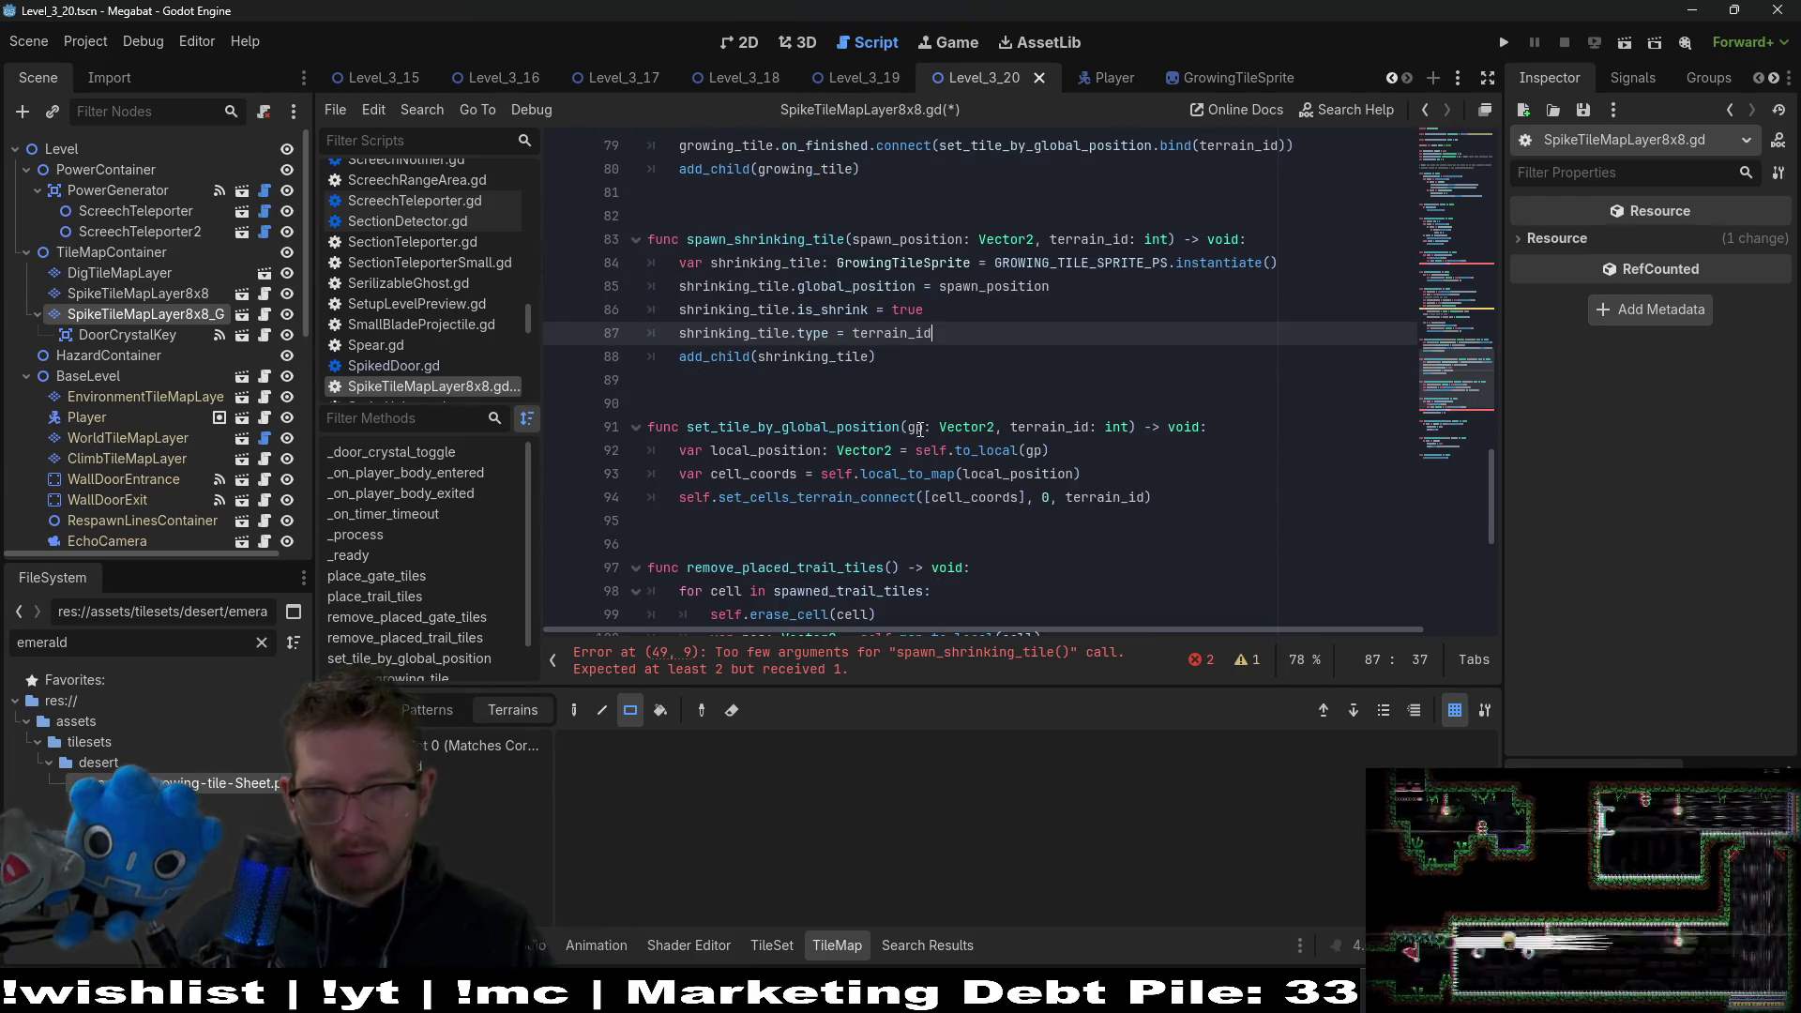
pyautogui.scroll(3, 919, 429)
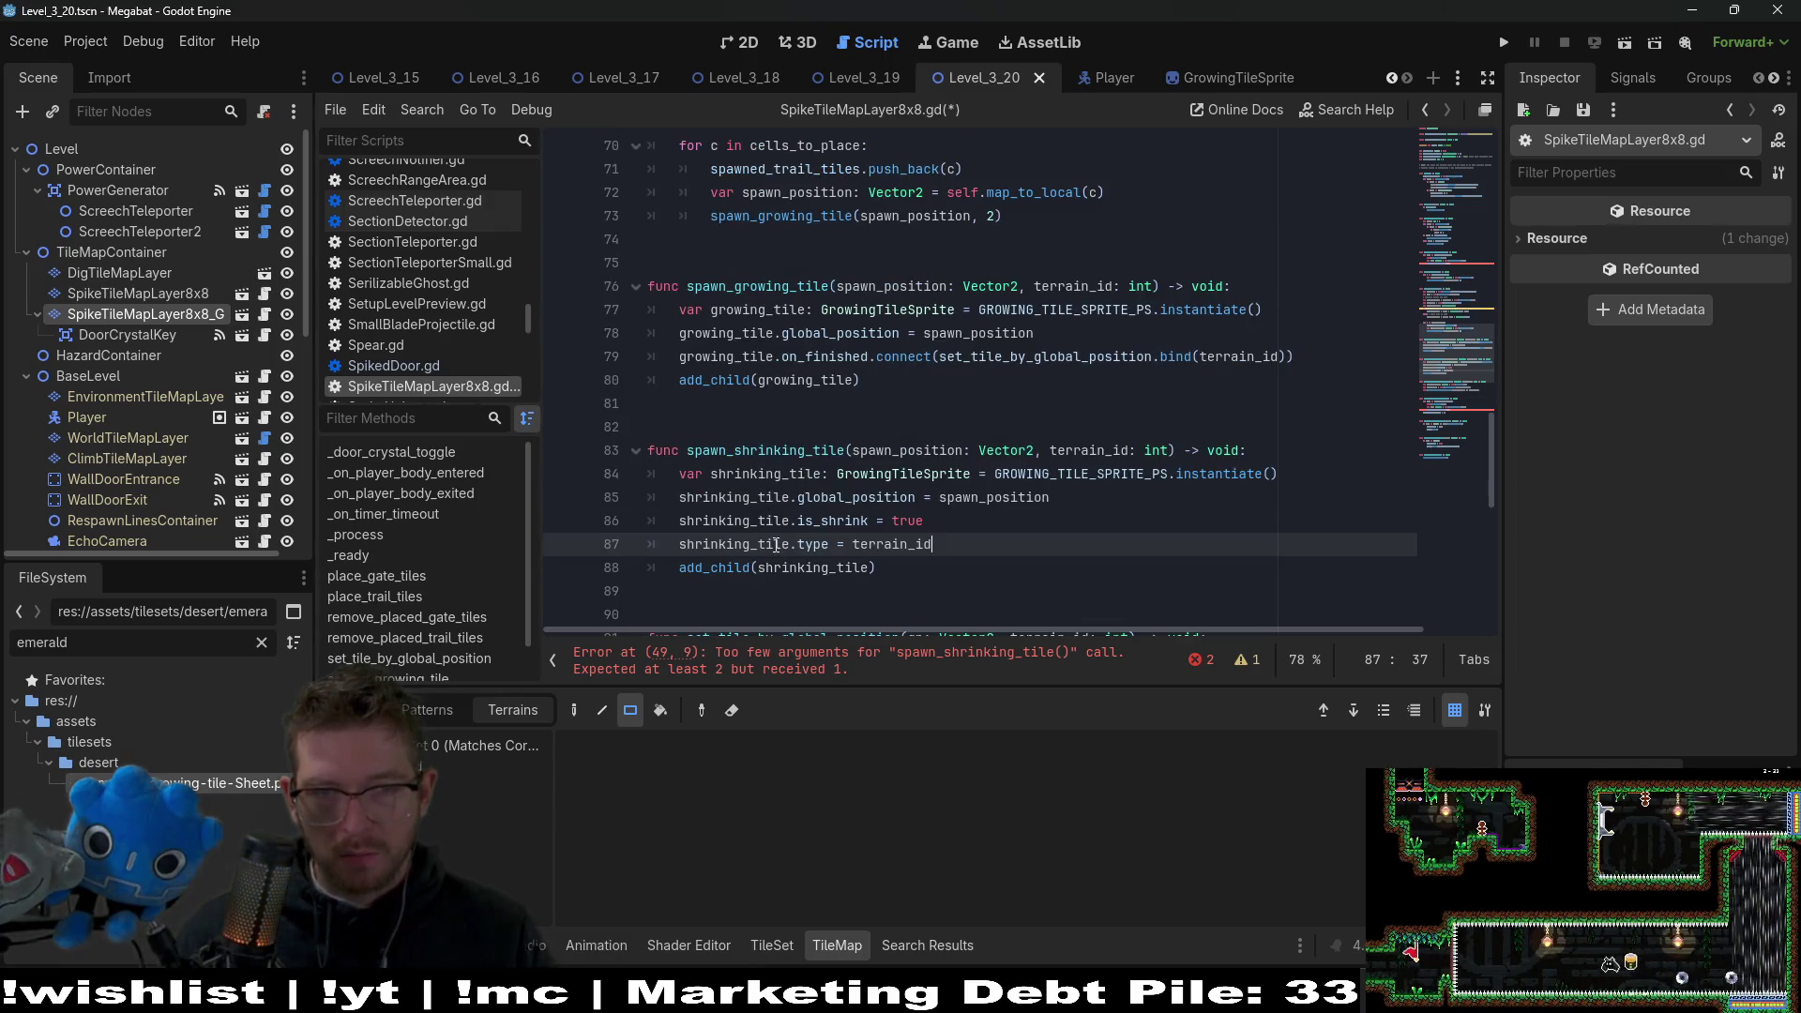
pyautogui.moveTo(964, 539); pyautogui.dragTo(966, 531)
pyautogui.hotkey('ctrl', 'c')
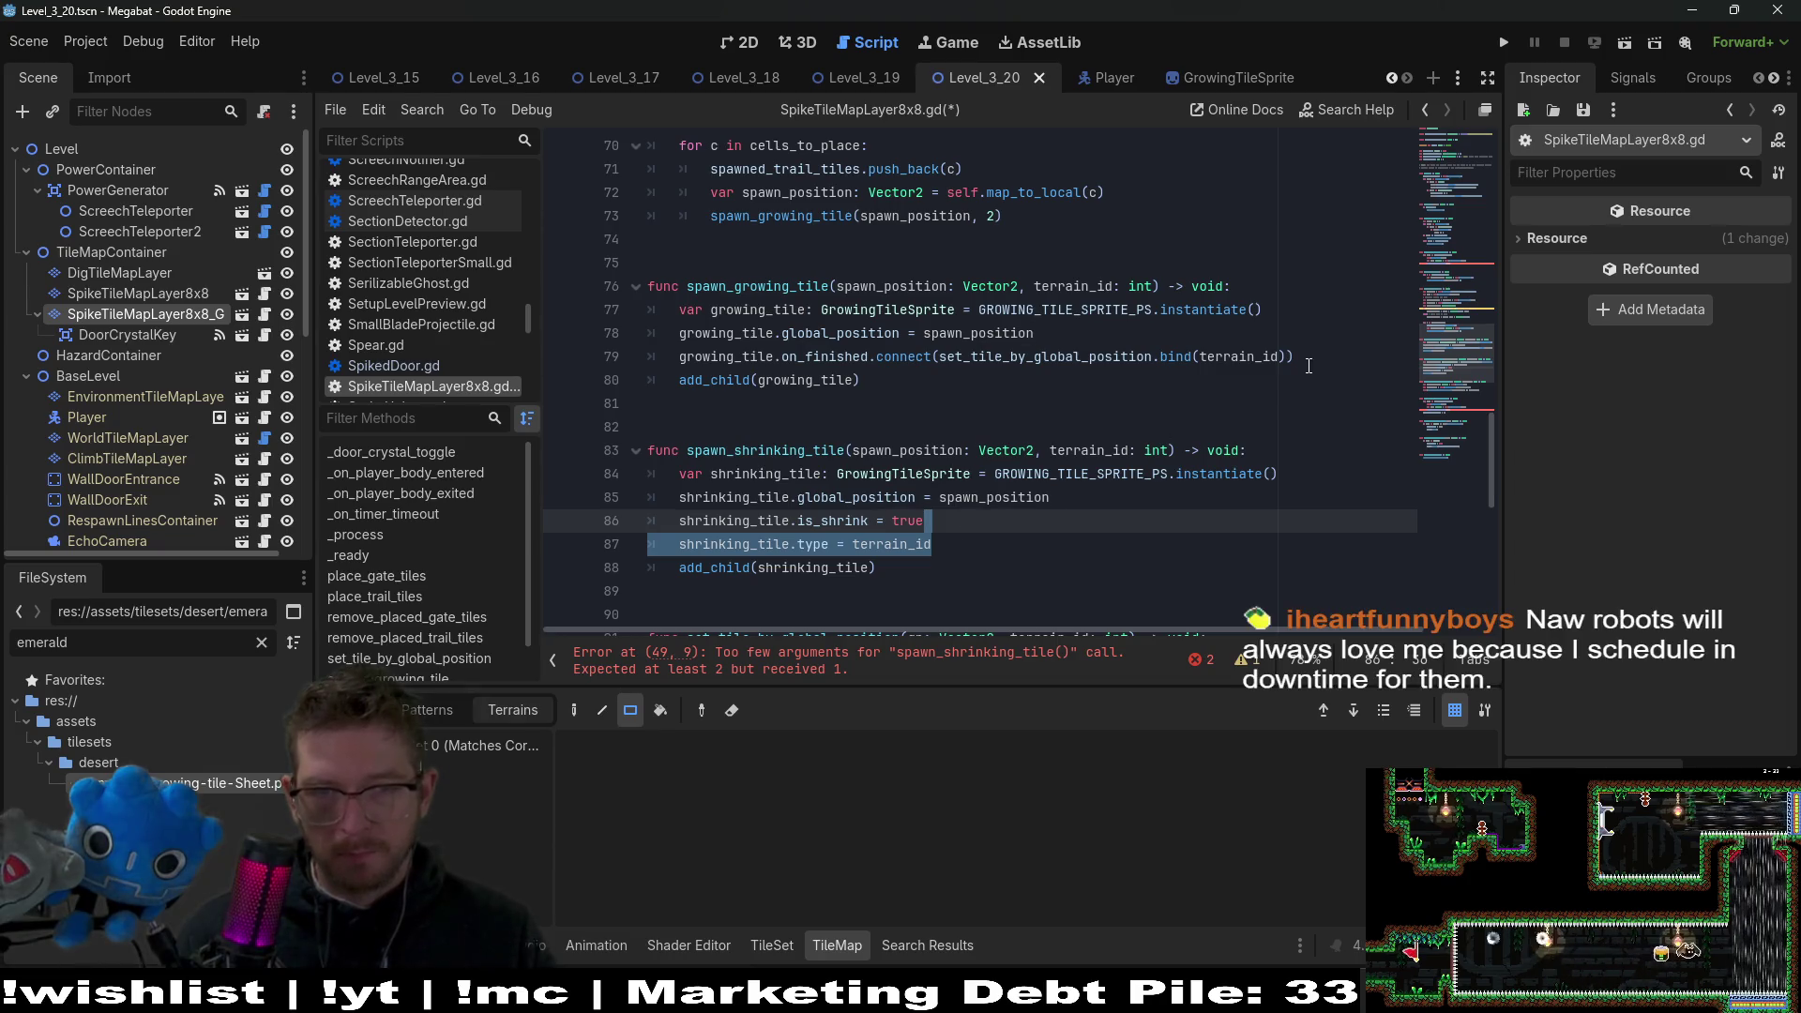
pyautogui.click(1121, 325)
pyautogui.hotkey('ctrl', 'v')
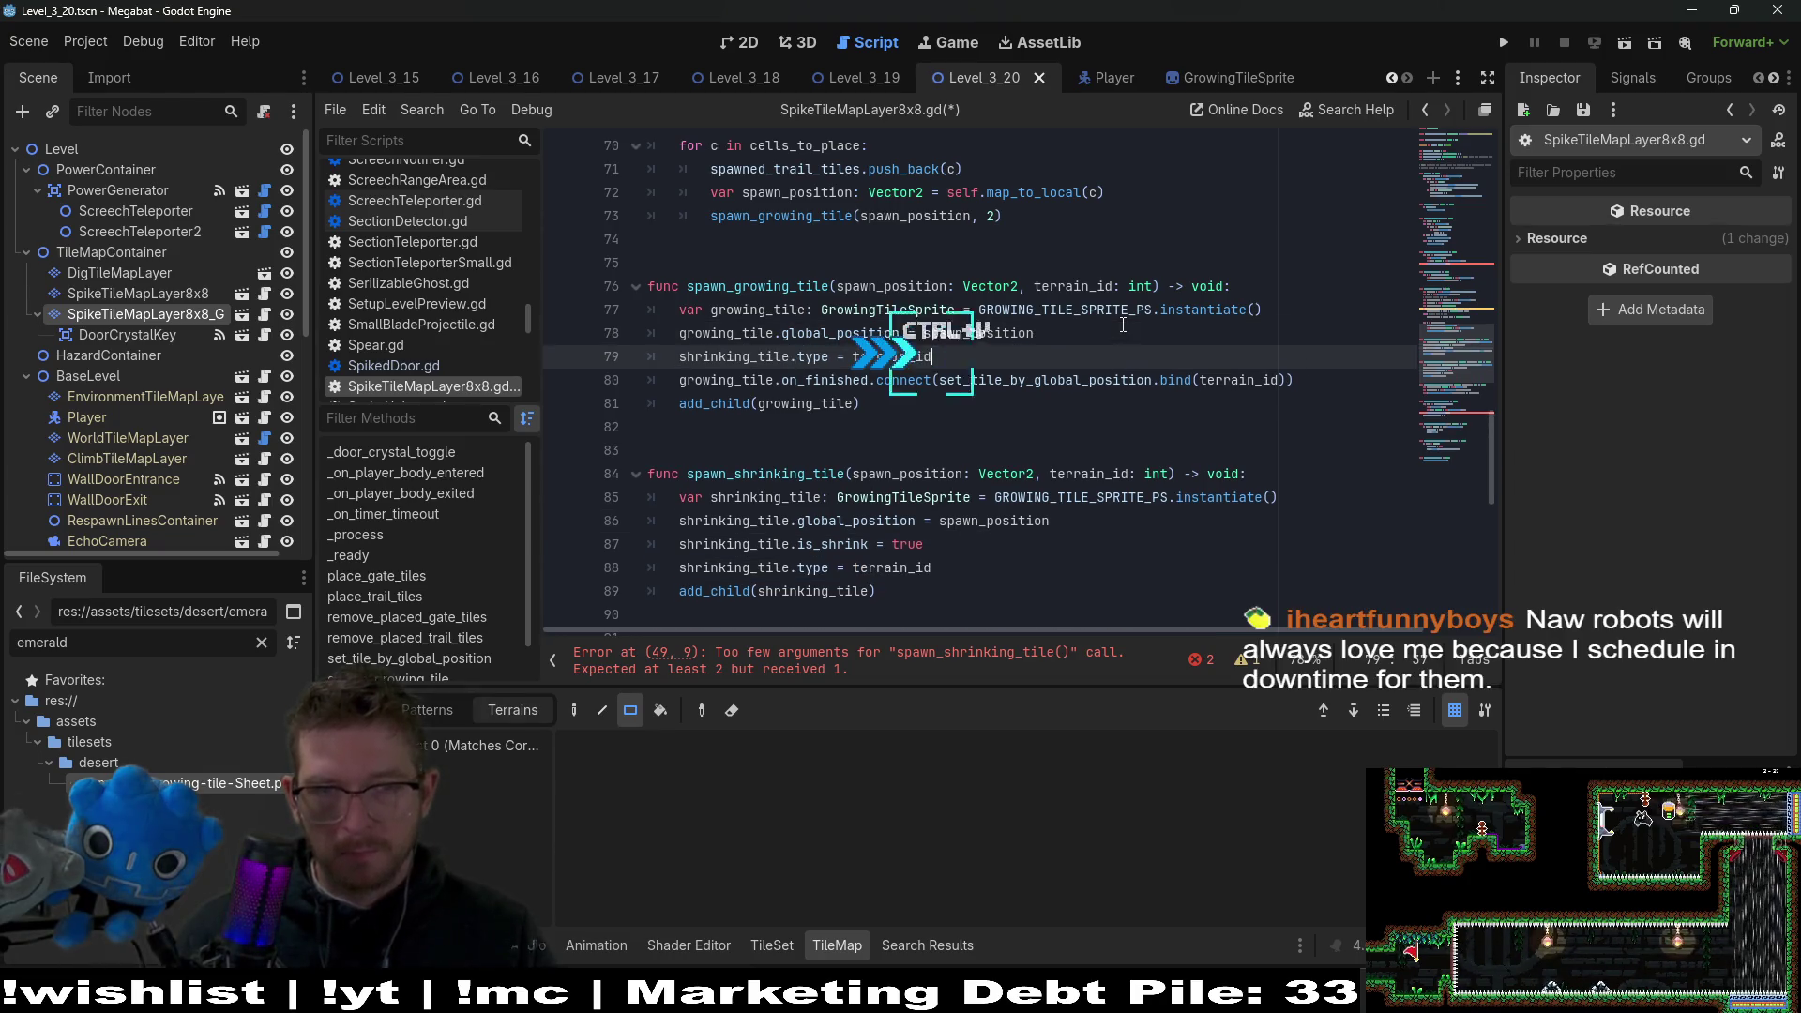
pyautogui.click(1093, 286)
pyautogui.doubleClick(1092, 286)
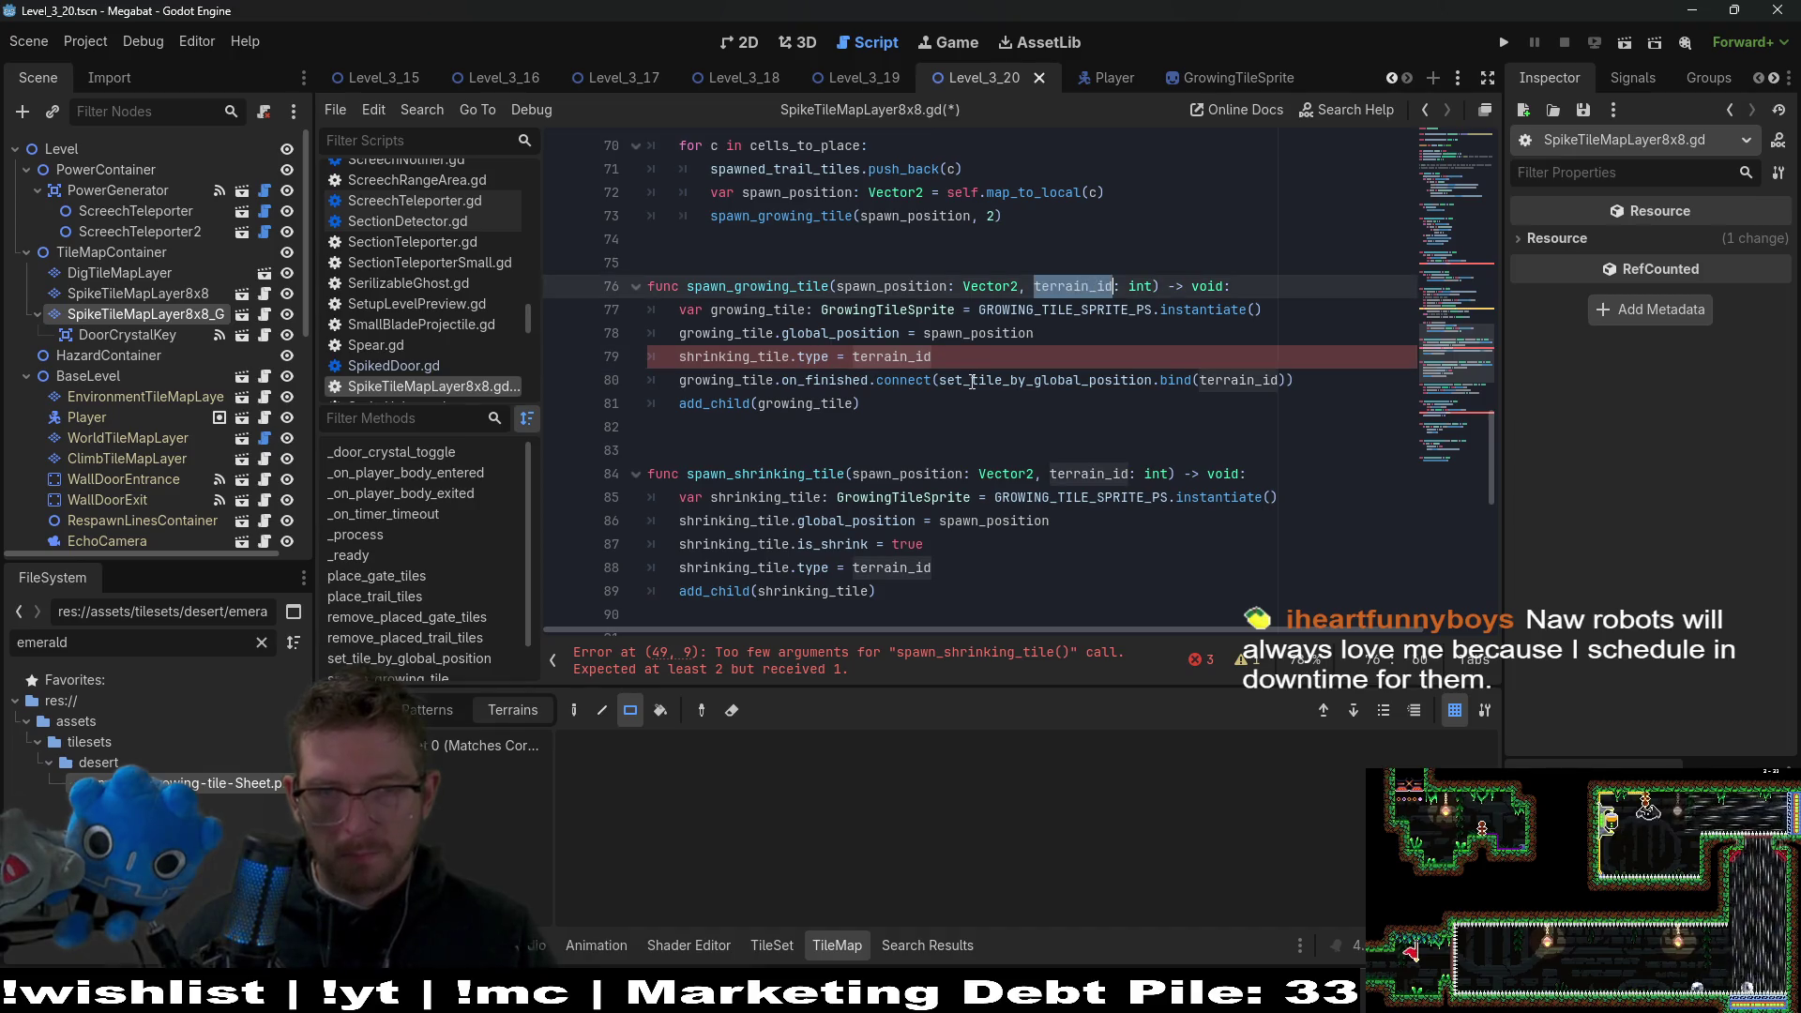
pyautogui.click(933, 356)
pyautogui.doubleClick(713, 333)
pyautogui.hotkey('ctrl', 'c')
pyautogui.doubleClick(741, 356)
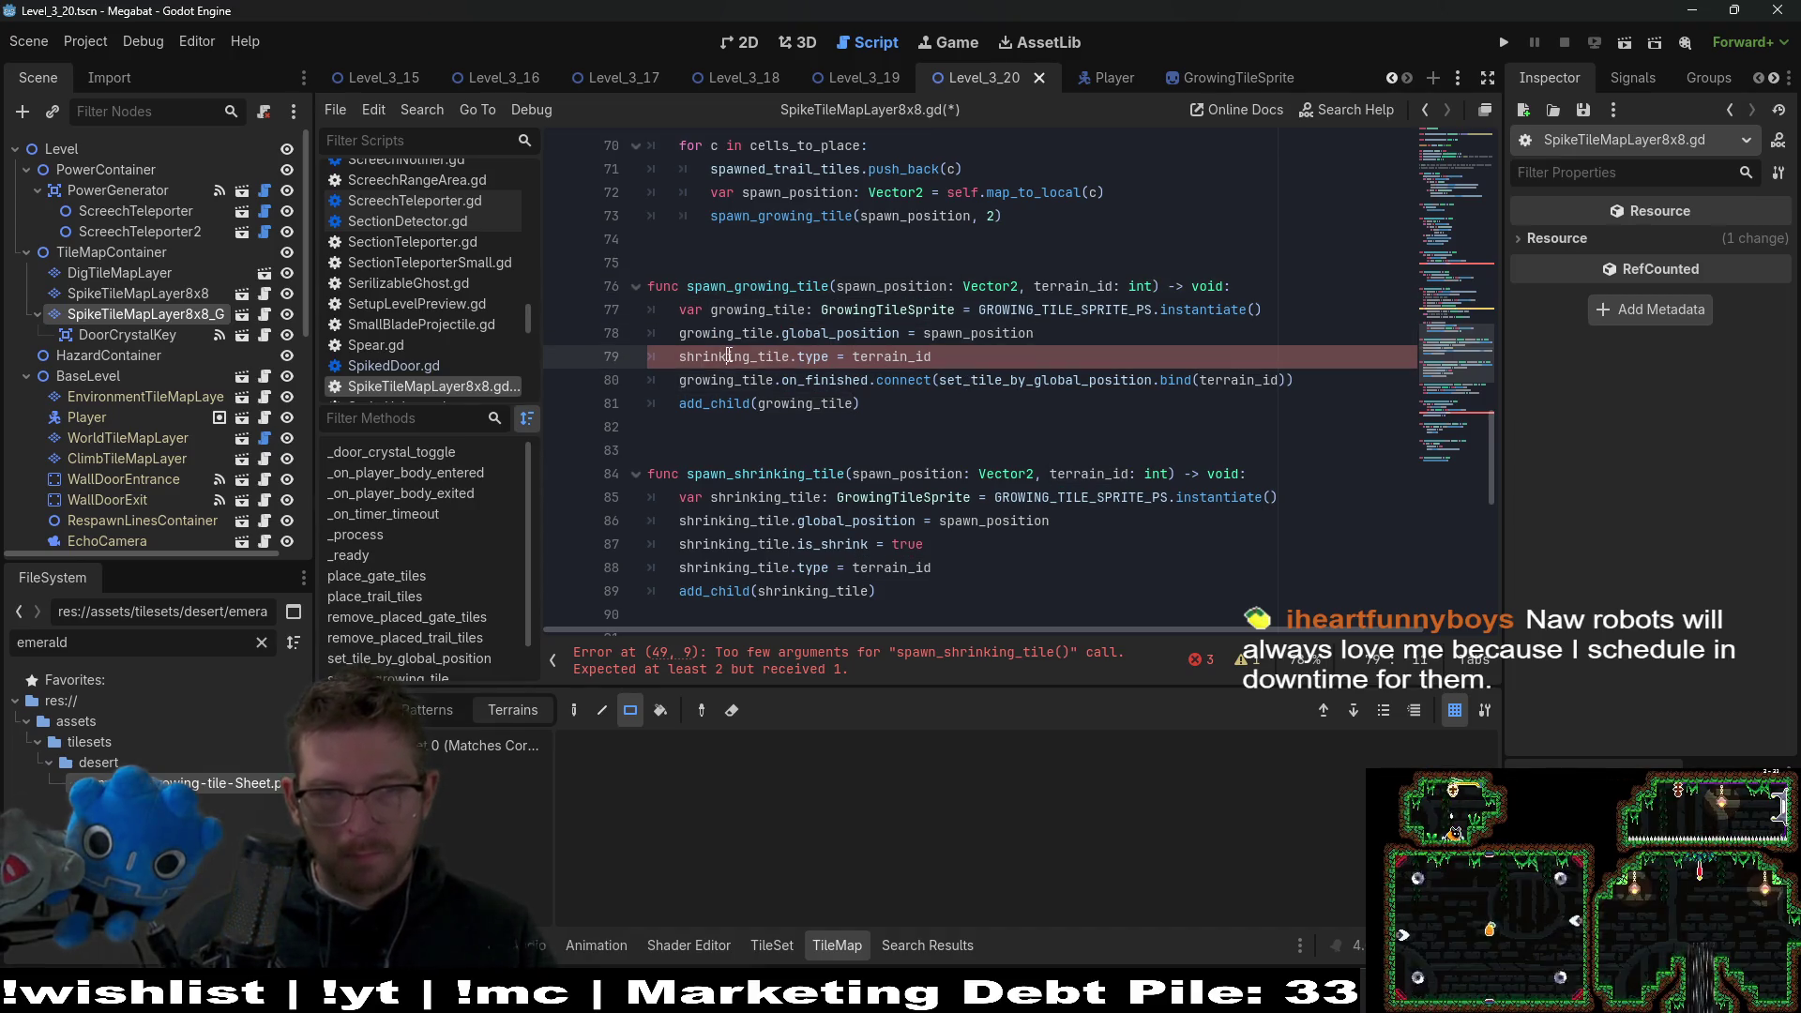
pyautogui.hotkey('ctrl', 'v')
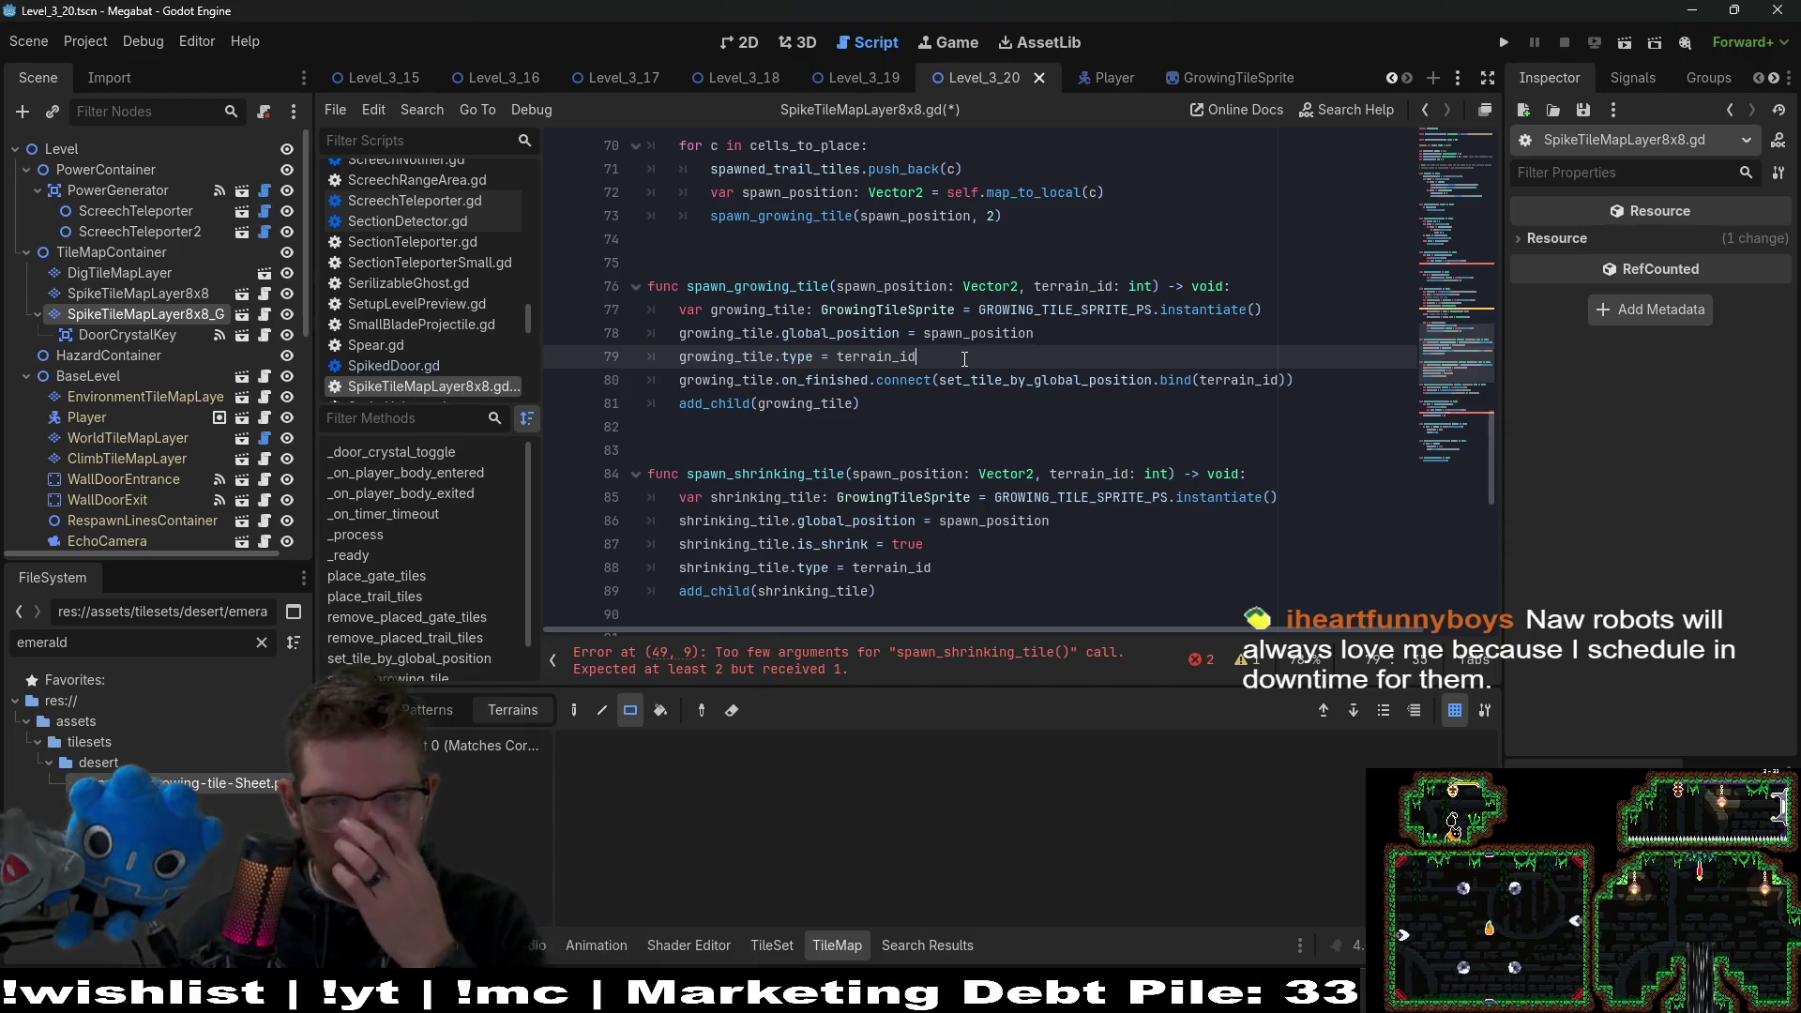
# Step: Locate the spawn_shrinking_tile call on line 102 in remove_placed_trail_tiles
pyautogui.doubleClick(764, 474)
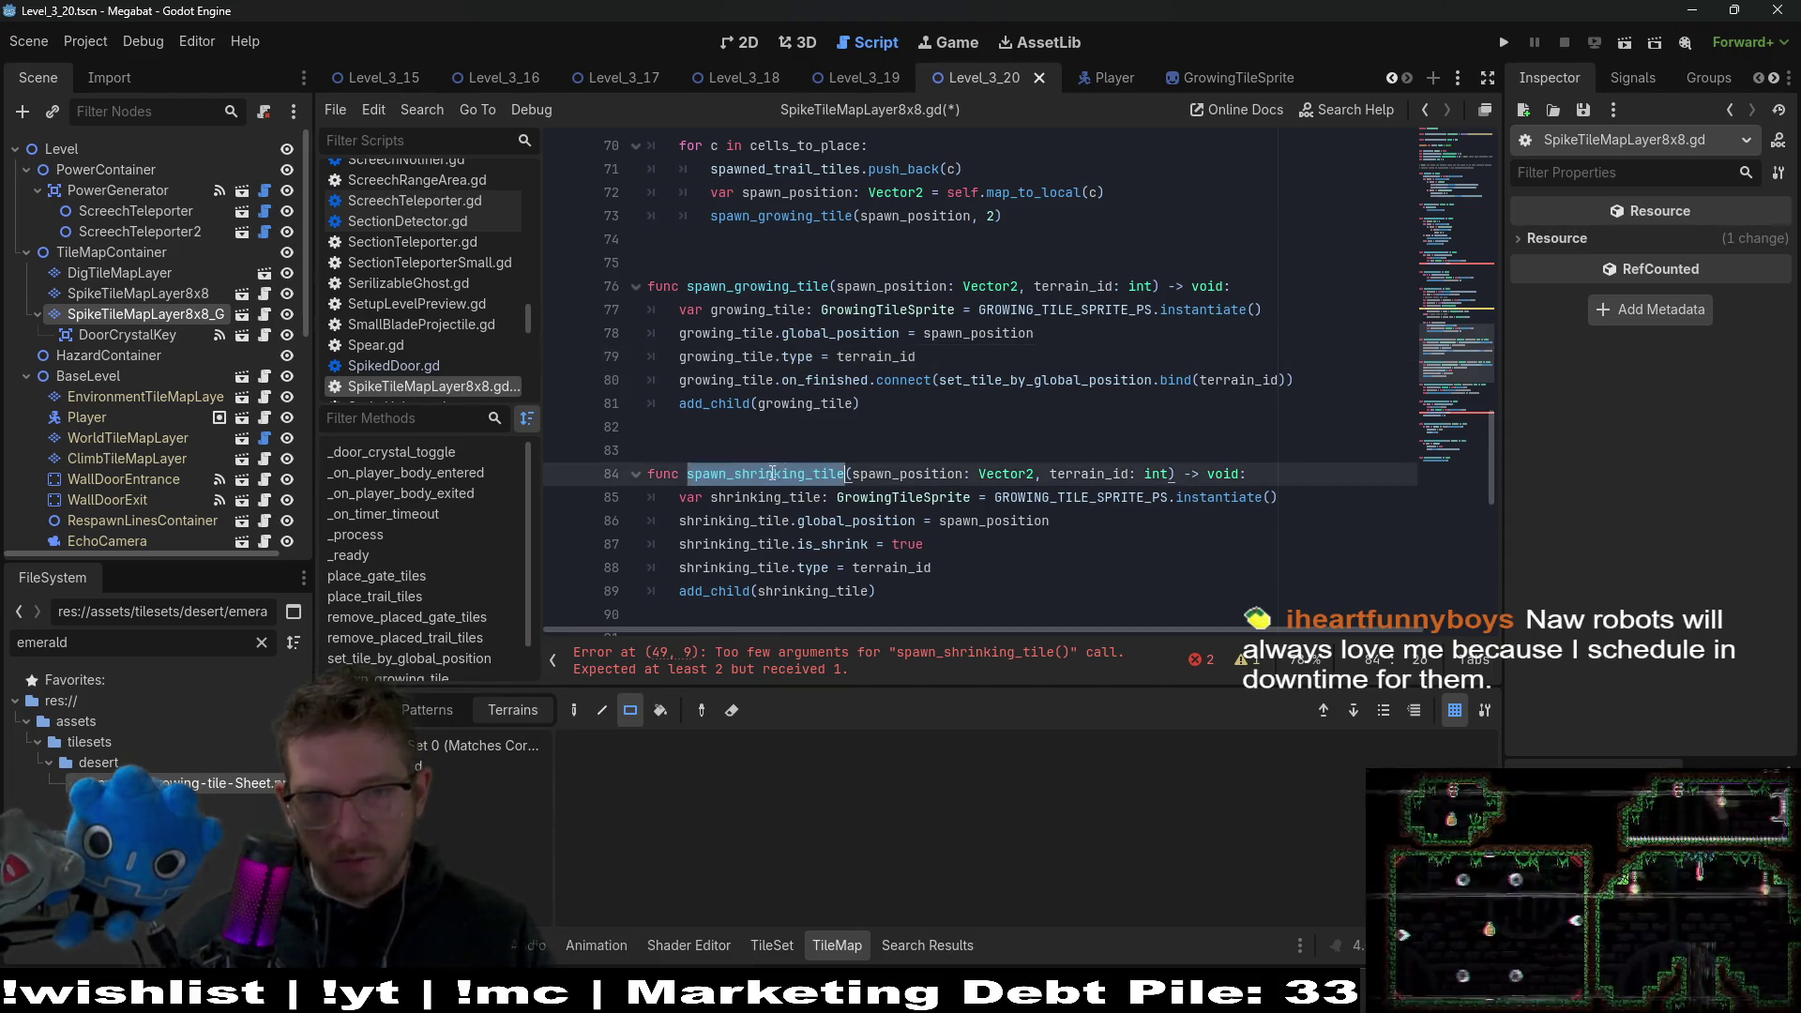
pyautogui.scroll(-2, 993, 466)
pyautogui.scroll(-3, 992, 466)
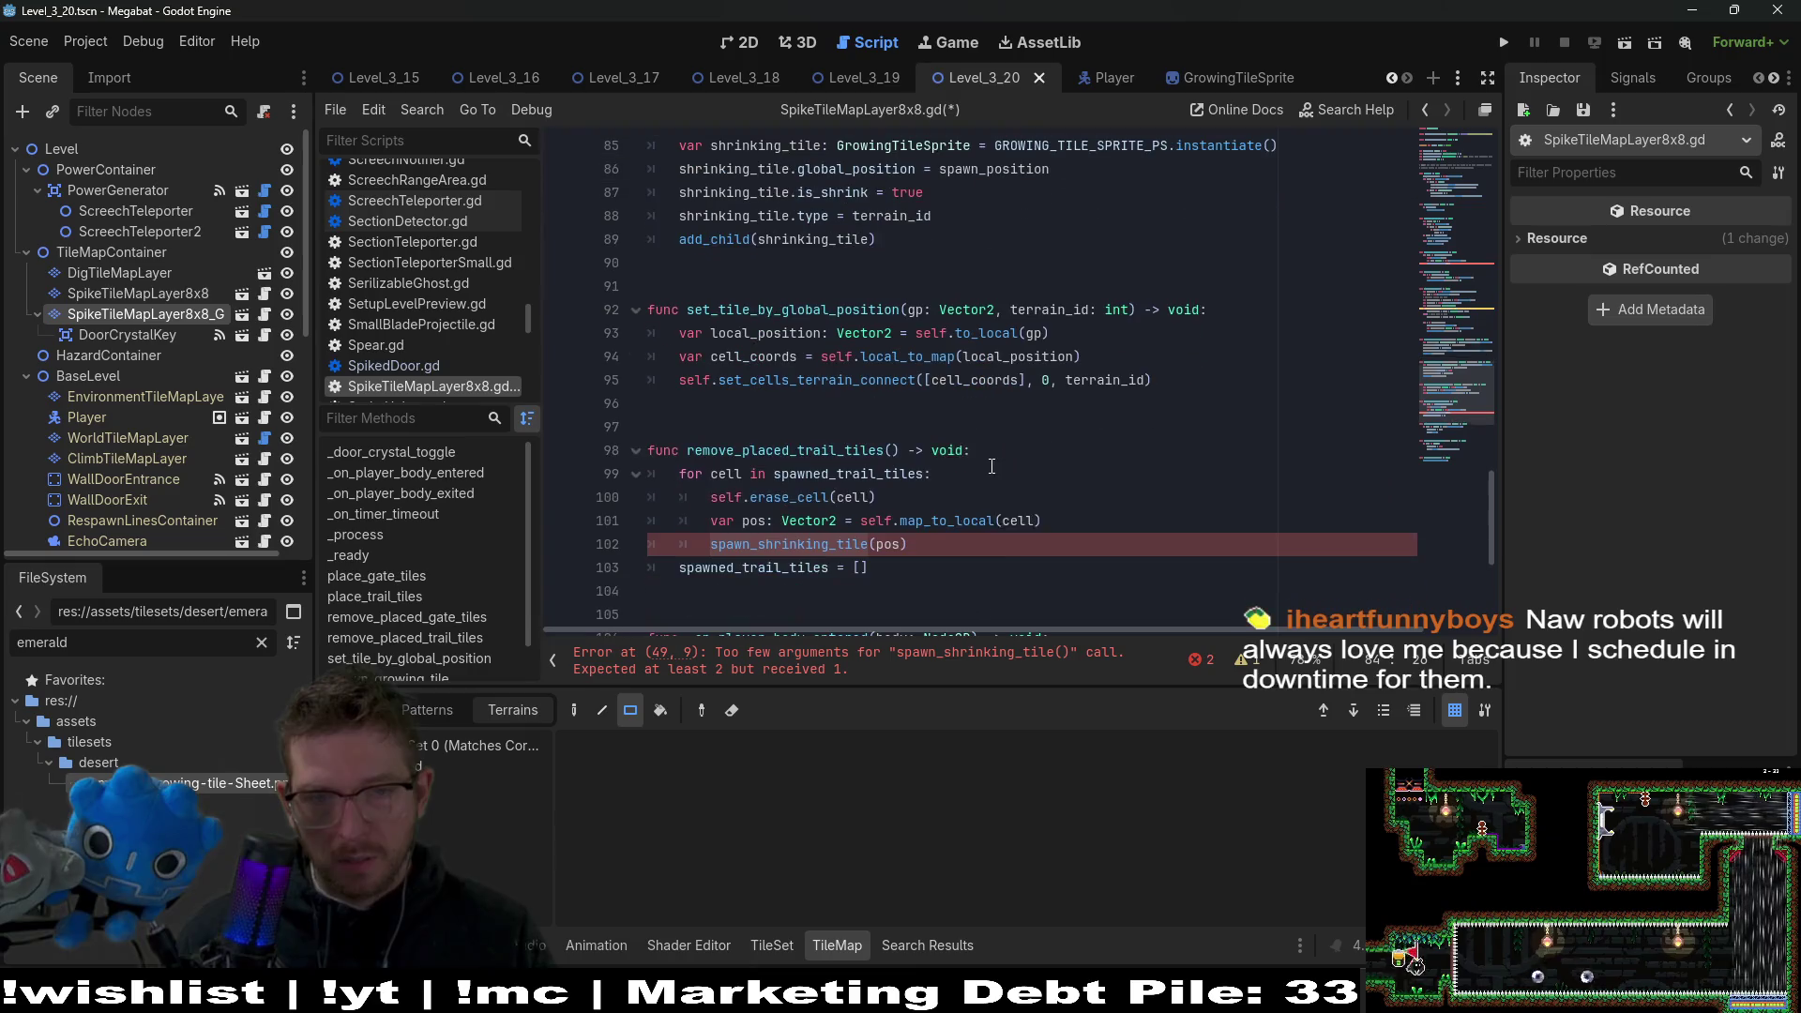
pyautogui.doubleClick(858, 544)
pyautogui.doubleClick(766, 451)
pyautogui.scroll(2, 914, 434)
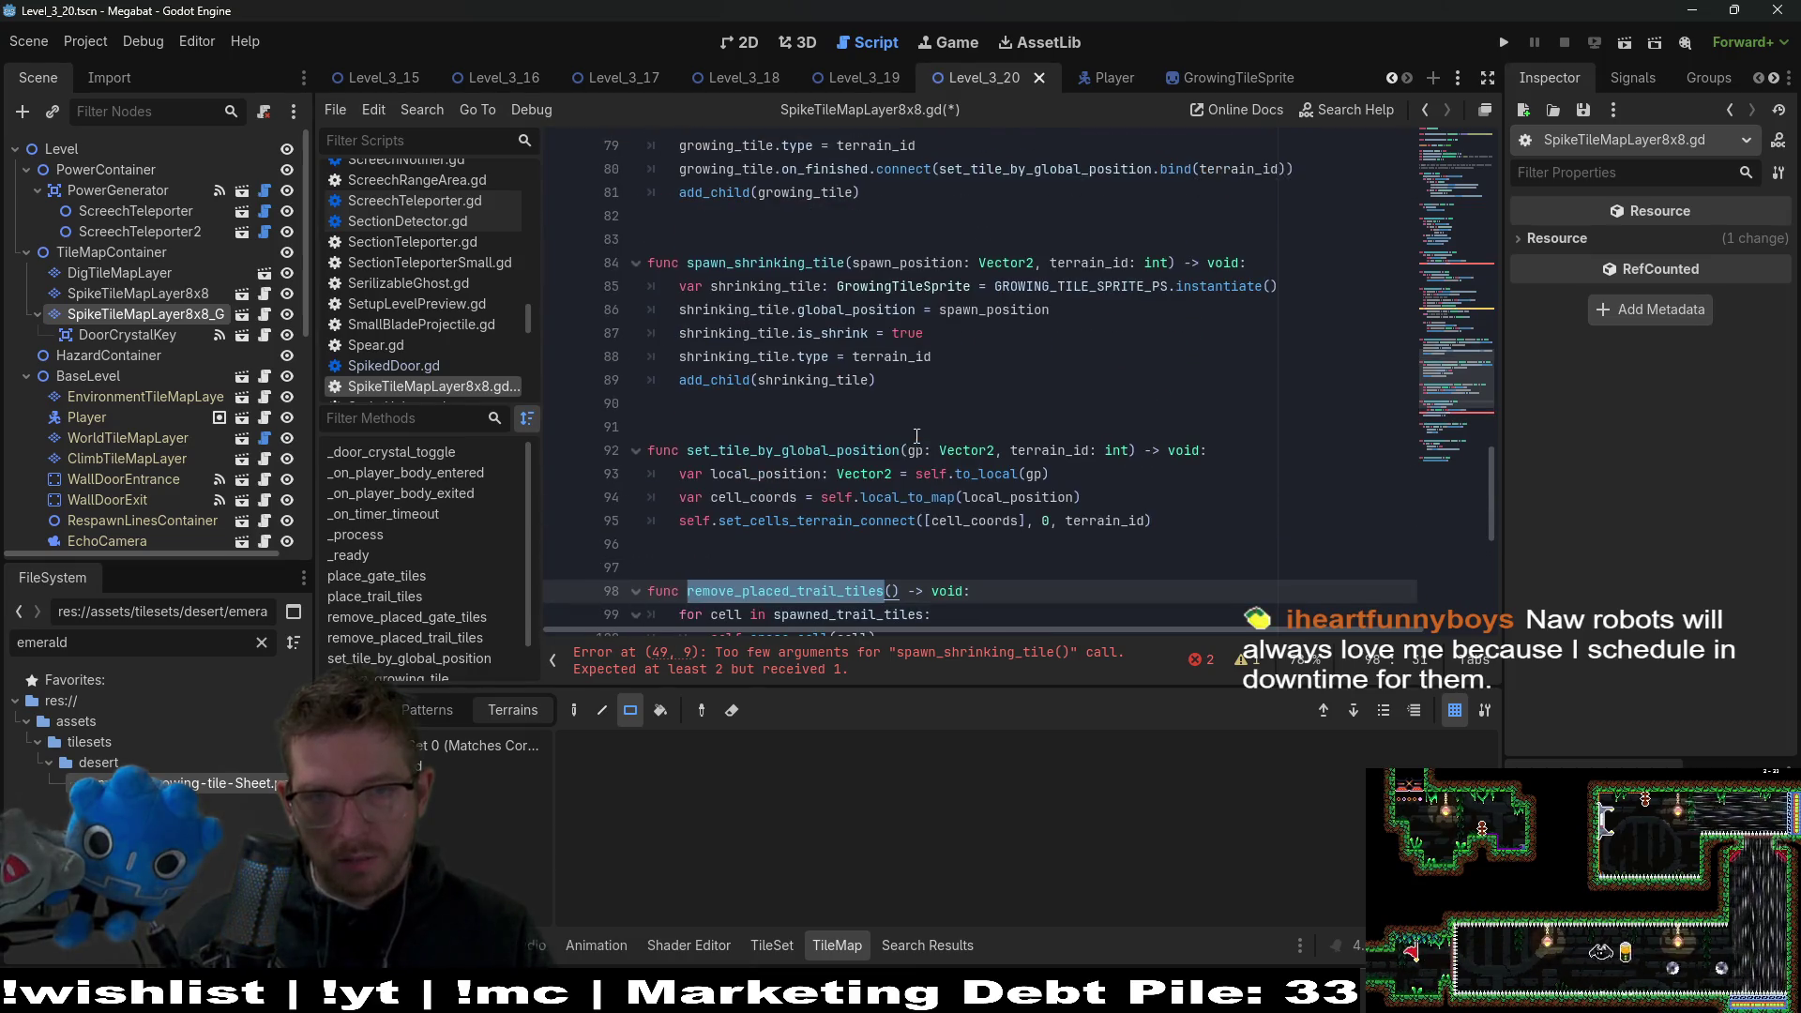
pyautogui.scroll(-1, 866, 375)
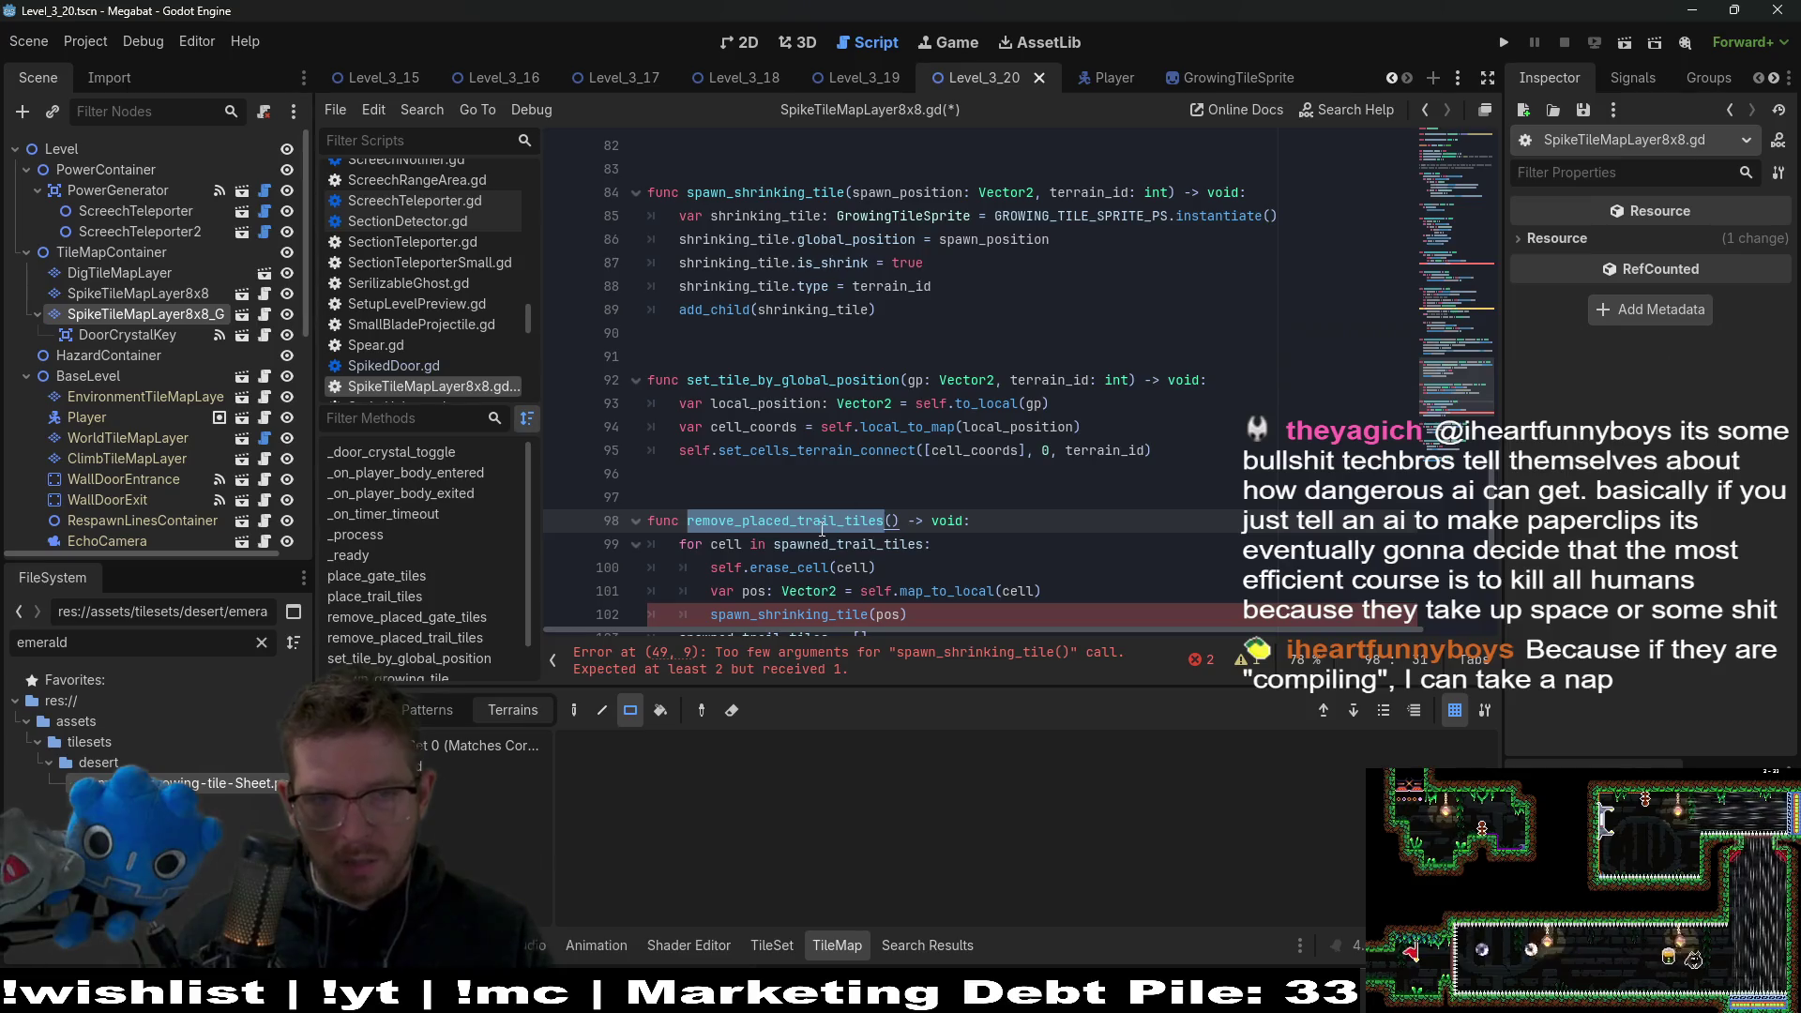
pyautogui.scroll(-1, 852, 509)
pyautogui.click(903, 544)
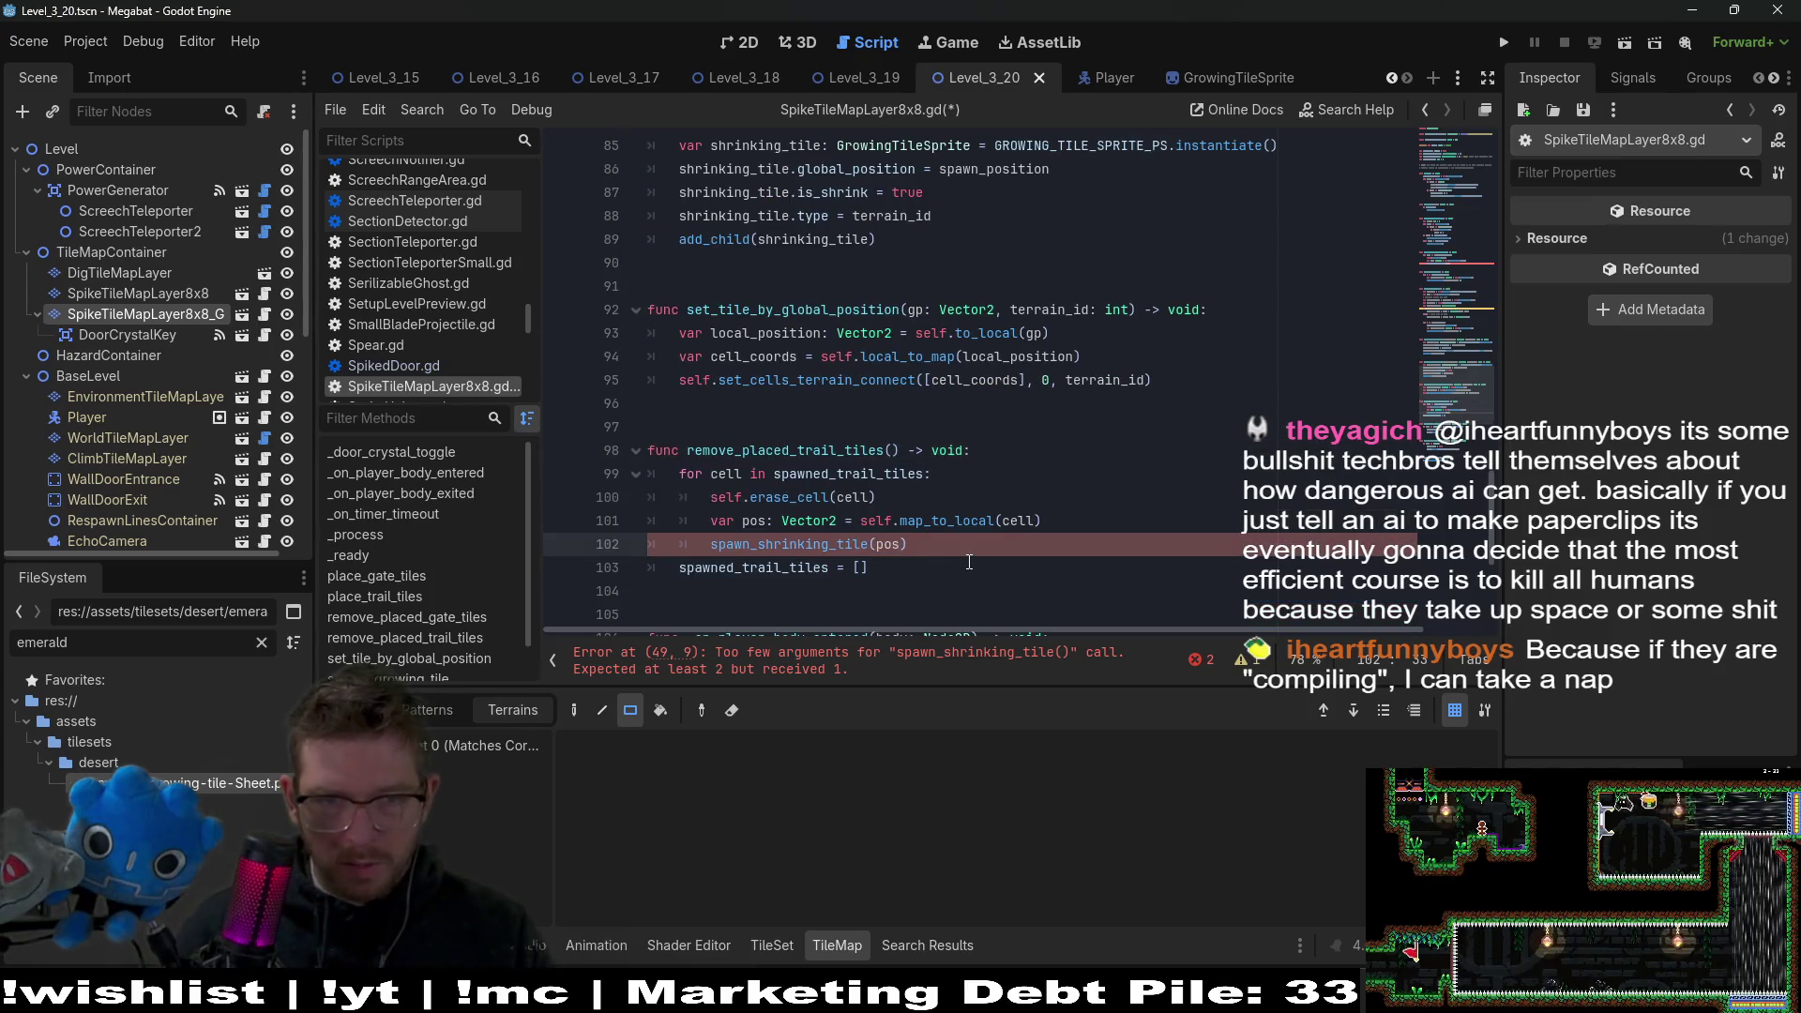
# Step: Add ', 0' as the terrain argument to the line 102 call and save
pyautogui.write(', 0')
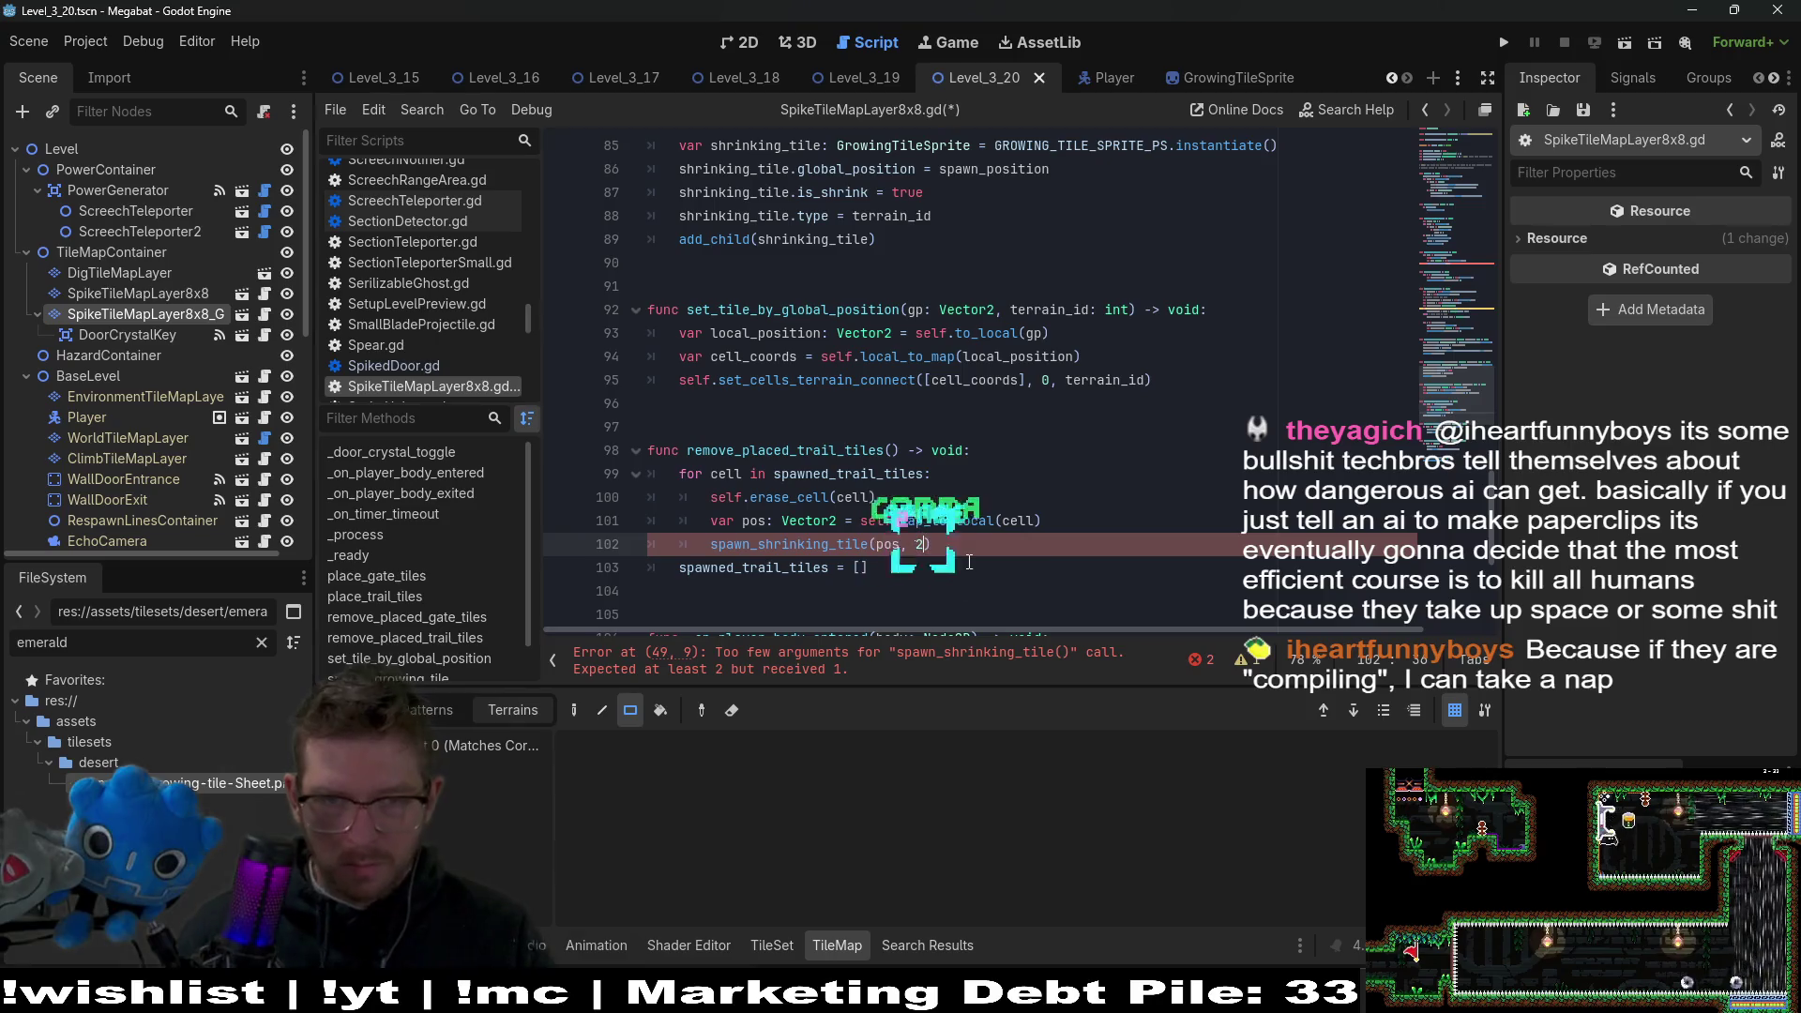
pyautogui.click(1078, 452)
pyautogui.scroll(2, 1085, 478)
pyautogui.hotkey('ctrl', 's')
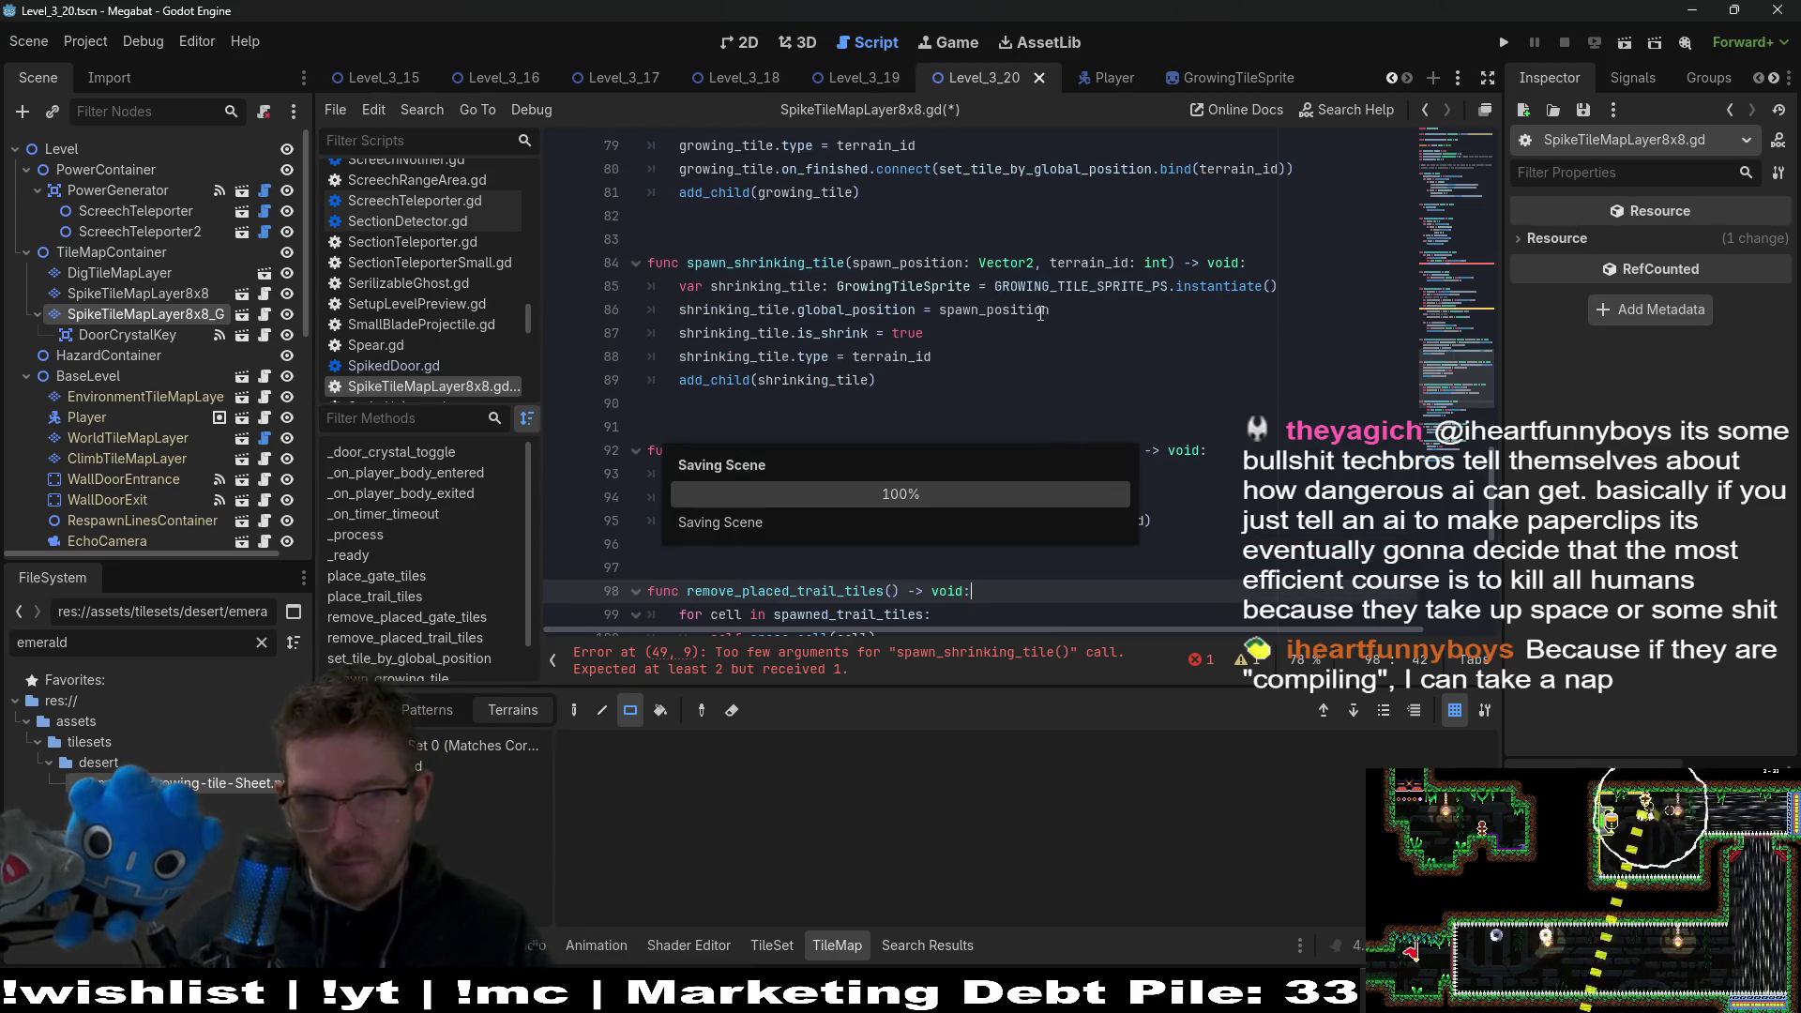
pyautogui.scroll(1, 1085, 478)
# Step: Fix the line 49 error so it calls spawn_shrinking_tile(pos, 1), and save
pyautogui.click(932, 659)
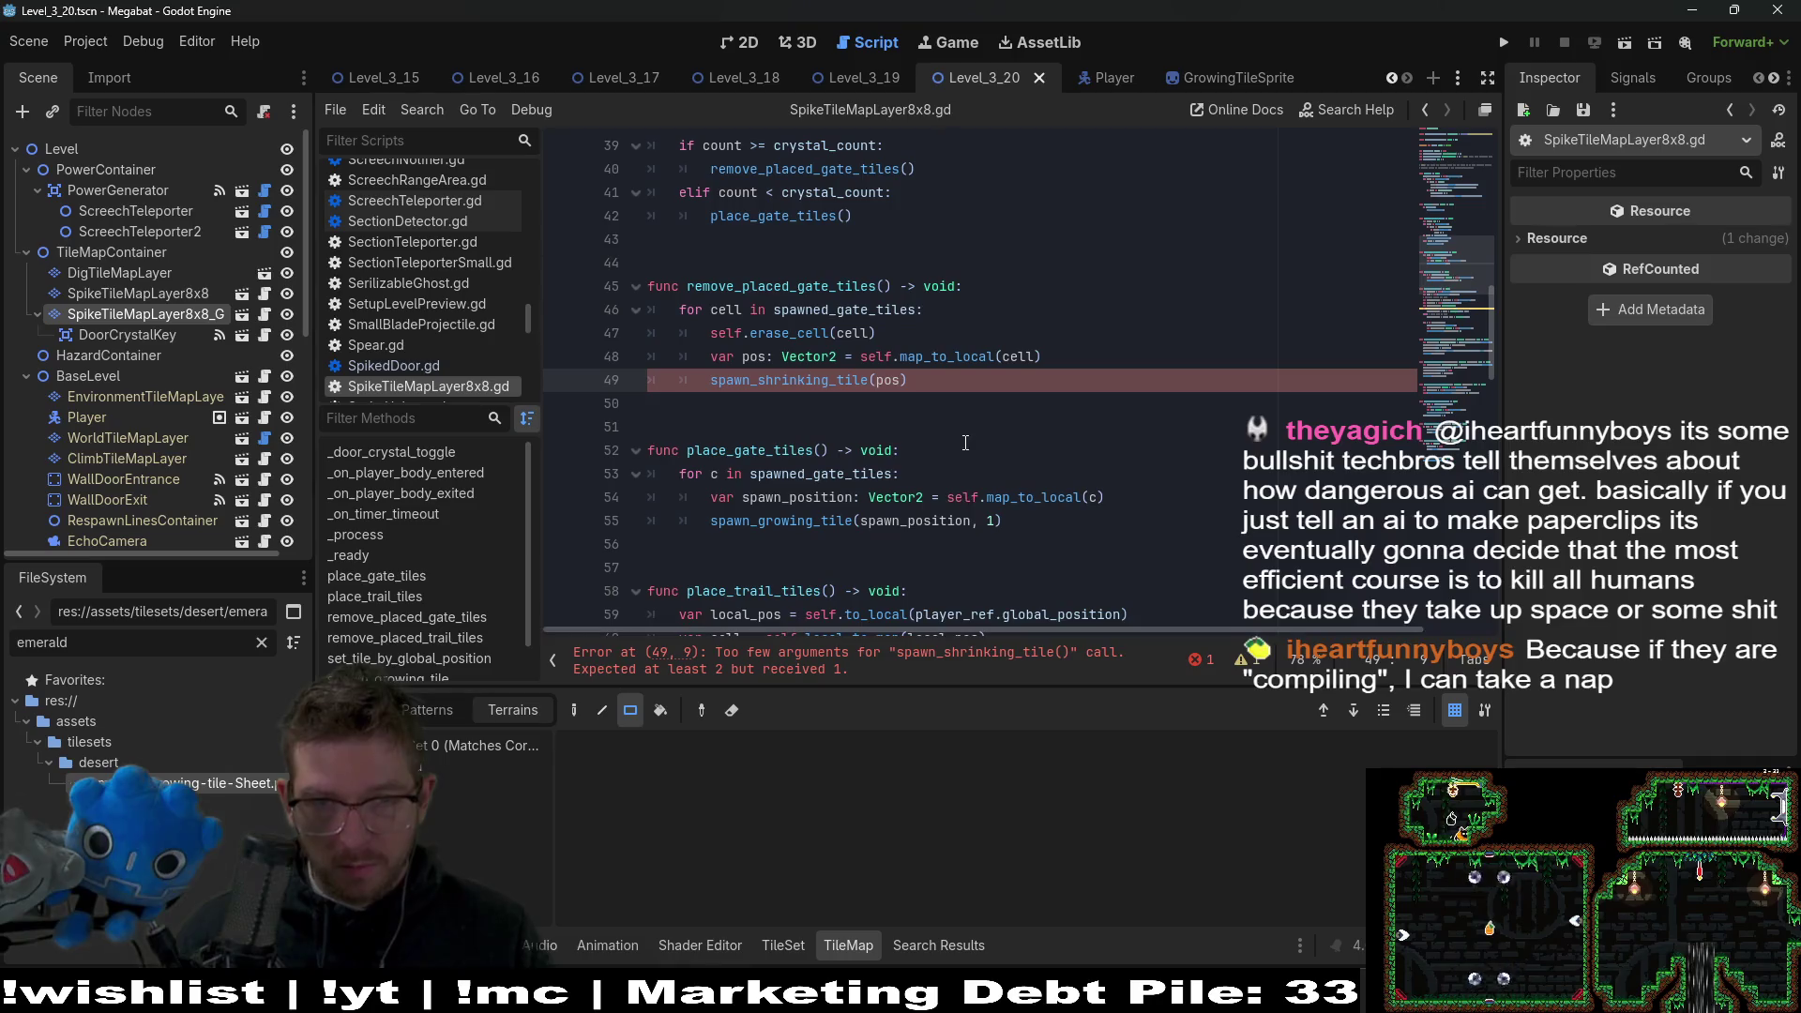
pyautogui.click(902, 380)
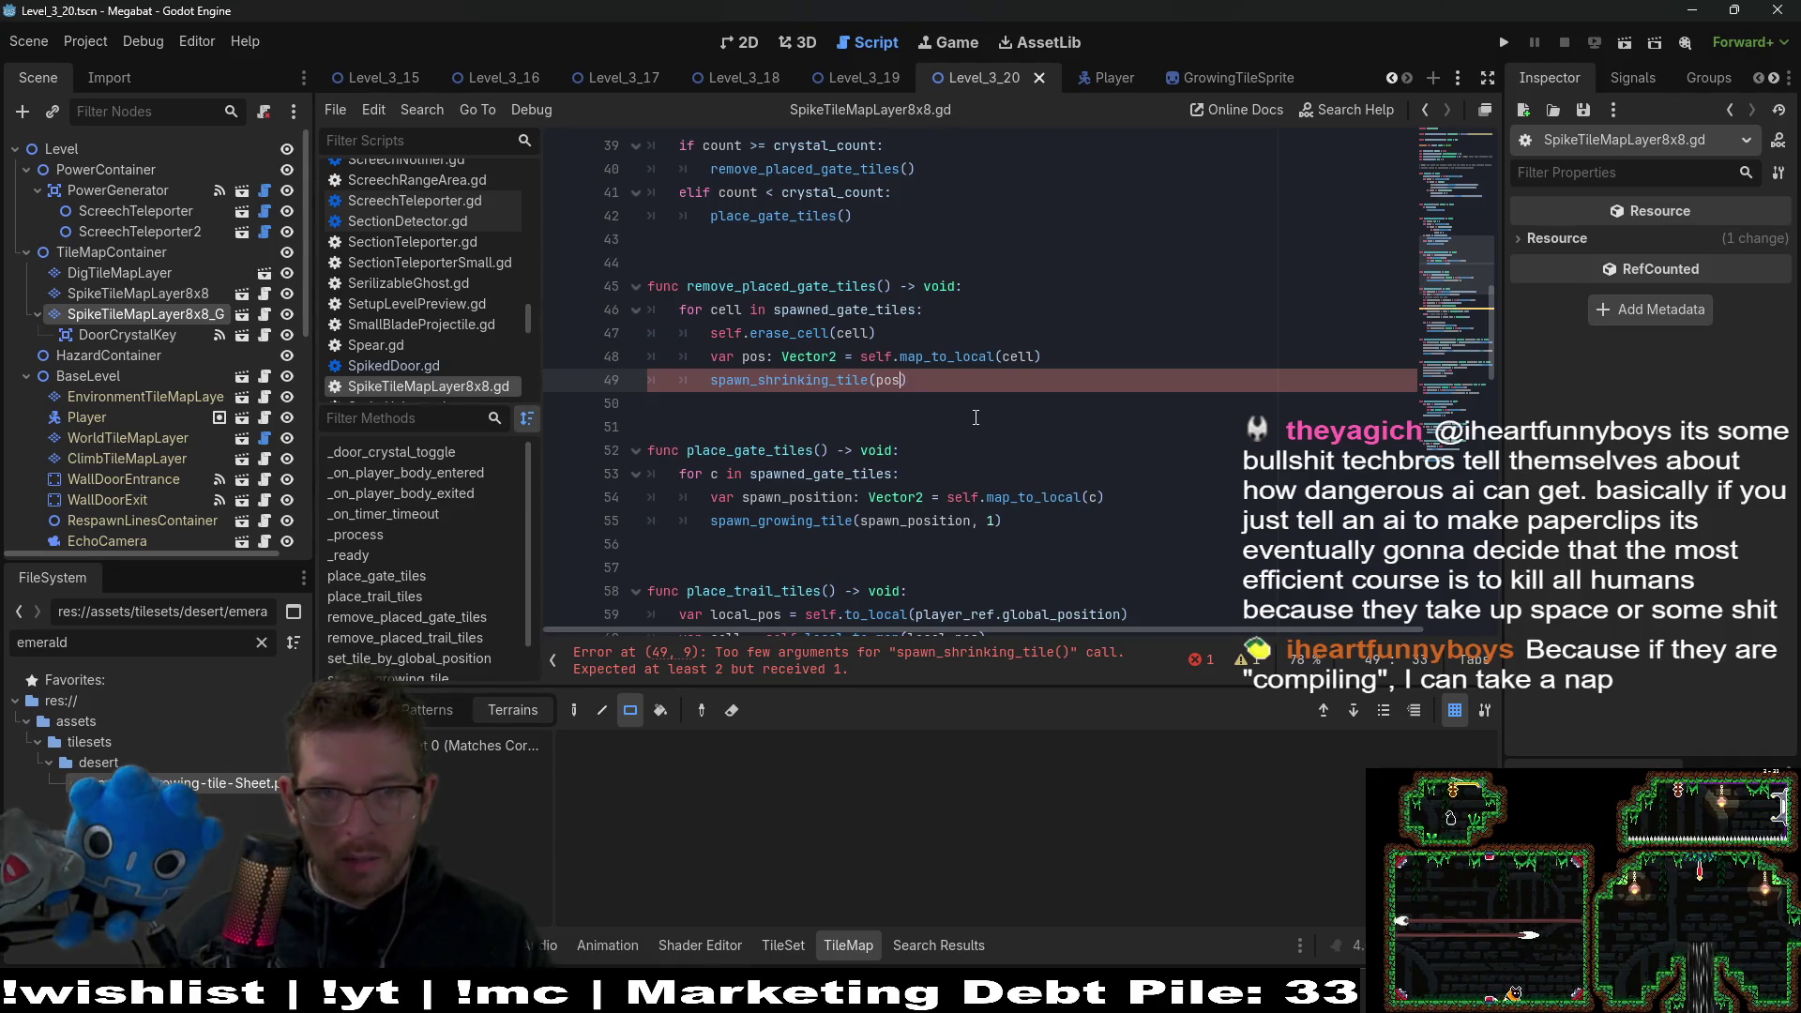
pyautogui.write(', 1')
pyautogui.hotkey('ctrl', 's')
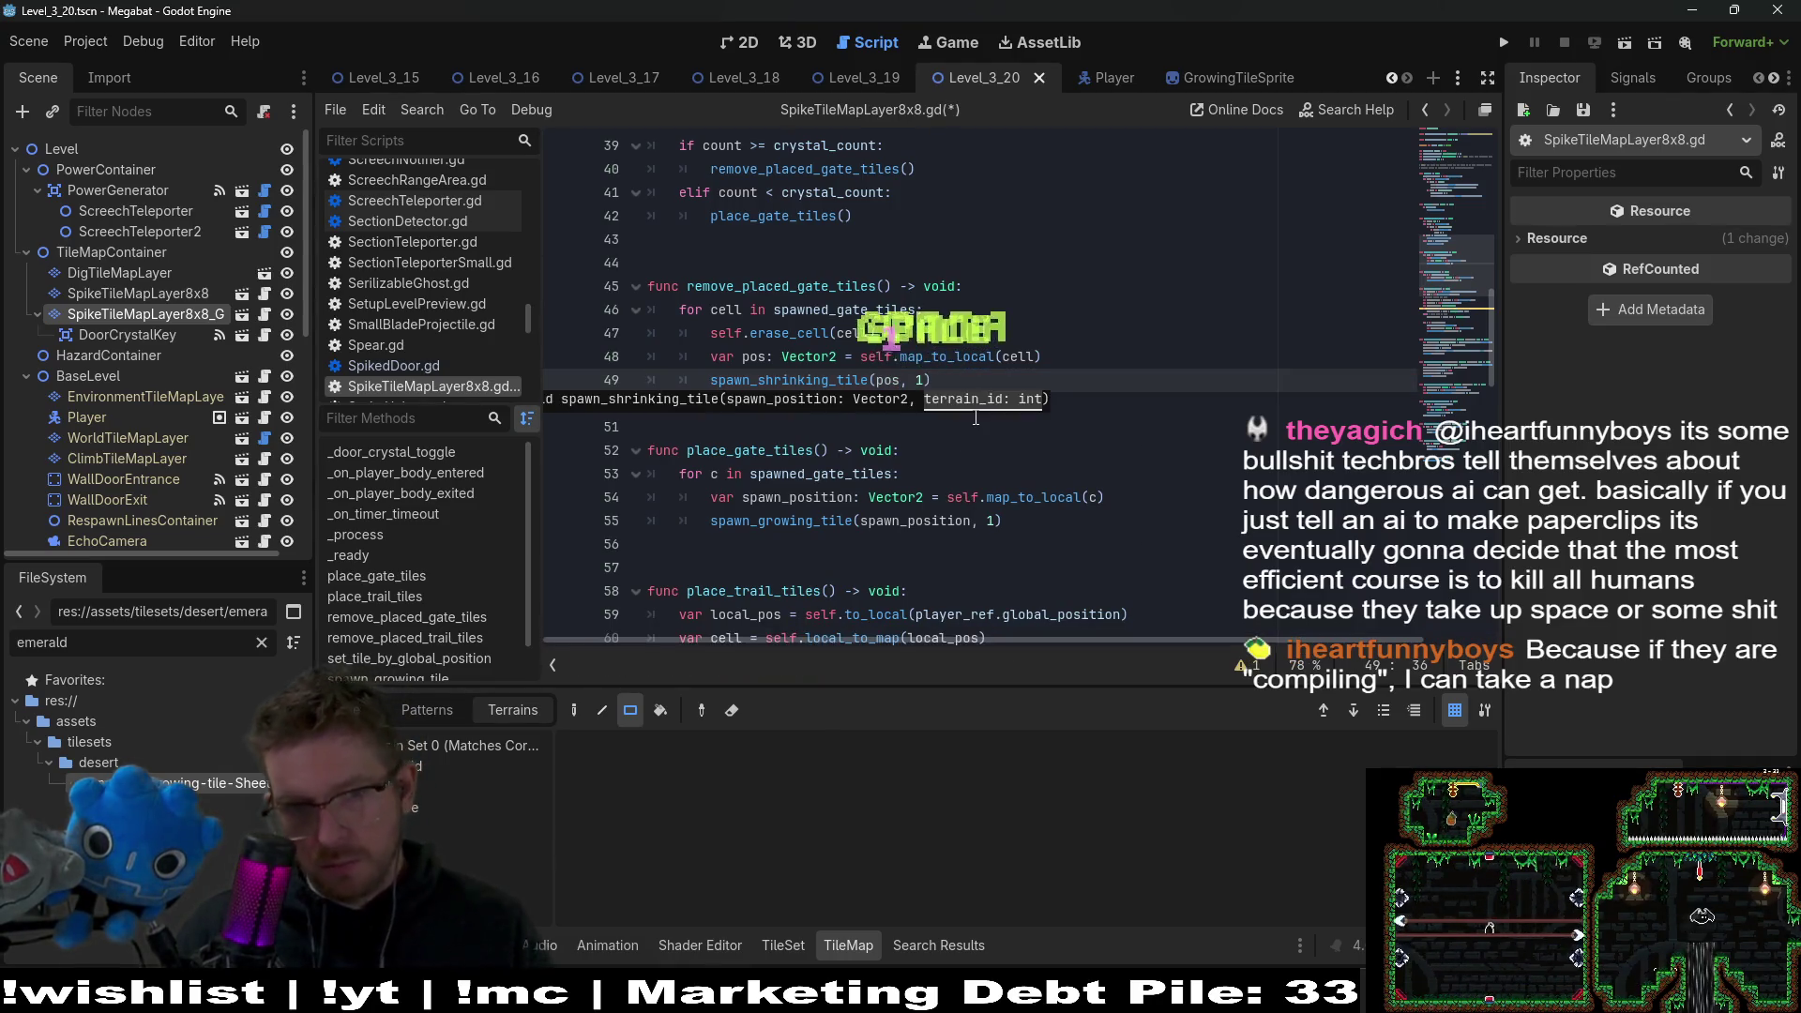
# Step: Review the remove_placed_gate_tiles loop, then switch to Level_3_19 and back to Level_3_20
pyautogui.click(1088, 310)
pyautogui.scroll(3, 1091, 416)
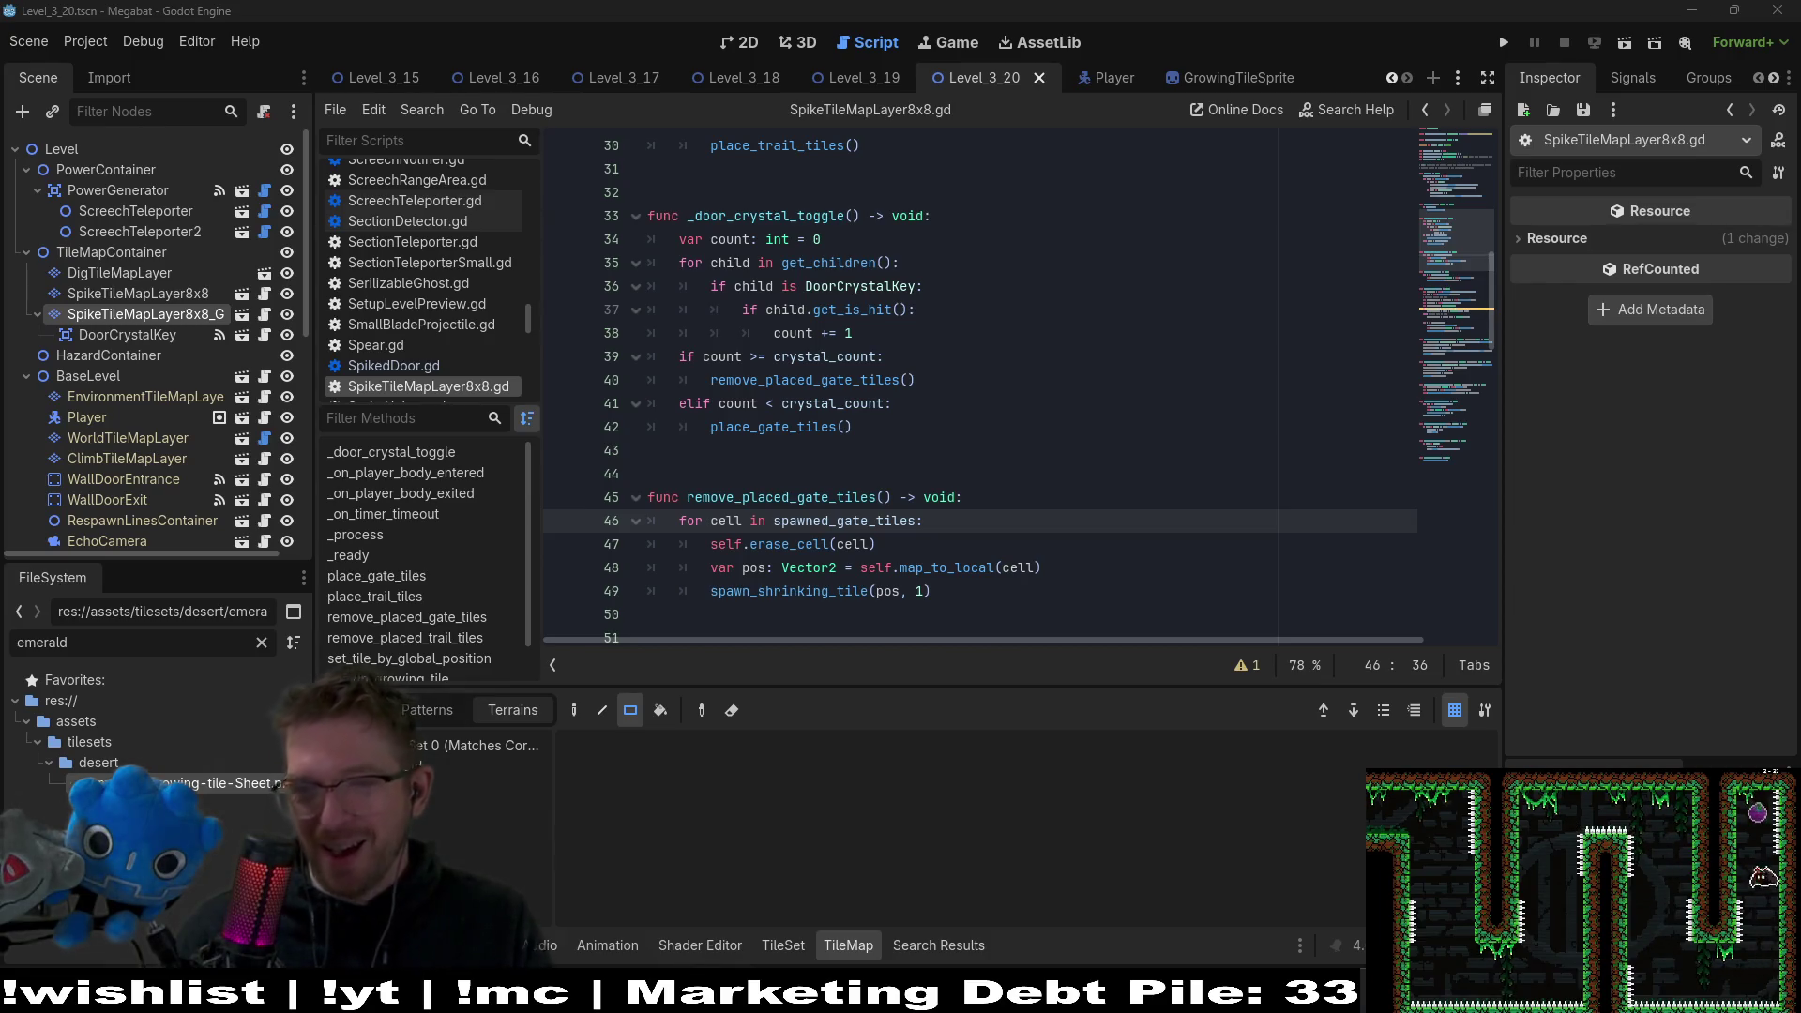
pyautogui.scroll(-4, 1048, 465)
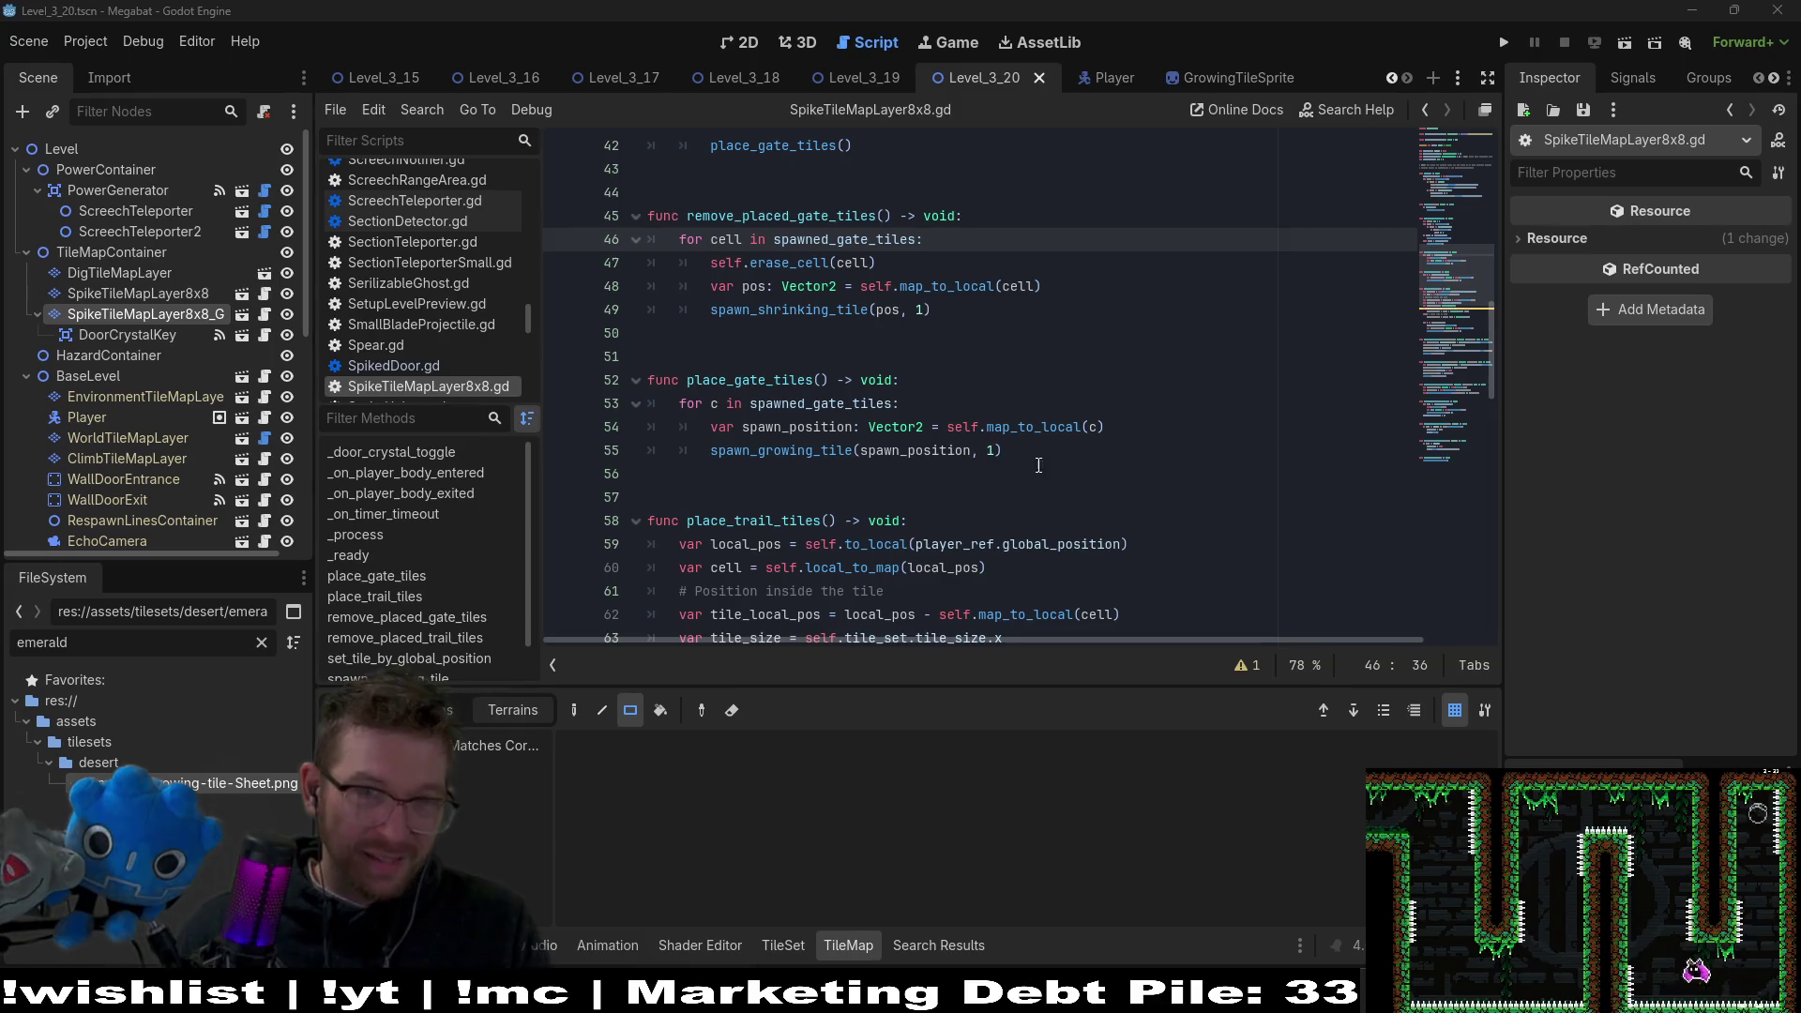
pyautogui.click(865, 73)
pyautogui.click(972, 70)
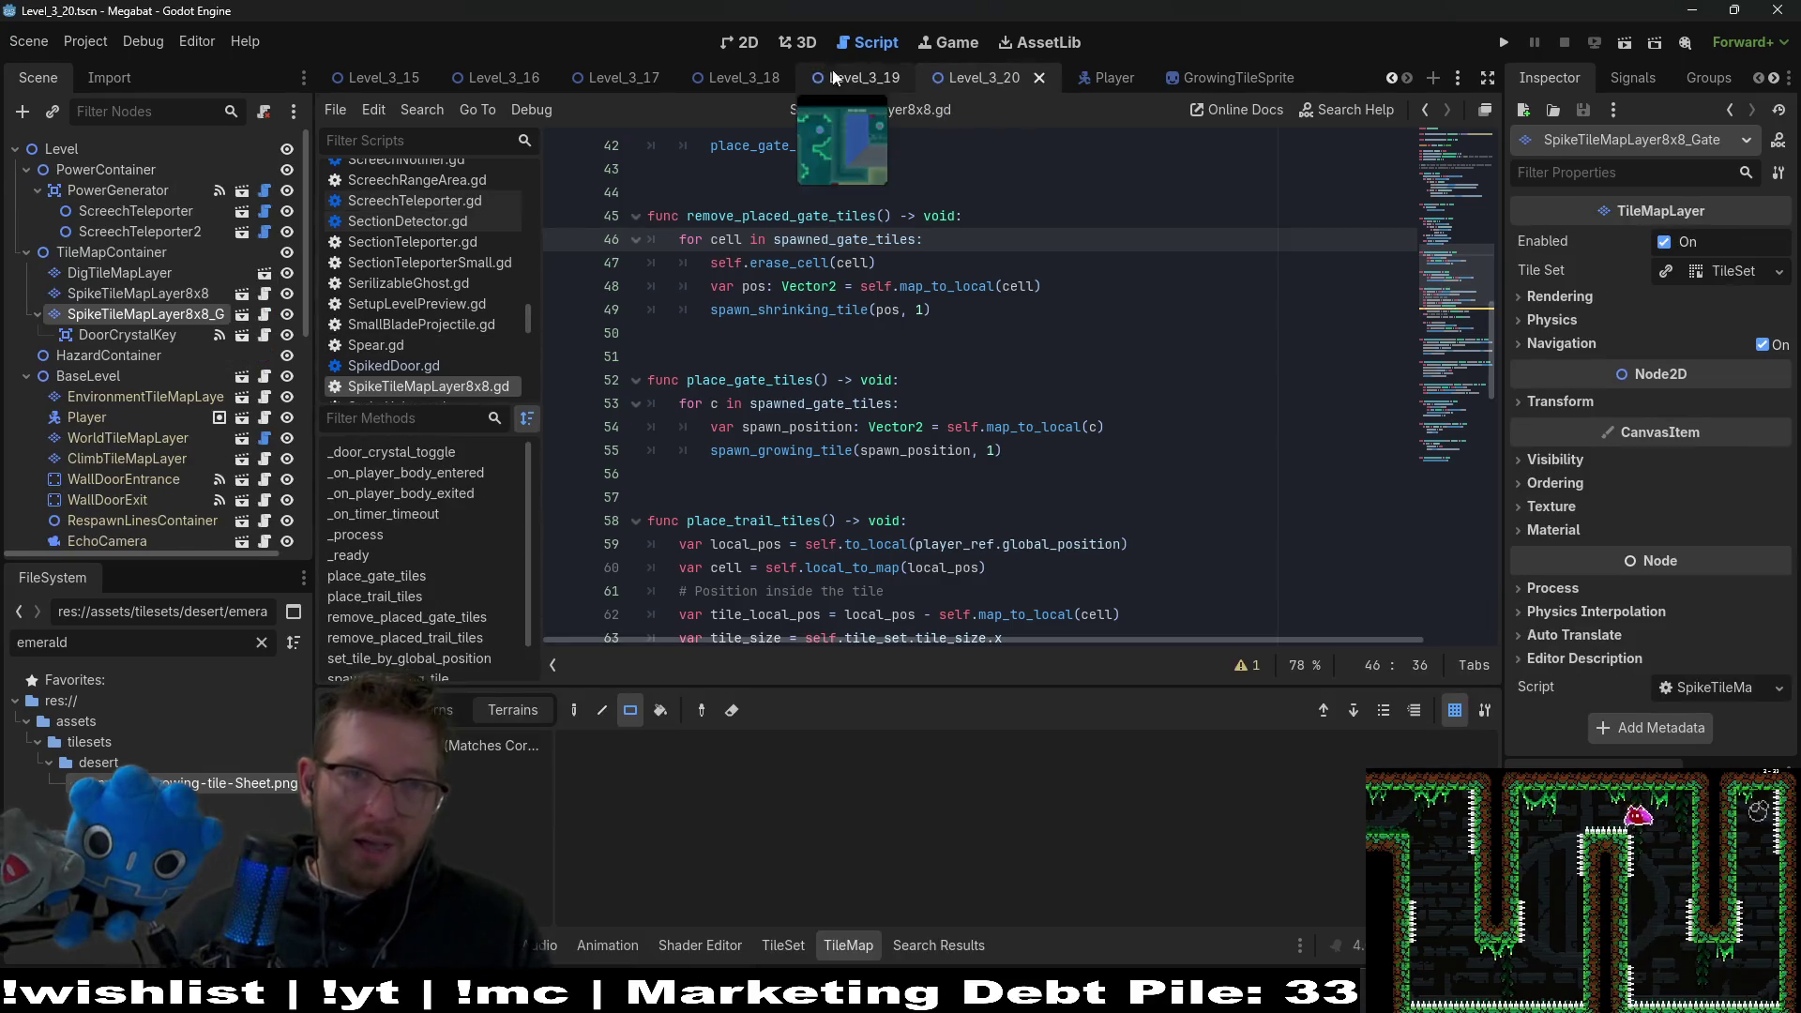
# Step: Switch to the 2D view and do a quick test run of the current level
pyautogui.click(753, 49)
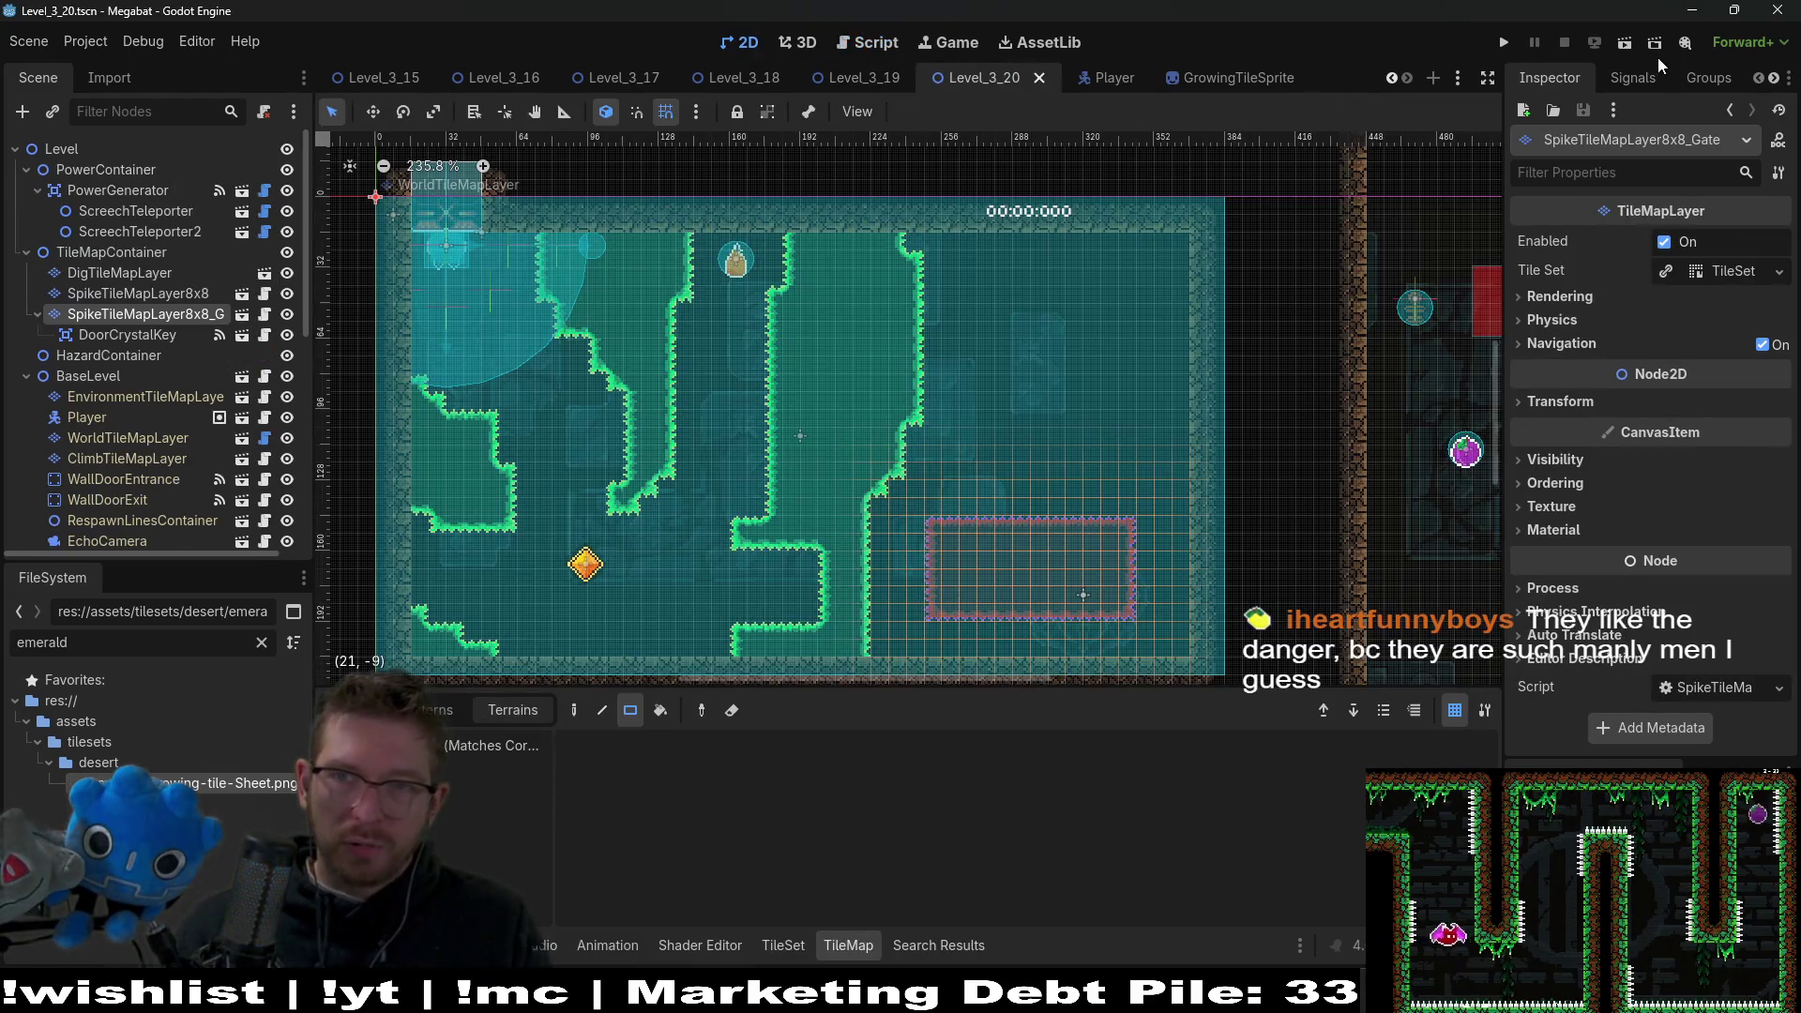
pyautogui.click(1613, 44)
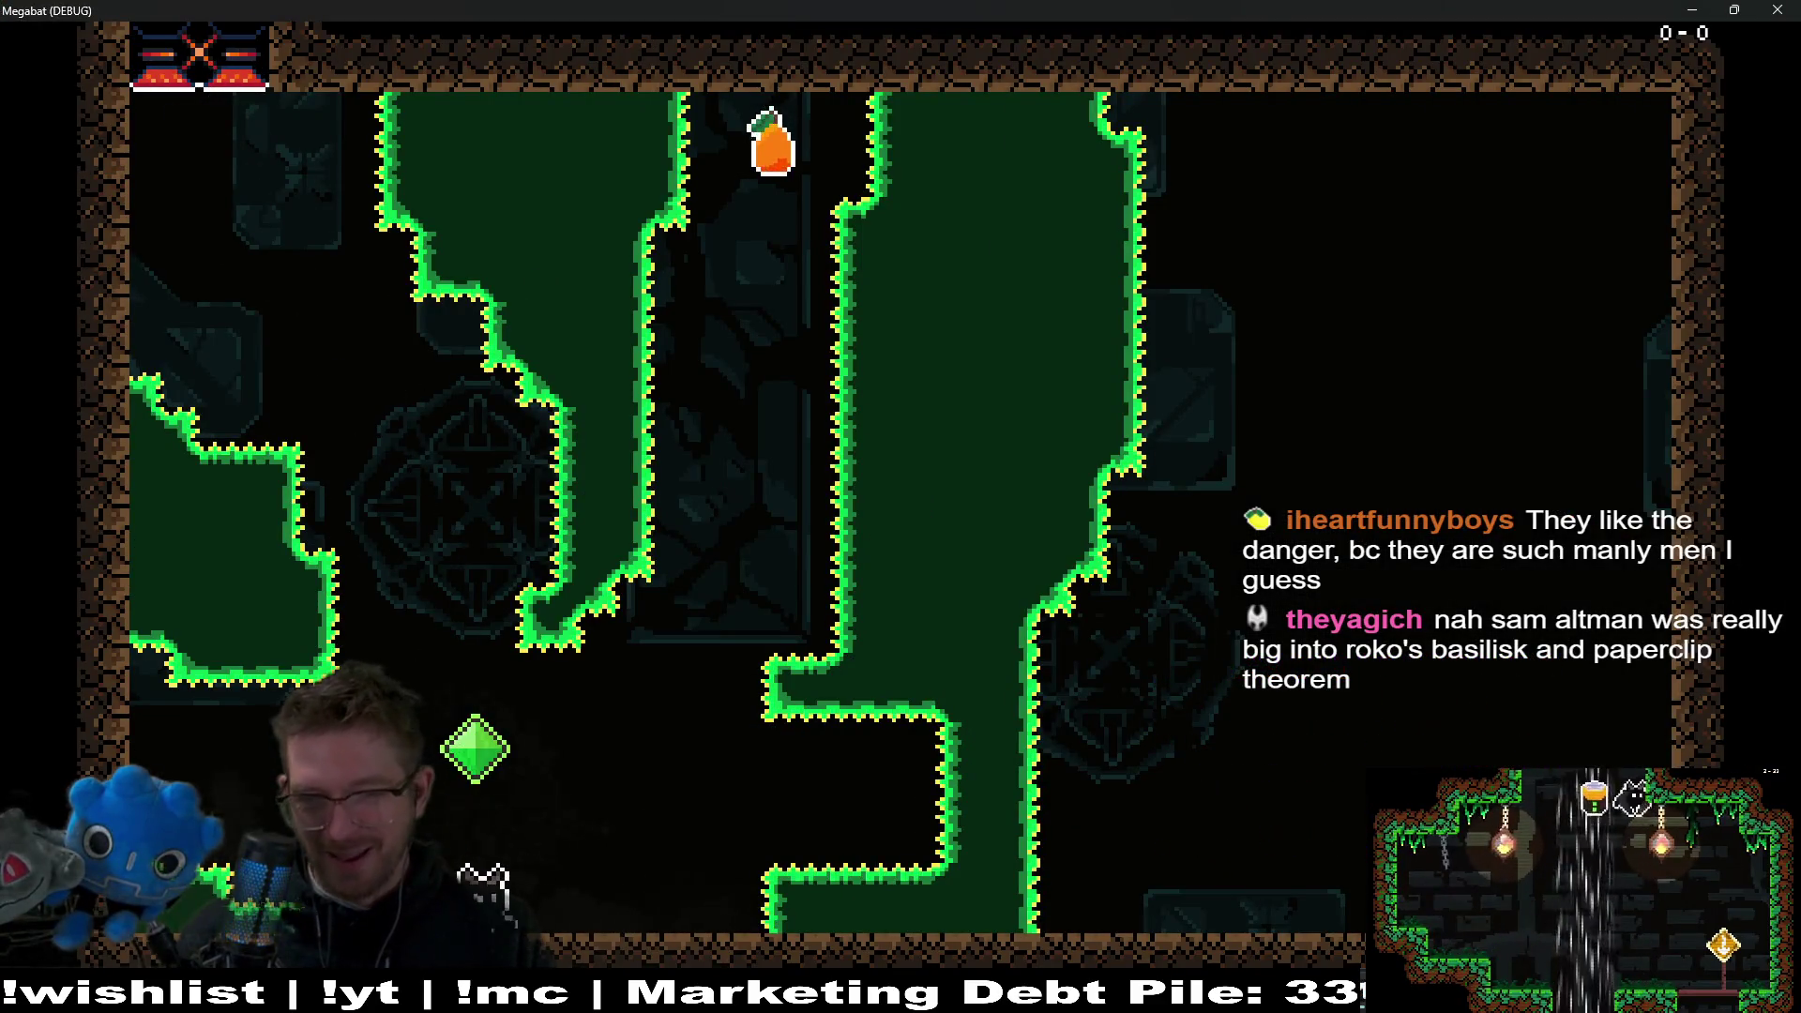
pyautogui.click(1792, 10)
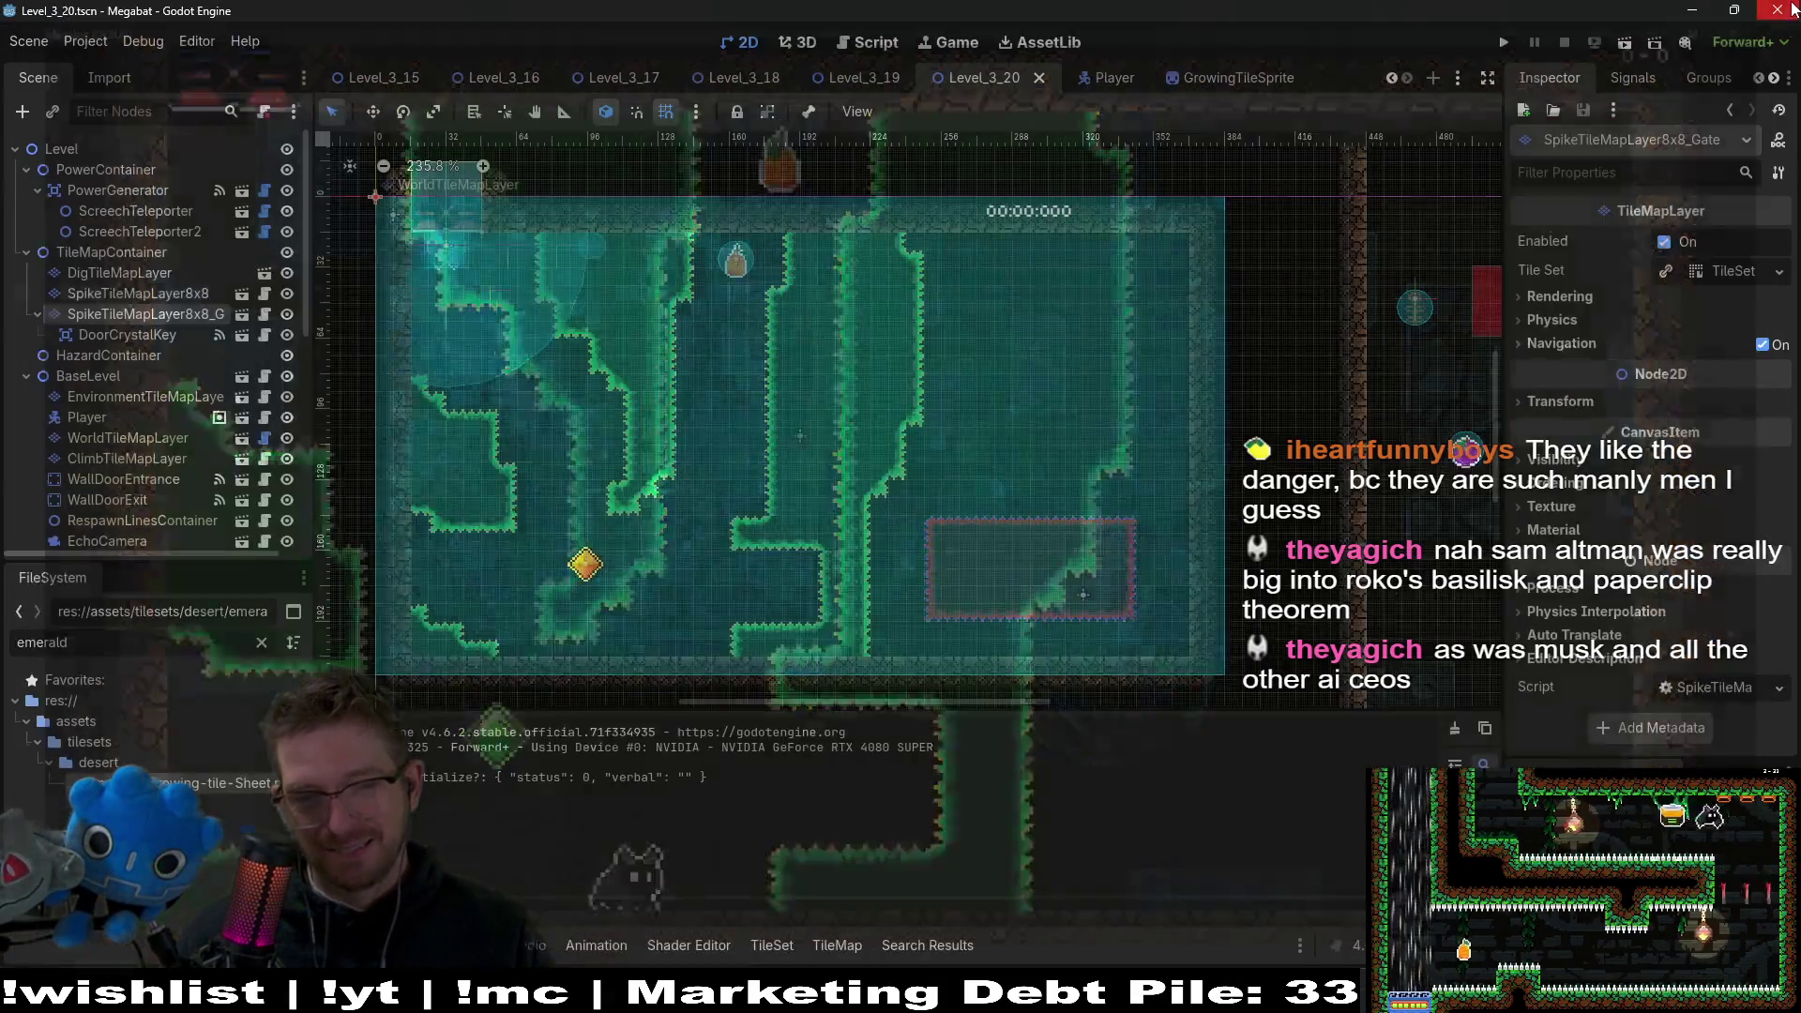
# Step: Instance a second DoorCrystalKey and place it just right of the first one
pyautogui.click(148, 334)
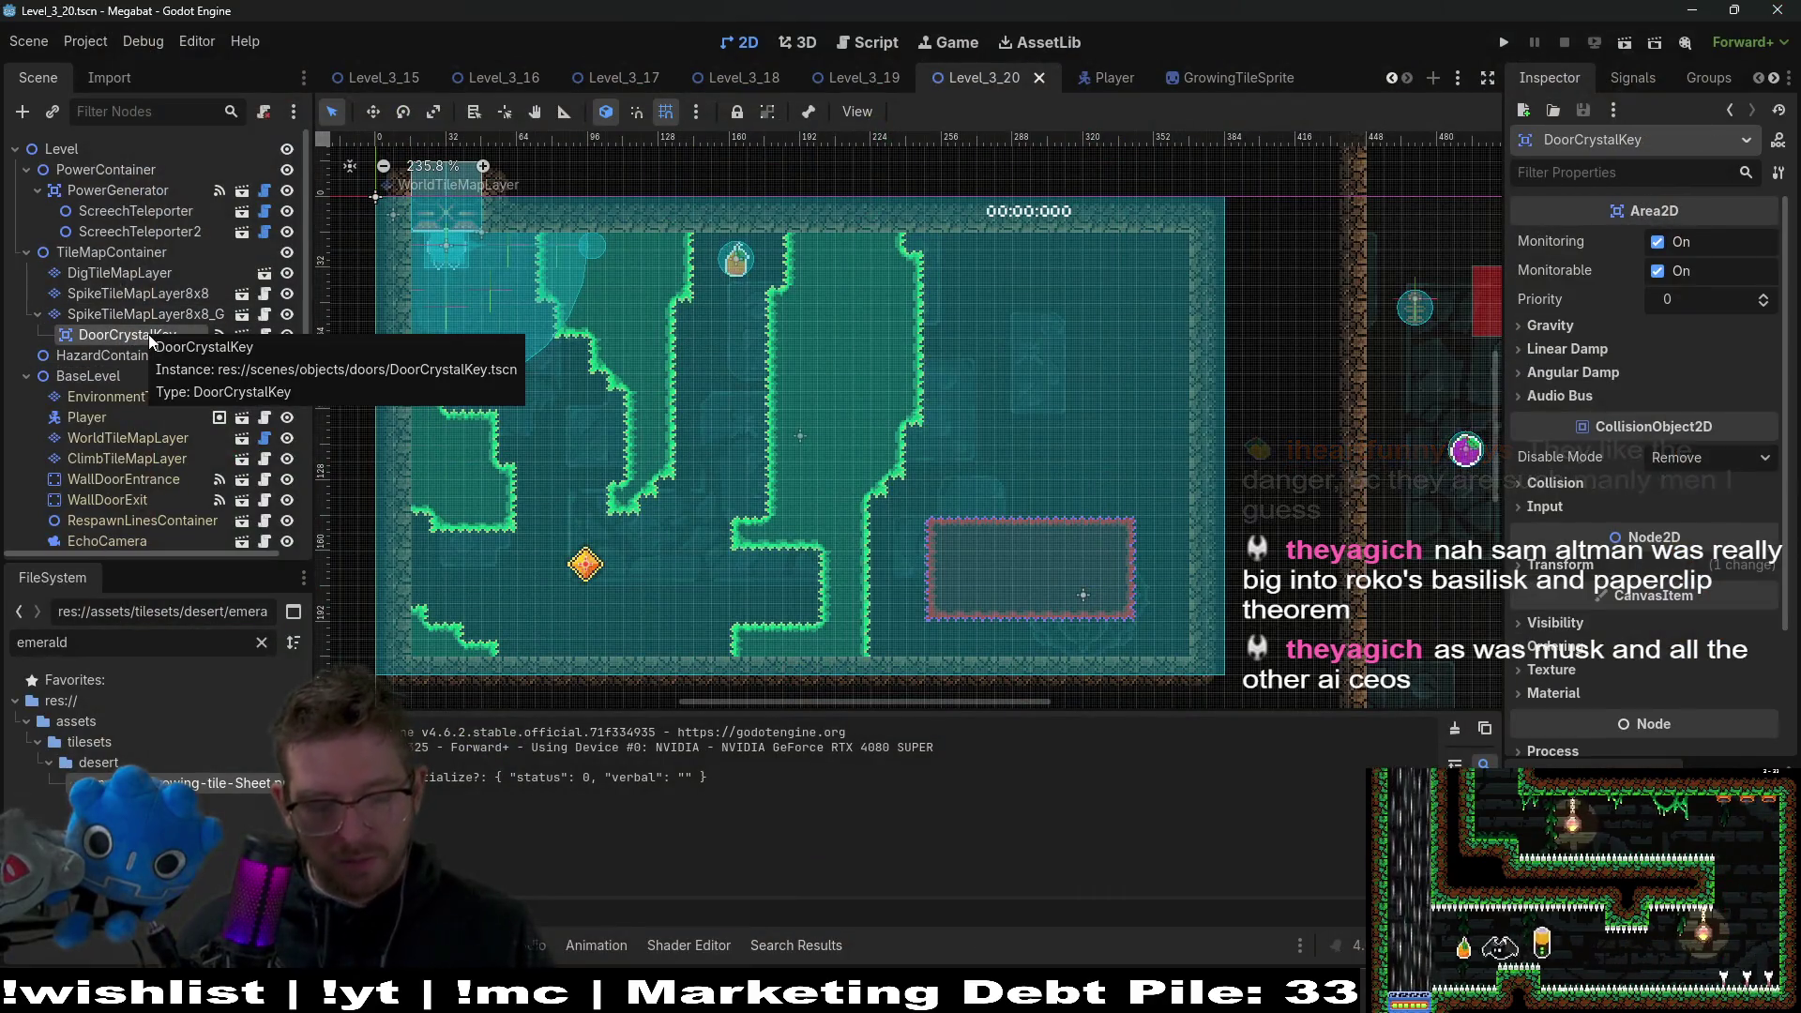
pyautogui.hotkey('ctrl', 'shift', 'a')
pyautogui.press('Return')
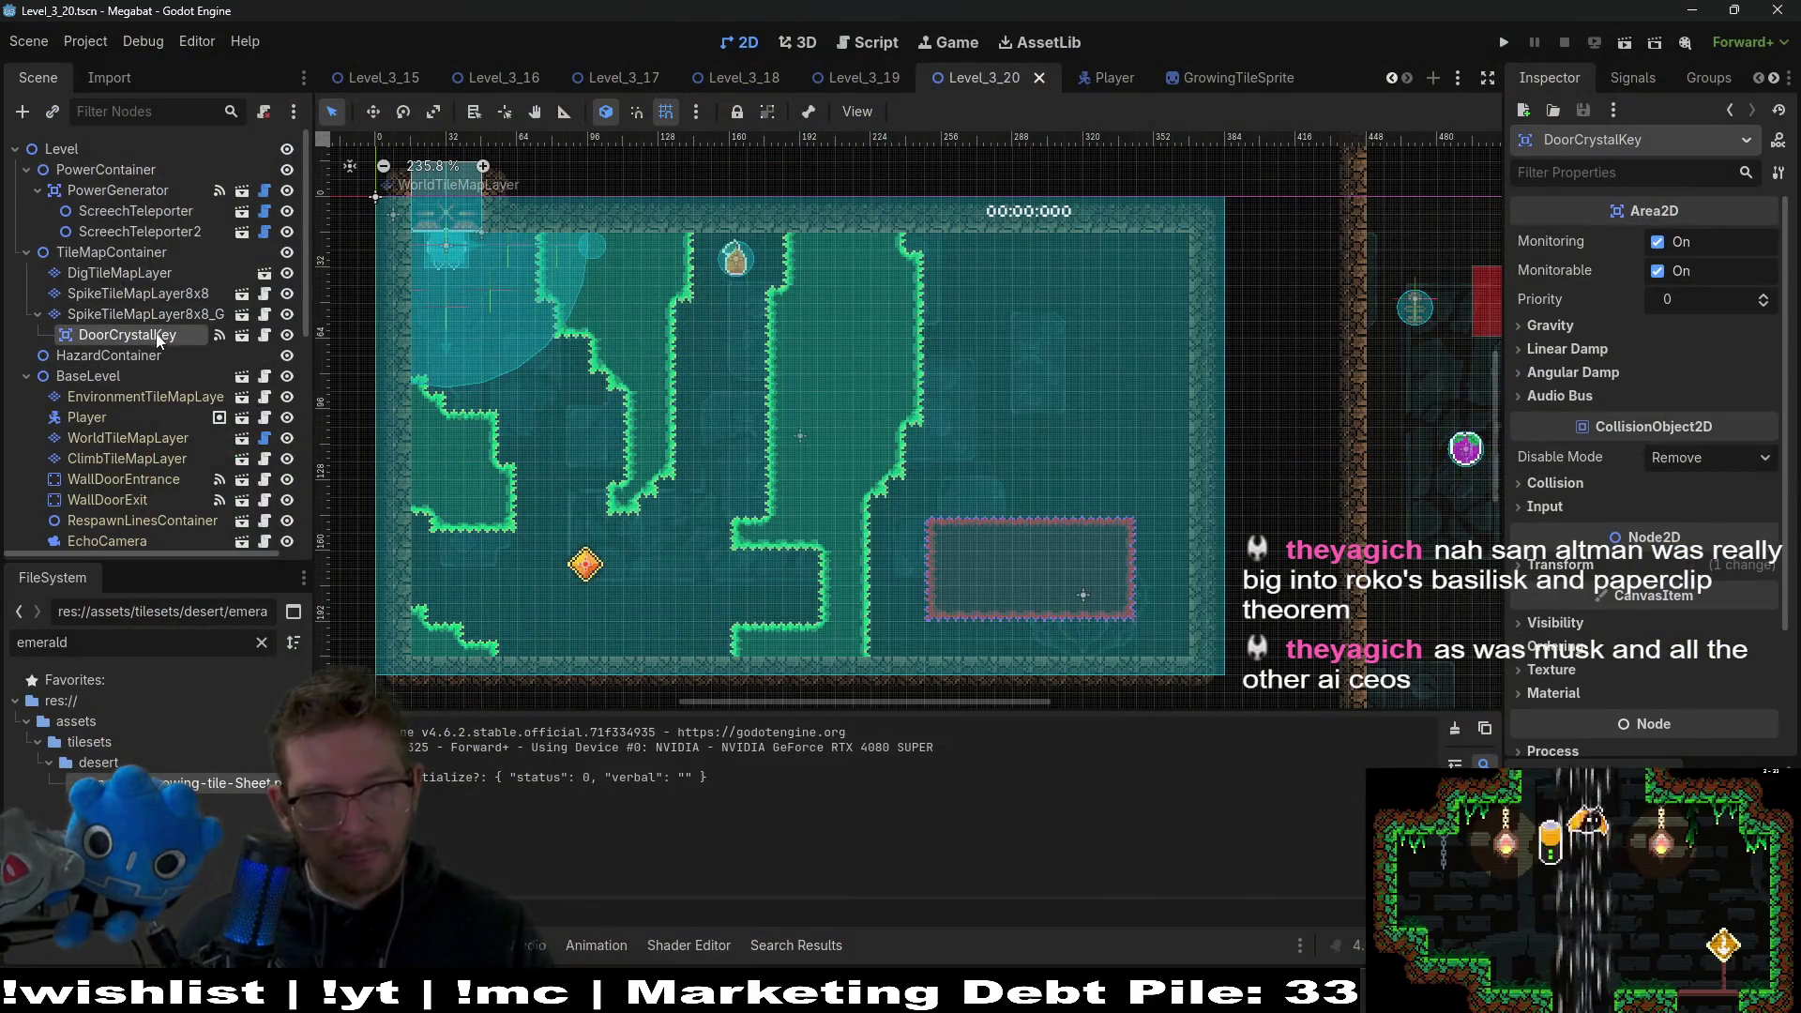
pyautogui.press('w')
pyautogui.moveTo(690, 599)
pyautogui.mouseDown()
pyautogui.moveTo(666, 577)
pyautogui.moveTo(755, 591)
pyautogui.mouseUp()
# Step: Play the level, hit both crystals with the bat, then return to SpikeTileMapLayer8x8.gd
pyautogui.click(1629, 48)
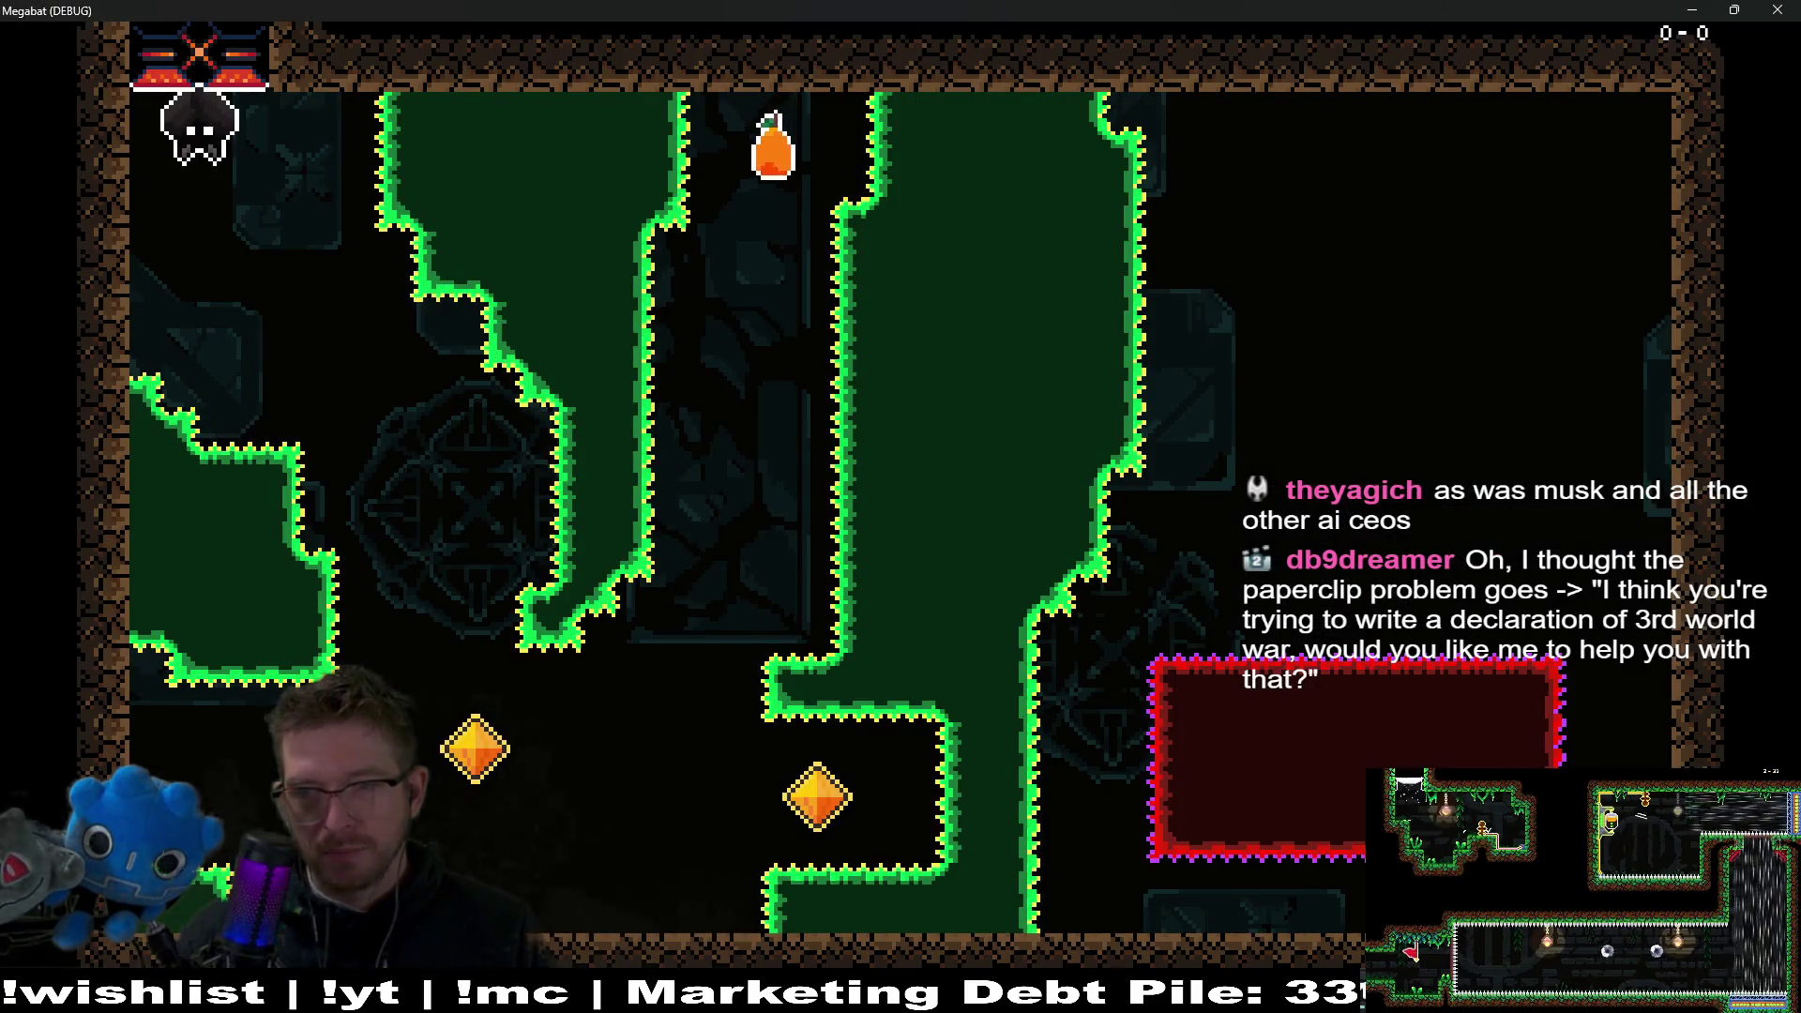
pyautogui.press('Right')
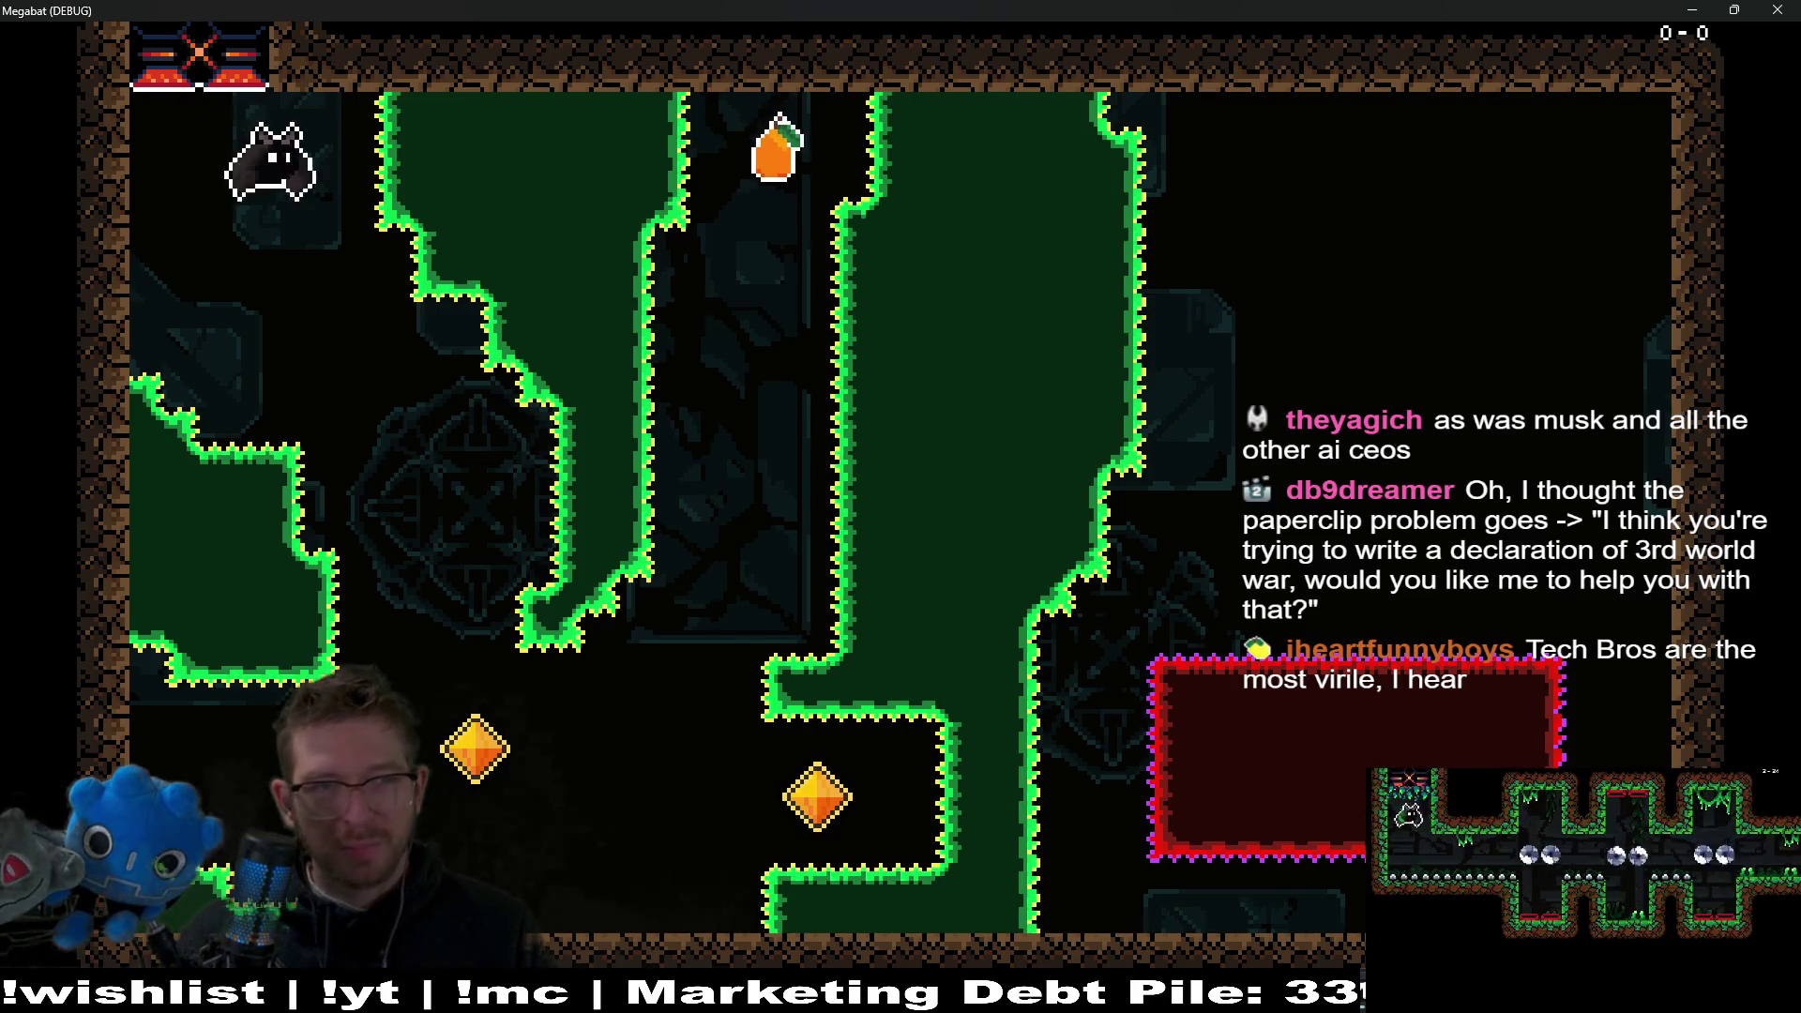
pyautogui.press('Right')
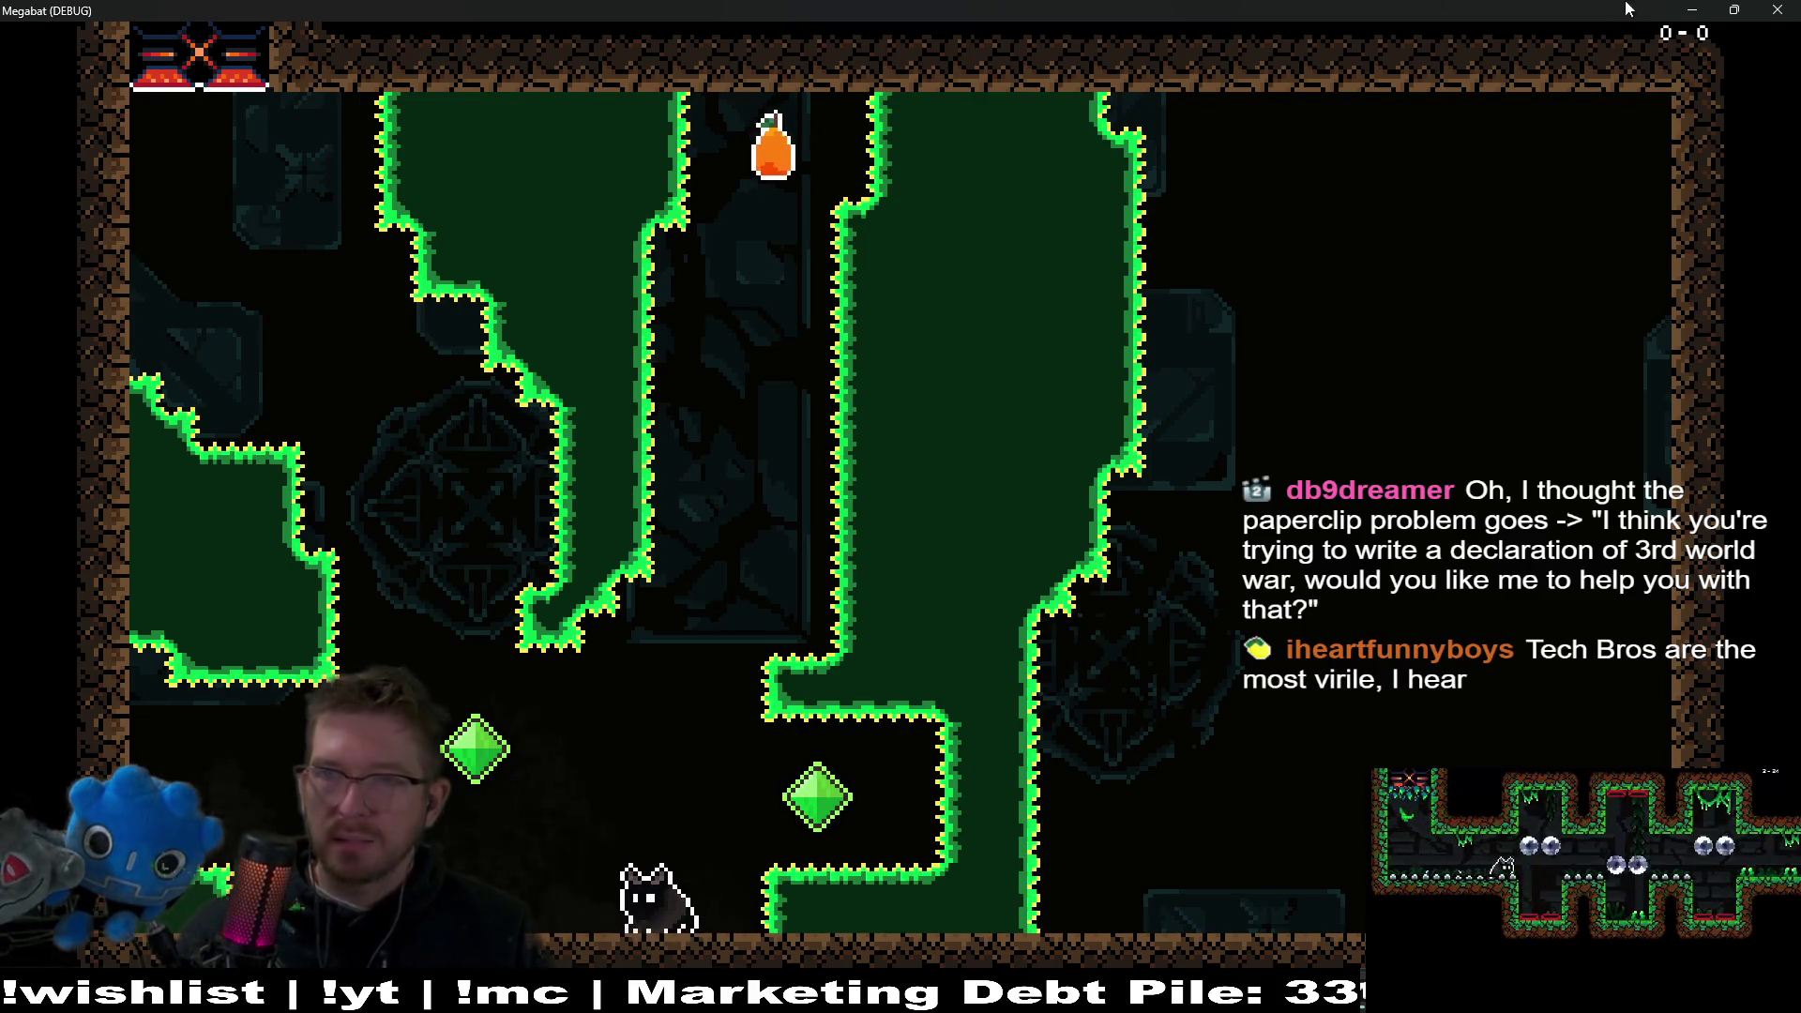
pyautogui.press('F8')
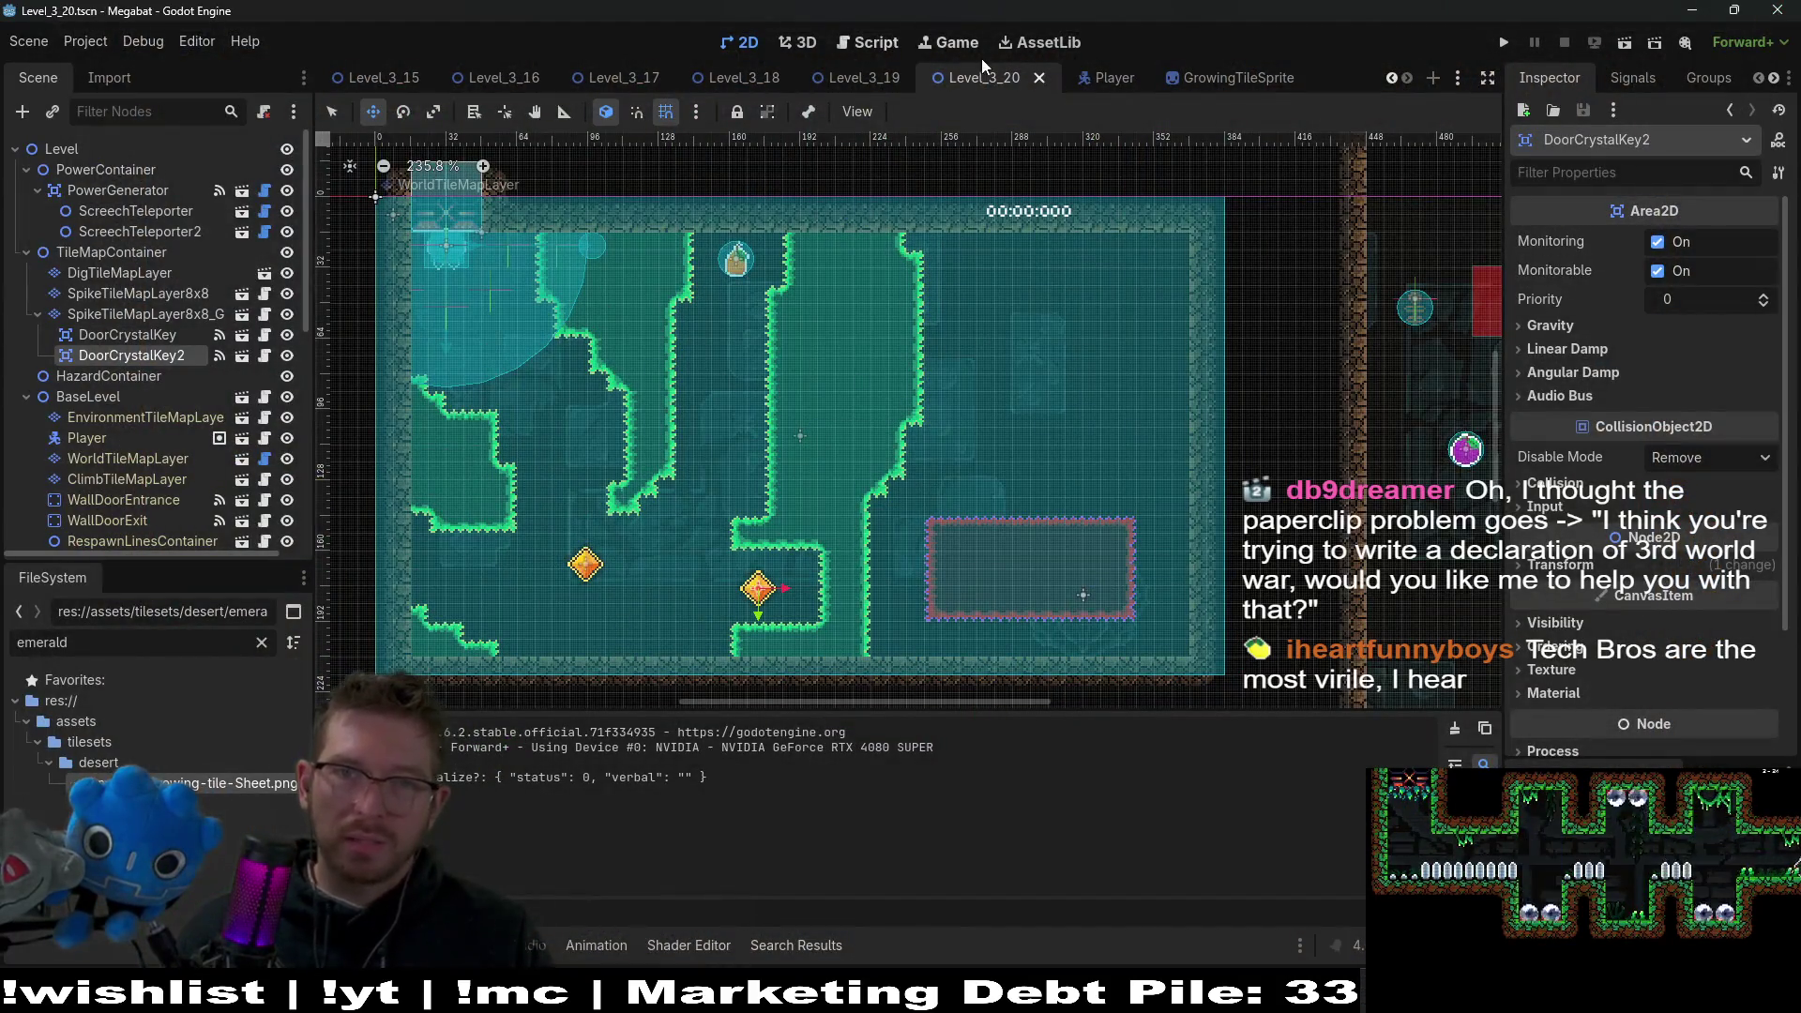
pyautogui.click(264, 314)
pyautogui.scroll(5, 987, 404)
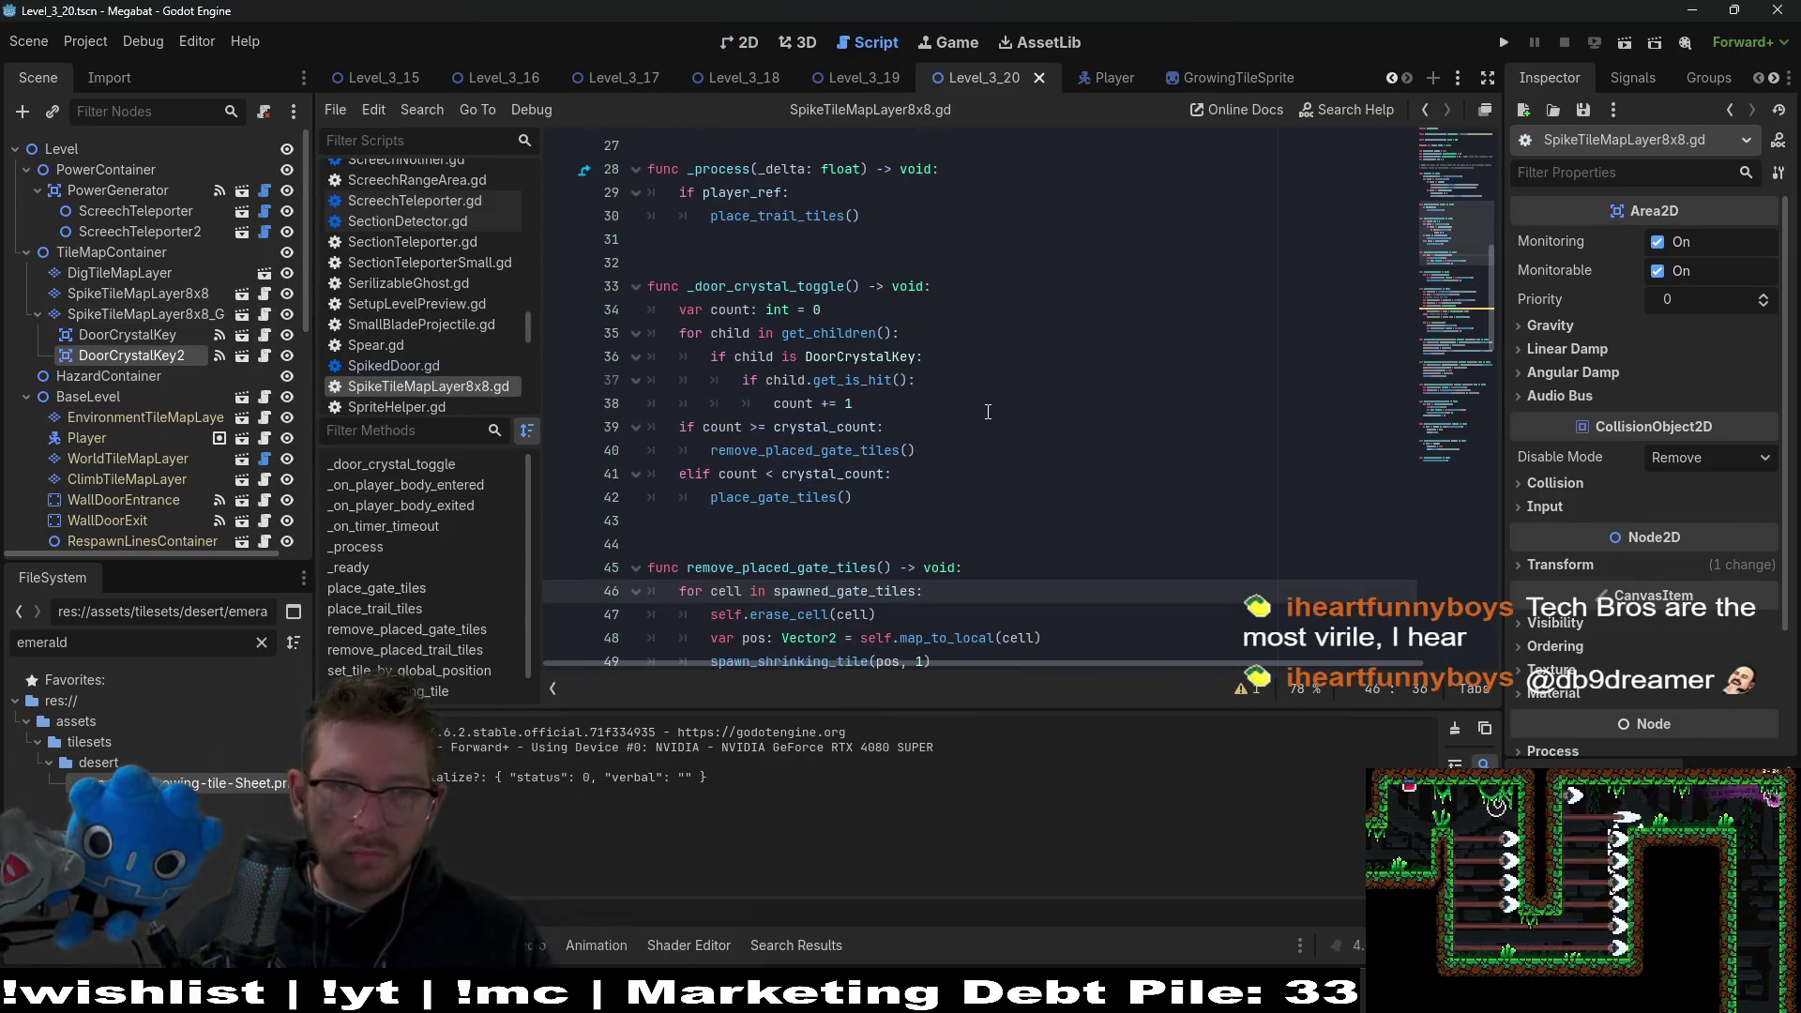
pyautogui.click(914, 428)
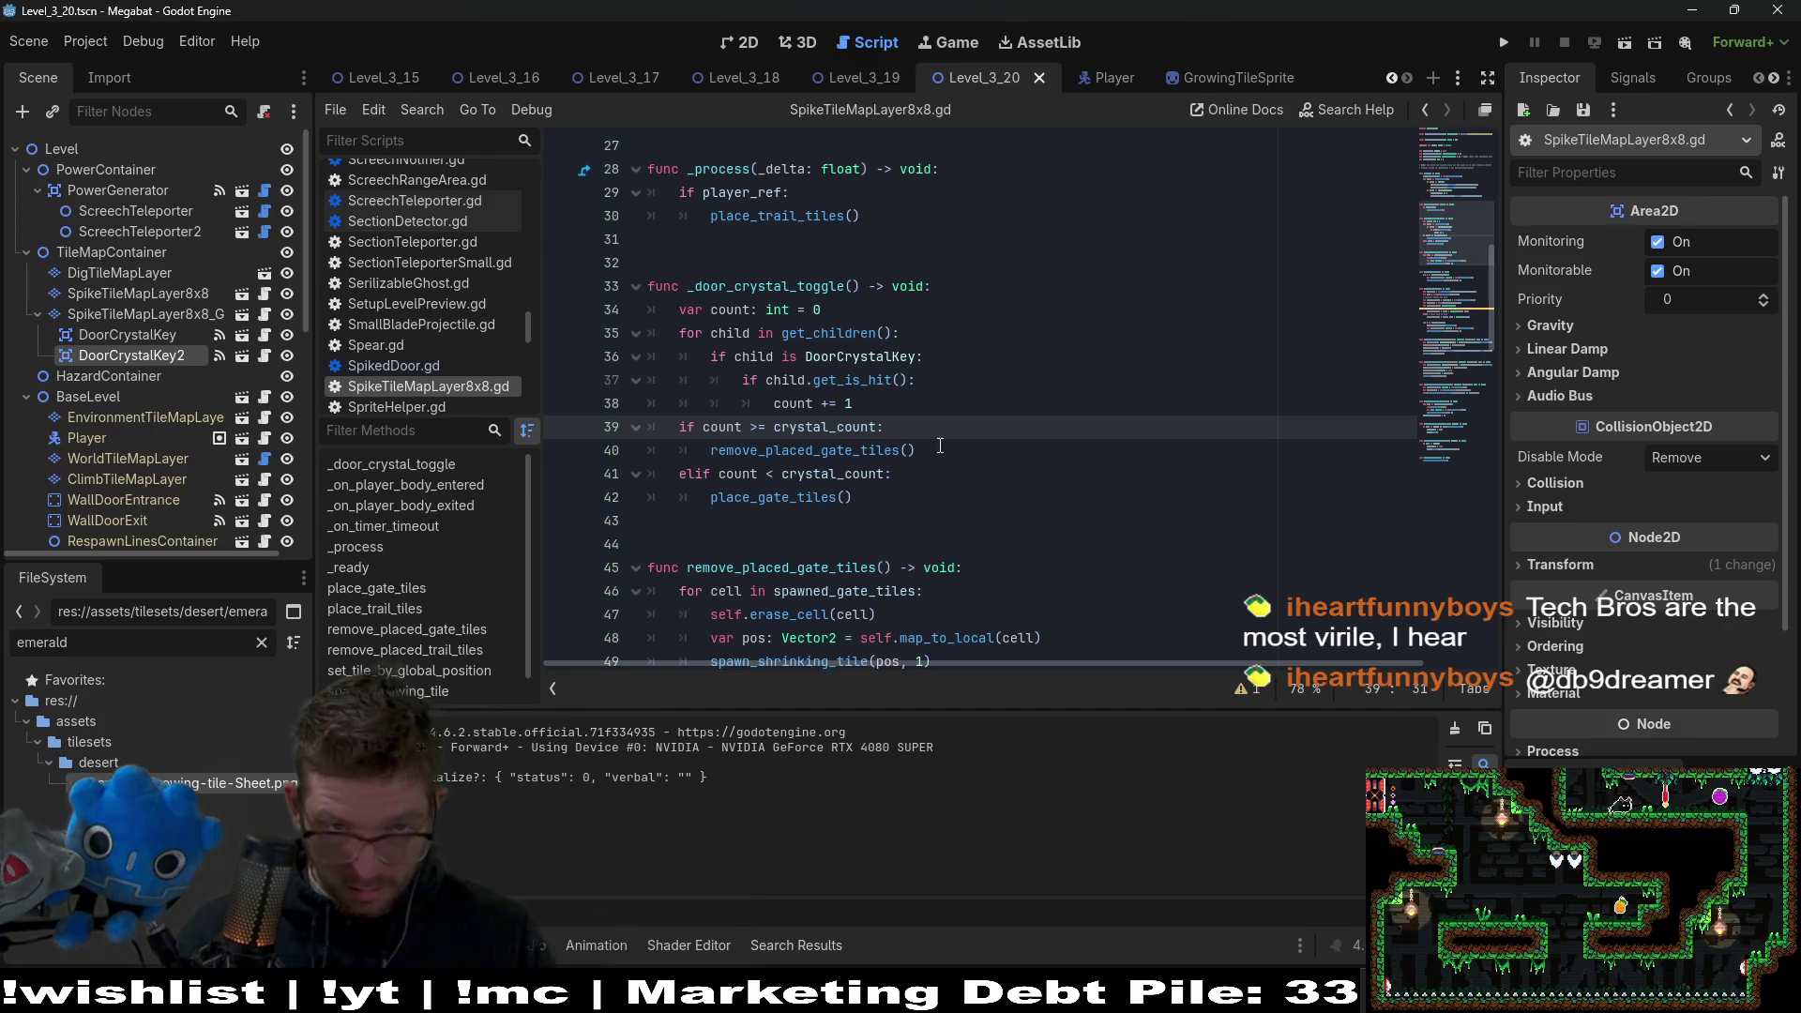
pyautogui.click(791, 496)
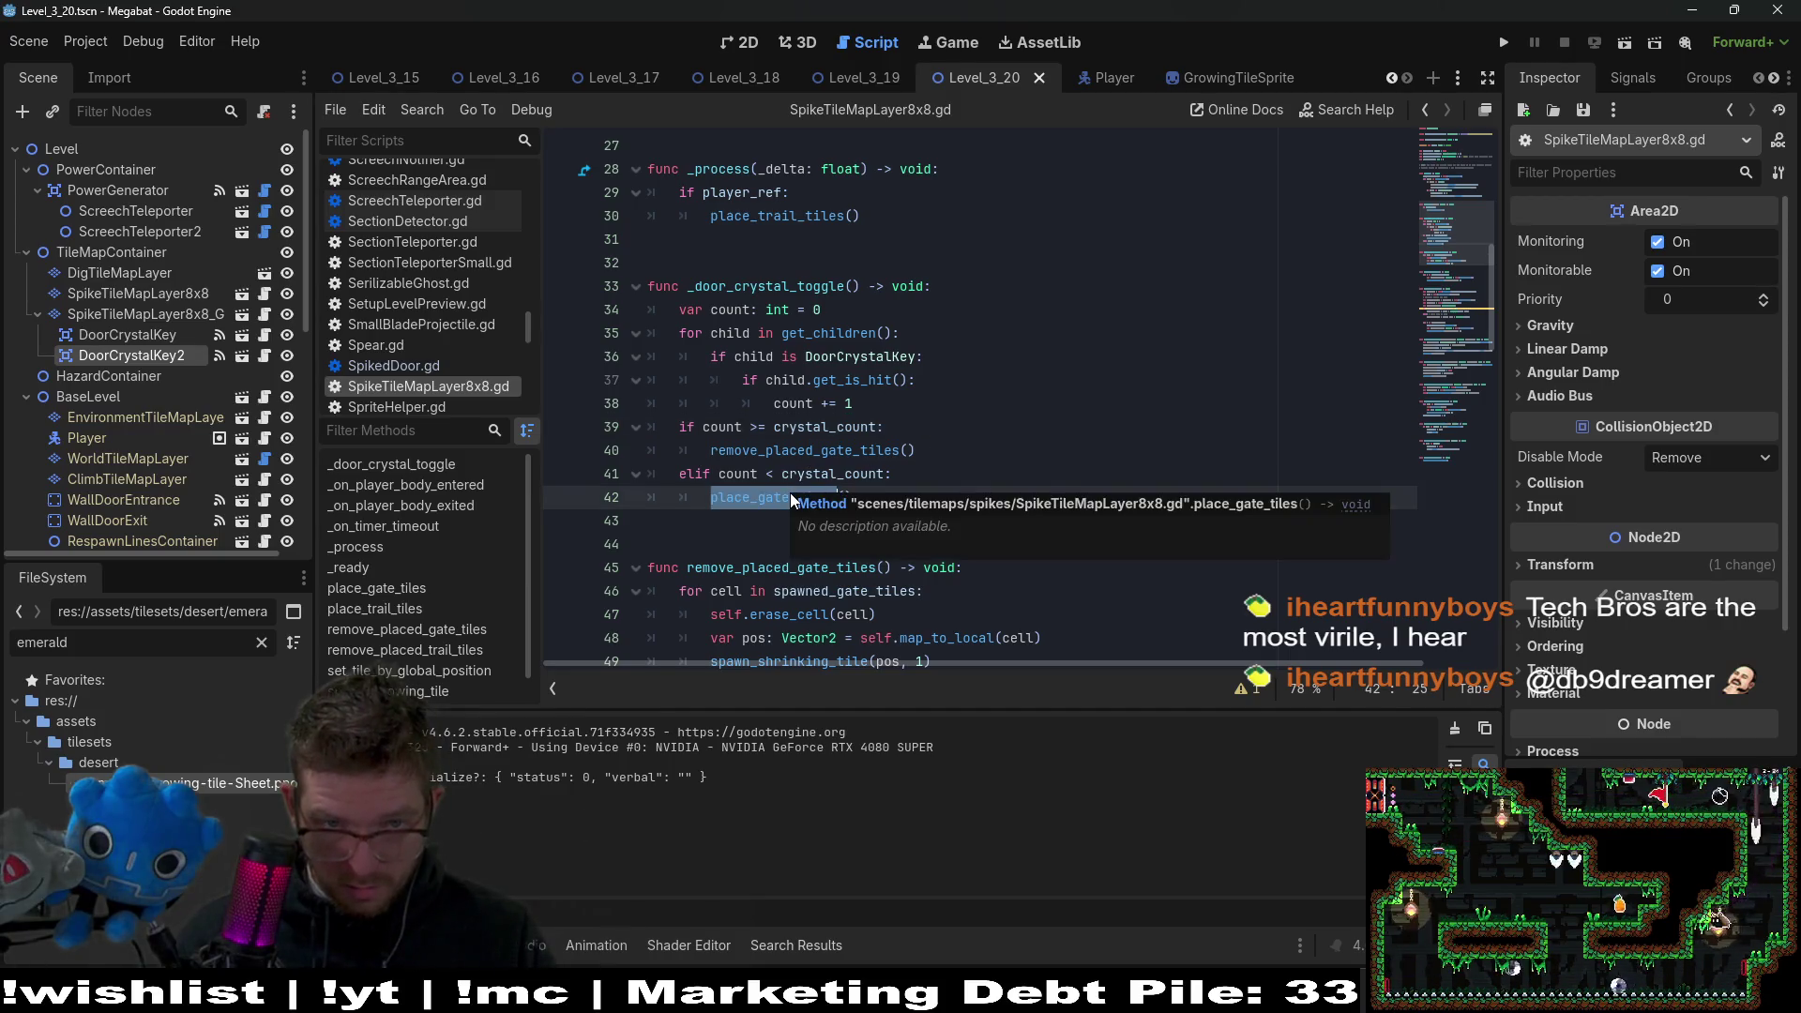
pyautogui.click(964, 423)
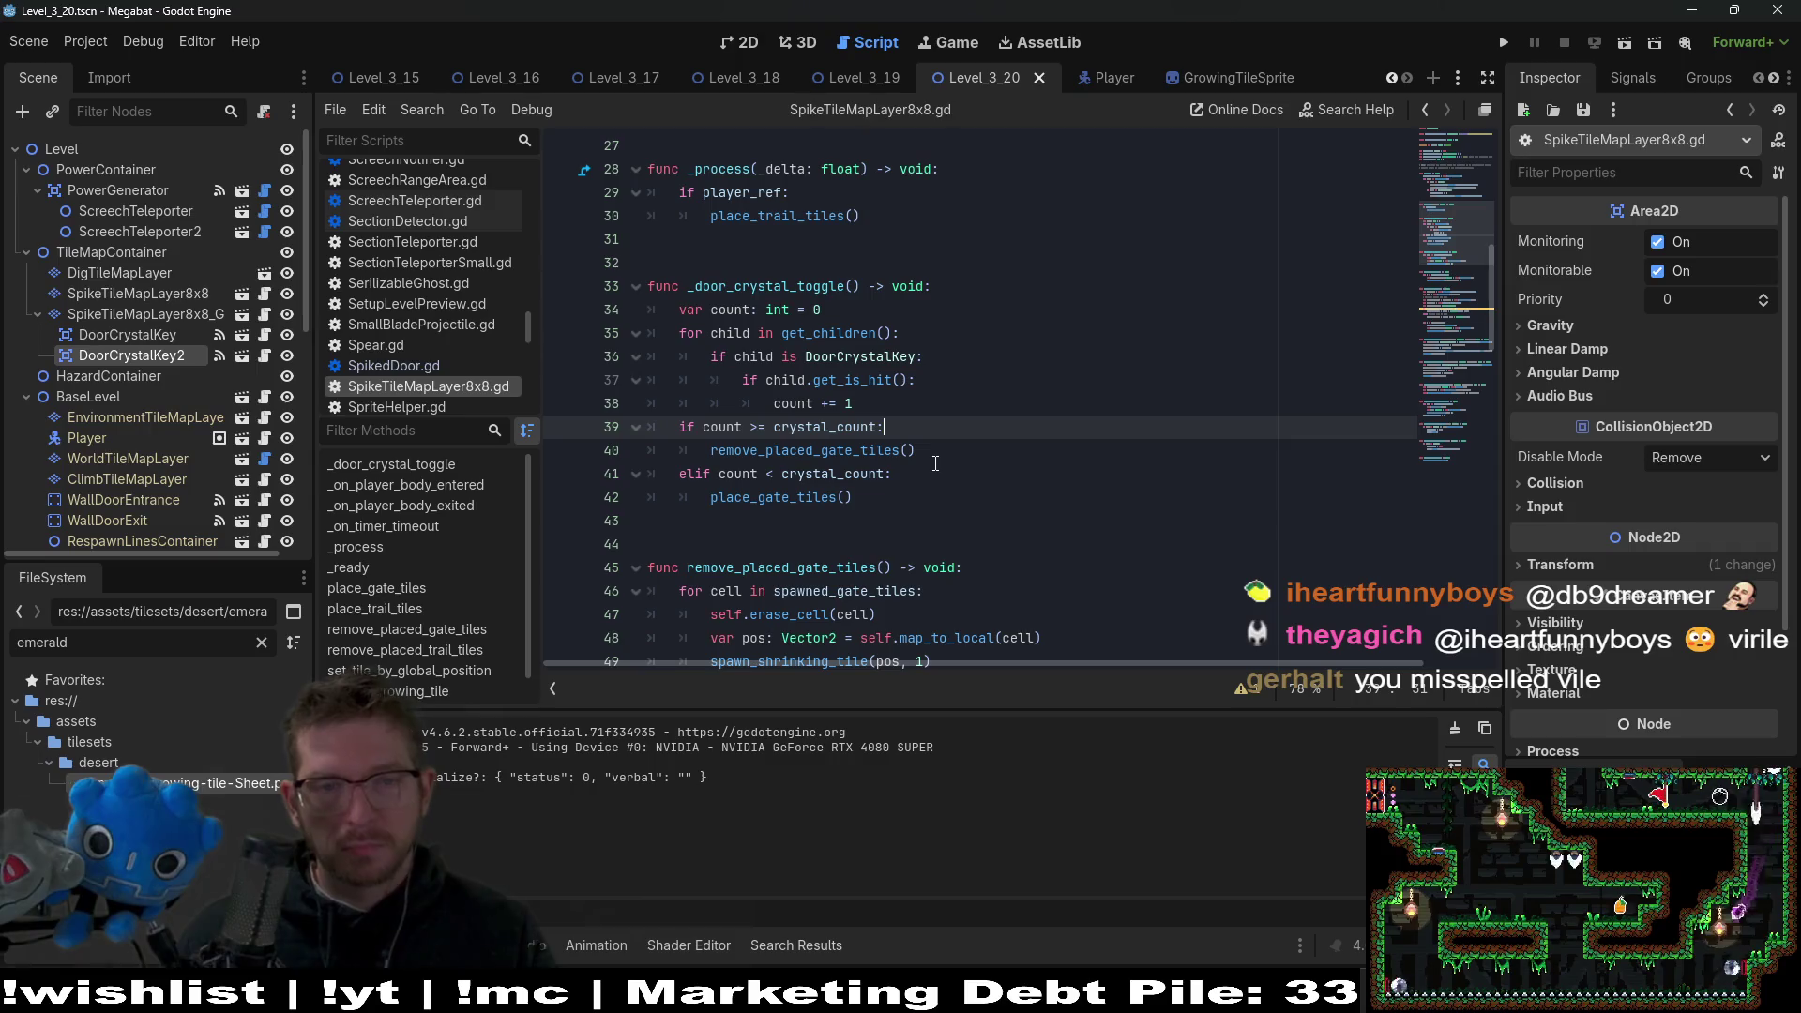
pyautogui.click(766, 473)
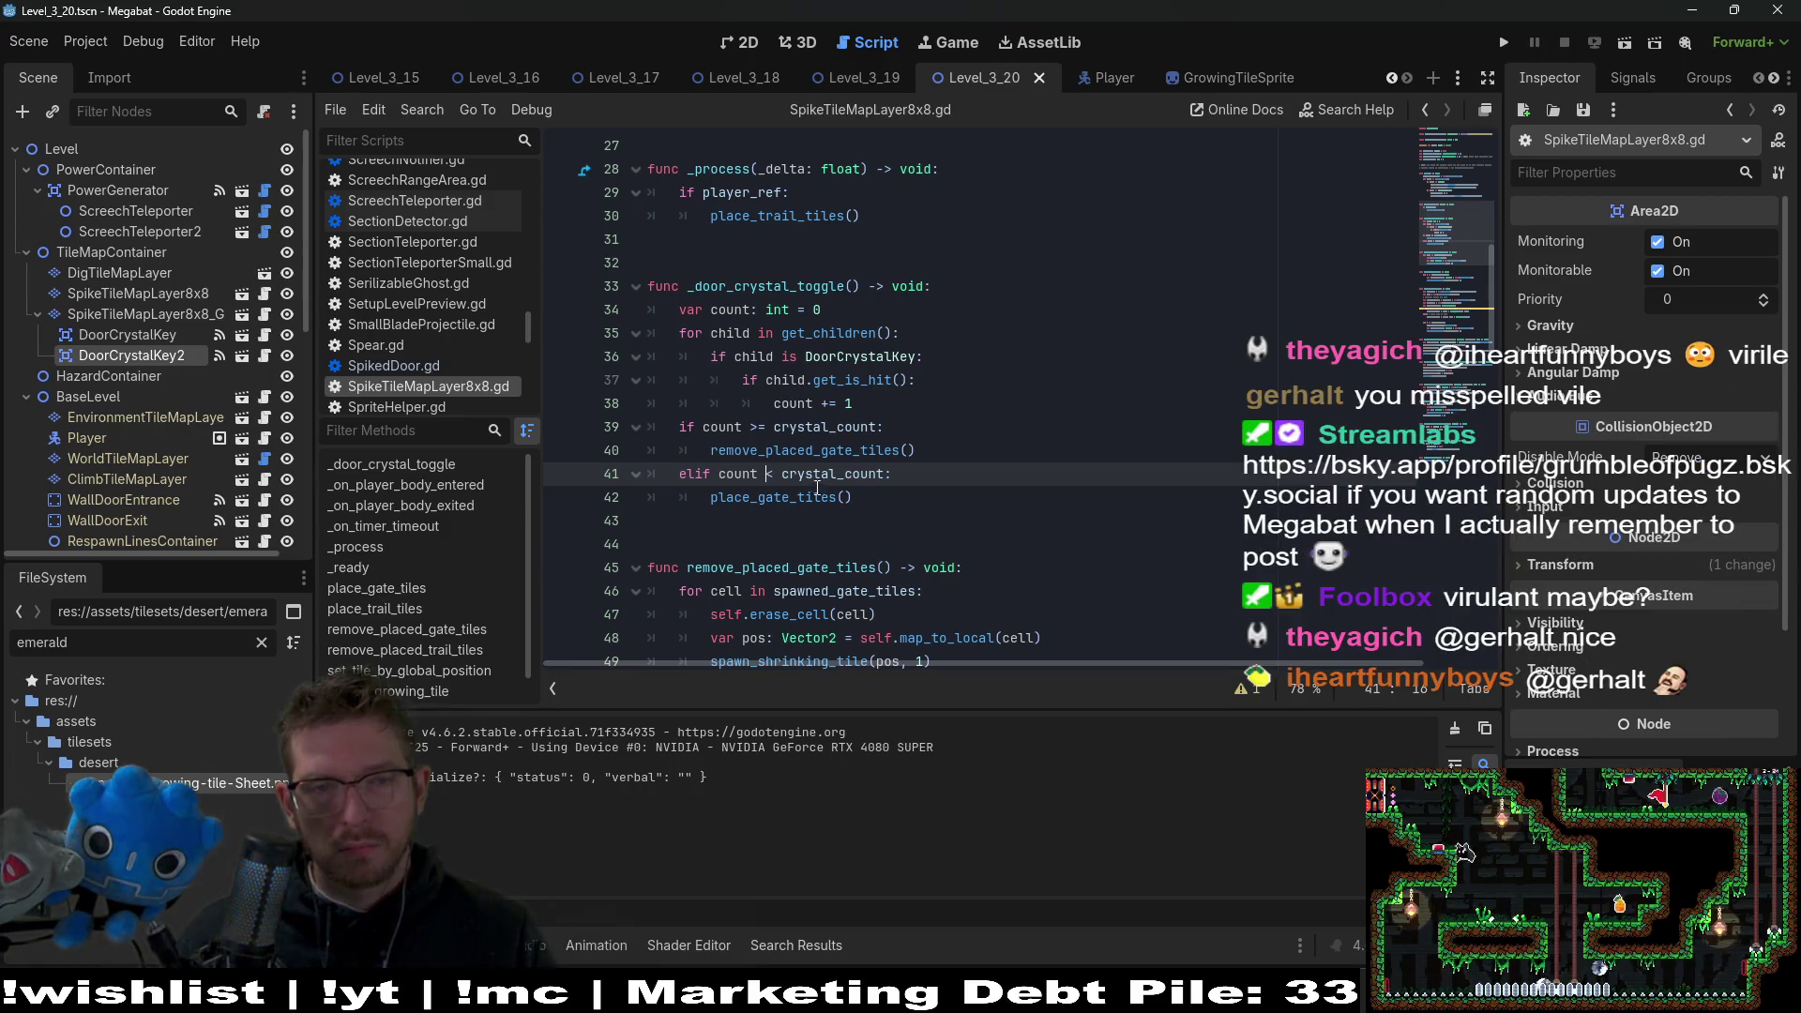
pyautogui.doubleClick(725, 428)
pyautogui.doubleClick(780, 452)
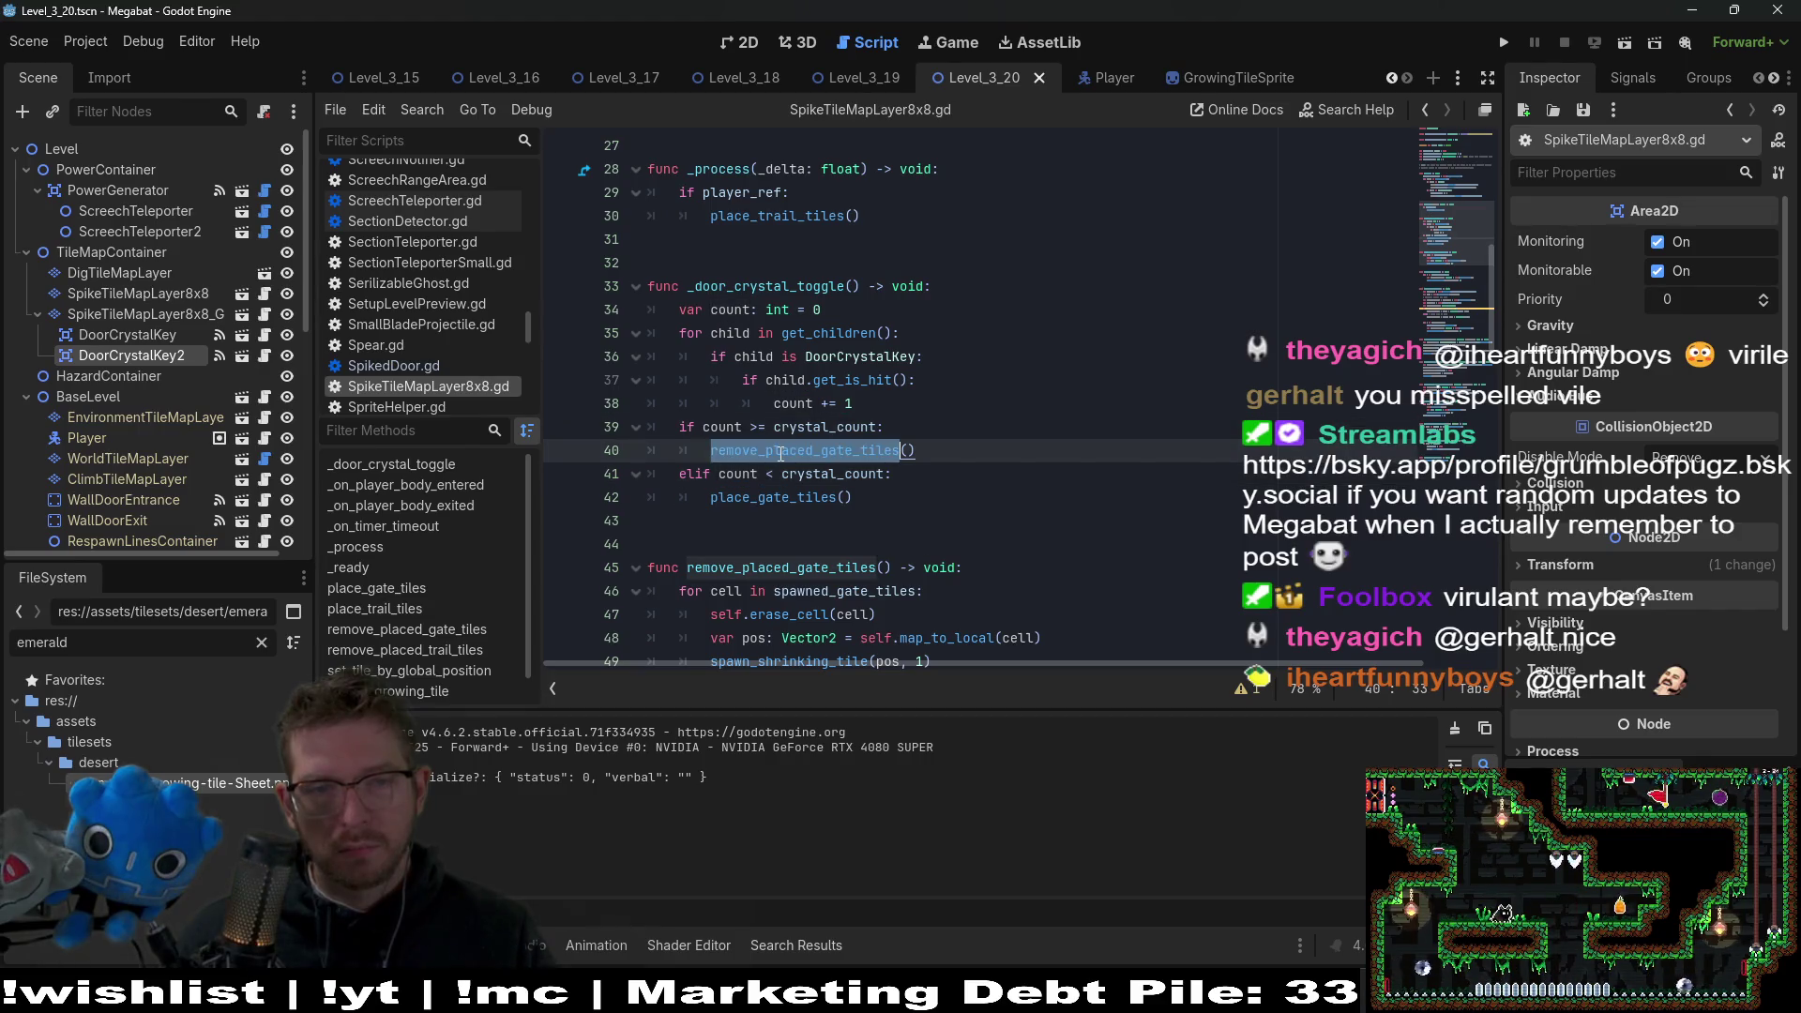
pyautogui.click(733, 473)
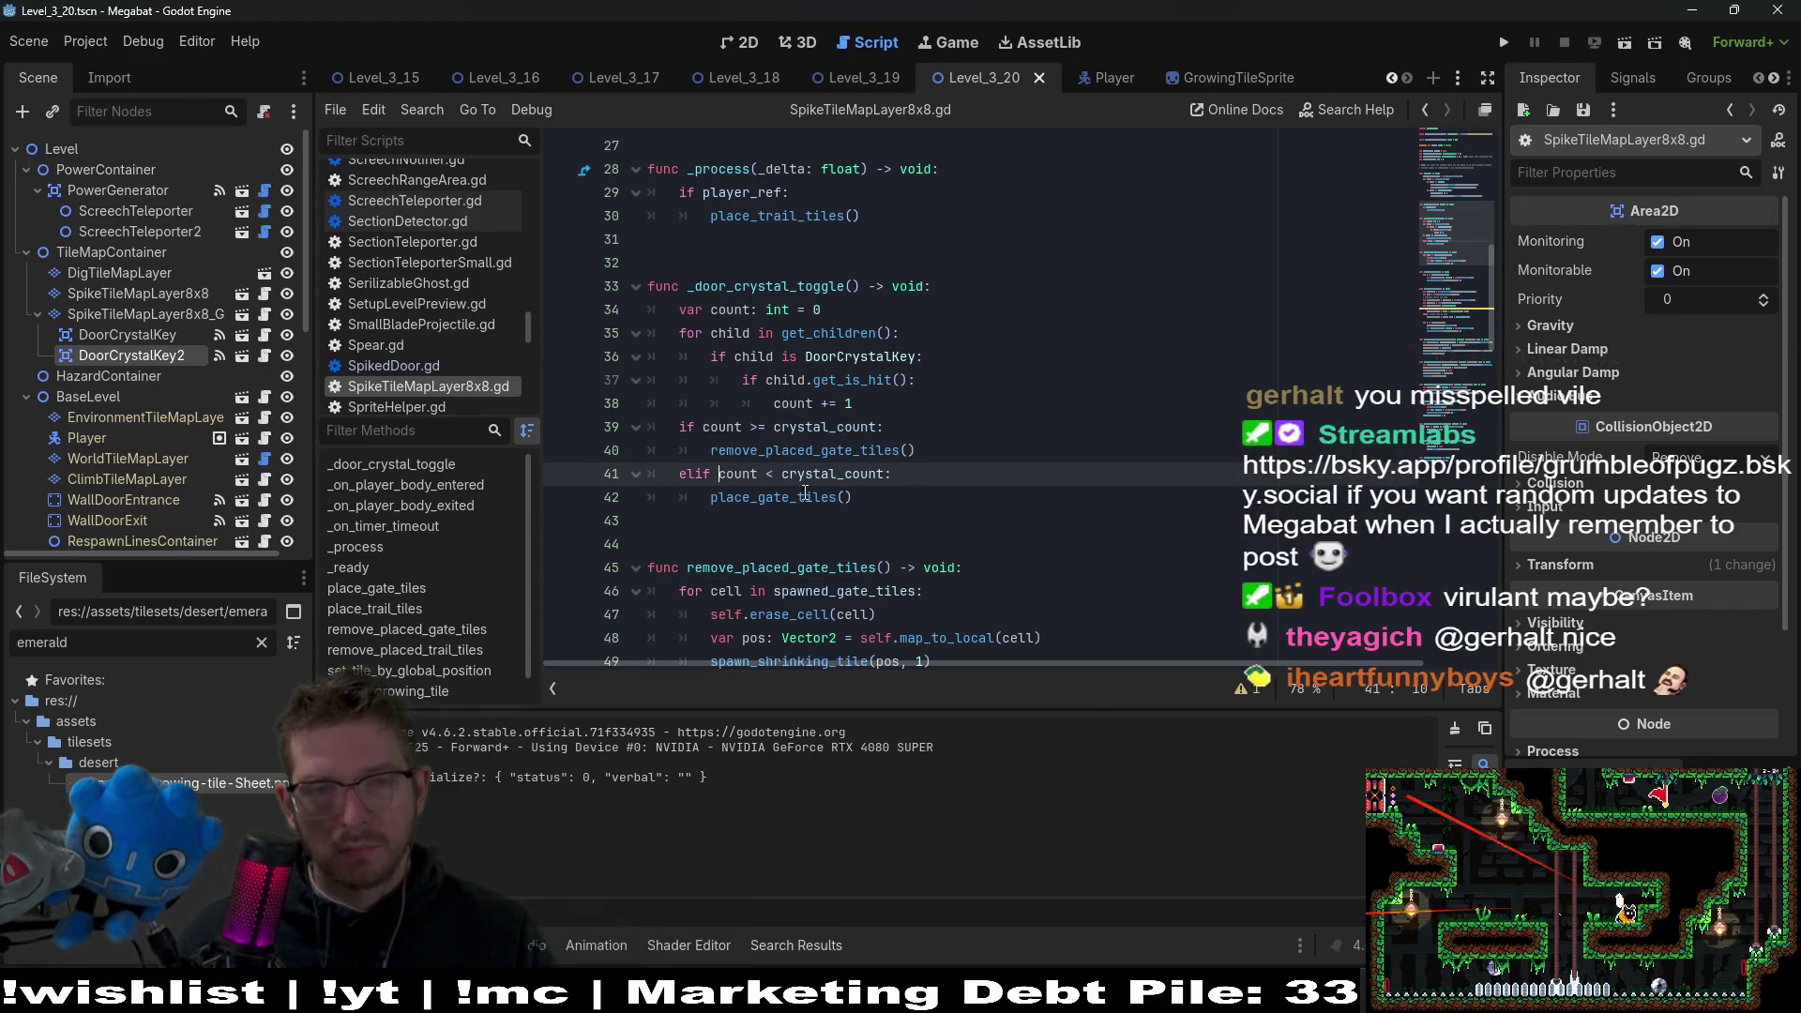